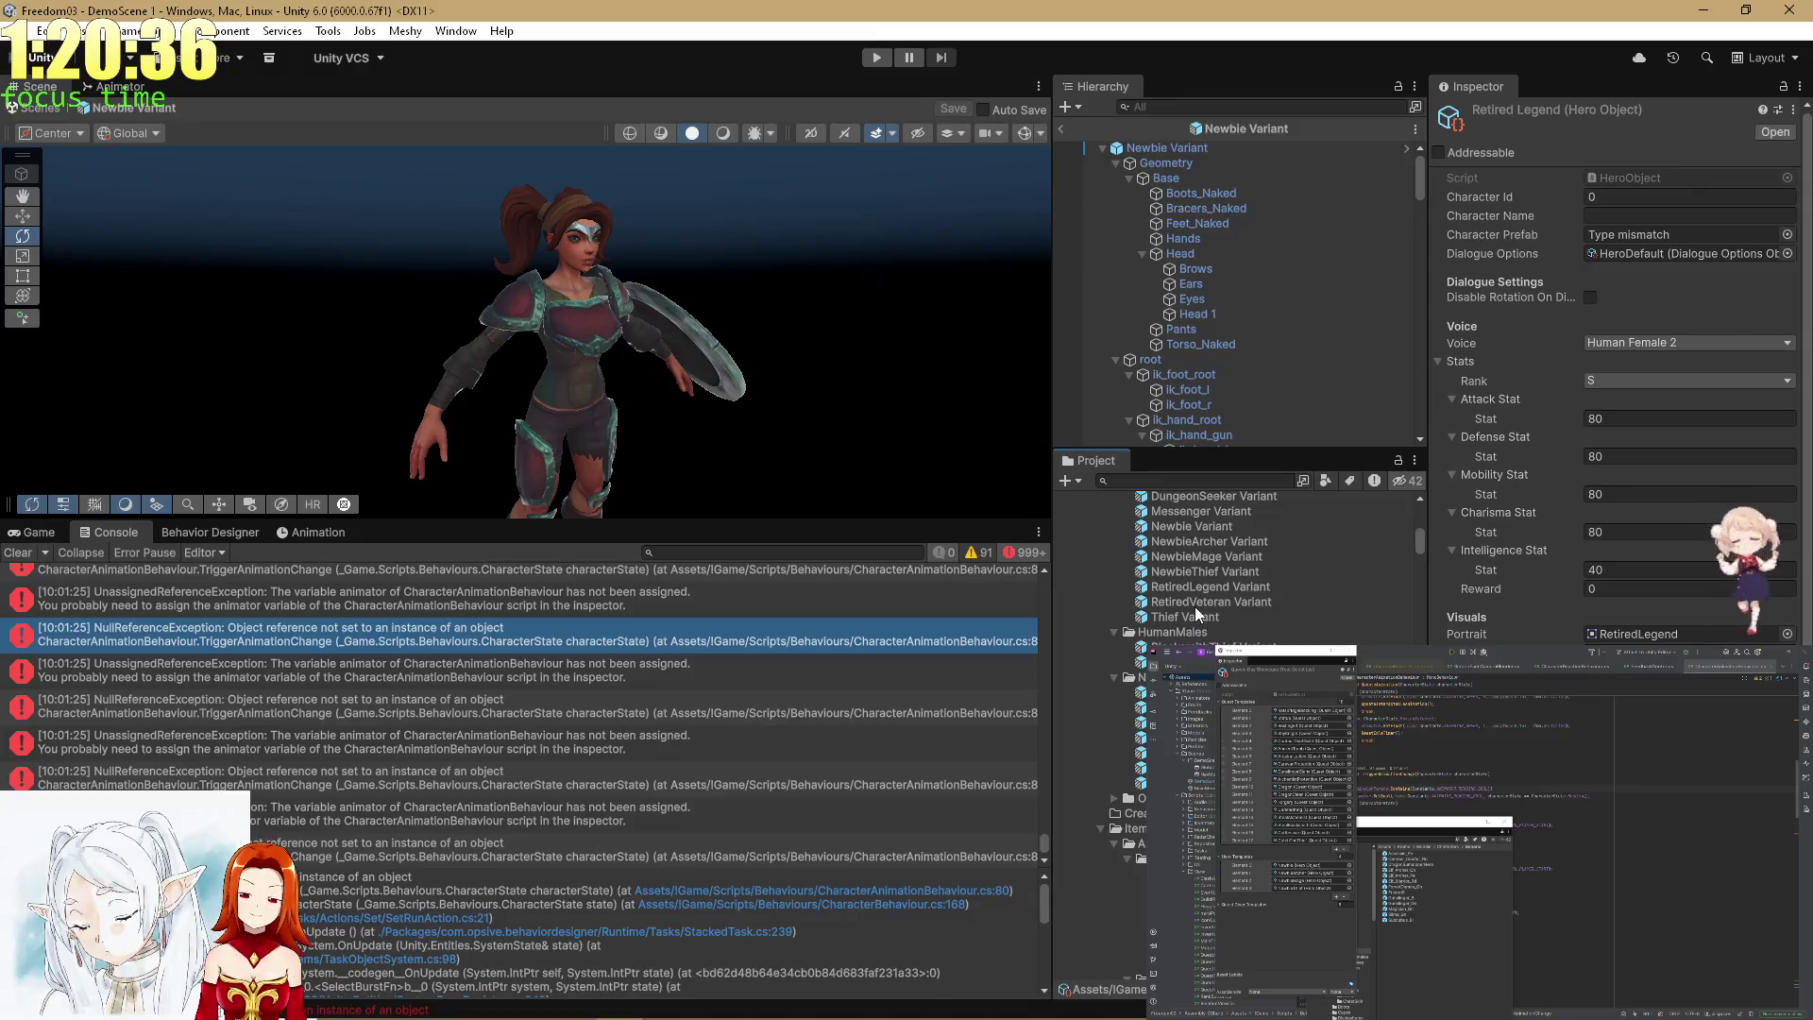
# Assign RetiredLegend Variant as the hero's Character Prefab and start Play Mode in the Game view.
pyautogui.moveTo(1205, 586)
pyautogui.mouseDown()
pyautogui.moveTo(1417, 397)
pyautogui.moveTo(1663, 242)
pyautogui.mouseUp()
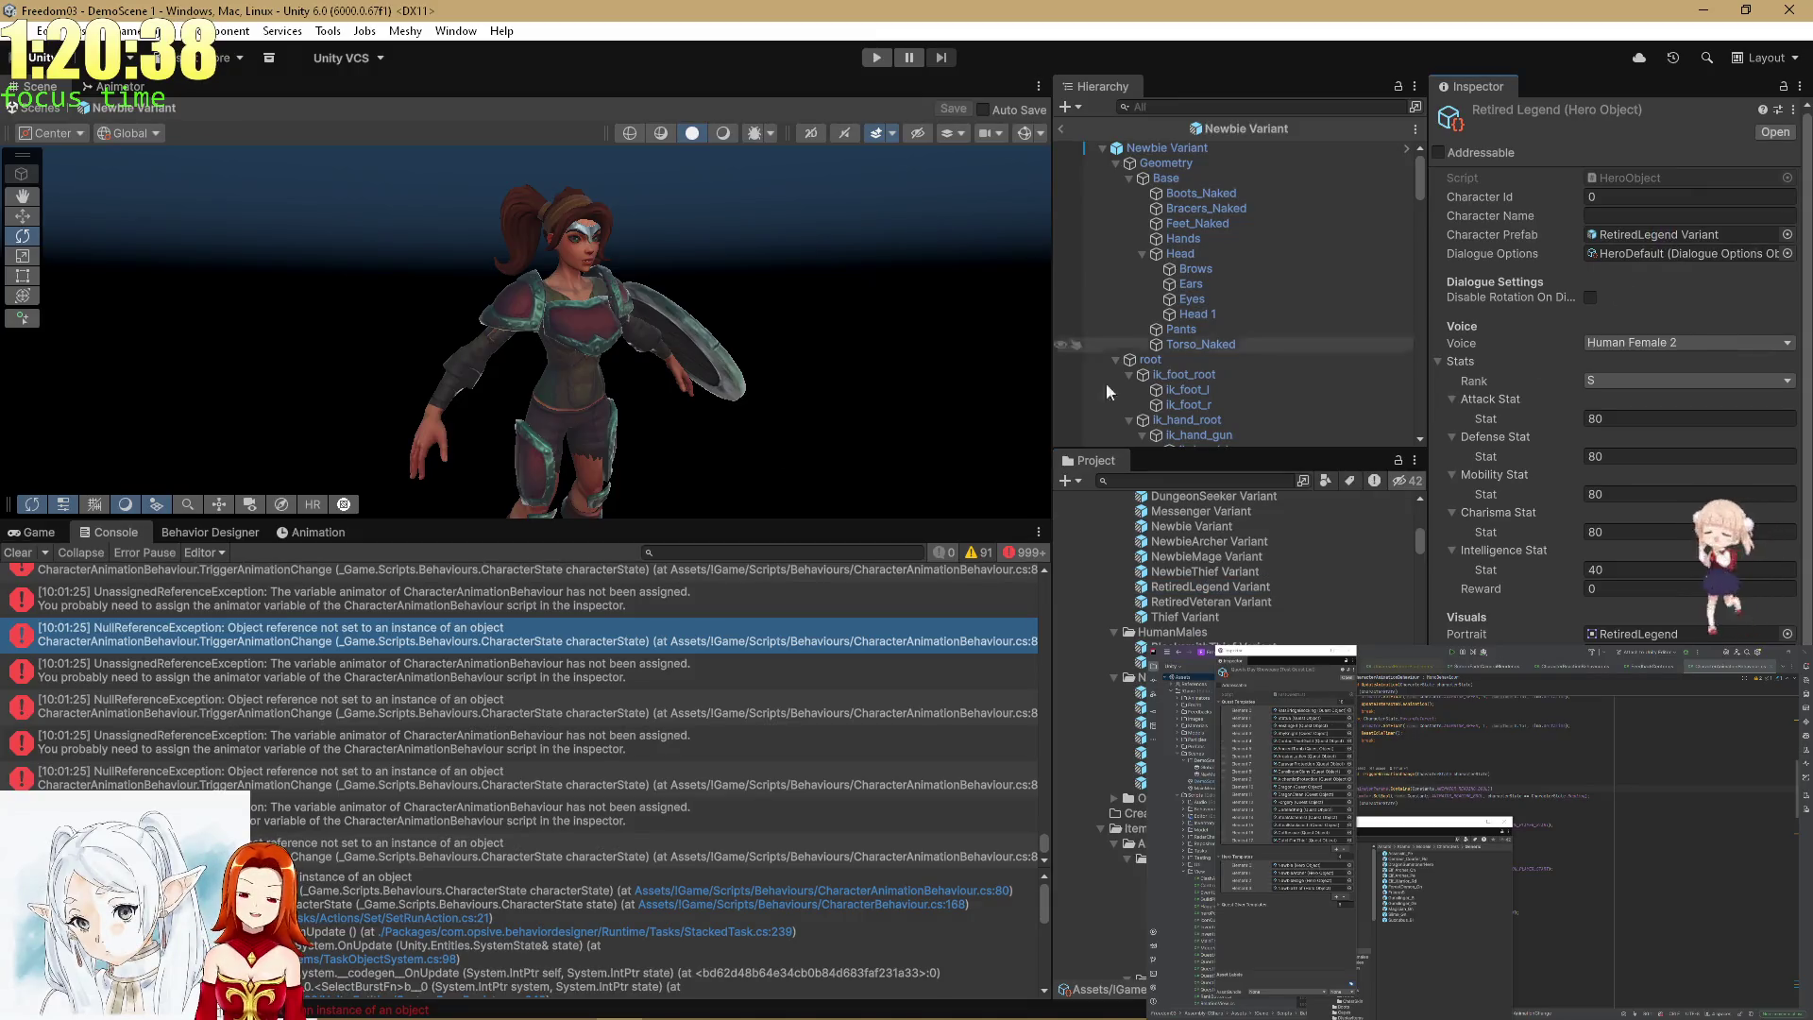
pyautogui.click(36, 532)
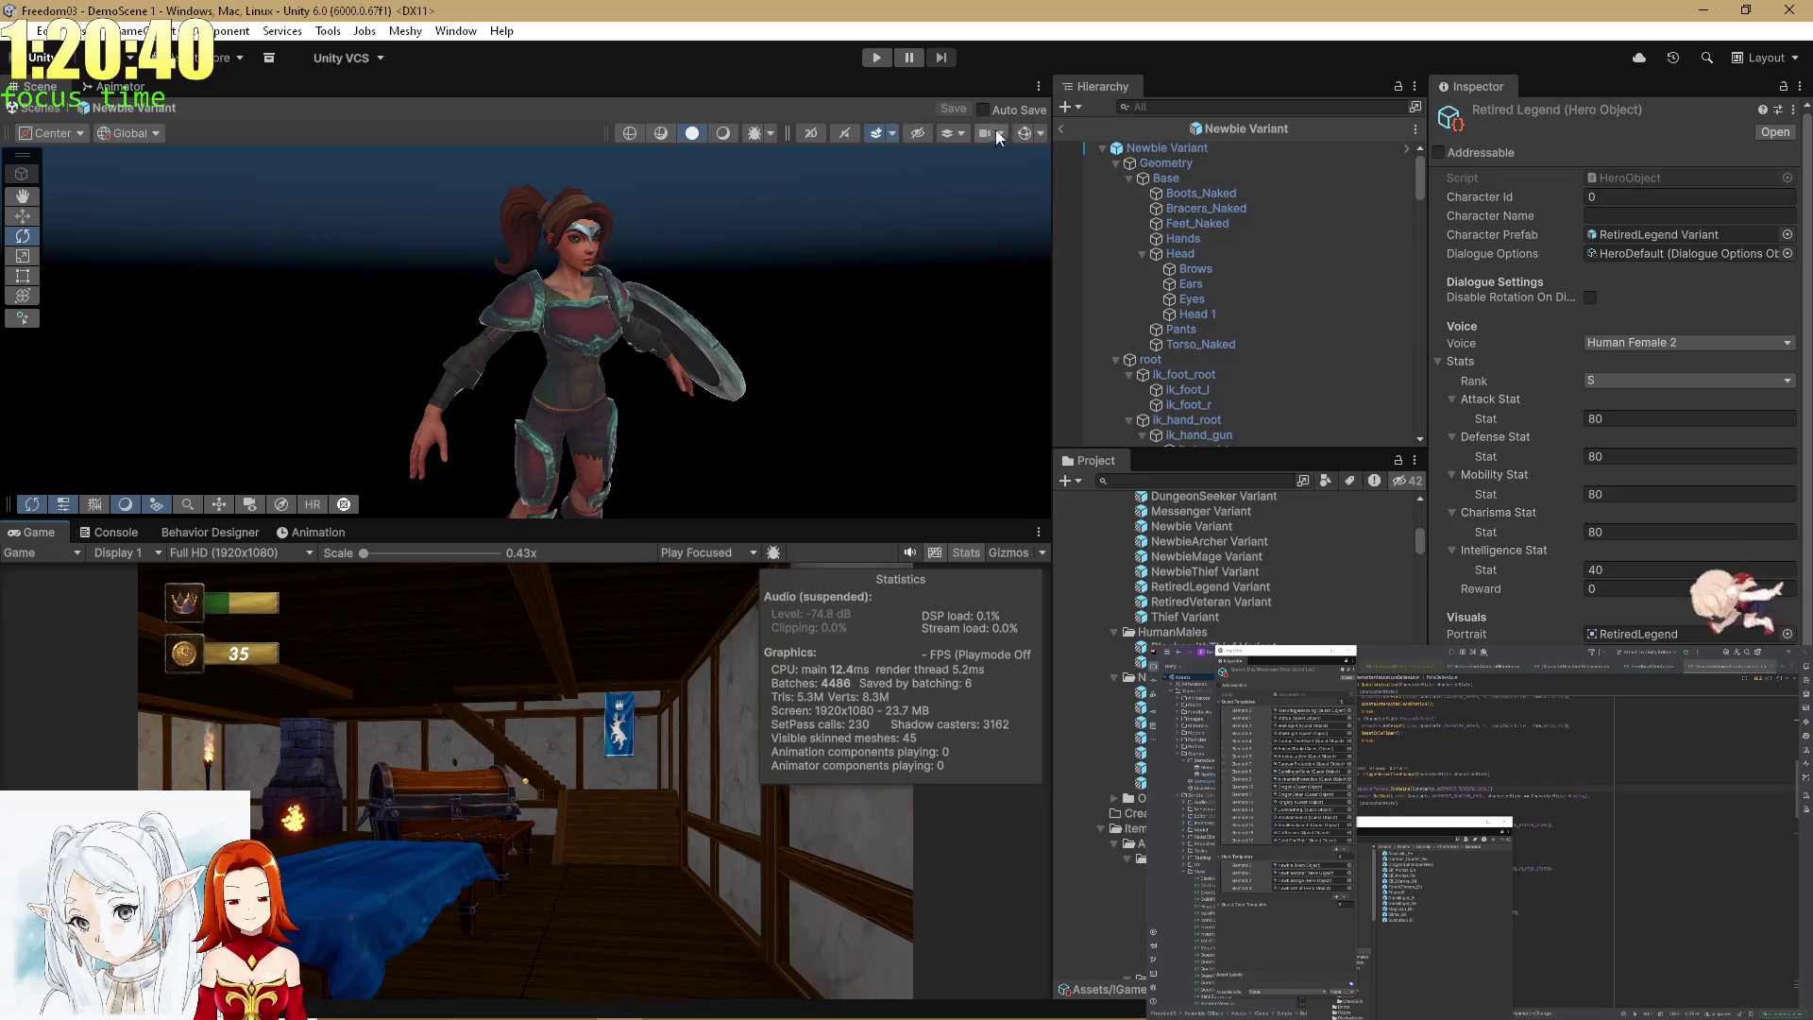
pyautogui.click(873, 58)
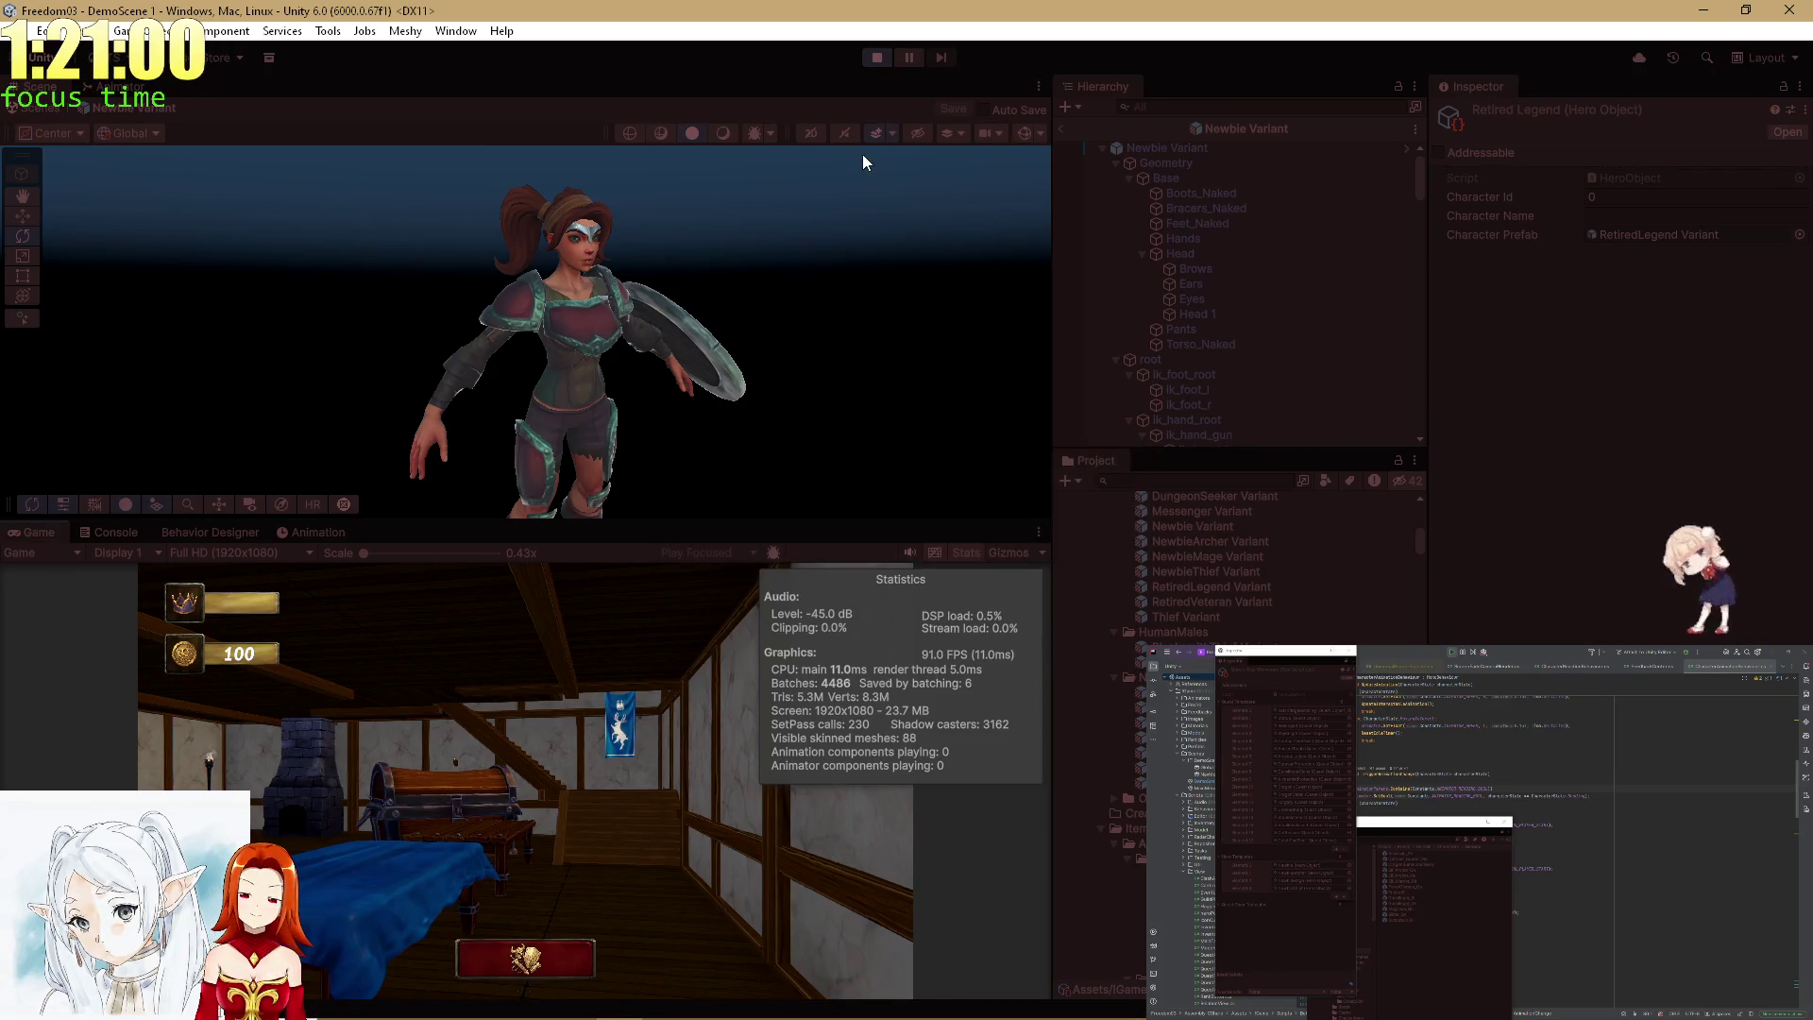
# Maximize the running Game view and open the character and quest screen with the I key.
pyautogui.click(32, 533)
pyautogui.click(100, 537)
pyautogui.click(37, 540)
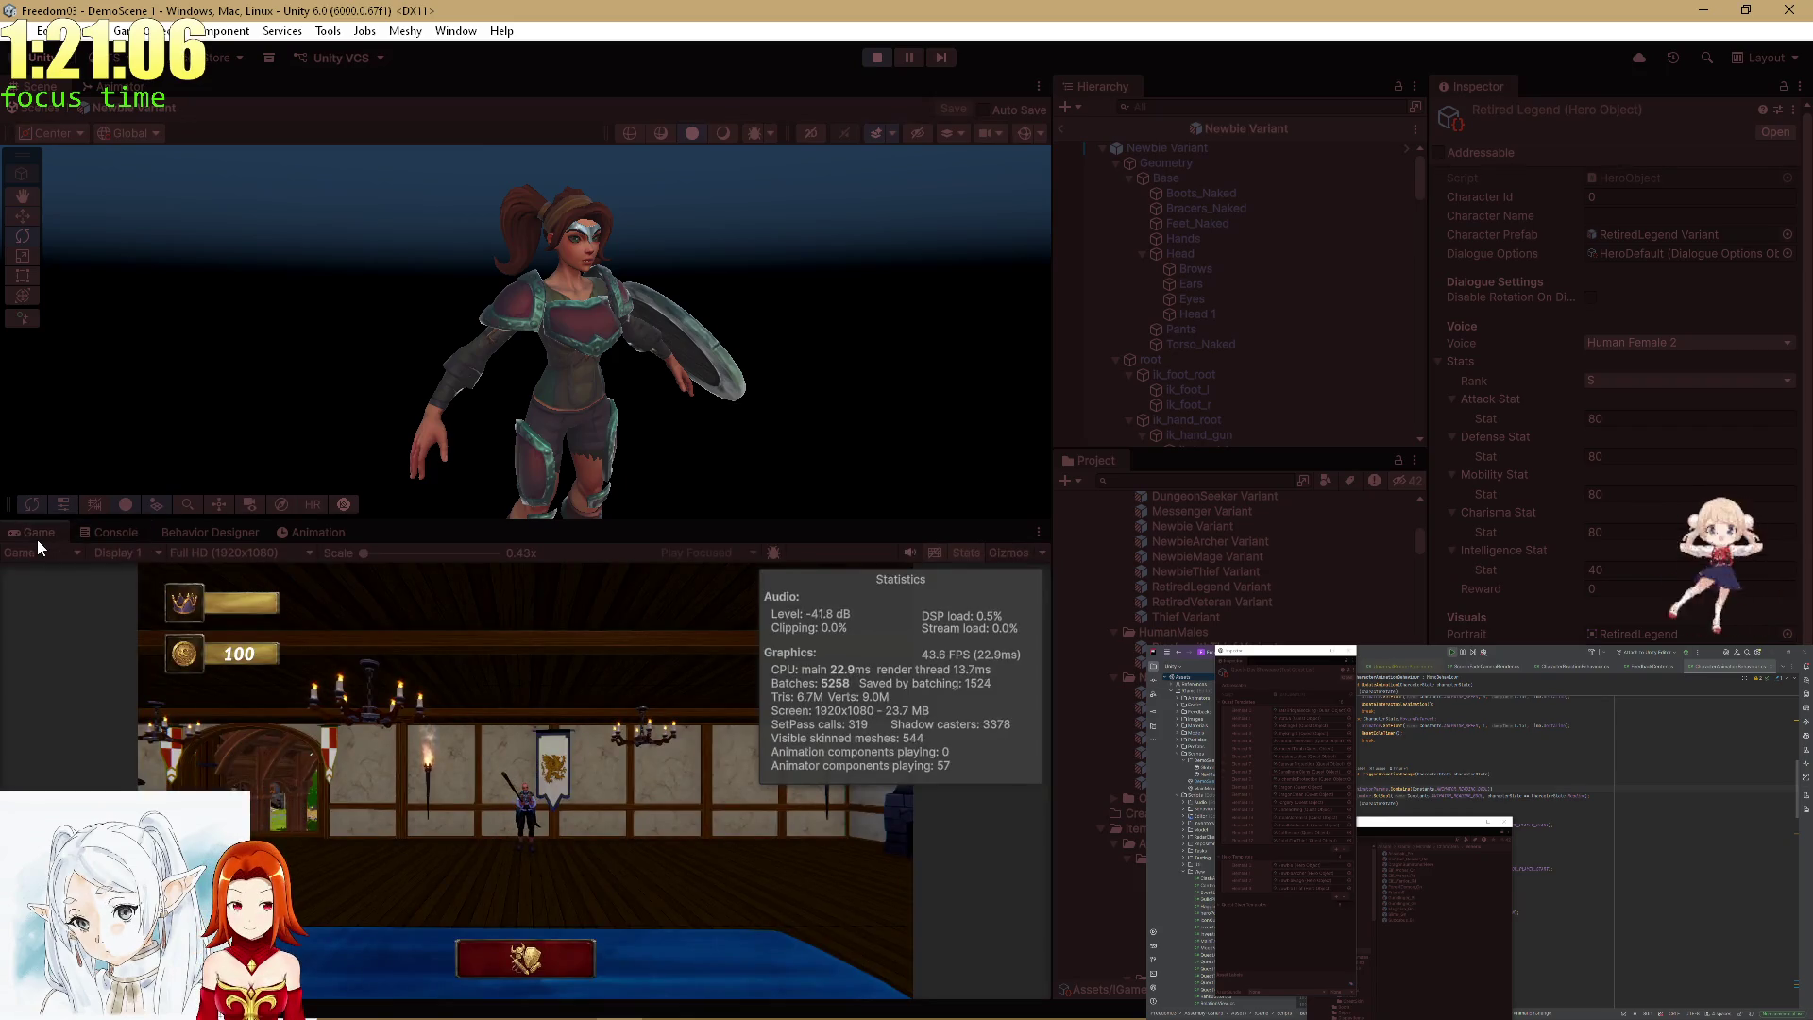
pyautogui.doubleClick(37, 540)
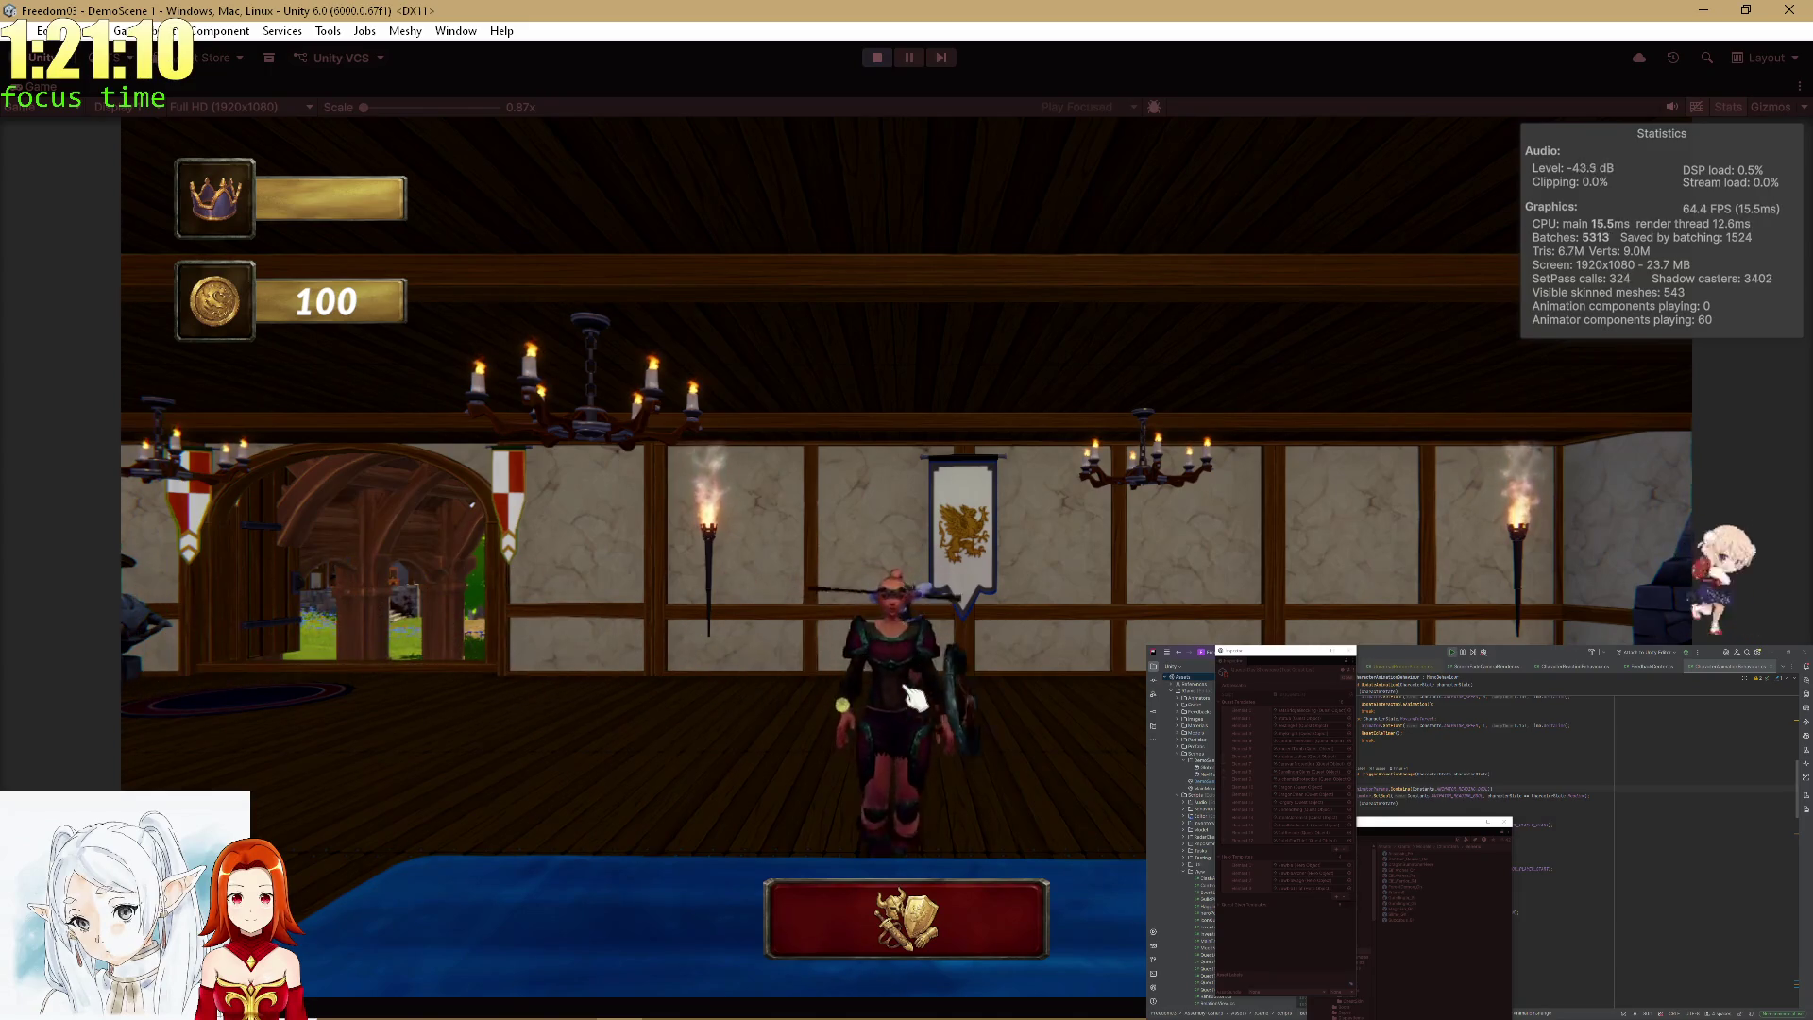
pyautogui.press('i')
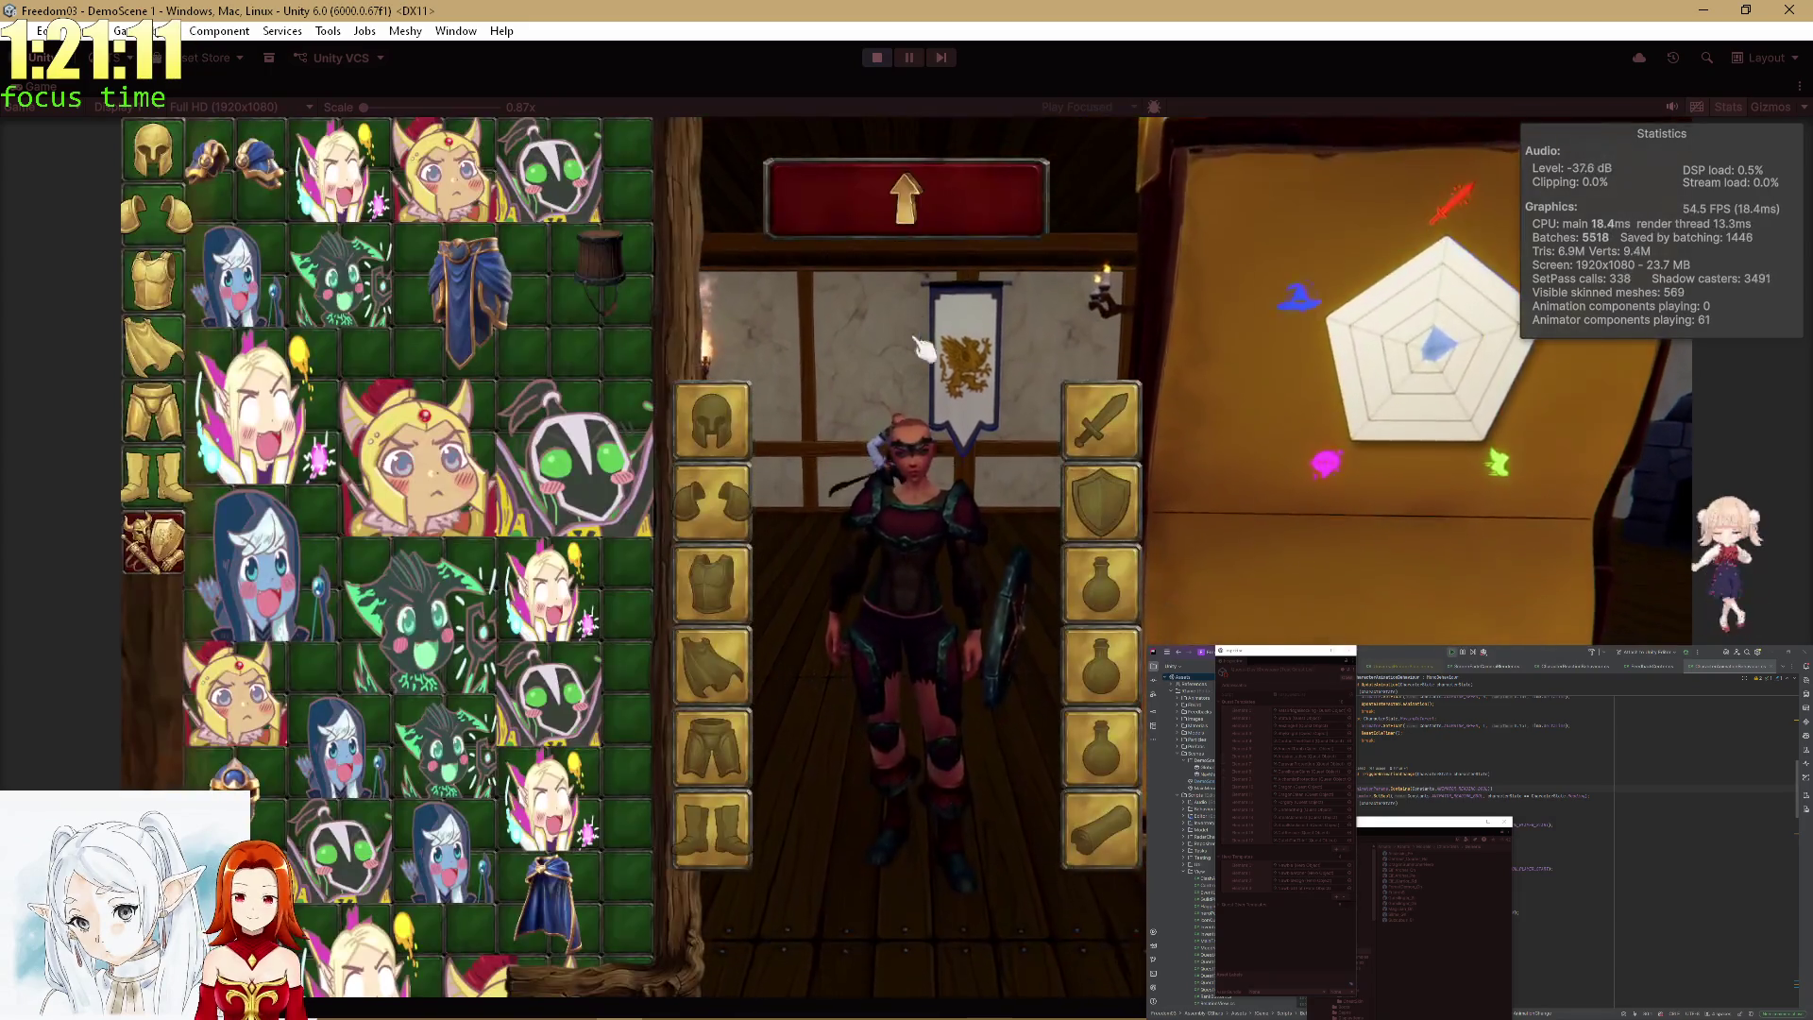
pyautogui.press('i')
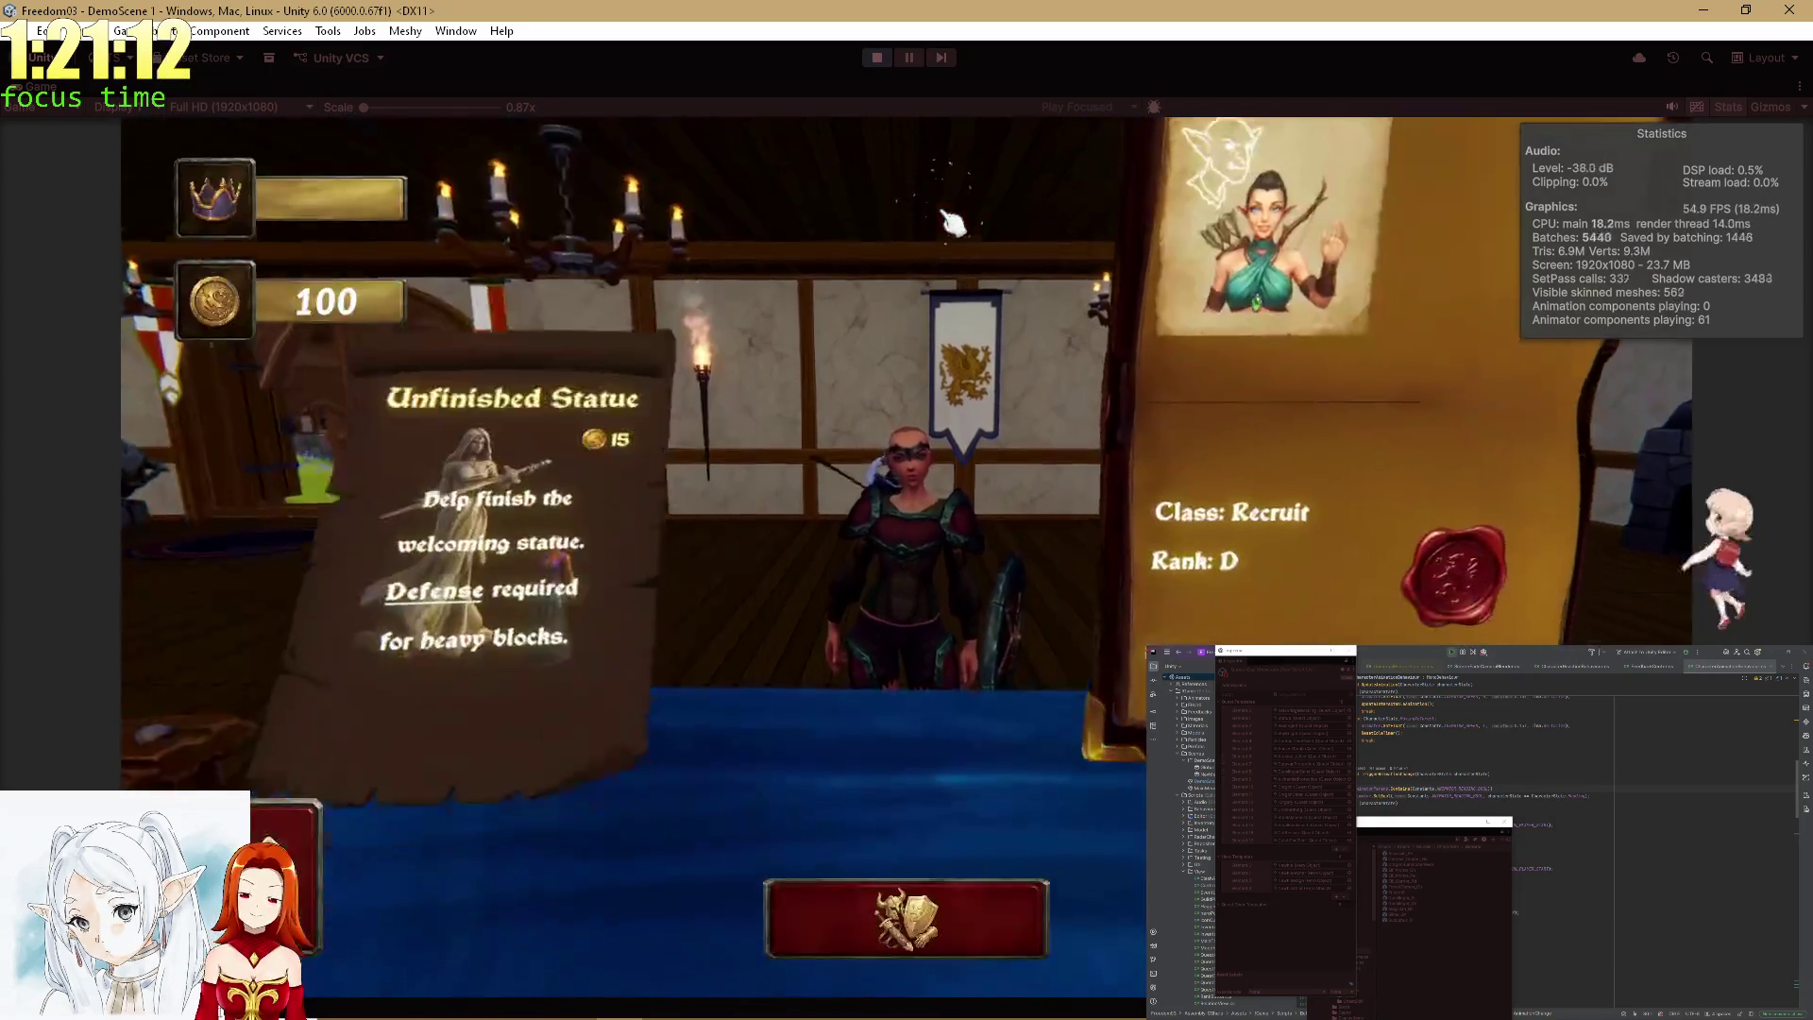
# Equip the hero with the blue cape, blue pauldrons and blue leg armour from the inventory.
pyautogui.click(888, 893)
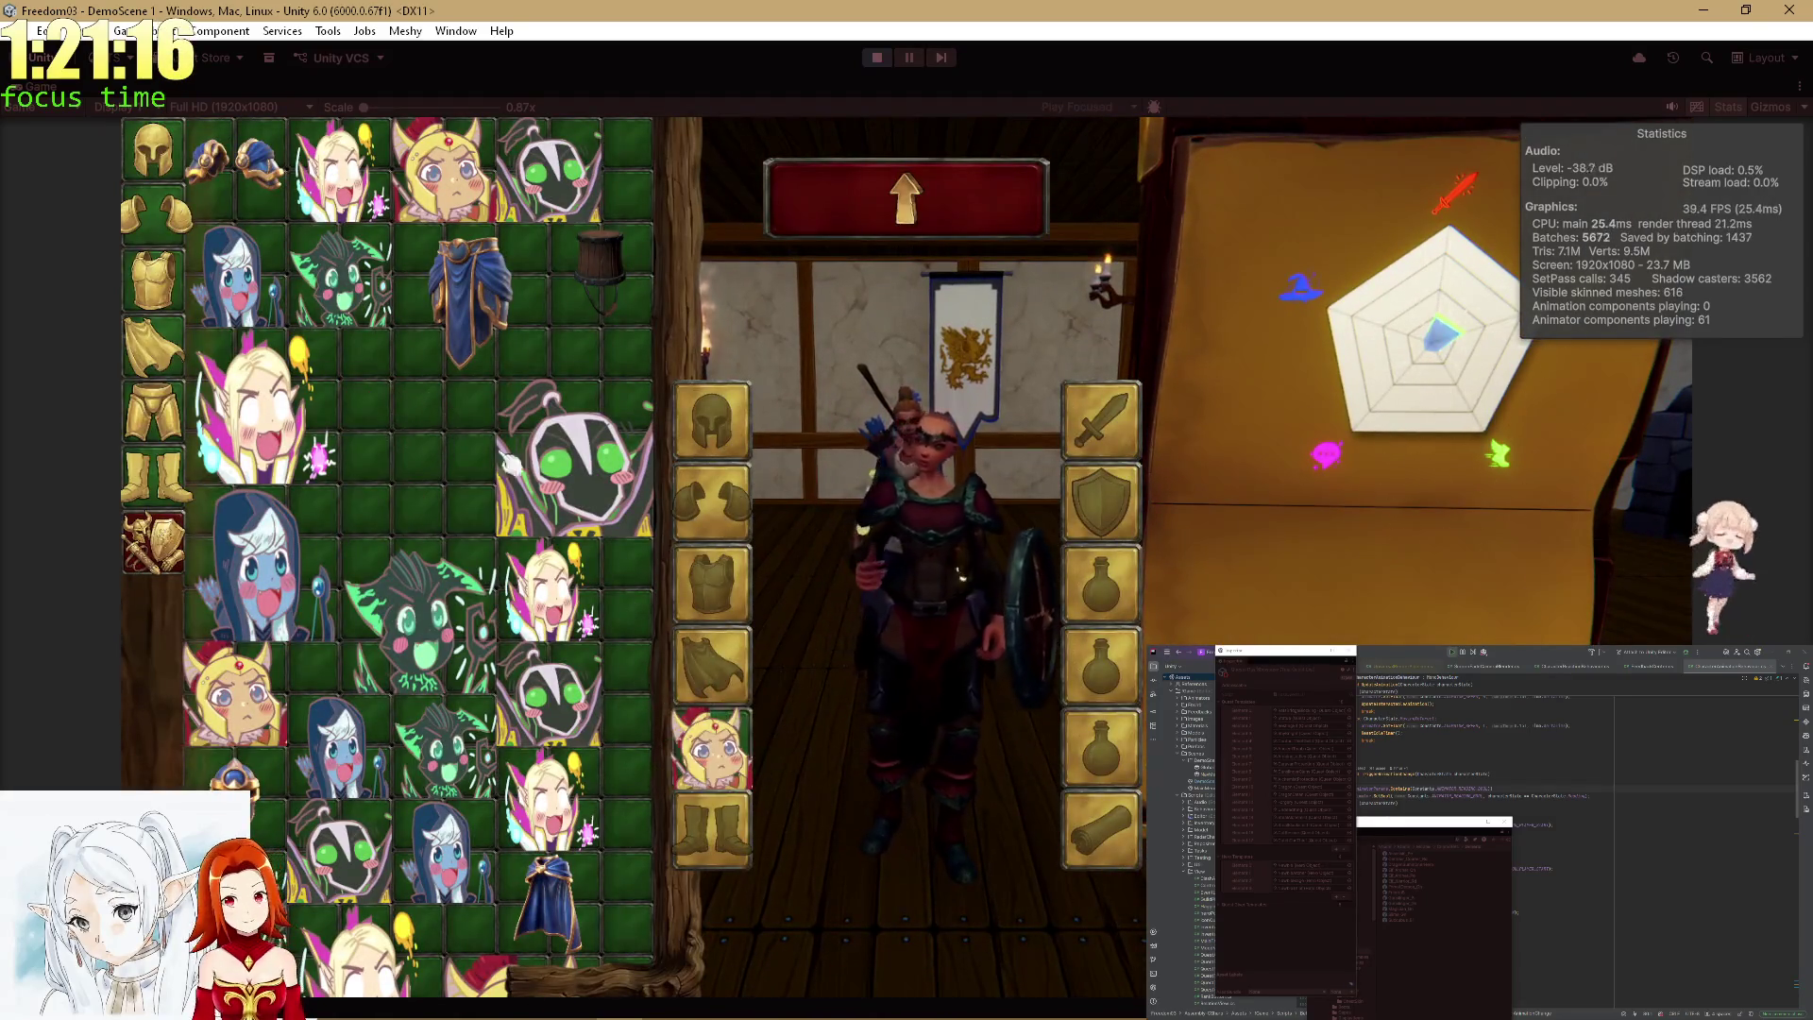
pyautogui.doubleClick(591, 482)
pyautogui.doubleClick(548, 170)
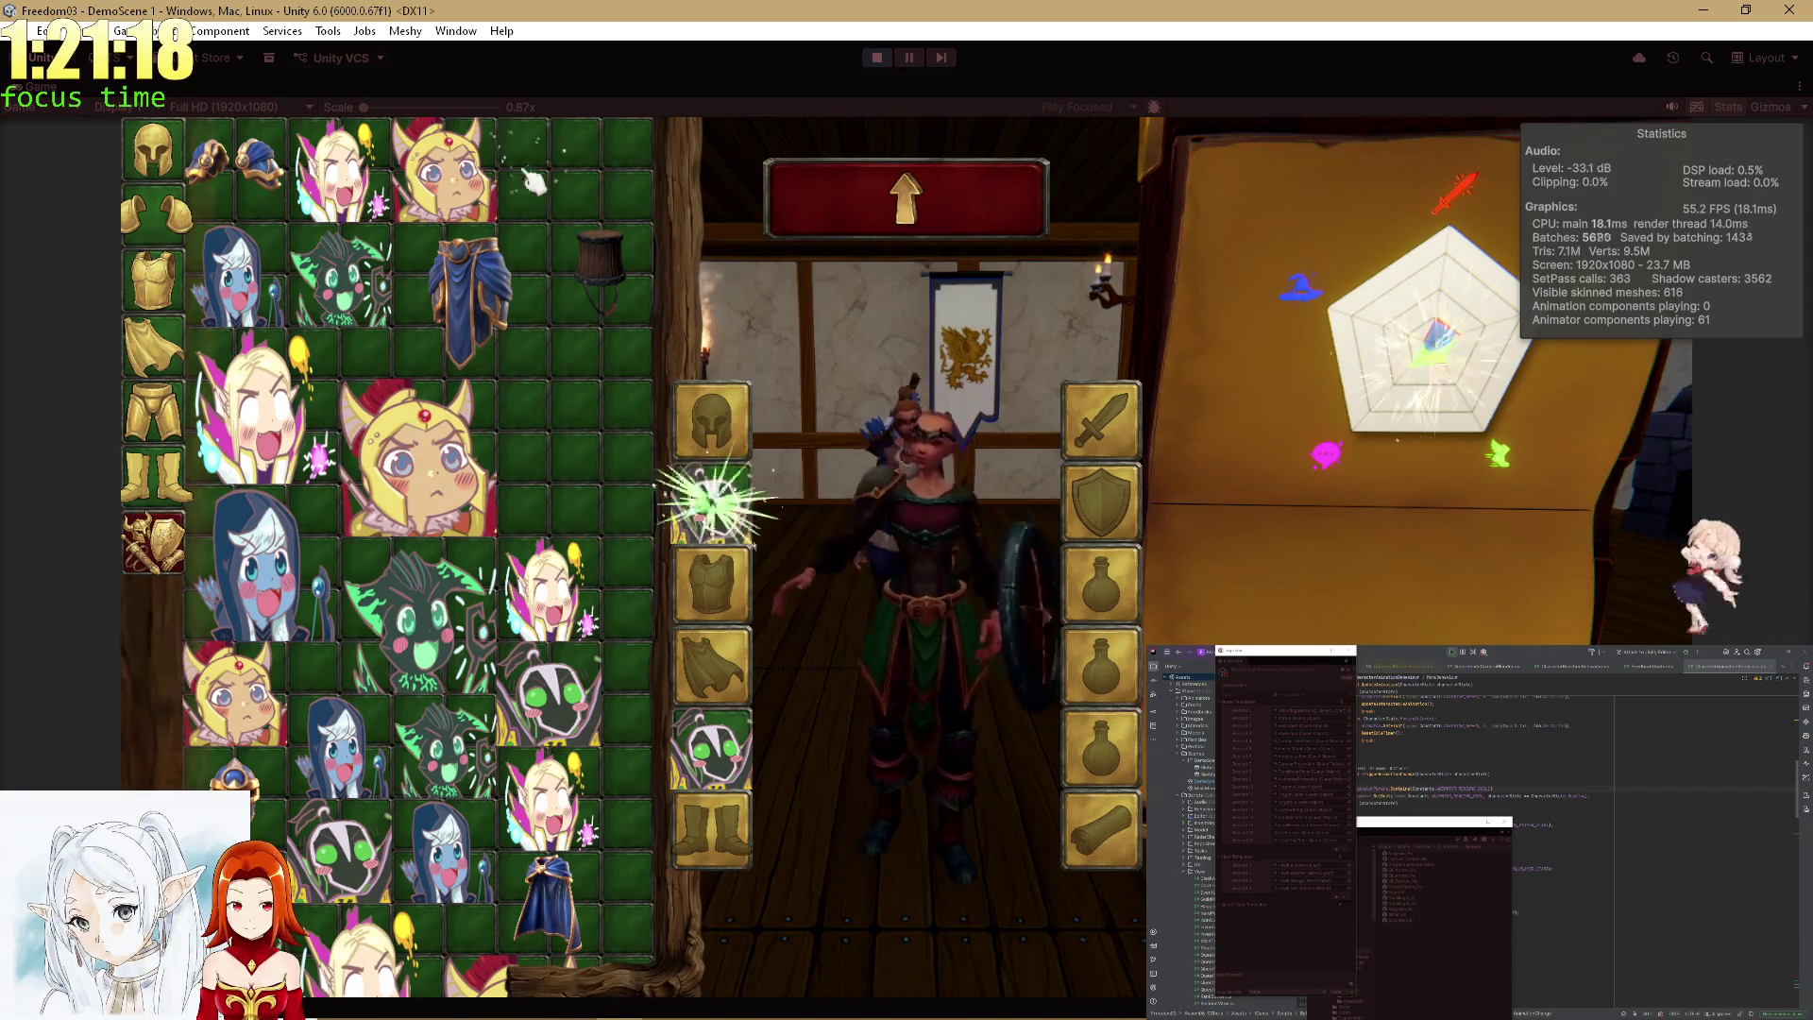
pyautogui.doubleClick(373, 874)
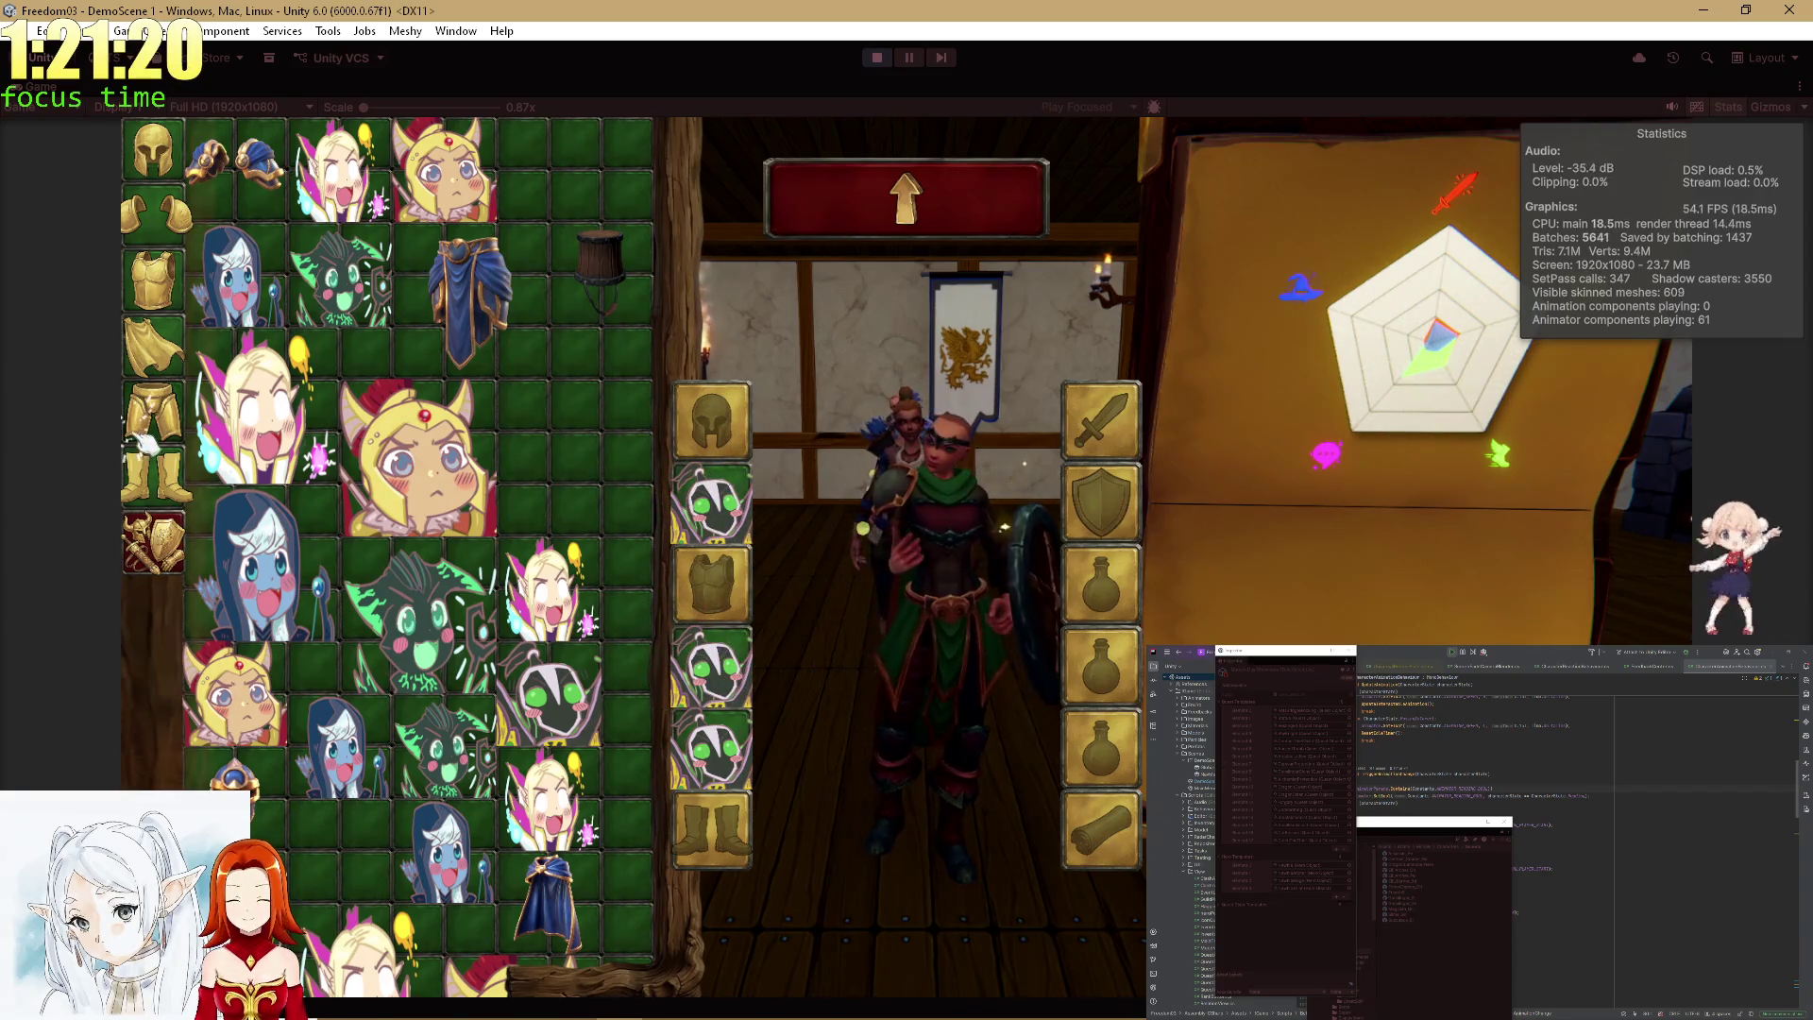
pyautogui.click(153, 359)
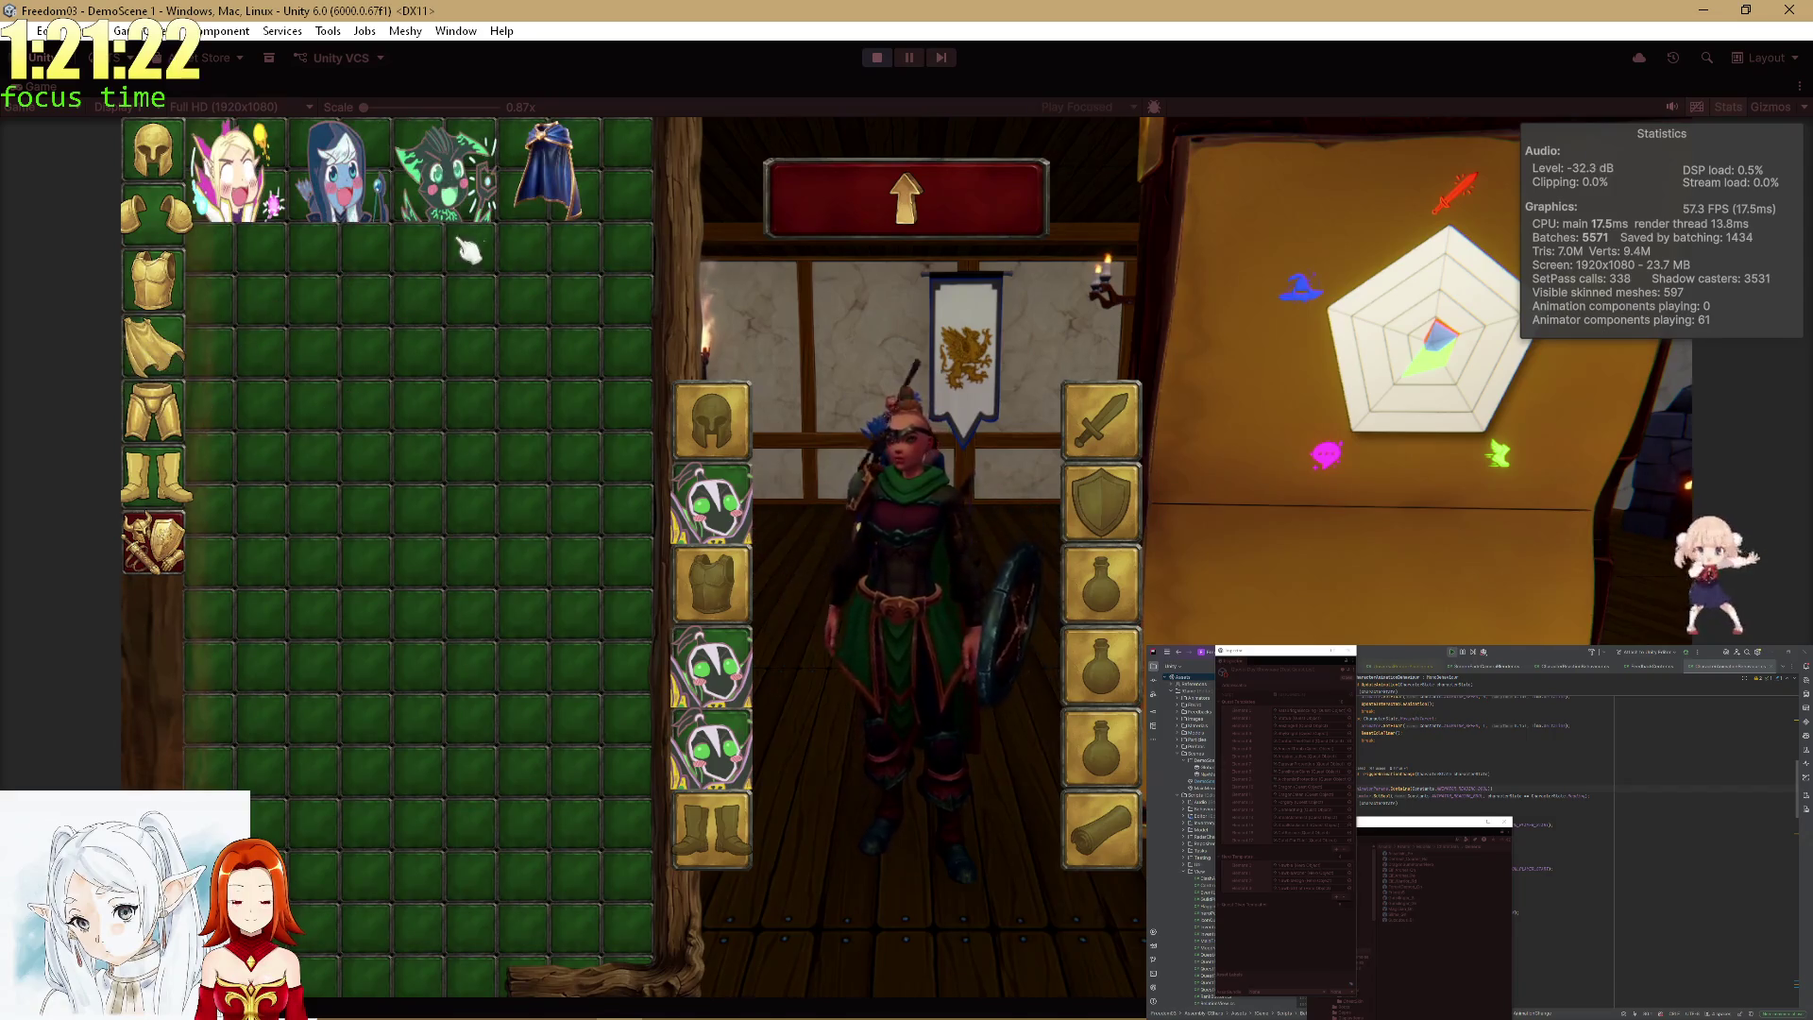
pyautogui.doubleClick(571, 207)
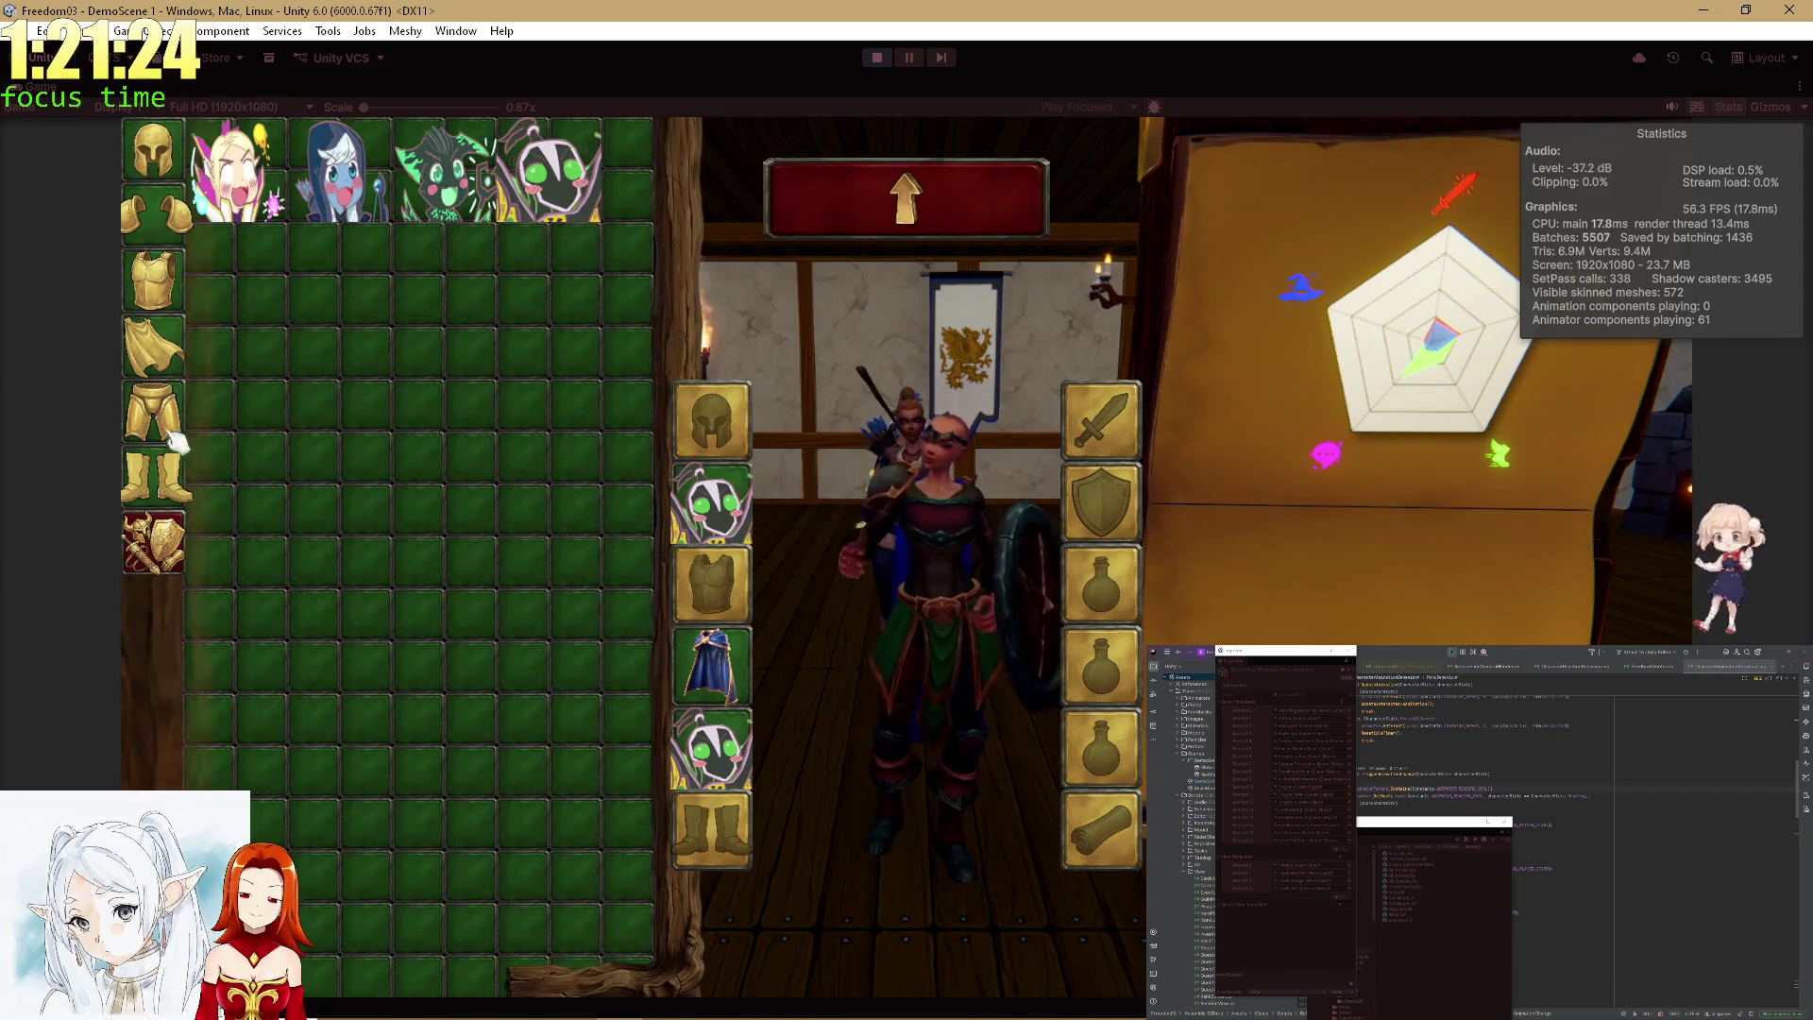
pyautogui.click(160, 475)
pyautogui.doubleClick(416, 208)
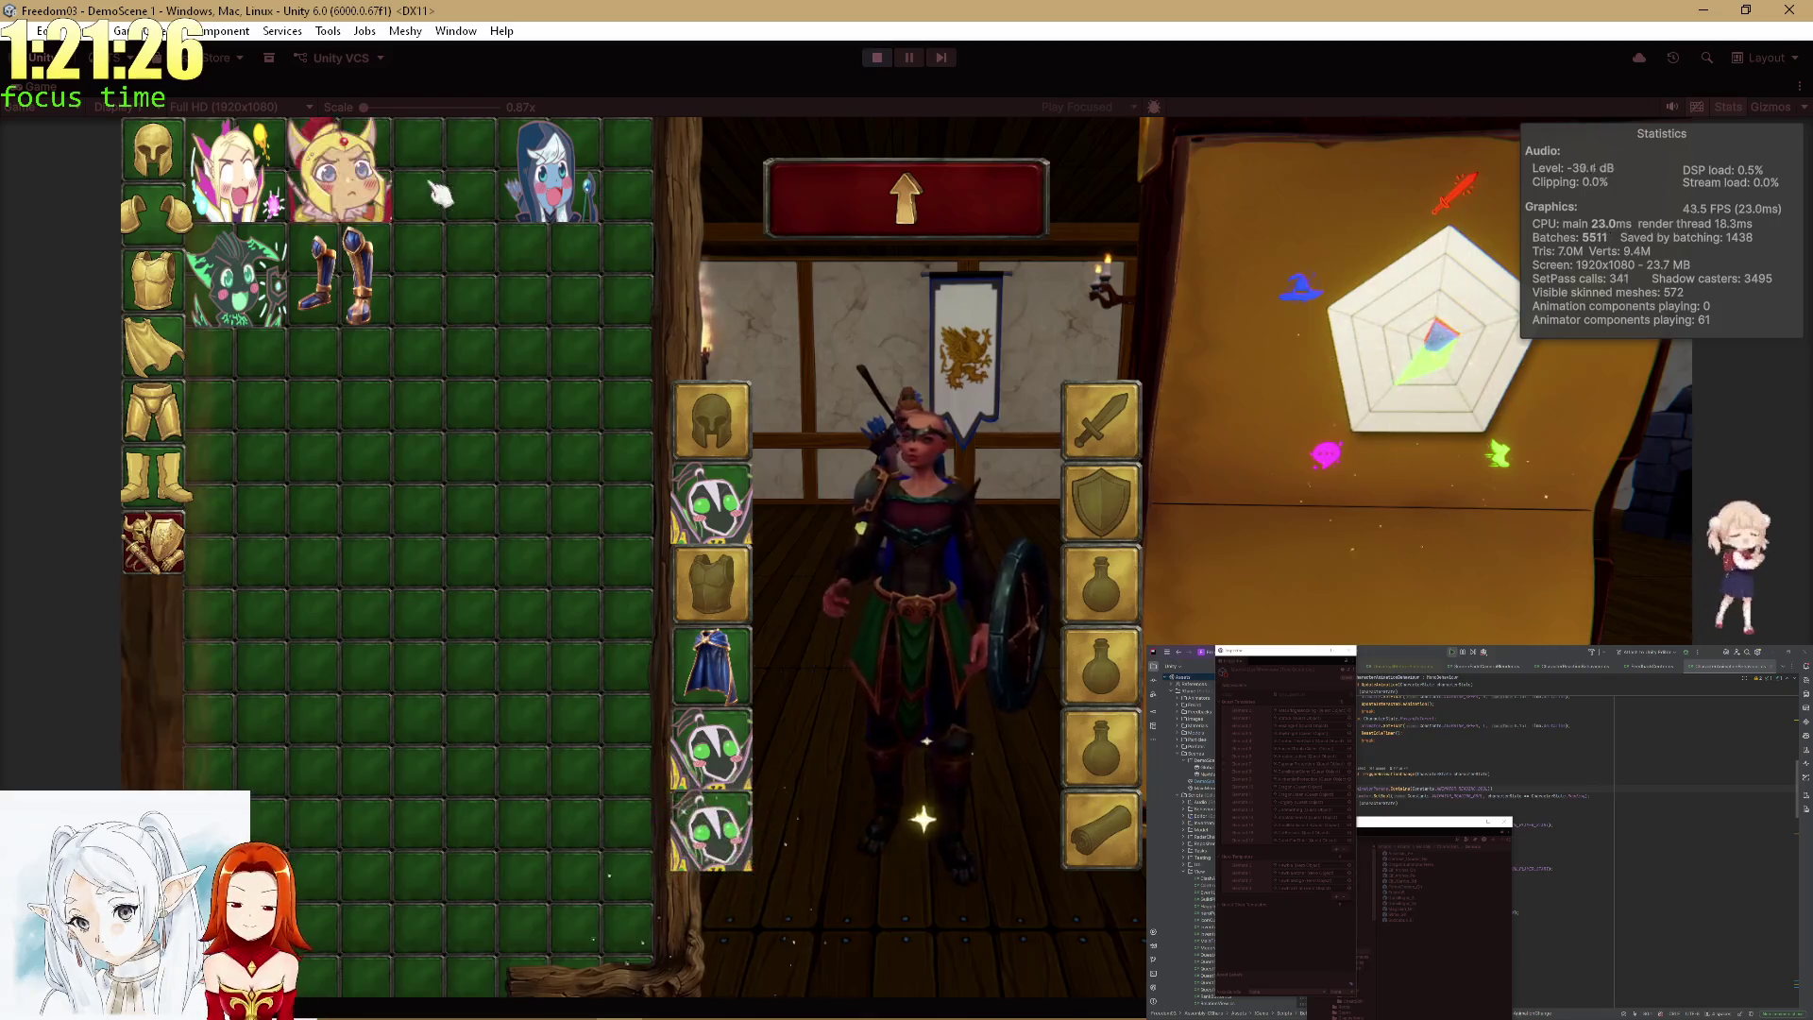
pyautogui.click(164, 226)
pyautogui.doubleClick(265, 176)
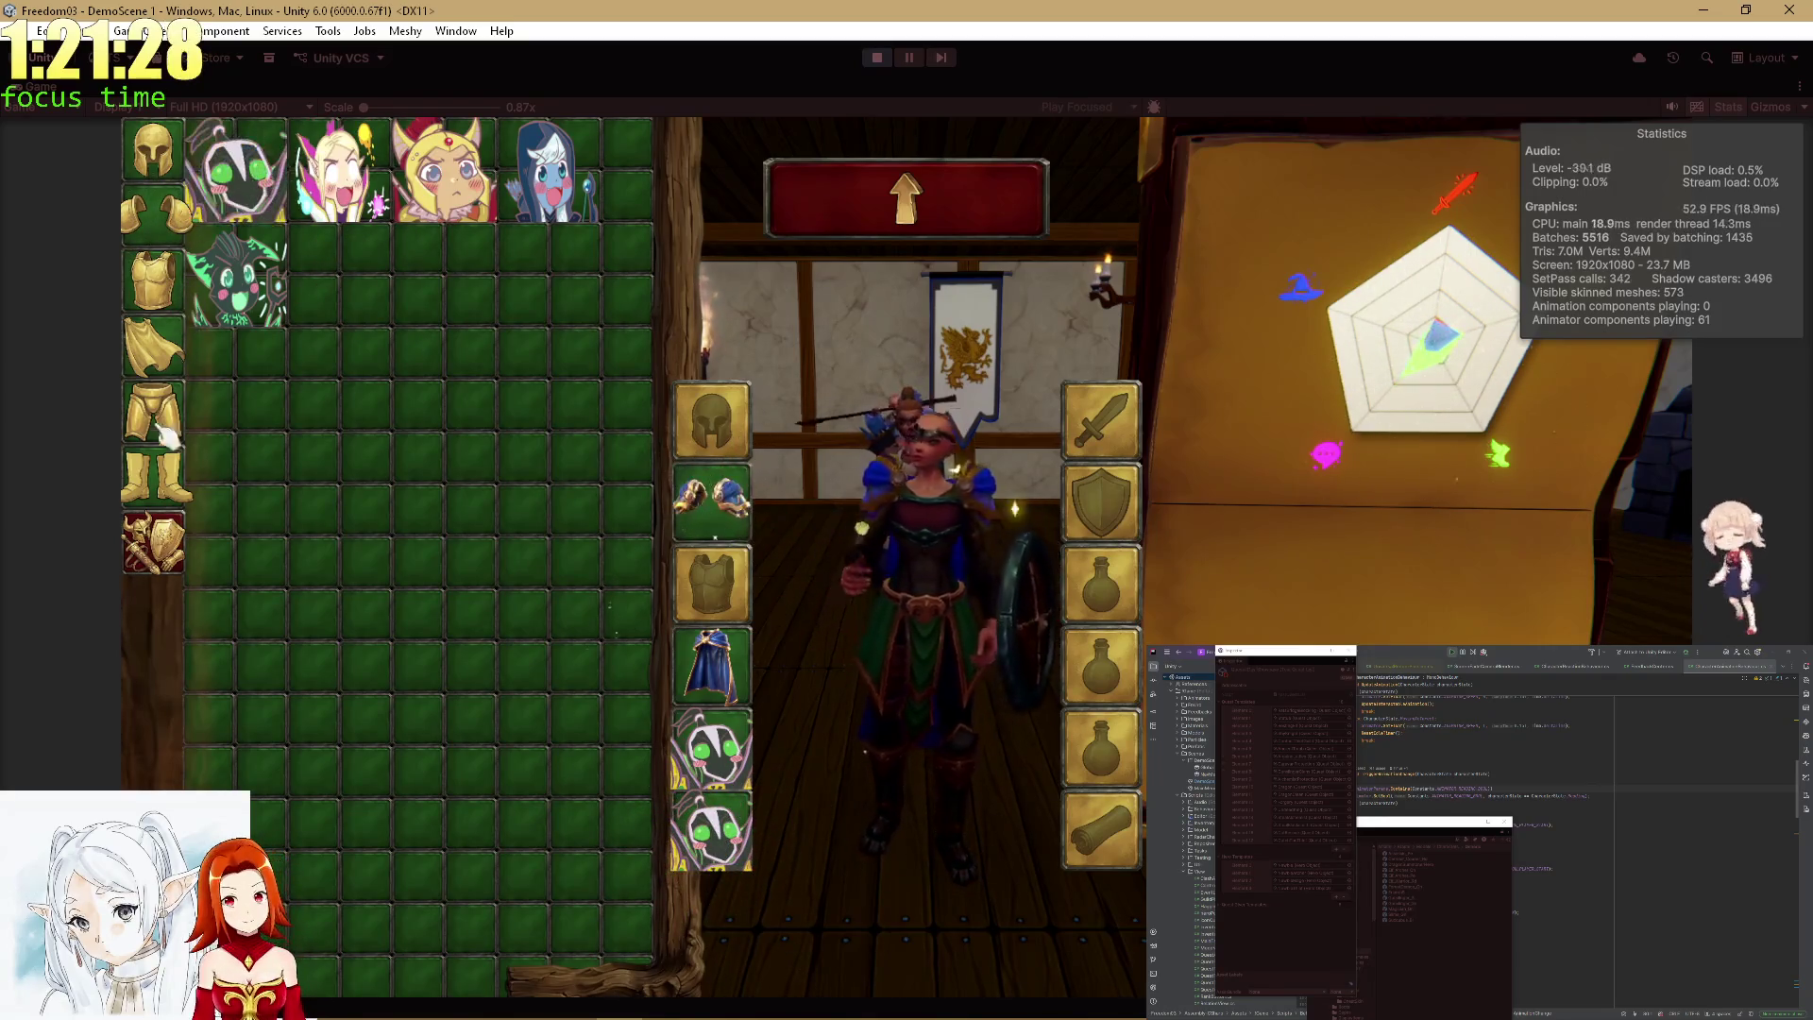
pyautogui.click(173, 550)
pyautogui.doubleClick(248, 318)
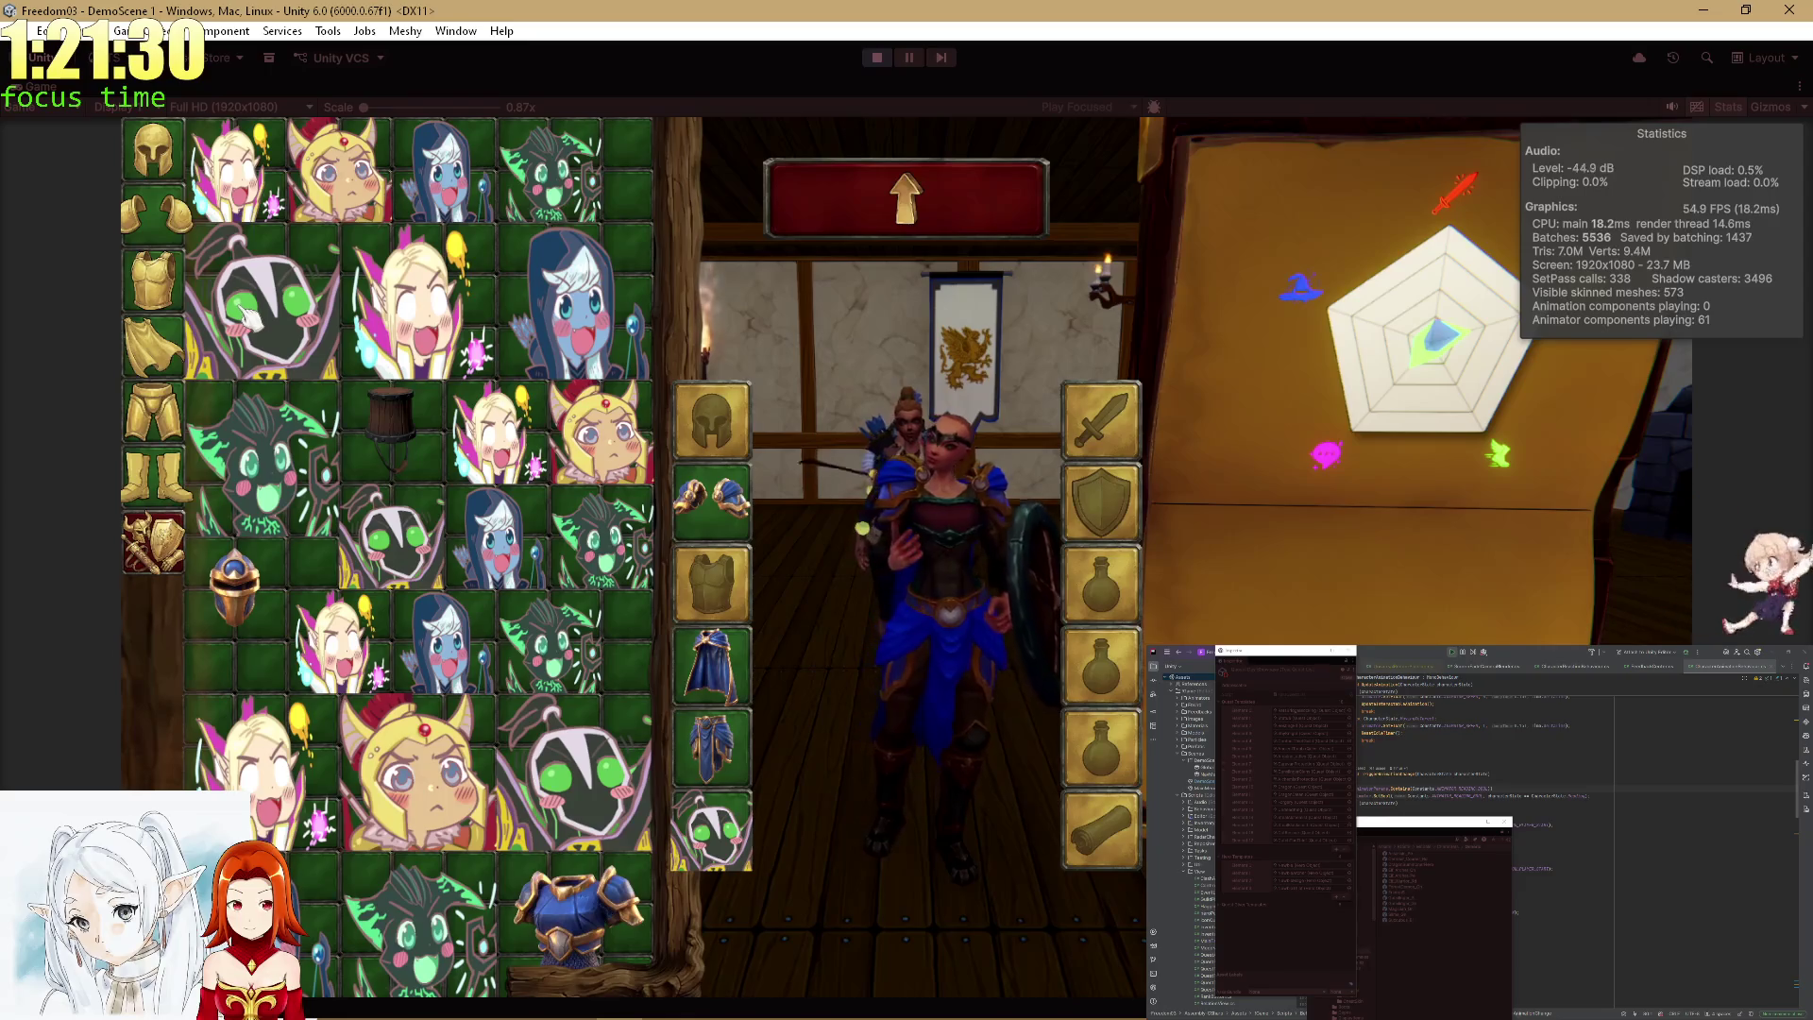
# Put the elf-girl item in the chest slot, try mascot helmets, and close the inventory.
pyautogui.click(174, 283)
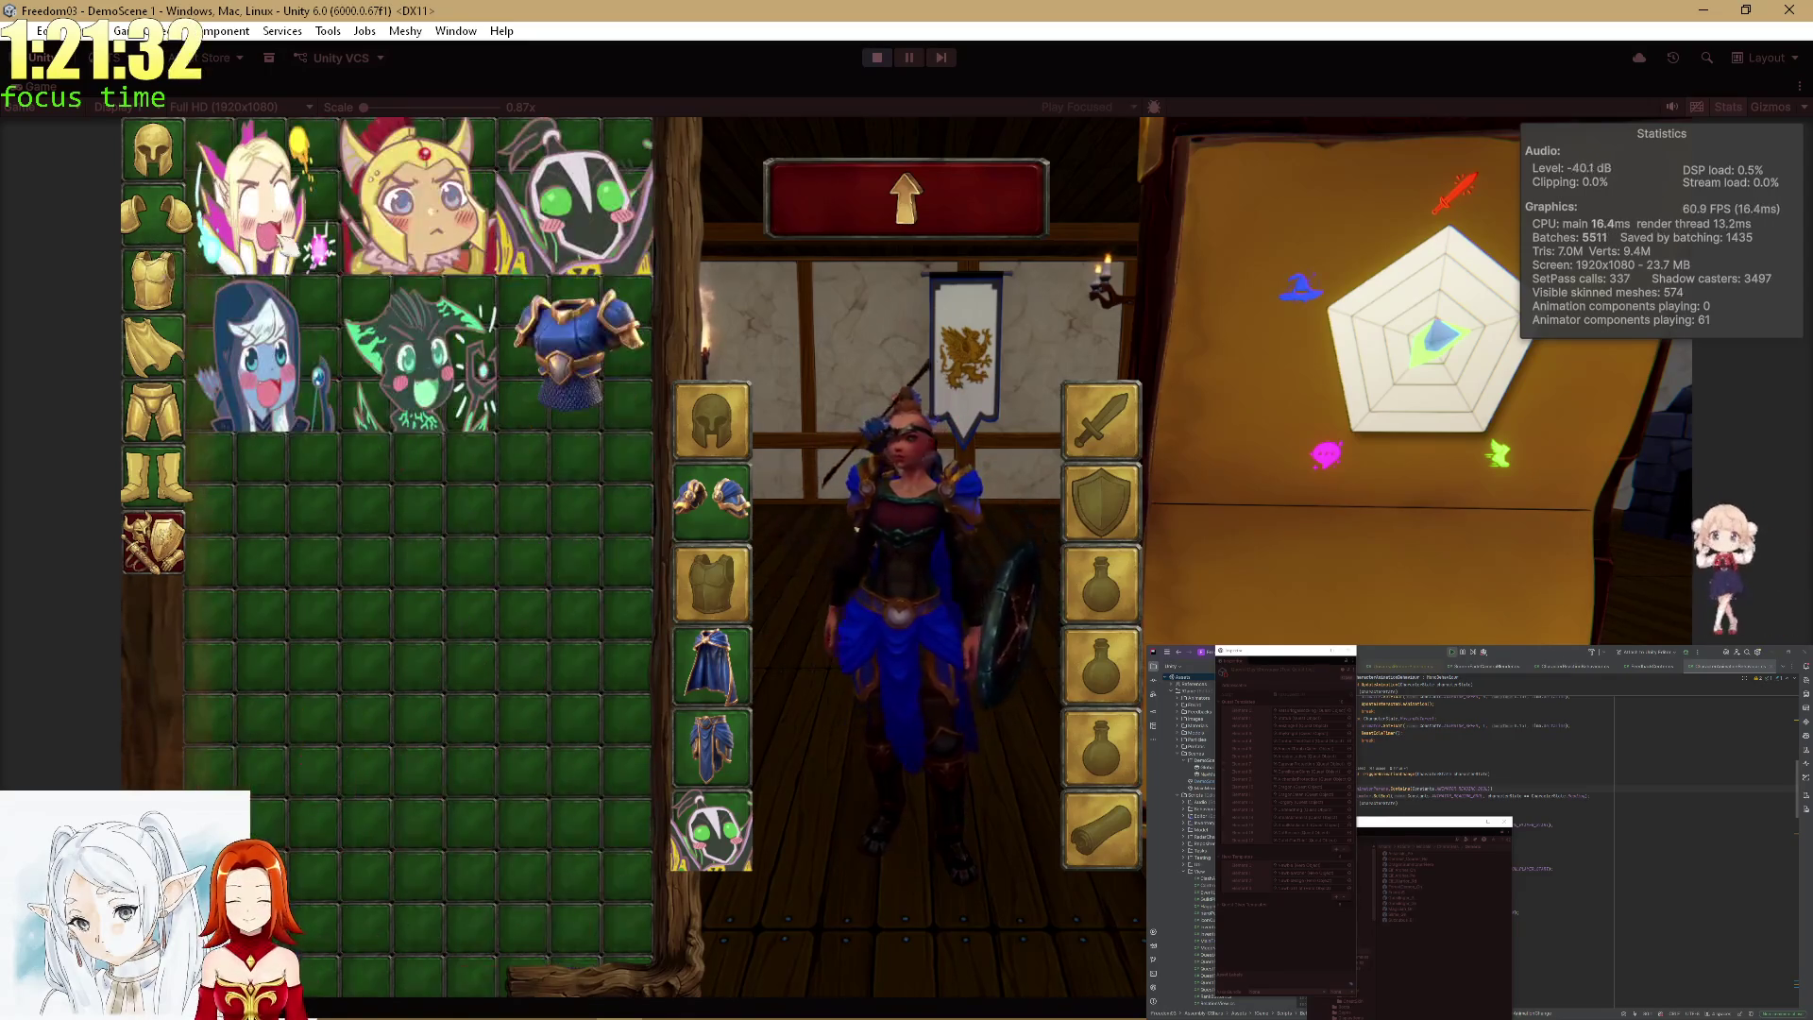
pyautogui.doubleClick(247, 224)
pyautogui.click(154, 164)
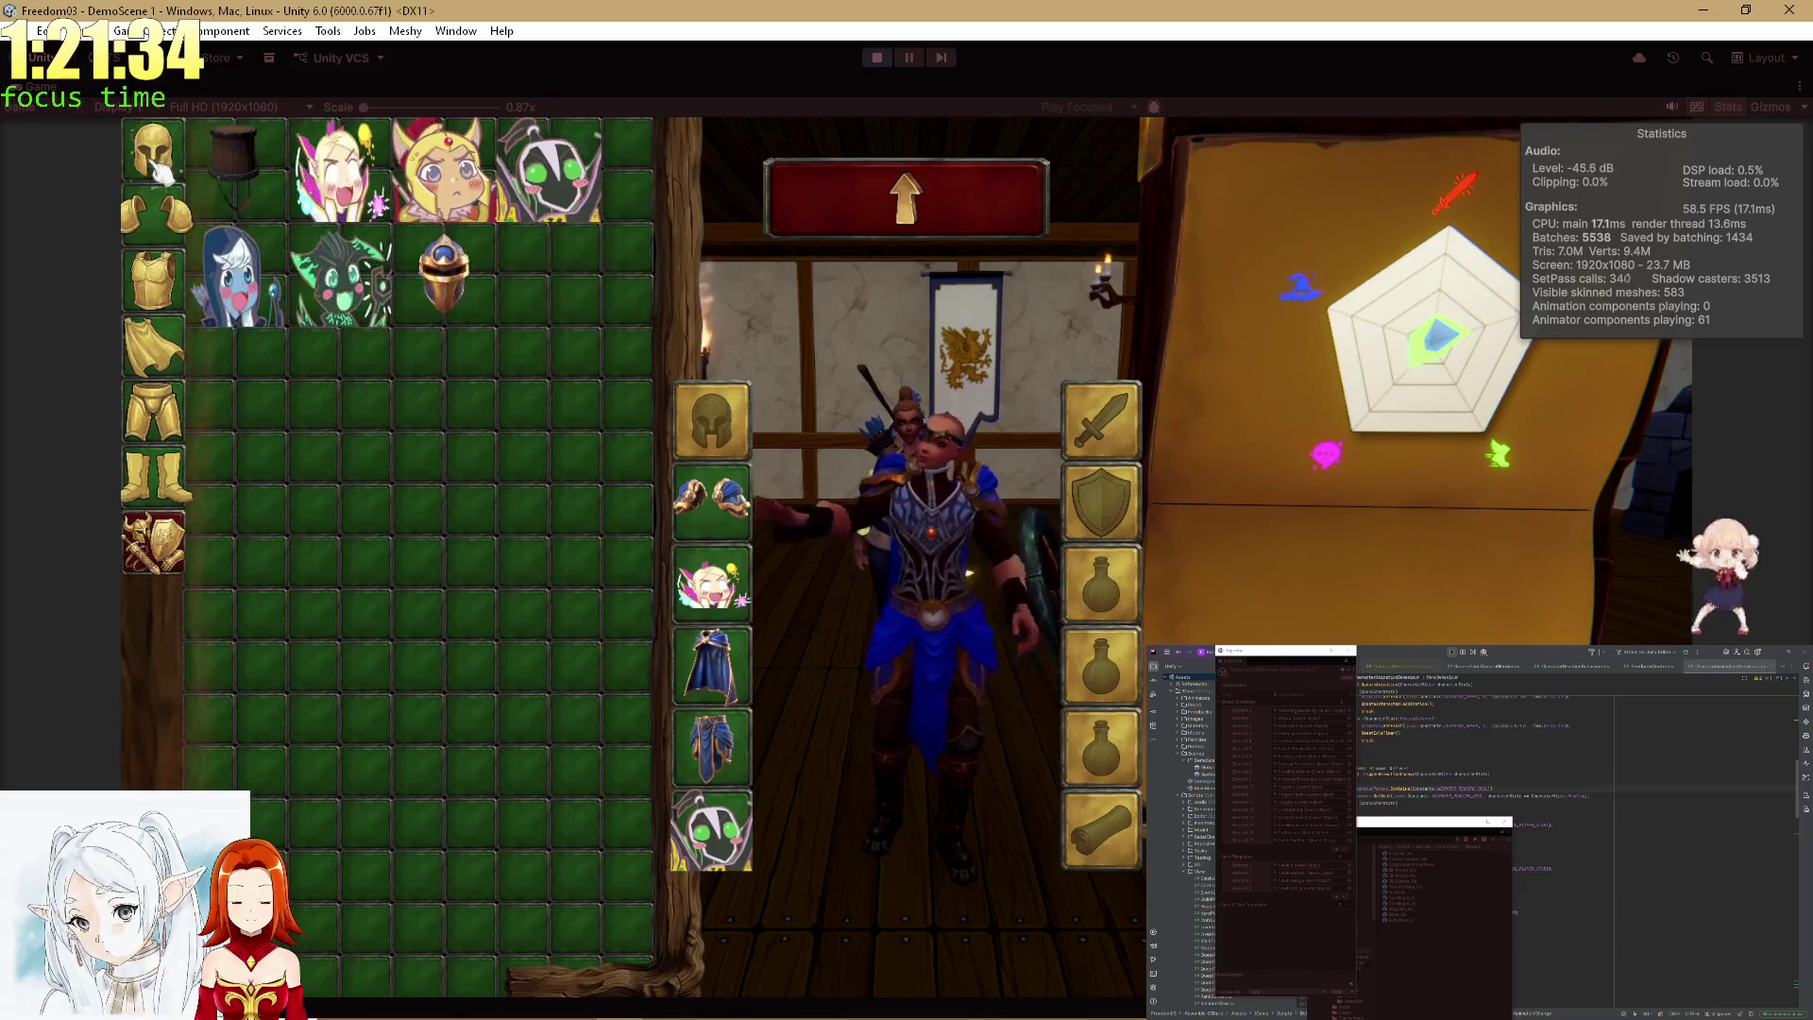
pyautogui.doubleClick(440, 184)
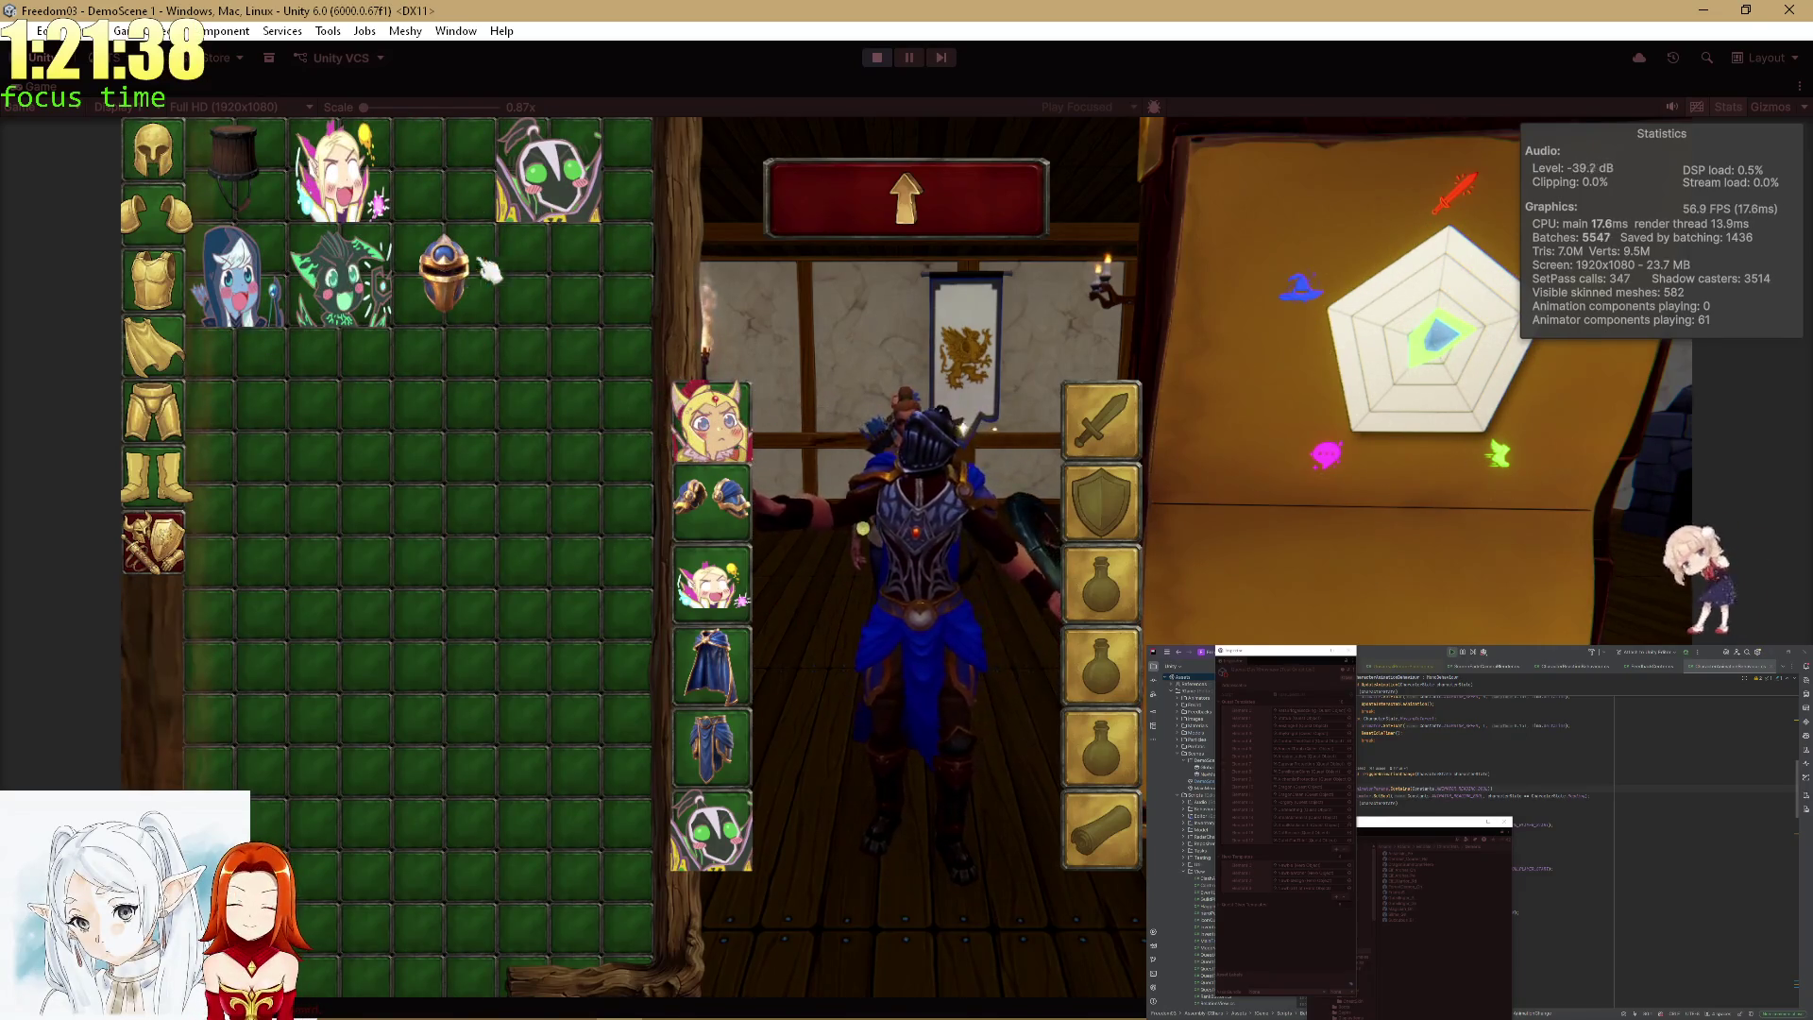
pyautogui.doubleClick(543, 203)
pyautogui.click(812, 199)
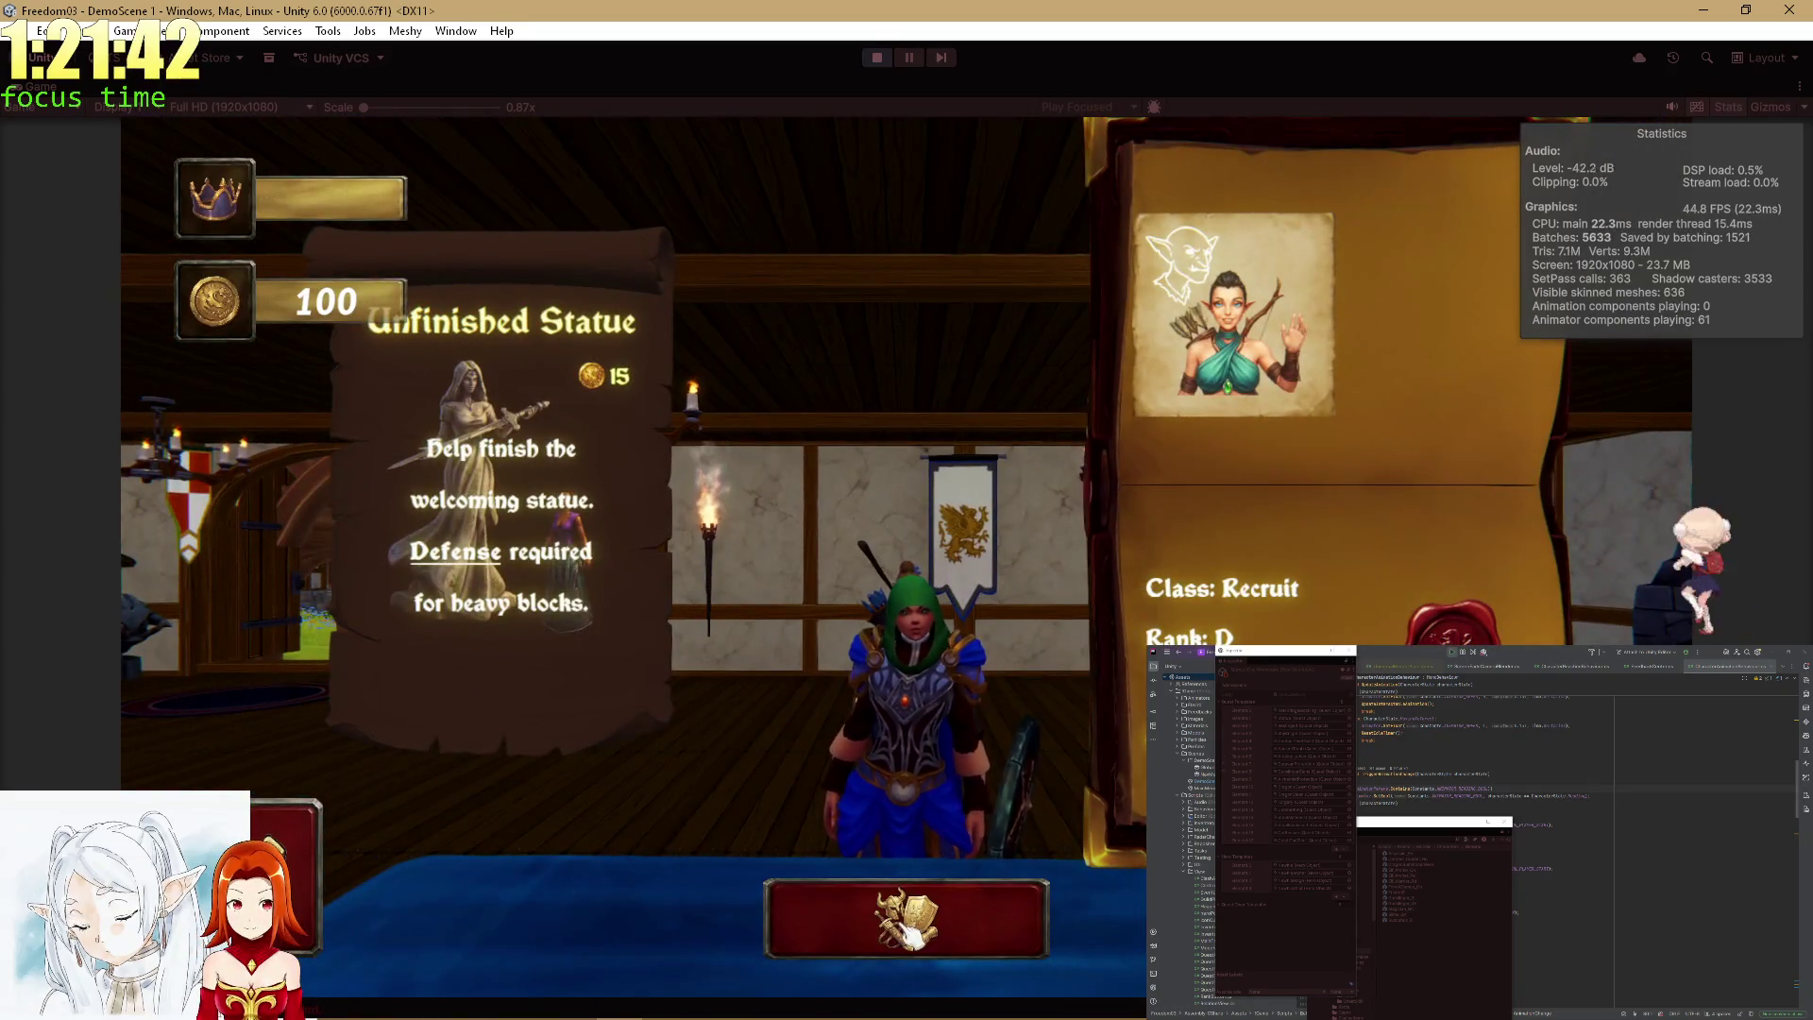
# Swap helmets until the blue-haired girl item is worn, then return to the quest board.
pyautogui.click(907, 916)
pyautogui.doubleClick(710, 422)
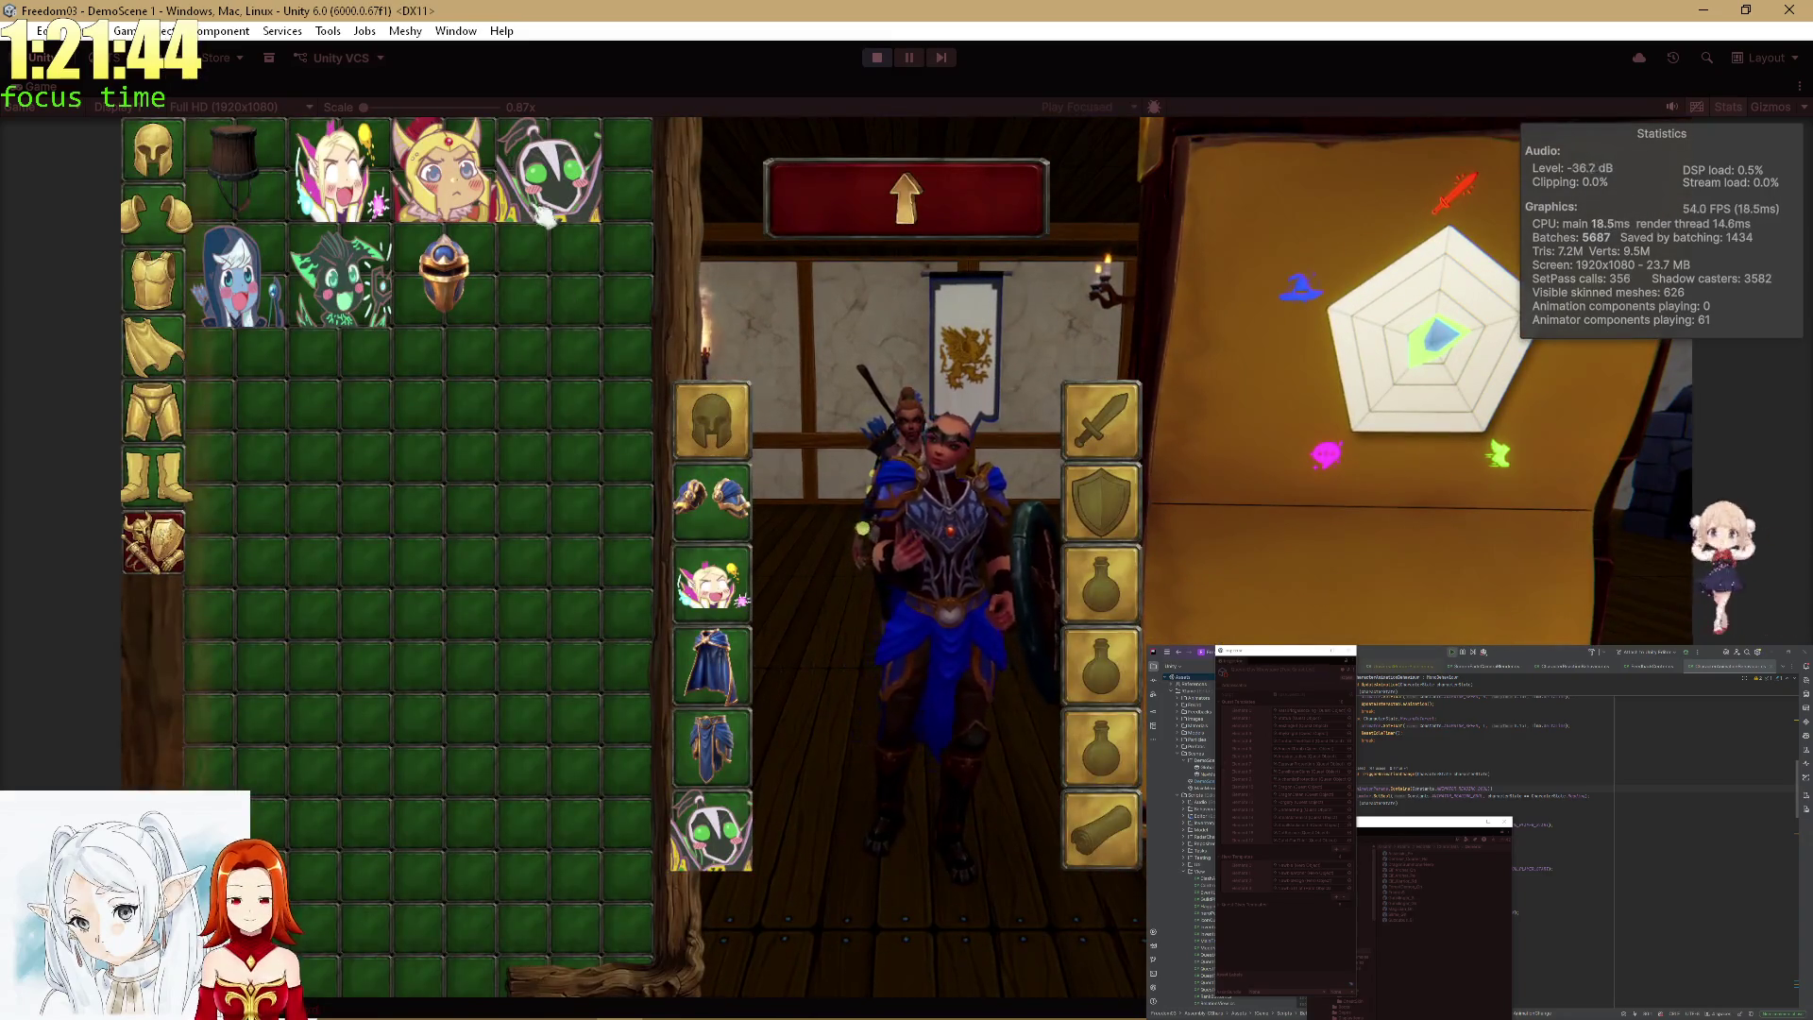
pyautogui.doubleClick(546, 208)
pyautogui.doubleClick(710, 422)
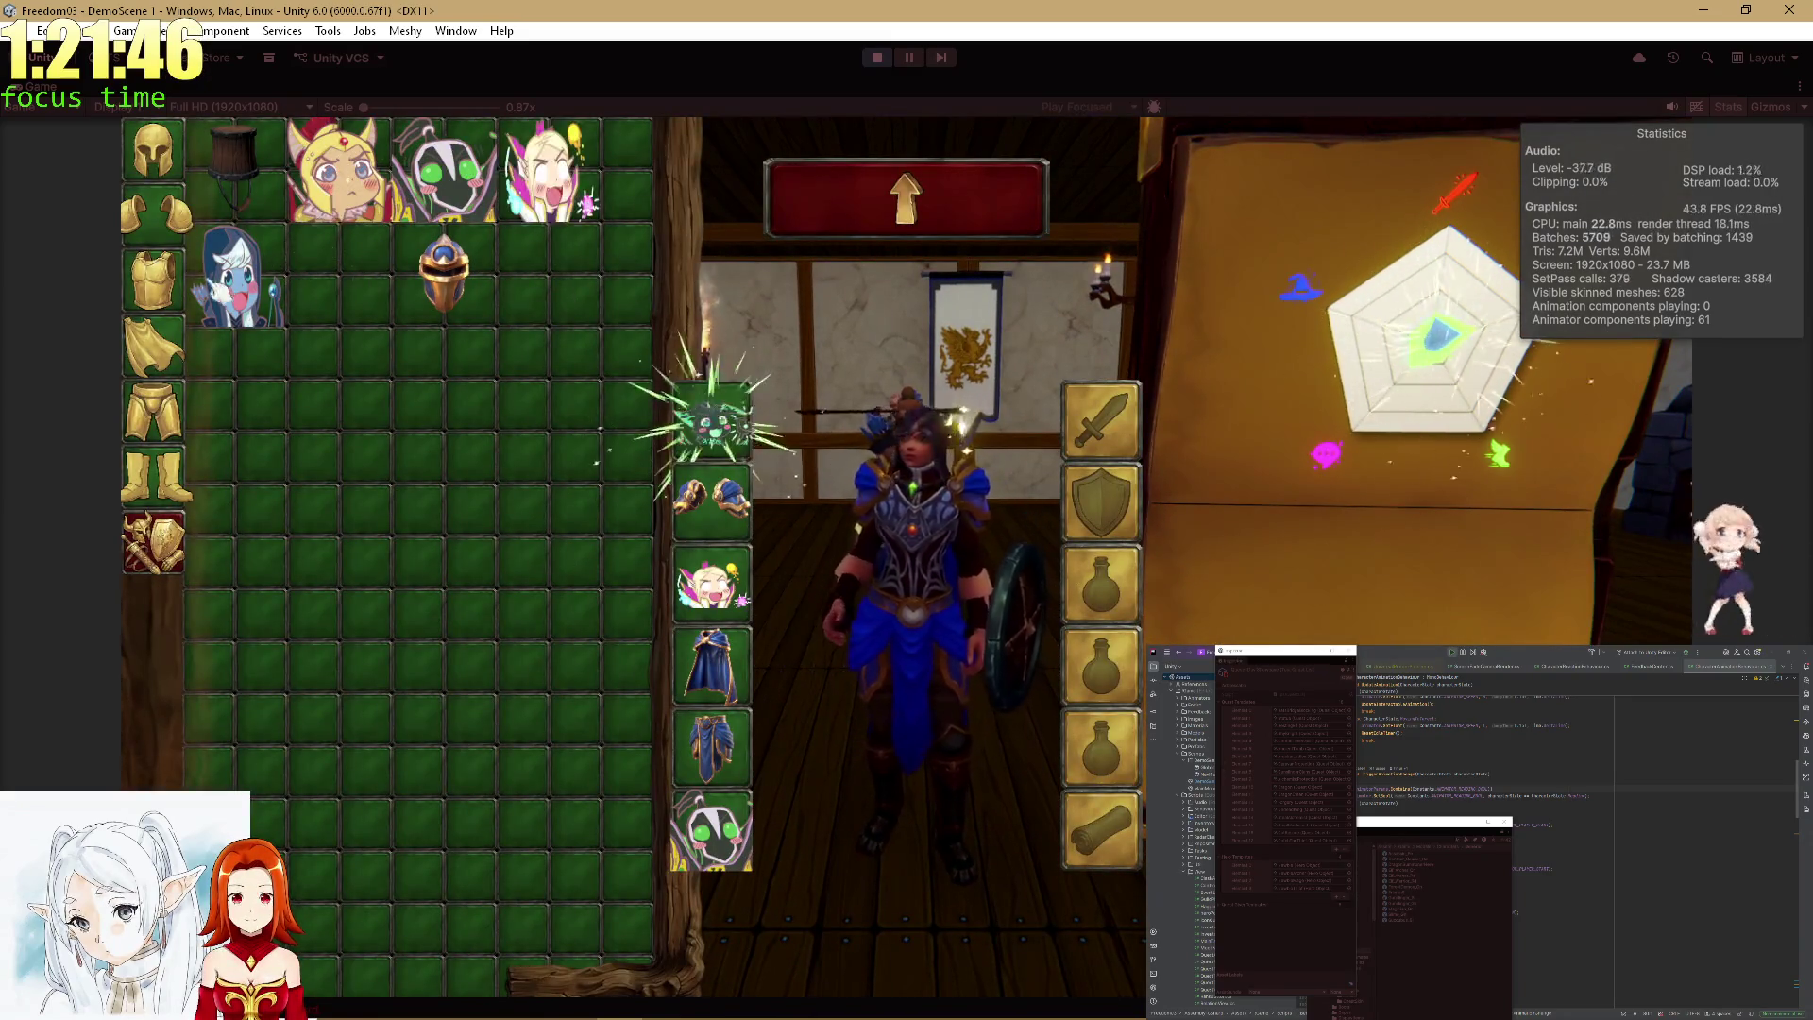
pyautogui.doubleClick(241, 274)
pyautogui.click(848, 233)
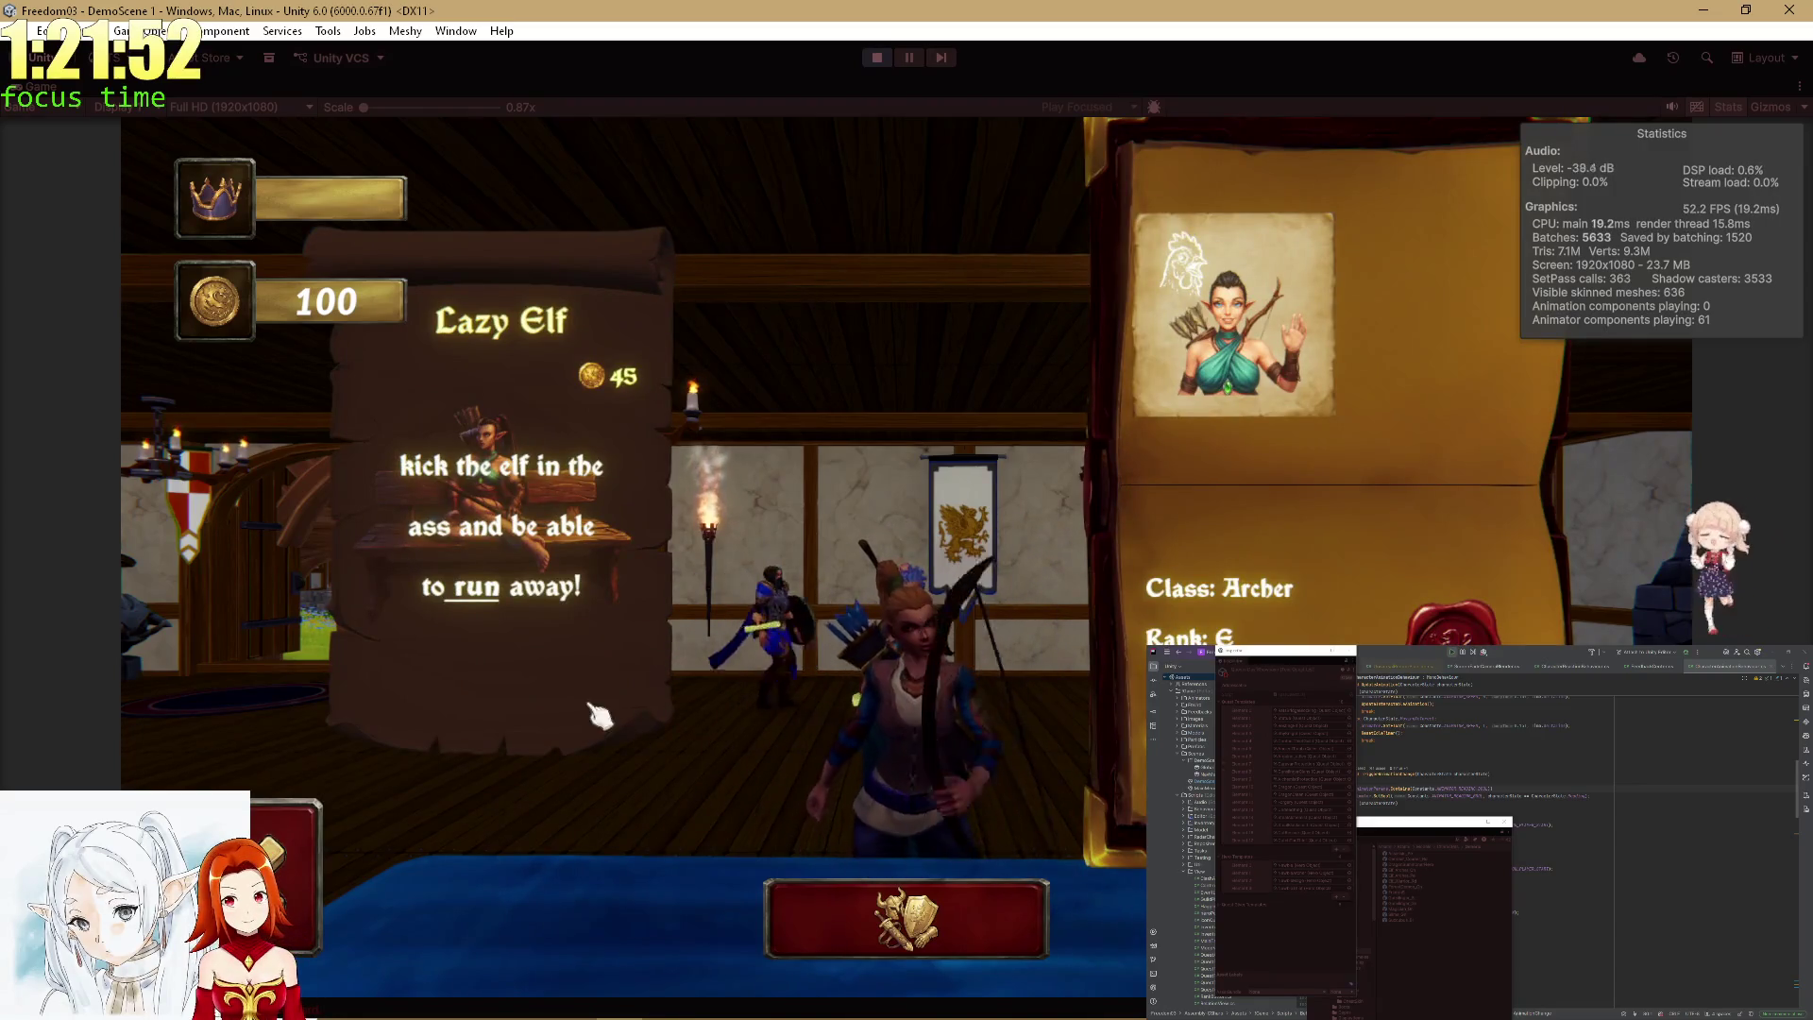
# Try the pink elf, barrel and green creature as the hero's helmet.
pyautogui.click(963, 921)
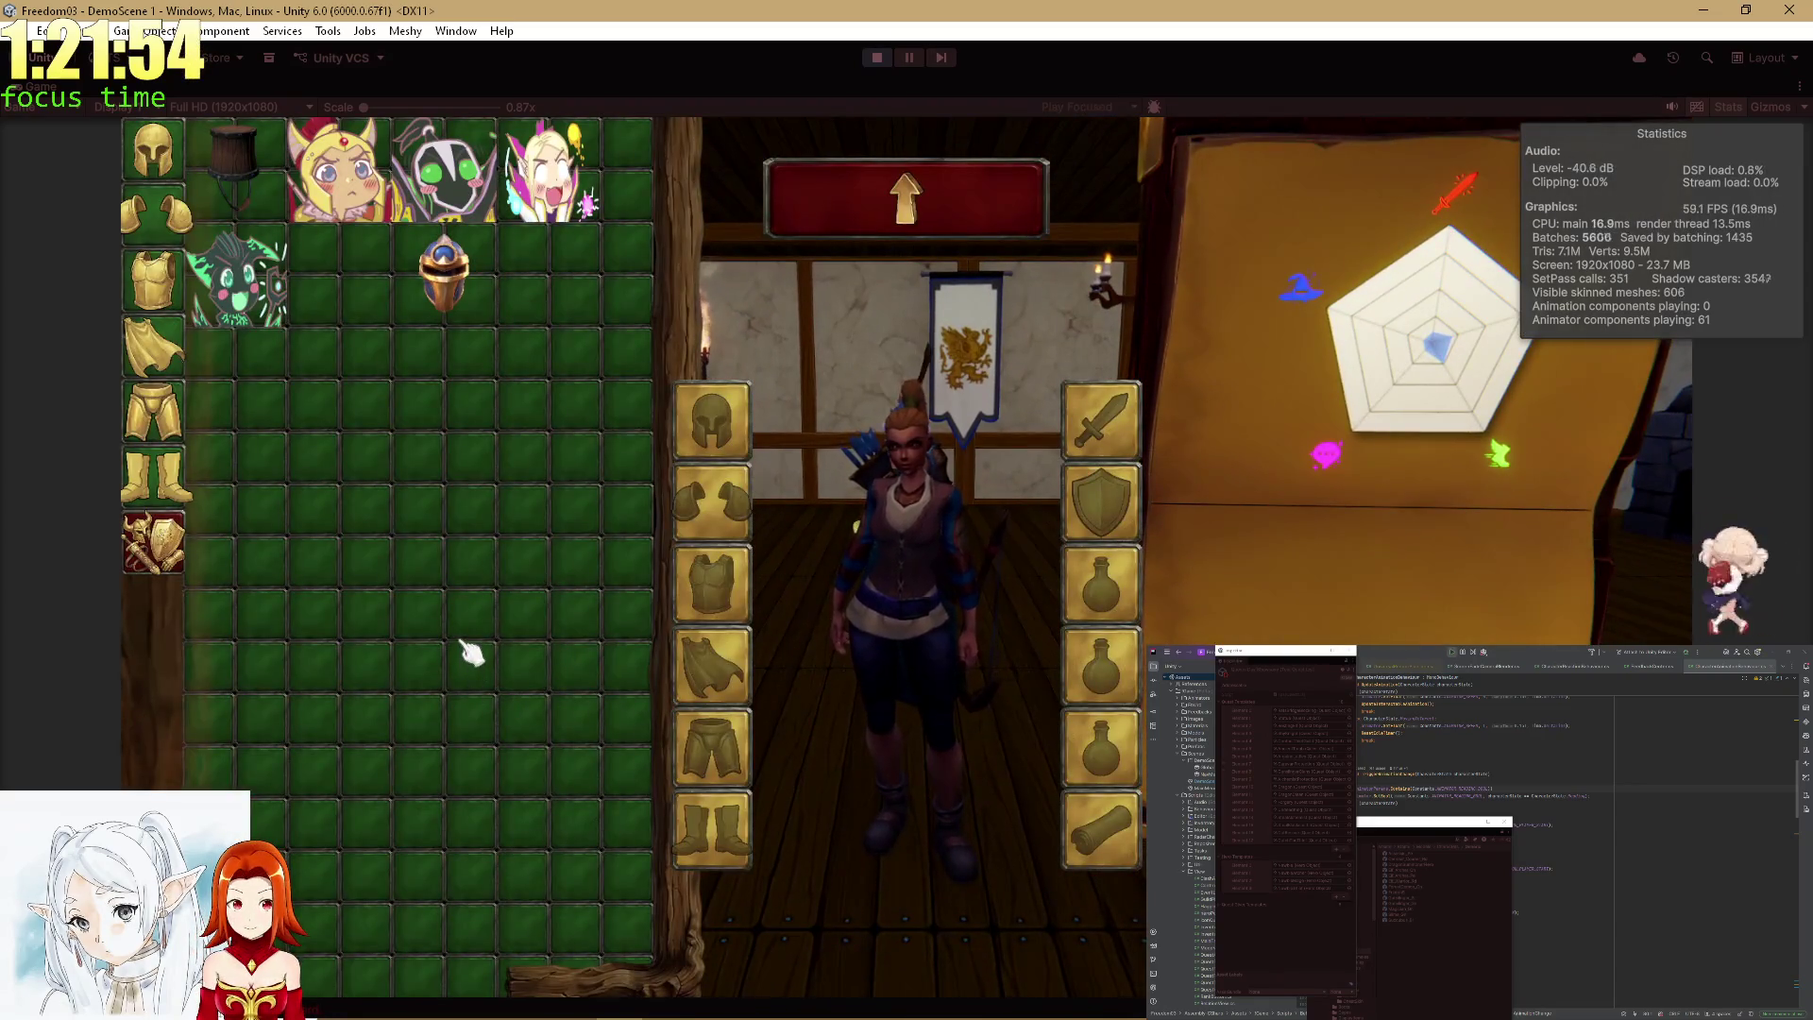
pyautogui.click(449, 184)
pyautogui.click(449, 184)
pyautogui.click(411, 217)
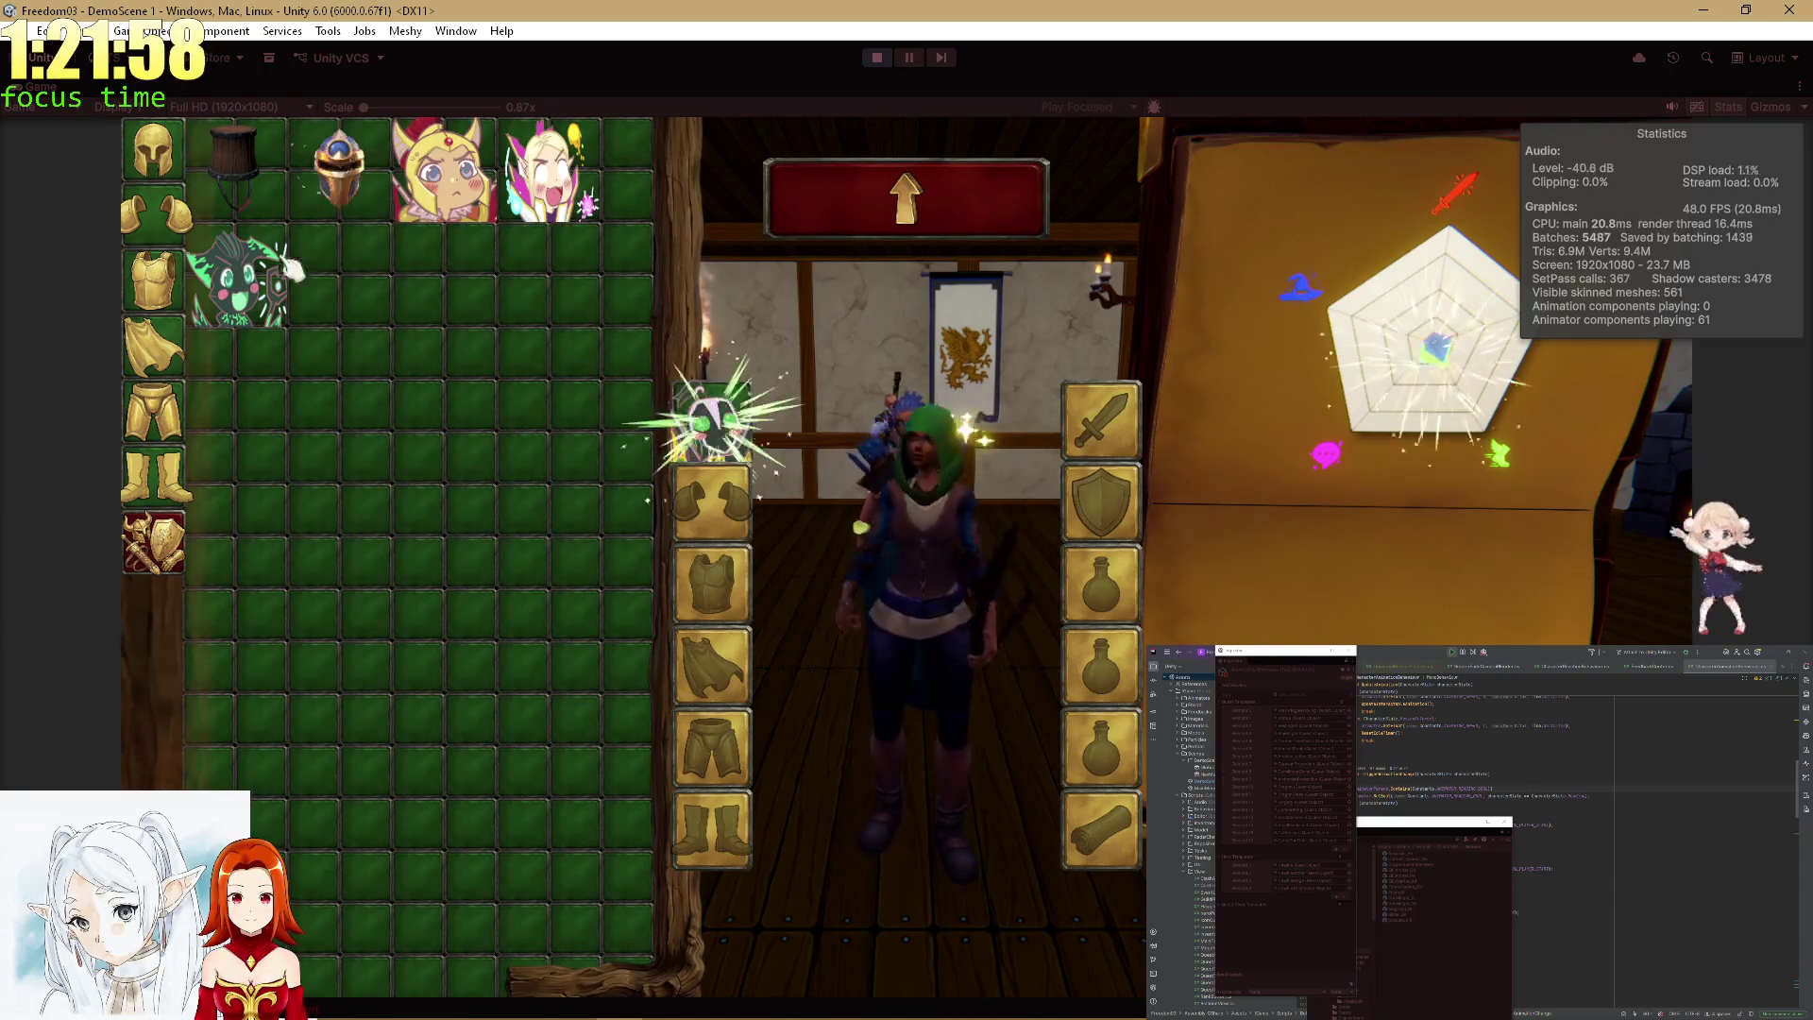
pyautogui.click(396, 184)
pyautogui.click(342, 170)
pyautogui.click(547, 170)
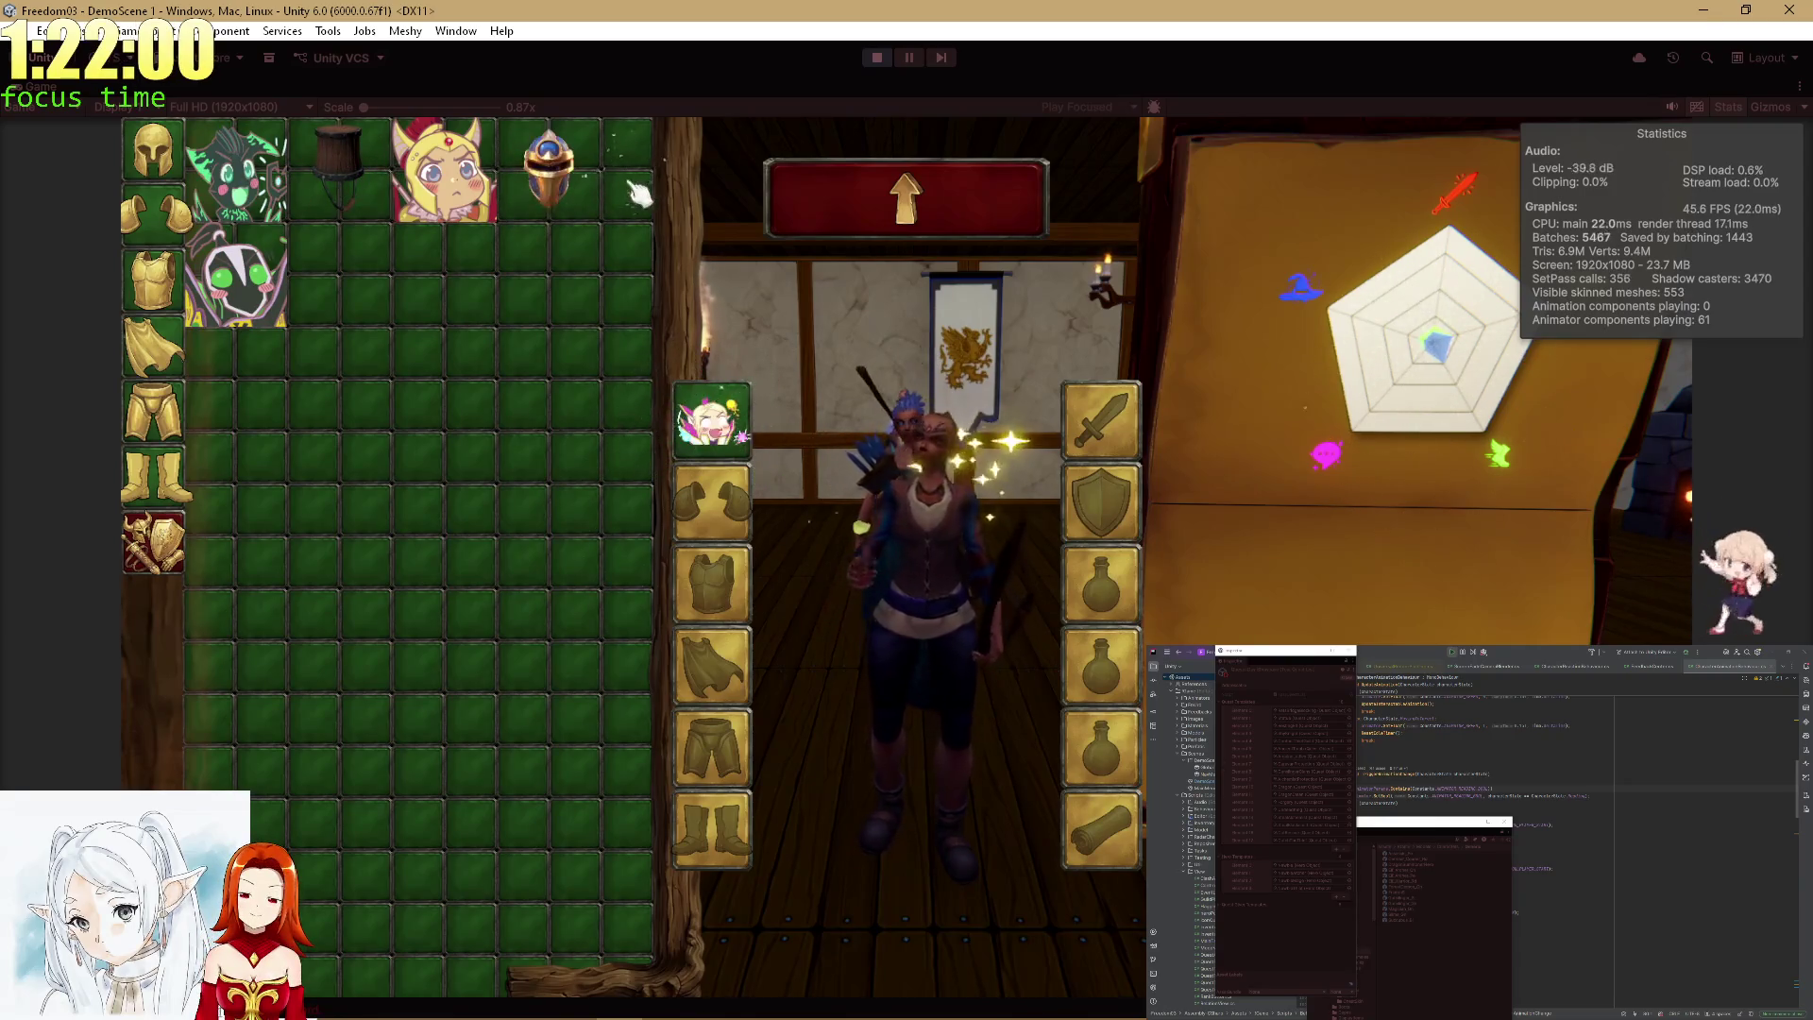
pyautogui.click(340, 170)
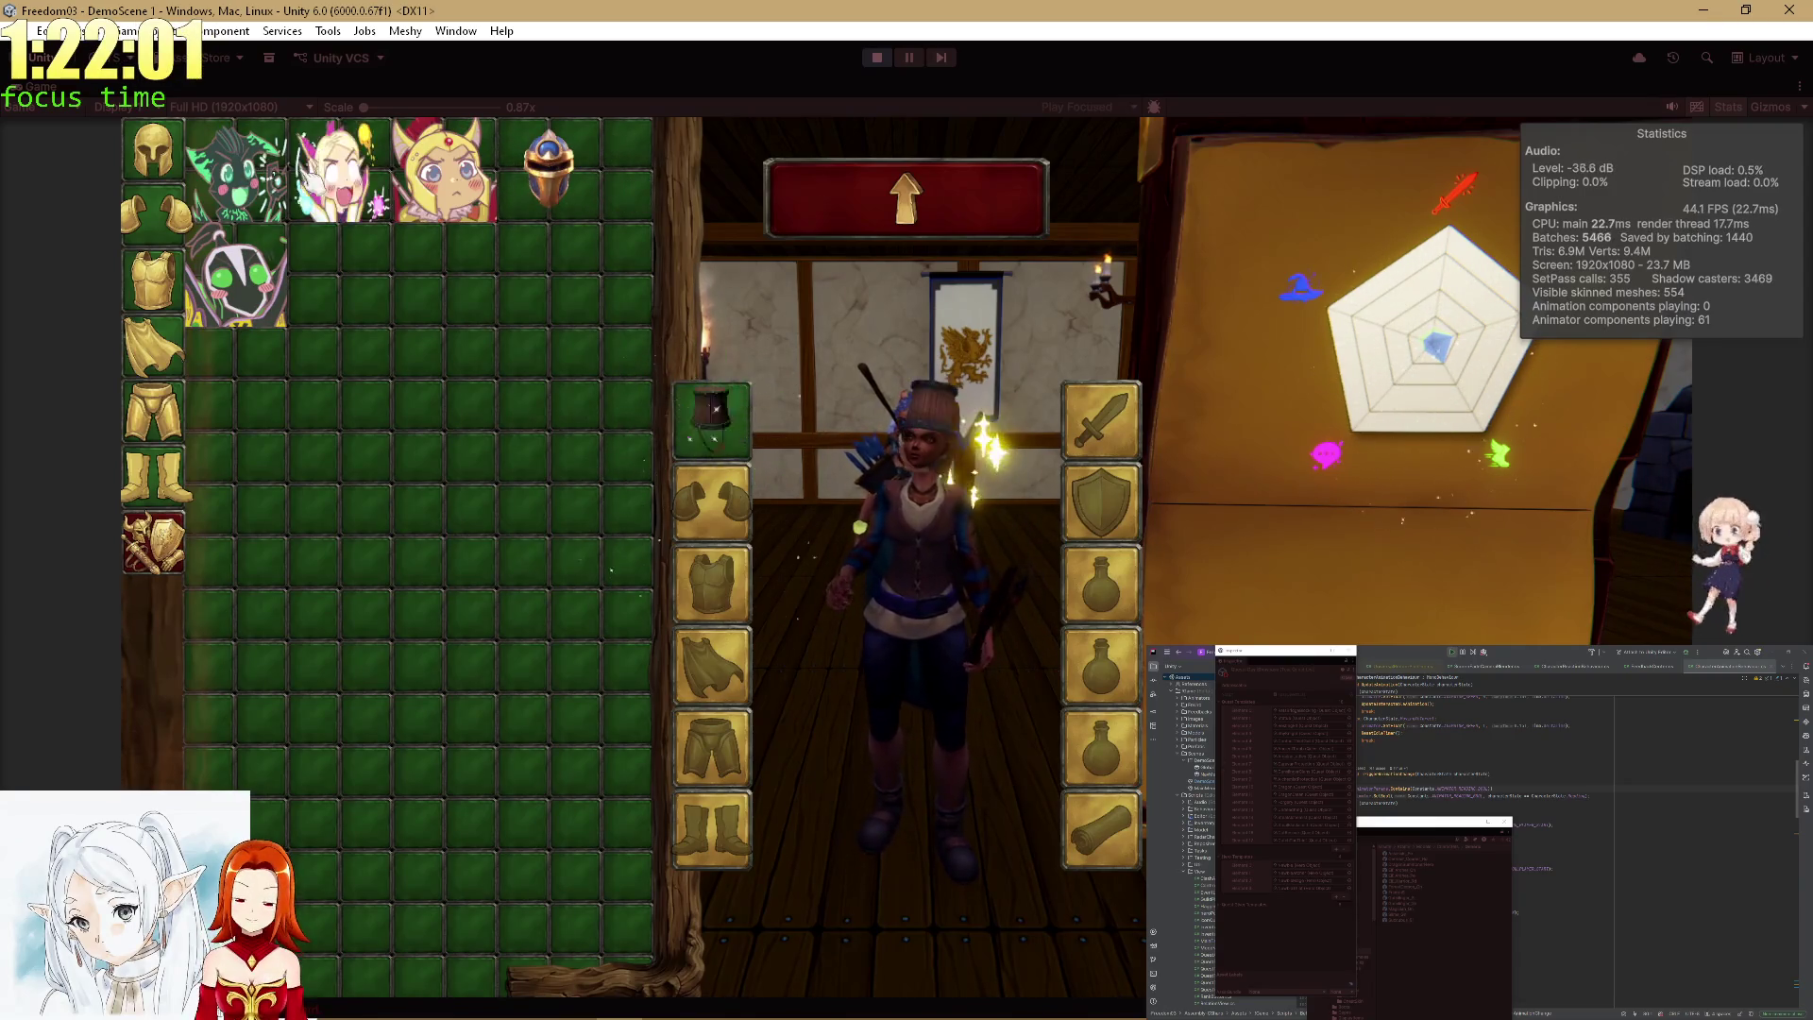
pyautogui.click(189, 274)
pyautogui.click(236, 170)
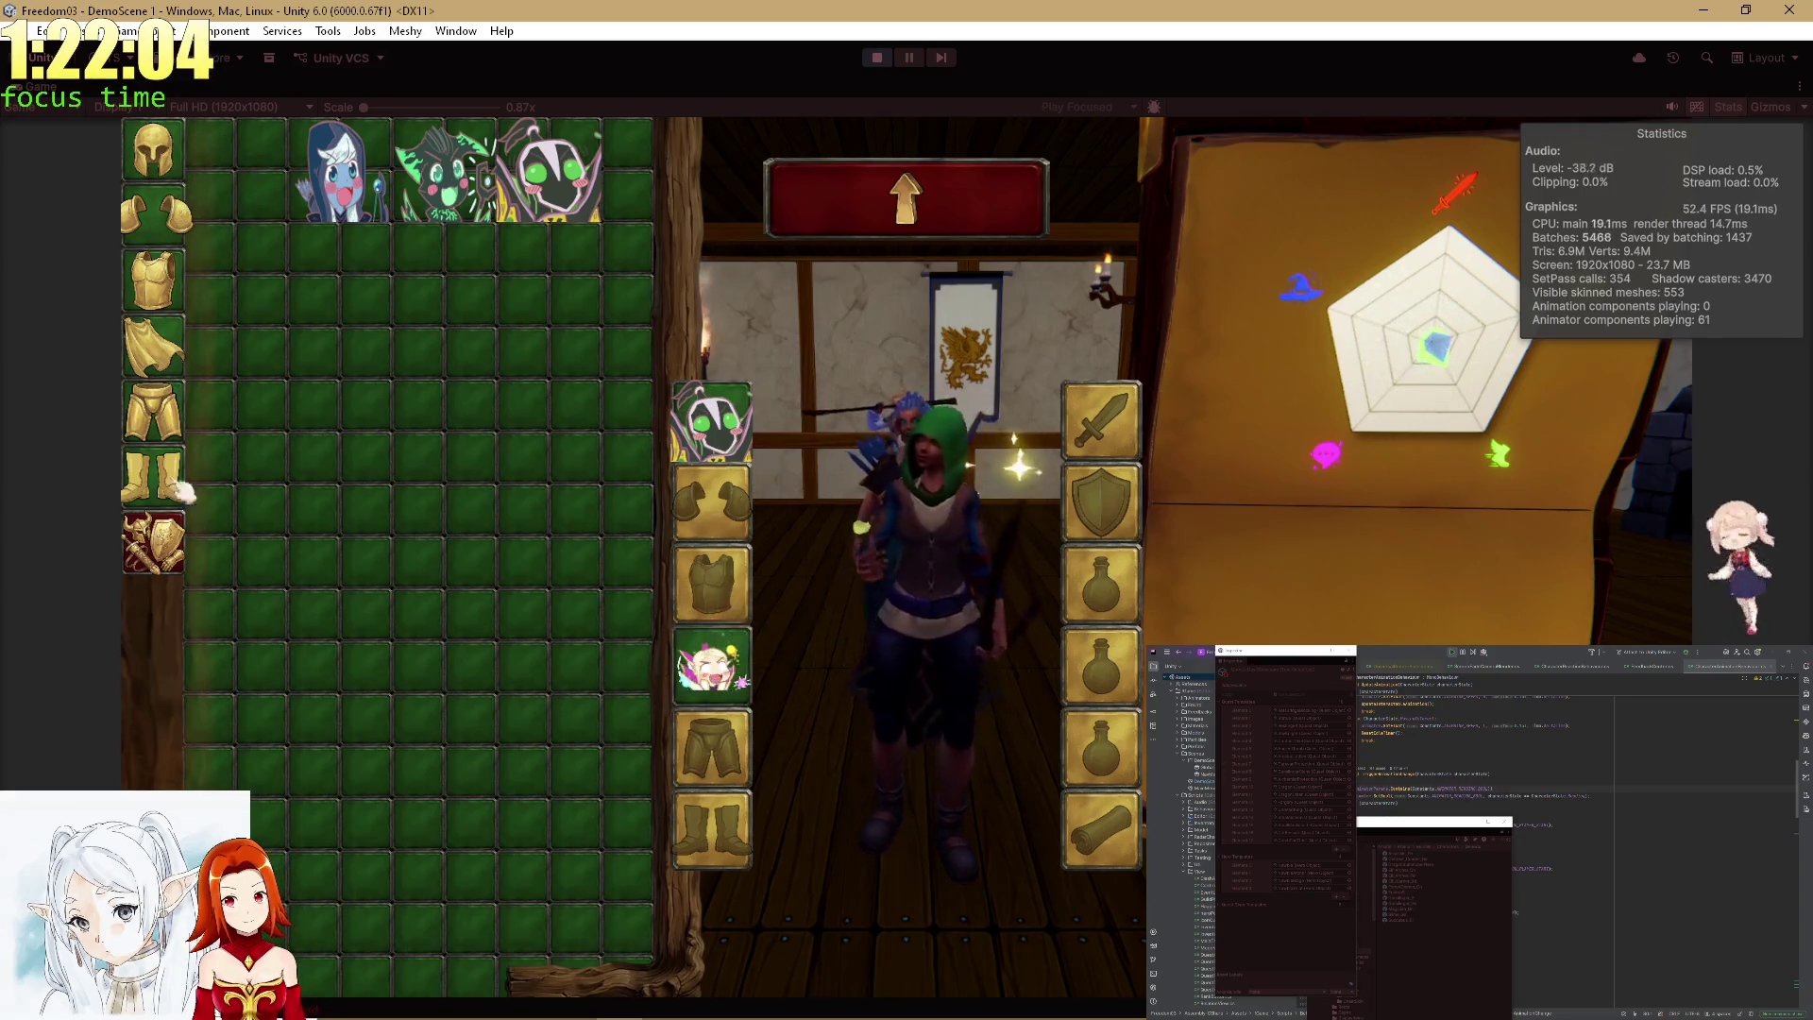
# Fill empty slots with pink elf items and unequip the green creature from the helmet.
pyautogui.click(161, 545)
pyautogui.click(292, 324)
pyautogui.click(392, 746)
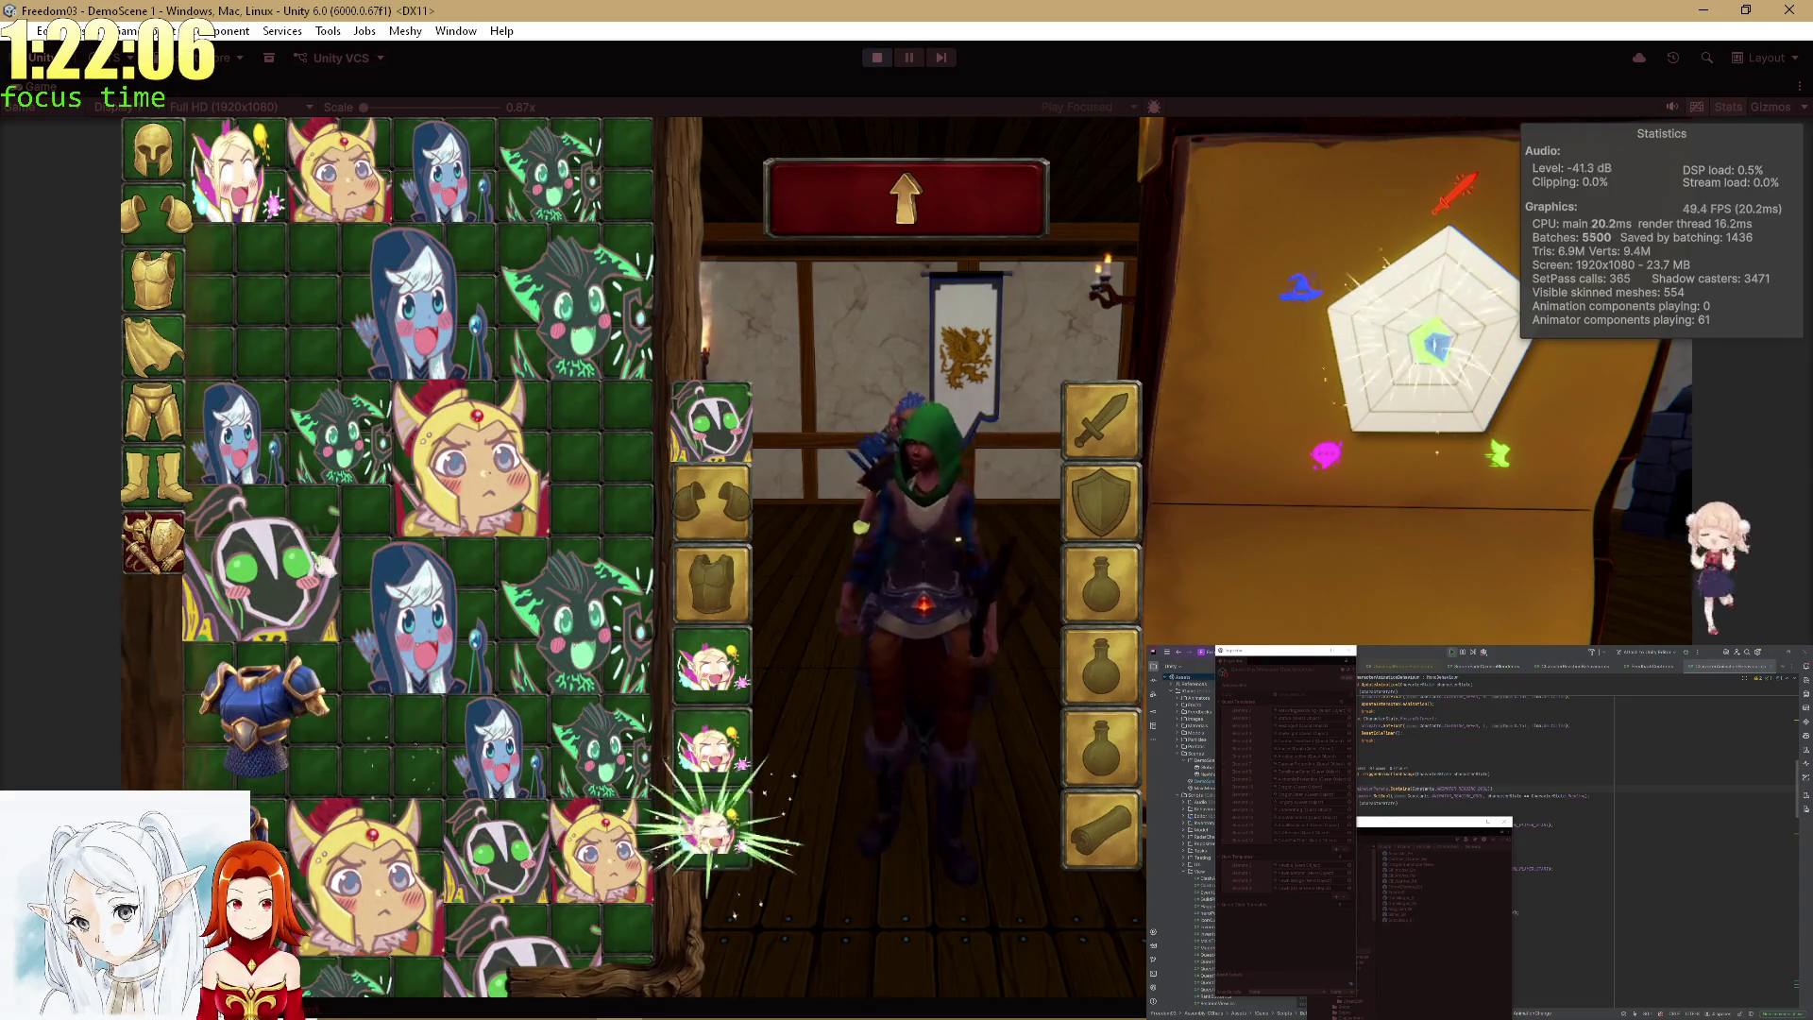
pyautogui.click(232, 170)
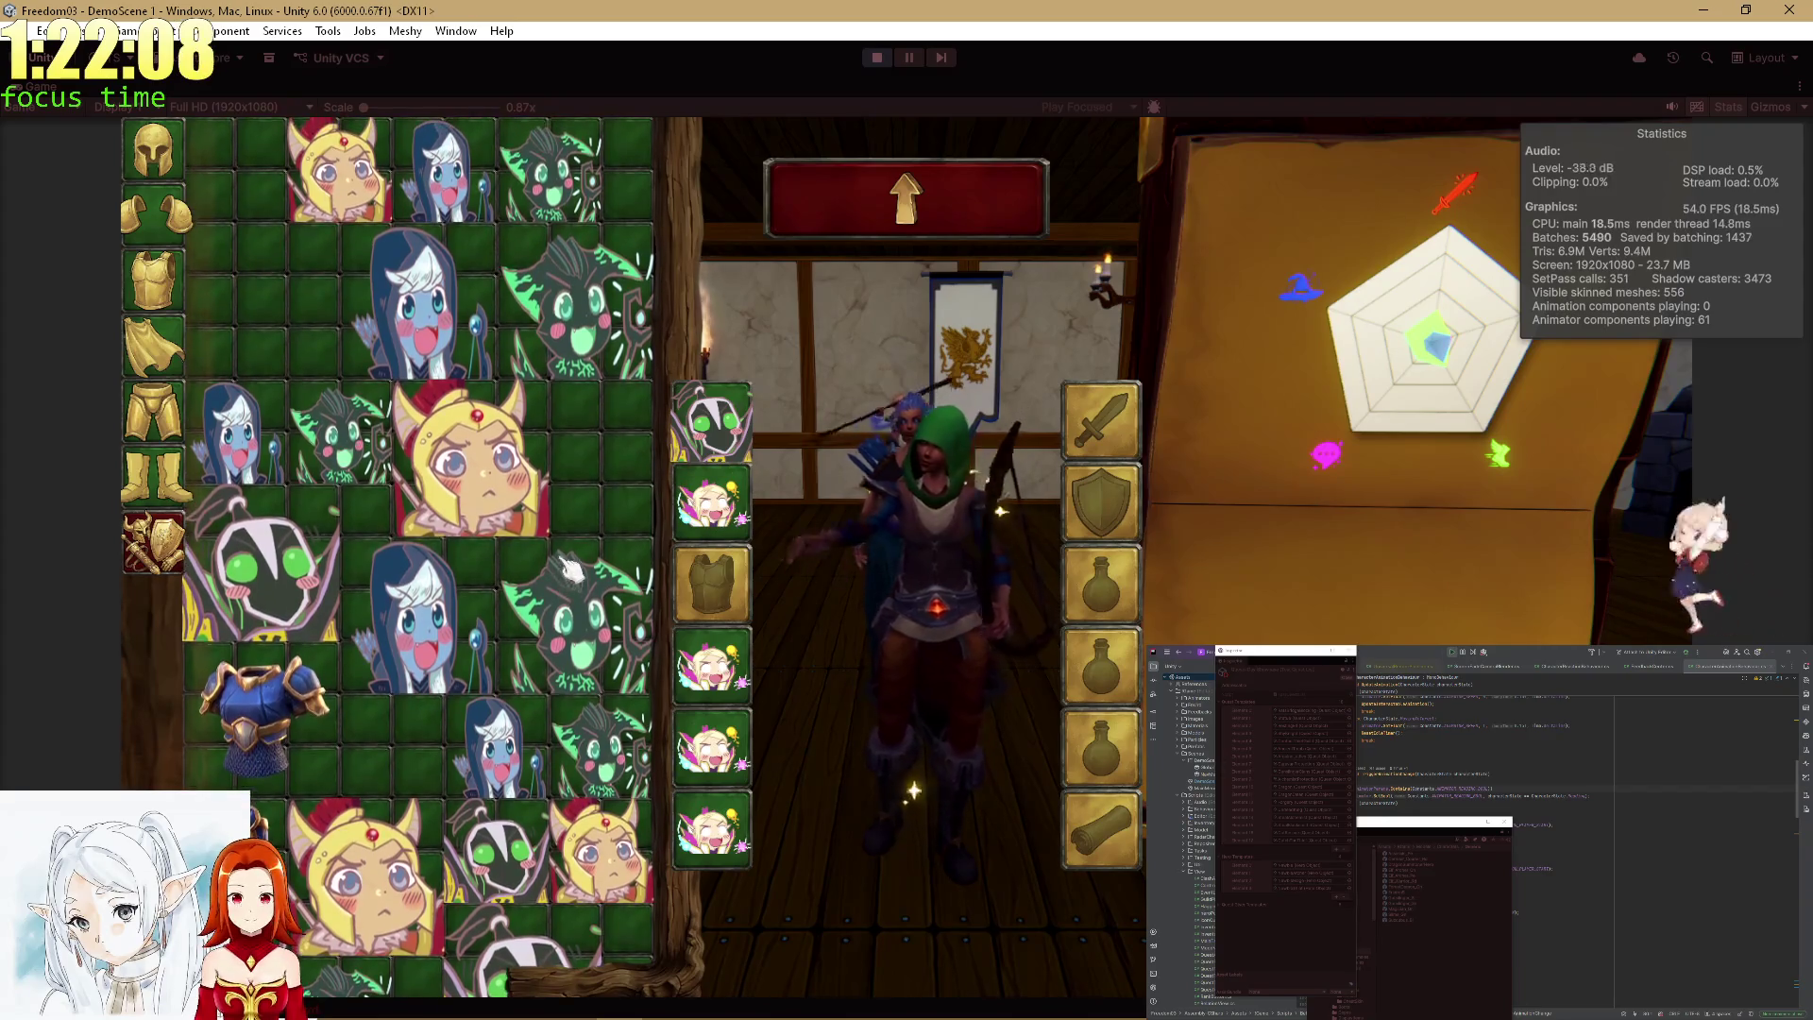
pyautogui.click(716, 415)
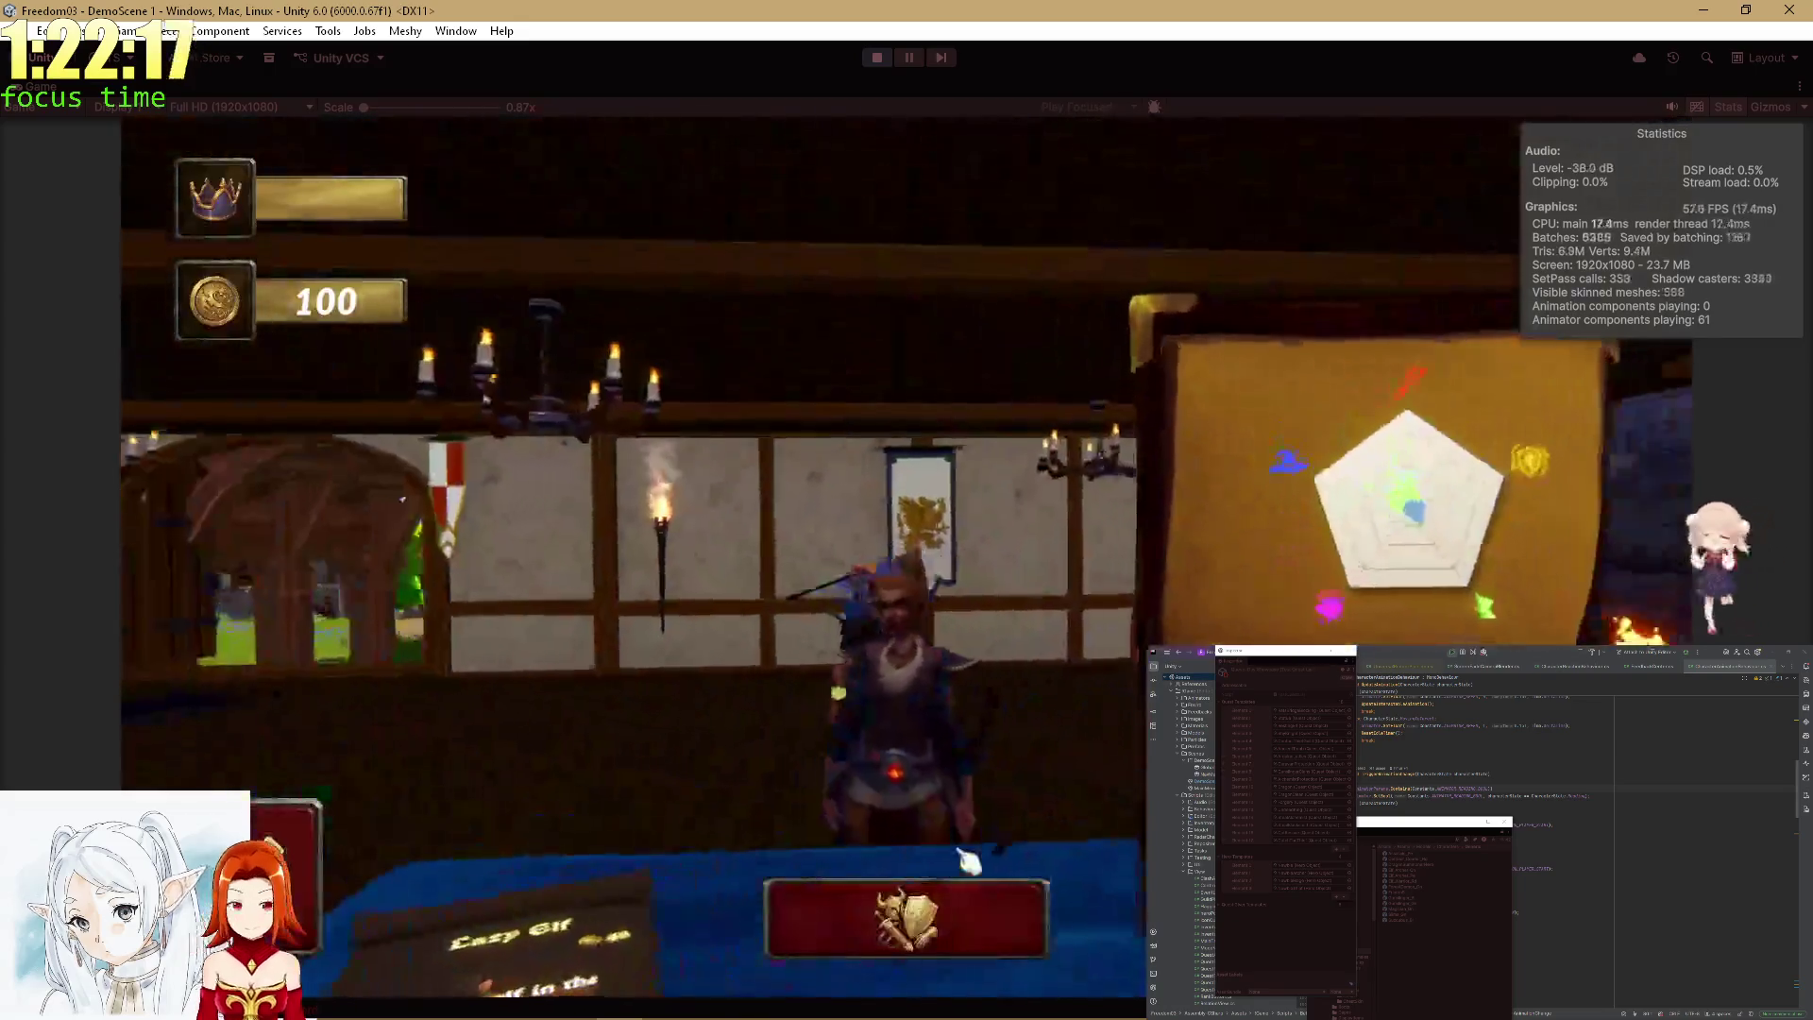
# Put the green creature in the chest slot and close the inventory.
pyautogui.click(954, 888)
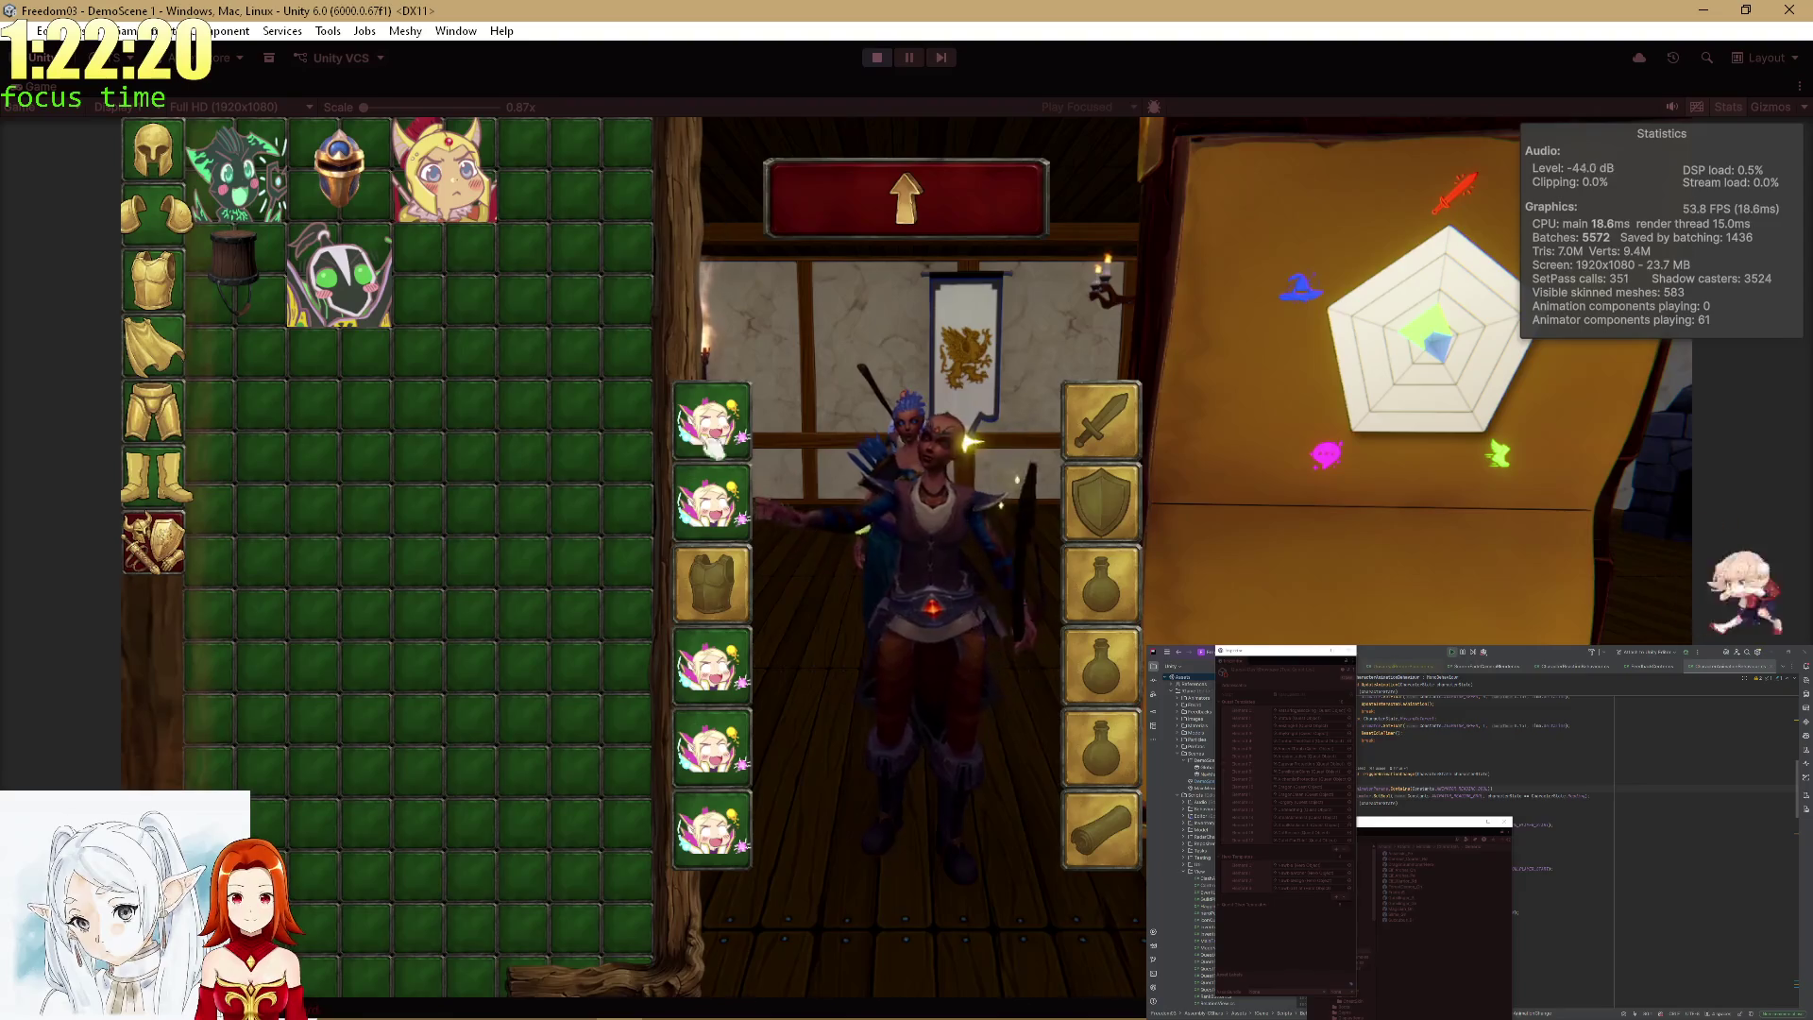
pyautogui.click(338, 272)
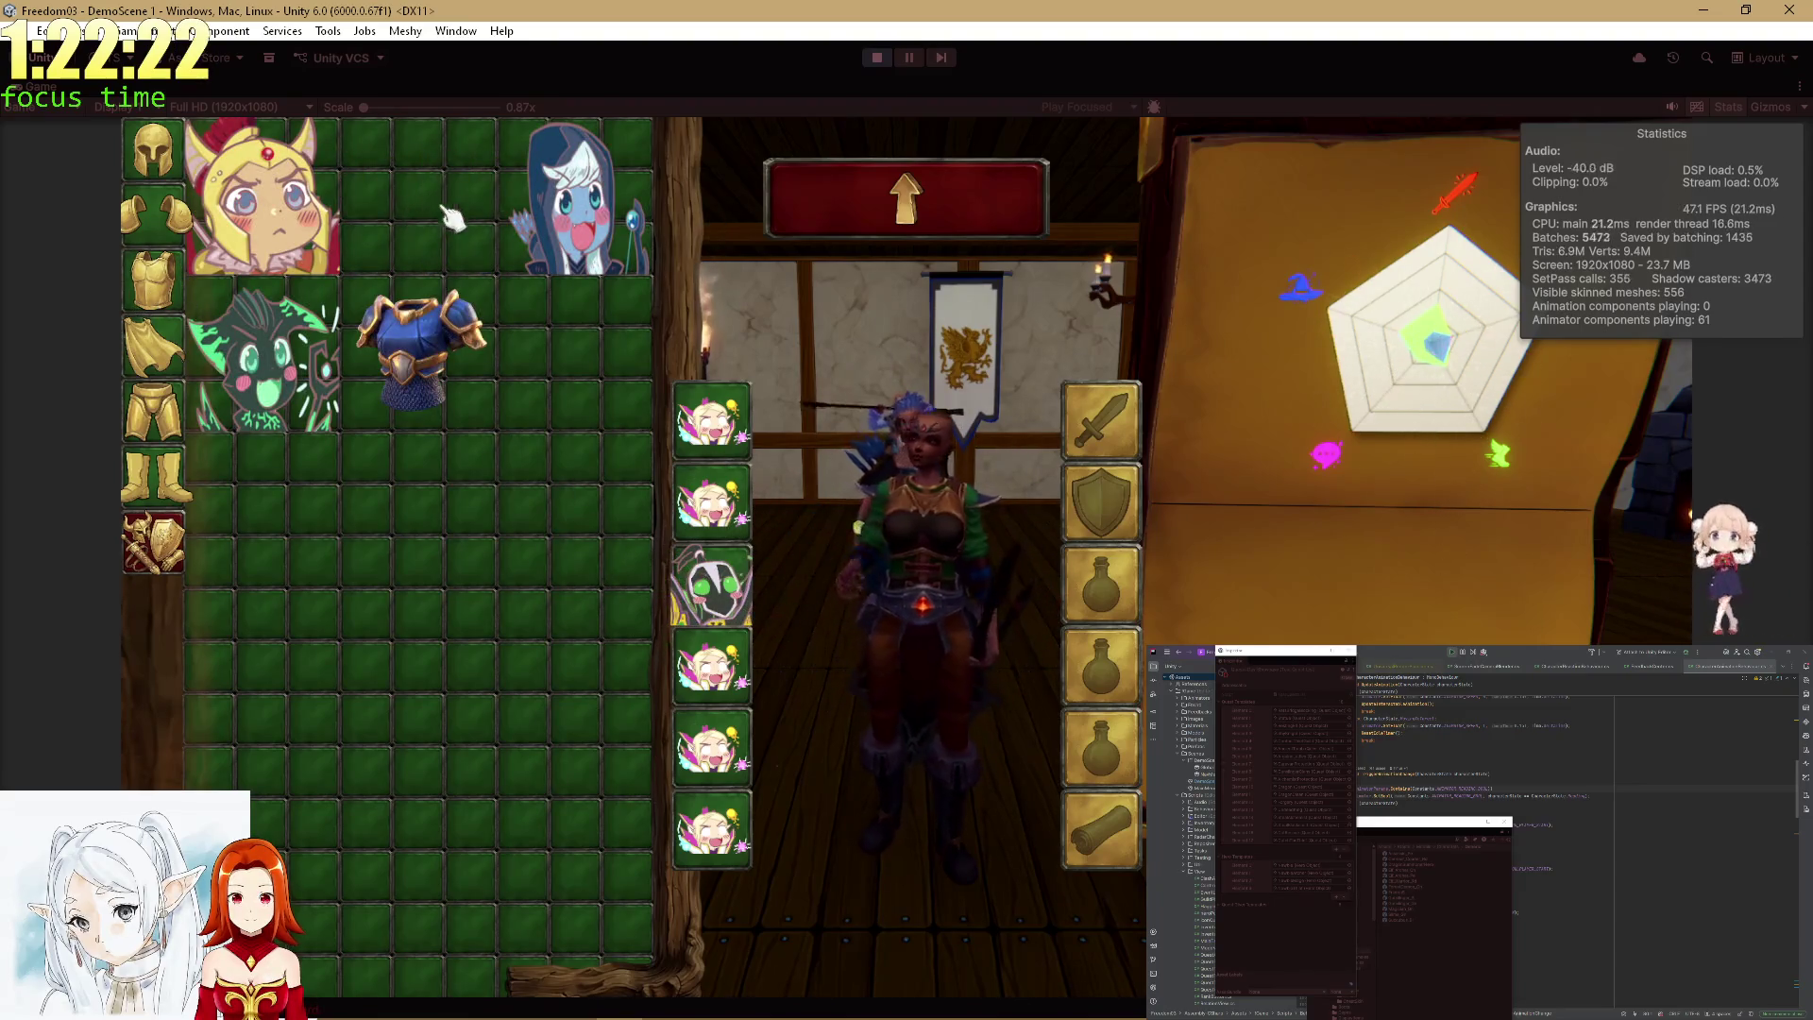
pyautogui.click(856, 209)
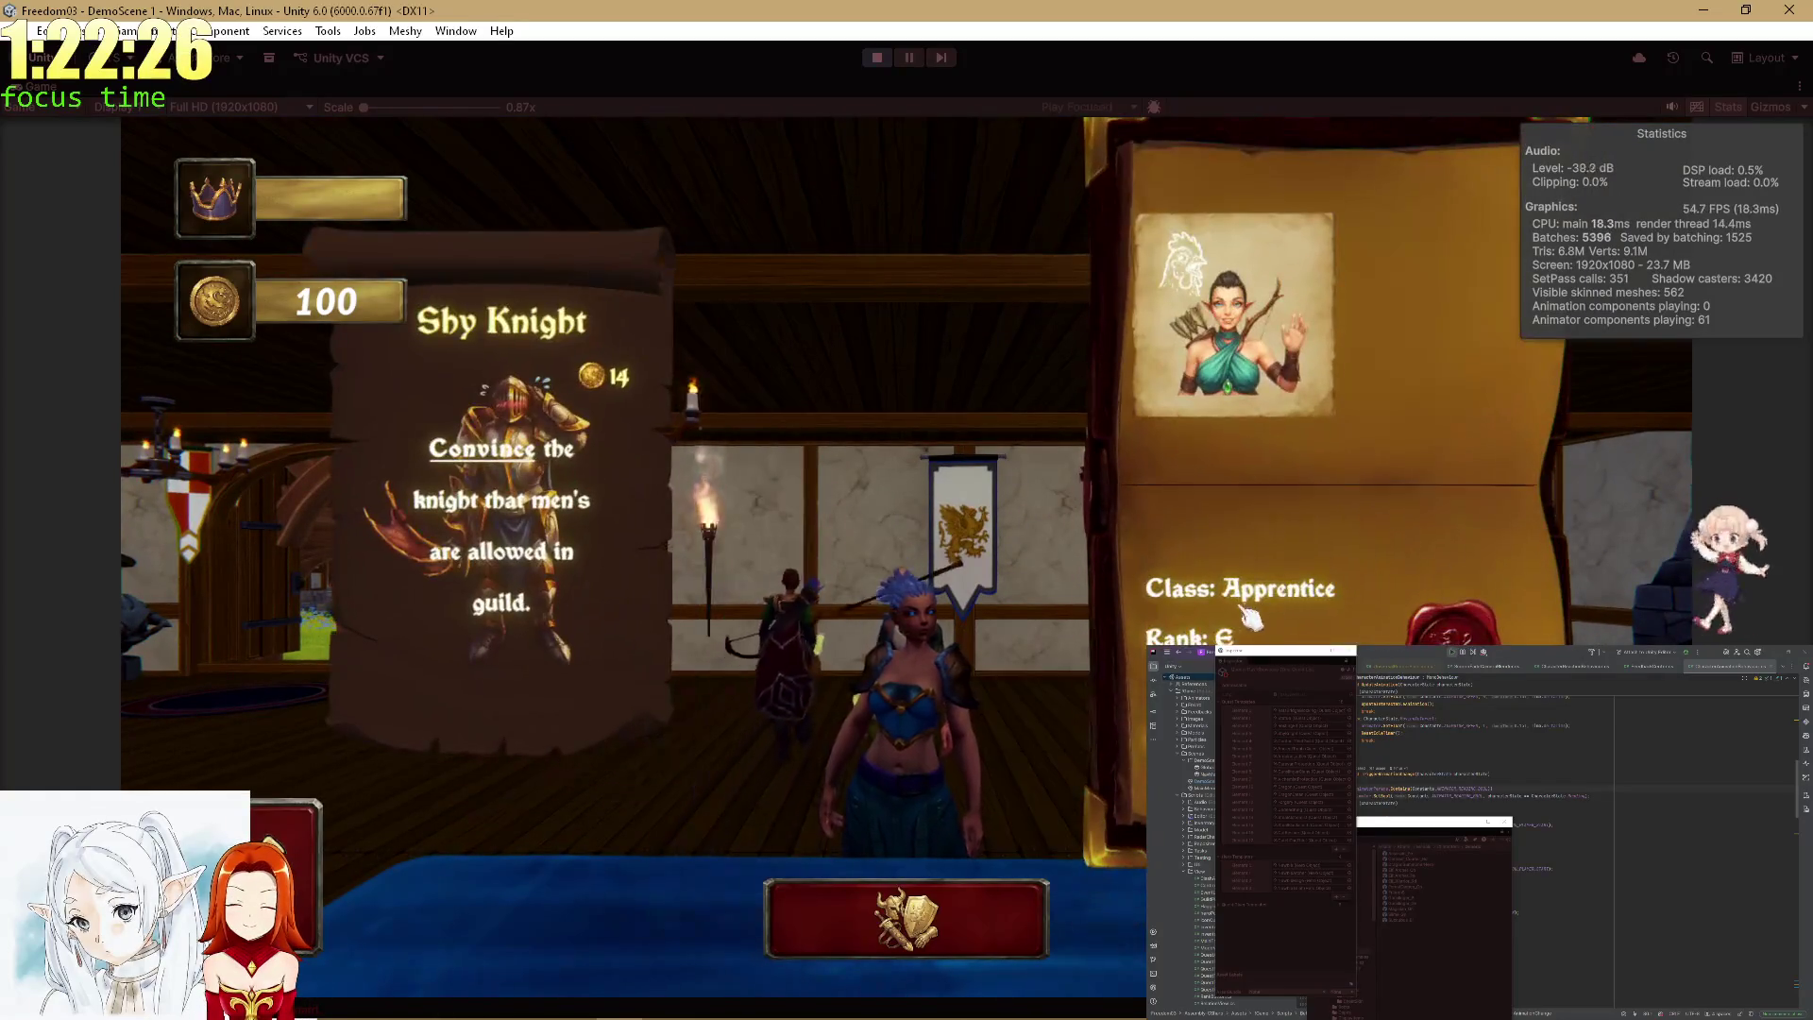
# Check the current hero's inventory, then cycle to the Rank D Cutpurse's Thiefs guild offer.
pyautogui.click(1015, 949)
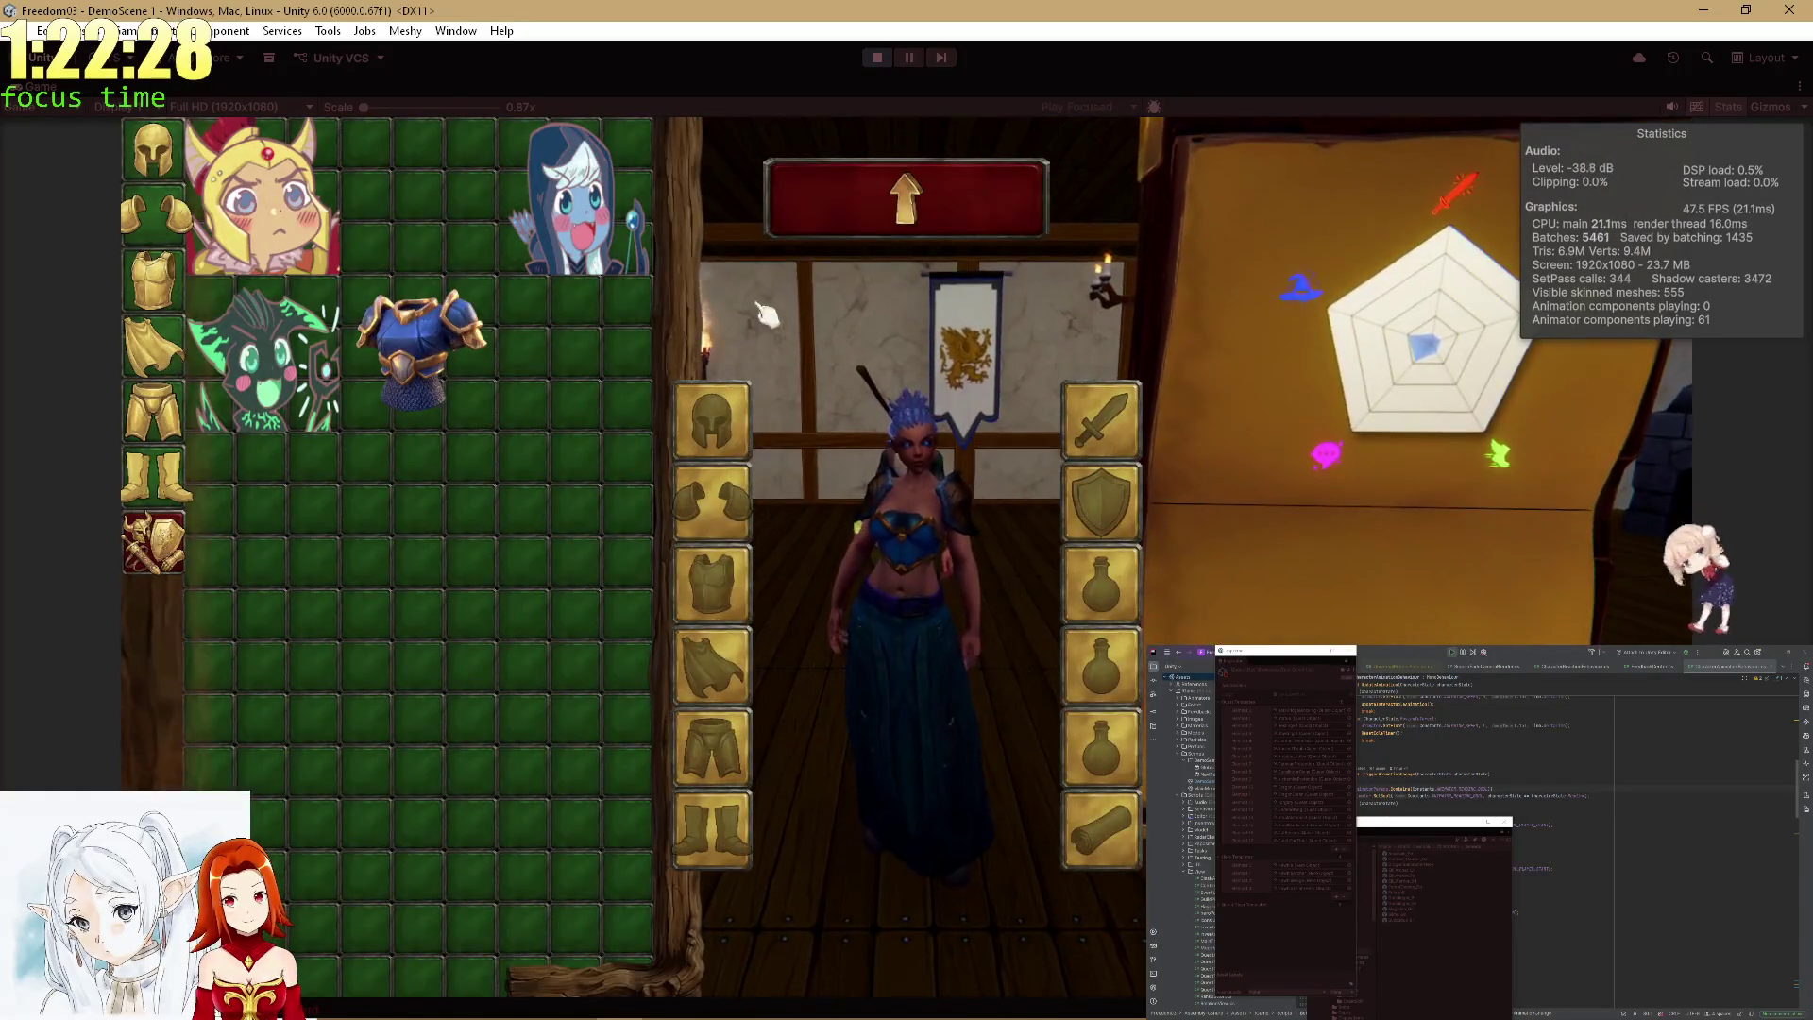
pyautogui.click(847, 201)
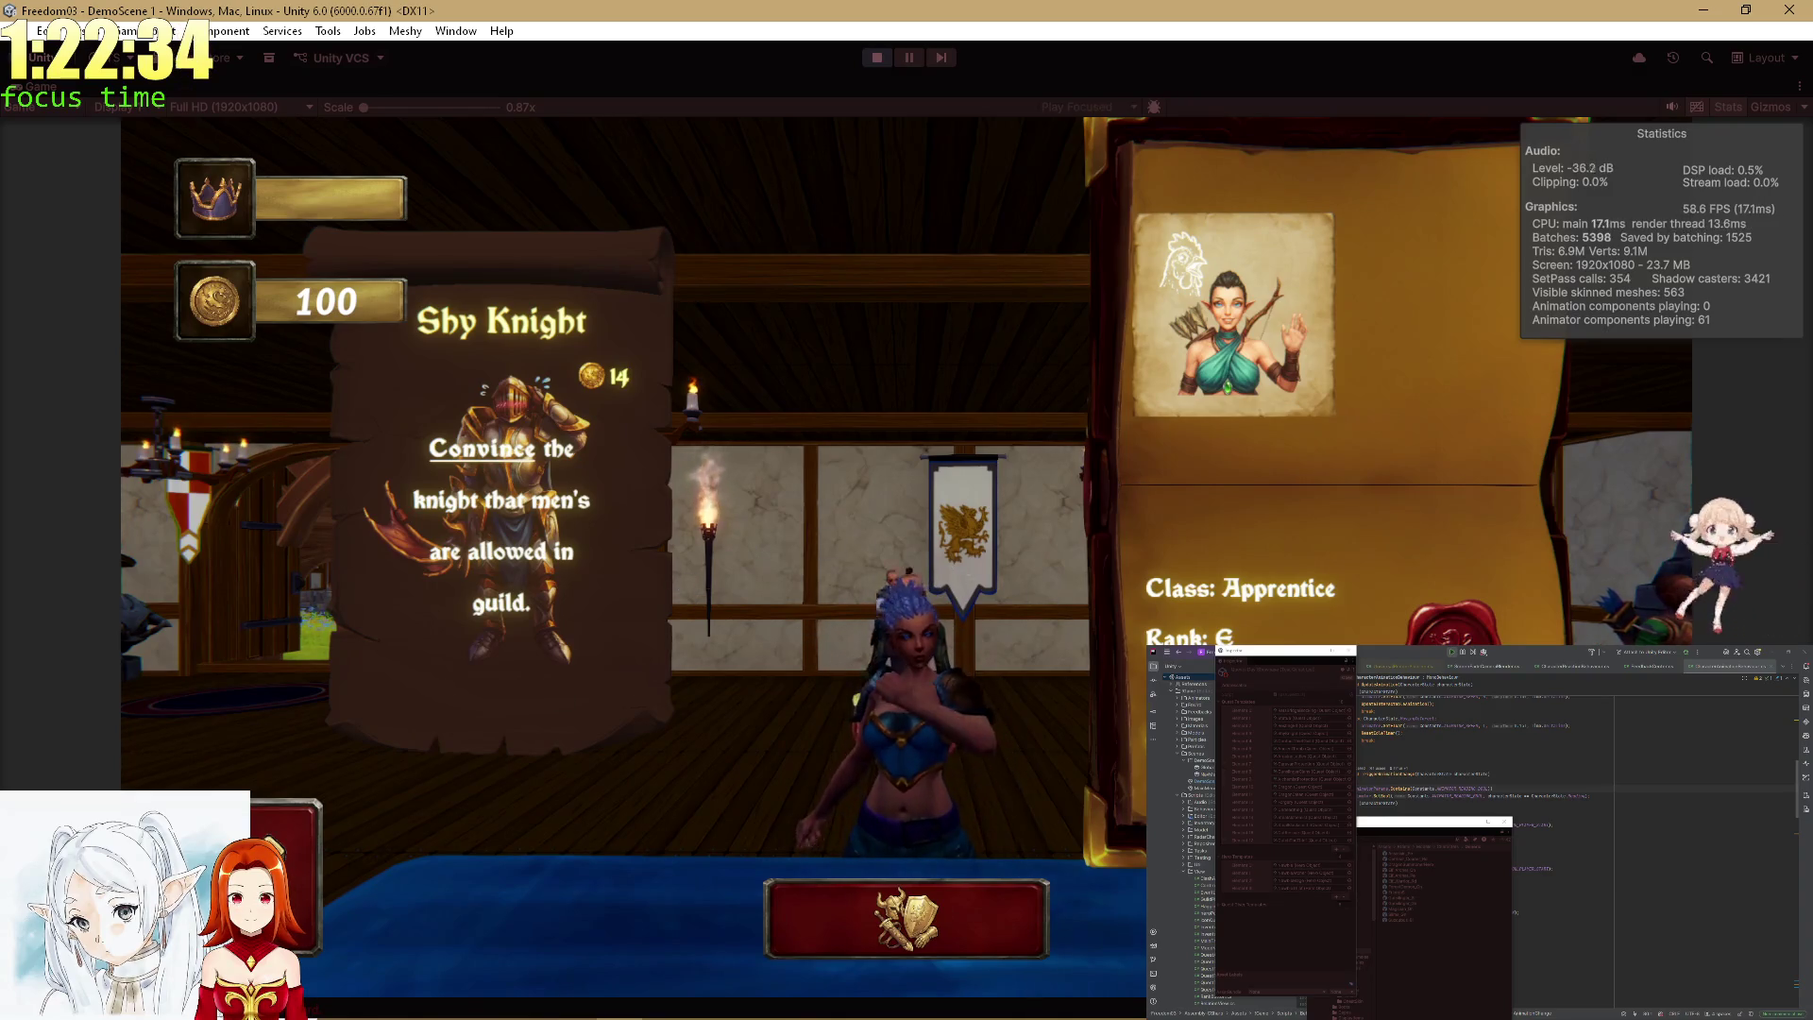
pyautogui.click(425, 597)
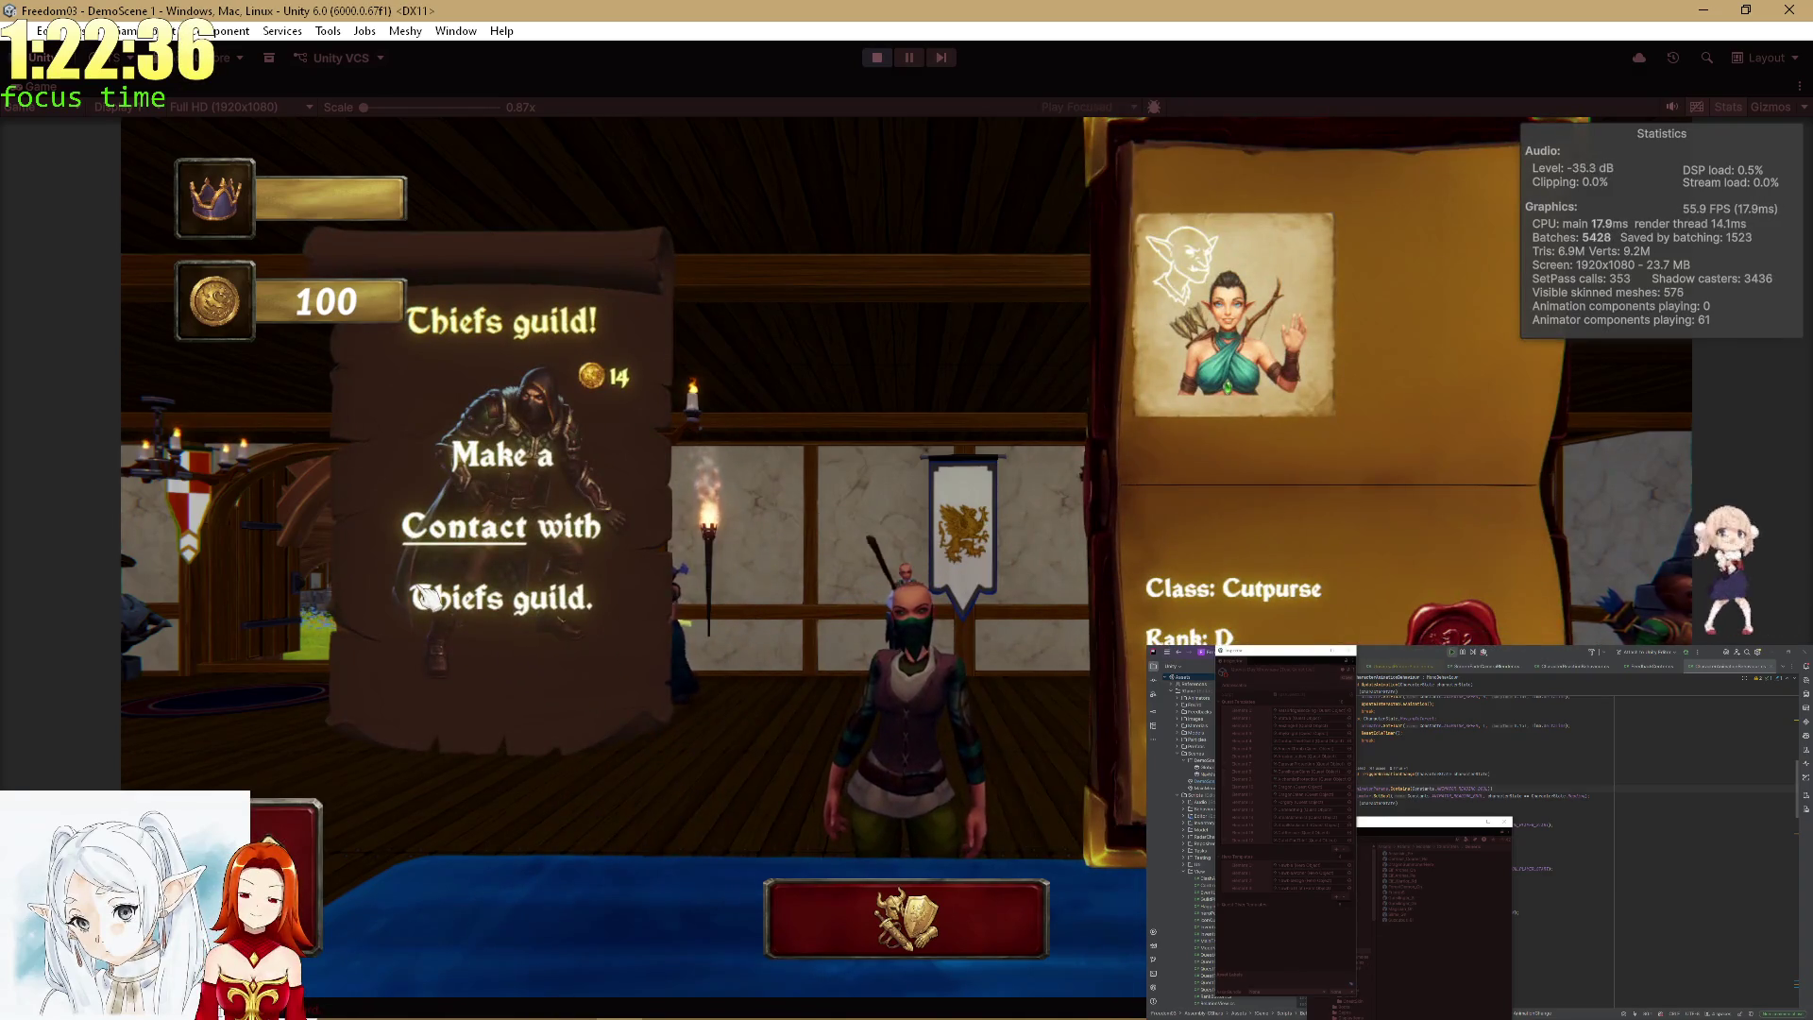
# Review the Cutpurse's equipment a few times, then dismiss the quest card with Escape.
pyautogui.click(901, 914)
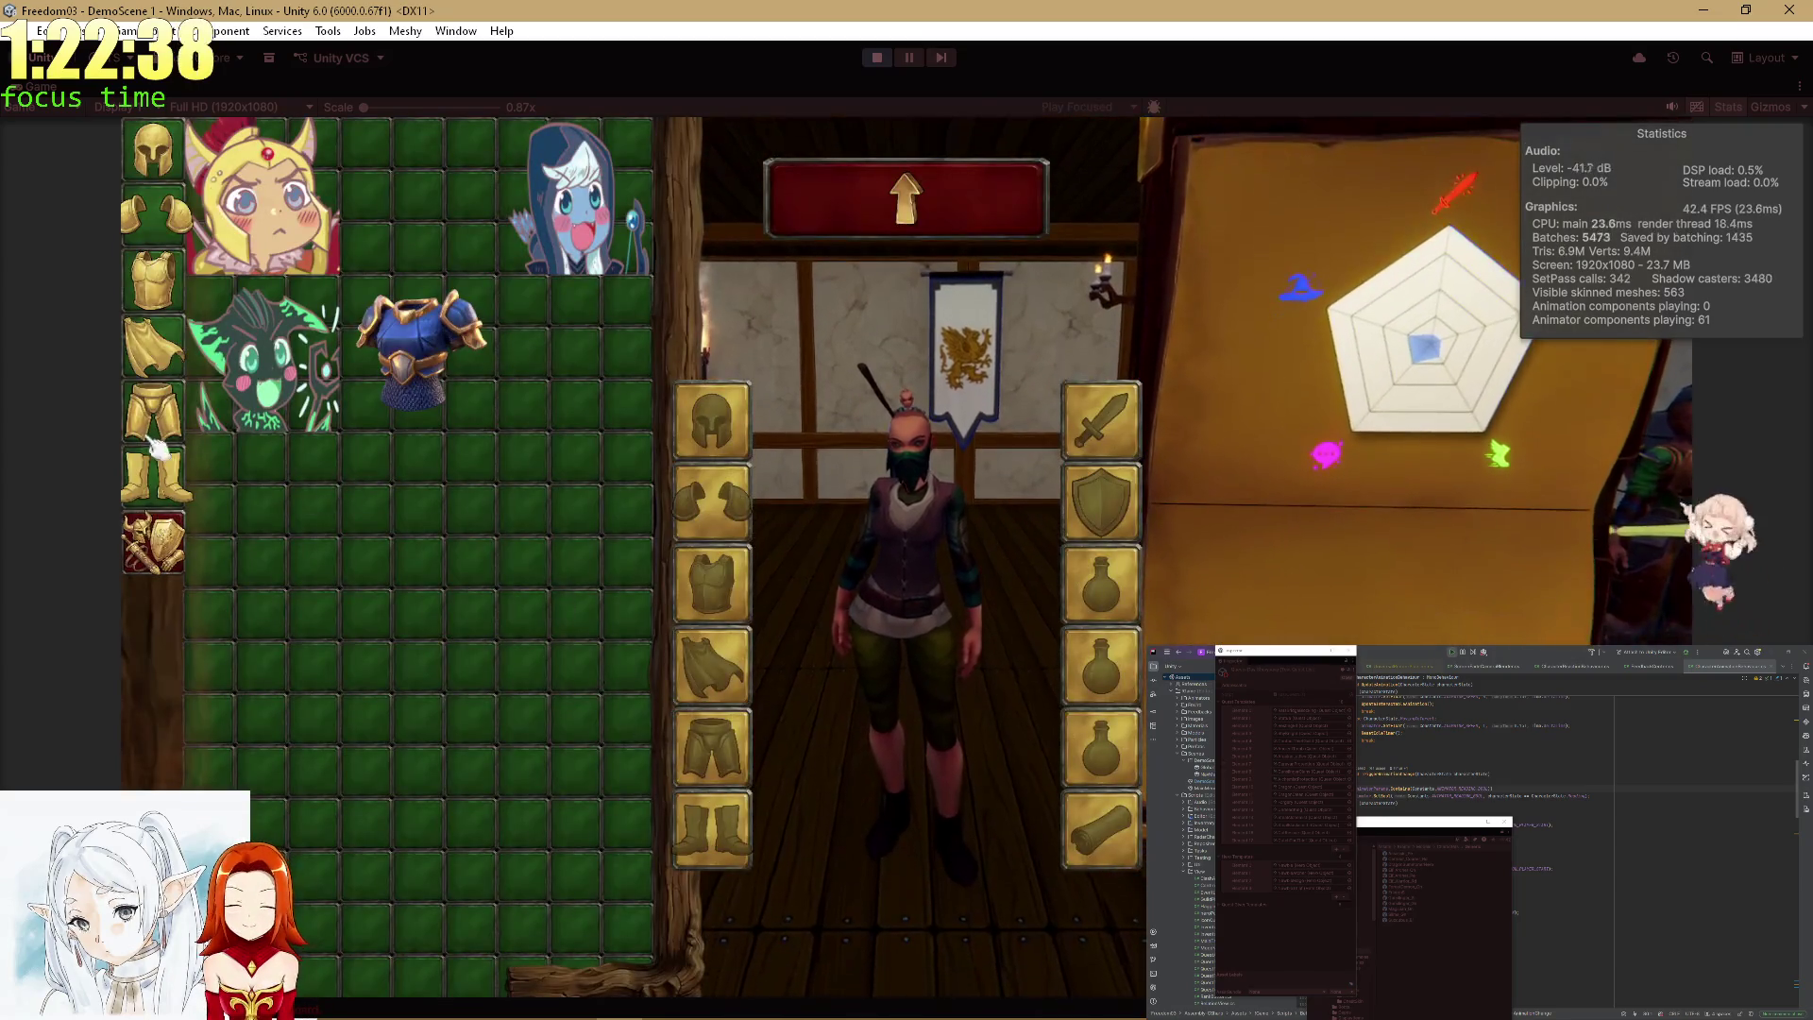
pyautogui.click(943, 224)
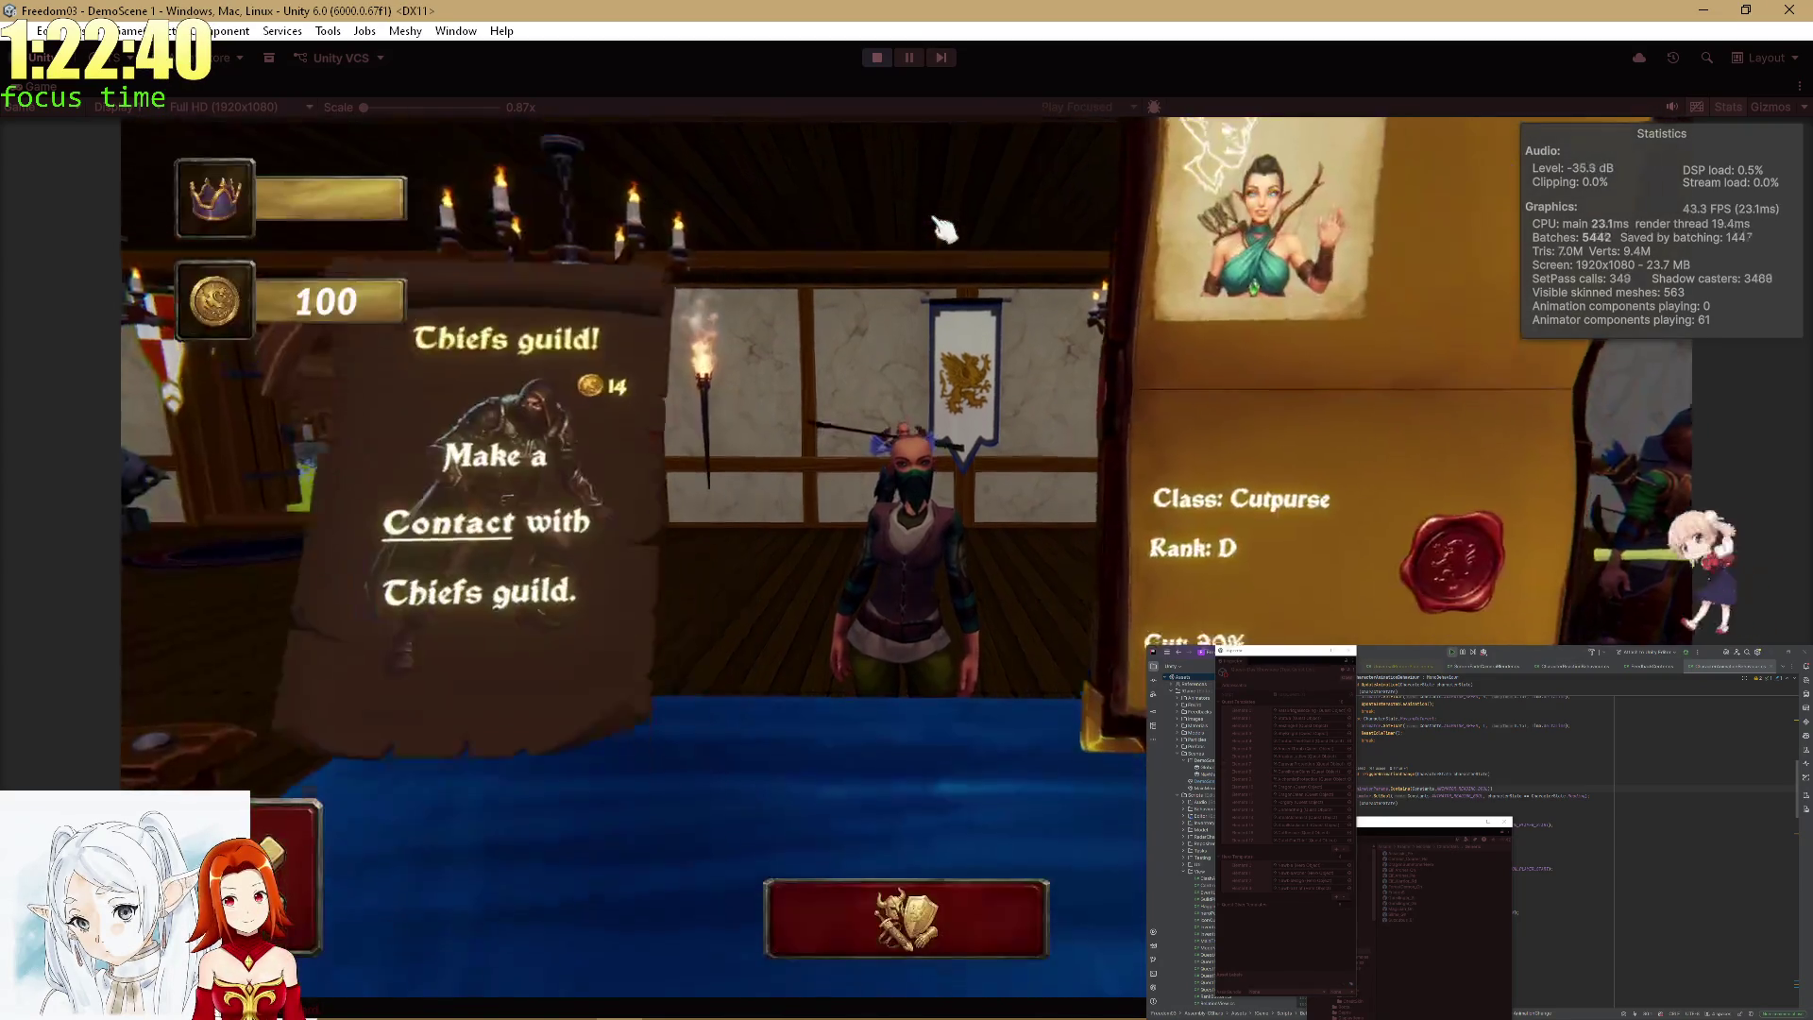
pyautogui.click(1003, 933)
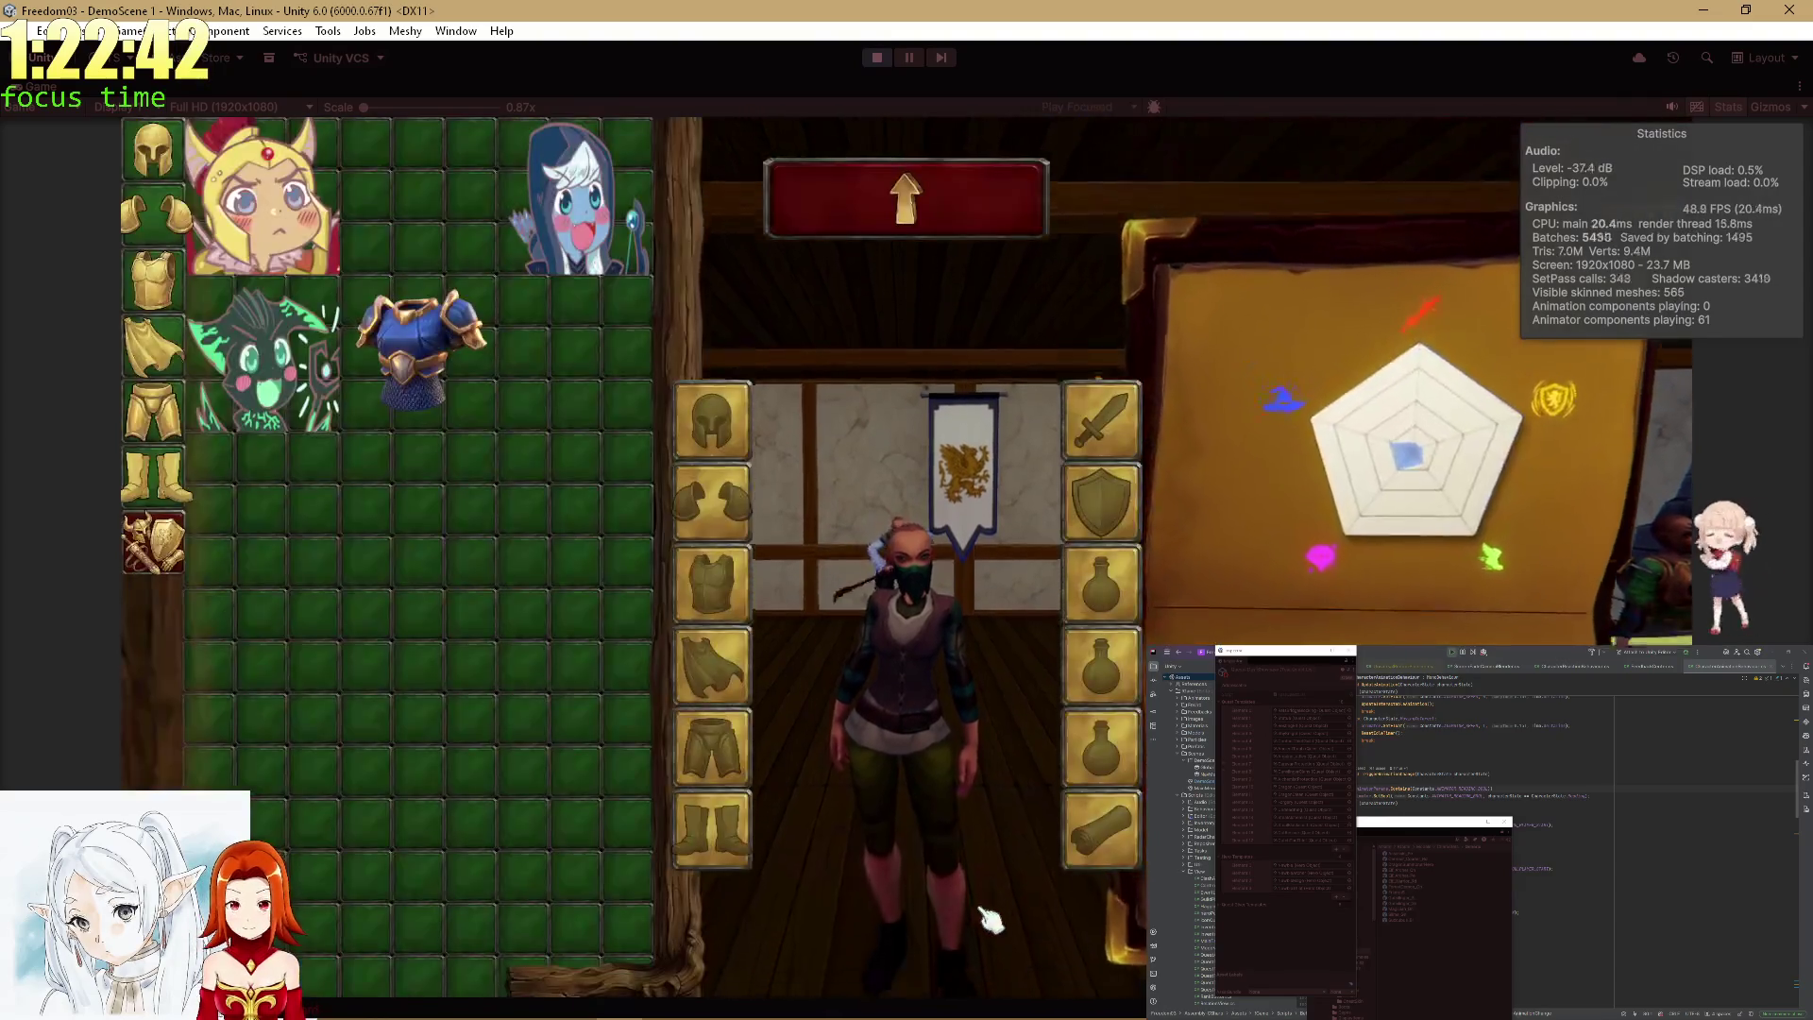
pyautogui.click(942, 225)
pyautogui.click(963, 900)
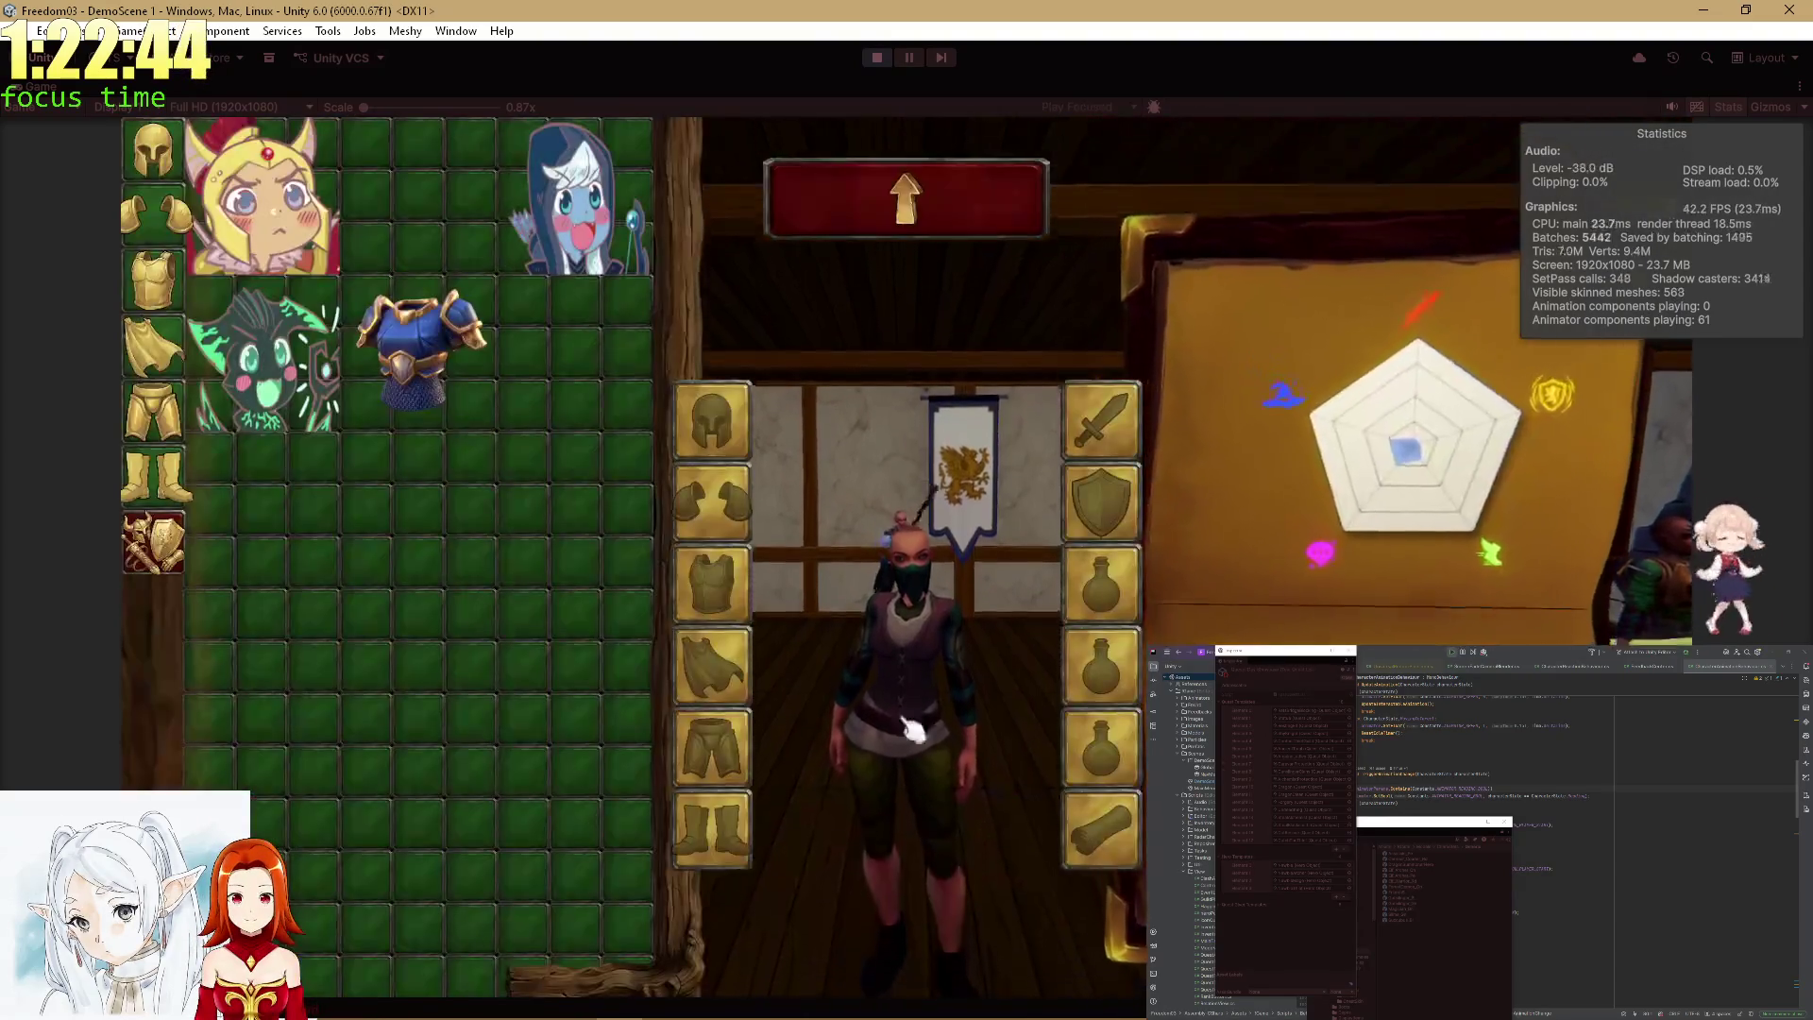
pyautogui.click(852, 212)
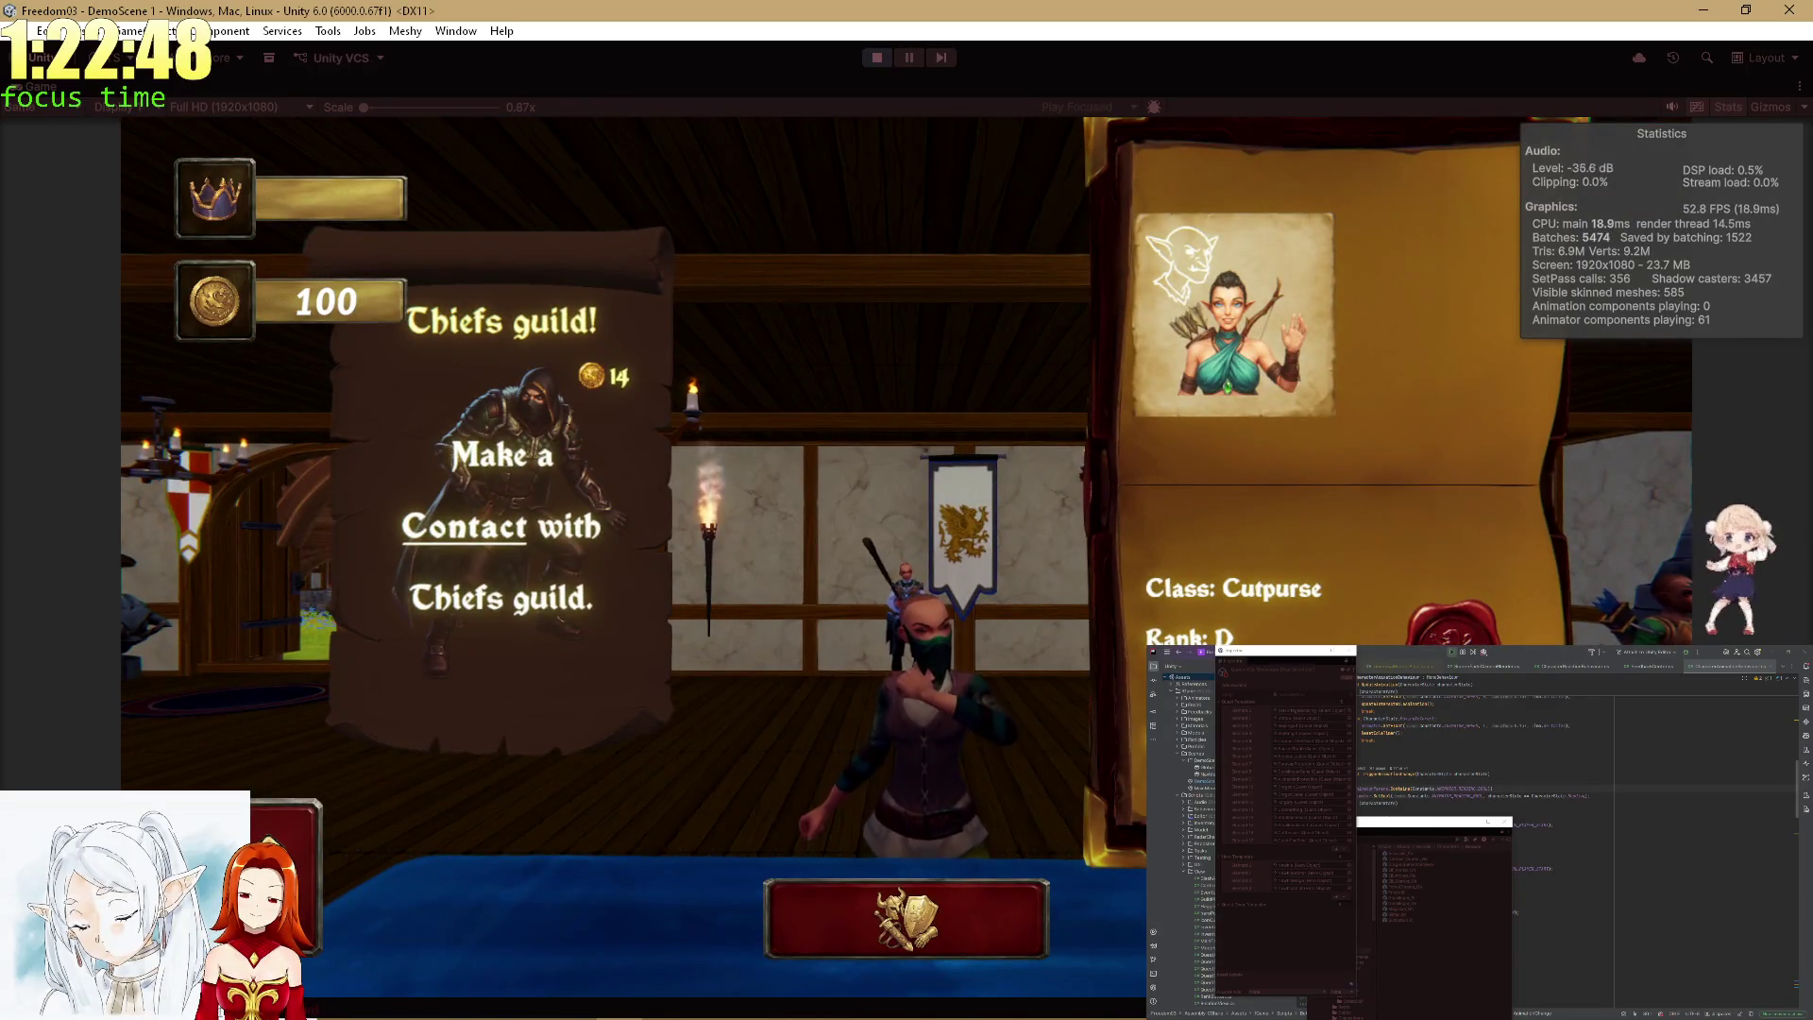
pyautogui.press('Escape')
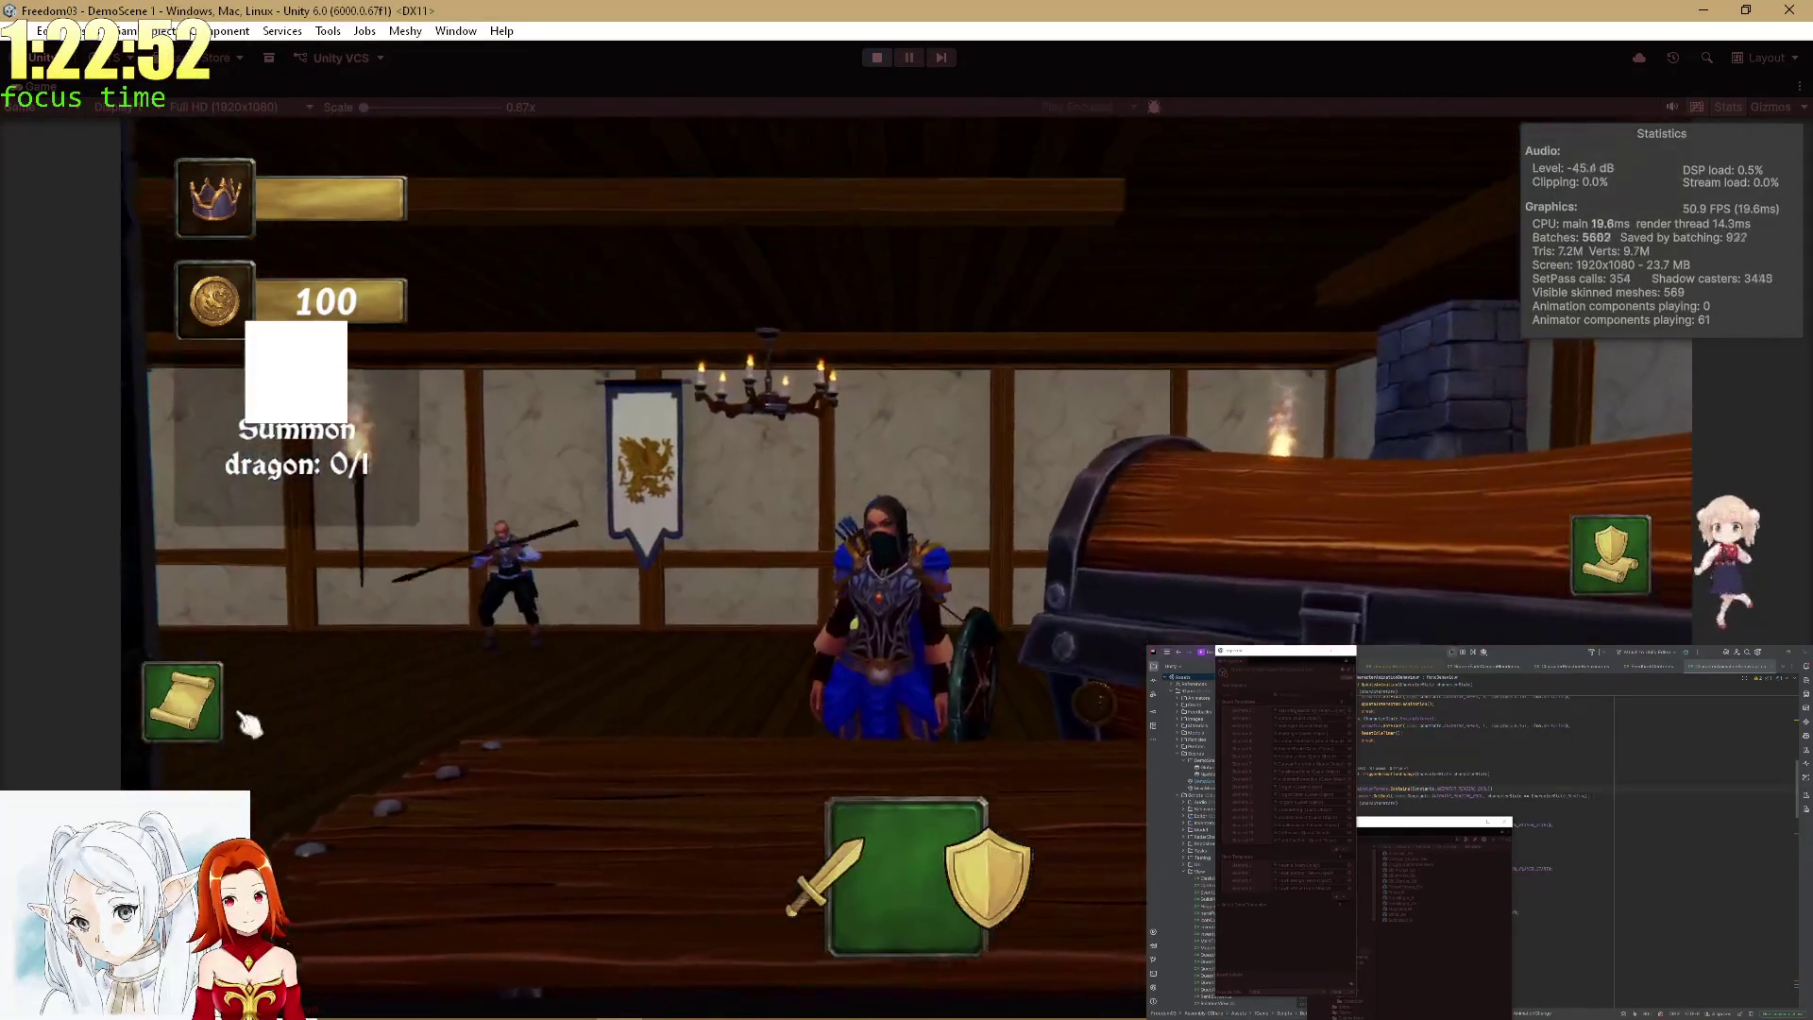
# Play the Statue quest minigame after viewing its scroll and stats chart, and offer gold.
pyautogui.click(200, 722)
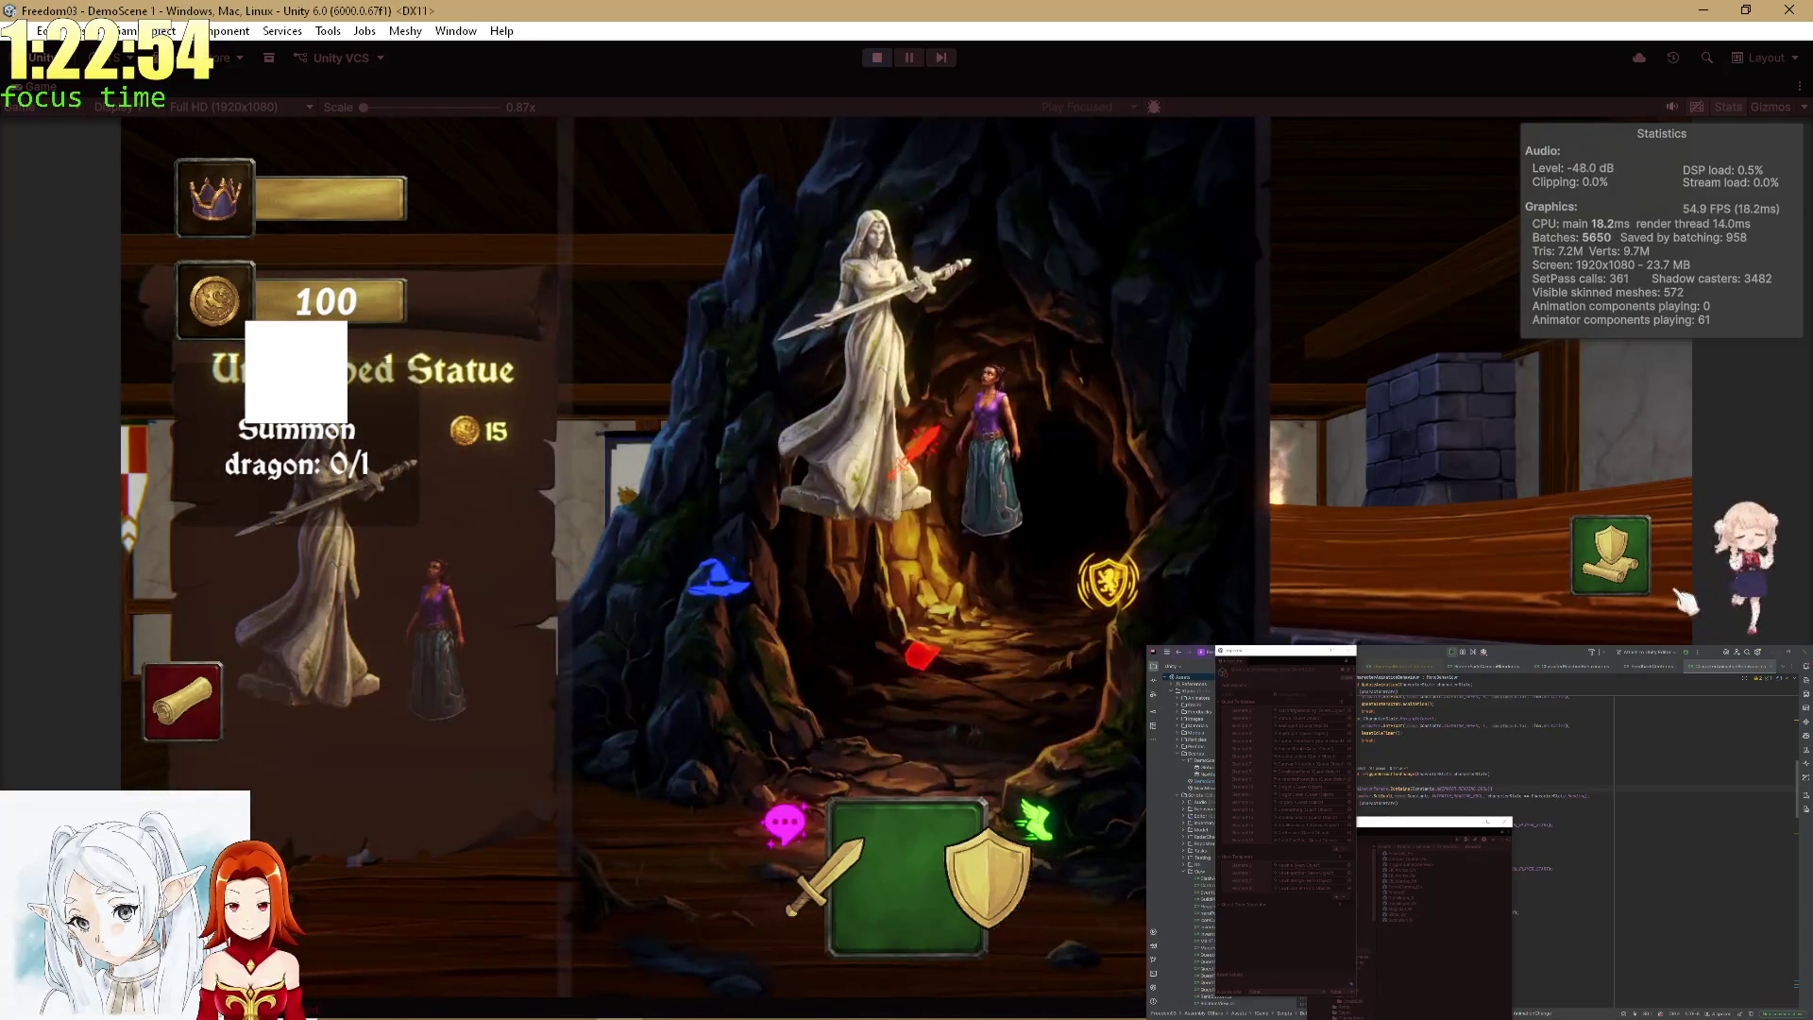
pyautogui.click(1610, 557)
pyautogui.click(982, 888)
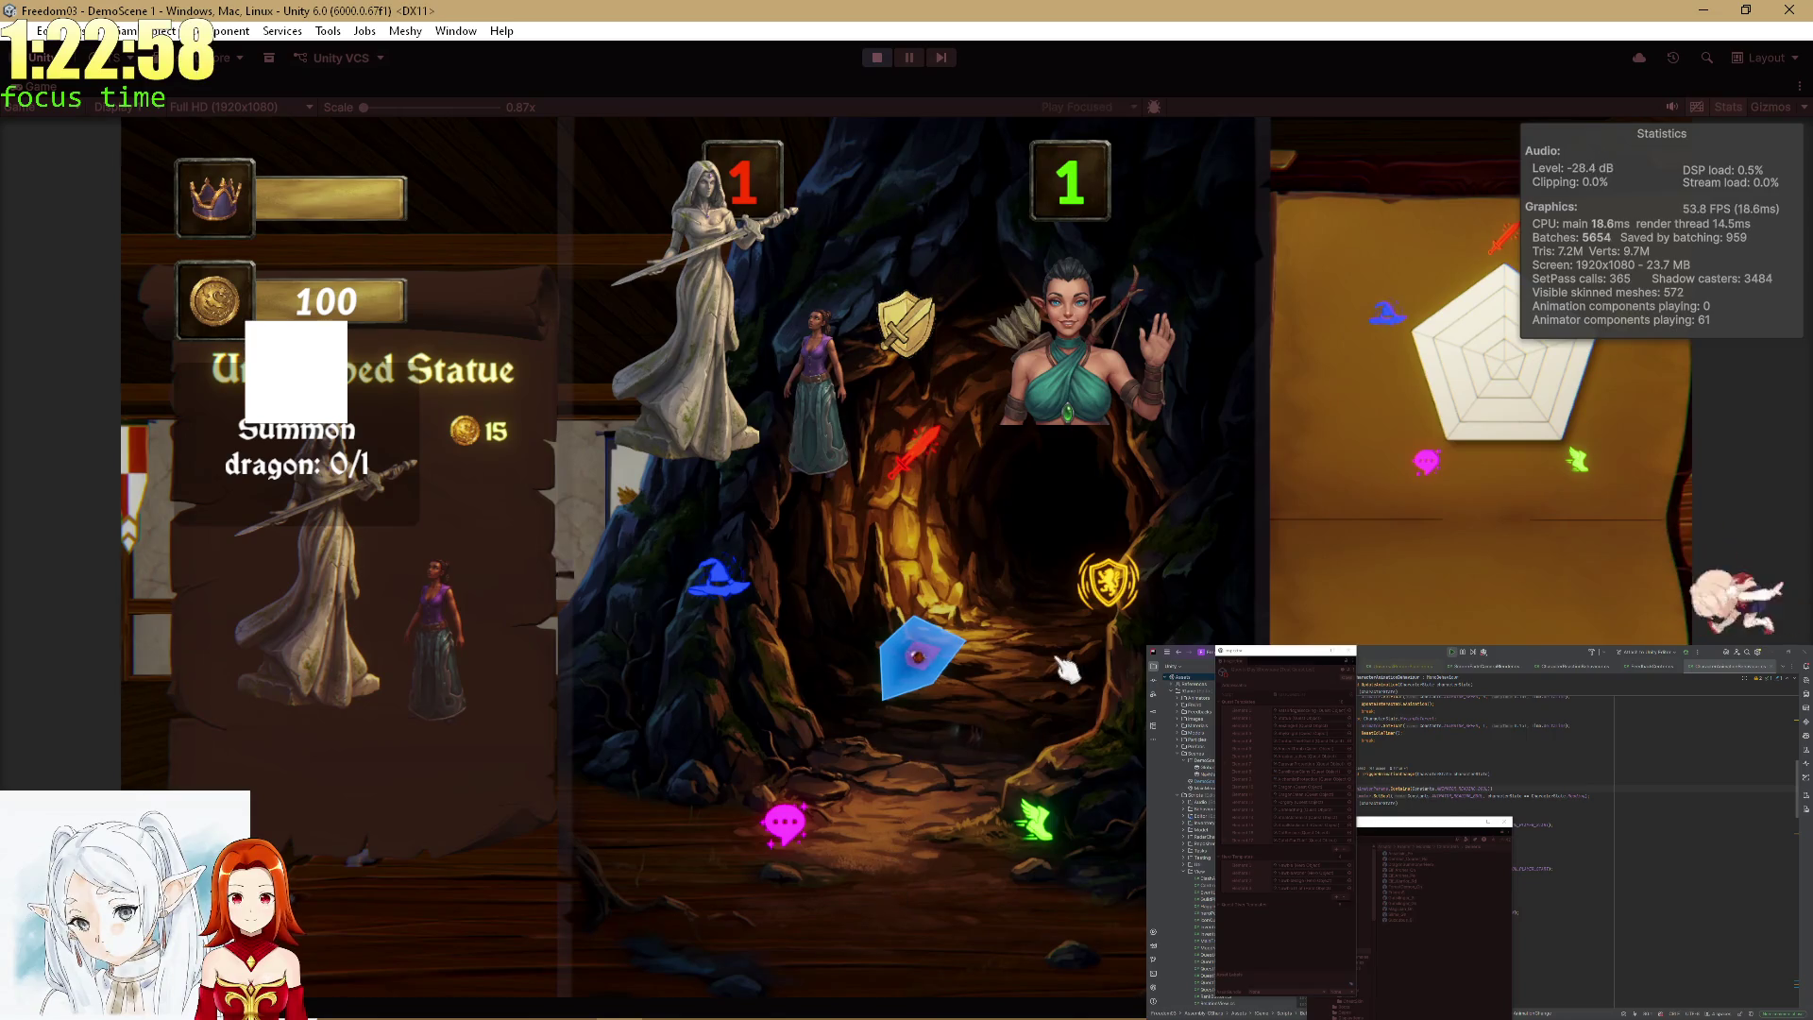
pyautogui.click(1086, 600)
pyautogui.click(907, 925)
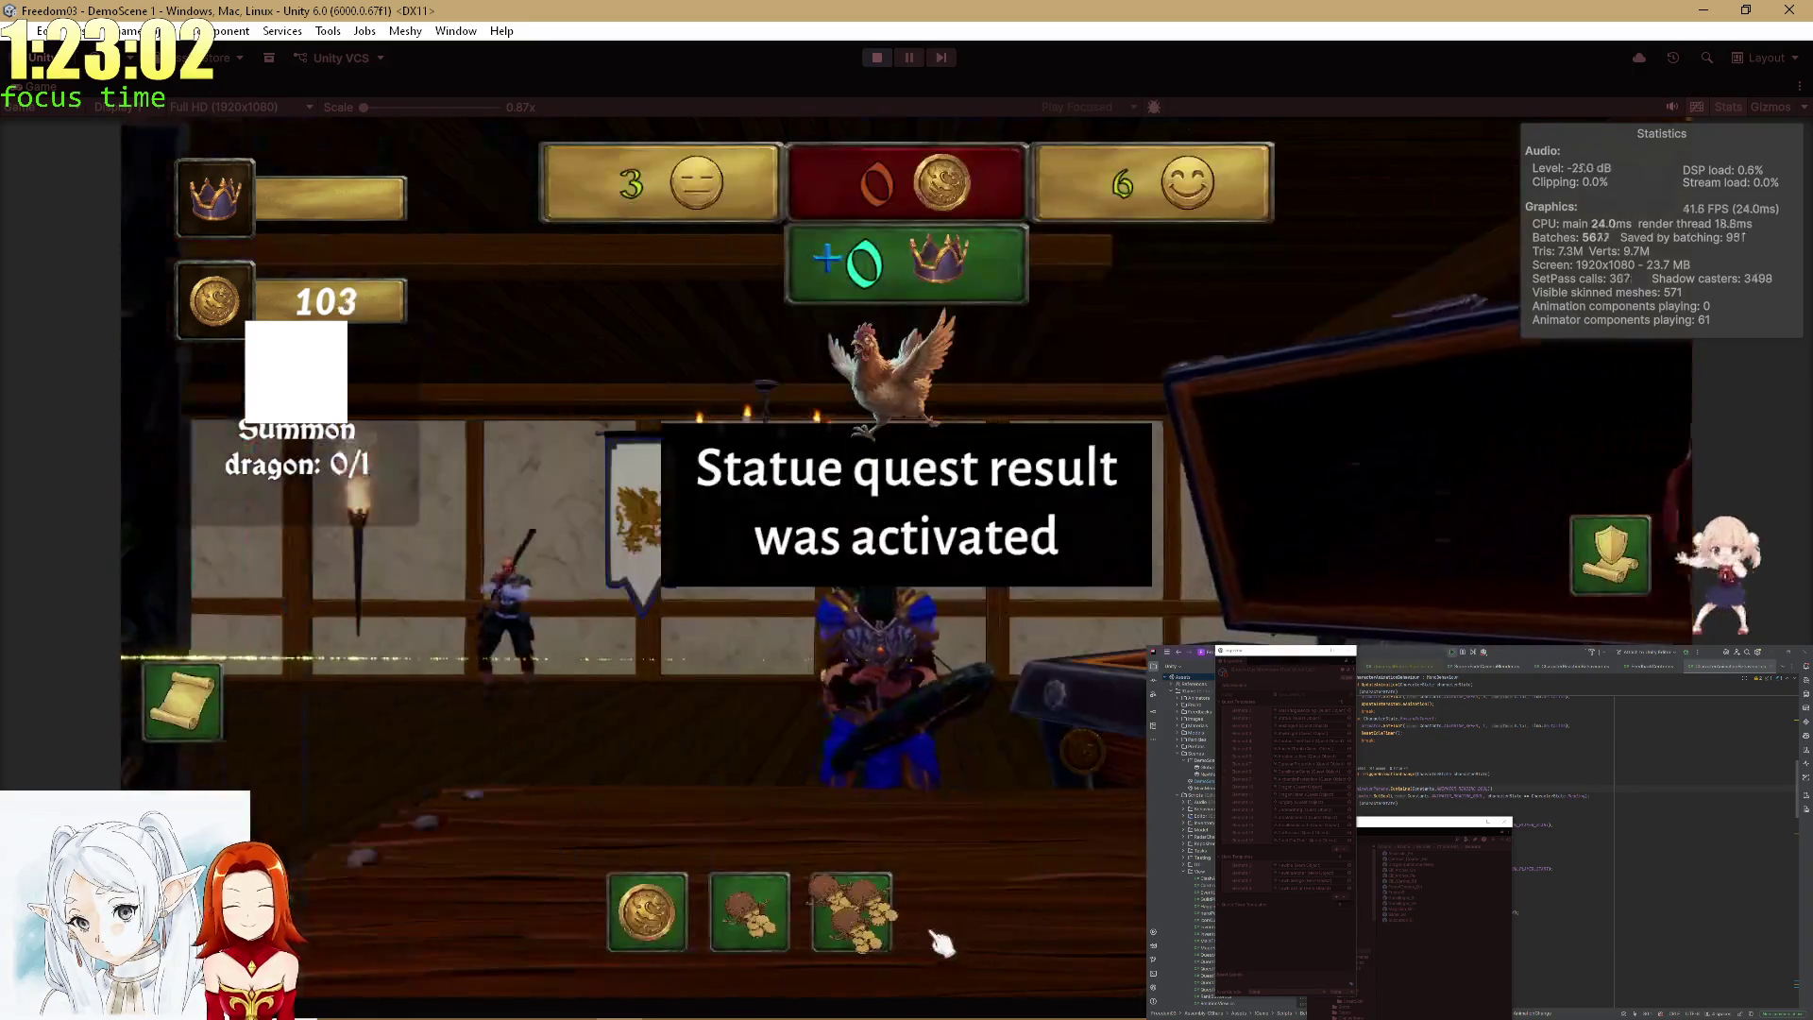
pyautogui.click(874, 916)
pyautogui.click(869, 914)
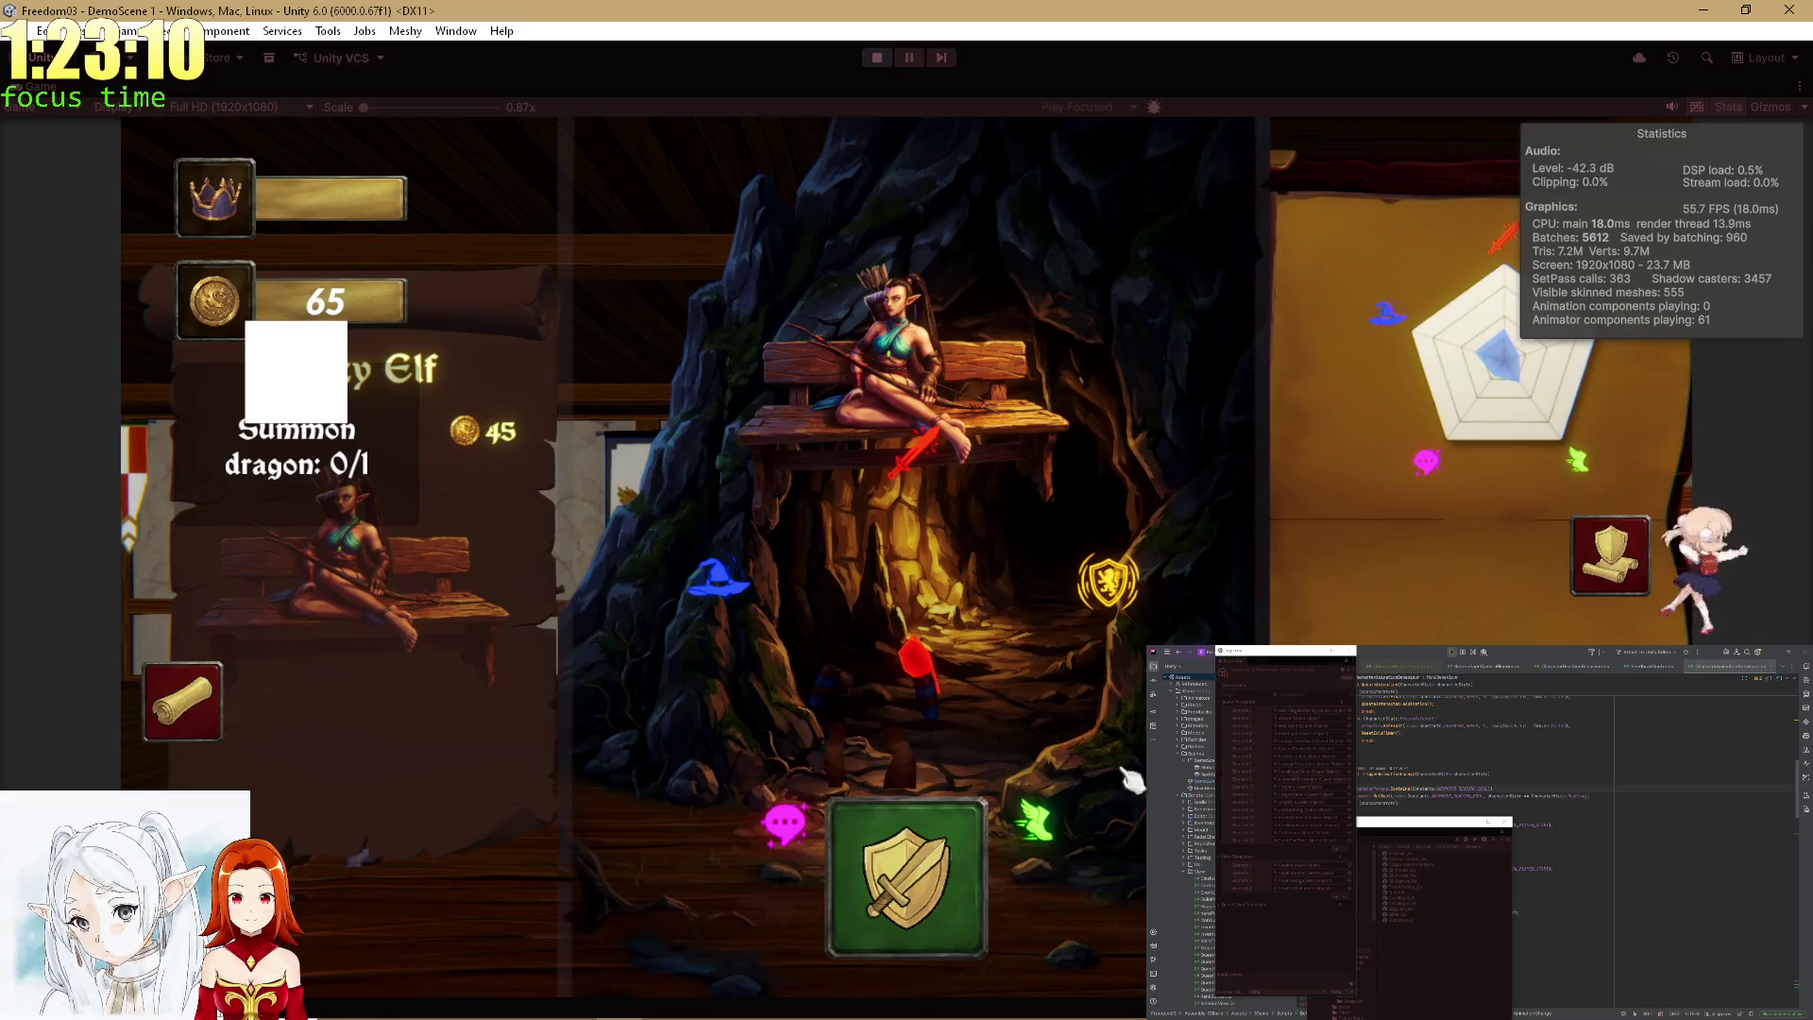
# Play the RestingElf quest and settle its reward with a 20-gold offer.
pyautogui.click(939, 876)
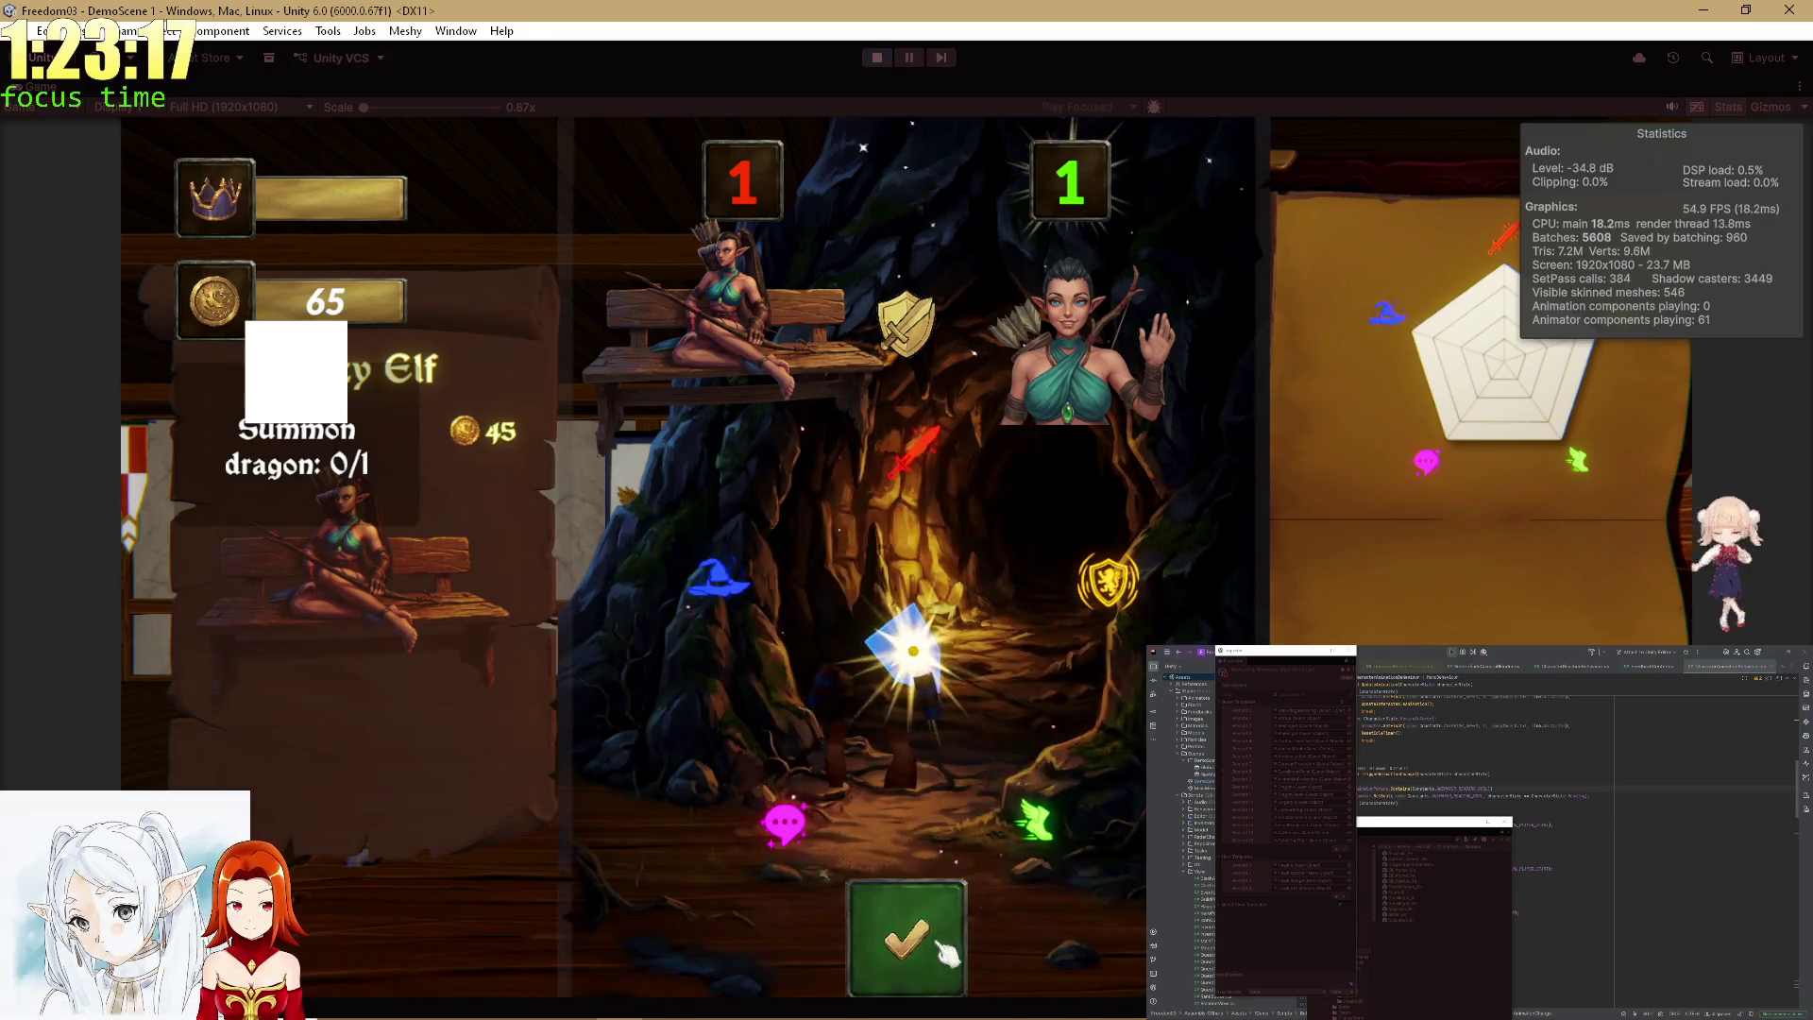
pyautogui.click(909, 971)
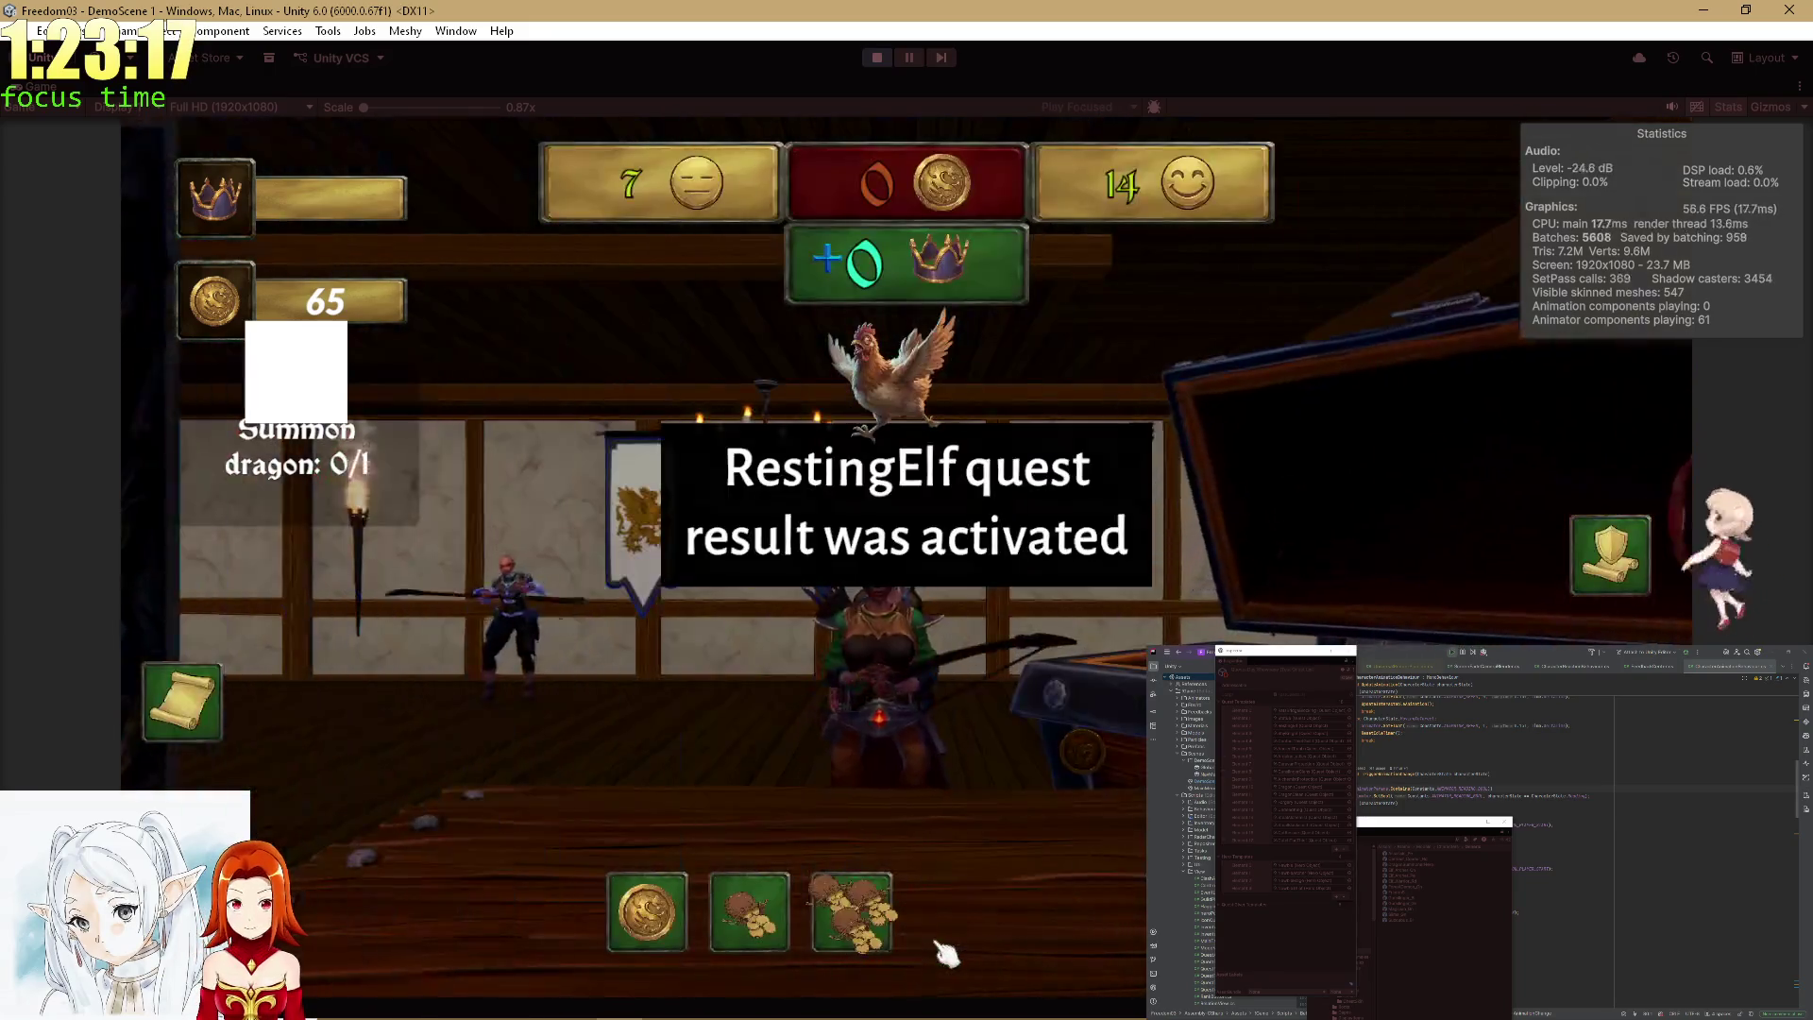
pyautogui.click(878, 930)
pyautogui.click(859, 916)
pyautogui.click(741, 930)
pyautogui.click(746, 930)
pyautogui.click(746, 930)
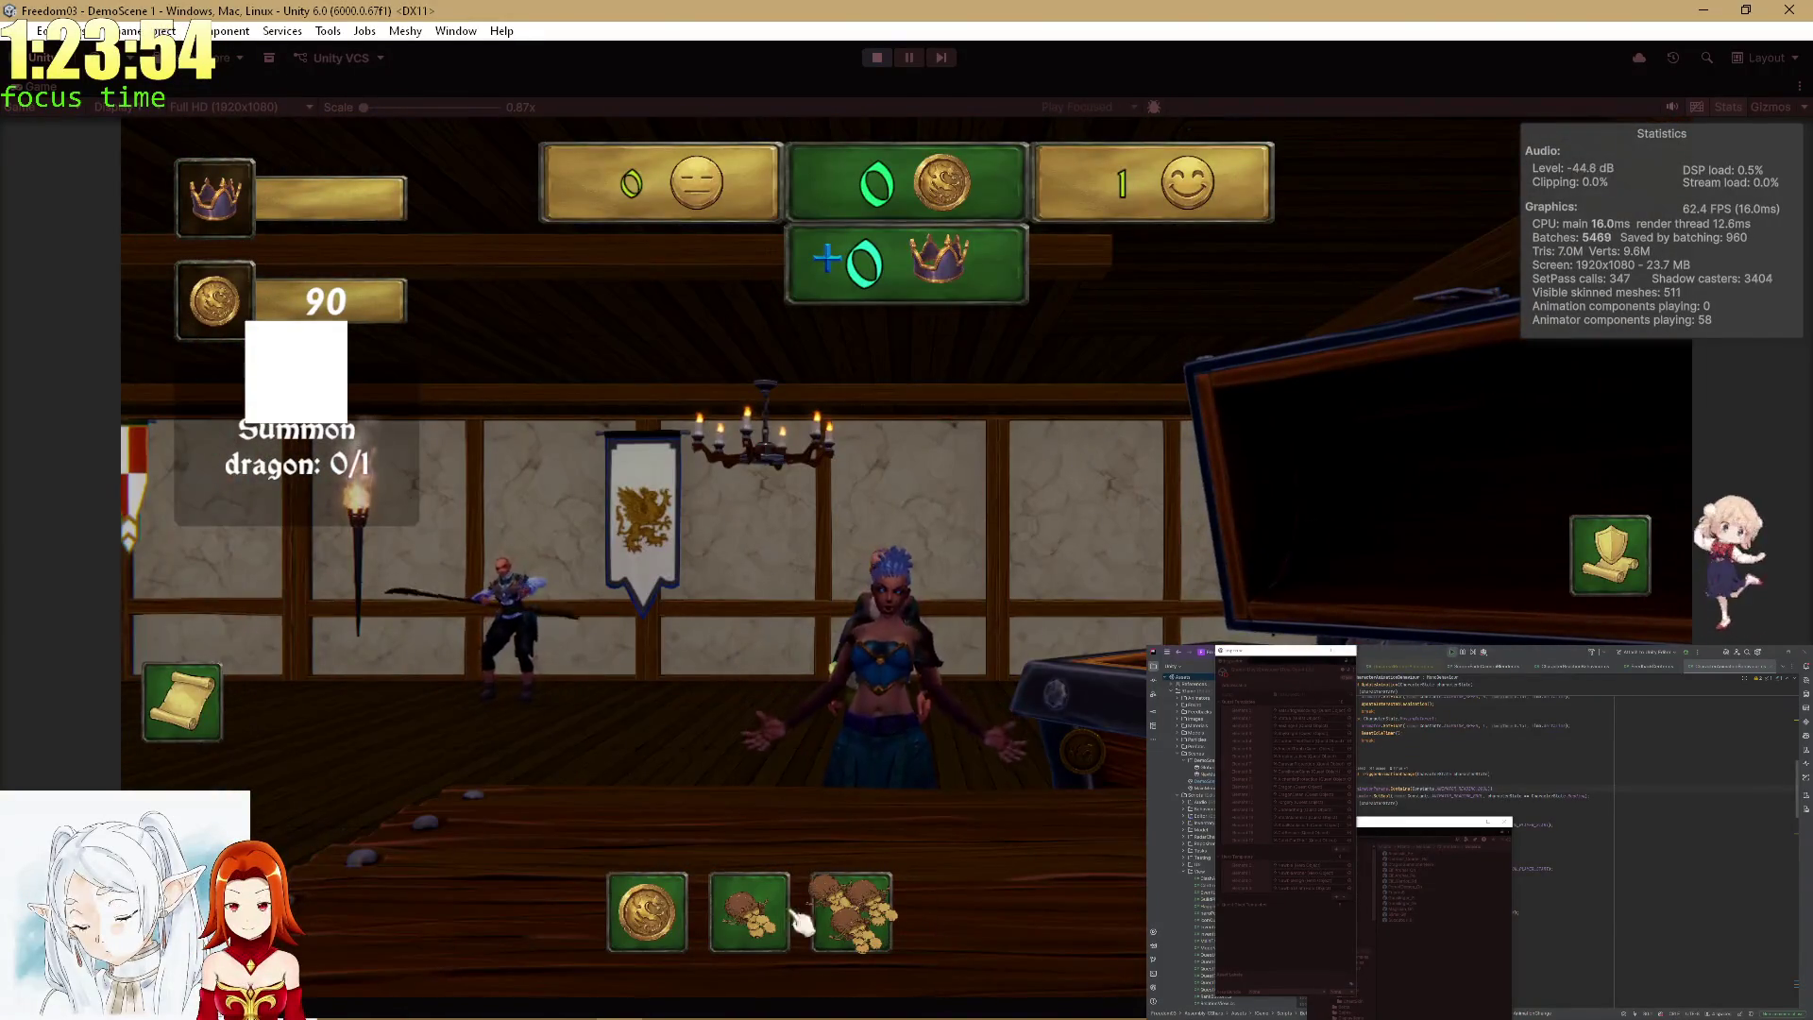
# Accept the outcome and play the Thieves guild minigame through to its result.
pyautogui.click(812, 892)
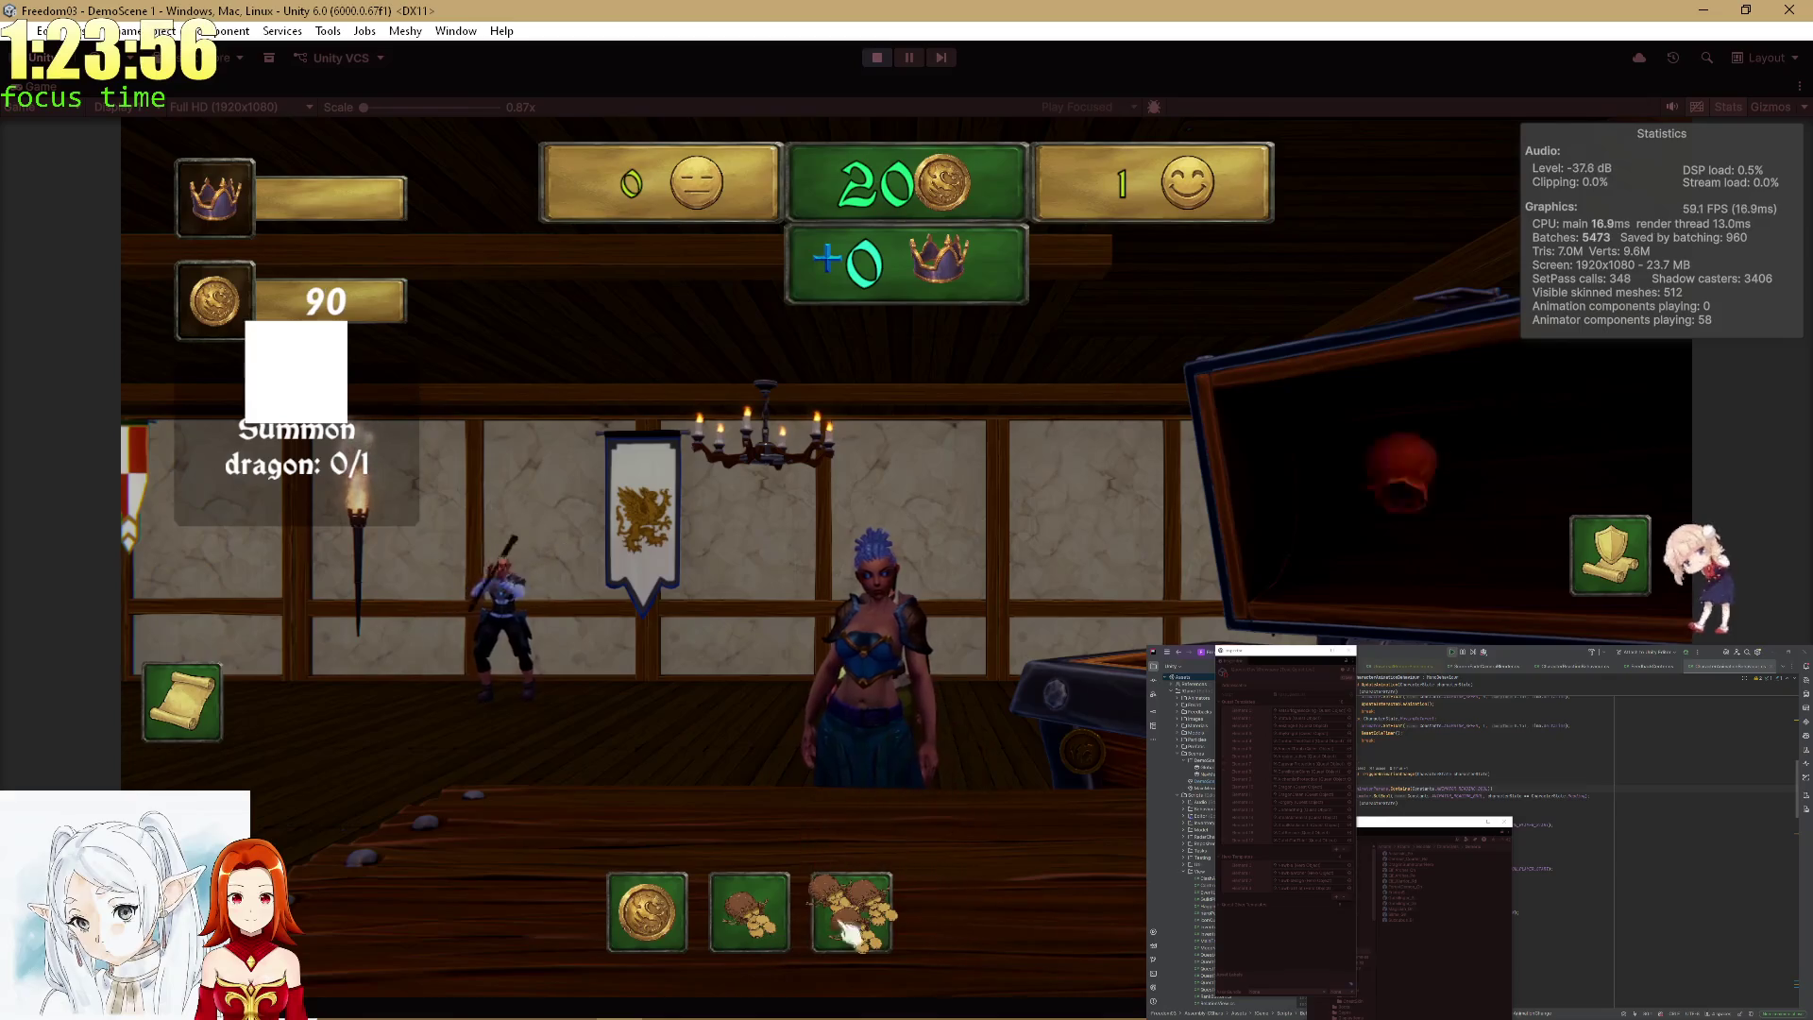
pyautogui.click(923, 862)
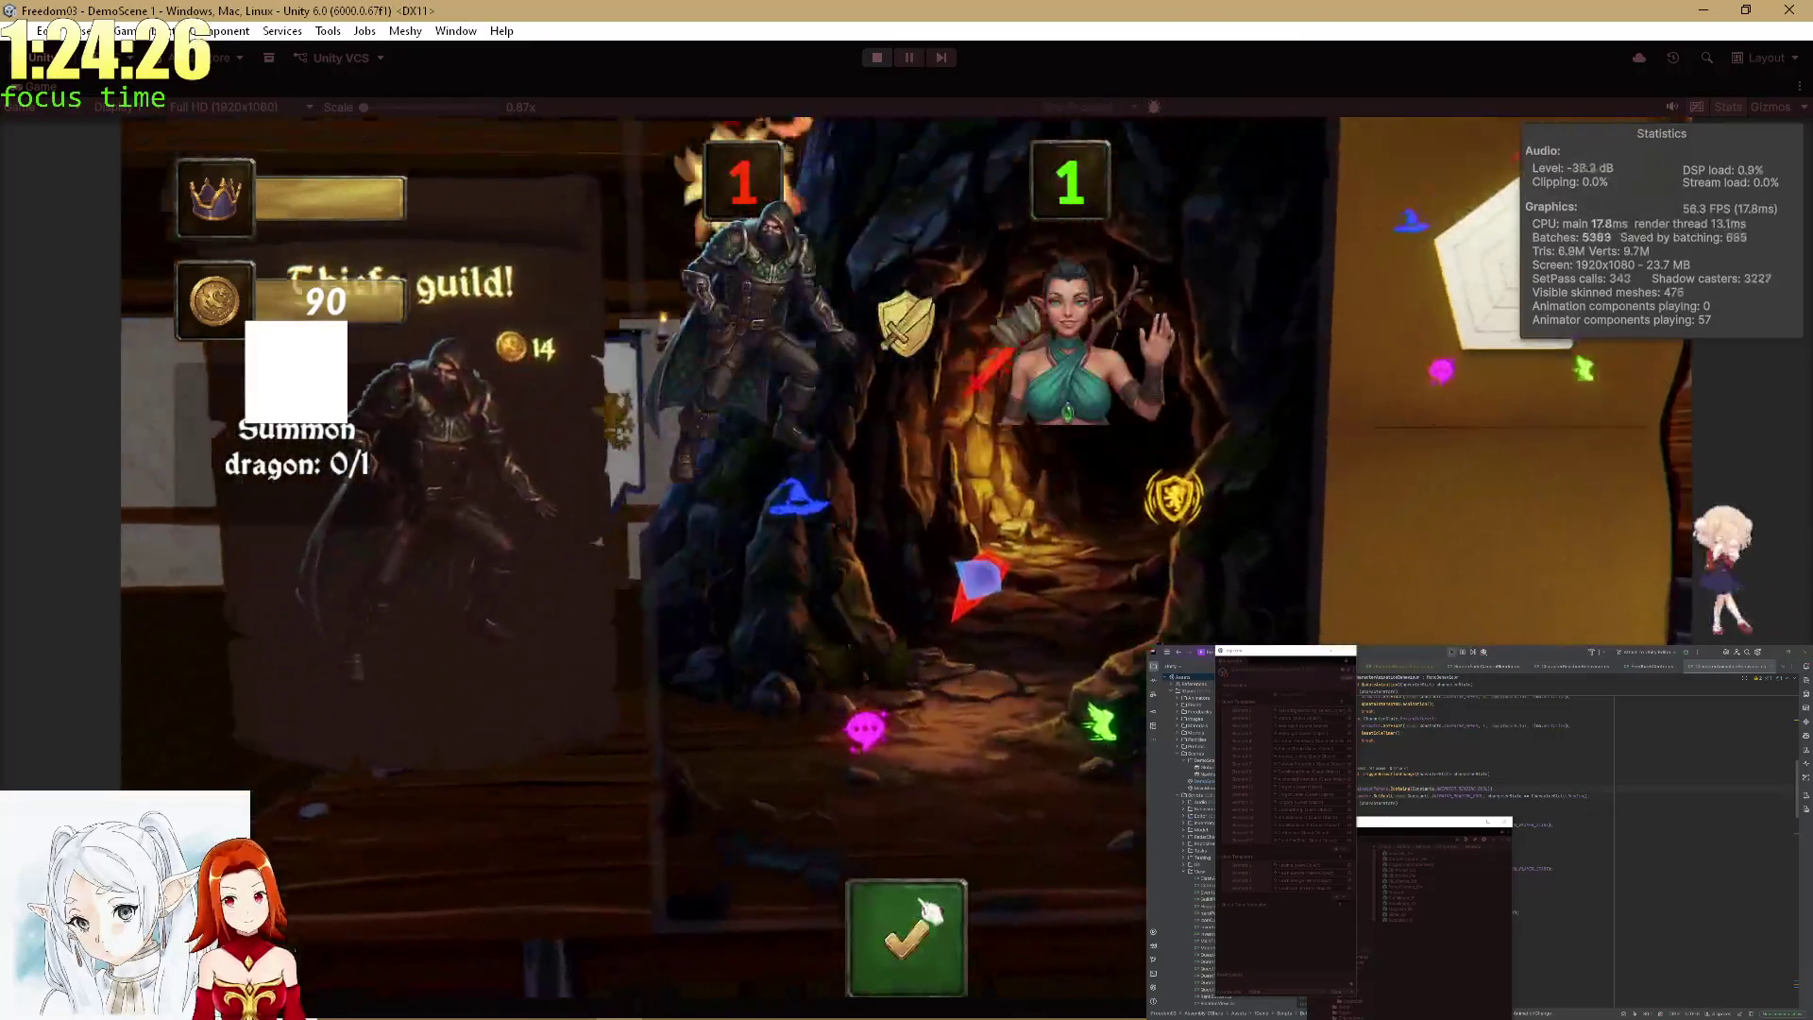
pyautogui.click(912, 937)
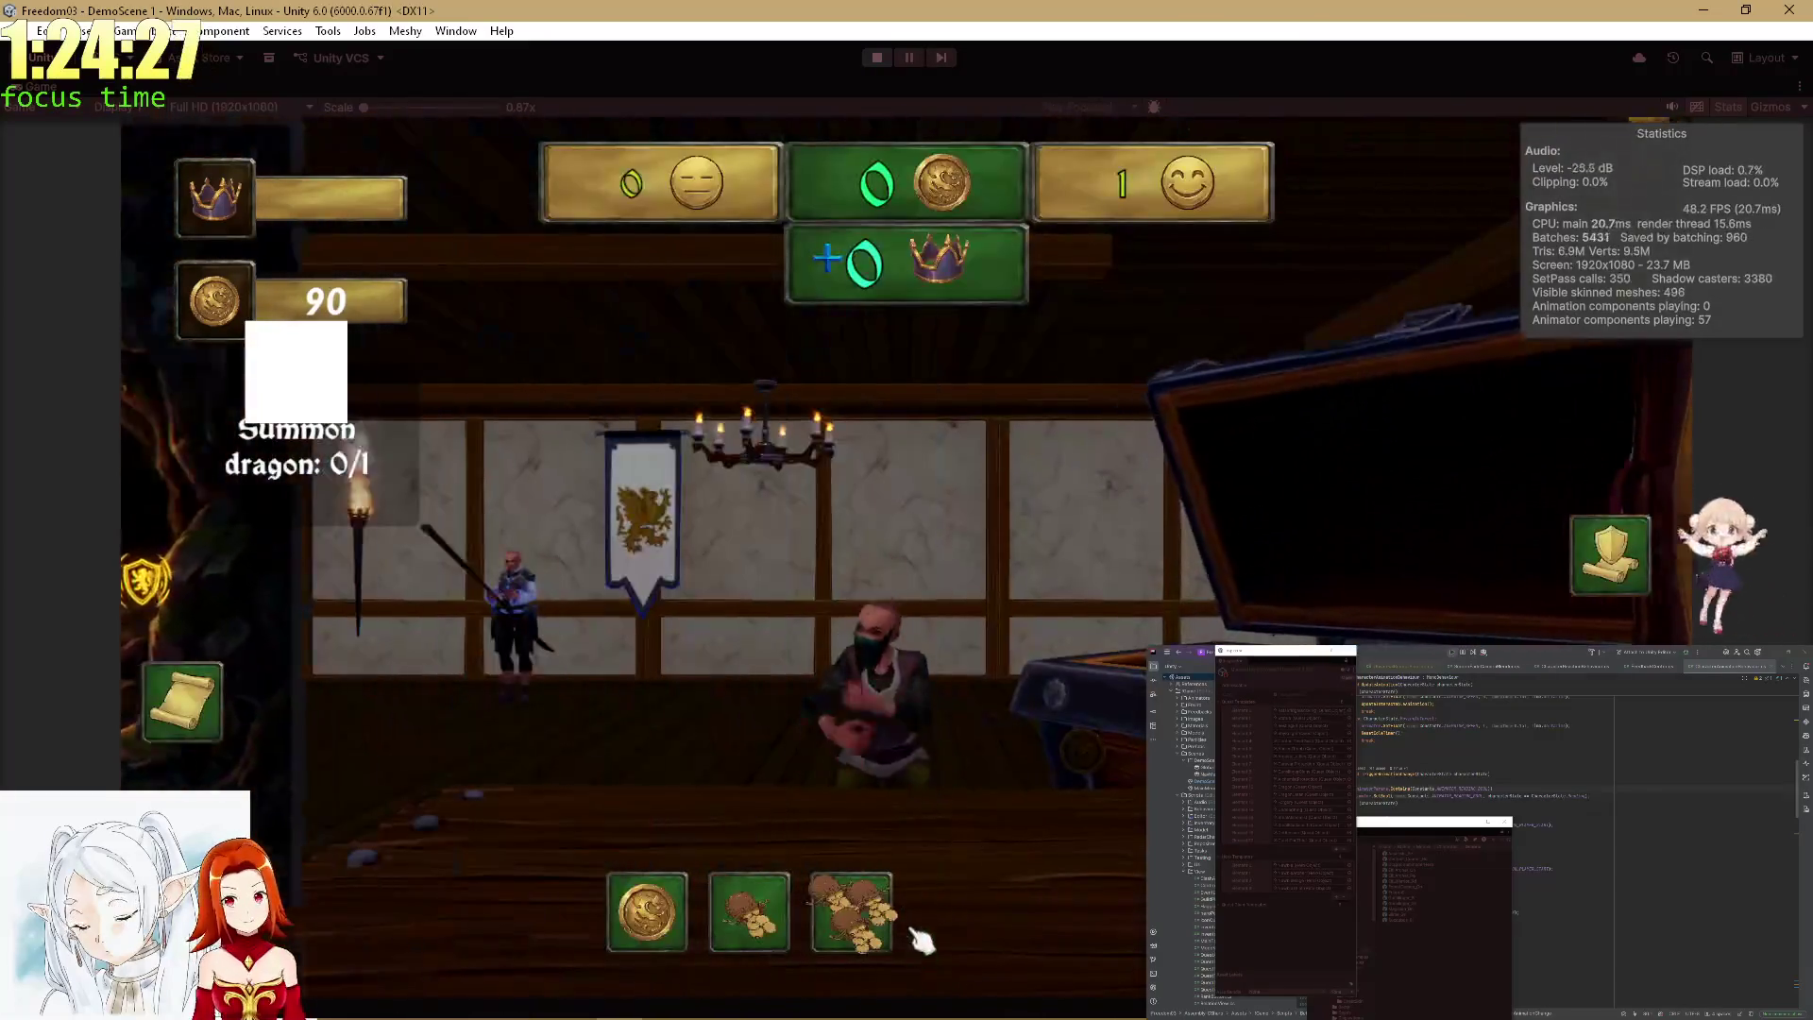
# Settle the guild reward at 20 gold and exit Play Mode.
pyautogui.click(772, 923)
pyautogui.click(782, 932)
pyautogui.rightClick(784, 936)
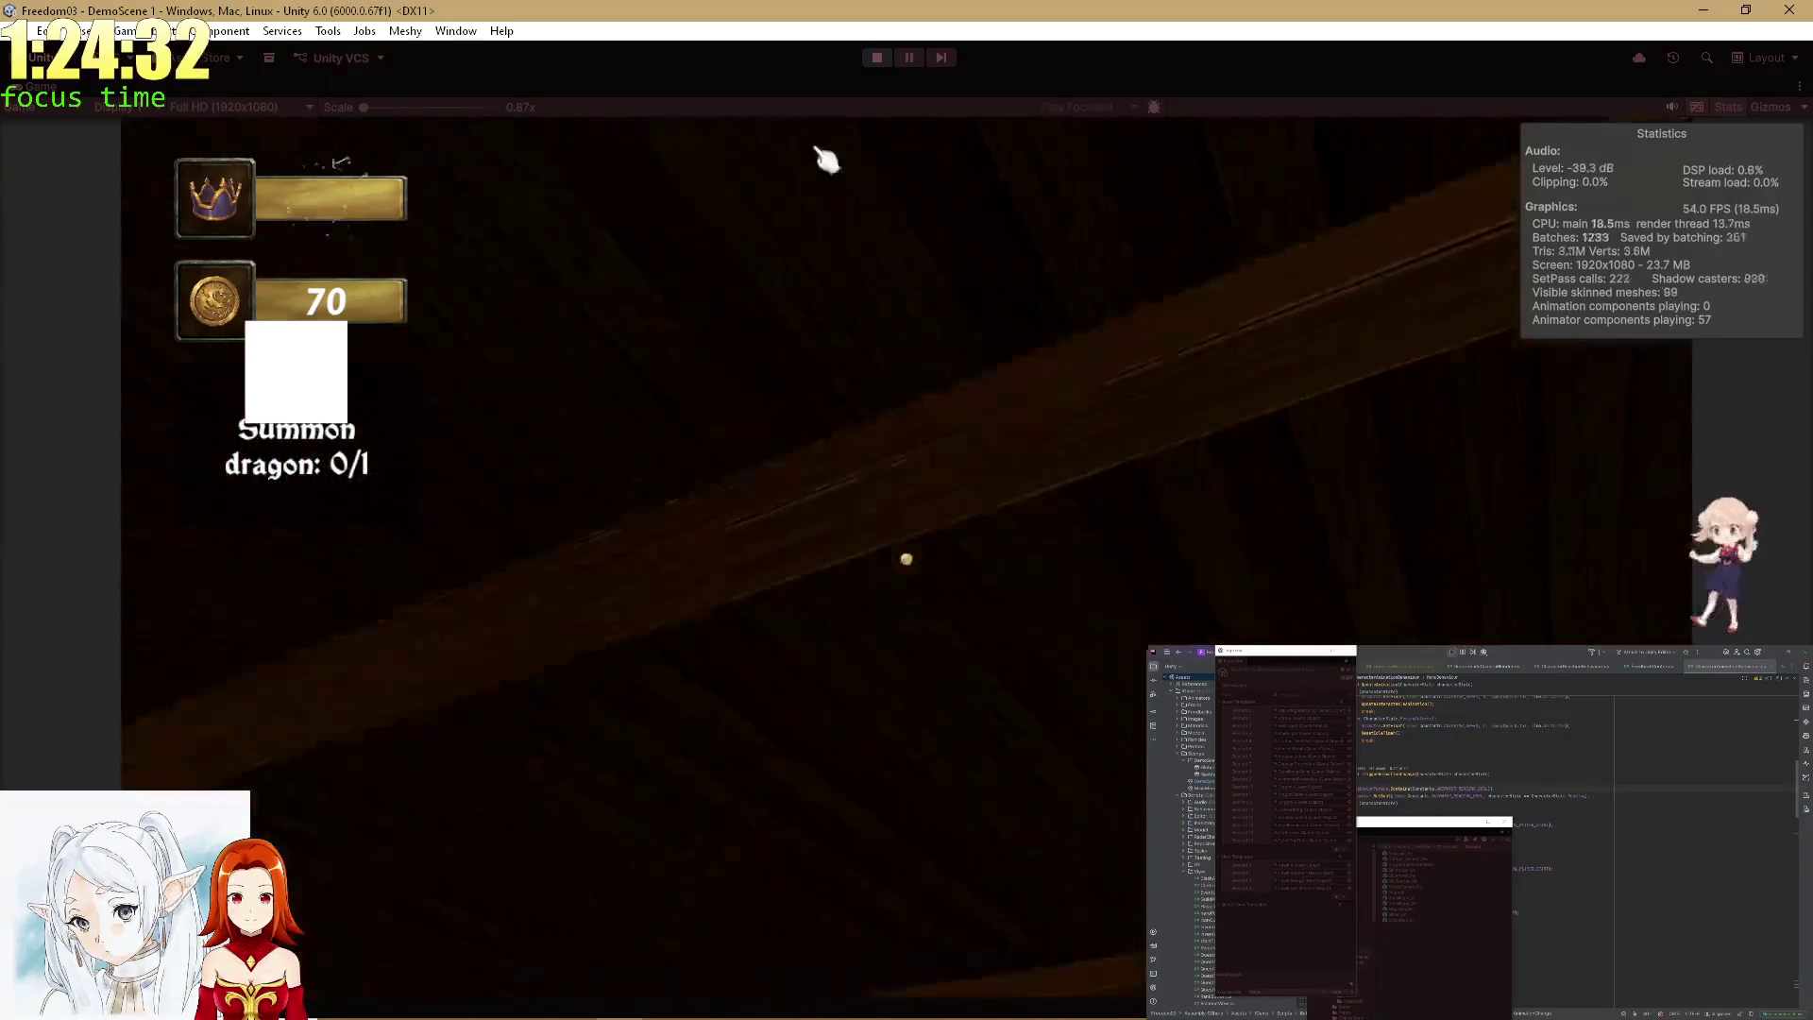
pyautogui.click(876, 54)
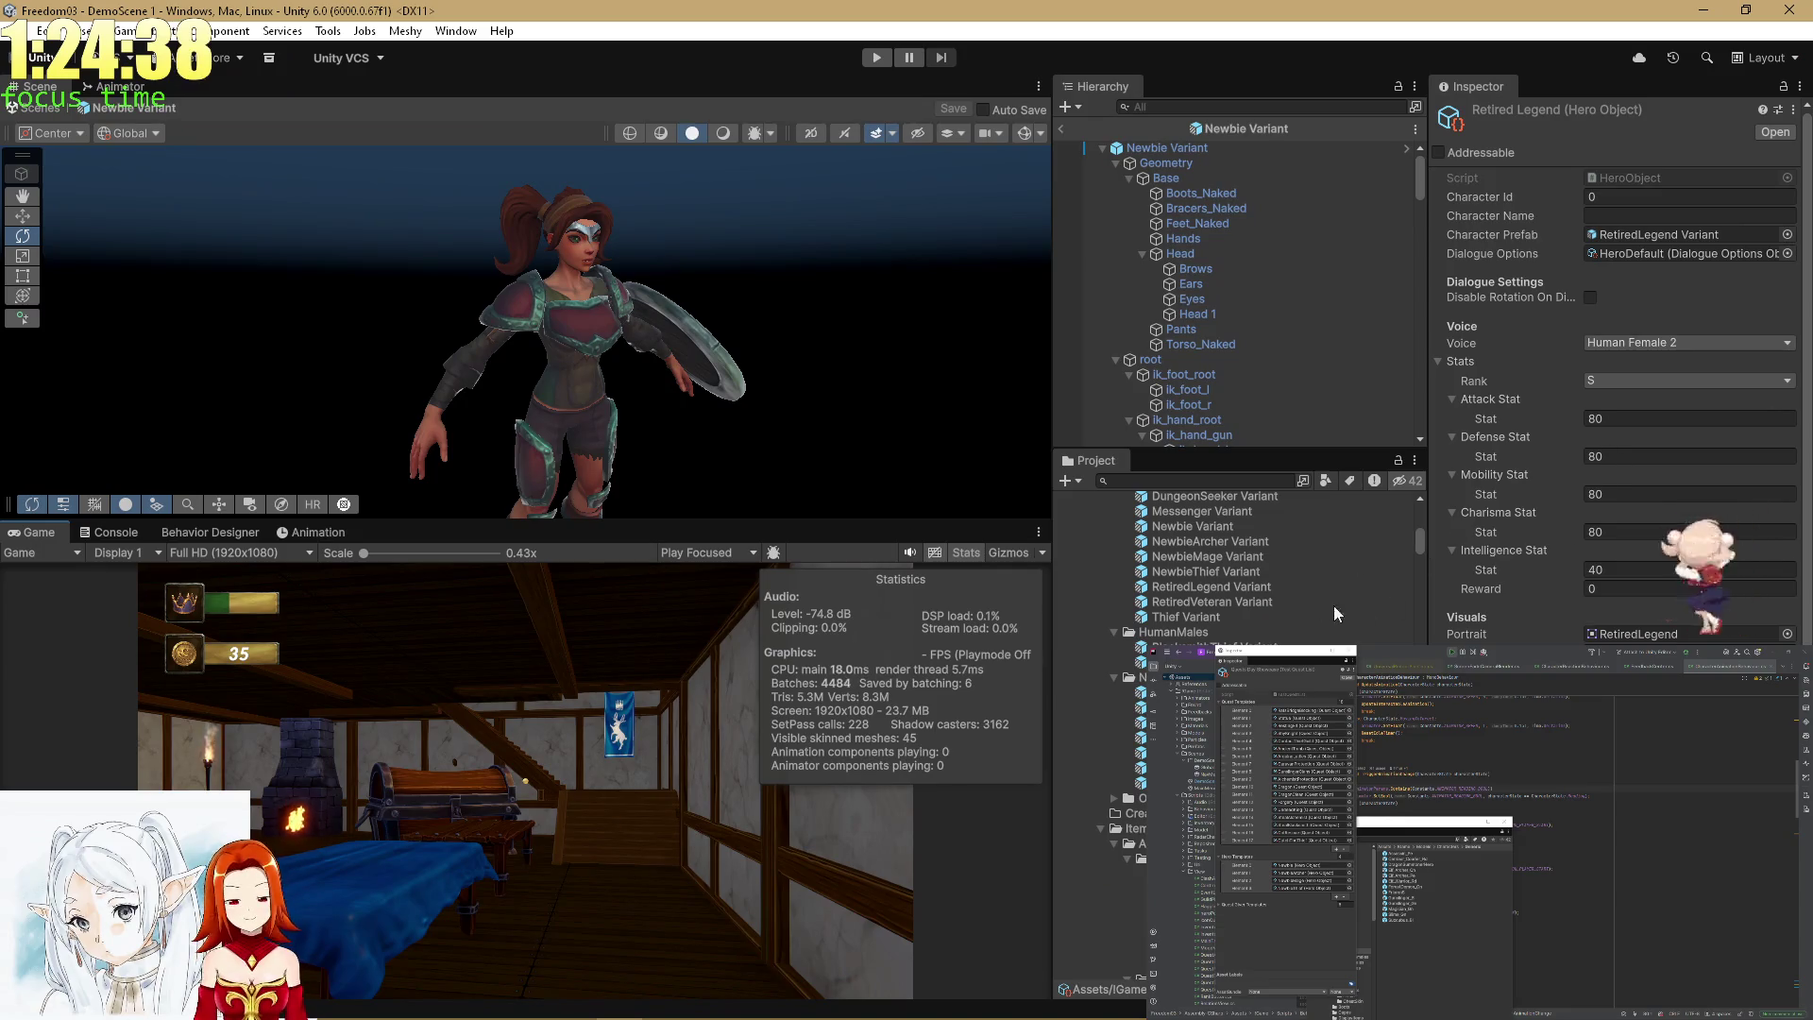
# Browse the Heroes assets, ping the Newbie prefab, expand Hero Templates, and restart Play Mode.
pyautogui.scroll(-5, 1114, 682)
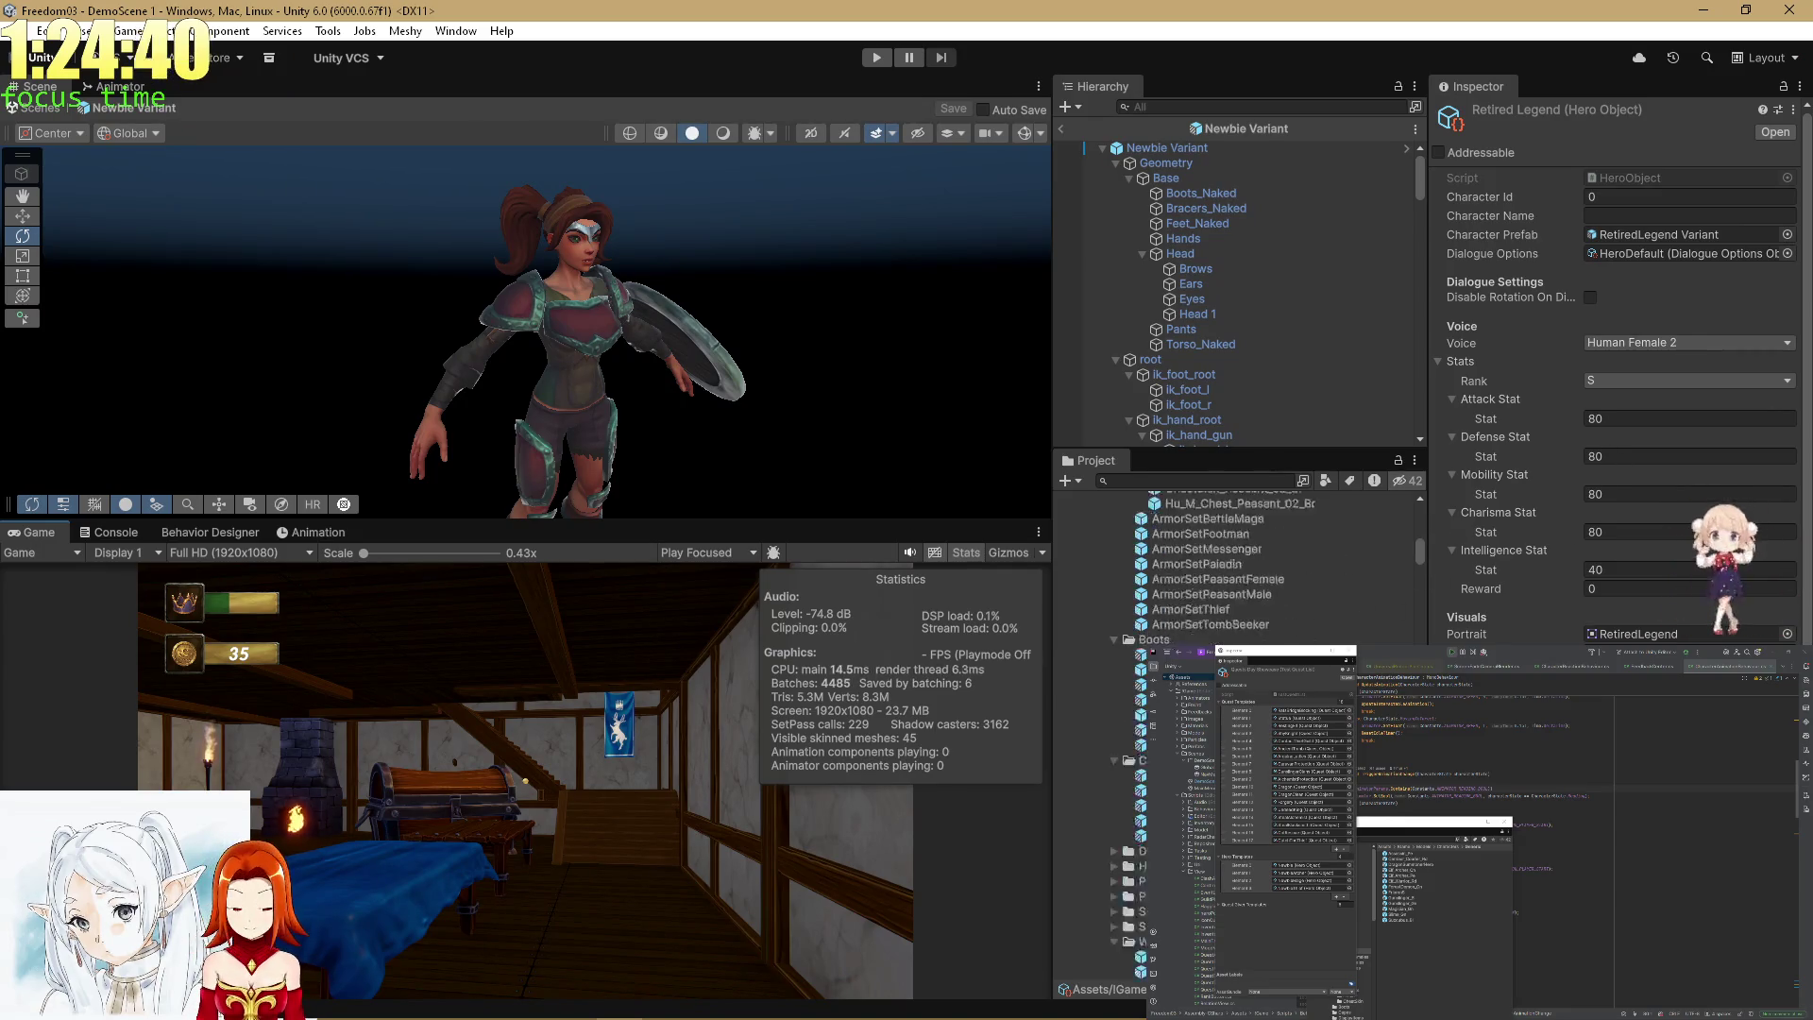
pyautogui.scroll(-3, 1113, 553)
pyautogui.click(1246, 129)
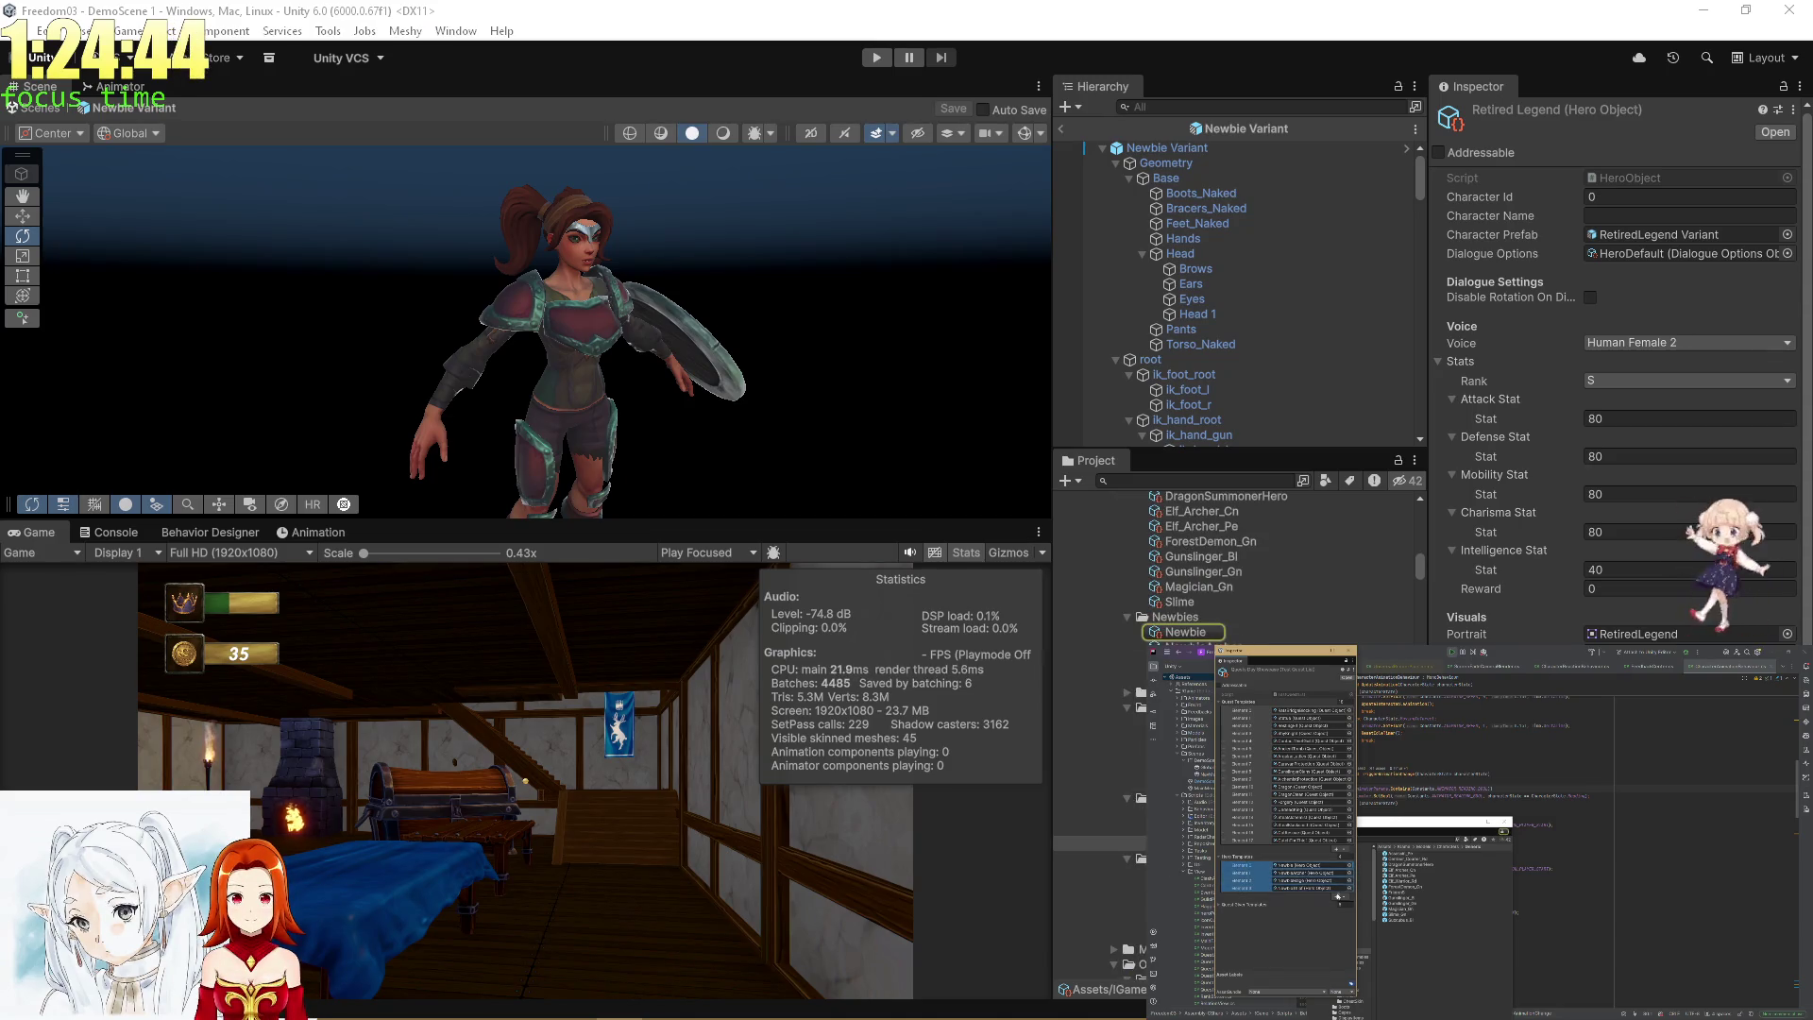
pyautogui.scroll(3, 1237, 567)
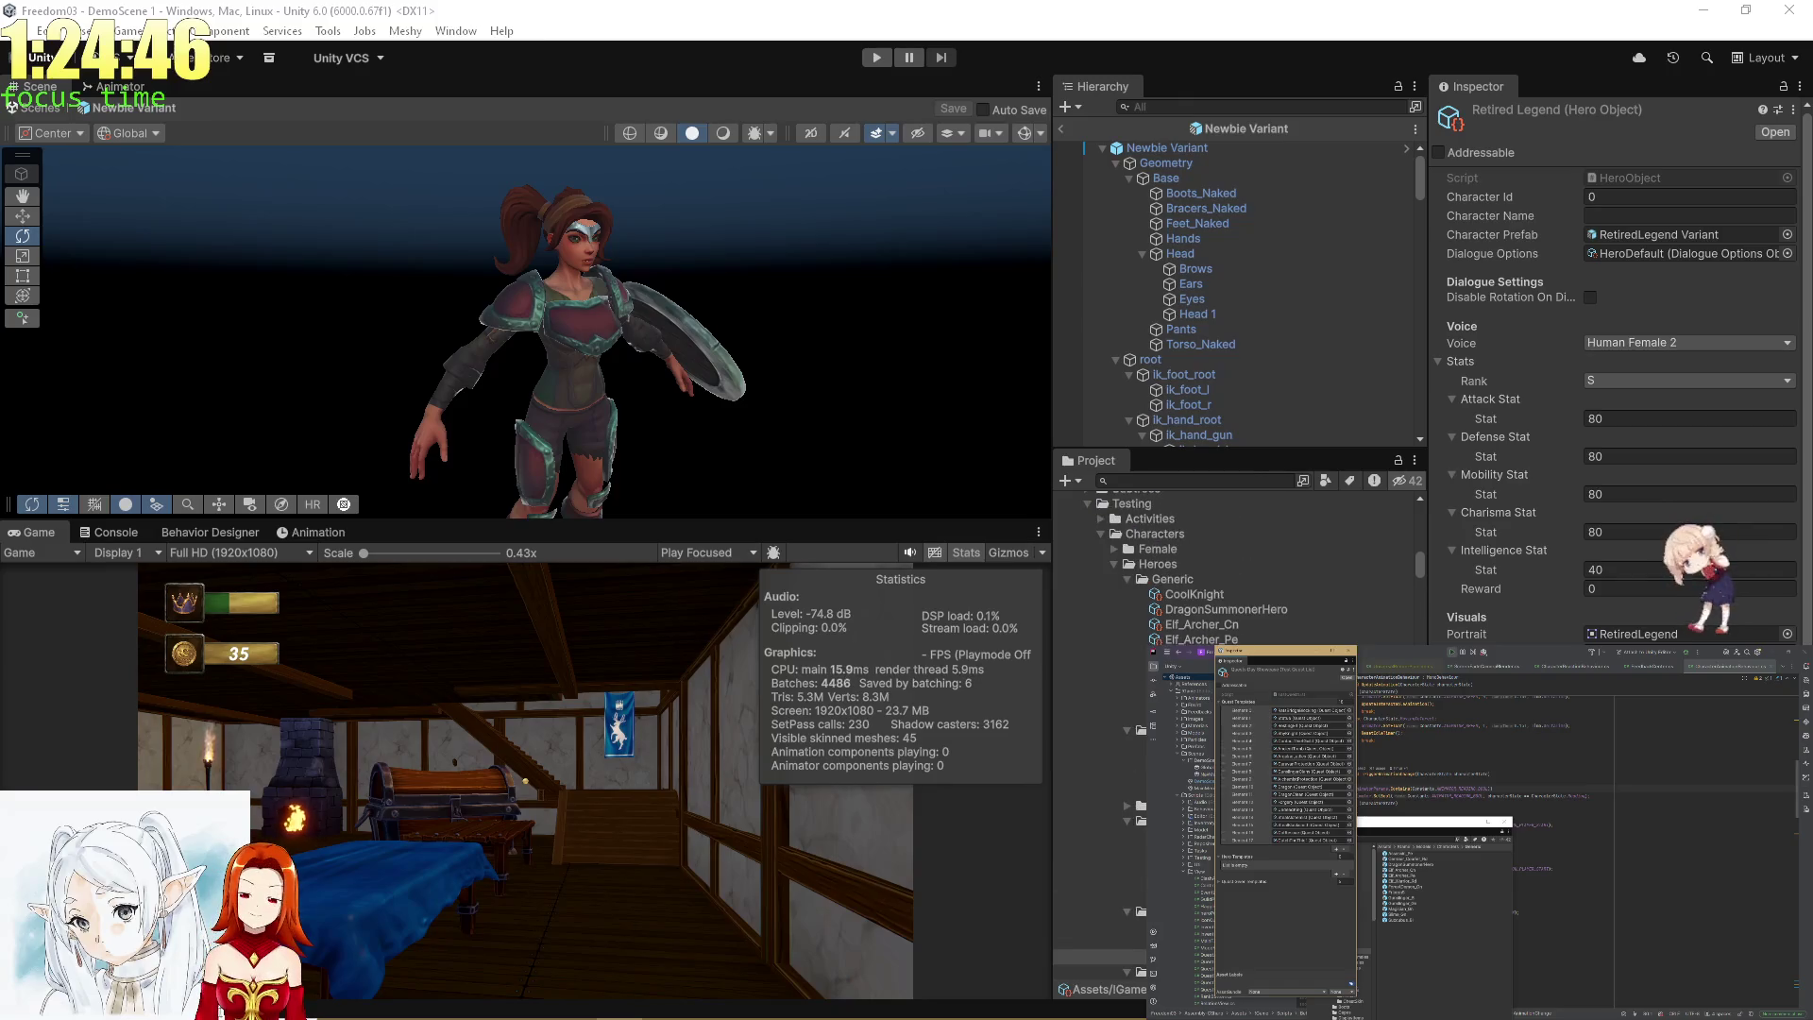
pyautogui.scroll(-2, 1237, 567)
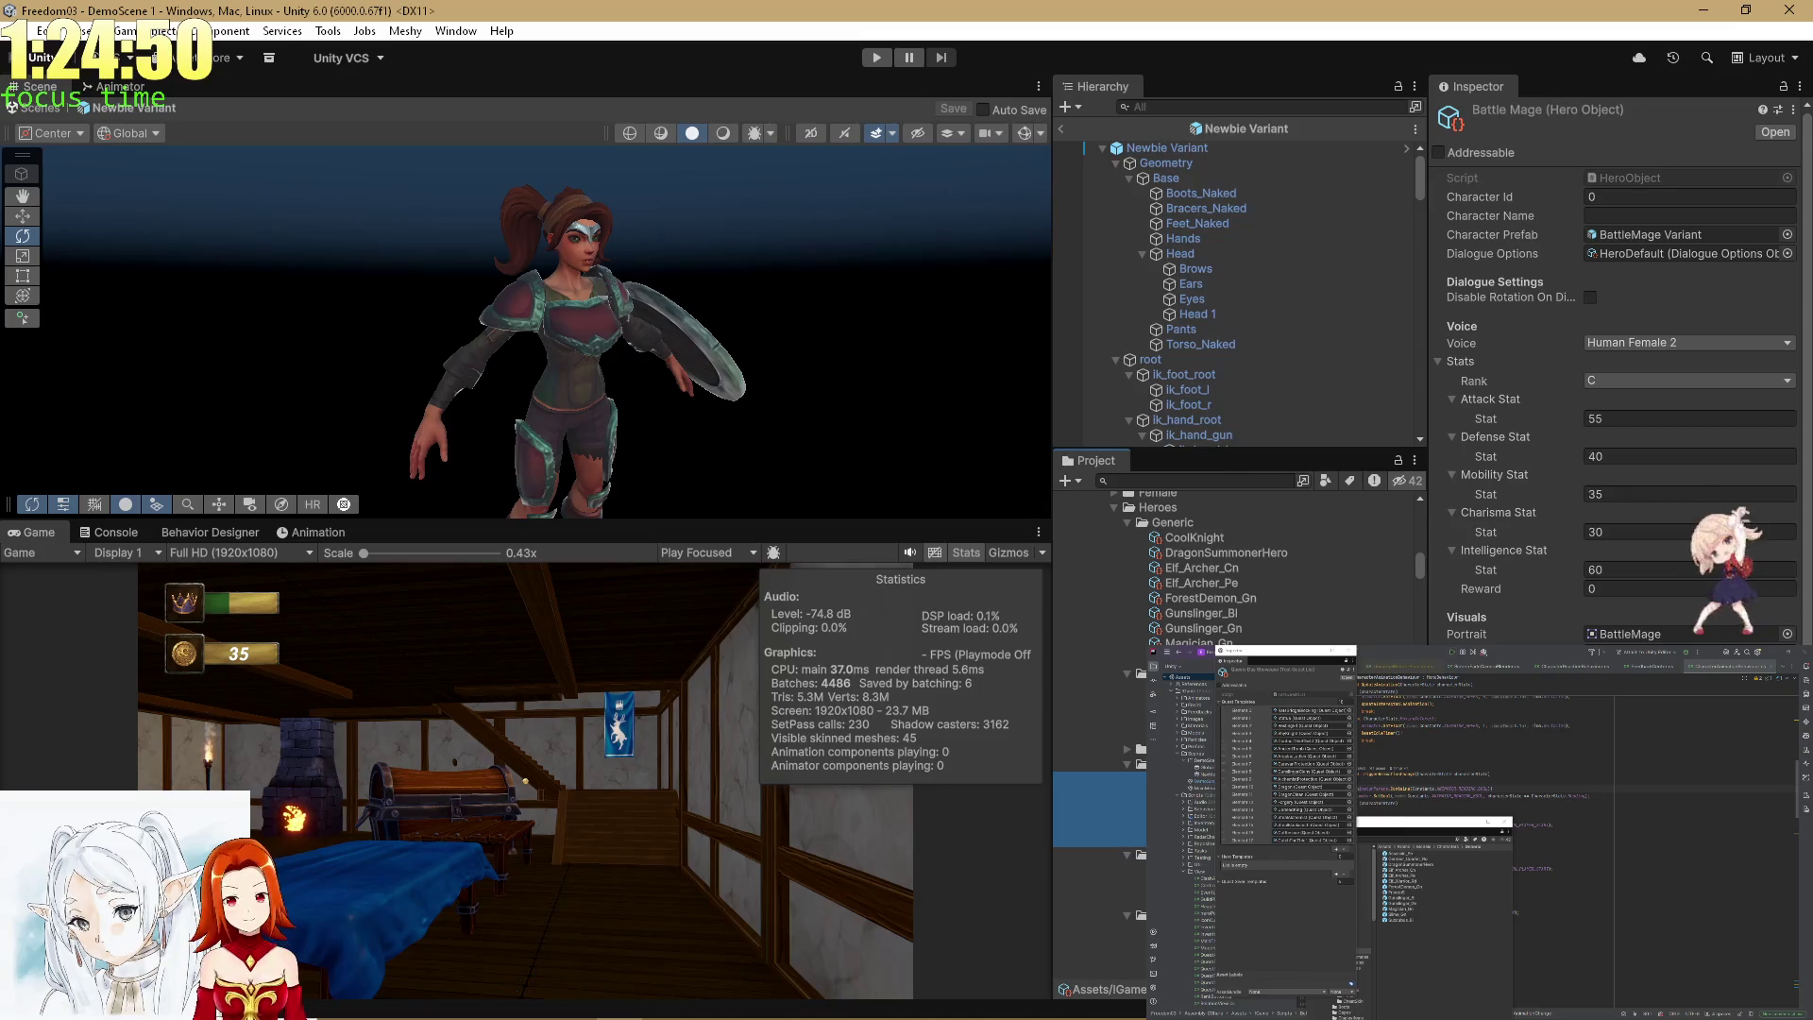
pyautogui.click(1245, 859)
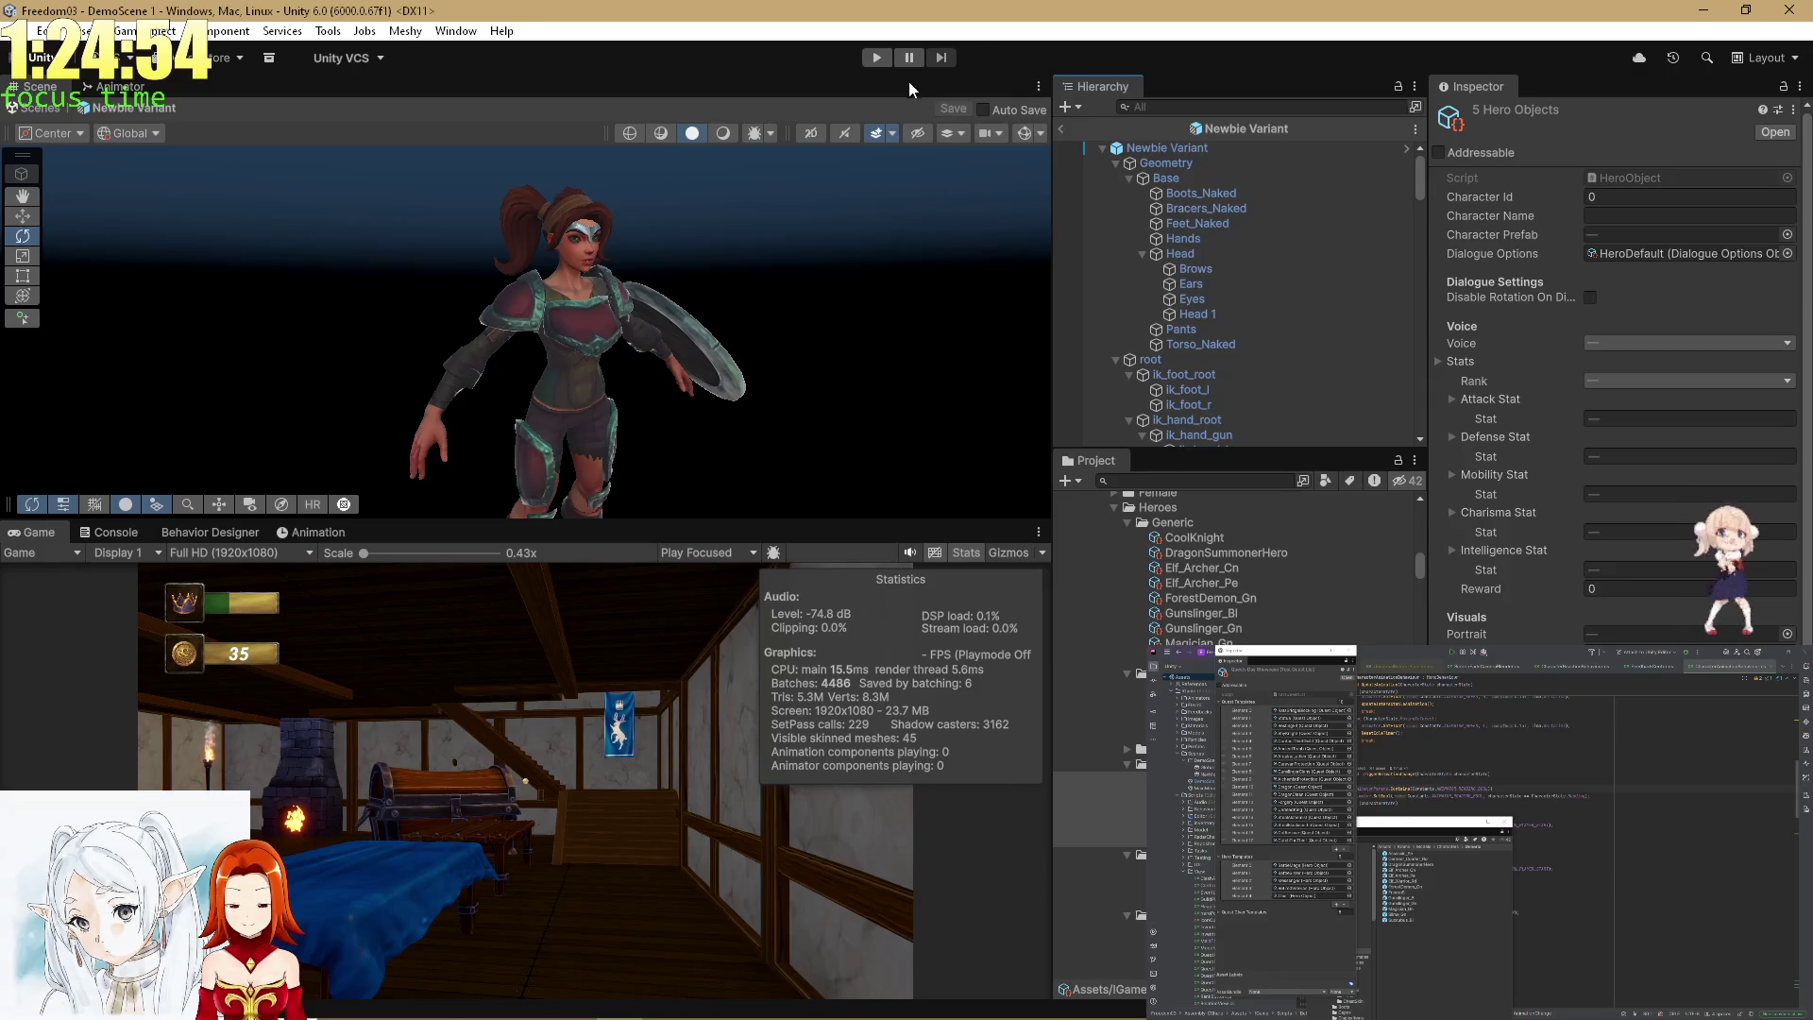
pyautogui.click(876, 58)
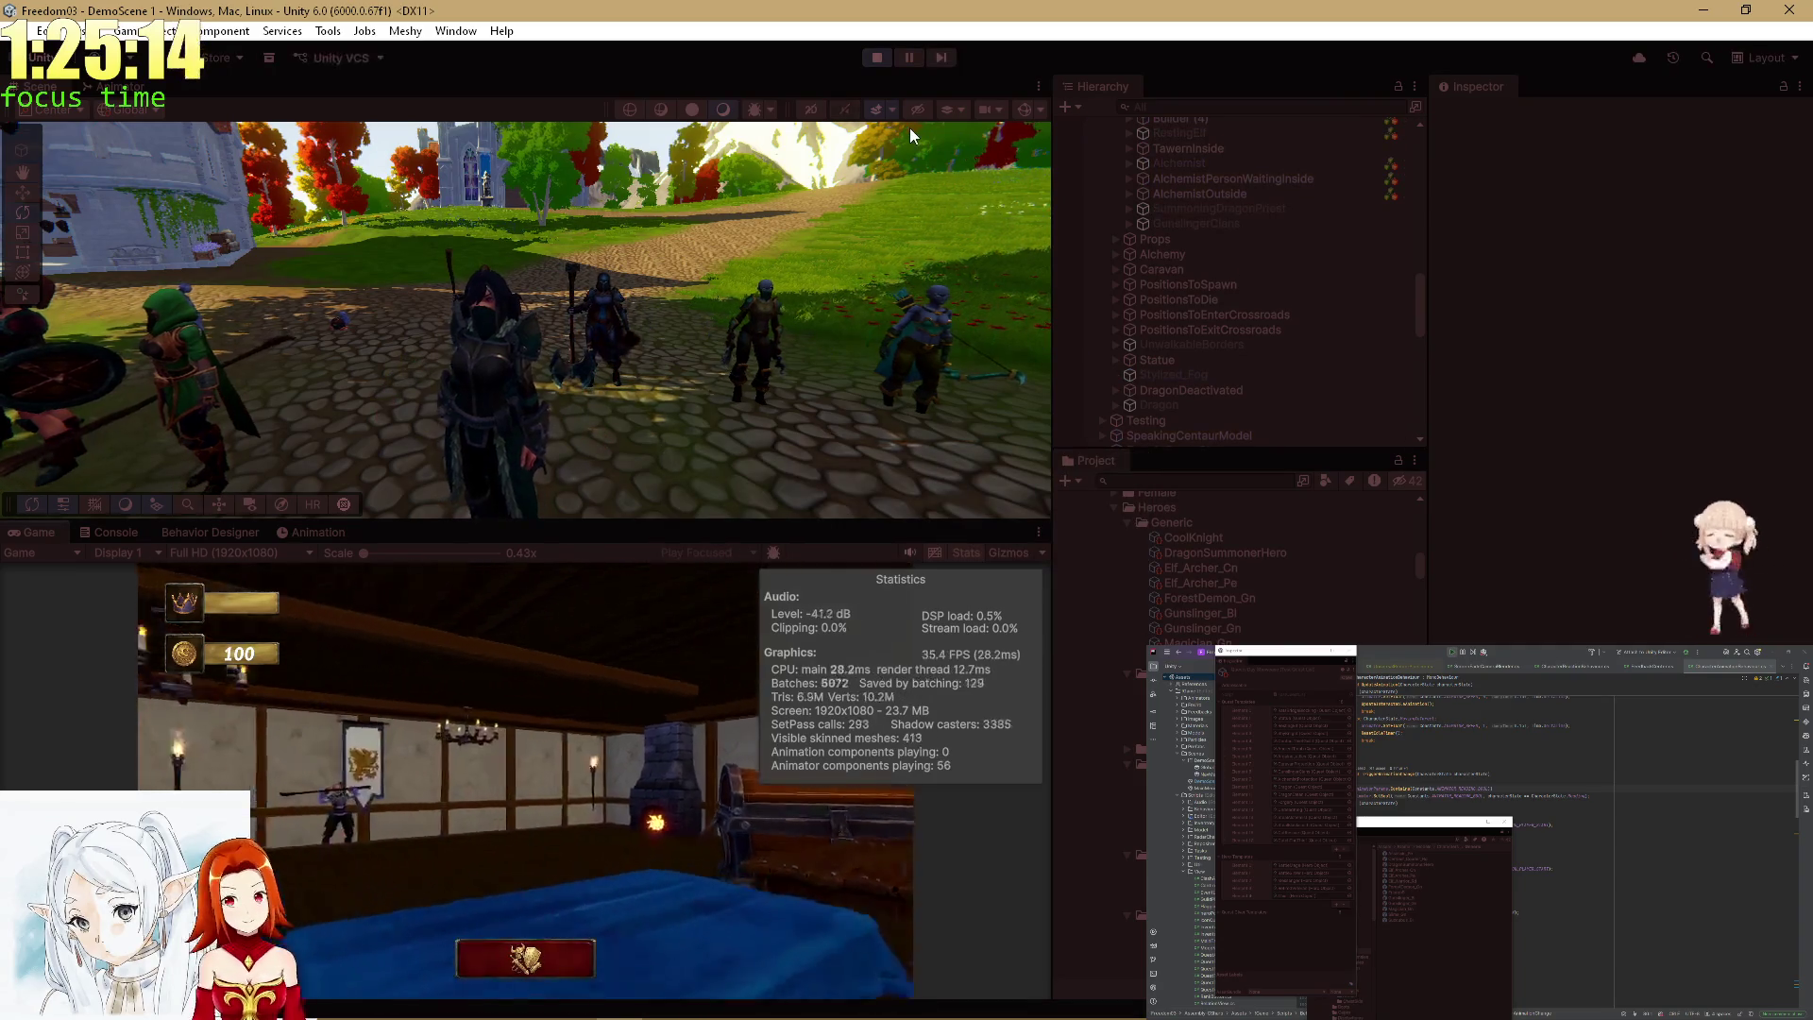
# Maximize the Game view and open the Unfinished Statue offer and the Battlemage's inventory.
pyautogui.doubleClick(30, 533)
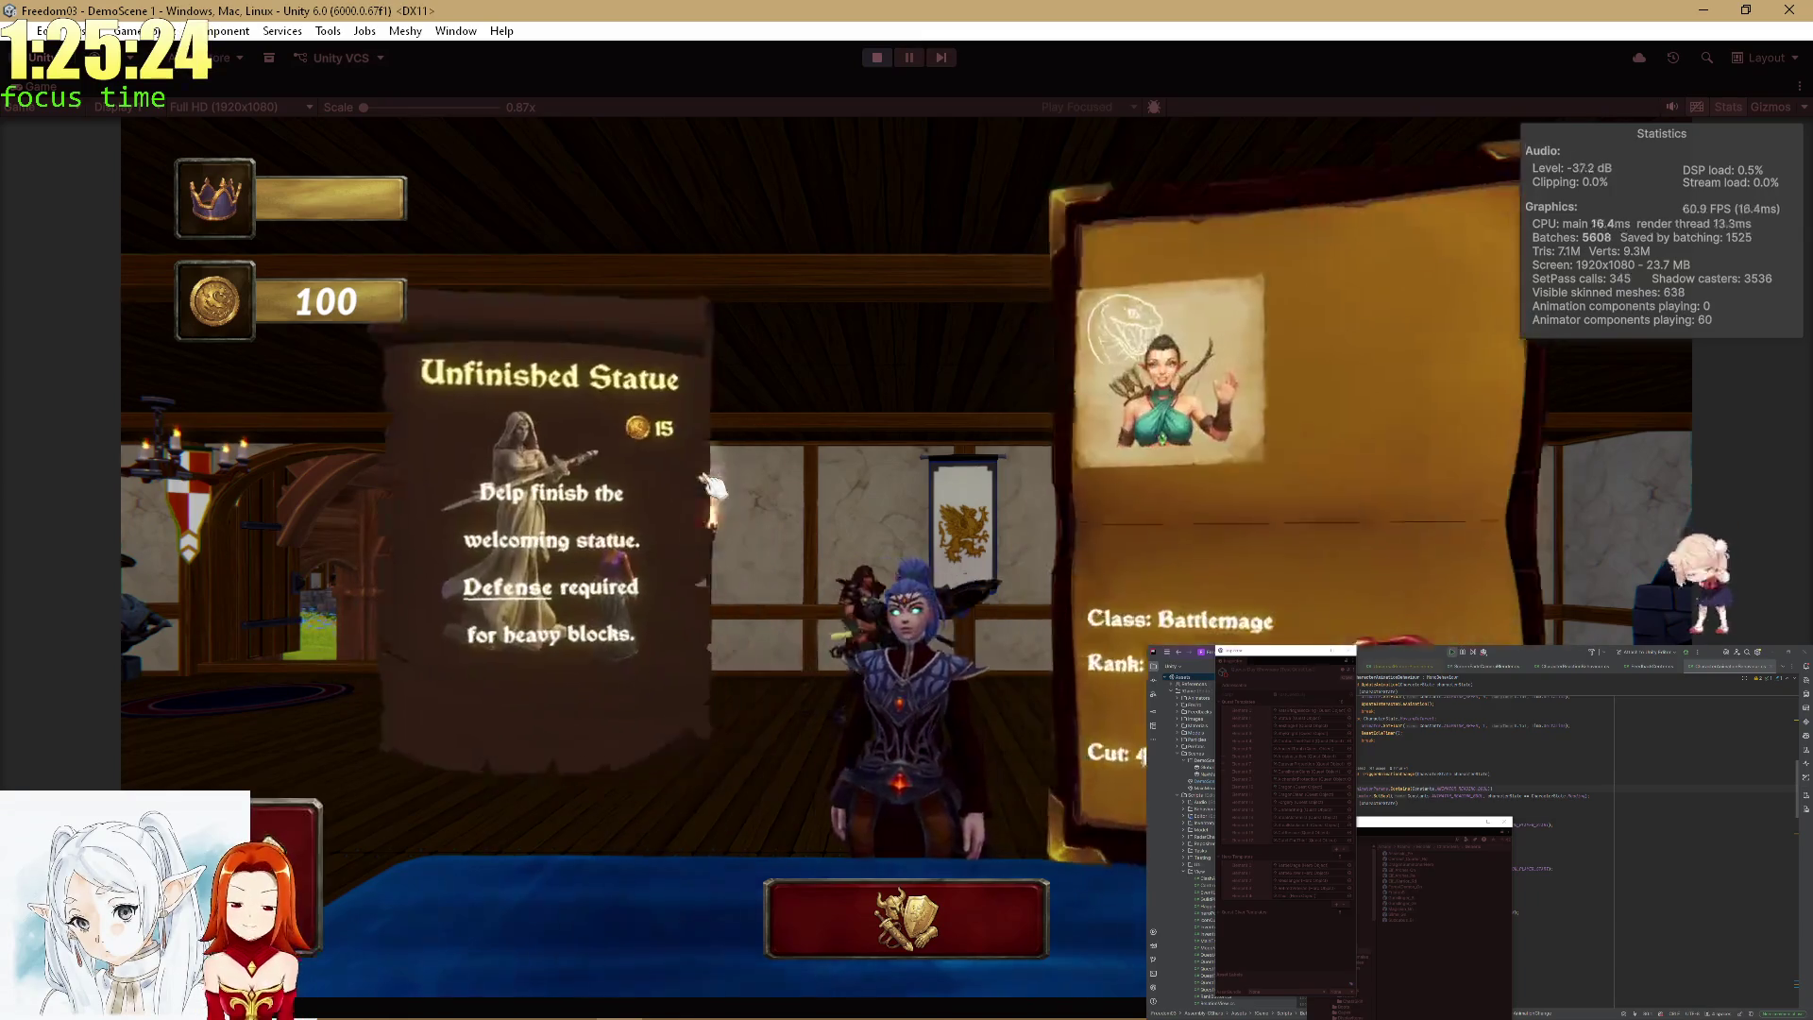
pyautogui.click(968, 930)
pyautogui.click(968, 930)
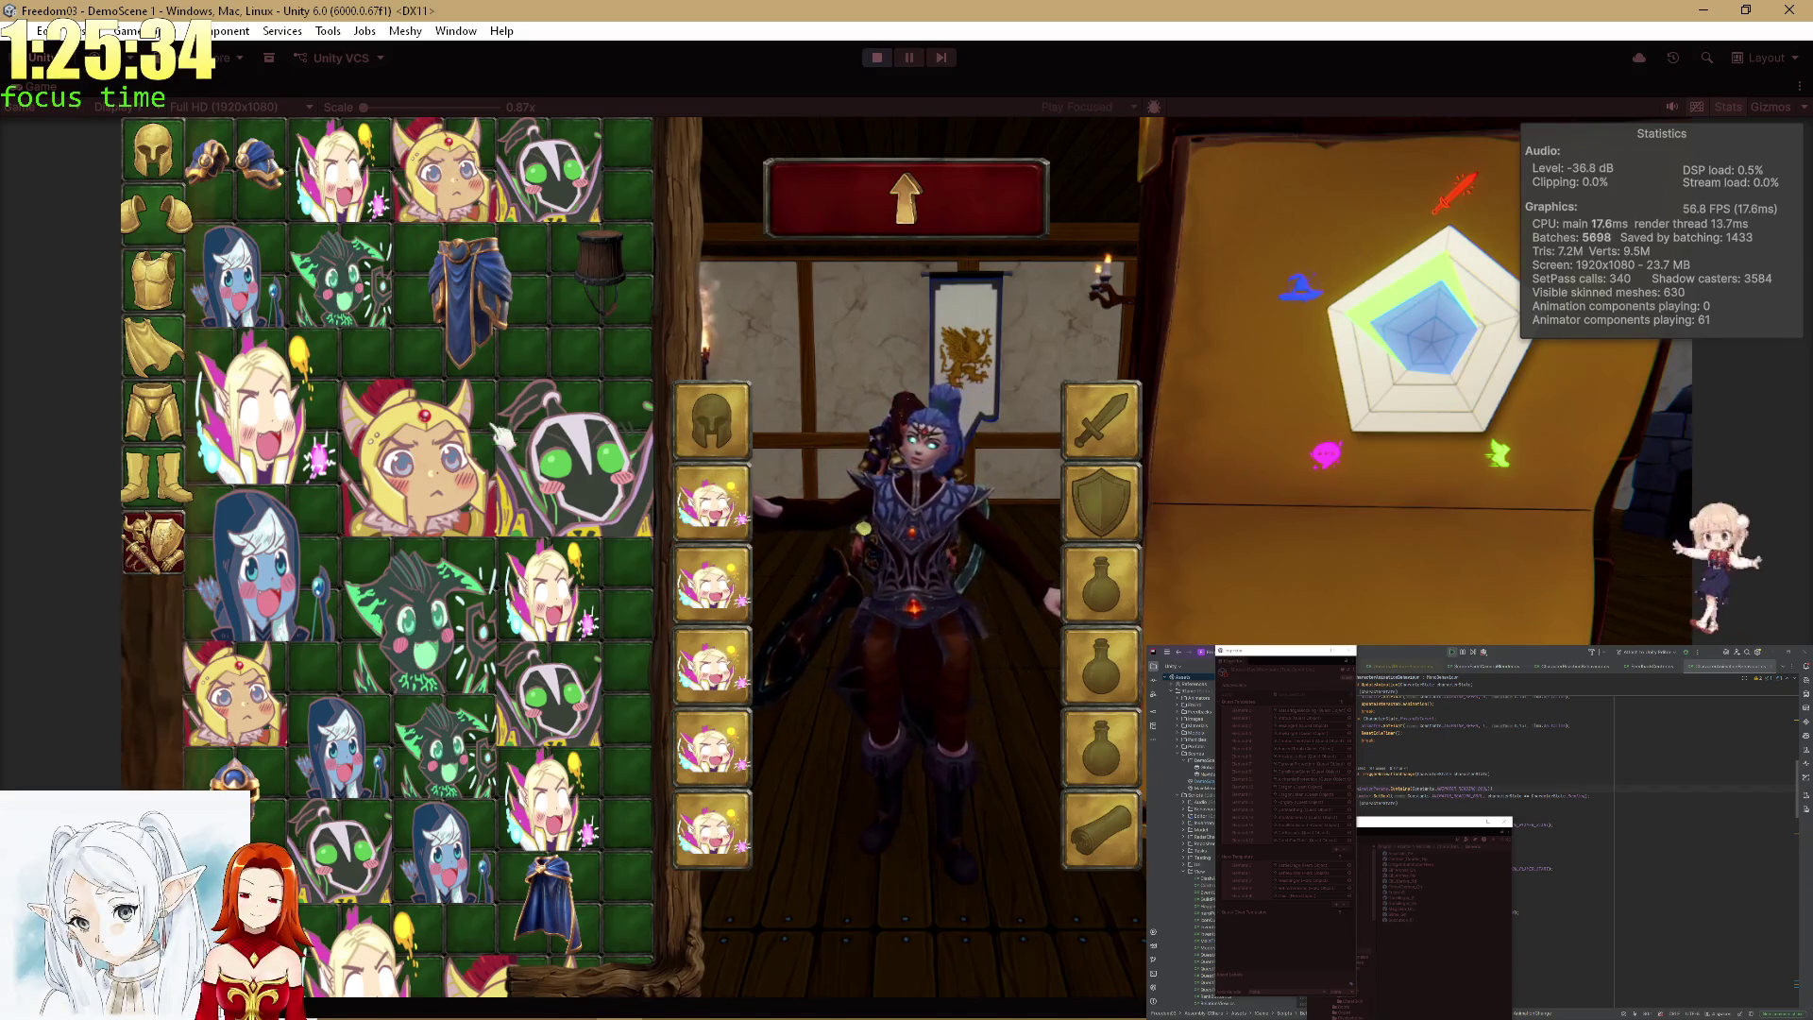
# Equip the green-eyed cat, a cape and green-eyed items in chest, shoulder and boot slots.
pyautogui.click(161, 408)
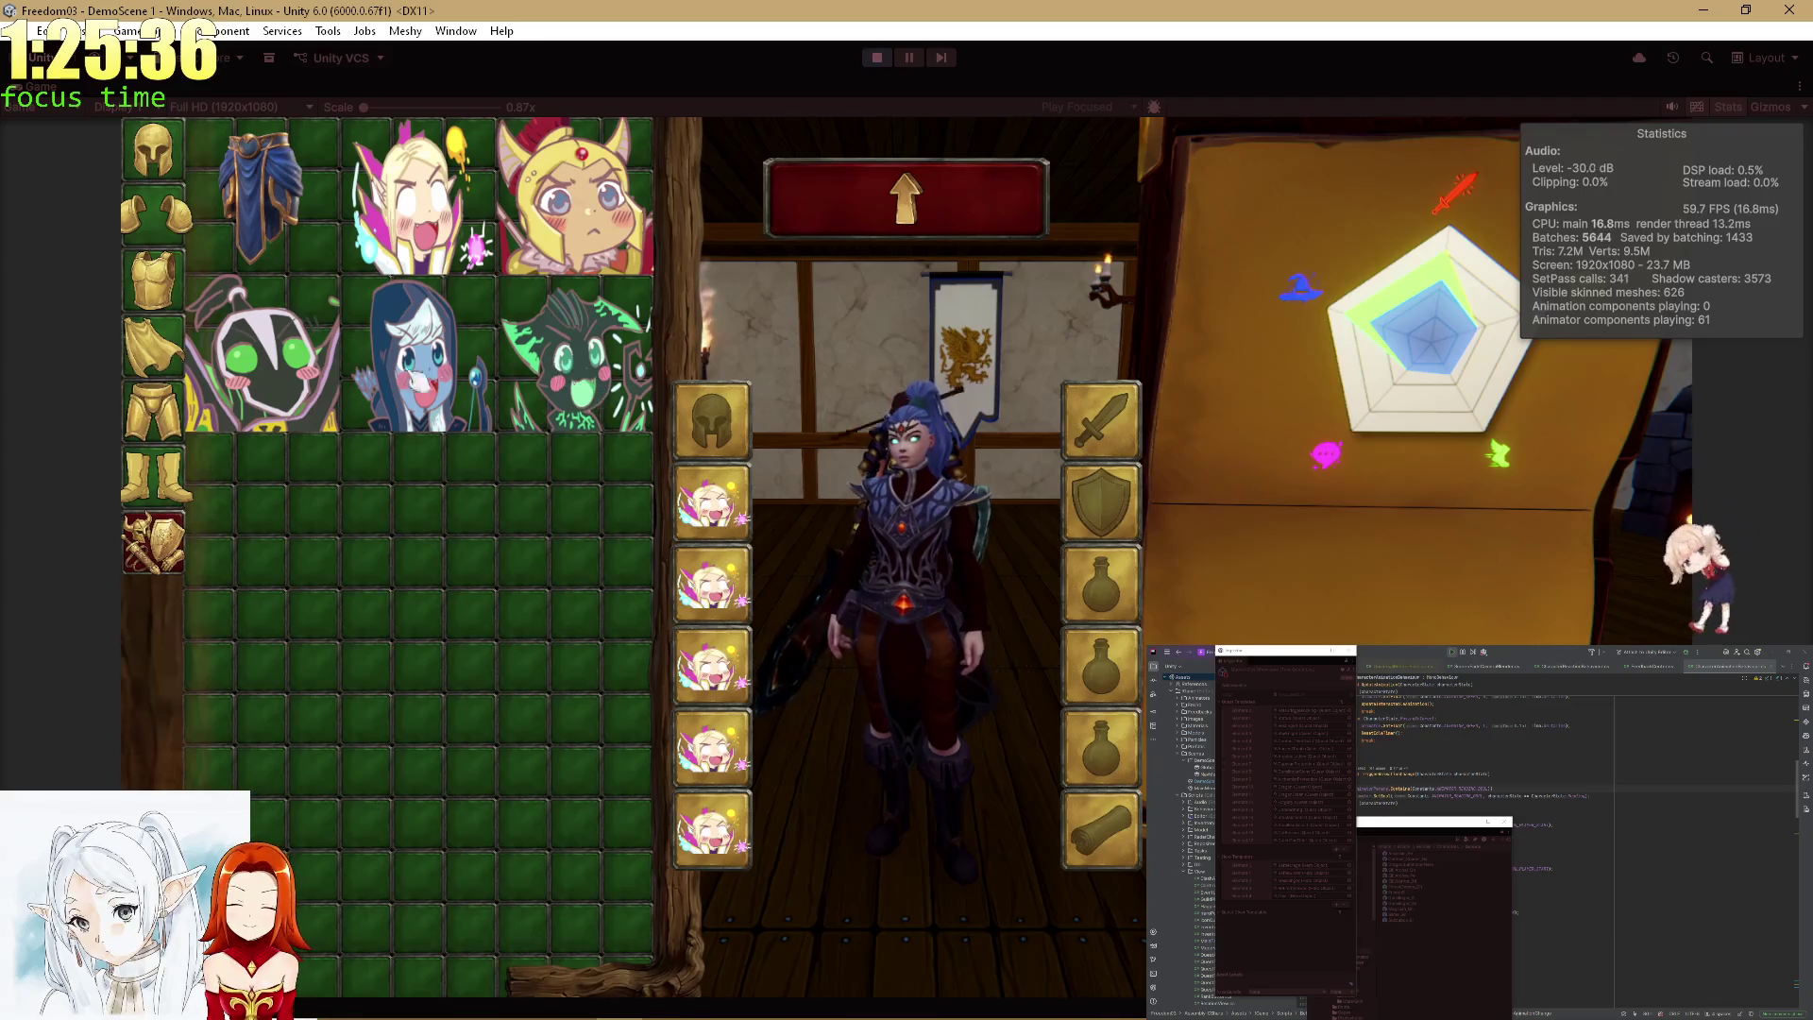
pyautogui.click(252, 394)
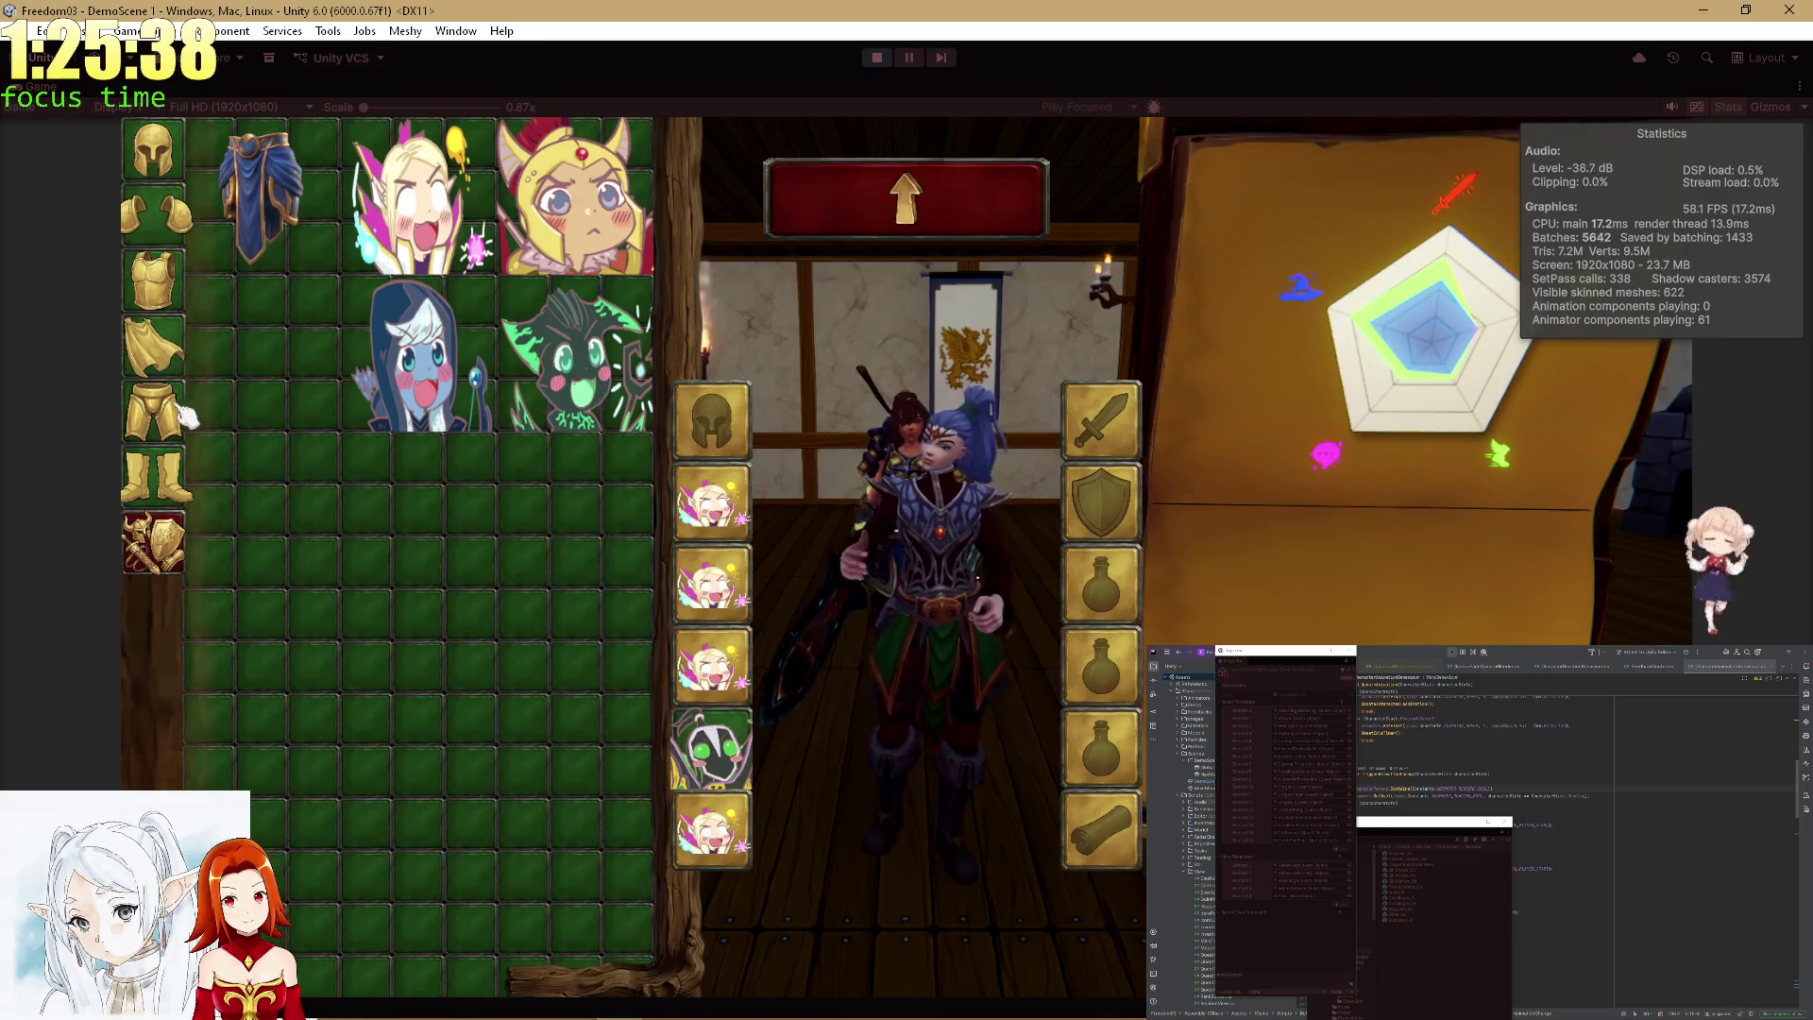
pyautogui.click(168, 354)
pyautogui.click(253, 290)
pyautogui.click(173, 280)
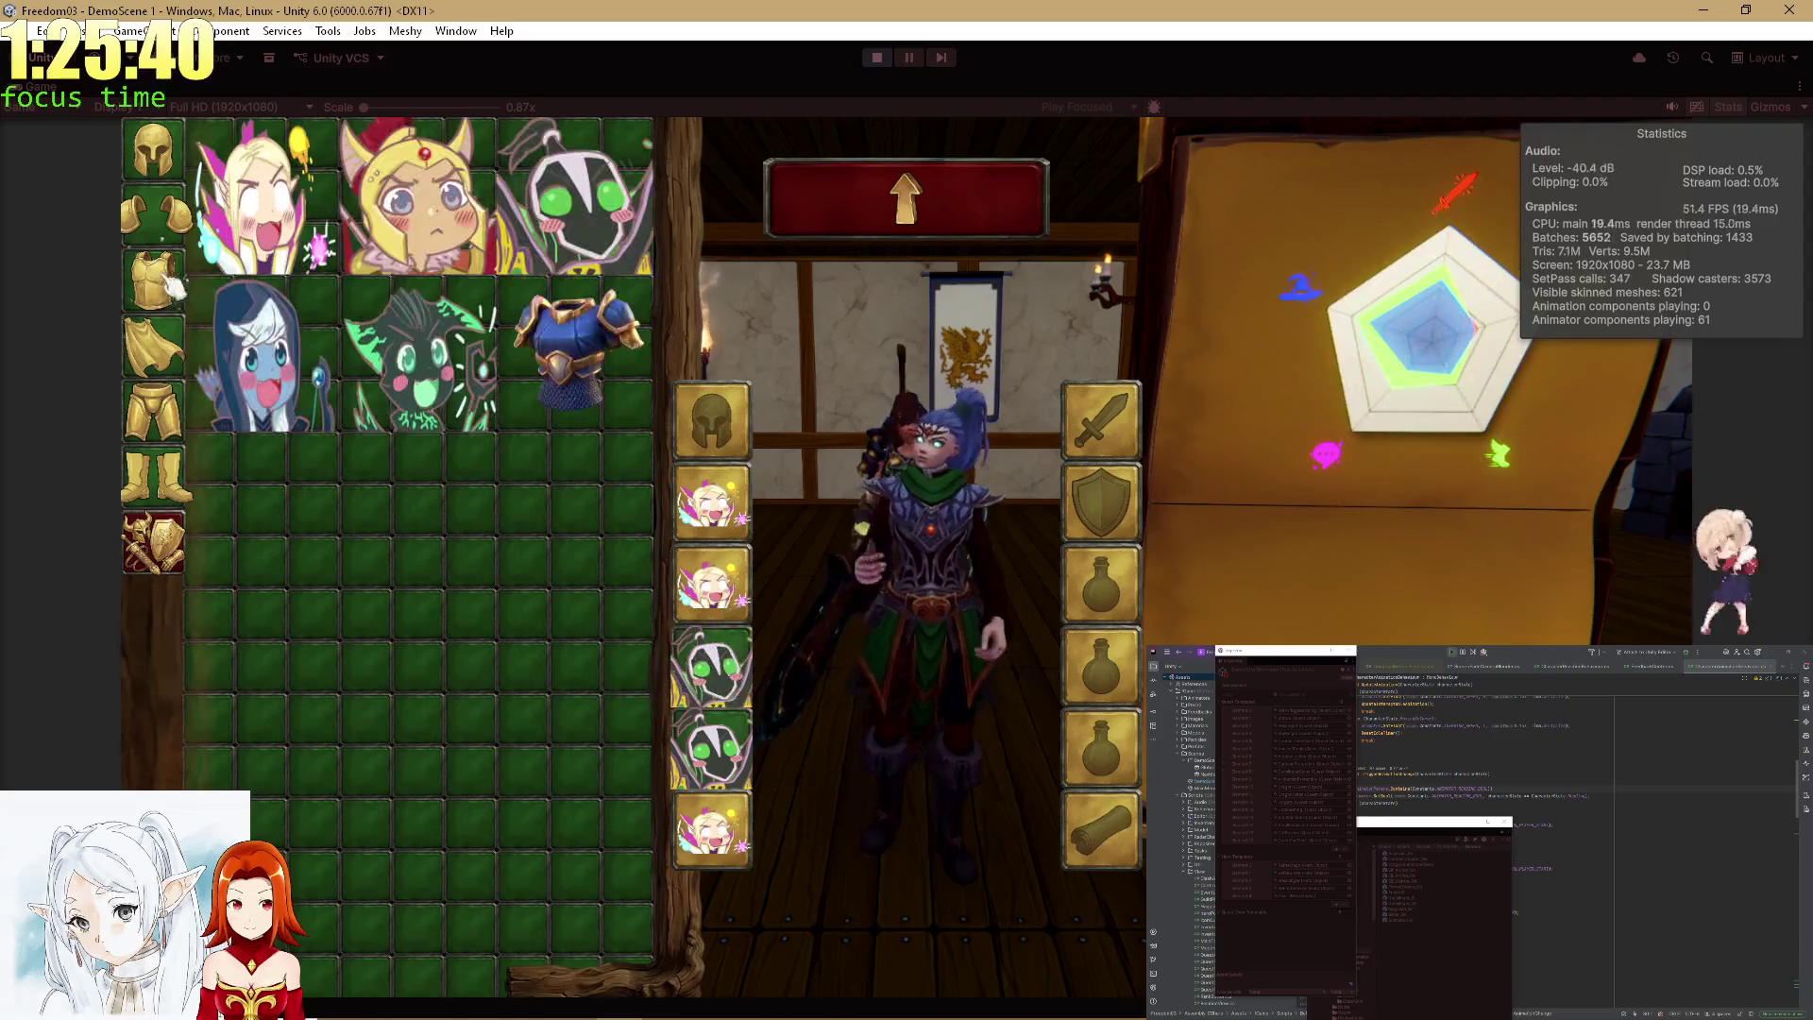
pyautogui.click(562, 222)
pyautogui.click(170, 237)
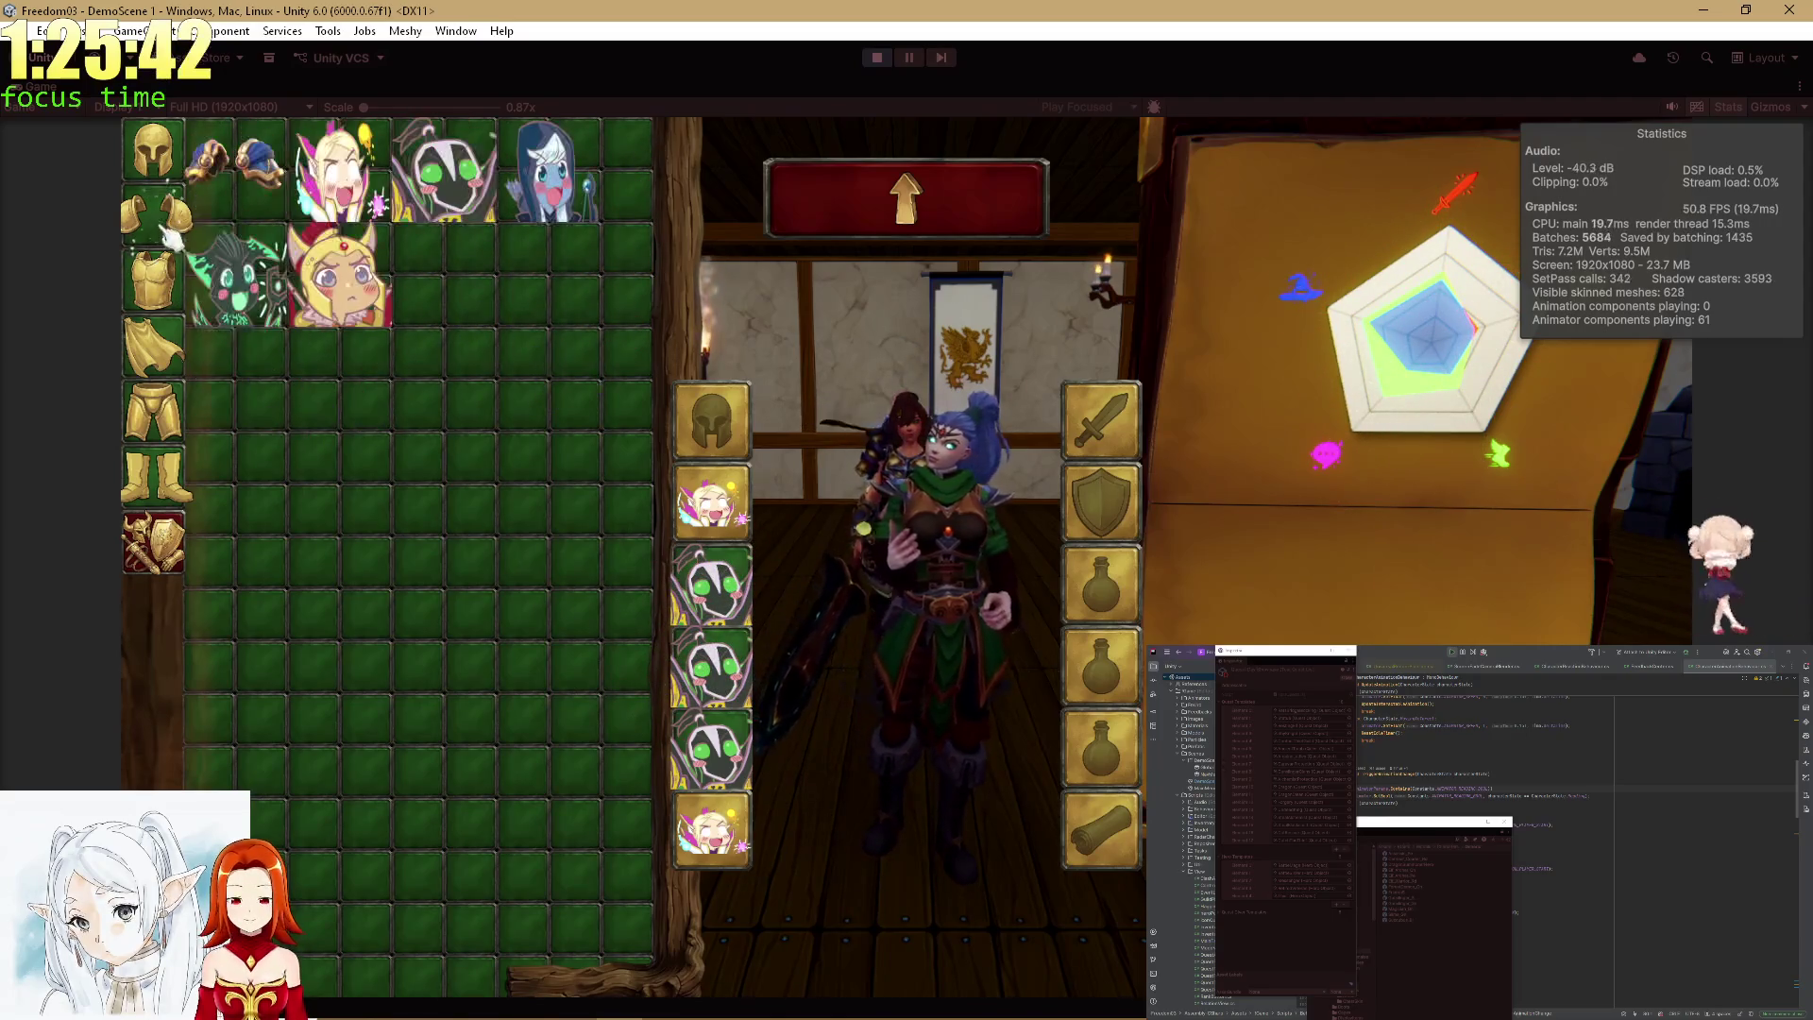
pyautogui.click(478, 179)
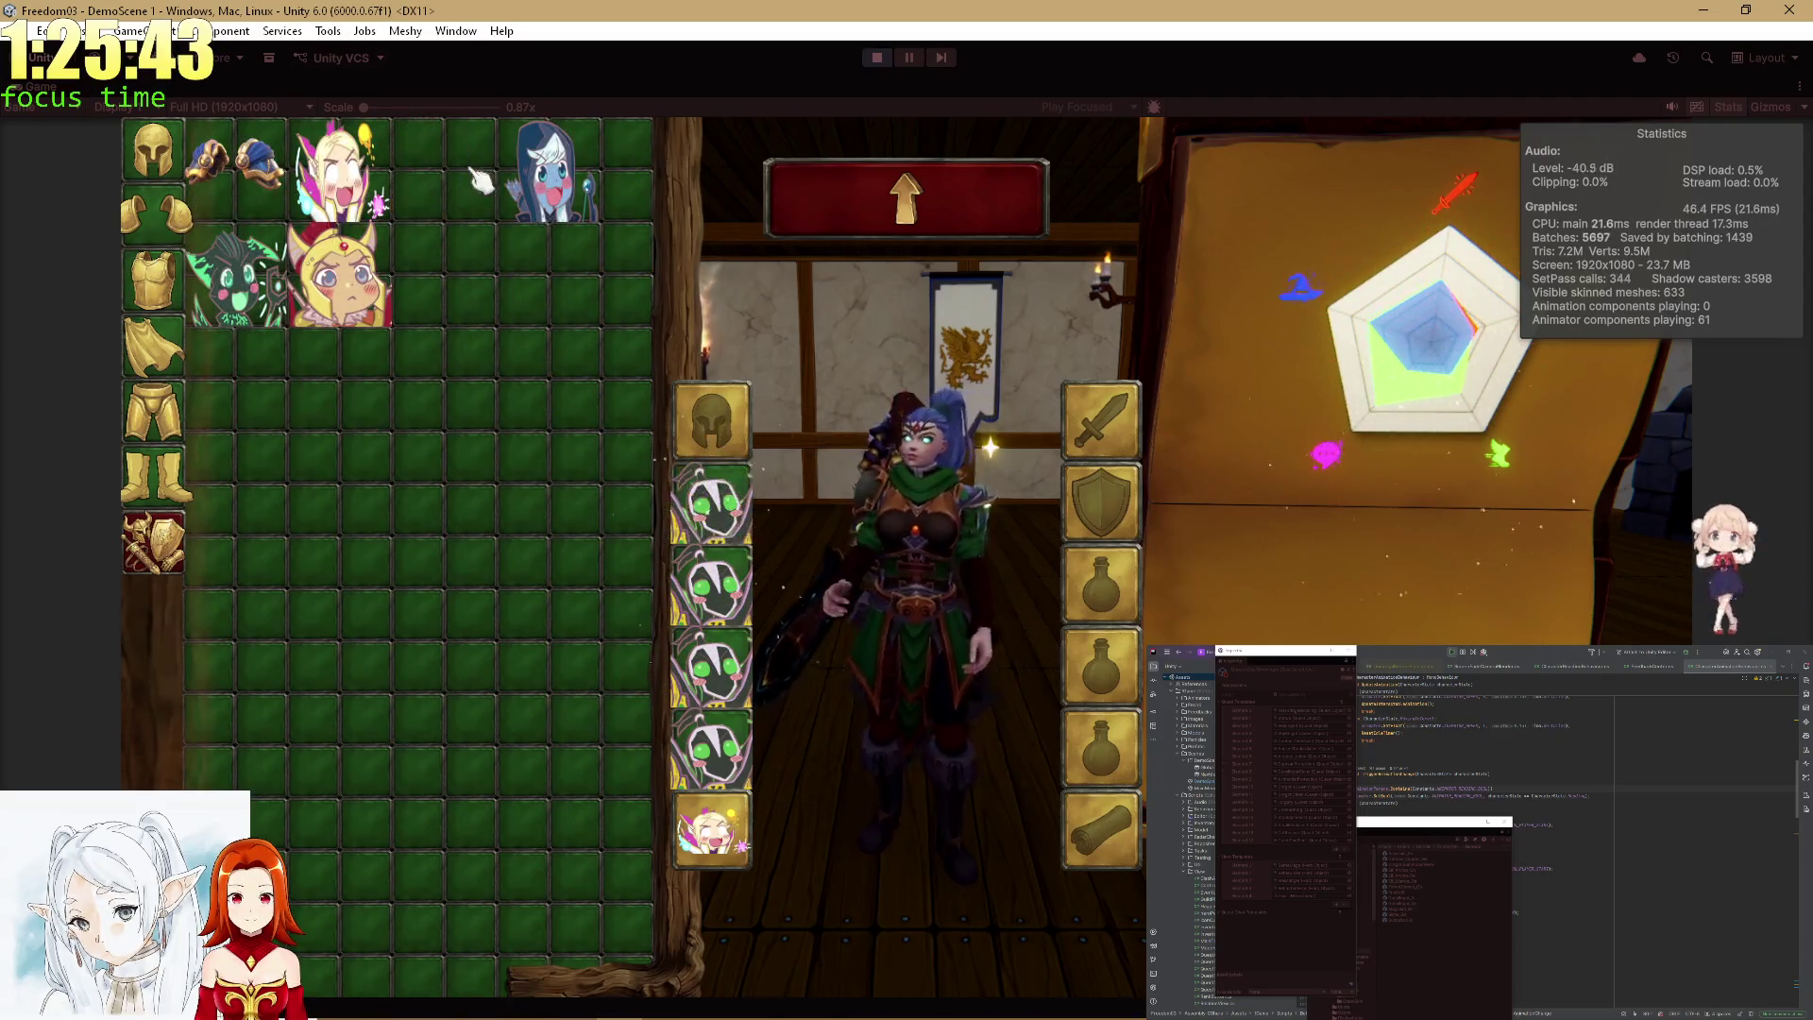
pyautogui.click(170, 472)
pyautogui.click(443, 169)
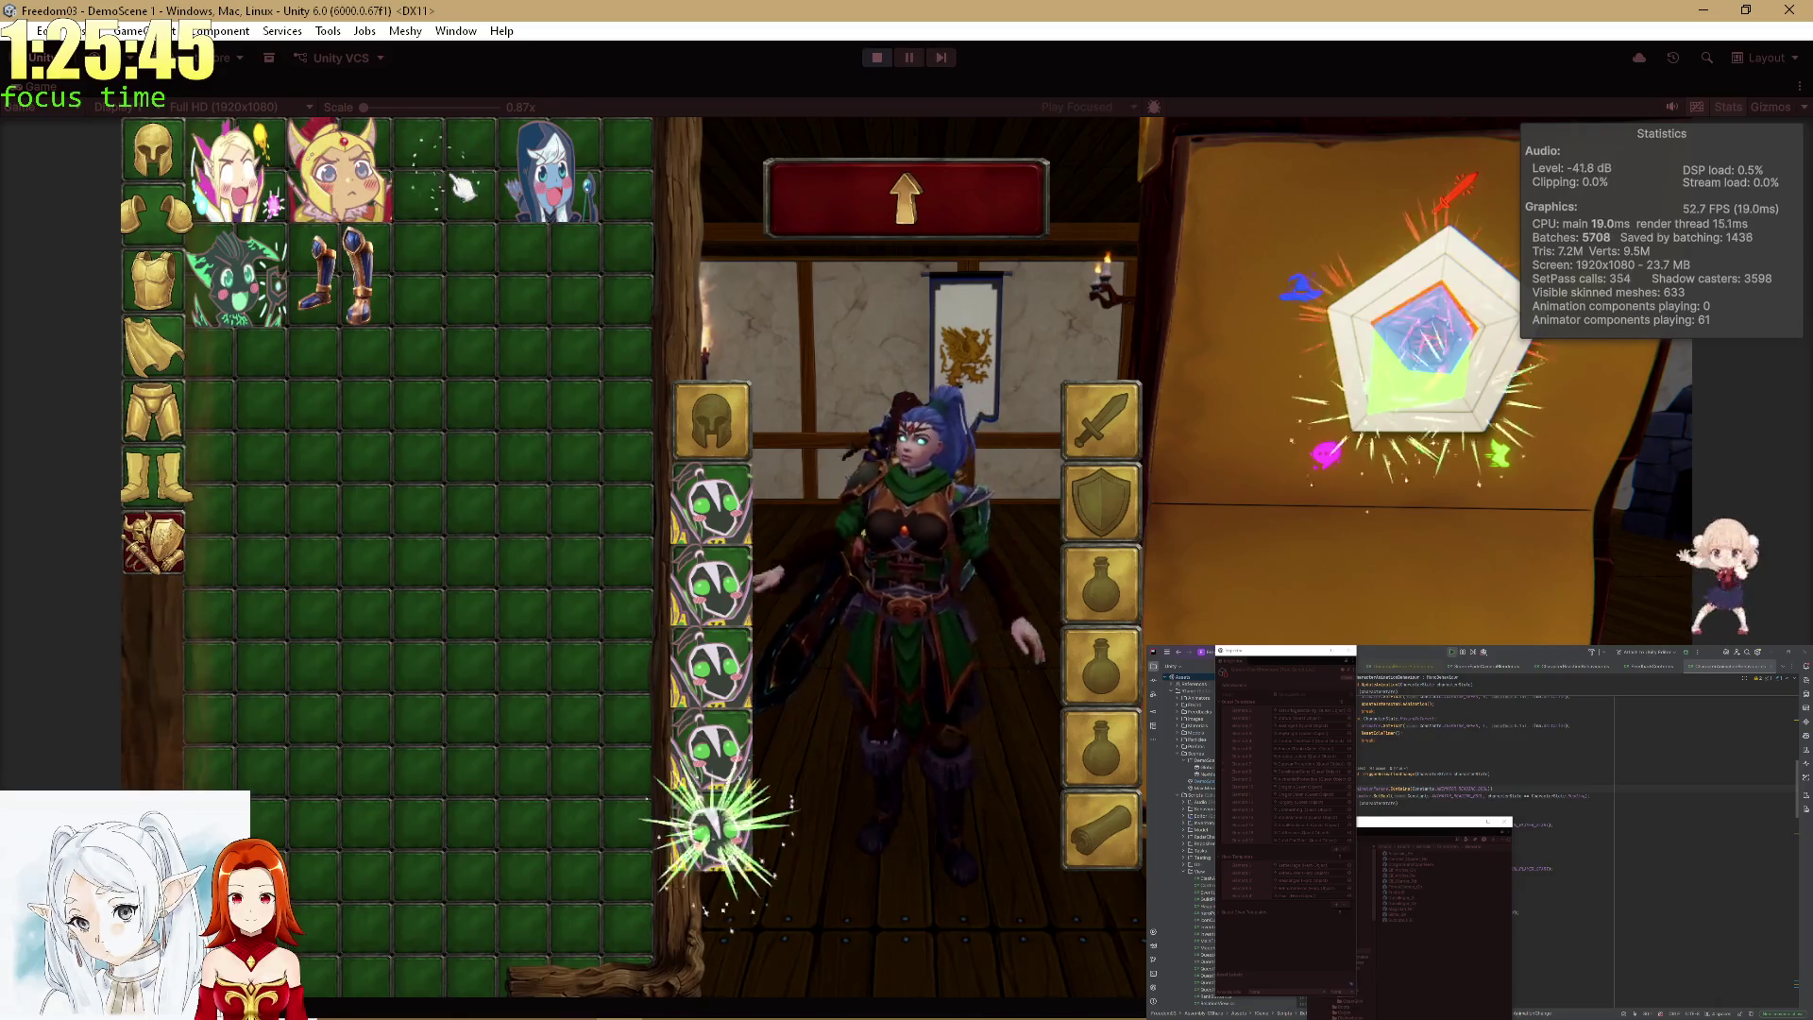
# Swap the second through bottom equipment slots back to the elf item.
pyautogui.click(710, 510)
pyautogui.click(718, 586)
pyautogui.click(722, 746)
pyautogui.click(741, 829)
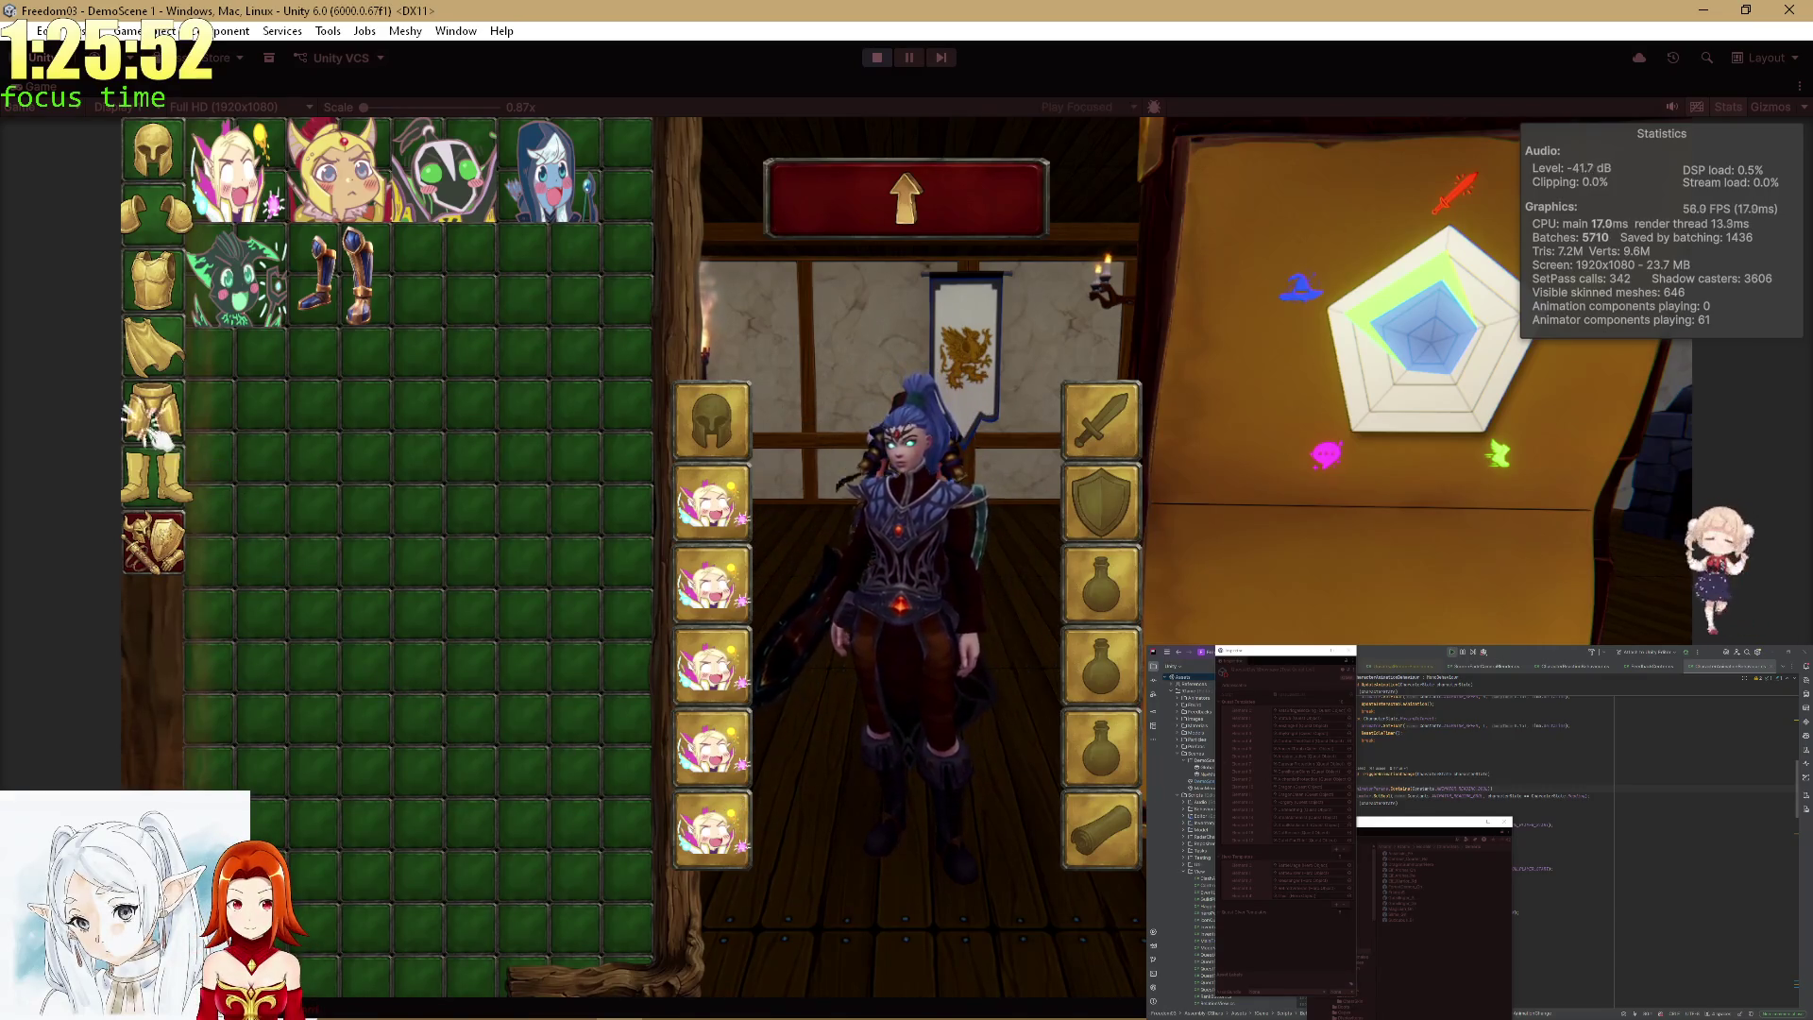
# Try the bucket hat on the hero, taking it off and on again.
pyautogui.click(153, 543)
pyautogui.click(156, 477)
pyautogui.click(159, 278)
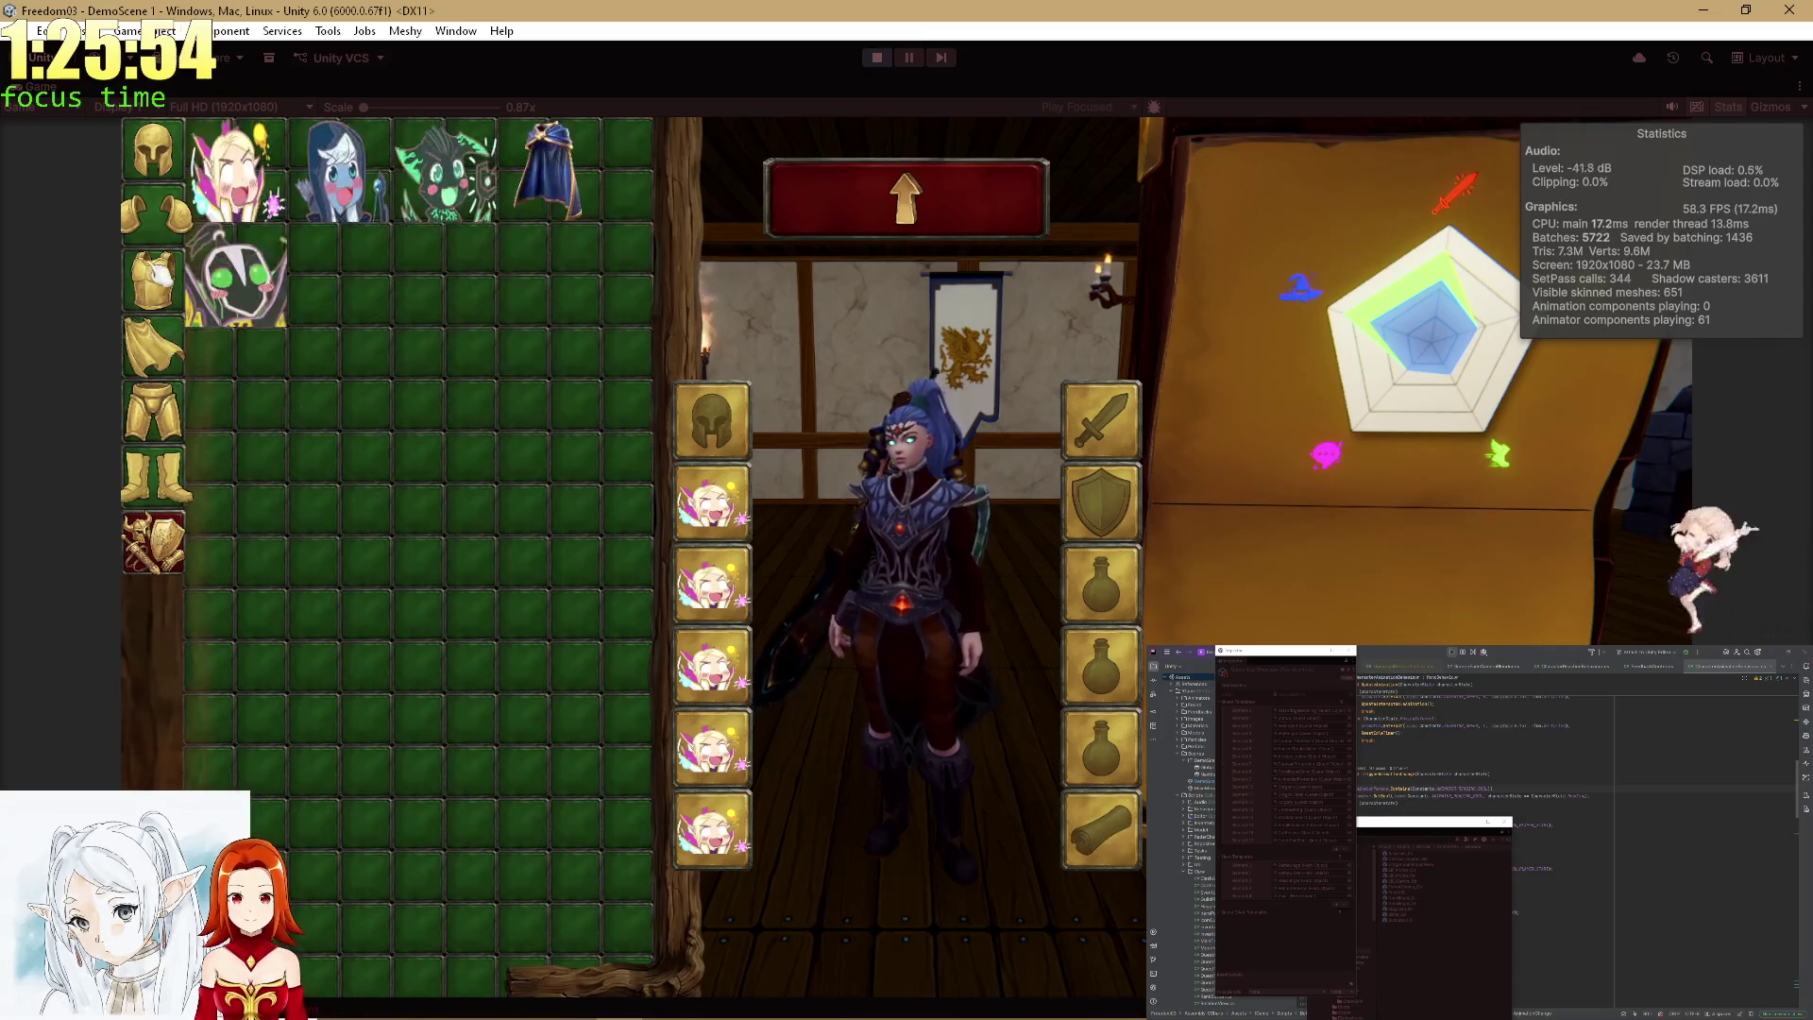
pyautogui.click(159, 170)
pyautogui.click(251, 183)
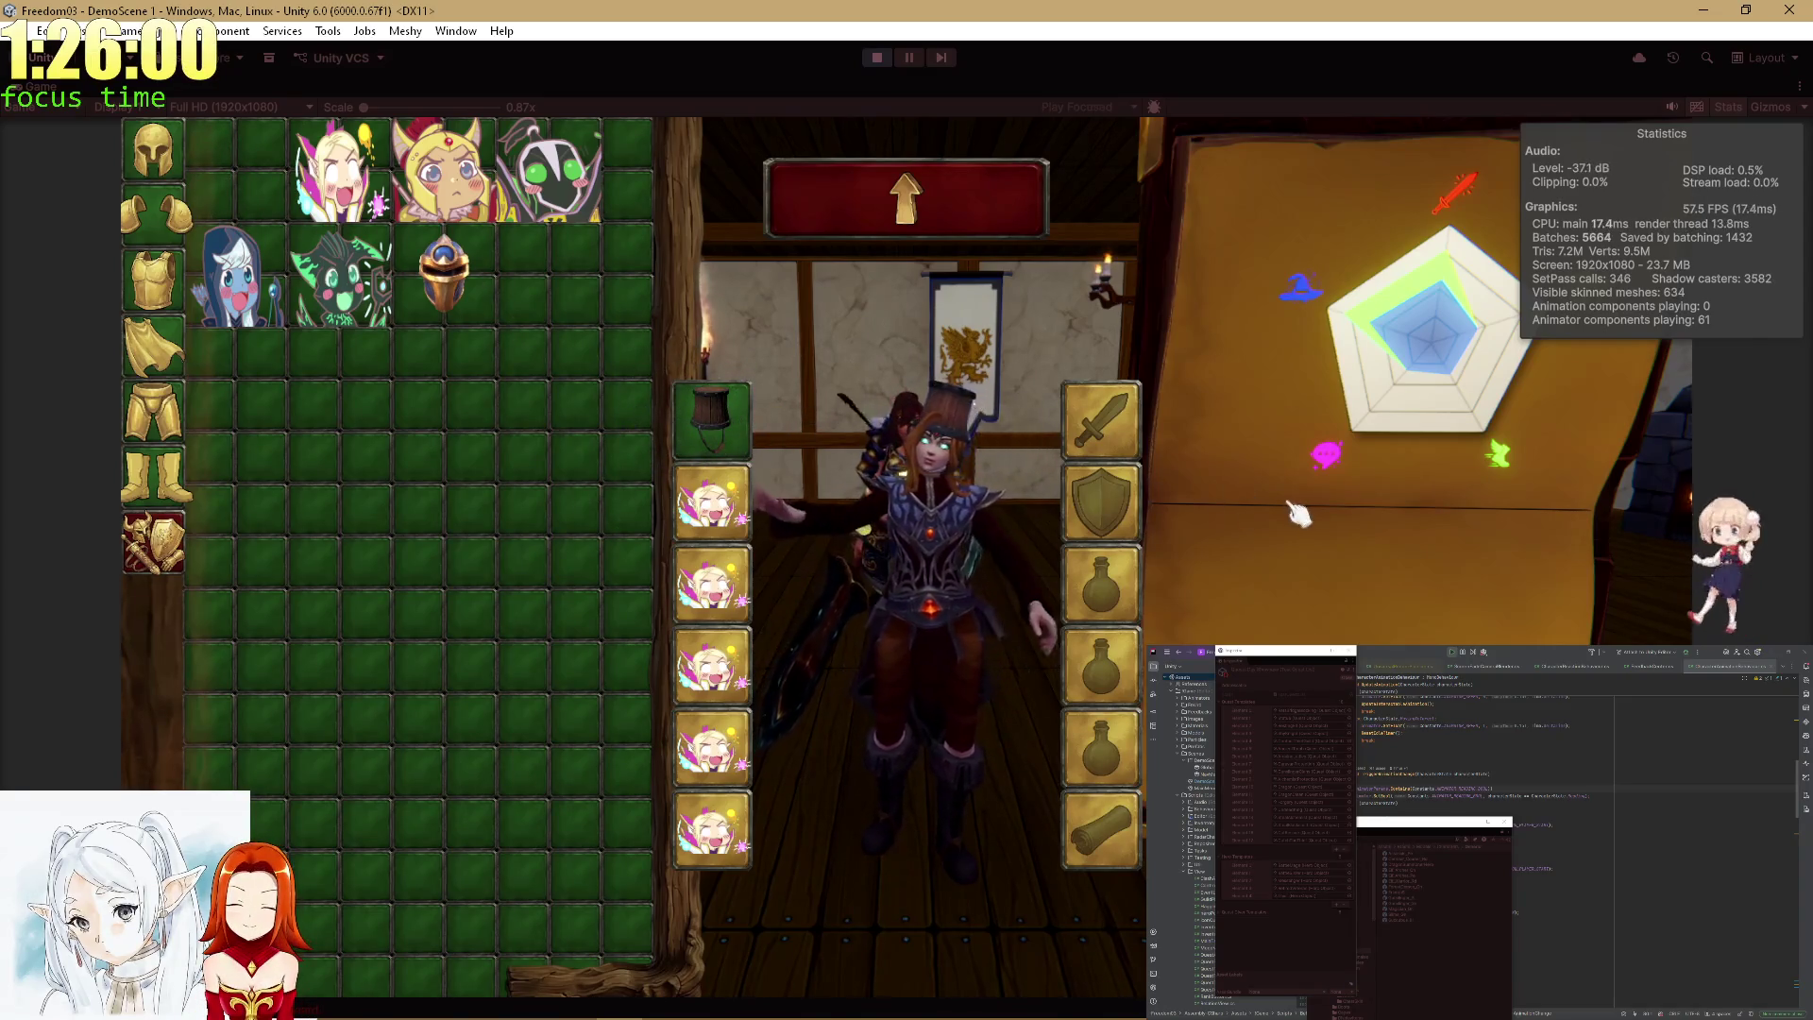
pyautogui.click(715, 441)
pyautogui.click(252, 181)
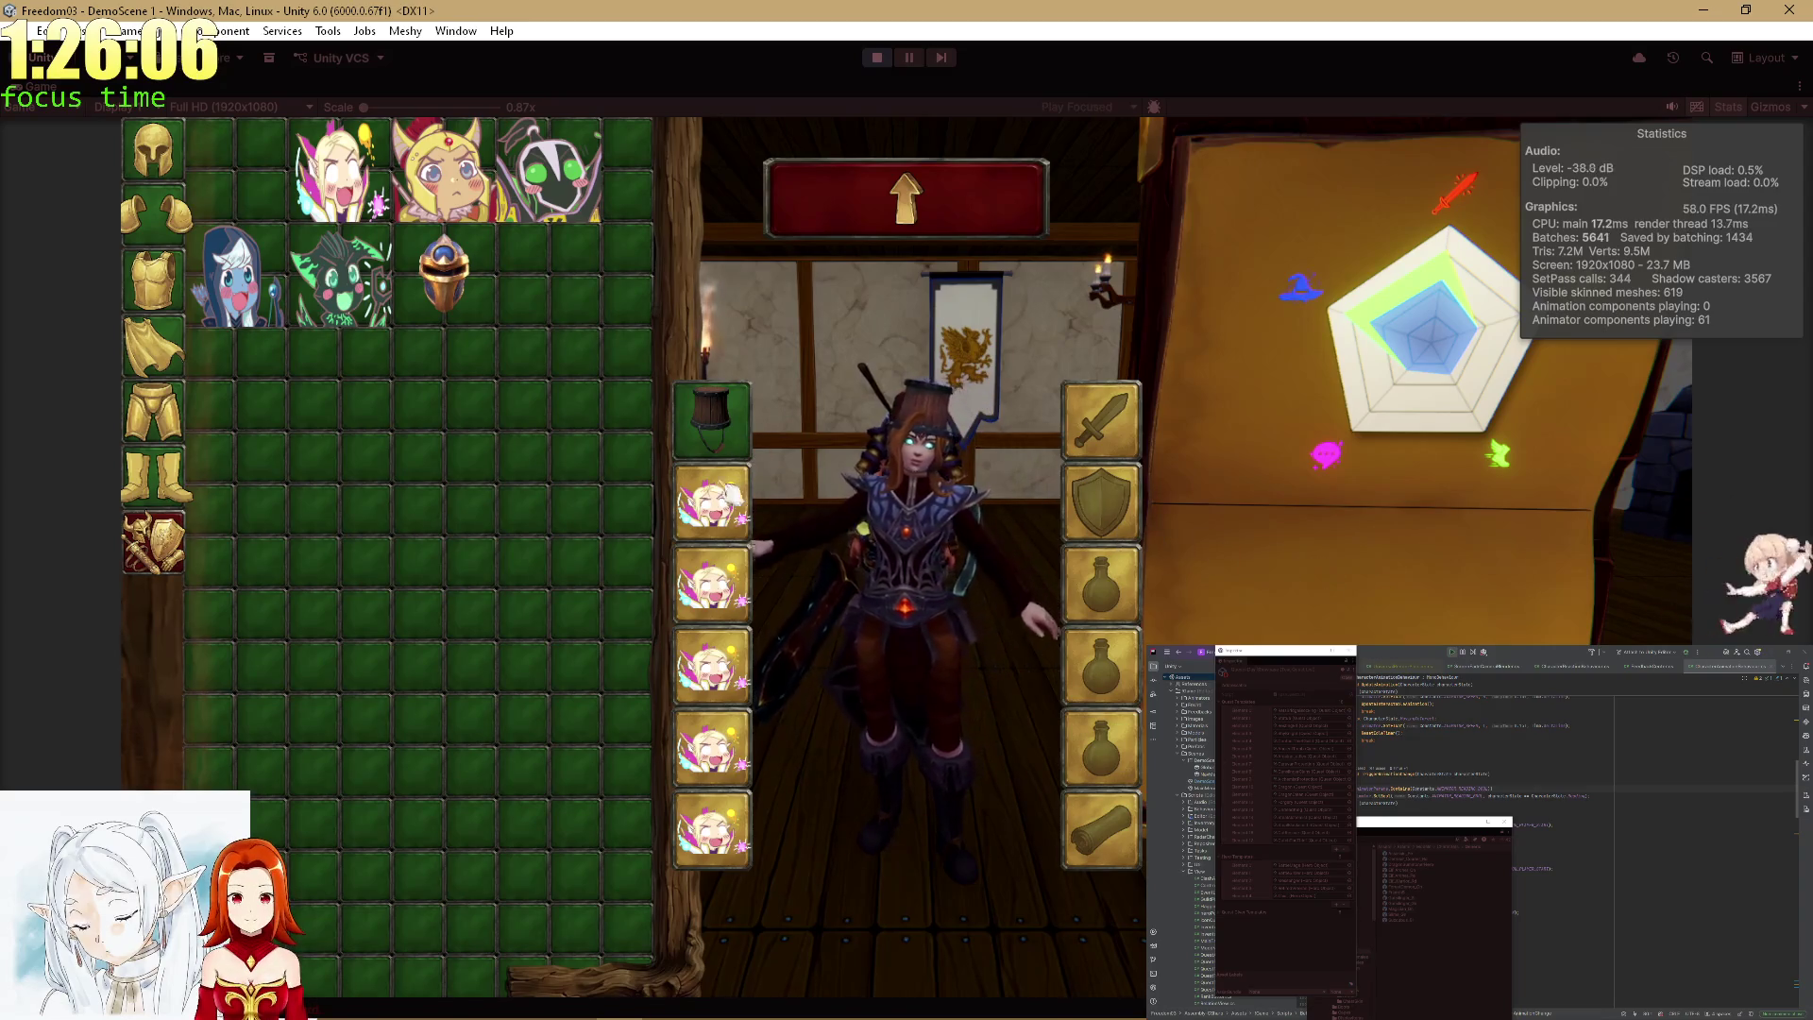
pyautogui.click(721, 451)
# Try the fairy item as a helmet, remove it, and return to the quest.
pyautogui.click(351, 191)
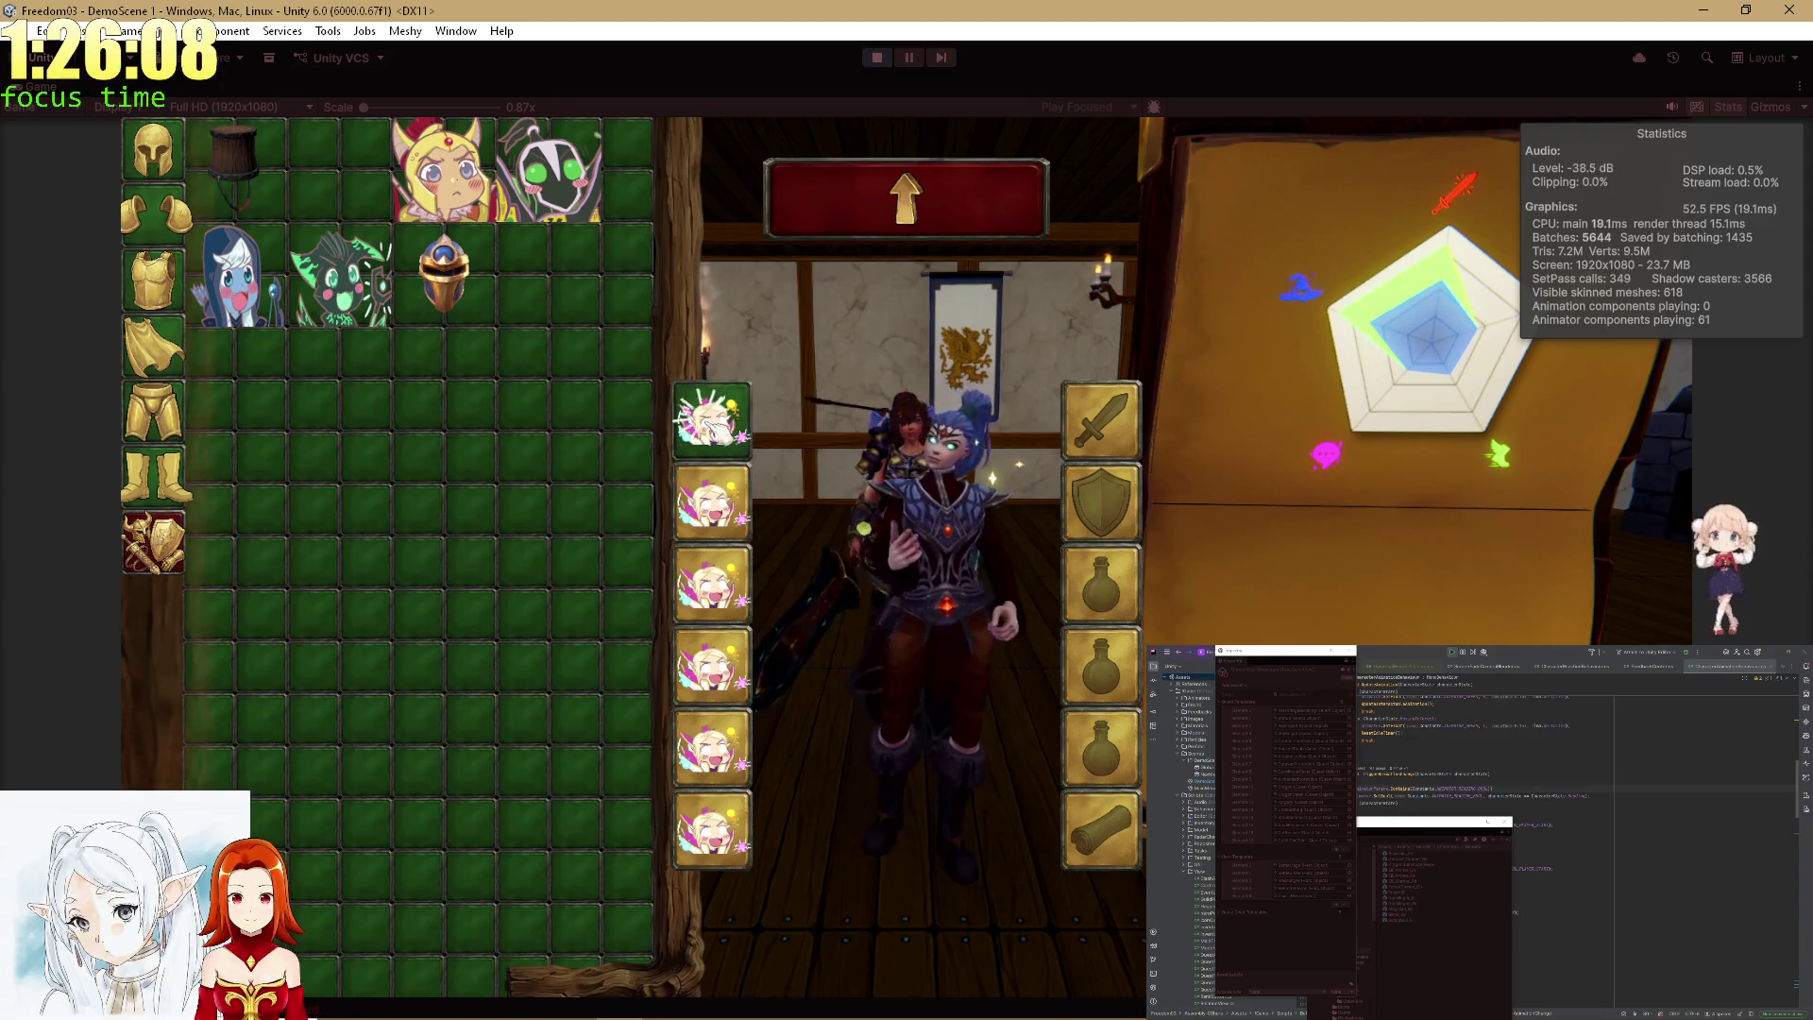
pyautogui.click(715, 421)
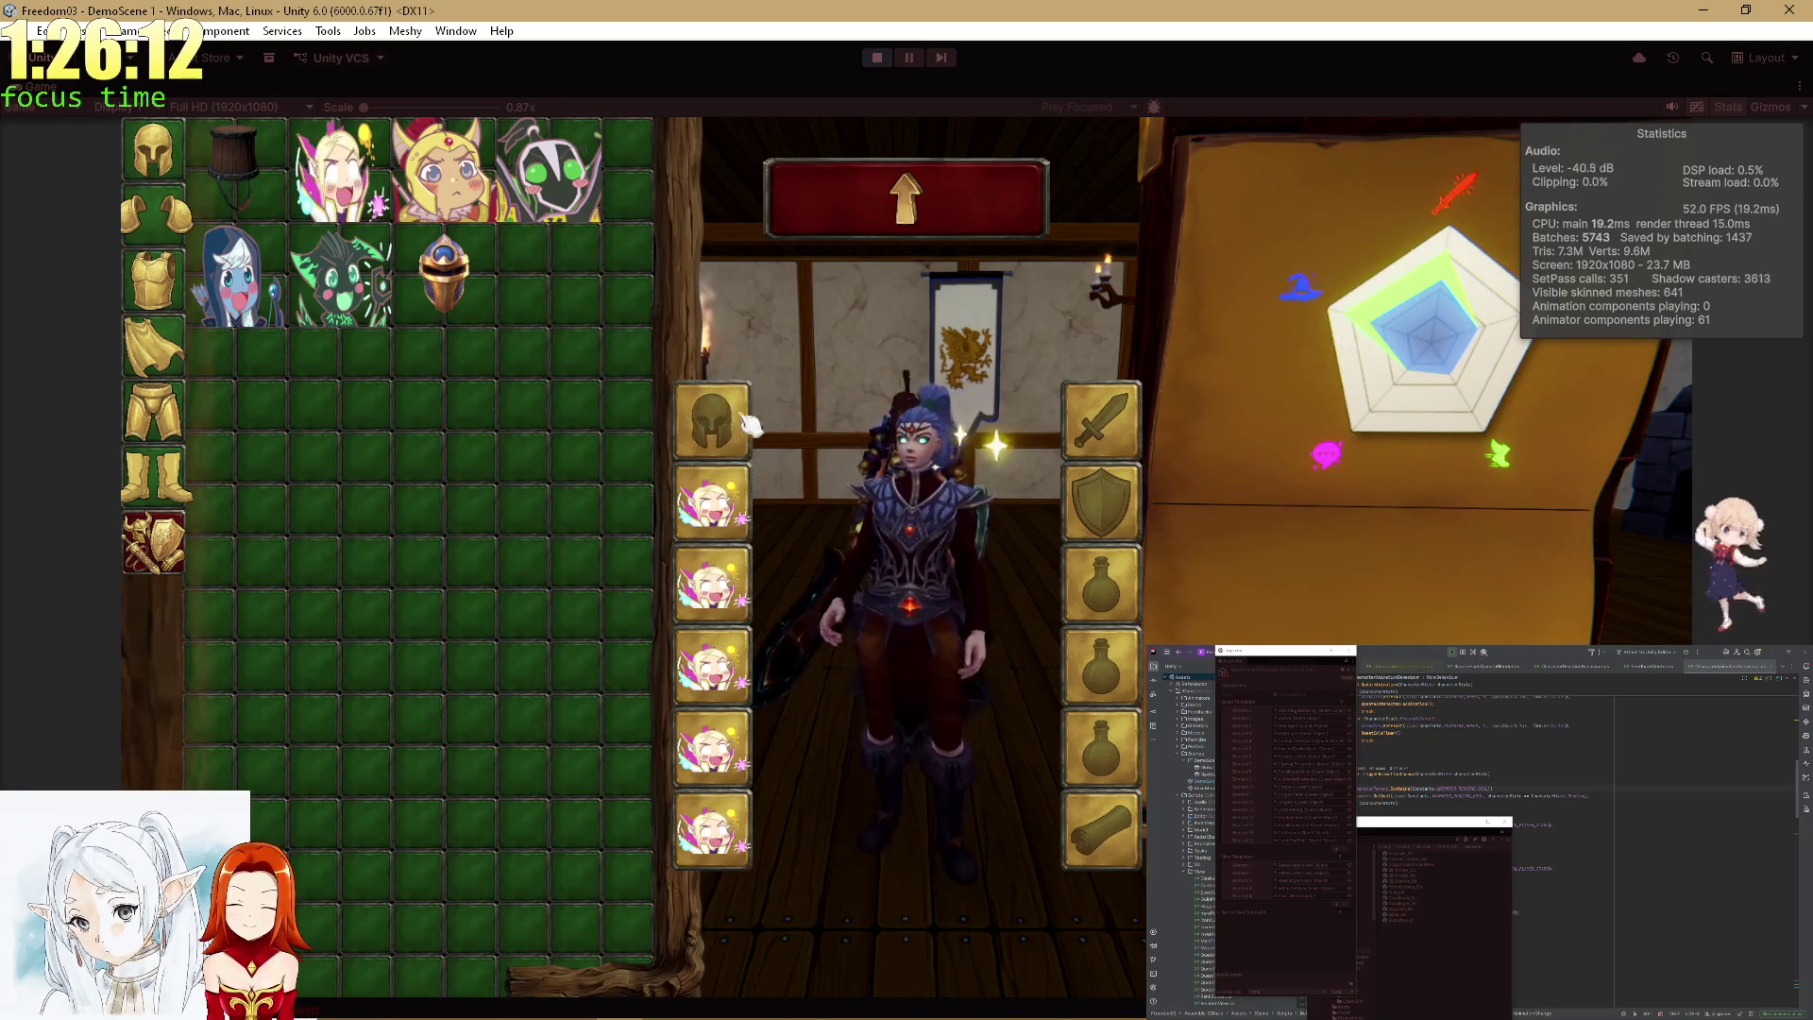
pyautogui.click(954, 223)
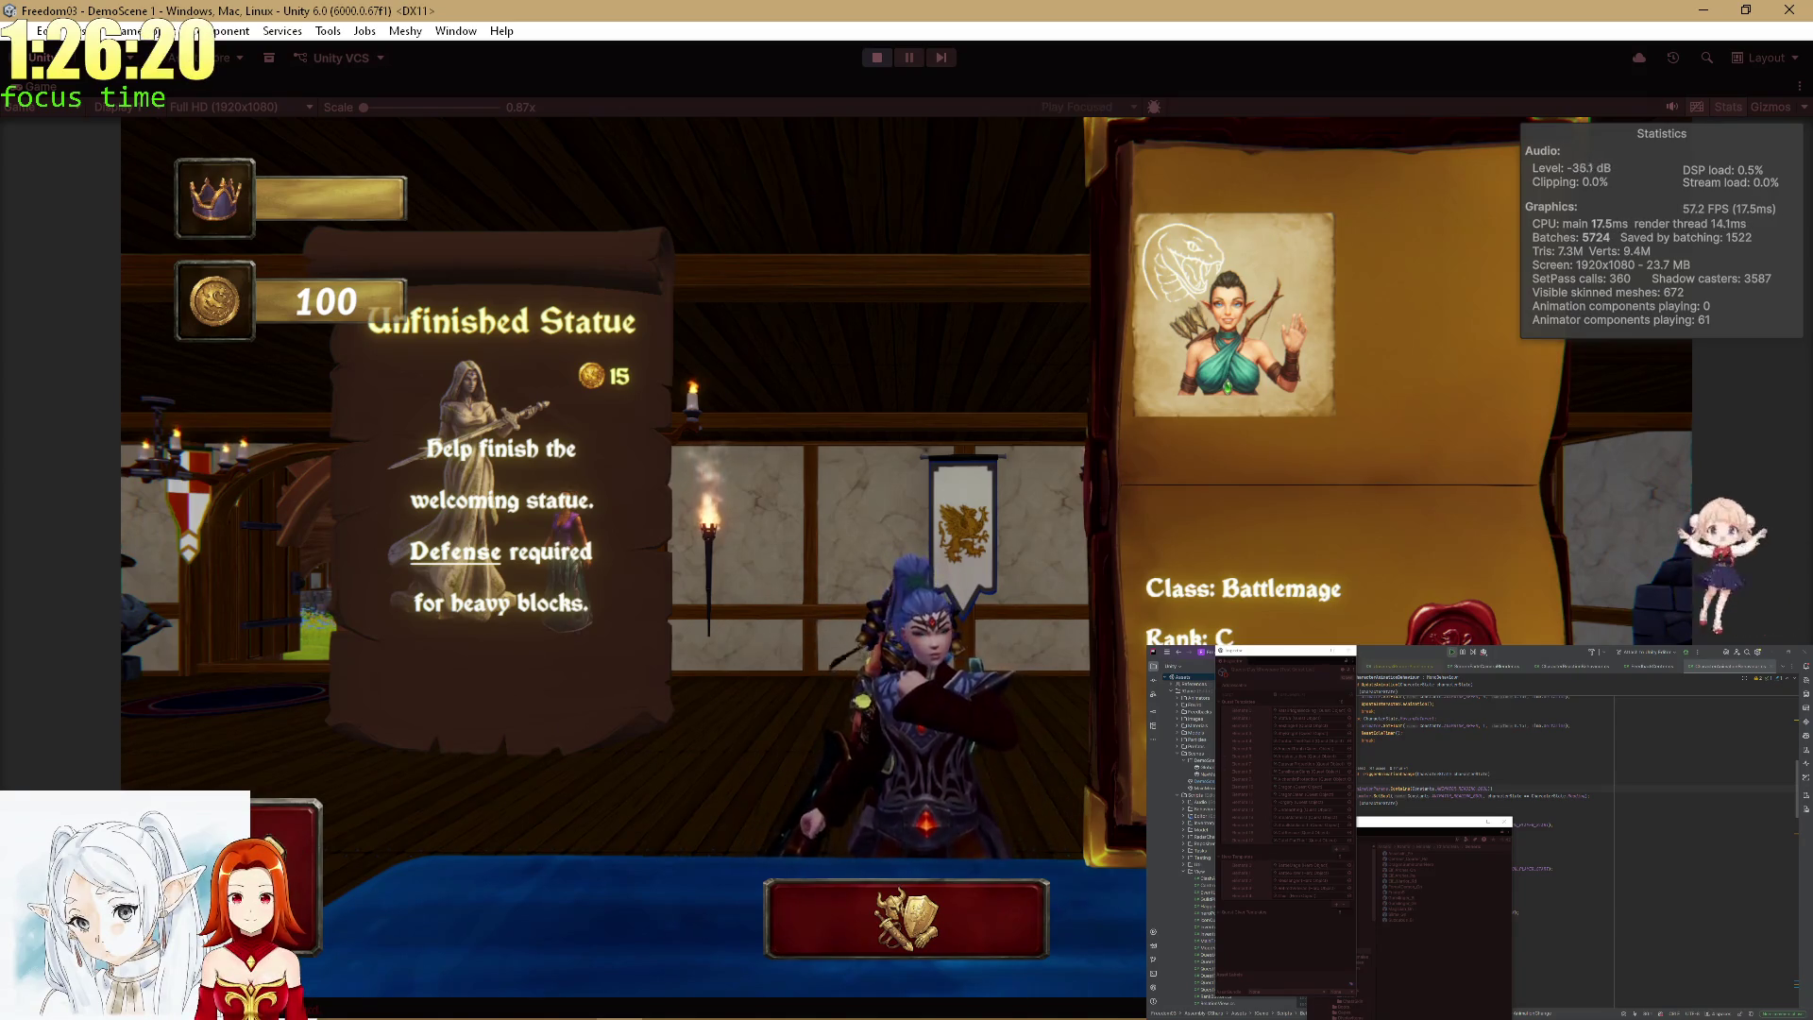
# Cycle past the Battle-Sister's equipment screen to the Thiefs guild! quest for 14 coins.
pyautogui.click(923, 952)
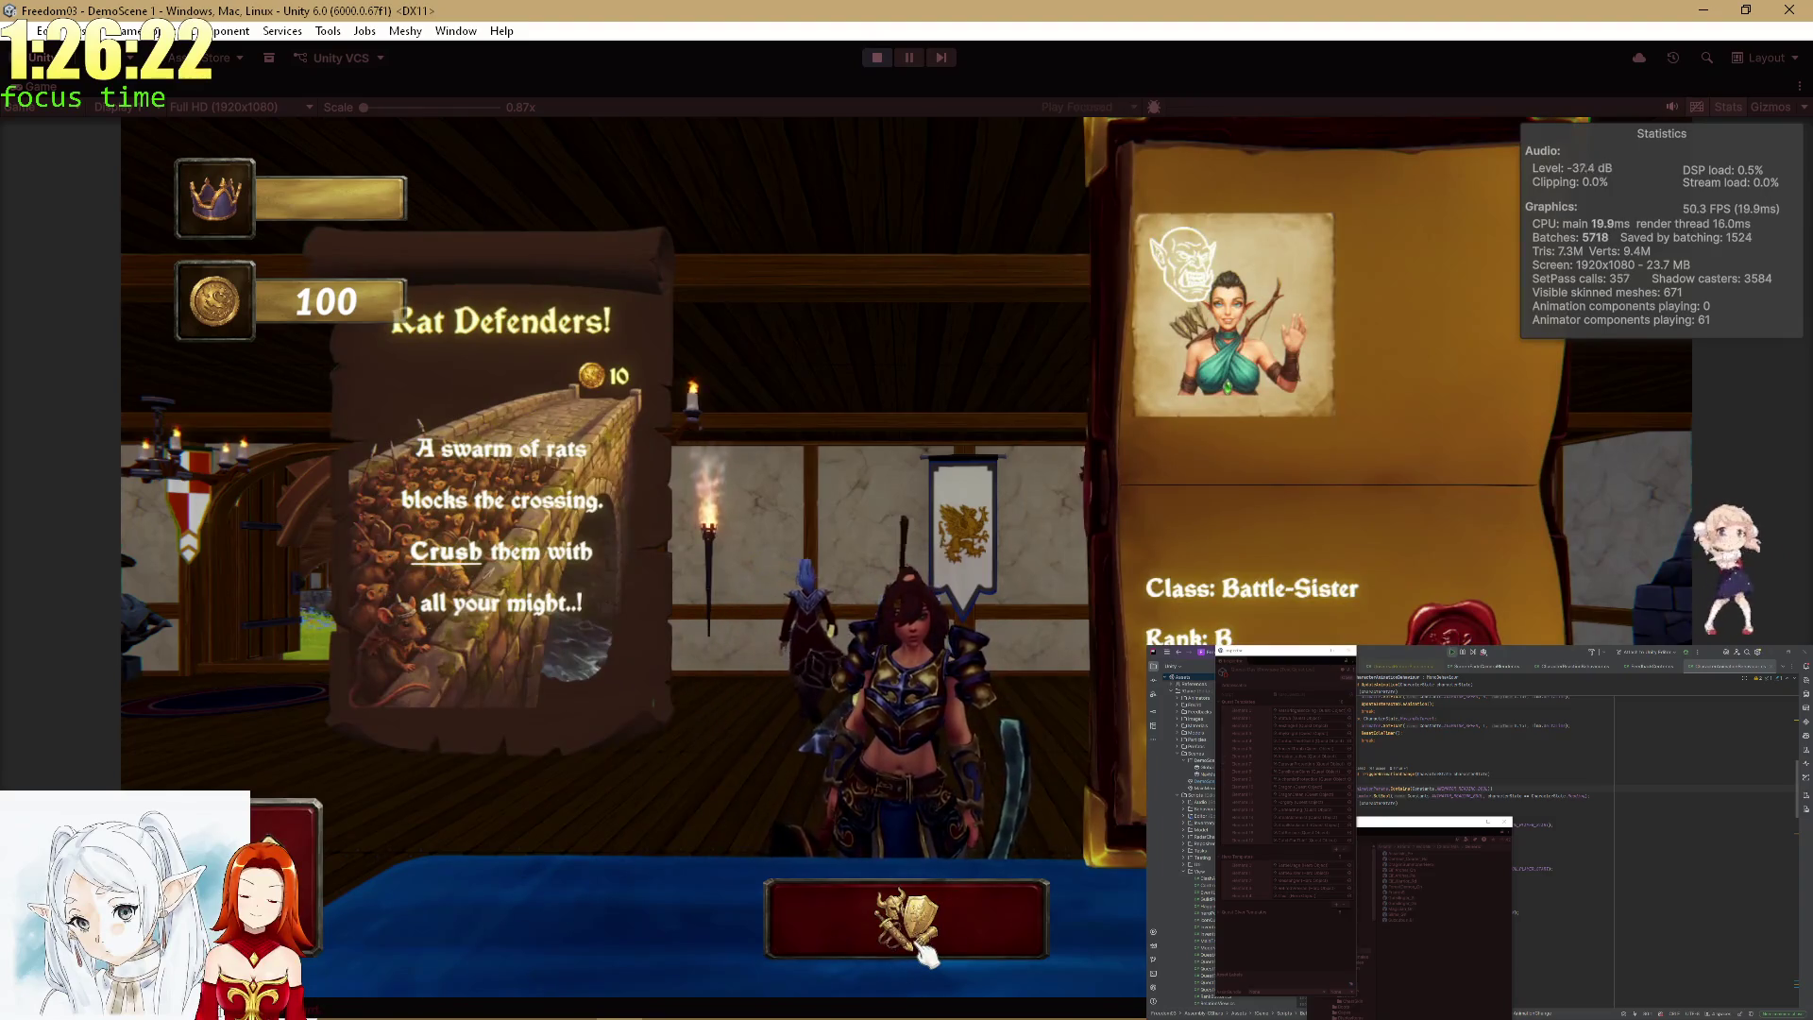
pyautogui.click(924, 952)
pyautogui.click(905, 201)
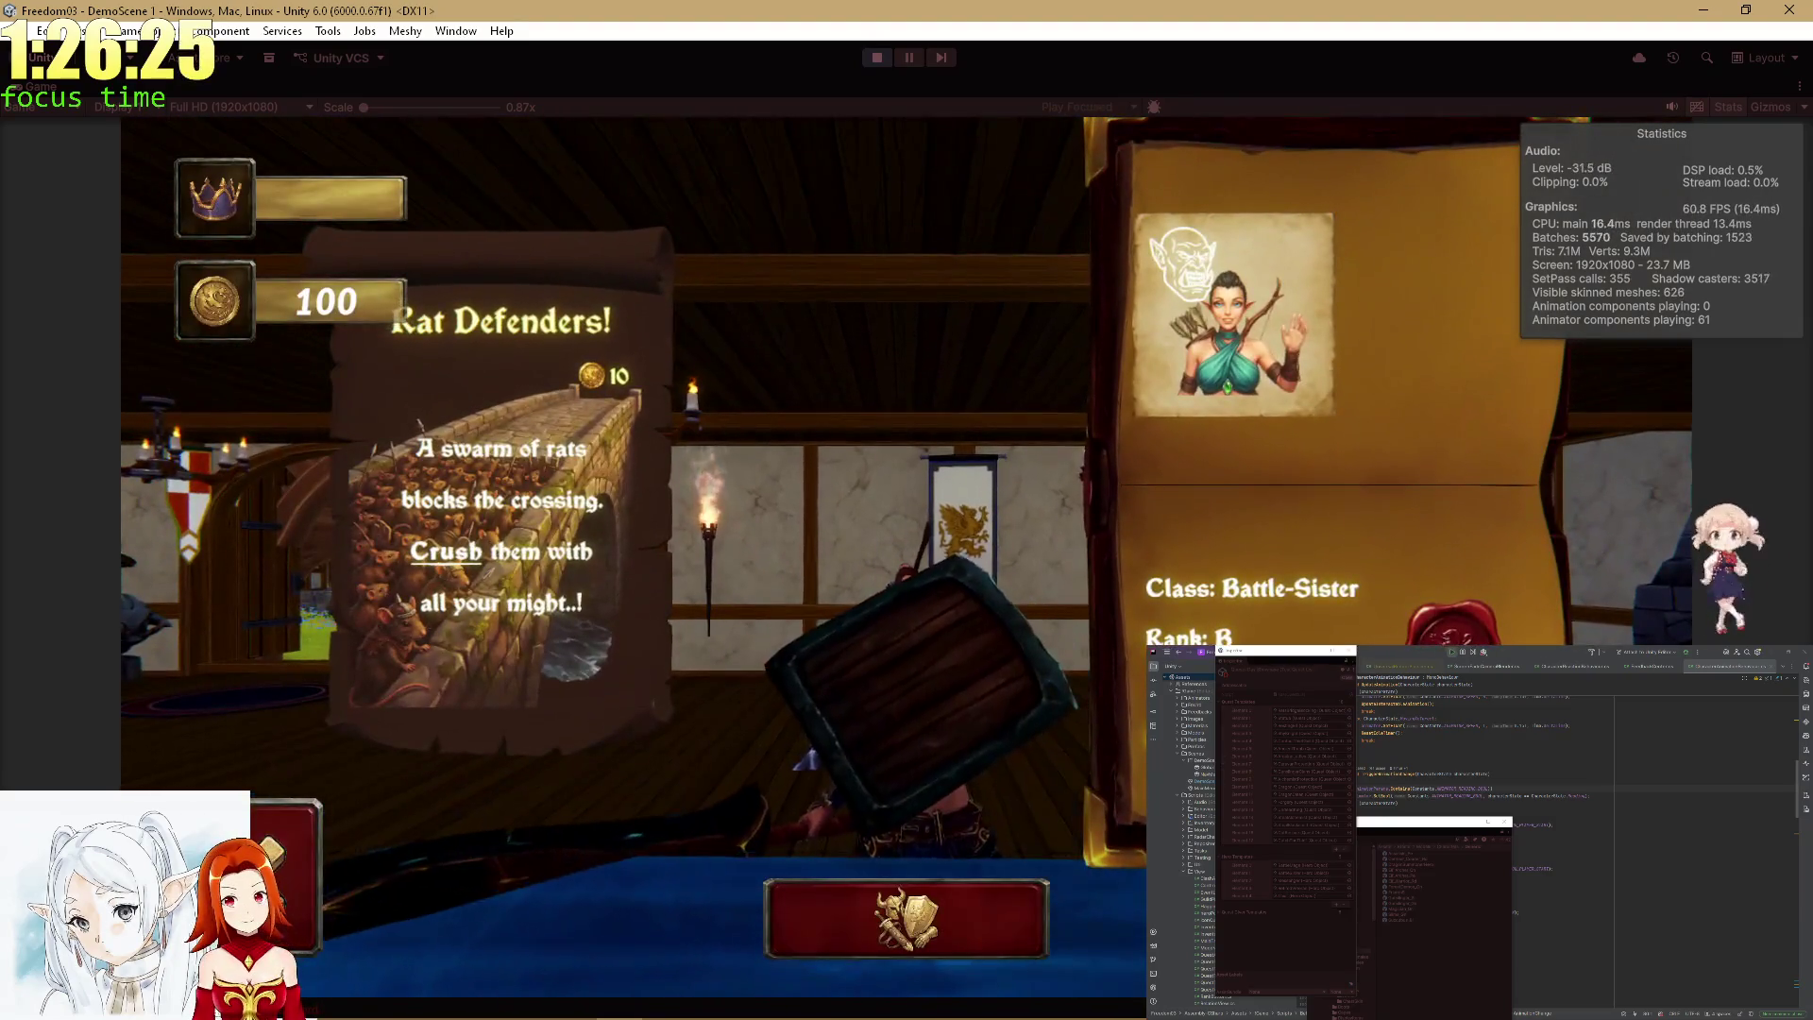
pyautogui.click(1396, 538)
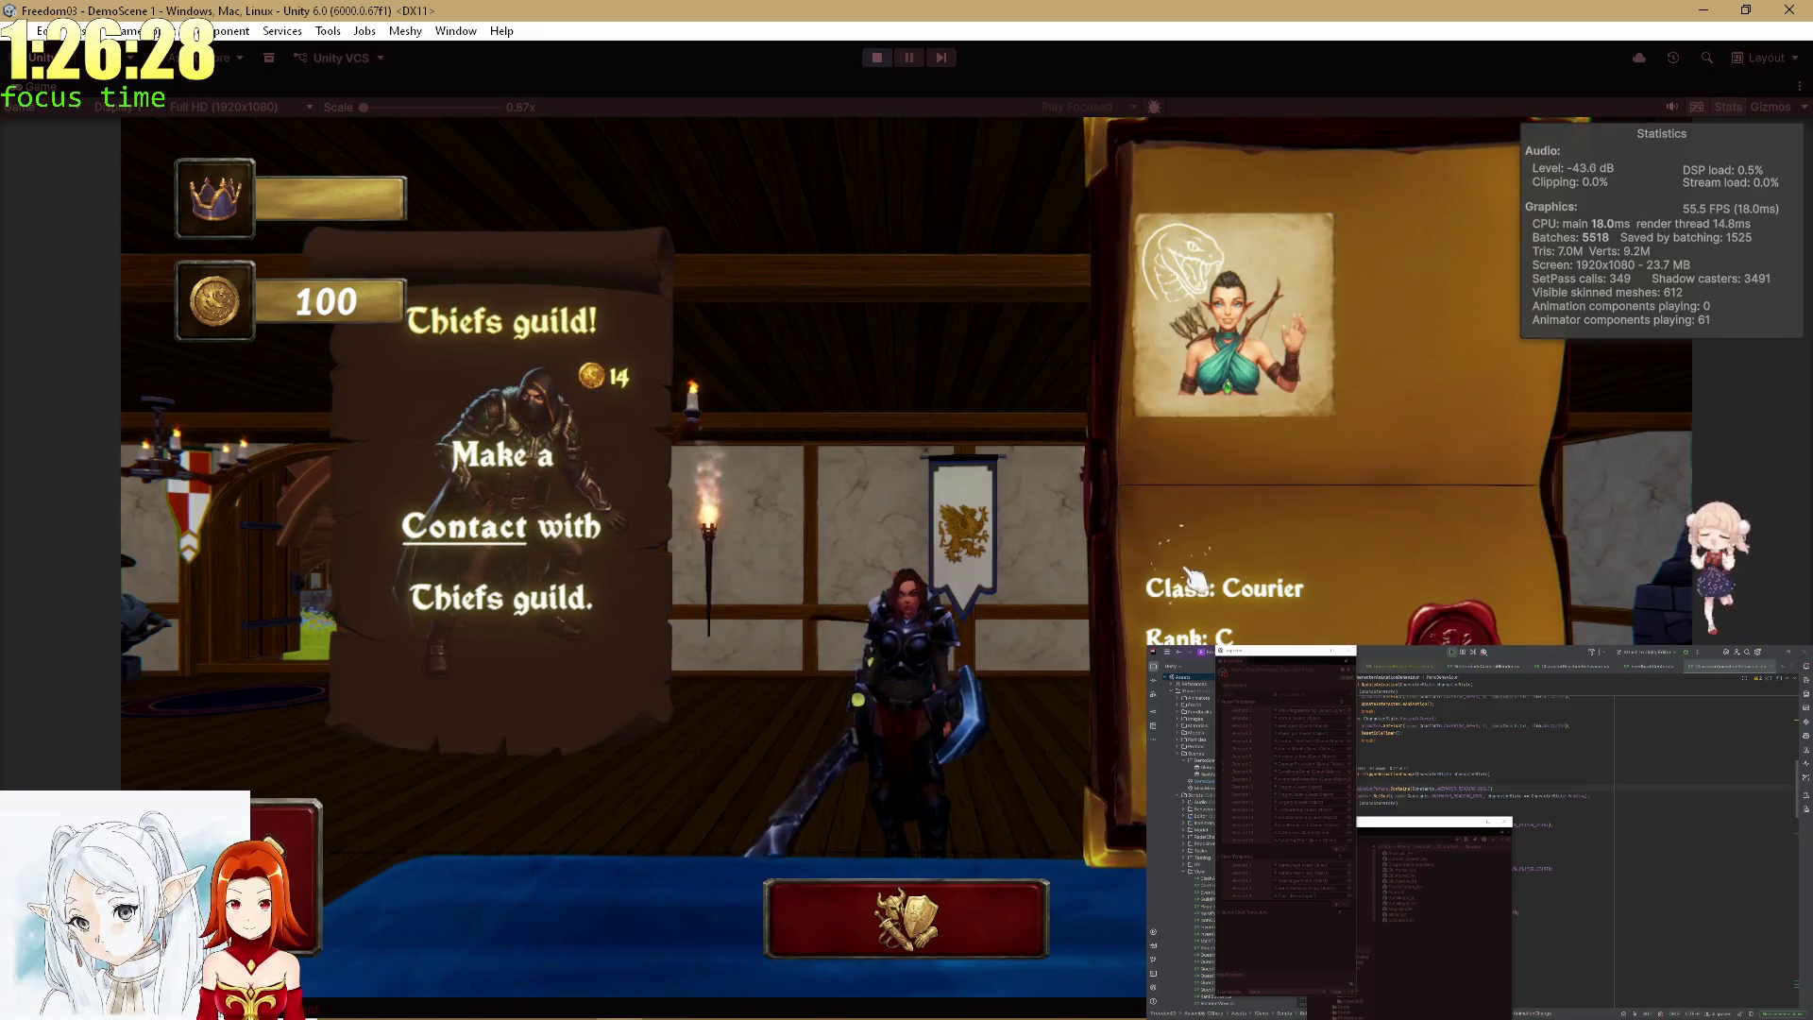
# Refocus the Unity editor and restore the full editor layout.
pyautogui.hotkey('alt', 'Tab')
pyautogui.click(29, 90)
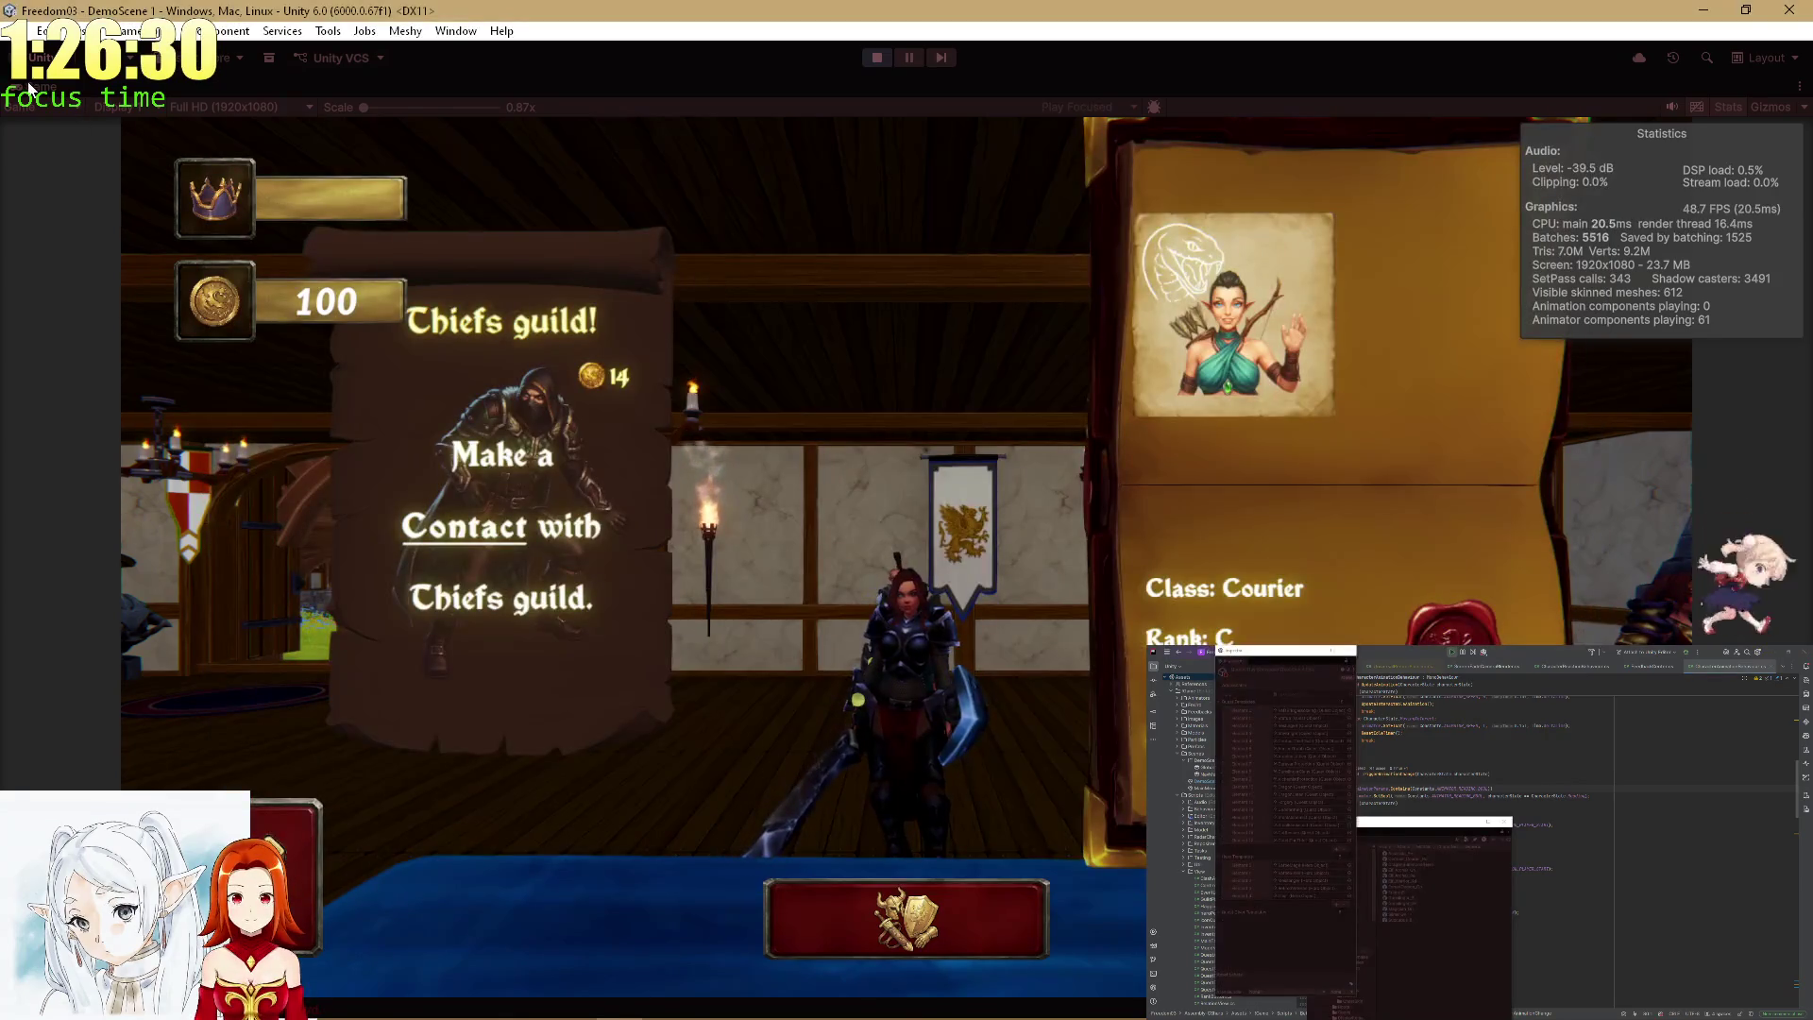
pyautogui.hotkey('shift', 'space')
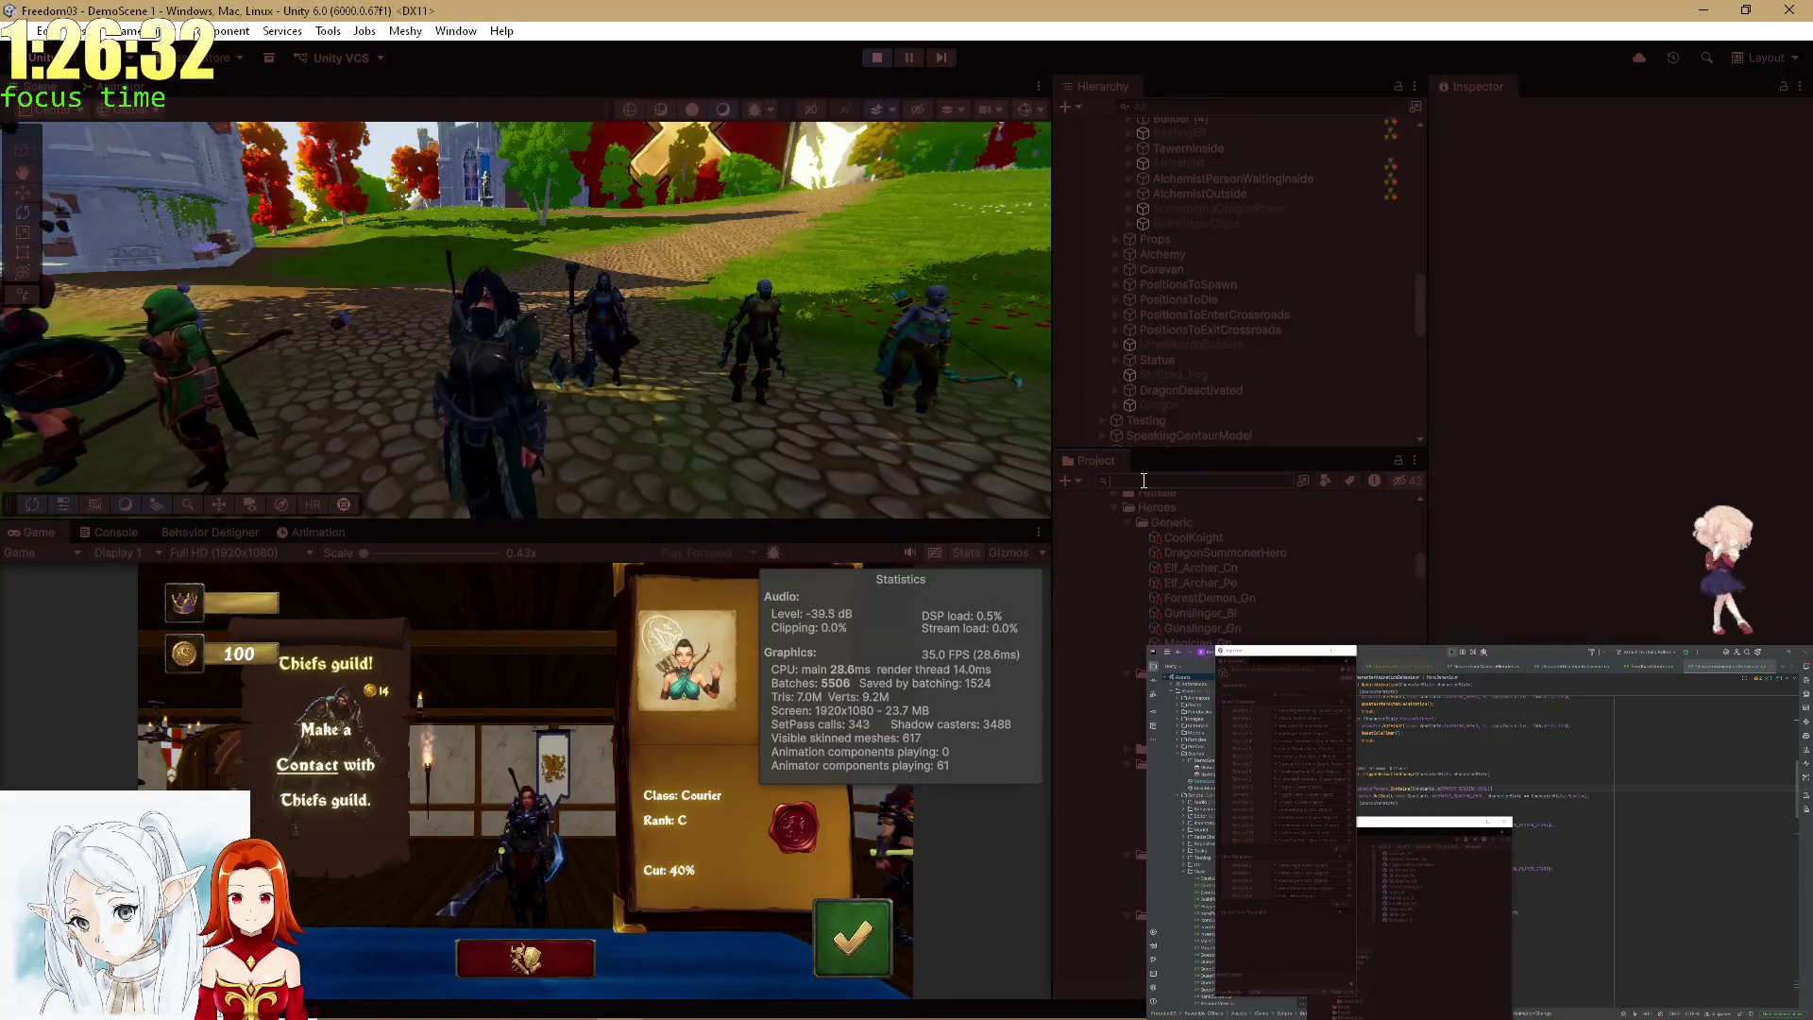
# Search the Project for 'Thief Var' and inspect the Thief, ThiefB and NewbieThief variants.
pyautogui.write('Thief')
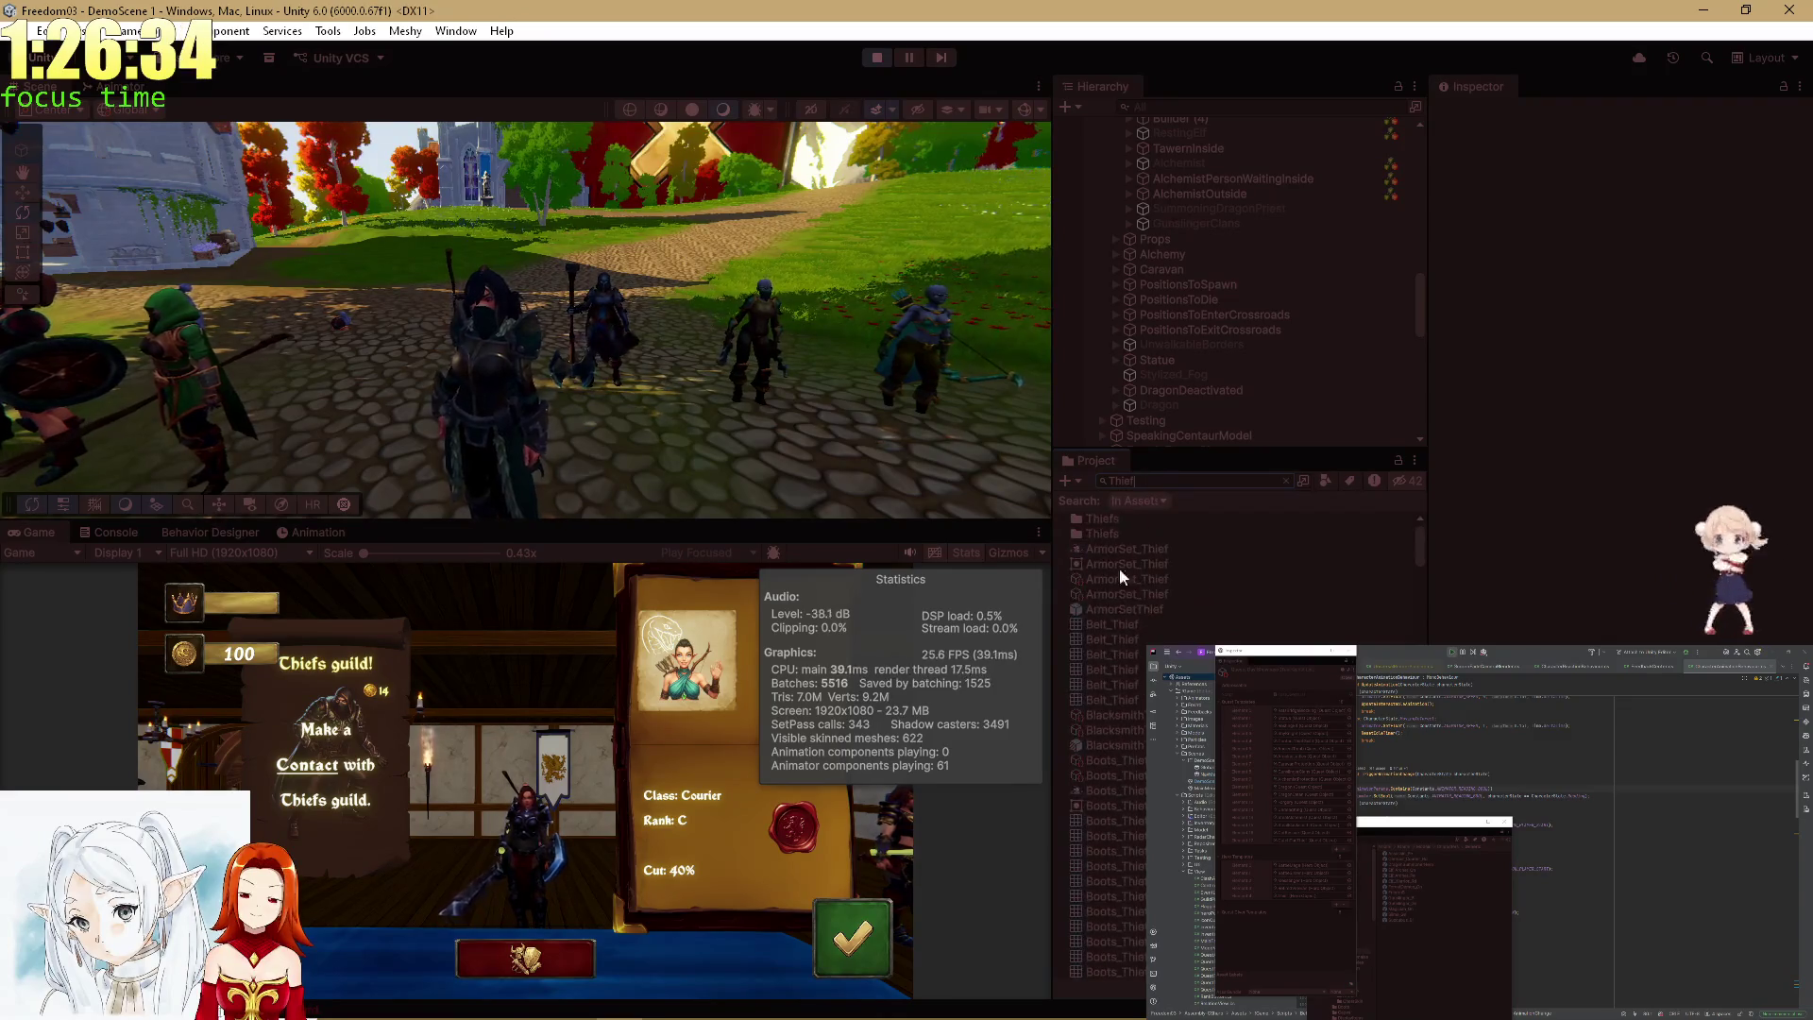
pyautogui.scroll(-5, 1246, 746)
pyautogui.scroll(-5, 1246, 746)
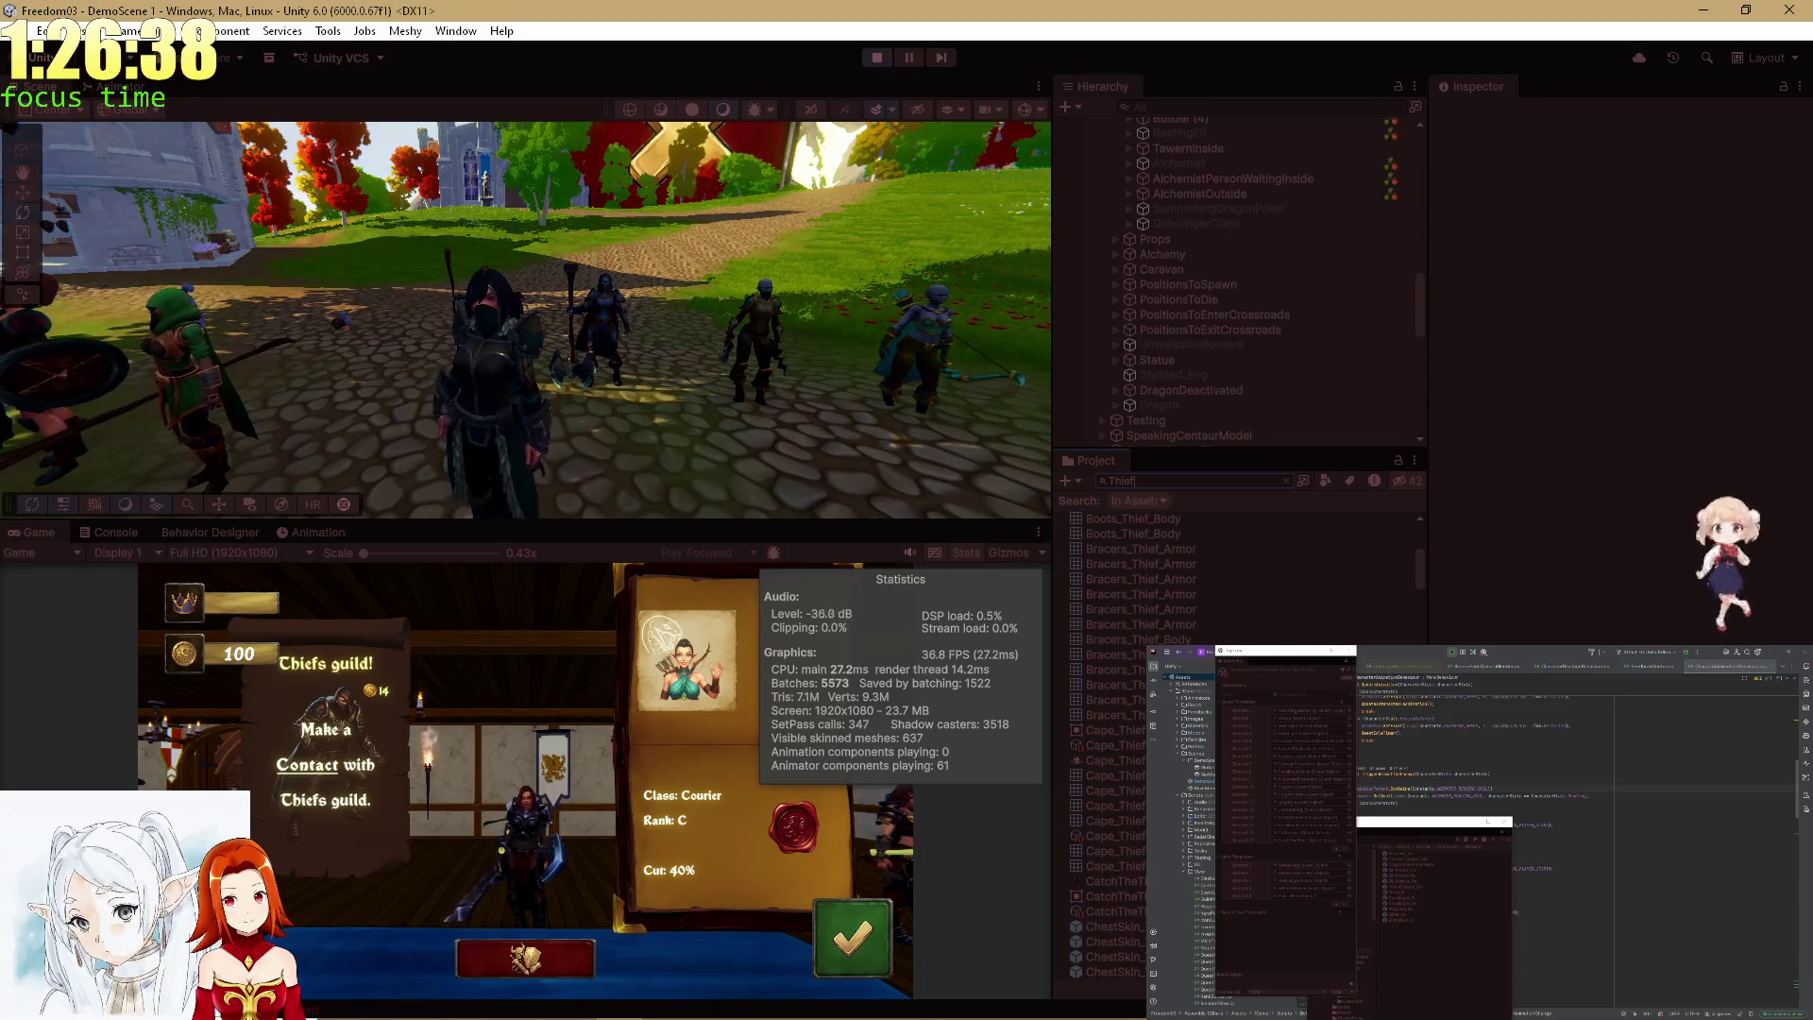
pyautogui.write(' Var')
pyautogui.click(1115, 551)
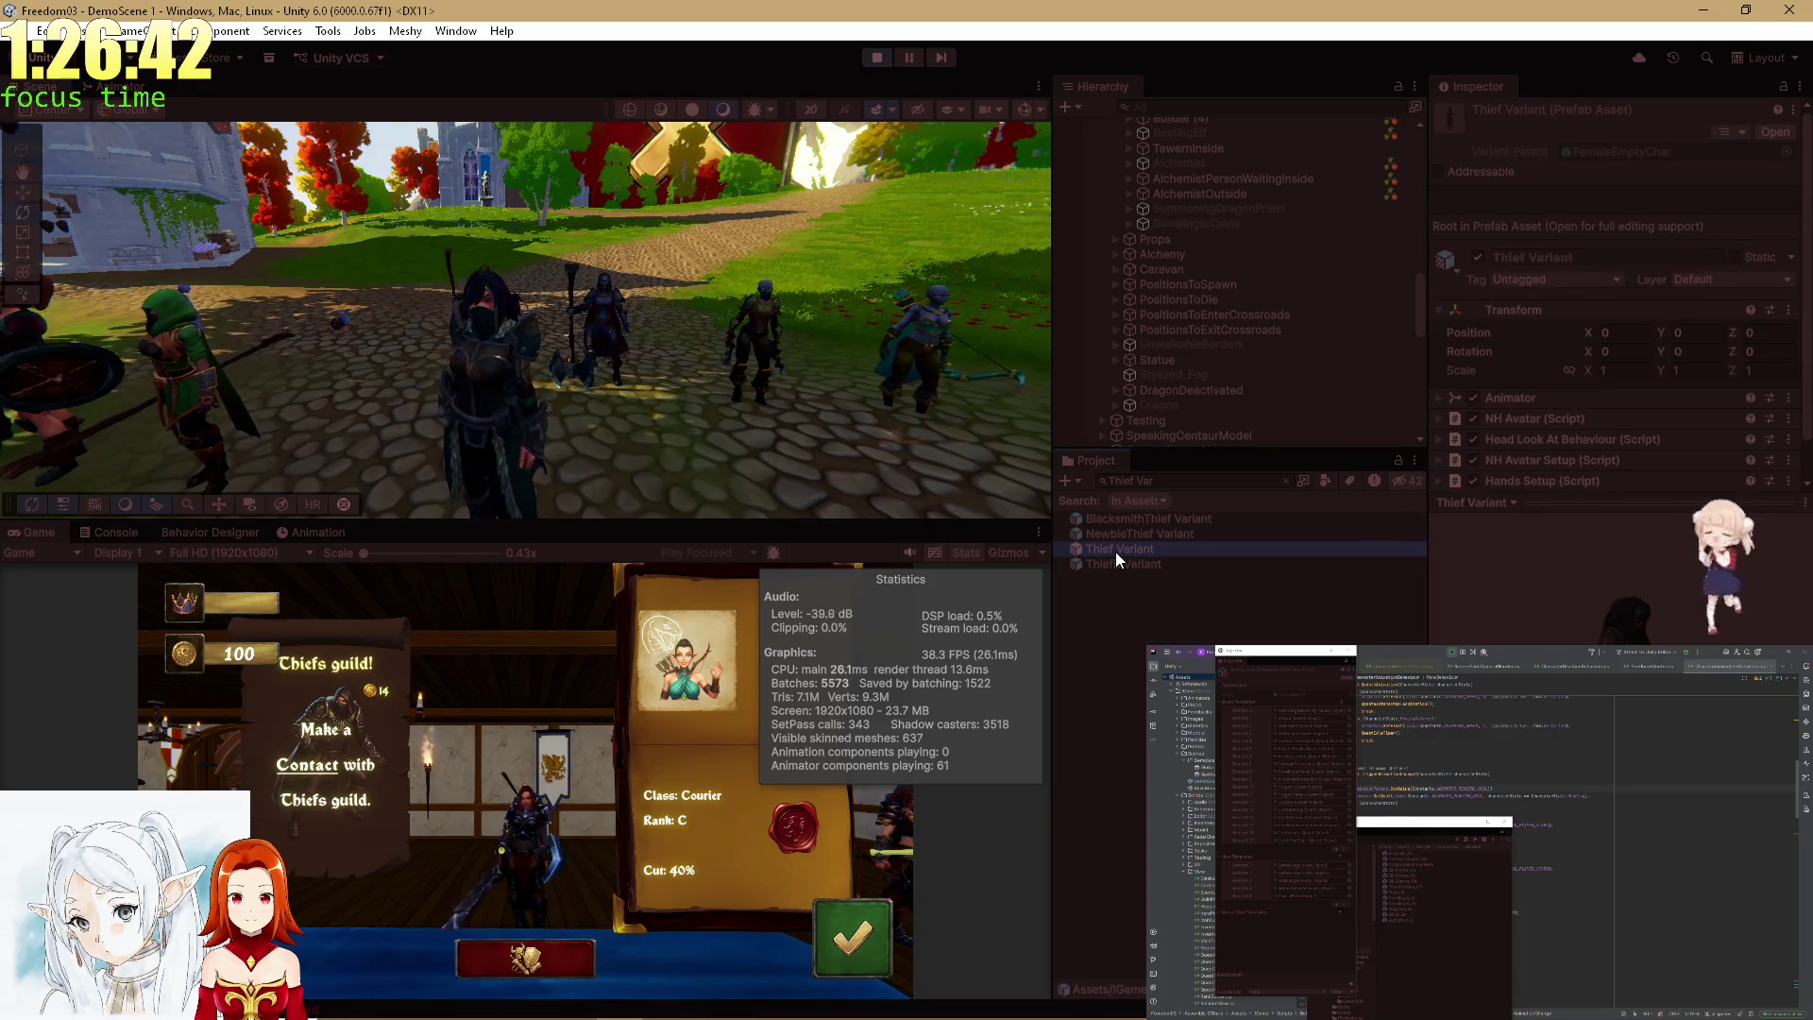
pyautogui.click(1140, 559)
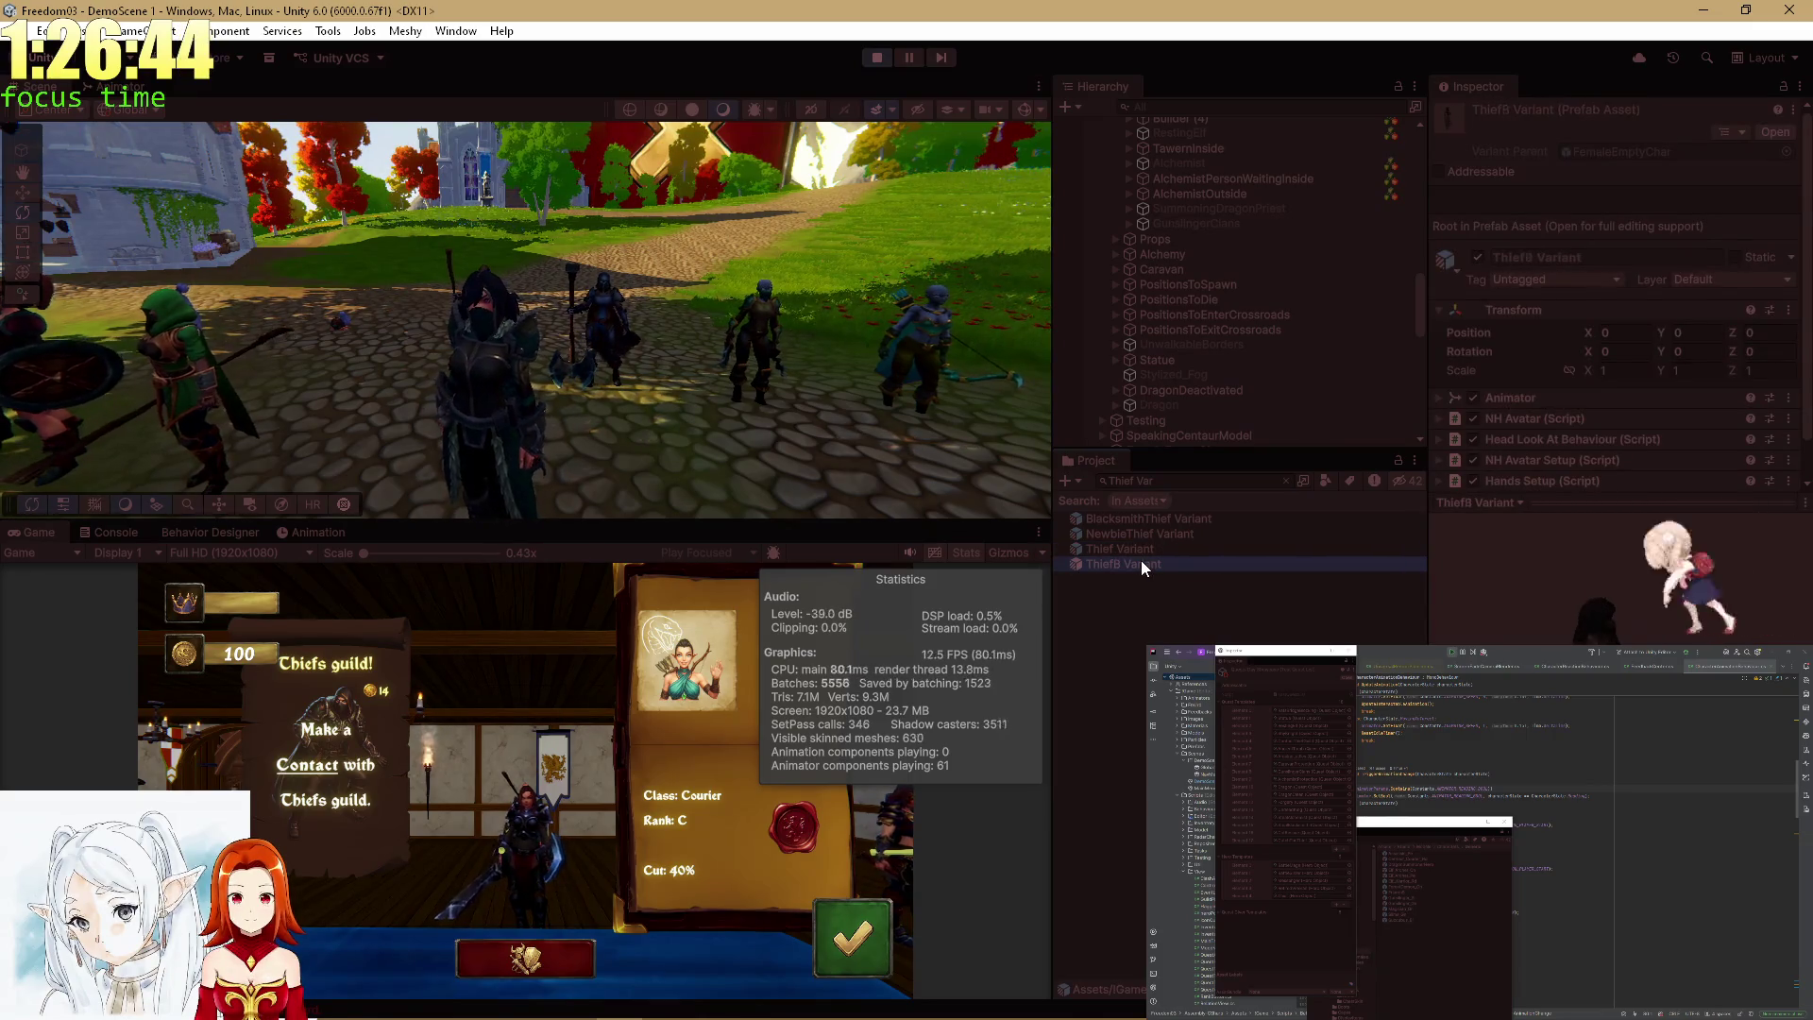
pyautogui.click(1136, 548)
pyautogui.click(1136, 535)
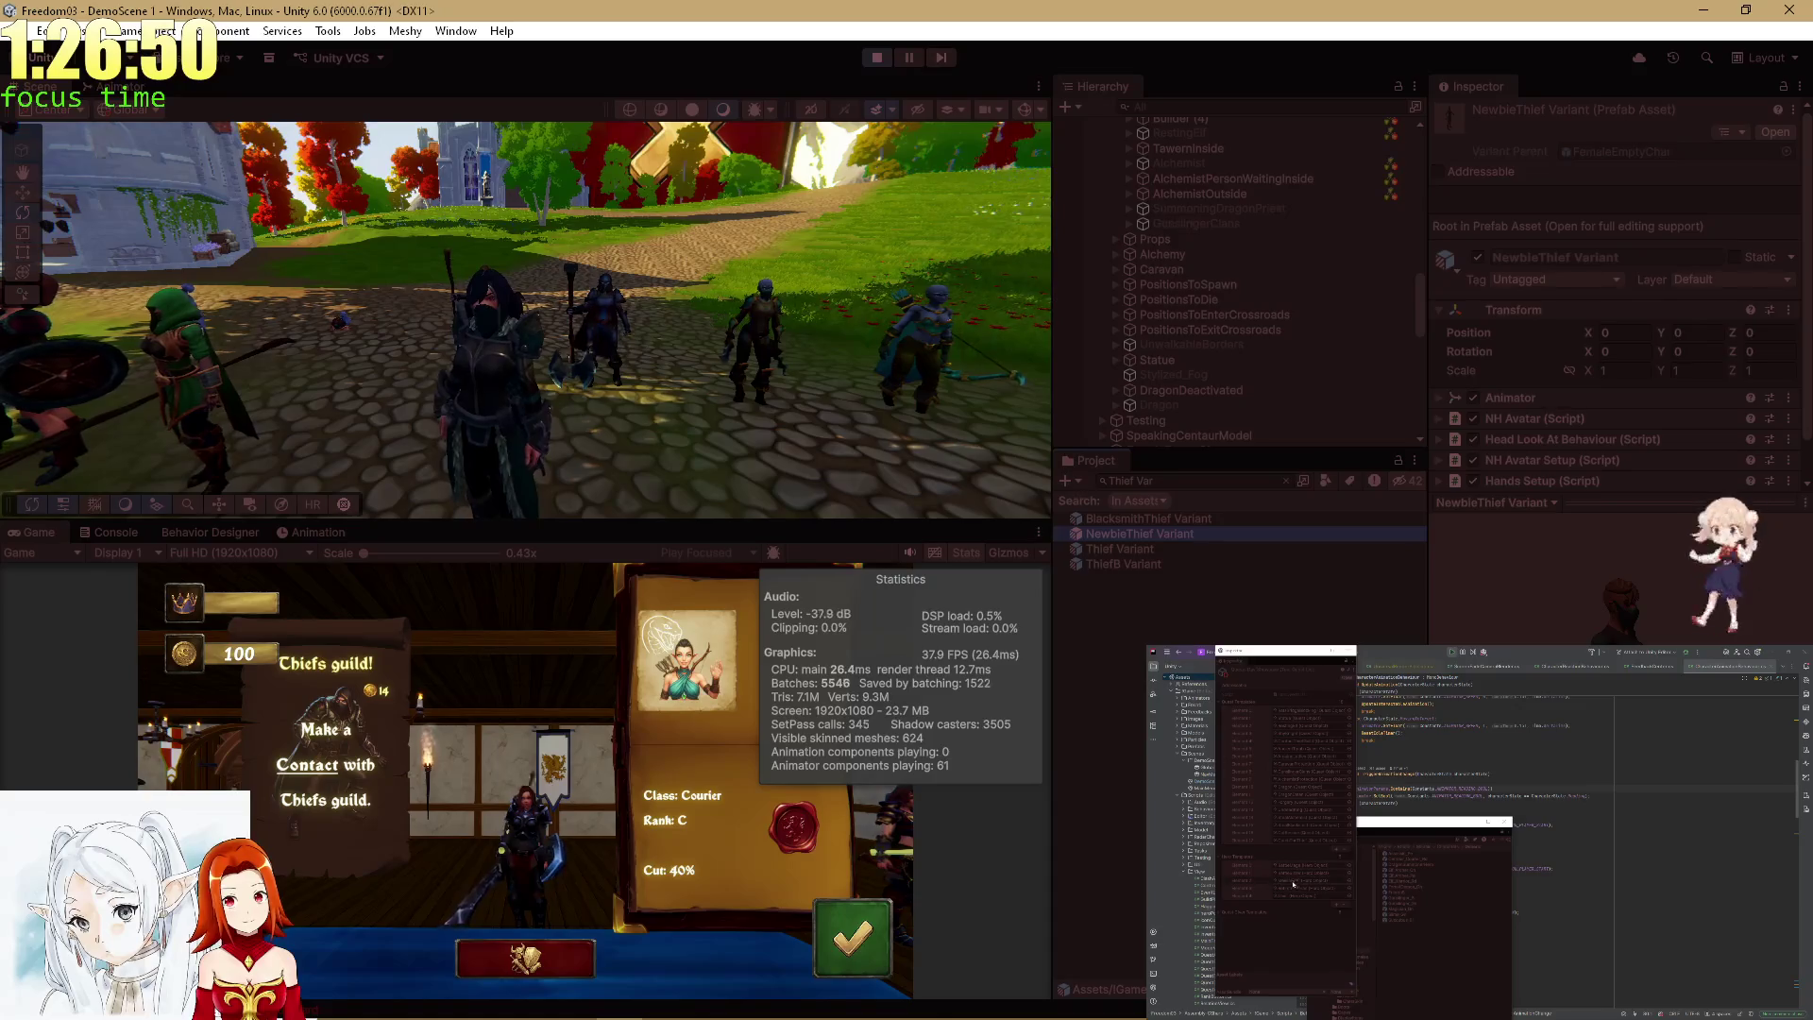
pyautogui.press('Escape')
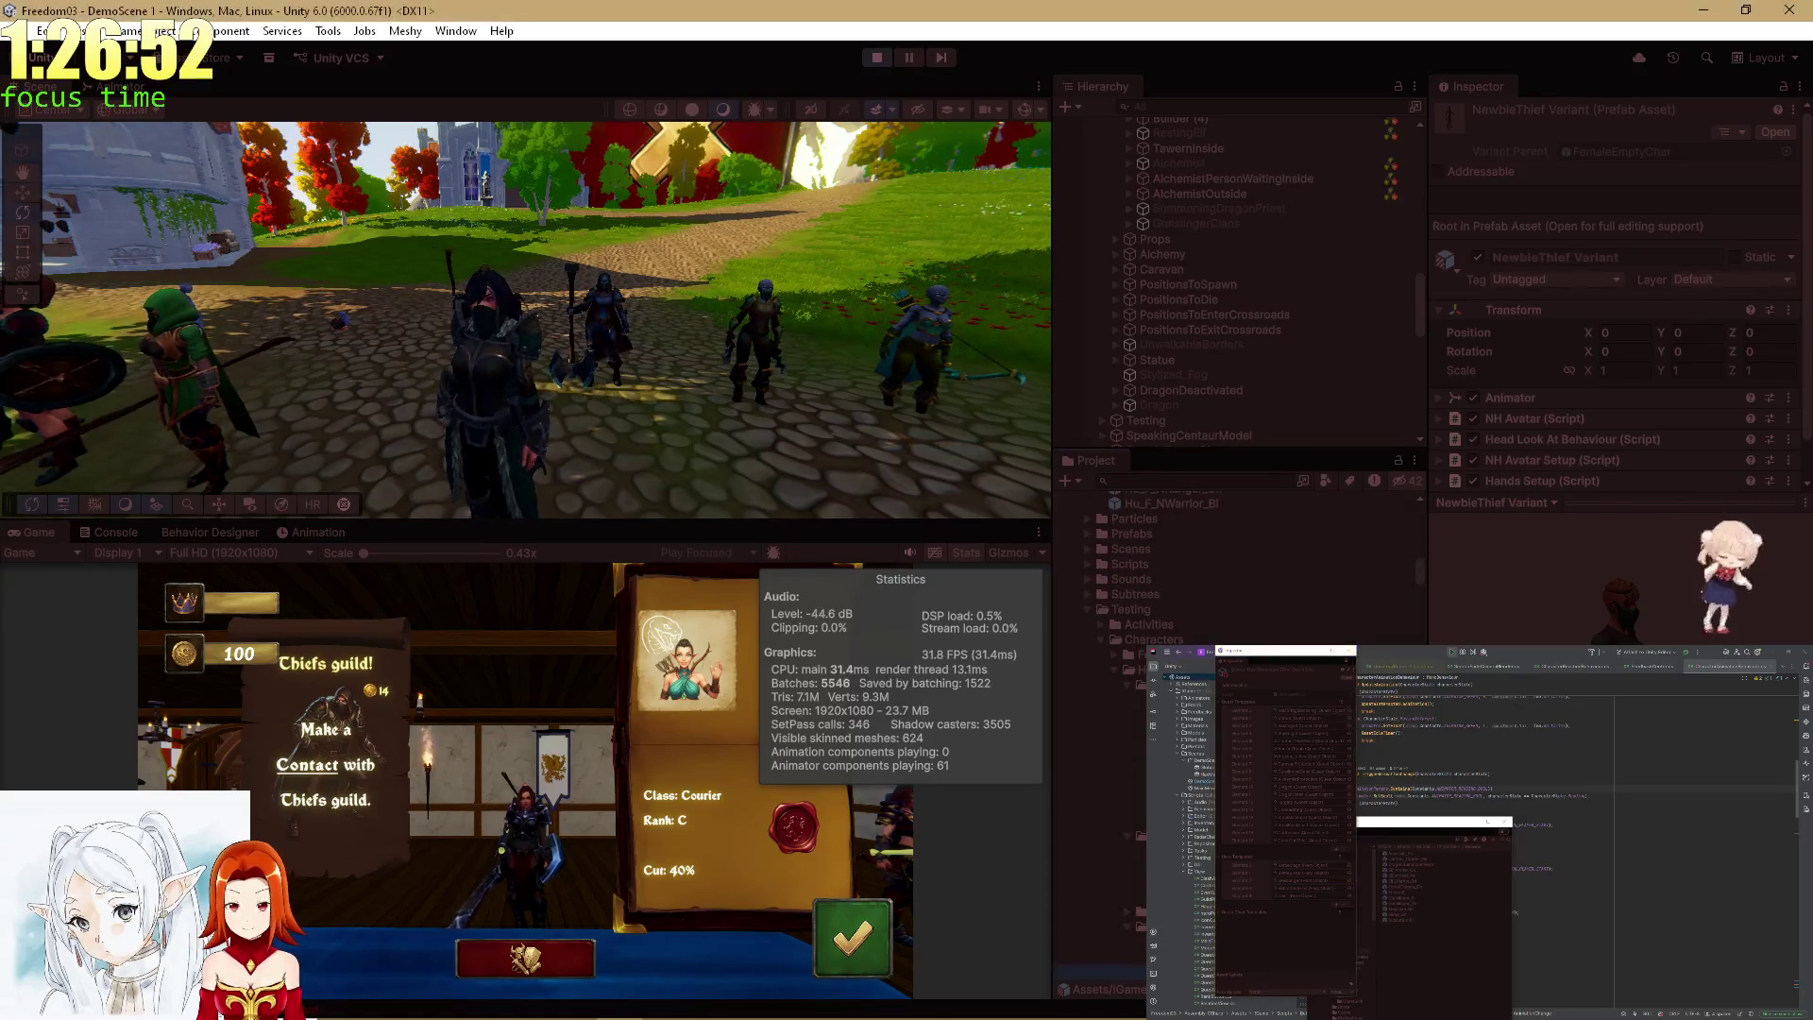
# Set the Messenger Variant prefab's Position Y and Z to 0.
pyautogui.click(1613, 233)
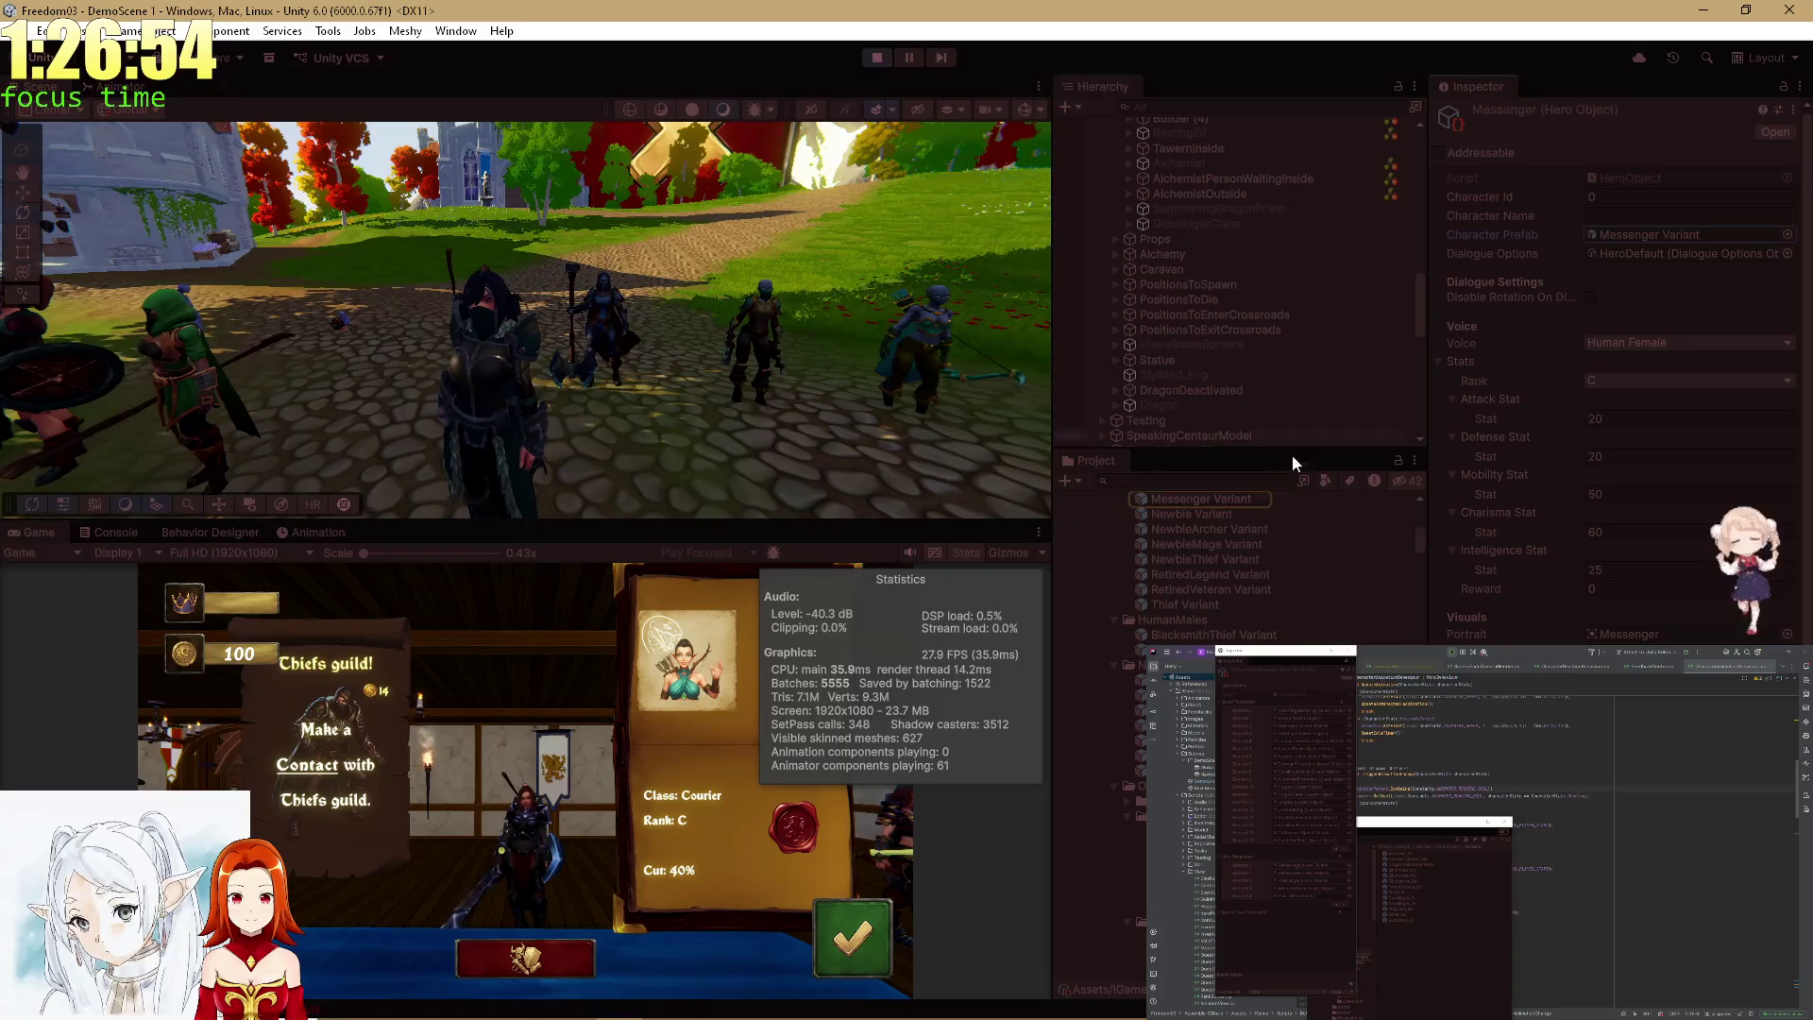
pyautogui.click(1233, 498)
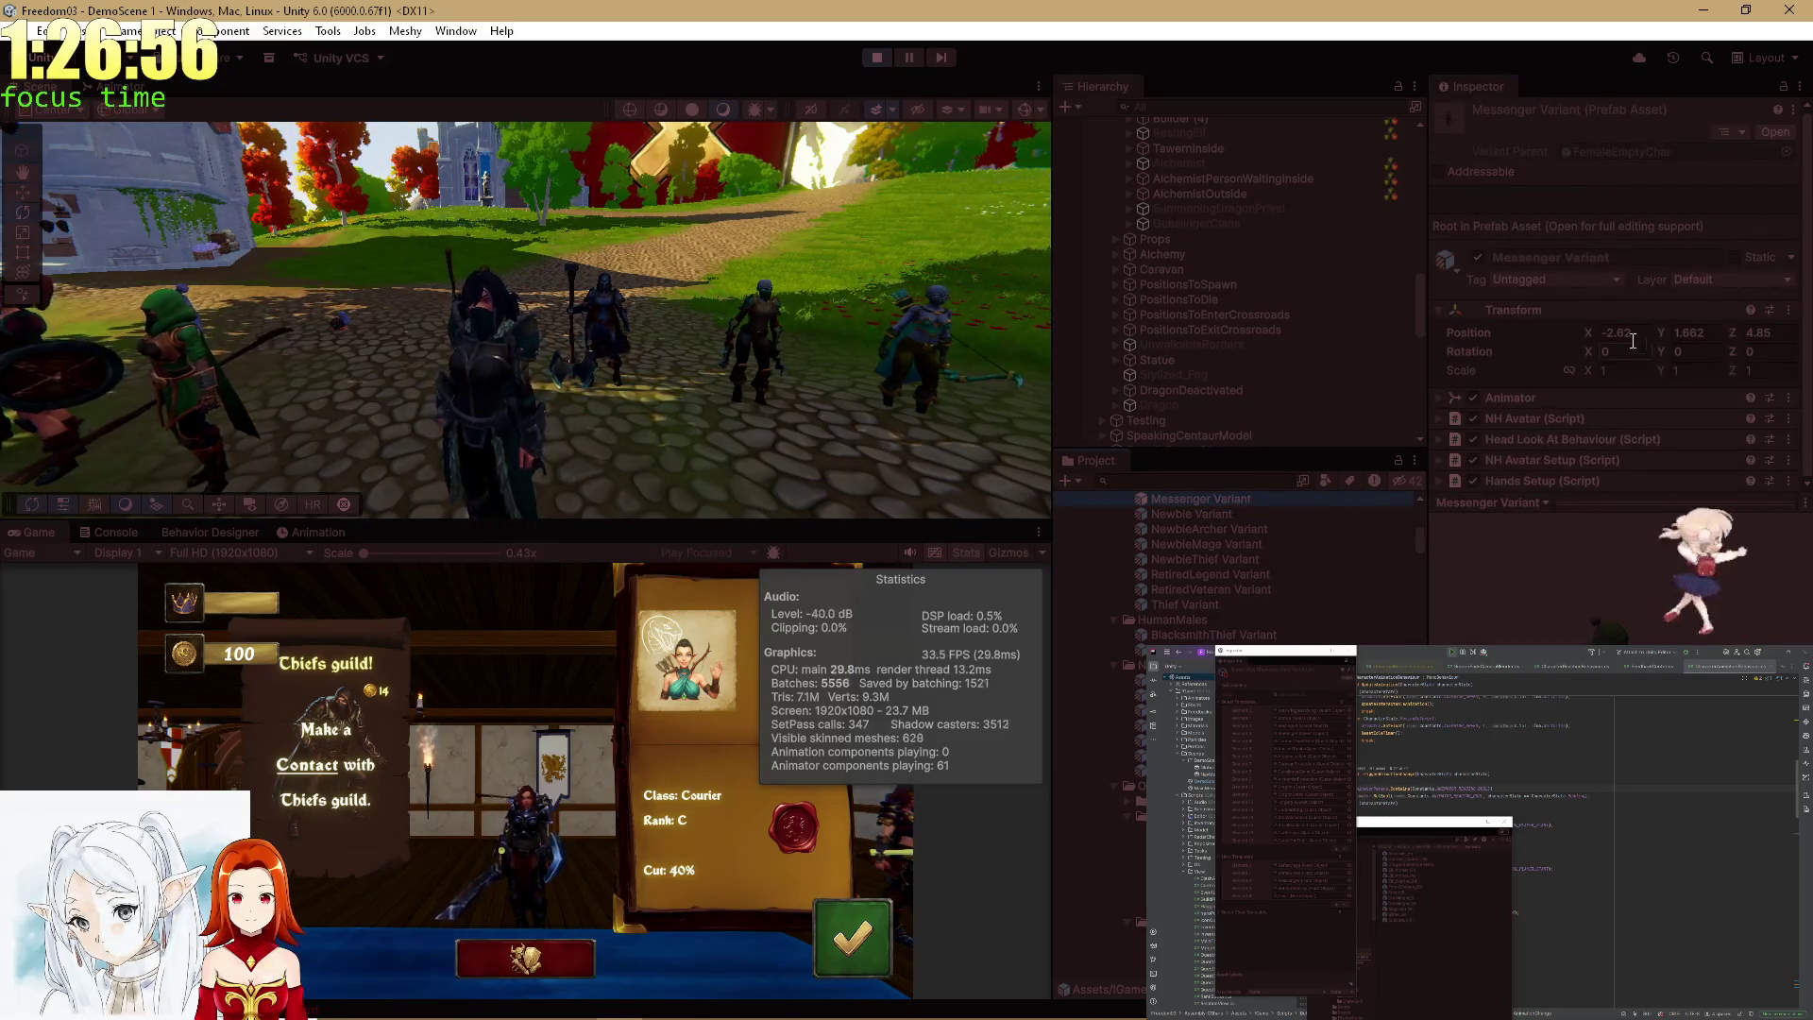
pyautogui.write('0')
pyautogui.press('Tab')
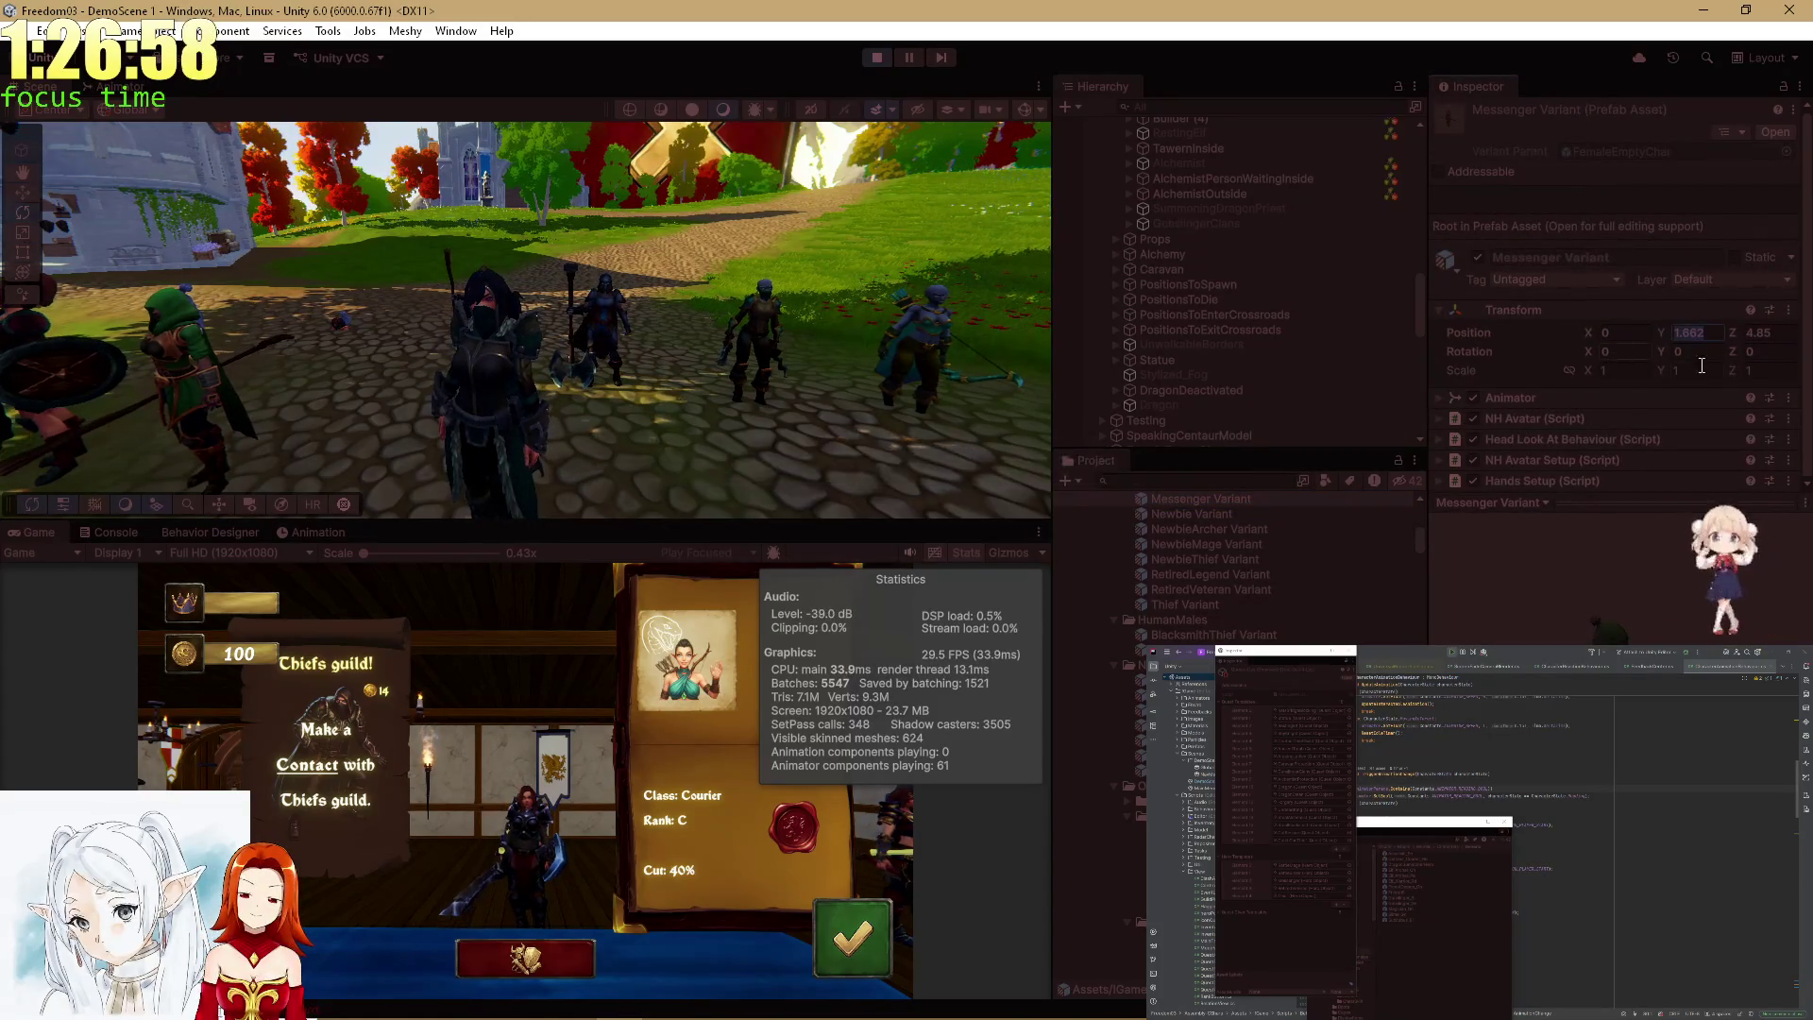
pyautogui.write('0')
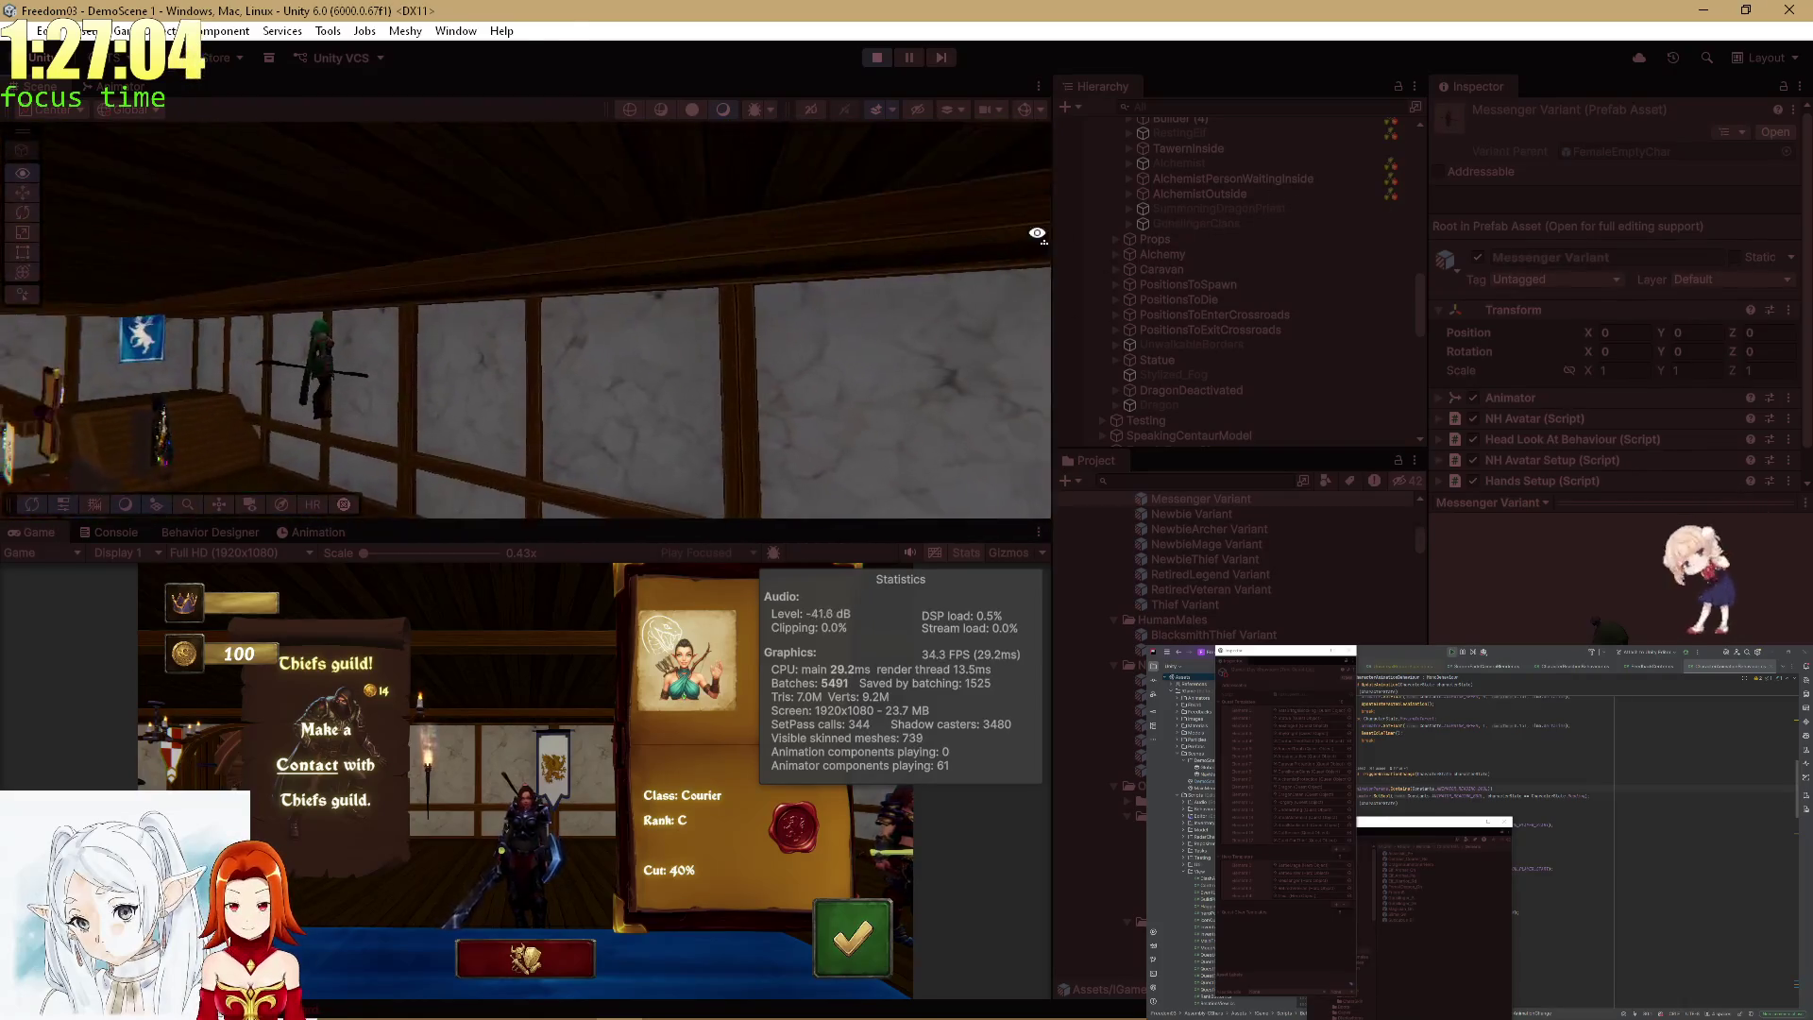
pyautogui.doubleClick(41, 532)
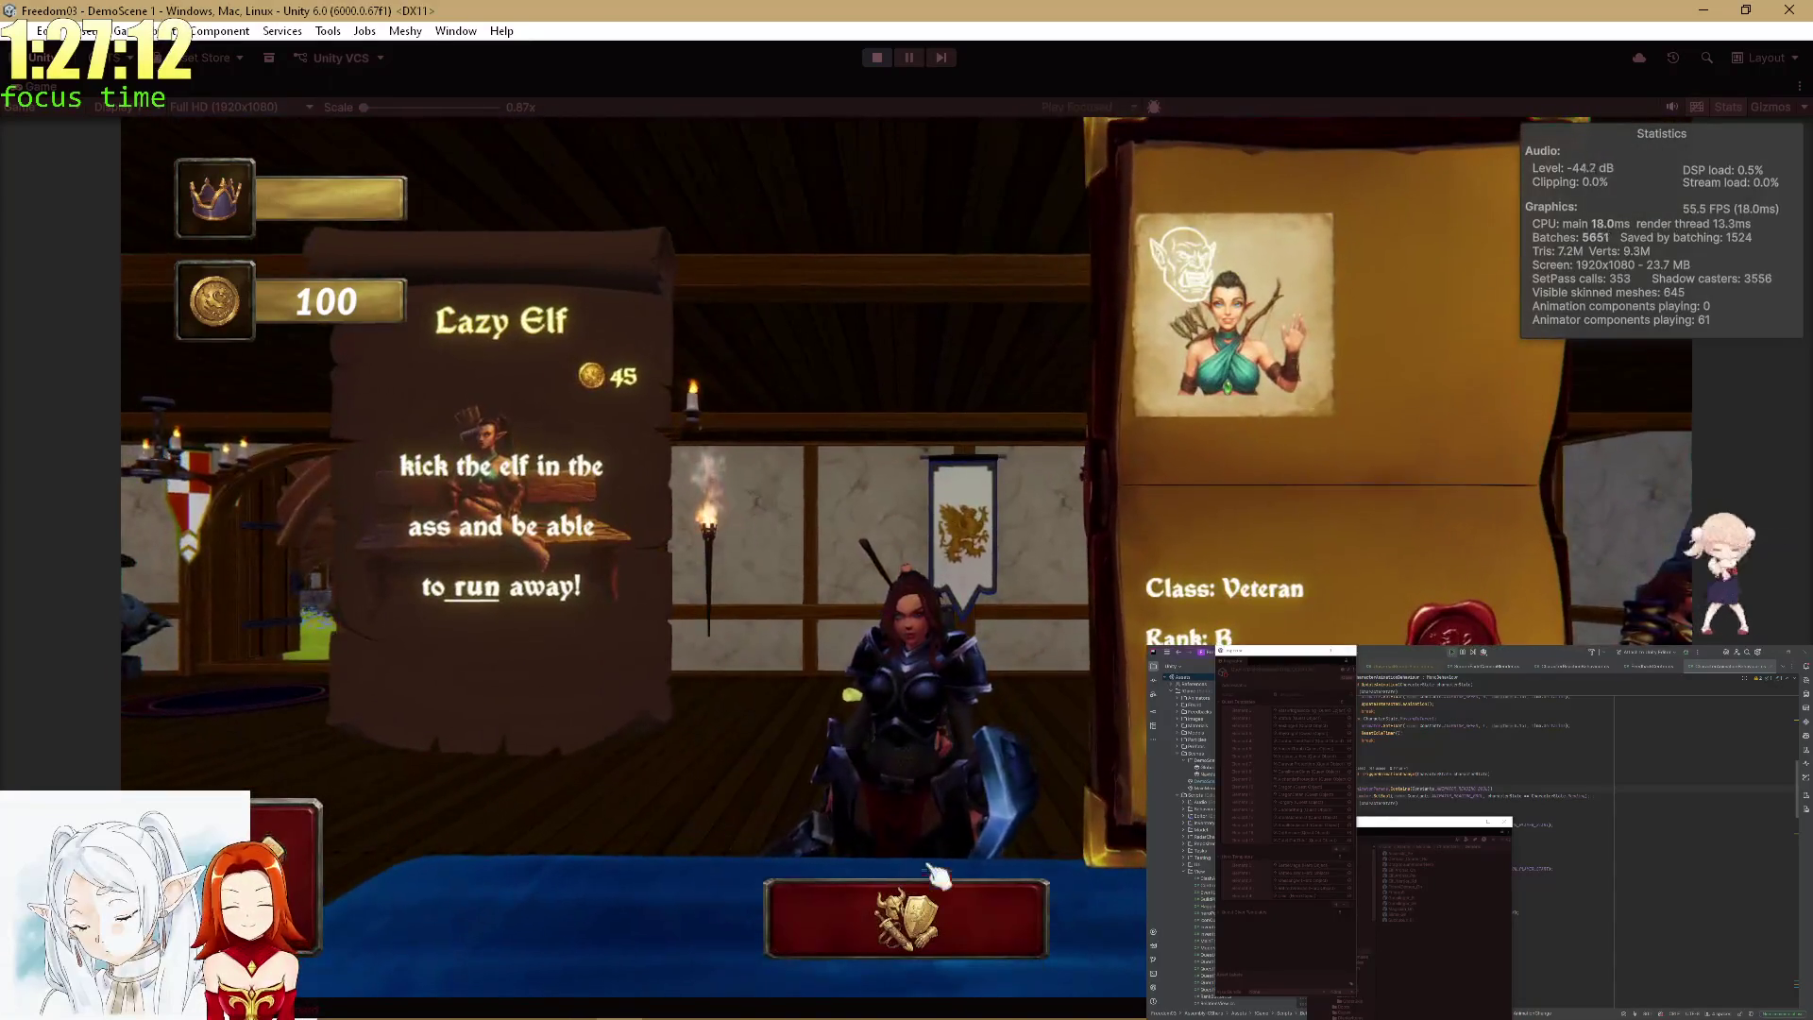
# Try the blue-gold helmet, green hood and pink elf as the hero's headgear.
pyautogui.click(933, 893)
pyautogui.doubleClick(442, 283)
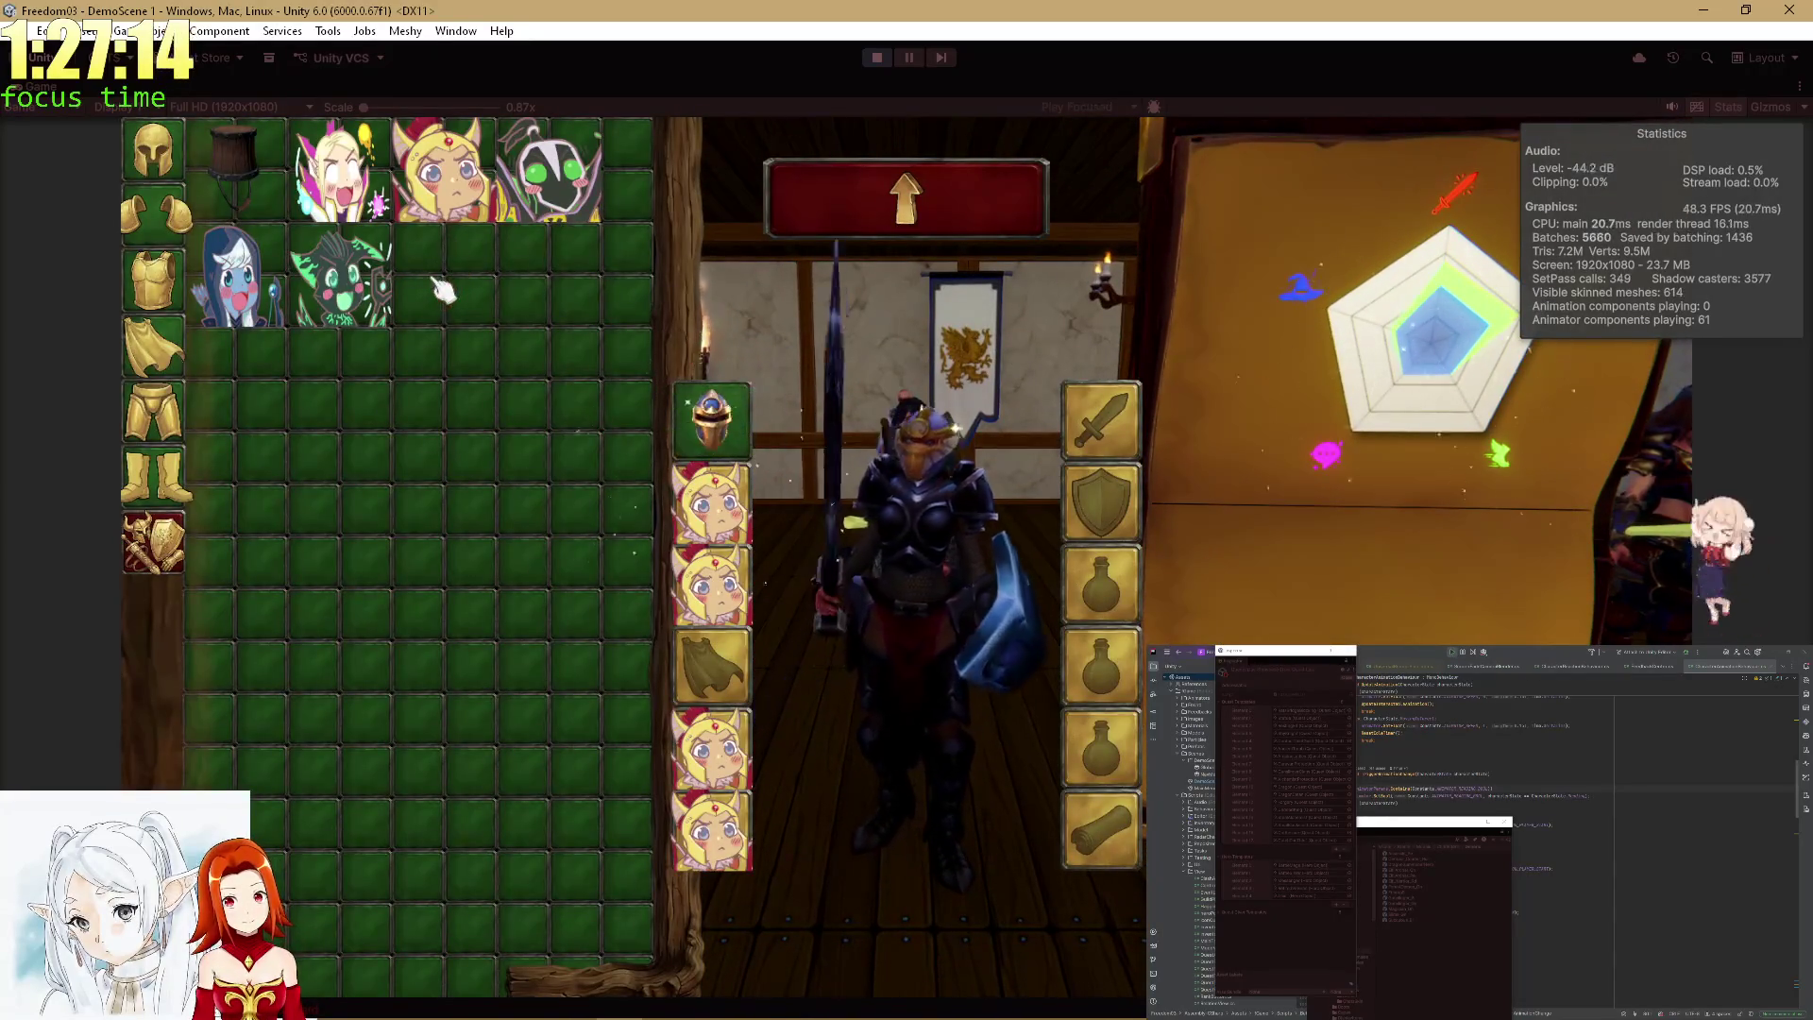
pyautogui.doubleClick(712, 420)
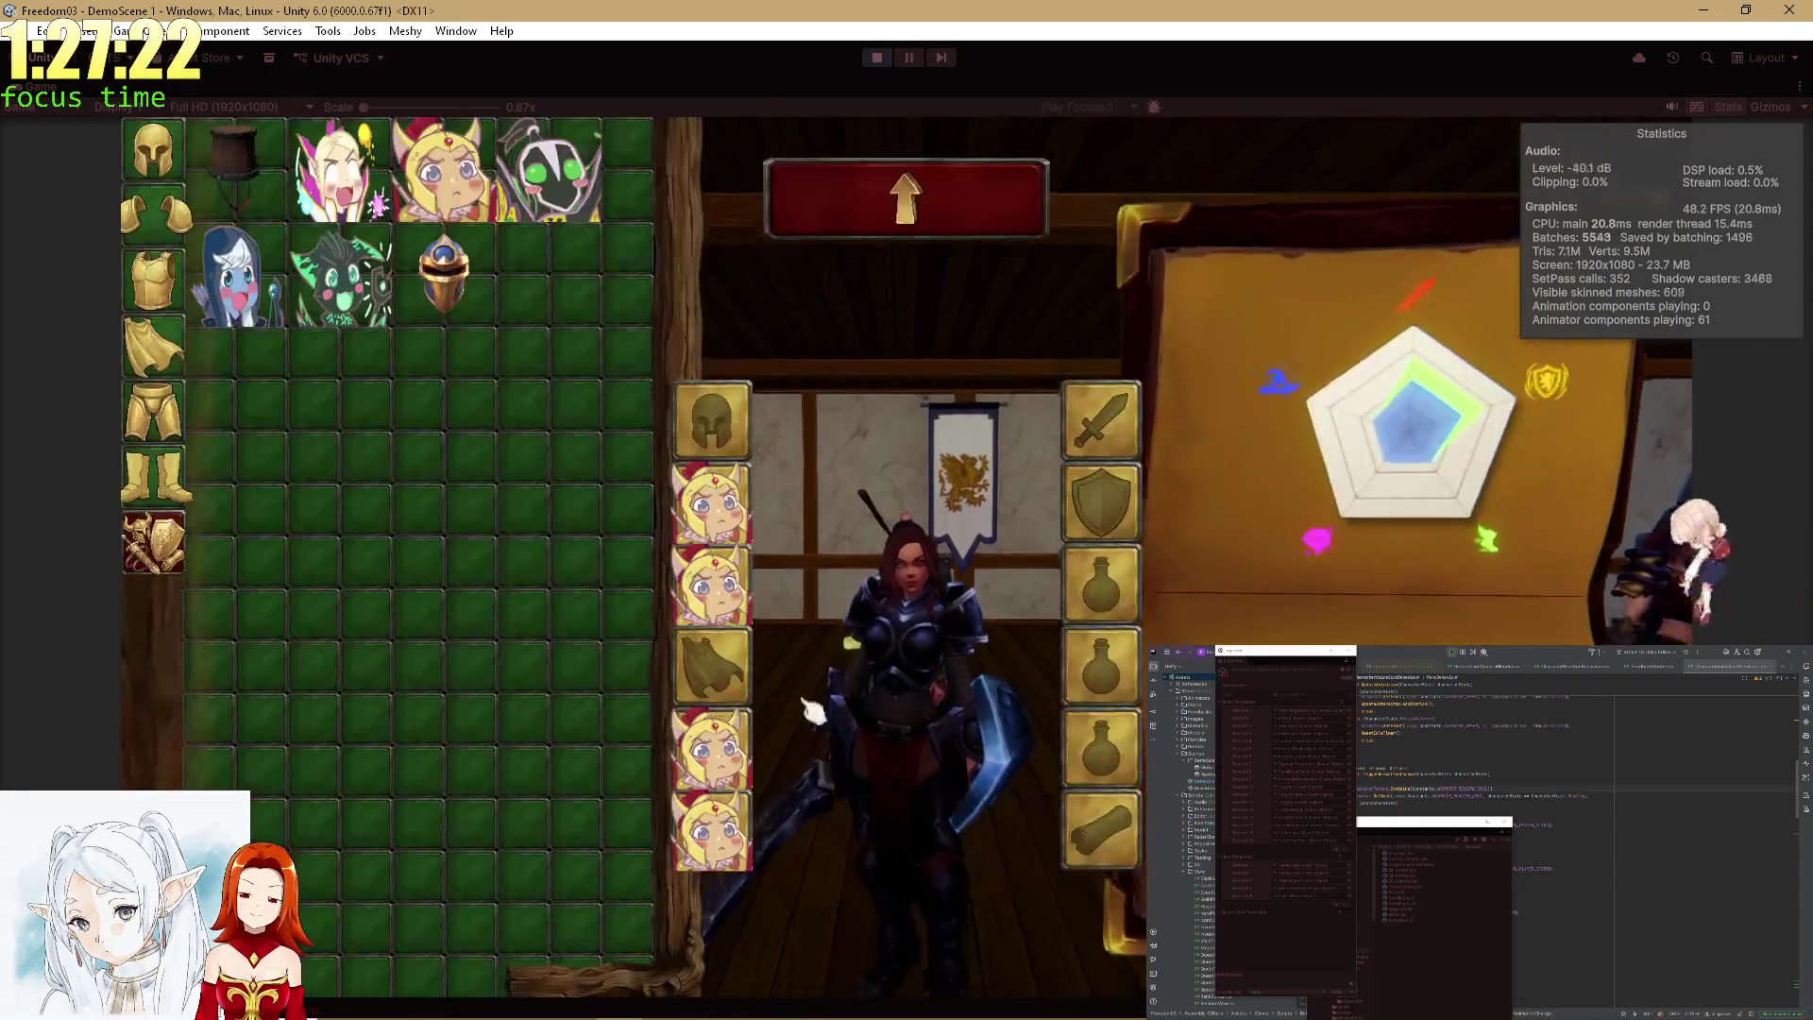
pyautogui.rightClick(556, 171)
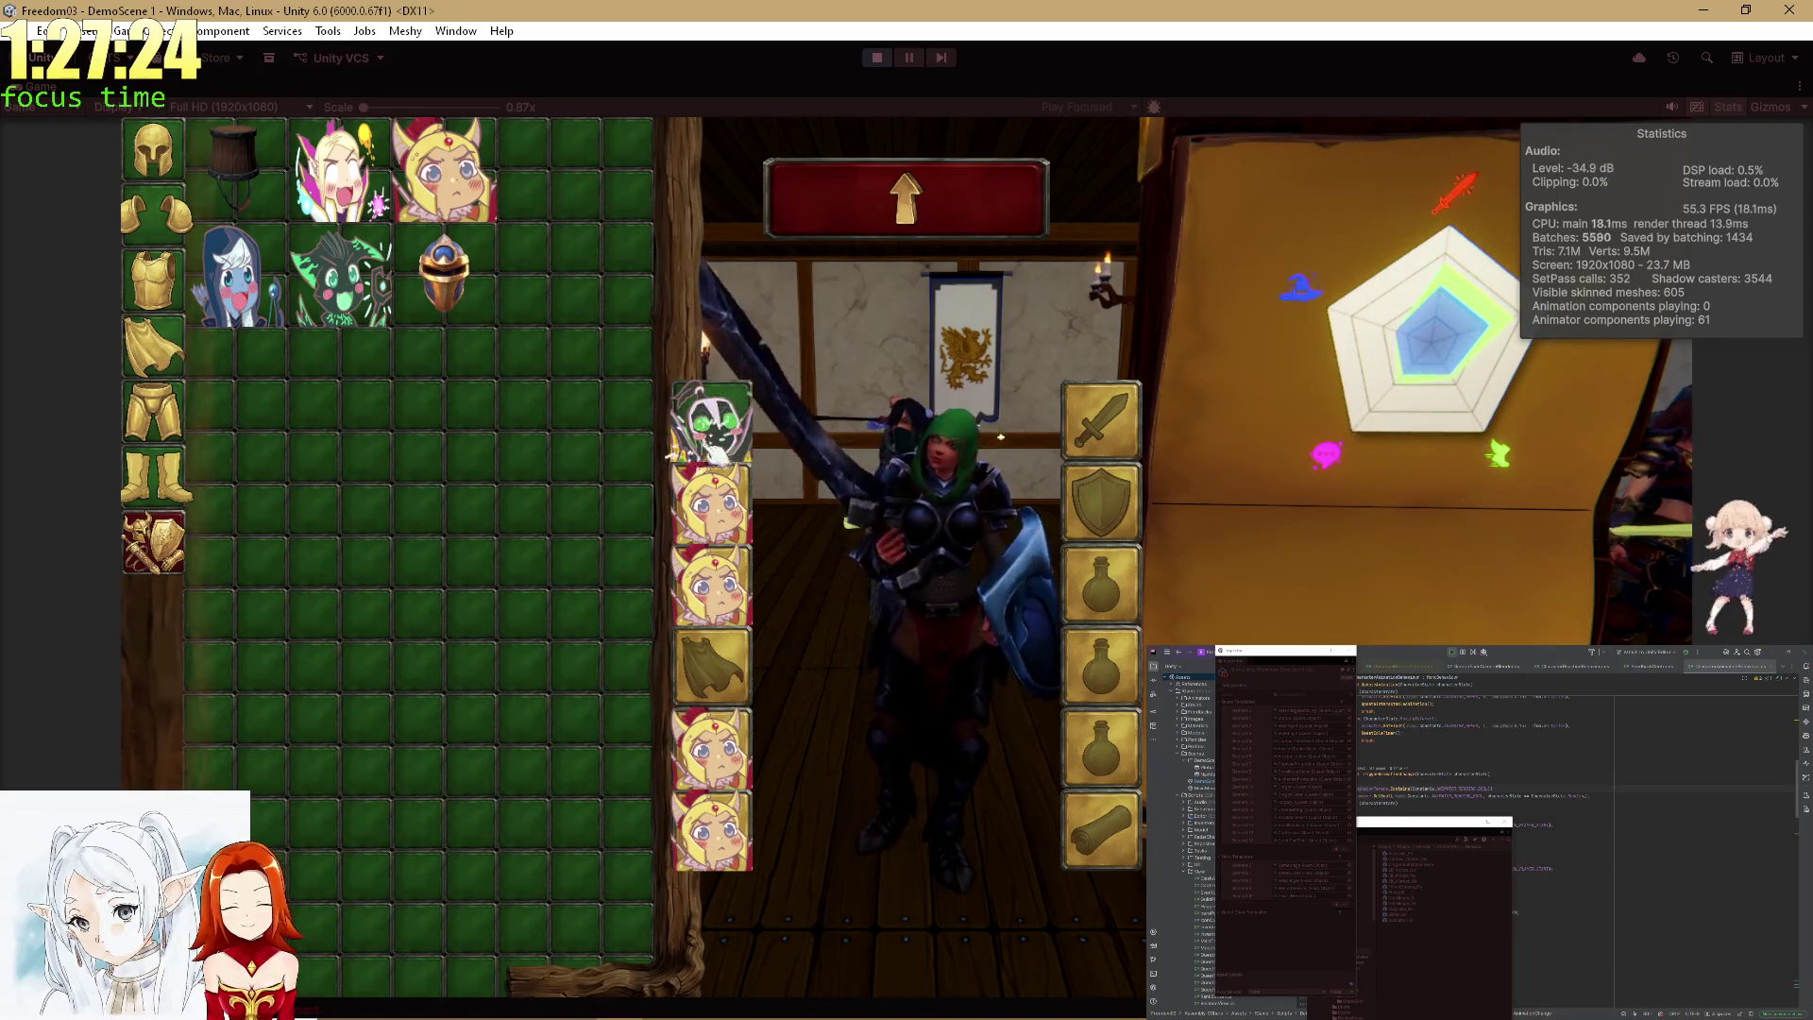
pyautogui.rightClick(713, 449)
pyautogui.rightClick(378, 213)
pyautogui.rightClick(710, 420)
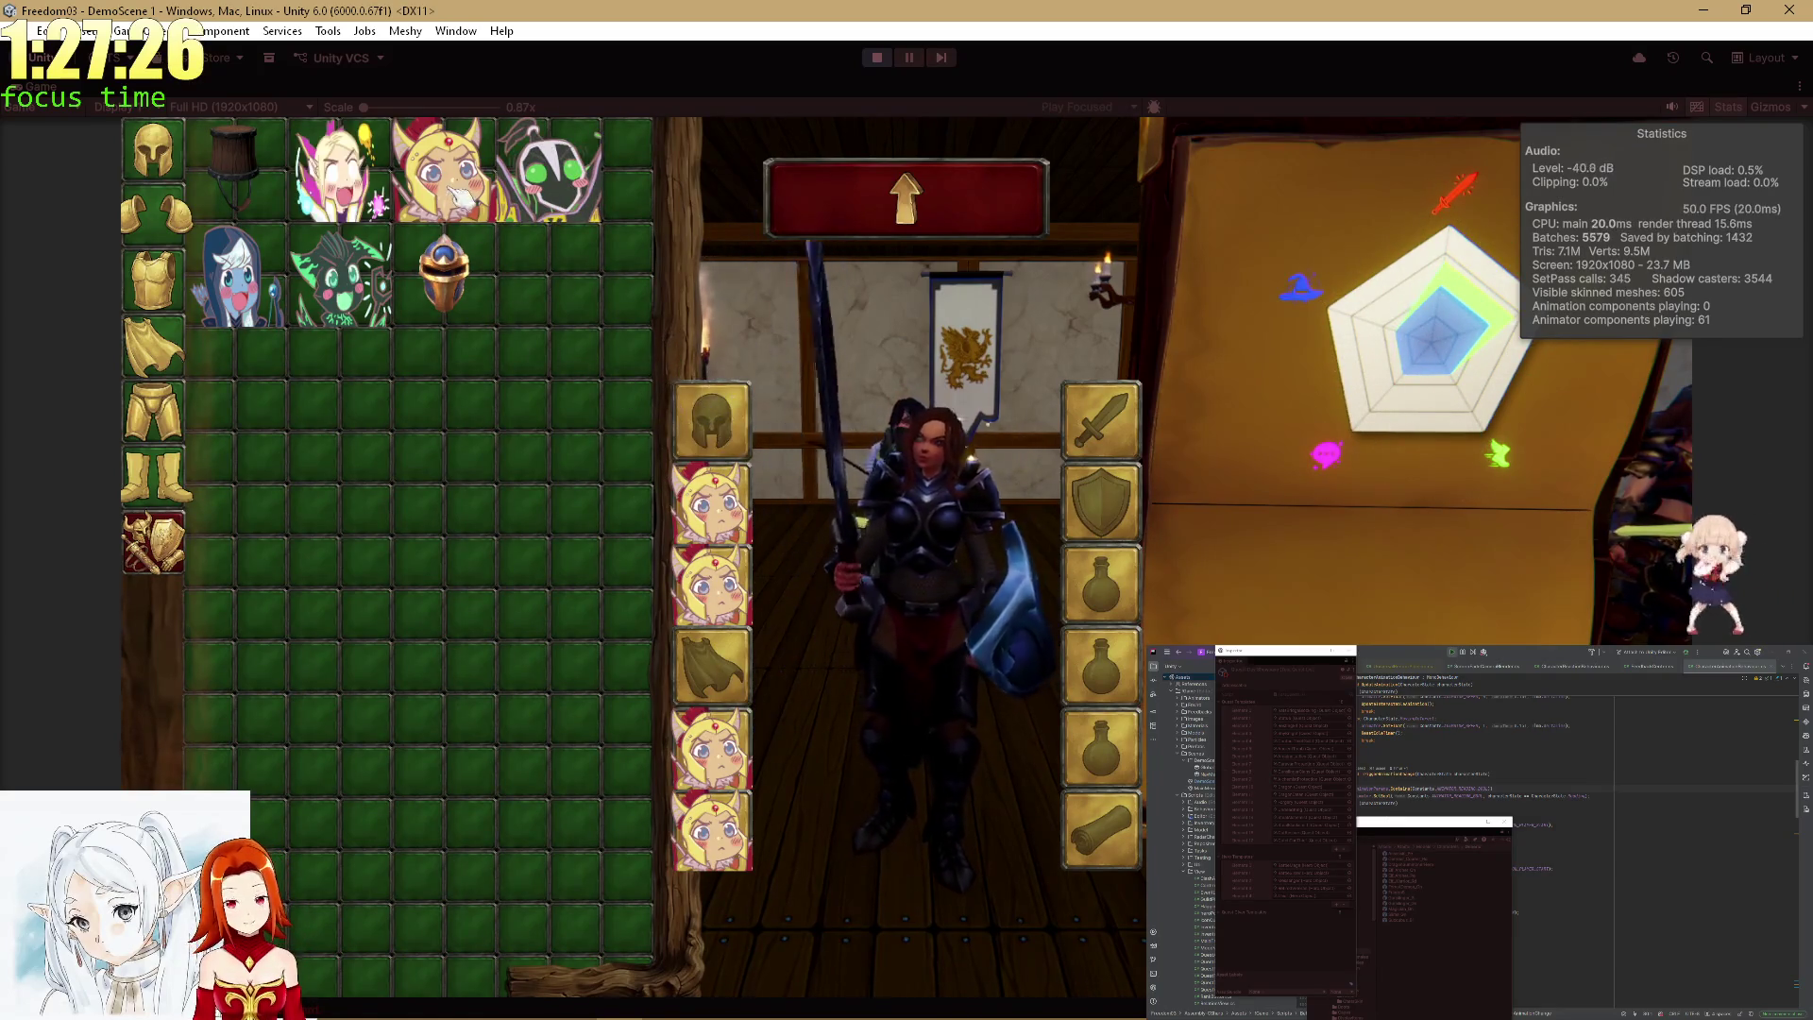
pyautogui.rightClick(339, 279)
pyautogui.rightClick(713, 420)
pyautogui.rightClick(340, 170)
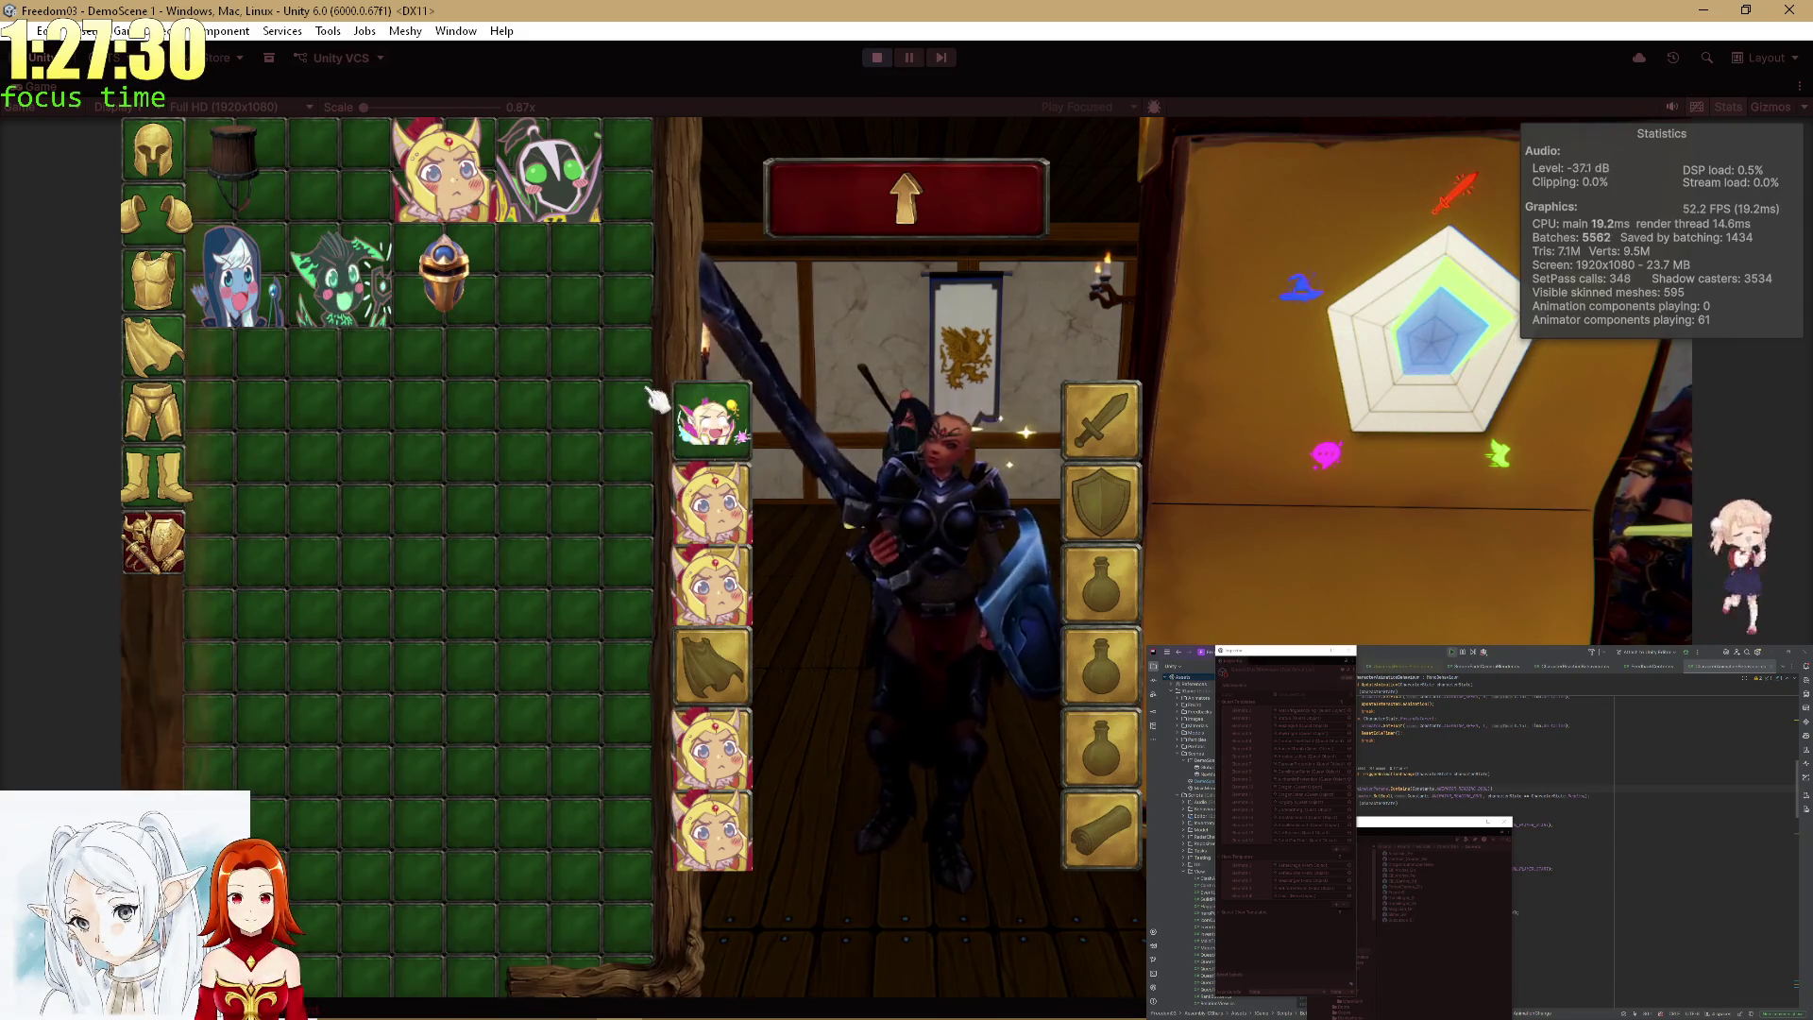
pyautogui.rightClick(744, 427)
# Swap the blue-haired girl, green creature and pink elf as headgear, then remove it.
pyautogui.rightClick(340, 279)
pyautogui.rightClick(236, 274)
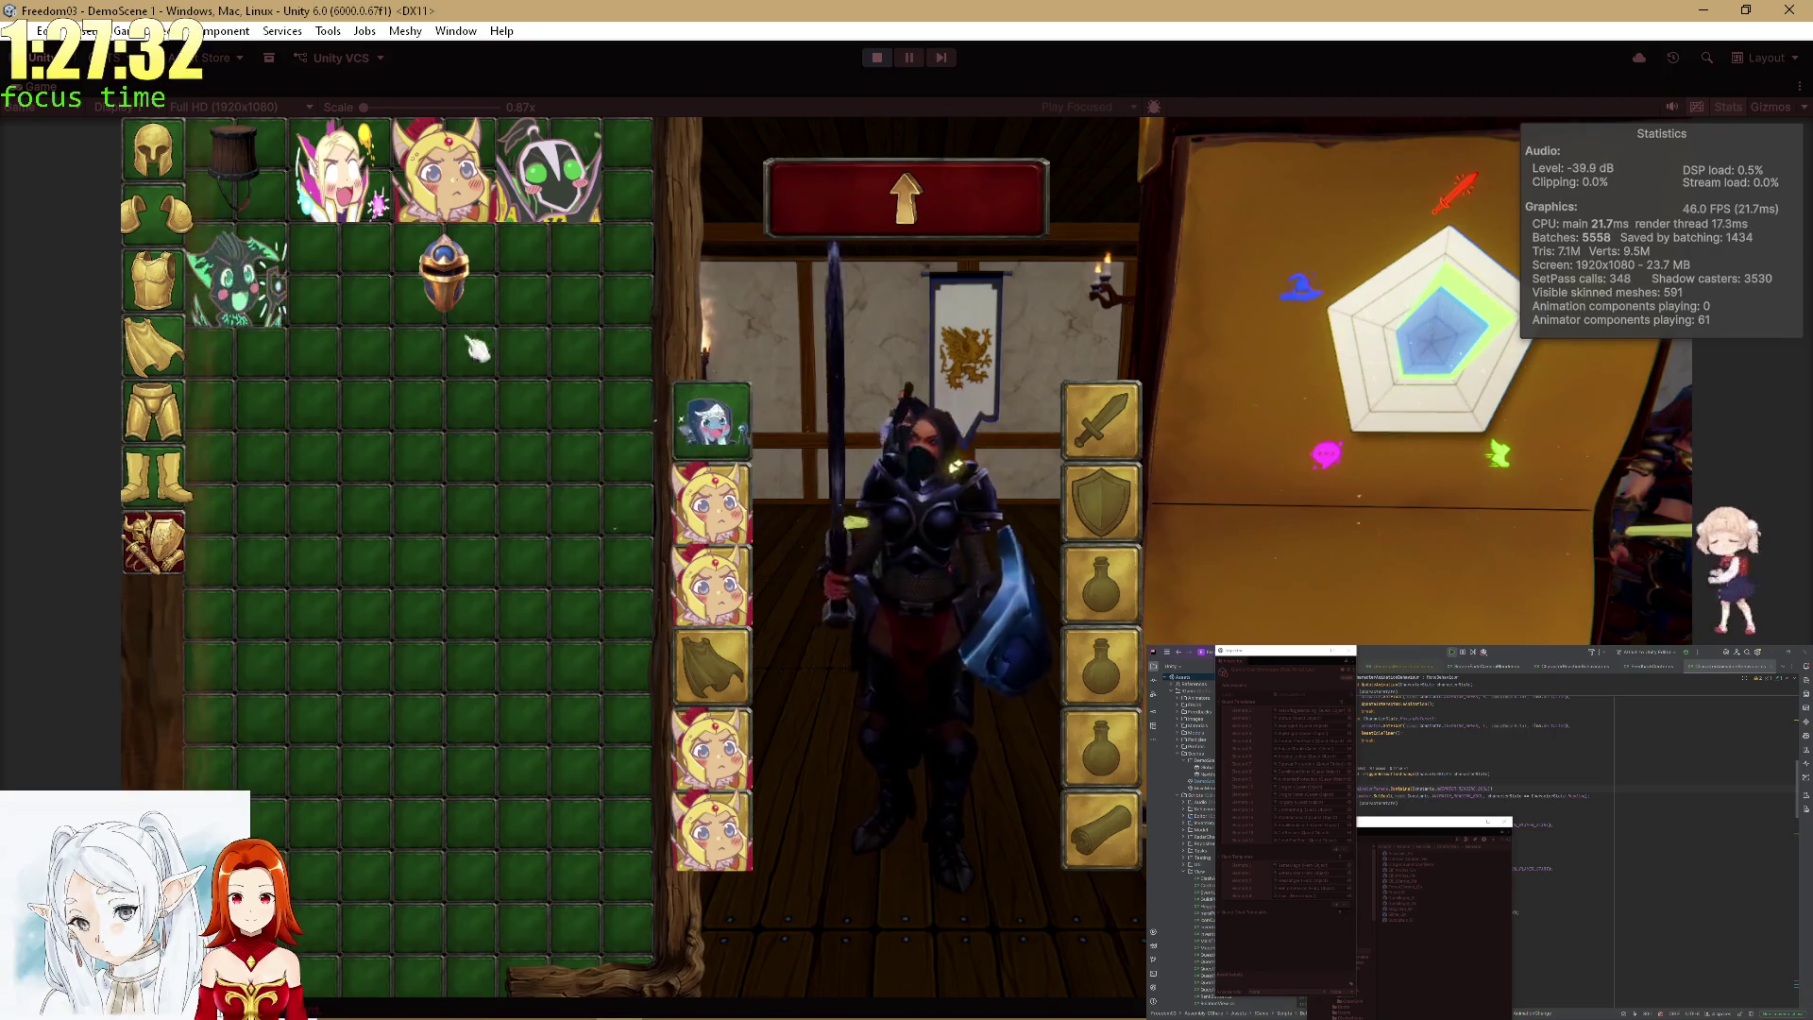
pyautogui.rightClick(548, 170)
pyautogui.rightClick(376, 212)
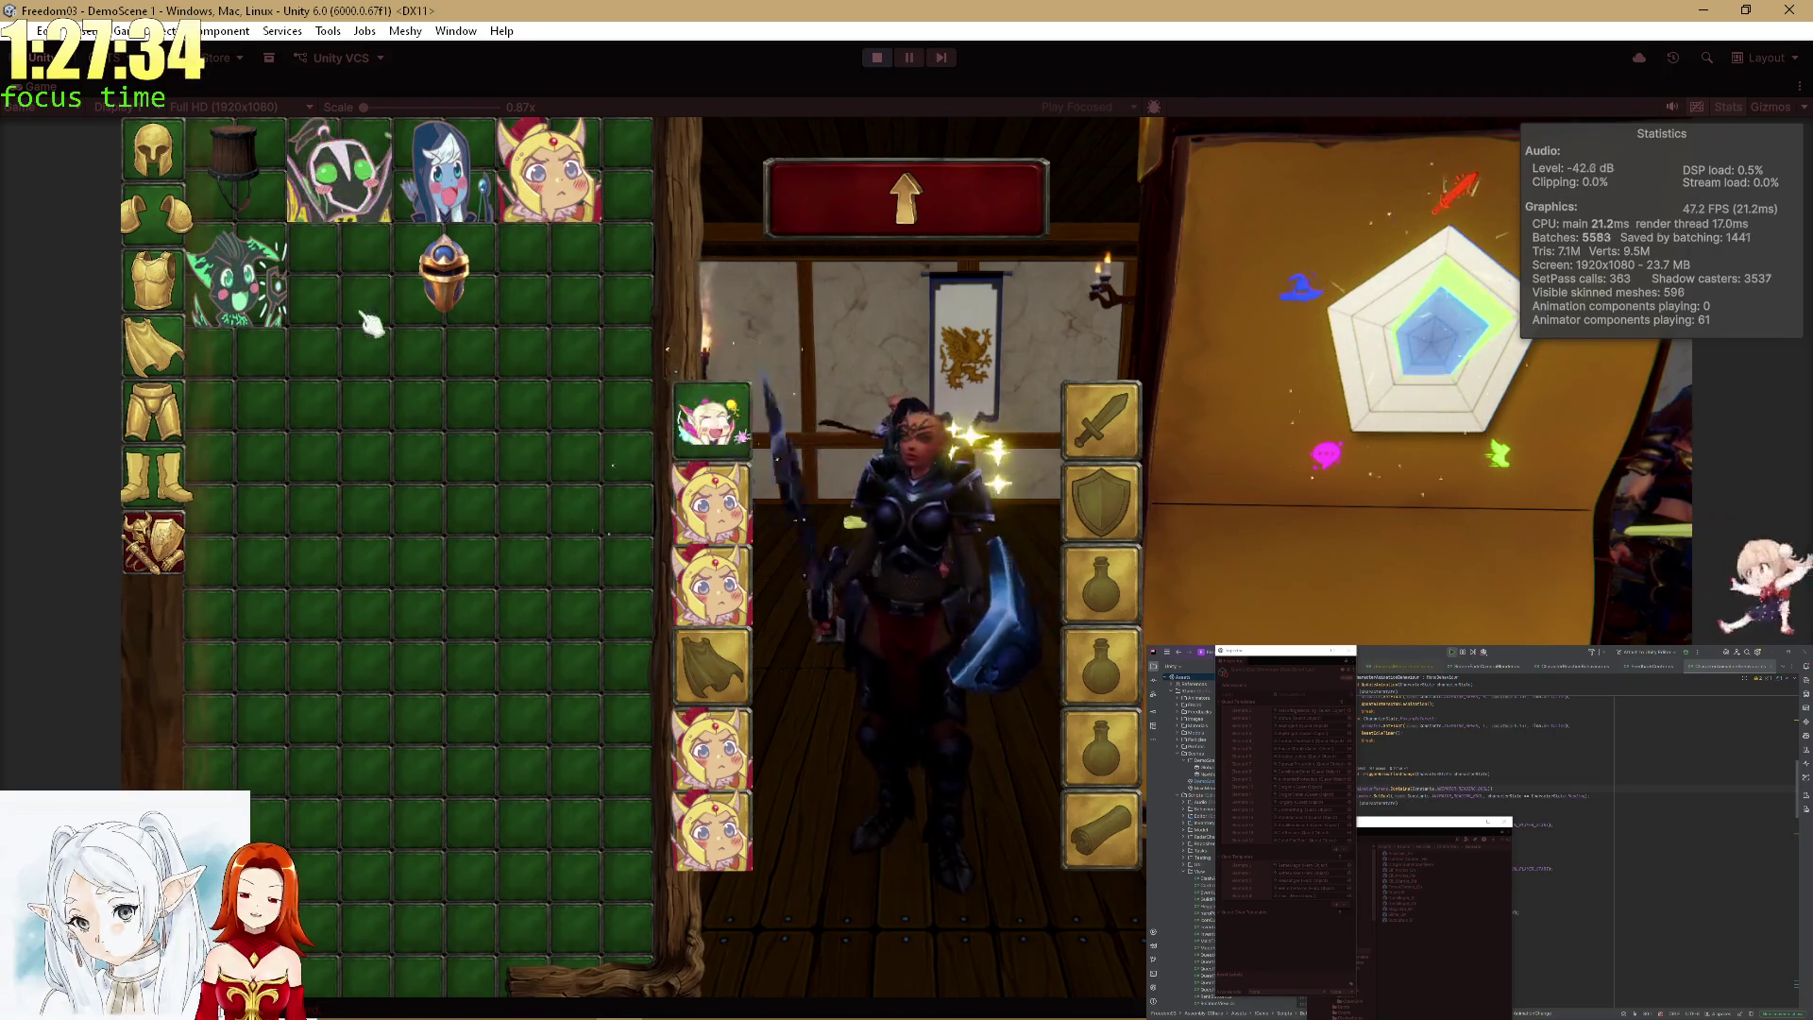
pyautogui.rightClick(443, 170)
pyautogui.rightClick(340, 170)
pyautogui.rightClick(236, 274)
pyautogui.rightClick(444, 274)
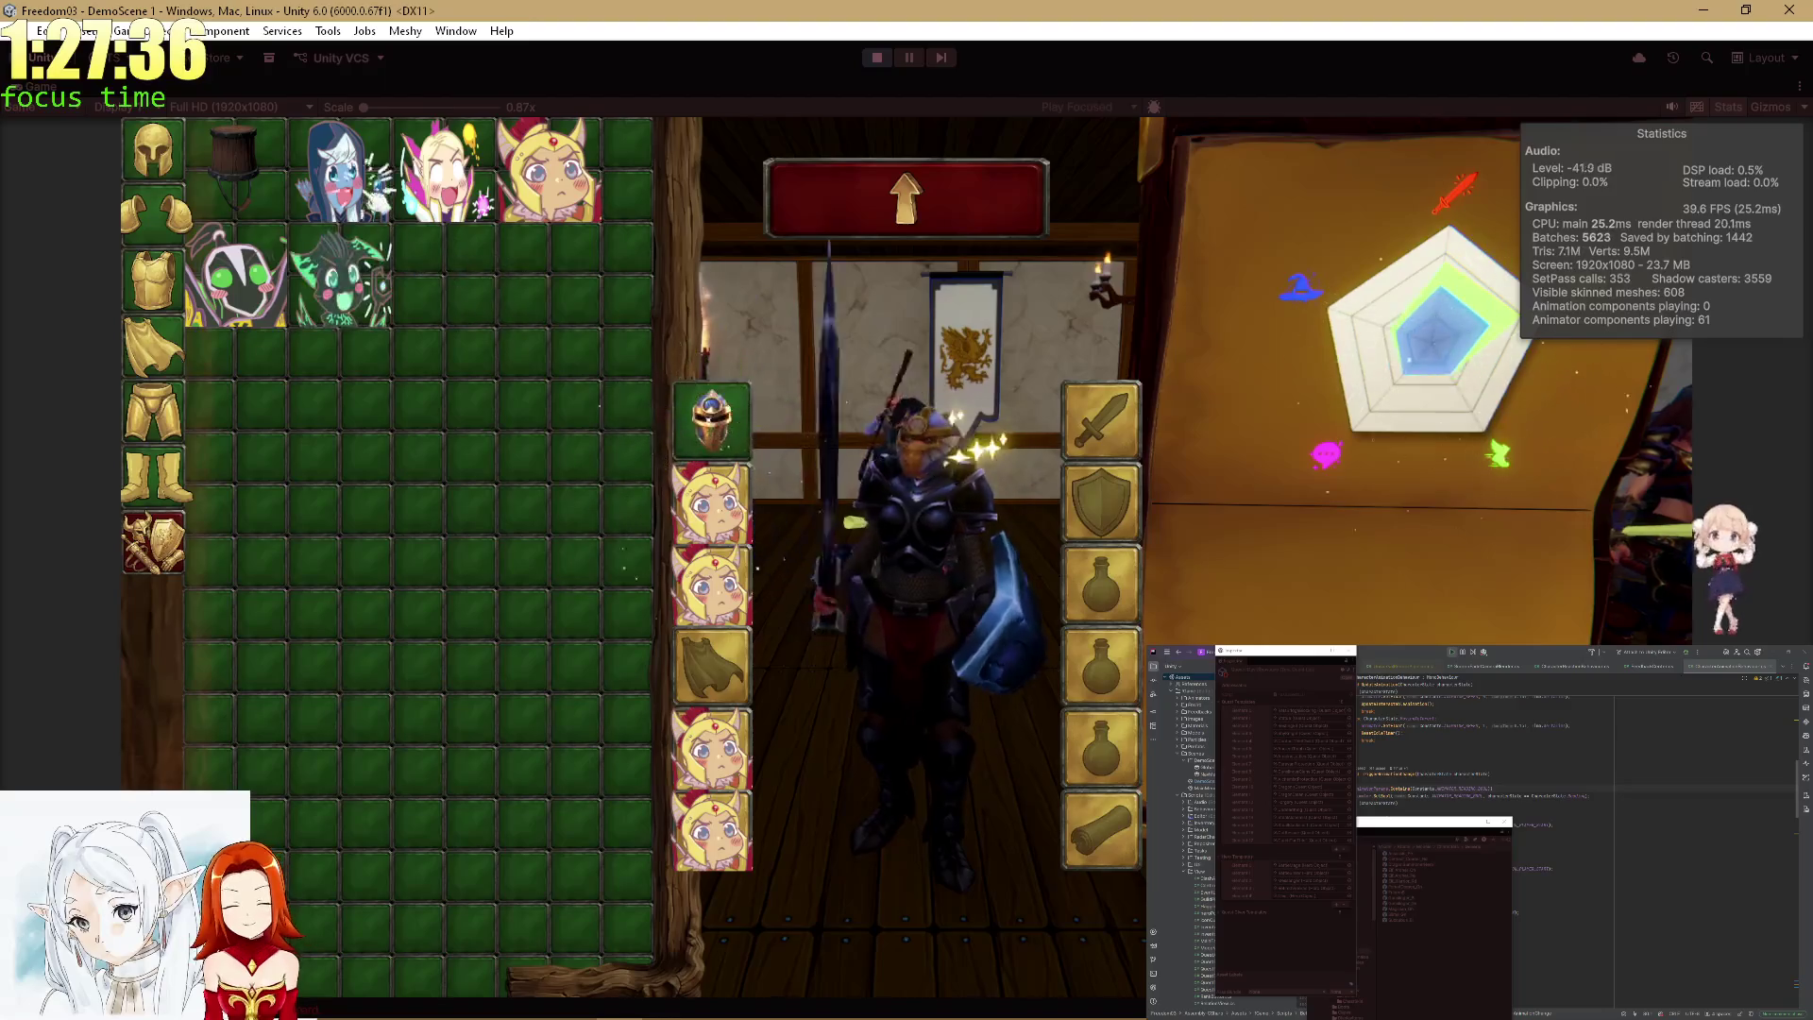
pyautogui.rightClick(340, 170)
pyautogui.rightClick(548, 170)
pyautogui.rightClick(730, 436)
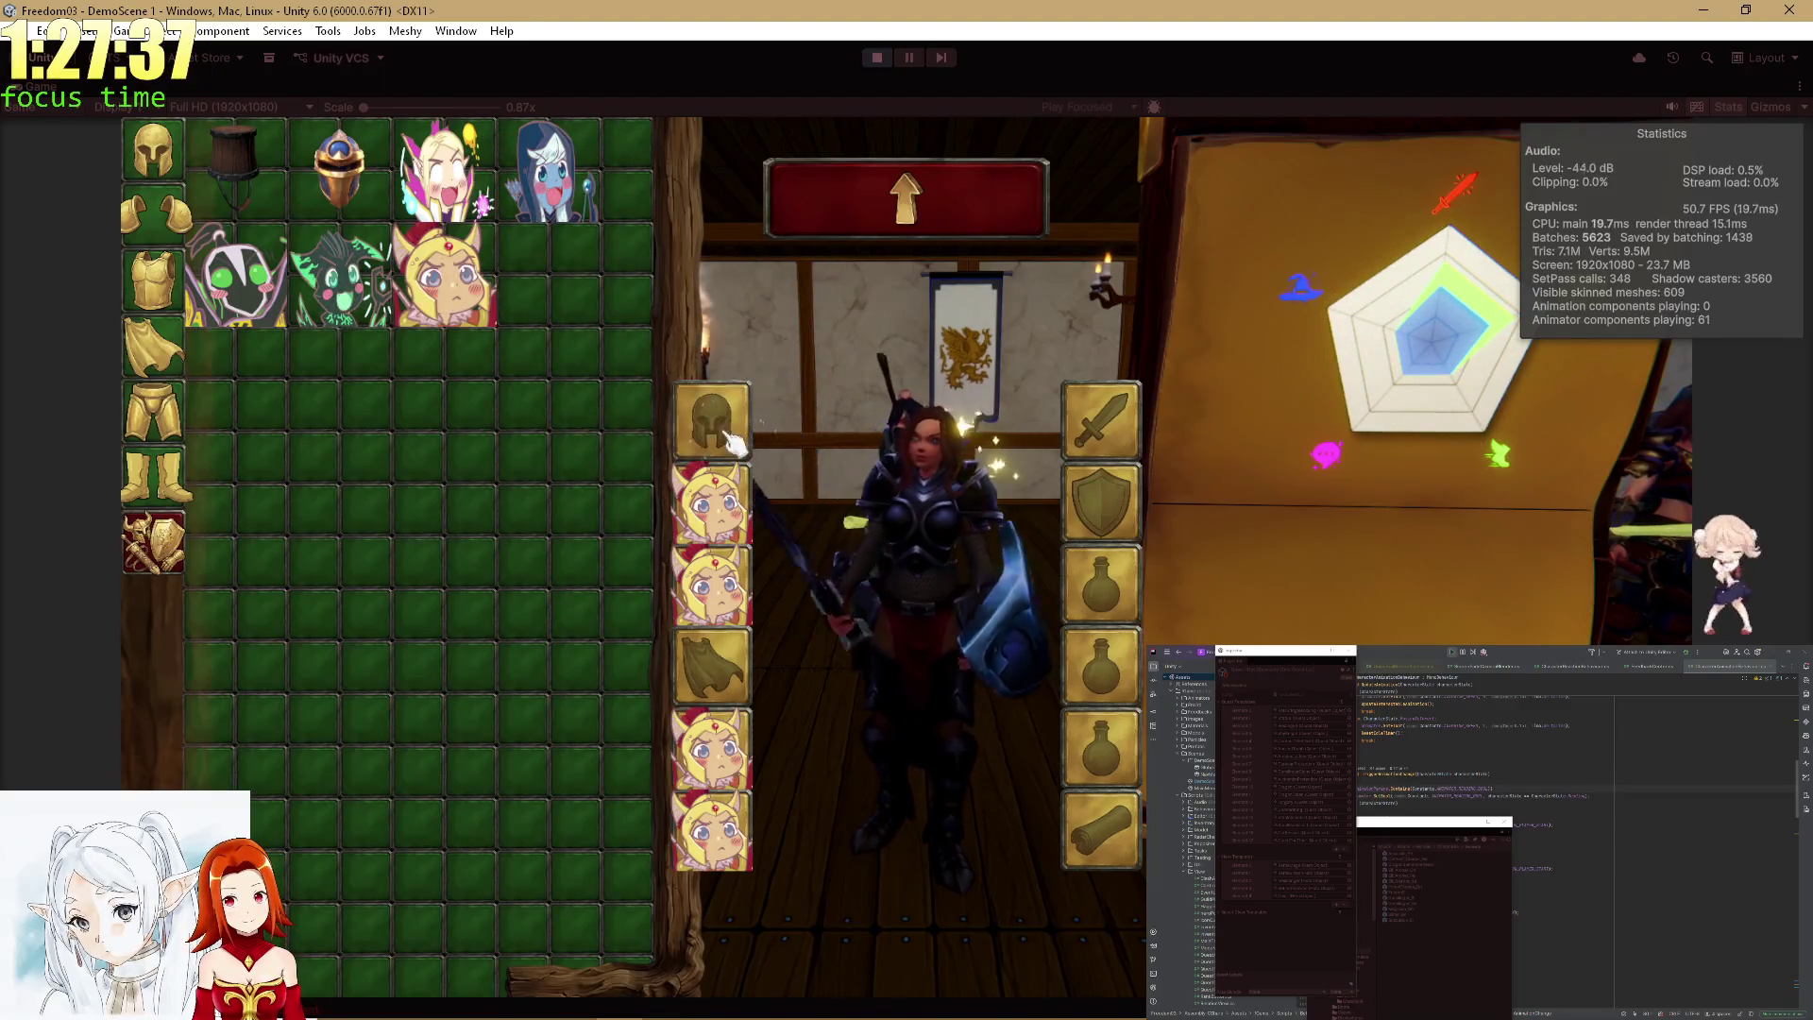
# Try several cape items, including the real cape and green creature, then close the inventory.
pyautogui.click(141, 351)
pyautogui.rightClick(340, 170)
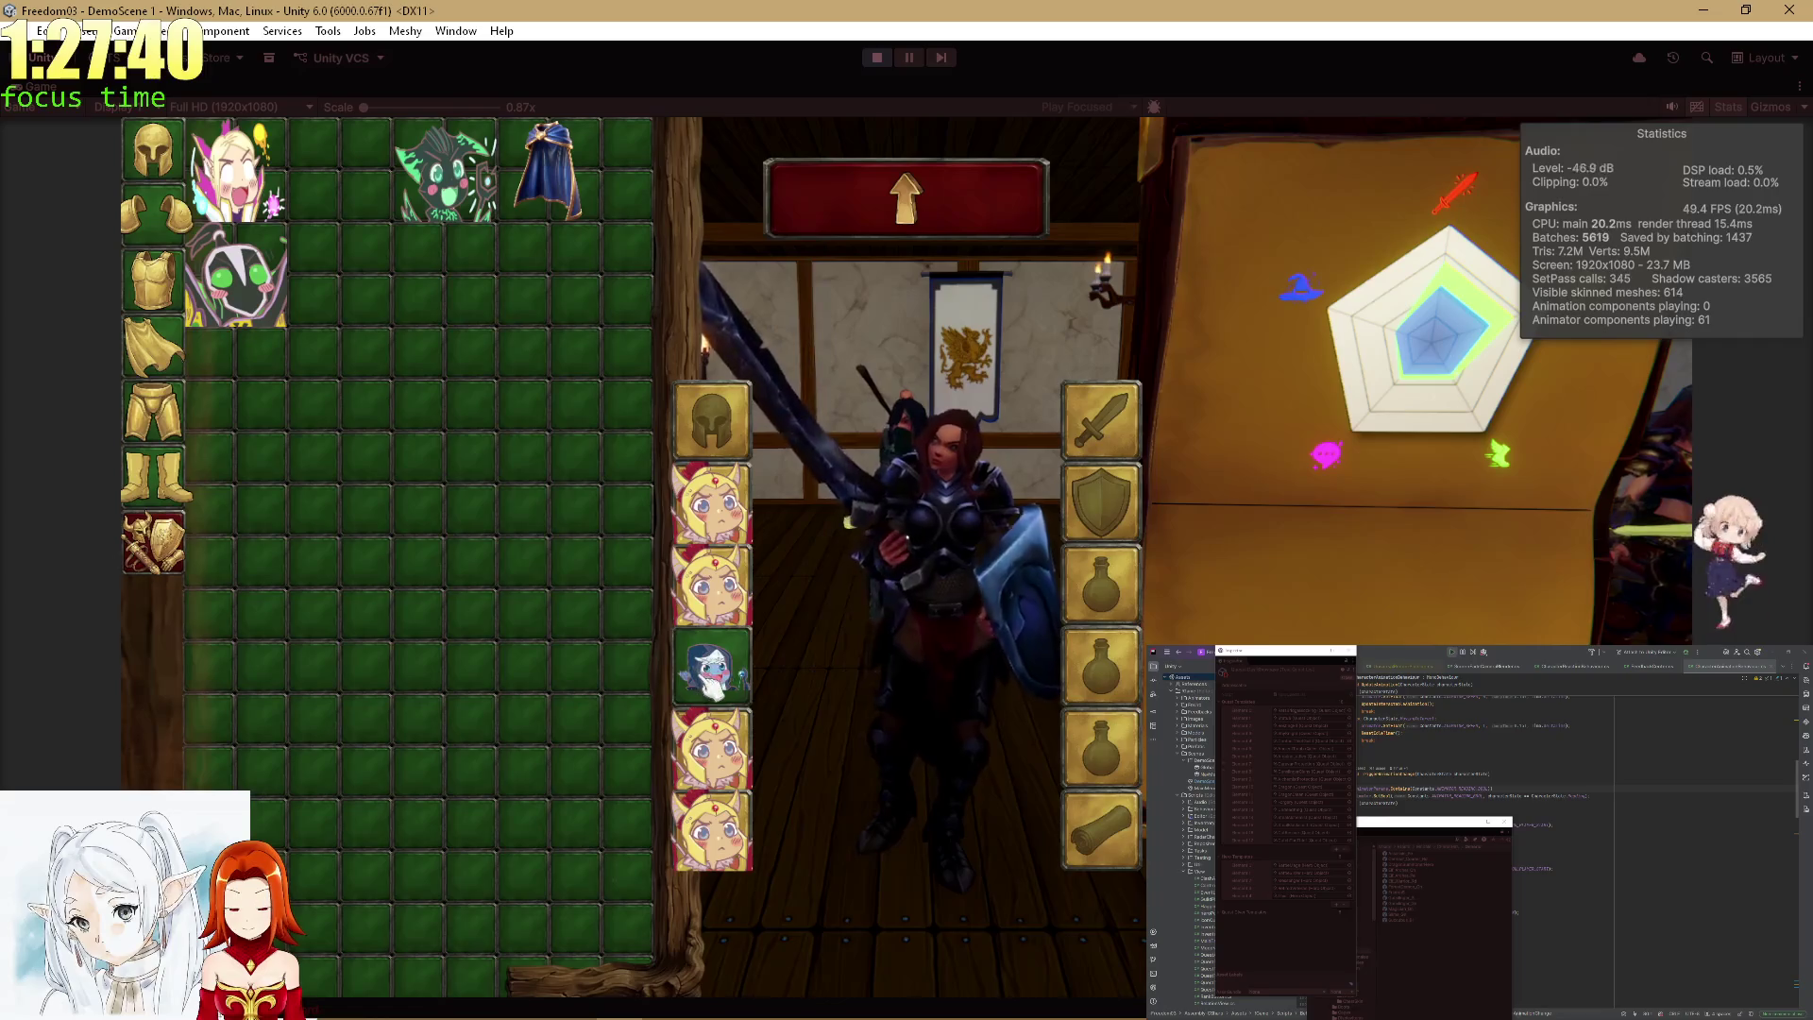
pyautogui.rightClick(710, 672)
pyautogui.rightClick(342, 193)
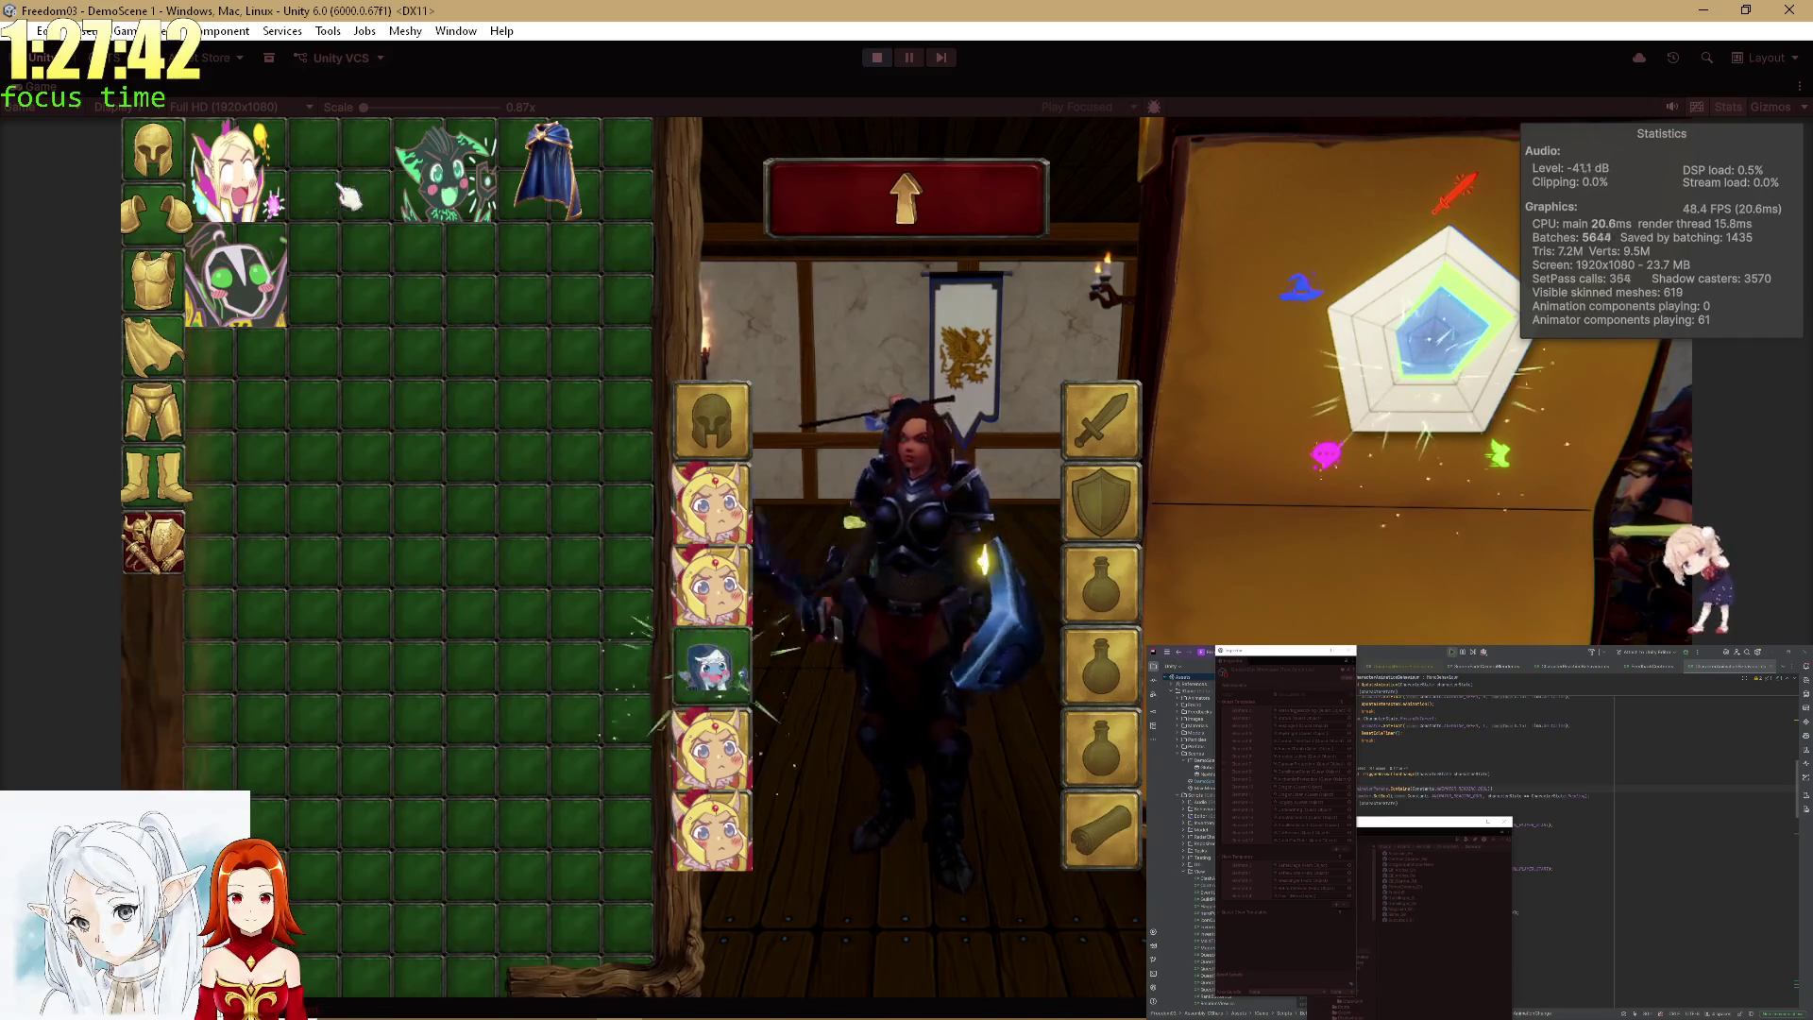
pyautogui.rightClick(713, 678)
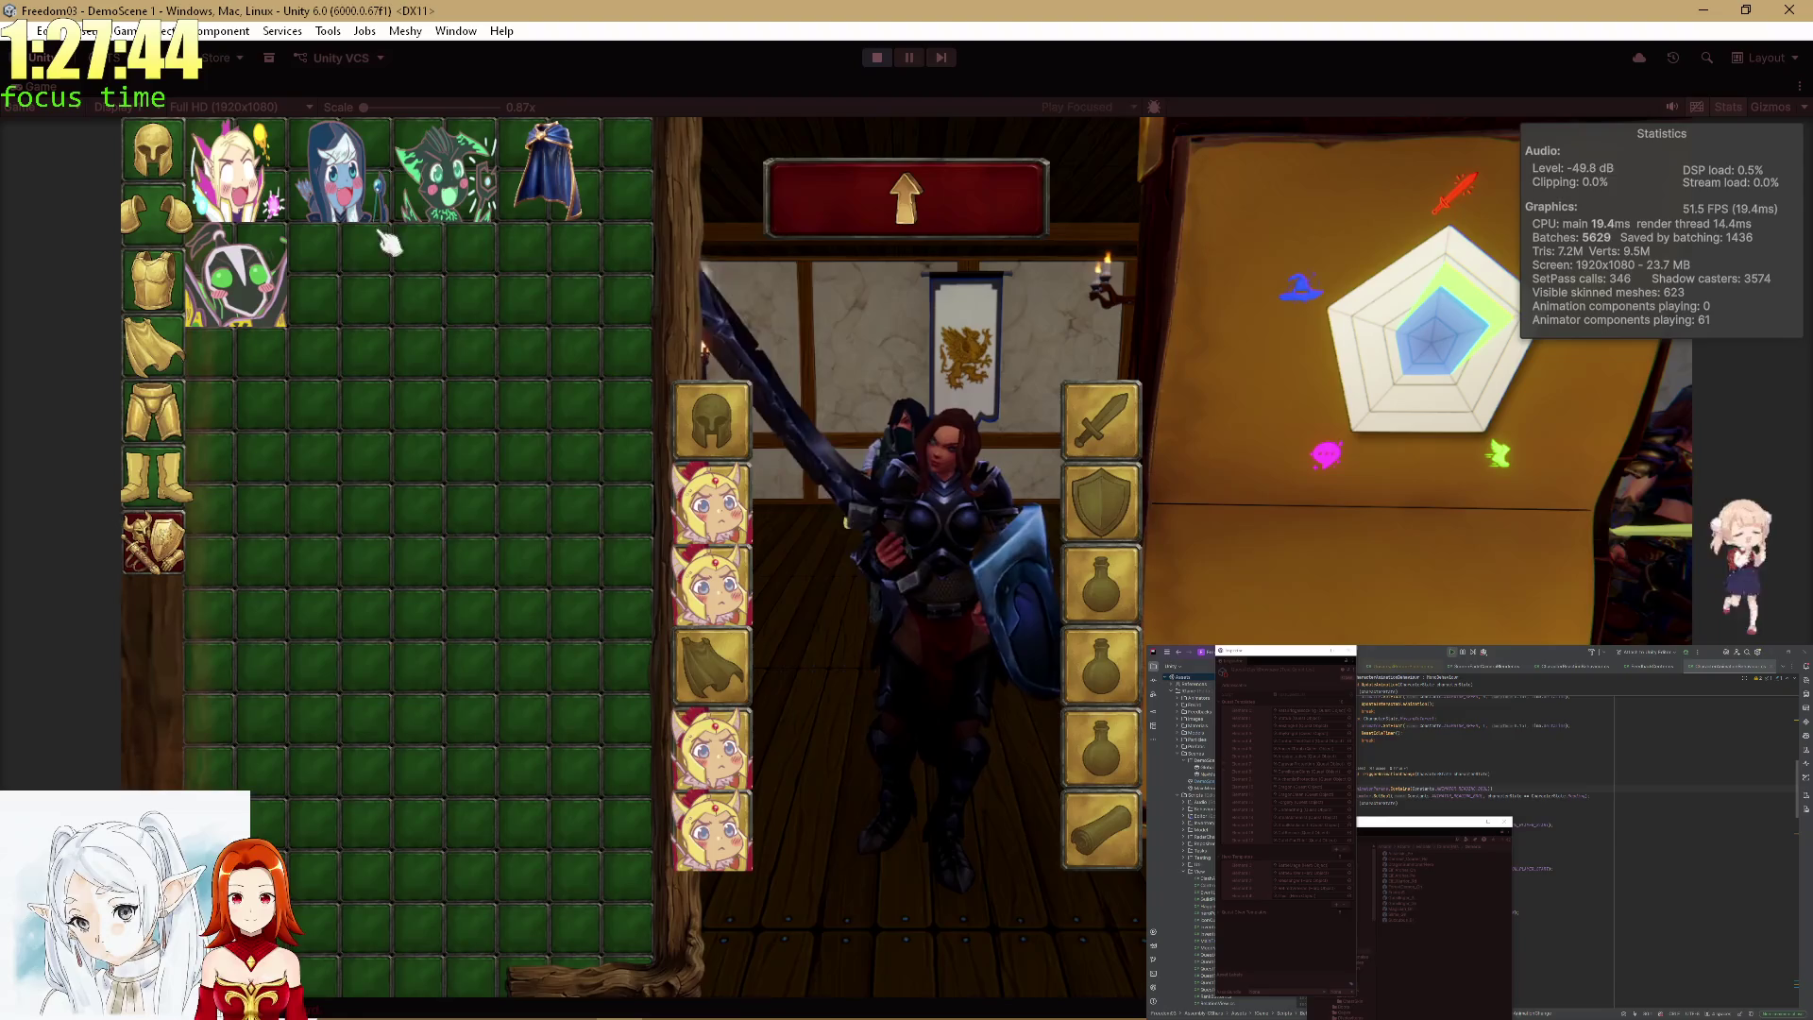
pyautogui.rightClick(385, 184)
pyautogui.rightClick(444, 188)
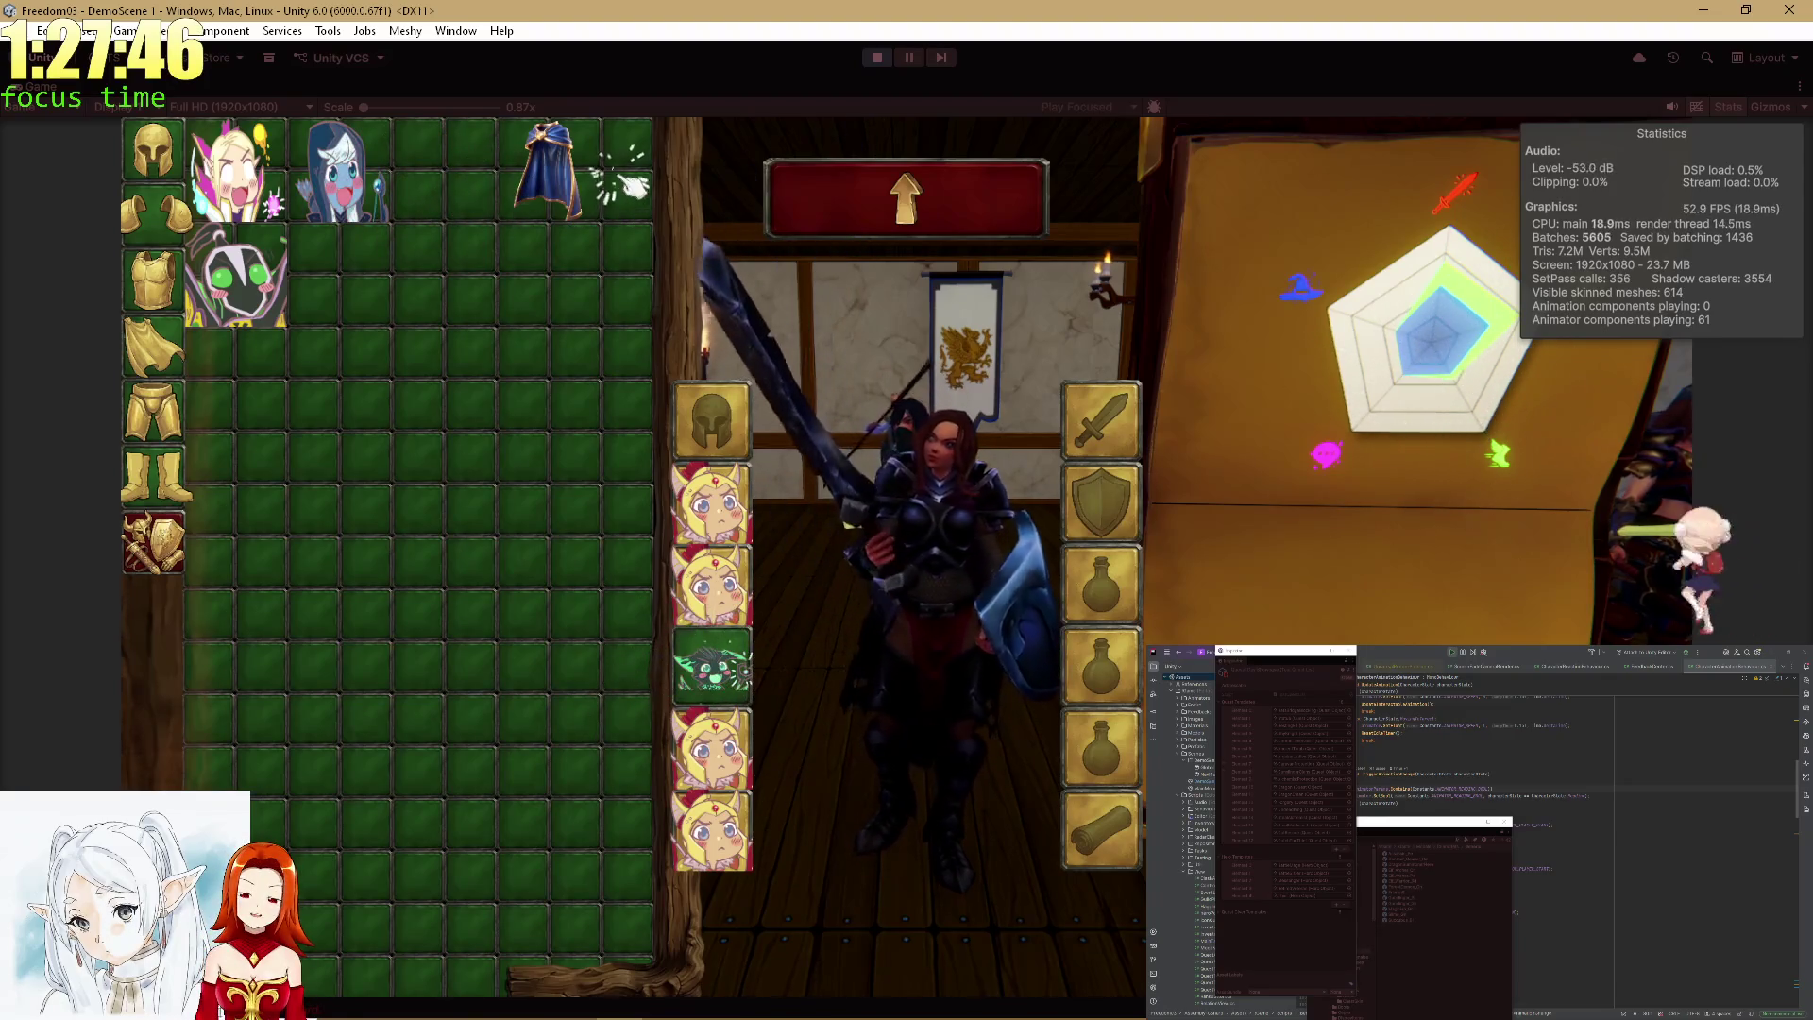
pyautogui.rightClick(567, 182)
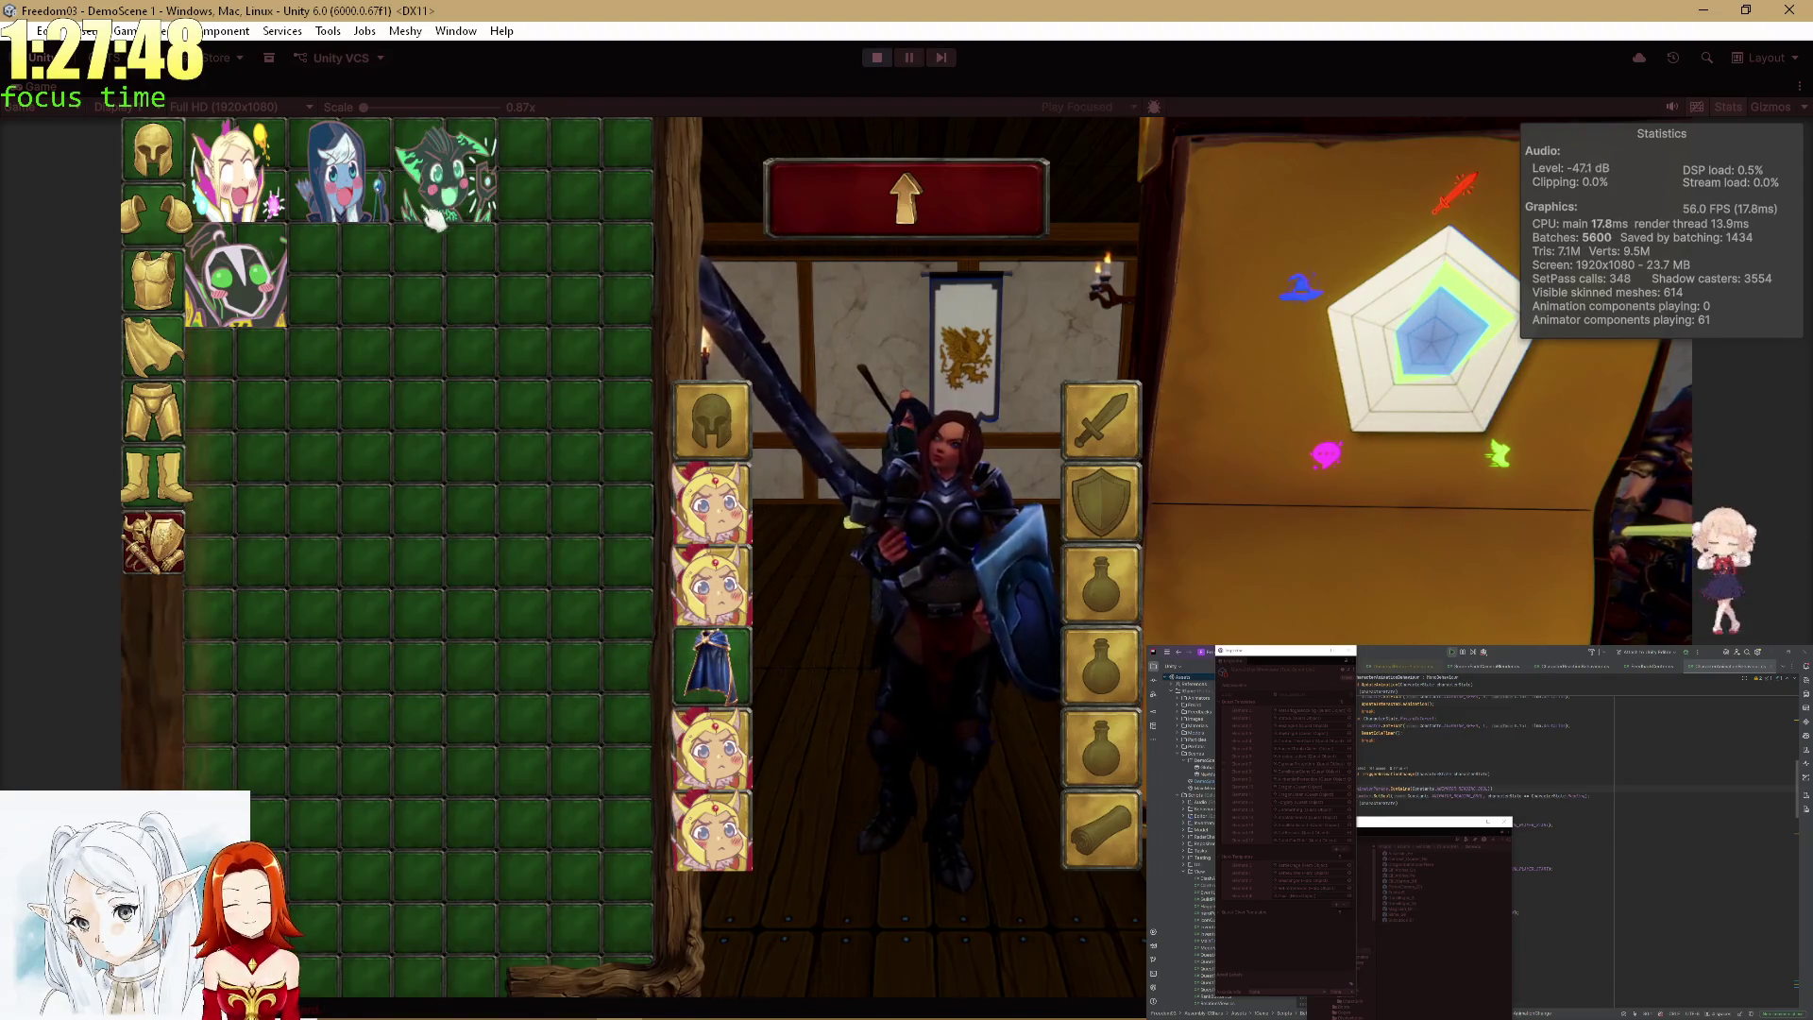
pyautogui.rightClick(237, 171)
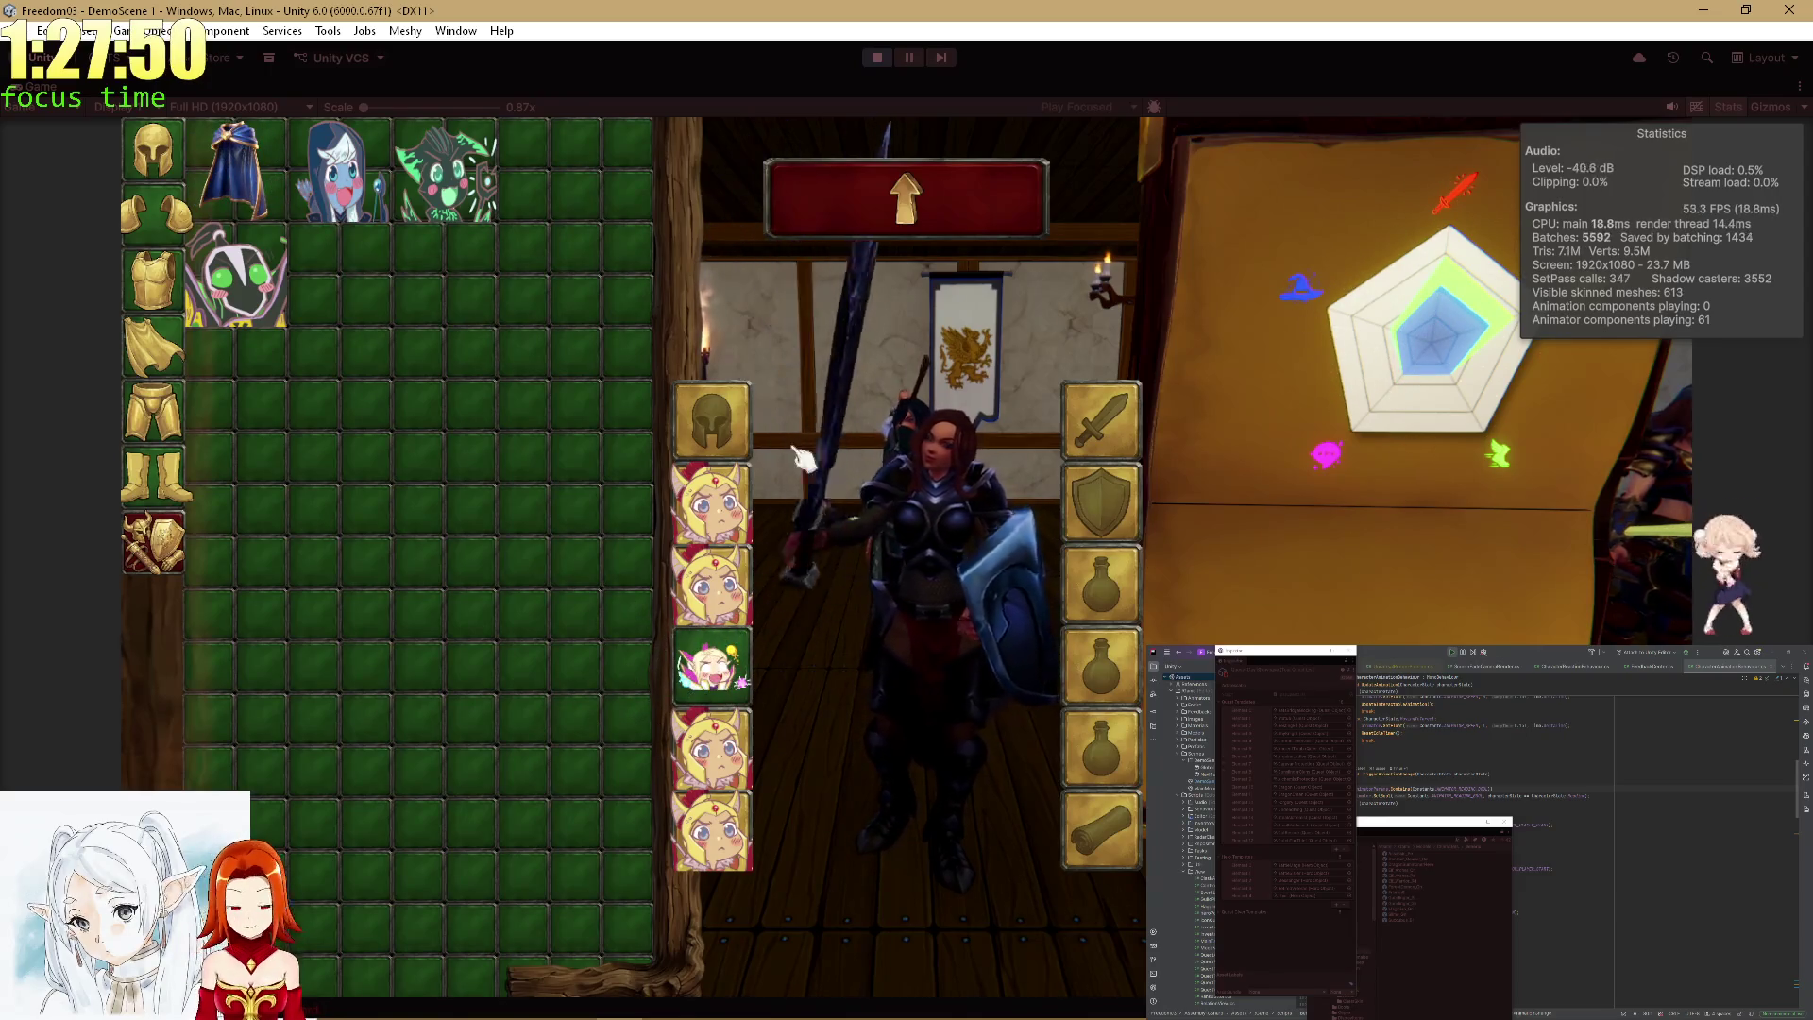
pyautogui.rightClick(280, 188)
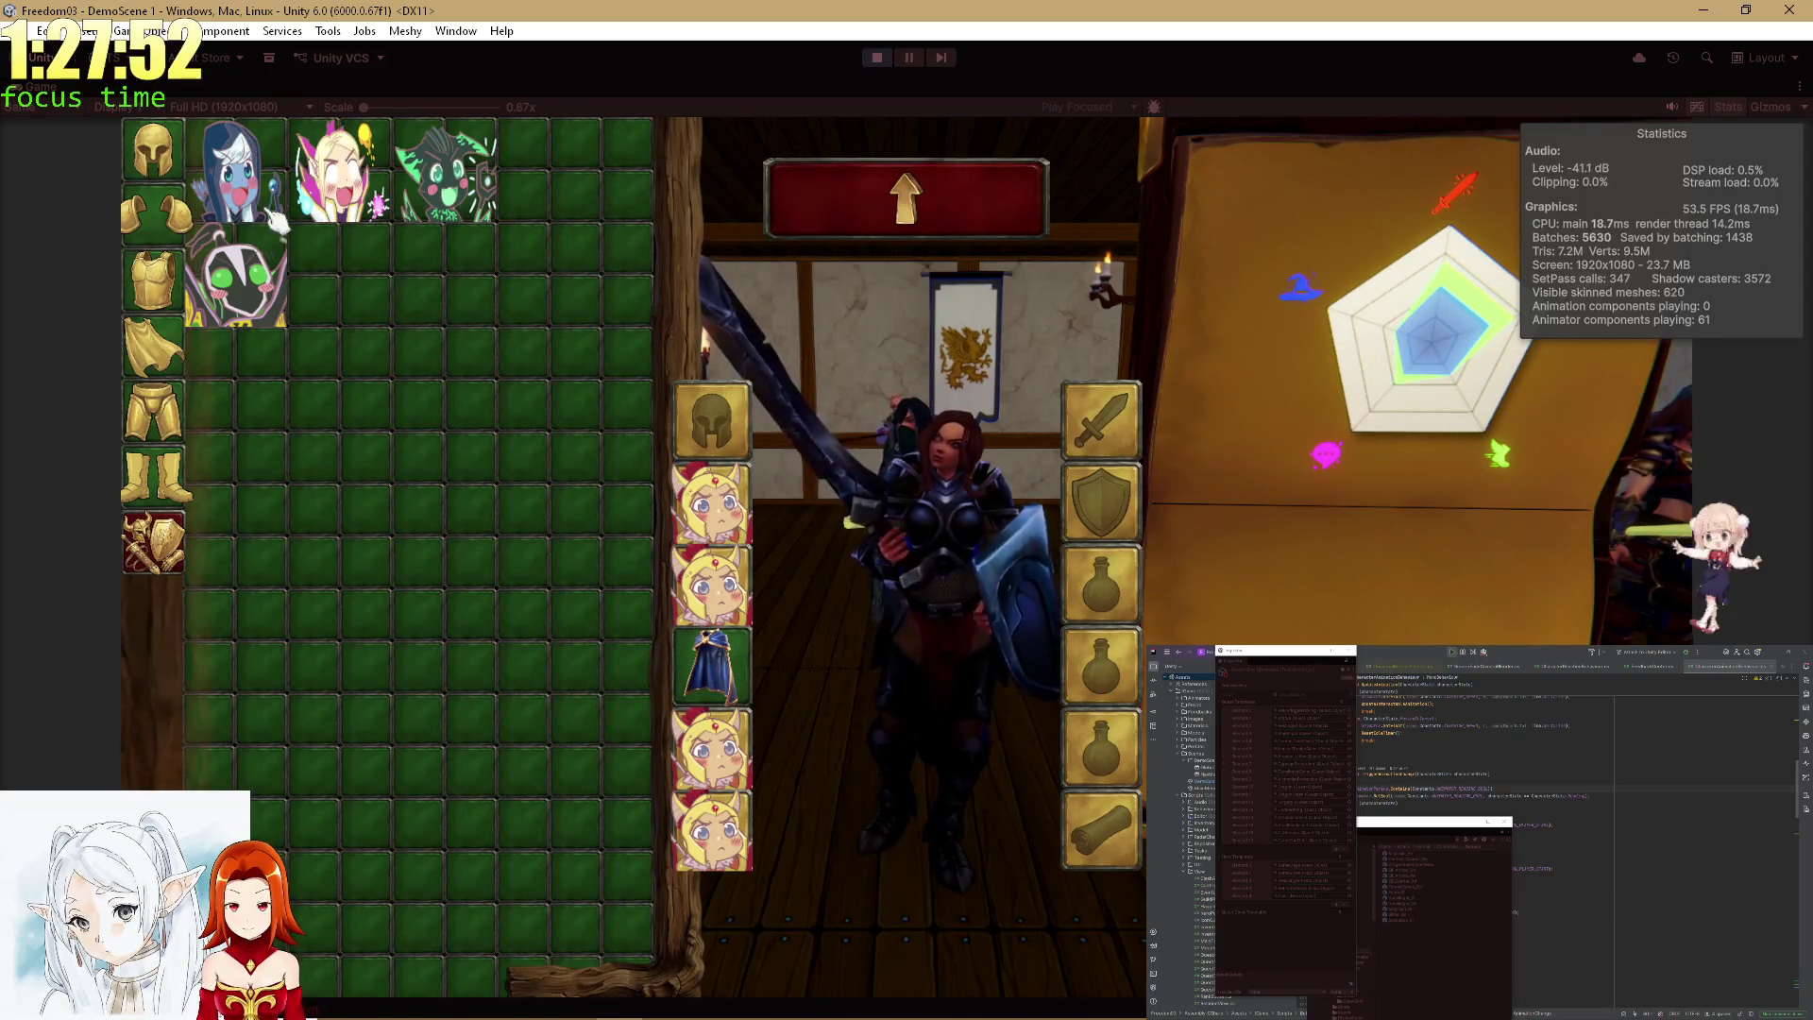
pyautogui.click(879, 189)
pyautogui.click(901, 203)
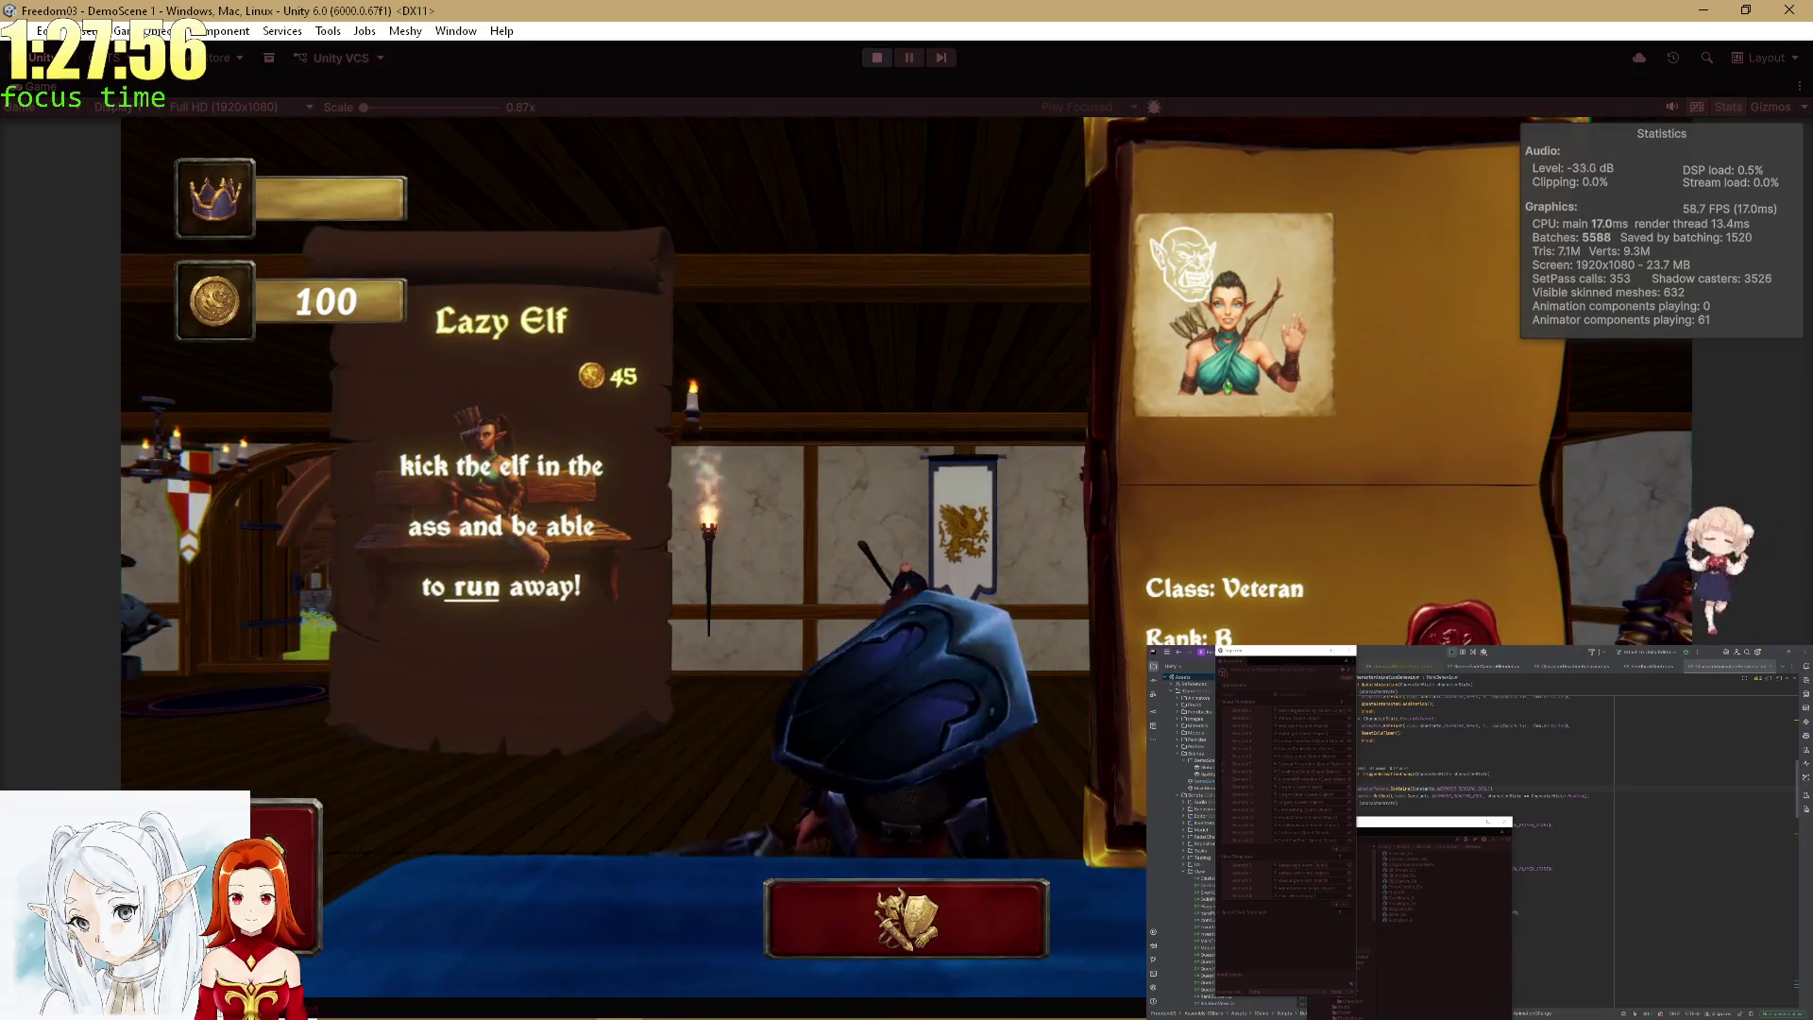
# Equip the blue pauldrons on the Thief hero, then advance to the Quiet Heist! quest.
pyautogui.press('Right')
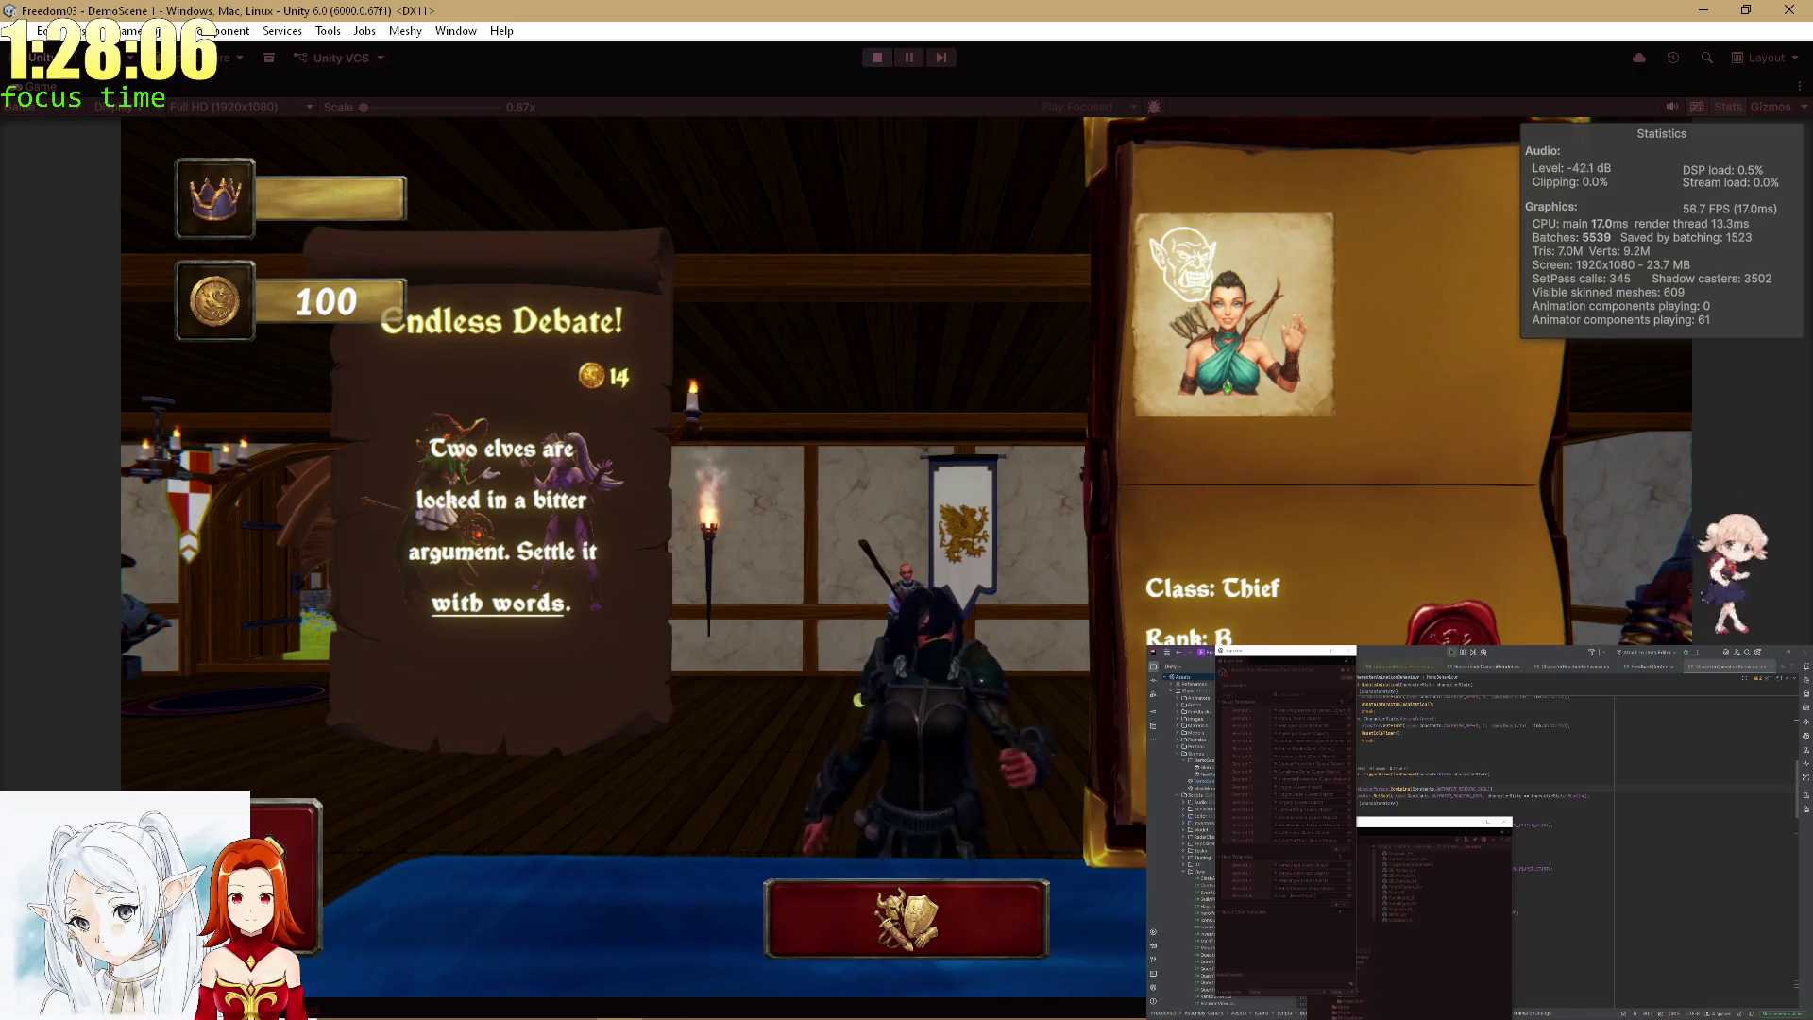
pyautogui.click(993, 955)
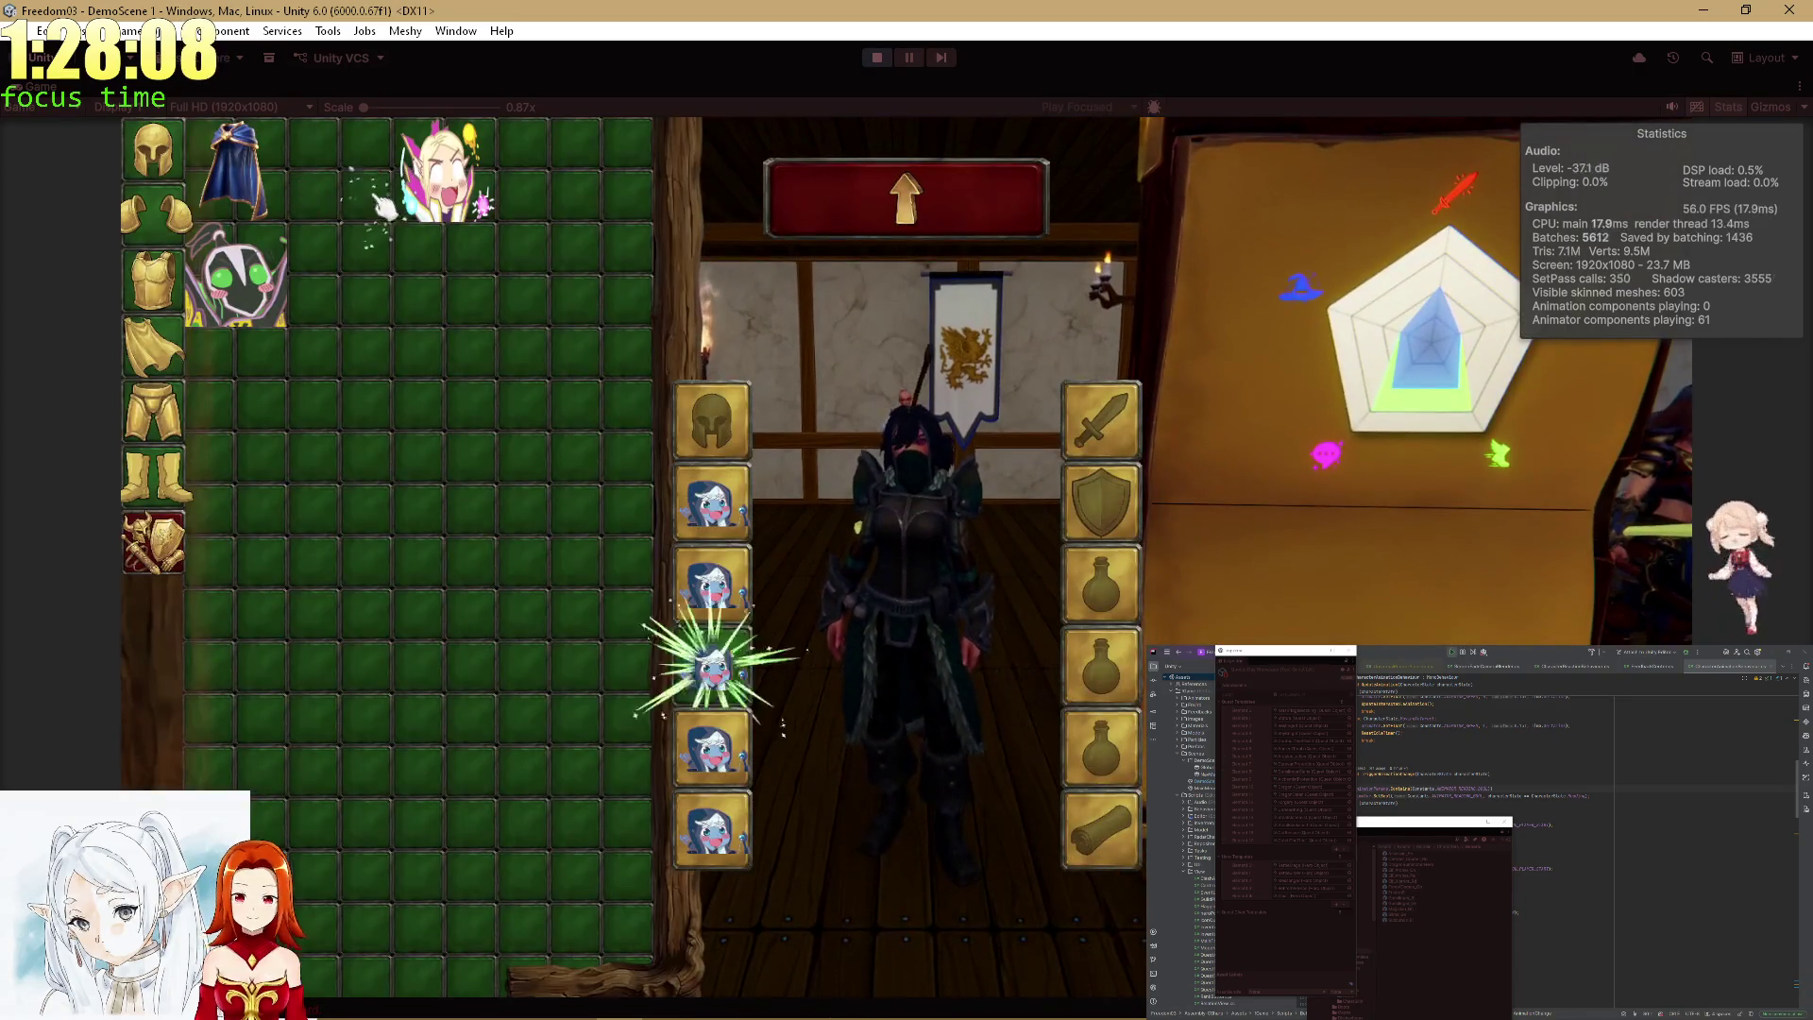
pyautogui.click(737, 684)
pyautogui.click(166, 161)
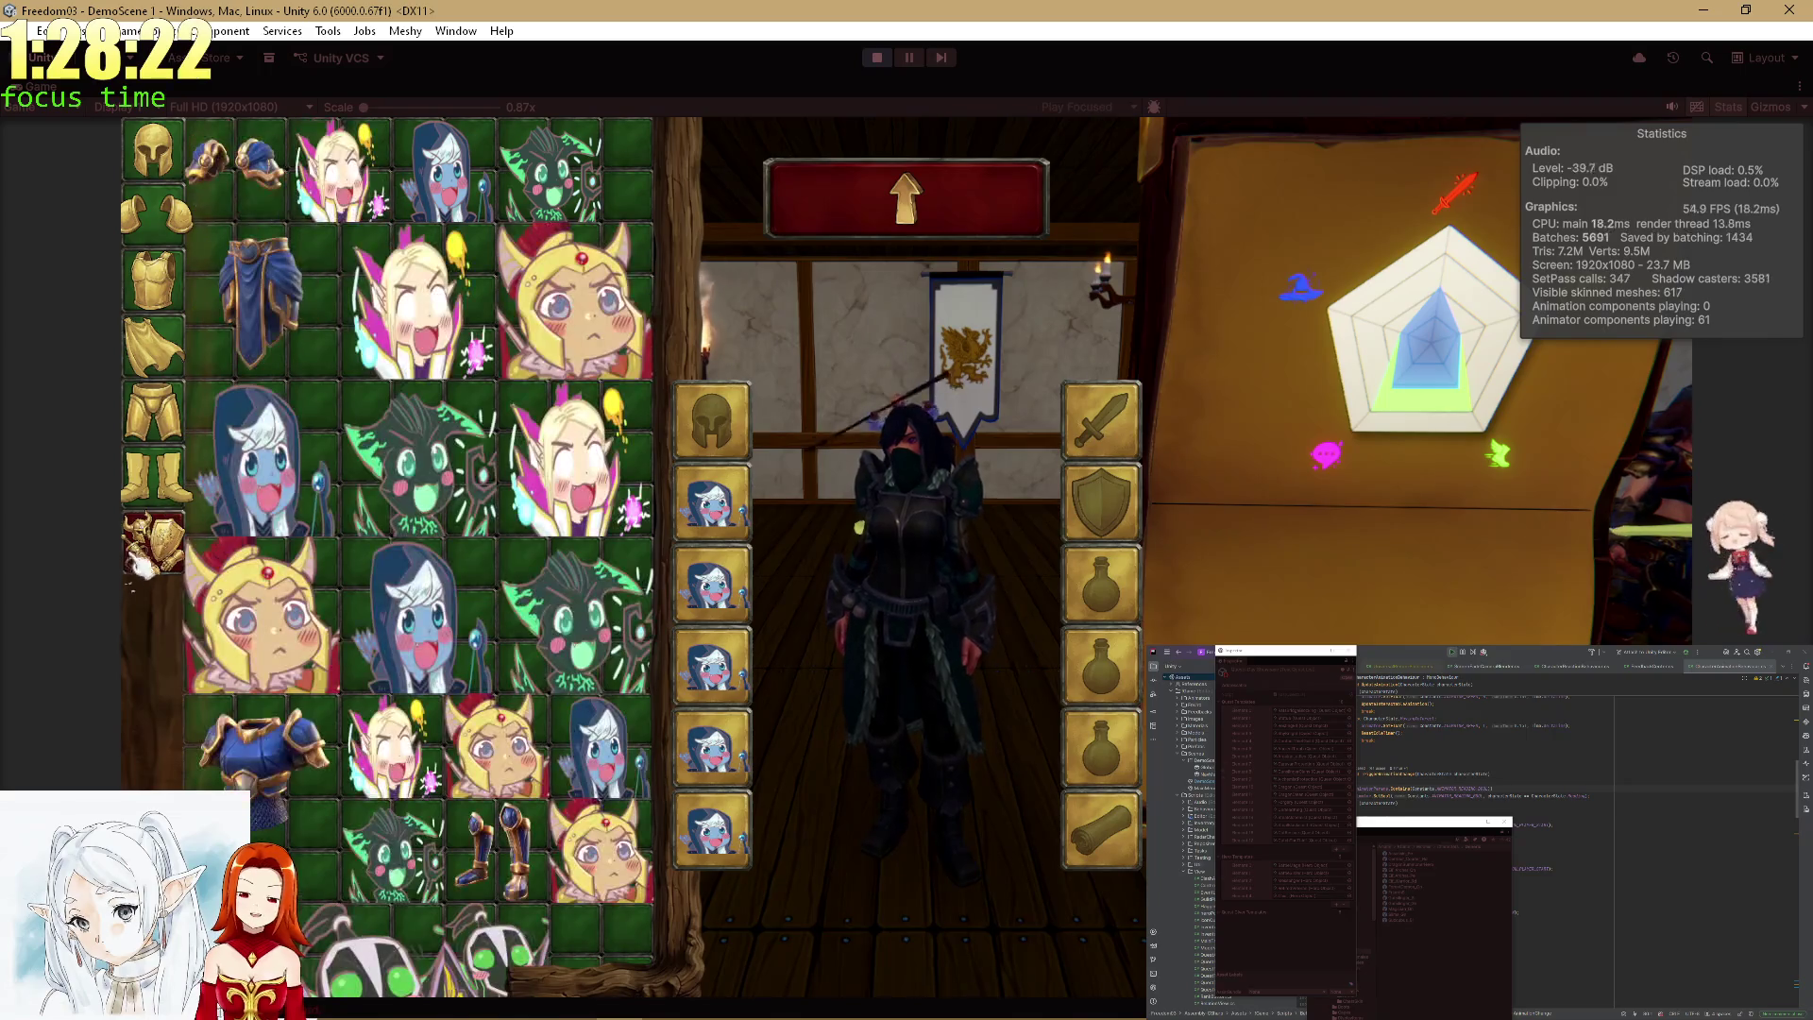
pyautogui.click(236, 184)
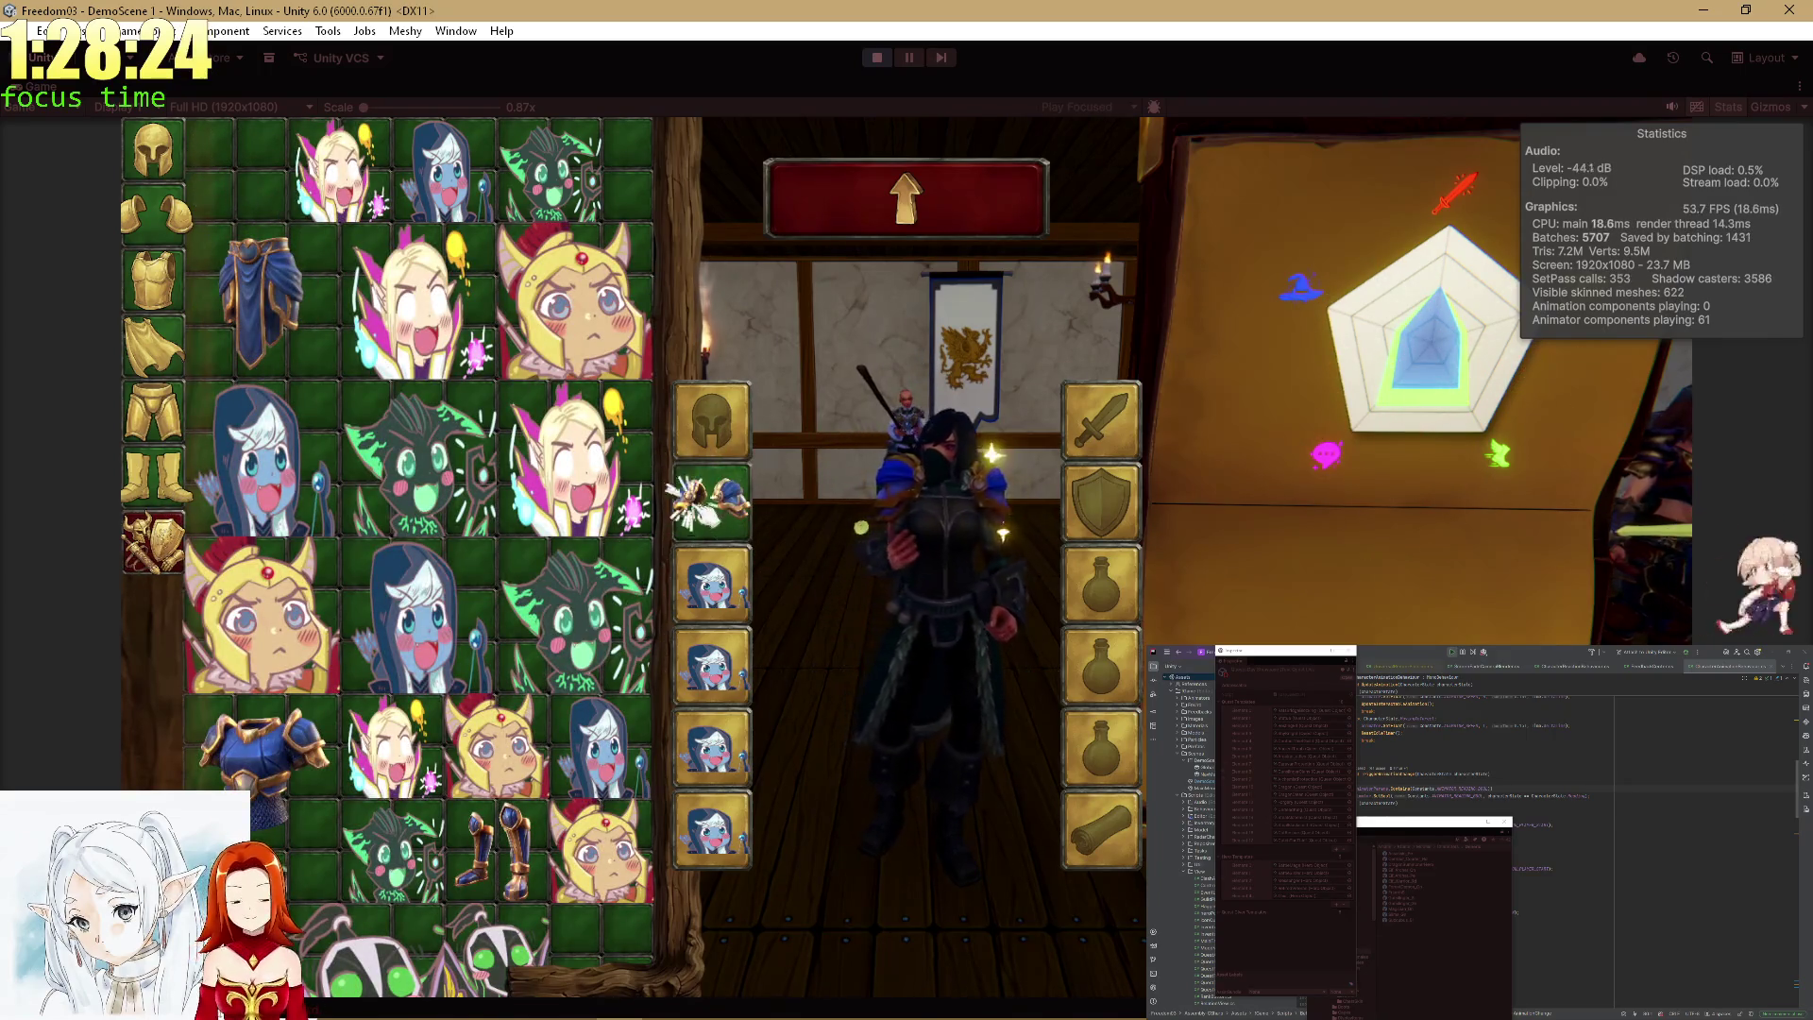
pyautogui.click(712, 500)
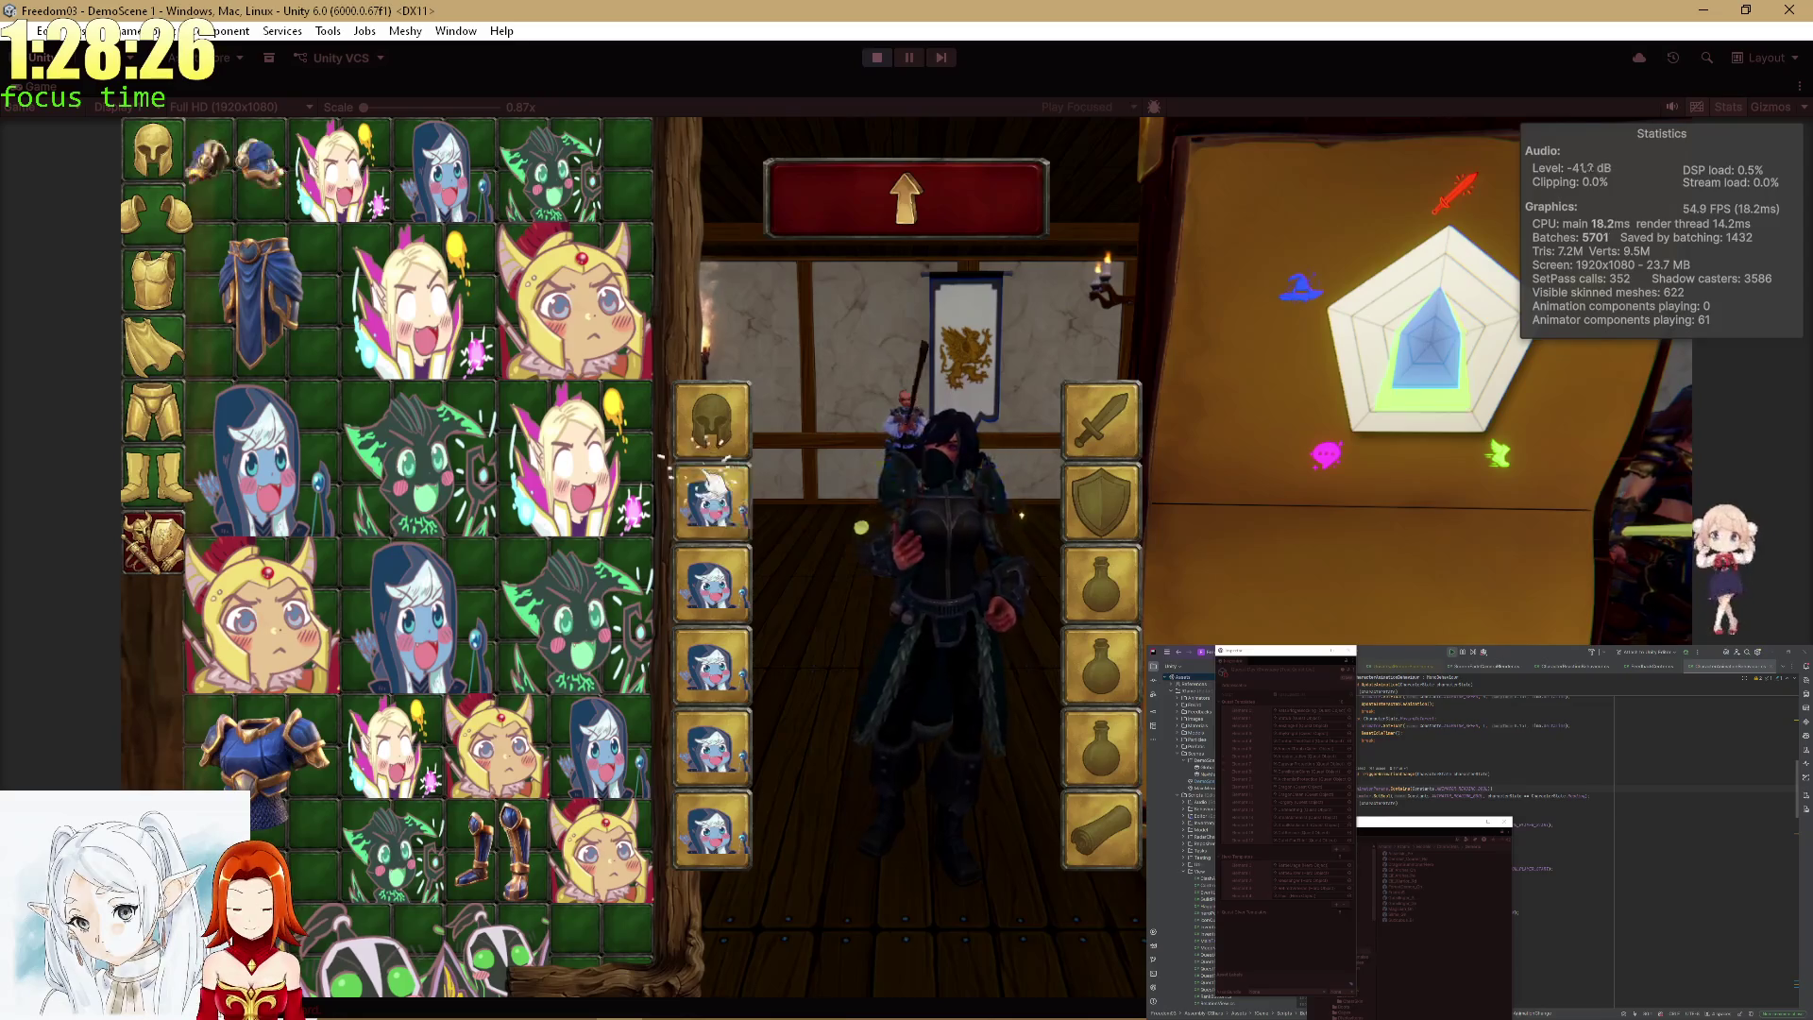
pyautogui.click(270, 194)
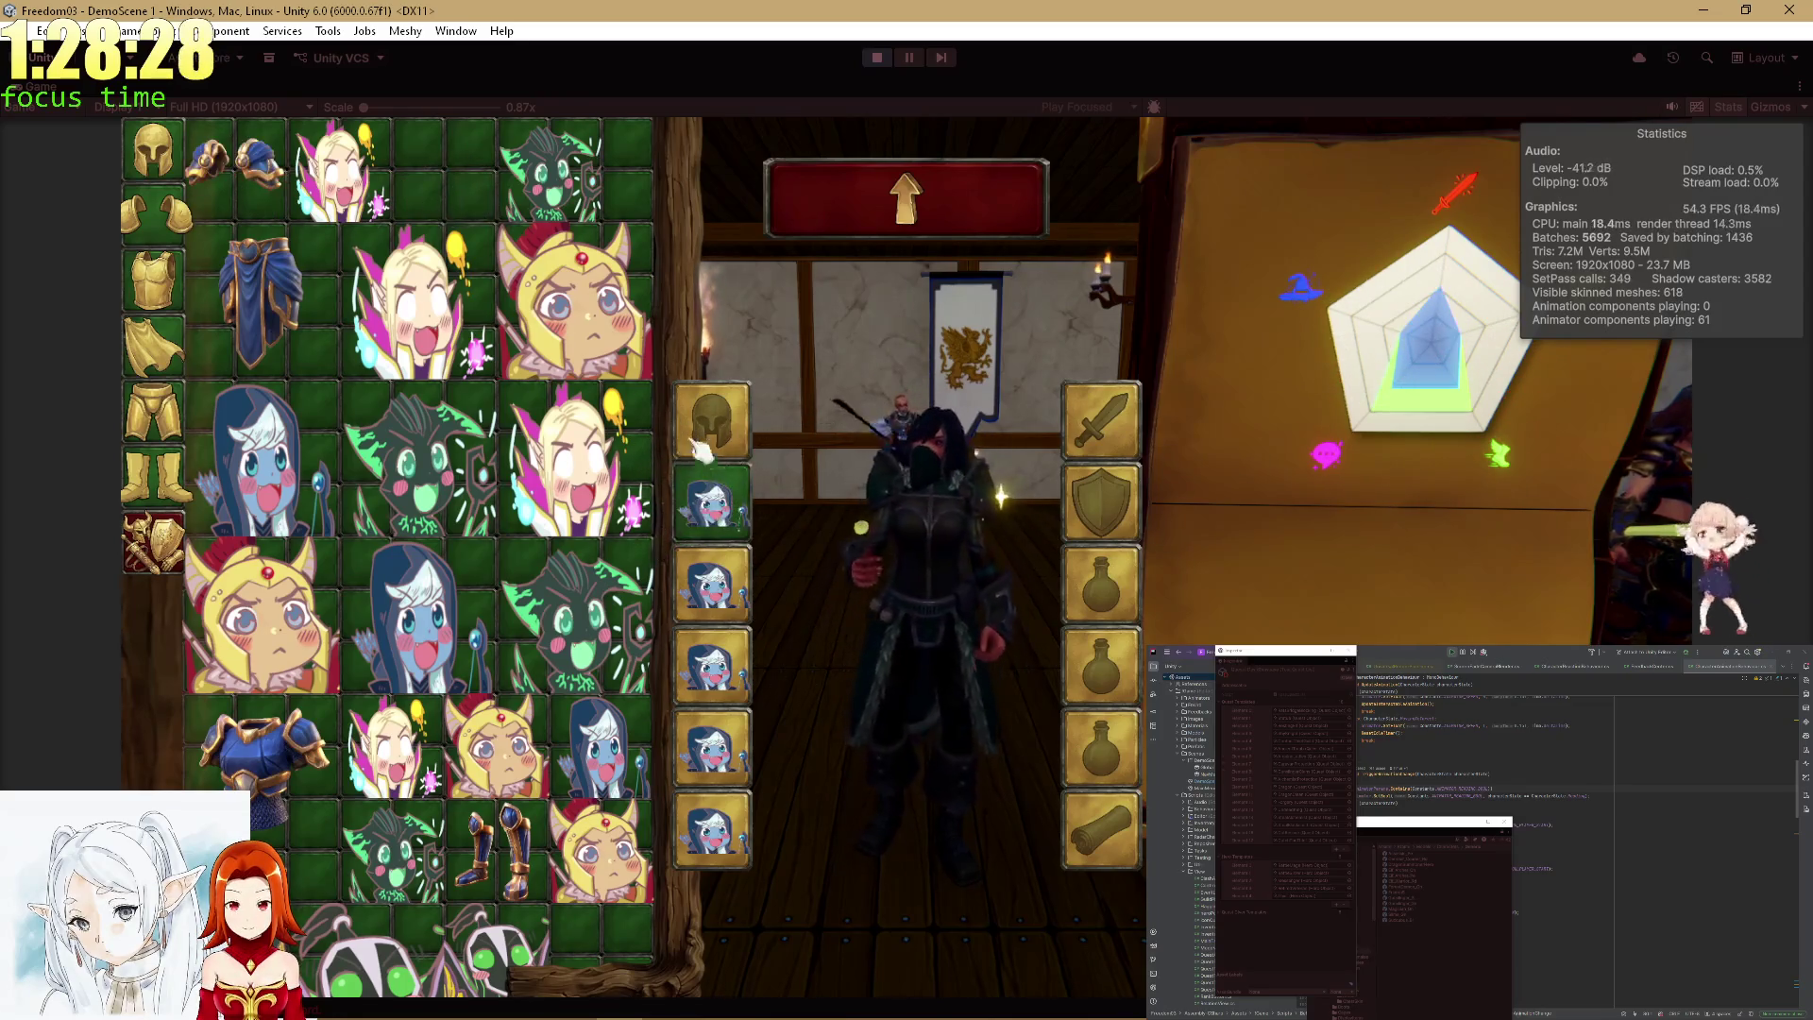
pyautogui.click(902, 199)
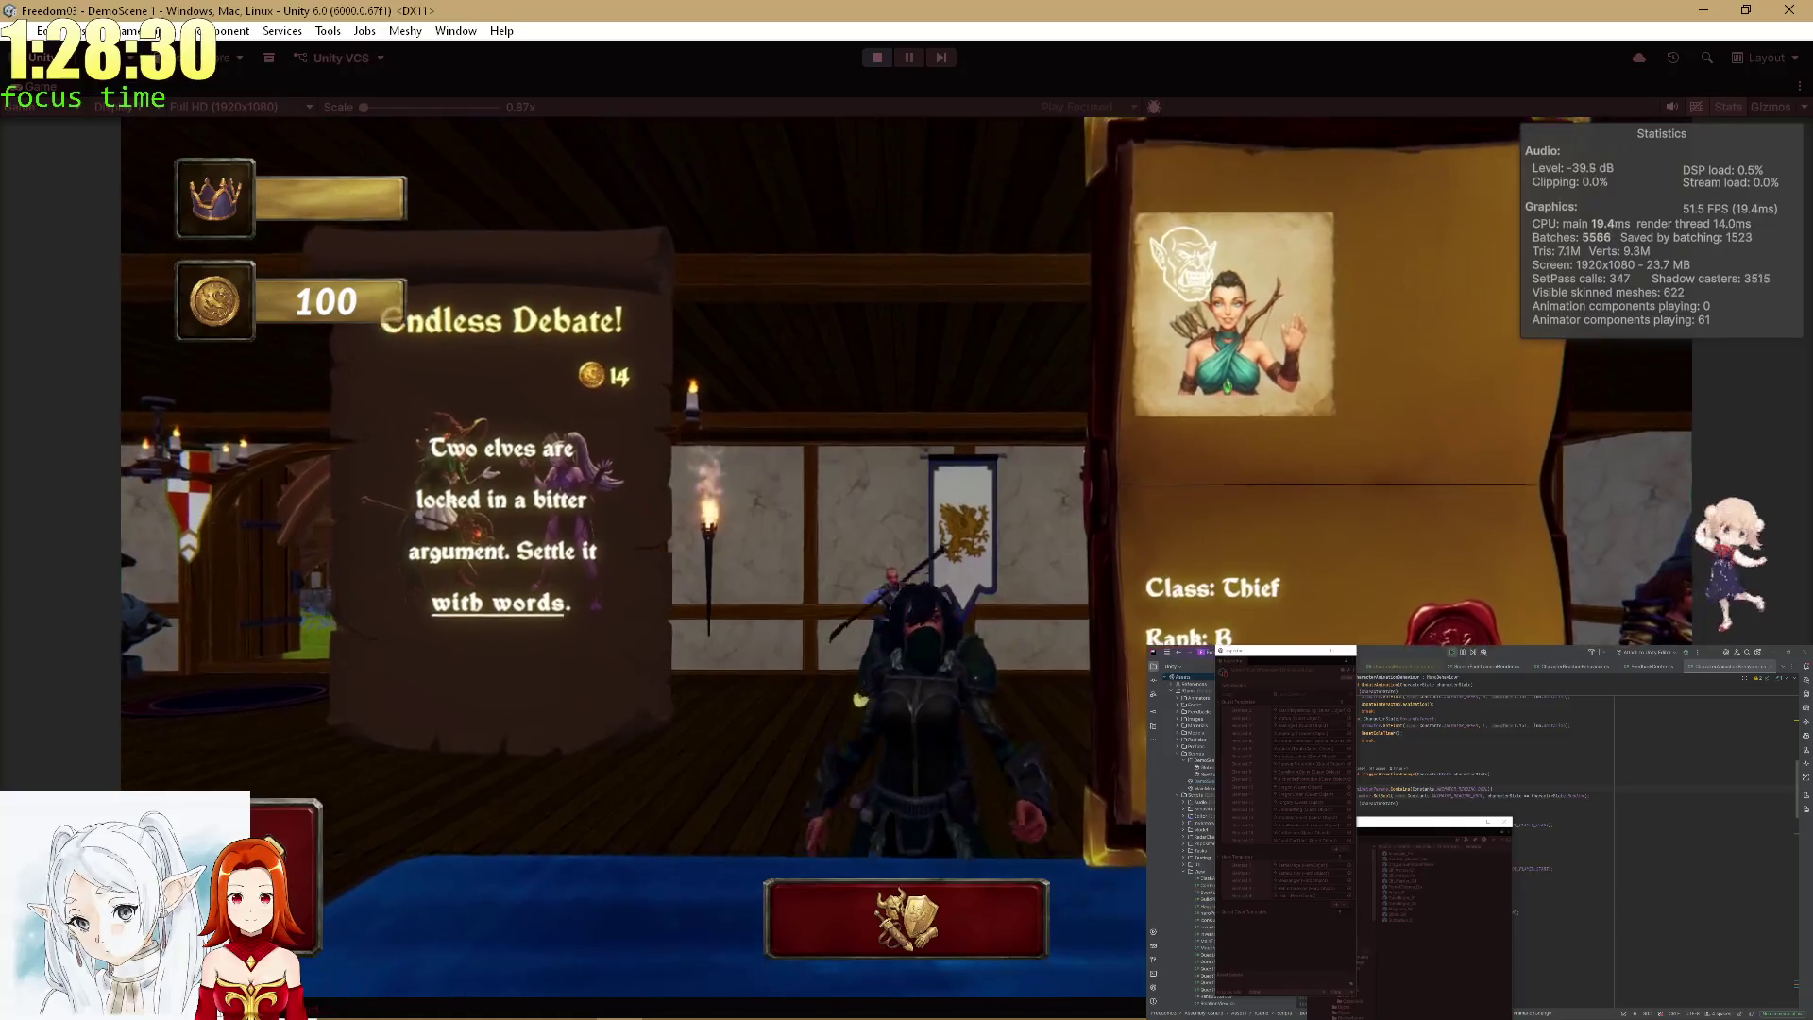
pyautogui.click(1082, 543)
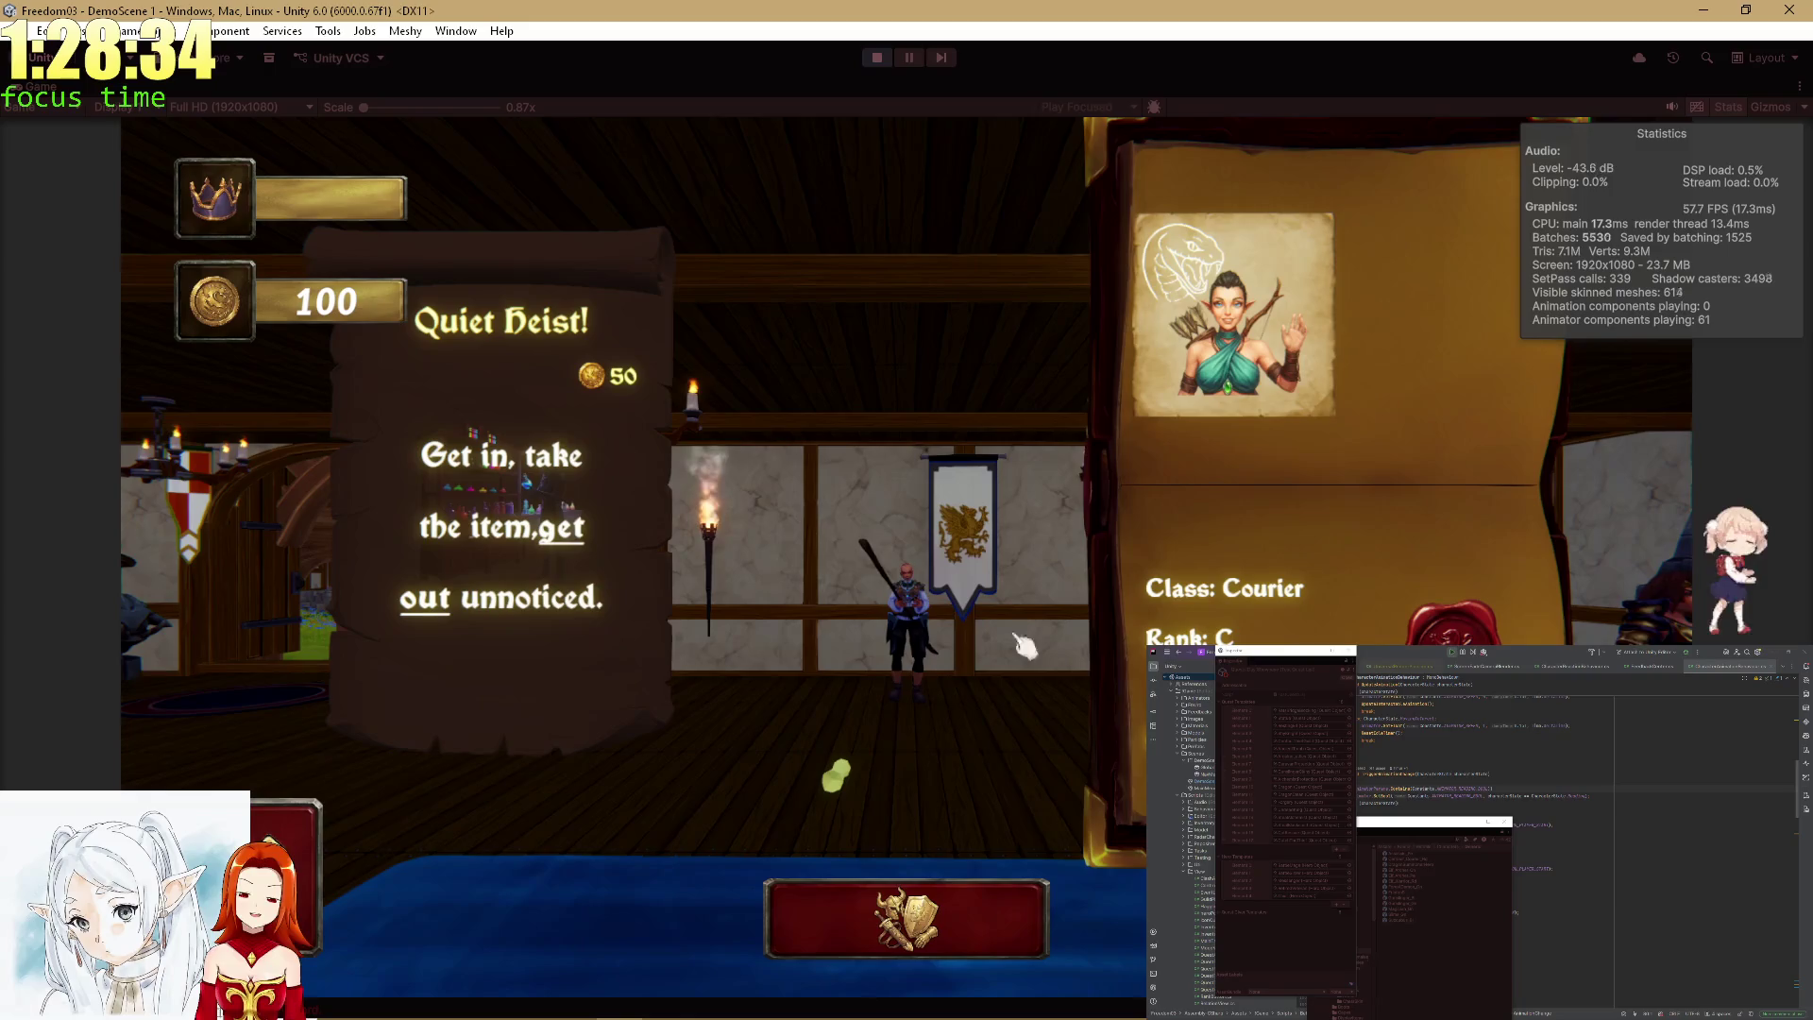
# Accept the Quiet Heist! quest, place the radar marker, confirm, and dismiss the result.
pyautogui.click(836, 774)
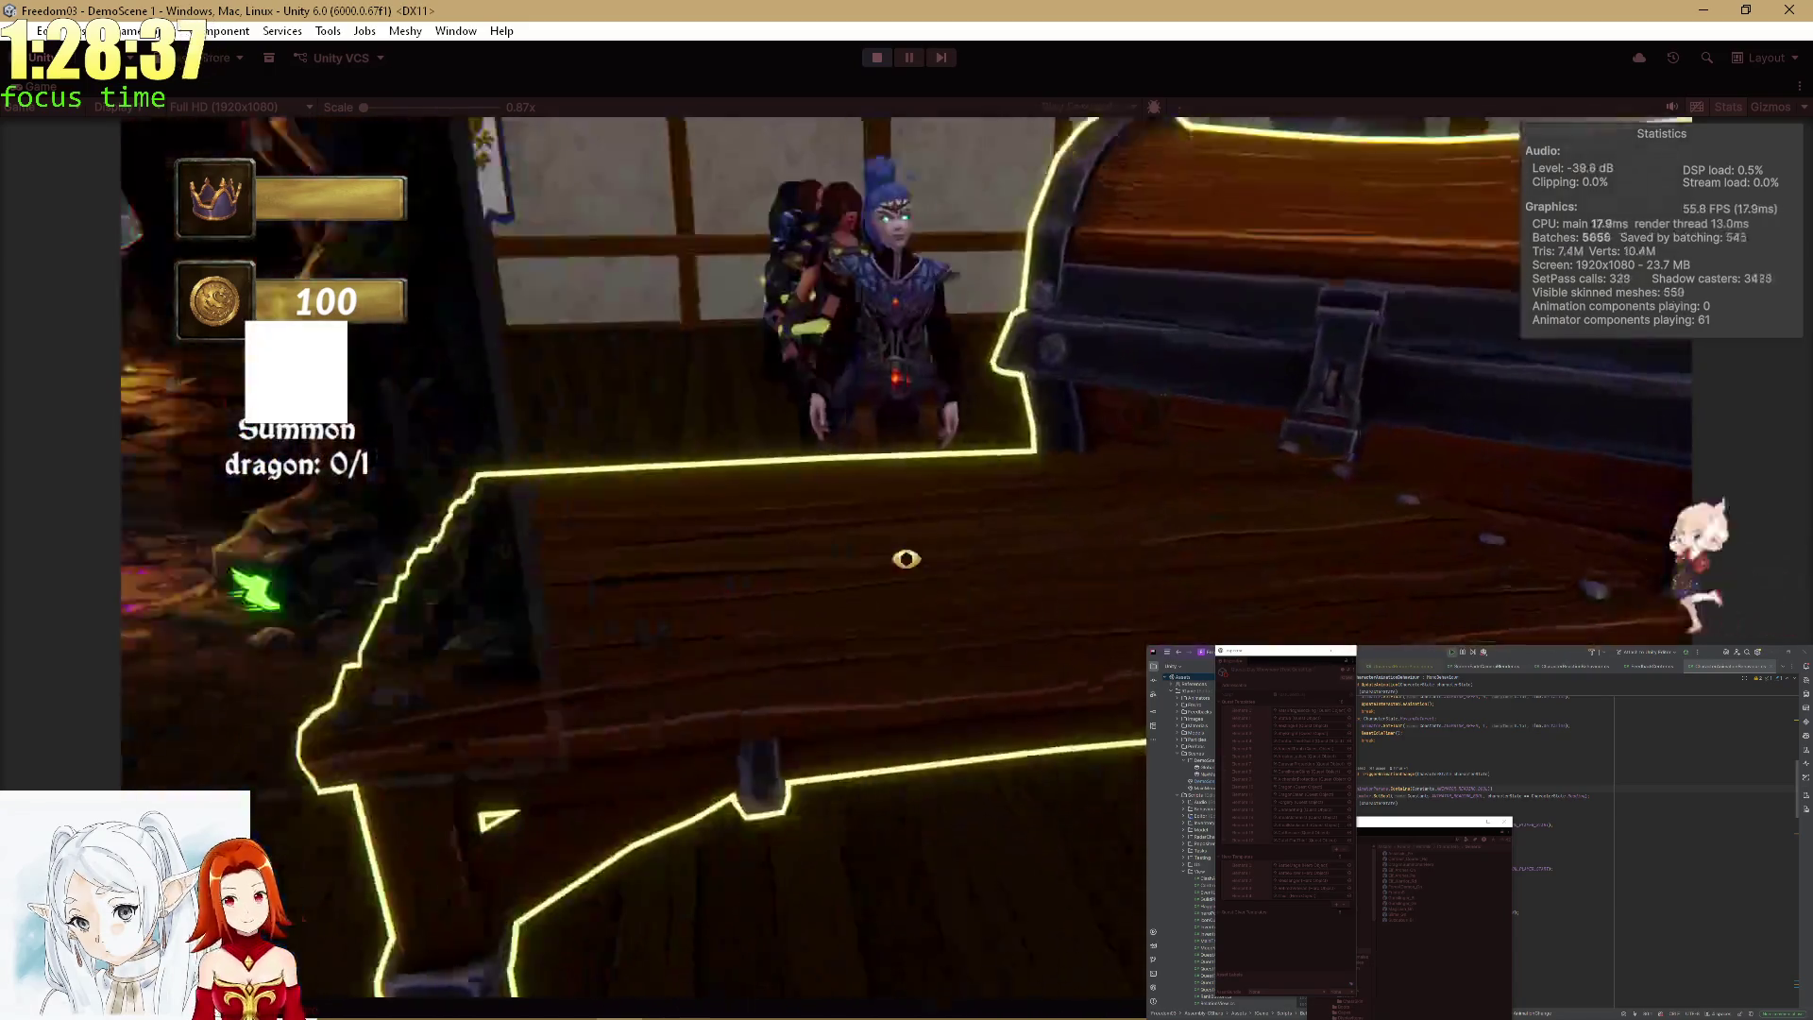
pyautogui.click(906, 558)
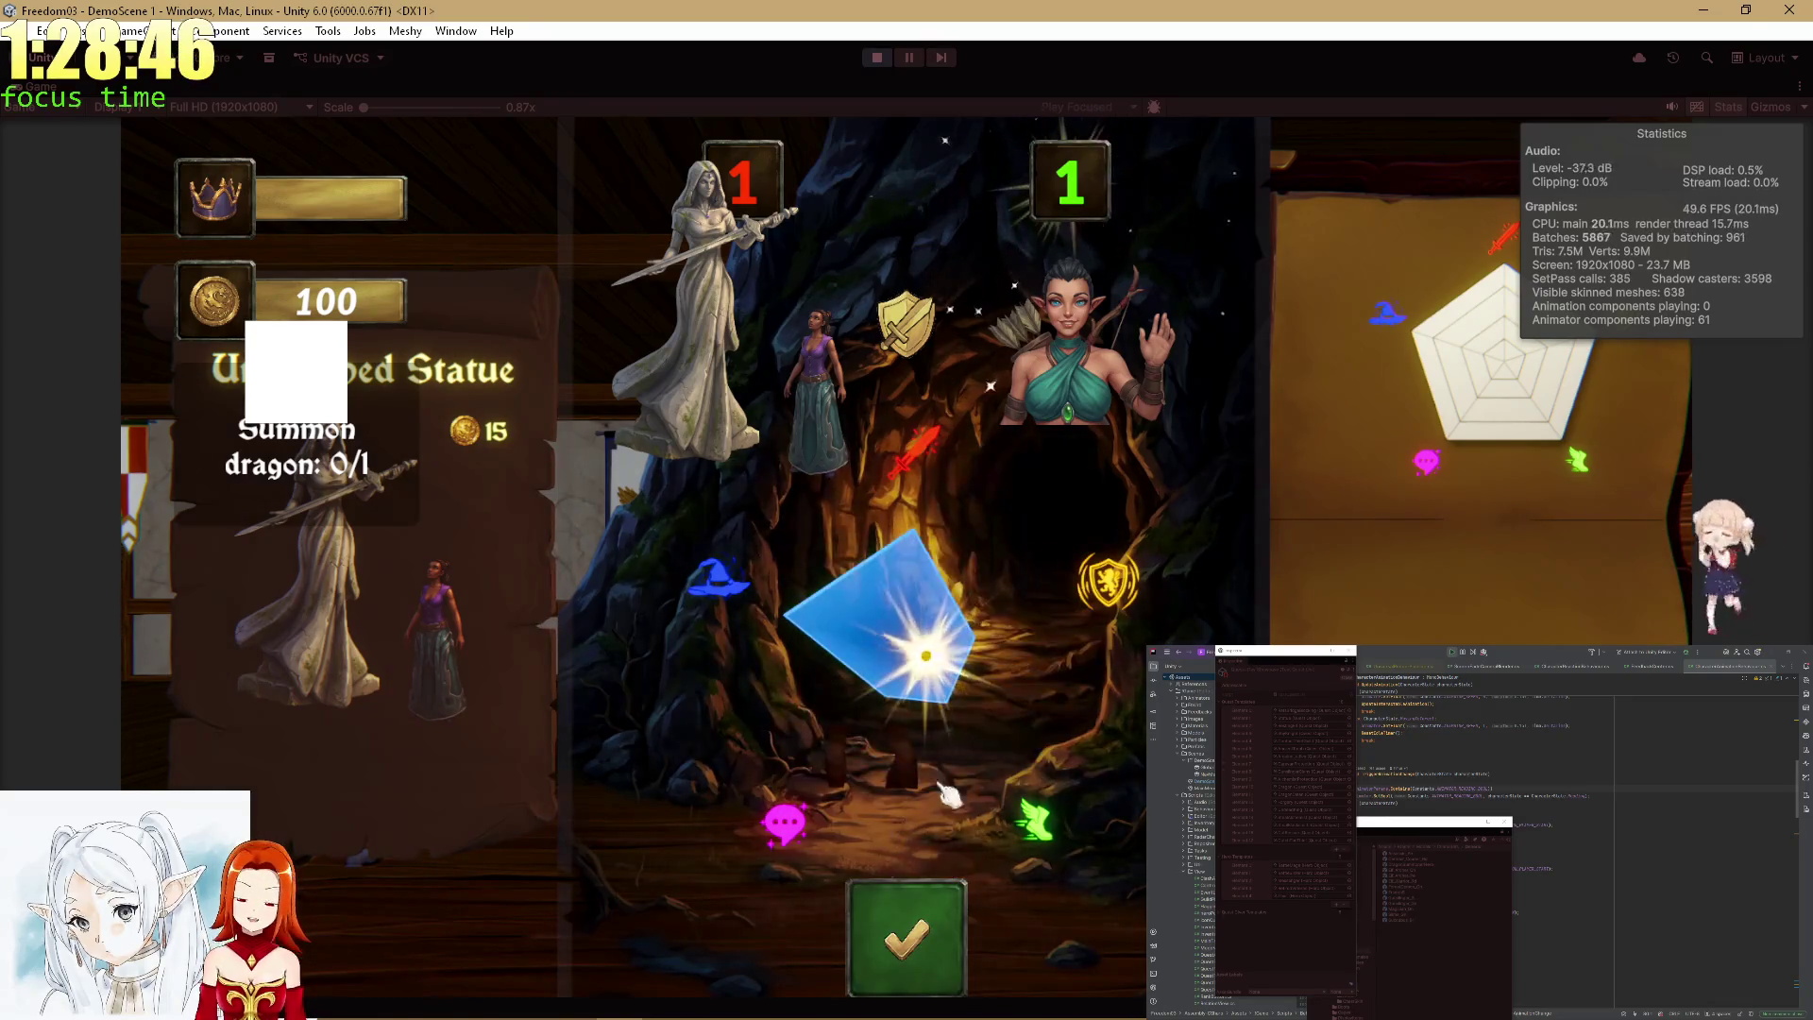
pyautogui.click(927, 943)
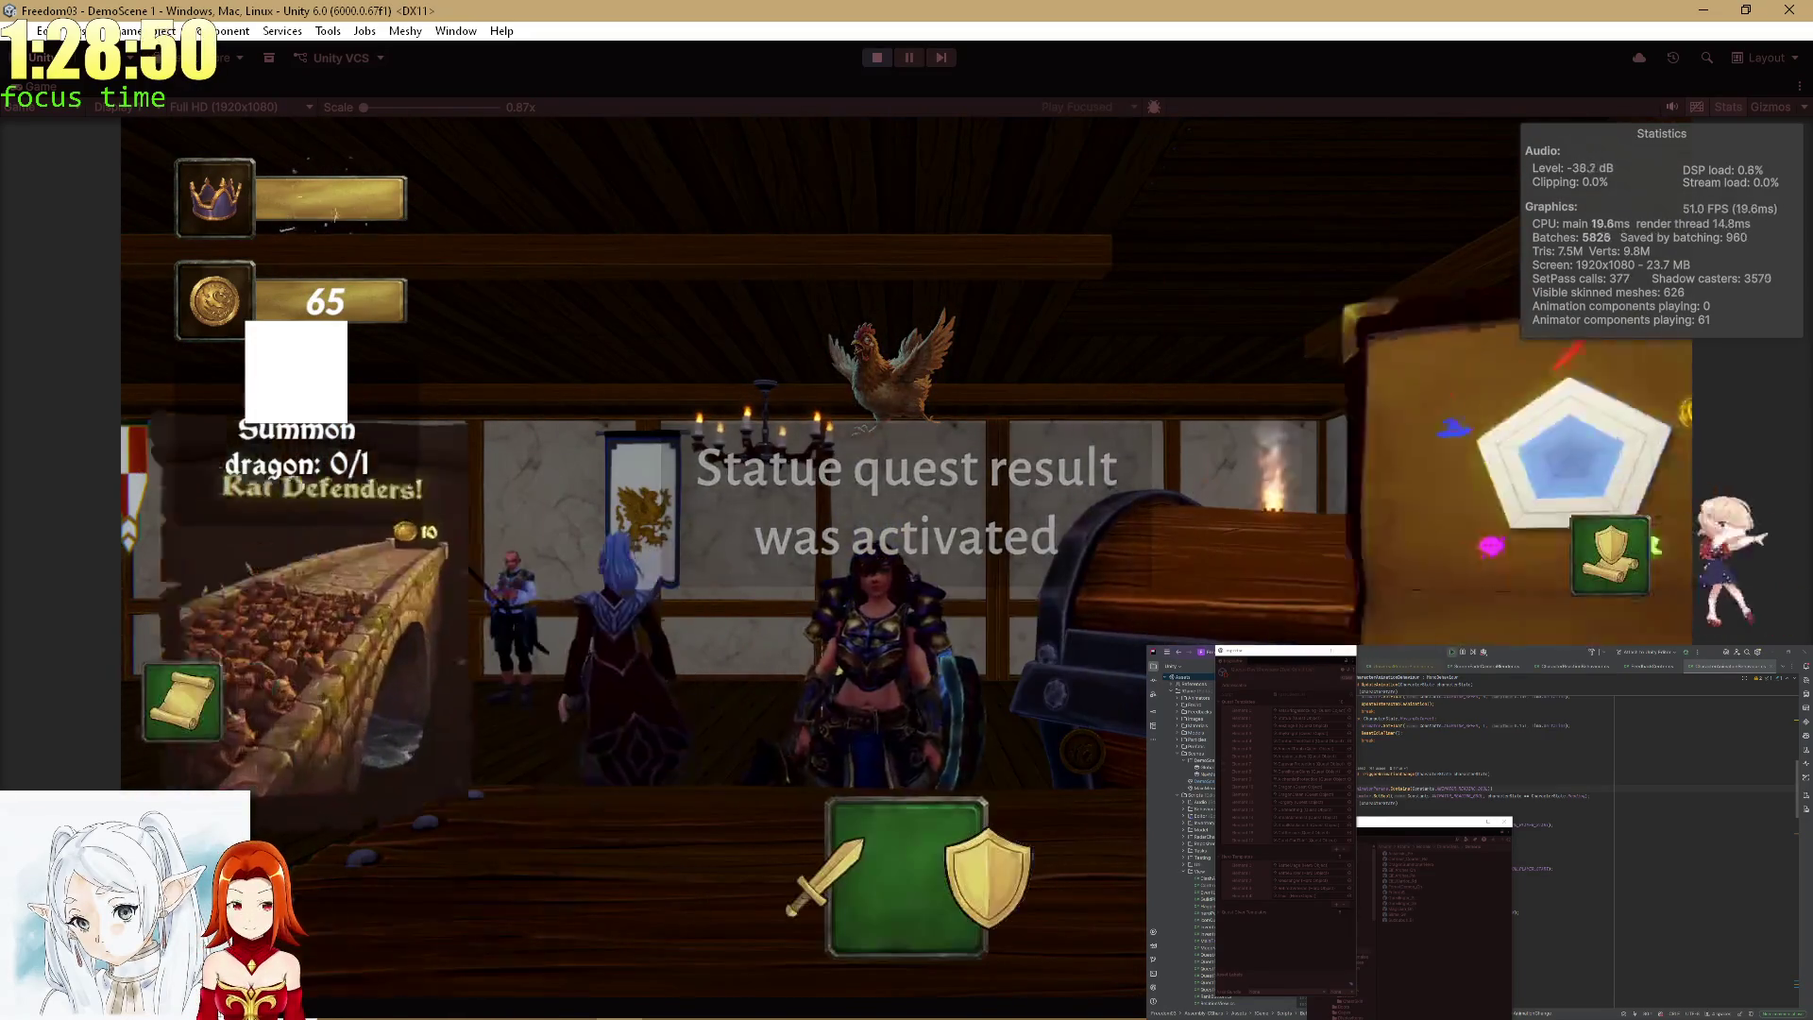
pyautogui.click(930, 864)
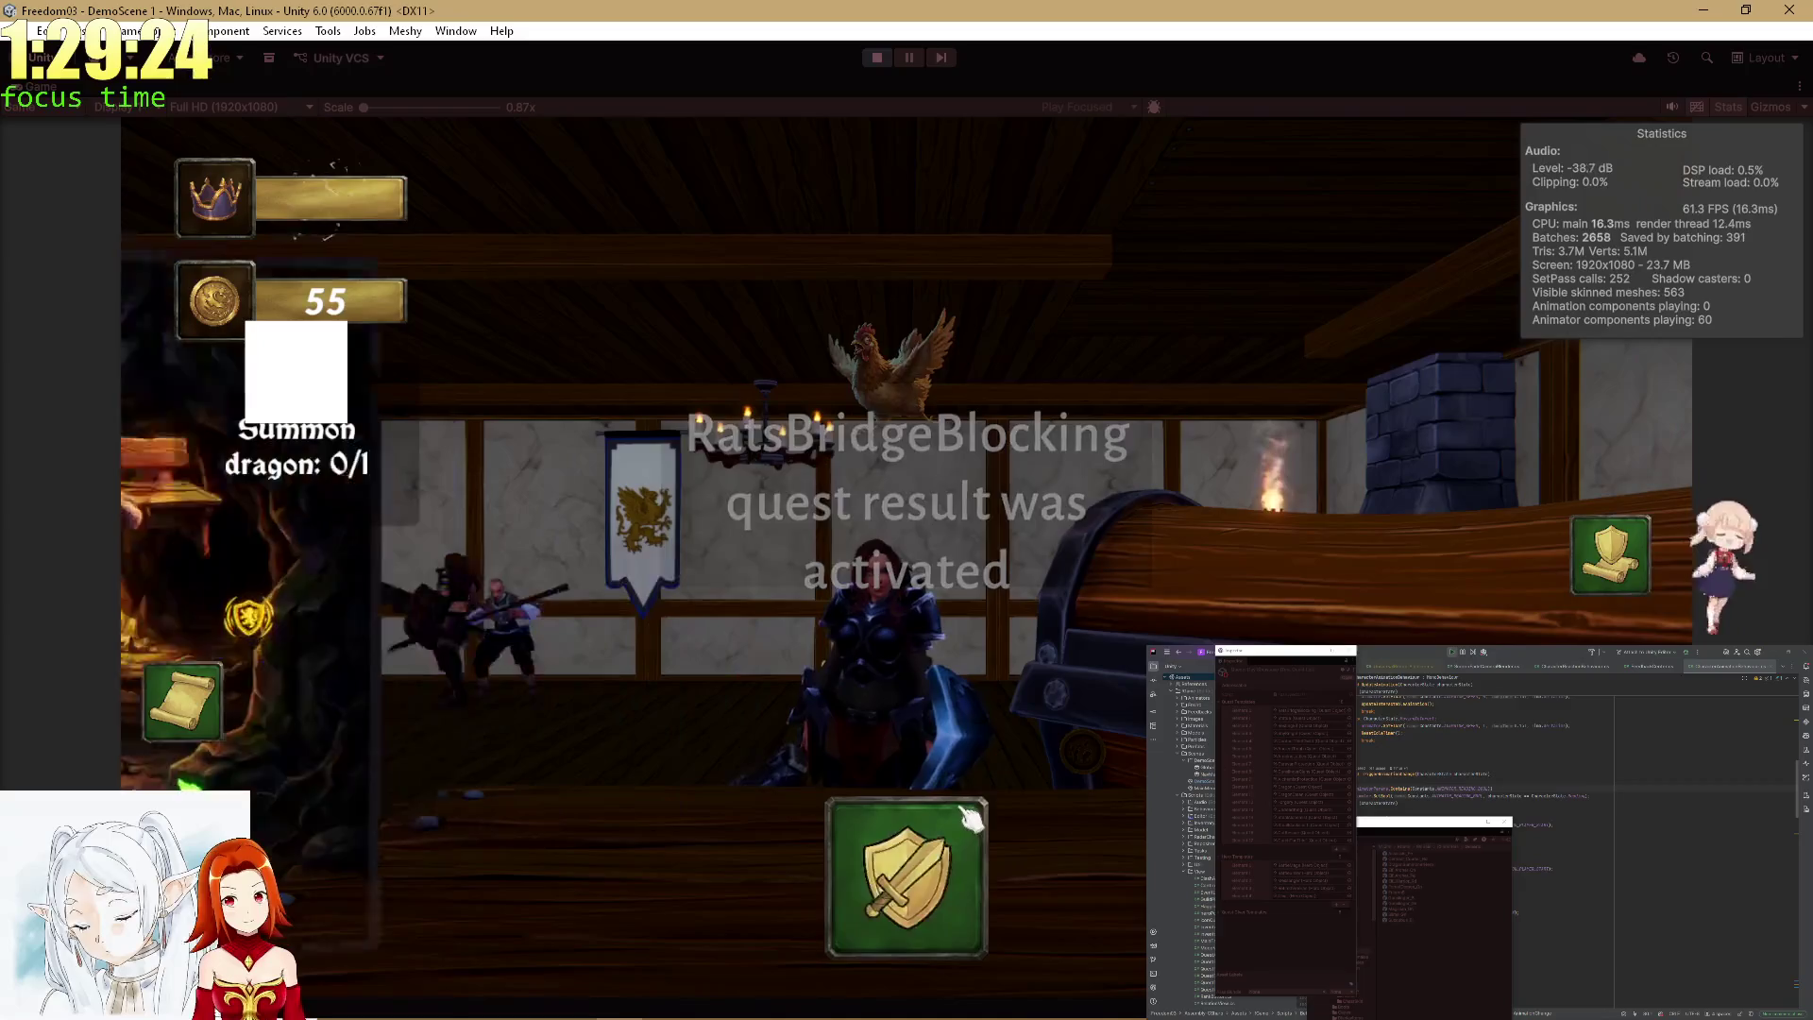
# Collect the quest reward and recruit the elf from the offer.
pyautogui.click(953, 857)
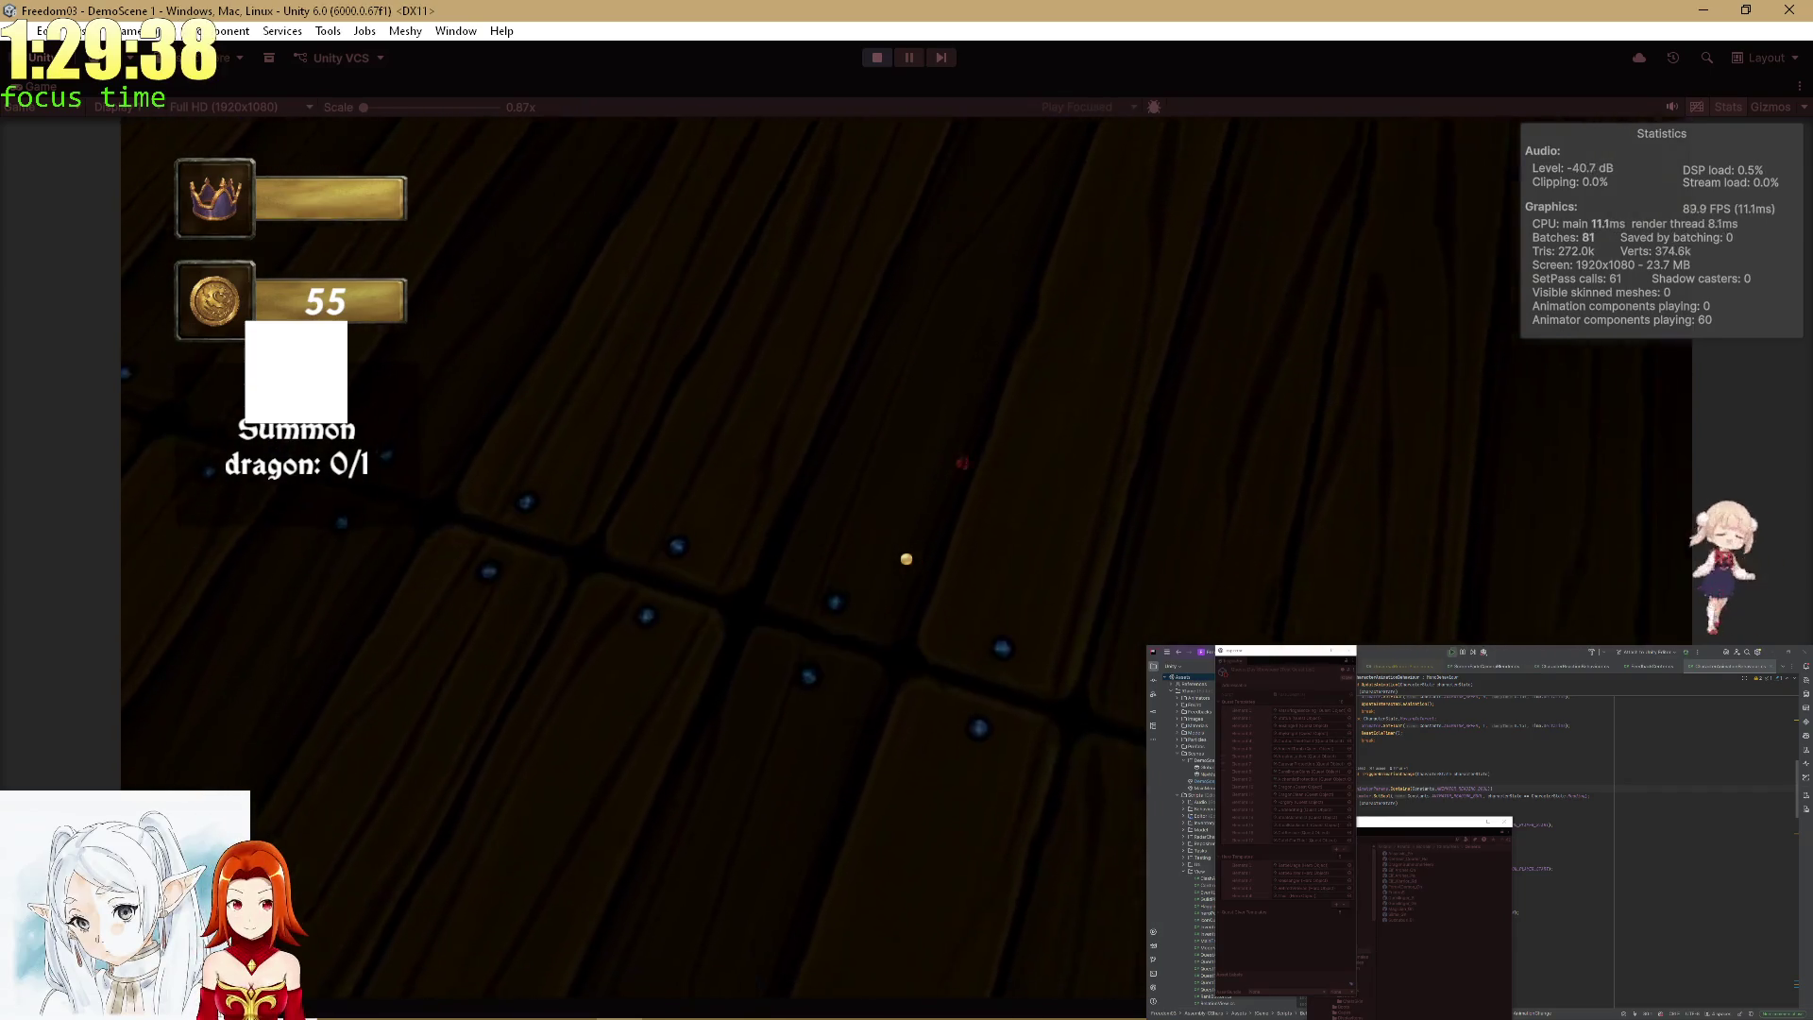
pyautogui.click(907, 558)
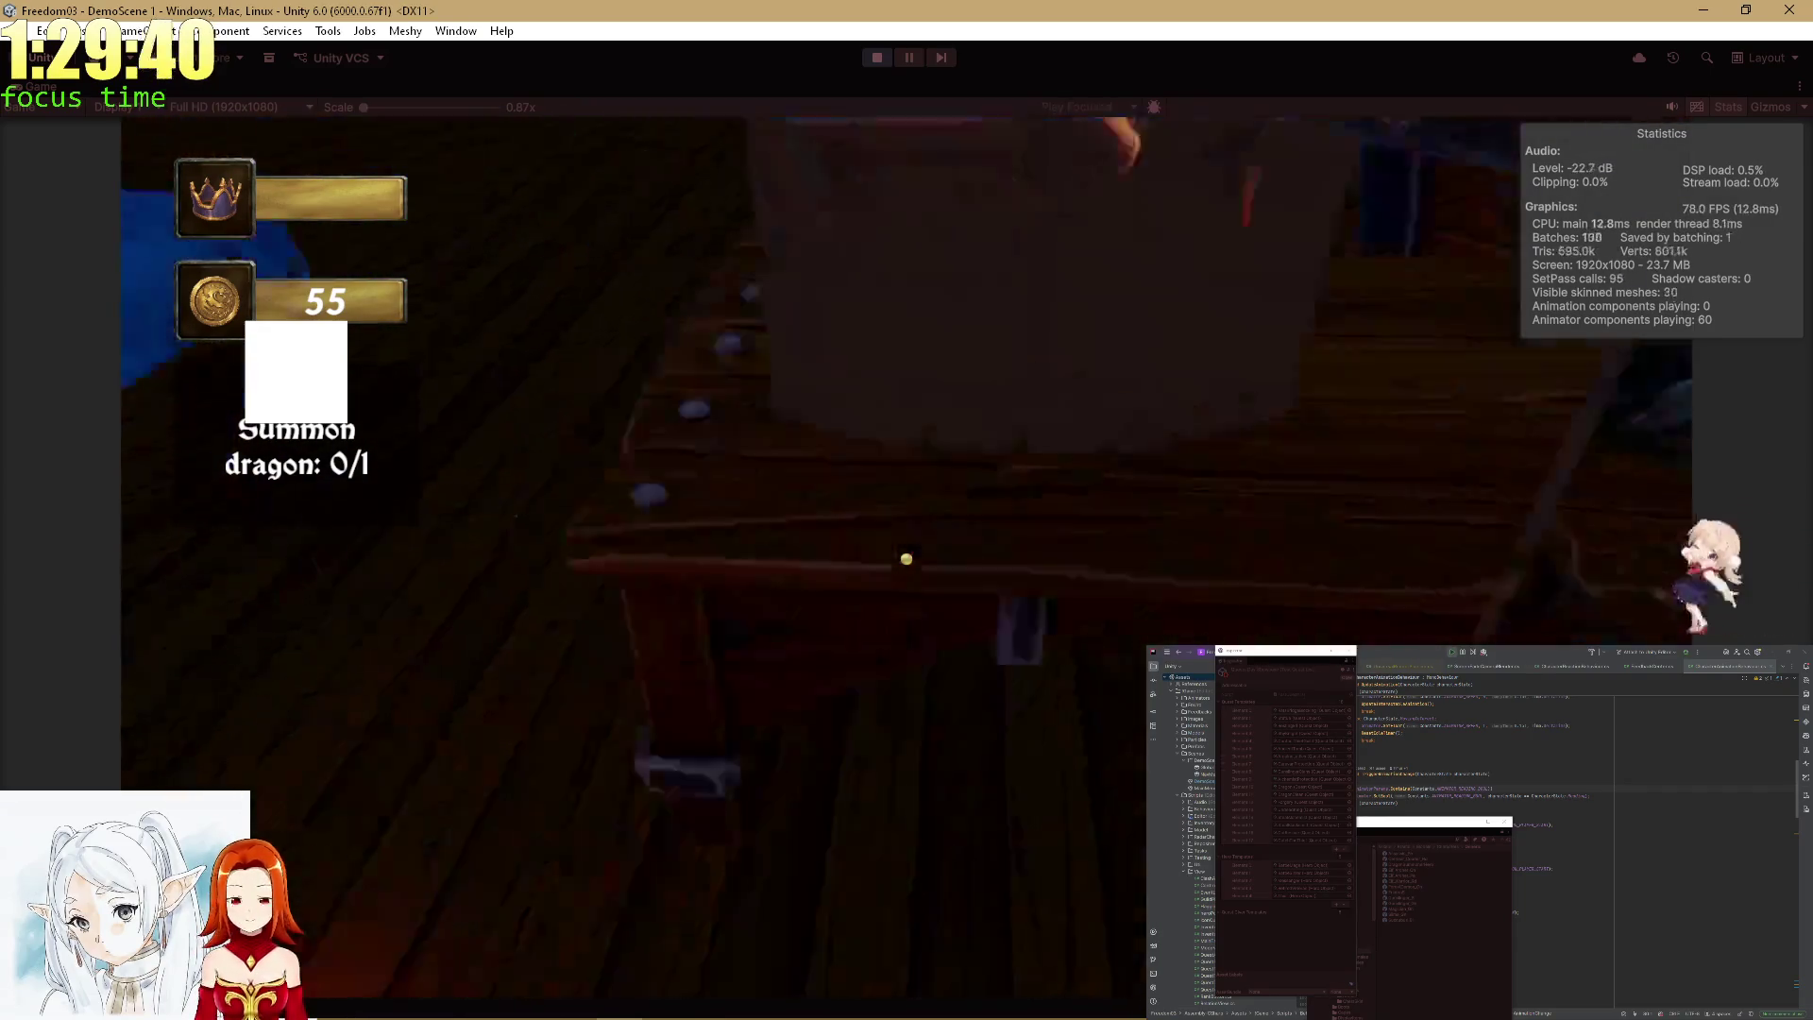
pyautogui.click(874, 928)
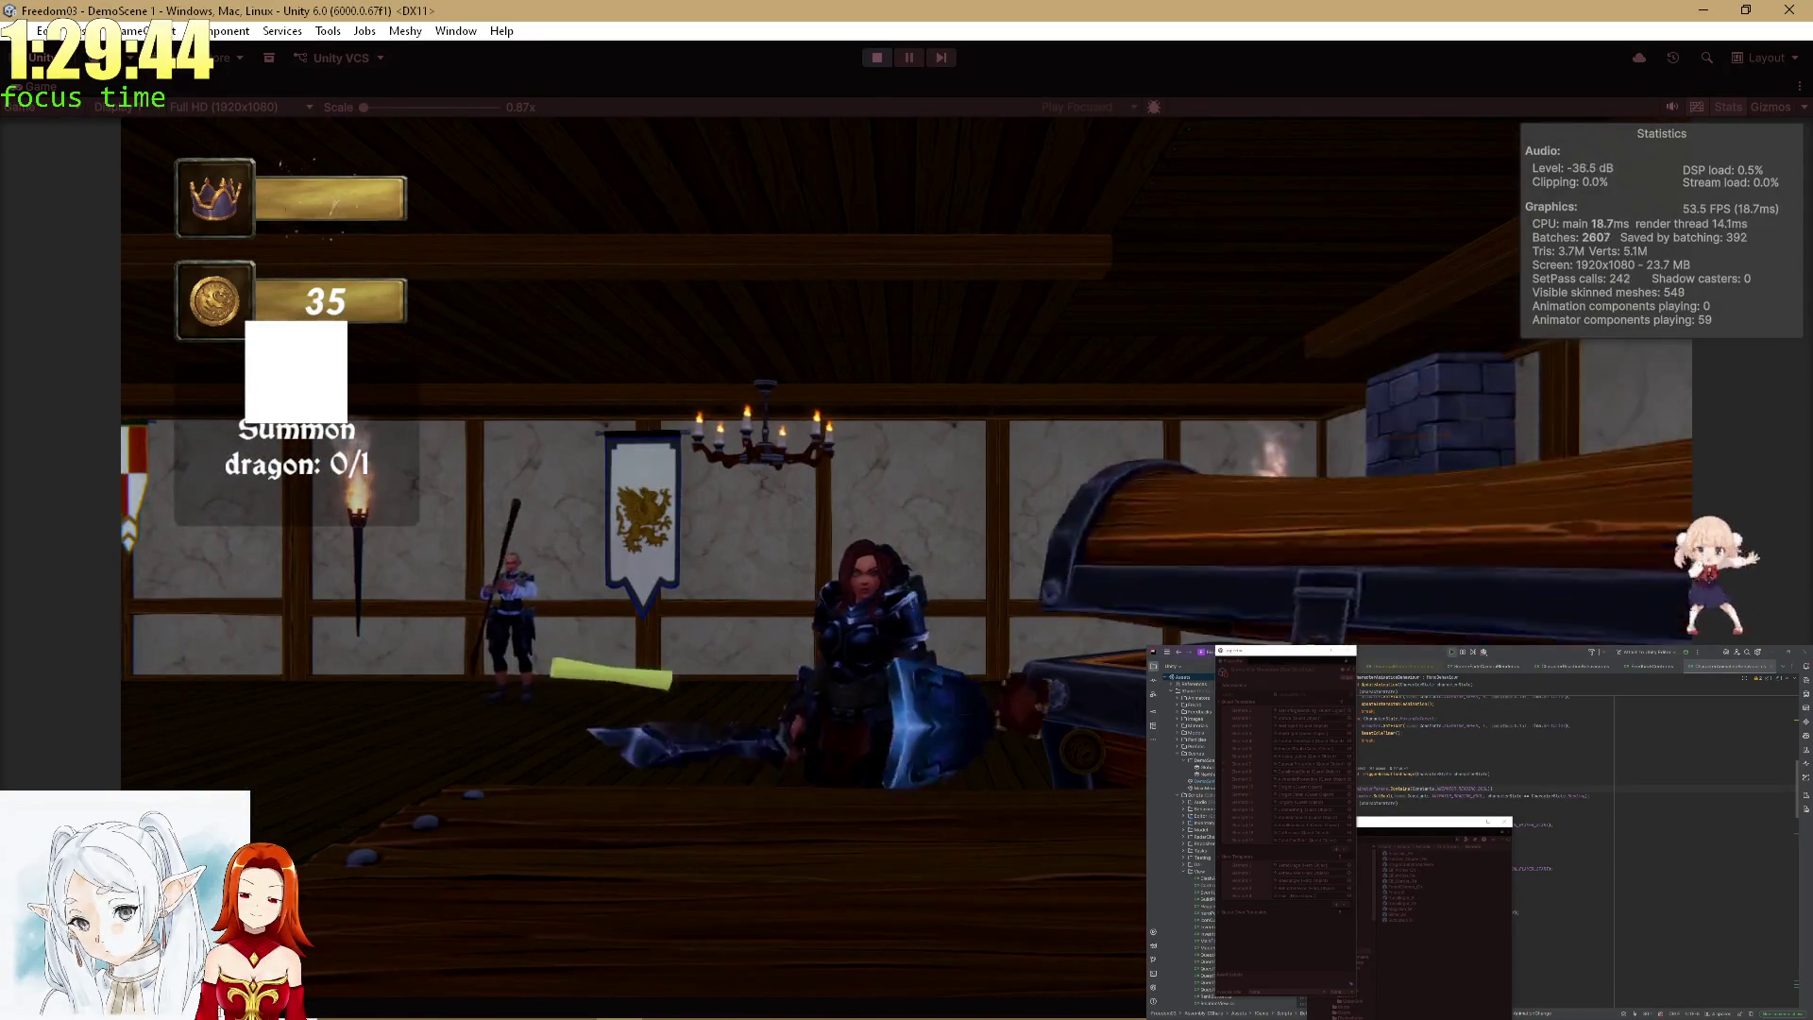
pyautogui.click(897, 864)
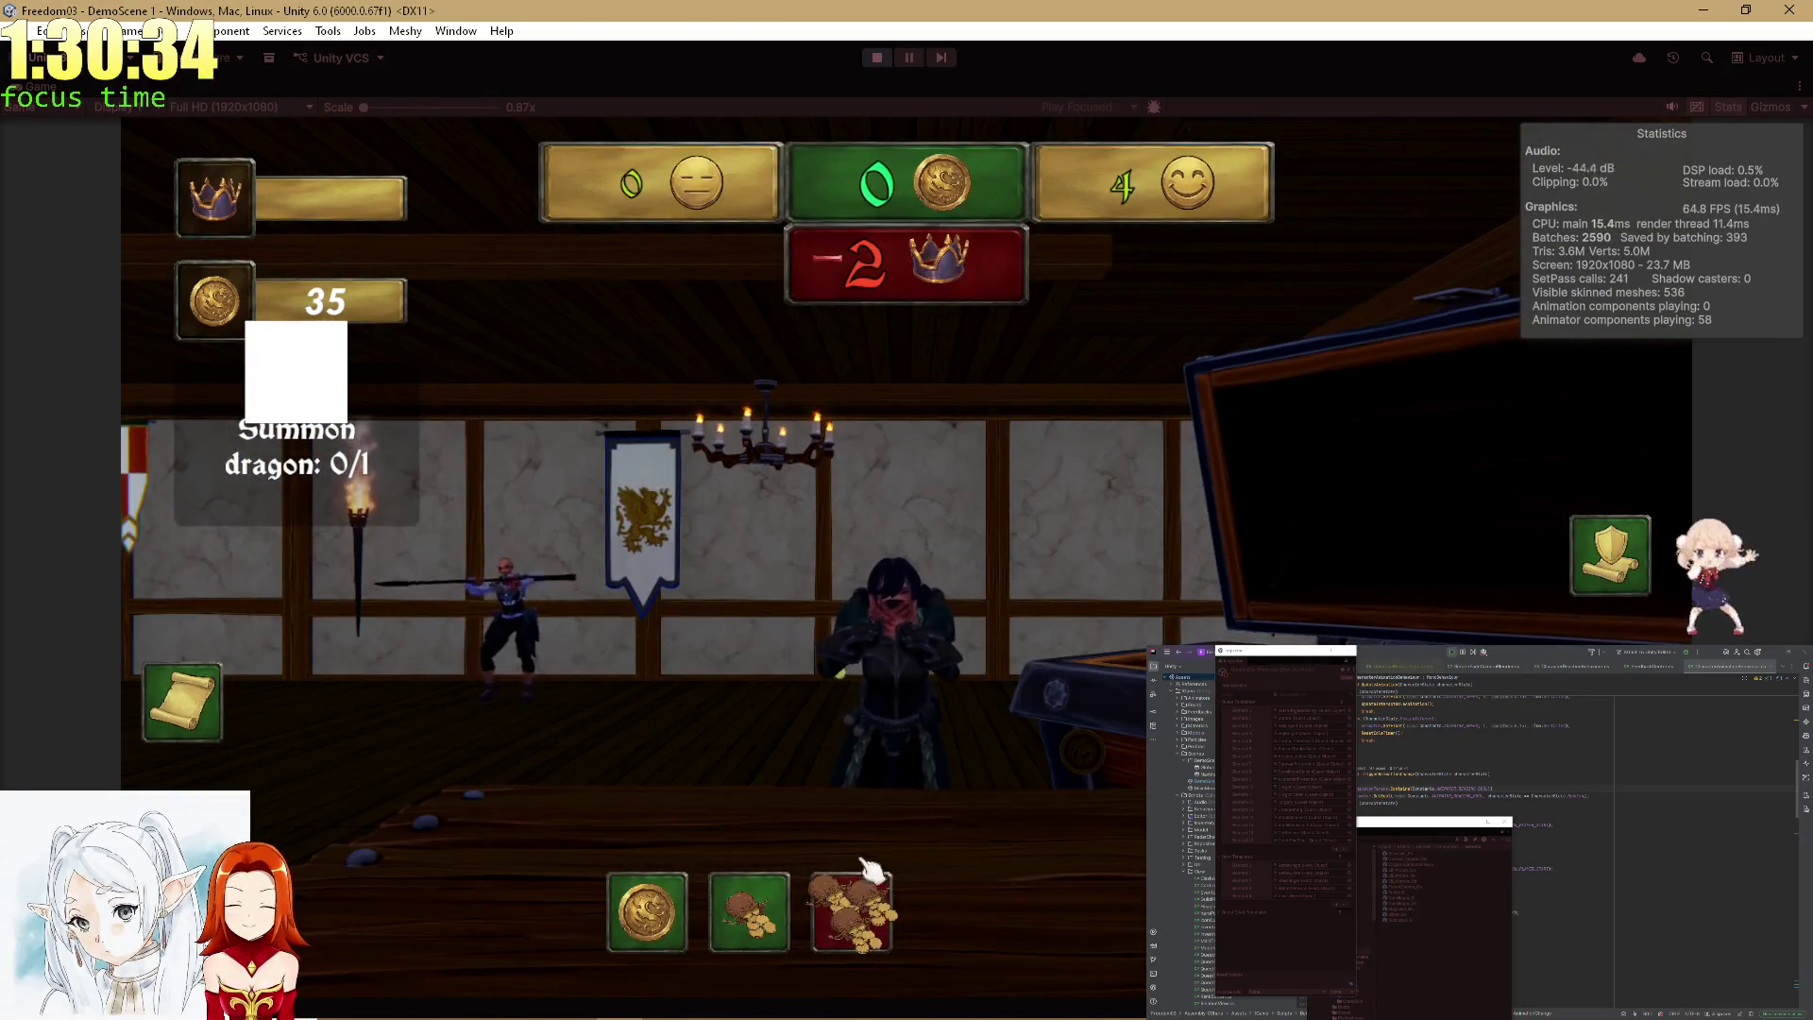
# Adjust the coins in the middle trade offer and play the heist minigame.
pyautogui.click(792, 901)
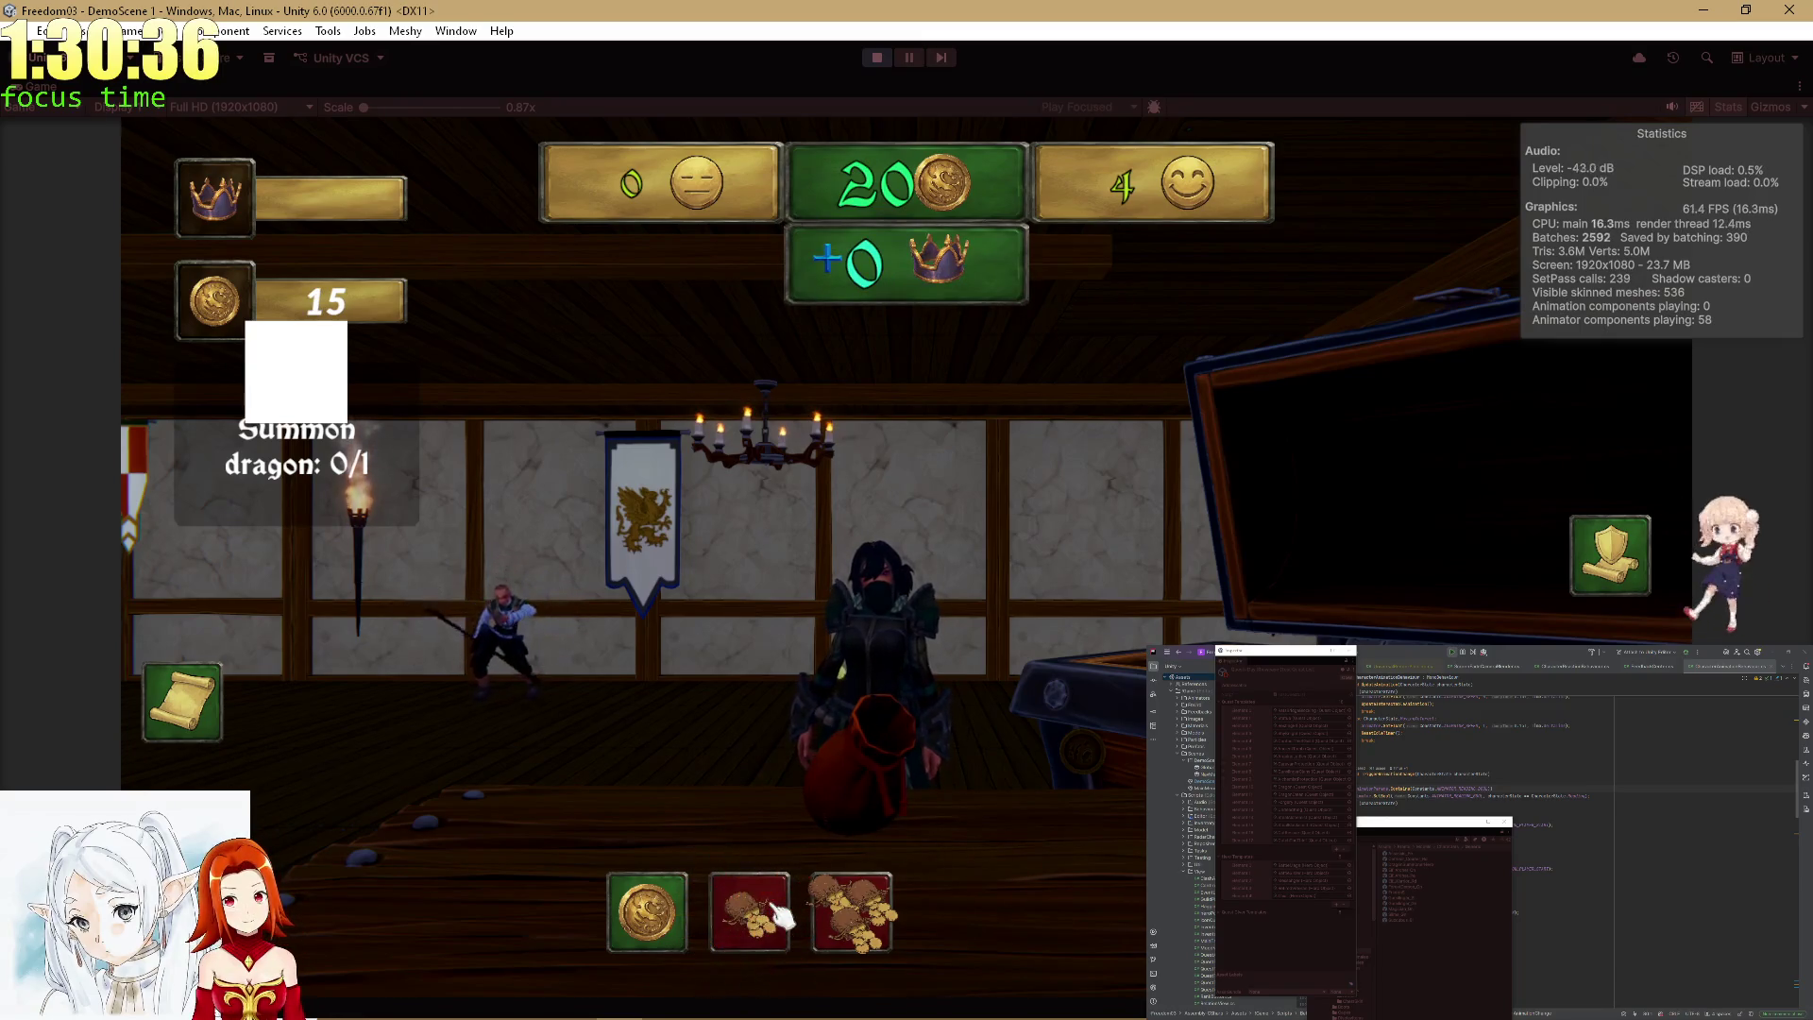
pyautogui.click(652, 934)
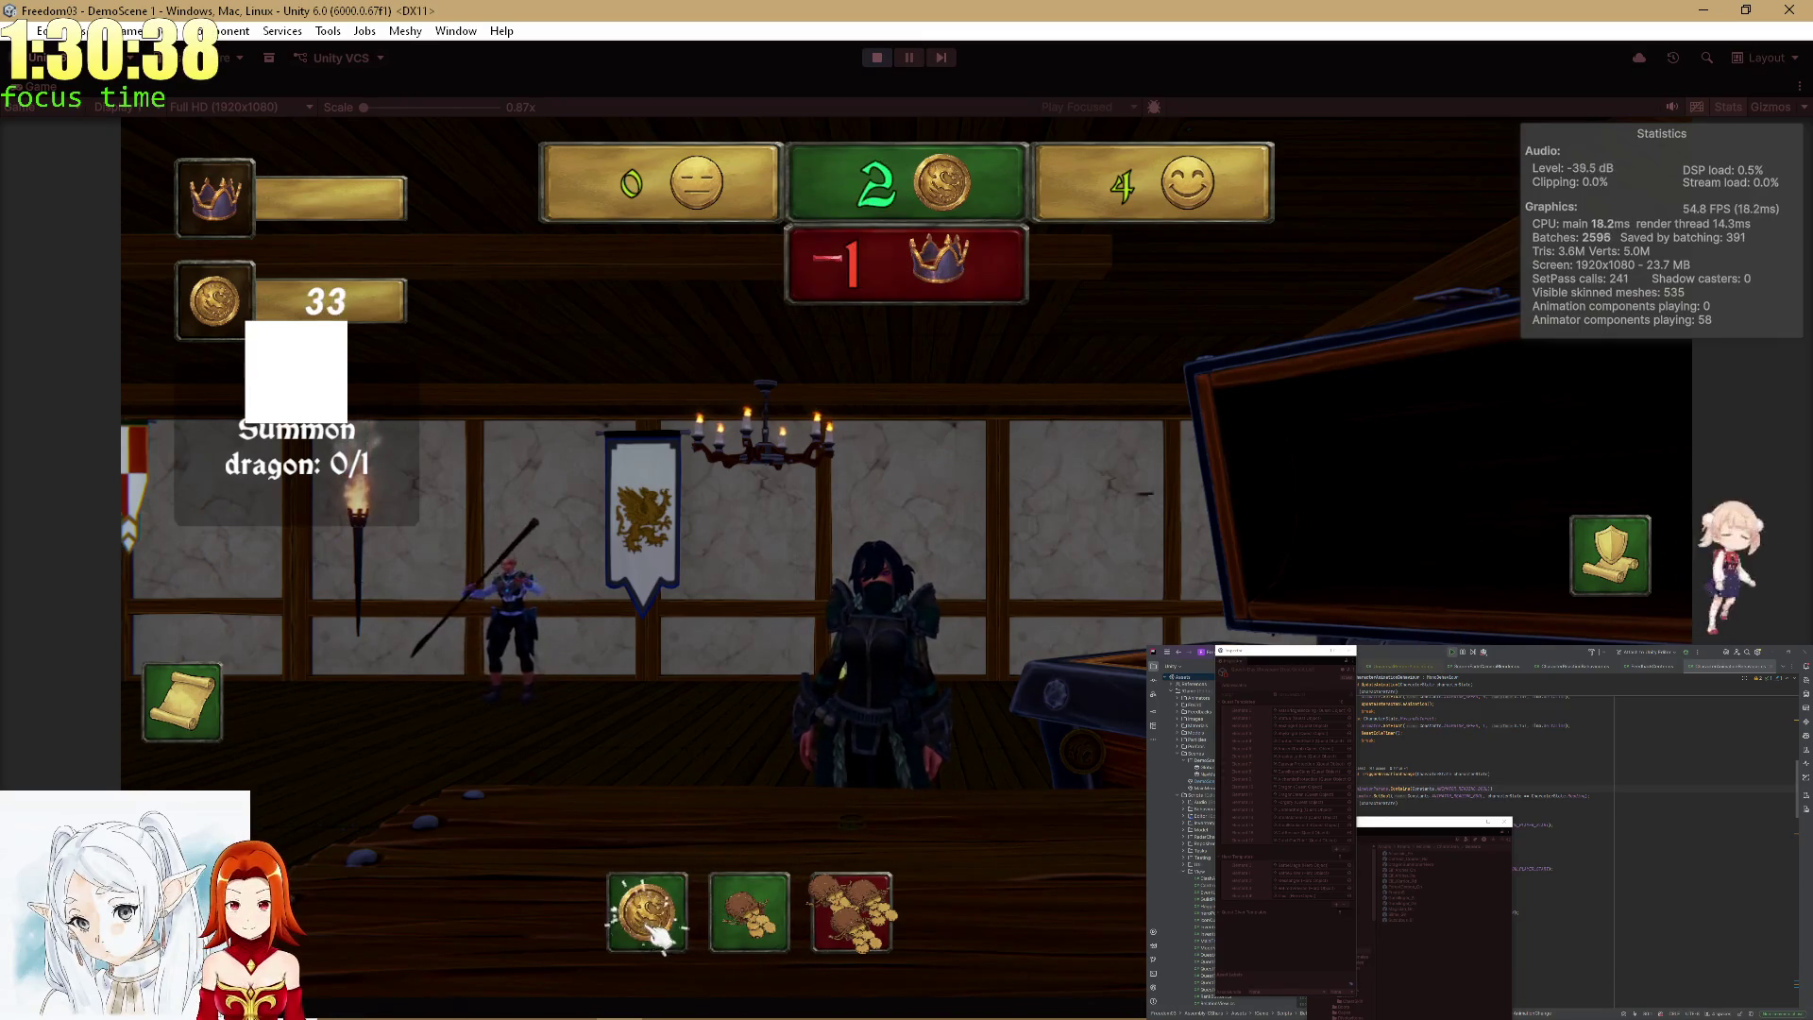
pyautogui.click(656, 935)
pyautogui.rightClick(652, 930)
pyautogui.click(666, 930)
pyautogui.click(850, 911)
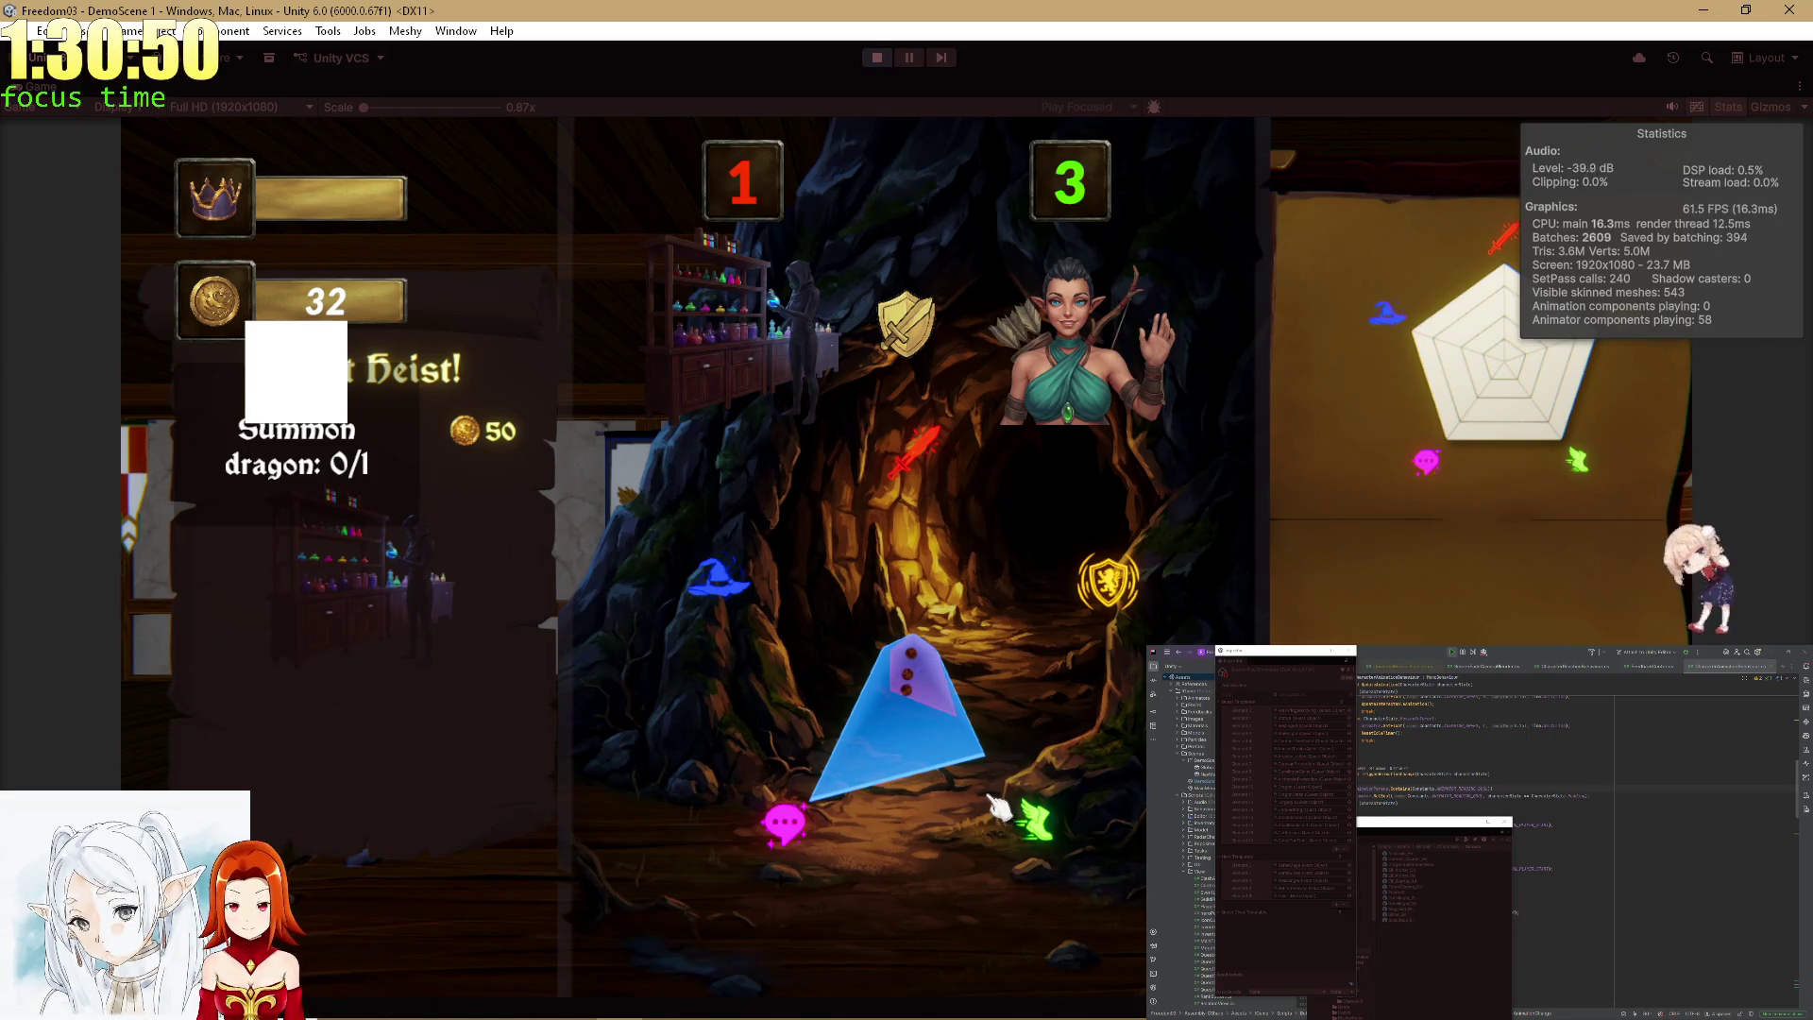
pyautogui.click(904, 923)
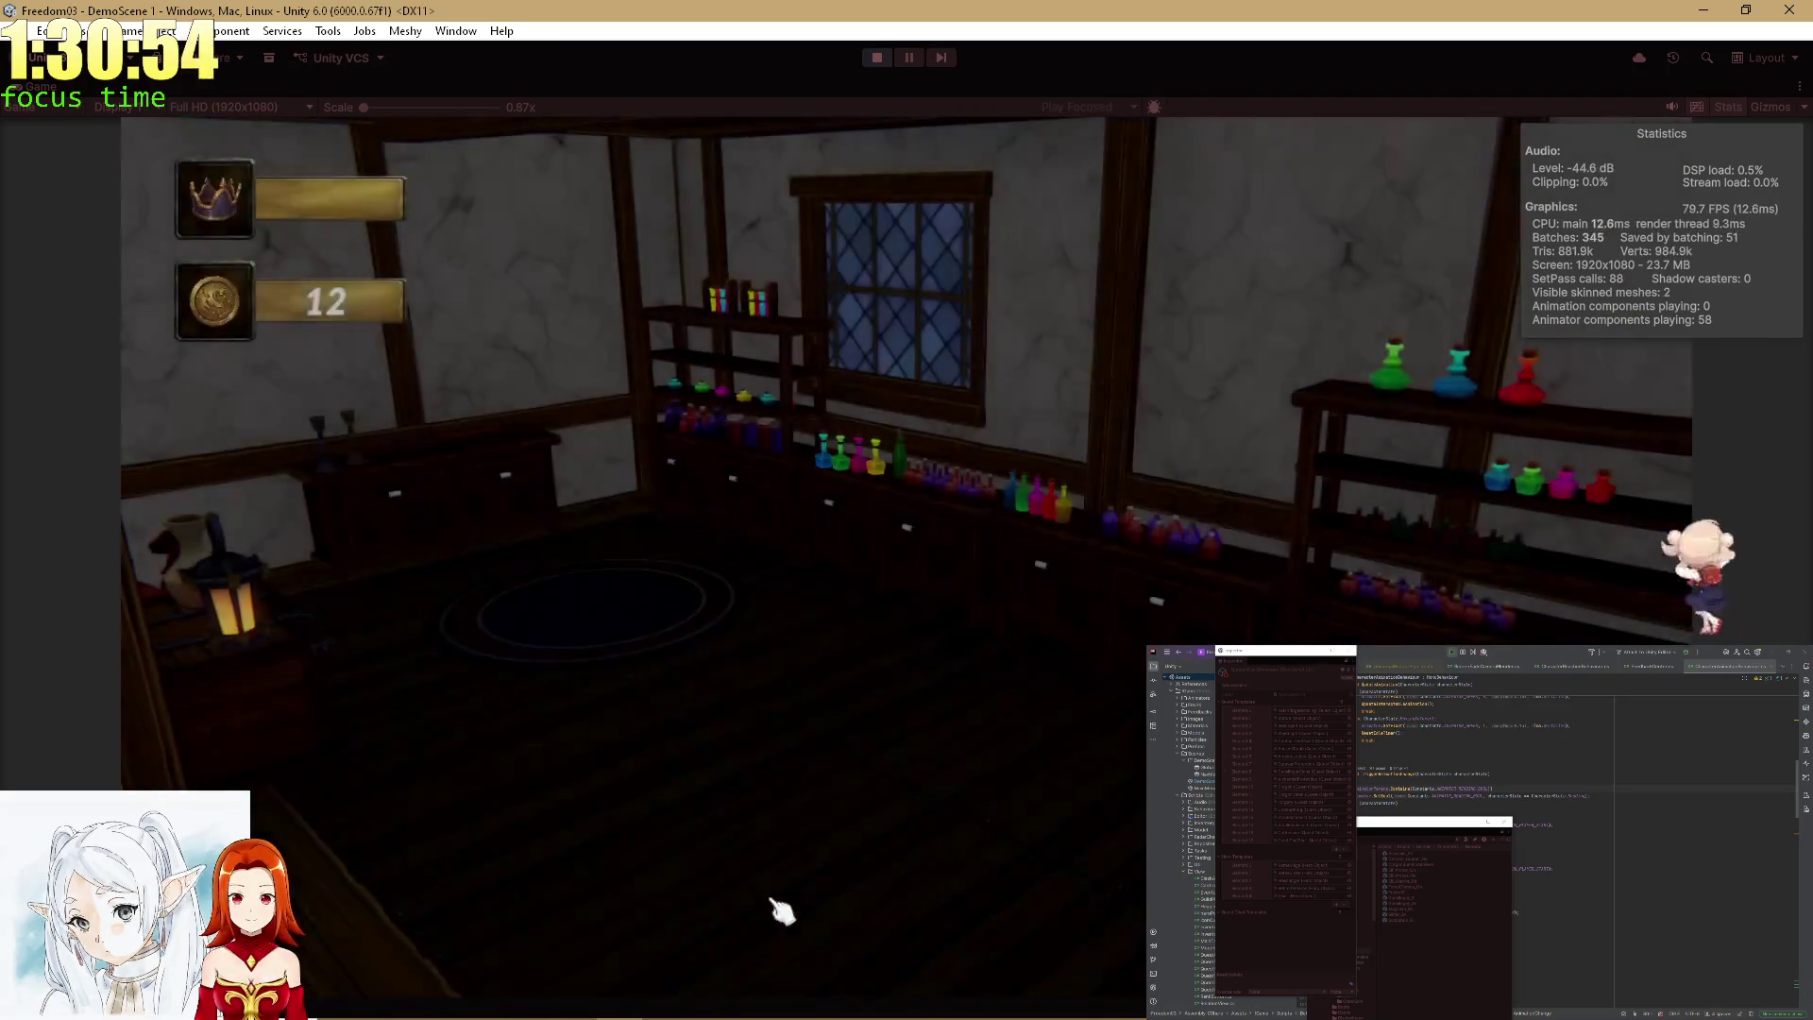
# Finish the alchemist heist, offer a coin and a 20-coin bag, then stop Play Mode.
pyautogui.click(935, 746)
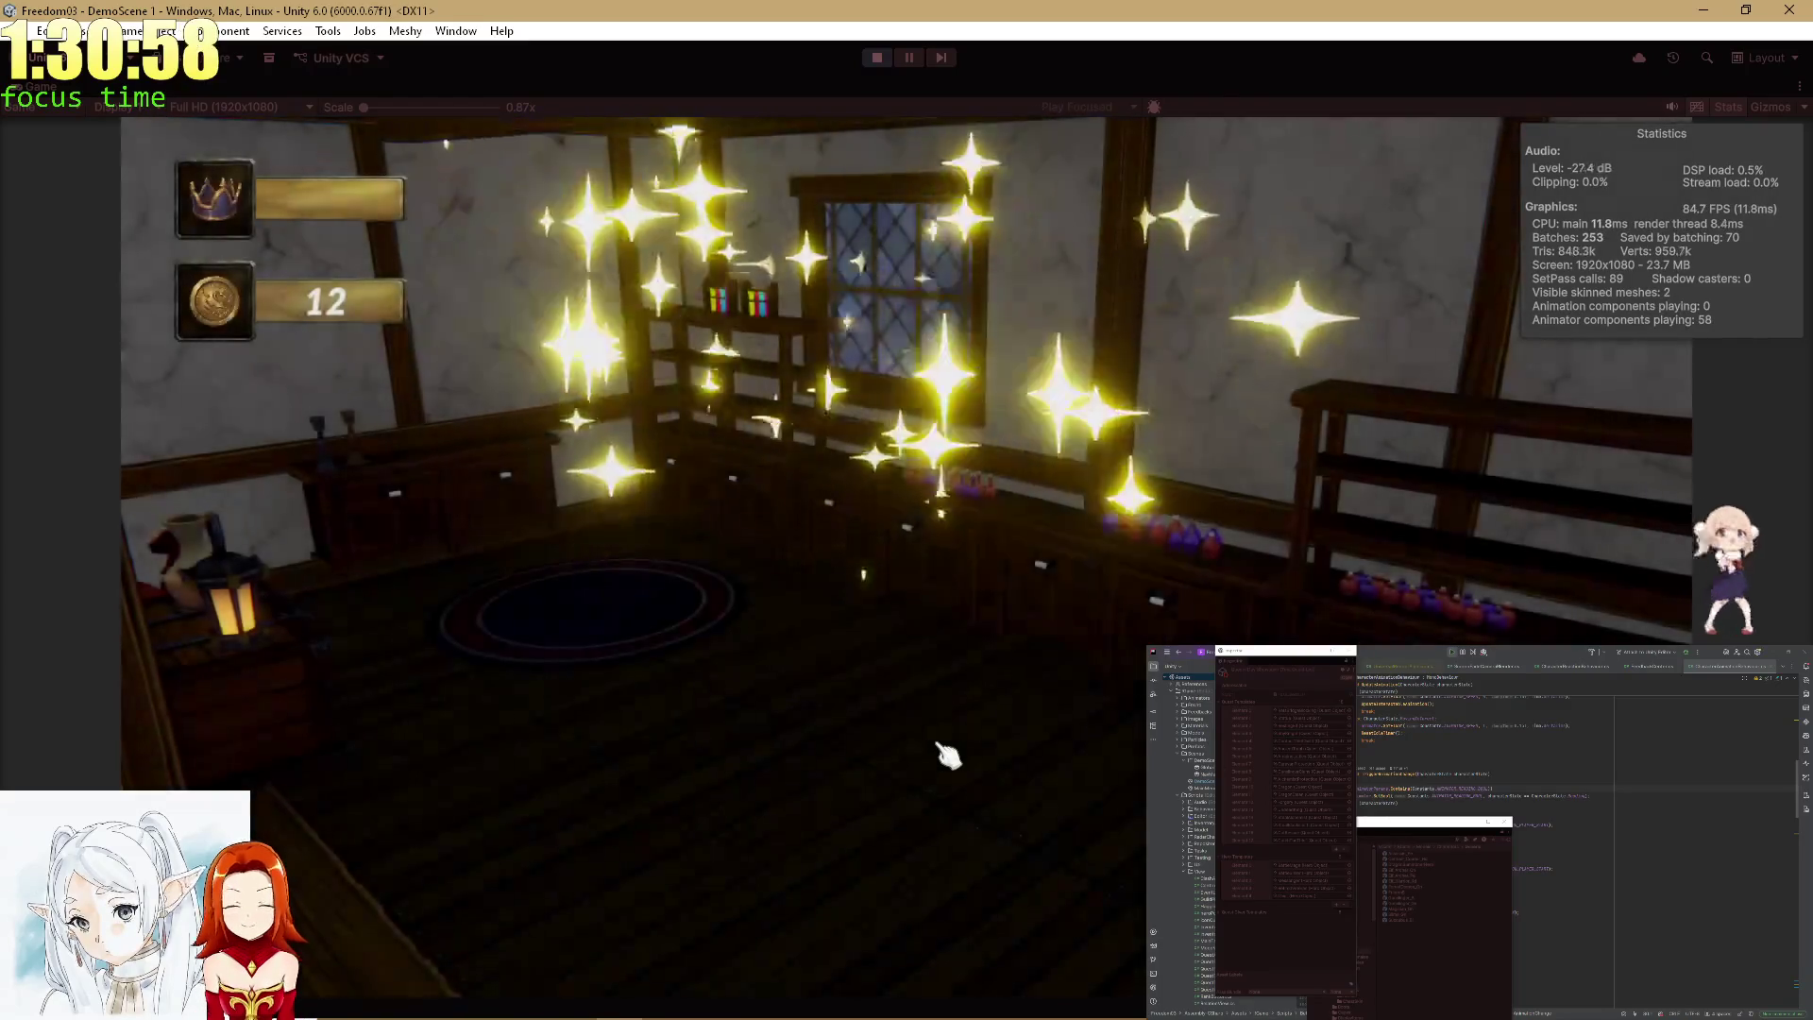
pyautogui.click(887, 937)
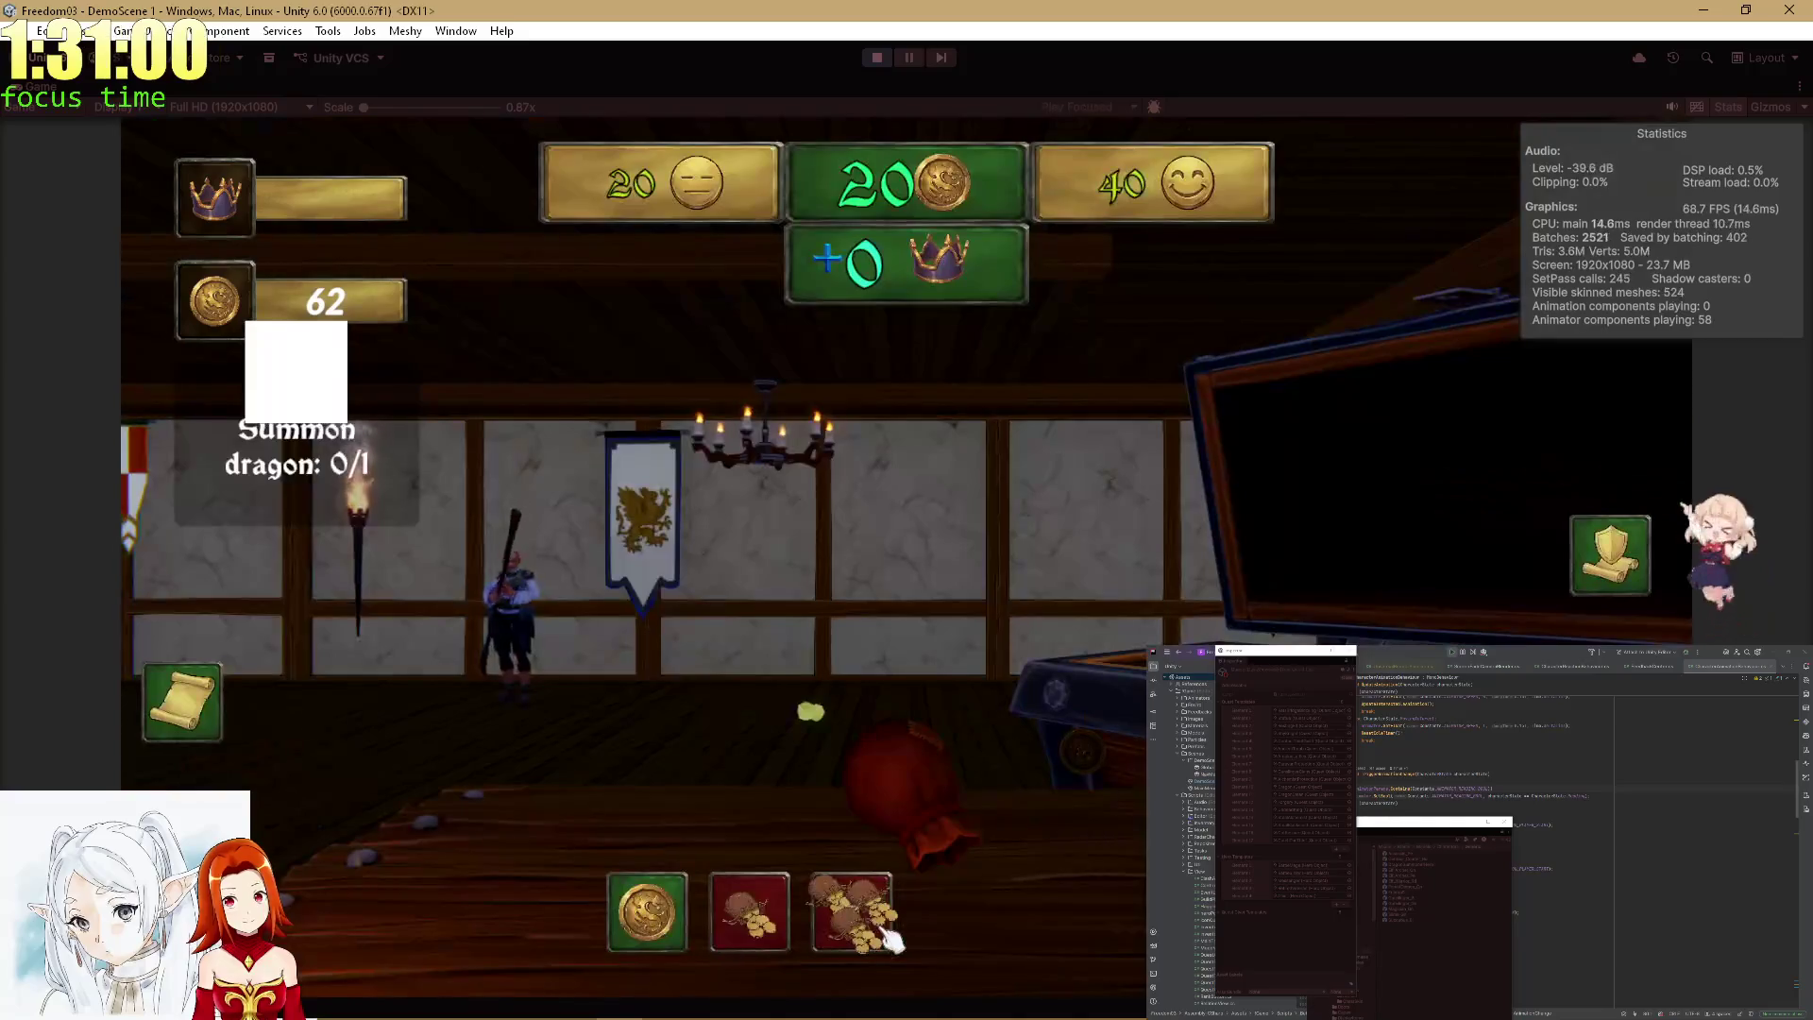
pyautogui.click(666, 911)
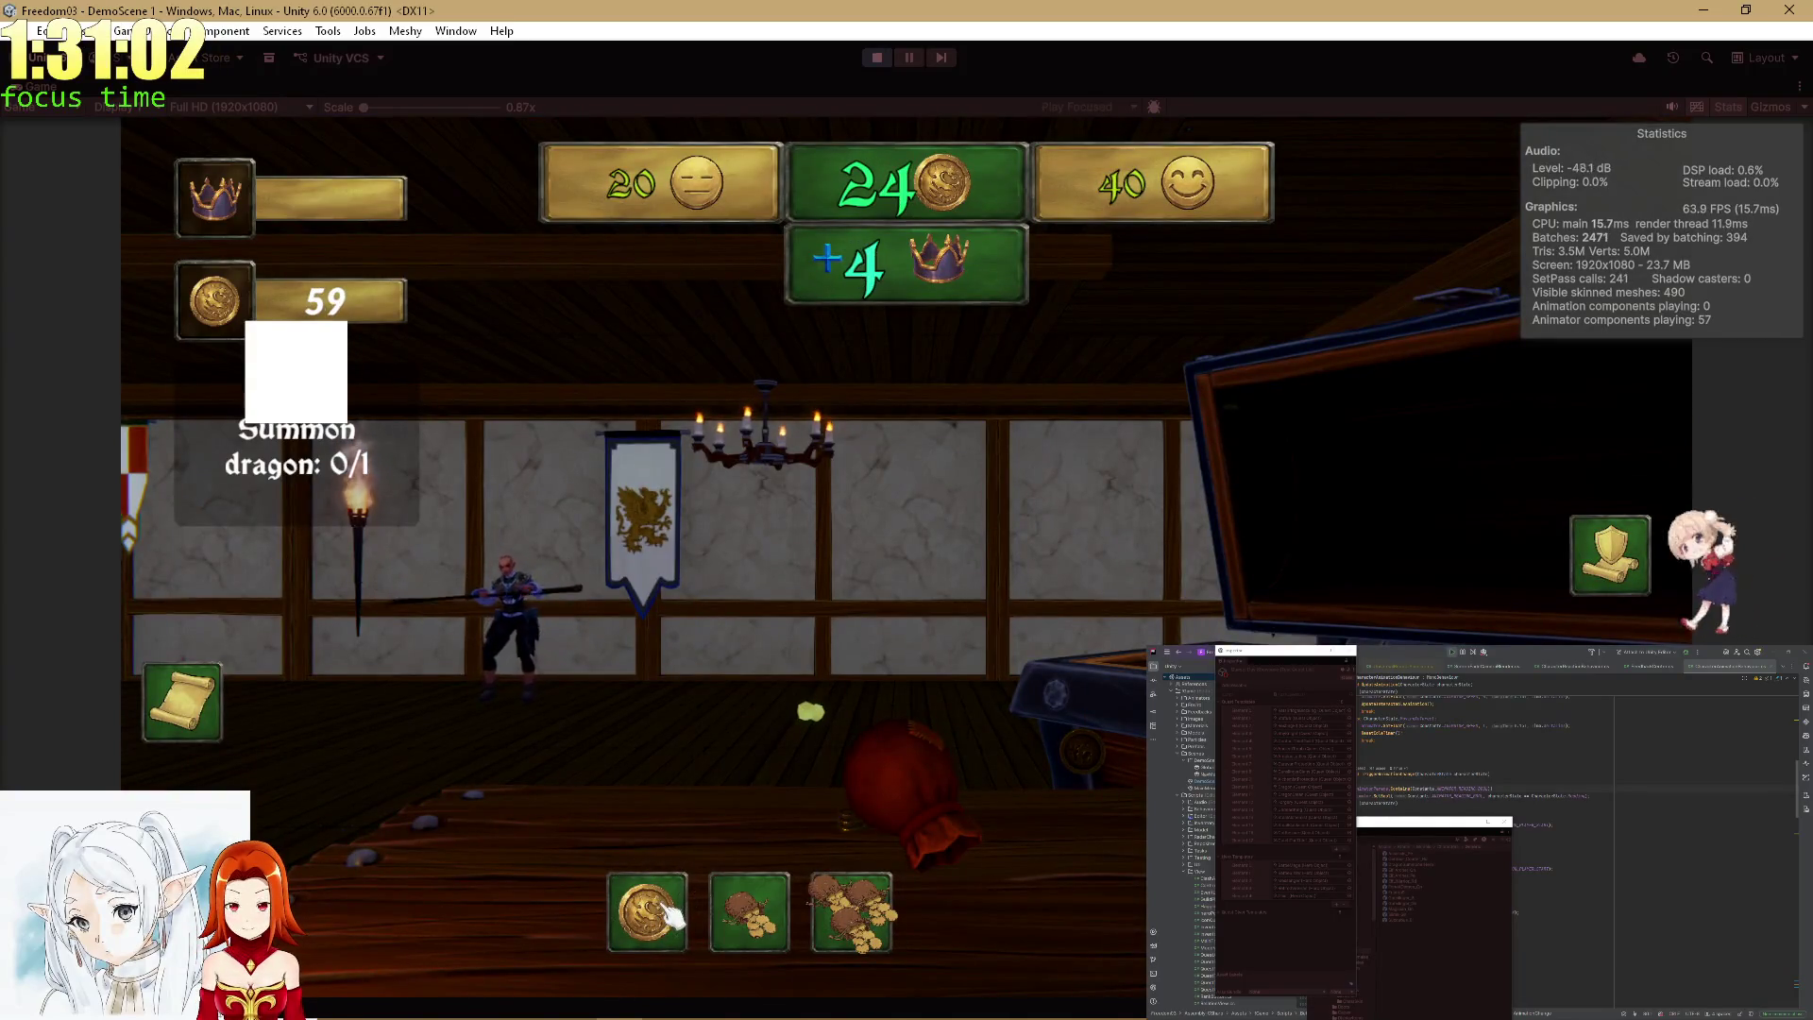
pyautogui.click(780, 908)
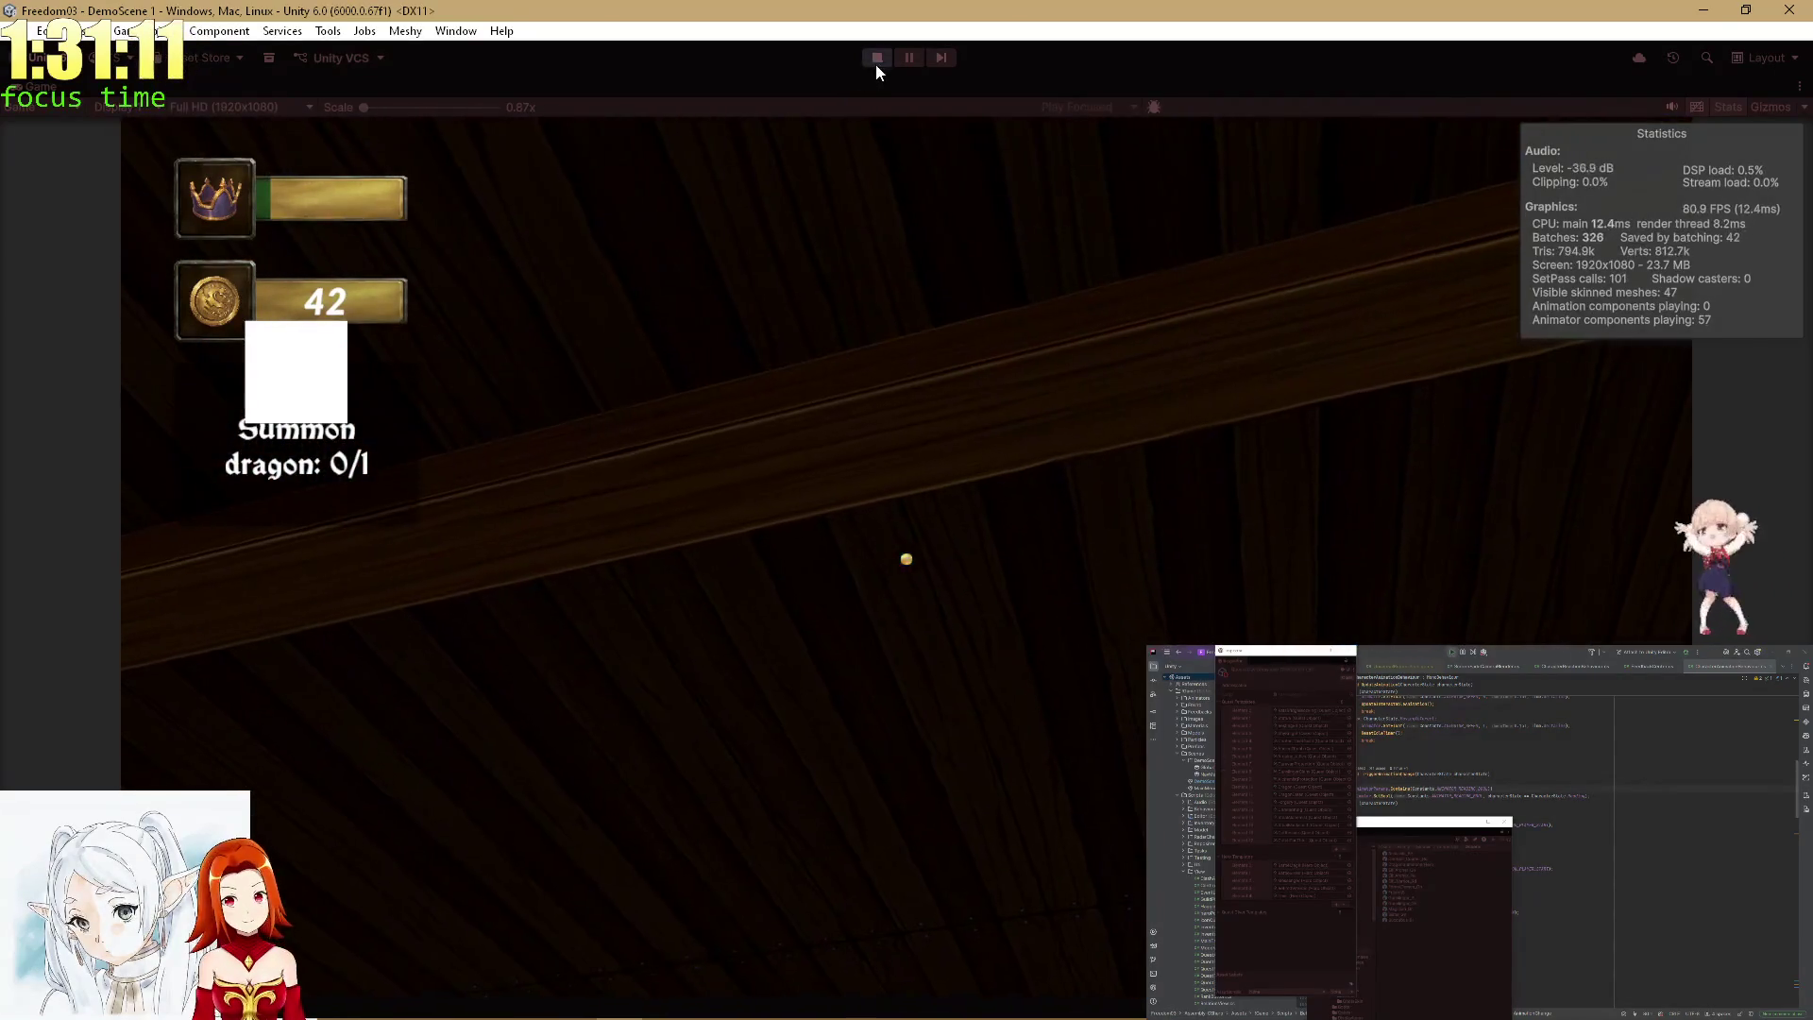
pyautogui.click(876, 62)
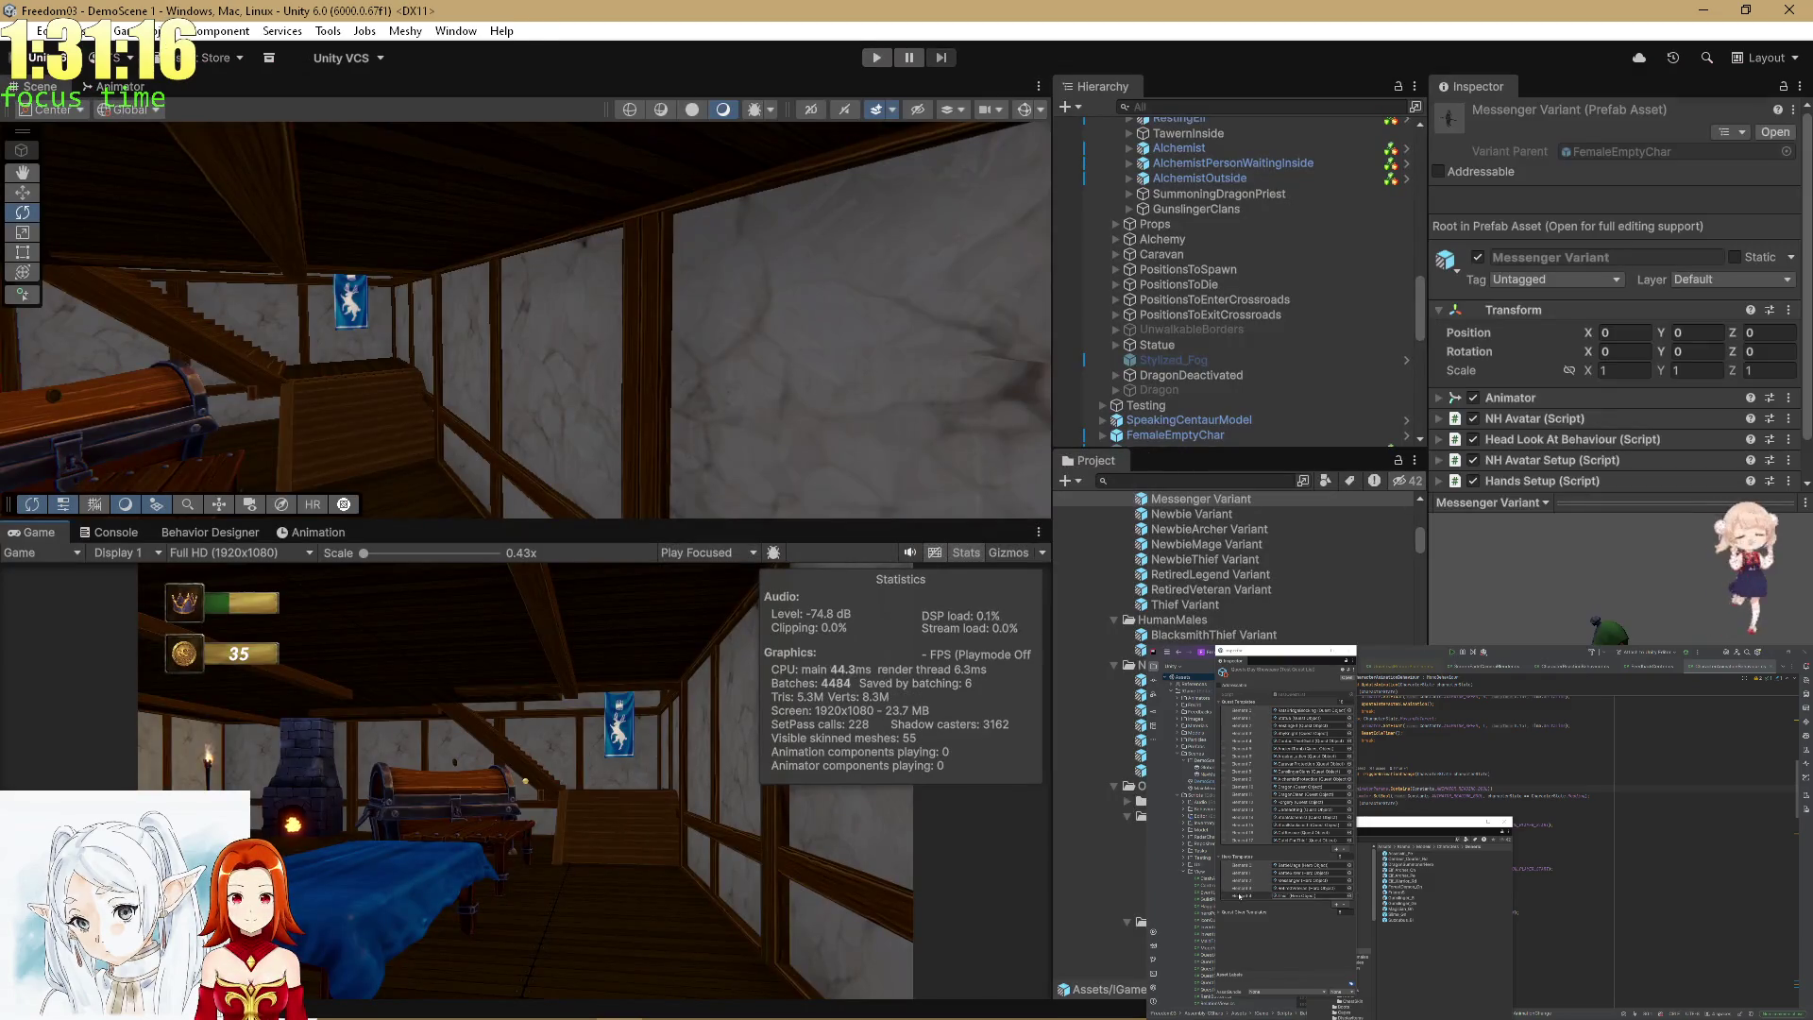
# Select the two extra New Templates rows and remove them.
pyautogui.click(1240, 895)
pyautogui.click(1243, 874)
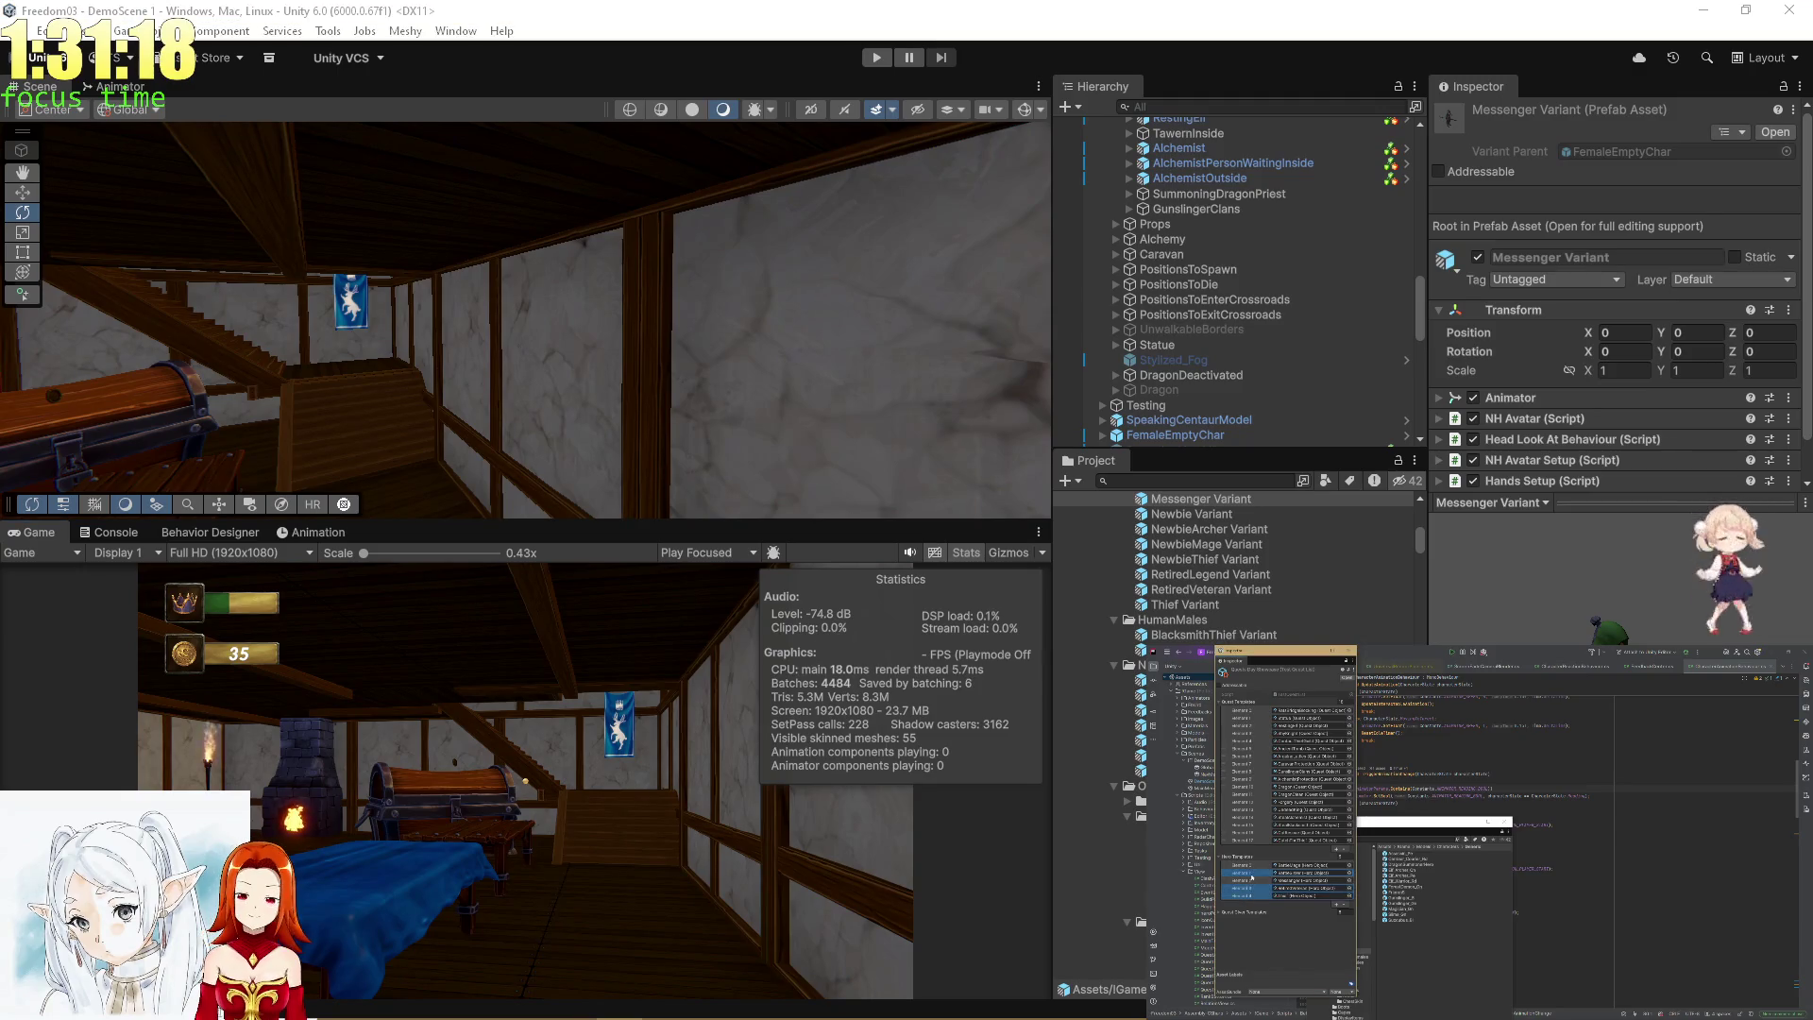
pyautogui.click(1342, 904)
# Run a playtest, offer a 20-coin bag to drop the purse to 80, then stop.
pyautogui.click(882, 59)
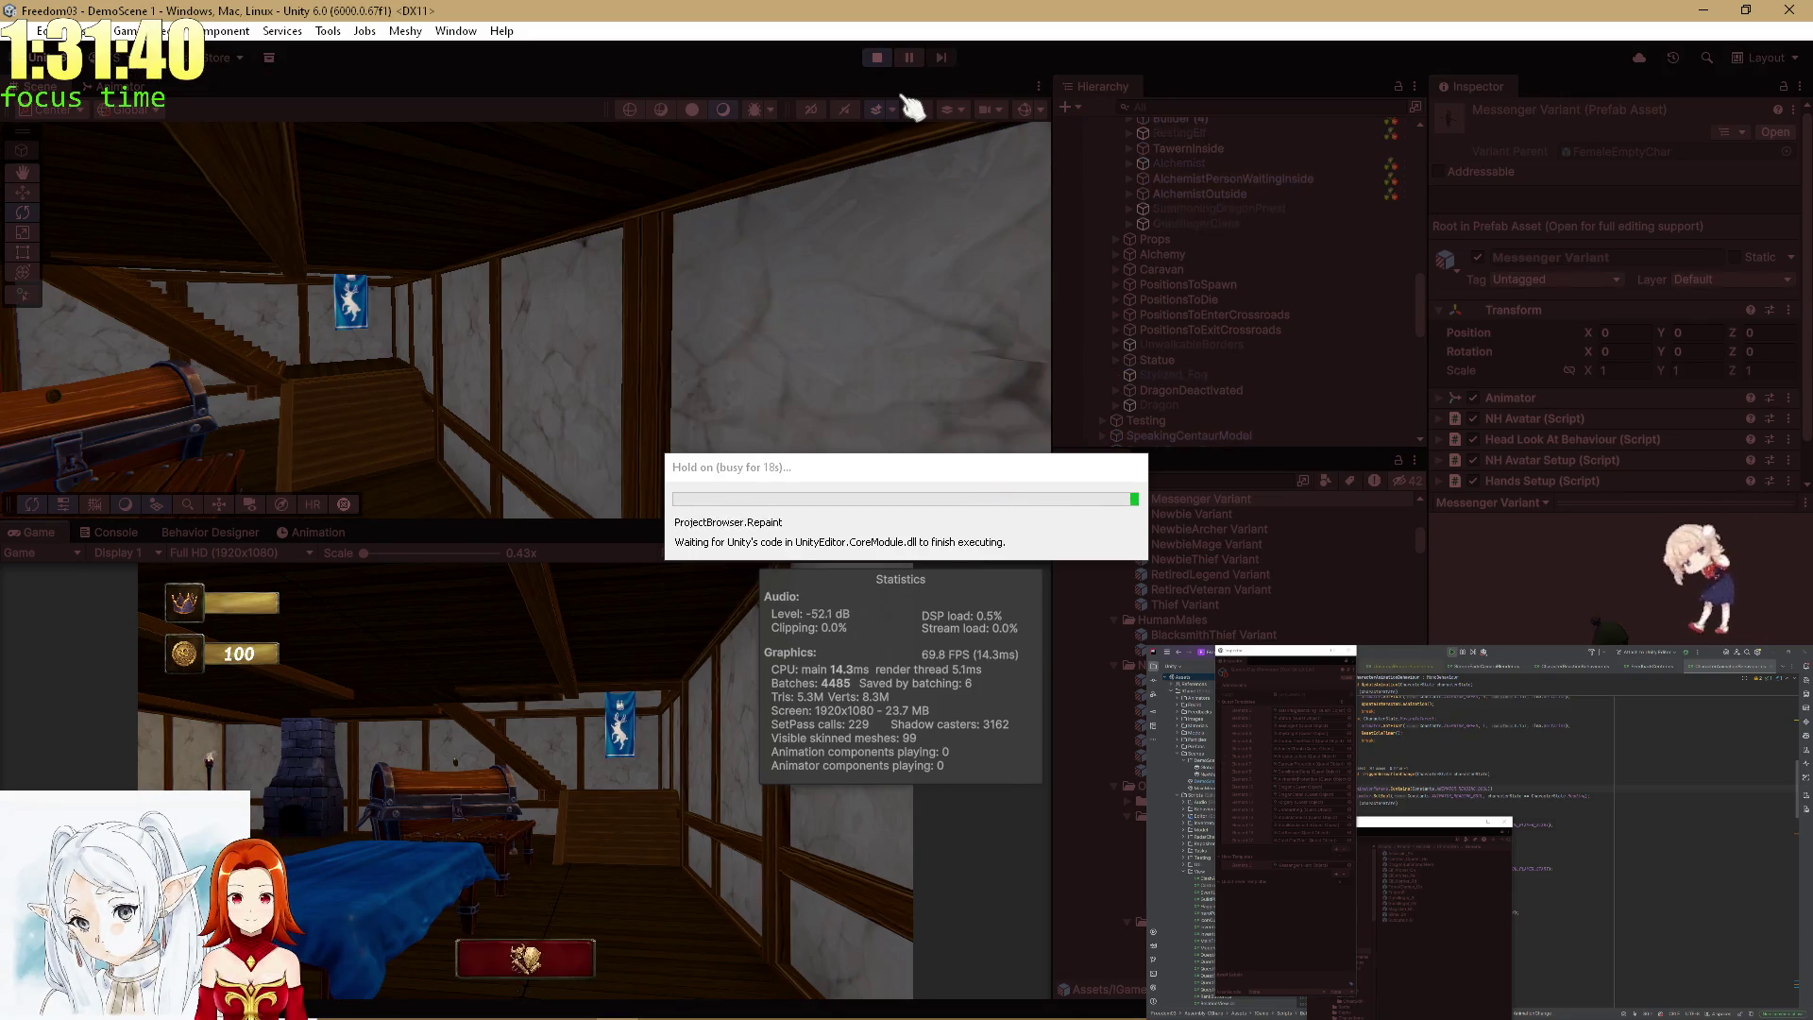
pyautogui.doubleClick(40, 532)
pyautogui.click(1092, 659)
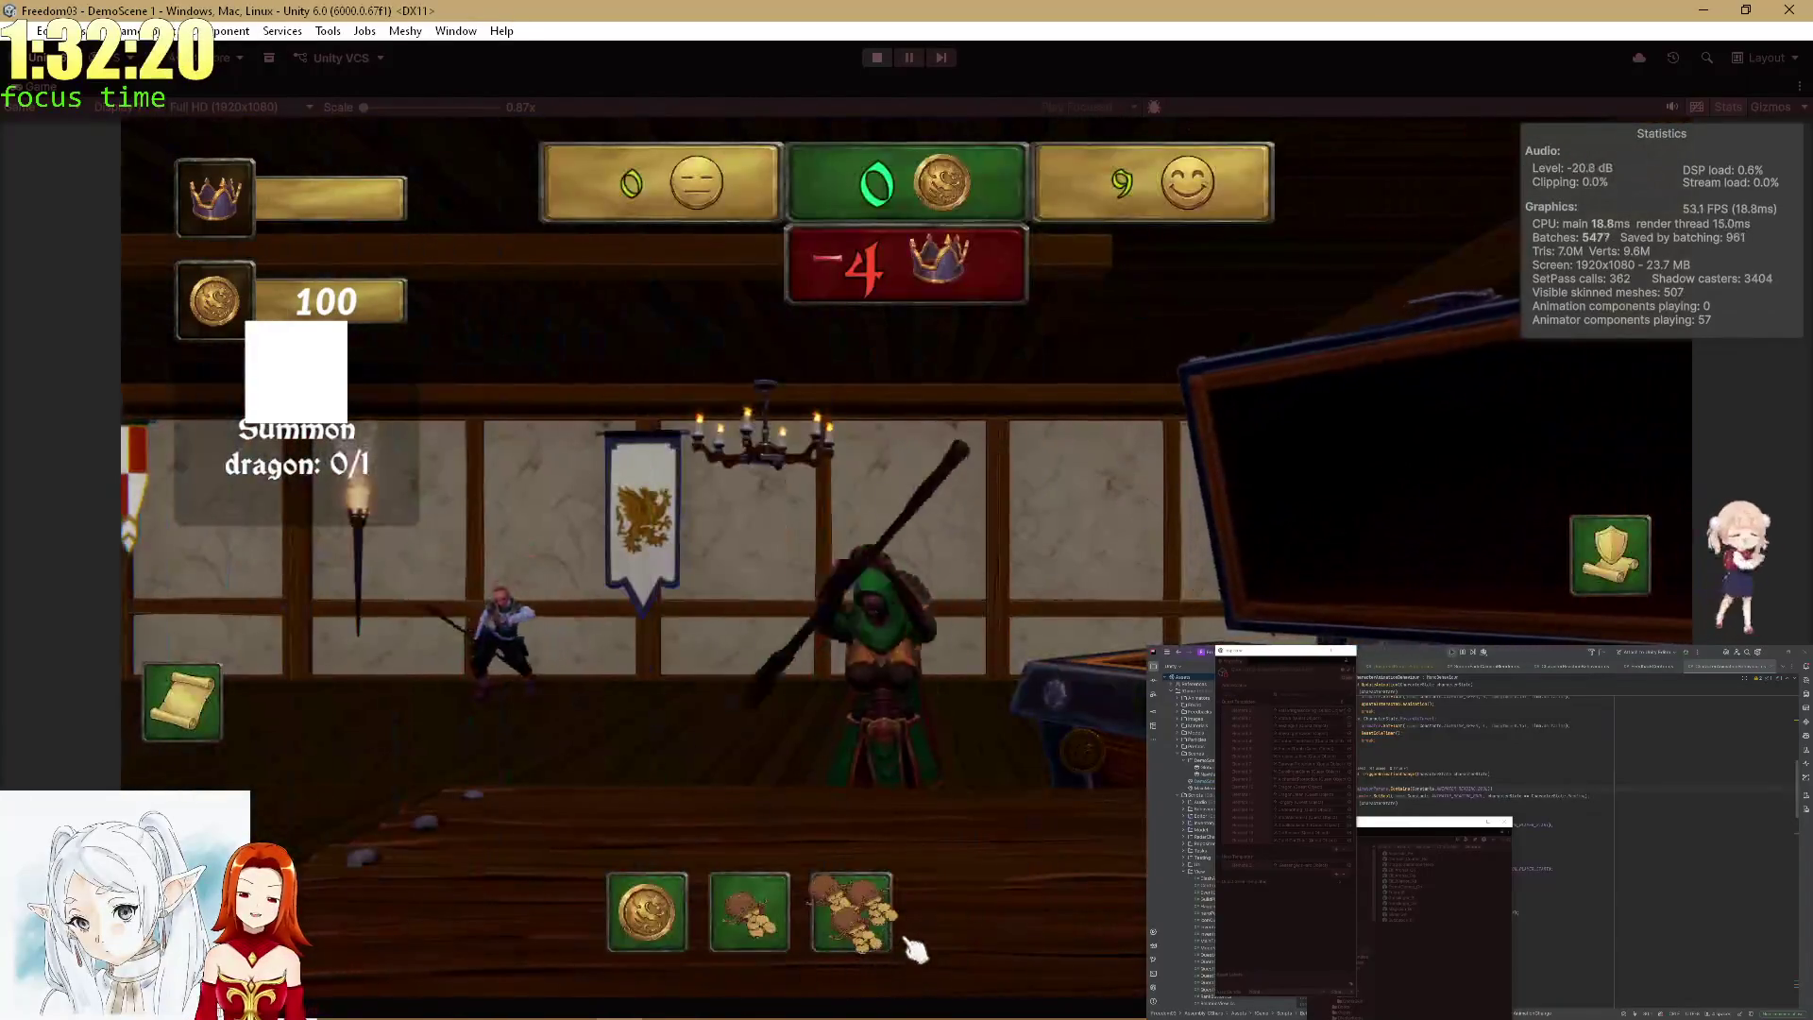
pyautogui.click(771, 937)
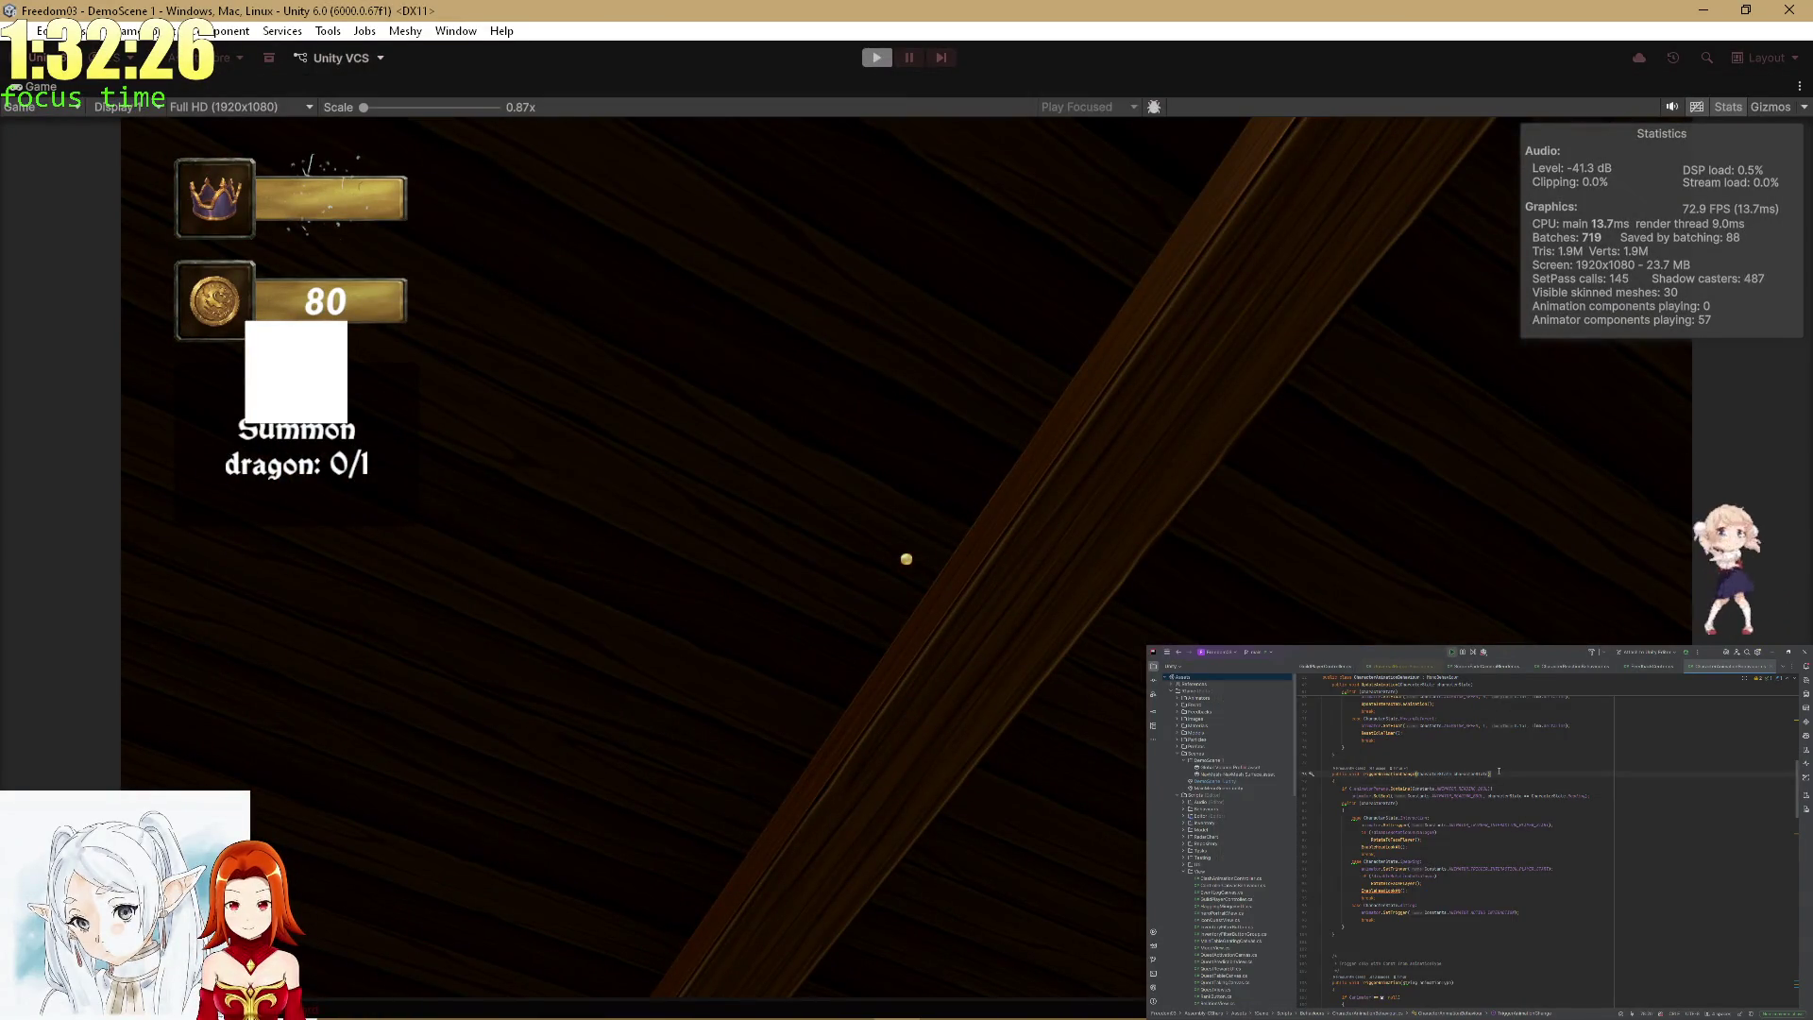
pyautogui.hotkey('alt', 'Tab')
pyautogui.hotkey('ctrl', 'p')
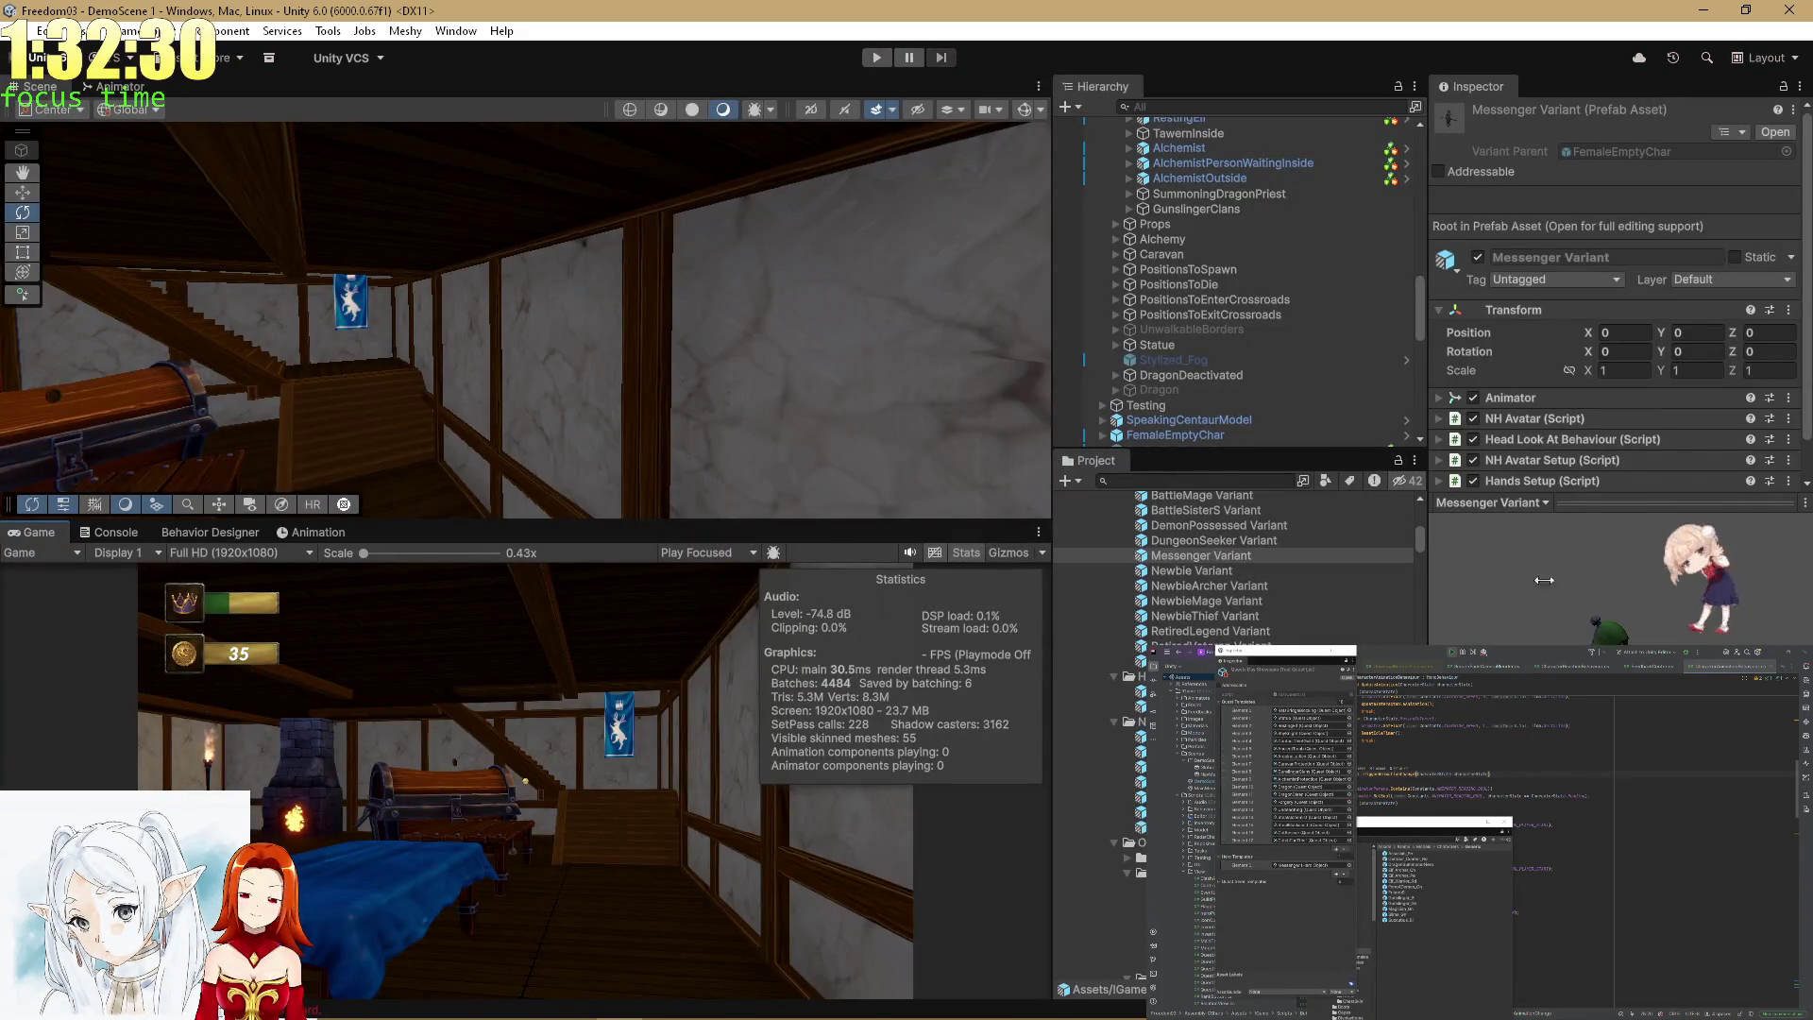
# Open the Demon Possessed hero asset's settings, then enter Play Mode with the Game view maximized.
pyautogui.scroll(-10, 1095, 774)
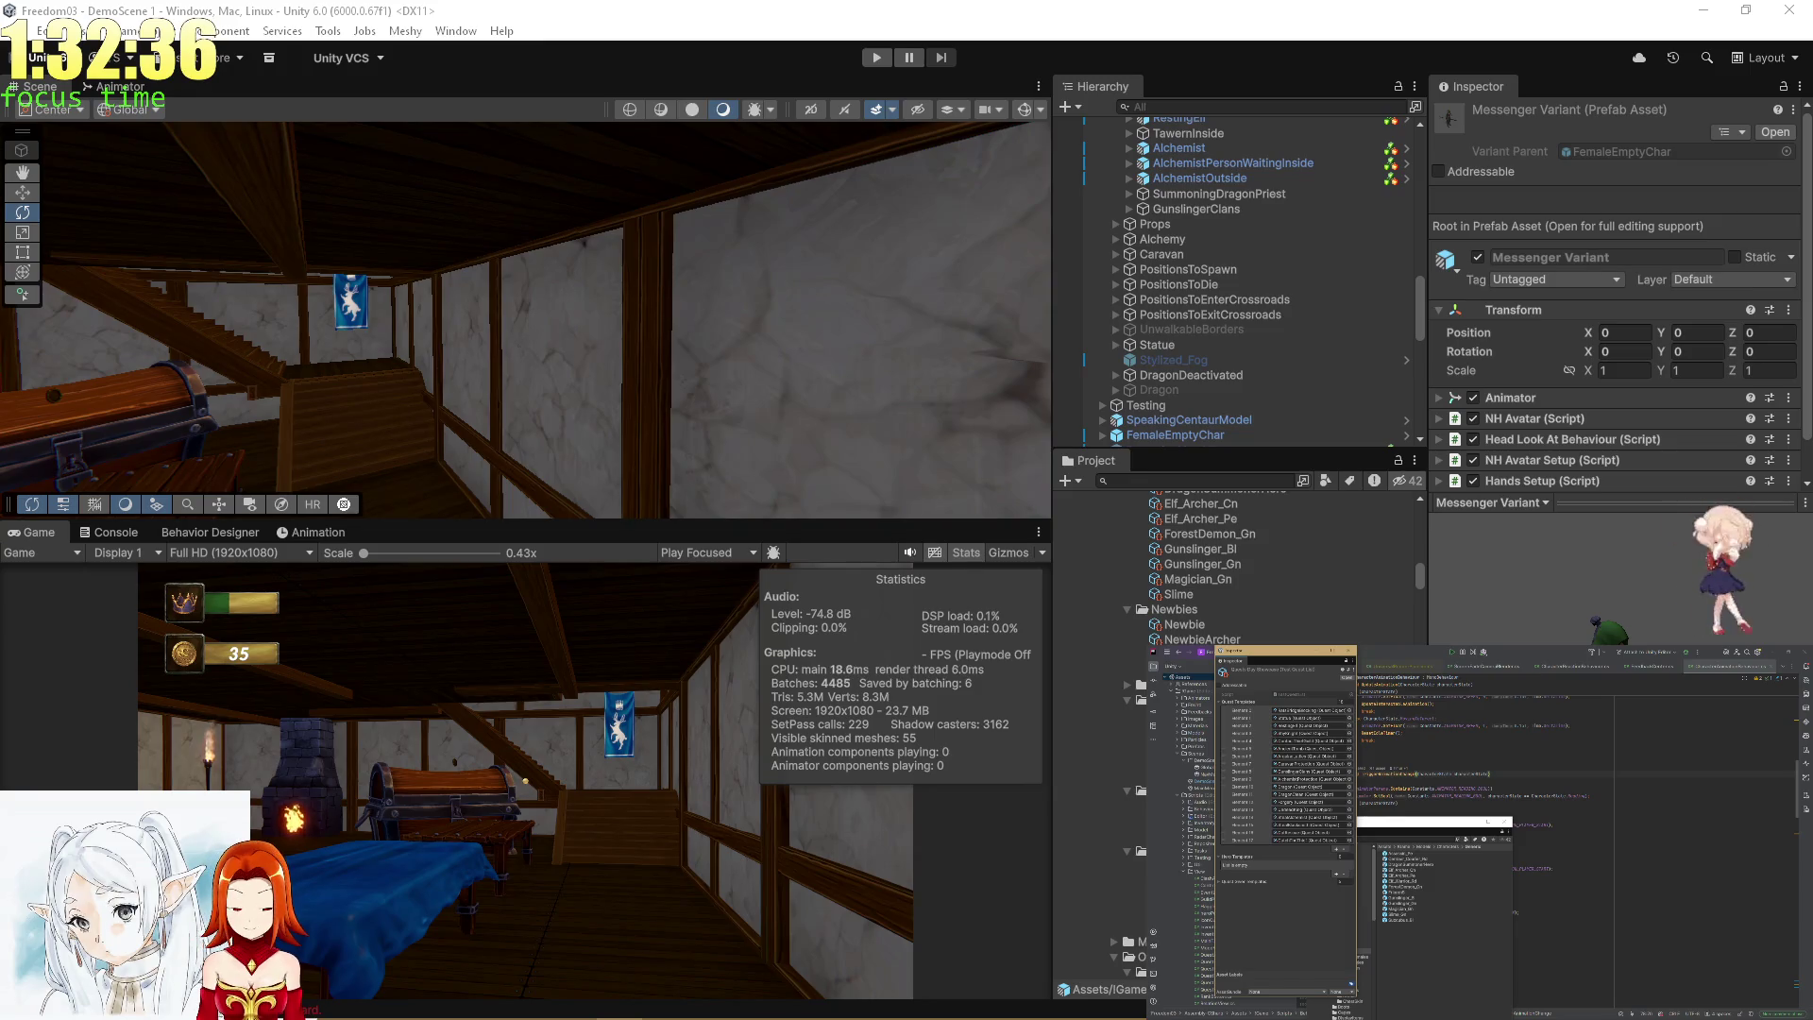
pyautogui.doubleClick(1287, 763)
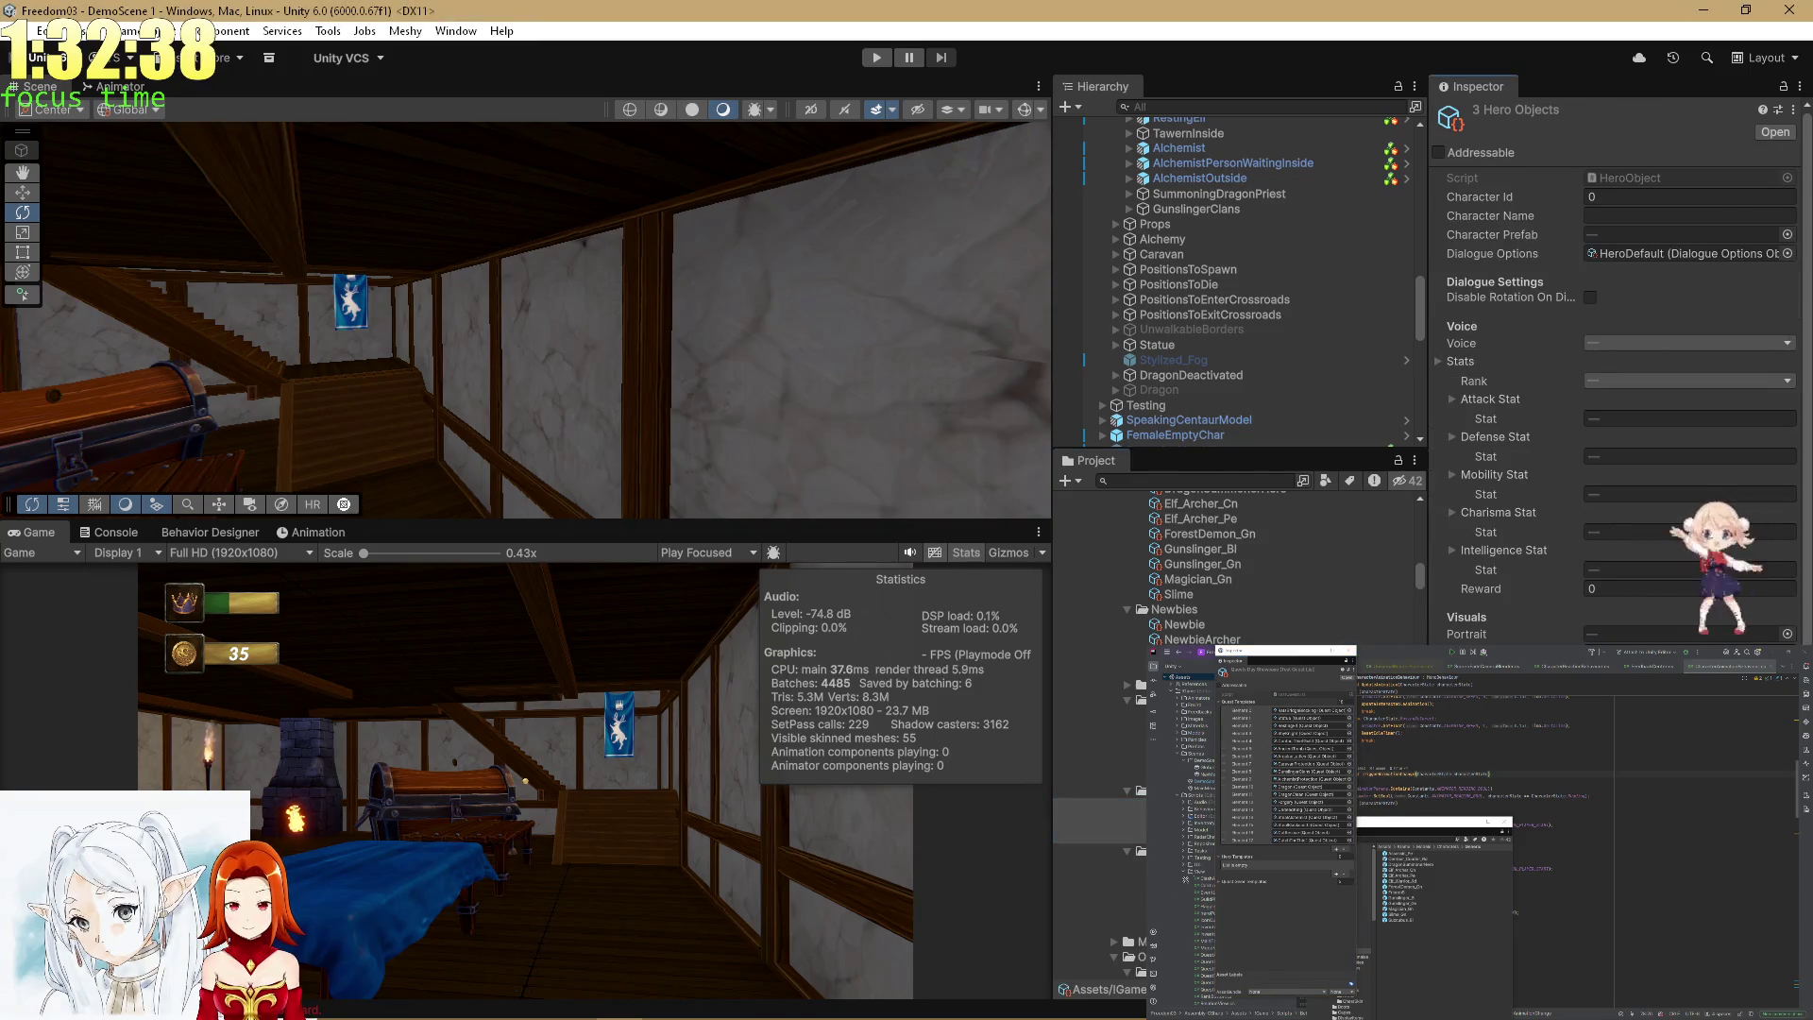
pyautogui.click(1228, 860)
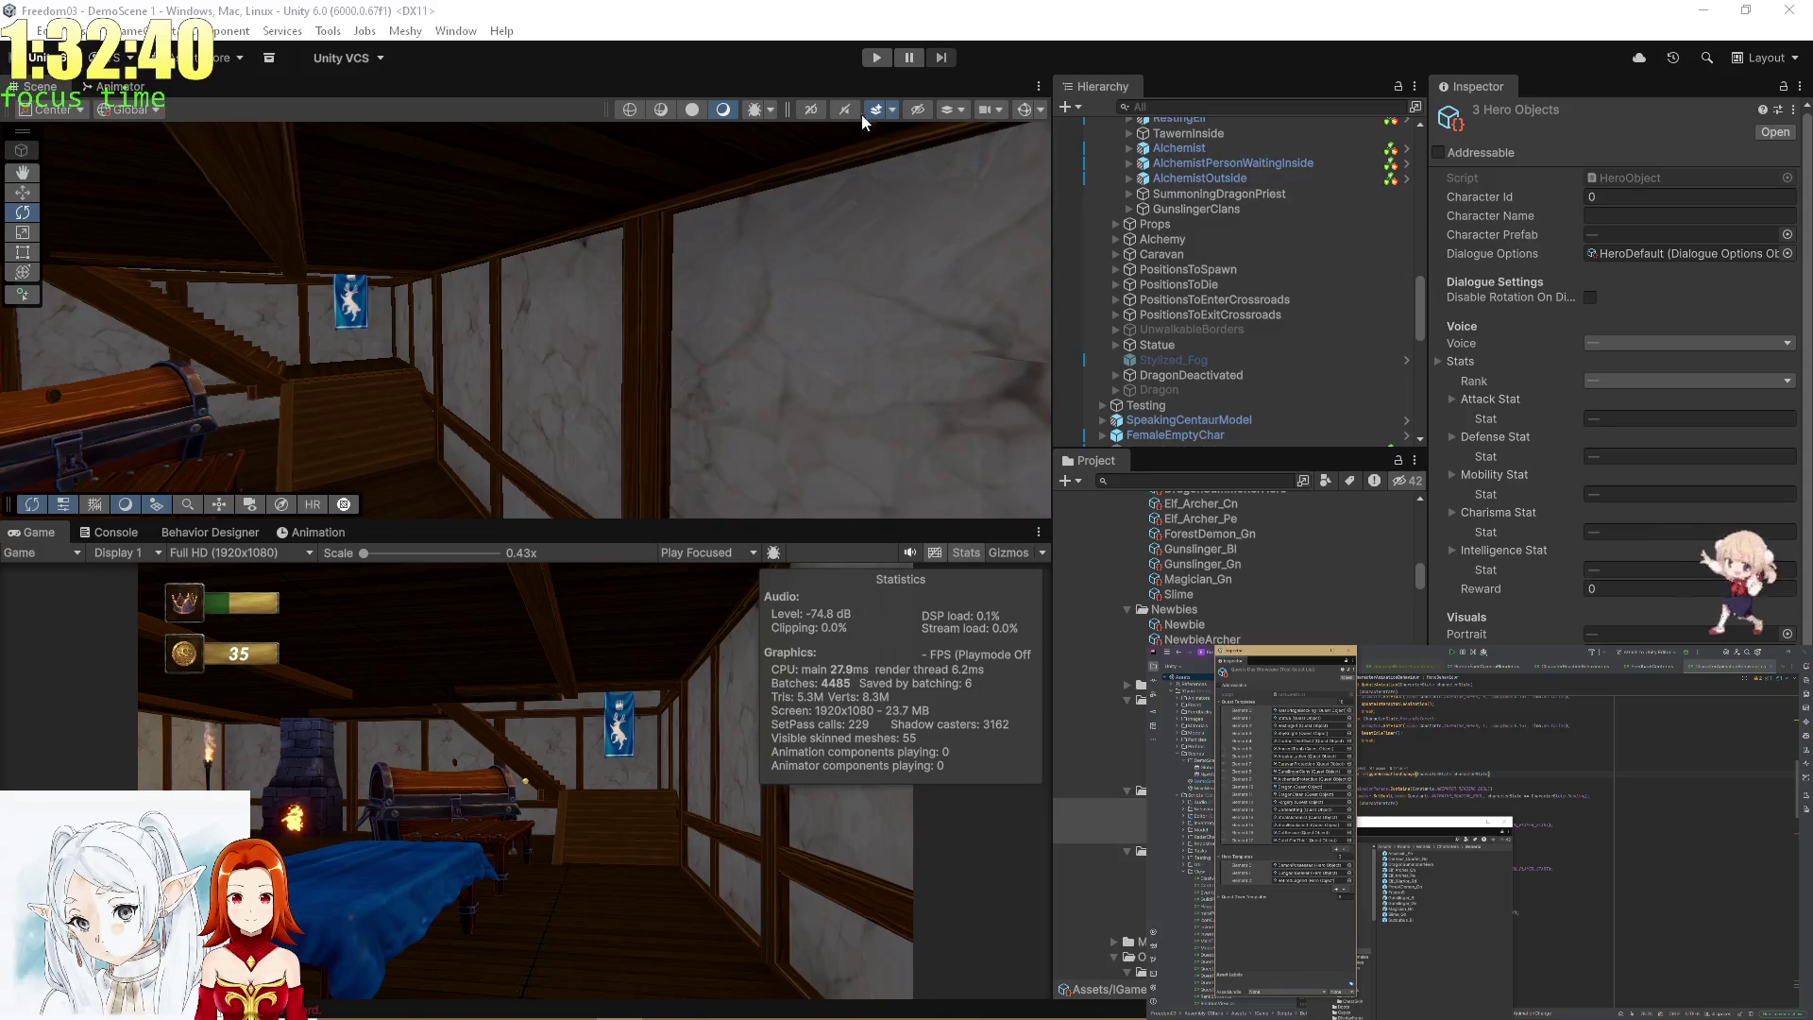
pyautogui.click(871, 58)
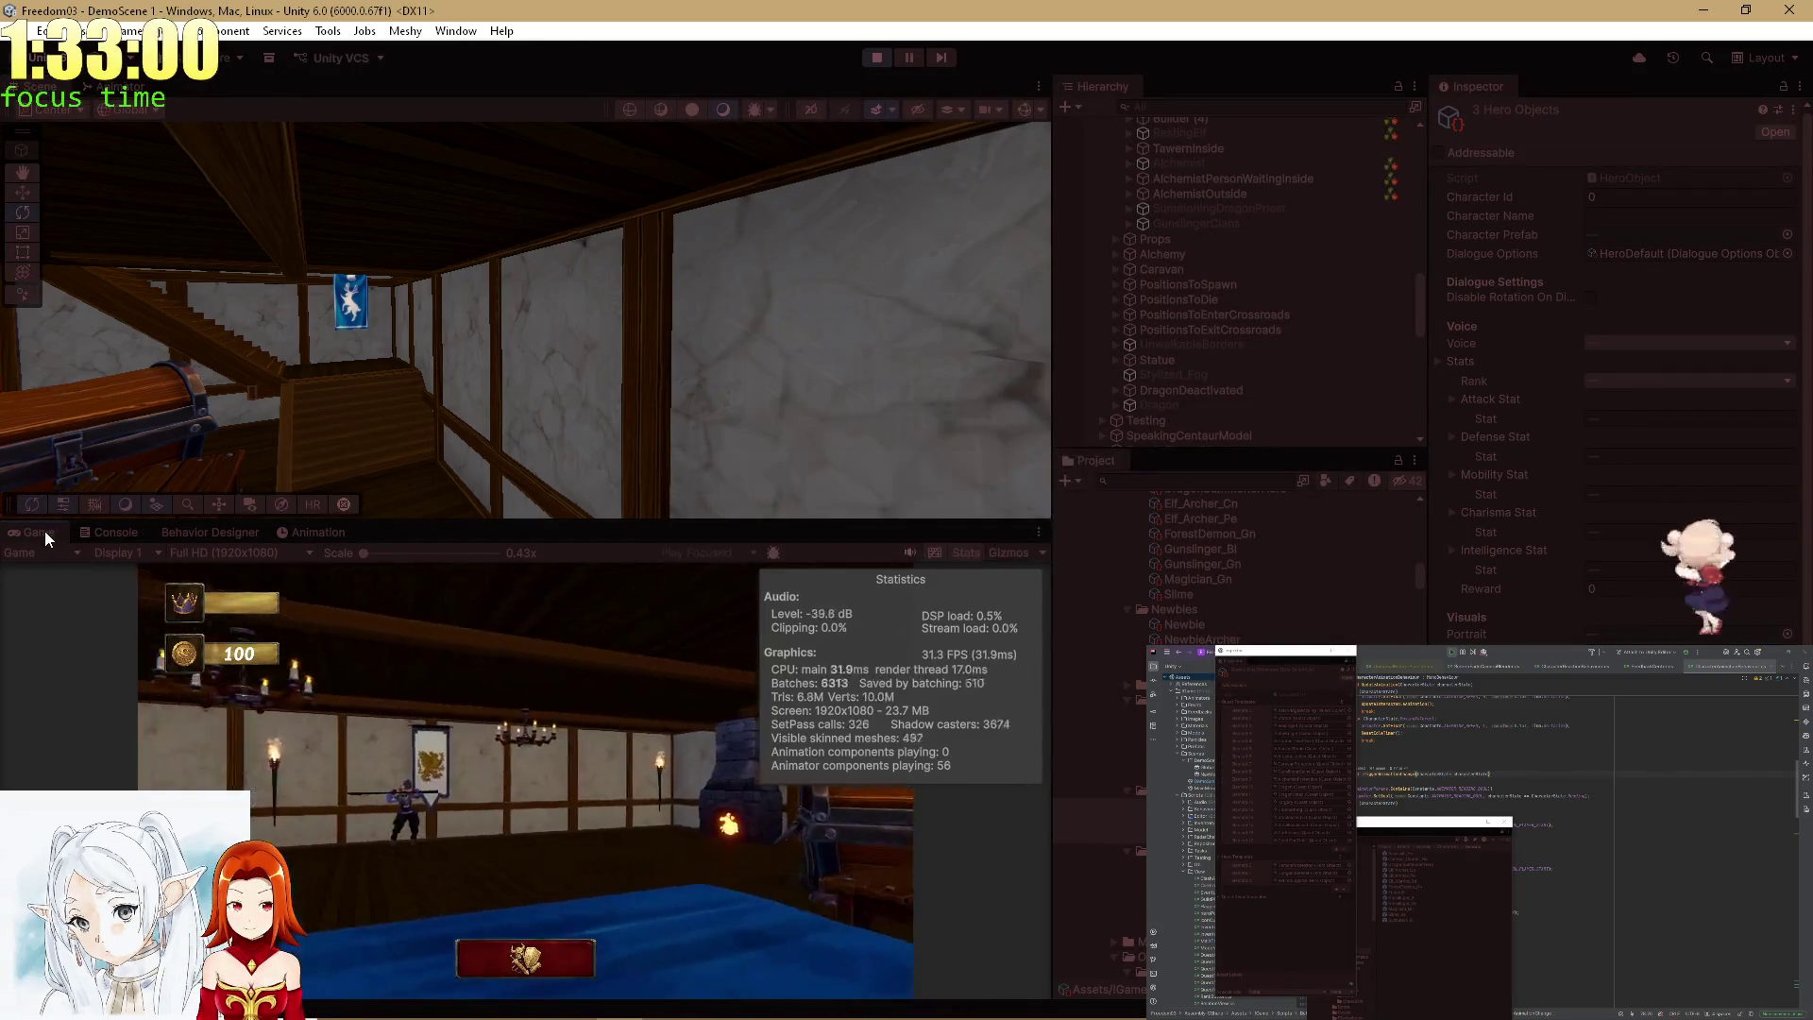
pyautogui.hotkey('shift', 'space')
# Ask both tavern heroes HowYouFeel, raising each Hero Relation to 5.
pyautogui.click(760, 546)
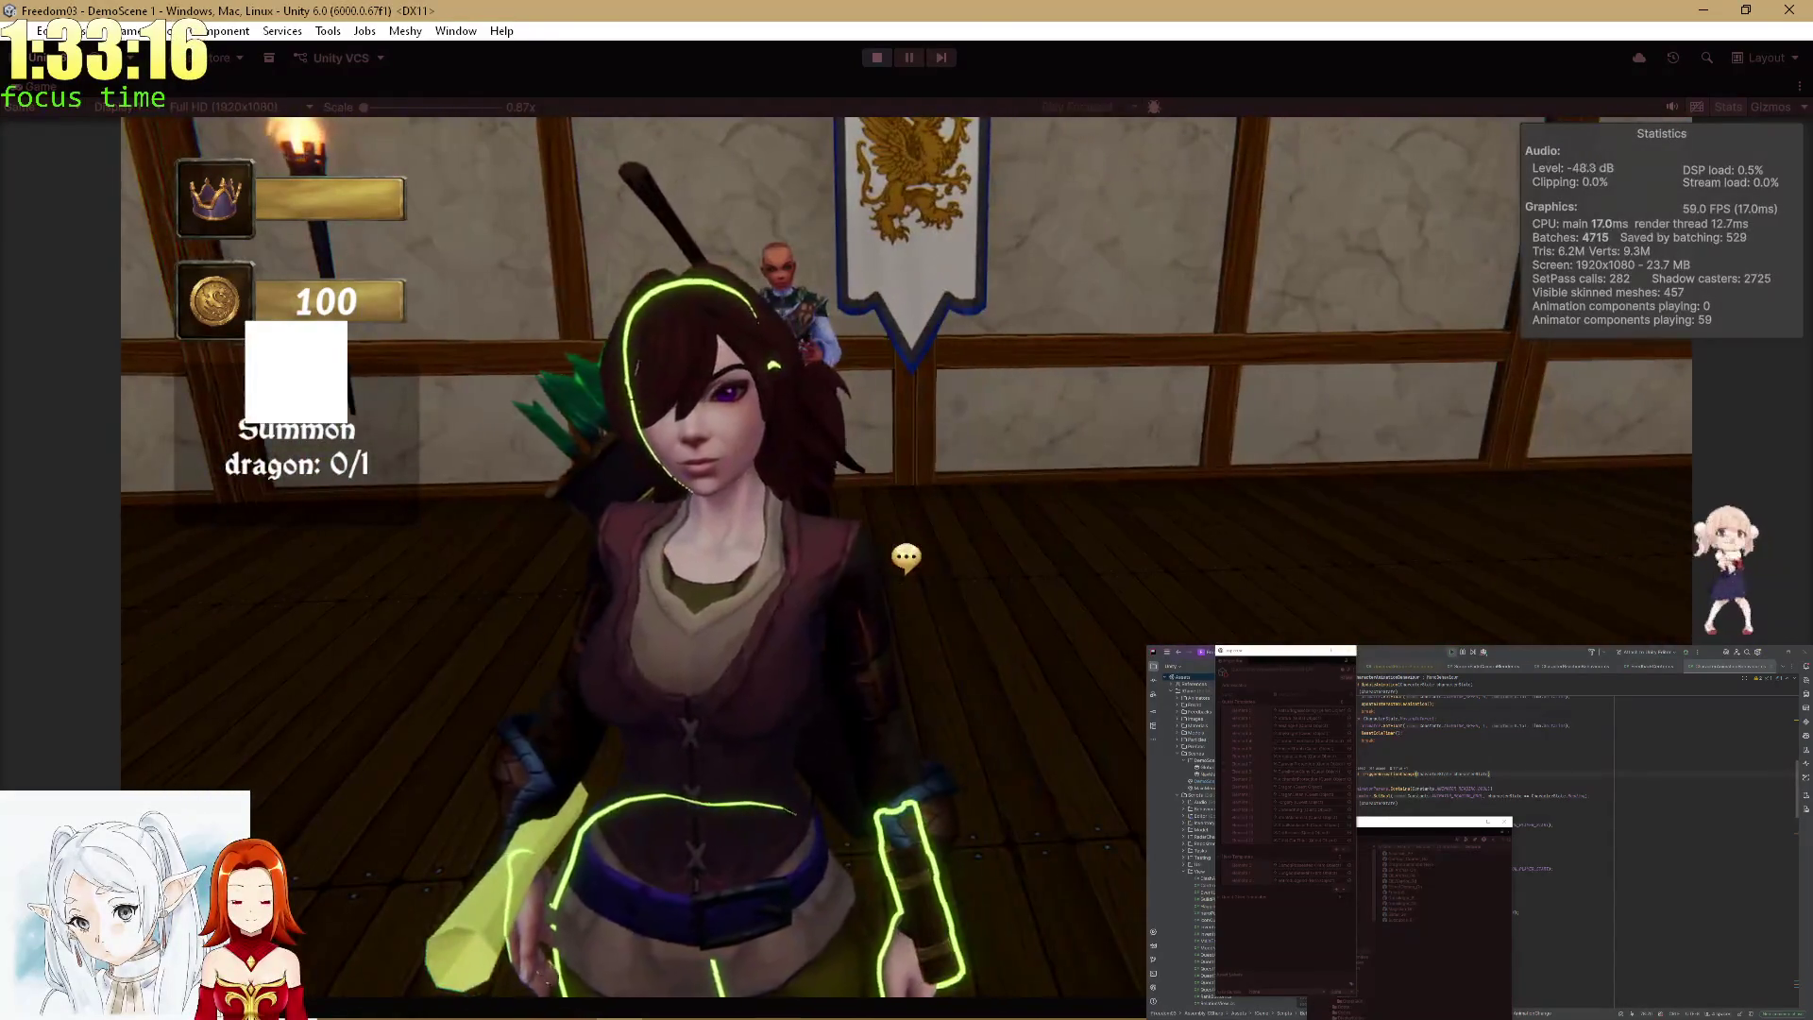
pyautogui.press('e')
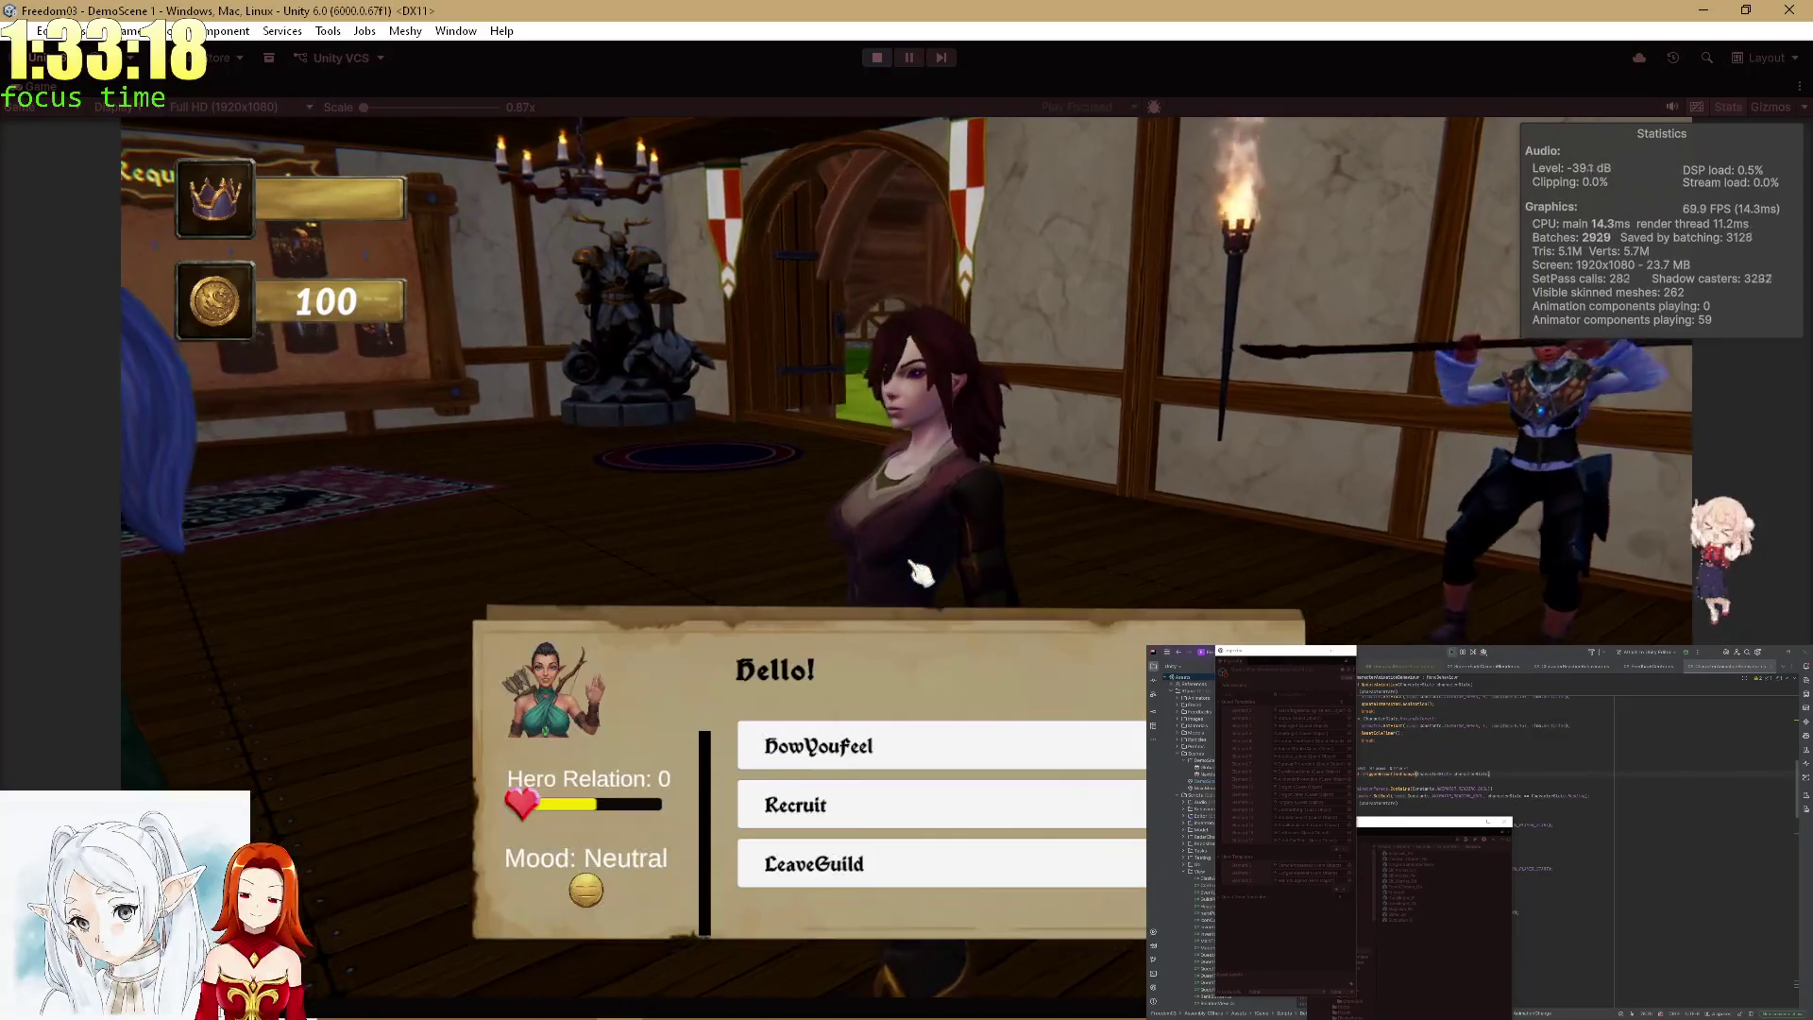
pyautogui.click(845, 741)
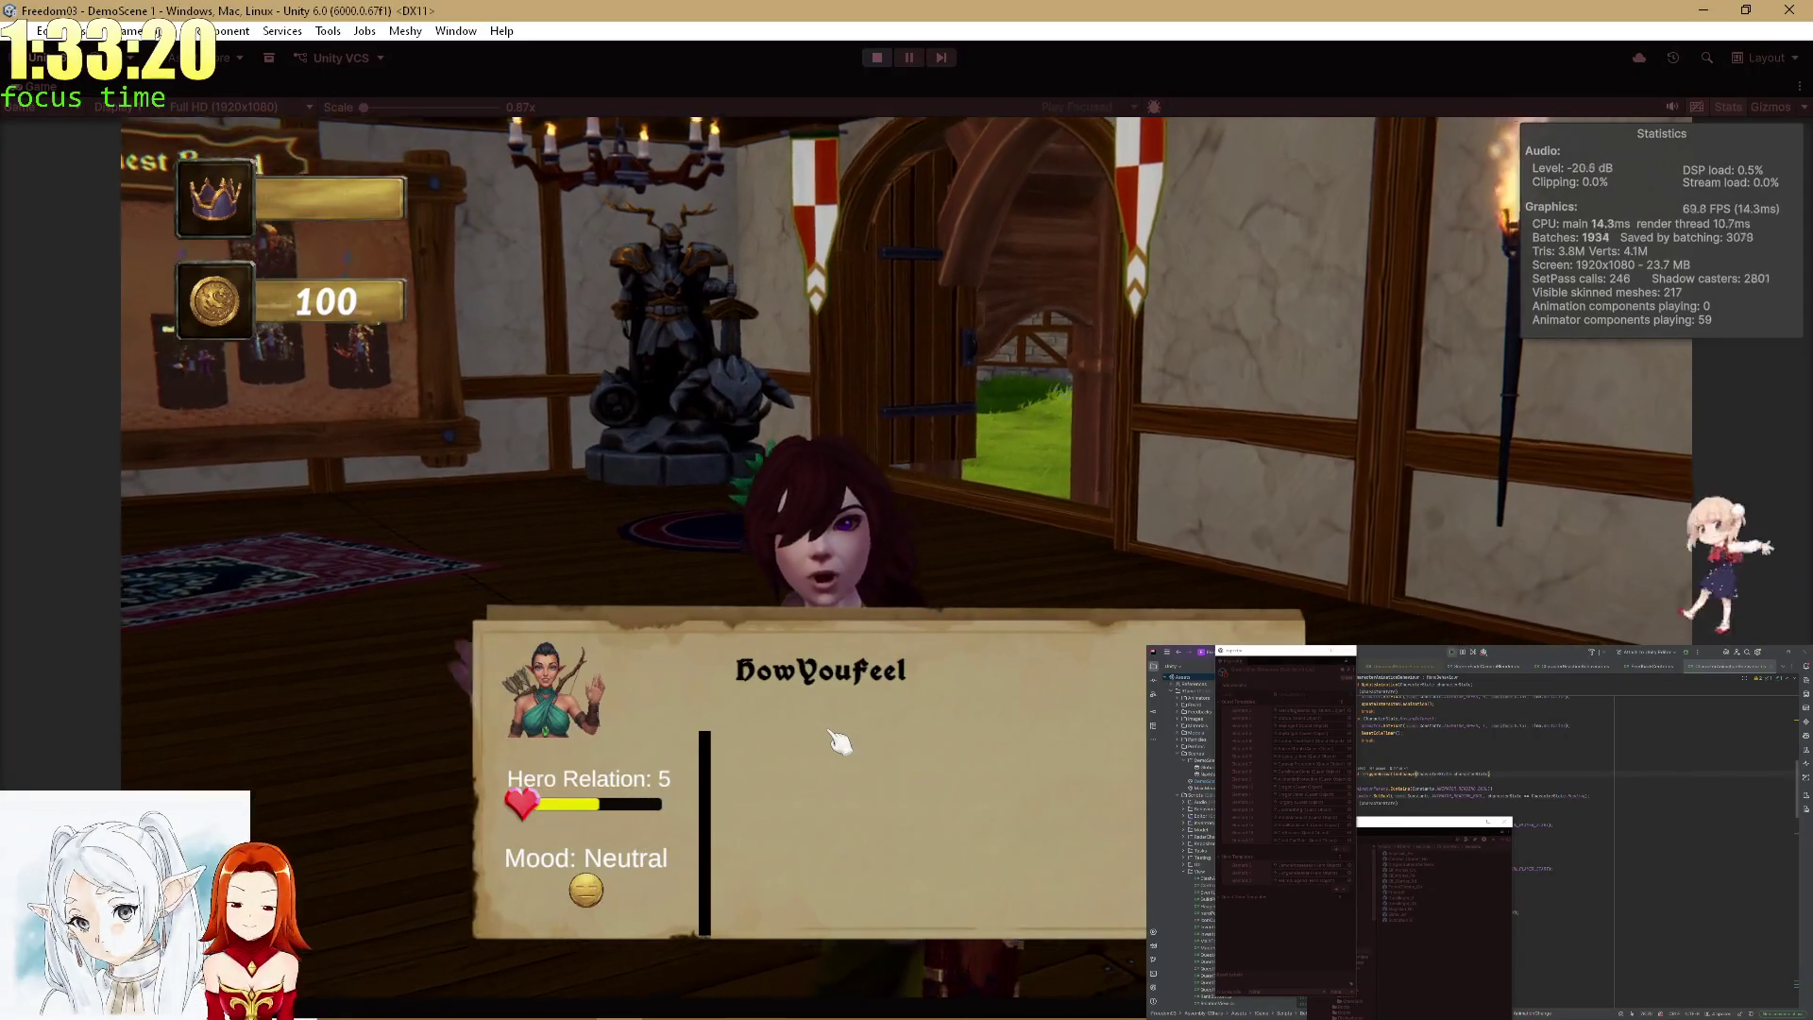
pyautogui.press('w')
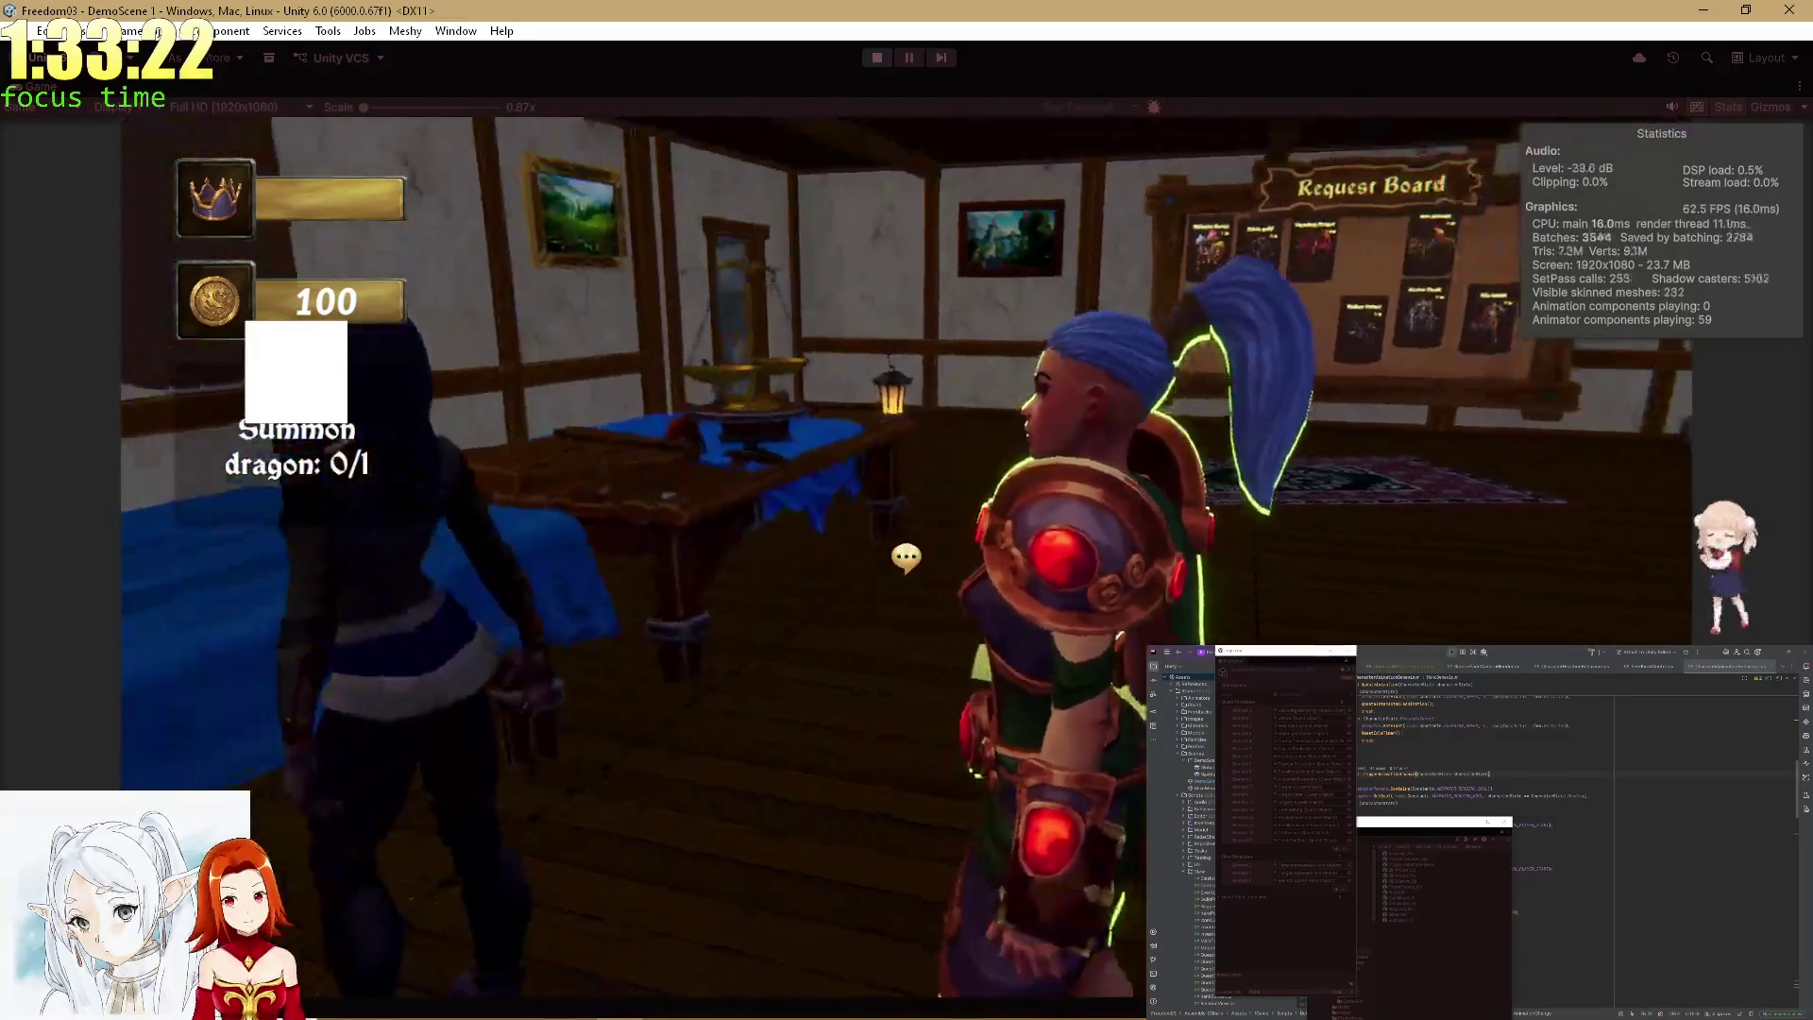
pyautogui.press('e')
pyautogui.click(823, 761)
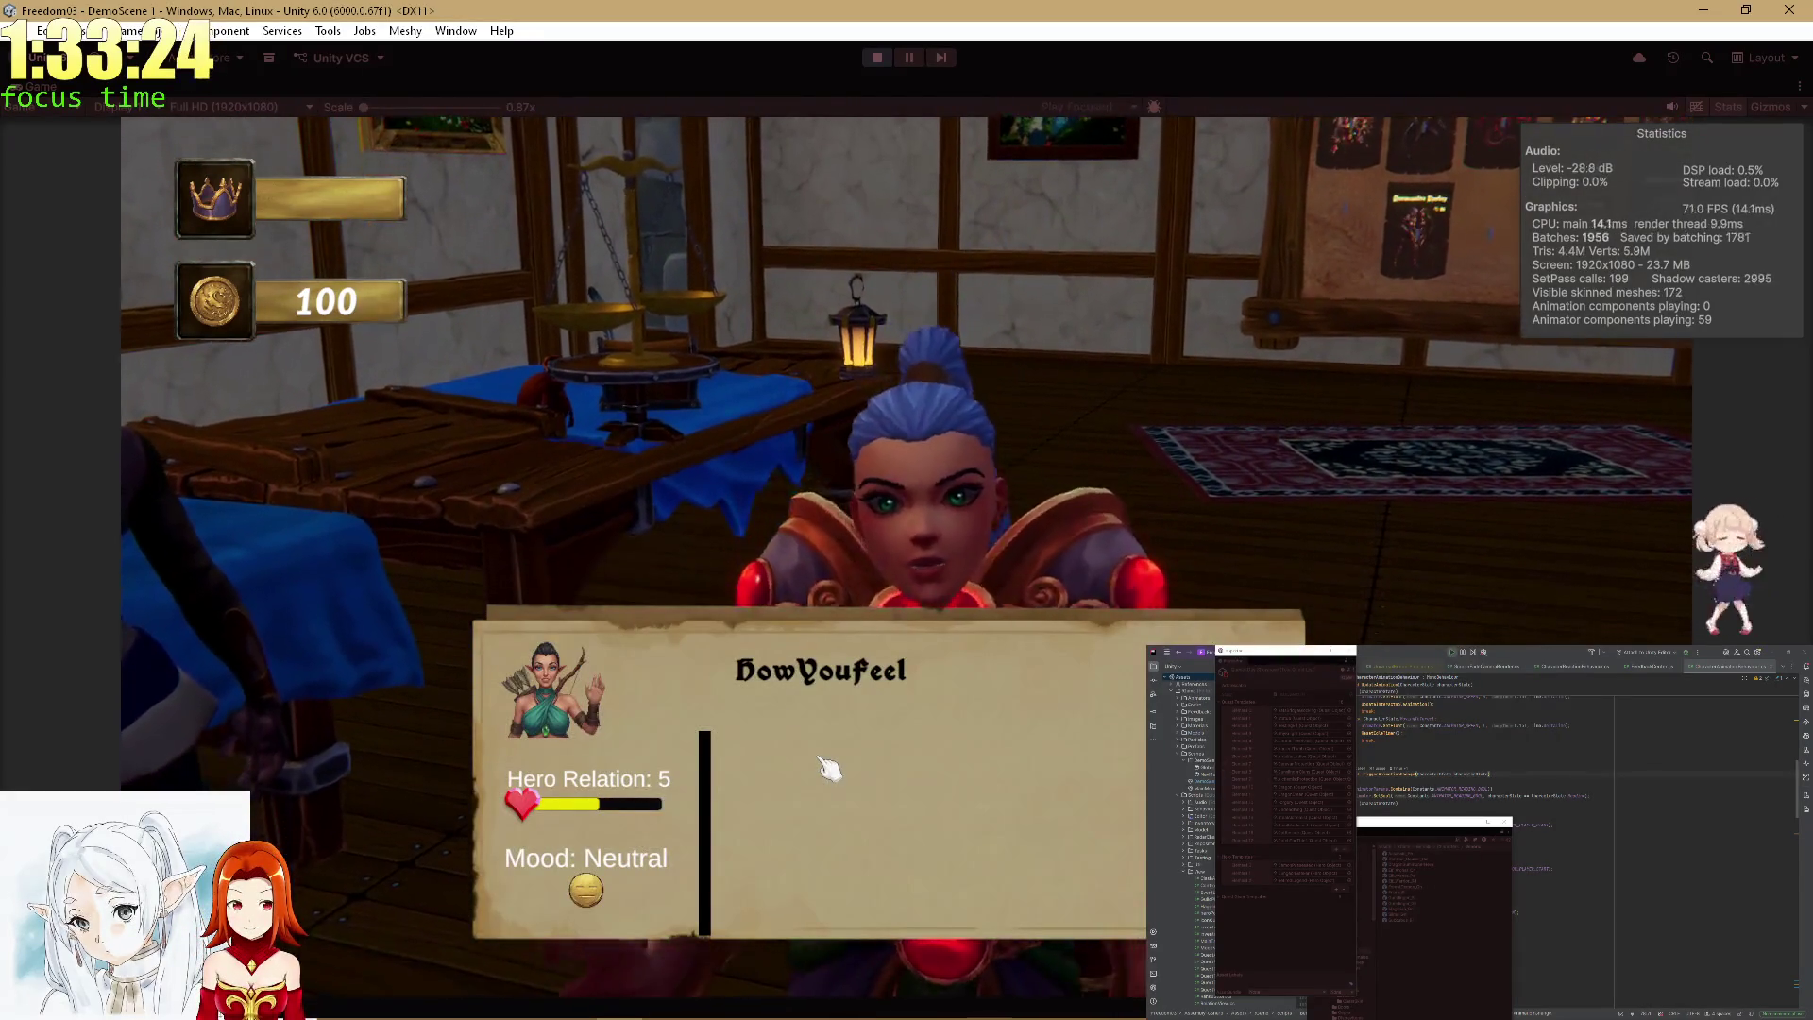
# Turn back to the blue table and open the Rat Defenders quest.
pyautogui.press('a')
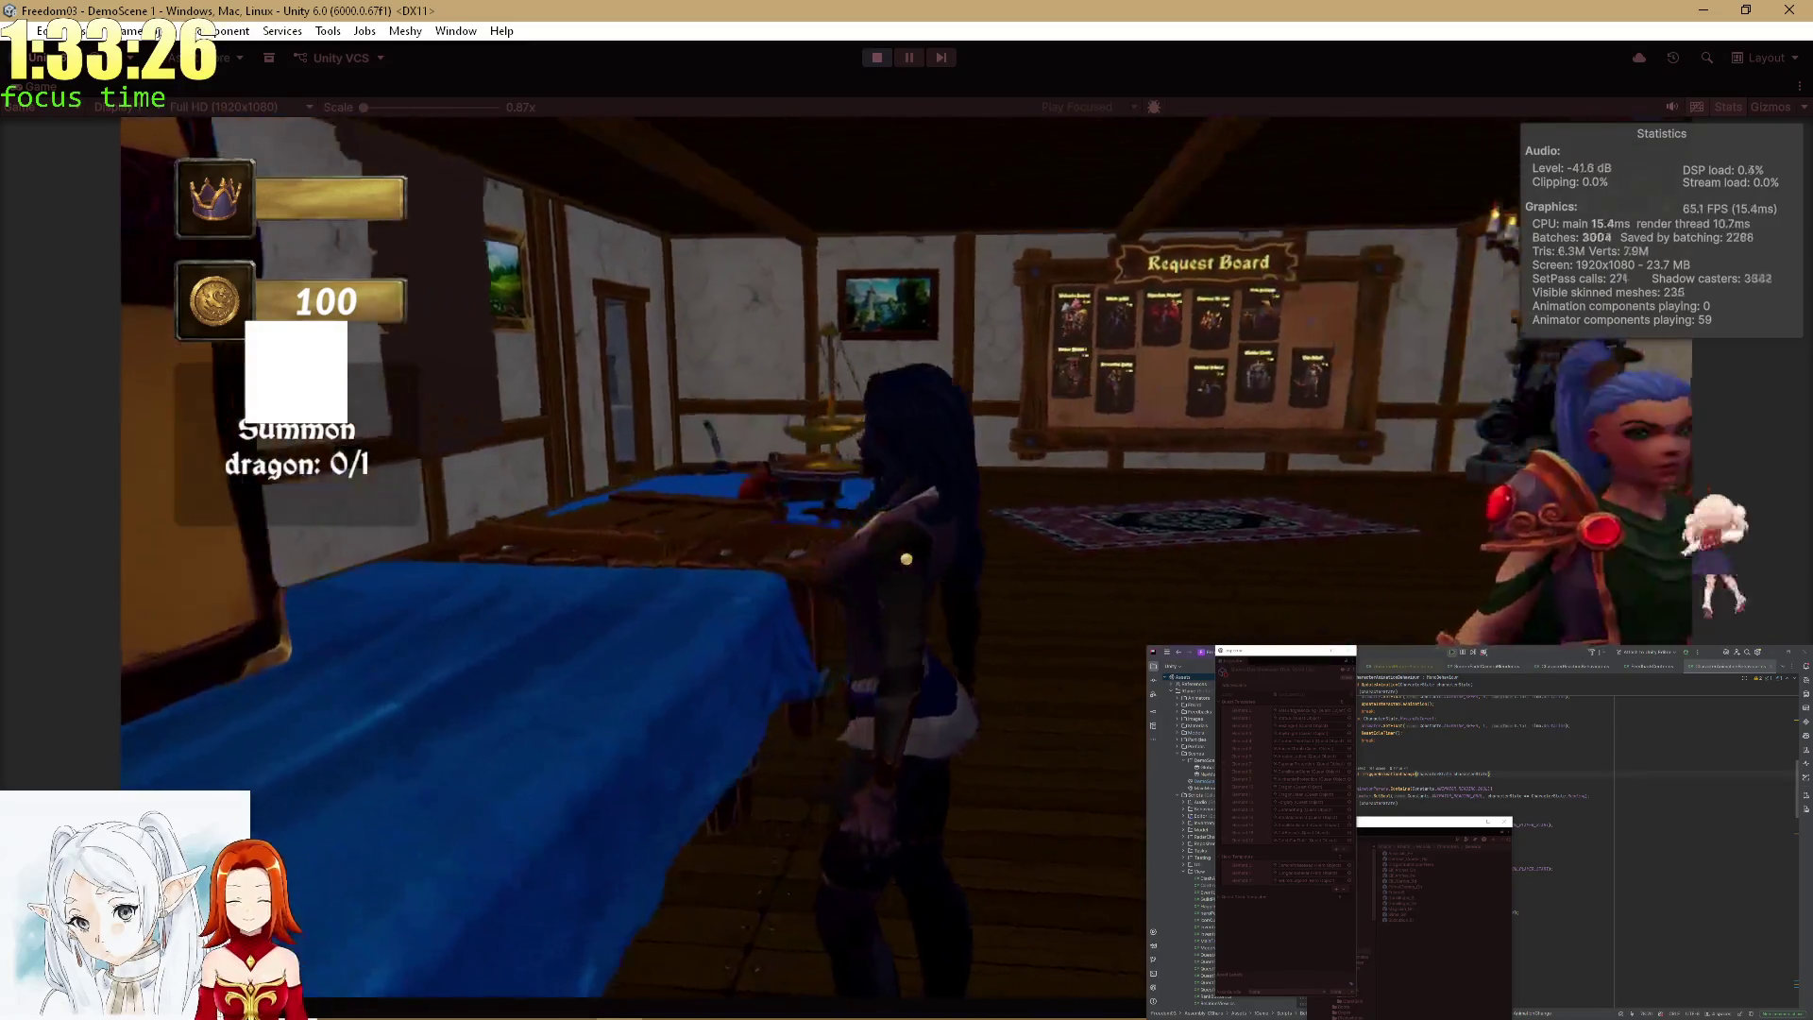
pyautogui.press('d')
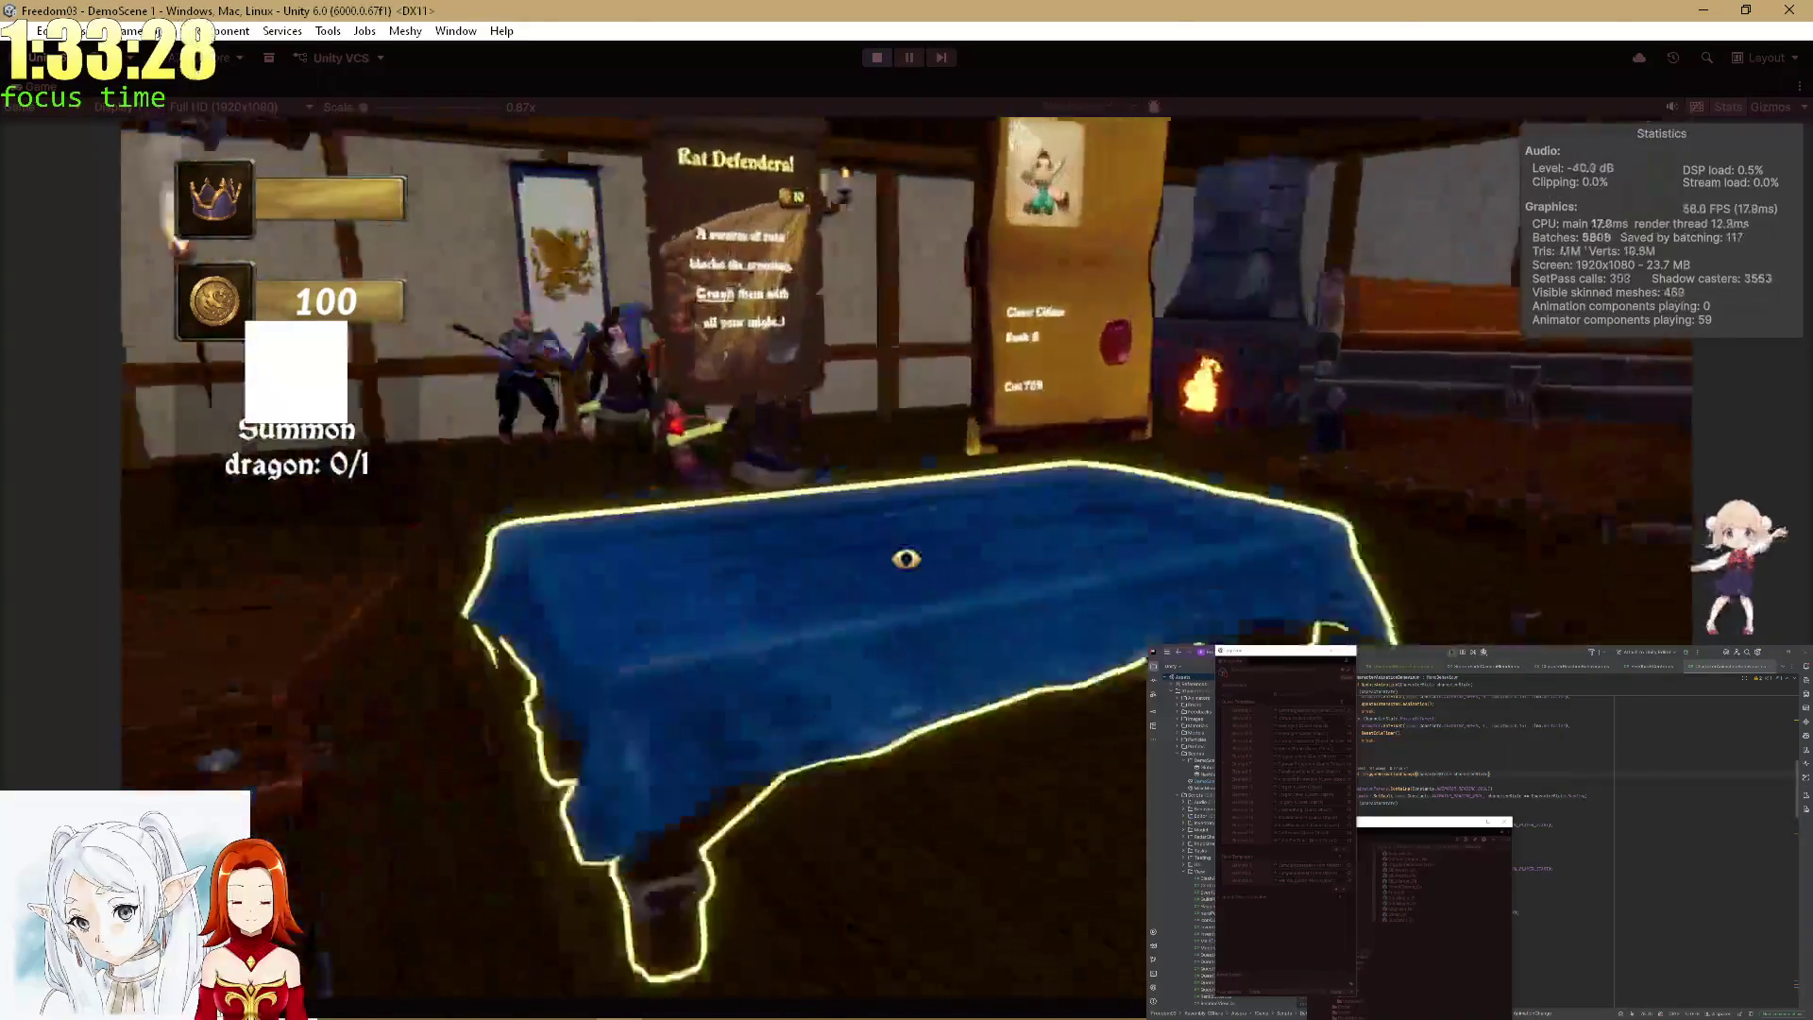
pyautogui.press('e')
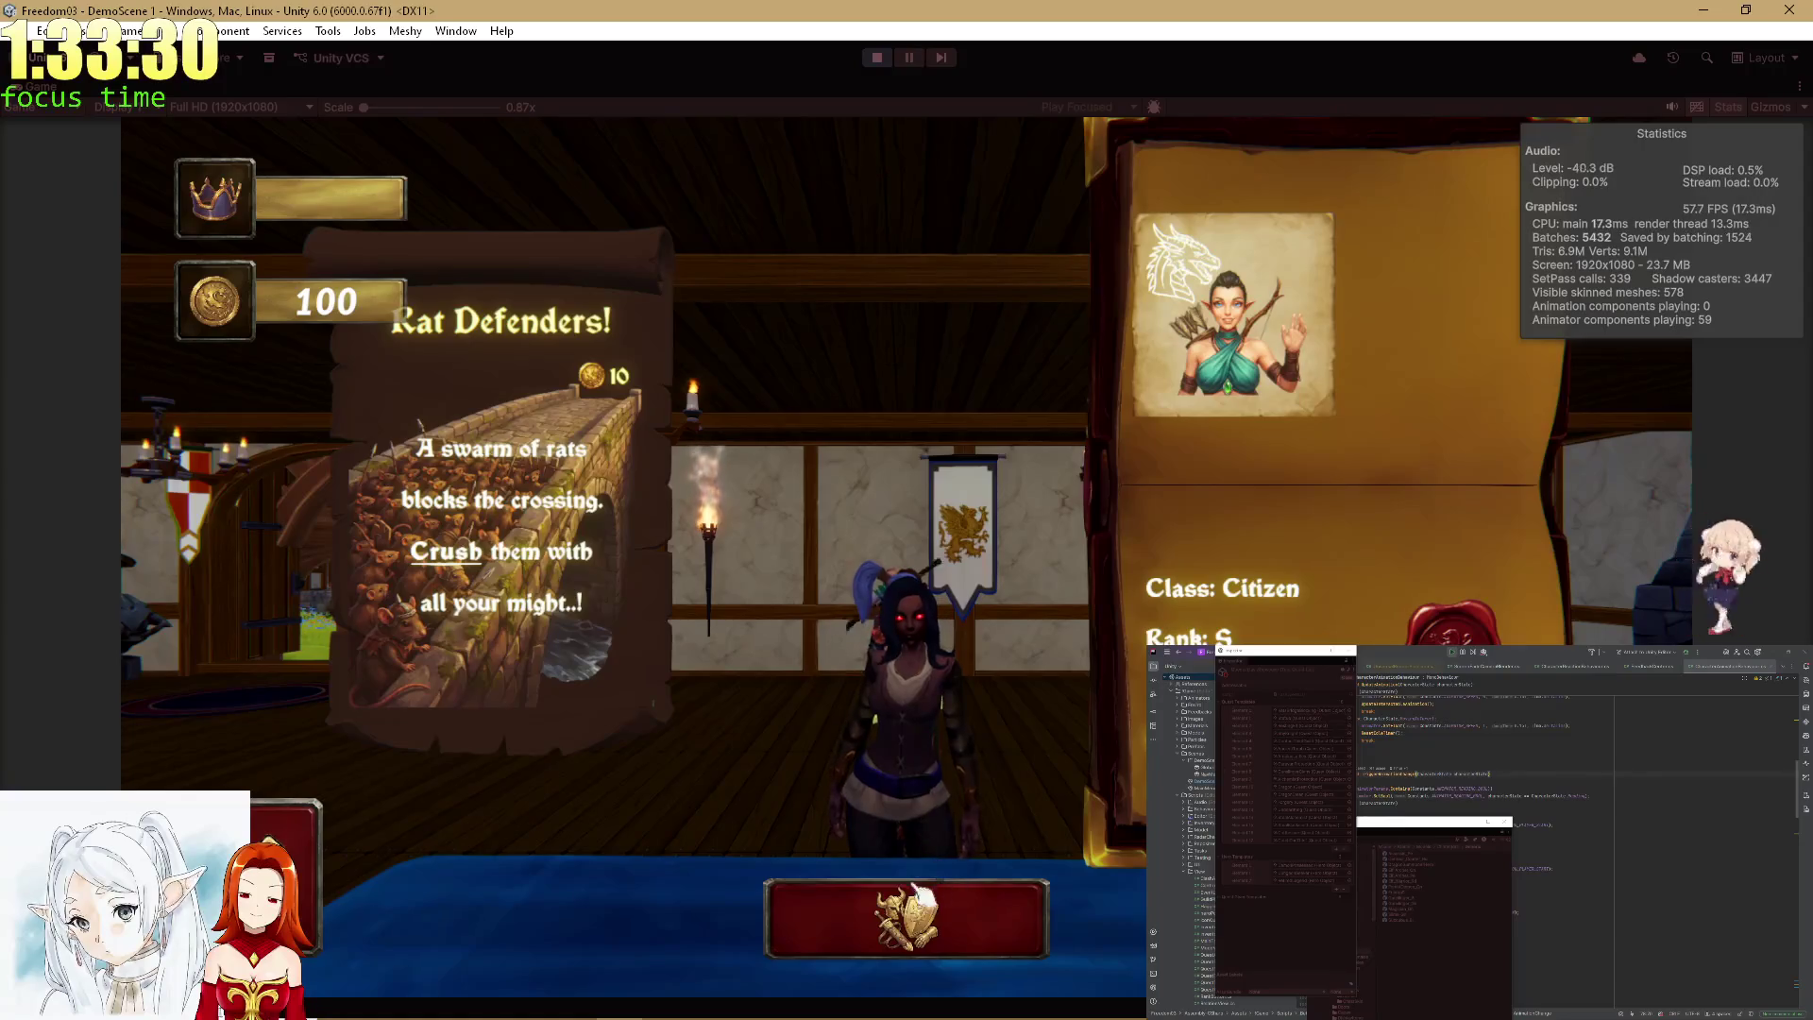
# Re-check the Rat Defenders quest and try the blue leggings on and off.
pyautogui.click(855, 923)
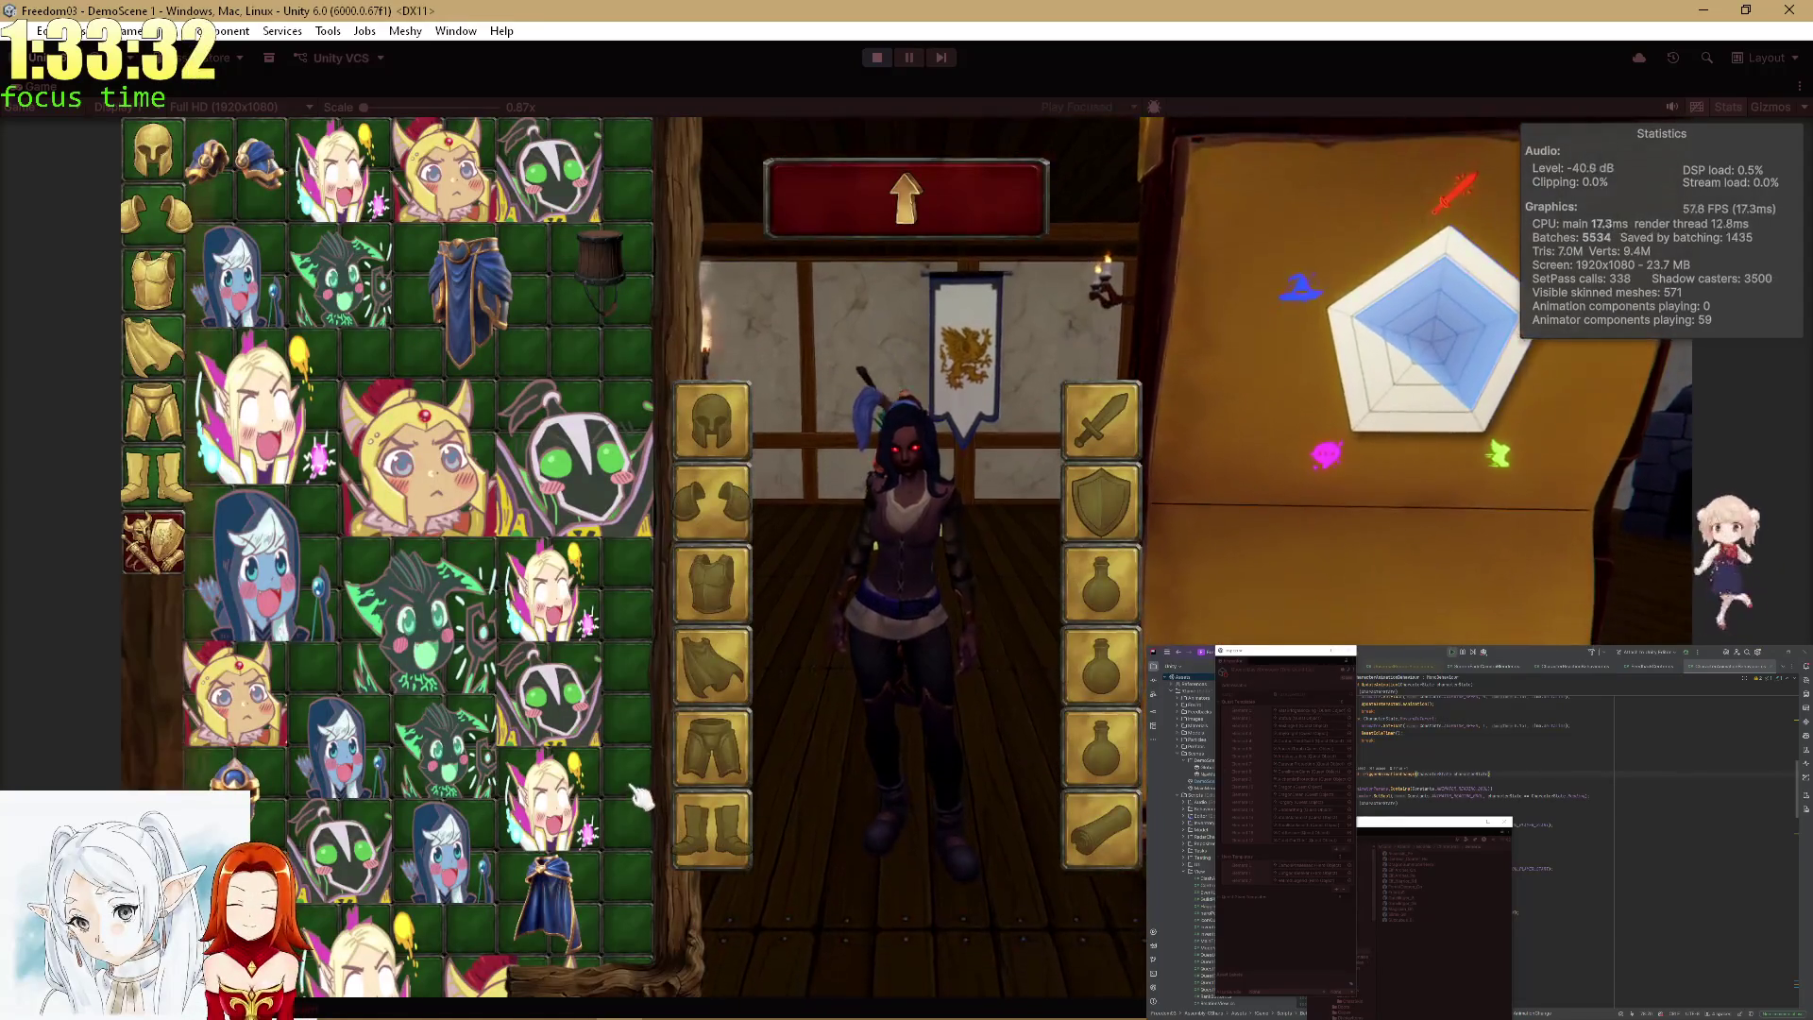
pyautogui.press('e')
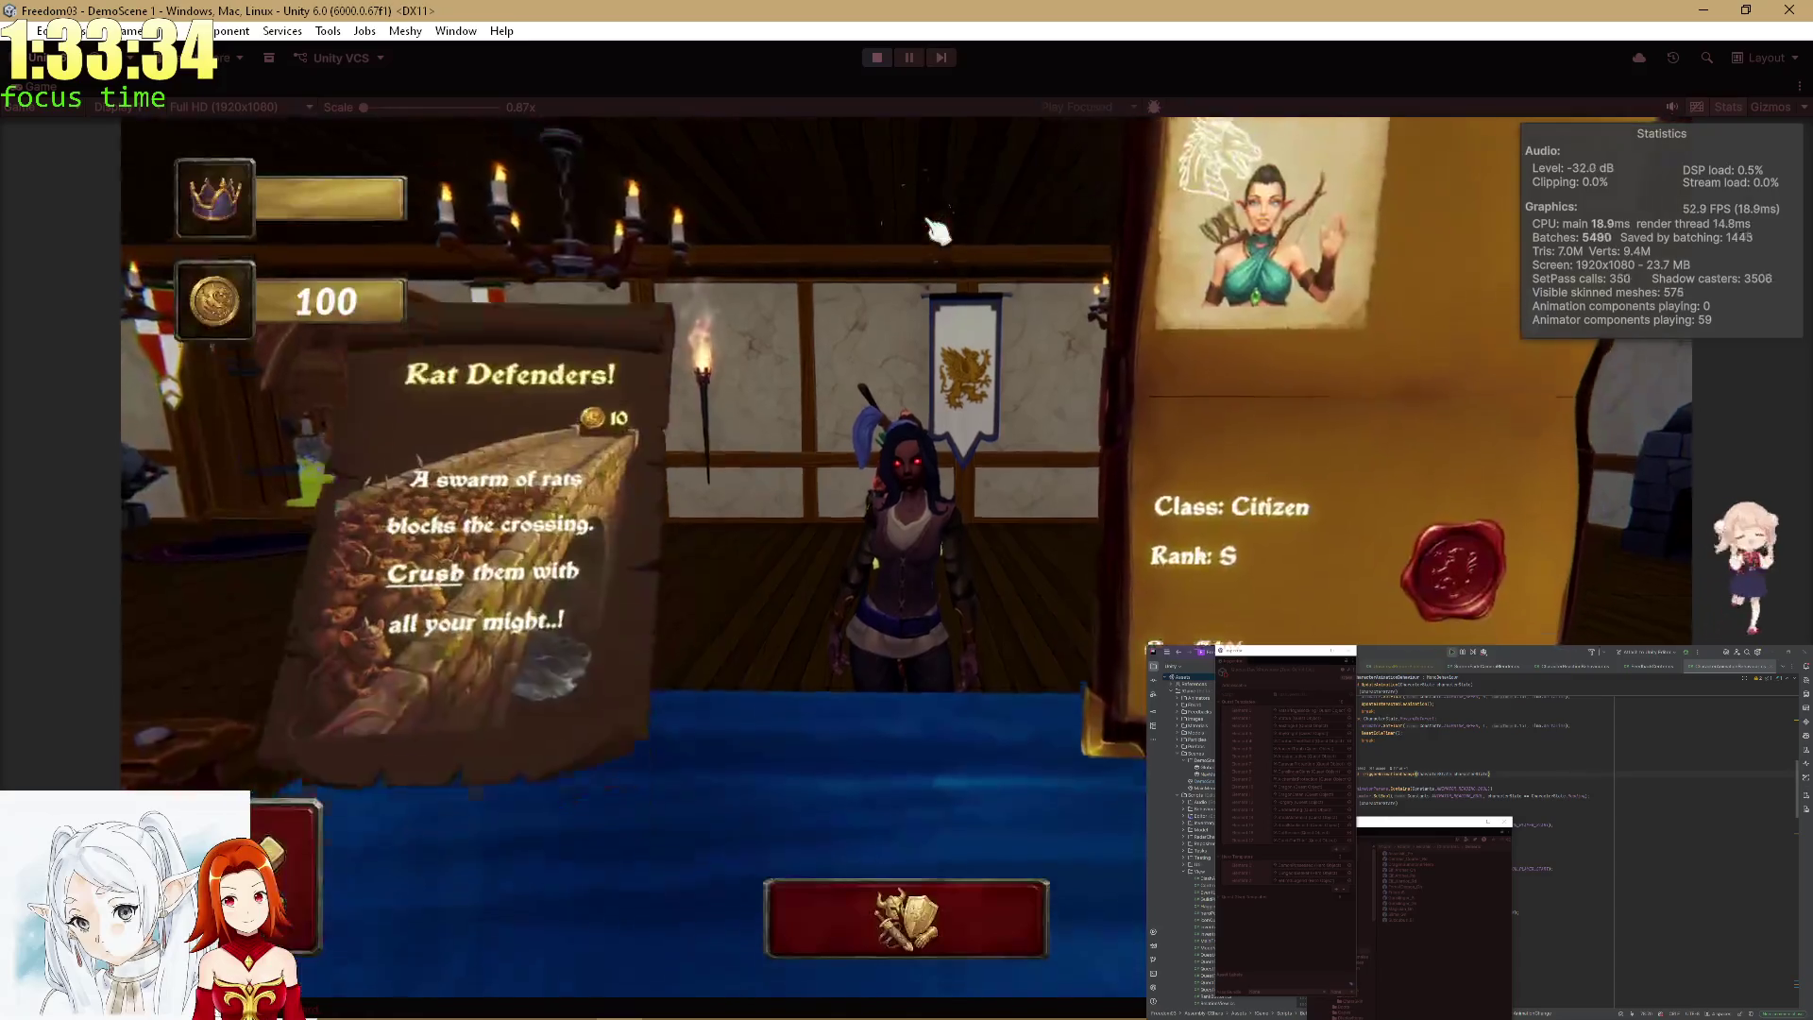
pyautogui.click(926, 930)
pyautogui.press('e')
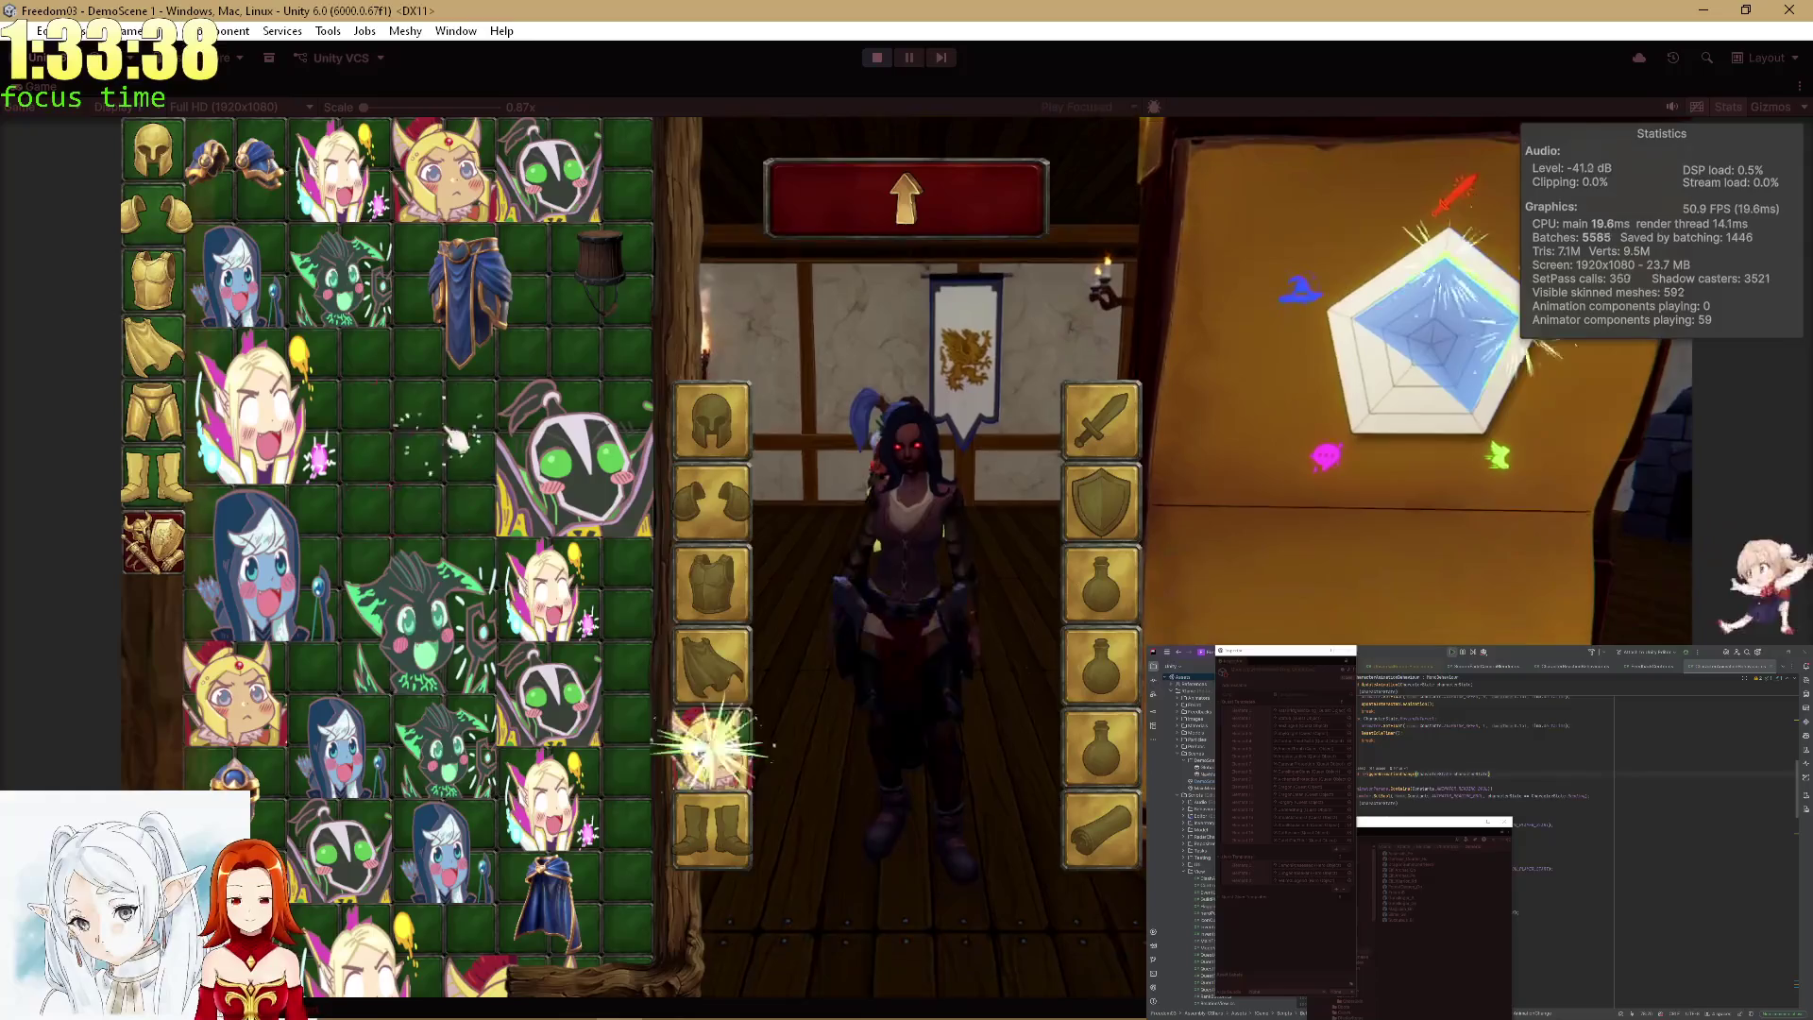
pyautogui.click(694, 727)
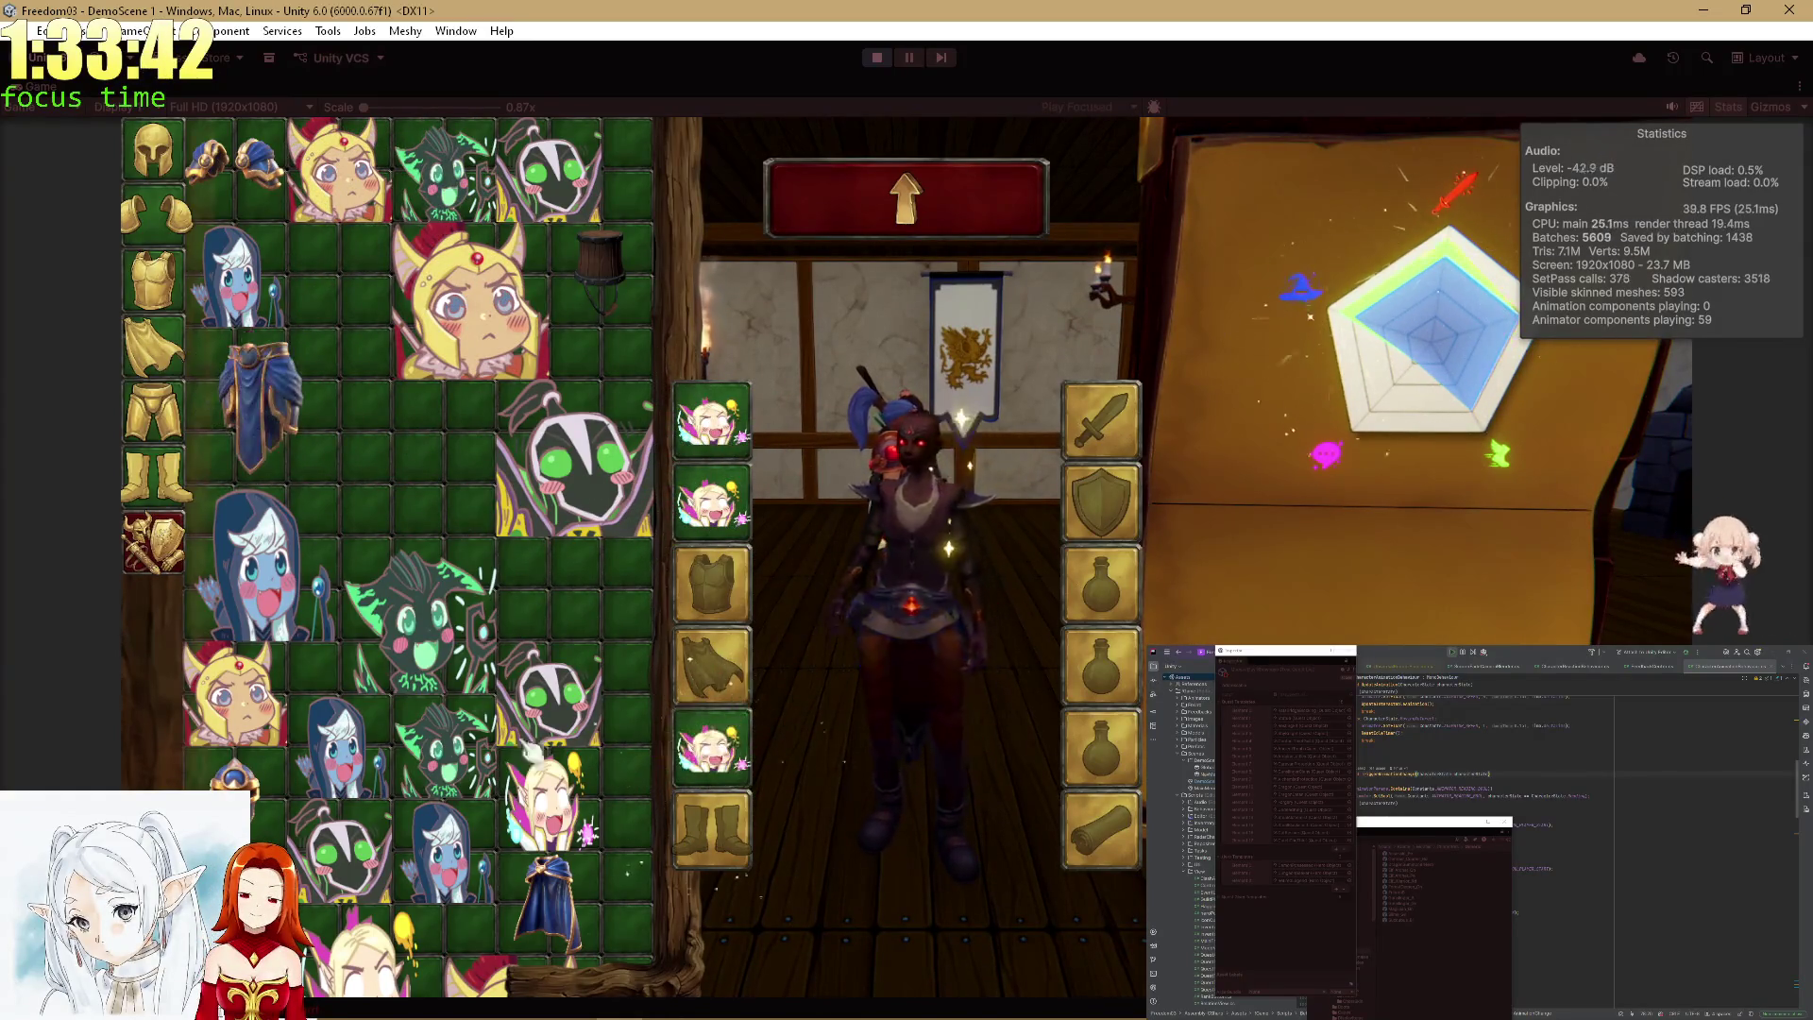
pyautogui.click(535, 827)
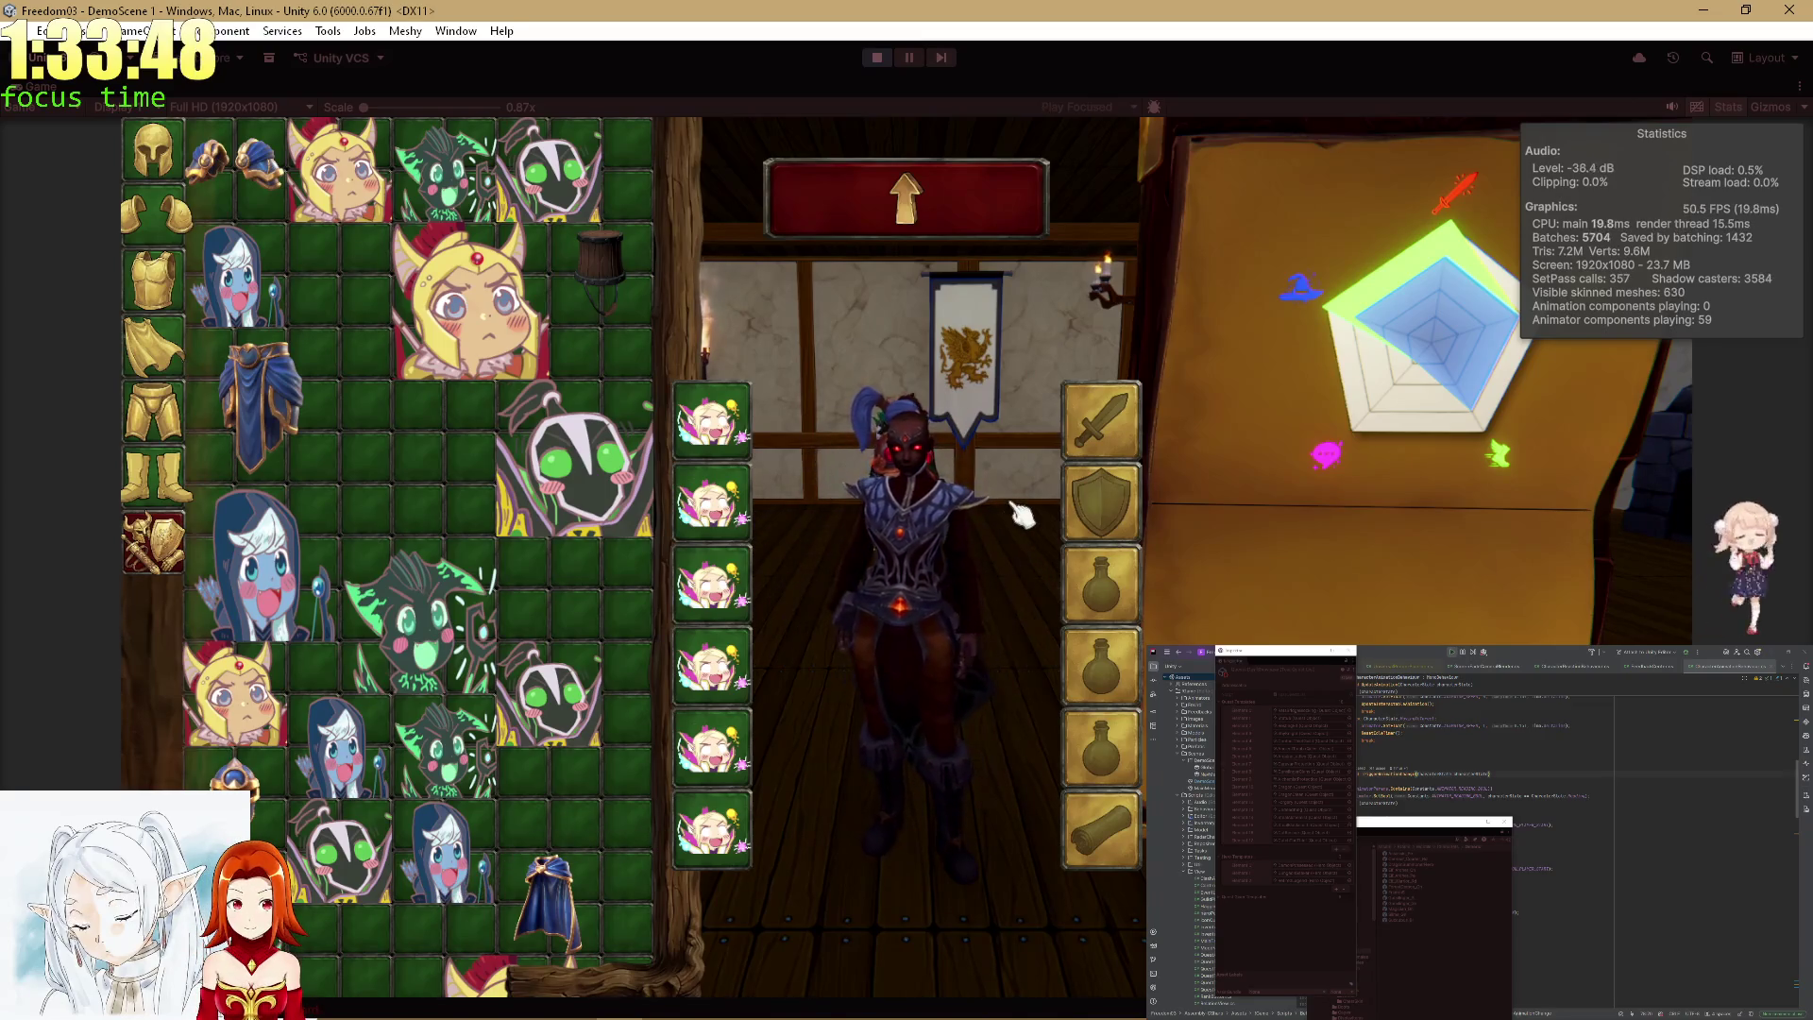
# Unequip the hero's helmet, shoulders, chest armour, cape, pants and boots.
pyautogui.click(741, 452)
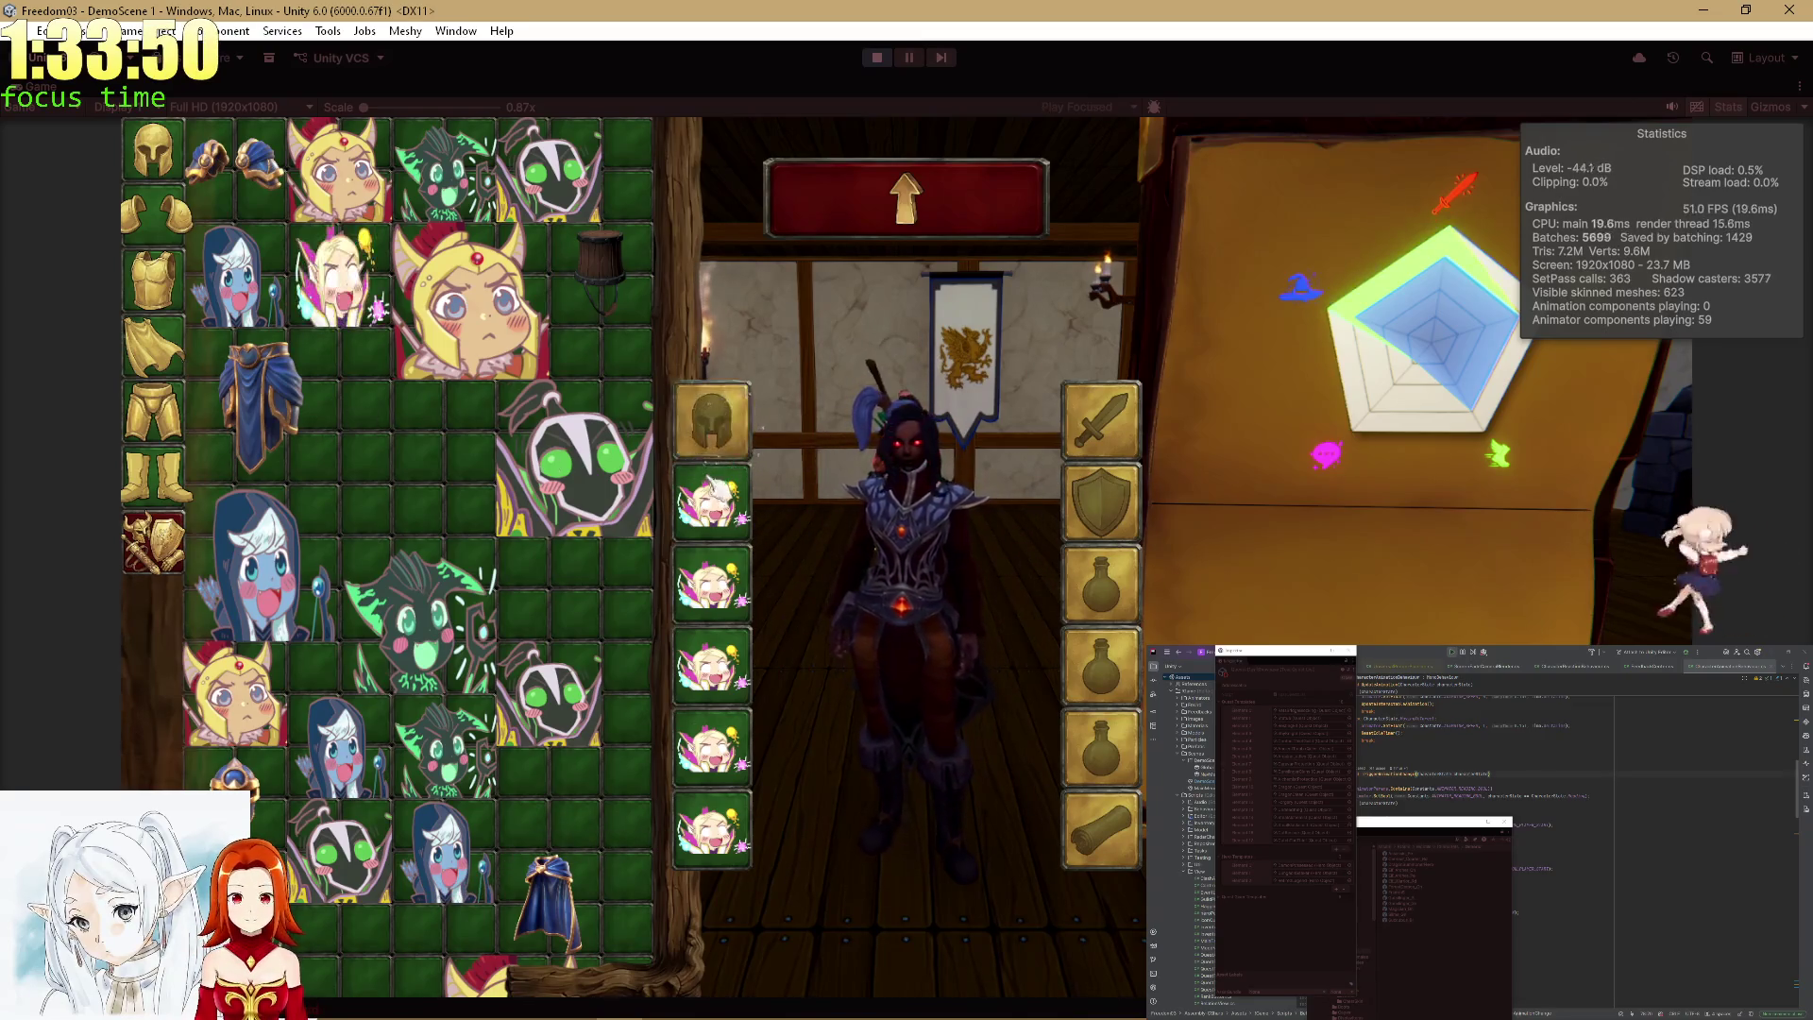
pyautogui.click(713, 519)
pyautogui.click(727, 623)
pyautogui.click(718, 680)
pyautogui.click(722, 770)
pyautogui.click(741, 850)
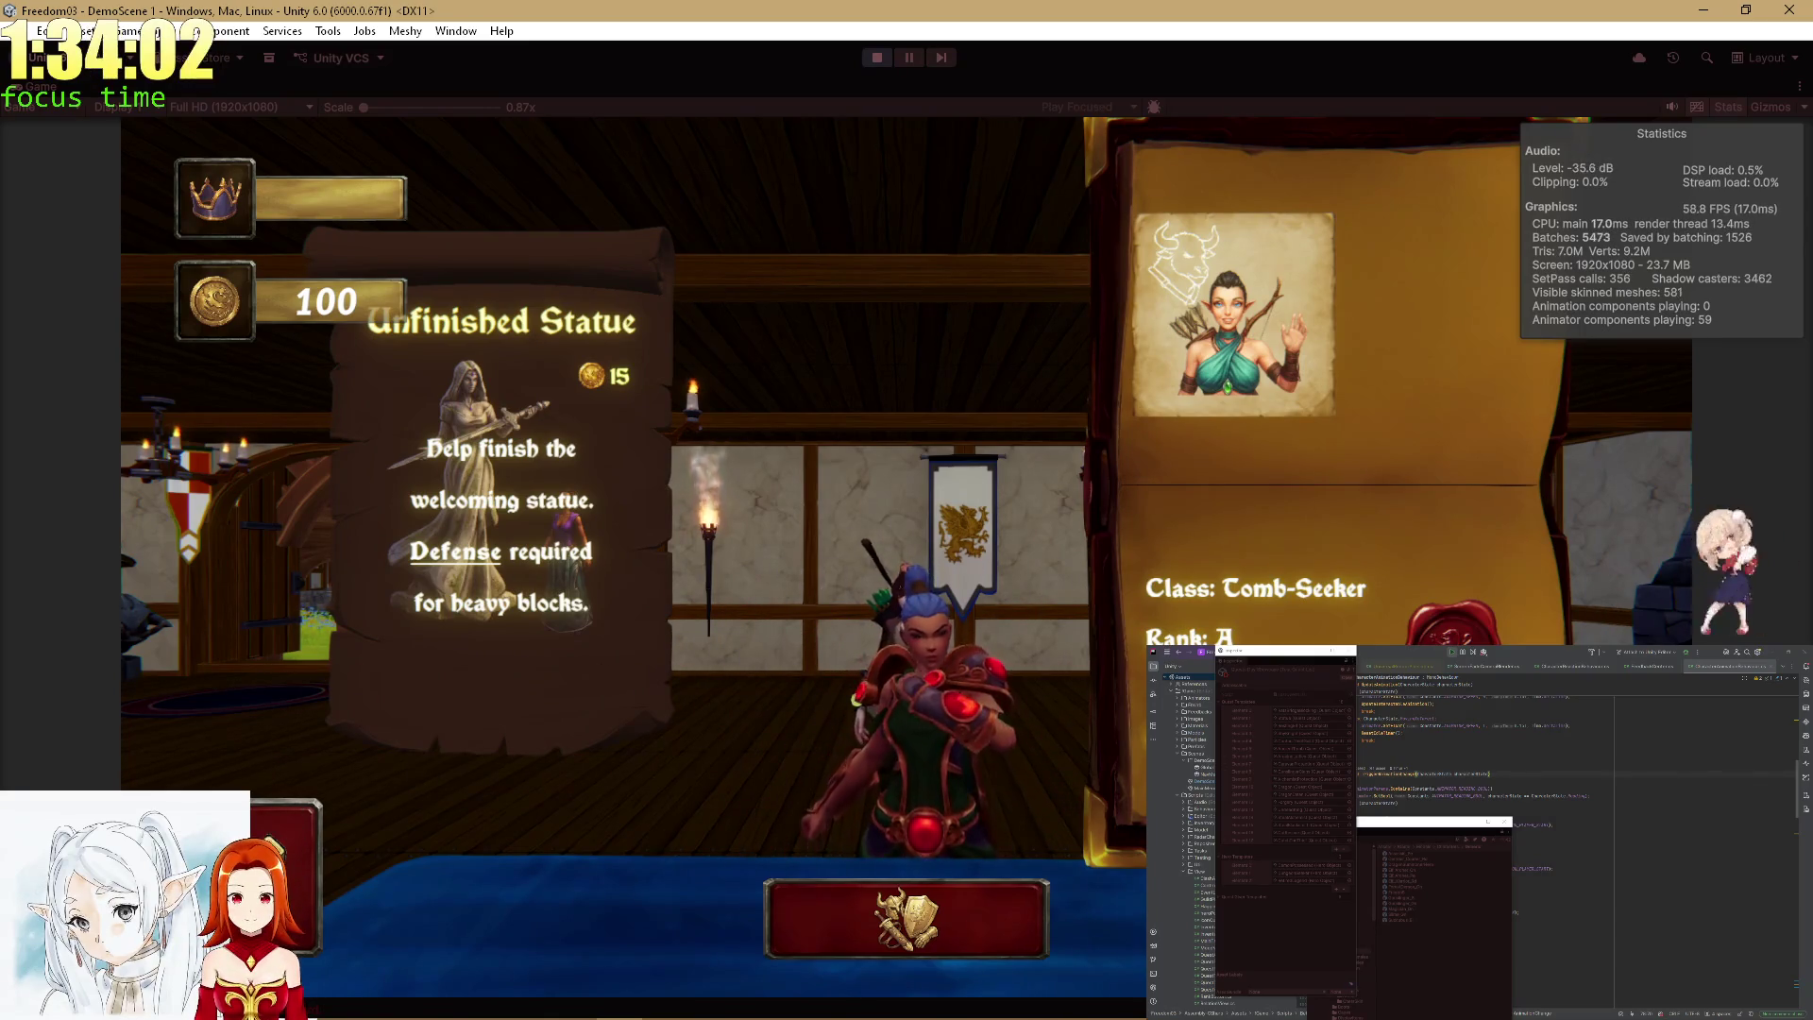
pyautogui.click(940, 930)
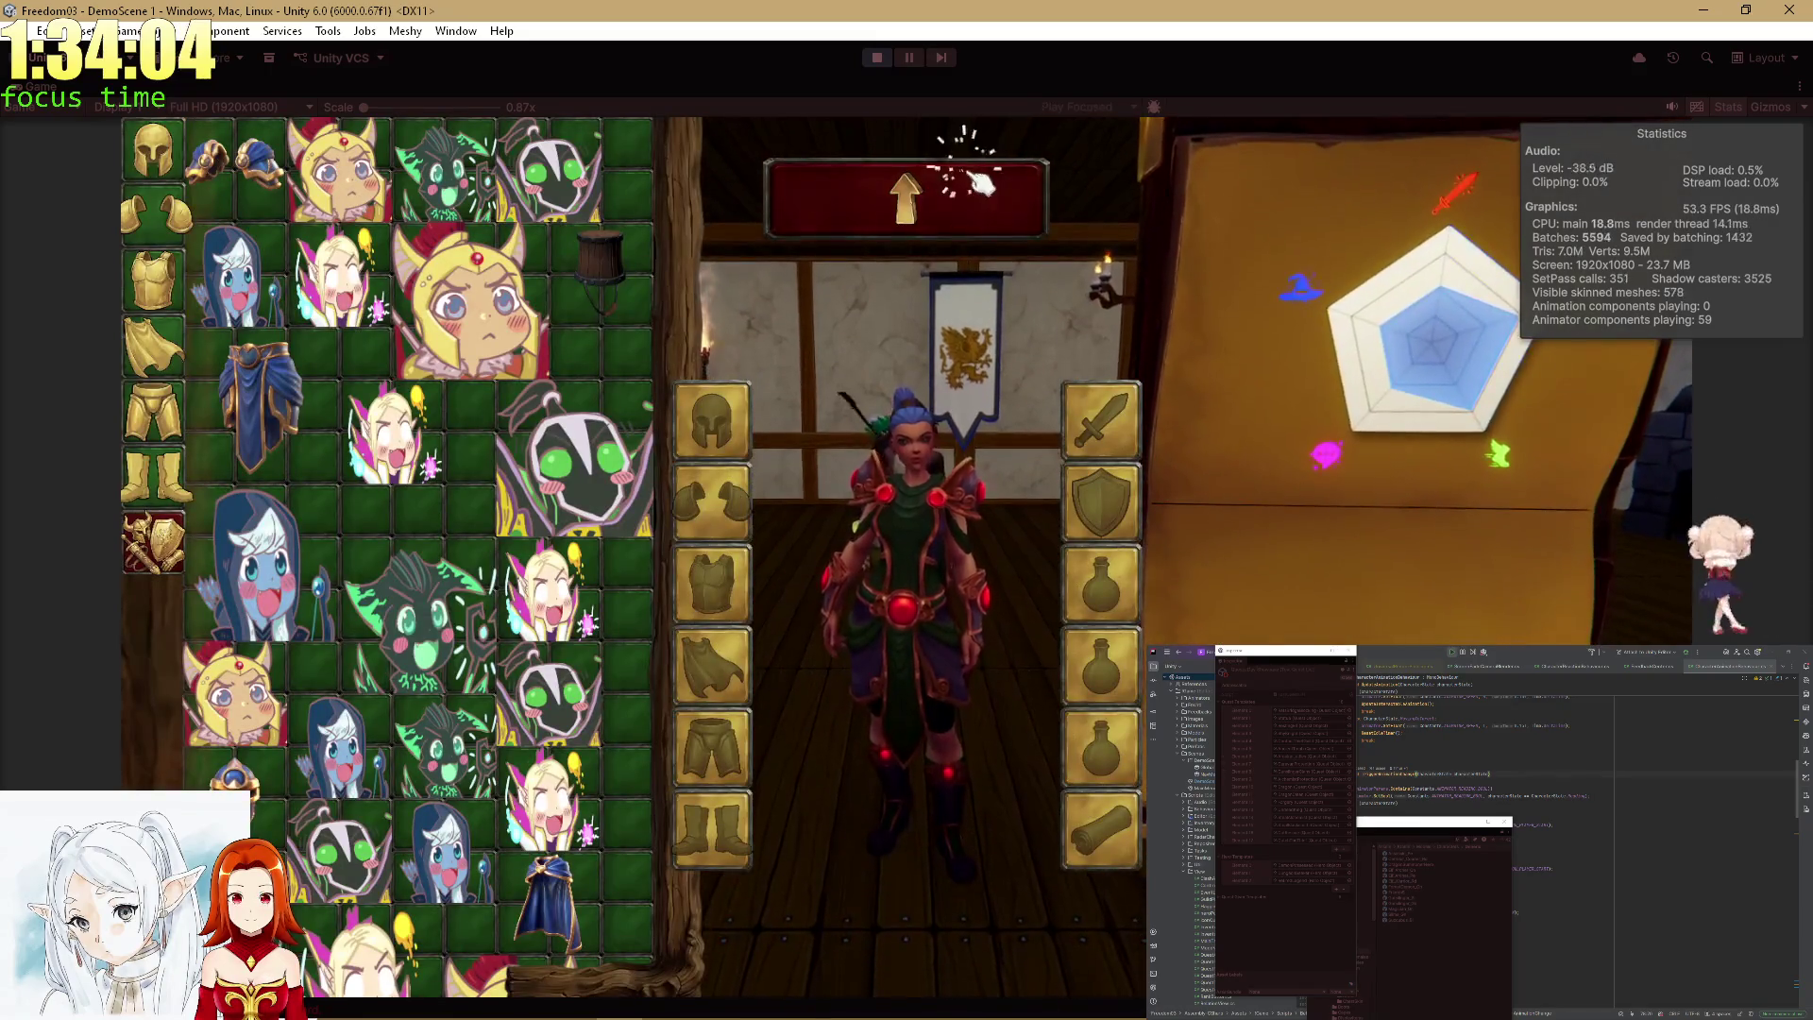
pyautogui.click(959, 170)
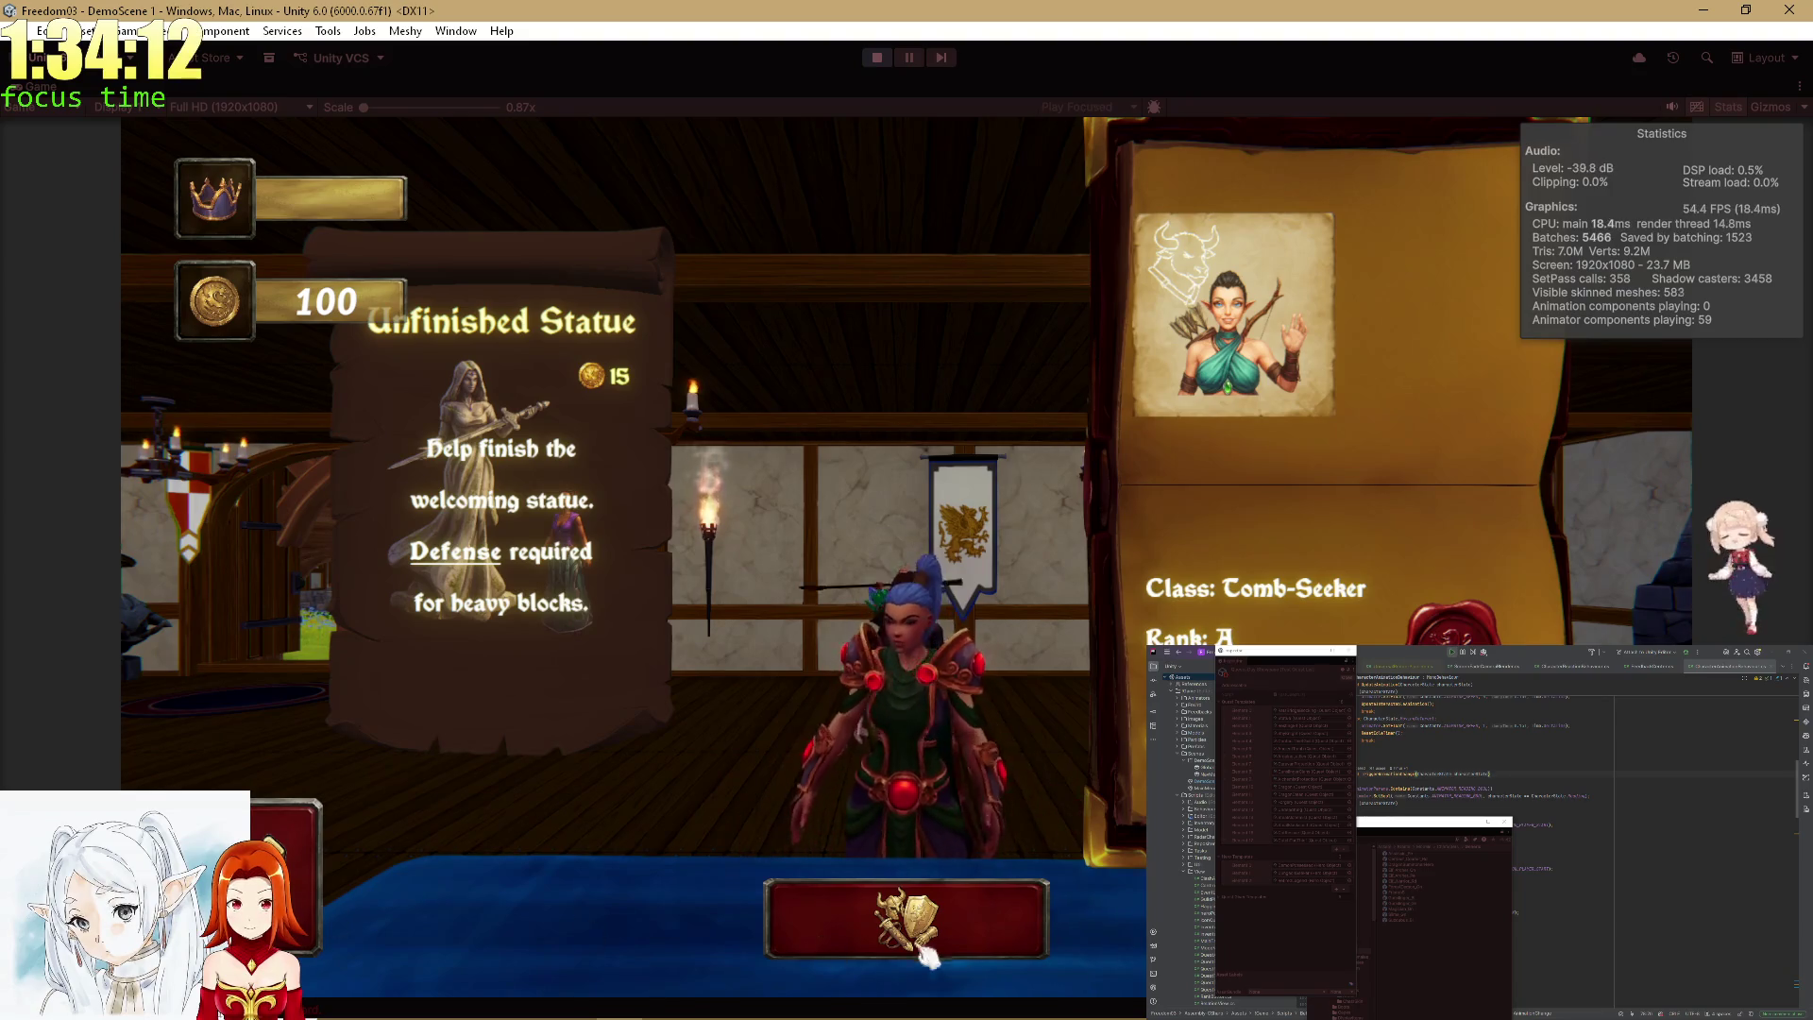
# Equip portrait items as chest armour, shoulders, leg armour and boots.
pyautogui.click(928, 956)
pyautogui.click(180, 270)
pyautogui.click(174, 232)
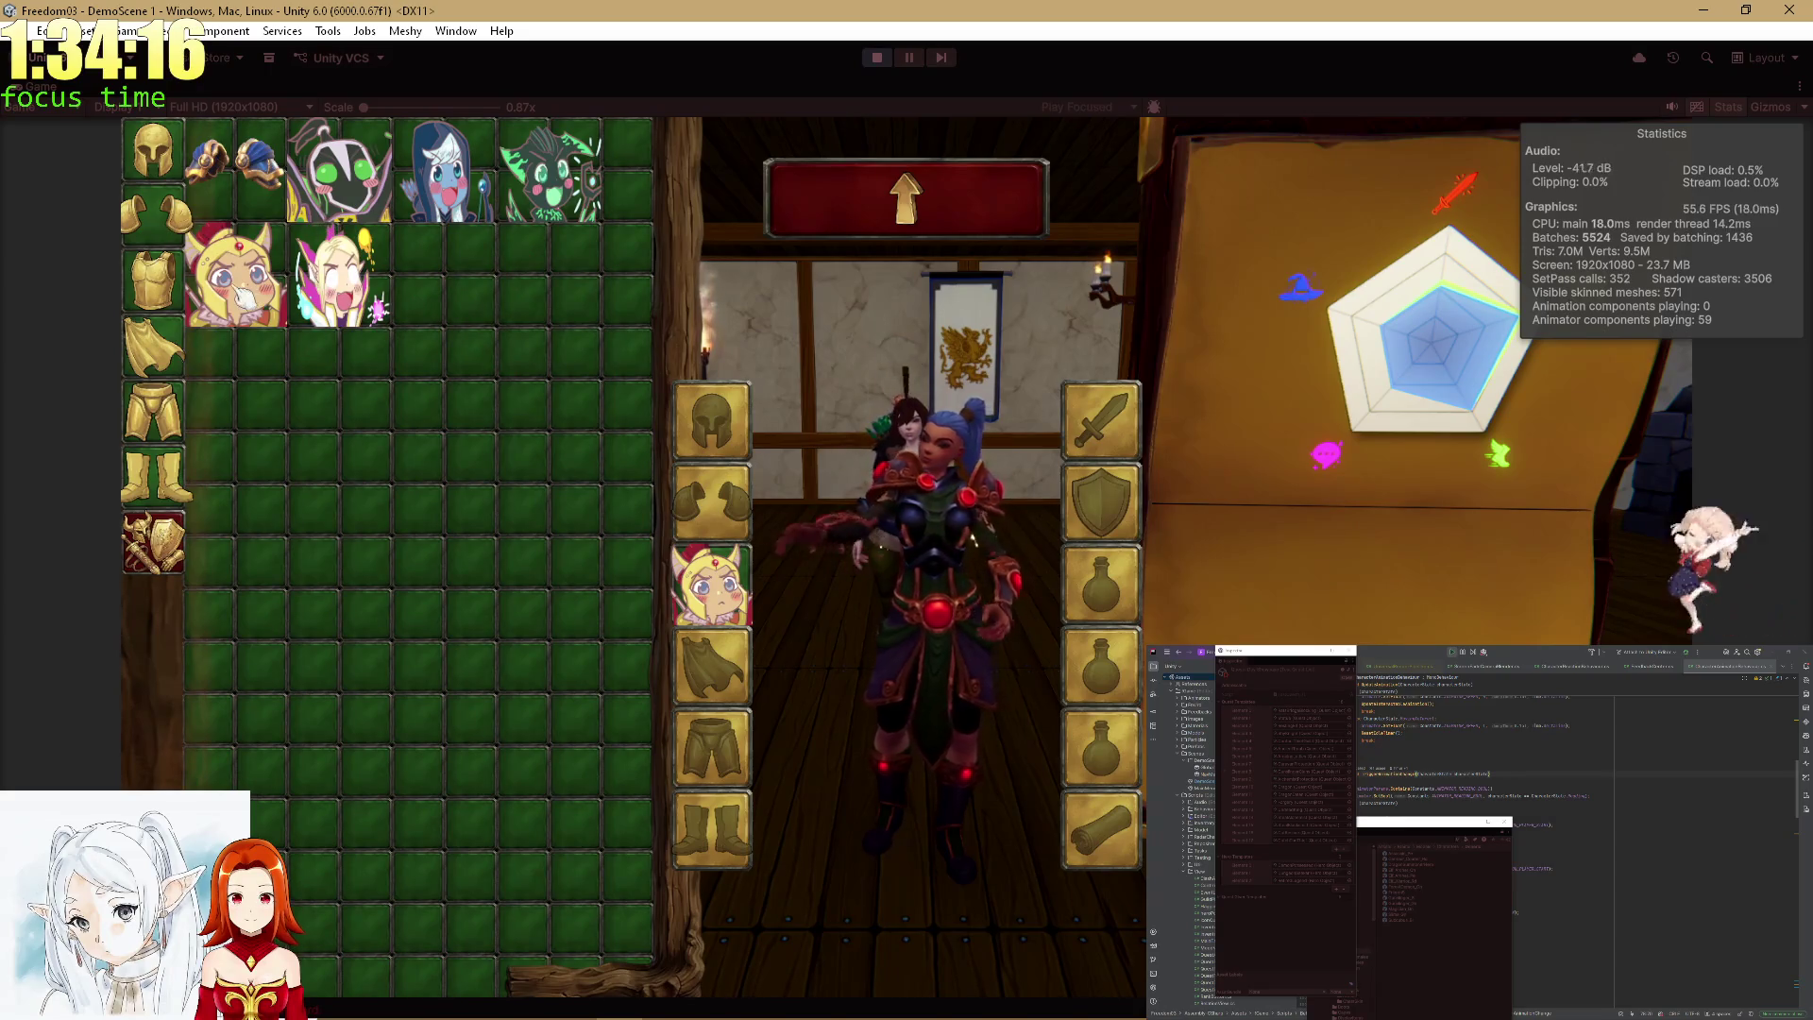
pyautogui.click(243, 298)
pyautogui.click(175, 349)
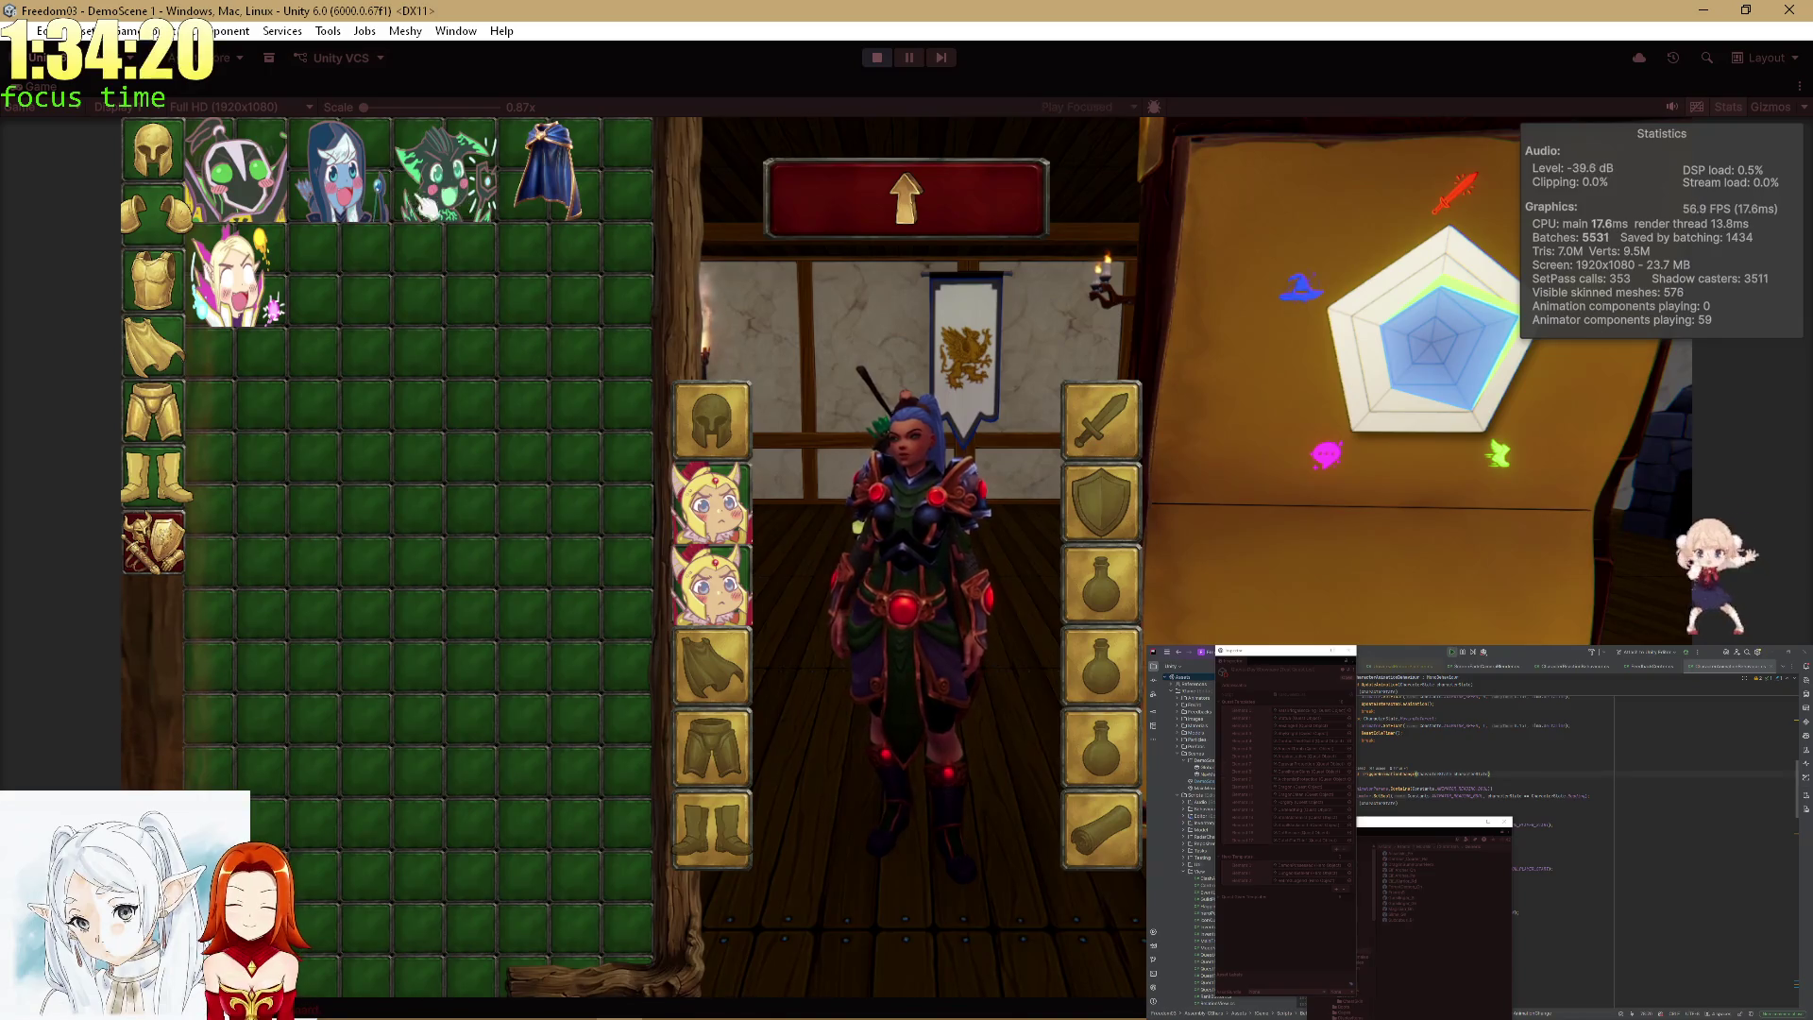
pyautogui.click(165, 420)
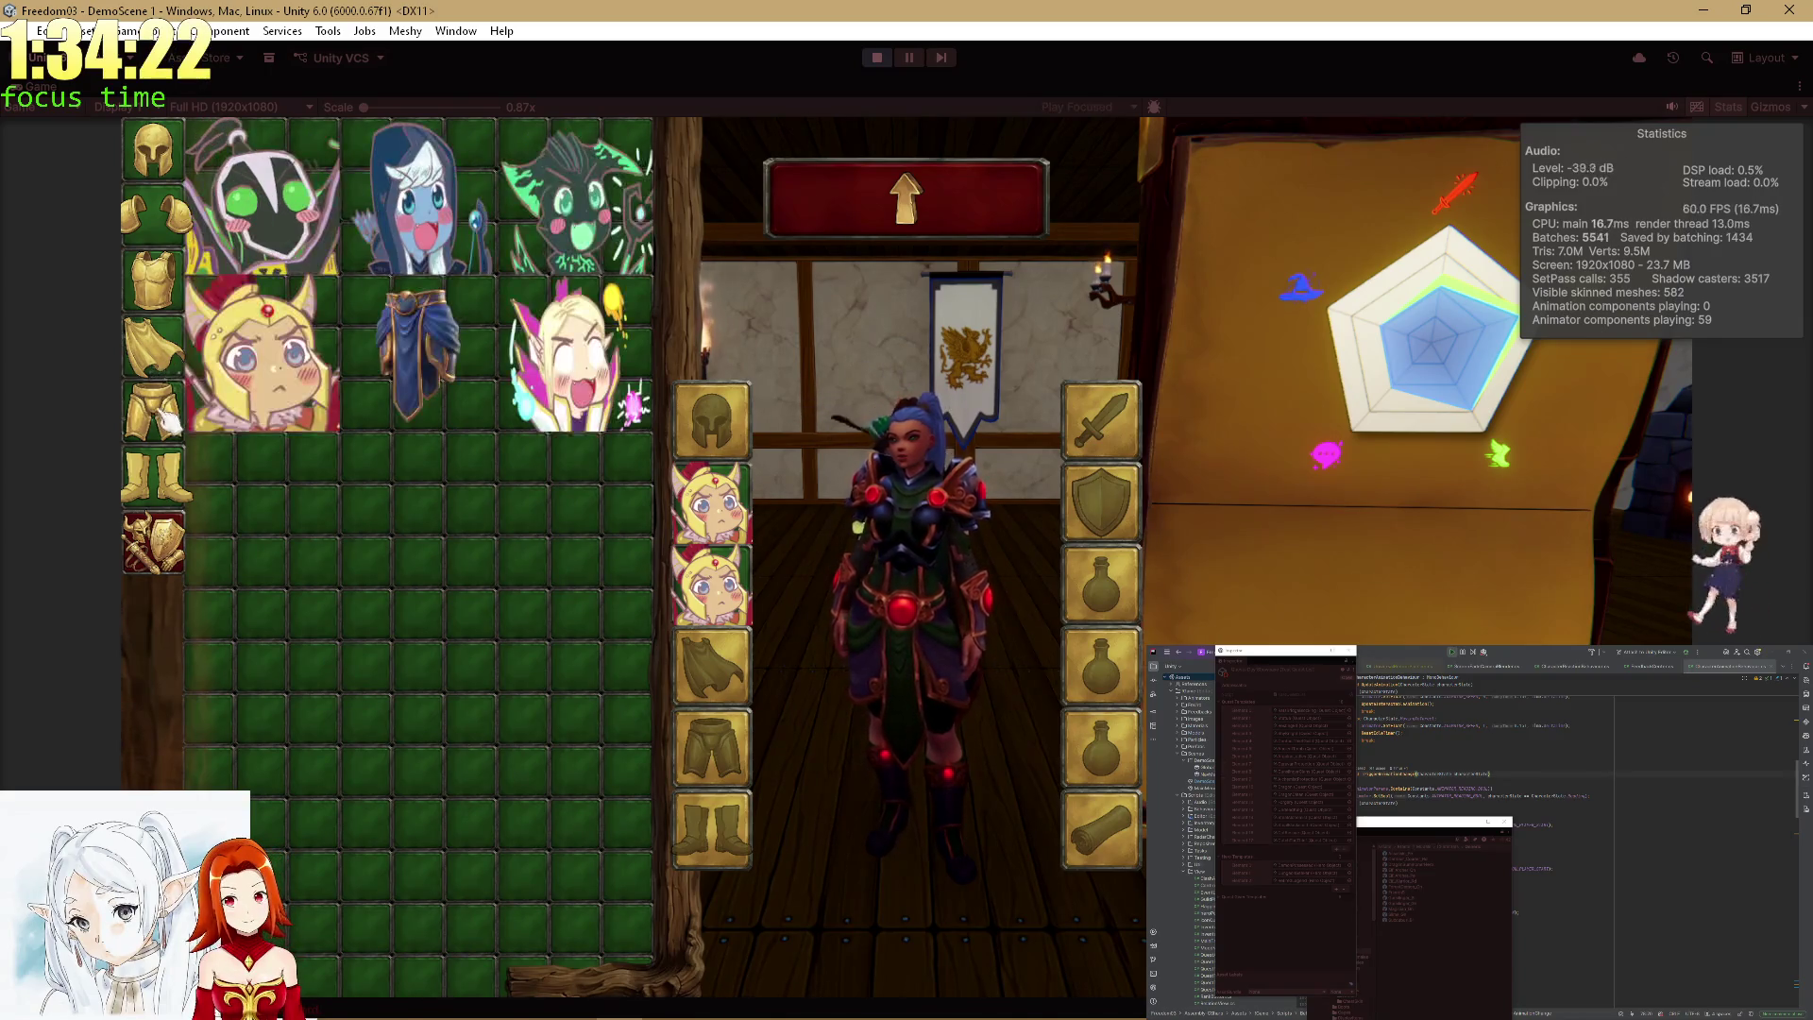
pyautogui.click(271, 363)
pyautogui.click(182, 480)
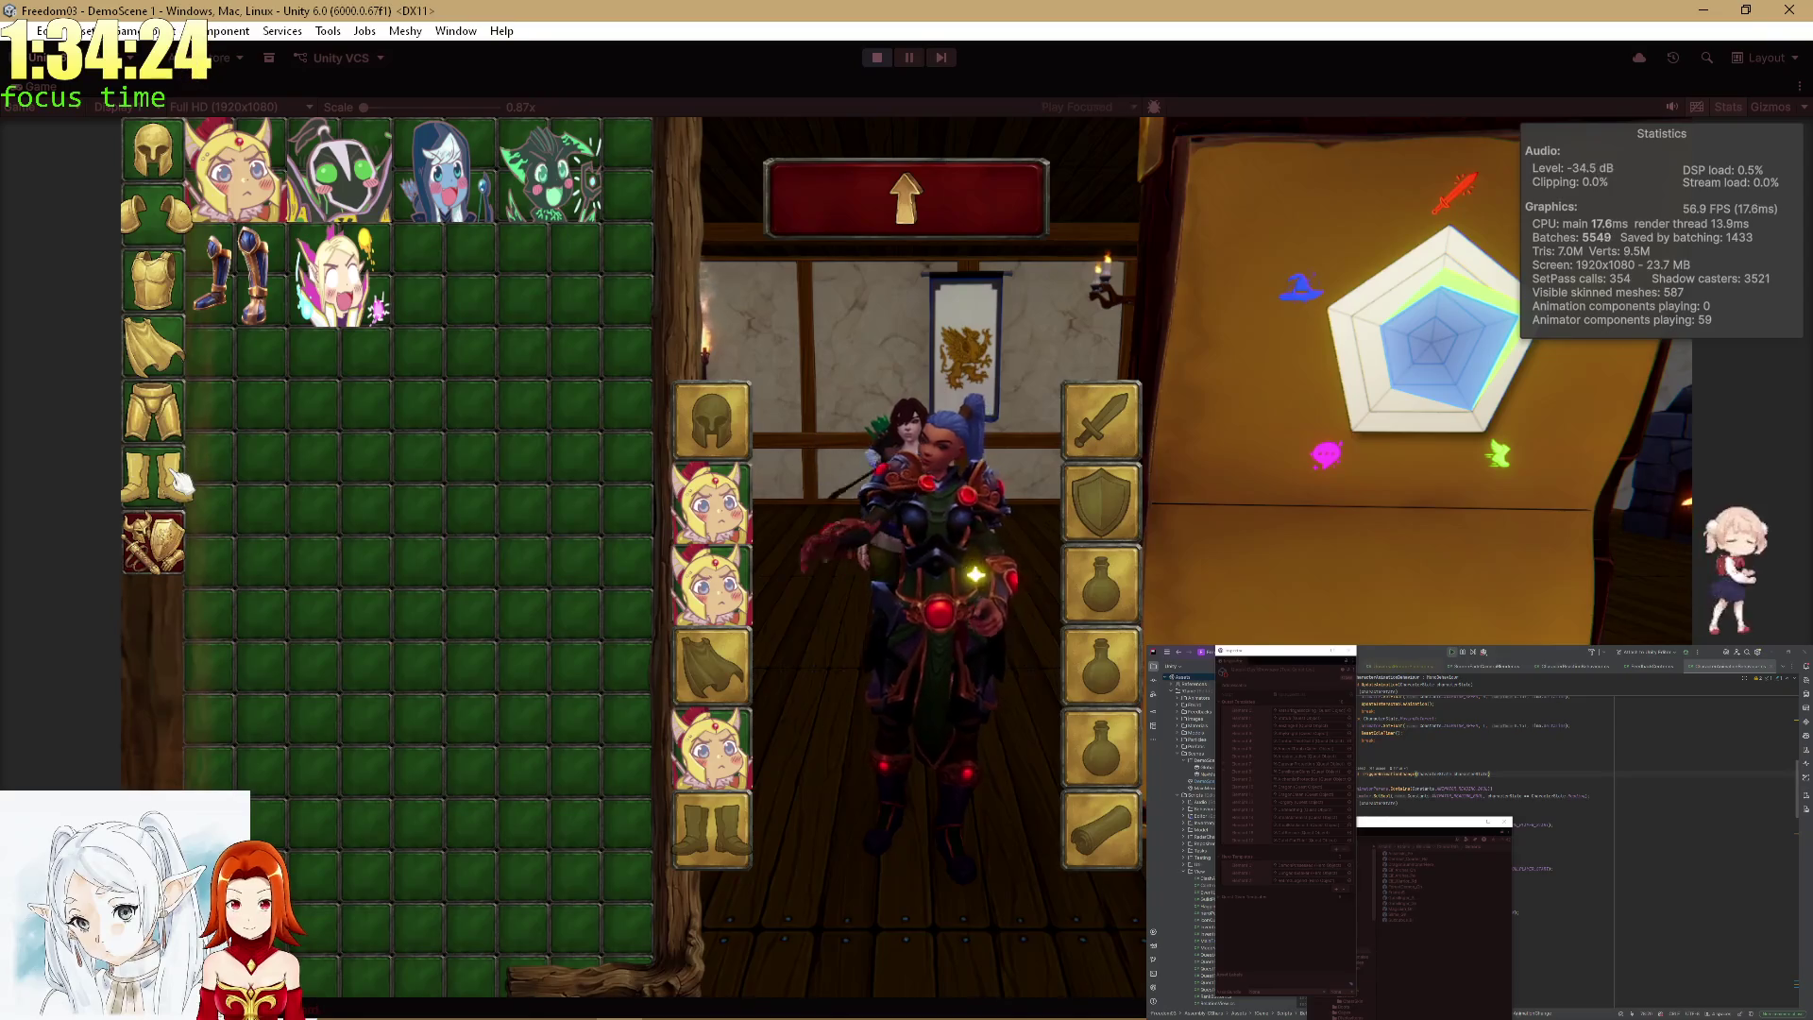
pyautogui.click(241, 180)
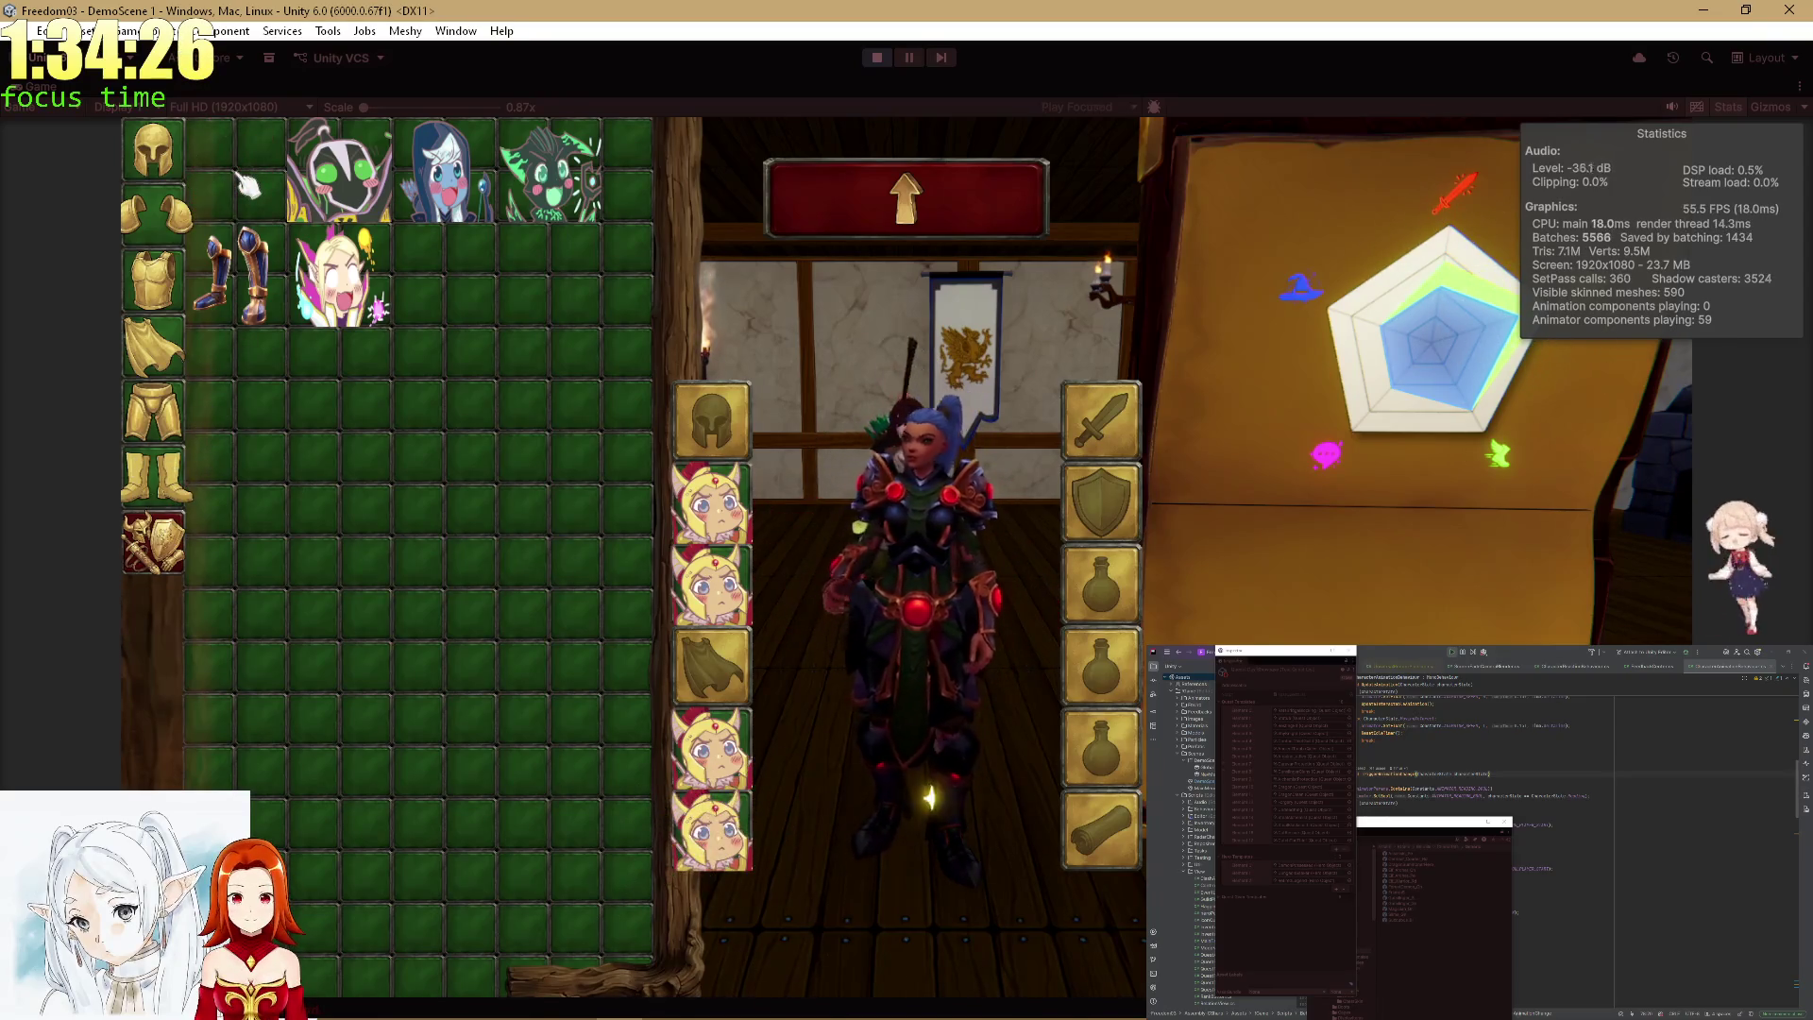
# Equip a yellow-haired portrait helmet and the blue cape, then restore the editor layout.
pyautogui.click(159, 170)
pyautogui.click(240, 198)
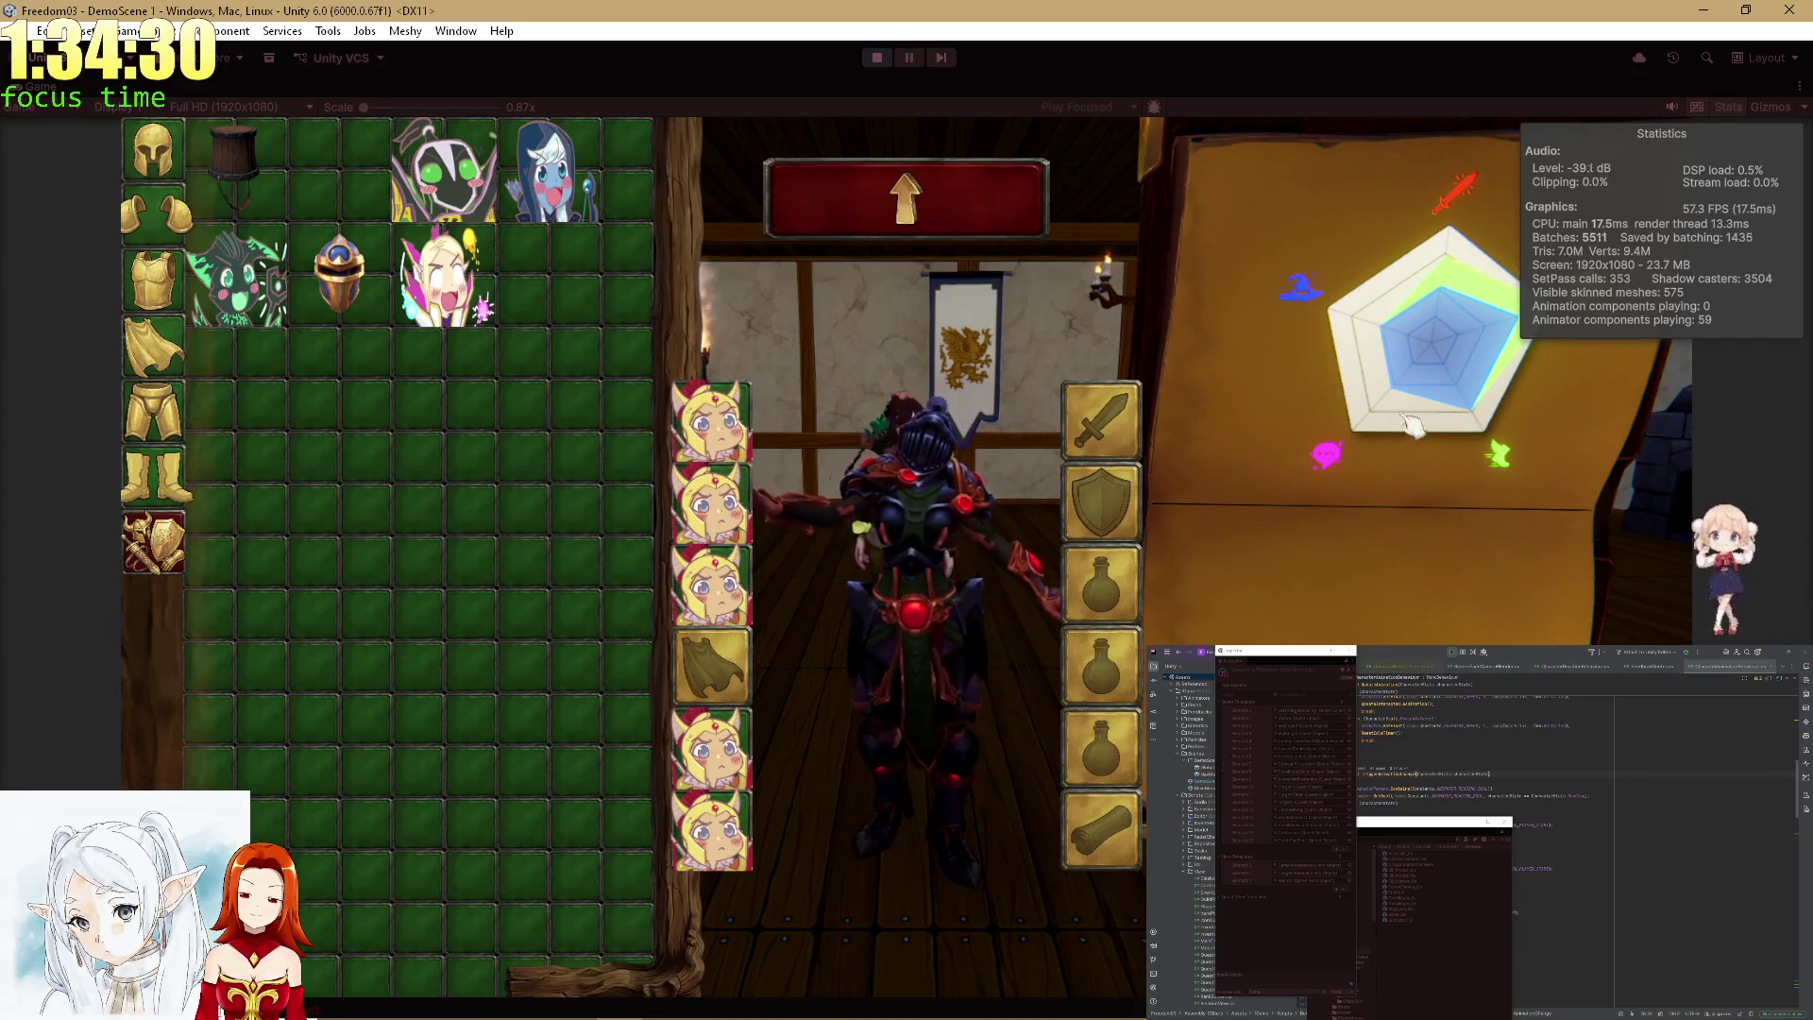
pyautogui.click(156, 359)
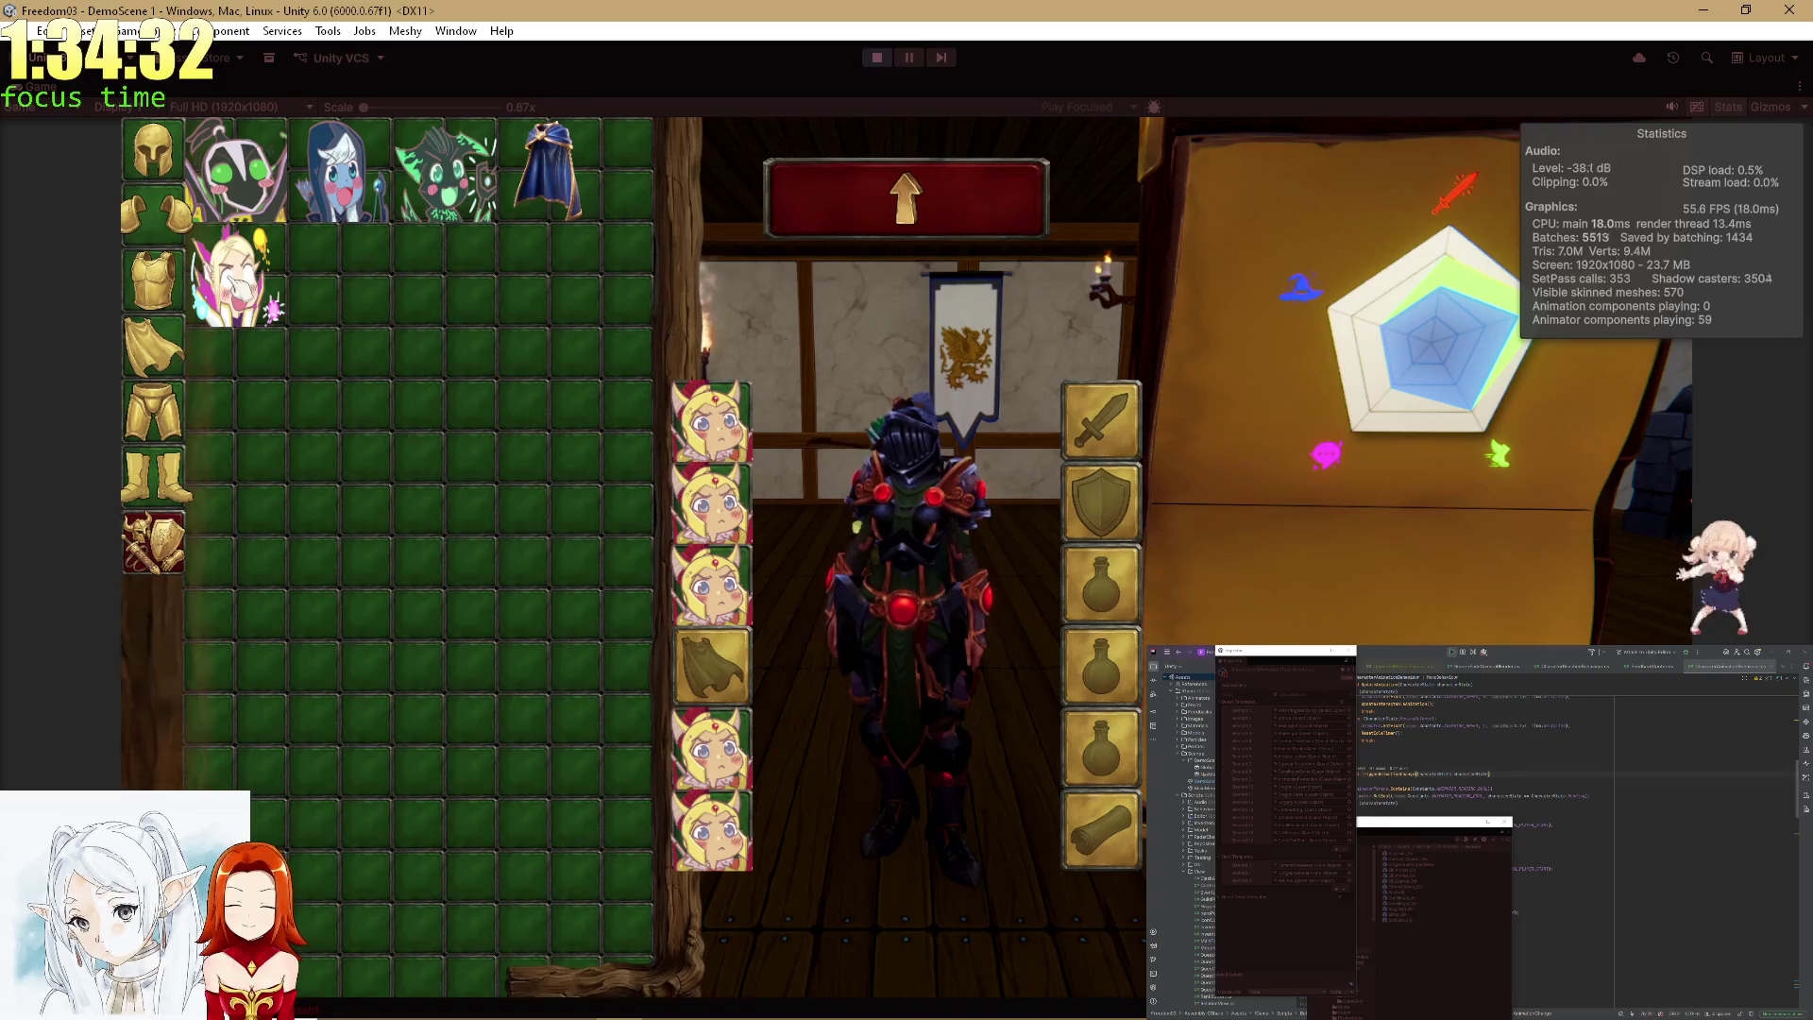
pyautogui.click(571, 187)
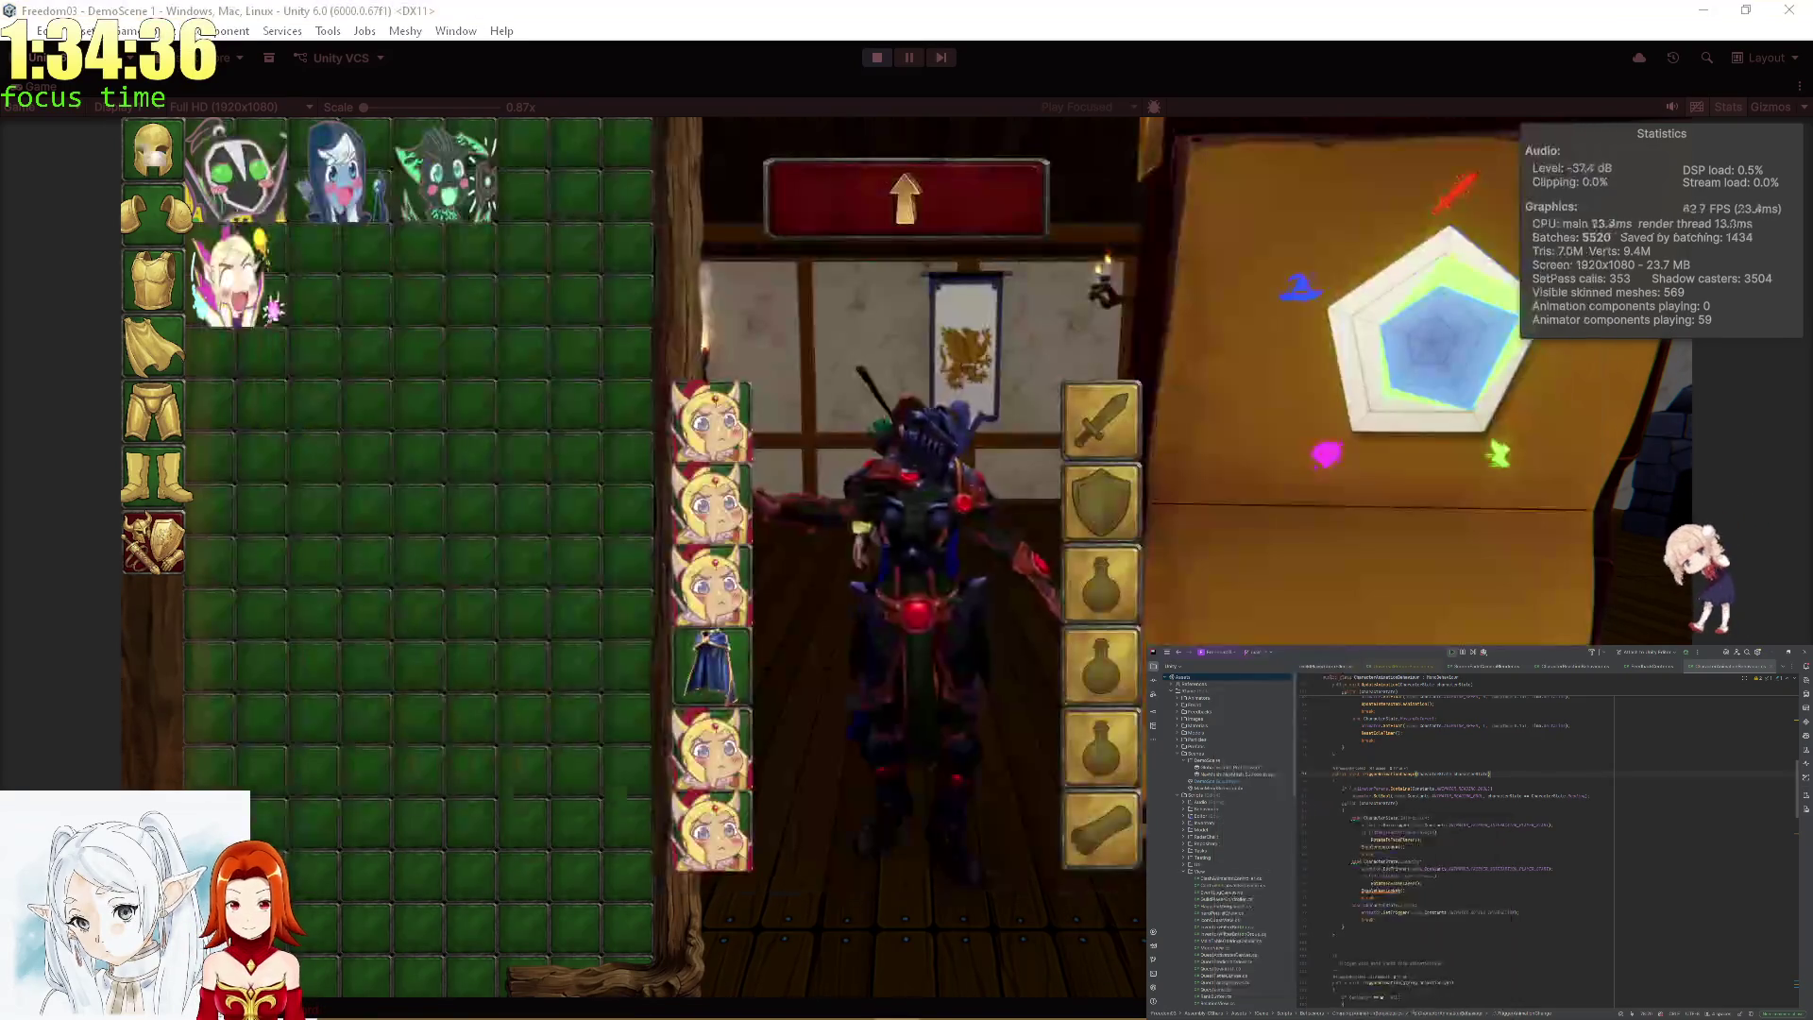
pyautogui.hotkey('shift', 'space')
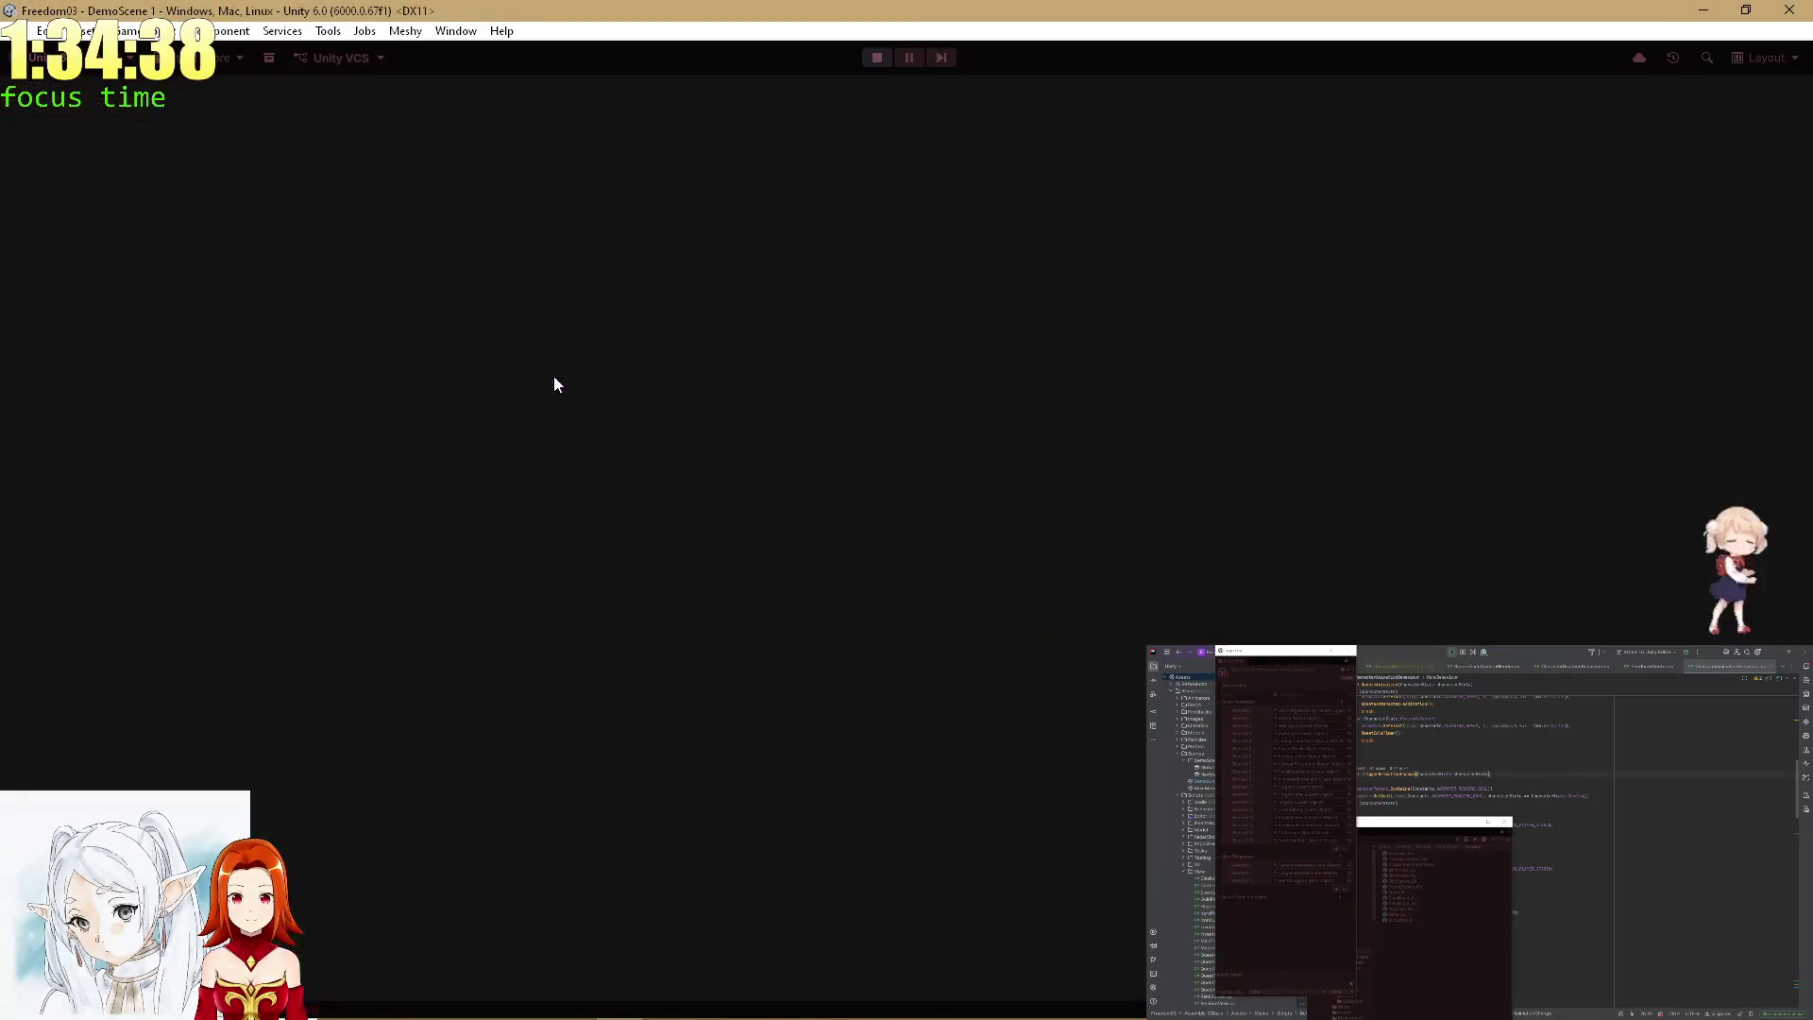
# Orbit the Scene view around the tavern and maximize the Game view showing the Unfinished Statue quest.
pyautogui.moveTo(696, 419)
pyautogui.mouseDown()
pyautogui.moveTo(882, 405)
pyautogui.moveTo(483, 431)
pyautogui.moveTo(151, 531)
pyautogui.moveTo(355, 484)
pyautogui.mouseUp()
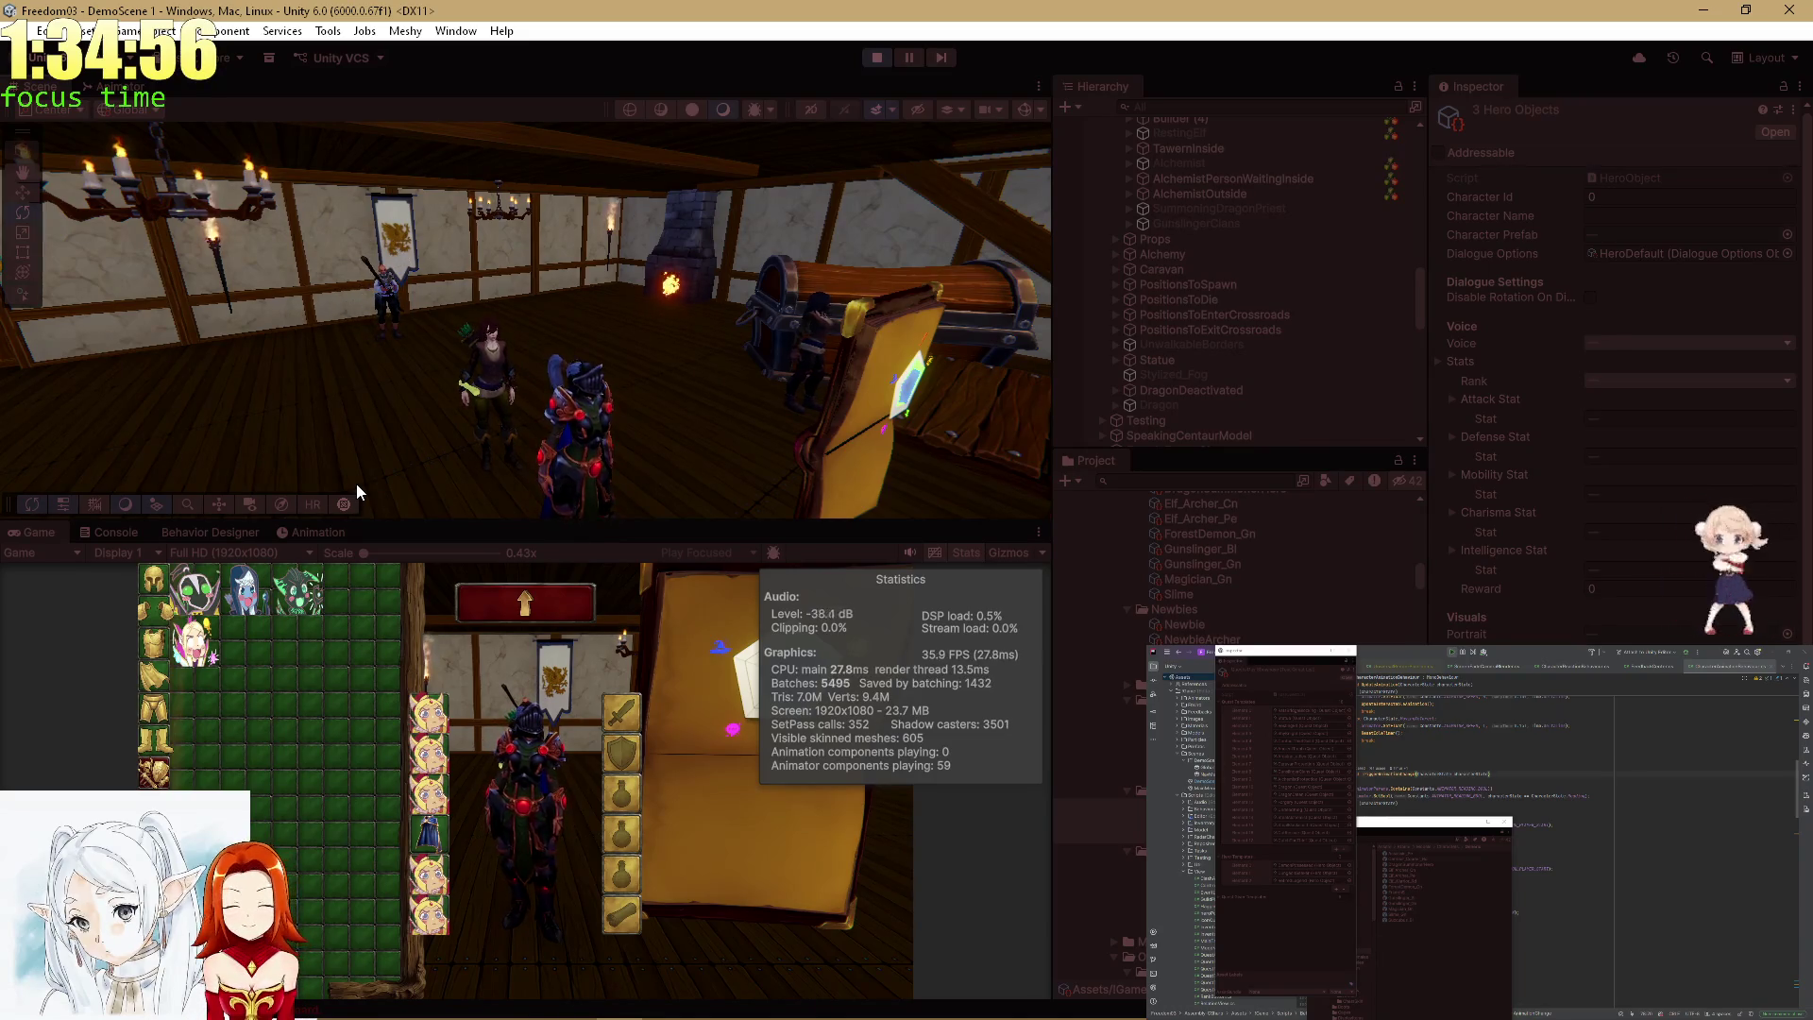
pyautogui.doubleClick(48, 525)
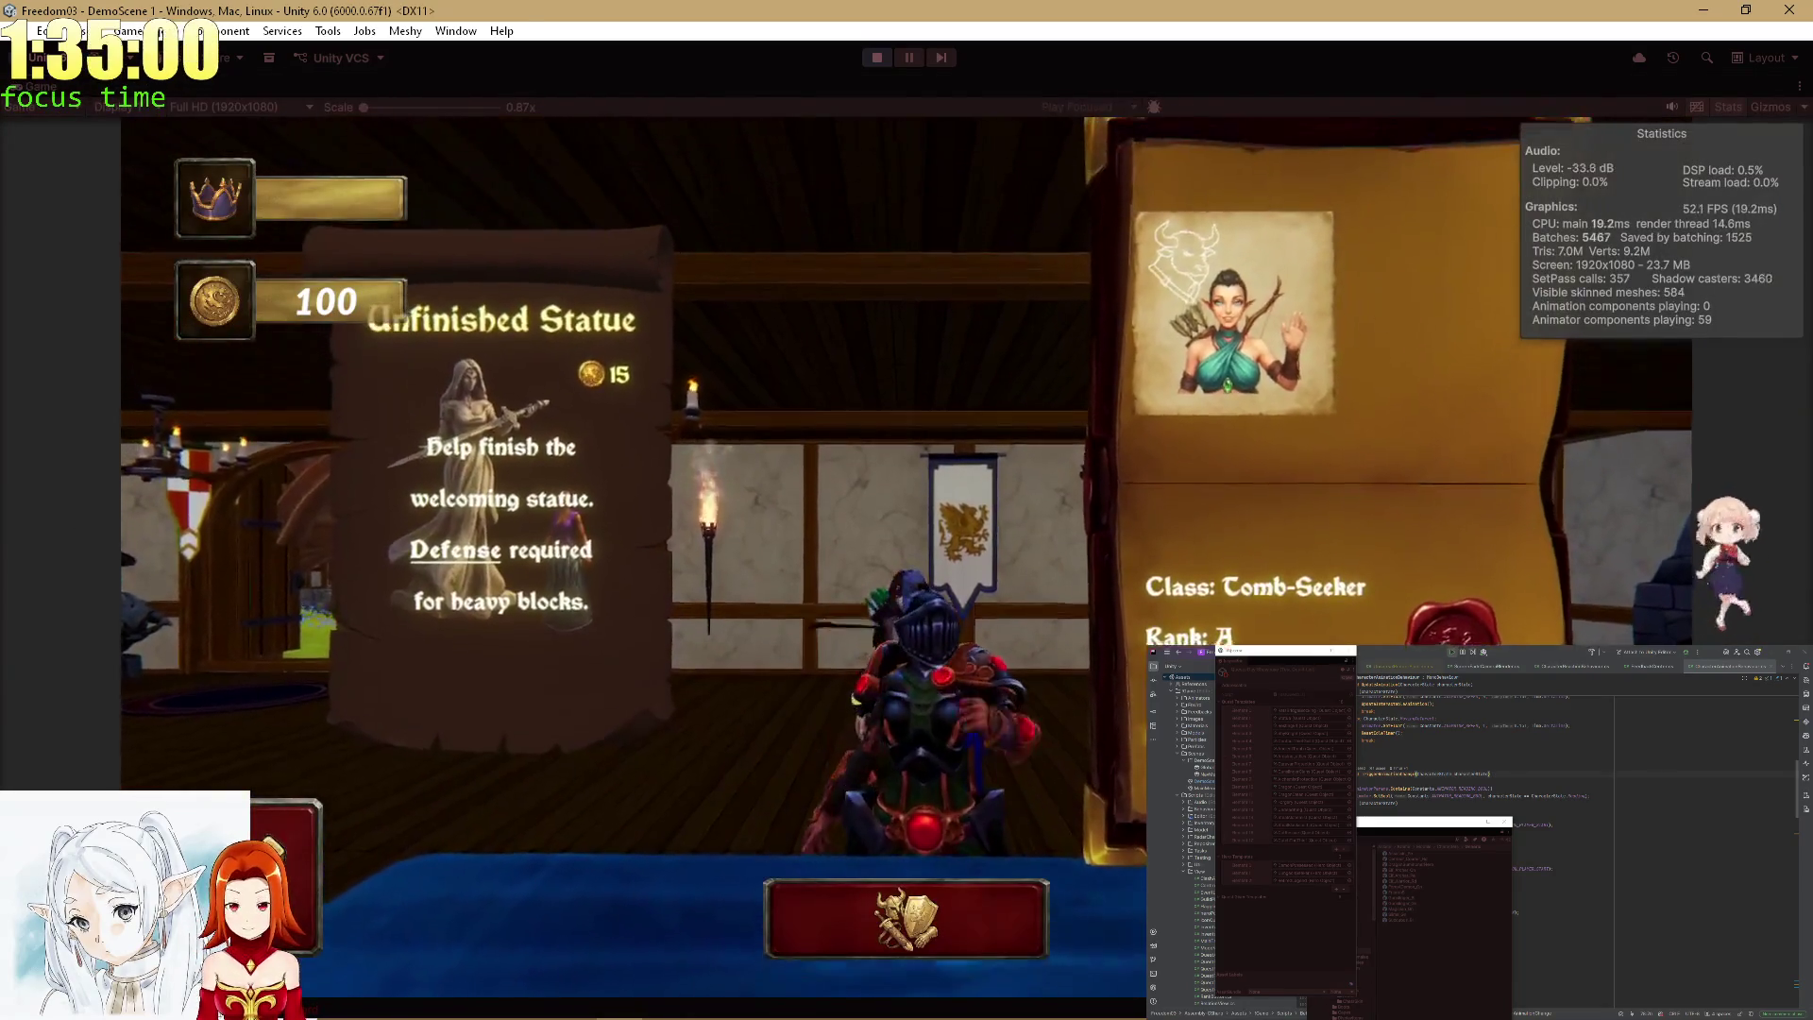
# Try the green and blue-haired creatures as chest armour, unequip them, and return to the quest board.
pyautogui.click(954, 938)
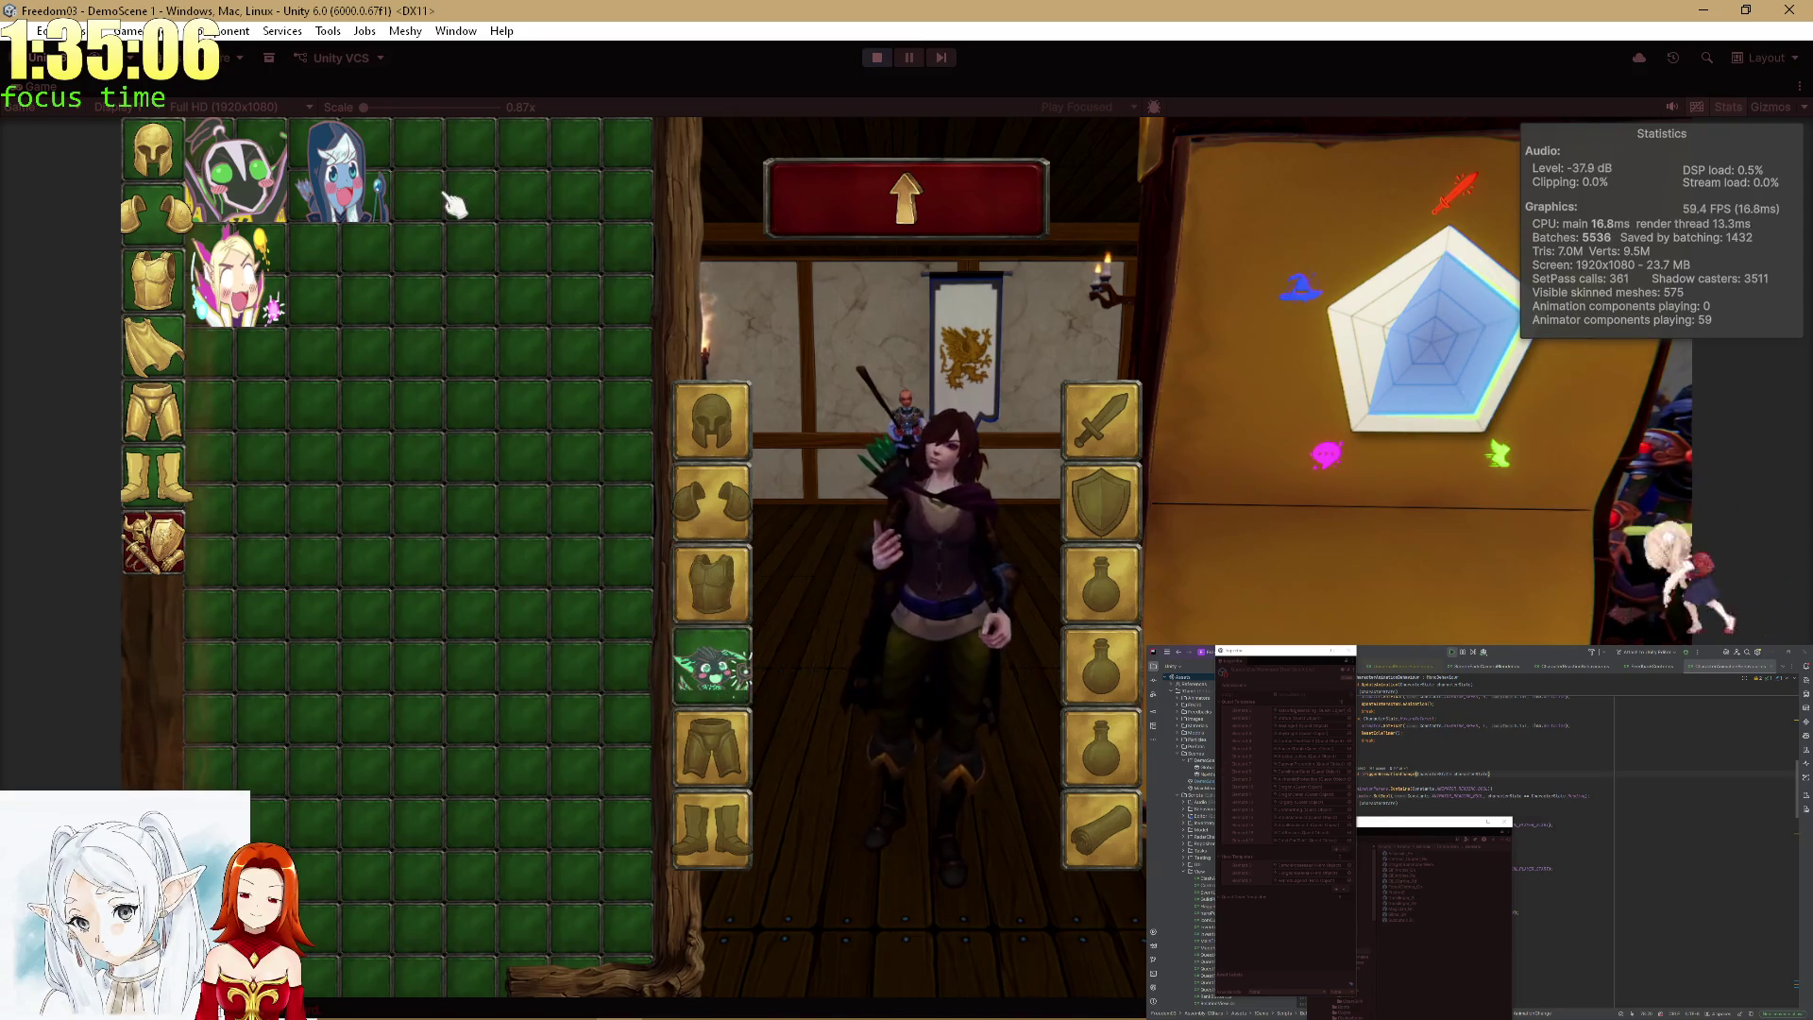
pyautogui.click(266, 195)
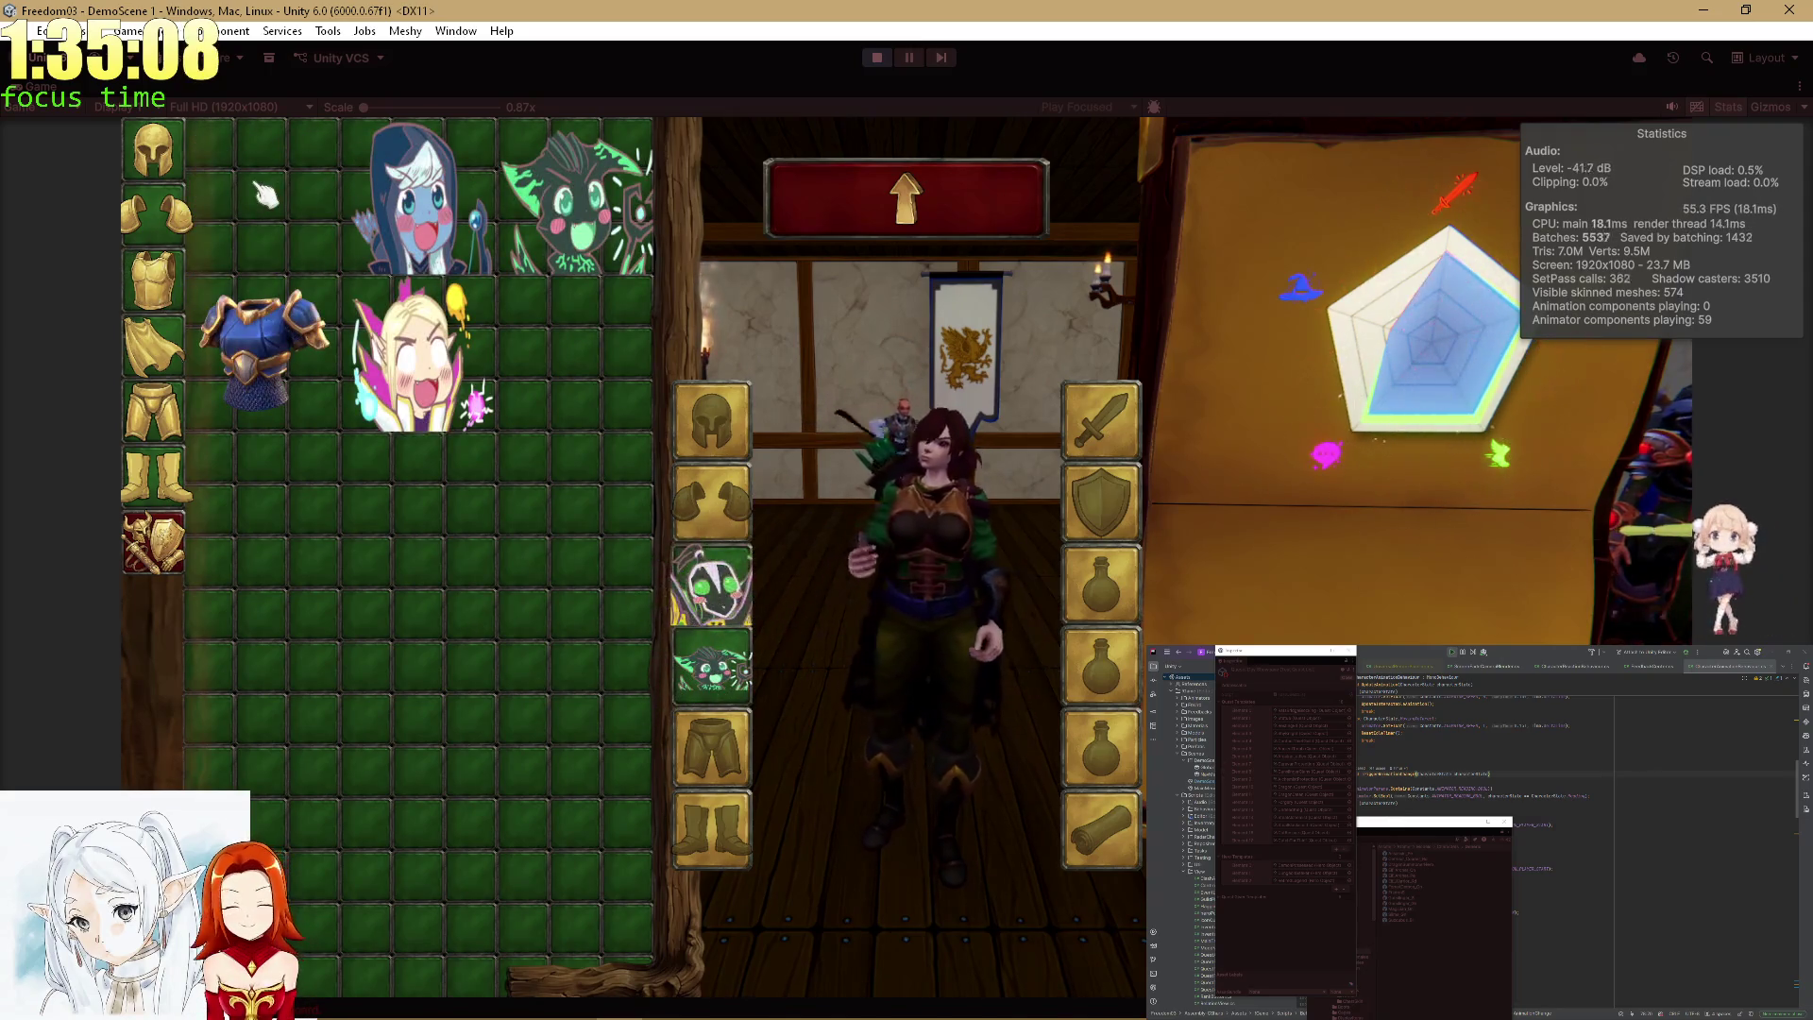
pyautogui.click(400, 201)
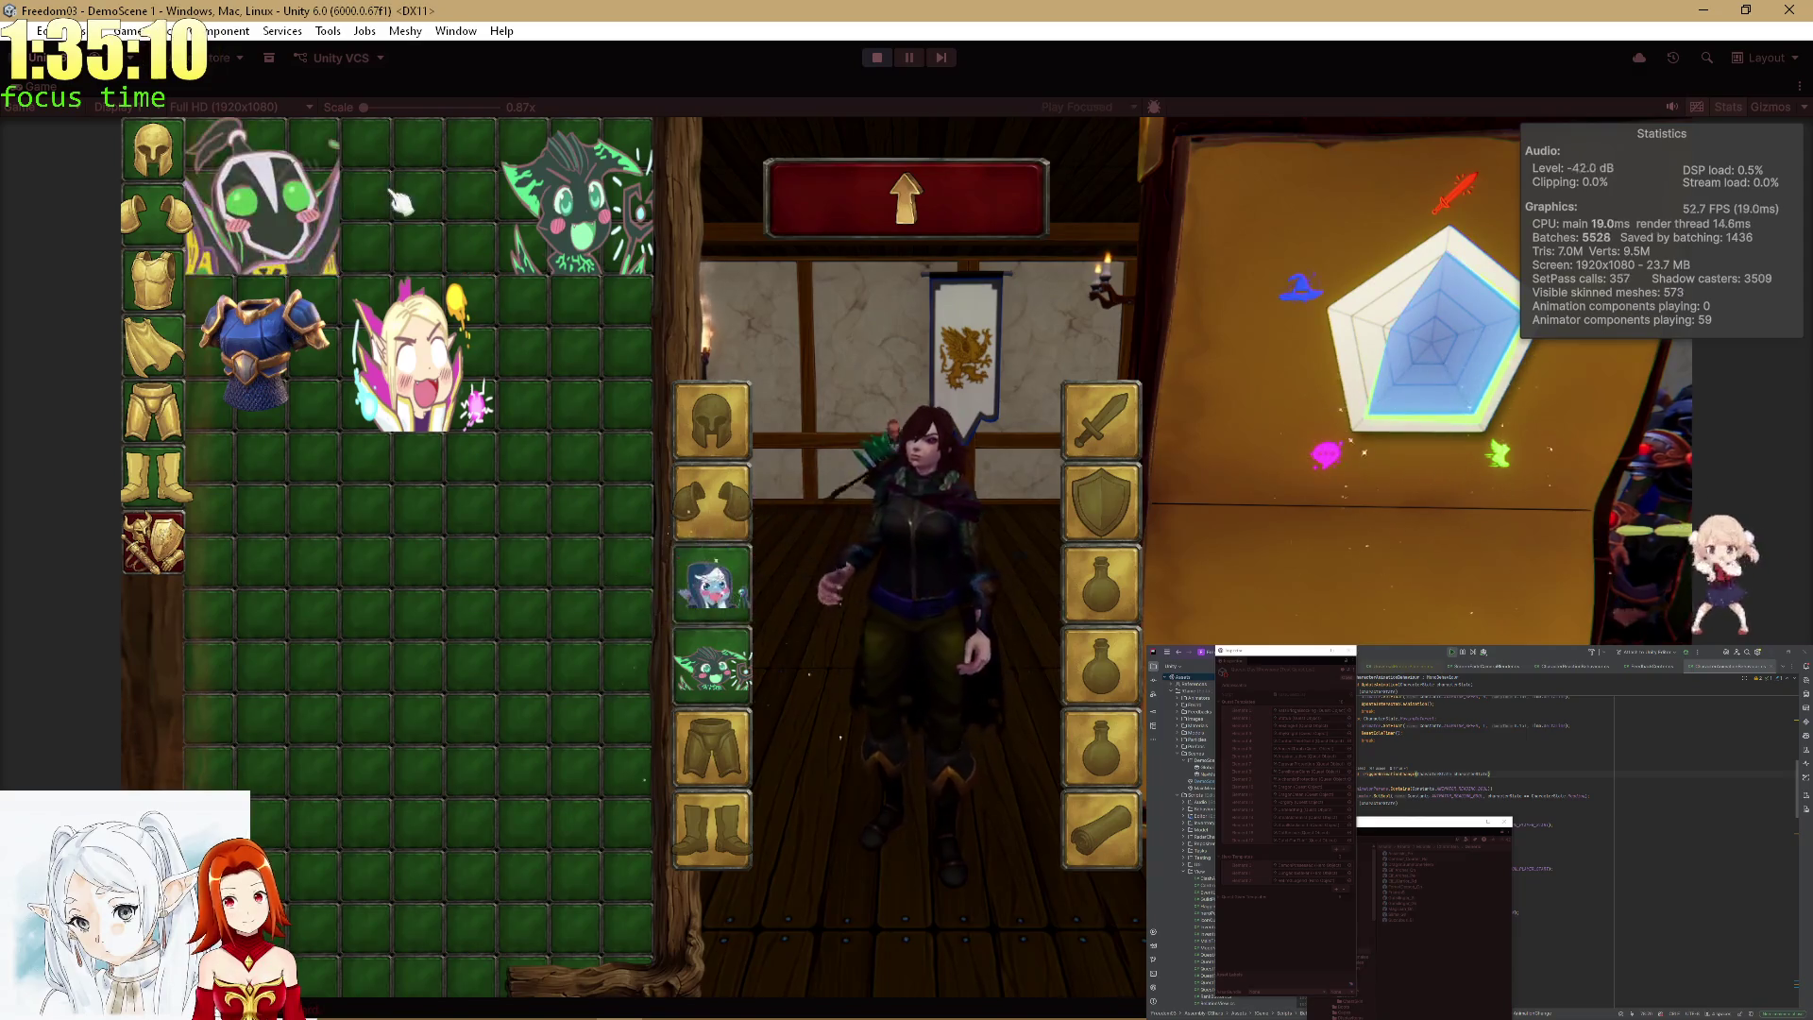
pyautogui.click(597, 225)
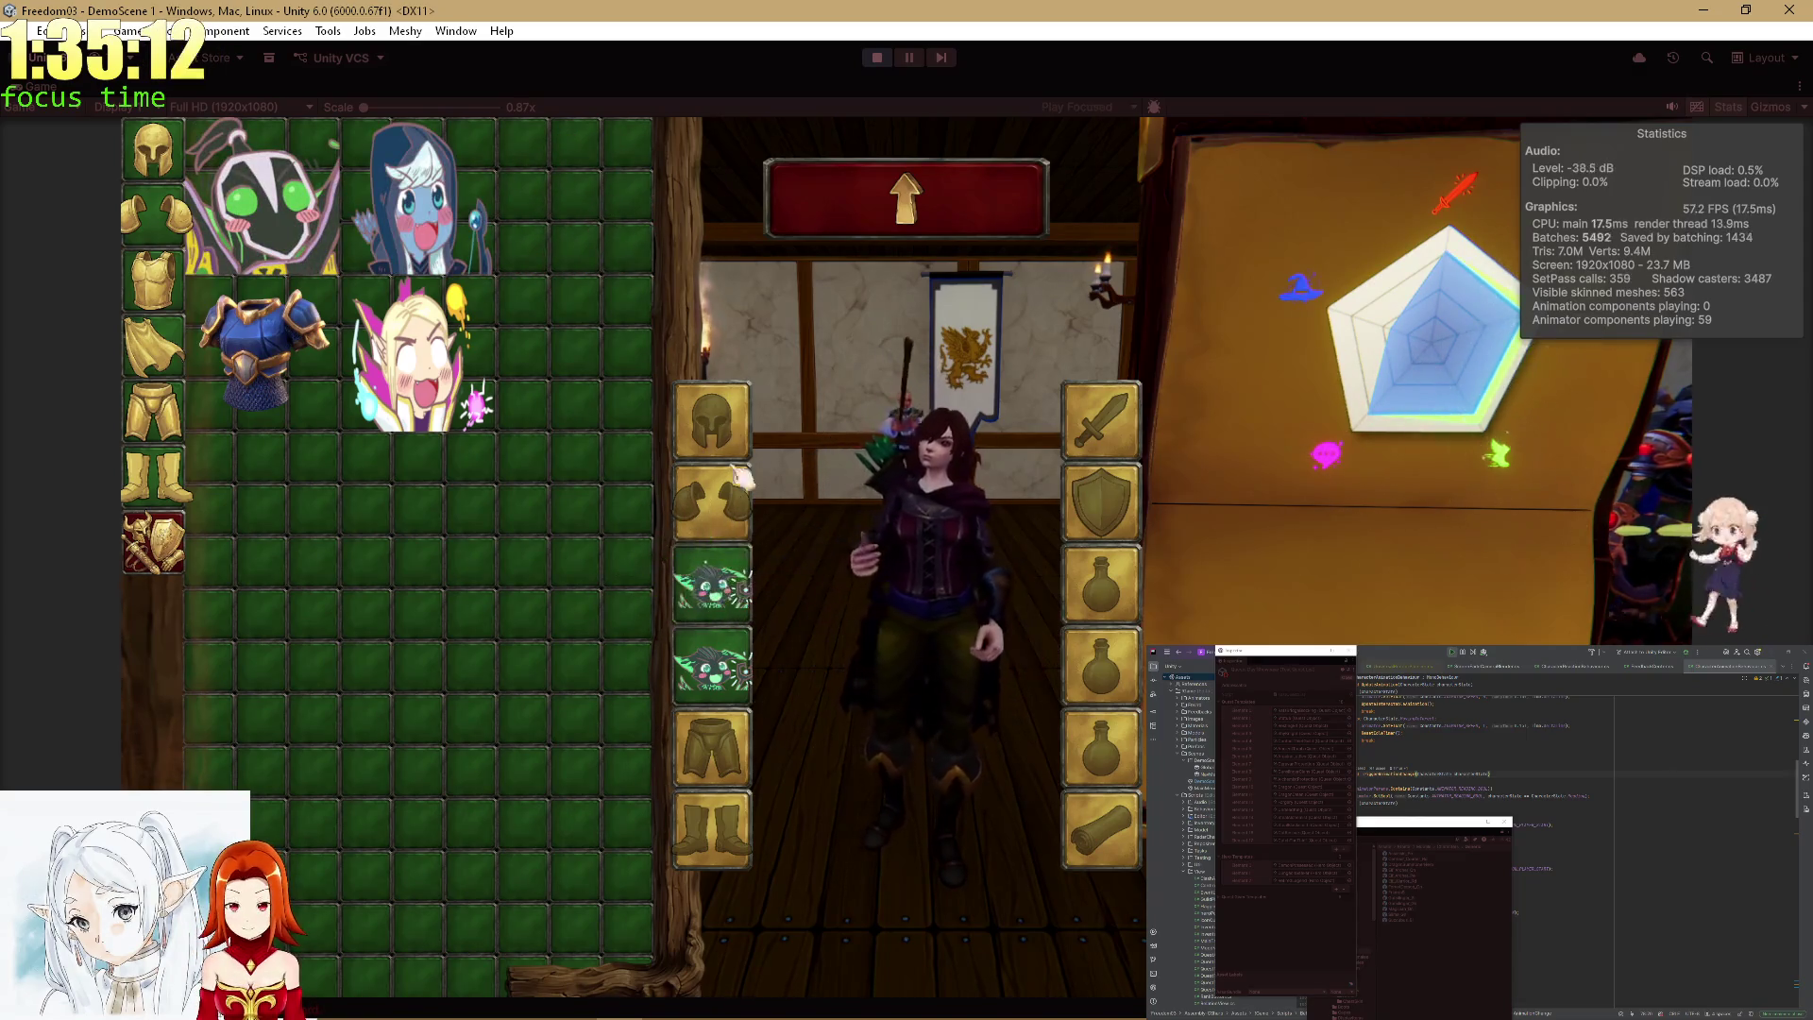
pyautogui.click(743, 593)
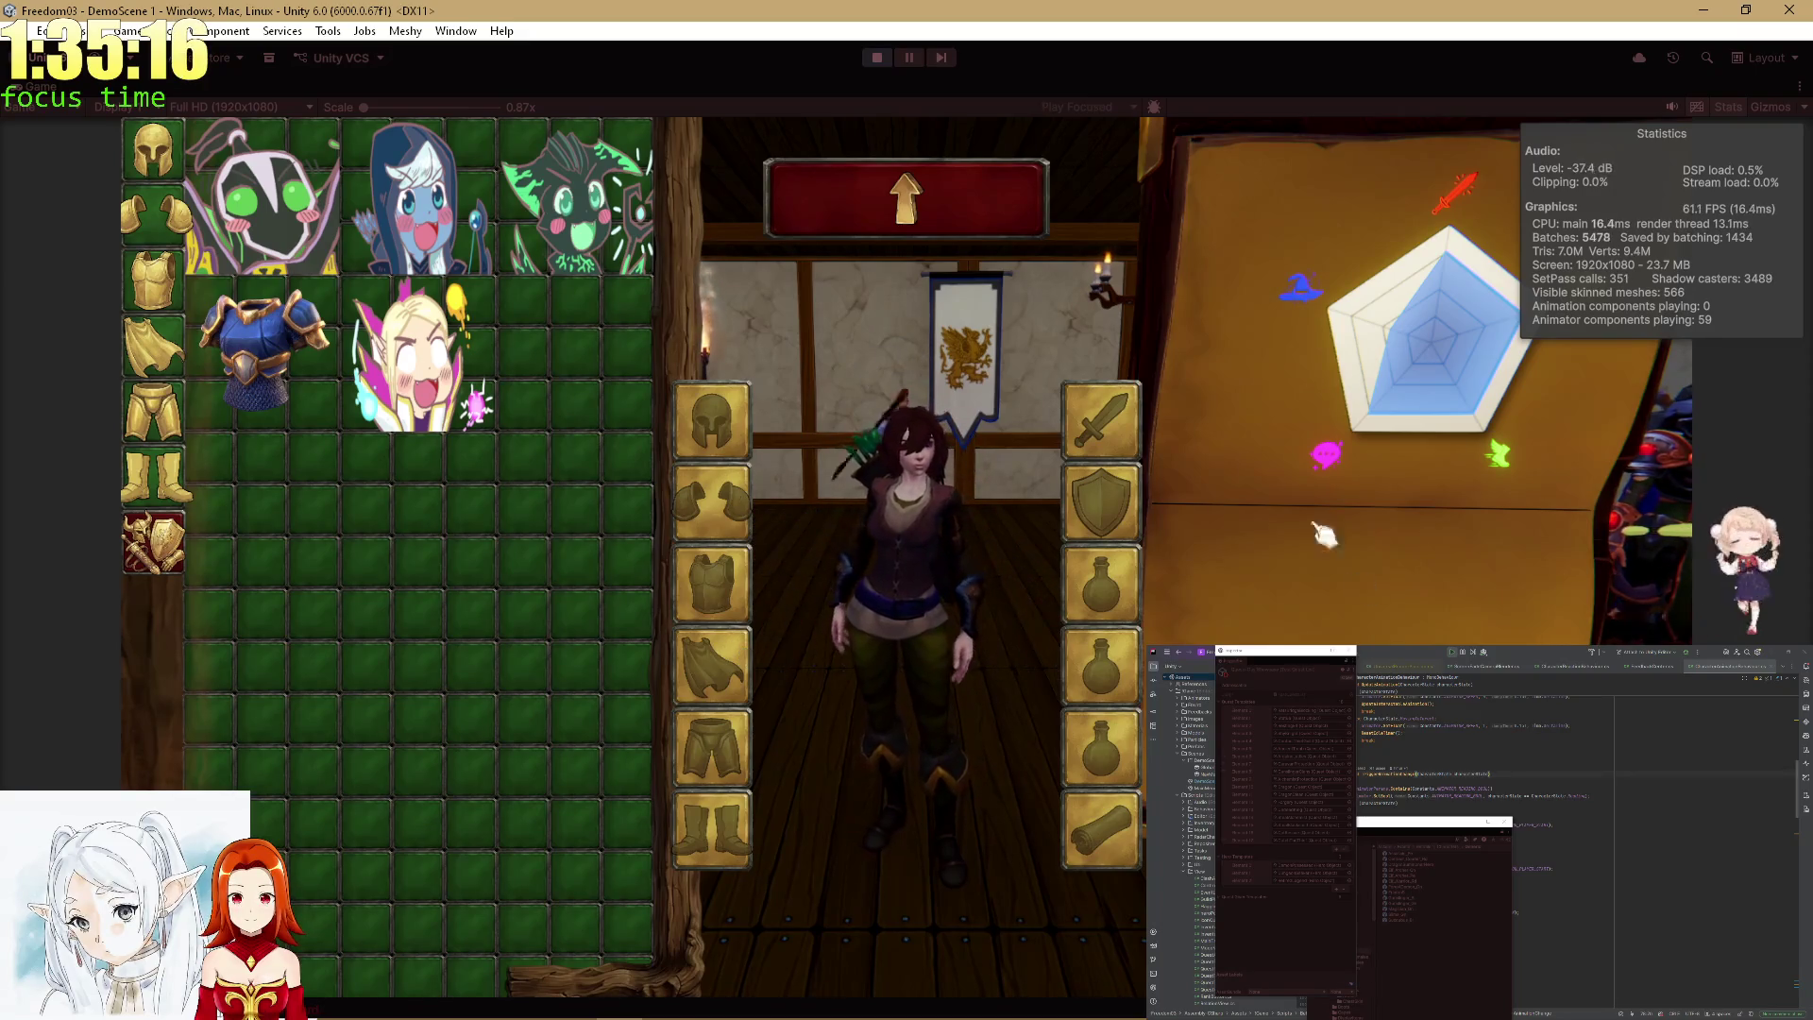
pyautogui.click(972, 210)
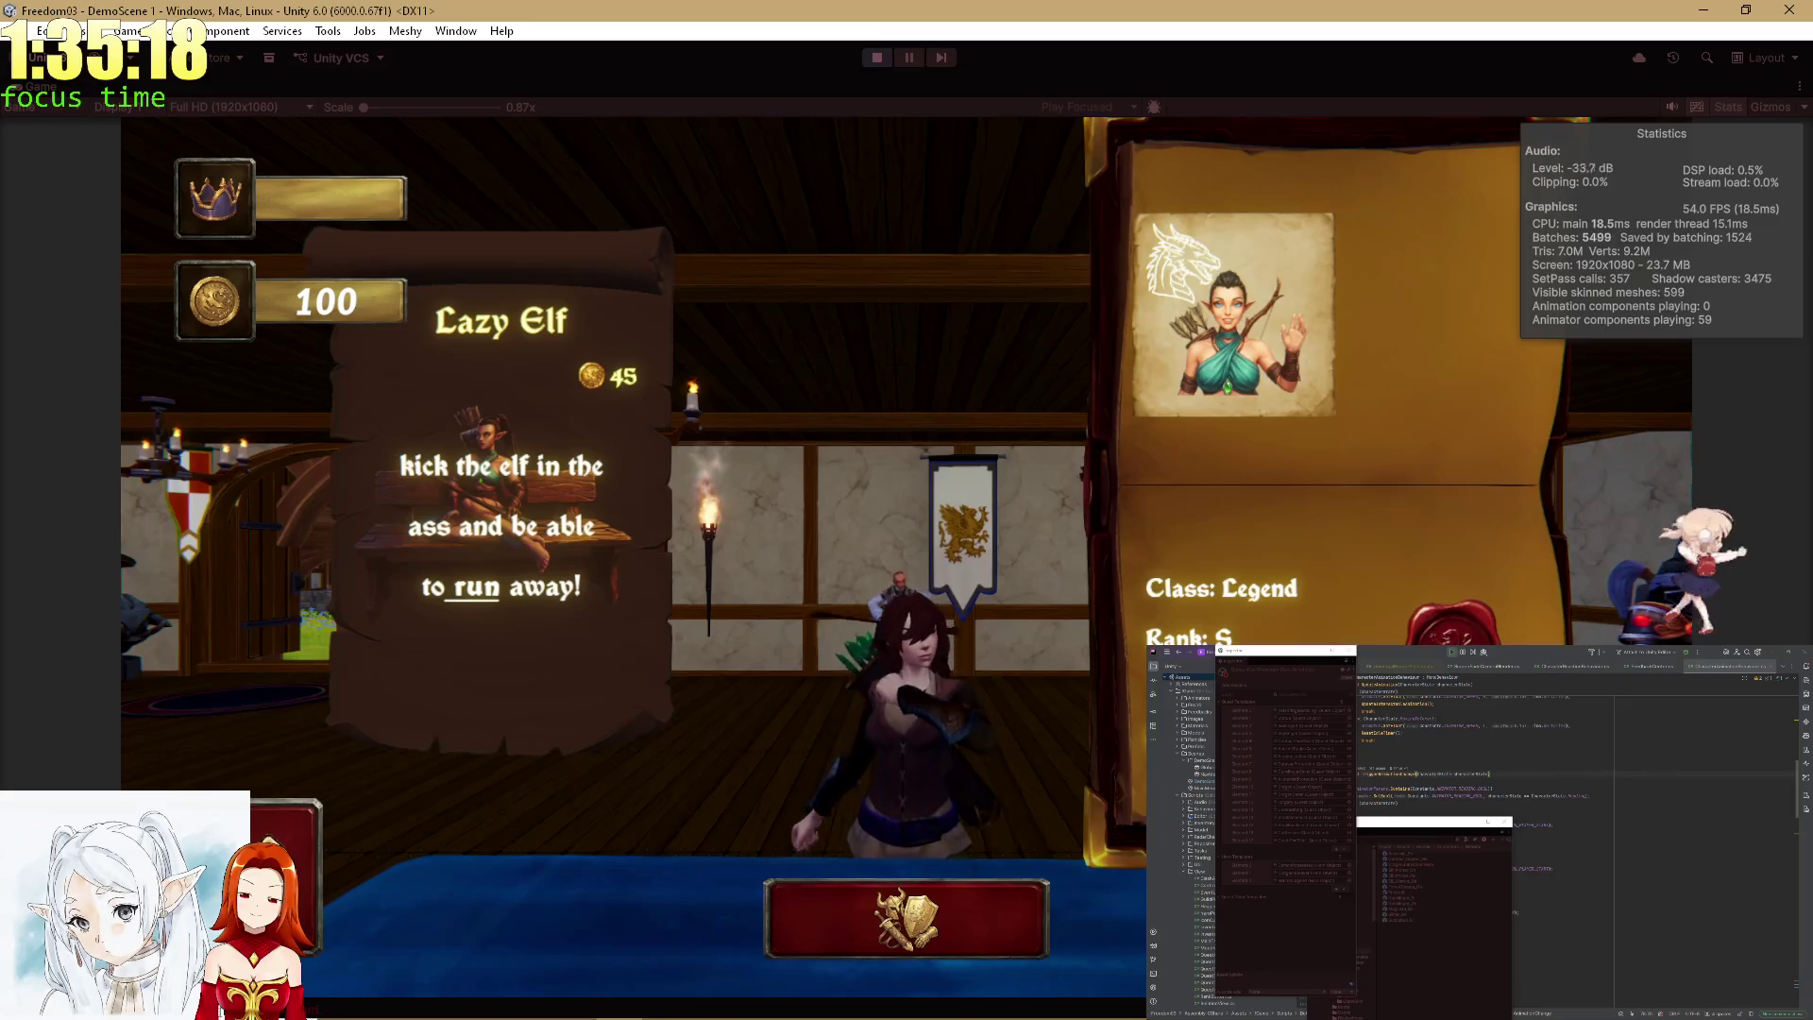
# Equip portrait items on the head, cape and legs from the full inventory, then unequip all three.
pyautogui.click(986, 913)
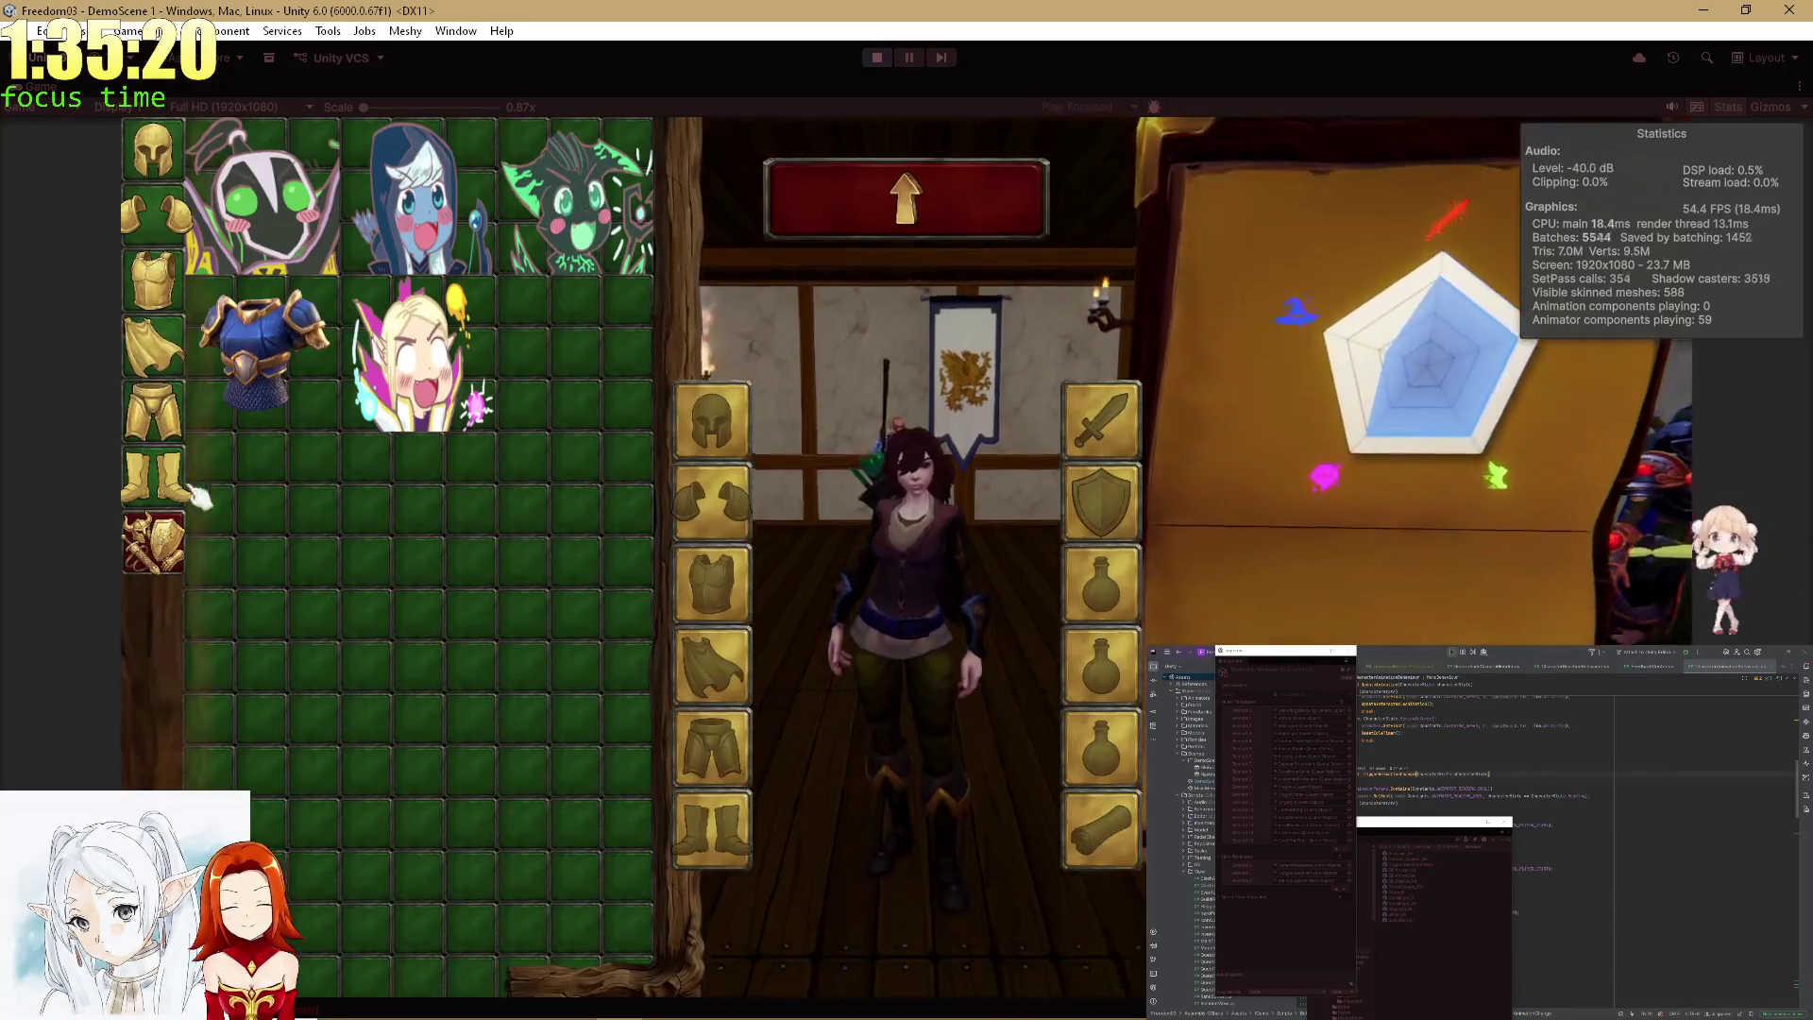
pyautogui.click(174, 540)
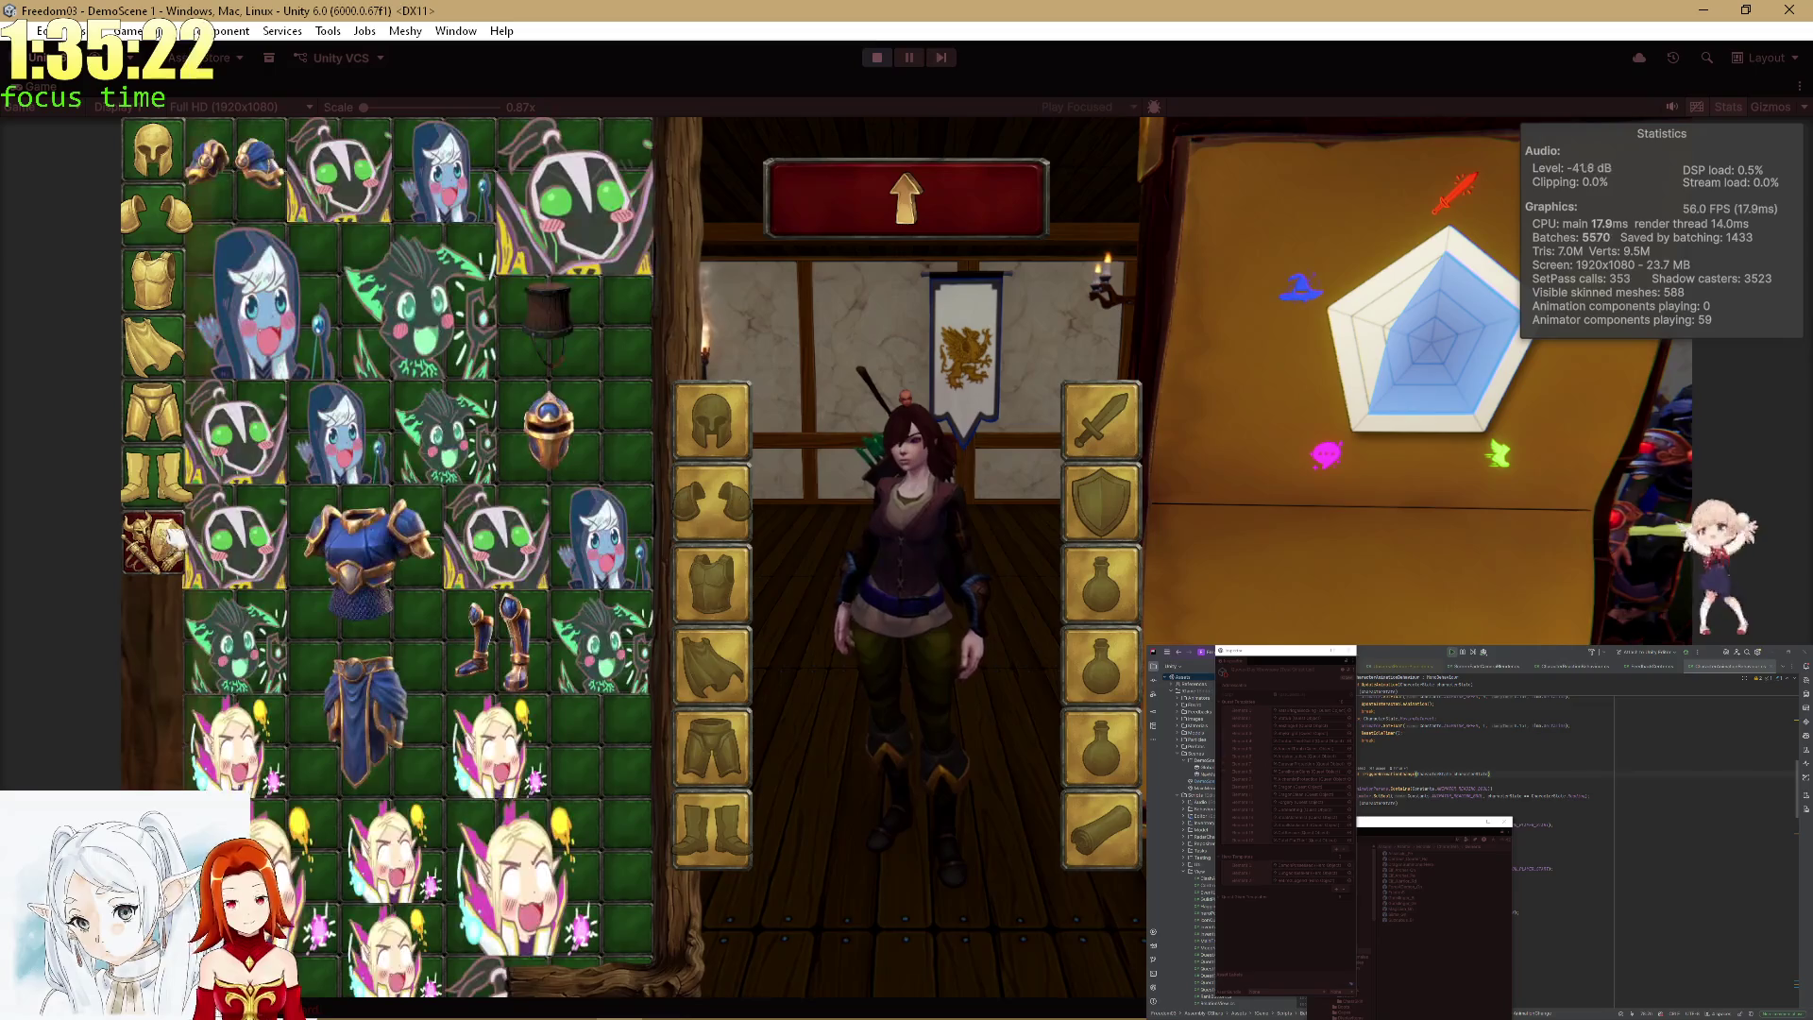
pyautogui.click(248, 440)
pyautogui.click(240, 538)
pyautogui.click(614, 188)
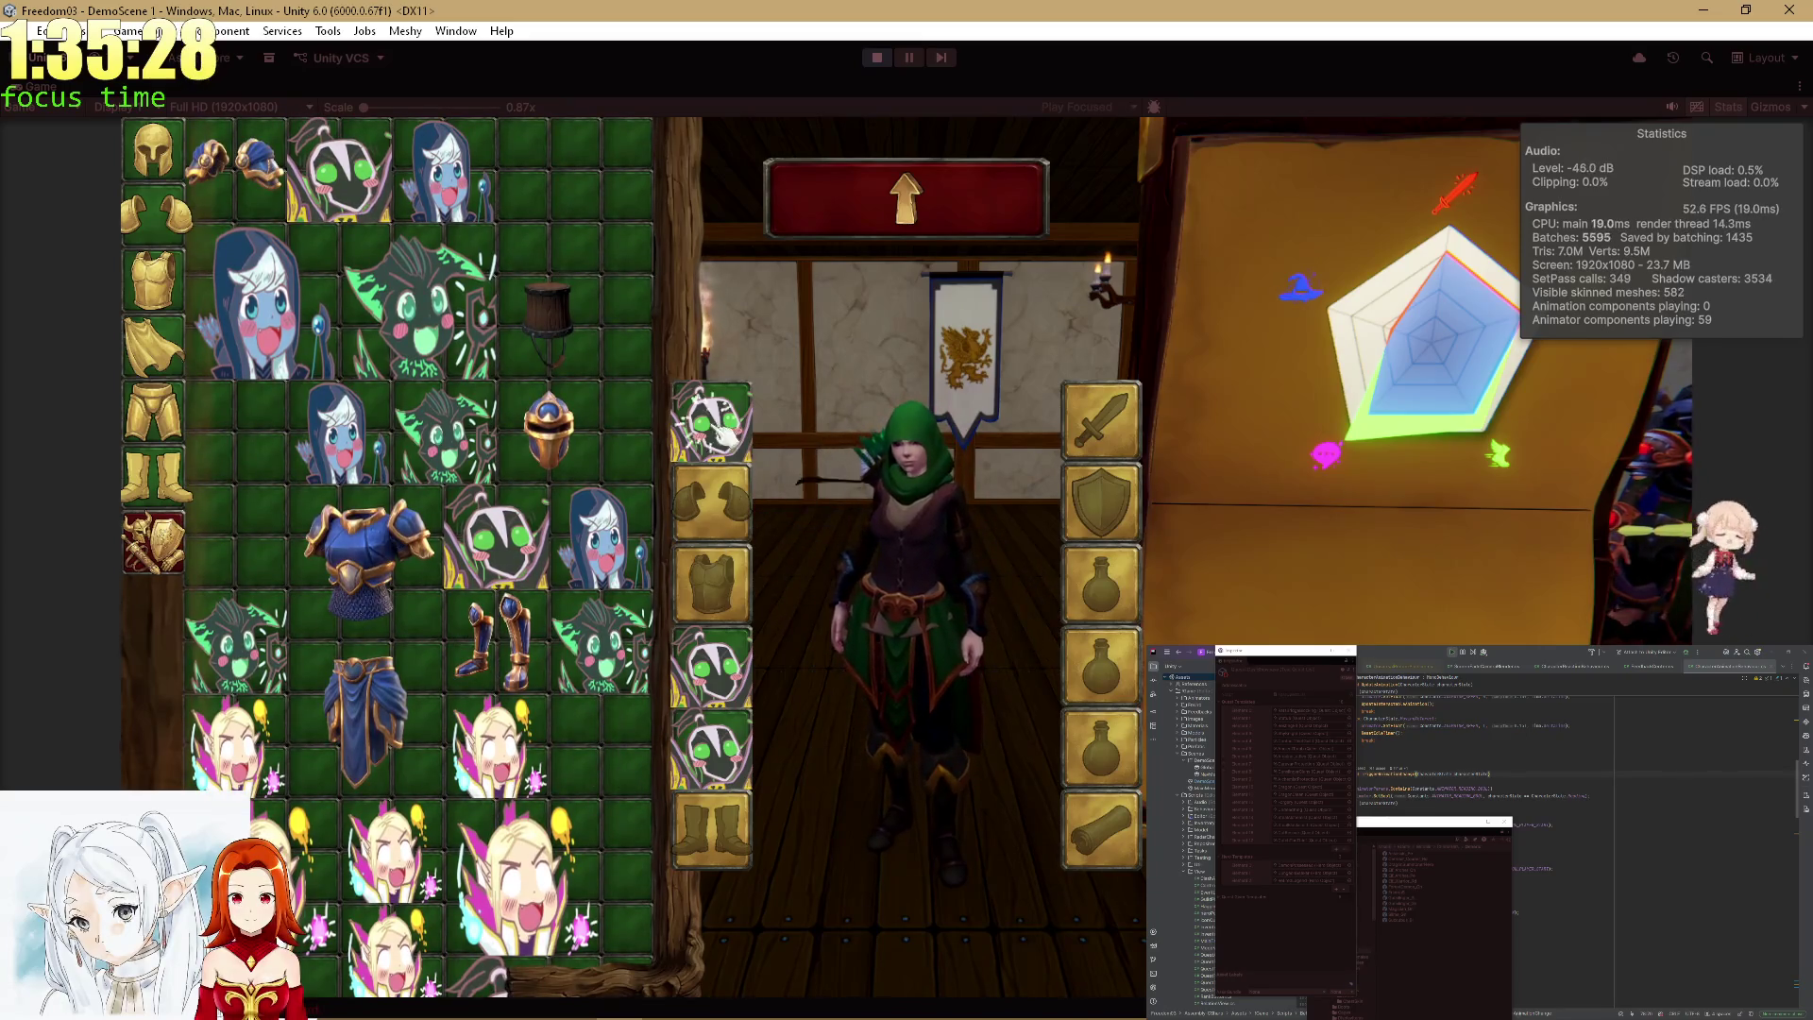
pyautogui.click(713, 422)
pyautogui.click(713, 665)
pyautogui.click(713, 748)
# Equip the elf portrait as chest armour, the blonde portrait on the head, and the blonde-elf portrait on the legs.
pyautogui.click(187, 291)
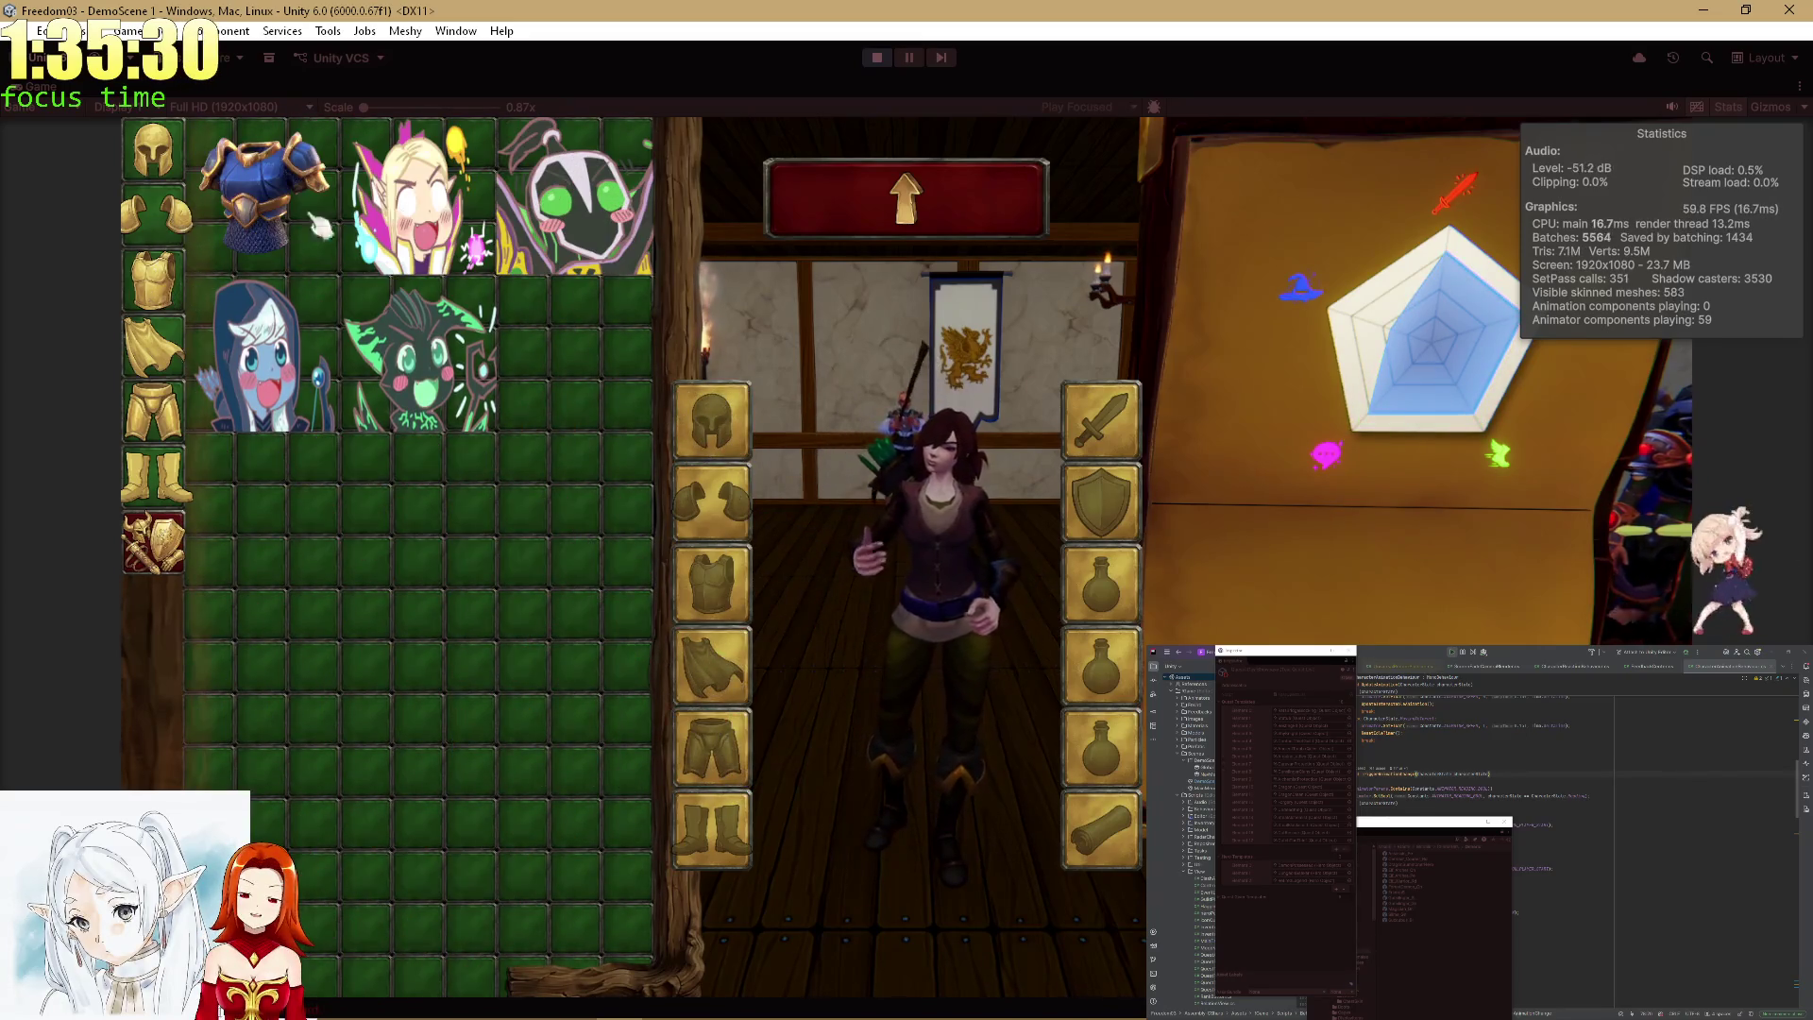
pyautogui.click(420, 208)
pyautogui.click(162, 168)
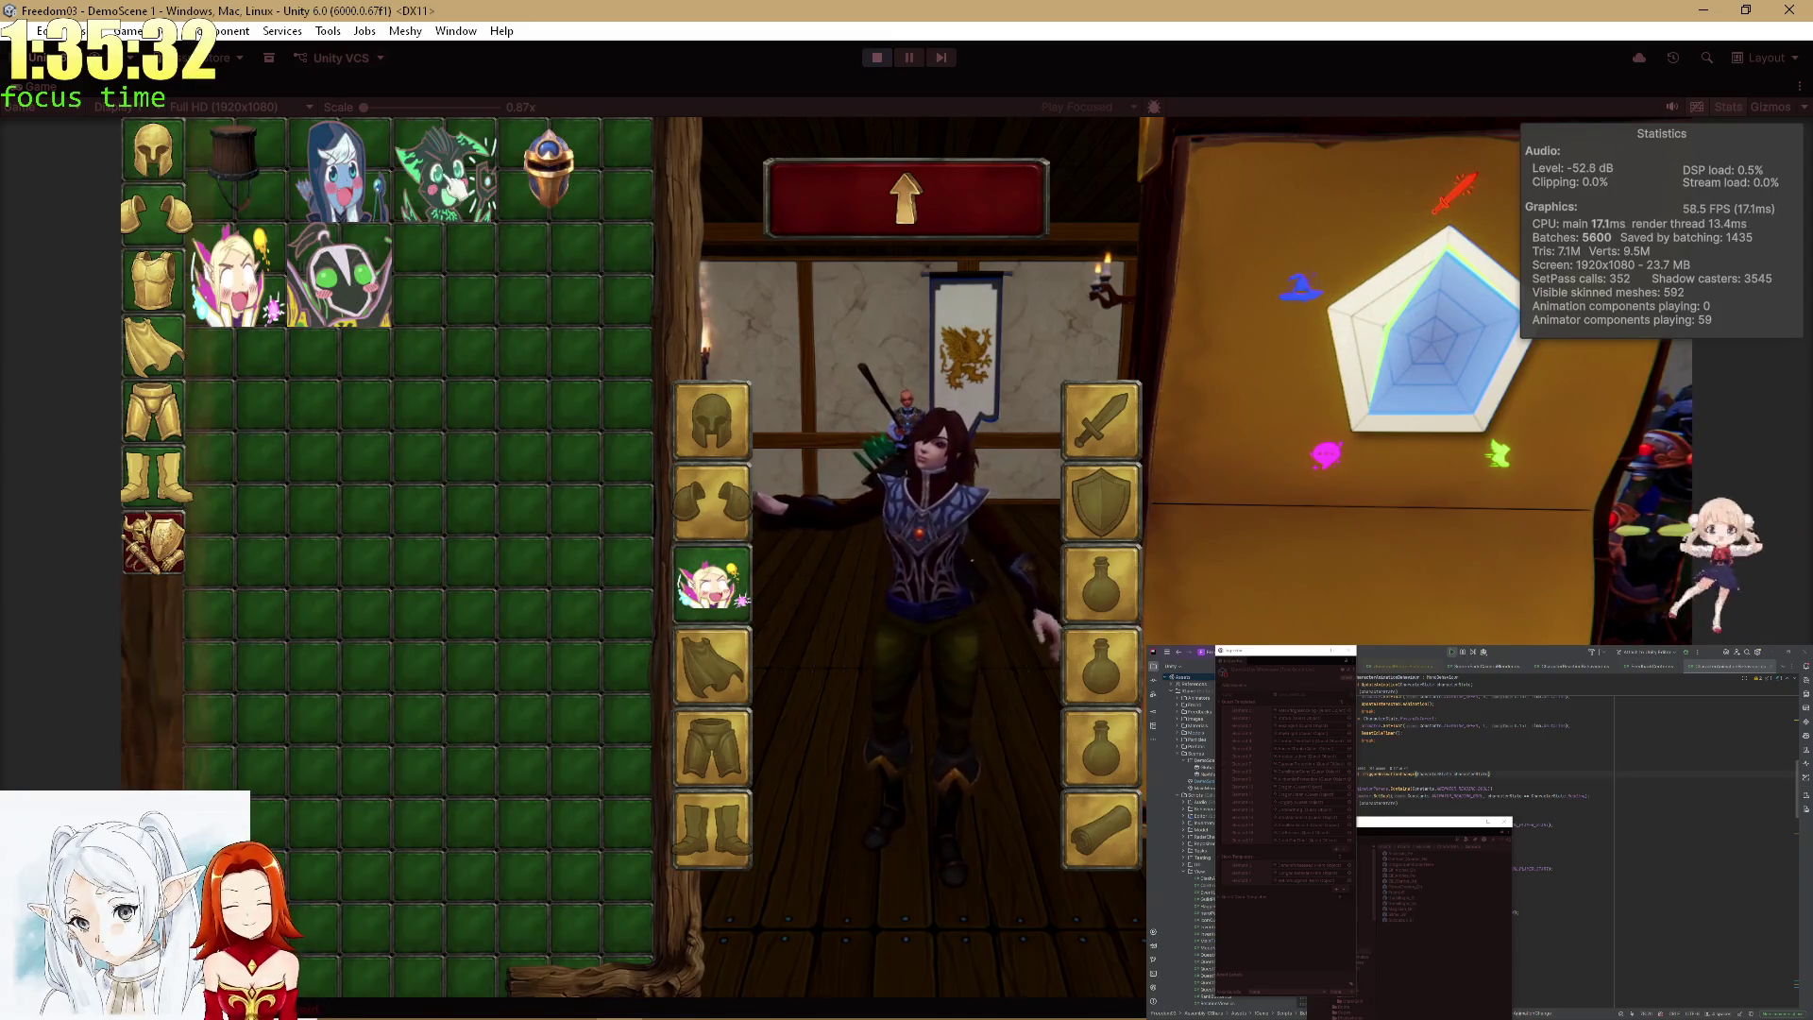
pyautogui.click(253, 267)
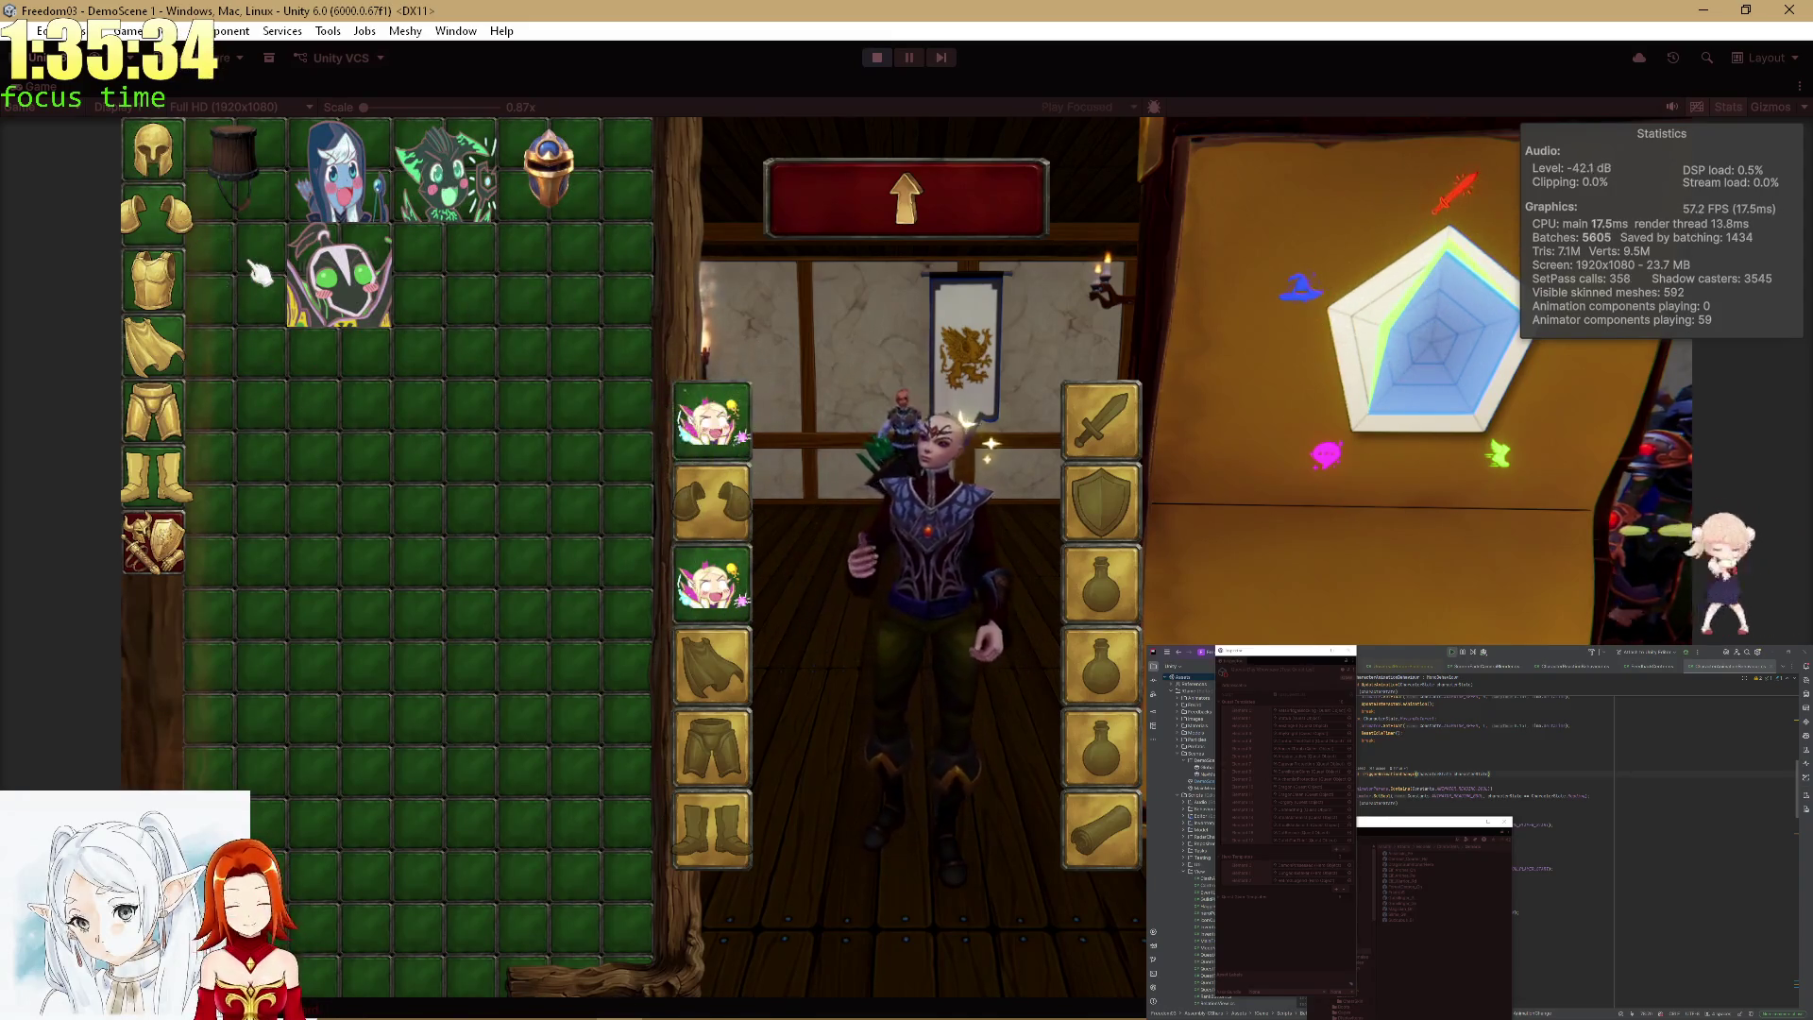
pyautogui.click(362, 222)
pyautogui.click(444, 170)
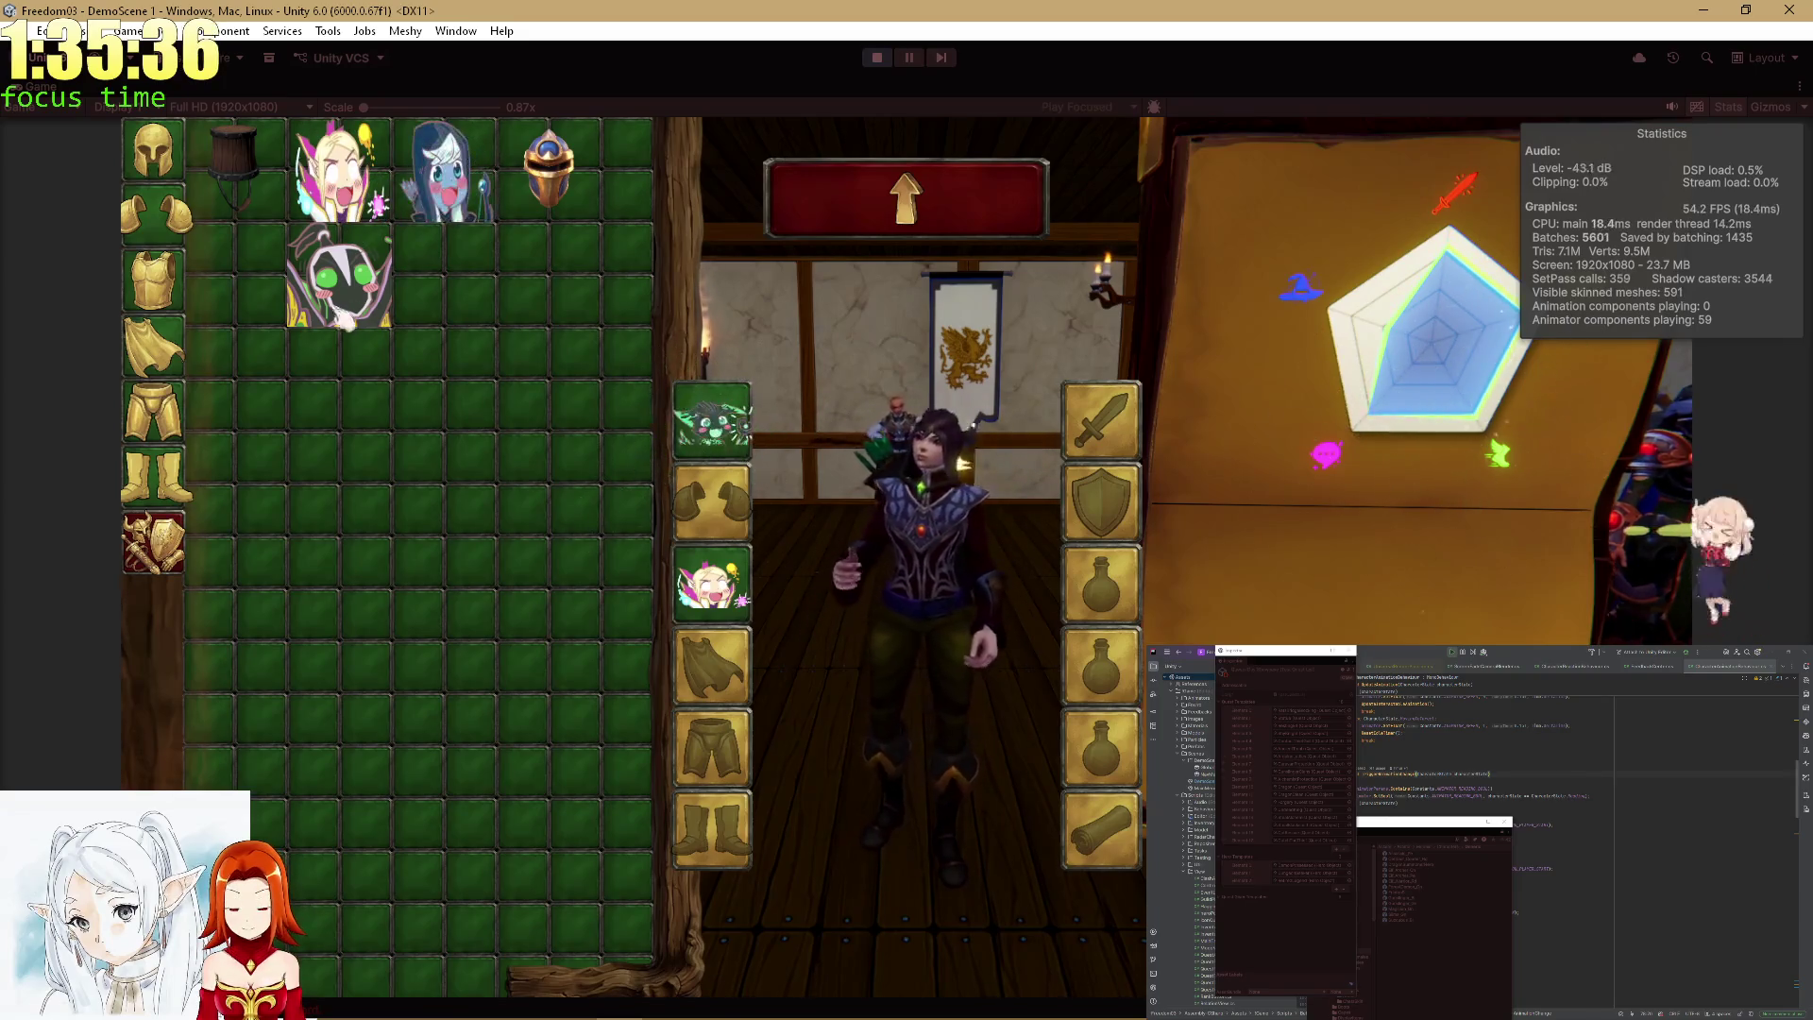
pyautogui.click(345, 283)
pyautogui.click(444, 170)
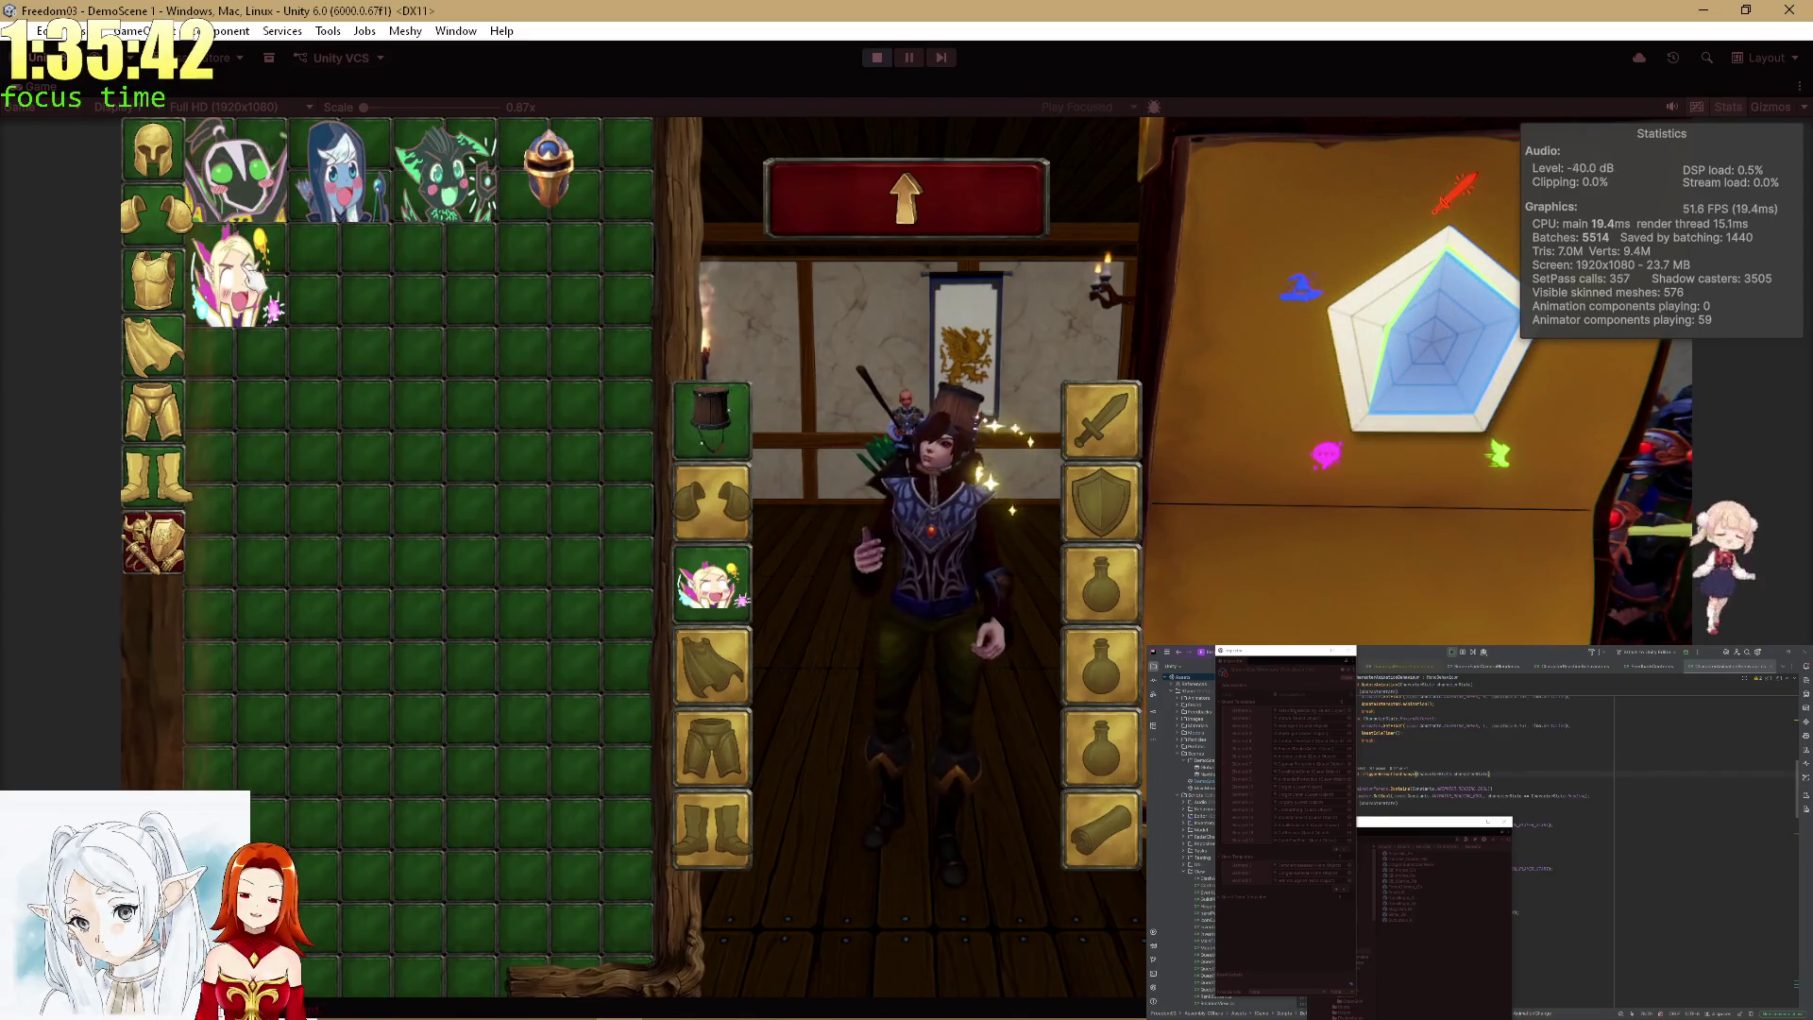
pyautogui.click(385, 181)
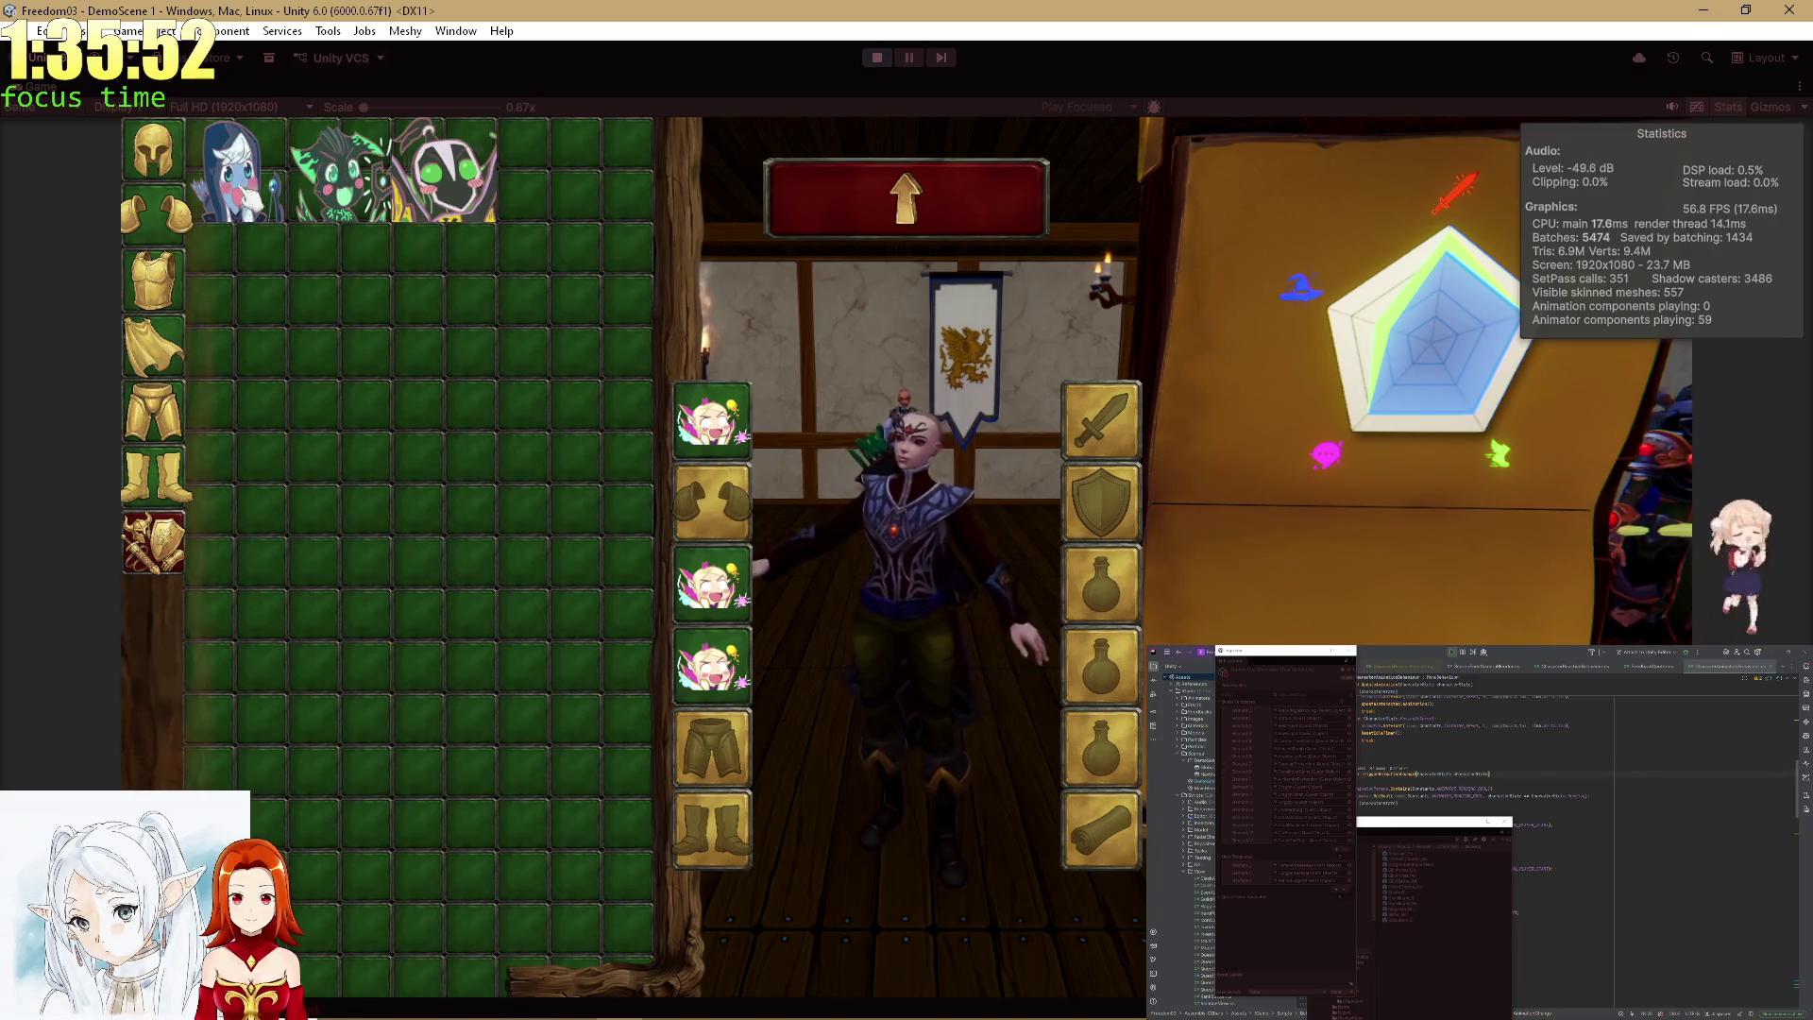
pyautogui.click(257, 389)
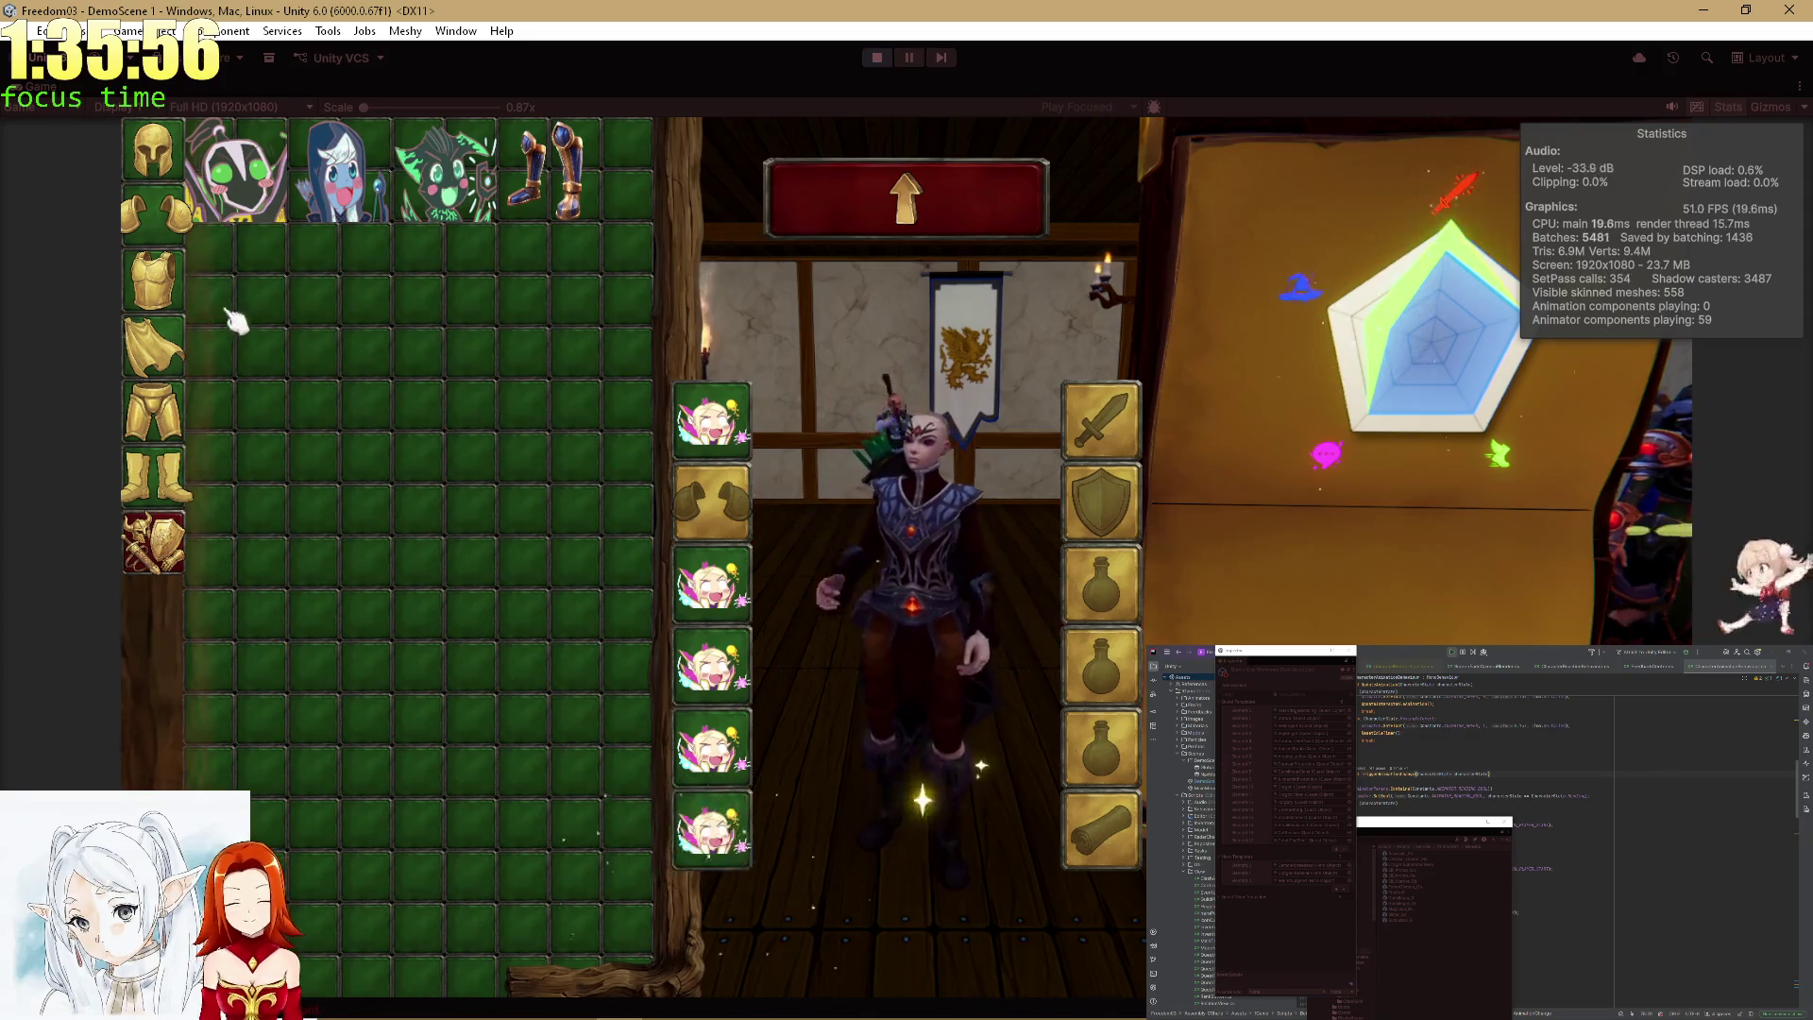
pyautogui.click(159, 231)
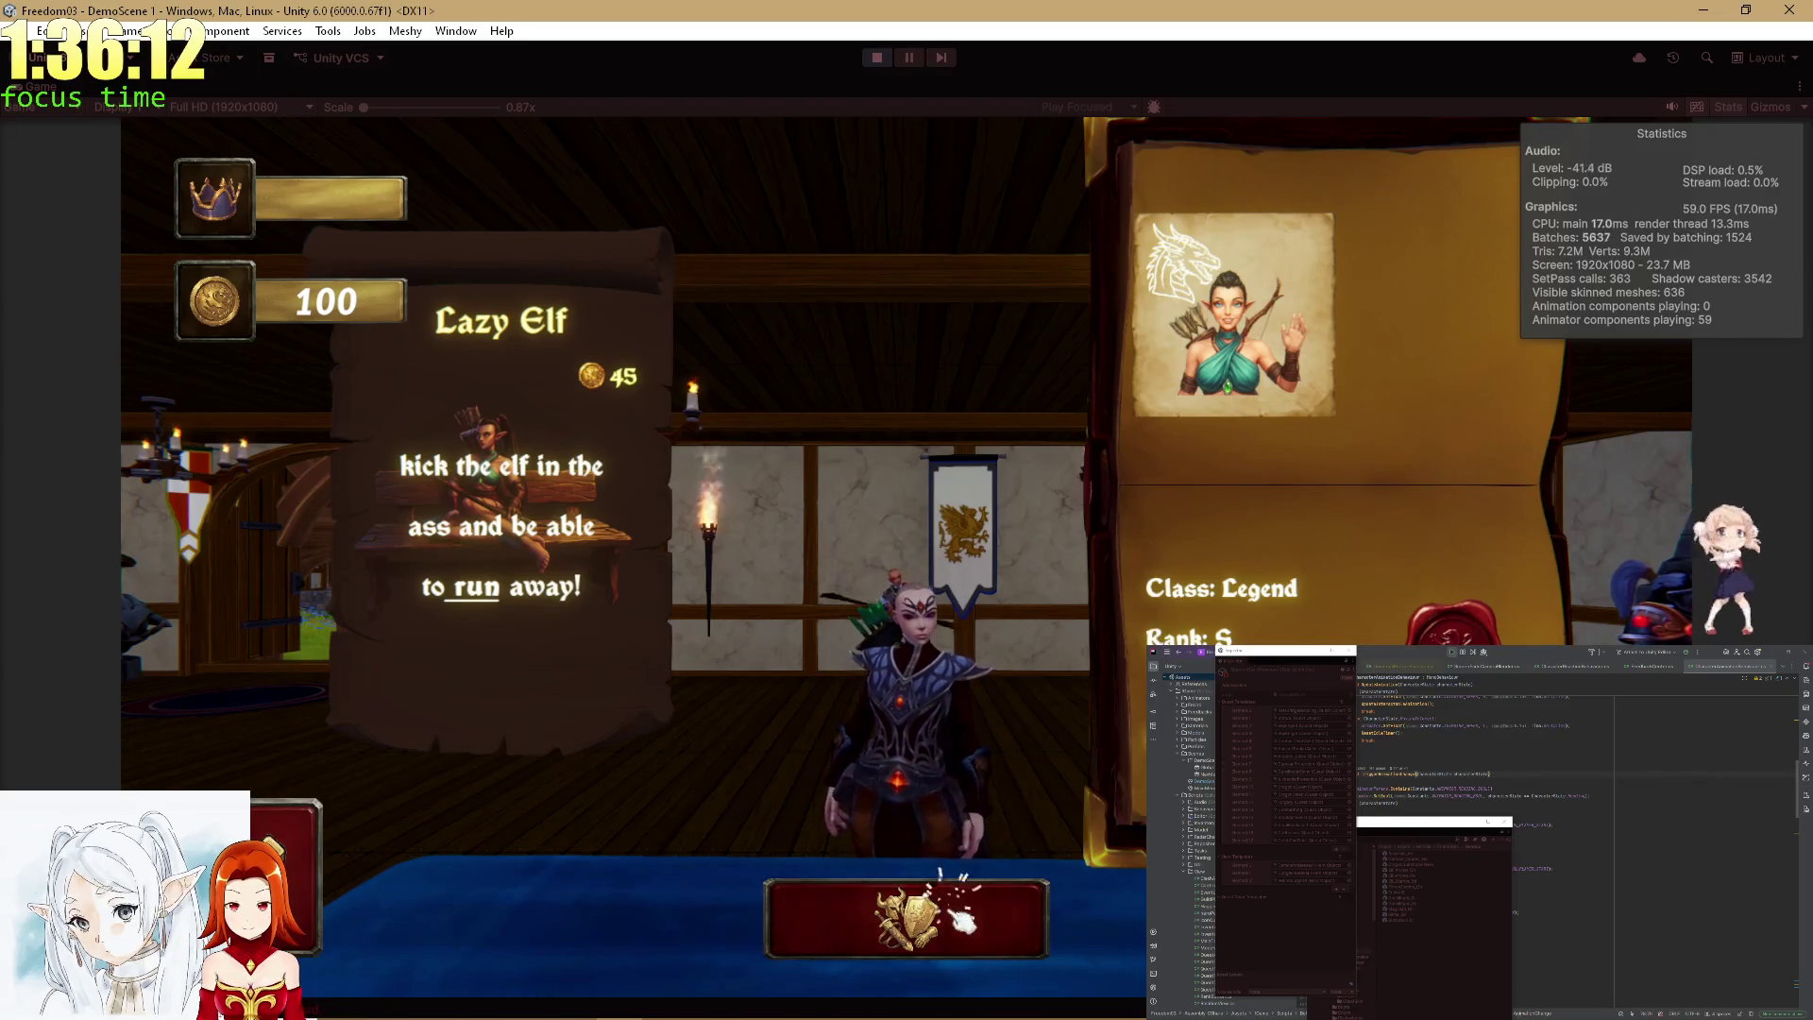
# Check the hero's inventory, return to the Lazy Elf shop offer, and close the shop with Escape.
pyautogui.click(907, 916)
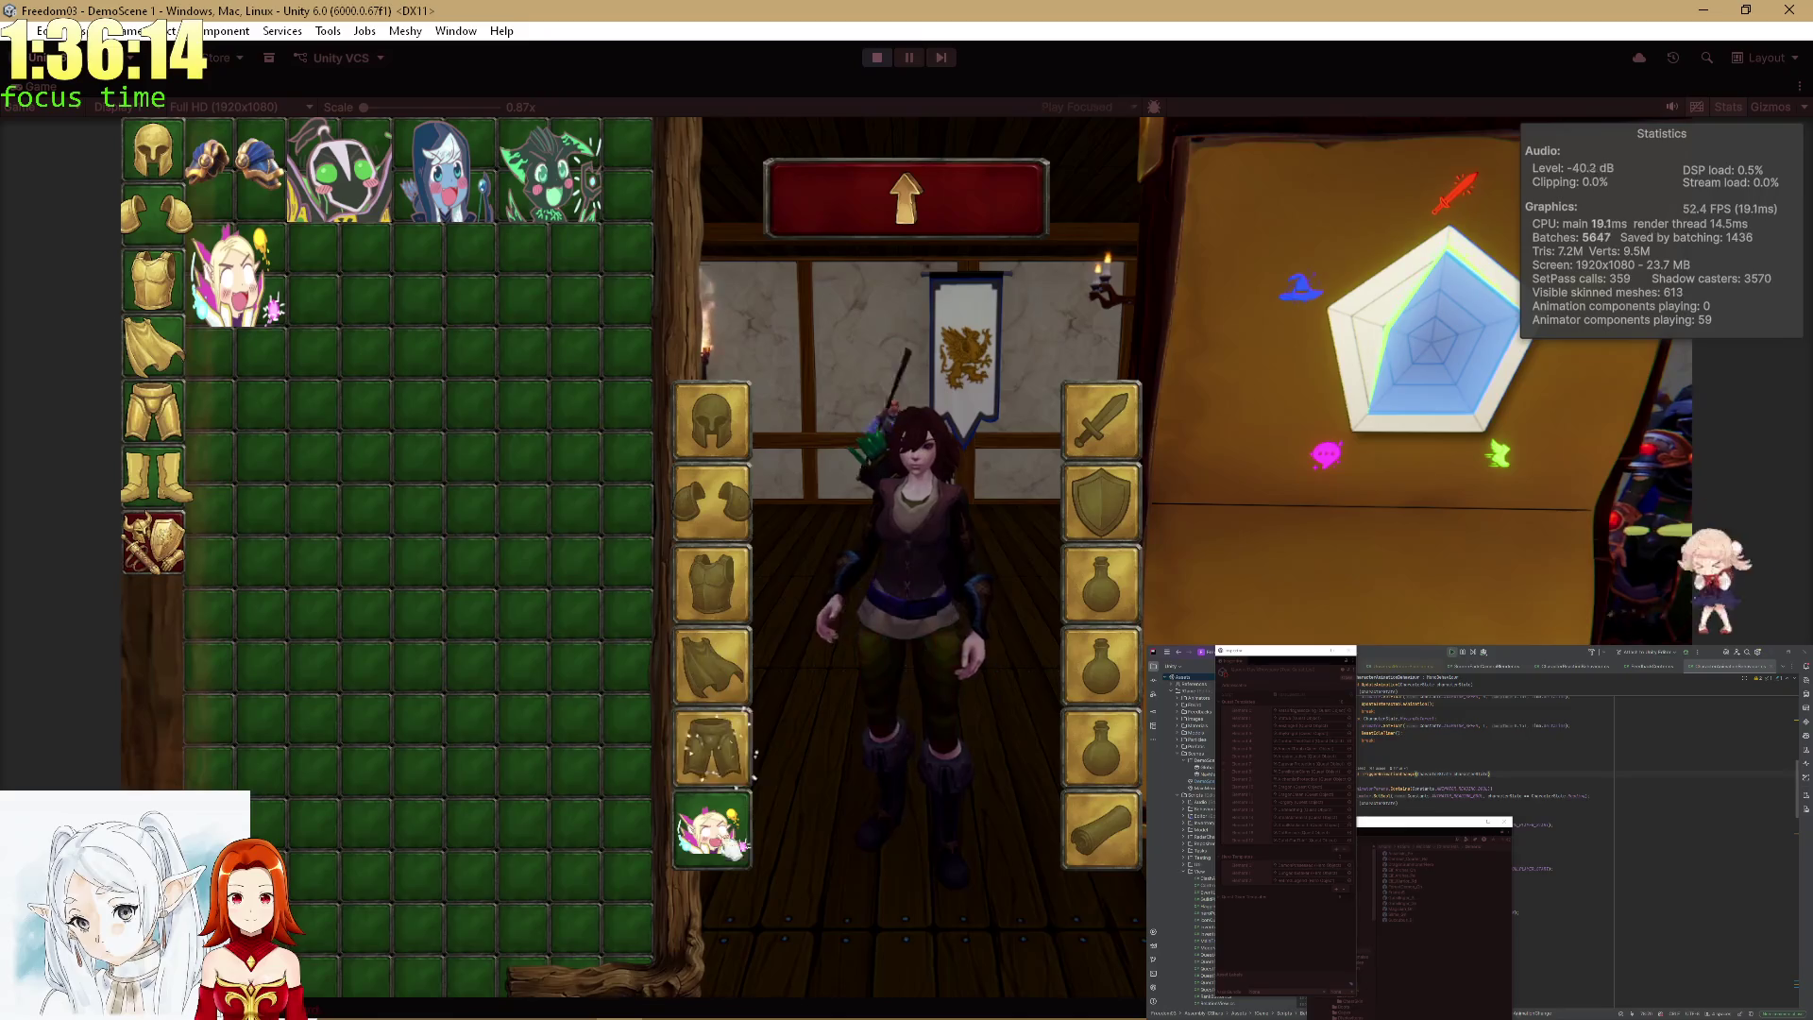
pyautogui.click(933, 213)
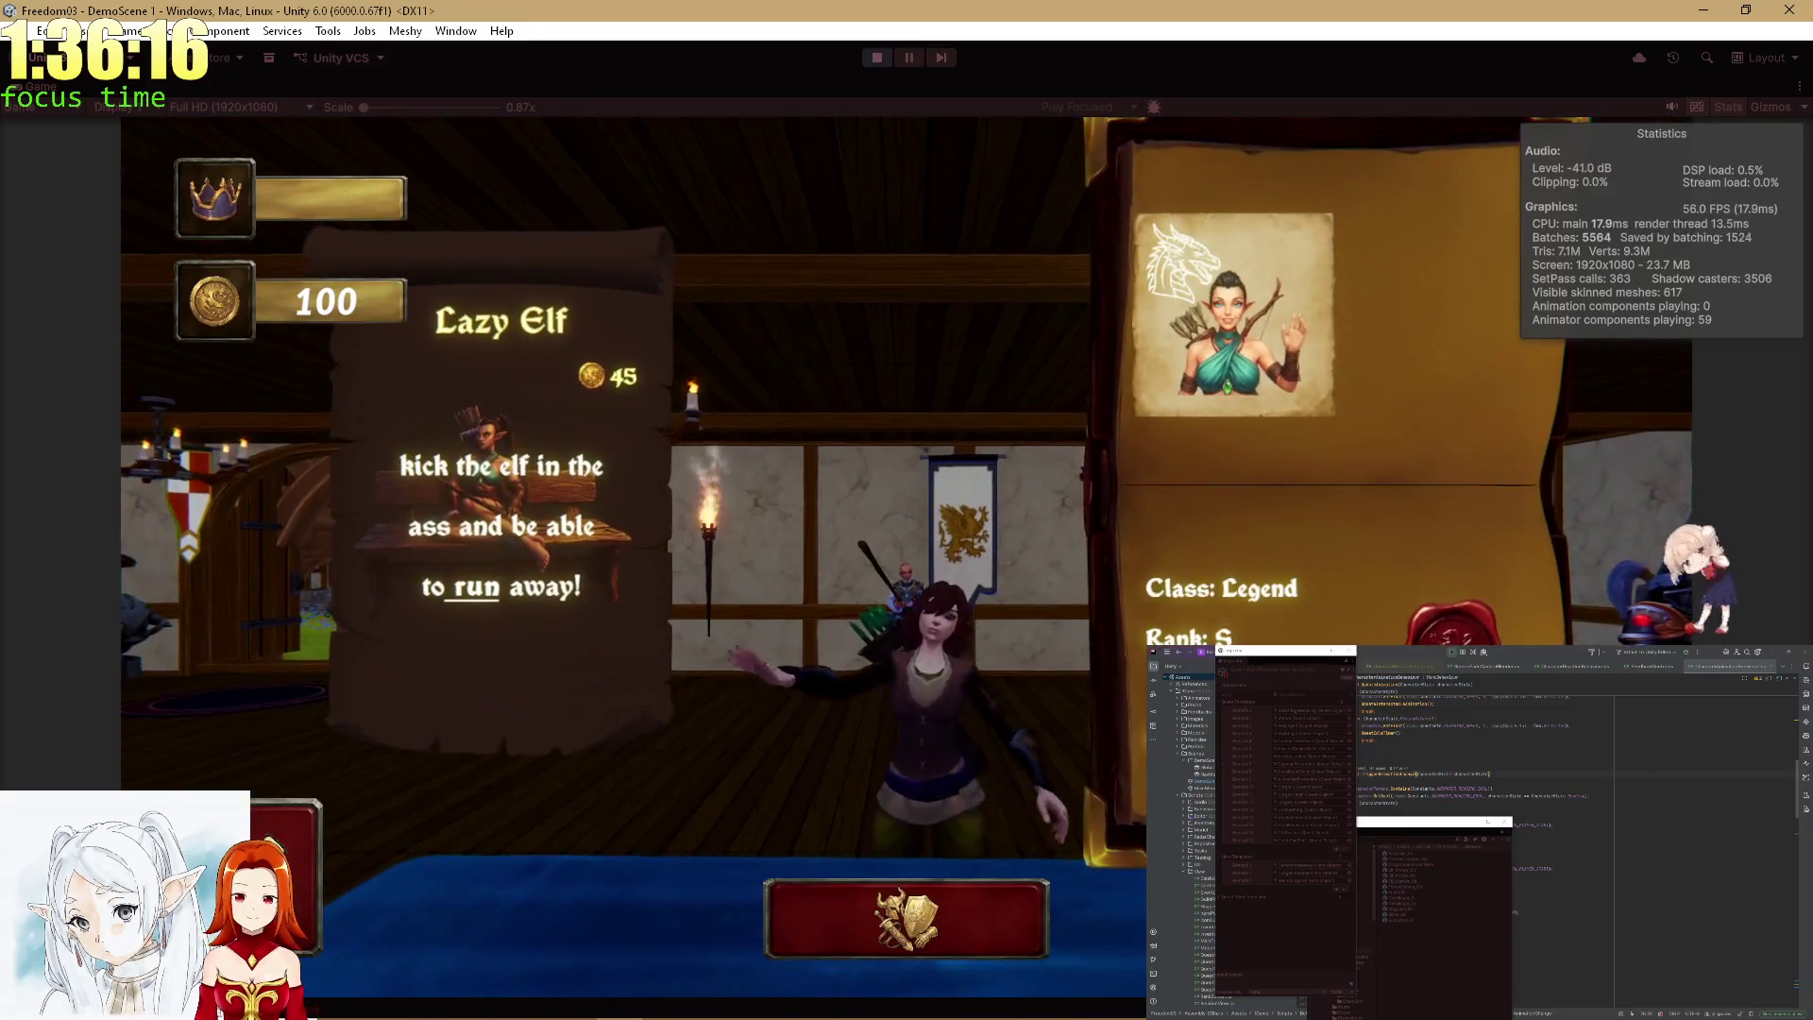
pyautogui.press('Escape')
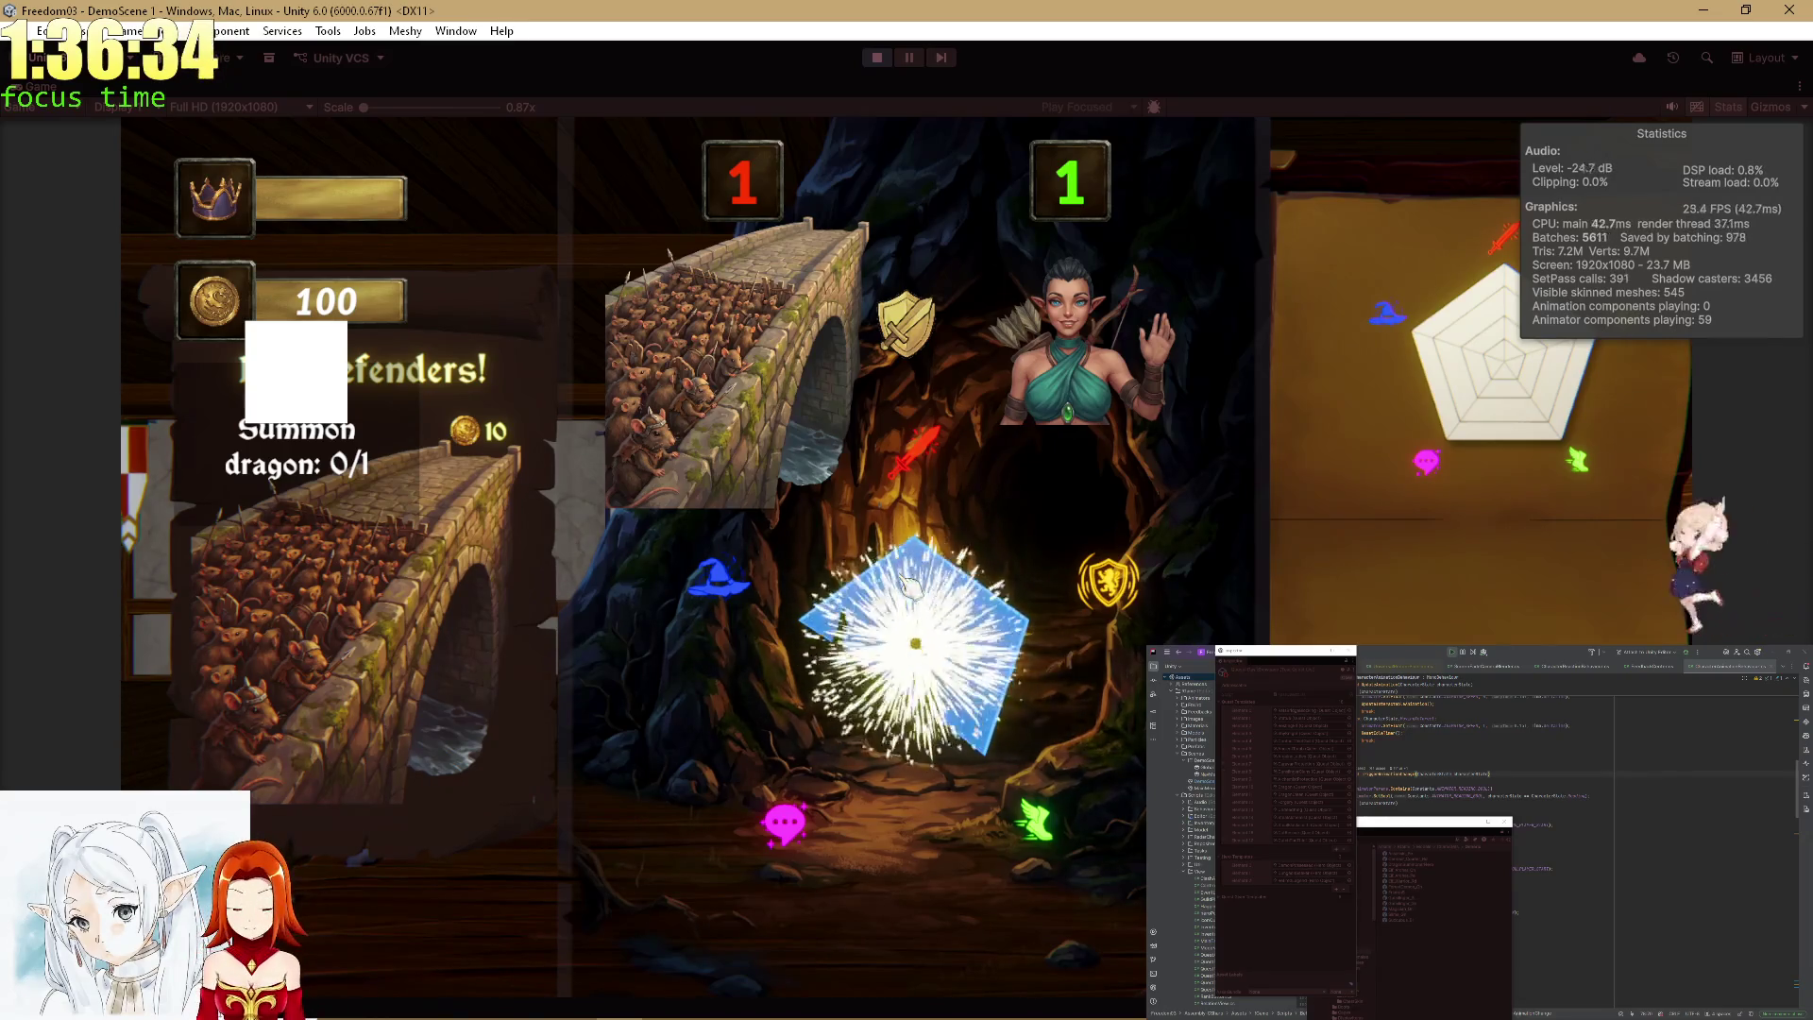
# Visit the GitHub Agents page in the browser, focus its task prompt, then return to Rider.
pyautogui.hotkey('alt', 'Tab')
pyautogui.press('Tab')
pyautogui.press('Tab')
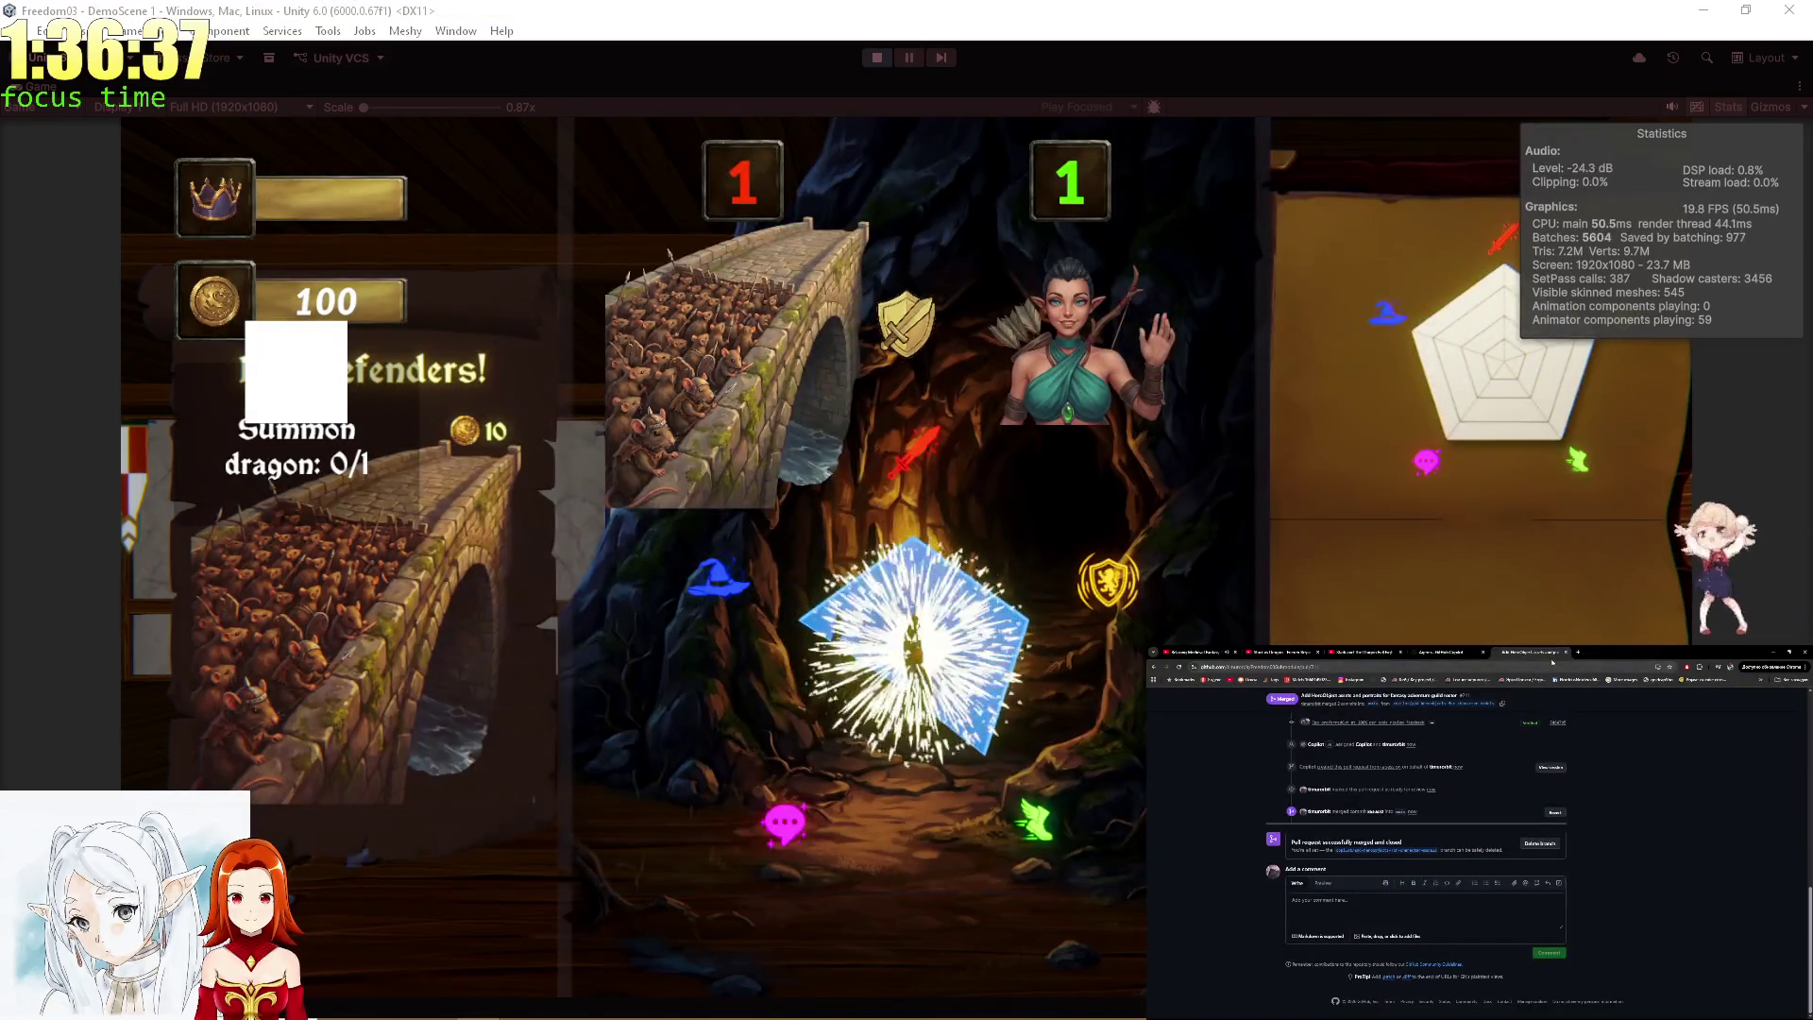
pyautogui.click(1454, 651)
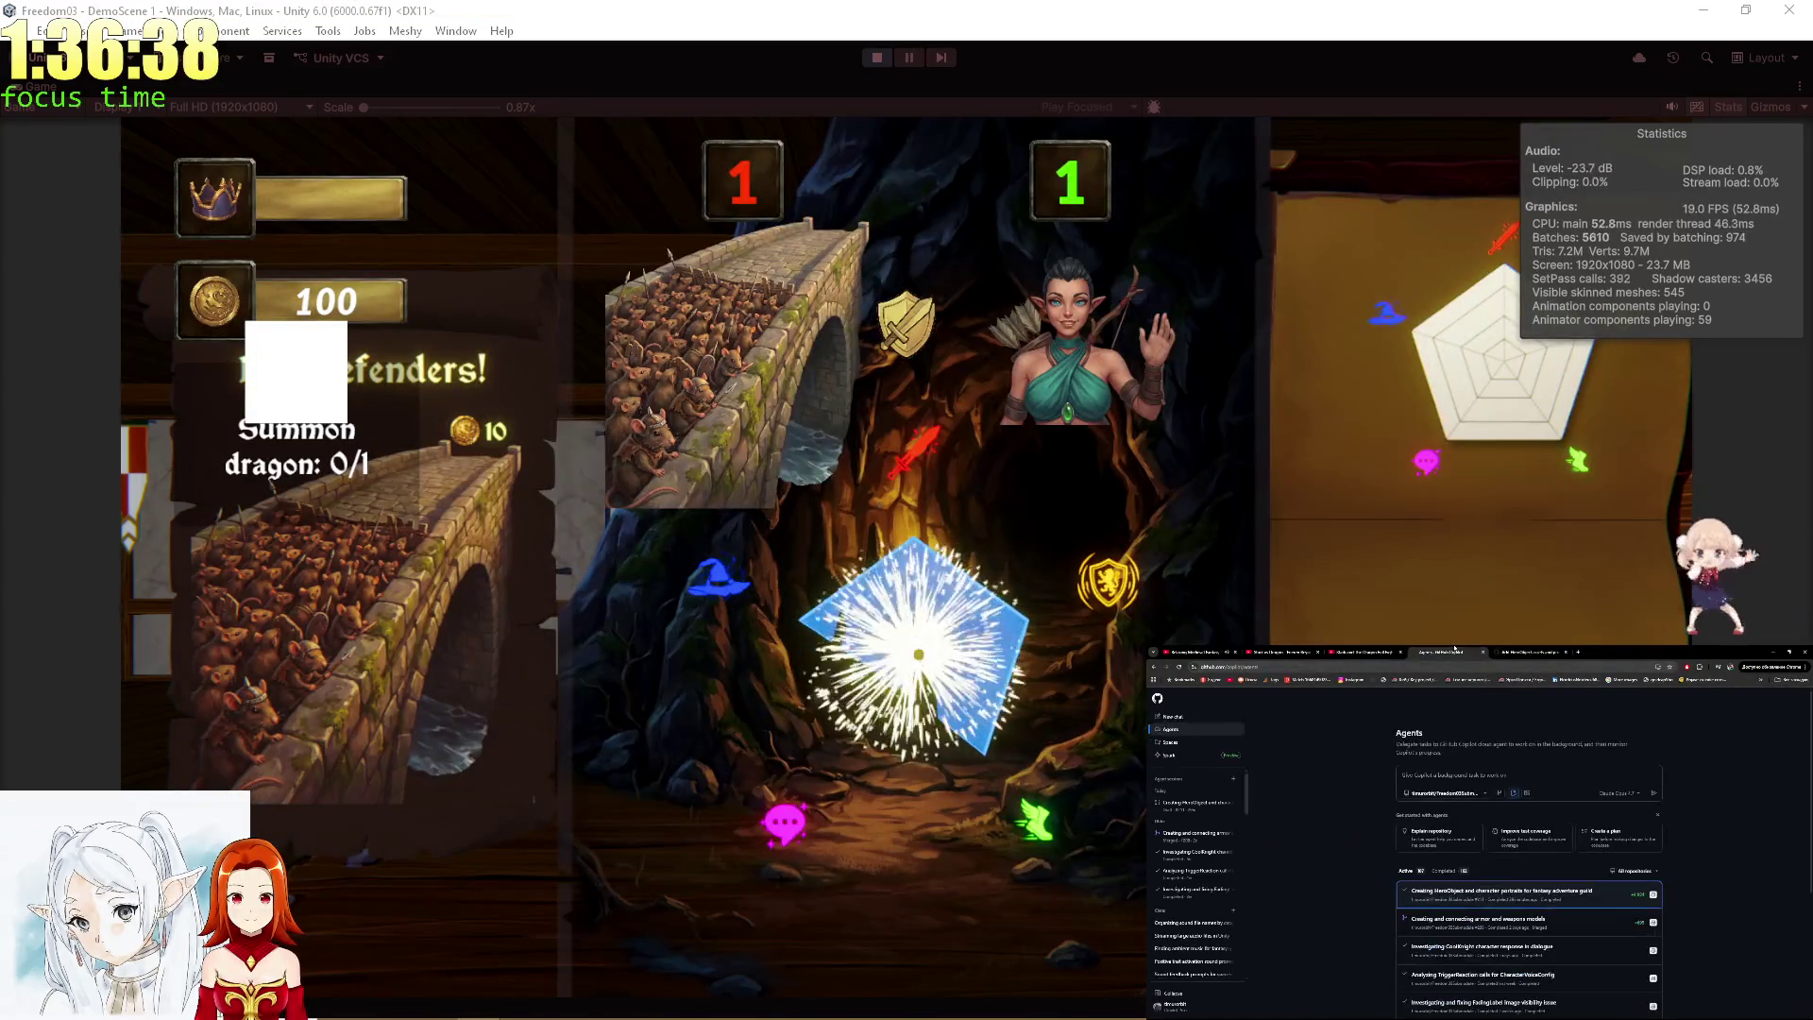
pyautogui.click(1412, 778)
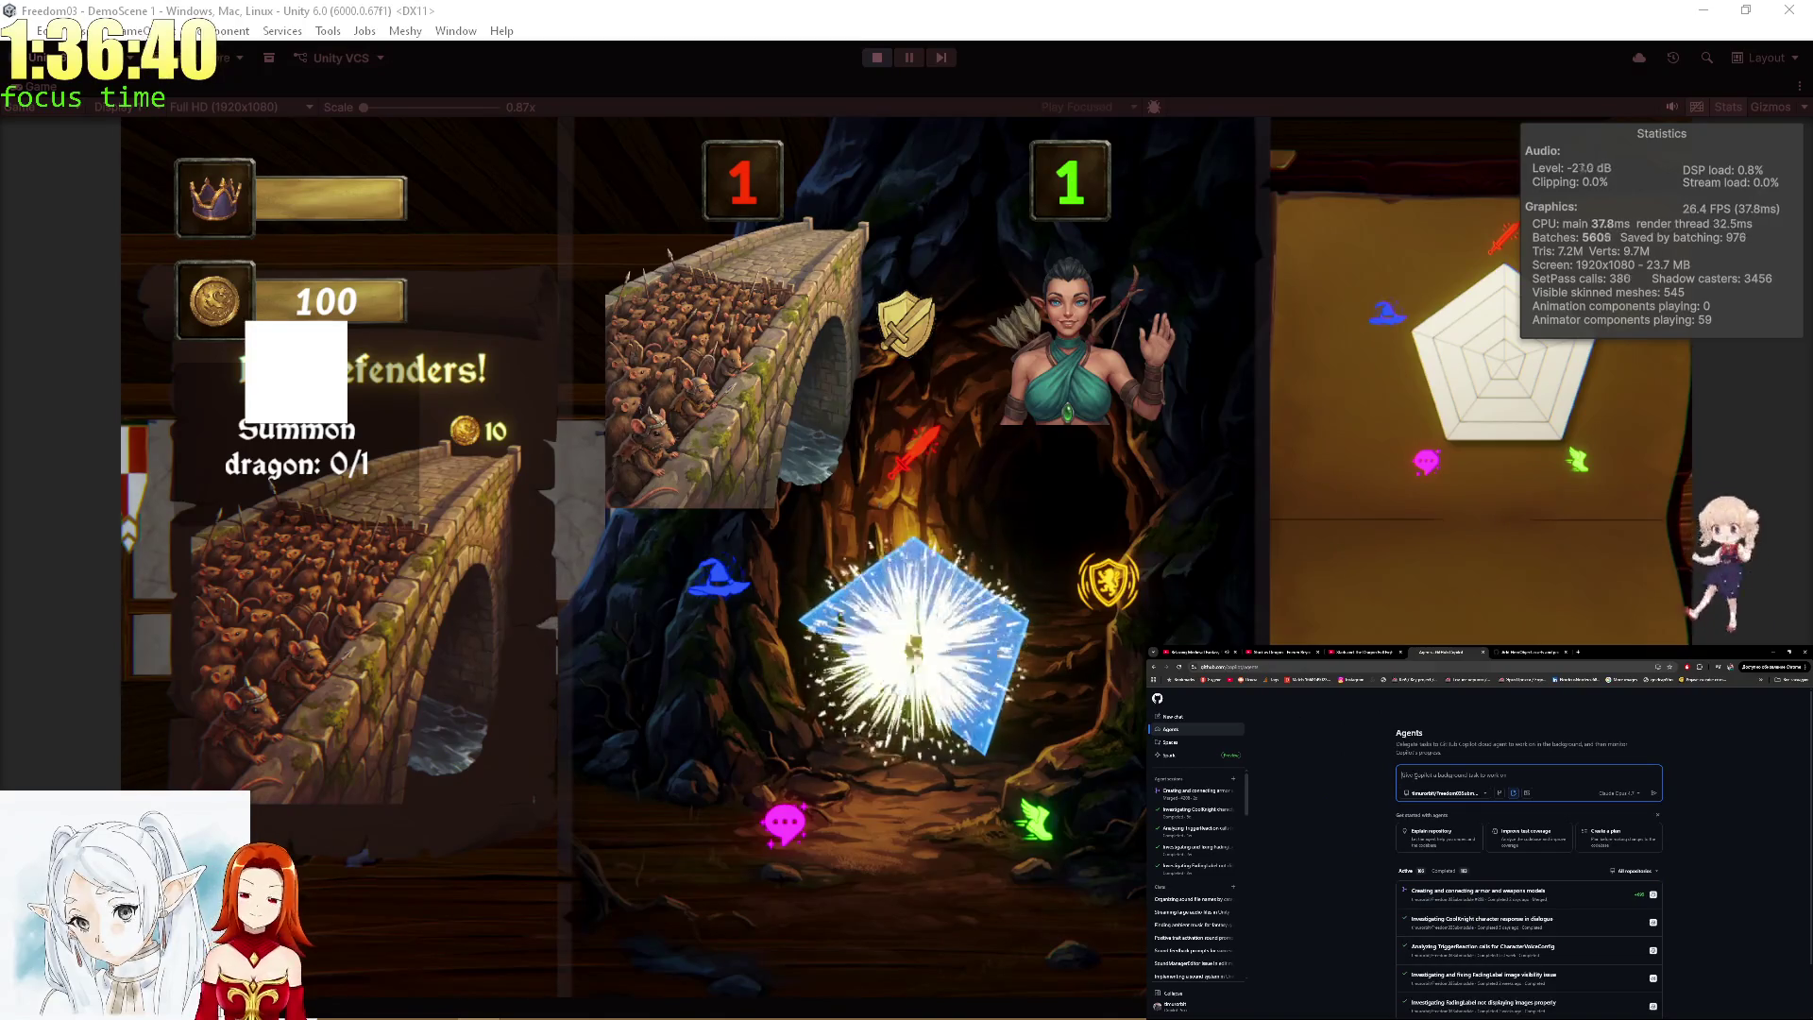
pyautogui.hotkey('alt', 'Tab')
pyautogui.hotkey('alt', 'Tab')
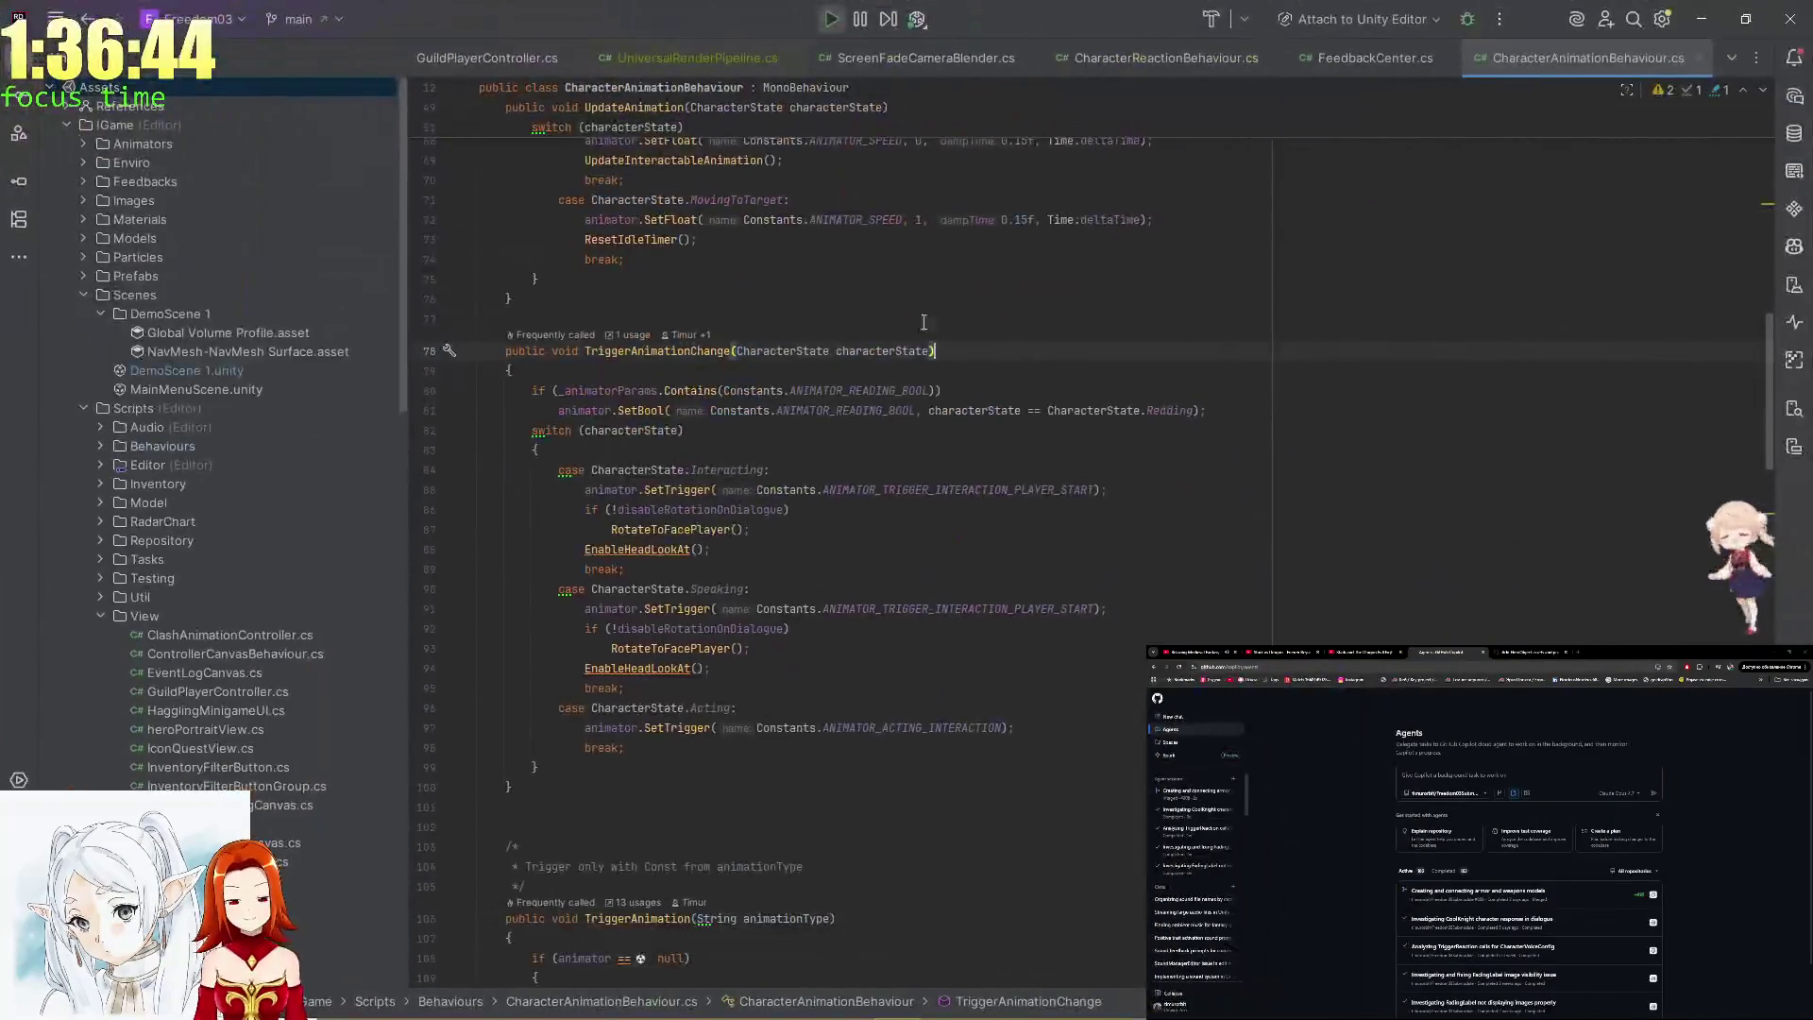
# Search the solution for DotSequence and jump to the ReplayDotSequence definition in QuestResultTable.cs.
pyautogui.hotkey('ctrl', 'shift', 'f')
pyautogui.write('DotSe')
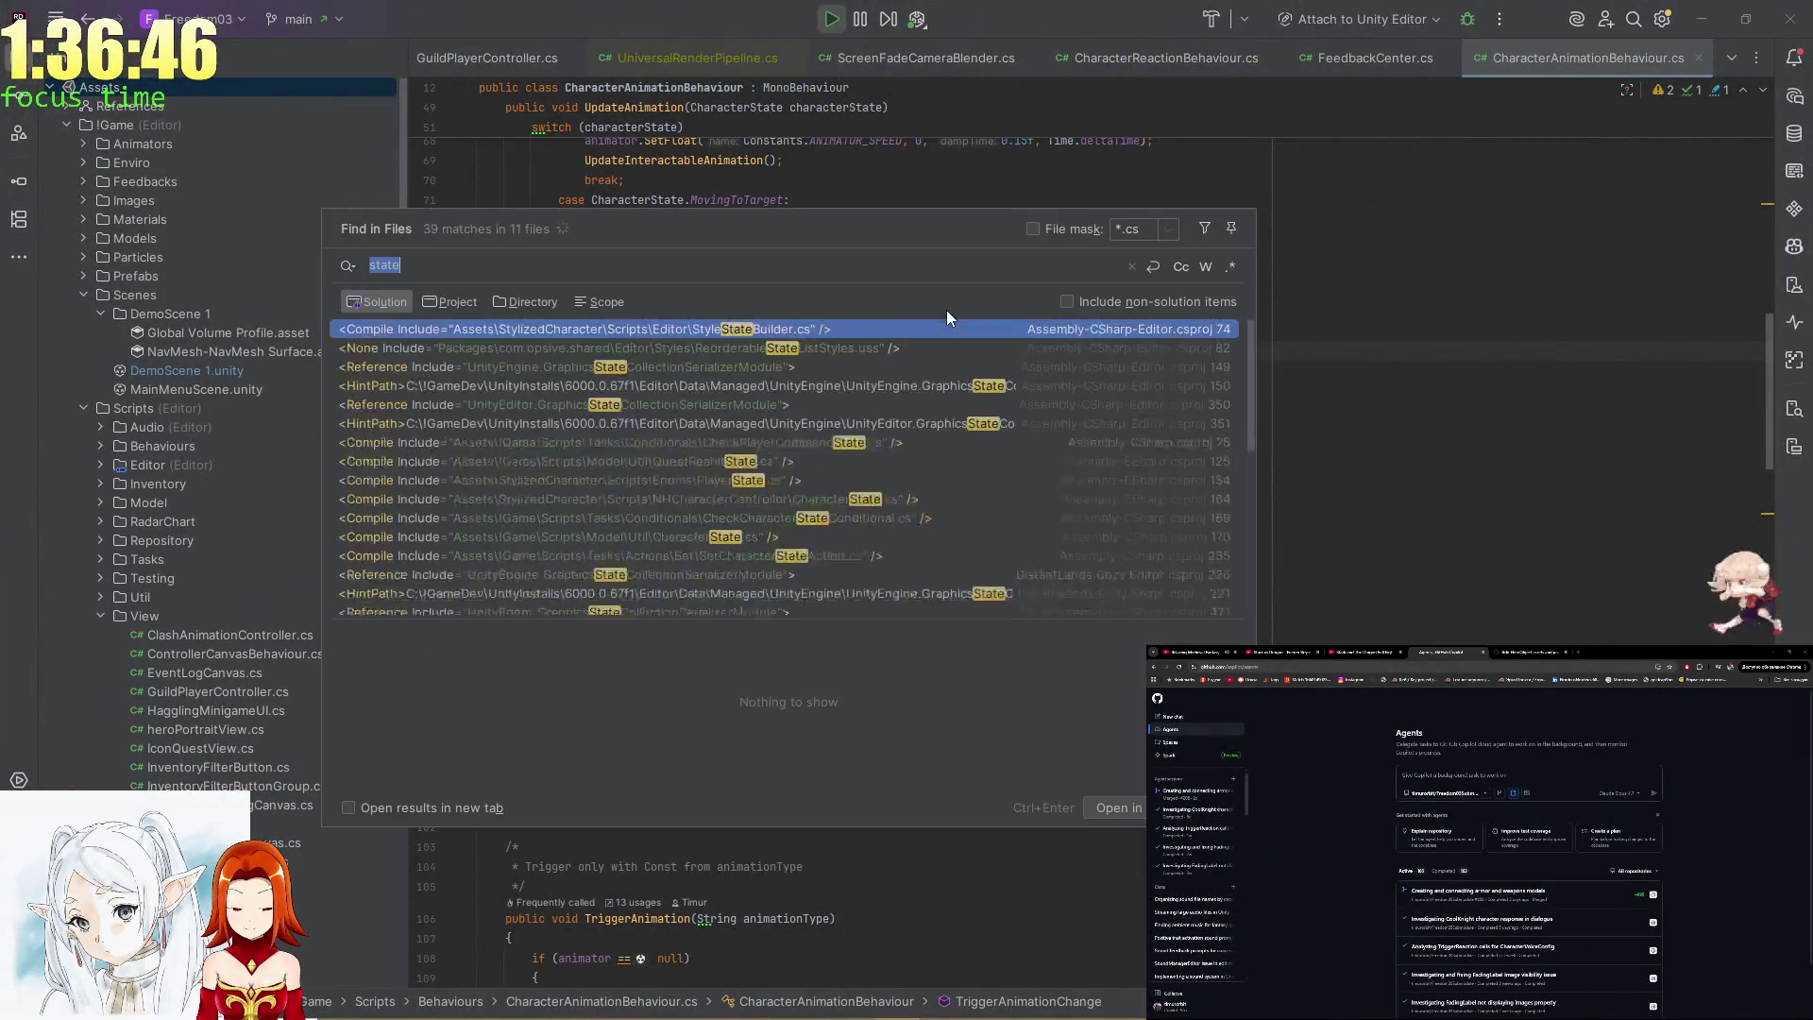
pyautogui.write('quence')
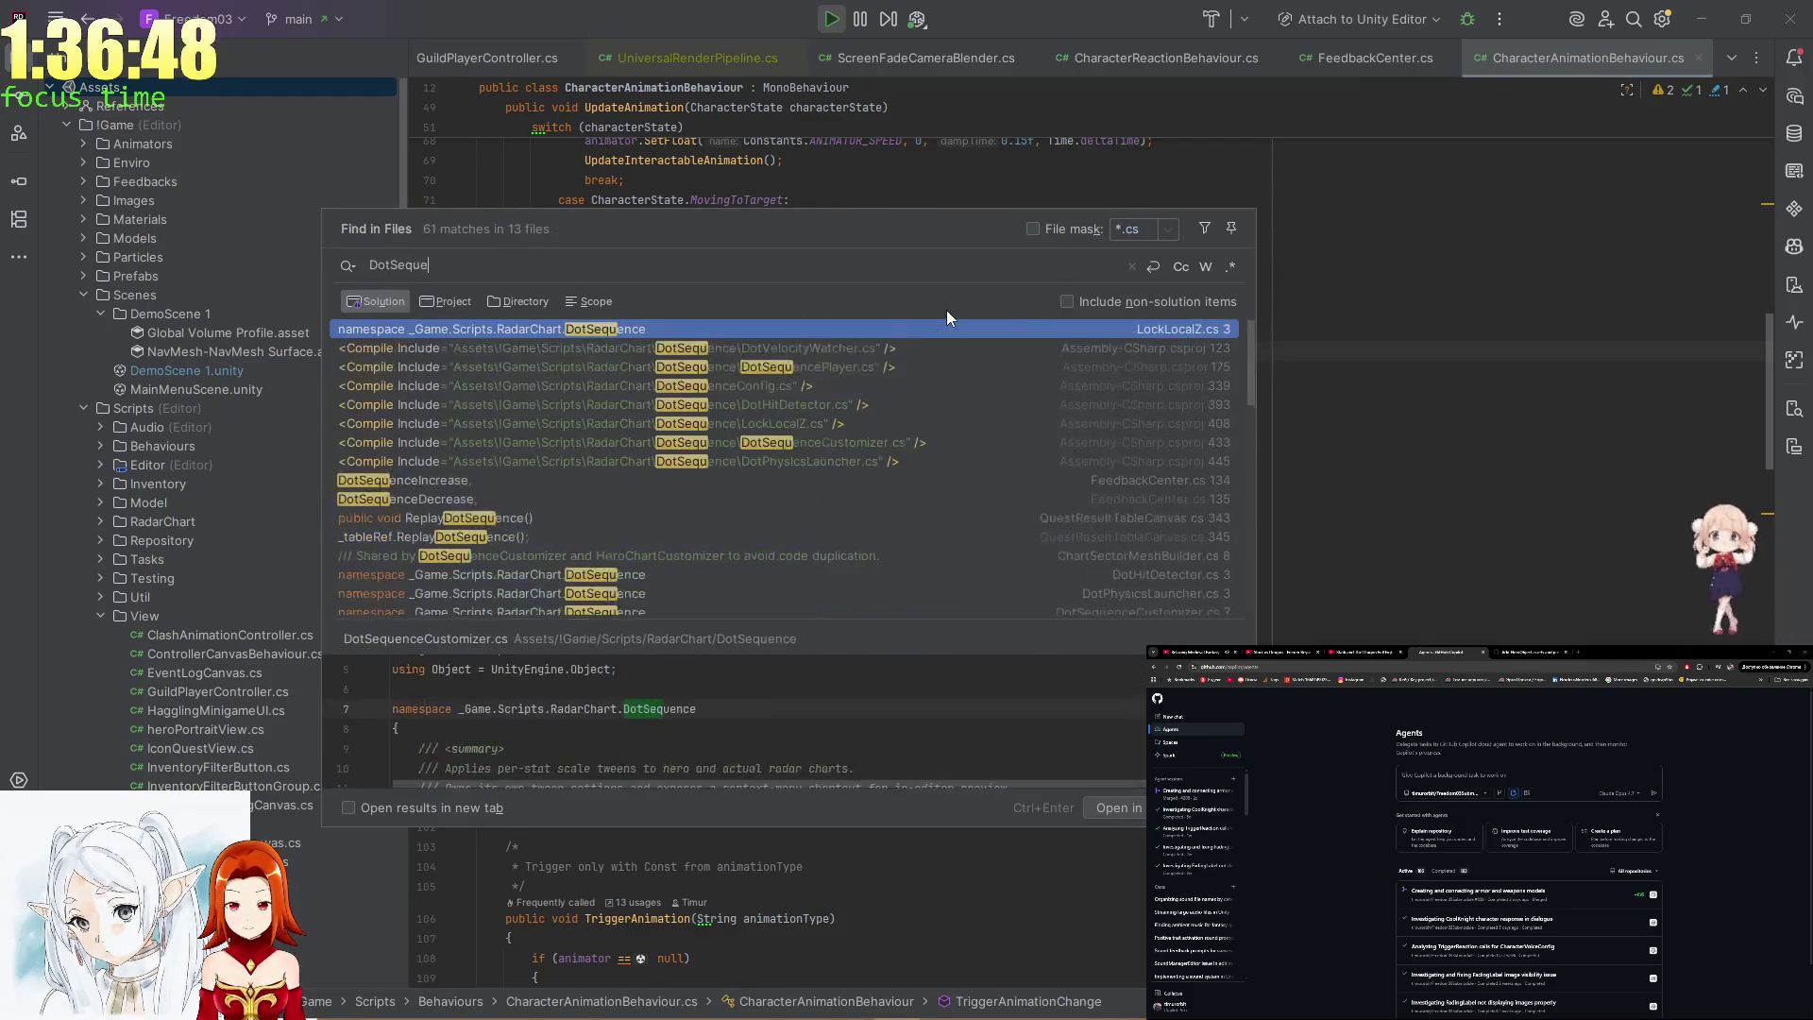
pyautogui.press('Down')
pyautogui.press('Down')
pyautogui.press('Down')
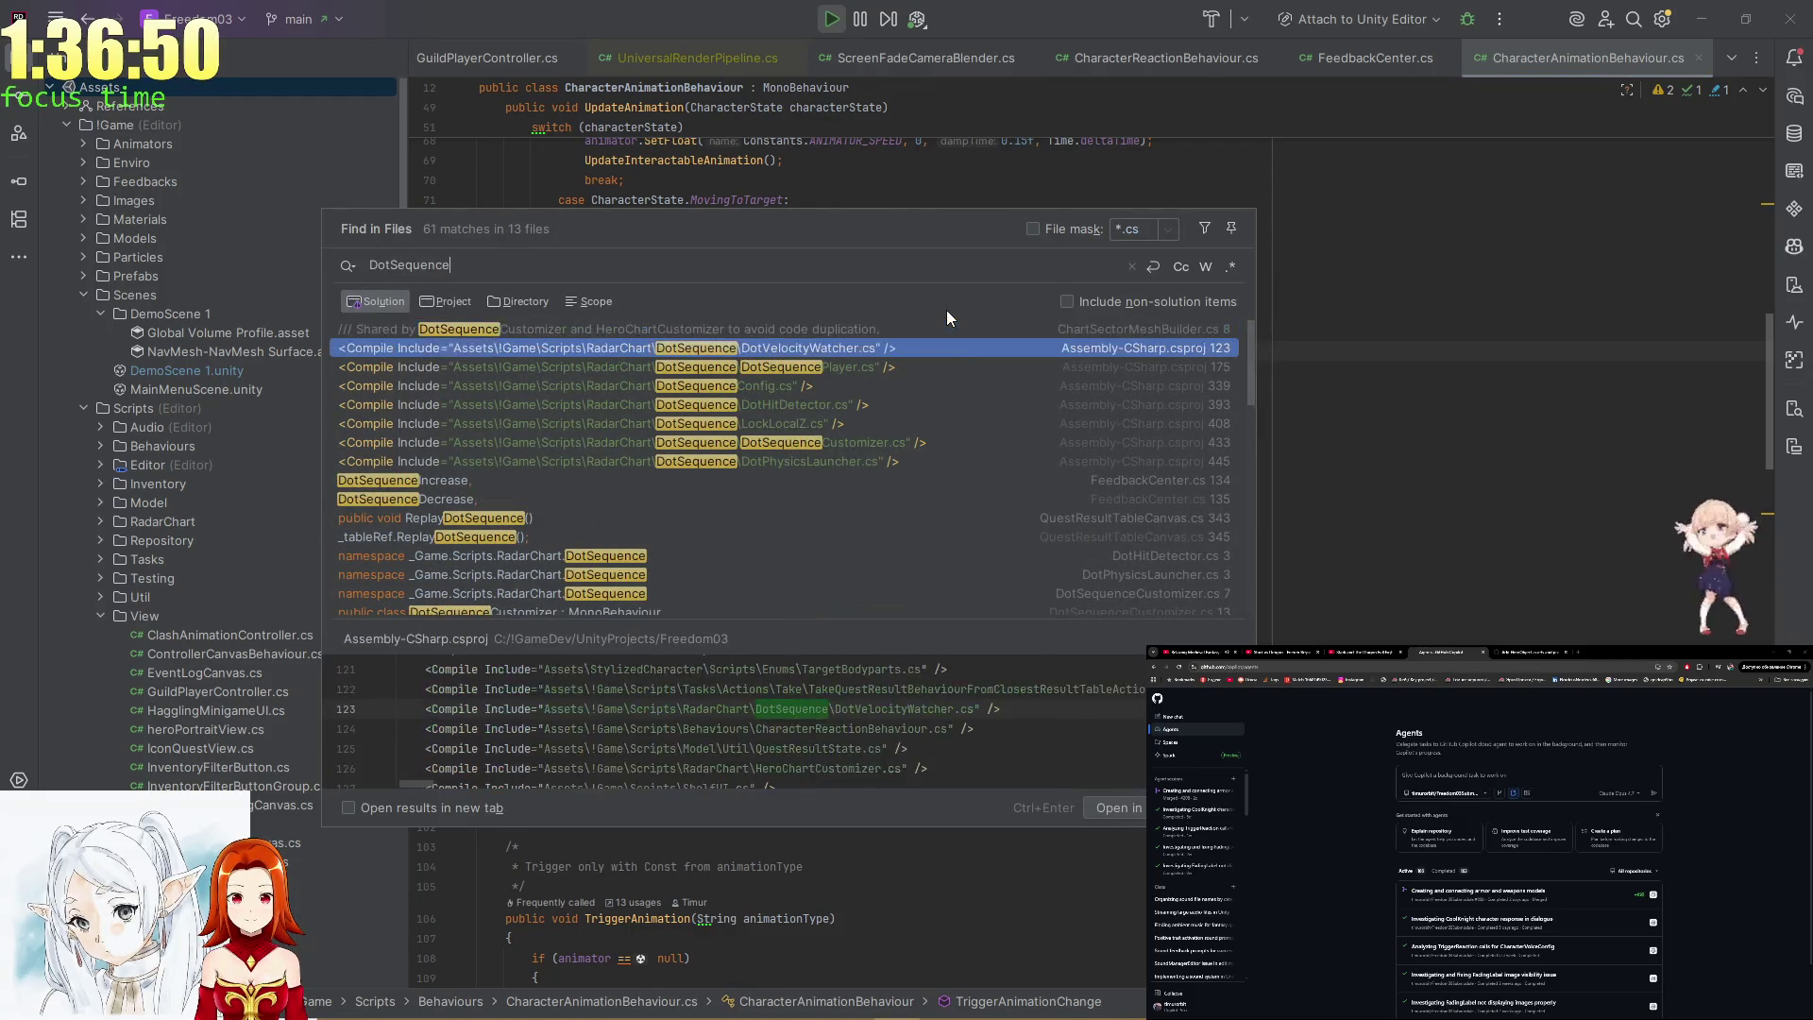
pyautogui.press('Return')
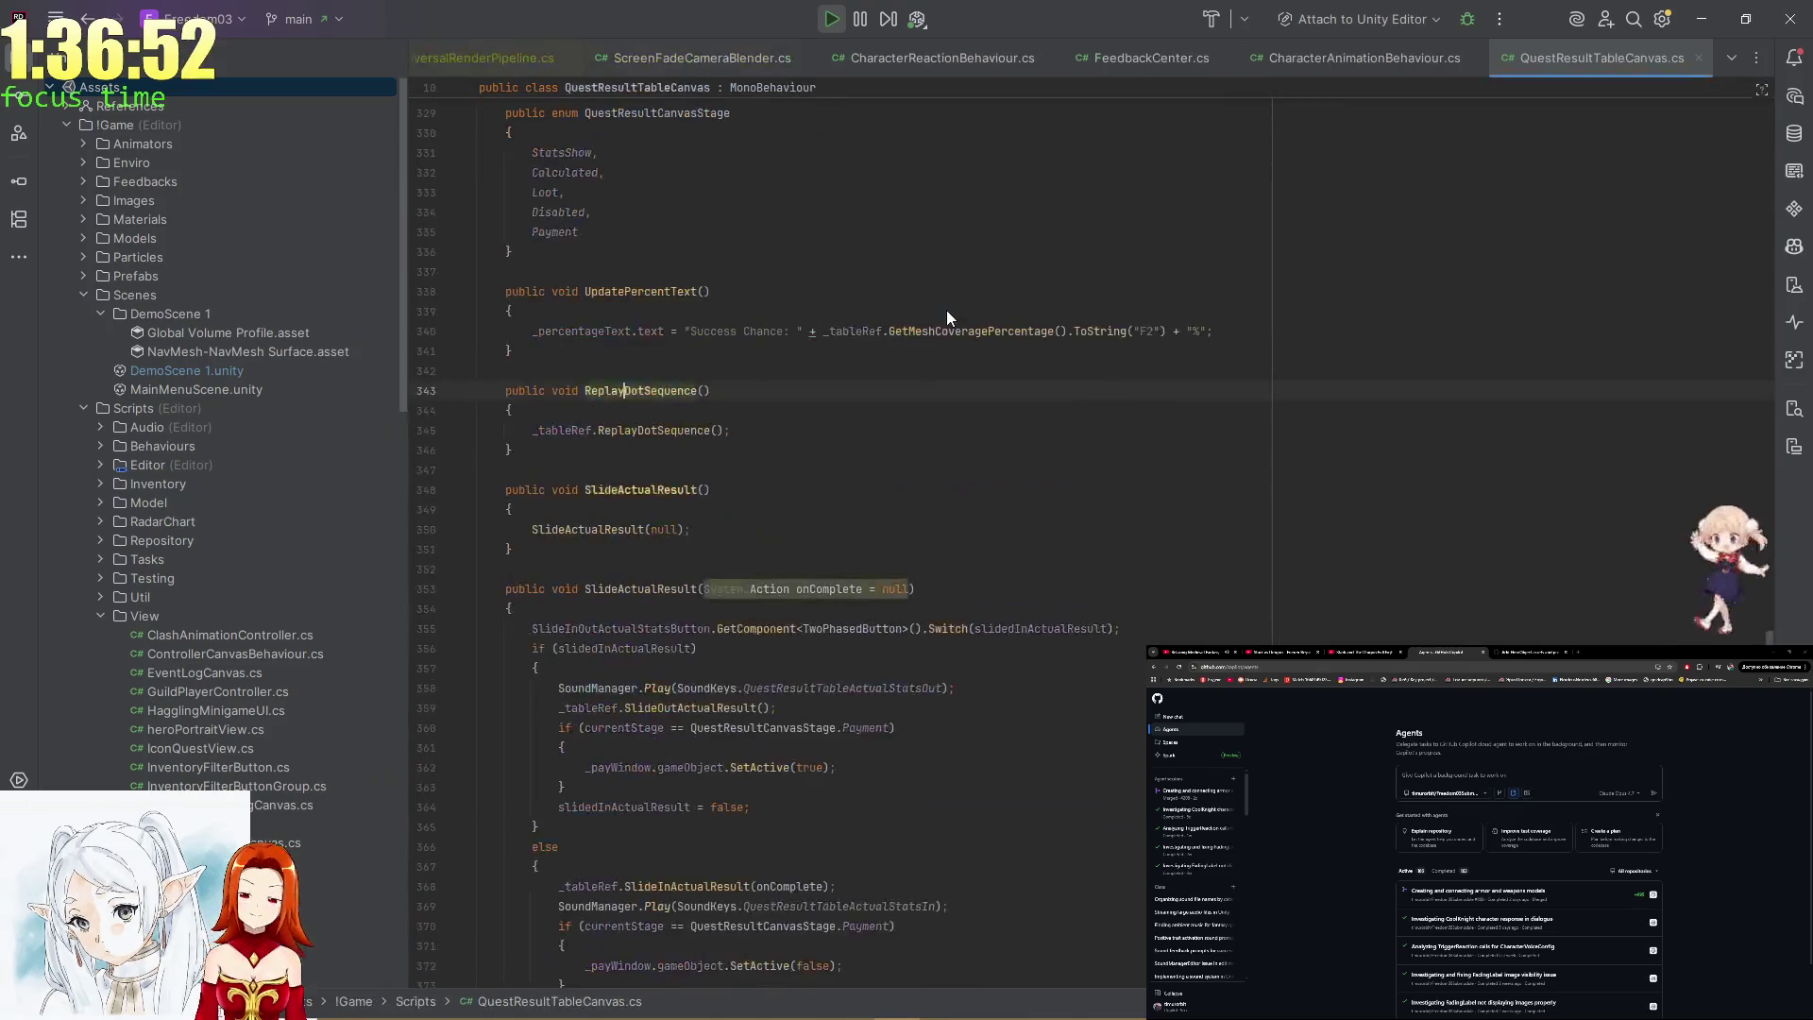
pyautogui.keyDown('ctrl'); pyautogui.click(658, 435); pyautogui.keyUp('ctrl')
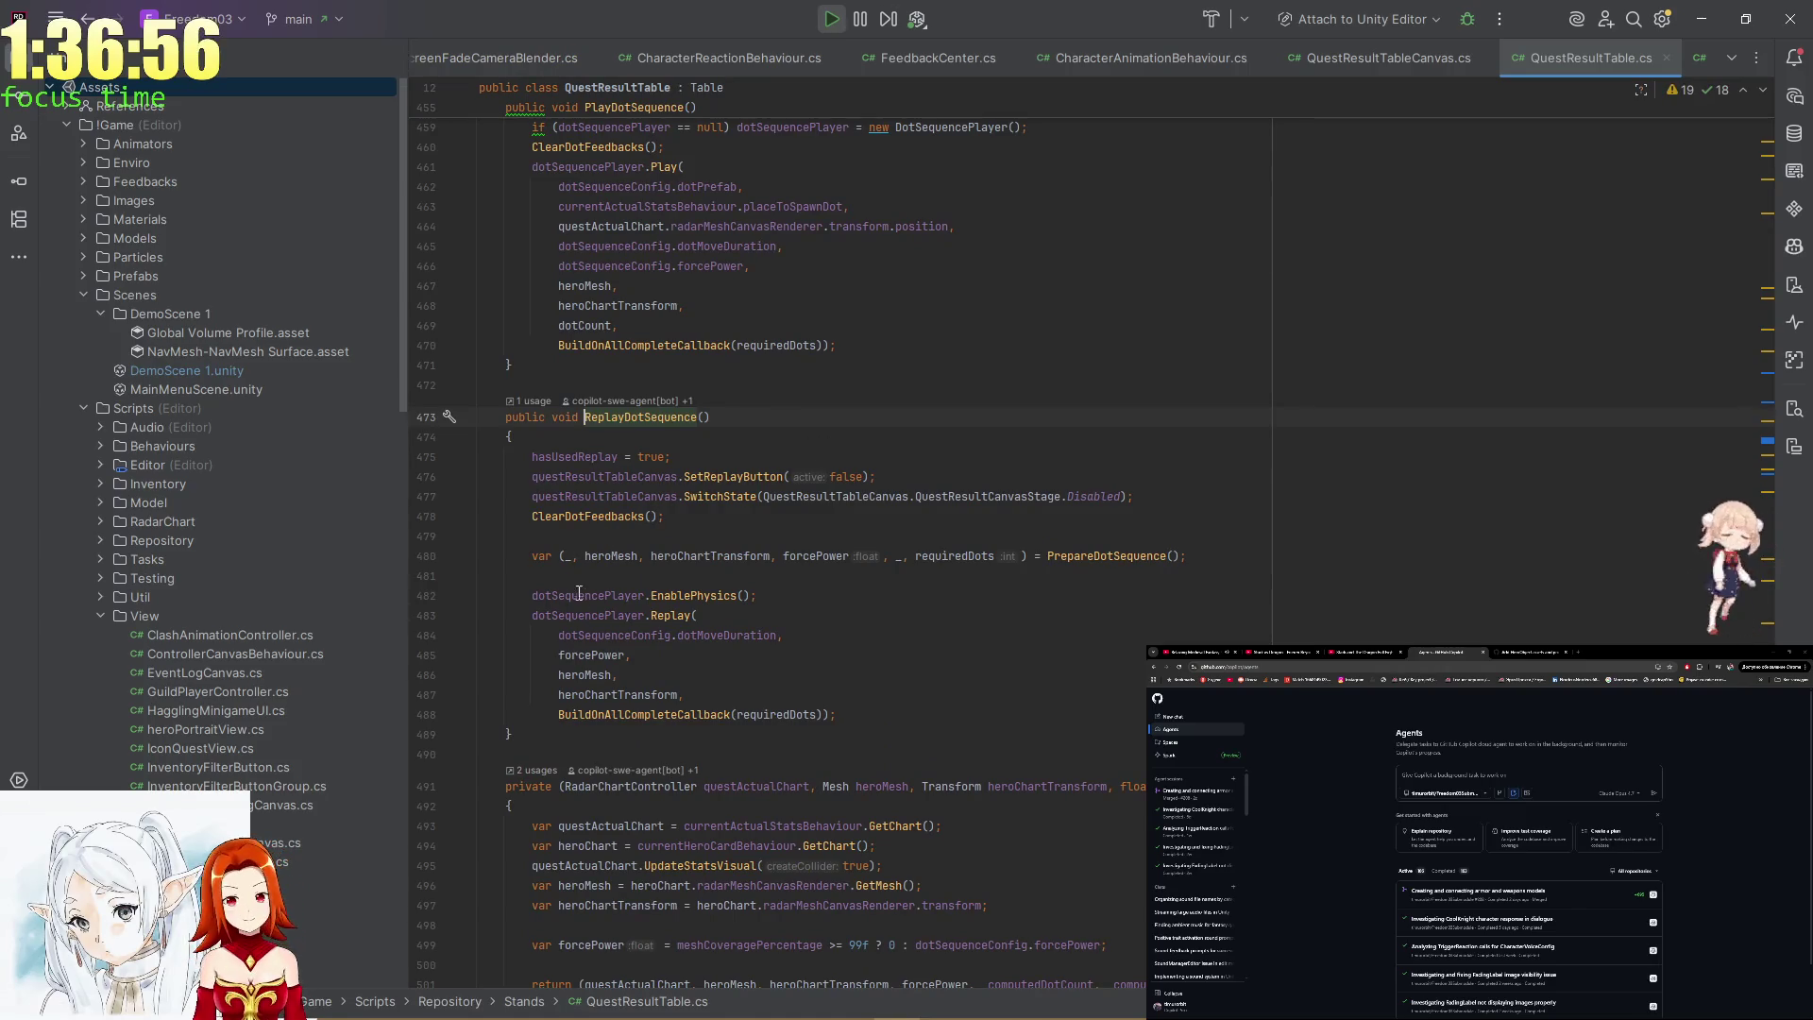
# Inspect how PrepareDotSequence computes forcePower from meshCoveragePercentage and dotSequenceConfig on line 499.
pyautogui.click(671, 615)
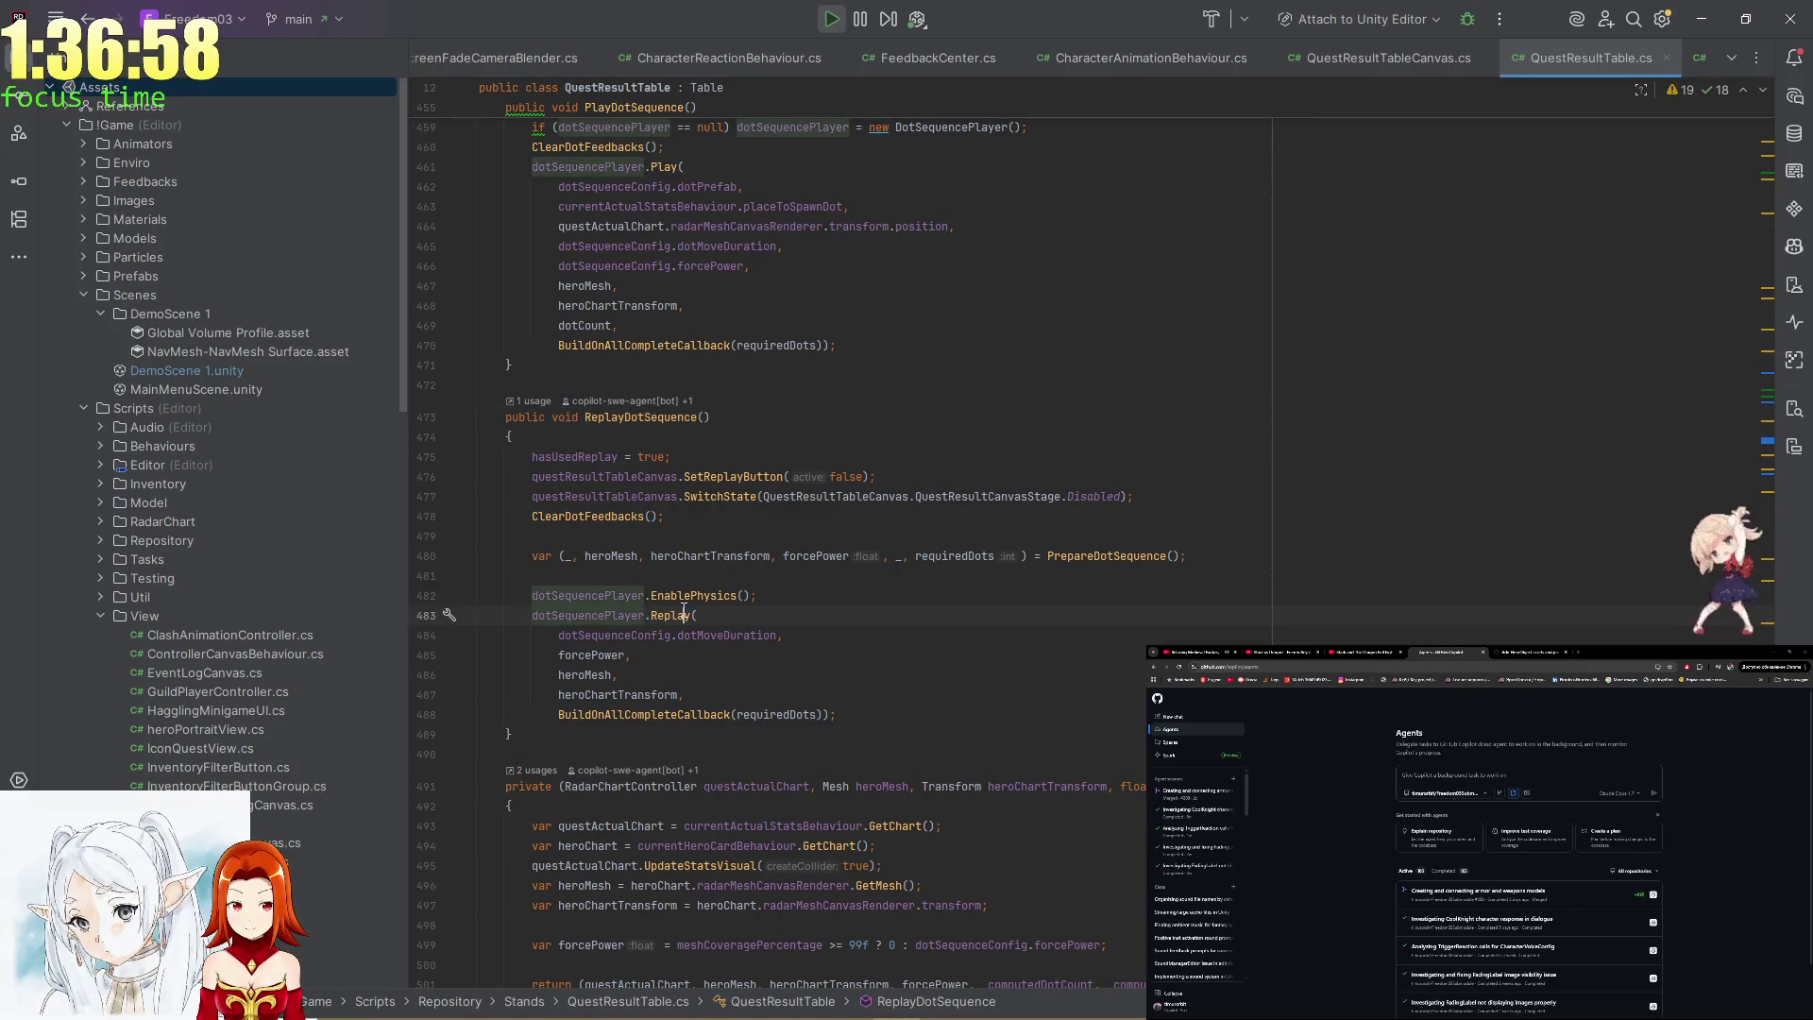
pyautogui.click(593, 653)
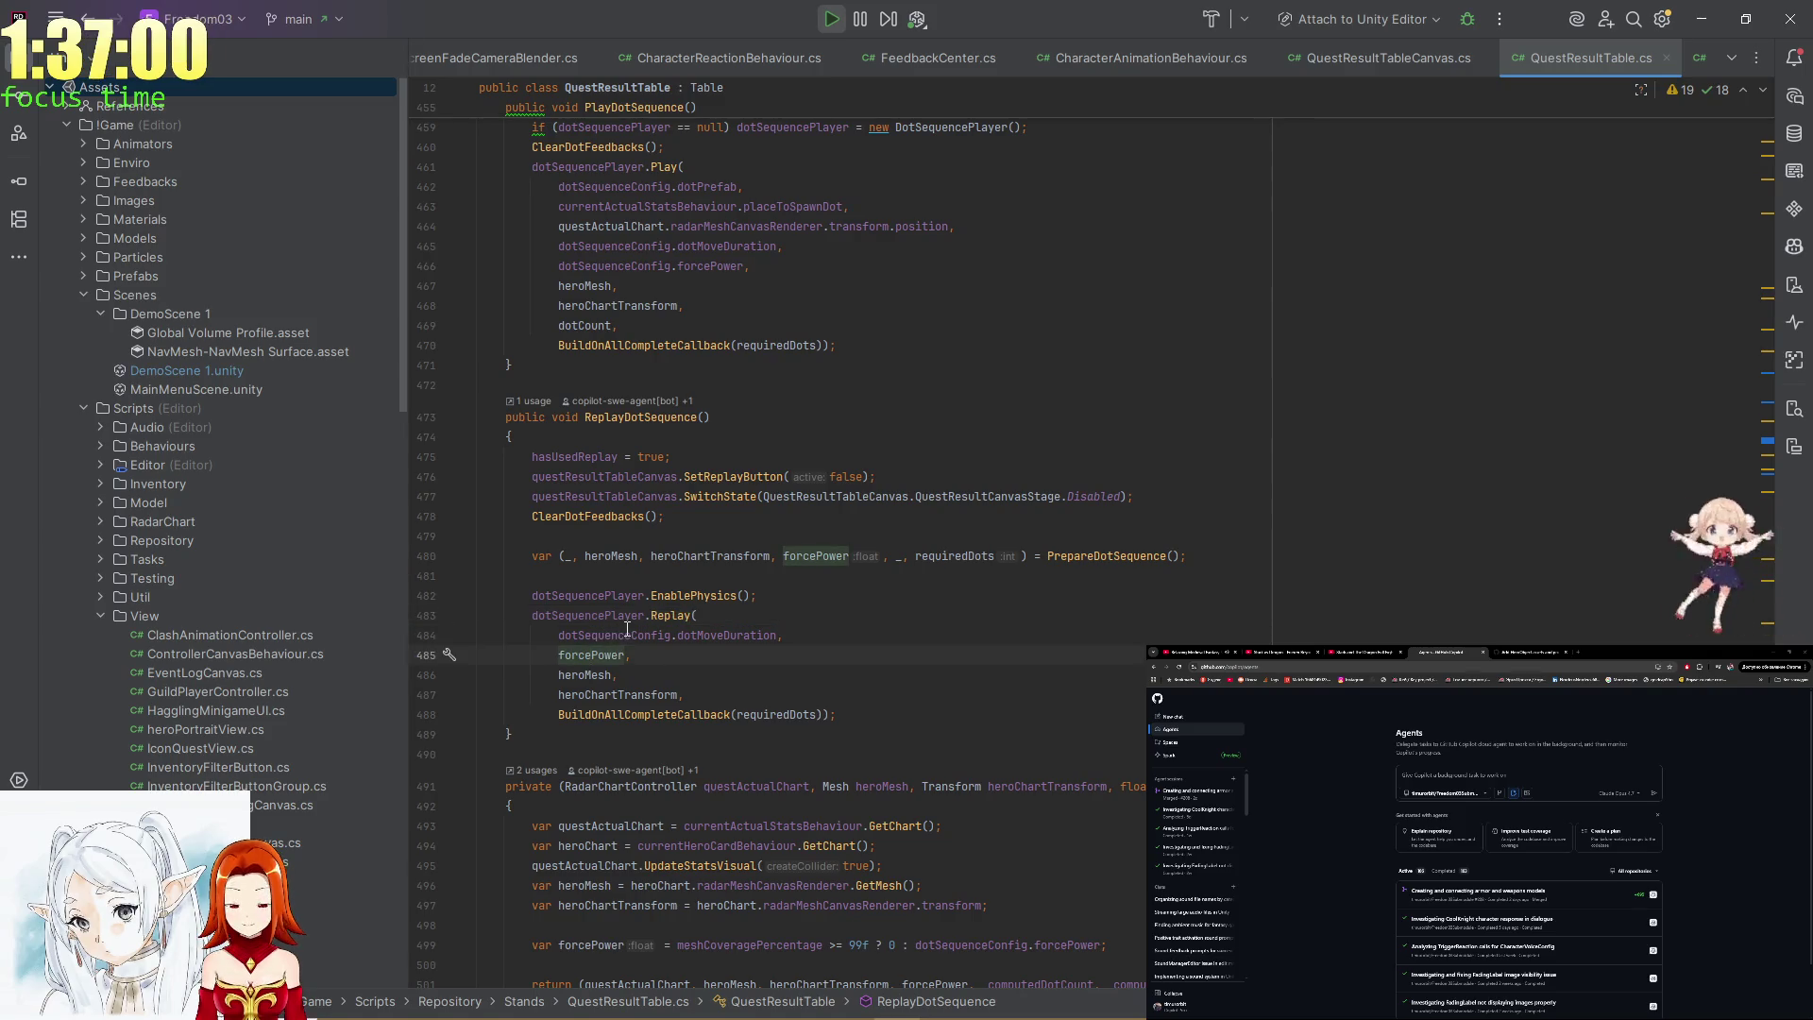
pyautogui.keyDown('ctrl'); pyautogui.click(1127, 556); pyautogui.keyUp('ctrl')
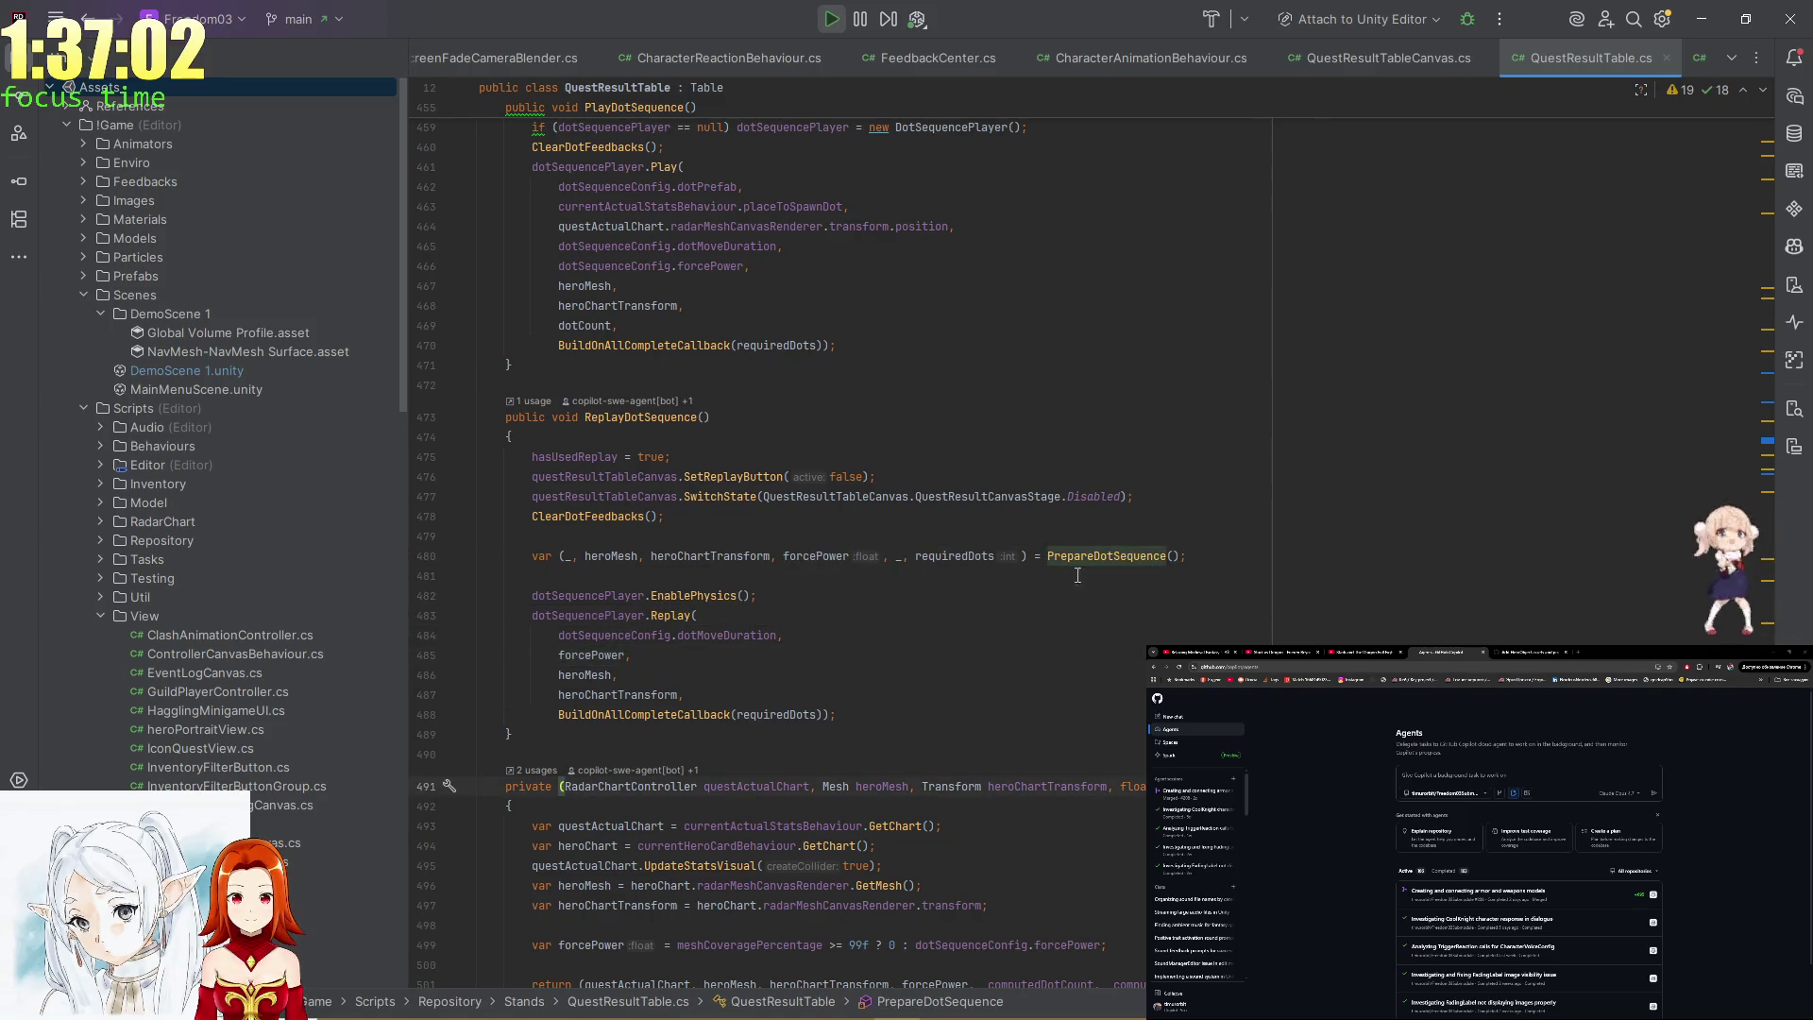
pyautogui.click(592, 589)
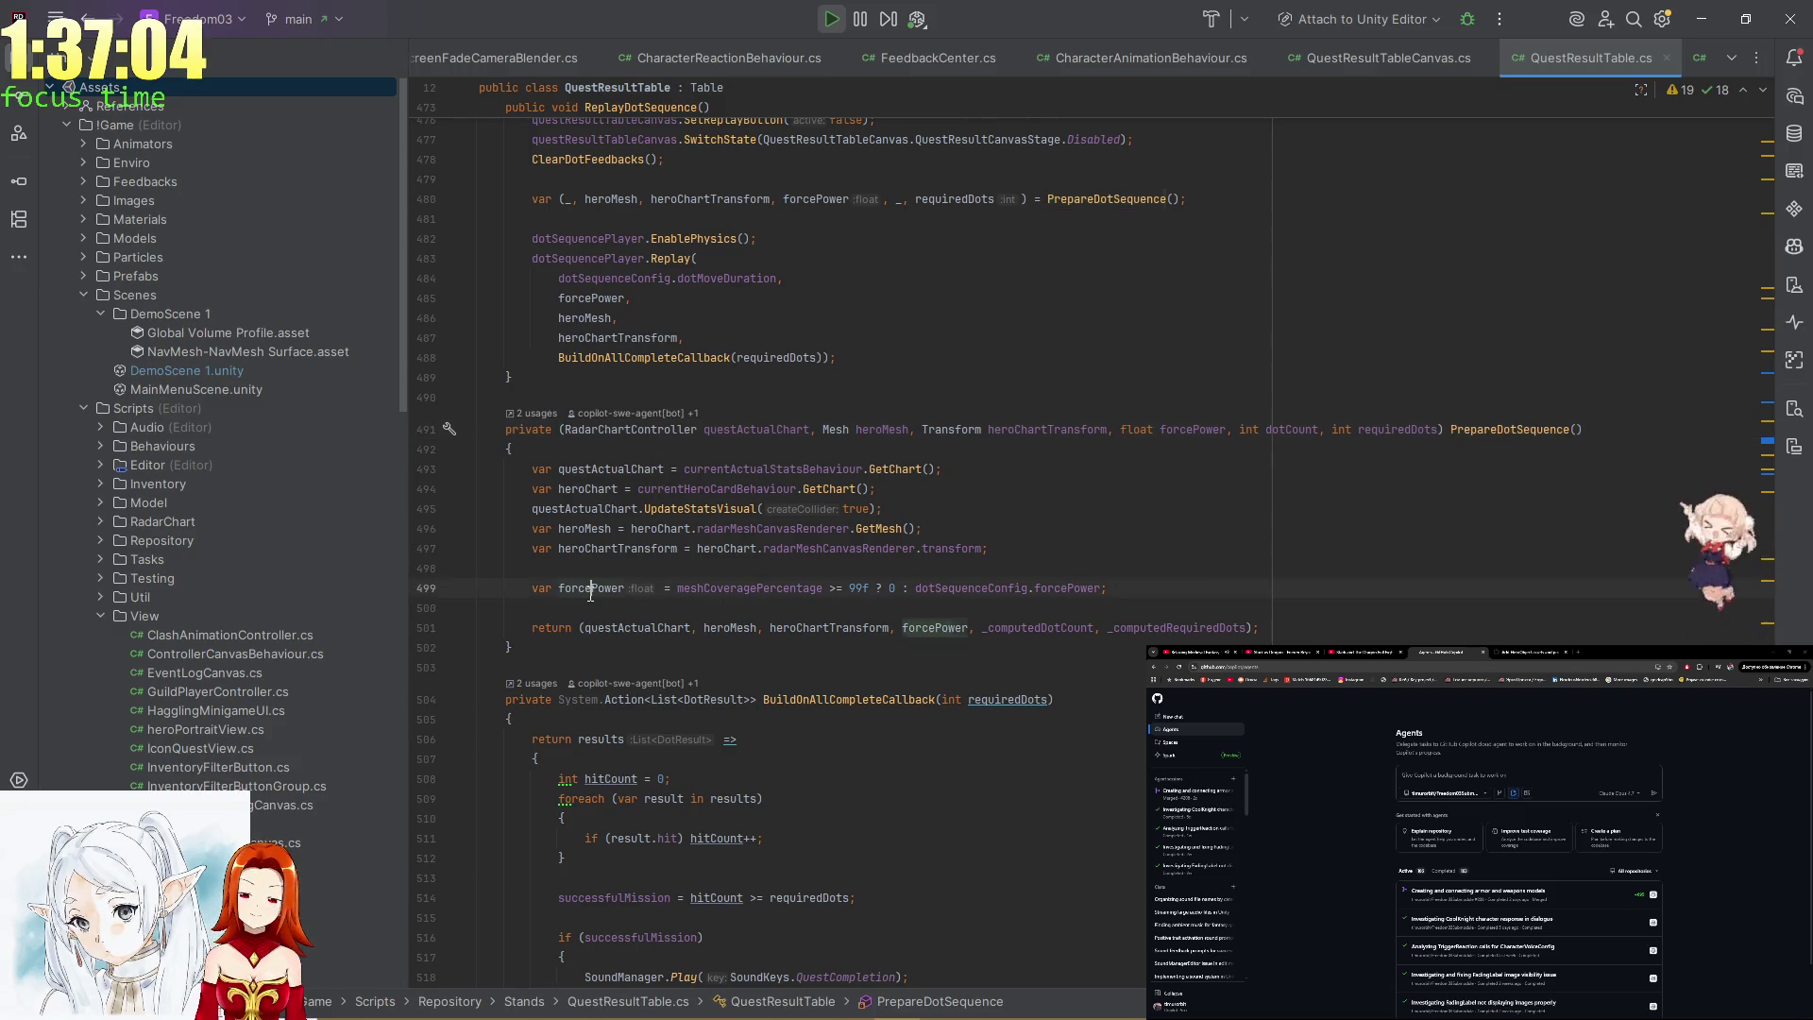
pyautogui.click(756, 589)
pyautogui.click(948, 588)
pyautogui.click(988, 588)
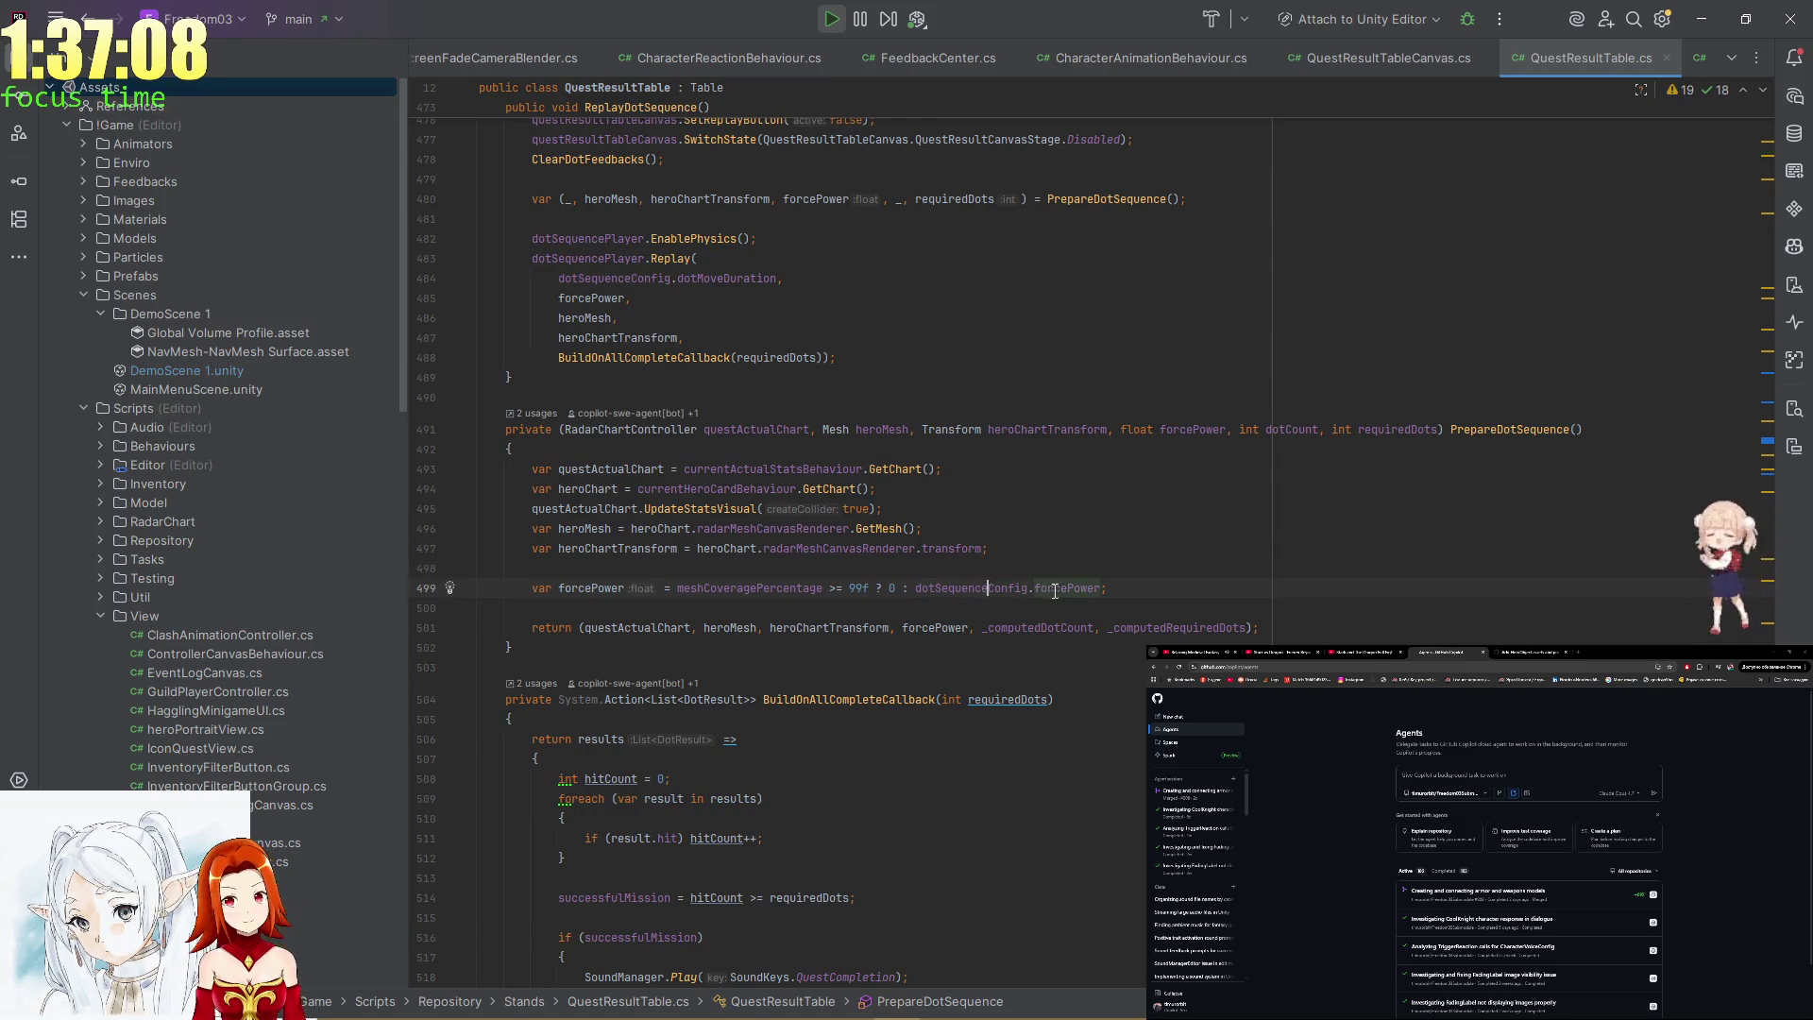
pyautogui.hotkey('alt', 'Tab')
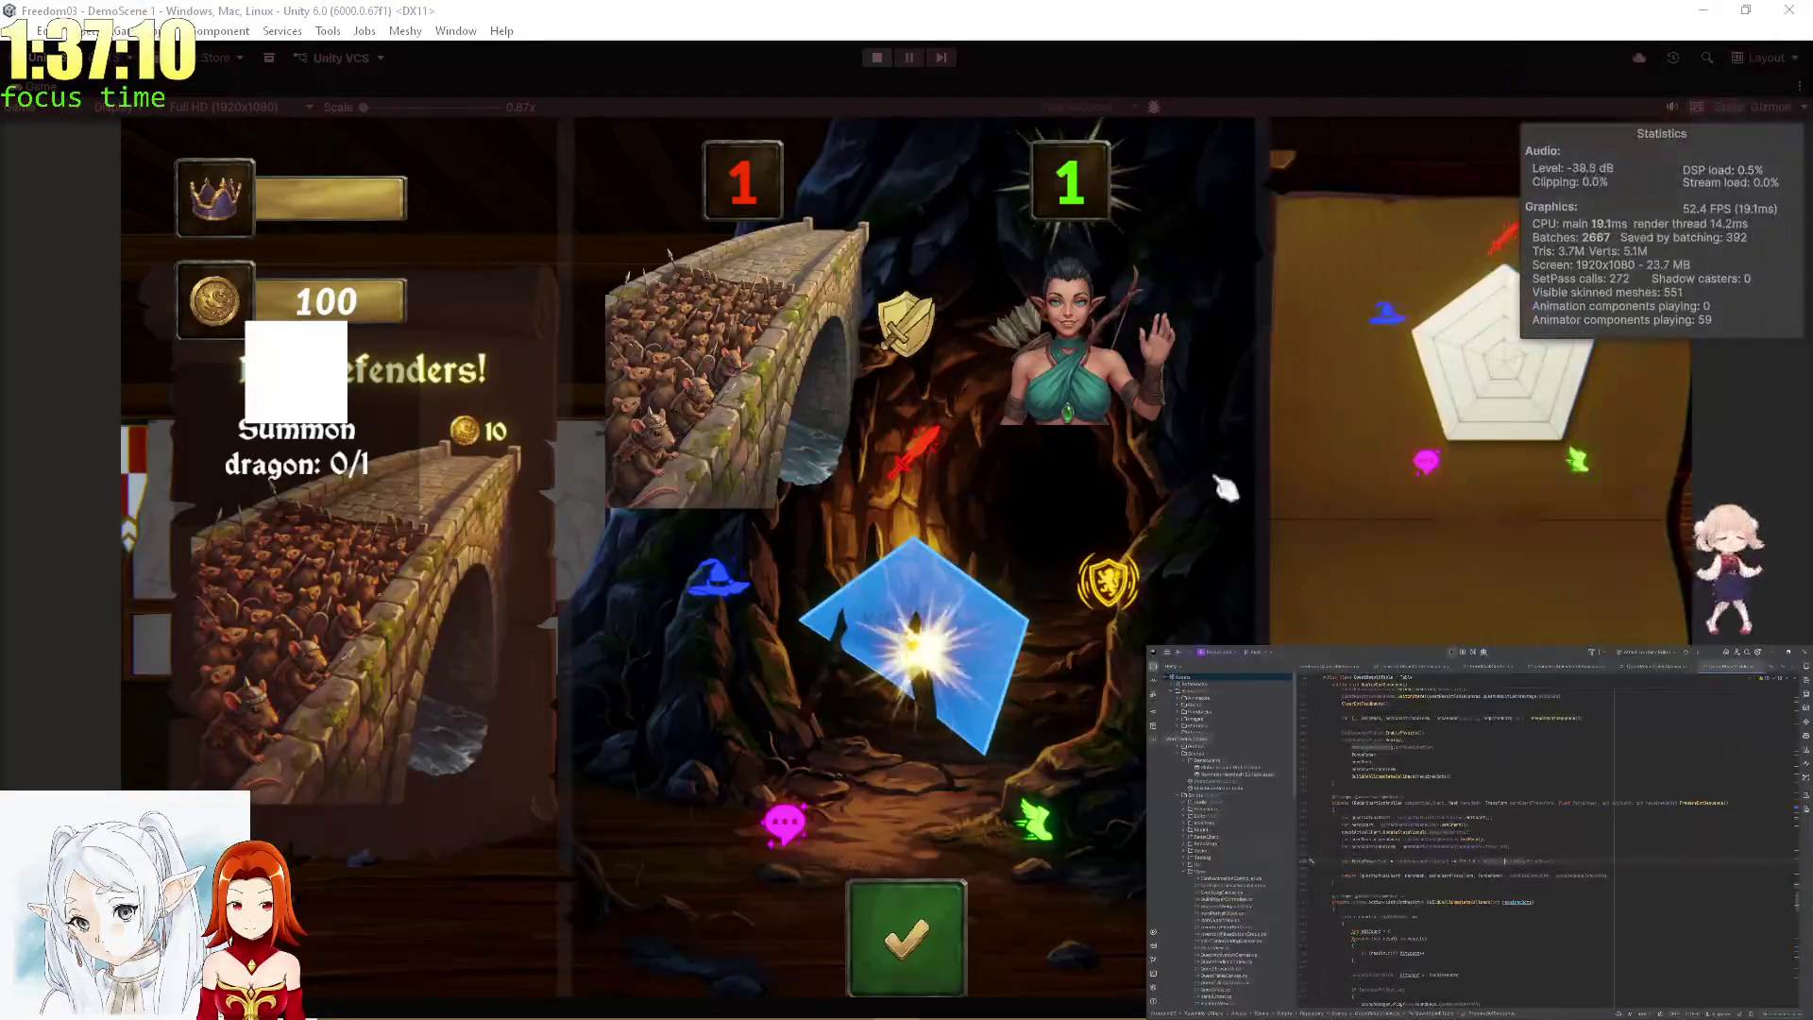
# Accept the bridge quest result and haggle its reward with coins and a coin bag, settling at 20 coins.
pyautogui.click(921, 916)
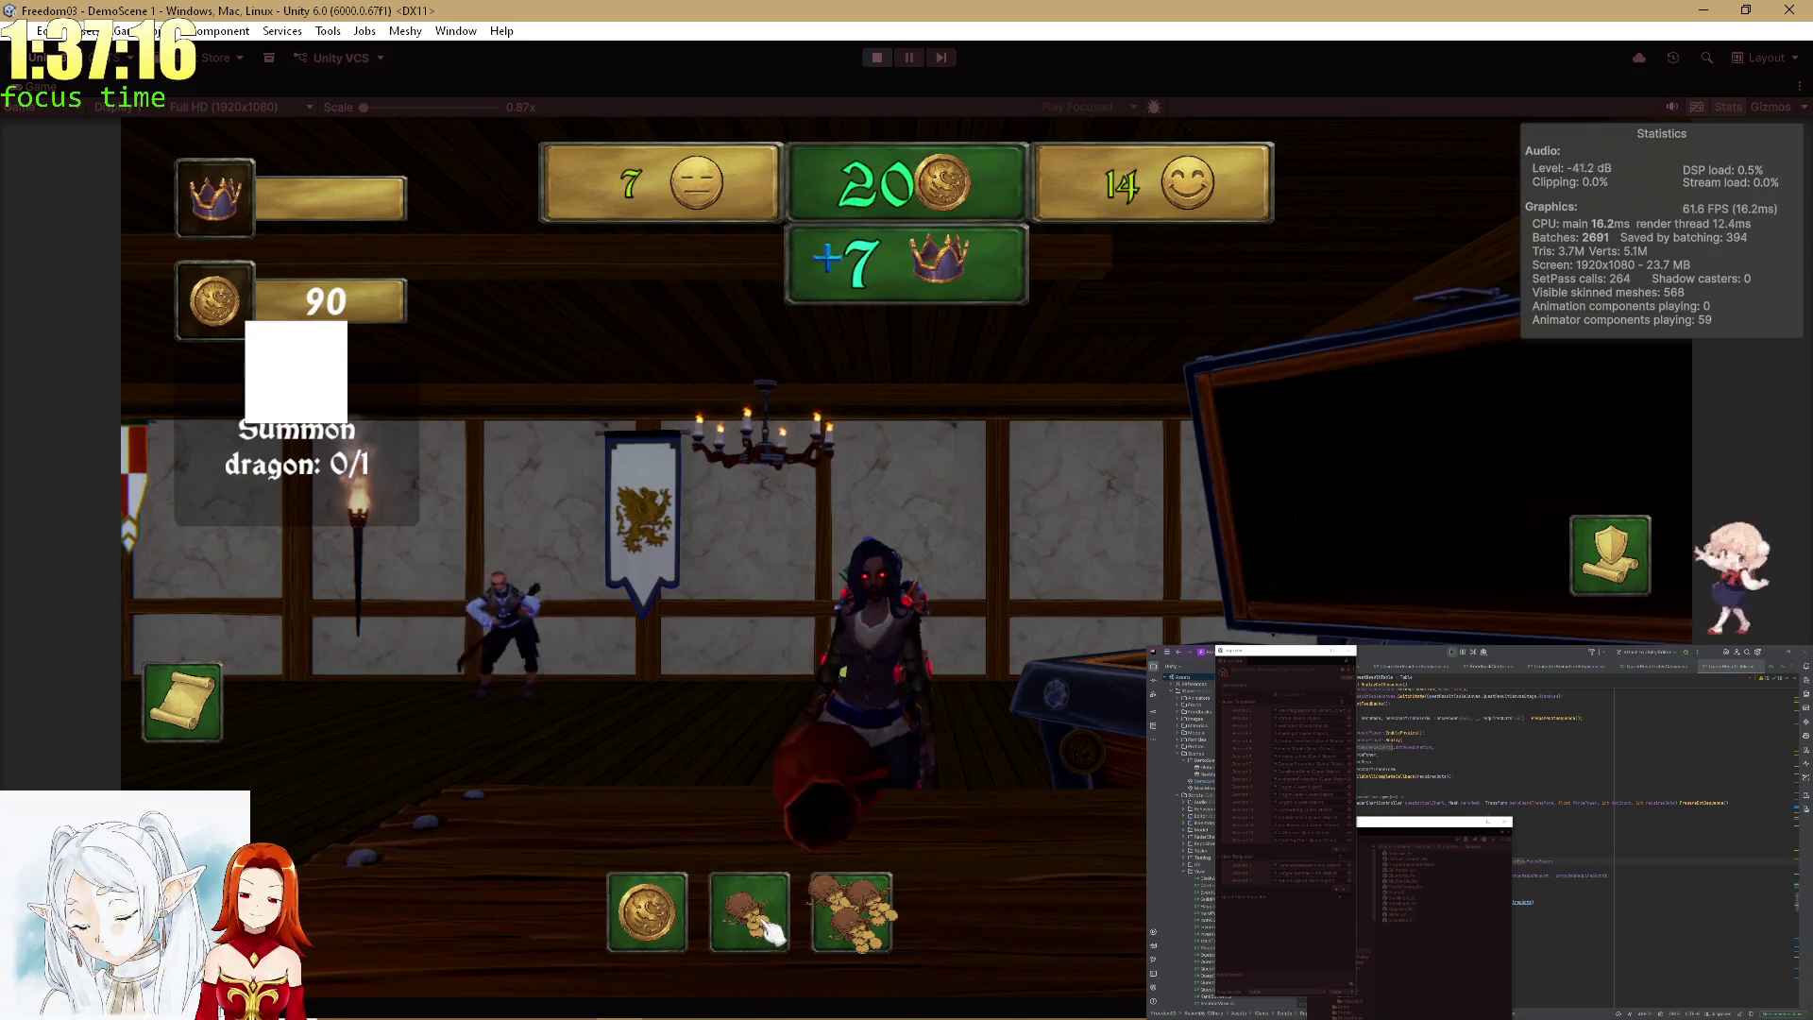
pyautogui.click(687, 910)
pyautogui.click(687, 909)
pyautogui.click(687, 910)
pyautogui.click(687, 910)
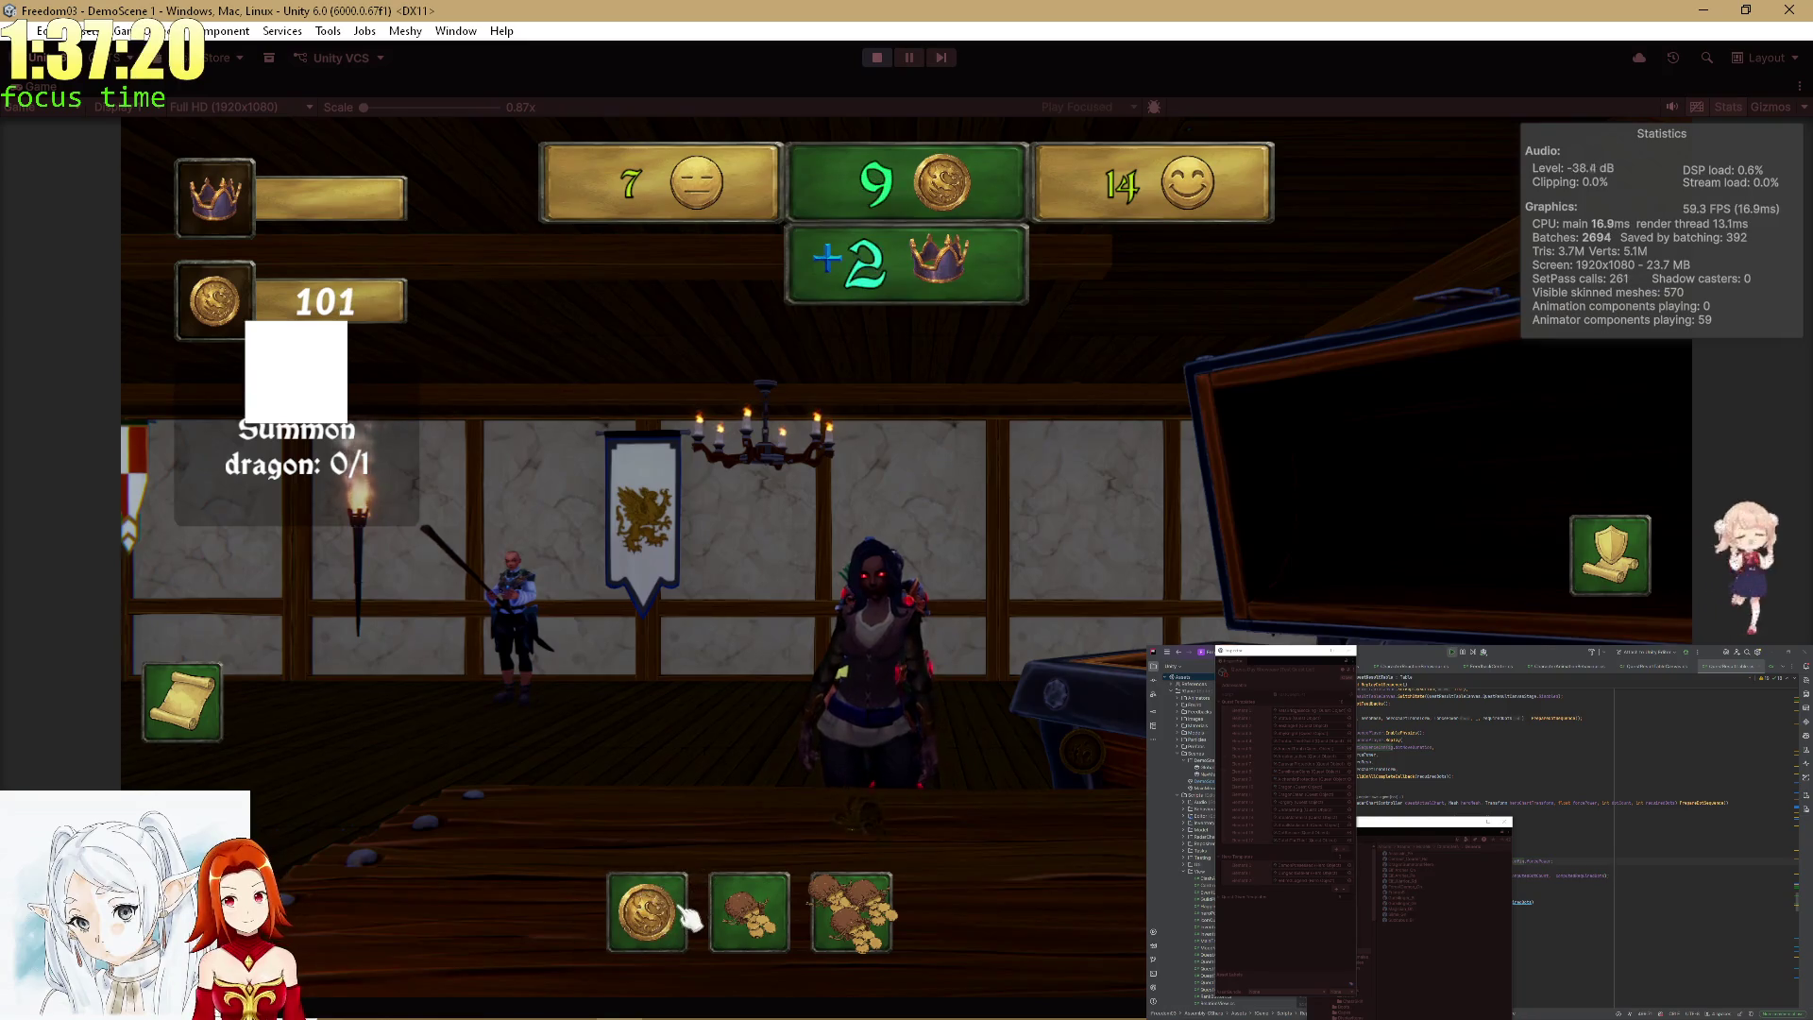
pyautogui.click(690, 916)
pyautogui.click(686, 914)
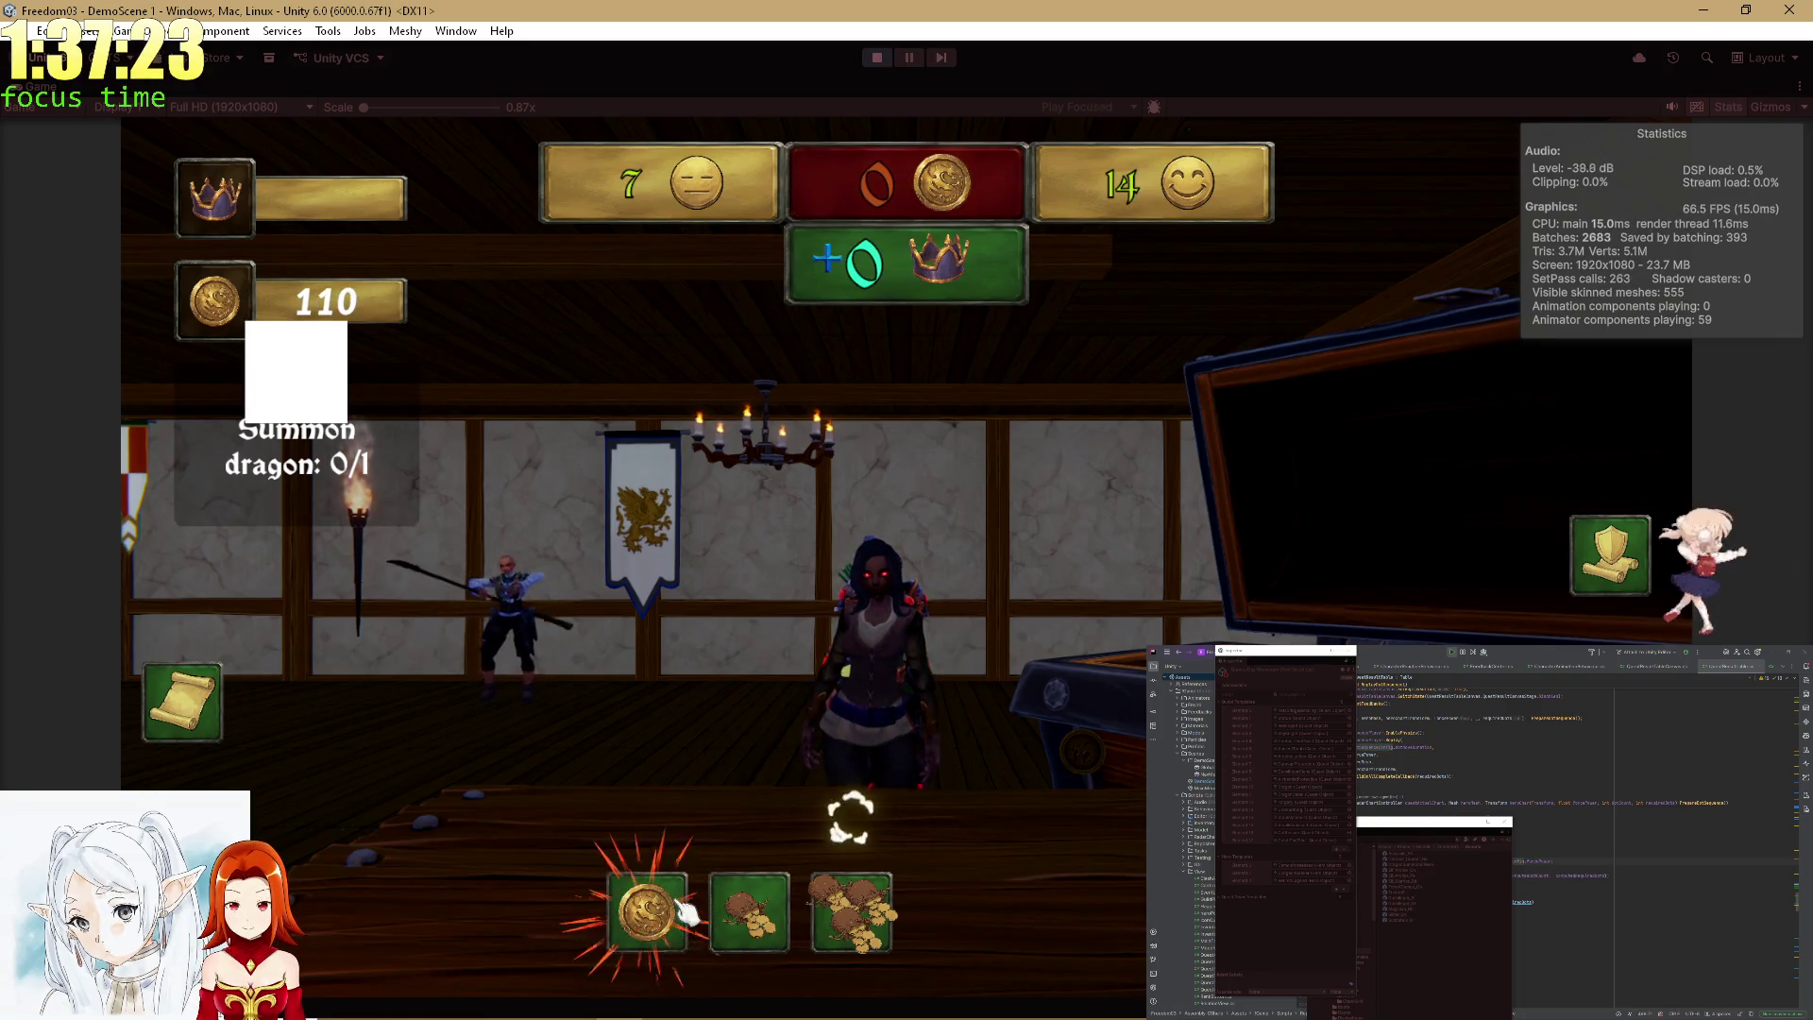
pyautogui.click(780, 905)
pyautogui.click(784, 906)
pyautogui.click(786, 905)
pyautogui.click(786, 904)
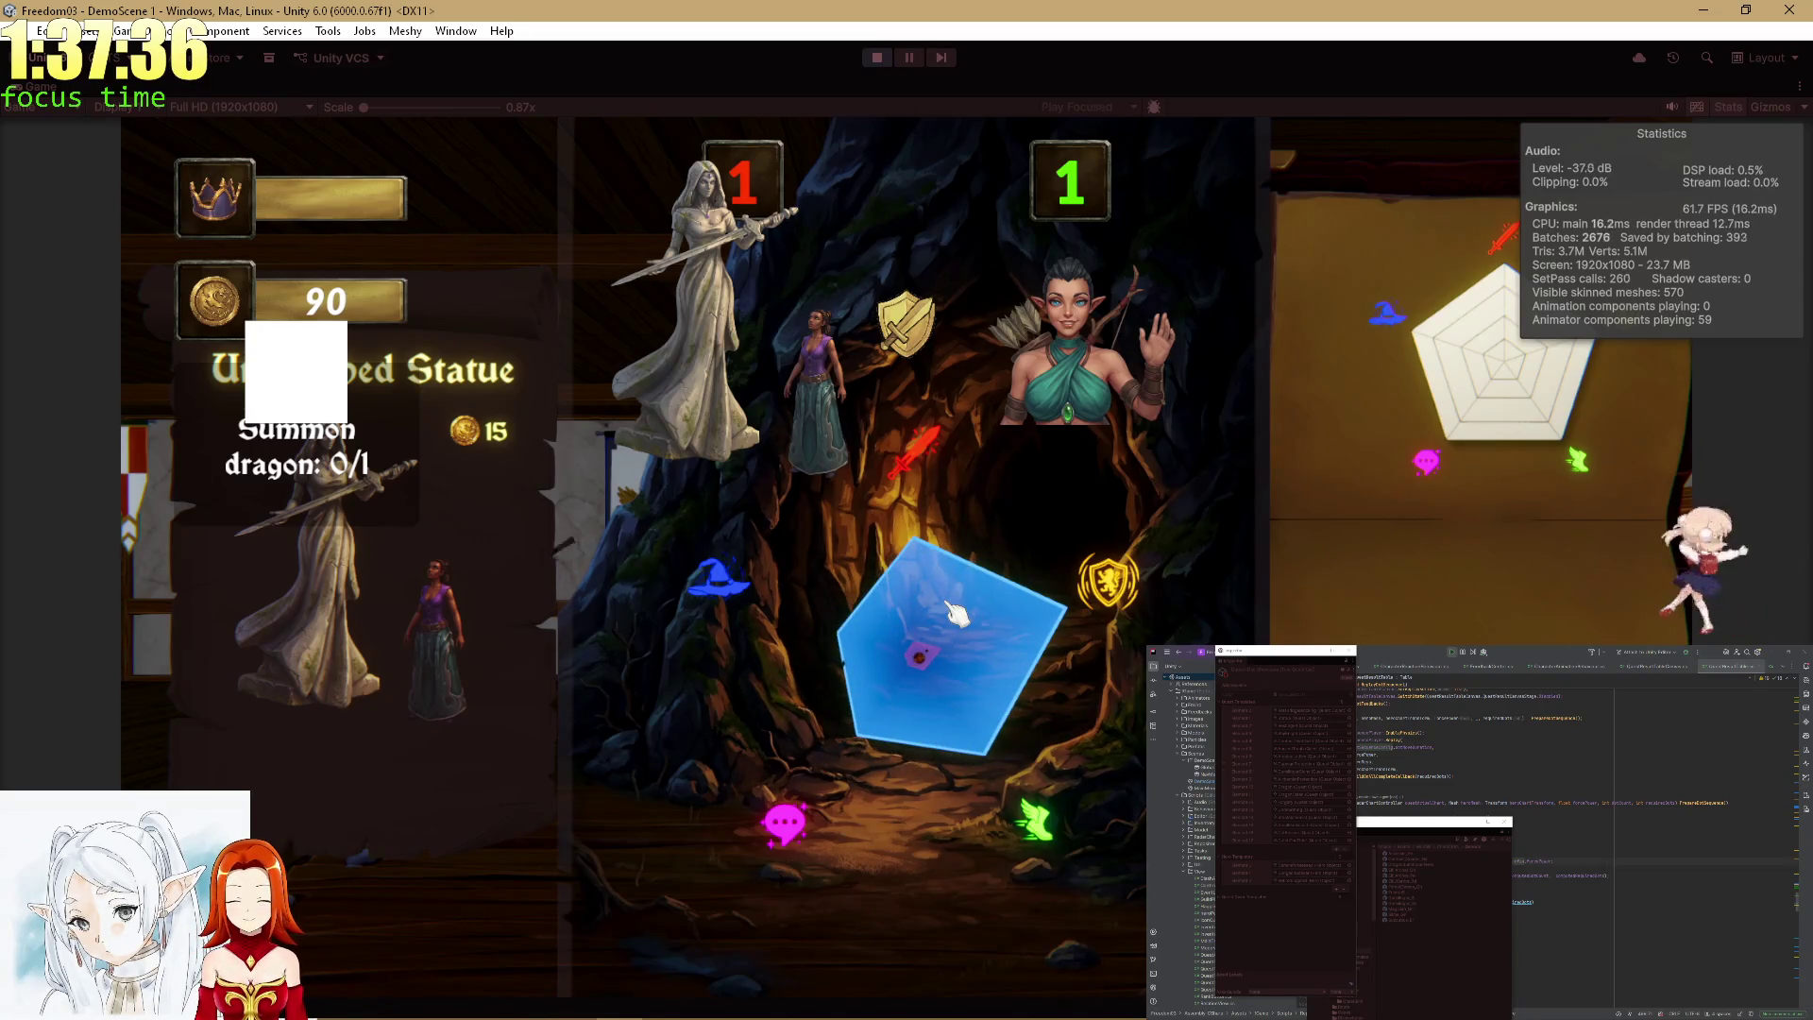
# Accept the statue minigame result and haggle its coin reward with the coin-bag buttons.
pyautogui.click(888, 930)
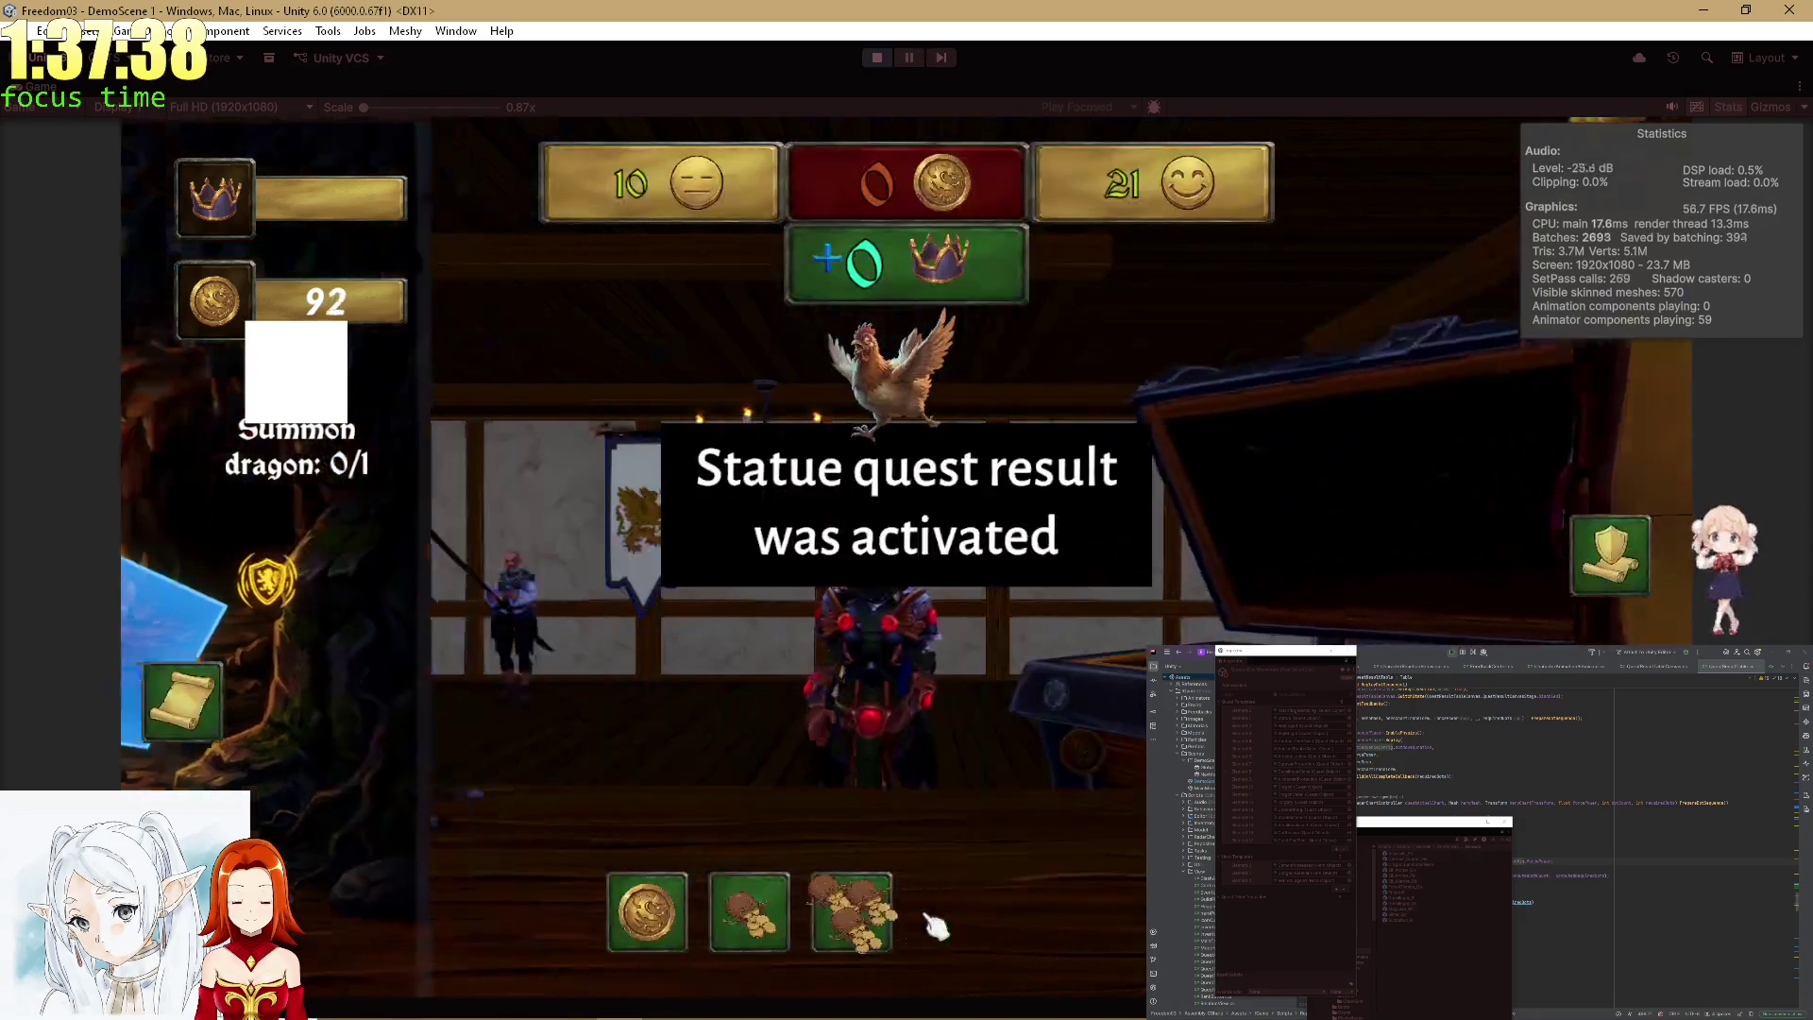
pyautogui.click(883, 935)
pyautogui.click(883, 935)
pyautogui.click(722, 930)
pyautogui.click(722, 930)
pyautogui.click(722, 930)
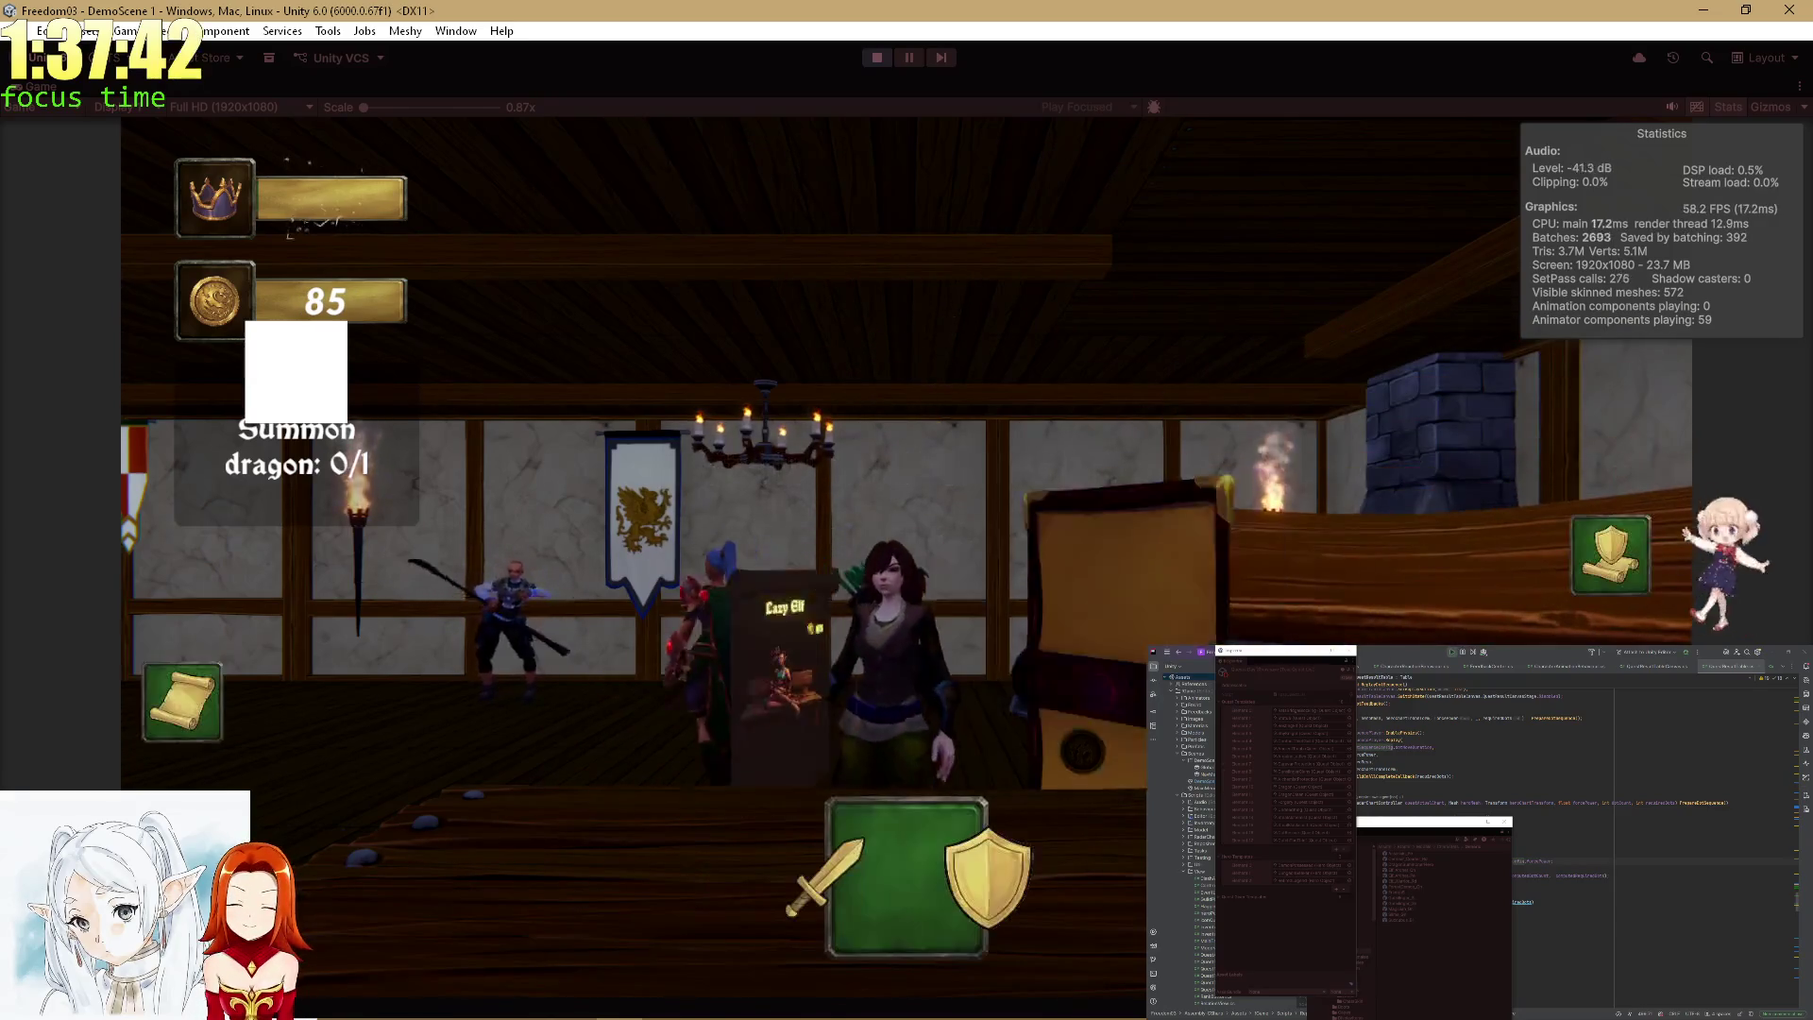
# Return to the tavern and play the Lazy Elf minigame through to its result tally.
pyautogui.click(897, 864)
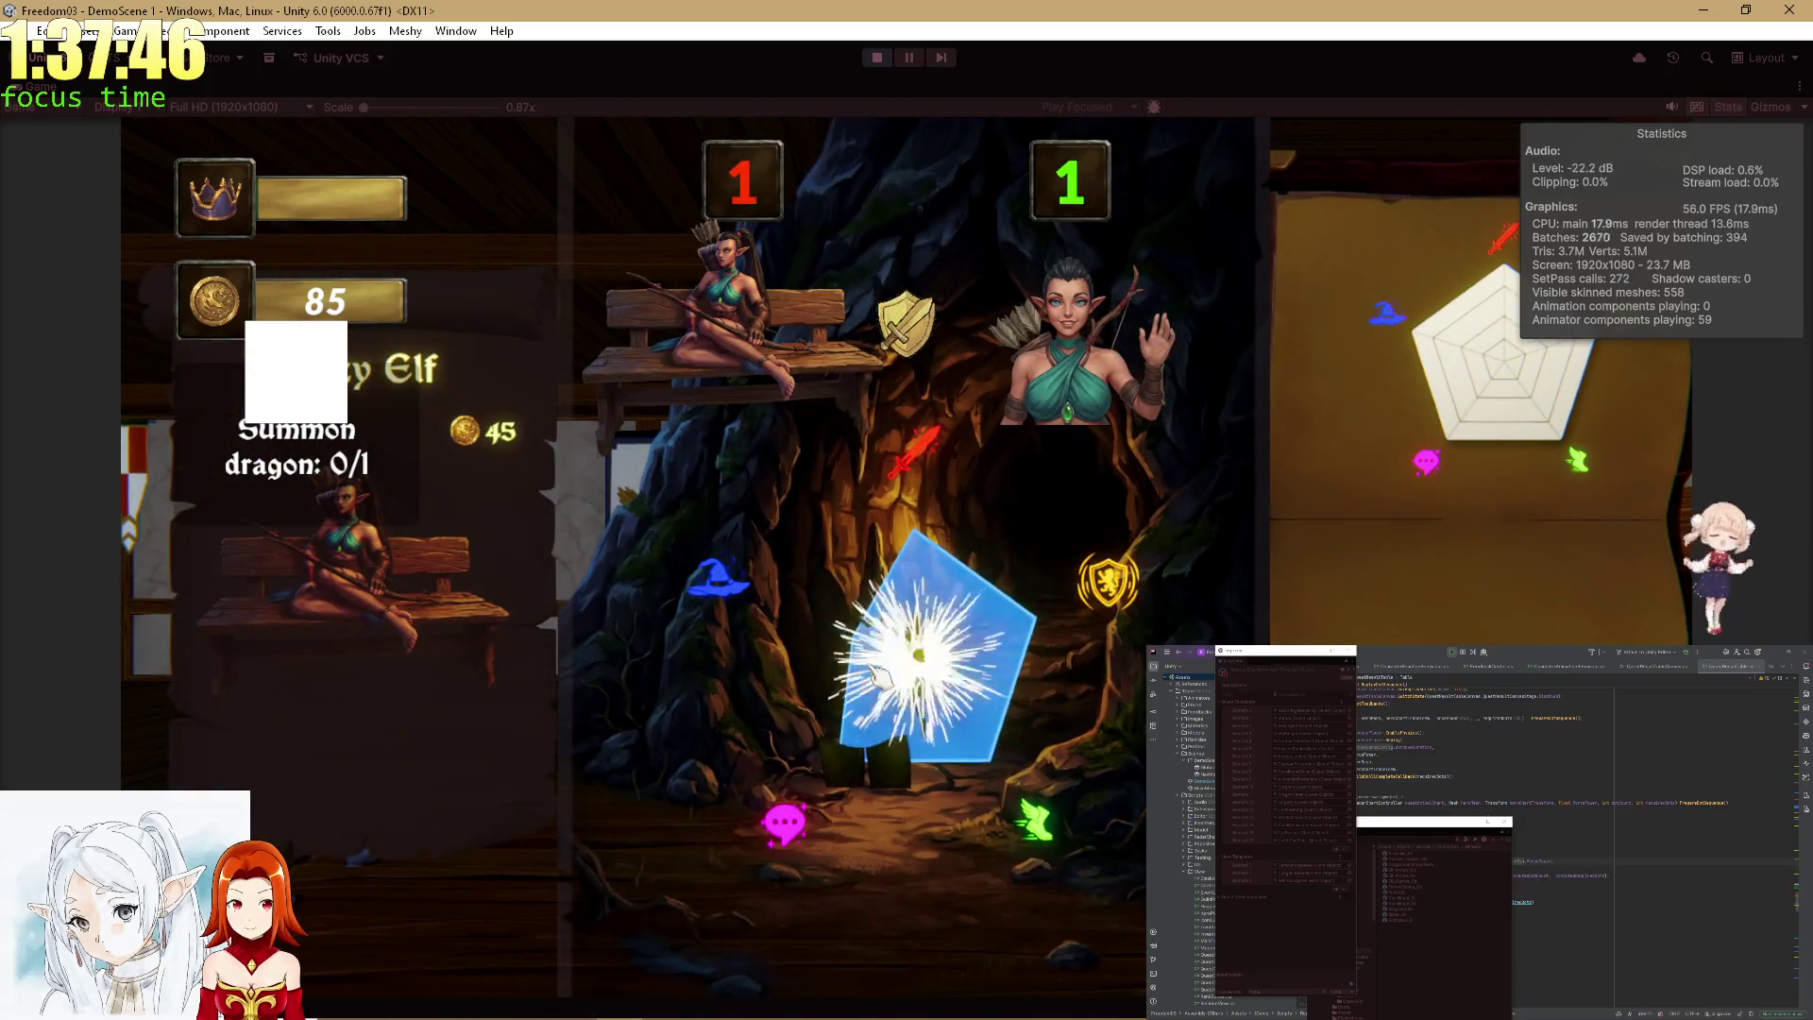
pyautogui.click(1084, 651)
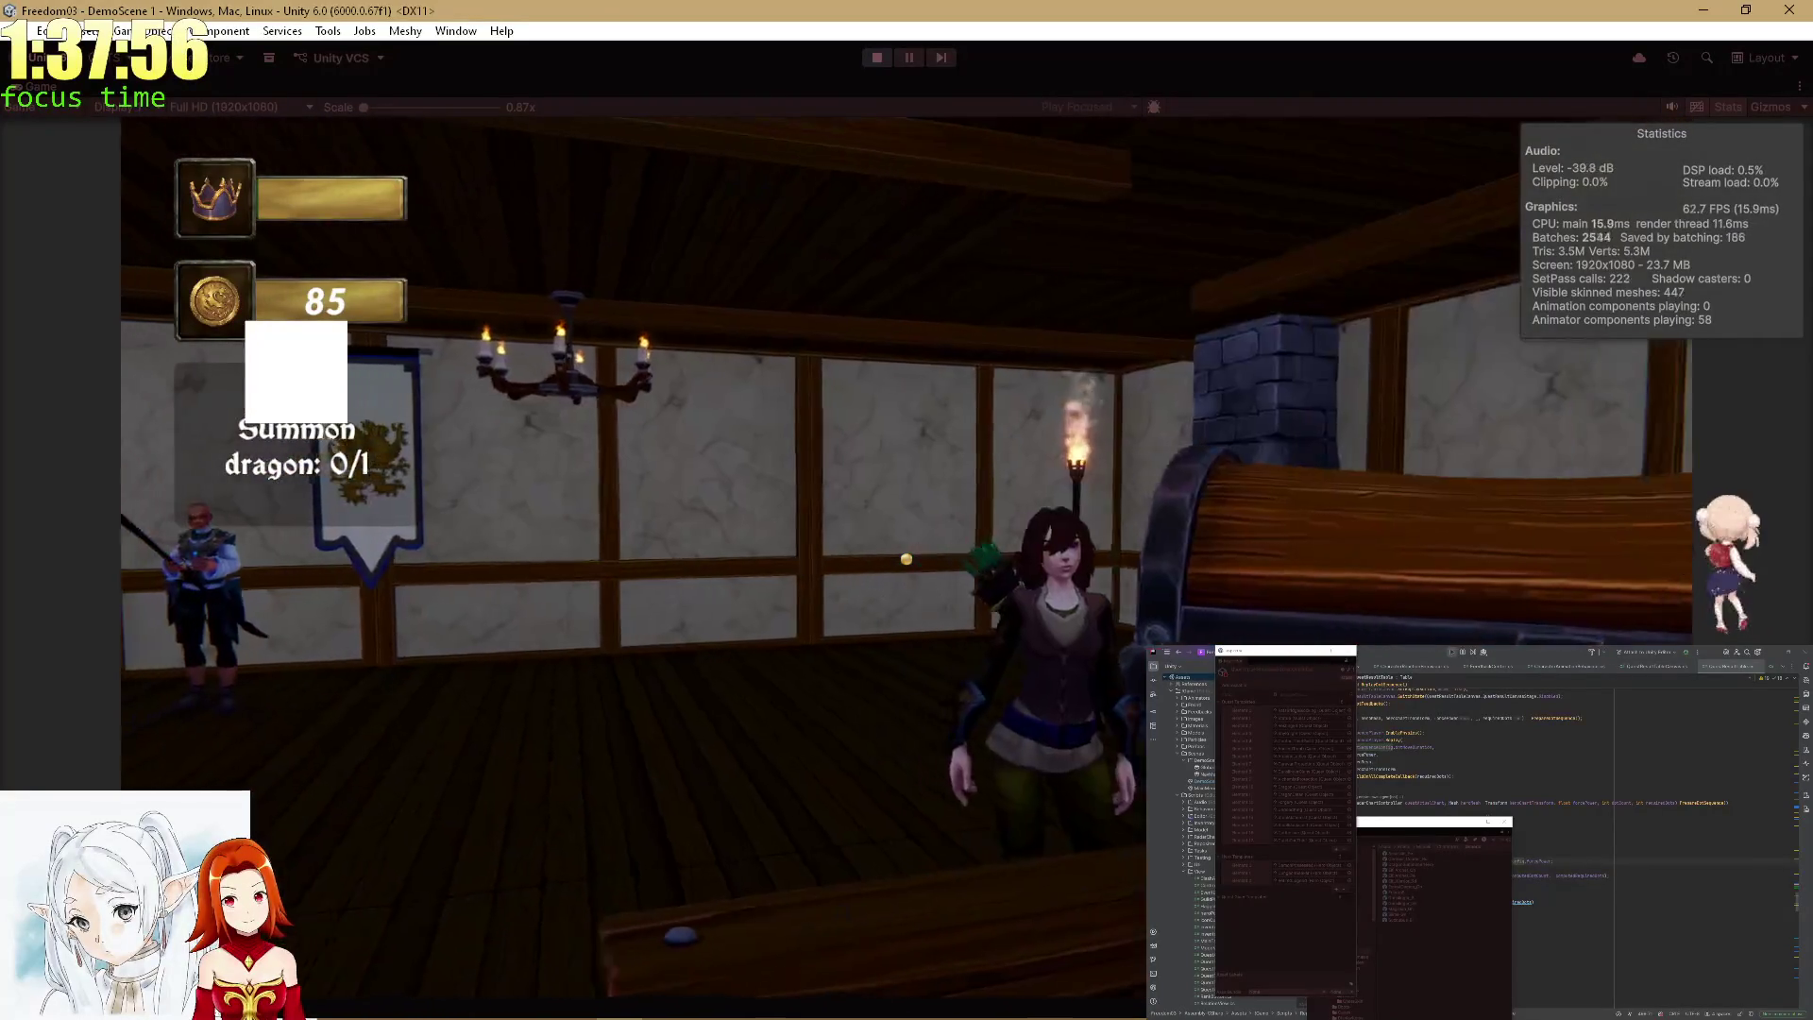
pyautogui.press('e')
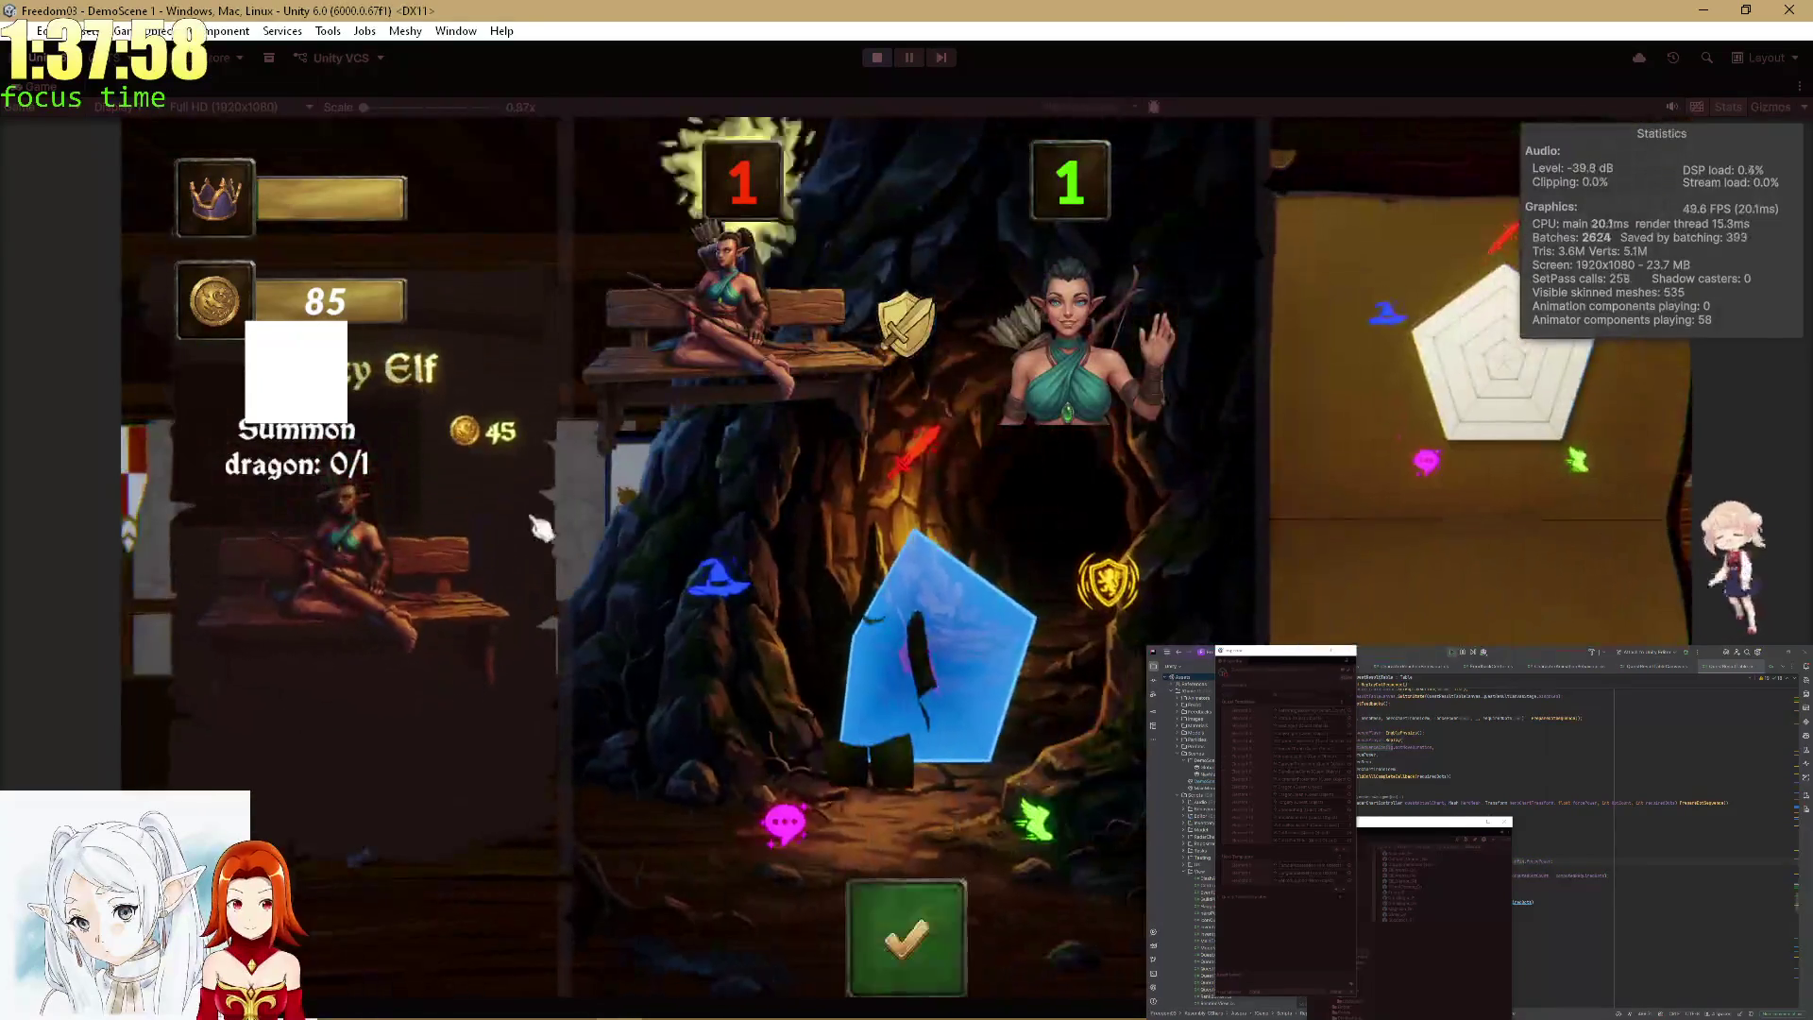
pyautogui.click(921, 930)
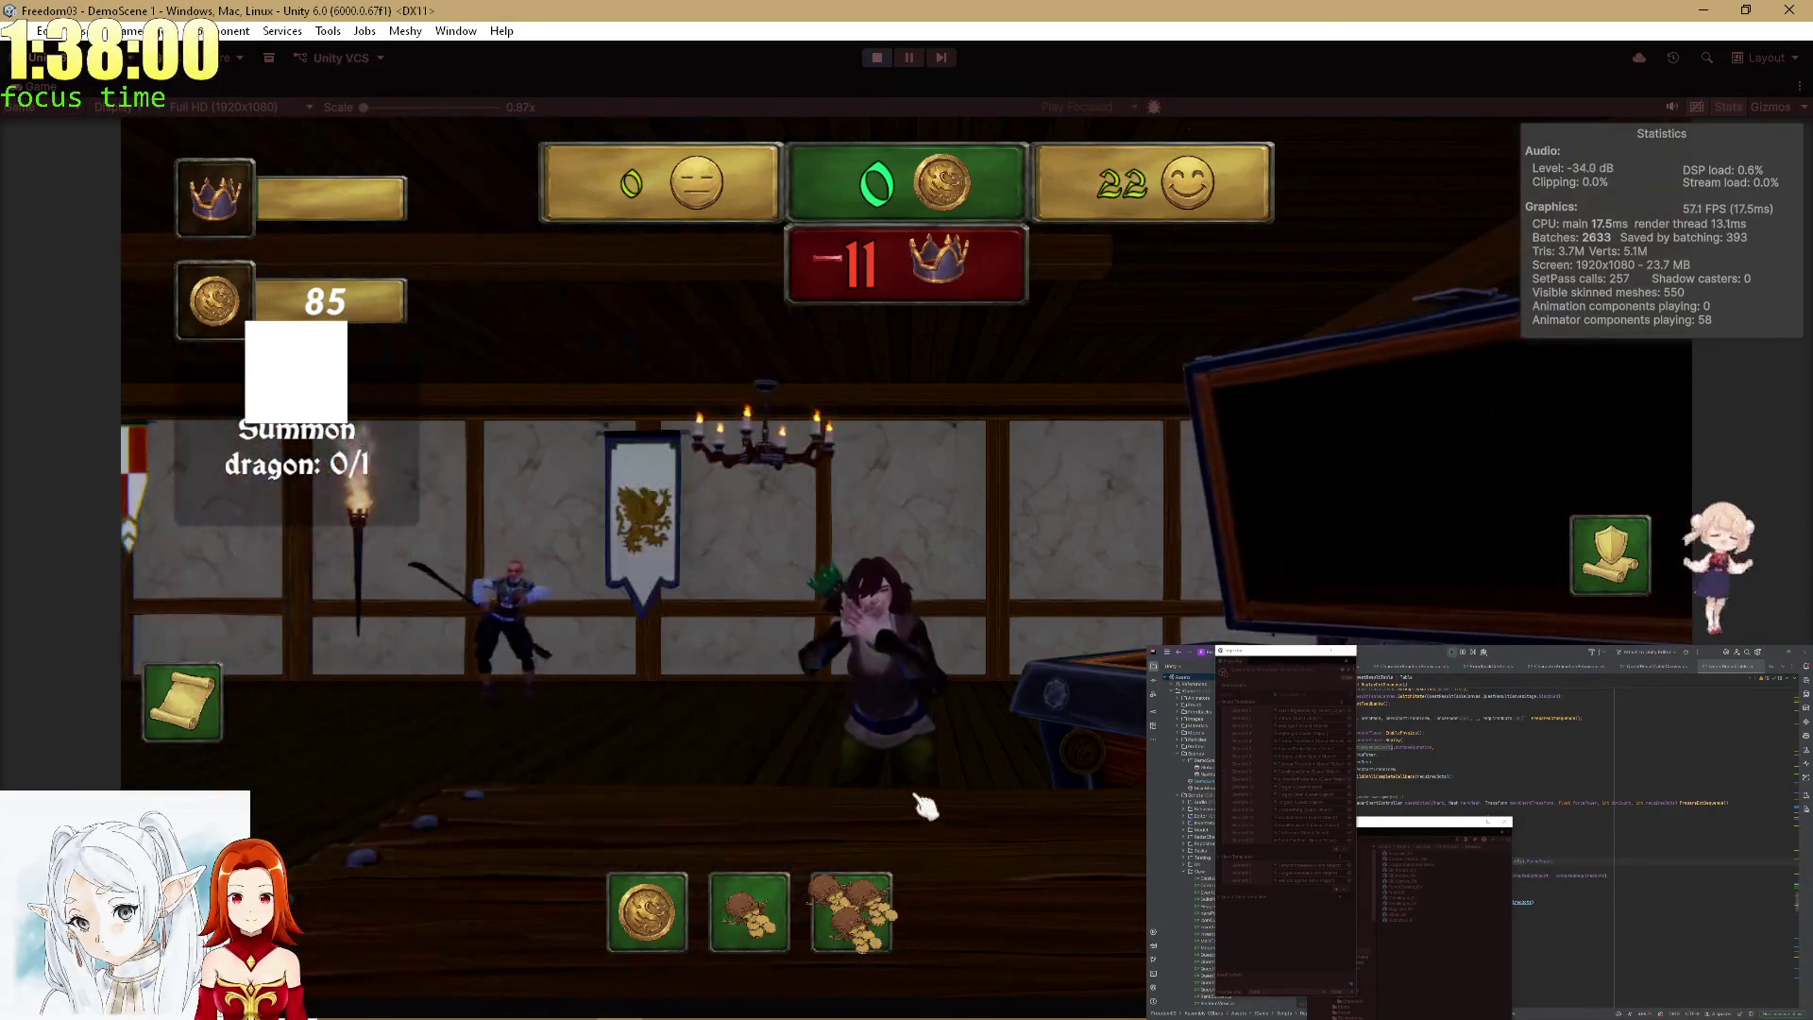
# Replay the Lazy Elf minigame, pay its 100-coin reward with coin bags, and exit Play Mode.
pyautogui.click(195, 723)
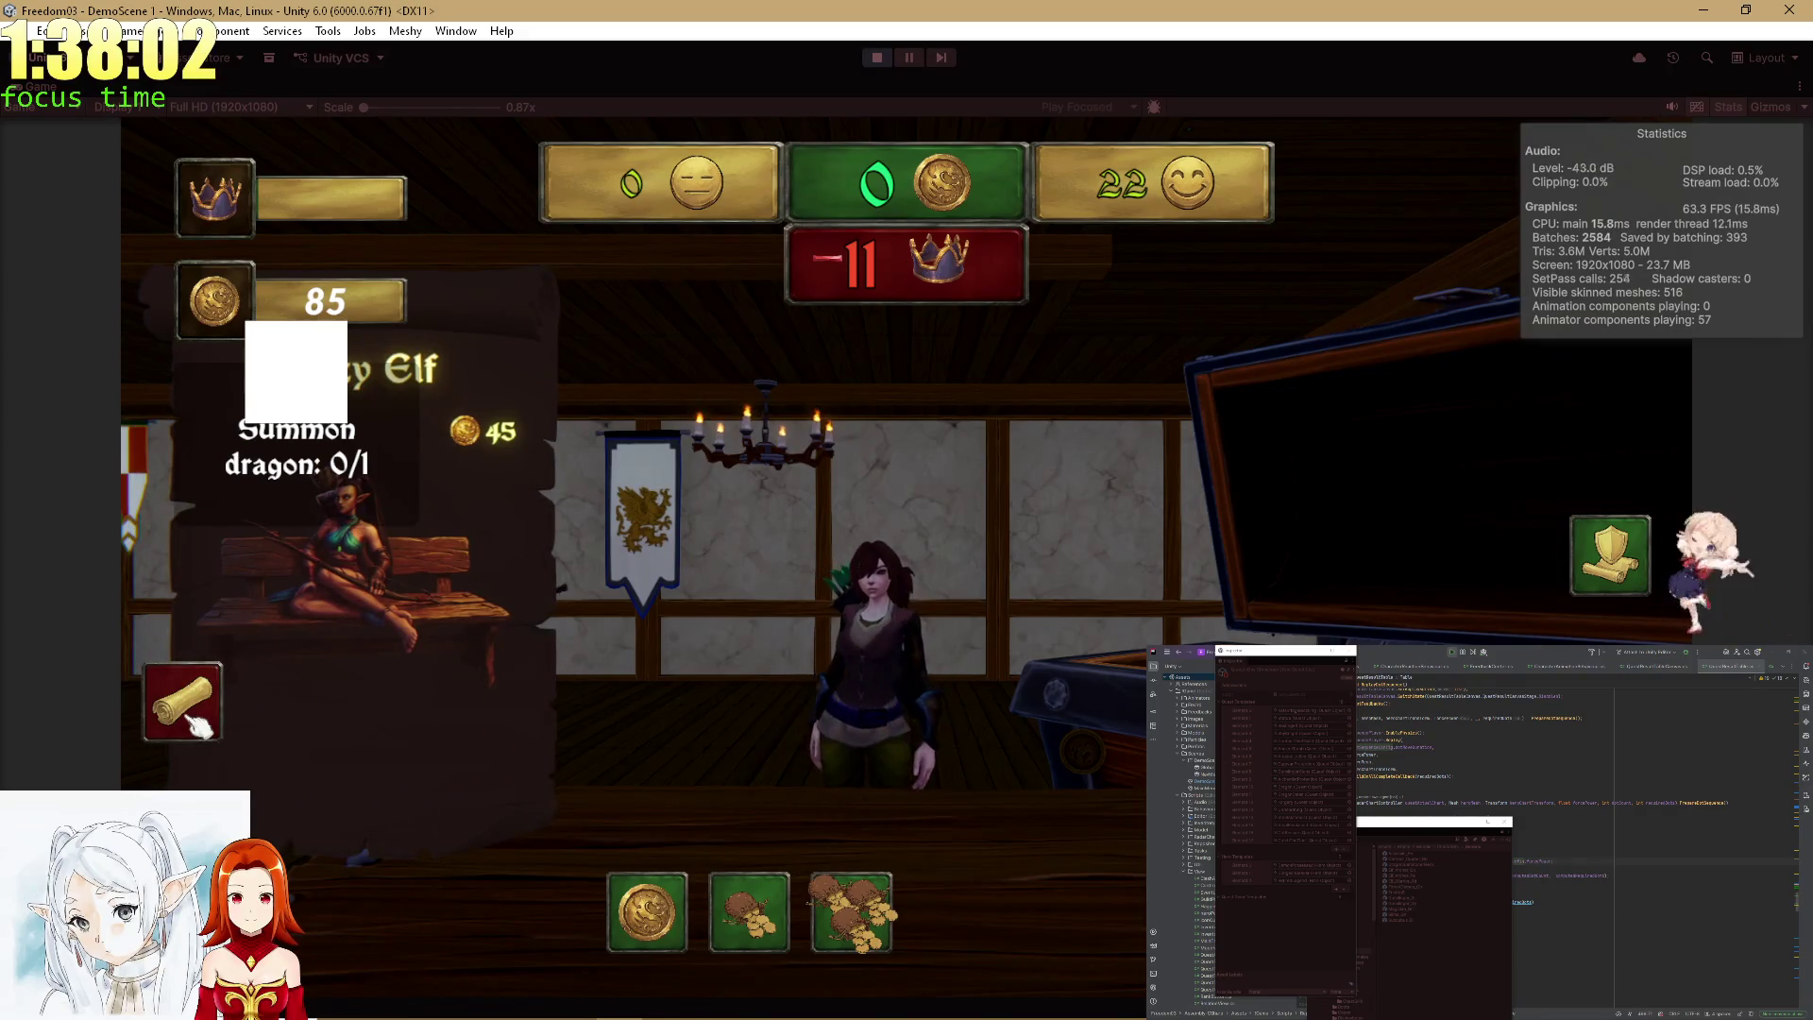
pyautogui.click(196, 723)
pyautogui.click(1650, 560)
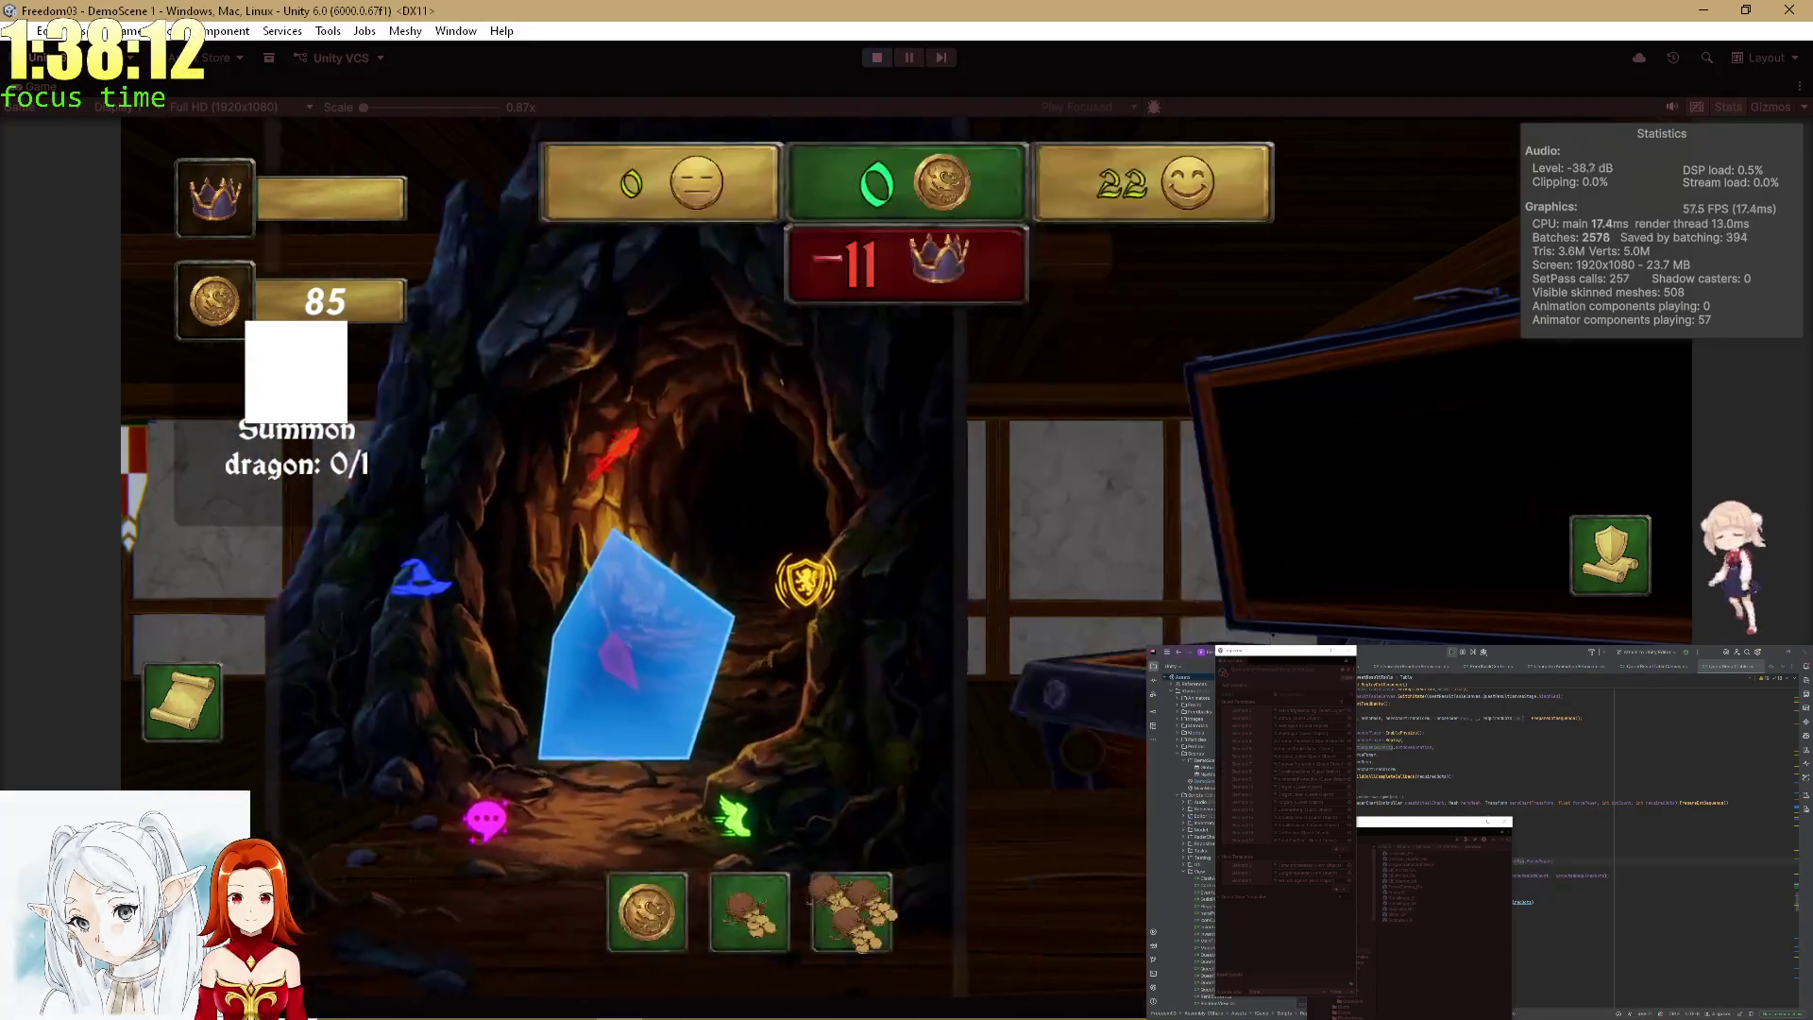
pyautogui.click(742, 930)
pyautogui.click(741, 930)
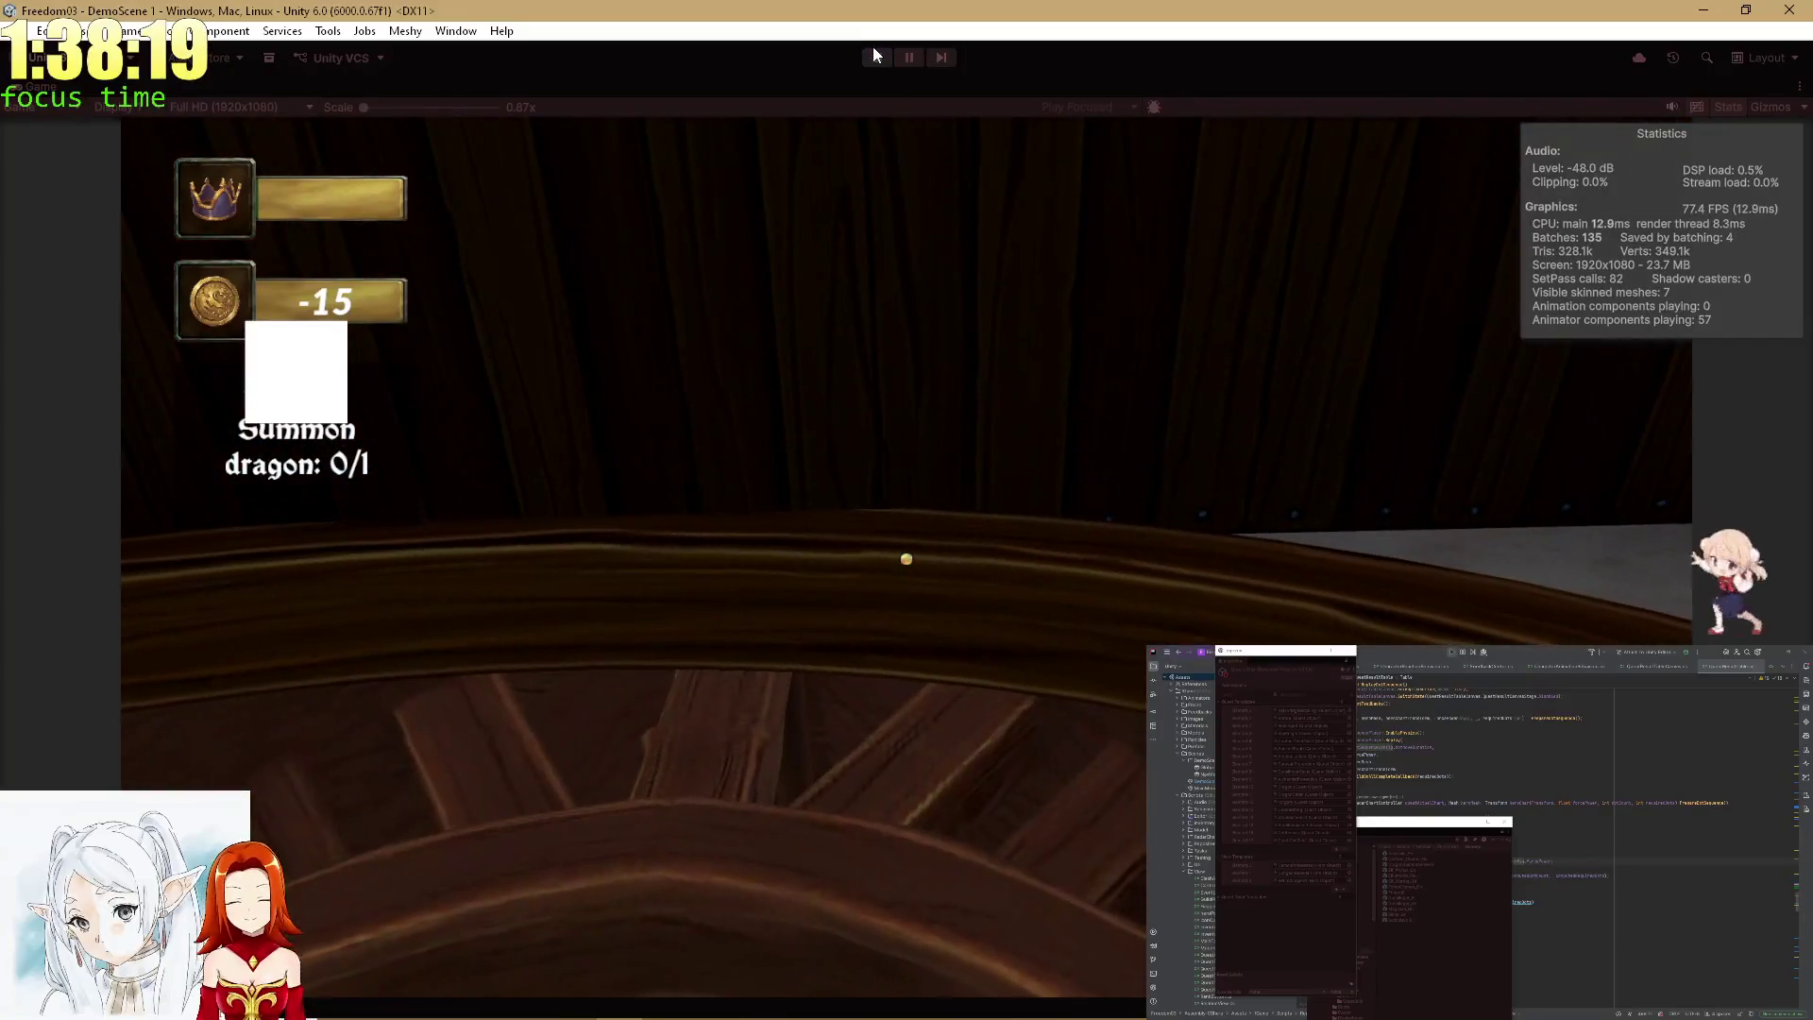
pyautogui.click(875, 54)
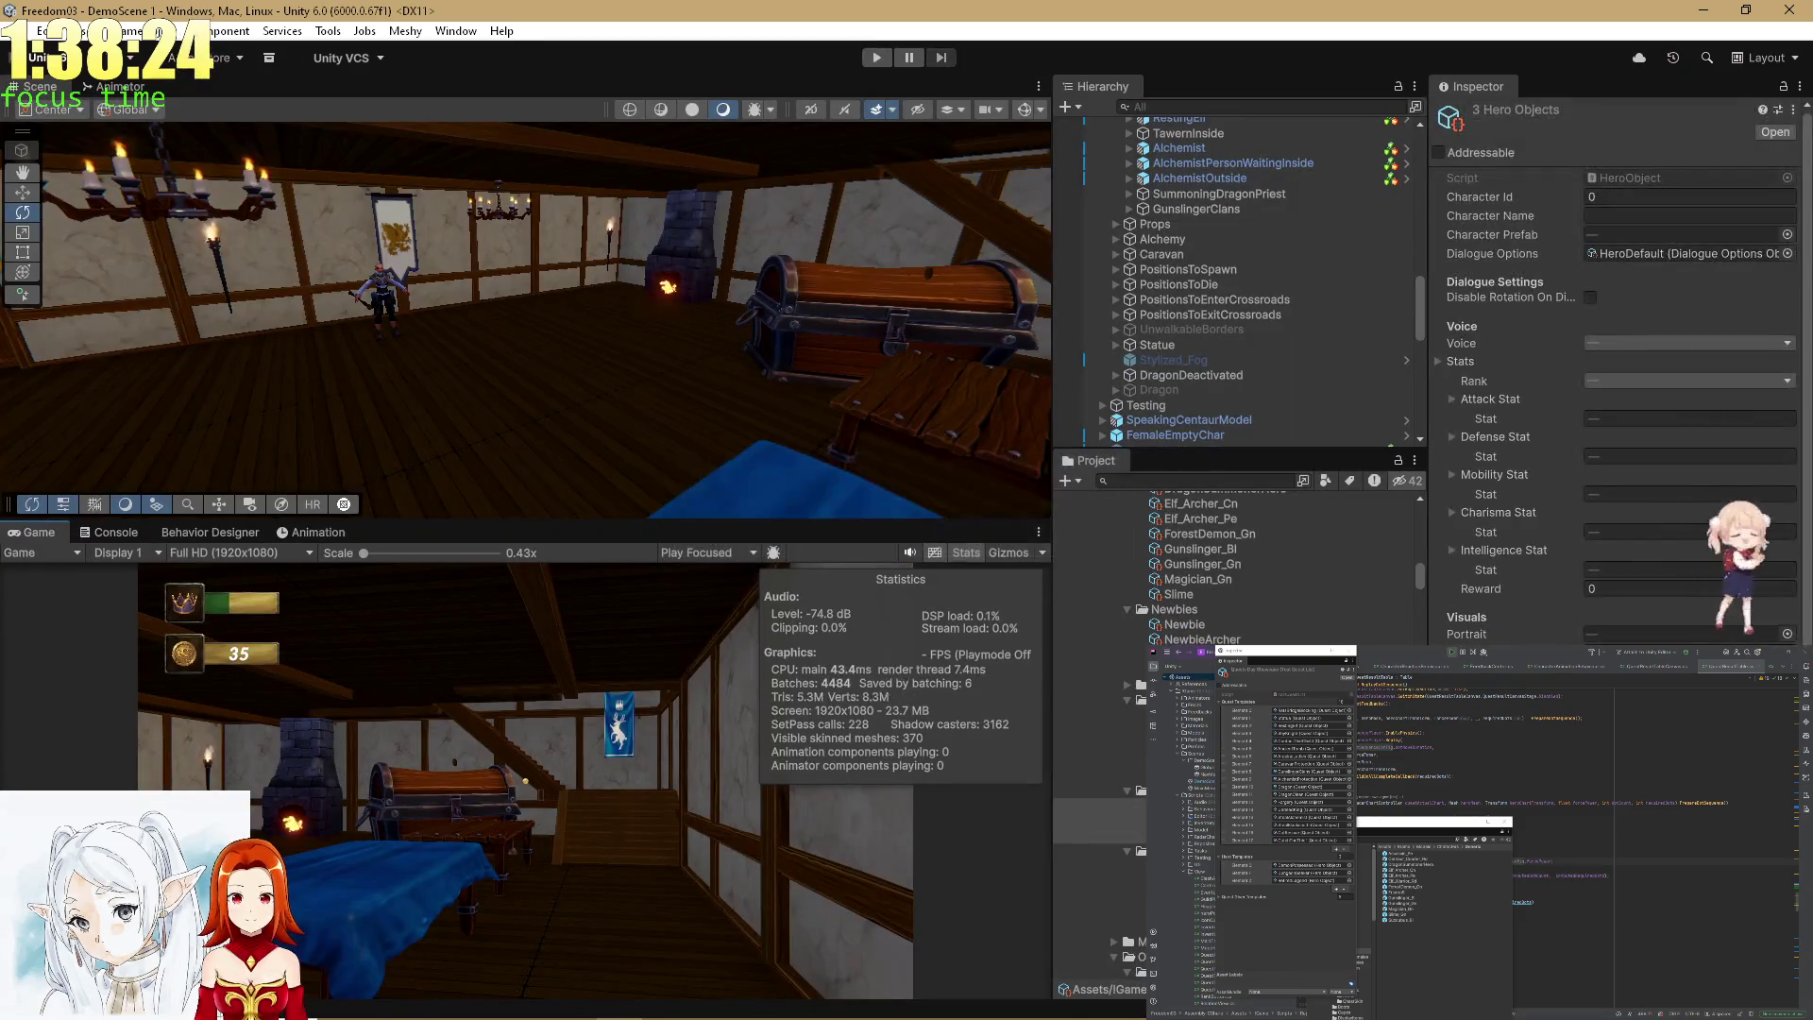
# Replace the three New Template entries with five hero assets from Centaur_Courier onward, then enter Play Mode.
pyautogui.click(1266, 880)
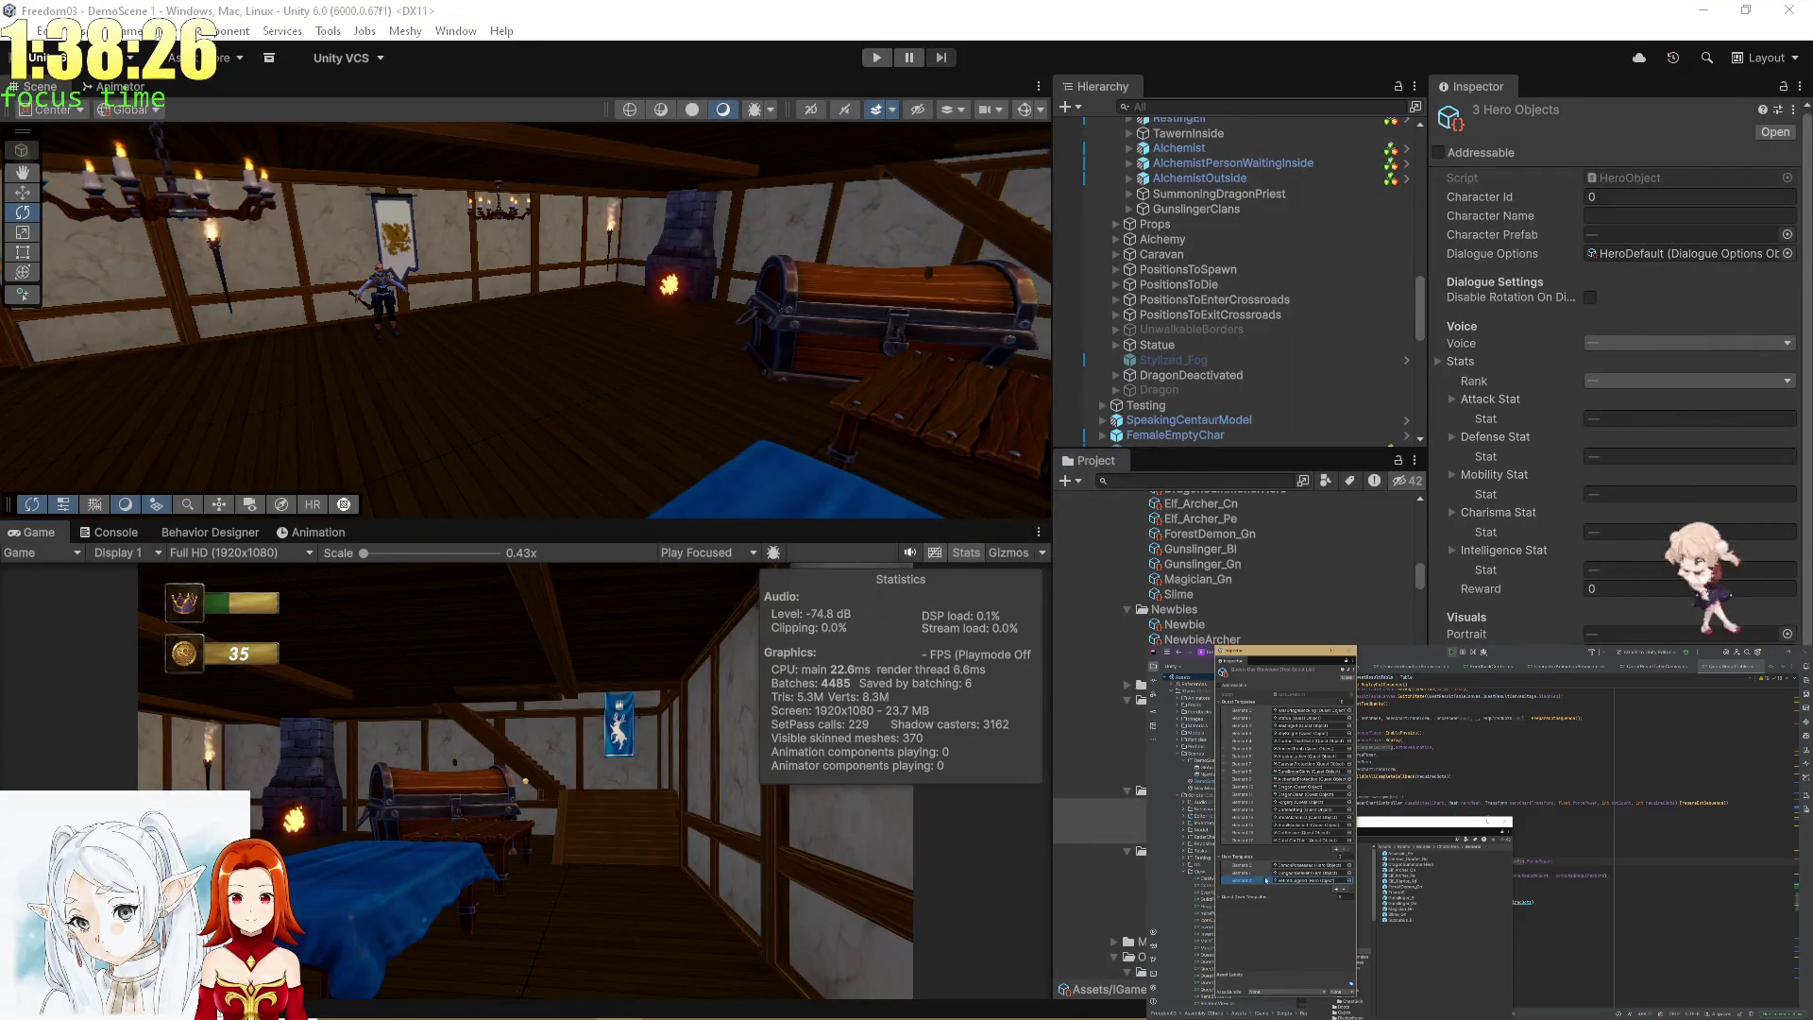
pyautogui.press('Delete')
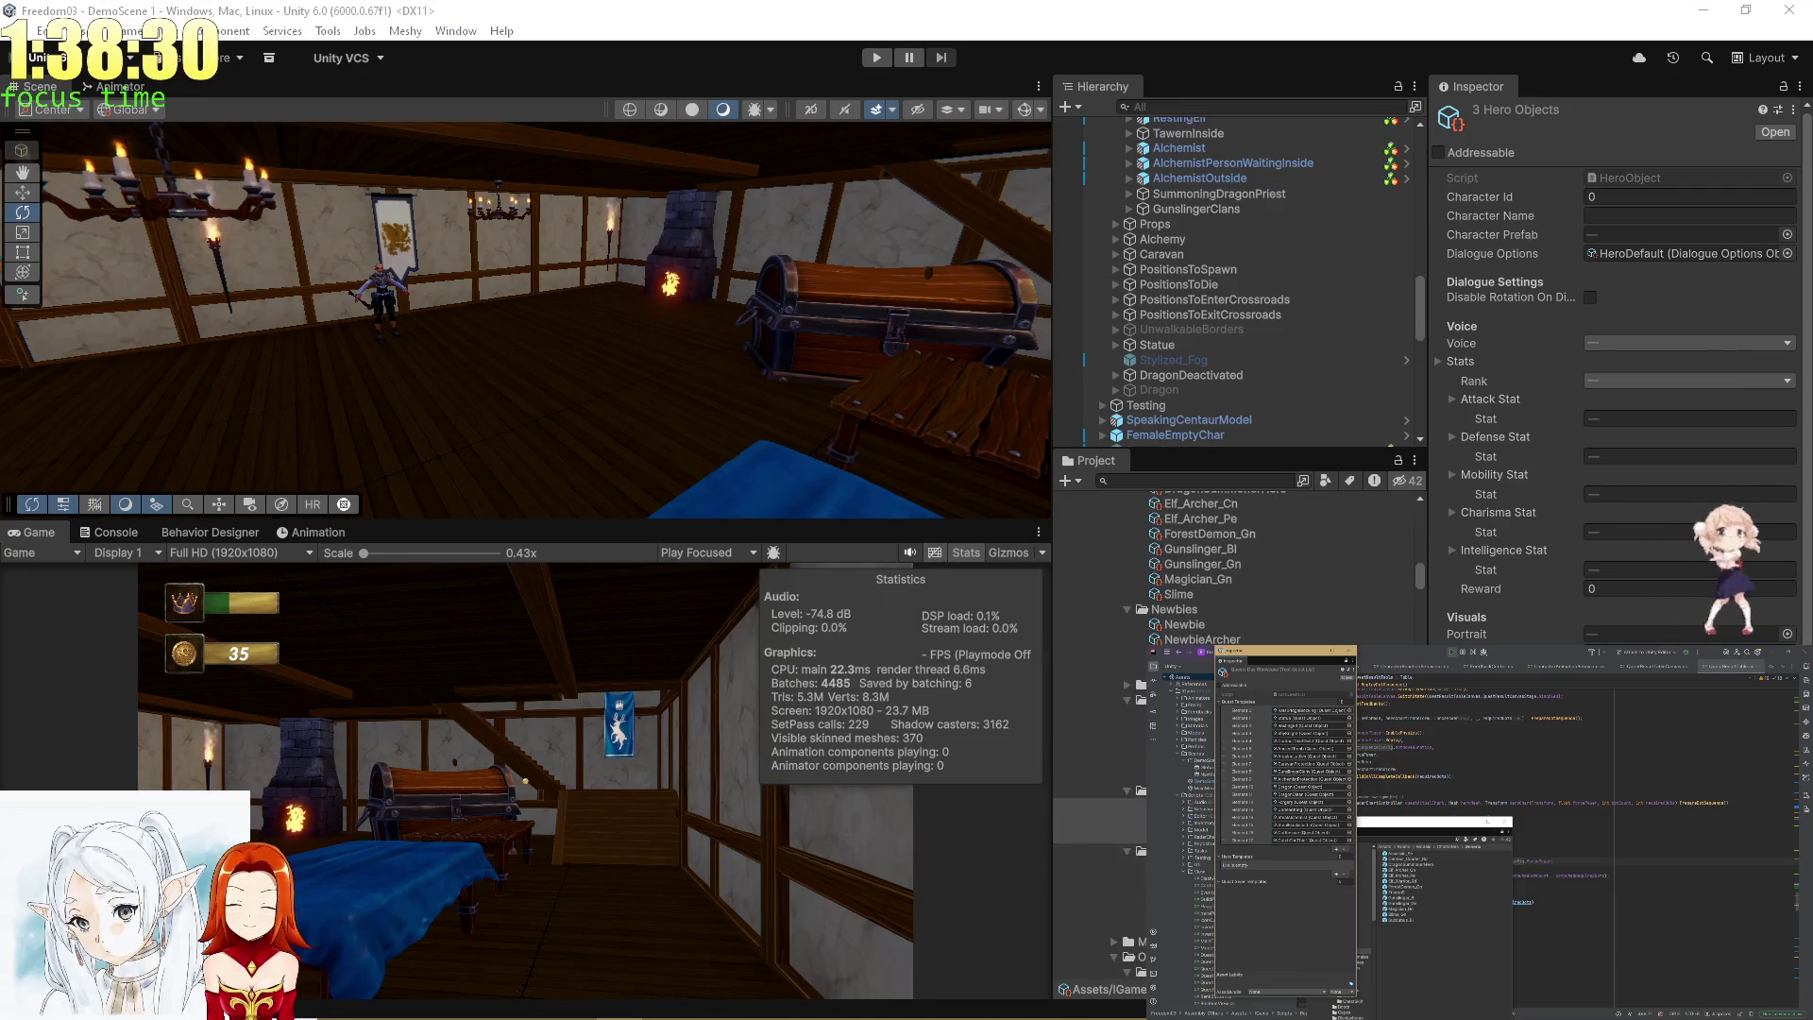
pyautogui.click(1100, 887)
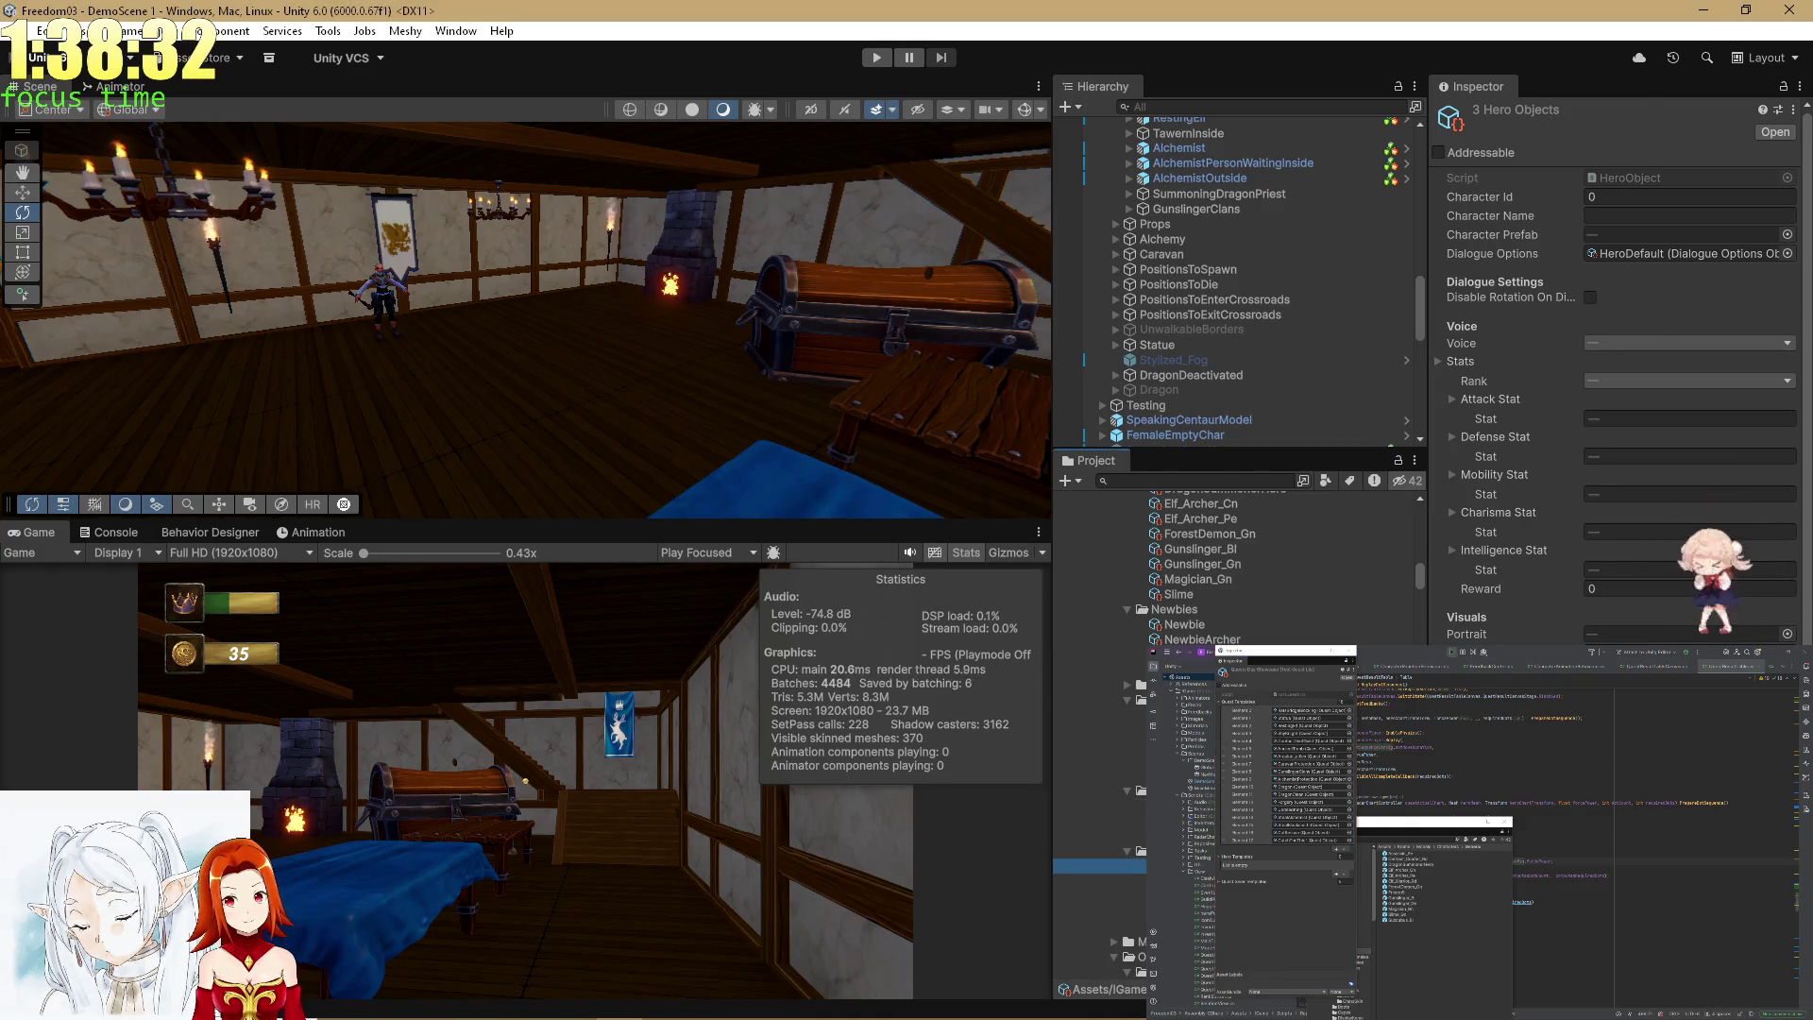
pyautogui.keyDown('shift'); pyautogui.click(1393, 888); pyautogui.keyUp('shift')
pyautogui.moveTo(1417, 878); pyautogui.dragTo(1256, 864)
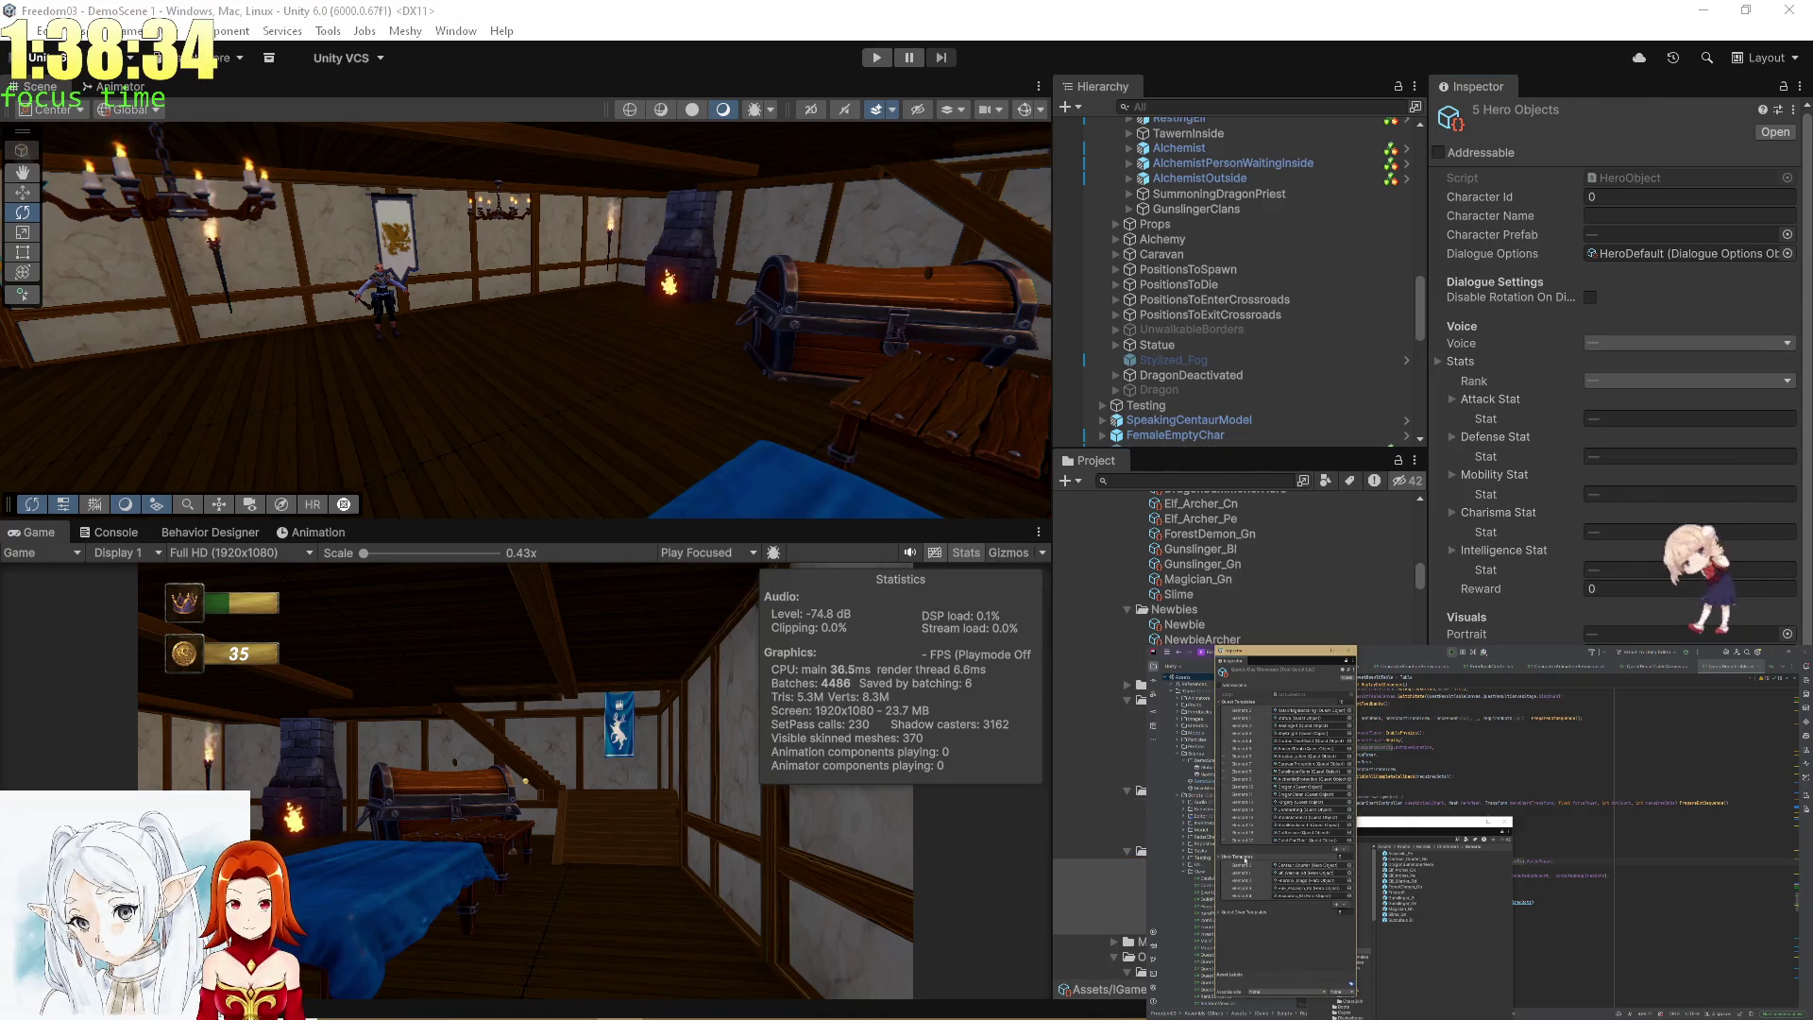
pyautogui.click(878, 58)
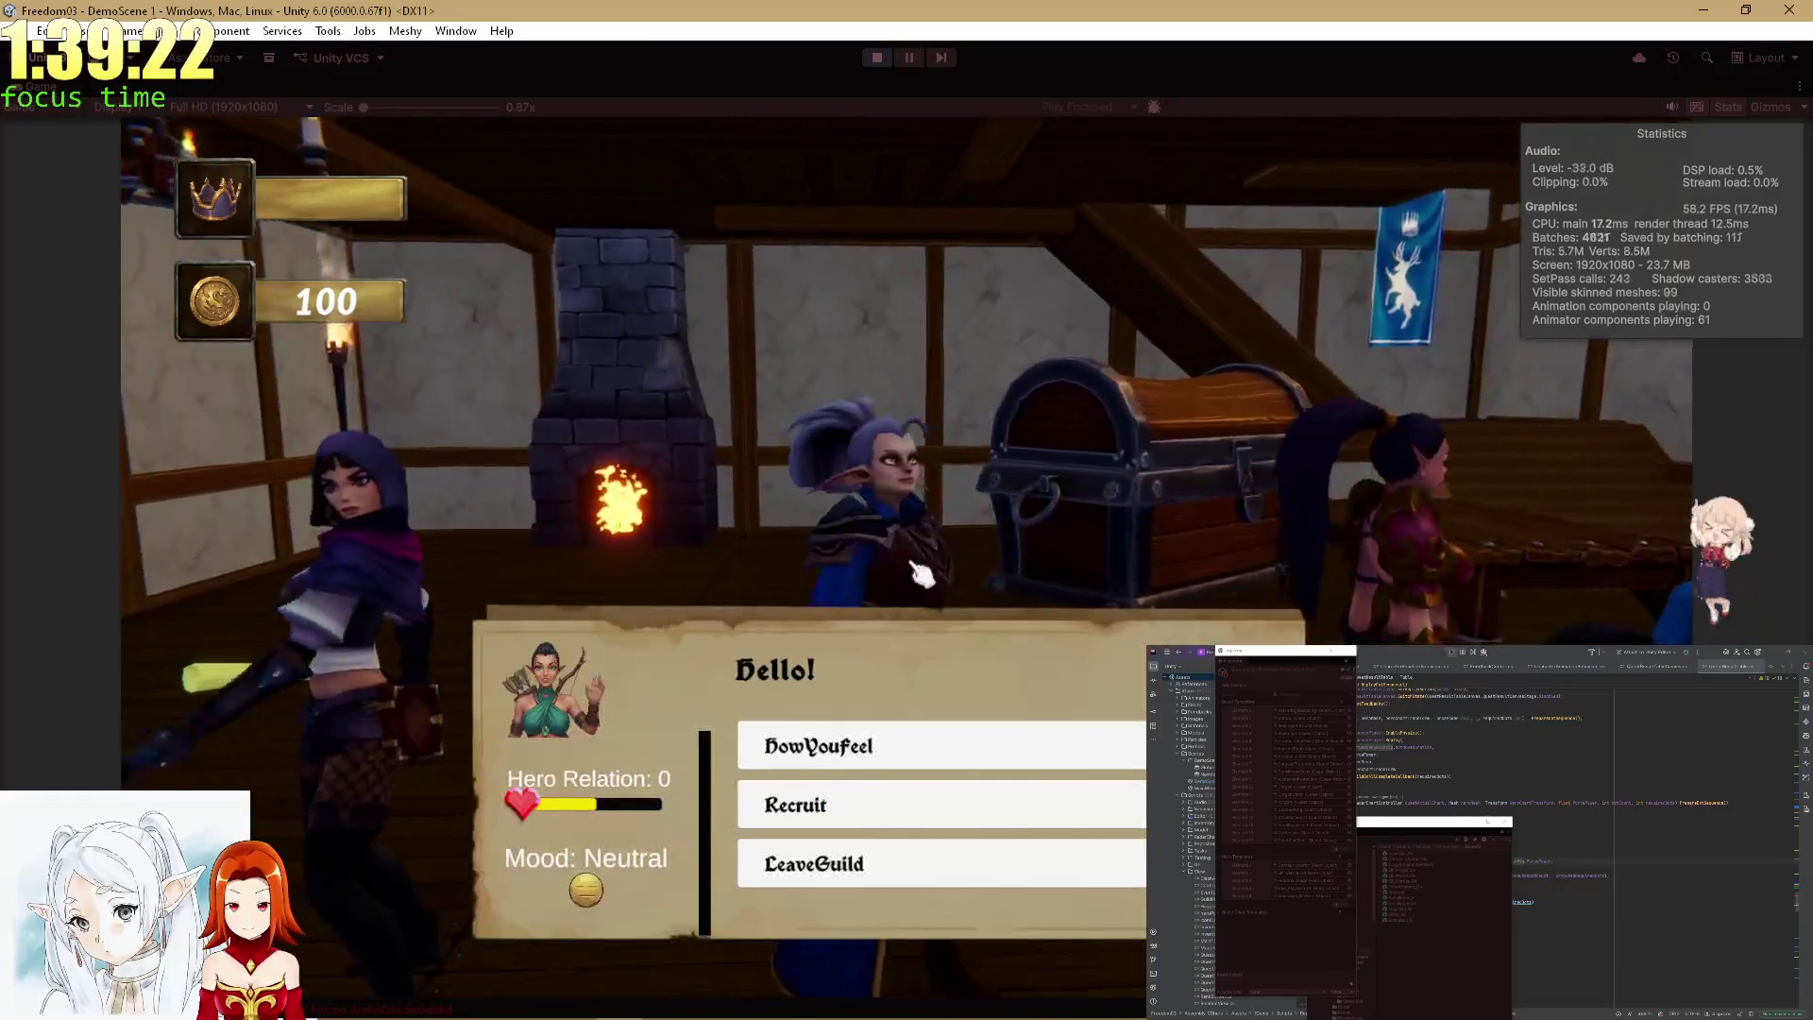
# Ask each hero, including the demon and hooded heroes, how they feel, then un-maximize the Game view.
pyautogui.click(911, 735)
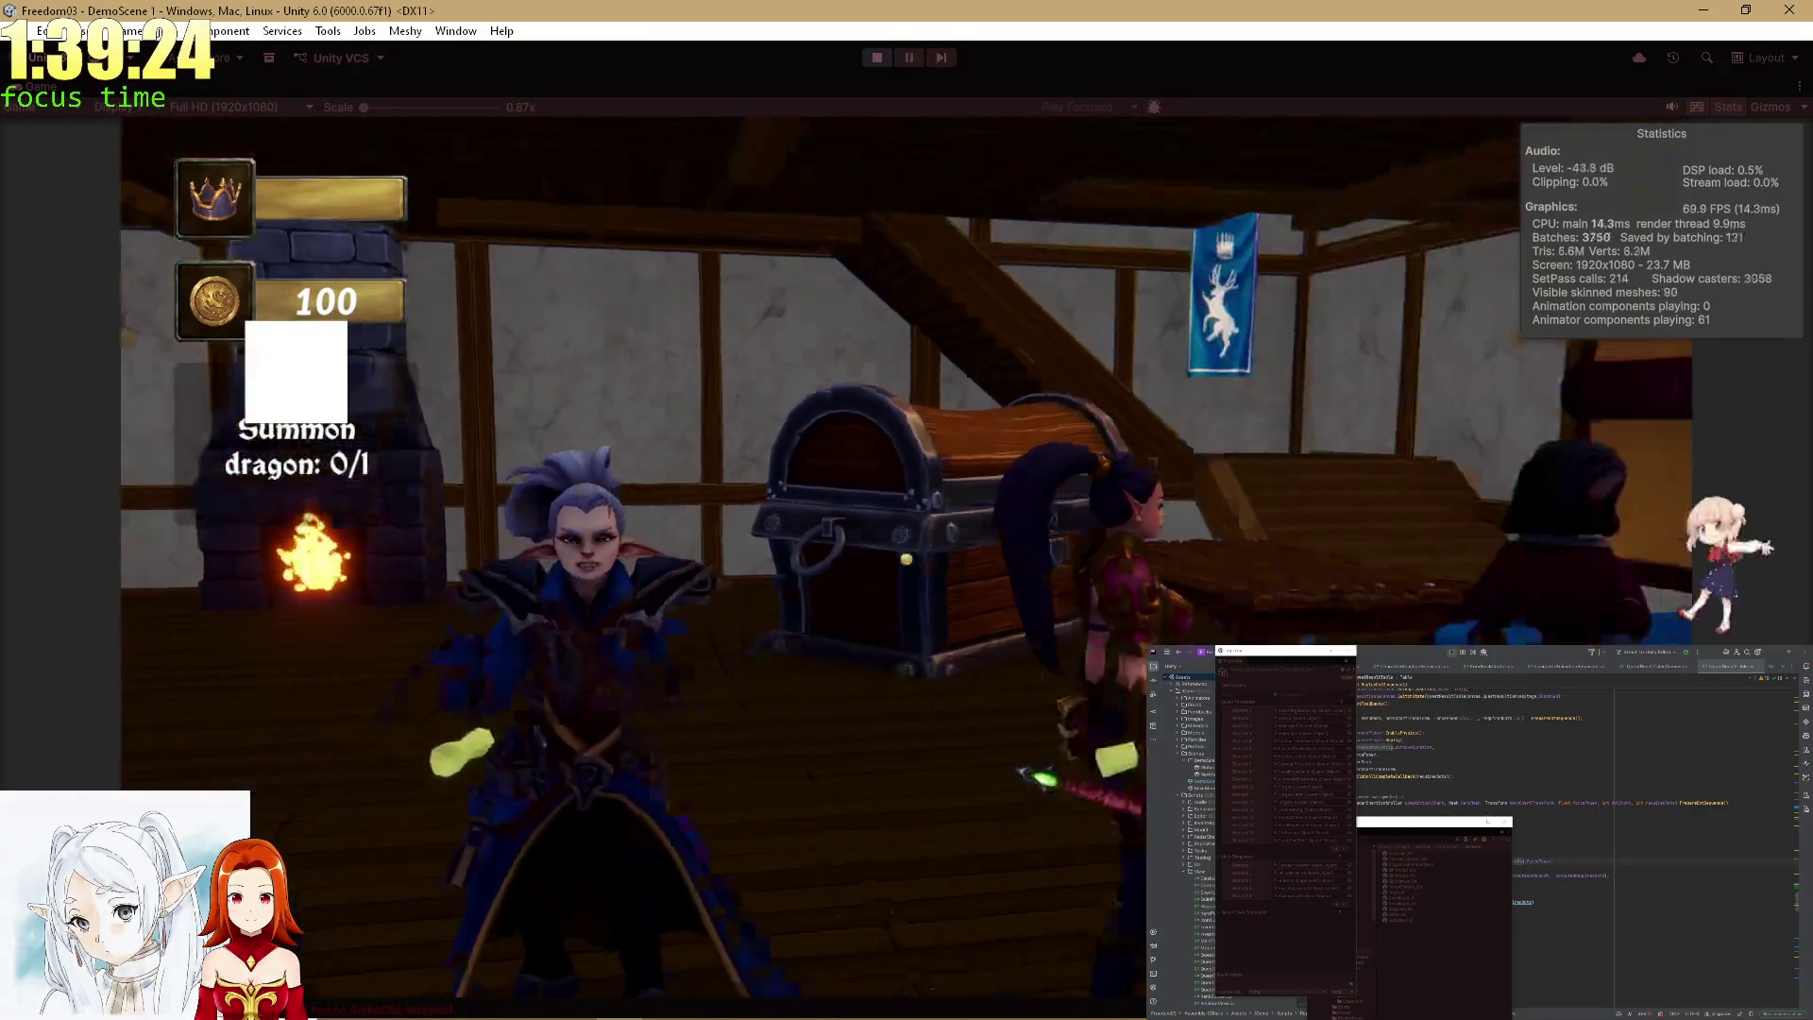
pyautogui.click(827, 761)
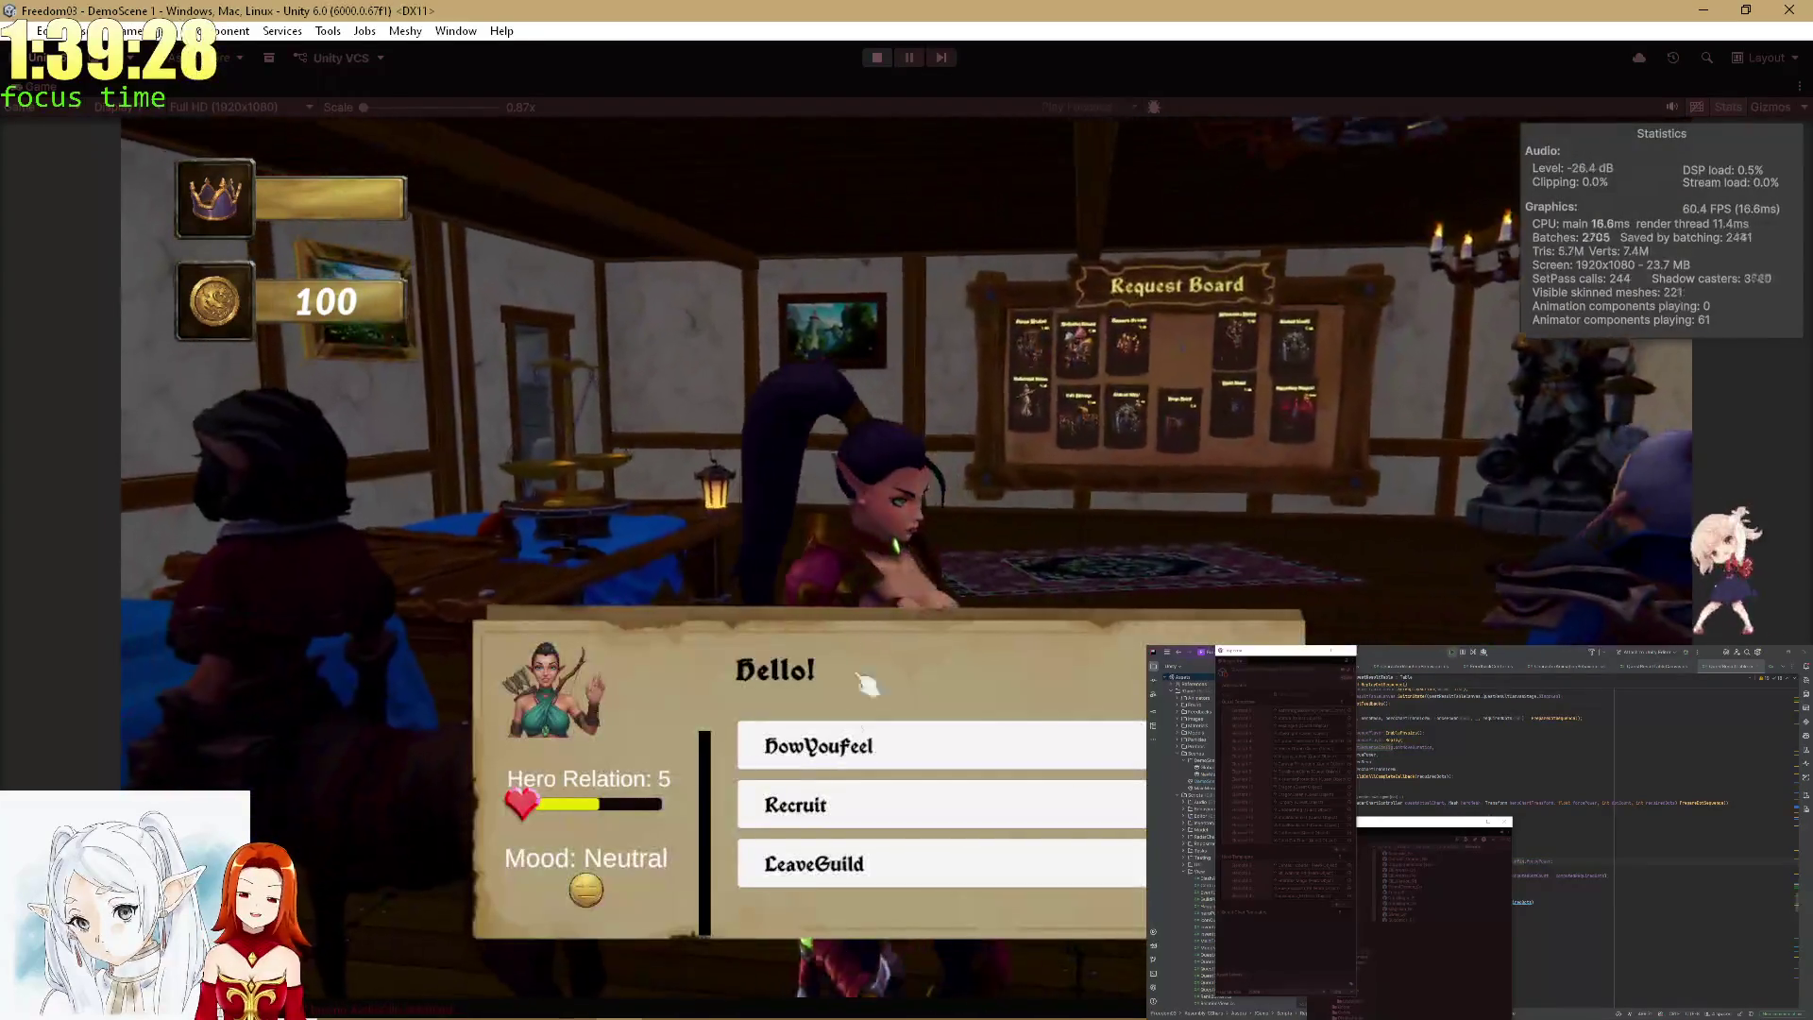
pyautogui.click(835, 736)
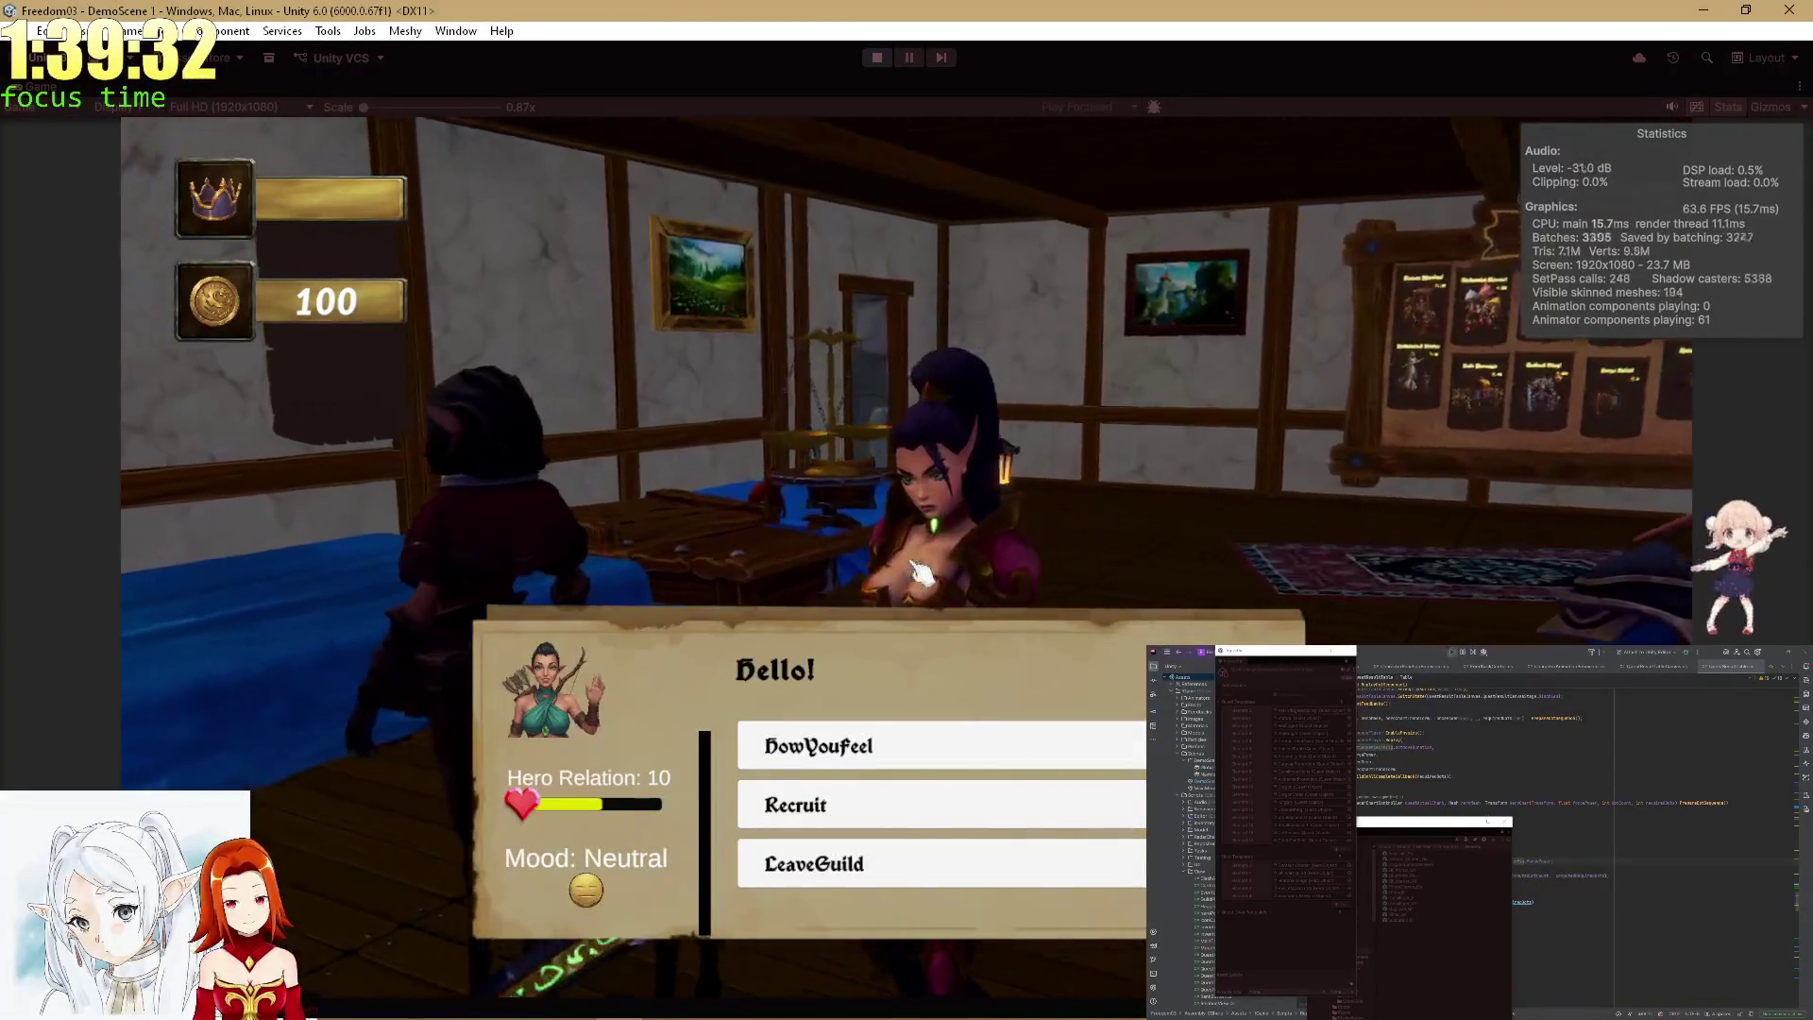
pyautogui.click(867, 765)
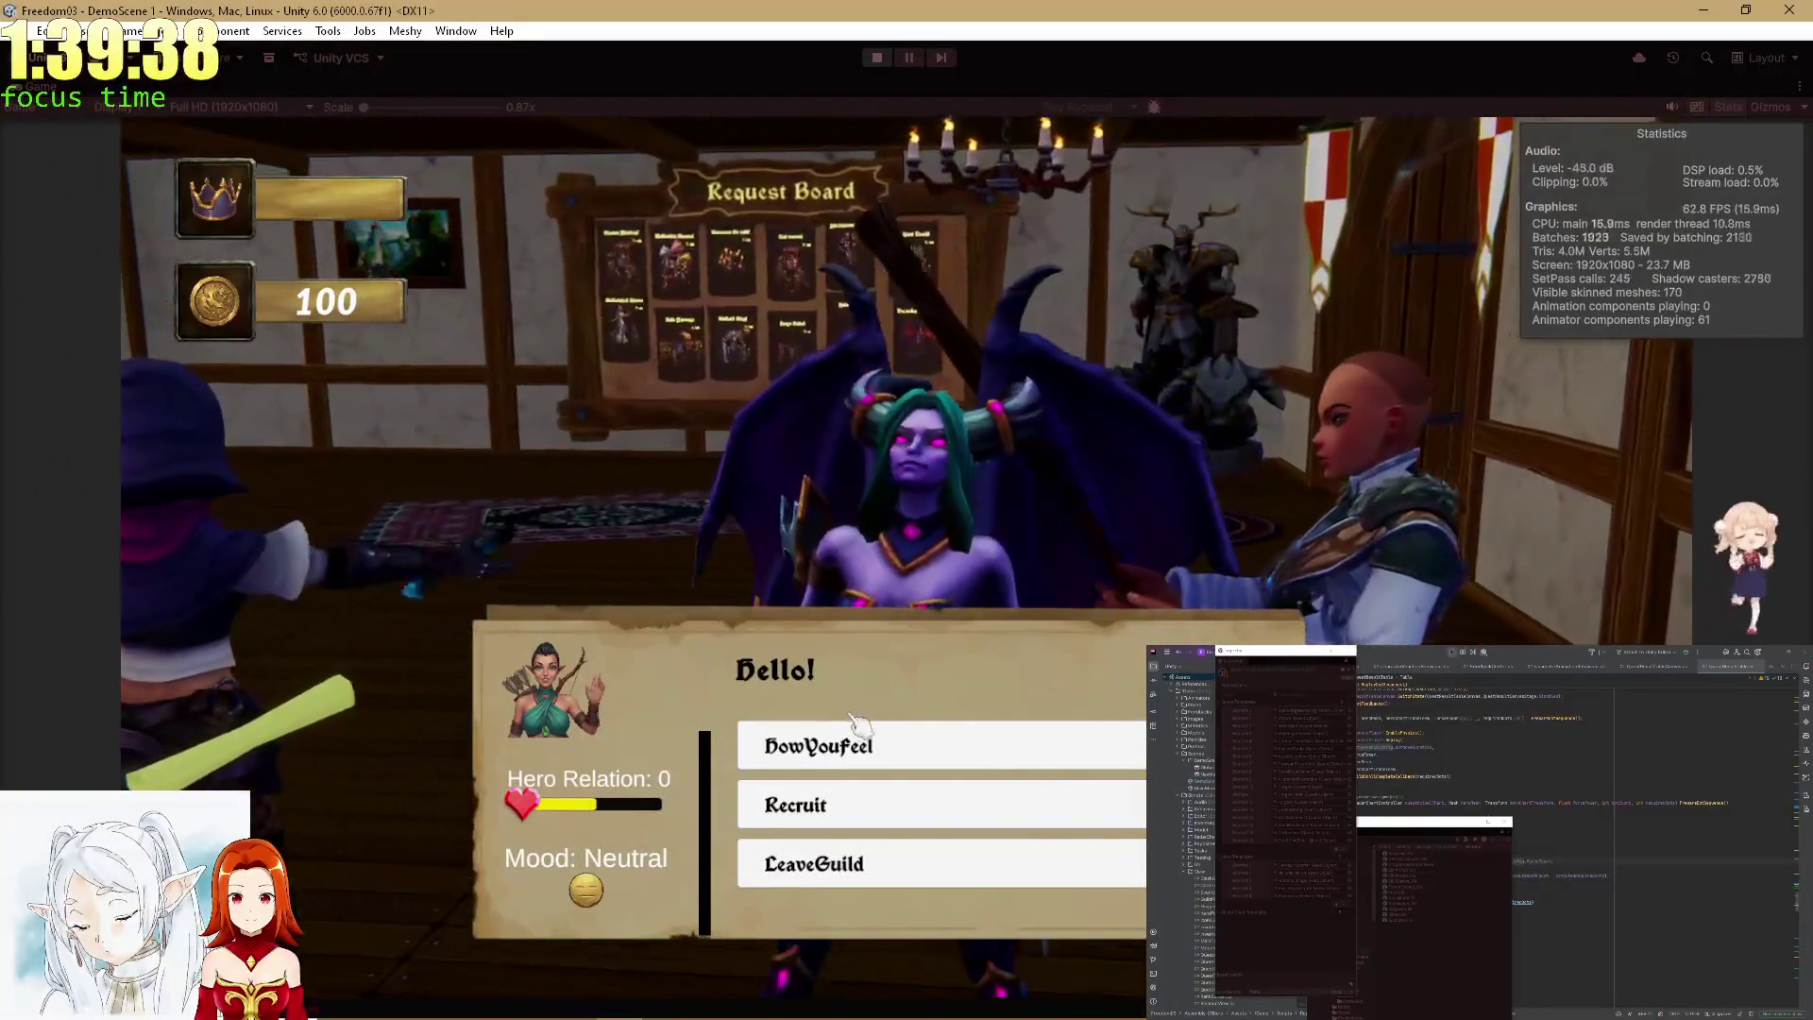
pyautogui.click(888, 746)
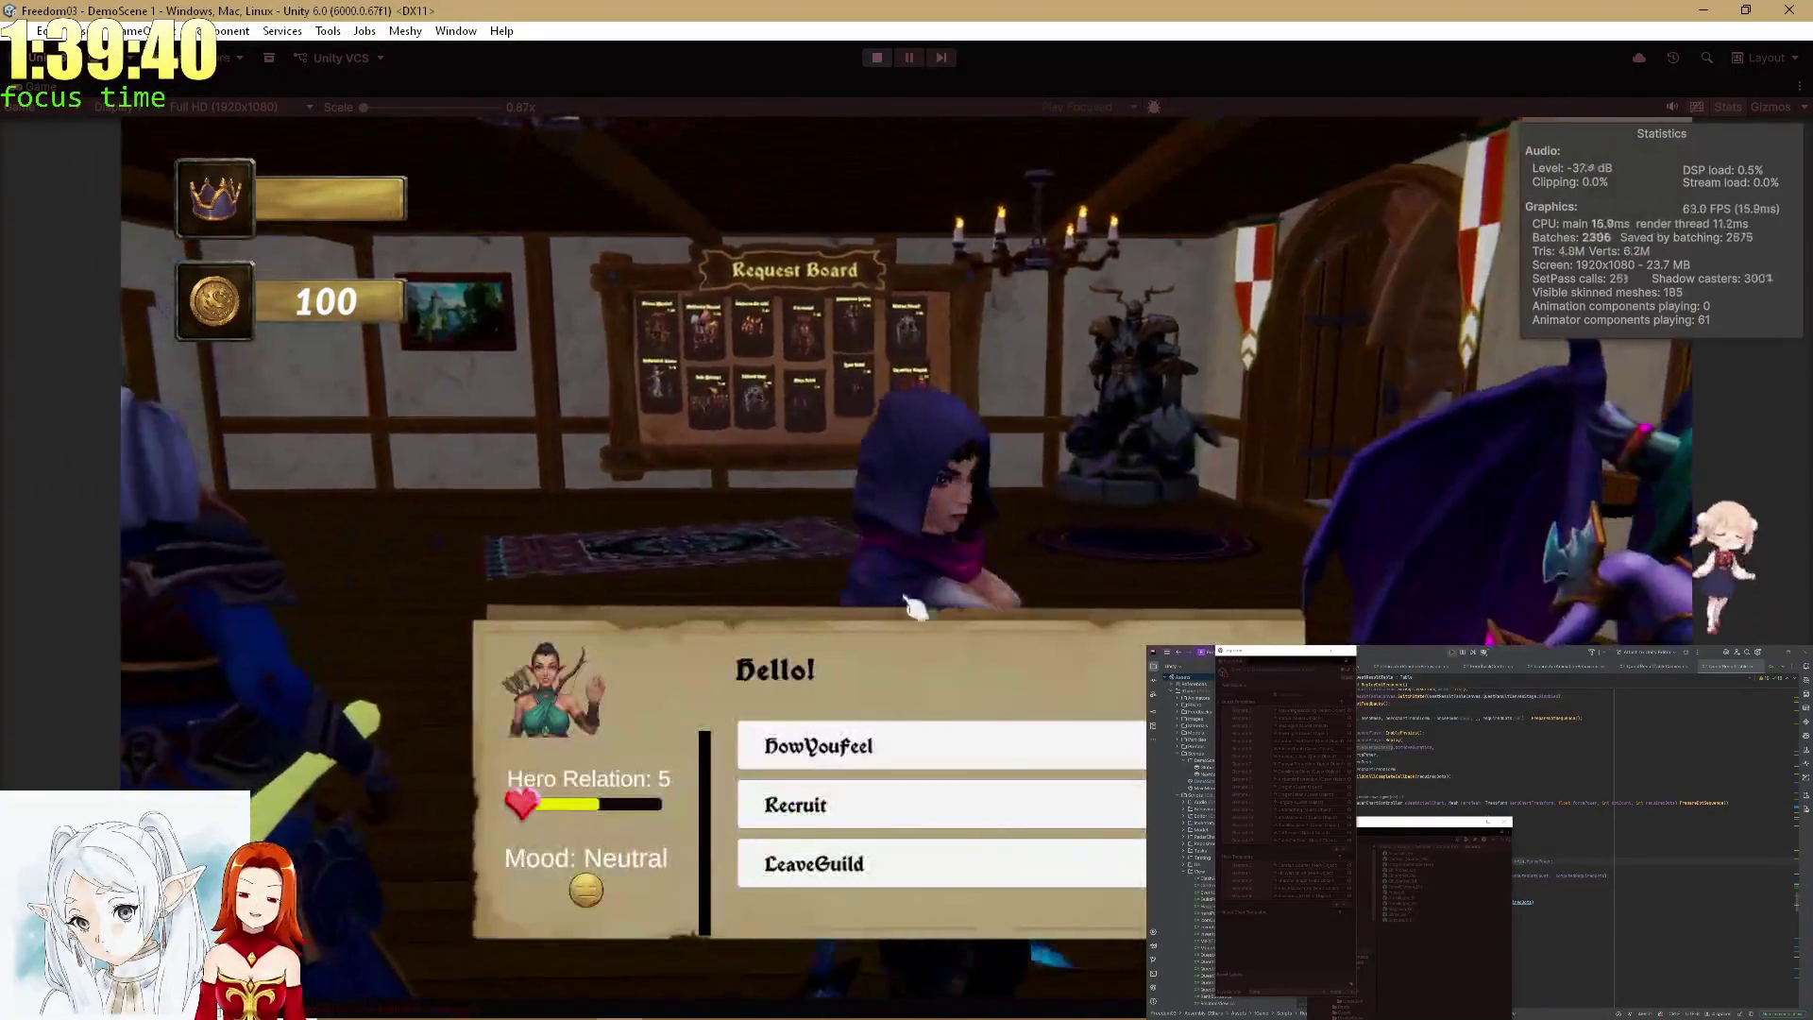
pyautogui.click(839, 744)
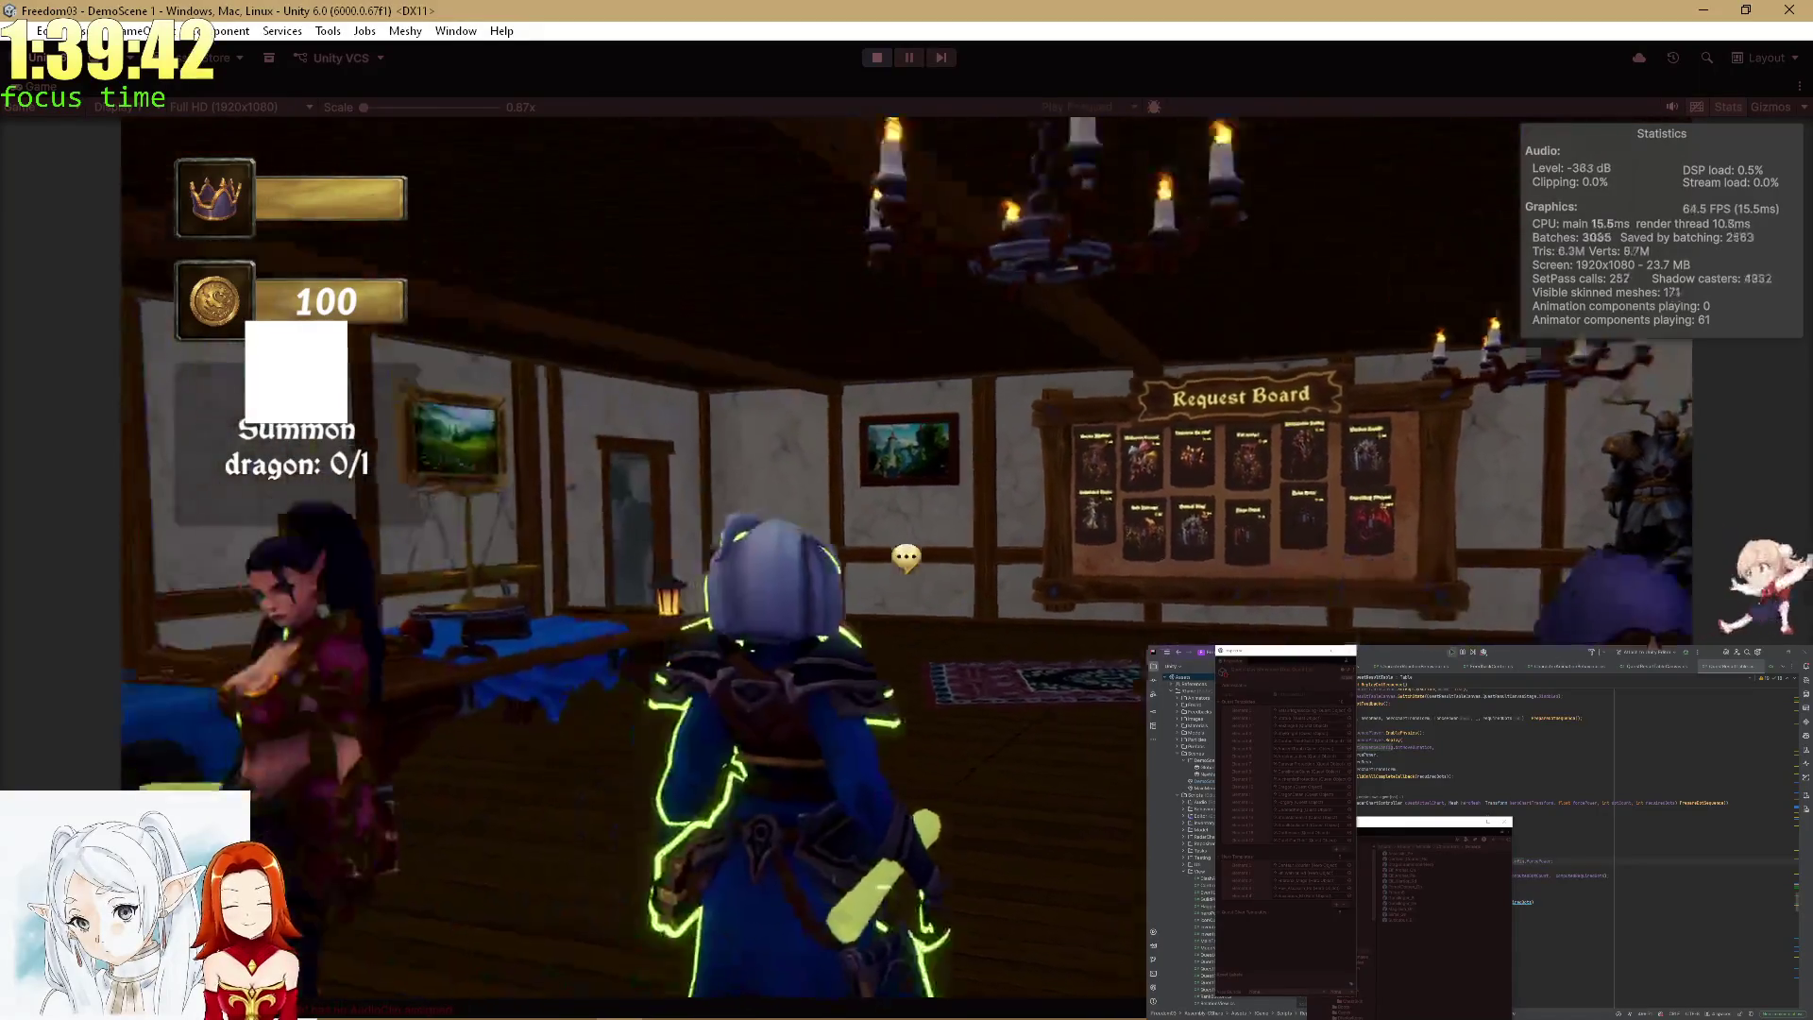
pyautogui.hotkey('shift', 'space')
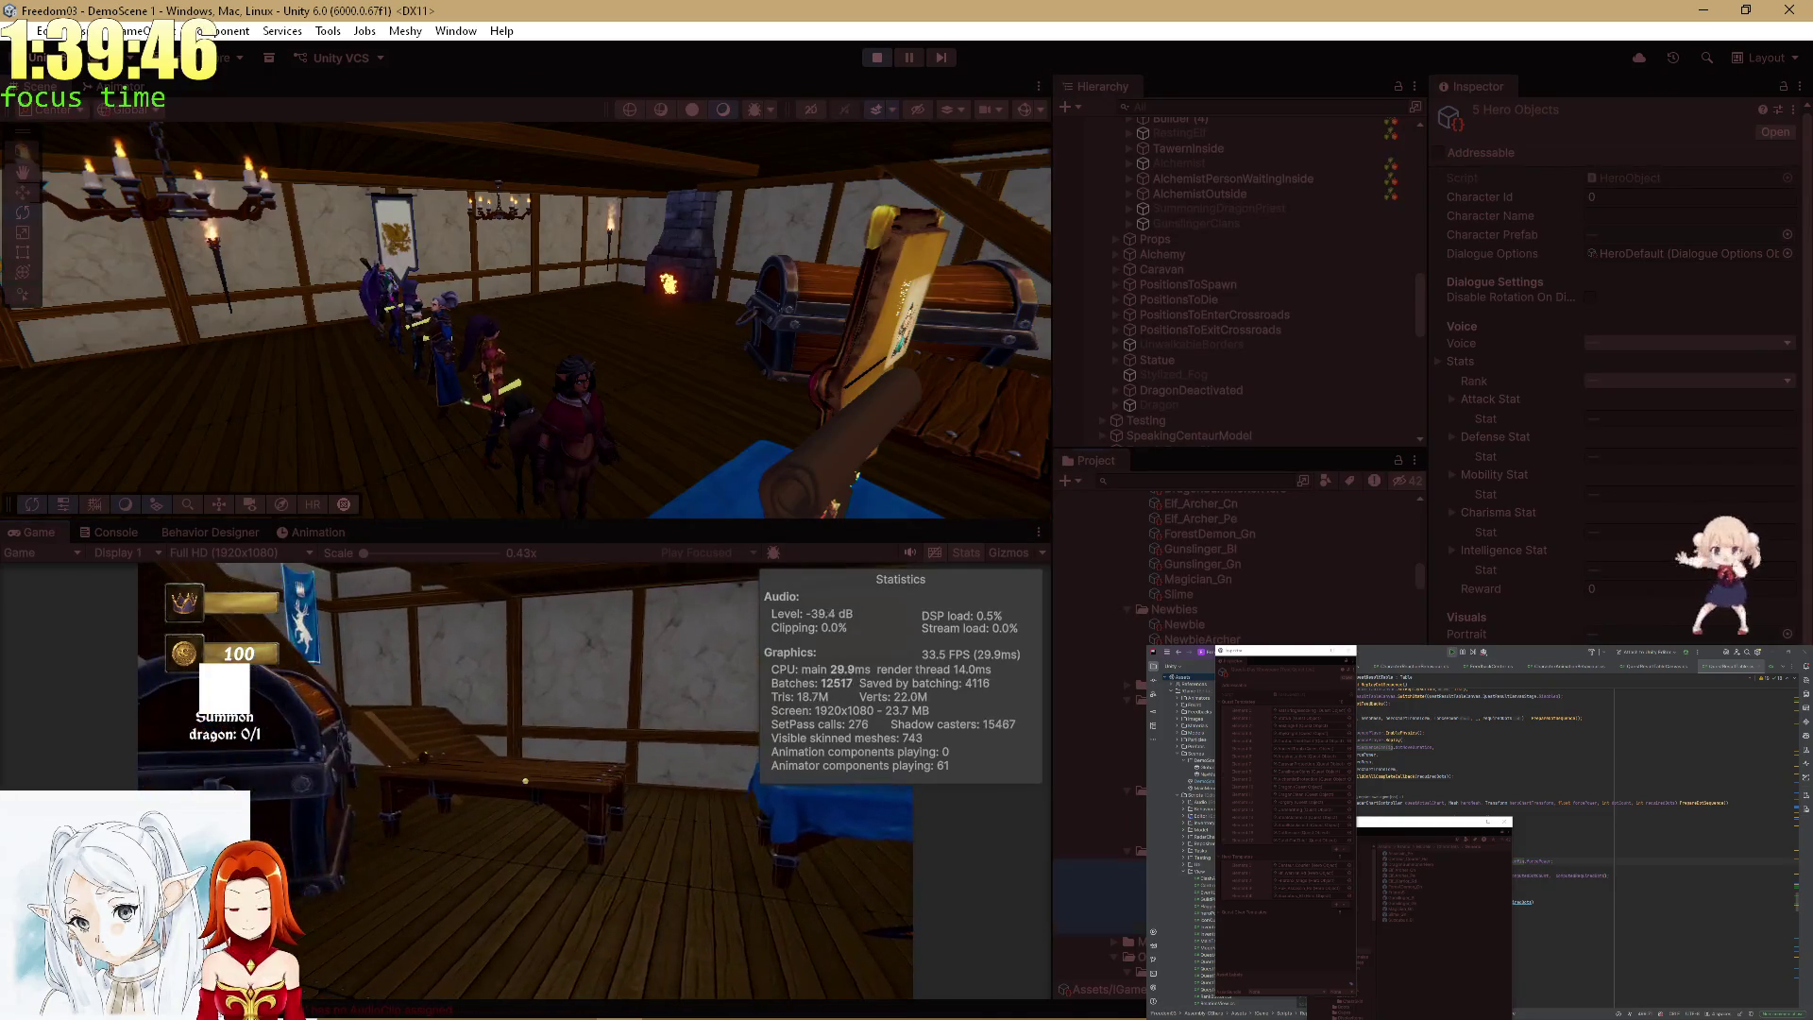
# Ping Centaur_Courier's Centaur_Courier_Rd prefab, check its missing Animator controller, and exit Play Mode.
pyautogui.click(1125, 931)
pyautogui.click(1619, 232)
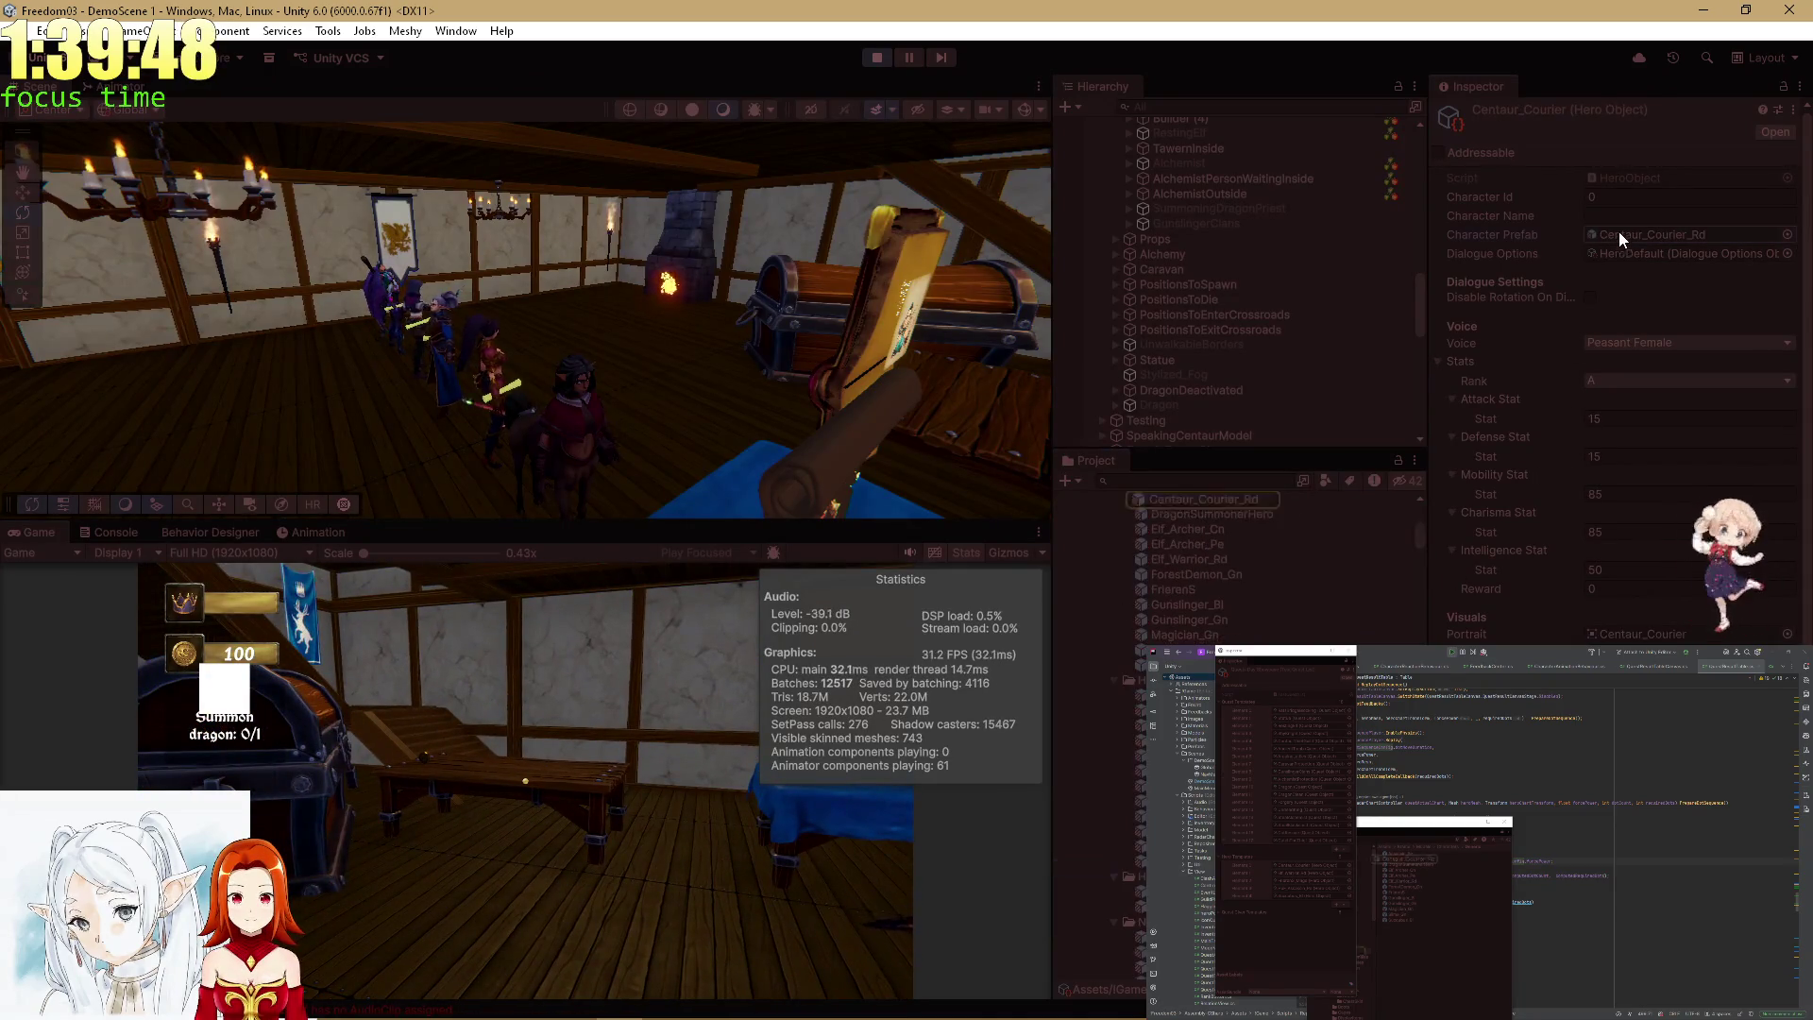
pyautogui.click(1221, 505)
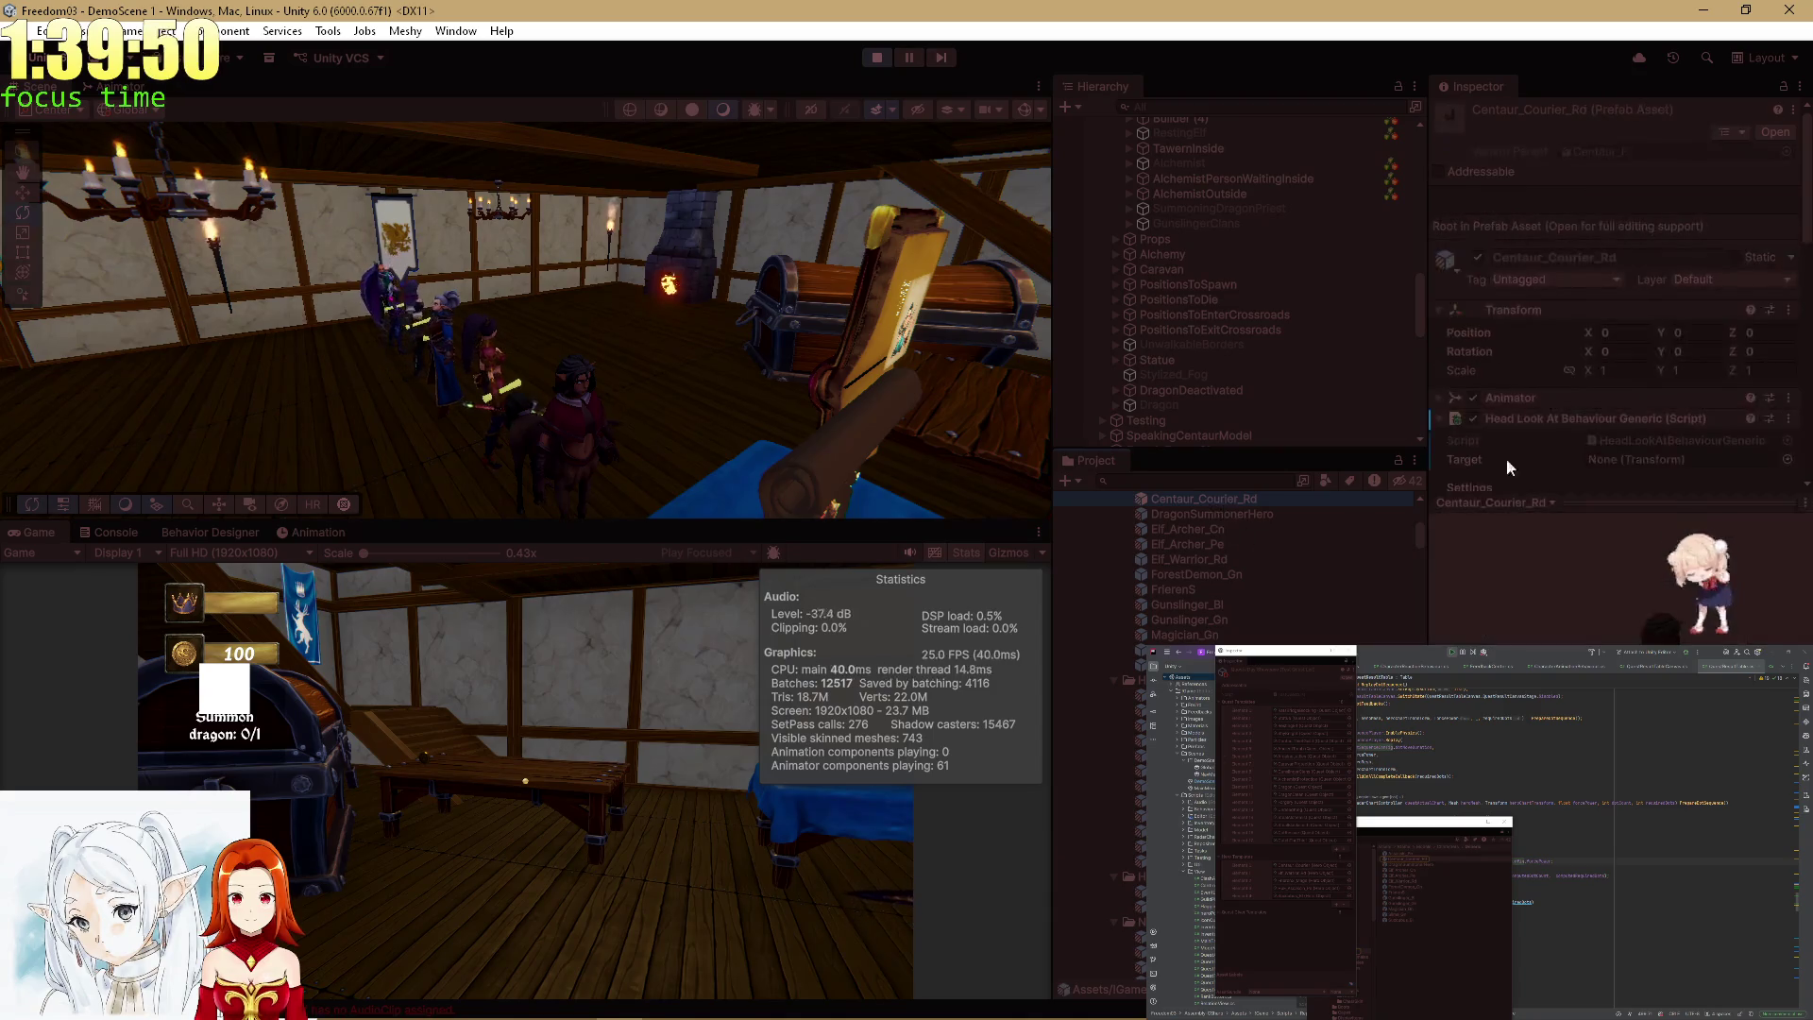
pyautogui.scroll(-5, 1549, 423)
pyautogui.scroll(8, 1550, 406)
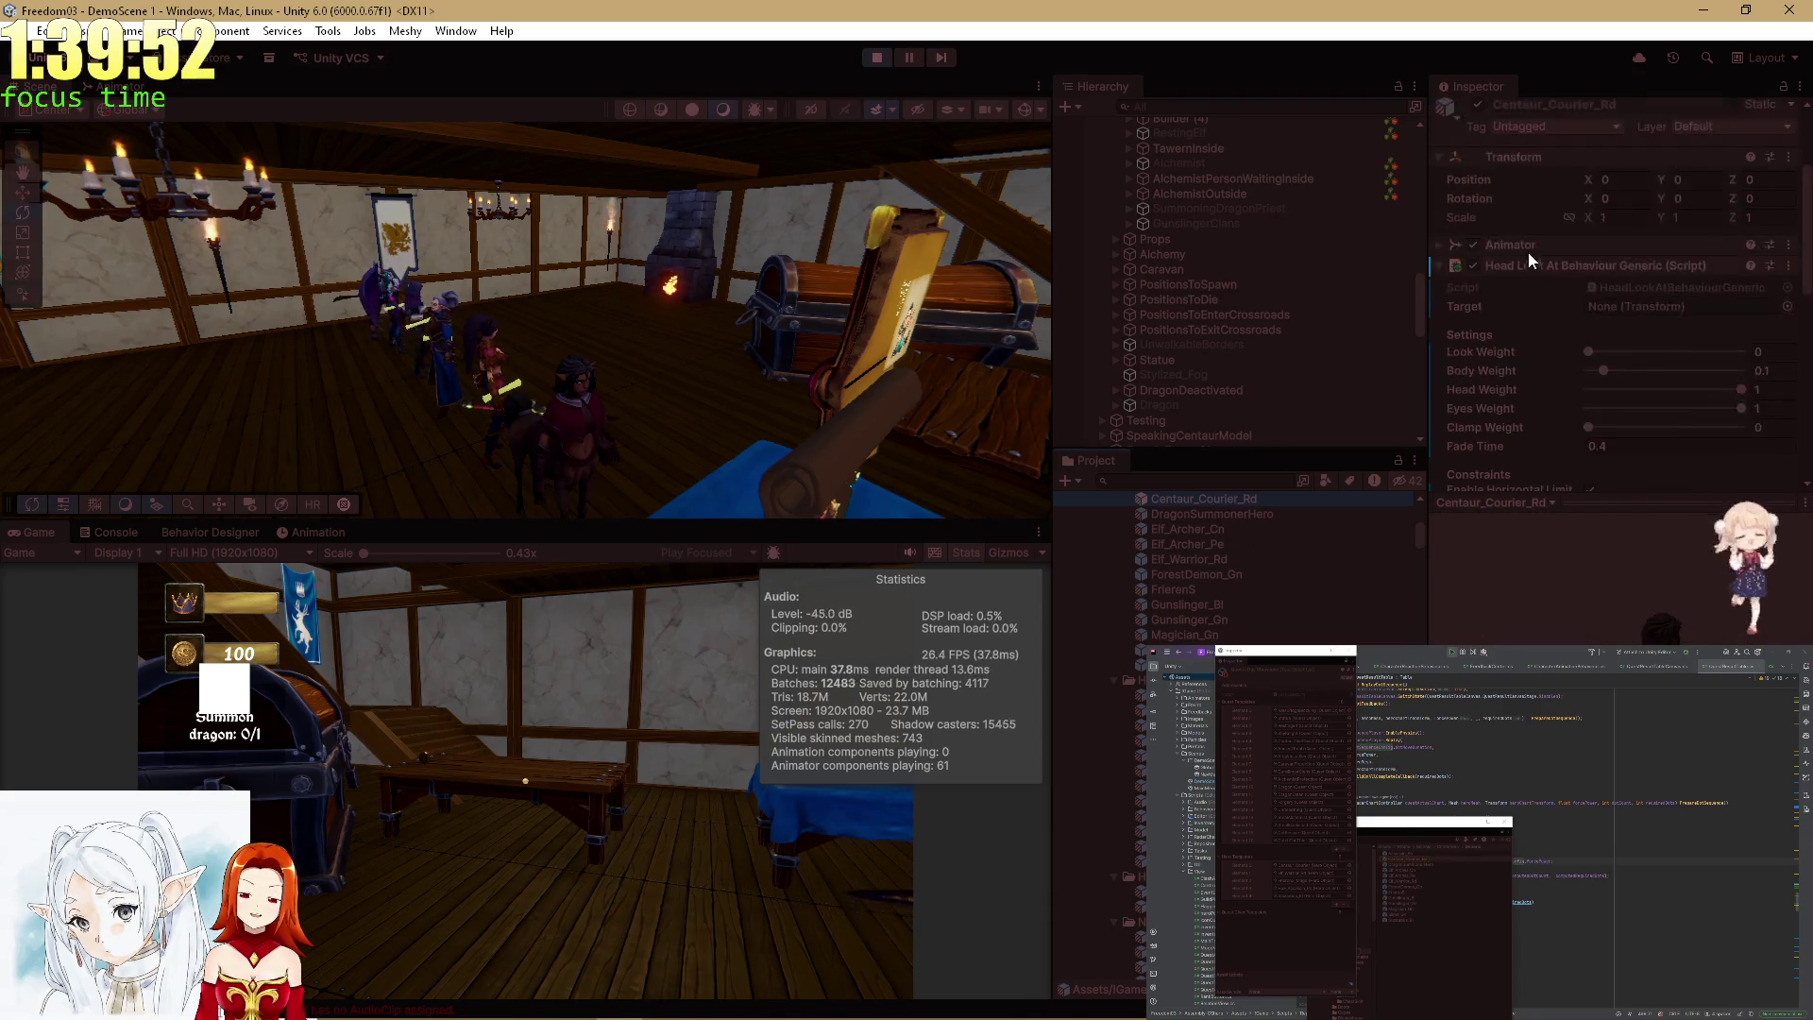
pyautogui.click(881, 57)
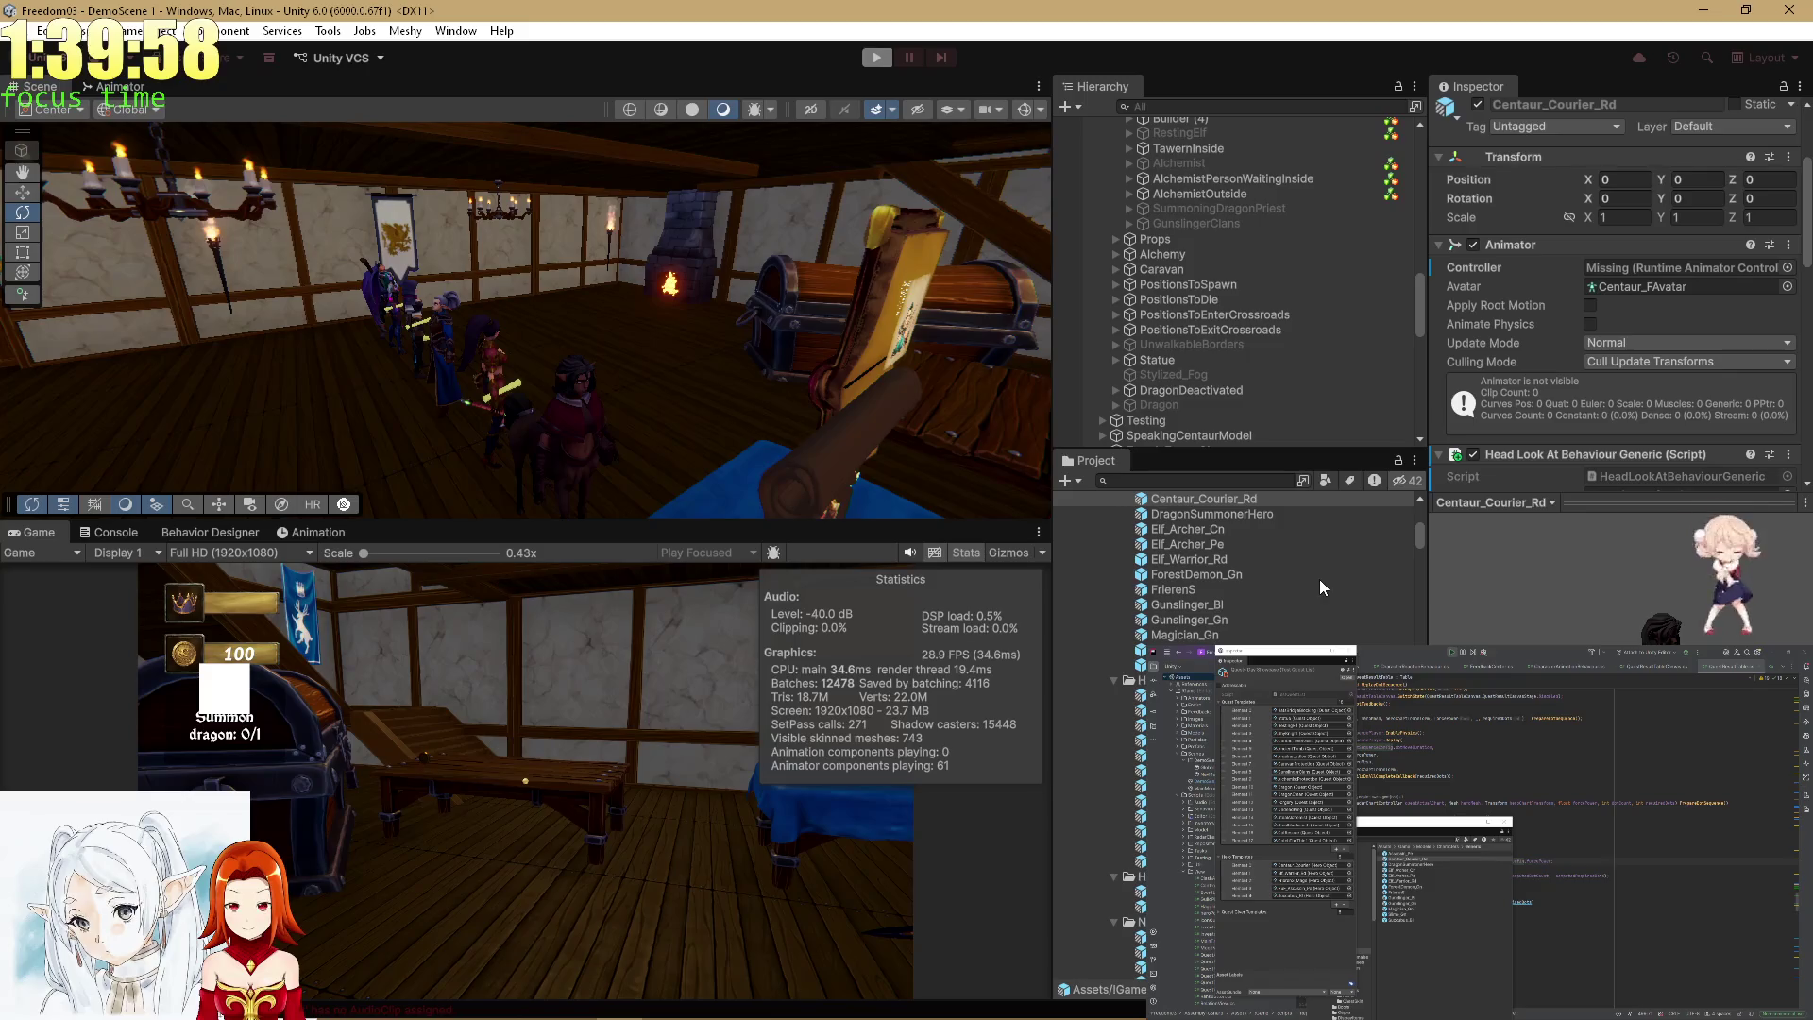
# In Assets/!Game/Animators, expand Controllers > Generic and collapse Old to reveal Centaur_F_GuildController.
pyautogui.scroll(10, 1317, 578)
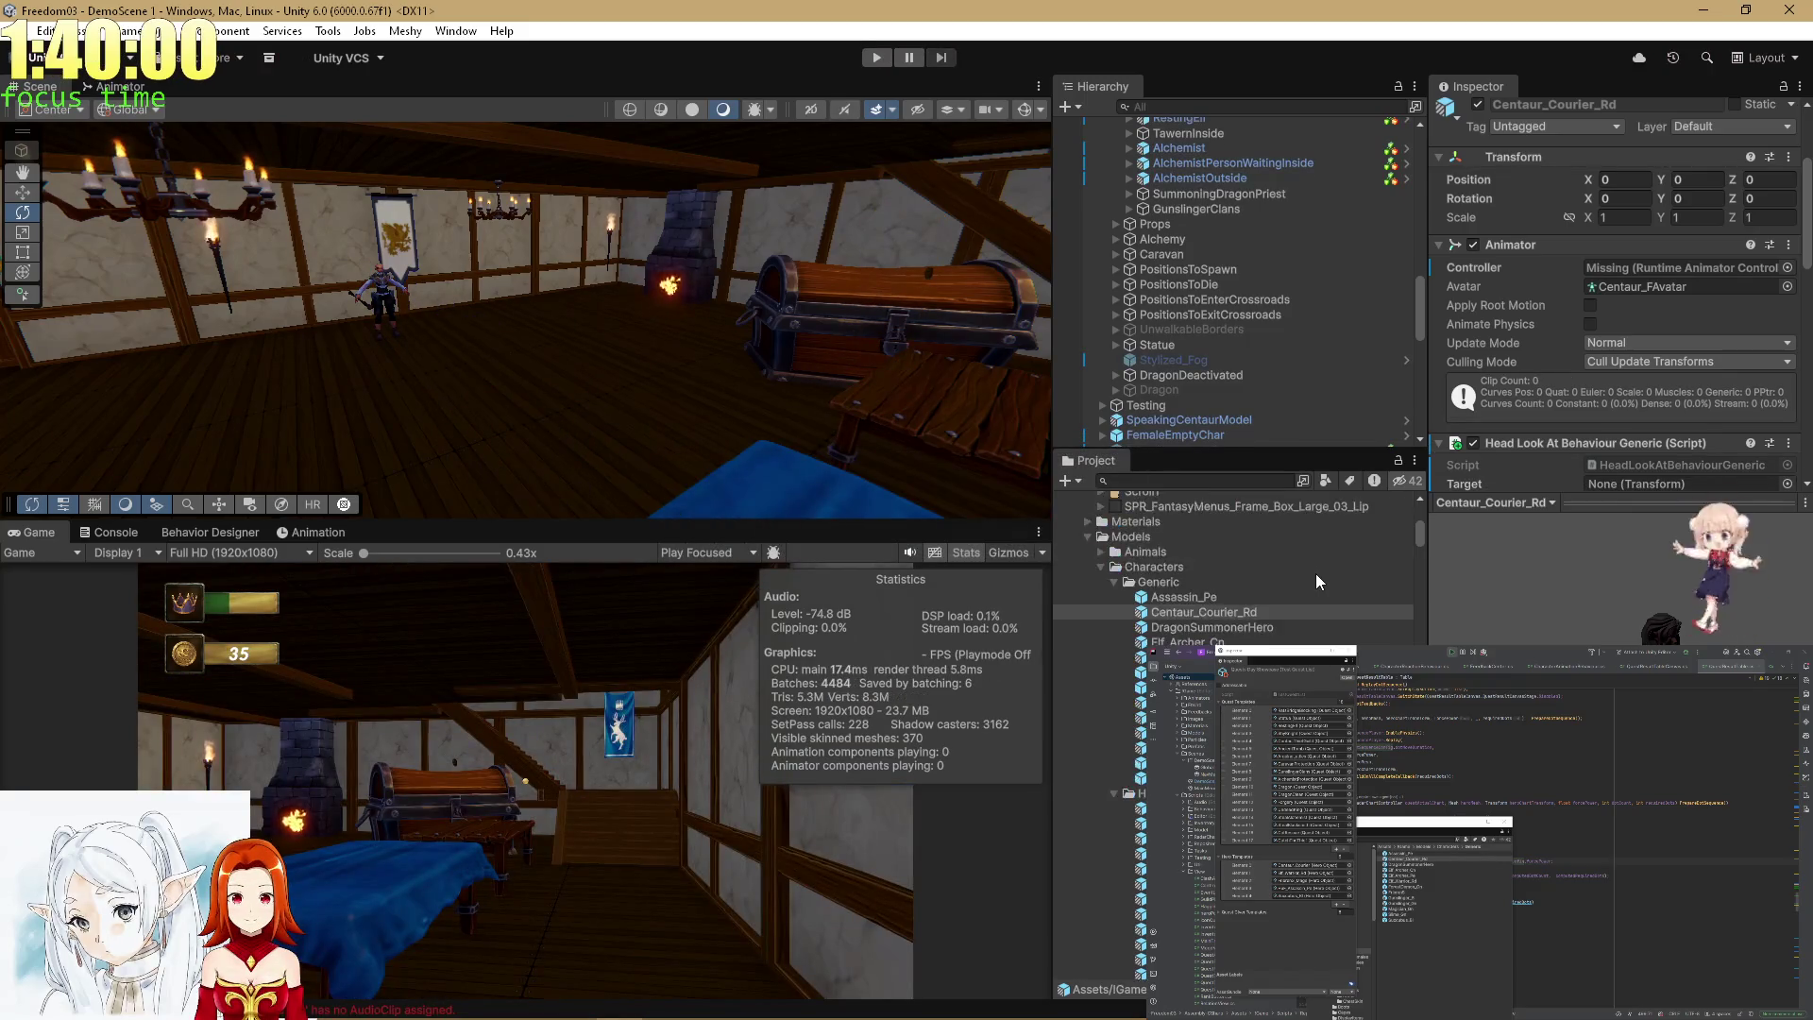
pyautogui.scroll(5, 1311, 574)
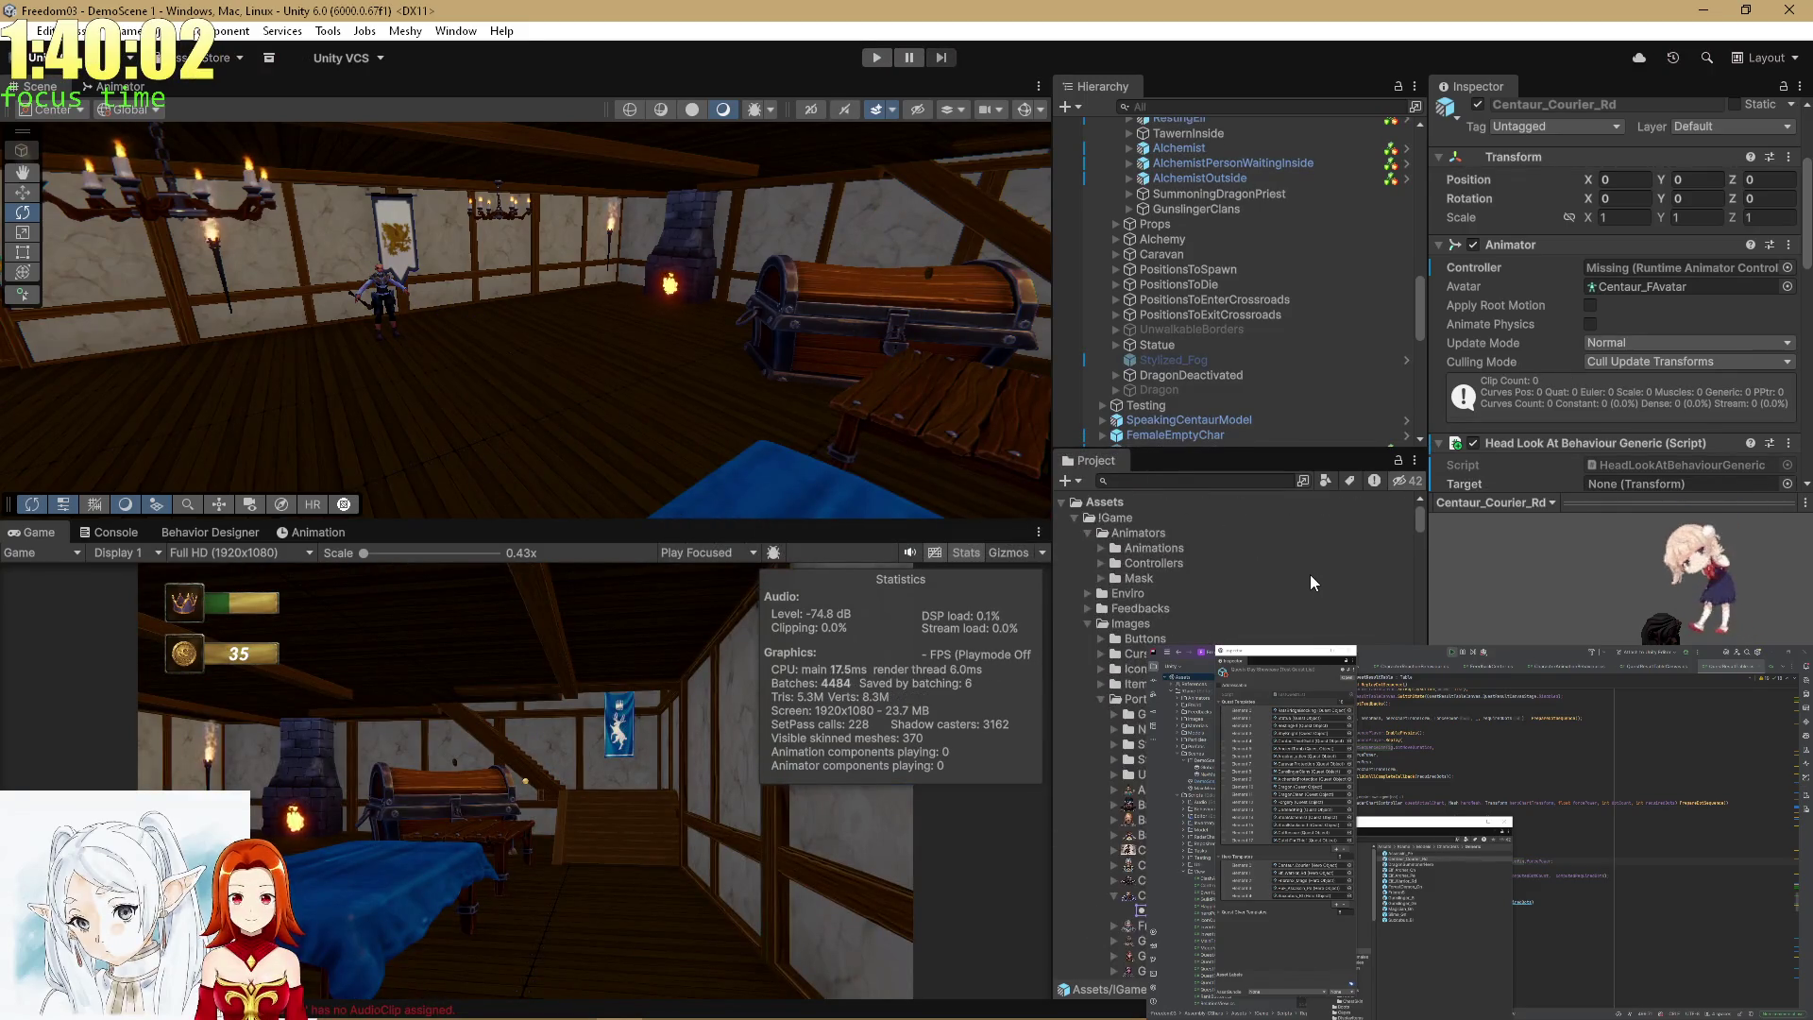
pyautogui.scroll(-10, 1310, 578)
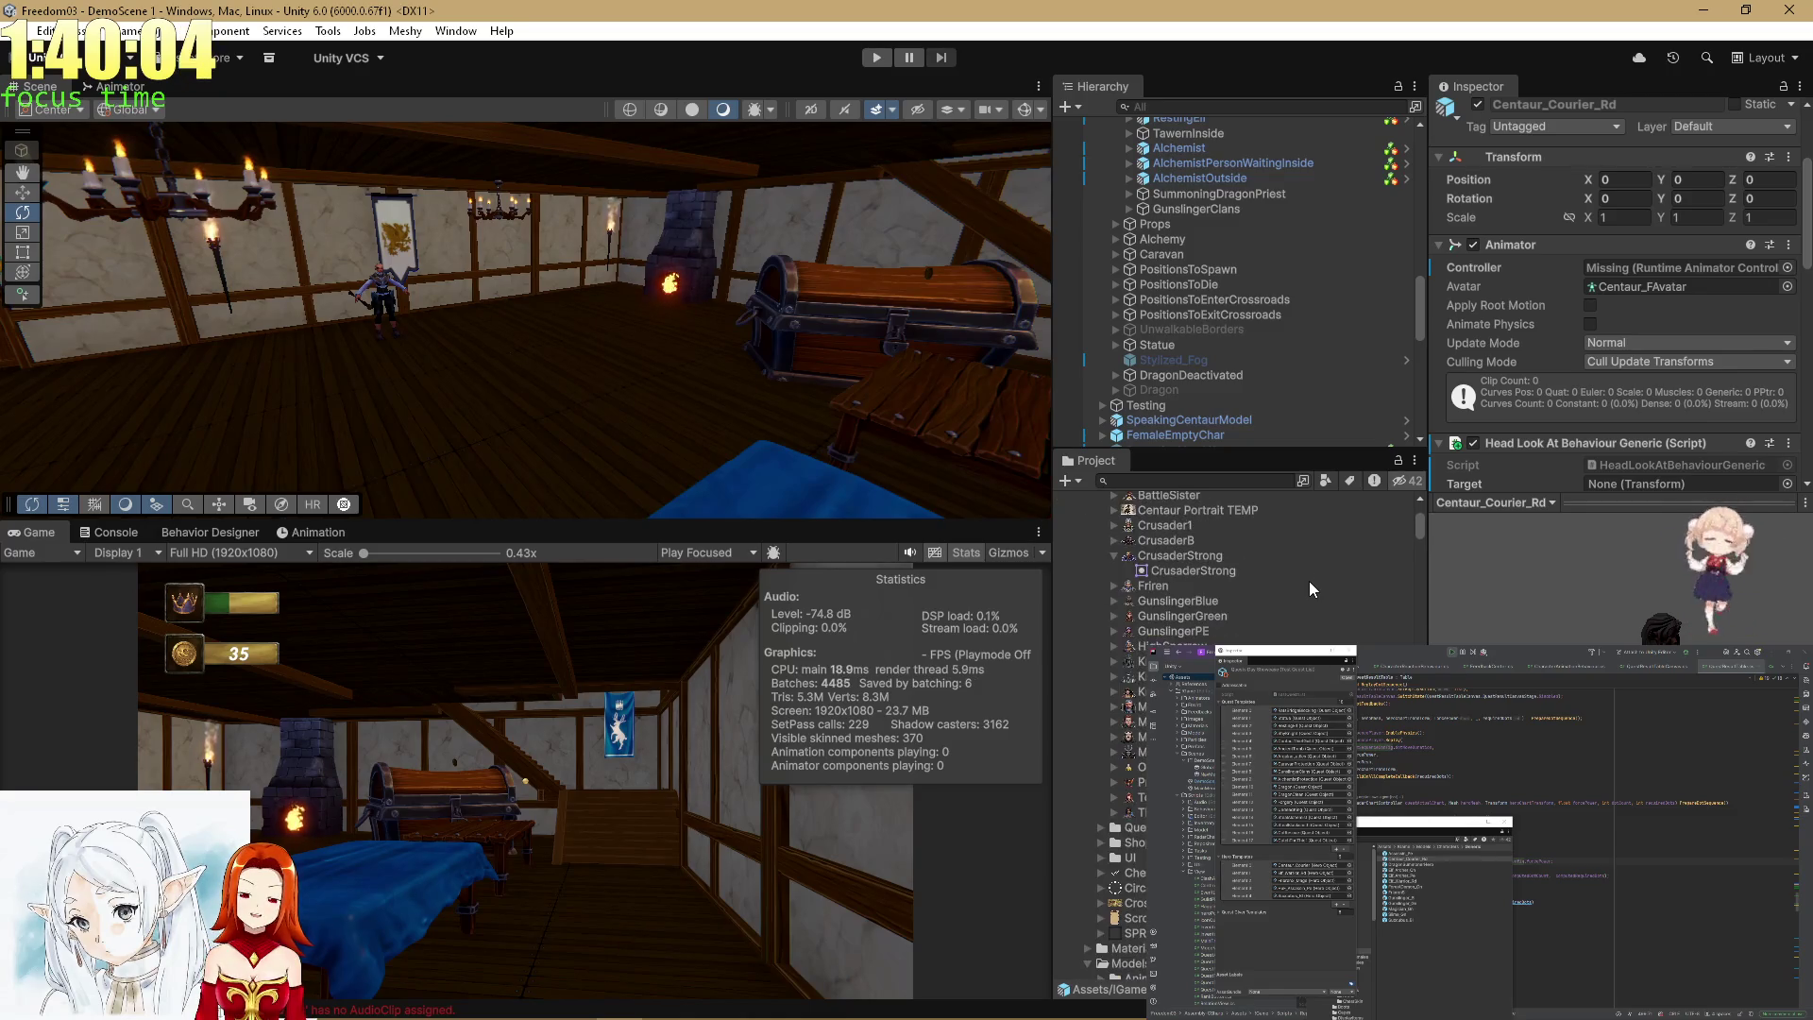
pyautogui.scroll(-3, 1301, 637)
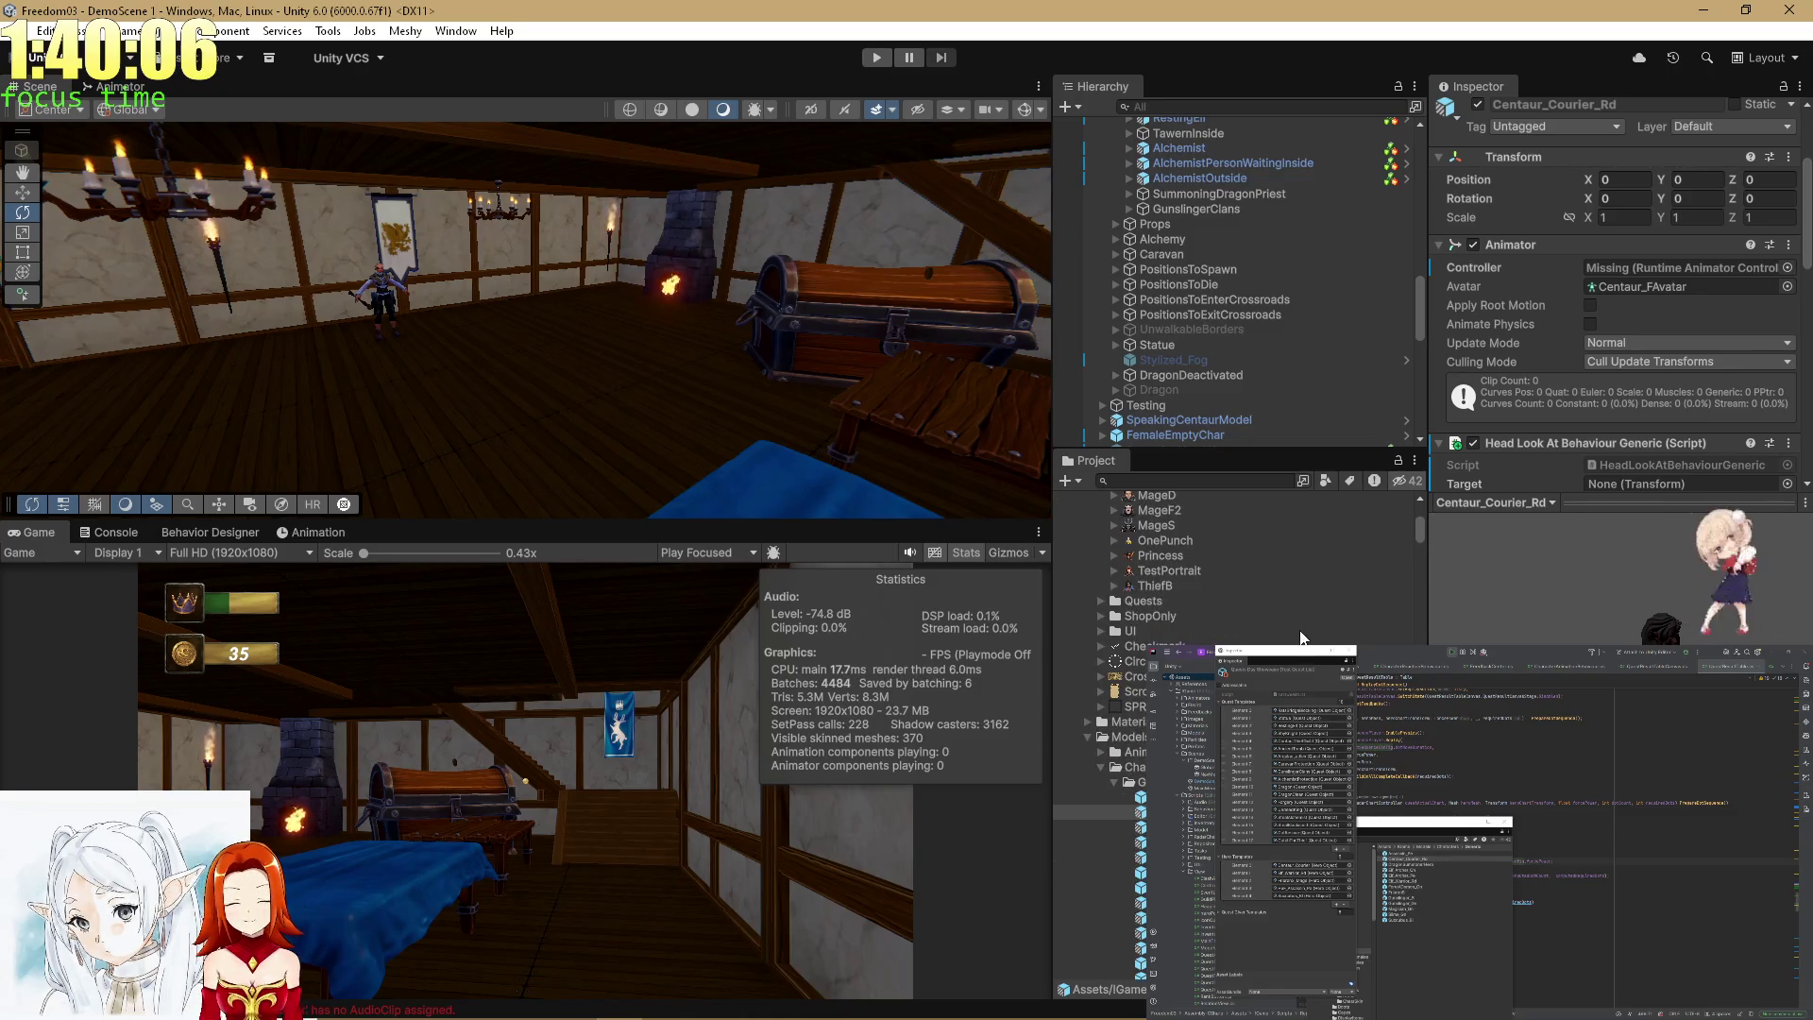
pyautogui.scroll(15, 1317, 598)
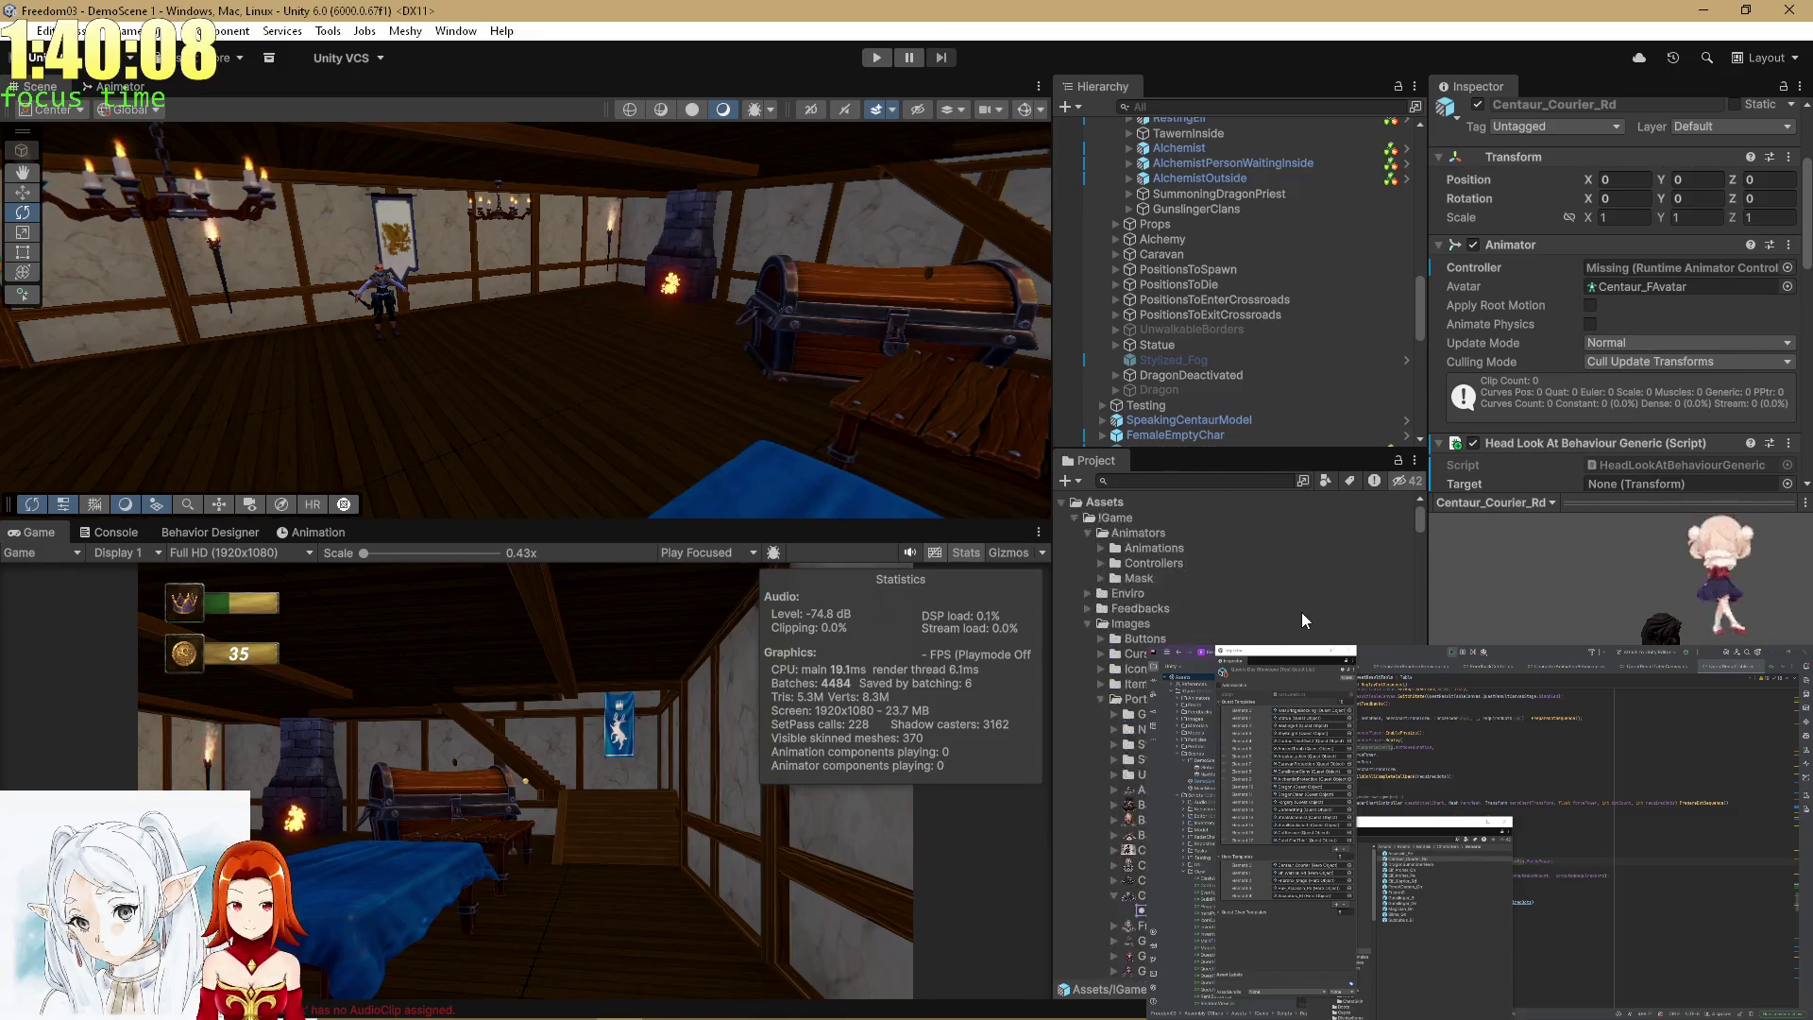
pyautogui.click(1099, 563)
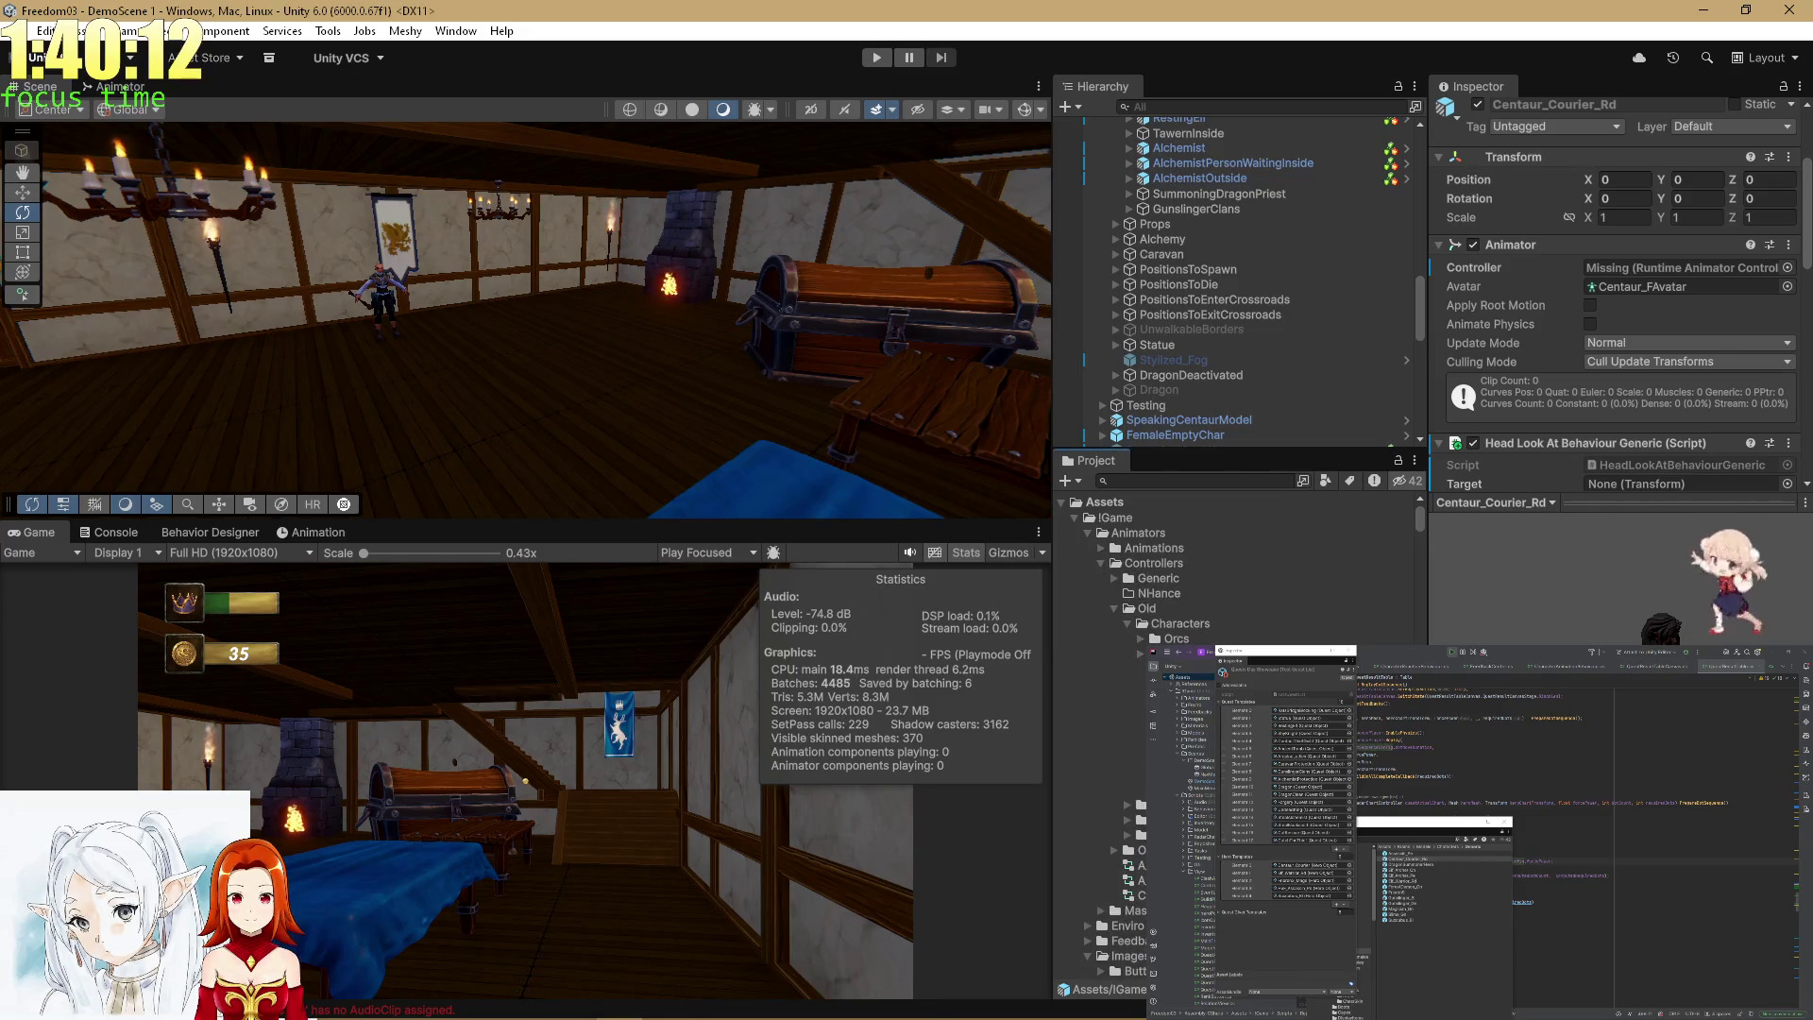
pyautogui.click(1115, 608)
pyautogui.click(1114, 578)
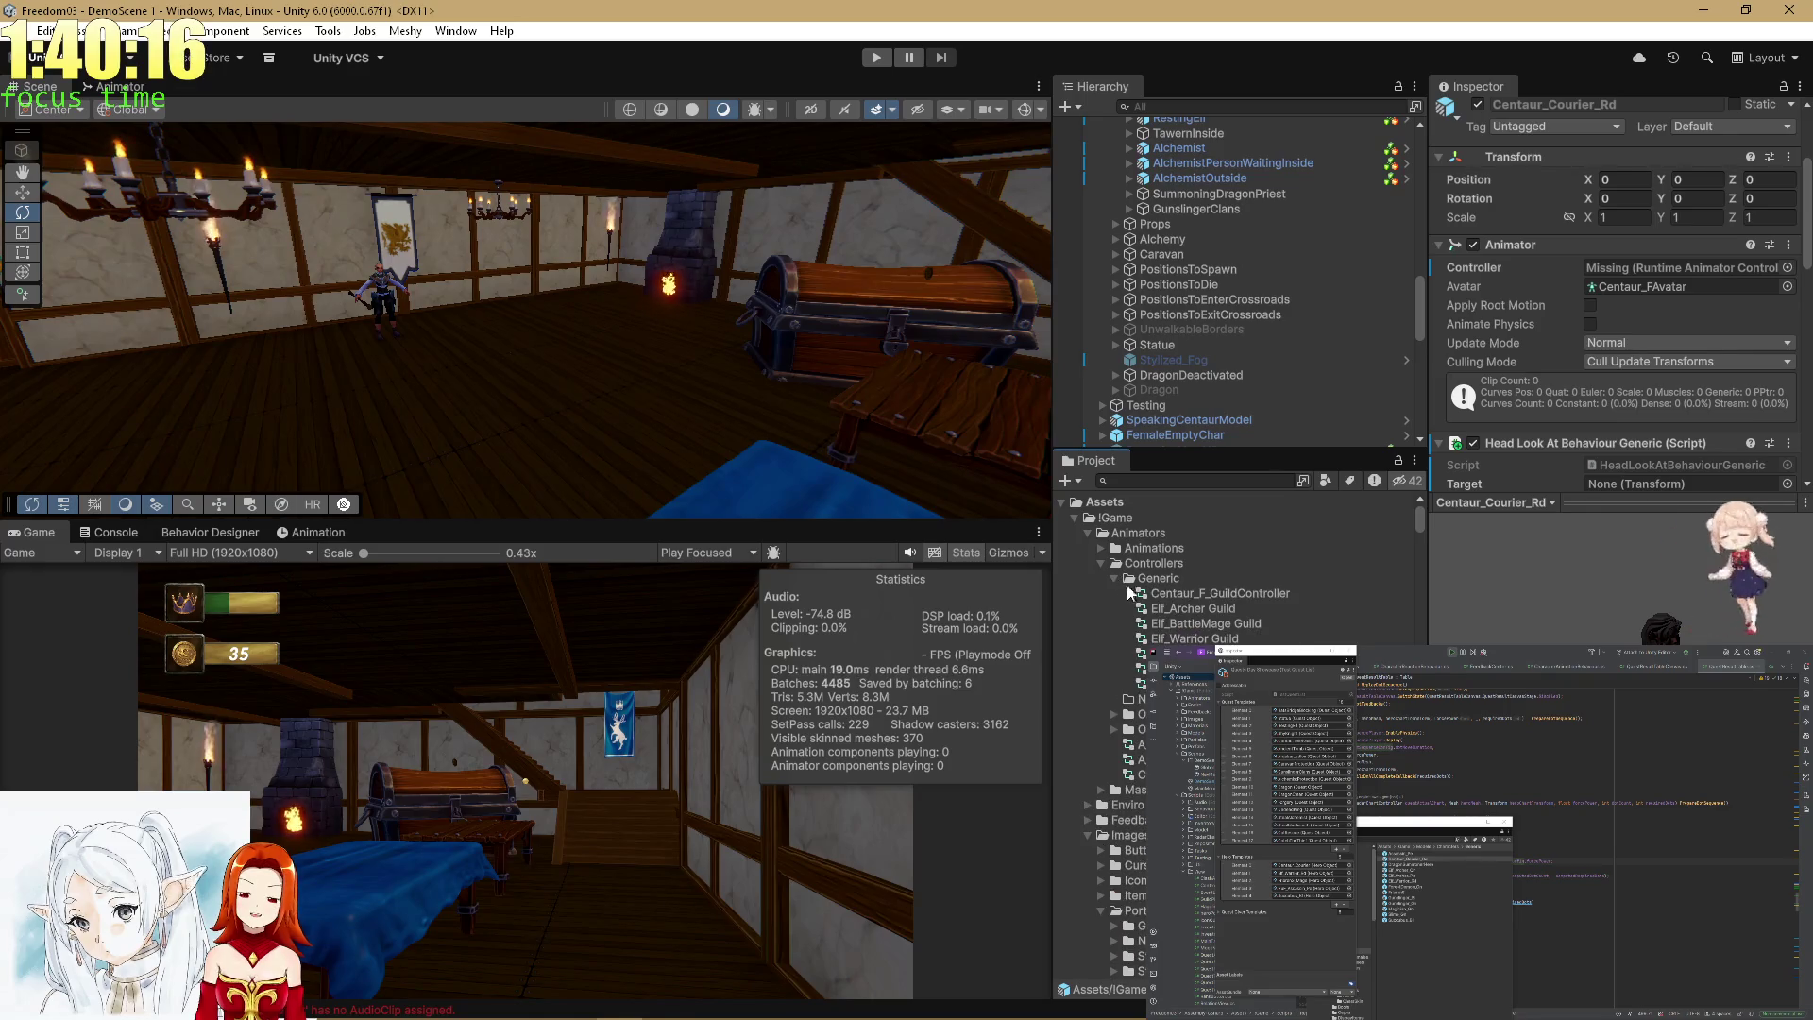
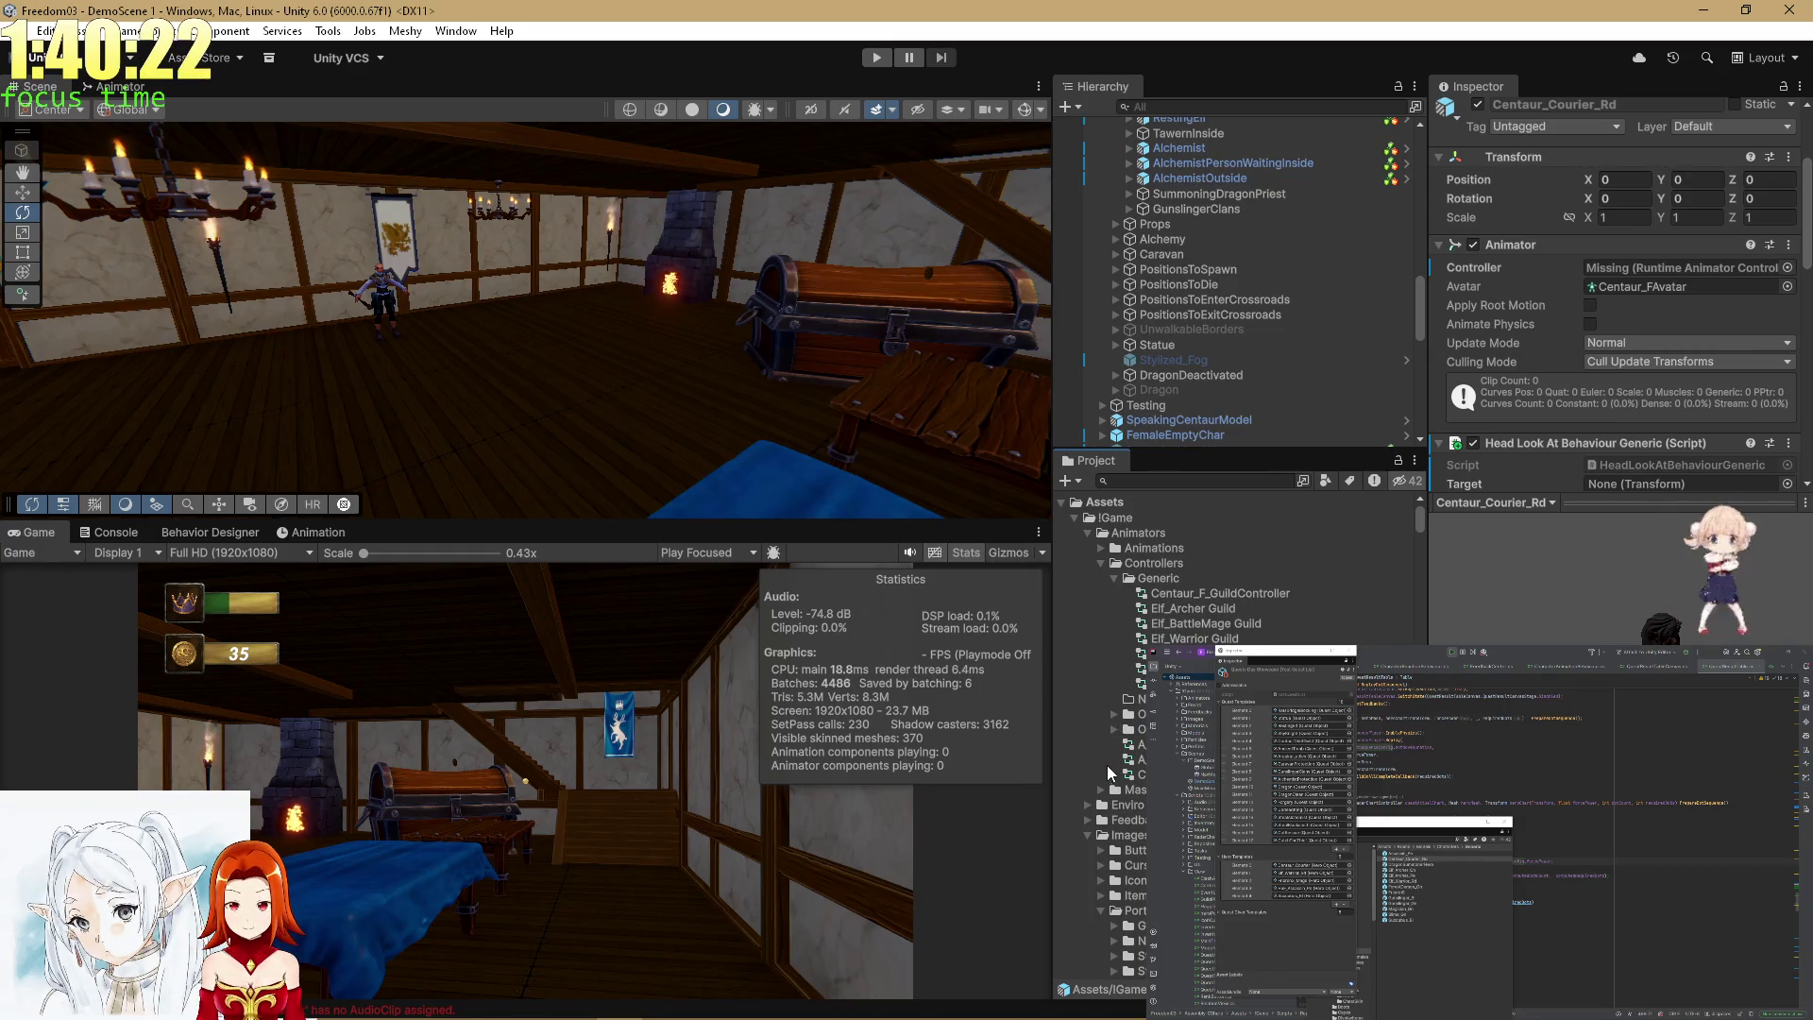
# Expand the Old > Characters folders and the Special subfolder, scrolling through the Project tree.
pyautogui.click(1113, 712)
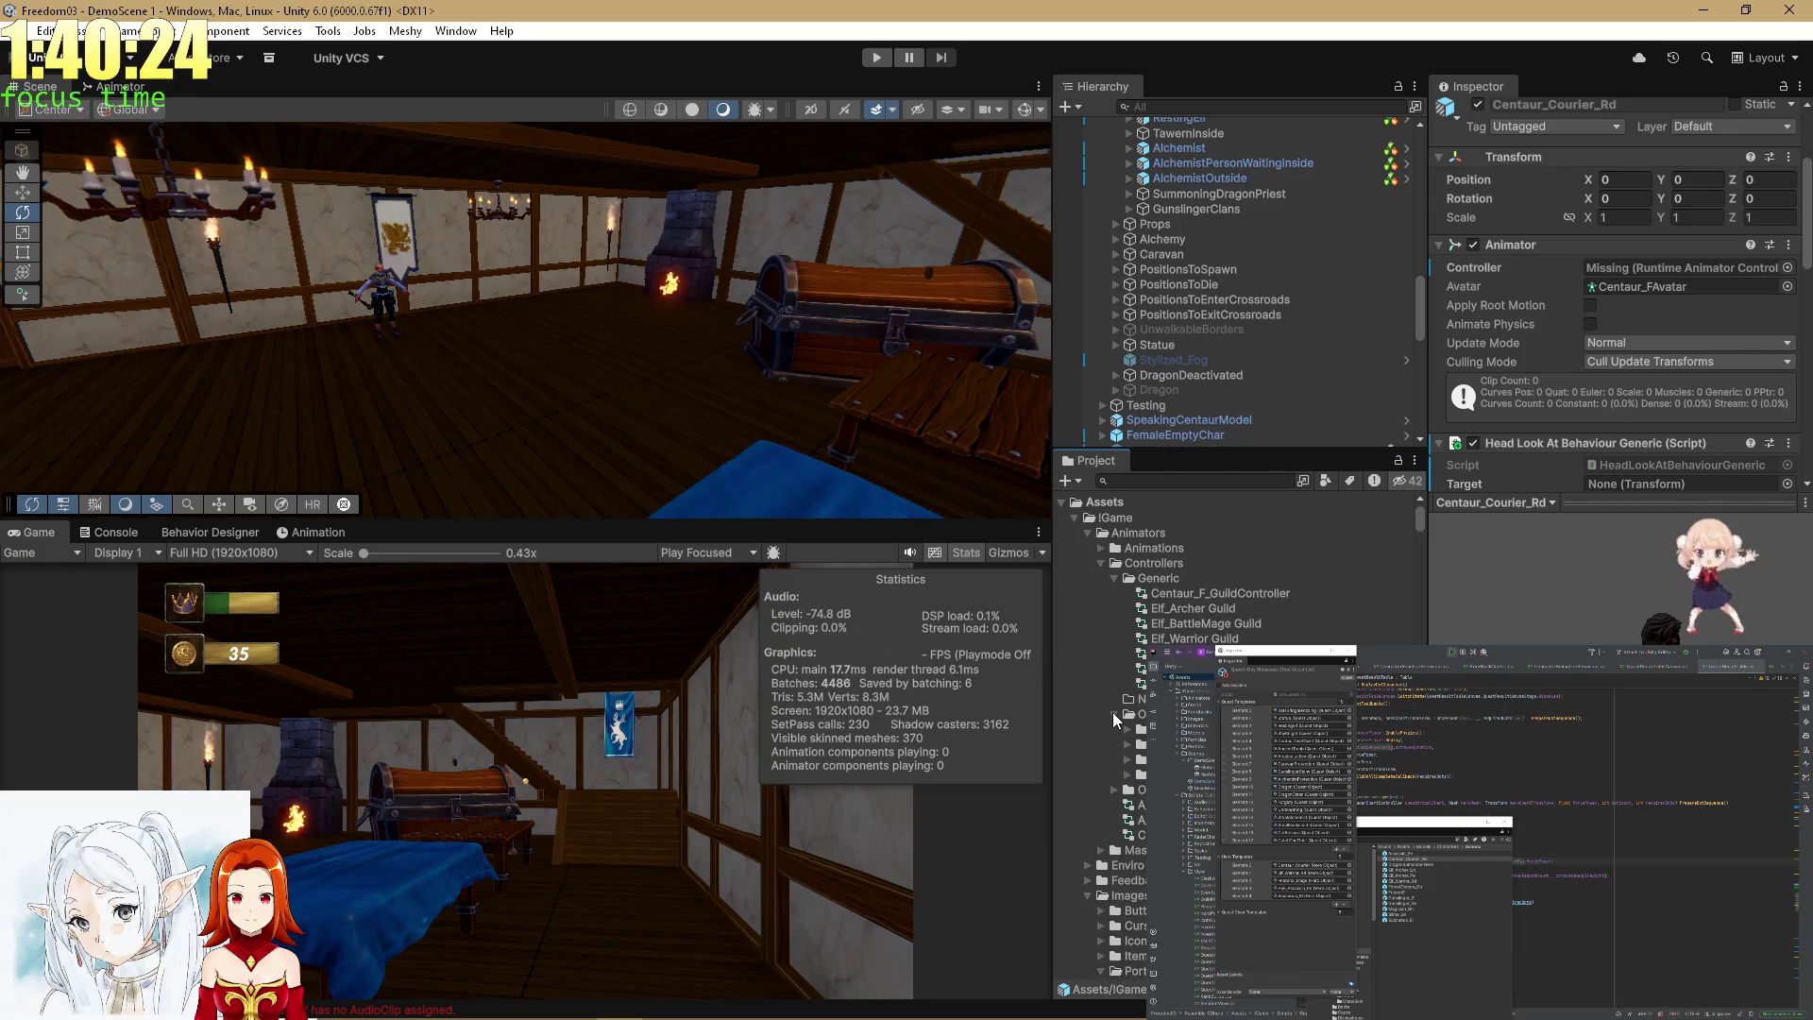
pyautogui.click(1125, 728)
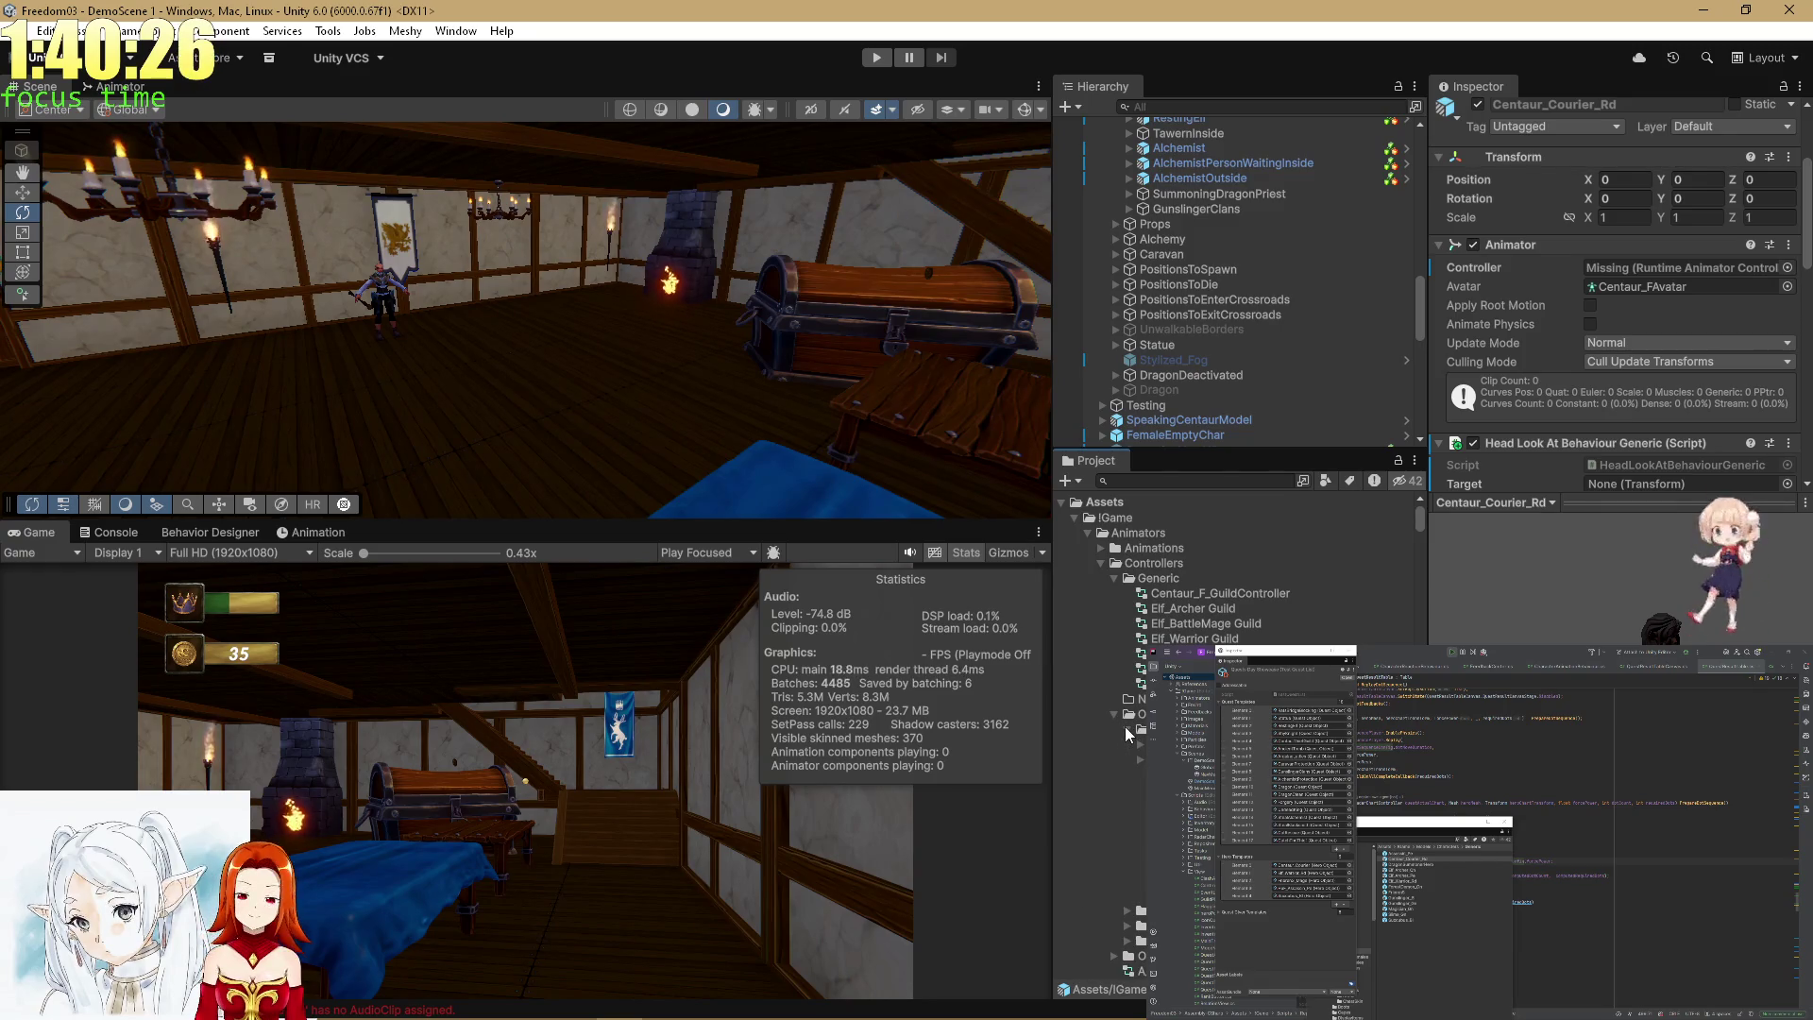
pyautogui.scroll(-5, 1125, 728)
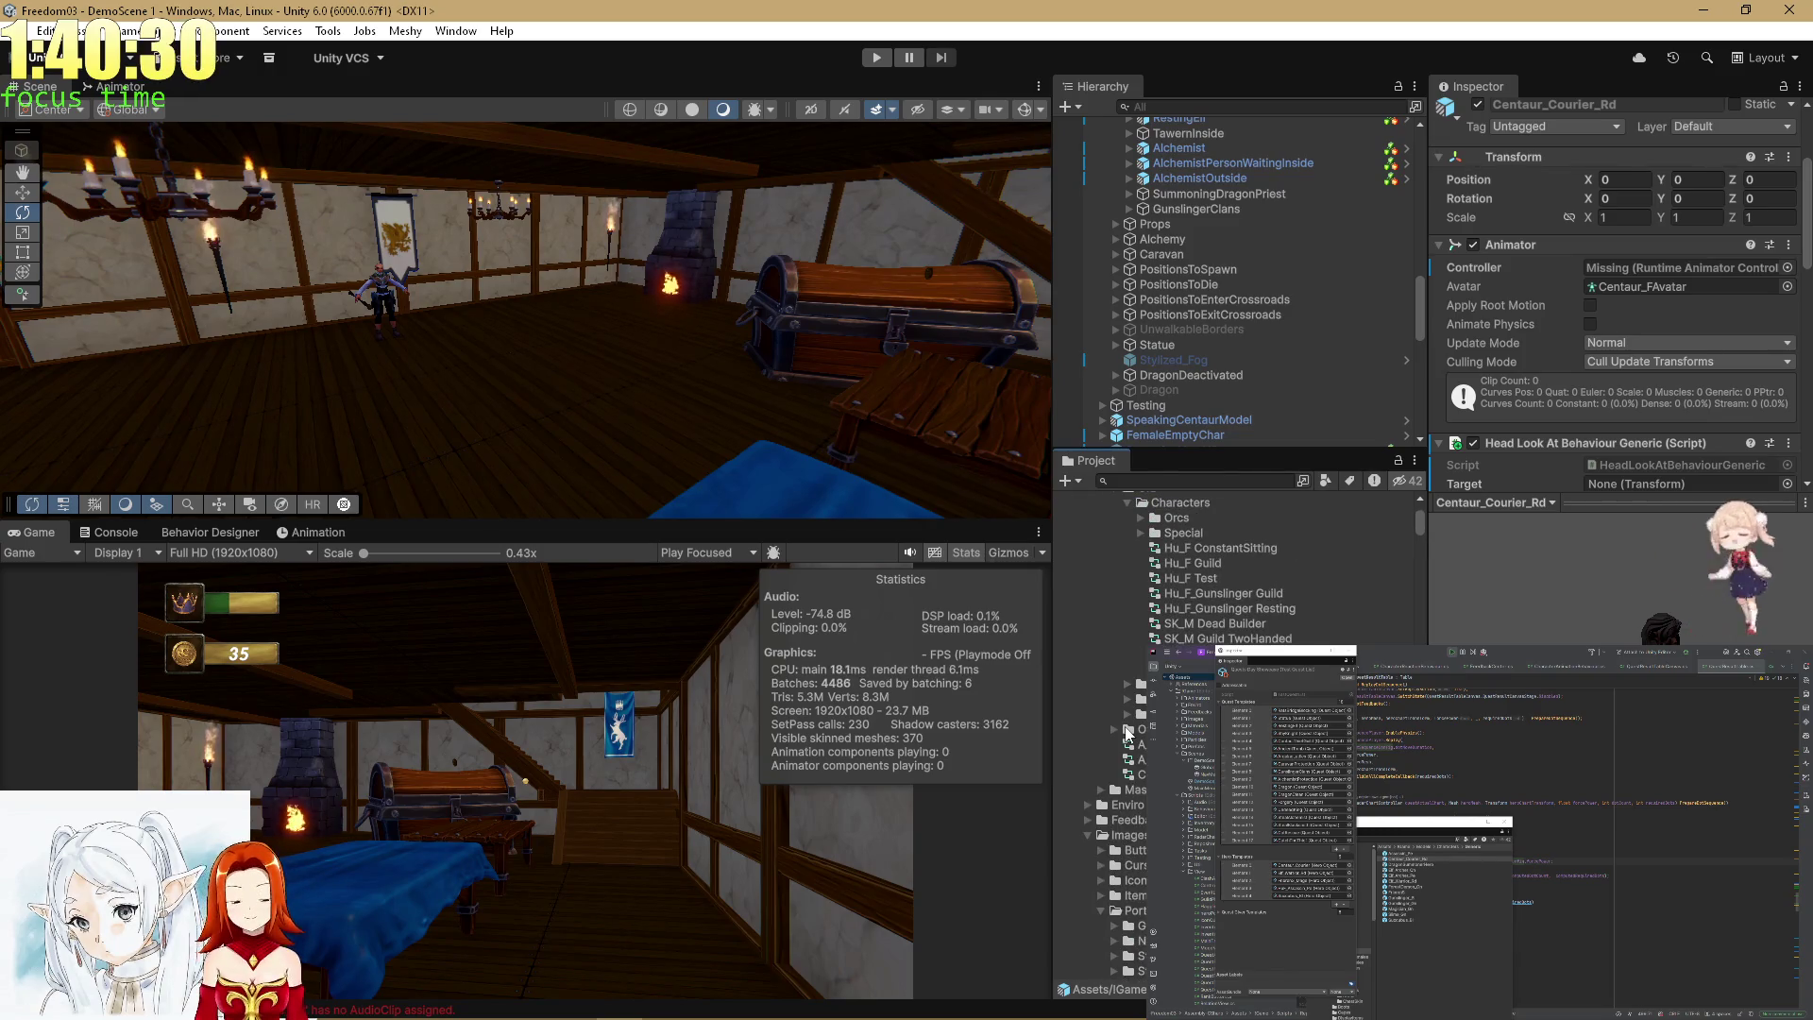
pyautogui.scroll(3, 1131, 718)
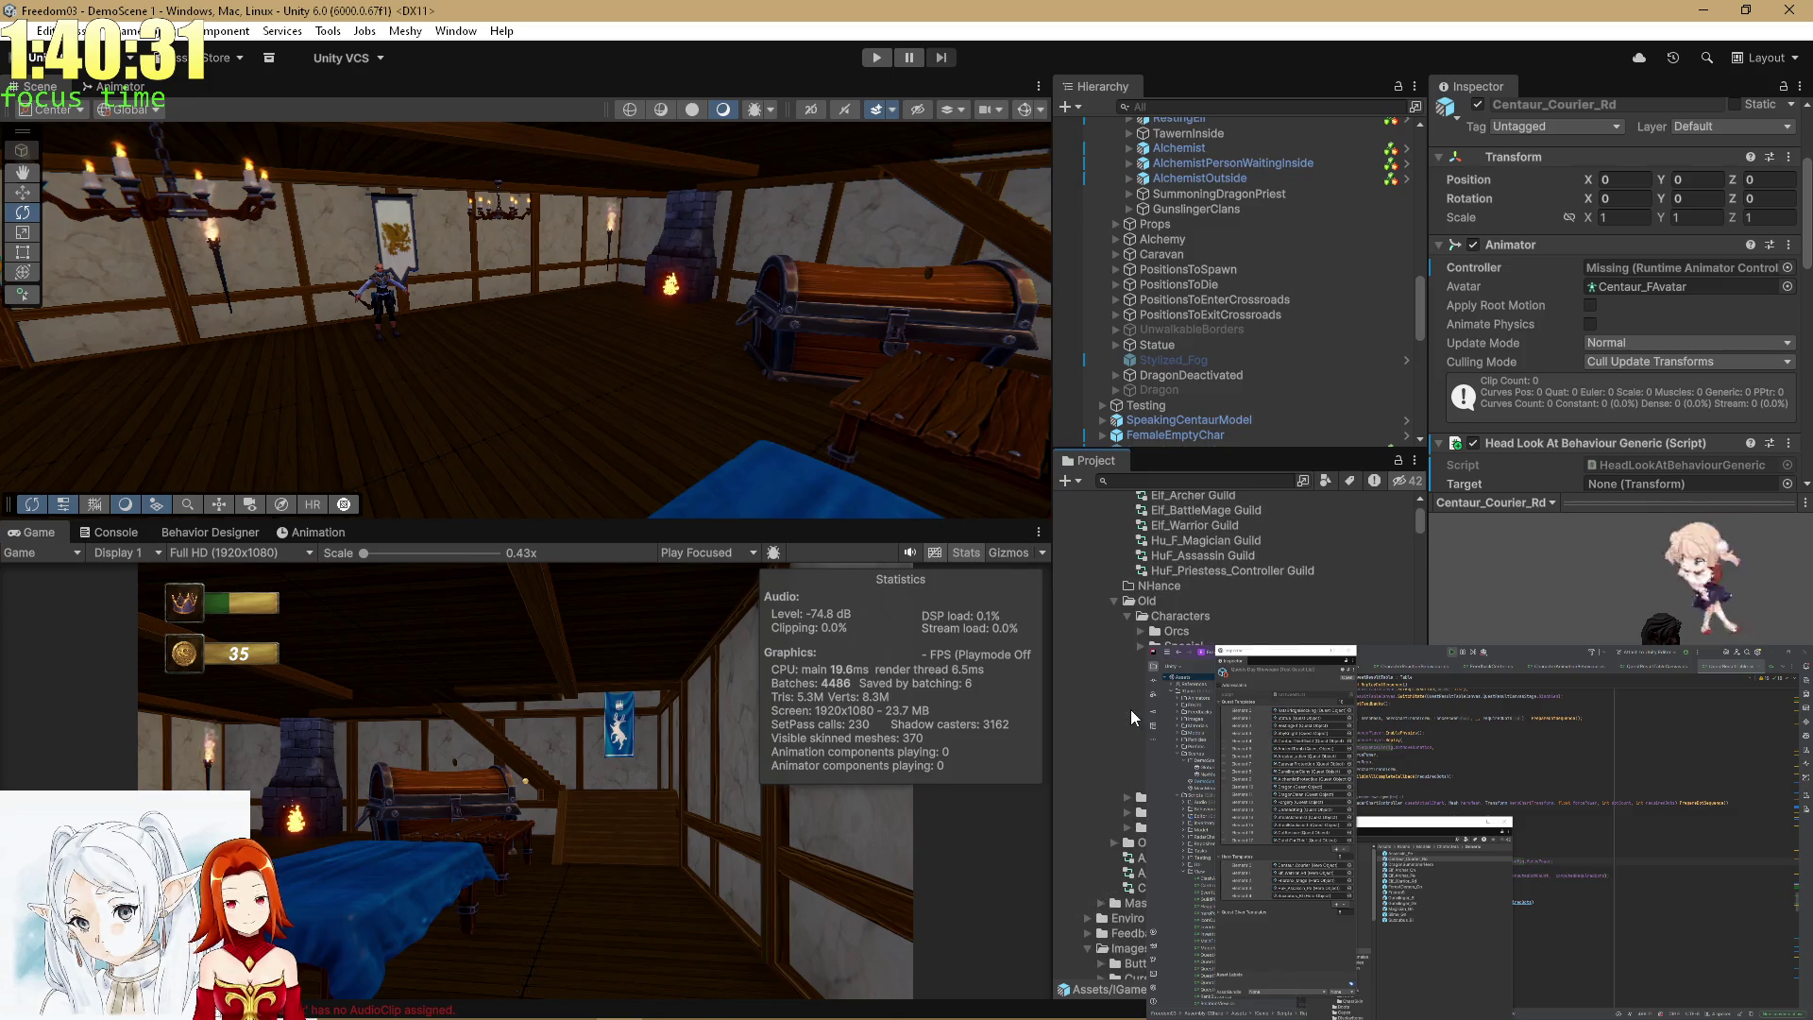
pyautogui.click(1138, 647)
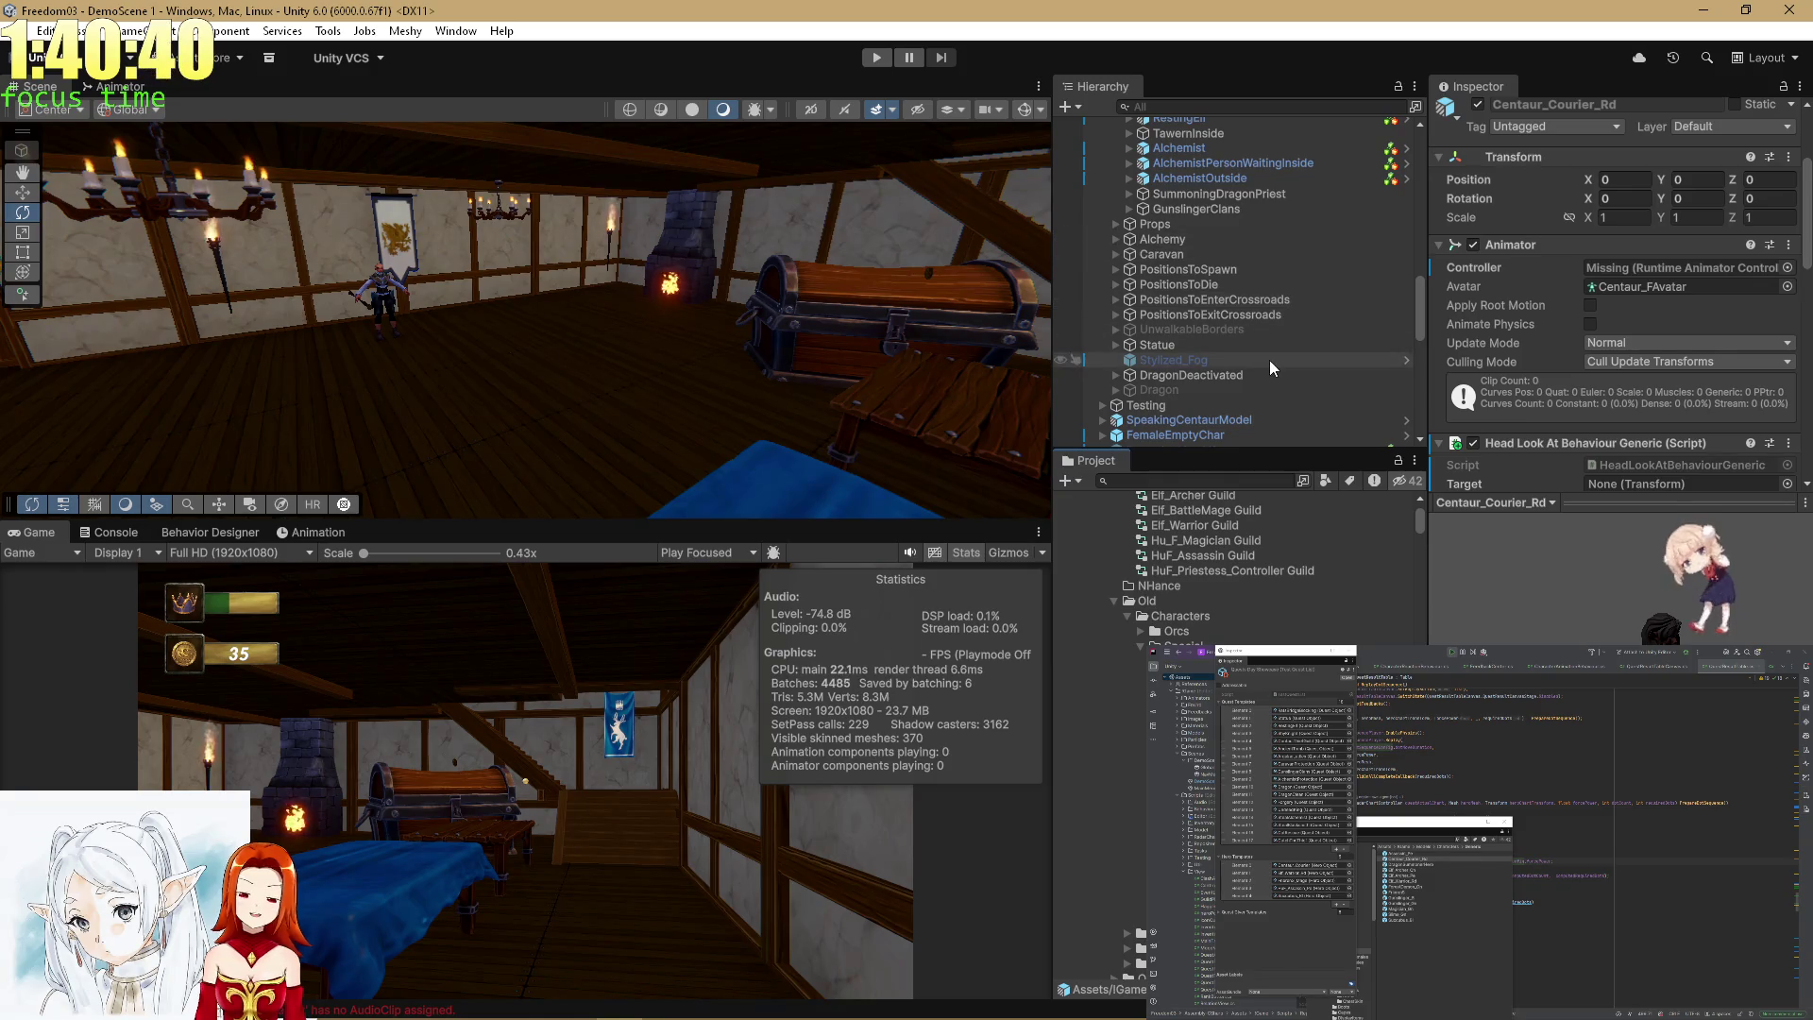
pyautogui.scroll(-5, 1125, 910)
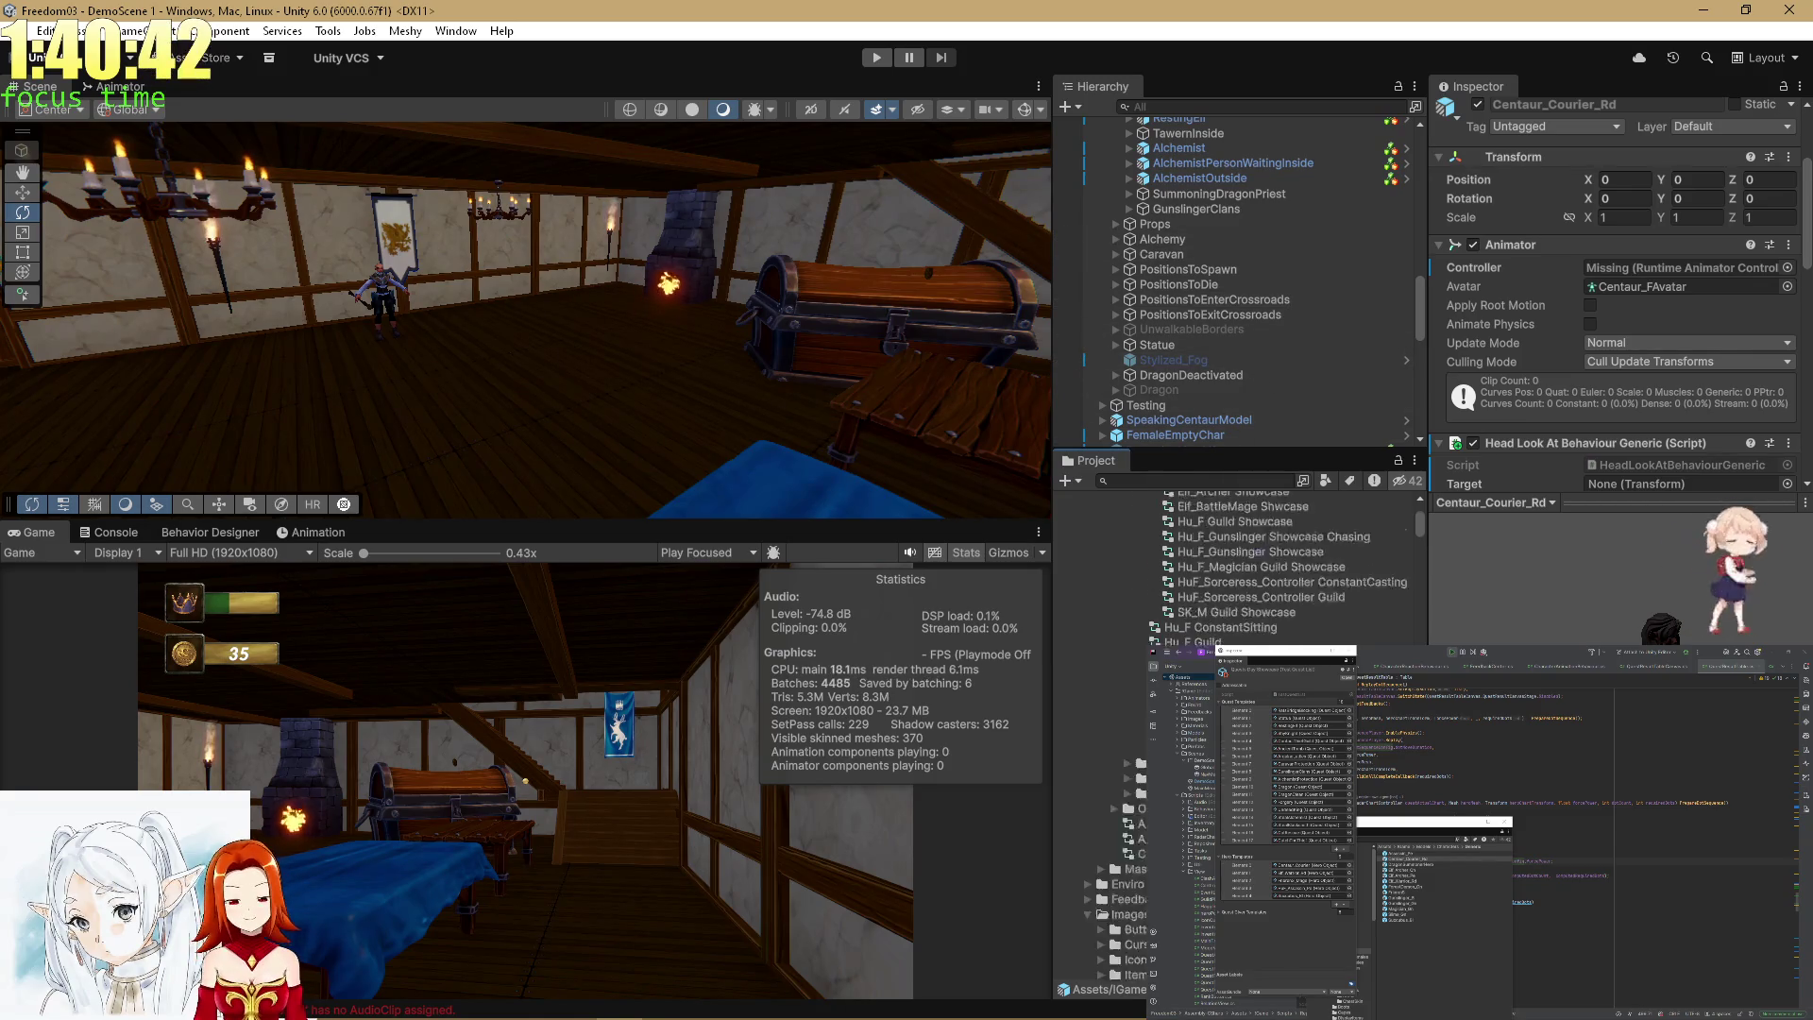
pyautogui.scroll(-10, 1227, 737)
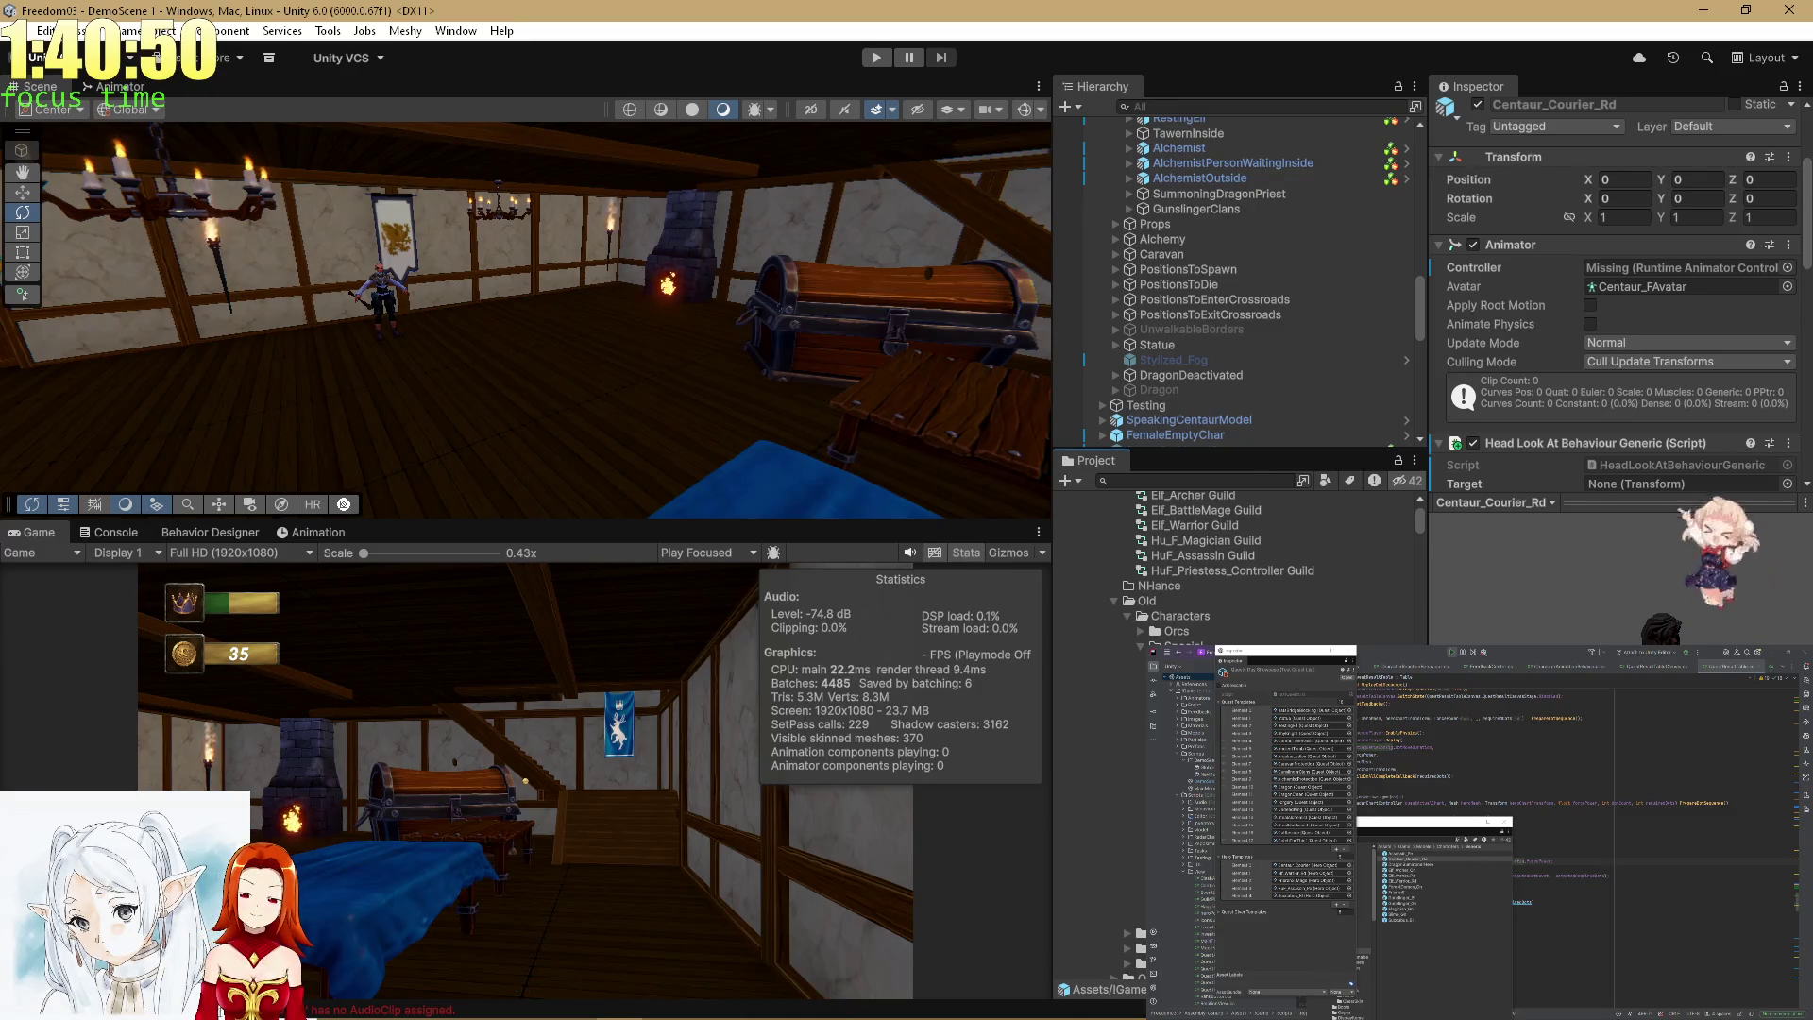
# Collapse the Characters folder and locate the Centaur_F_GuildController asset.
pyautogui.click(1153, 615)
pyautogui.click(1130, 616)
pyautogui.scroll(2, 1177, 615)
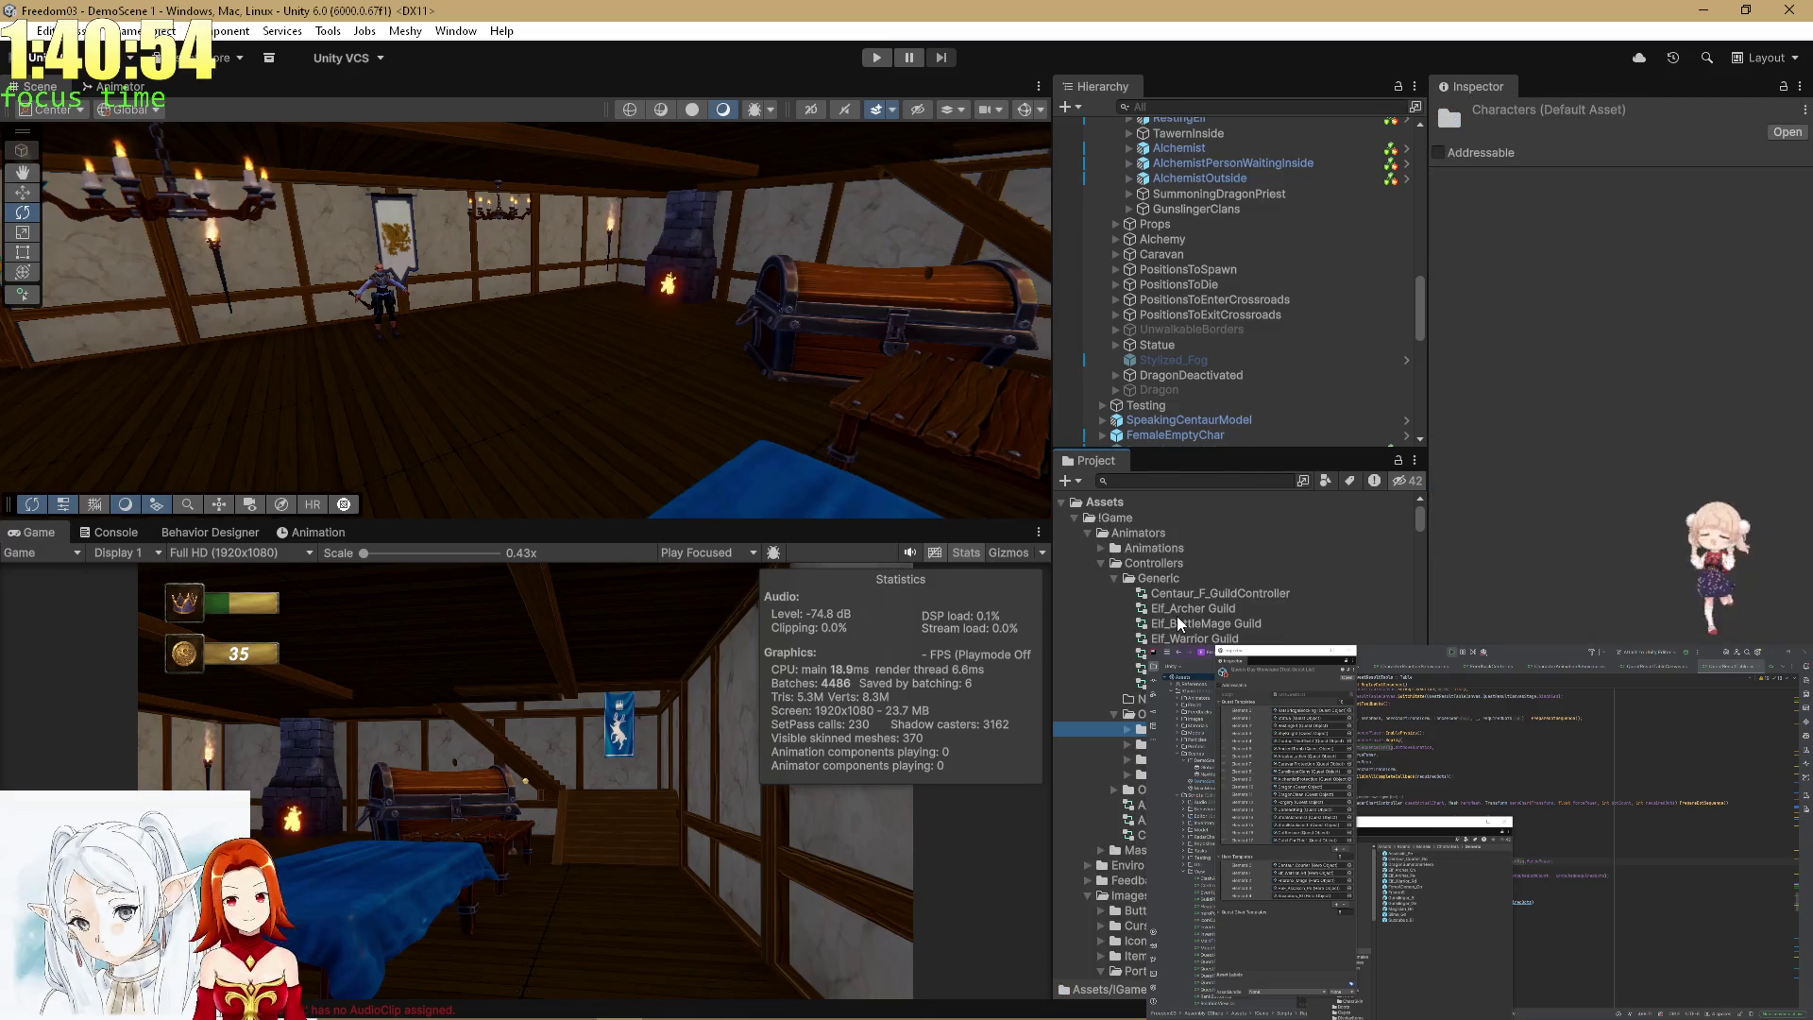
pyautogui.click(1187, 594)
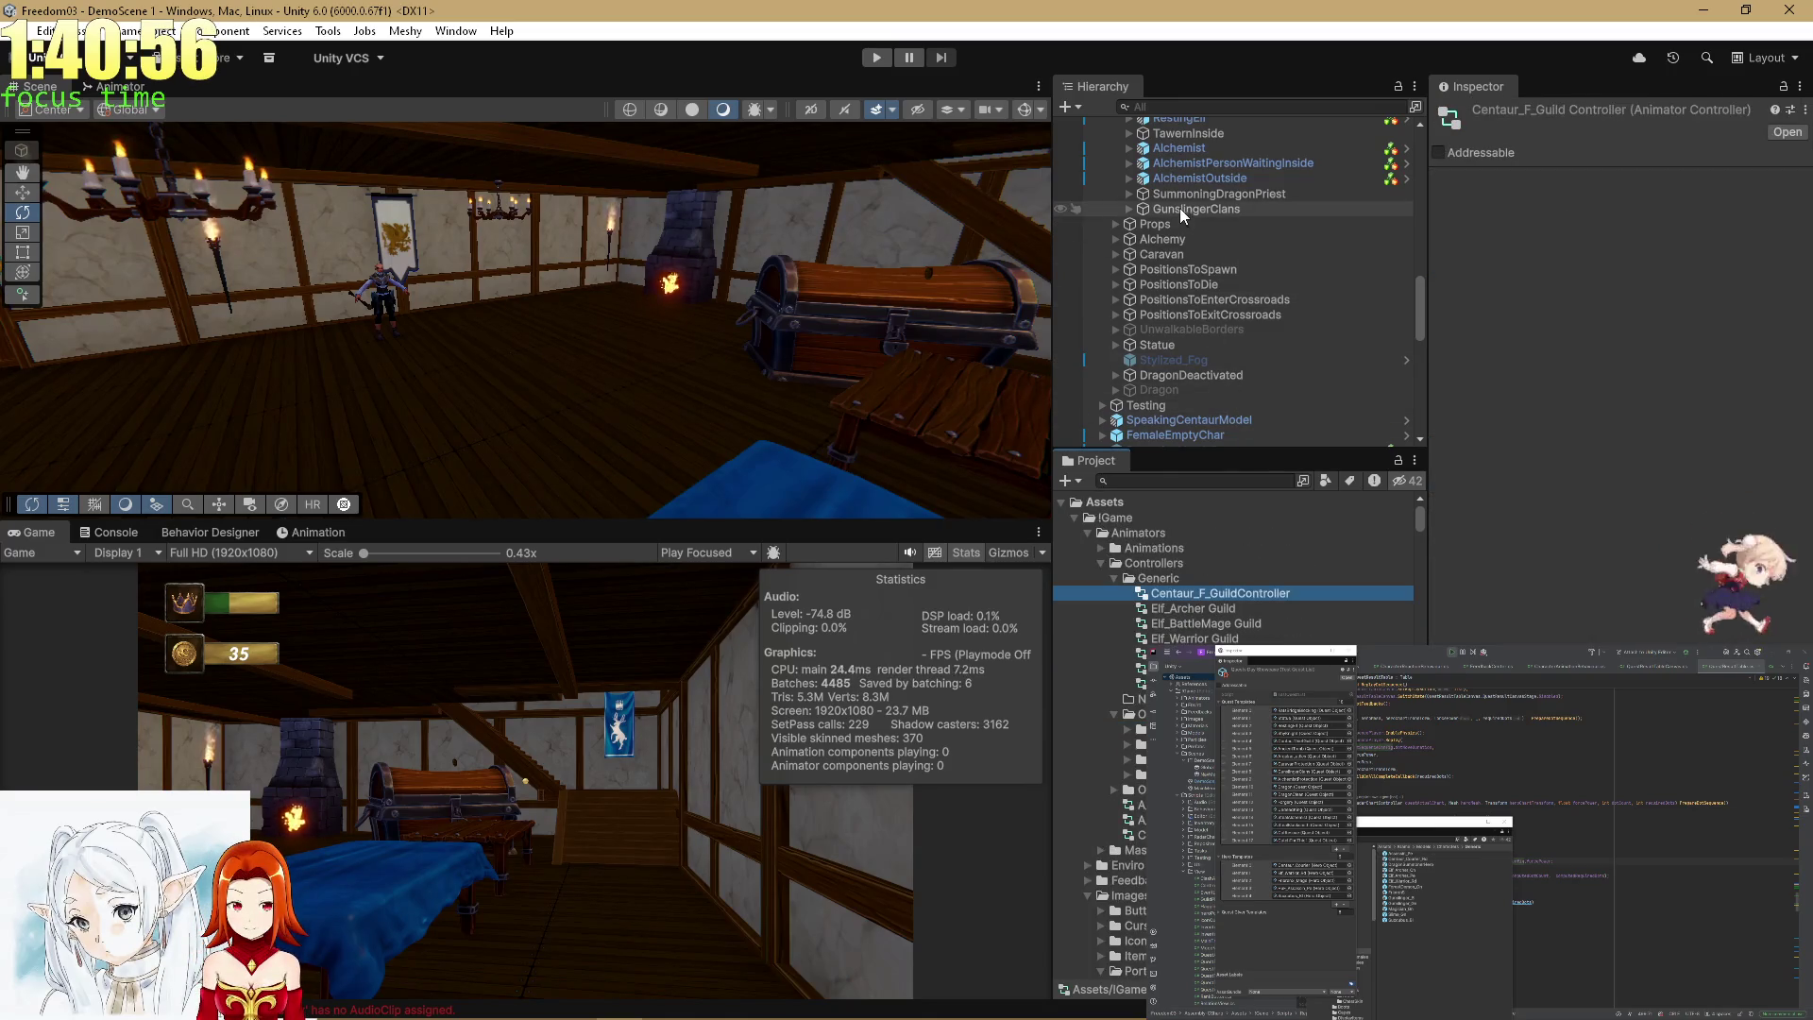
pyautogui.scroll(-15, 1180, 737)
pyautogui.scroll(-6, 1180, 737)
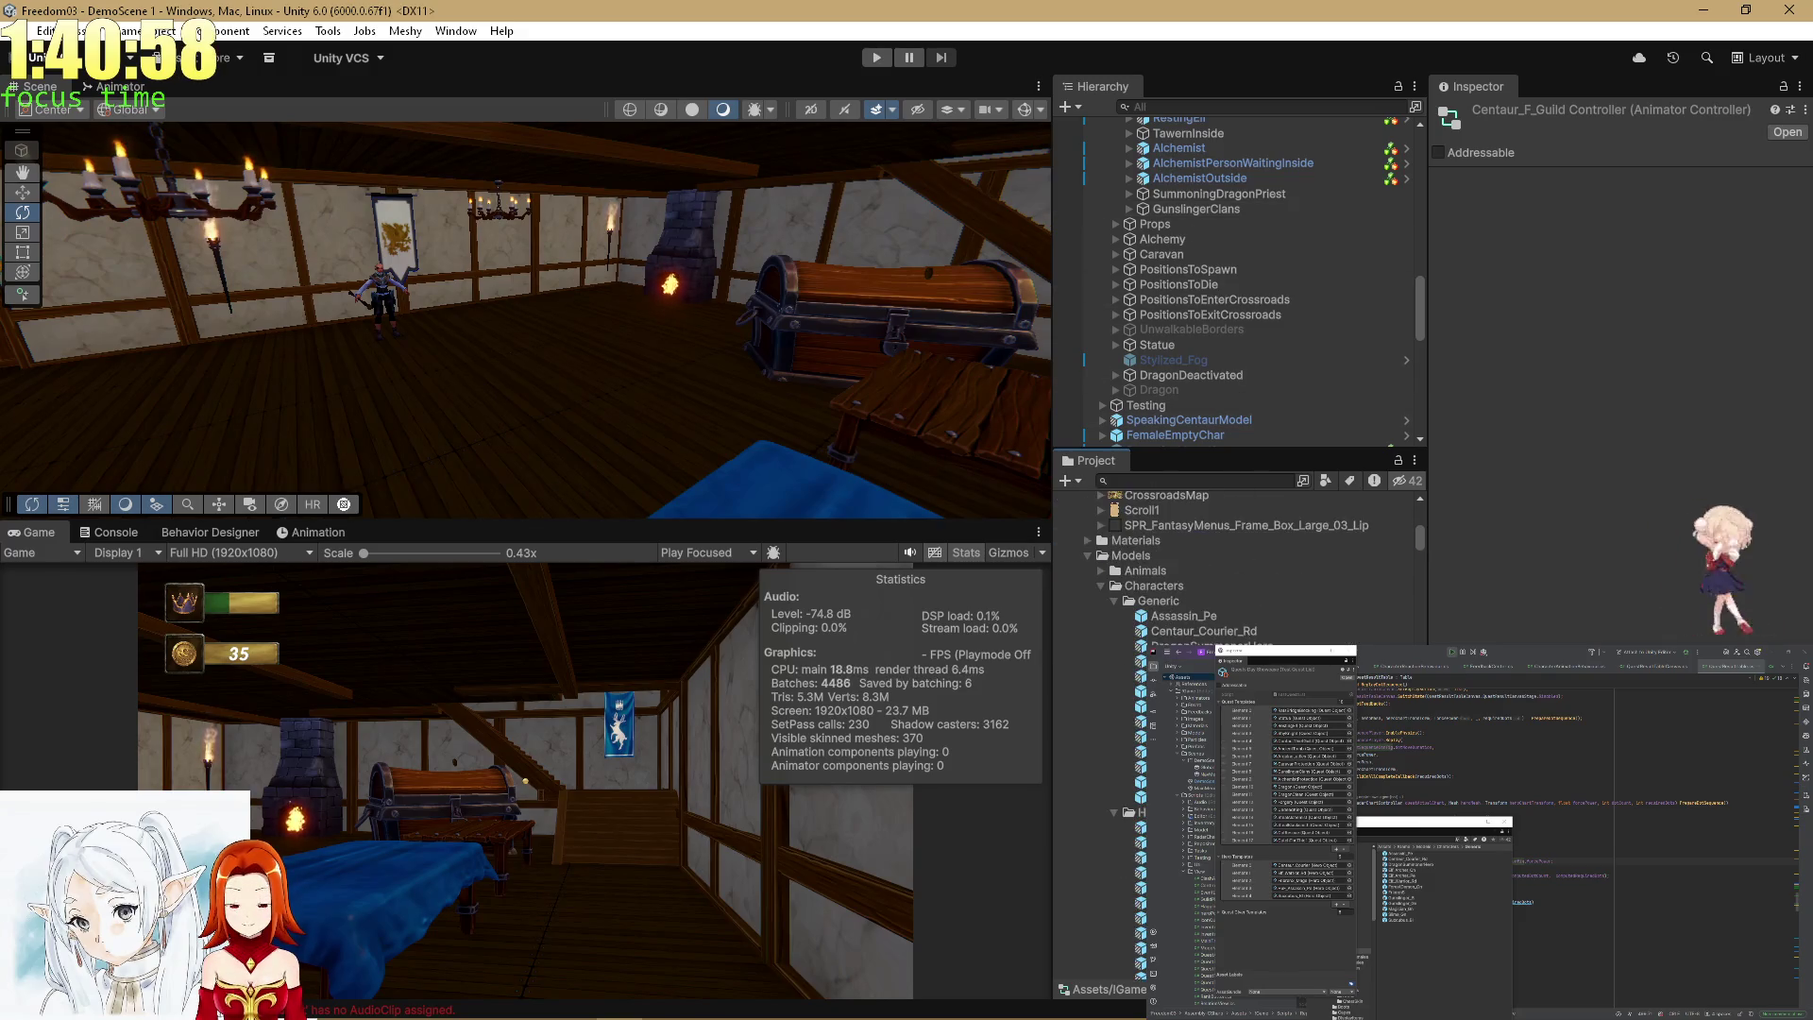
# Assign Centaur_F_GuildController to the Centaur_Courier_Rd prefab's Animator Controller field.
pyautogui.click(1204, 631)
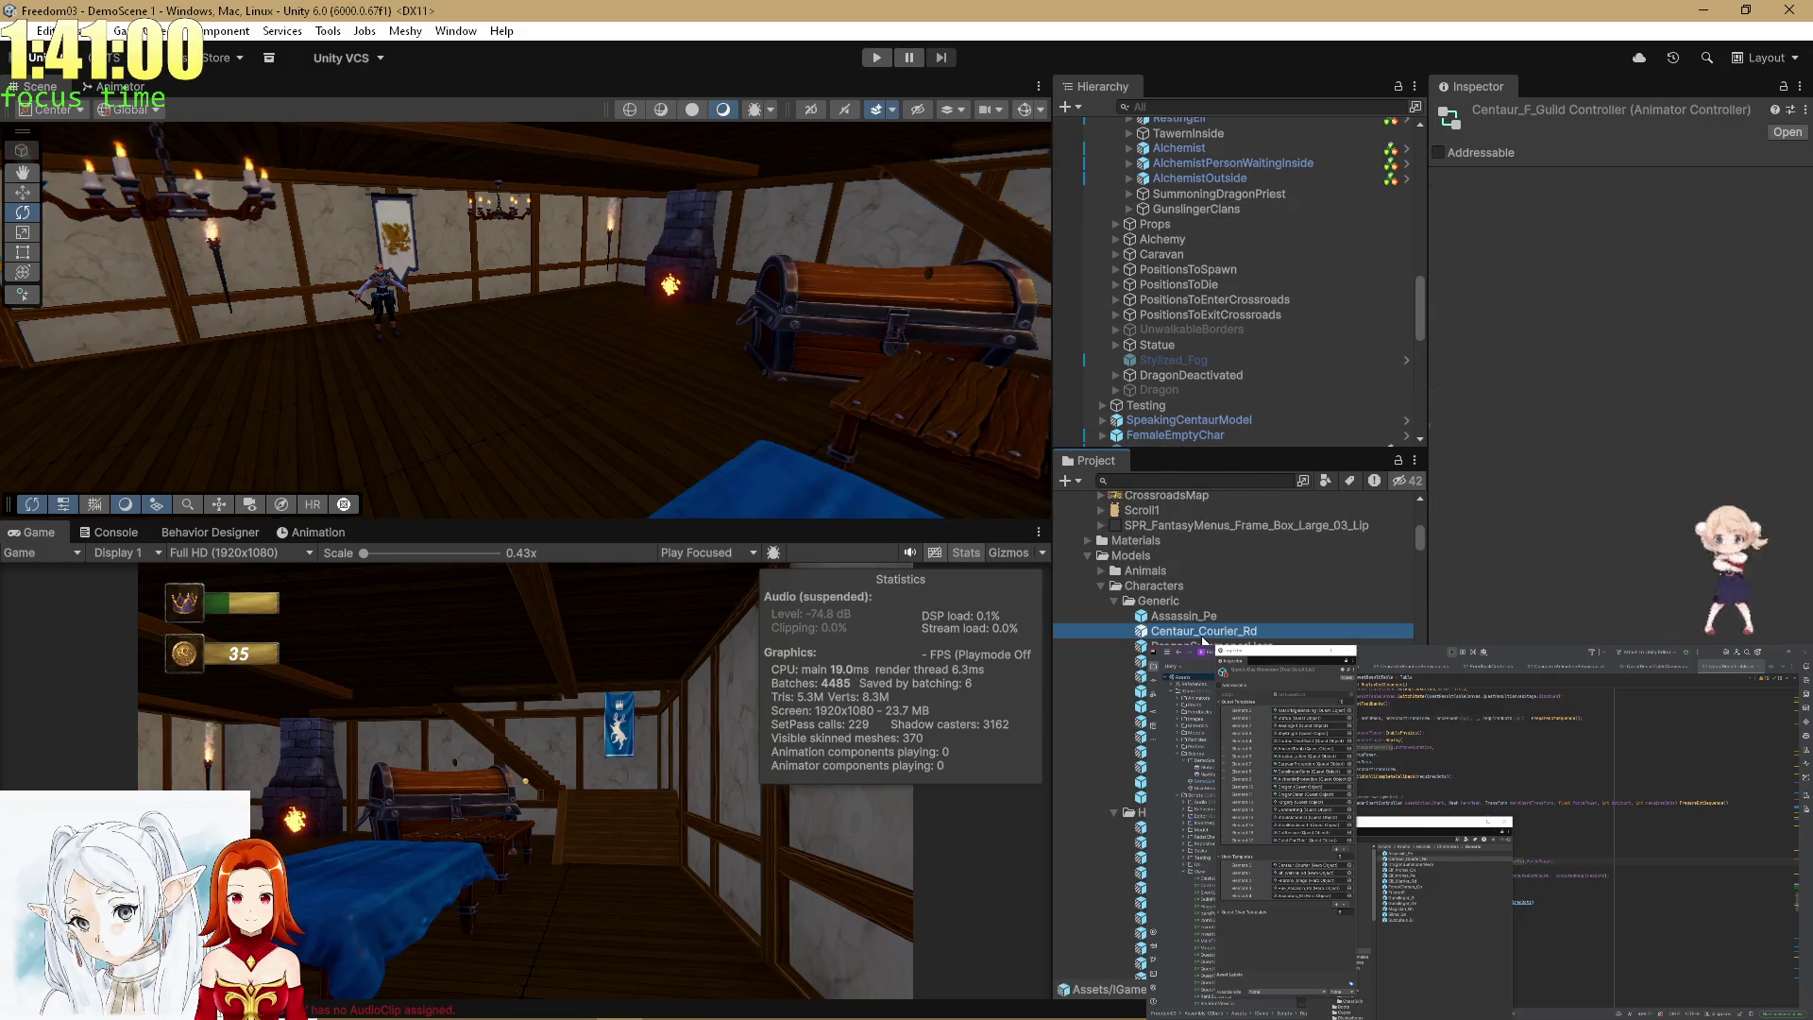
pyautogui.scroll(20, 1202, 640)
pyautogui.moveTo(1218, 593)
pyautogui.mouseDown()
pyautogui.moveTo(1652, 378)
pyautogui.moveTo(1617, 307)
pyautogui.mouseUp()
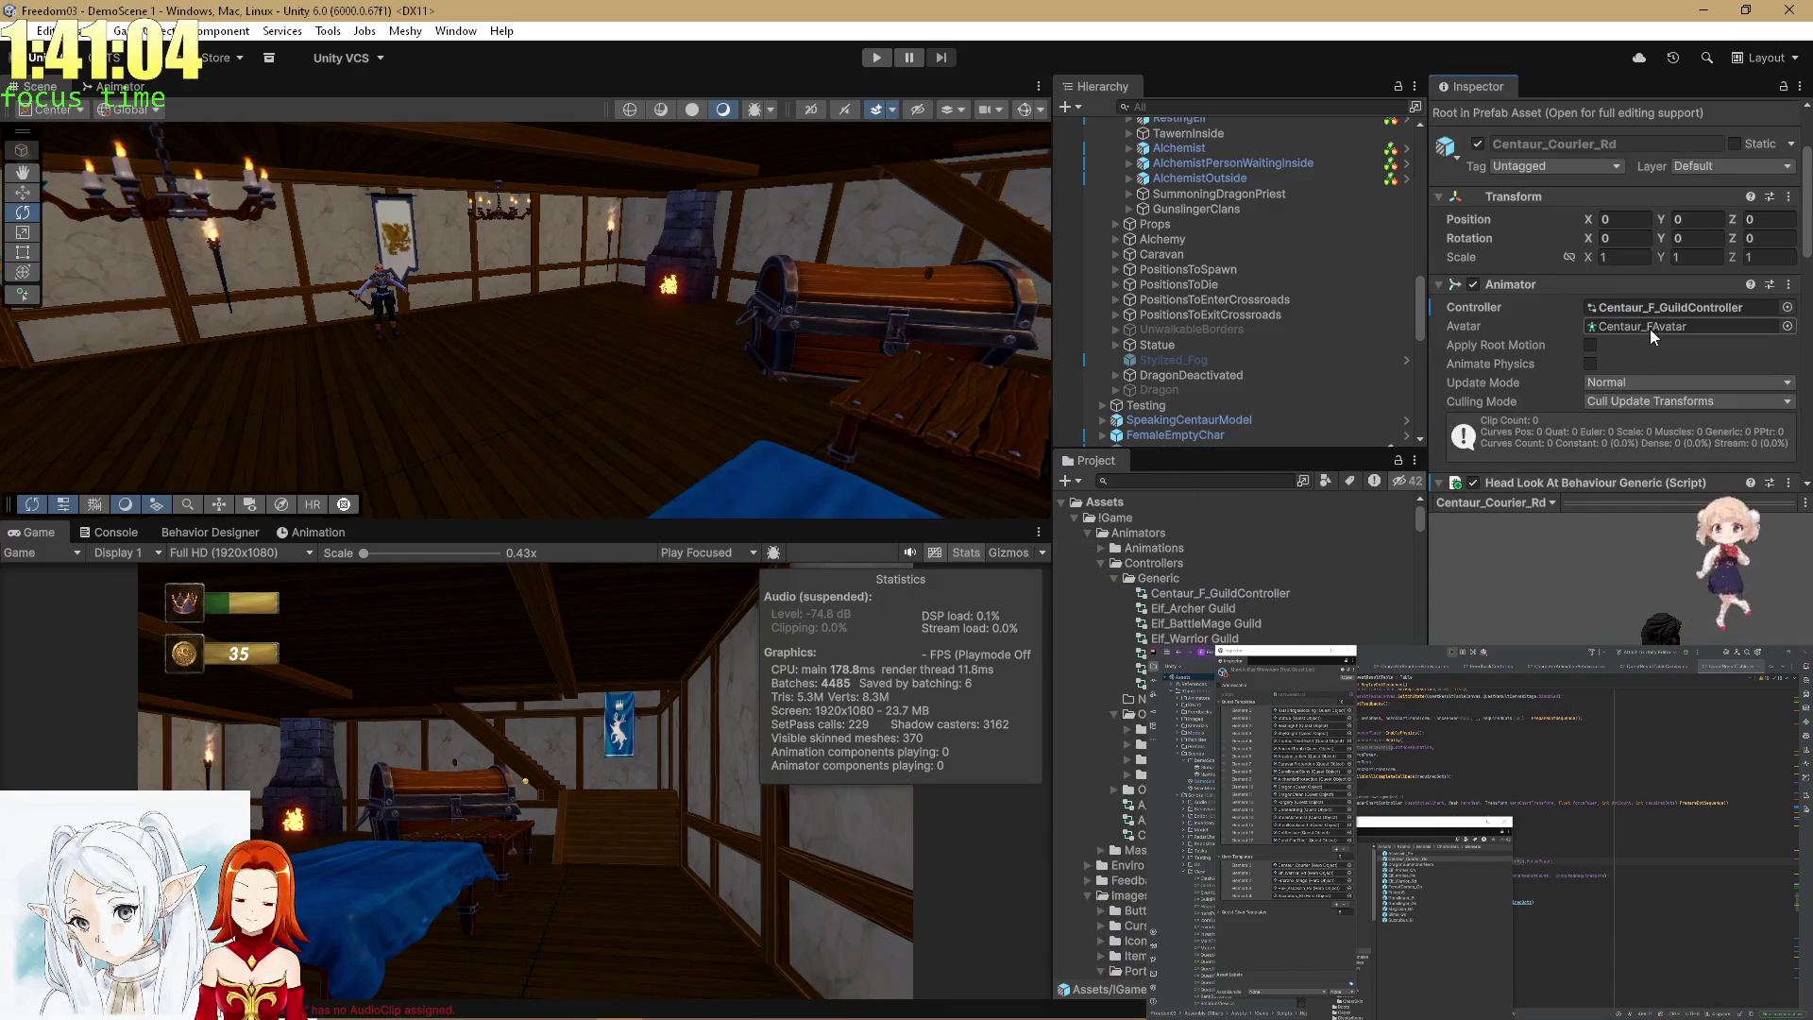
pyautogui.scroll(-3, 1601, 392)
pyautogui.scroll(-5, 1599, 393)
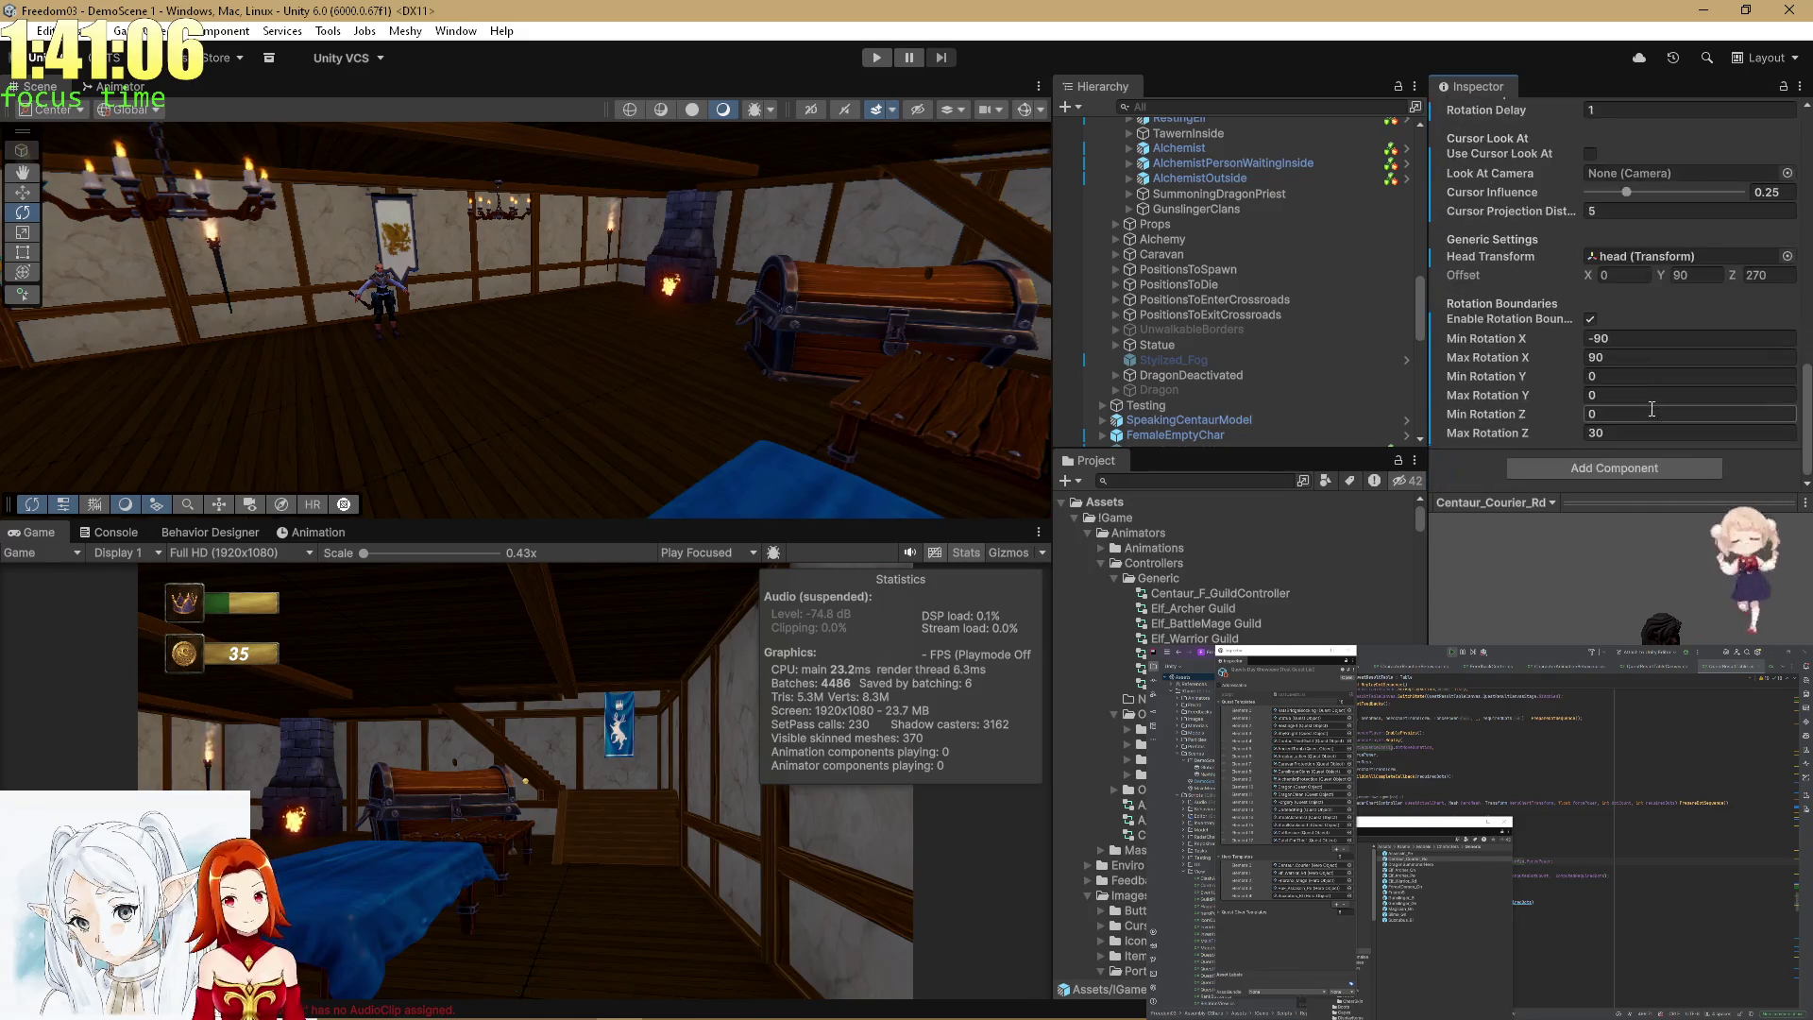
pyautogui.scroll(-5, 1238, 736)
pyautogui.scroll(-6, 1126, 779)
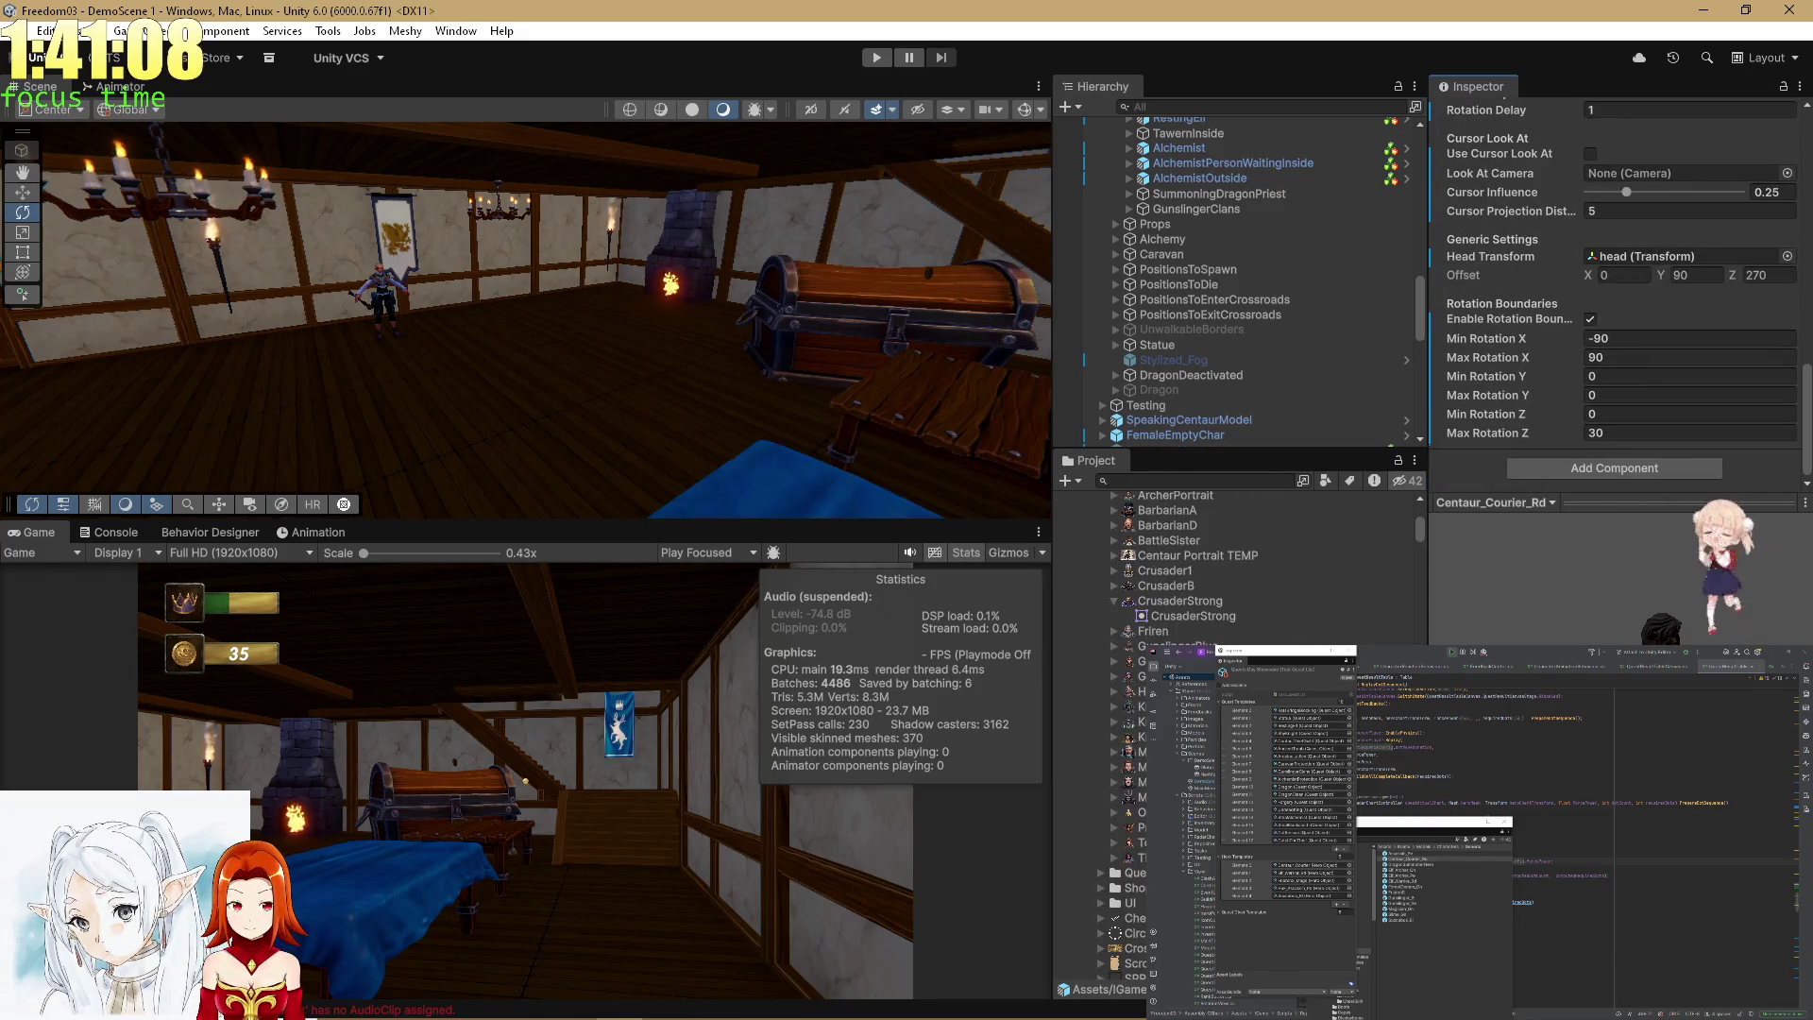
pyautogui.scroll(-5, 1126, 779)
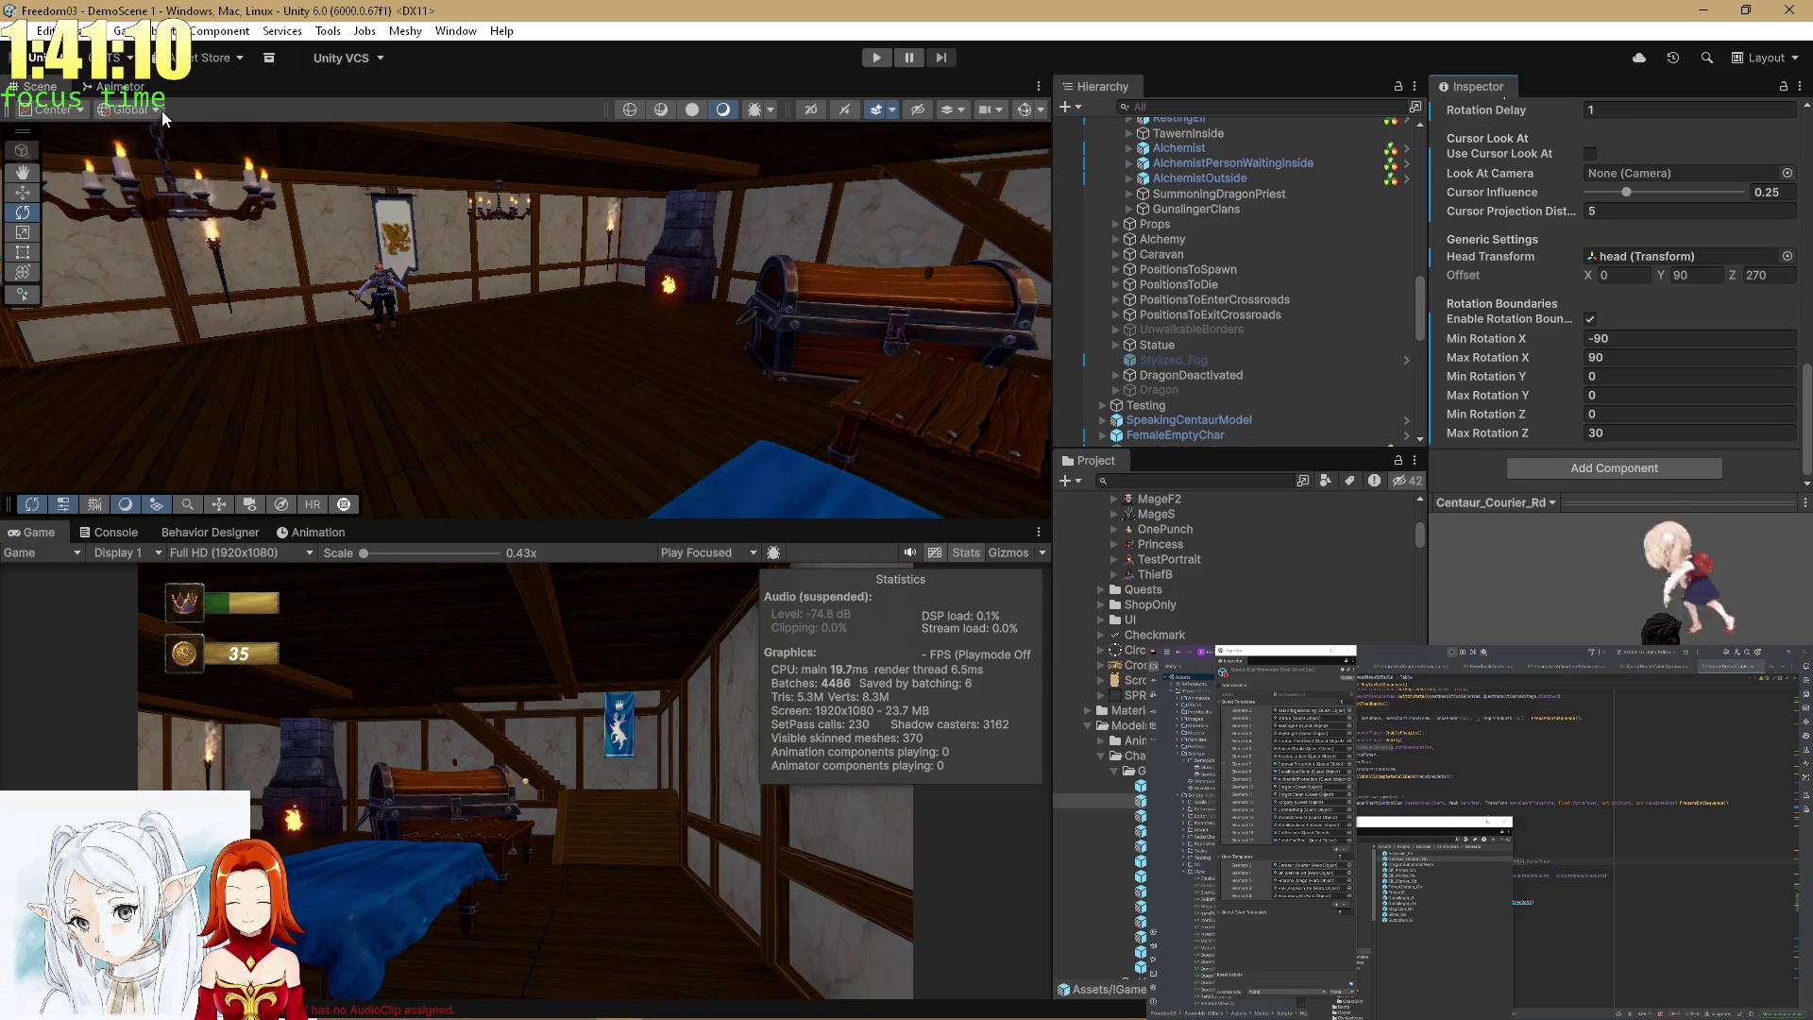
pyautogui.click(113, 86)
# Frame the centaur states in the Animator graph, widen Parameters, then select Elf_Warrior_Rd.
pyautogui.scroll(10, 1523, 224)
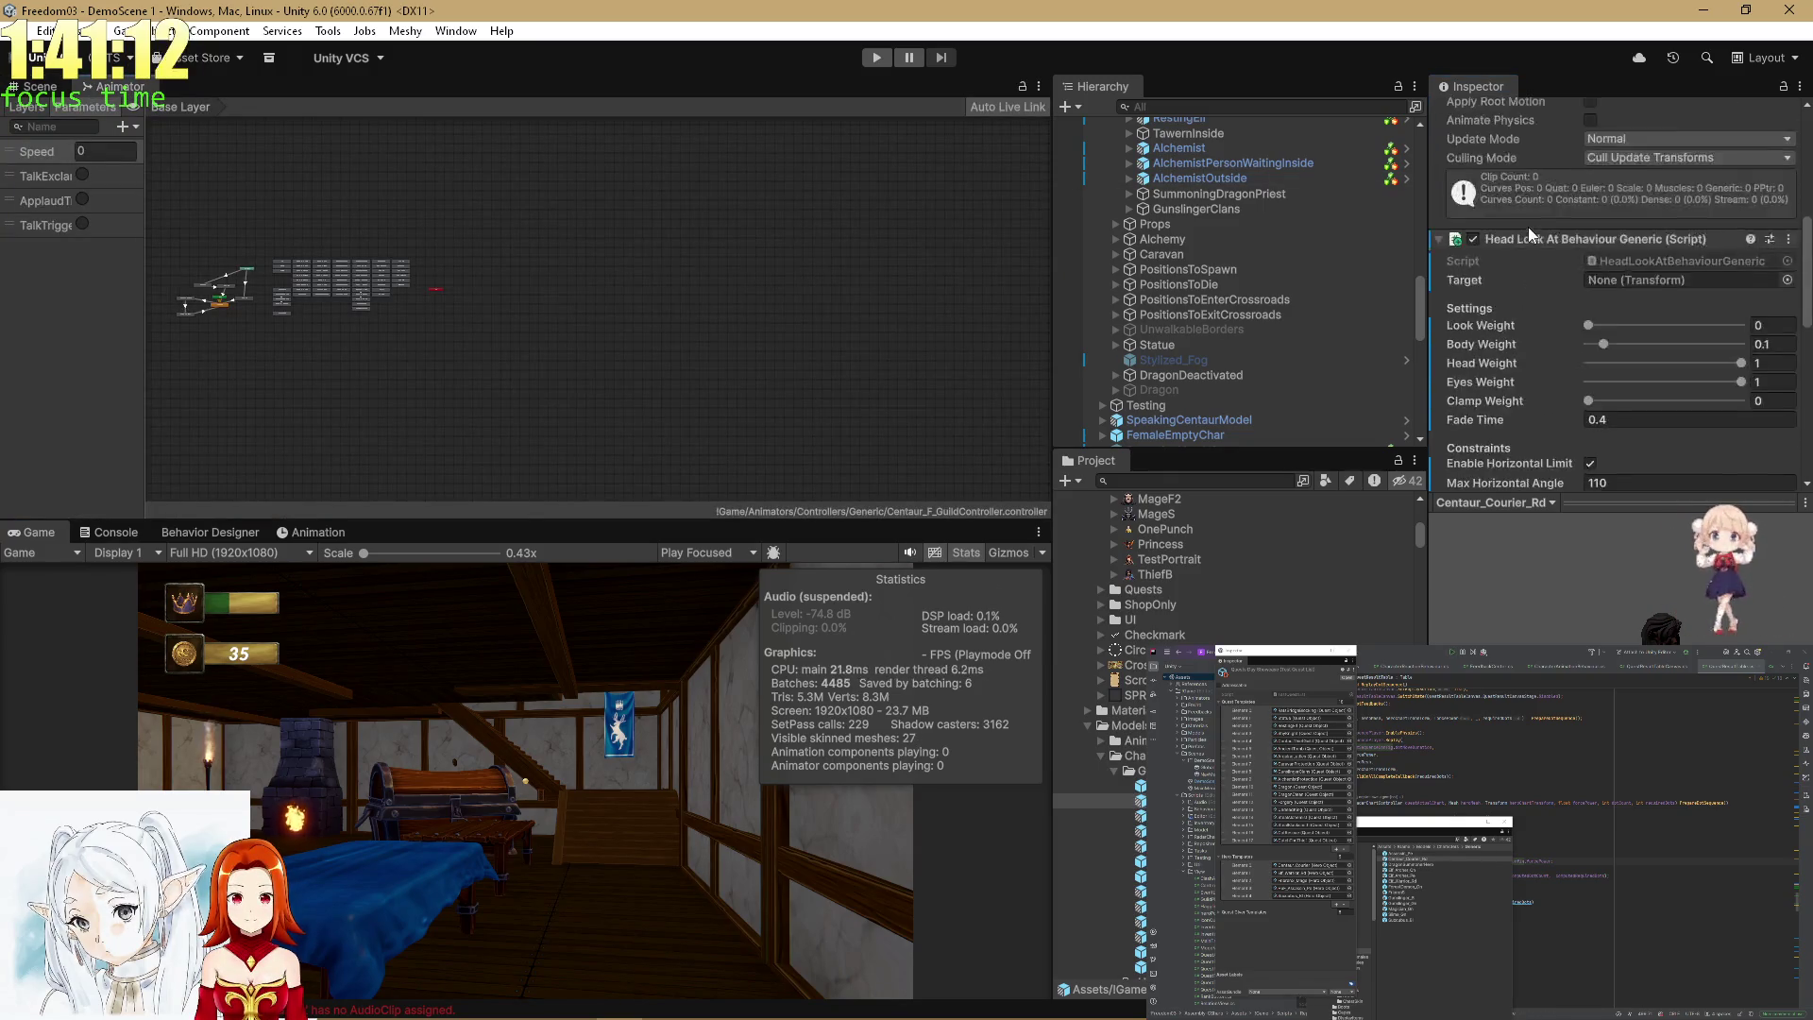
pyautogui.scroll(3, 252, 236)
pyautogui.moveTo(252, 236); pyautogui.dragTo(763, 195)
pyautogui.scroll(8, 727, 317)
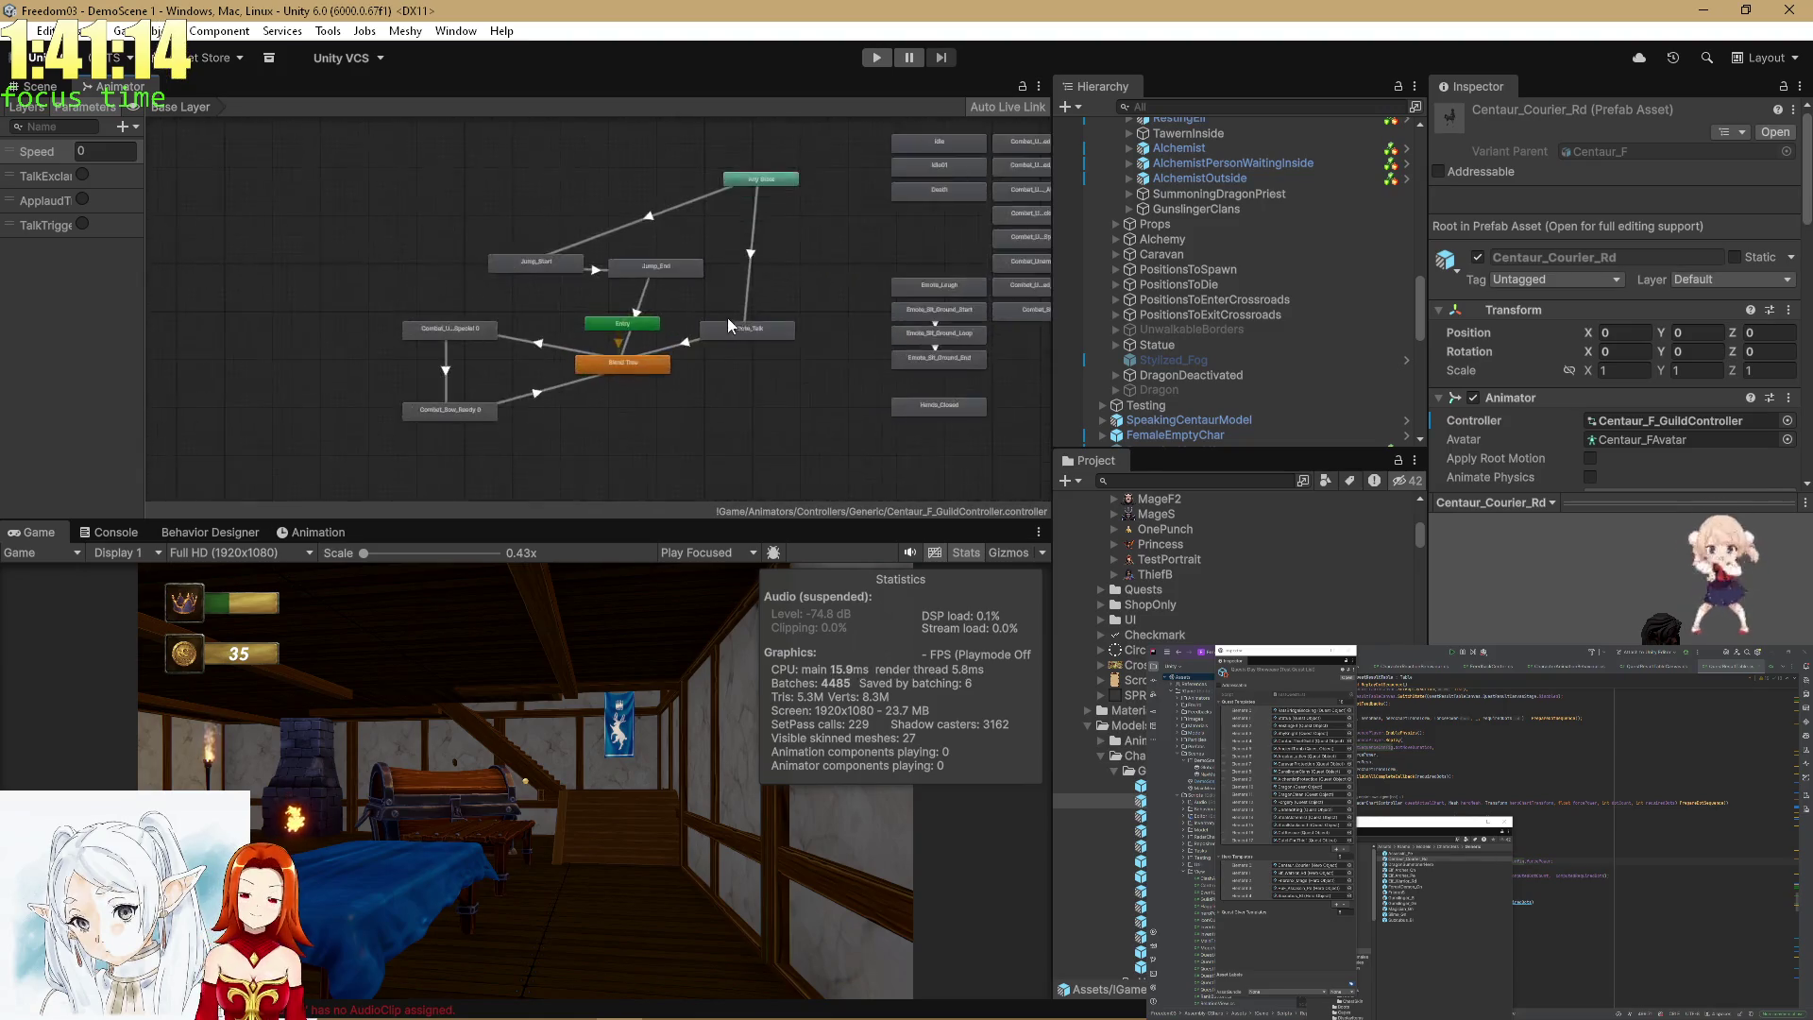
pyautogui.moveTo(515, 266); pyautogui.dragTo(720, 227)
pyautogui.moveTo(145, 285)
pyautogui.mouseDown()
pyautogui.moveTo(351, 285)
pyautogui.moveTo(311, 285)
pyautogui.mouseUp()
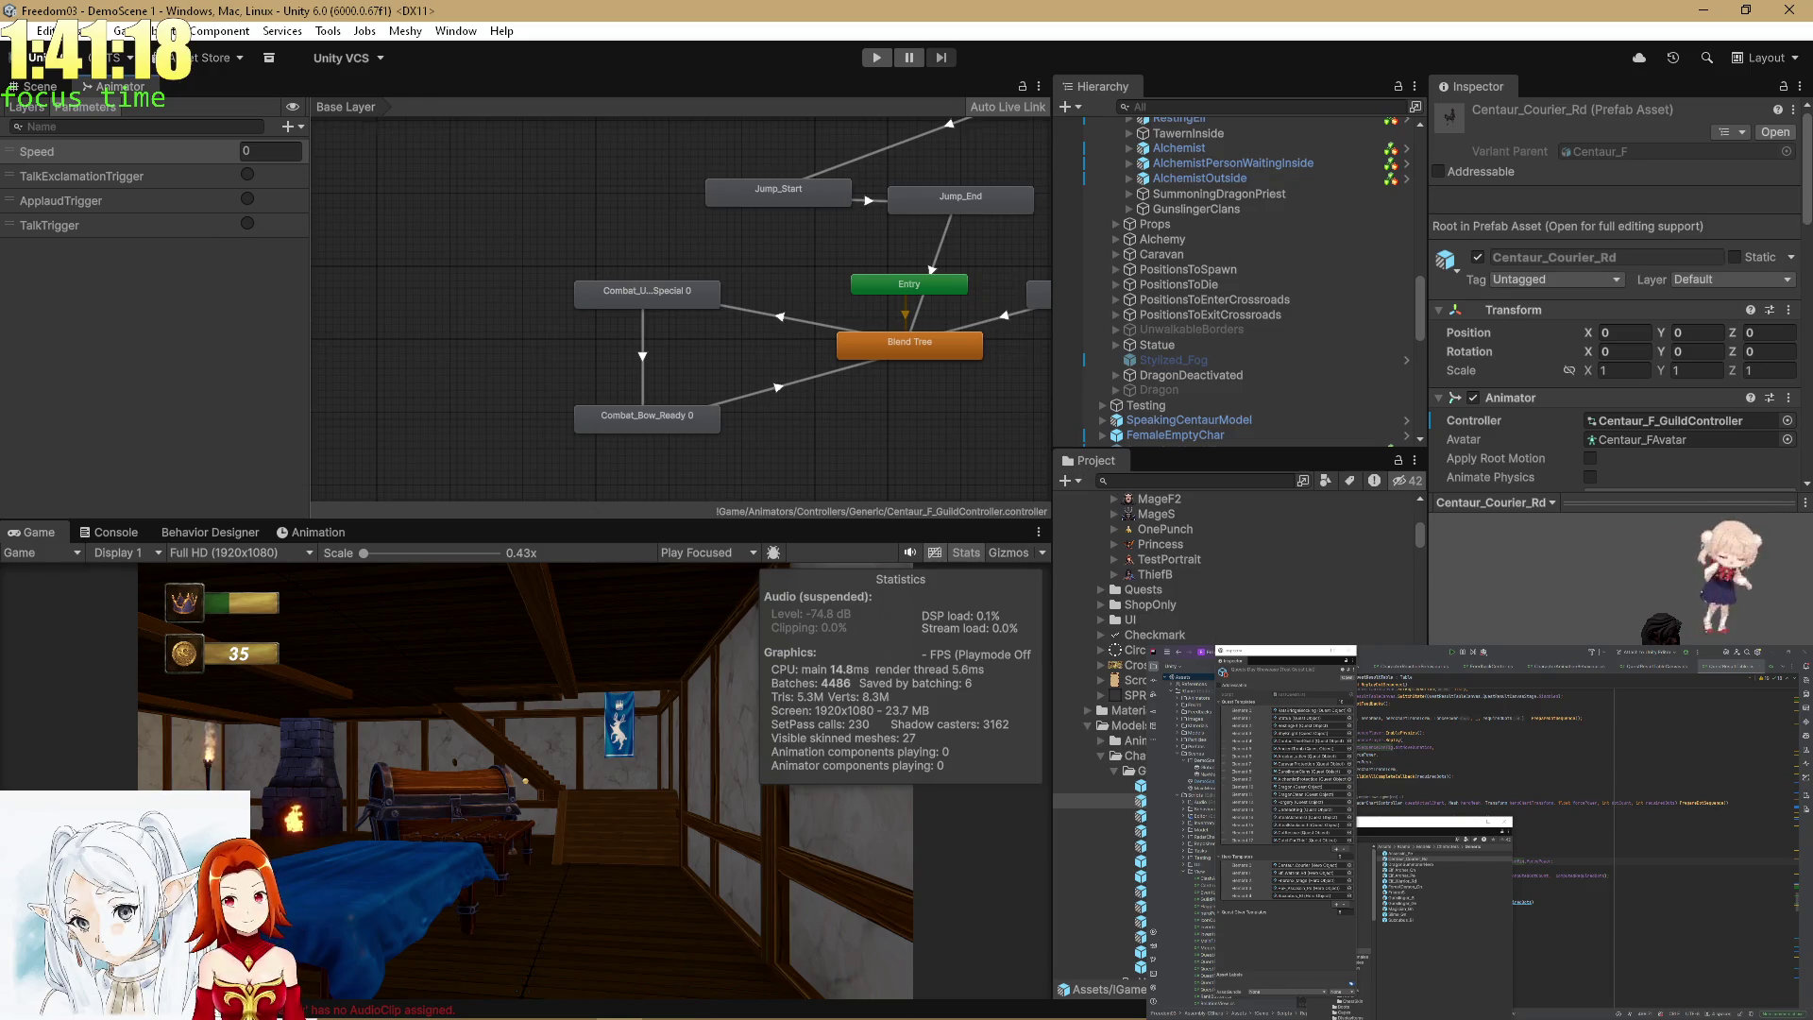
pyautogui.click(1114, 862)
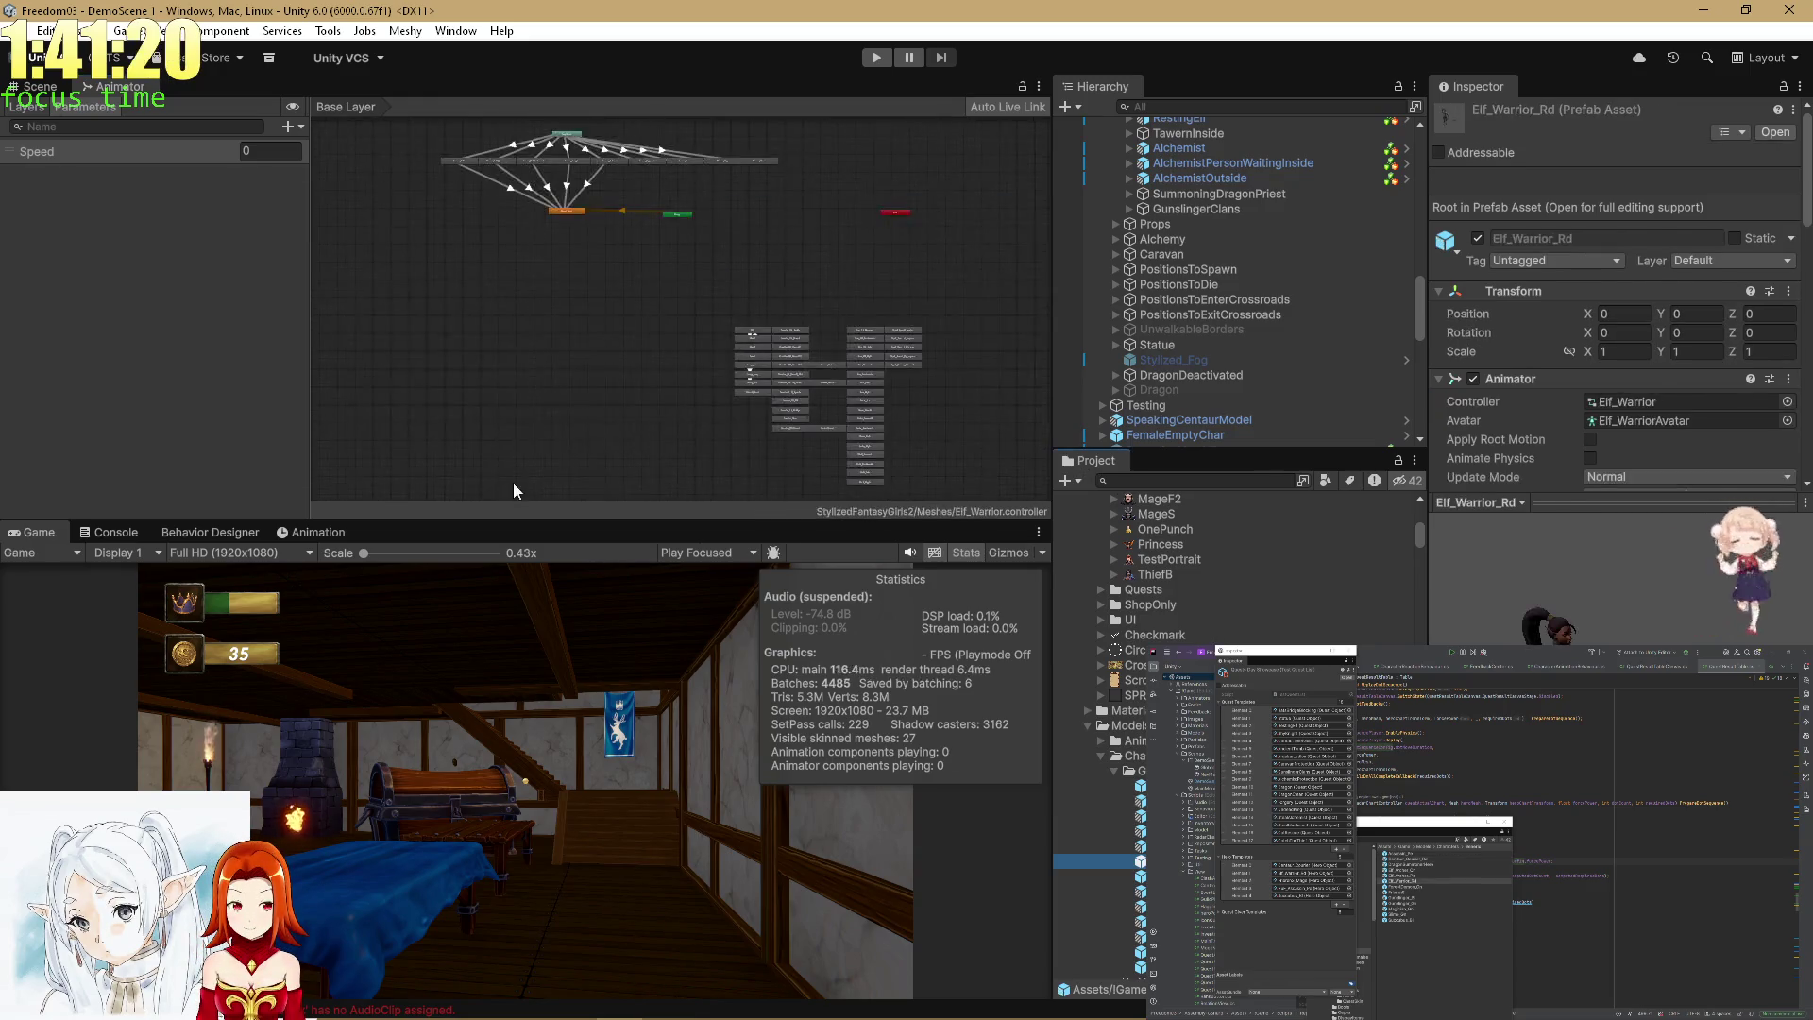
# Zoom to the emote states and inspect the Any State to Emote_Talk transition, then deselect it.
pyautogui.scroll(4, 519, 116)
pyautogui.moveTo(579, 172); pyautogui.dragTo(790, 281)
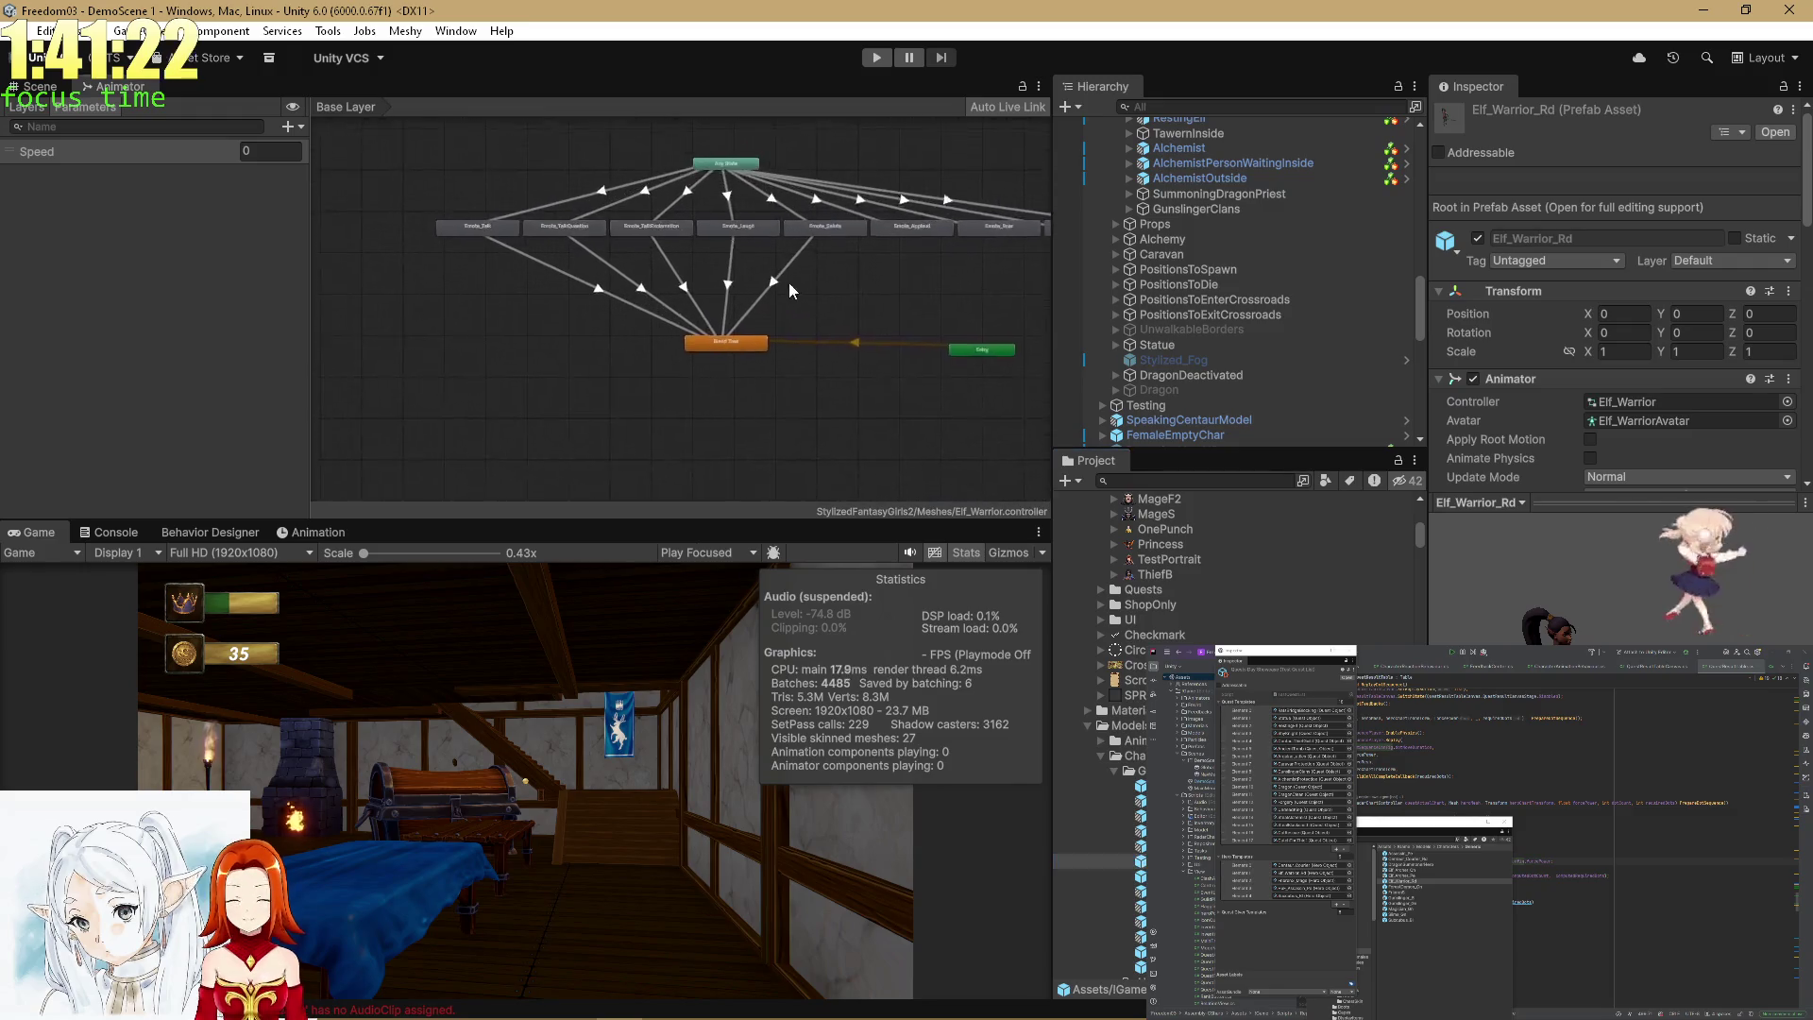
pyautogui.scroll(3, 639, 240)
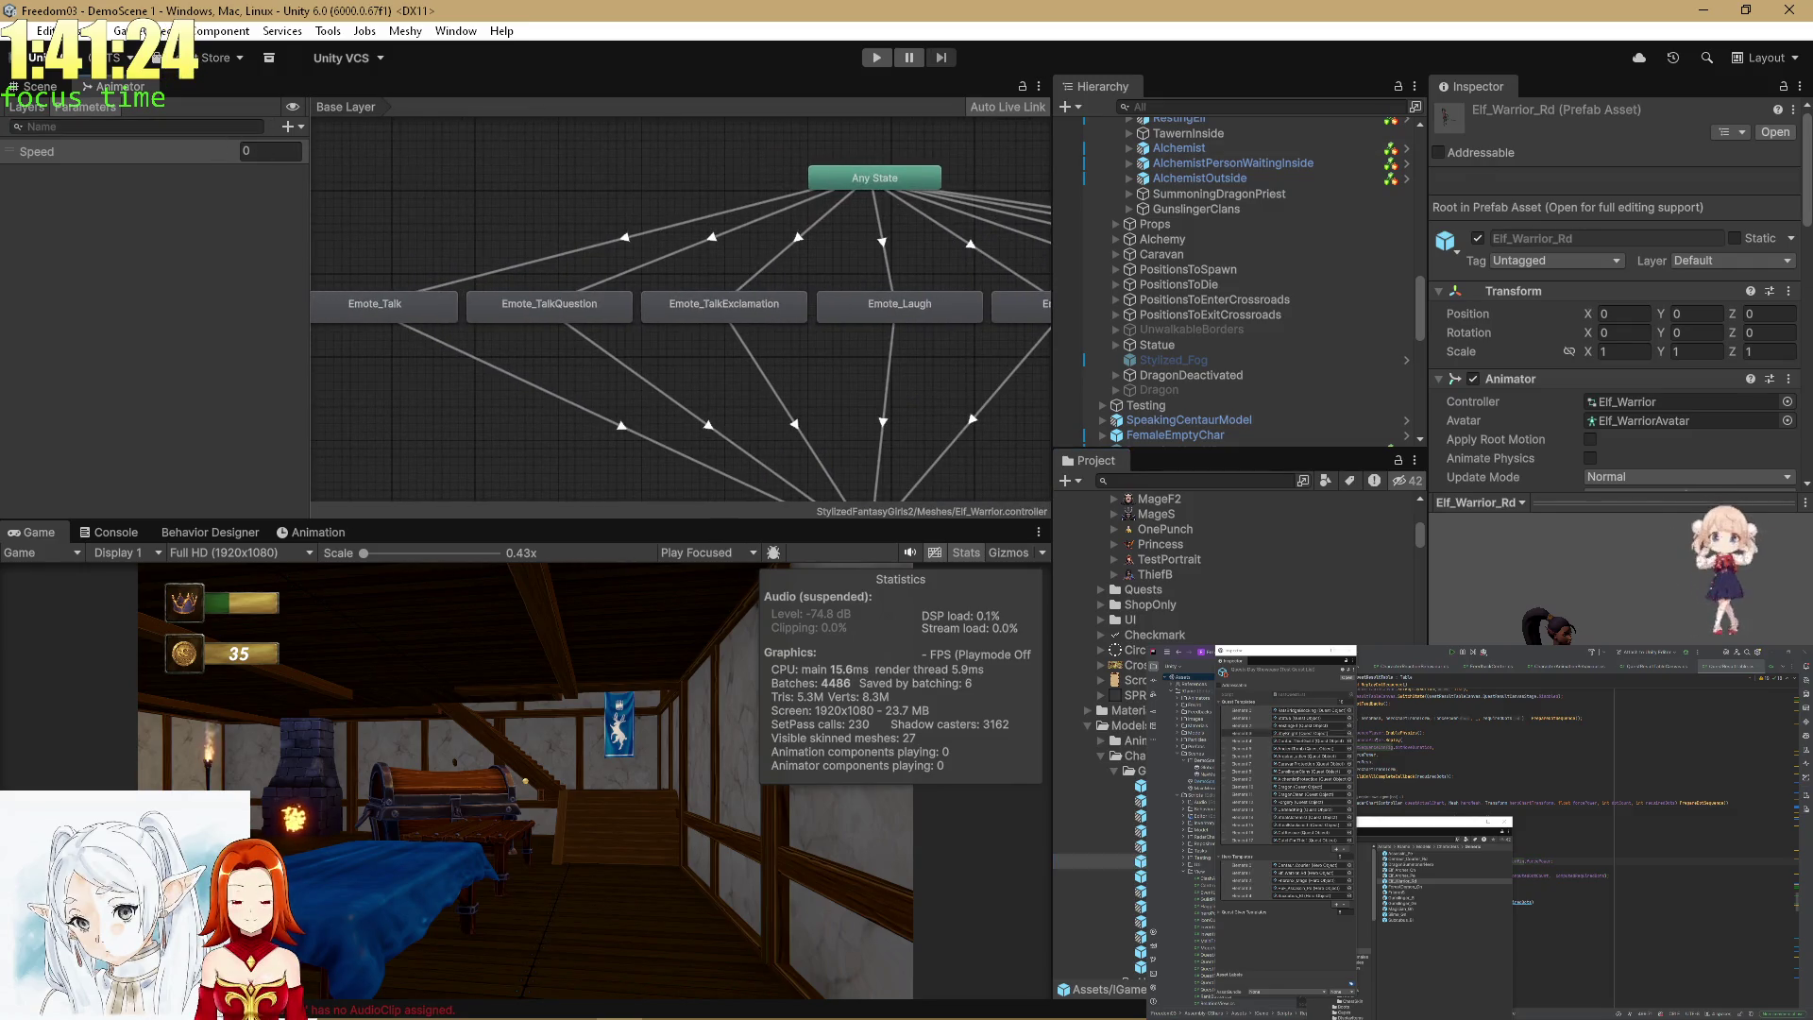
pyautogui.click(625, 238)
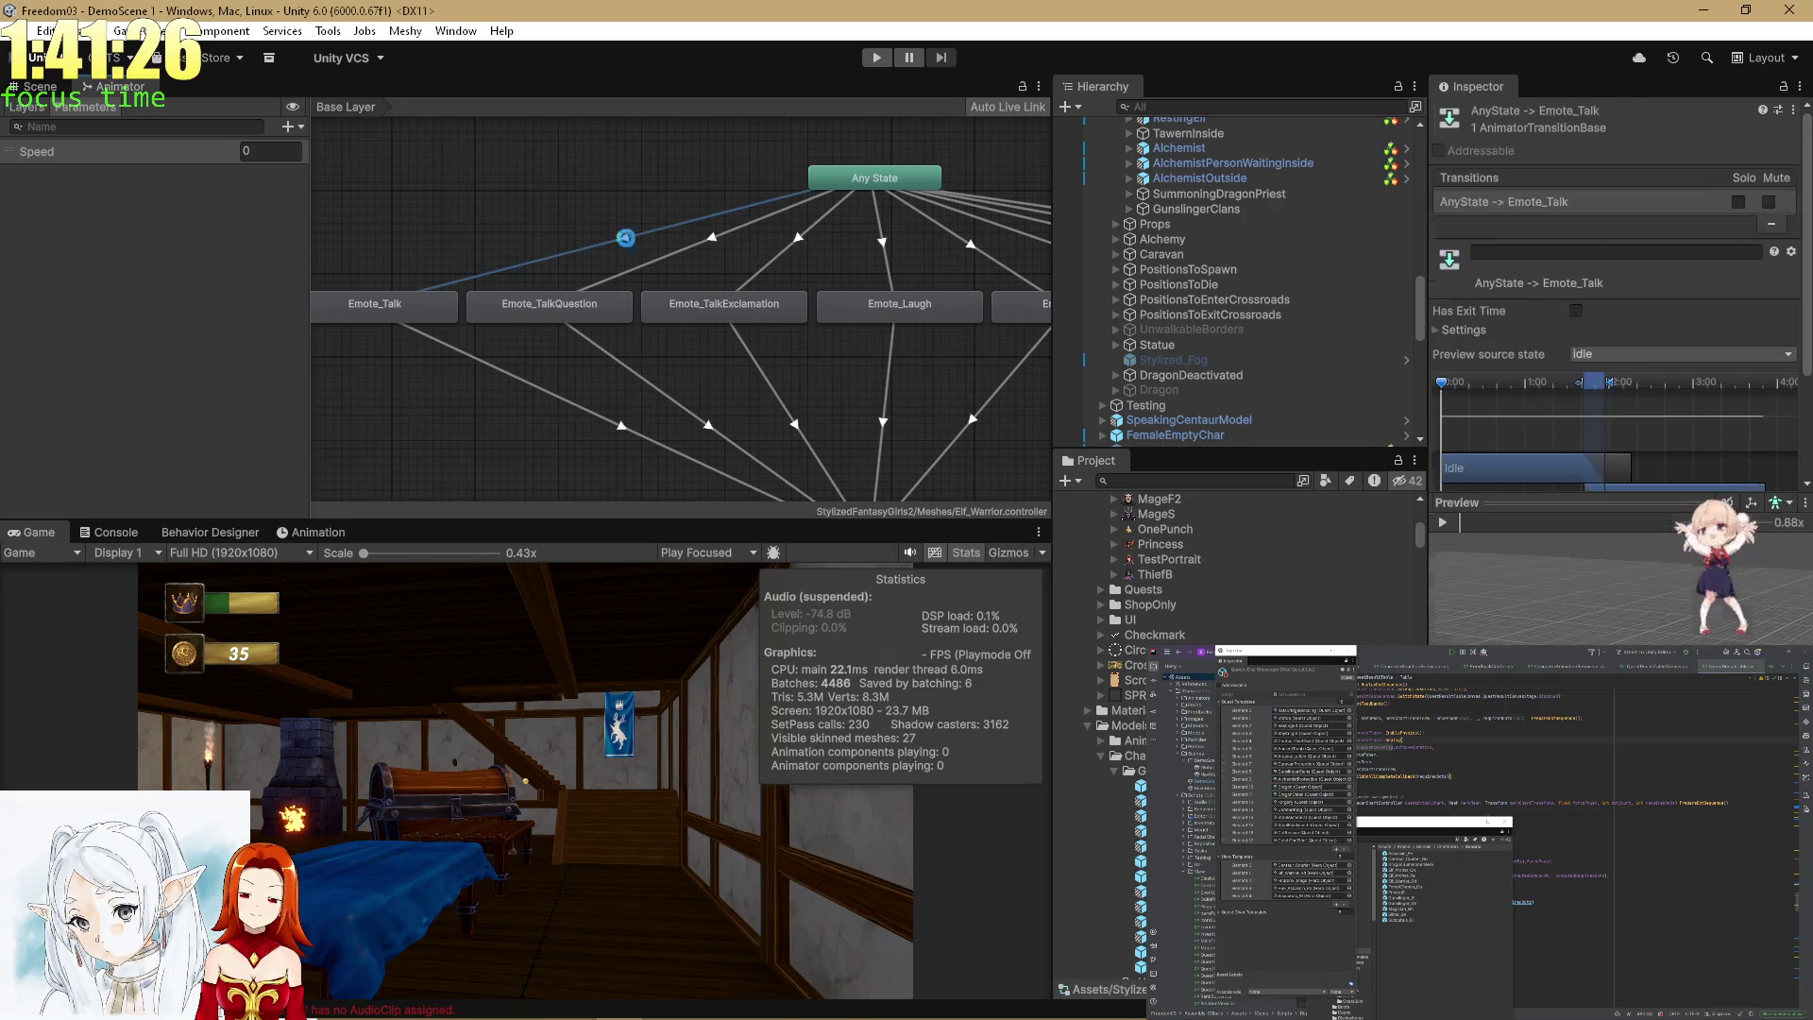
pyautogui.moveTo(713, 241); pyautogui.dragTo(651, 236)
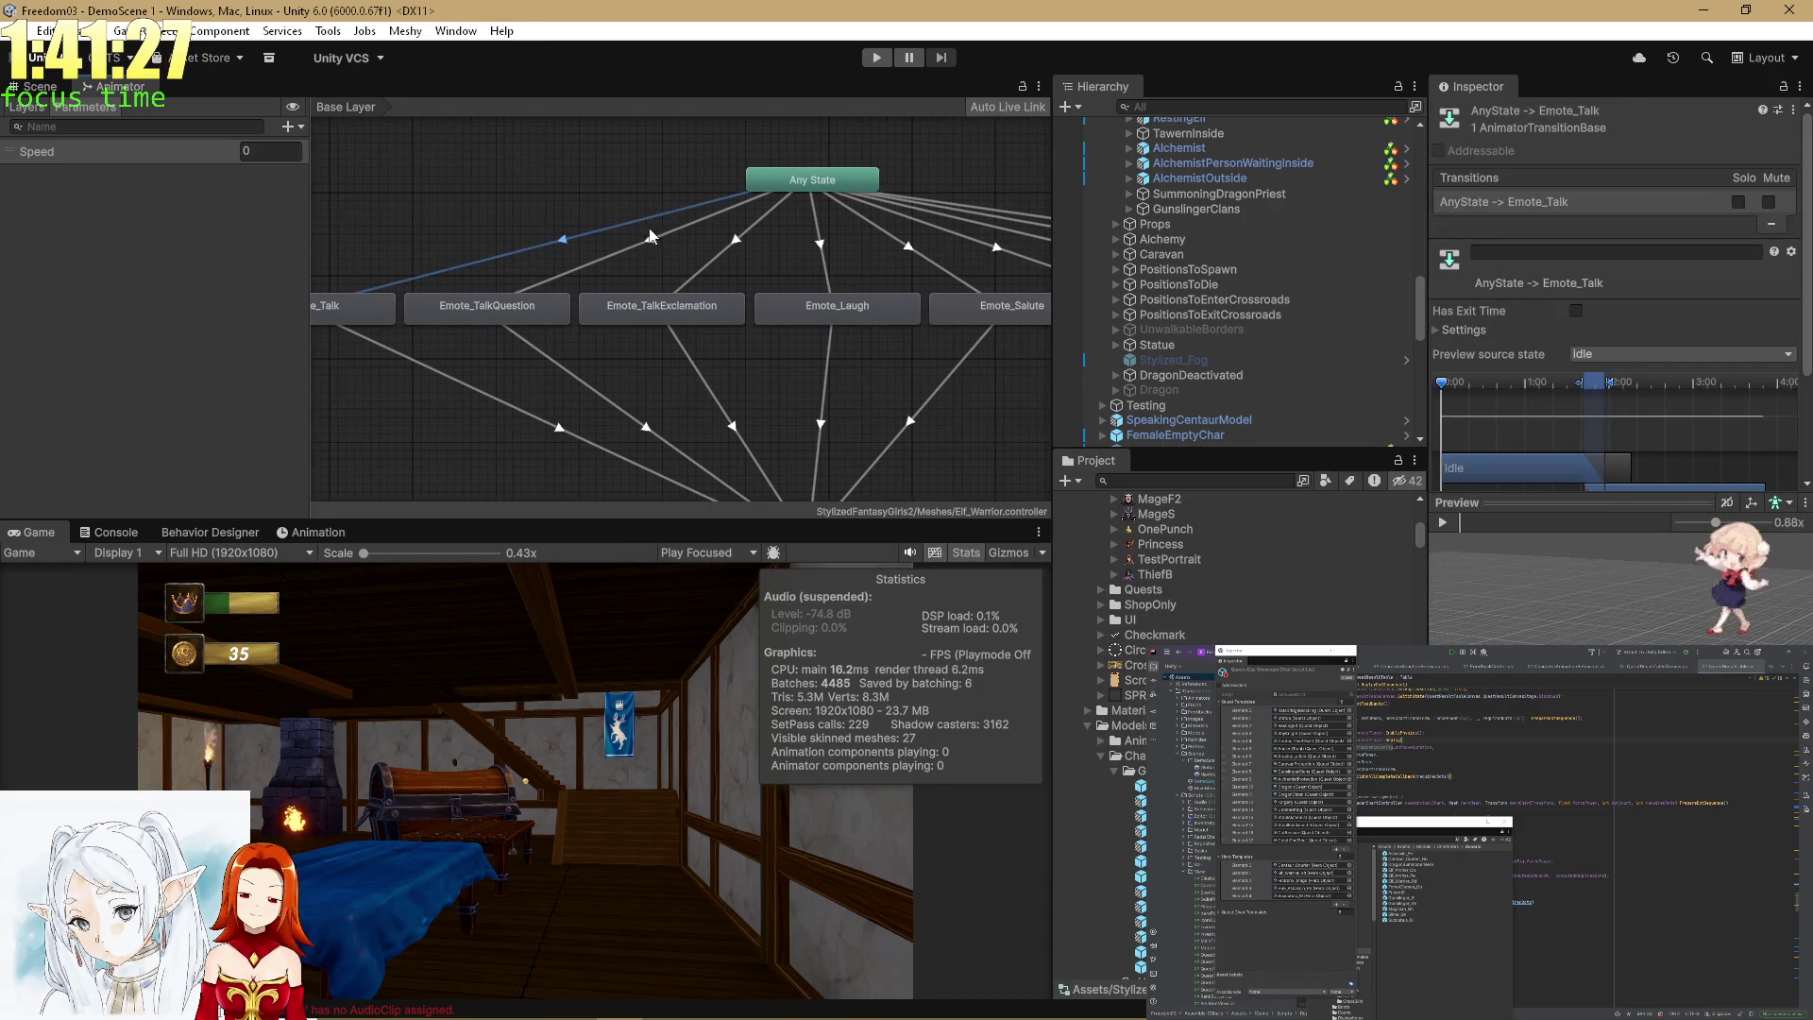
pyautogui.click(554, 263)
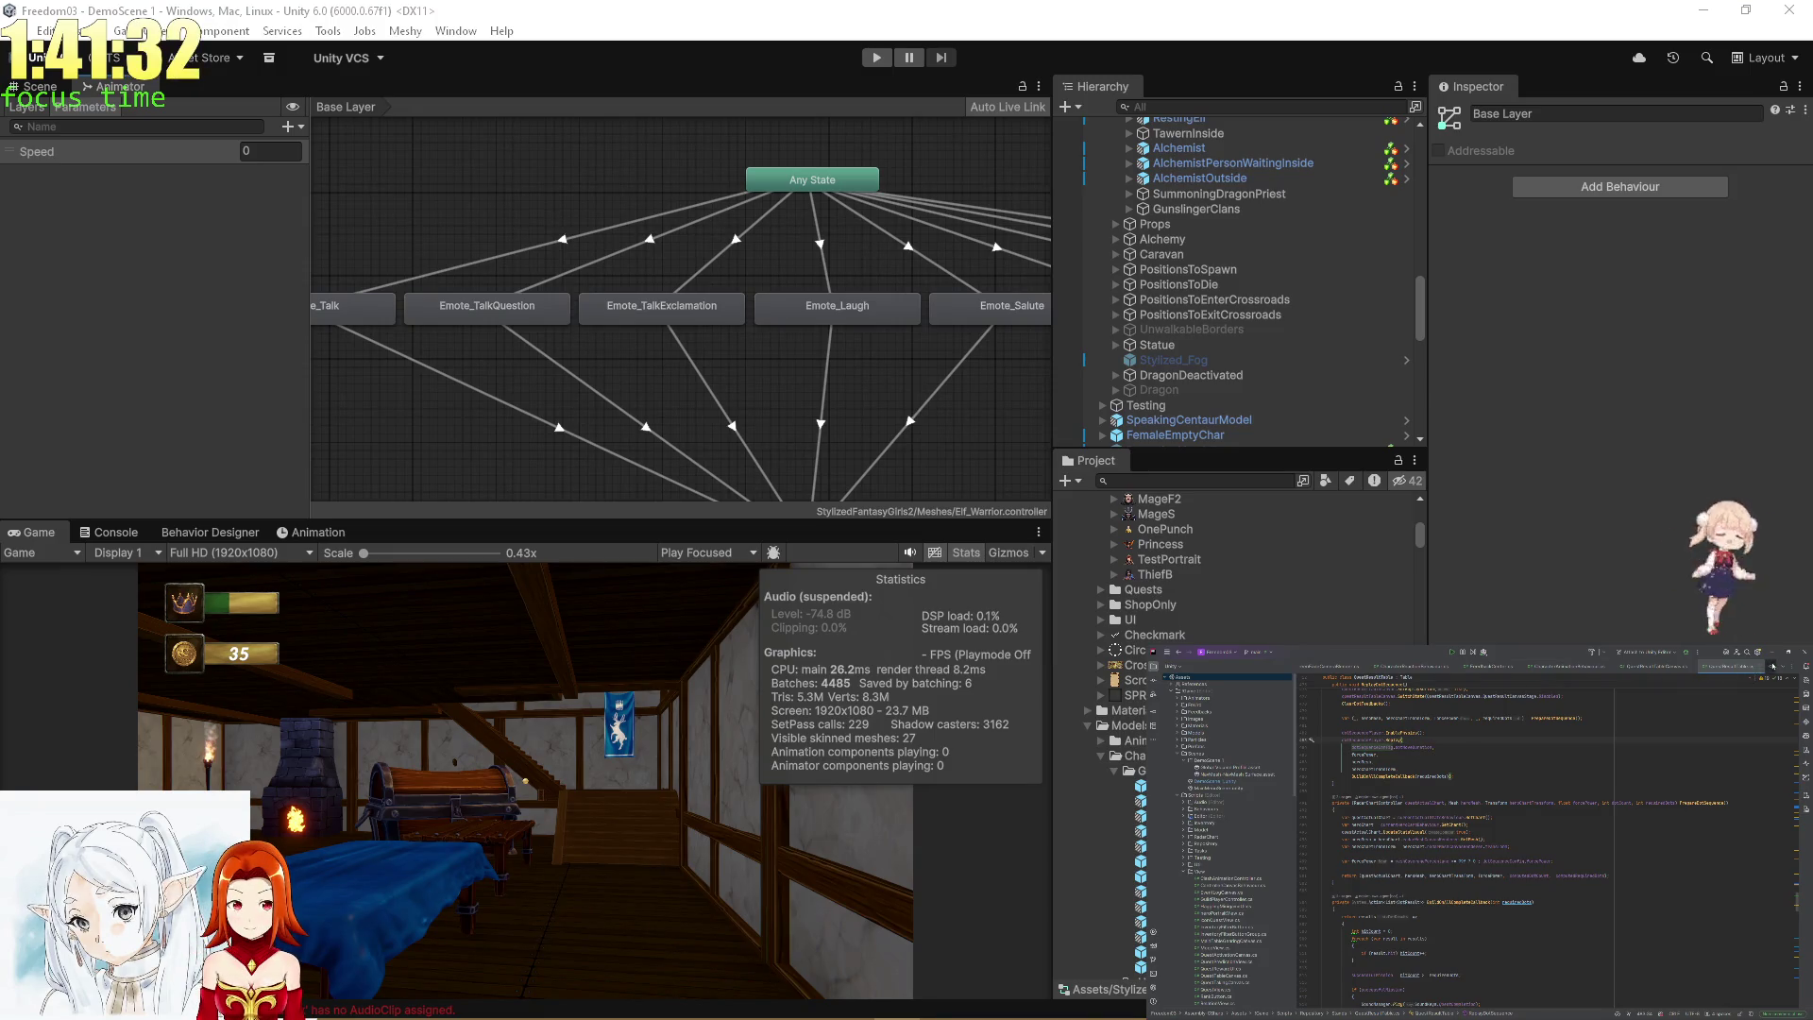
# Open the animation name constants file from the code editor's list of open files.
pyautogui.click(1783, 666)
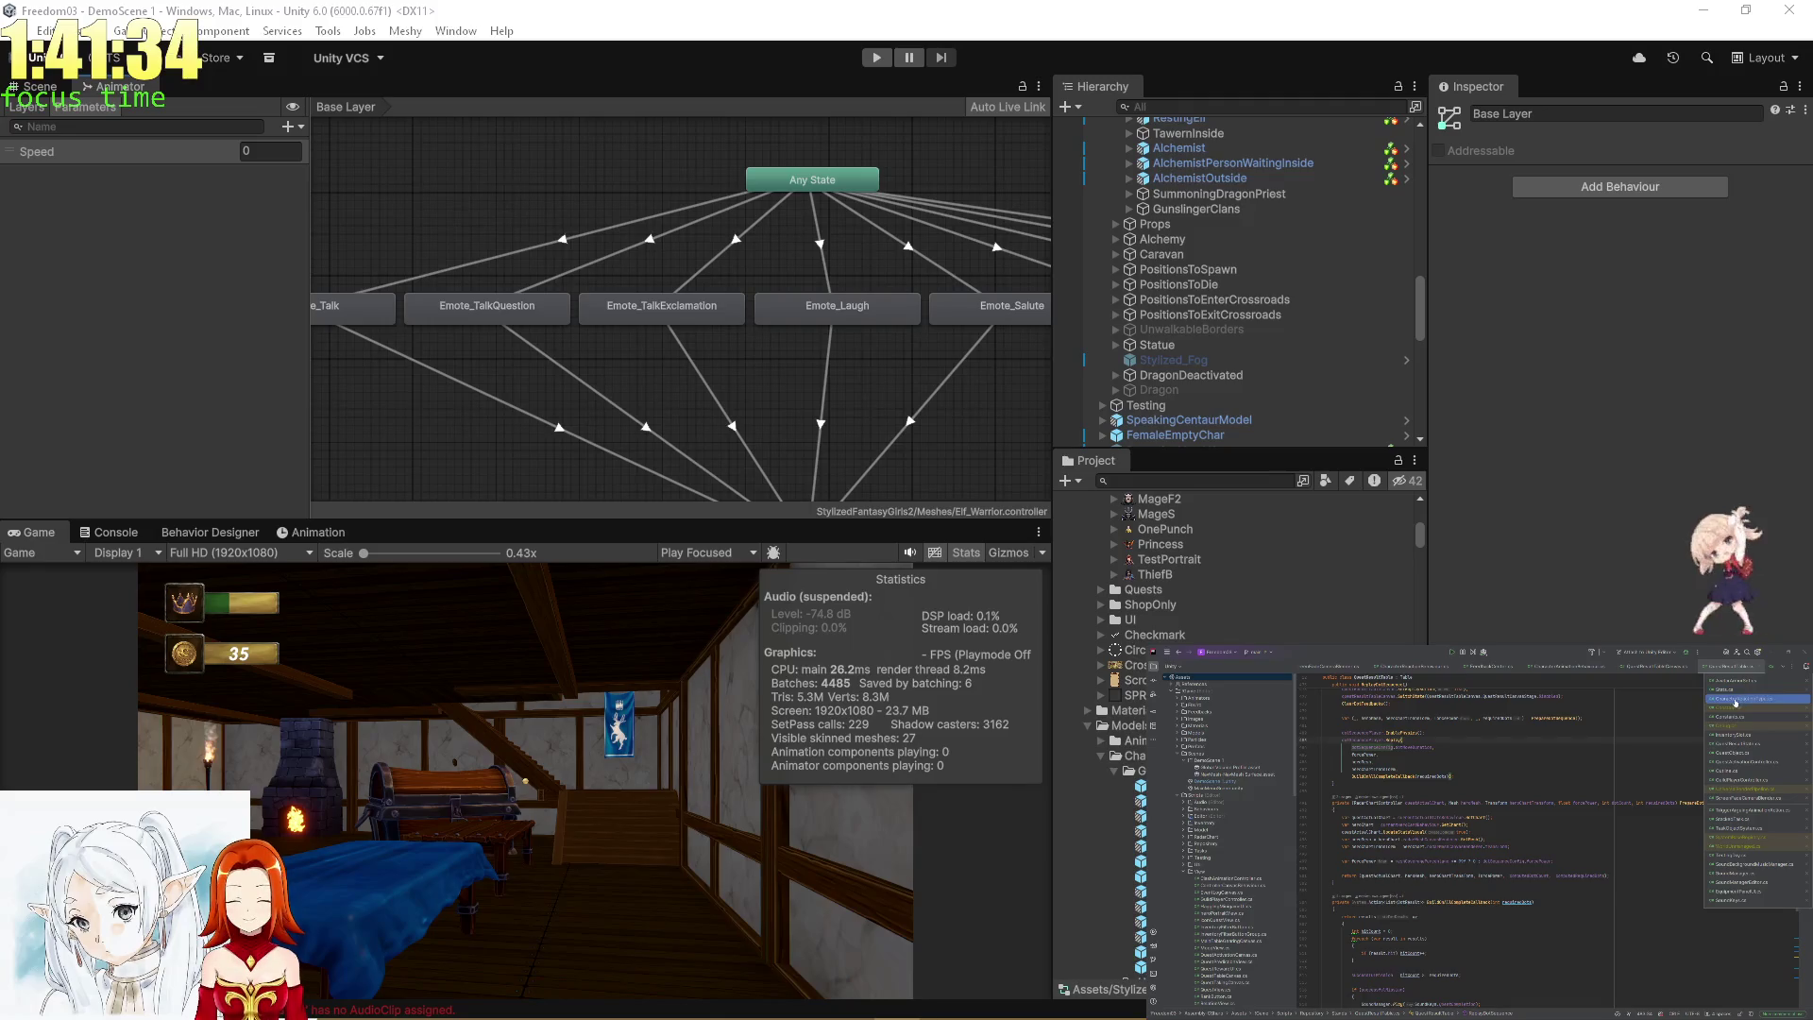
pyautogui.click(1727, 716)
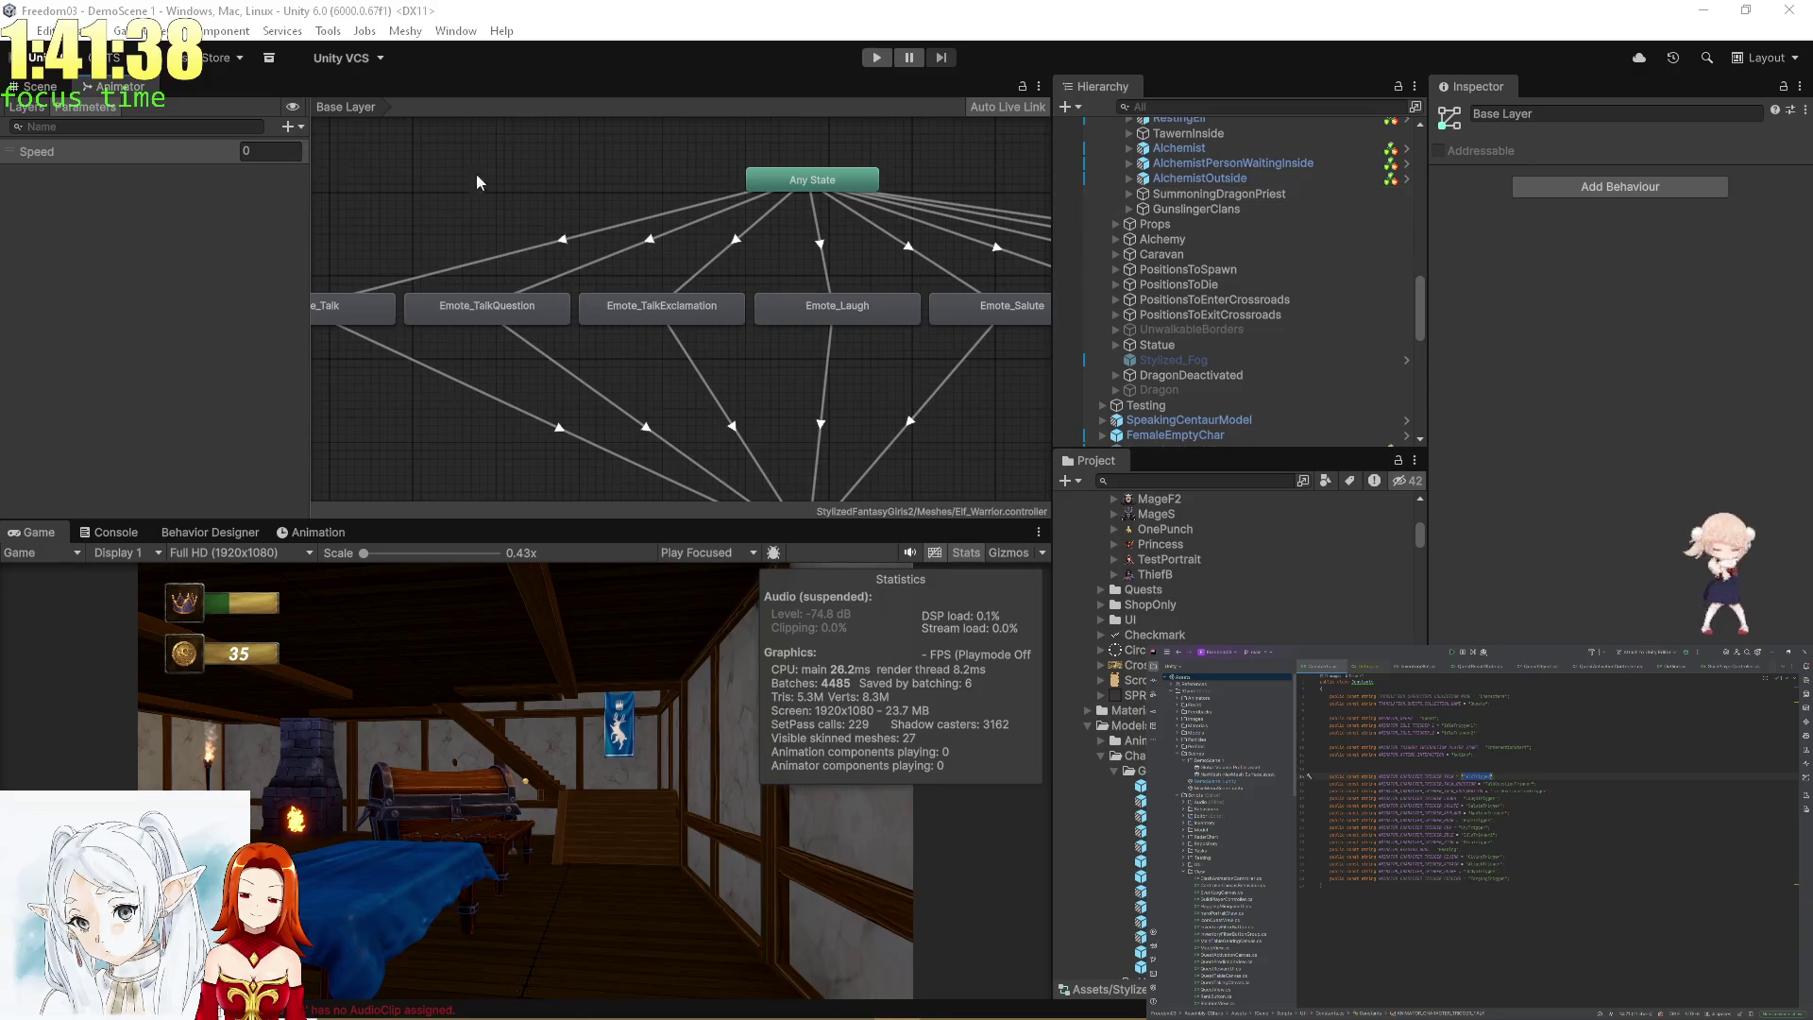
pyautogui.click(288, 126)
# Add TalkTrigger and TalkExclamationTrigger as trigger parameters in the Elf_Warrior controller.
pyautogui.click(322, 212)
pyautogui.write('TalkTrigger')
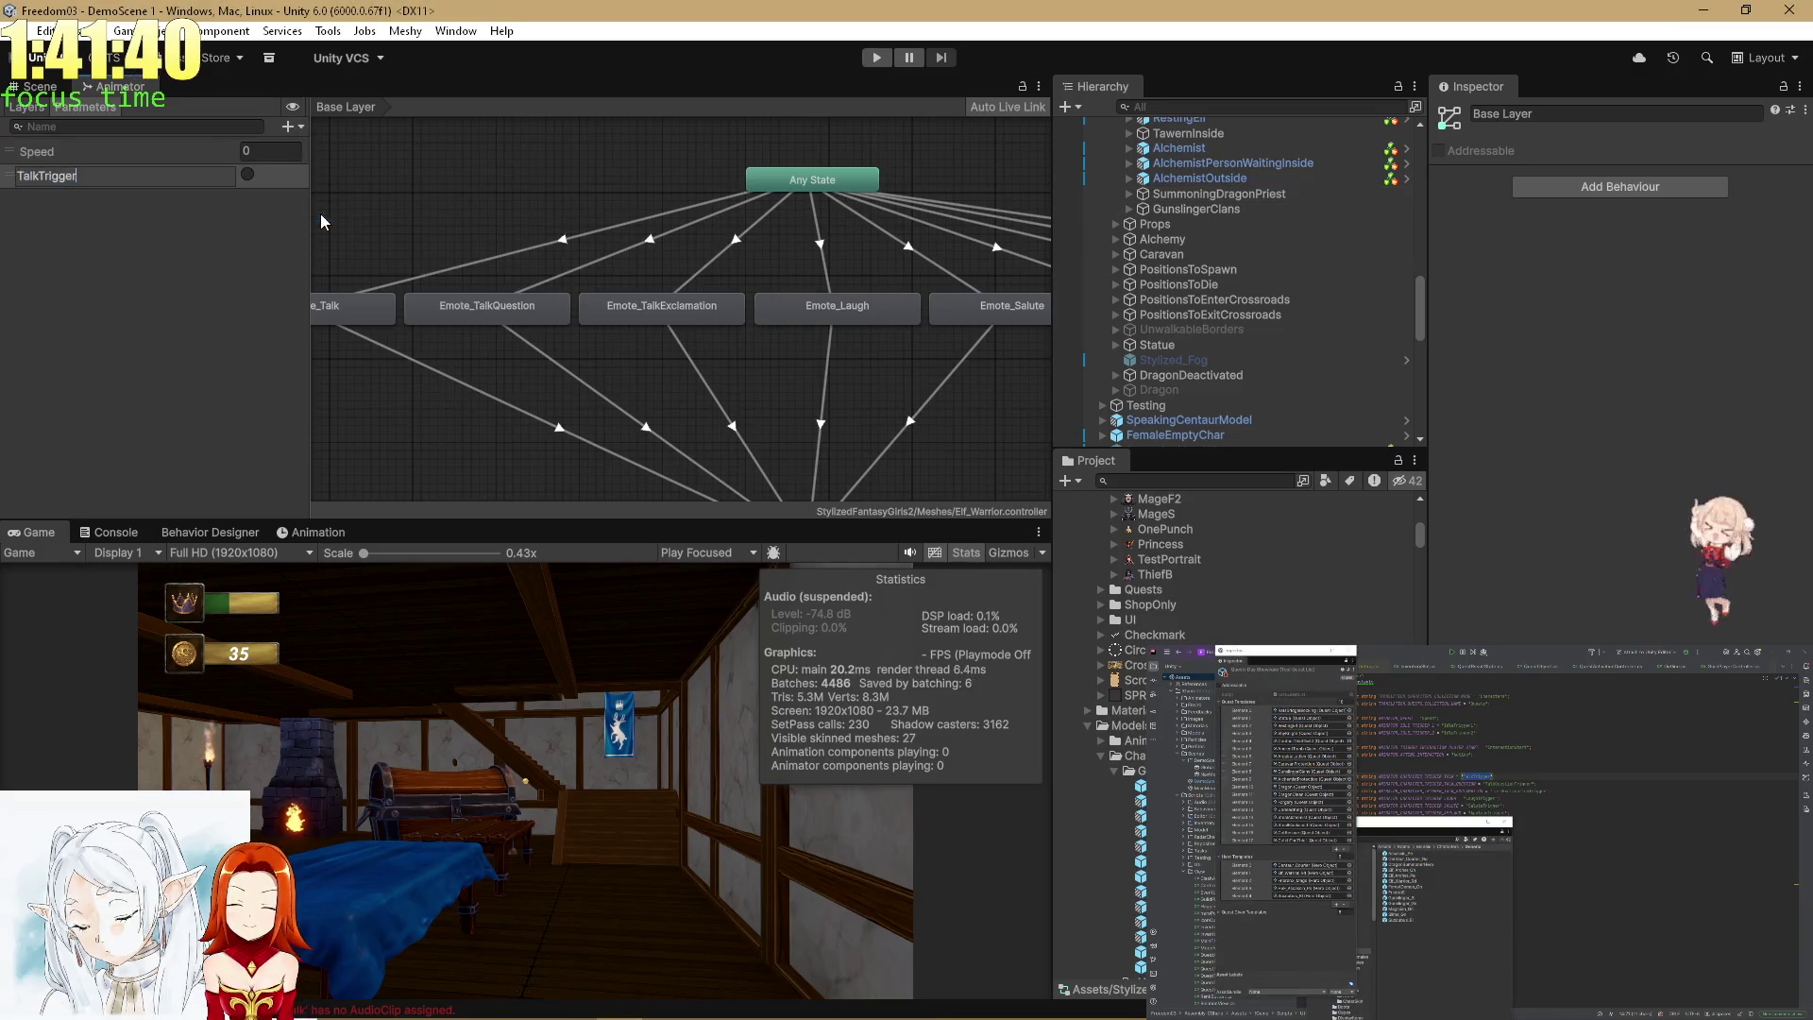
pyautogui.press('Return')
pyautogui.hotkey('alt', 'Tab')
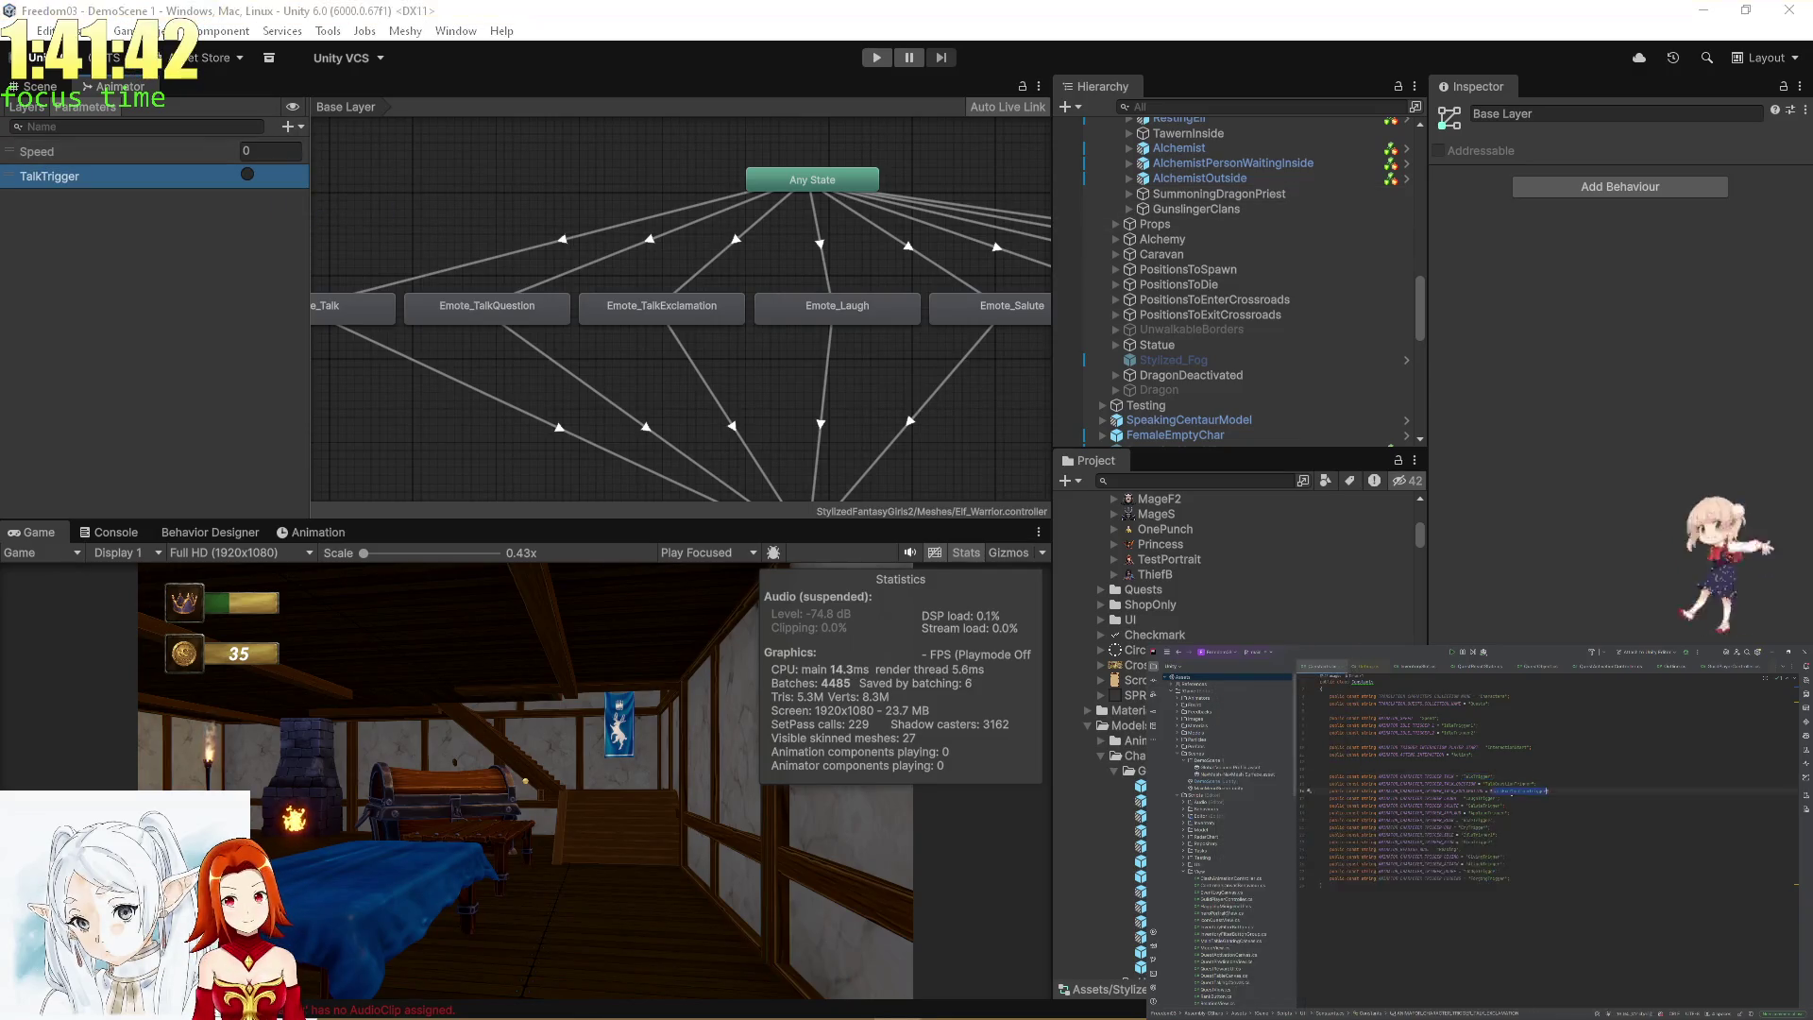
pyautogui.click(288, 125)
pyautogui.click(326, 212)
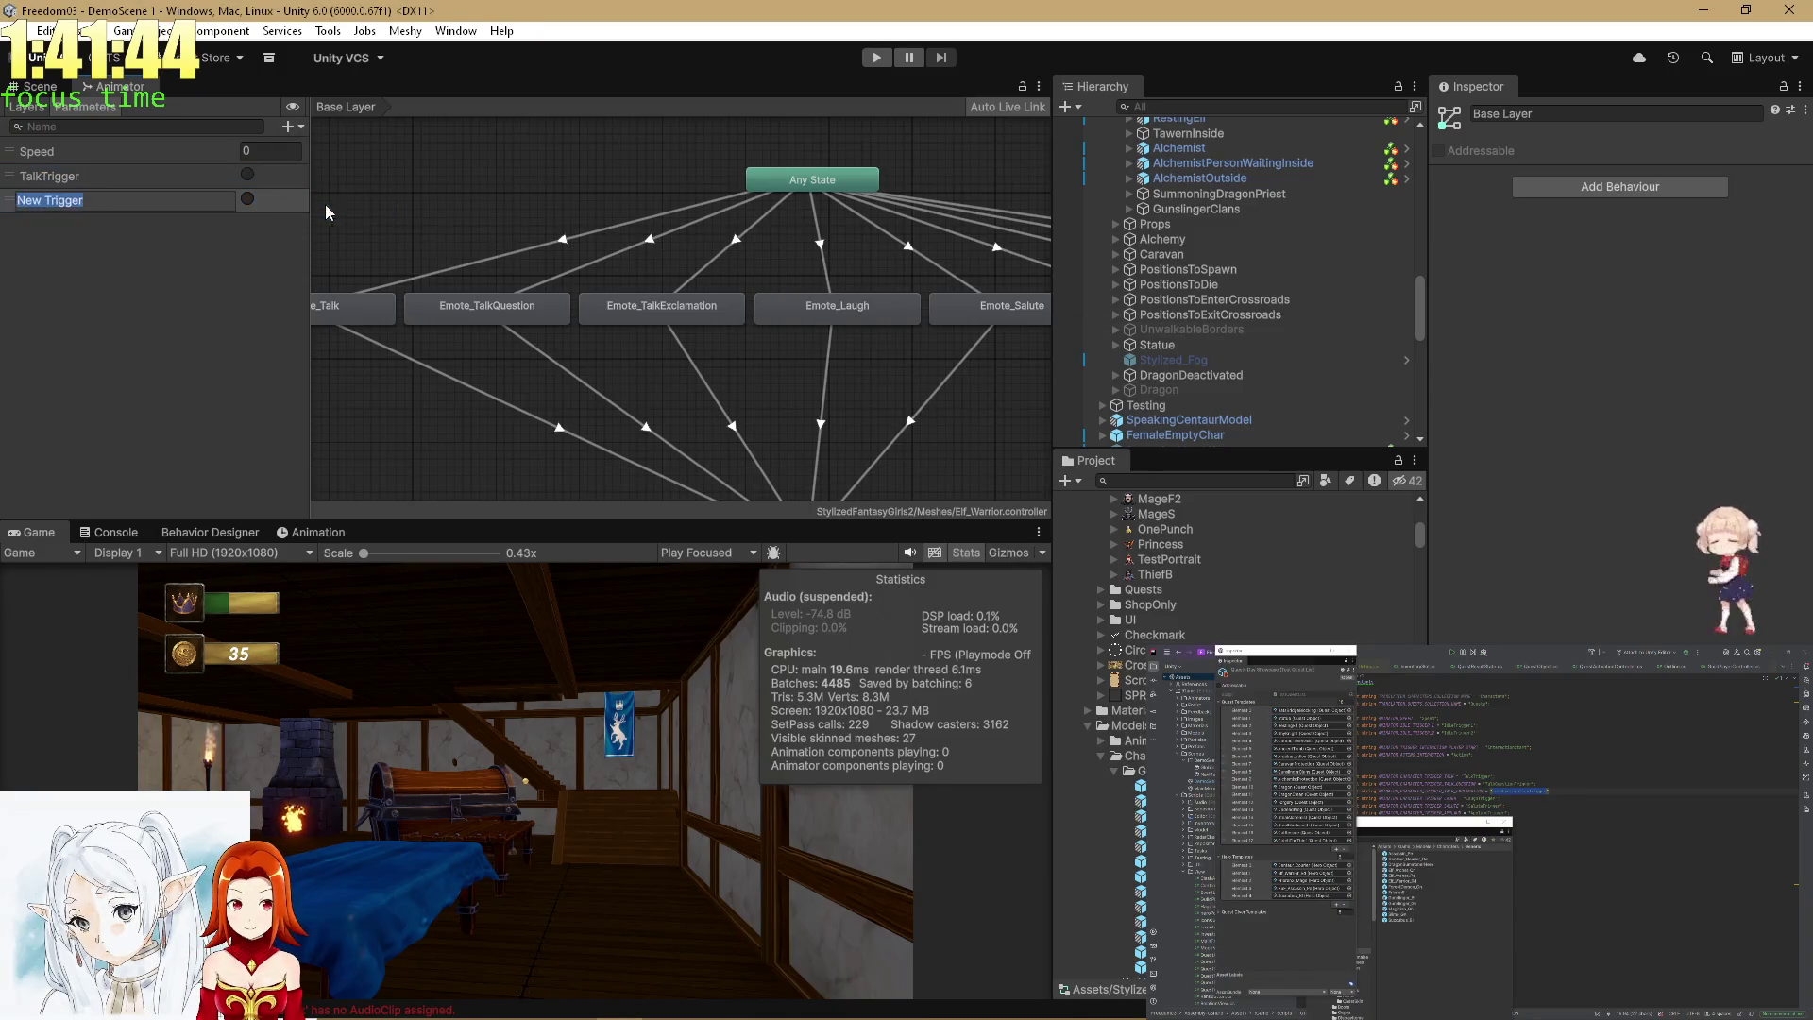
pyautogui.press('Return')
pyautogui.hotkey('alt', 'Tab')
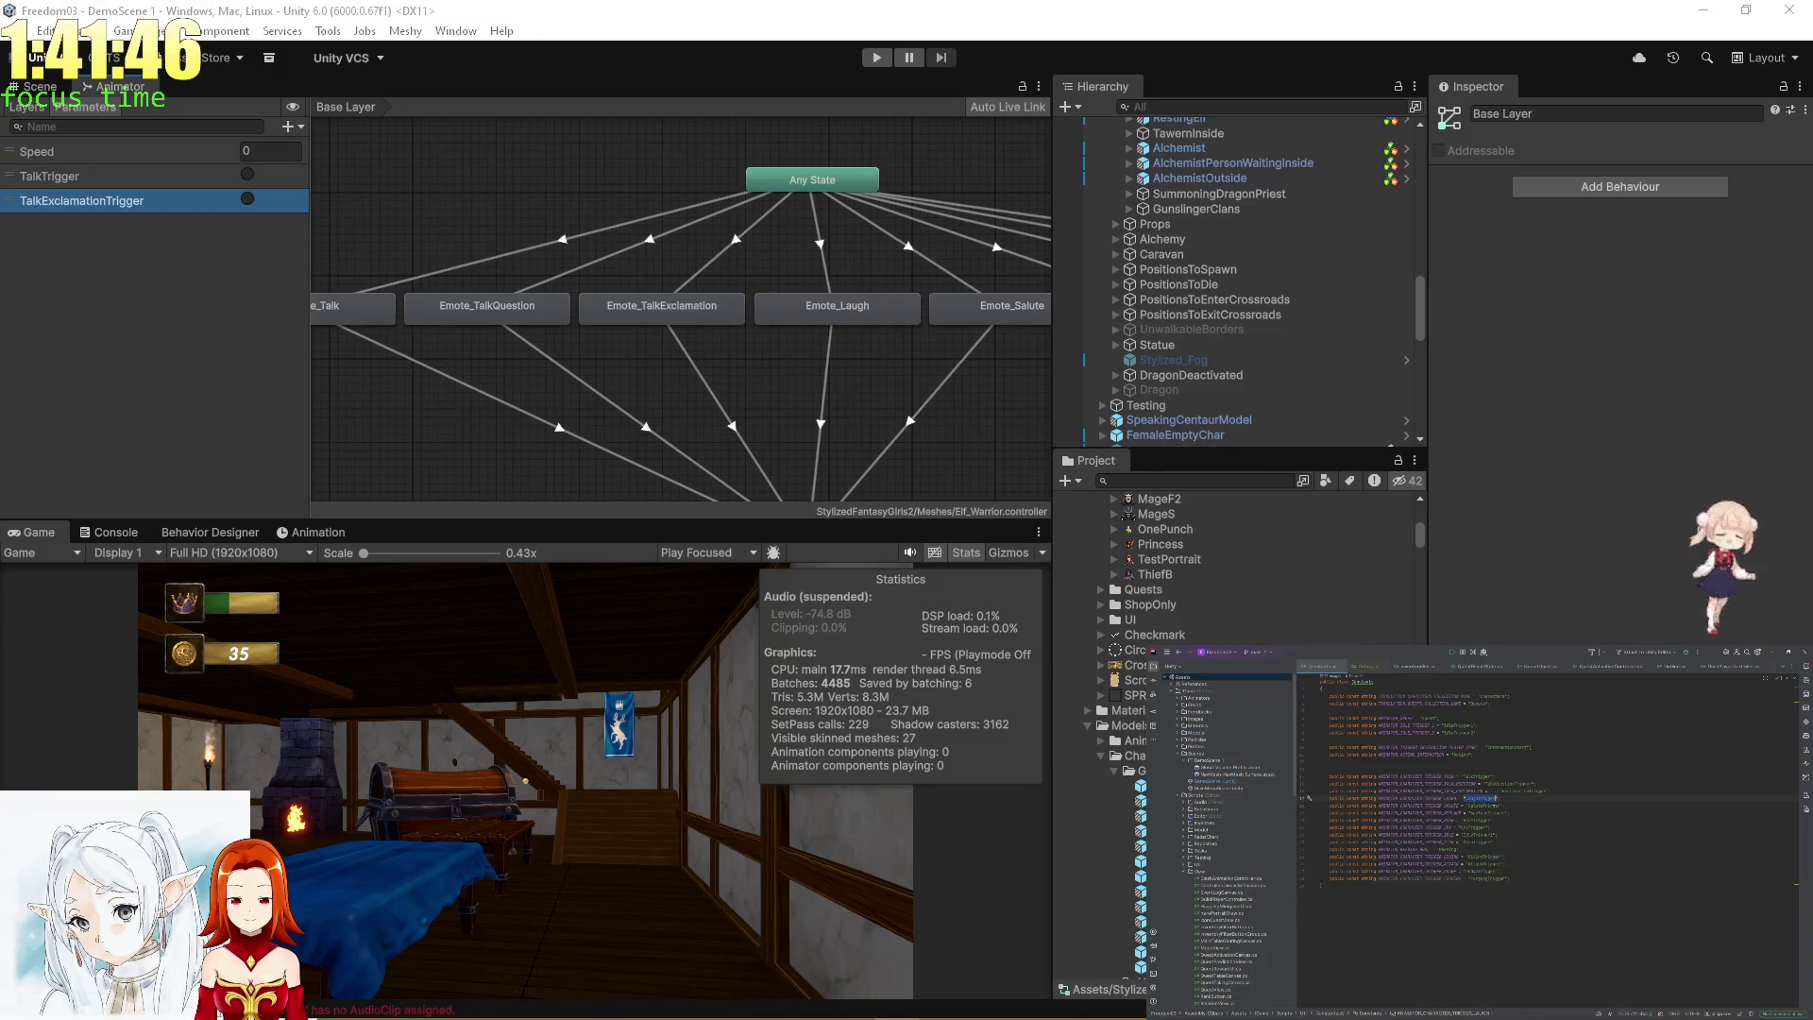
# Add SaluteTrigger and ApplaudTrigger trigger parameters, pasting the names from the constants file.
pyautogui.click(288, 126)
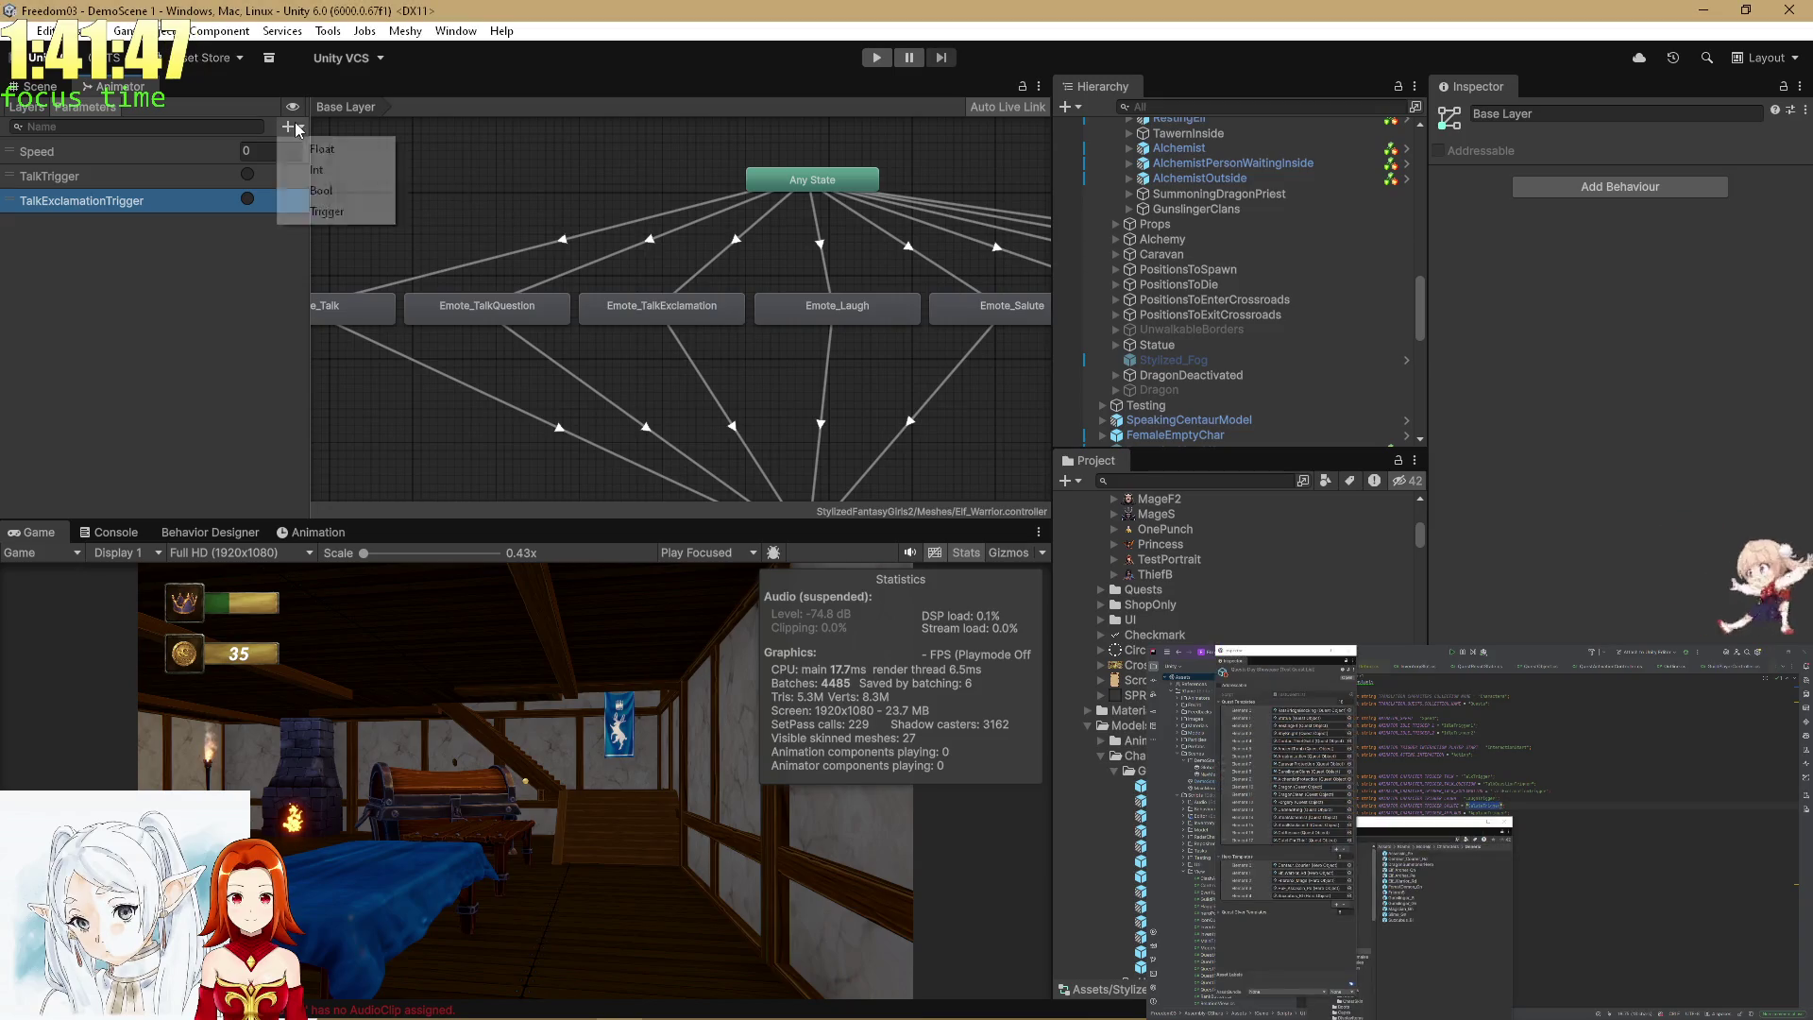
pyautogui.click(334, 214)
pyautogui.write('SaluteTrigger')
pyautogui.press('Return')
pyautogui.hotkey('alt', 'Tab')
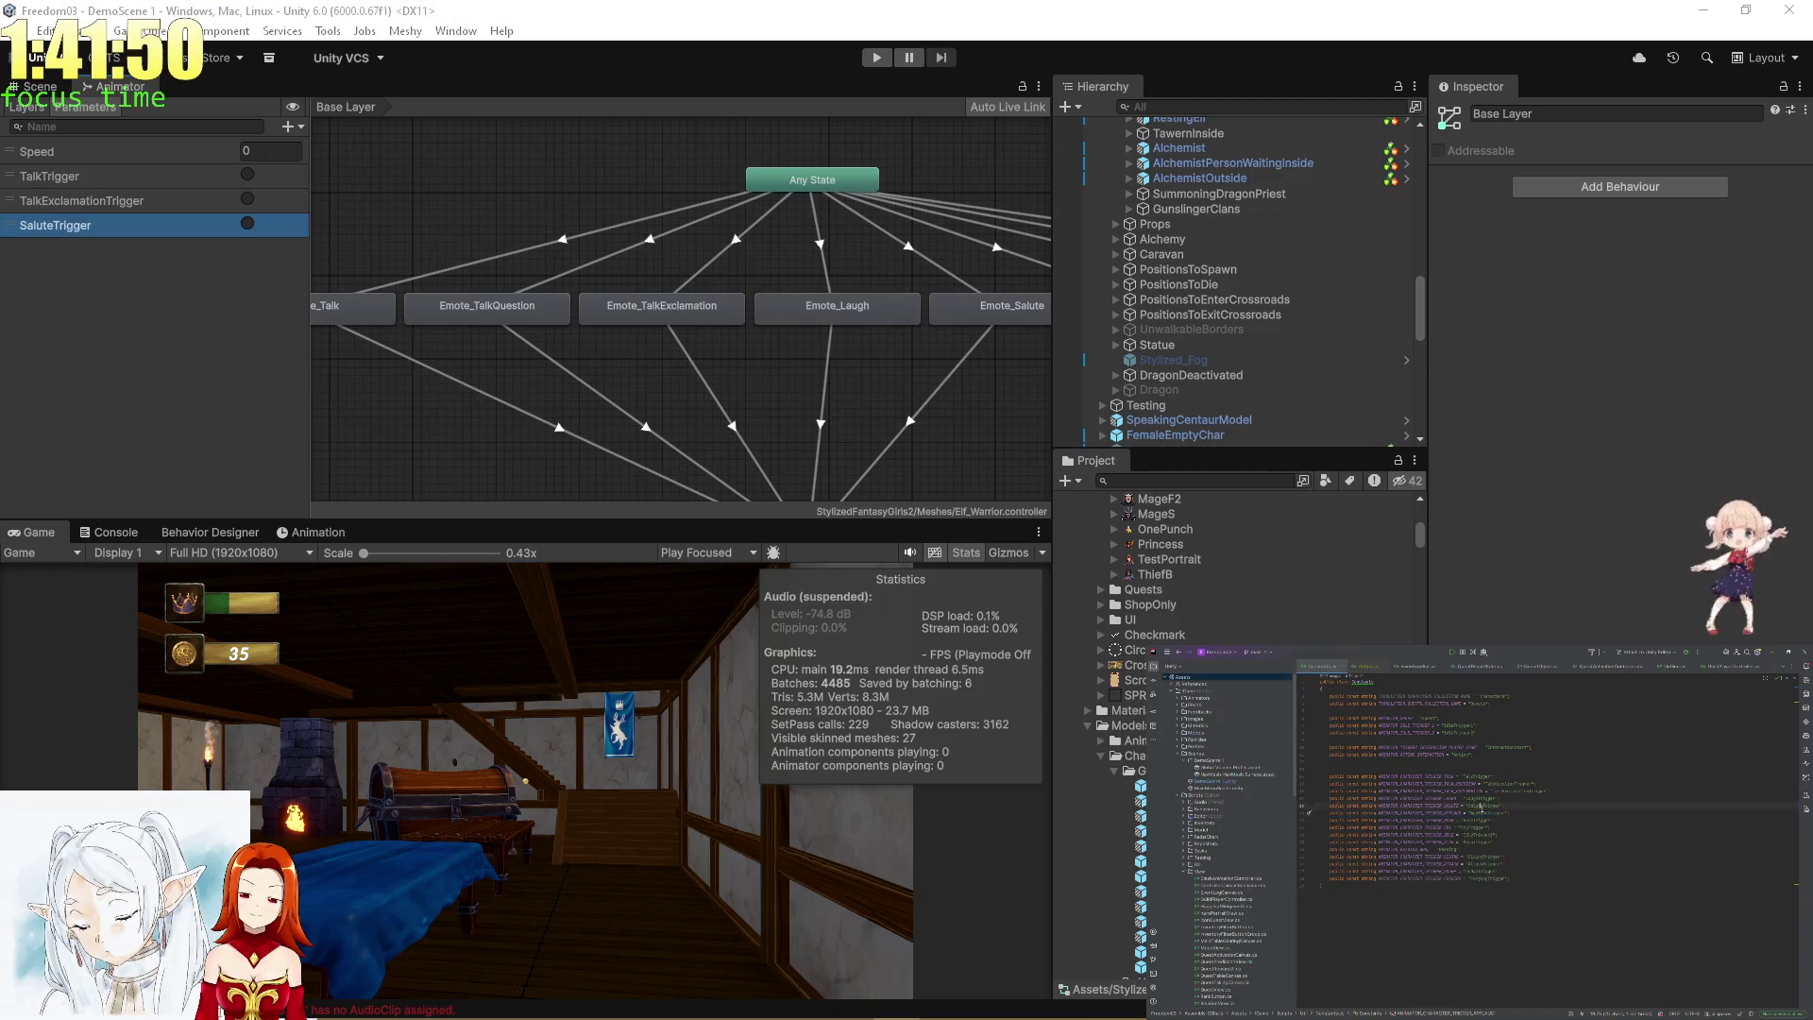
pyautogui.click(288, 126)
pyautogui.click(321, 211)
pyautogui.write('ApplaudTrigger')
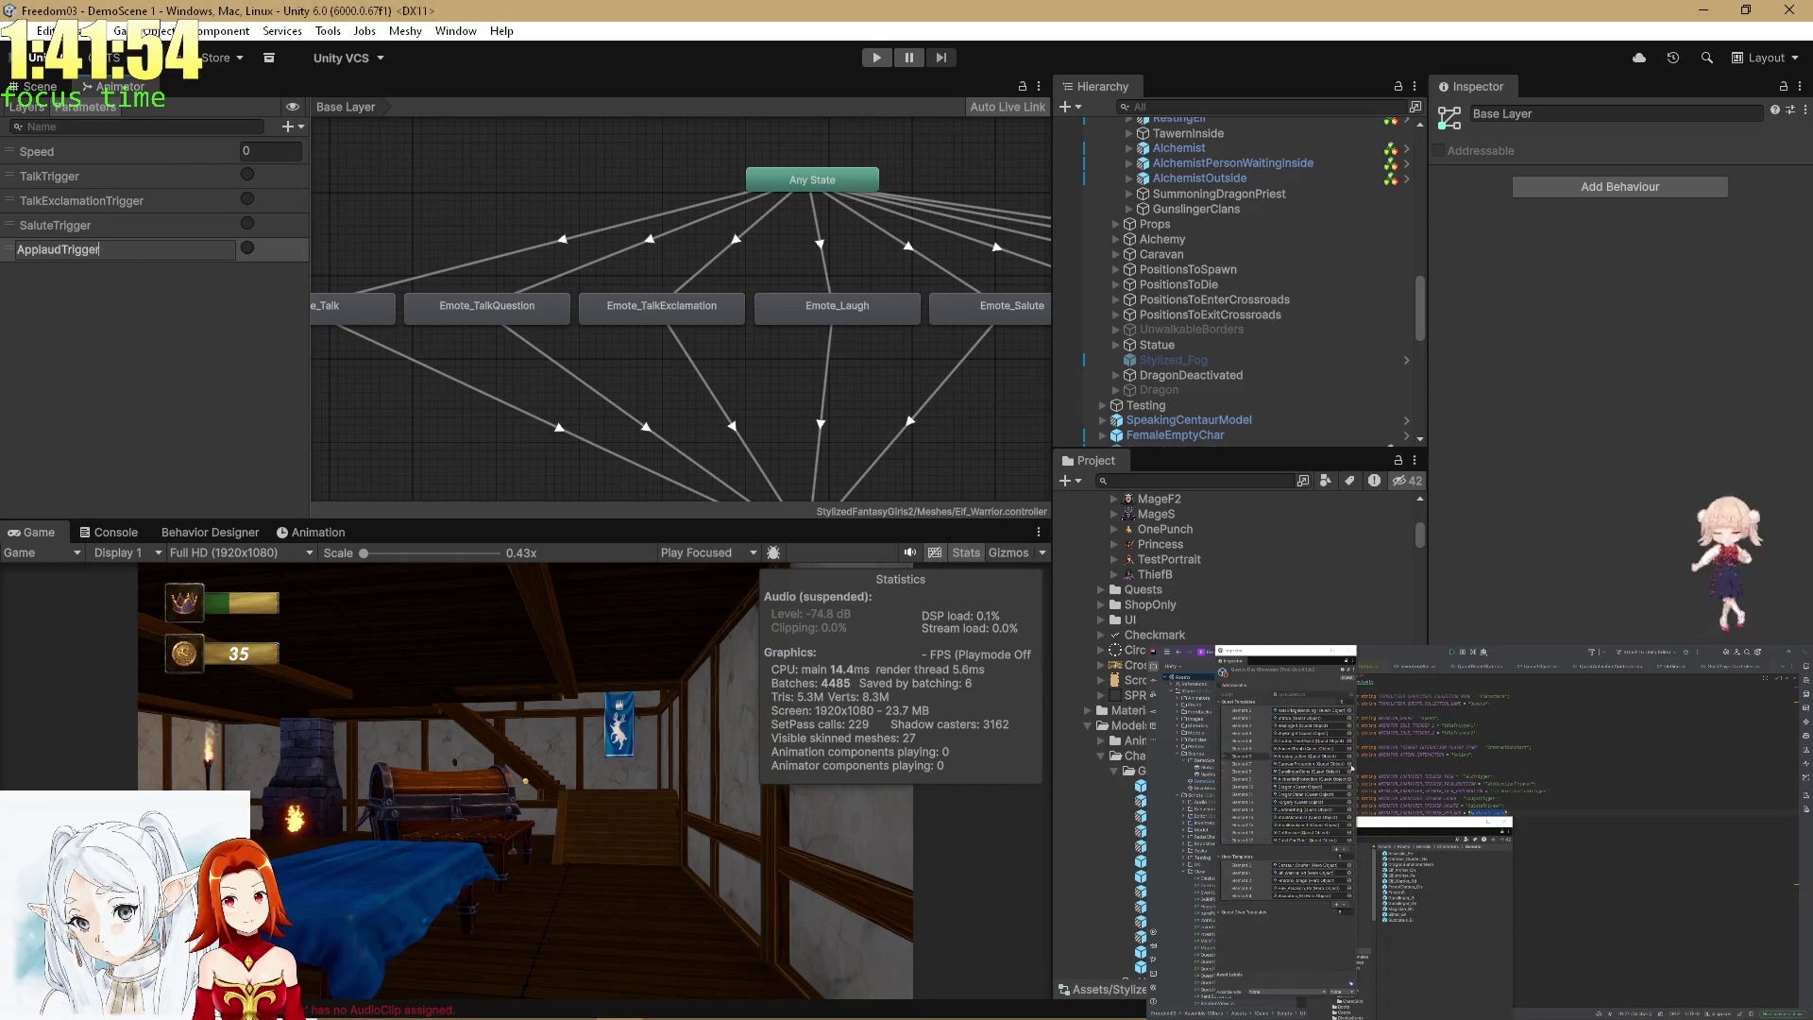
pyautogui.press('Return')
pyautogui.hotkey('alt', 'Tab')
# Add RoarTrigger and CryTrigger trigger parameters, copying the names from the code.
pyautogui.doubleClick(1480, 819)
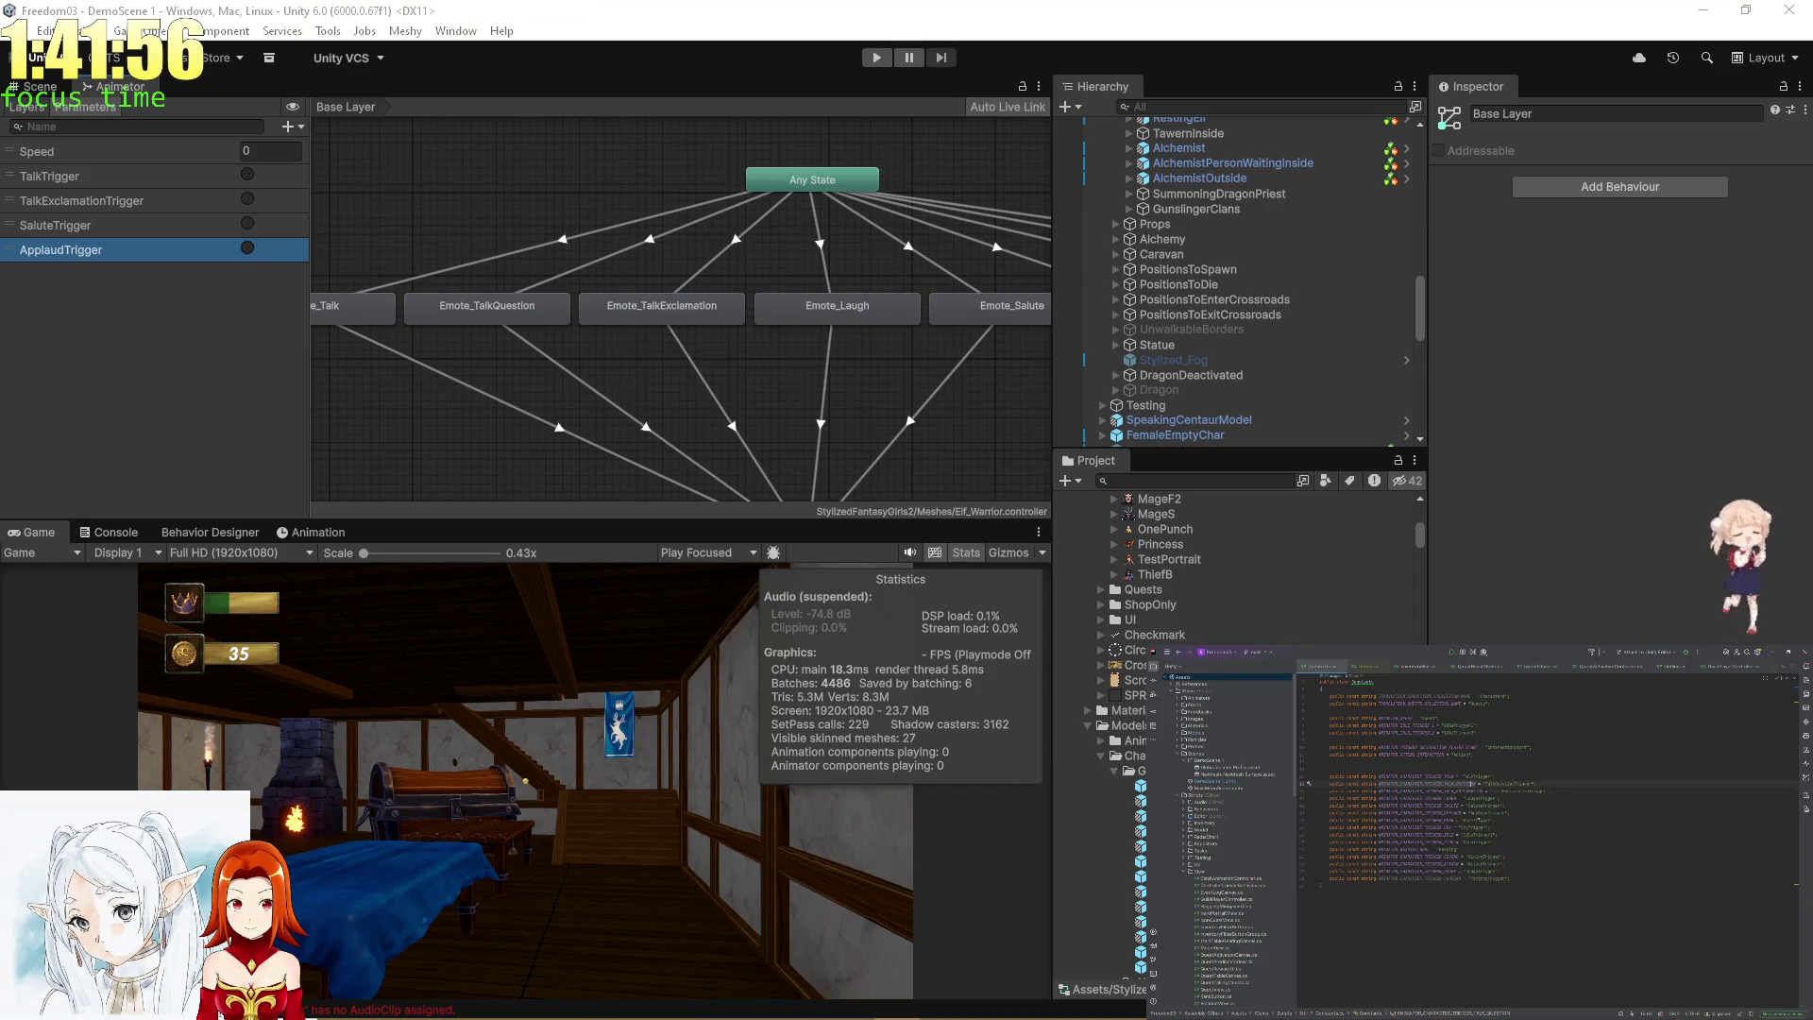
pyautogui.click(297, 129)
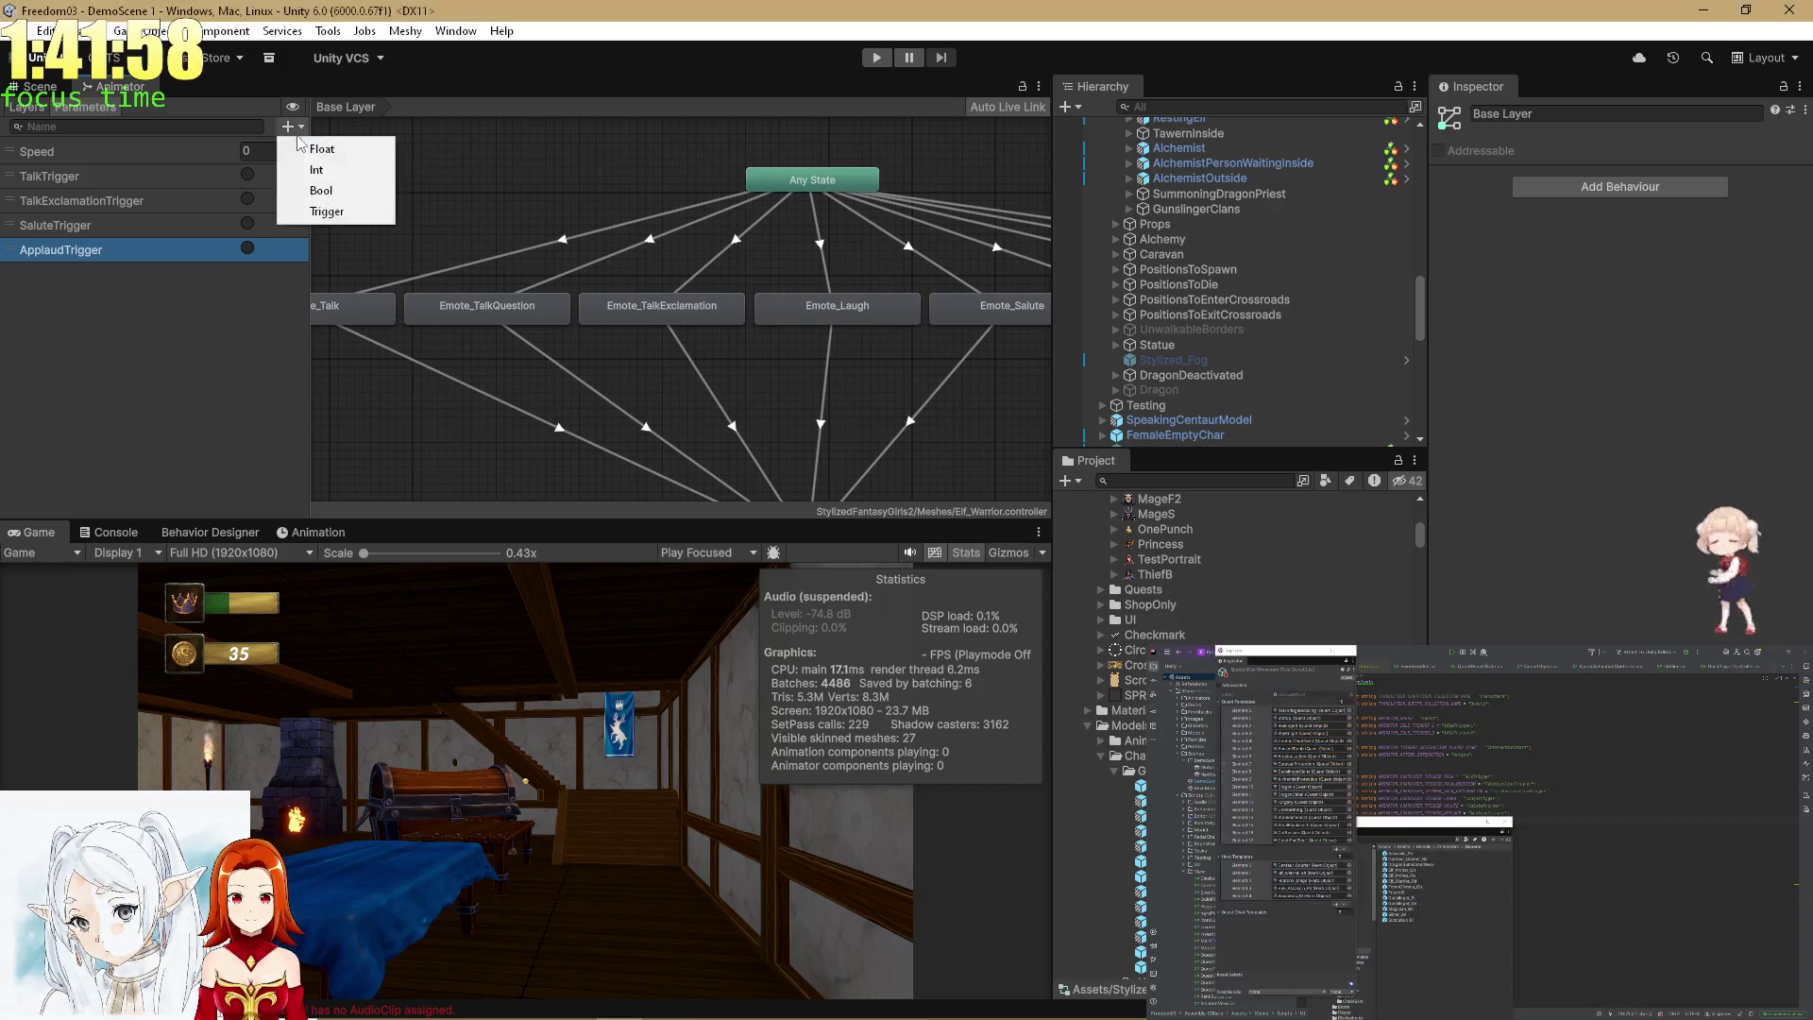
pyautogui.click(354, 211)
pyautogui.write('RoarTrigger')
pyautogui.press('Return')
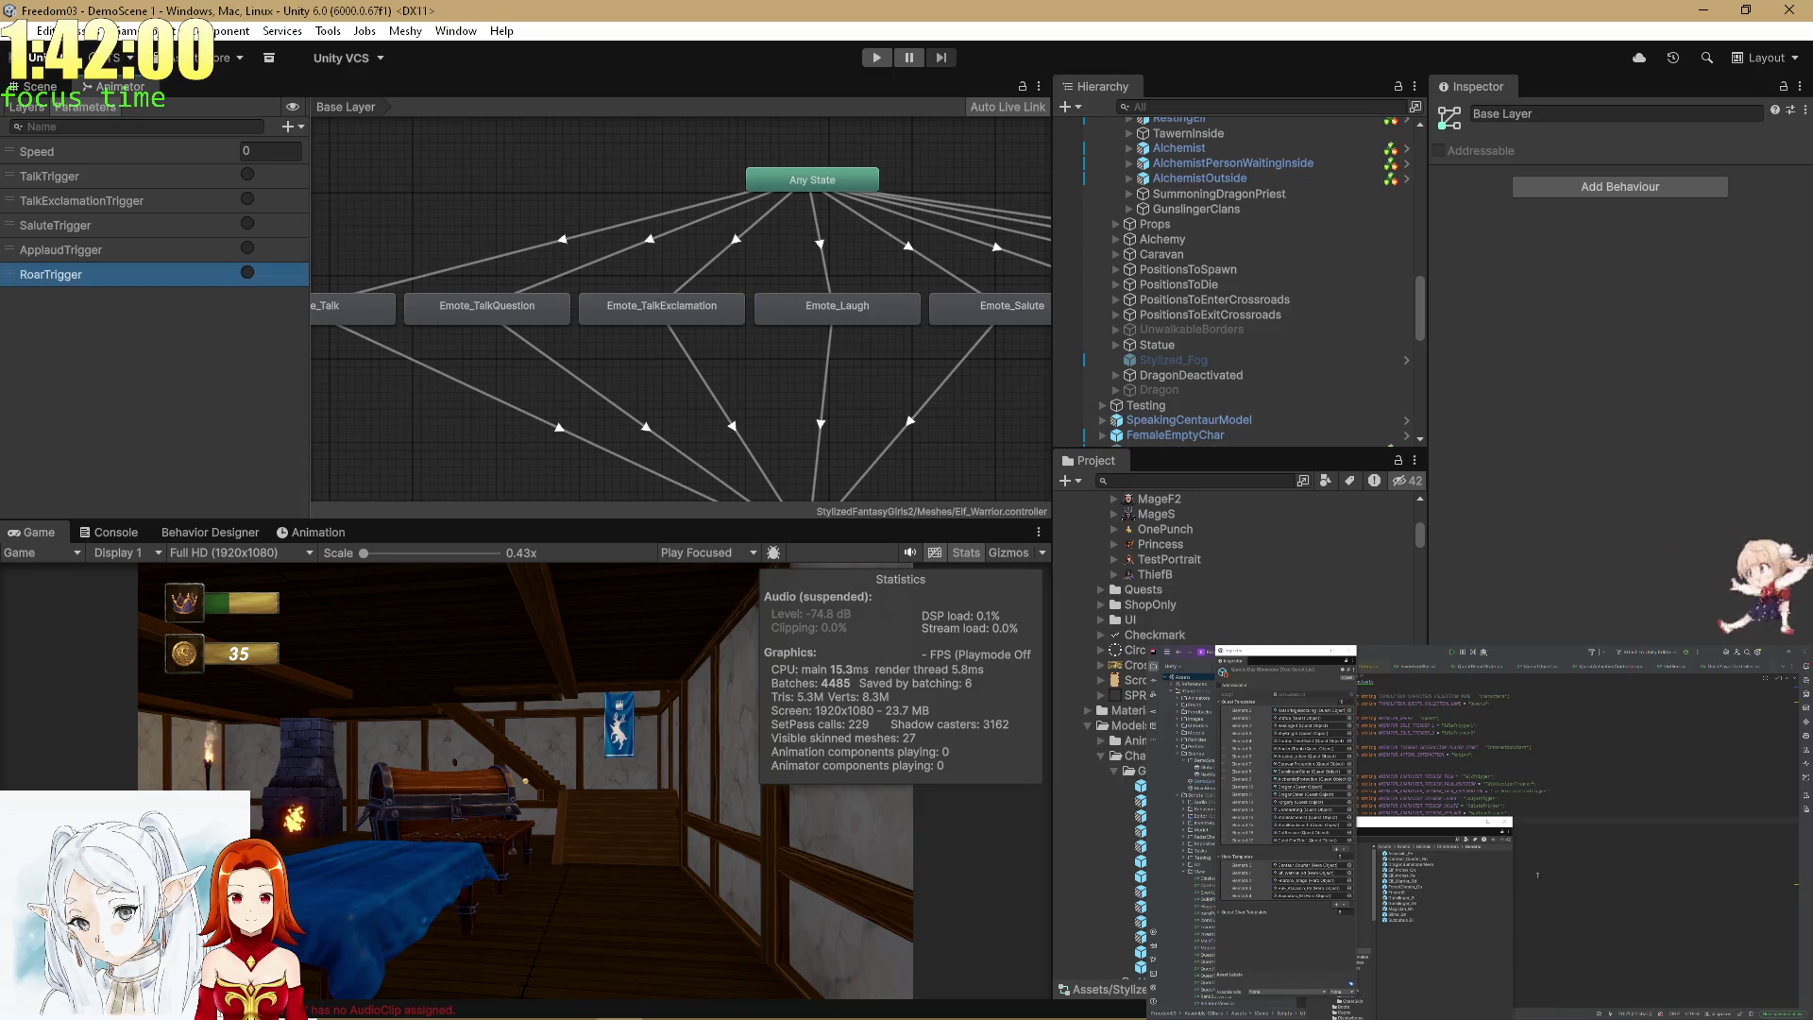
pyautogui.hotkey('alt', 'Tab')
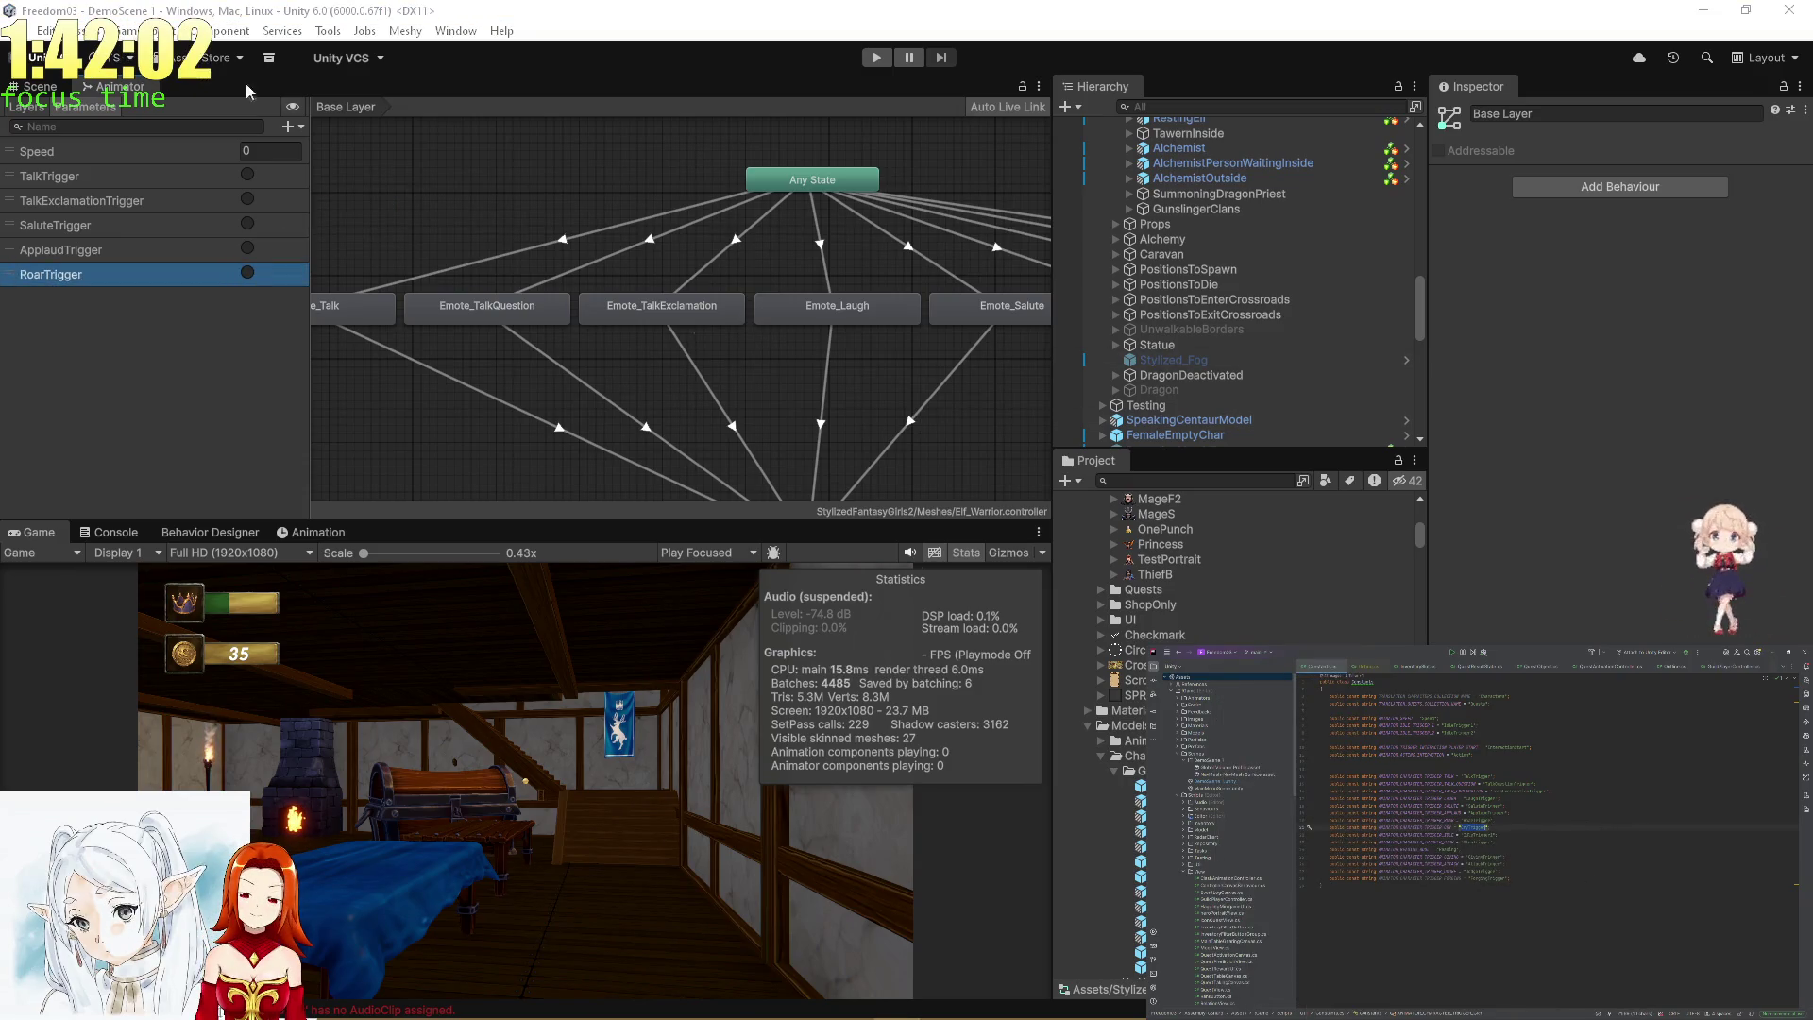
pyautogui.click(287, 126)
pyautogui.click(326, 212)
pyautogui.write('CryTrigger')
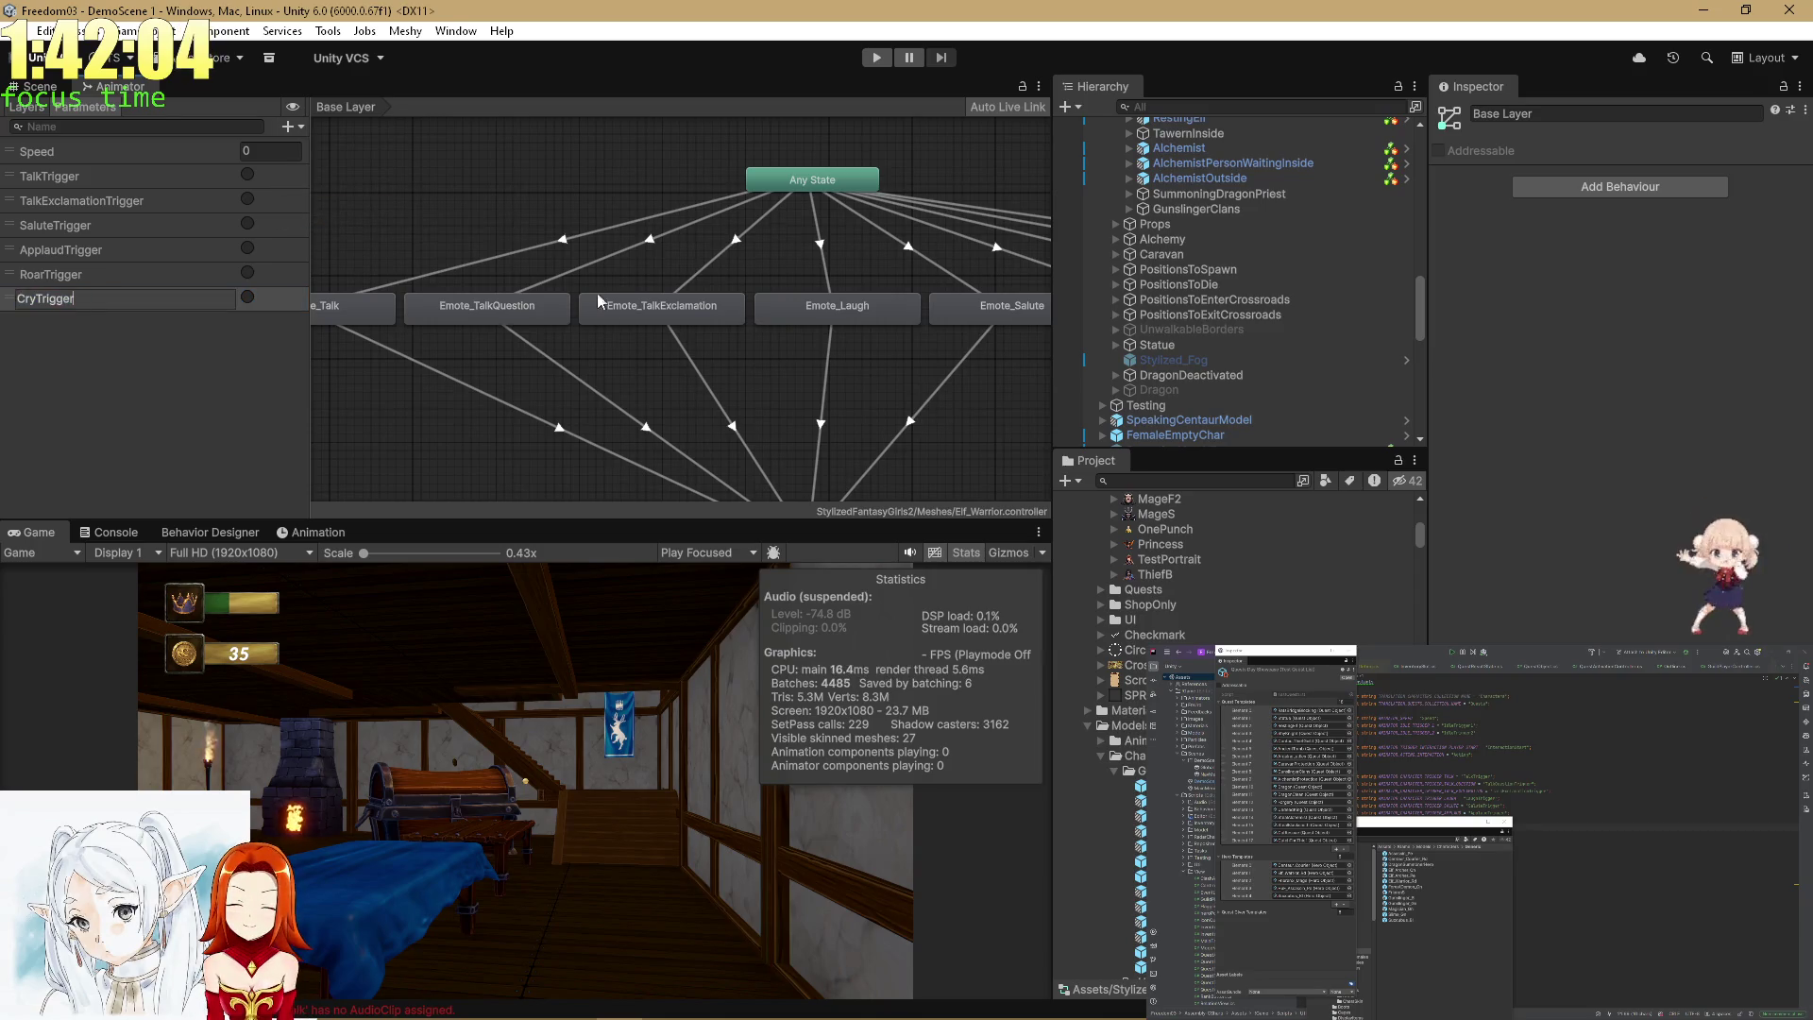
pyautogui.press('Return')
pyautogui.click(562, 236)
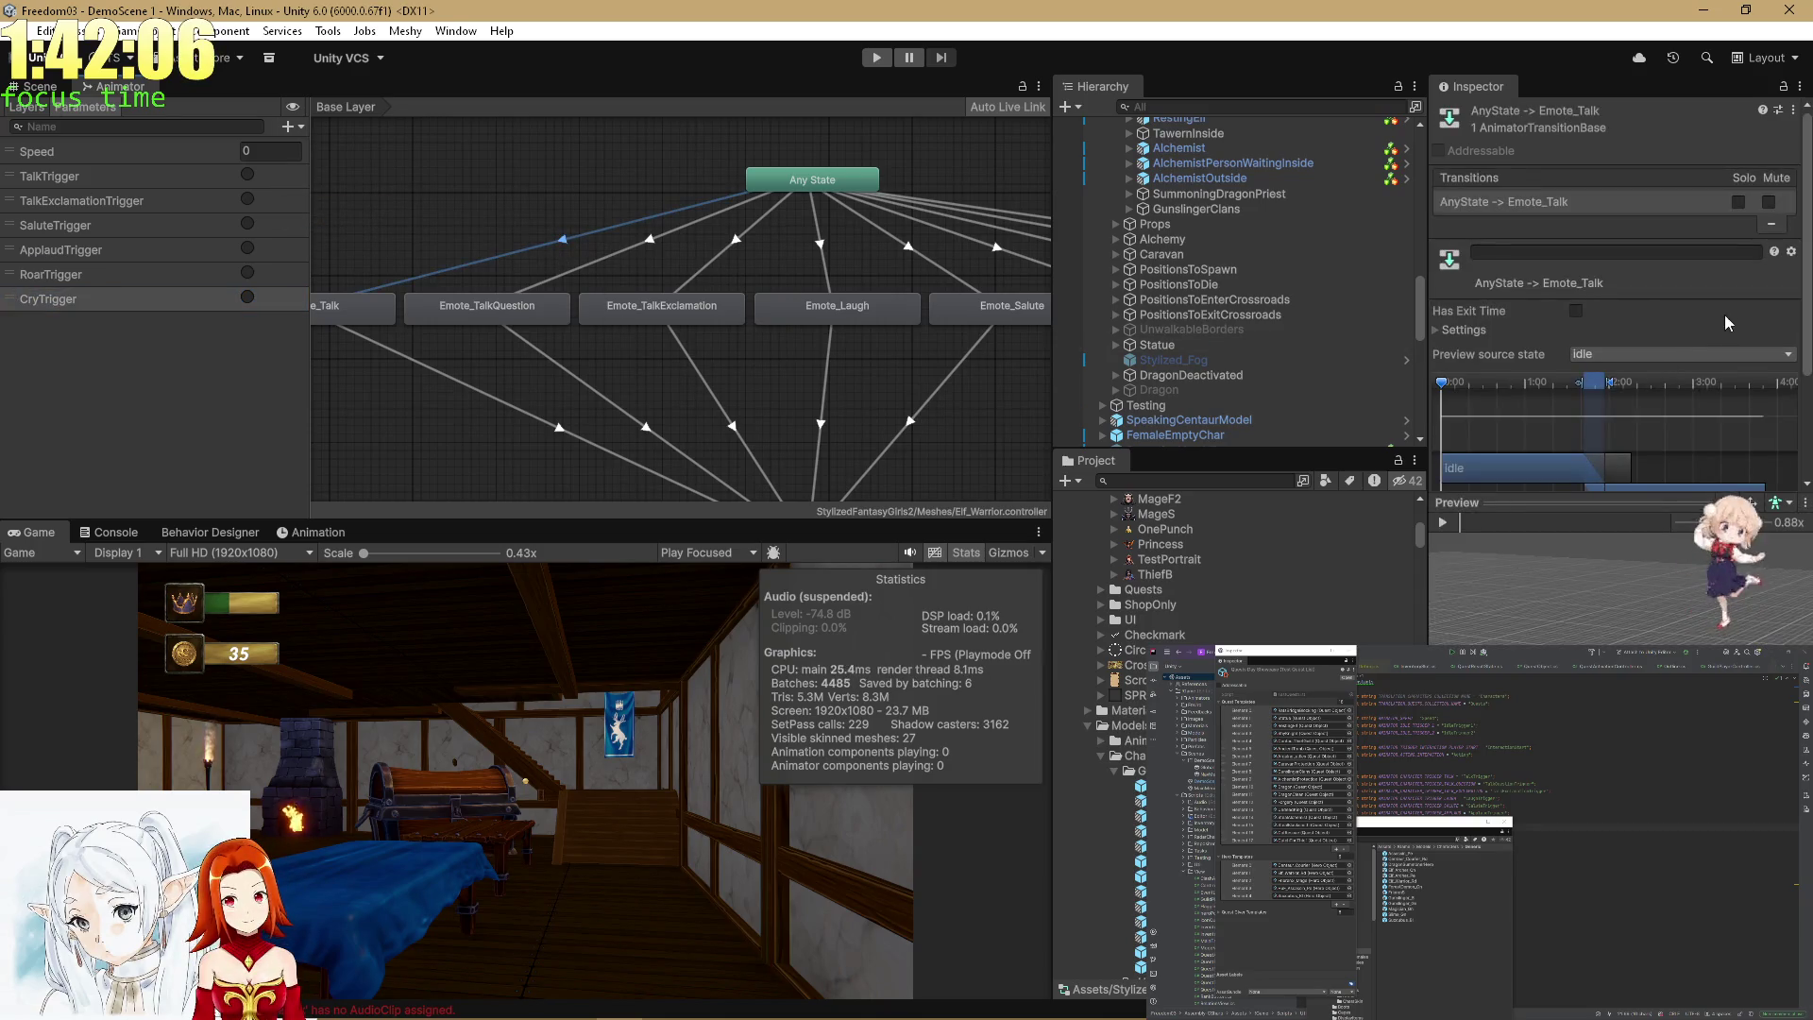
# Give the Any State transitions to Emote_Talk and Emote_TalkExclamation TalkTrigger and TalkExclamationTrigger conditions.
pyautogui.scroll(-3, 1724, 315)
pyautogui.click(1740, 477)
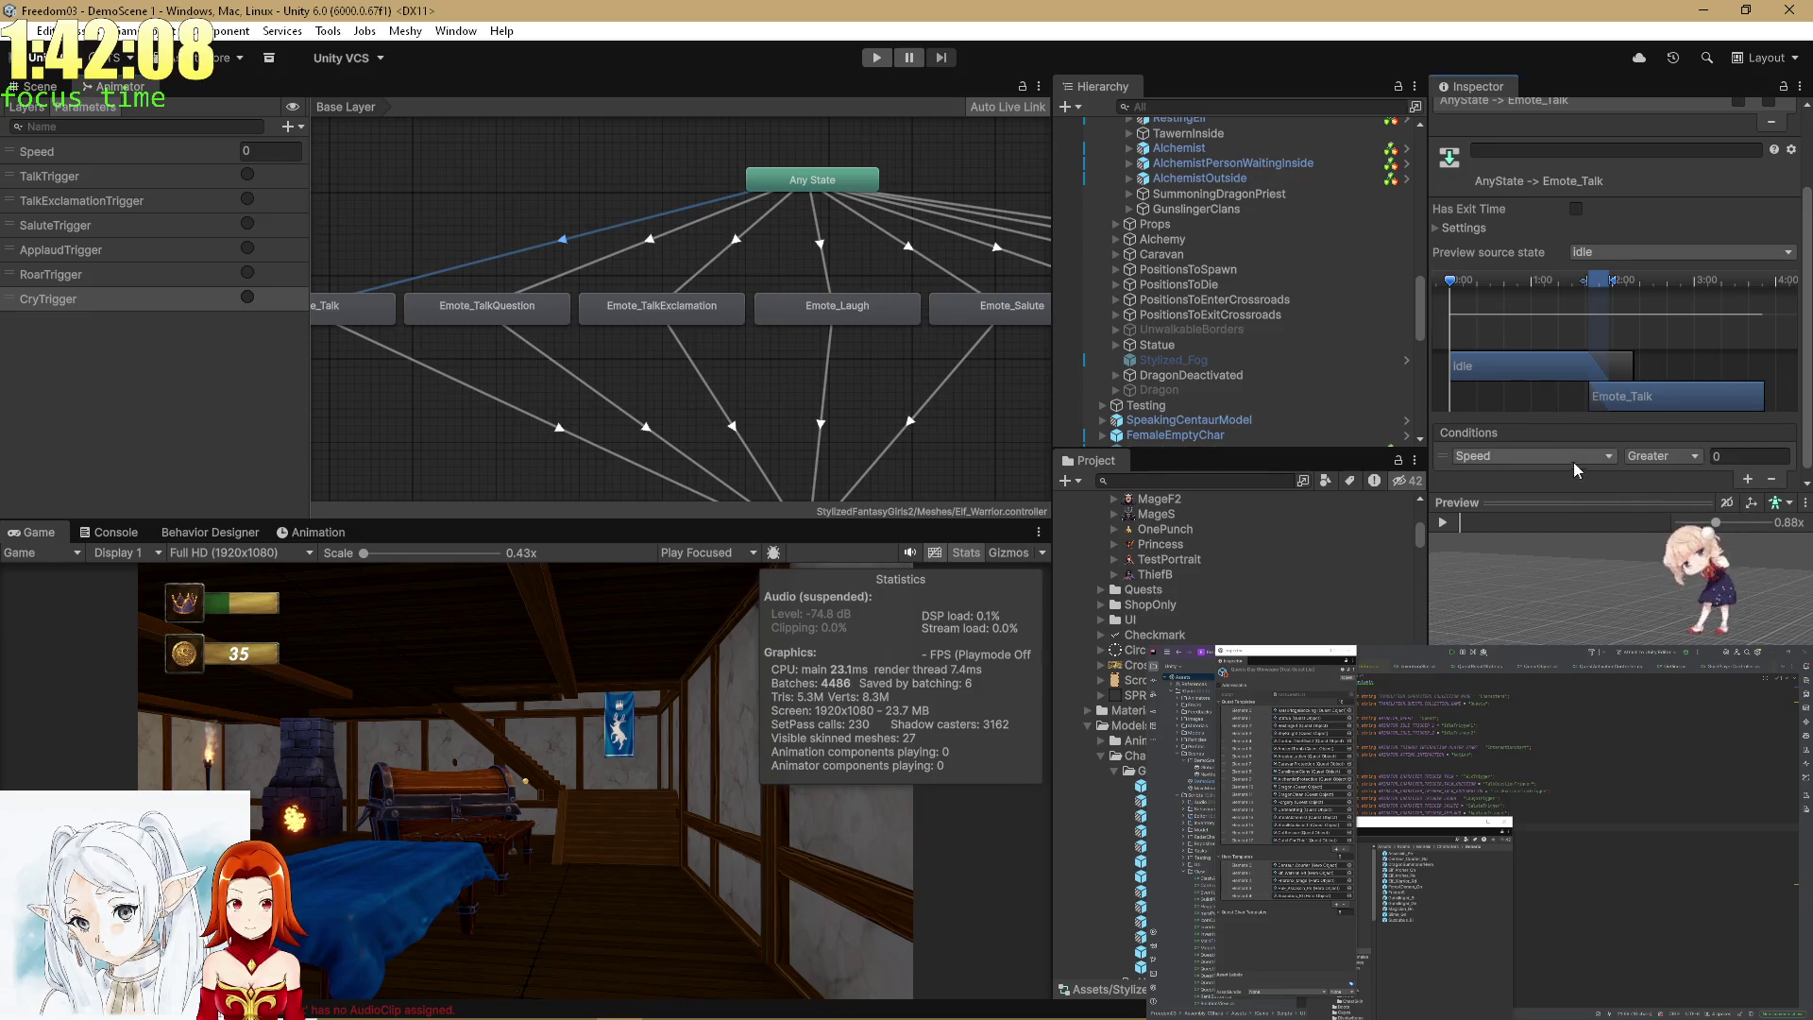
pyautogui.moveTo(570, 225); pyautogui.dragTo(705, 211)
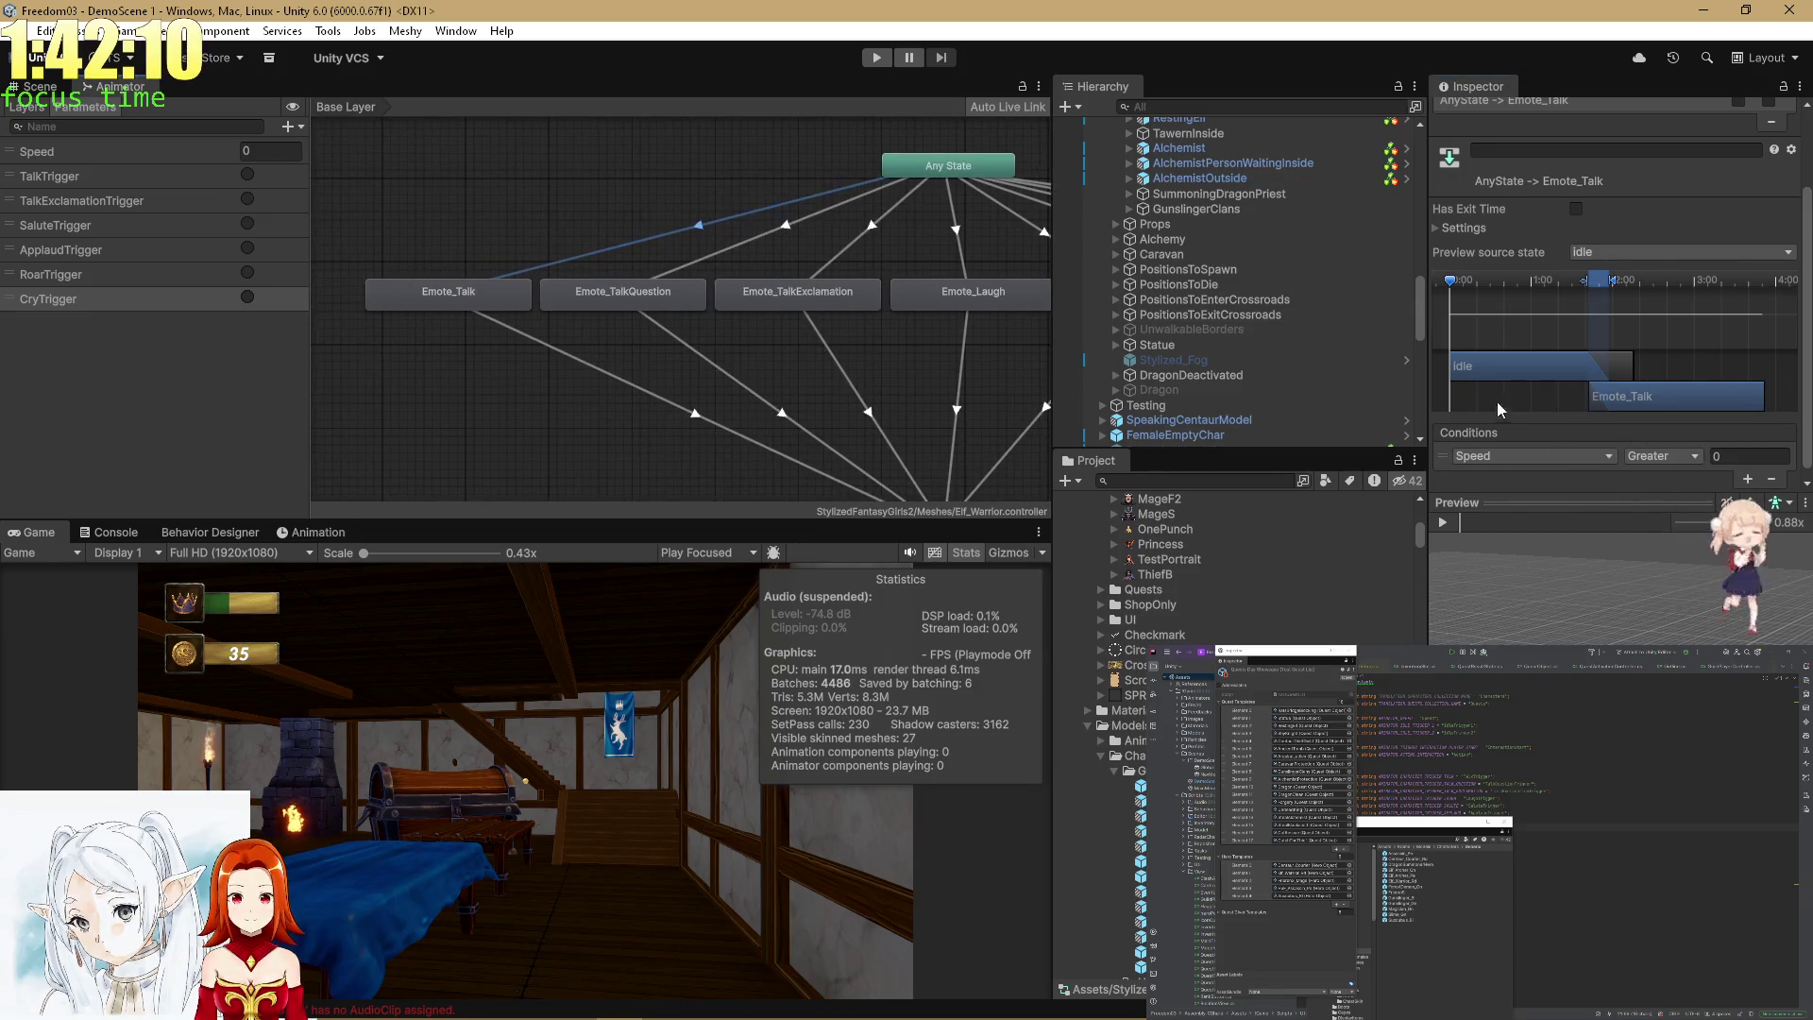
pyautogui.click(1562, 455)
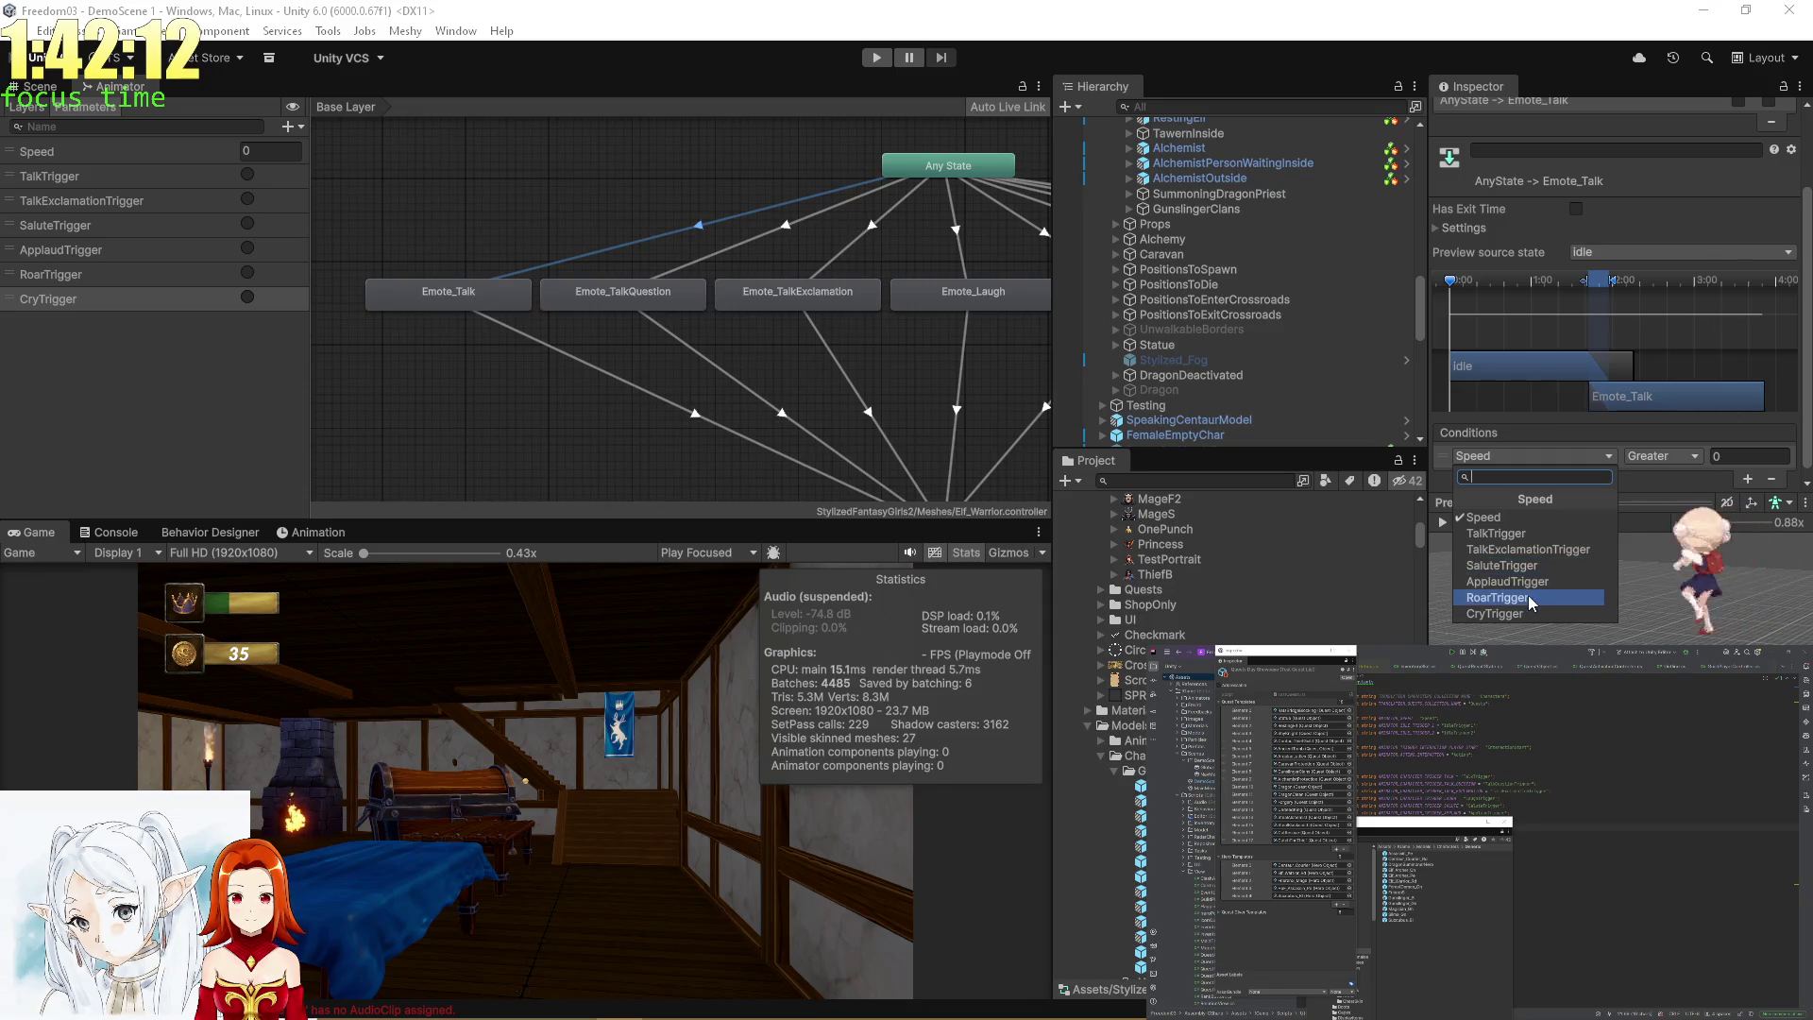
pyautogui.click(1522, 535)
pyautogui.moveTo(795, 251); pyautogui.dragTo(691, 247)
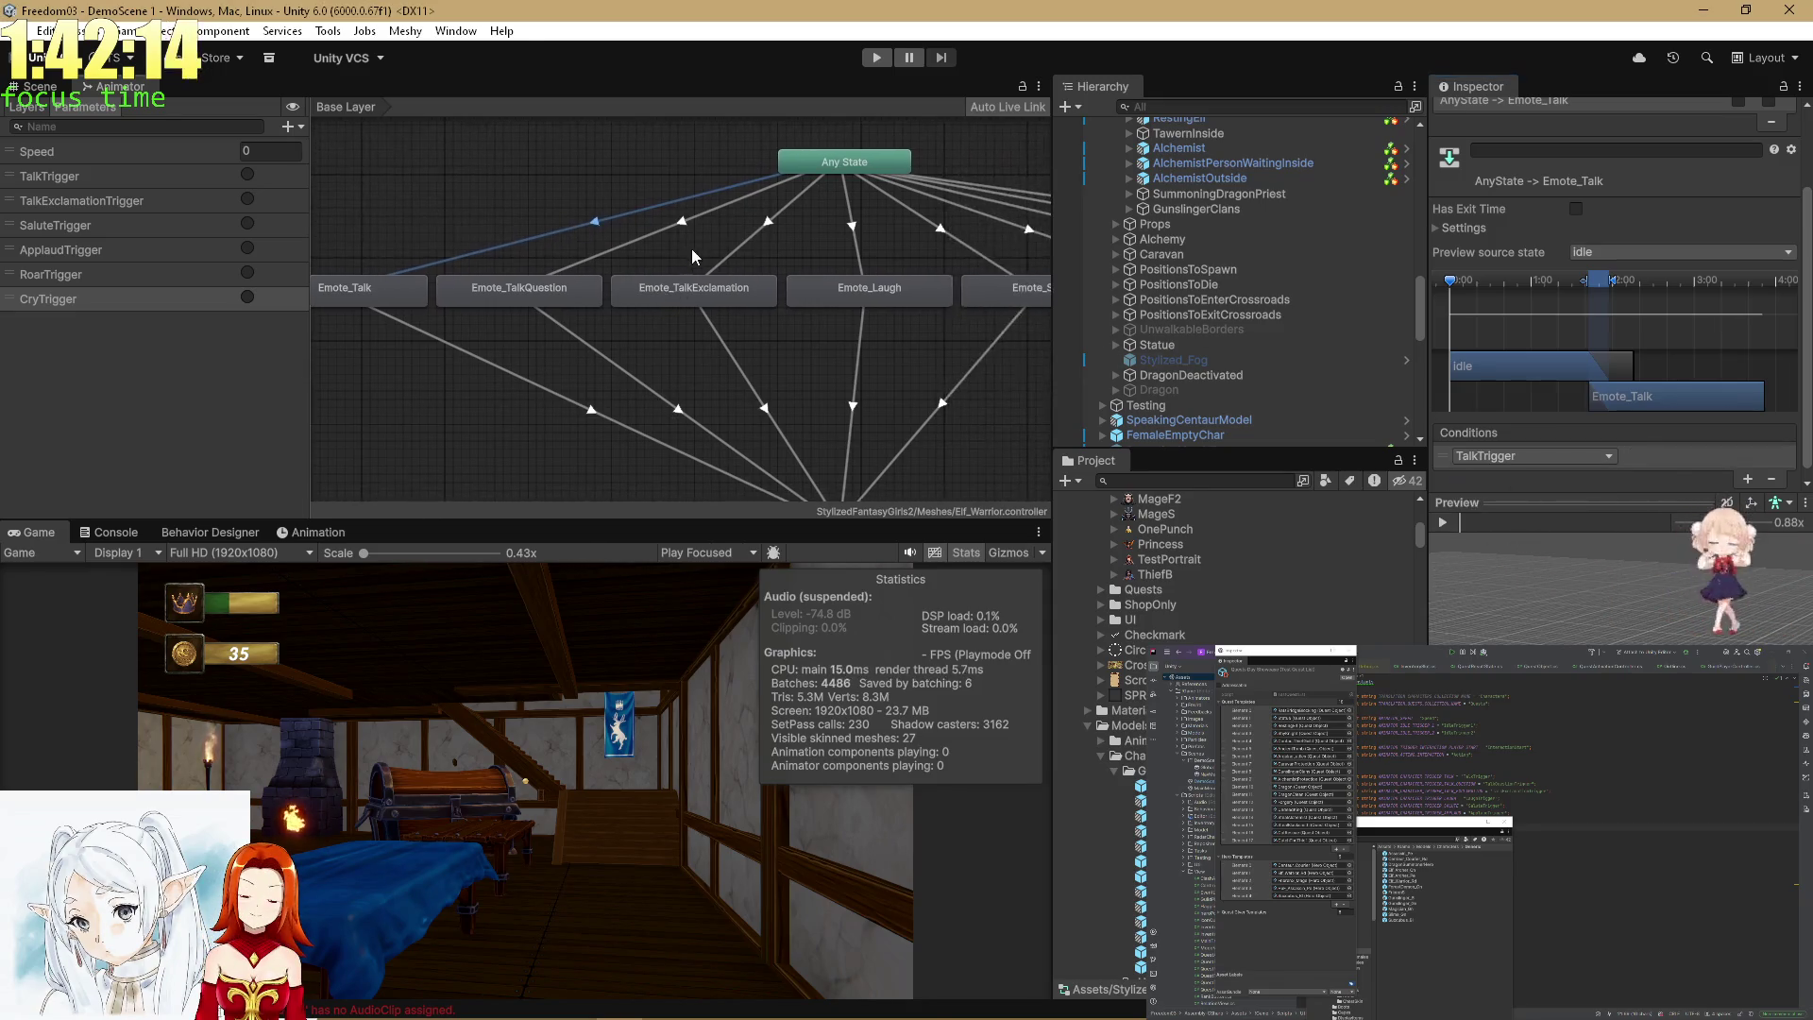
pyautogui.click(681, 227)
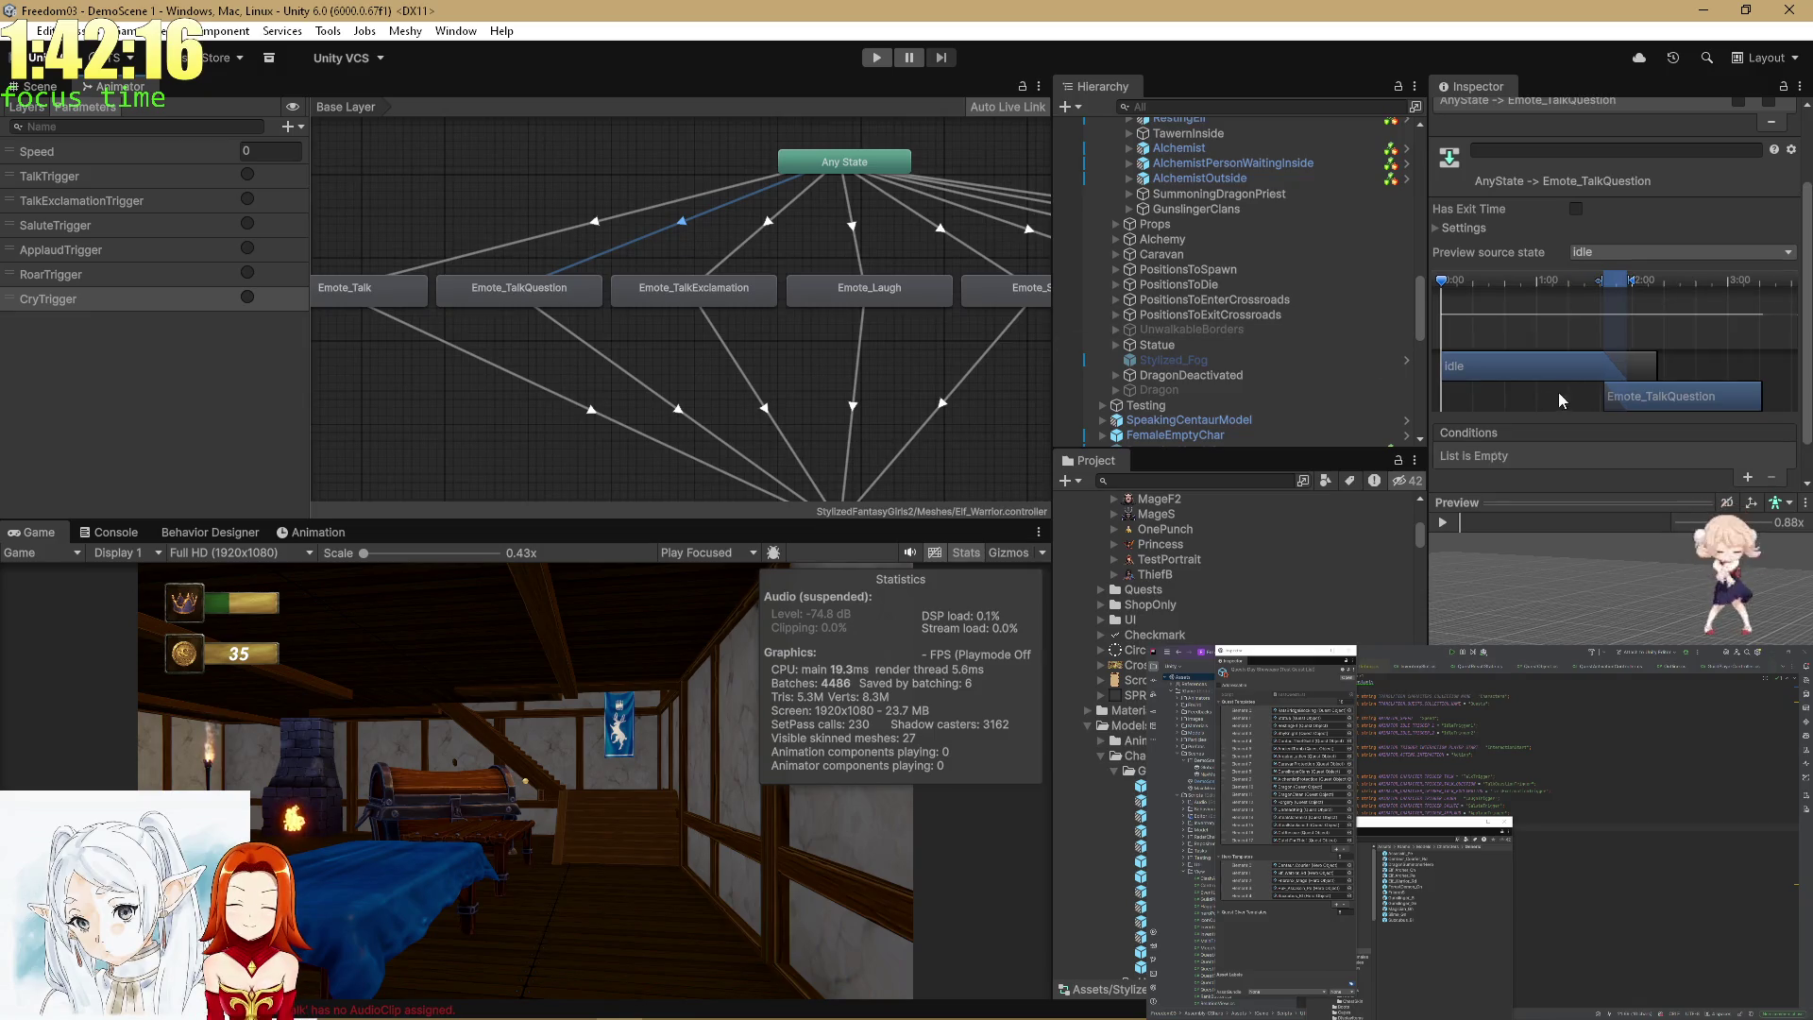
pyautogui.click(765, 219)
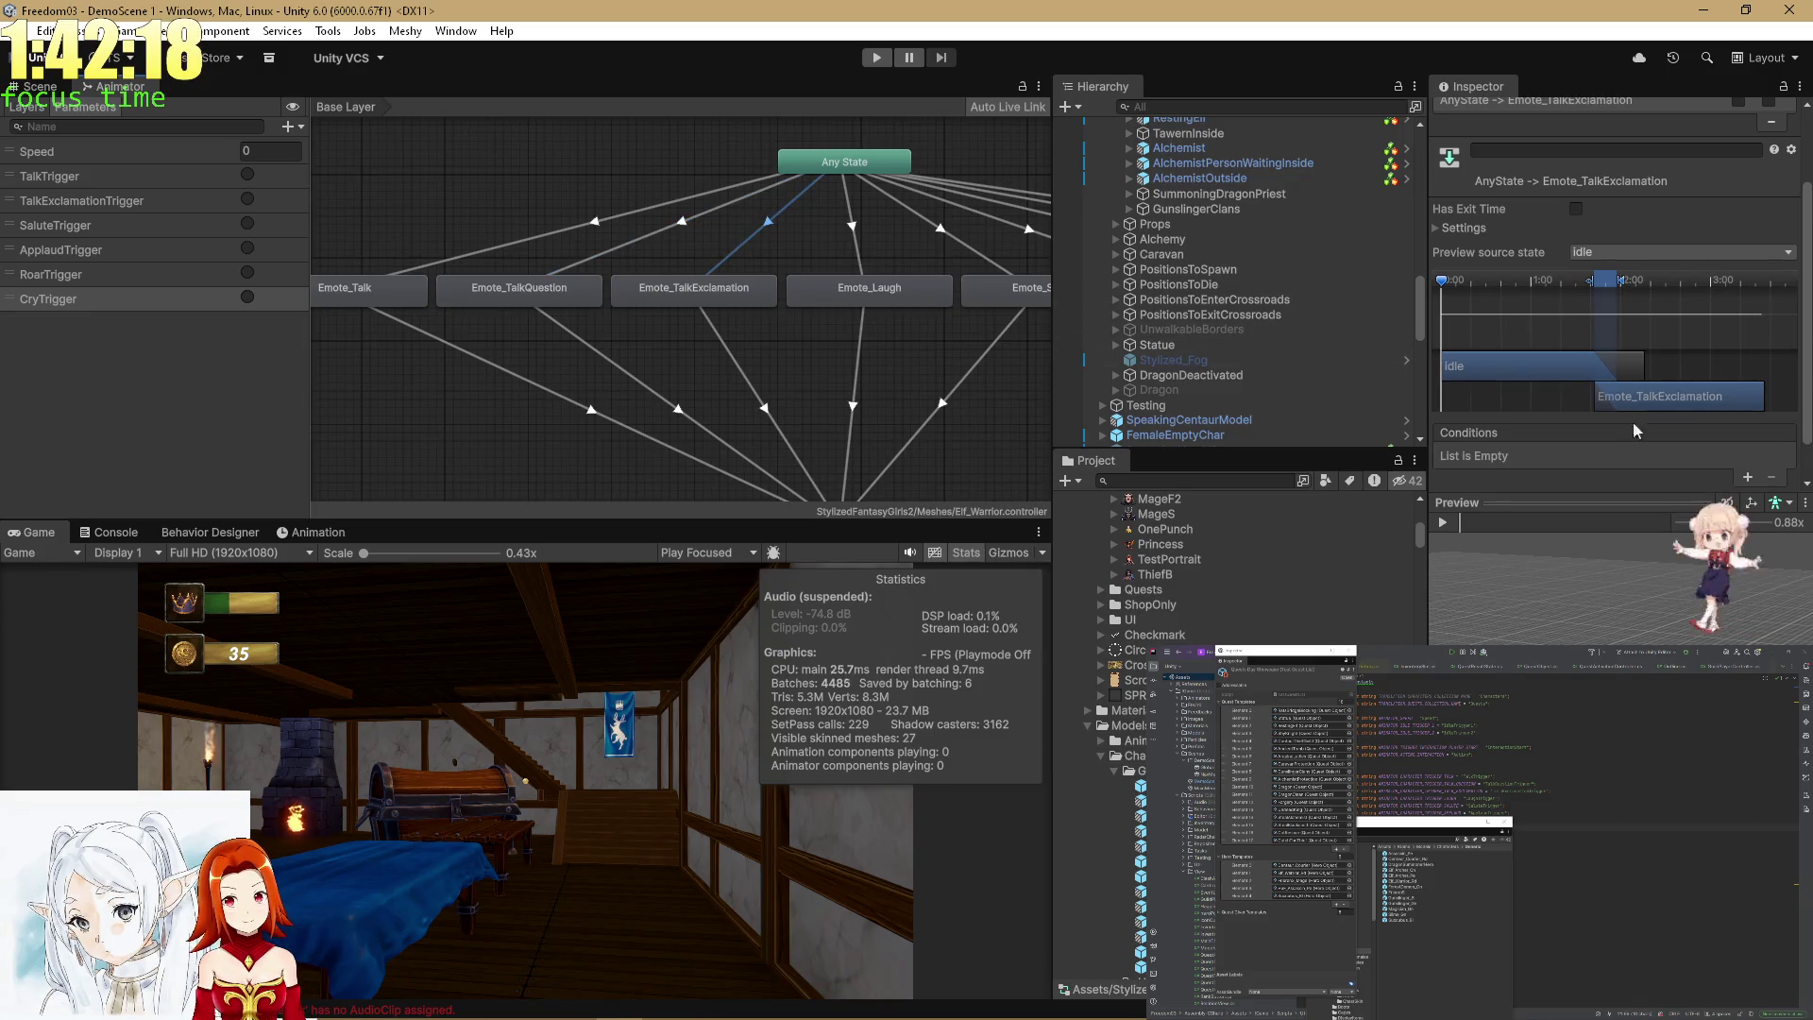
pyautogui.click(1751, 475)
pyautogui.click(1561, 455)
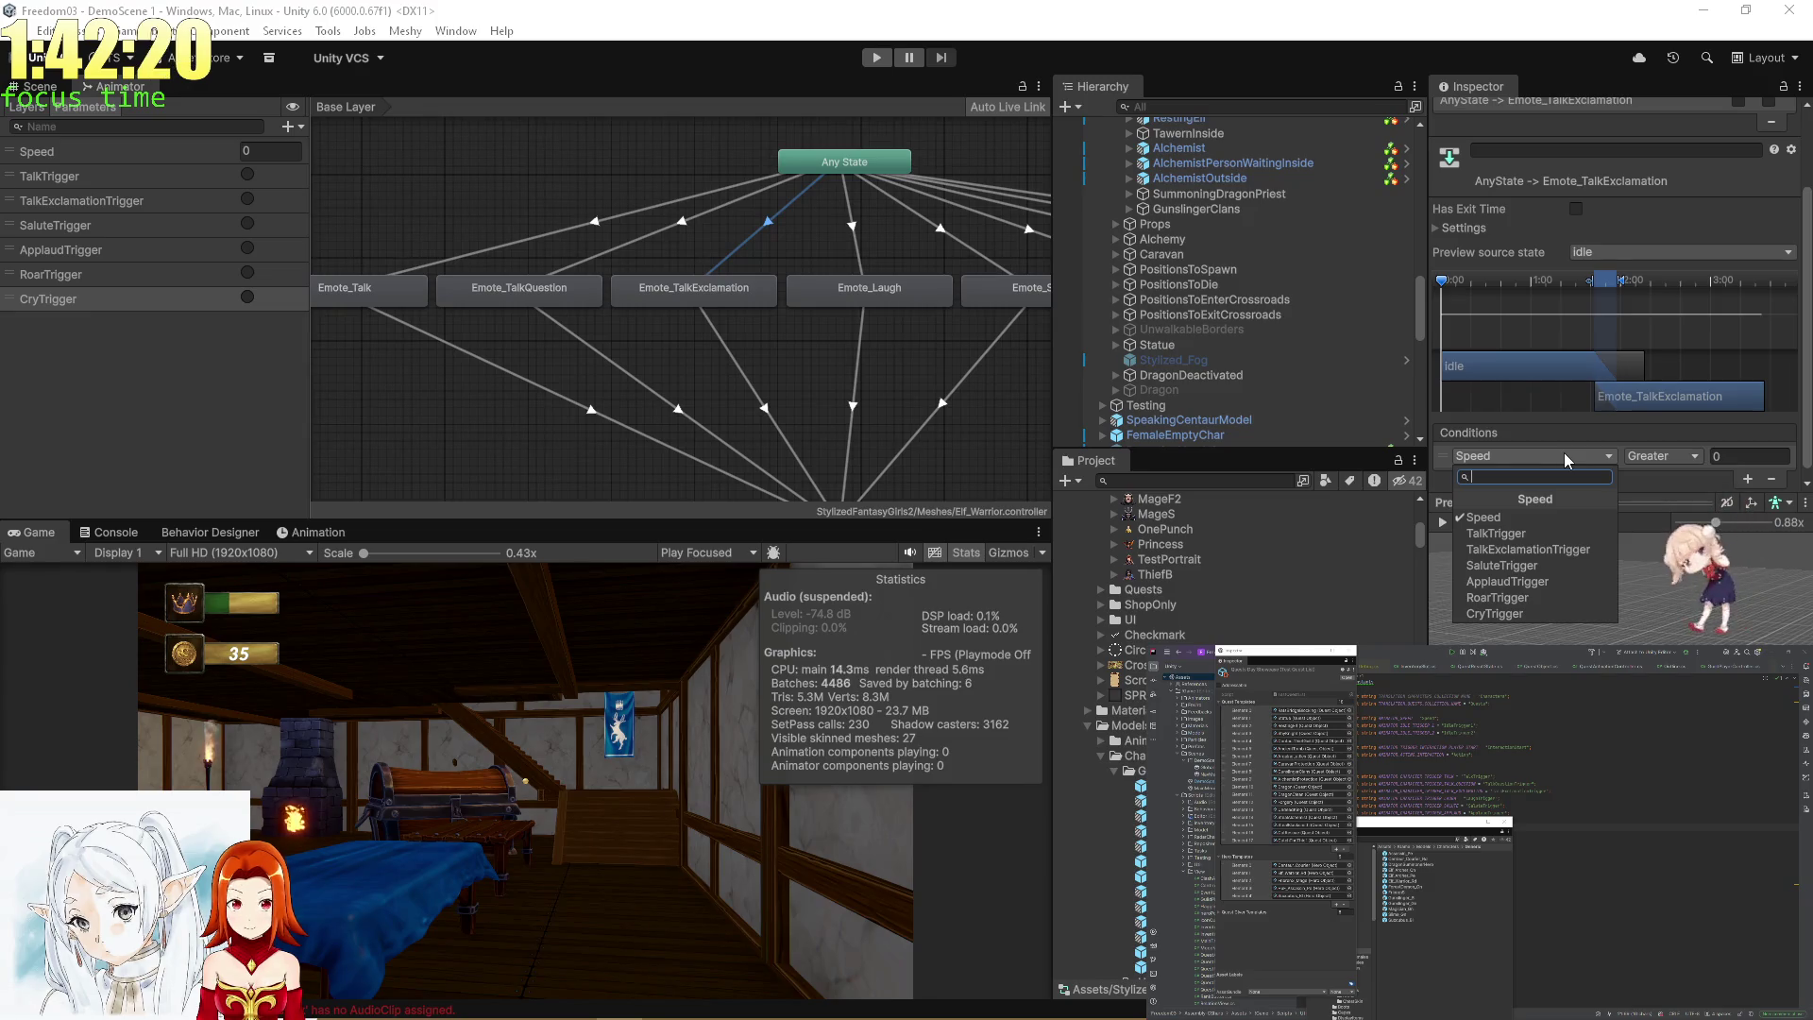
pyautogui.click(1528, 548)
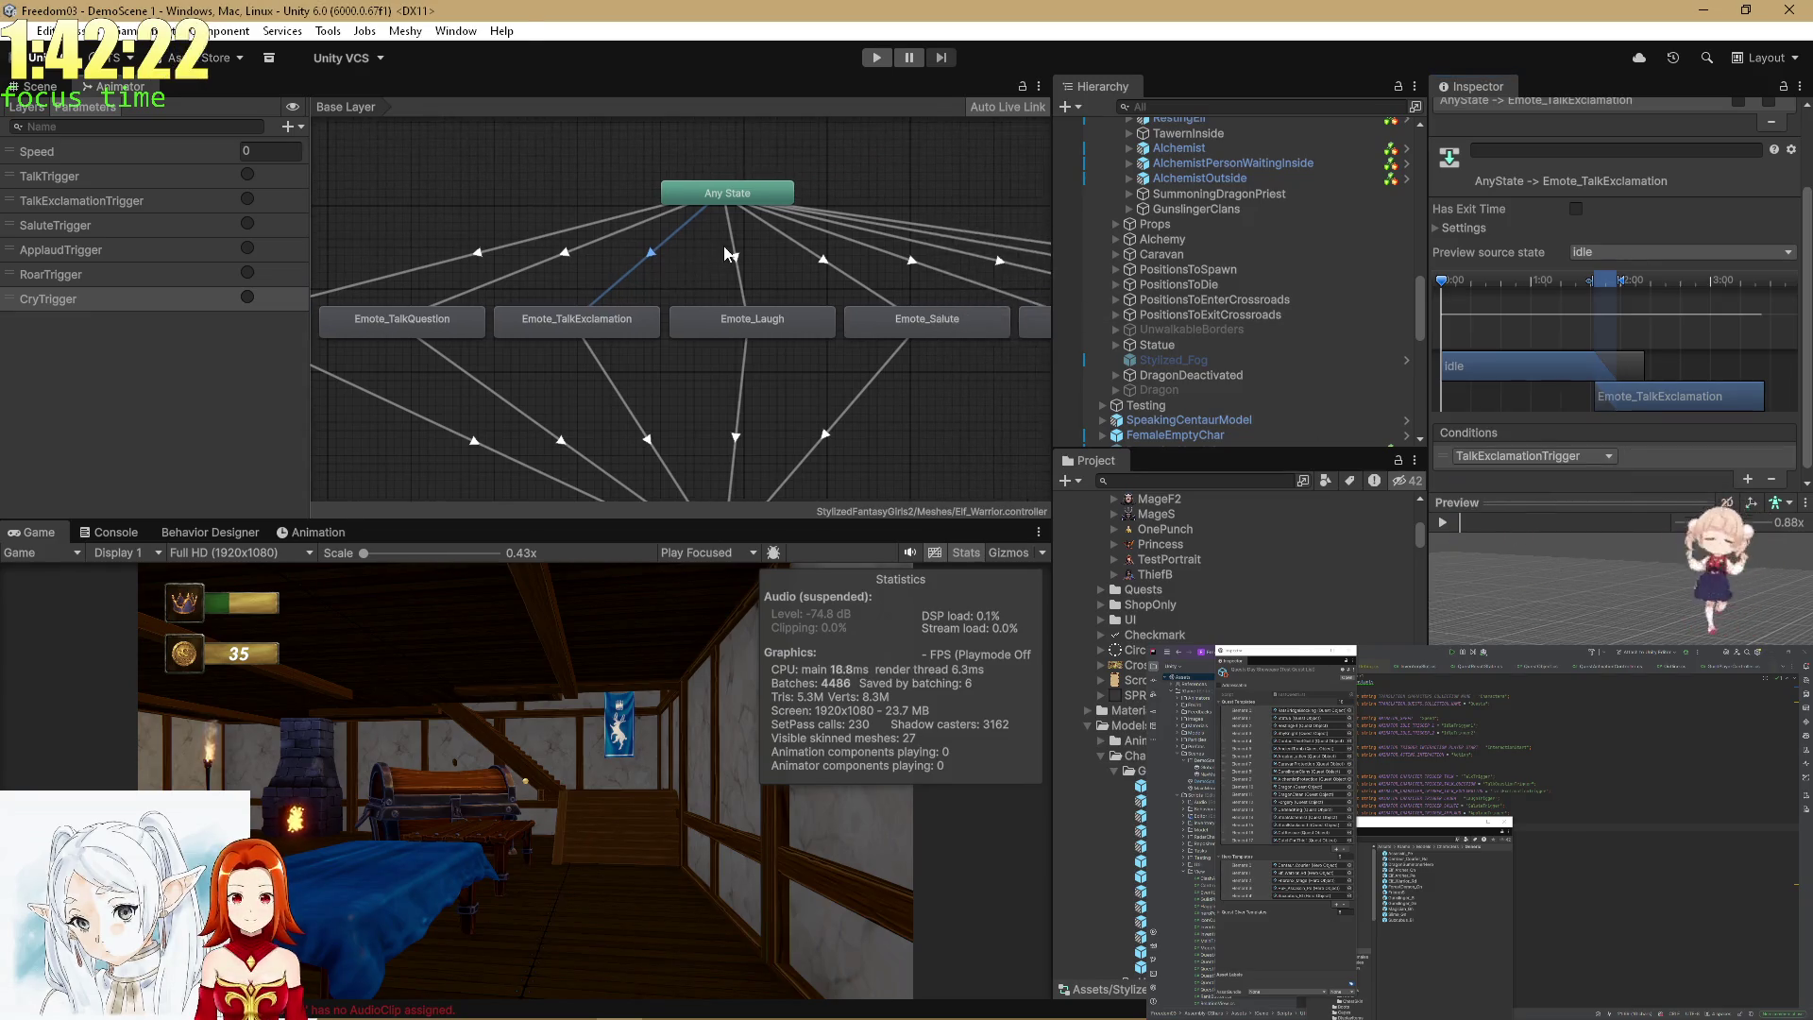
# Delete the unwanted Emote_Laugh transition and another stray Any State transition.
pyautogui.click(839, 262)
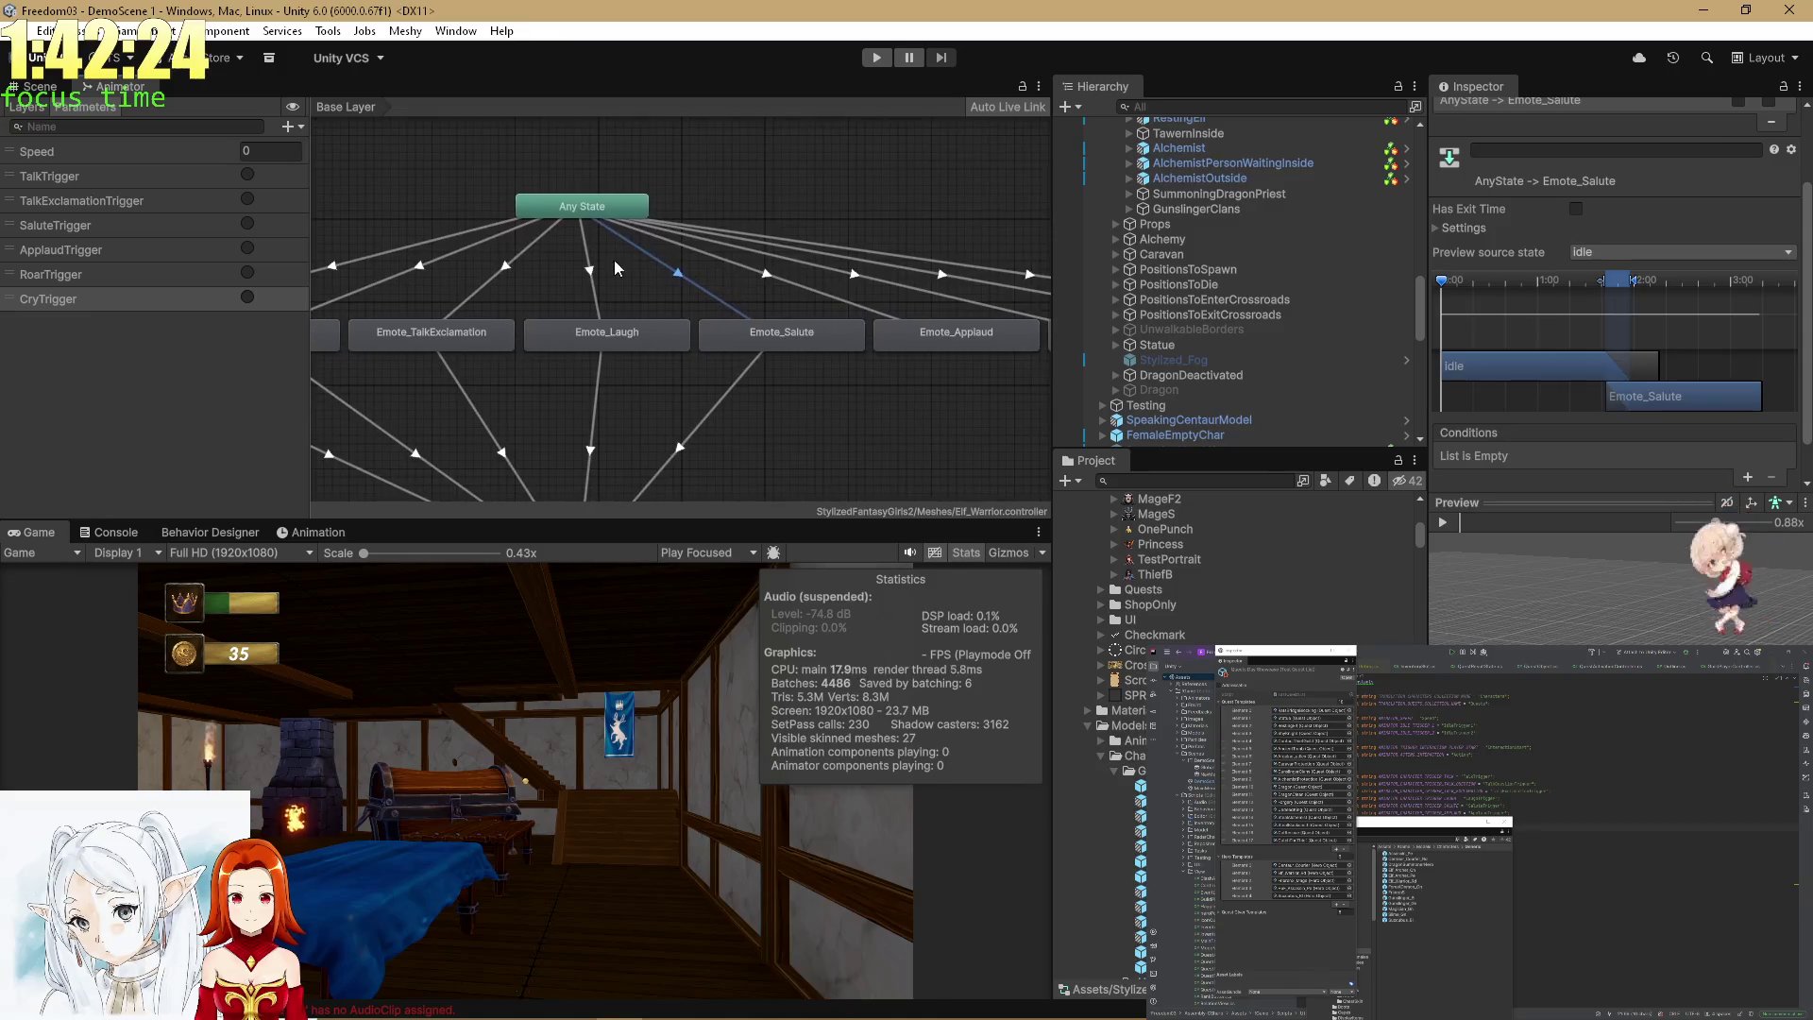
pyautogui.press('Delete')
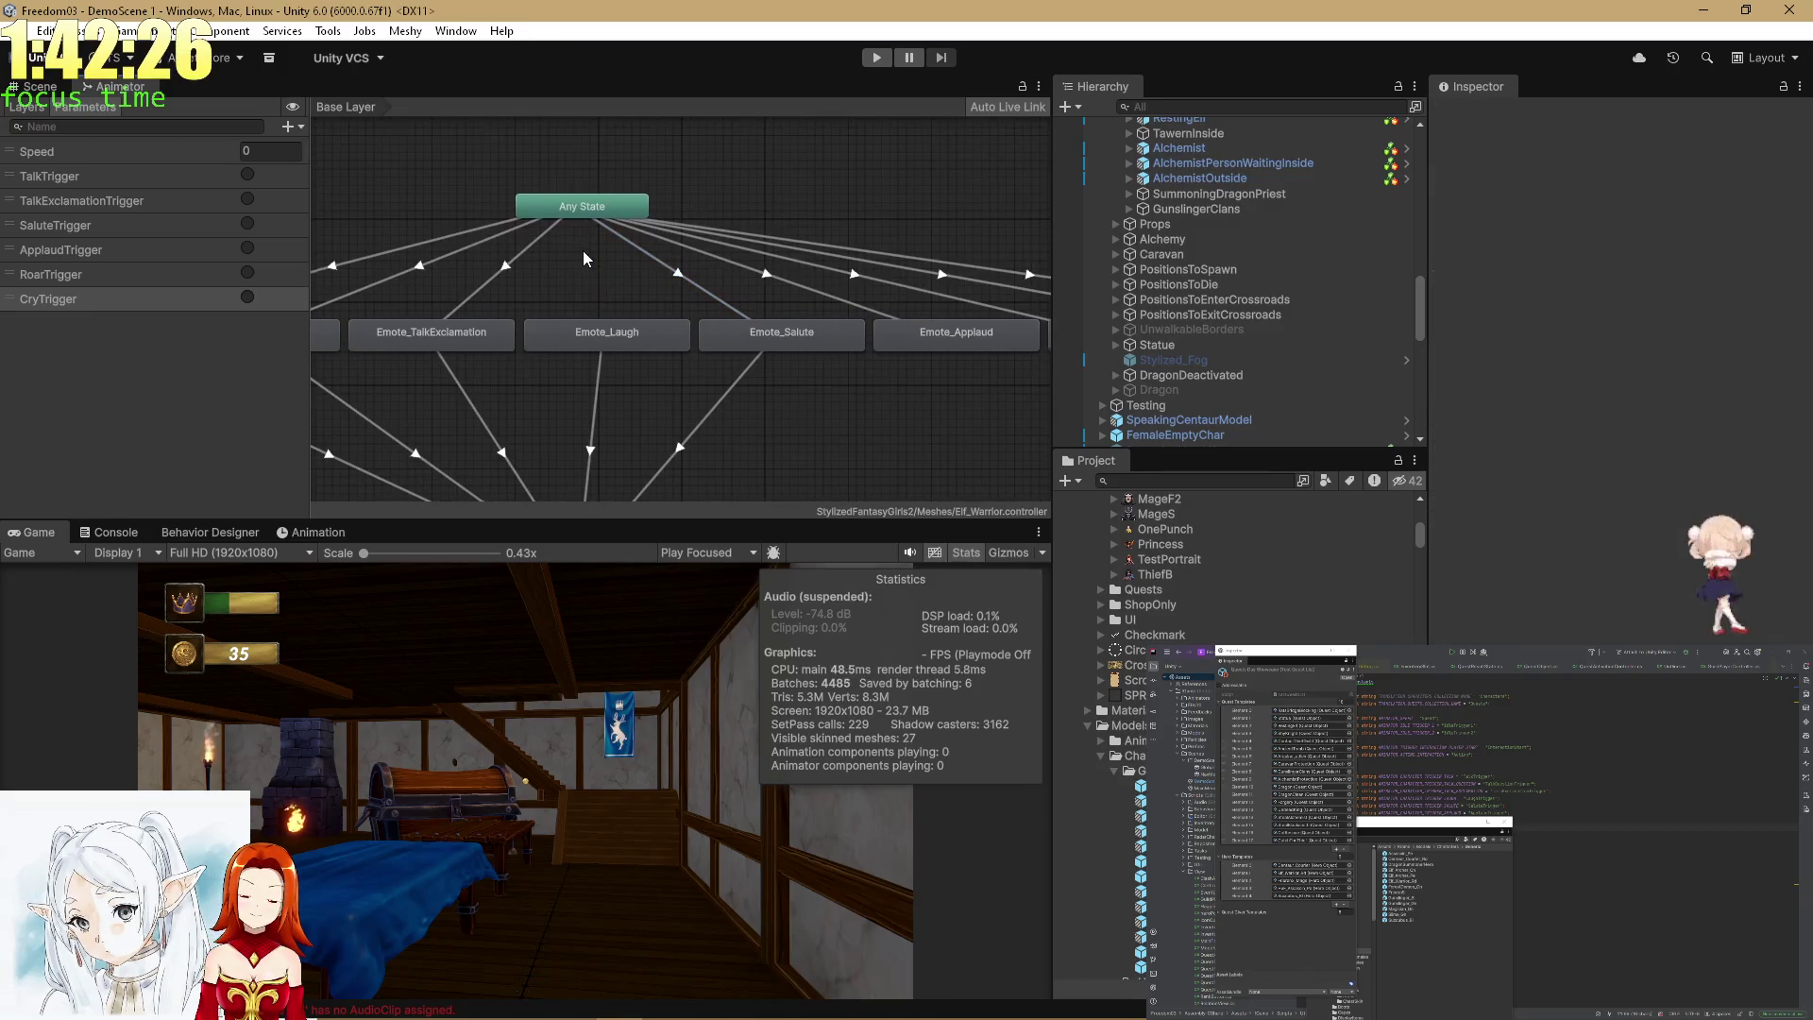
pyautogui.click(565, 260)
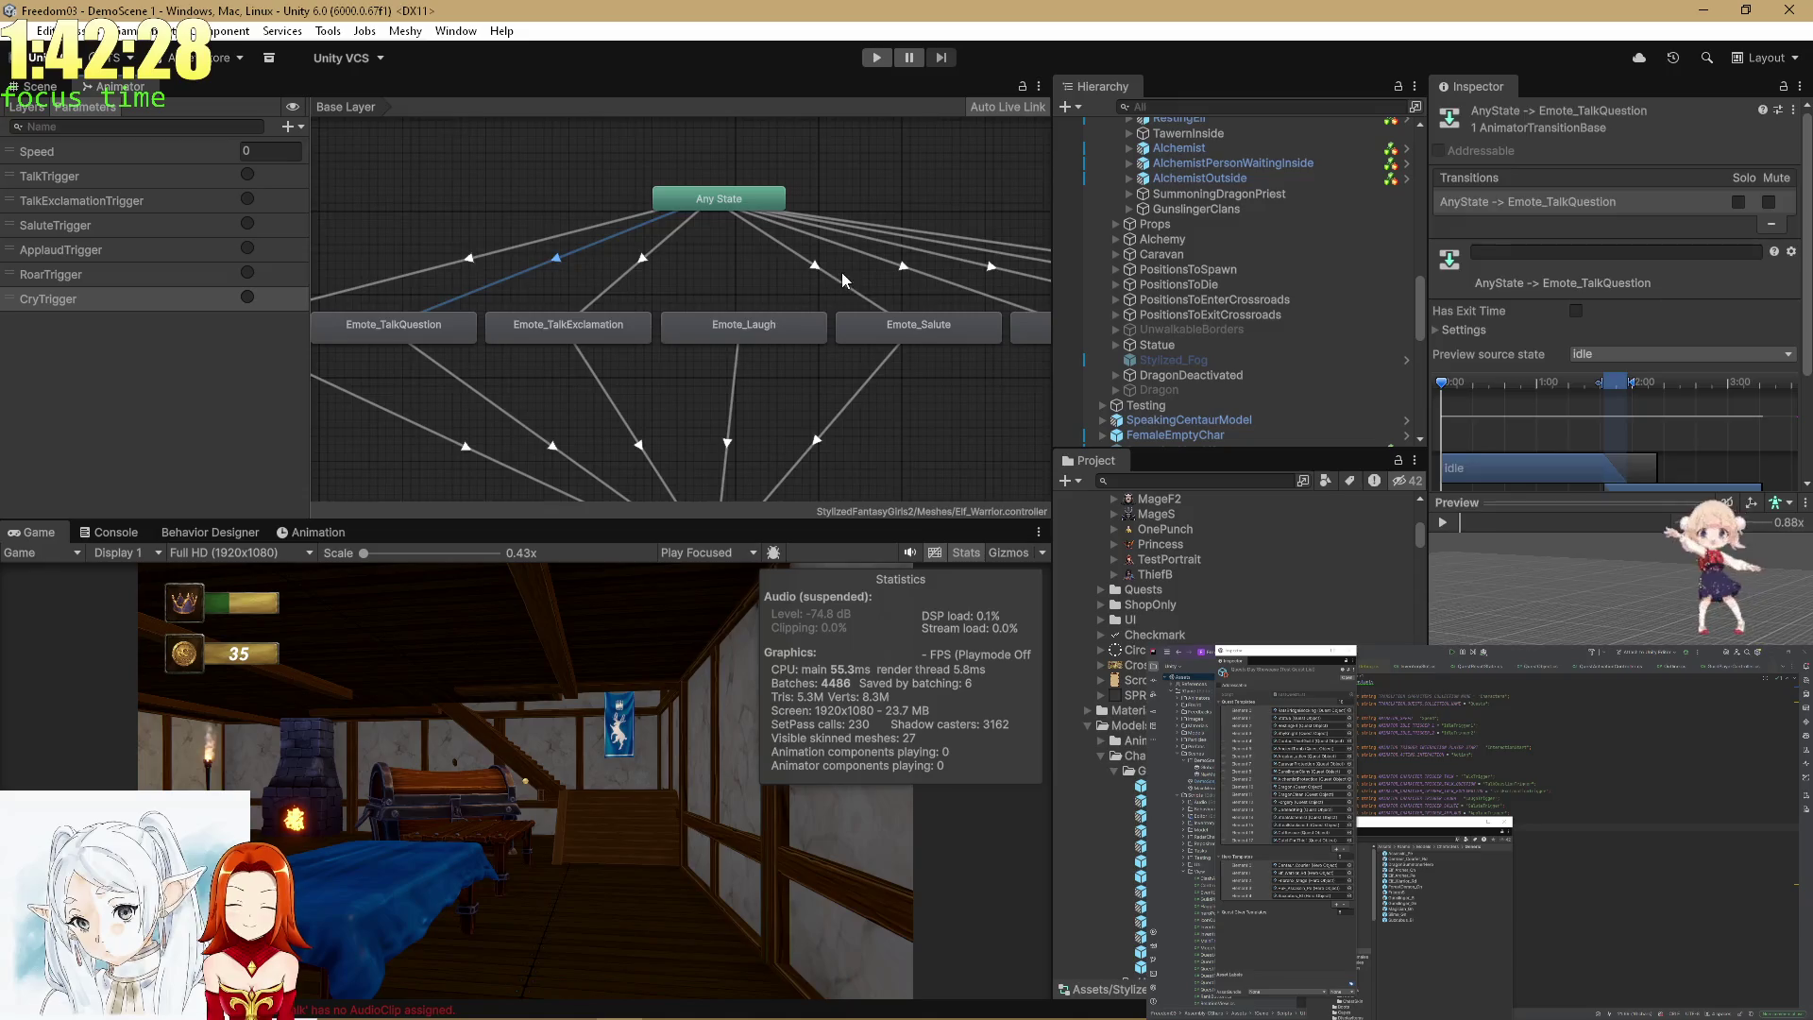
pyautogui.press('Delete')
# Set SaluteTrigger on the Emote_Salute transition and add a condition to the Emote_Applaud transition.
pyautogui.click(550, 263)
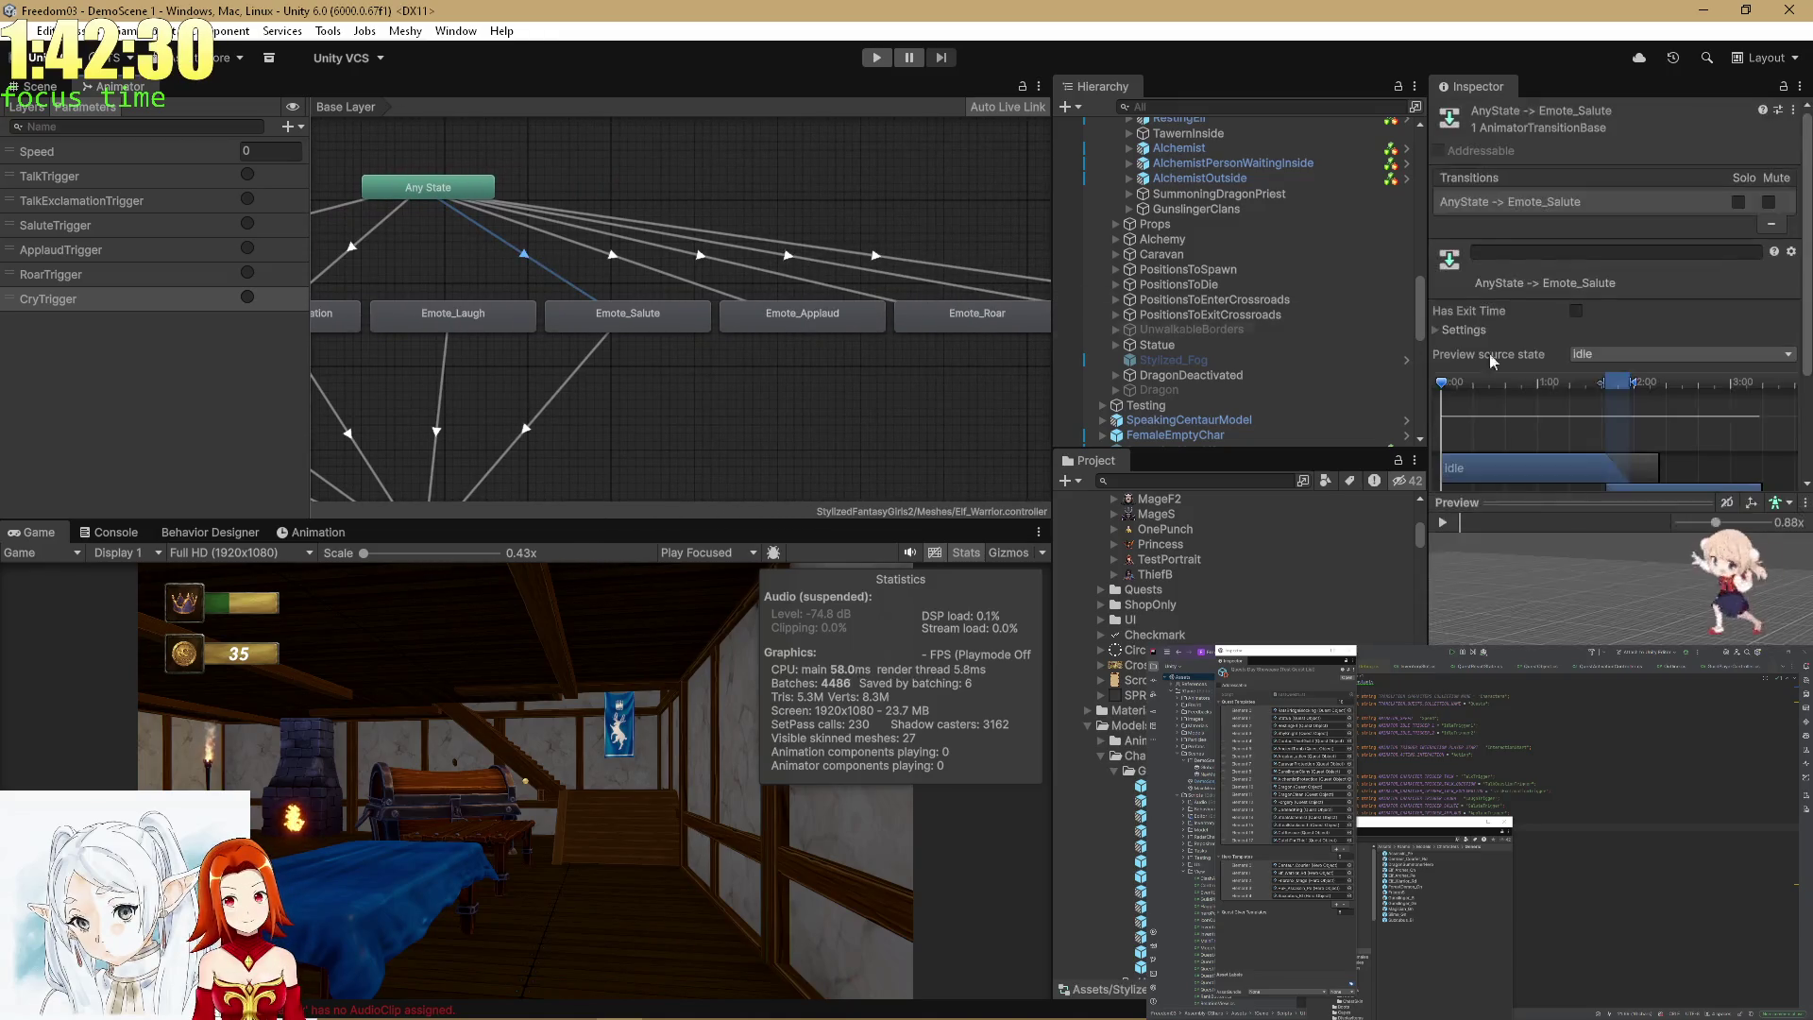
pyautogui.scroll(-2, 1681, 366)
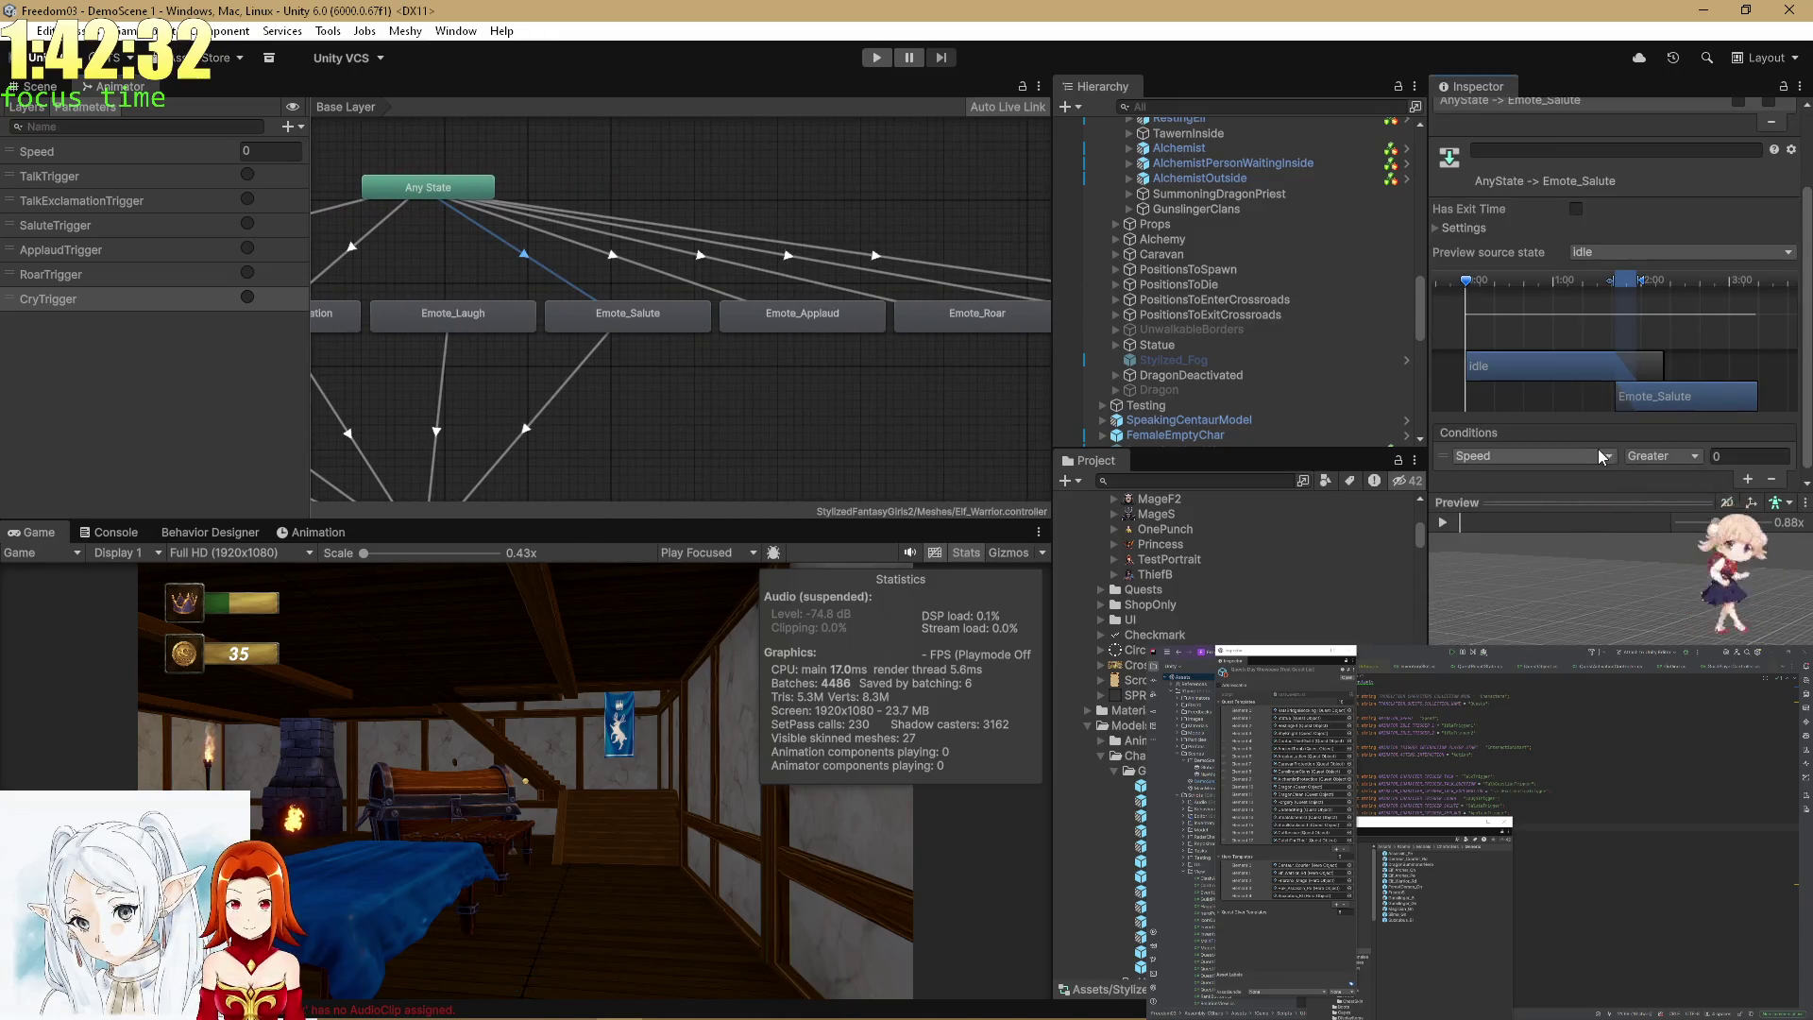
pyautogui.click(1570, 457)
pyautogui.click(1502, 565)
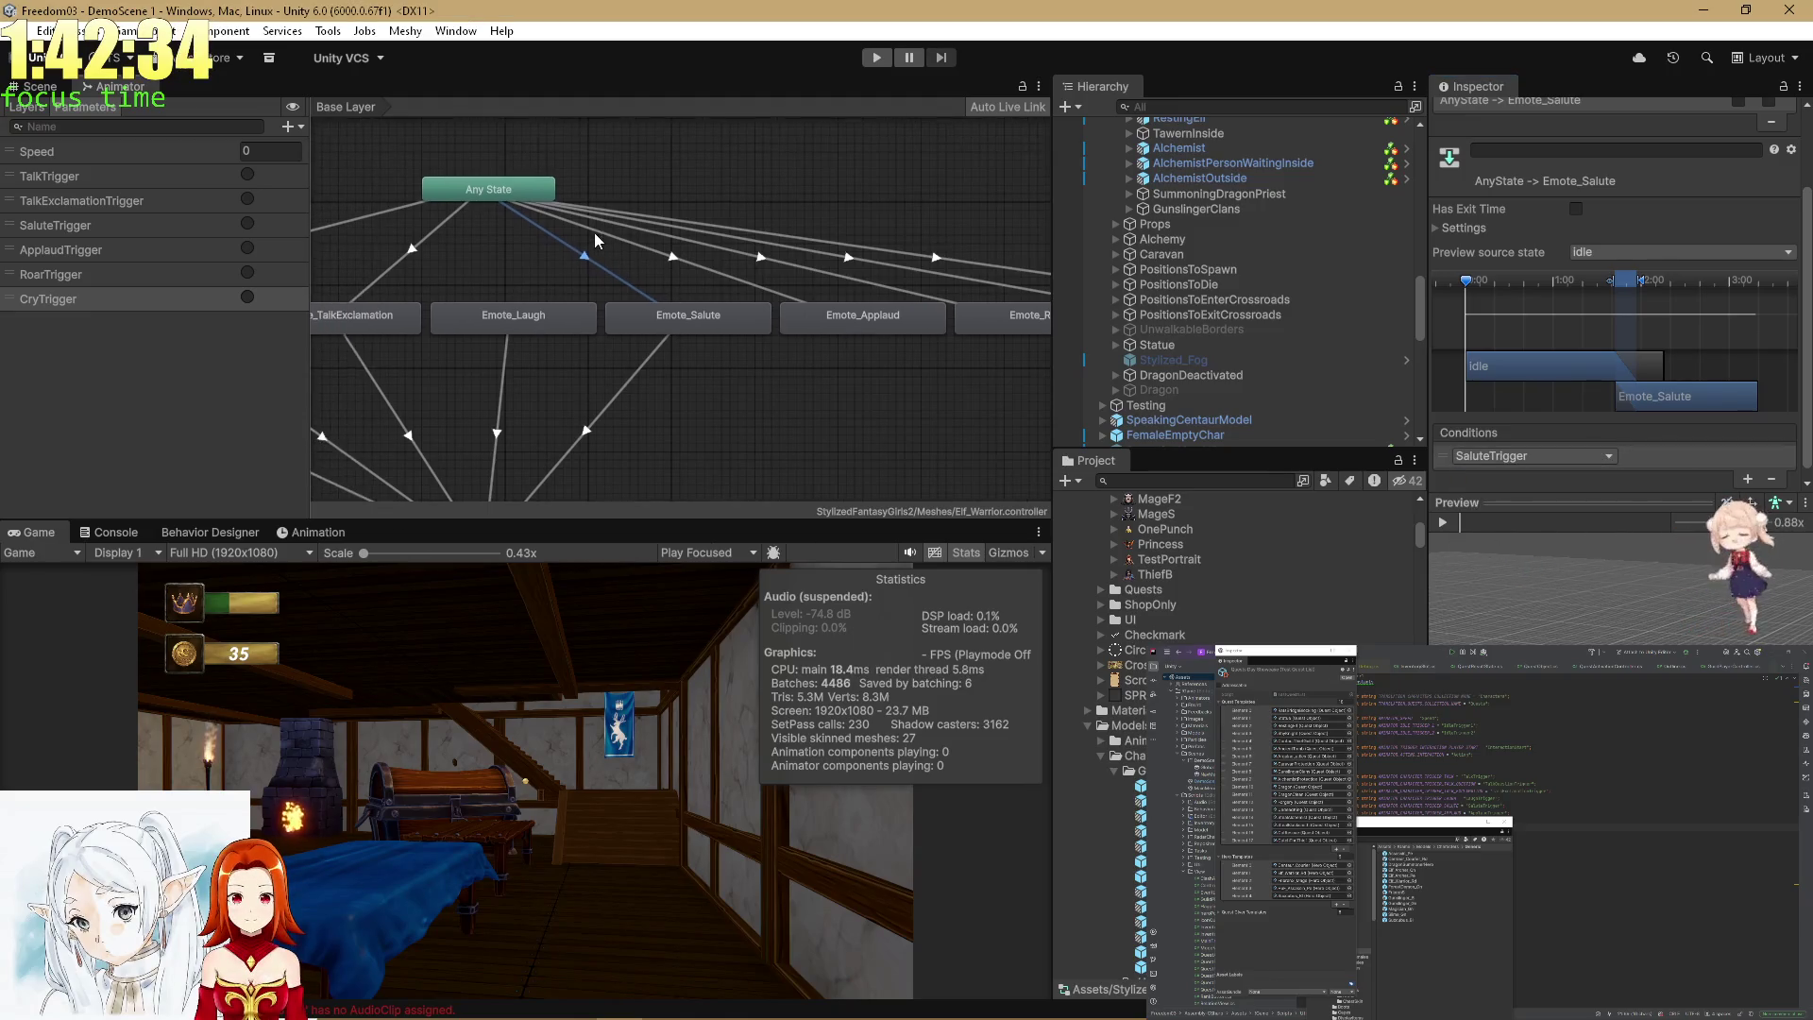
pyautogui.click(678, 260)
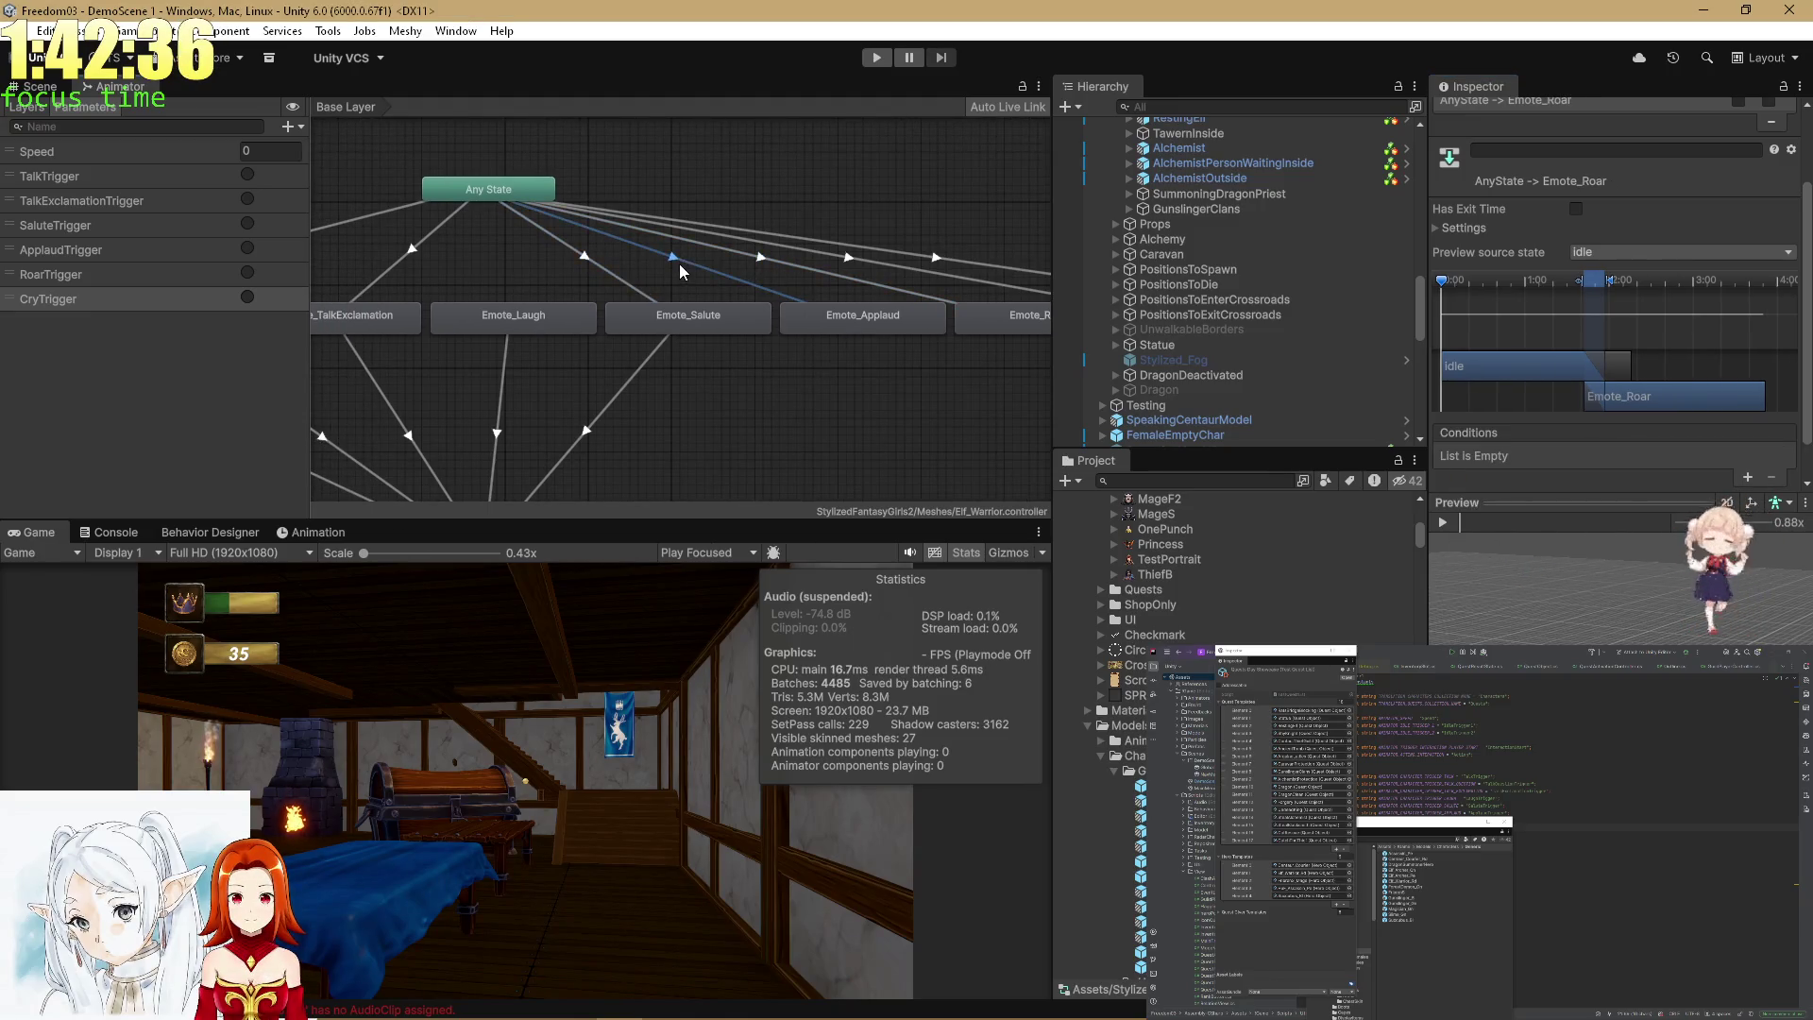
pyautogui.click(1748, 469)
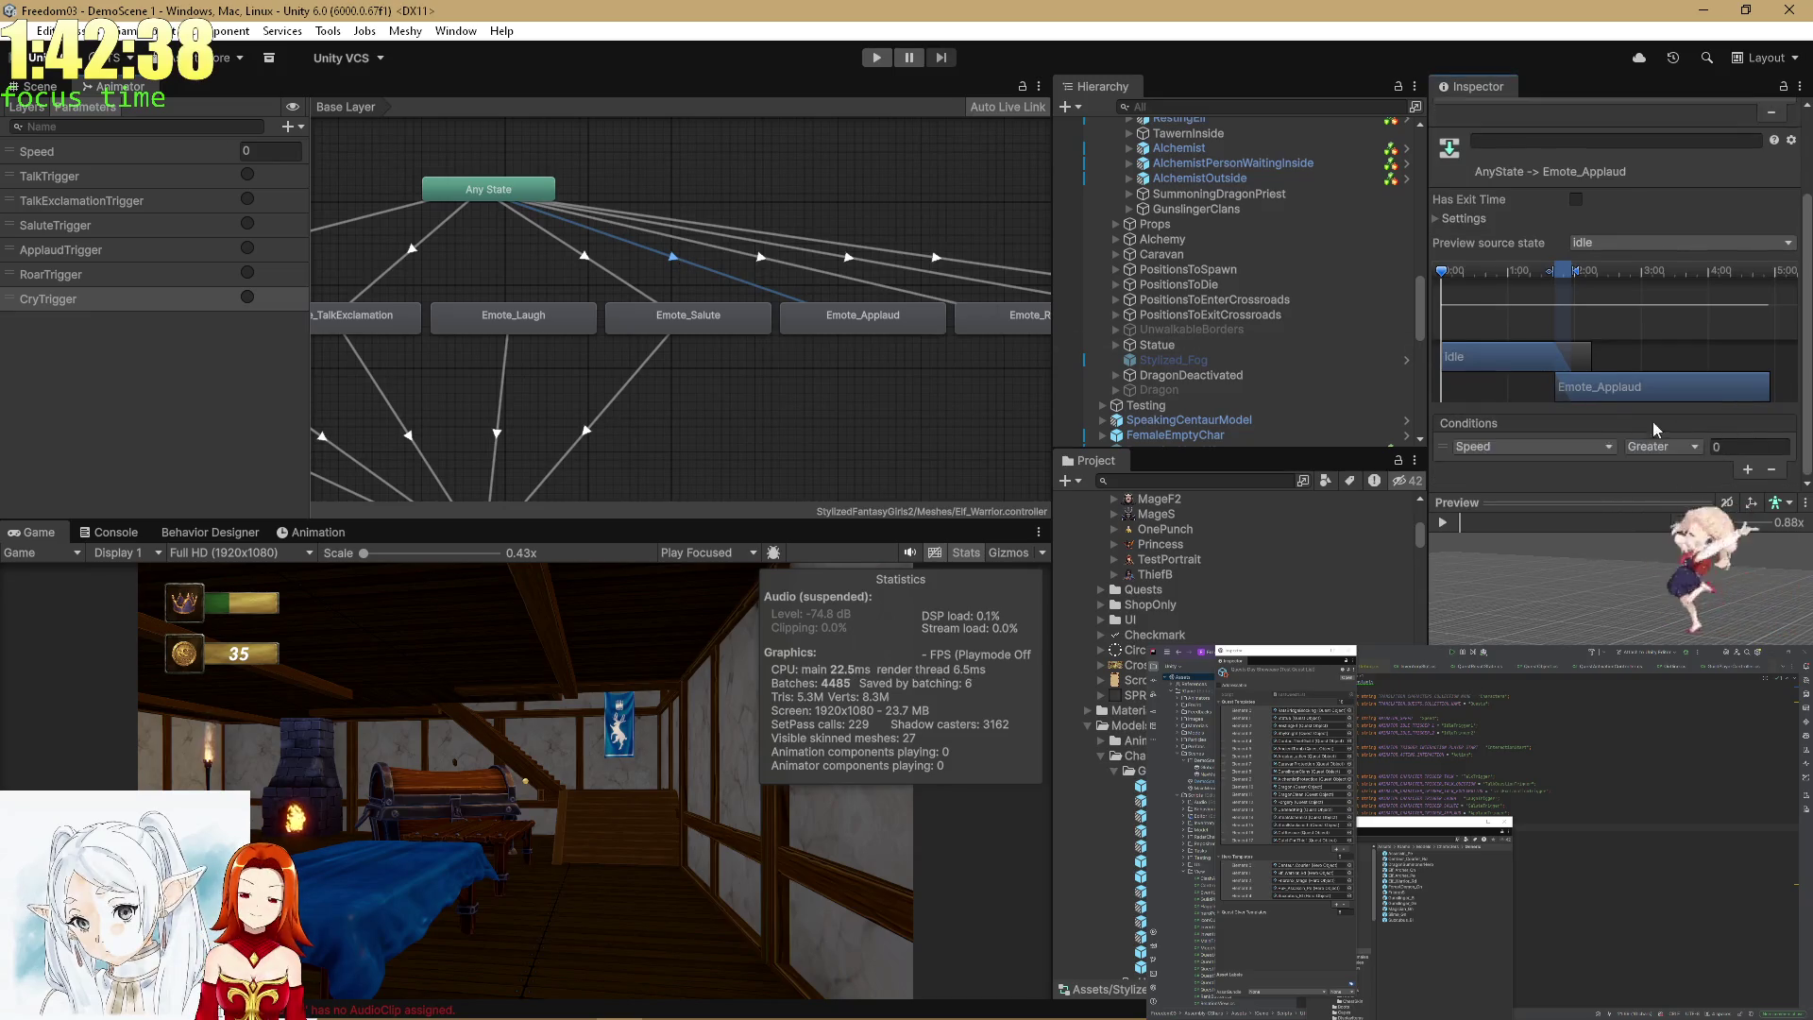
pyautogui.click(1550, 446)
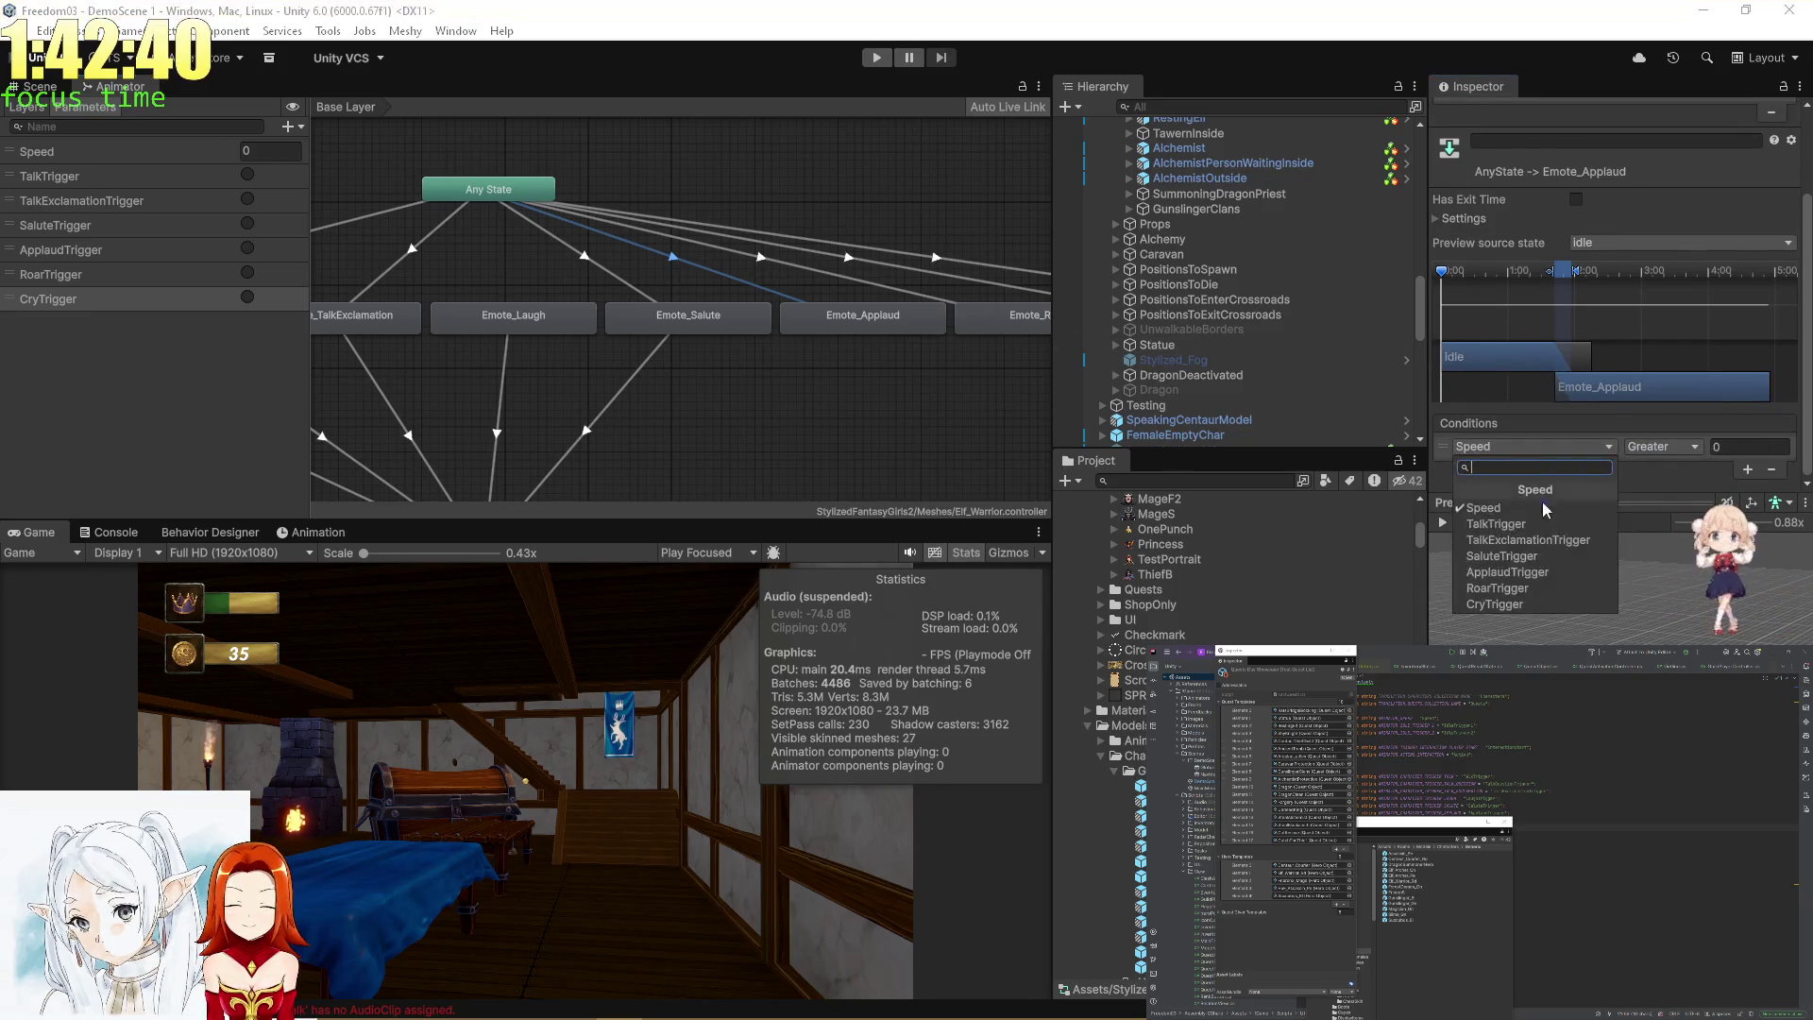
# Set ApplaudTrigger on the Emote_Applaud transition and RoarTrigger on the Emote_Roar transition.
pyautogui.click(1534, 578)
pyautogui.moveTo(903, 326)
pyautogui.mouseDown()
pyautogui.moveTo(651, 370)
pyautogui.moveTo(569, 320)
pyautogui.moveTo(510, 317)
pyautogui.moveTo(808, 229)
pyautogui.mouseUp()
pyautogui.click(717, 231)
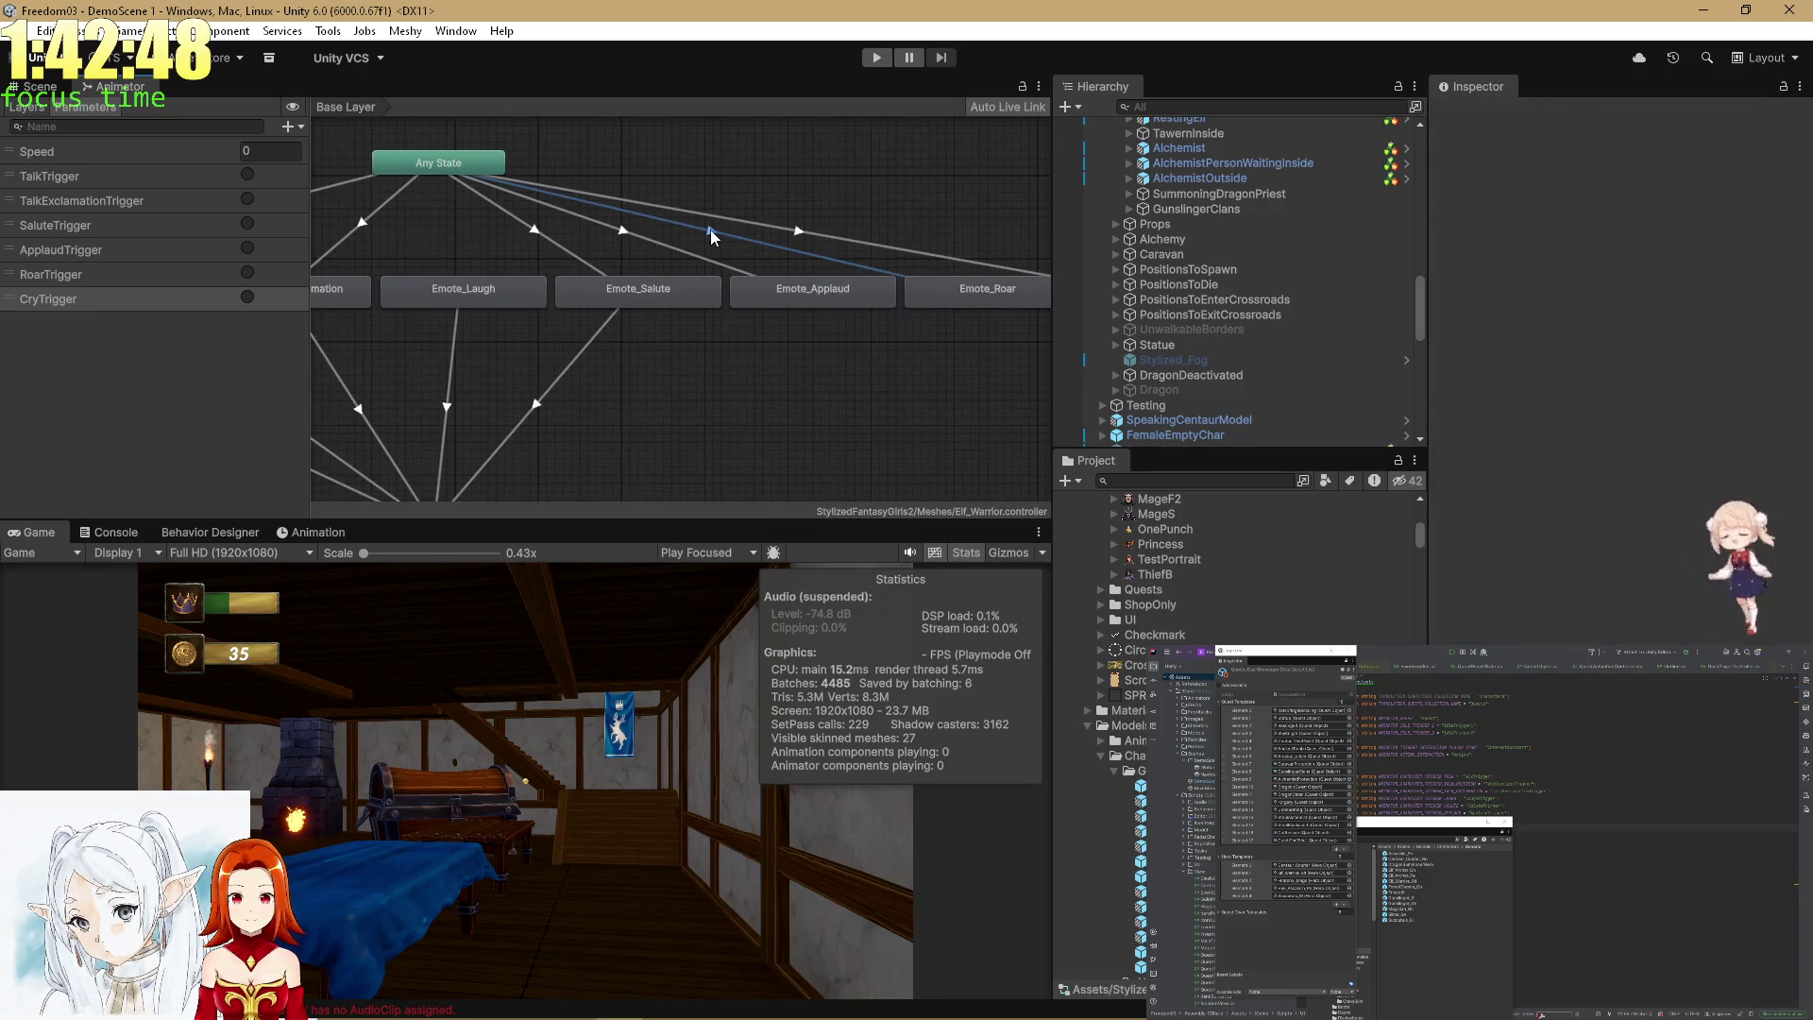
pyautogui.scroll(-1, 1738, 481)
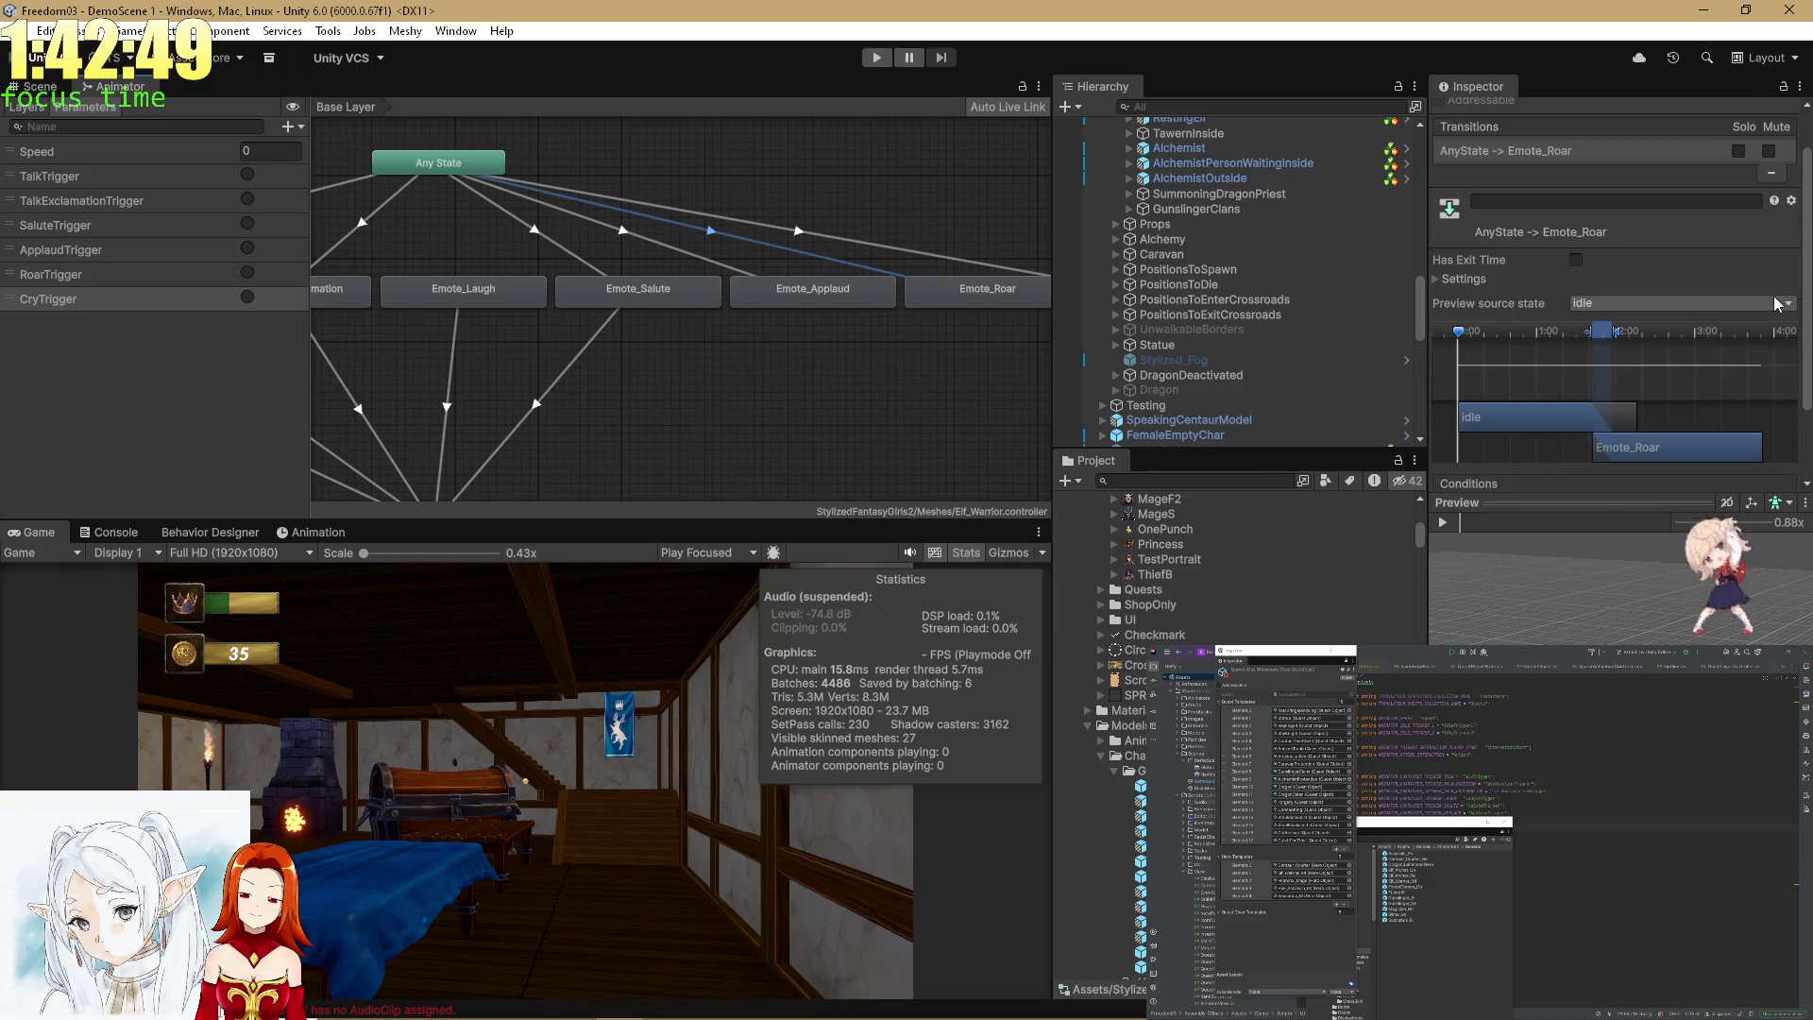
pyautogui.scroll(-1, 1737, 474)
pyautogui.click(1748, 443)
pyautogui.click(1564, 444)
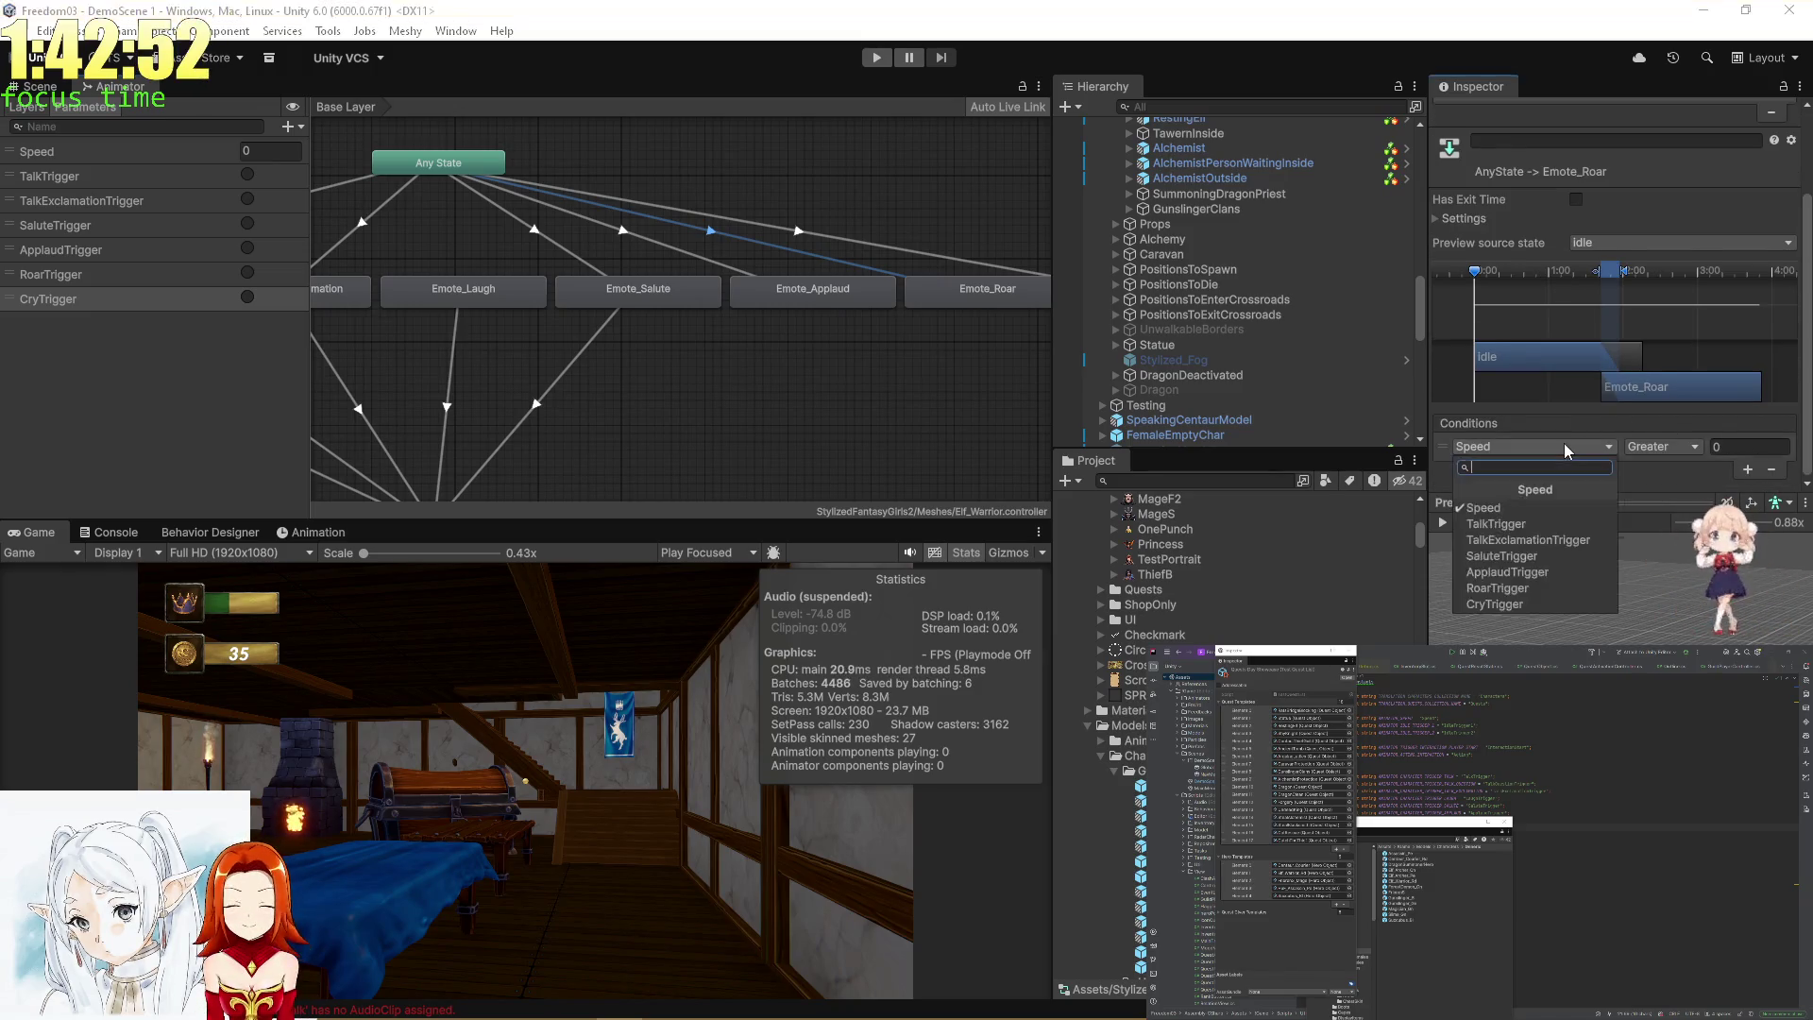
pyautogui.click(1531, 587)
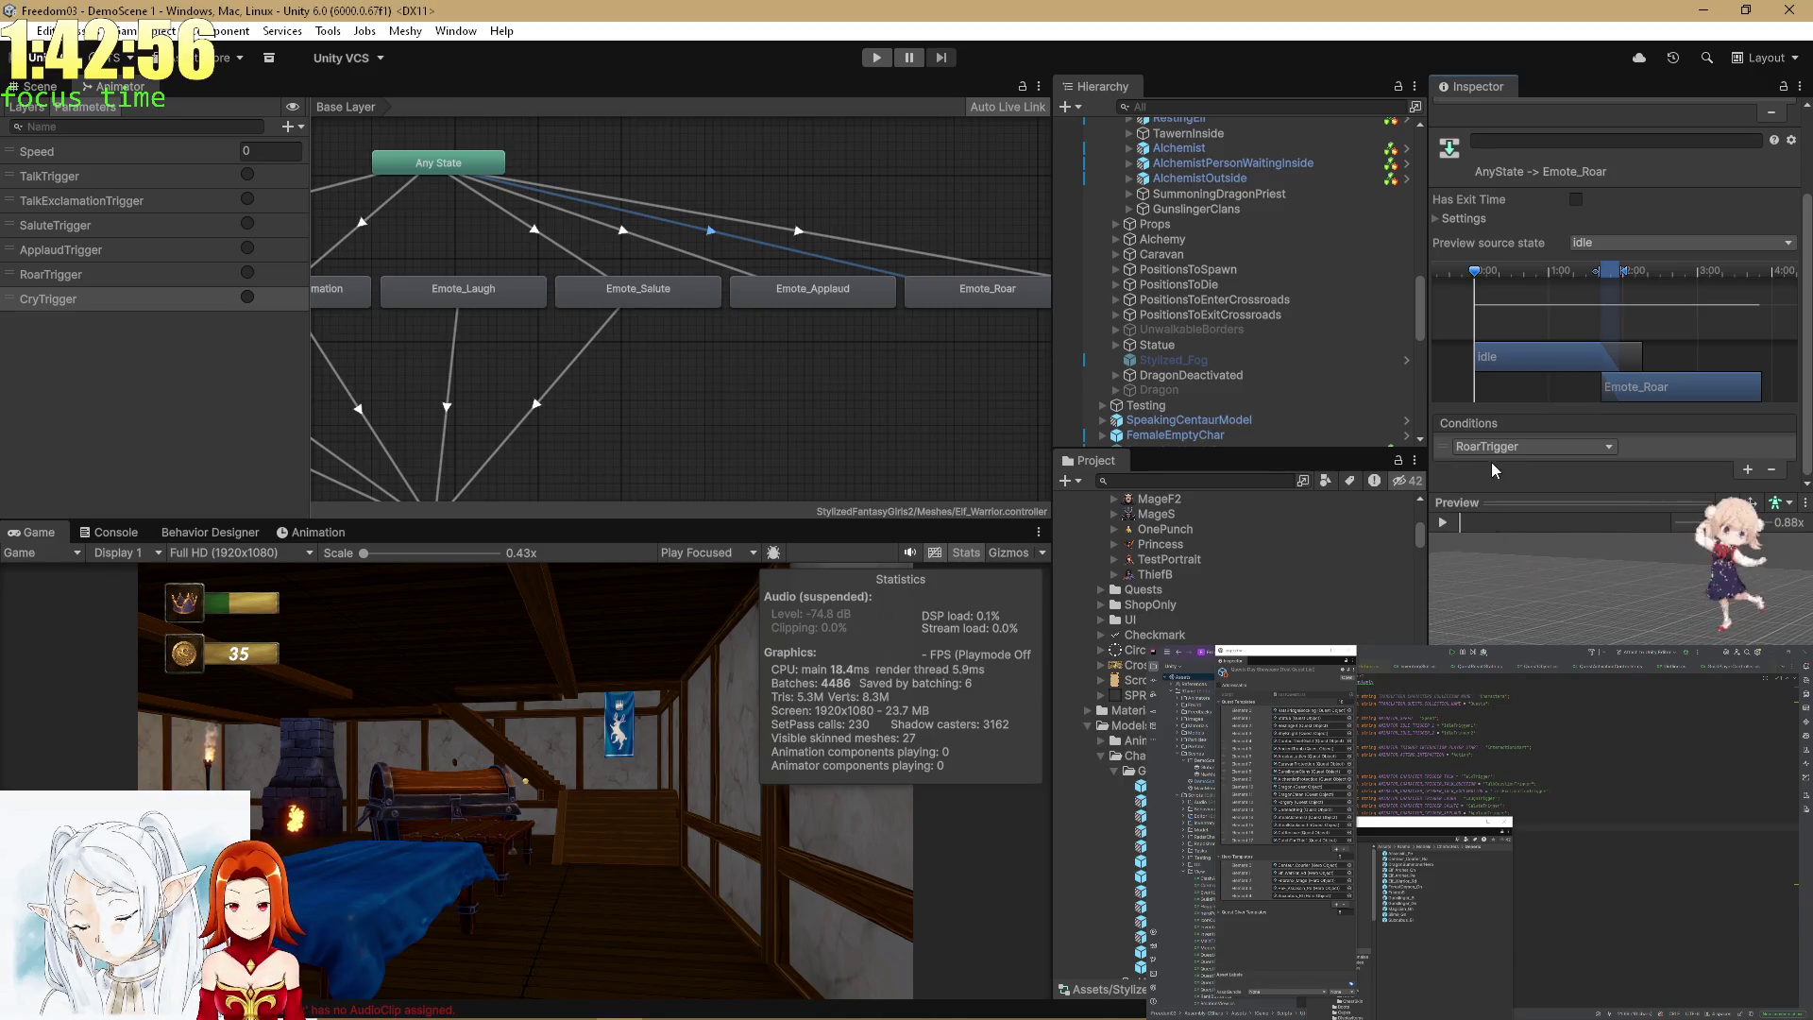
# Make CryTrigger the condition of the Any State to Emote_Cry transition.
pyautogui.click(667, 244)
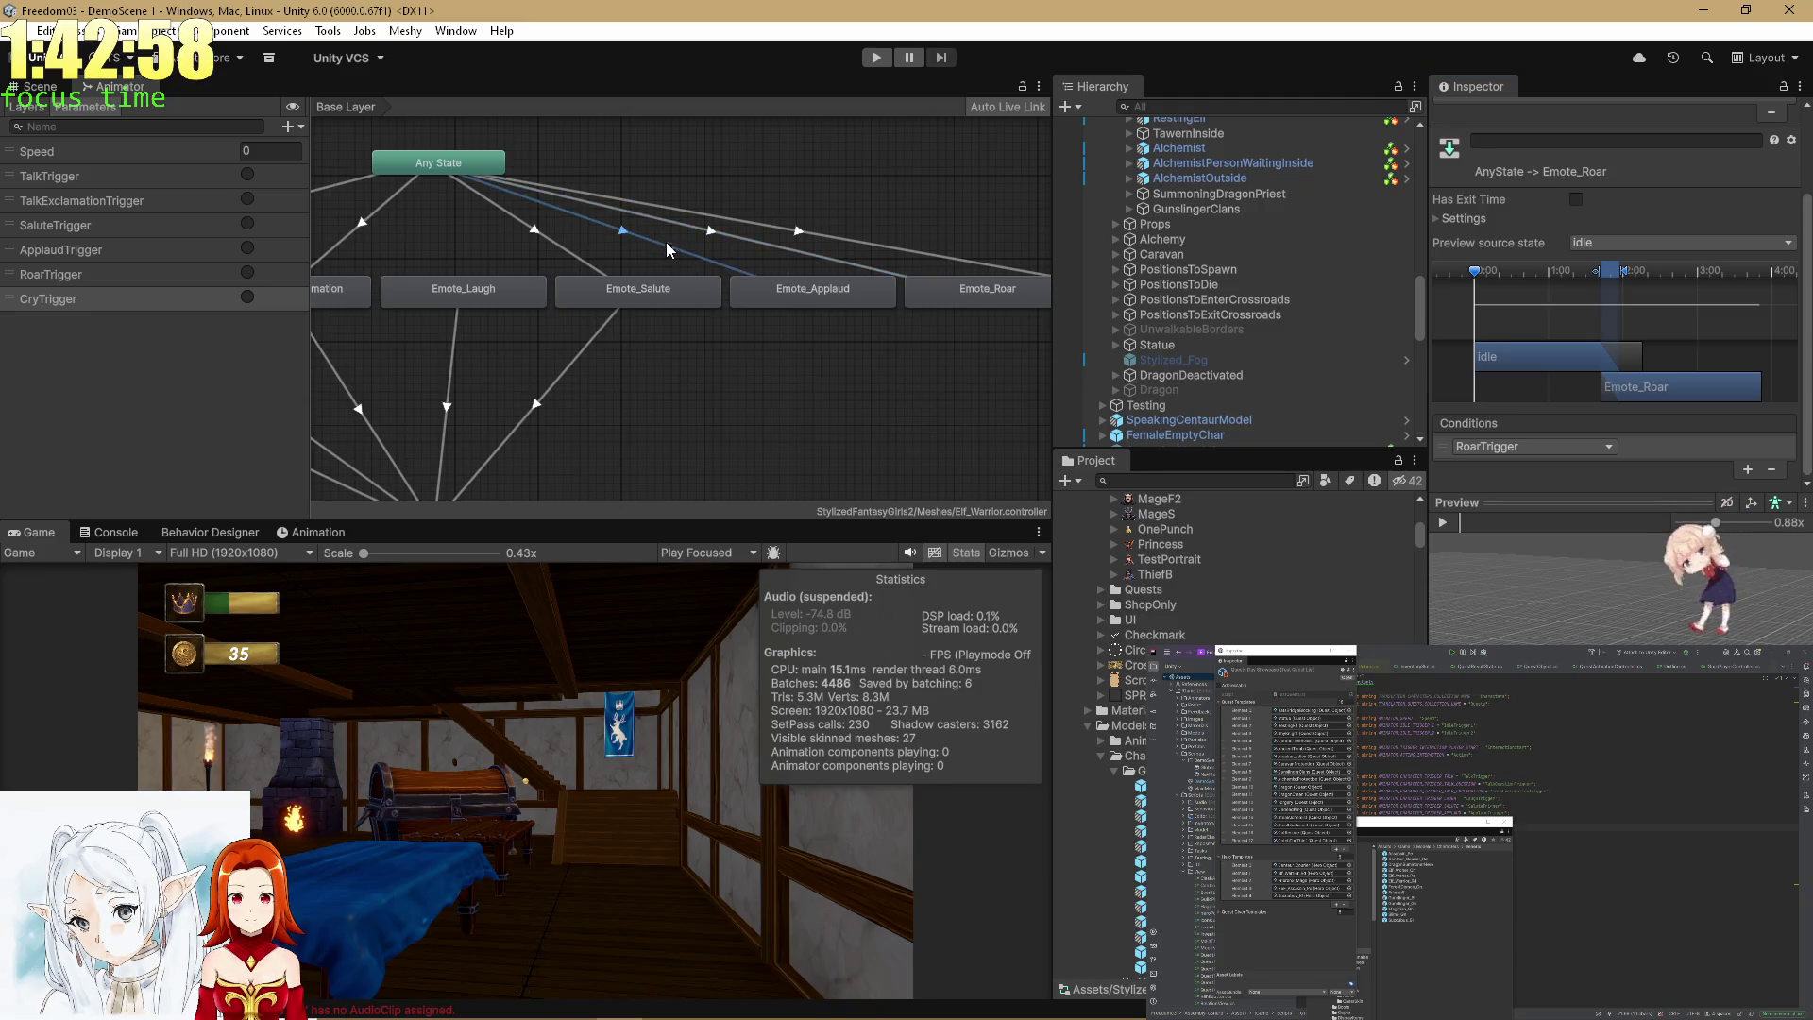
pyautogui.moveTo(819, 348); pyautogui.dragTo(557, 365)
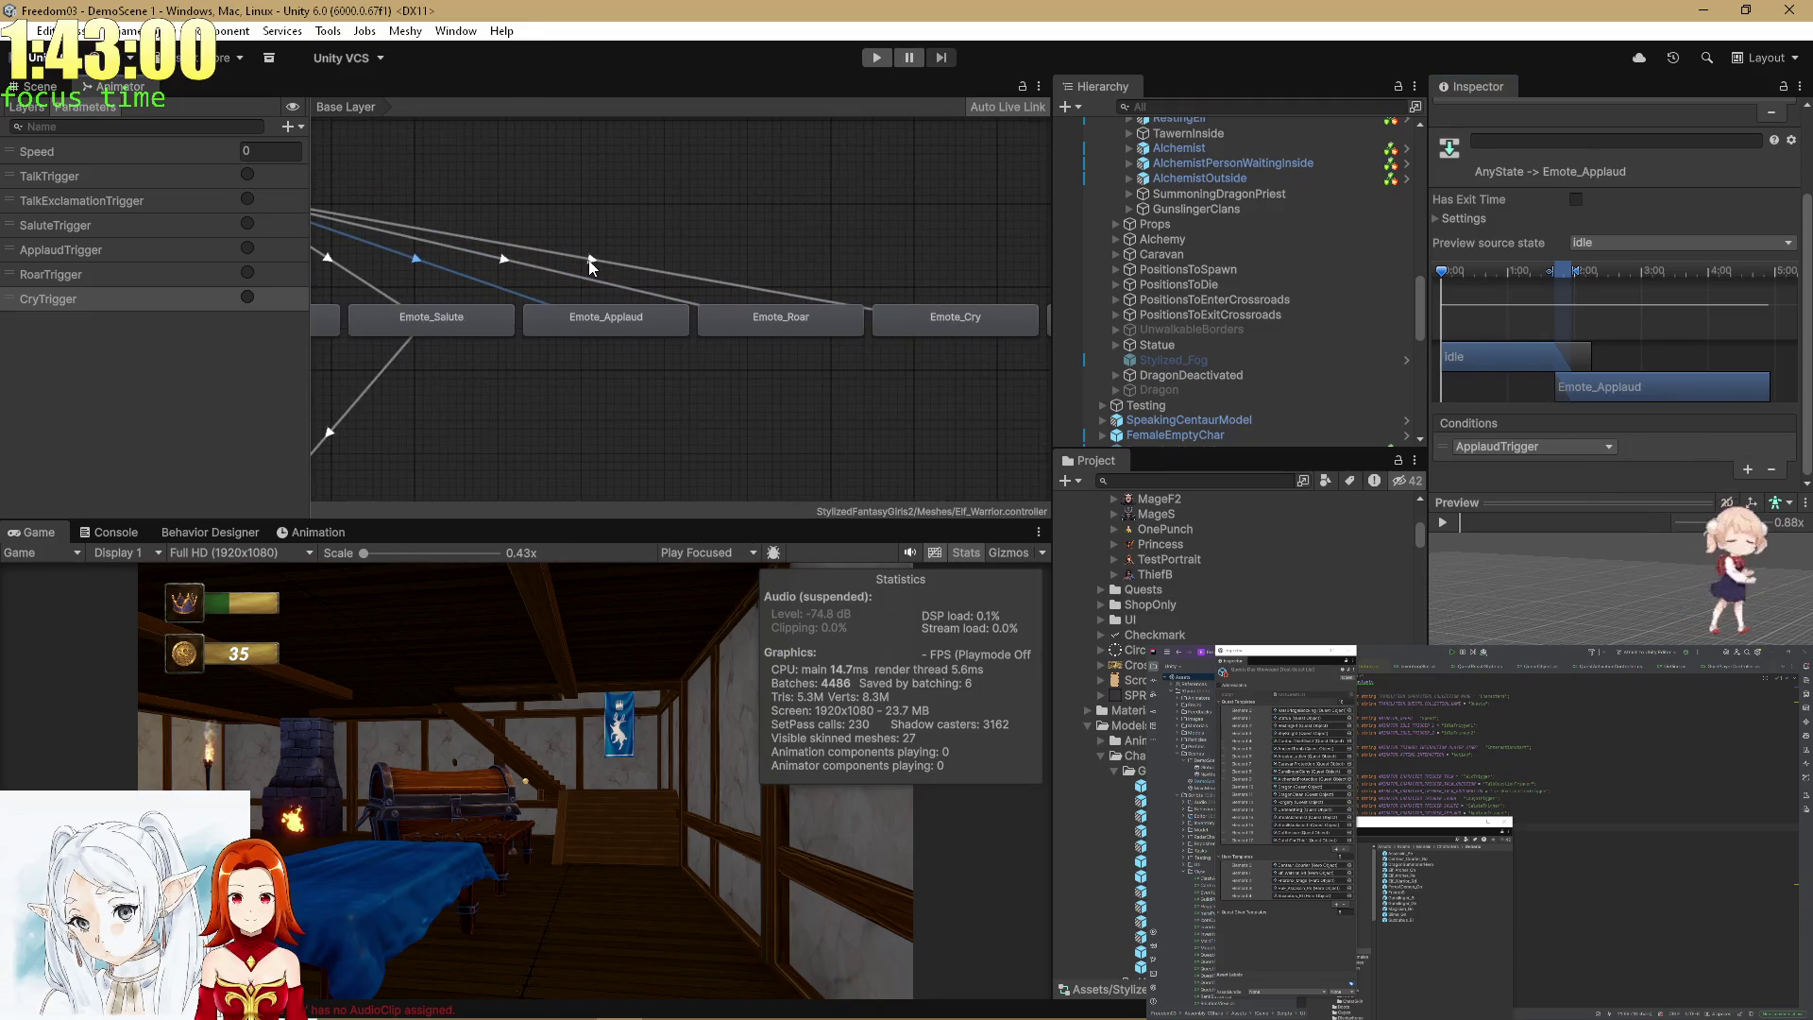
pyautogui.click(1521, 446)
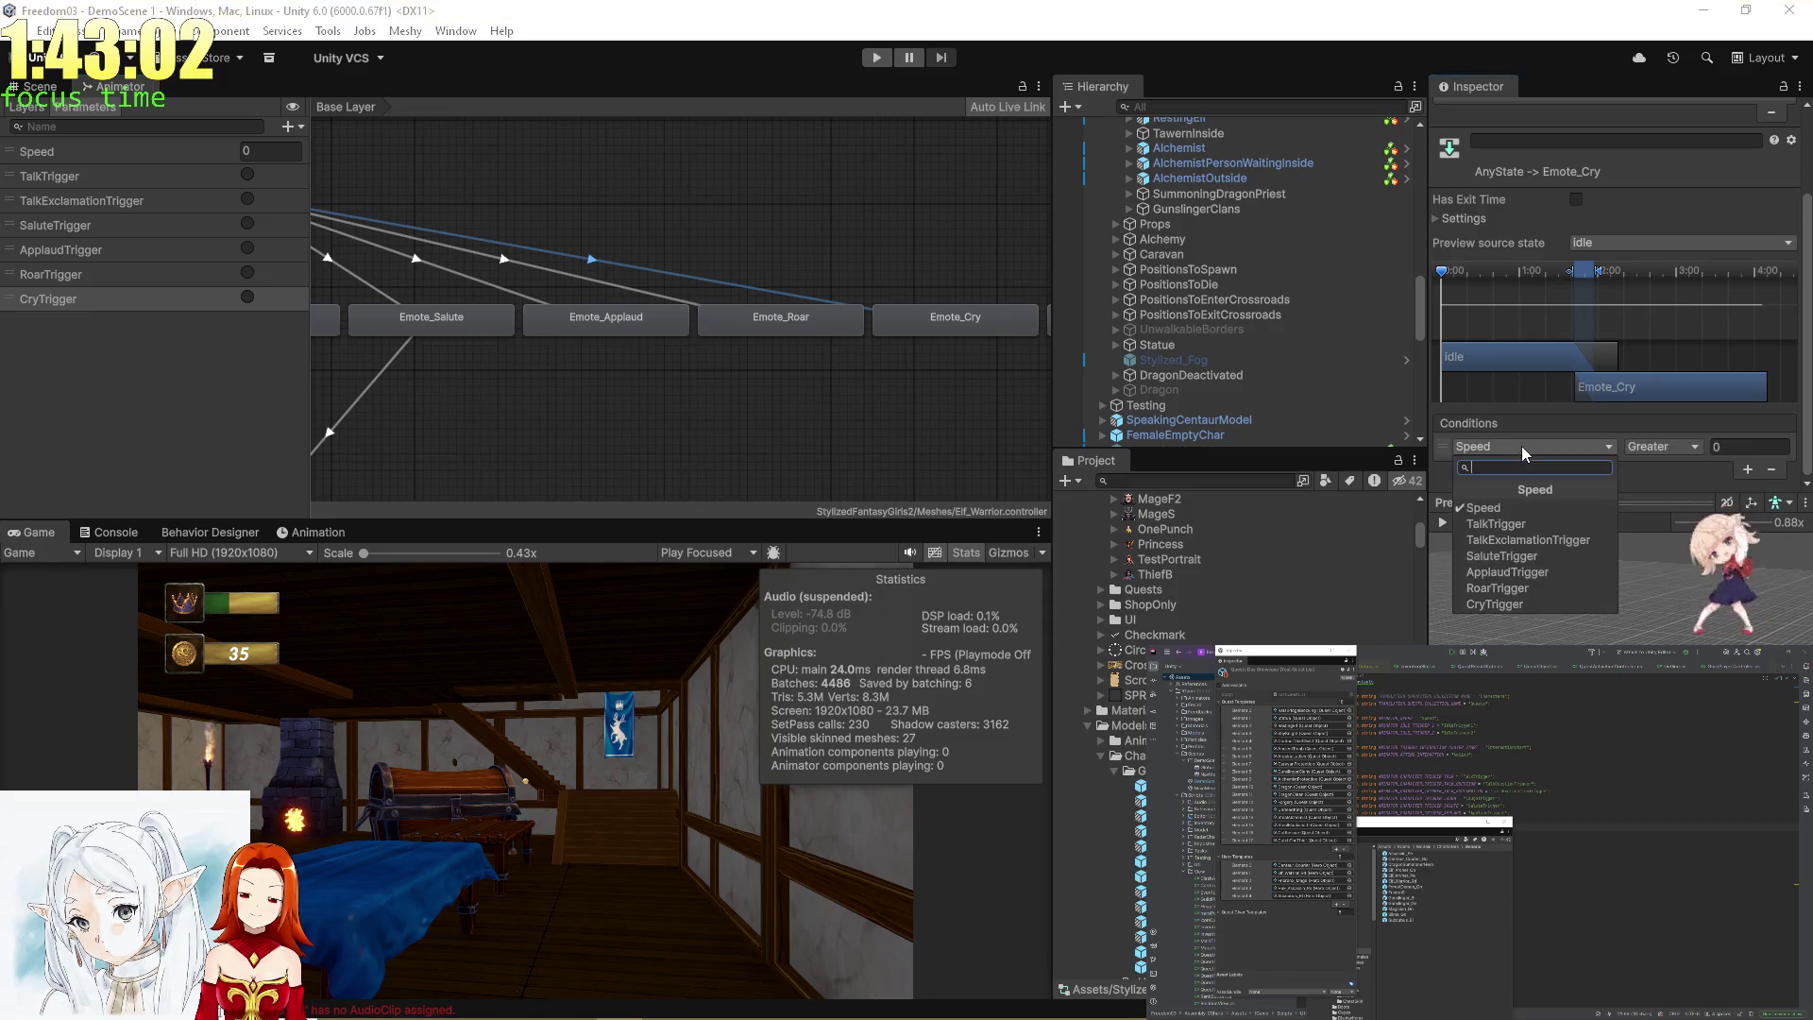
pyautogui.click(1489, 602)
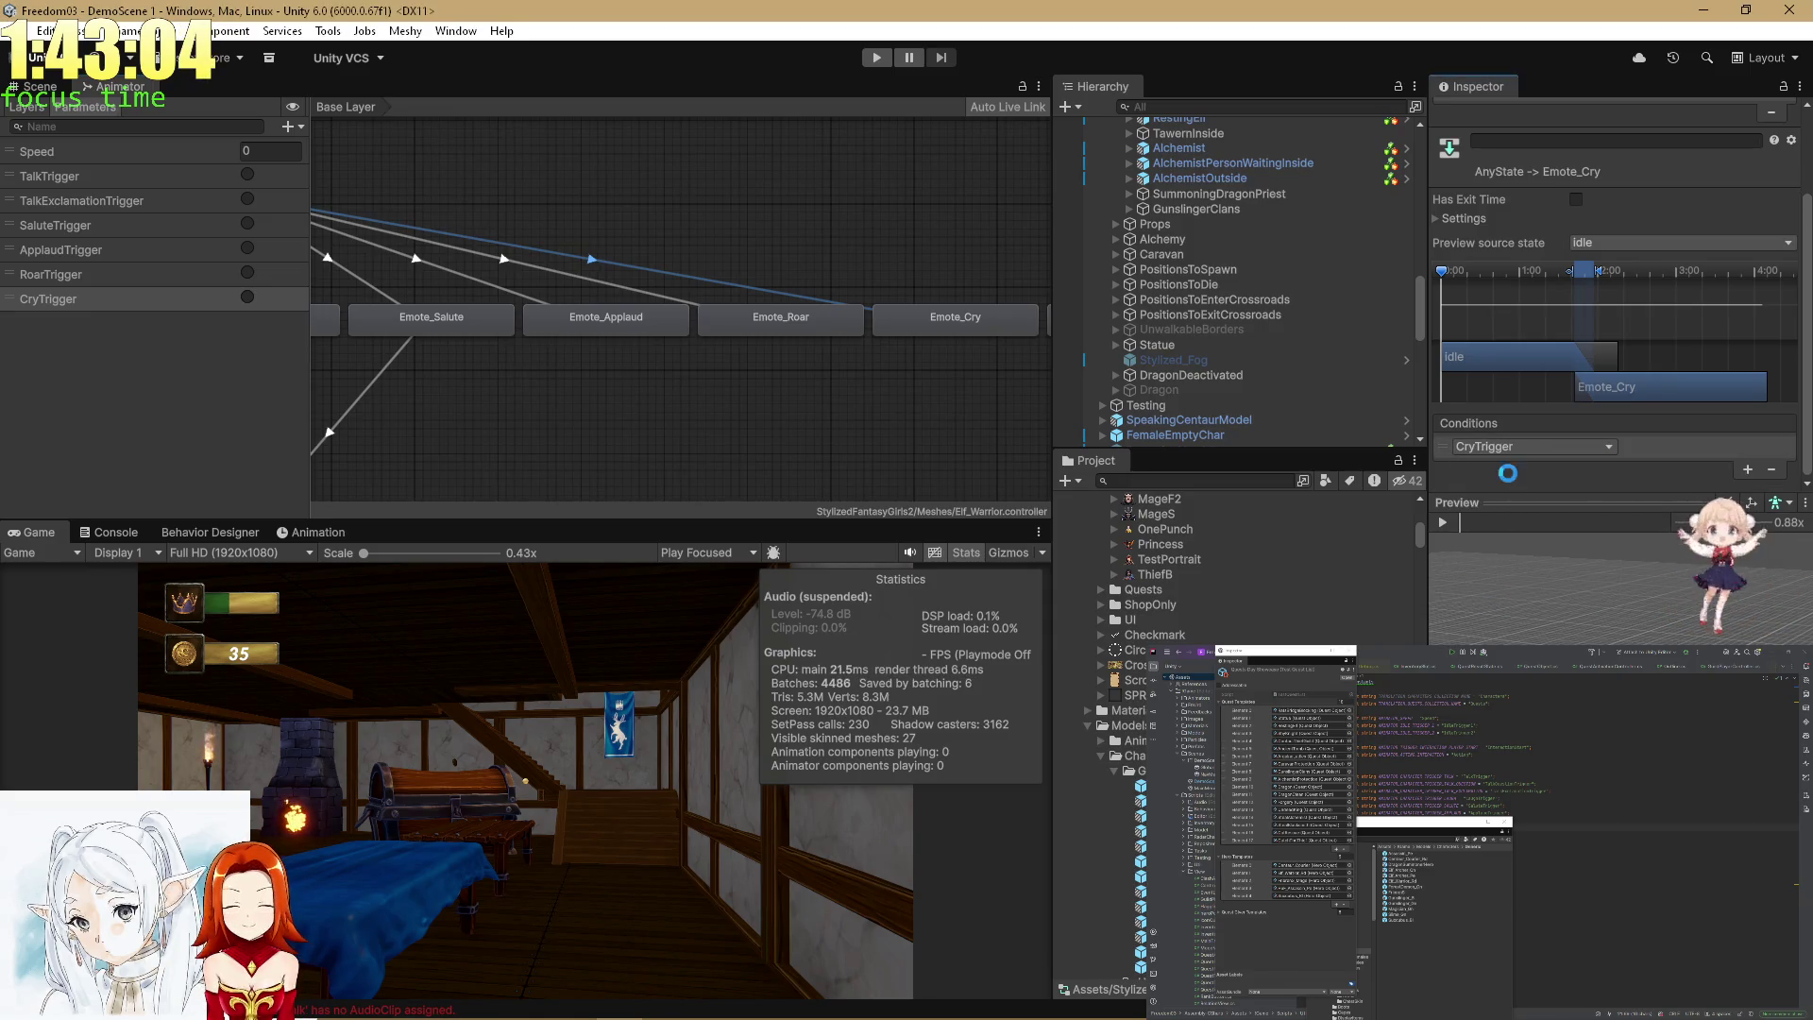
pyautogui.scroll(-3, 897, 375)
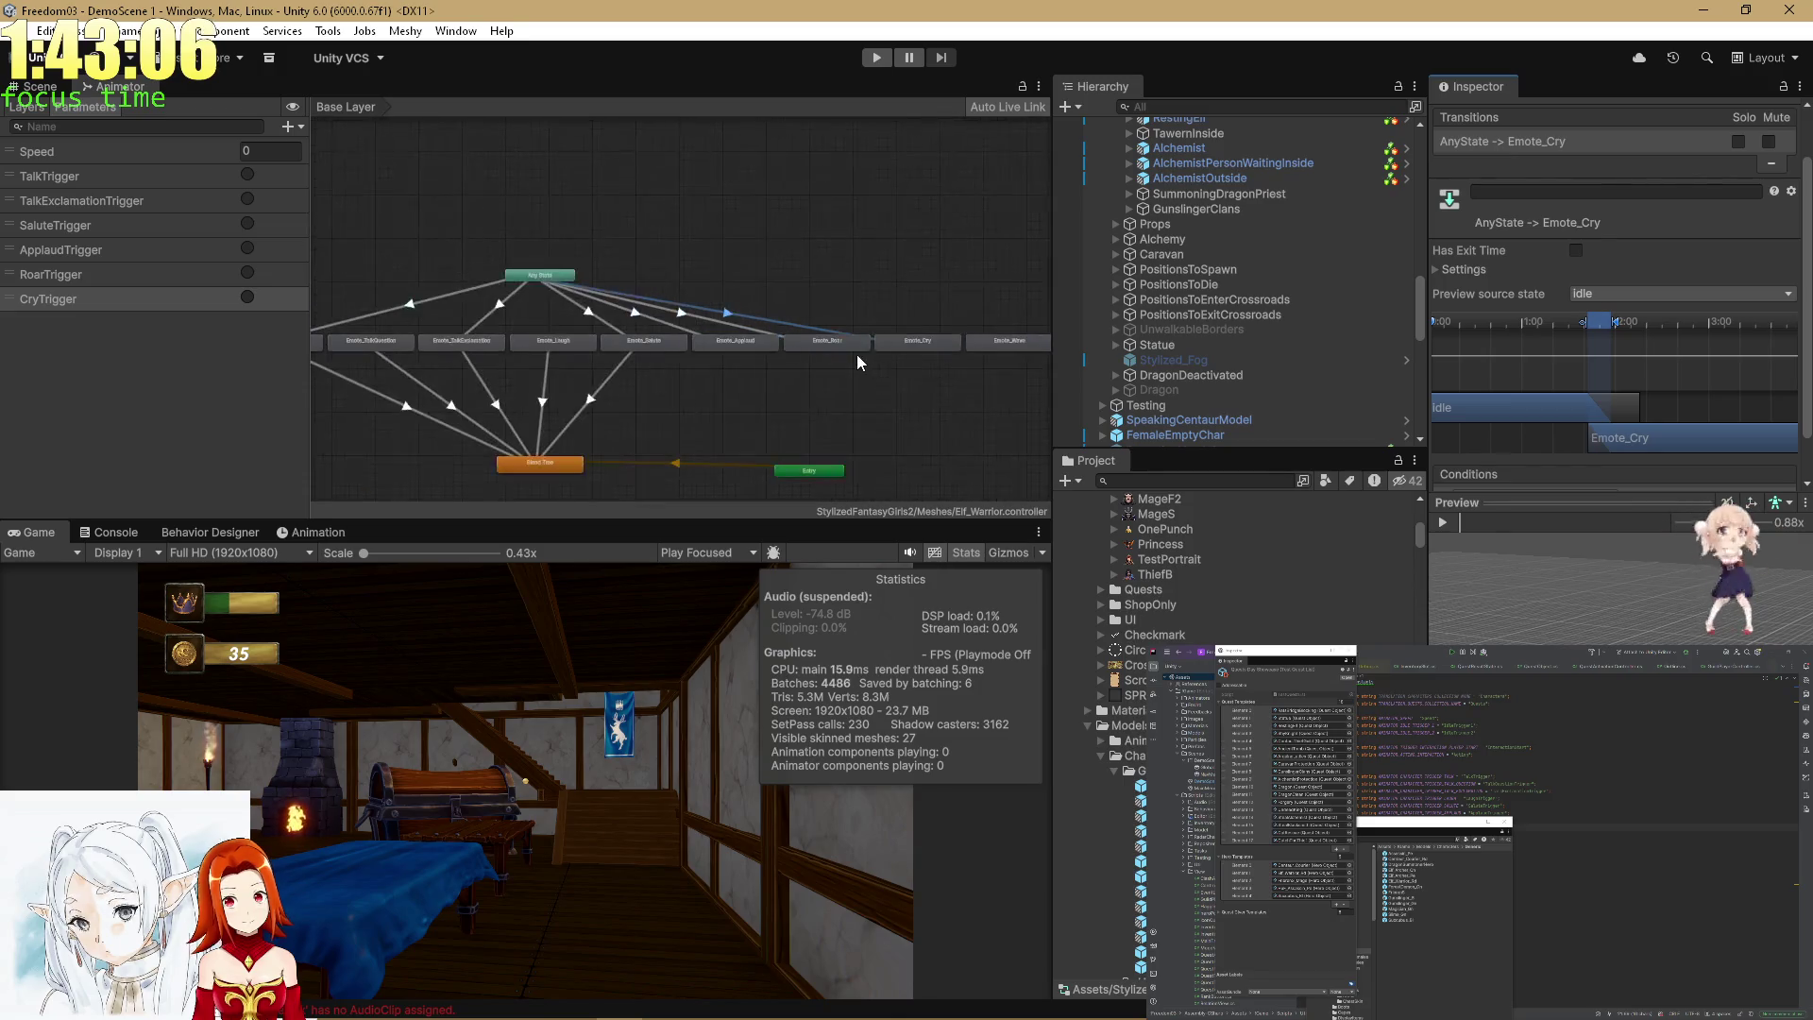
pyautogui.scroll(10, 1250, 207)
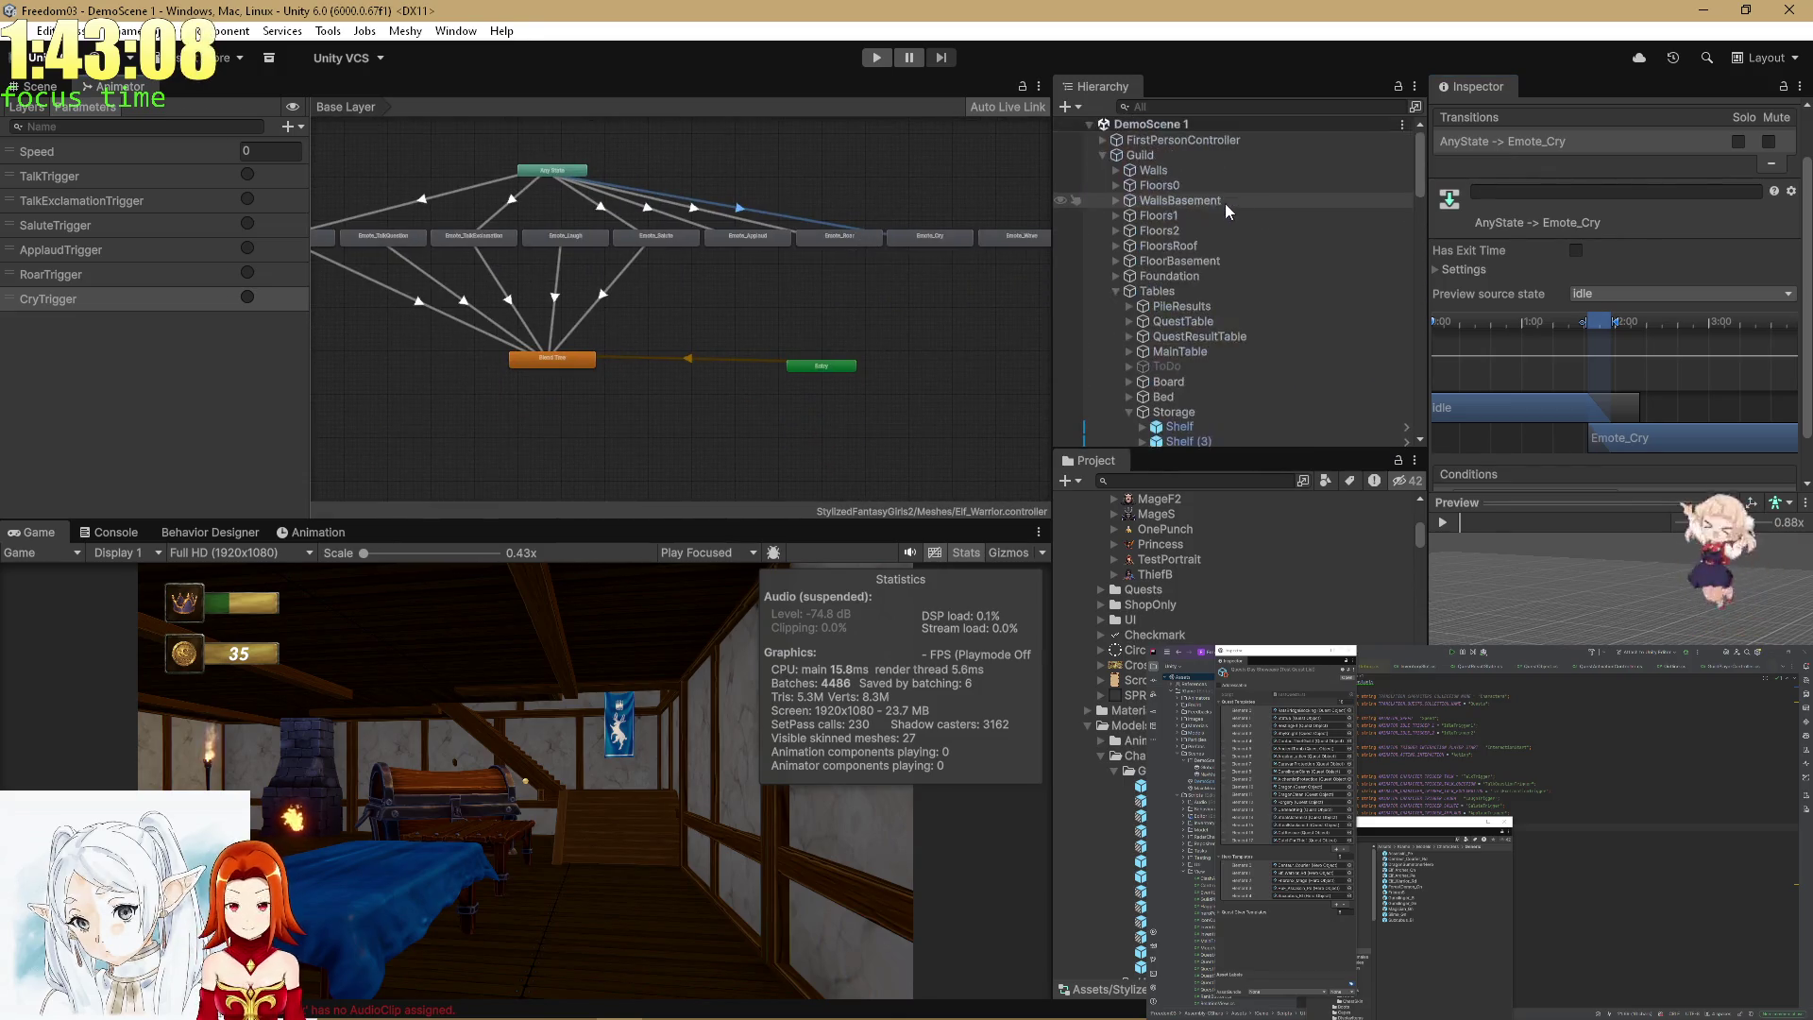
# Show the Scene view, jump to the constant's usage in Rider, and enter Play mode.
pyautogui.click(55, 88)
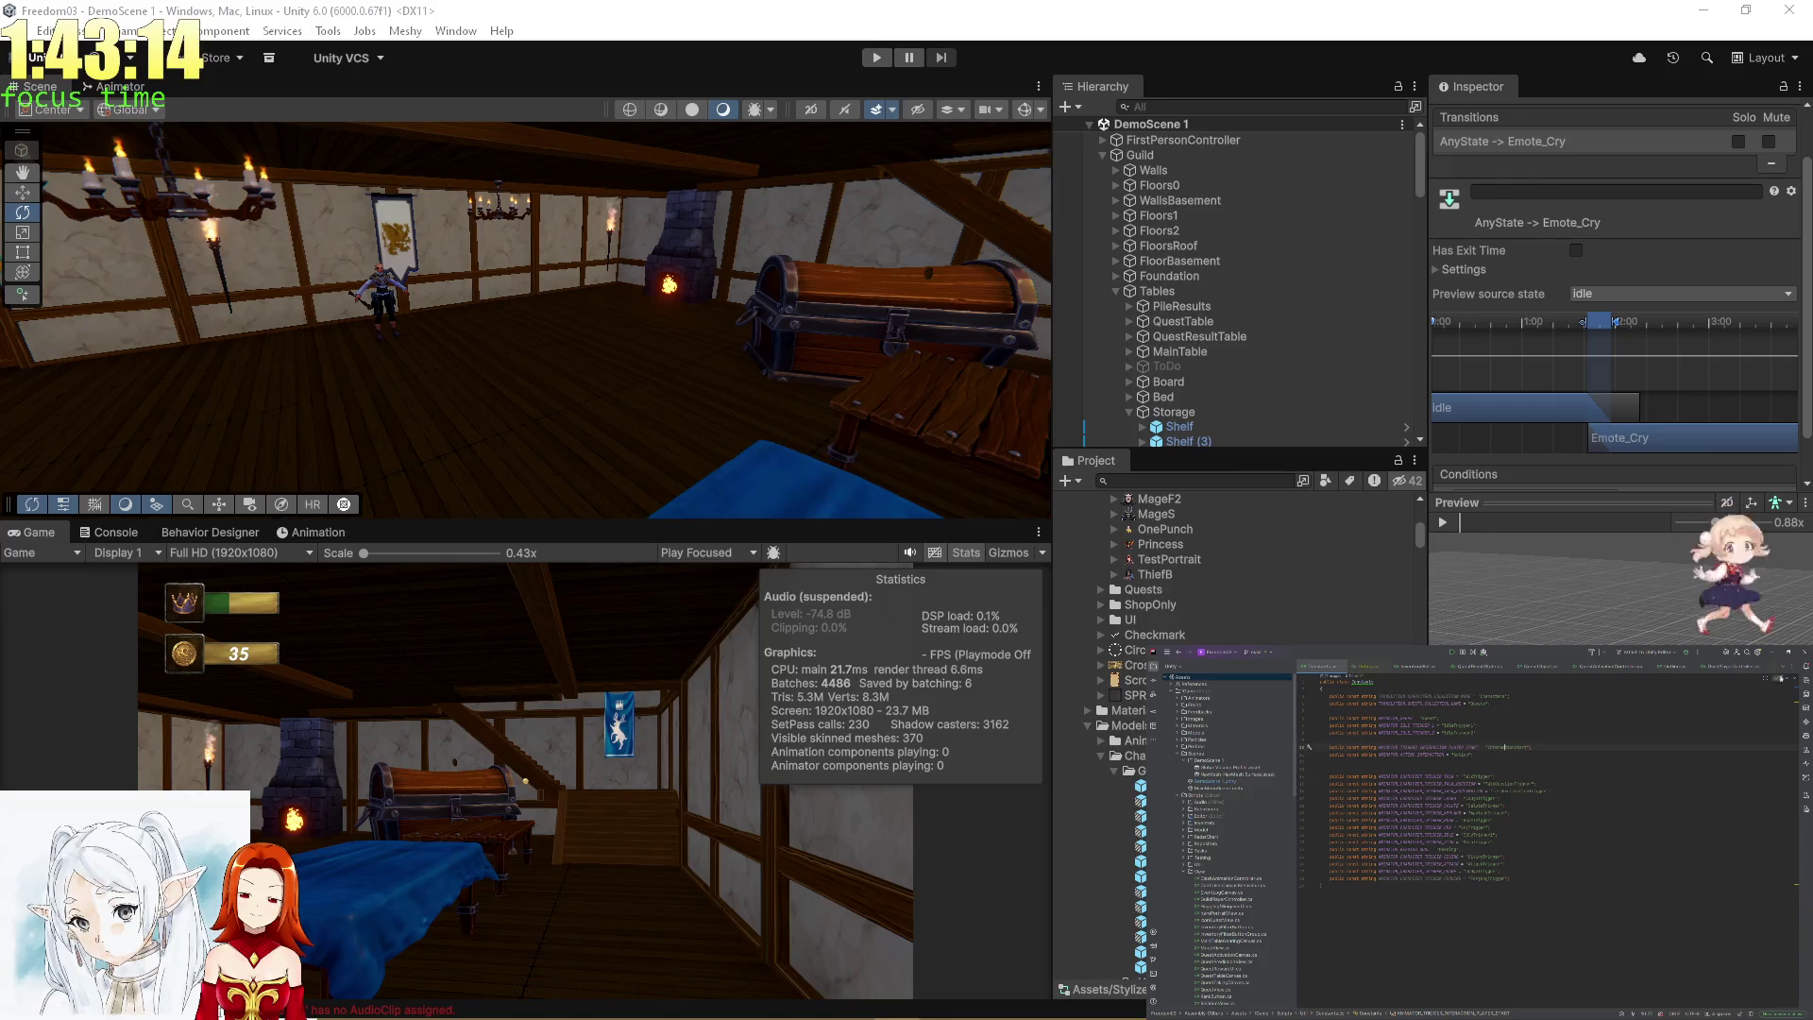
pyautogui.click(1784, 668)
pyautogui.press('Escape')
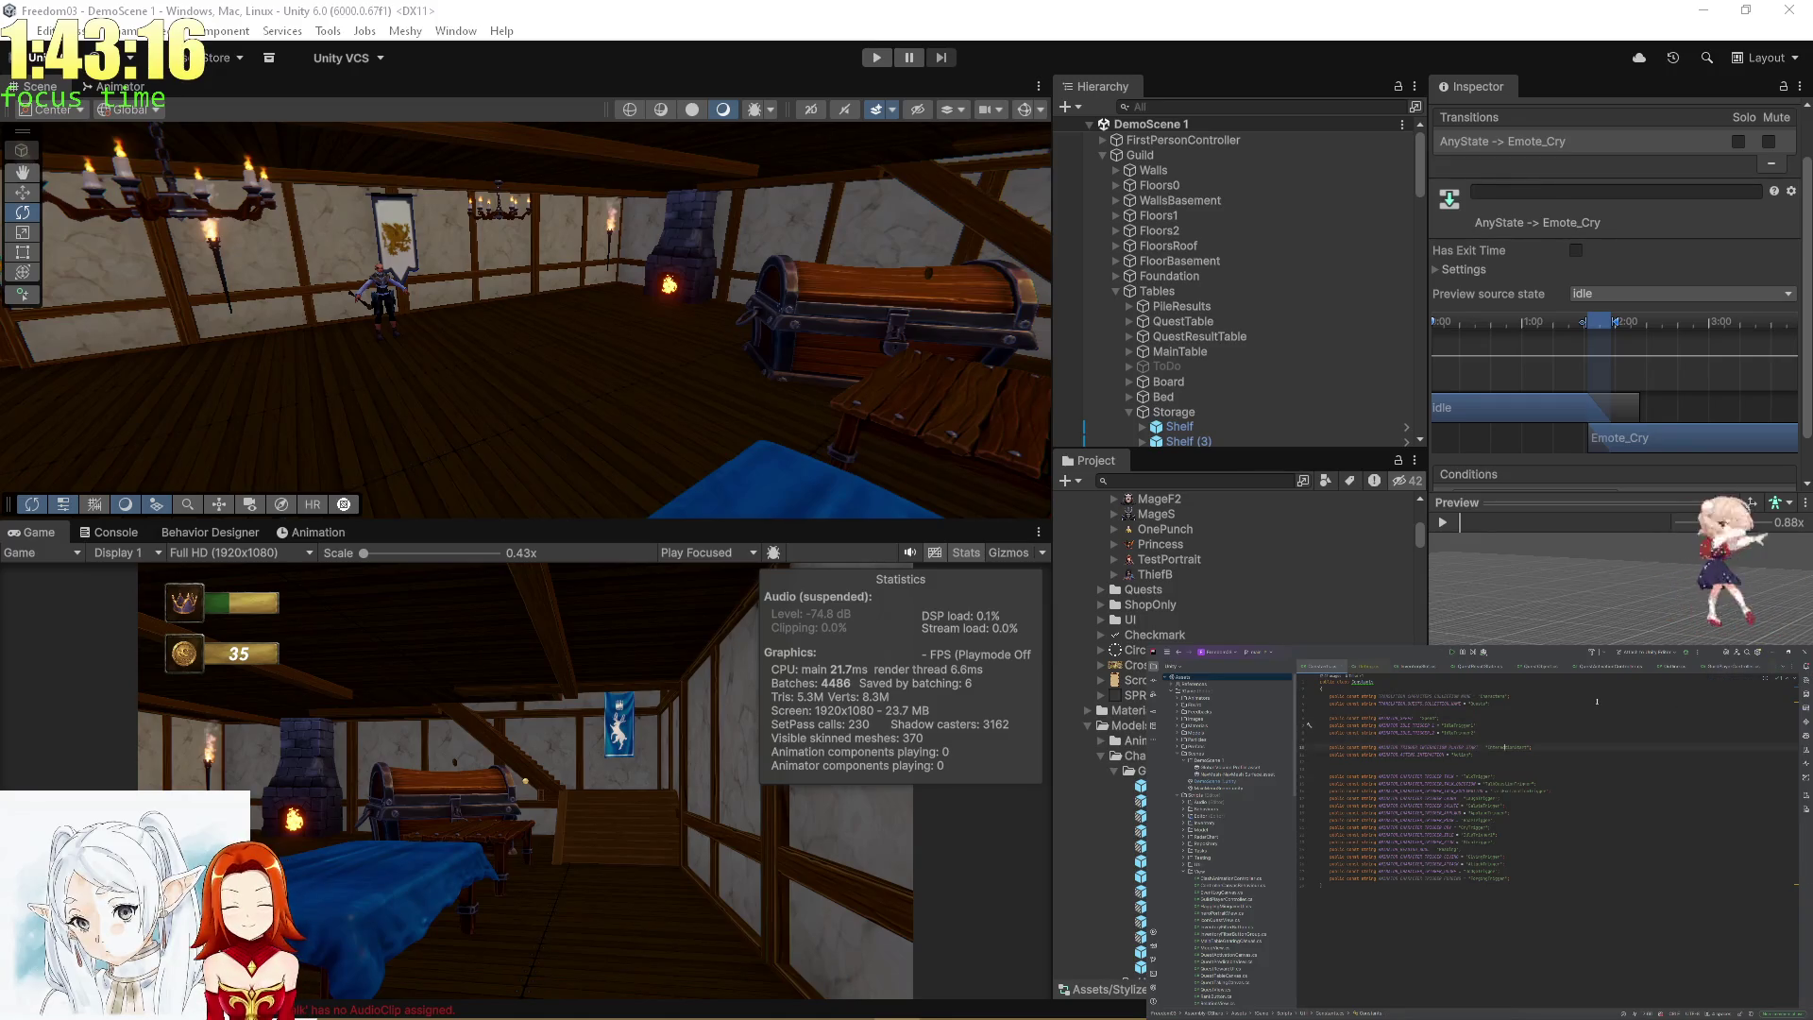
pyautogui.hotkey('ctrl', 'b')
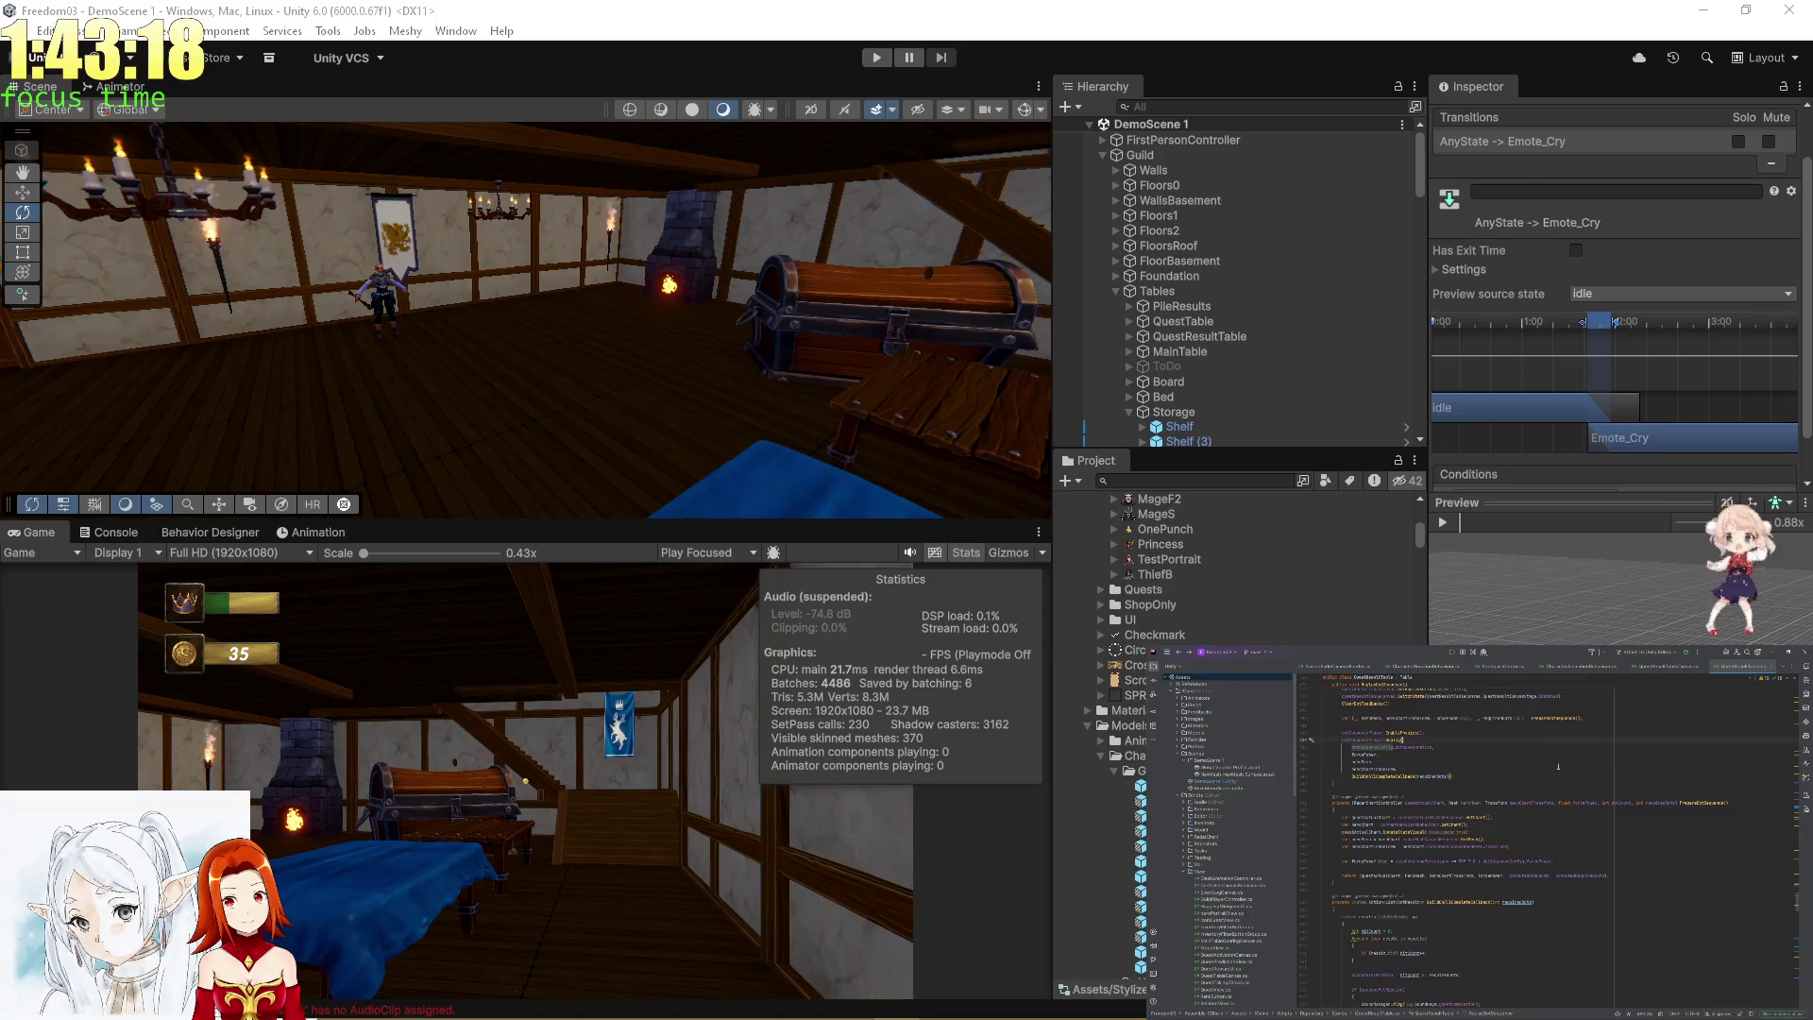
pyautogui.click(880, 61)
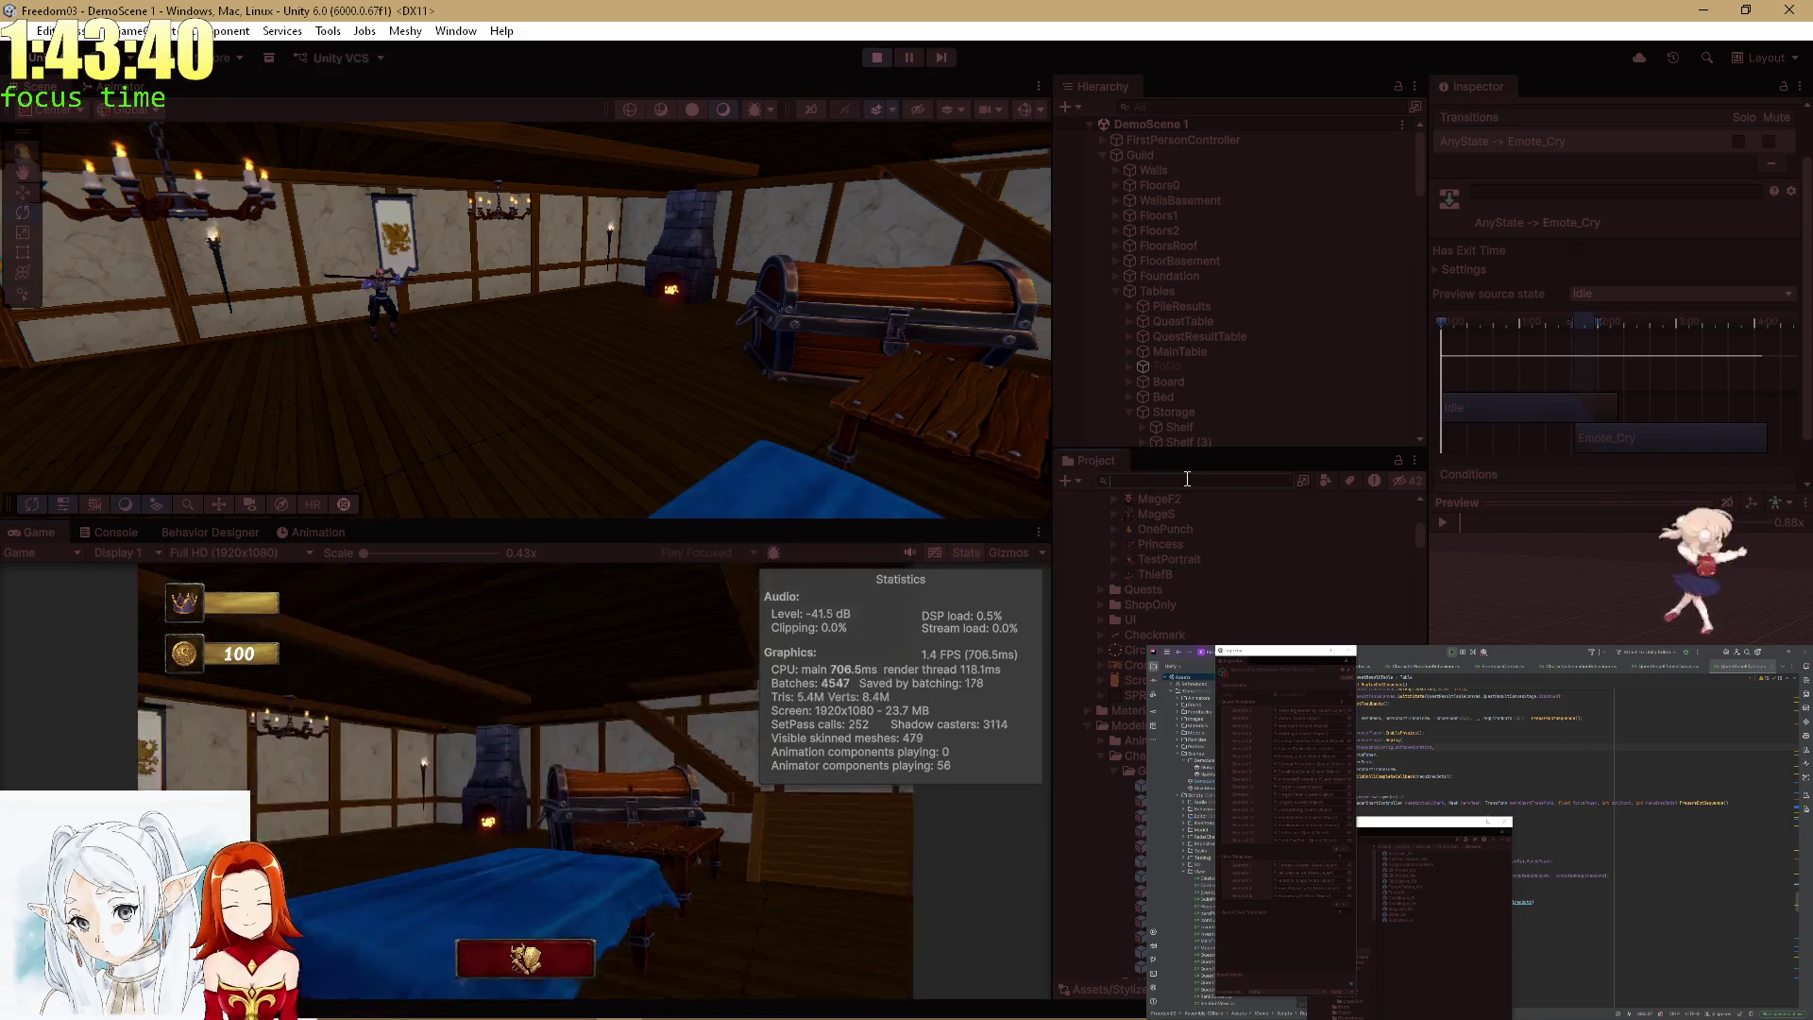
pyautogui.click(1178, 482)
# Search the Project for 'Config', filter the Hierarchy to dot sequence then QuestResult objects, and select QuestResultTable.
pyautogui.write('Config')
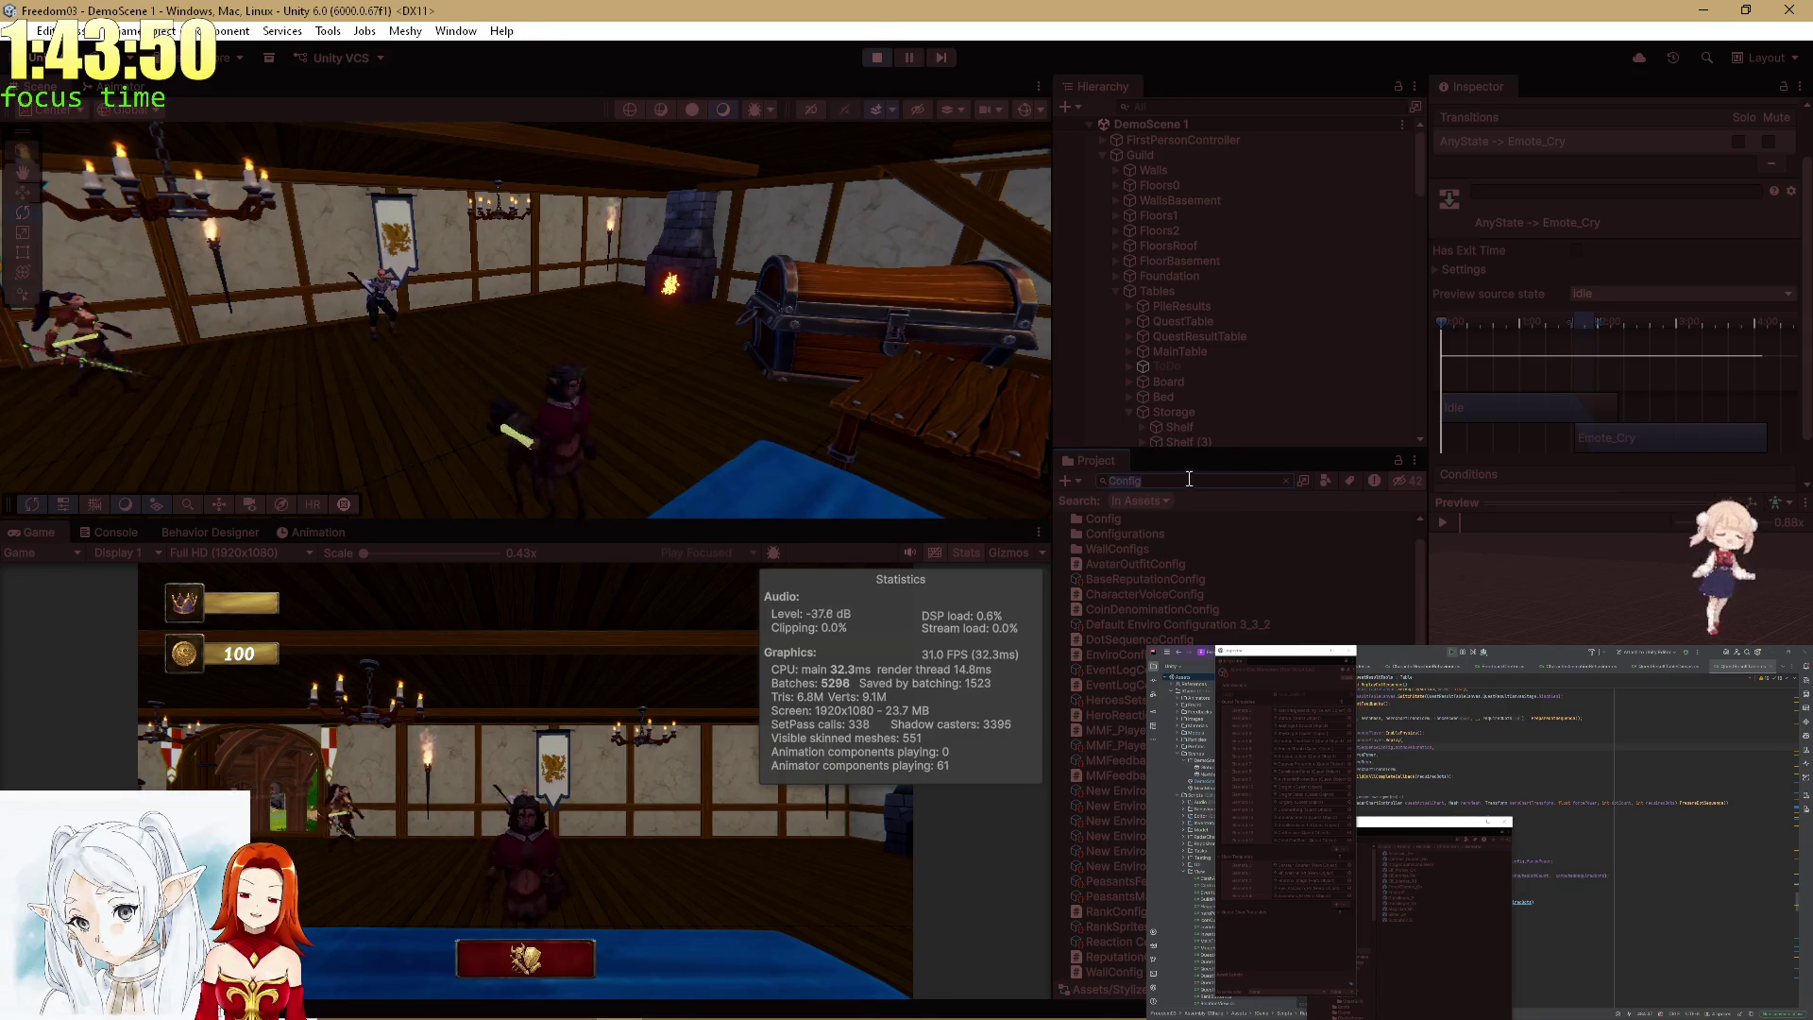
pyautogui.click(1186, 109)
pyautogui.write('DotsP')
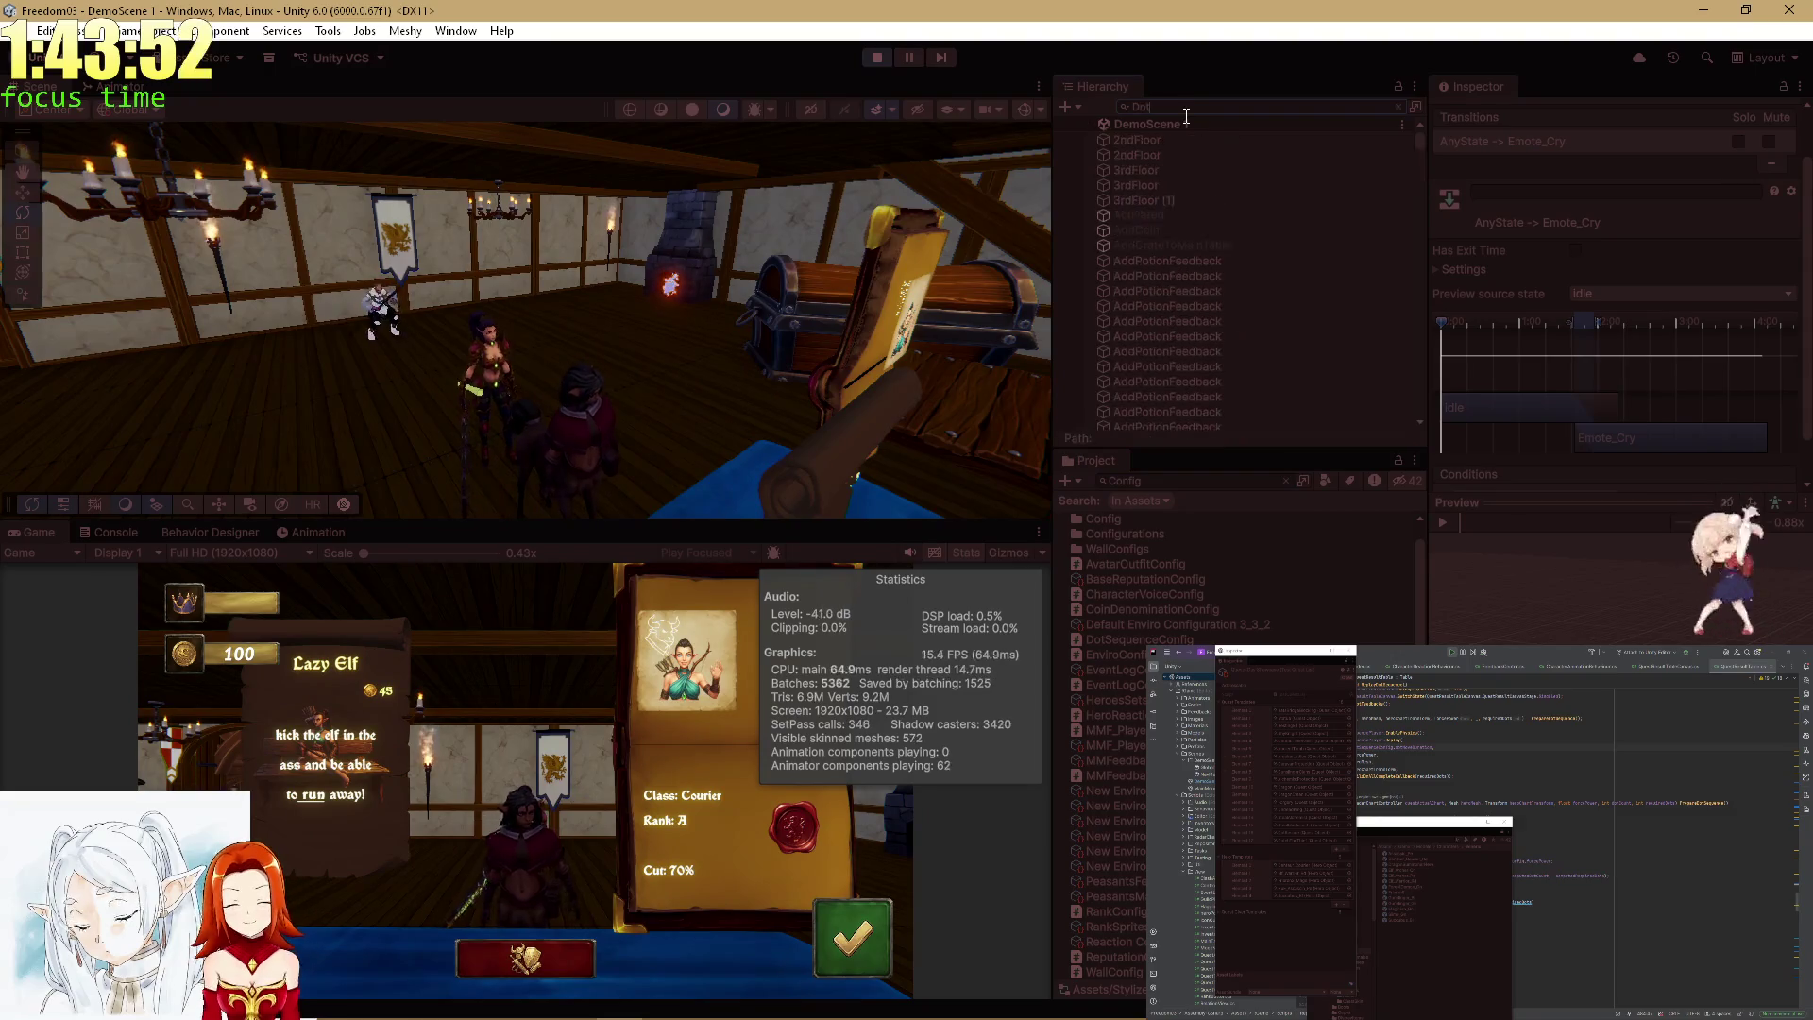
pyautogui.press('BackSpace')
pyautogui.press('BackSpace')
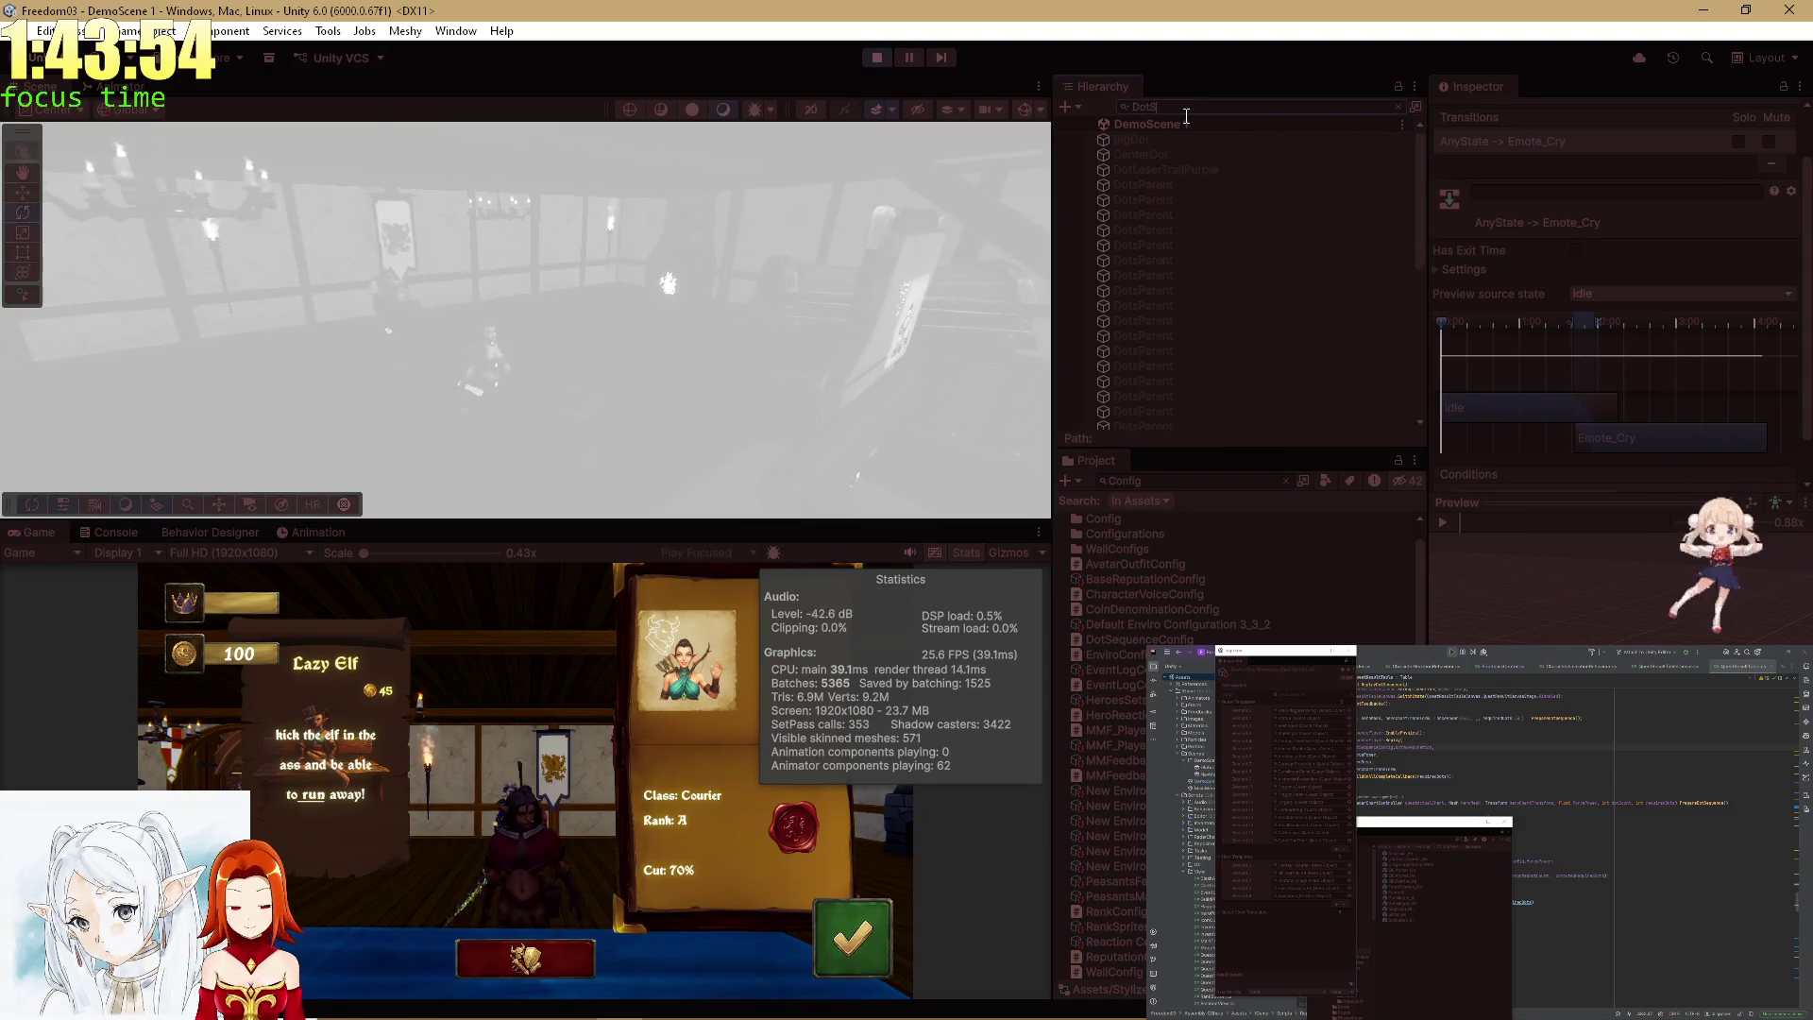
pyautogui.write('equenceConfig')
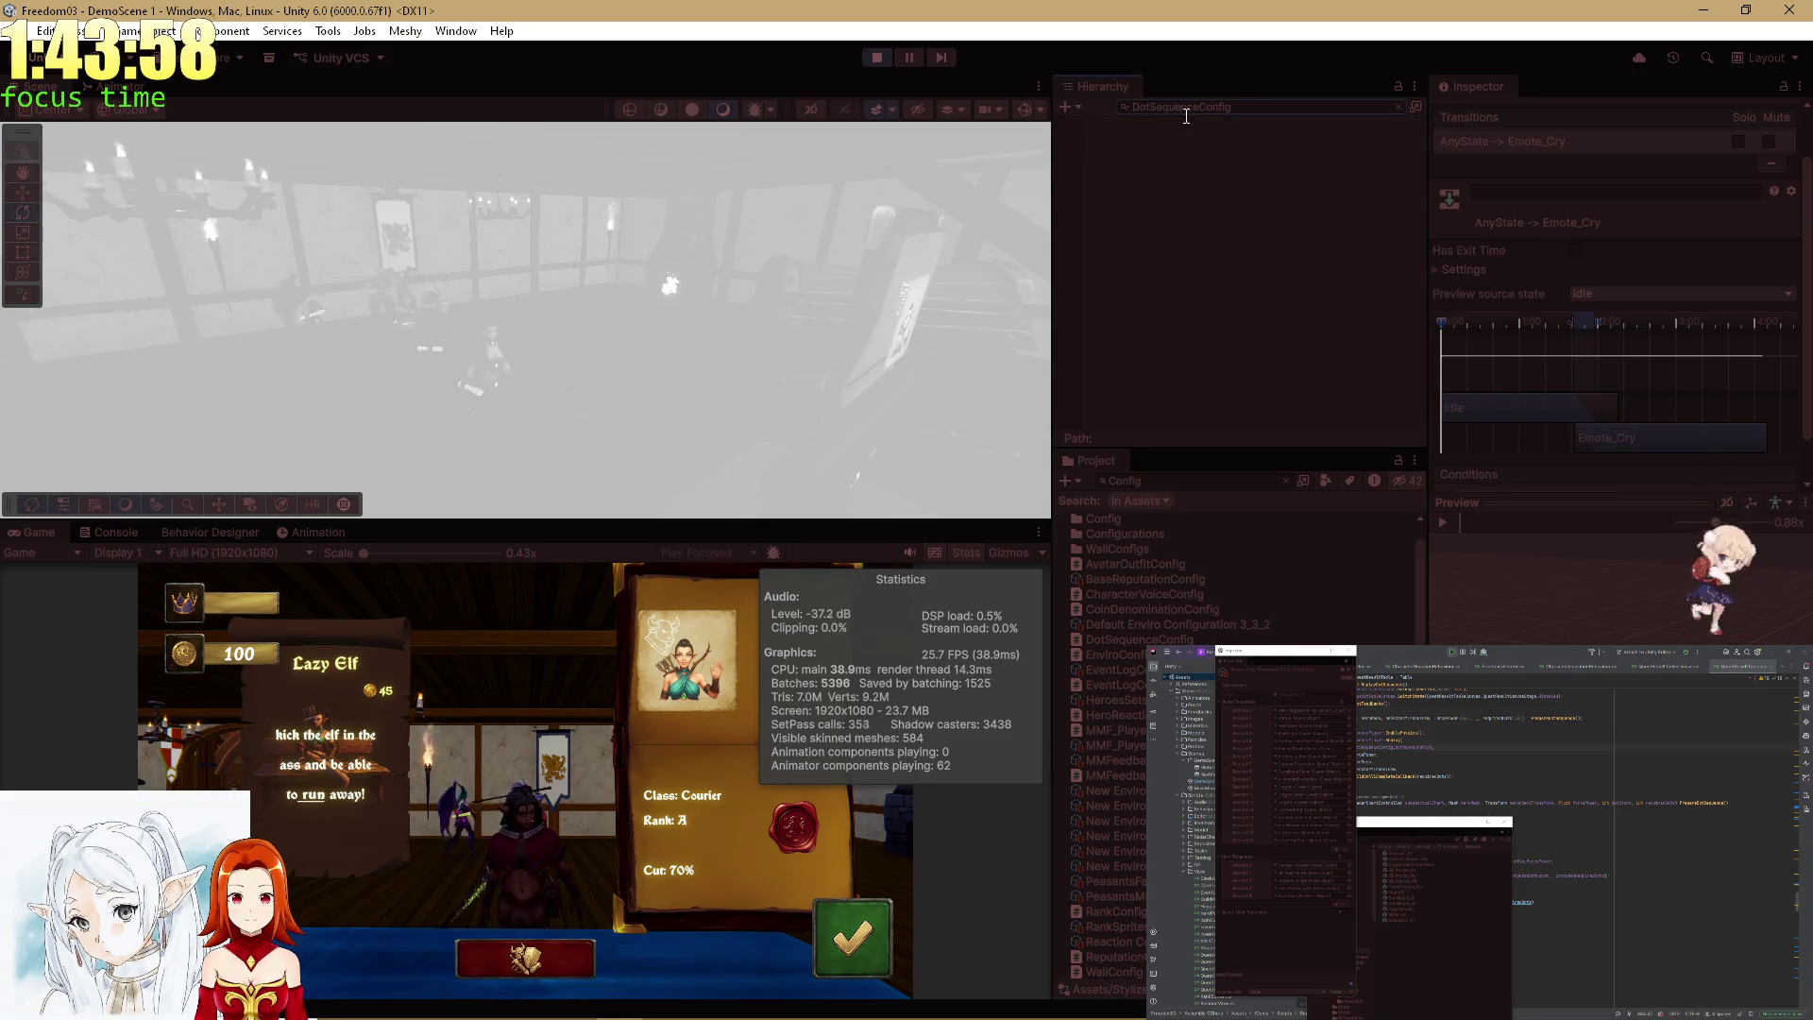
pyautogui.hotkey('ctrl', 'a')
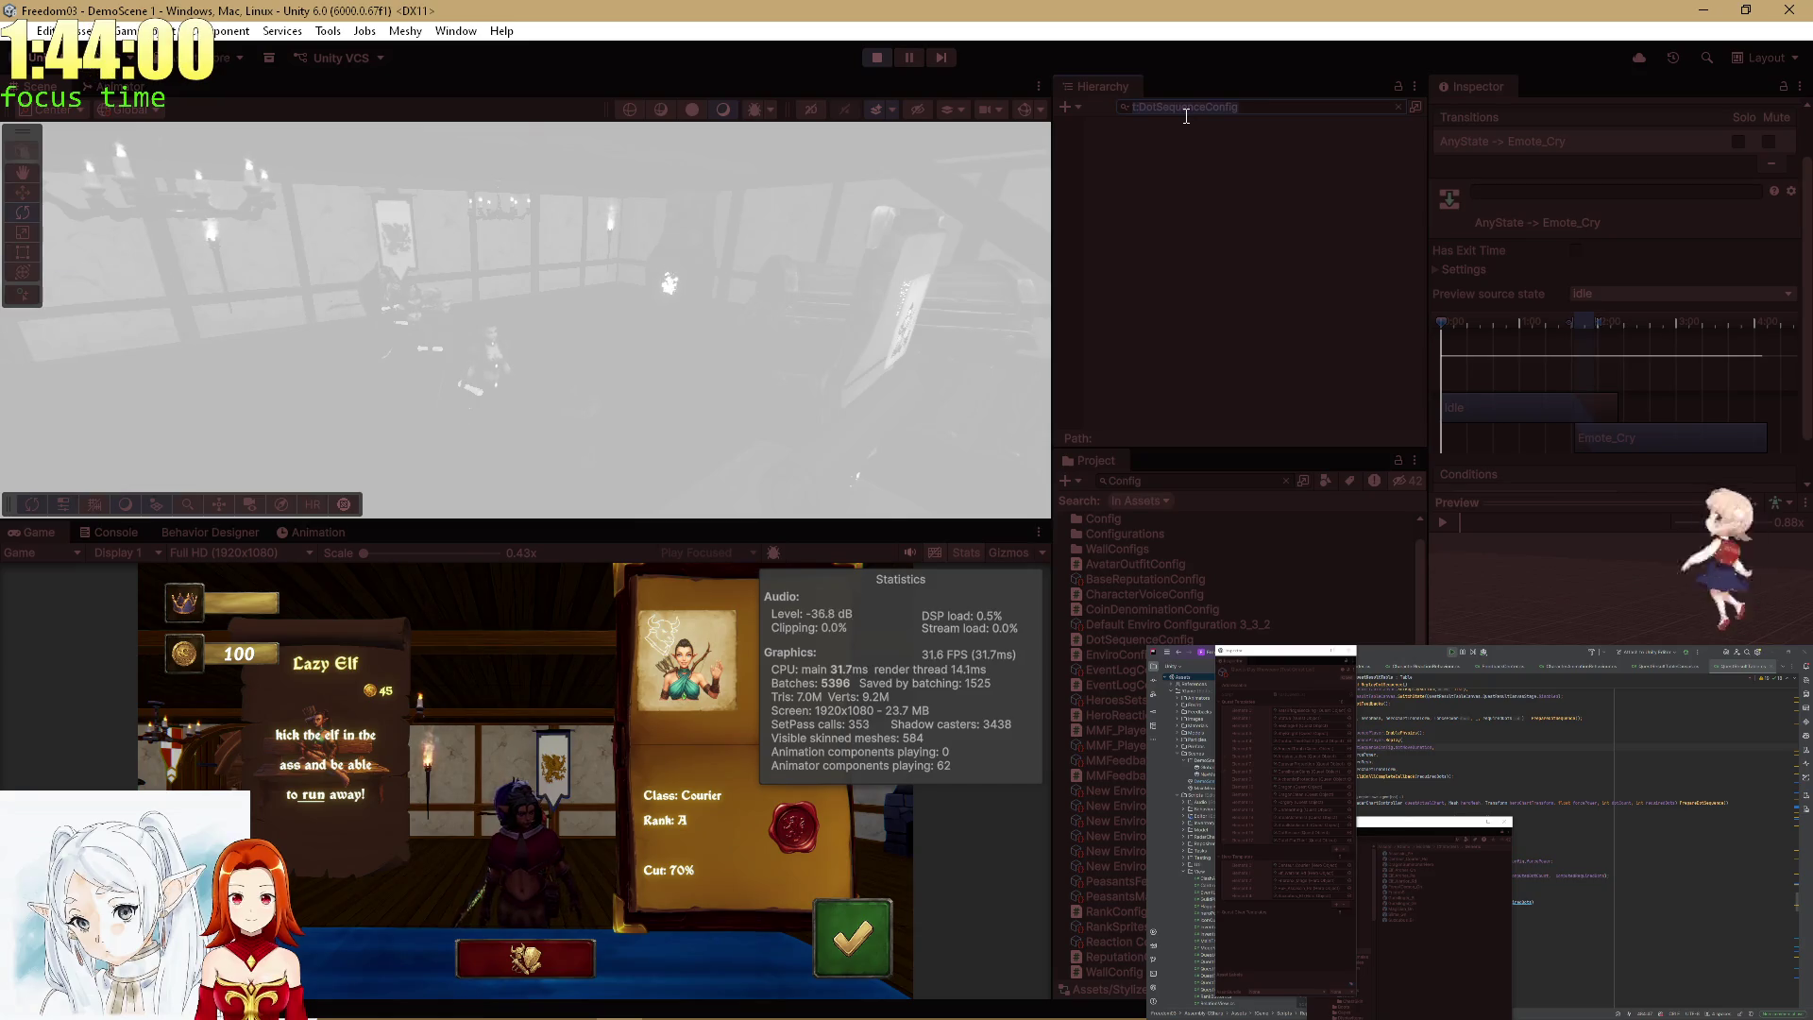
pyautogui.write('Quest')
pyautogui.write('Re')
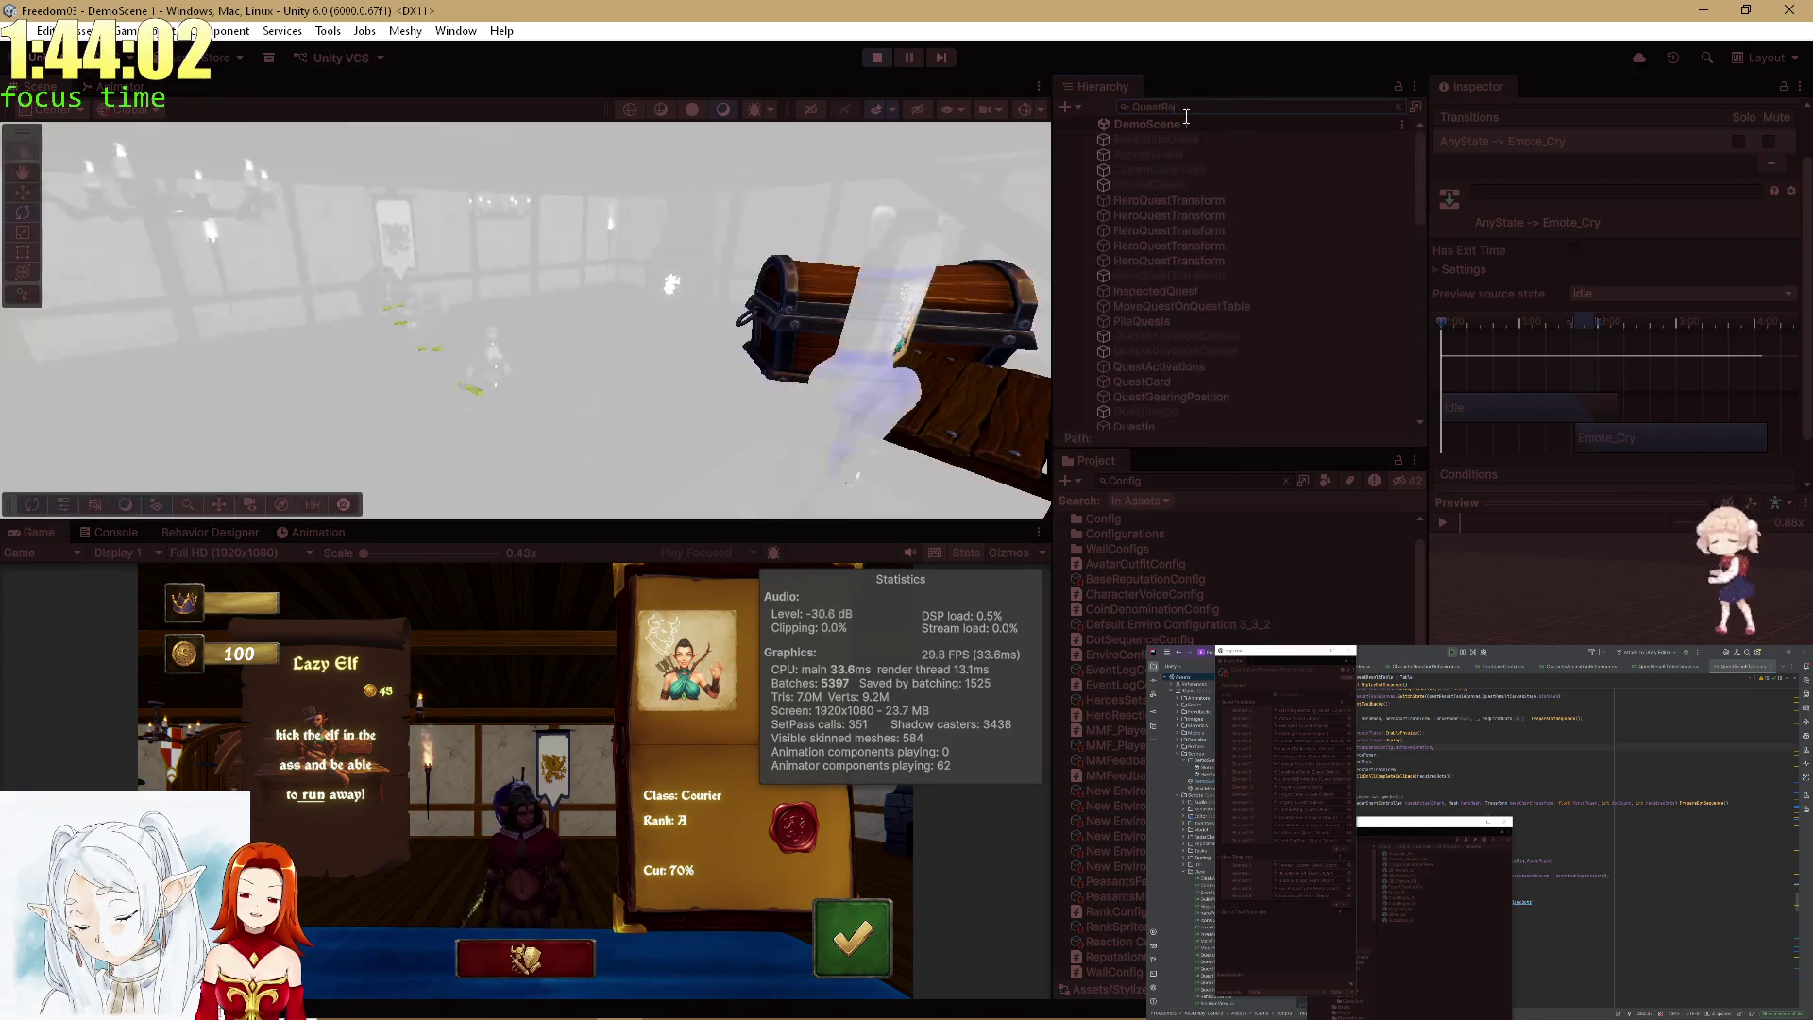
pyautogui.write('sultT')
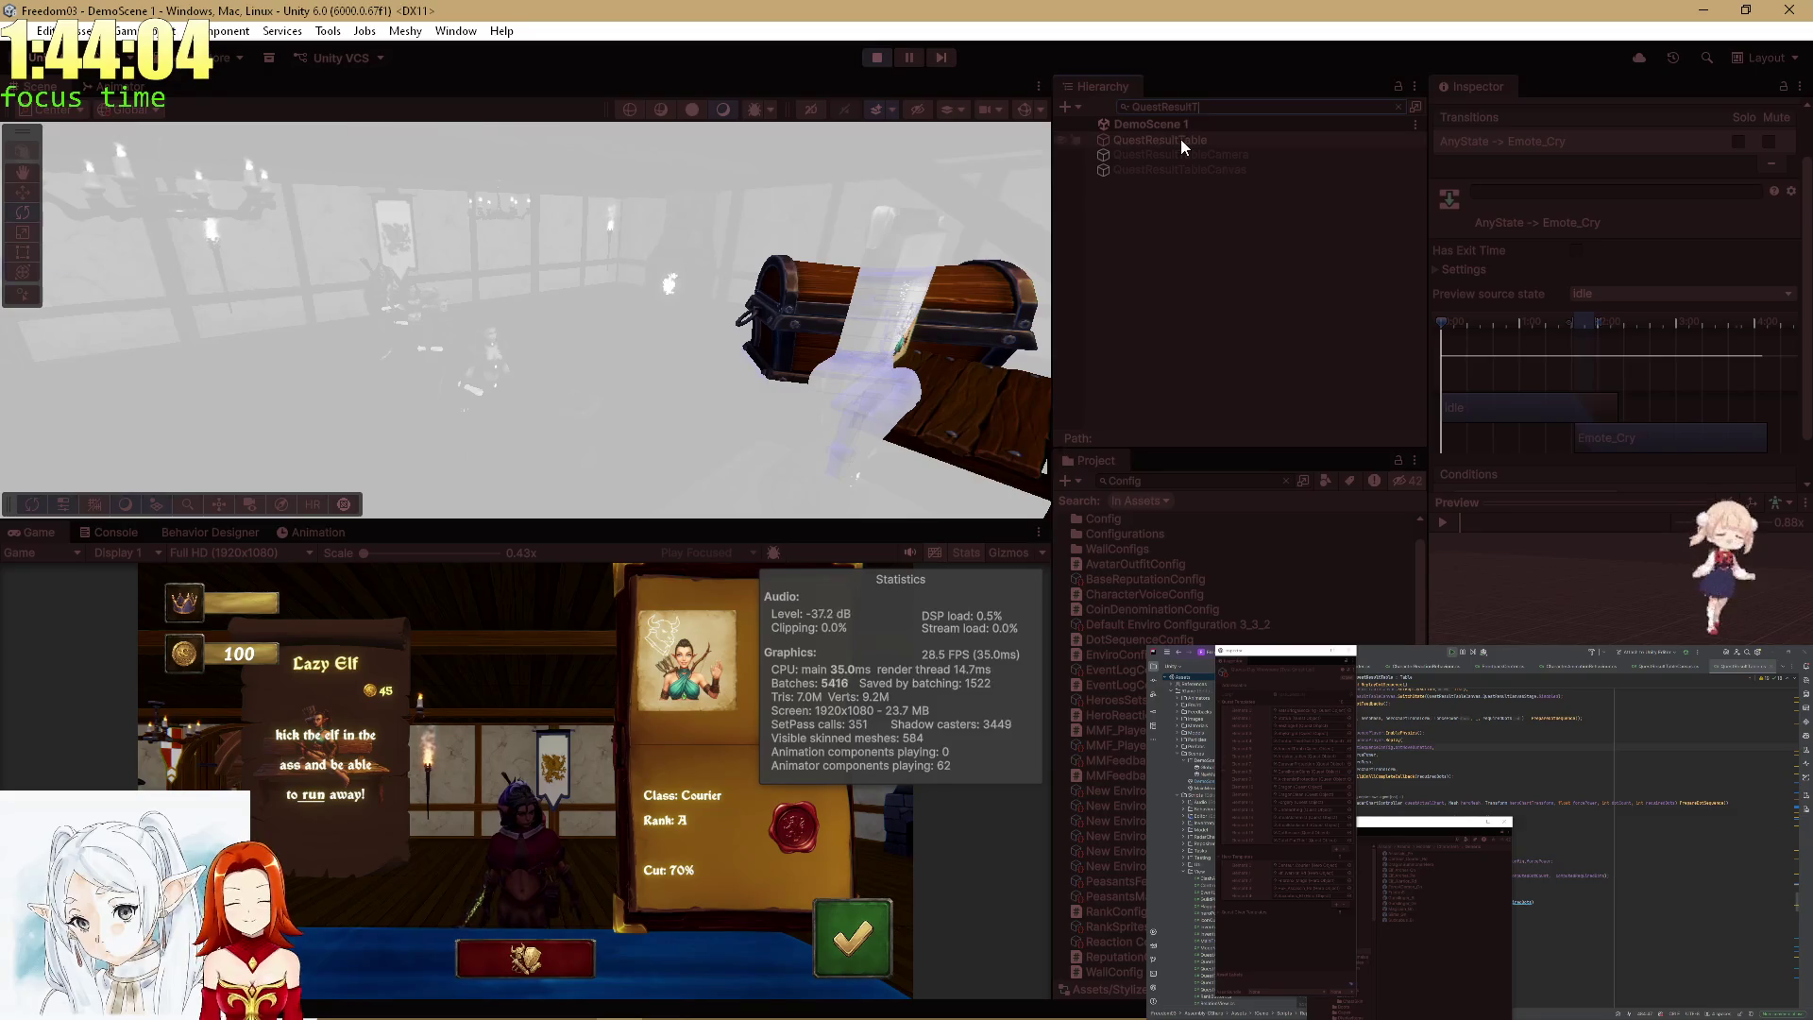
pyautogui.click(1214, 138)
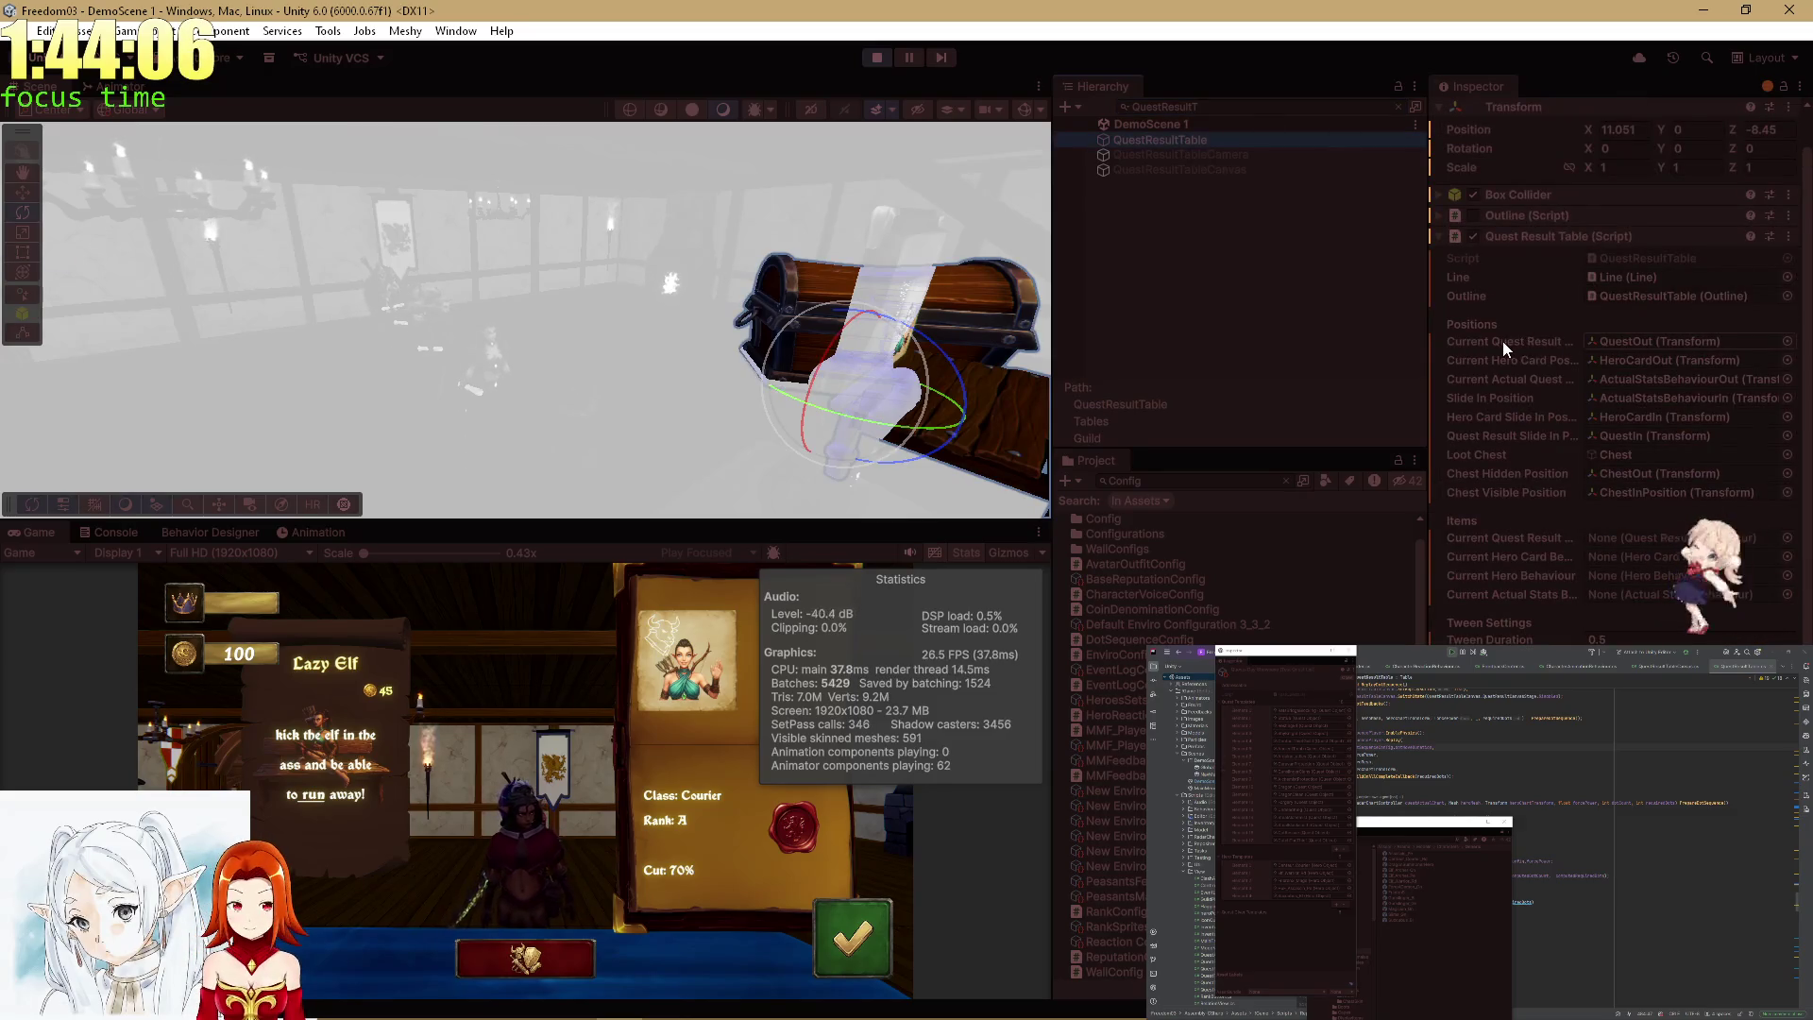
# Expand Dot Sequence Config, set Force Power to 0, and maximize the Game view.
pyautogui.scroll(-3, 1594, 405)
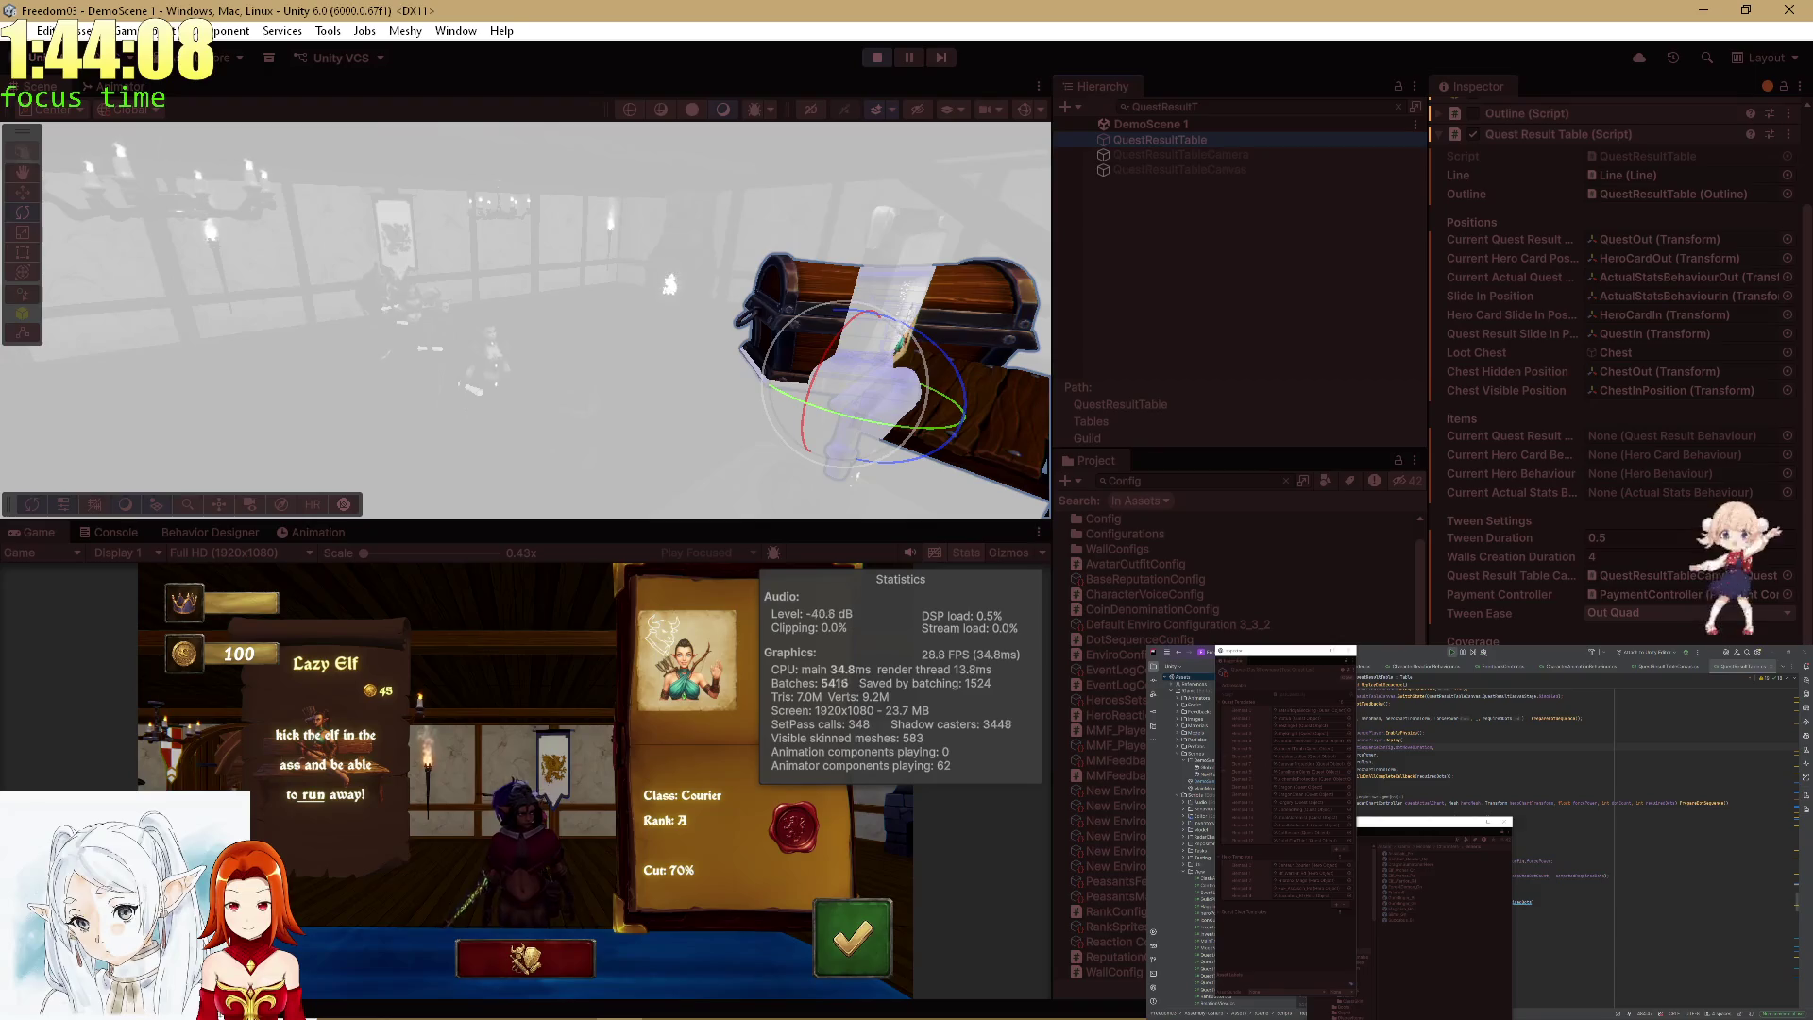
pyautogui.scroll(-5, 1605, 378)
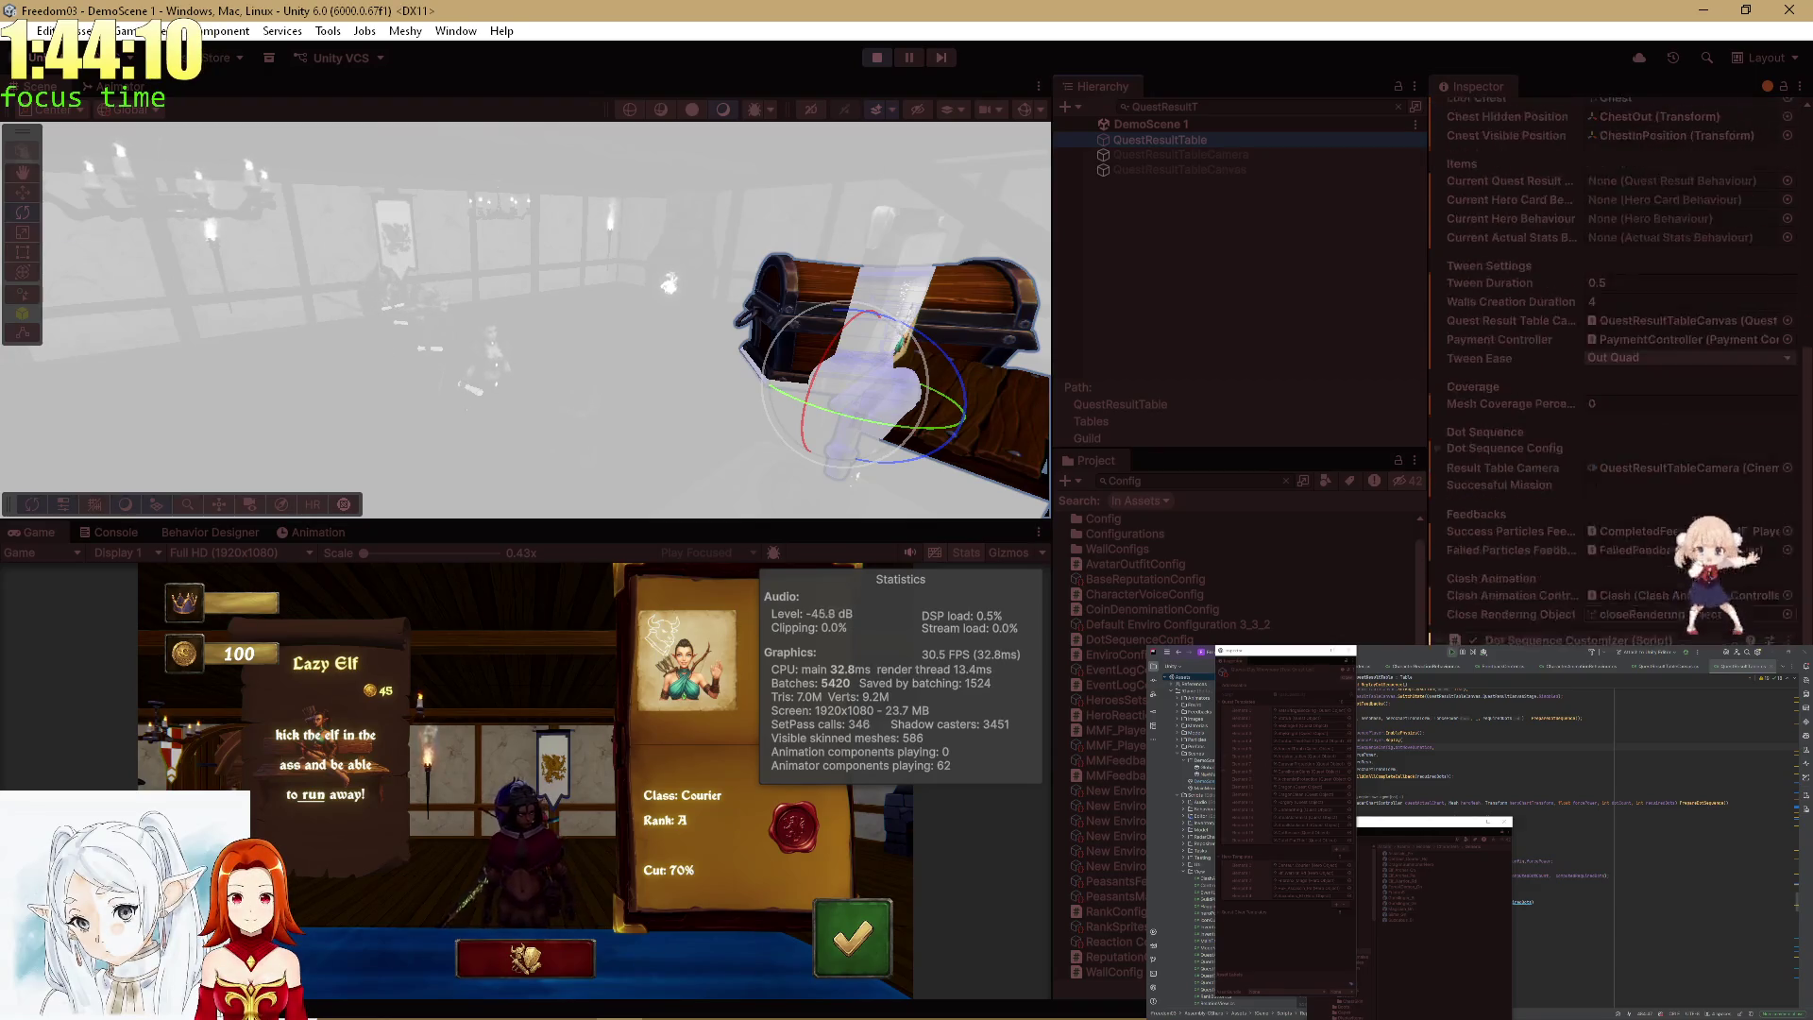
pyautogui.scroll(1, 1615, 528)
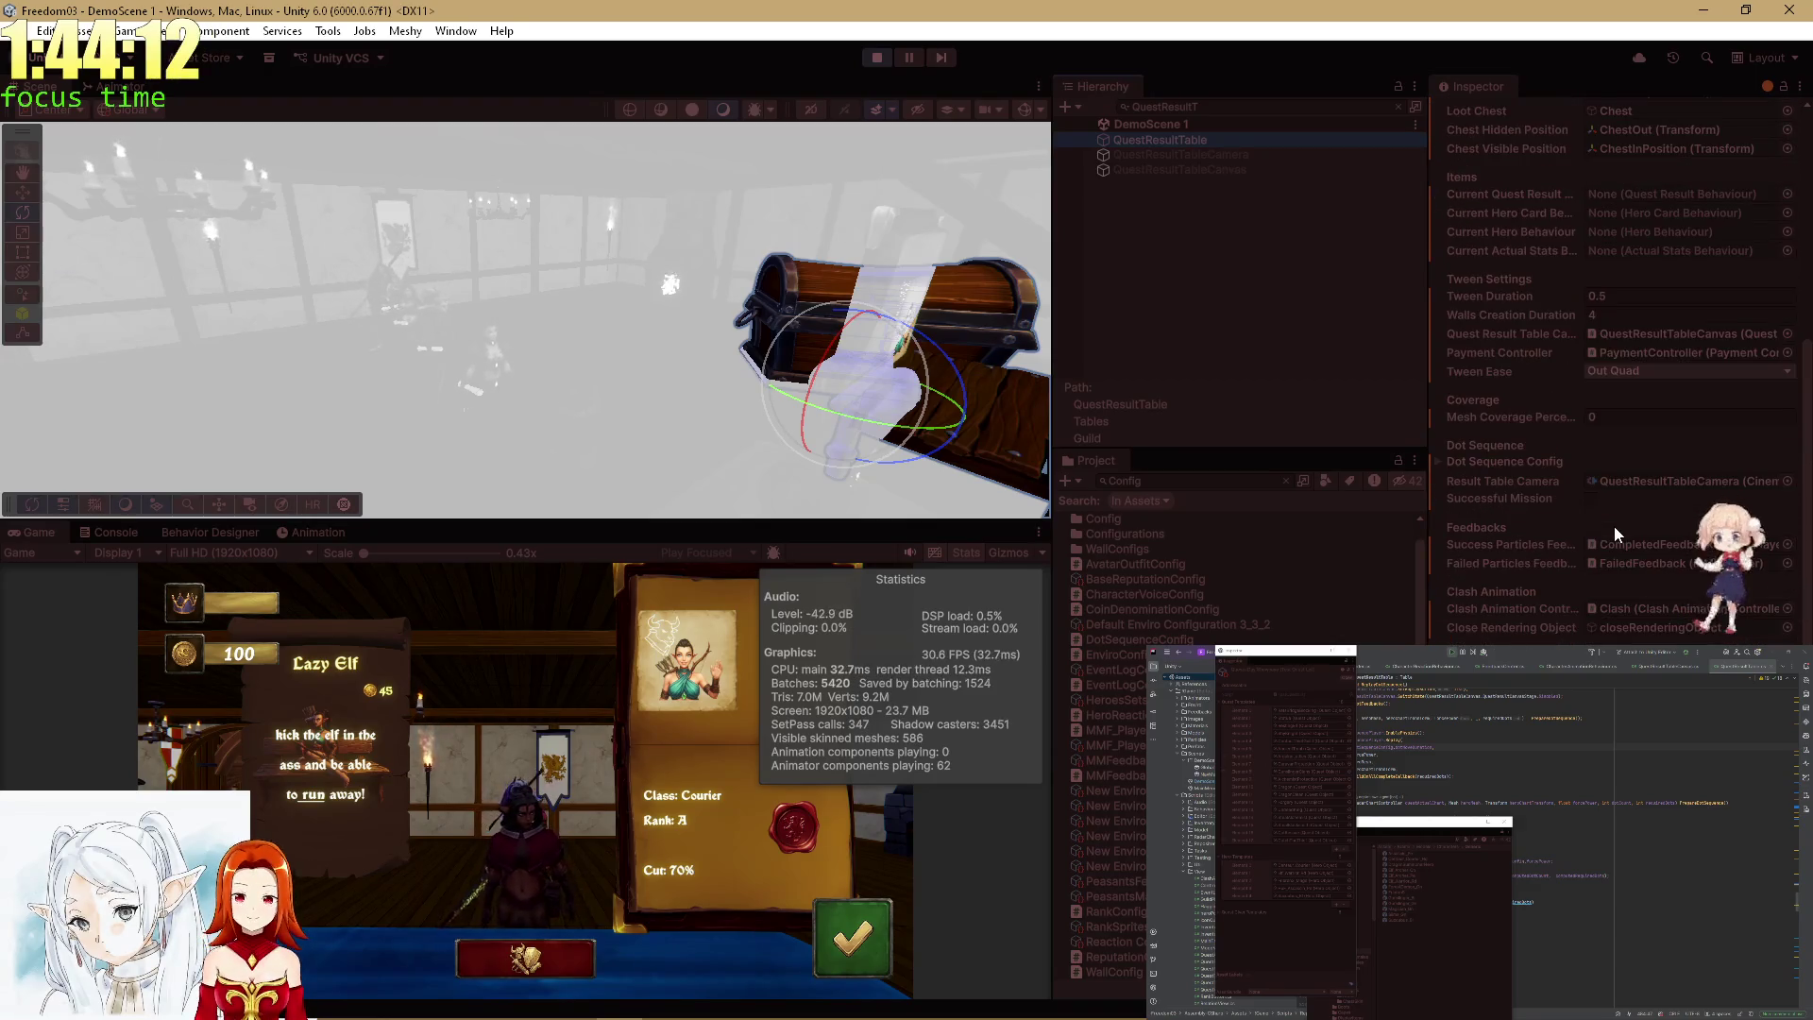
pyautogui.click(1524, 461)
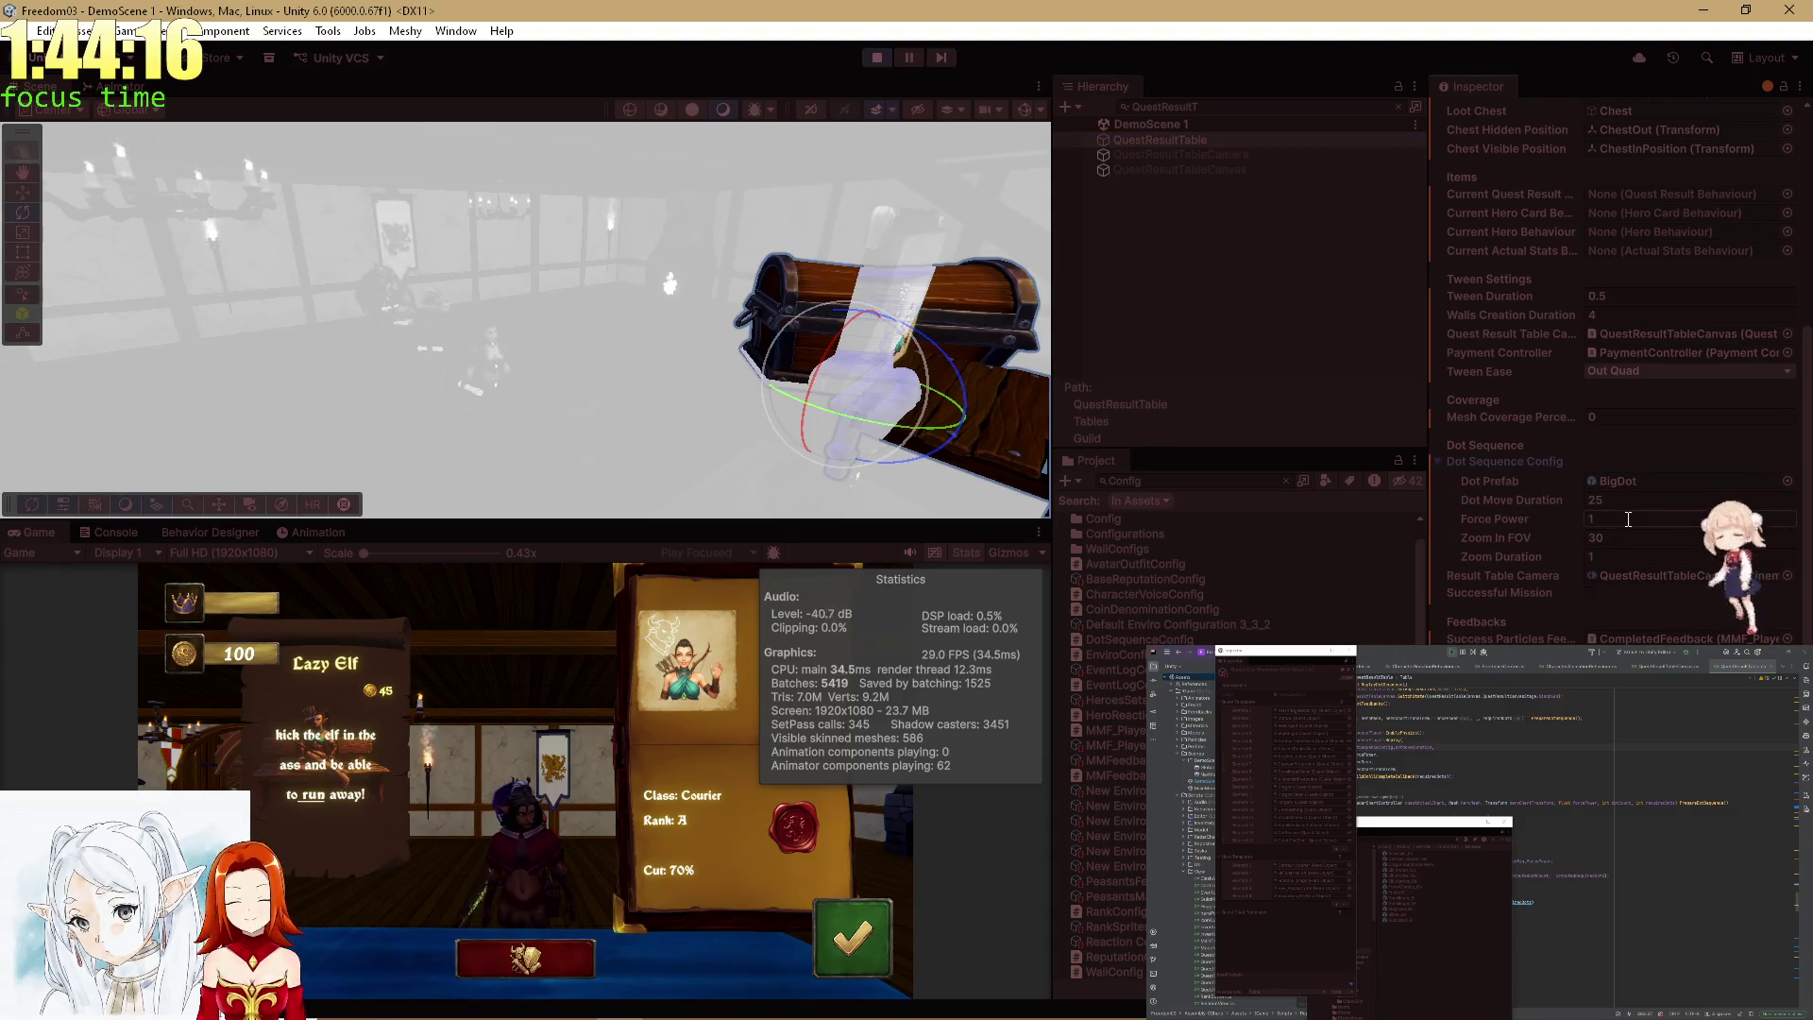
pyautogui.write('0')
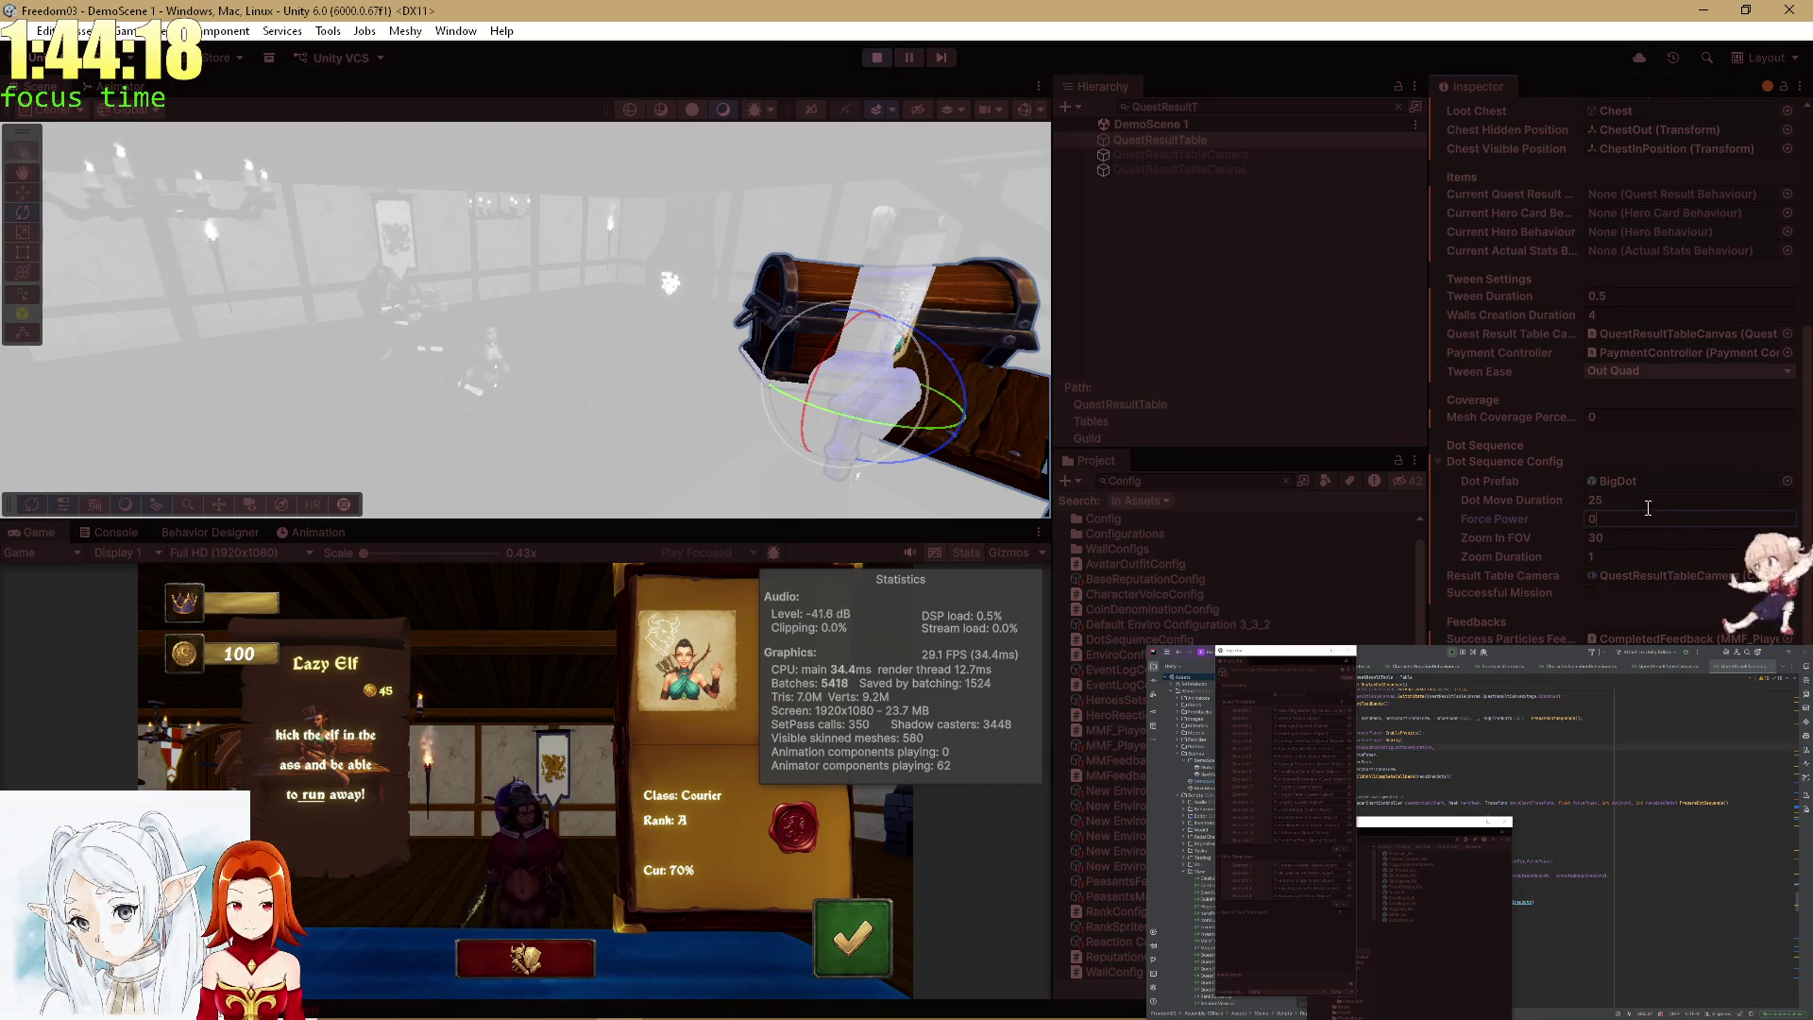
pyautogui.doubleClick(21, 535)
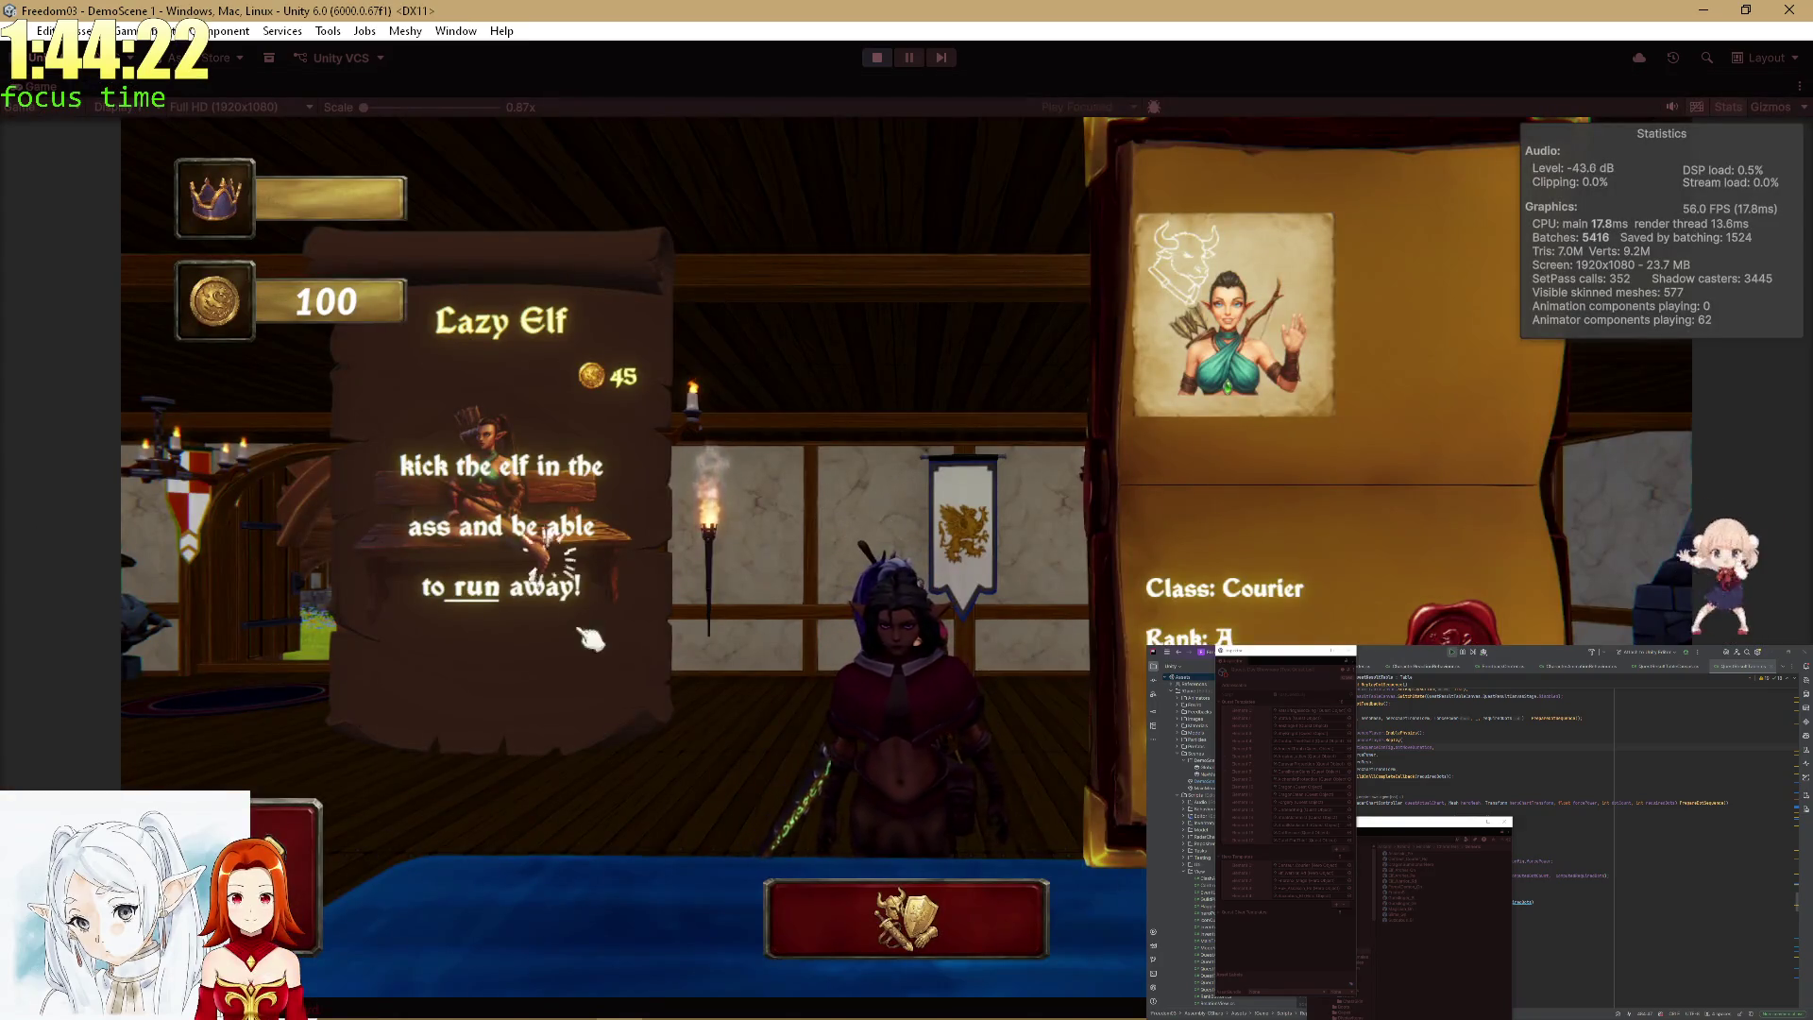
# Visit the hero inventory and return to the quest board, then restore the editor layout and clear the Project search.
pyautogui.click(944, 921)
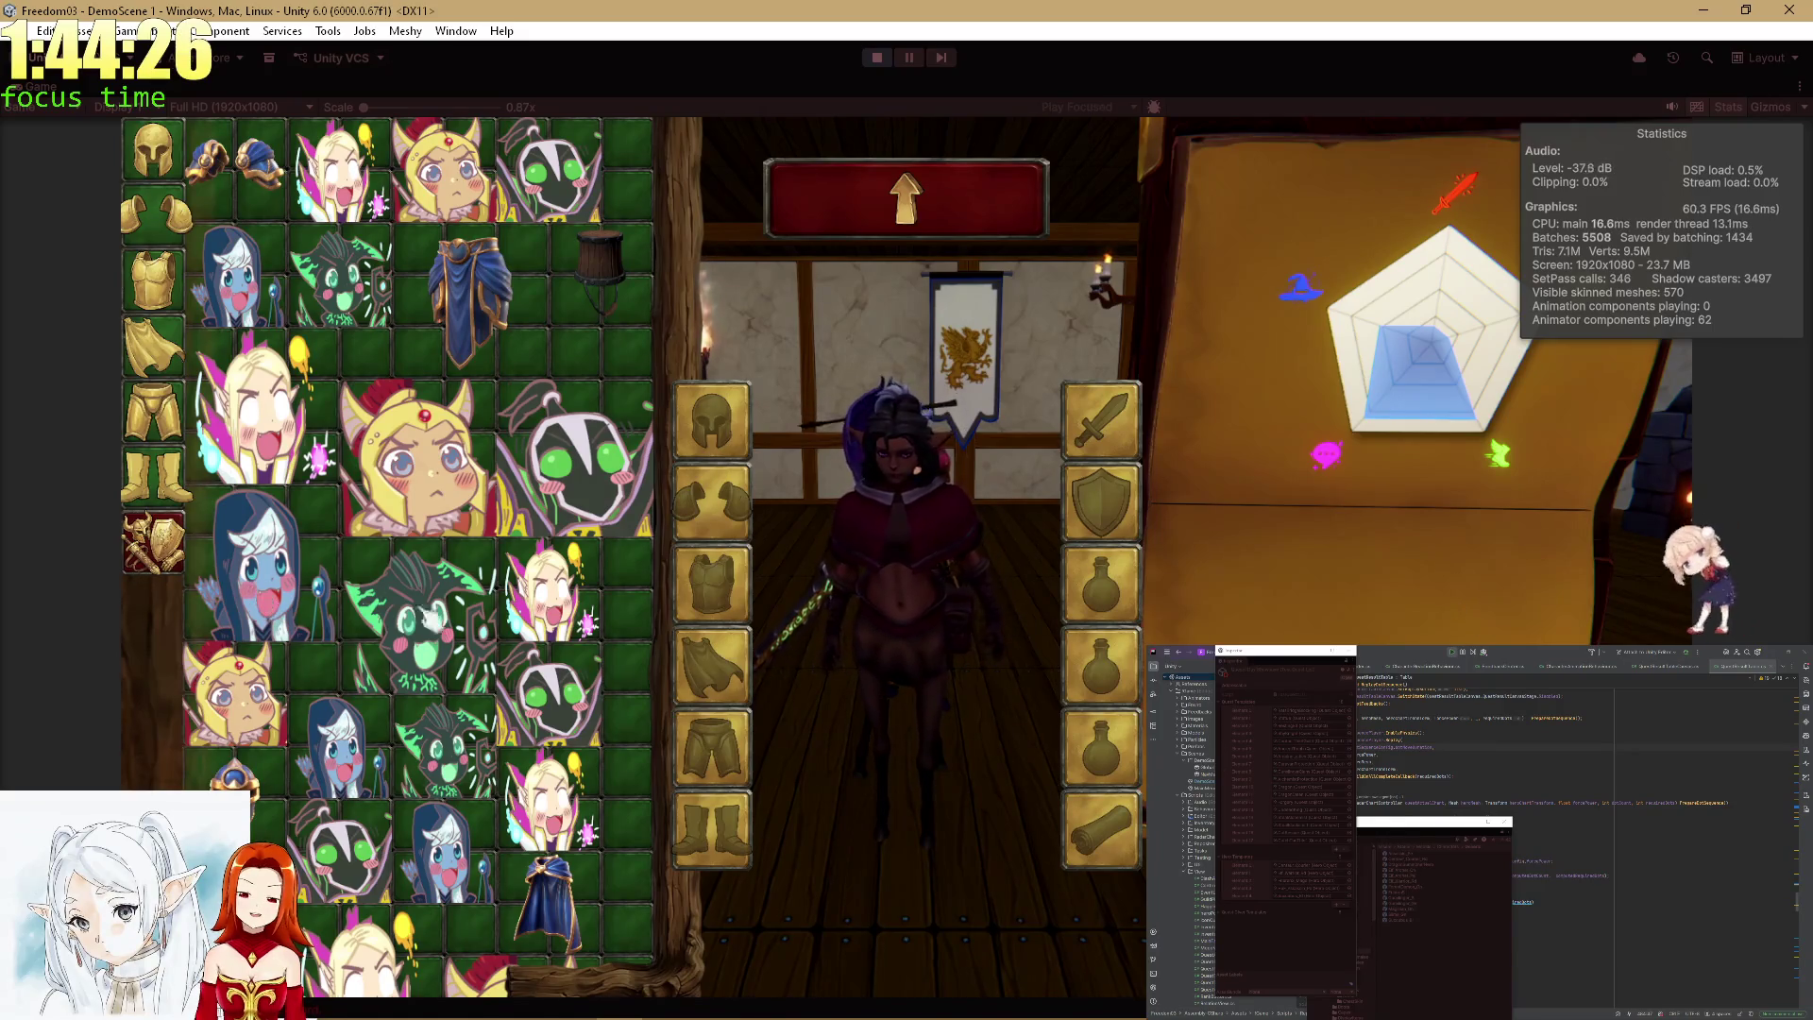
pyautogui.click(949, 203)
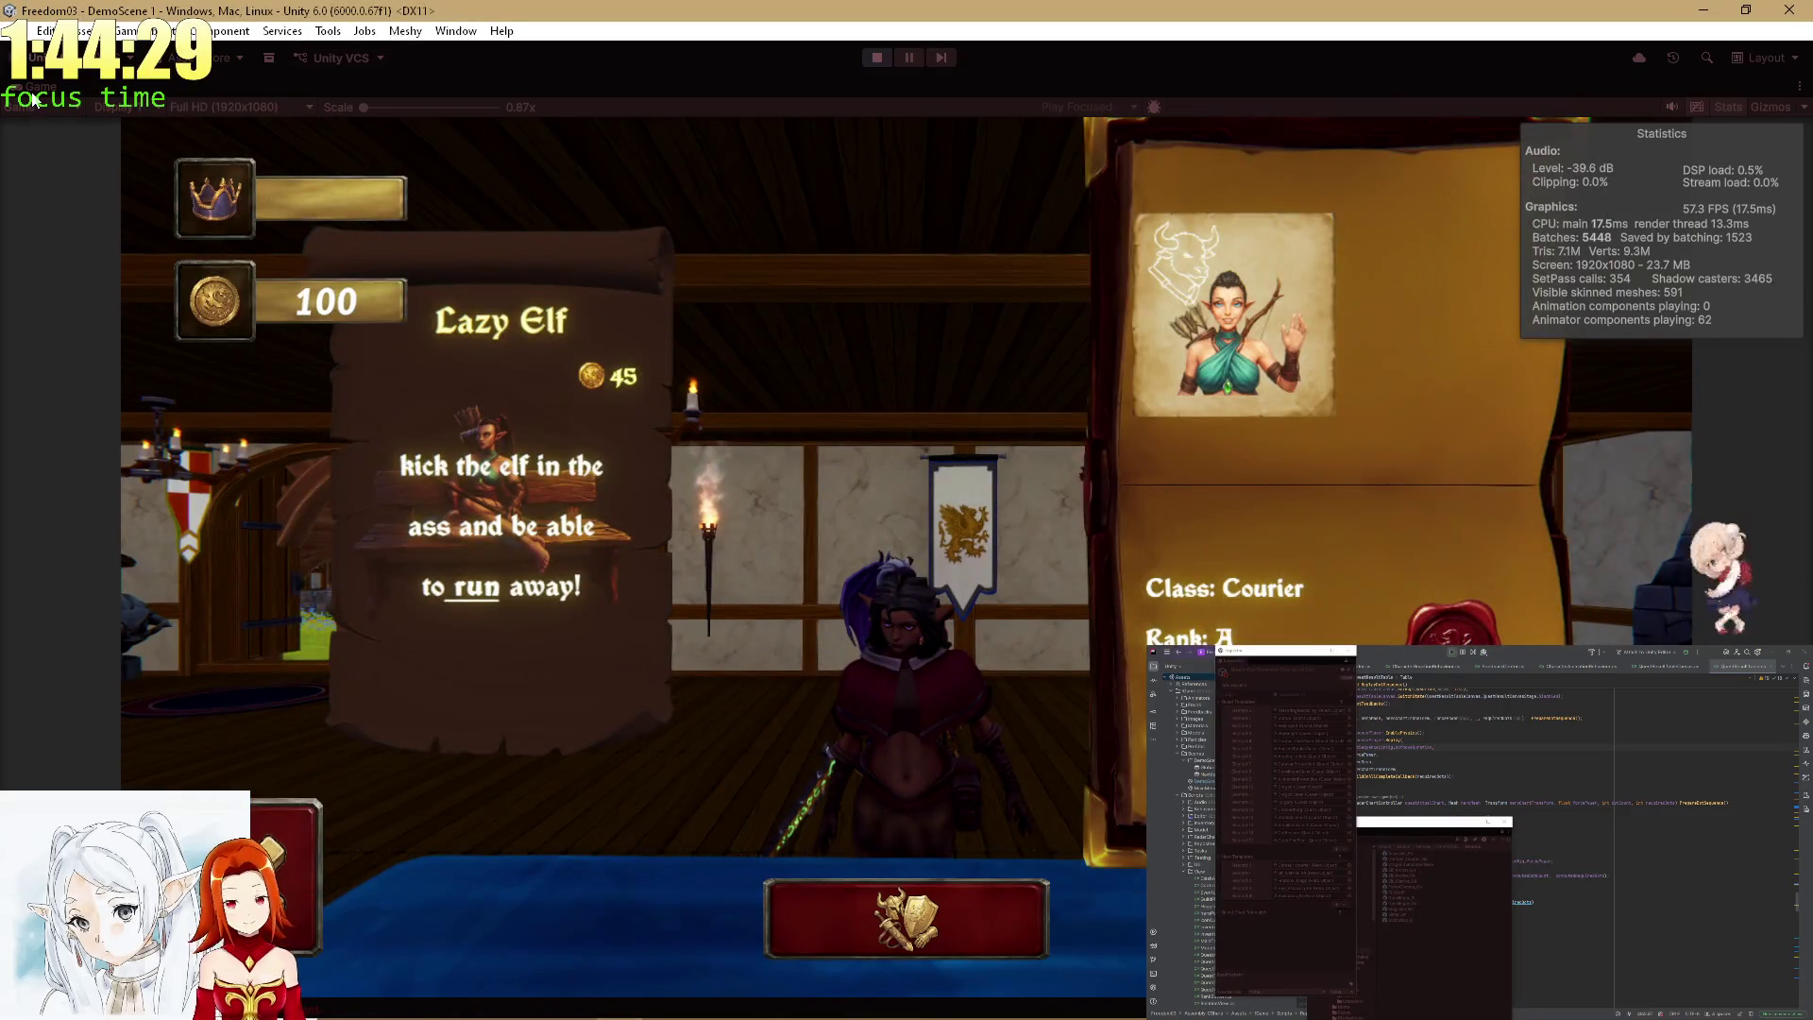
pyautogui.doubleClick(33, 98)
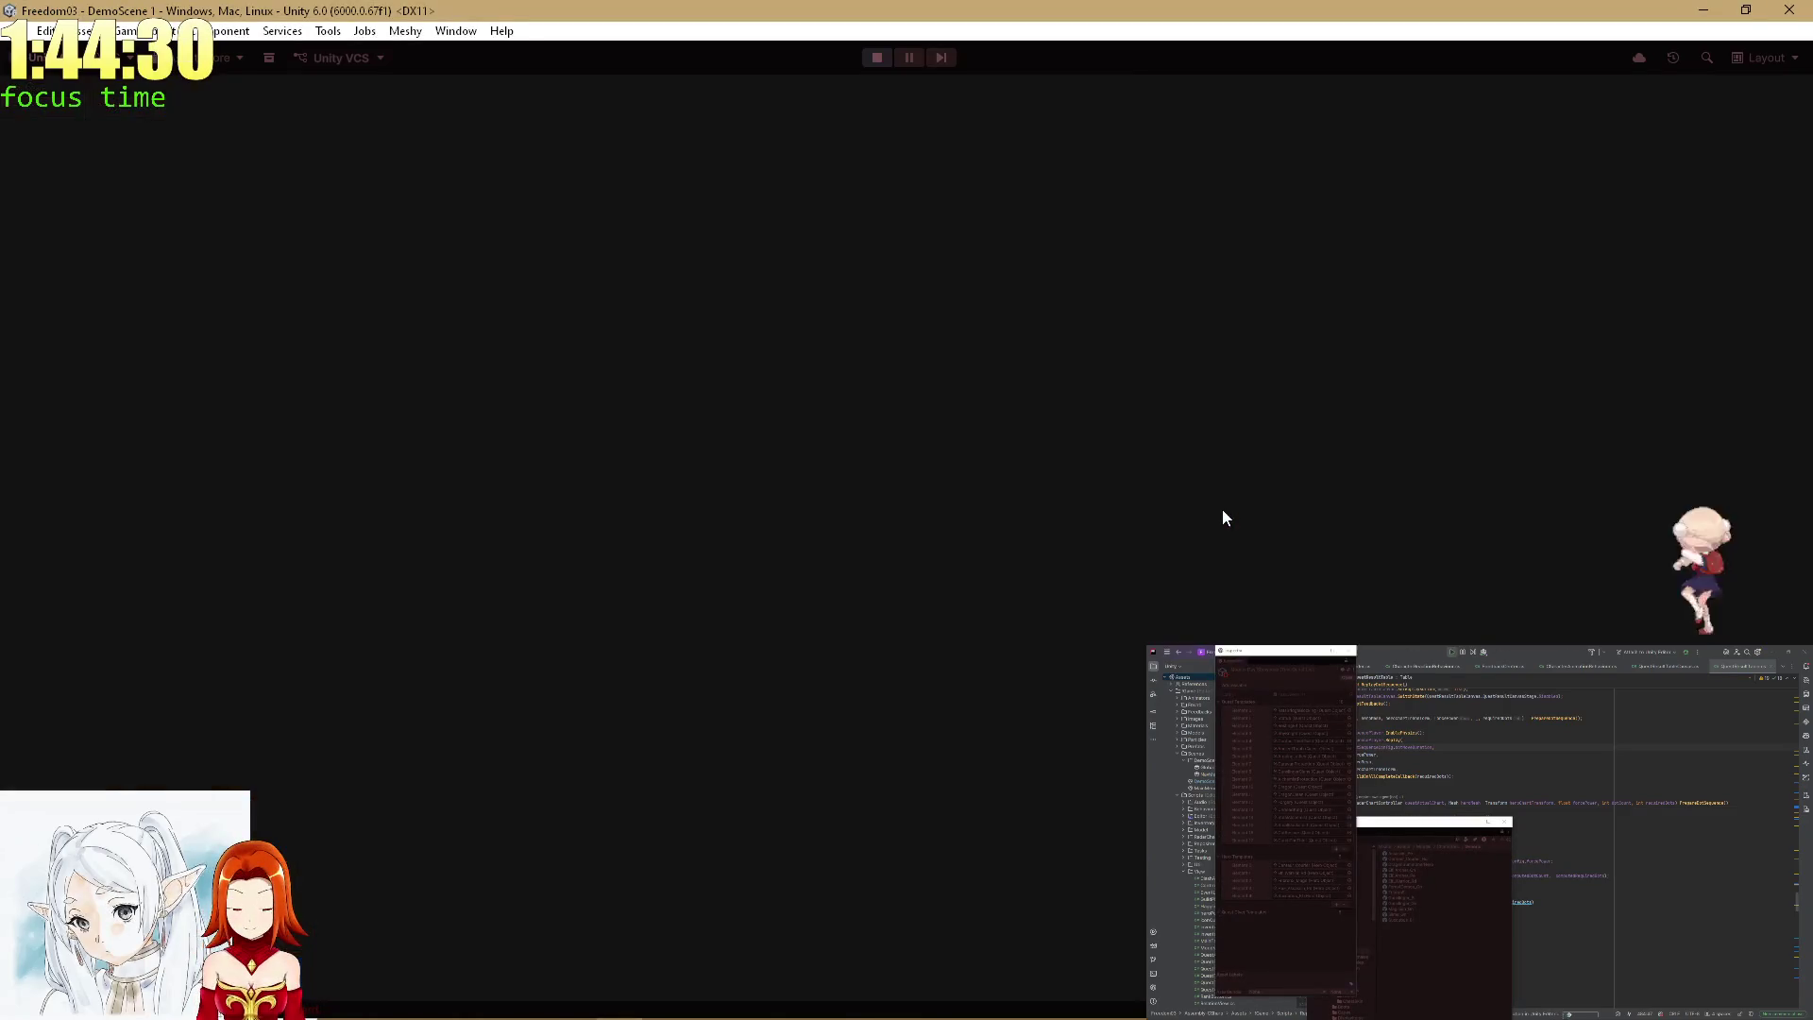
pyautogui.click(1288, 480)
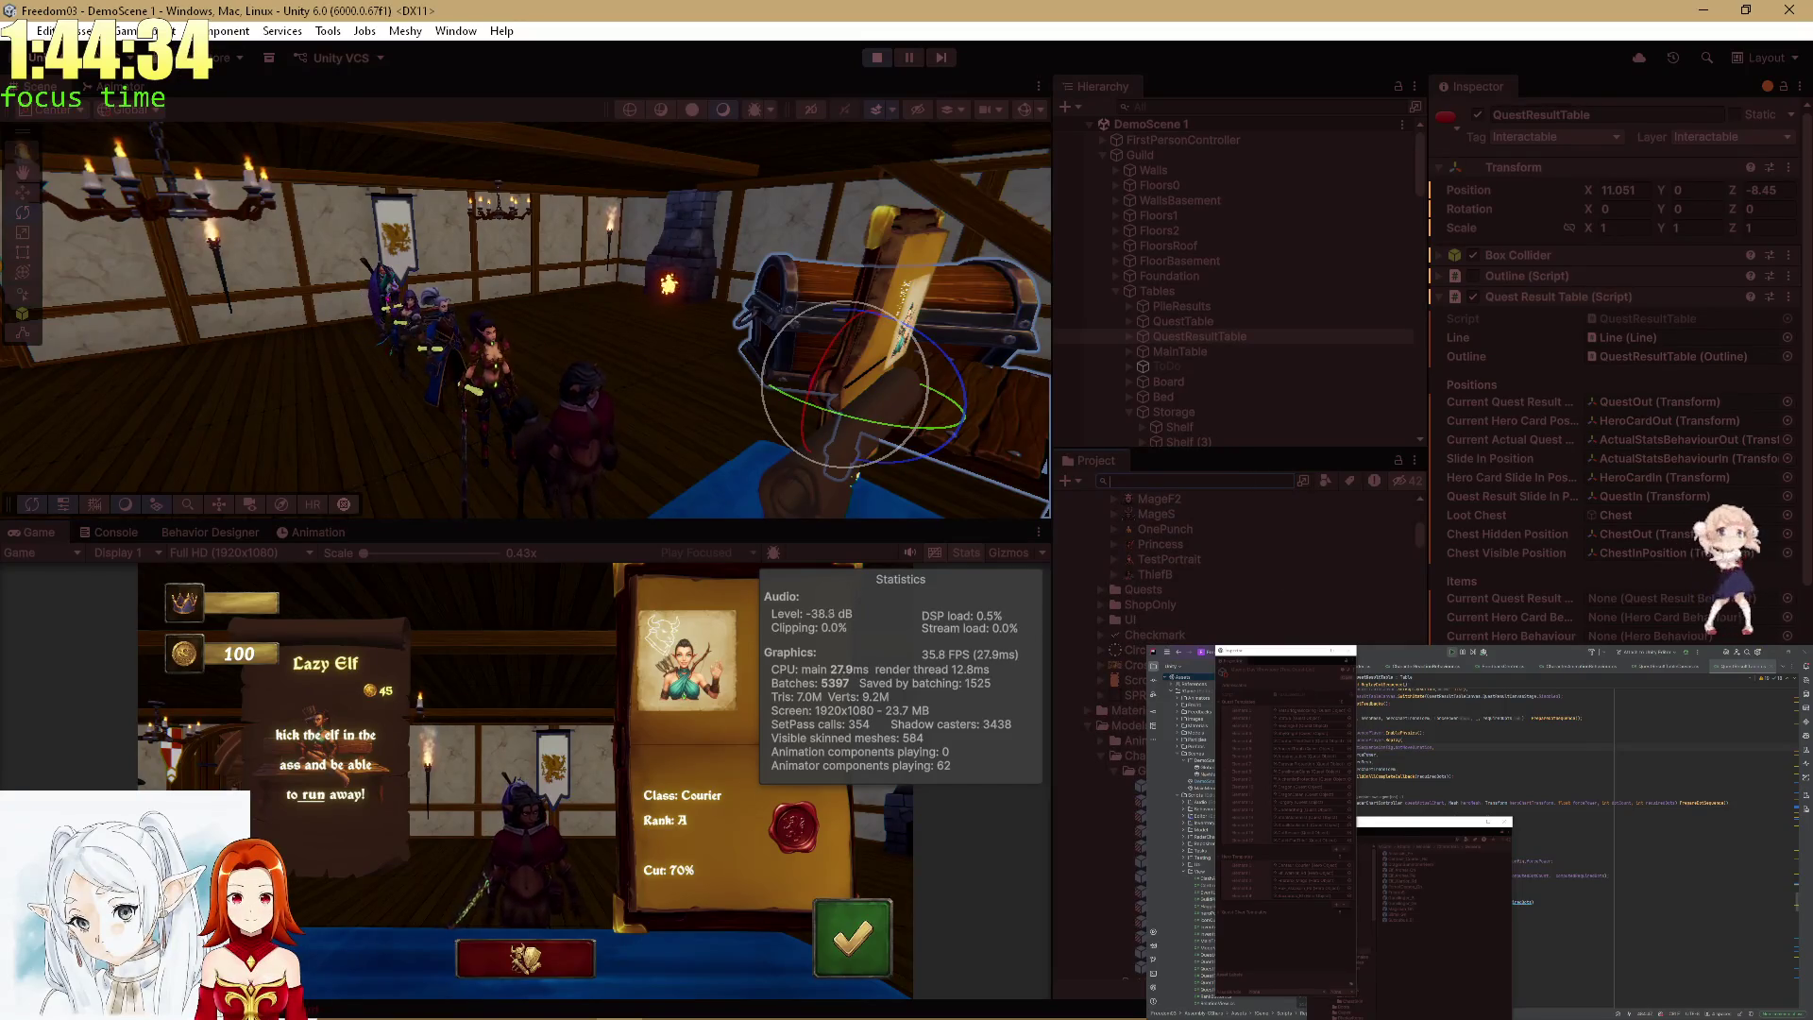
# Select Centaur_Courier_Rd(Clone) through a 'Centa' Hierarchy search, then maximize and restore the Game view.
pyautogui.click(1095, 801)
pyautogui.scroll(-15, 1698, 415)
pyautogui.write('Mess')
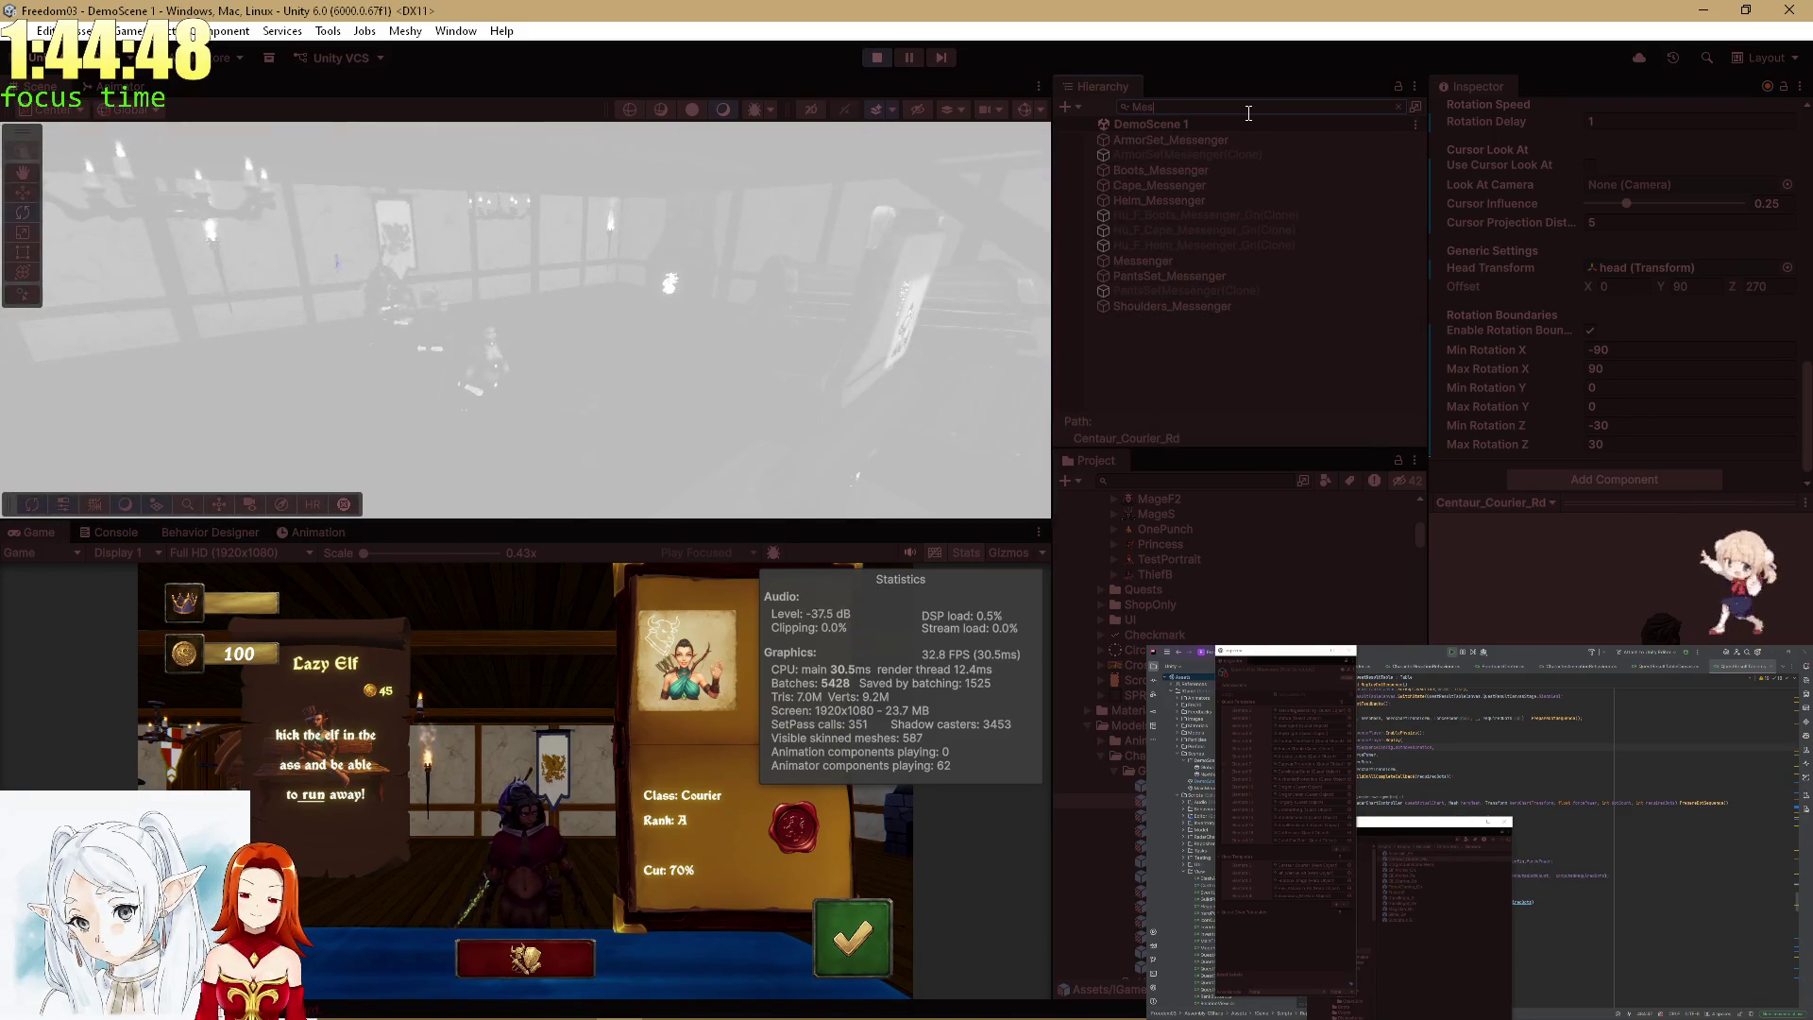
pyautogui.press('BackSpace')
pyautogui.press('BackSpace')
pyautogui.press('BackSpace')
pyautogui.write('Centaur')
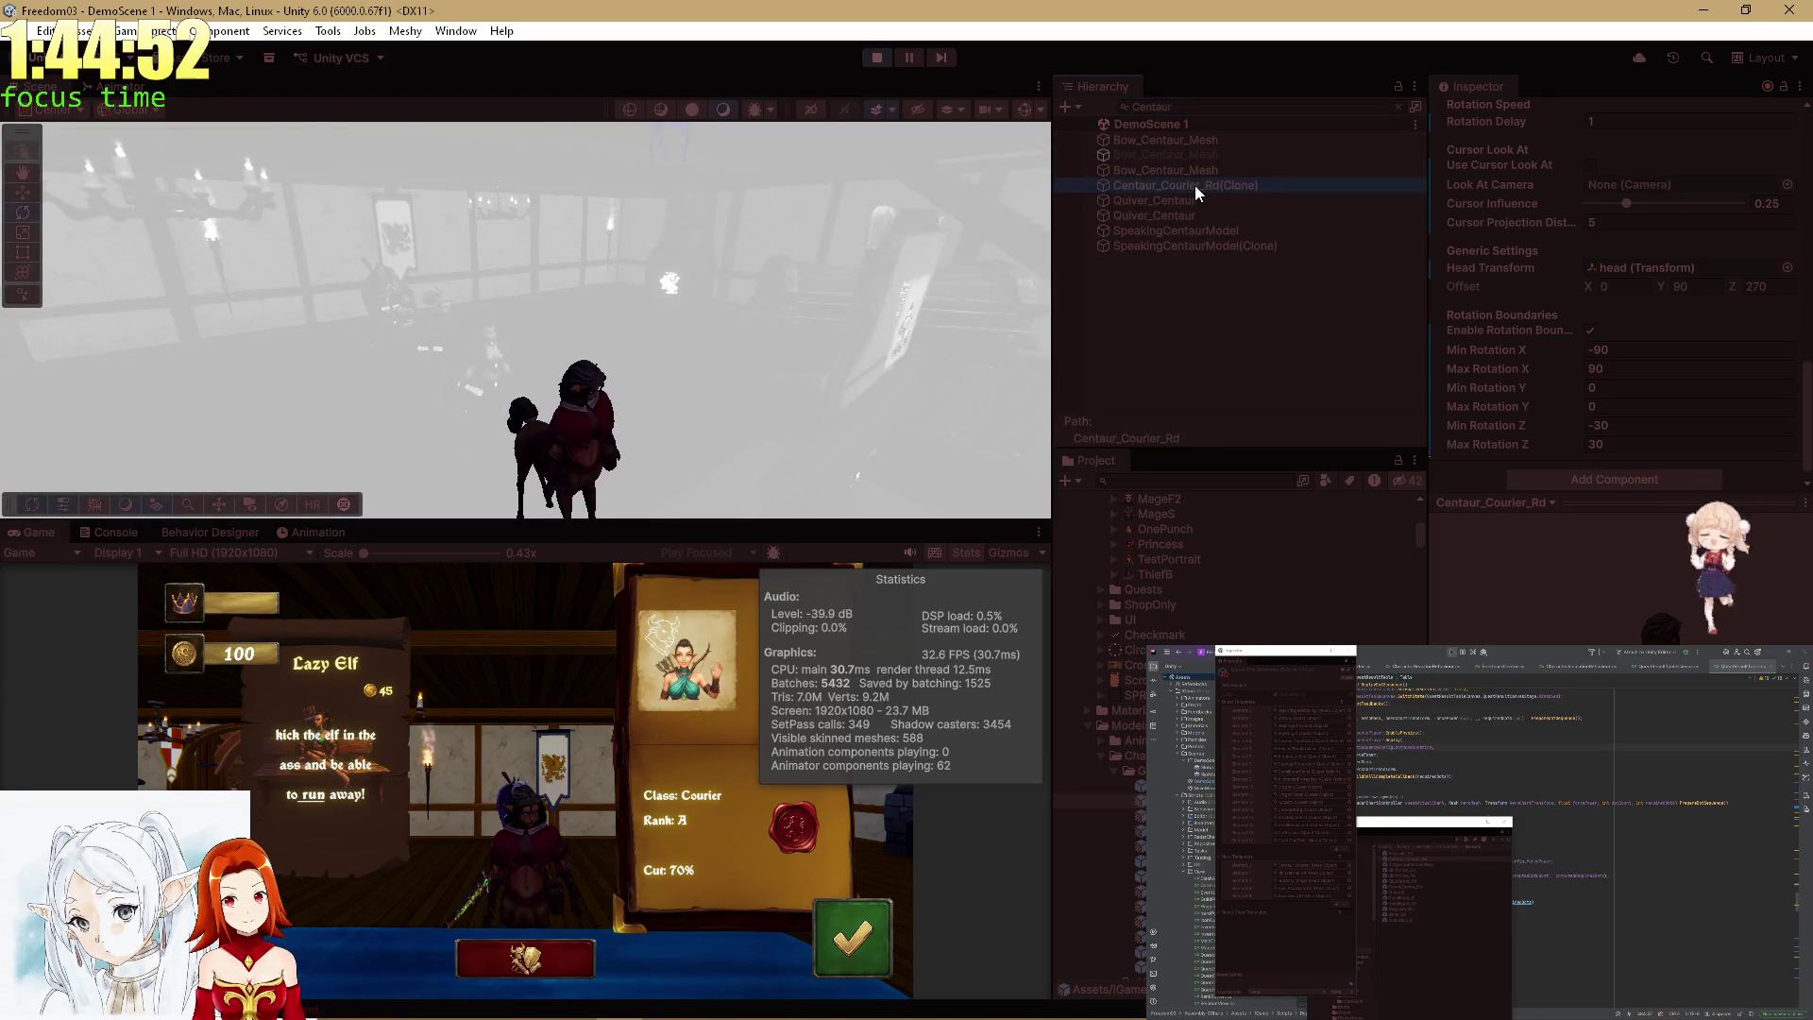
pyautogui.click(1194, 186)
pyautogui.click(1401, 106)
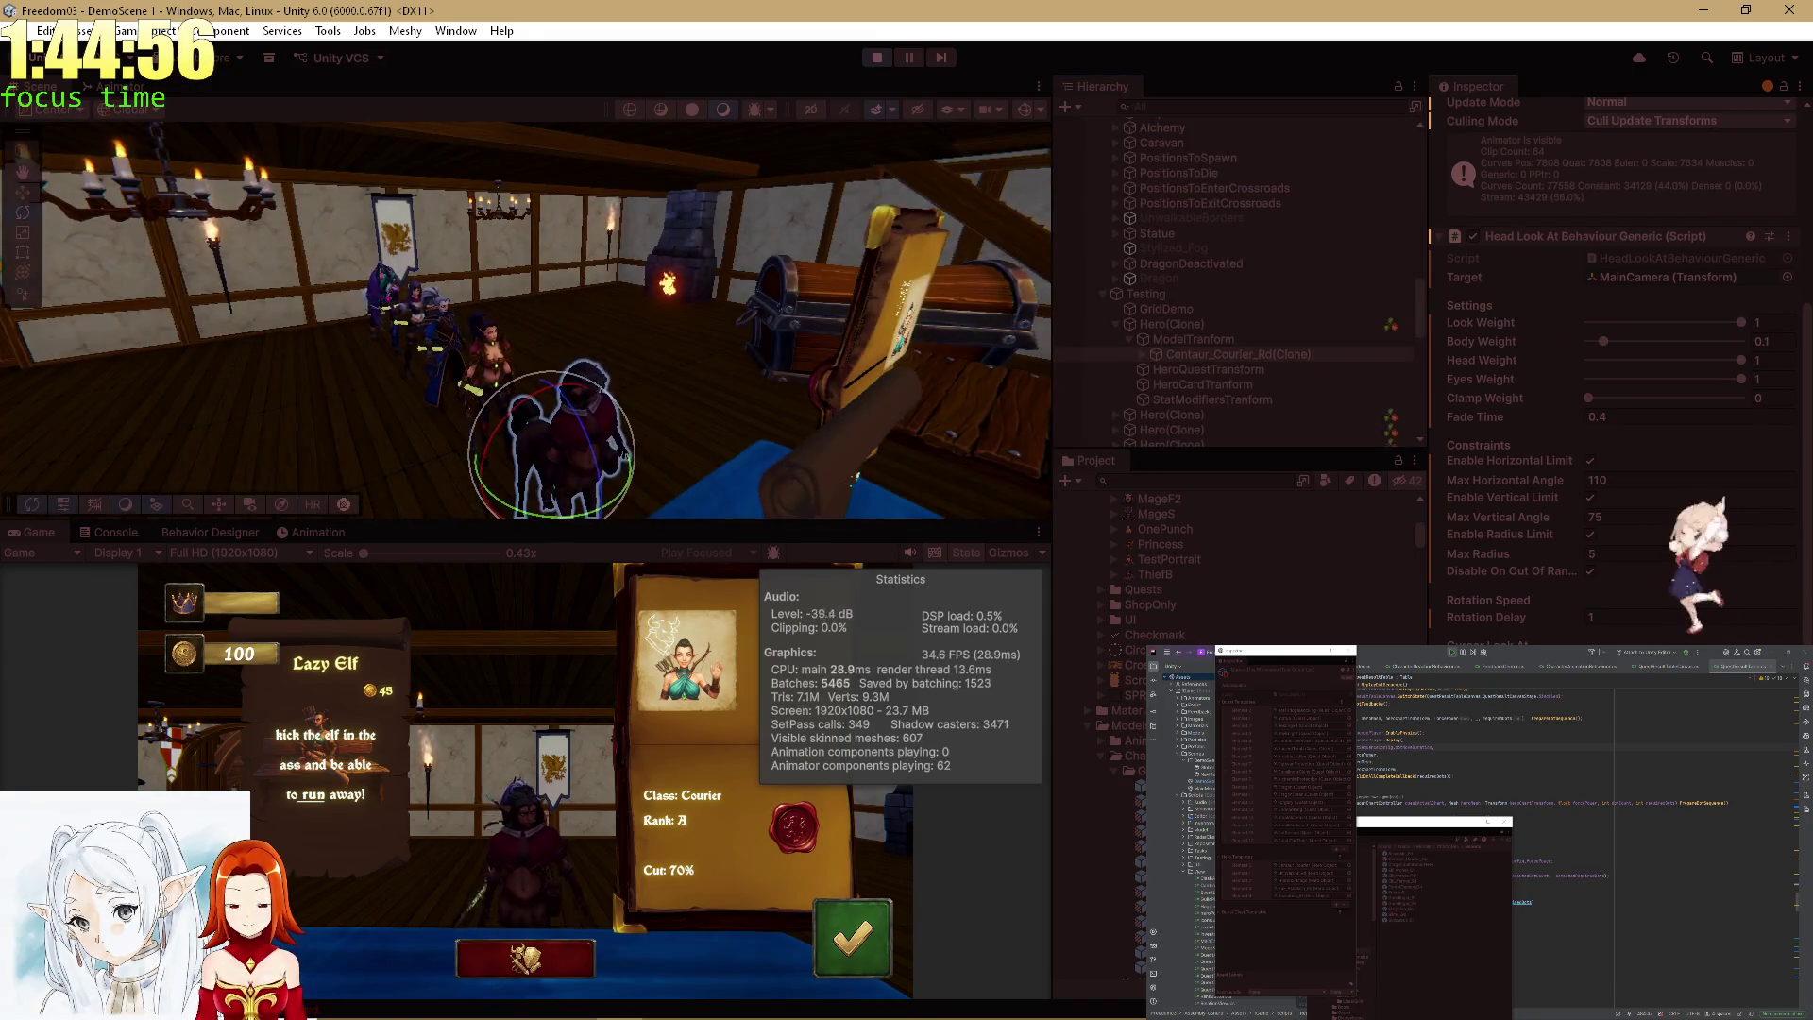
pyautogui.doubleClick(33, 532)
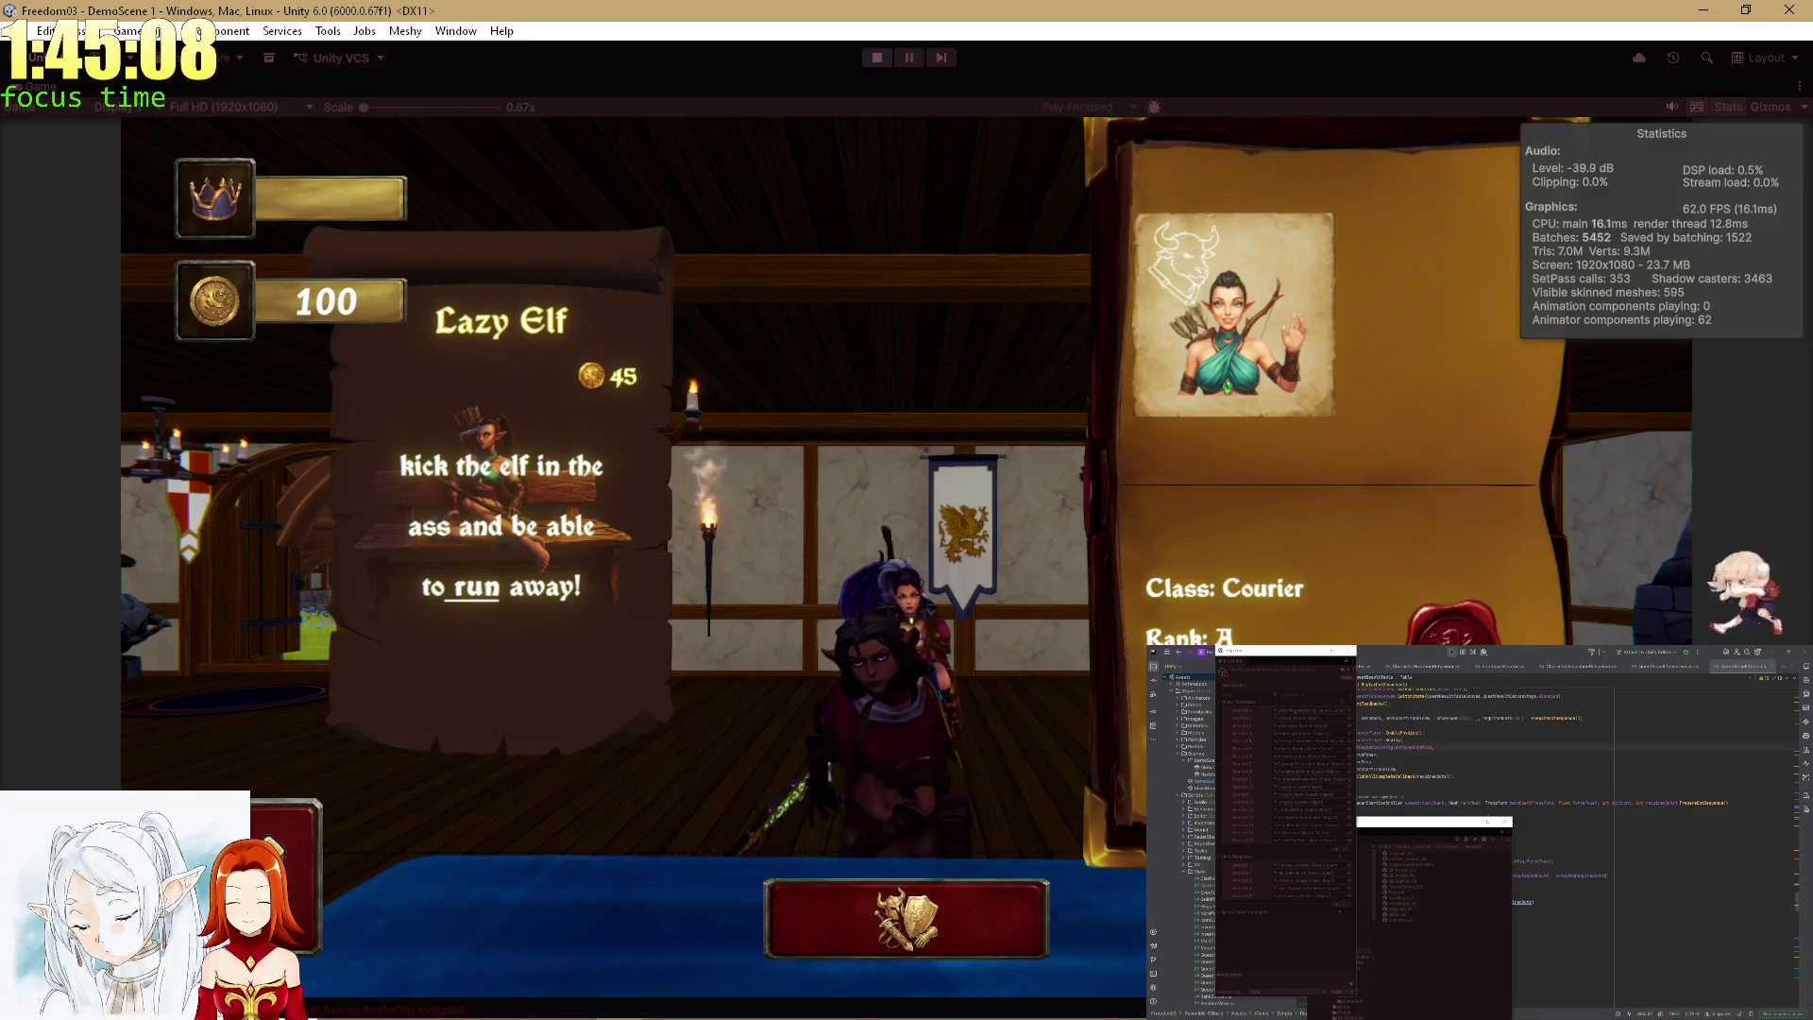
pyautogui.doubleClick(36, 90)
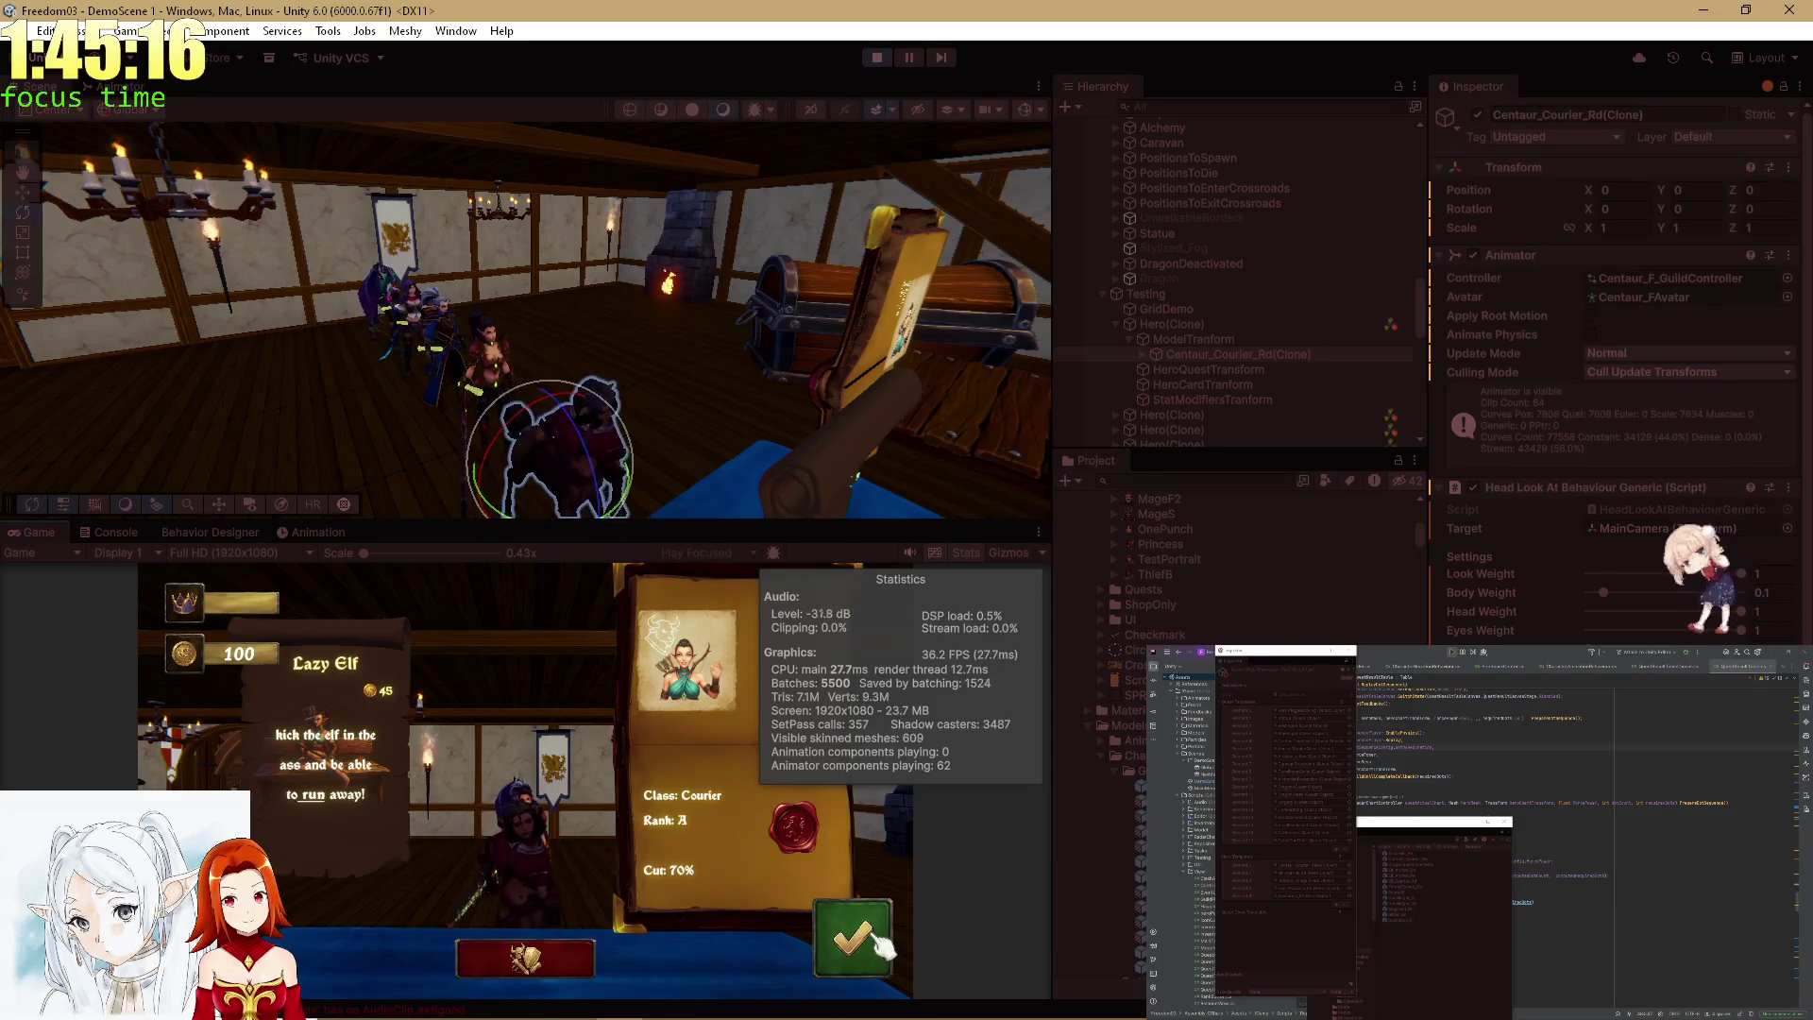
# Switch Centaur_Courier's Voice dropdown in the Inspector from Peasant Female to Human Female 3.
pyautogui.hotkey('alt', 'Tab')
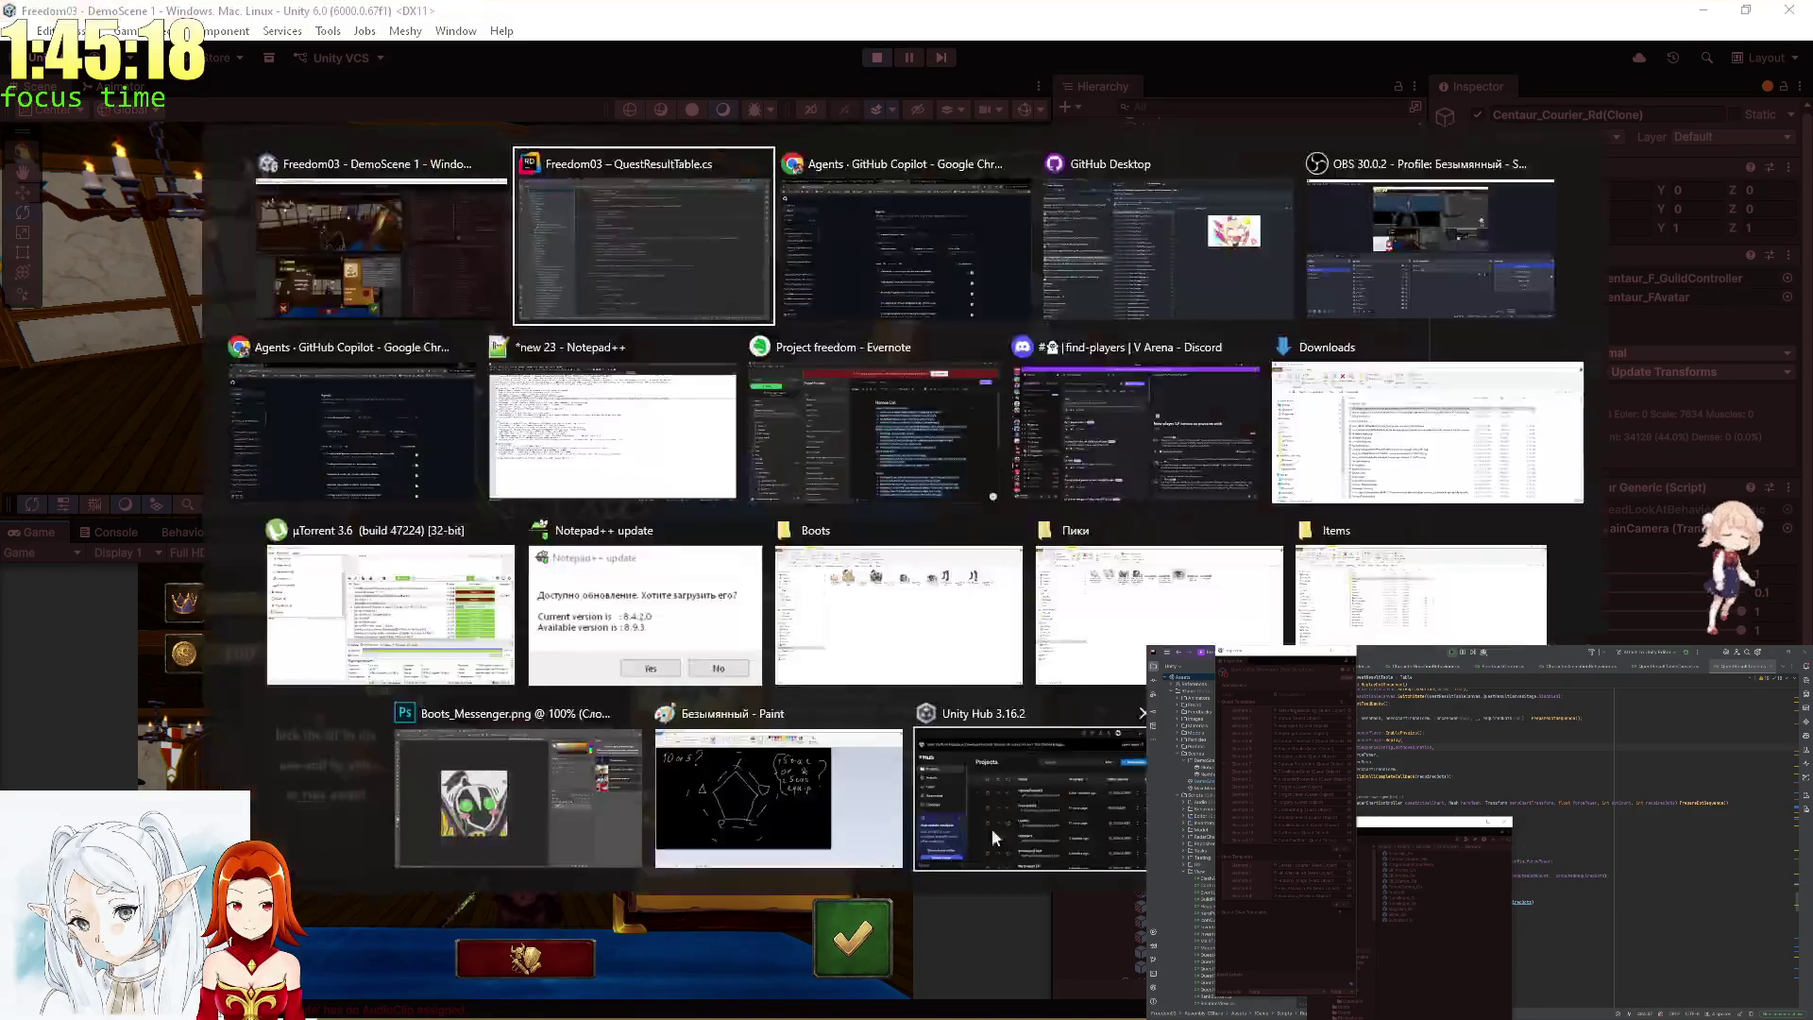
pyautogui.scroll(-10, 1237, 567)
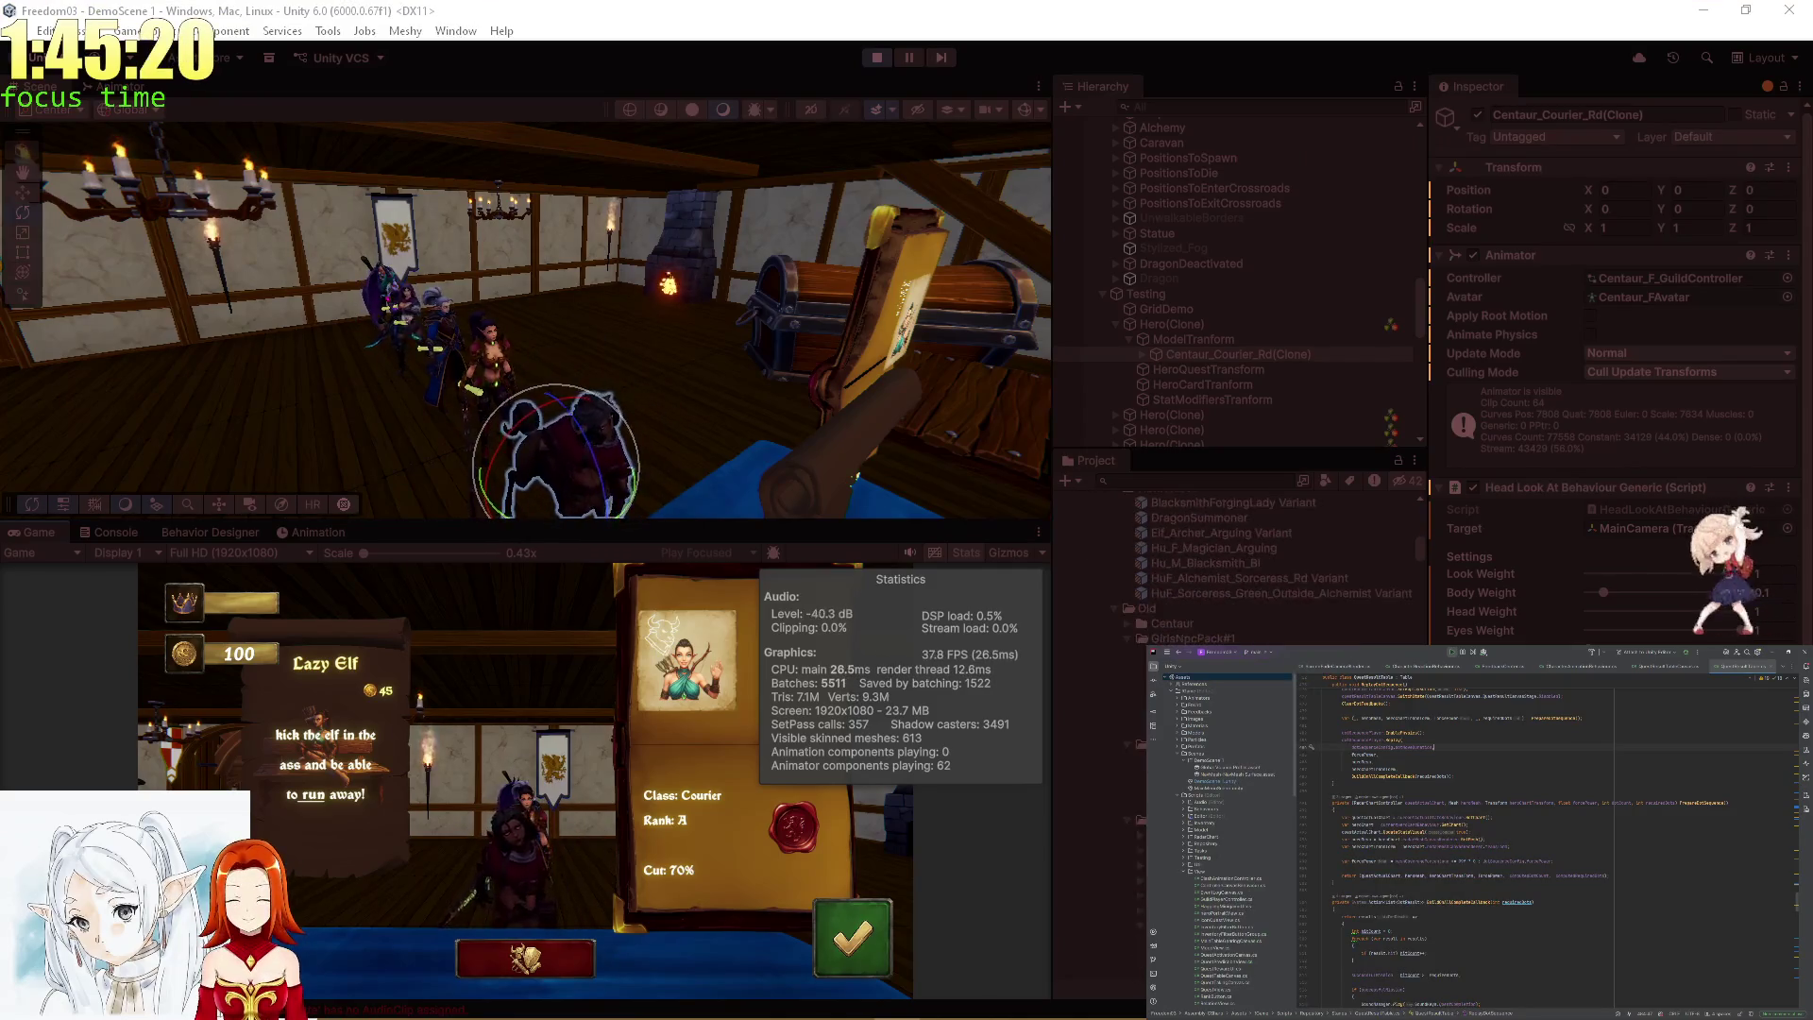
pyautogui.scroll(5, 1237, 566)
pyautogui.scroll(-2, 1237, 567)
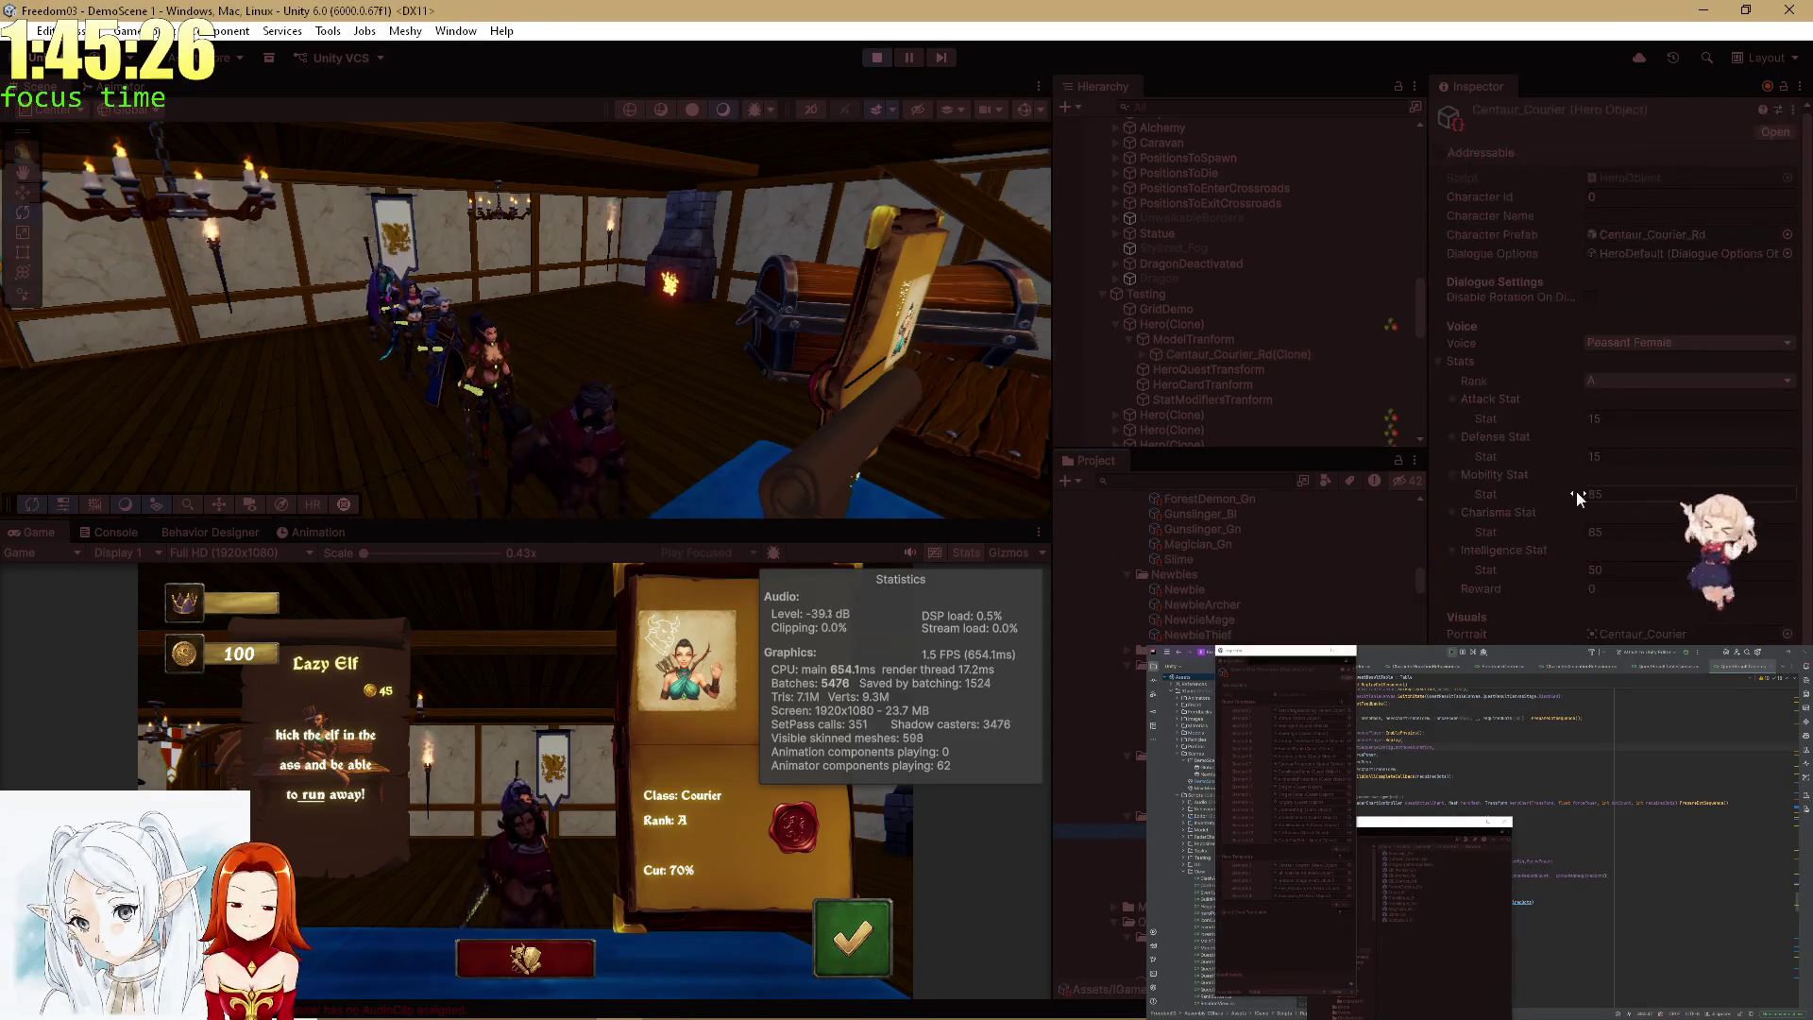
pyautogui.click(1634, 345)
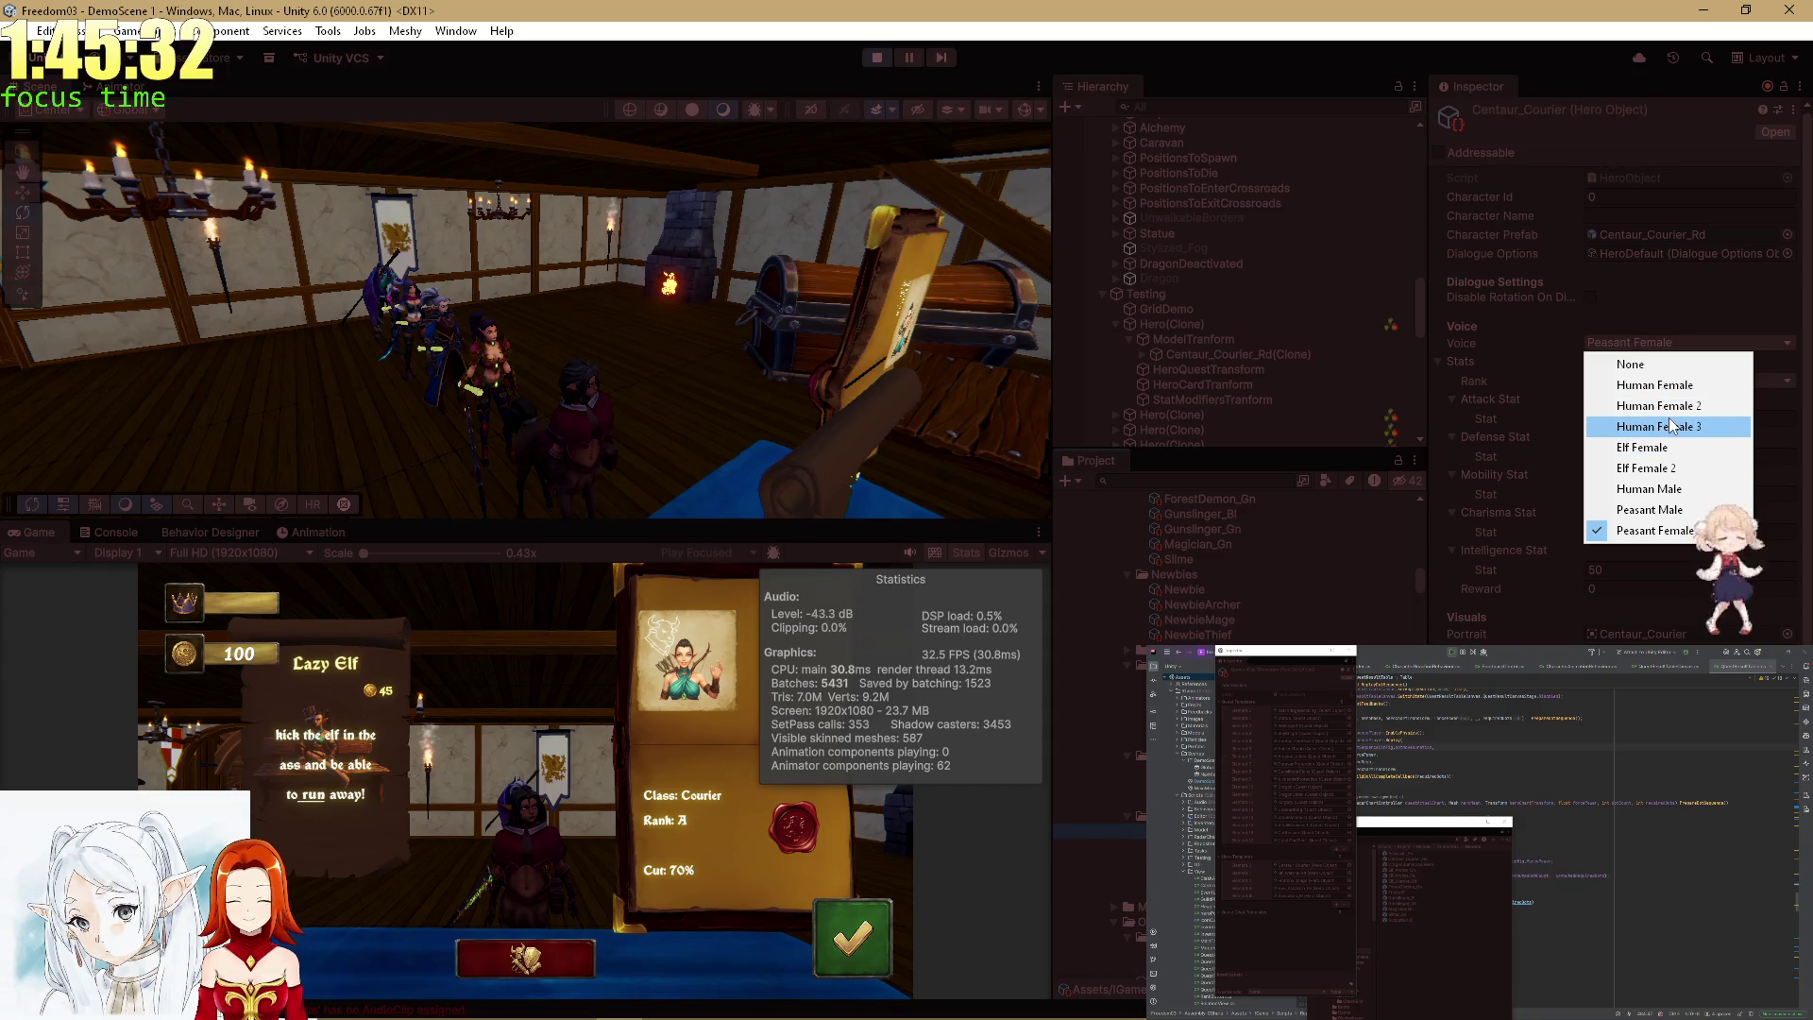
pyautogui.click(1671, 425)
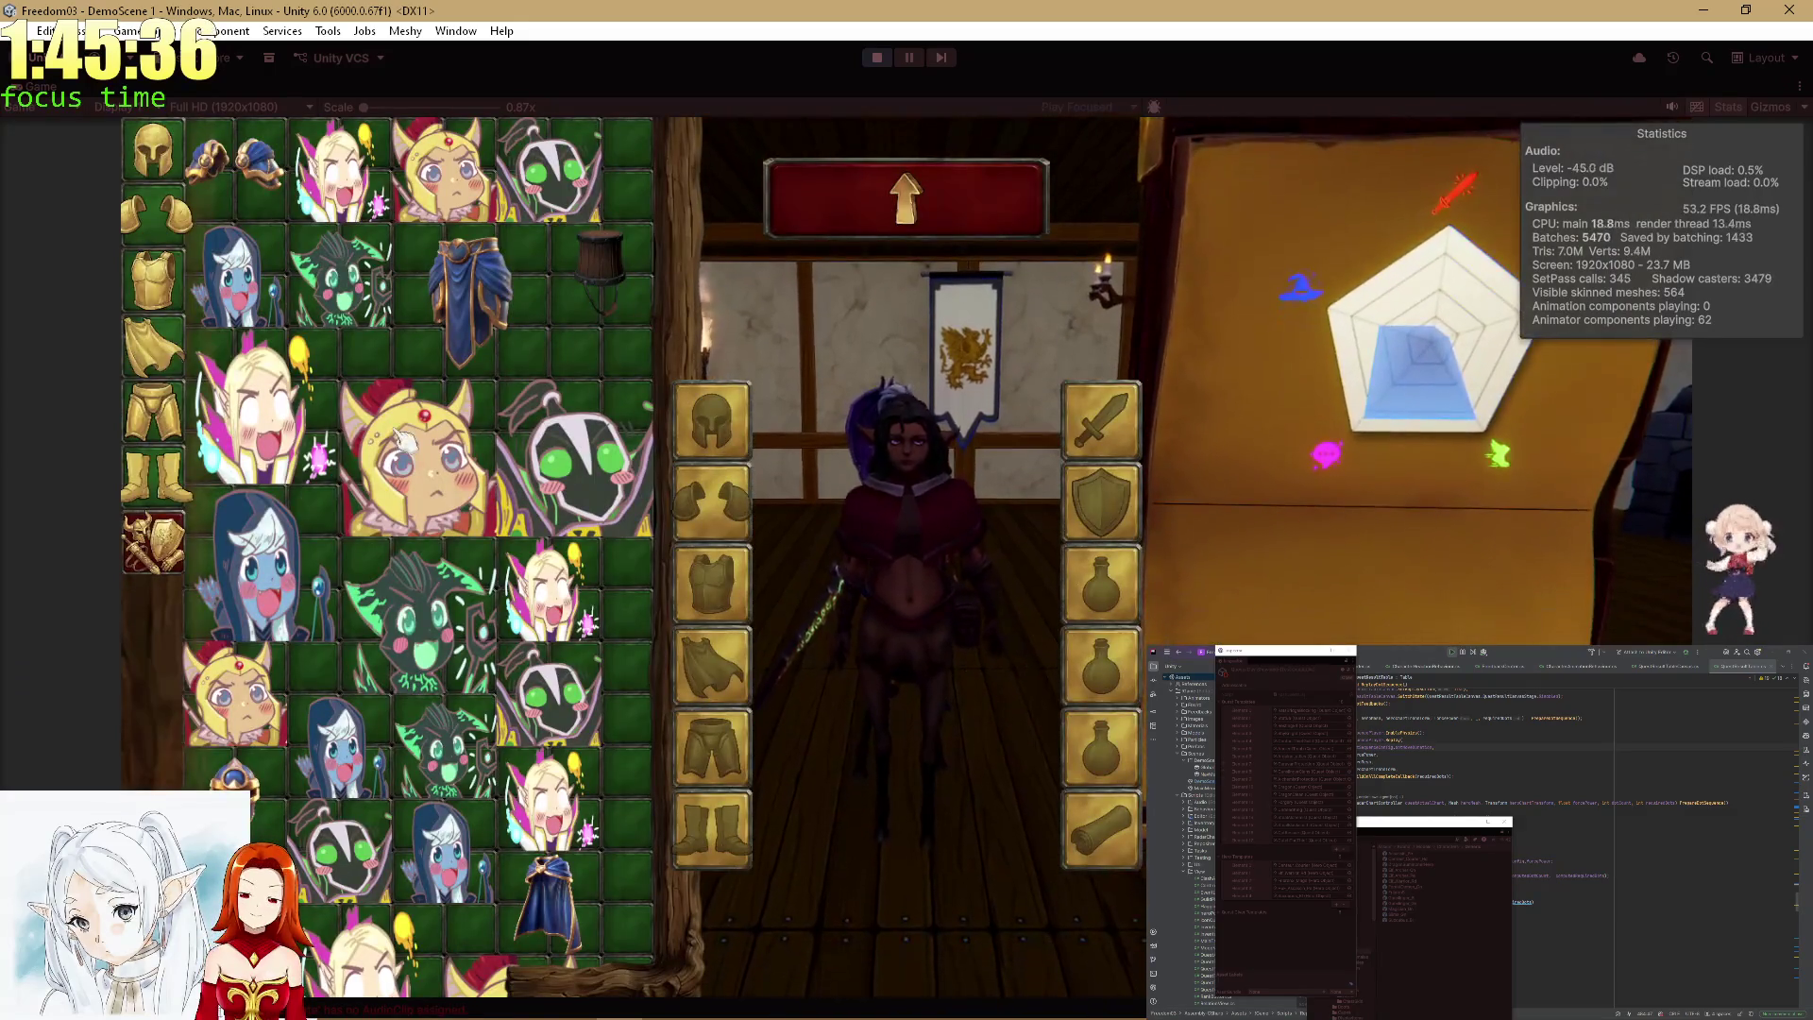
# Equip and then unequip the helmet-girl cards and blue cloak, re-sort the inventory, and exit to the quest board.
pyautogui.click(414, 452)
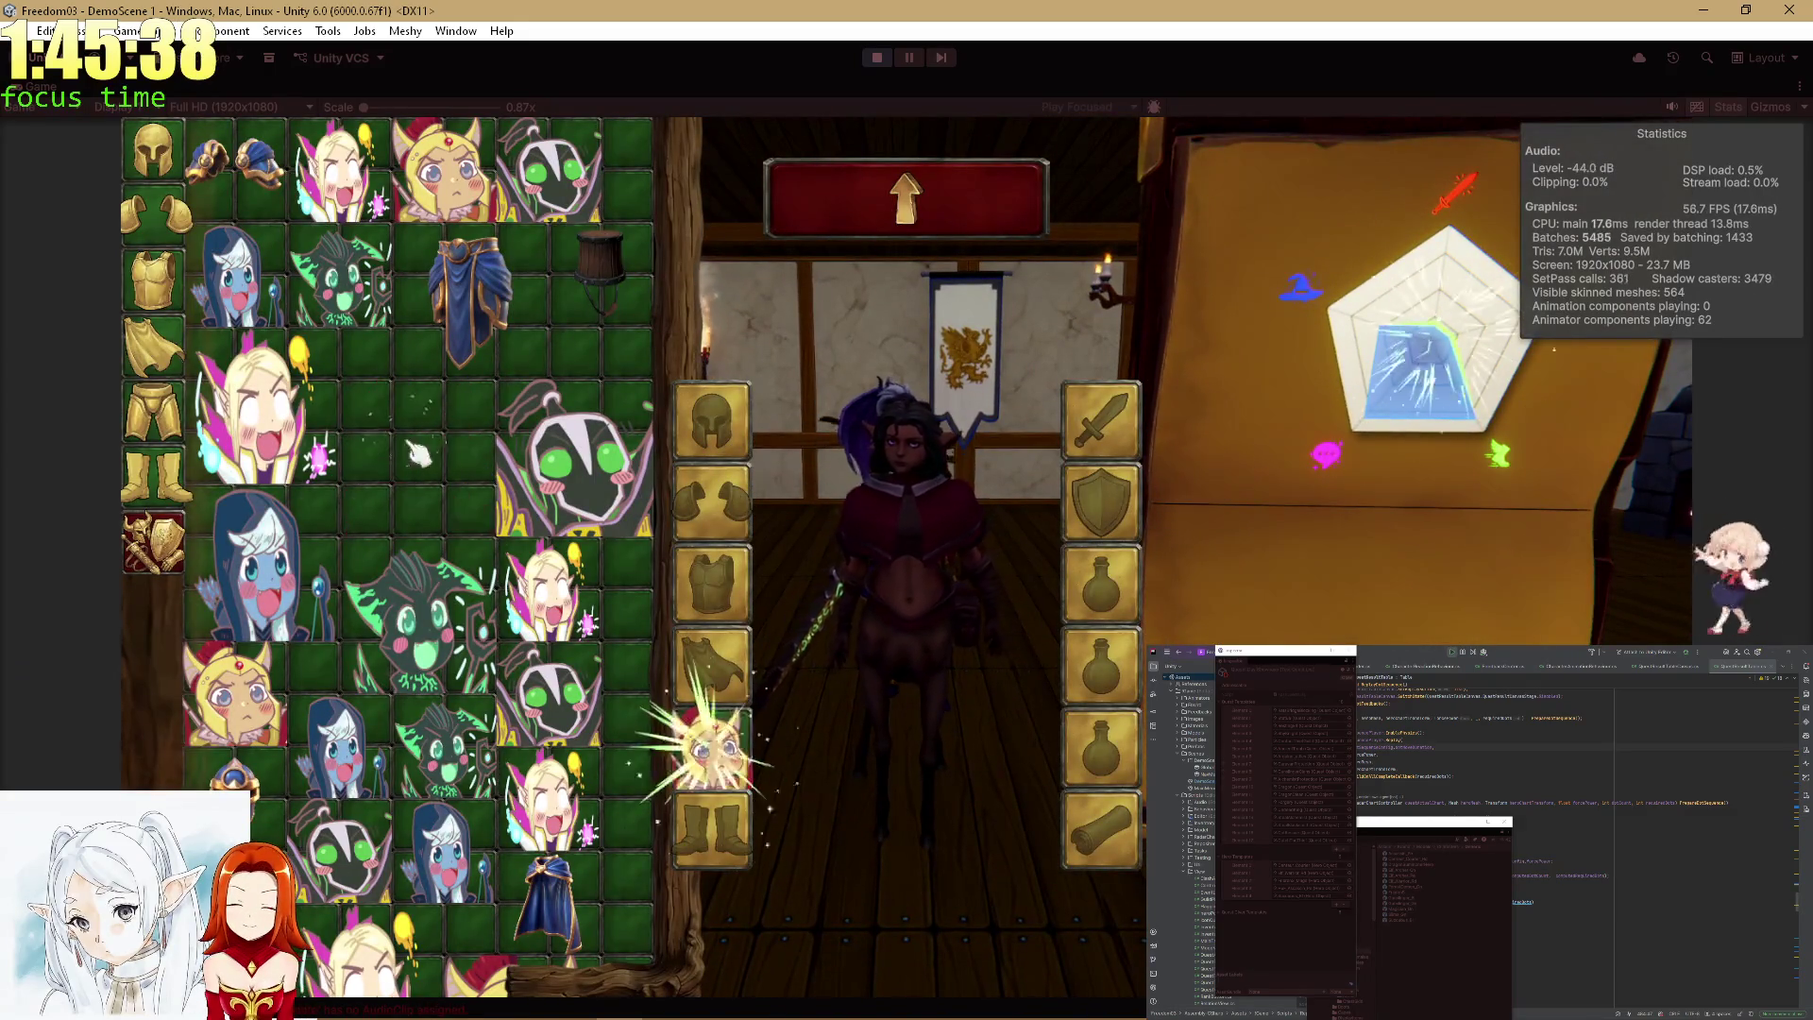
pyautogui.click(732, 750)
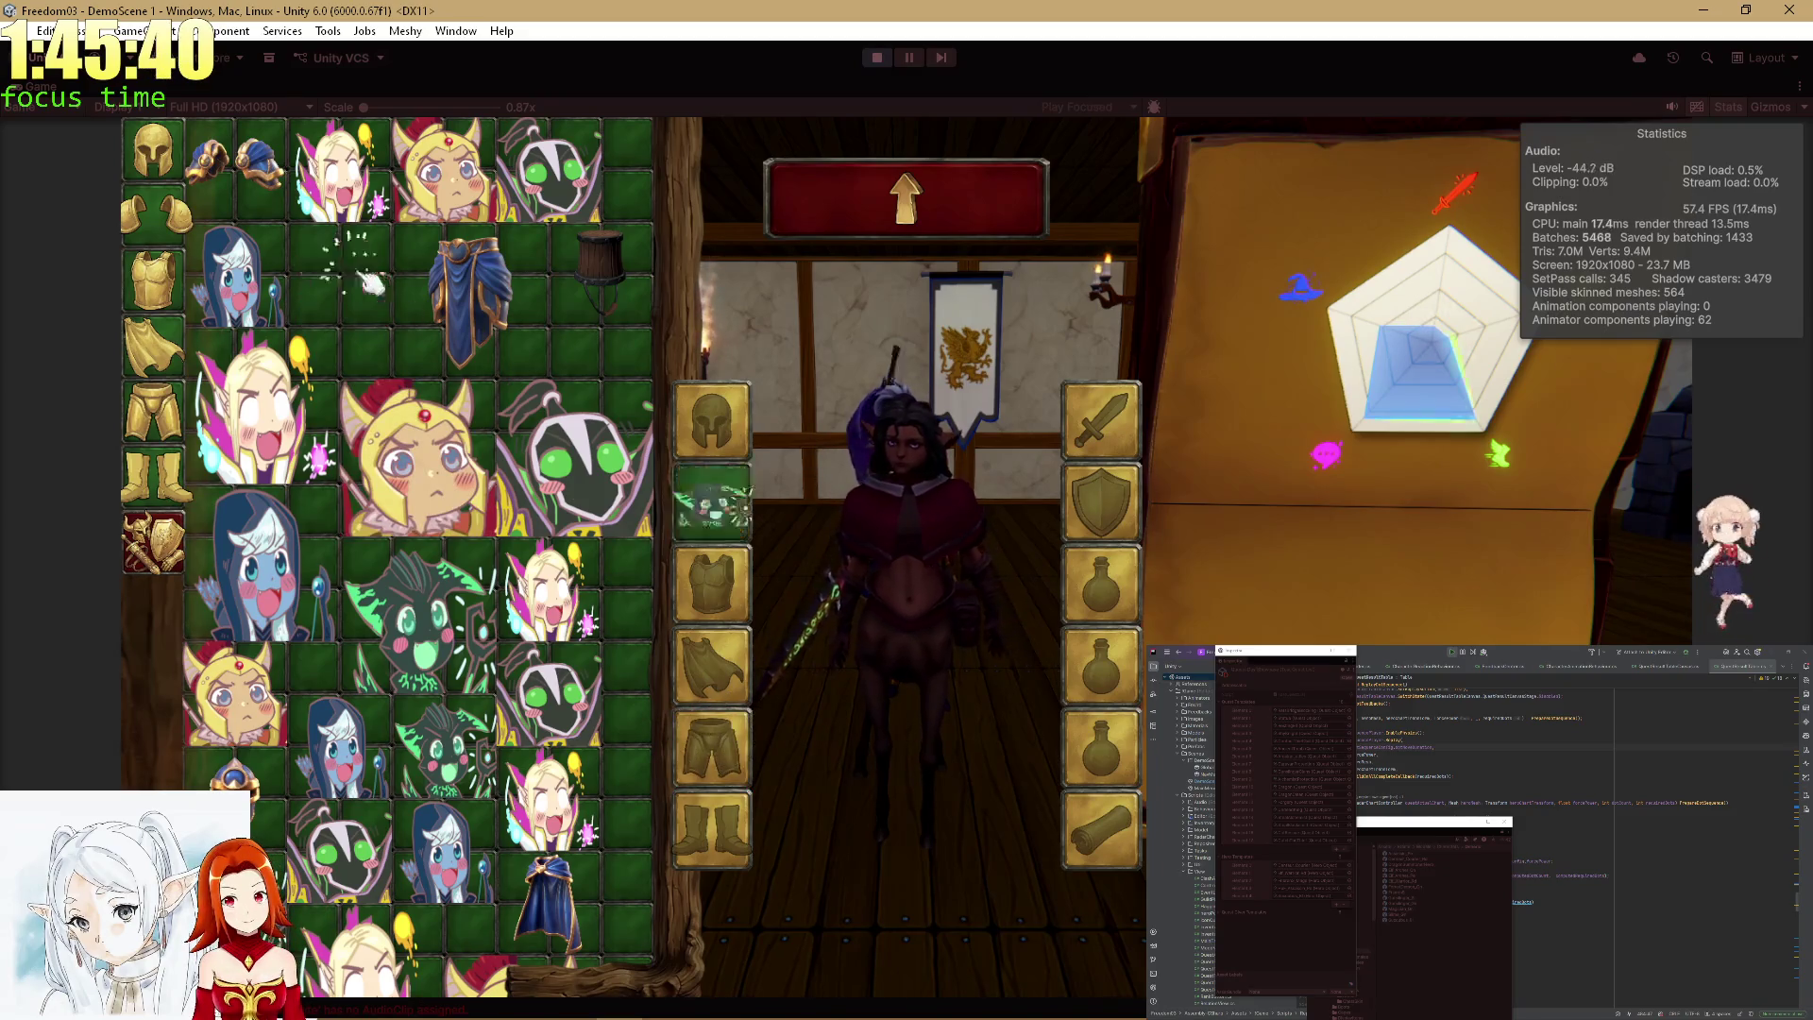
pyautogui.click(470, 292)
pyautogui.click(713, 501)
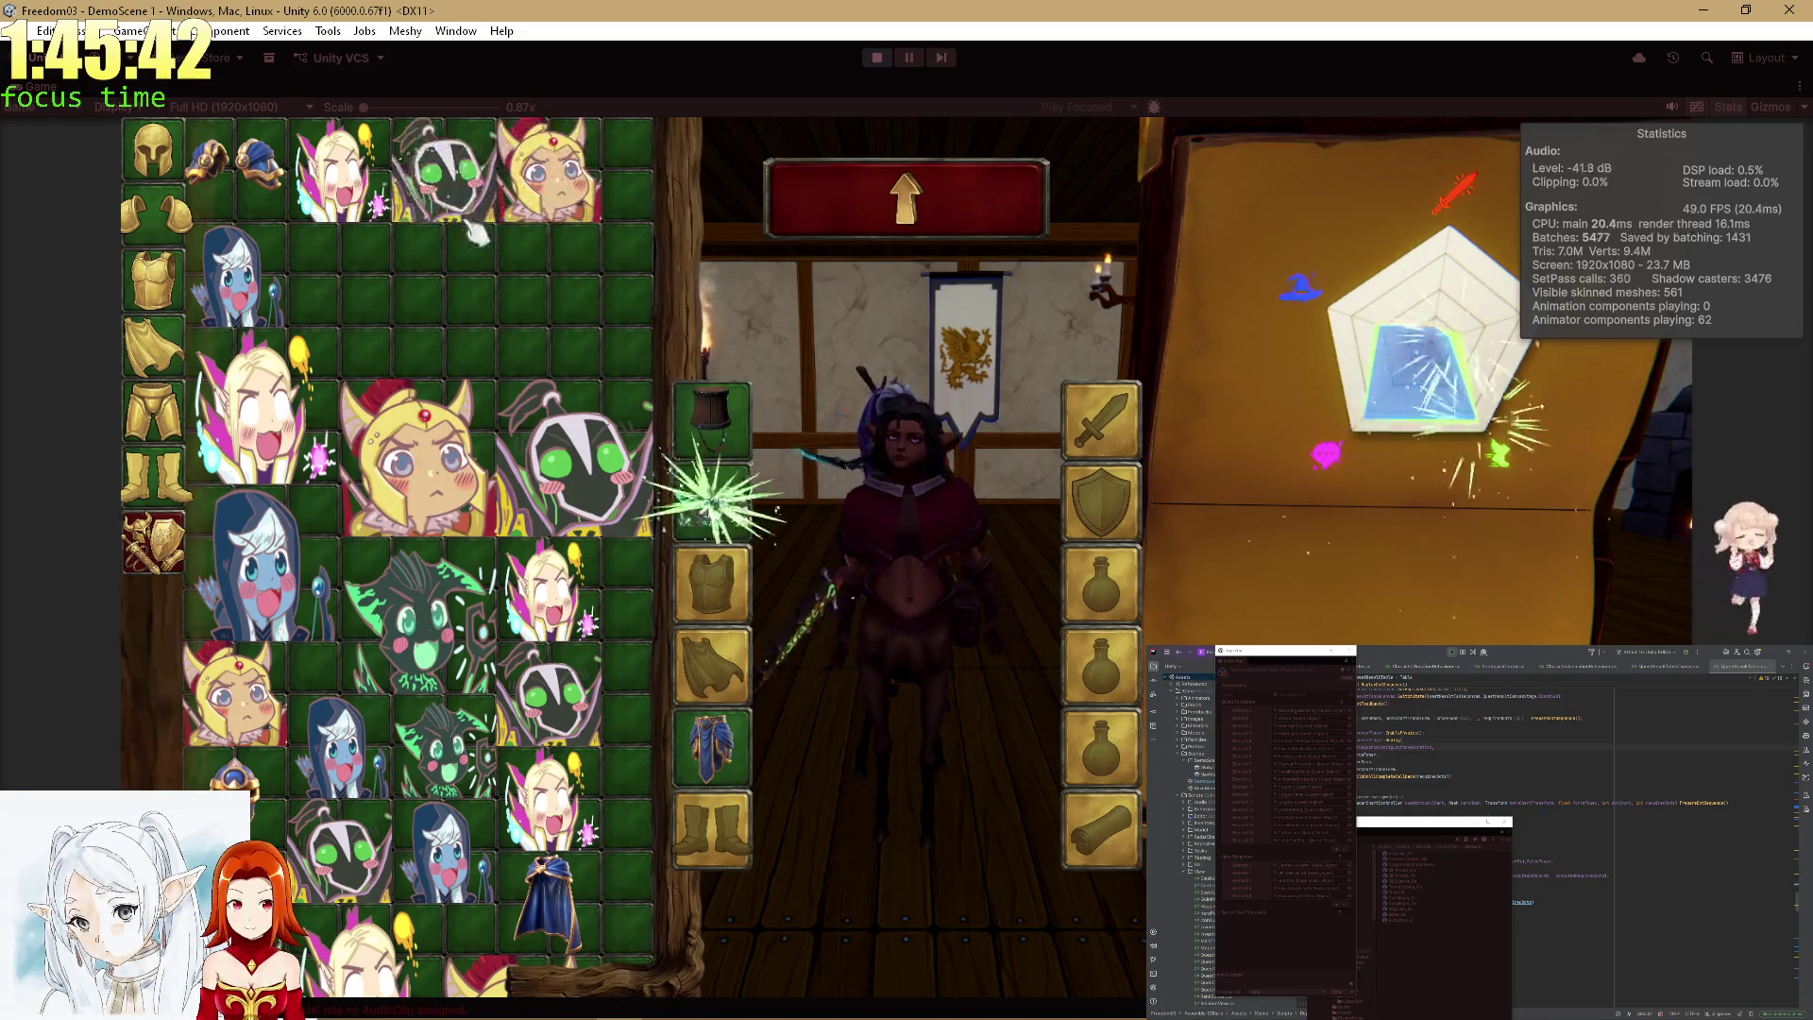
pyautogui.click(713, 746)
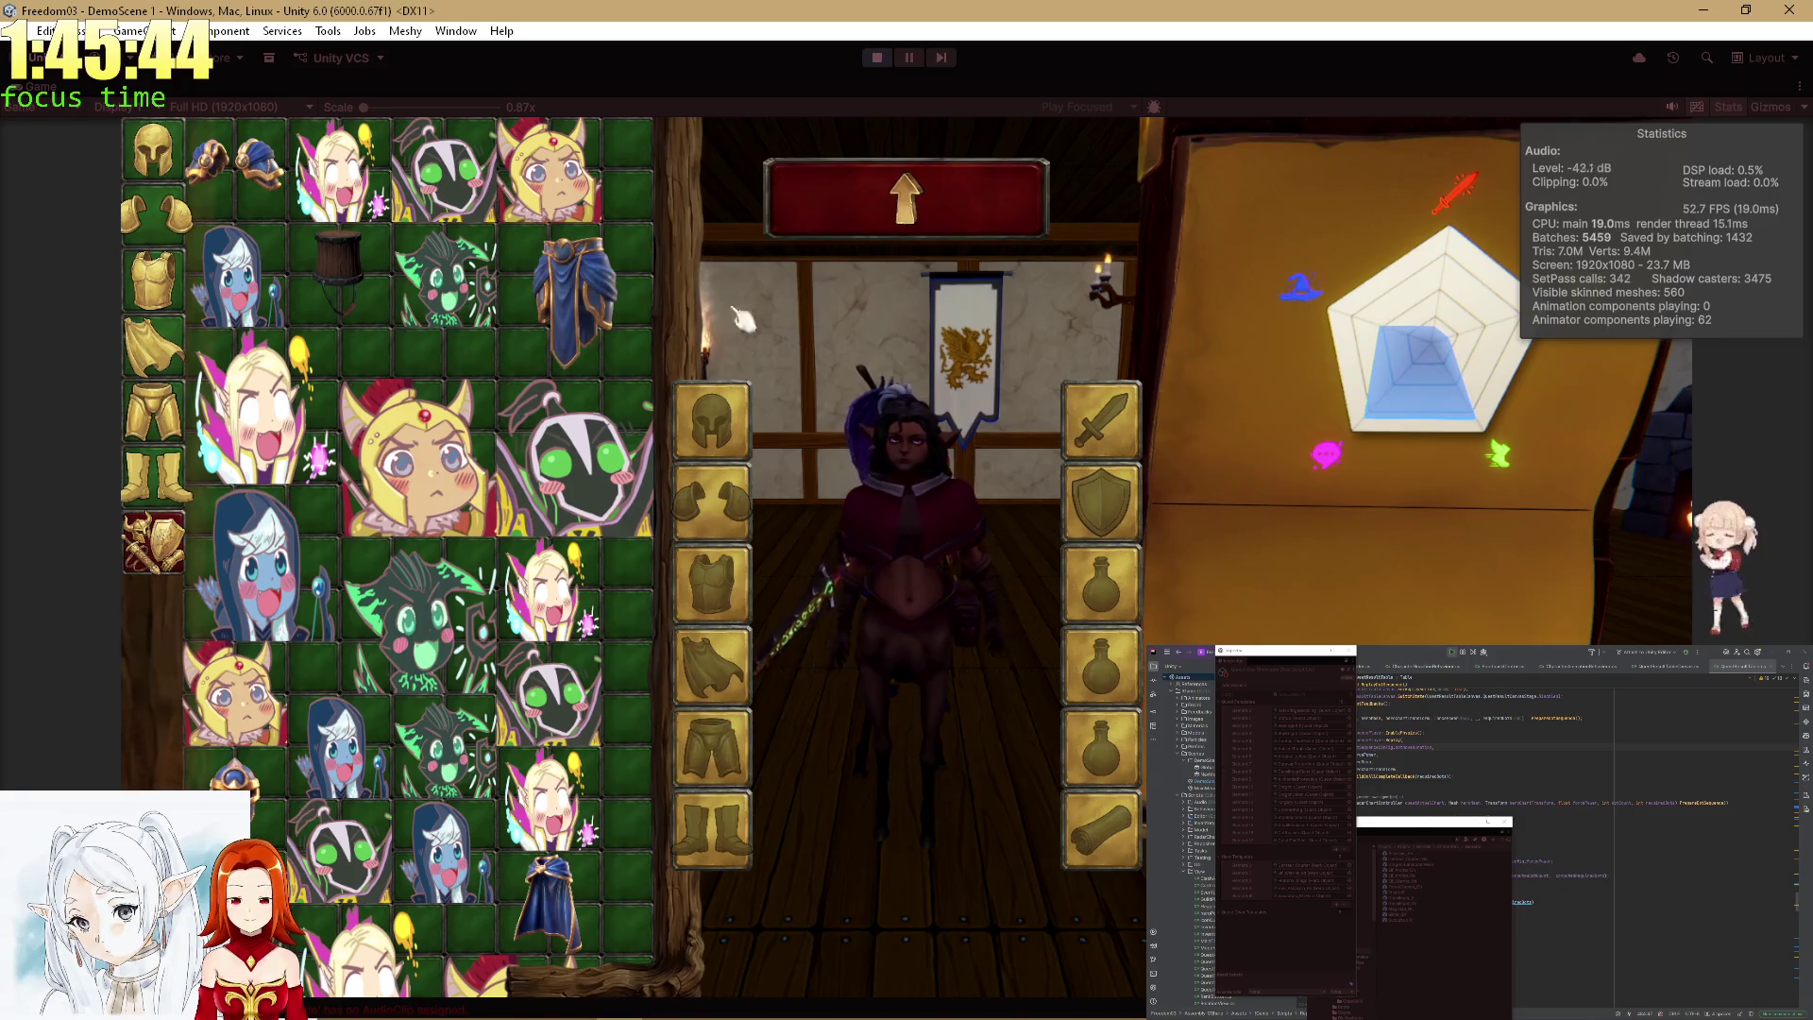
pyautogui.click(173, 557)
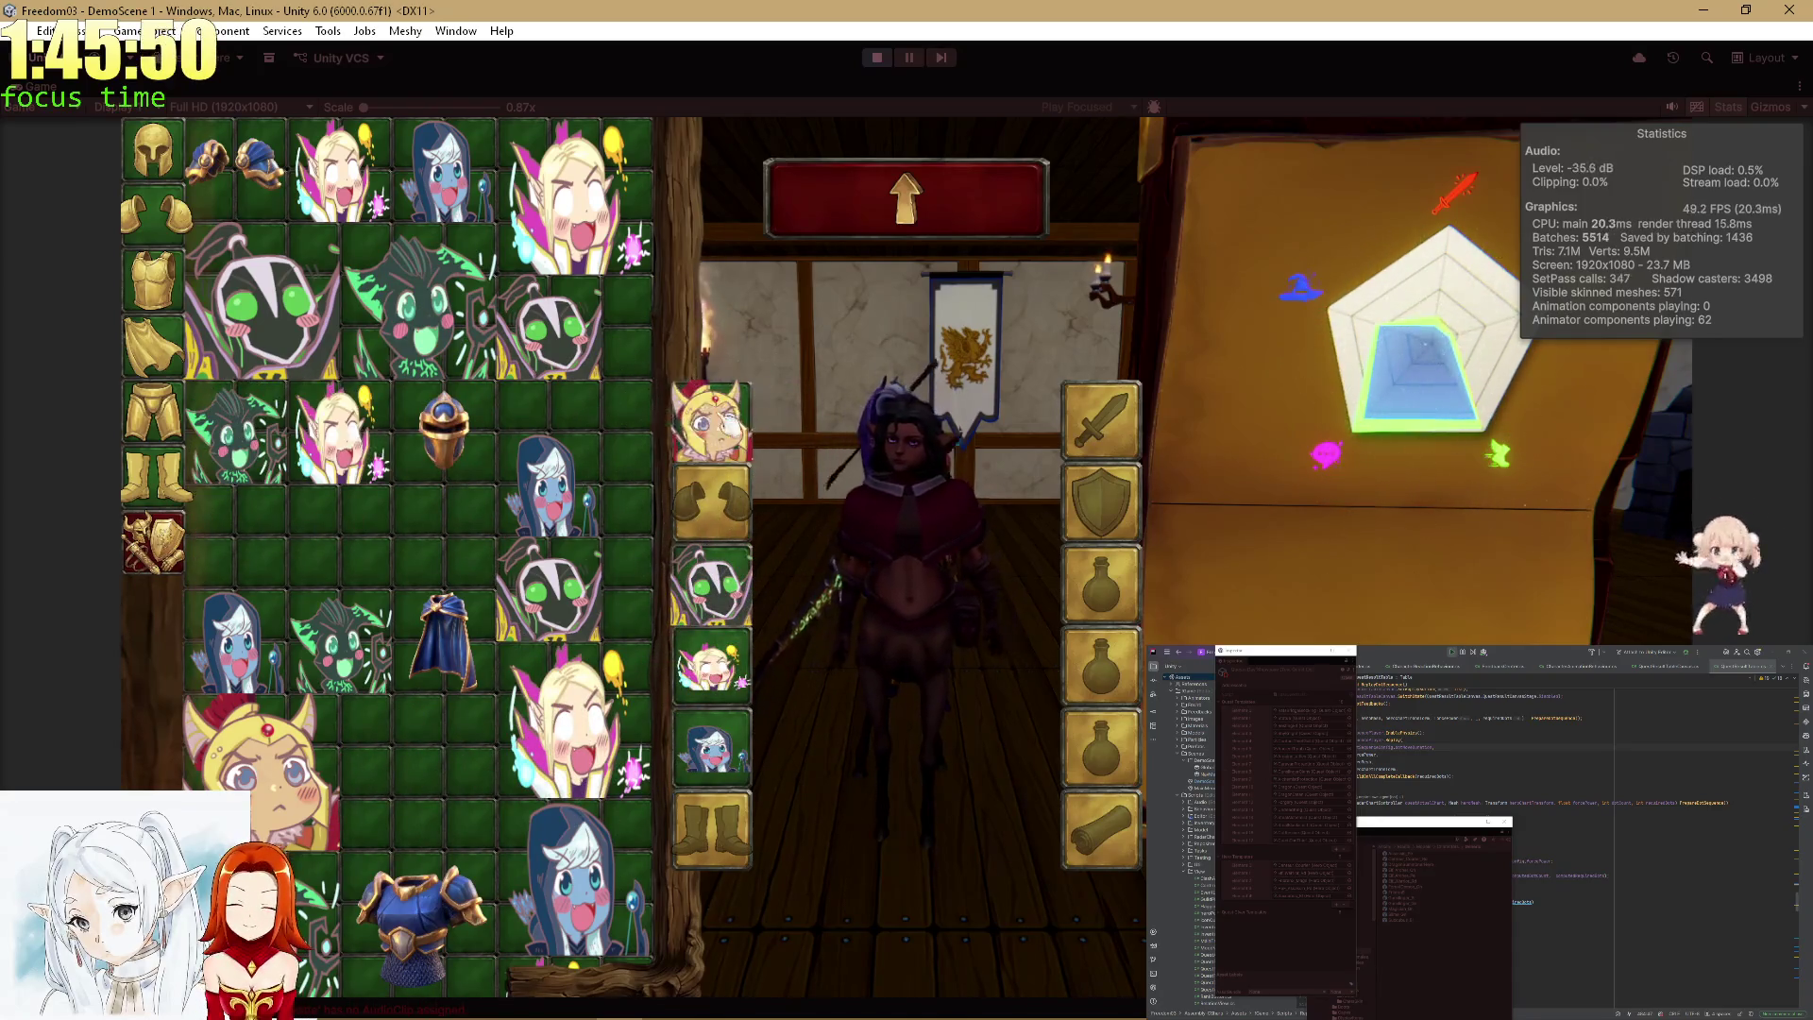
pyautogui.click(945, 179)
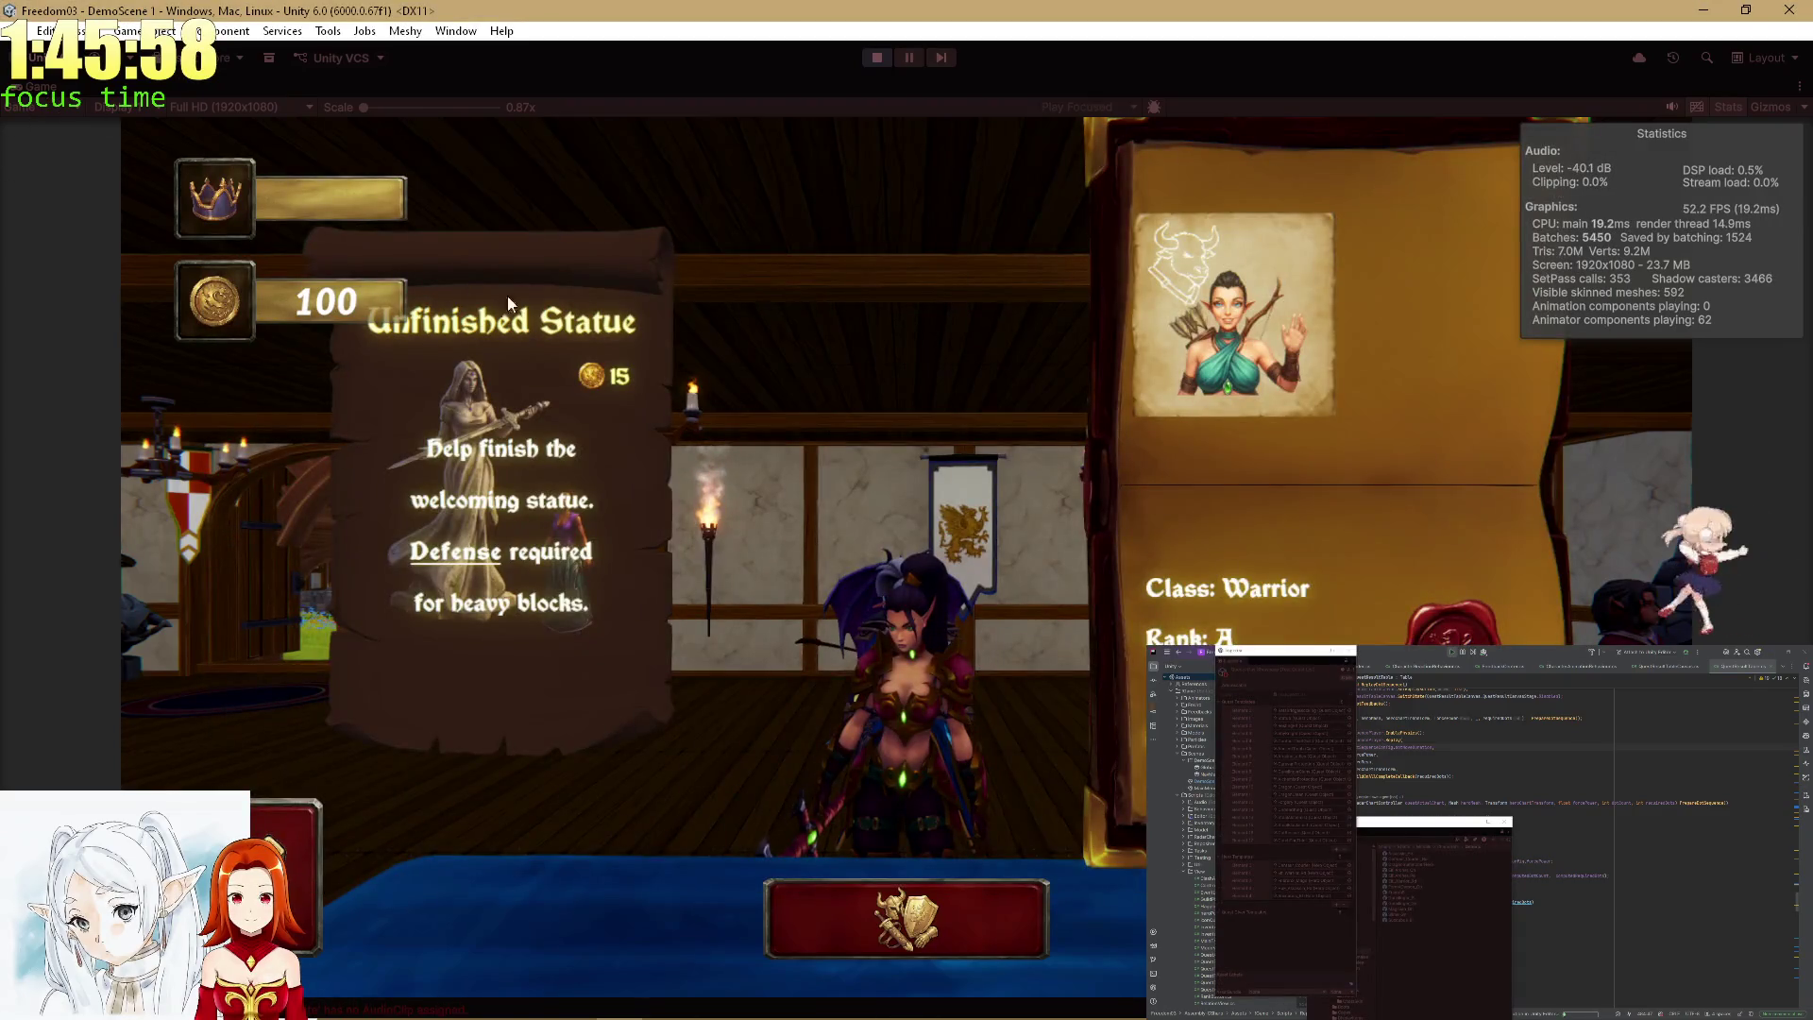
pyautogui.hotkey('shift', 'space')
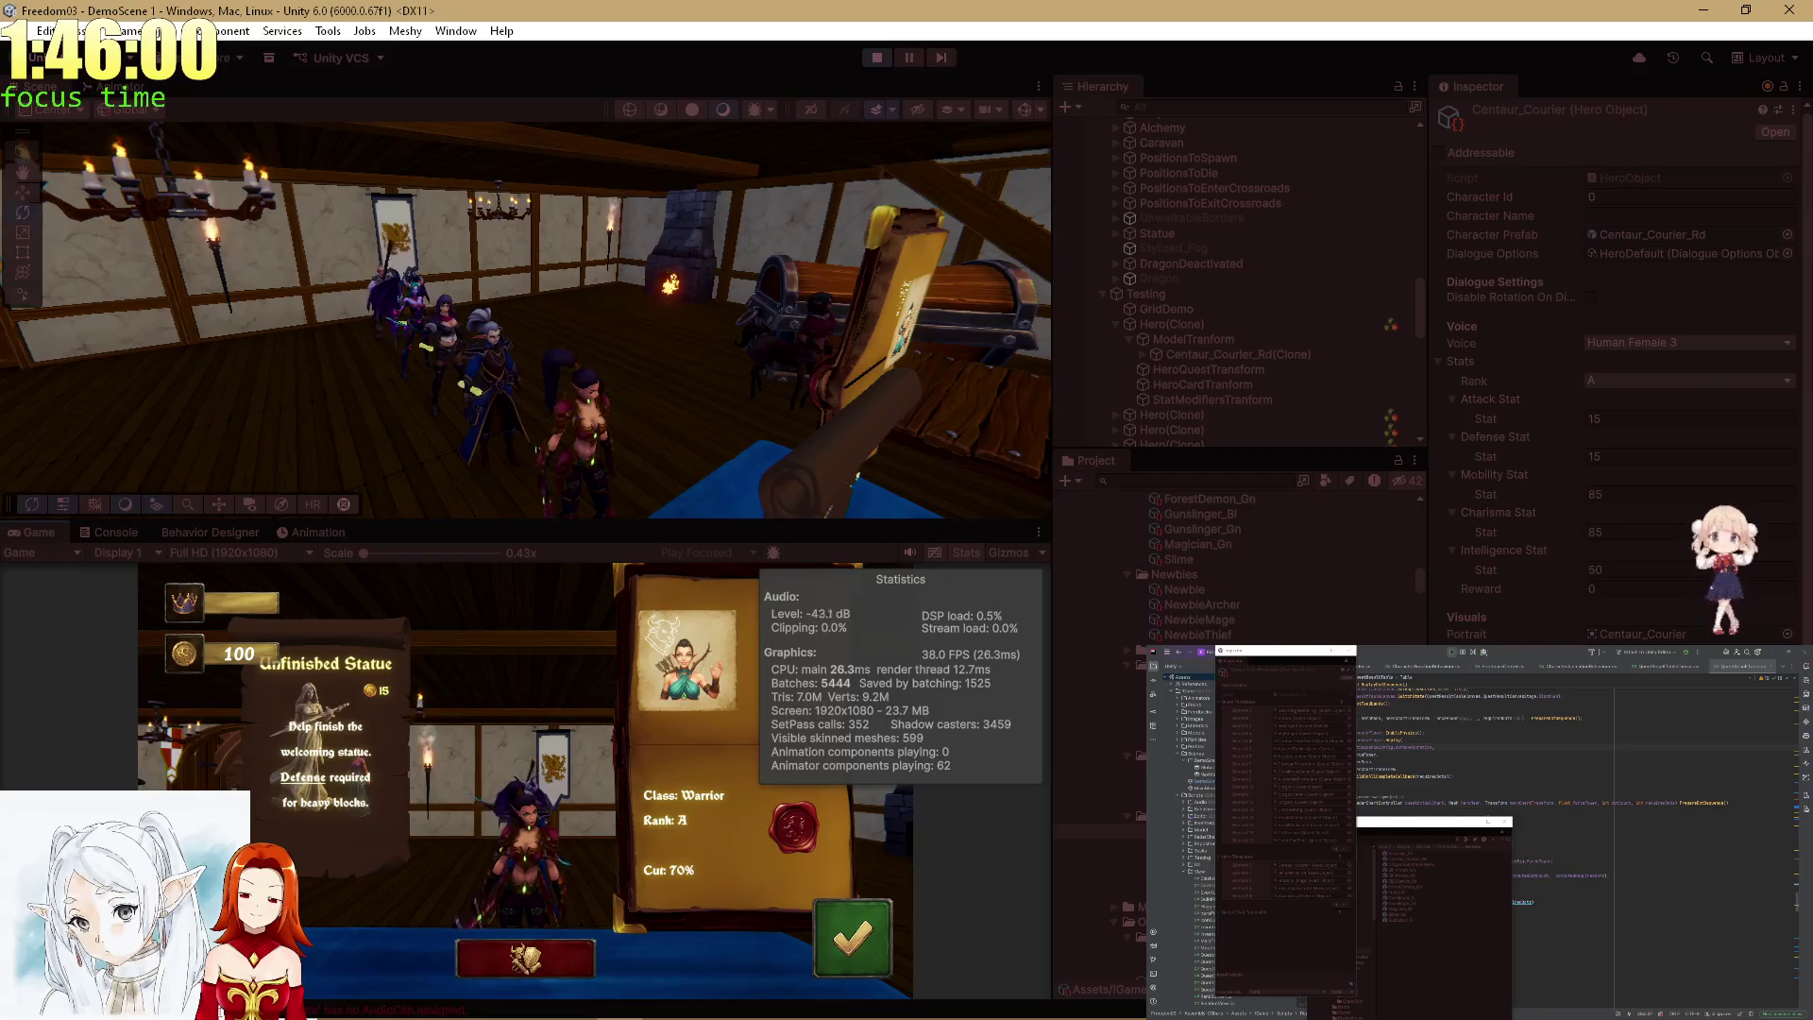
pyautogui.press('Down')
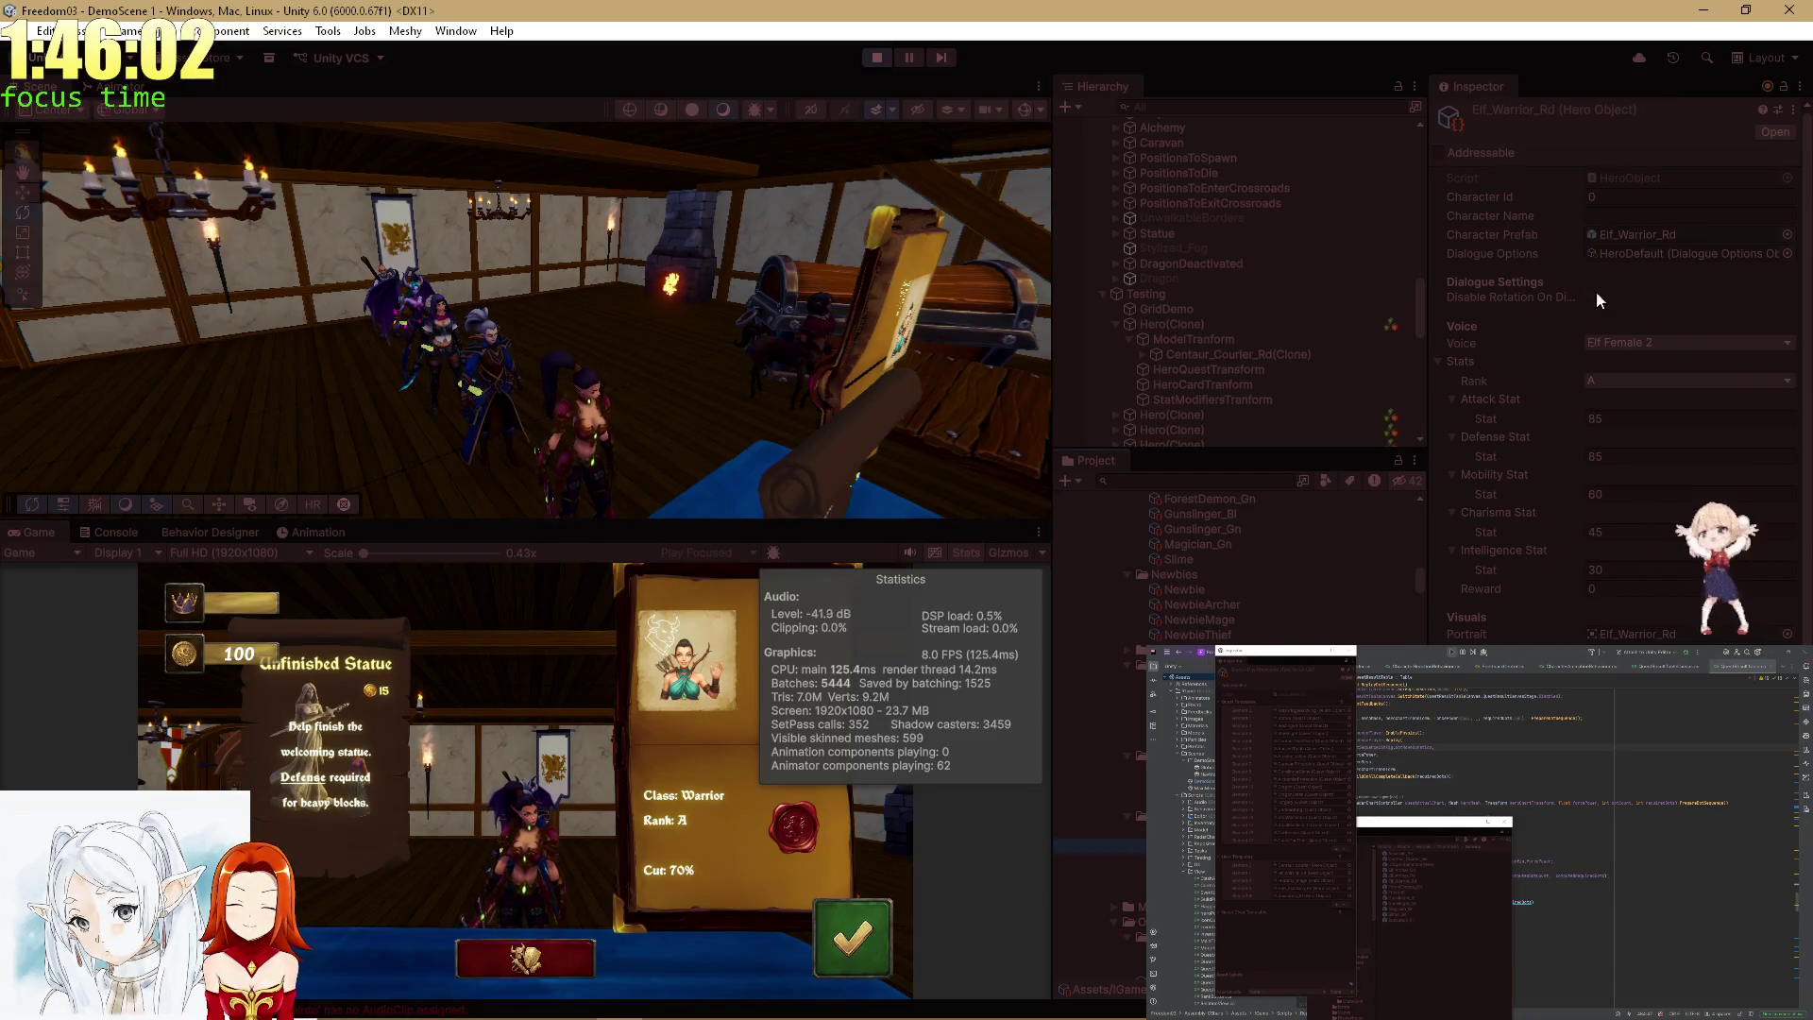
pyautogui.click(1611, 236)
pyautogui.click(1171, 500)
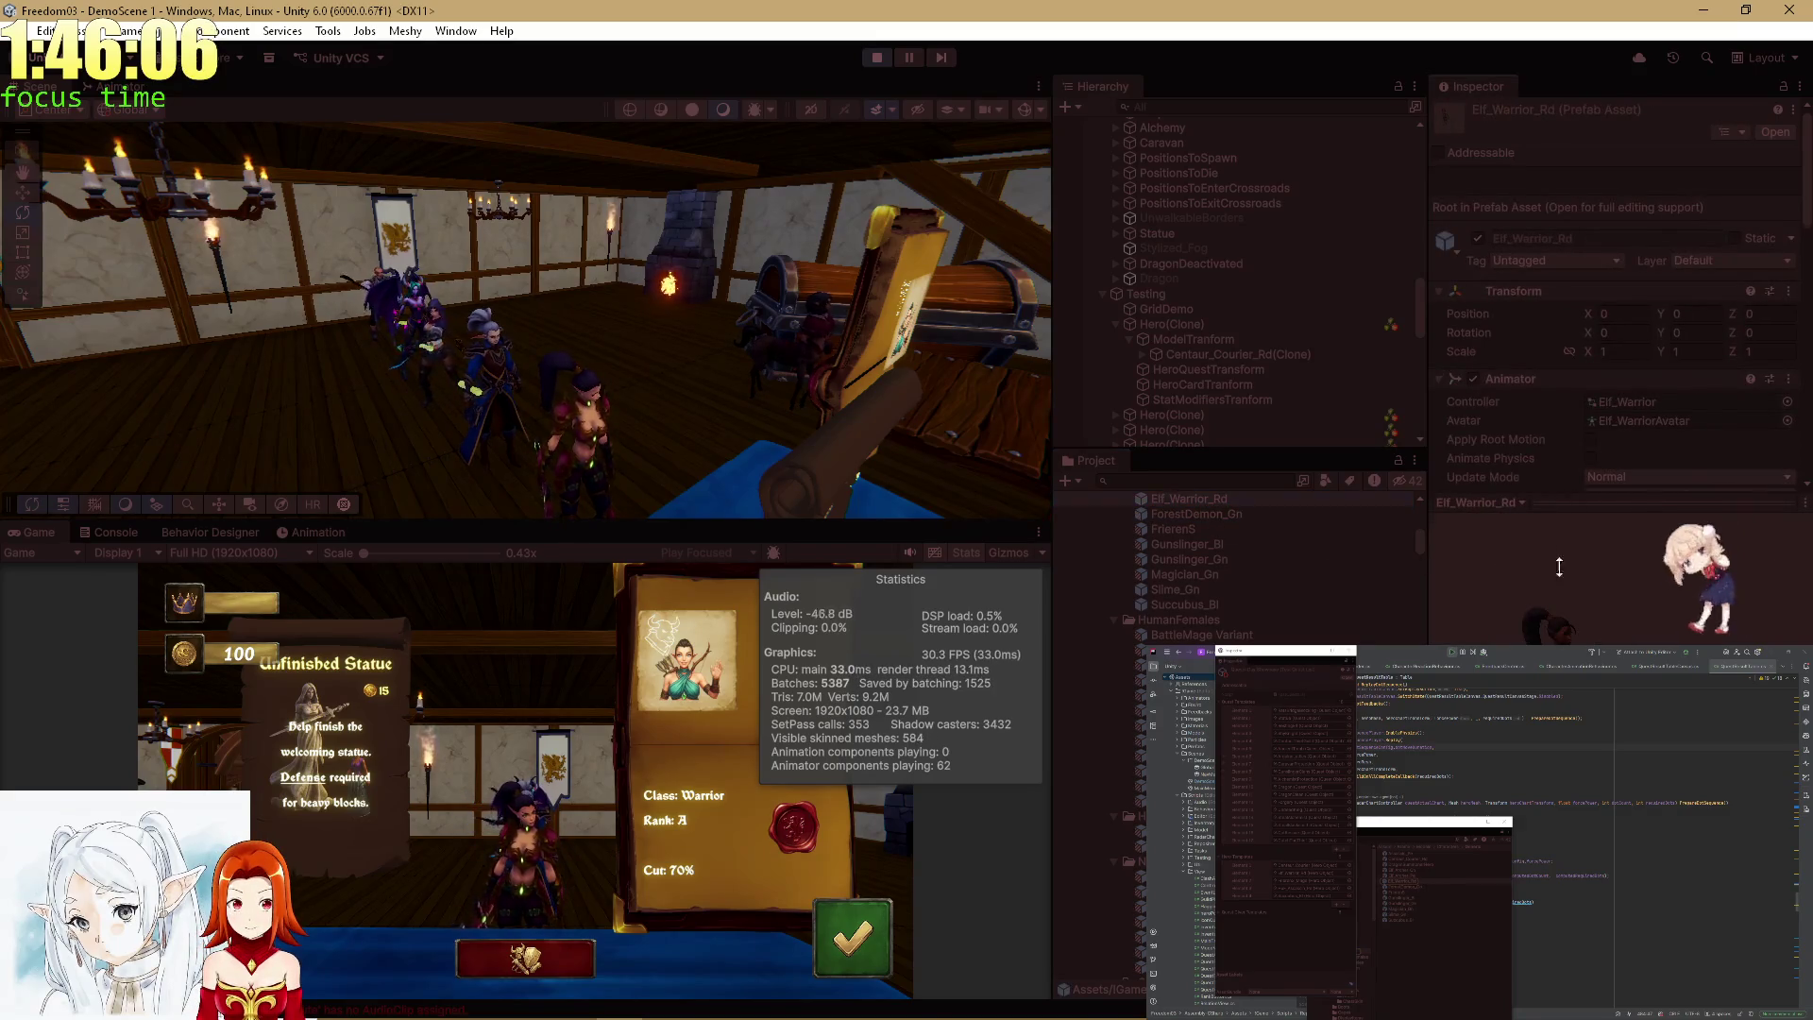
pyautogui.scroll(-10, 1587, 497)
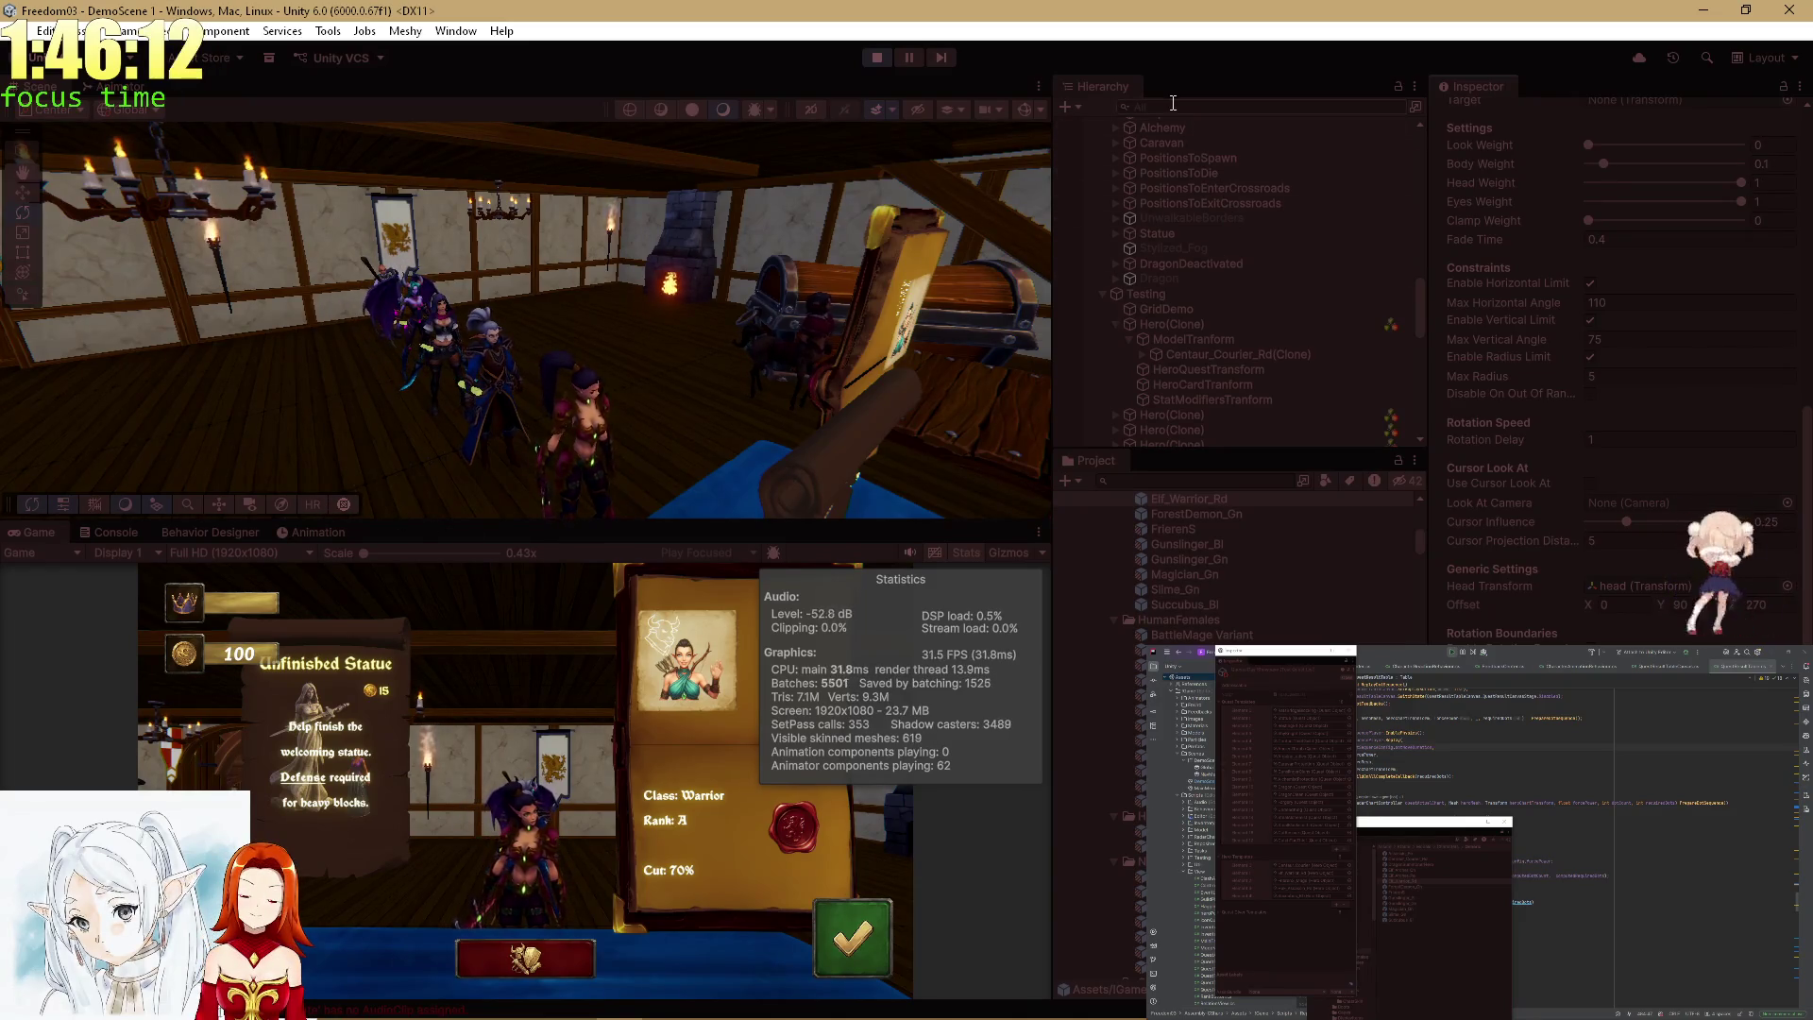
pyautogui.write('Elf')
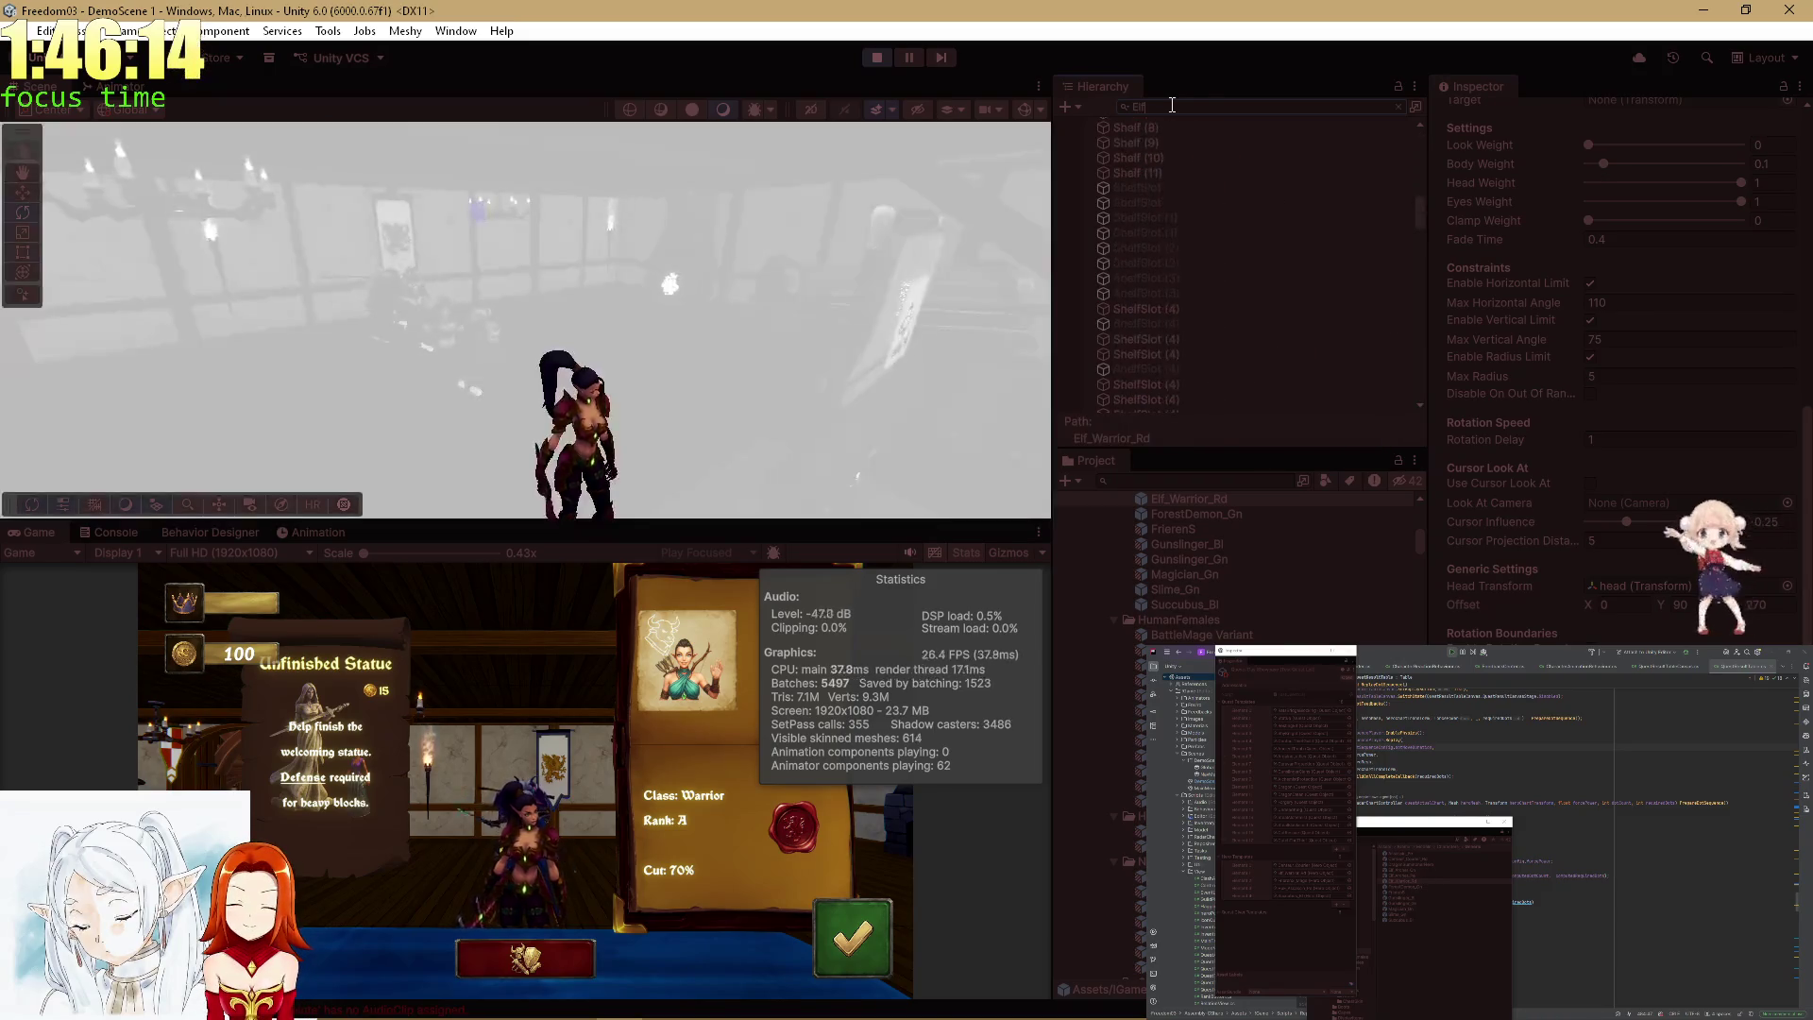
pyautogui.moveTo(1419, 200); pyautogui.dragTo(1432, 133)
pyautogui.write('_W')
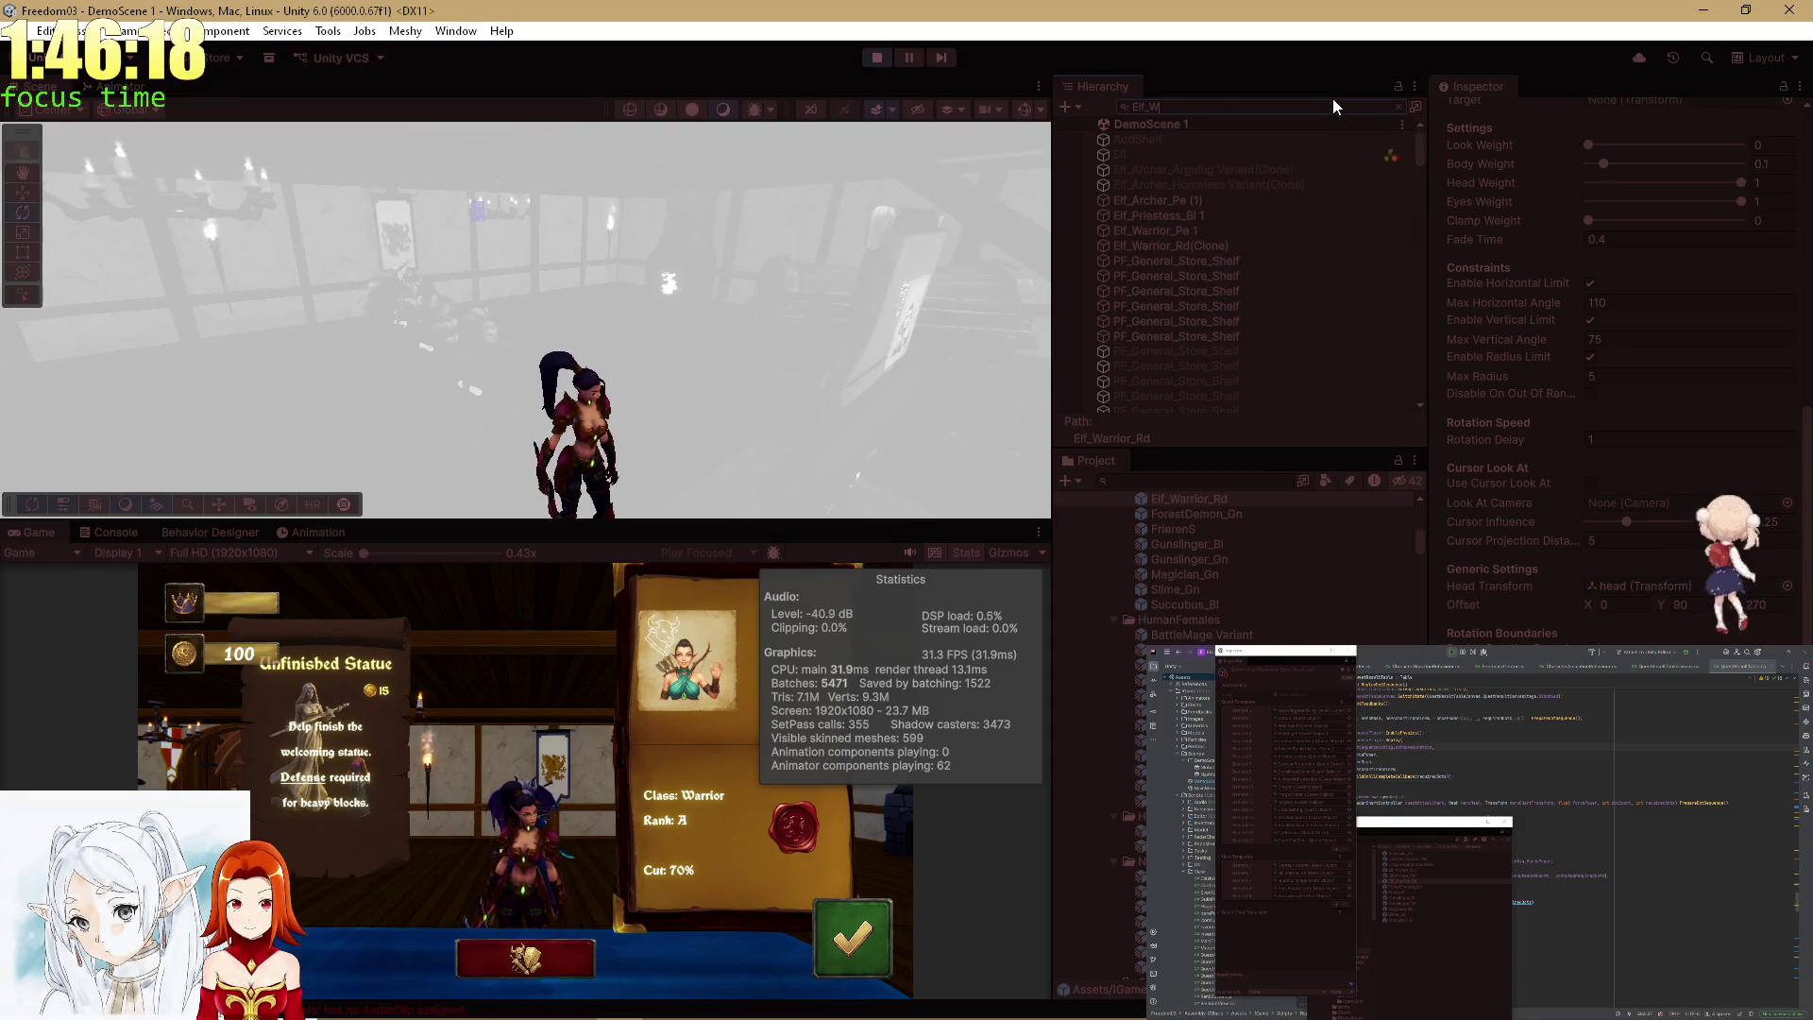
pyautogui.click(1188, 157)
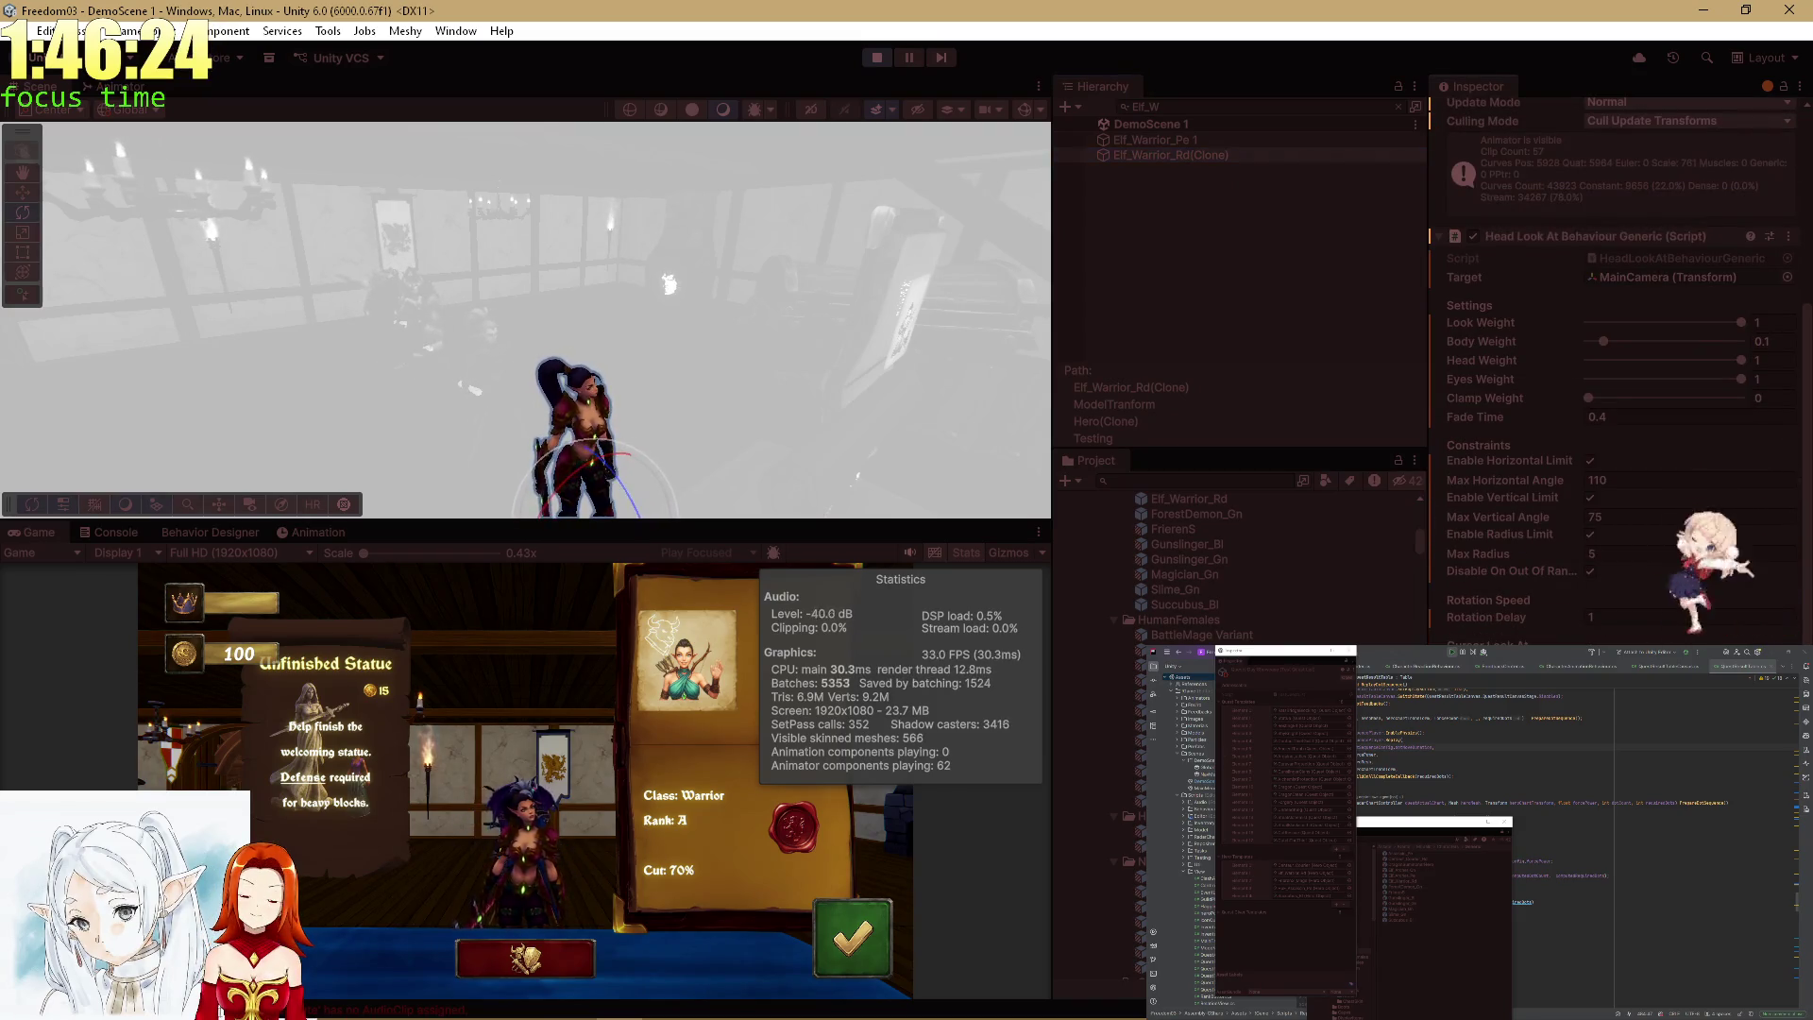
pyautogui.doubleClick(42, 536)
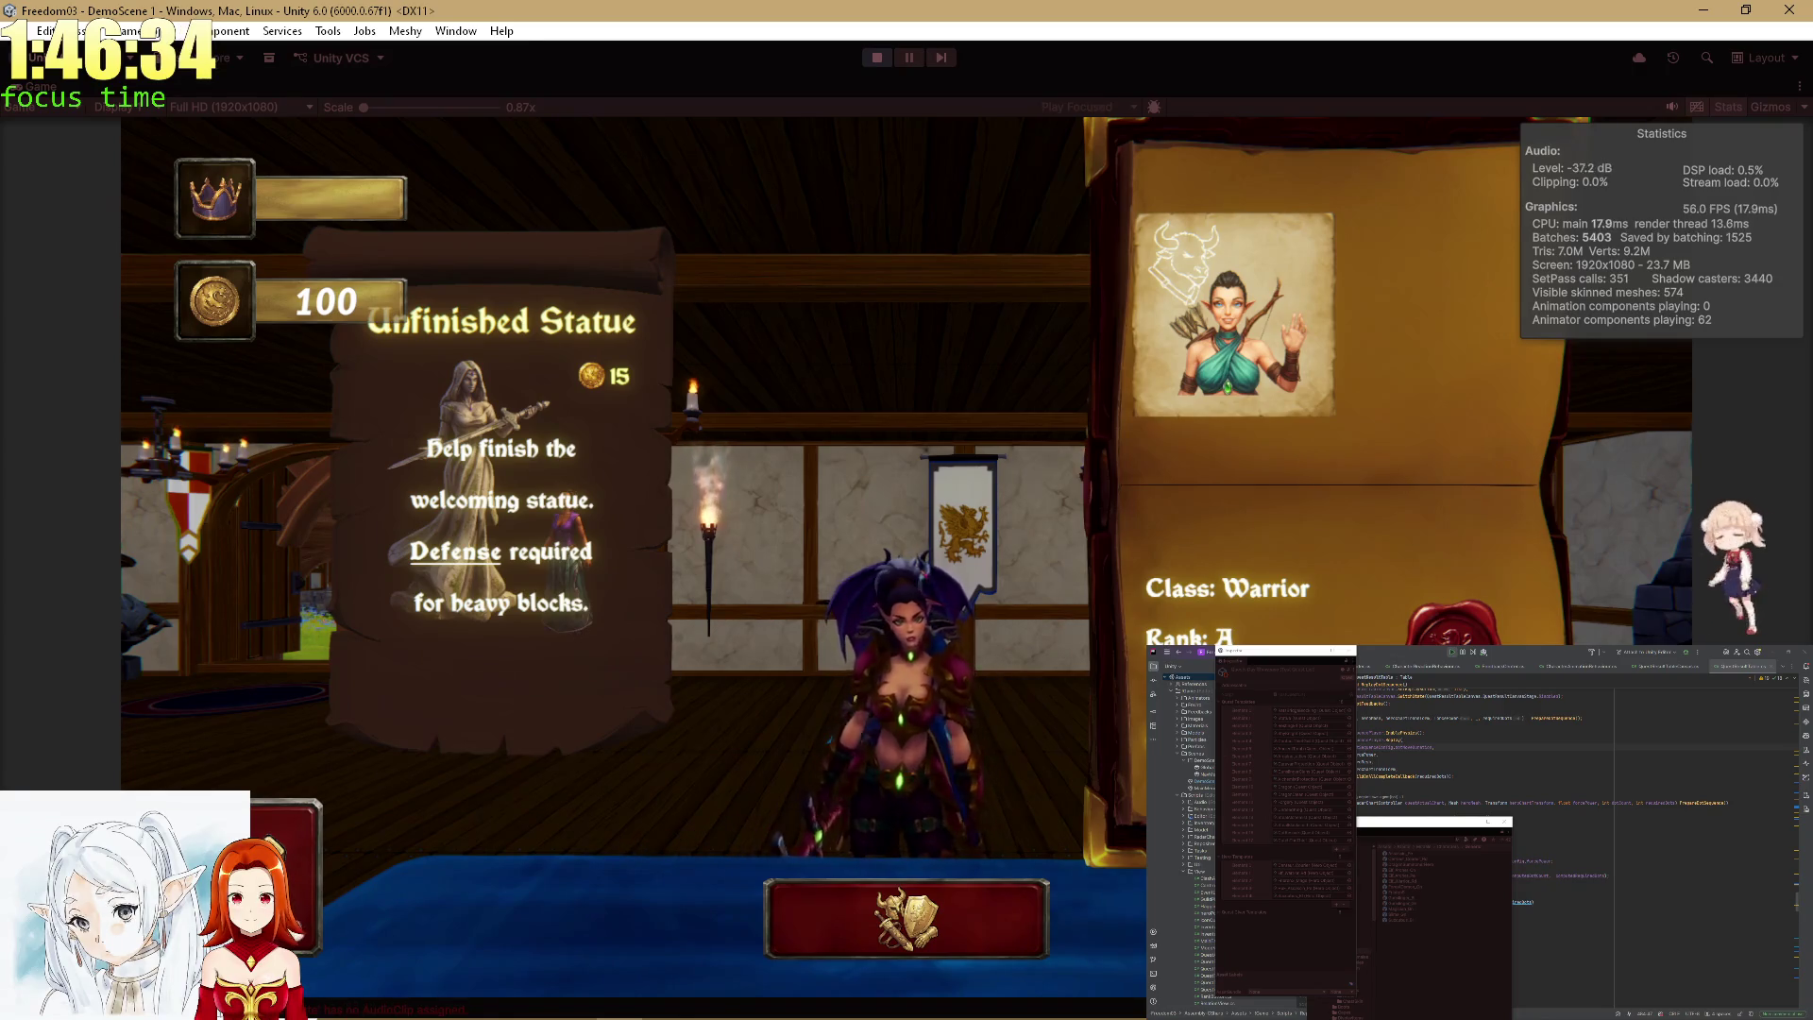
# Restore the editor layout, search the Hierarchy for 'lf_W', then clear the search.
pyautogui.hotkey('alt', 'Tab')
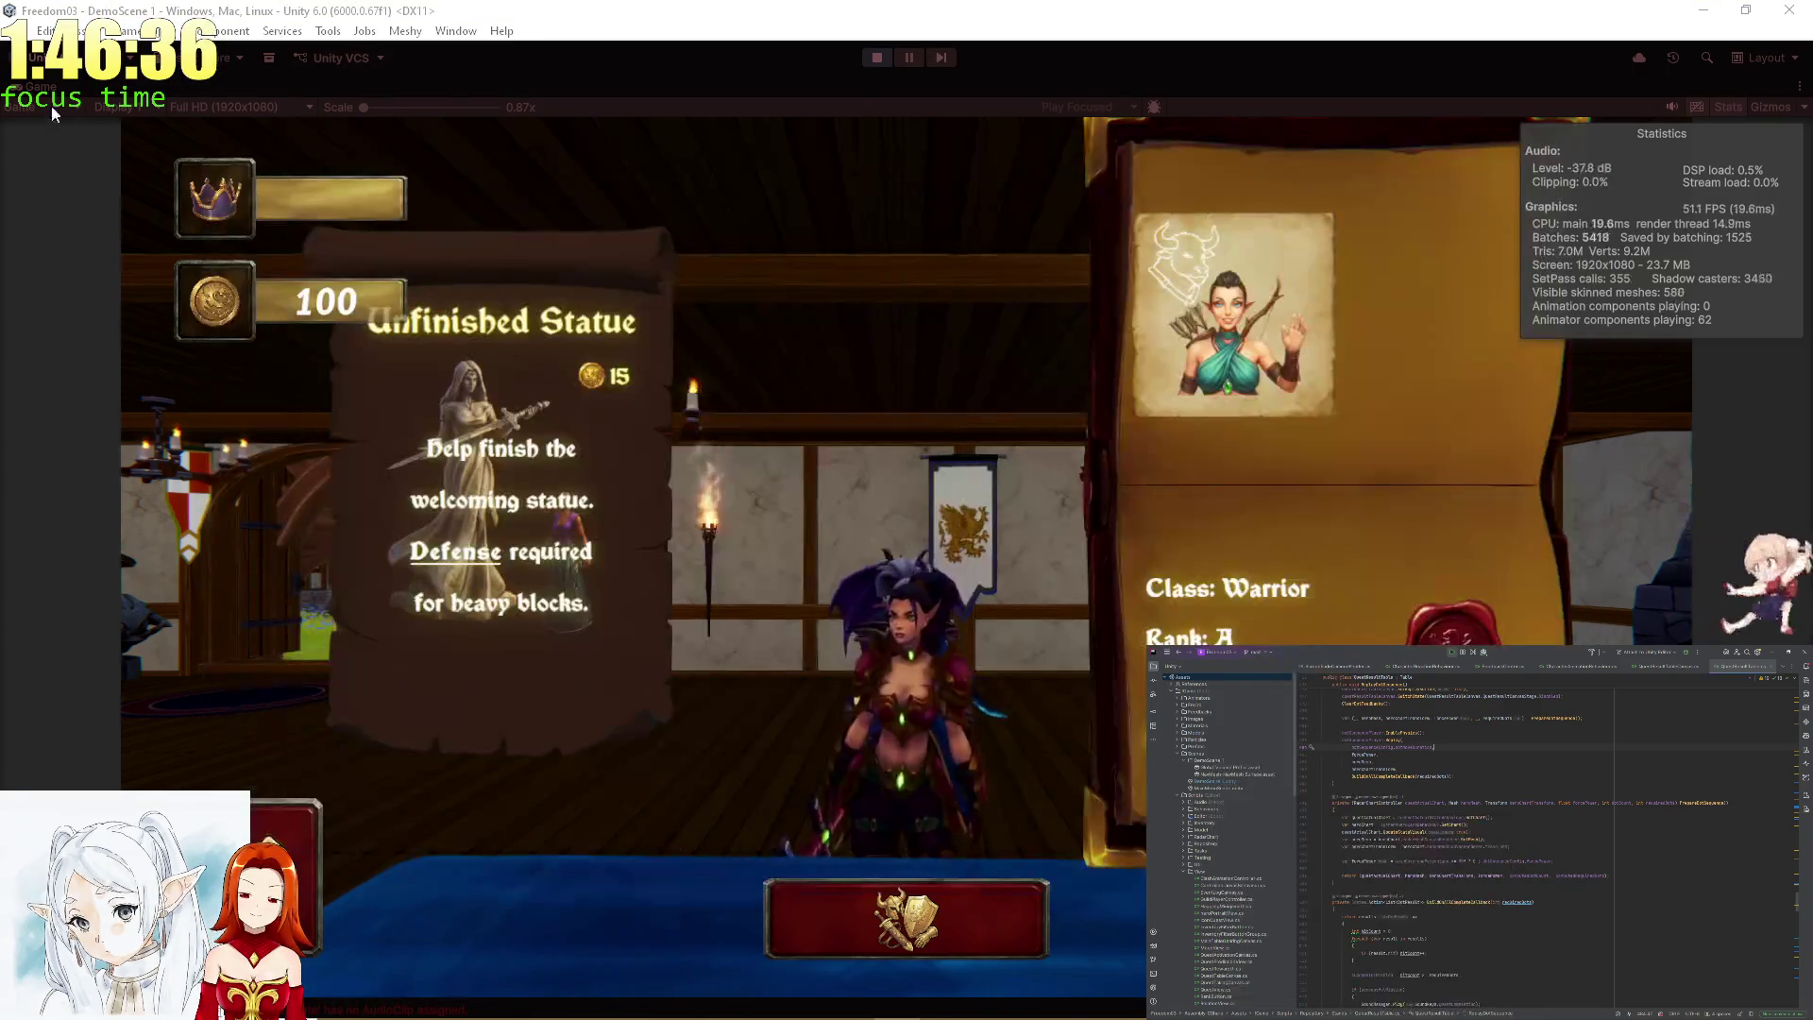
pyautogui.doubleClick(40, 93)
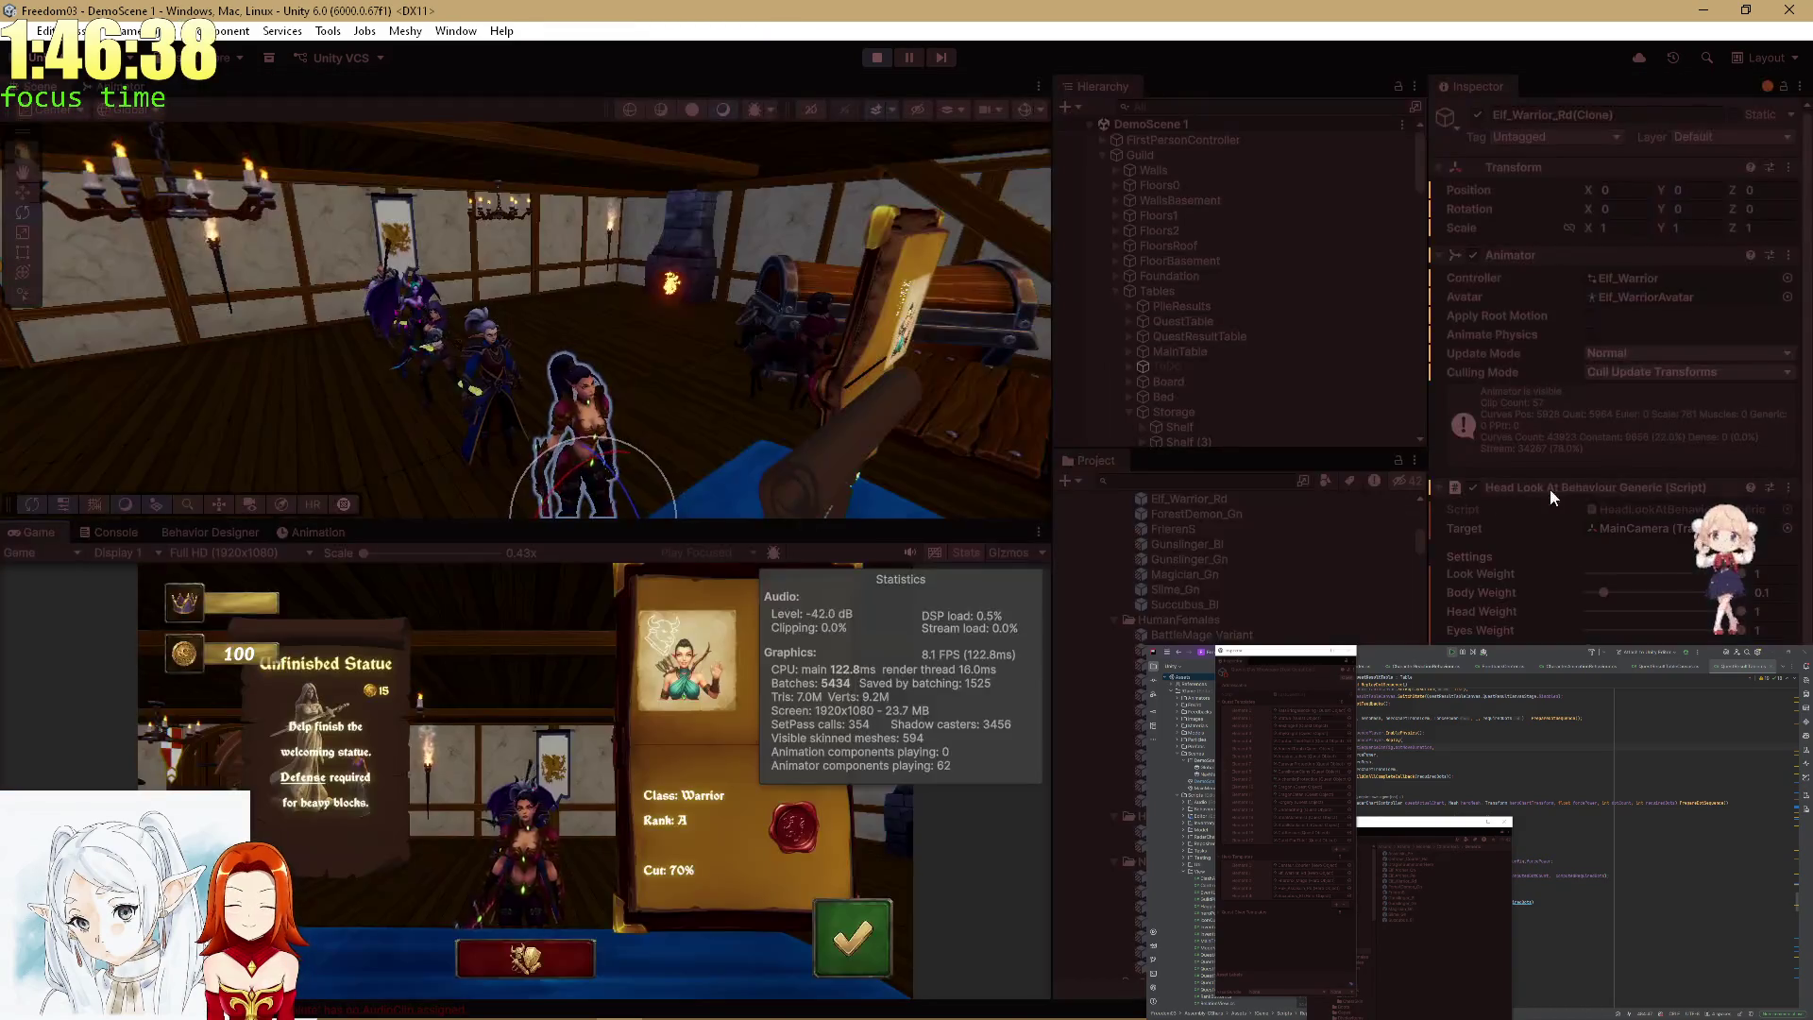
pyautogui.scroll(-4, 1613, 562)
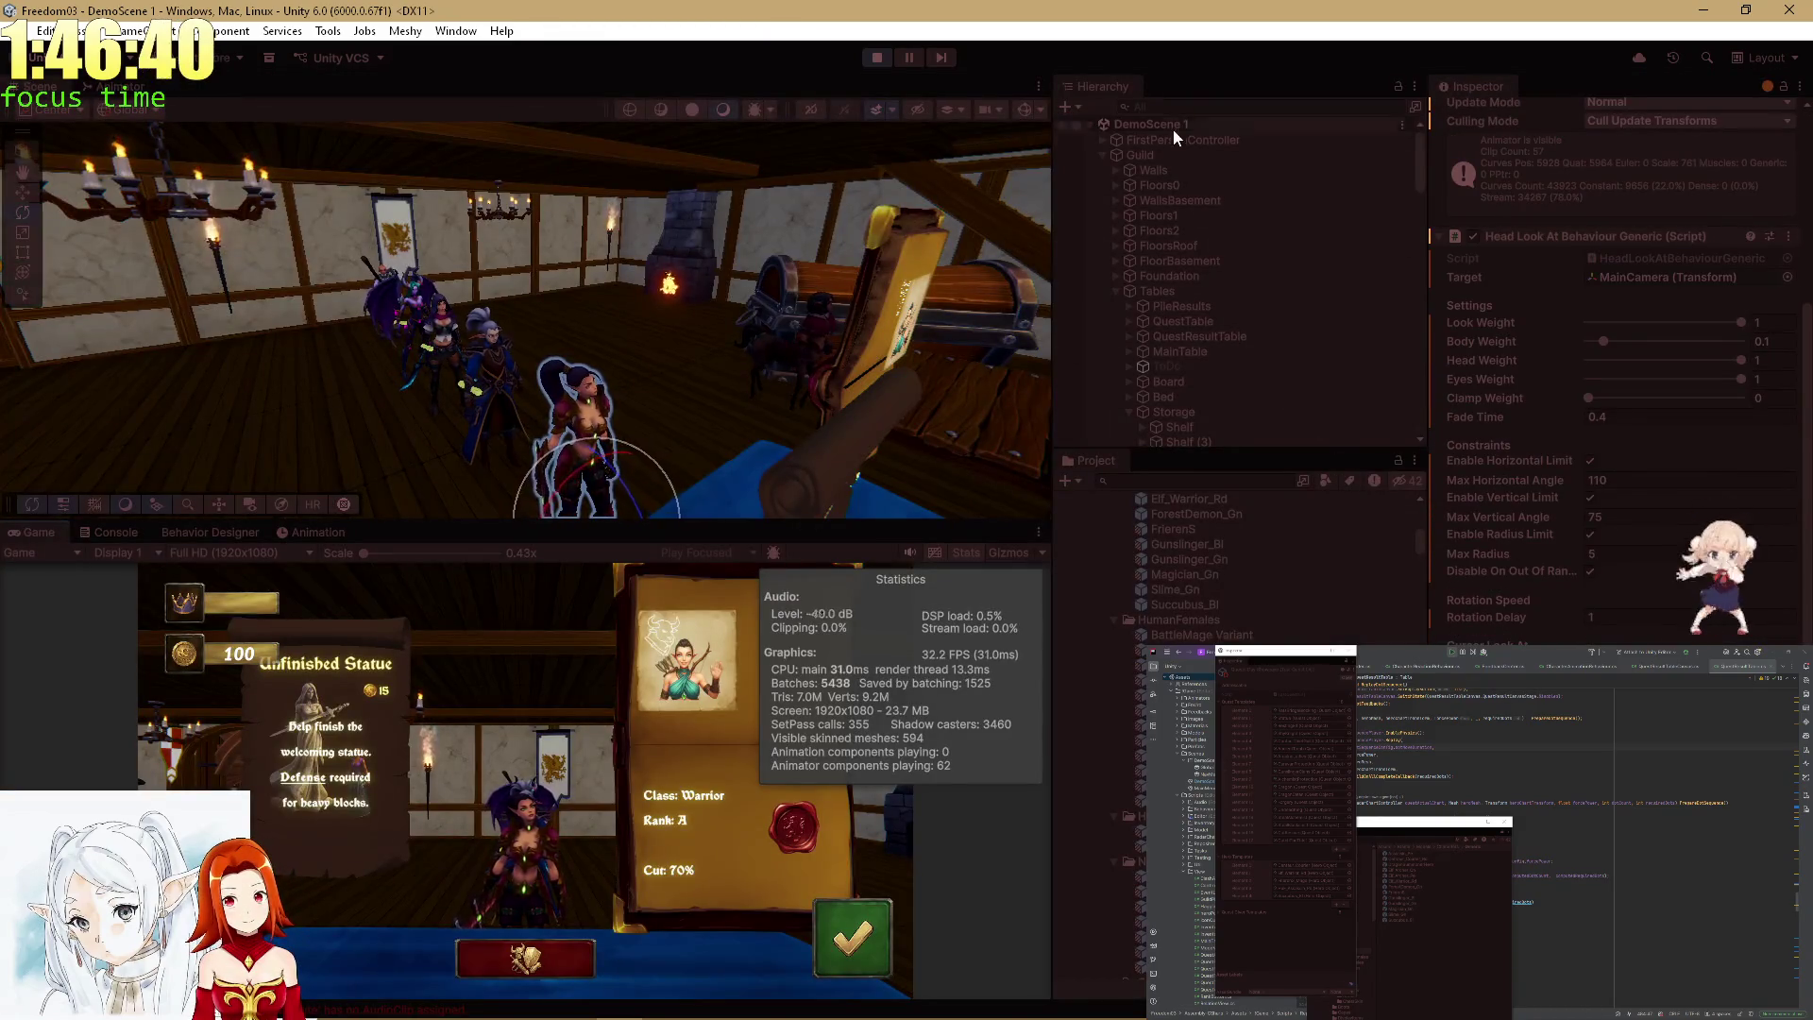
pyautogui.click(1167, 104)
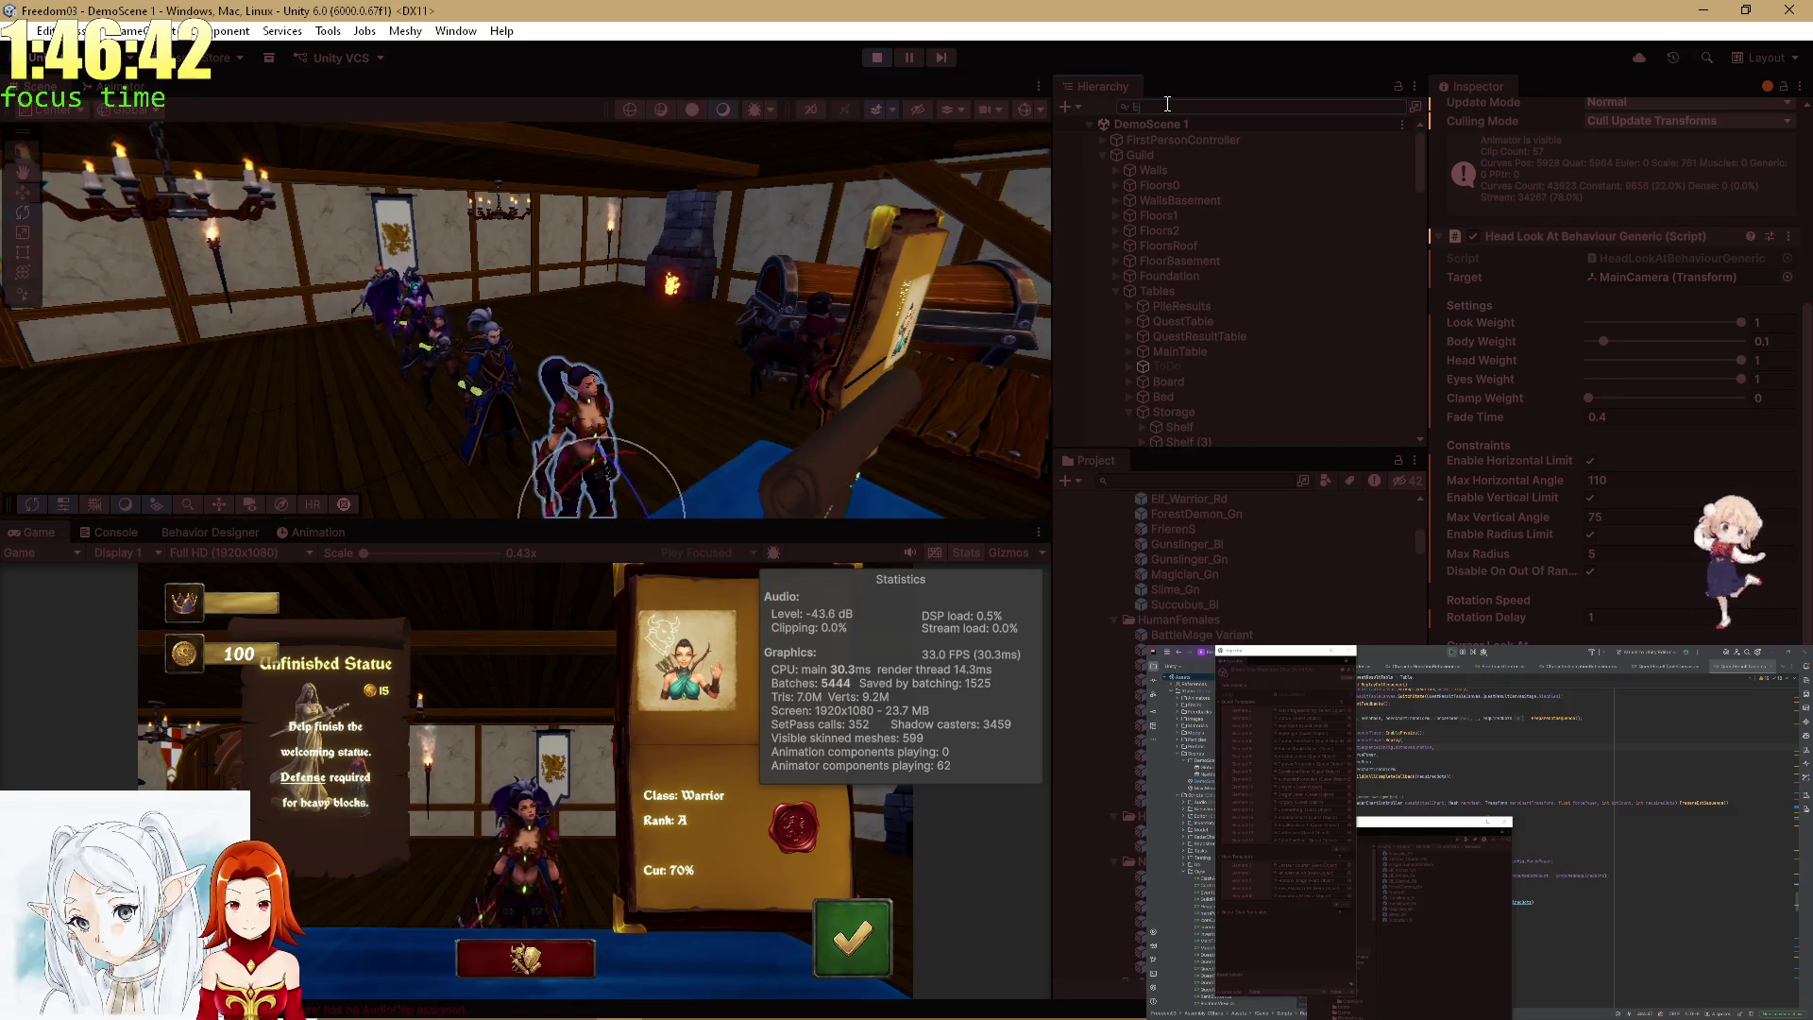
pyautogui.write('lf_W')
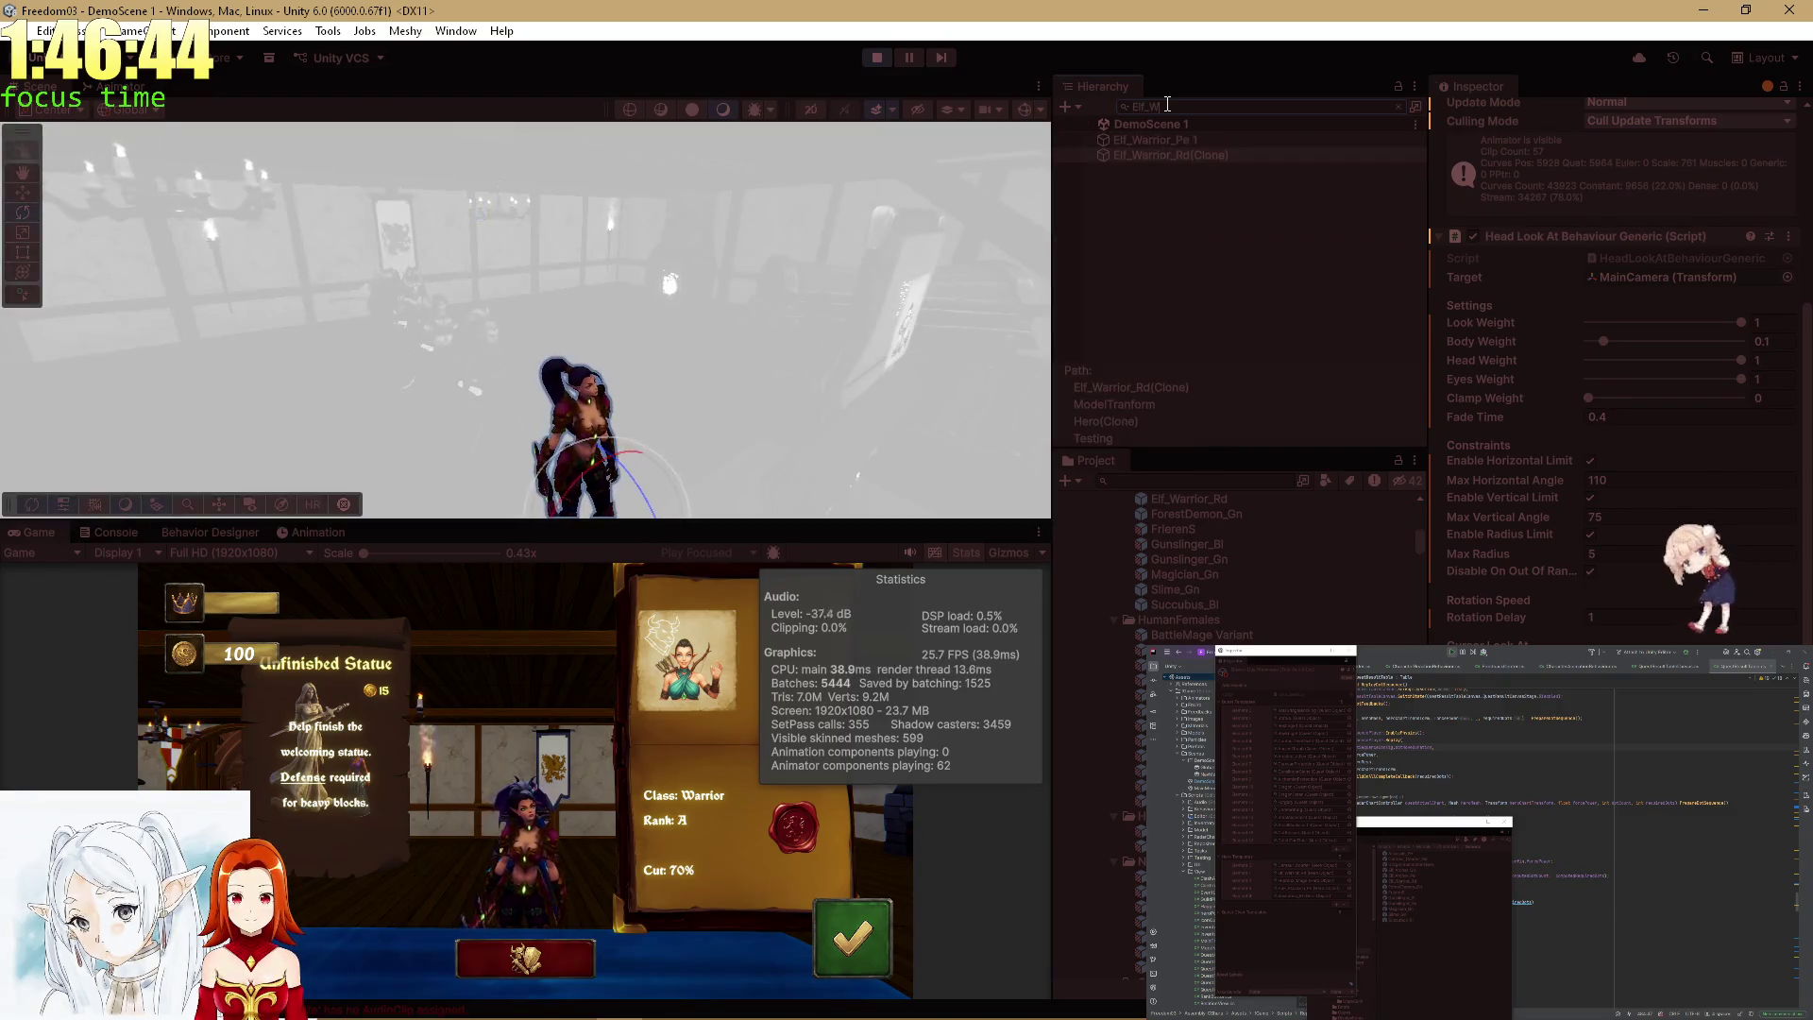
pyautogui.click(1400, 105)
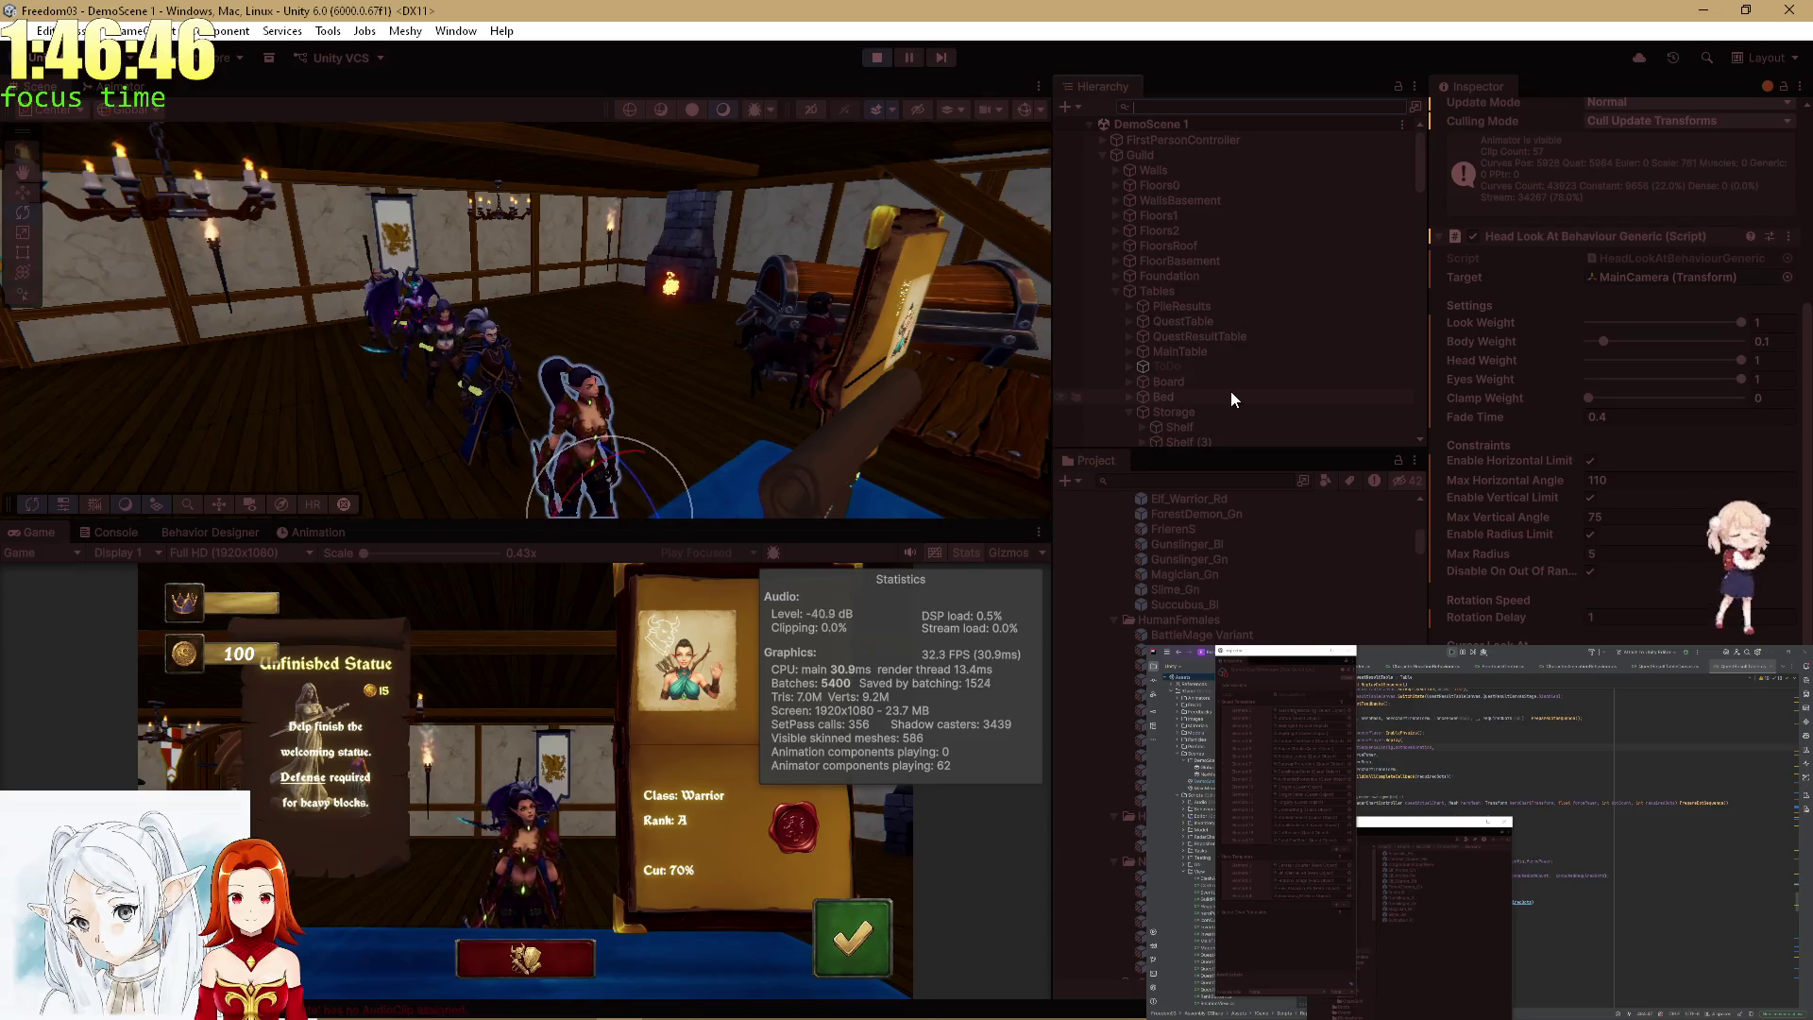
pyautogui.scroll(-2, 1307, 387)
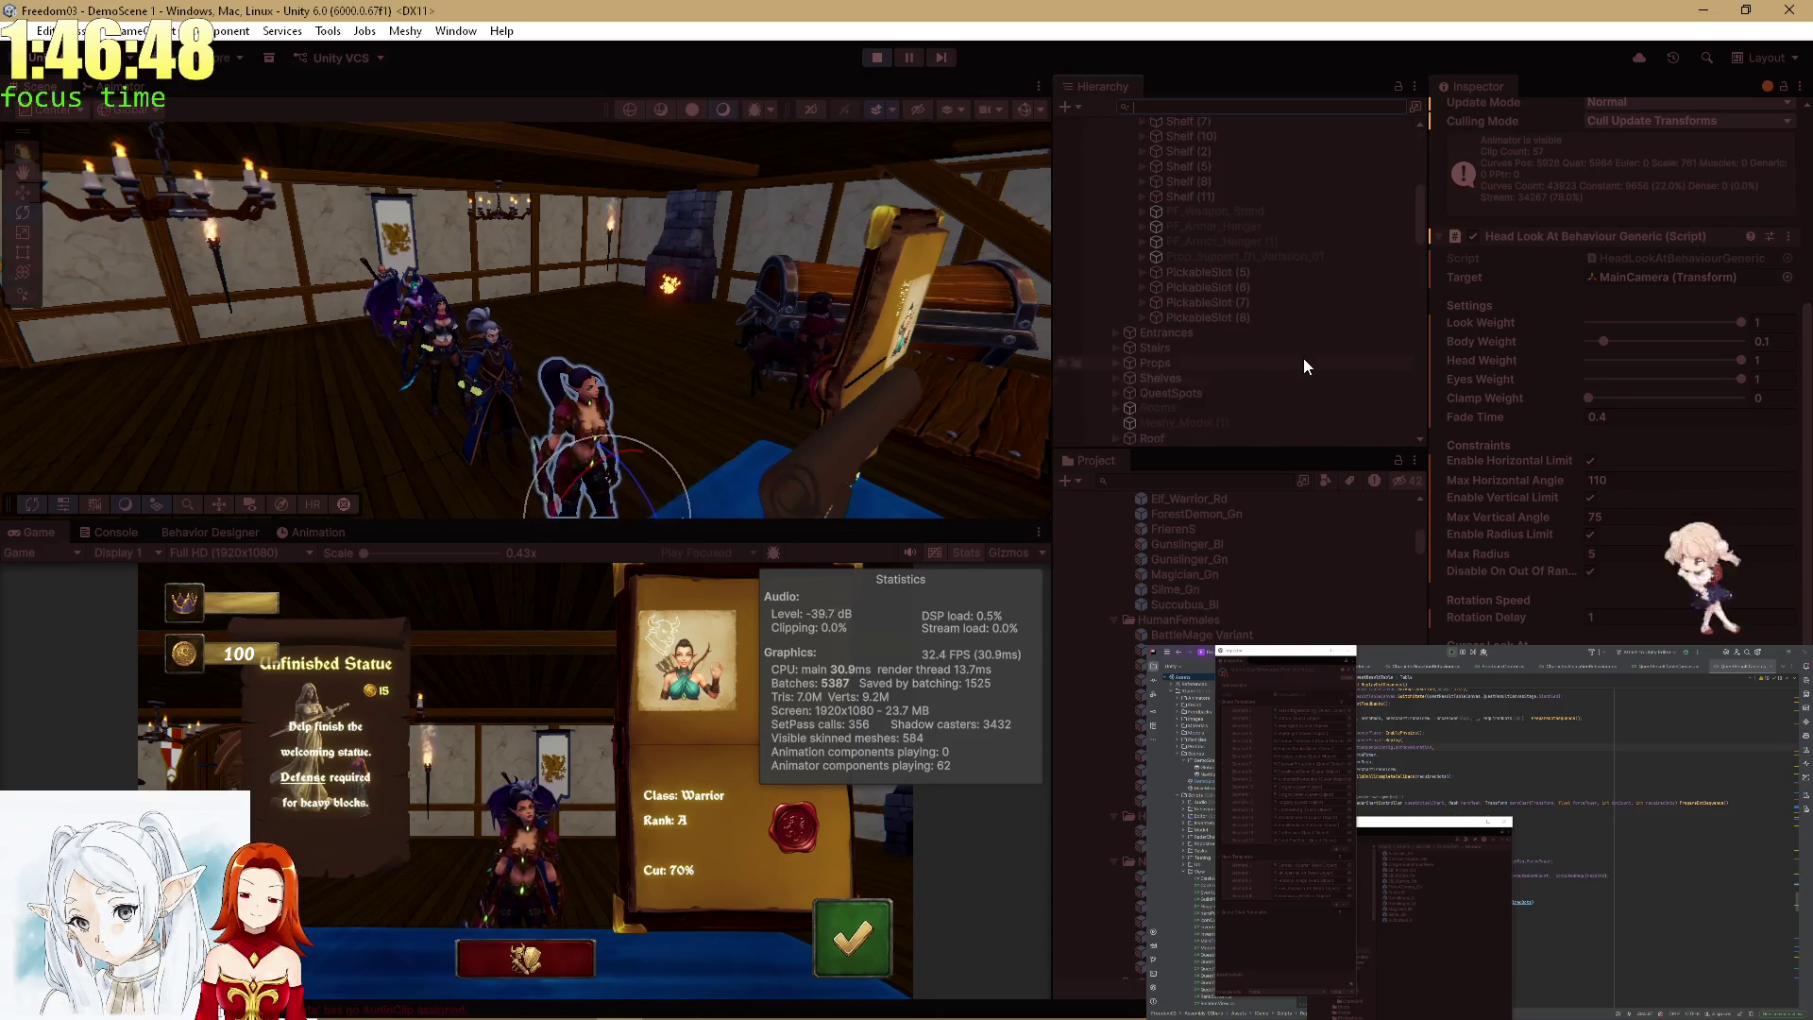
# Search Project assets for 'lf_War' and browse the Generic heroes folder, viewing the Dragon Summoner Hero.
pyautogui.click(1181, 481)
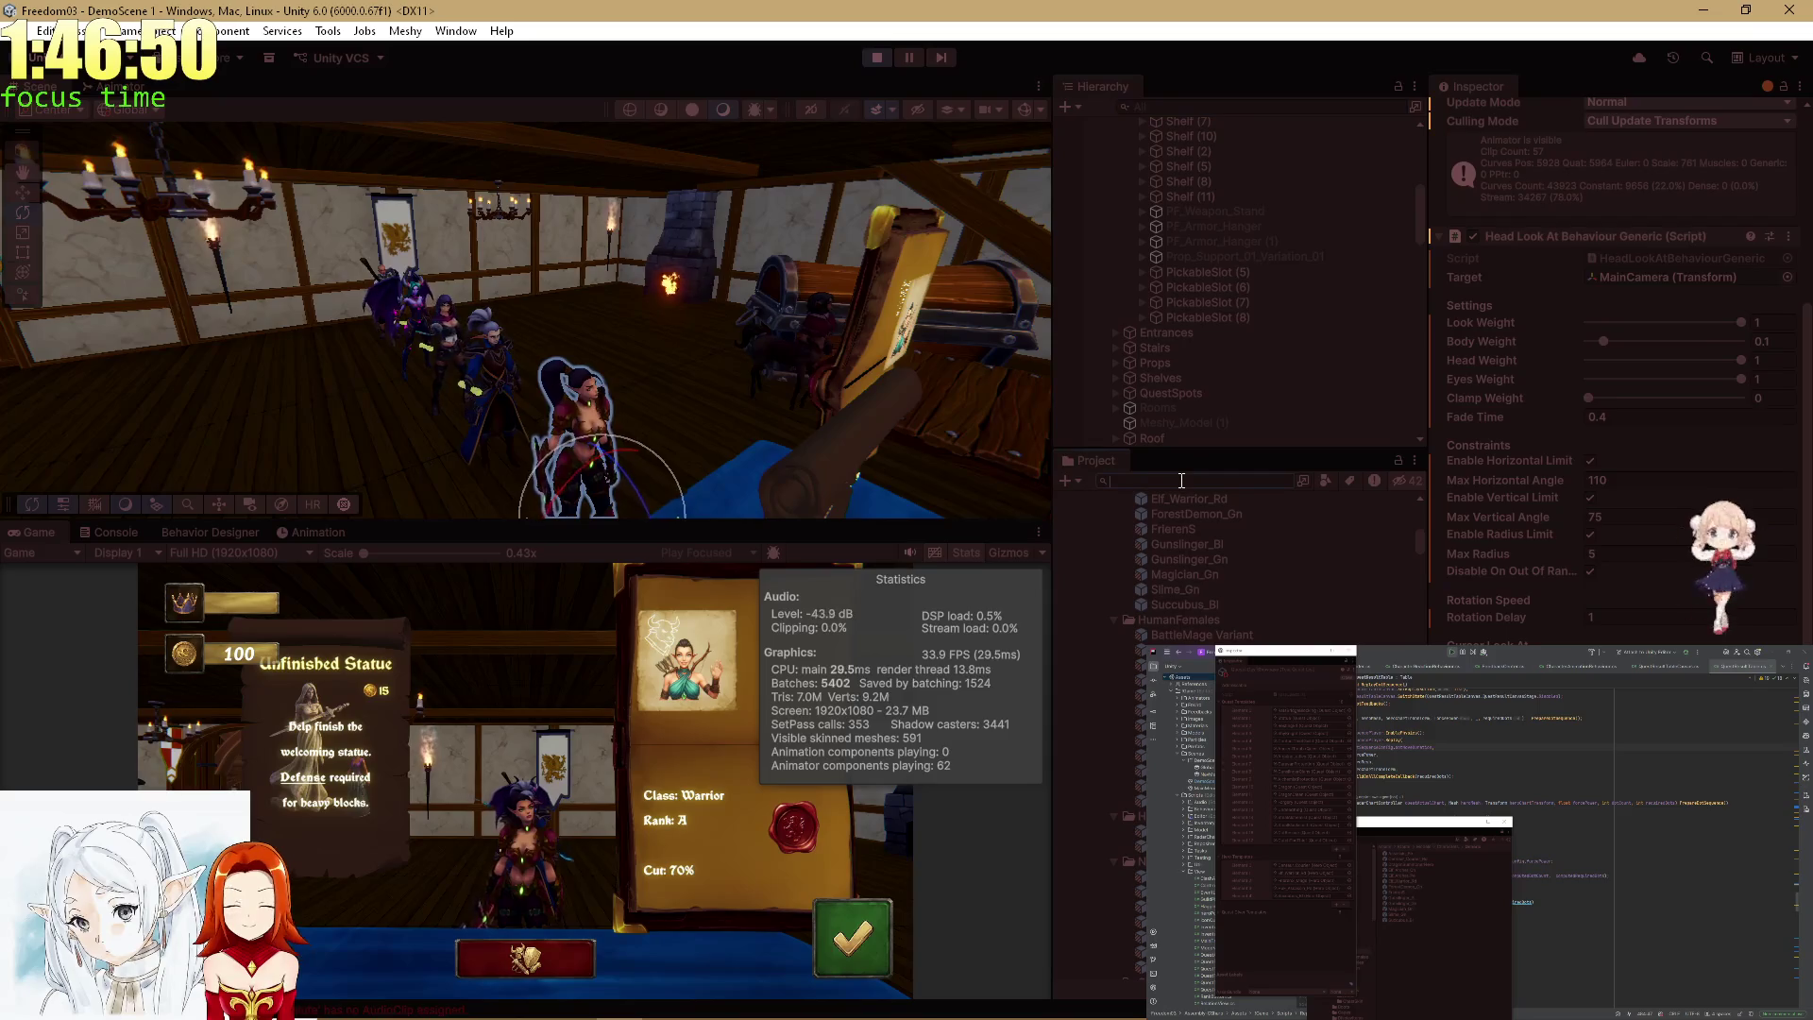
pyautogui.write('Elf_War')
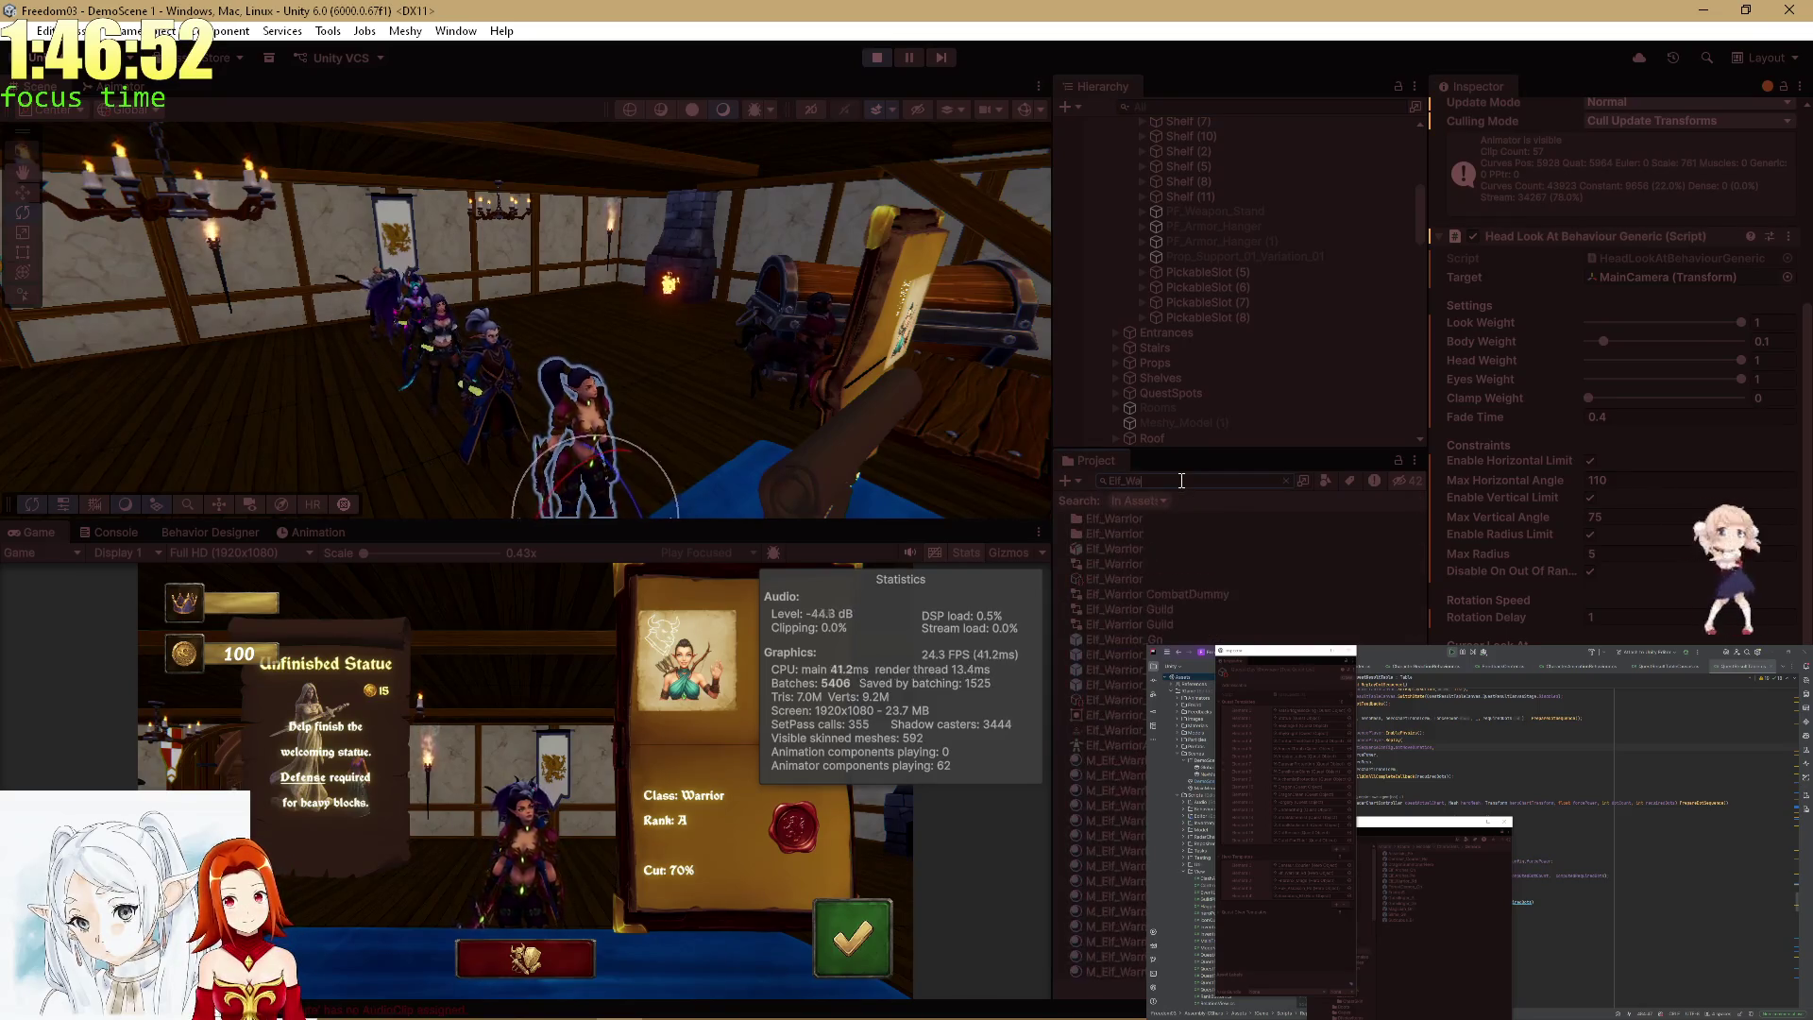
pyautogui.click(1131, 577)
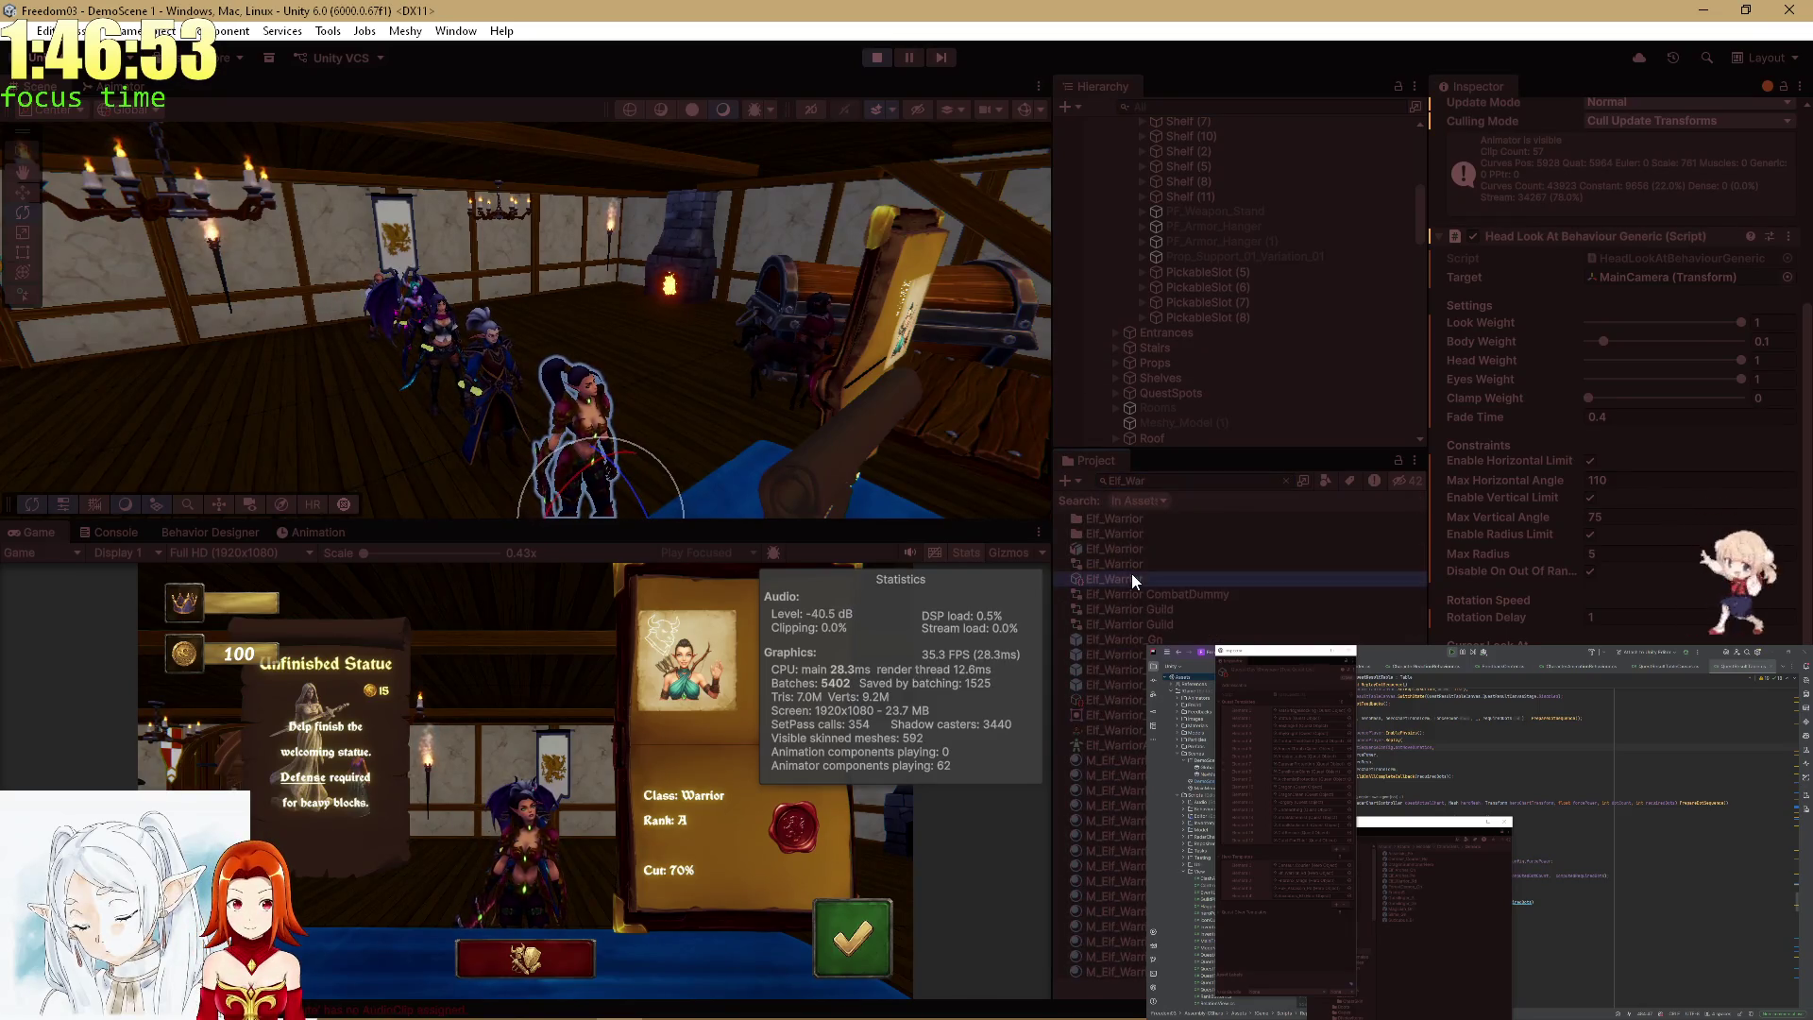
pyautogui.click(1288, 479)
pyautogui.scroll(1, 1669, 406)
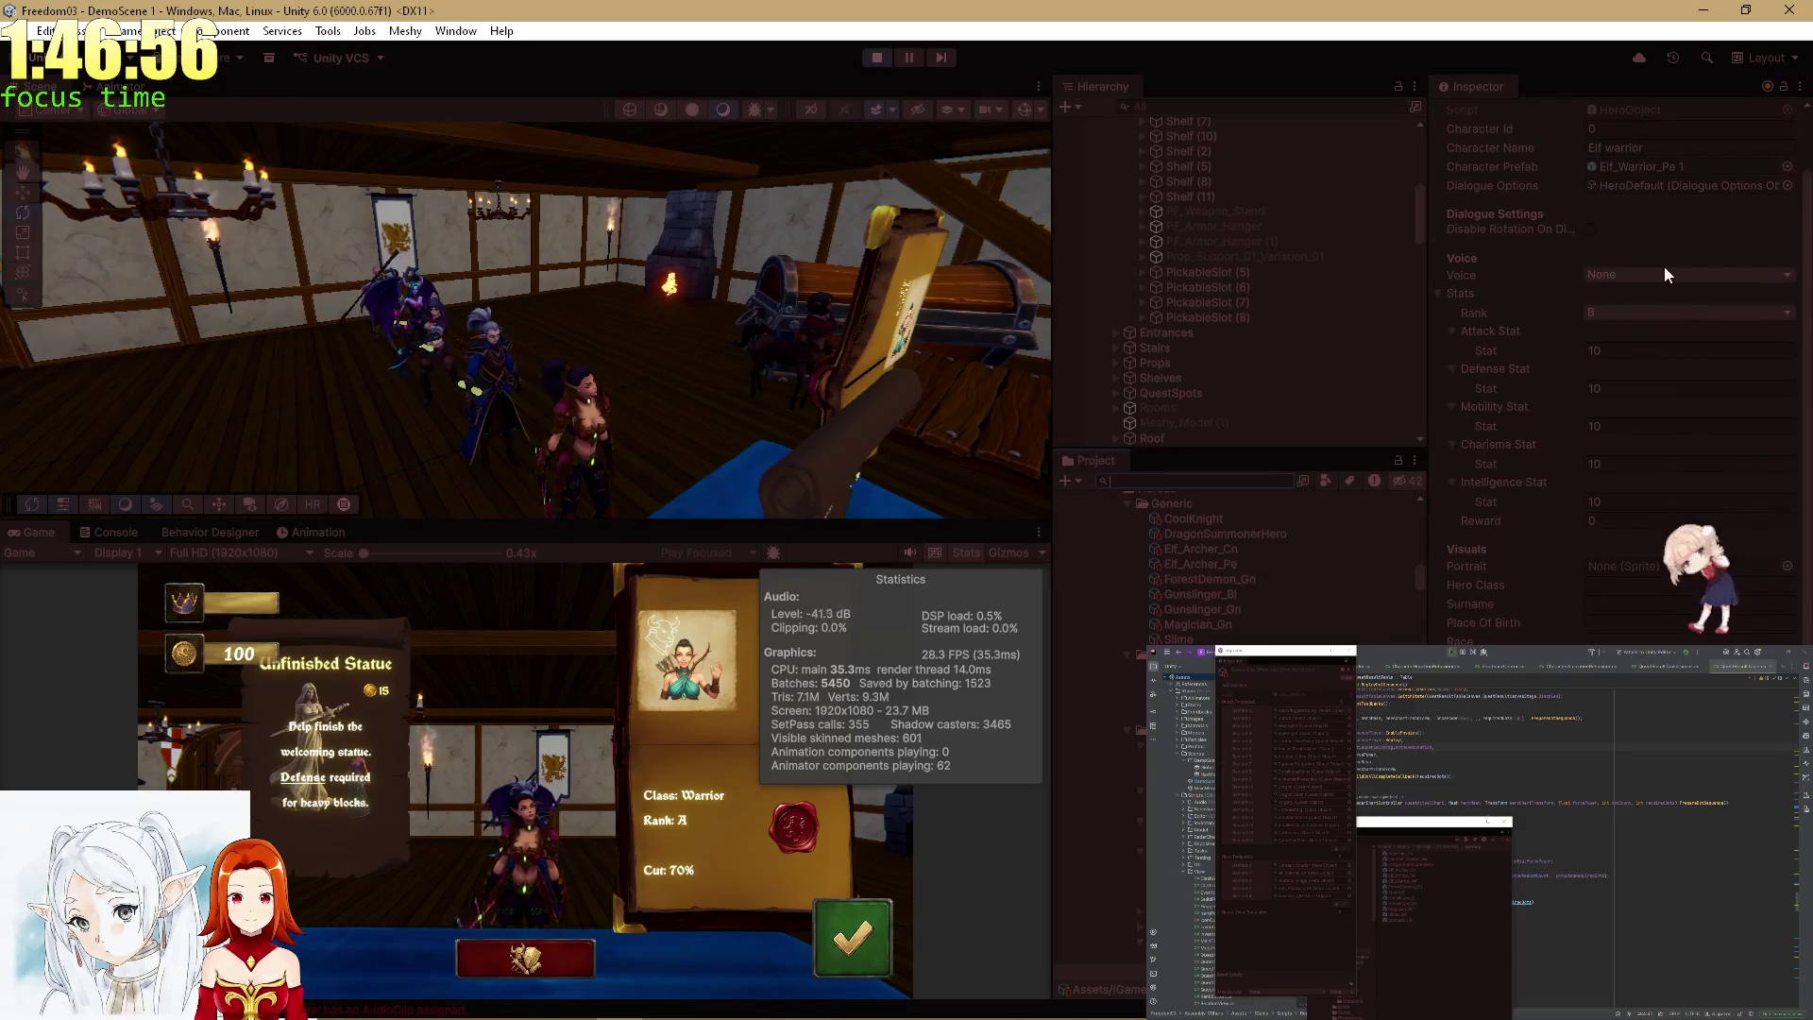
pyautogui.scroll(1, 1638, 284)
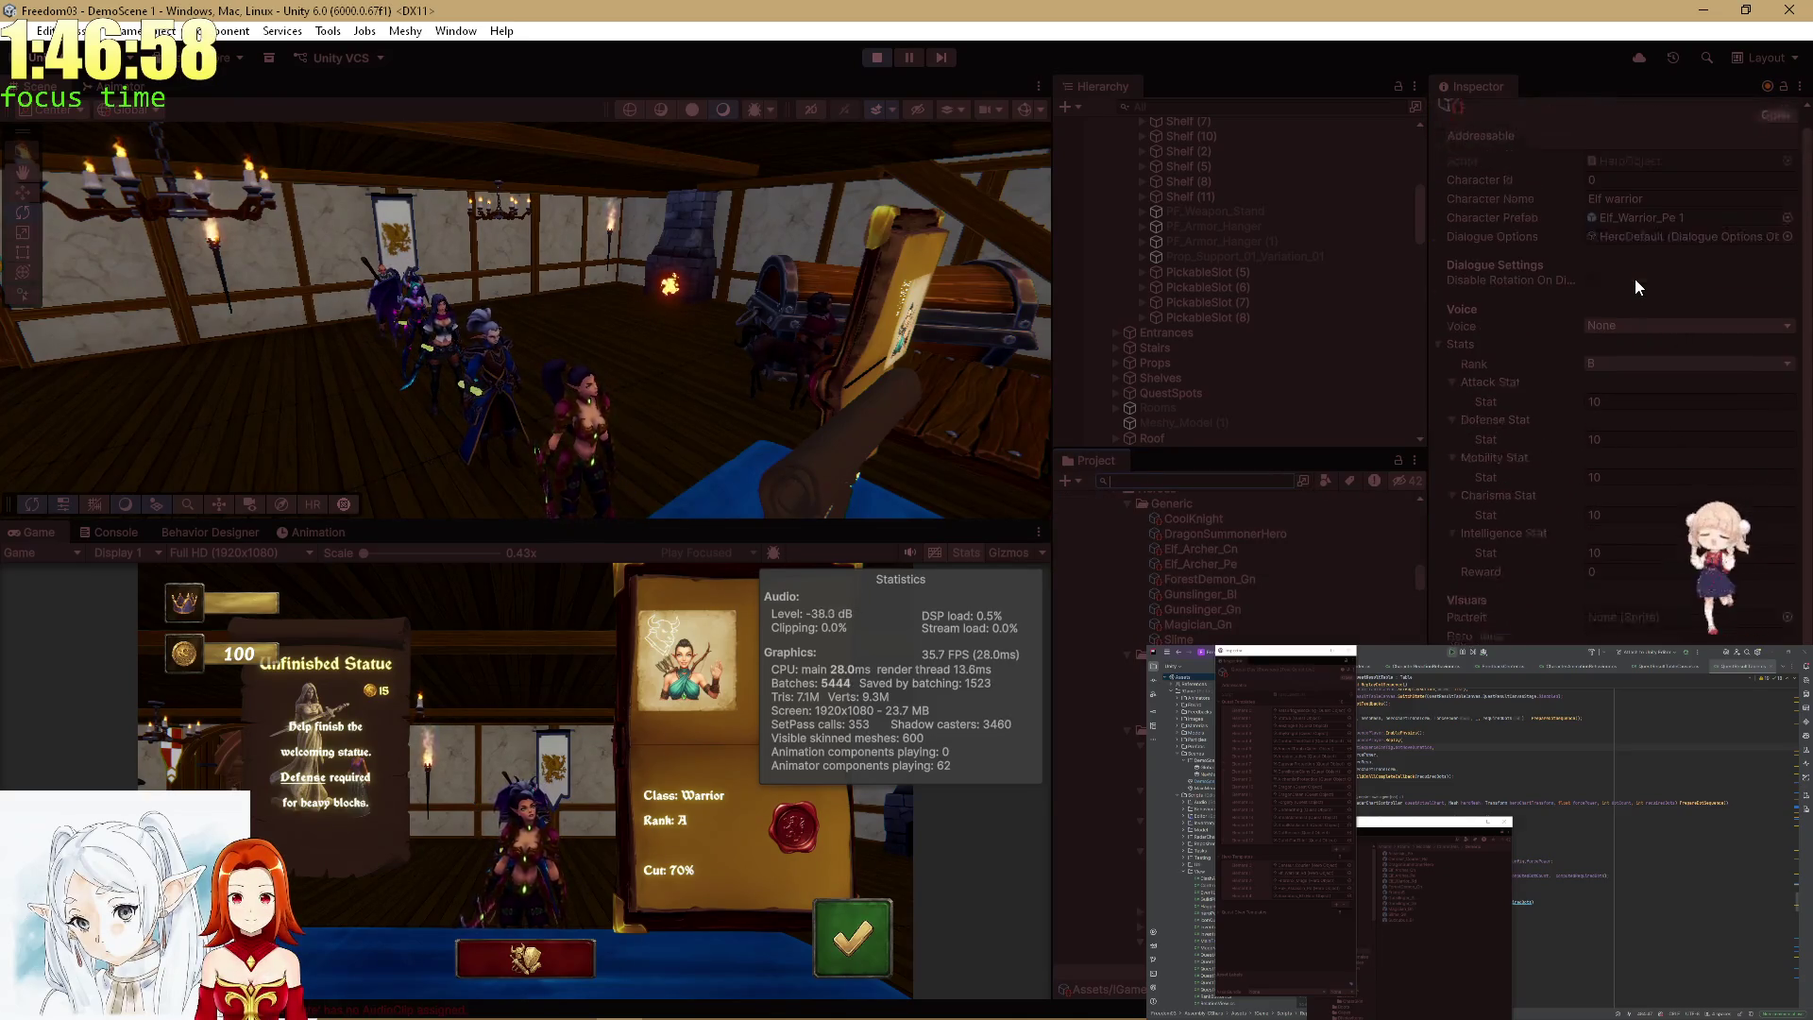
pyautogui.scroll(3, 1358, 603)
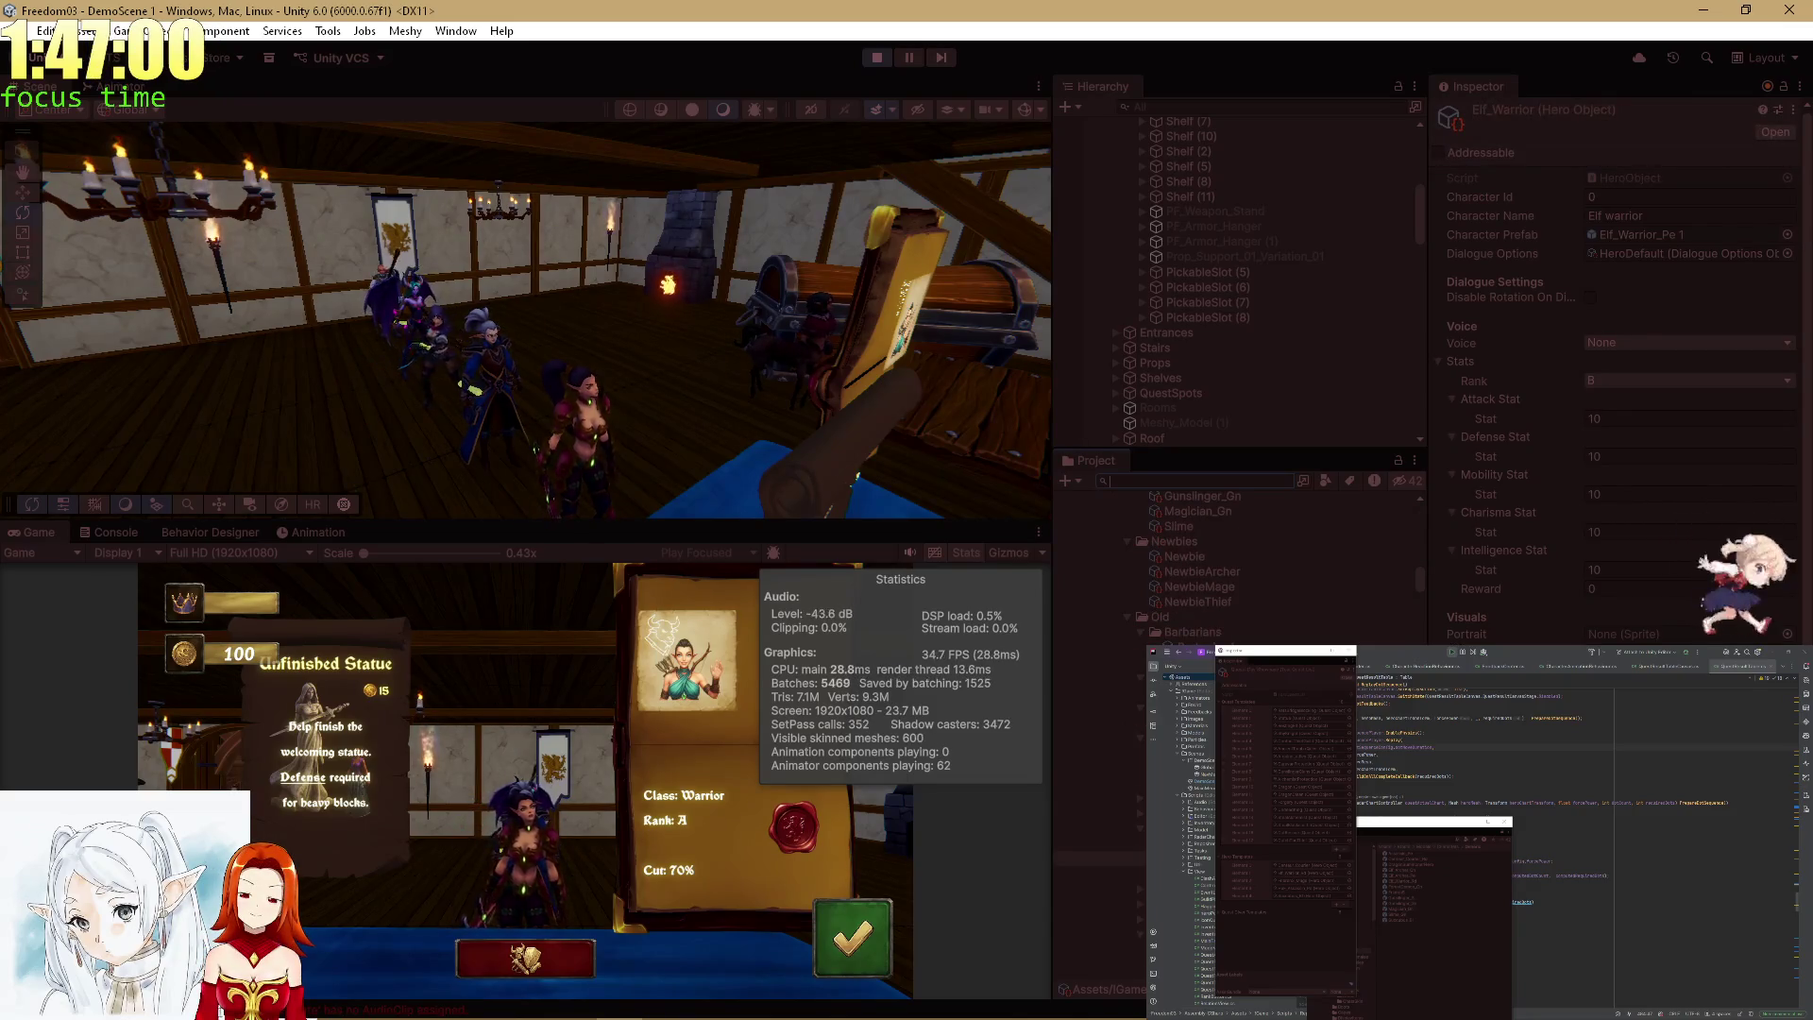
pyautogui.click(1127, 617)
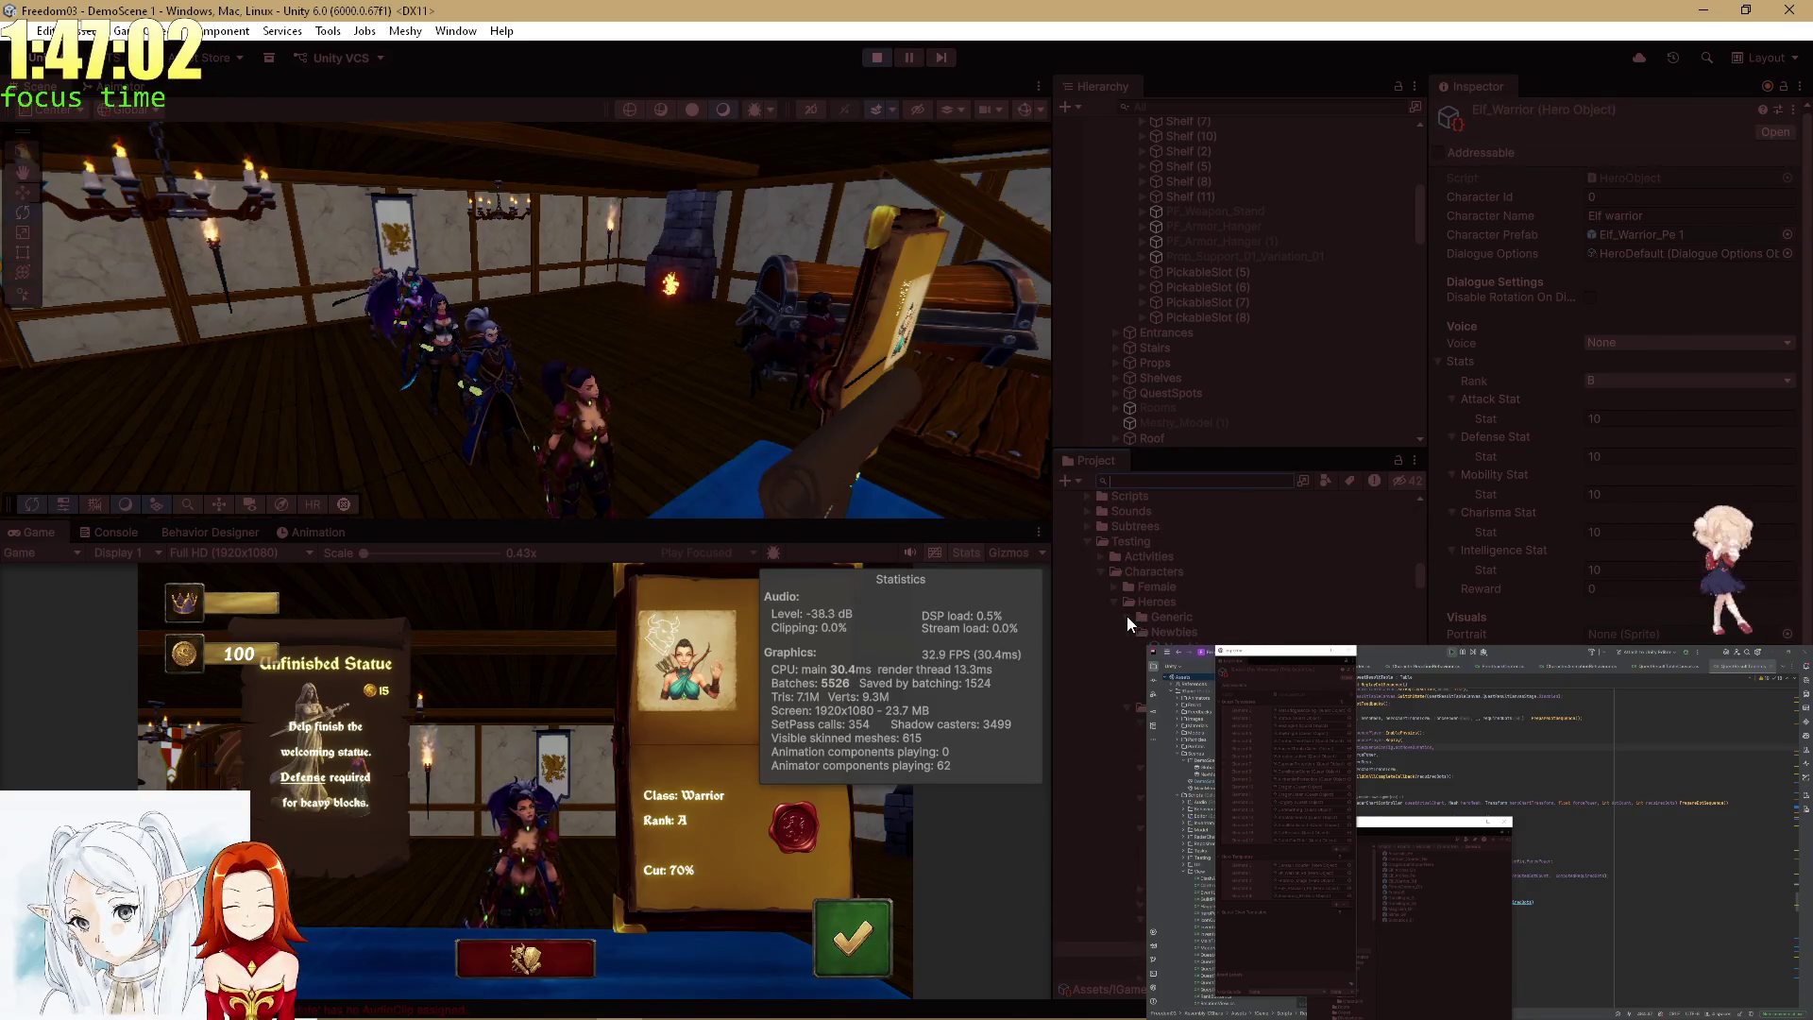
pyautogui.click(1127, 619)
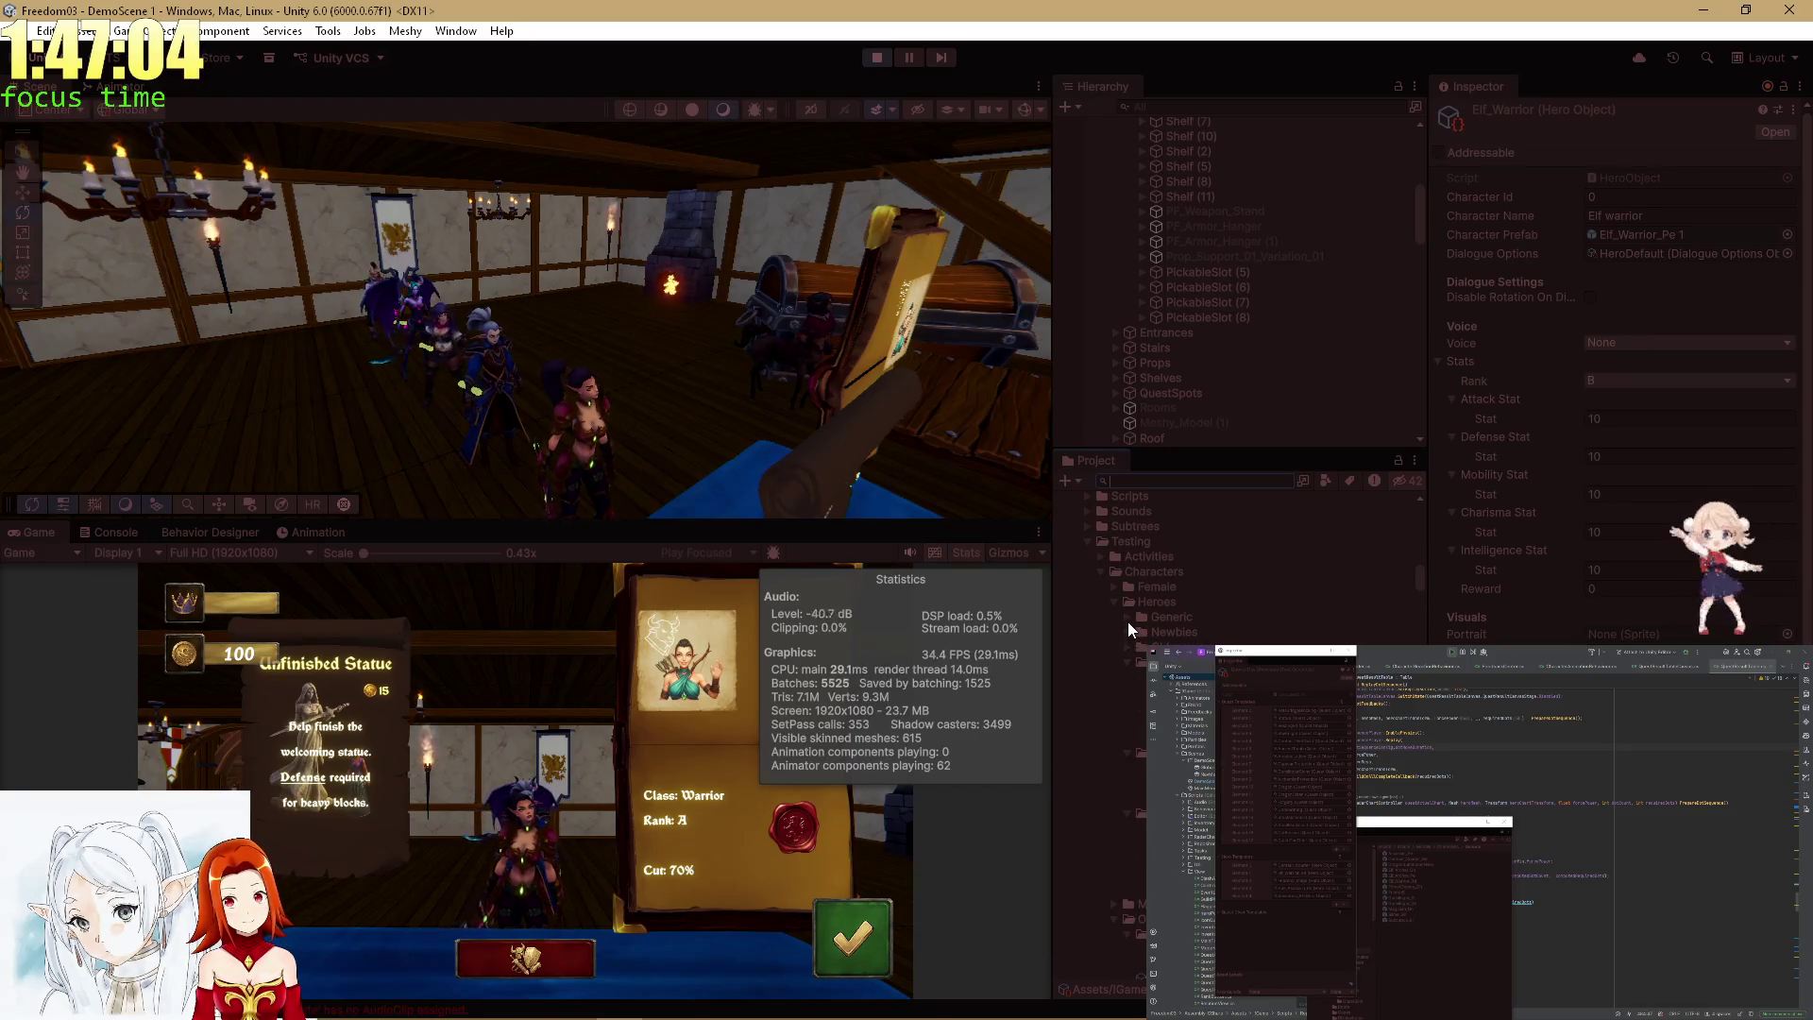
pyautogui.click(1141, 646)
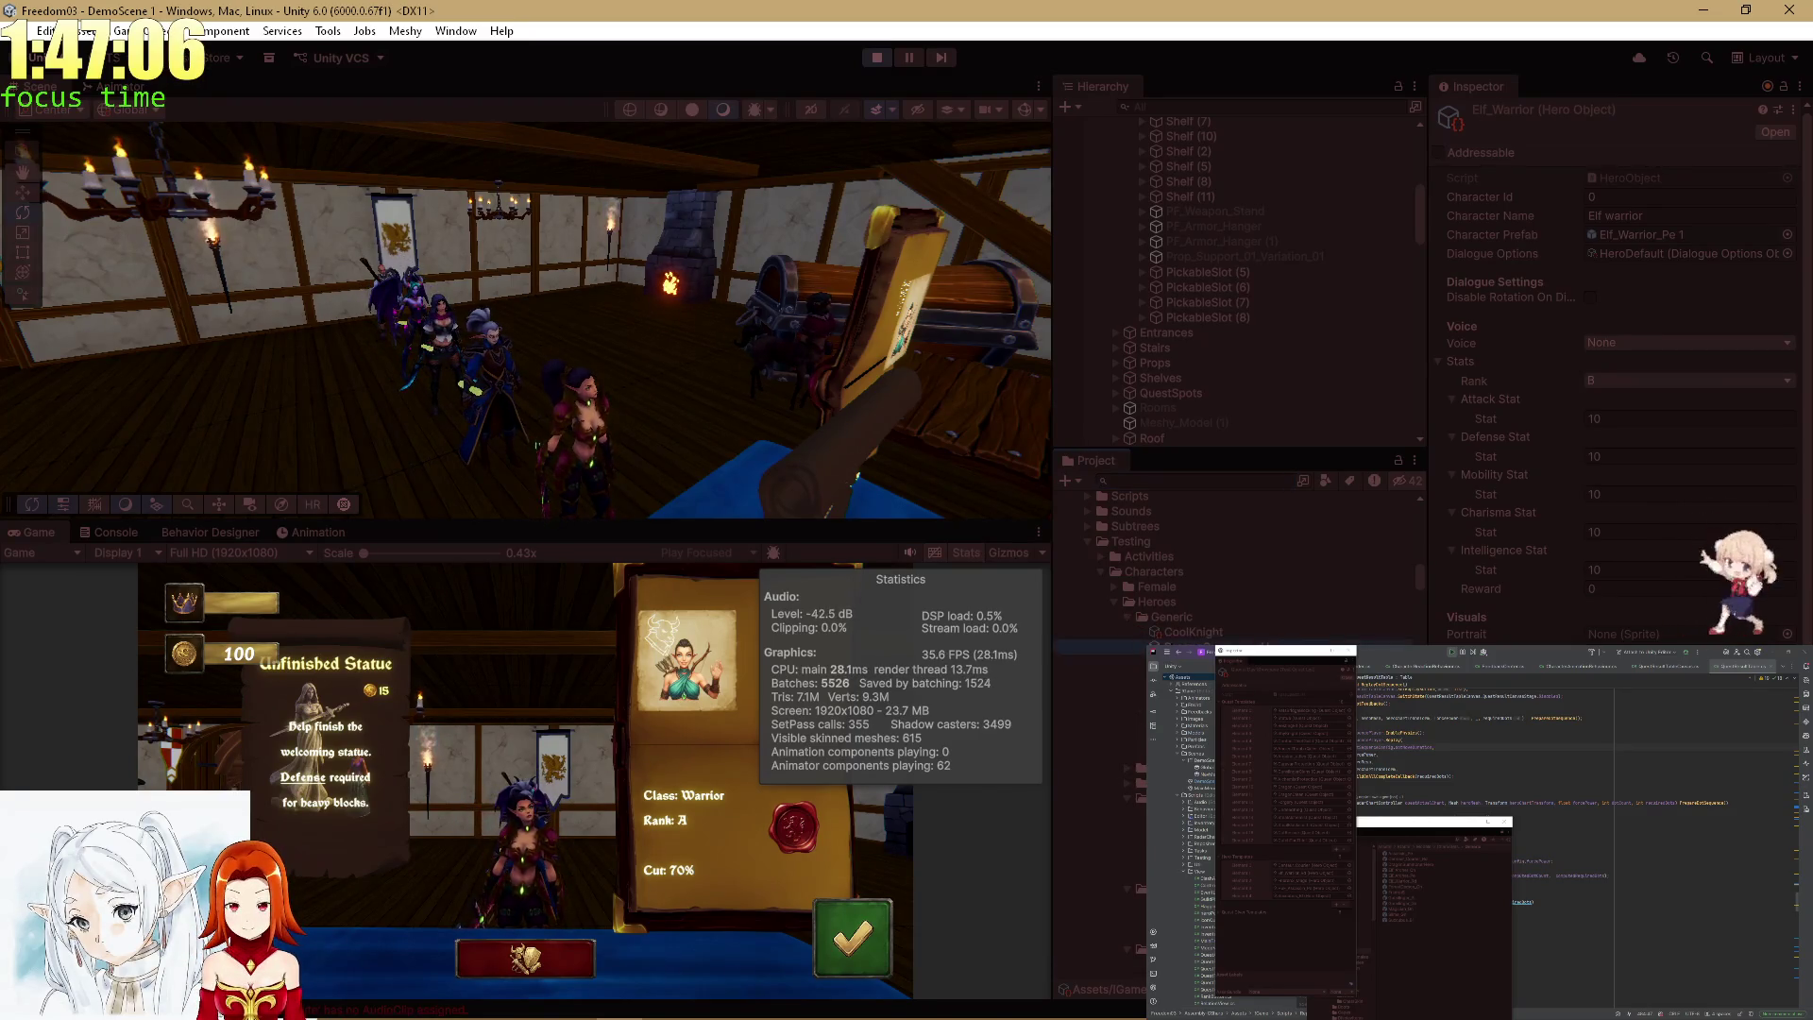
pyautogui.scroll(-3, 1237, 566)
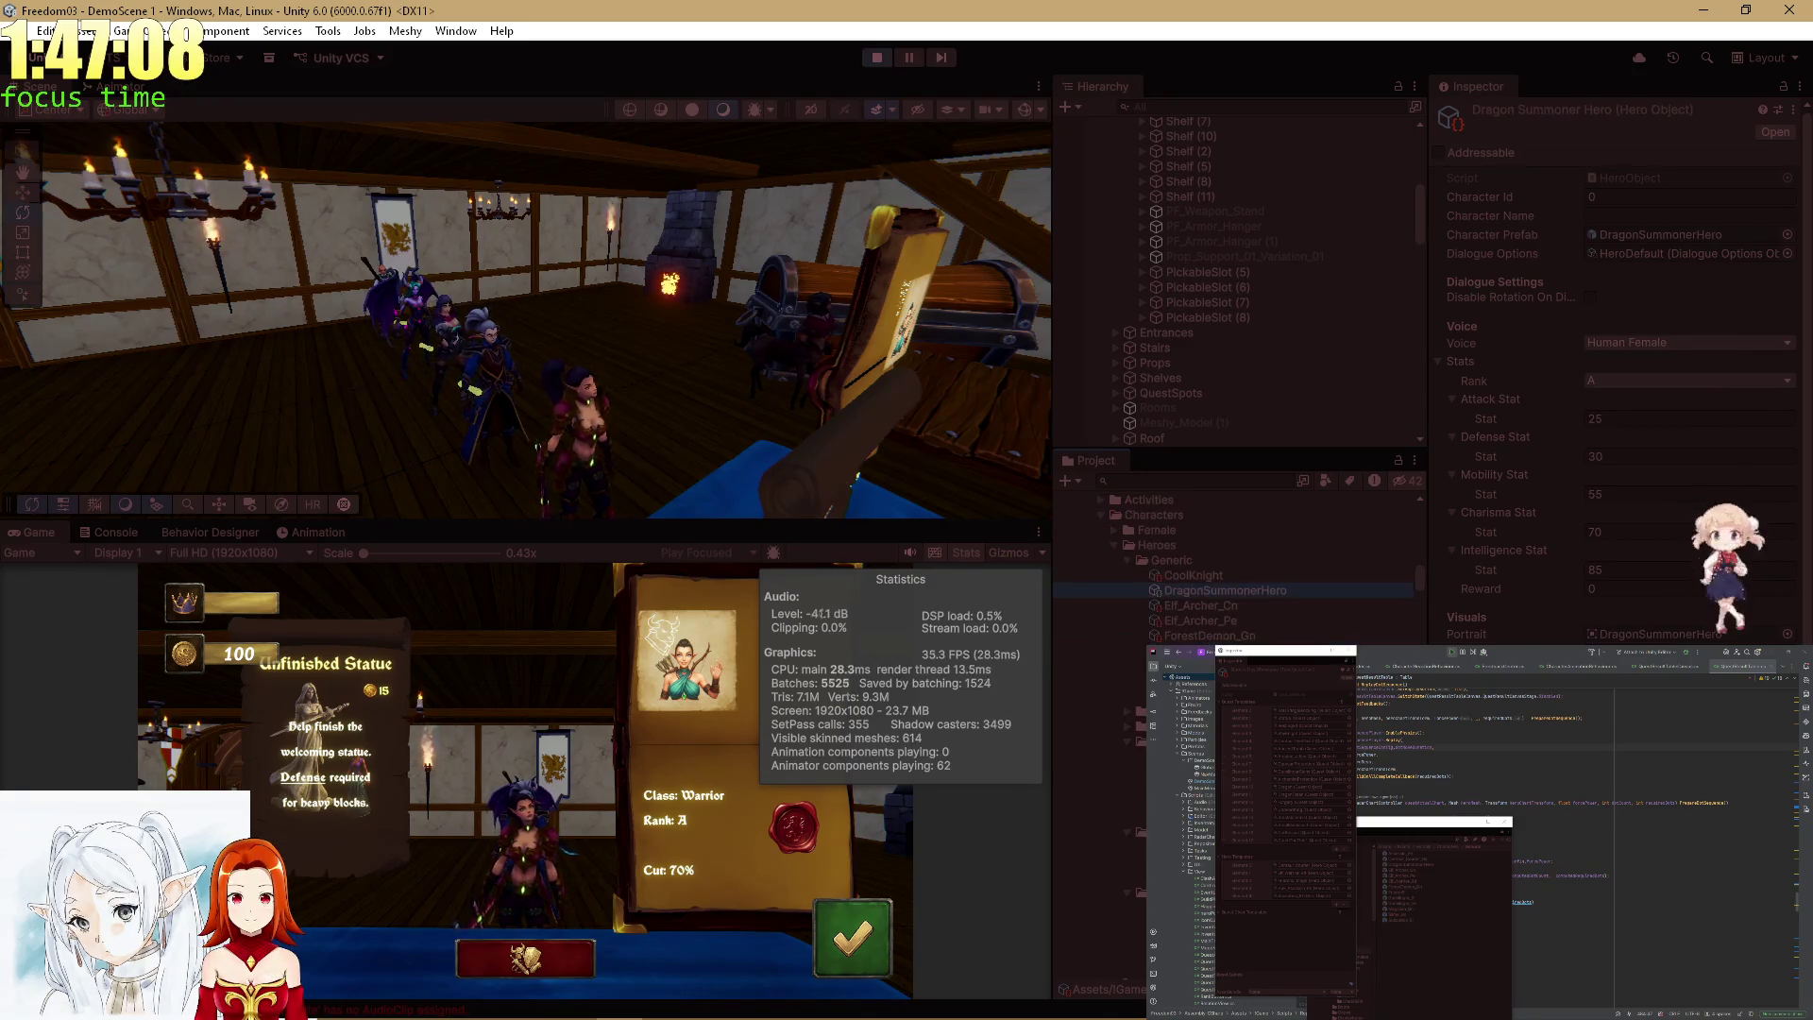
# Select Elf_Warrior_Rd, set its Voice to Elf Female, and maximize the Game view.
pyautogui.click(1101, 866)
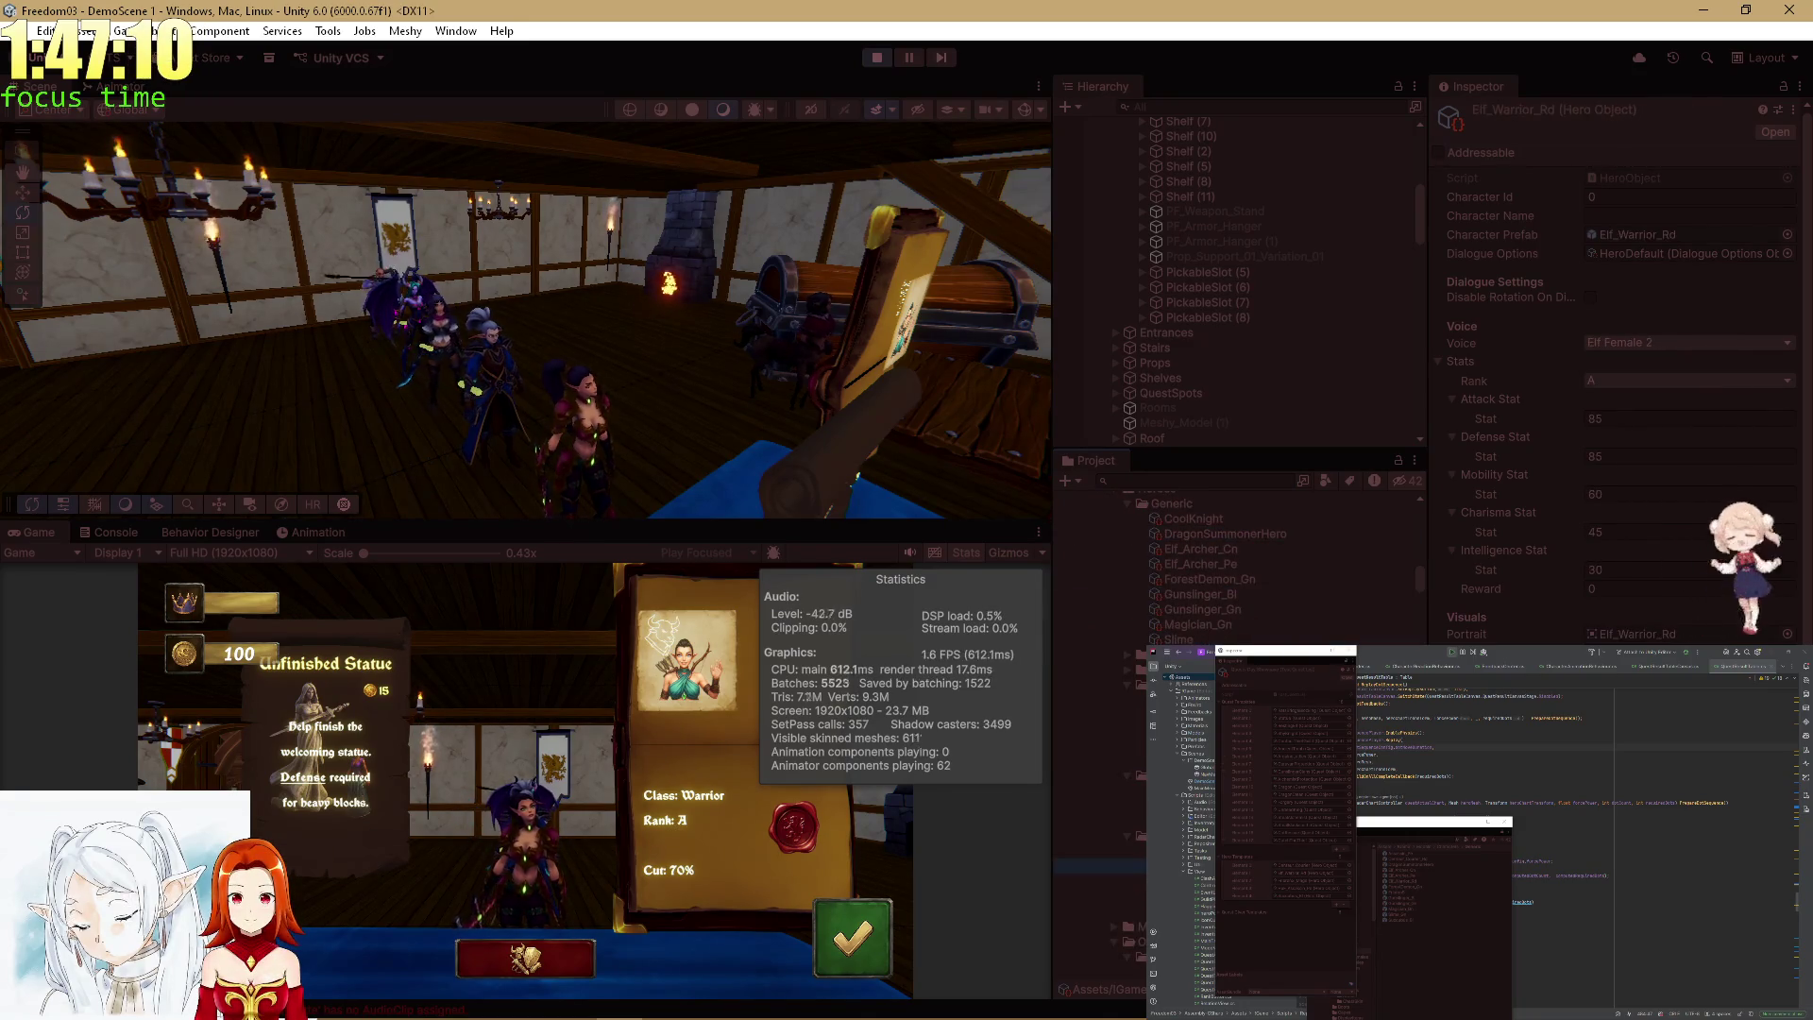
pyautogui.click(1652, 347)
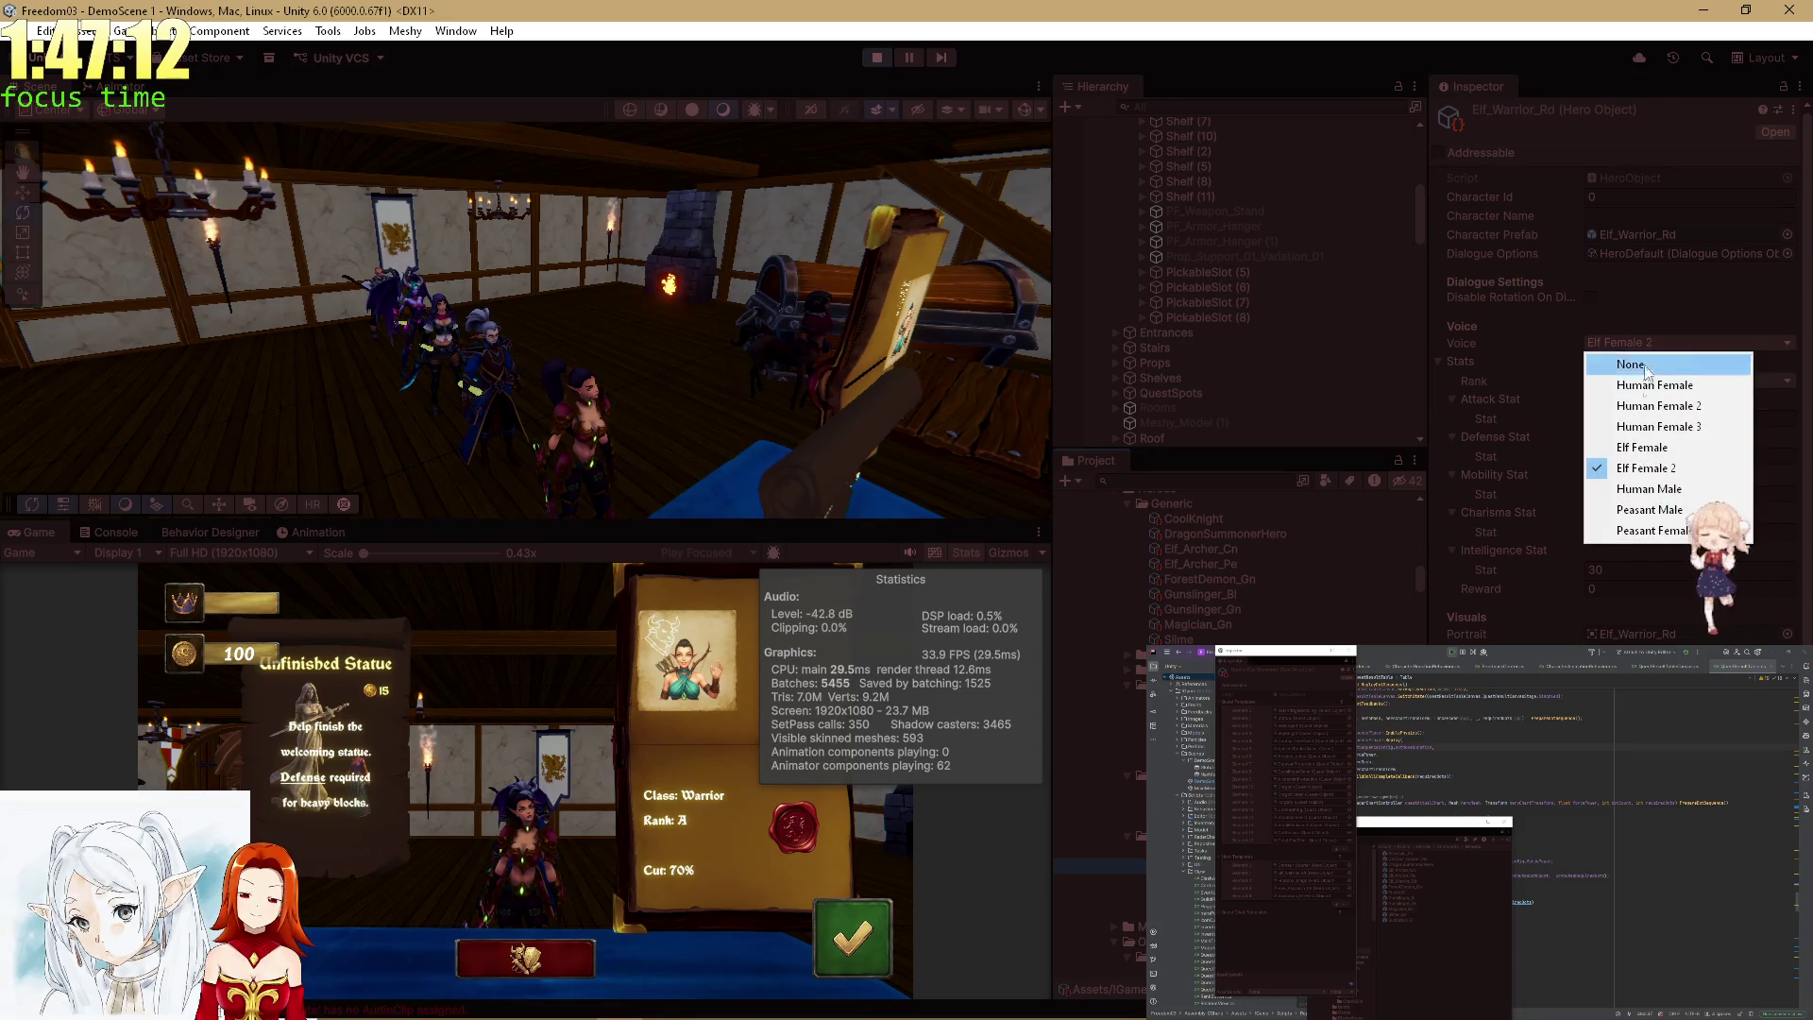
pyautogui.click(1640, 447)
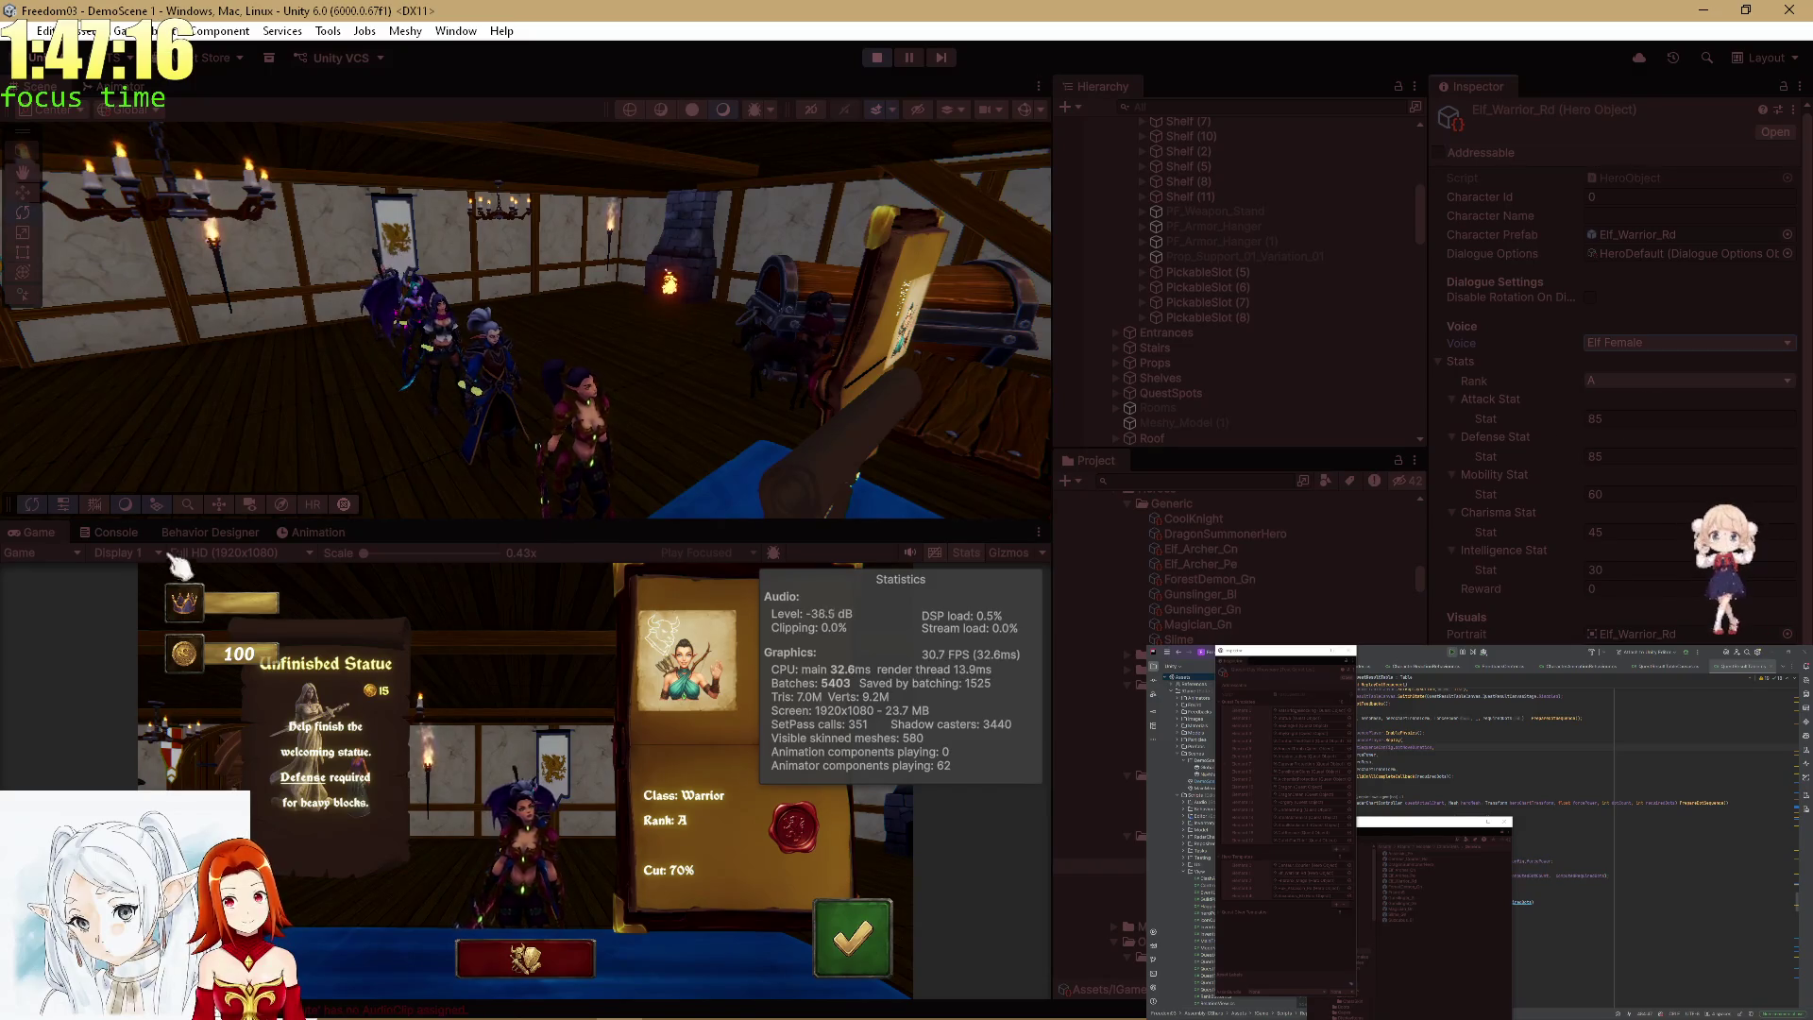
pyautogui.doubleClick(56, 537)
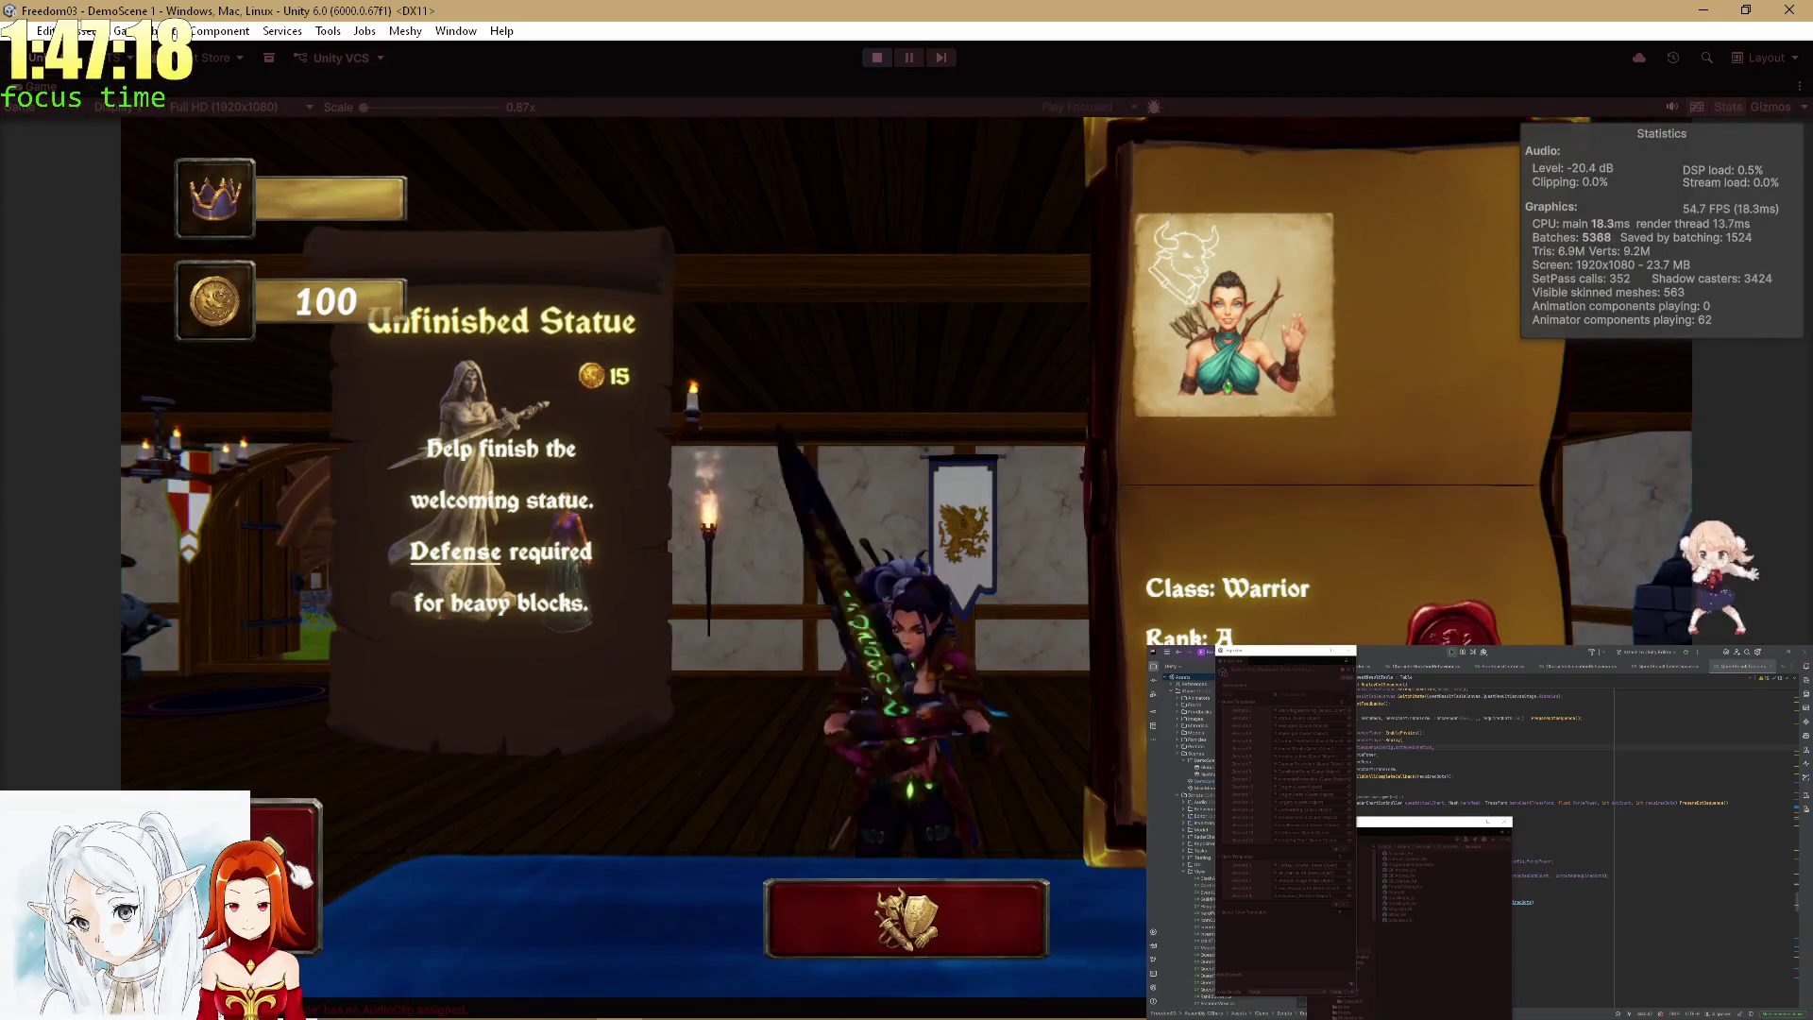
# Open and close the hero inventory twice from the quest board.
pyautogui.click(906, 918)
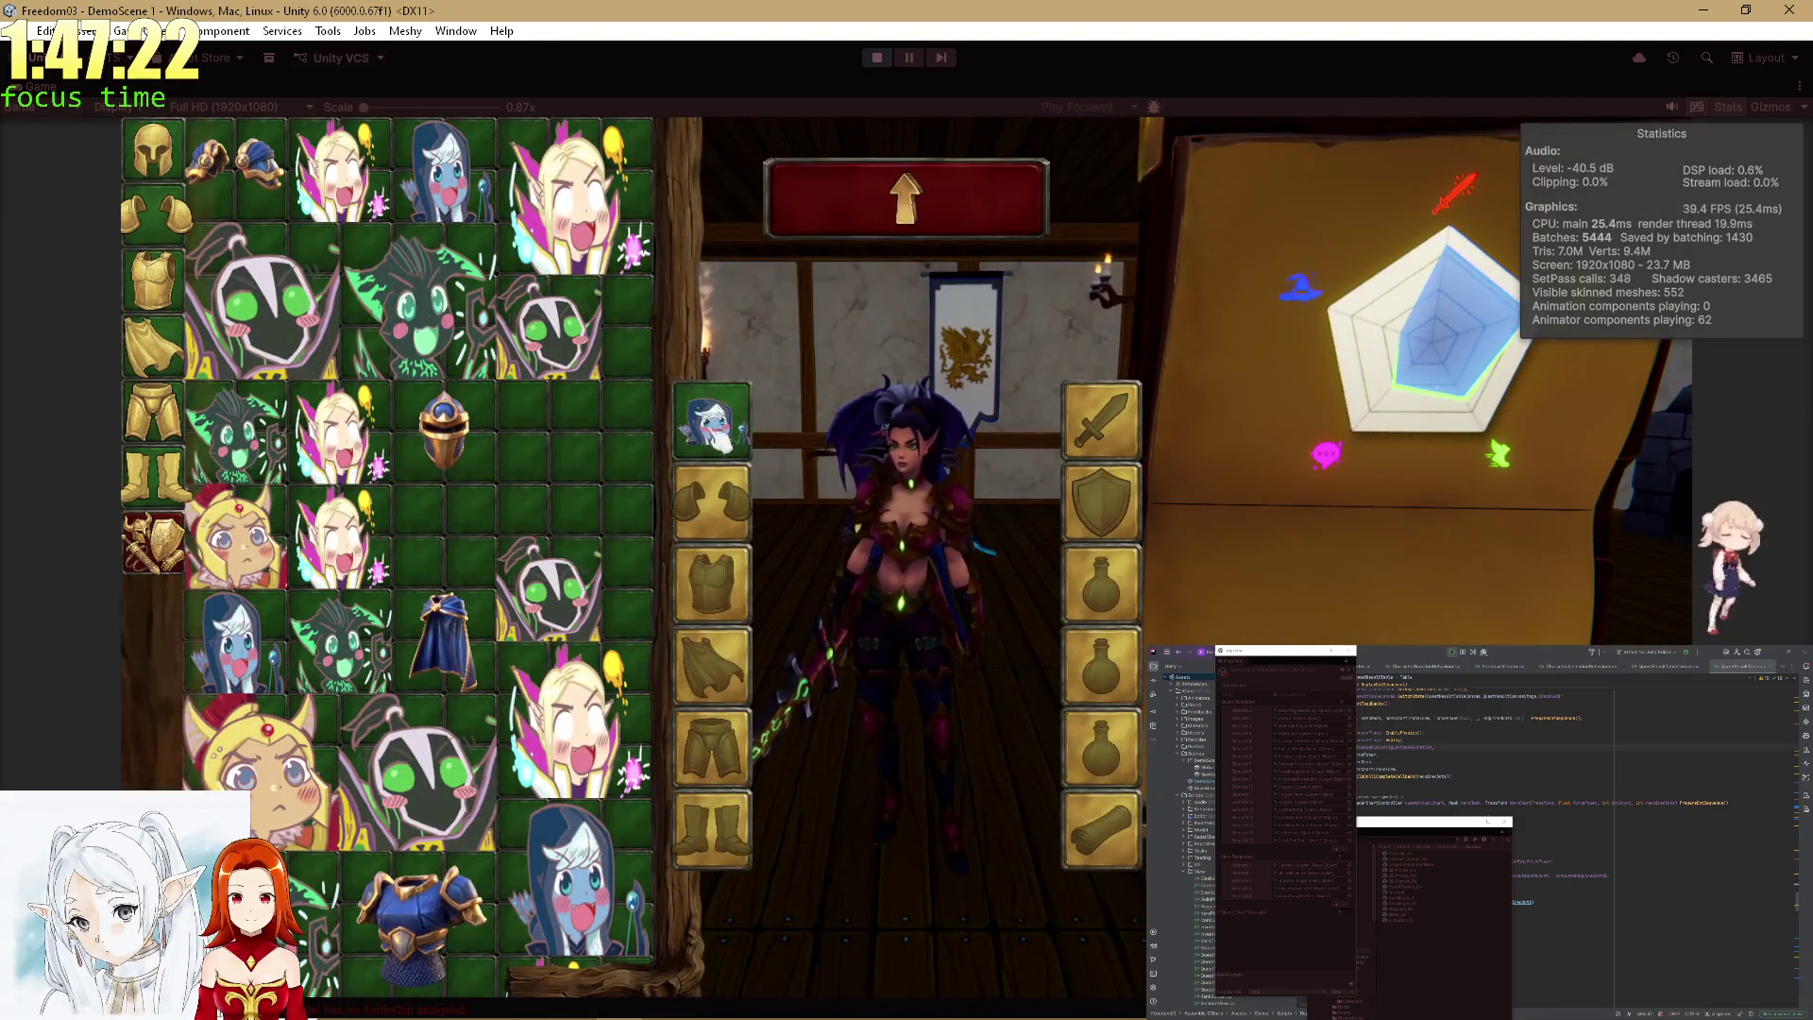
pyautogui.click(921, 193)
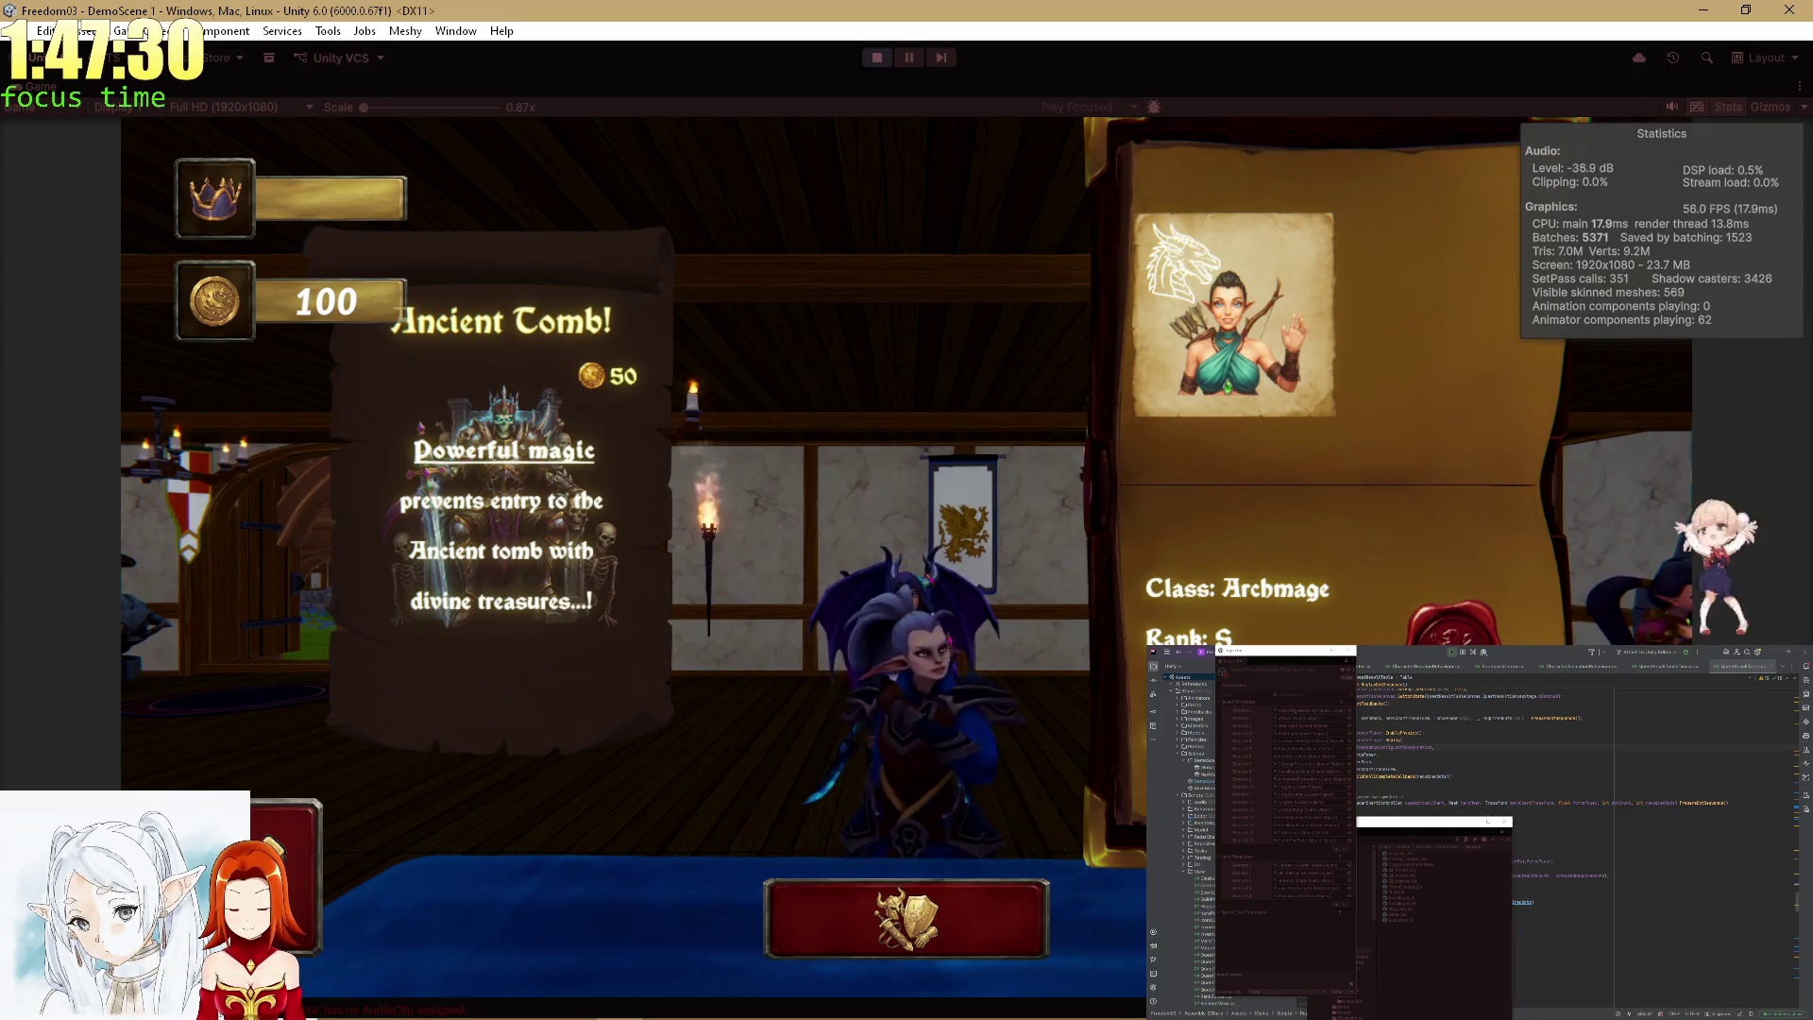
pyautogui.click(1001, 895)
pyautogui.click(921, 194)
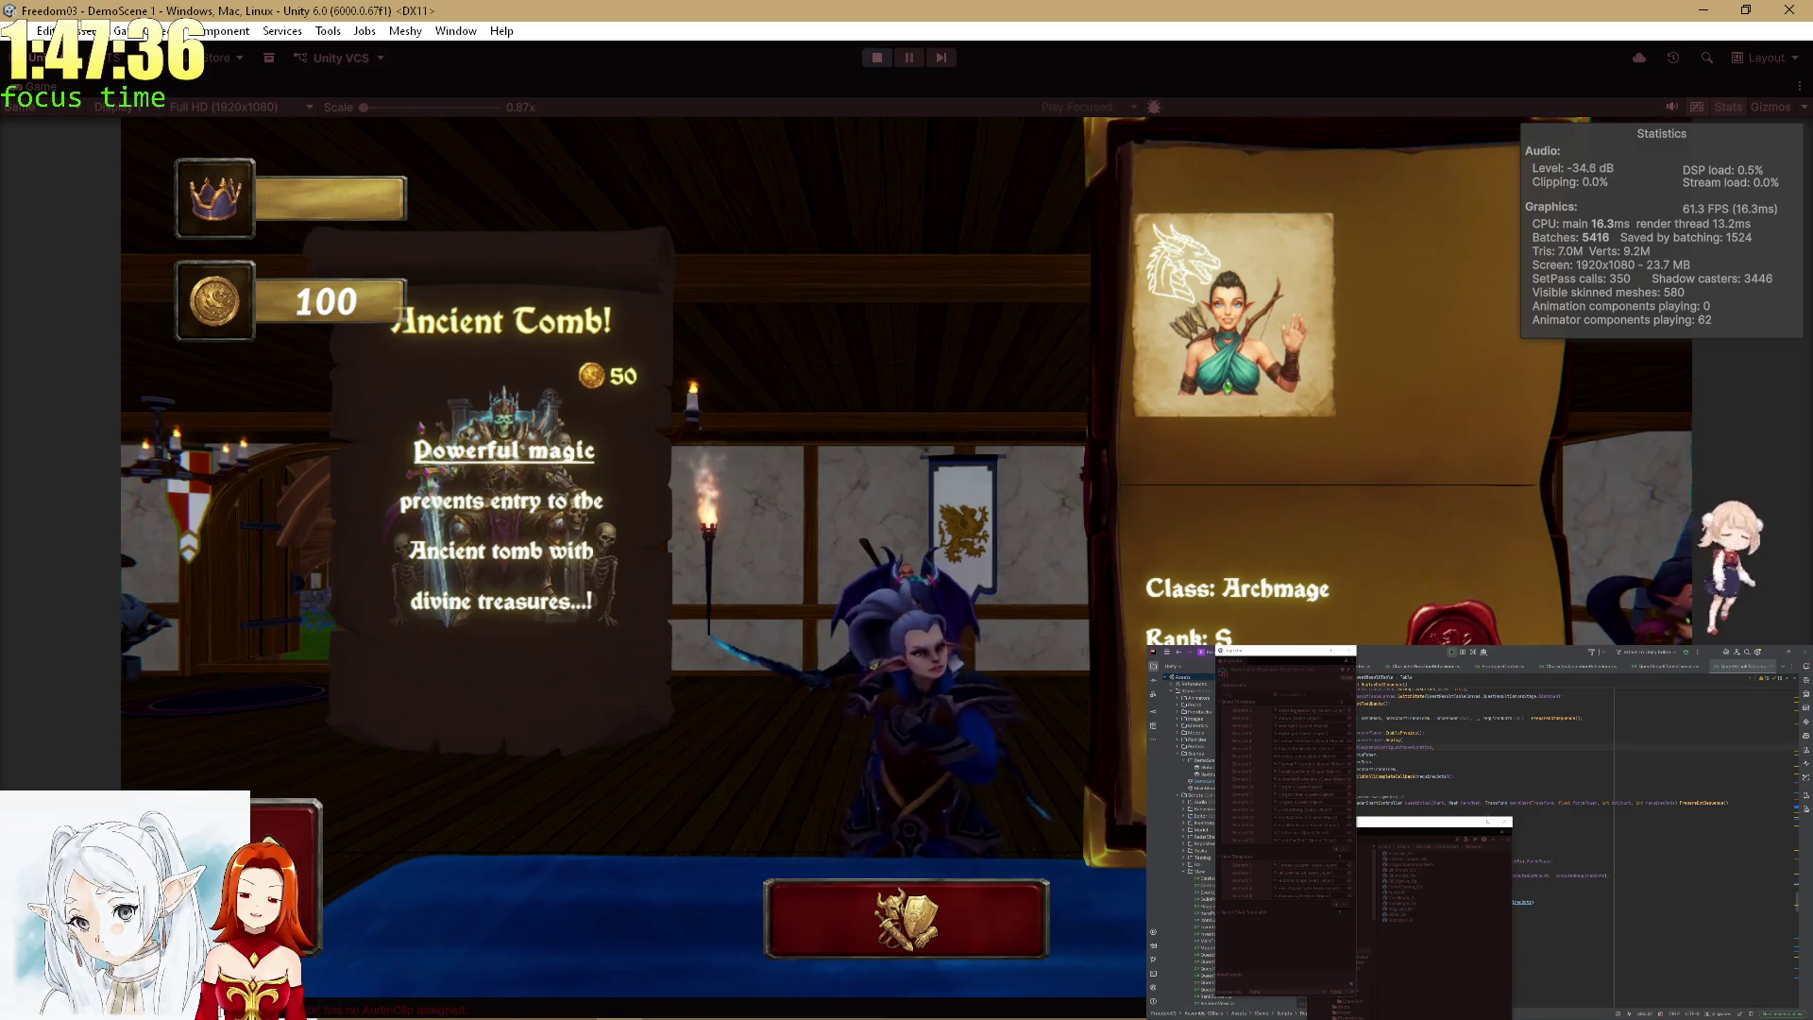
# Dismiss the Ancient Tomb quest so the Endless Debate quest appears, then restore the editor layout.
pyautogui.press('Return')
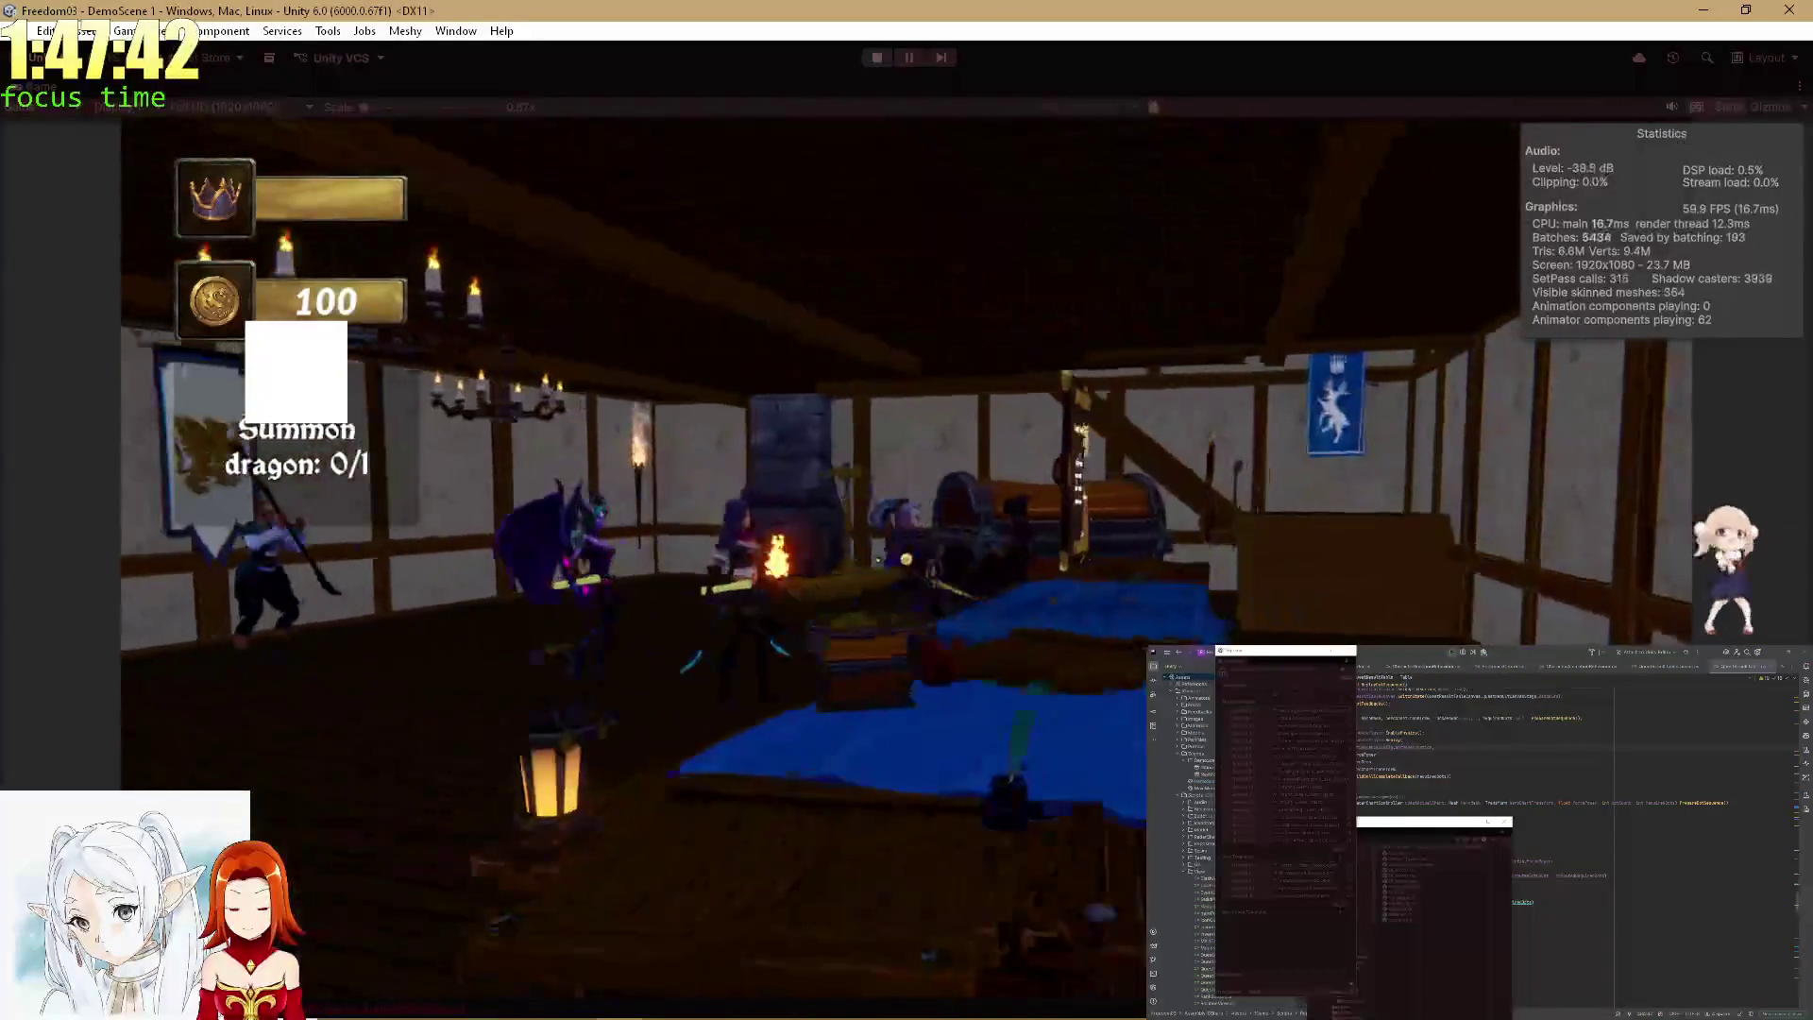
pyautogui.press('e')
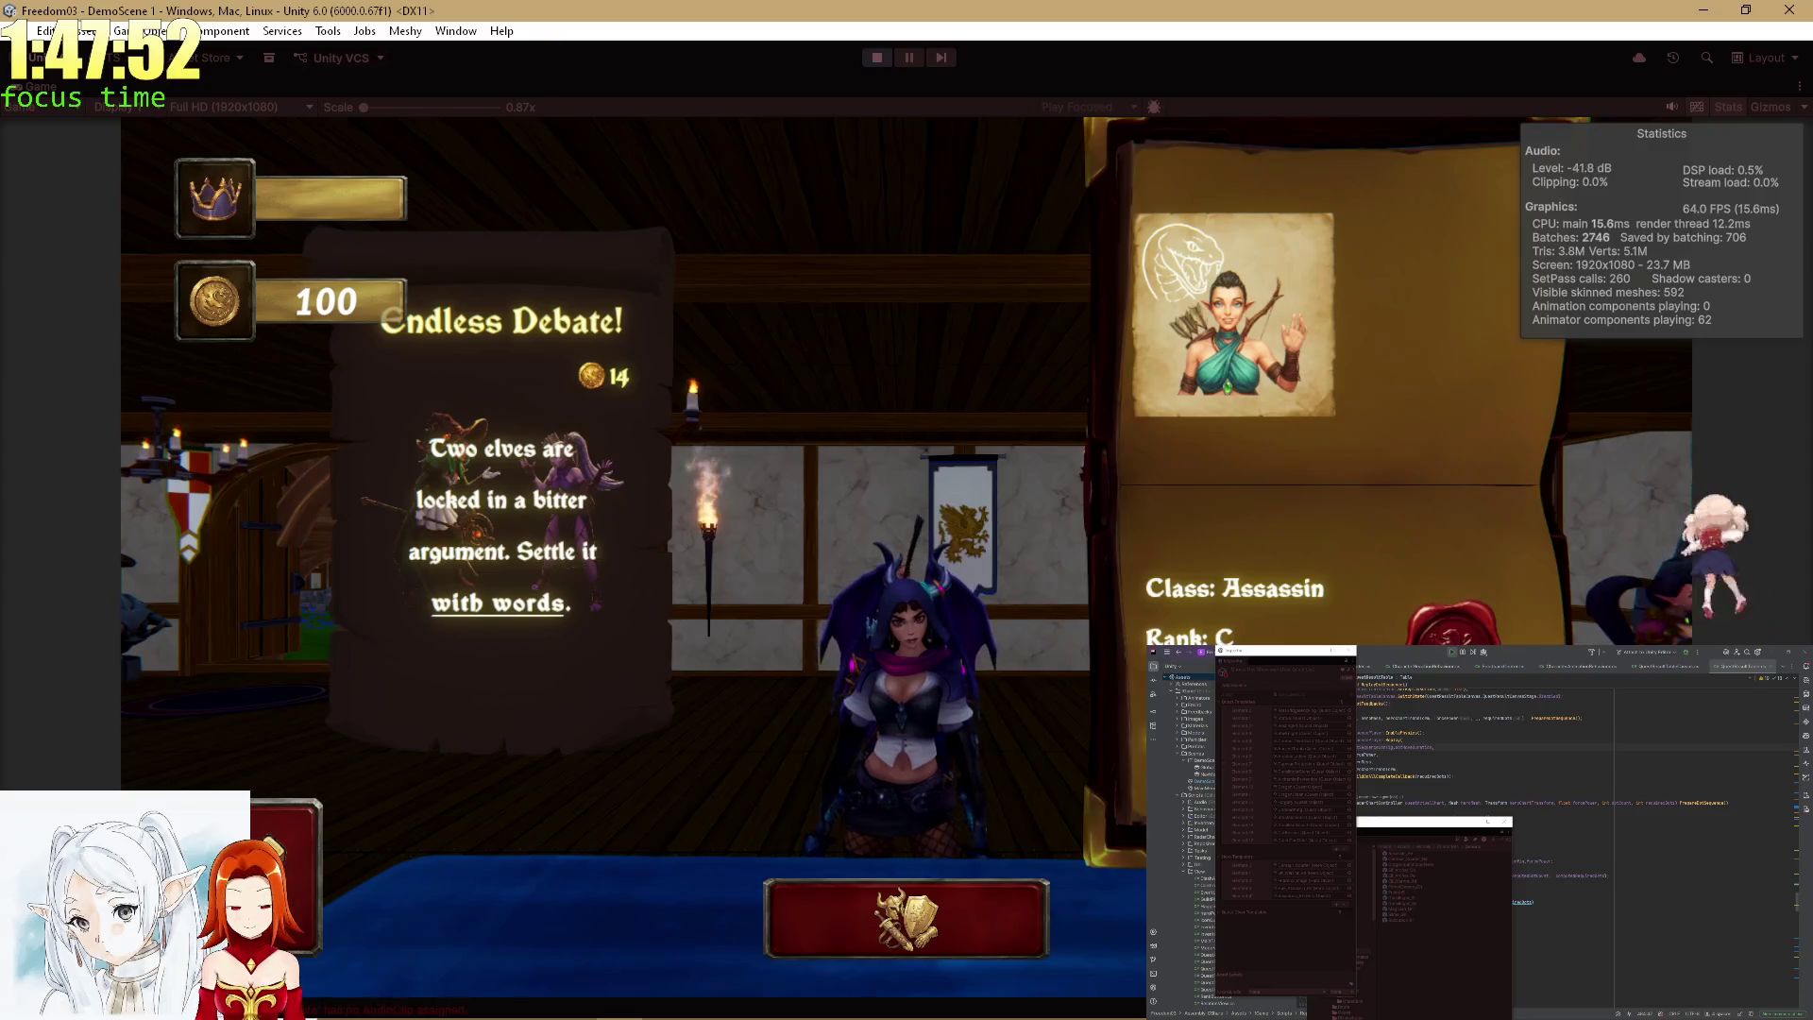
pyautogui.hotkey('alt', 'Tab')
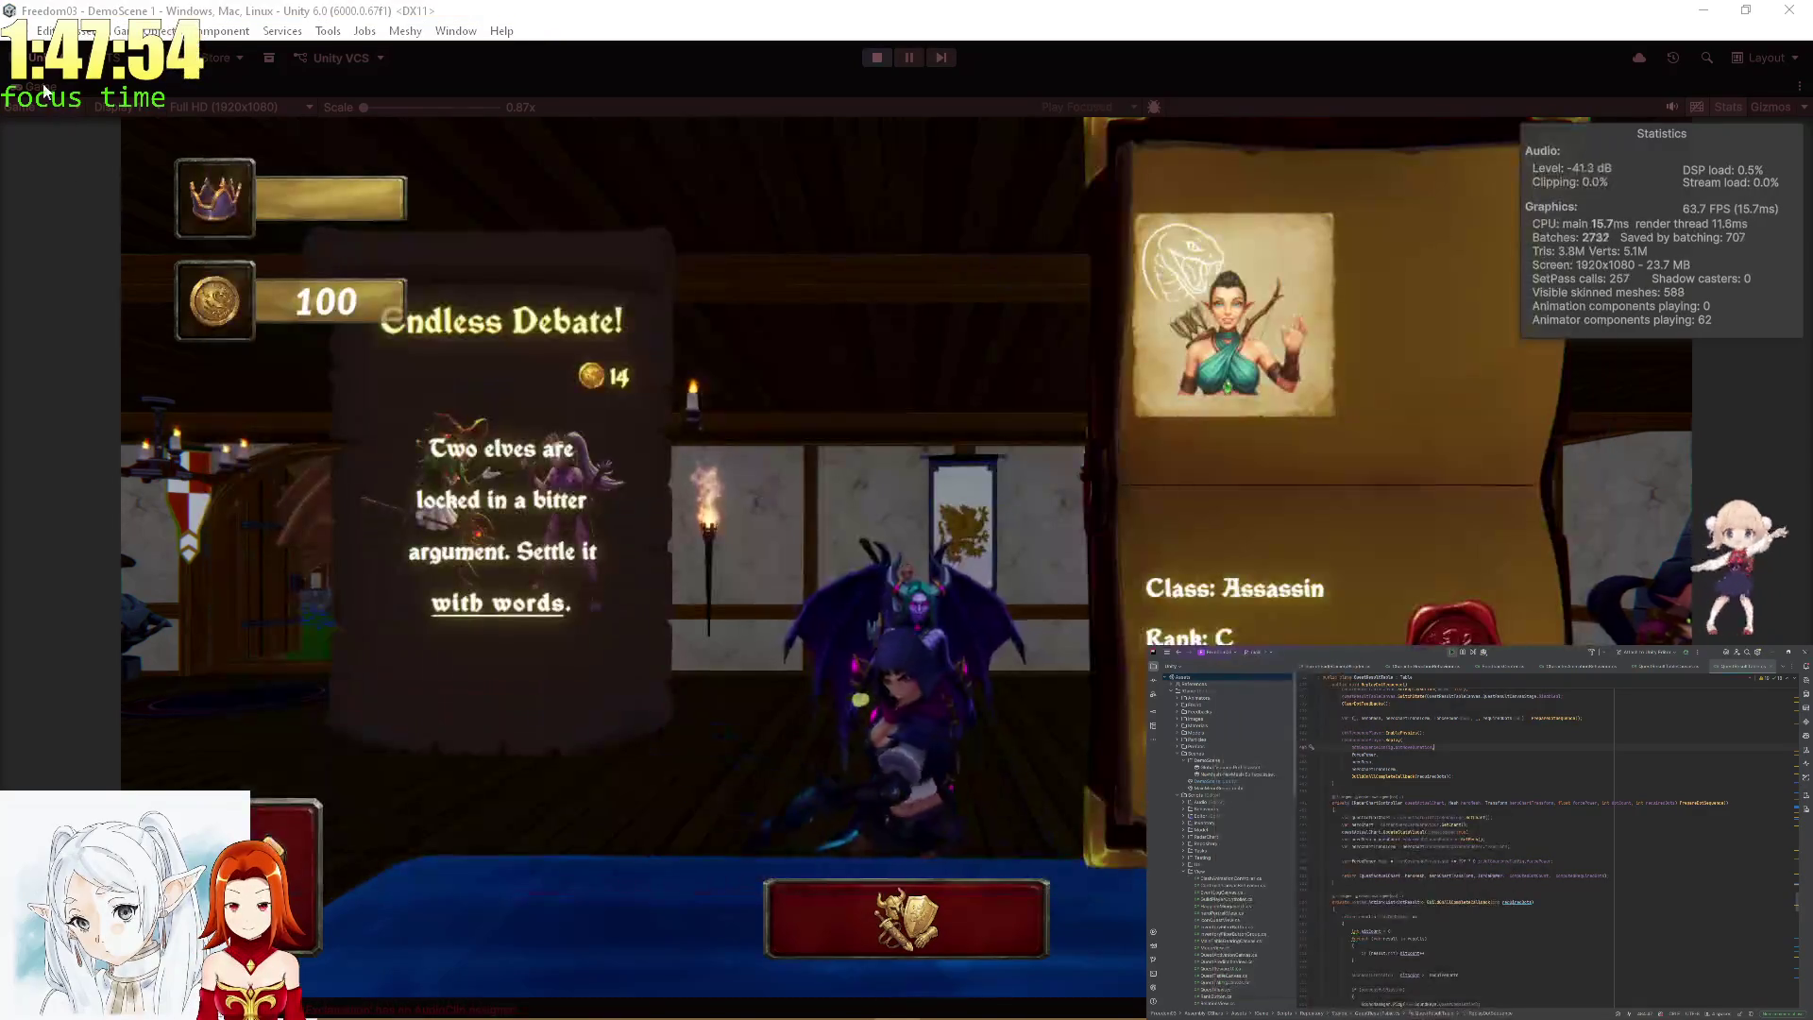
pyautogui.hotkey('shift', 'space')
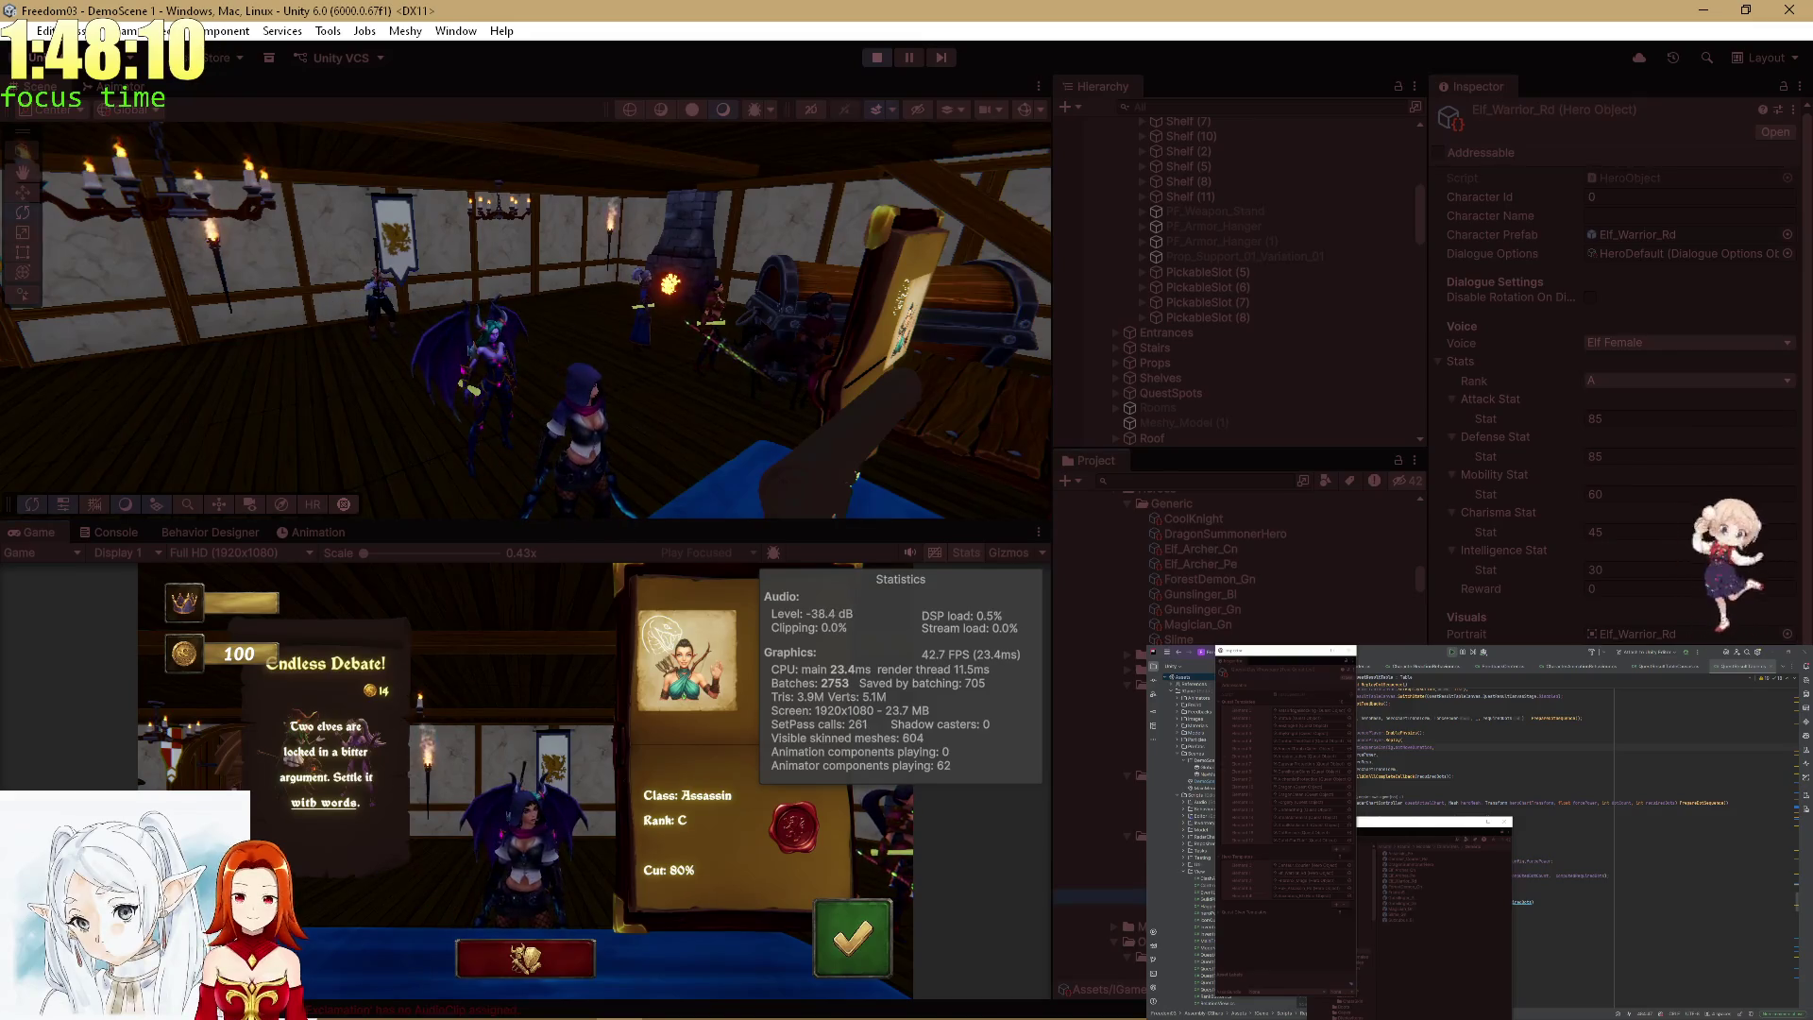
# Set the Assassin hero's Voice to None and open her inventory in the maximized Game view.
pyautogui.click(1624, 342)
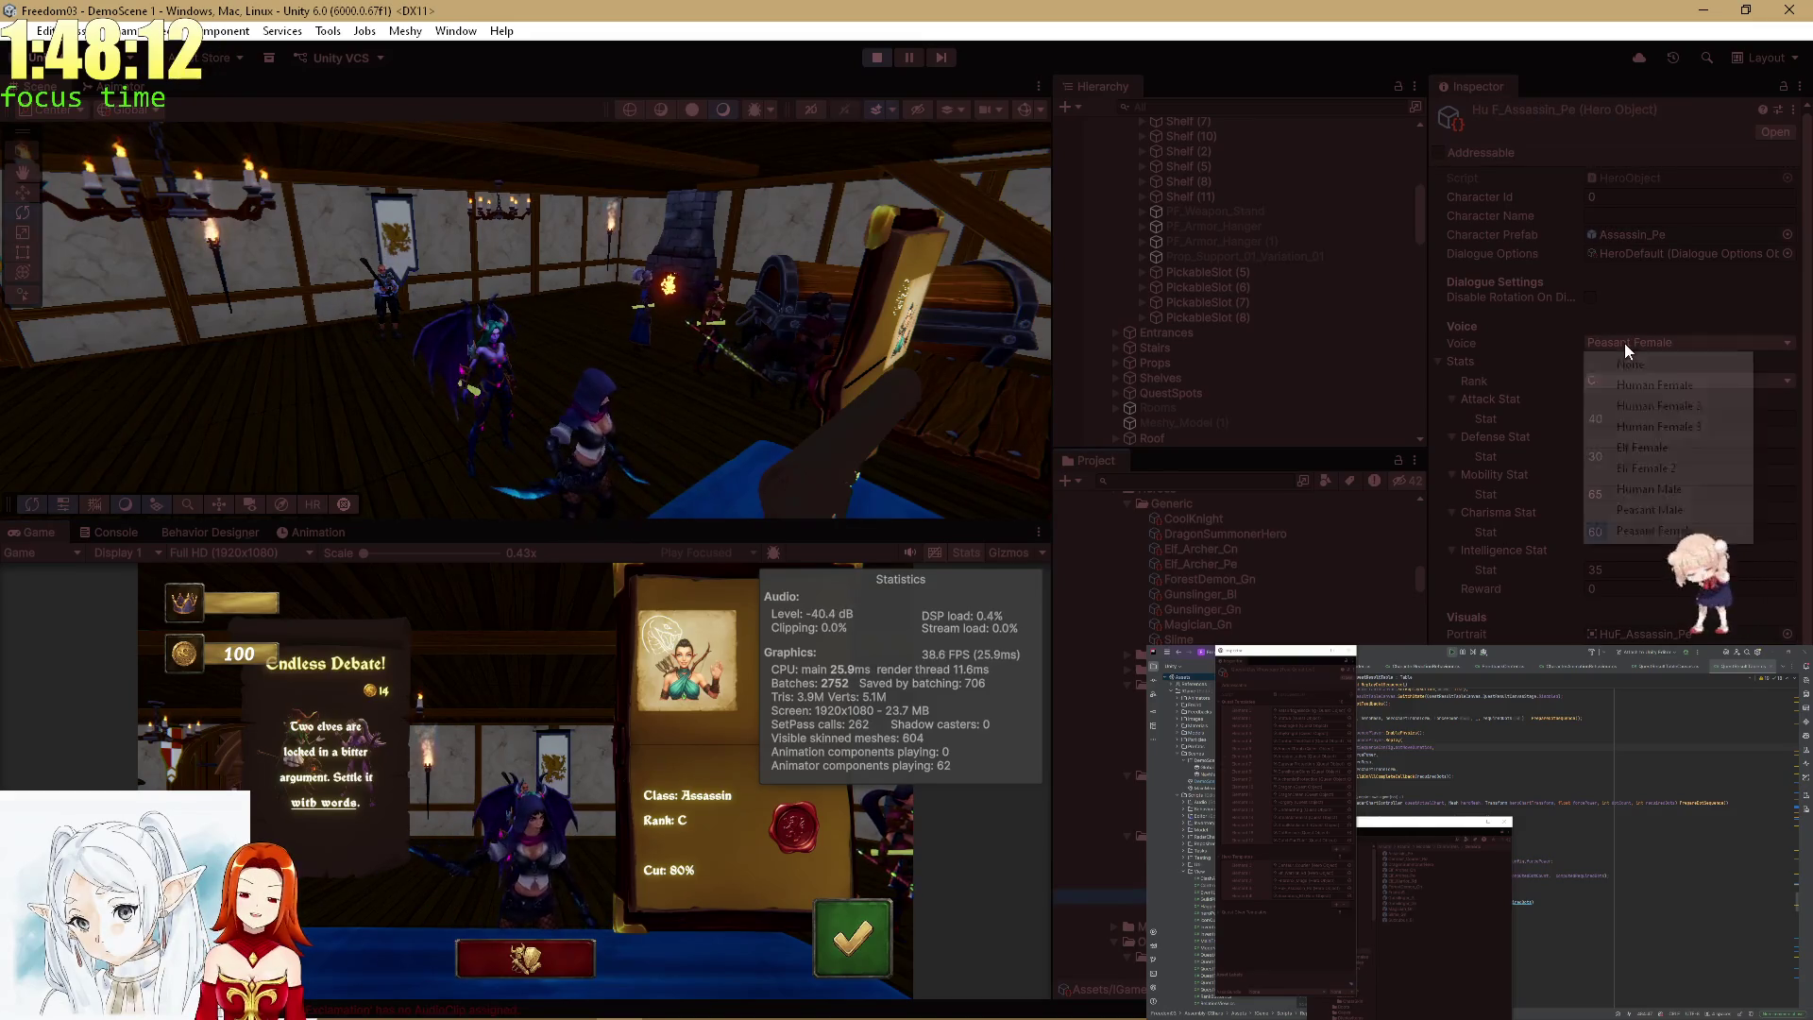
pyautogui.click(1632, 366)
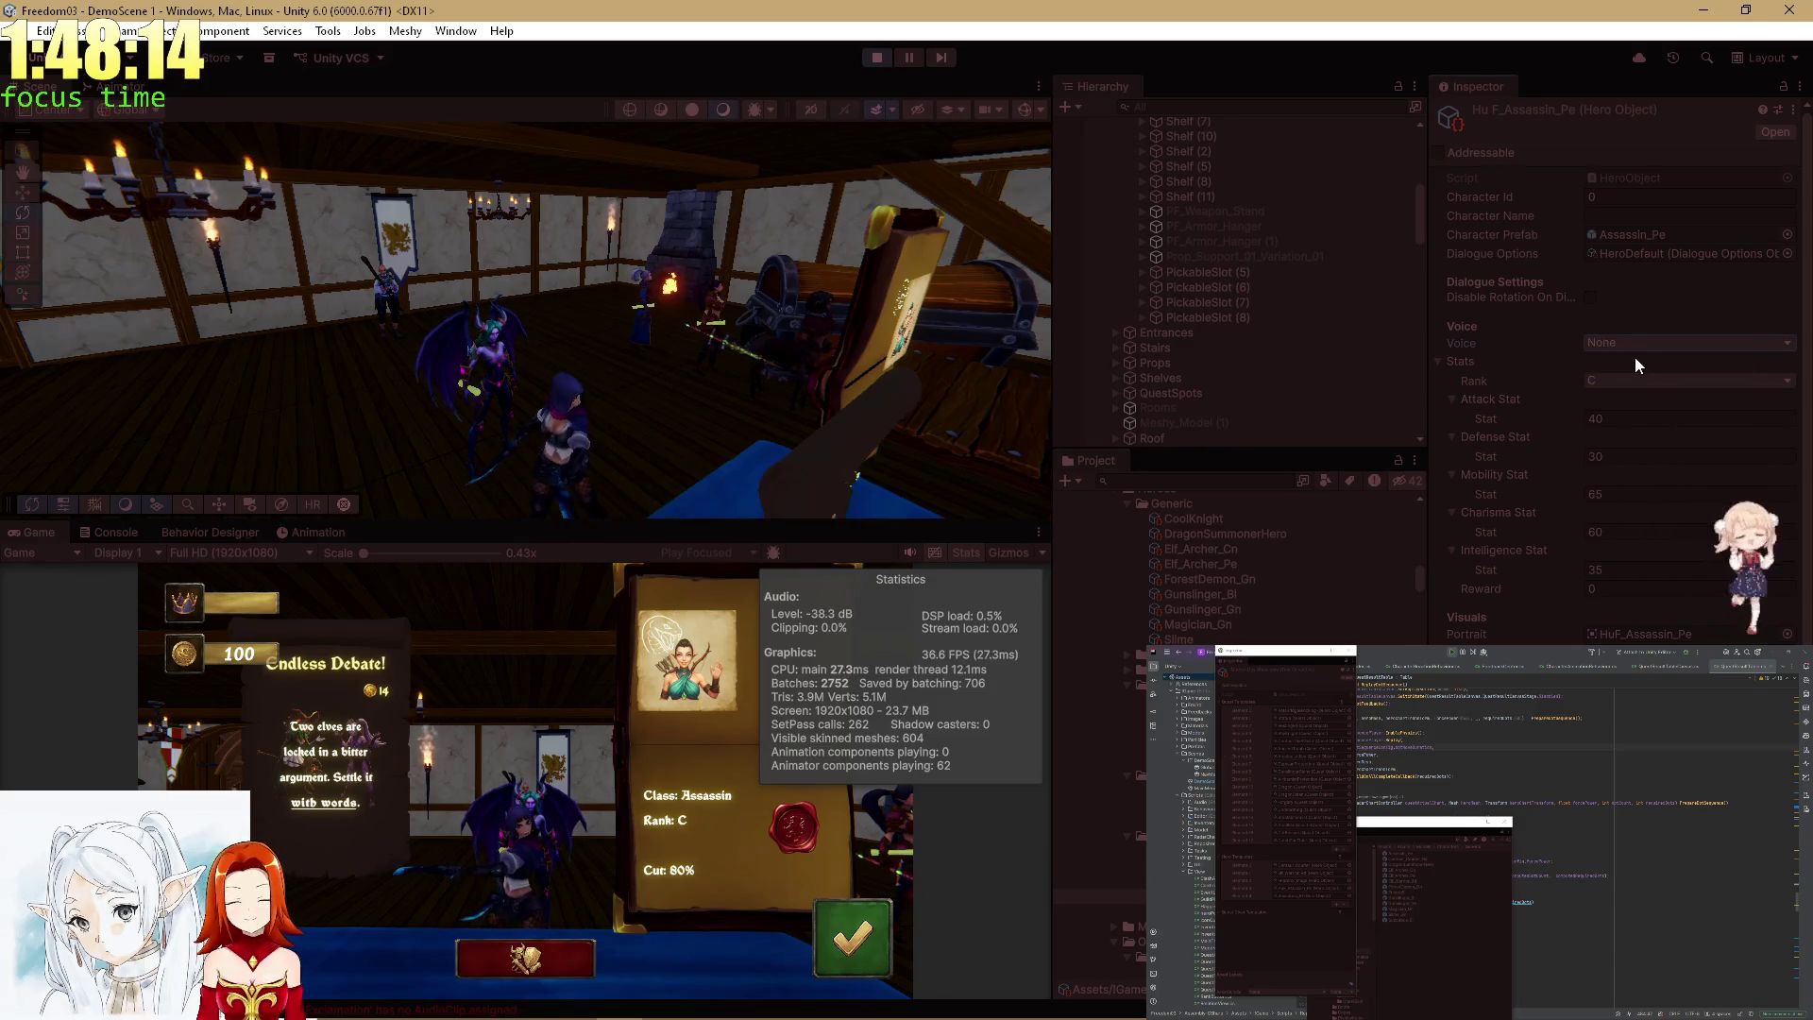
pyautogui.doubleClick(59, 532)
pyautogui.click(939, 921)
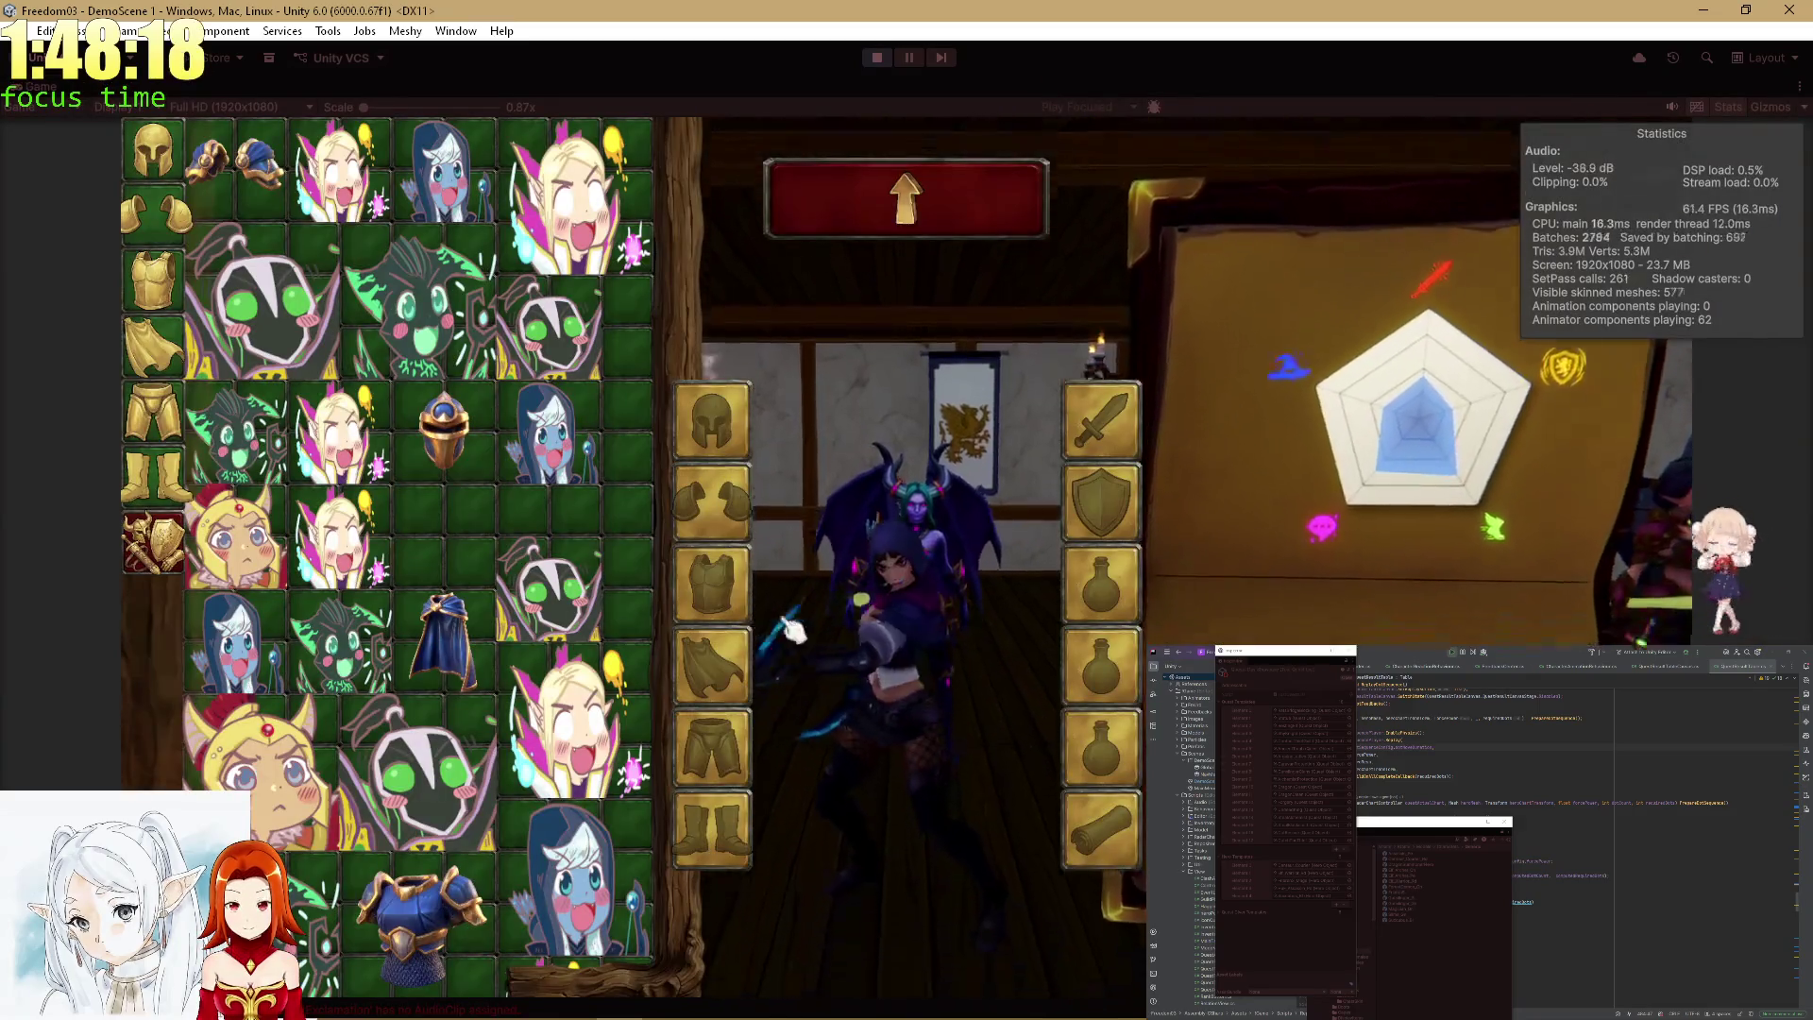
# Match pieces to fill the helmet, shoulder, leg and other slots, including dragon and ghost pieces.
pyautogui.click(723, 416)
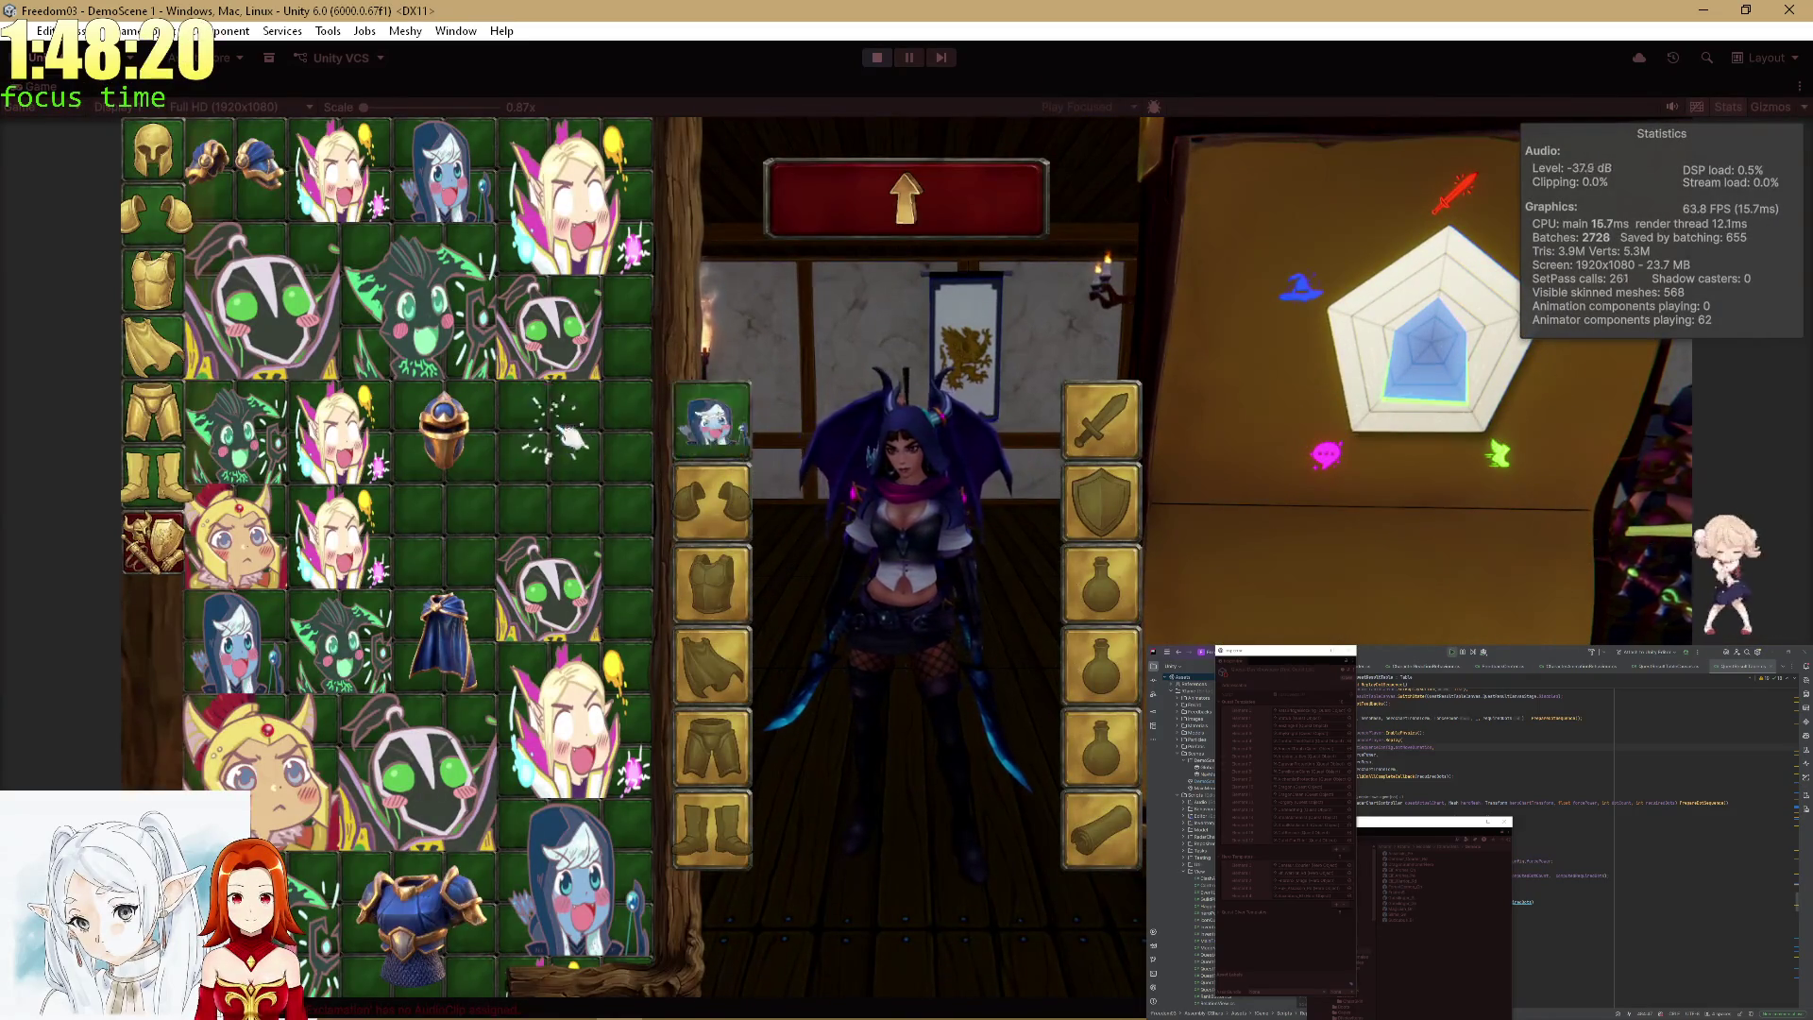
pyautogui.click(548, 325)
pyautogui.click(547, 434)
pyautogui.click(576, 198)
pyautogui.click(283, 302)
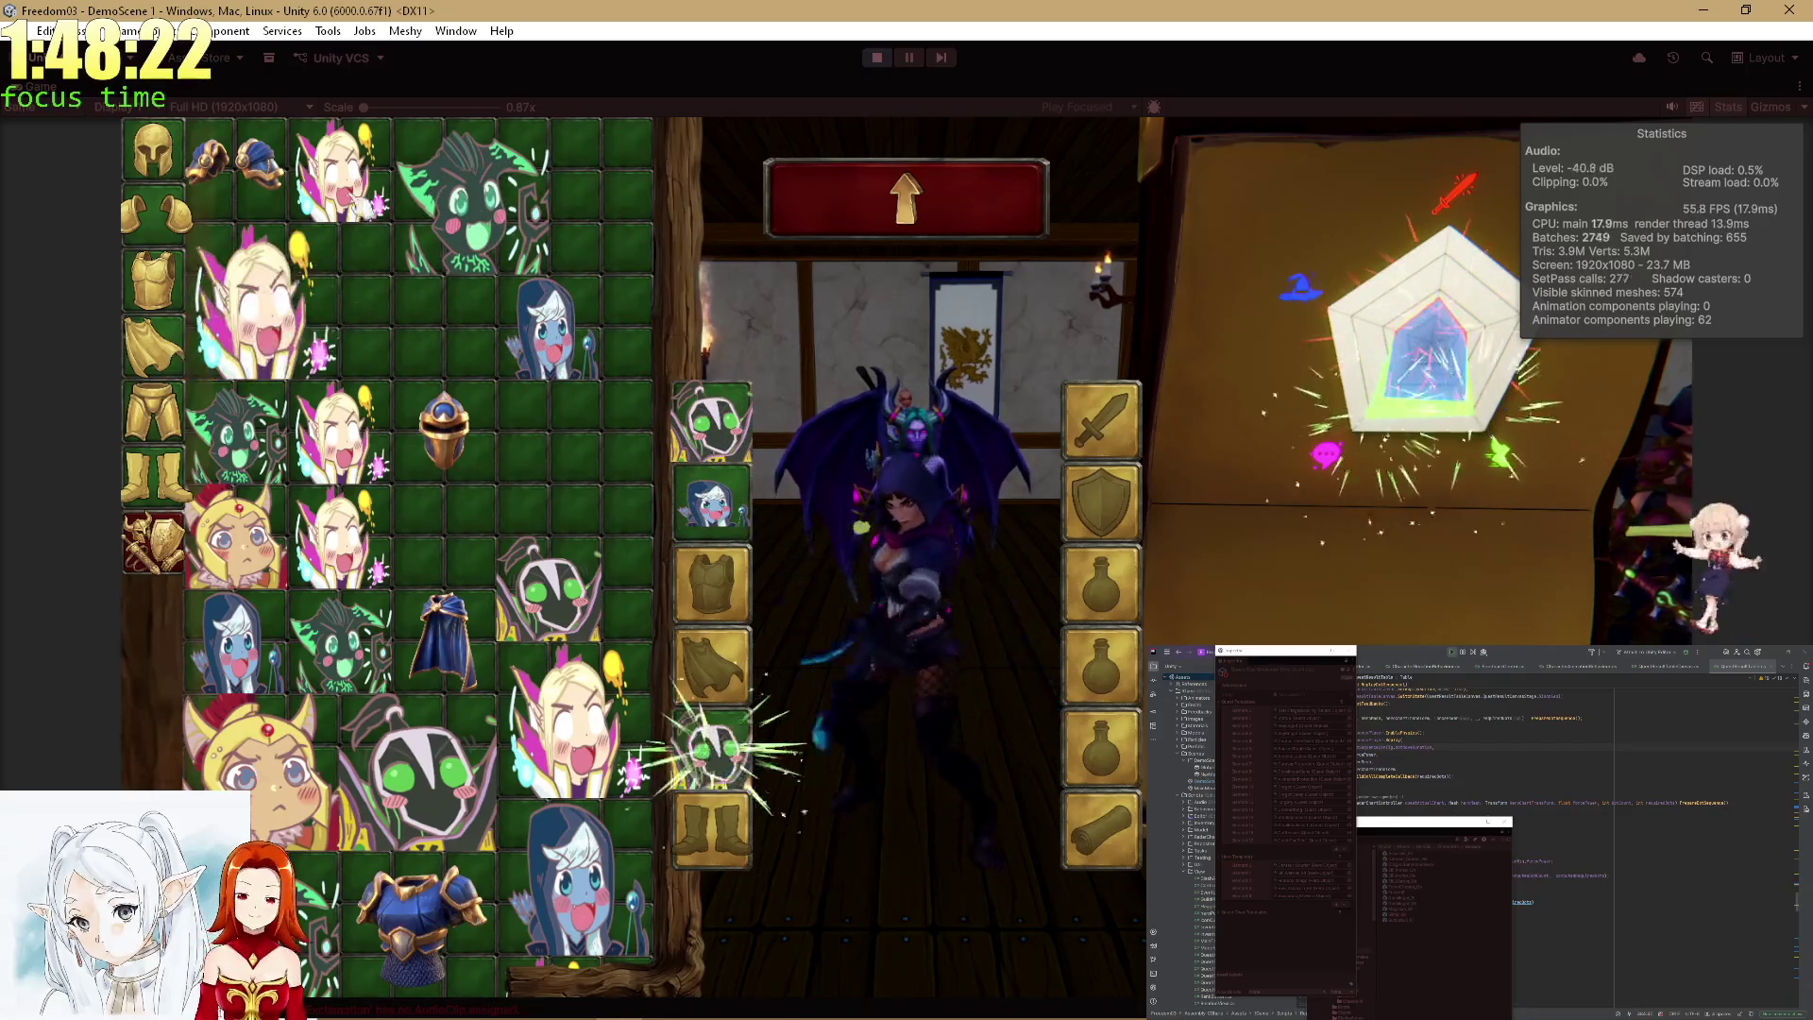
pyautogui.click(336, 170)
pyautogui.click(236, 538)
pyautogui.click(335, 538)
pyautogui.click(340, 642)
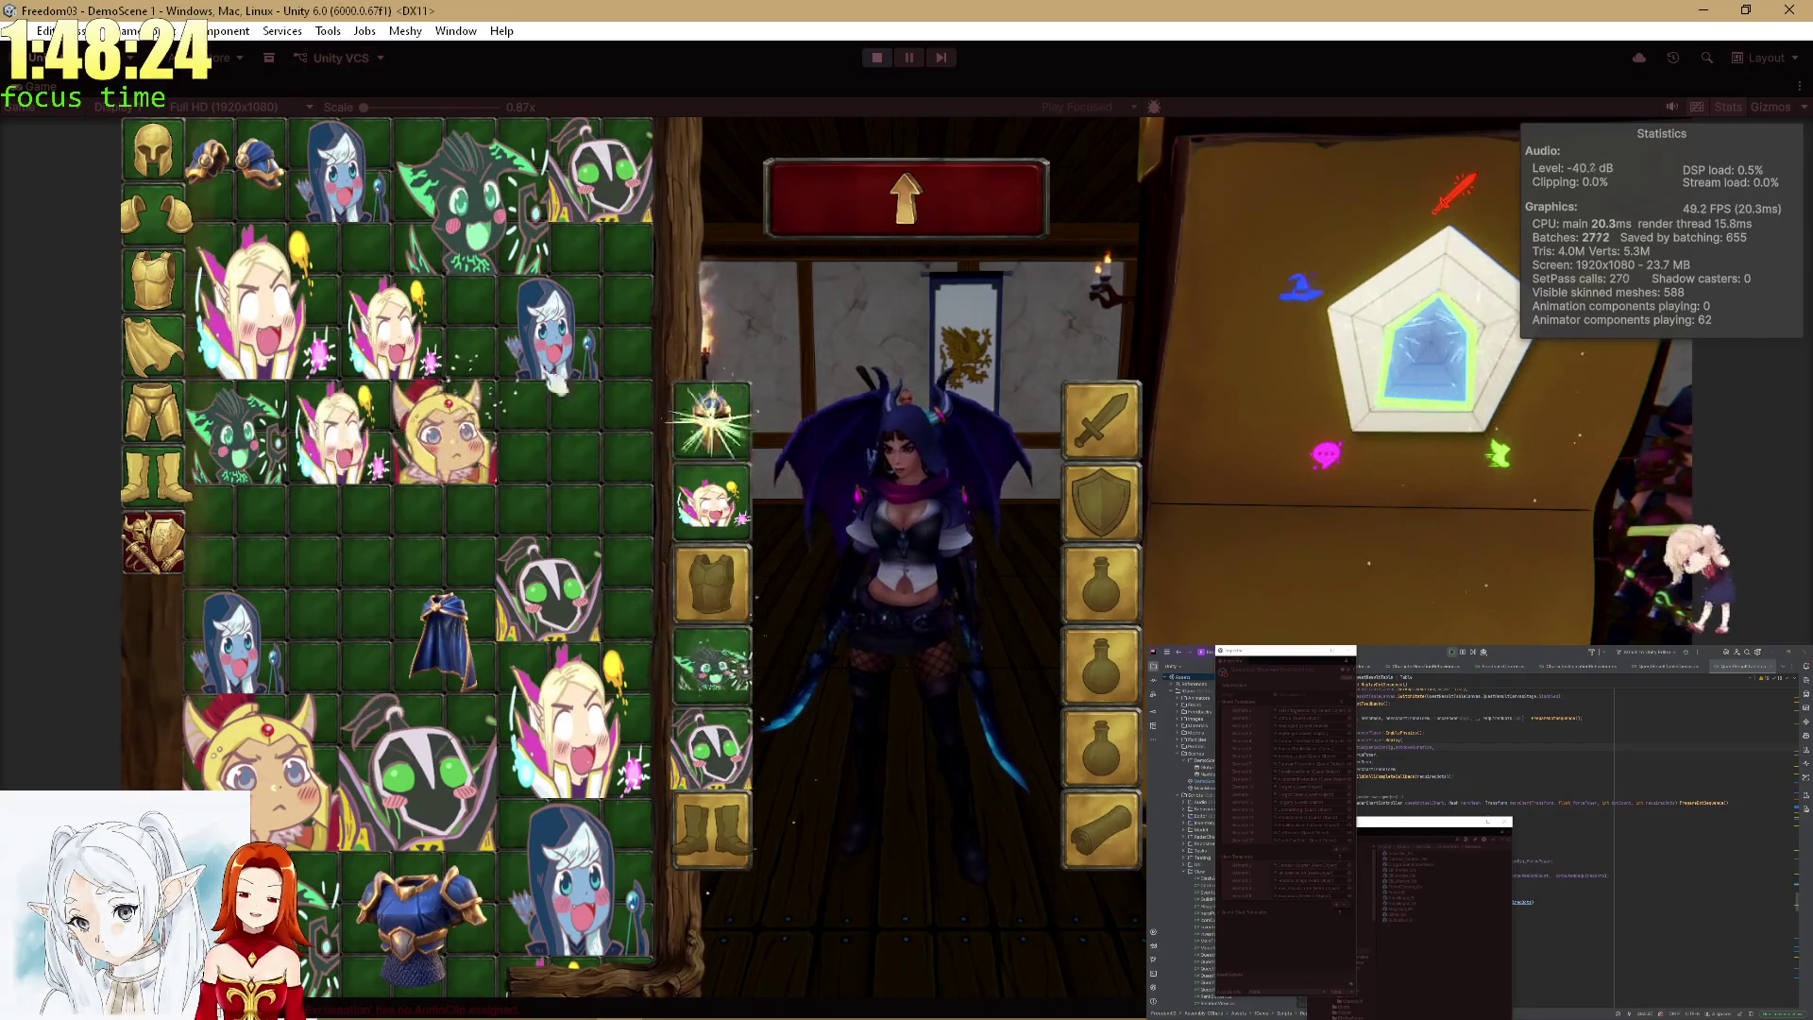
pyautogui.click(547, 585)
pyautogui.click(416, 755)
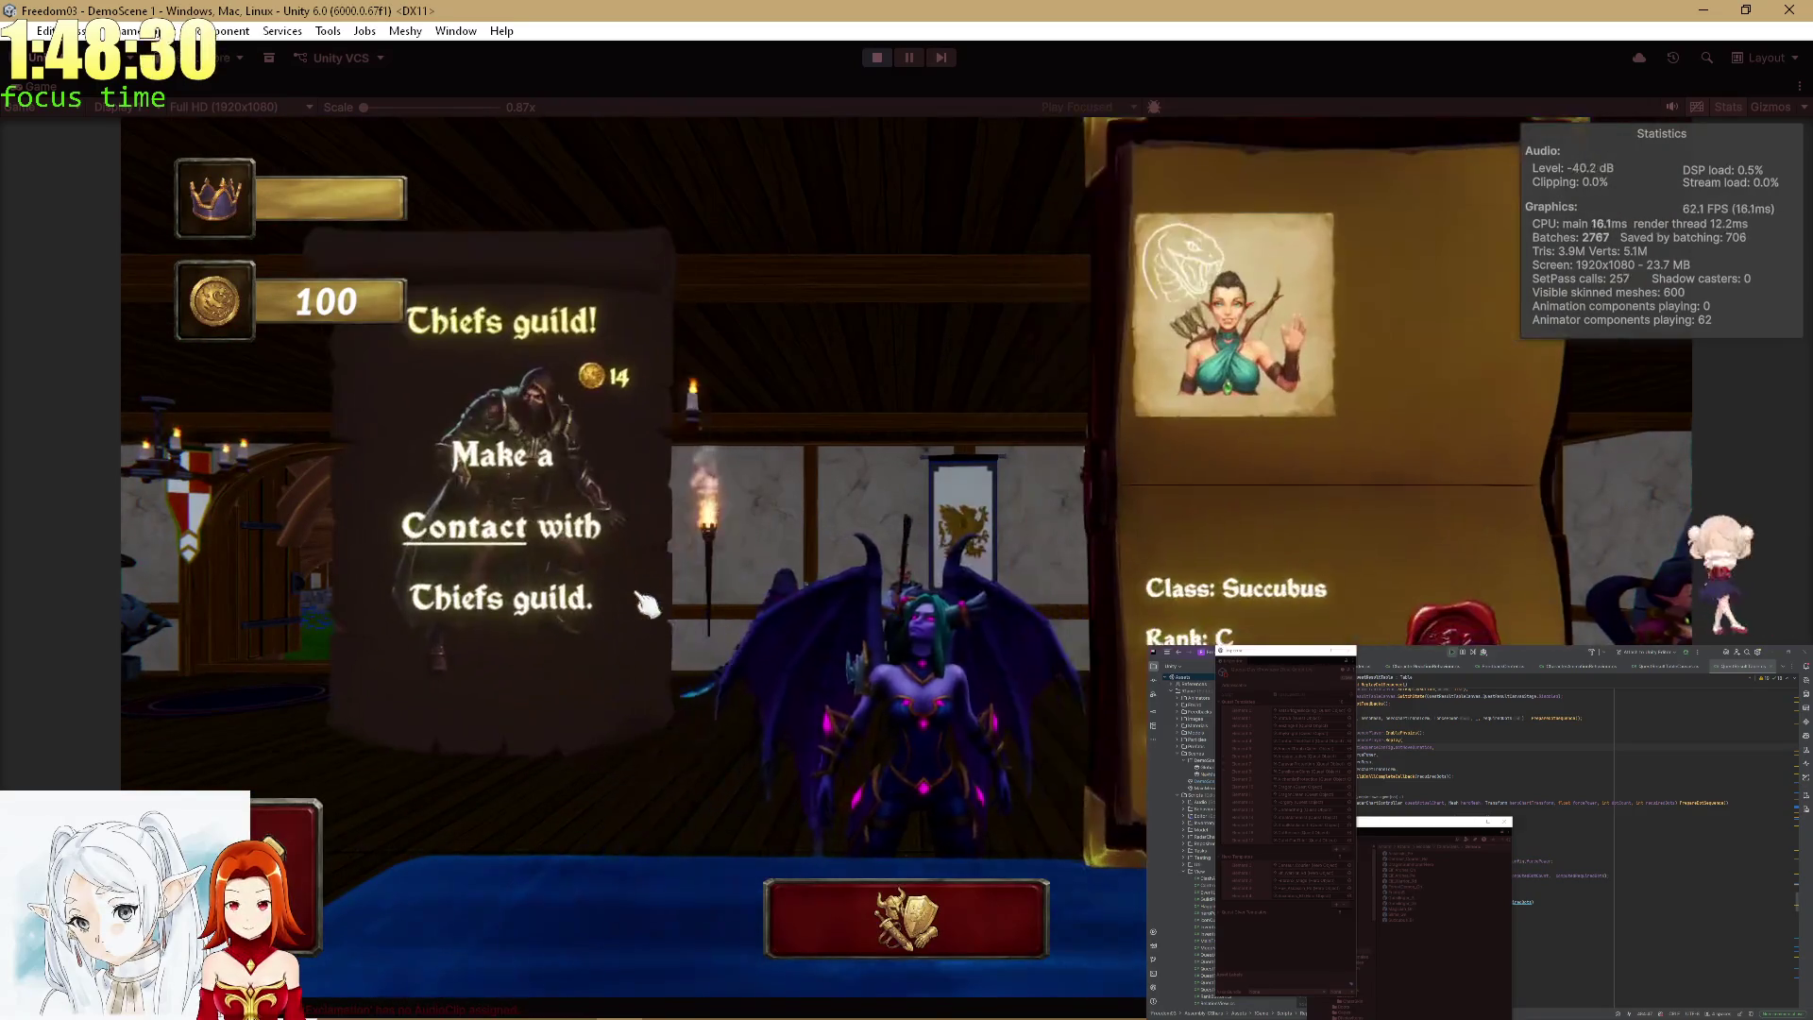
# Confirm the equipment to move to the next hero, and restore the editor layout.
pyautogui.click(906, 918)
pyautogui.hotkey('alt', 'Tab')
pyautogui.doubleClick(35, 90)
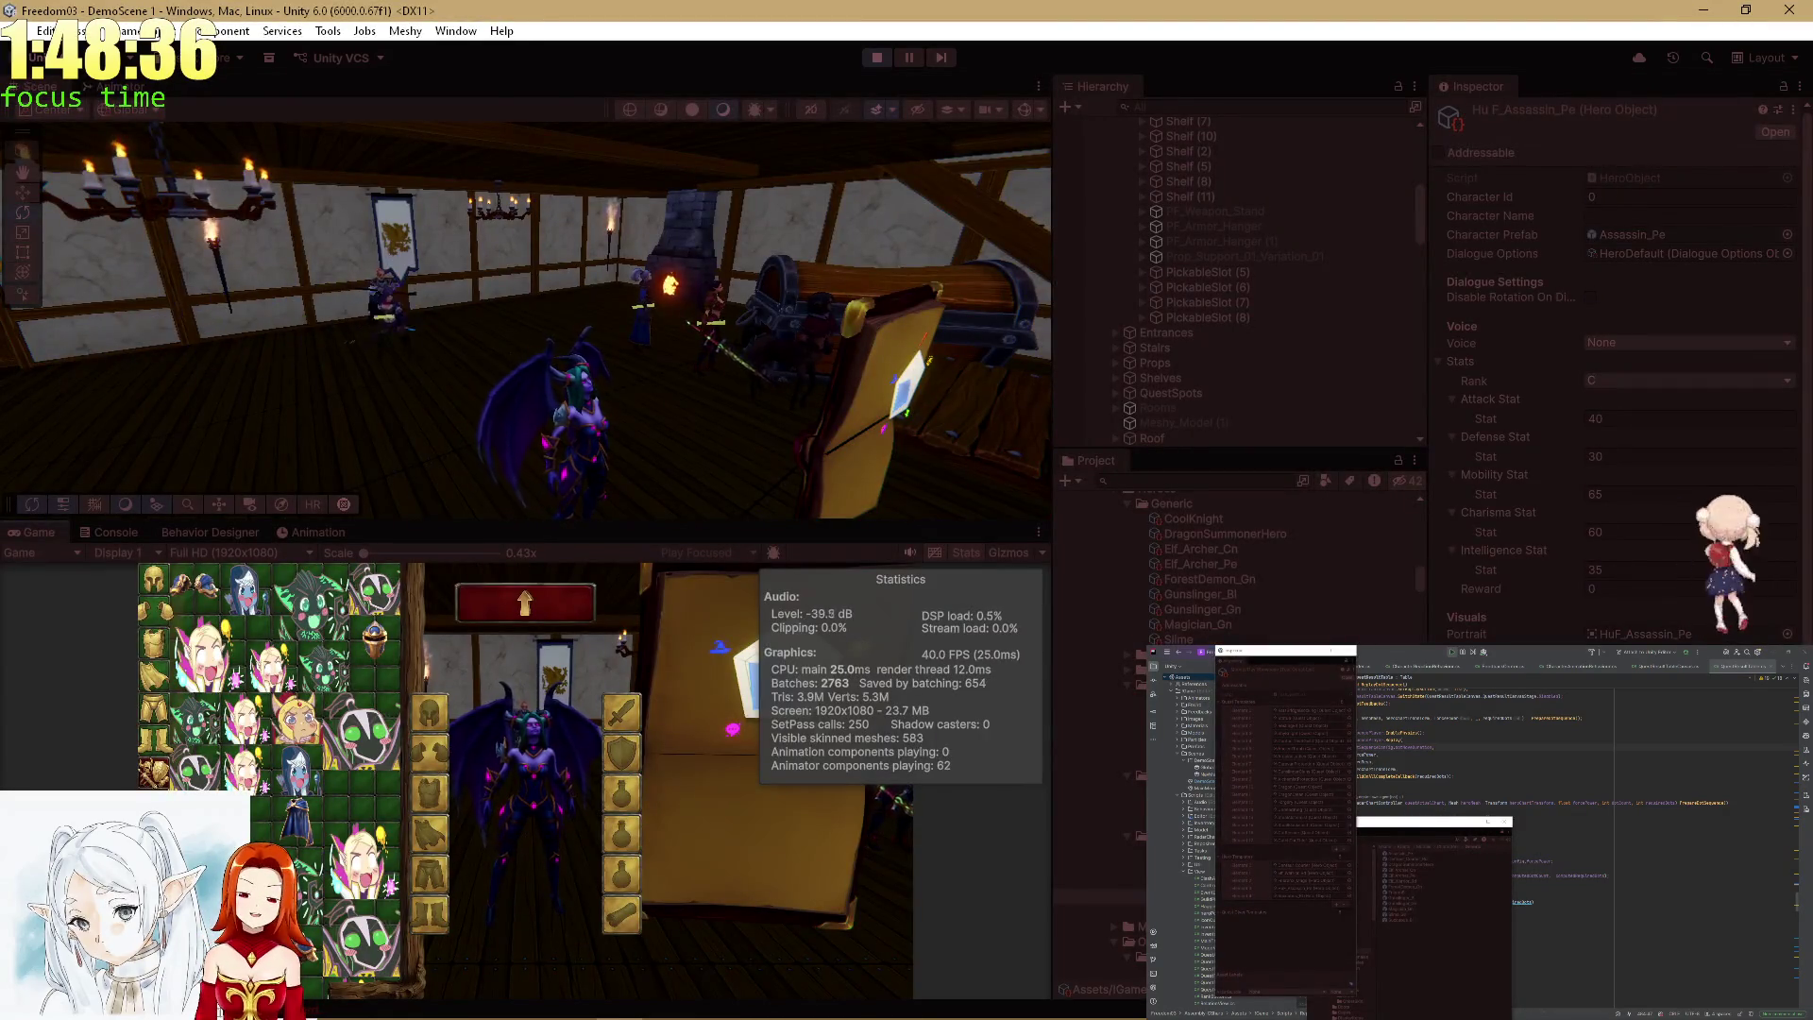
# Ping the Succubus_Bl prefab and select Succubus_Bl(Clone) through a 'ucc' Hierarchy search.
pyautogui.click(1614, 238)
pyautogui.click(1233, 501)
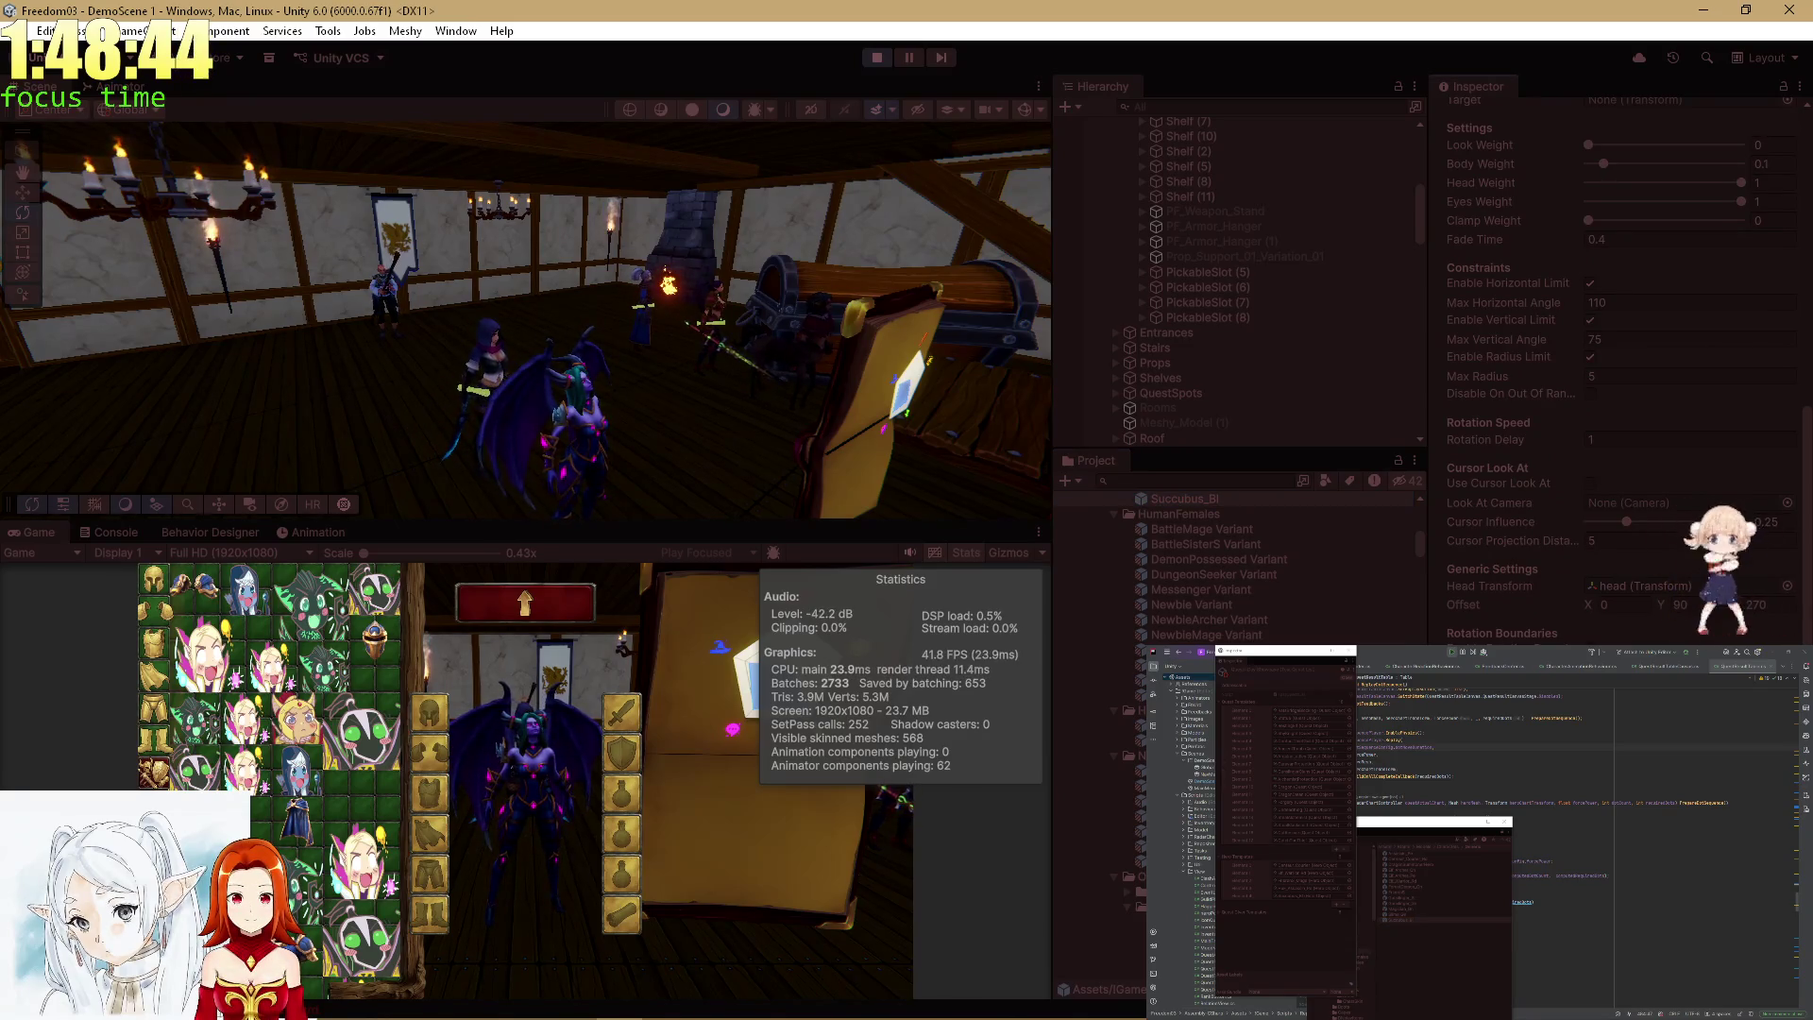
pyautogui.write('Succ')
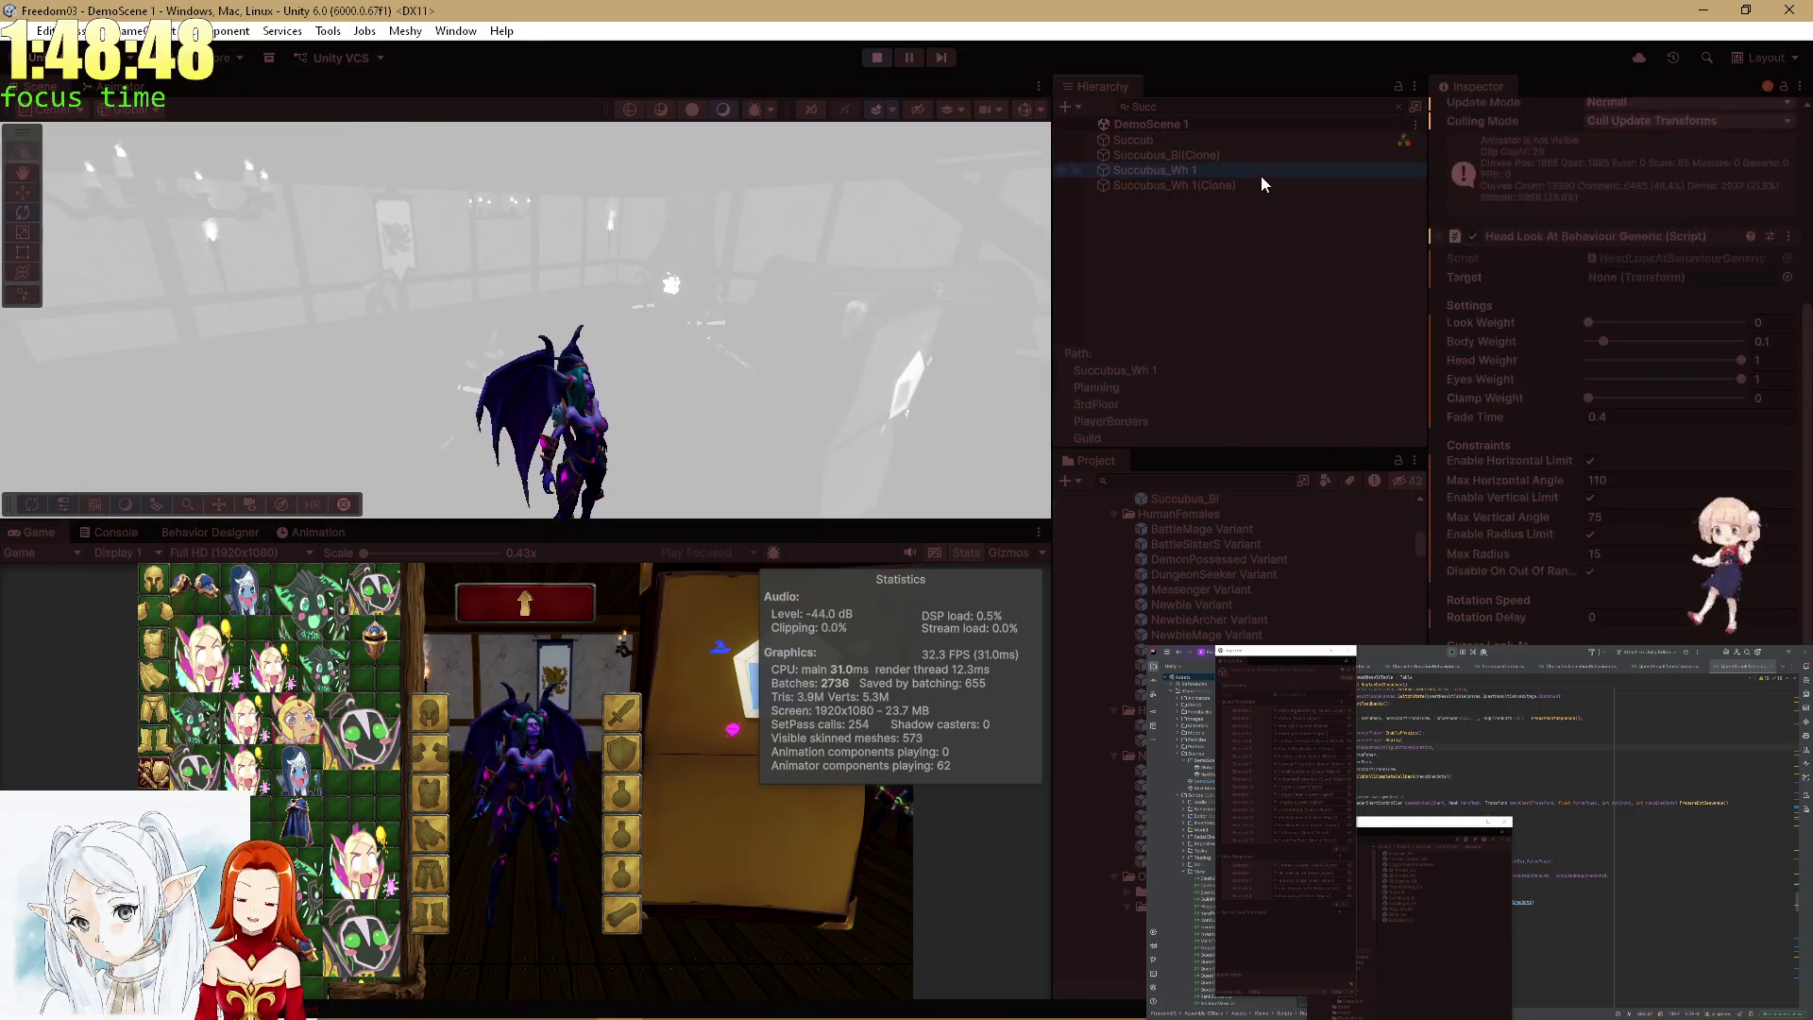
pyautogui.click(1254, 182)
pyautogui.click(1252, 155)
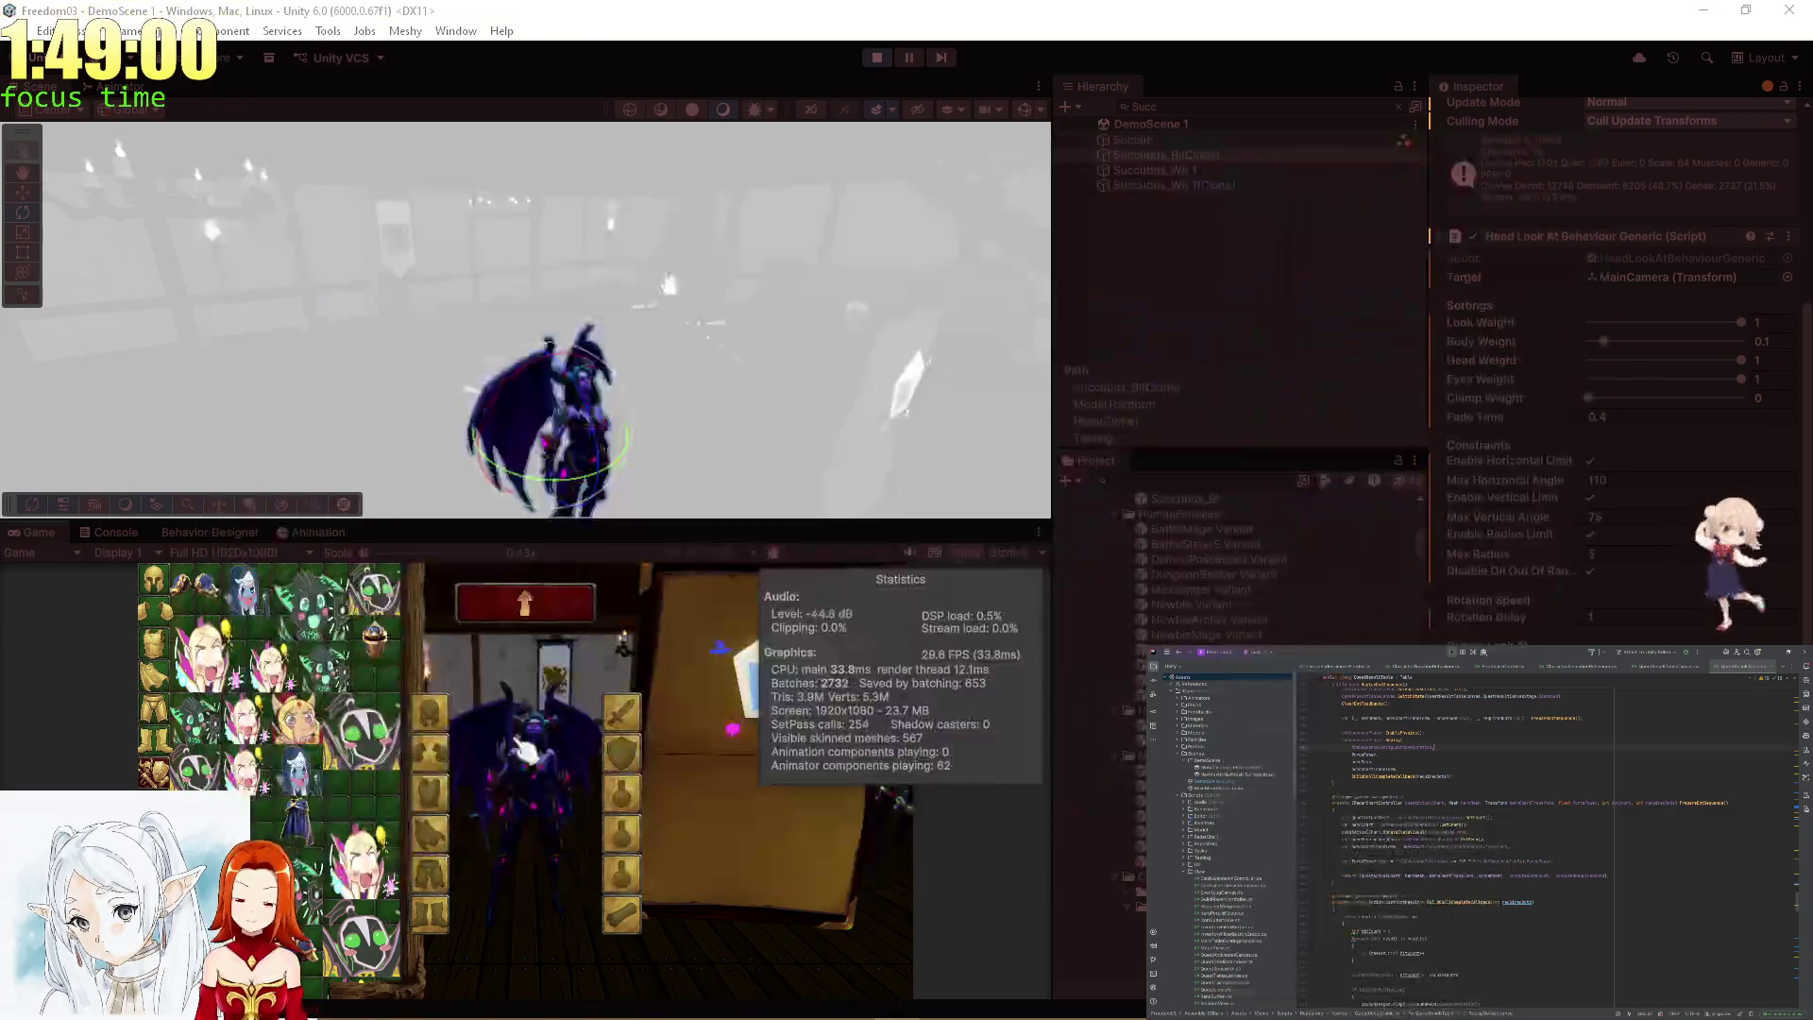
# Clear the search, frame the succubus with F and move the scene camera to view her in the room.
pyautogui.press('Escape')
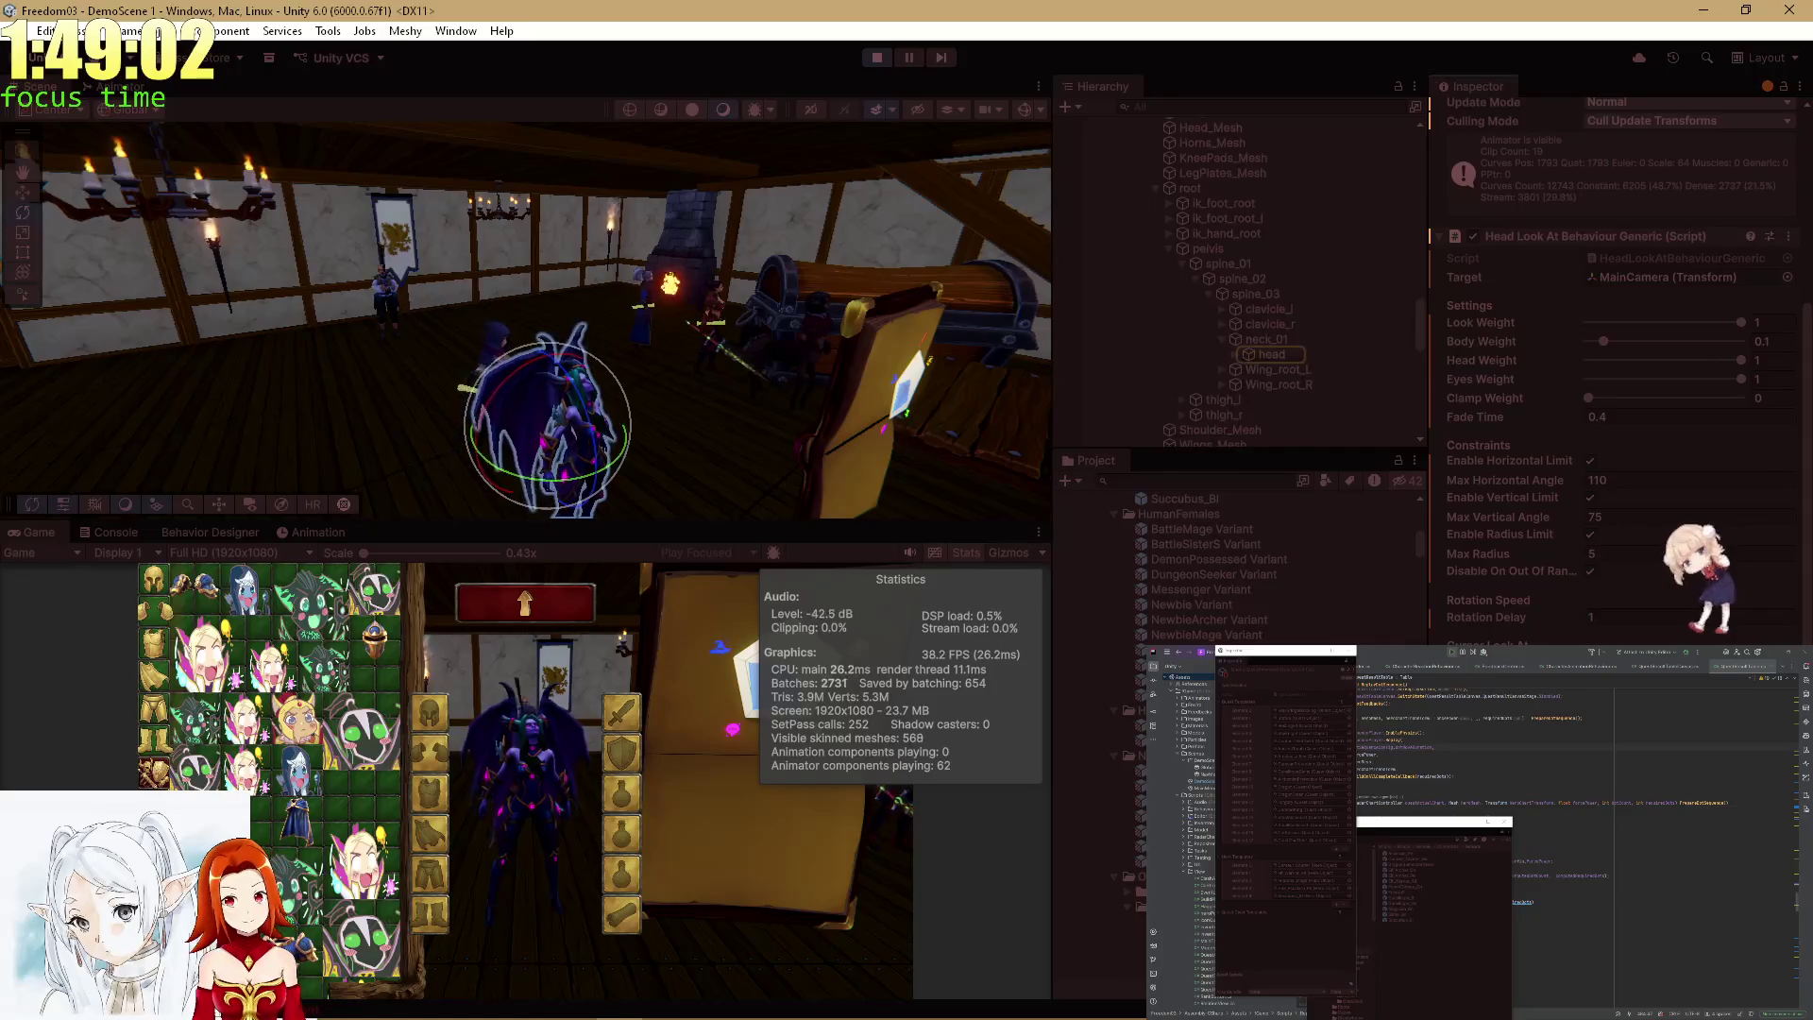
pyautogui.press('f')
pyautogui.scroll(5, 558, 518)
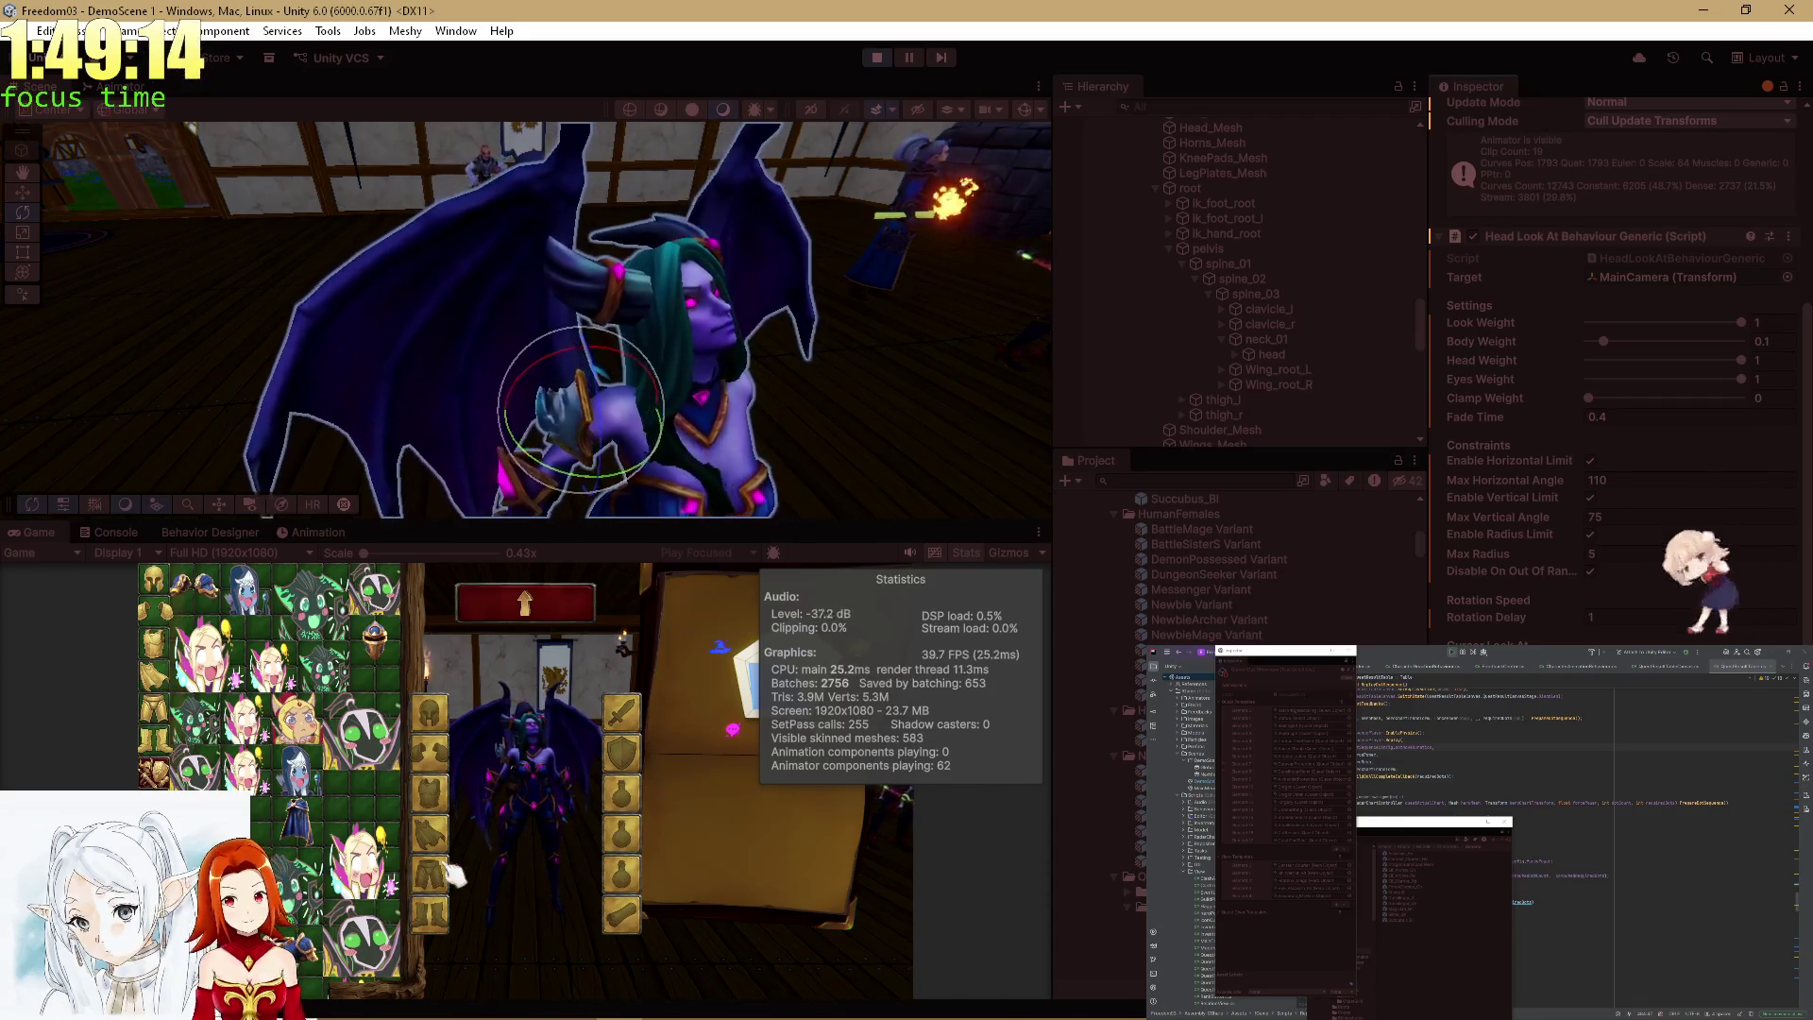
pyautogui.moveTo(645, 911)
pyautogui.mouseDown()
pyautogui.moveTo(718, 661)
pyautogui.moveTo(876, 284)
pyautogui.mouseUp()
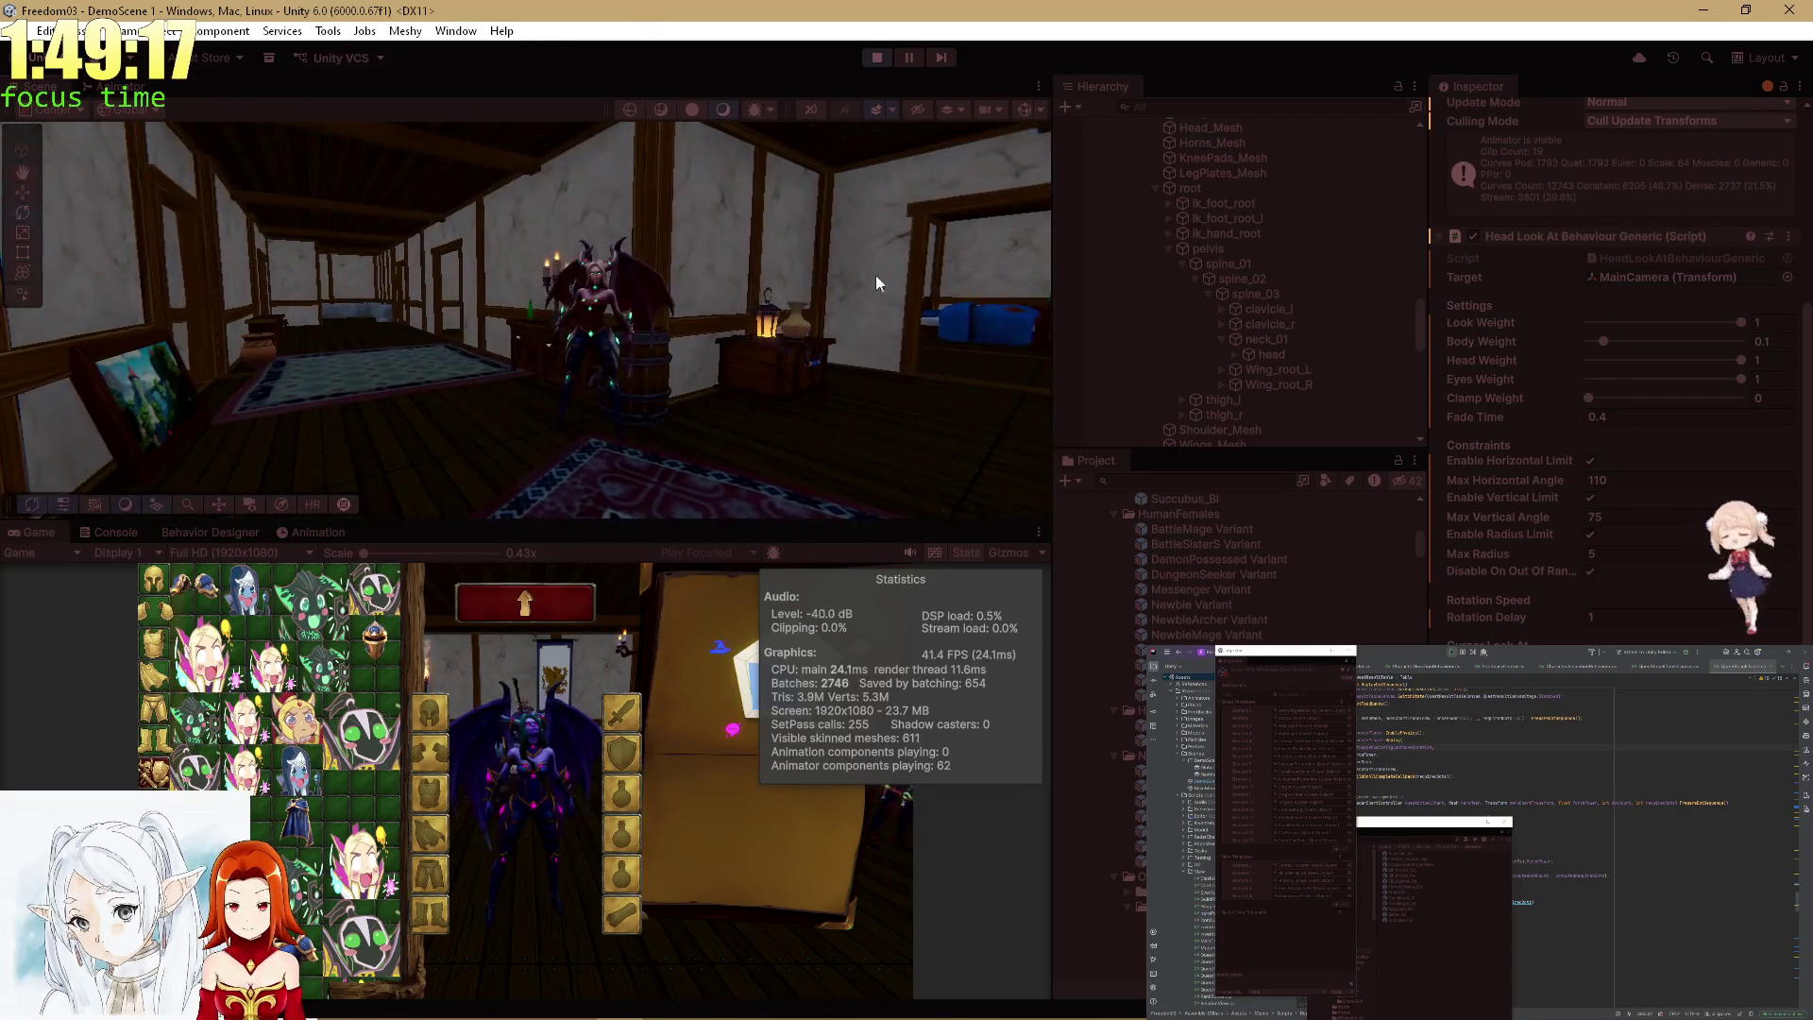
# Select the succubus in the Scene view, inspect Succubus_Bl(Clone)'s look-at settings, then maximize the Game view.
pyautogui.click(596, 305)
pyautogui.scroll(3, 1292, 266)
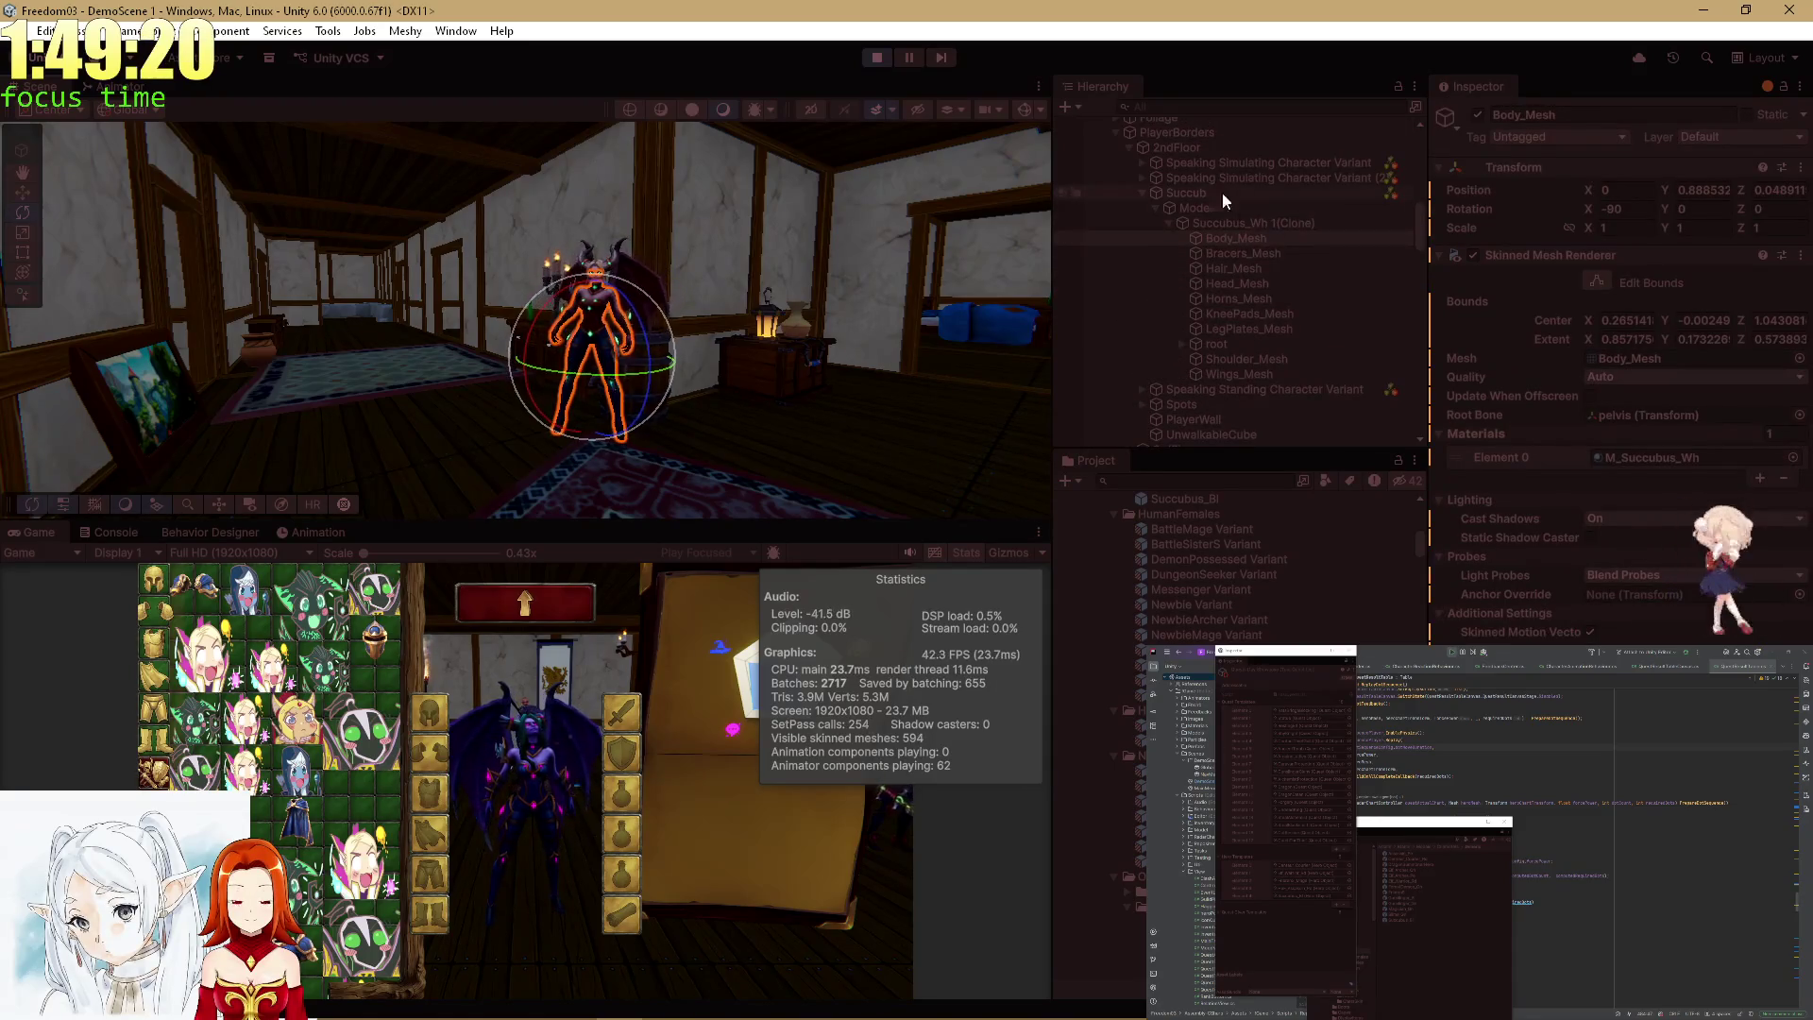
pyautogui.click(1239, 226)
pyautogui.scroll(-5, 1645, 461)
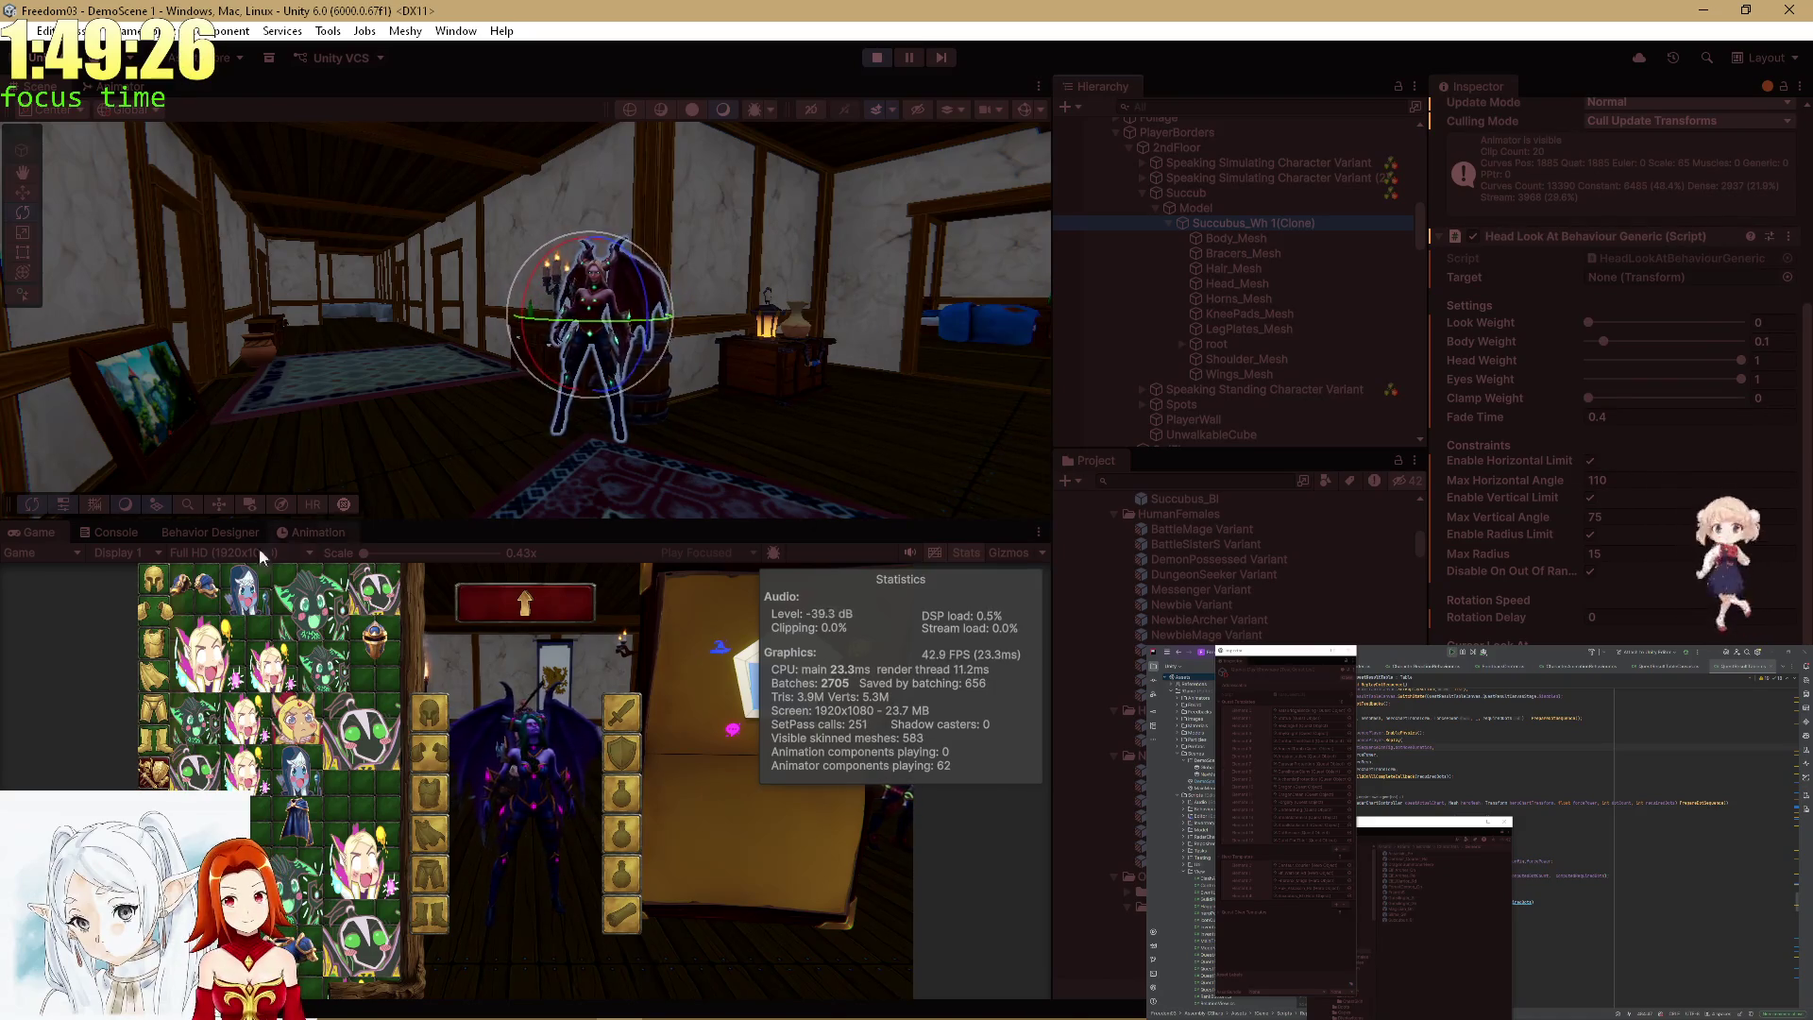
pyautogui.moveTo(785, 202); pyautogui.dragTo(715, 333)
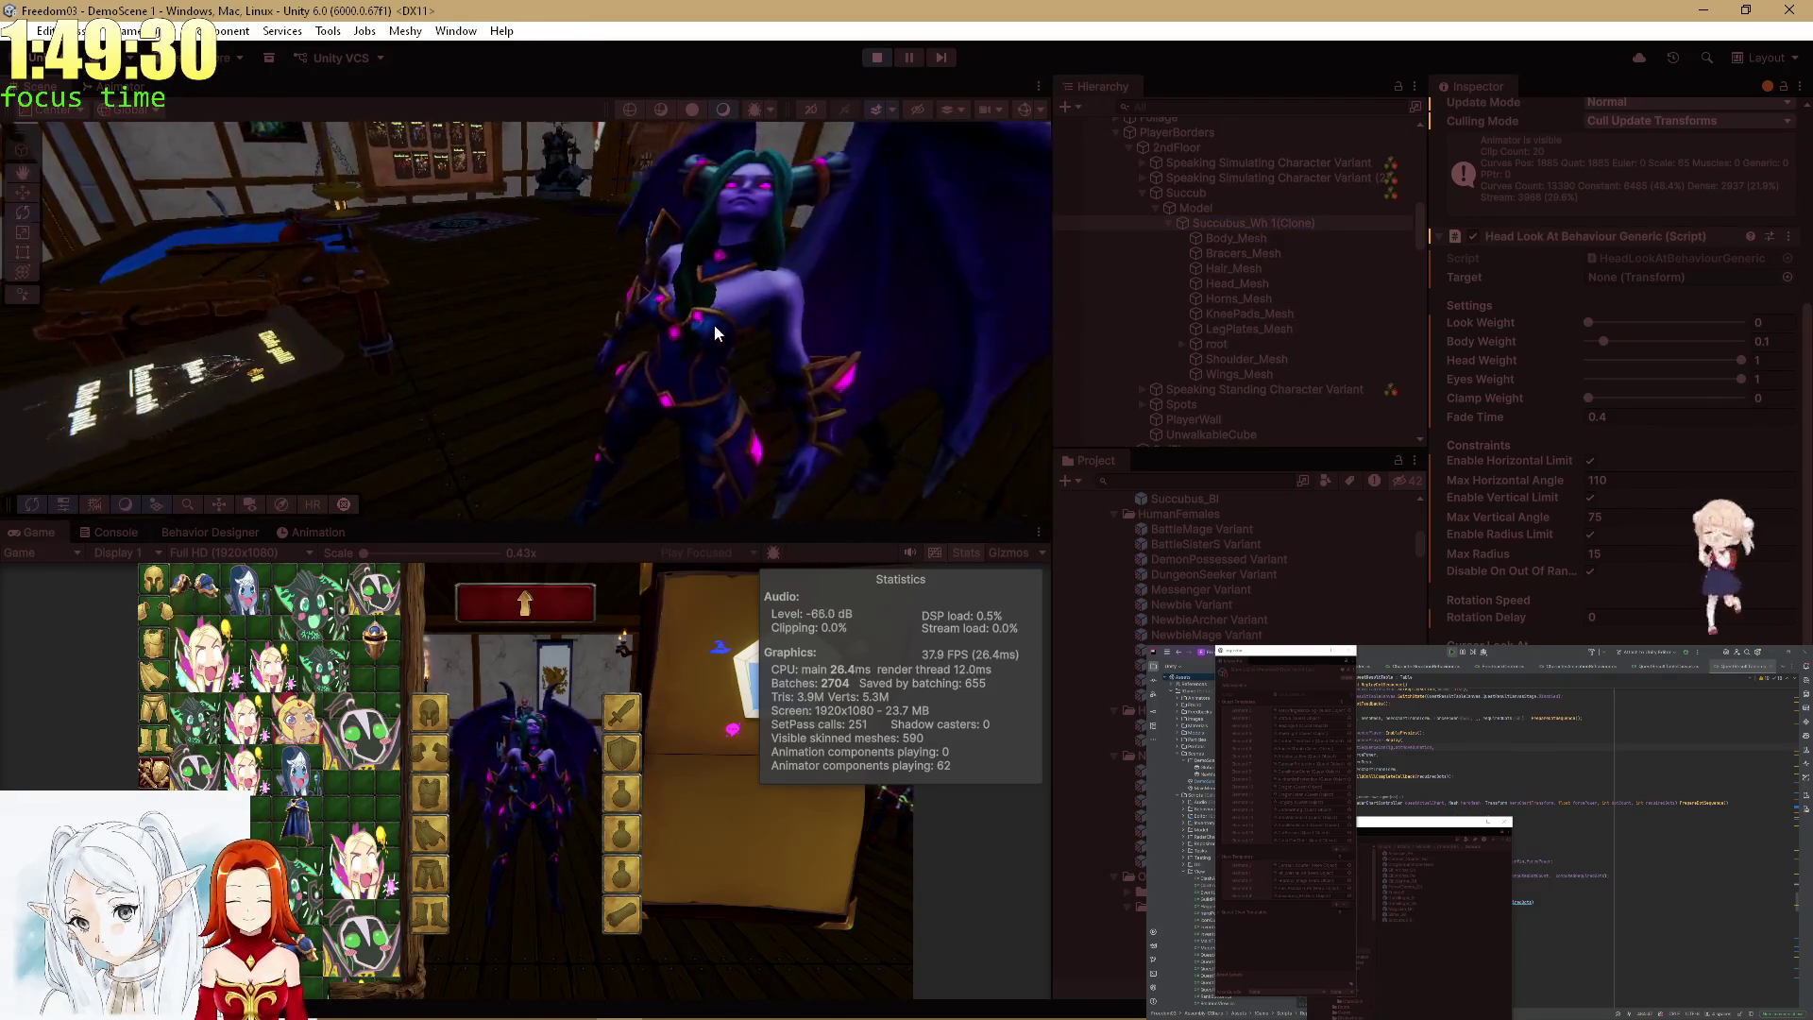
pyautogui.click(715, 333)
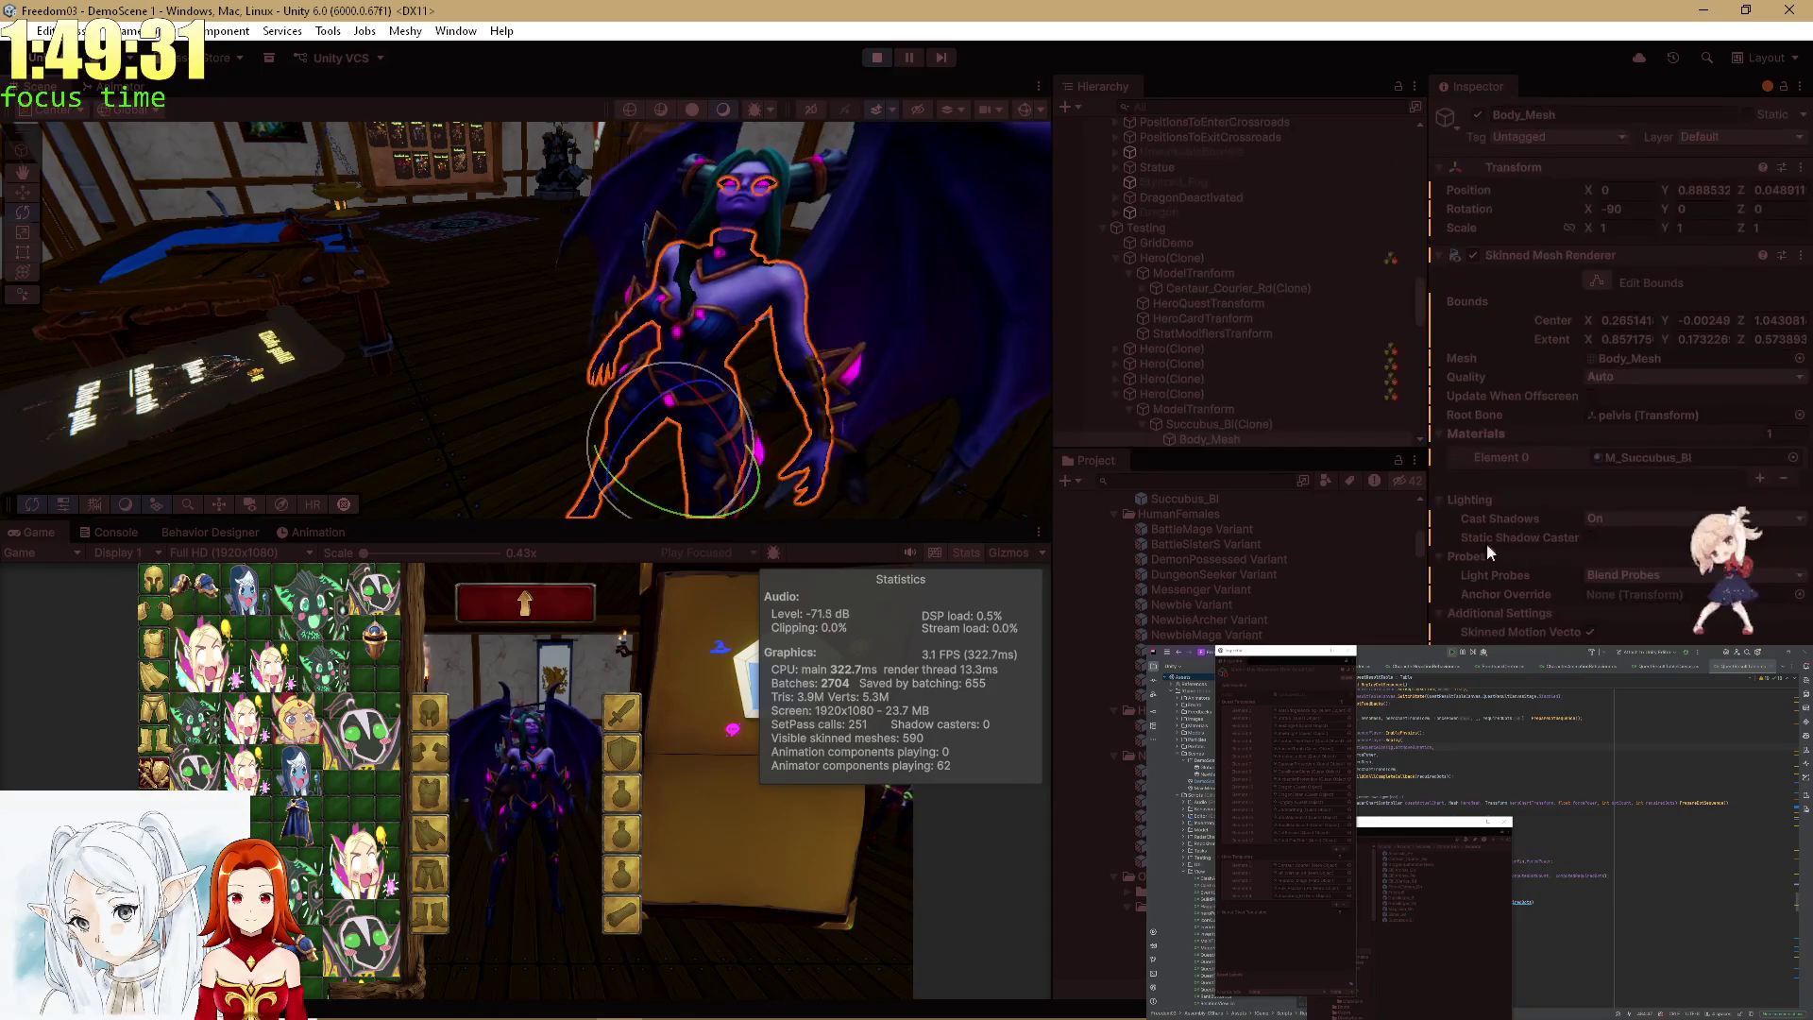
pyautogui.doubleClick(1198, 394)
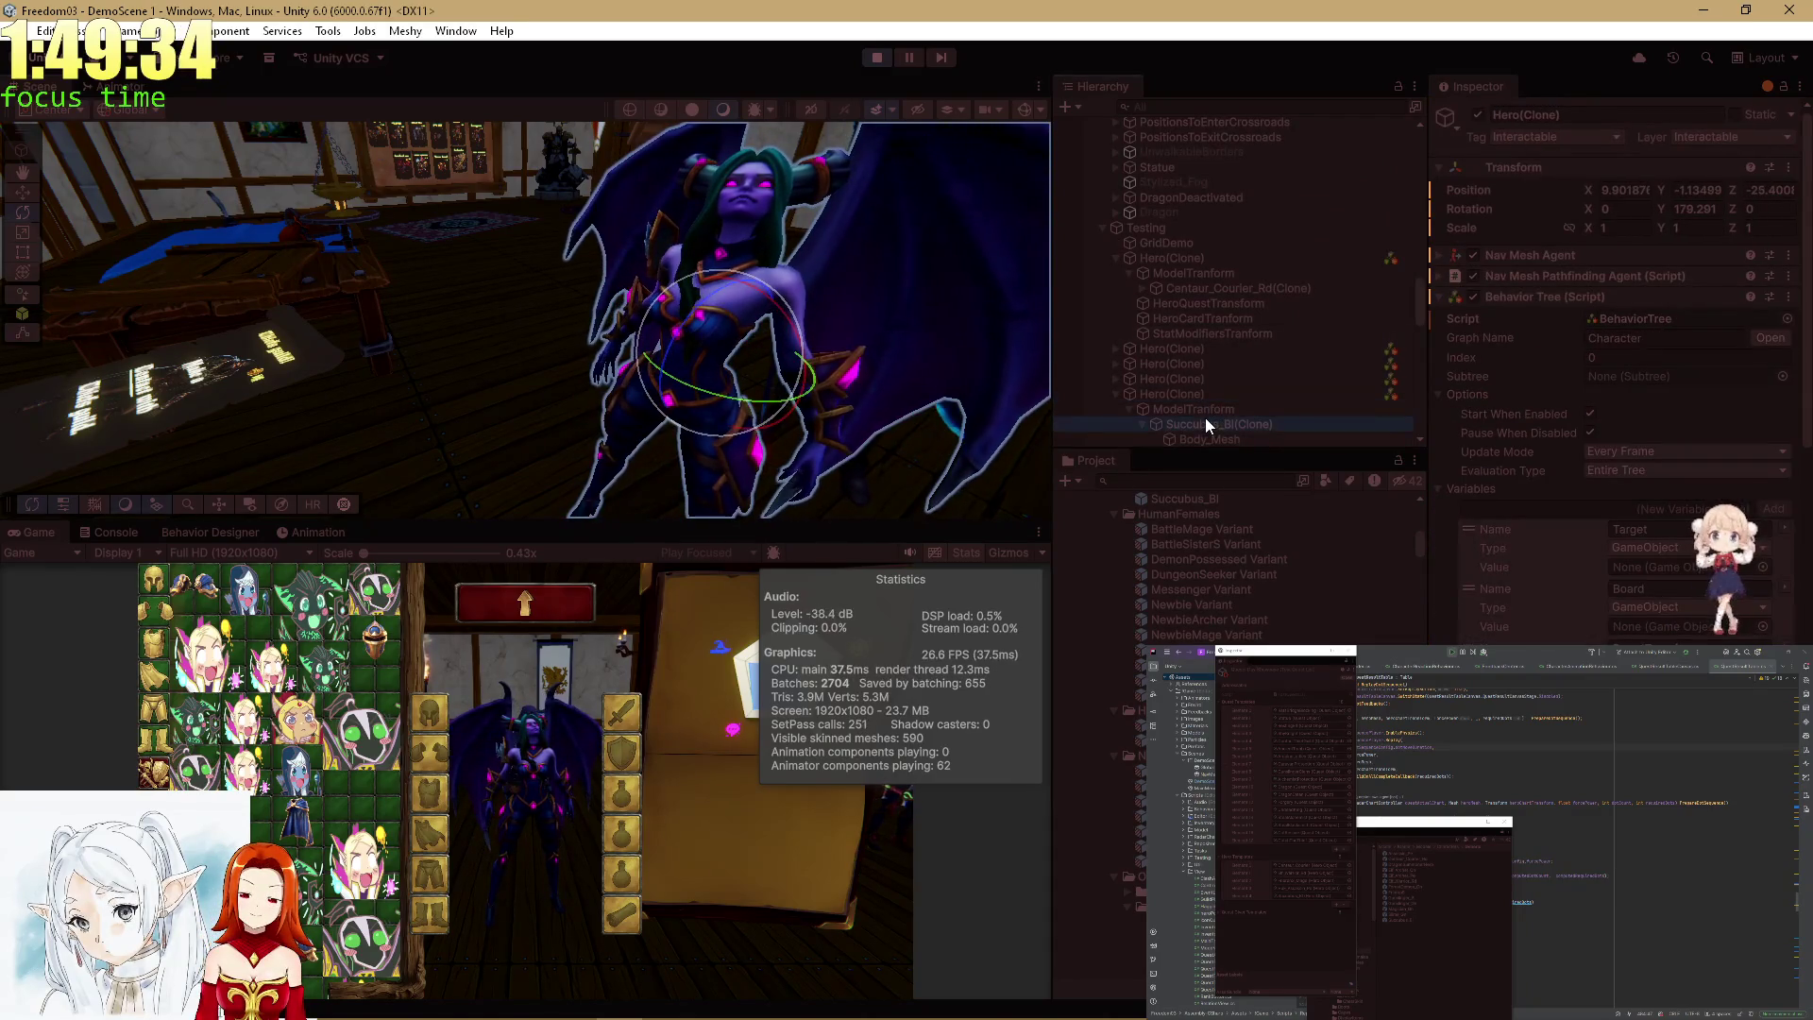
pyautogui.click(1205, 424)
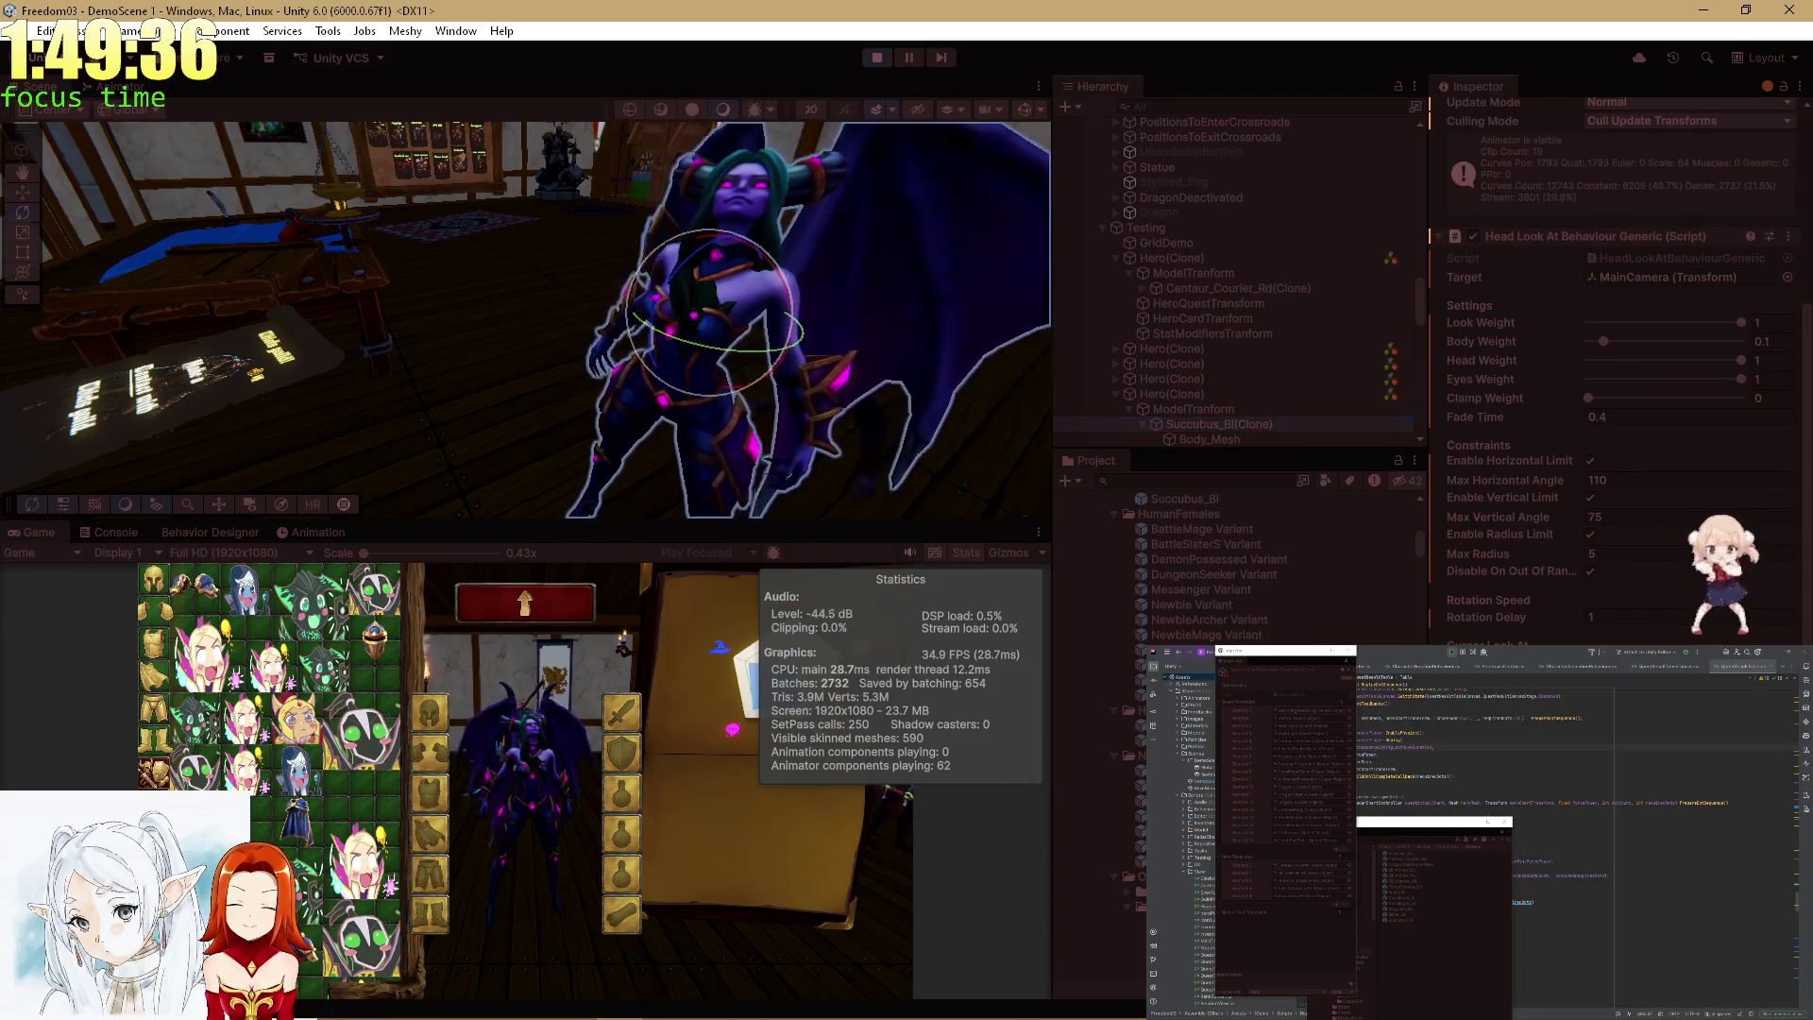
pyautogui.doubleClick(36, 536)
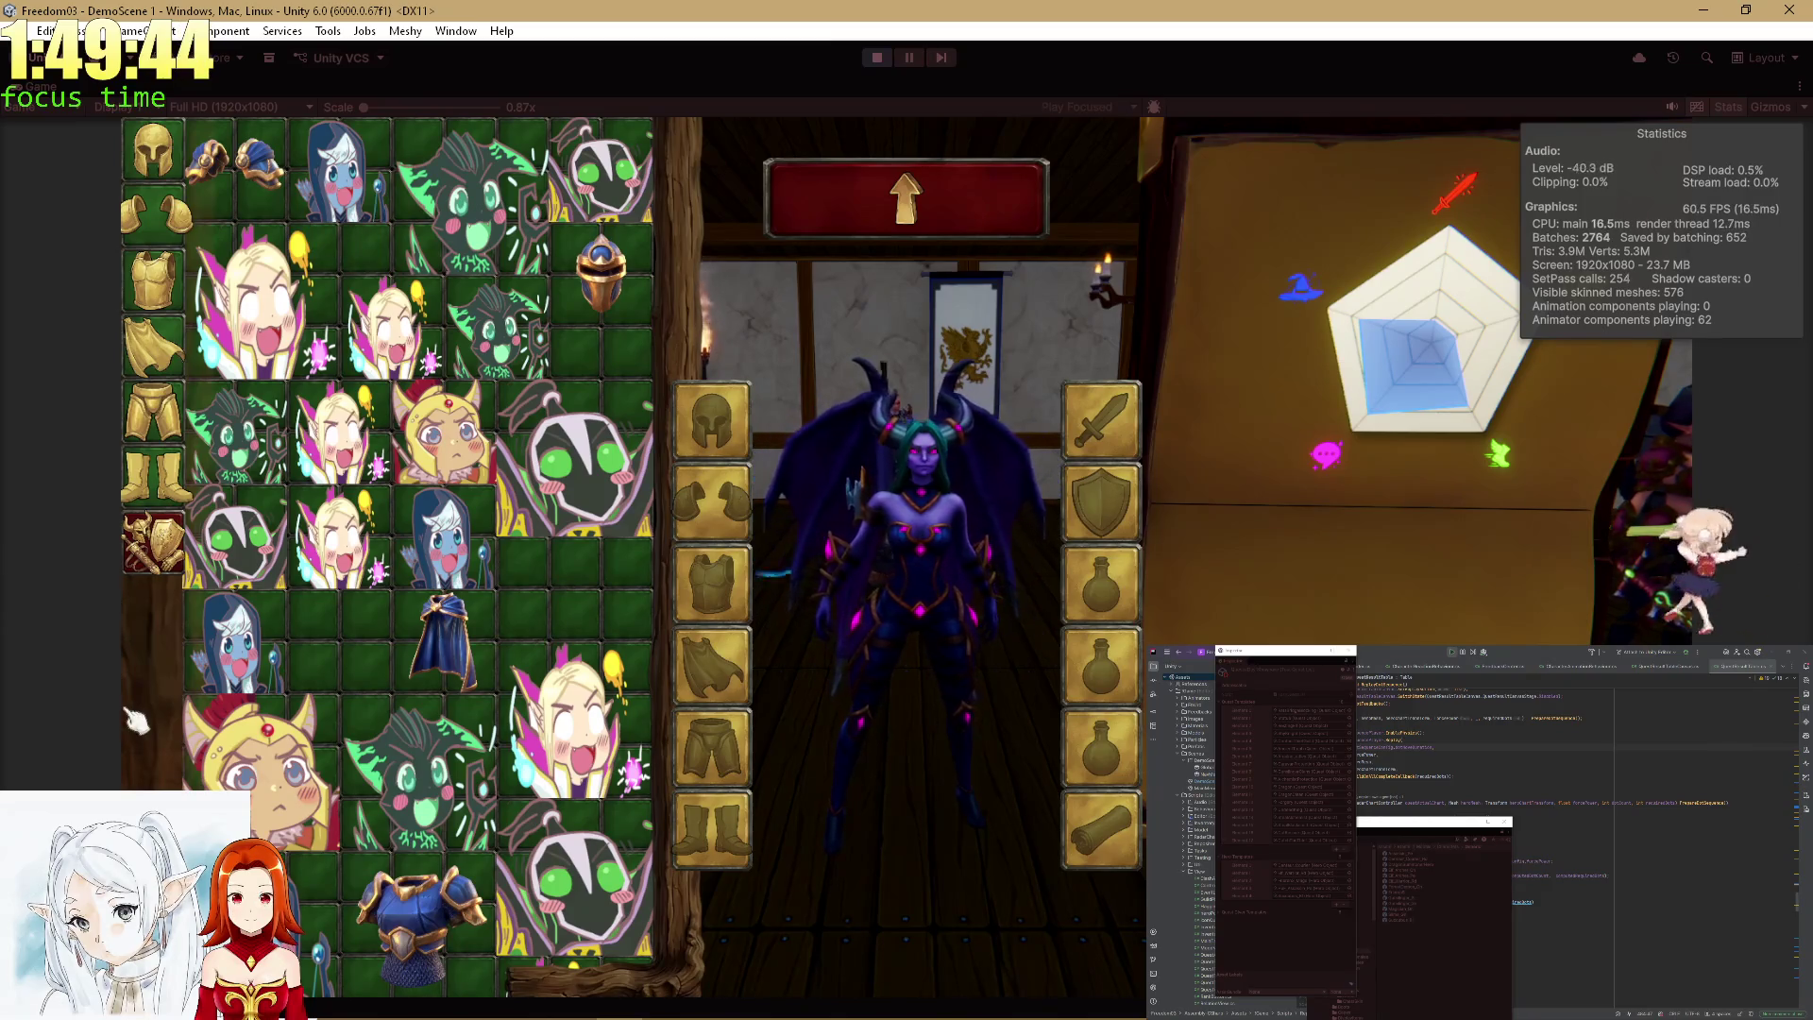
# Leave for the Thiefs guild contract, reopen the inventory and swap hooded items in and out of slots.
pyautogui.click(850, 227)
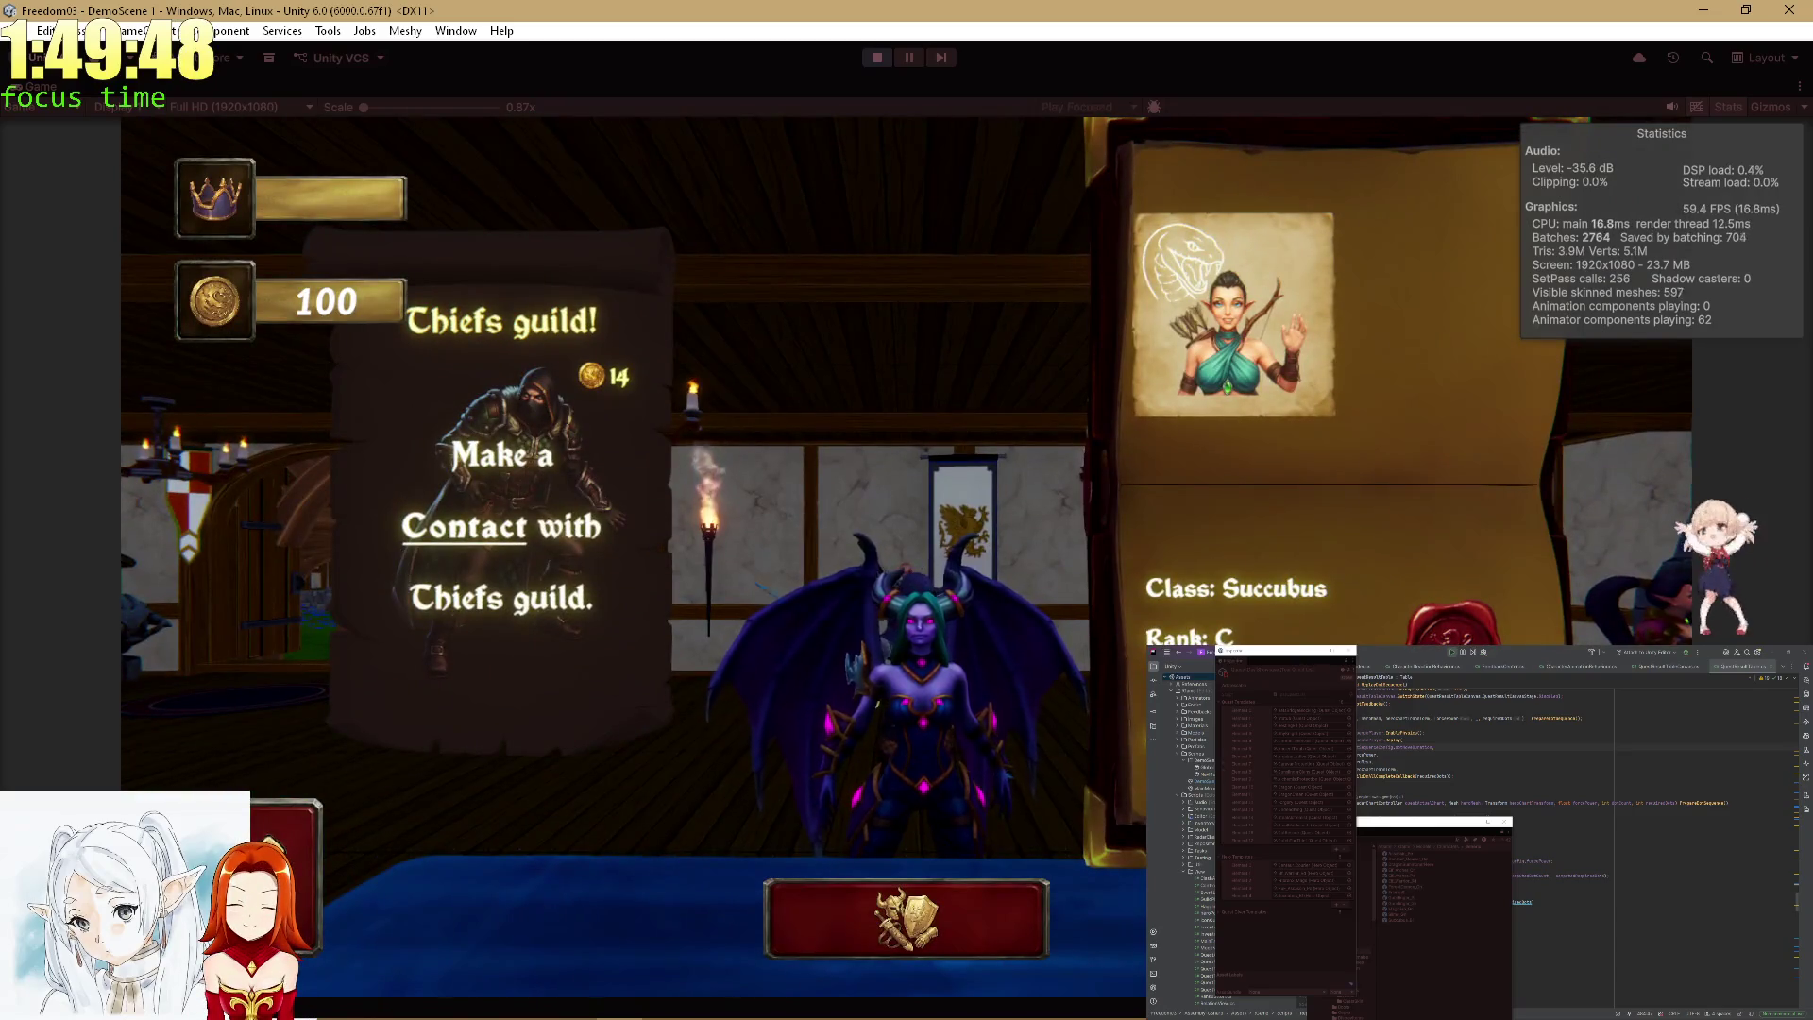
pyautogui.click(928, 956)
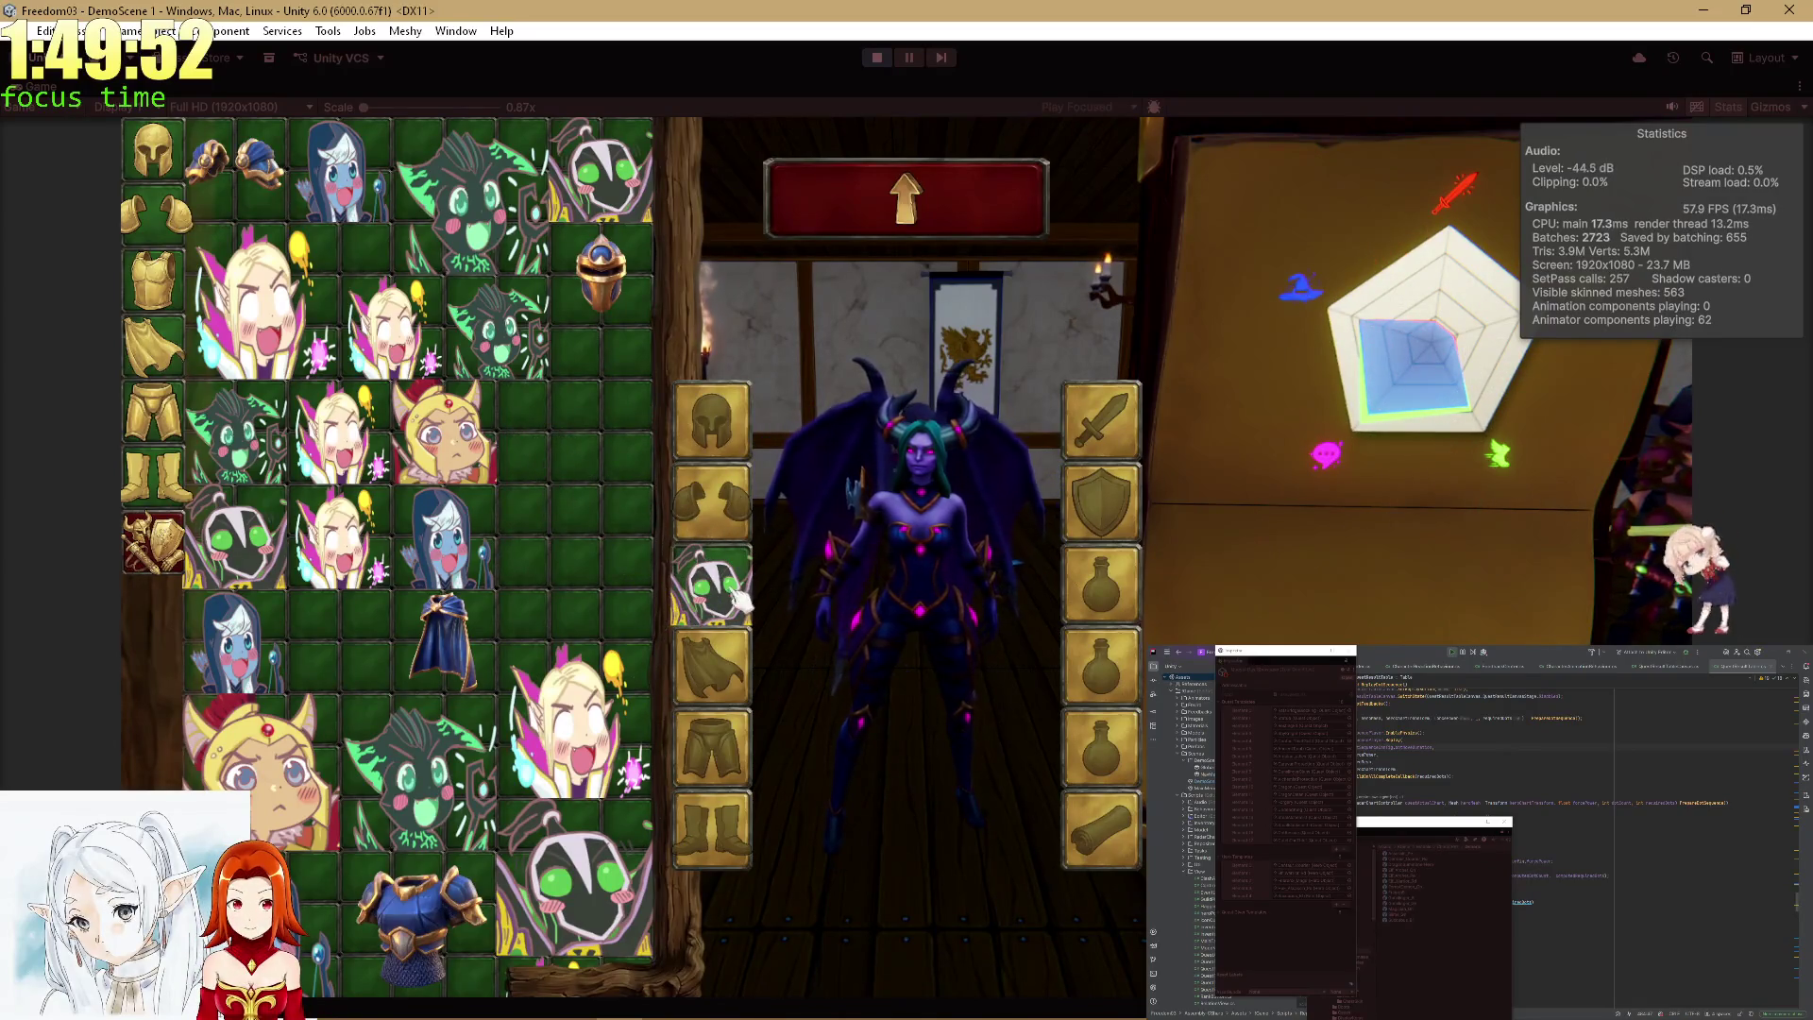
pyautogui.click(236, 538)
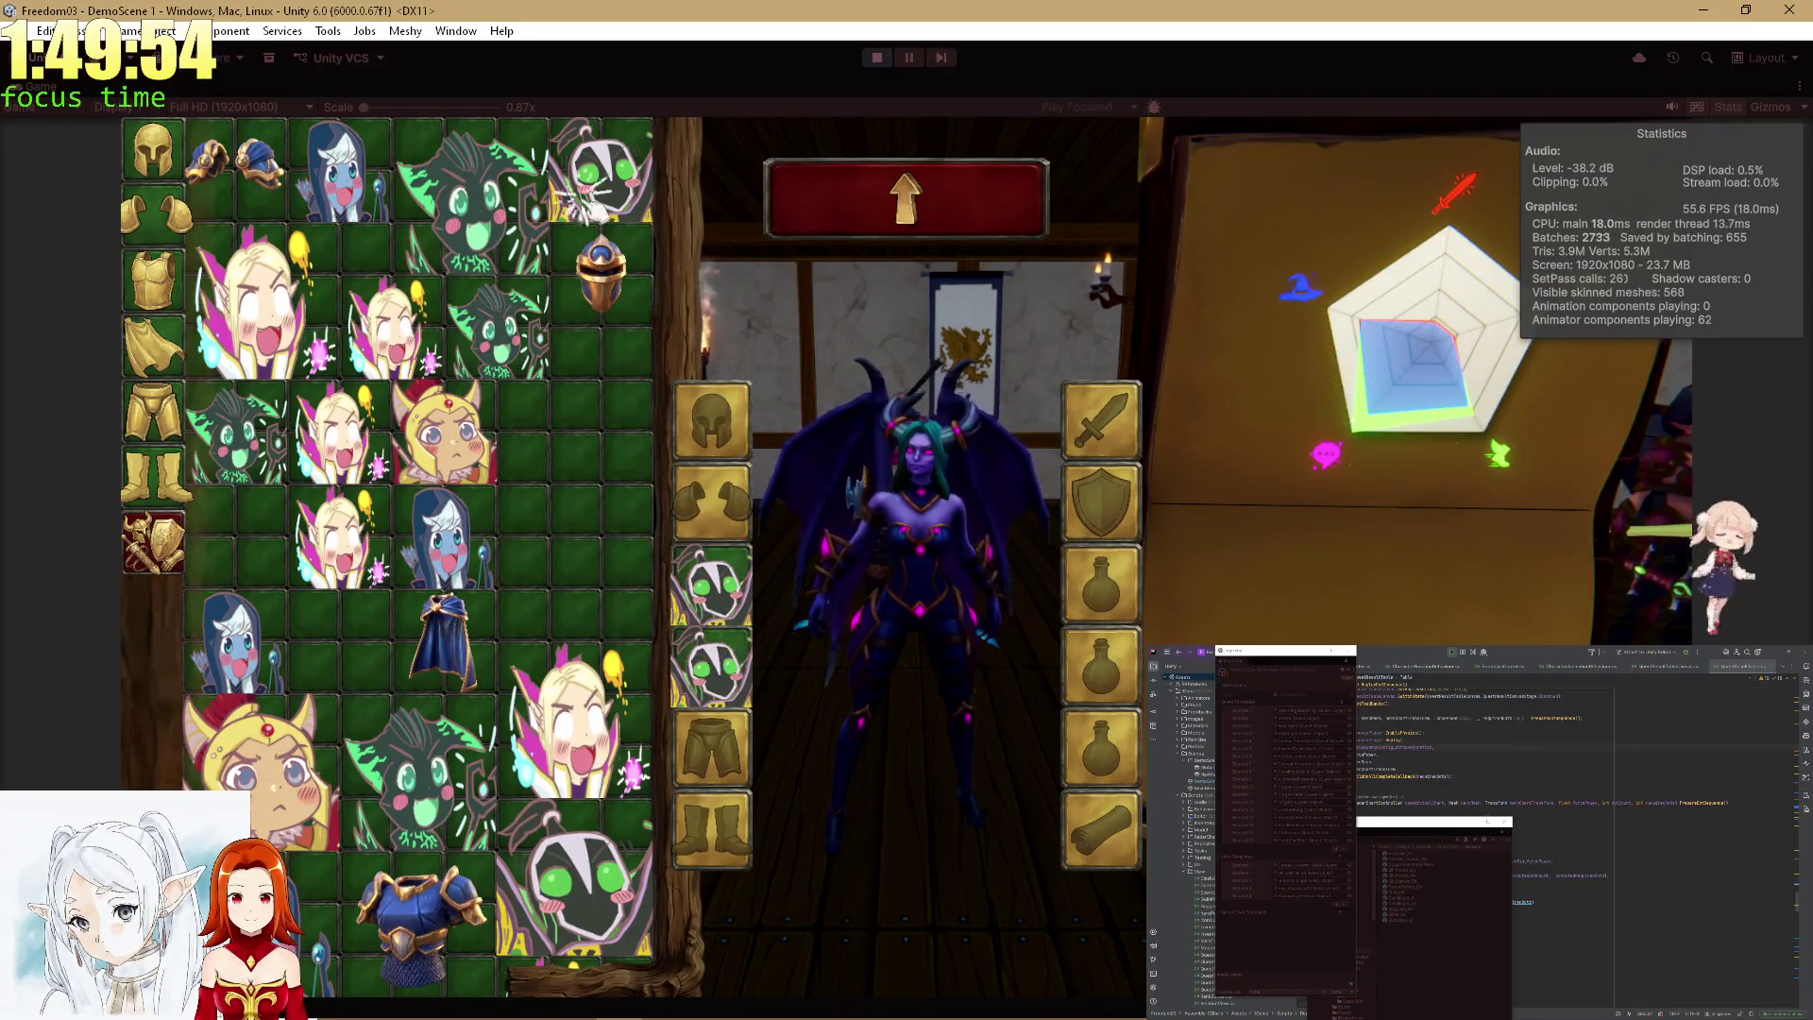
pyautogui.click(713, 585)
pyautogui.click(729, 694)
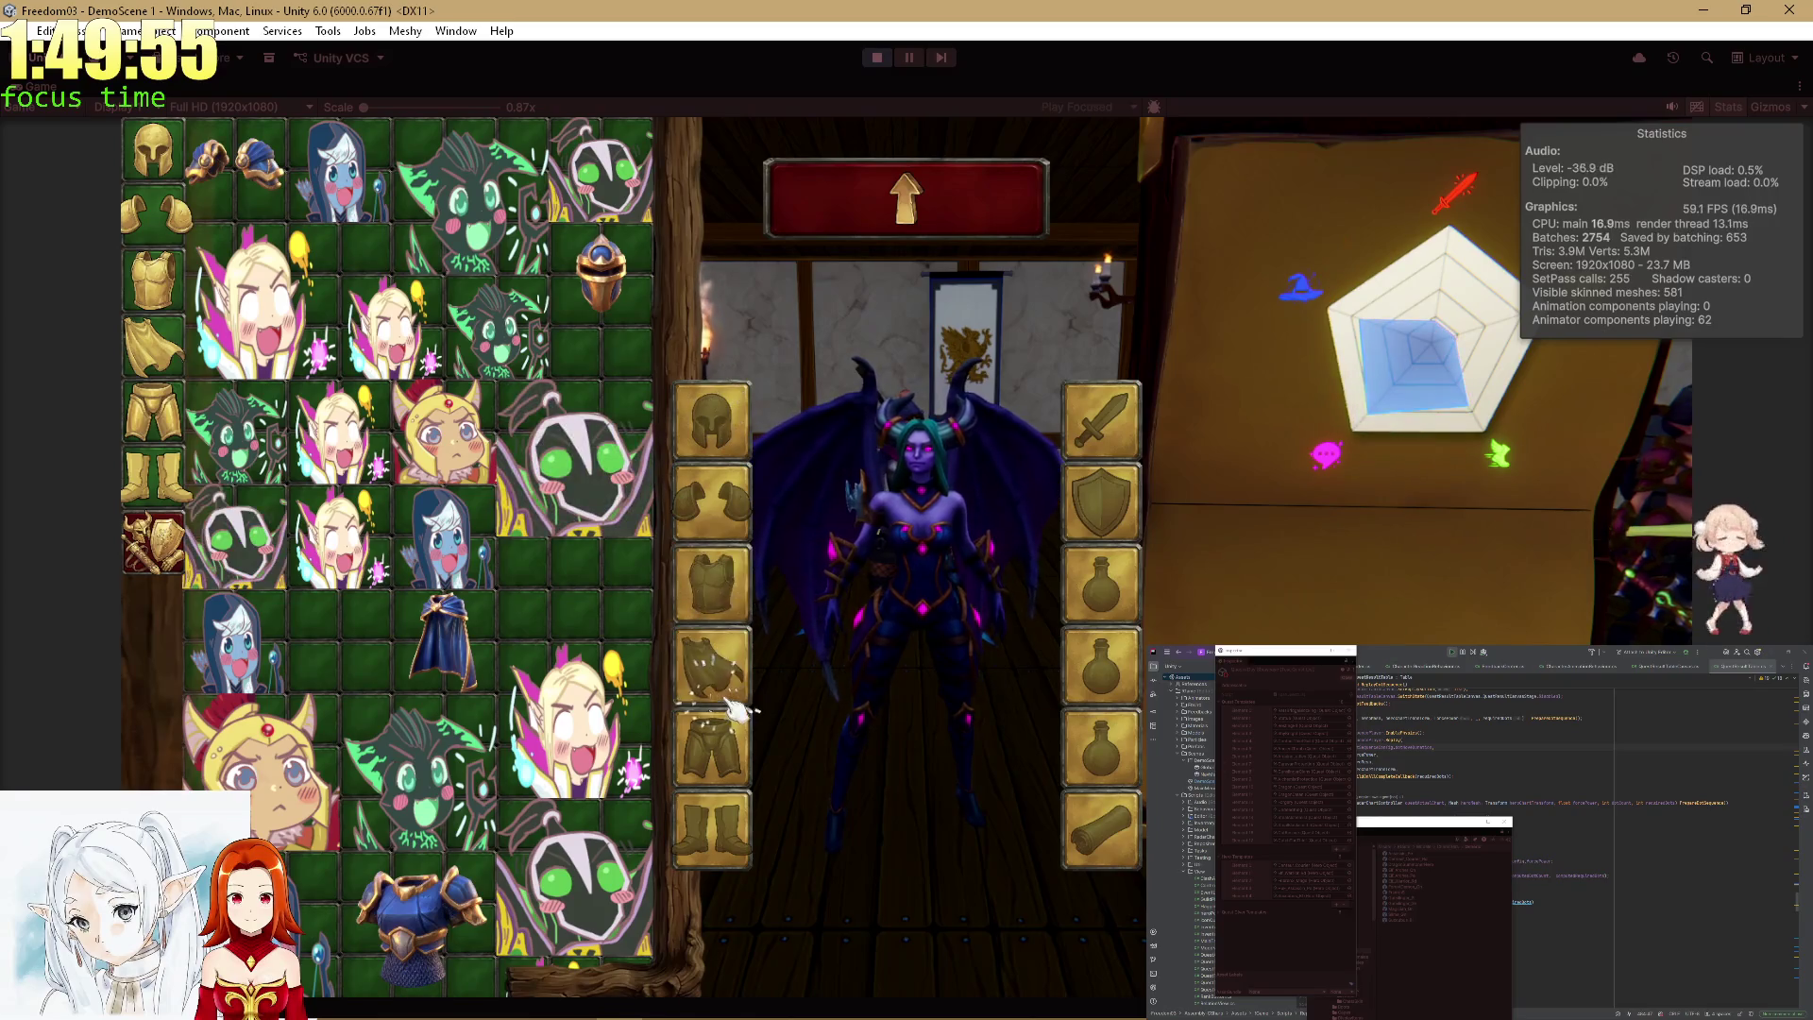
pyautogui.click(602, 493)
# Rearrange the hooded items and fill equipment slots with hooded and creature items.
pyautogui.click(236, 515)
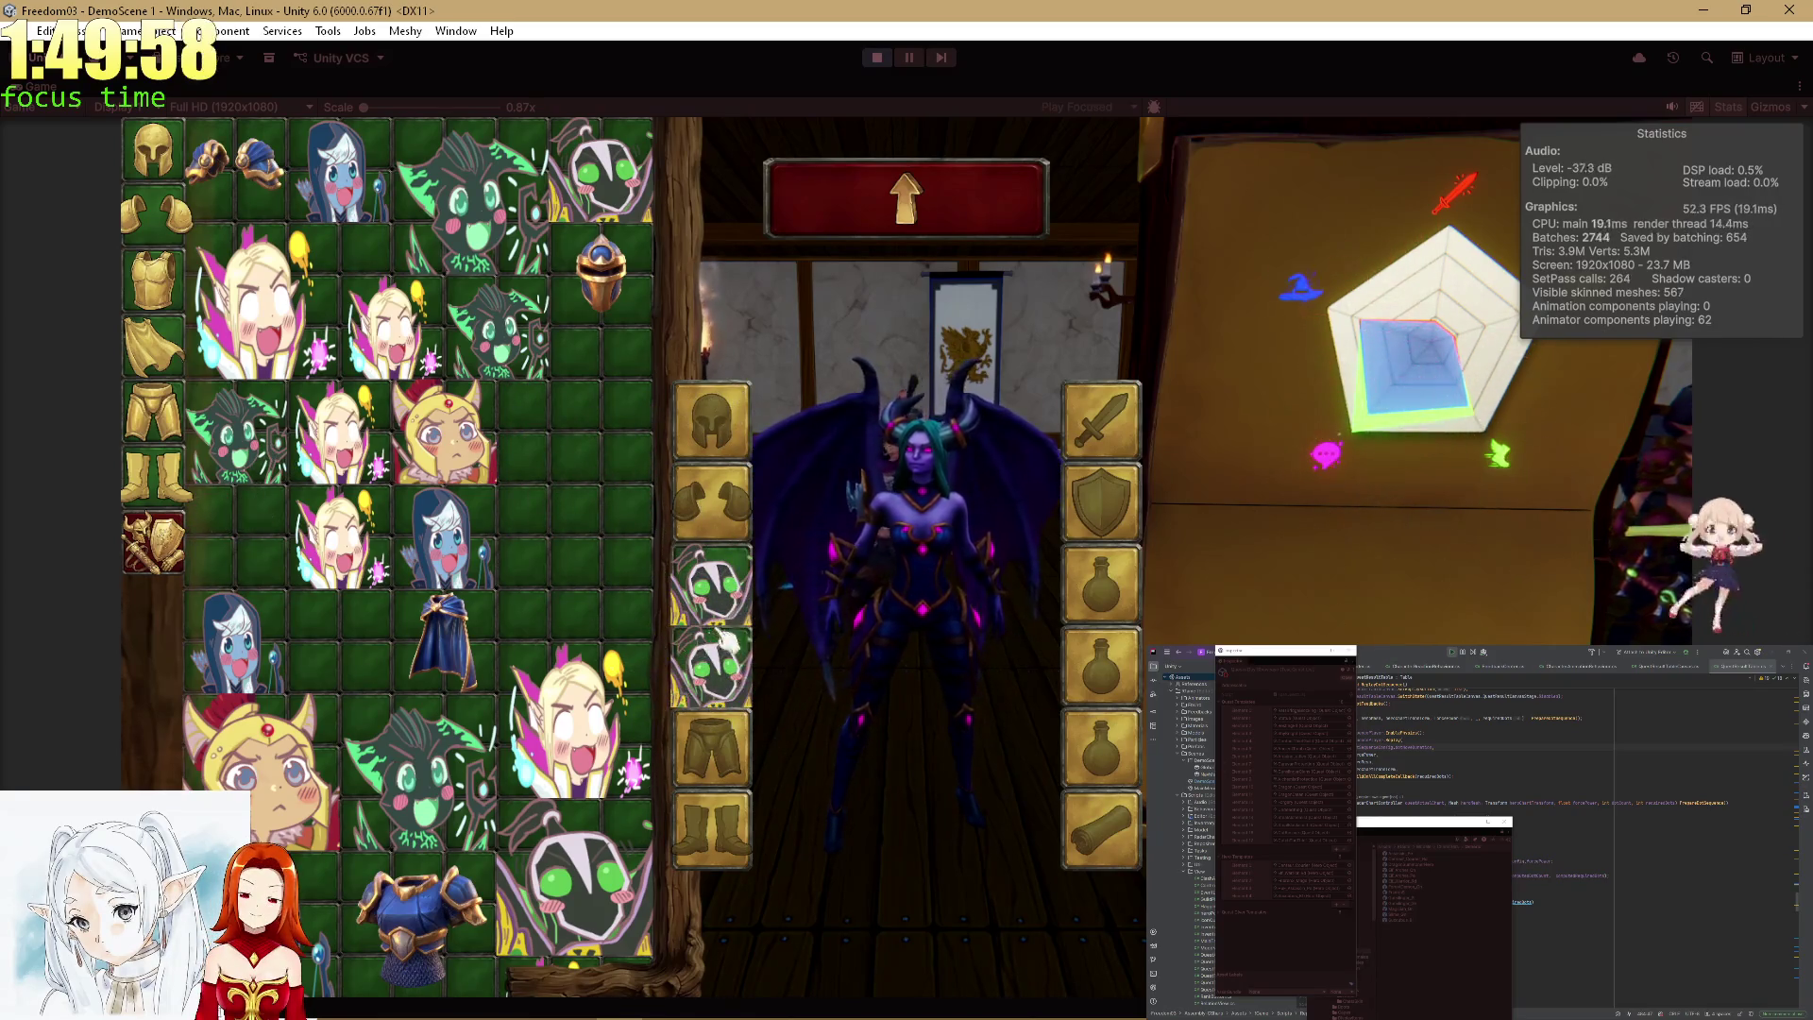
pyautogui.click(713, 666)
pyautogui.click(714, 609)
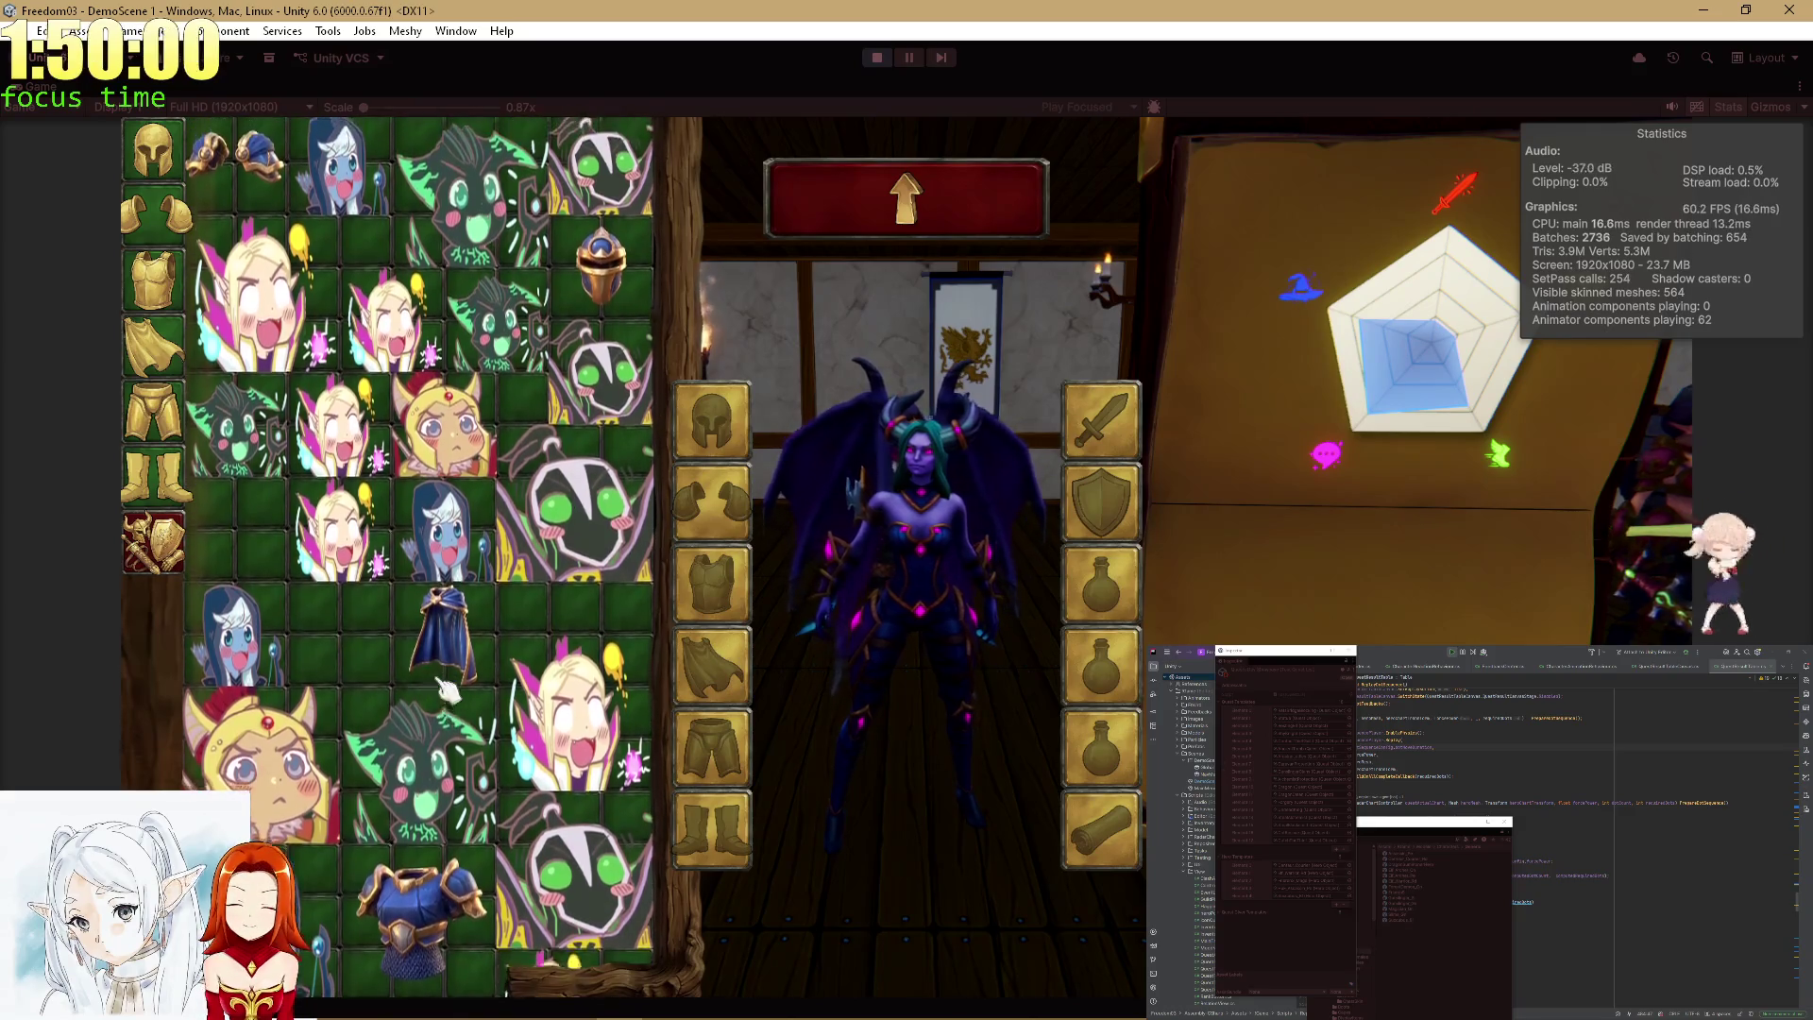
pyautogui.click(603, 873)
pyautogui.click(609, 500)
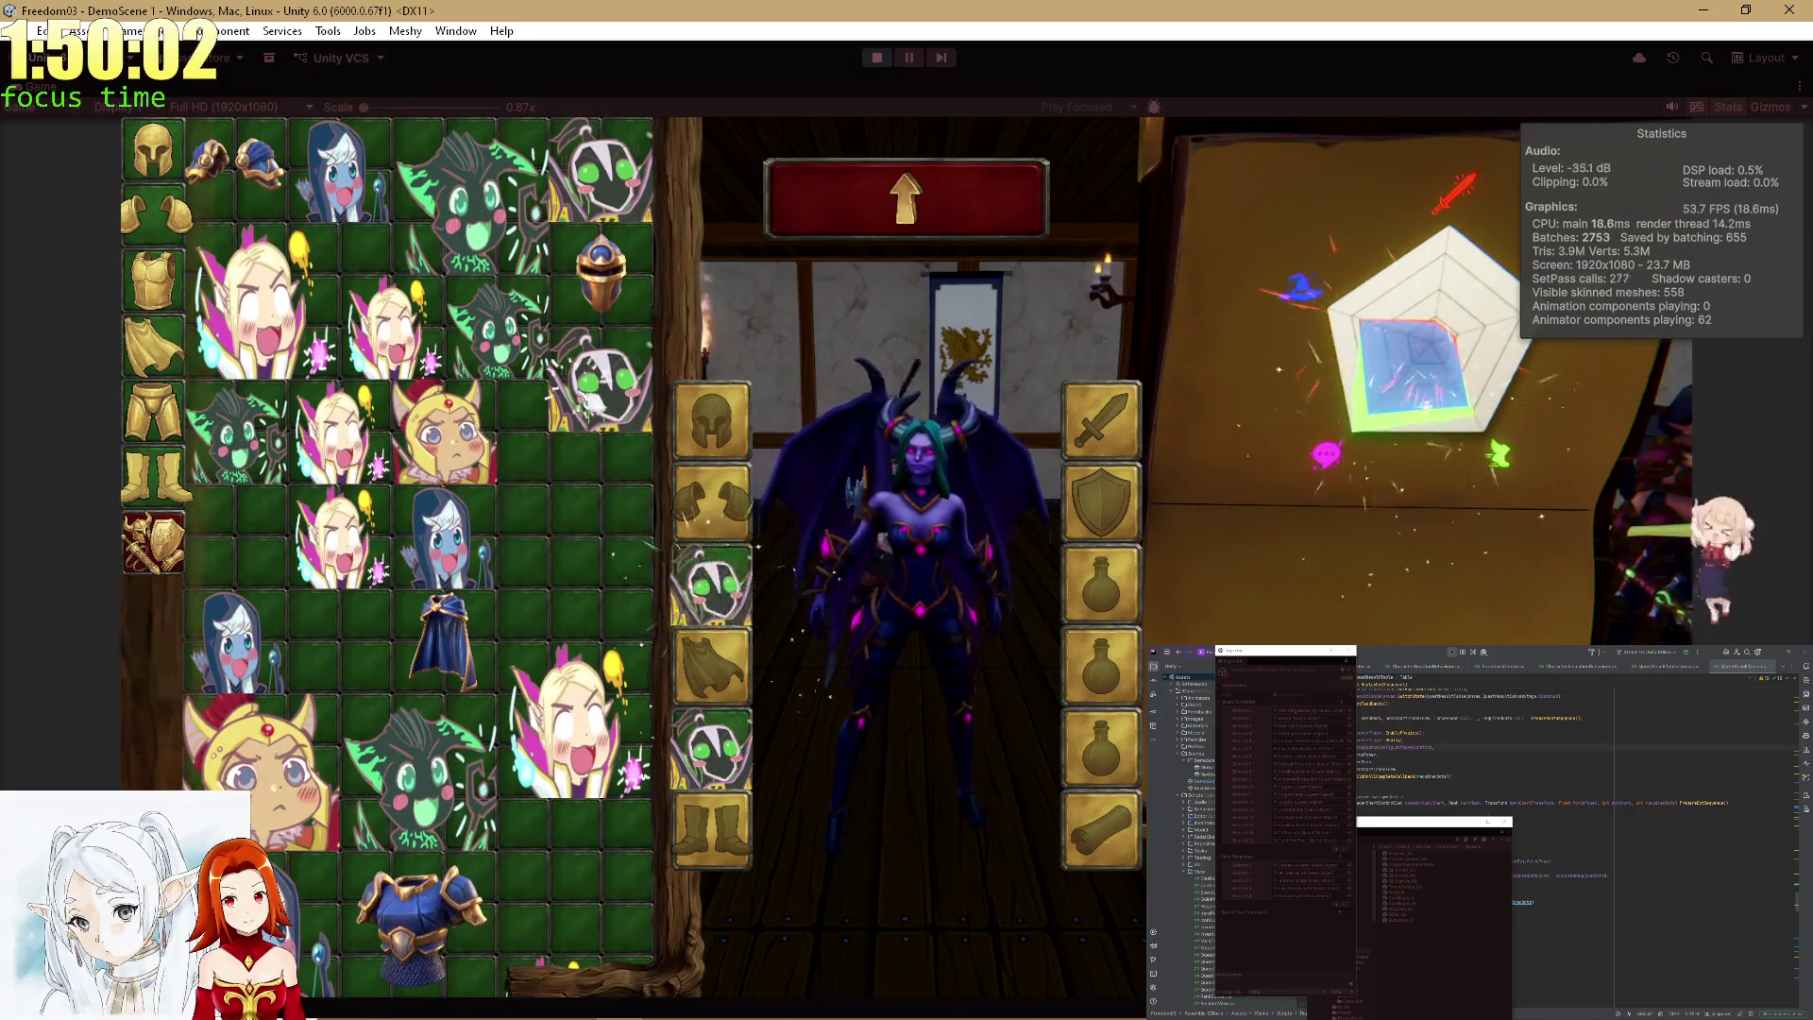
pyautogui.click(590, 387)
pyautogui.click(495, 331)
pyautogui.click(595, 189)
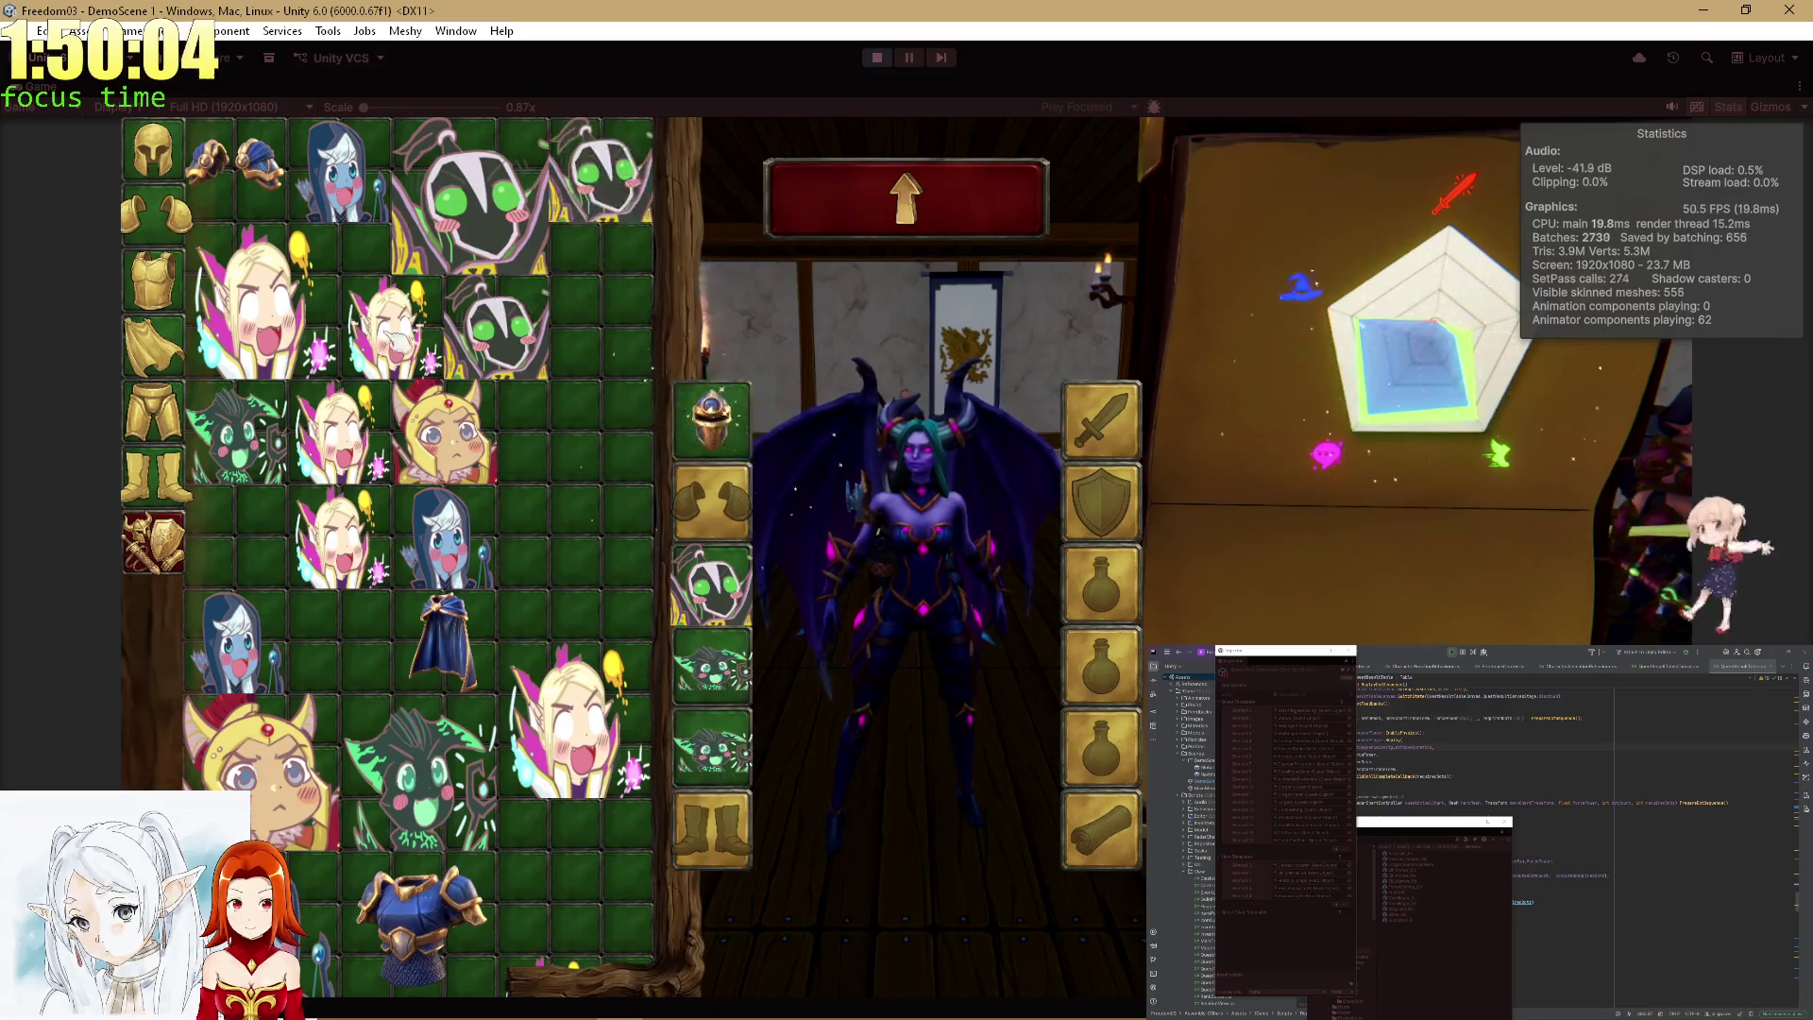
# Equip elf items instead of the creatures, rearrange grid and slots, then return to the contract.
pyautogui.click(387, 326)
pyautogui.click(335, 435)
pyautogui.click(245, 302)
pyautogui.click(549, 720)
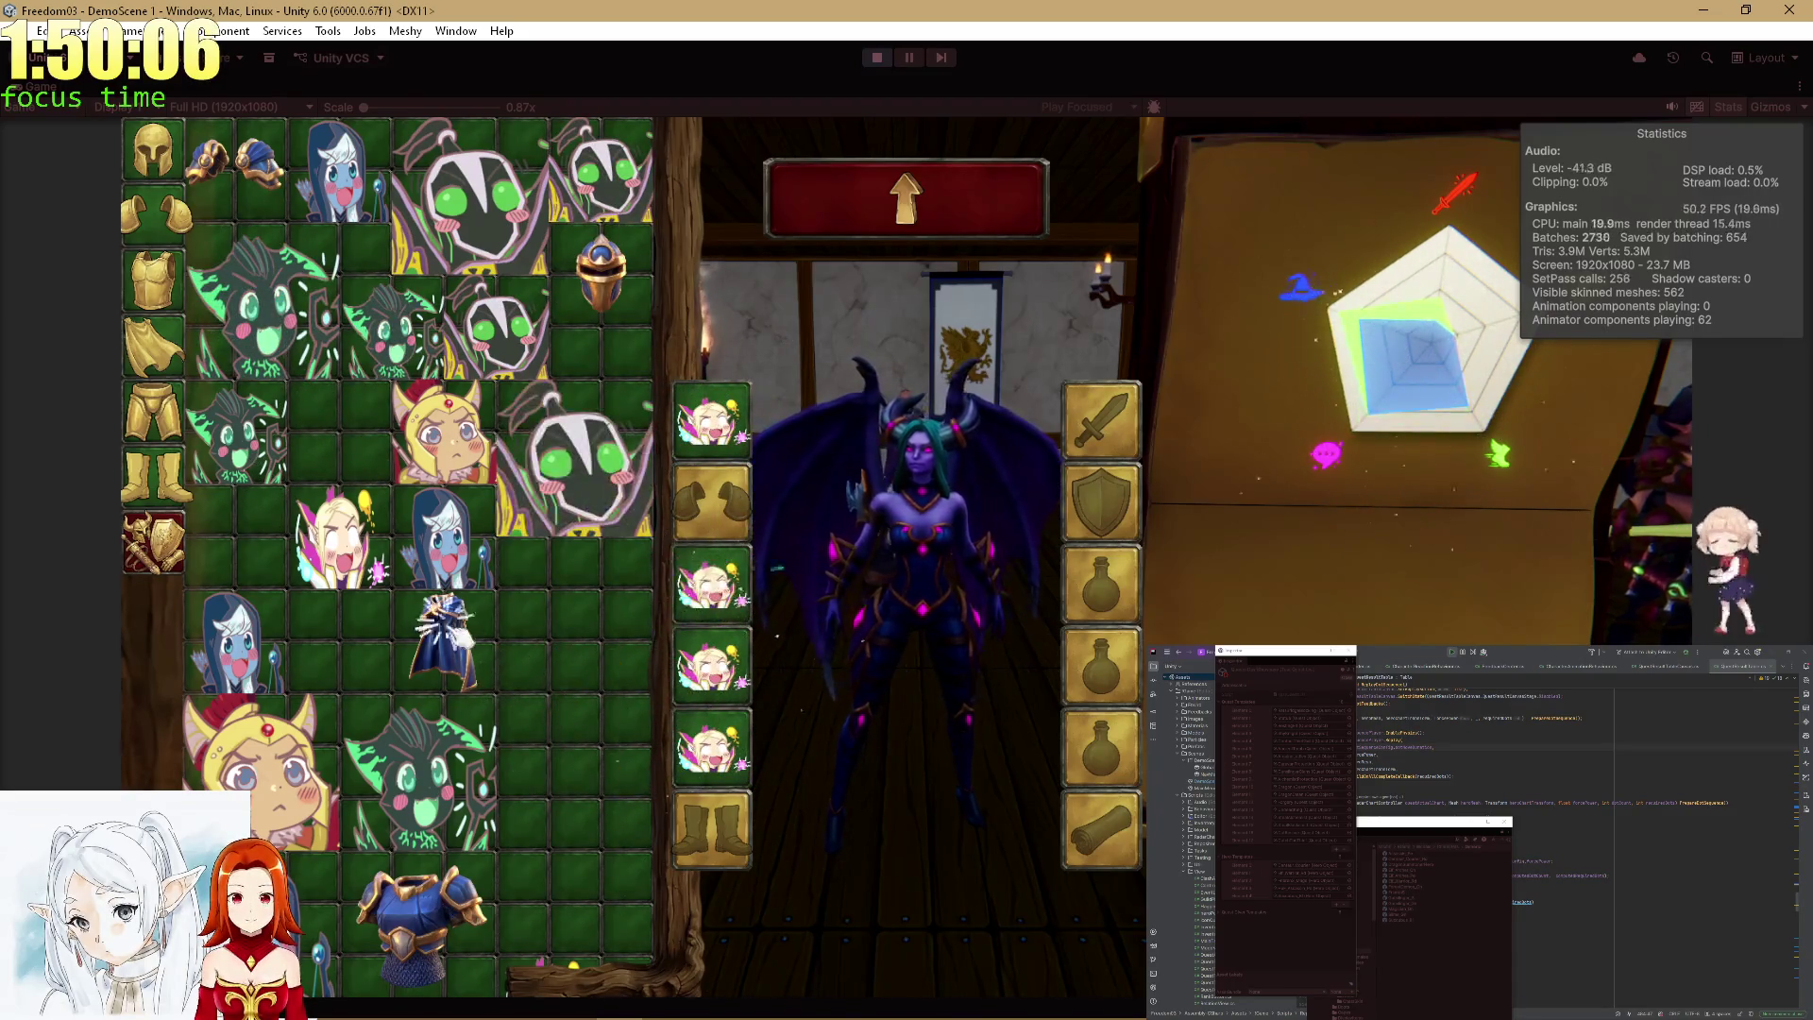
pyautogui.click(444, 642)
pyautogui.click(444, 429)
pyautogui.click(500, 326)
pyautogui.click(473, 198)
pyautogui.click(908, 194)
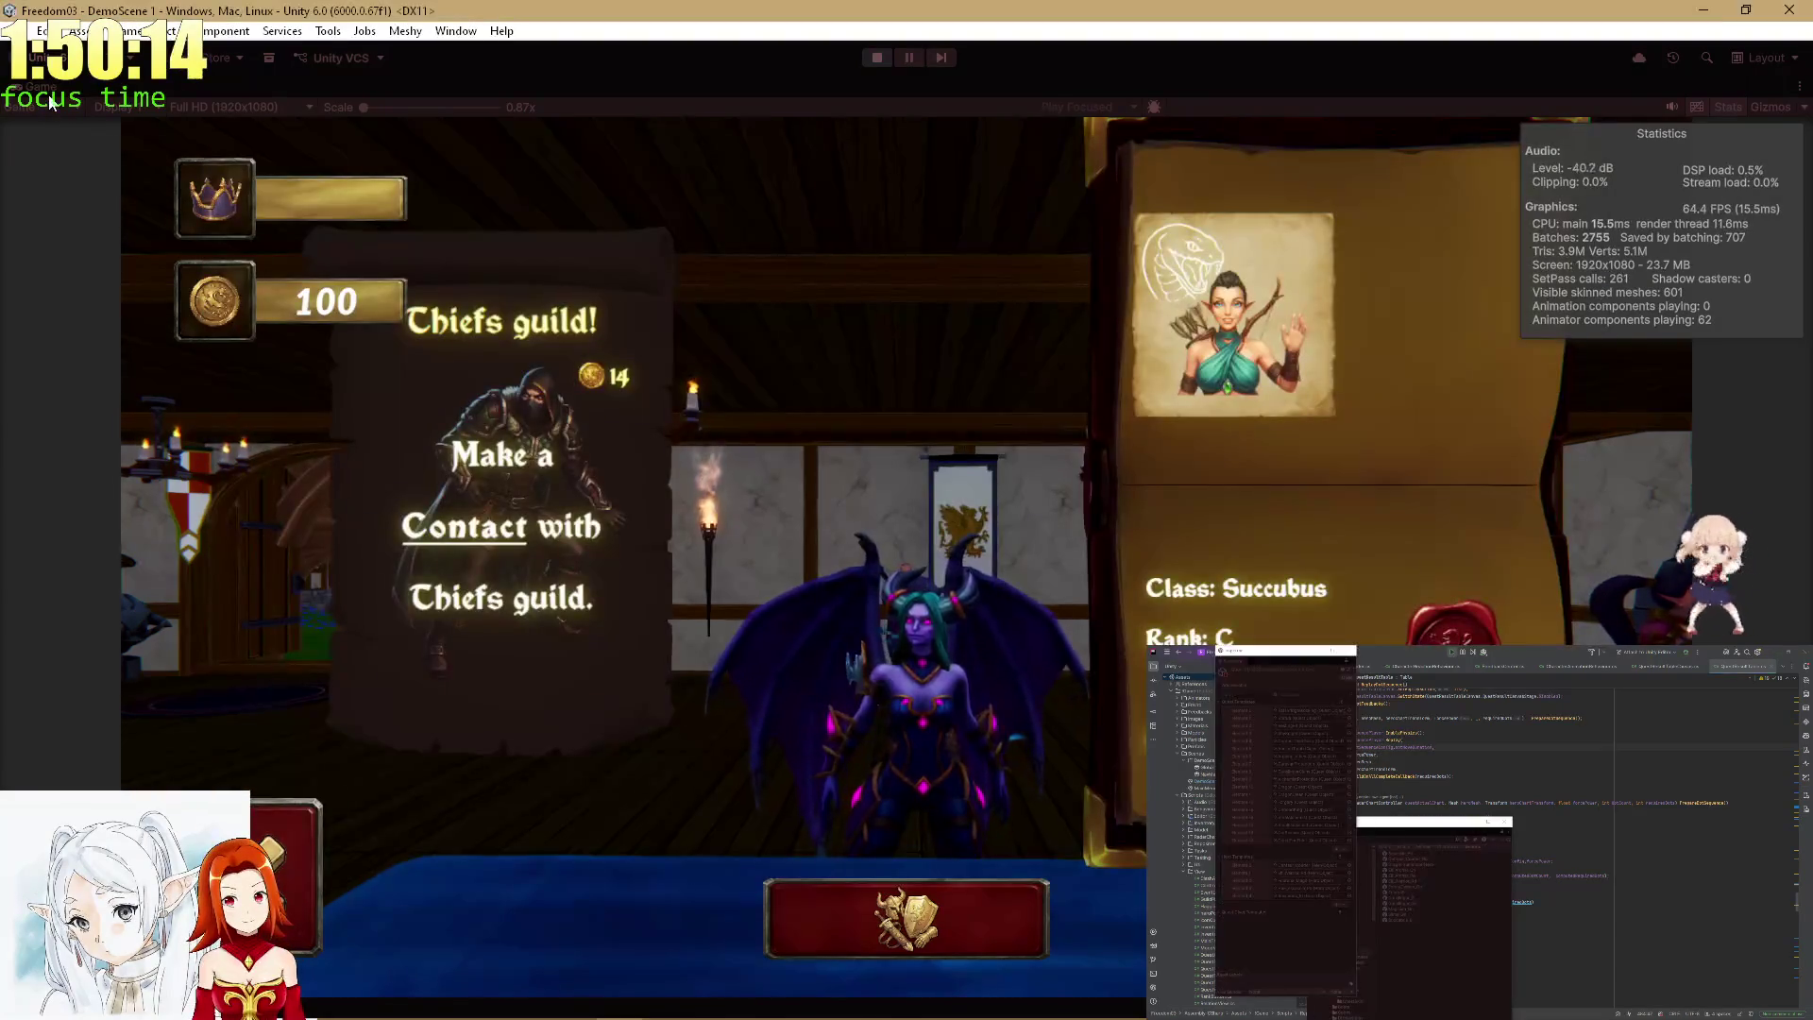
# Set the succubus hero's Voice to None in the Inspector, then maximize the Game view.
pyautogui.hotkey('shift', 'space')
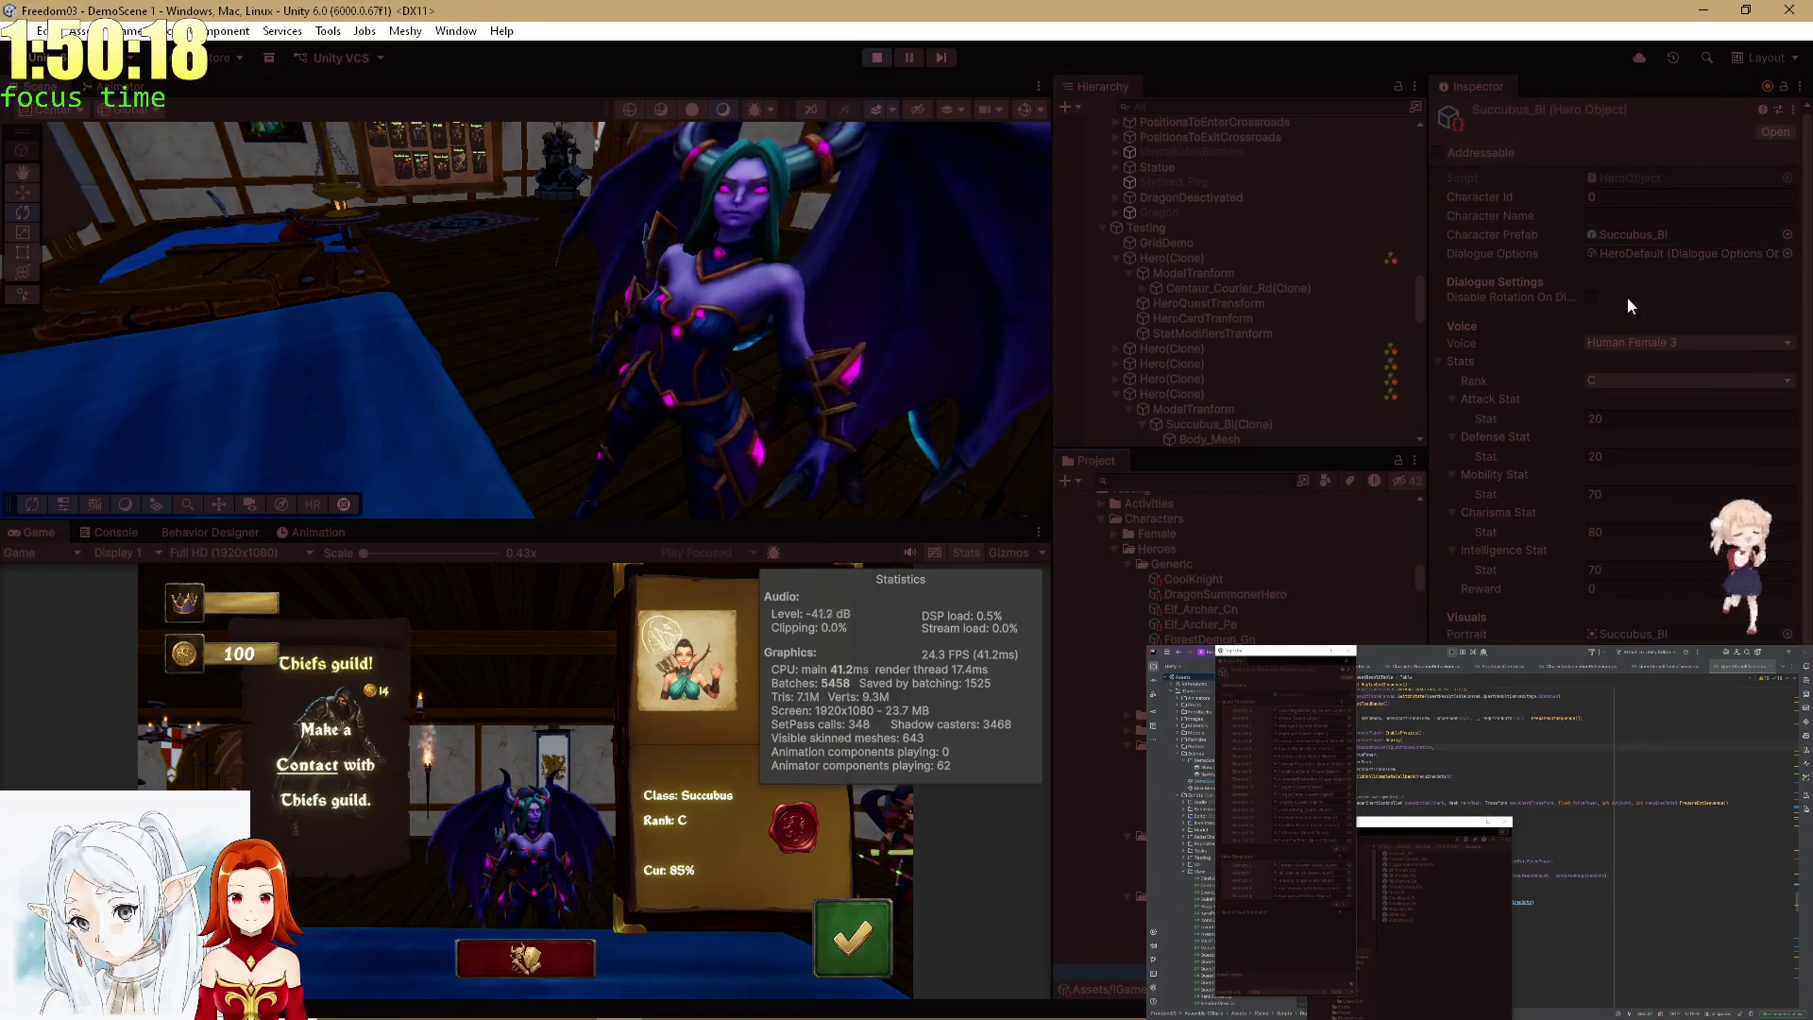
pyautogui.click(1637, 344)
pyautogui.click(1632, 359)
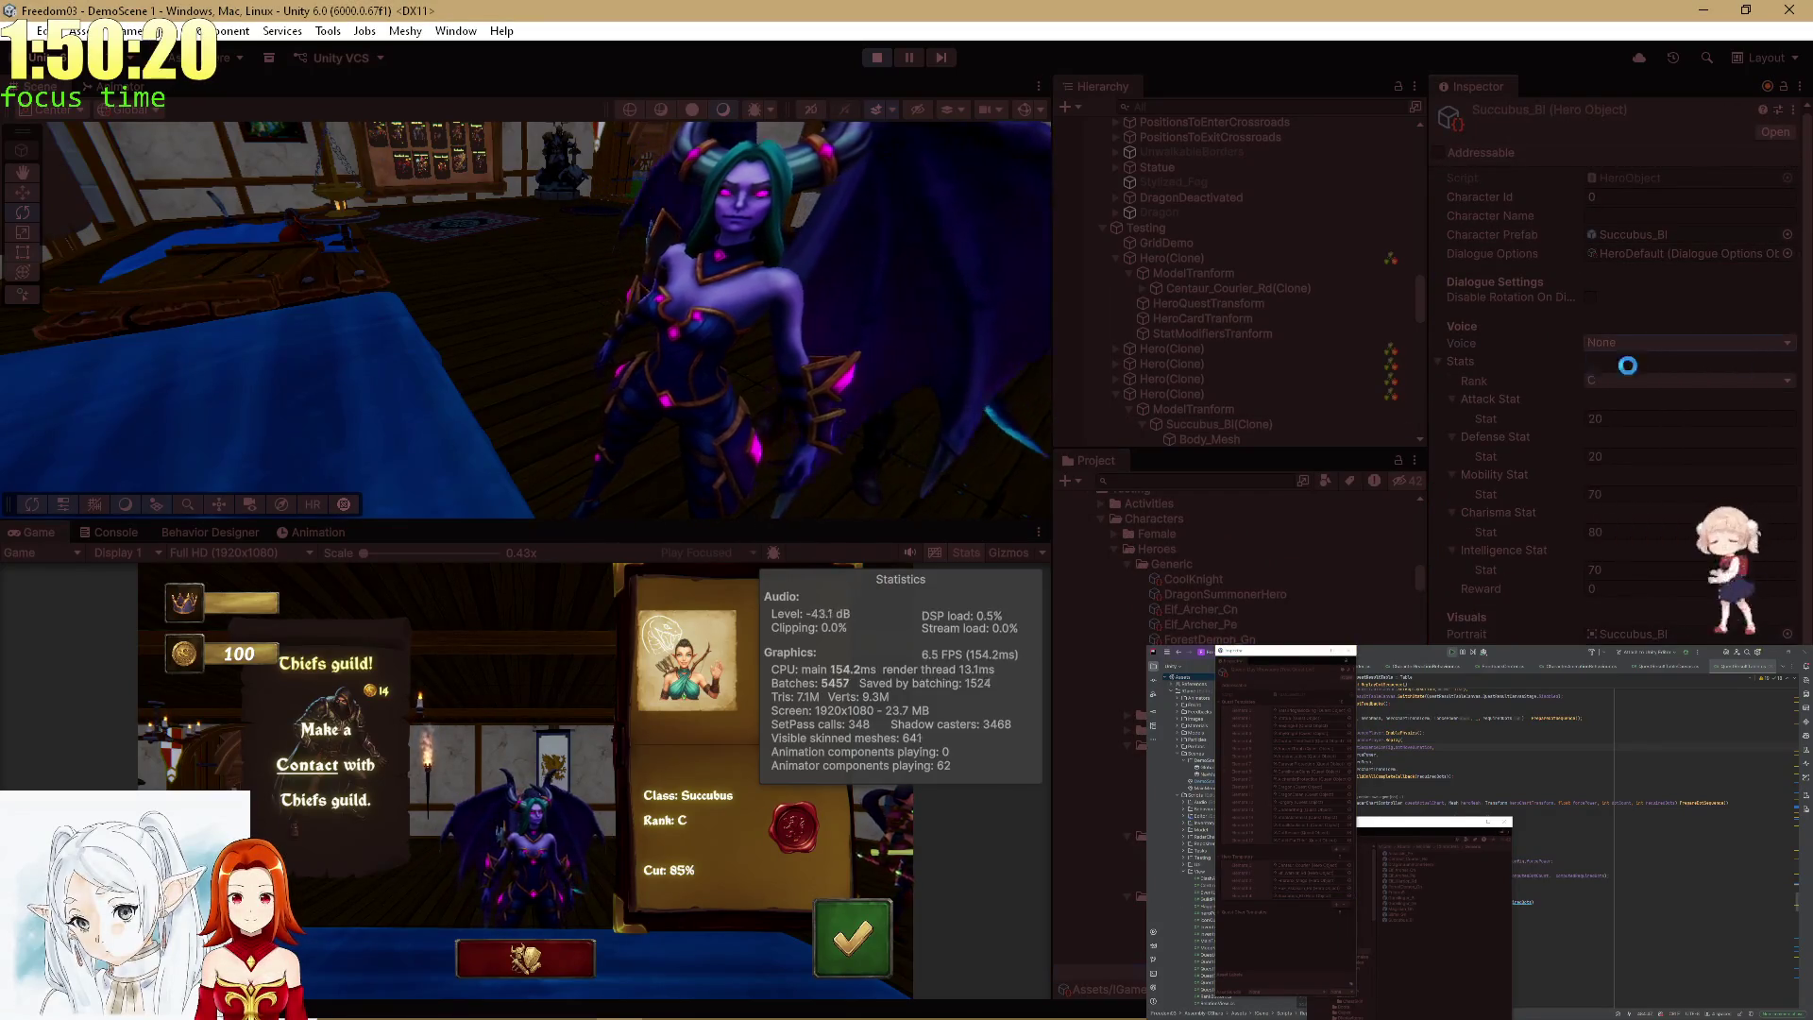
pyautogui.doubleClick(53, 531)
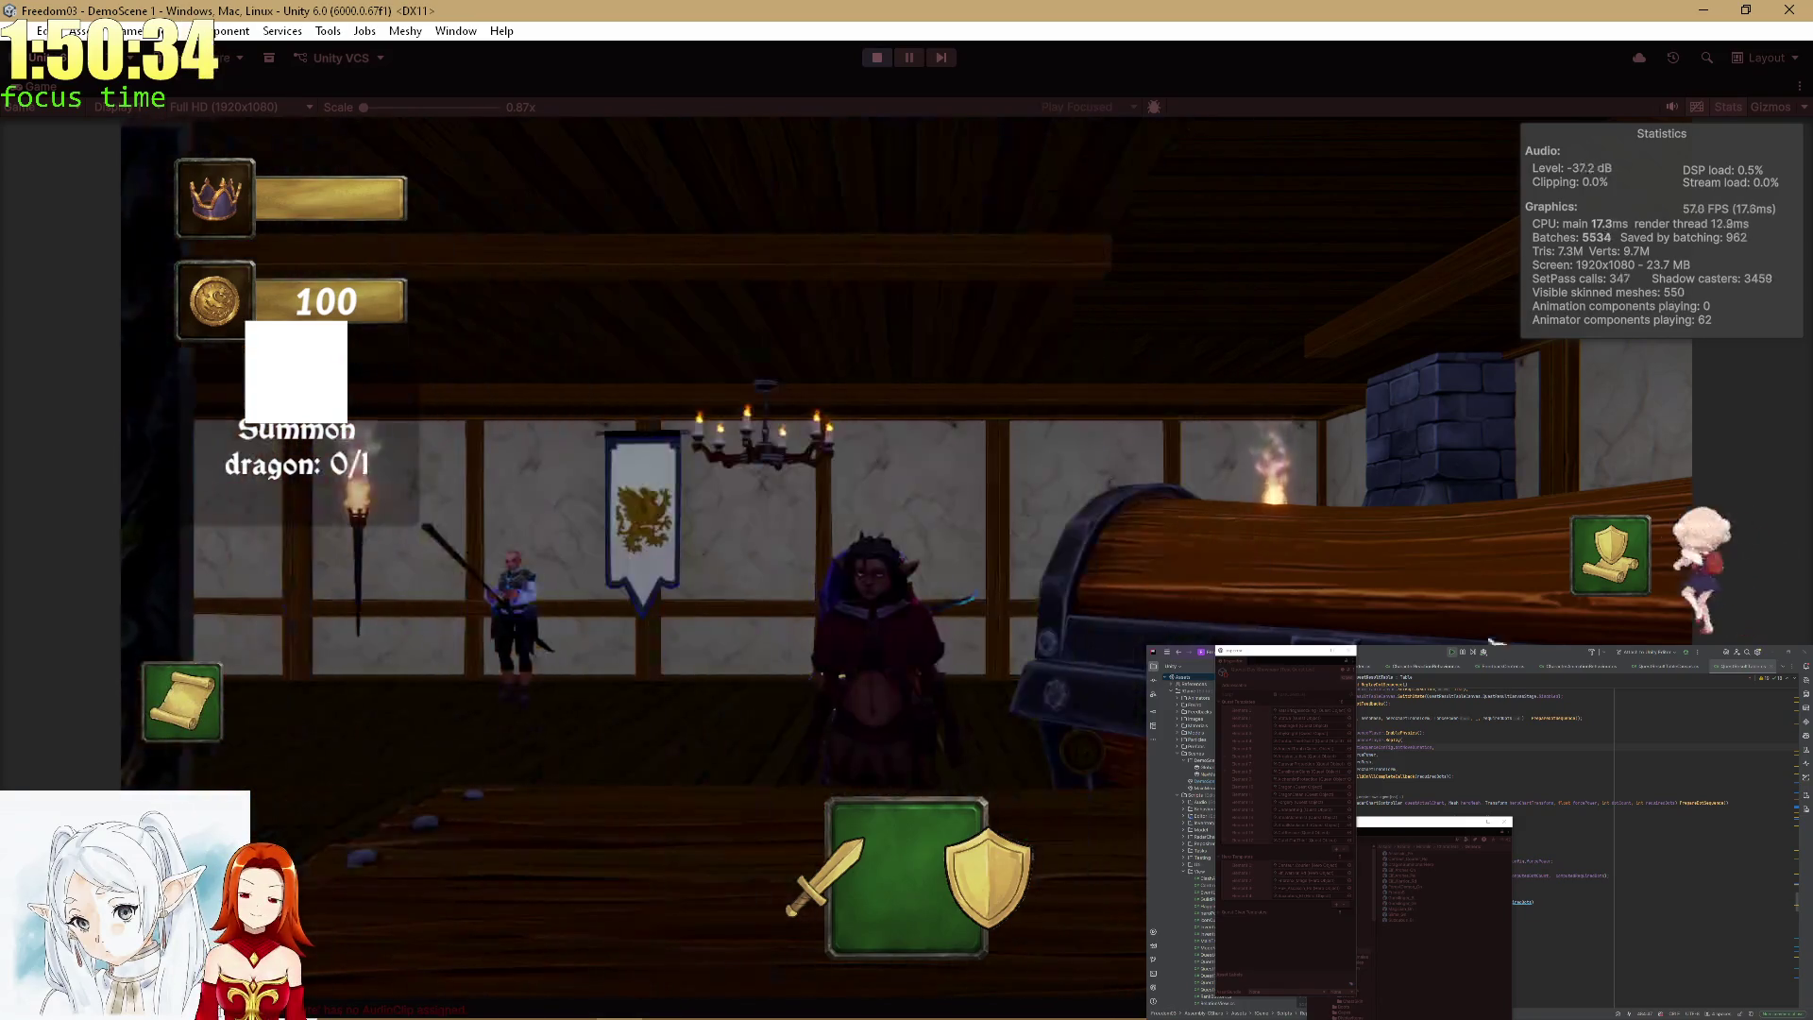
# Check the hero's stat chart, send them on the elf quest, and take the big gold reward.
pyautogui.click(1611, 562)
pyautogui.click(1607, 572)
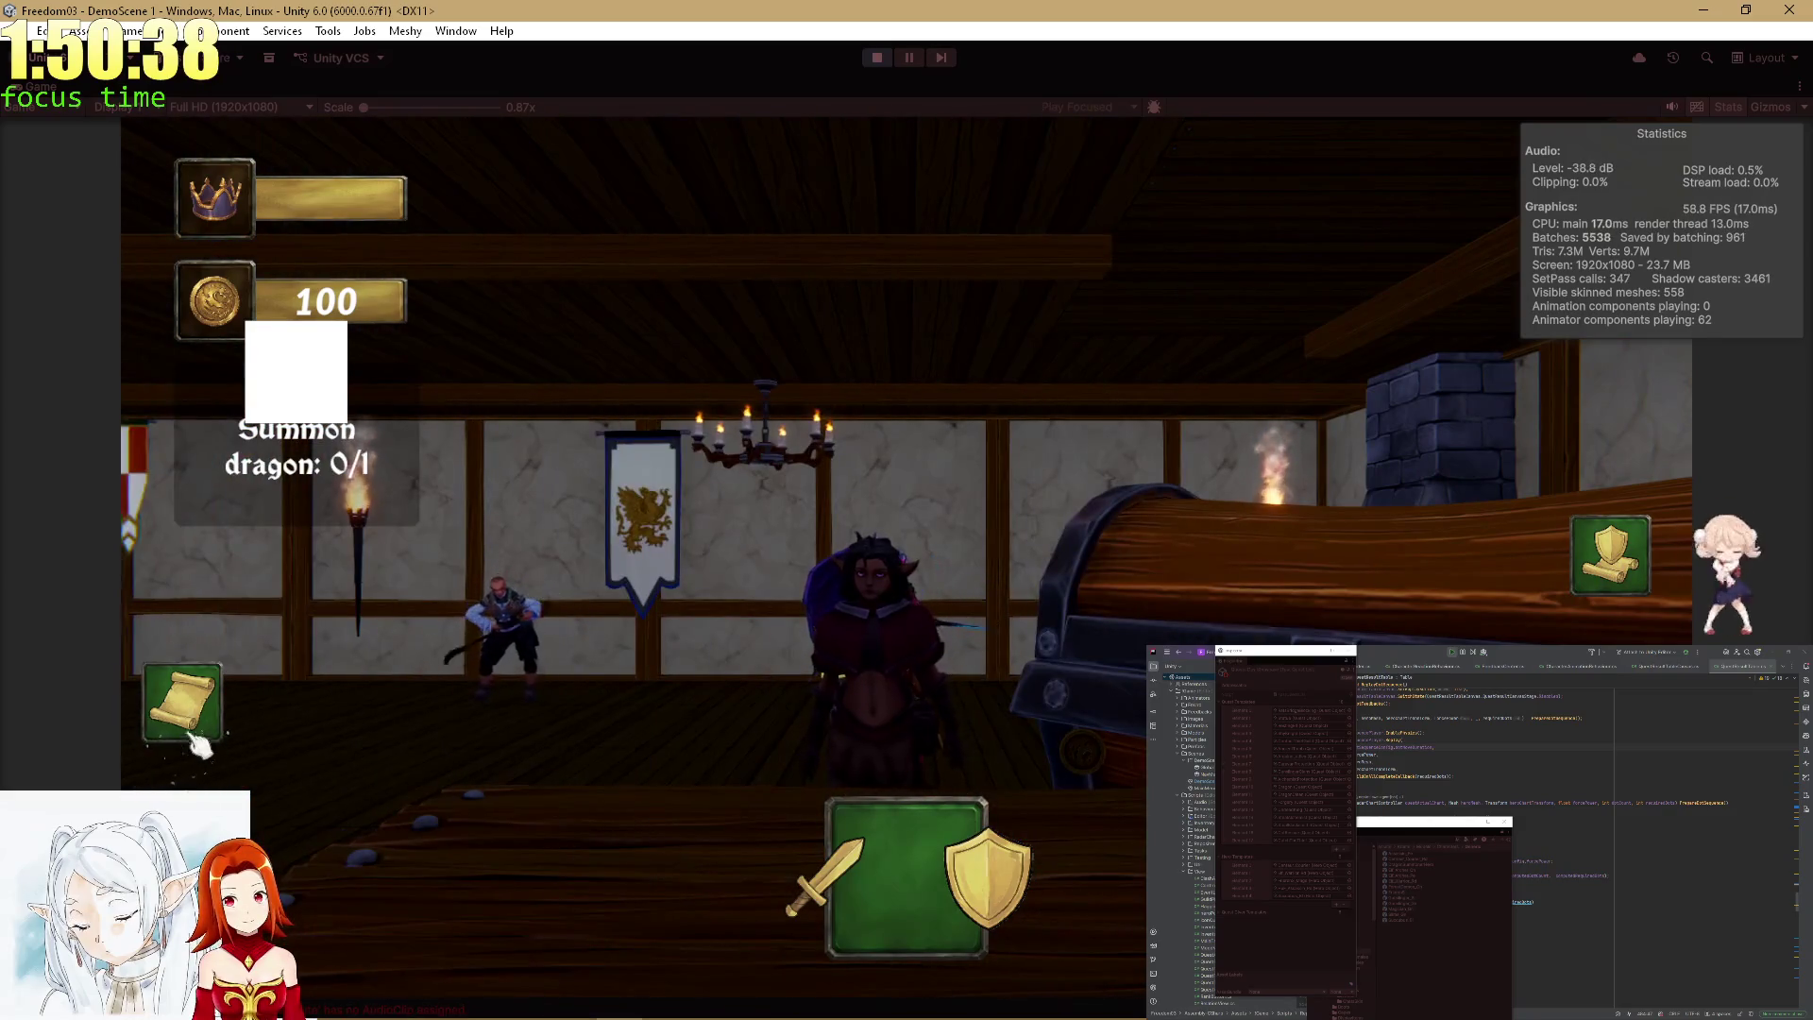
pyautogui.click(183, 700)
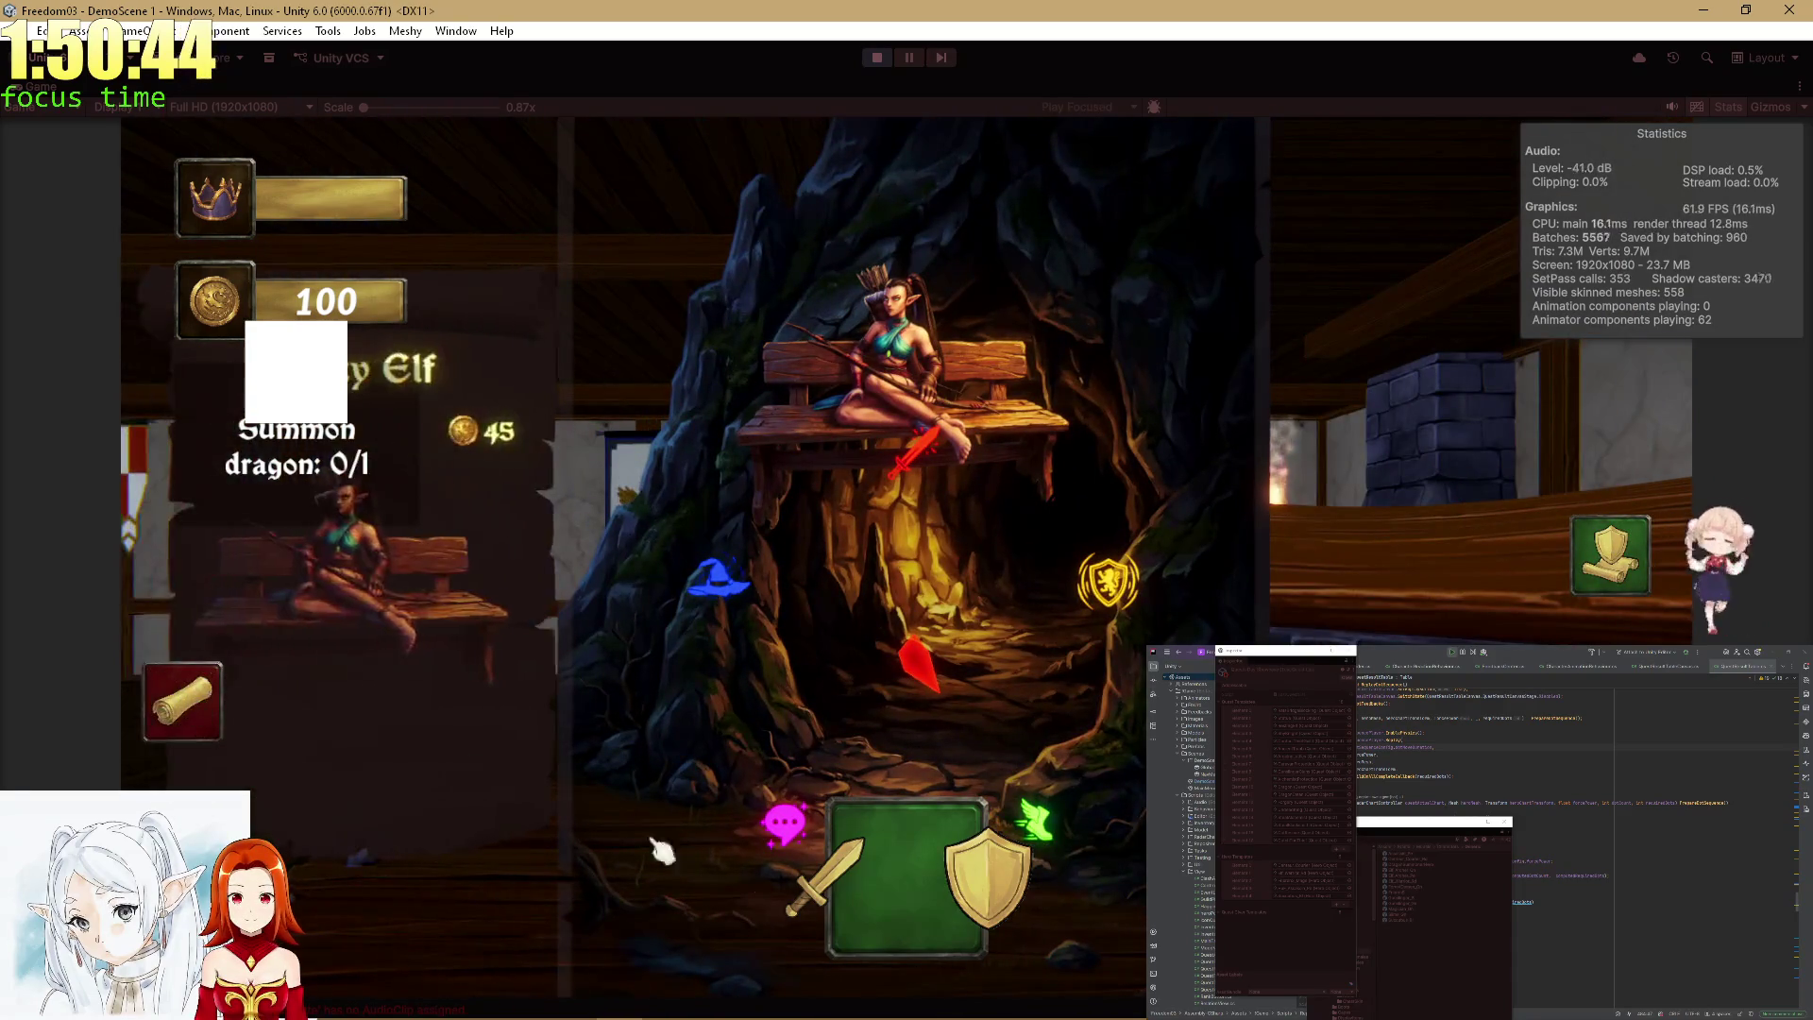
pyautogui.click(887, 850)
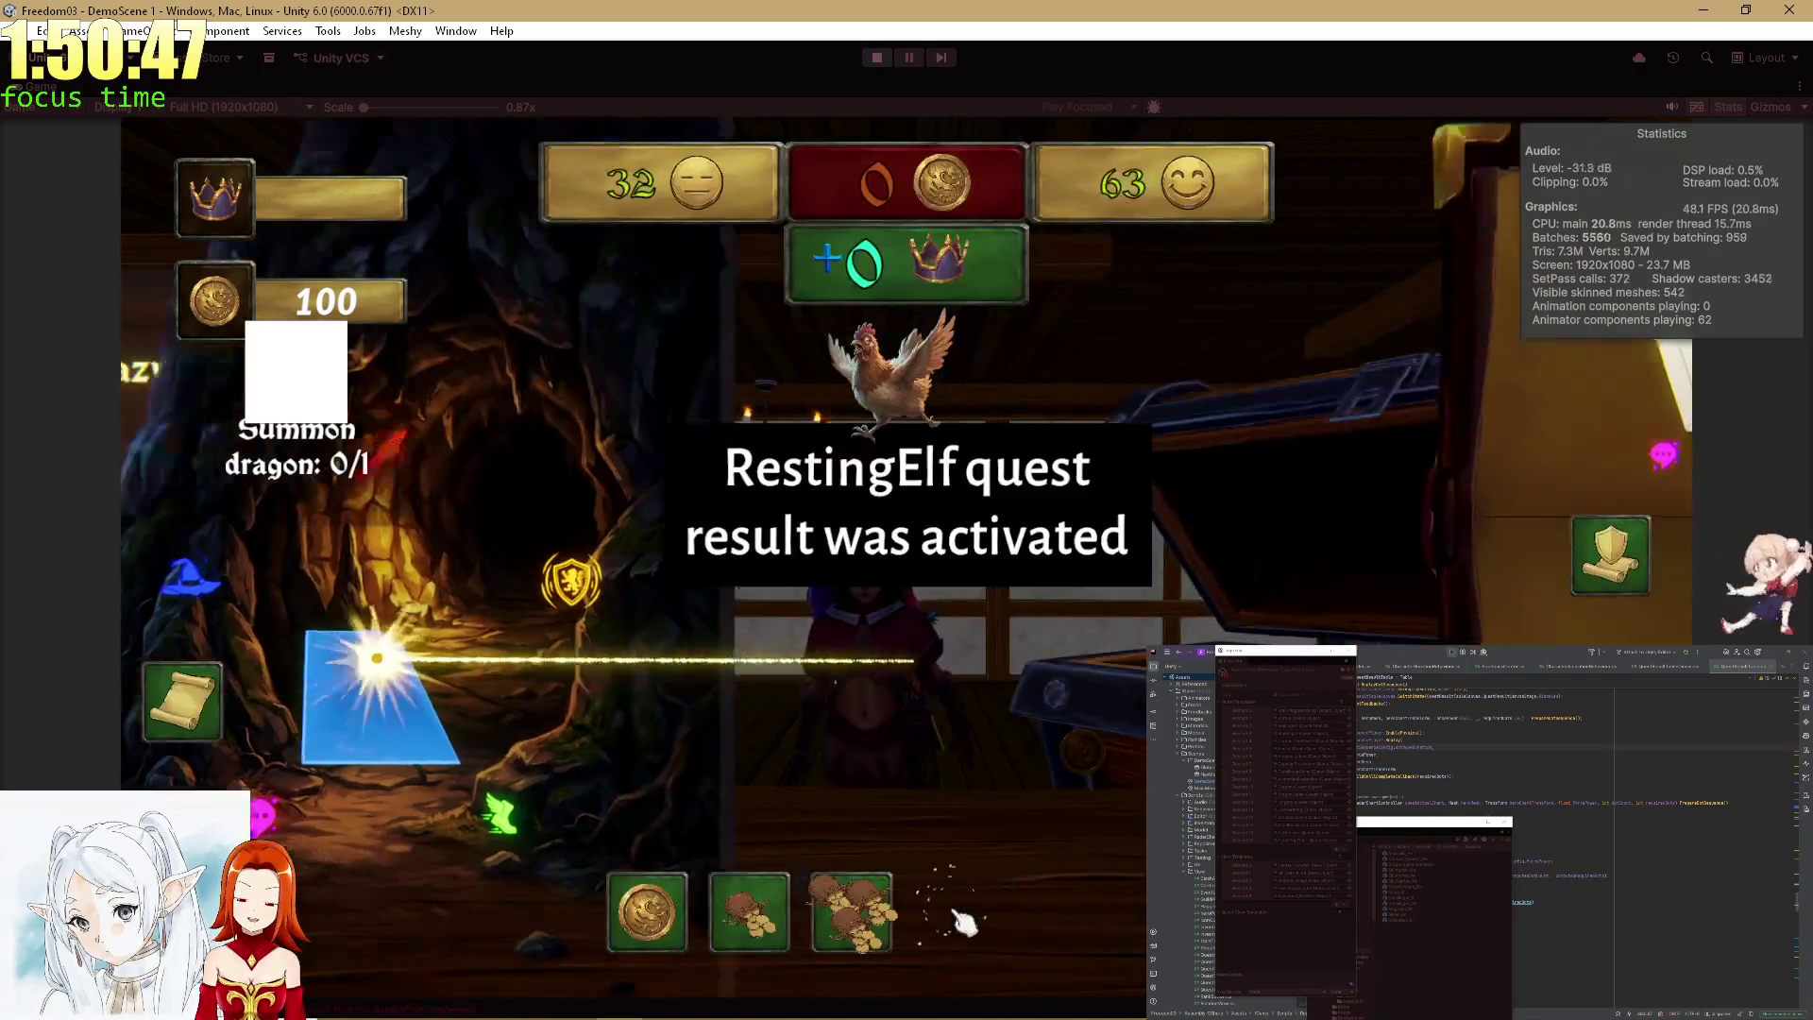
pyautogui.click(907, 921)
pyautogui.click(853, 909)
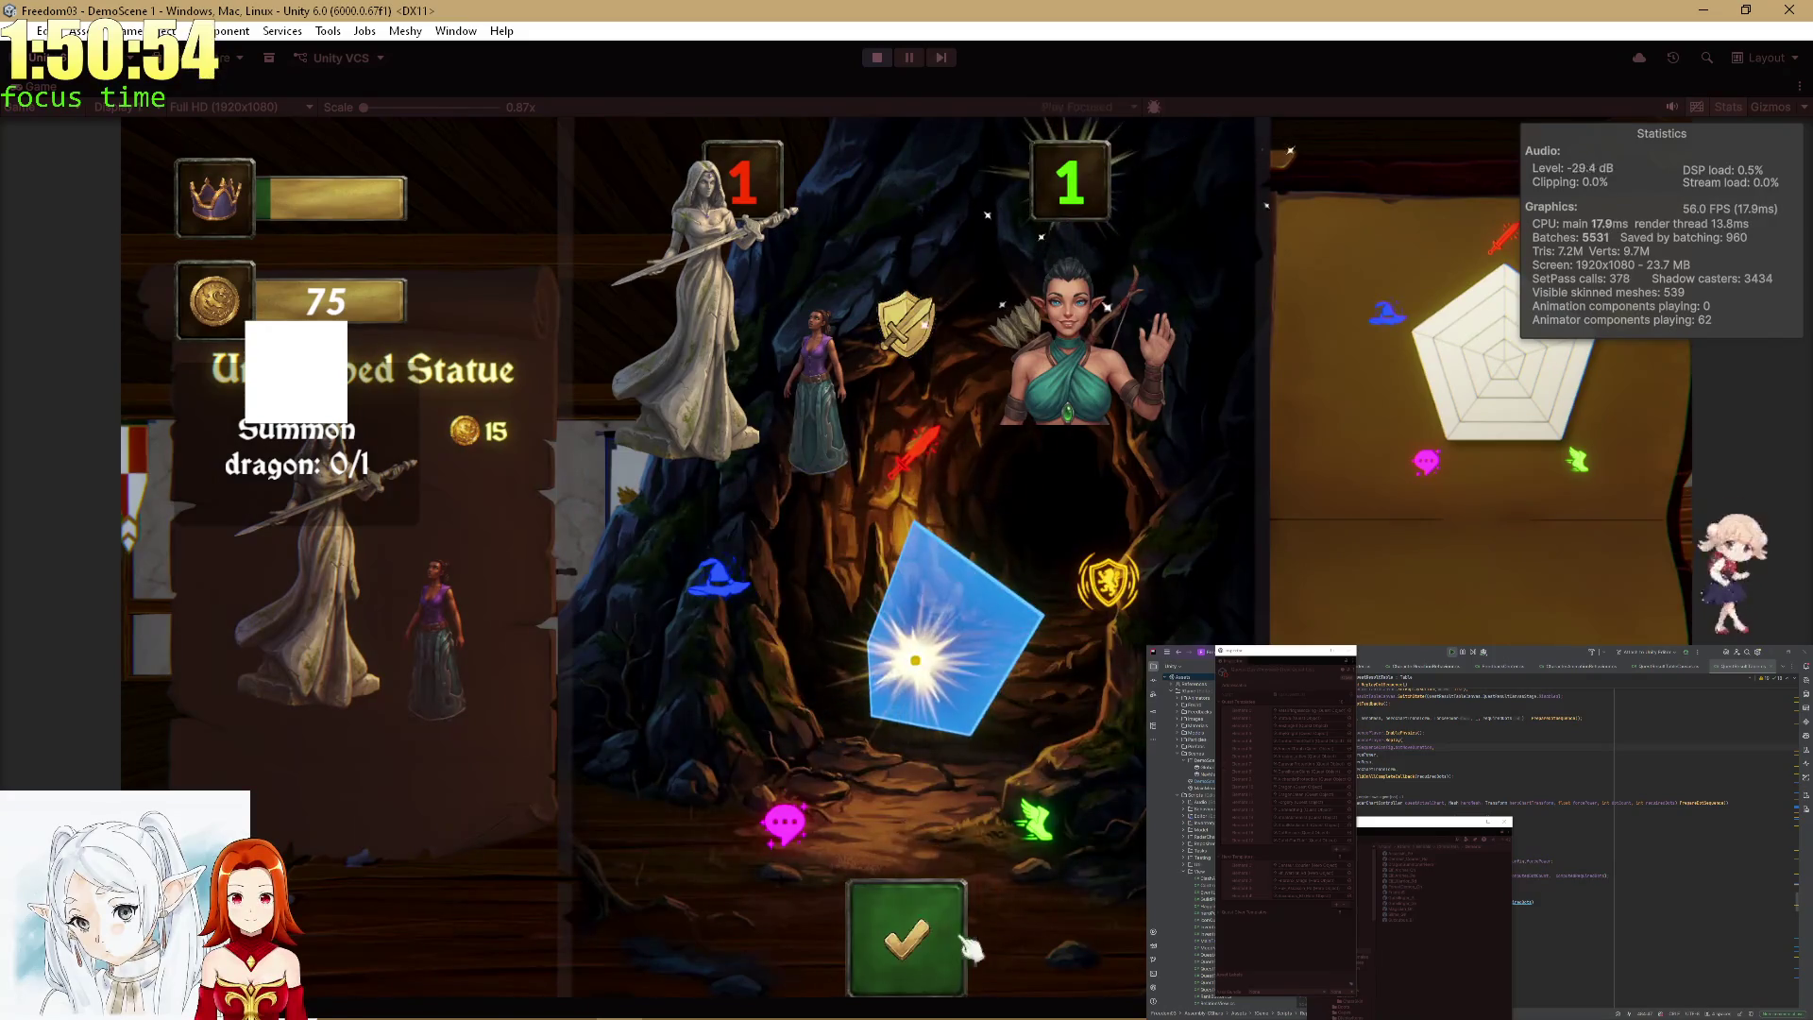
# Confirm the Statue and AncientTomb quest results, pick a gold reward, and open the Ancient Tomb card.
pyautogui.click(939, 925)
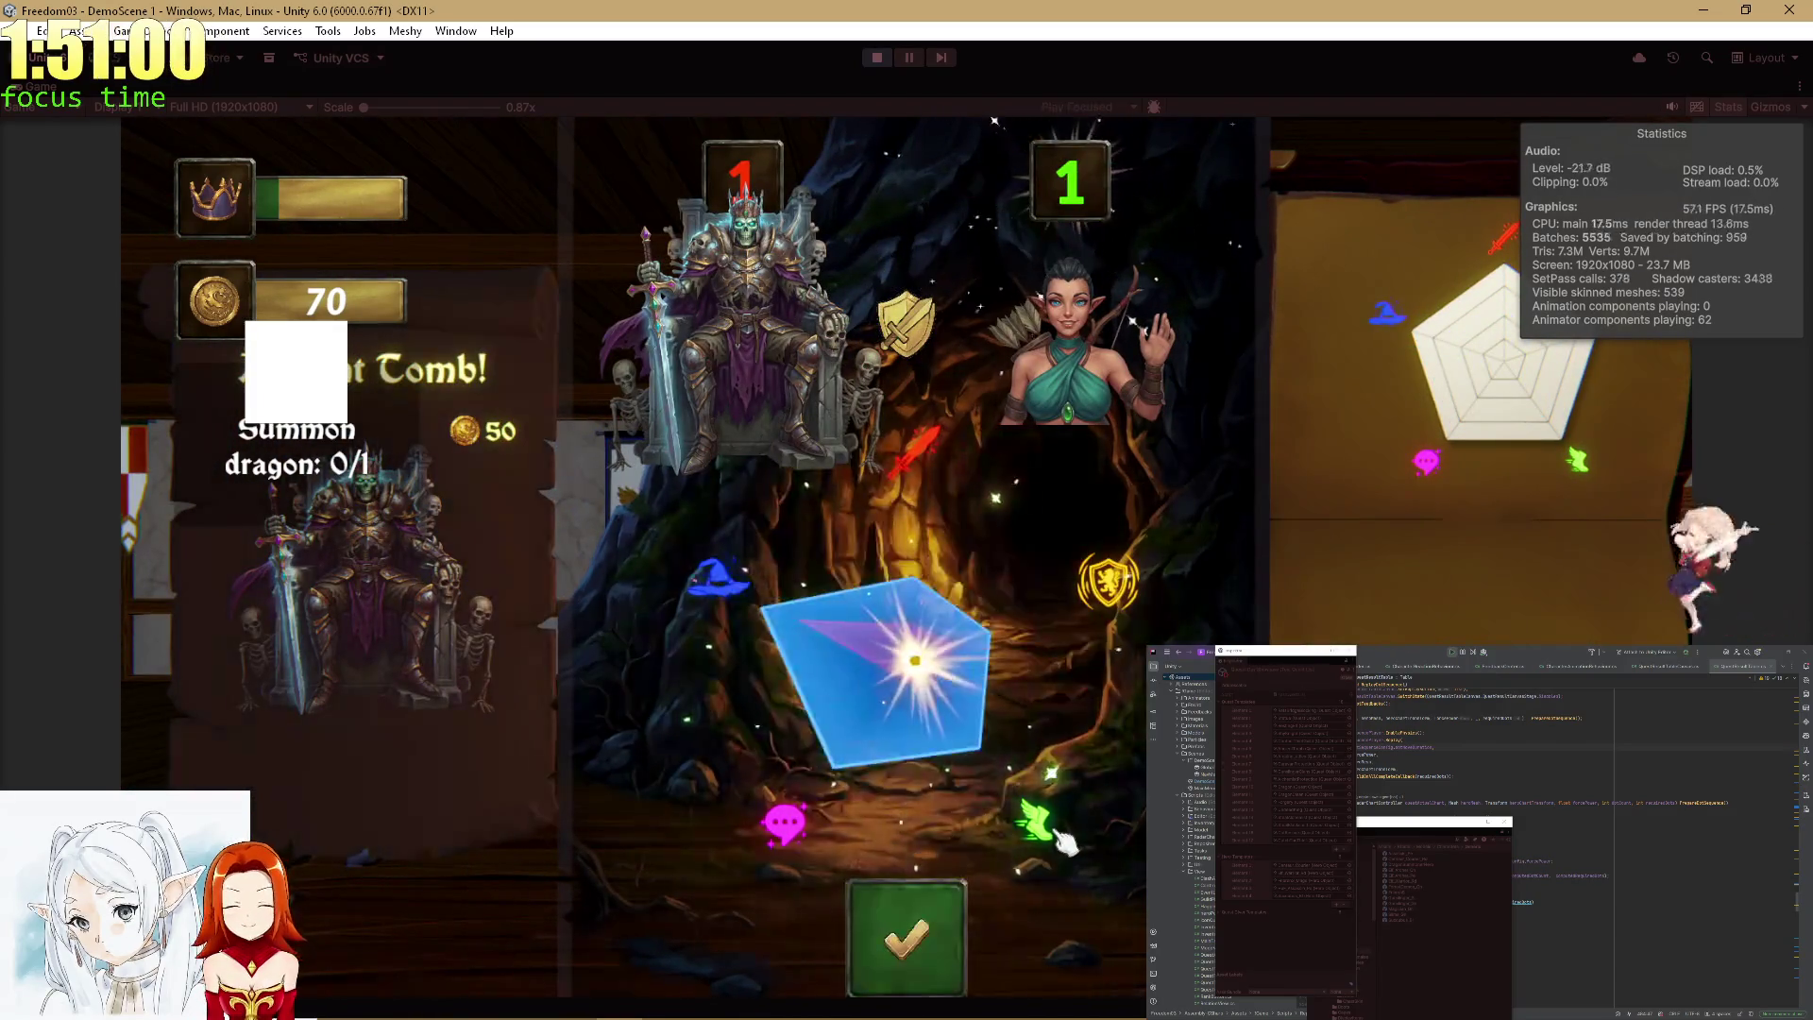
pyautogui.click(897, 933)
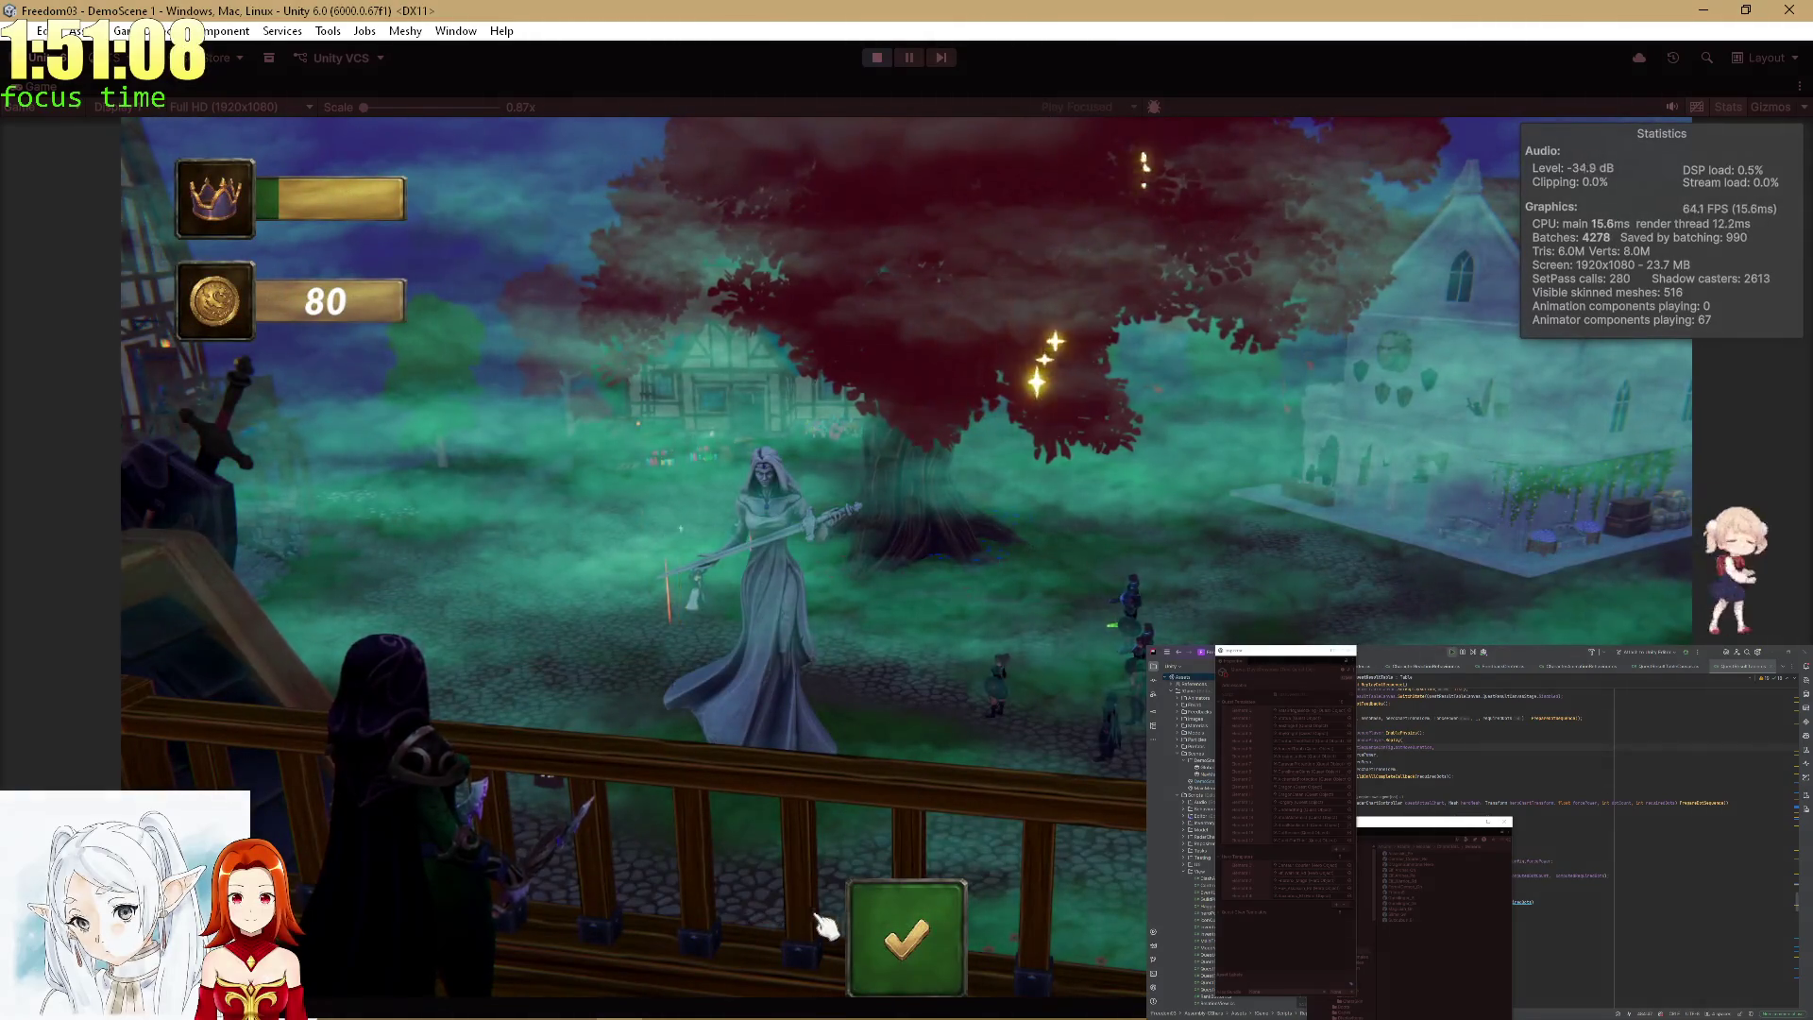
pyautogui.click(935, 947)
pyautogui.click(782, 925)
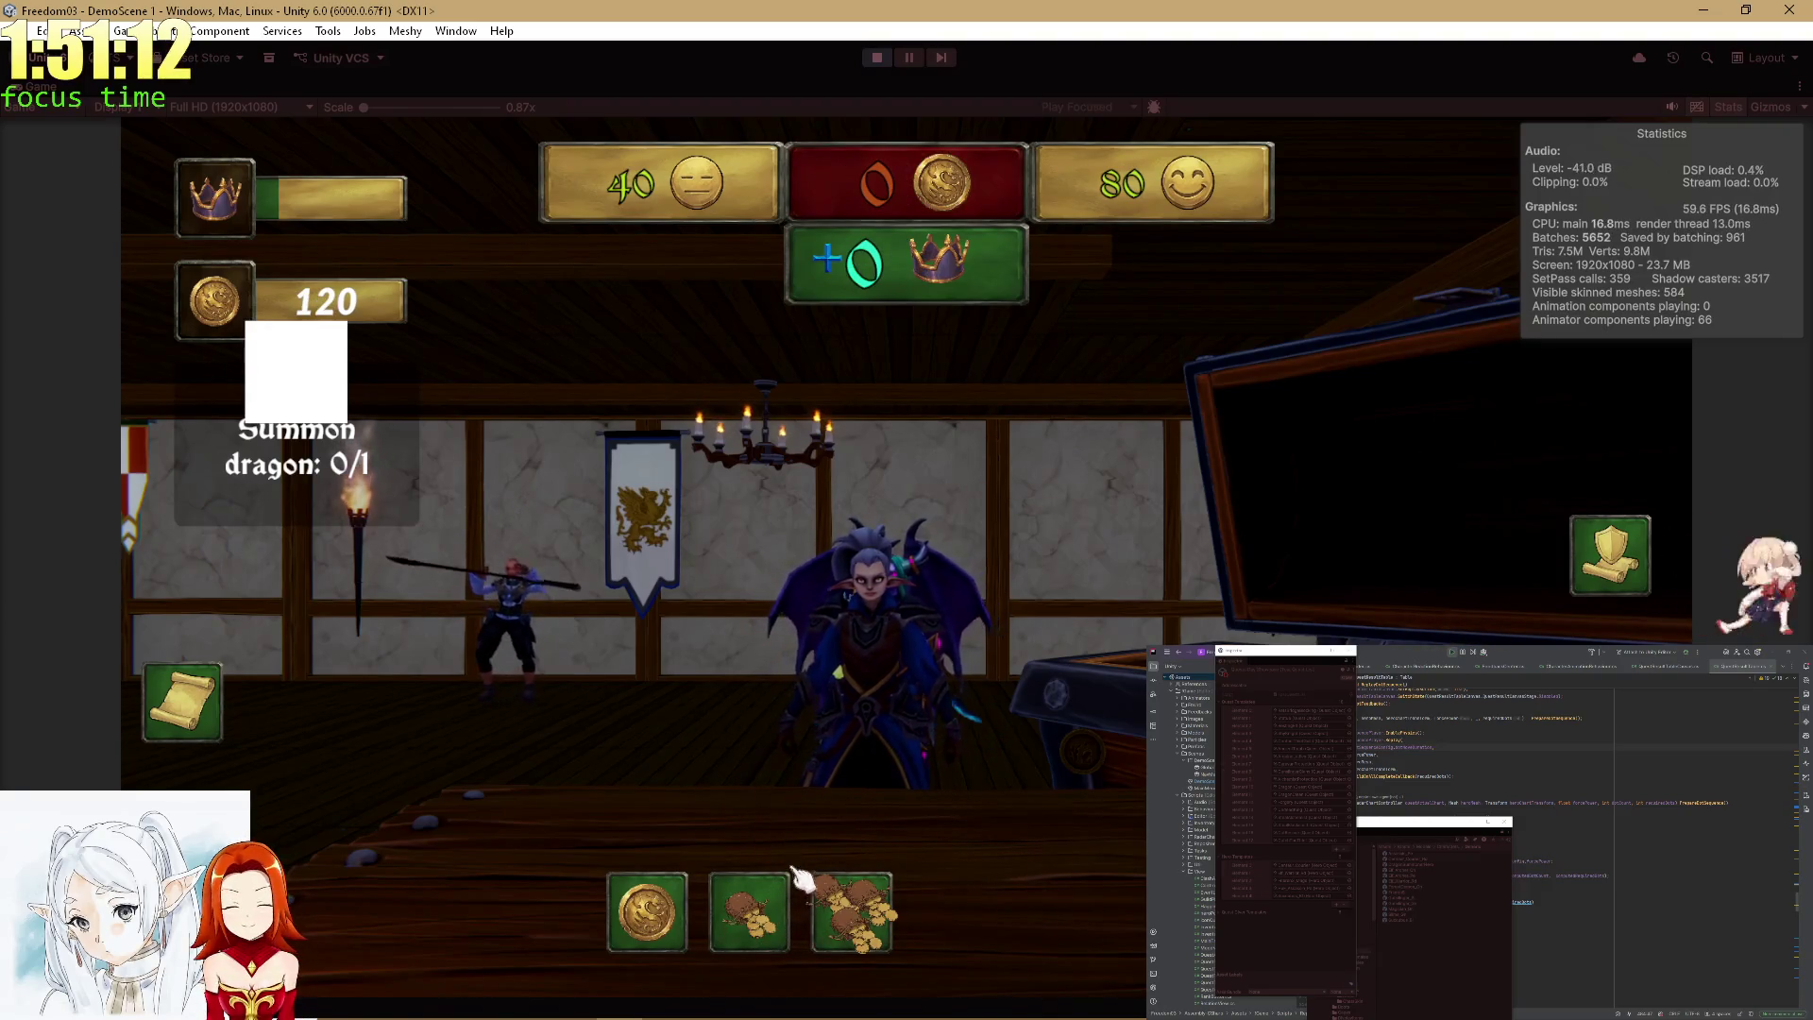
pyautogui.click(189, 731)
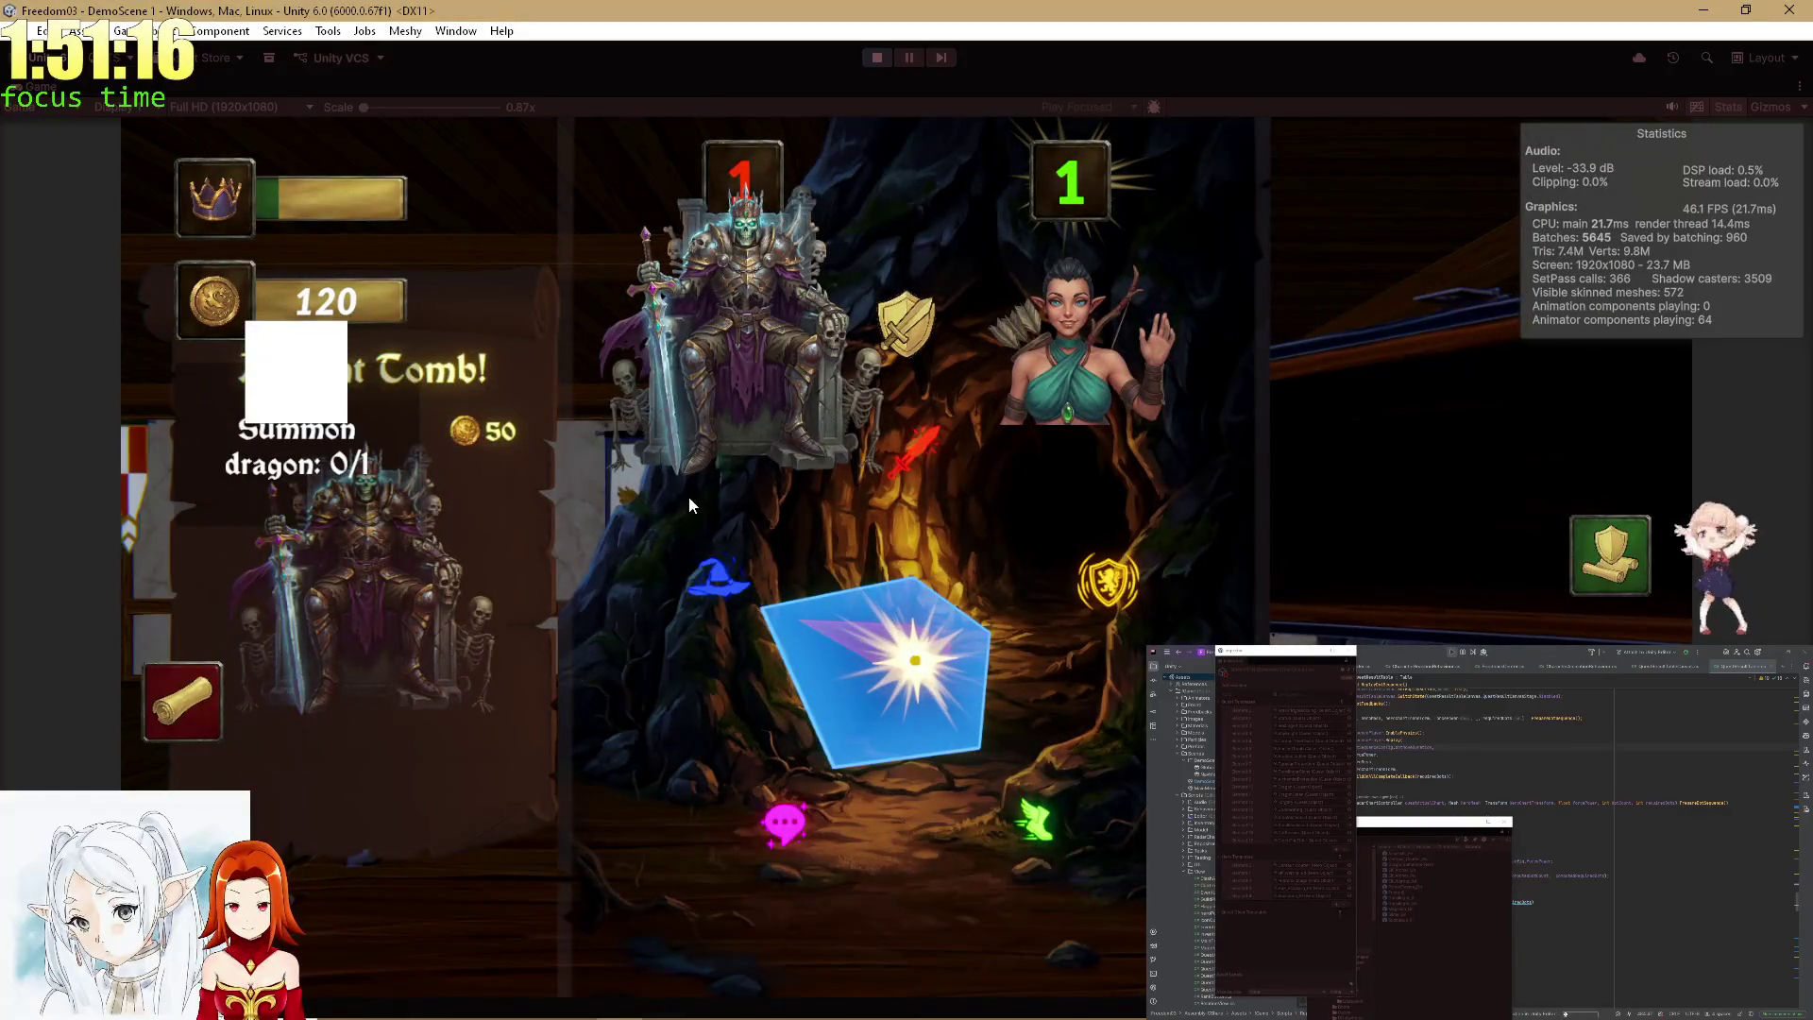
pyautogui.hotkey('shift', 'space')
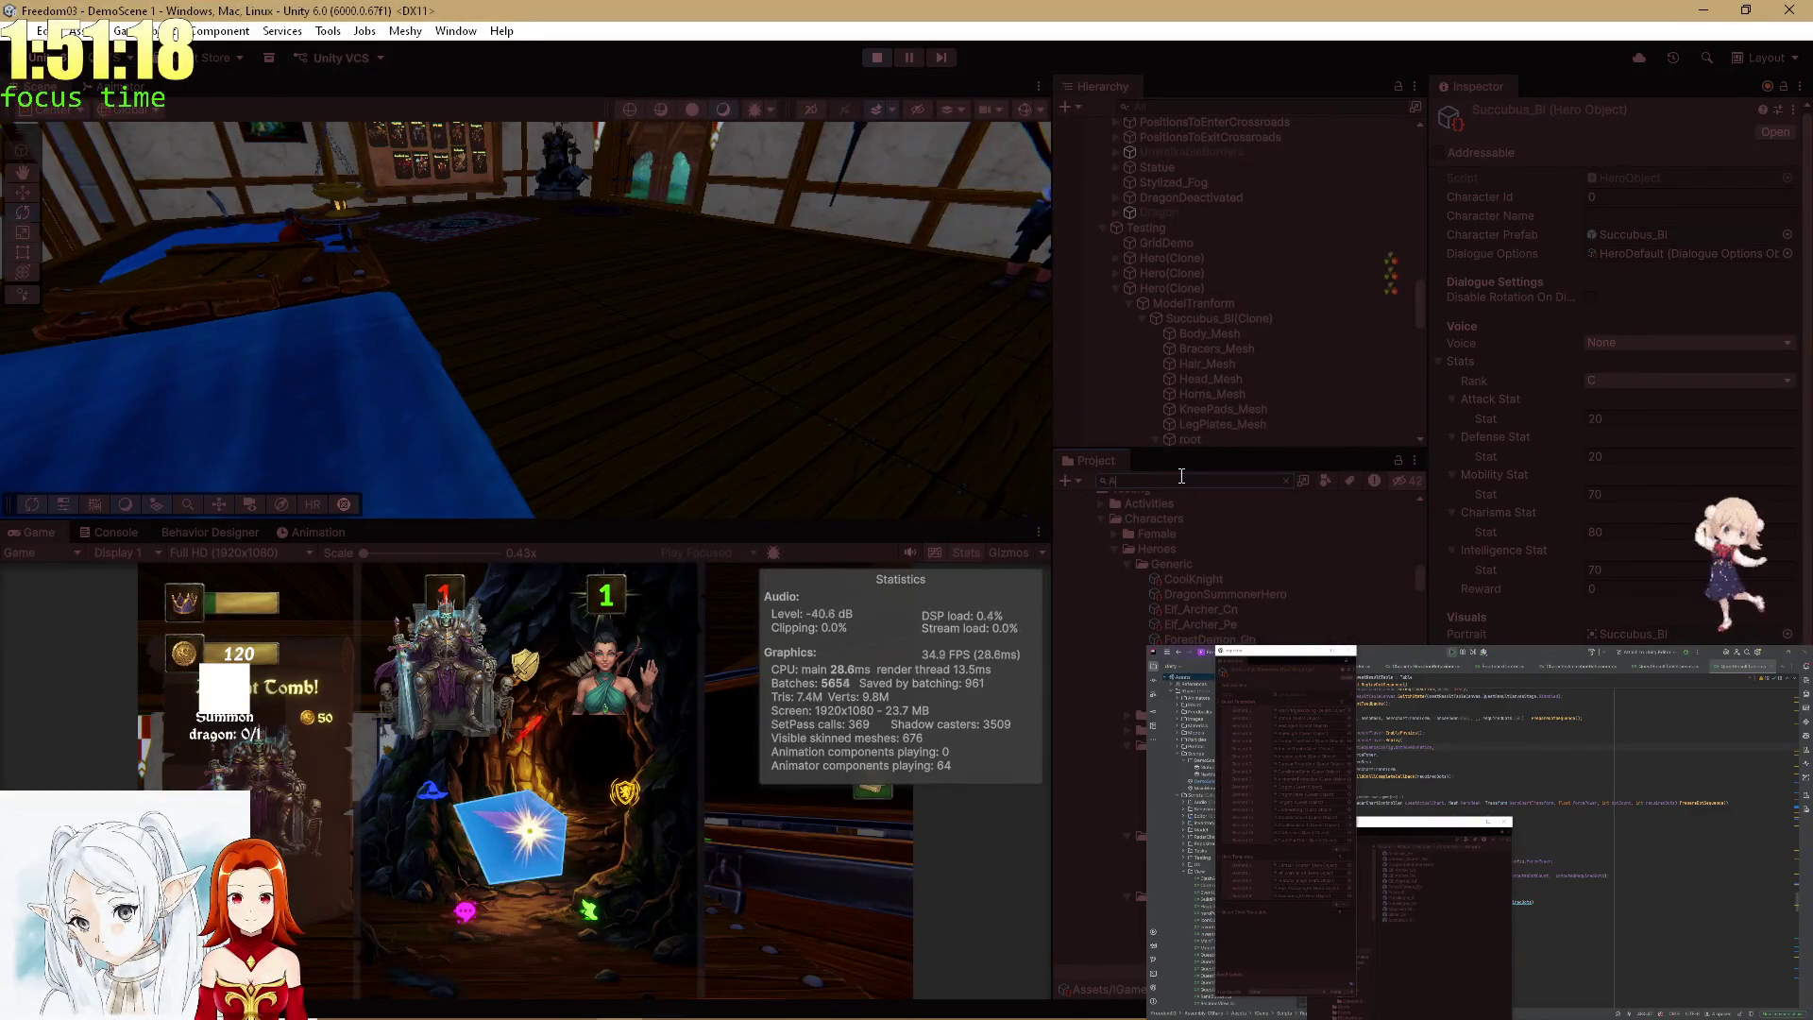
pyautogui.write('AncientT')
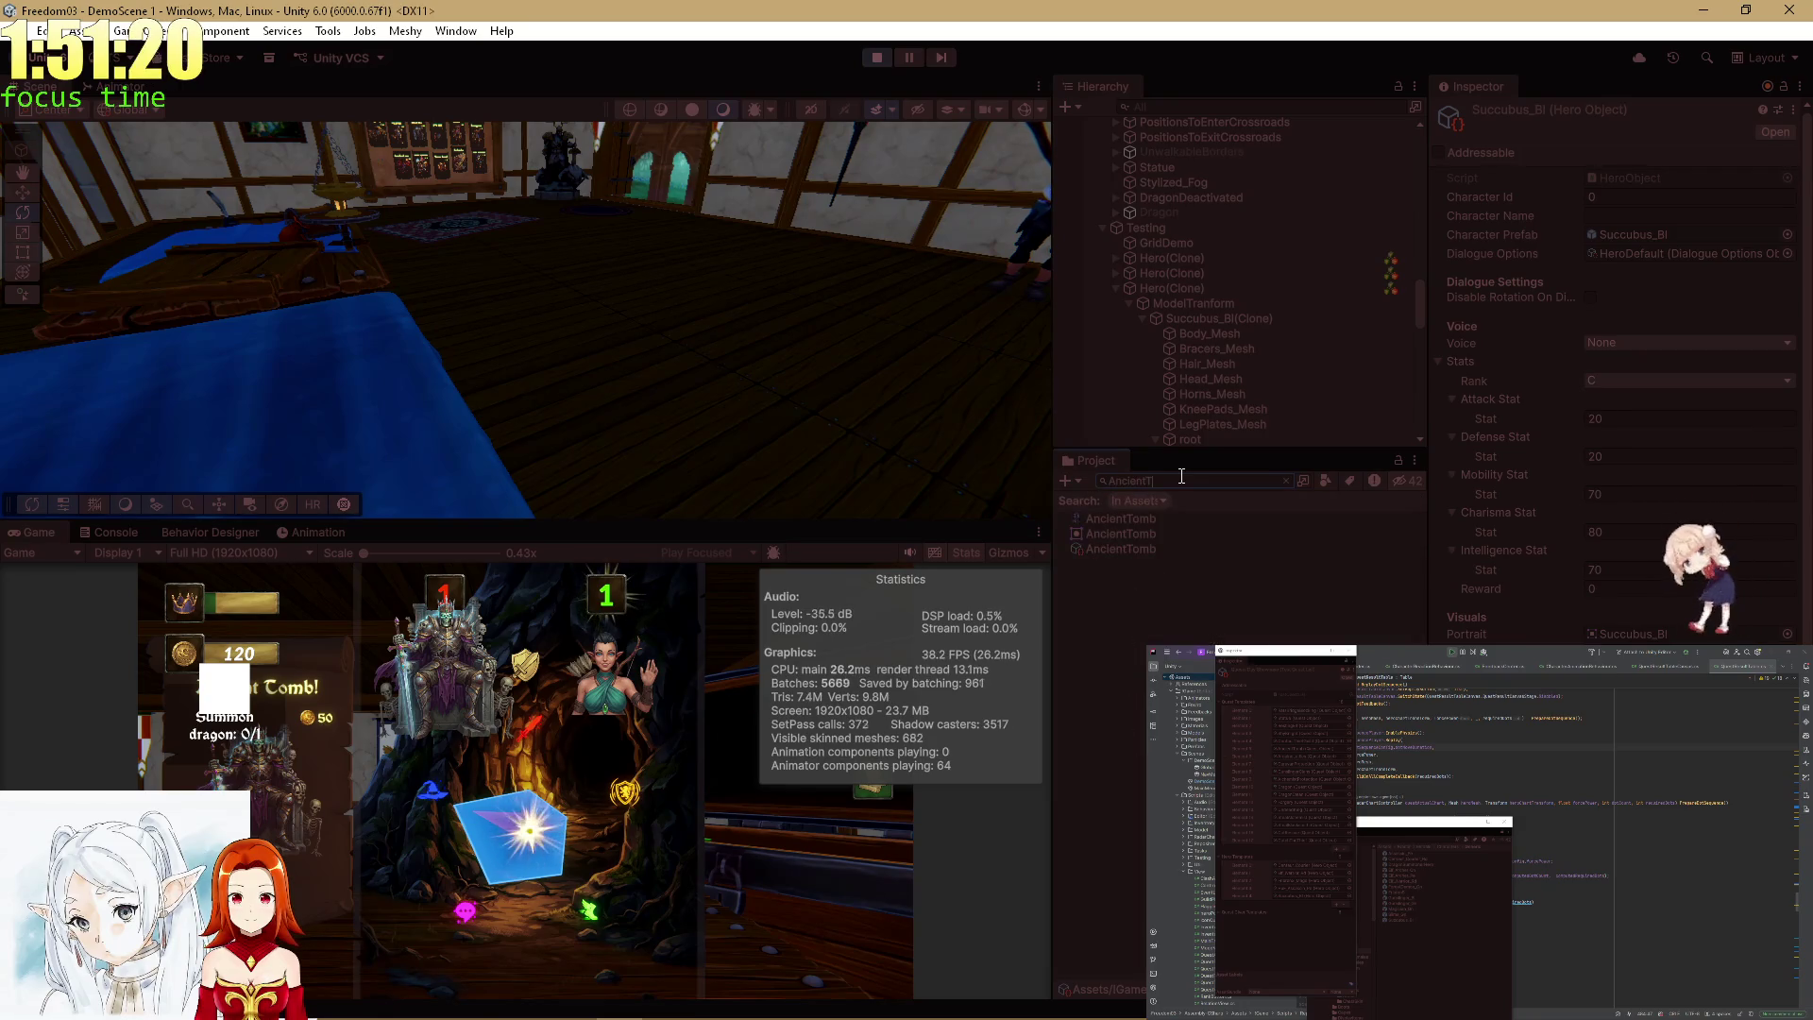
pyautogui.click(1146, 548)
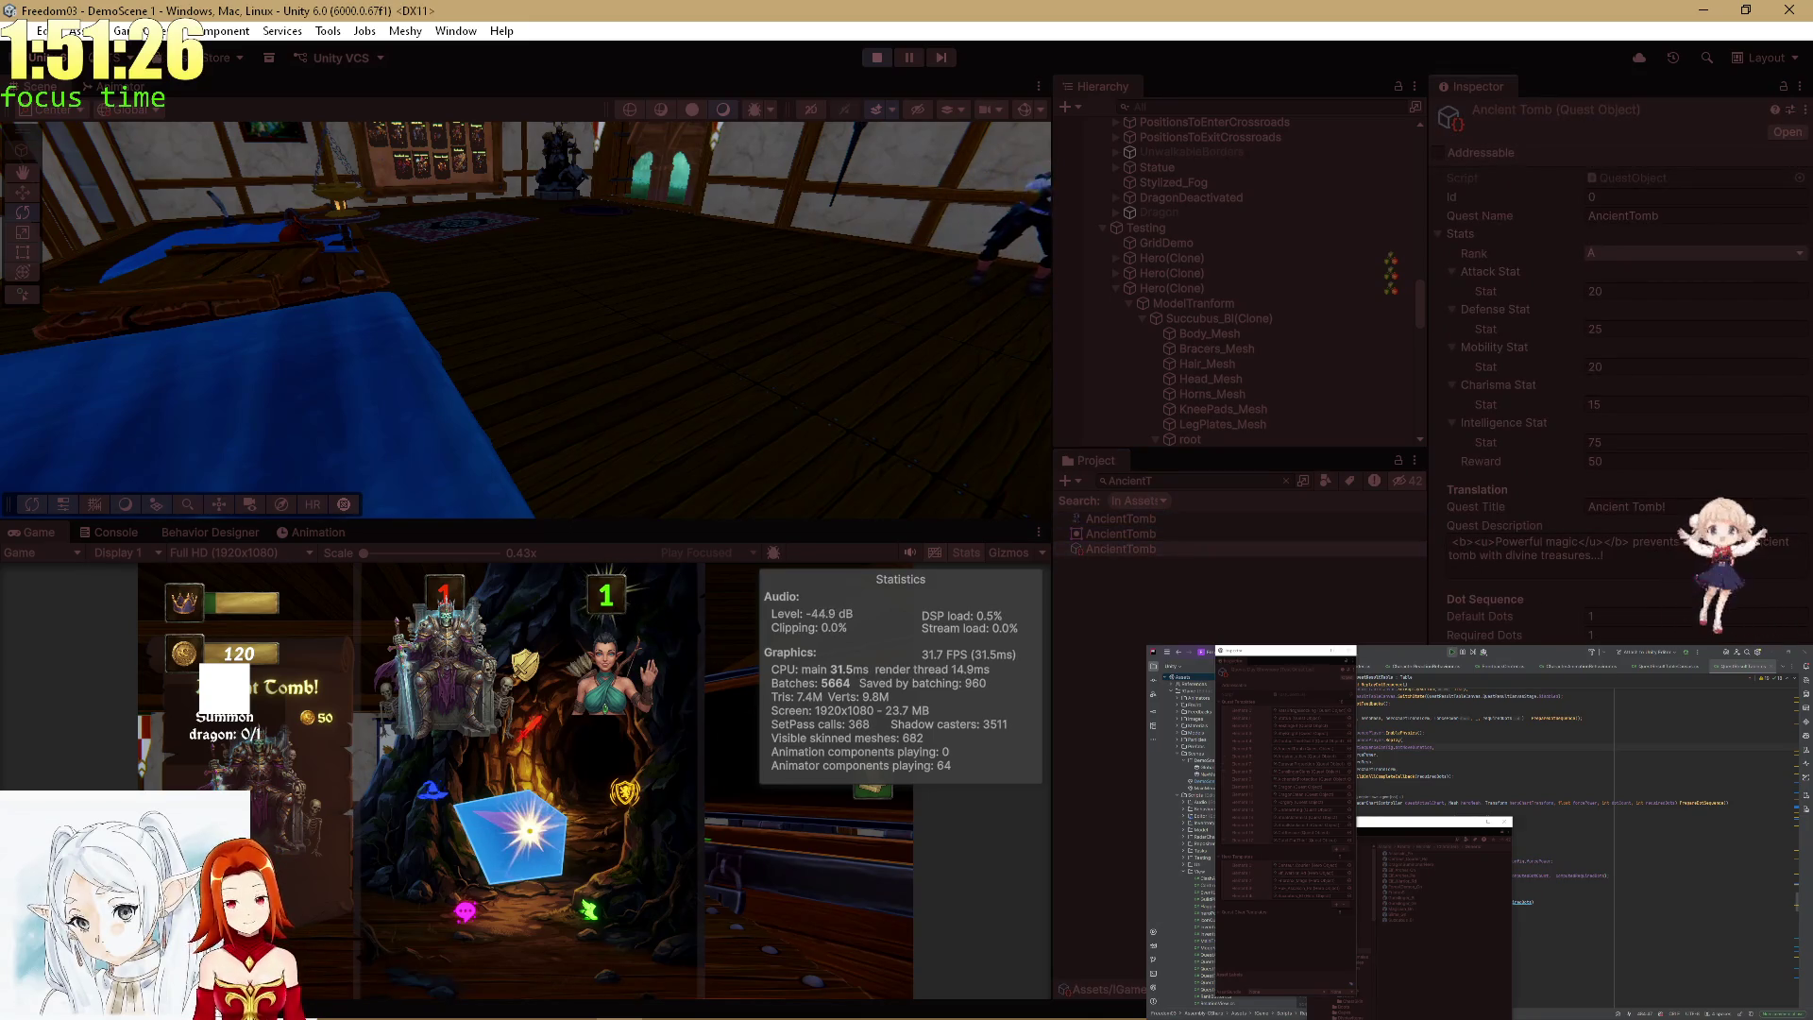
pyautogui.doubleClick(54, 533)
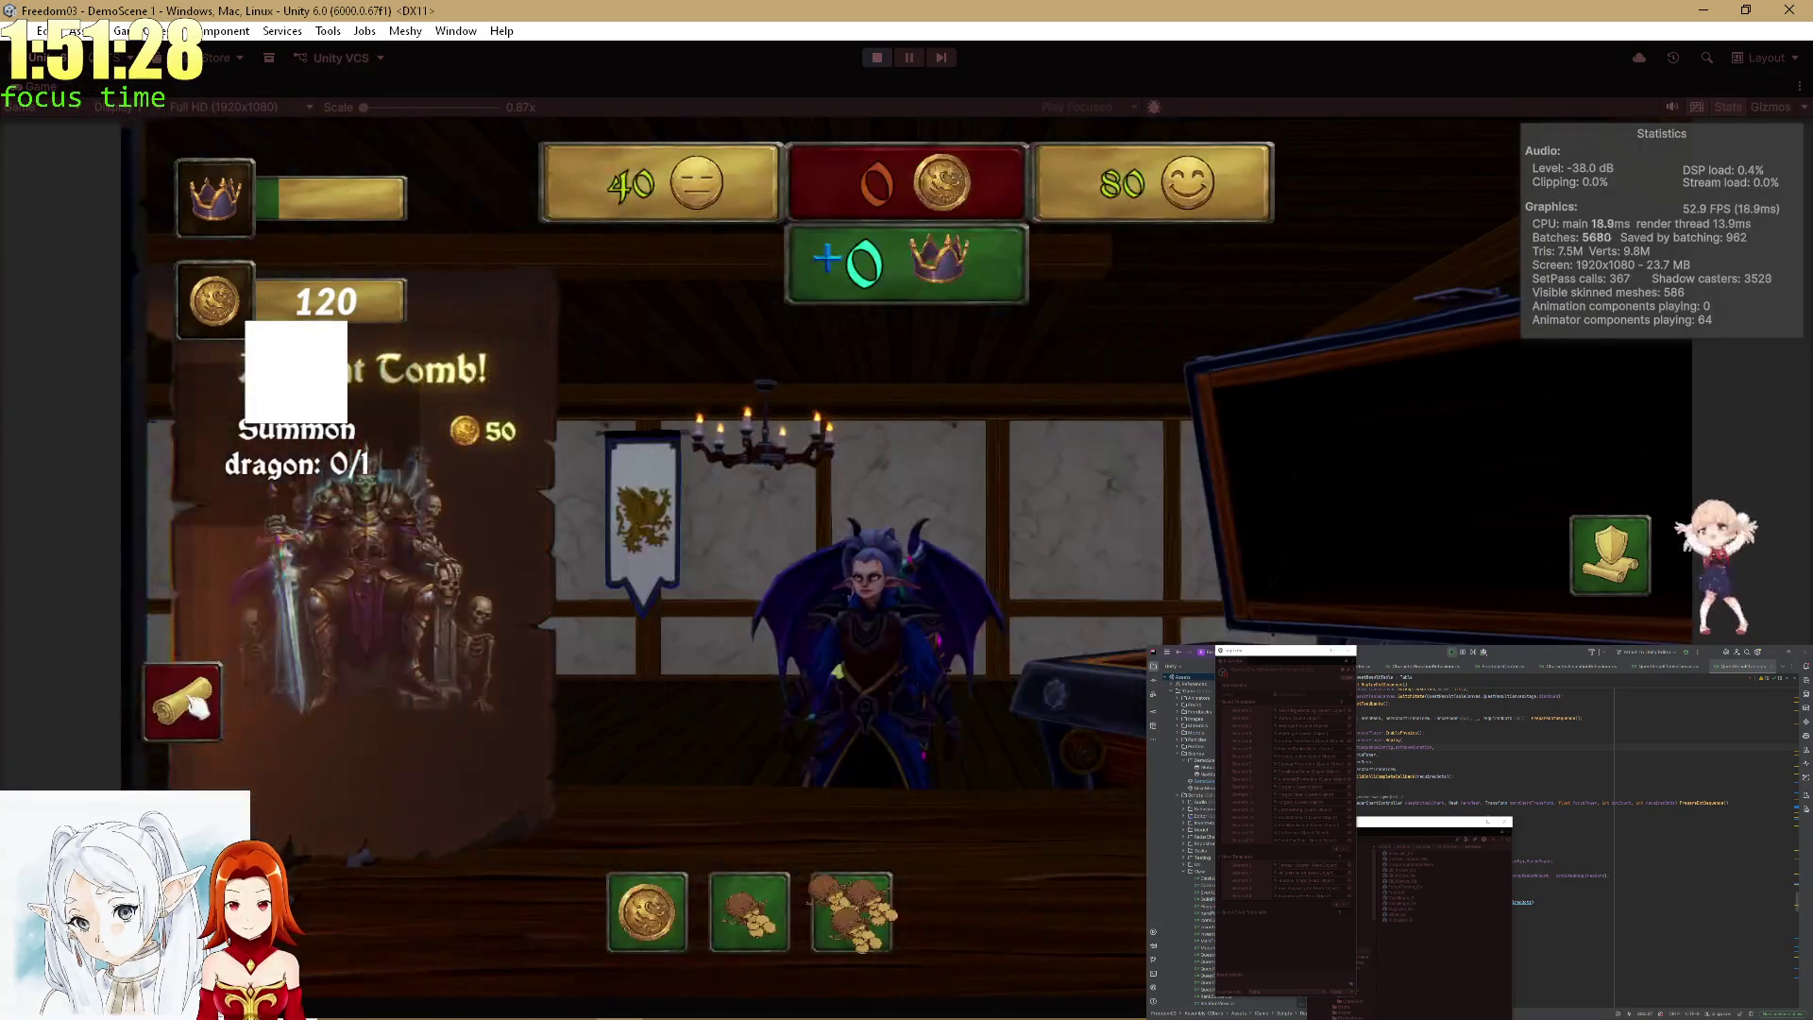
# Pay 60 gold, send a hero on the guild quest, and buy the second reward item.
pyautogui.click(197, 704)
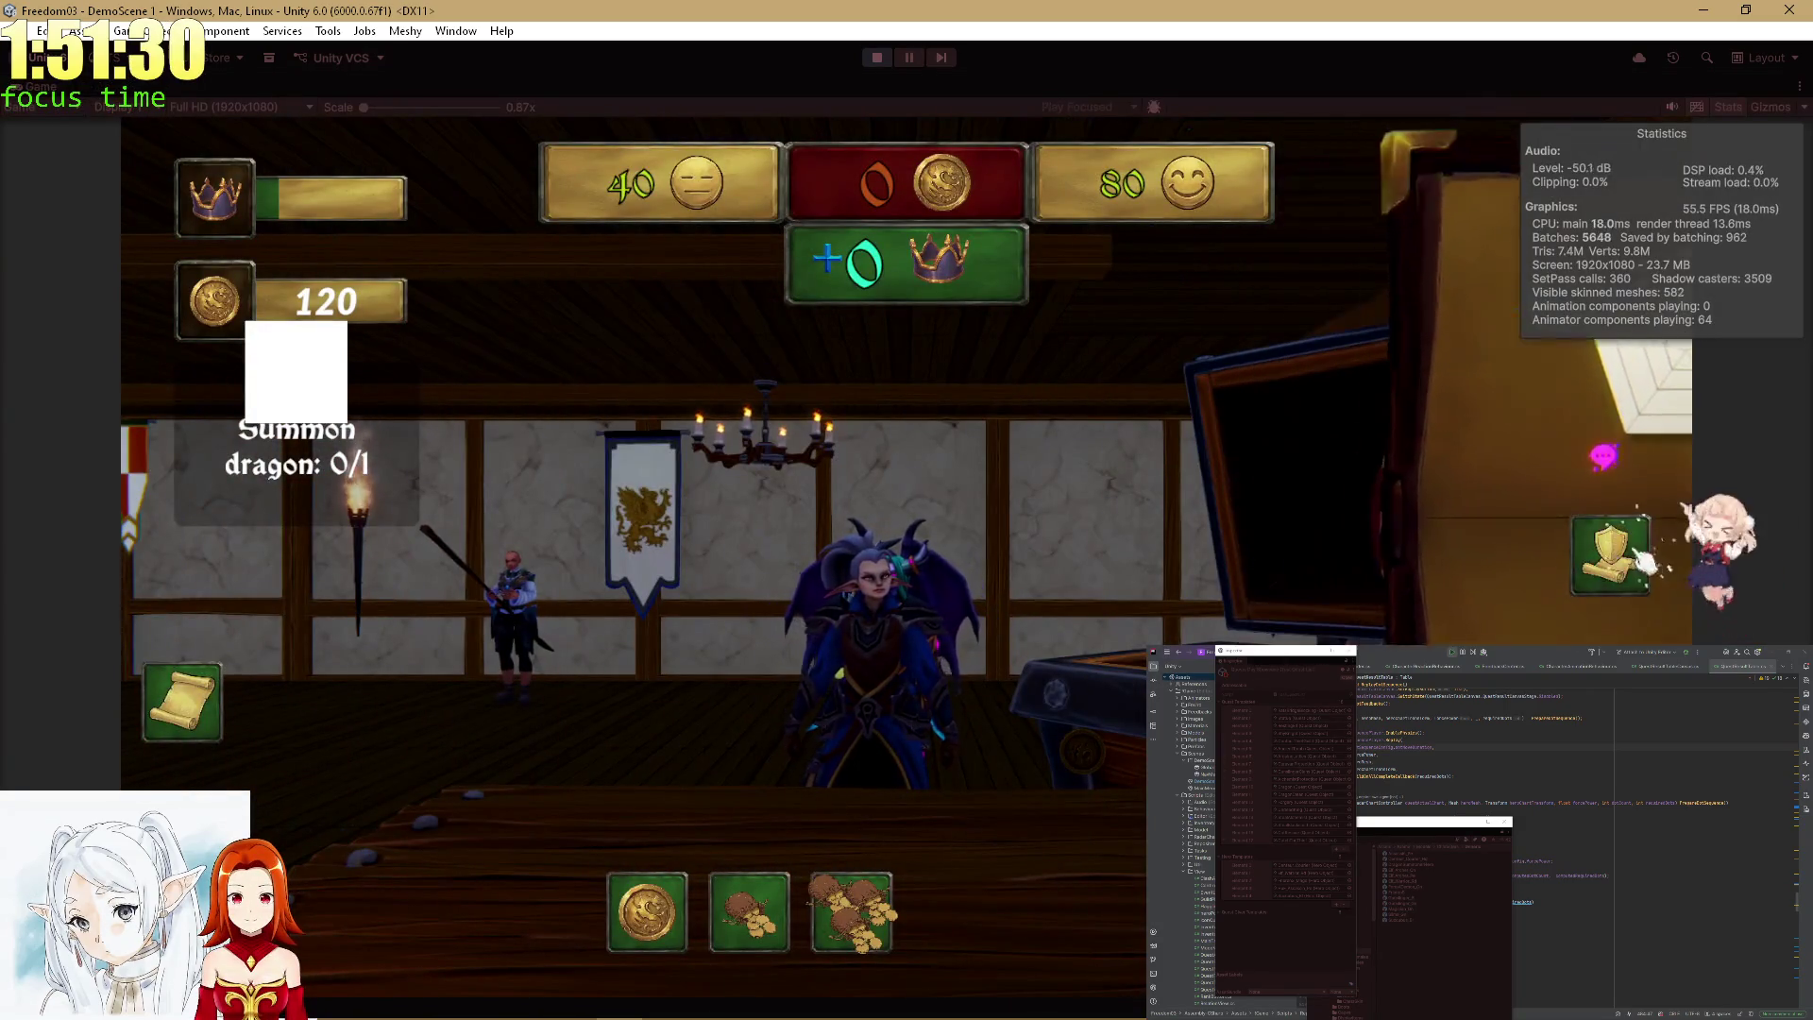
pyautogui.click(751, 931)
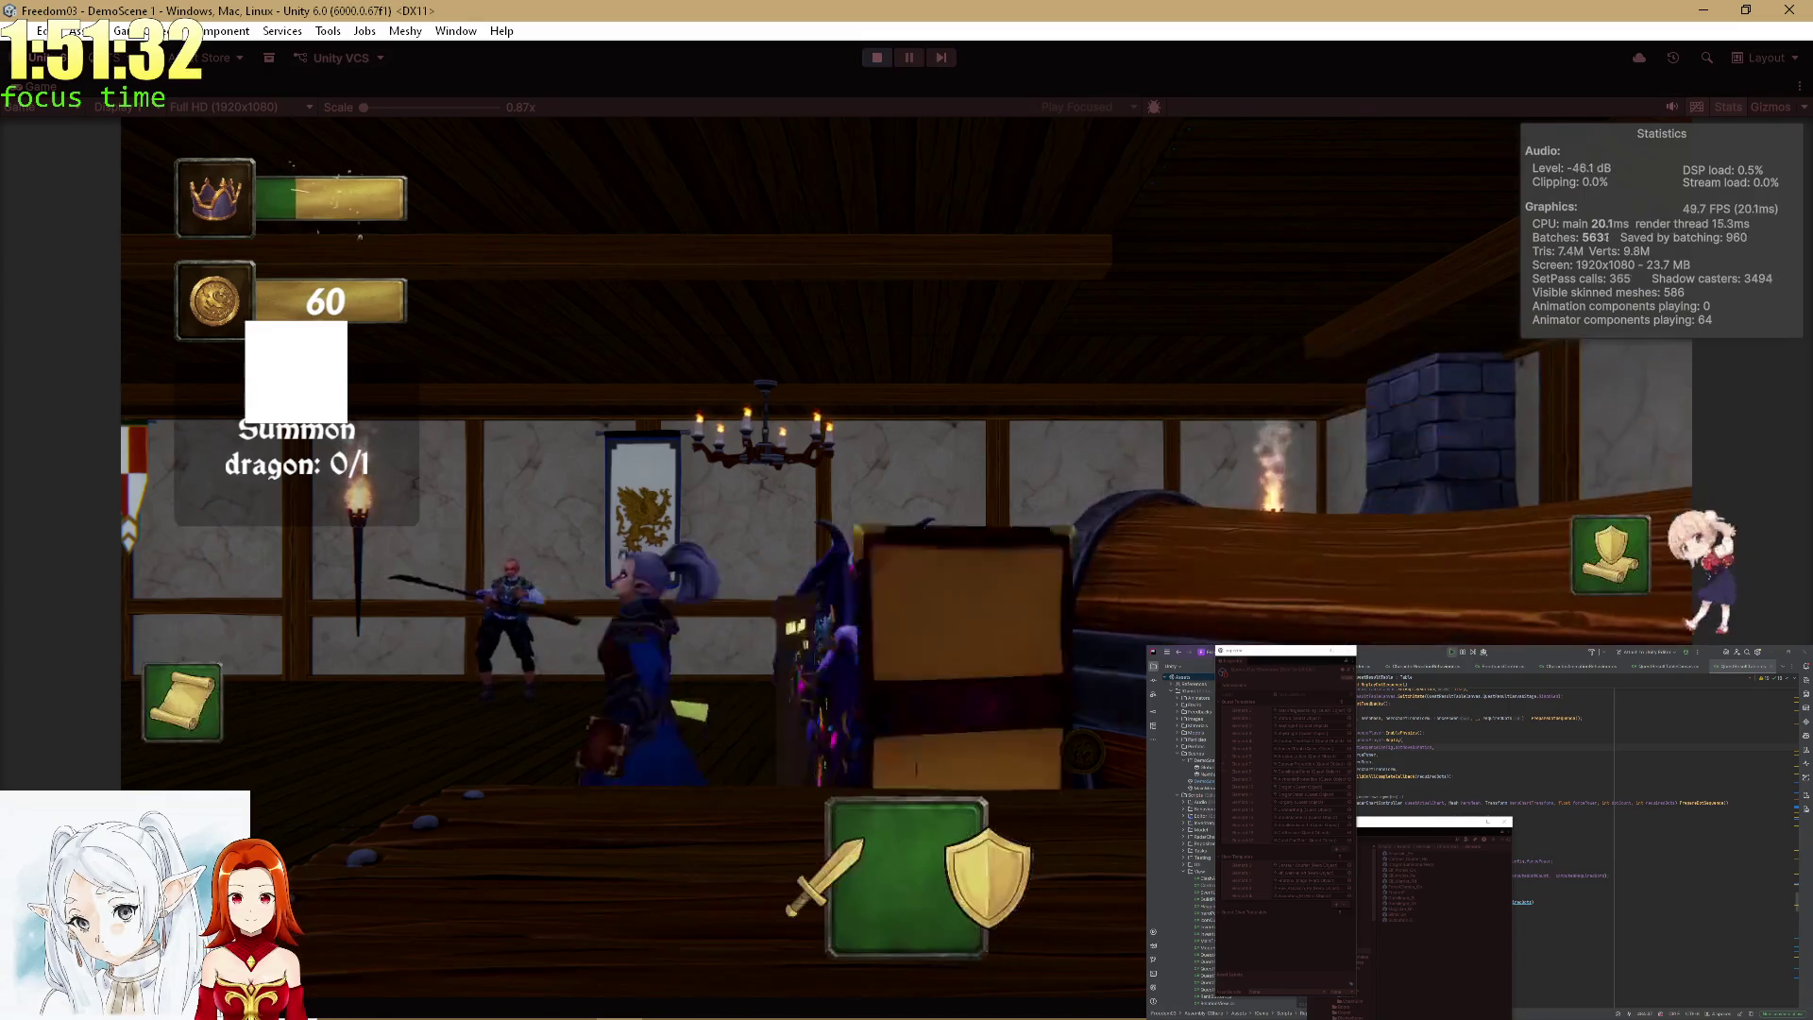
pyautogui.click(921, 892)
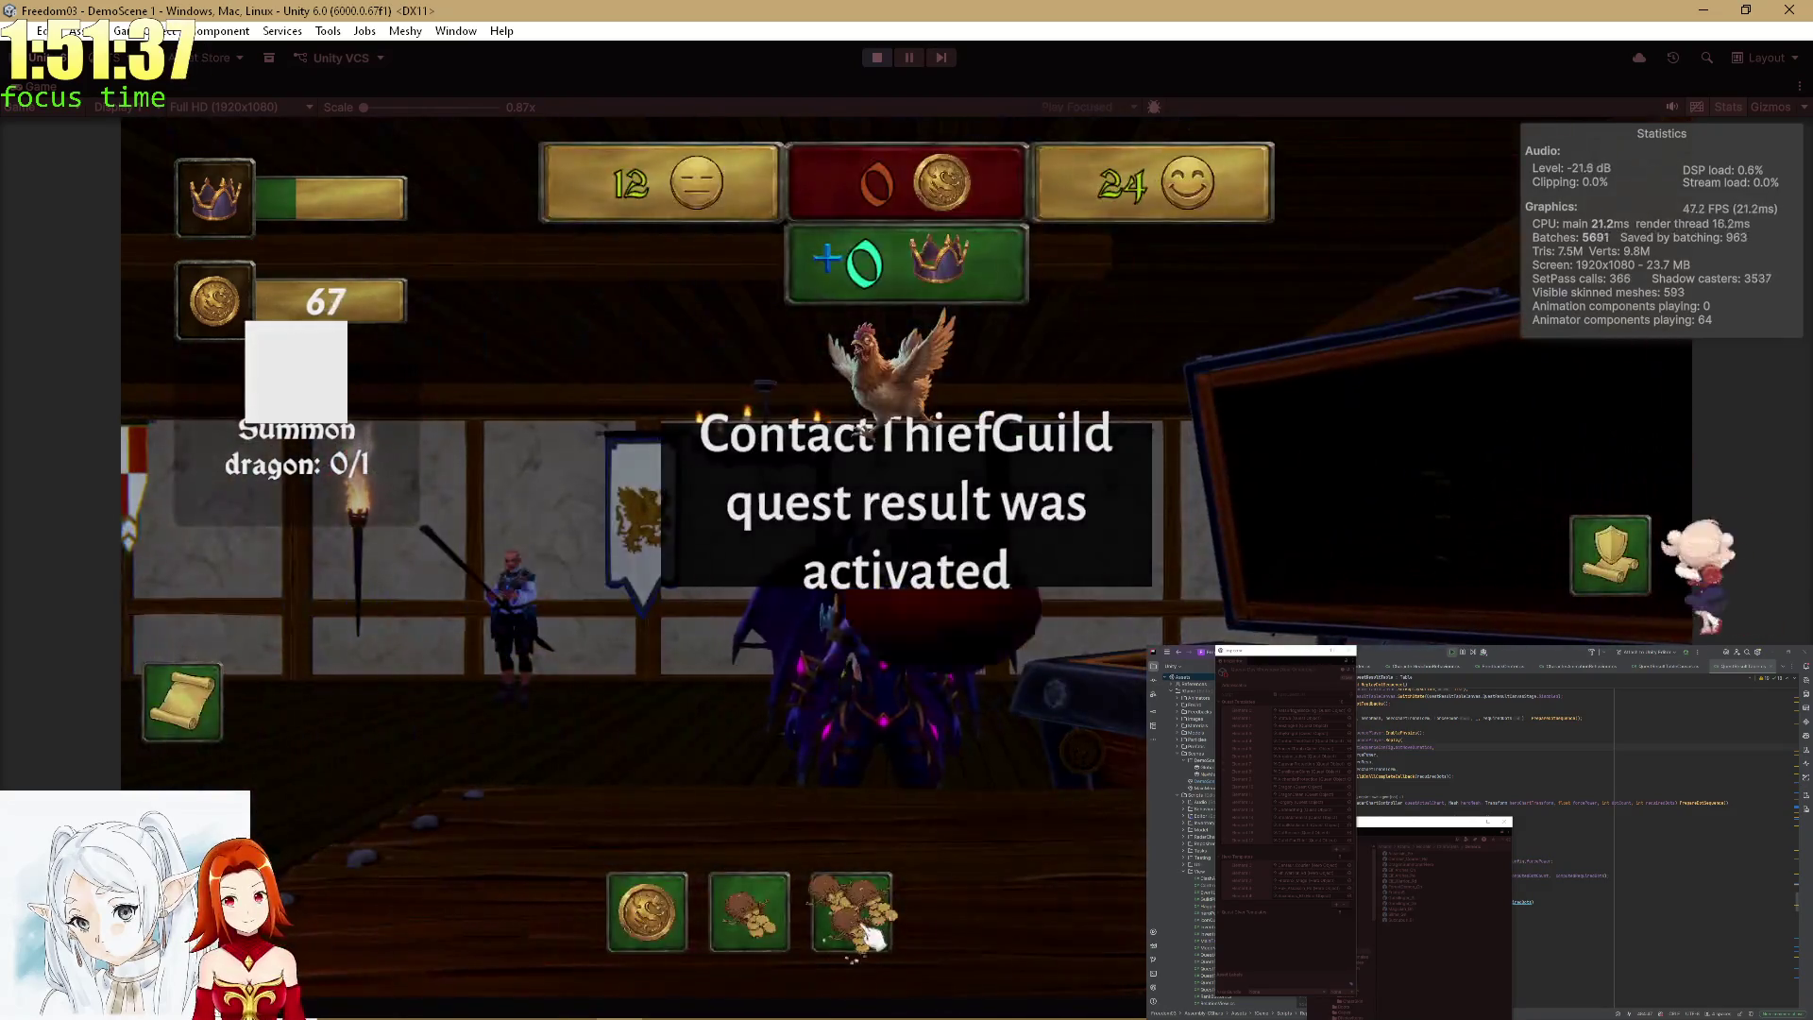
pyautogui.click(856, 904)
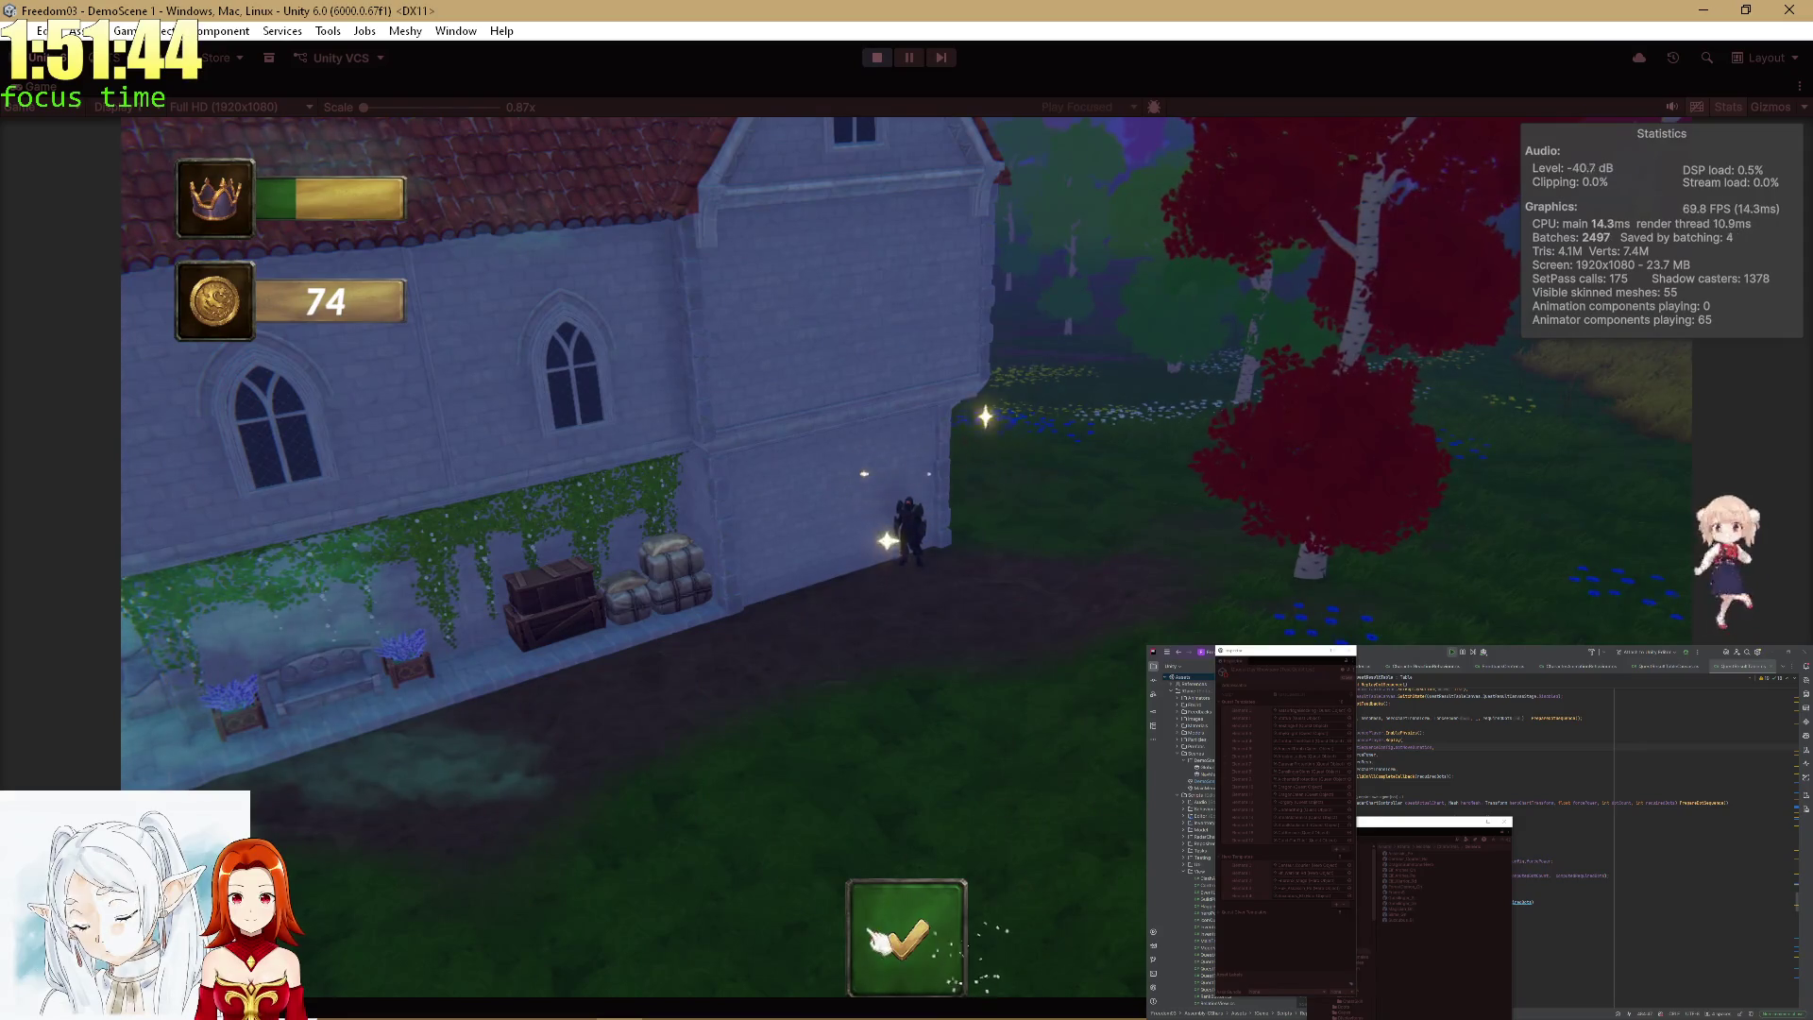
pyautogui.click(876, 940)
pyautogui.click(742, 940)
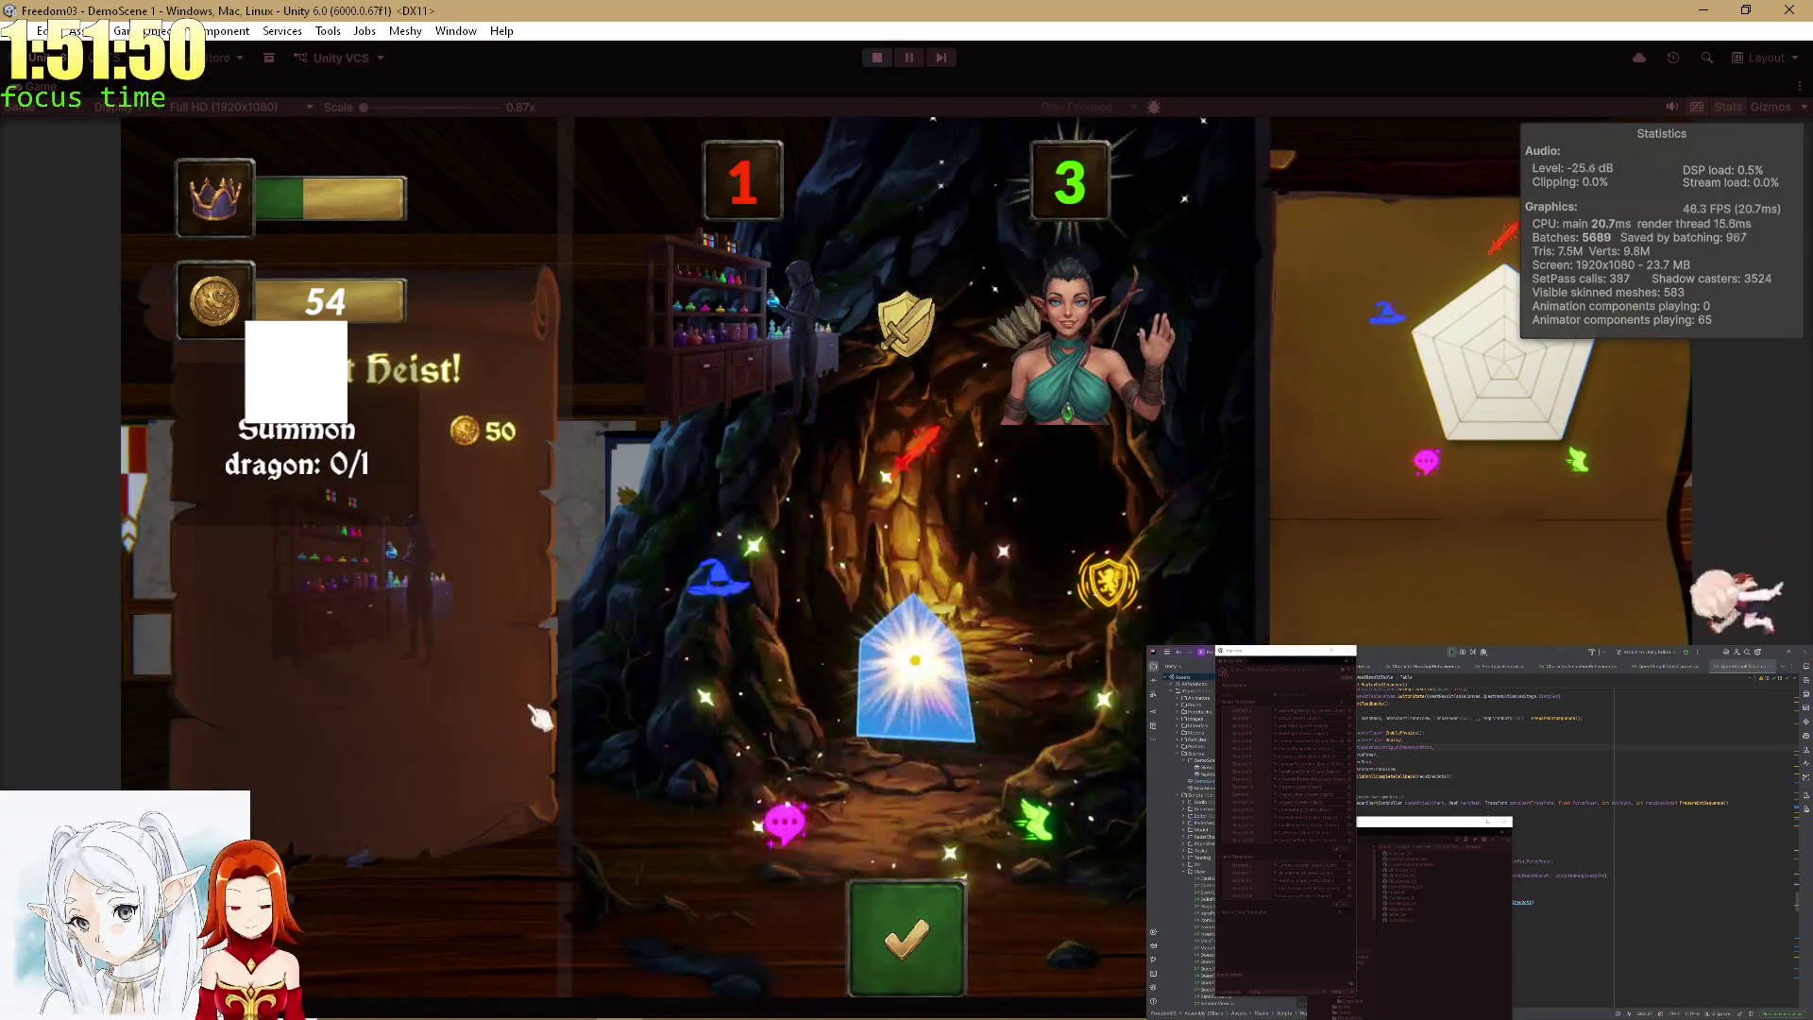
# Offer 20 gold, collect the coin reward, and raise the bid twice to pay for the dragon.
pyautogui.click(940, 934)
pyautogui.click(755, 940)
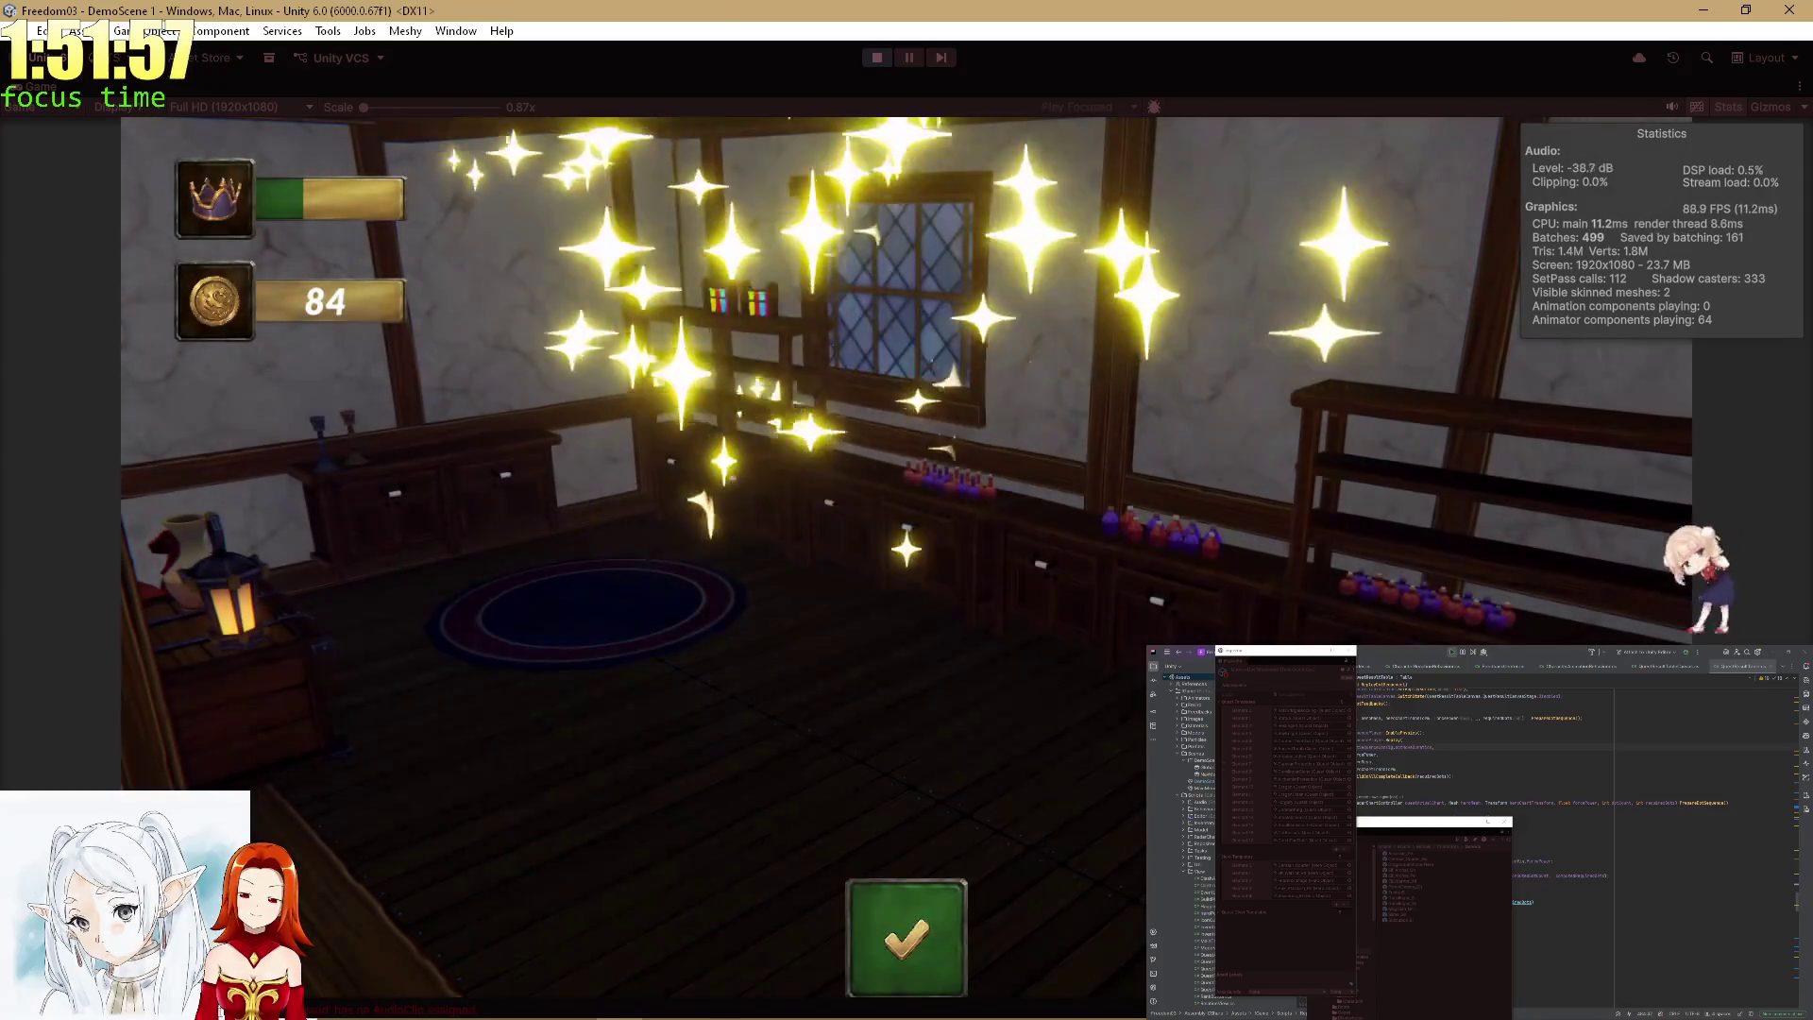
pyautogui.click(906, 945)
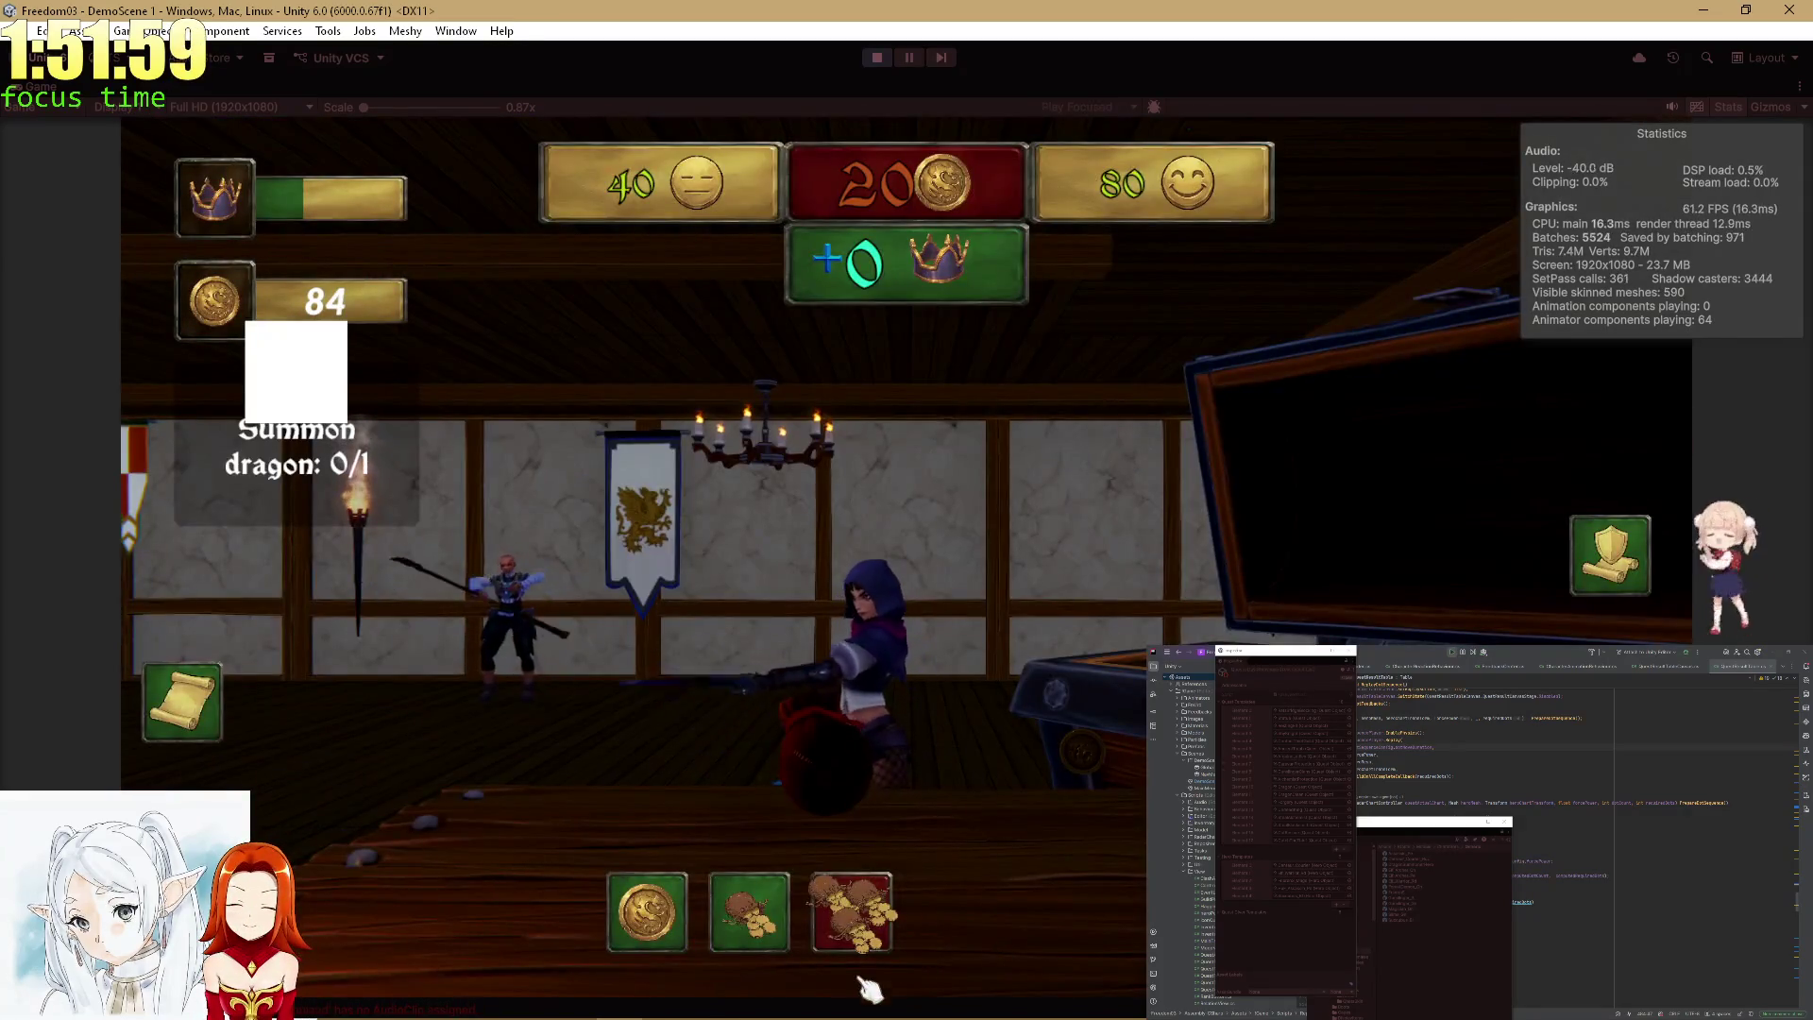
pyautogui.click(749, 914)
pyautogui.click(749, 914)
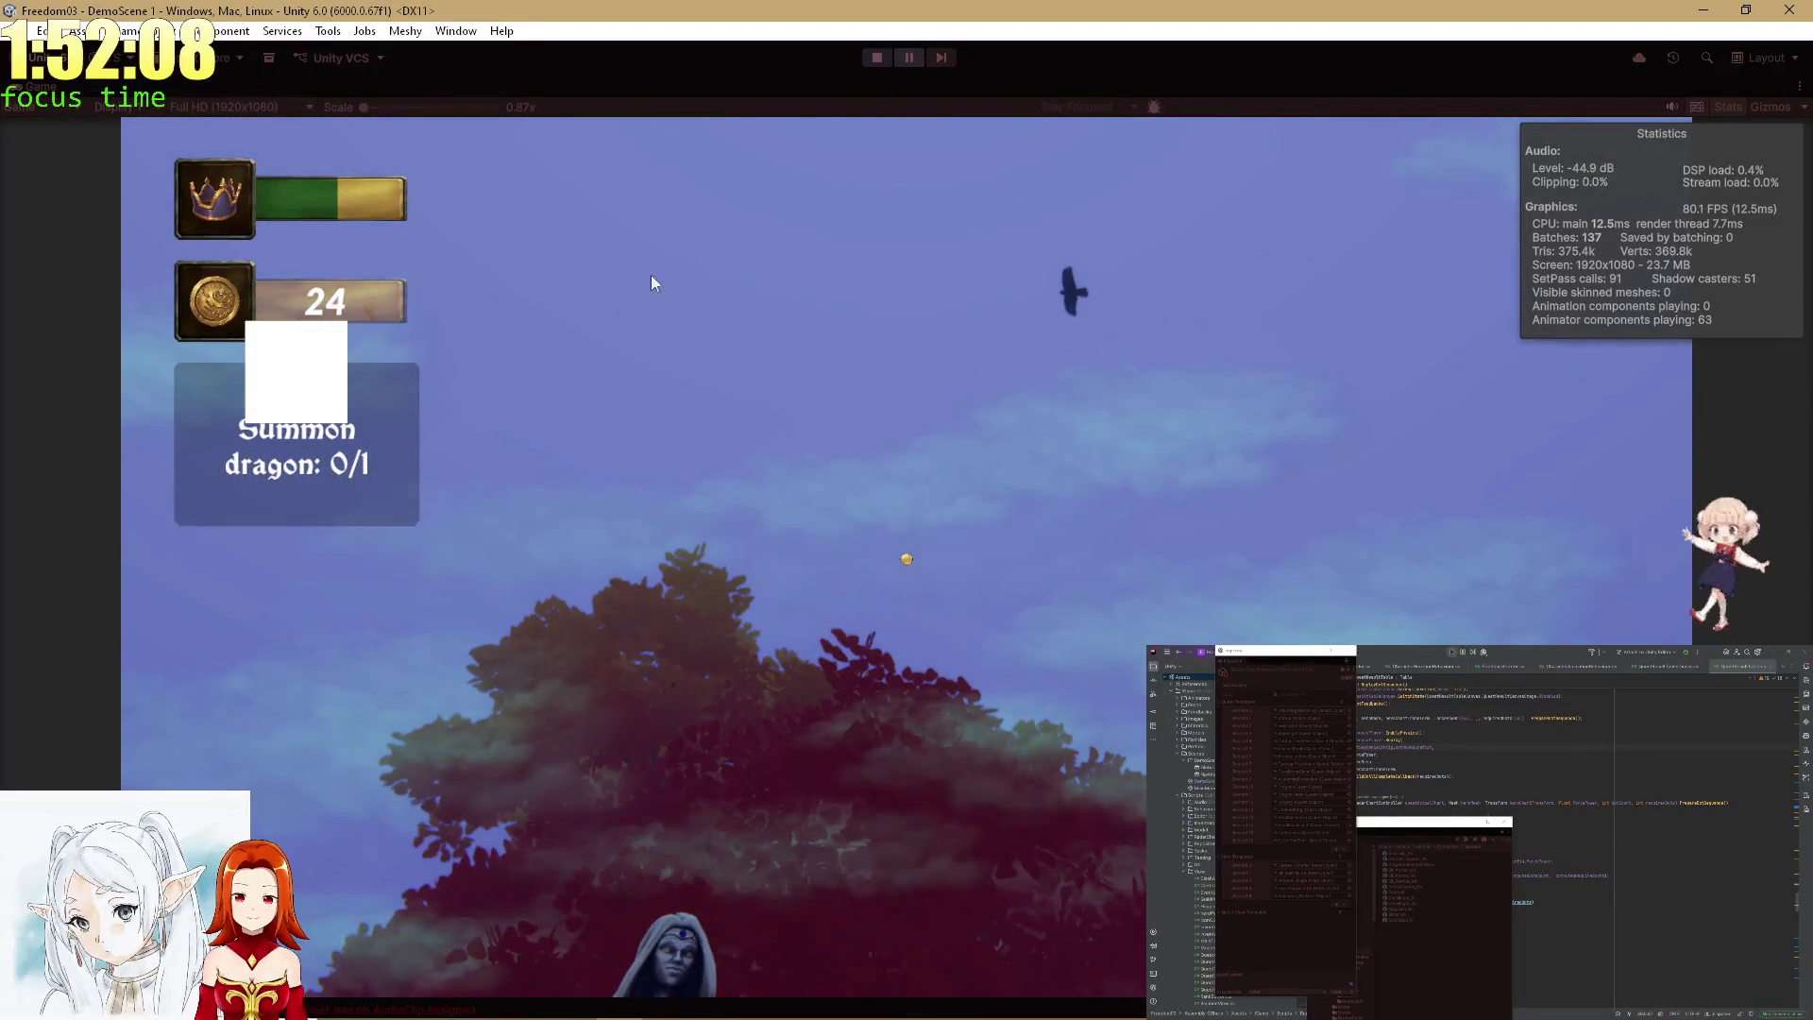
pyautogui.hotkey('shift', 'space')
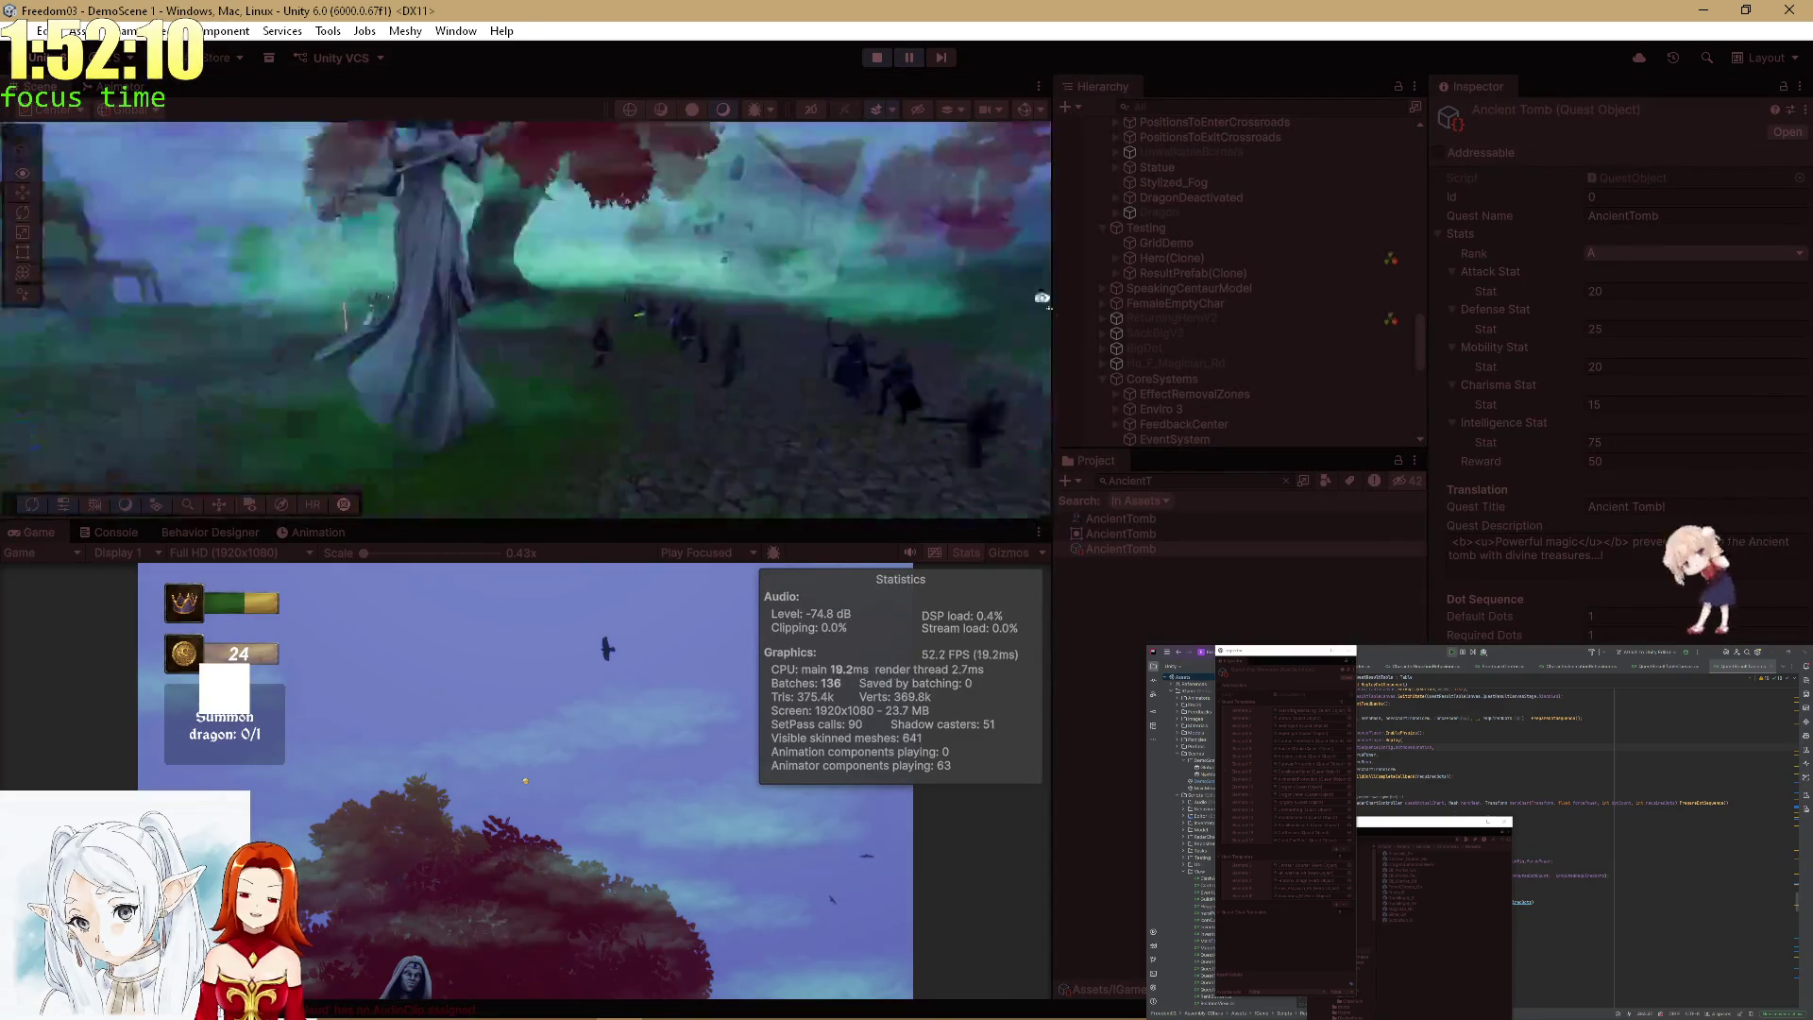
# Stop the playtest, clear the Project search, and browse the hero and quest assets.
pyautogui.click(870, 58)
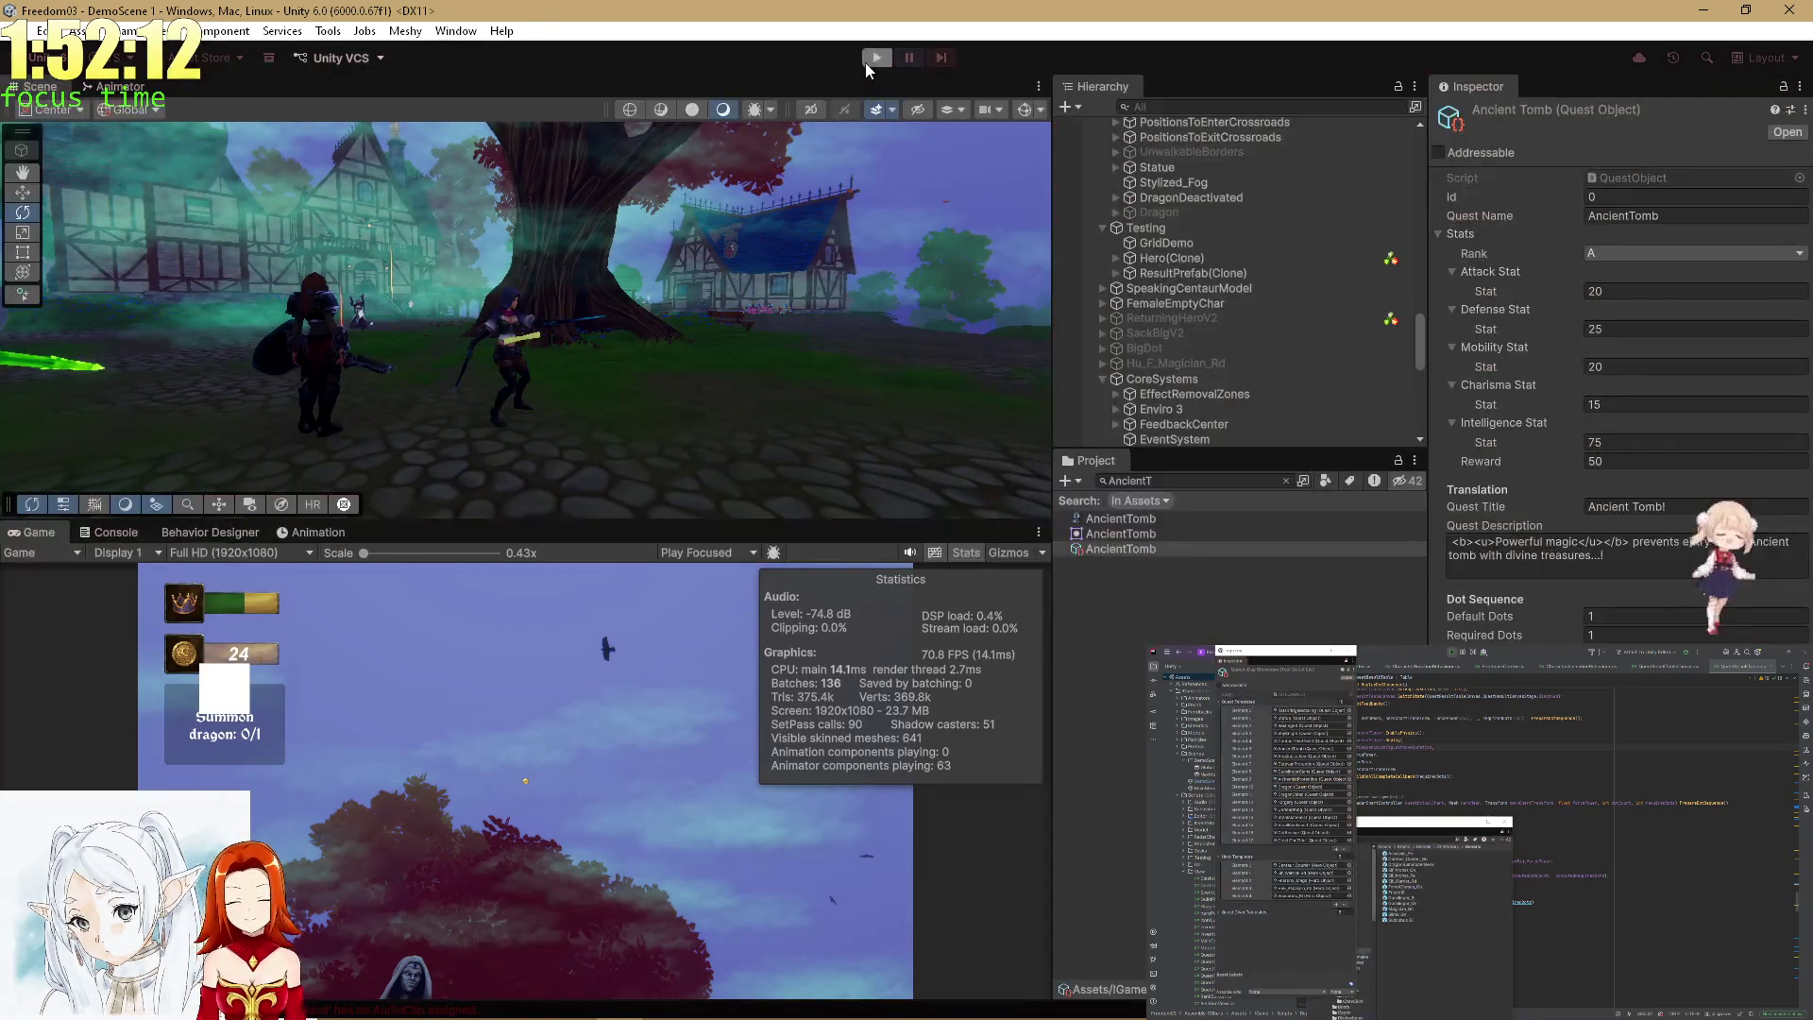
pyautogui.click(1285, 480)
pyautogui.scroll(-10, 1258, 583)
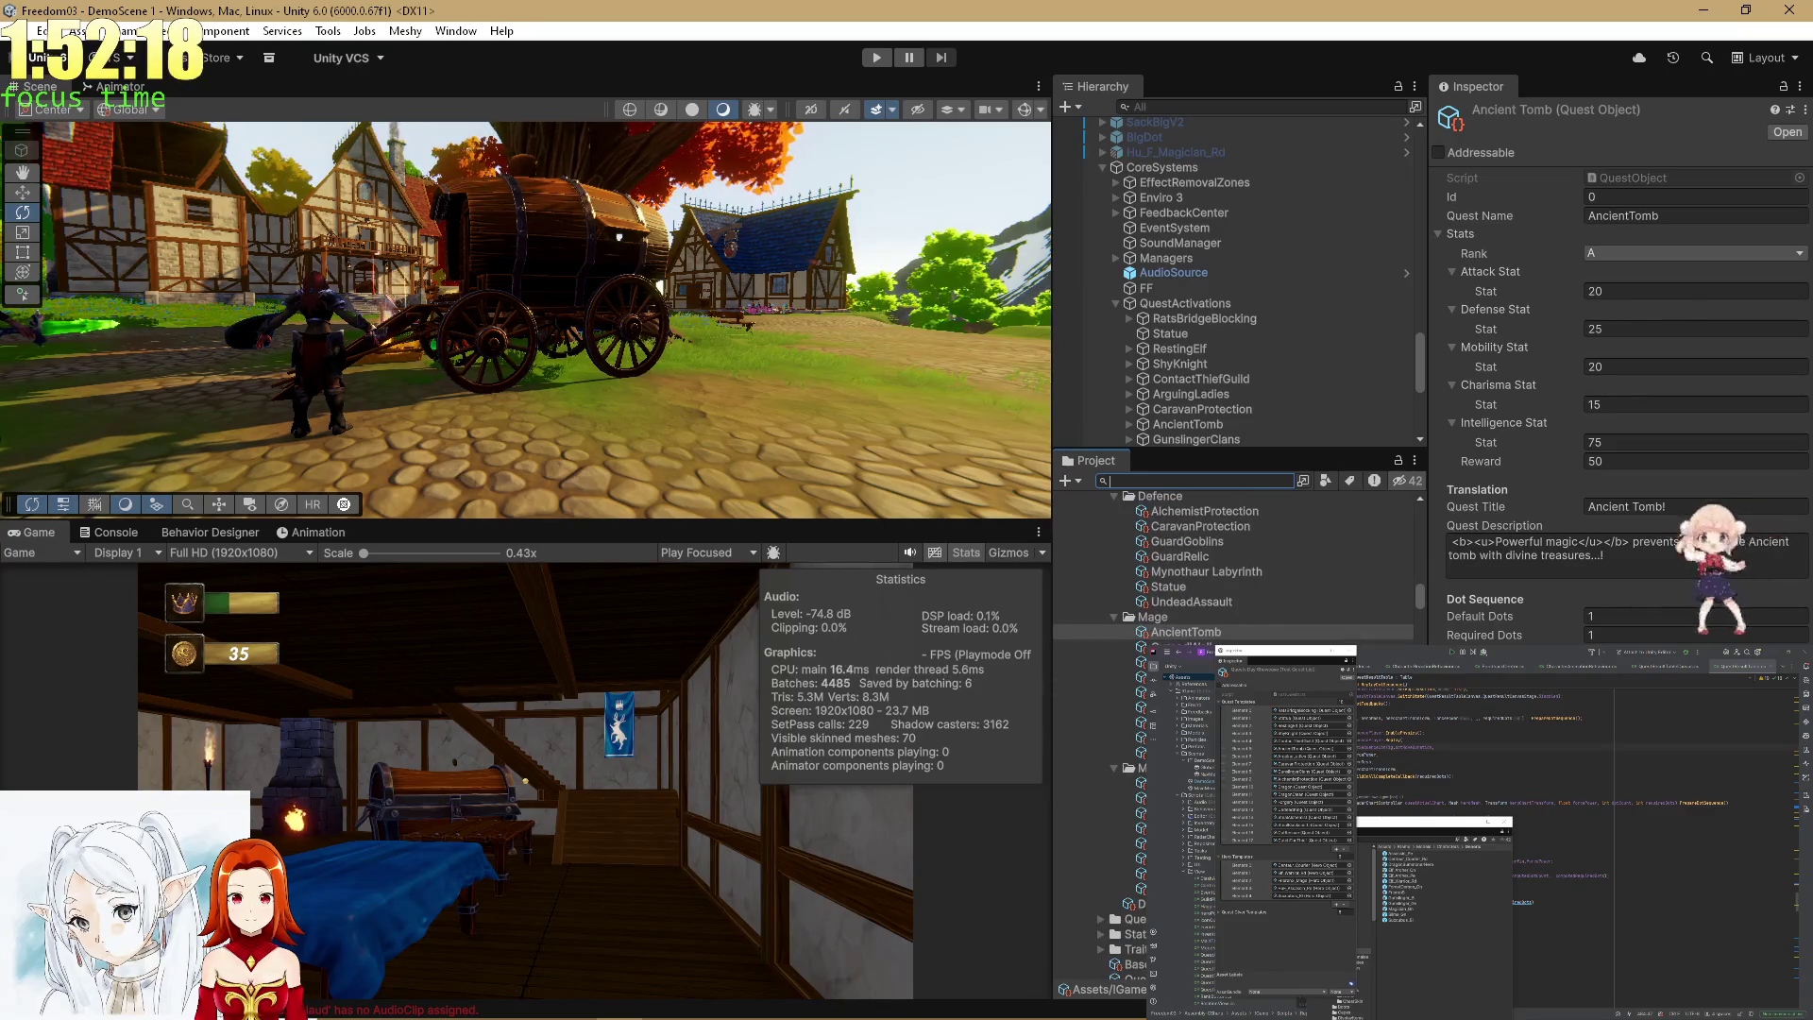
pyautogui.click(1141, 783)
pyautogui.scroll(-4, 1228, 661)
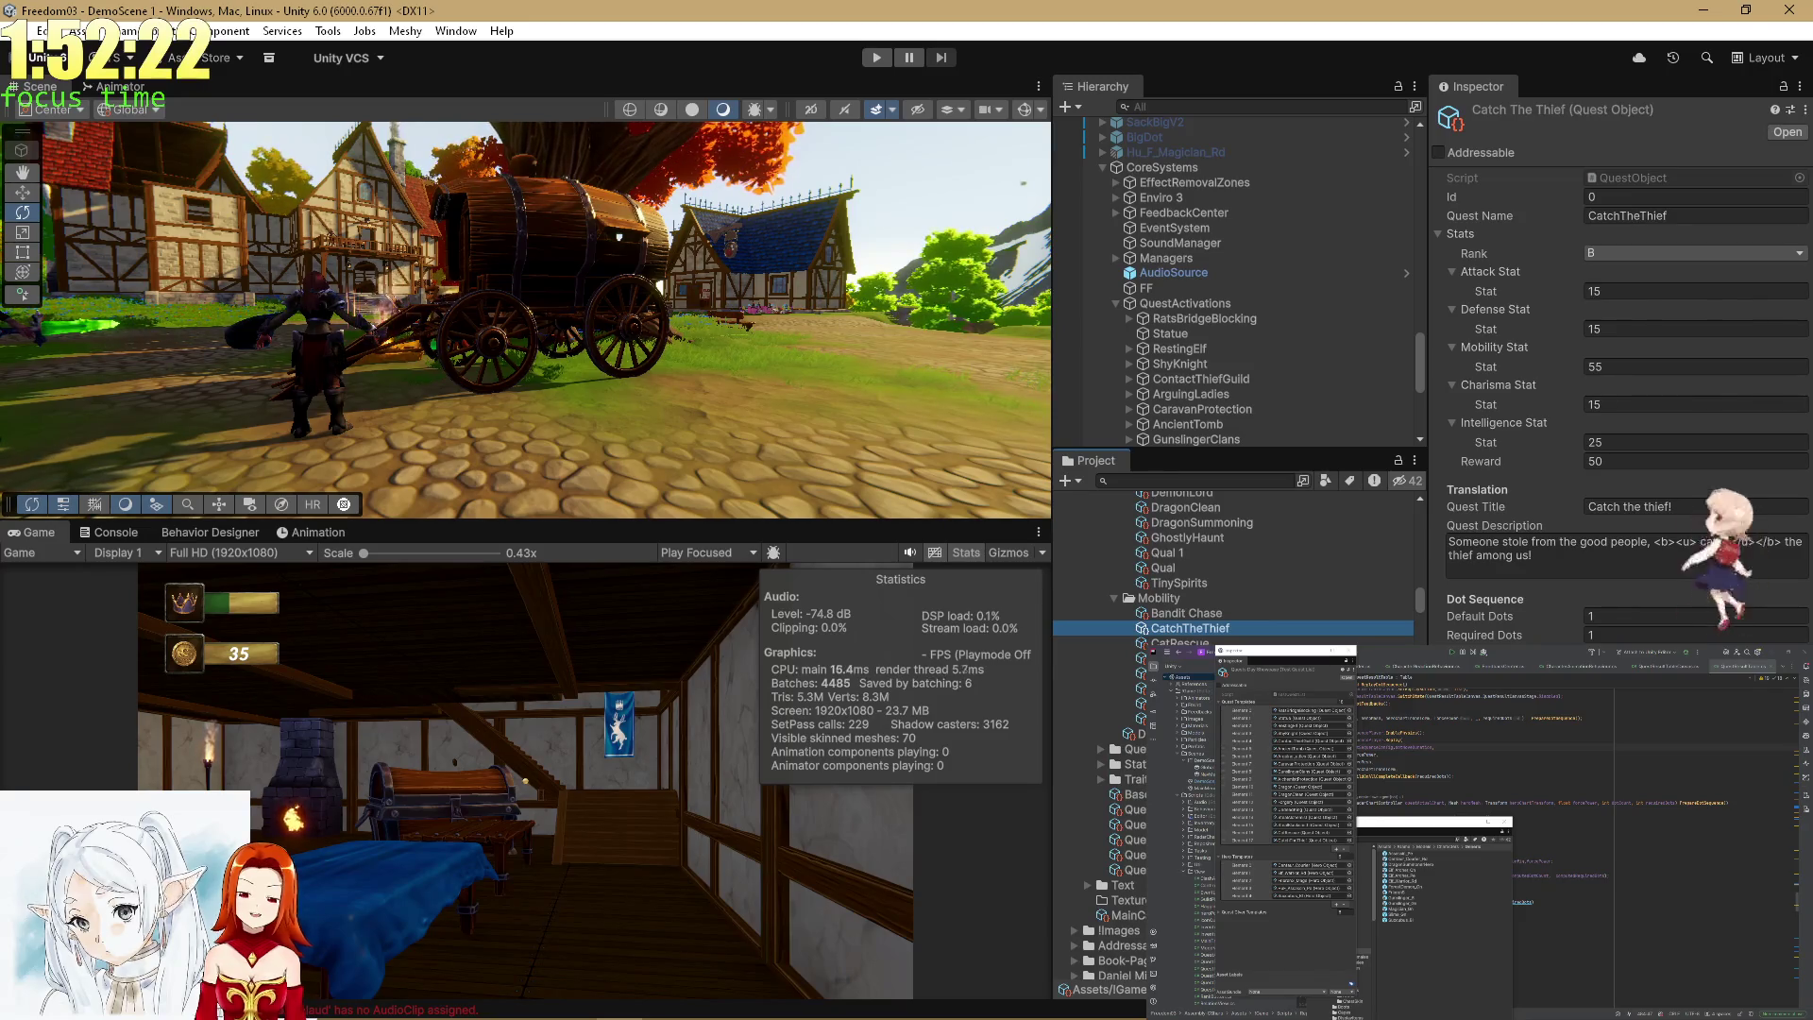
pyautogui.scroll(3, 1227, 661)
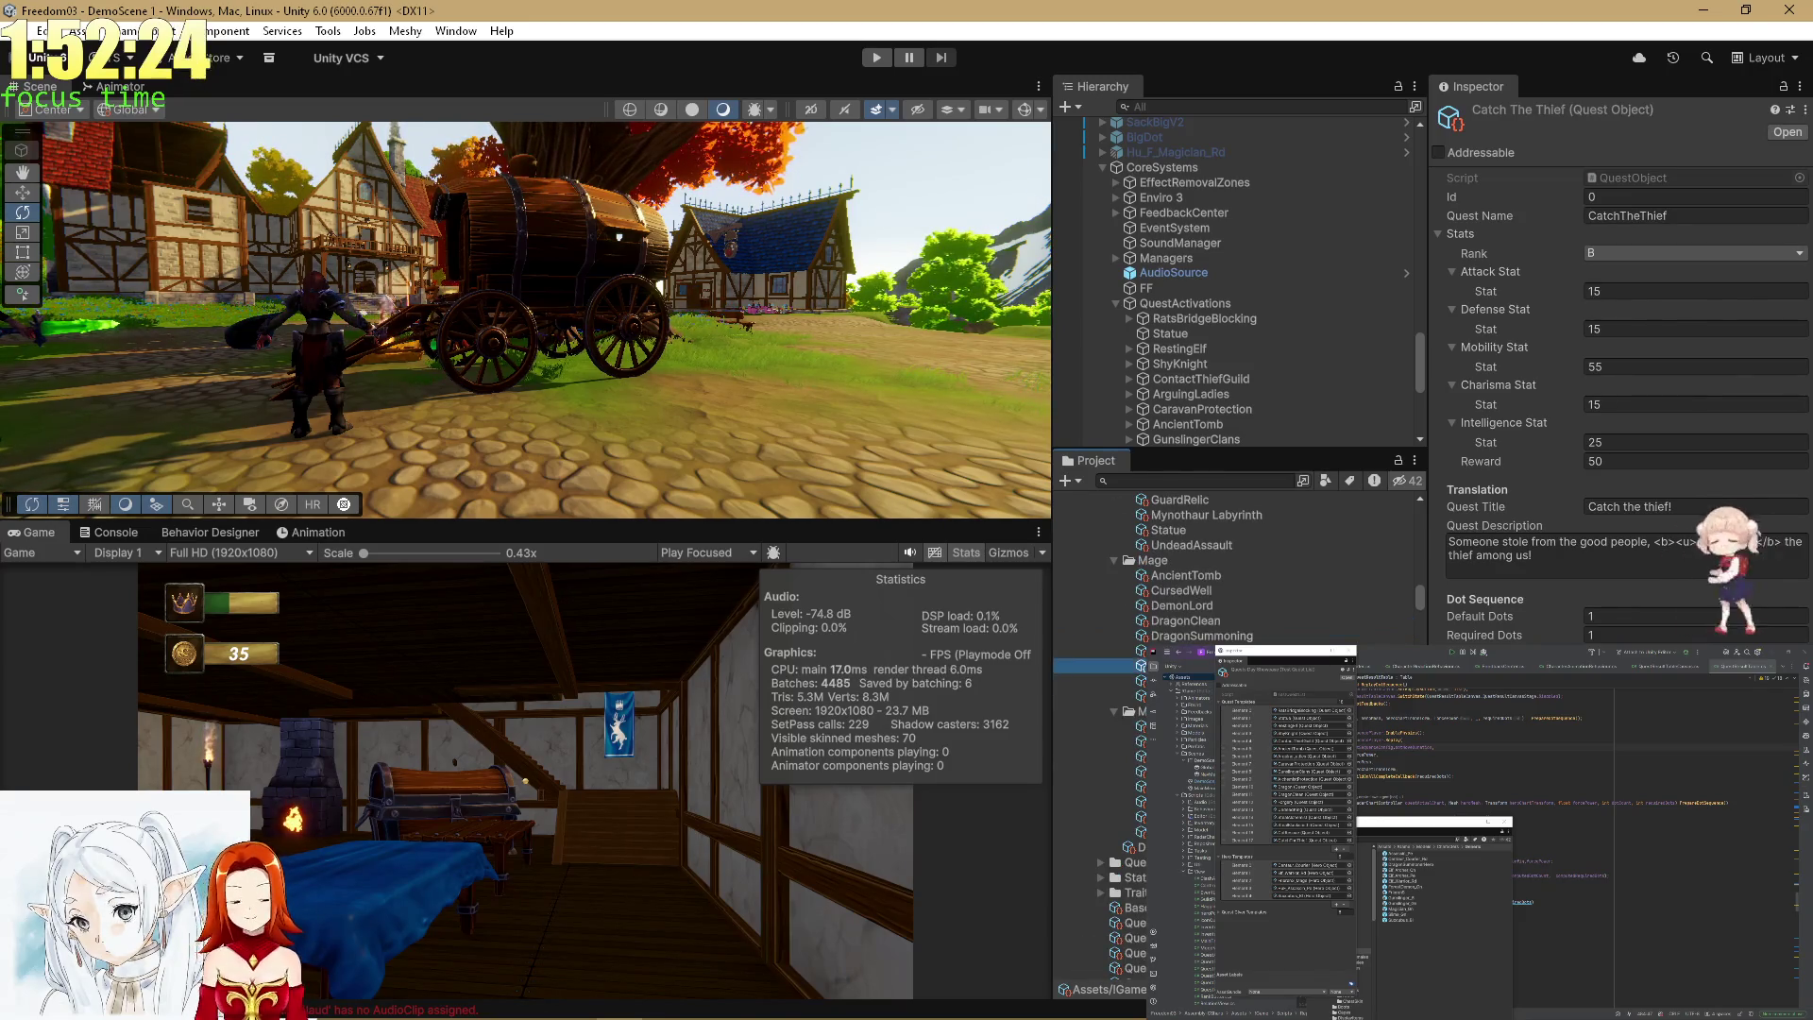
pyautogui.scroll(5, 1228, 566)
pyautogui.scroll(5, 1227, 567)
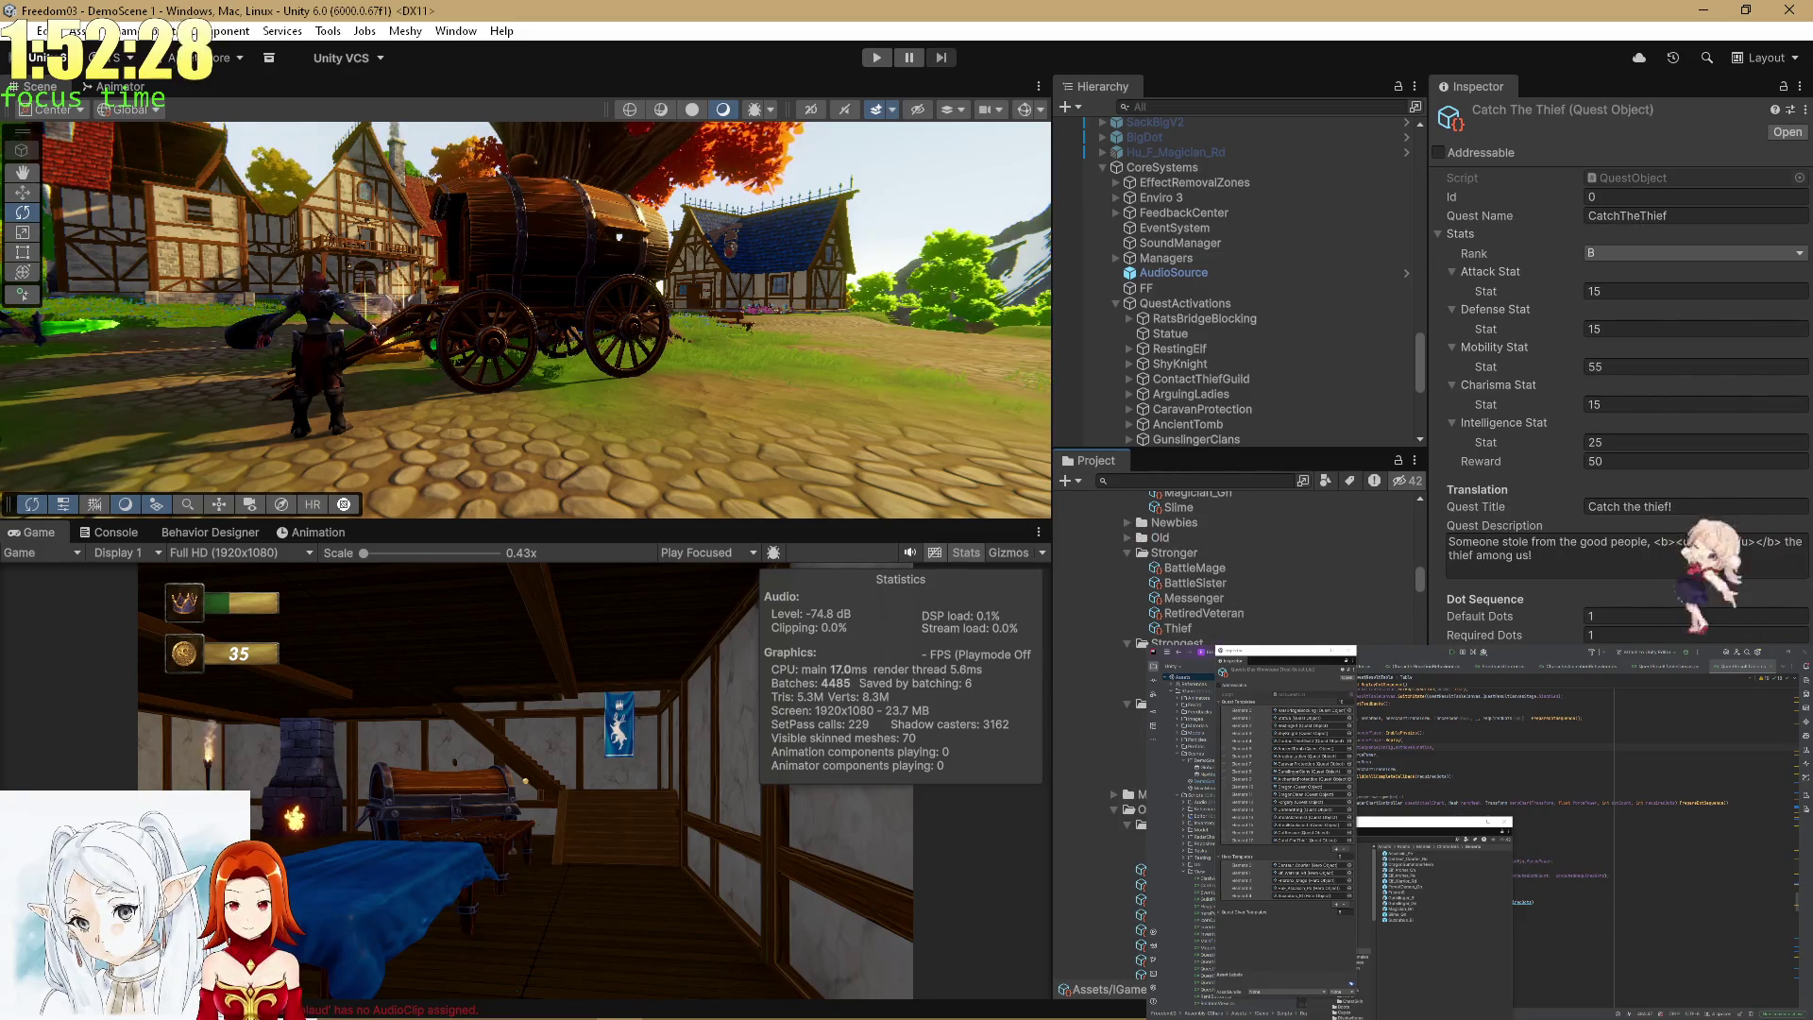
# Select the HuF_Assassin_Pe hero asset and choose Delete from its context menu.
pyautogui.click(1181, 763)
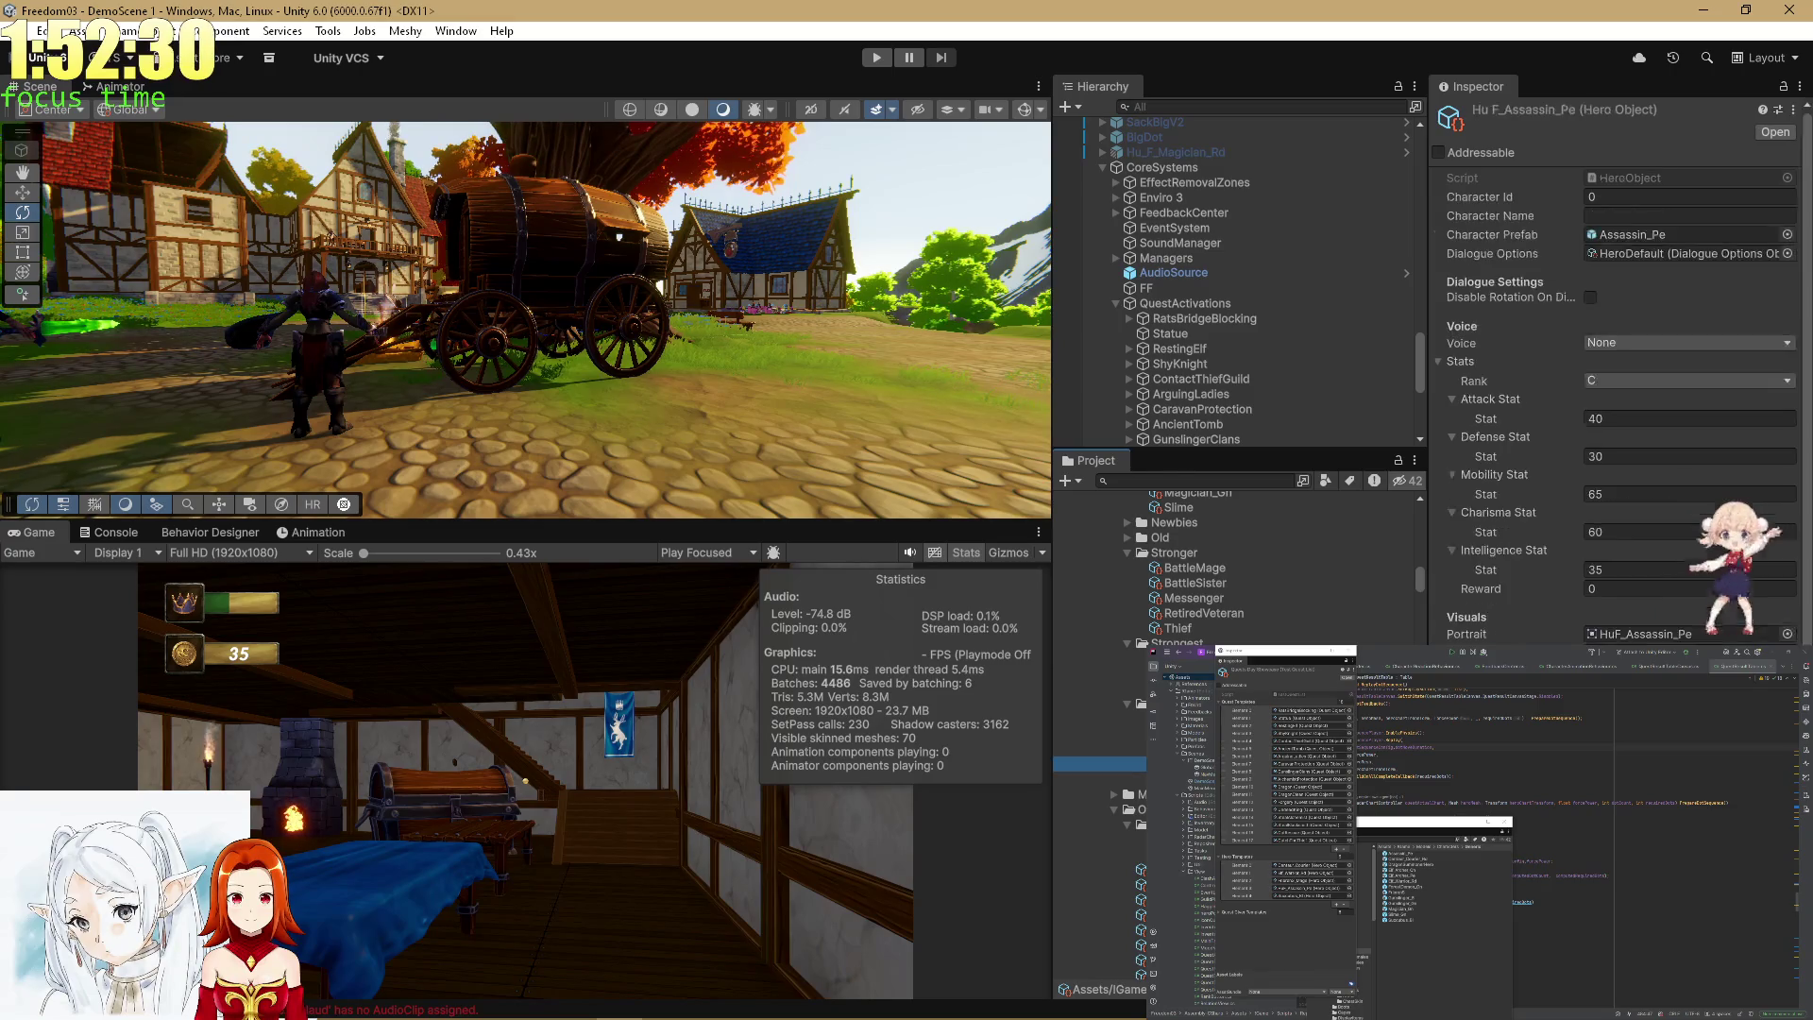
pyautogui.rightClick(1181, 763)
pyautogui.click(1256, 311)
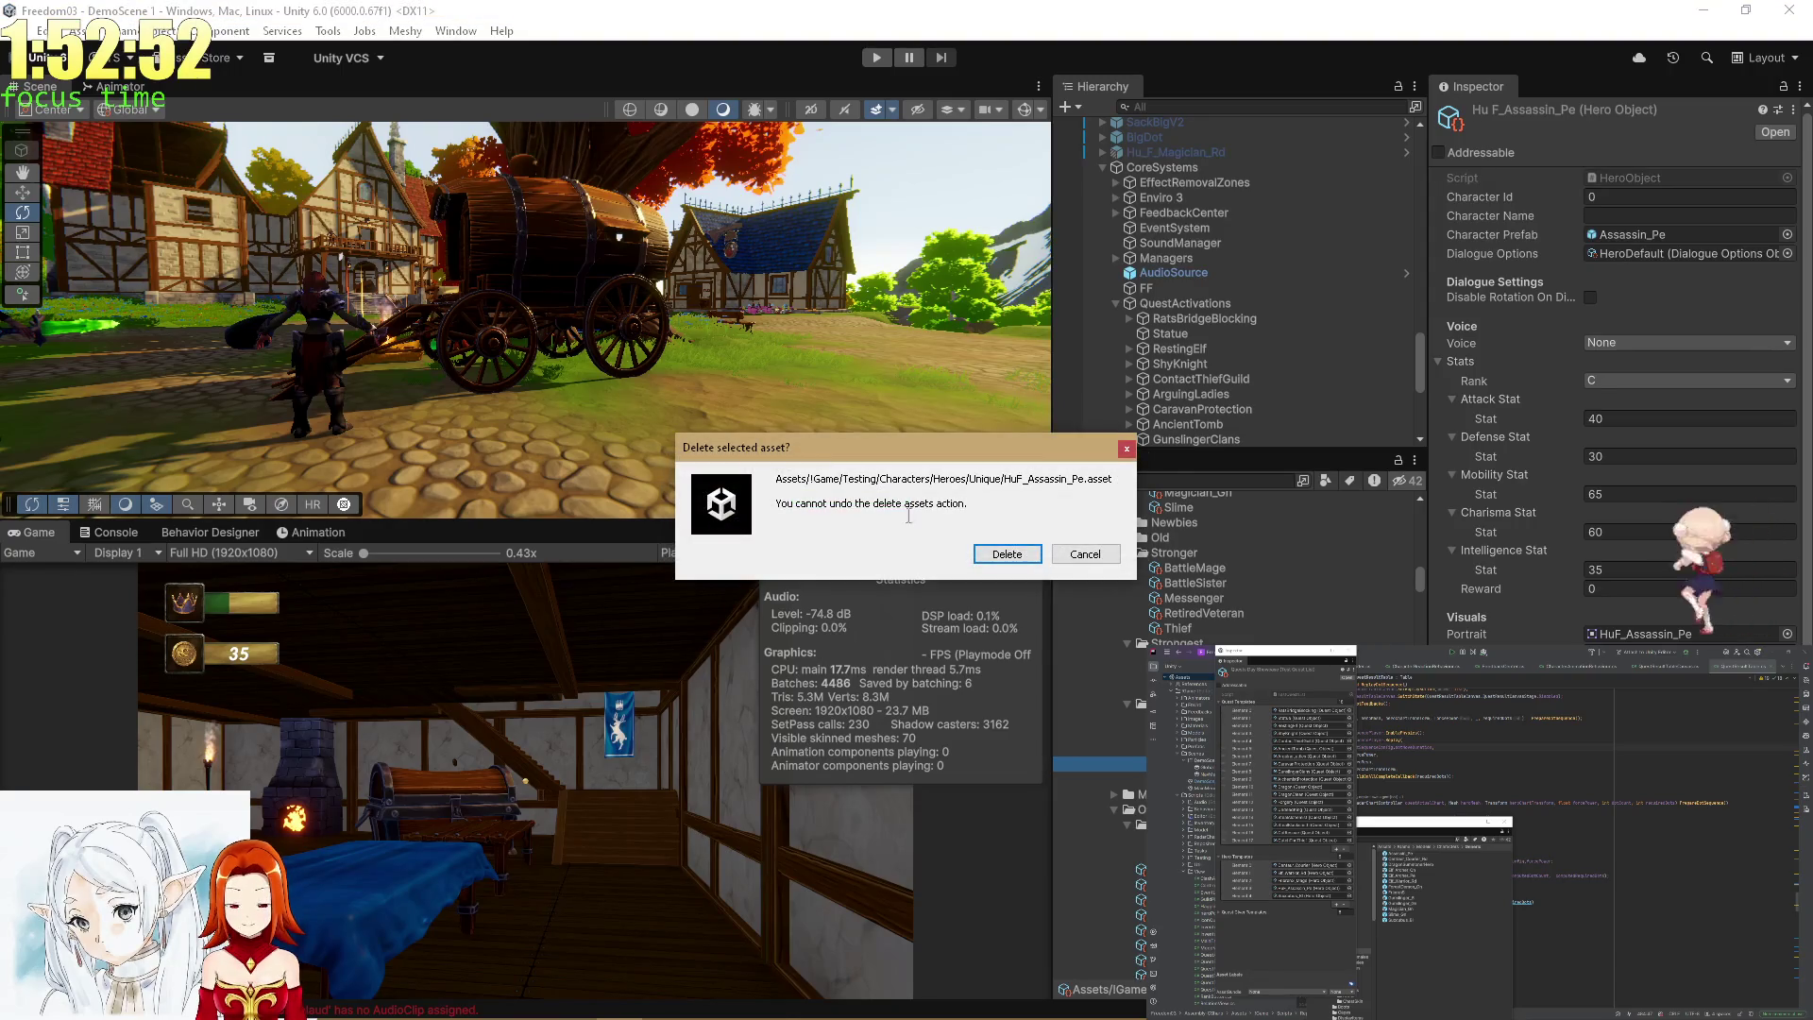
# Confirm deleting HuF_Assassin_Pe, remove Hero Templates Element 4, and re-enter Play mode.
pyautogui.click(1028, 553)
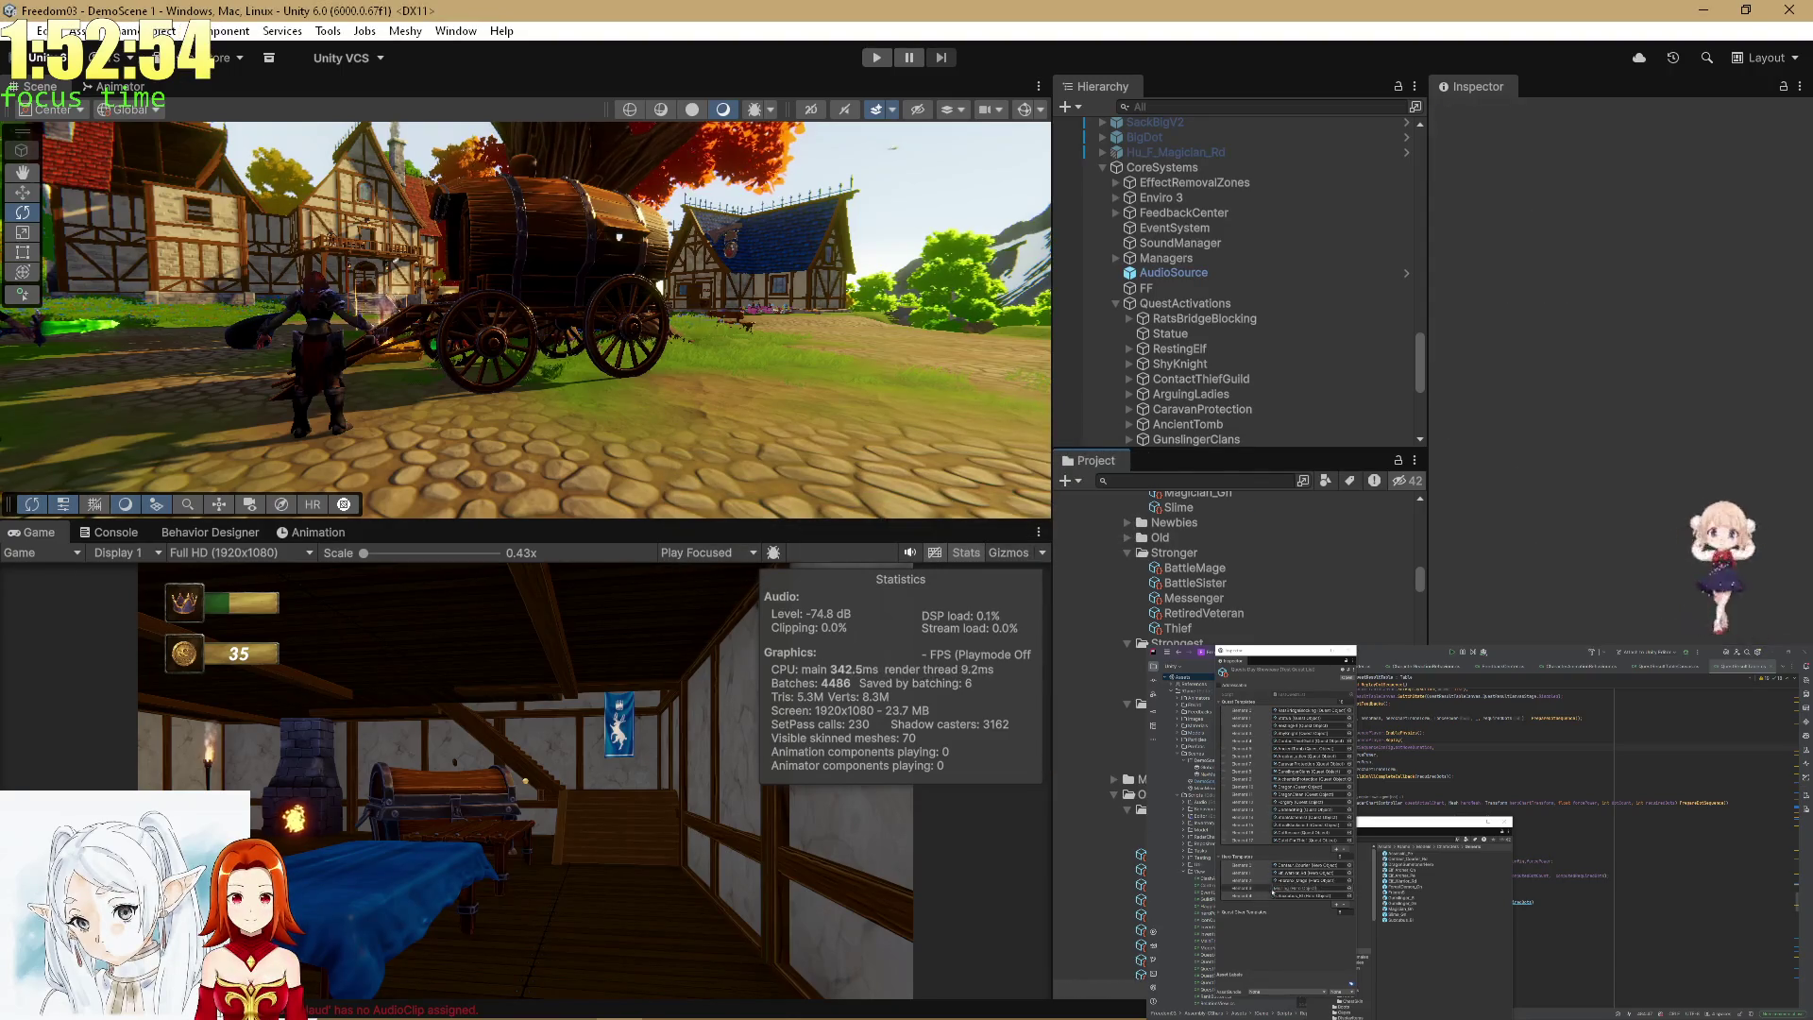
pyautogui.click(1258, 888)
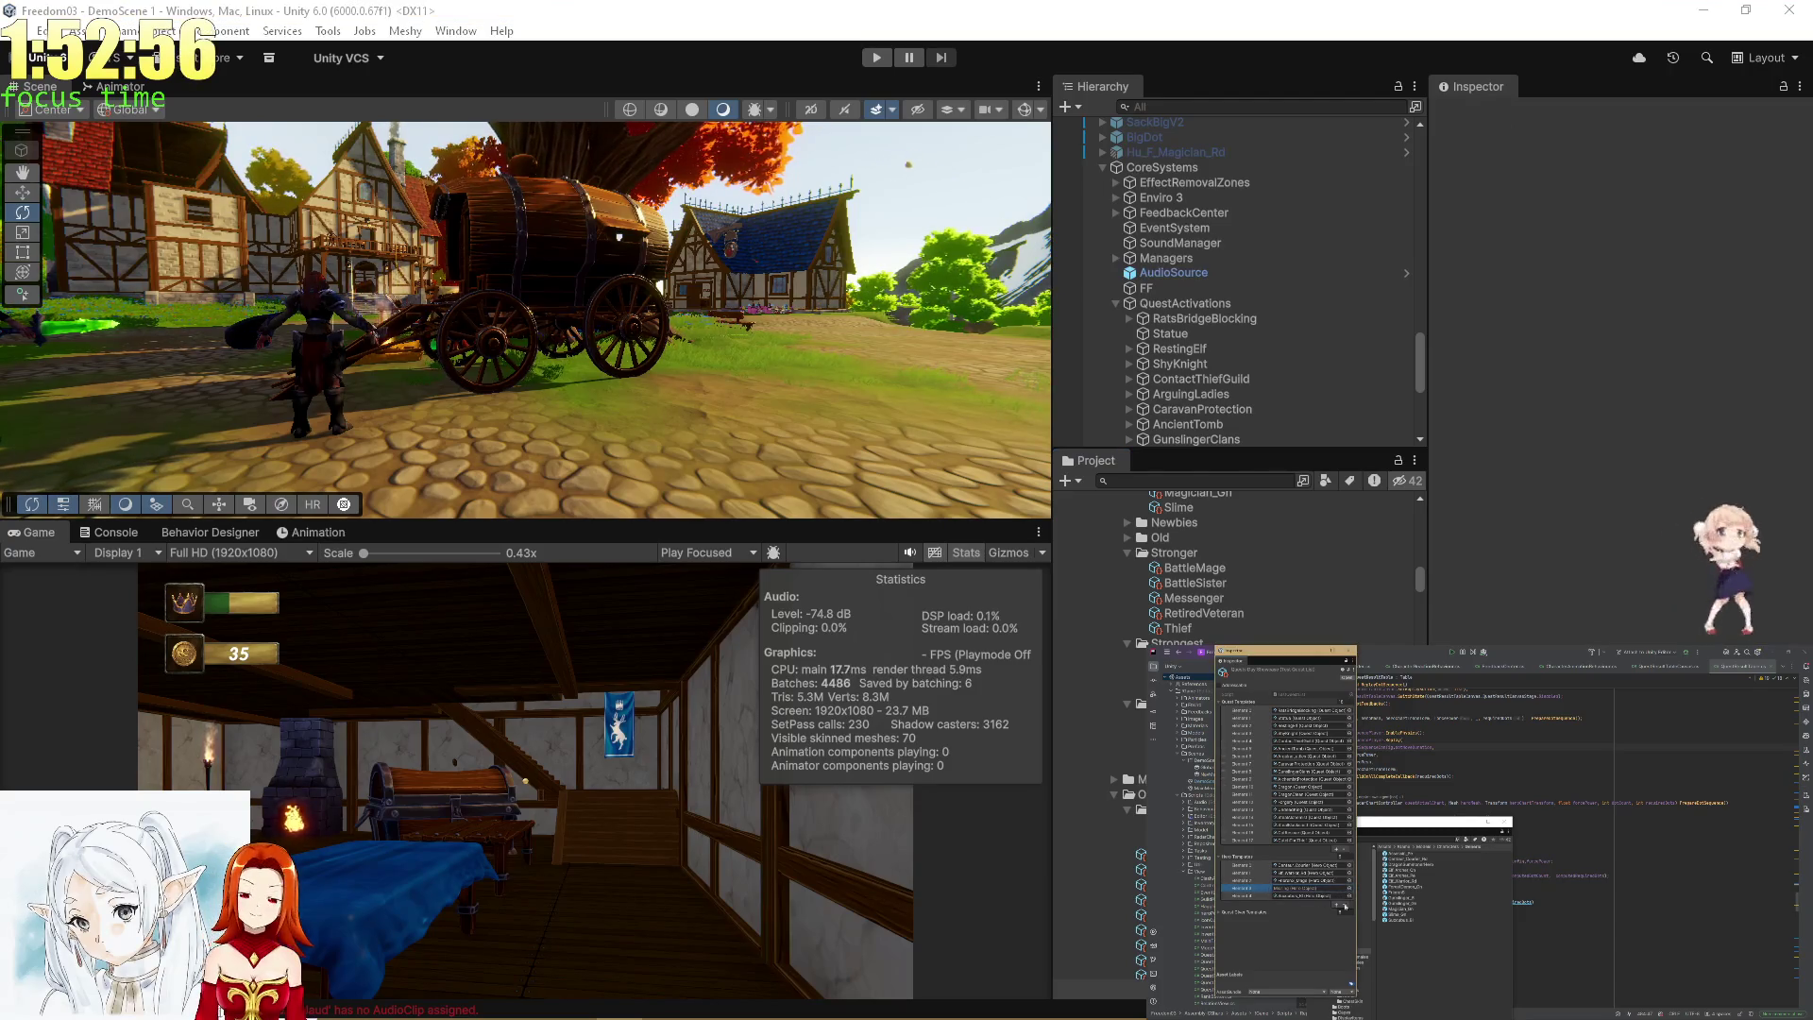
pyautogui.click(1346, 905)
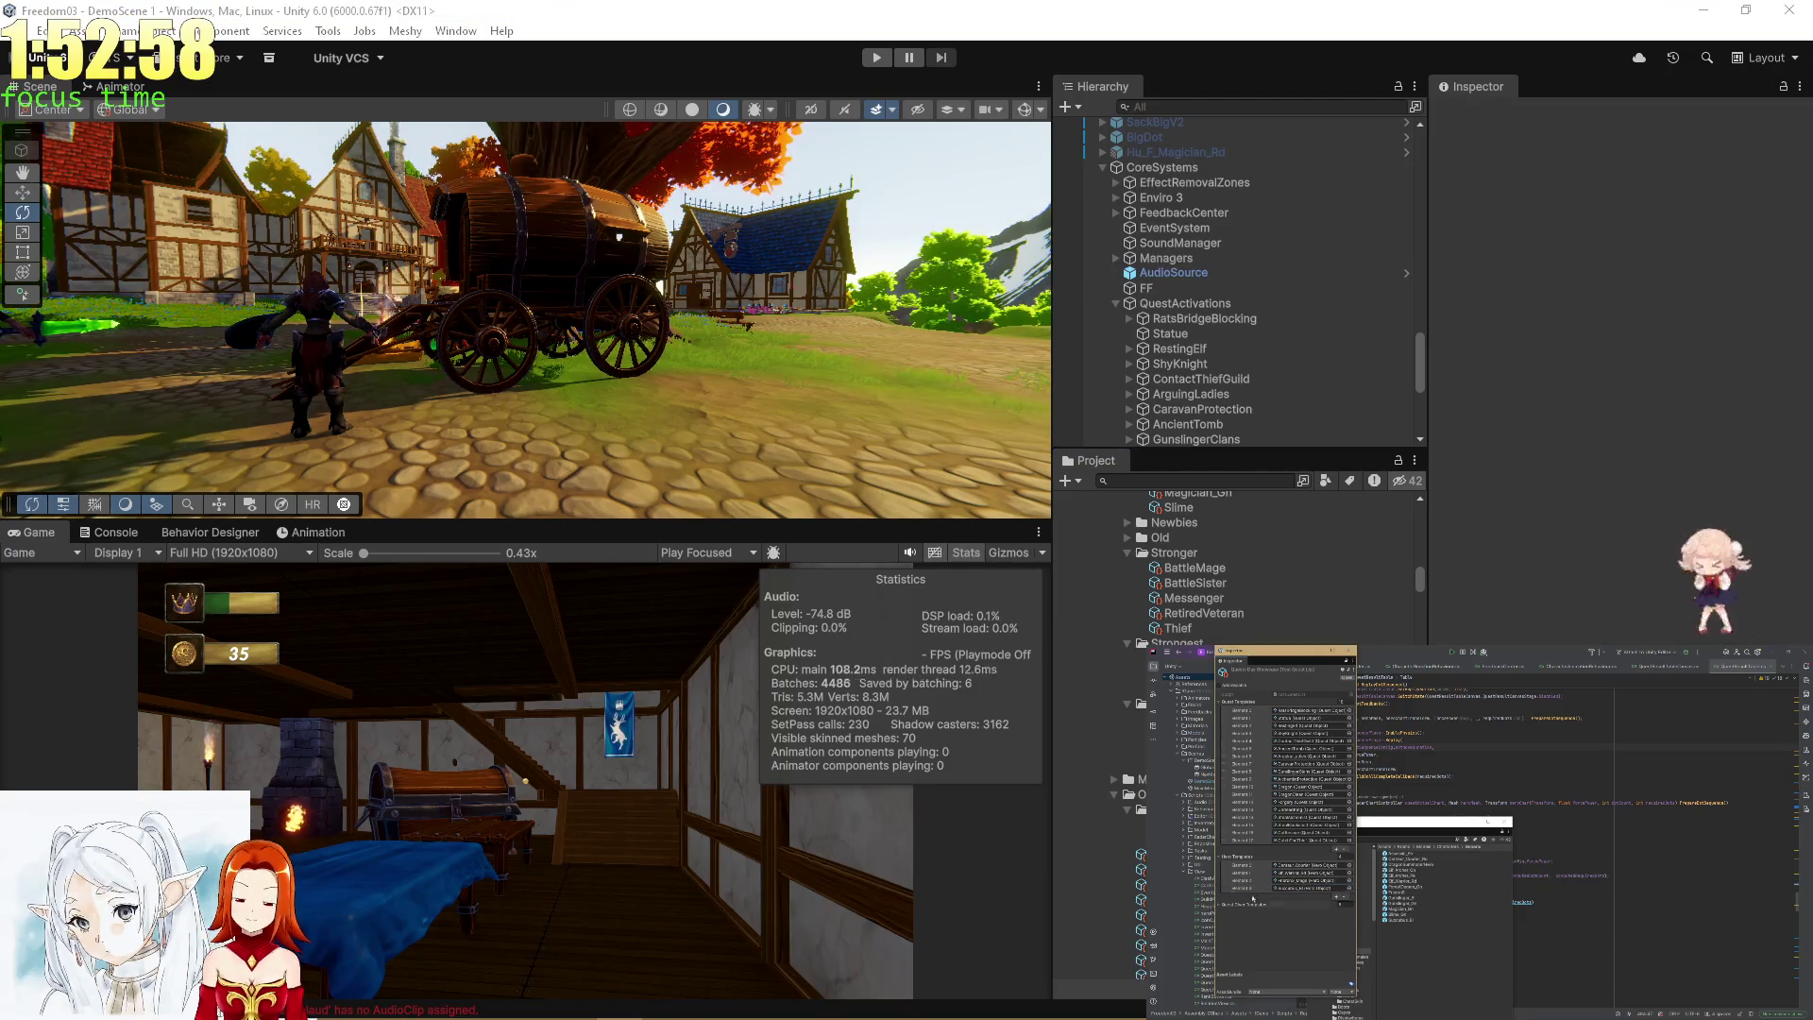
pyautogui.click(878, 57)
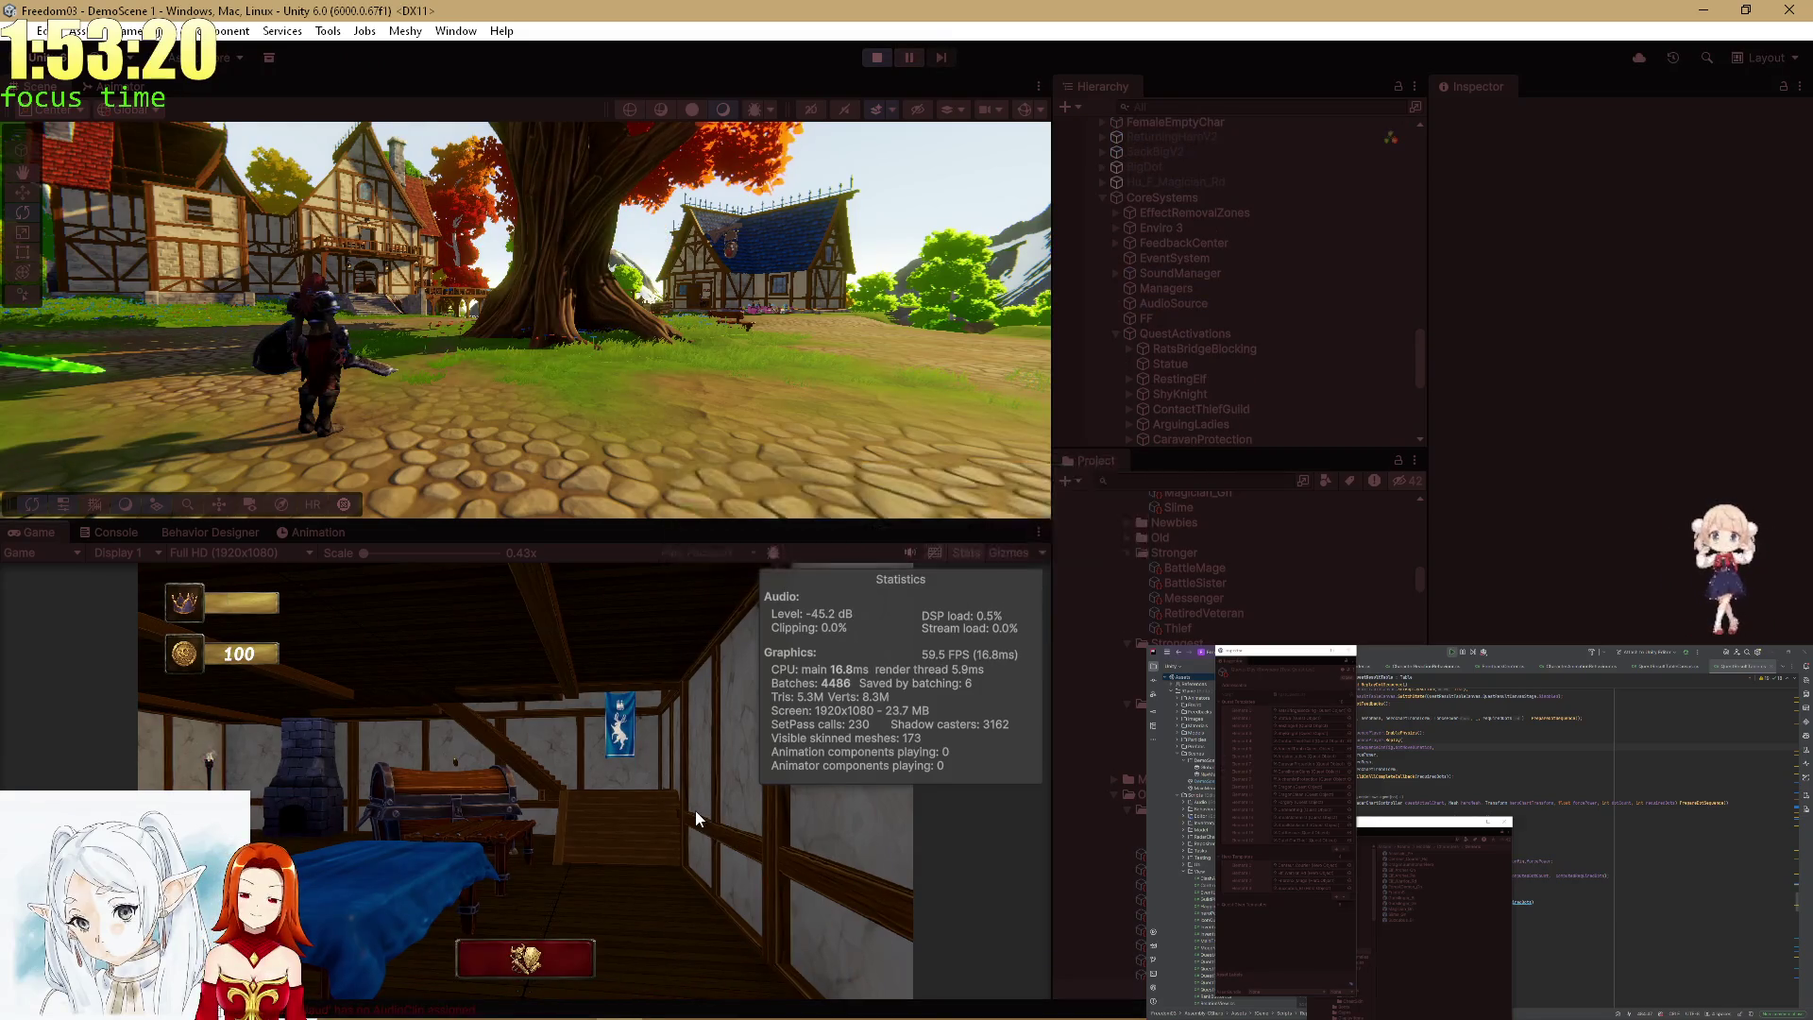
# Maximize the Game view and move the helmeted girl piece into the inventory.
pyautogui.doubleClick(47, 536)
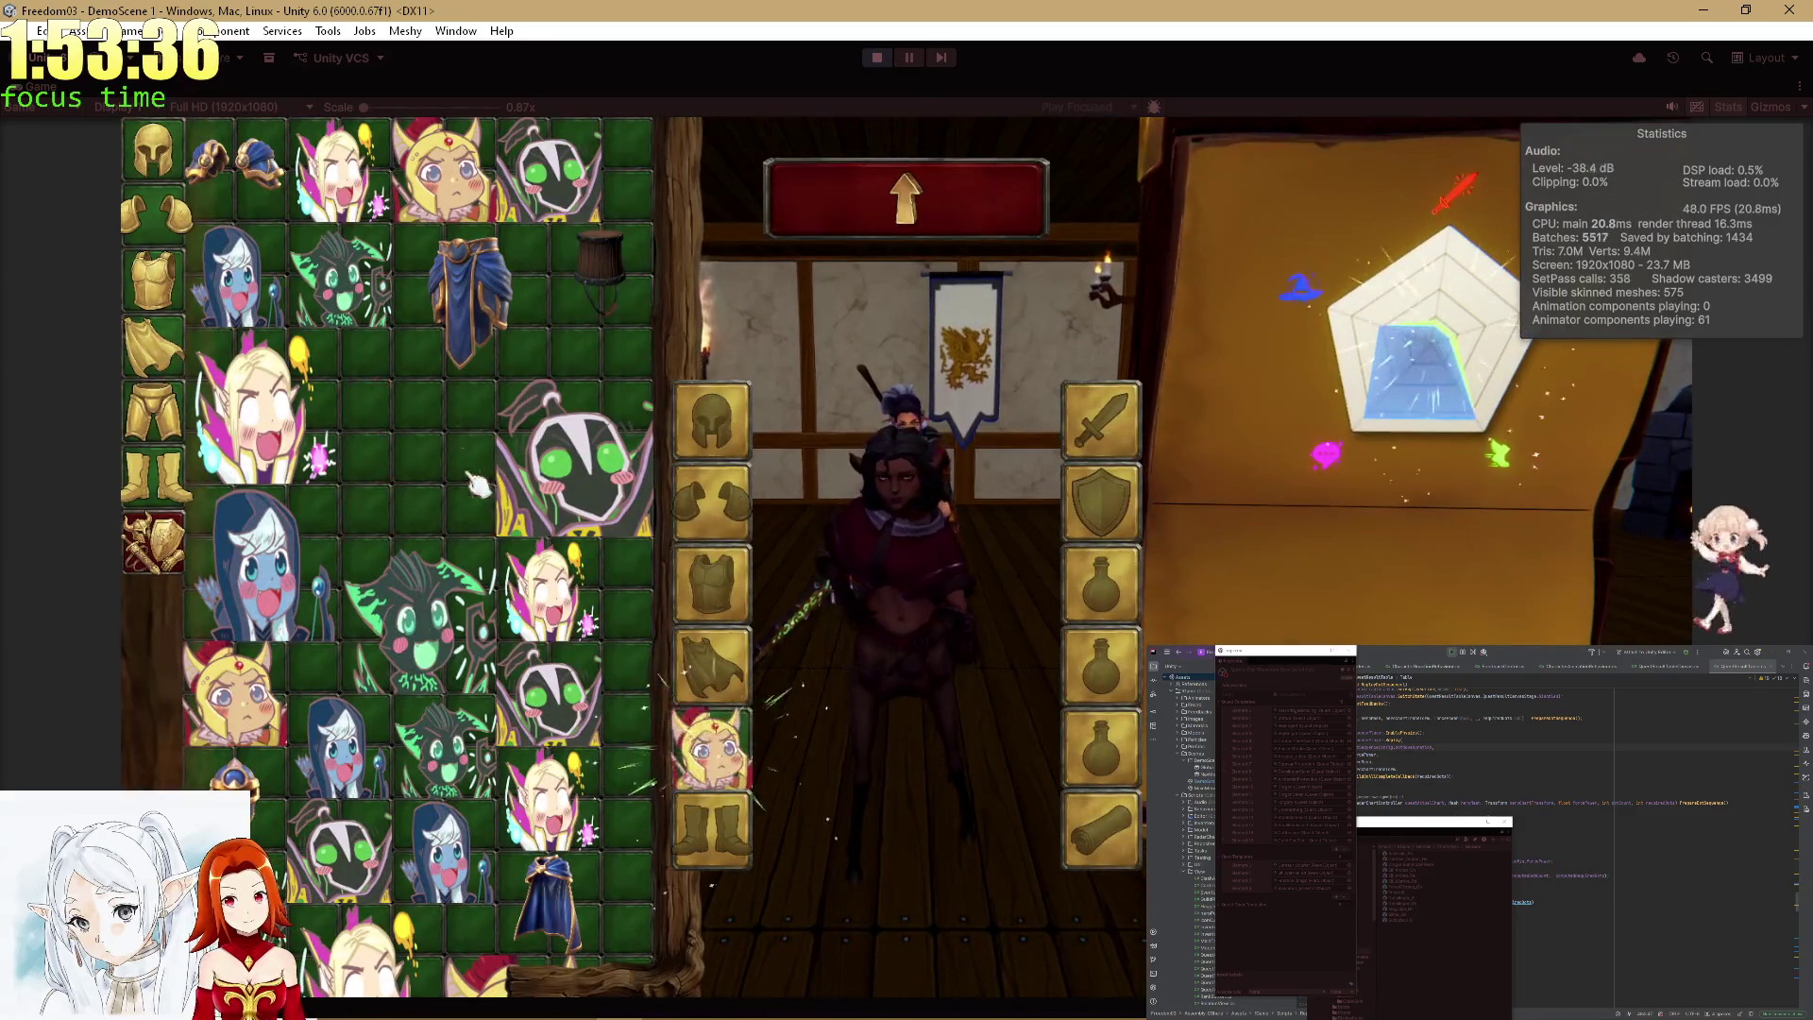
pyautogui.moveTo(658, 761); pyautogui.dragTo(406, 463)
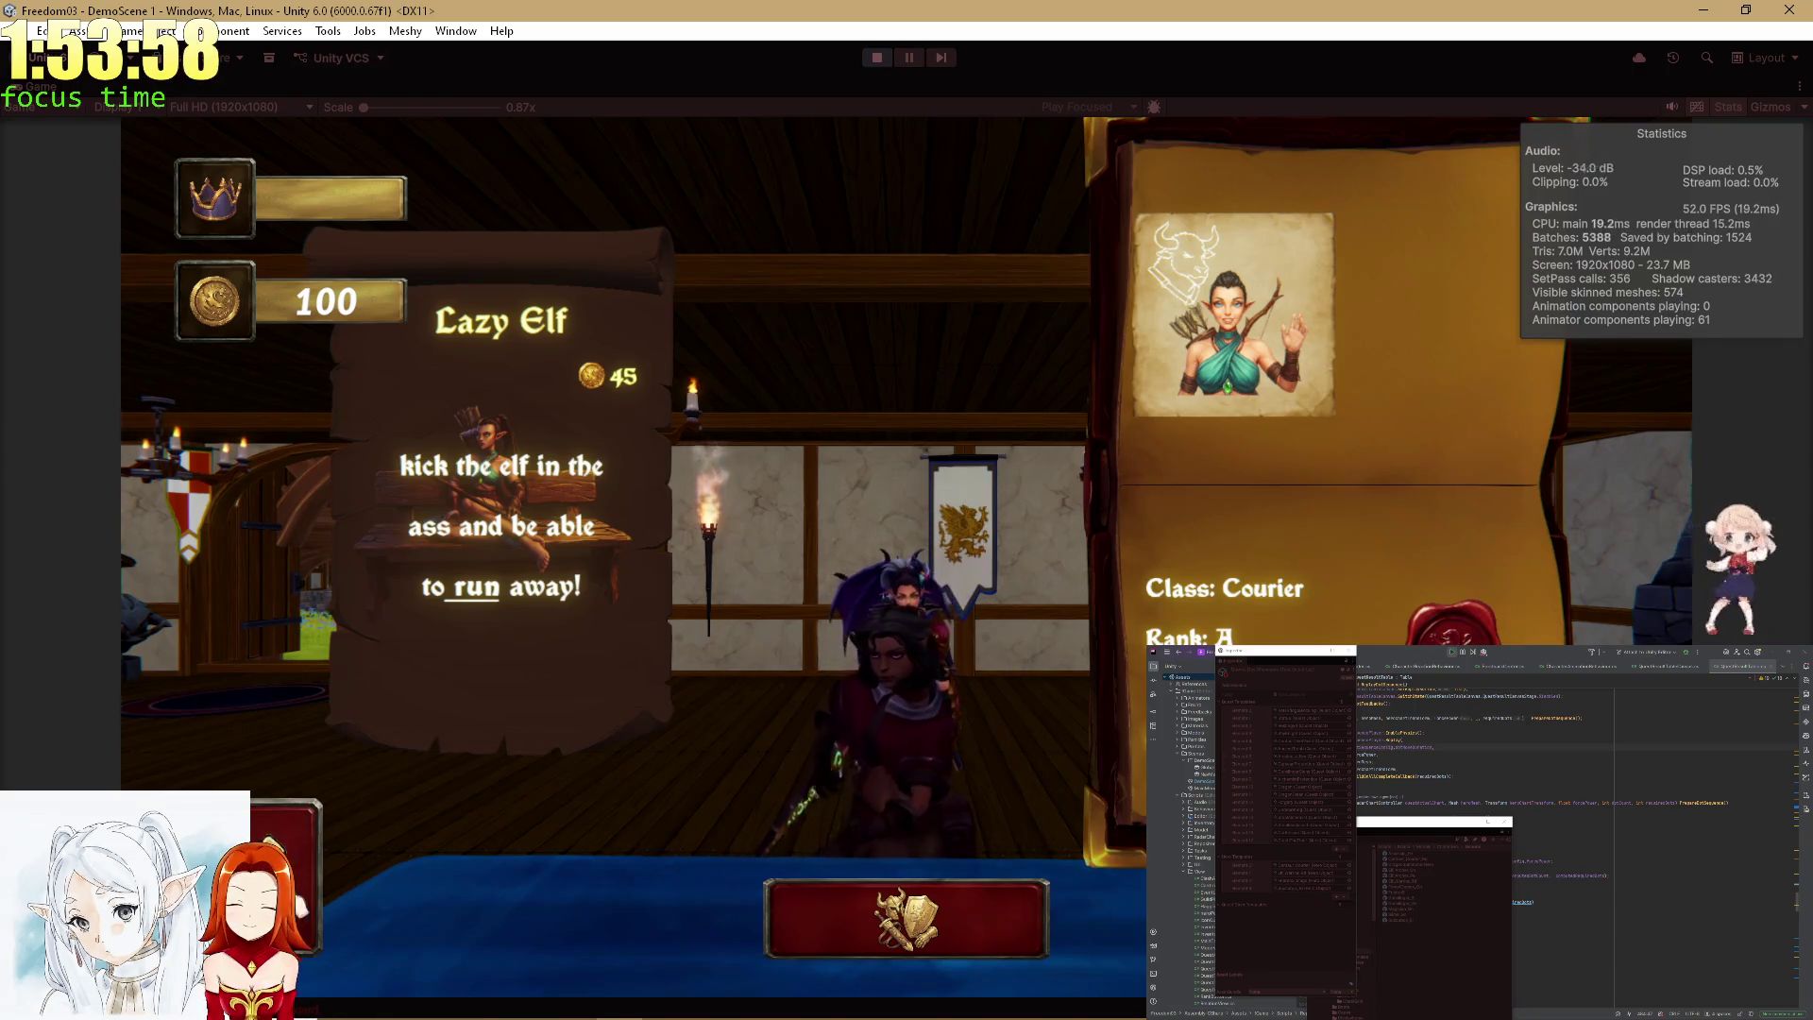
pyautogui.click(898, 945)
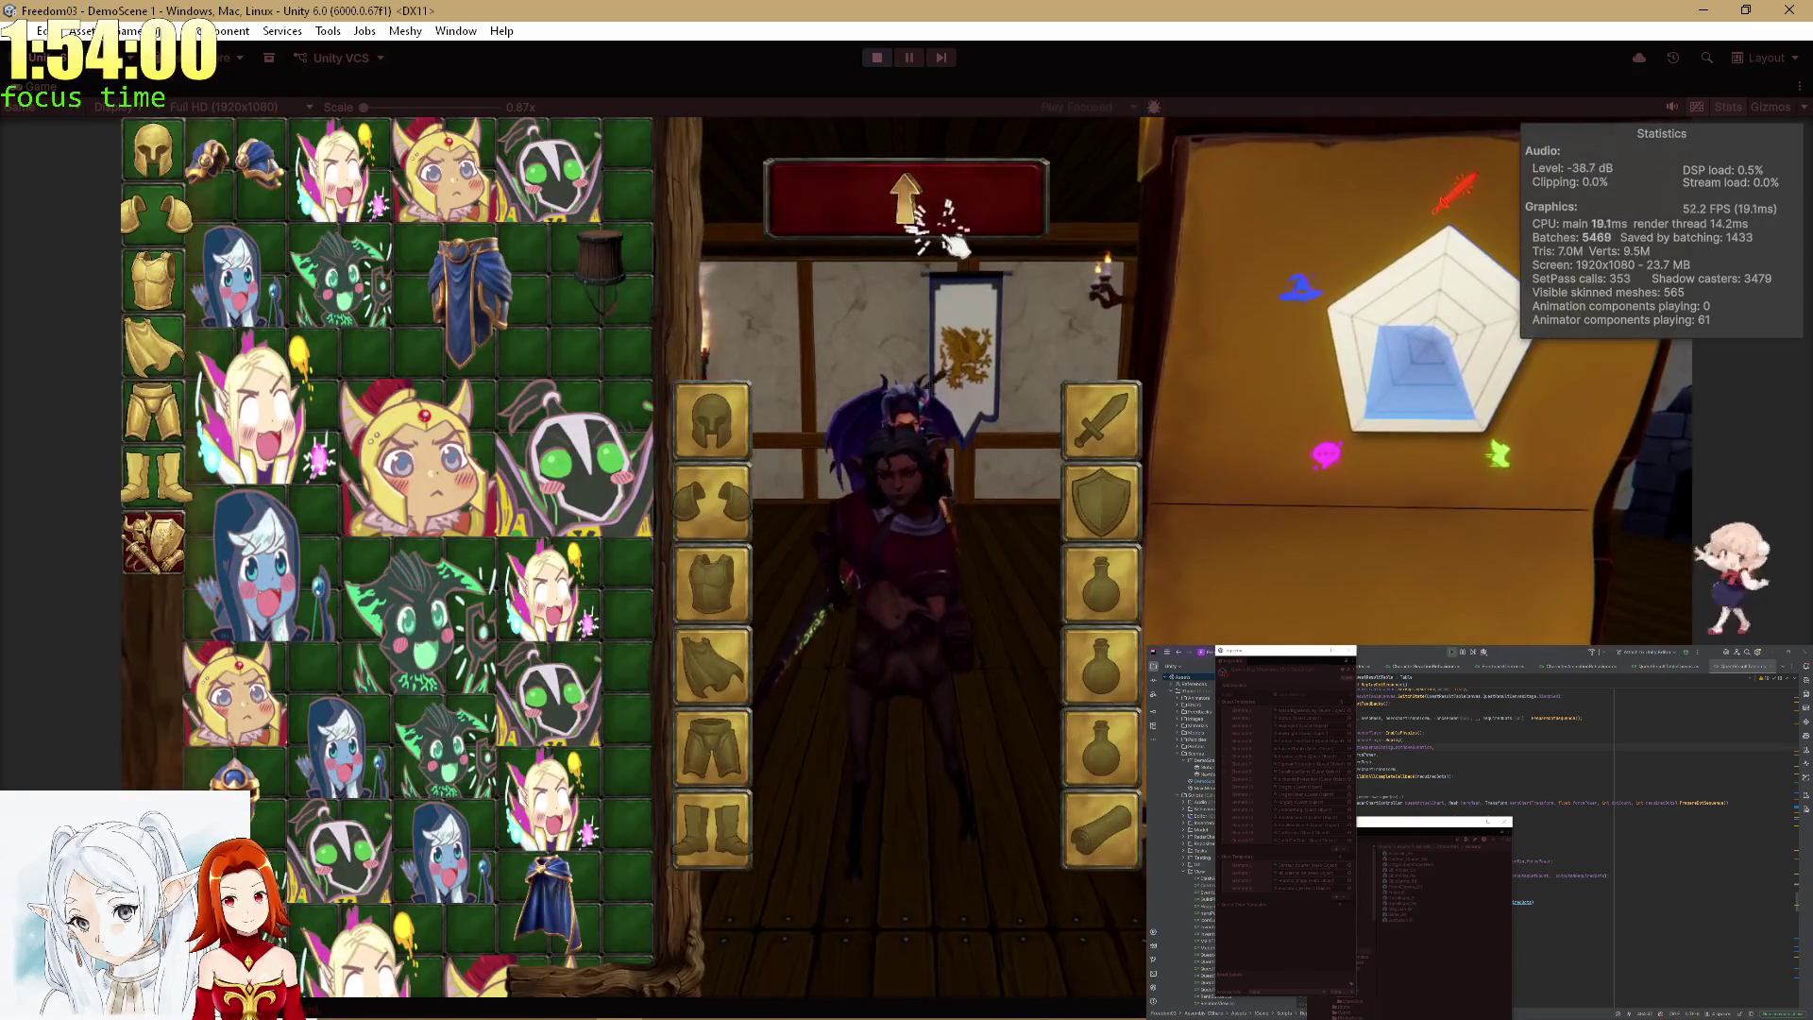
pyautogui.click(959, 231)
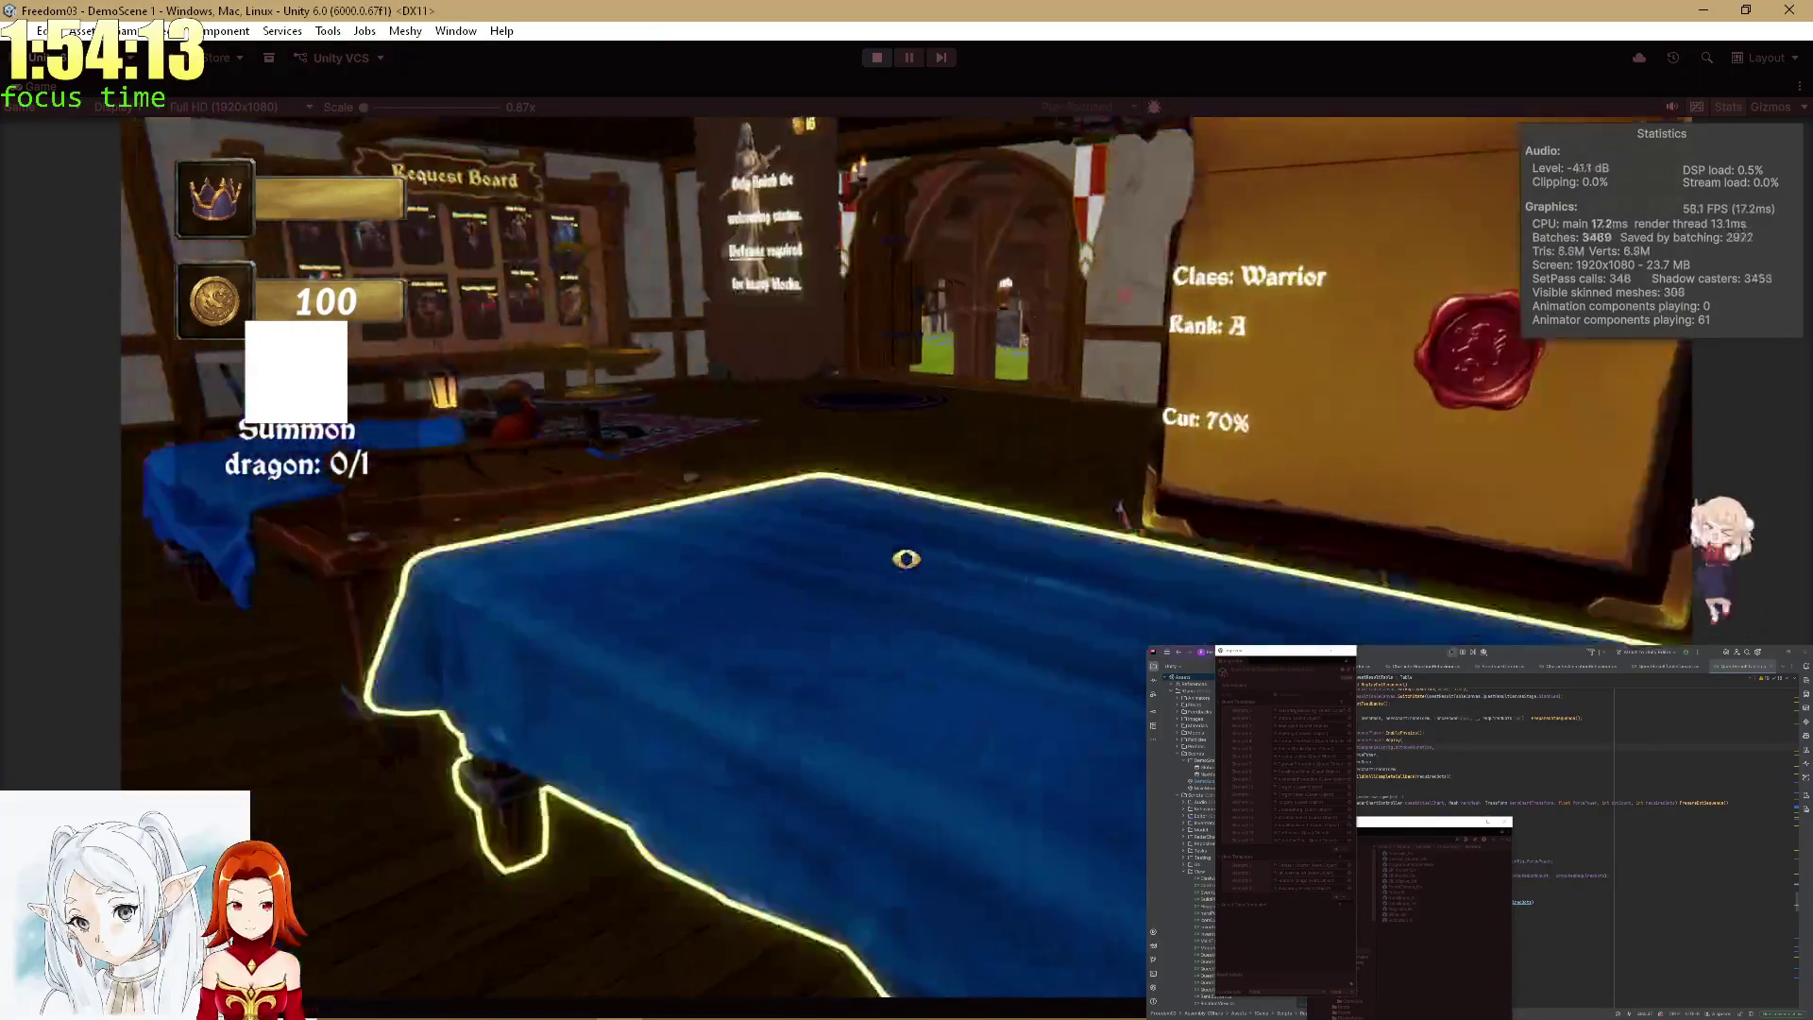
# For the Unfinished Statue quest, equip the blue leg armour, blue cloak and gold helmet.
pyautogui.click(905, 559)
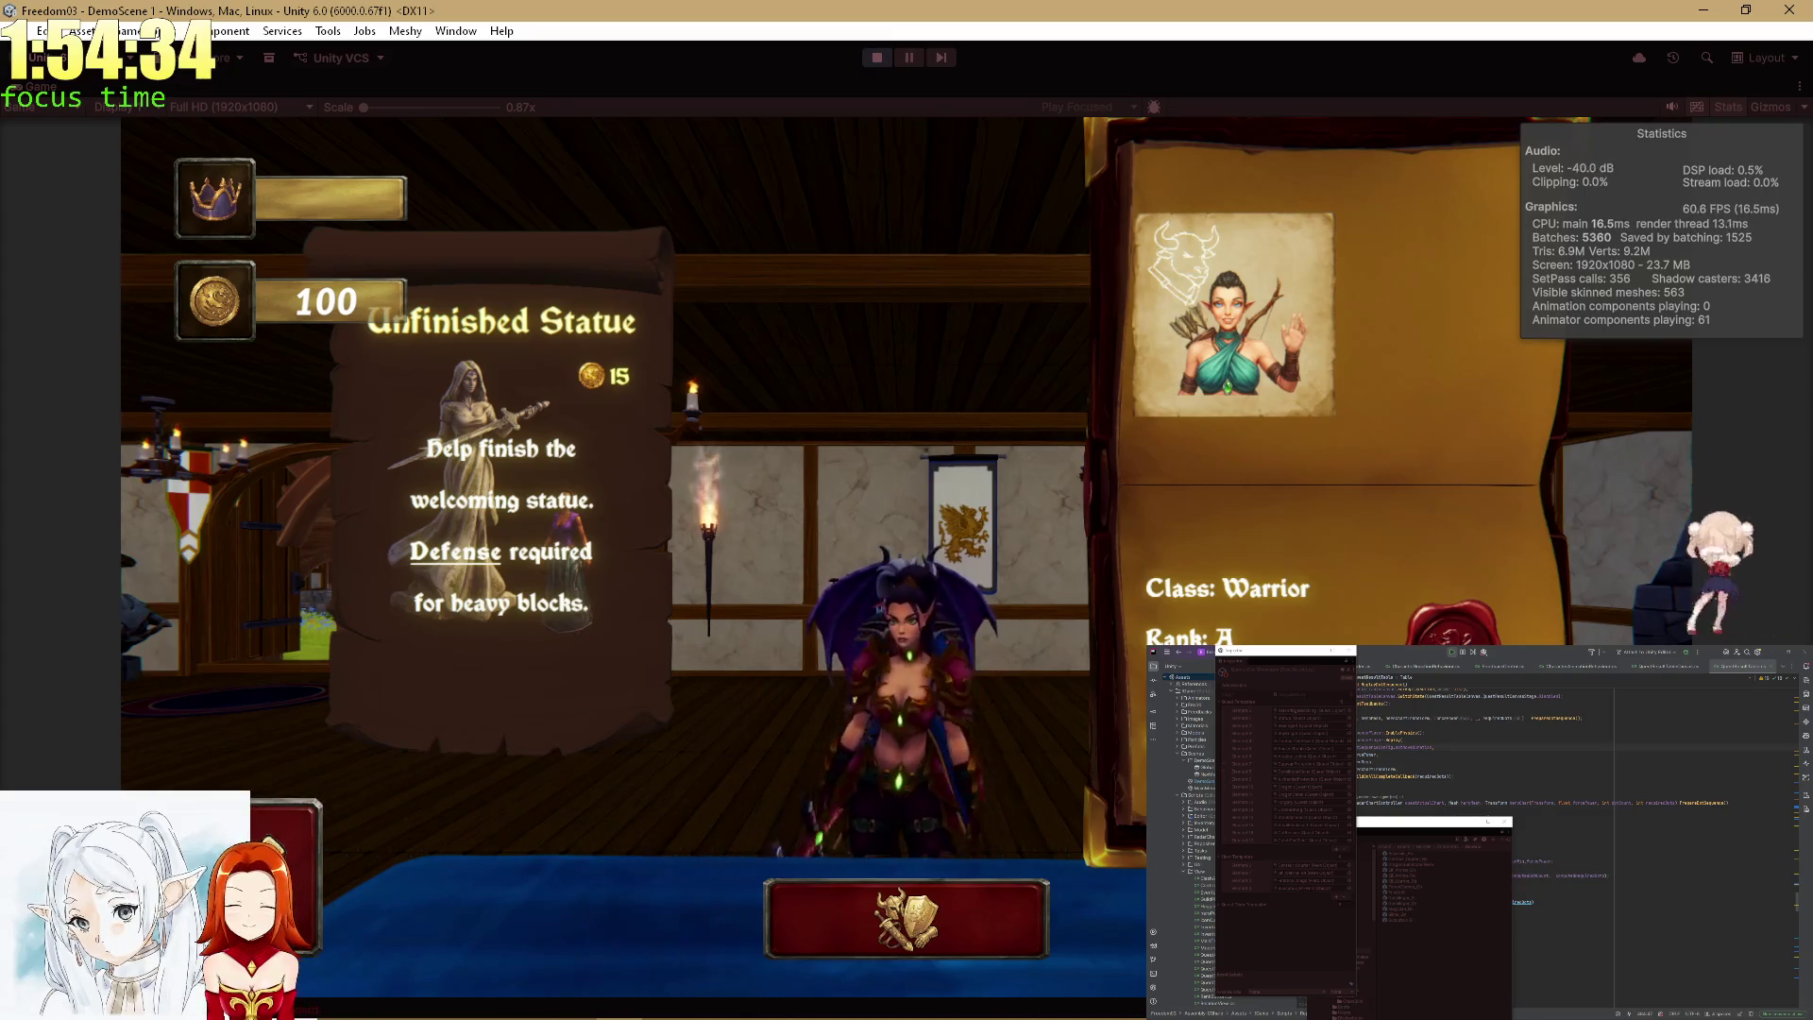
pyautogui.click(920, 956)
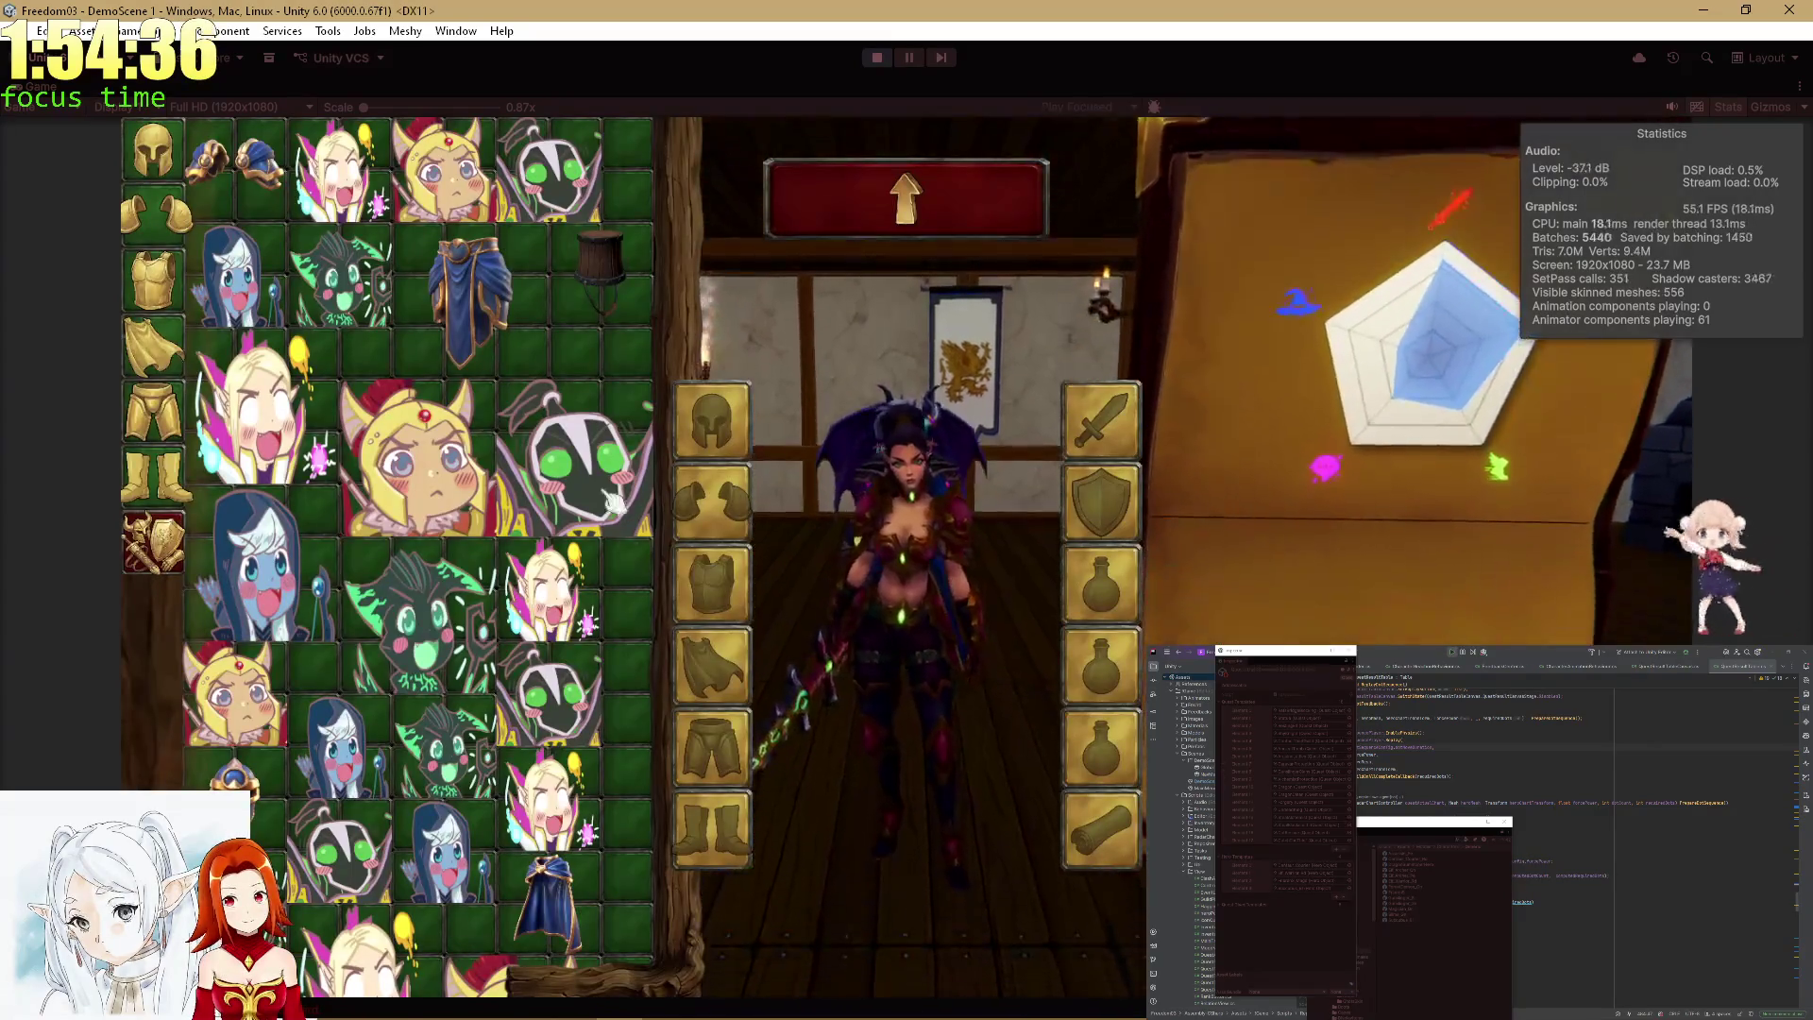
pyautogui.click(732, 727)
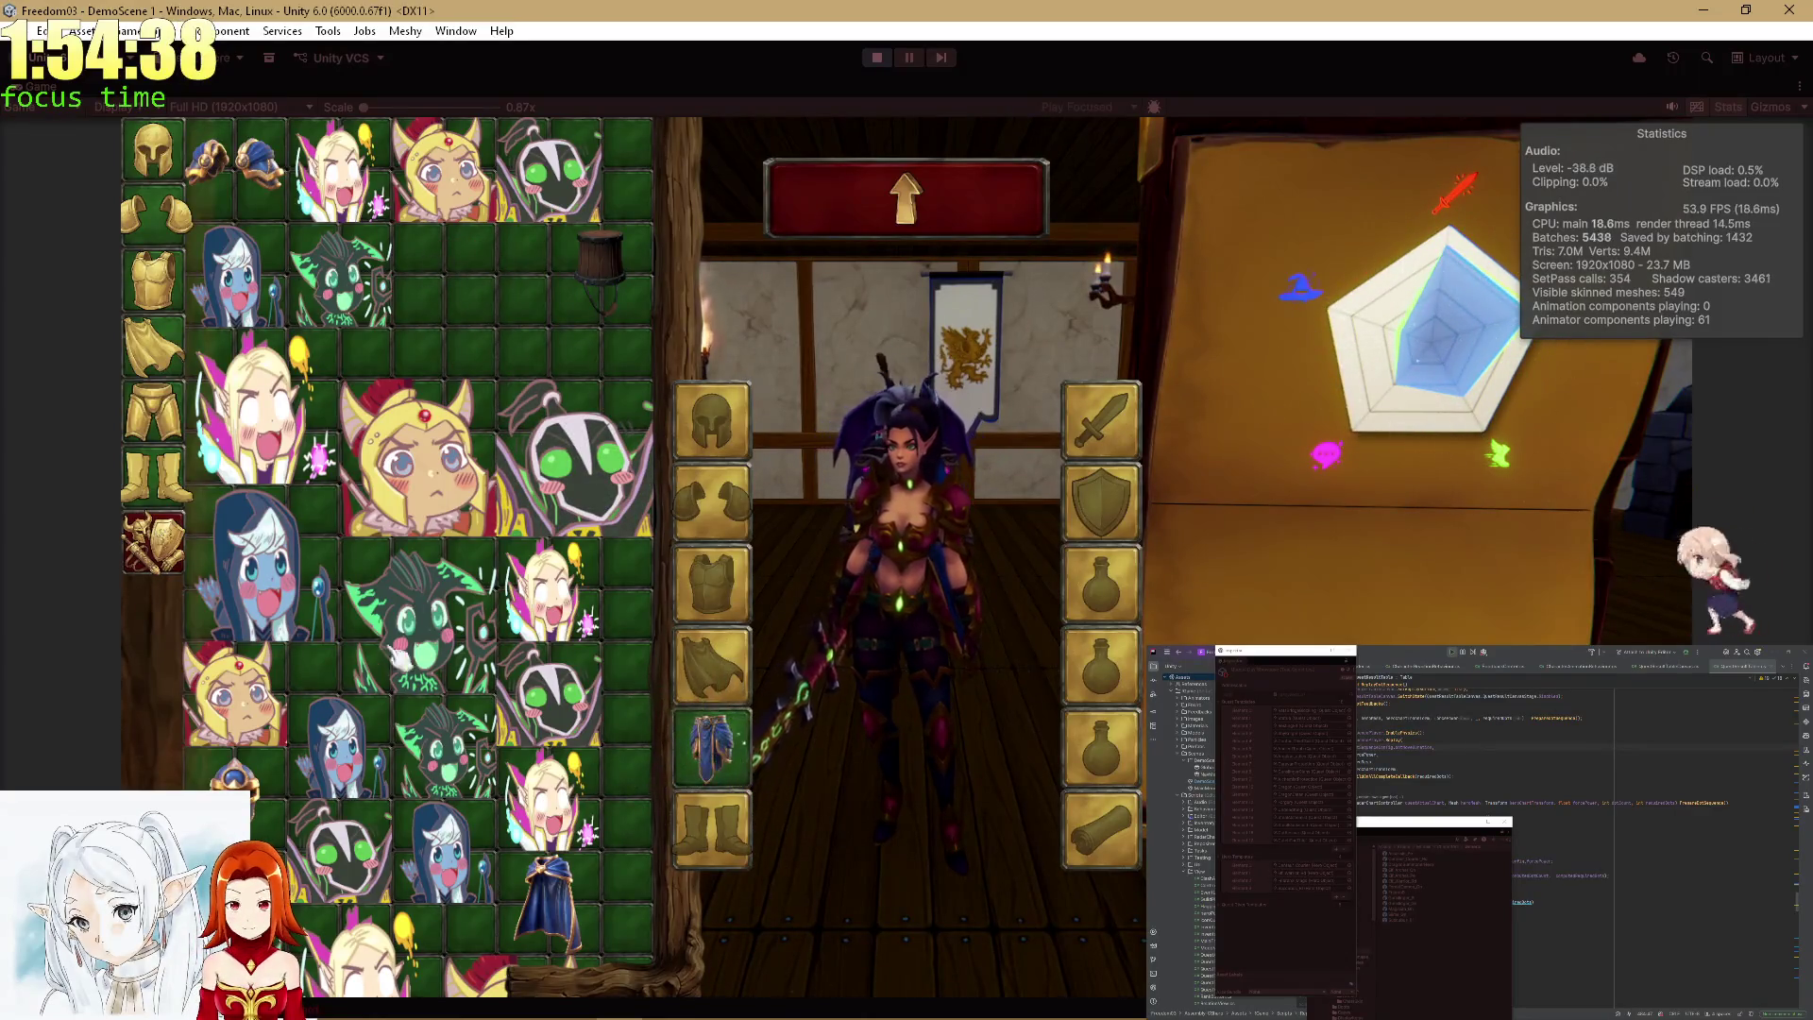
pyautogui.click(512, 876)
pyautogui.click(236, 779)
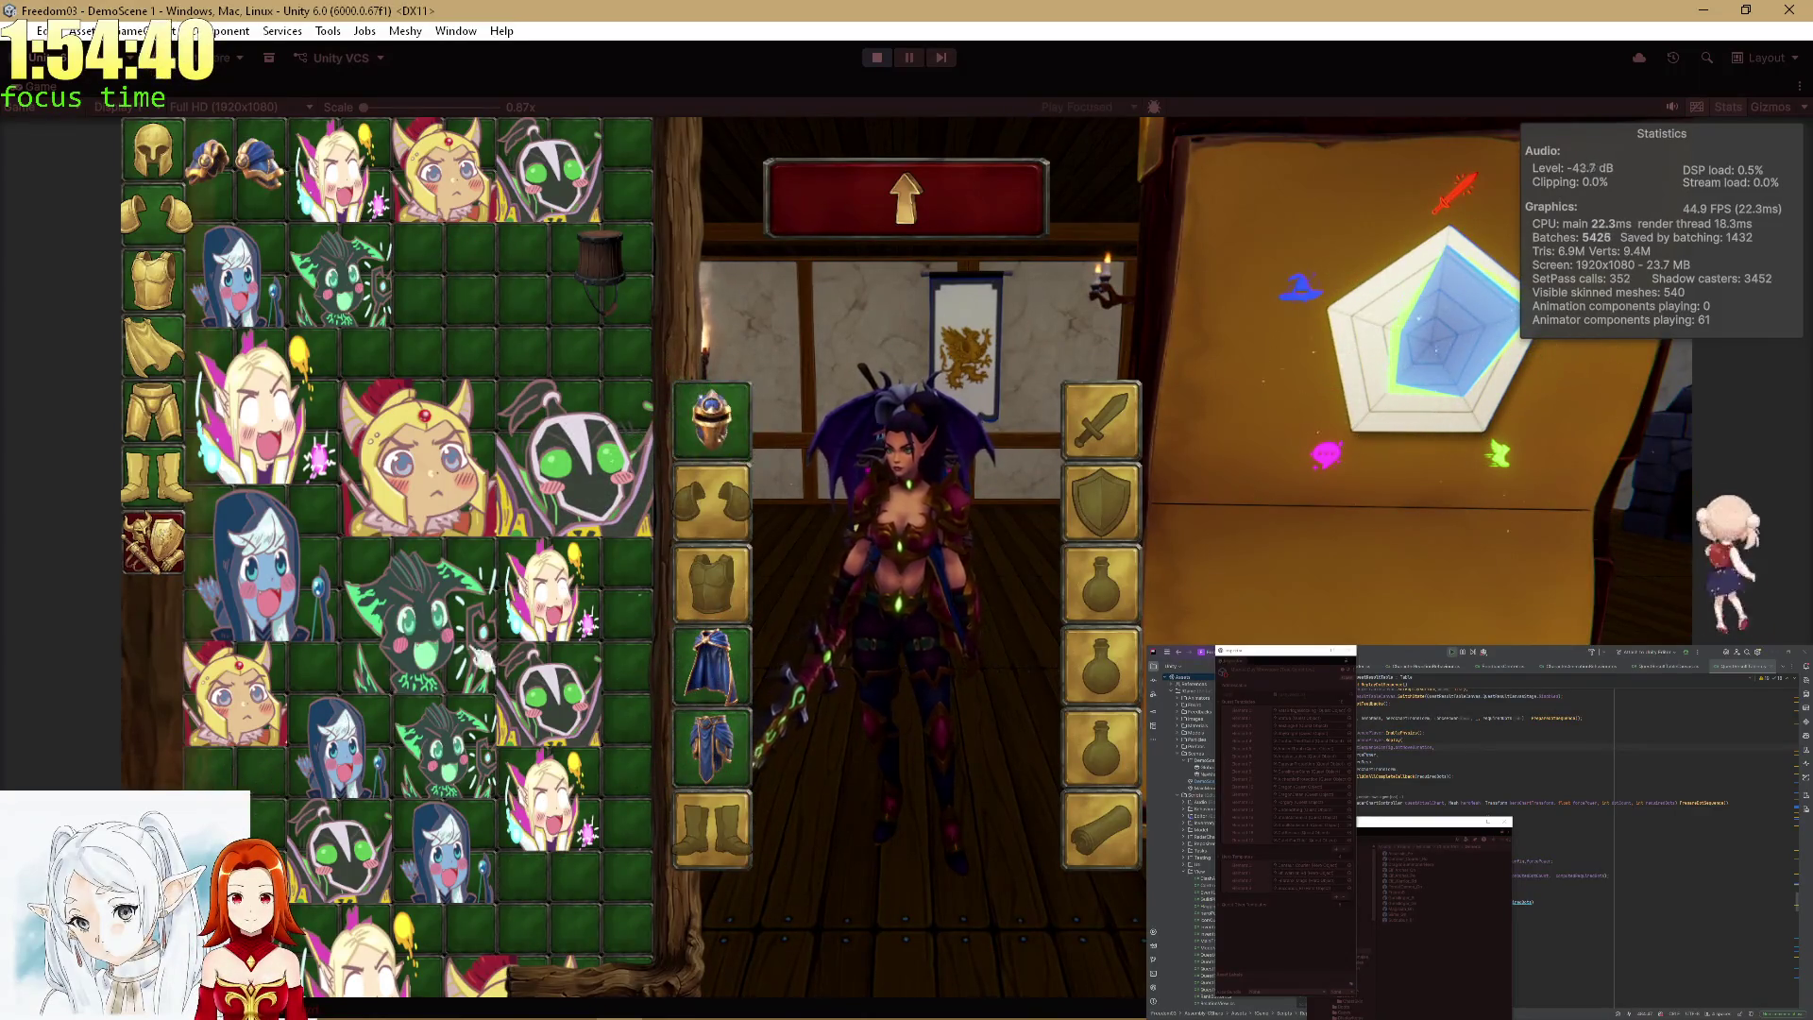
pyautogui.click(755, 424)
pyautogui.click(434, 274)
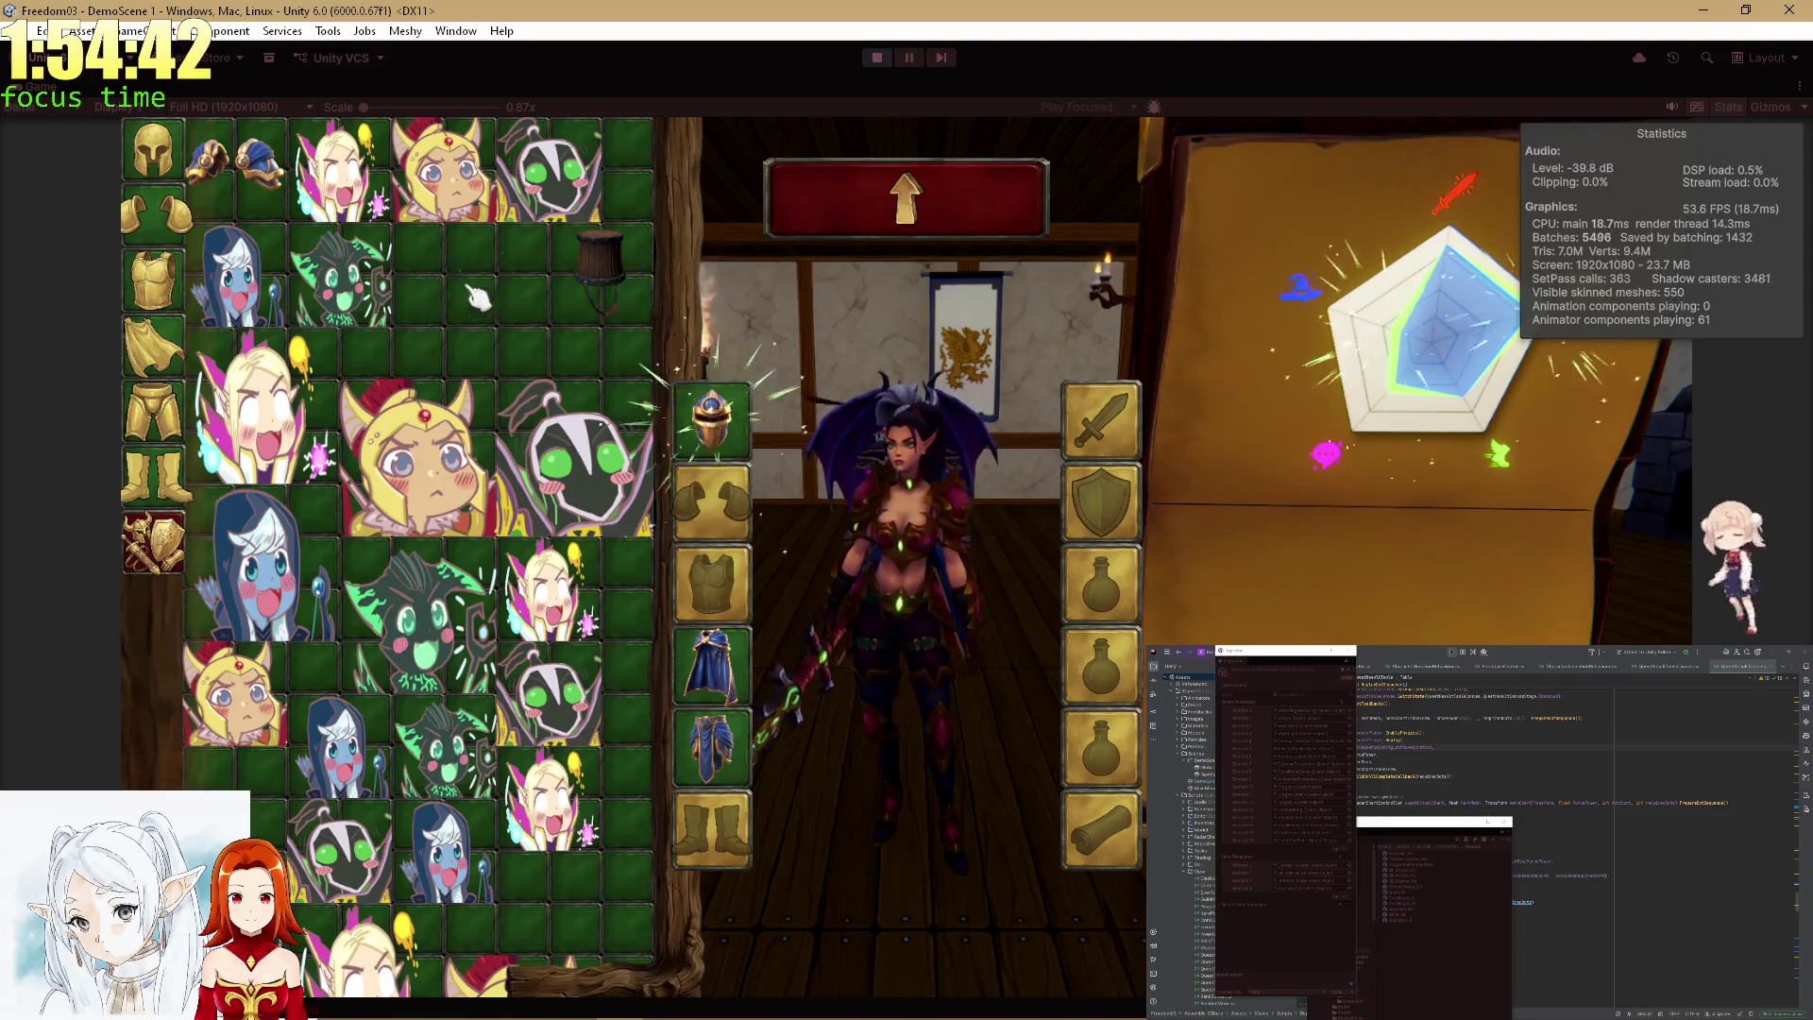
pyautogui.click(906, 198)
# Move on to the Thiefs guild quest and equip the Archmage with the blue-haired character piece.
pyautogui.click(286, 810)
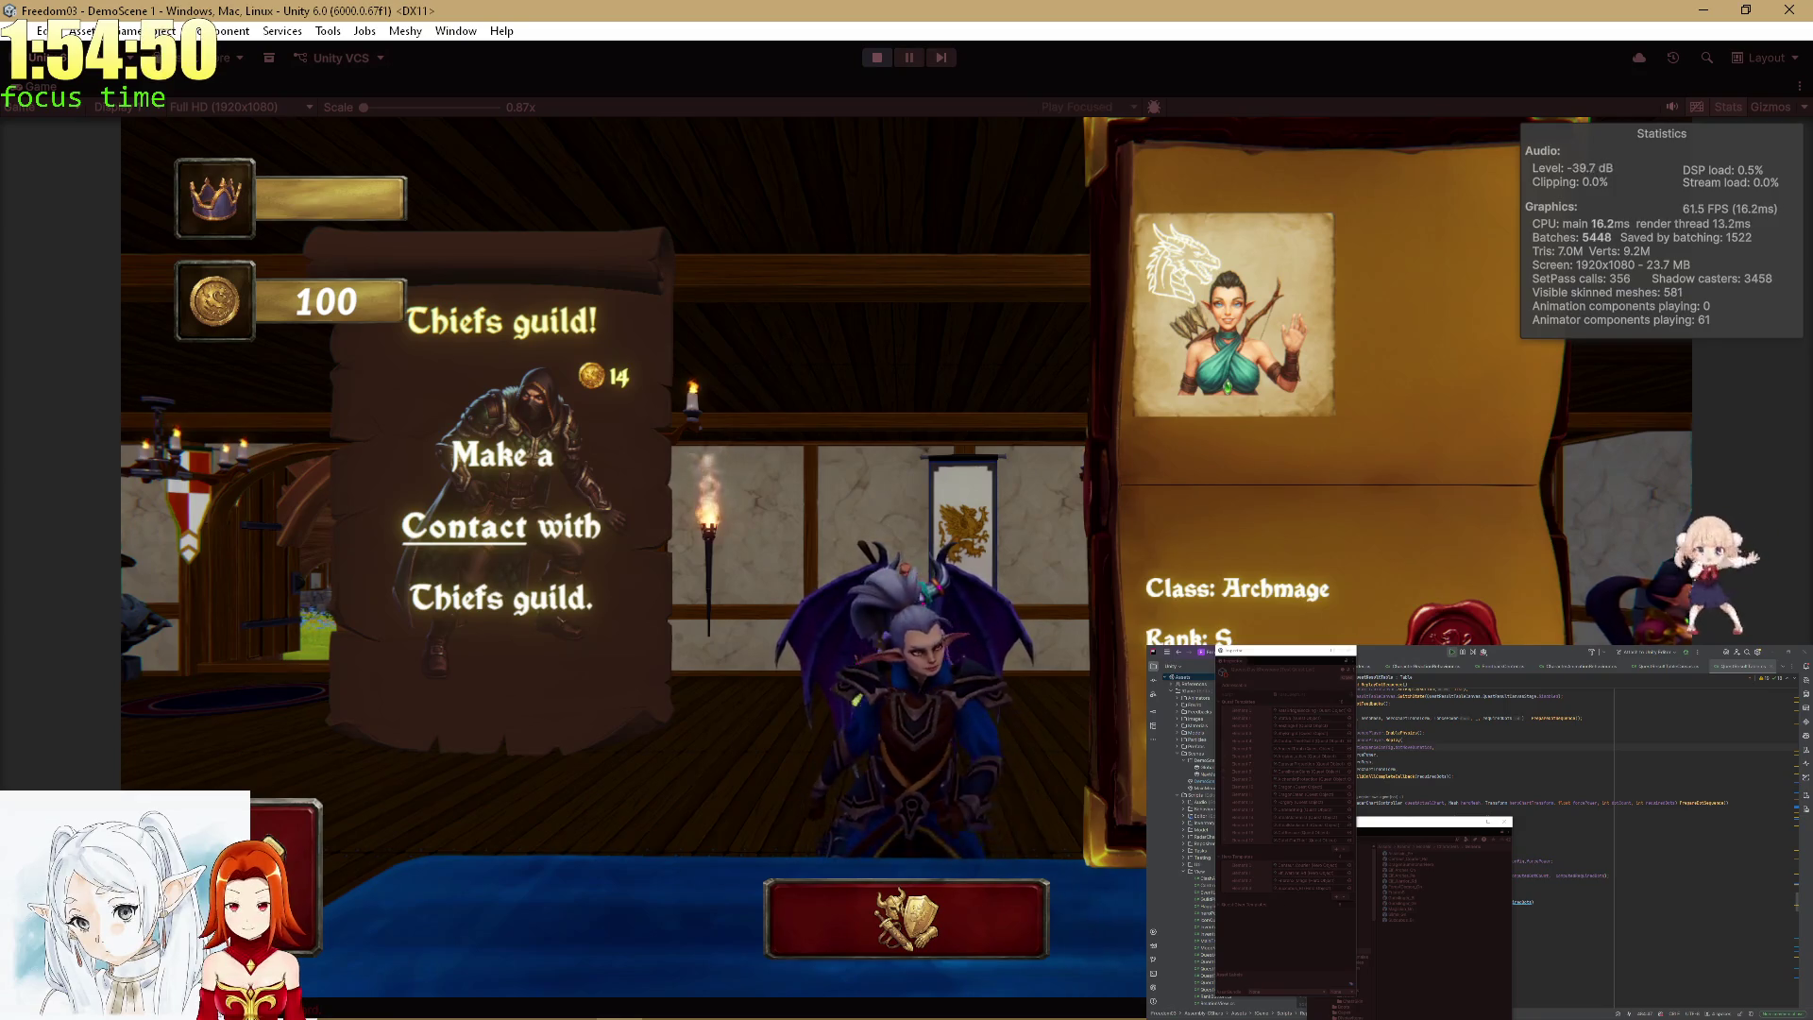
pyautogui.click(1039, 906)
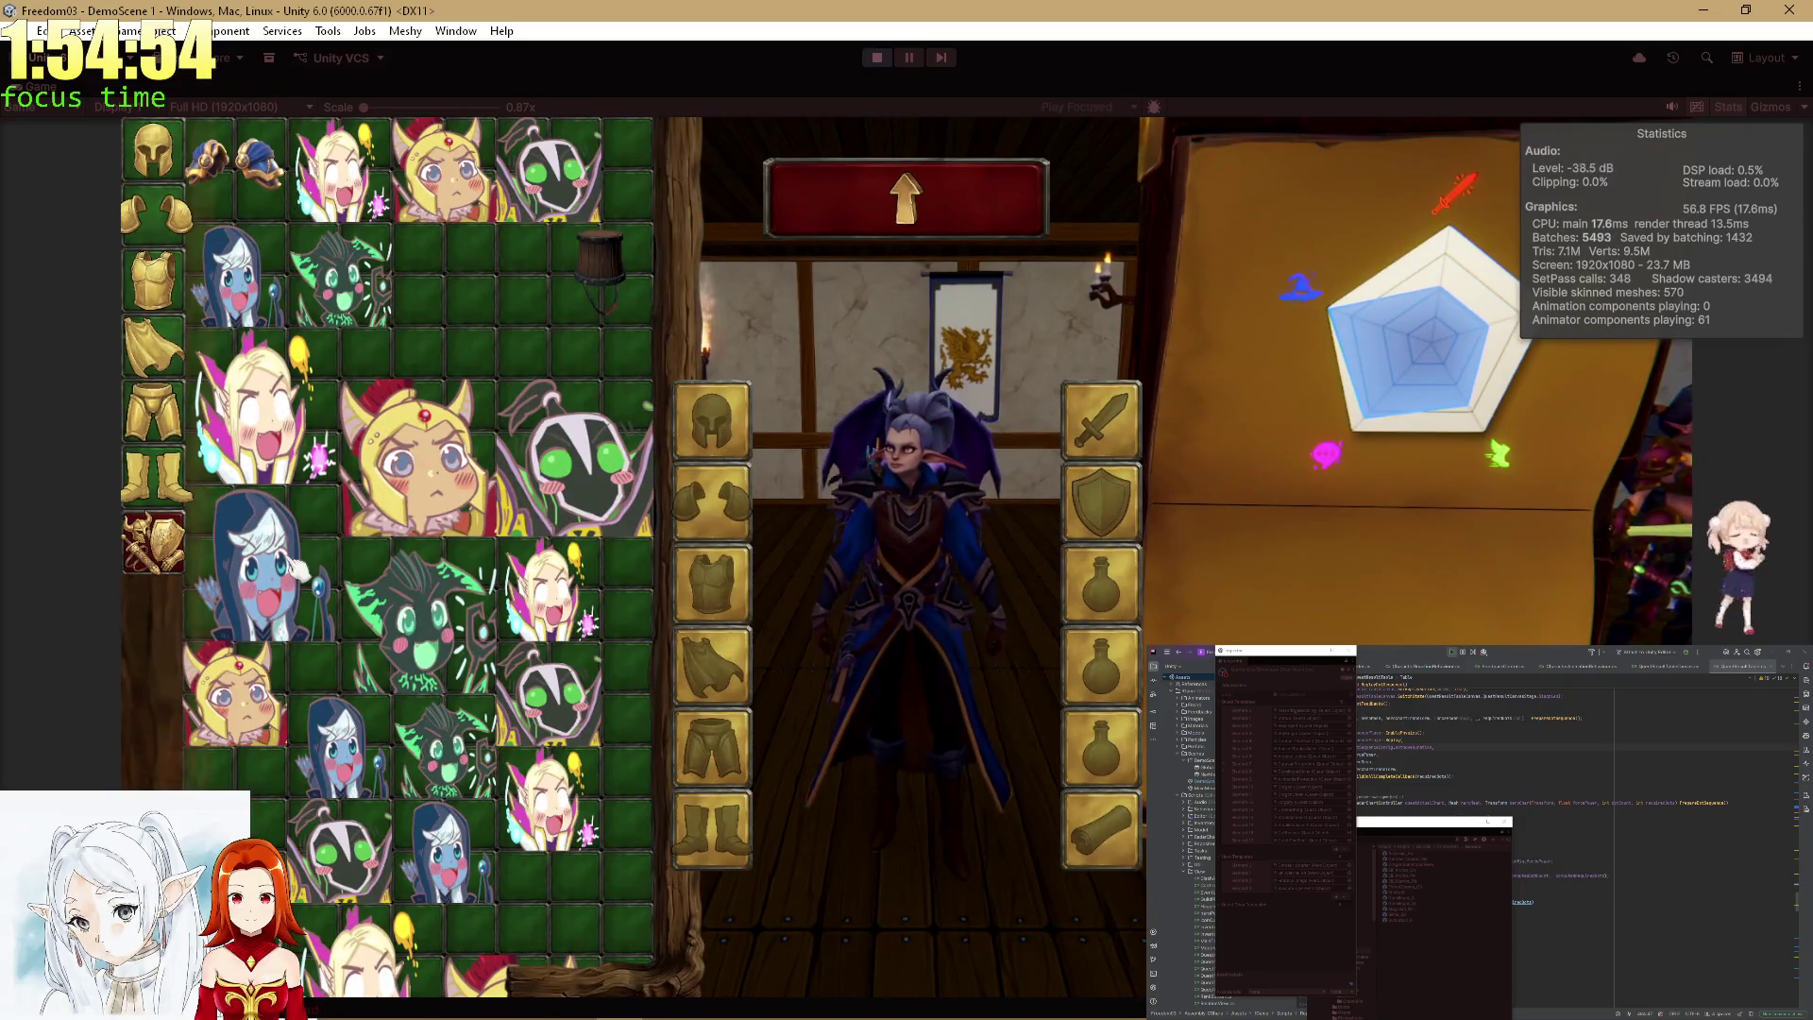
pyautogui.click(340, 565)
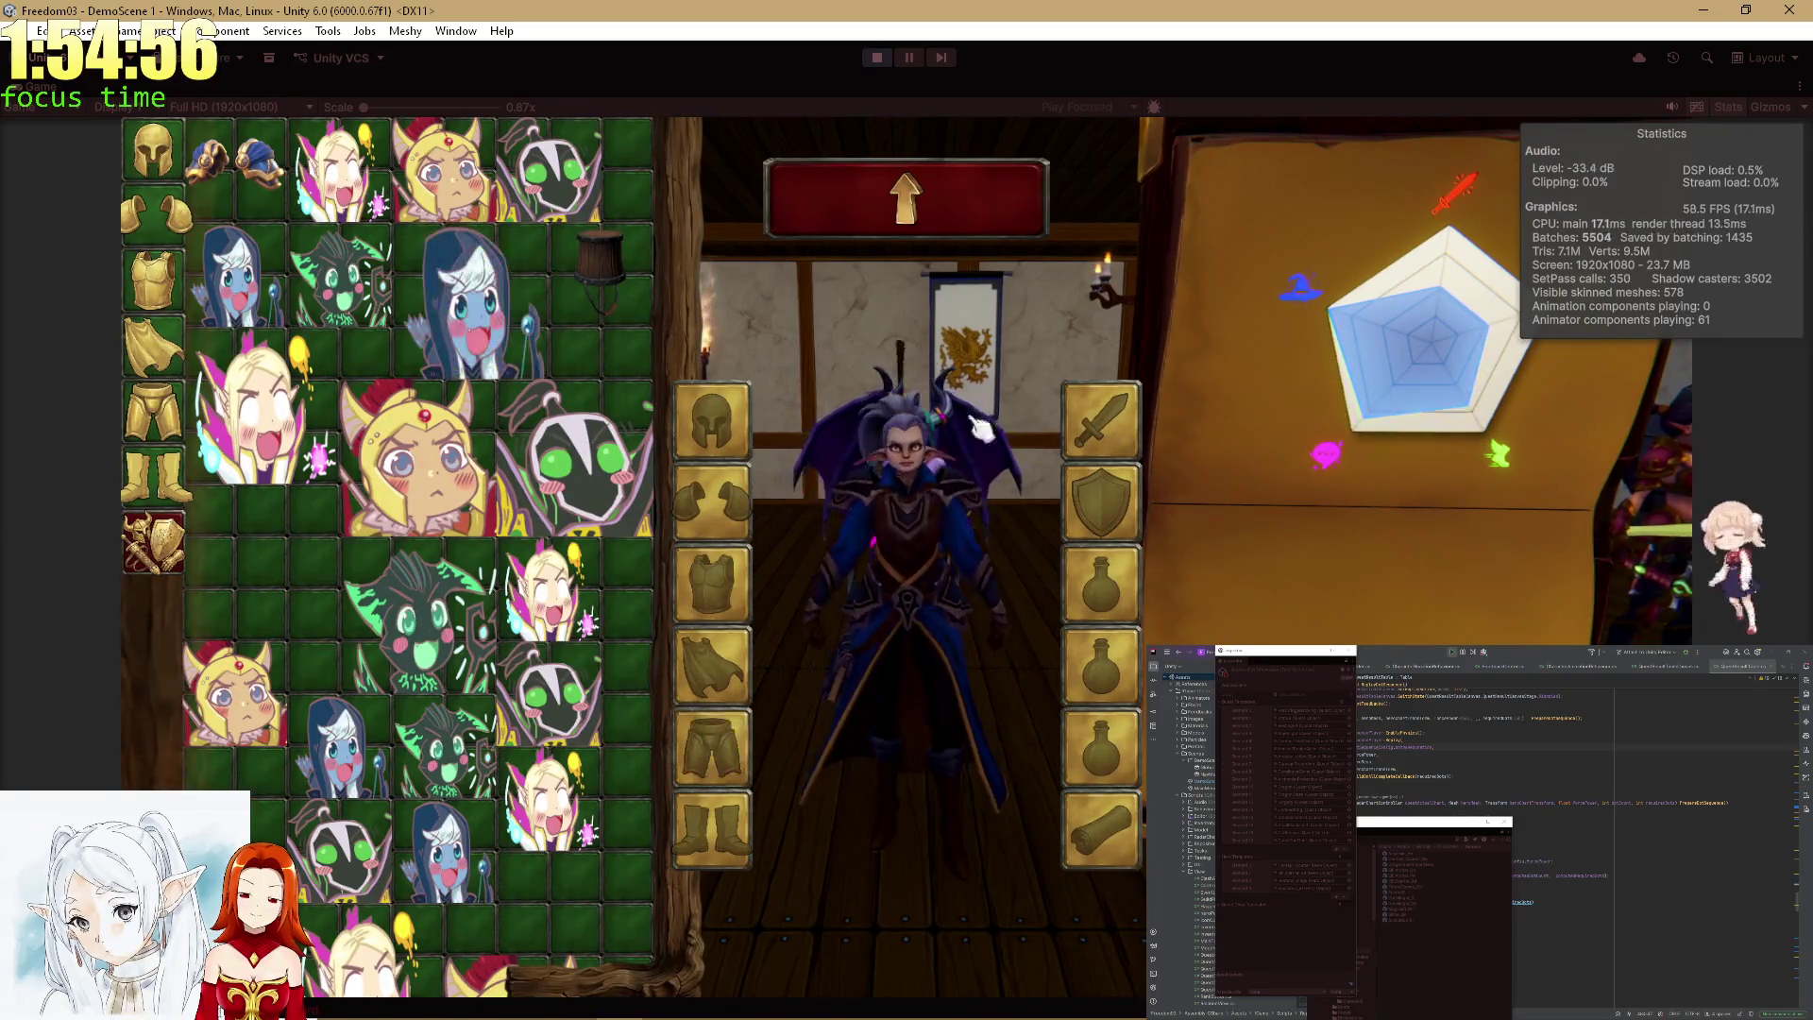
pyautogui.press('Escape')
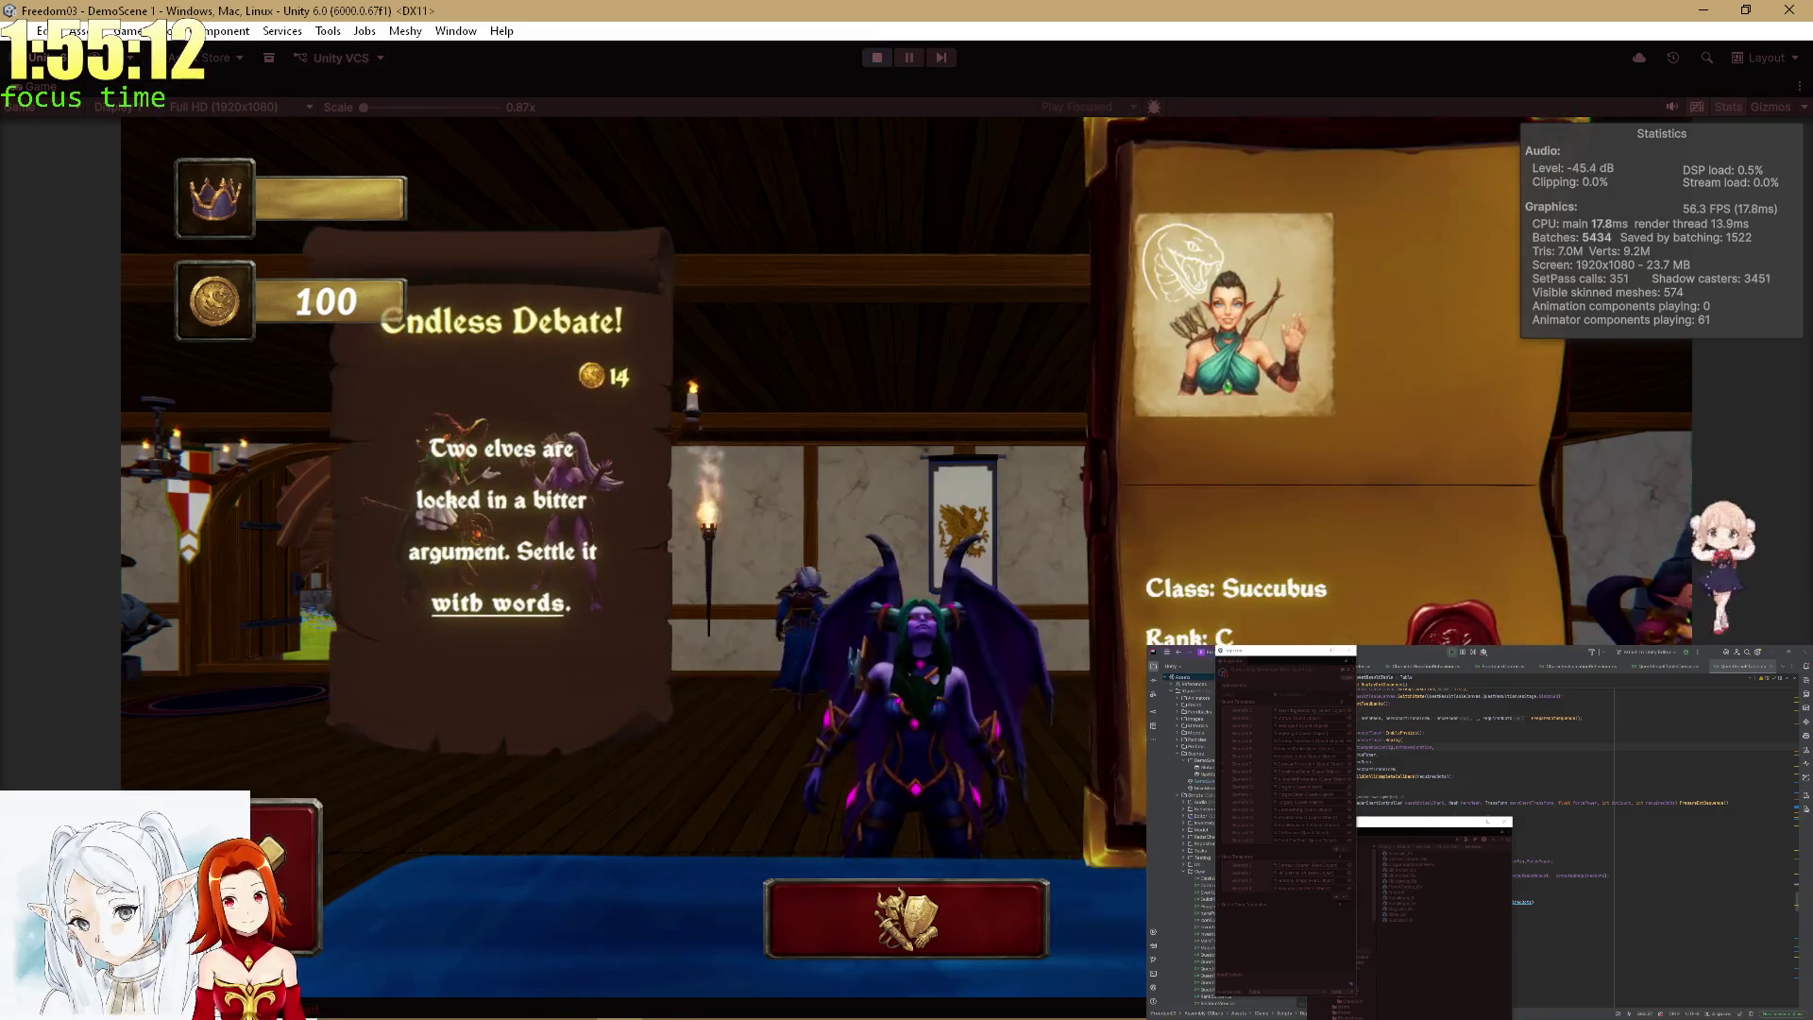
pyautogui.click(47, 106)
pyautogui.click(51, 100)
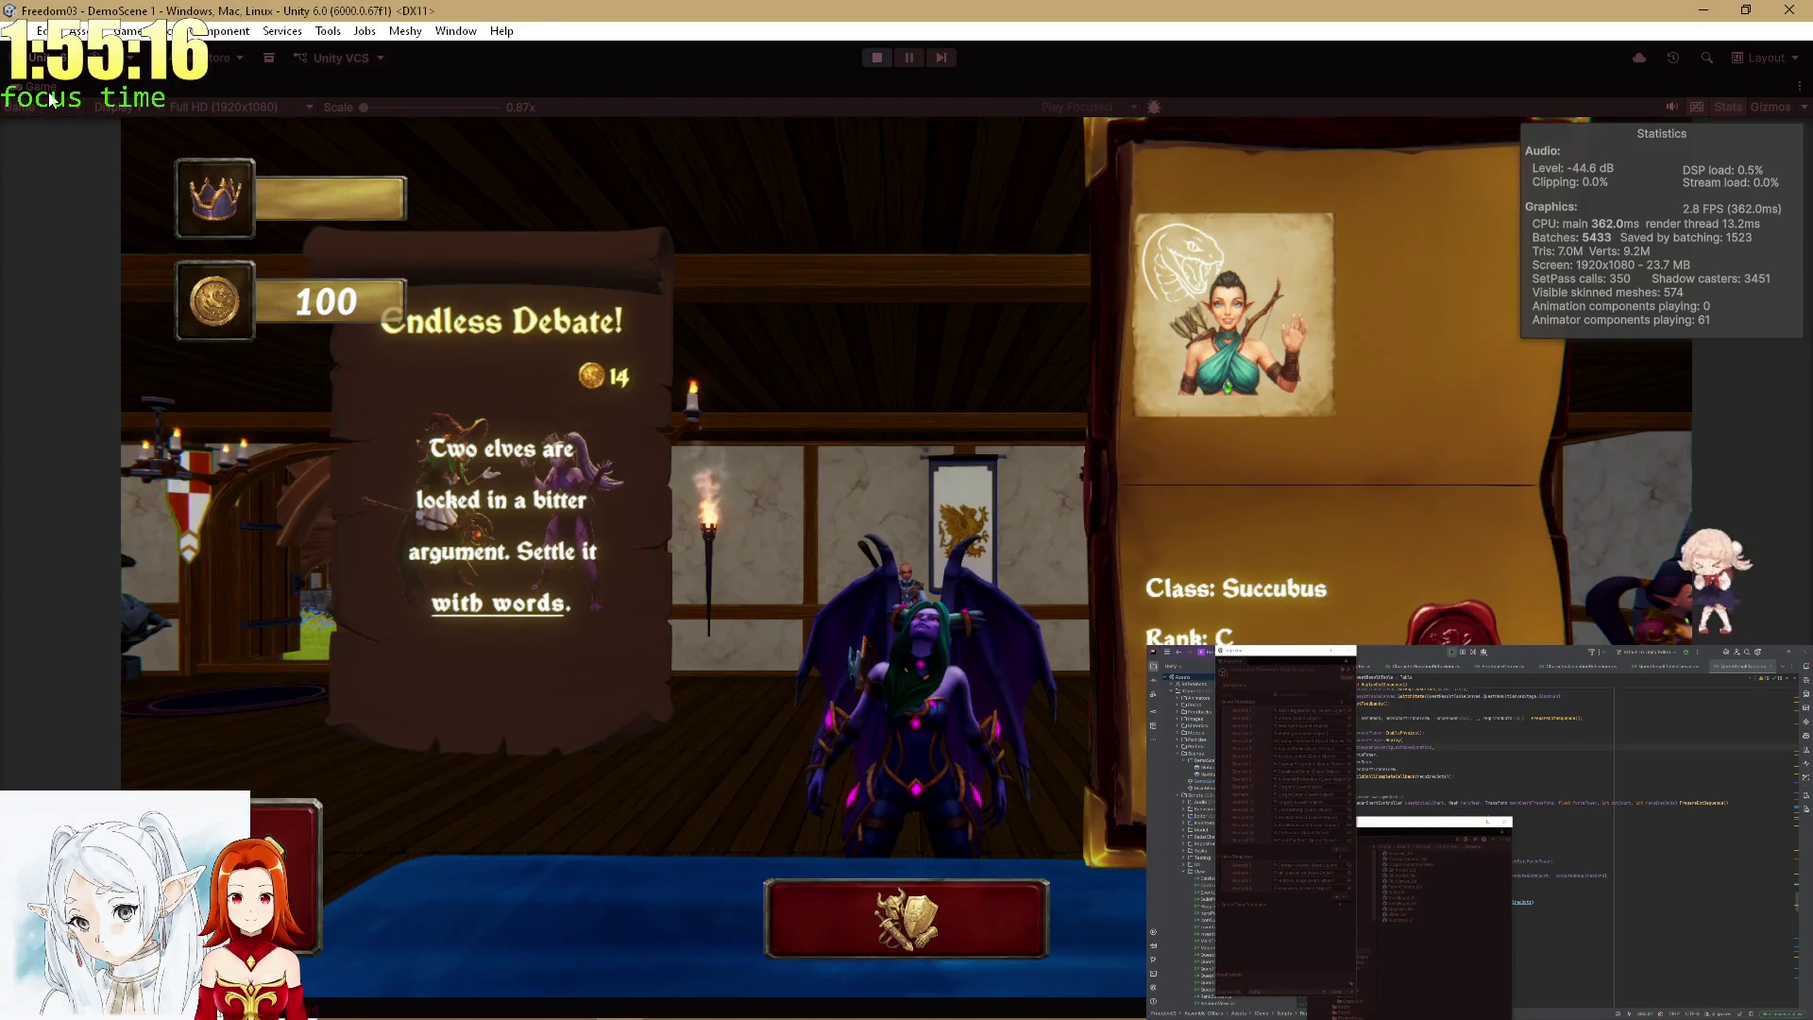
# Set the Succubus_Bl prefab's head-look rotation delay to 0.
pyautogui.hotkey('shift', 'space')
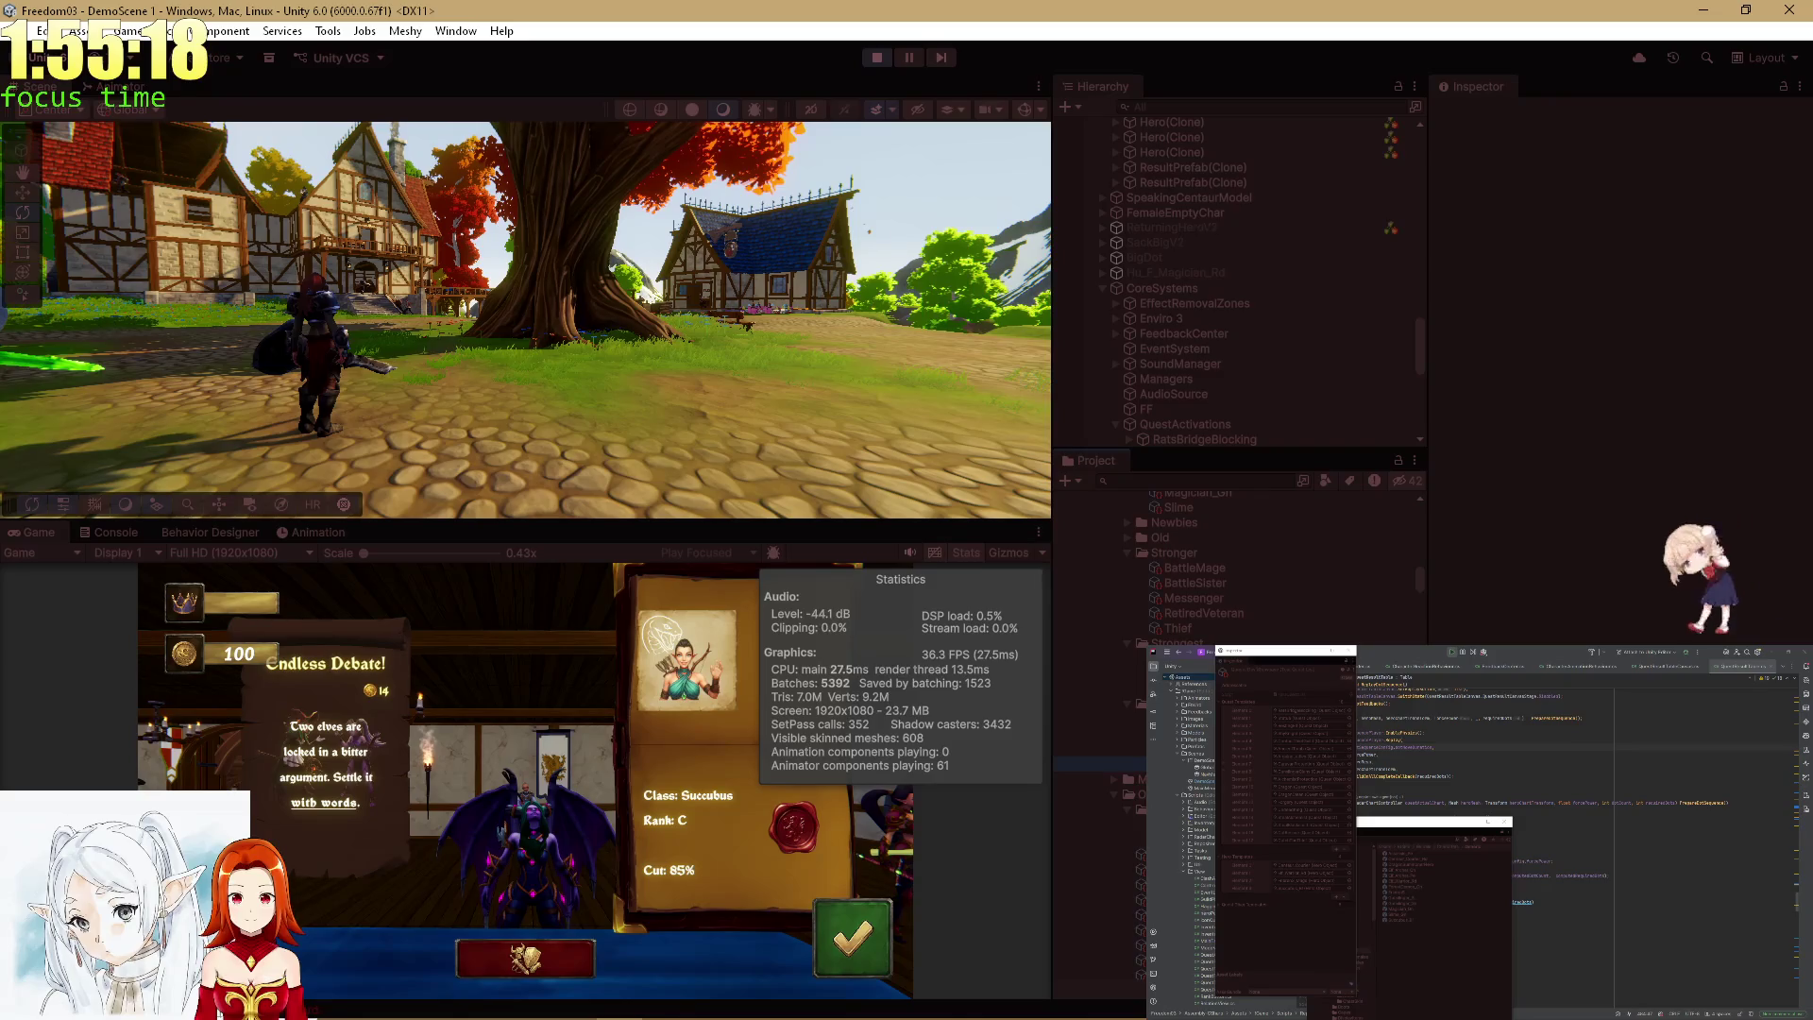
pyautogui.click(1175, 514)
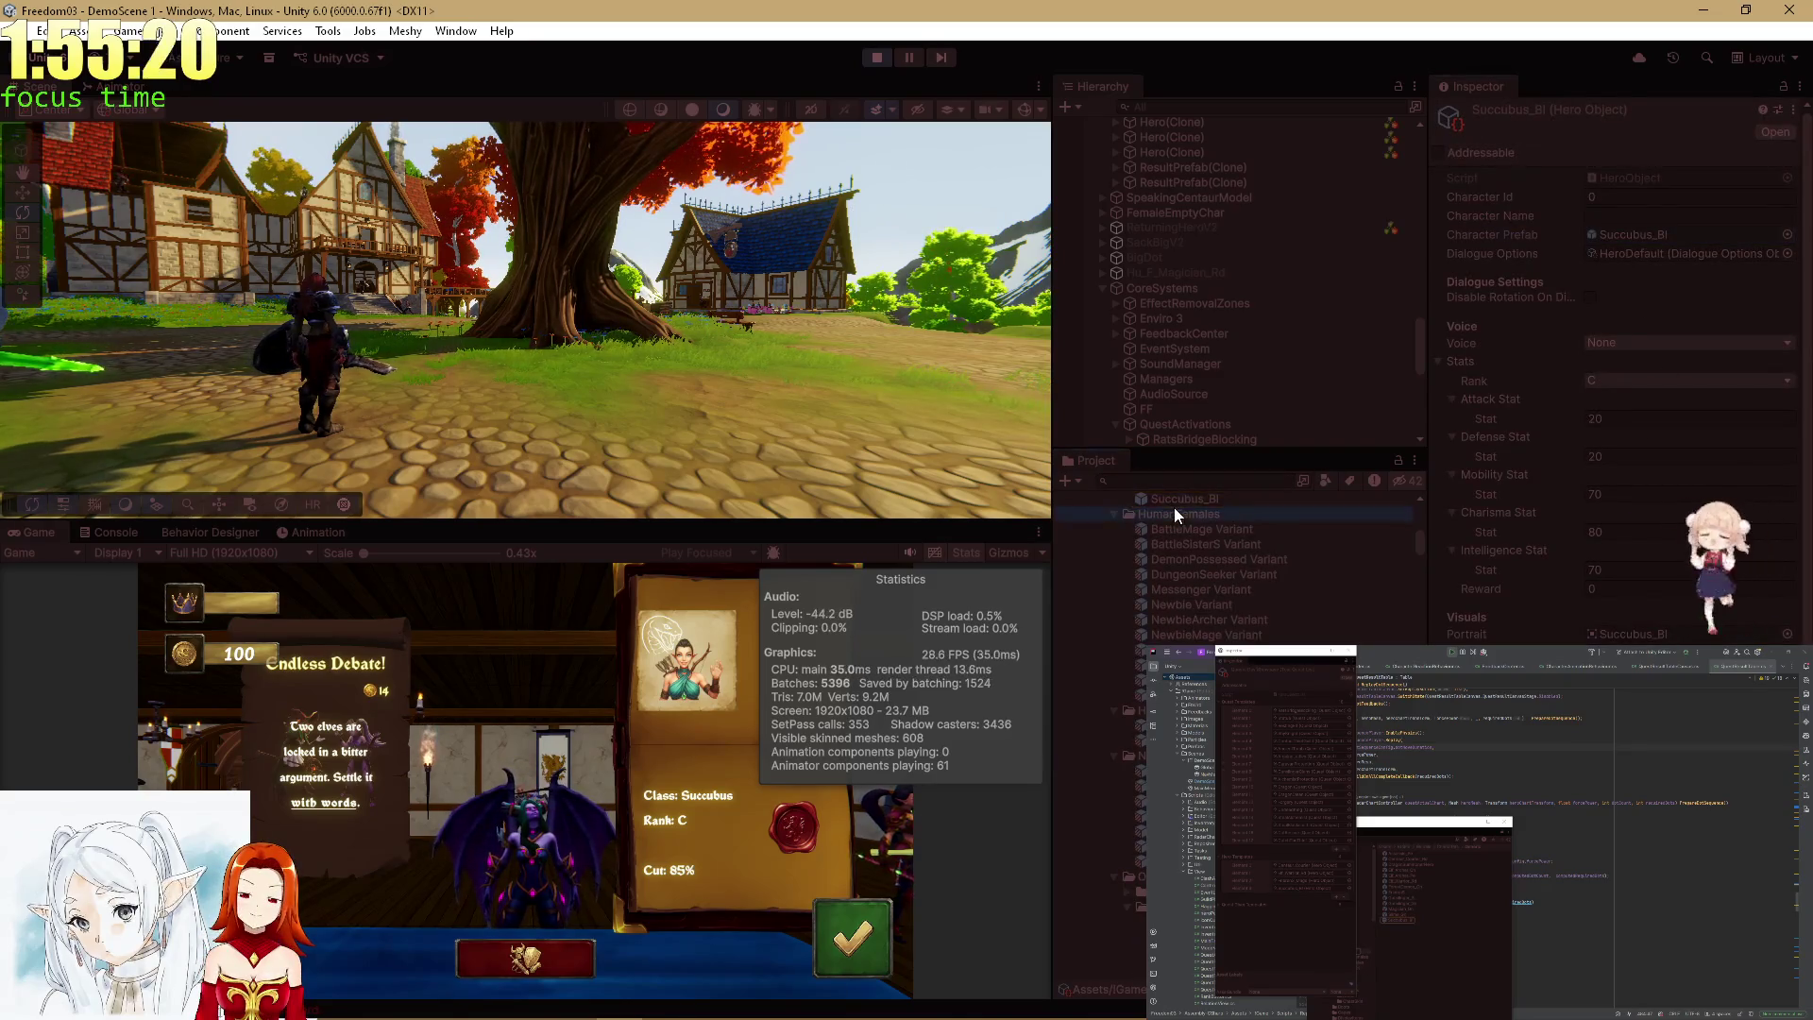
pyautogui.click(1174, 502)
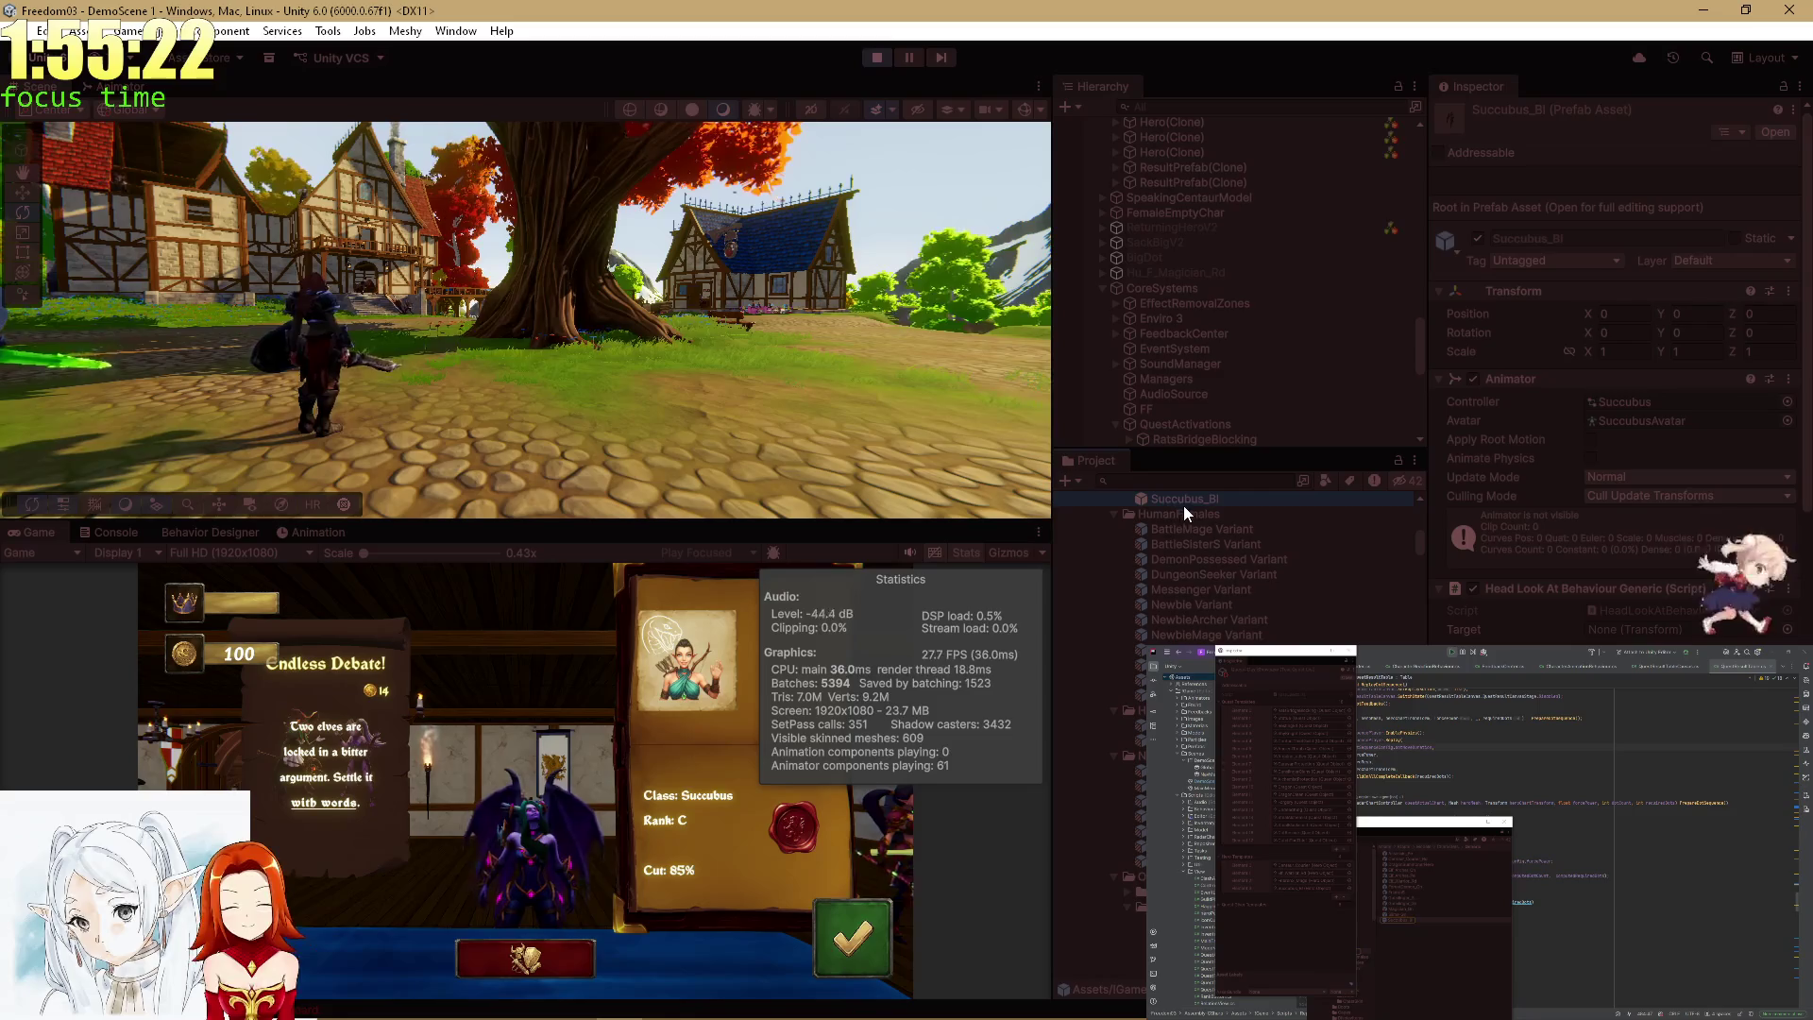
pyautogui.scroll(-10, 1606, 378)
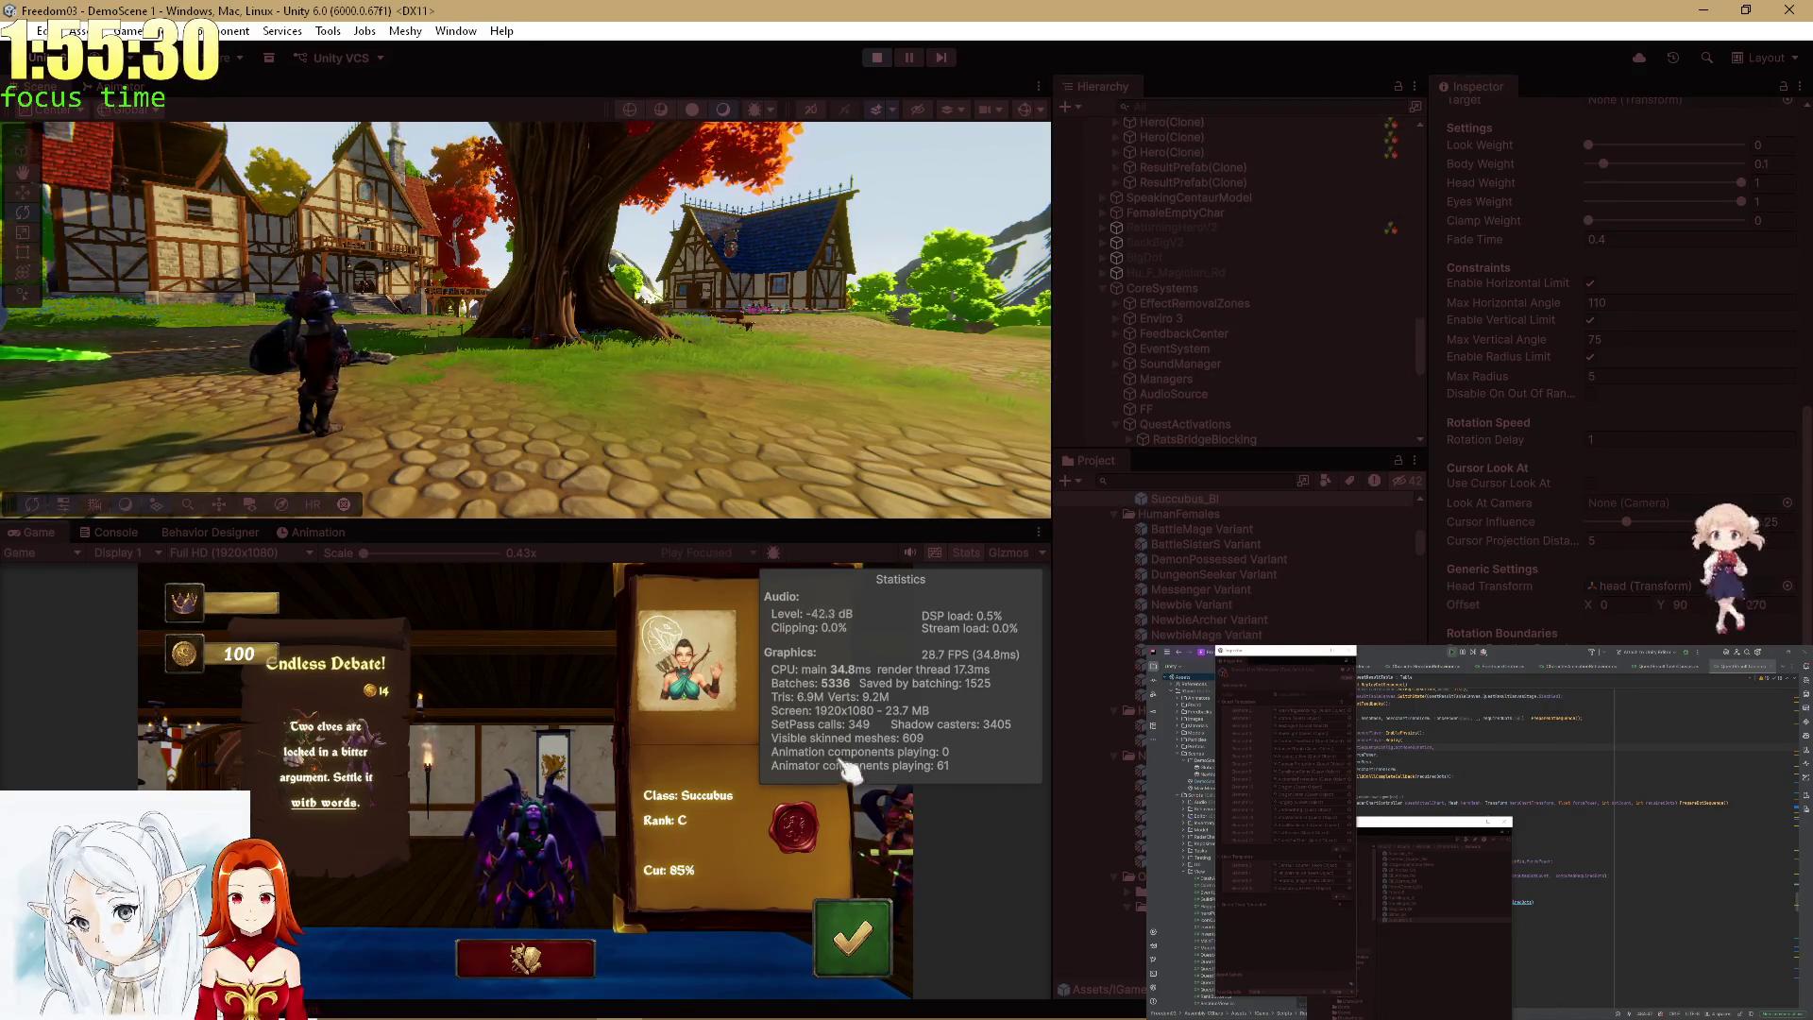
pyautogui.scroll(5, 1700, 524)
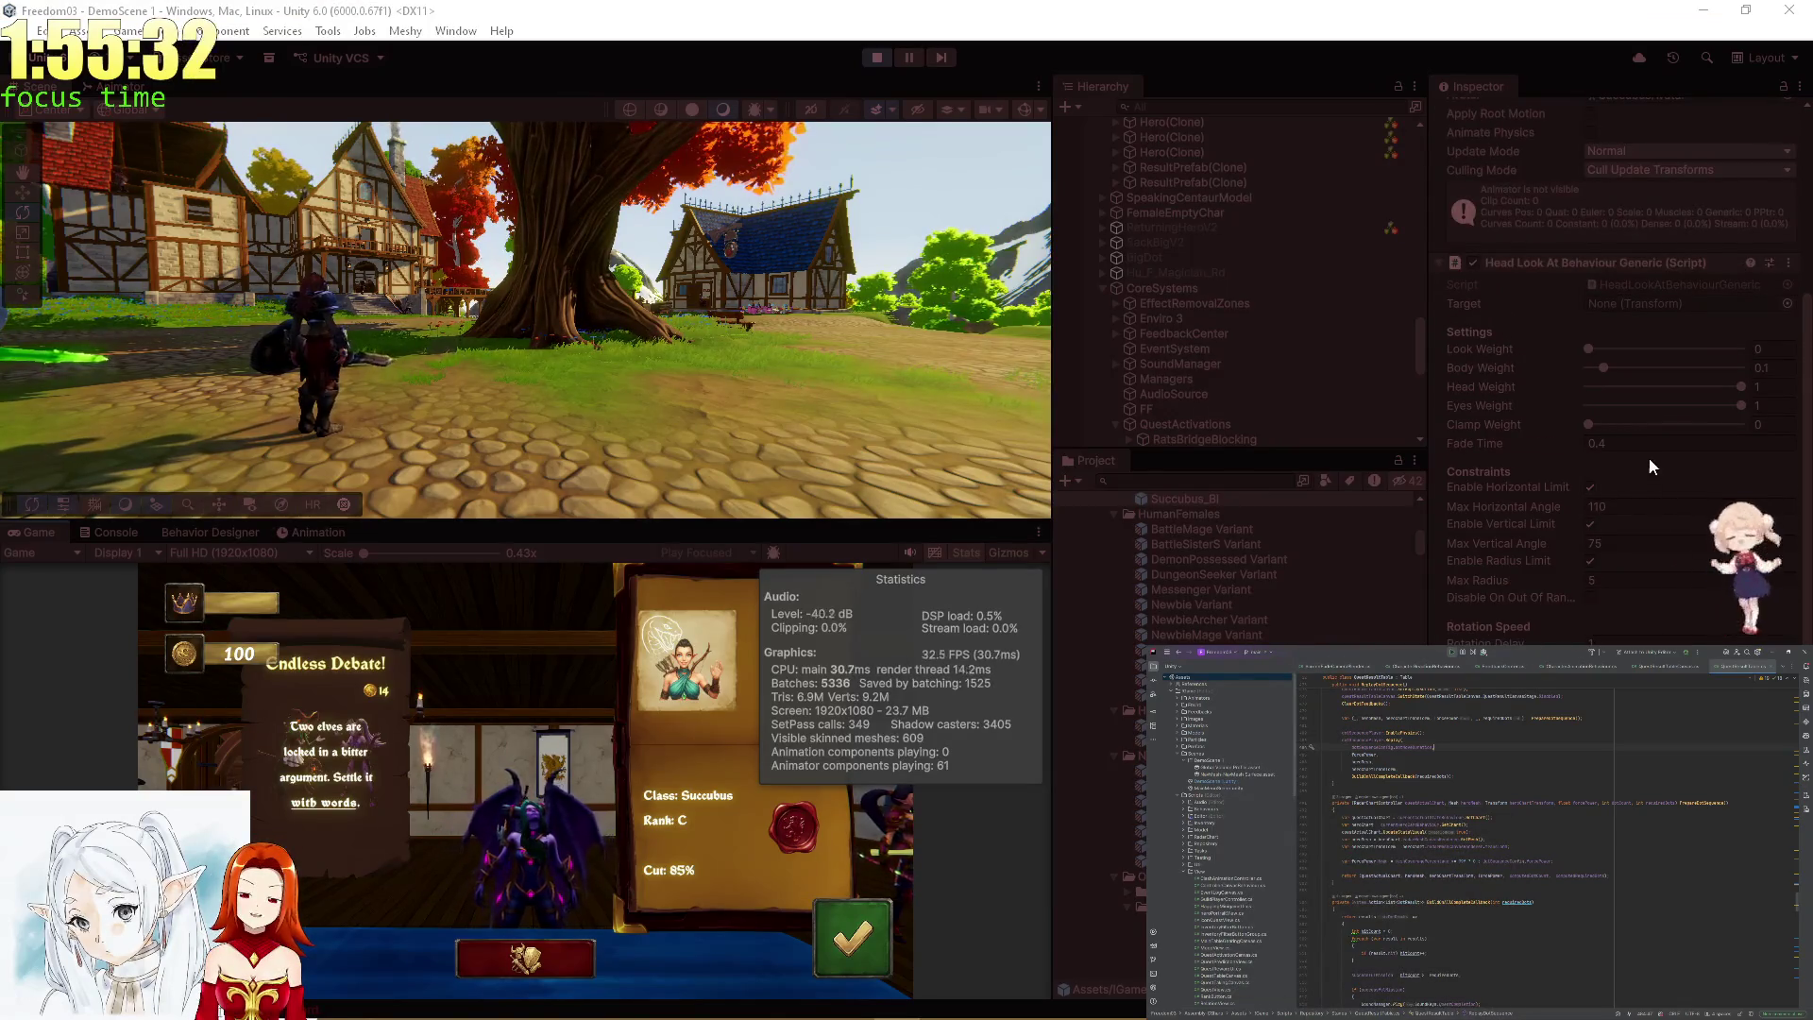
pyautogui.scroll(-4, 1691, 640)
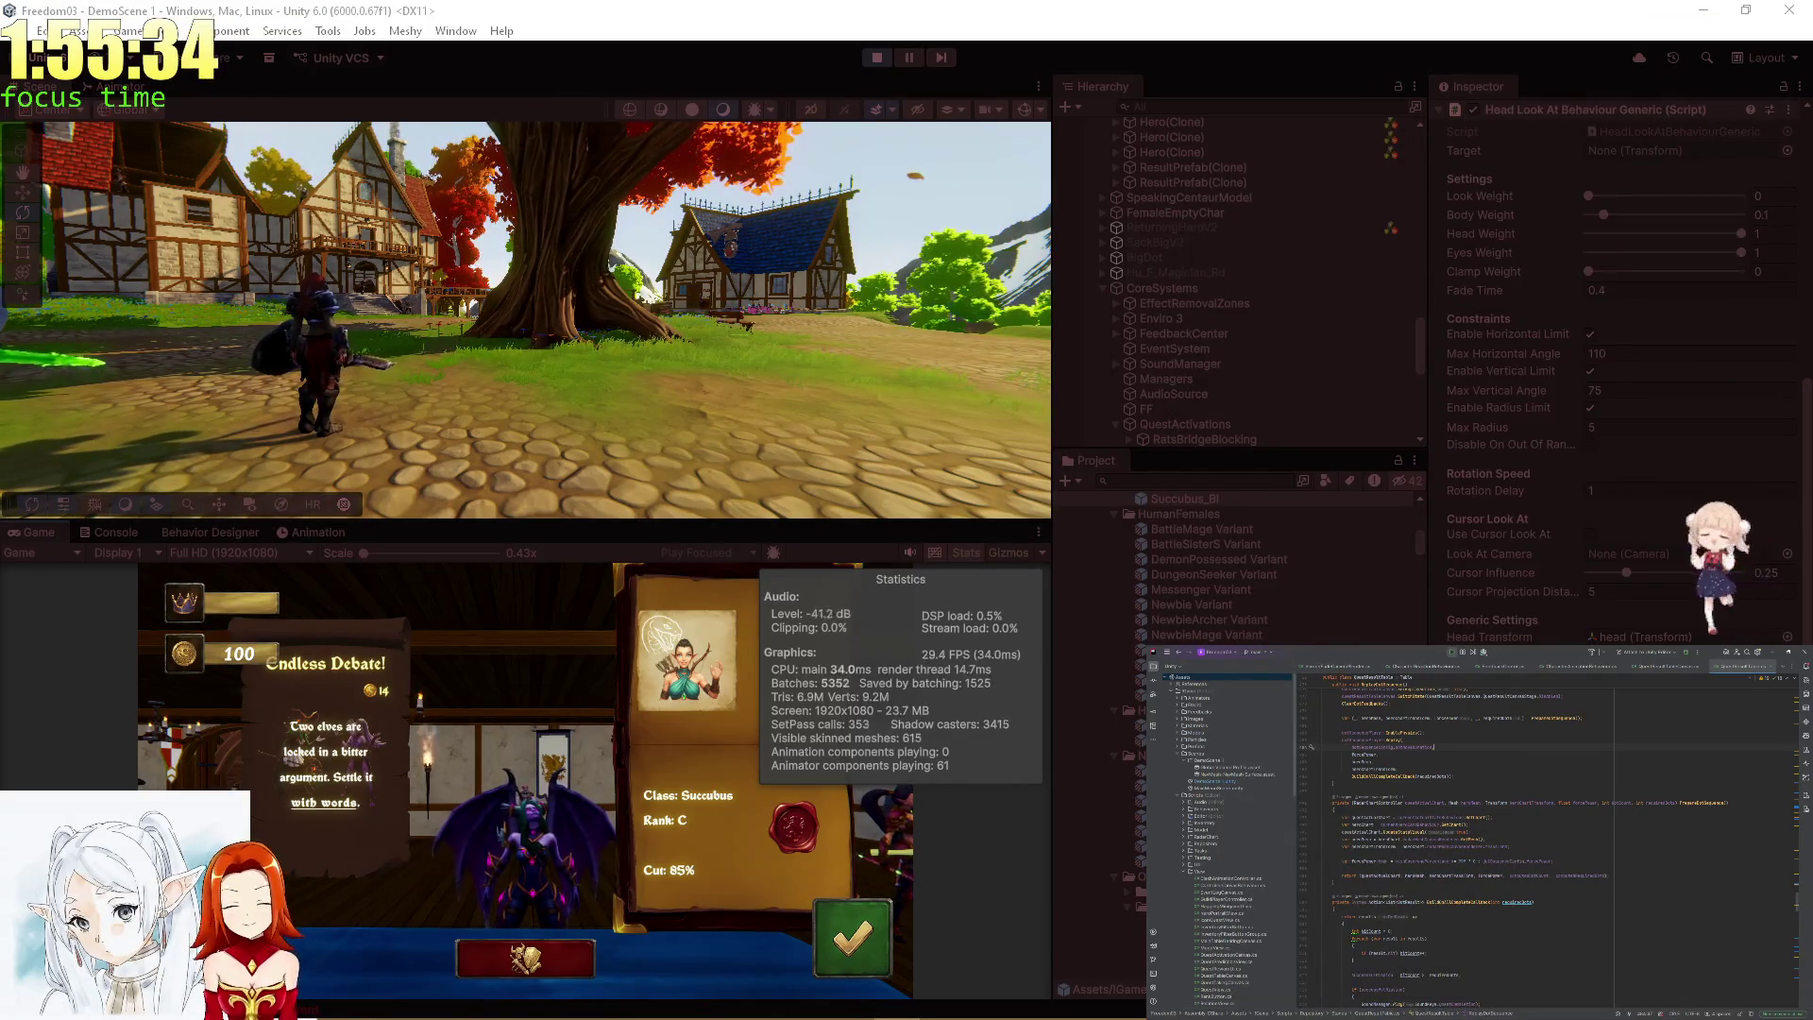
pyautogui.click(1624, 489)
pyautogui.write('0')
pyautogui.press('Return')
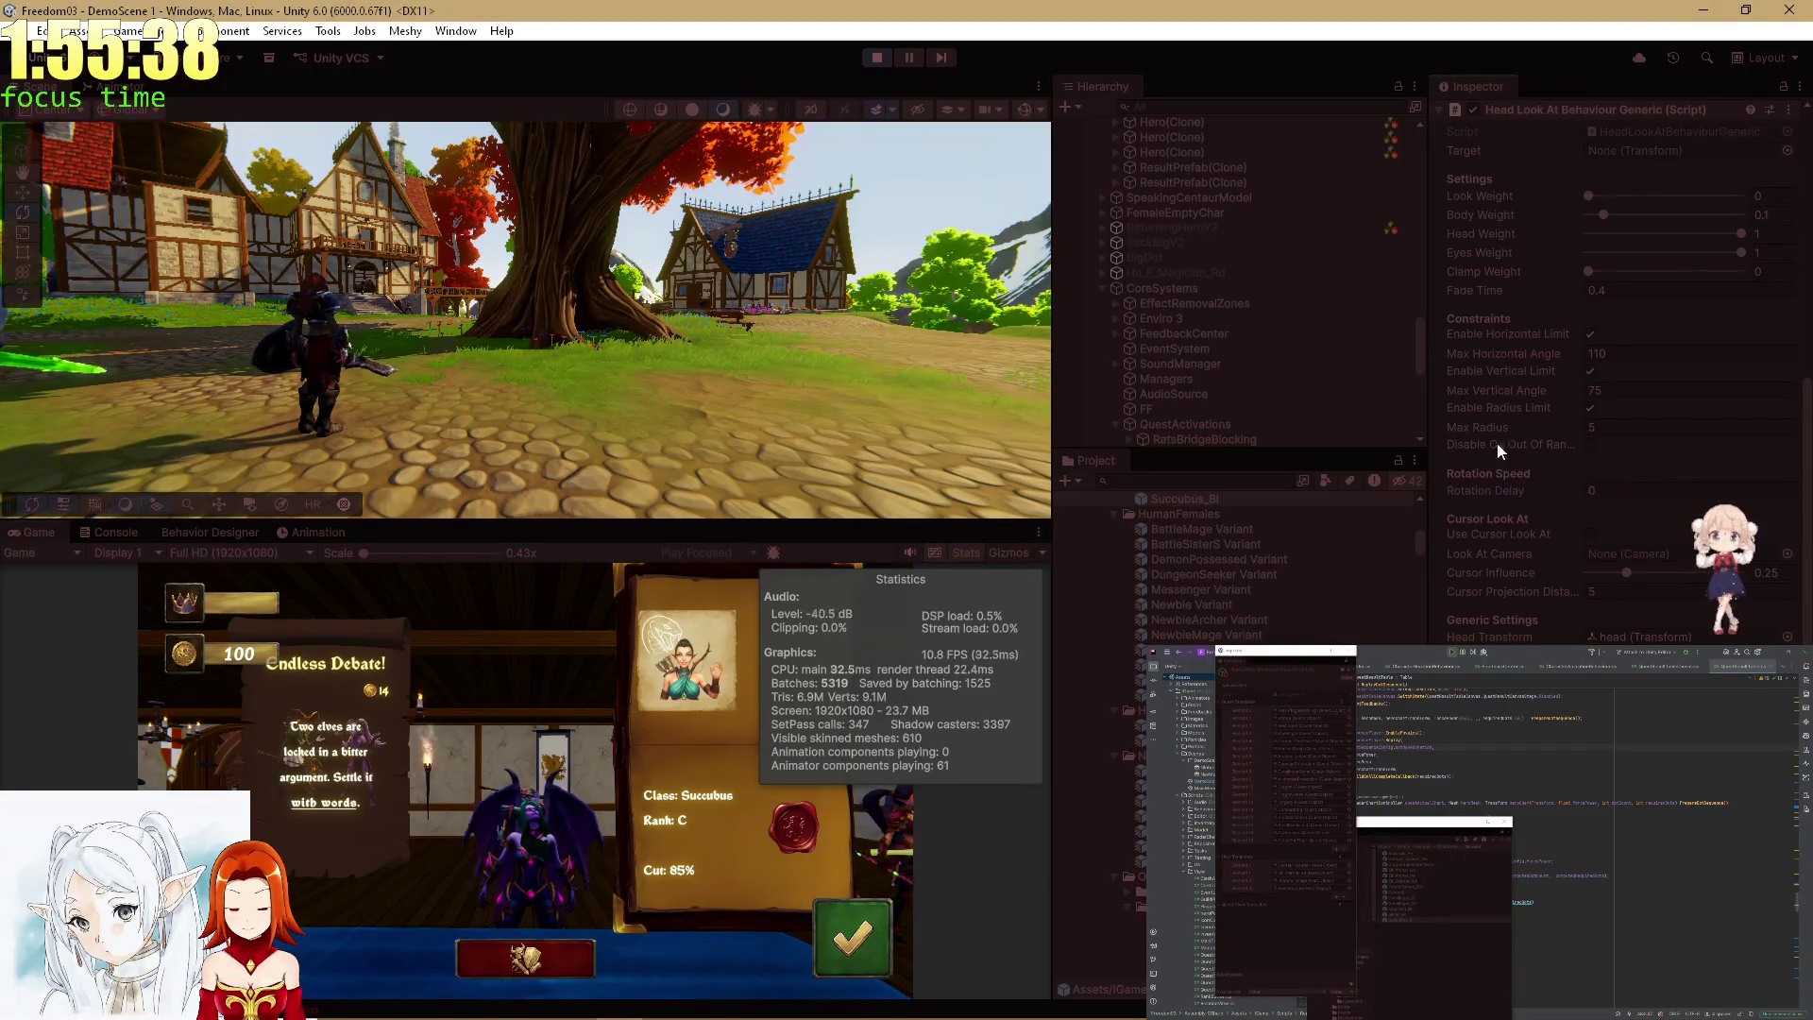
# Find Succubus_Bl(Clone) in the Hierarchy, set its rotation delay to 0, and maximize the Game view.
pyautogui.click(1171, 106)
pyautogui.write('Succubus')
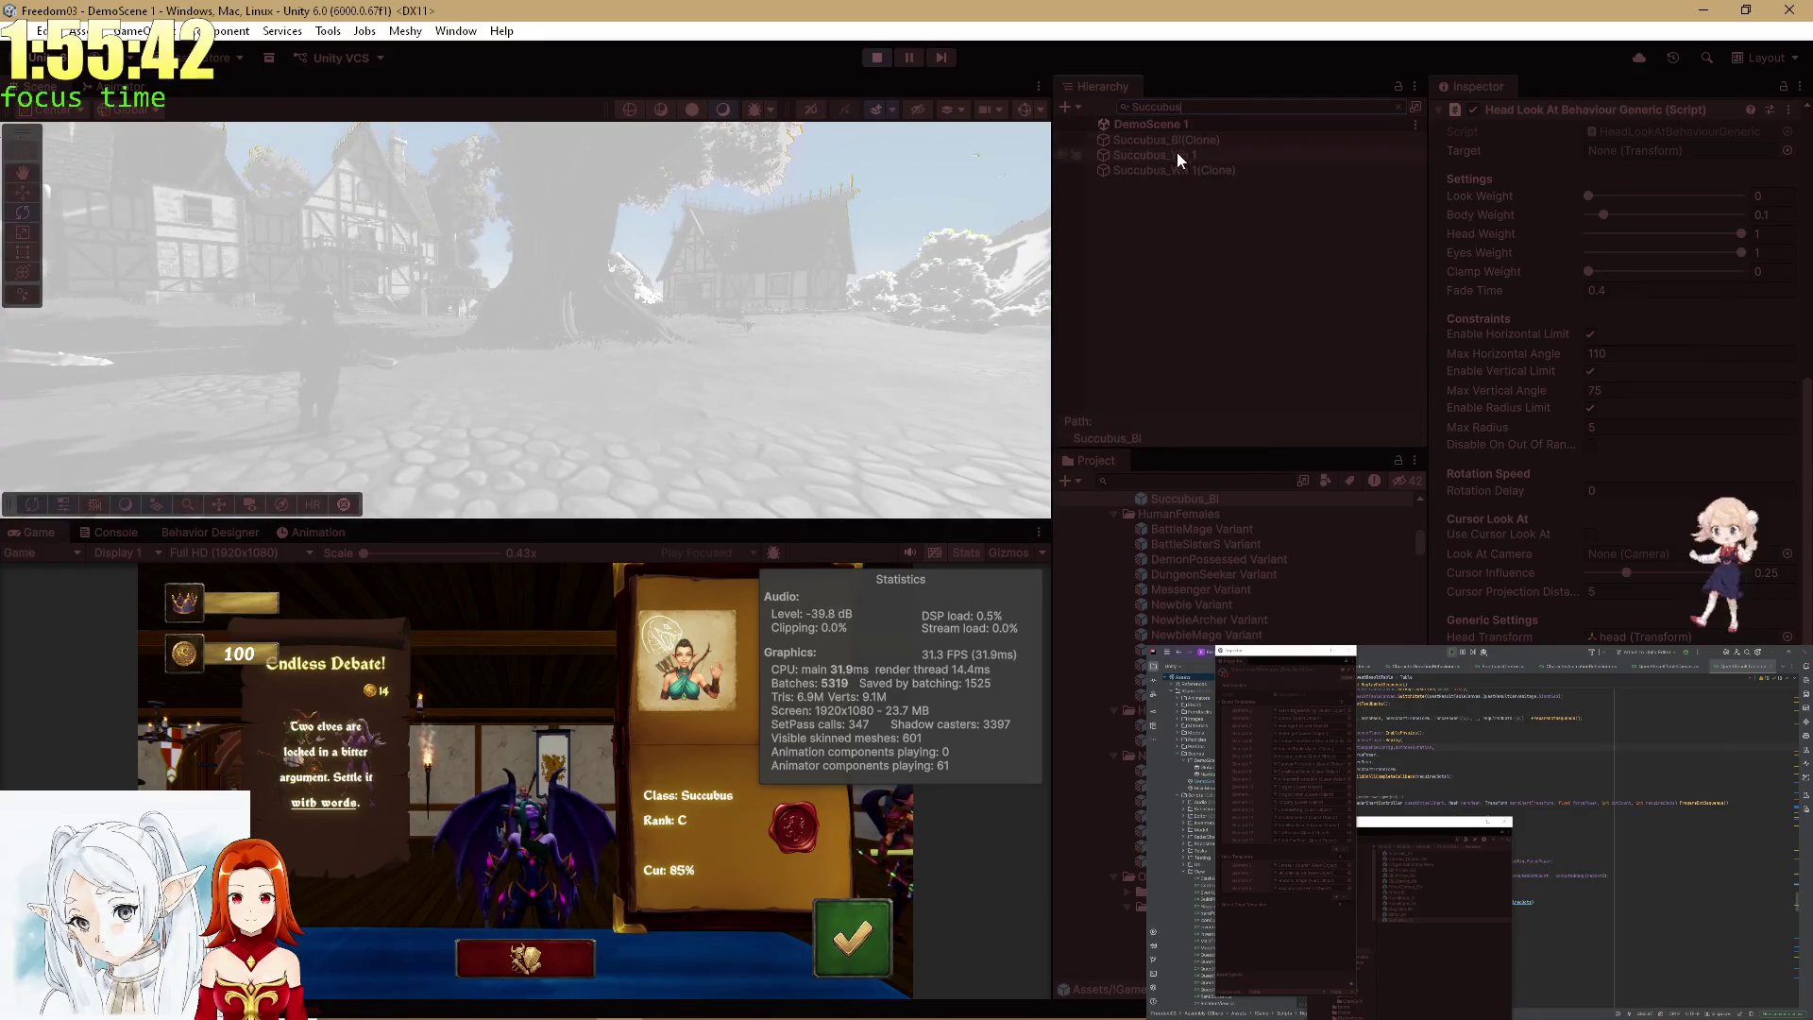
pyautogui.click(1222, 138)
pyautogui.click(1612, 616)
pyautogui.write('0')
pyautogui.press('Return')
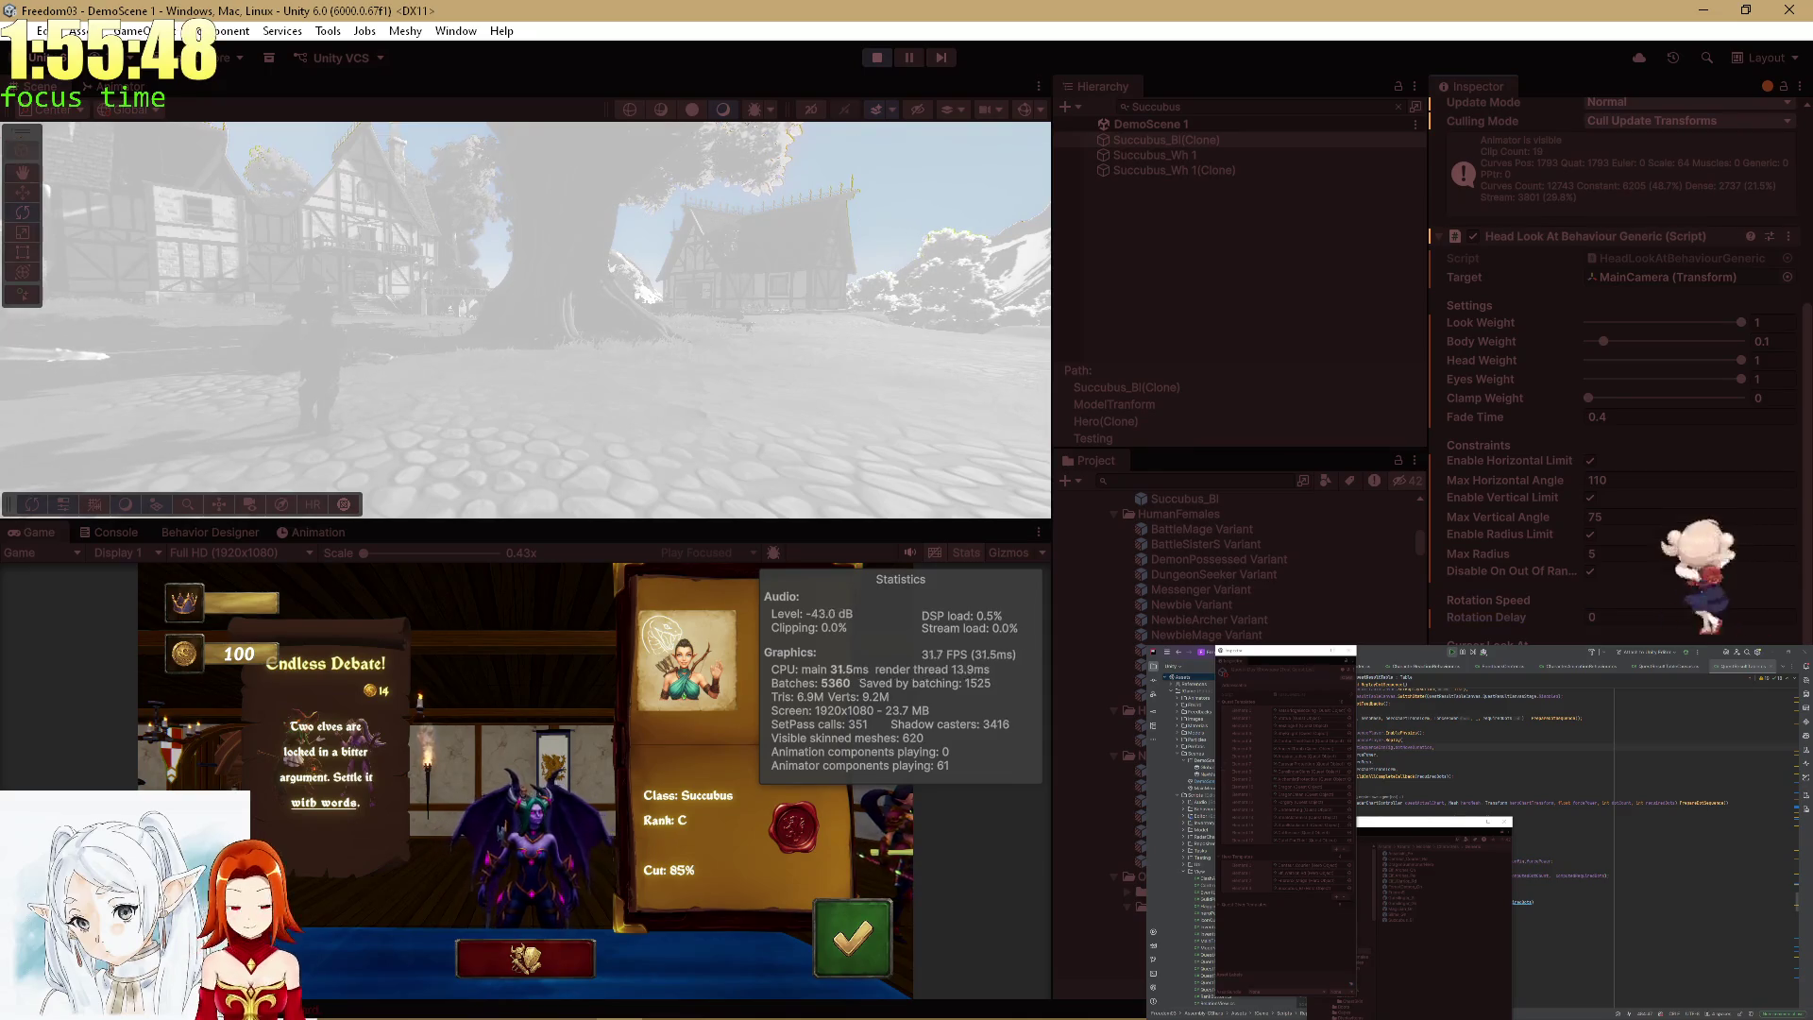
pyautogui.doubleClick(45, 535)
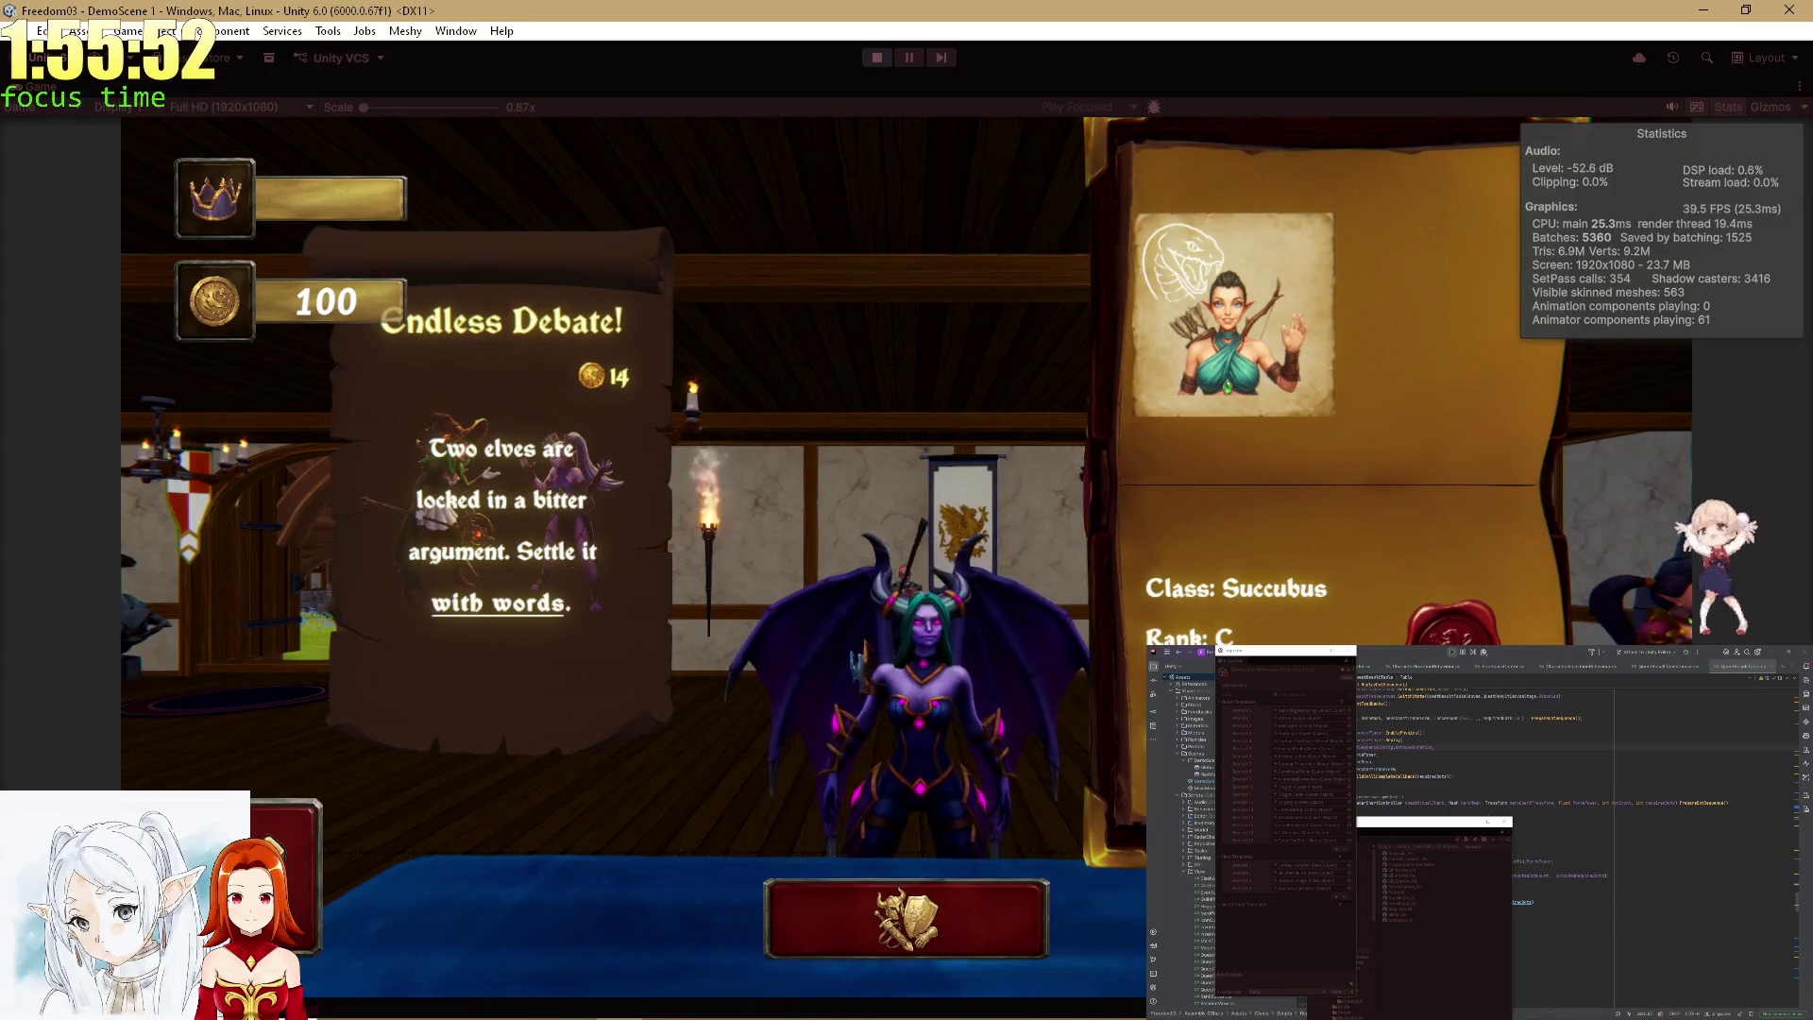
# Accept the Endless Debate quest and move the green creature piece onto the spectre's slot.
pyautogui.click(911, 906)
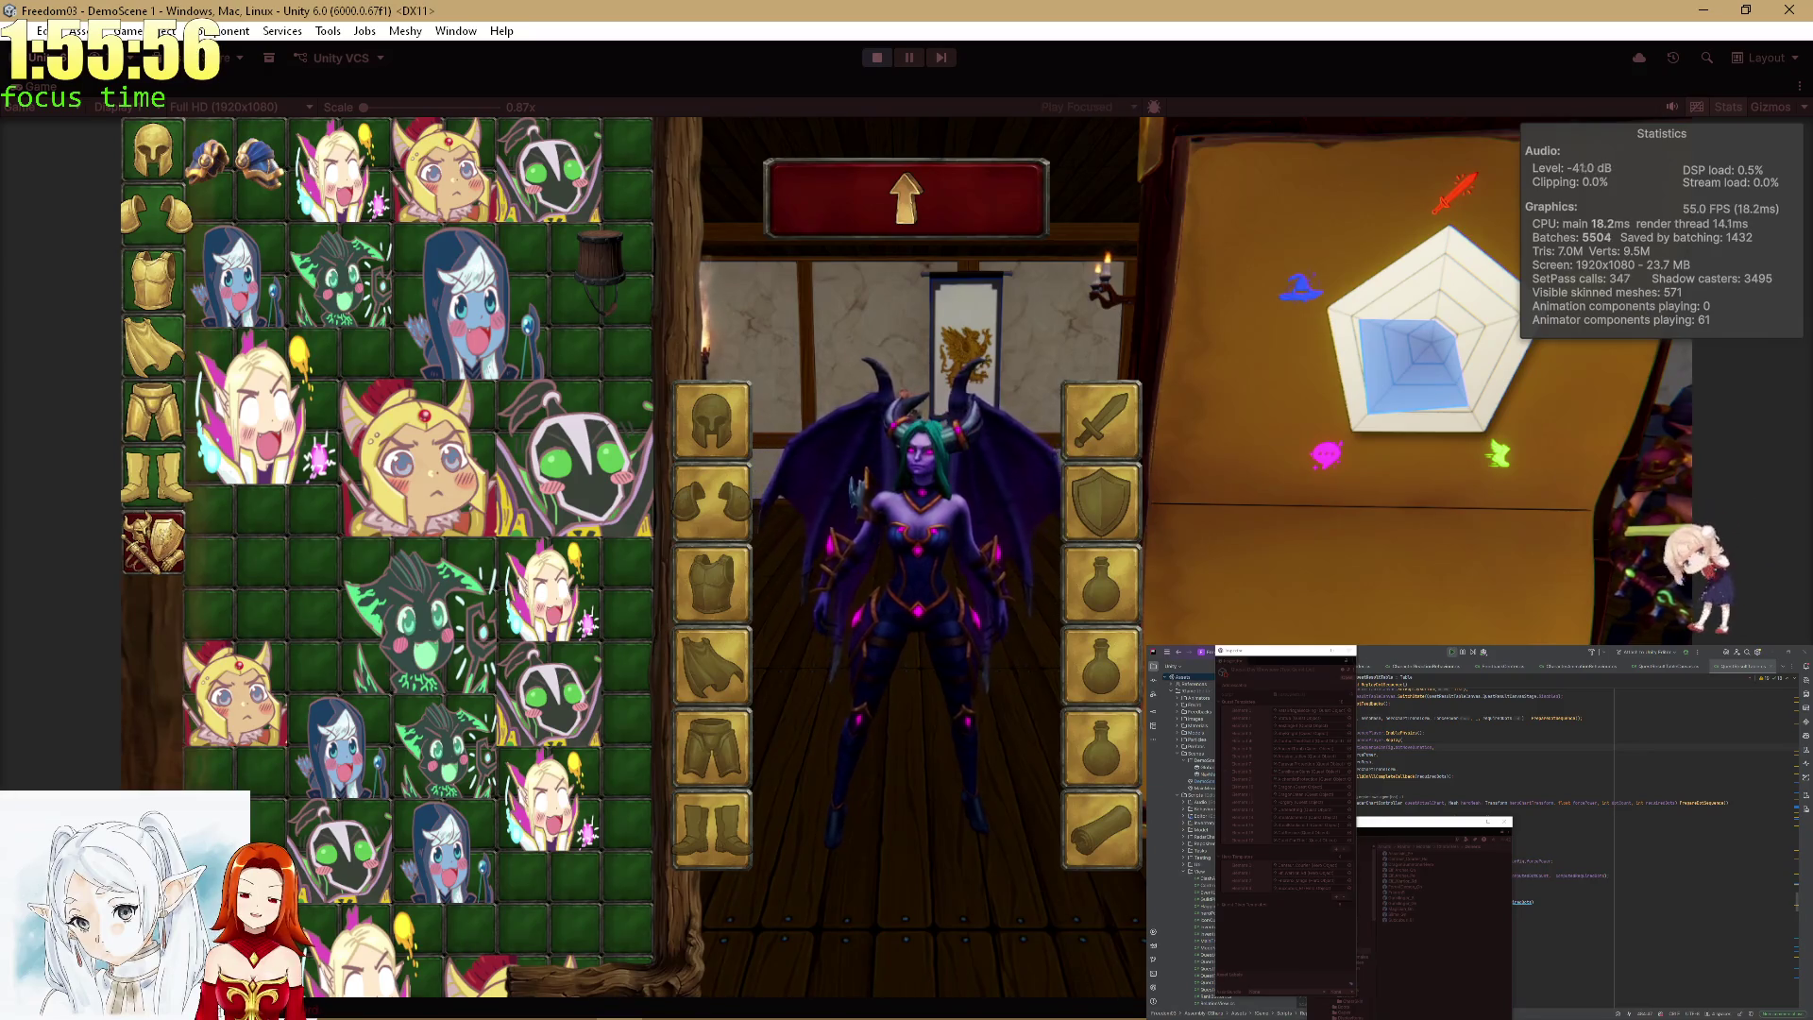
pyautogui.click(420, 618)
pyautogui.click(576, 458)
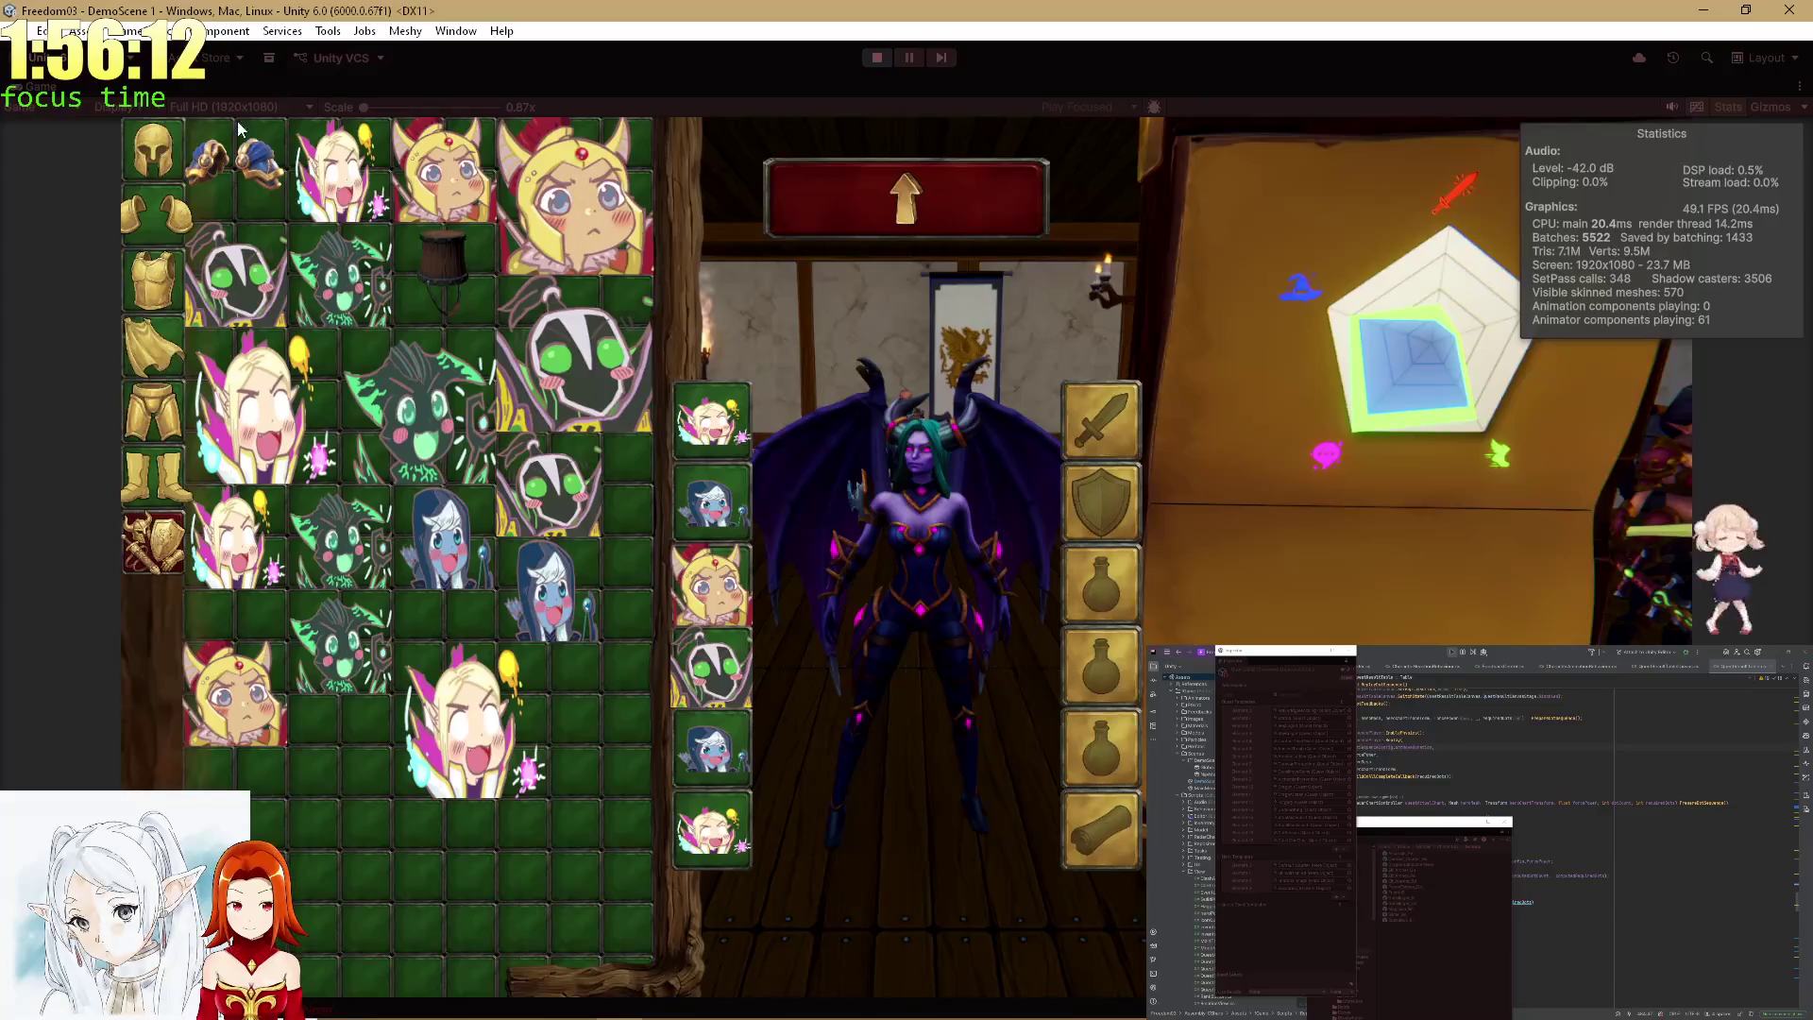
pyautogui.hotkey('shift', 'space')
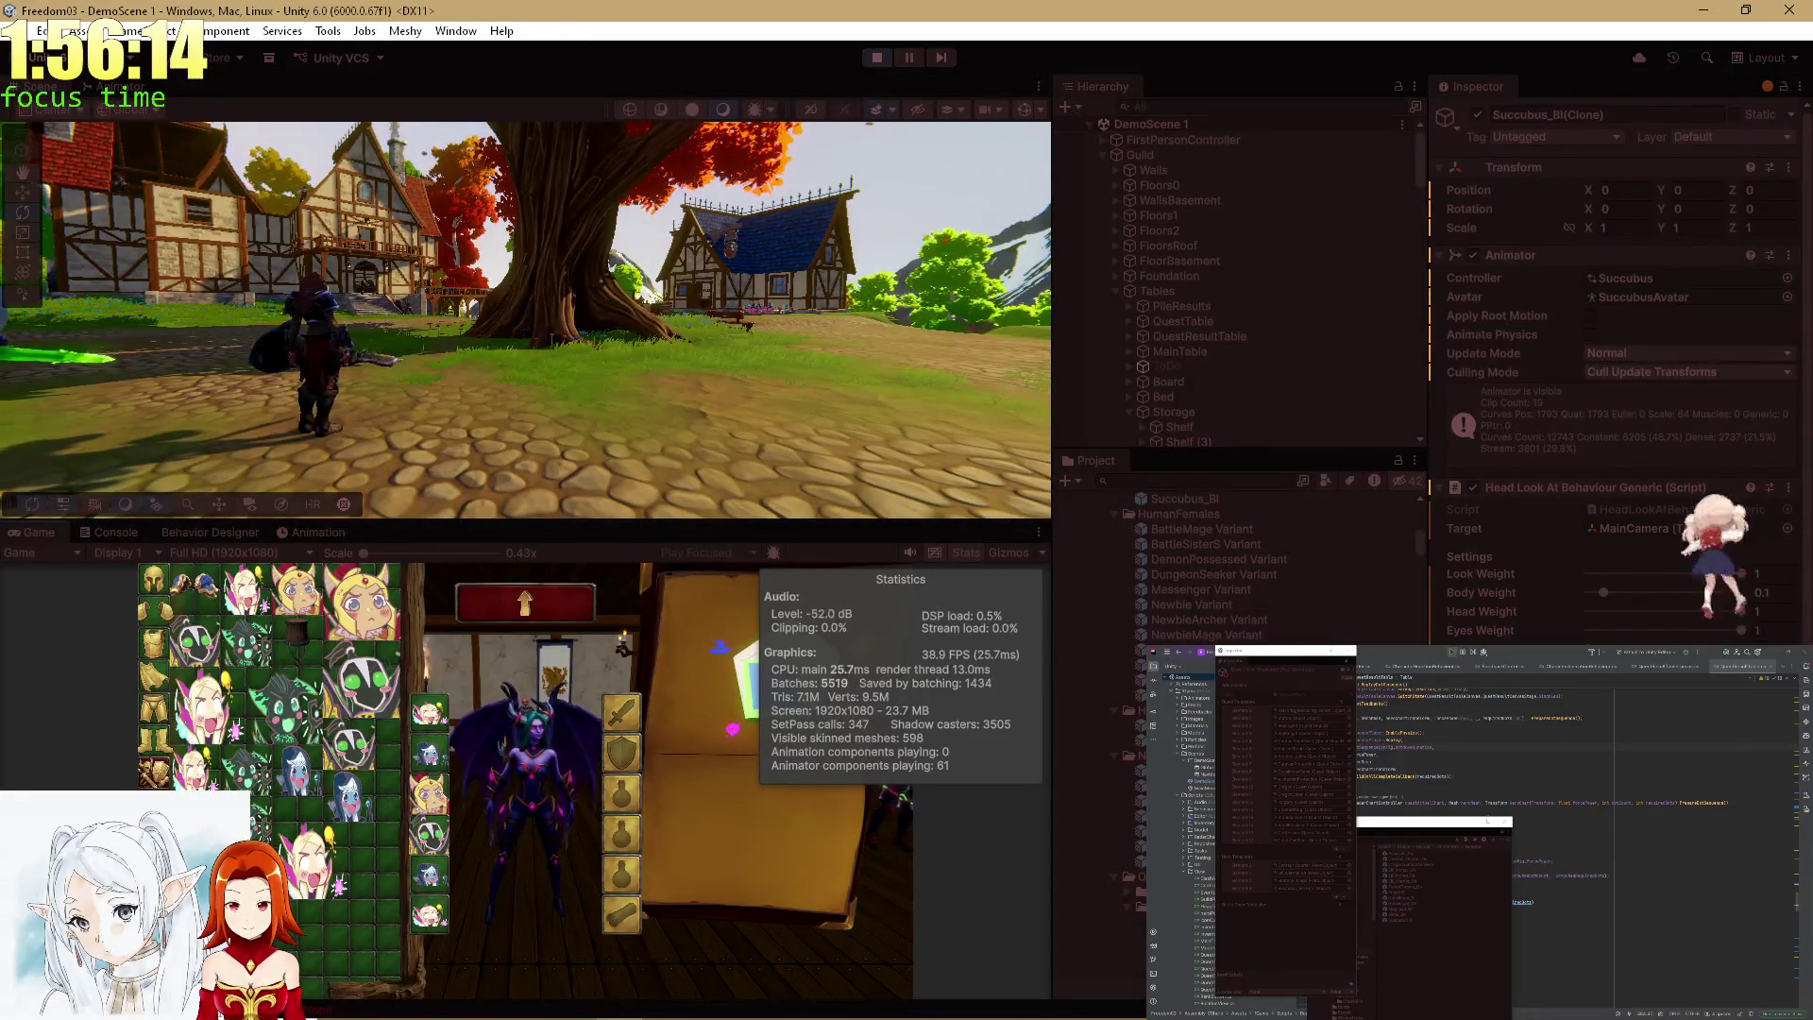
# Open the Succubus_Bl prefab's animator controller graph and pan it upward.
pyautogui.scroll(3, 1190, 567)
pyautogui.click(1174, 612)
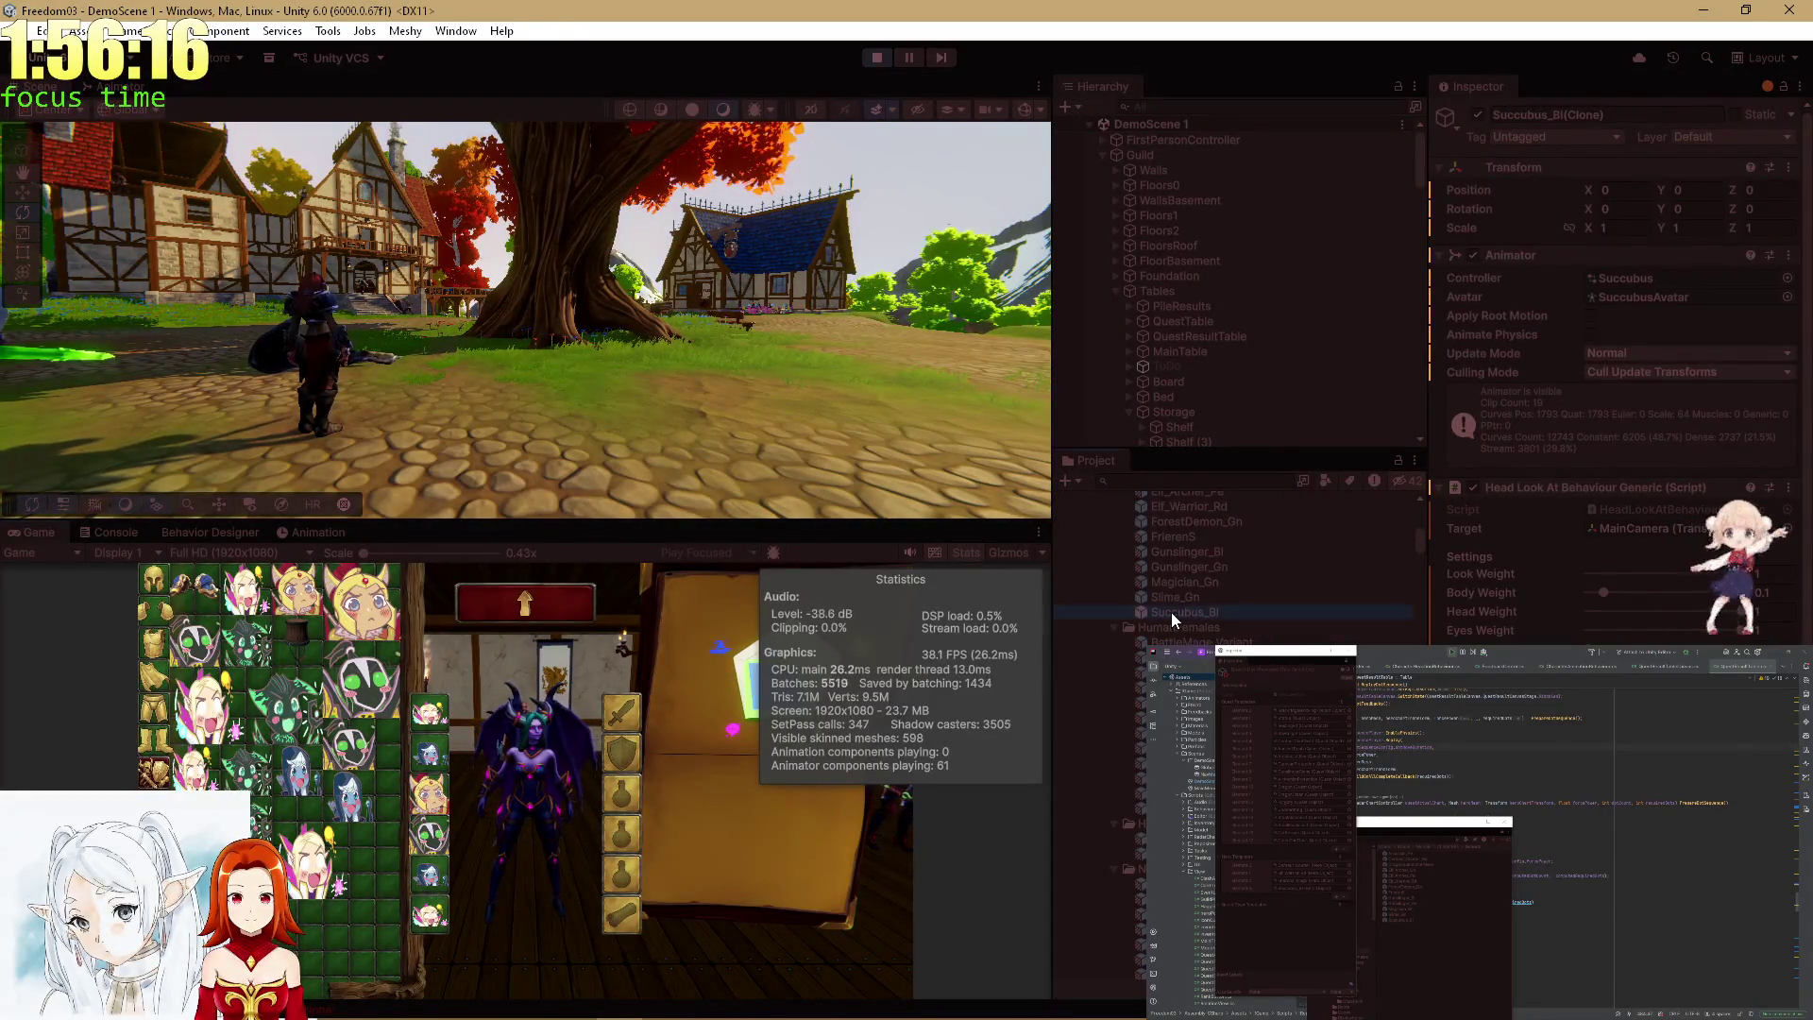
pyautogui.click(100, 91)
pyautogui.moveTo(455, 293); pyautogui.dragTo(467, 215)
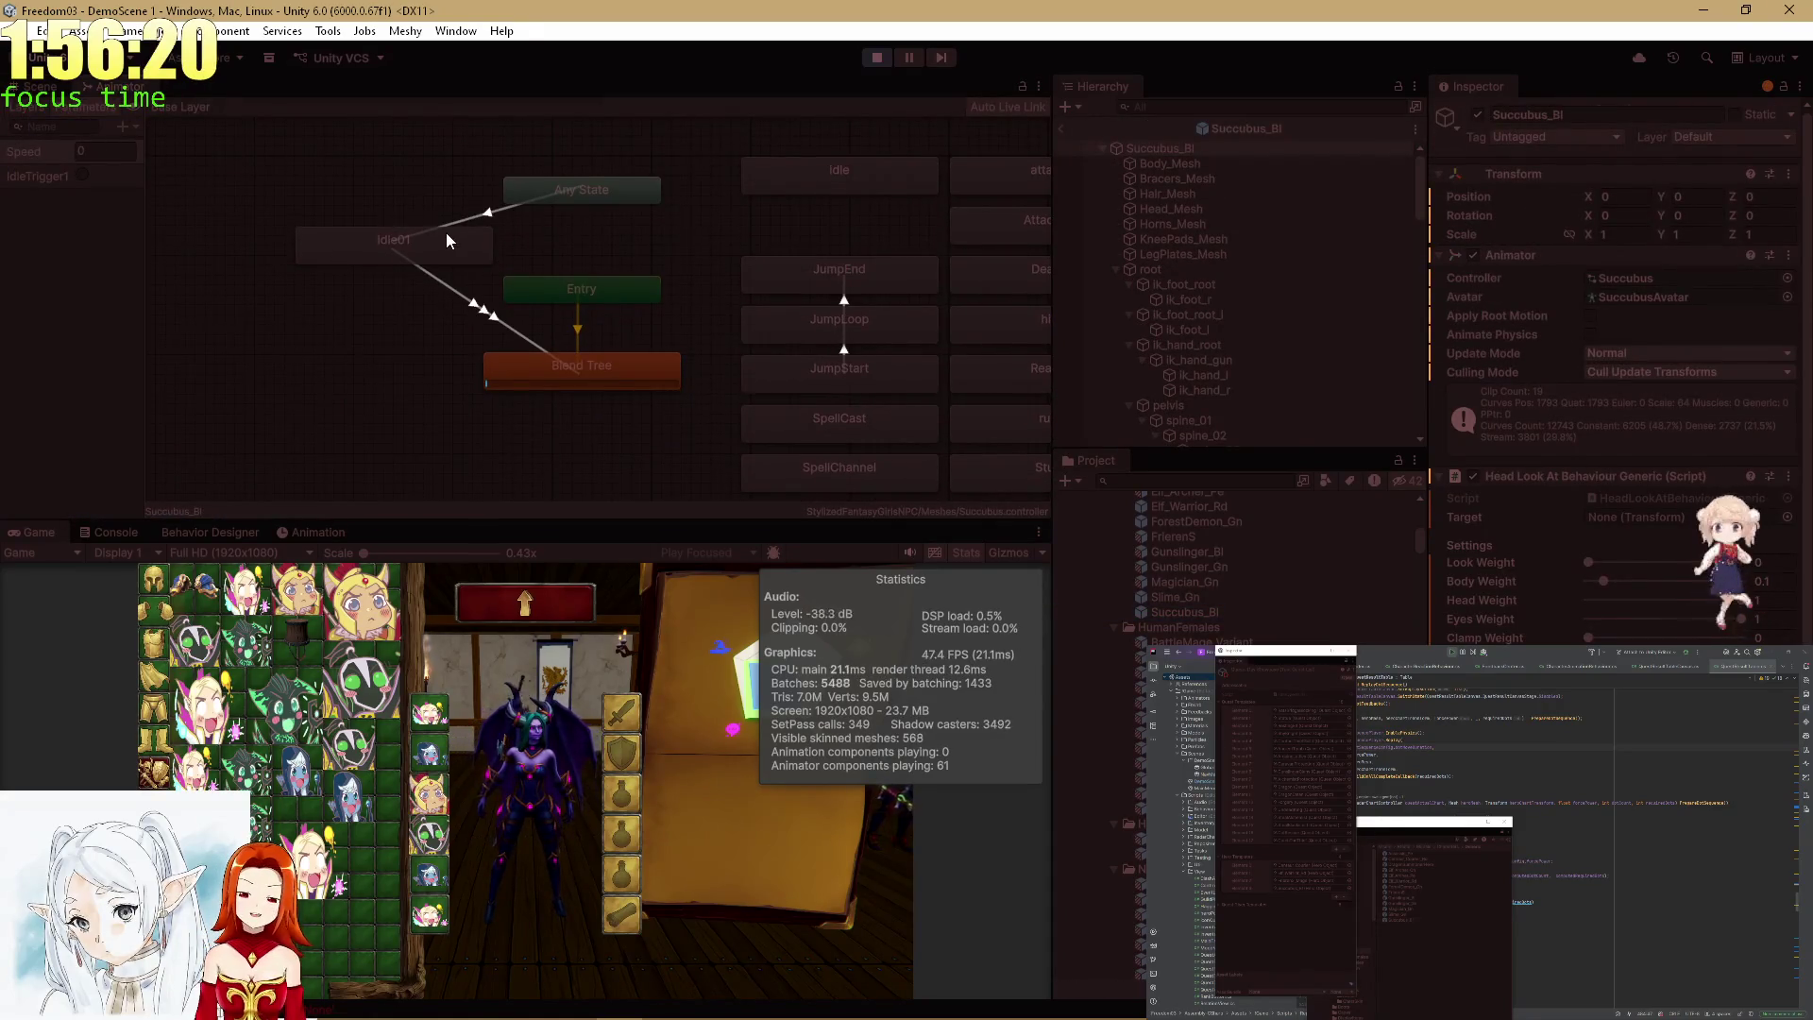
# Browse the open code files in Rider, ending on the constants file, then maximize the Game view.
pyautogui.click(1503, 763)
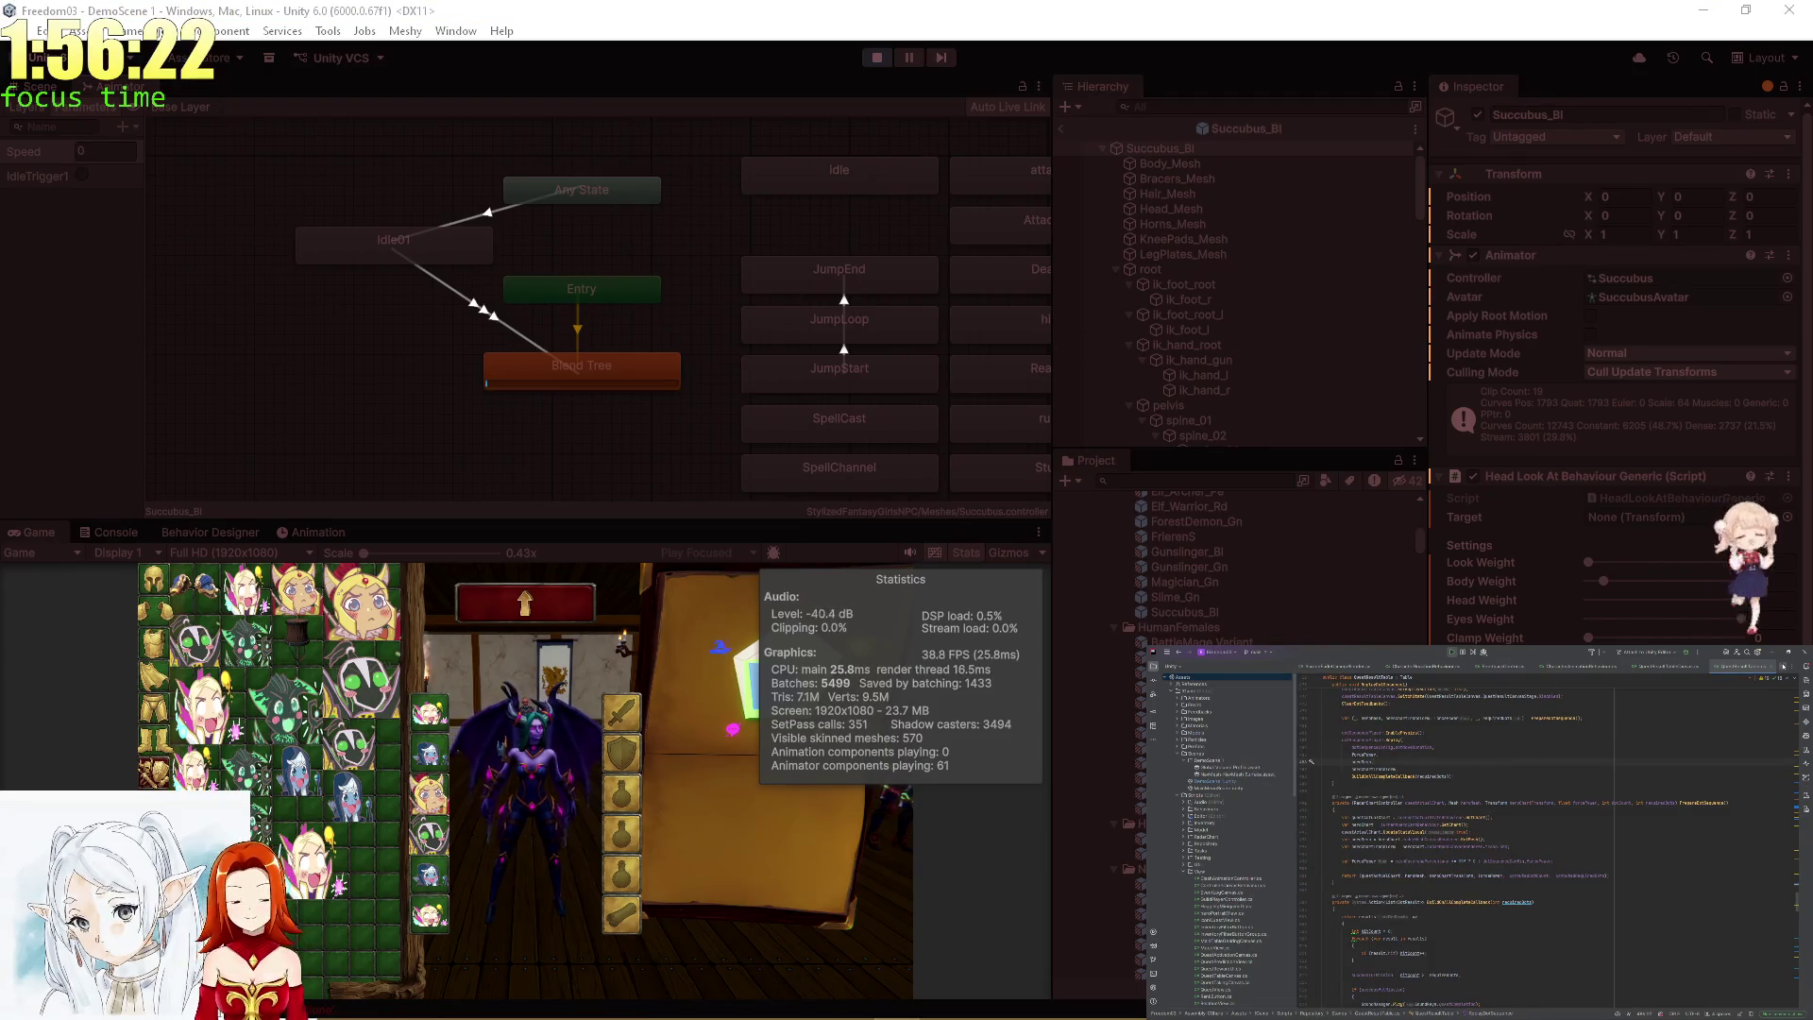
pyautogui.click(1770, 668)
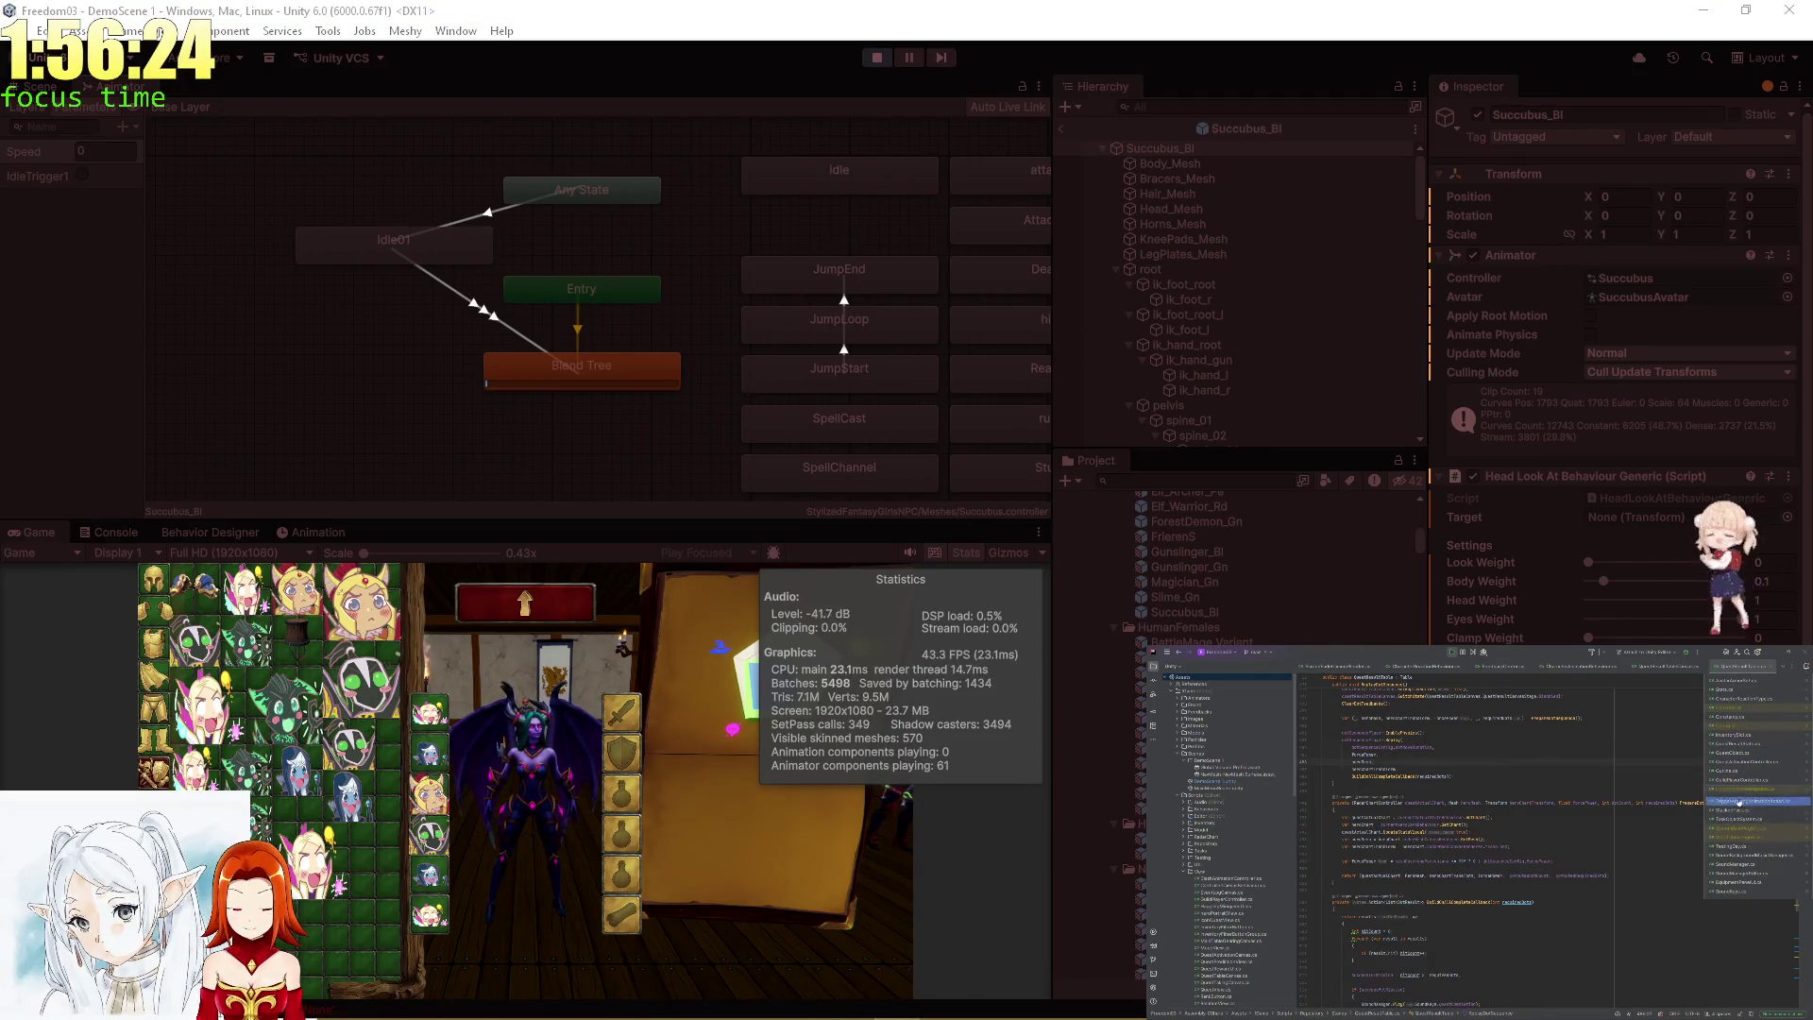
pyautogui.click(1722, 867)
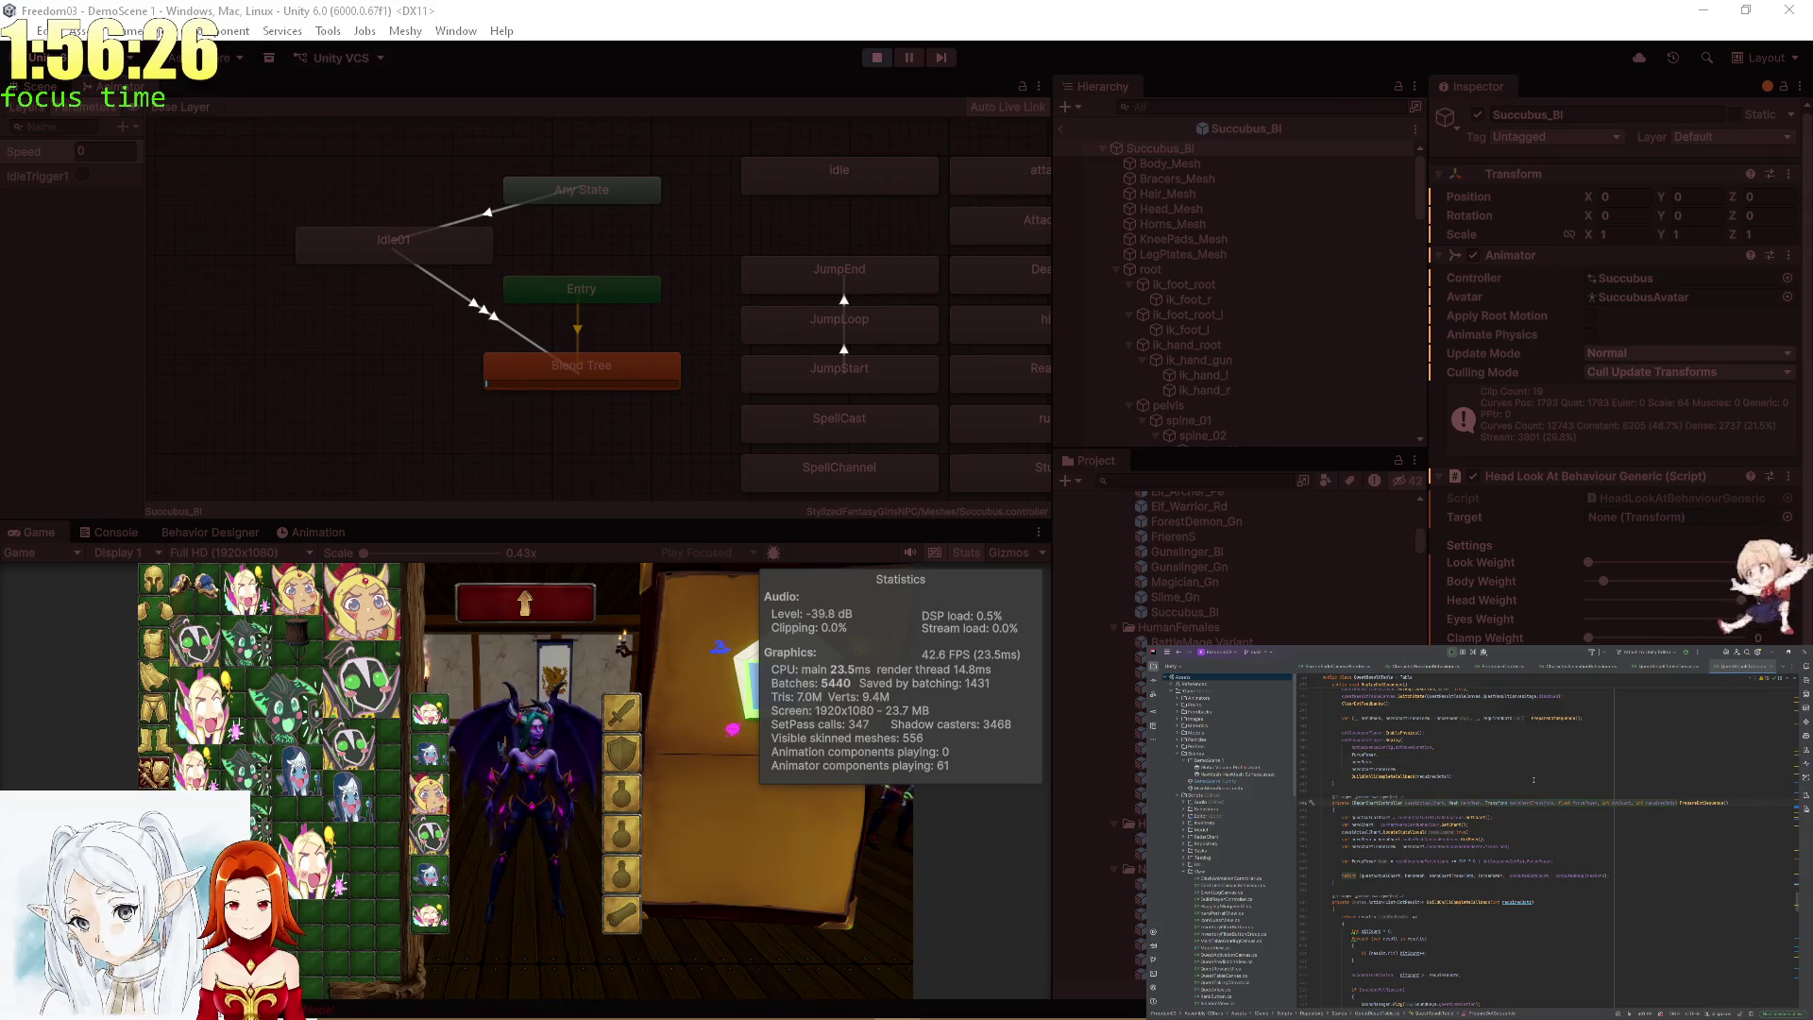
pyautogui.hotkey('ctrl', 'Tab')
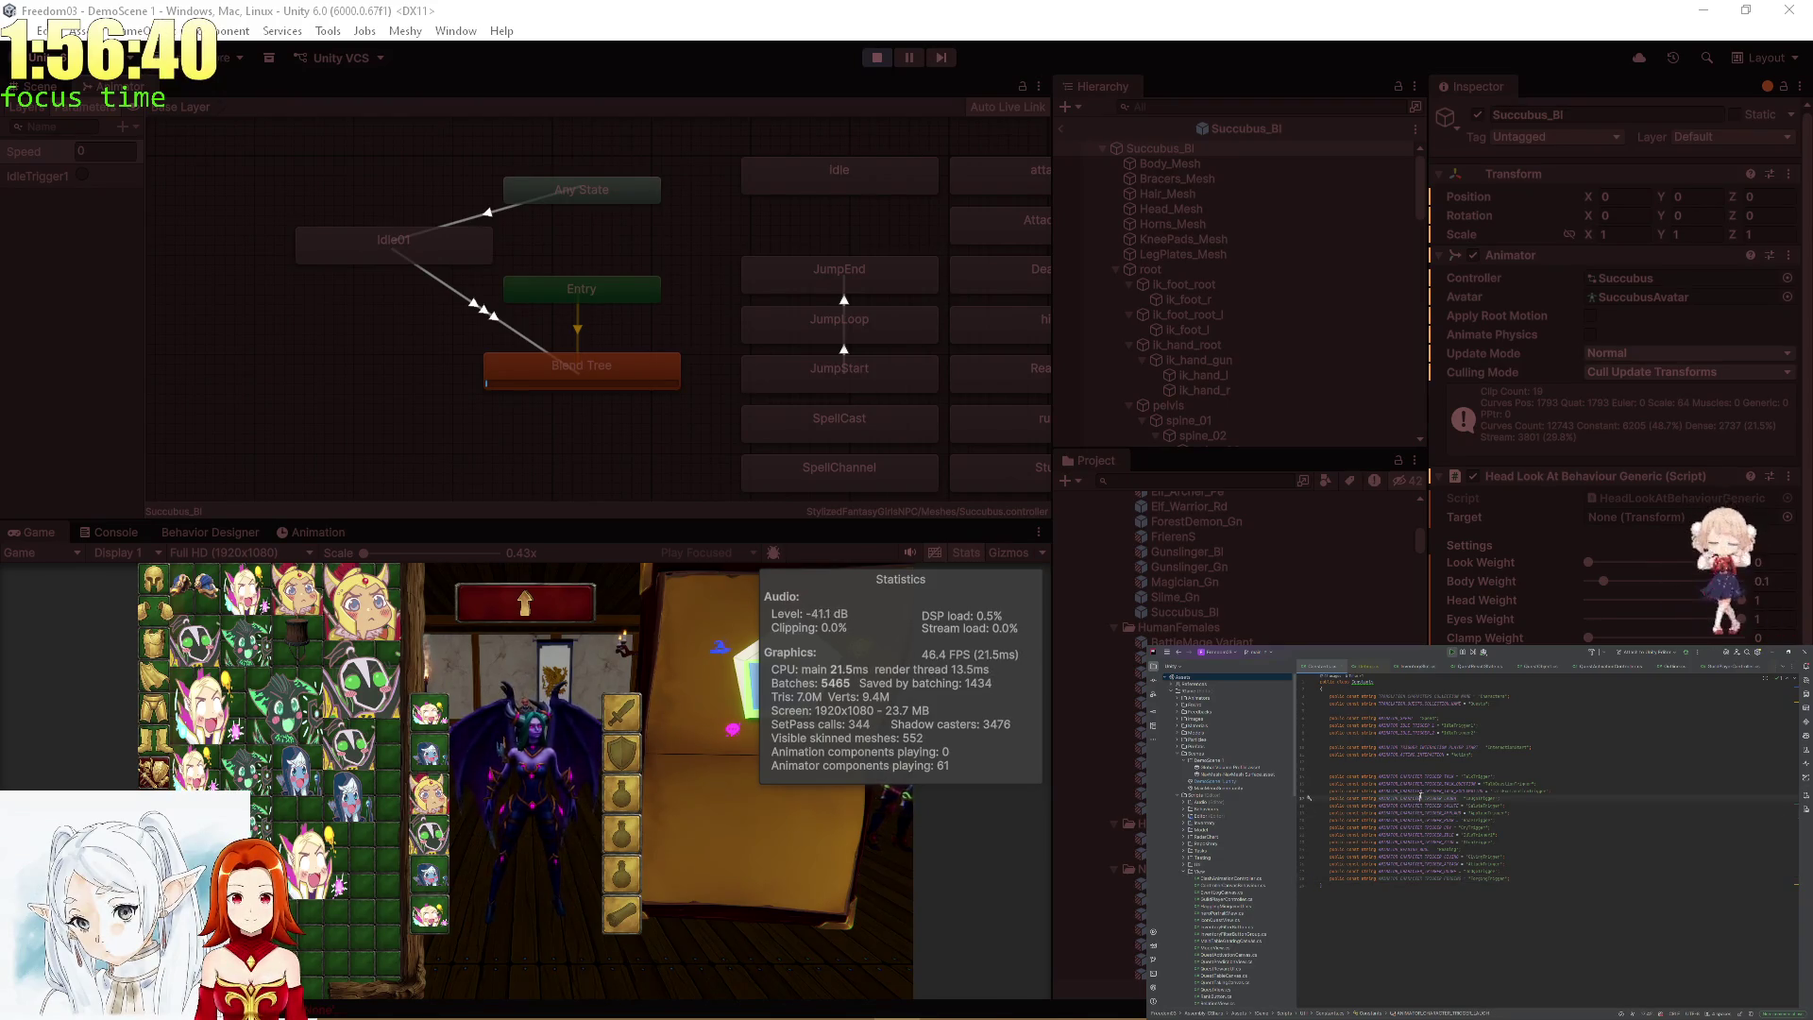
pyautogui.doubleClick(38, 535)
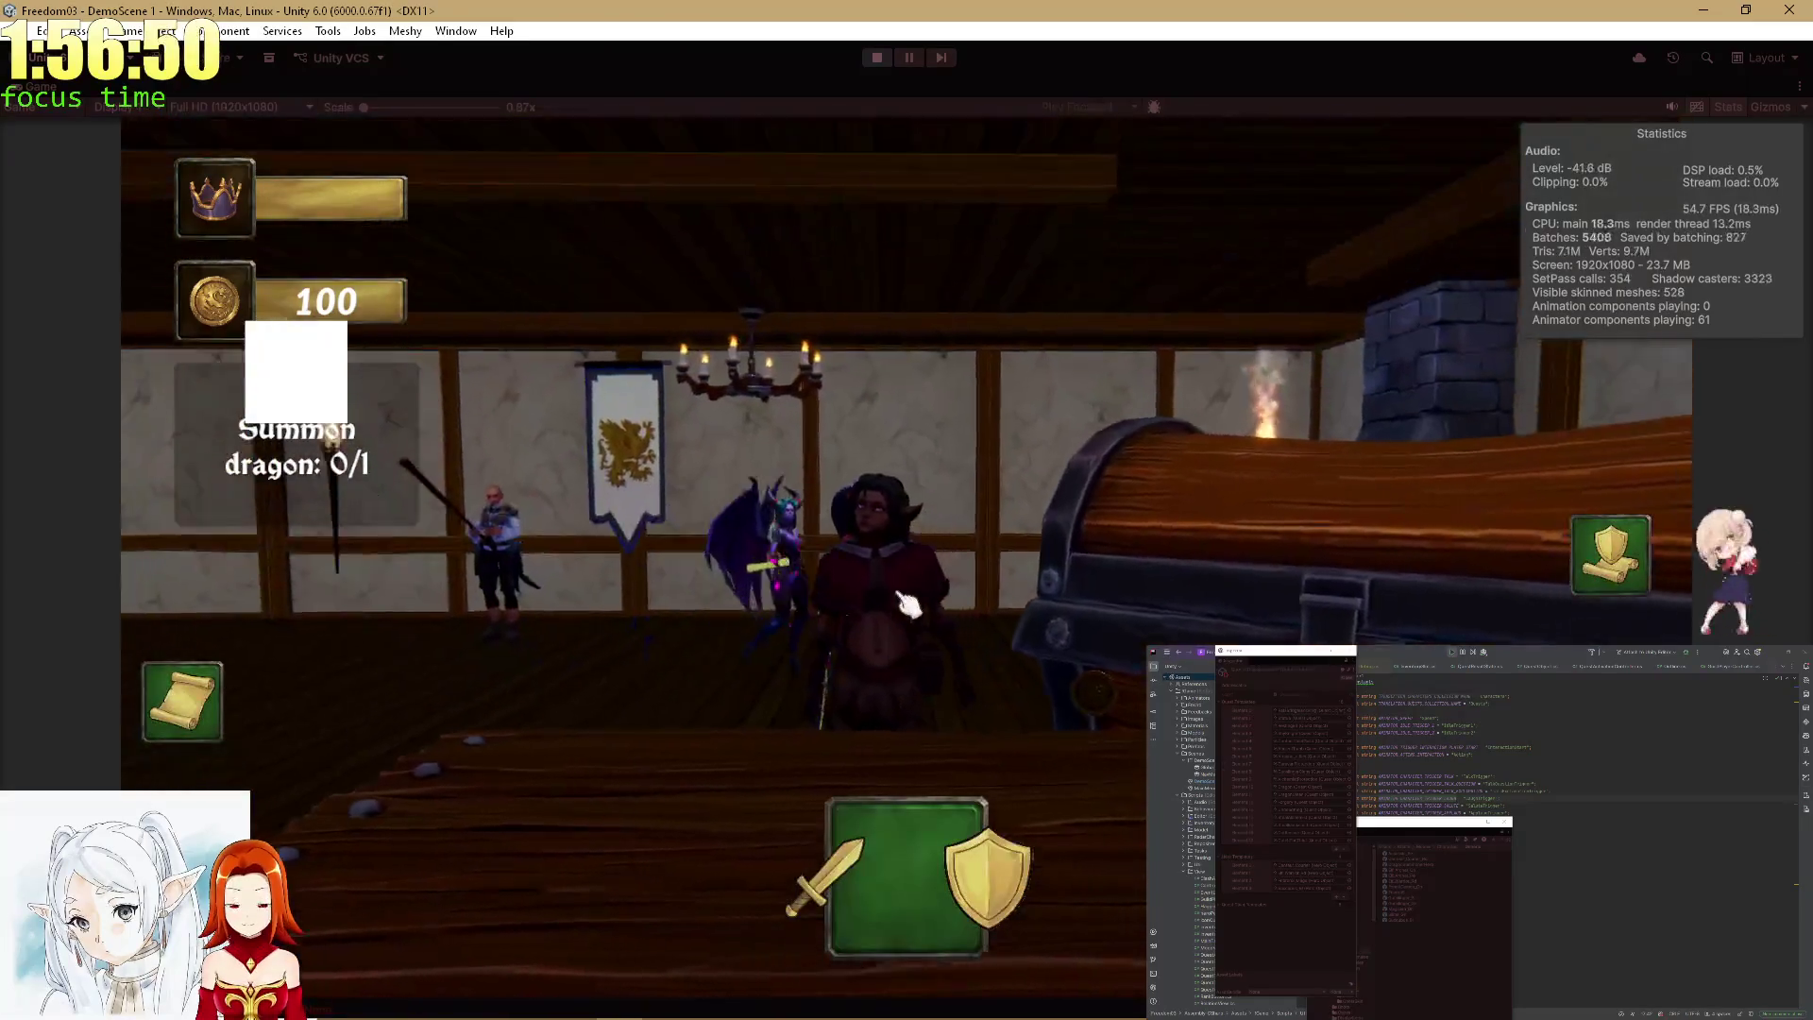
# View and close the hero's stat chart, send them on the elf quest, then restore the editor layout.
pyautogui.click(1613, 565)
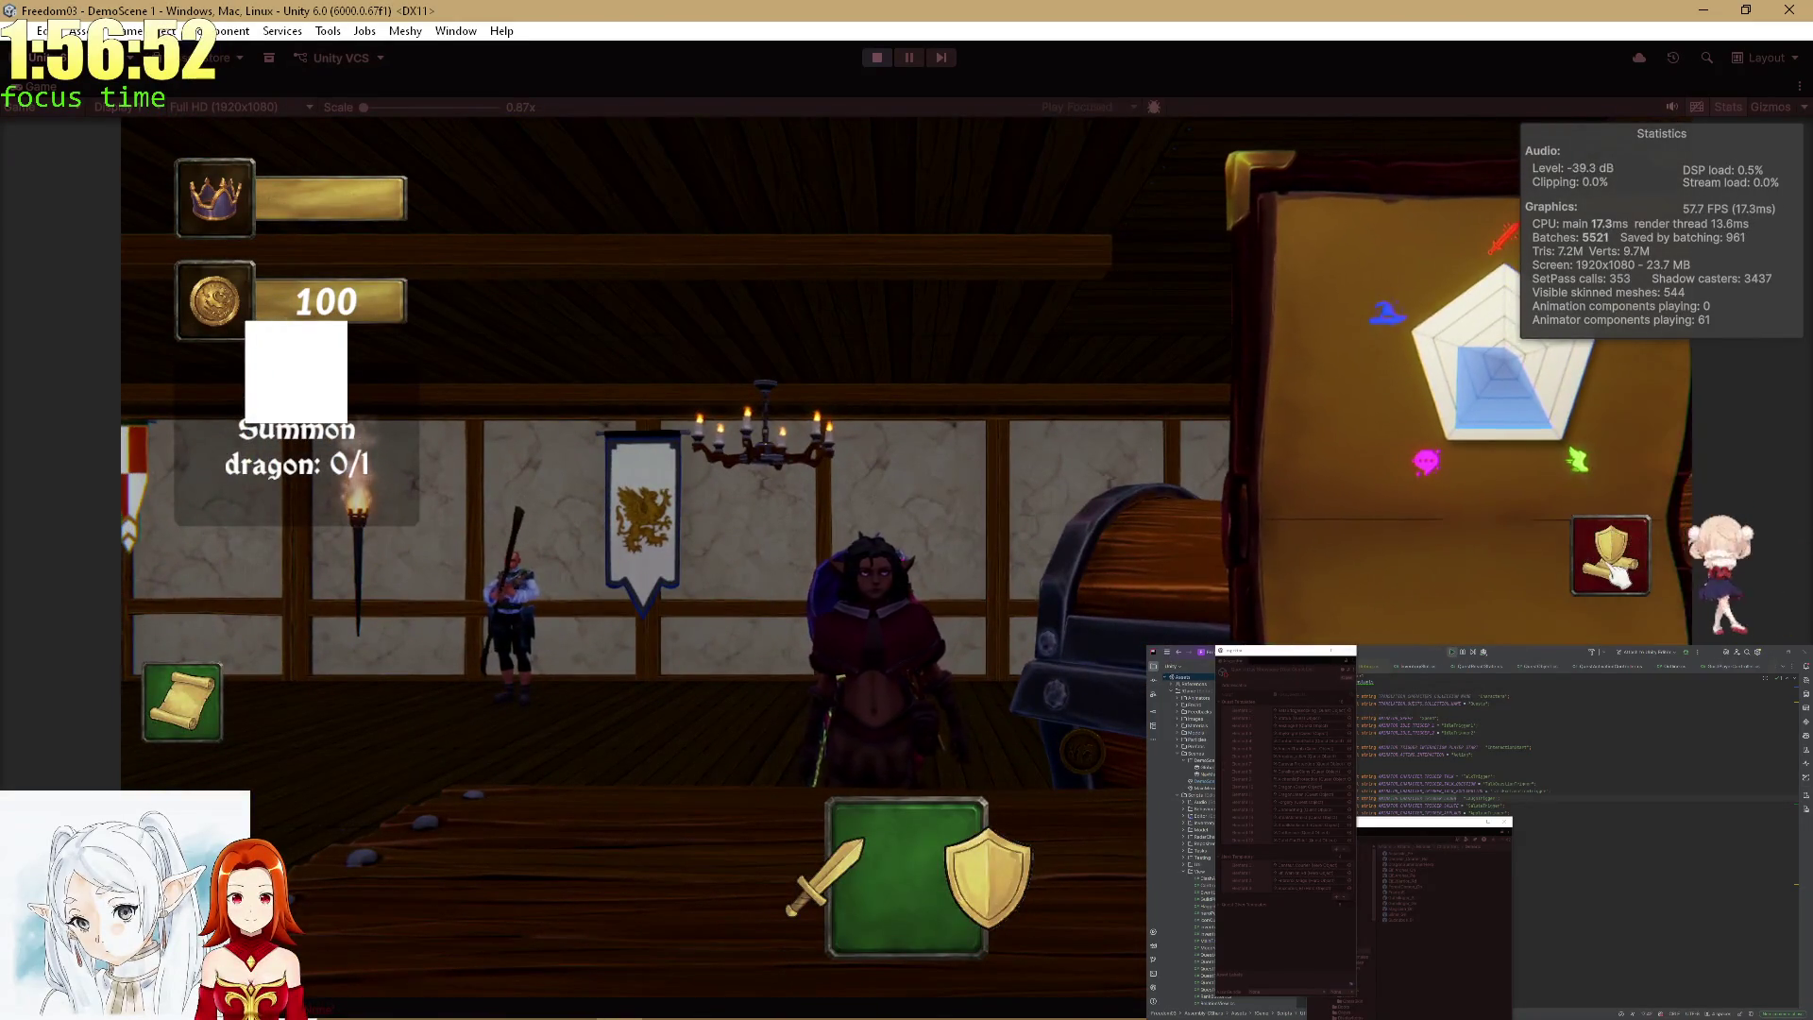
pyautogui.click(1616, 572)
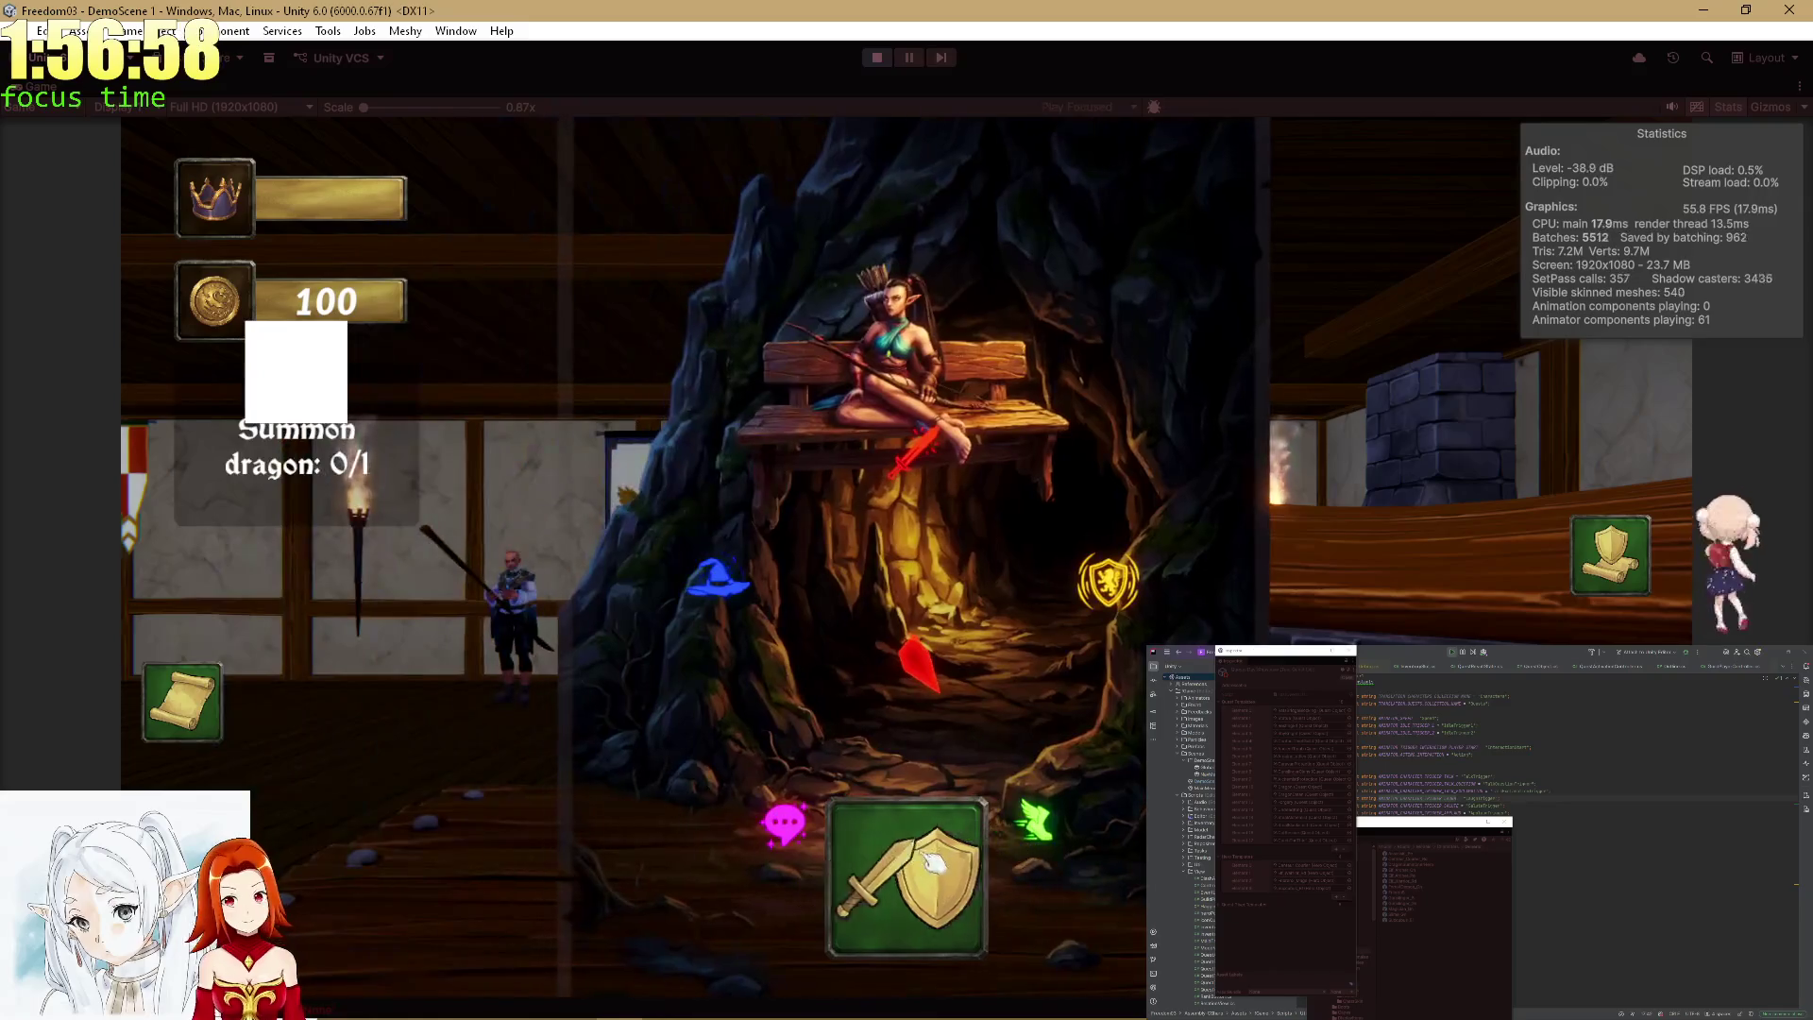
pyautogui.click(931, 859)
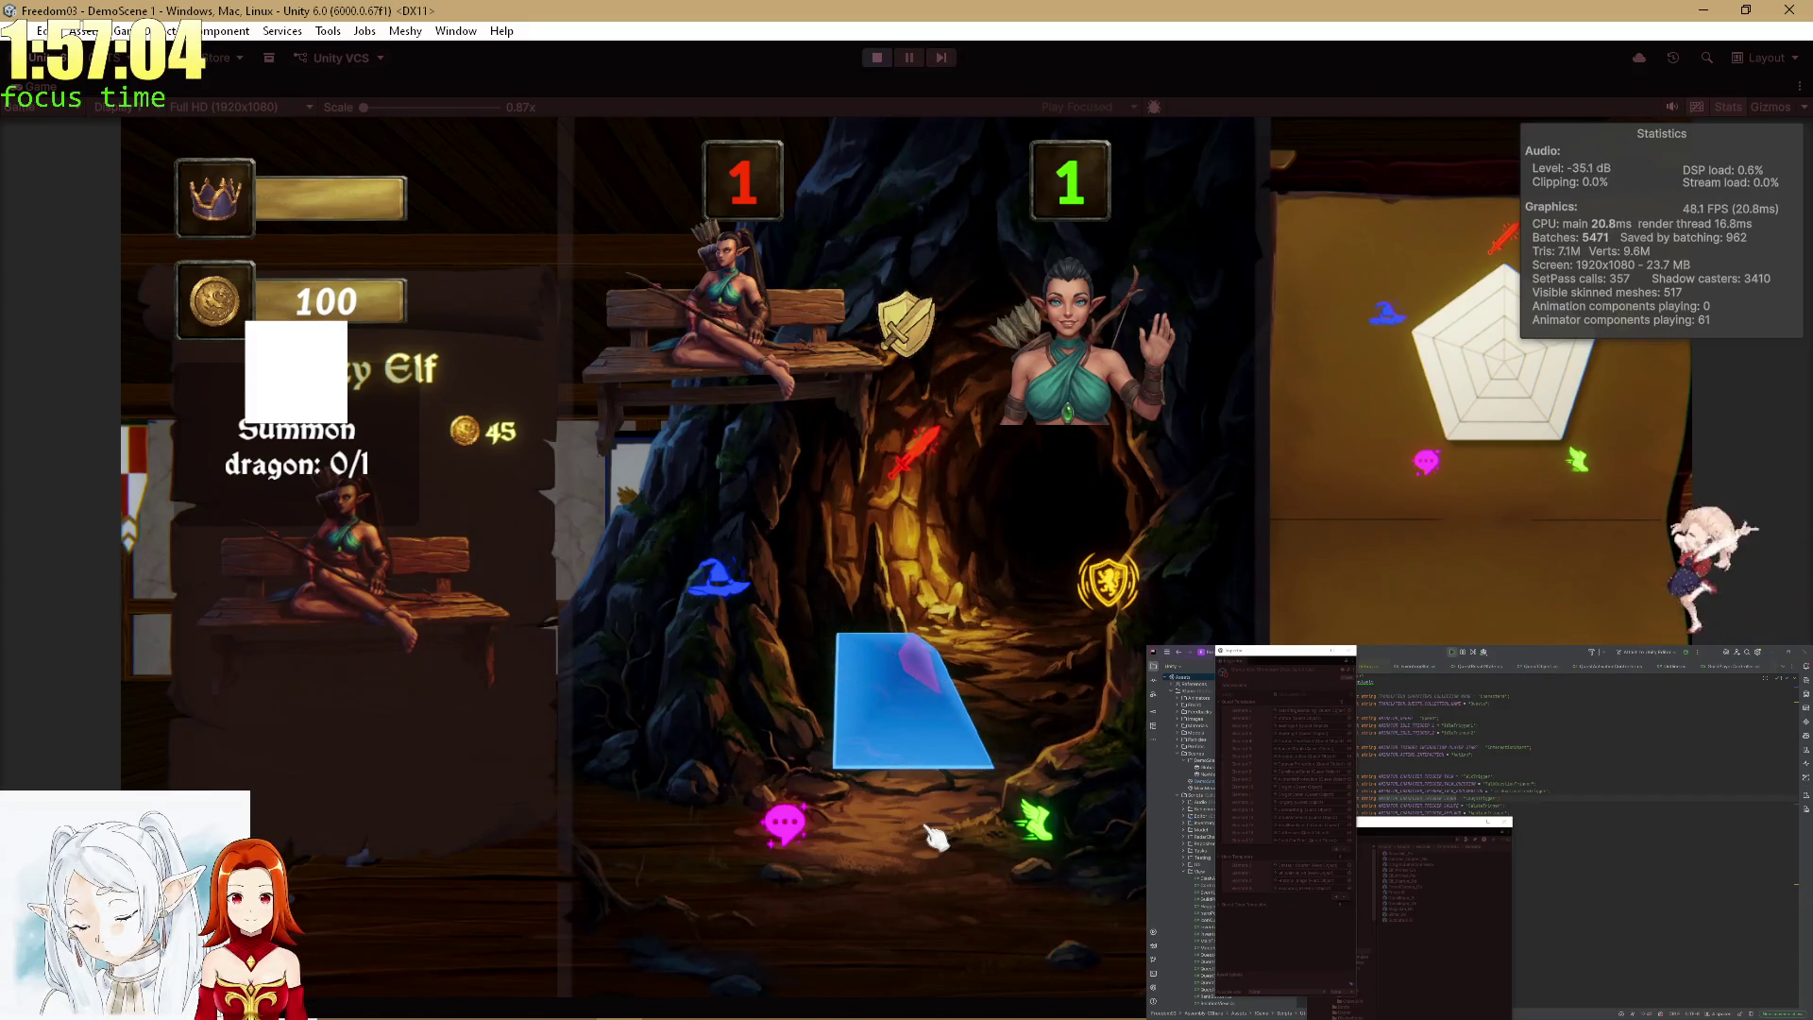
pyautogui.click(1215, 870)
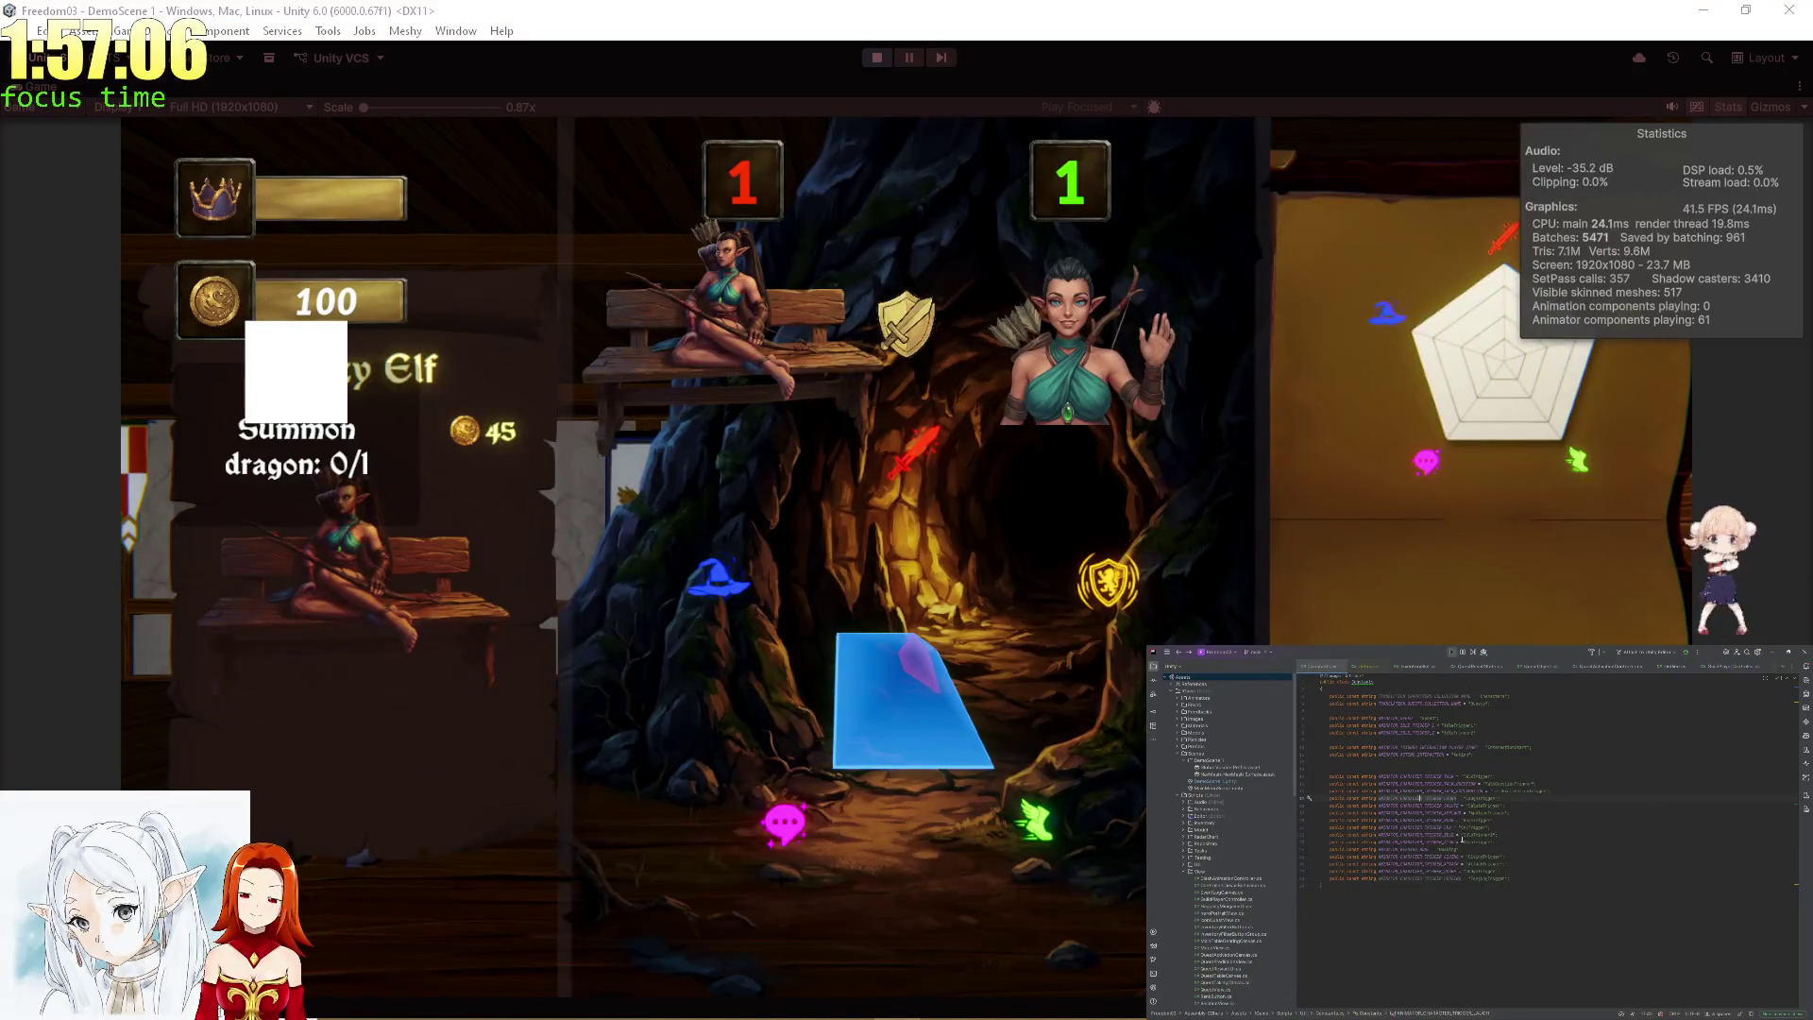
pyautogui.click(44, 97)
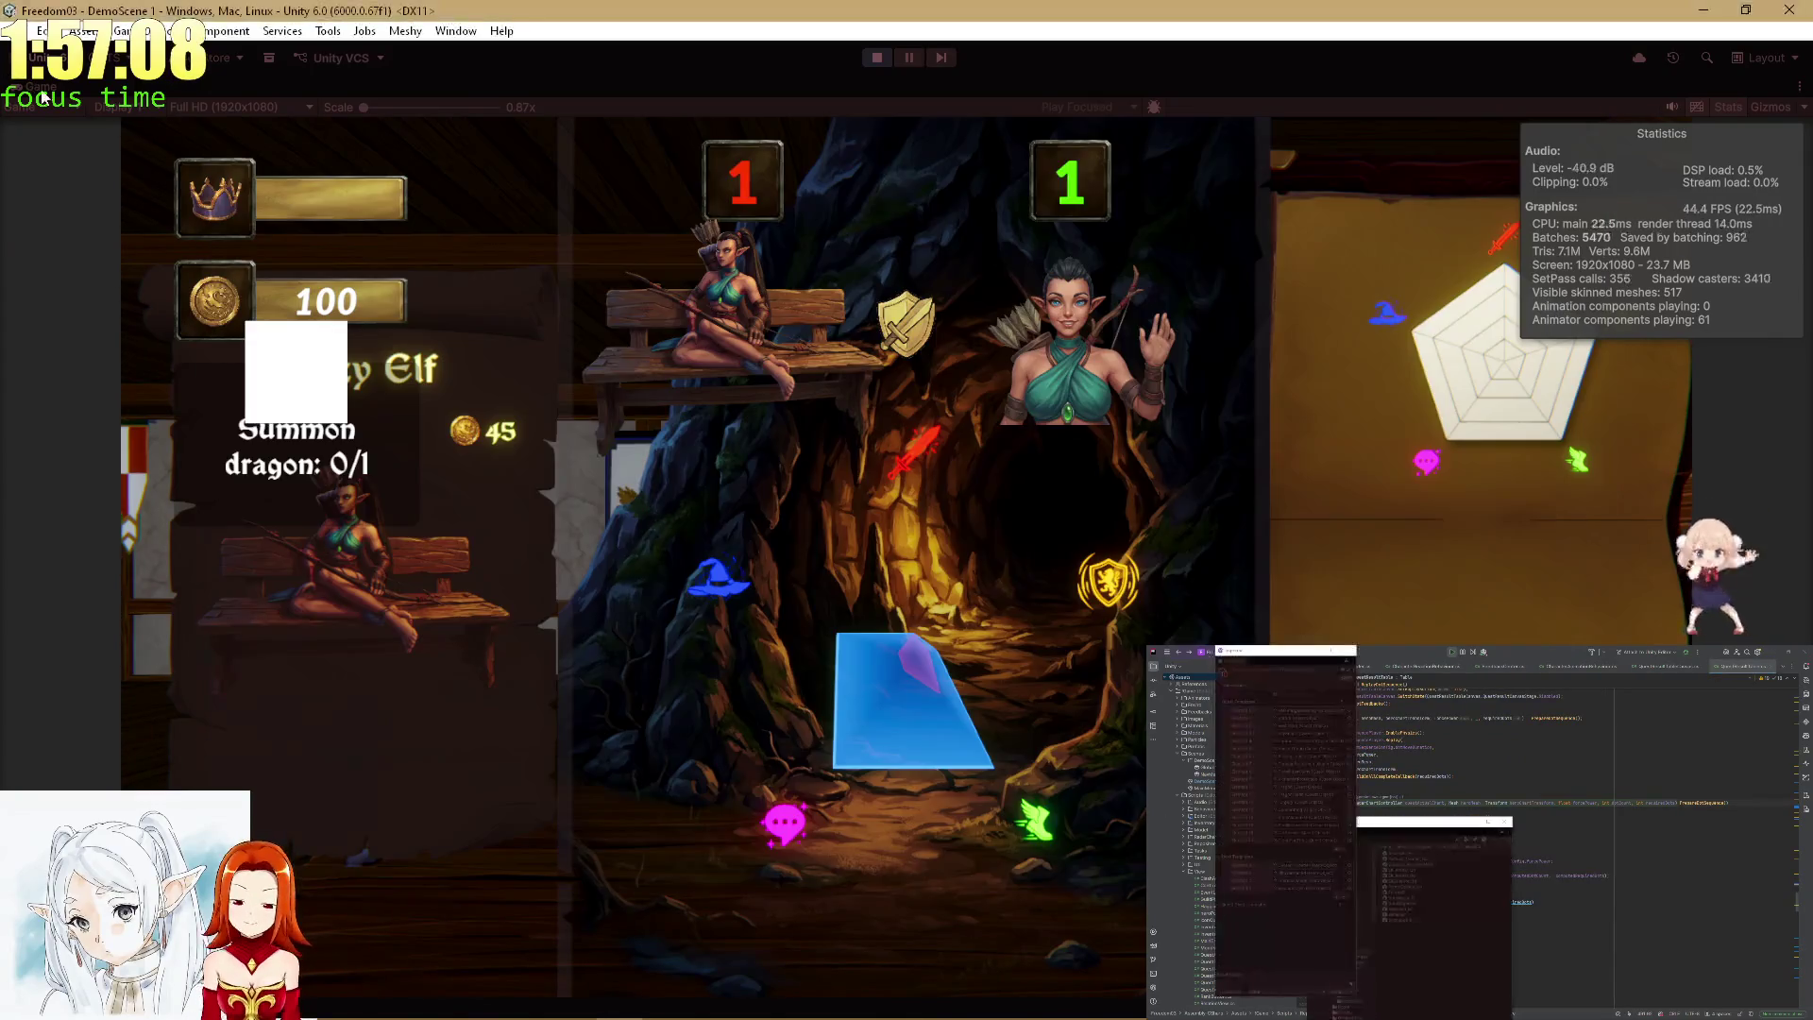
pyautogui.doubleClick(45, 99)
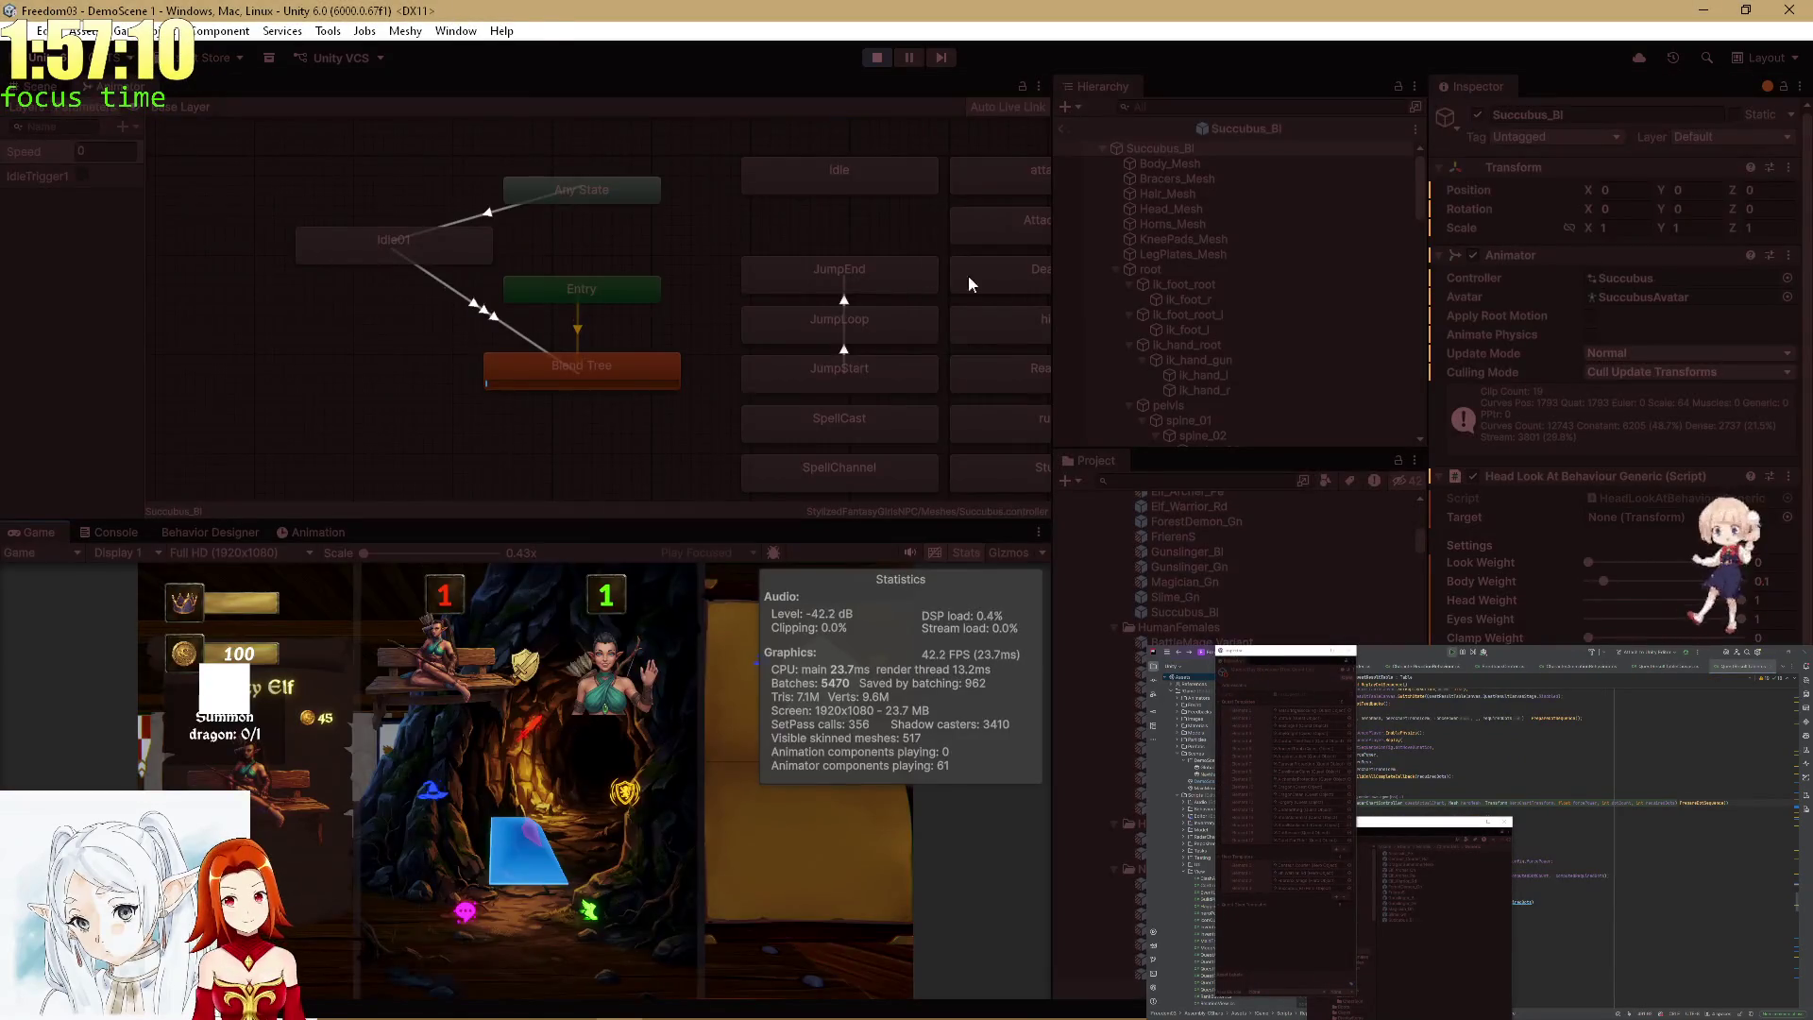
# Leave prefab mode and select the QuestResultTable object in the Hierarchy.
pyautogui.click(1066, 129)
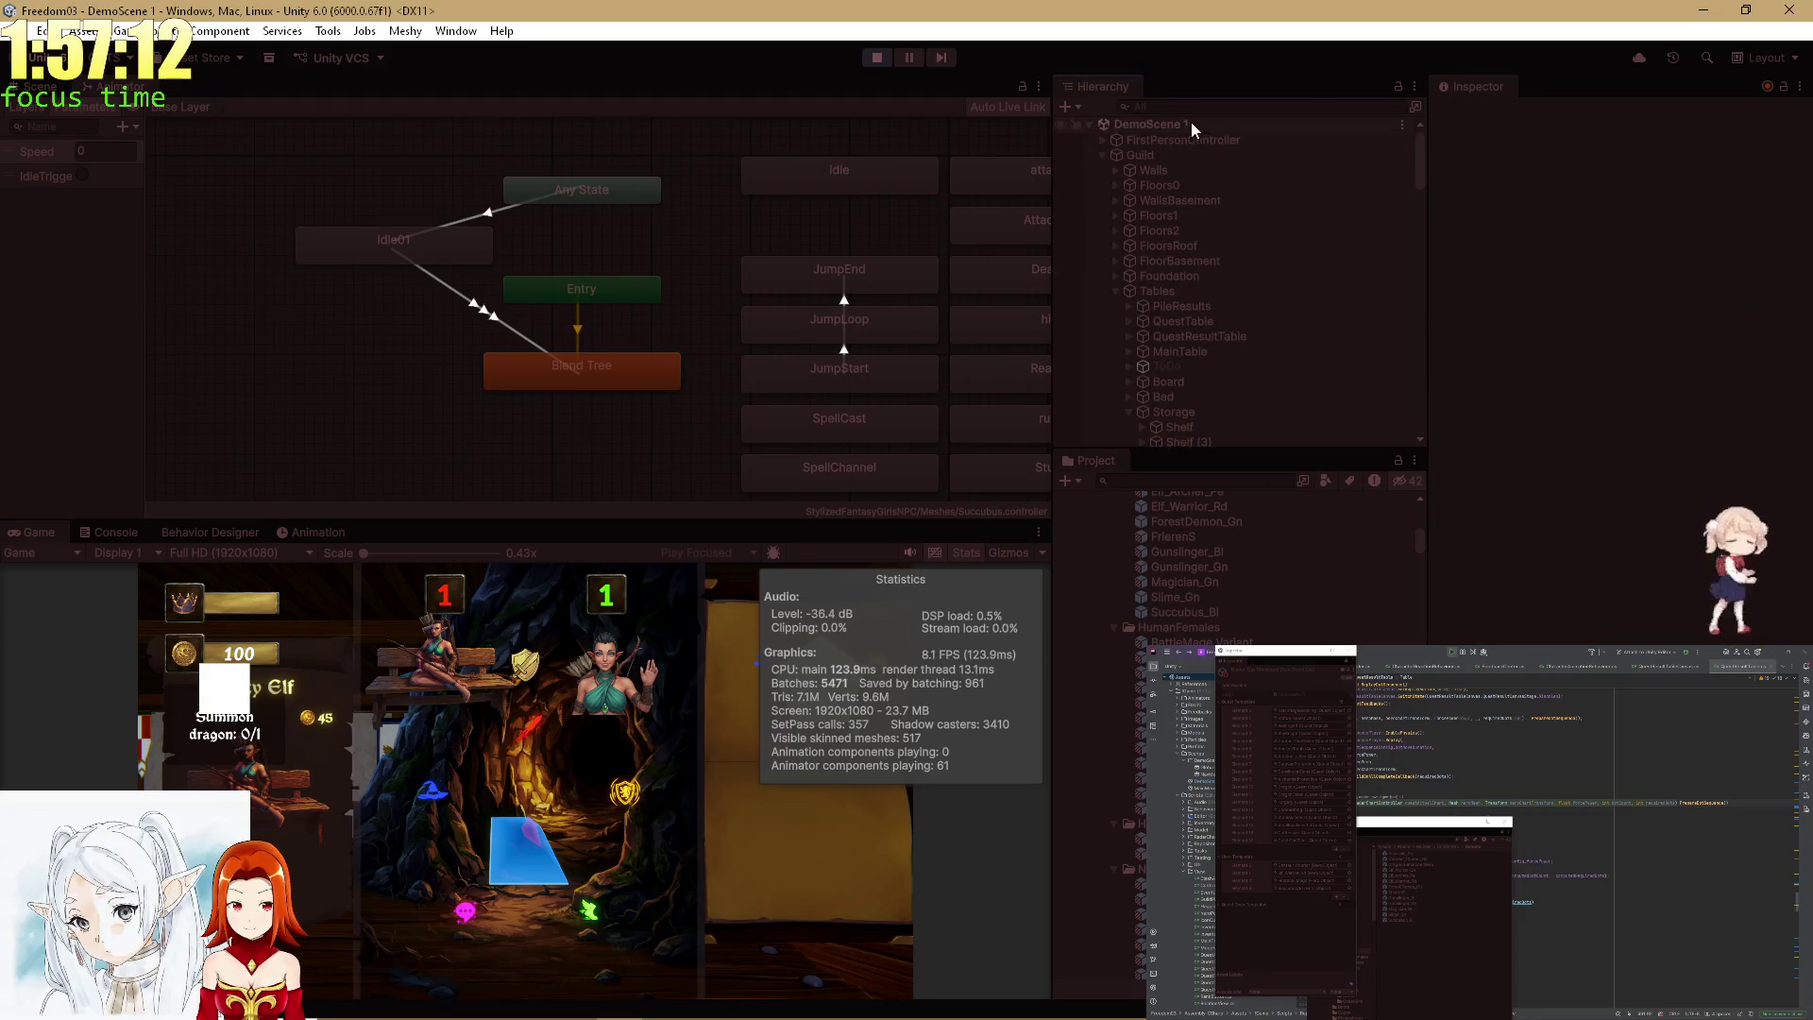
pyautogui.write('QuestR')
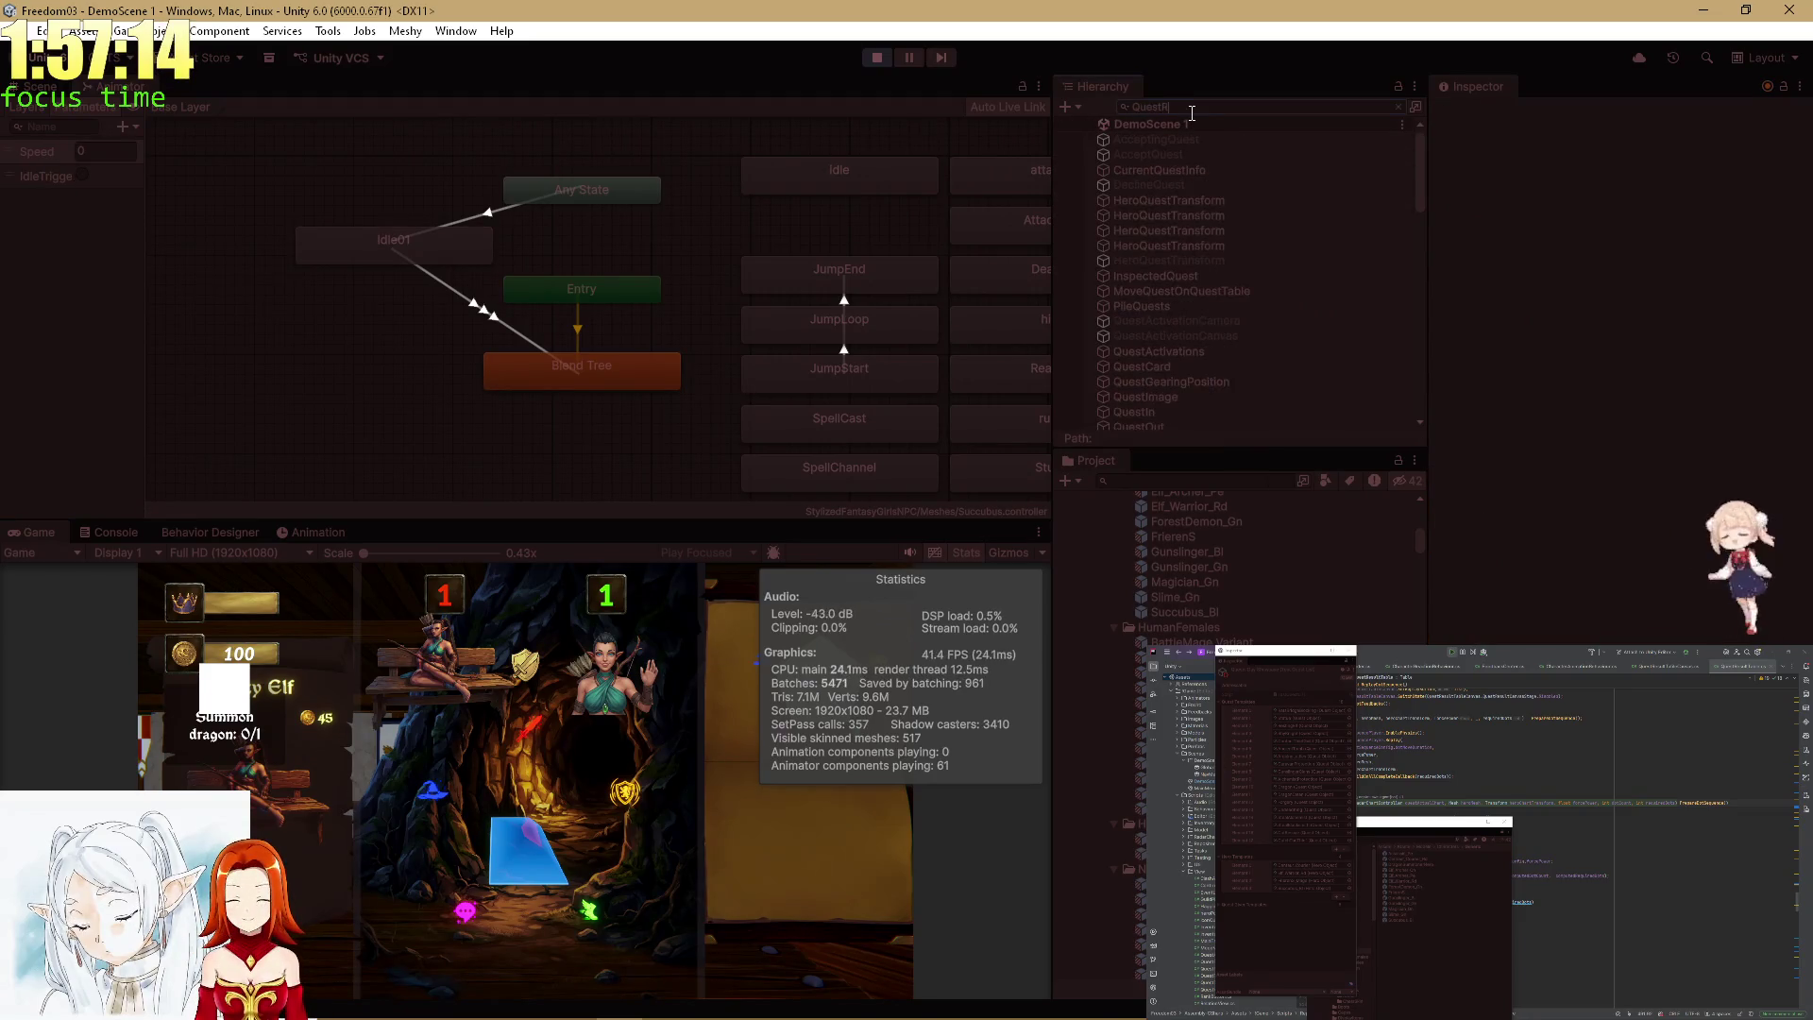
pyautogui.write('esultT')
pyautogui.click(1184, 144)
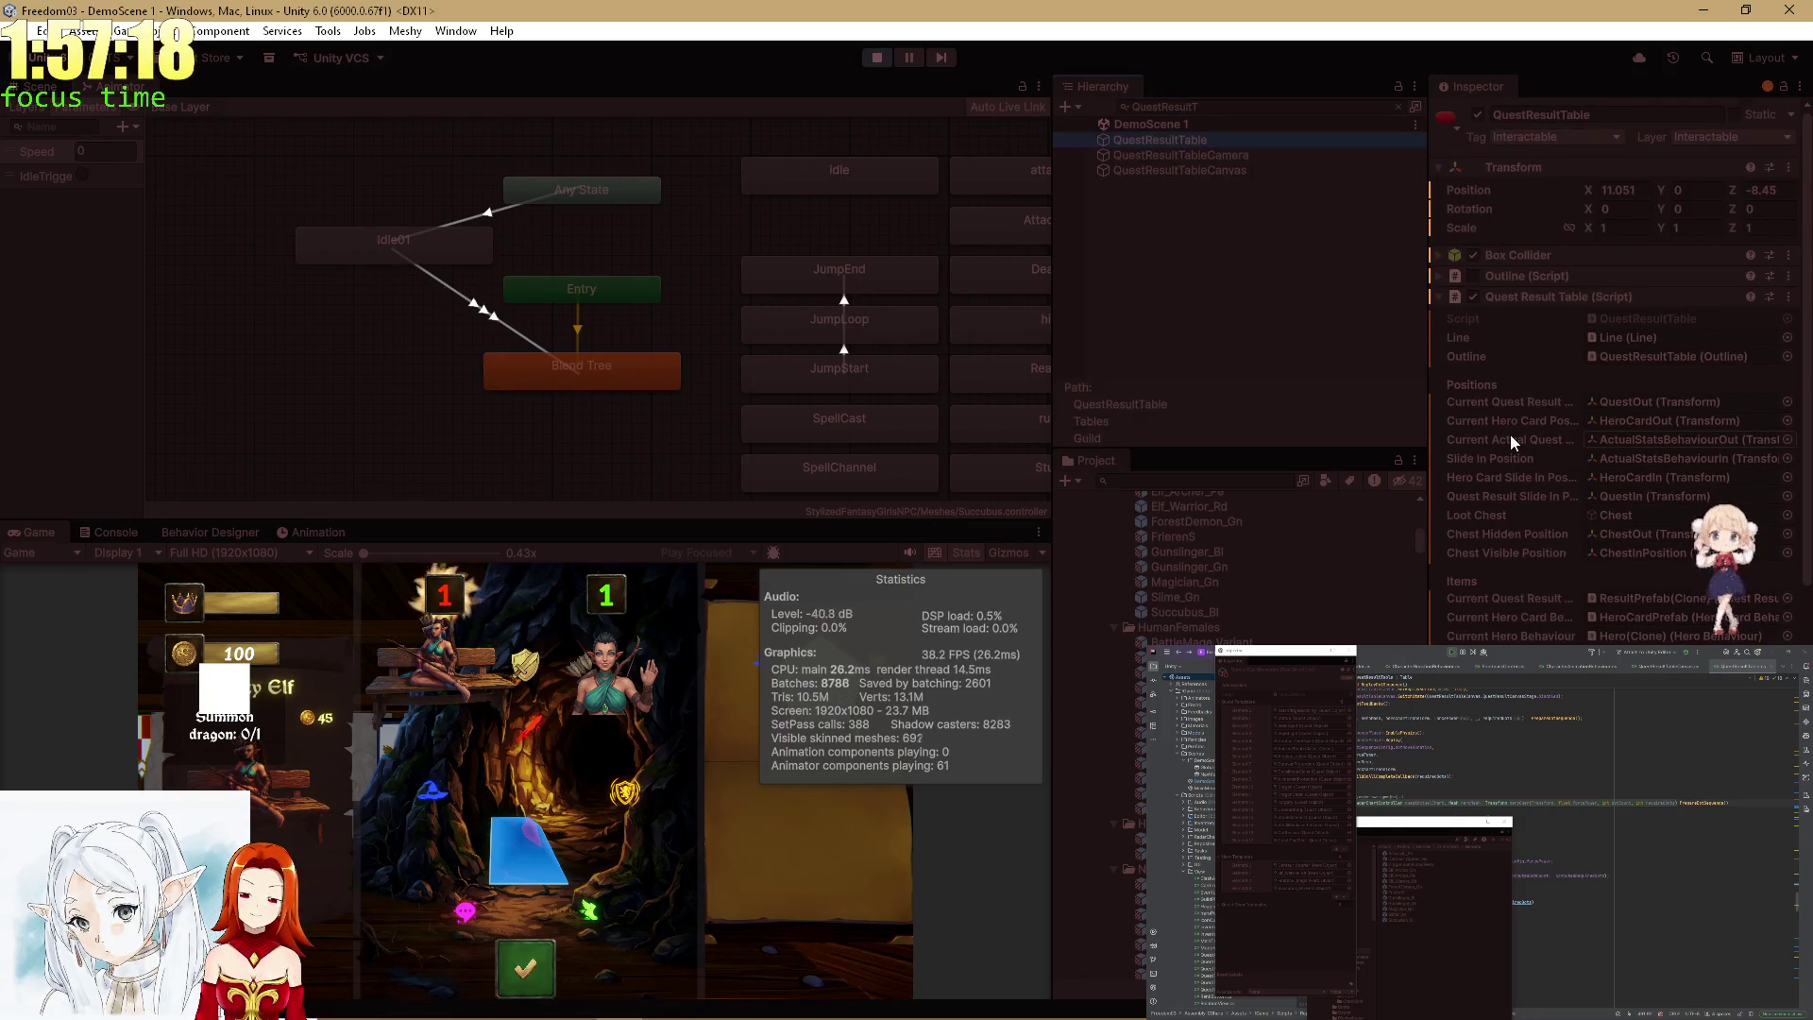
# Maximize the Game view and wager 20 coins on the quest reward, leaving 80 gold.
pyautogui.doubleClick(53, 535)
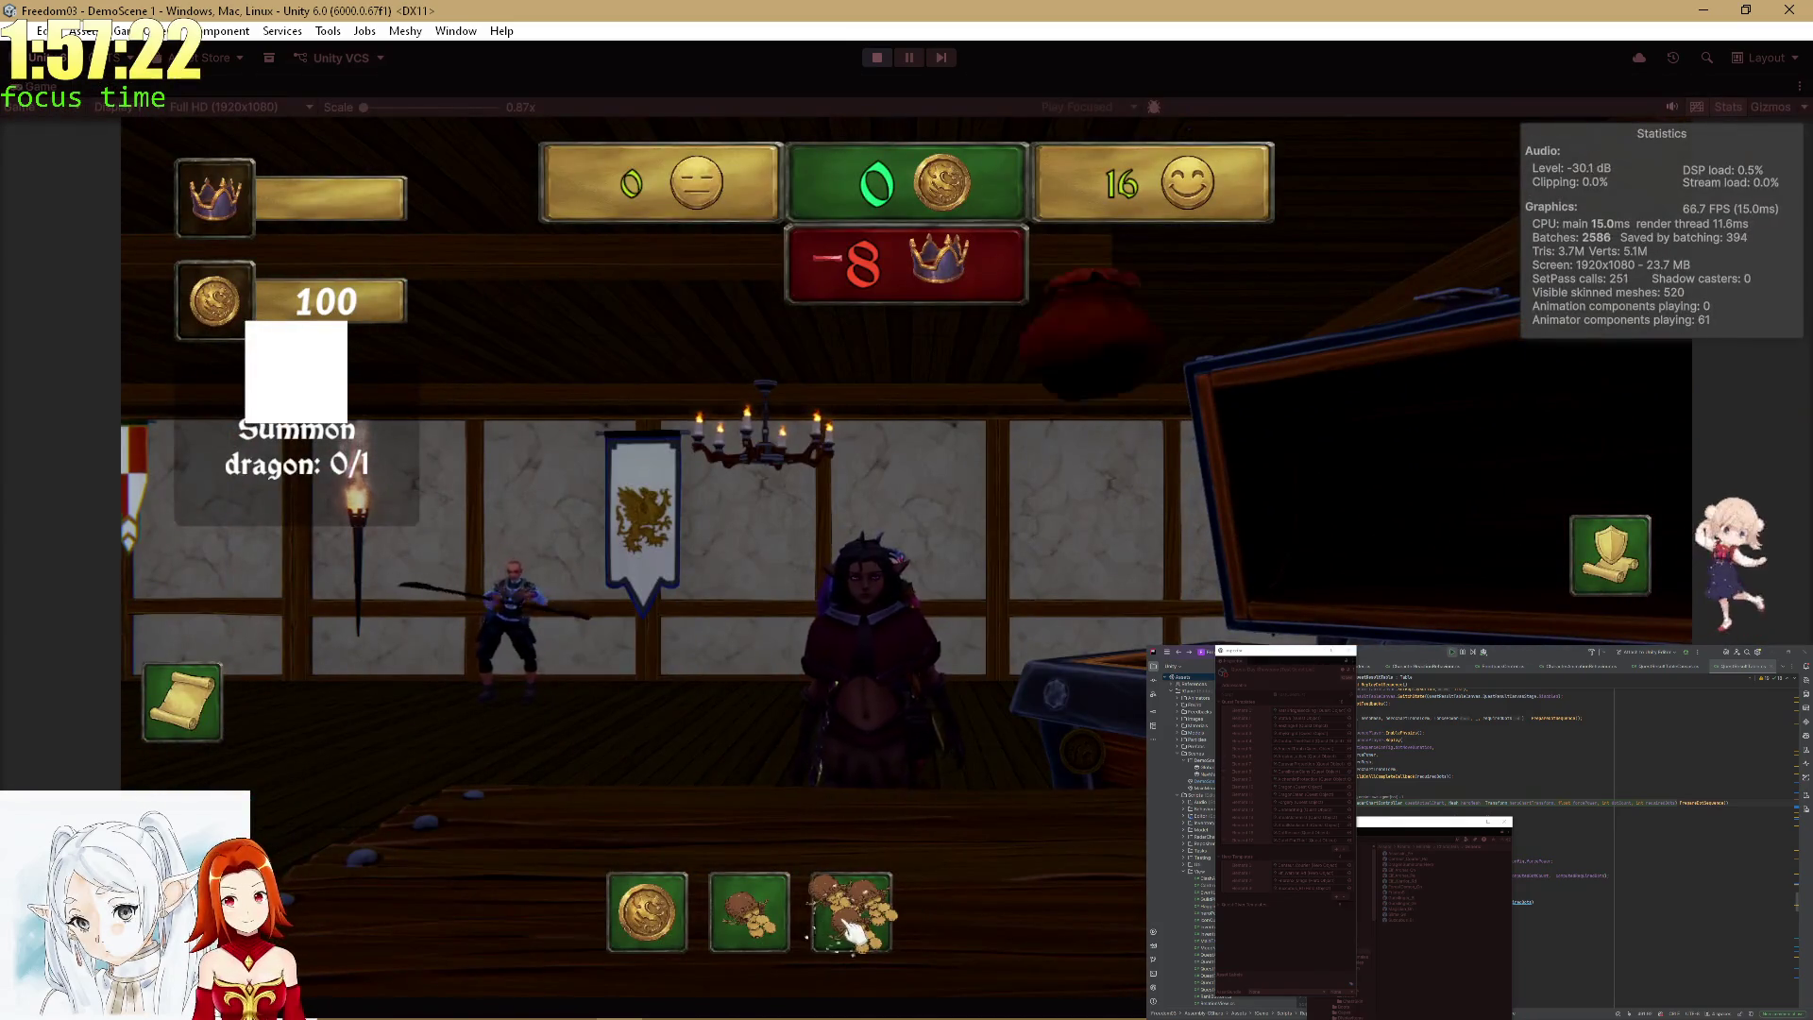
pyautogui.click(874, 911)
pyautogui.click(750, 930)
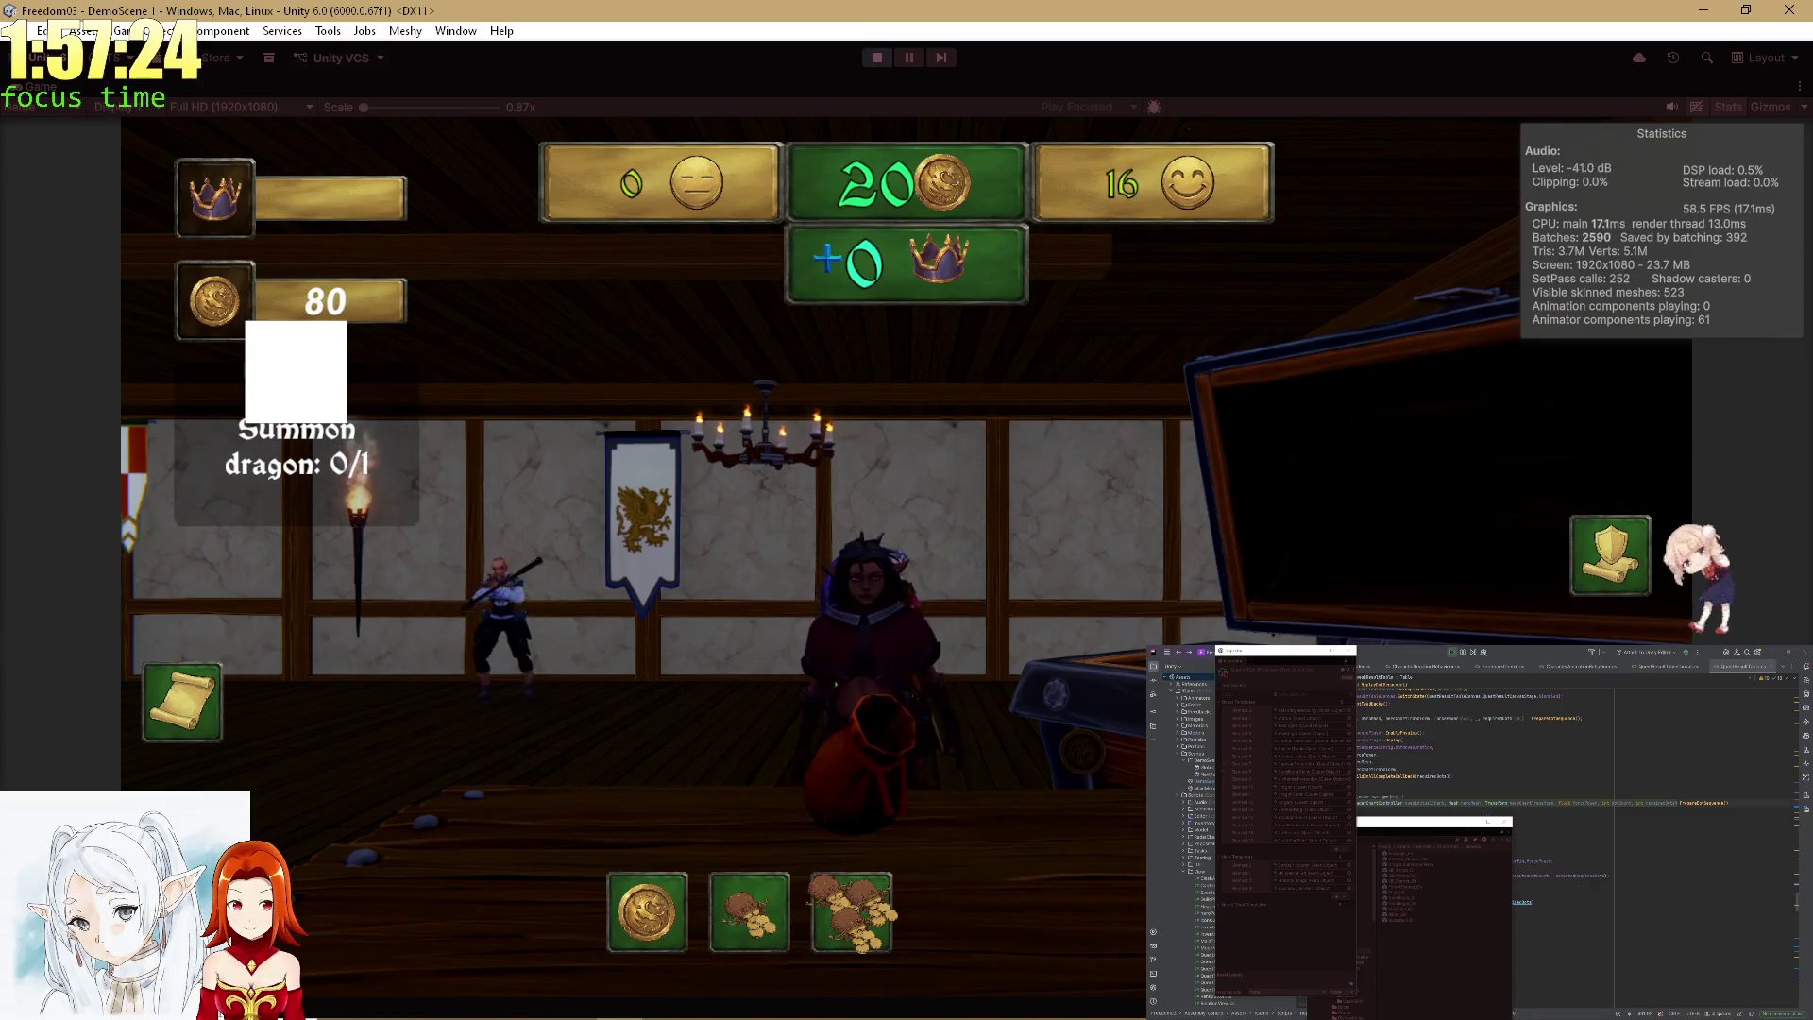
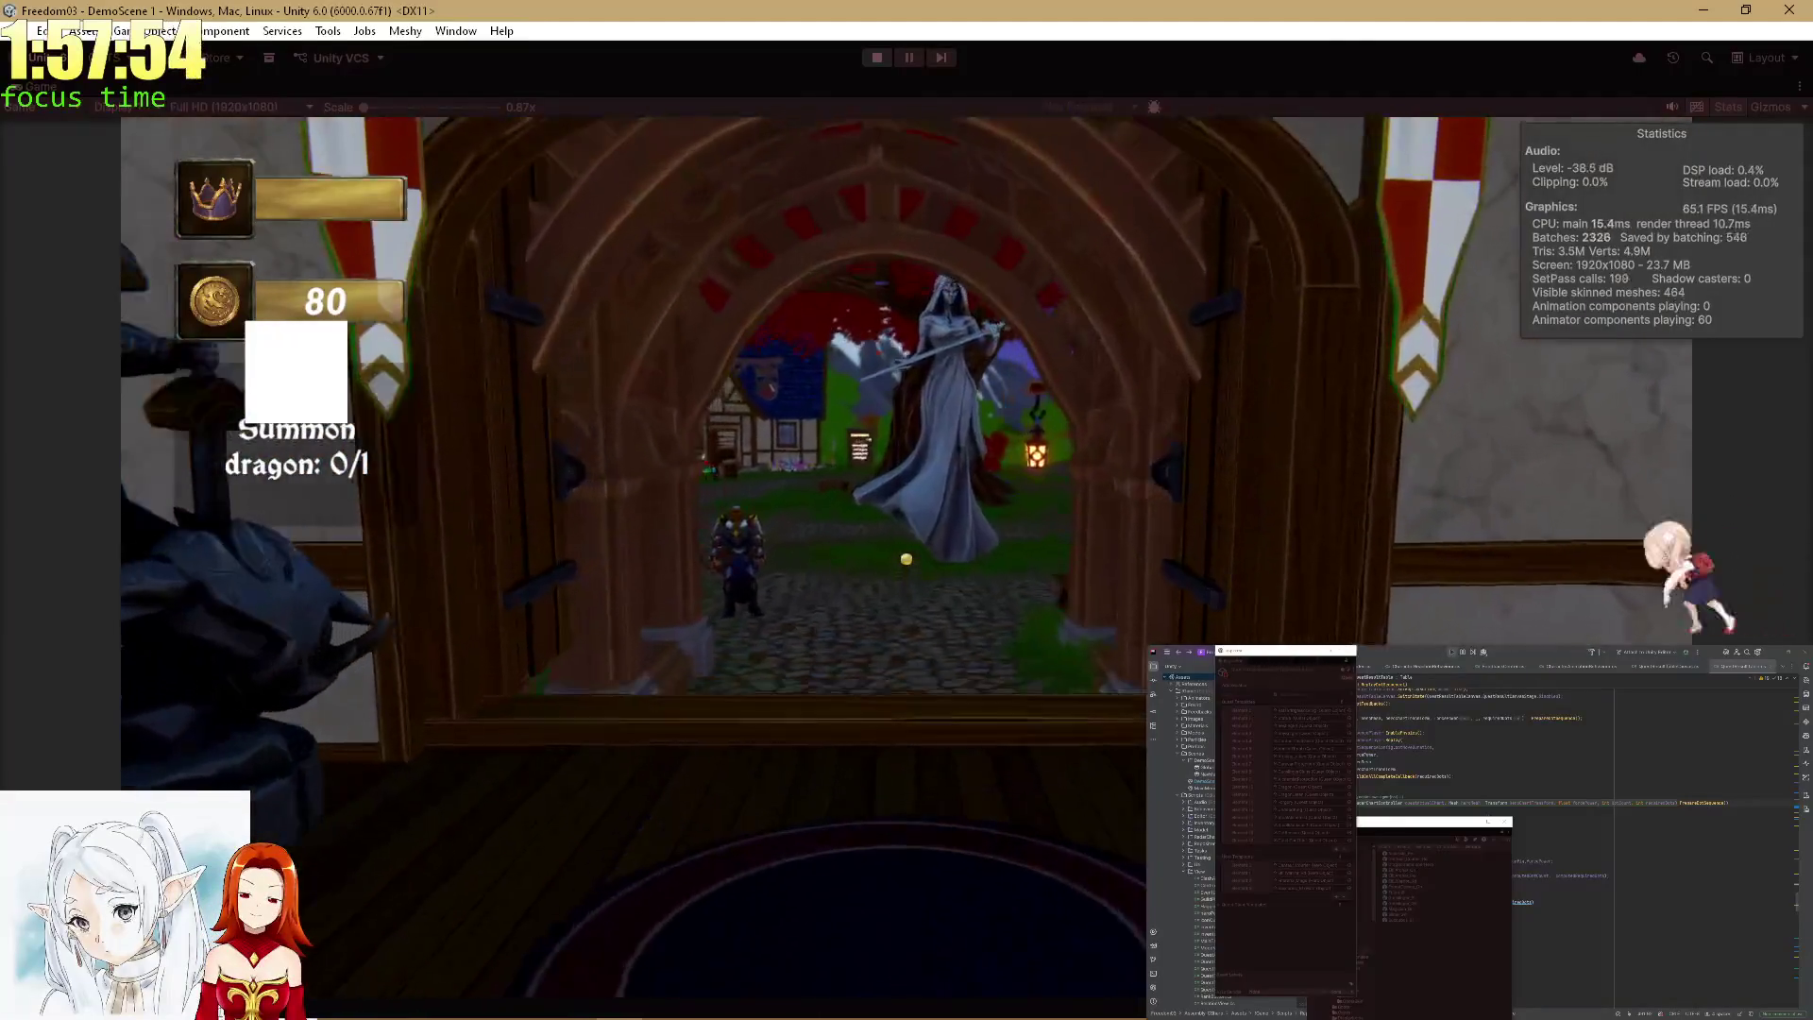
# Talk through the knight's dialogue to accept the Summon dragon quest, then stop play mode.
pyautogui.press('e')
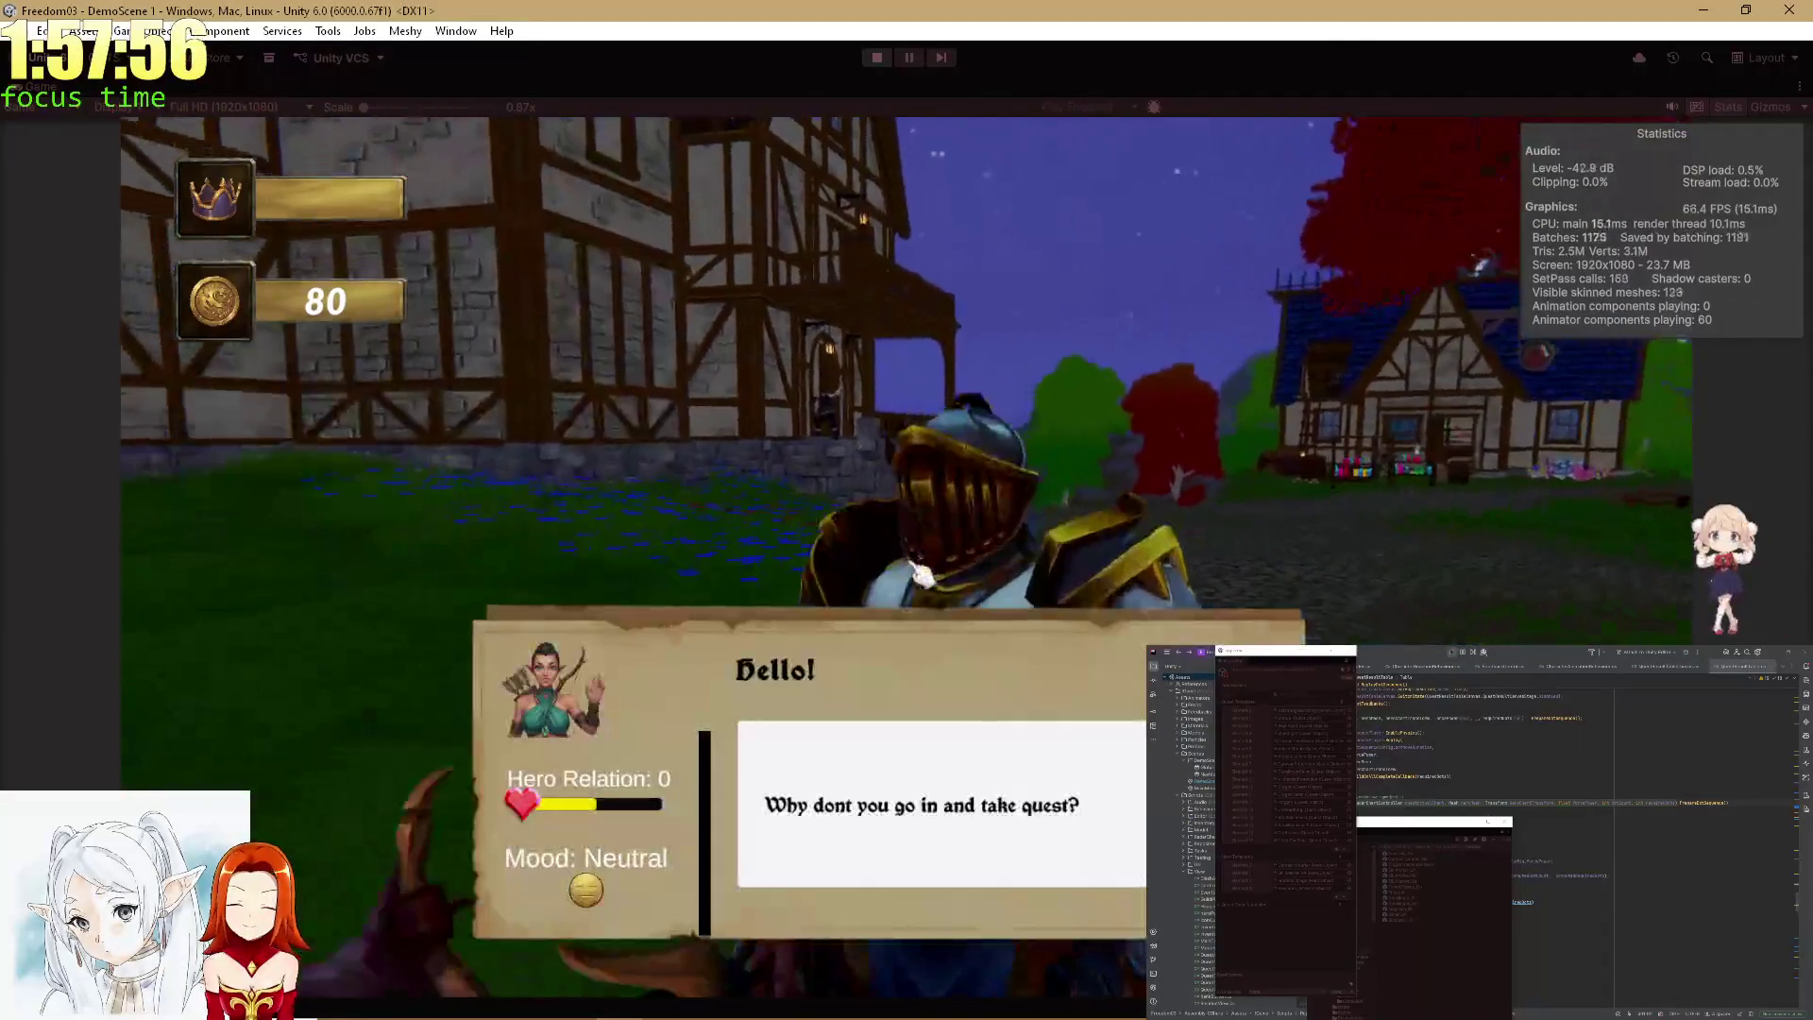
pyautogui.click(976, 802)
pyautogui.click(1015, 805)
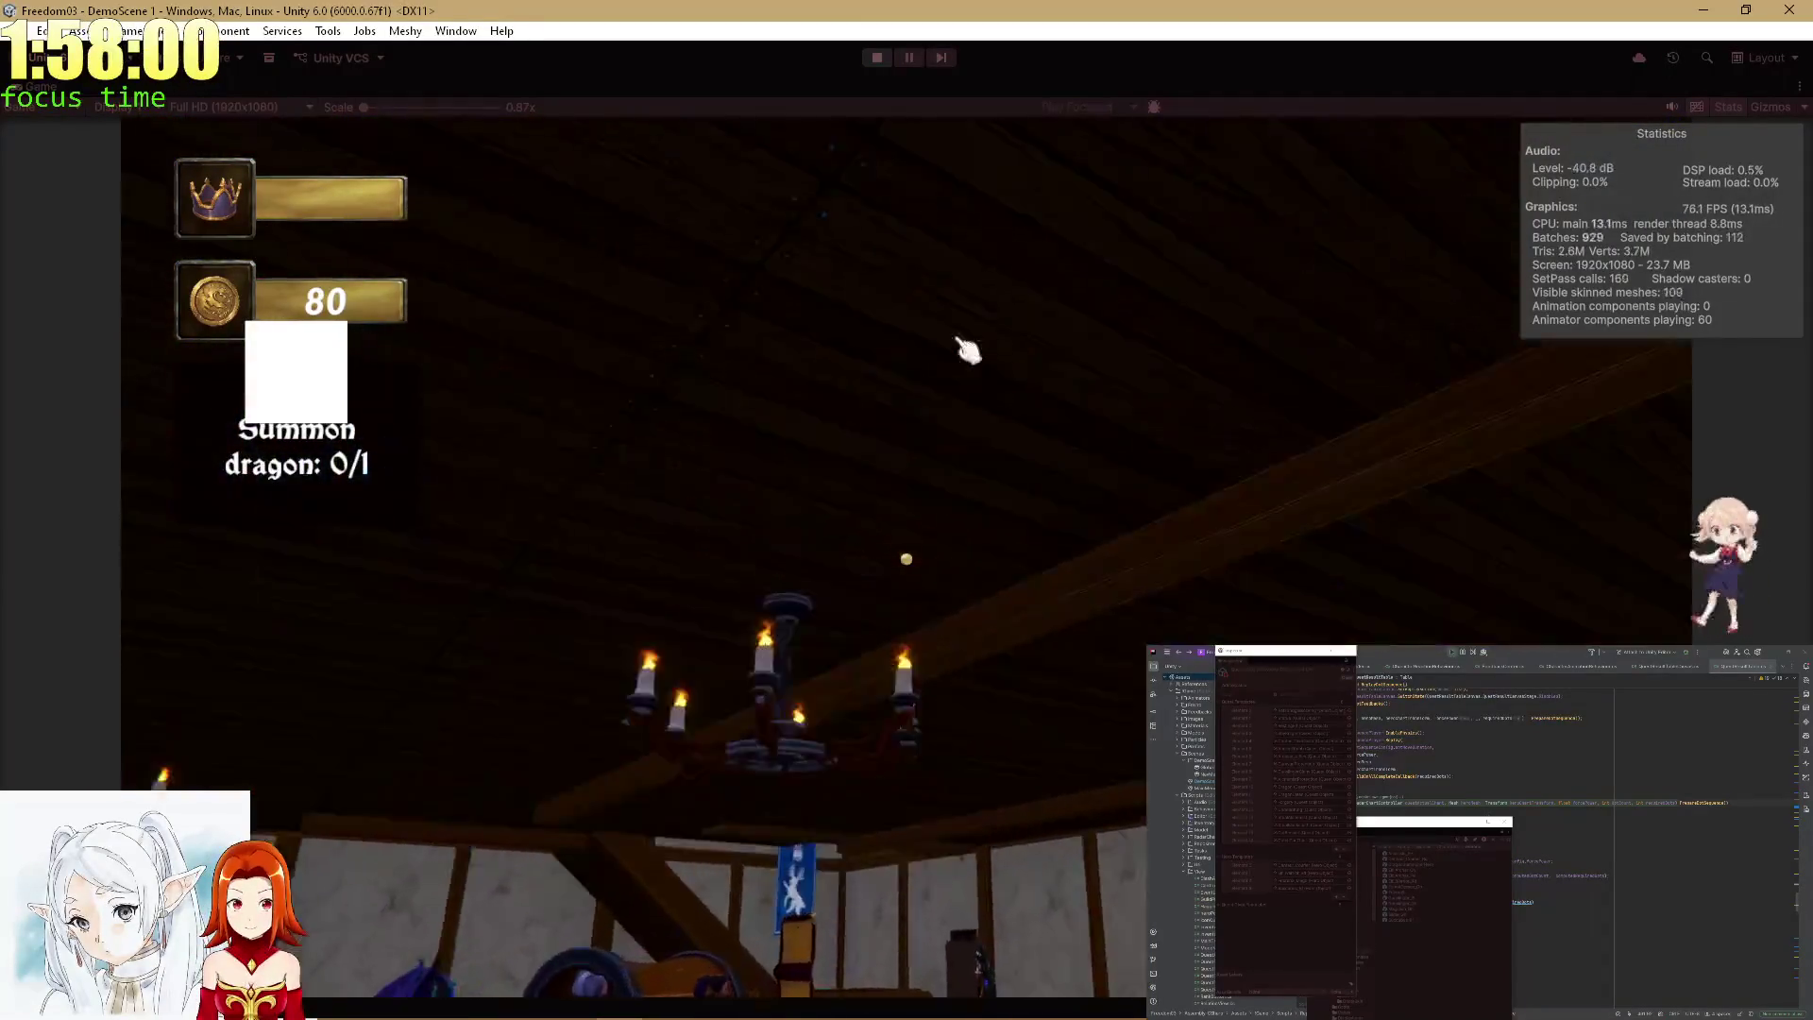
pyautogui.click(869, 59)
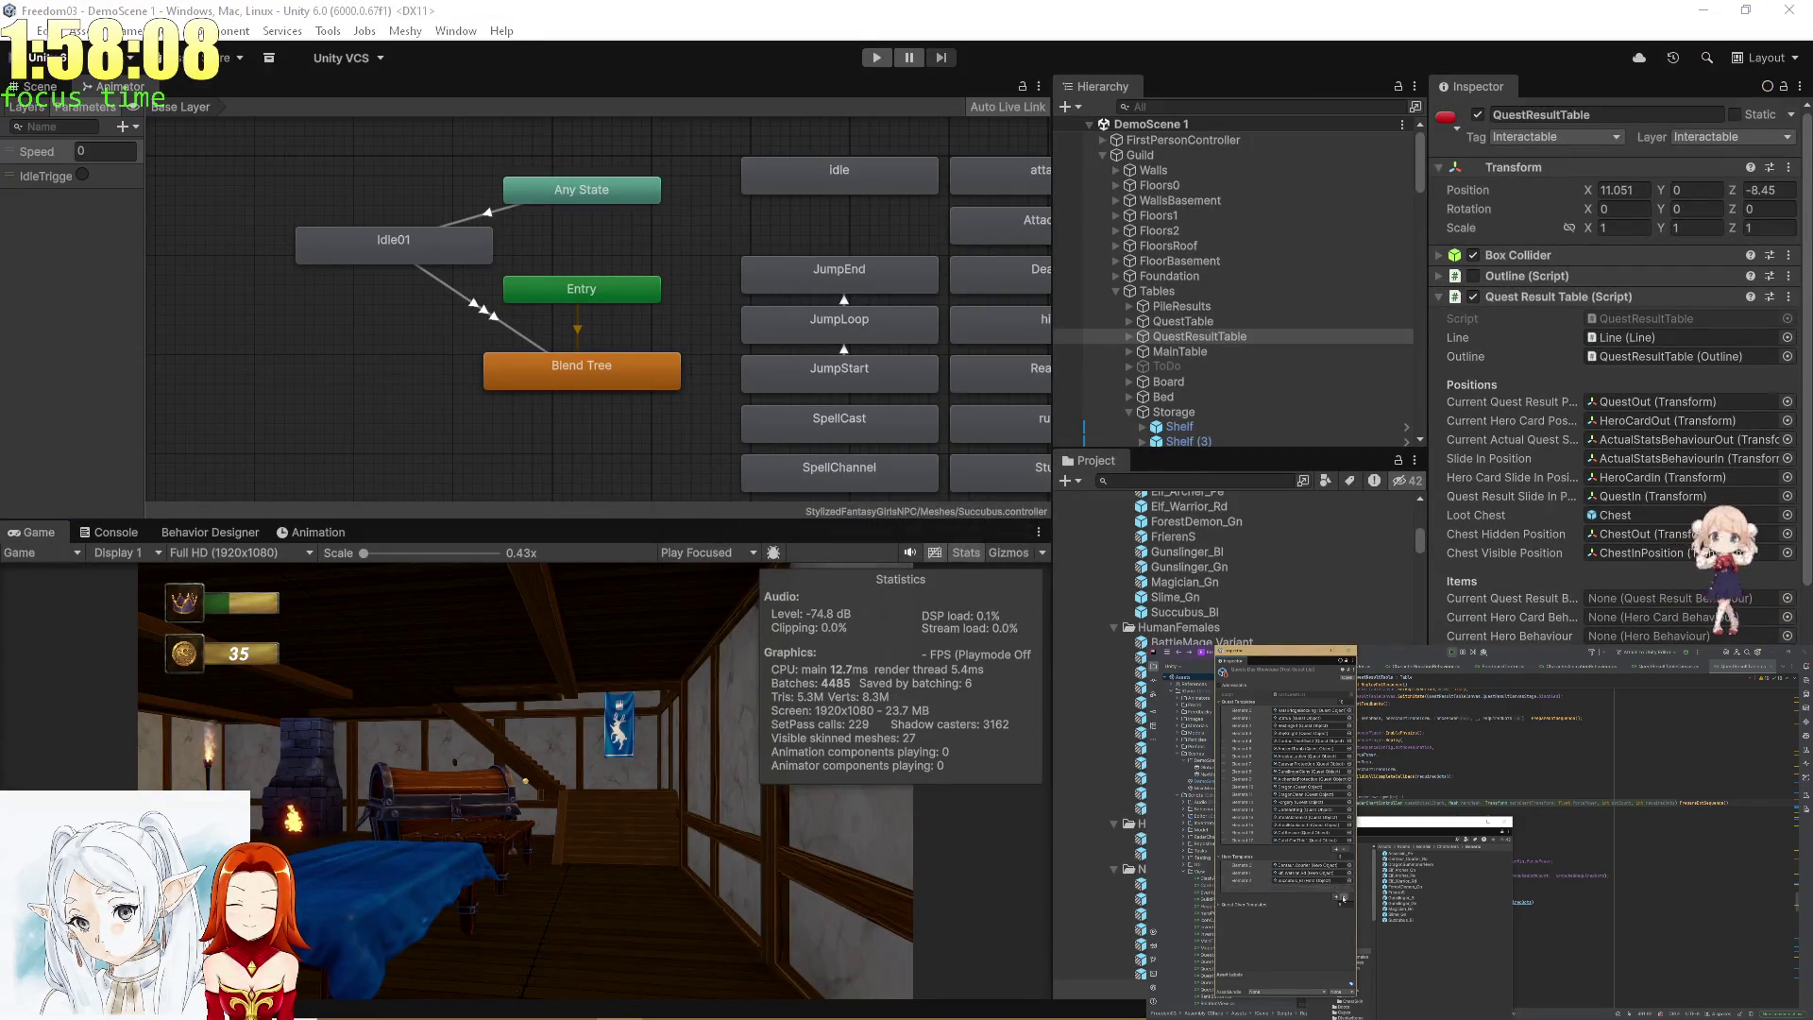
# Remove the selected row from the list and open the Centaur_Courier hero data.
pyautogui.click(1256, 880)
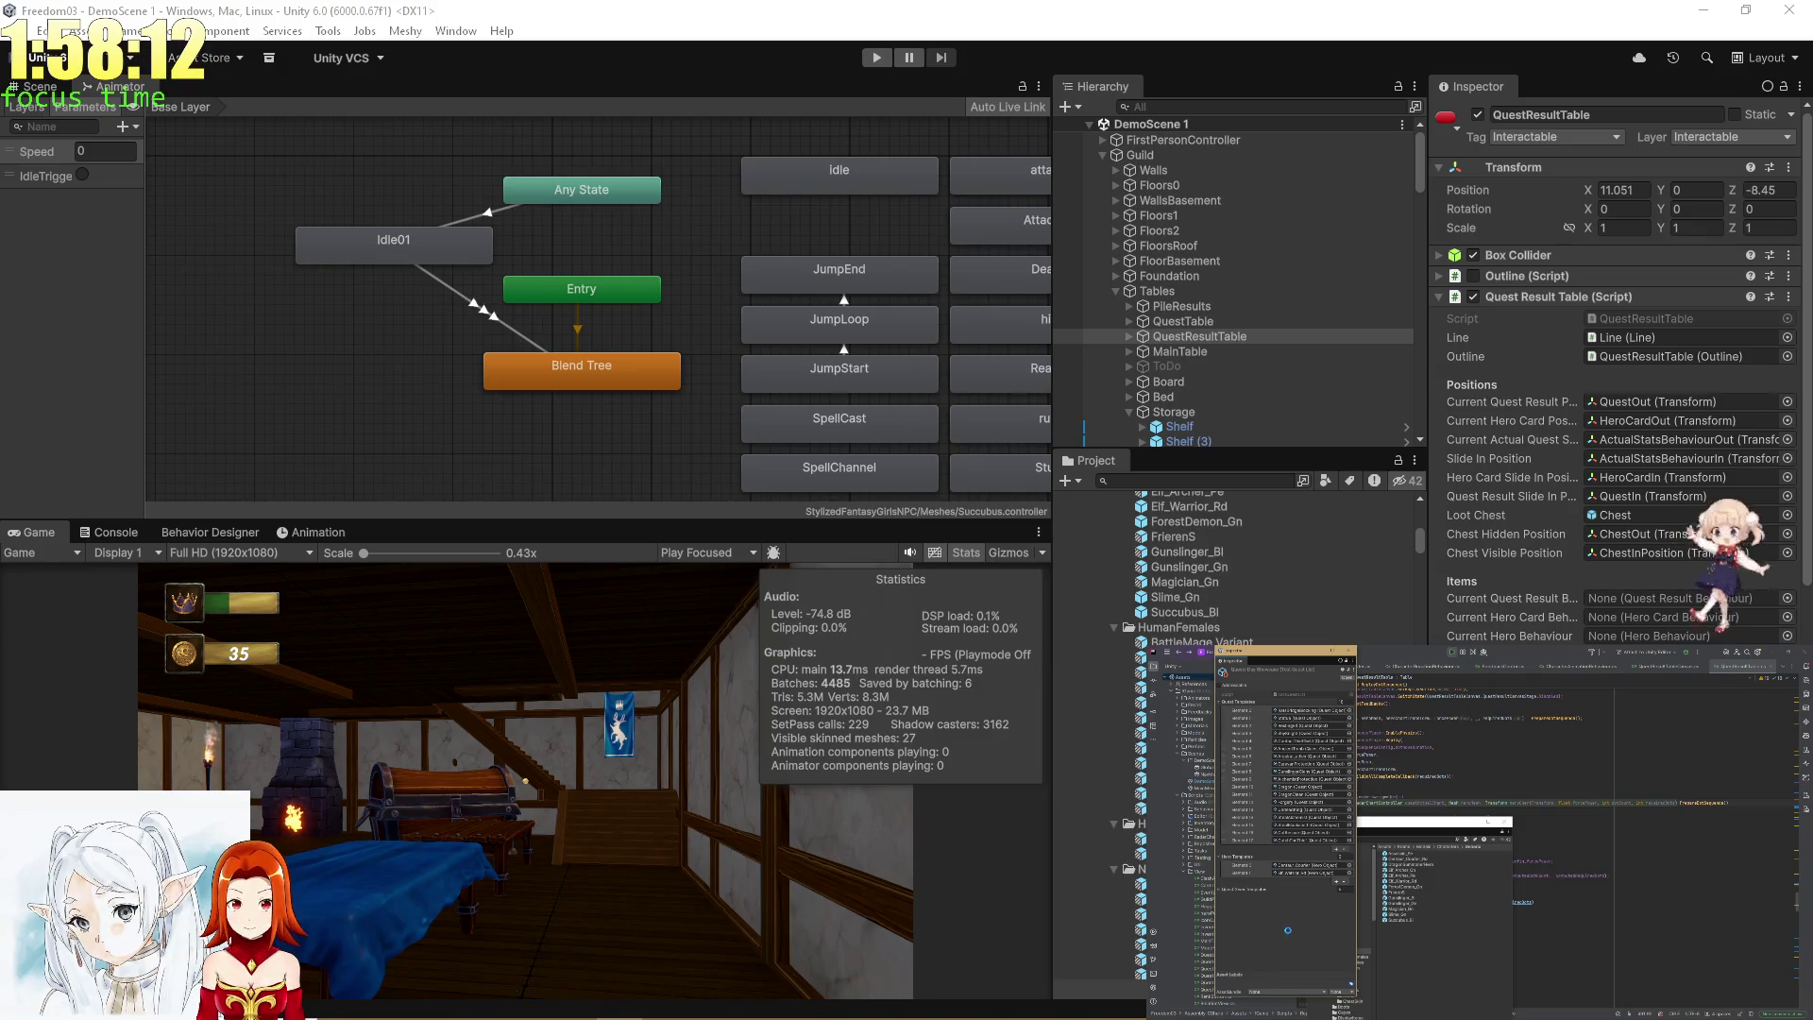
pyautogui.click(1343, 883)
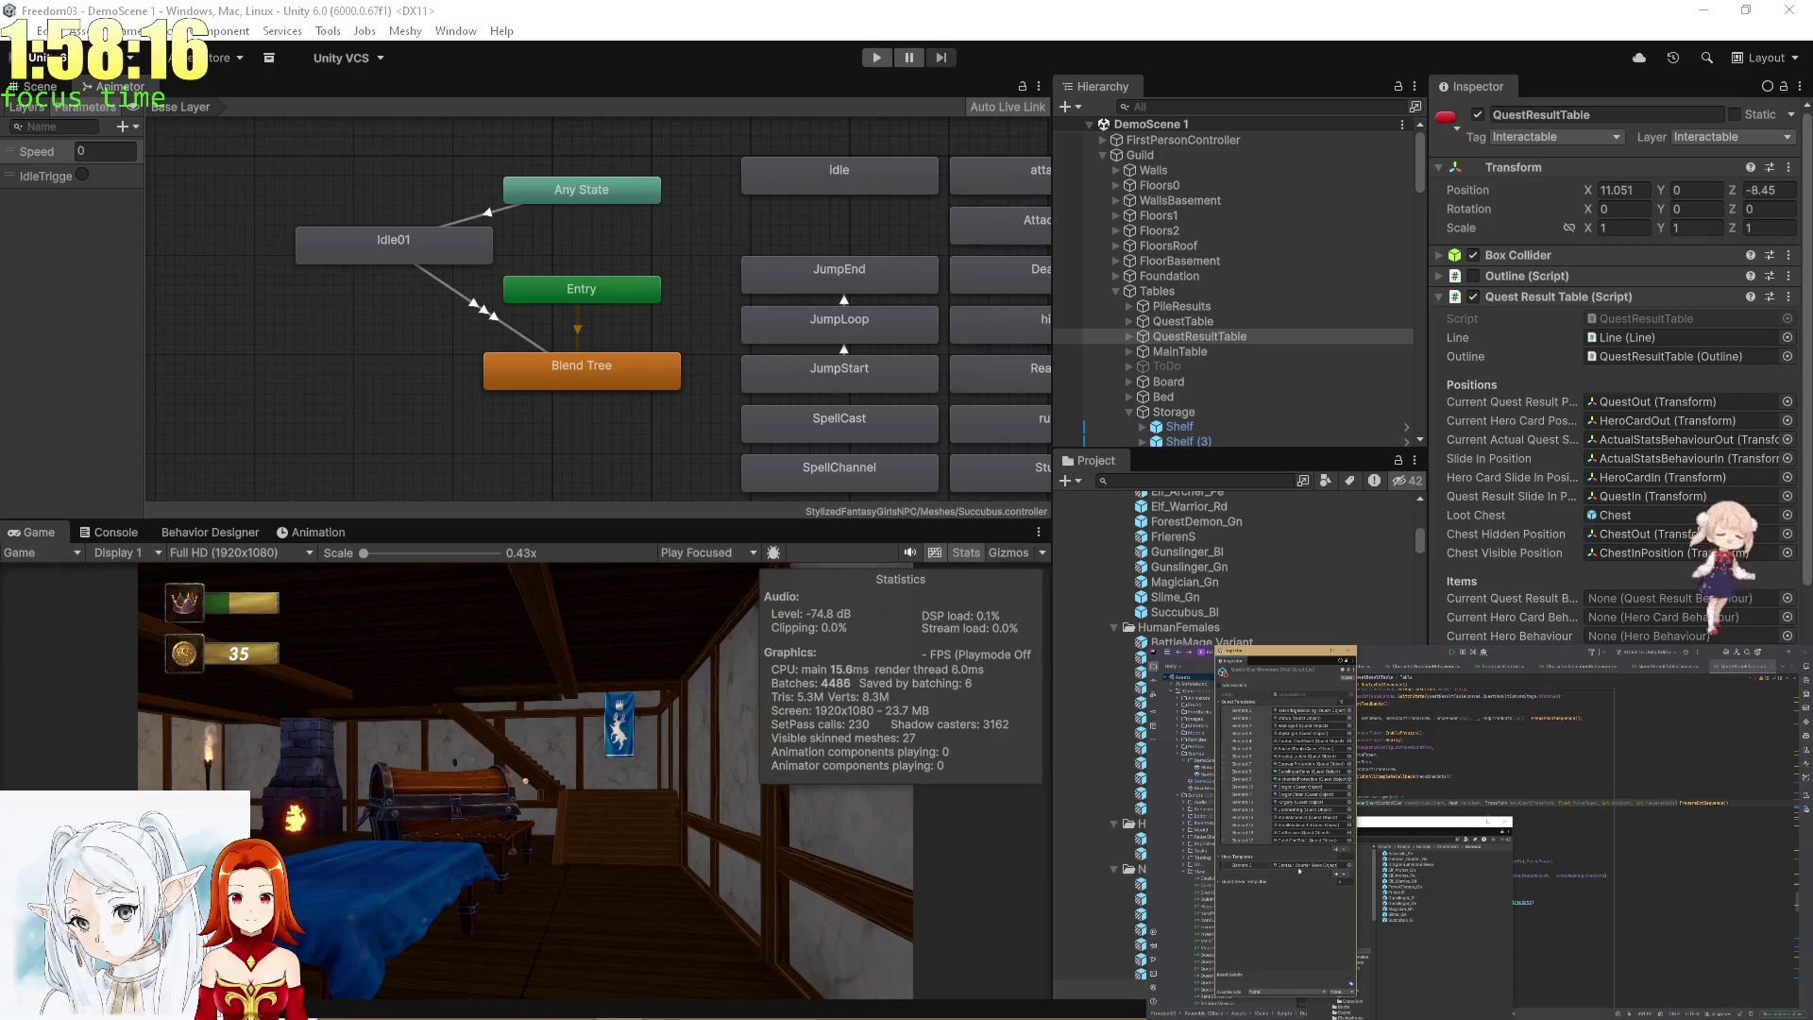
pyautogui.scroll(-10, 1228, 567)
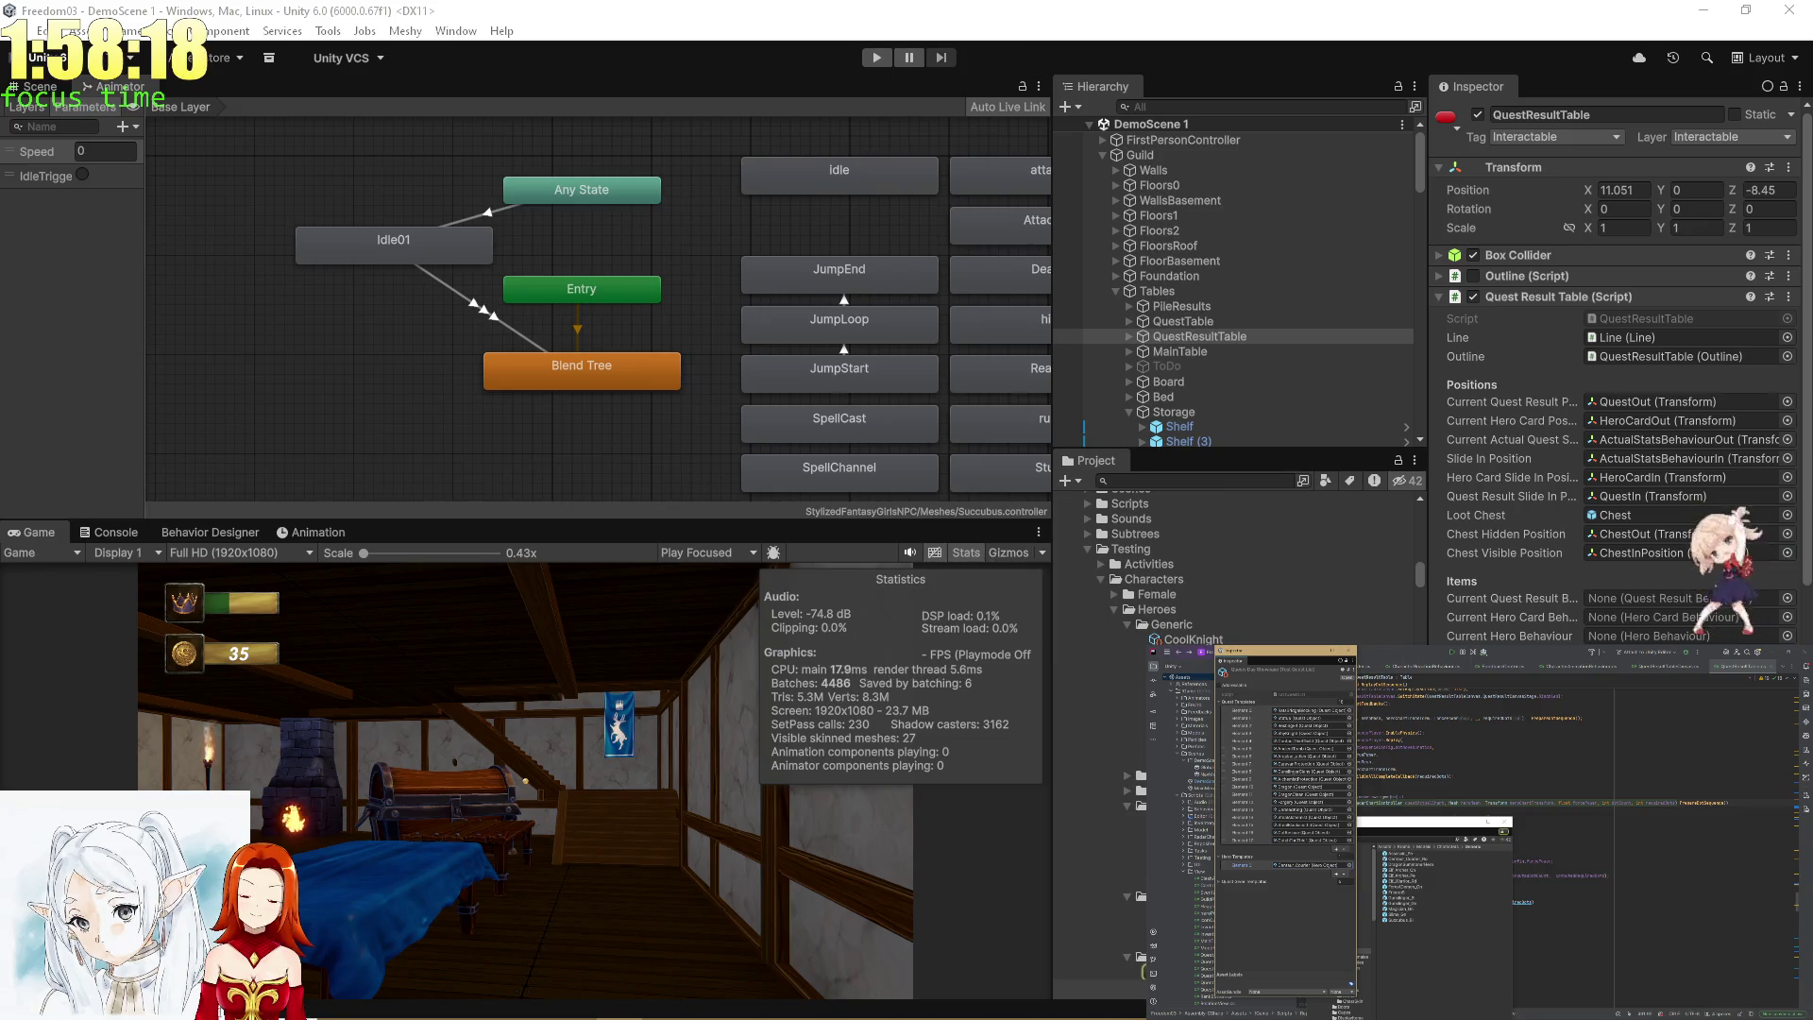
pyautogui.click(1115, 971)
pyautogui.moveTo(645, 281); pyautogui.dragTo(689, 287)
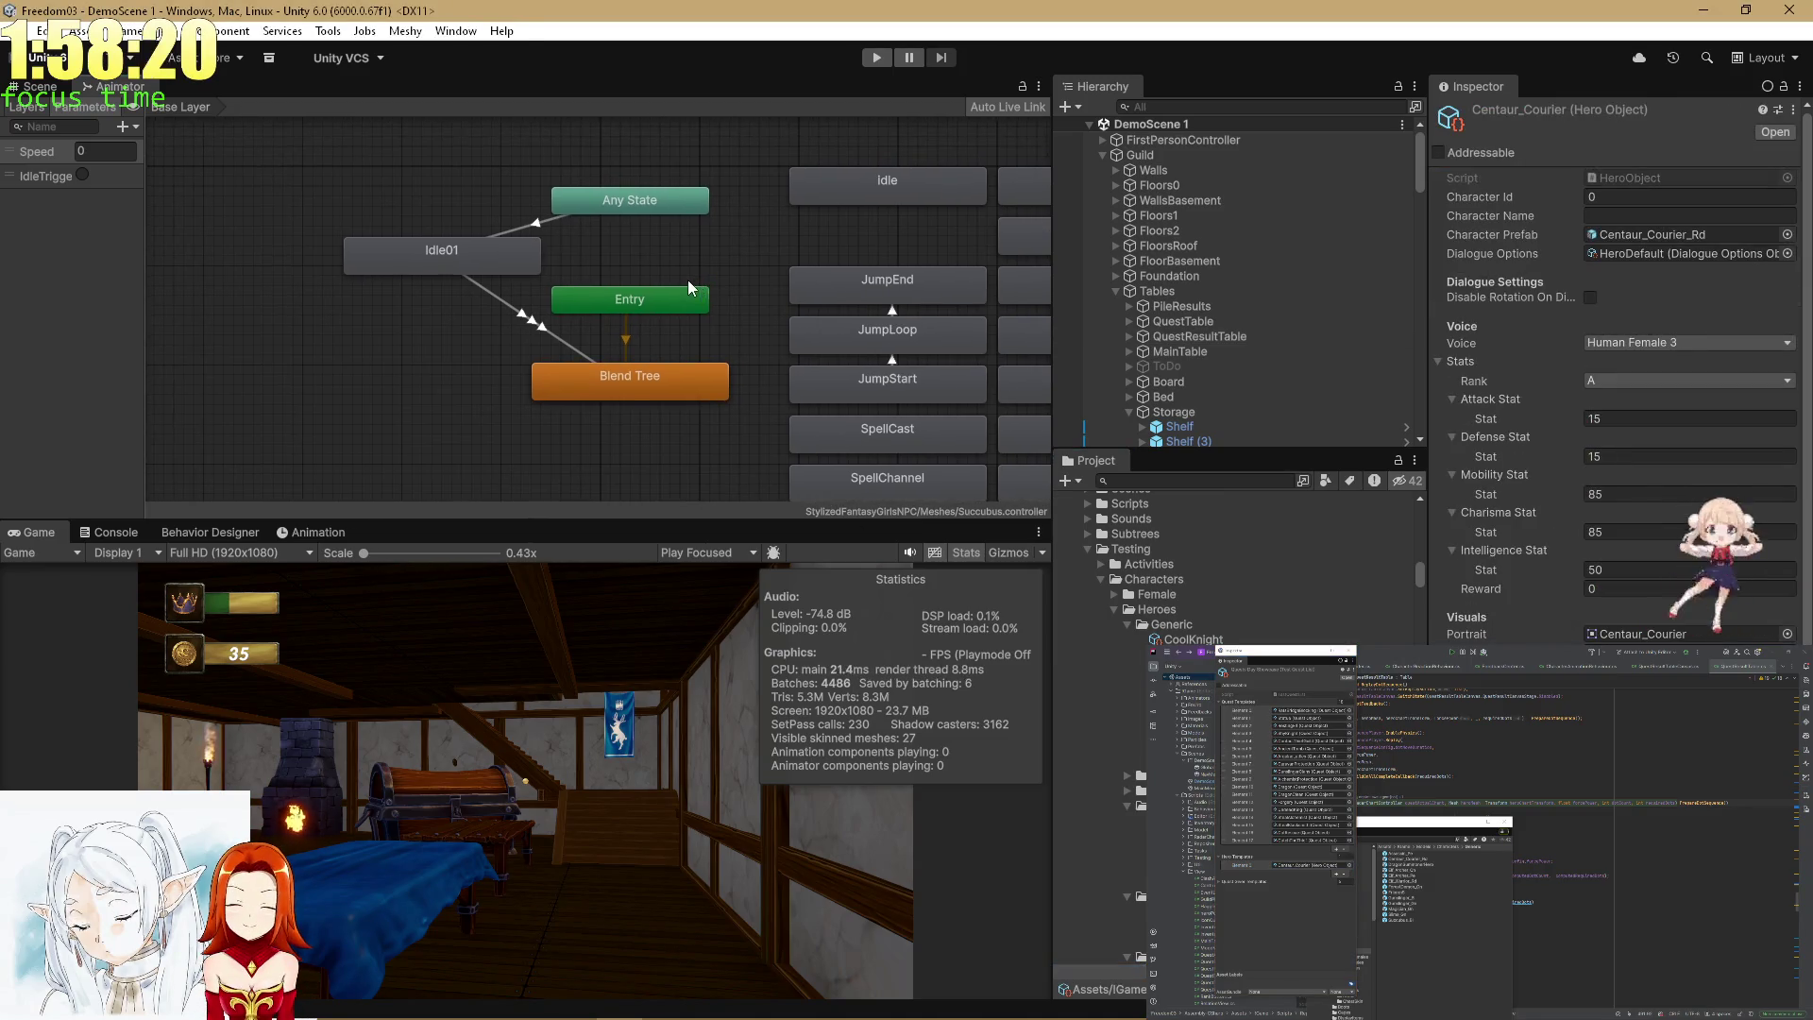
# Open the Centaur_Courier_Rd prefab and move its combat states up near Blend Tree.
pyautogui.click(1662, 234)
pyautogui.click(1149, 499)
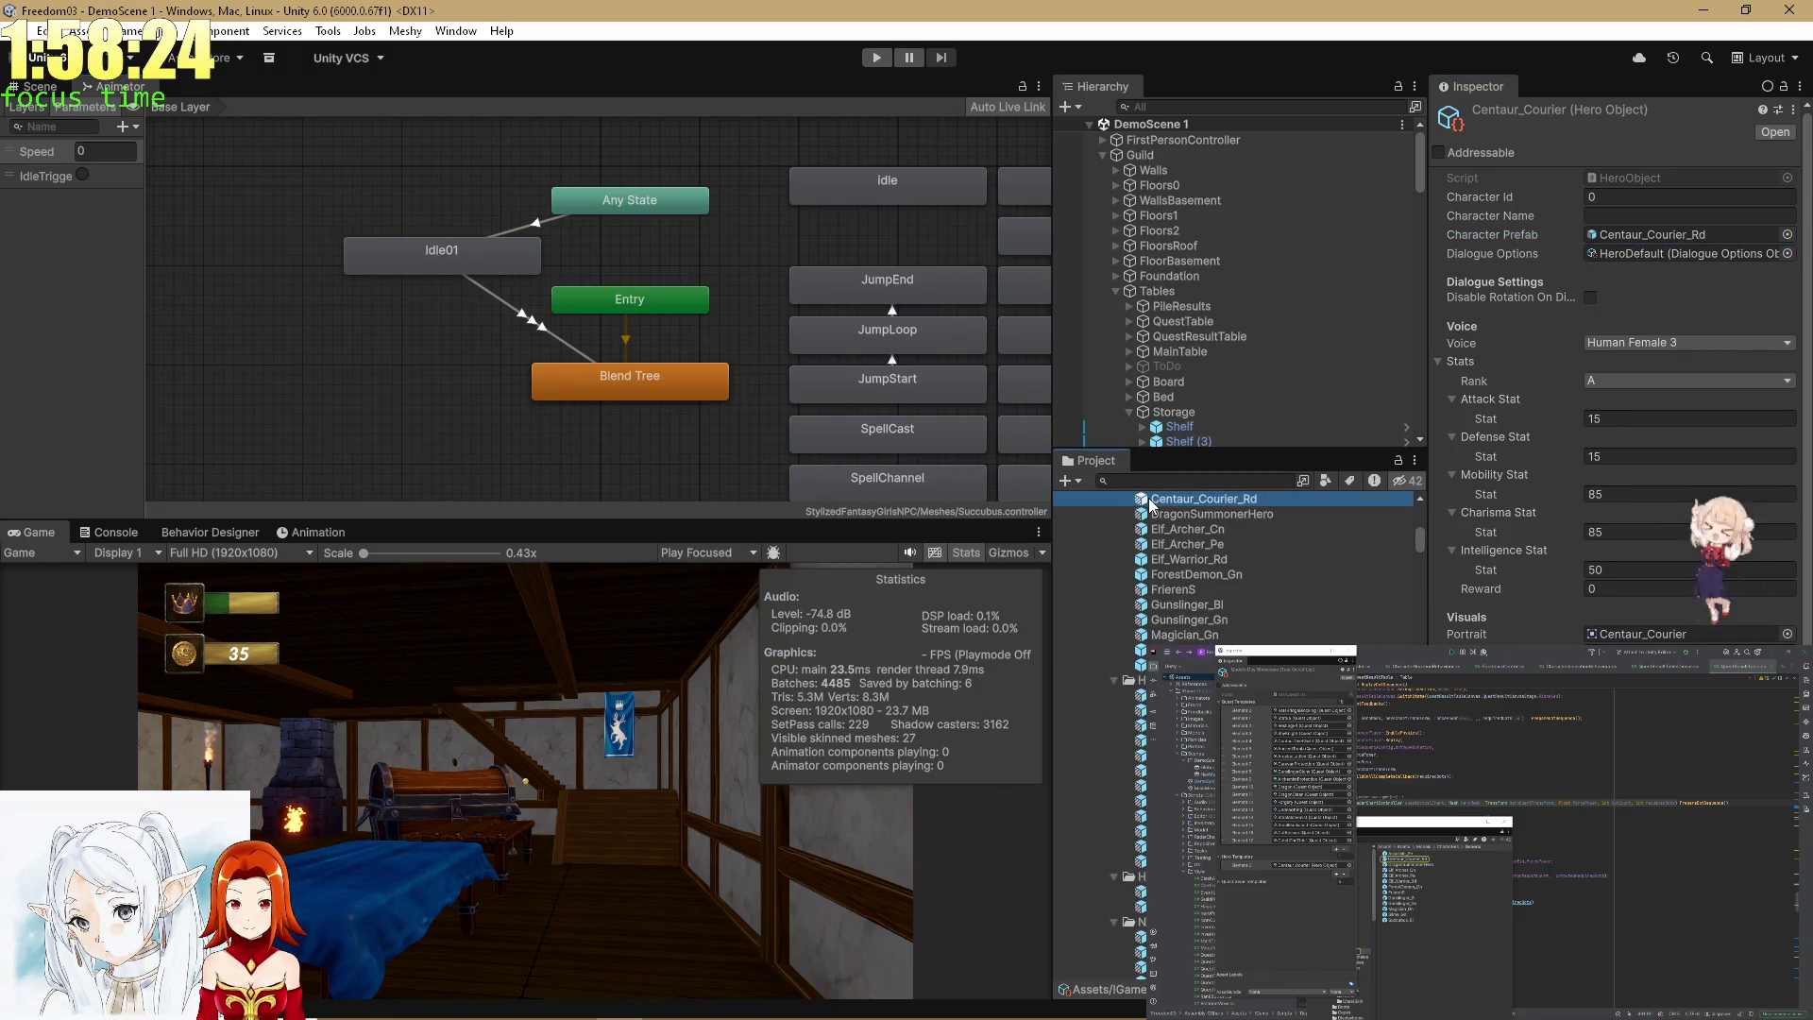
pyautogui.doubleClick(1148, 499)
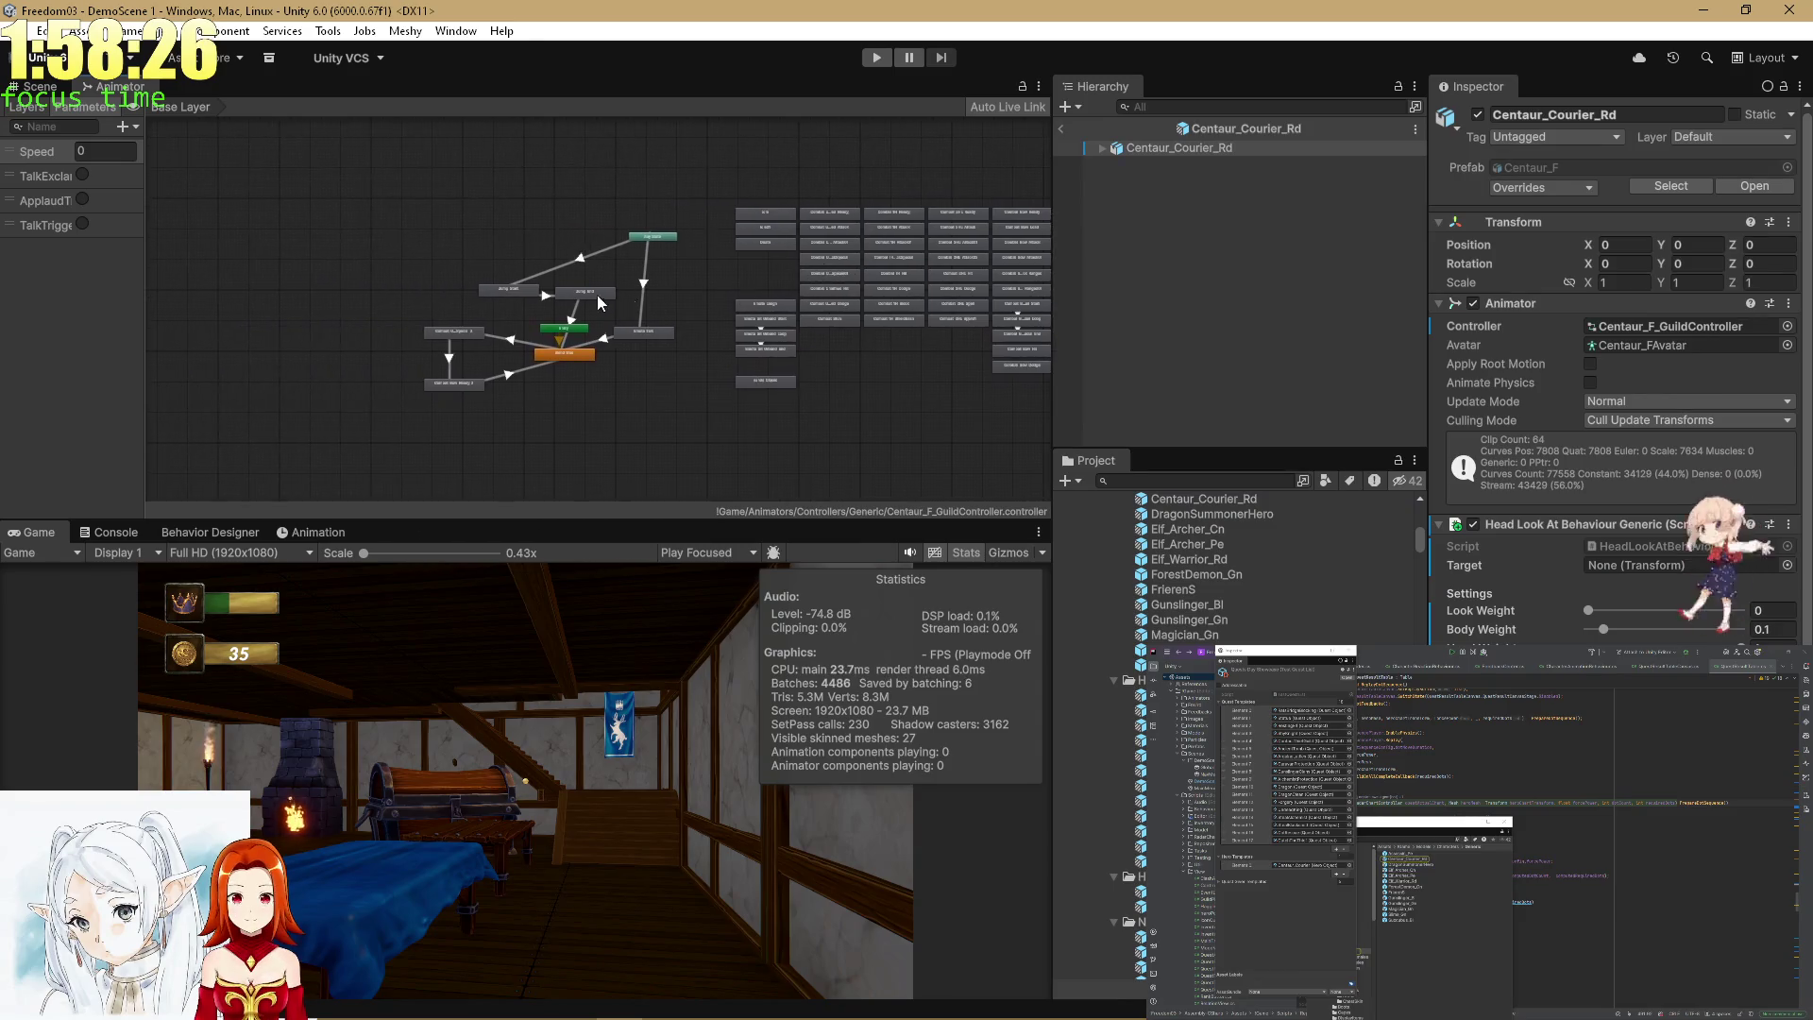
pyautogui.scroll(5, 597, 303)
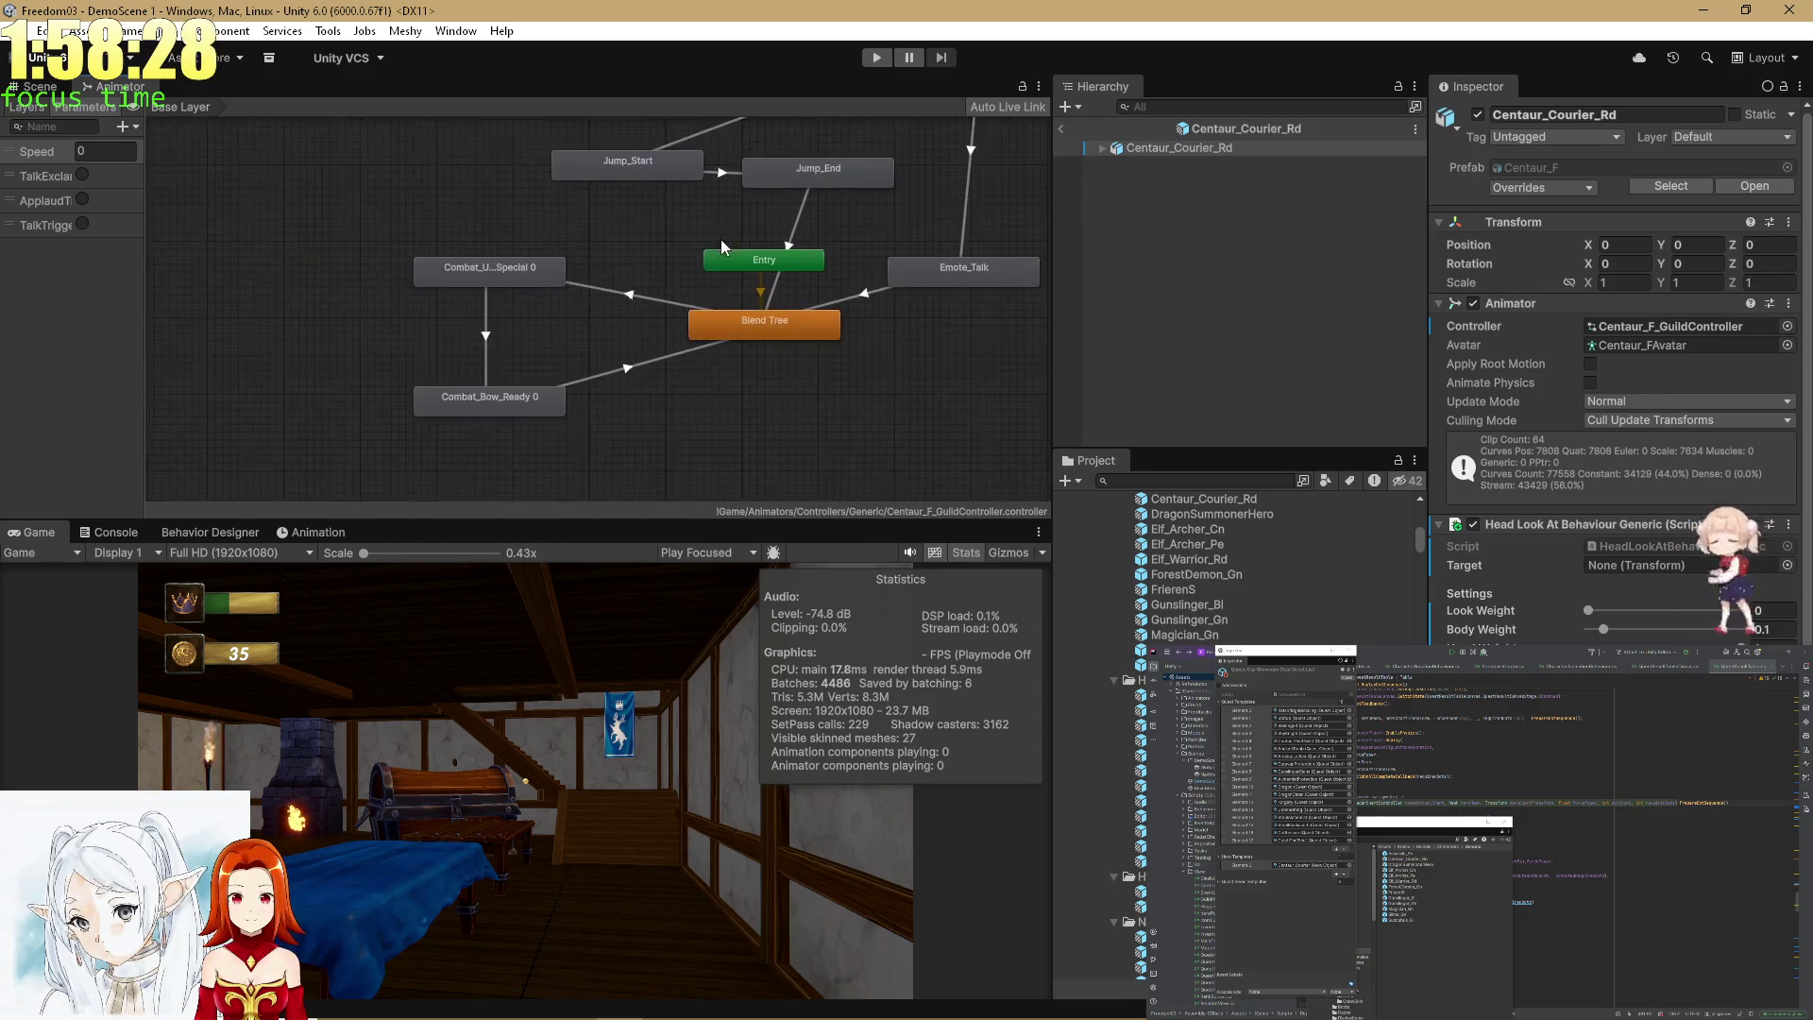
pyautogui.click(591, 319)
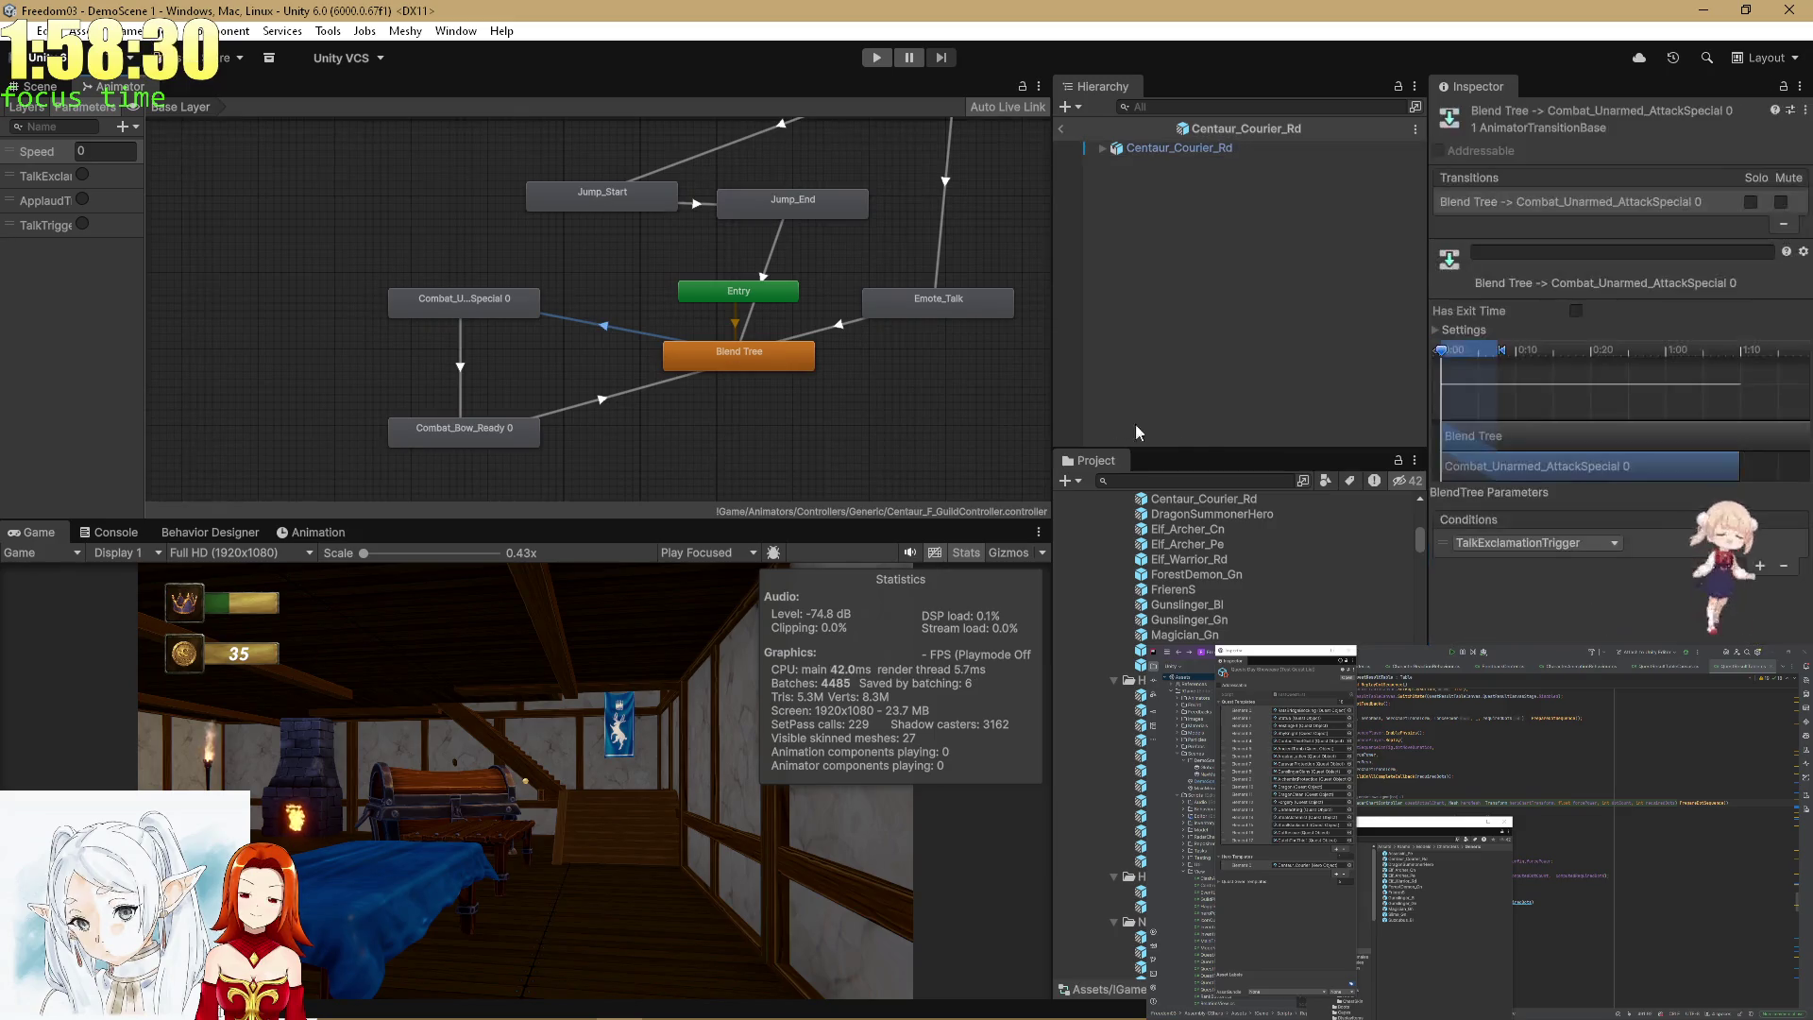
pyautogui.scroll(2, 837, 389)
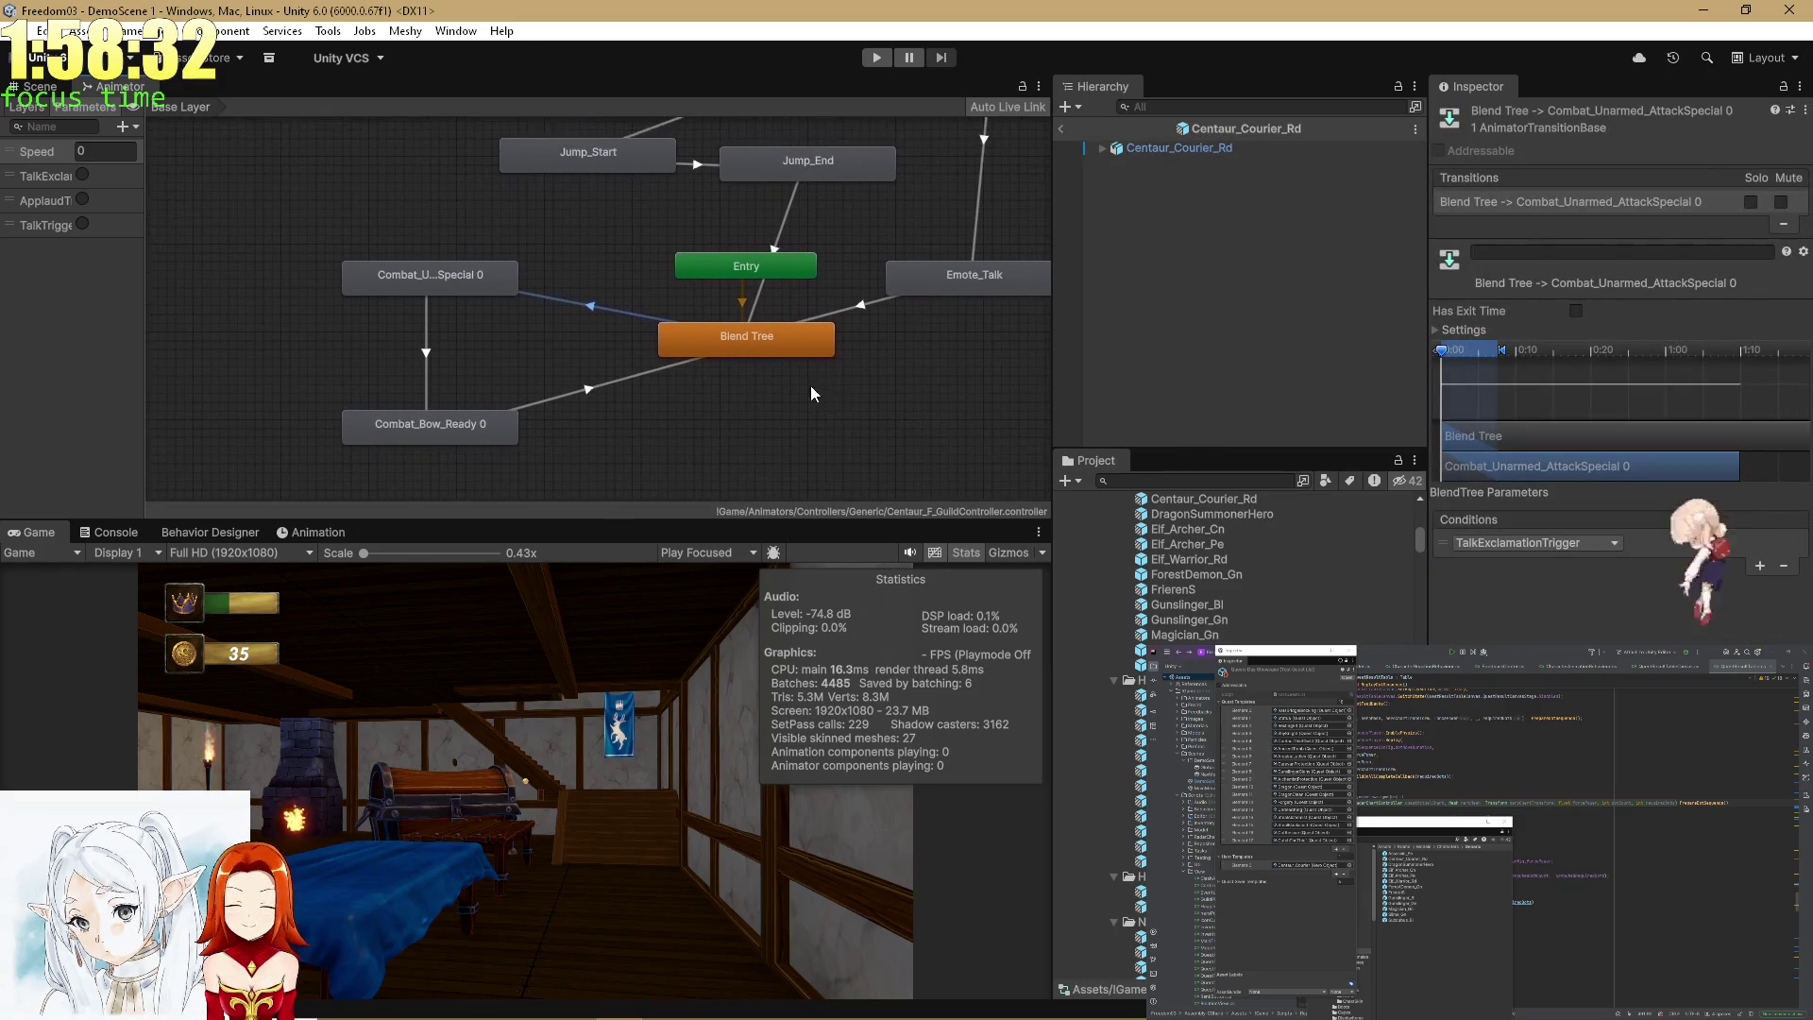
pyautogui.moveTo(470, 281); pyautogui.dragTo(443, 245)
pyautogui.moveTo(467, 417); pyautogui.dragTo(469, 347)
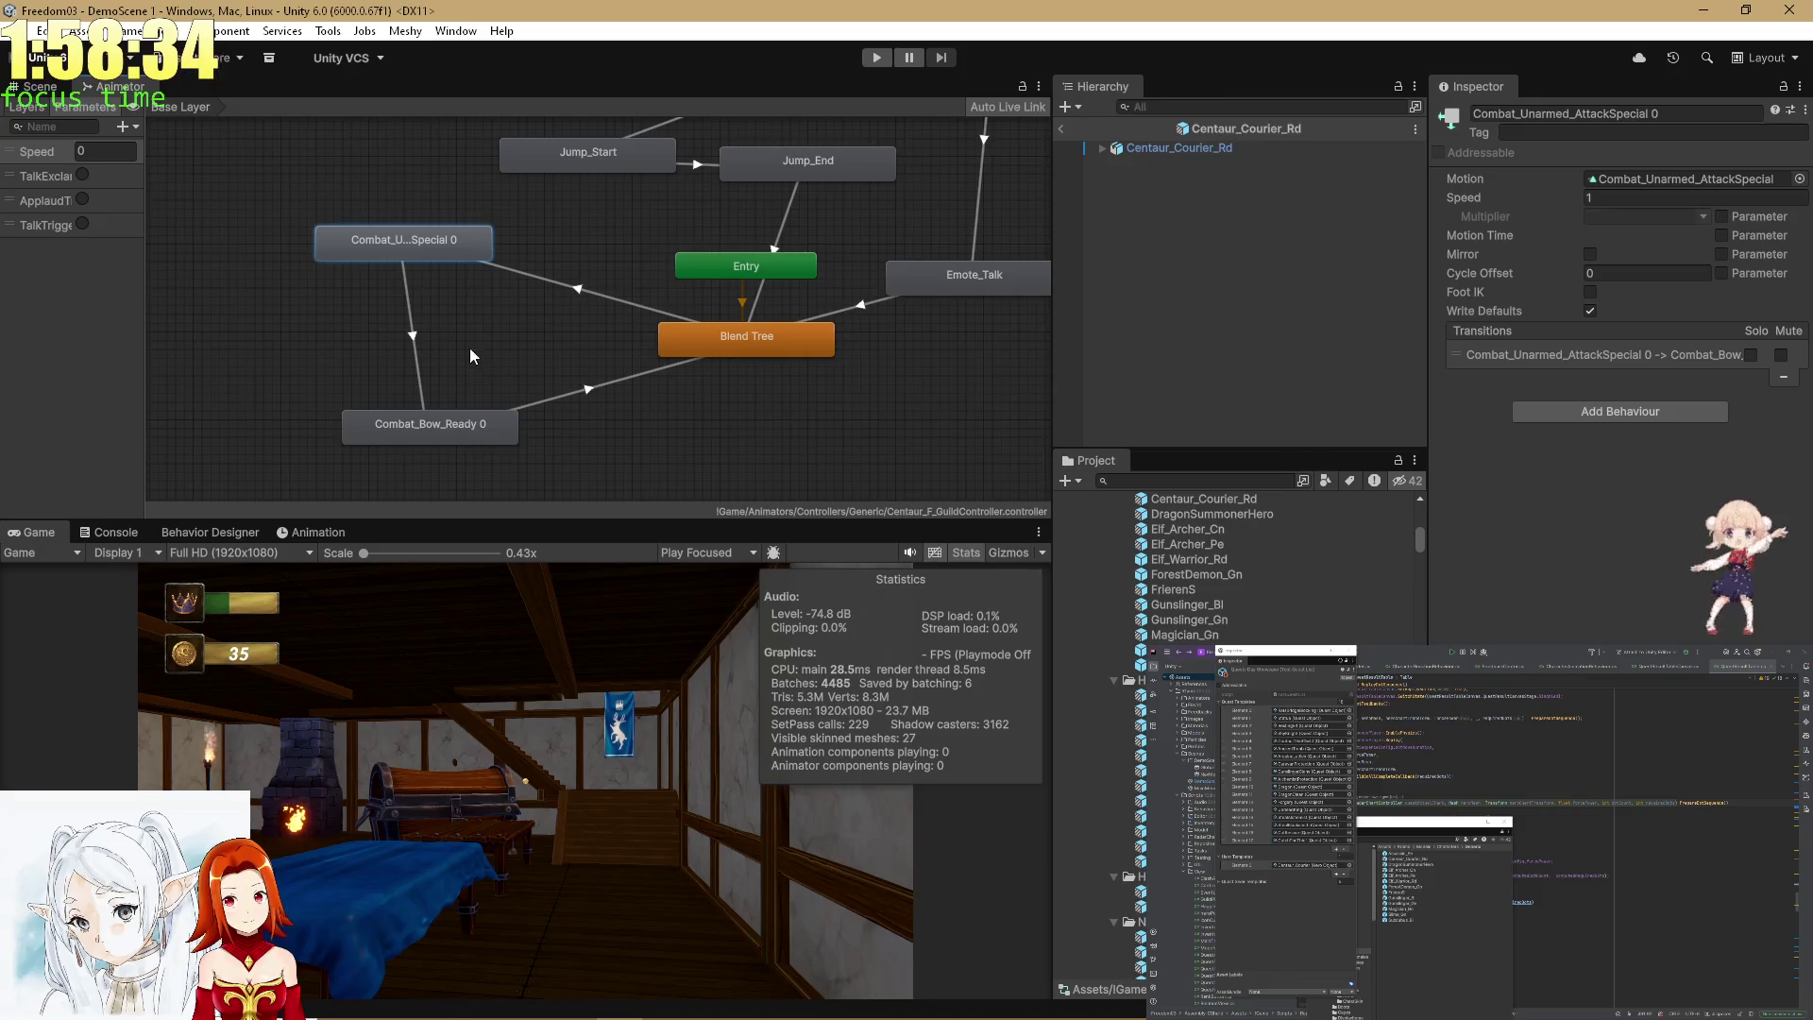
# Add a second transition from Combat_Bow_Ready 0 to Blend Tree with Has Exit Time off.
pyautogui.click(557, 355)
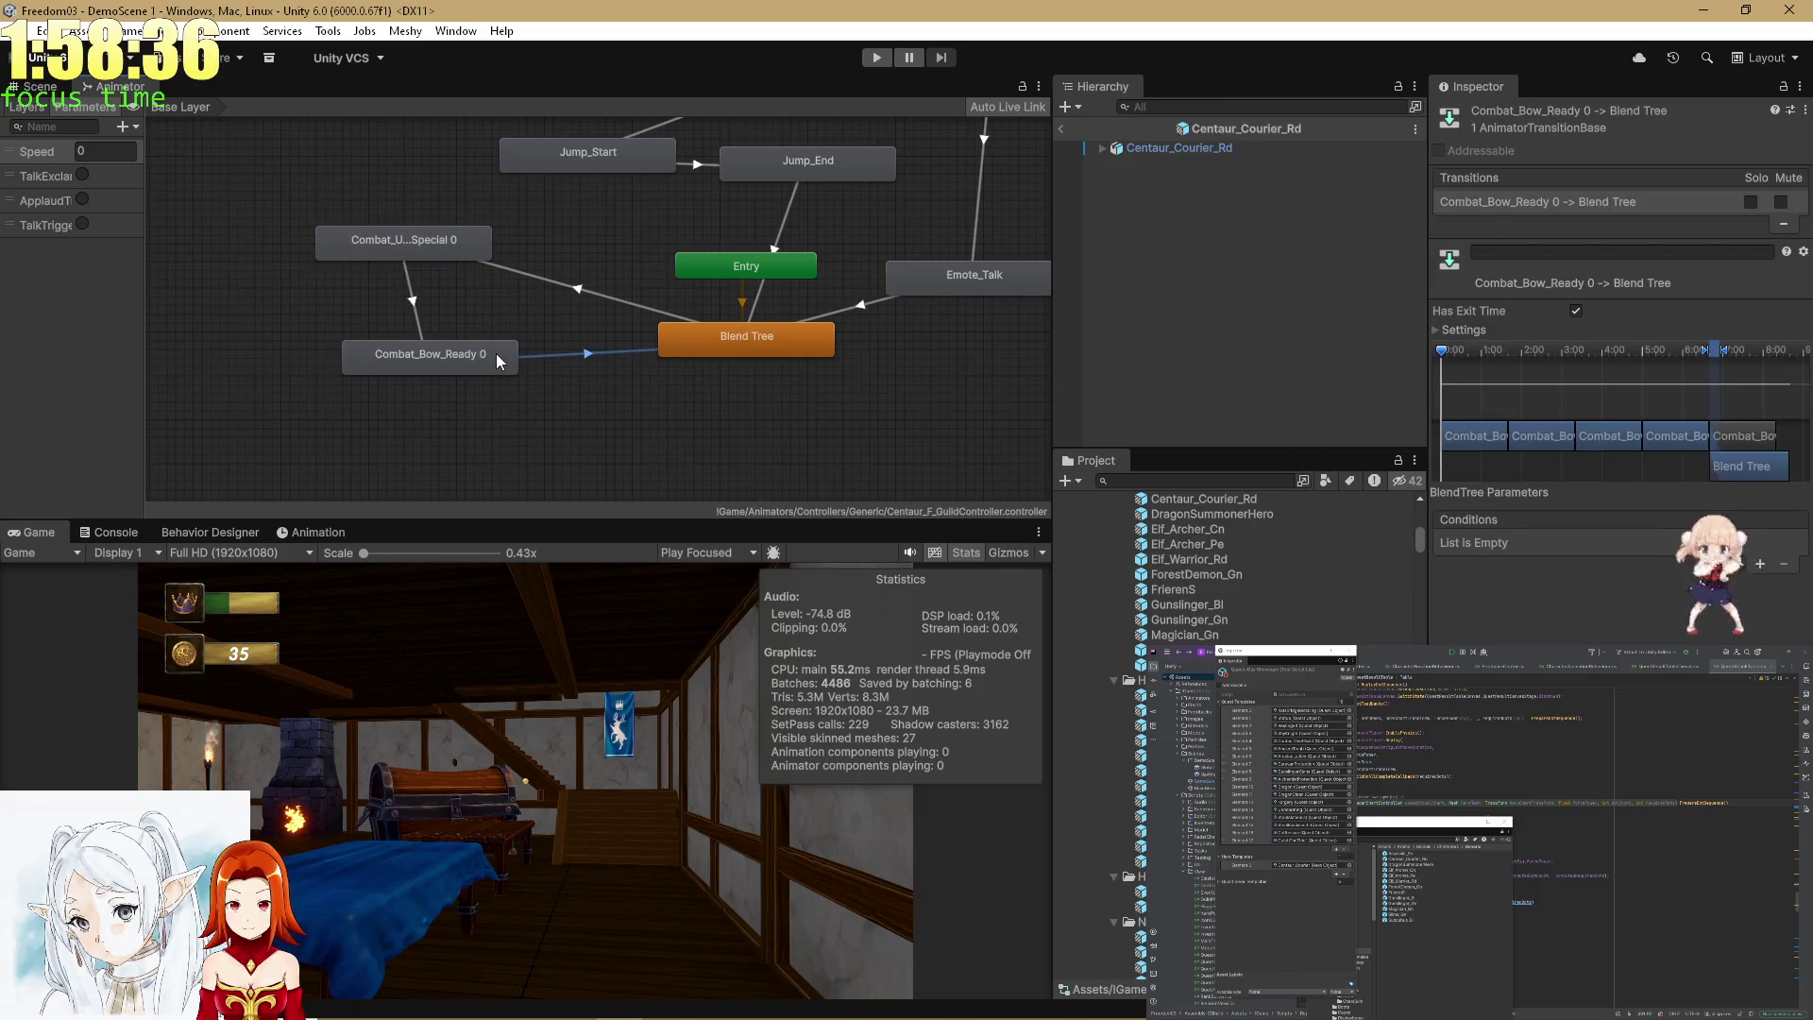
pyautogui.rightClick(496, 353)
pyautogui.click(528, 365)
pyautogui.click(718, 349)
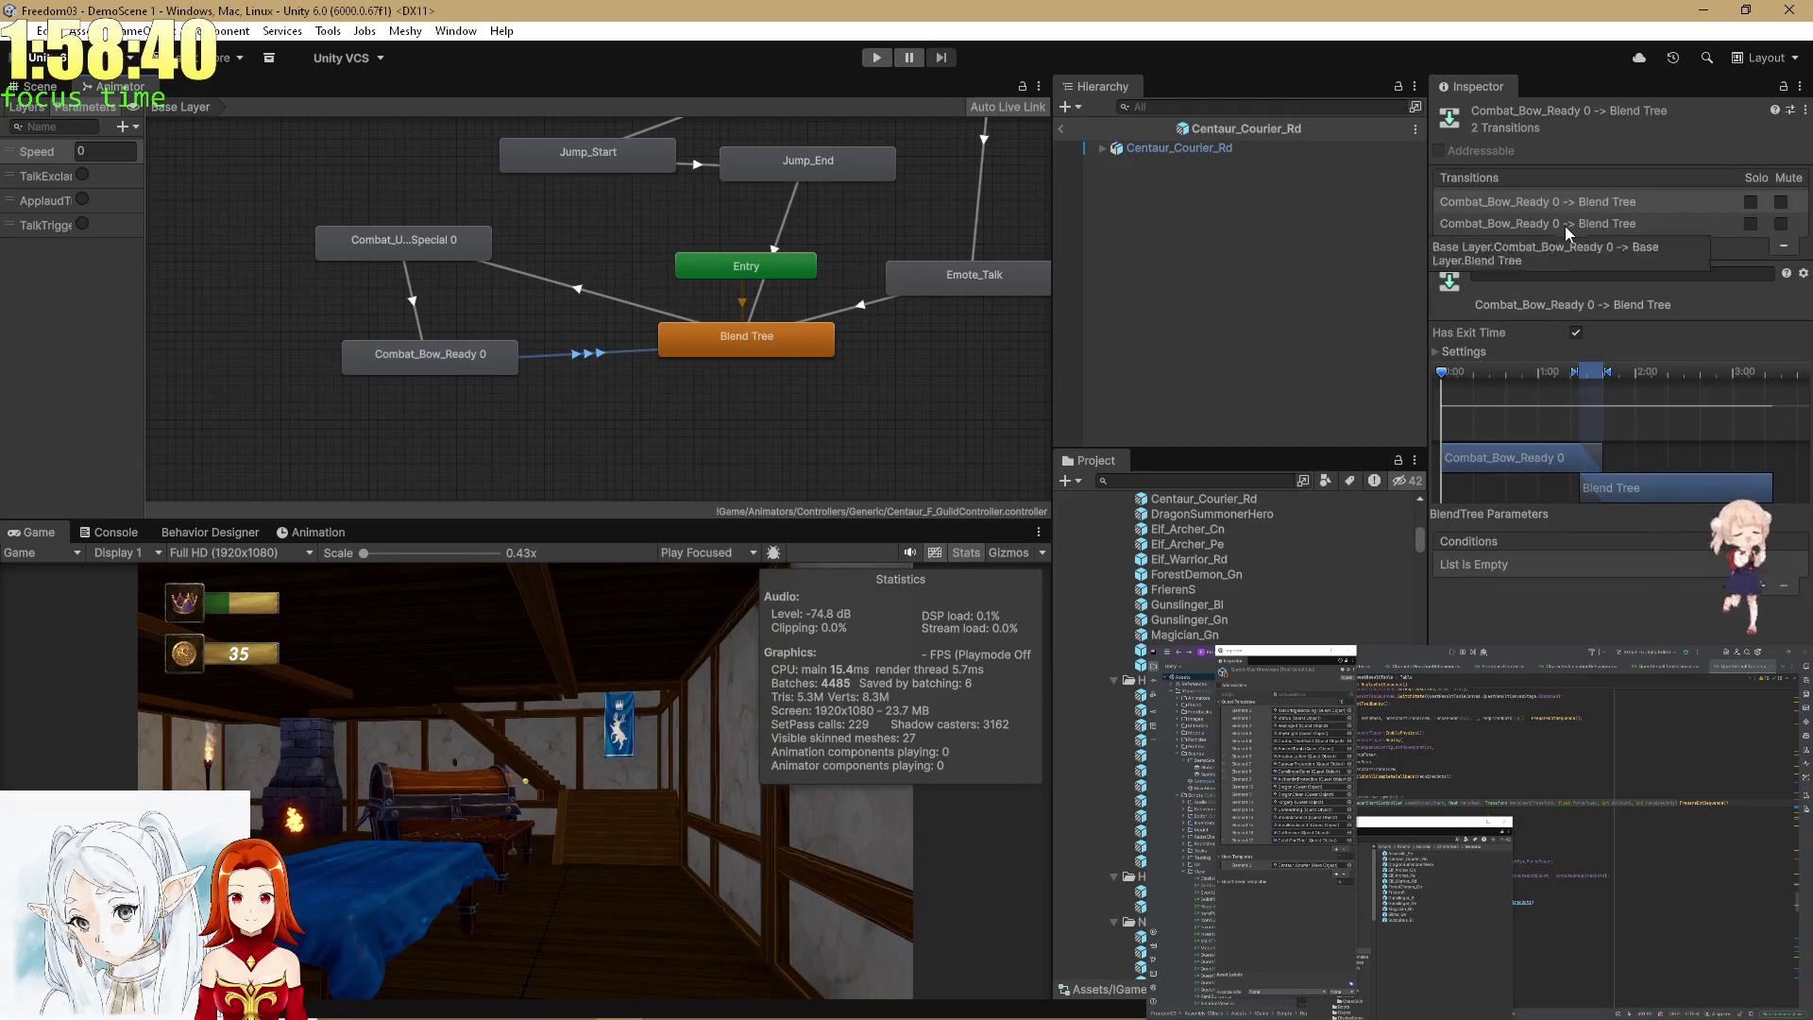
pyautogui.click(1566, 225)
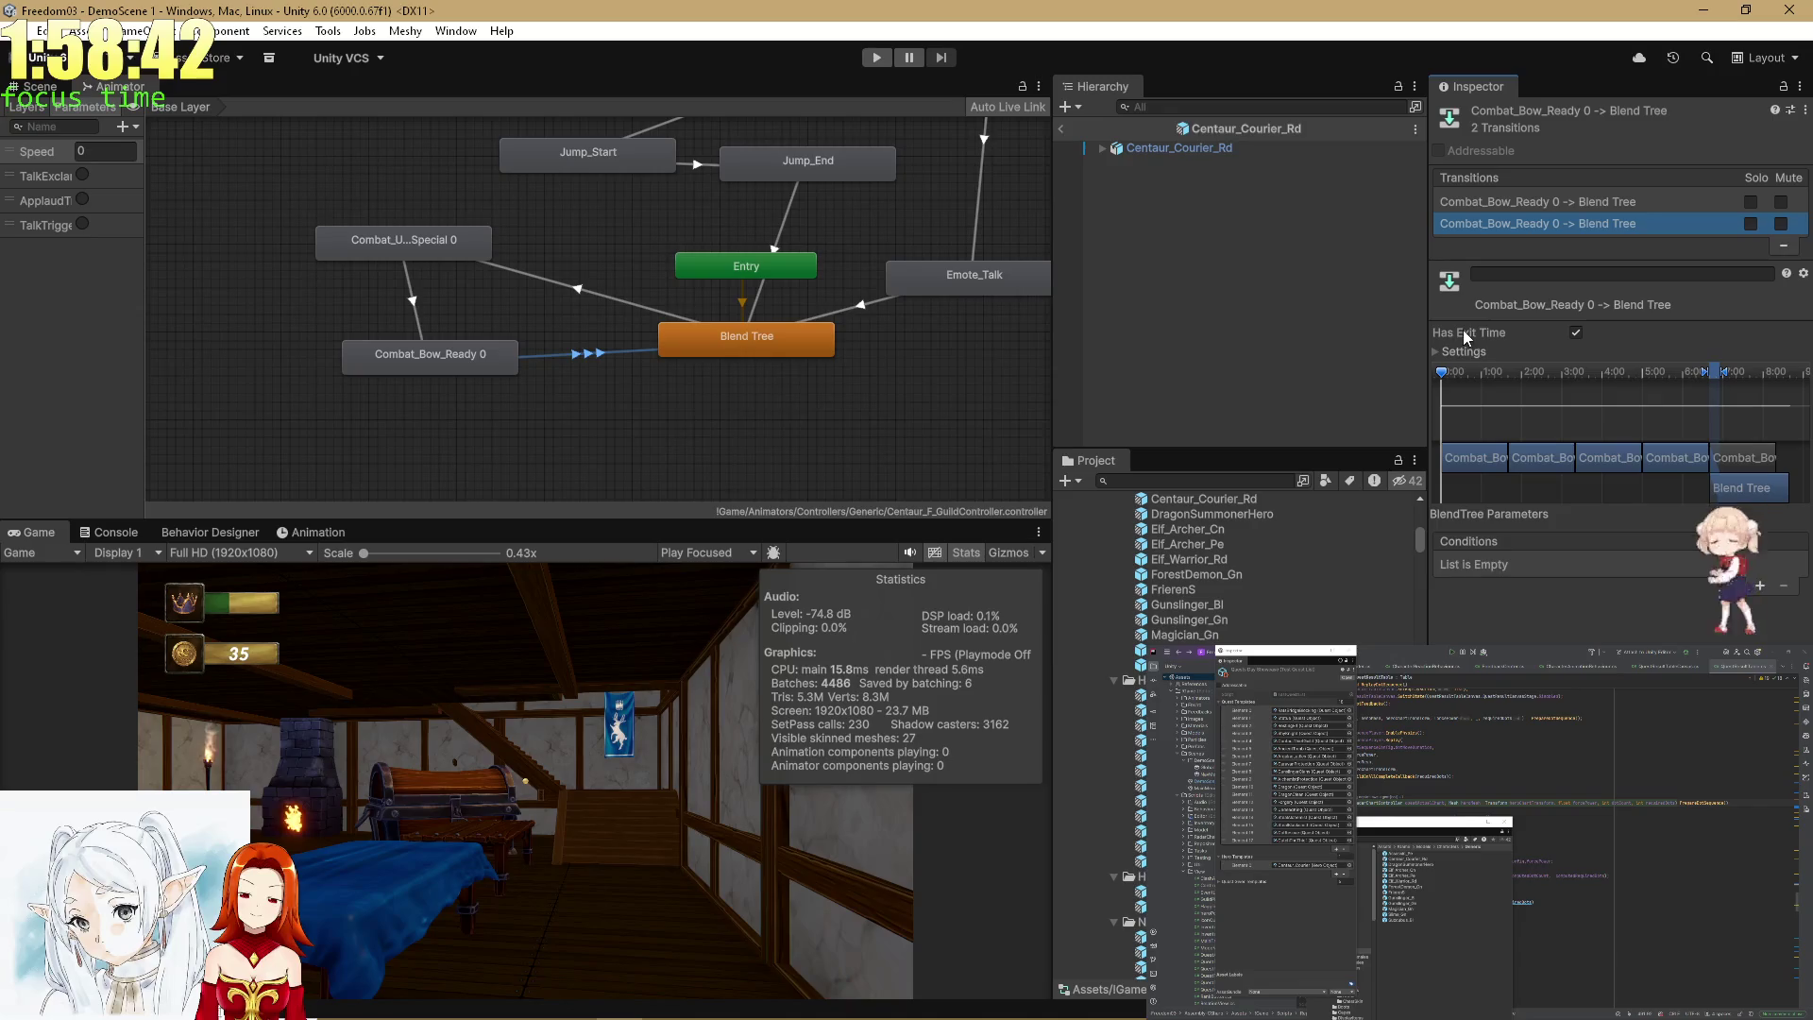
pyautogui.click(1520, 349)
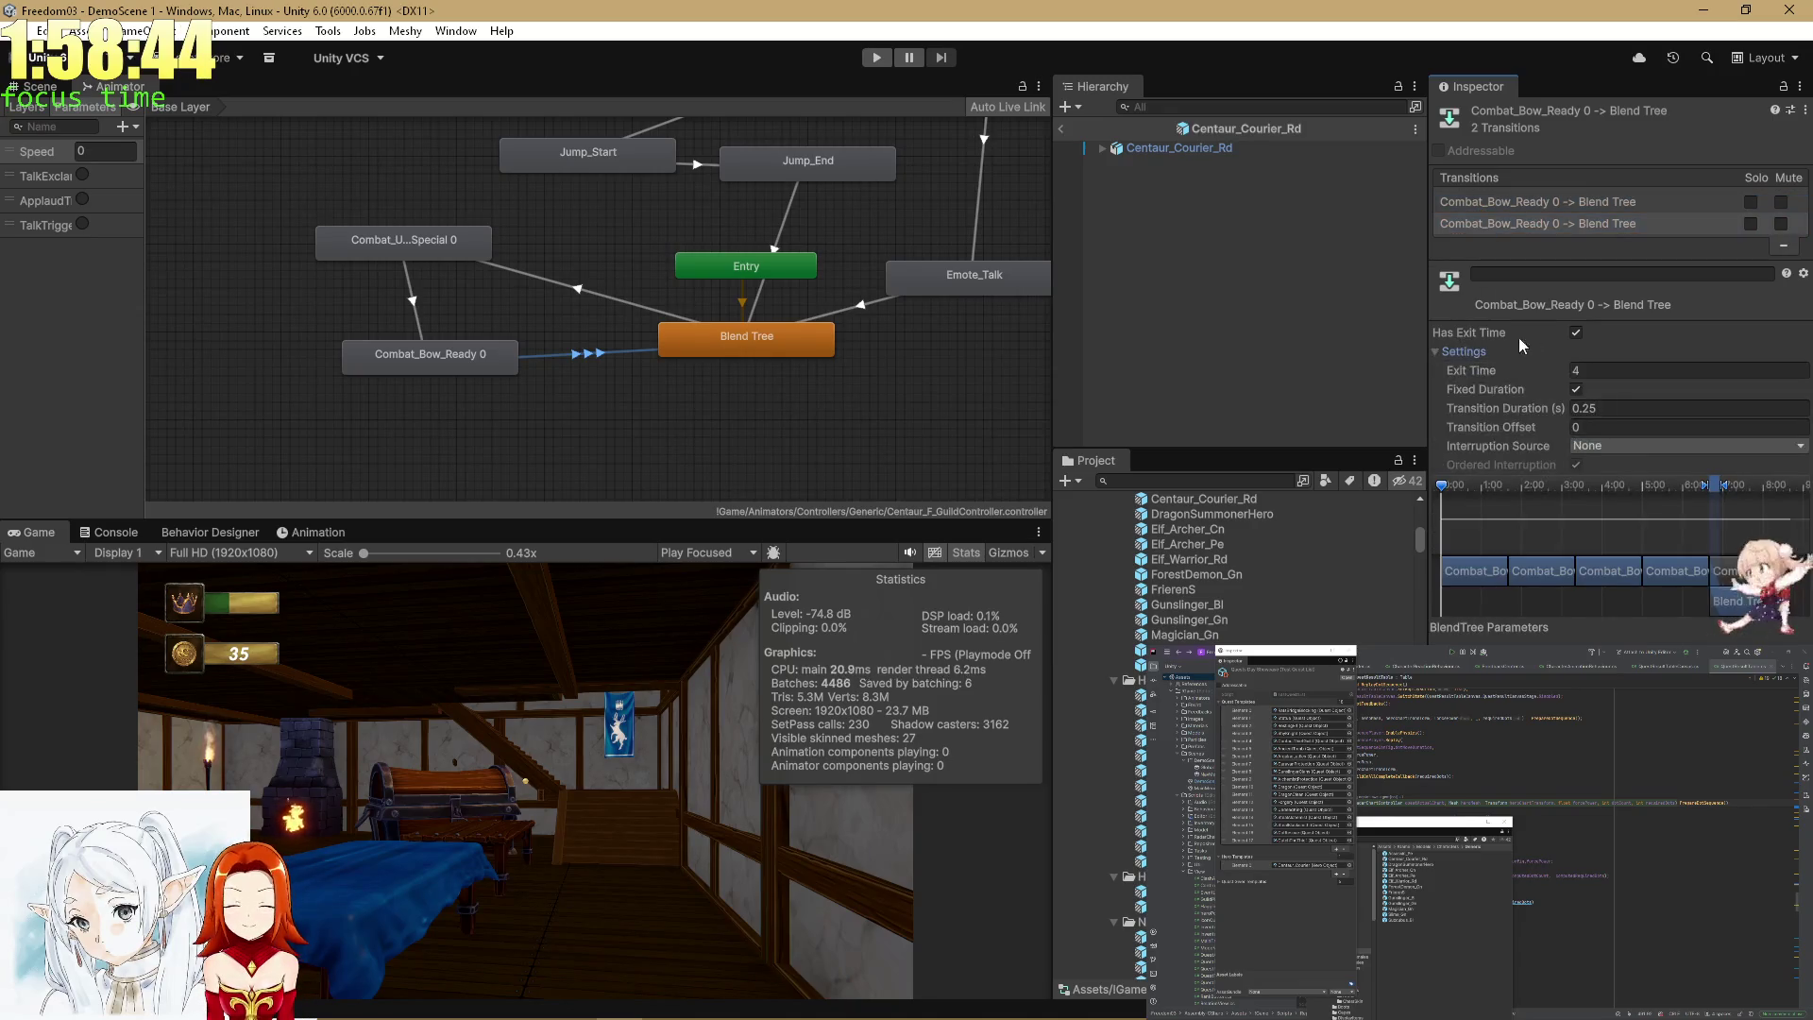
pyautogui.write('0')
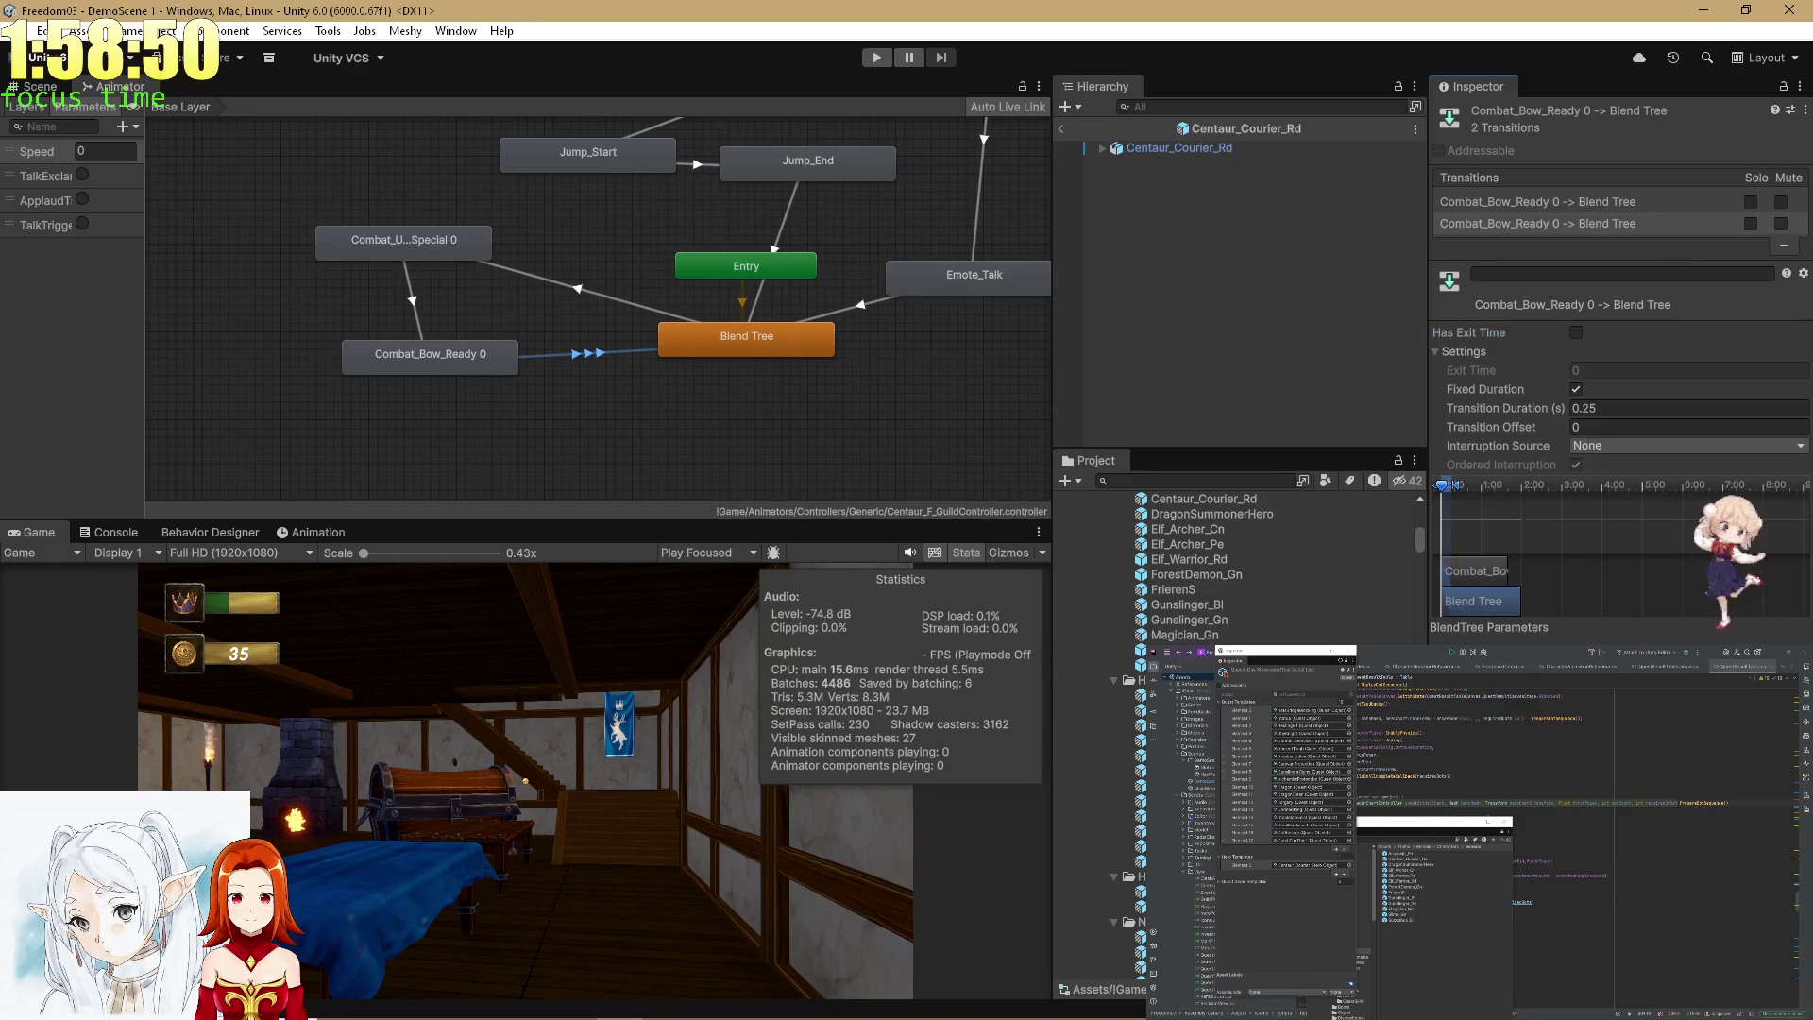
# Return from prefab mode to DemoScene 1 and start a new play session.
pyautogui.hotkey('ctrl', '1')
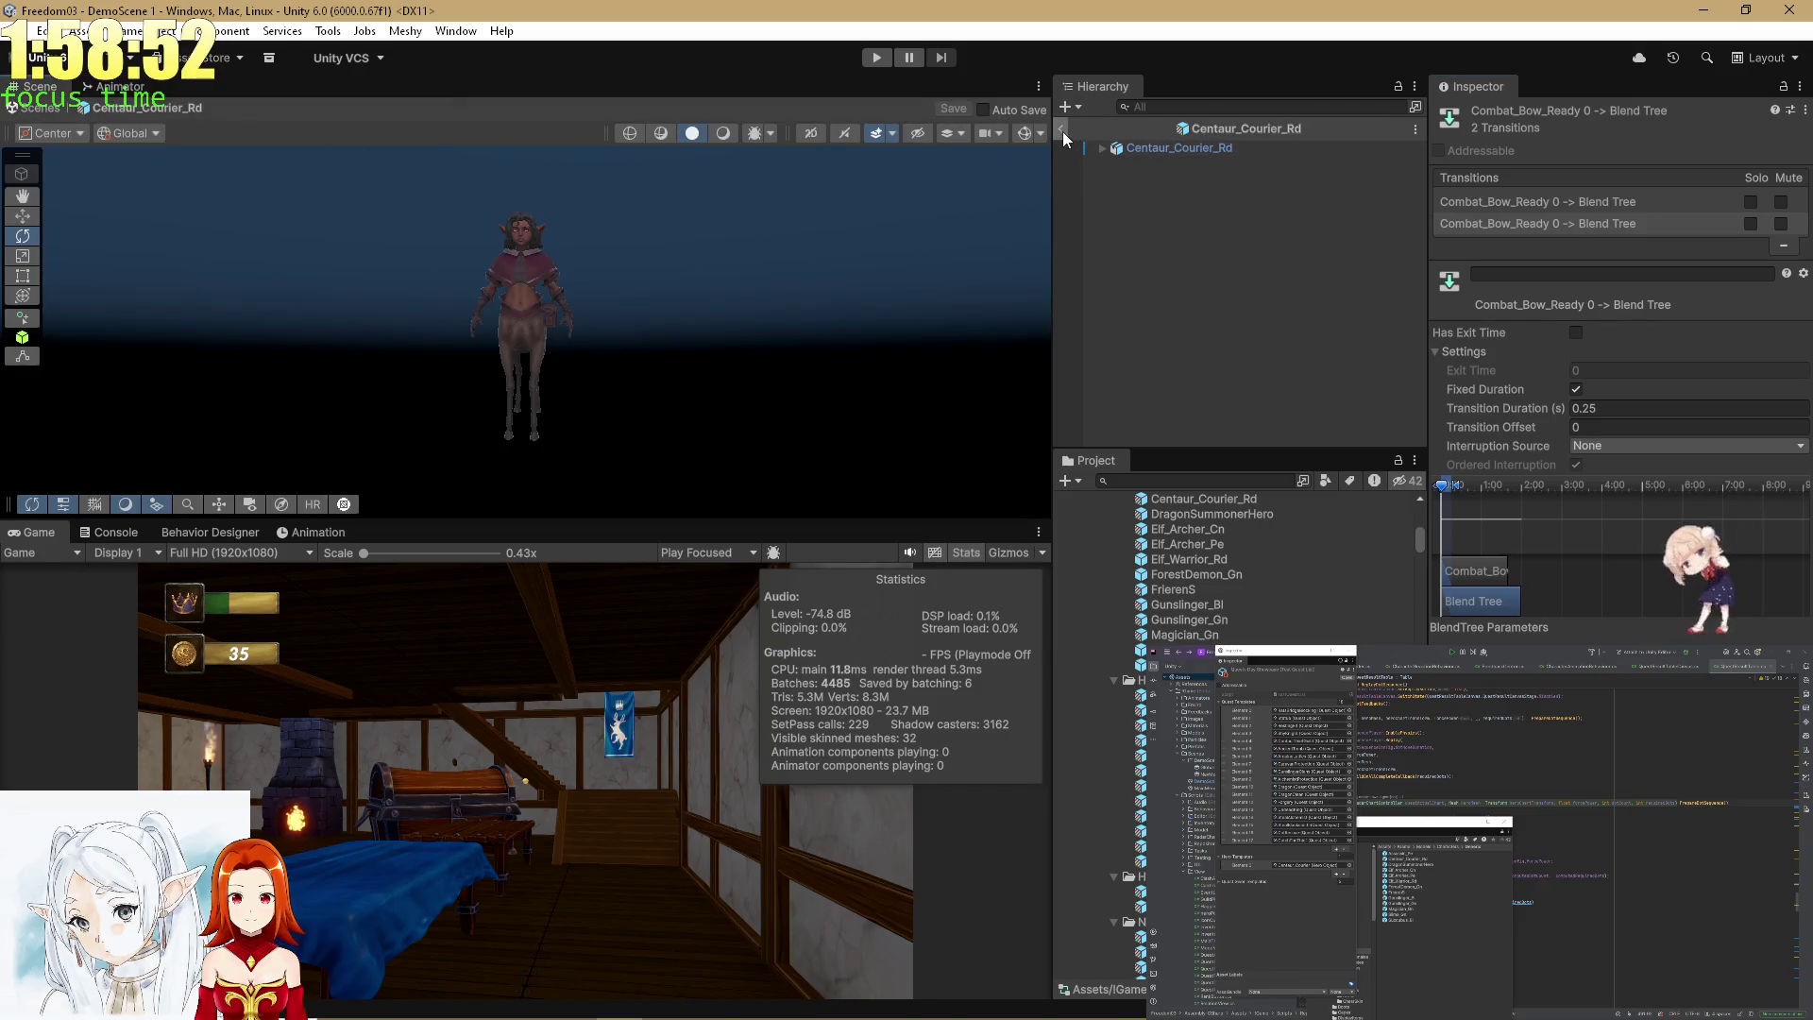
pyautogui.click(1062, 132)
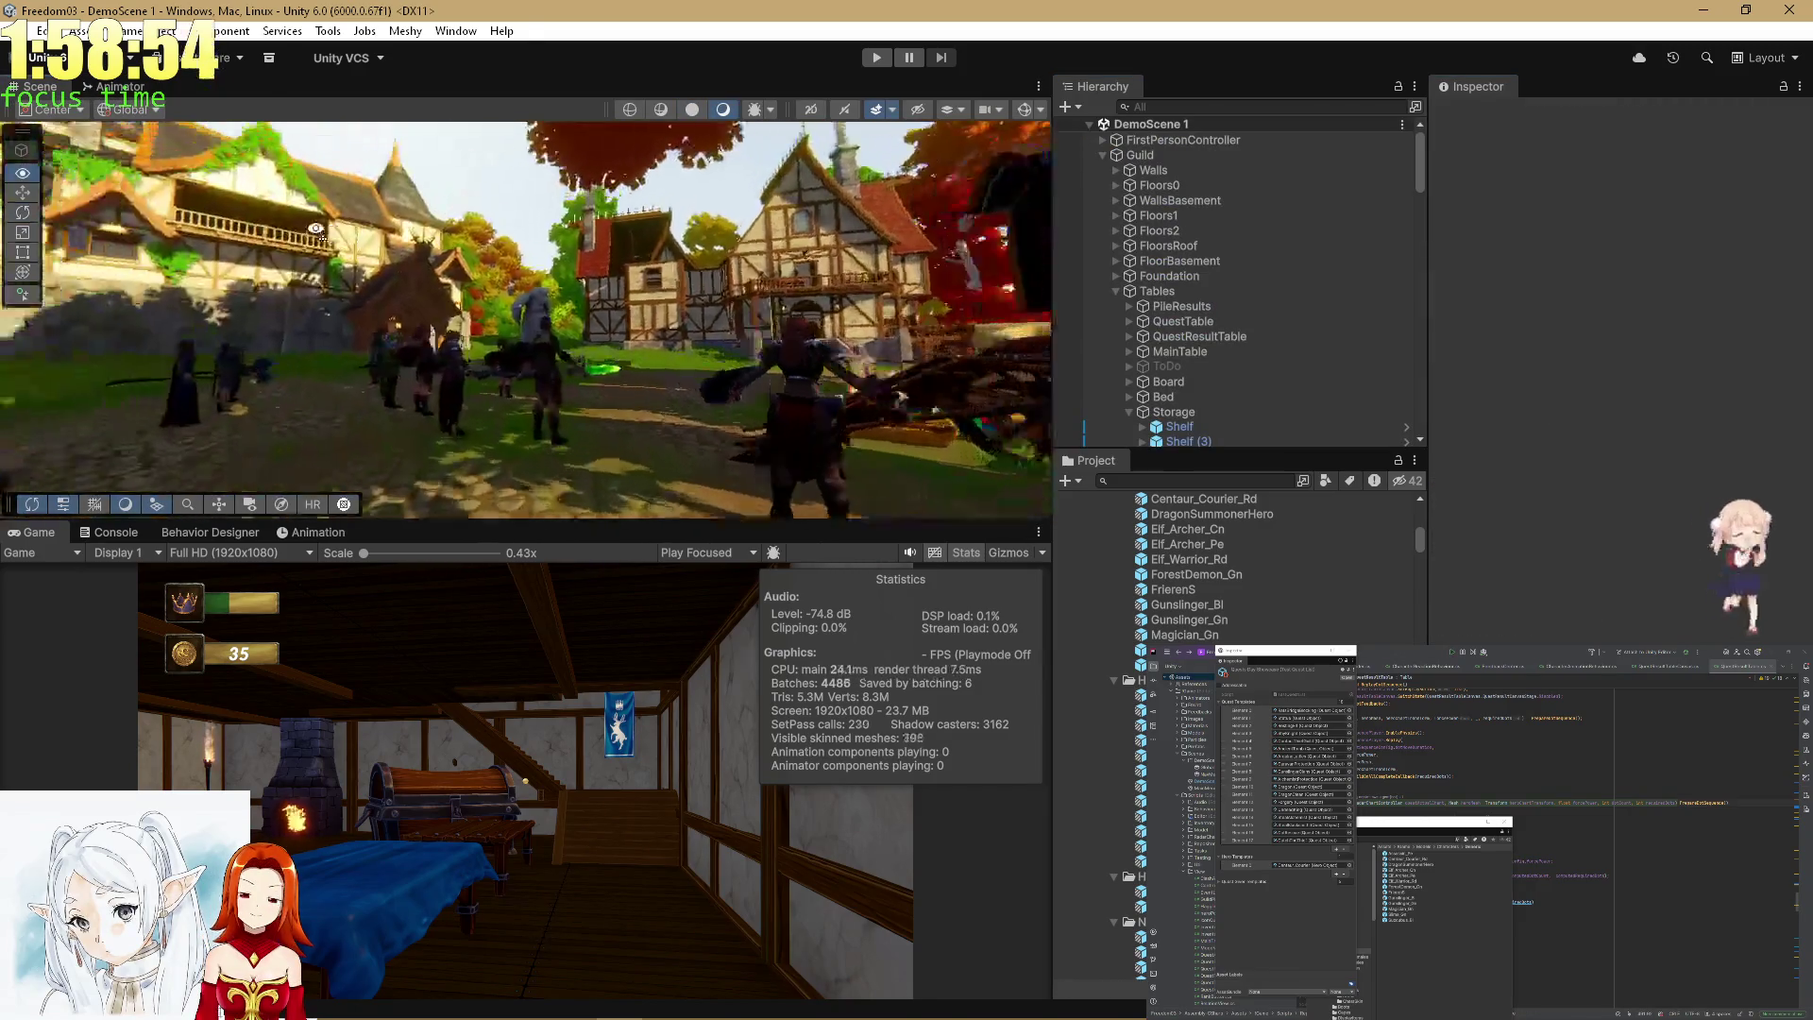
pyautogui.click(864, 61)
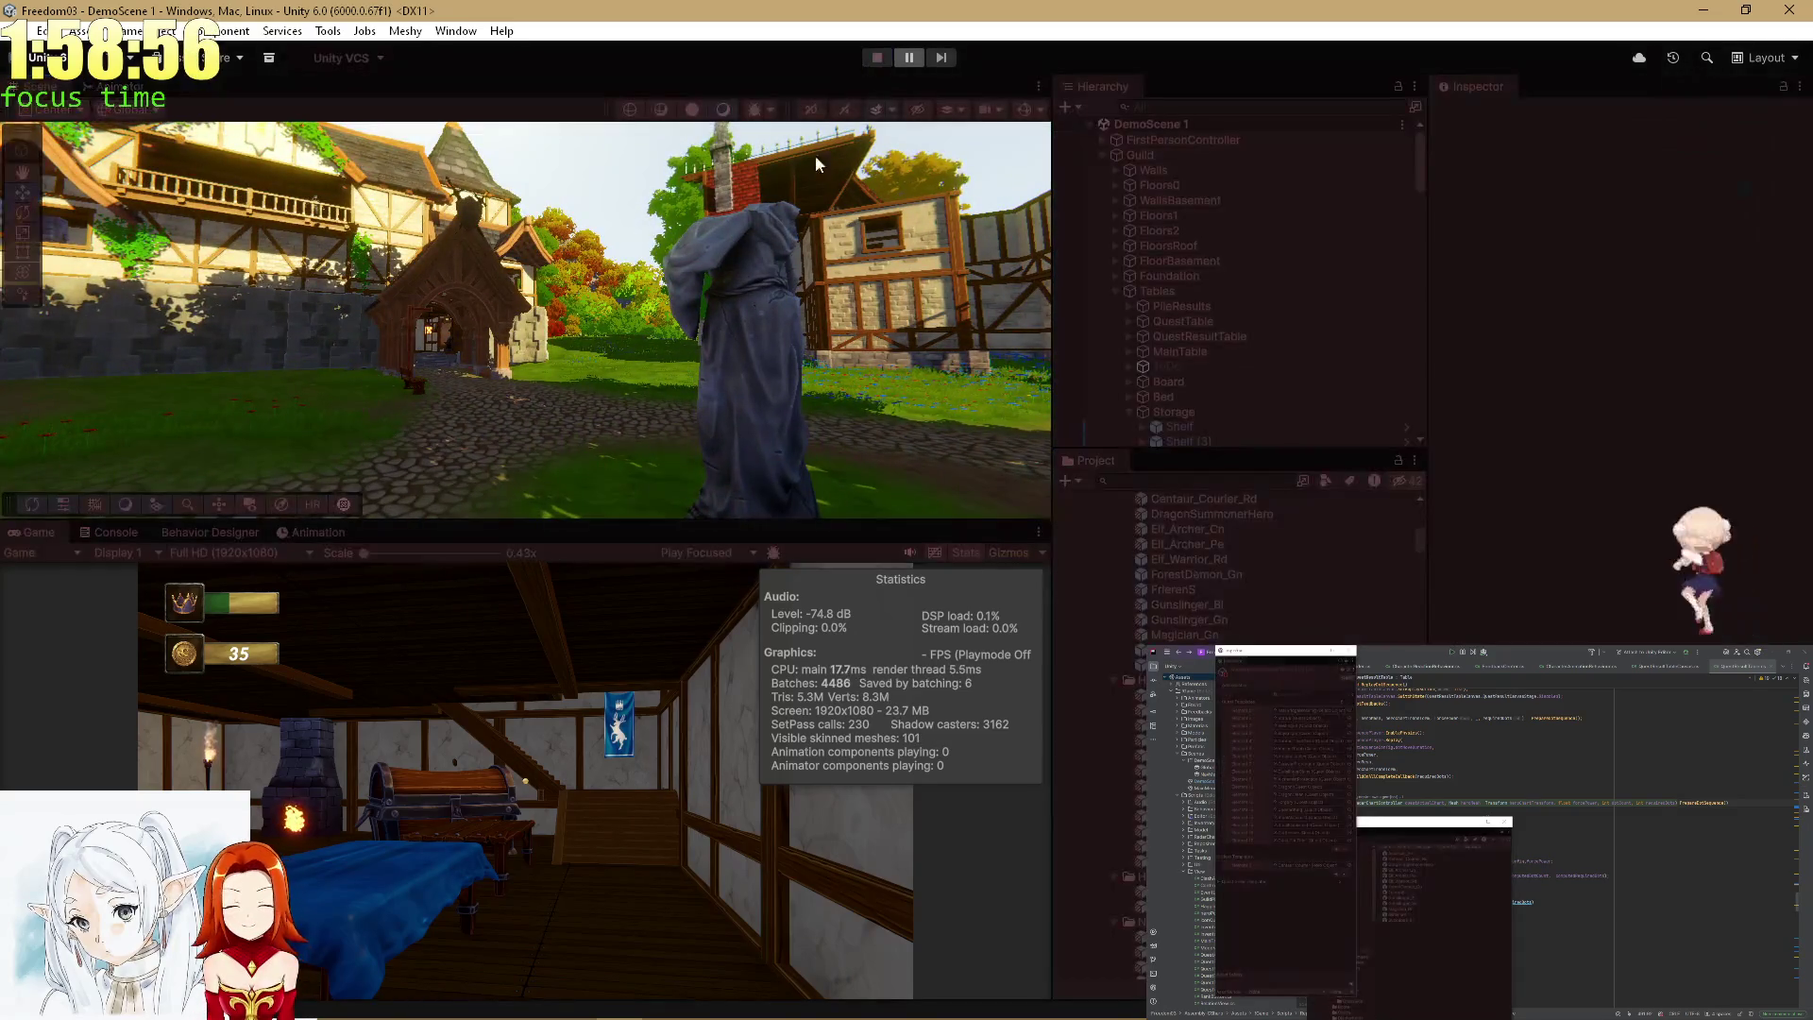
pyautogui.hotkey('alt', 'Tab')
pyautogui.hotkey('alt', 'Tab')
pyautogui.hotkey('alt', 'Tab')
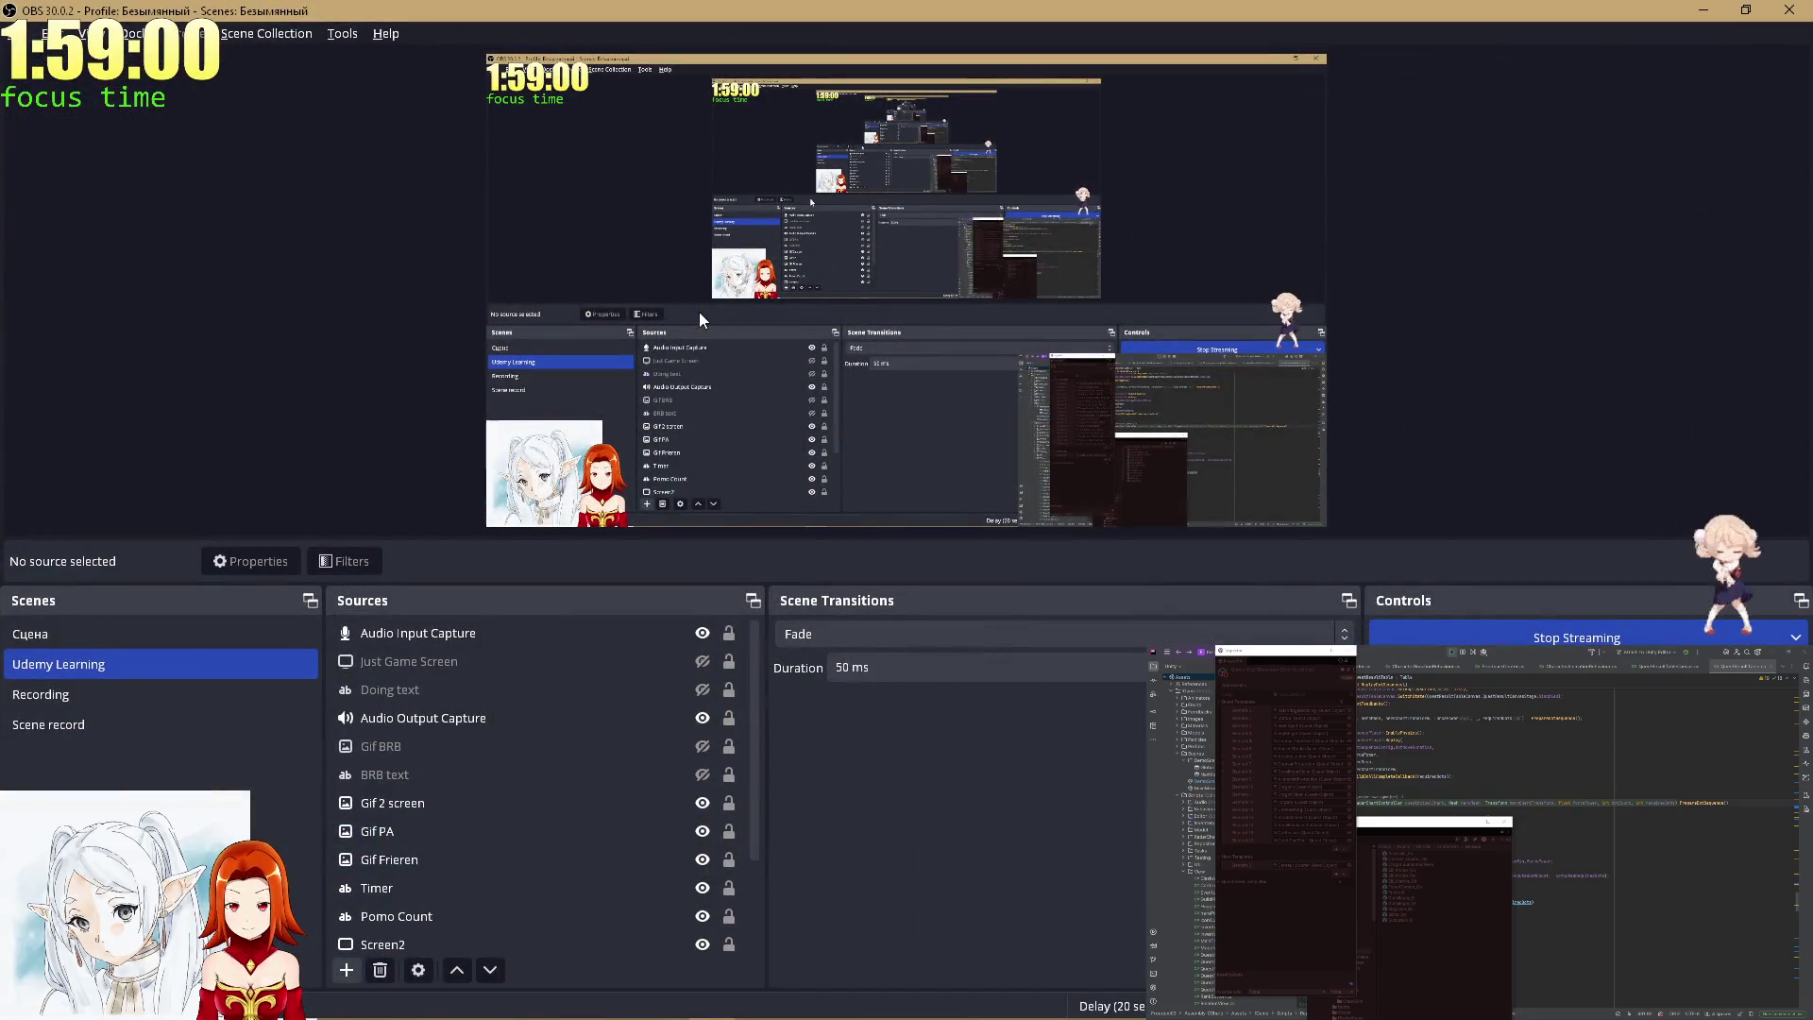
pyautogui.hotkey('alt', 'Tab')
pyautogui.press('Escape')
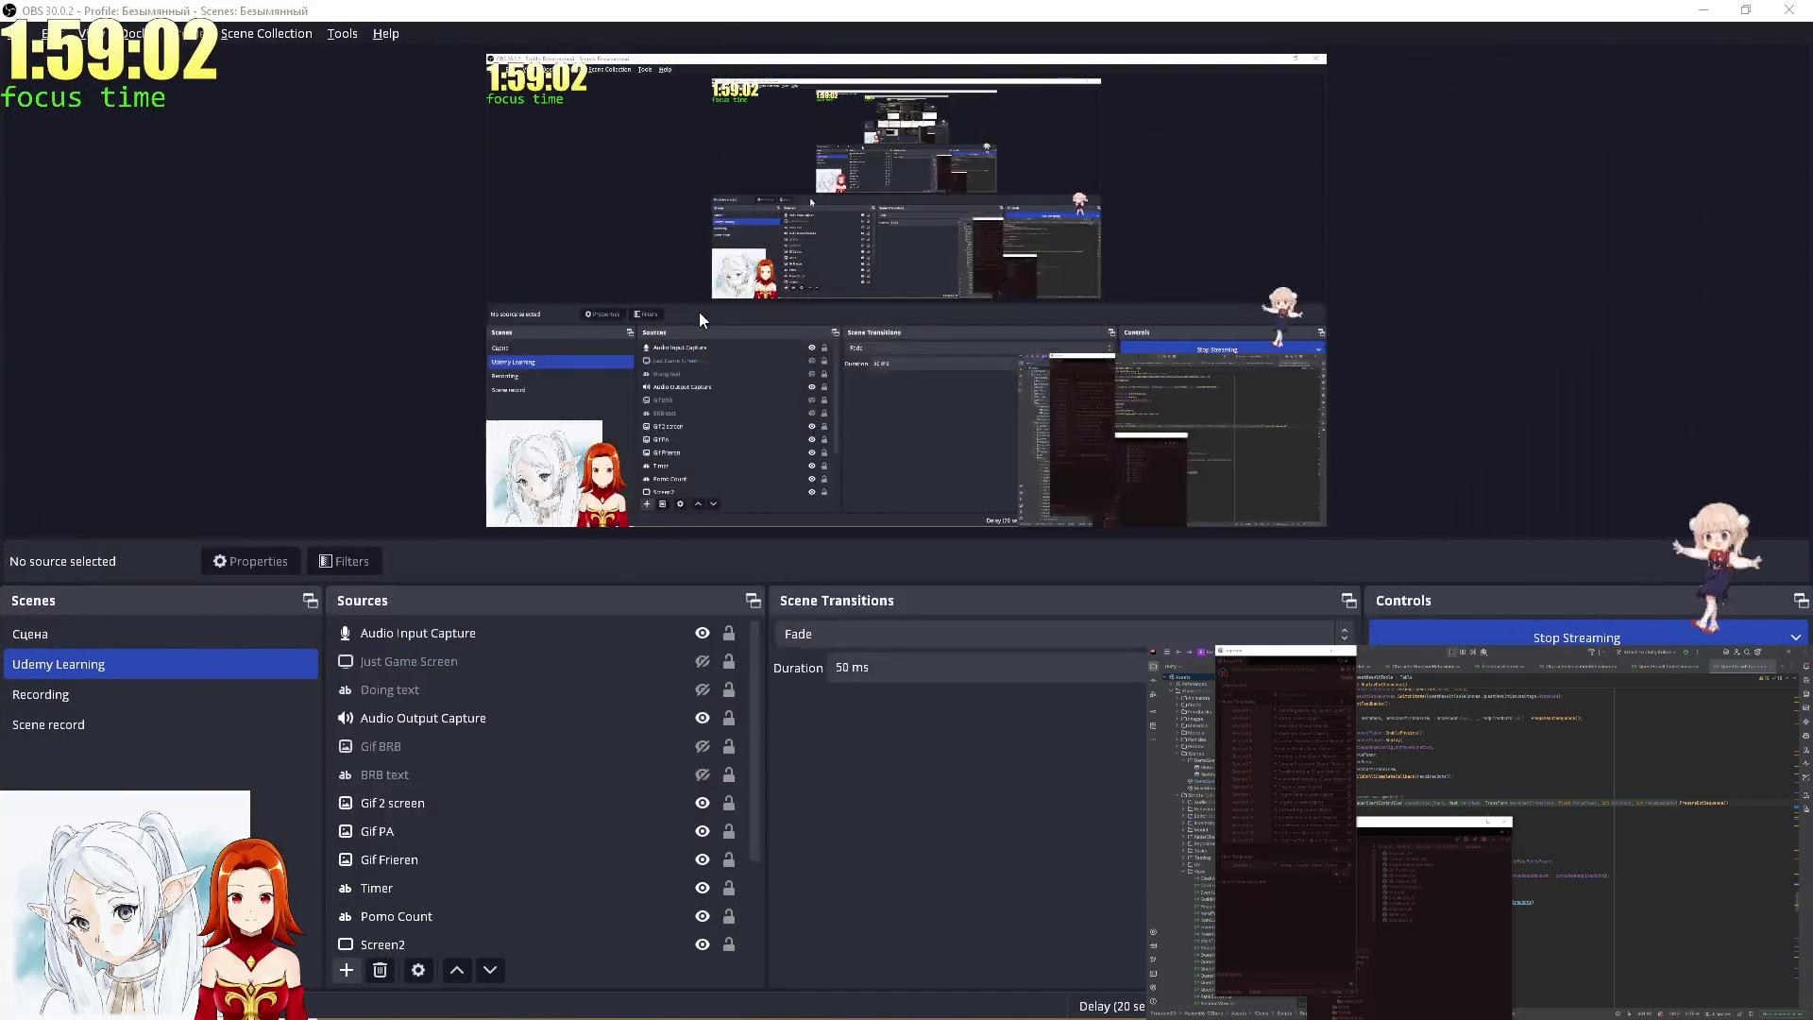
pyautogui.click(1700, 8)
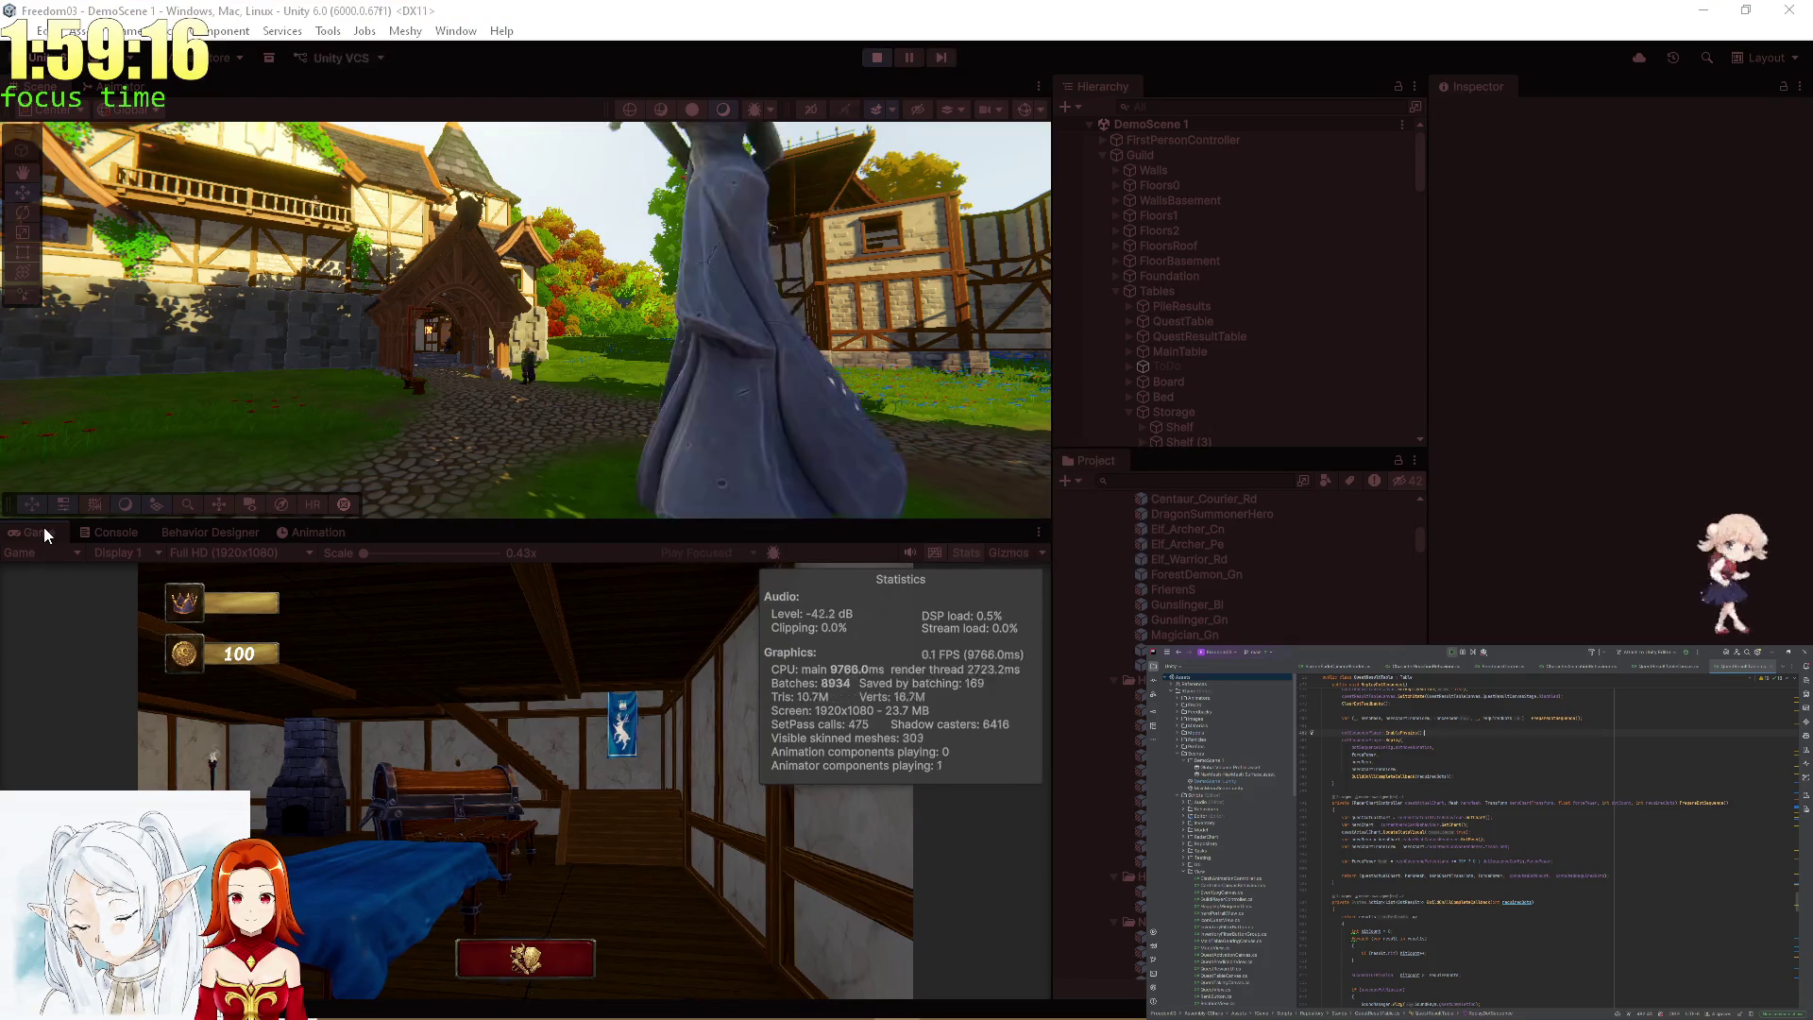
# Maximise the Game view and walk past the banner toward the quest table.
pyautogui.doubleClick(43, 529)
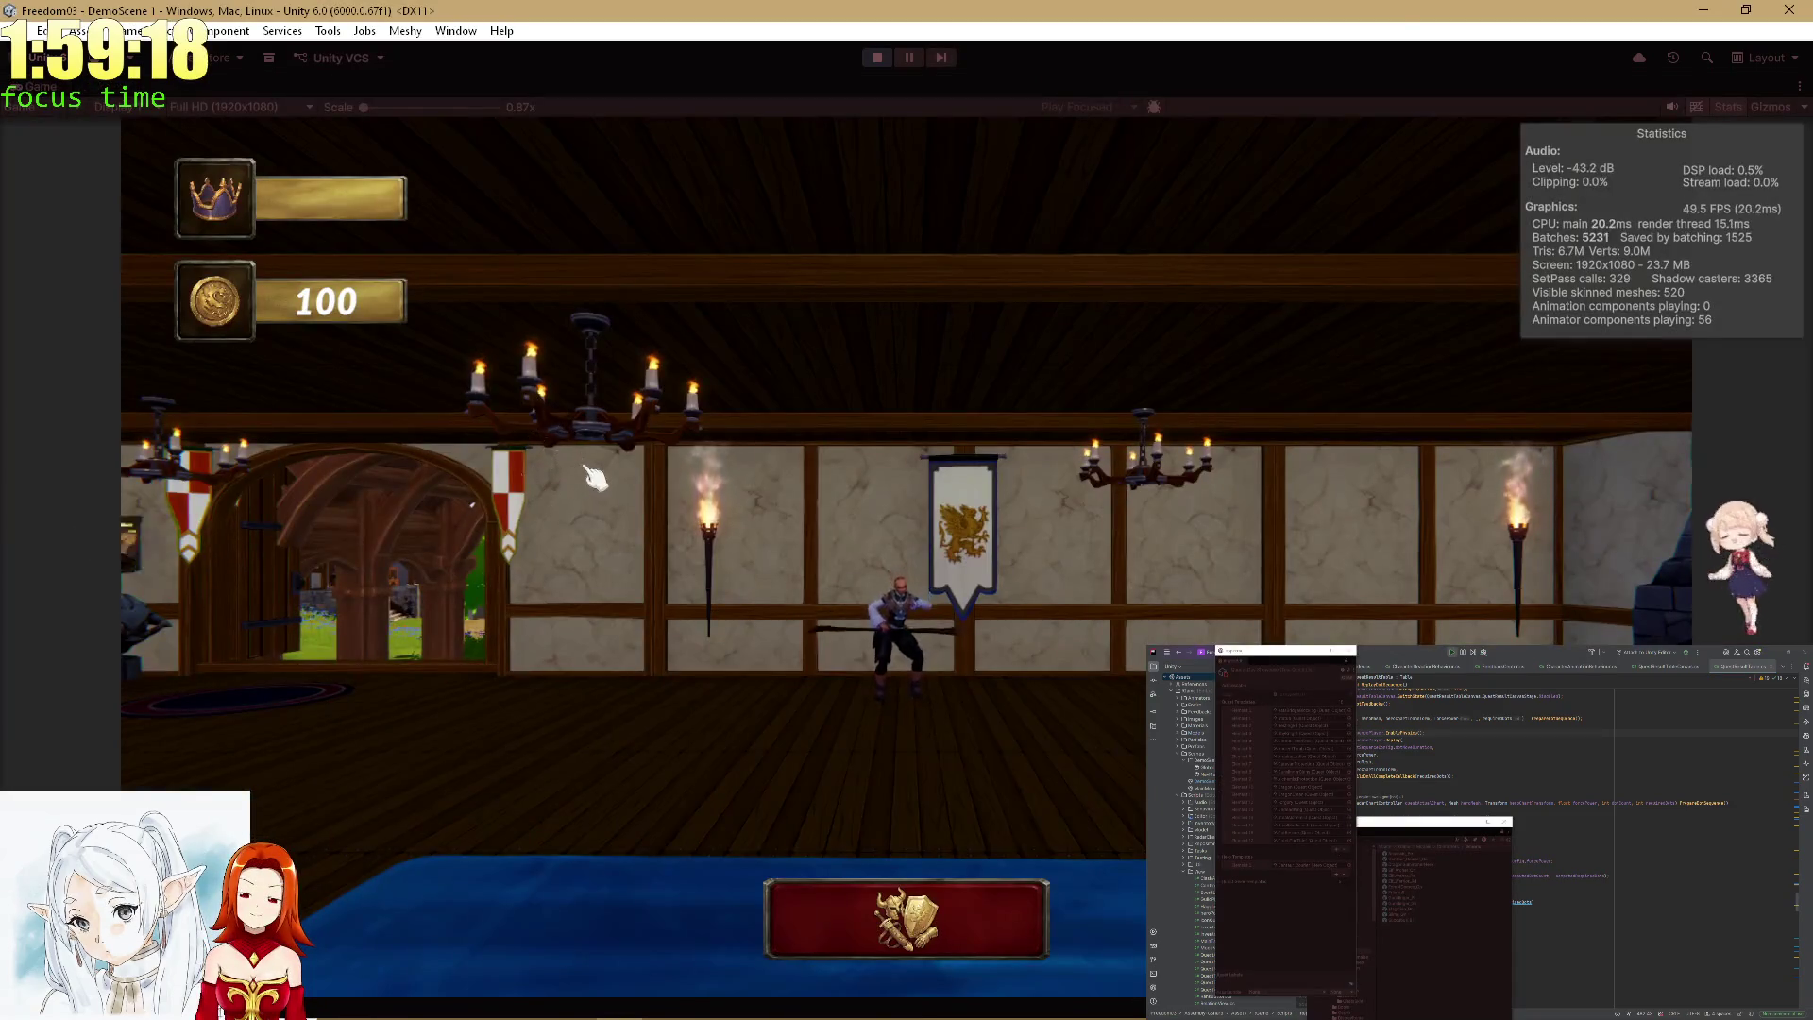
pyautogui.click(528, 489)
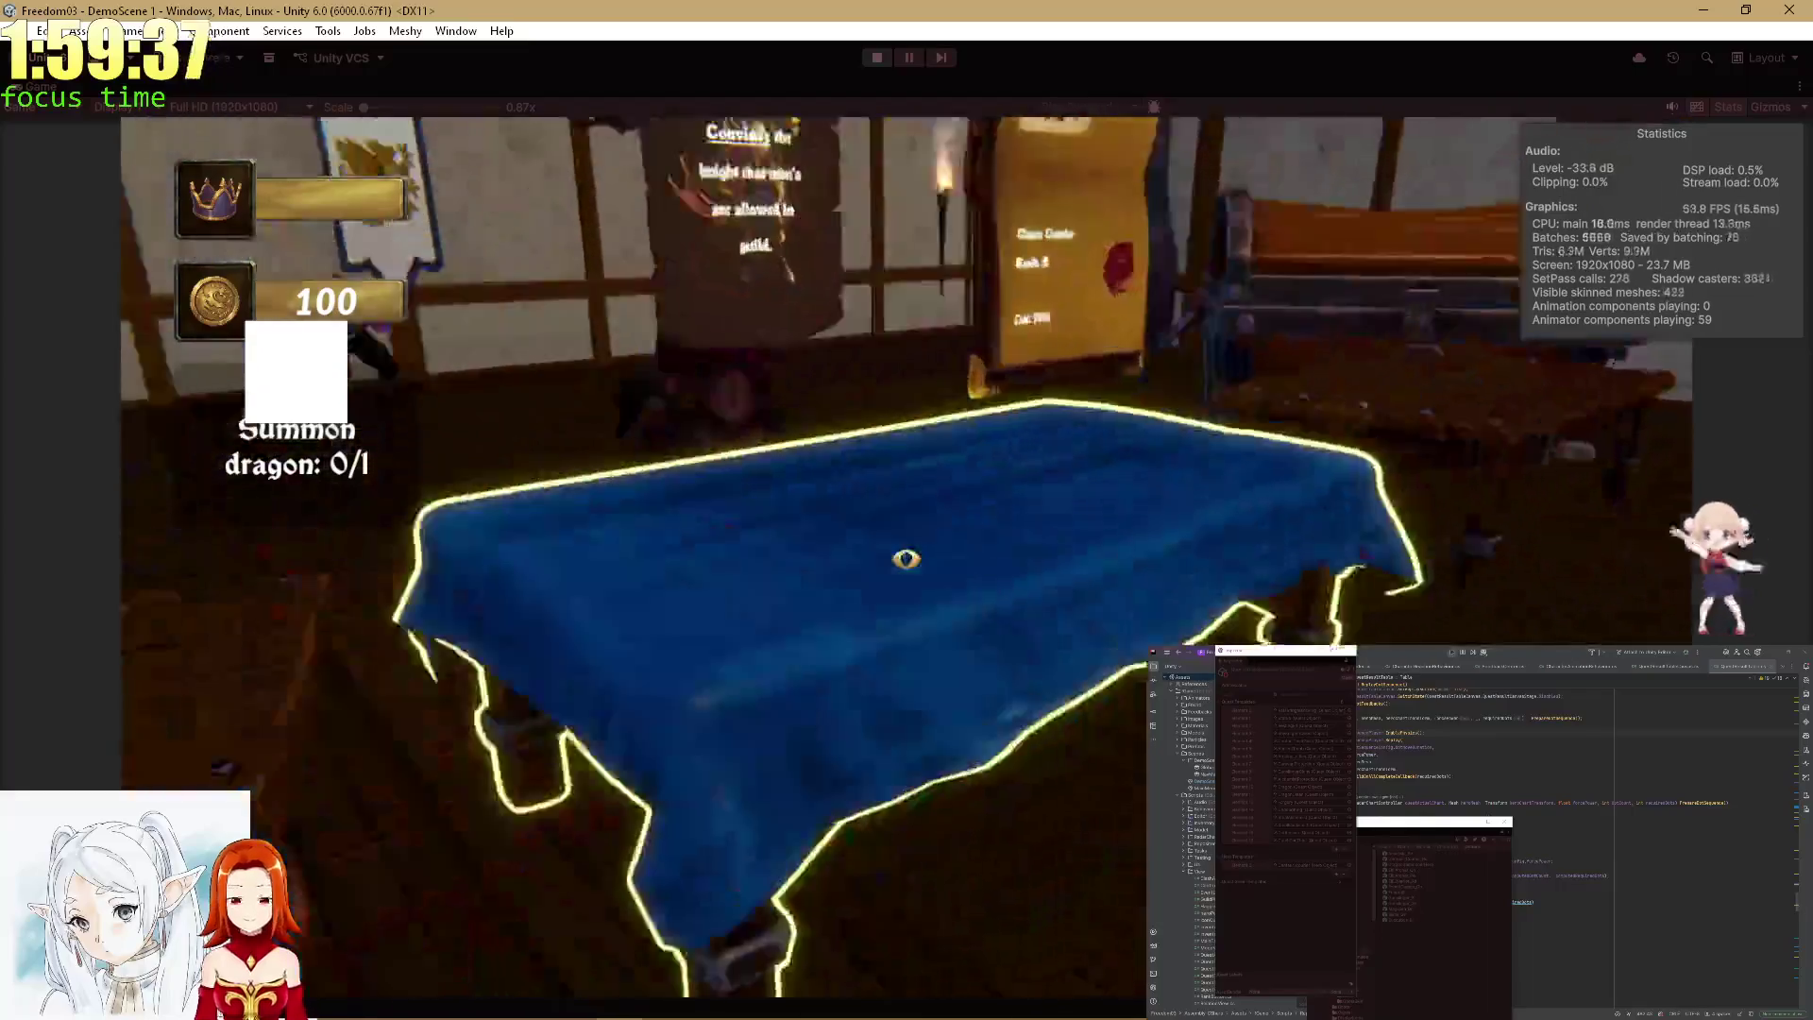
# Browse the quest board and hero inventory, then dismiss the Endless Debate quest.
pyautogui.click(906, 558)
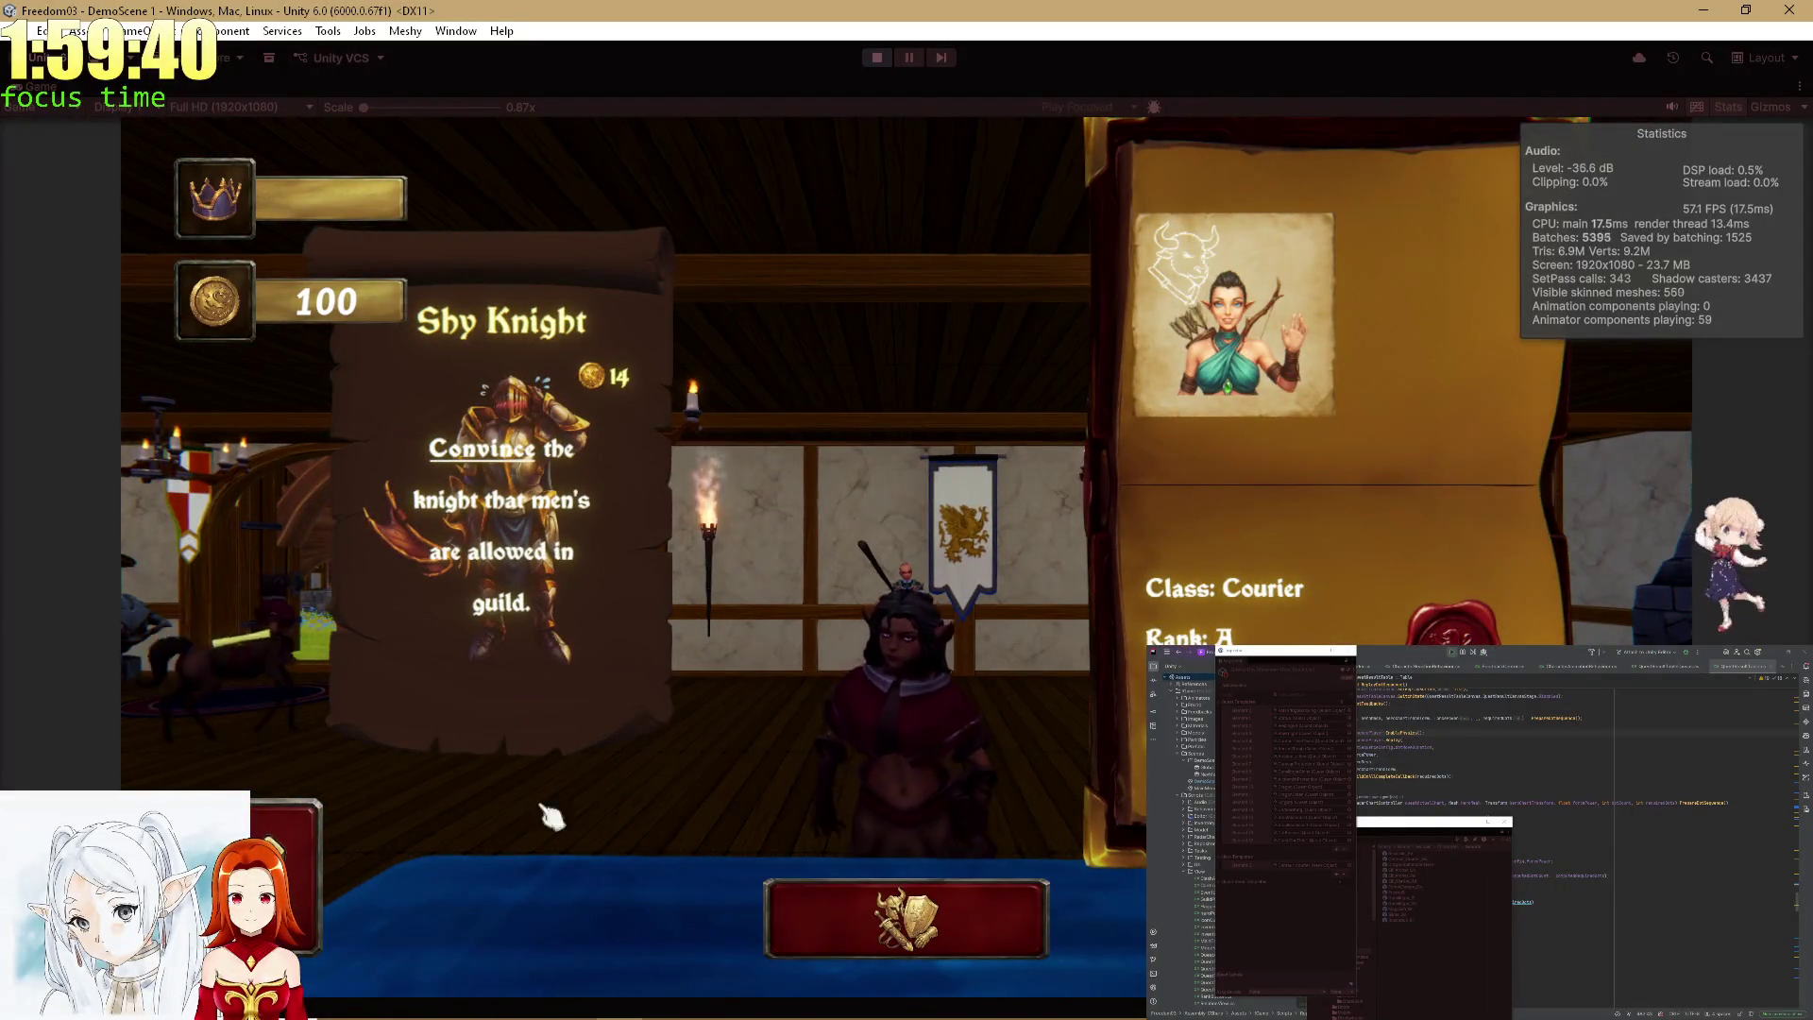
pyautogui.press('Right')
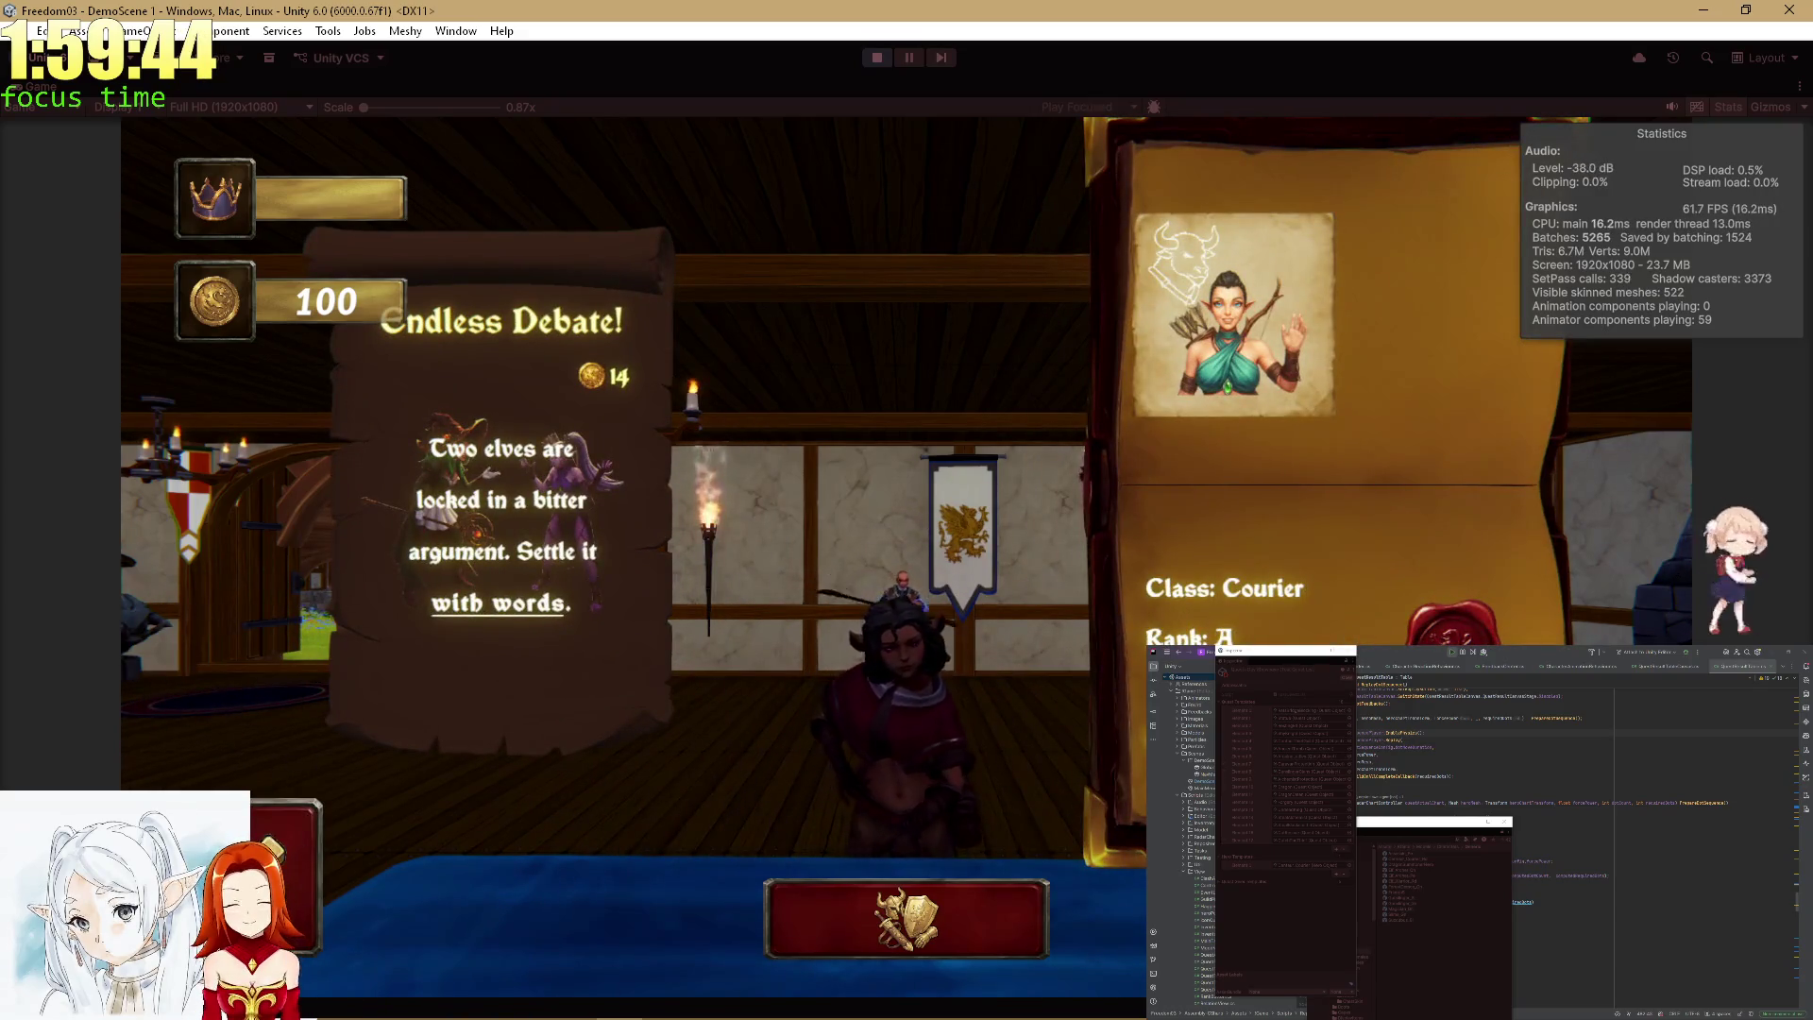
pyautogui.press('Return')
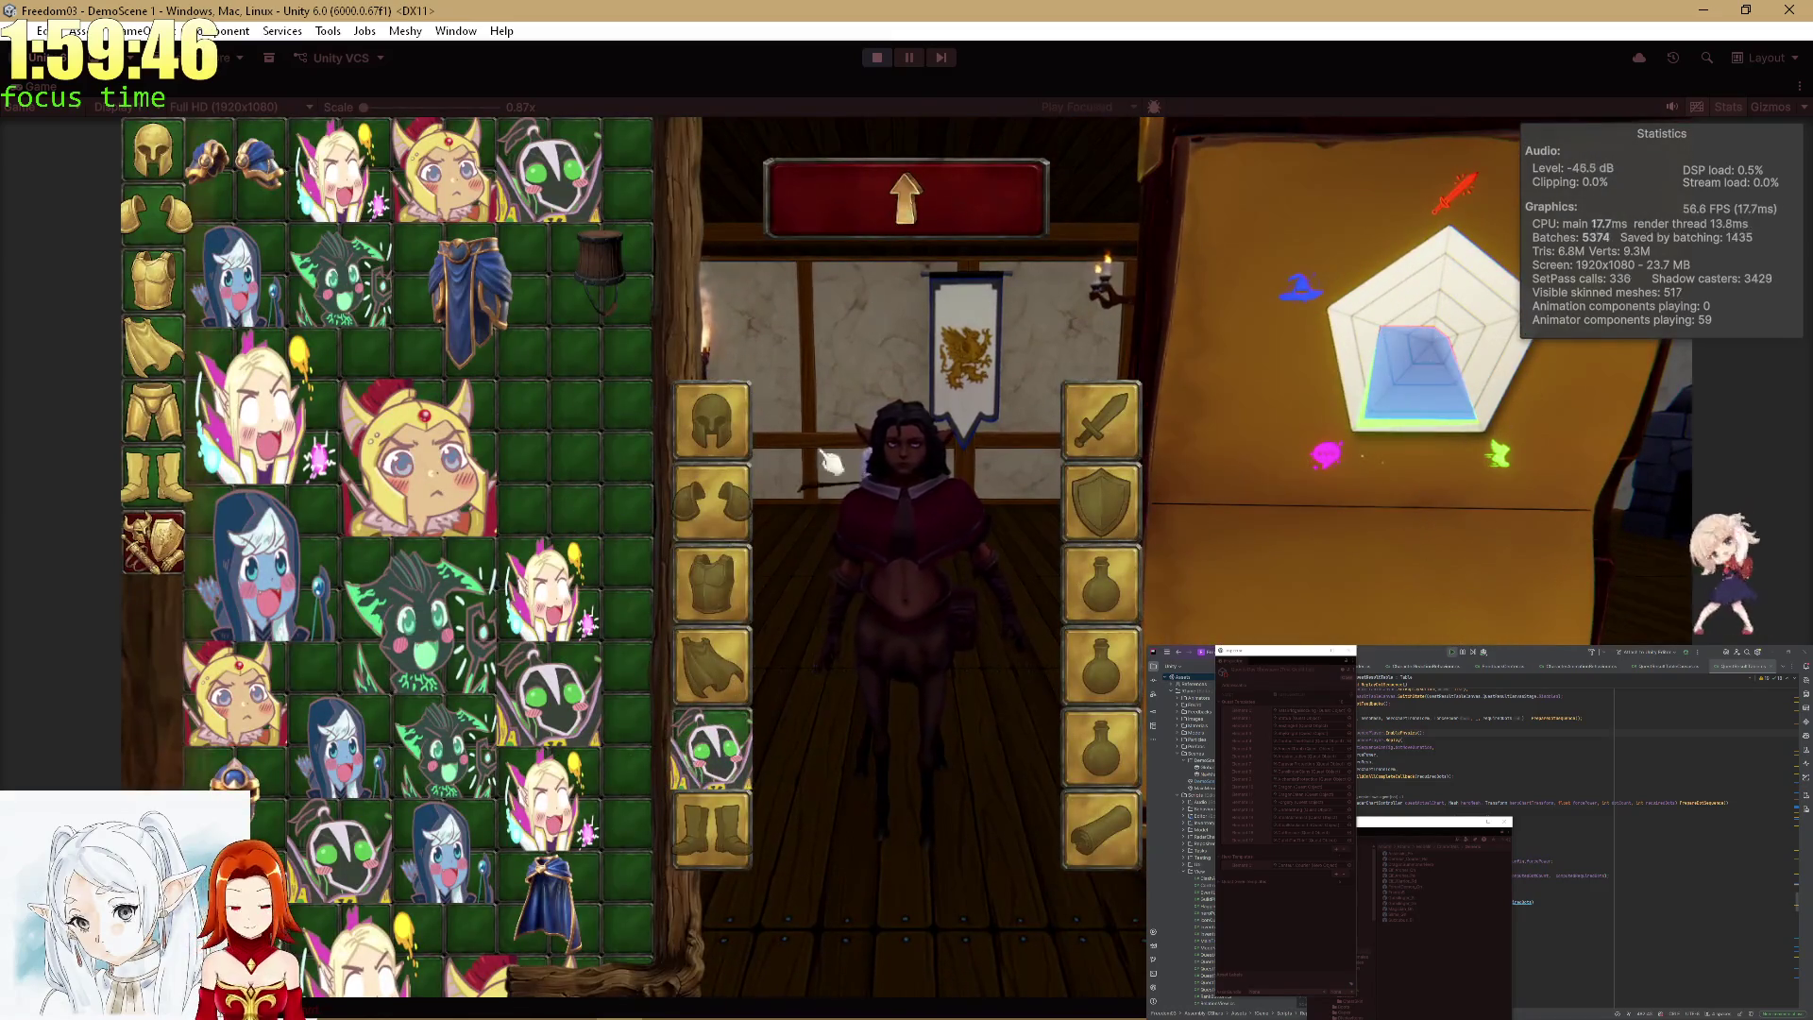
pyautogui.press('Escape')
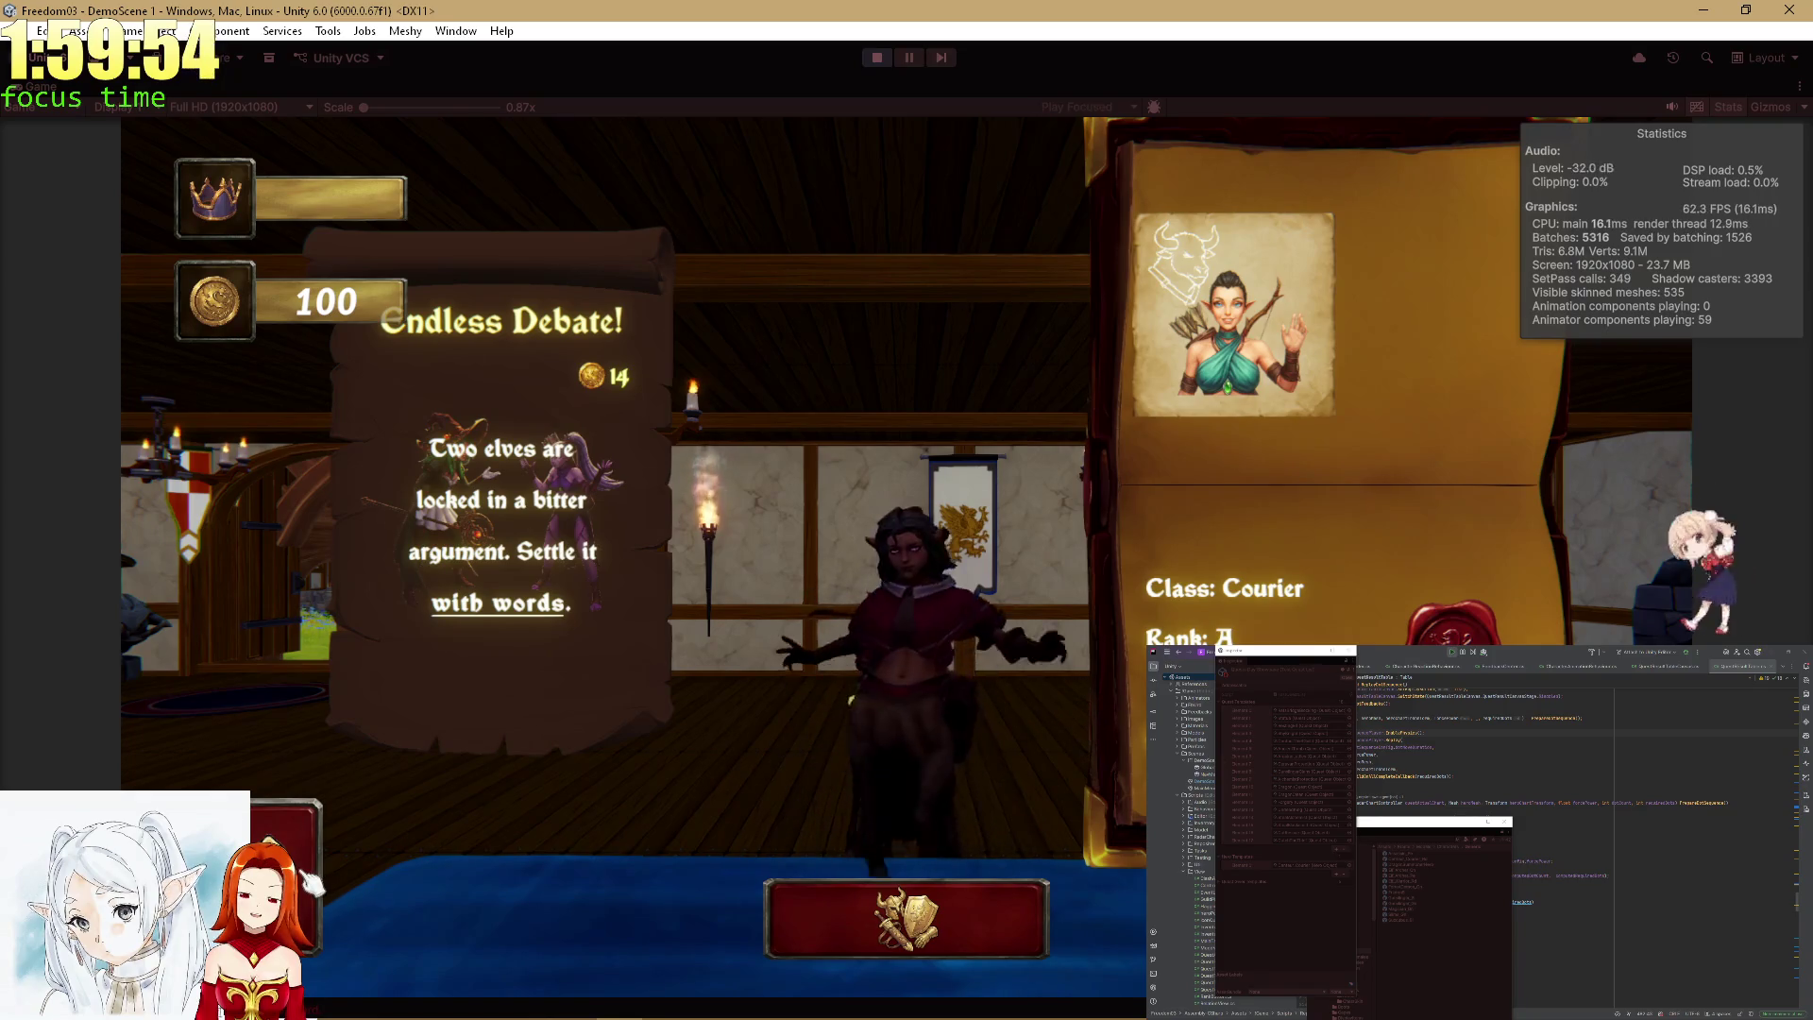
pyautogui.click(631, 663)
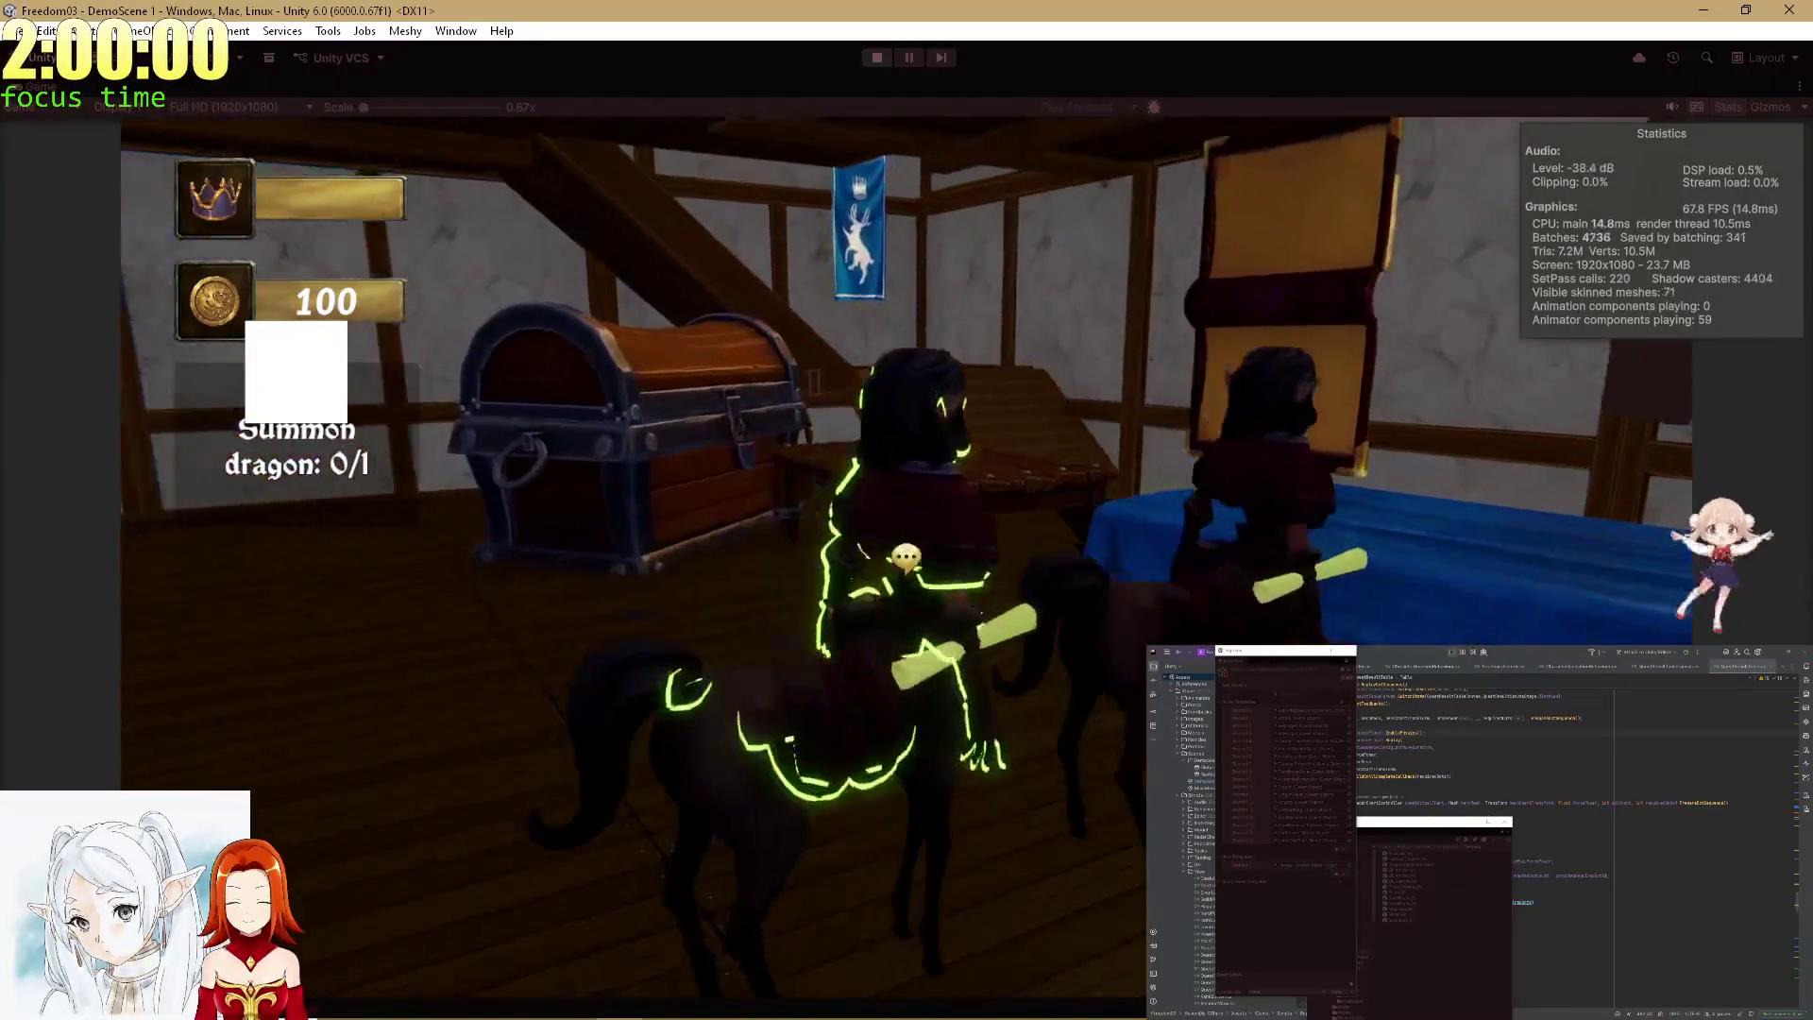
# Ask the elf hero HowYouFeel four times, raising Hero Relation from -5 to 15.
pyautogui.click(911, 566)
pyautogui.click(831, 751)
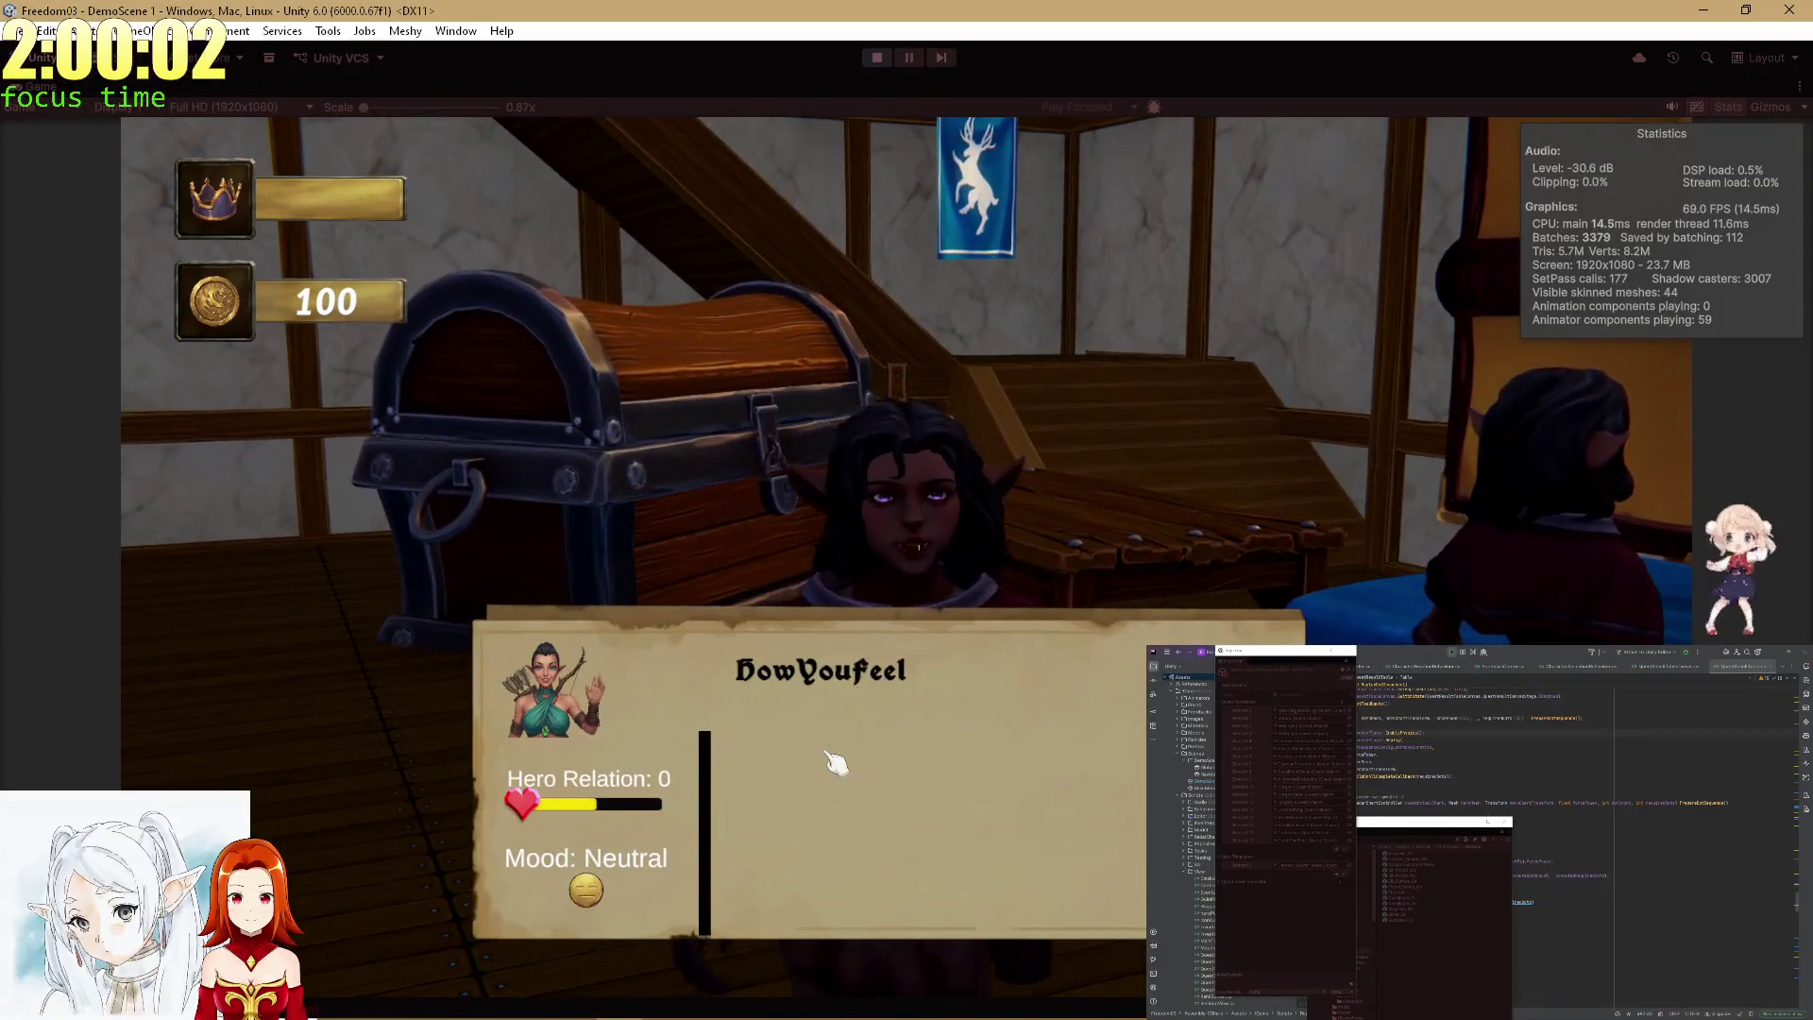
pyautogui.click(833, 755)
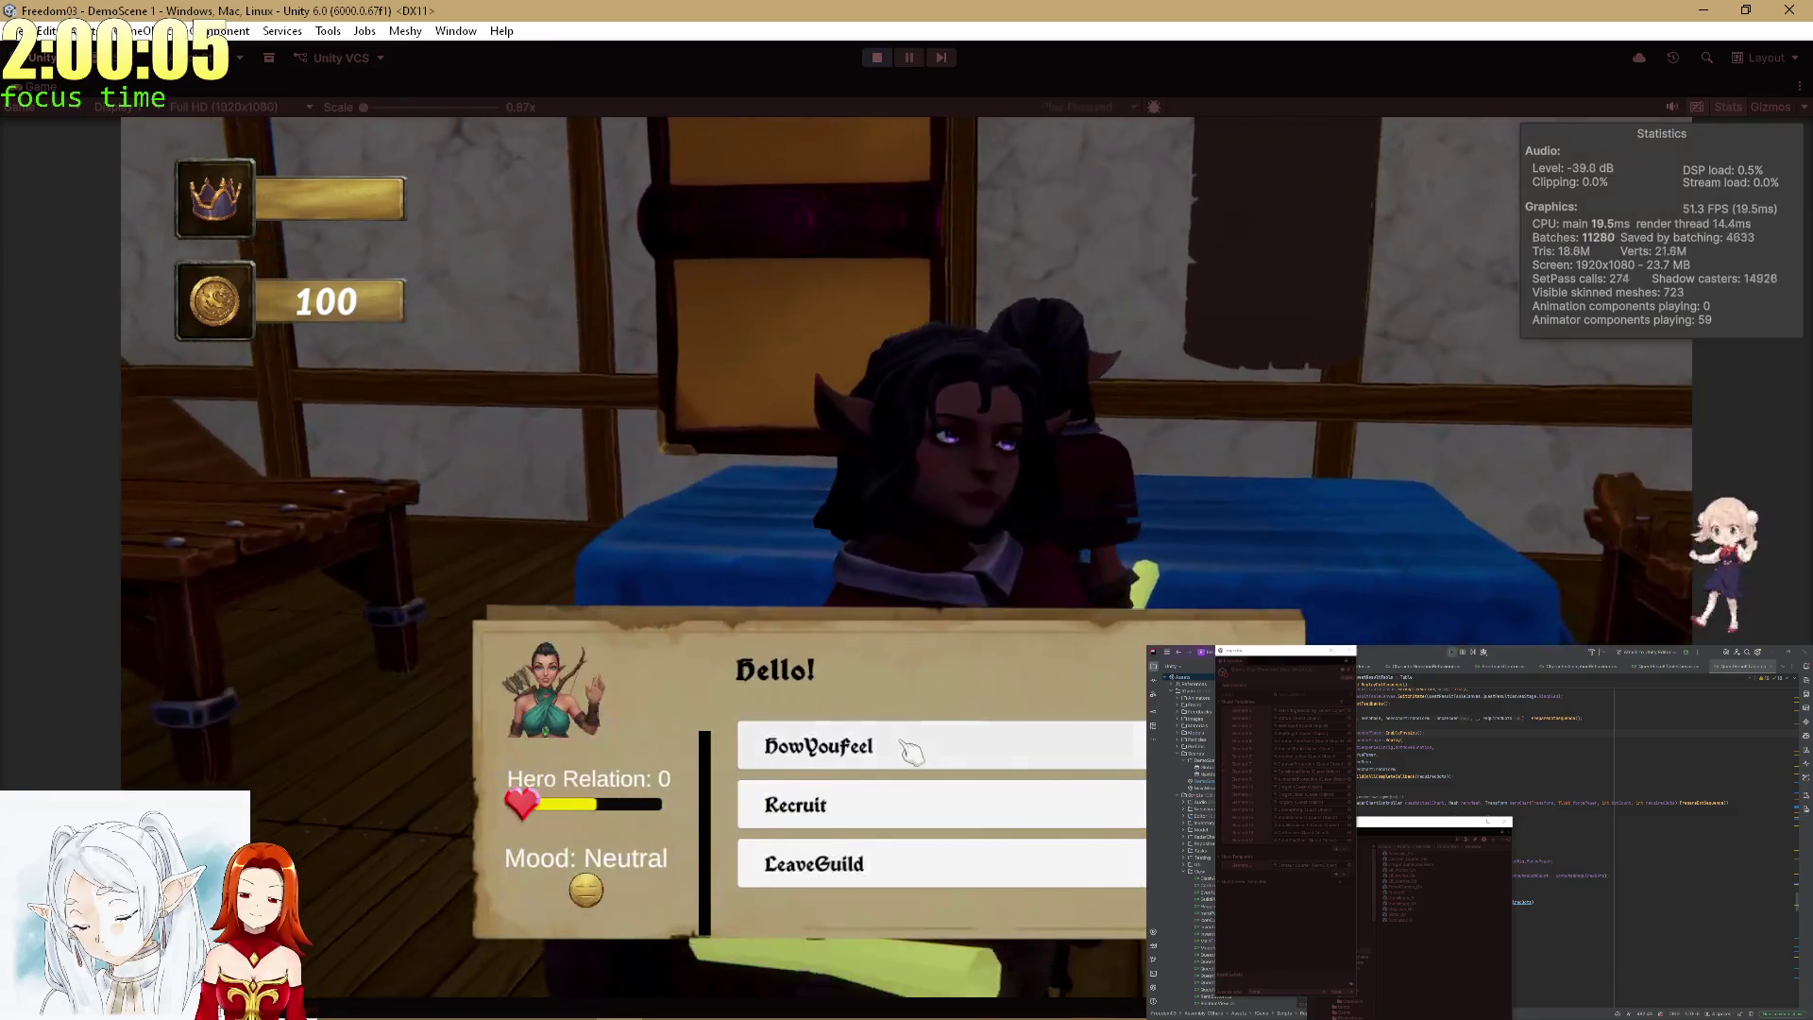
pyautogui.click(910, 749)
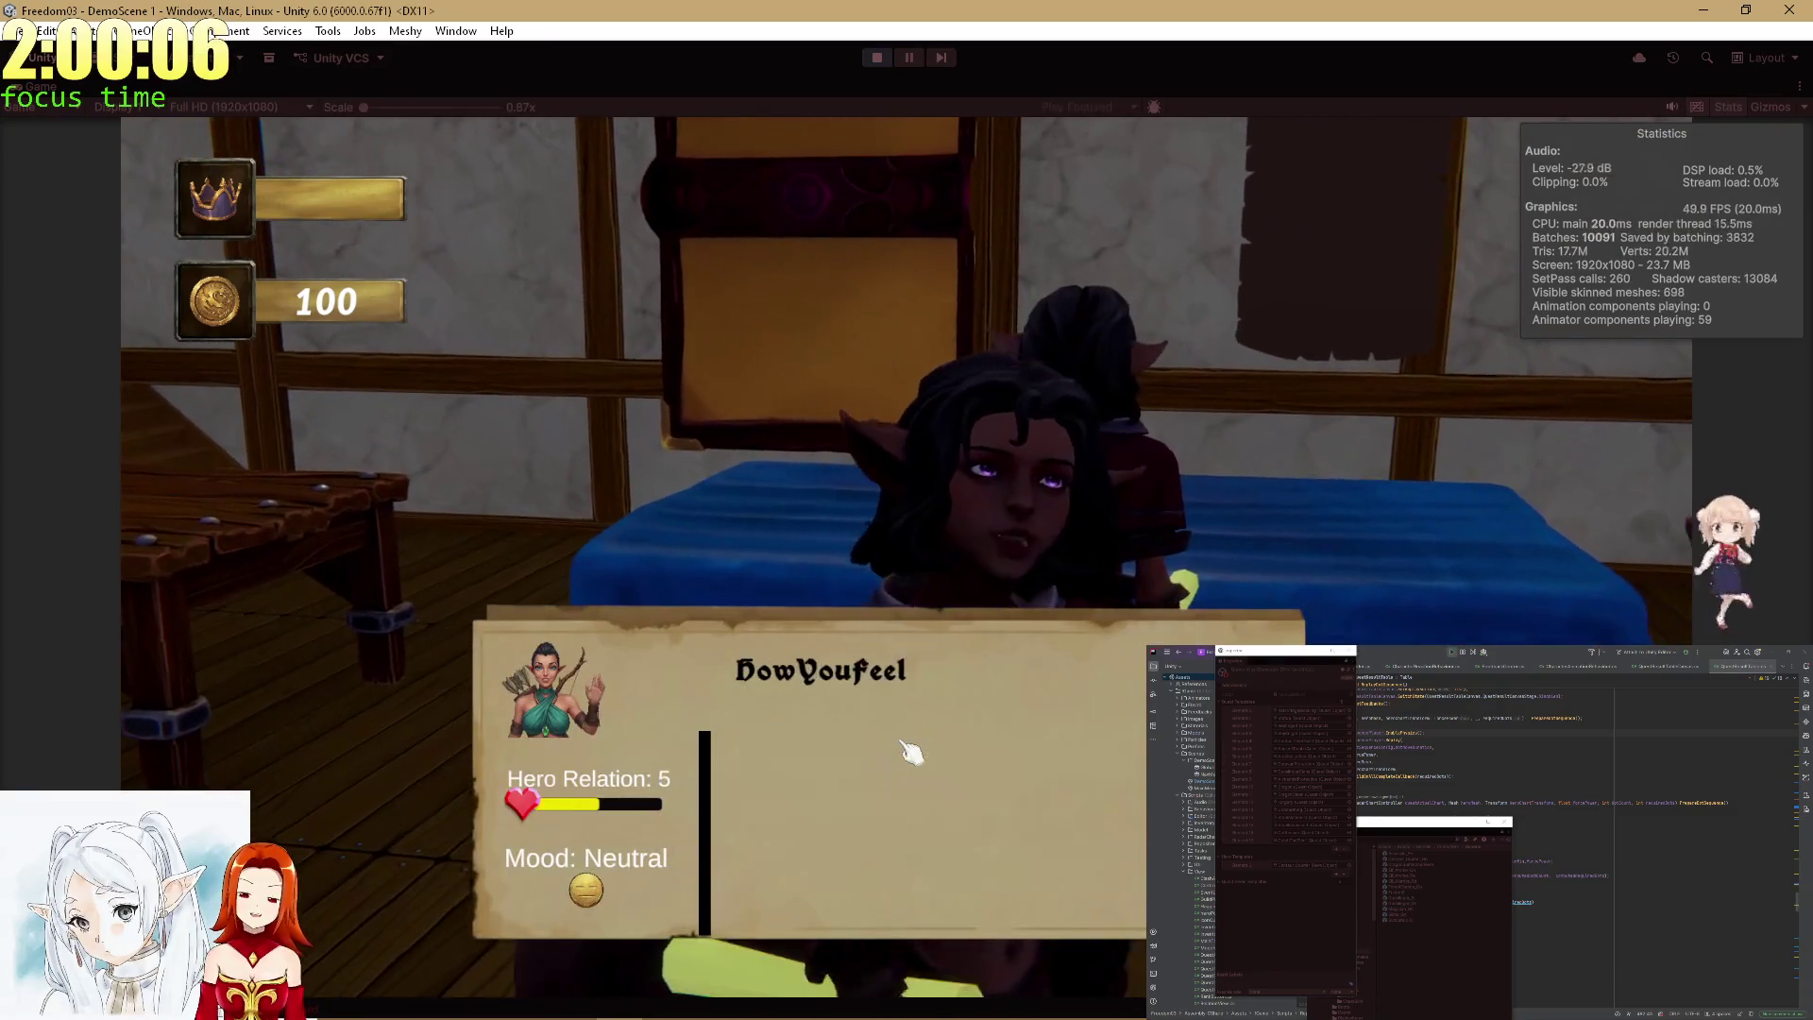
pyautogui.click(909, 751)
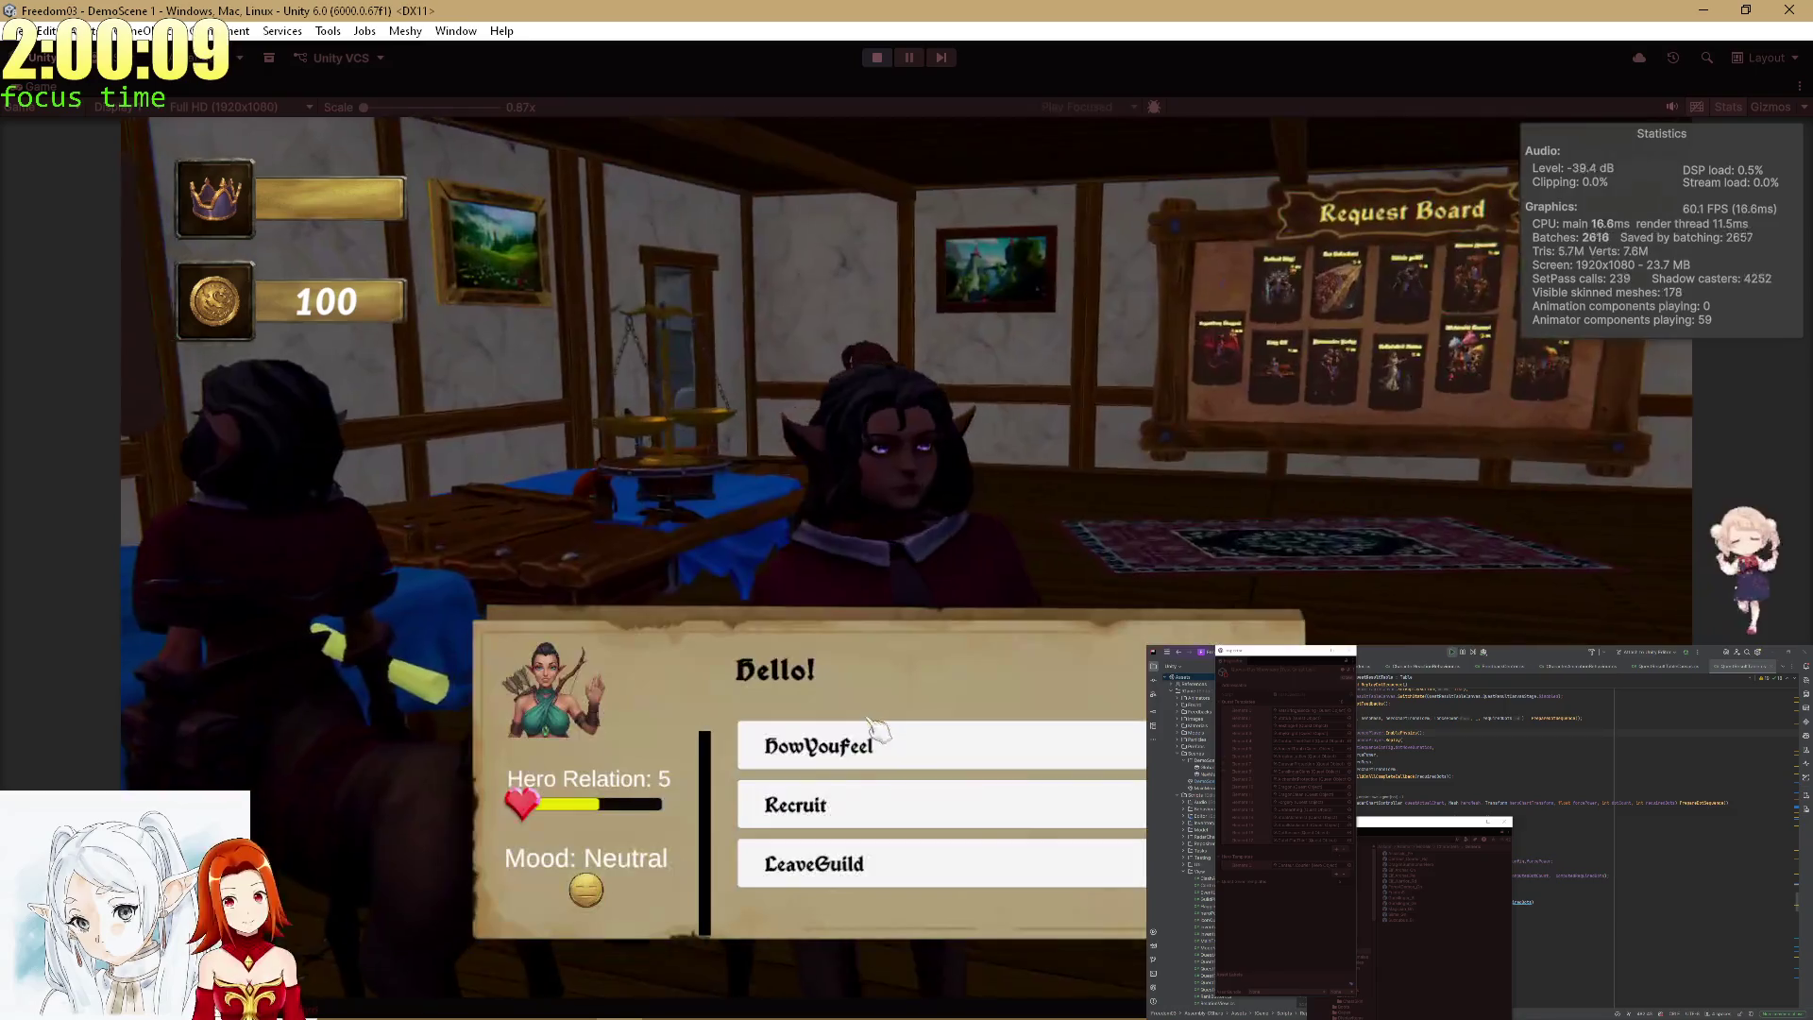
pyautogui.click(883, 741)
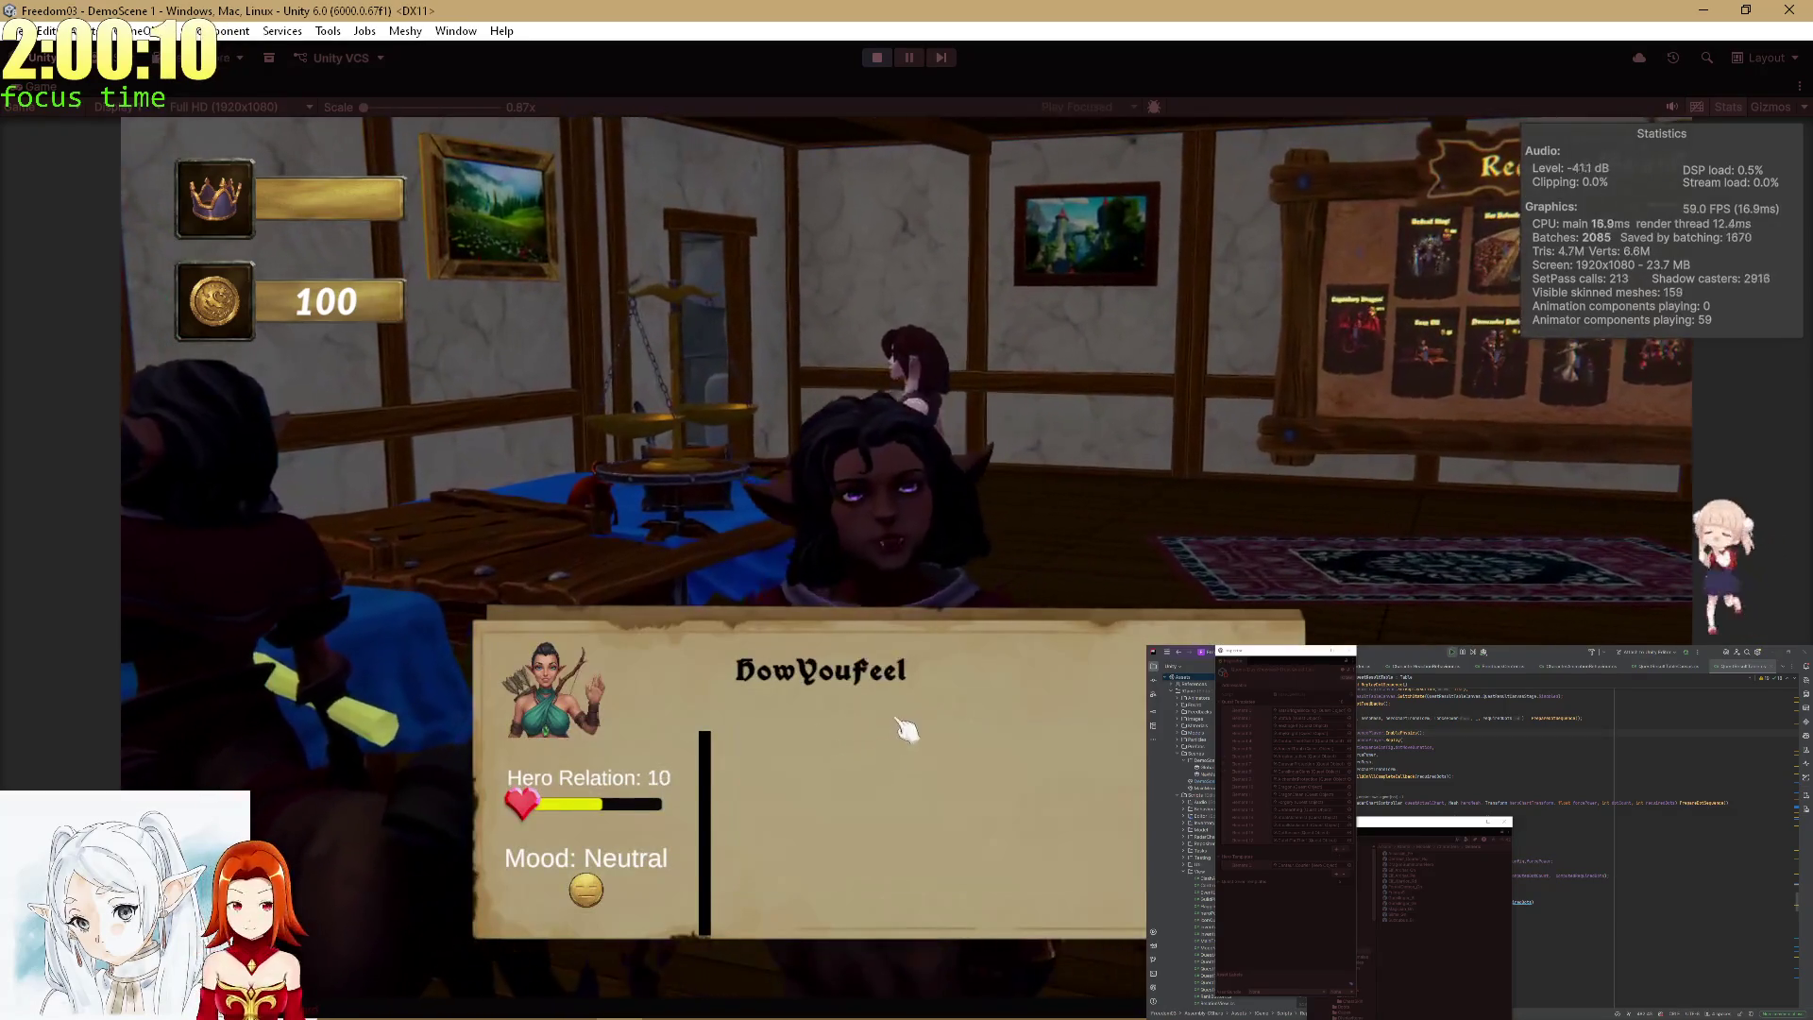
pyautogui.click(921, 721)
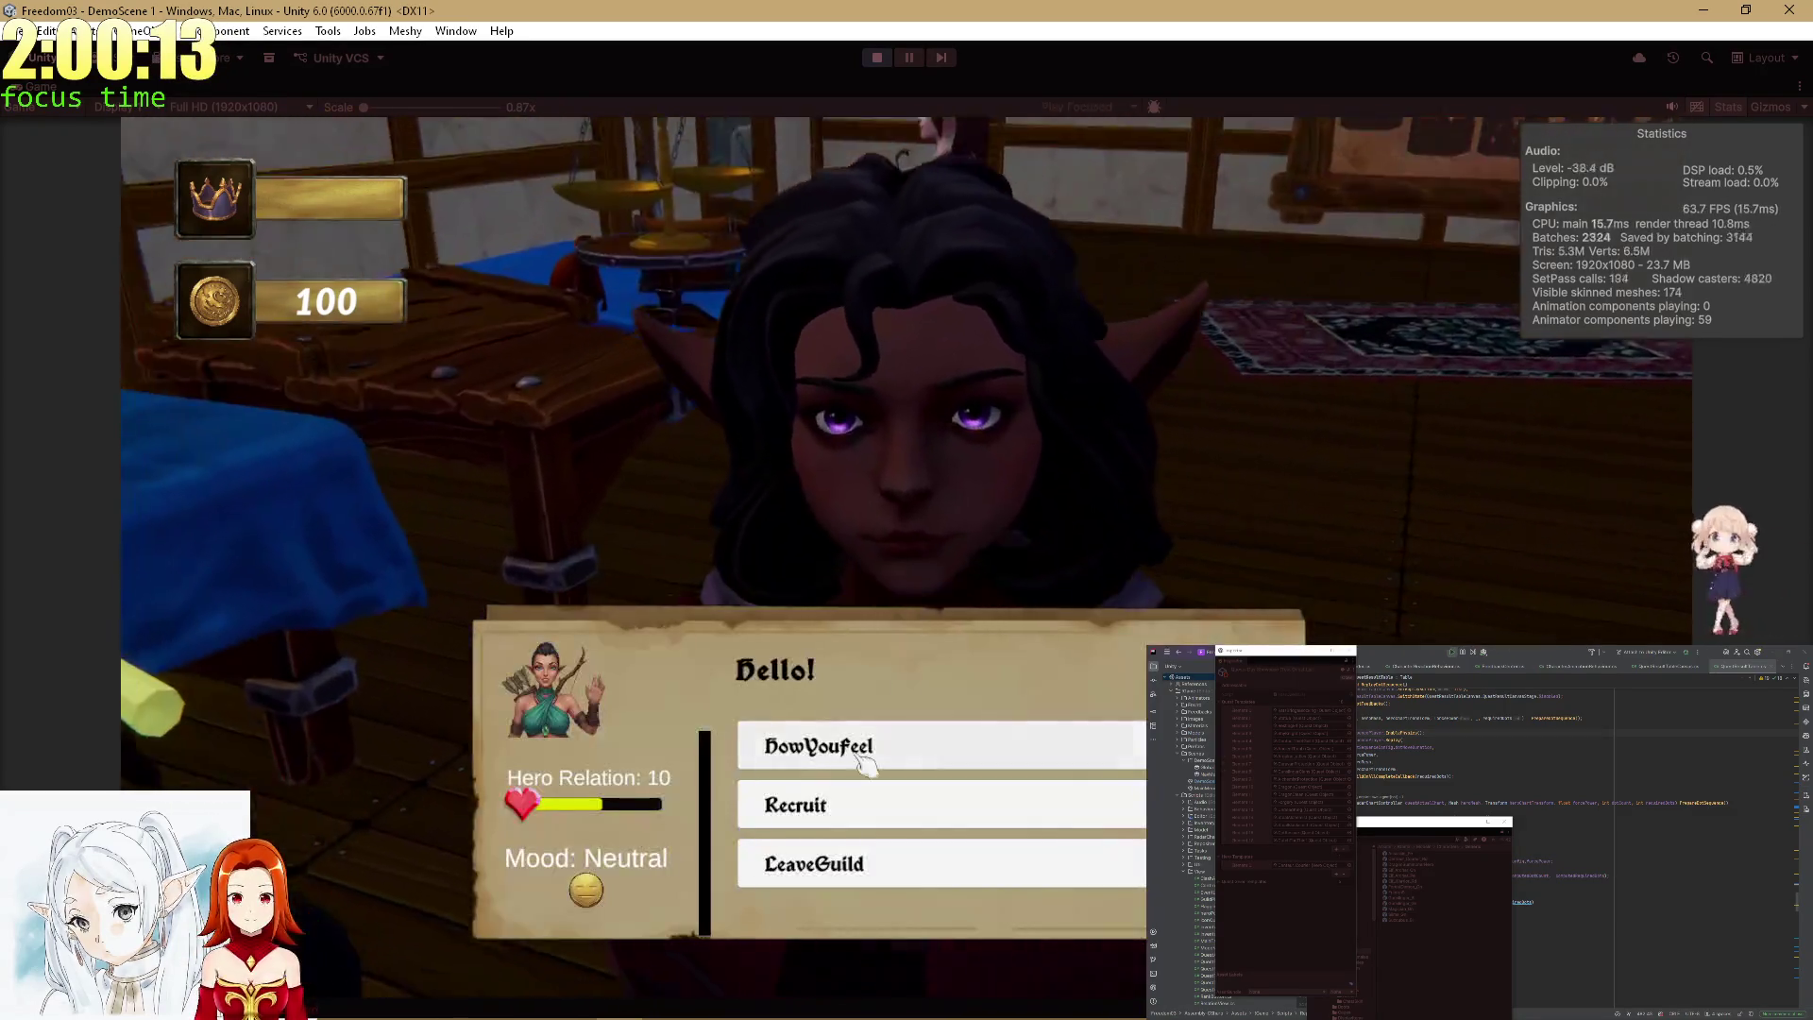
pyautogui.click(862, 756)
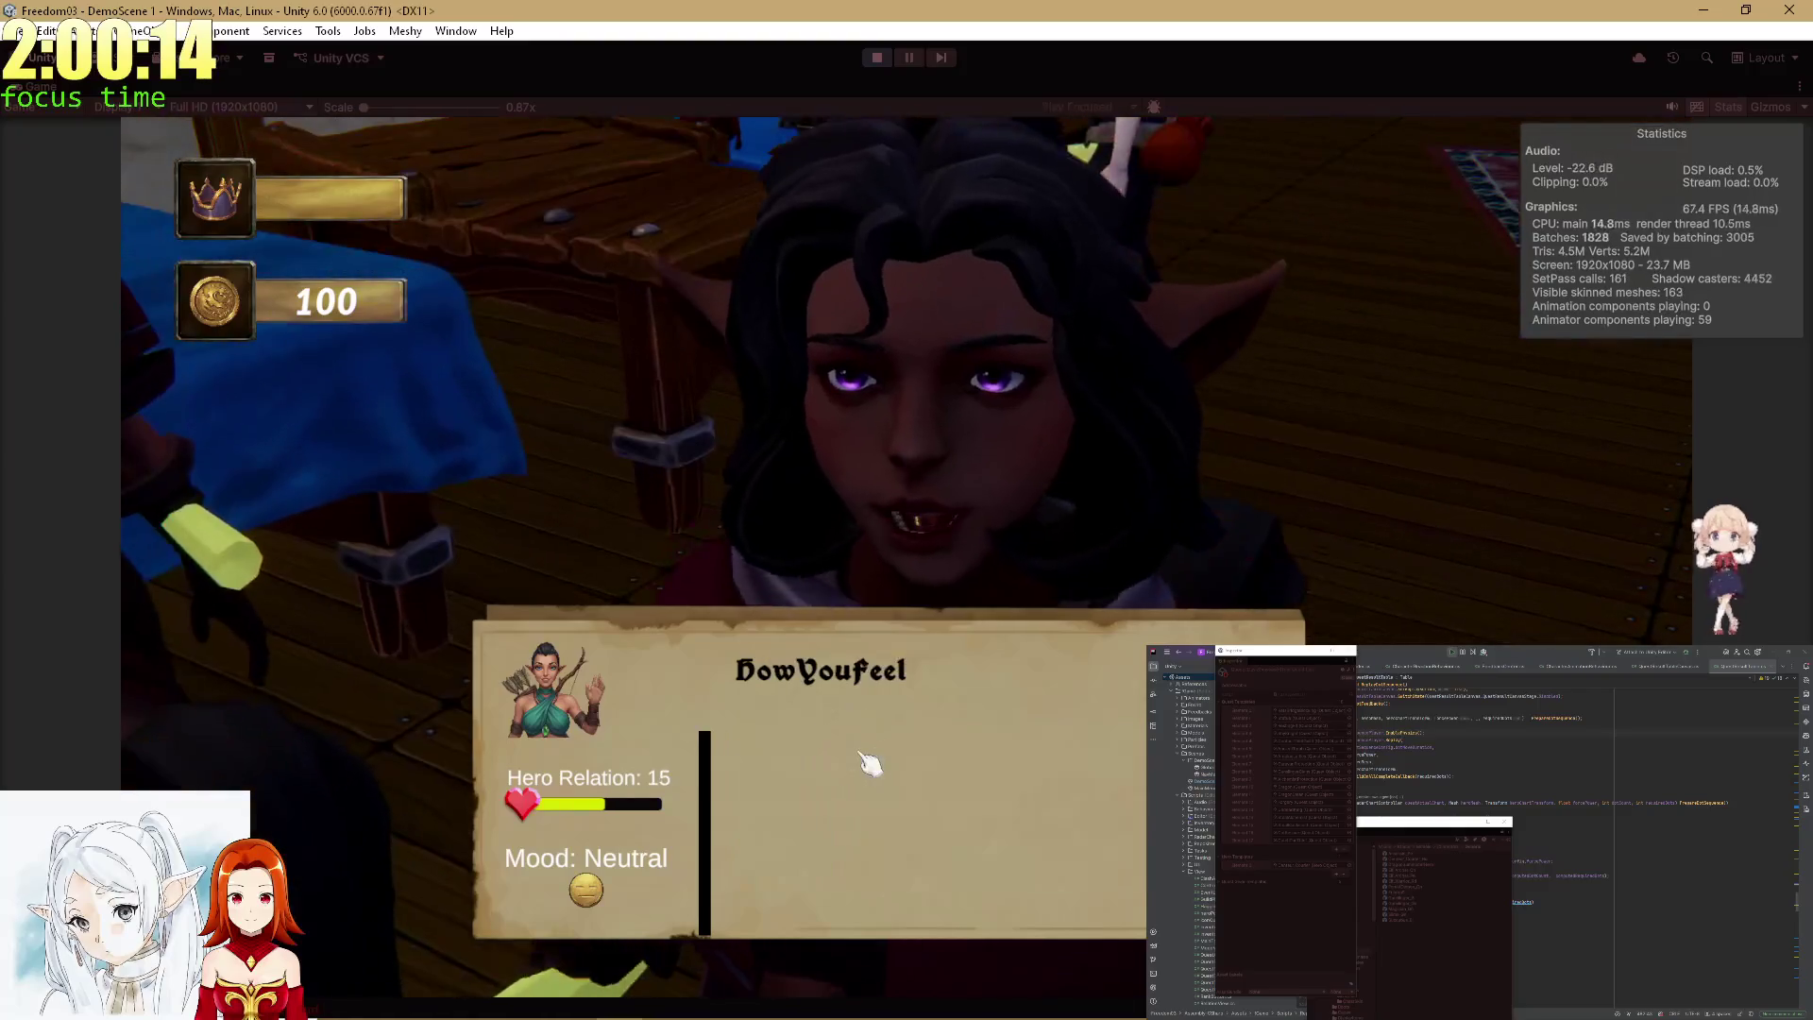
pyautogui.click(874, 760)
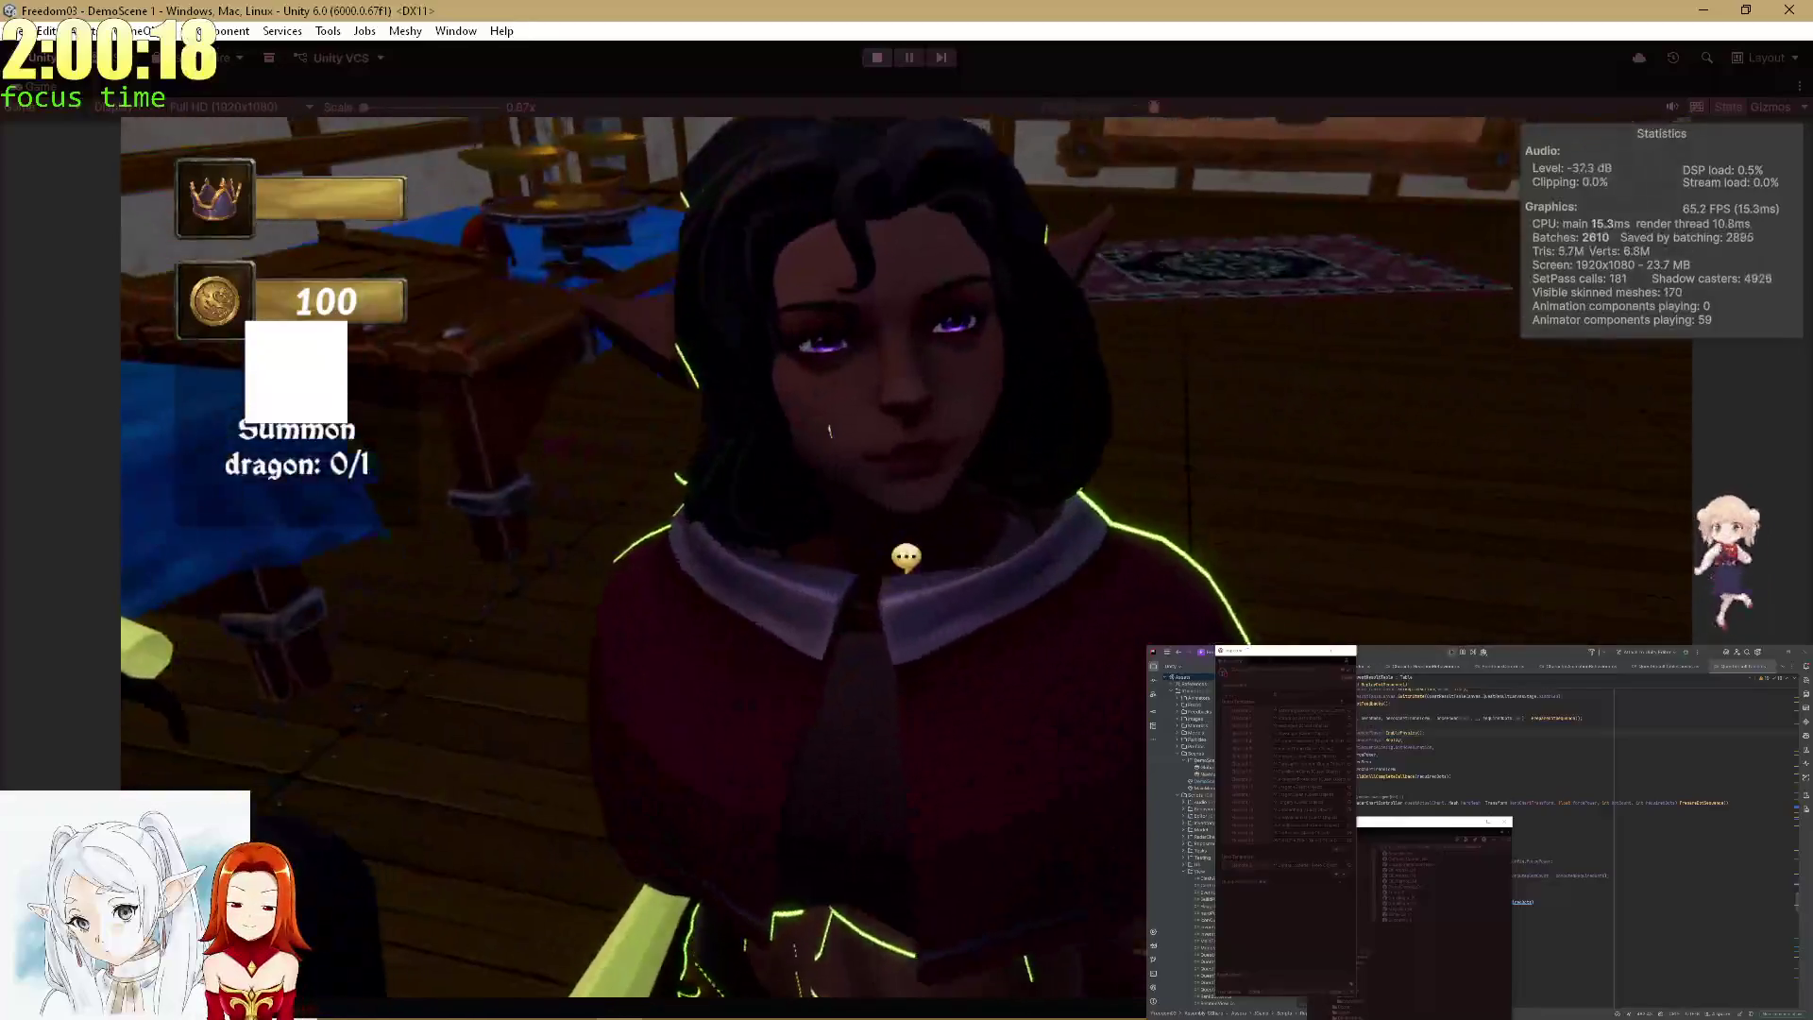
# Keep asking the elf HowYouFeel, taking Hero Relation through 20 and 25 to 30.
pyautogui.click(909, 557)
pyautogui.click(914, 743)
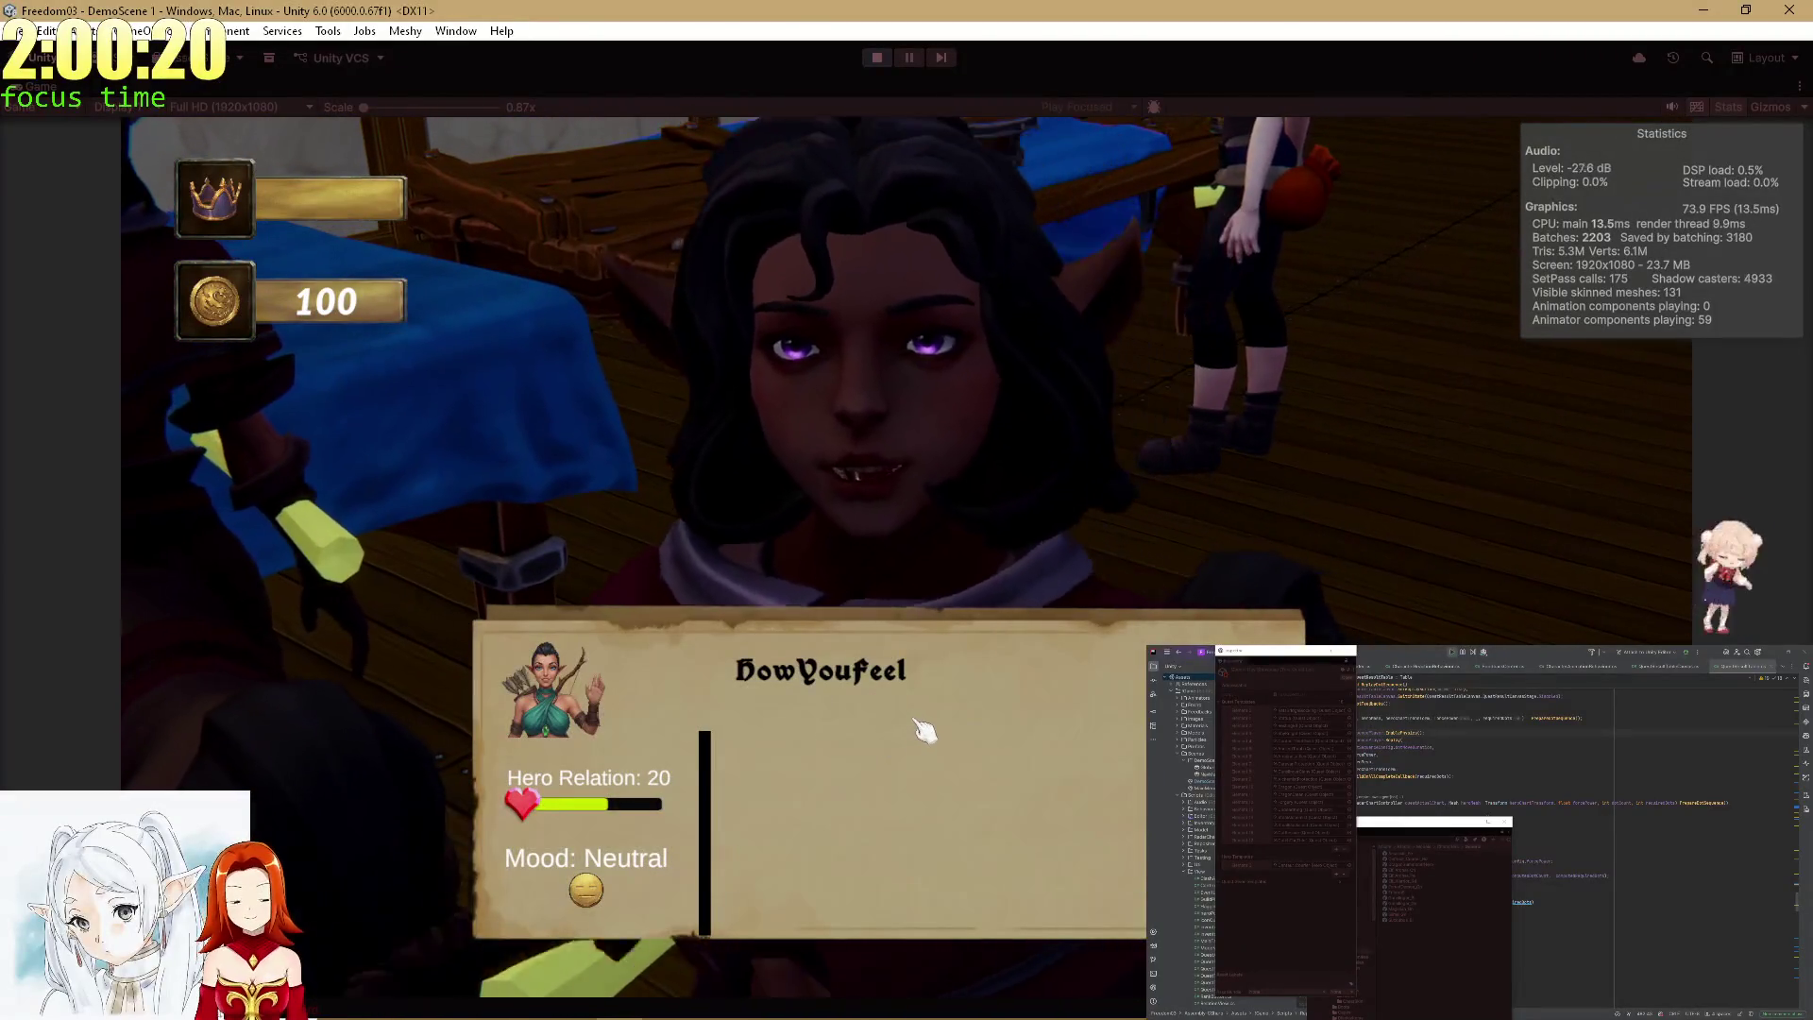
pyautogui.click(924, 729)
pyautogui.click(906, 557)
pyautogui.click(909, 741)
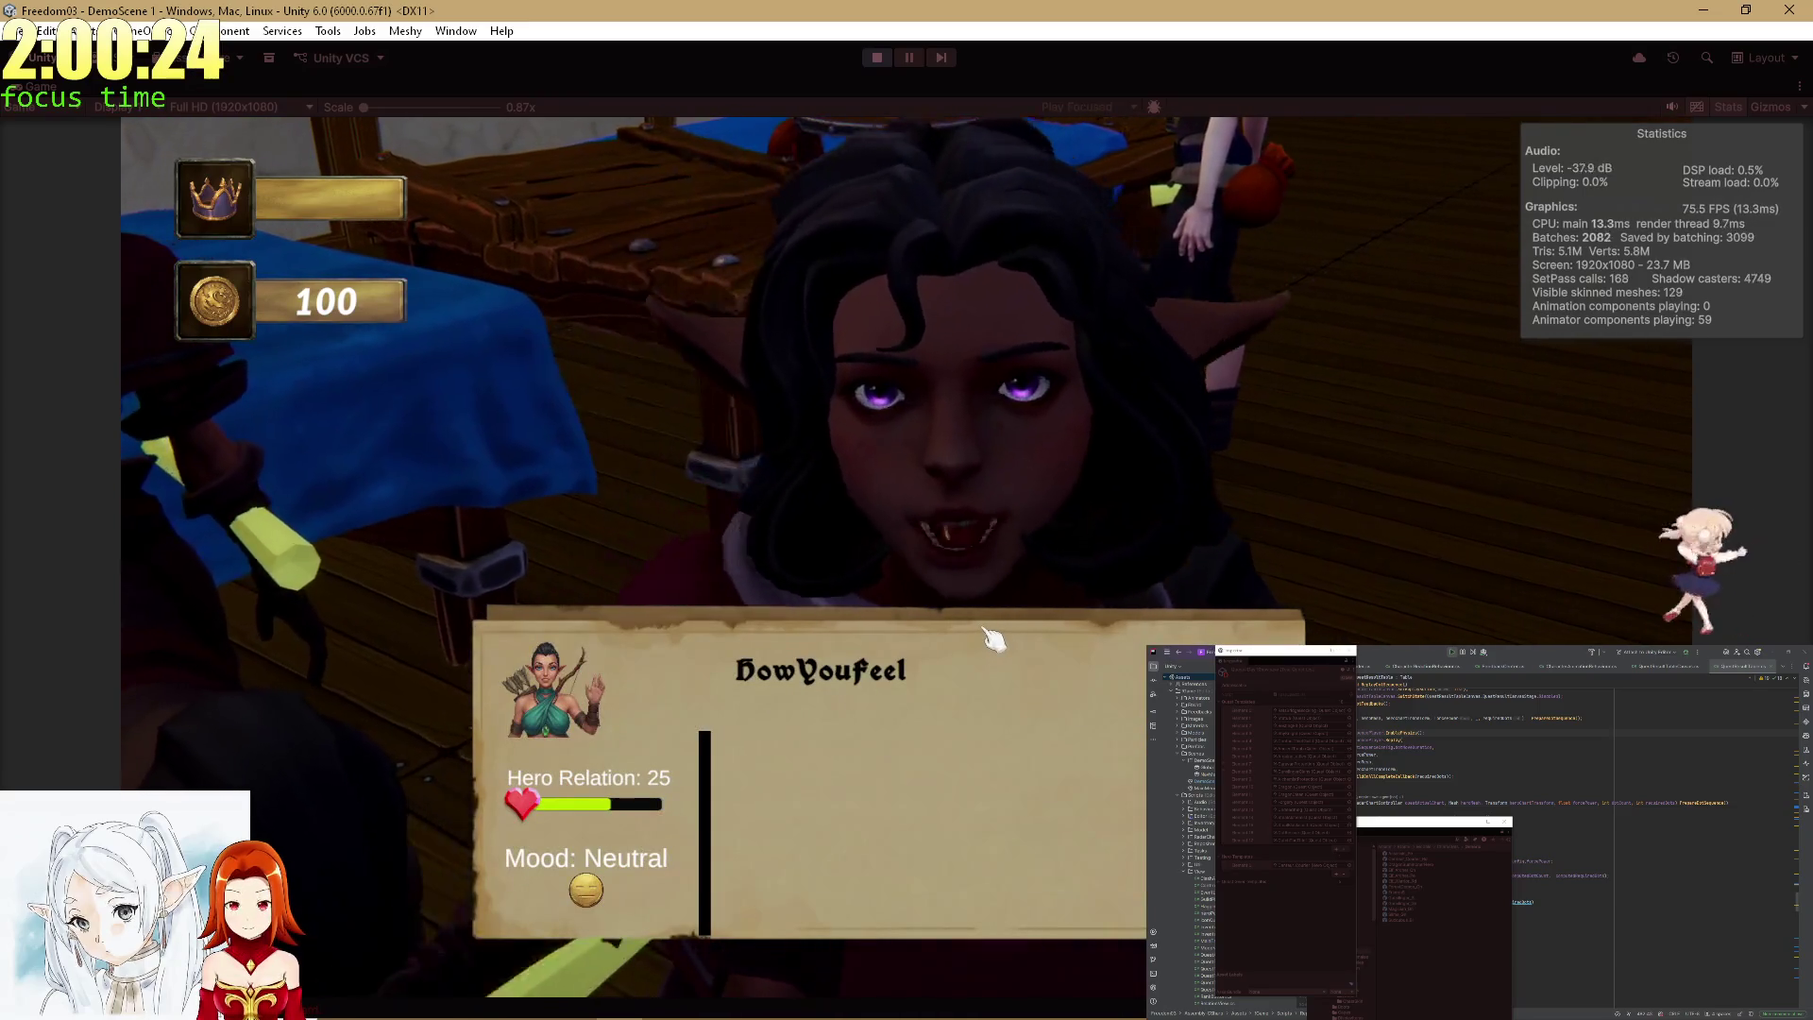
pyautogui.click(992, 637)
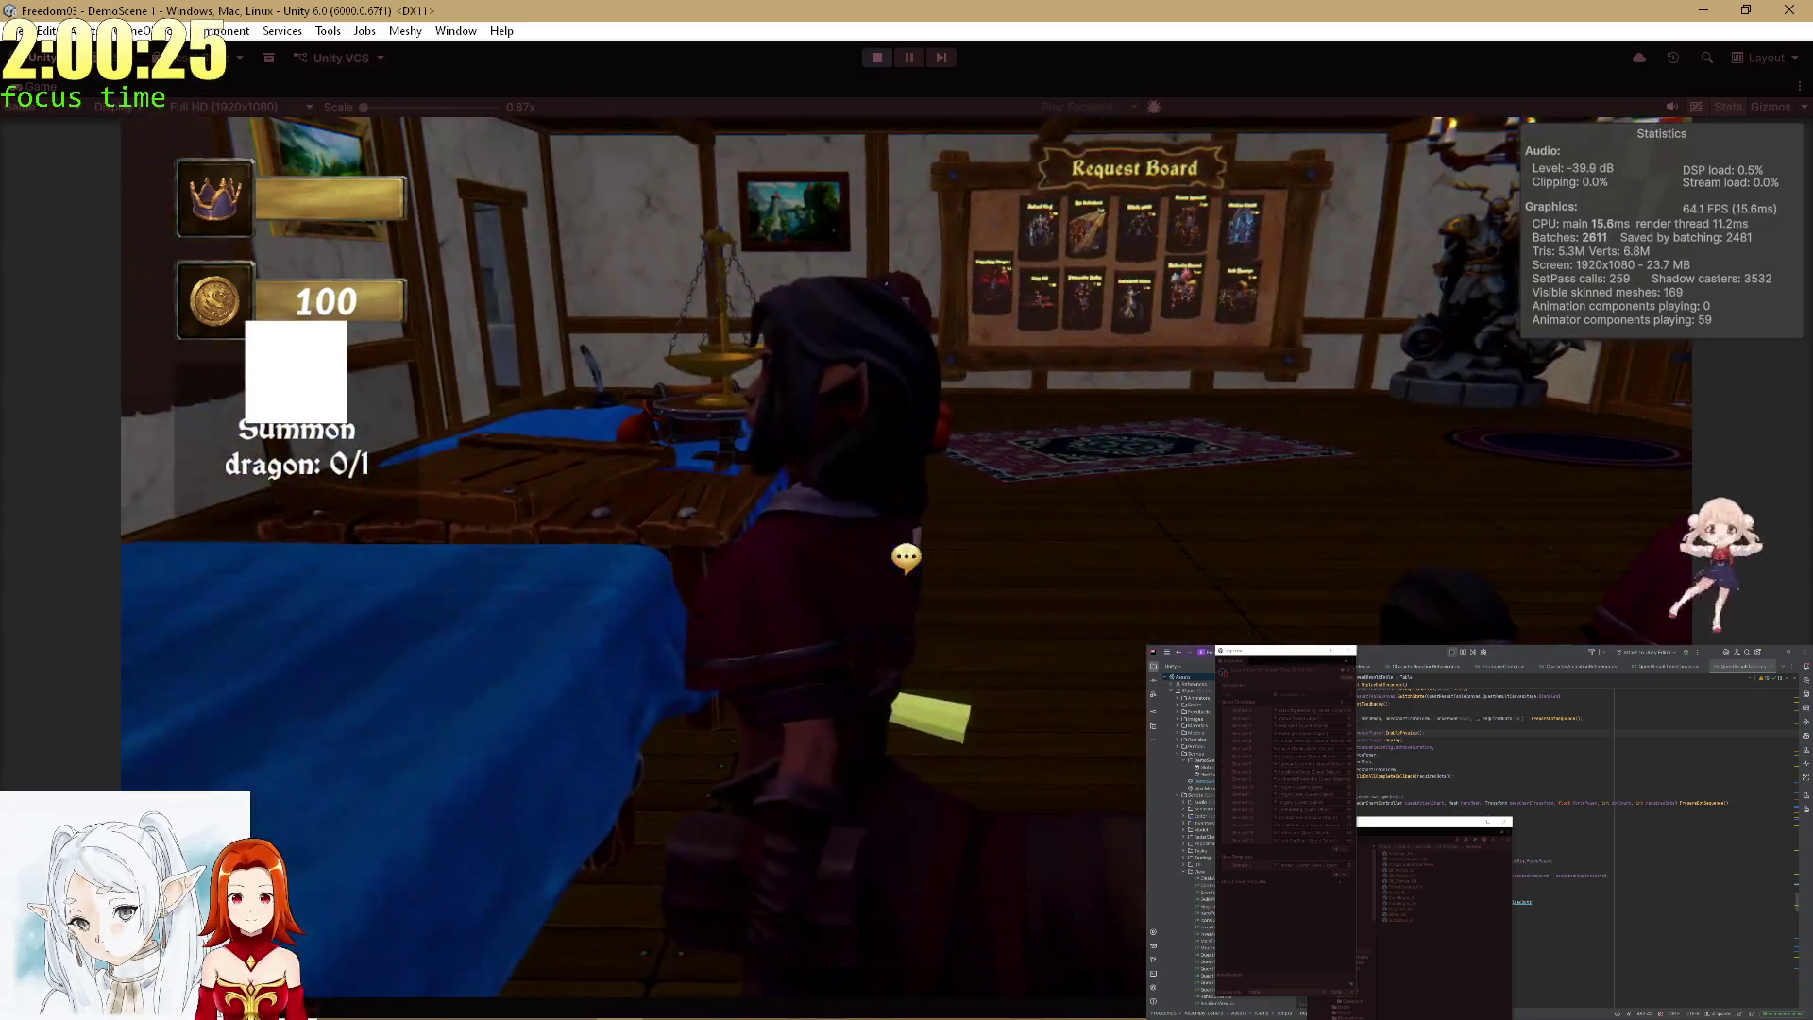
pyautogui.click(920, 574)
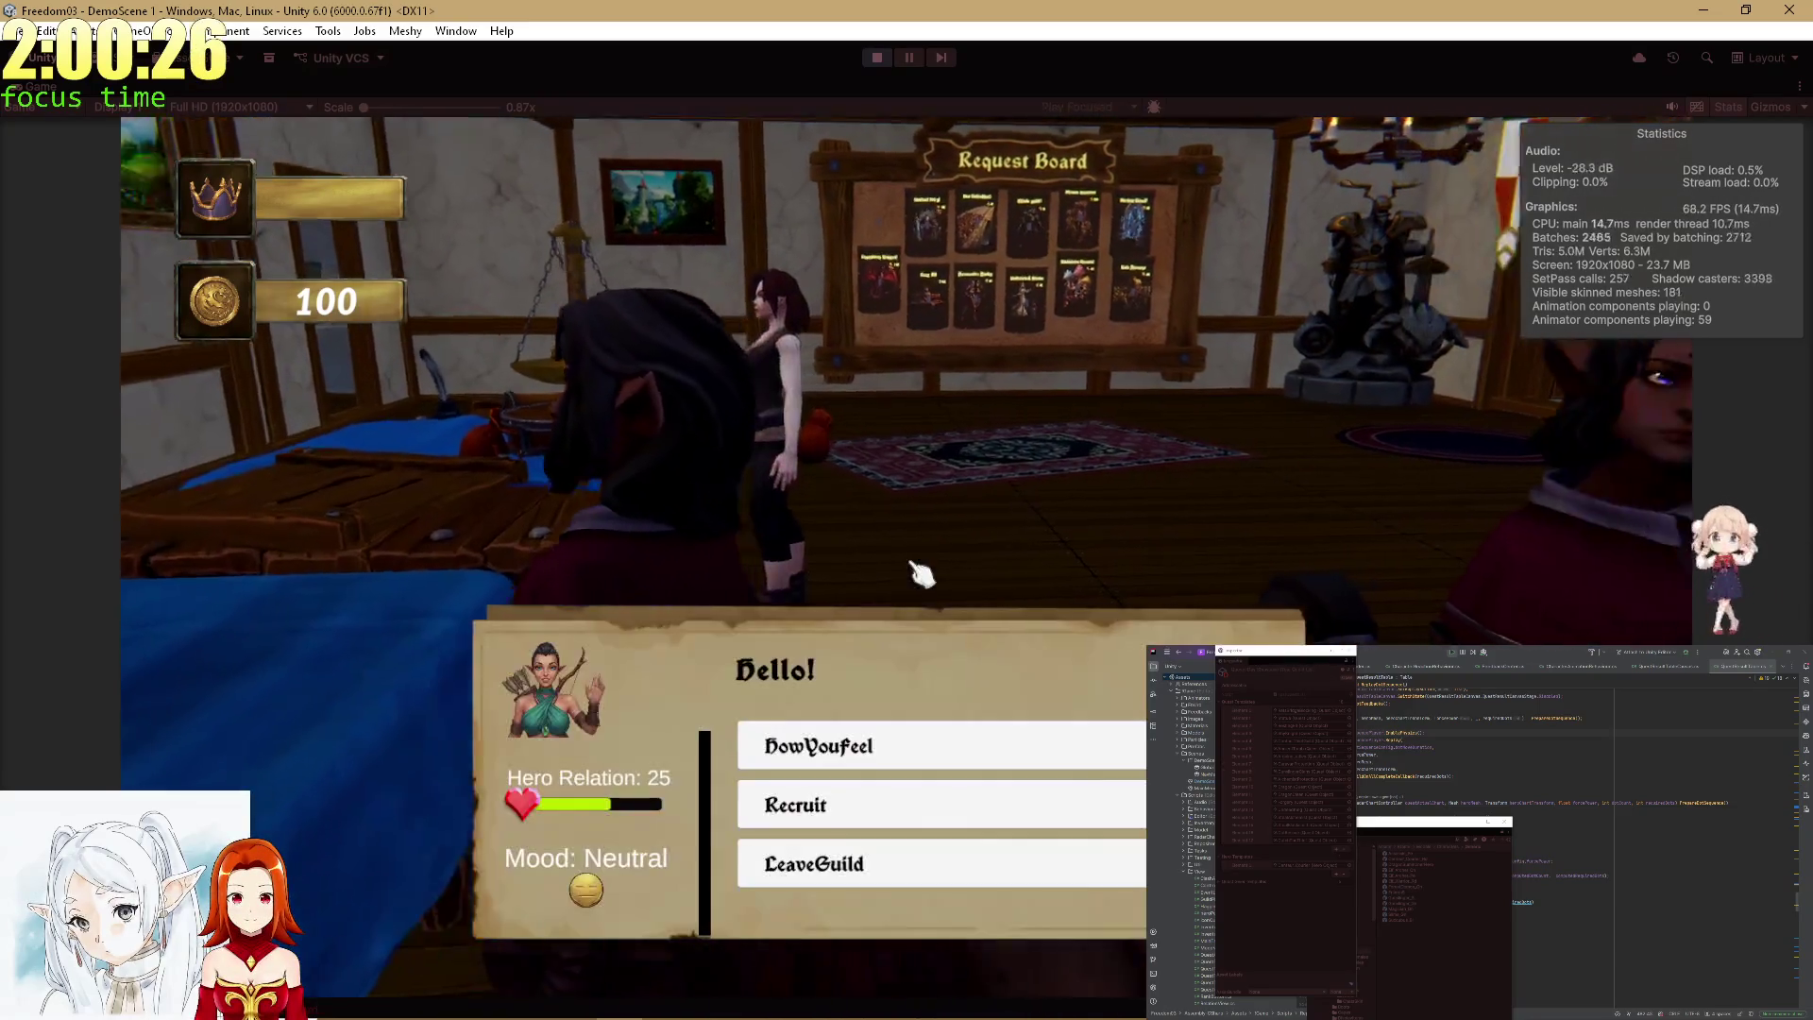
pyautogui.click(847, 753)
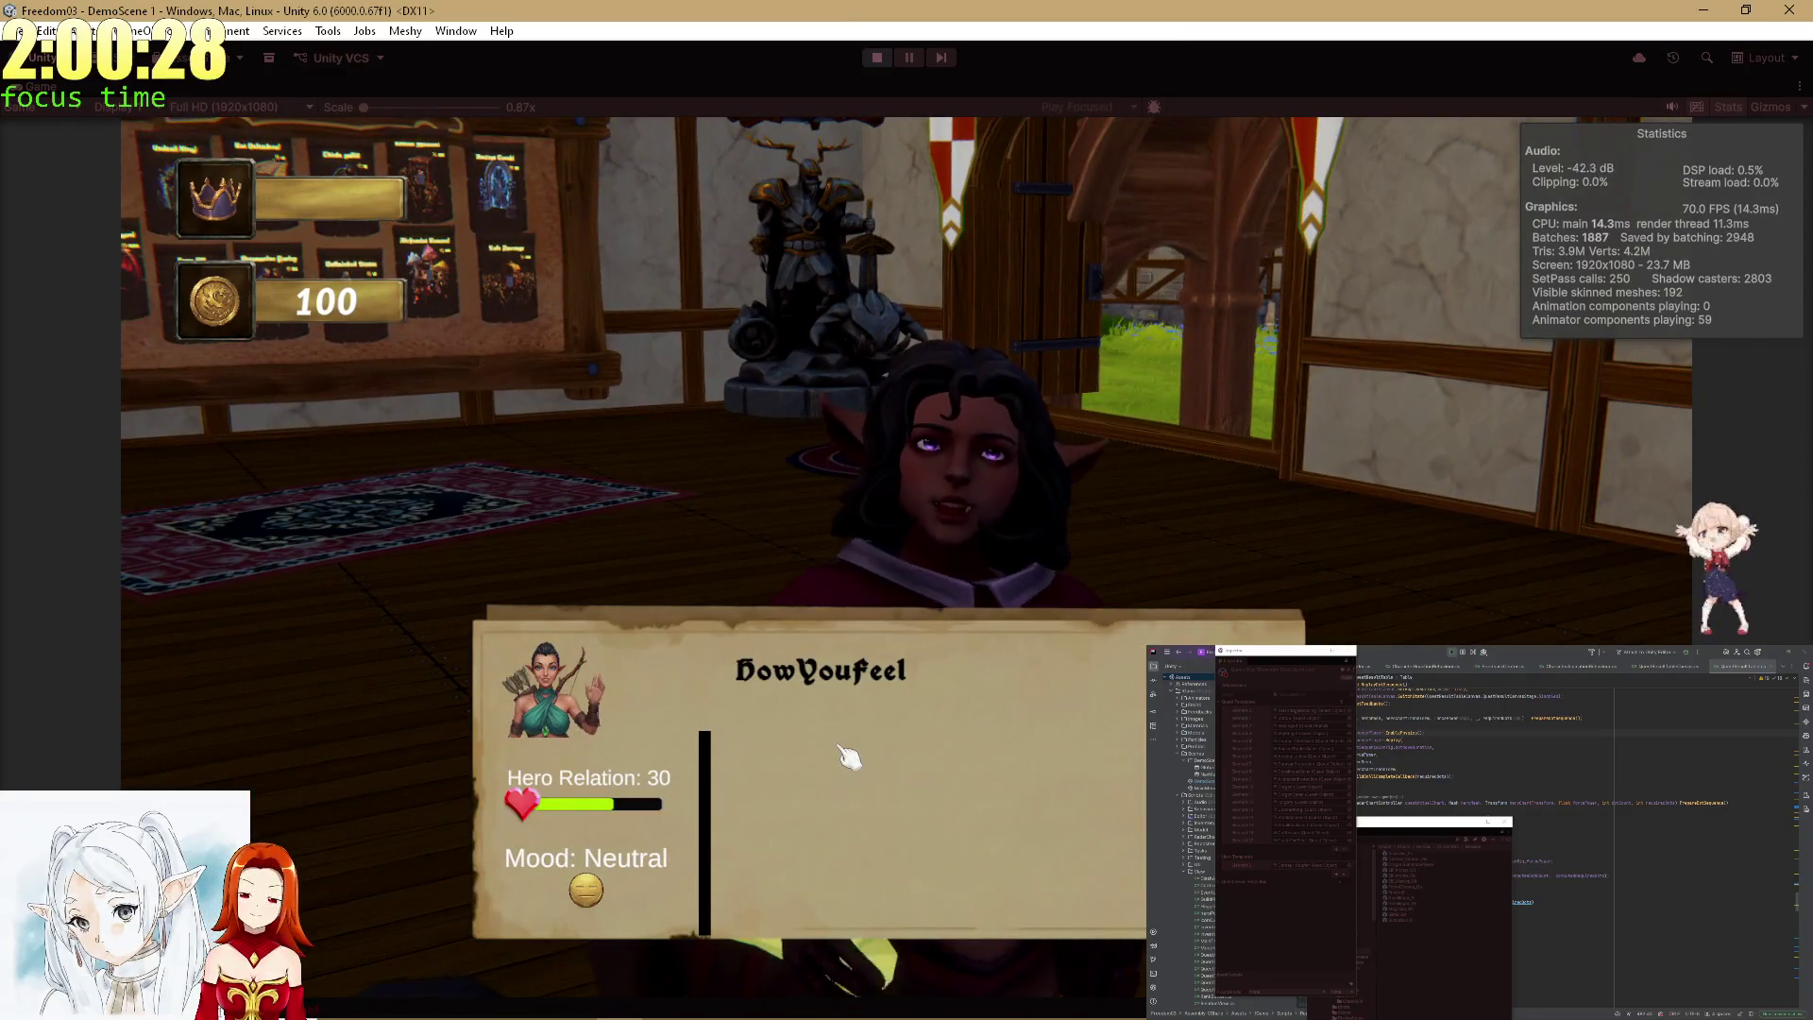
pyautogui.click(847, 756)
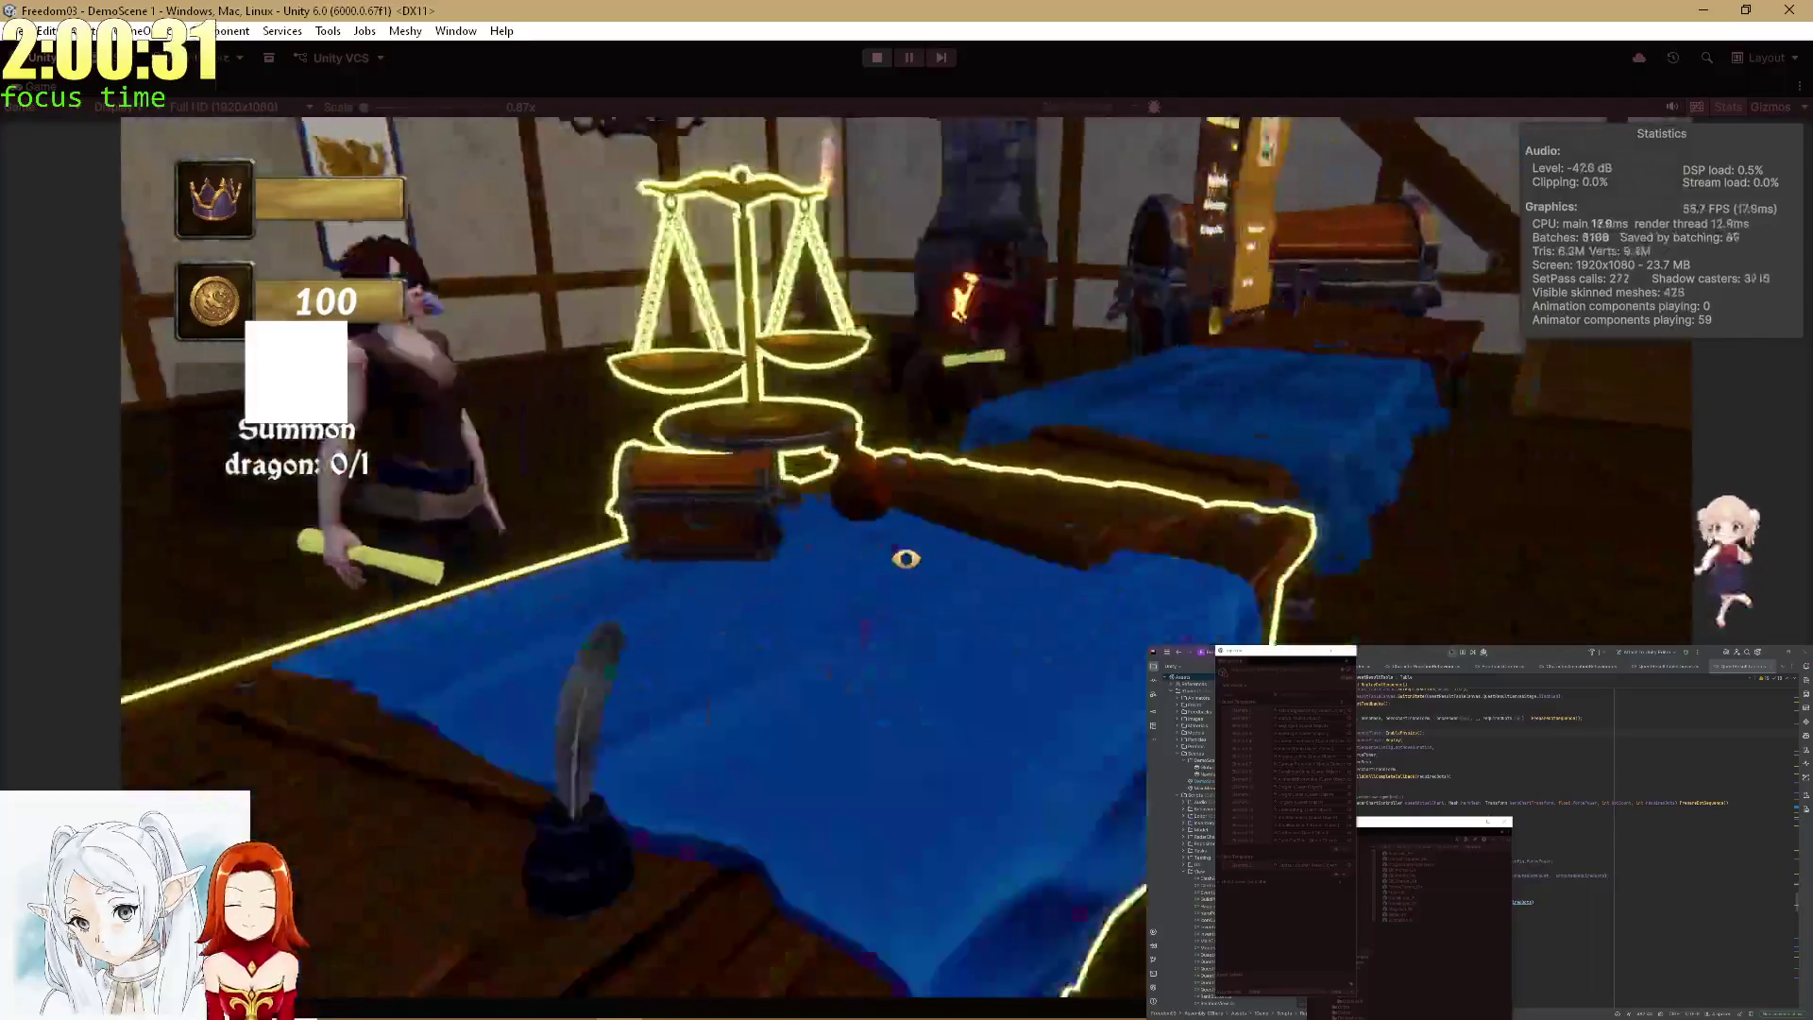
# Decline the Rat Defenders quest, send the hero on the rain mission, and pick the blue card.
pyautogui.click(906, 558)
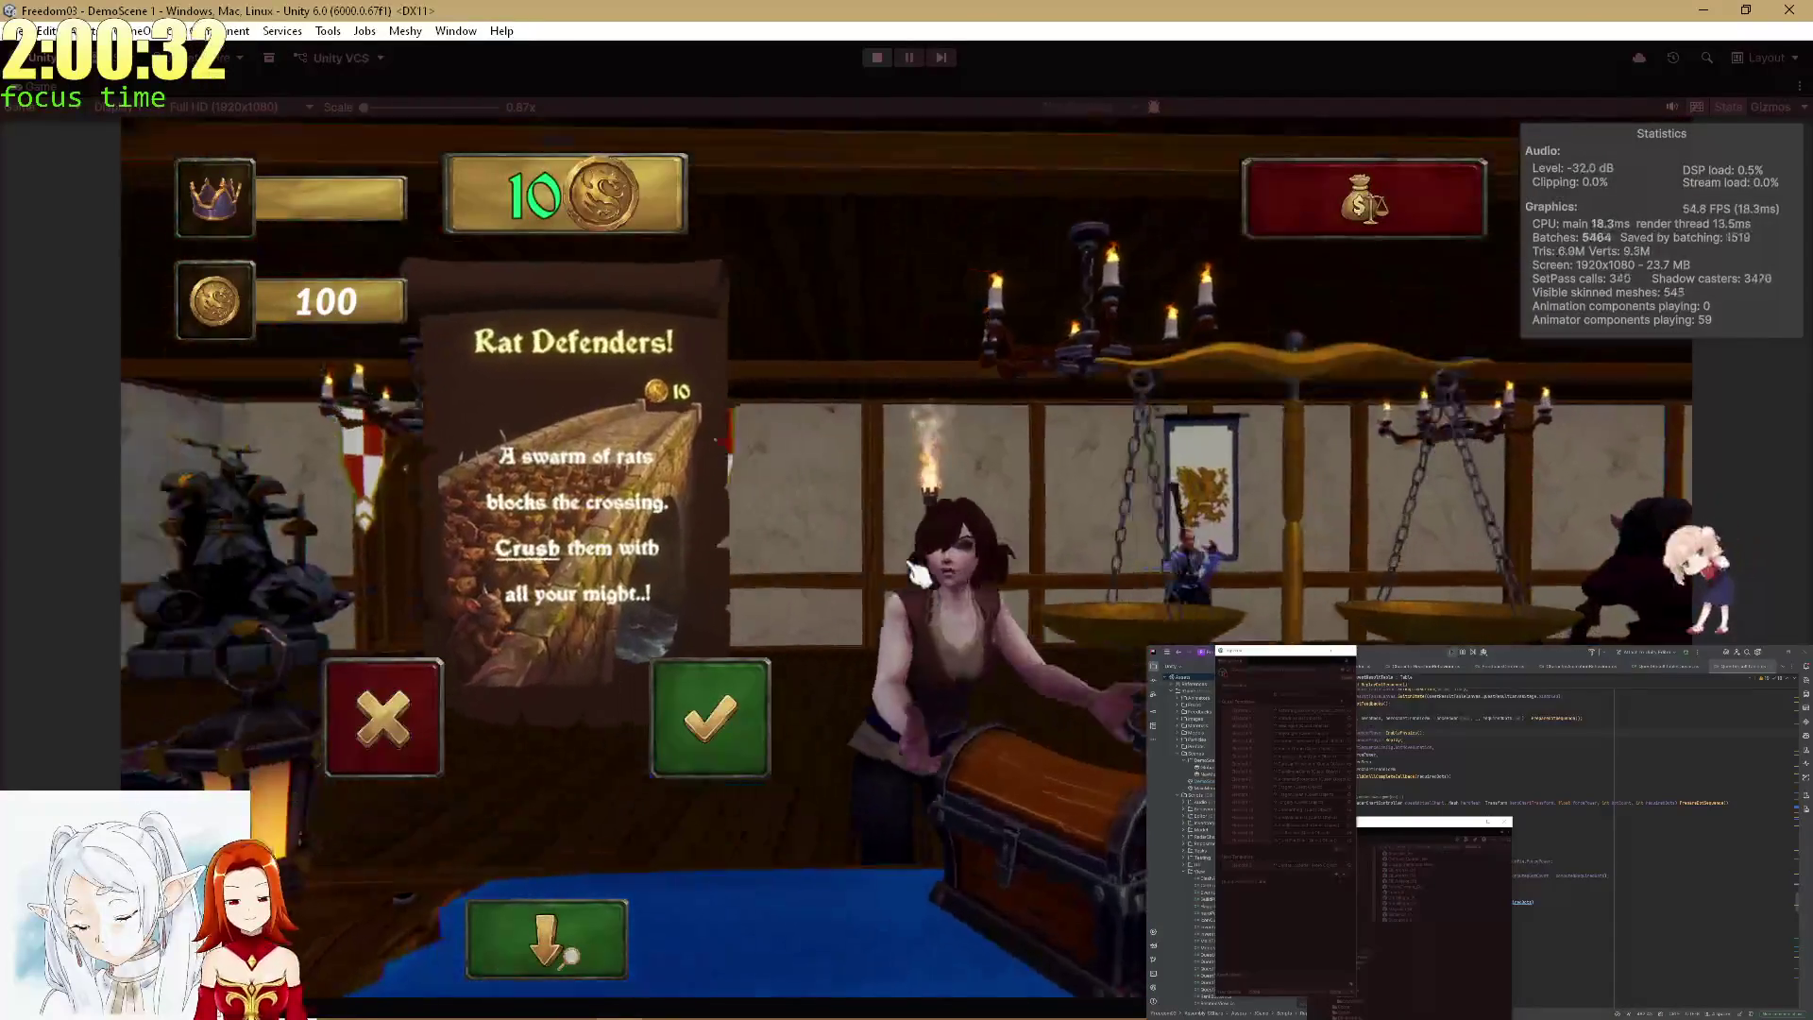
pyautogui.click(912, 569)
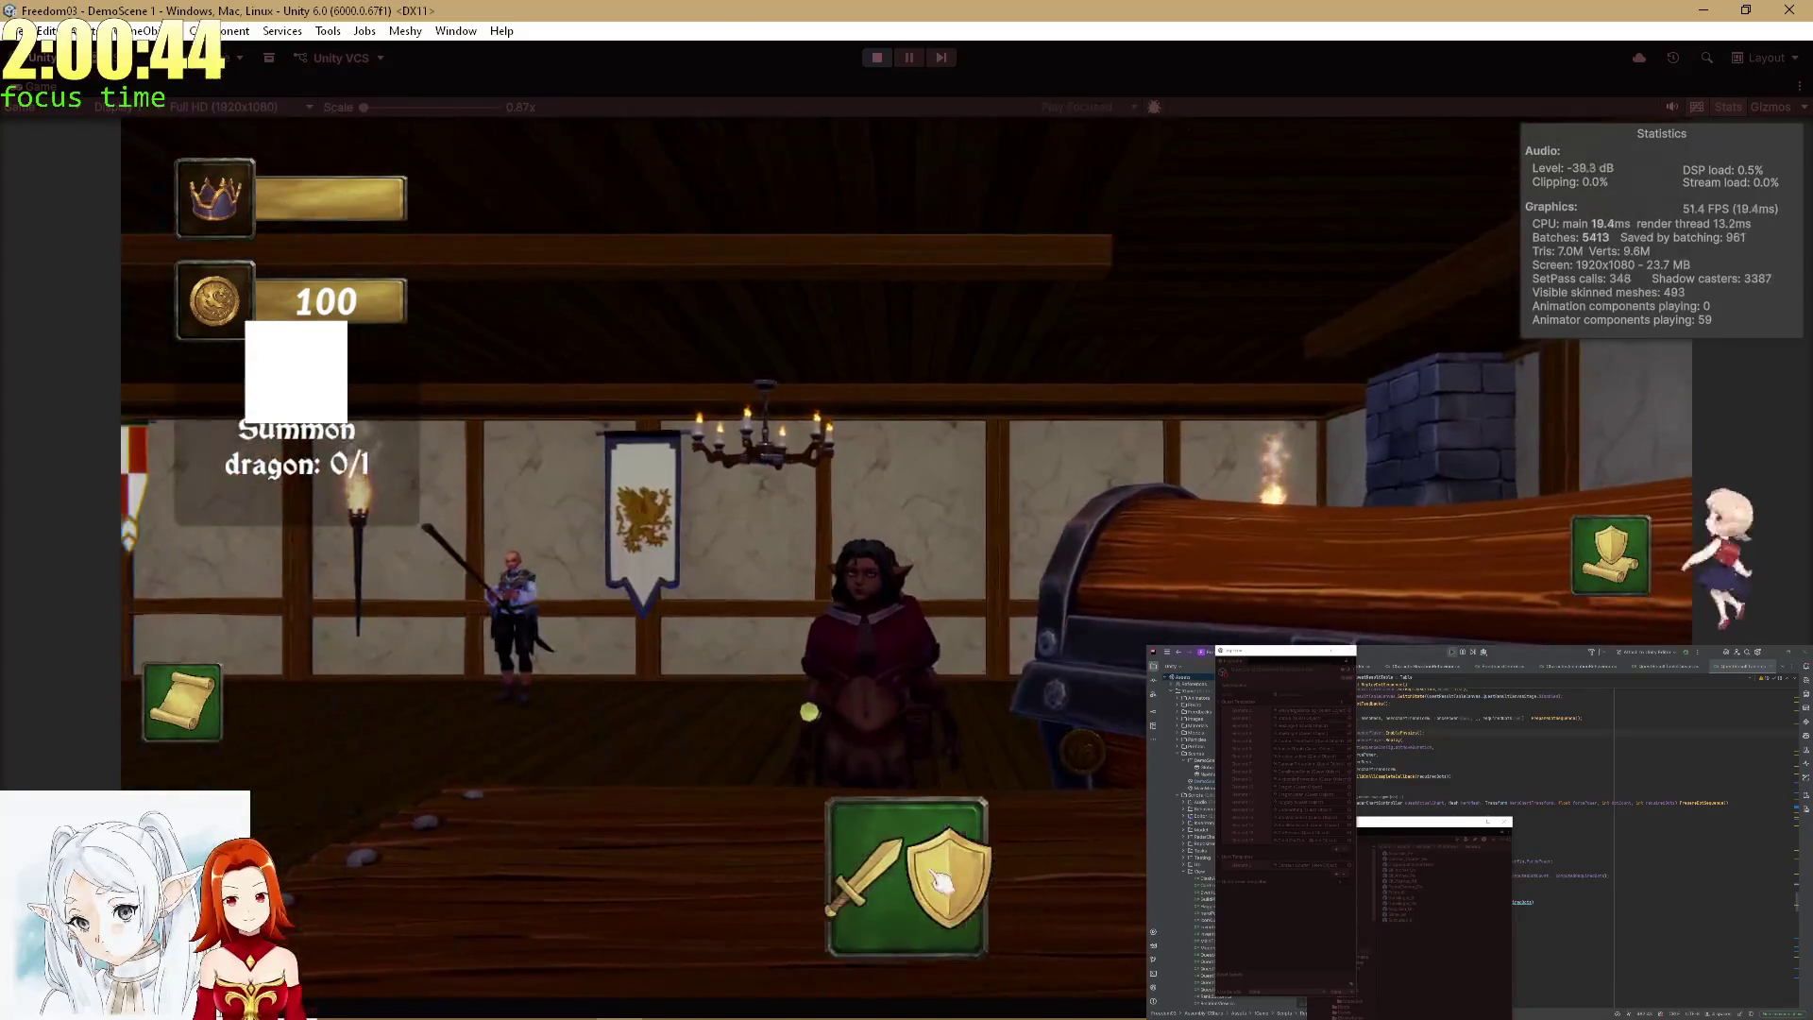
pyautogui.click(918, 877)
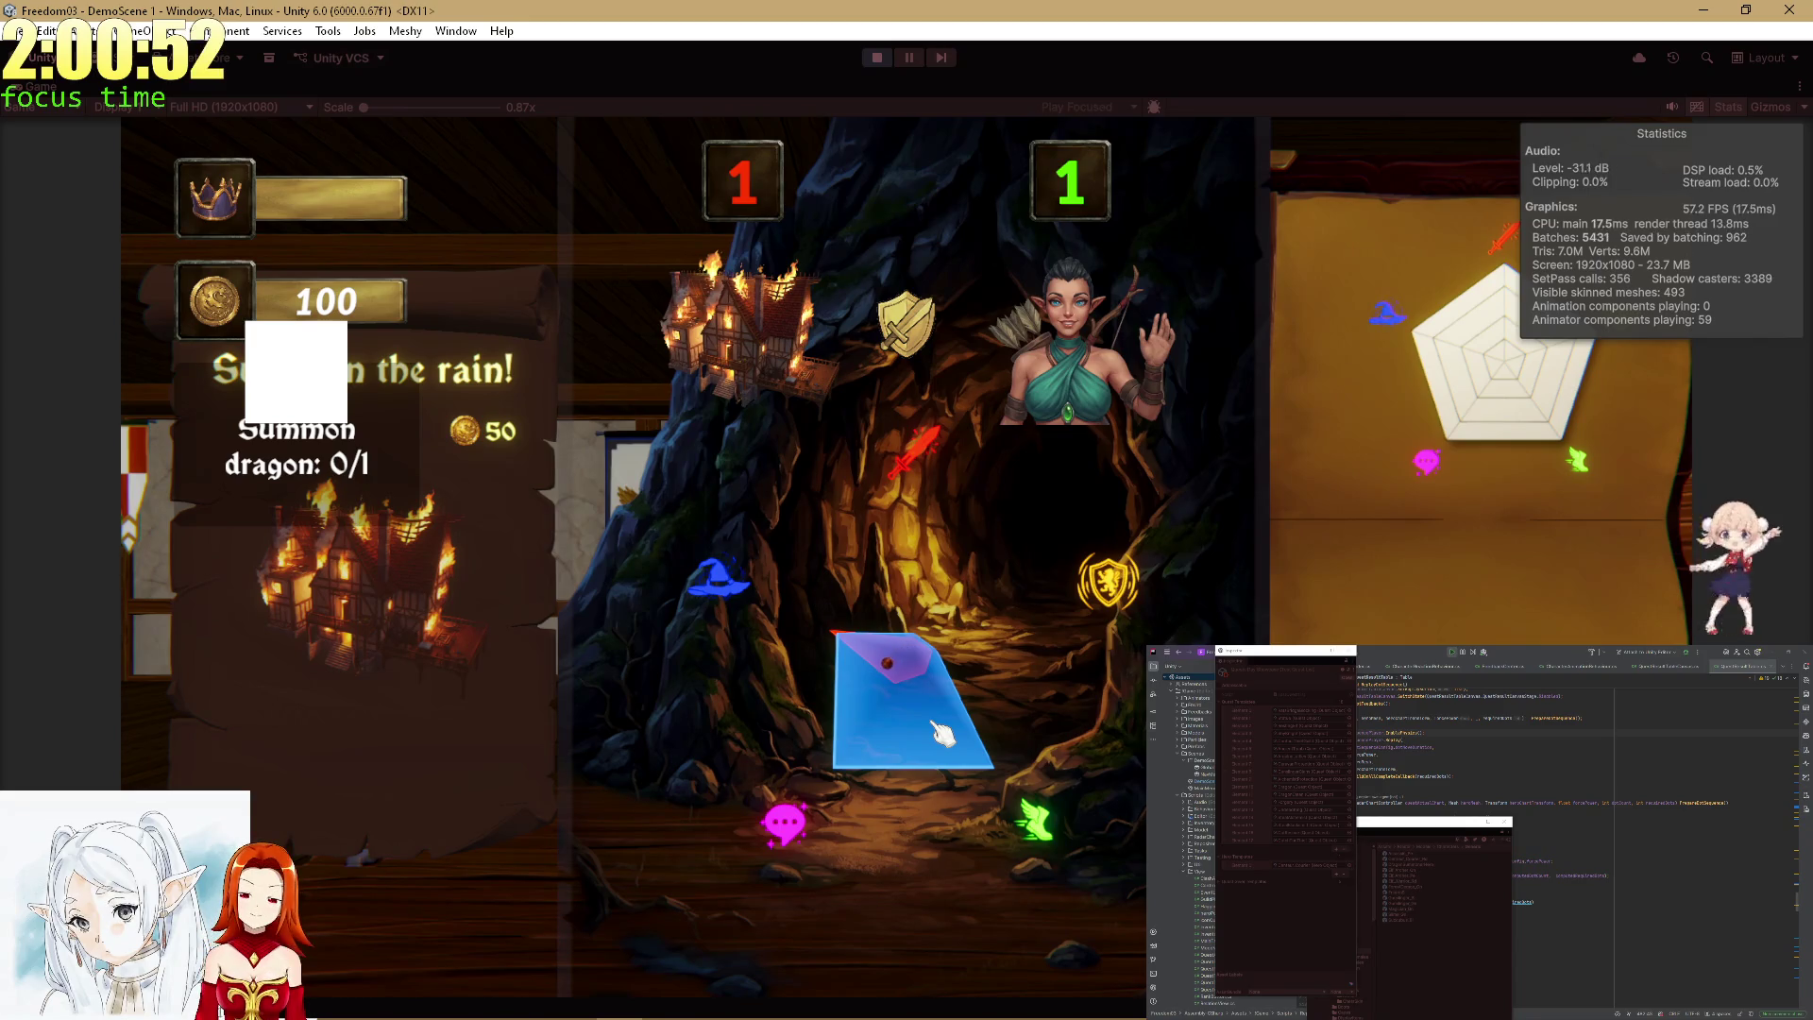
pyautogui.click(959, 746)
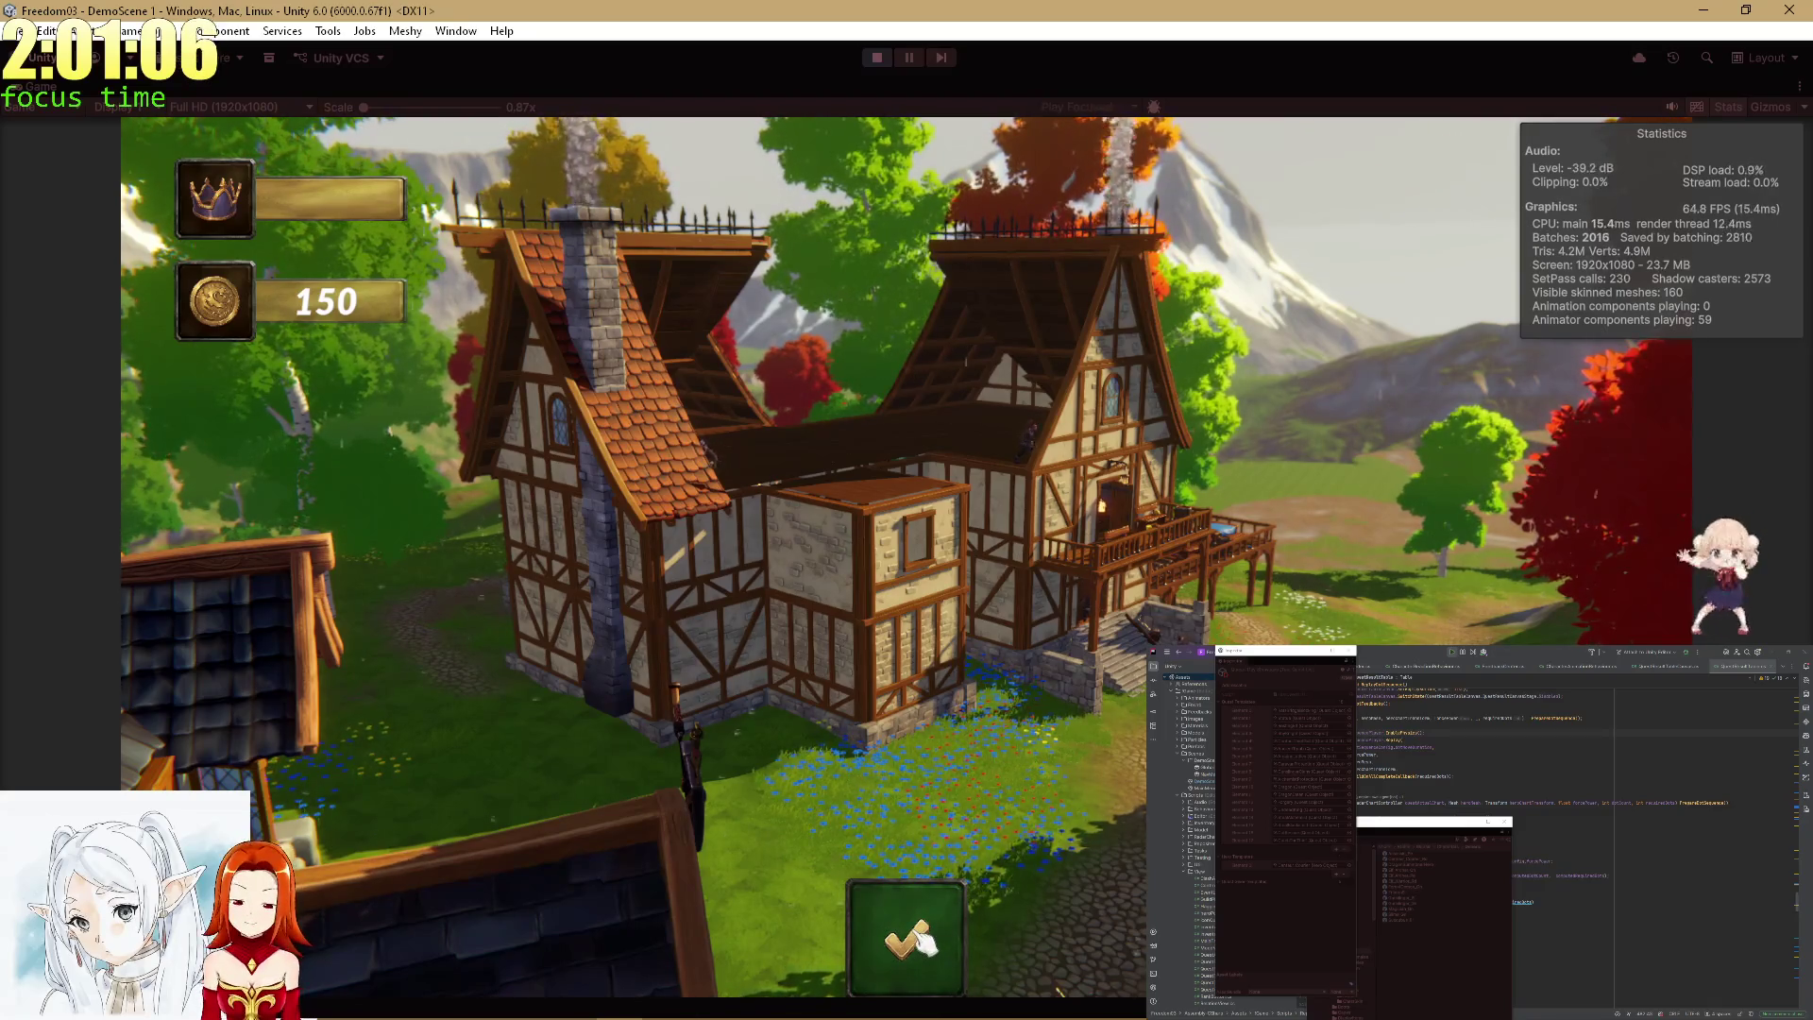
# Confirm the mission result, pay the hero coins leaving 110 gold, and open the Quiet Heist quest.
pyautogui.click(921, 940)
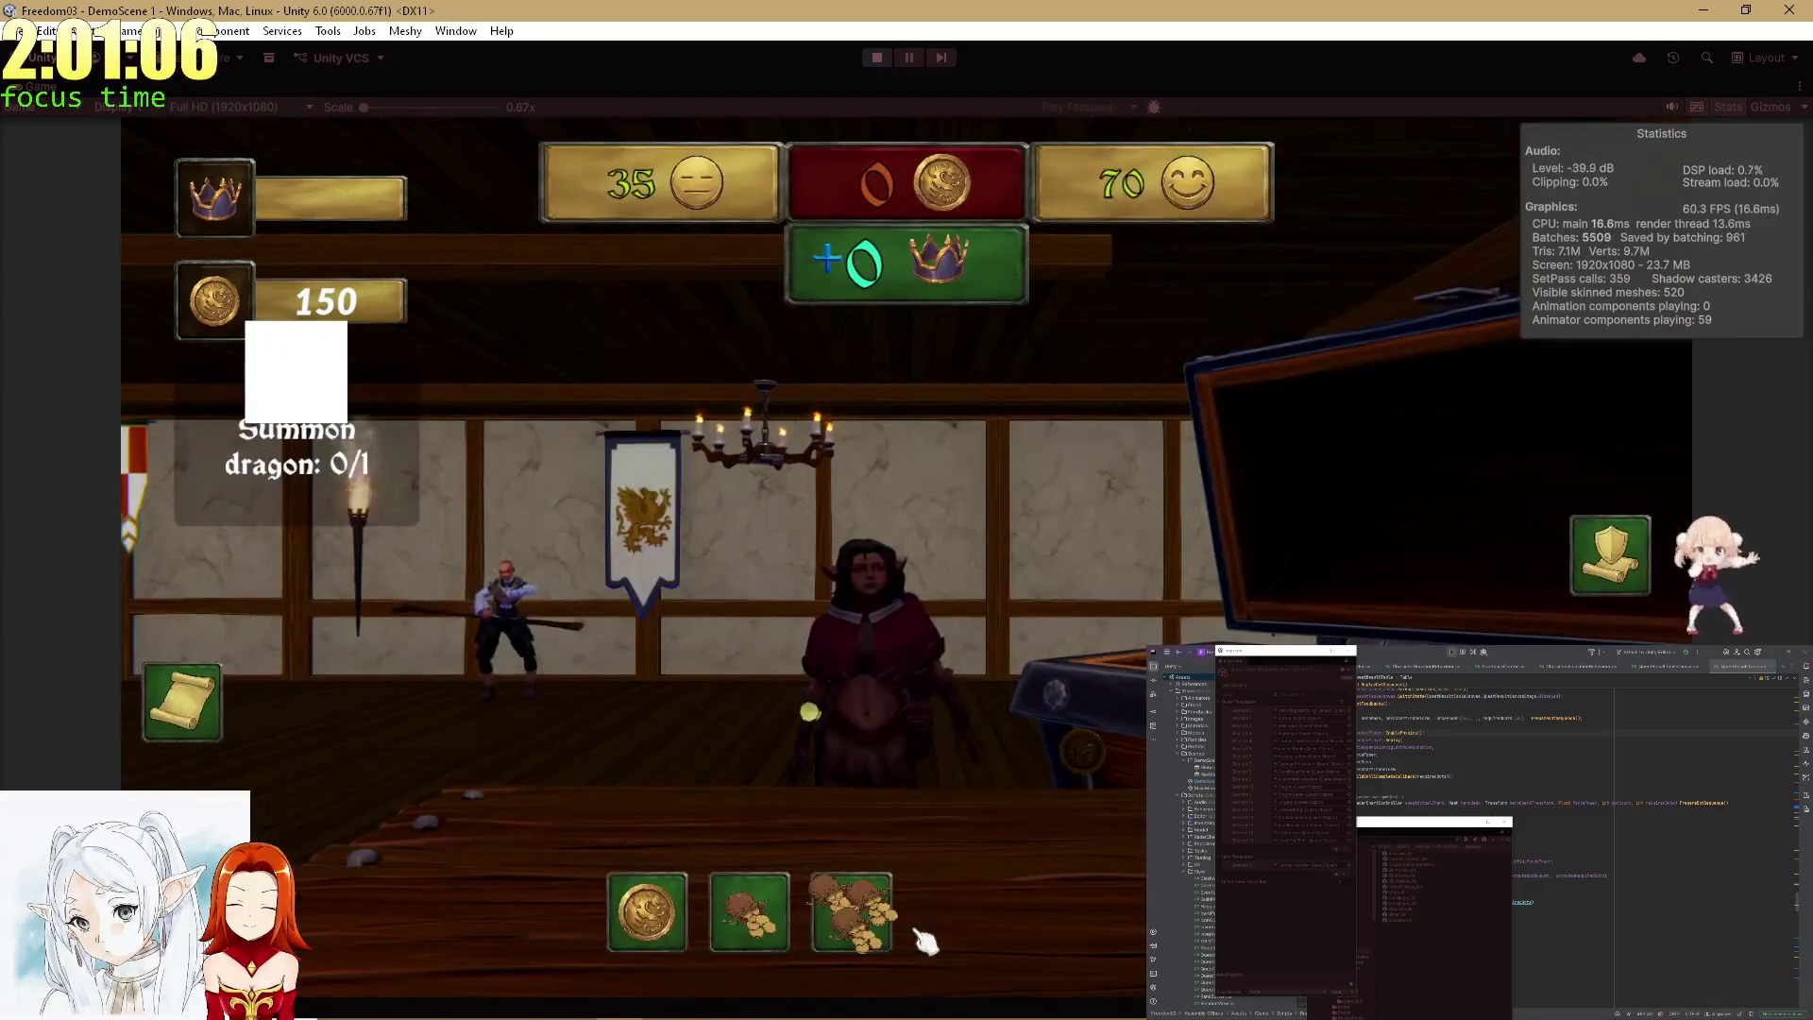
pyautogui.click(788, 904)
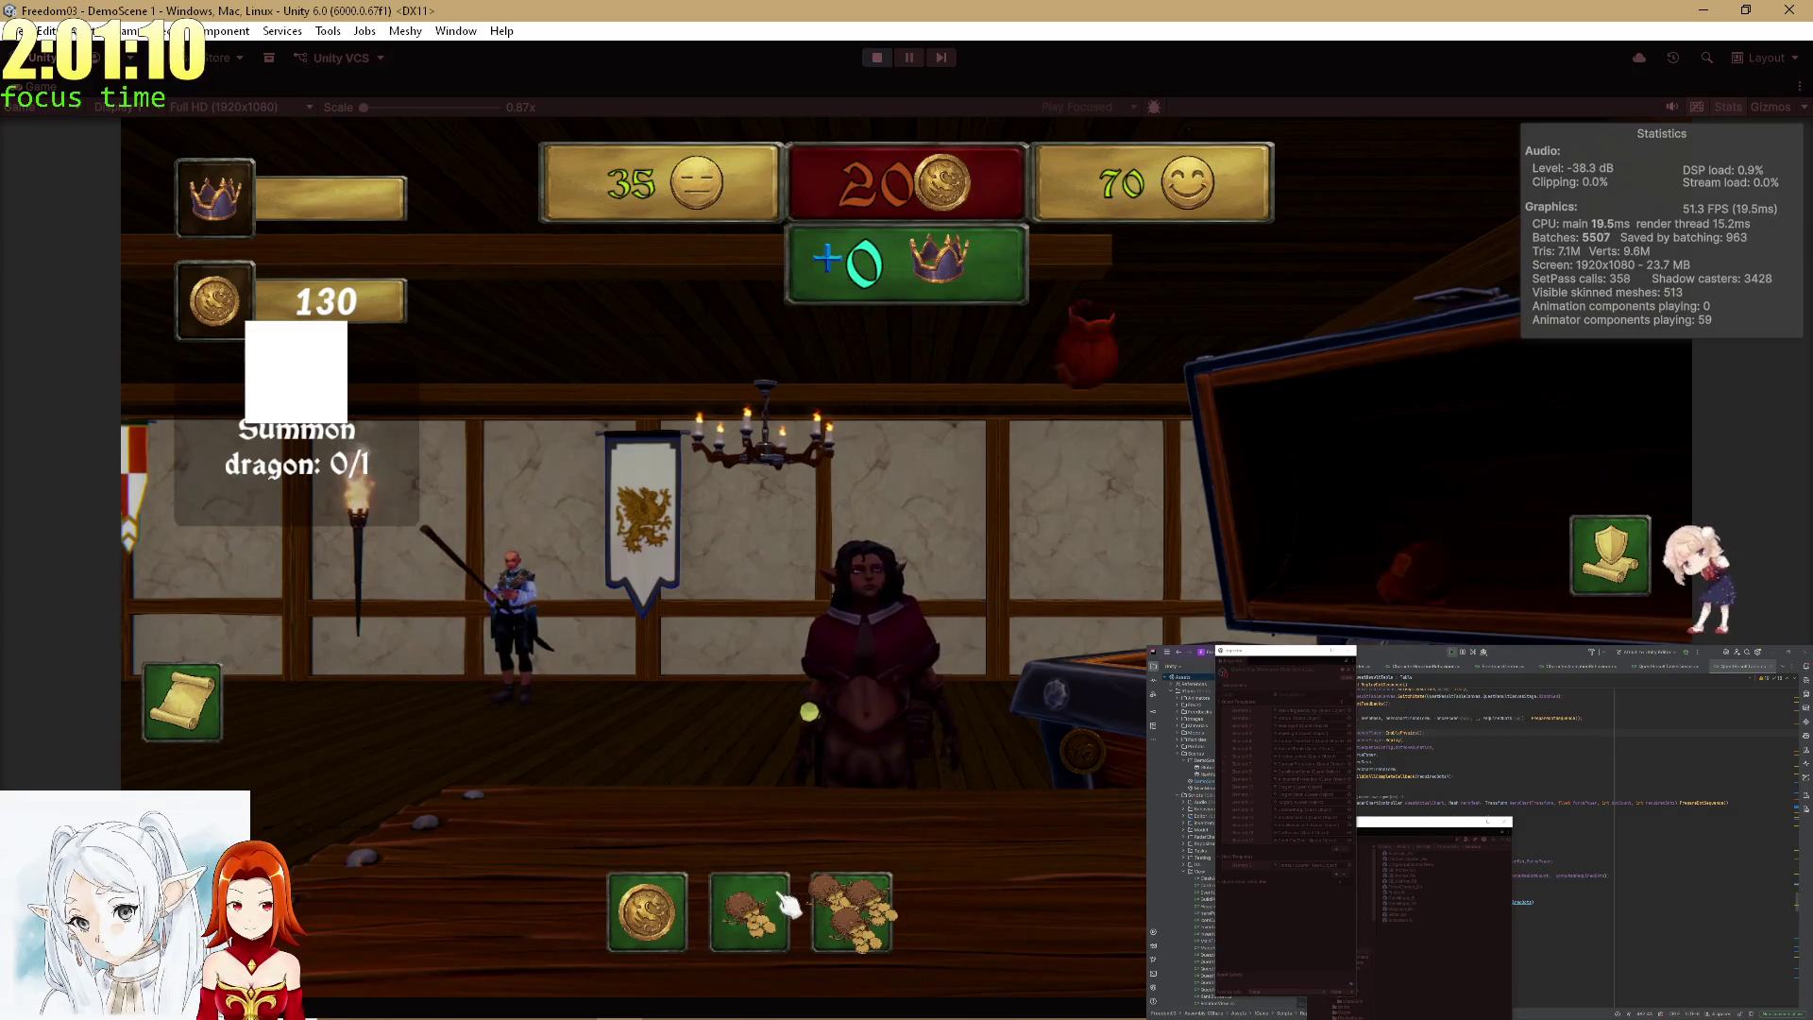
pyautogui.click(788, 905)
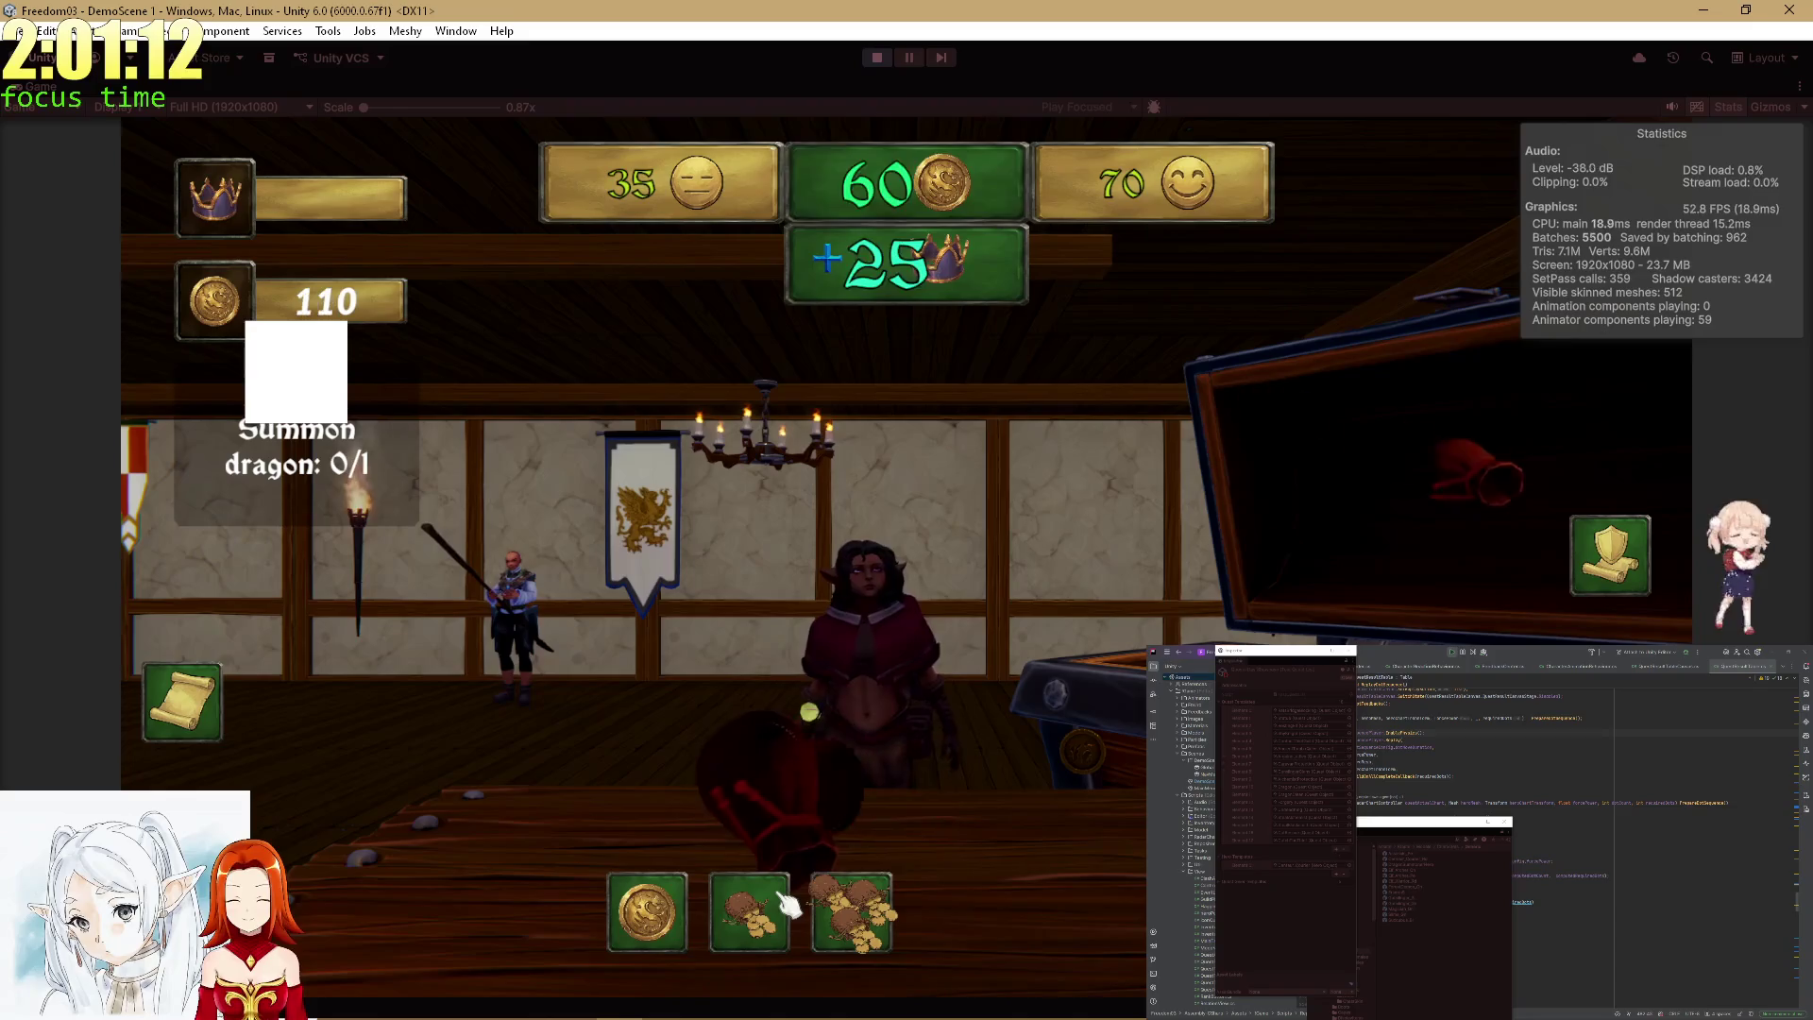
pyautogui.click(788, 905)
pyautogui.click(788, 905)
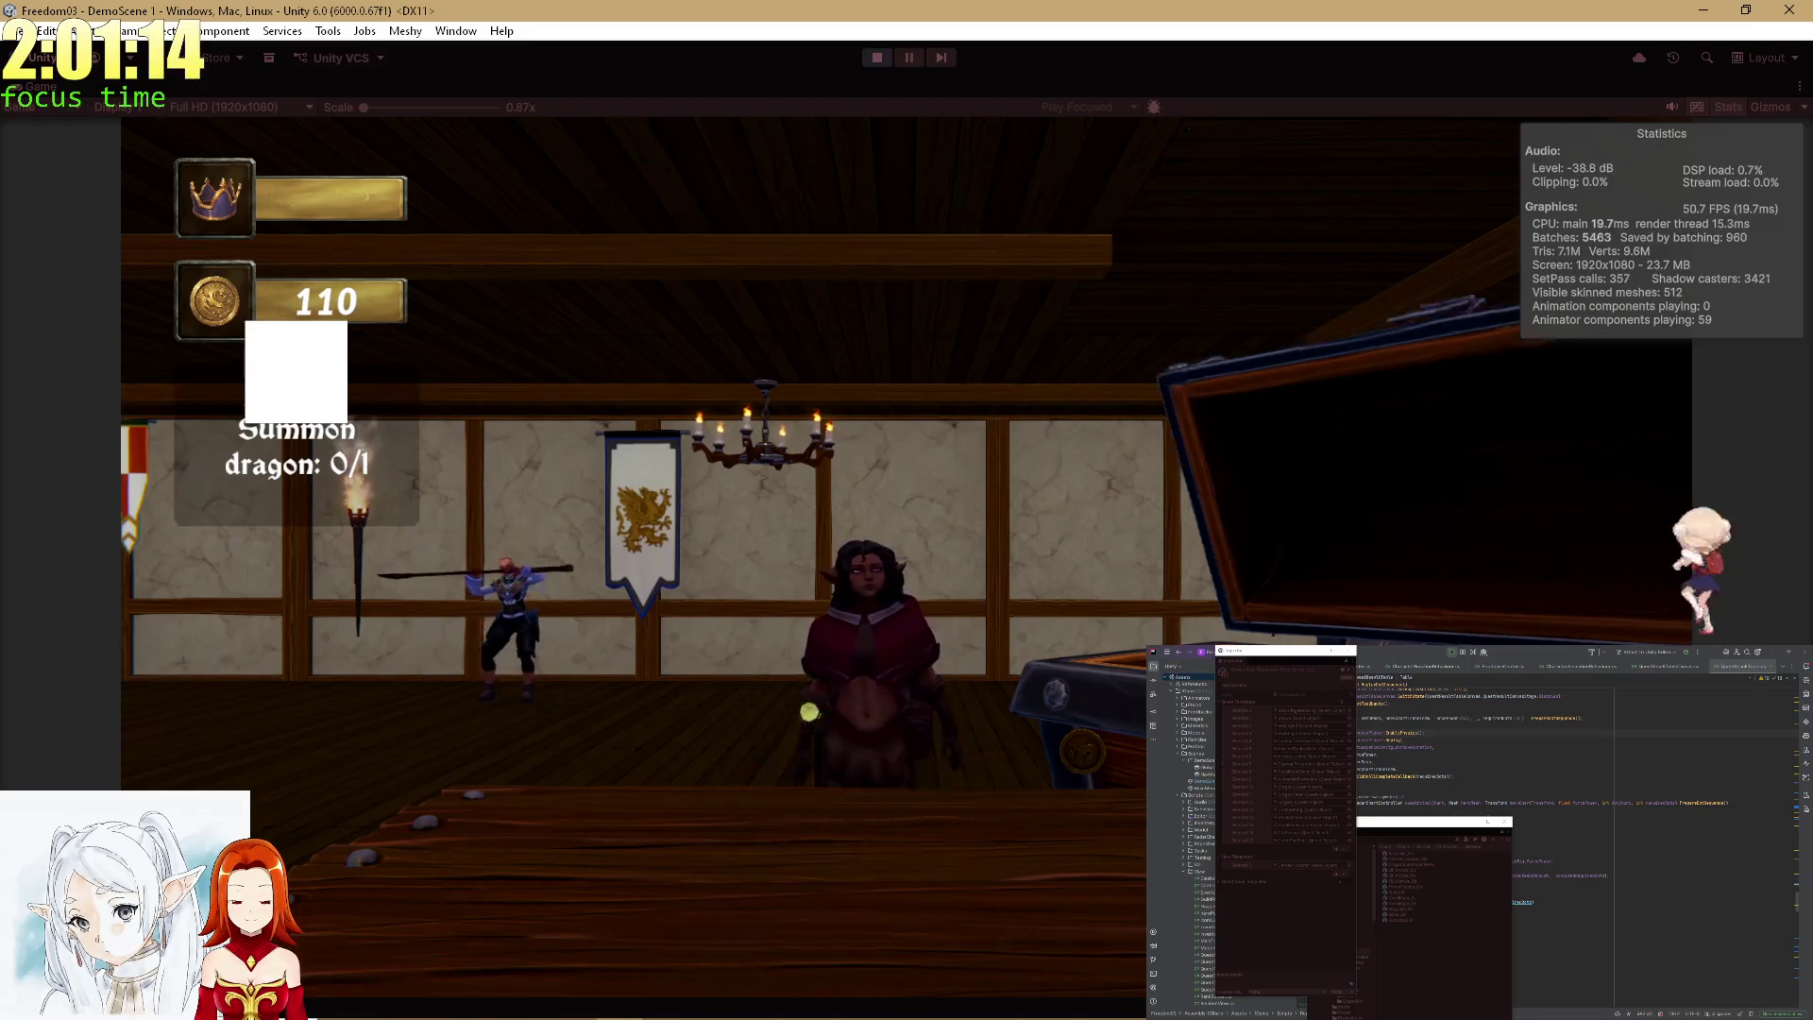
pyautogui.click(983, 864)
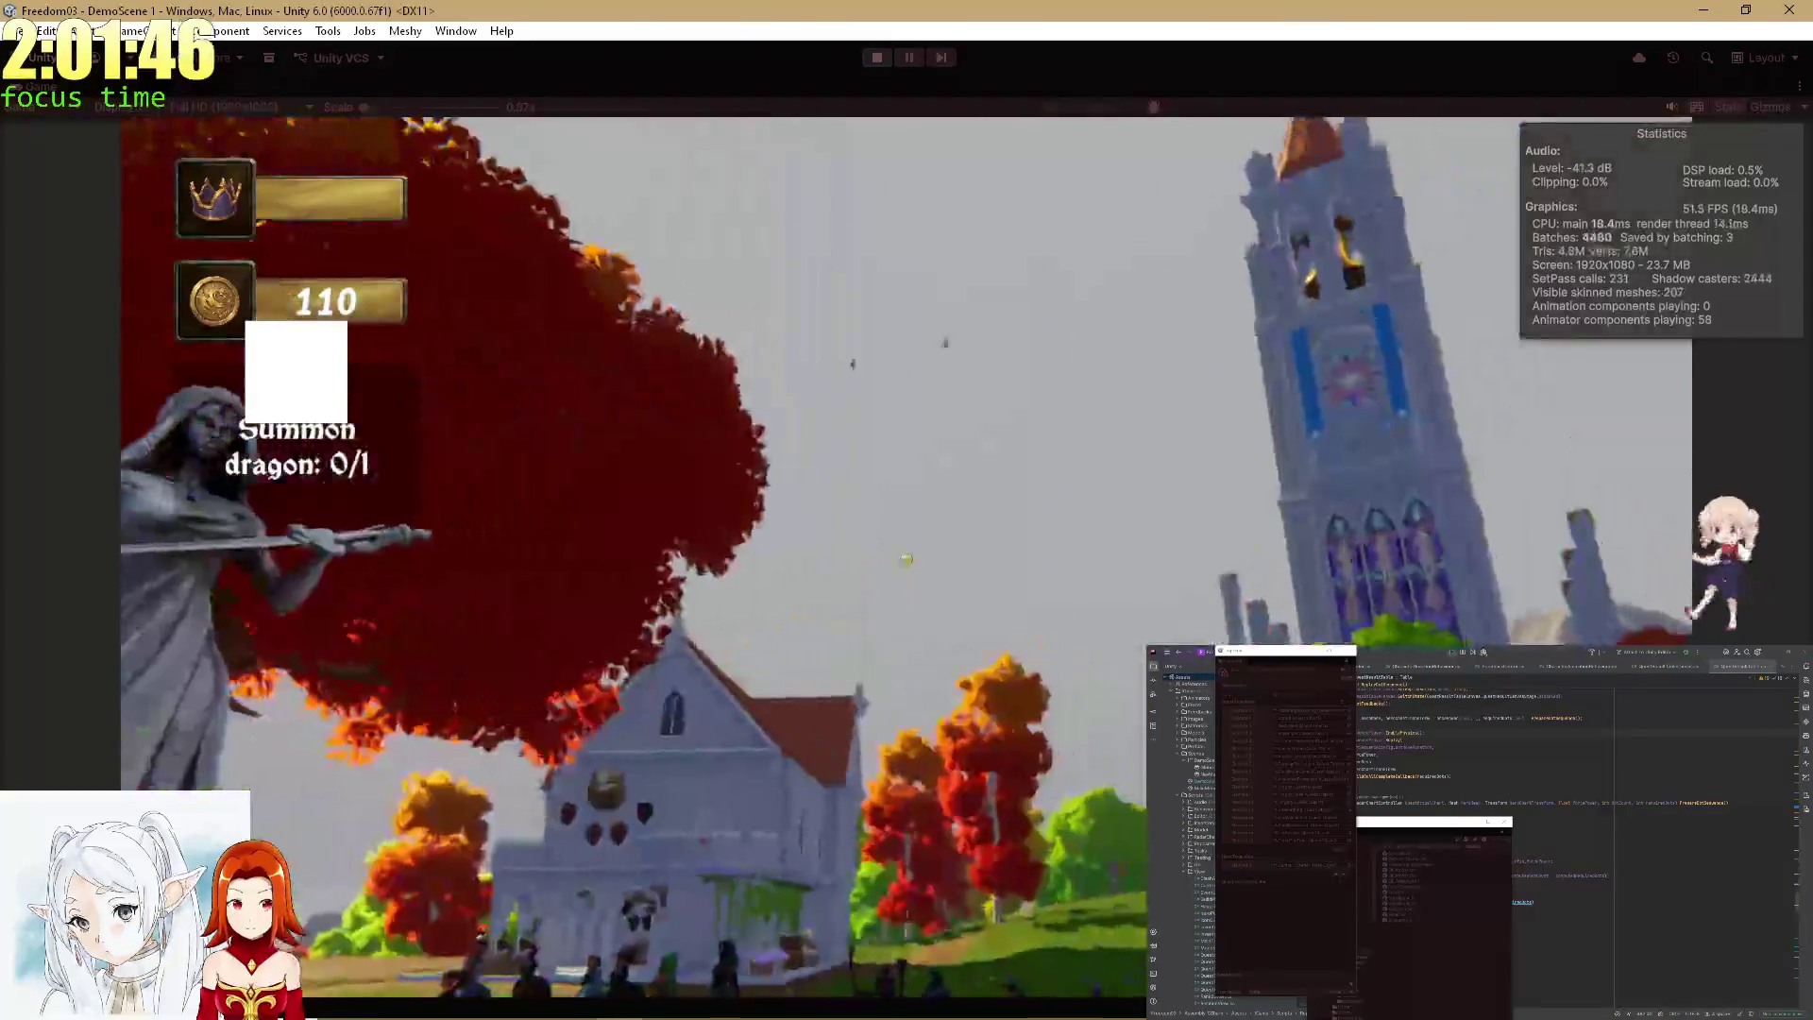
pyautogui.hotkey('shift', 'space')
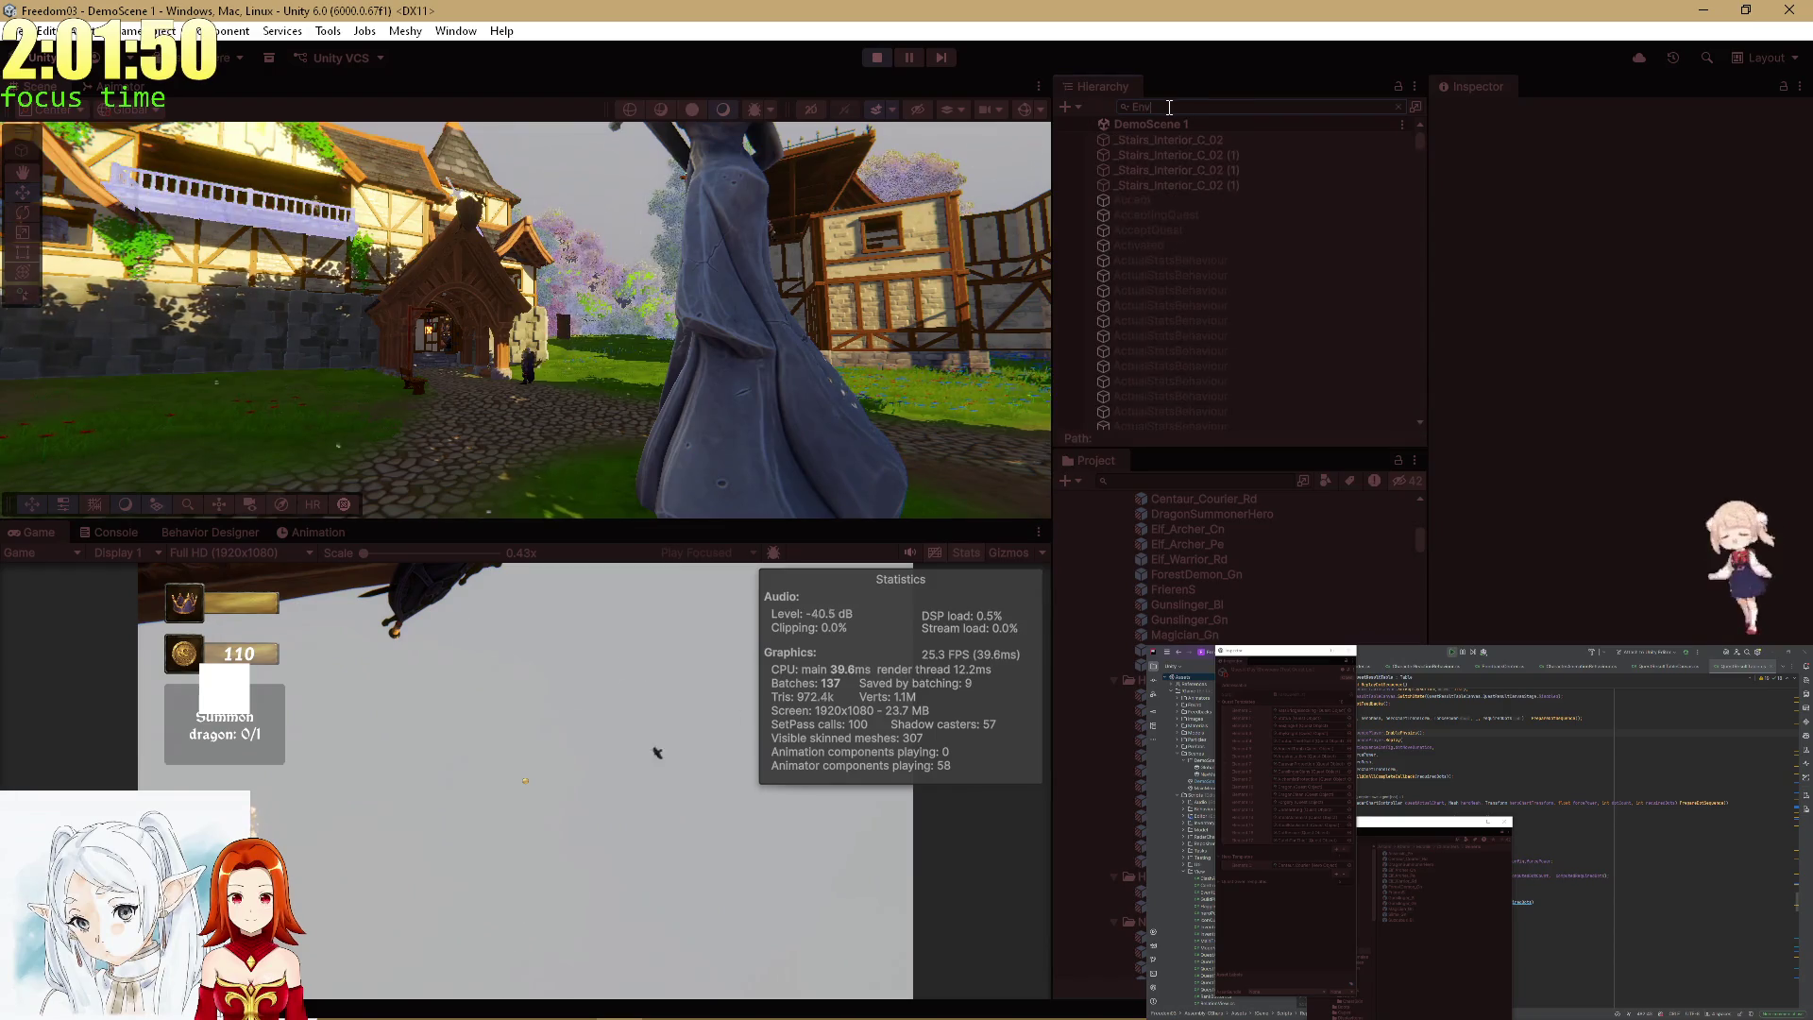
# Select Enviro 3 in the Hierarchy and scroll its Inspector down to the weather presets.
pyautogui.write('ir')
pyautogui.click(1247, 140)
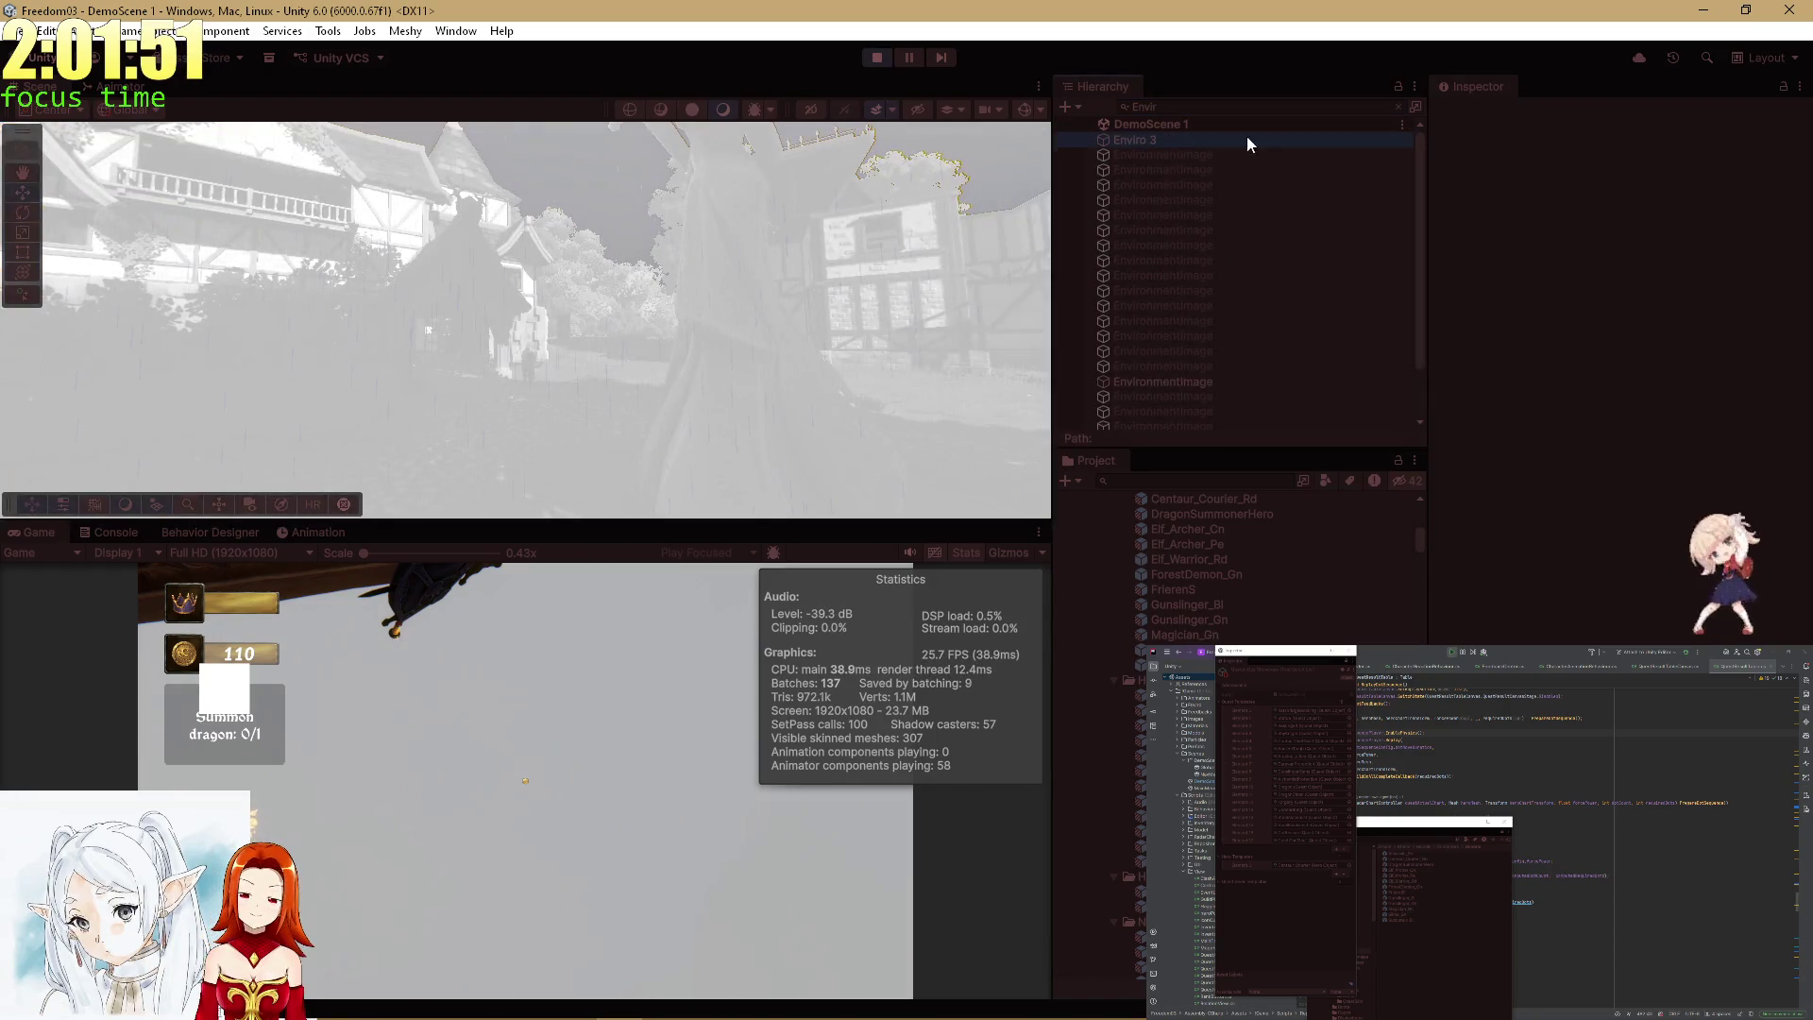
pyautogui.click(1400, 107)
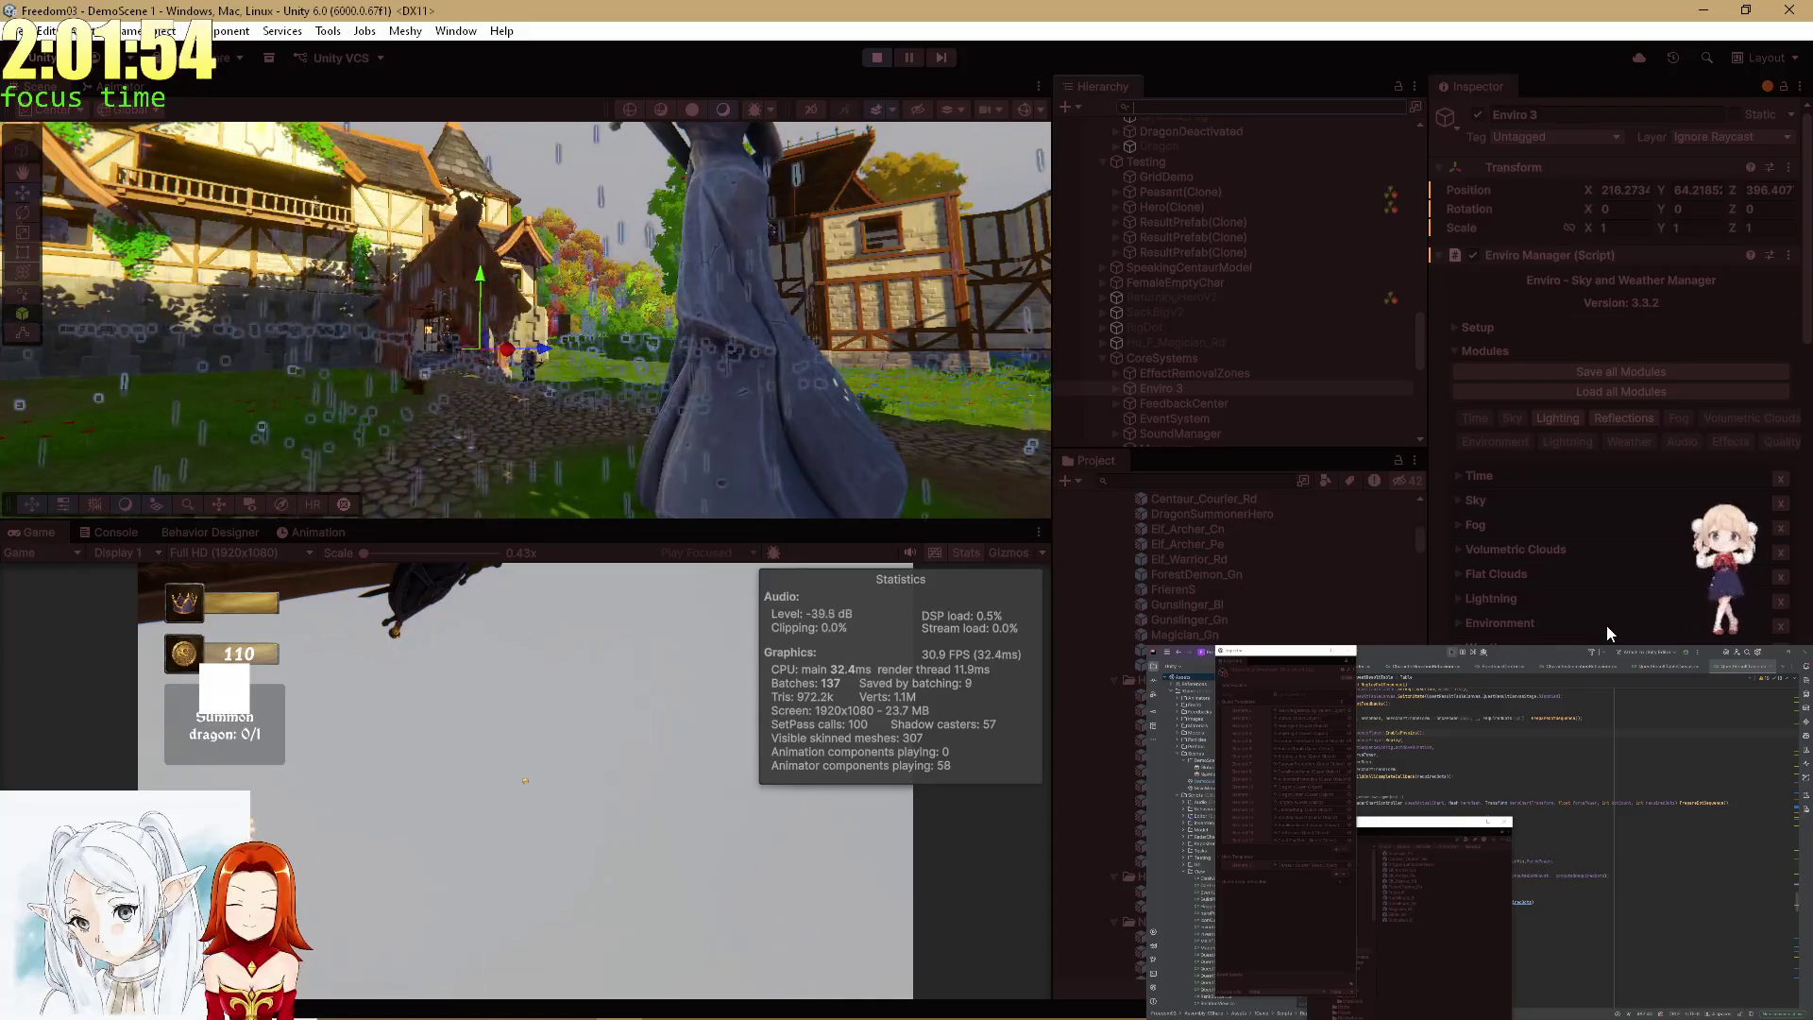
pyautogui.scroll(-5, 1578, 603)
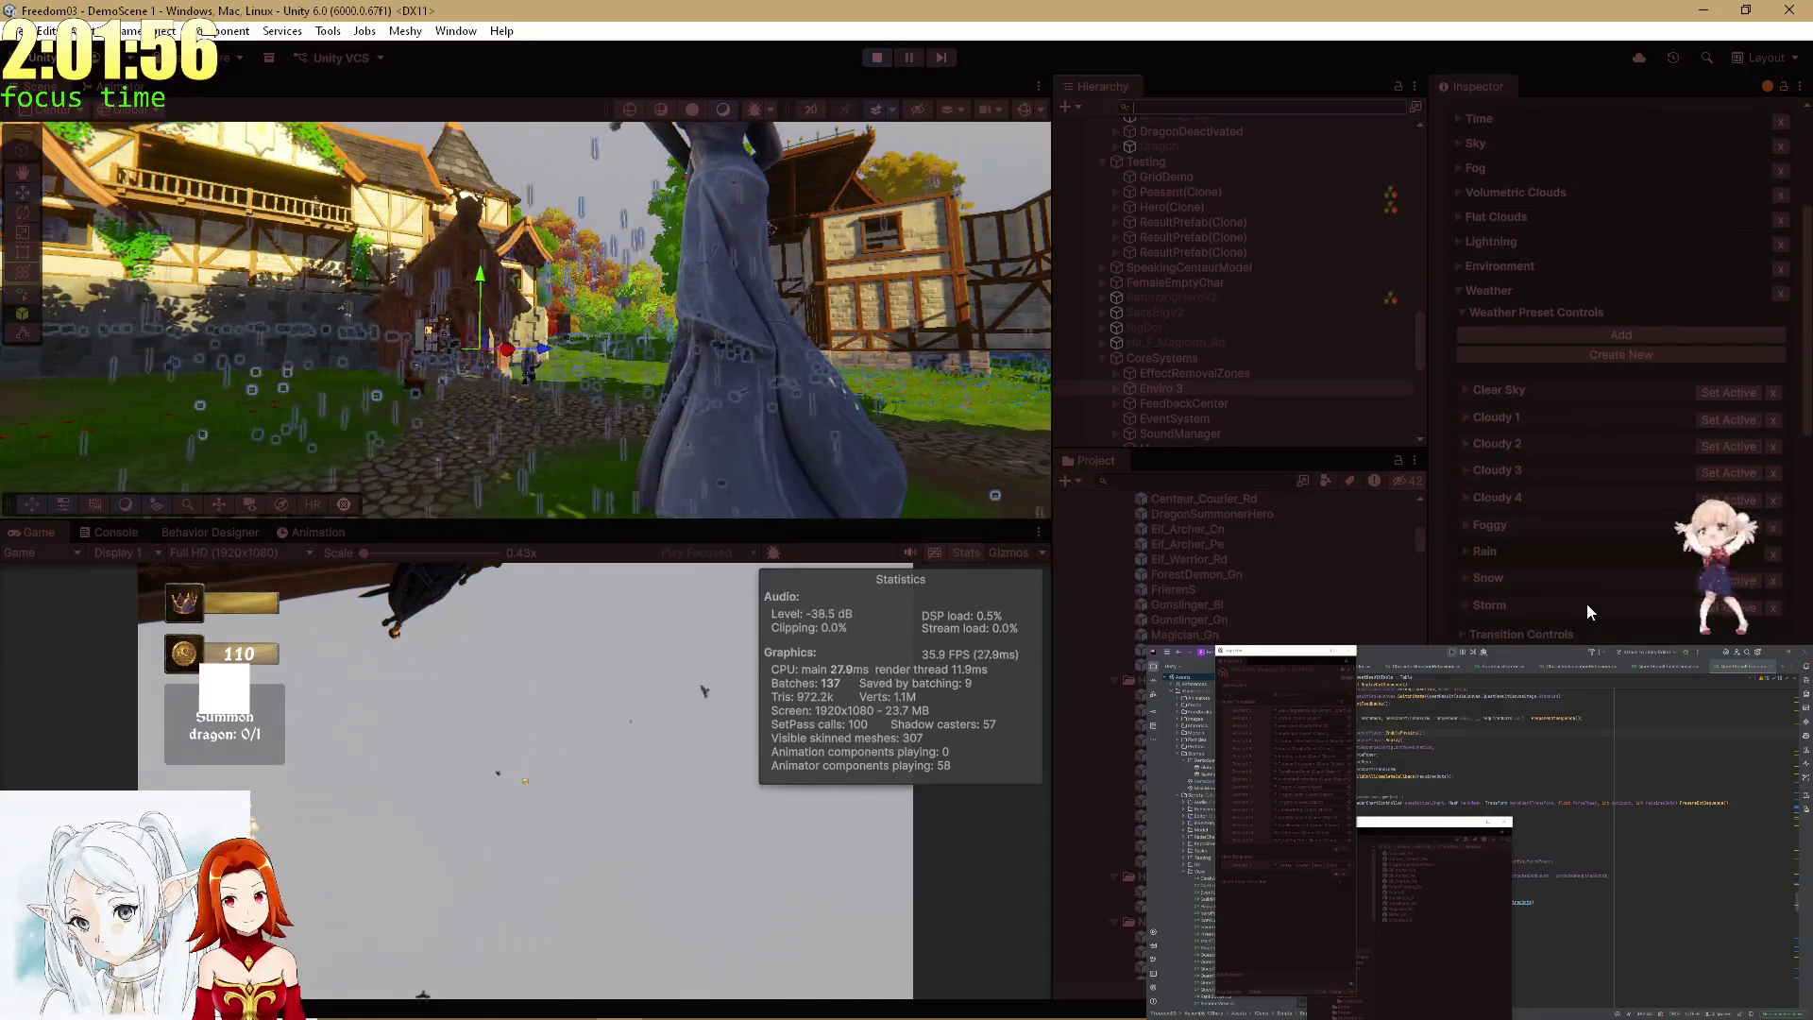
pyautogui.scroll(-10, 1587, 610)
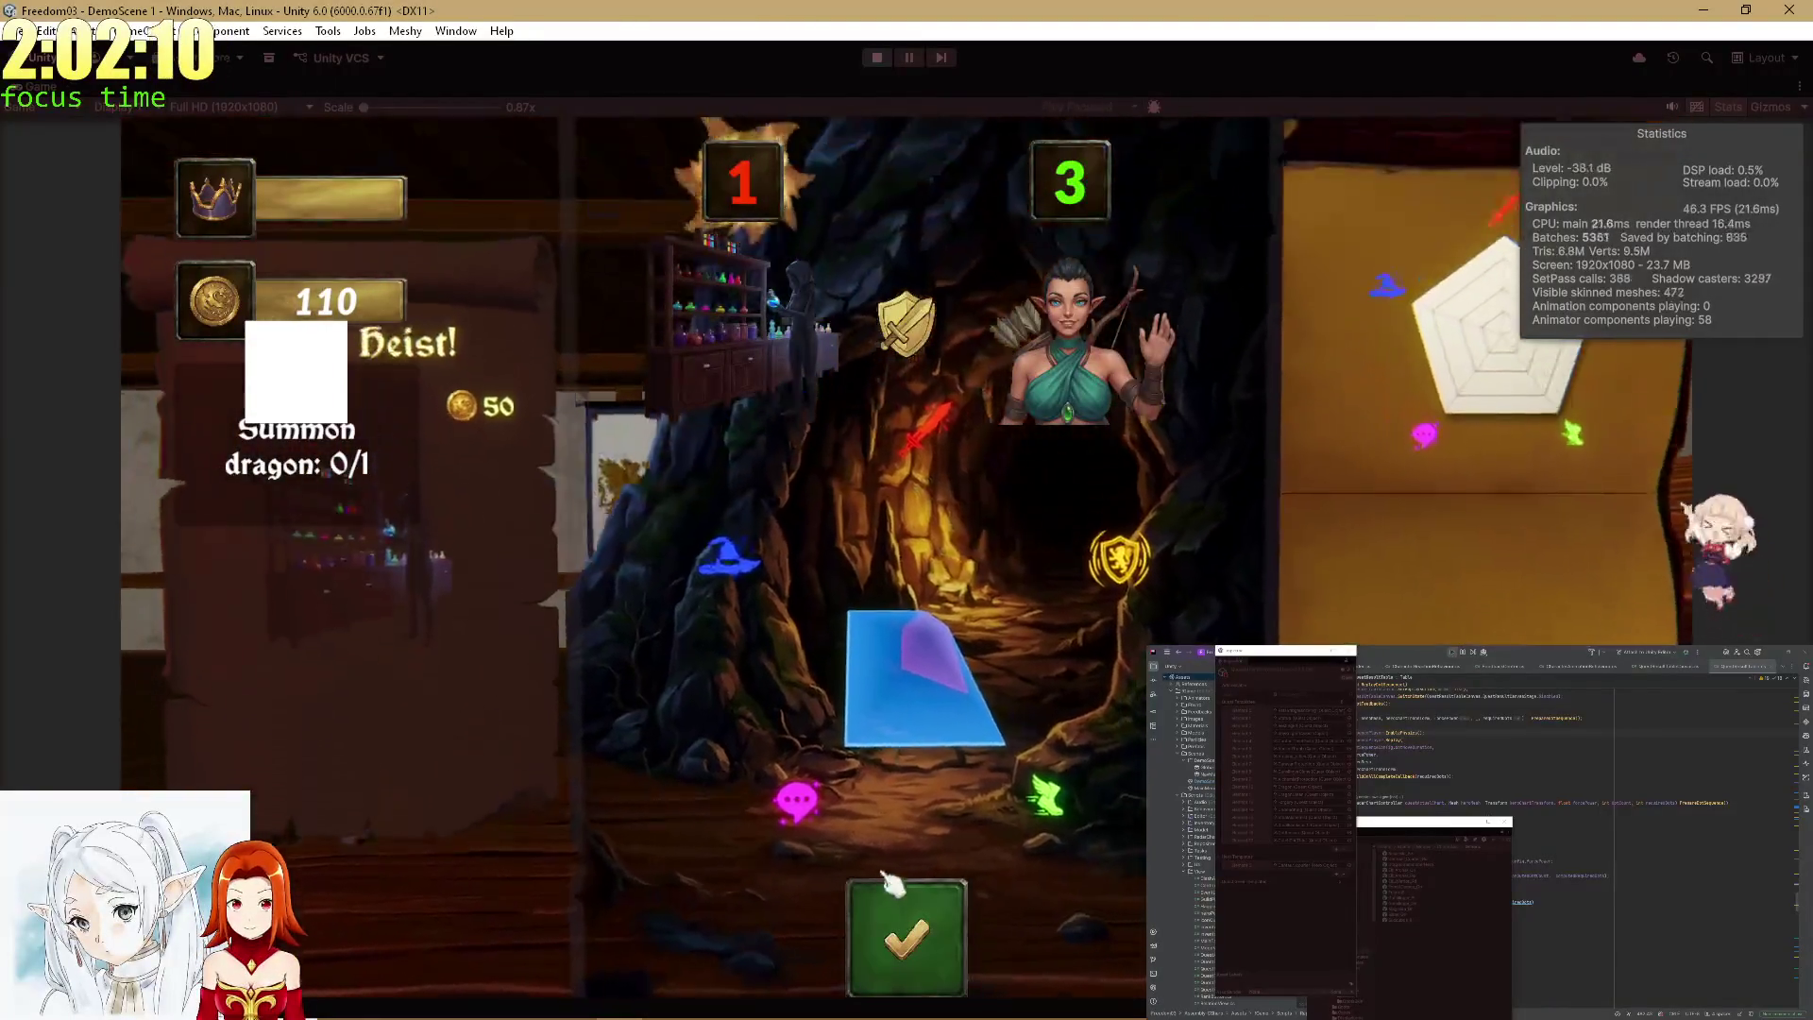
# Confirm the Quiet Heist mission result, leaving 90 coins.
pyautogui.click(888, 883)
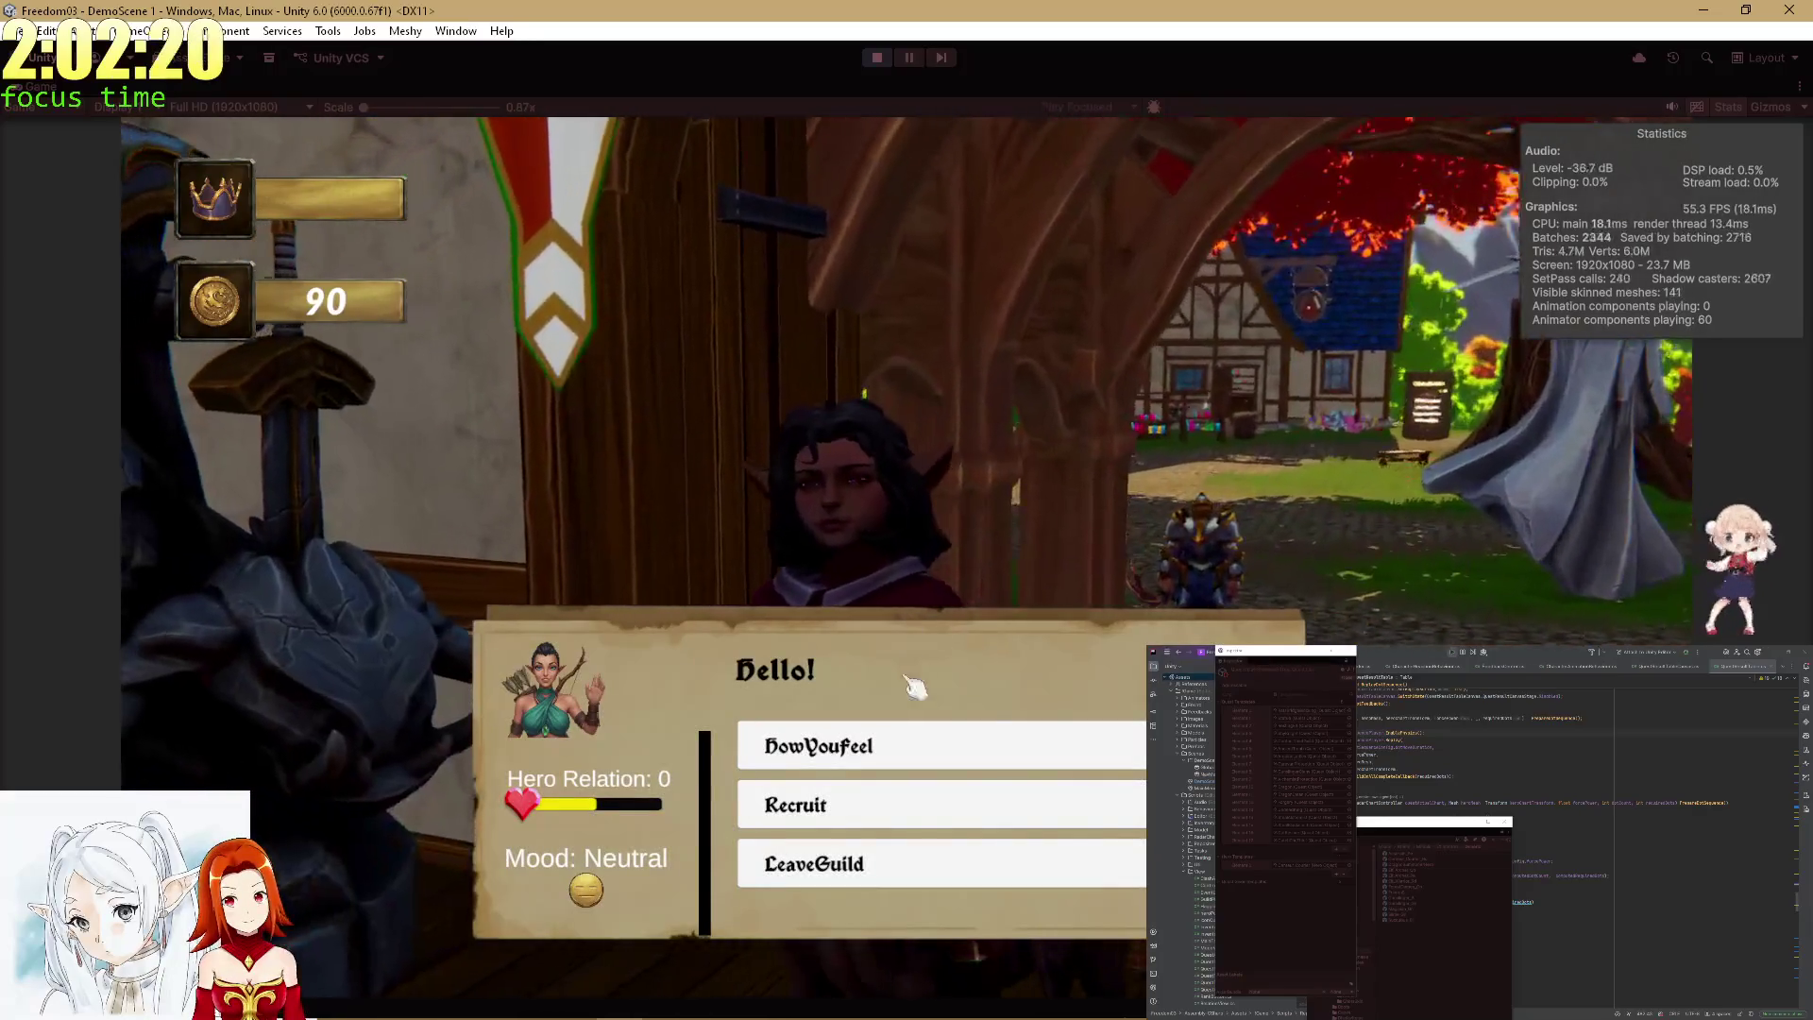
# Chat HowYouFeel with the centaur hero, raising Hero Relation from 5 to 20.
pyautogui.click(928, 751)
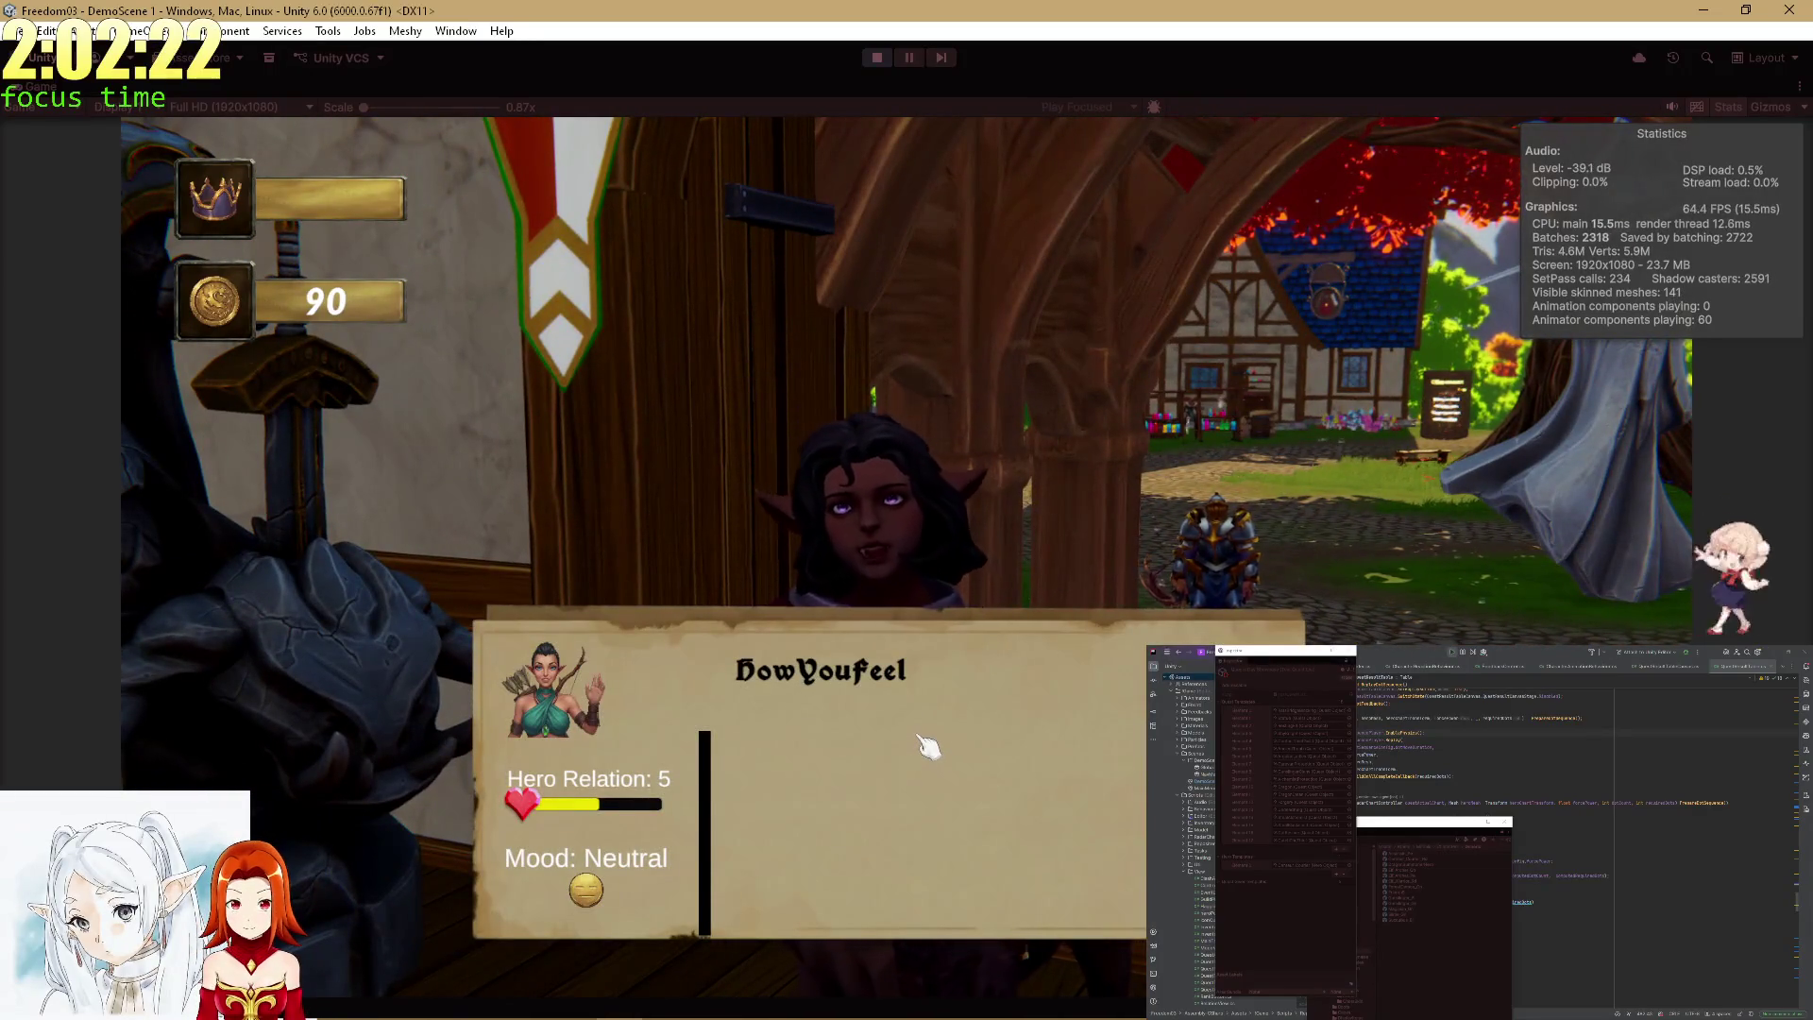
pyautogui.click(925, 743)
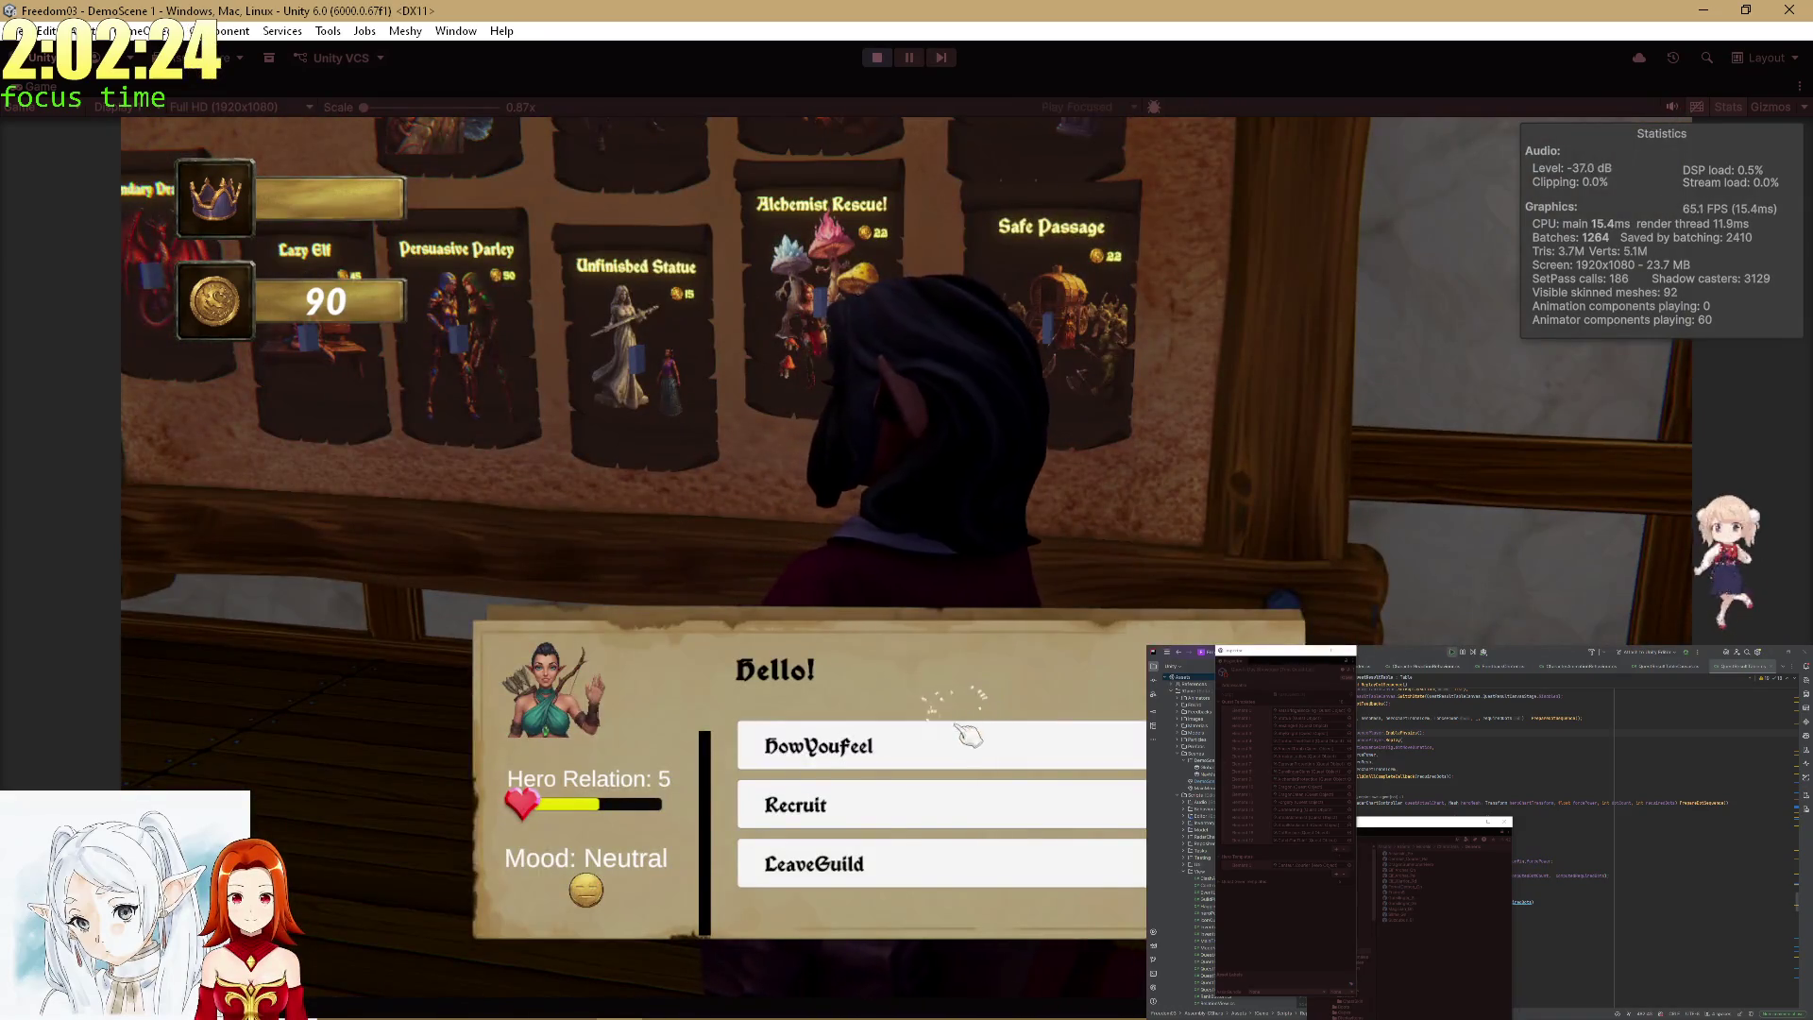
pyautogui.click(965, 737)
pyautogui.click(1004, 720)
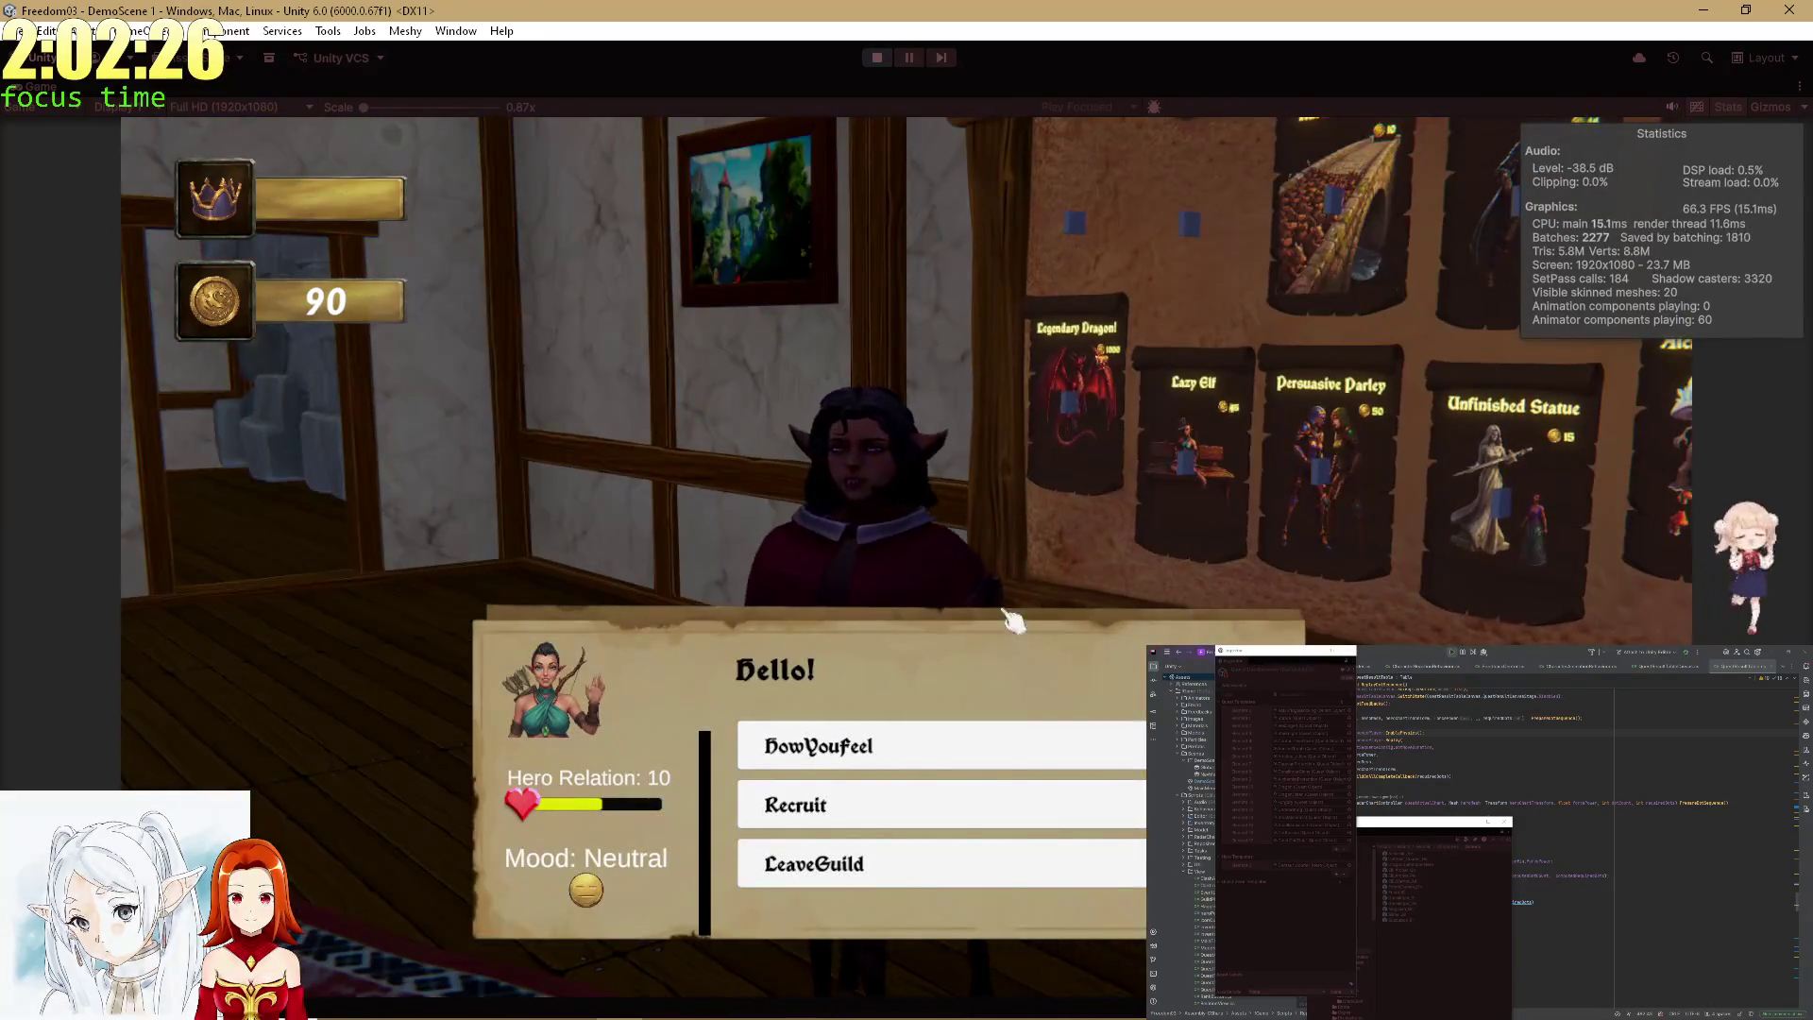
pyautogui.click(930, 742)
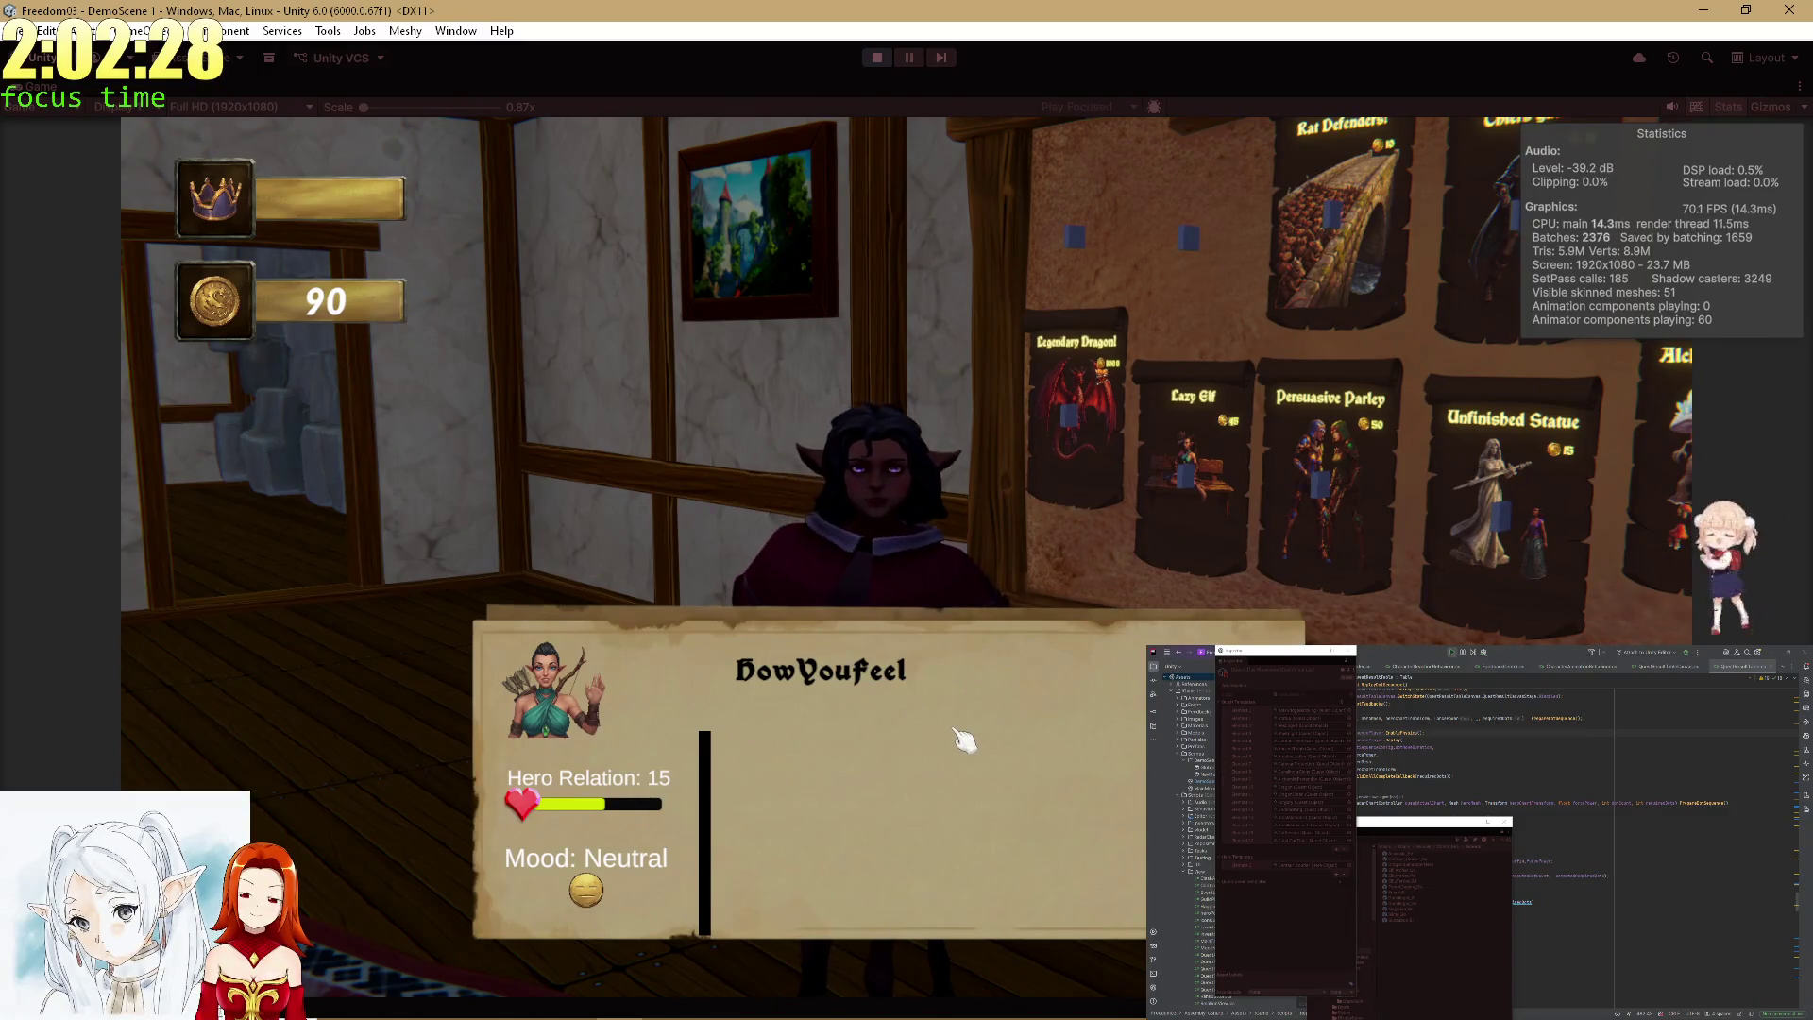
pyautogui.click(963, 739)
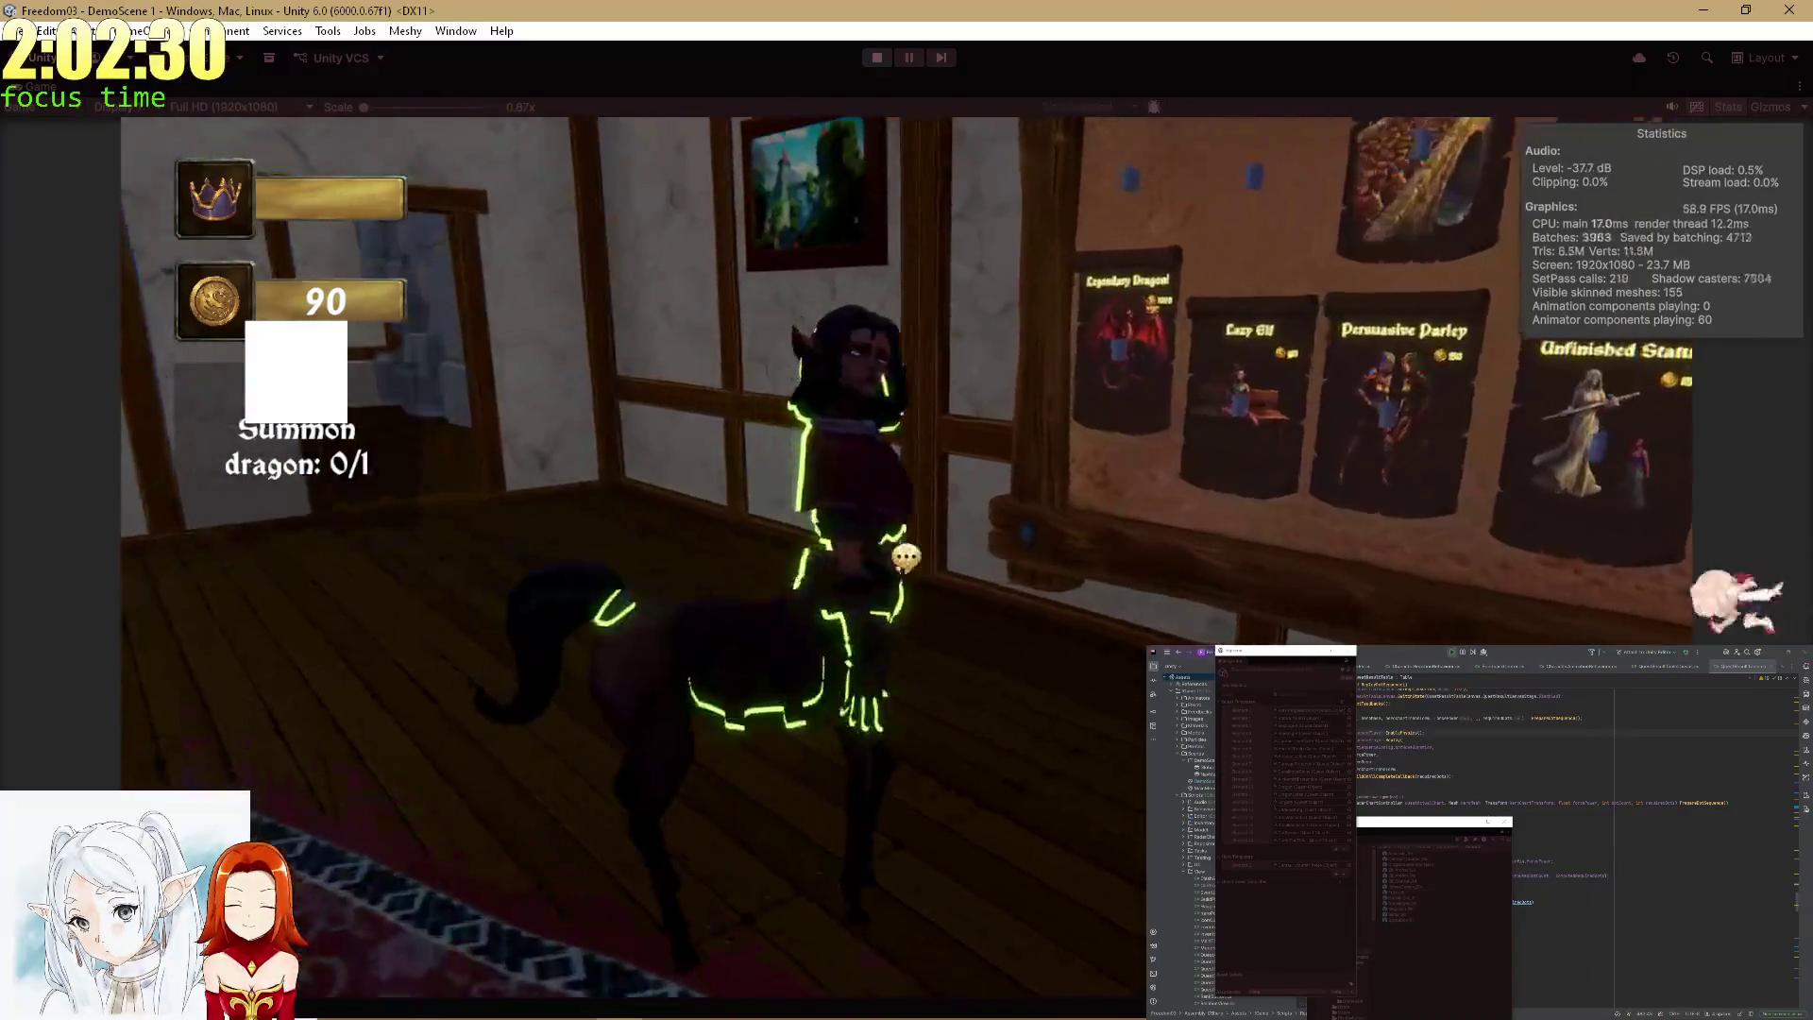
pyautogui.click(906, 557)
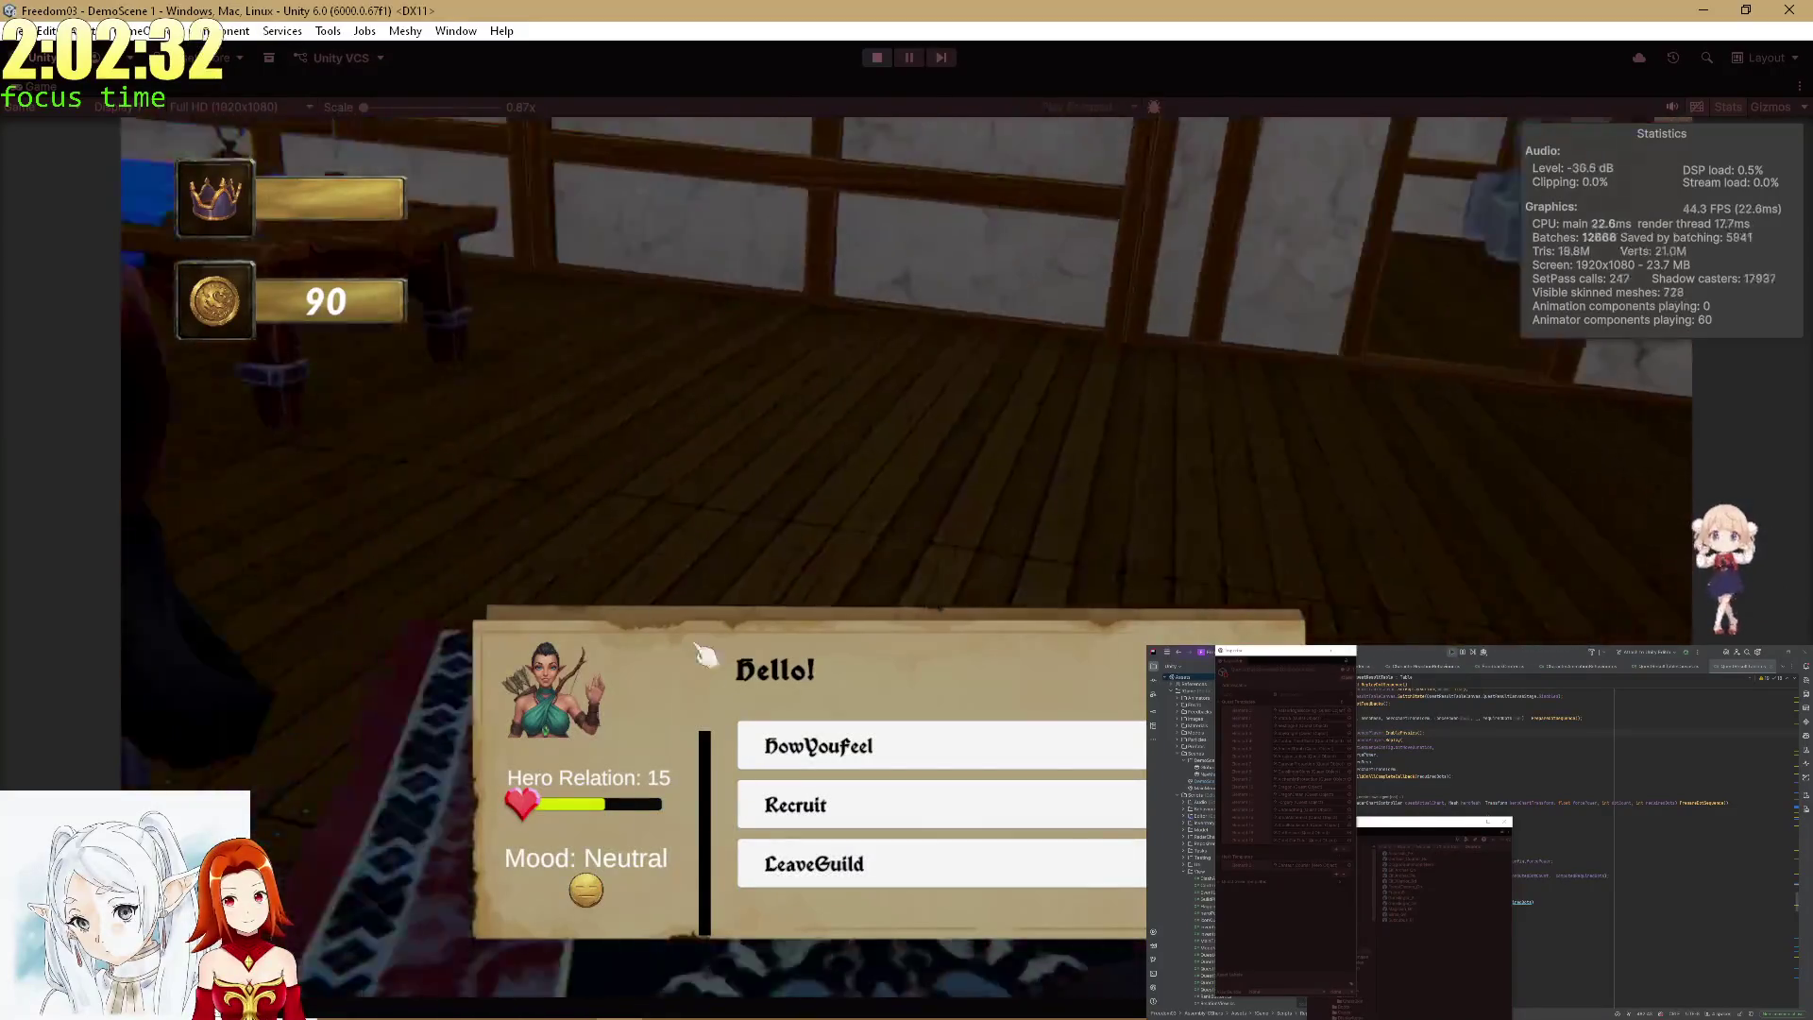
pyautogui.click(868, 746)
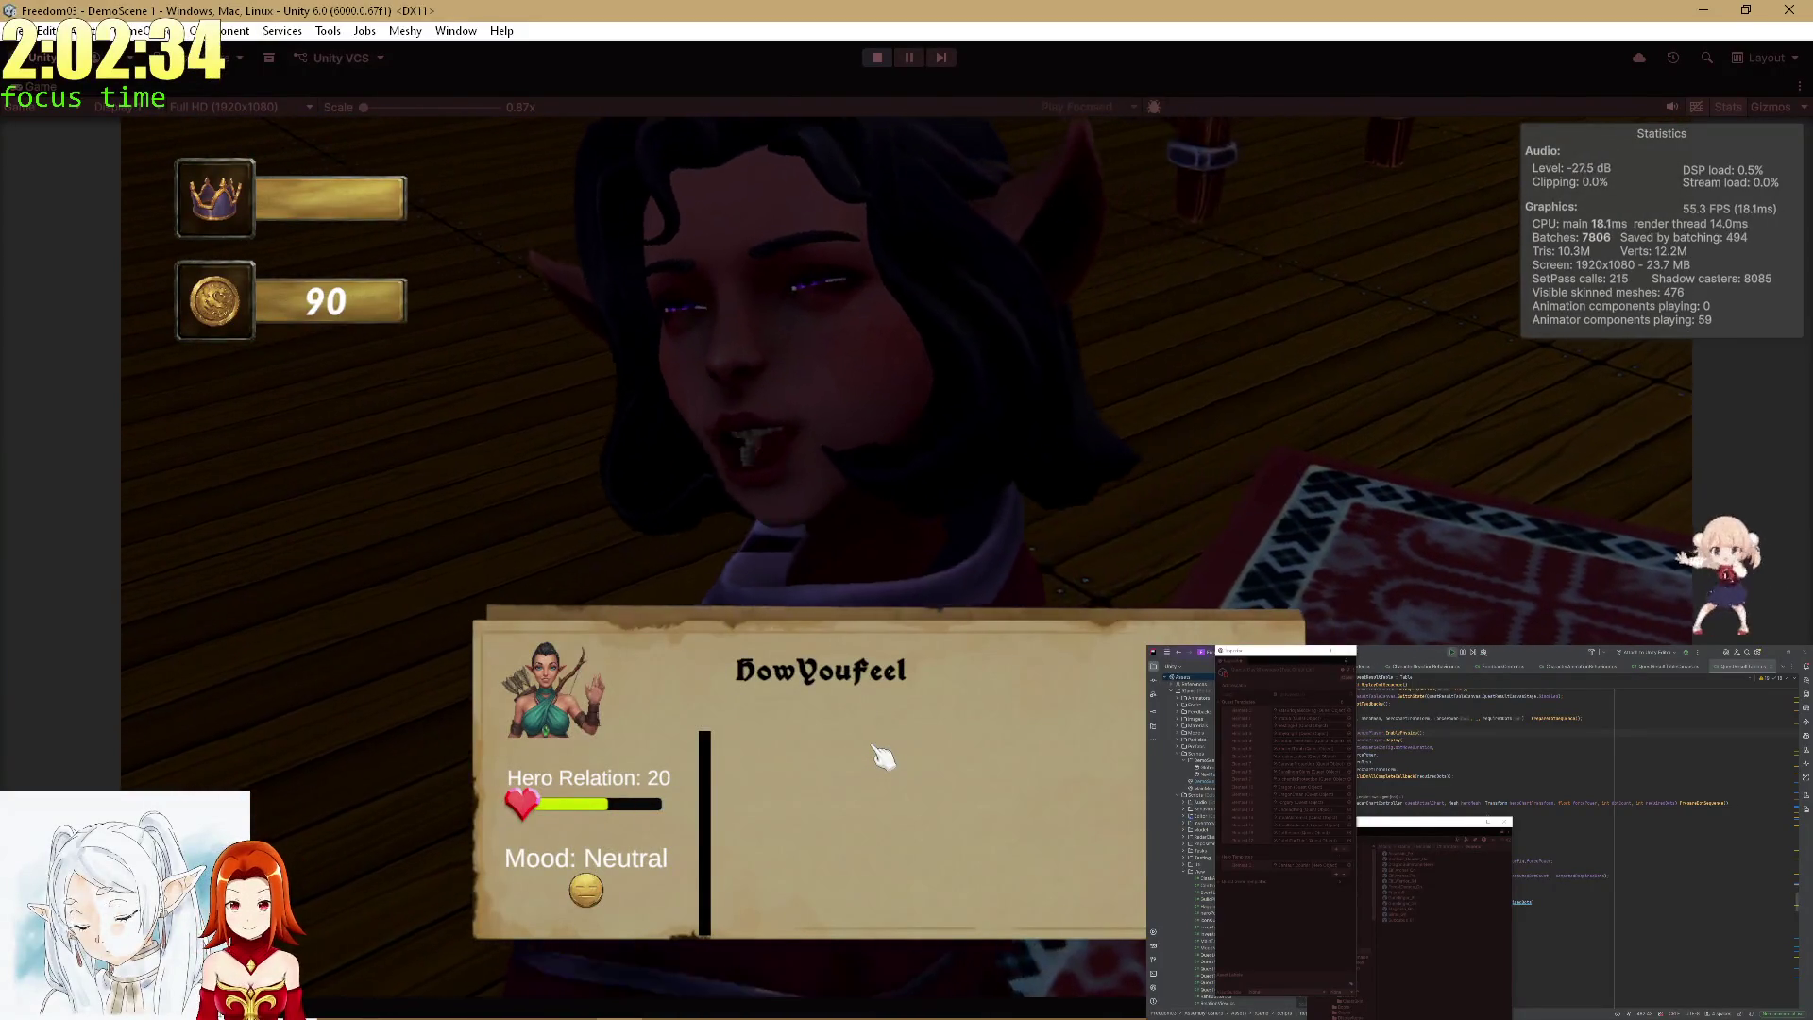
pyautogui.click(881, 756)
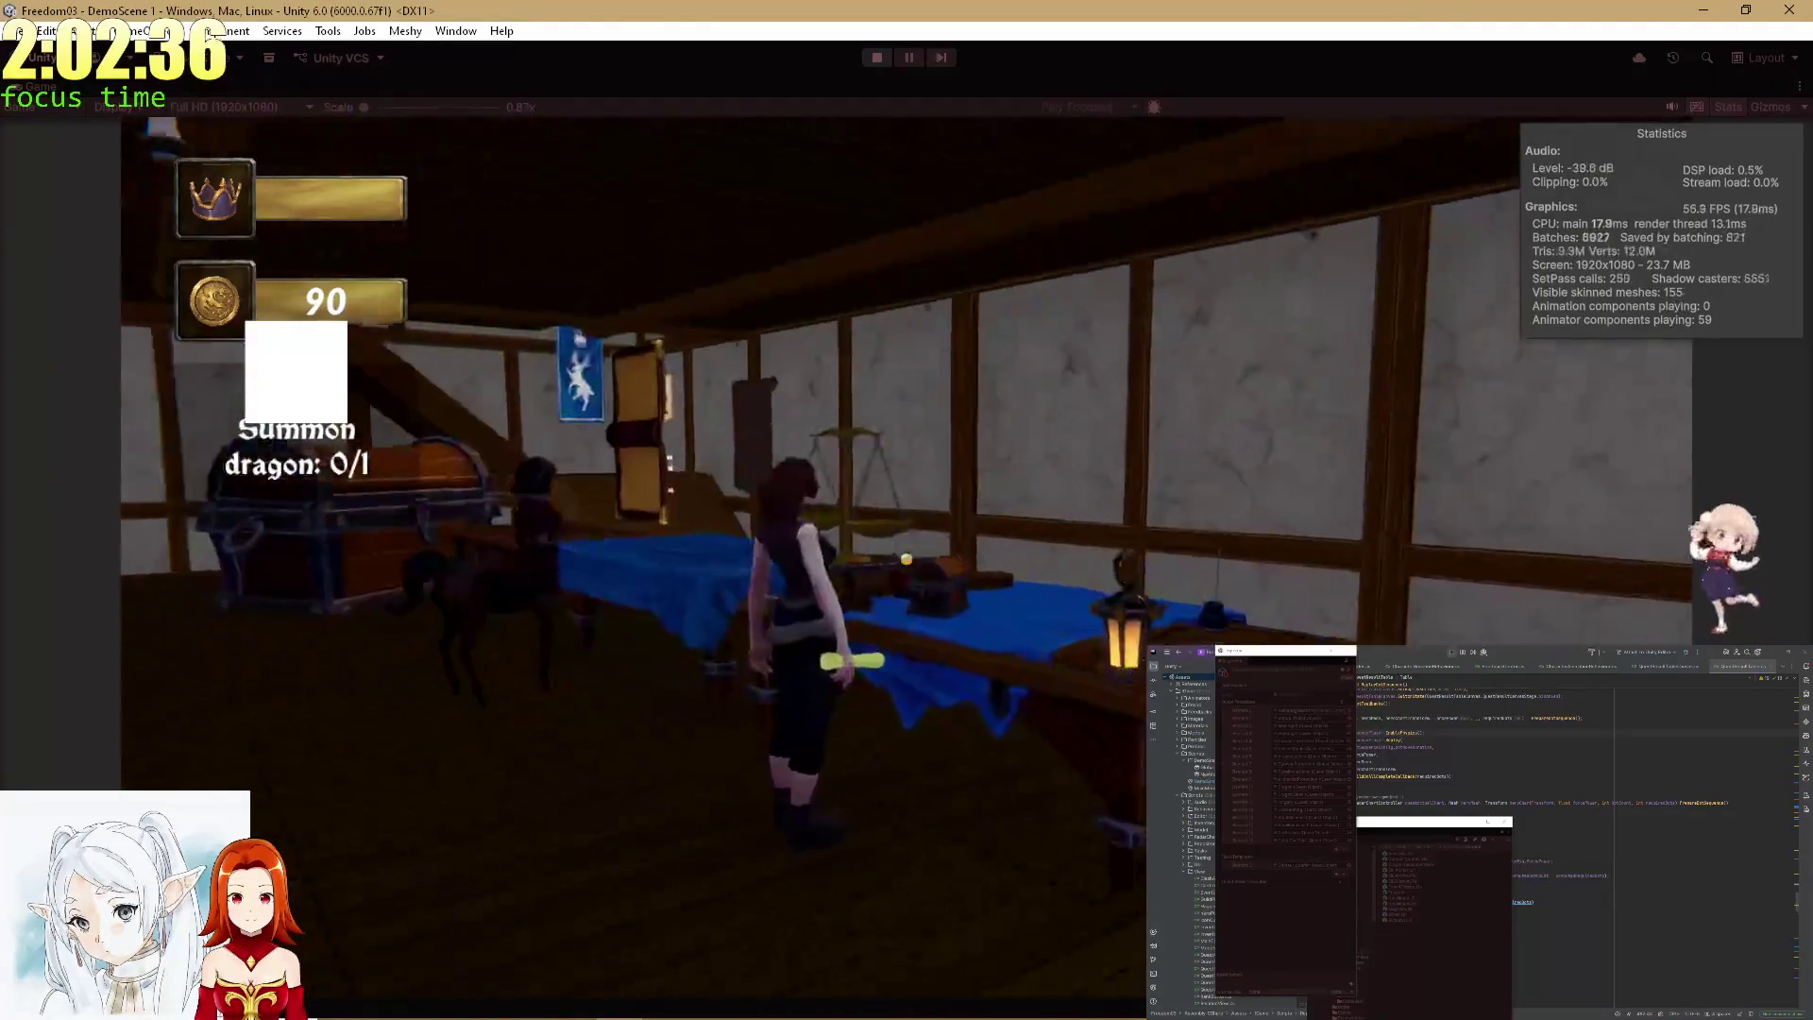
# Continue HowYouFeel chats until Hero Relation reaches 45, then open the Undead King quest board.
pyautogui.click(905, 557)
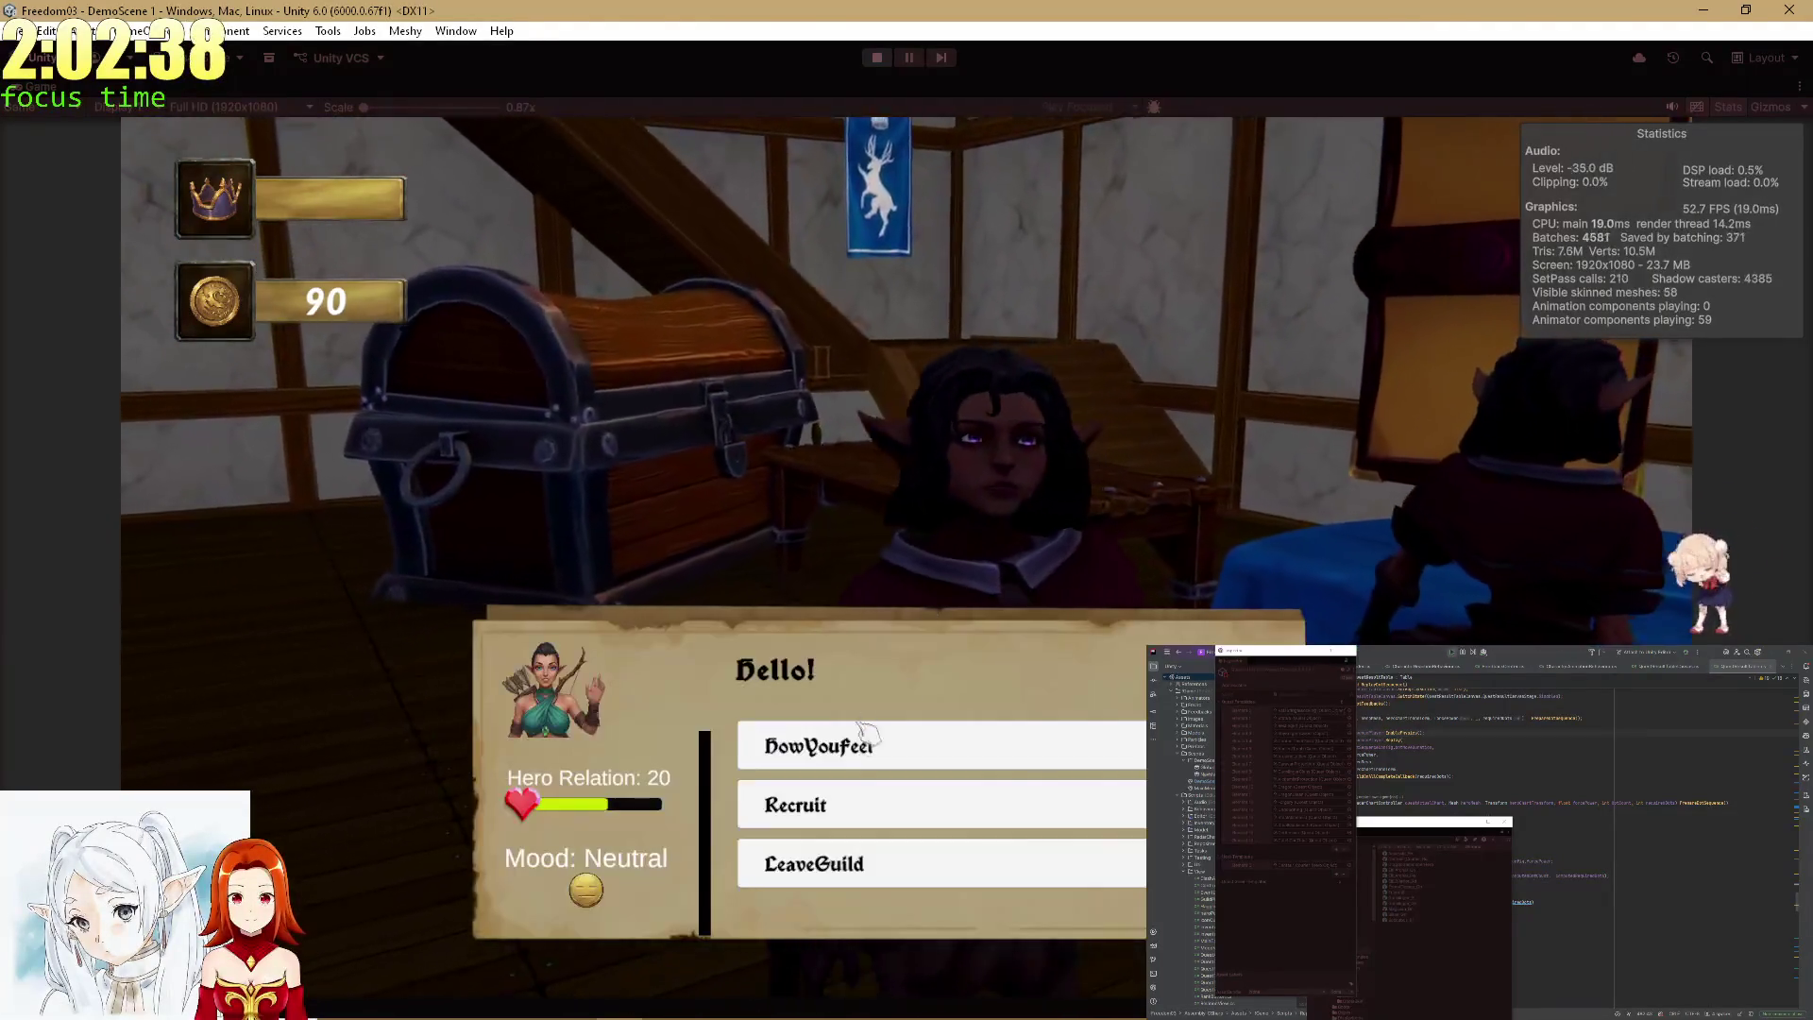
pyautogui.click(854, 760)
pyautogui.click(873, 752)
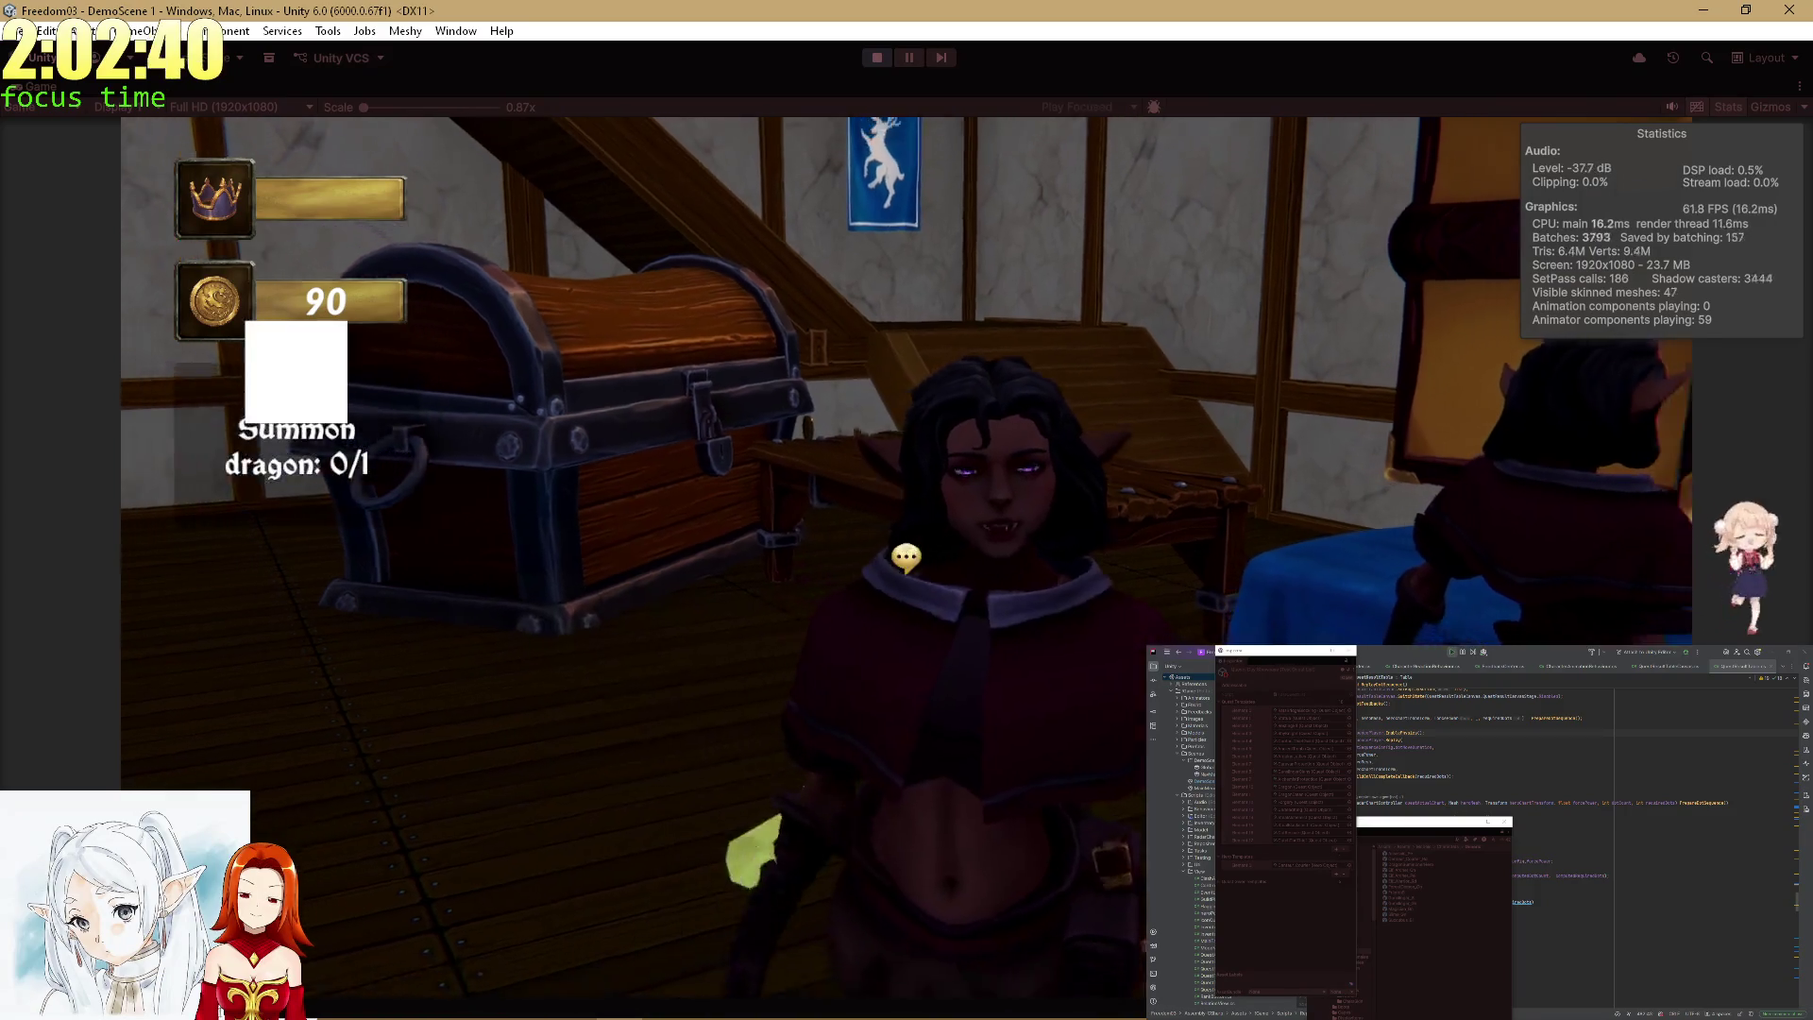
pyautogui.click(778, 749)
pyautogui.click(866, 734)
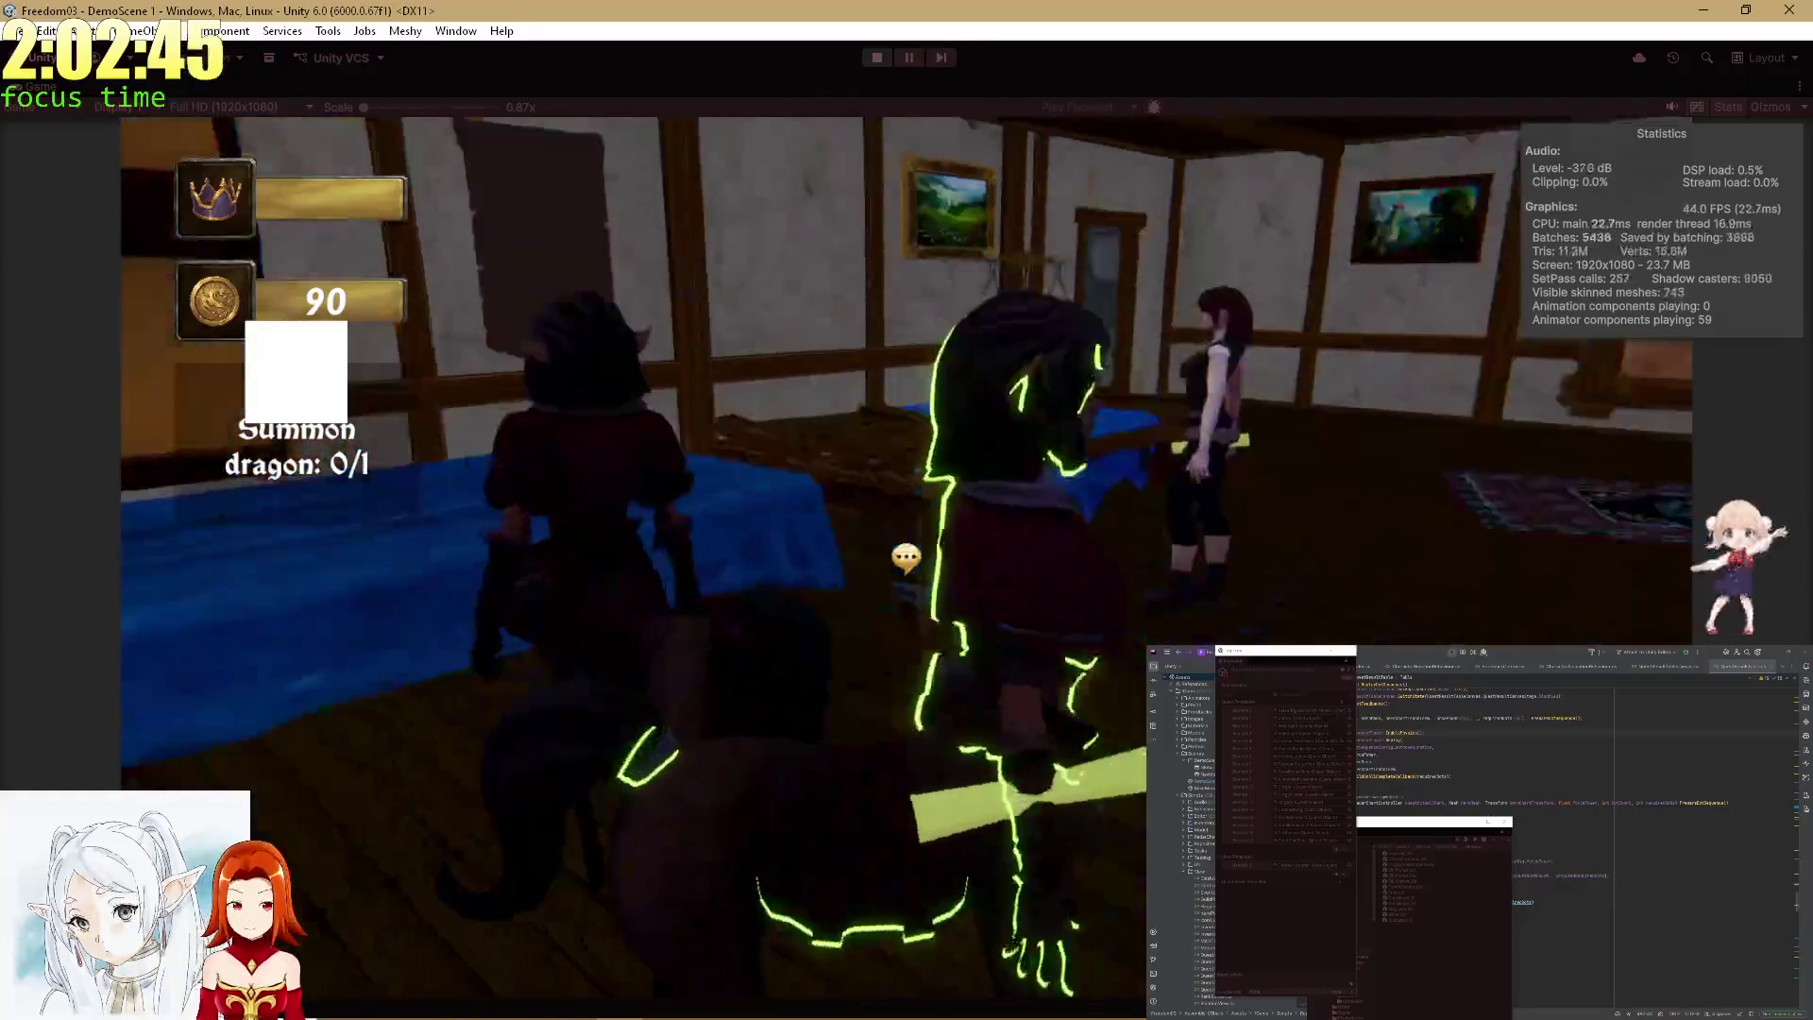
pyautogui.click(905, 558)
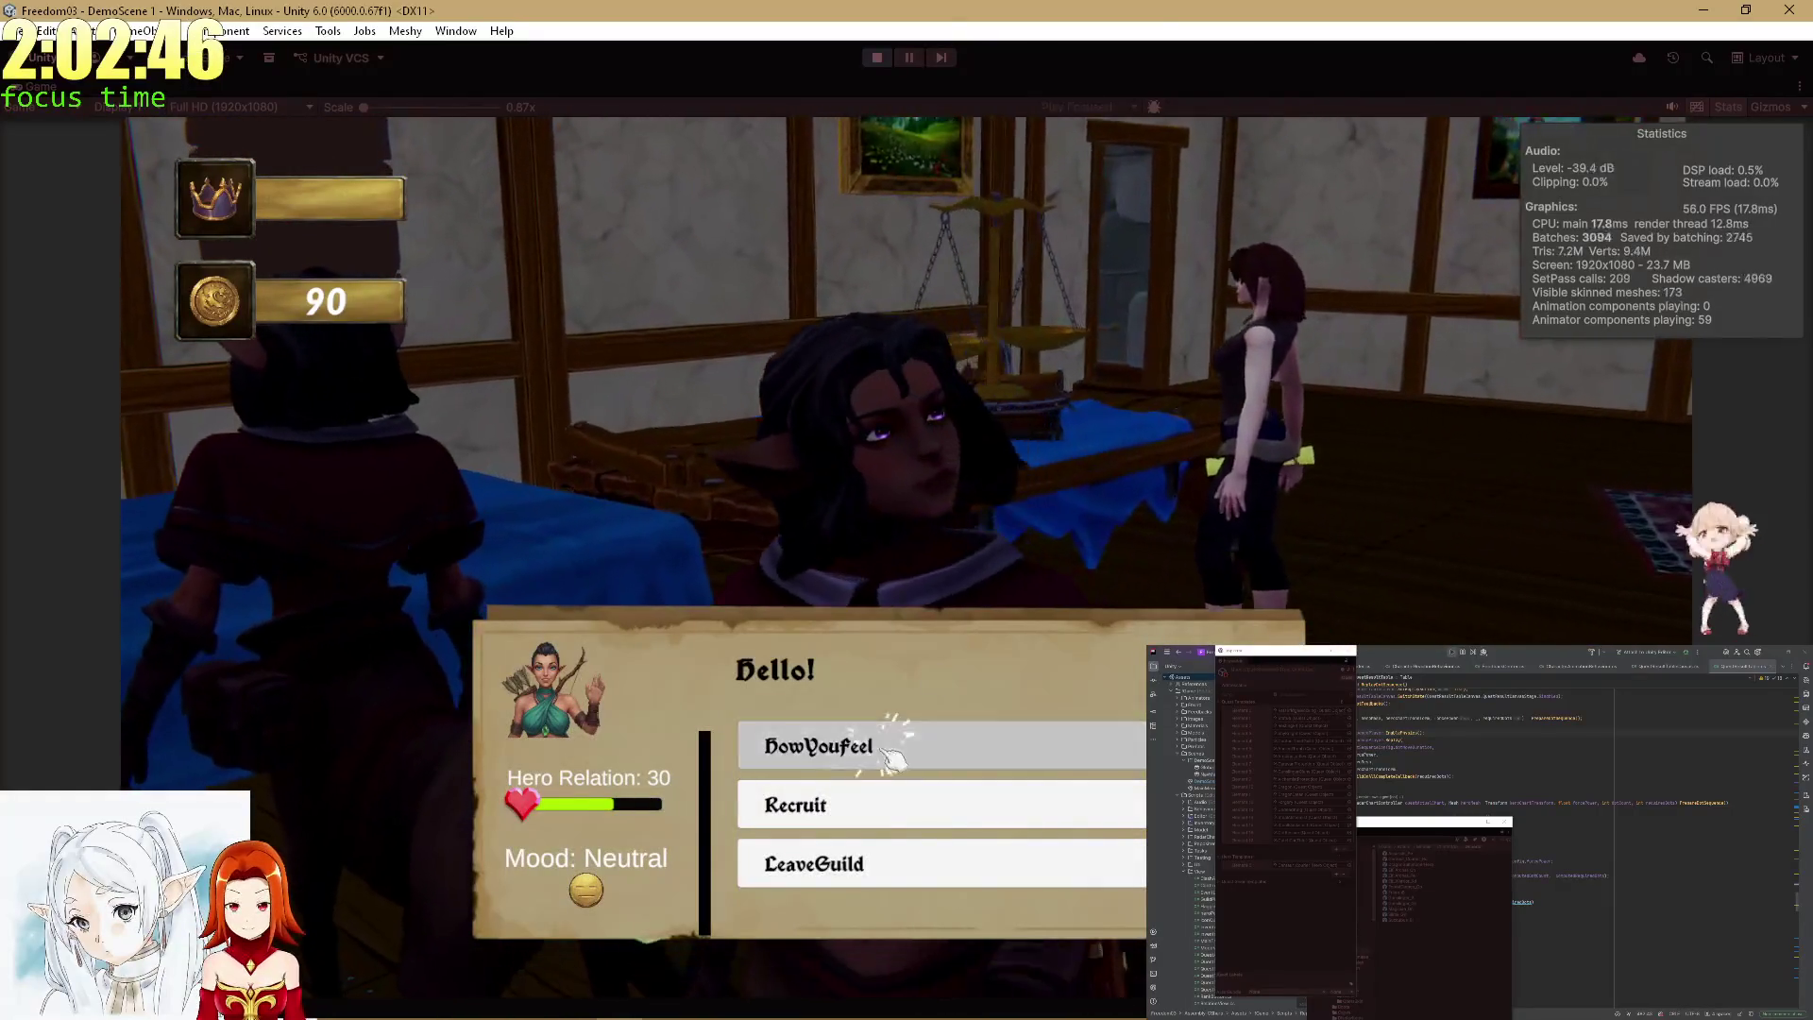
pyautogui.click(889, 741)
pyautogui.click(894, 753)
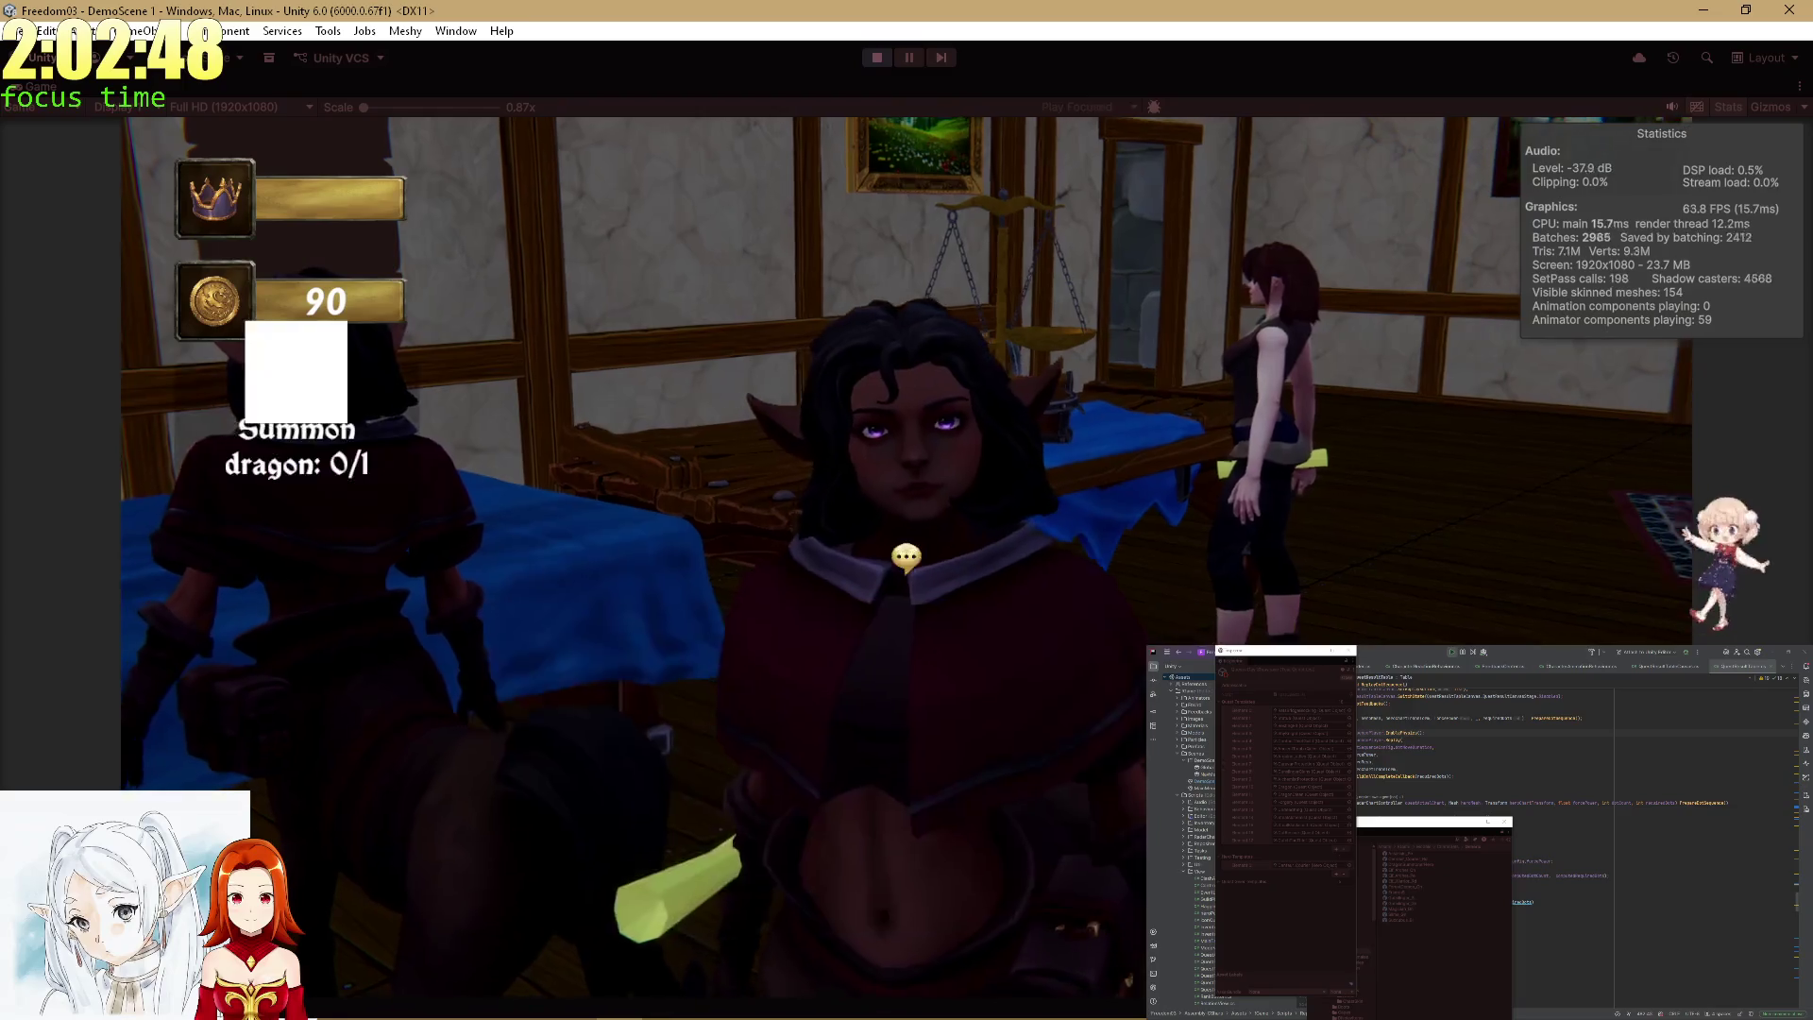
pyautogui.click(888, 748)
pyautogui.click(873, 743)
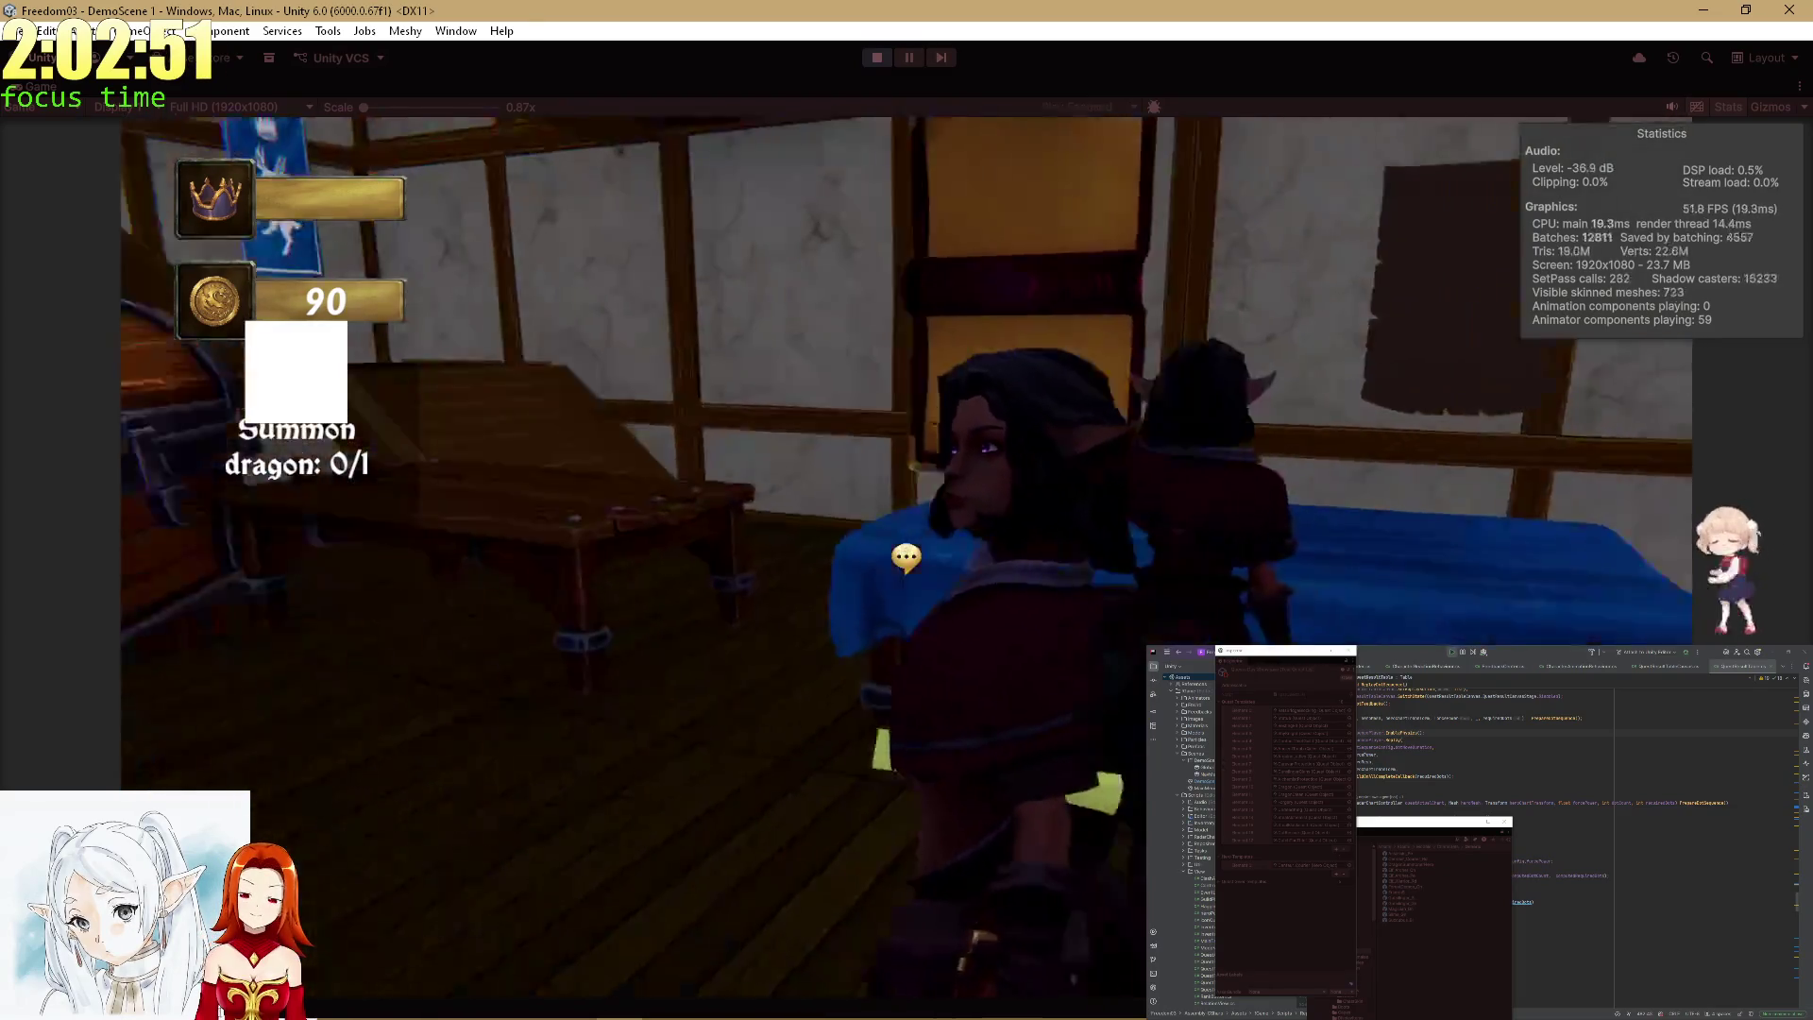
pyautogui.click(911, 555)
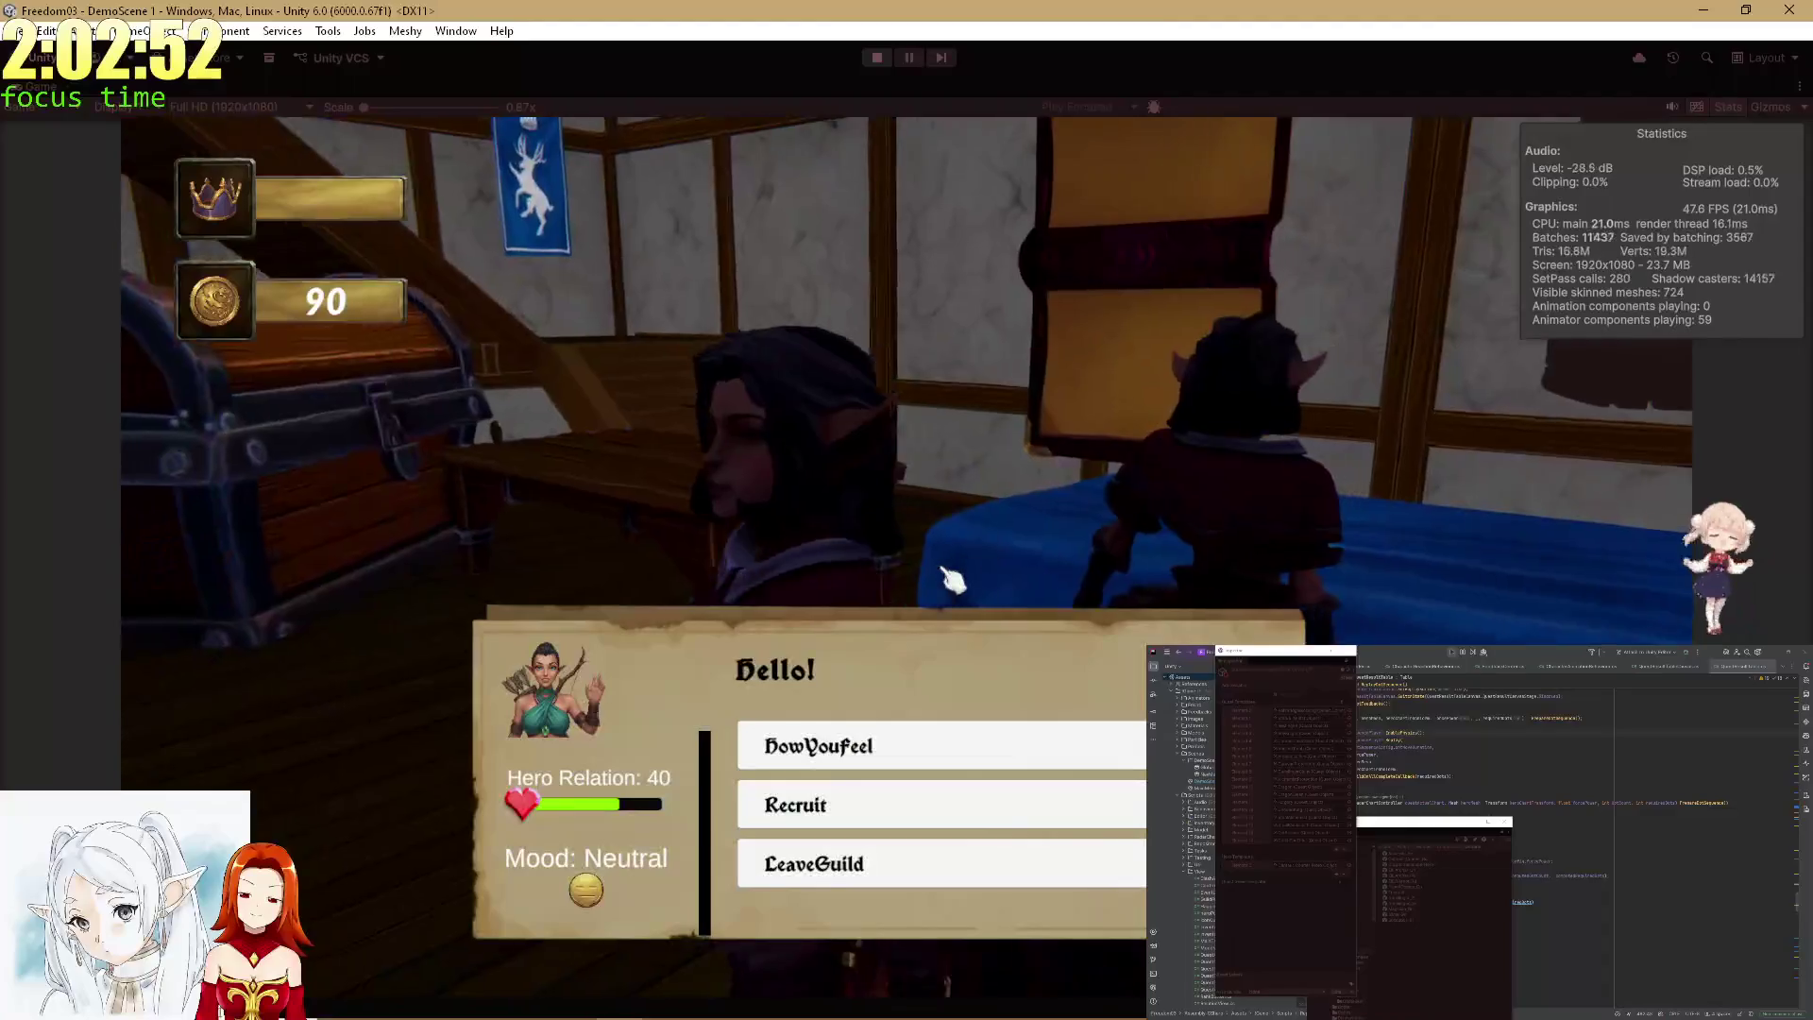
pyautogui.click(856, 750)
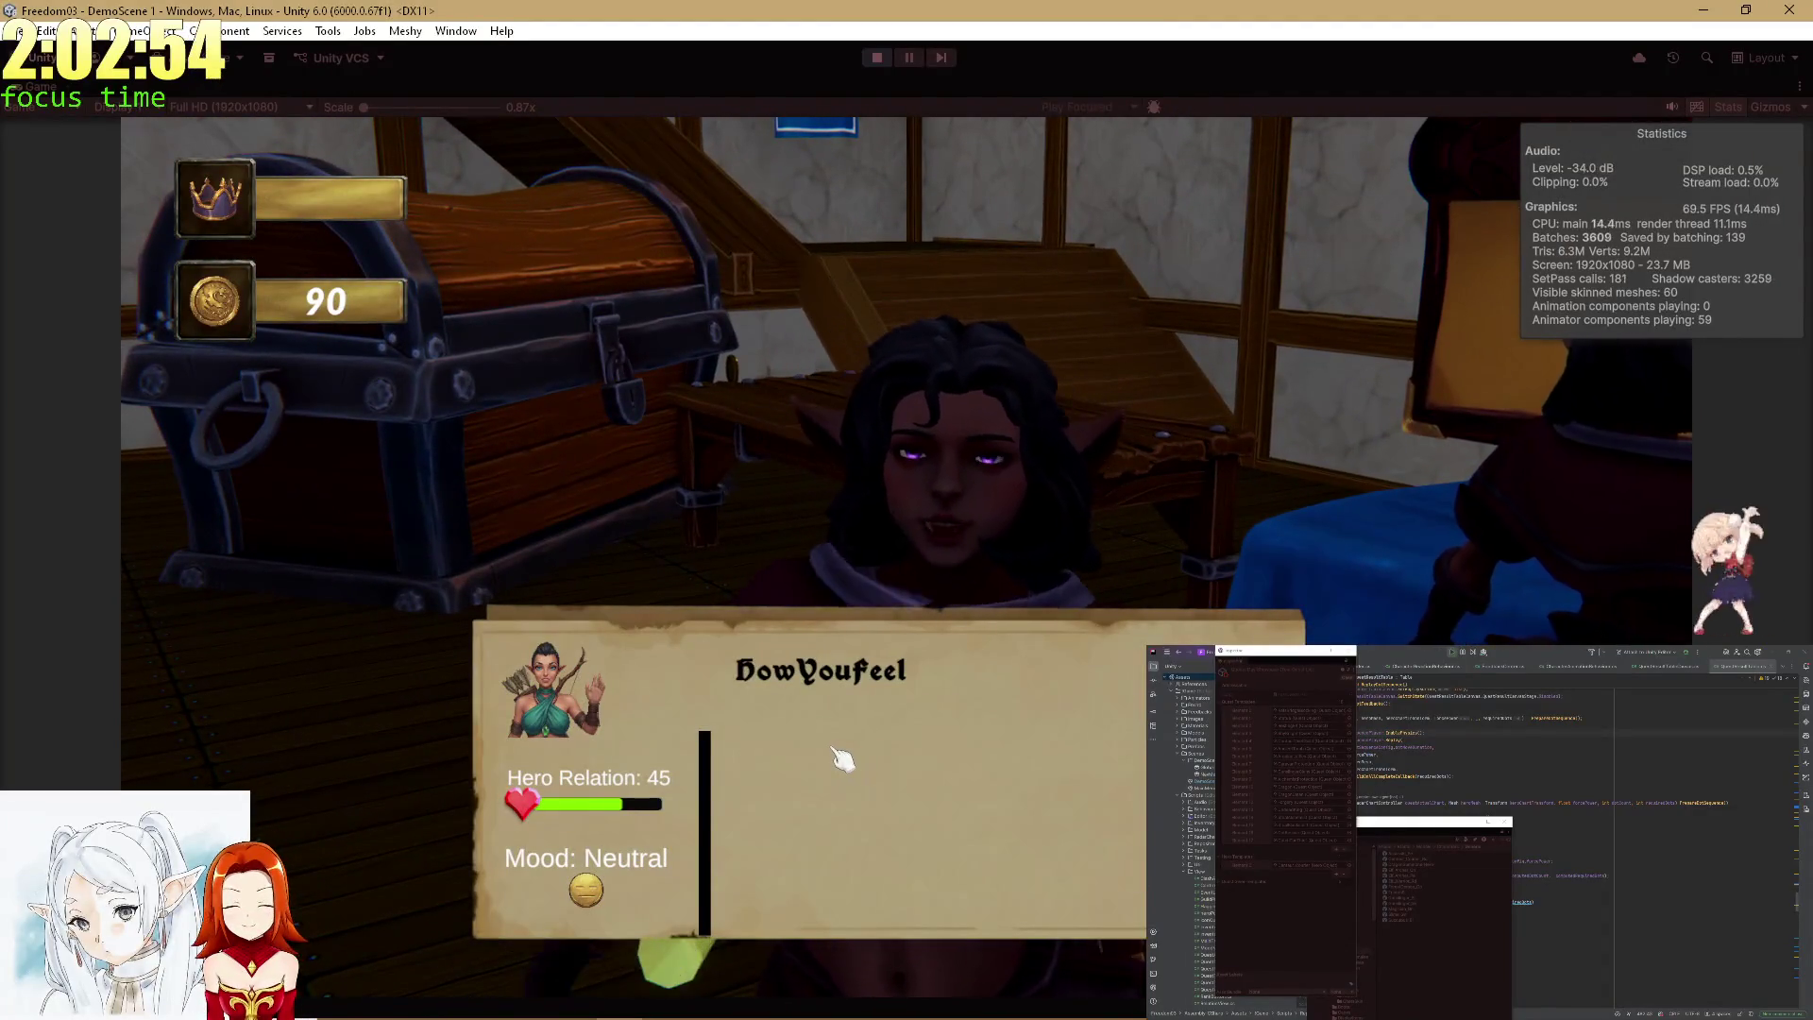
pyautogui.click(840, 756)
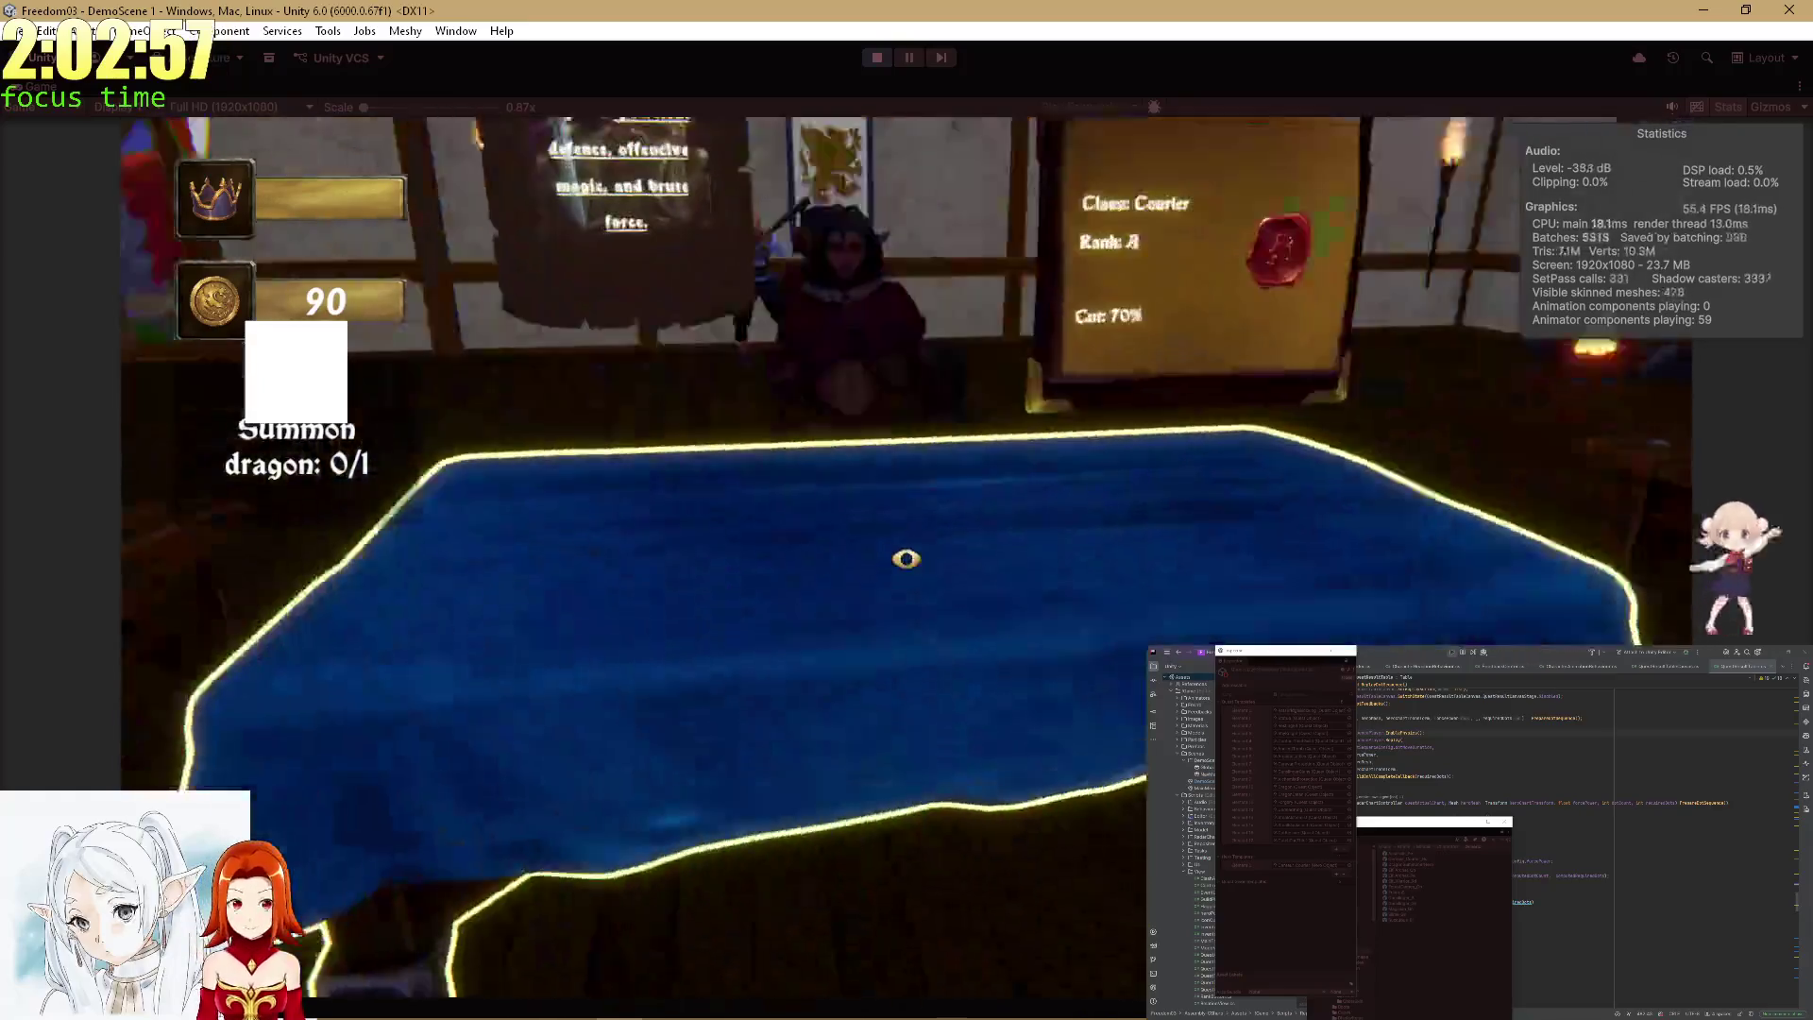
pyautogui.click(906, 557)
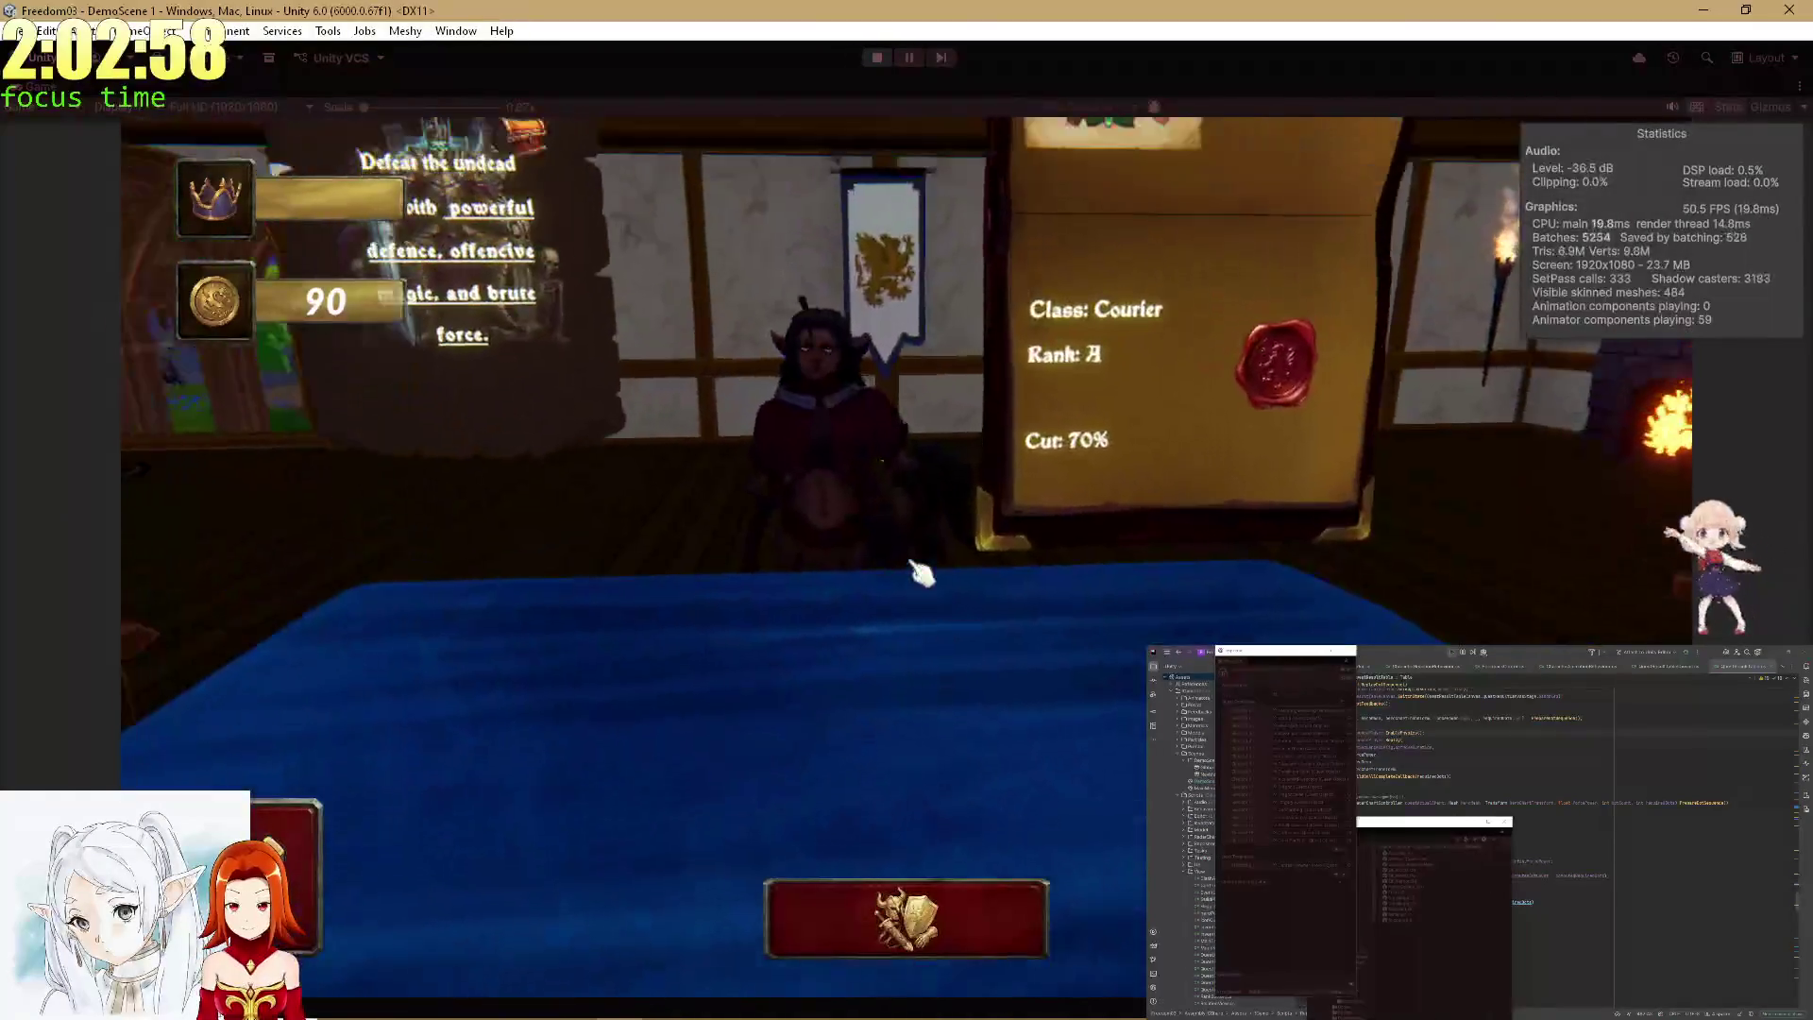
# Switch back and forth between the hero equipment screen and the Undead King quest.
pyautogui.click(1015, 905)
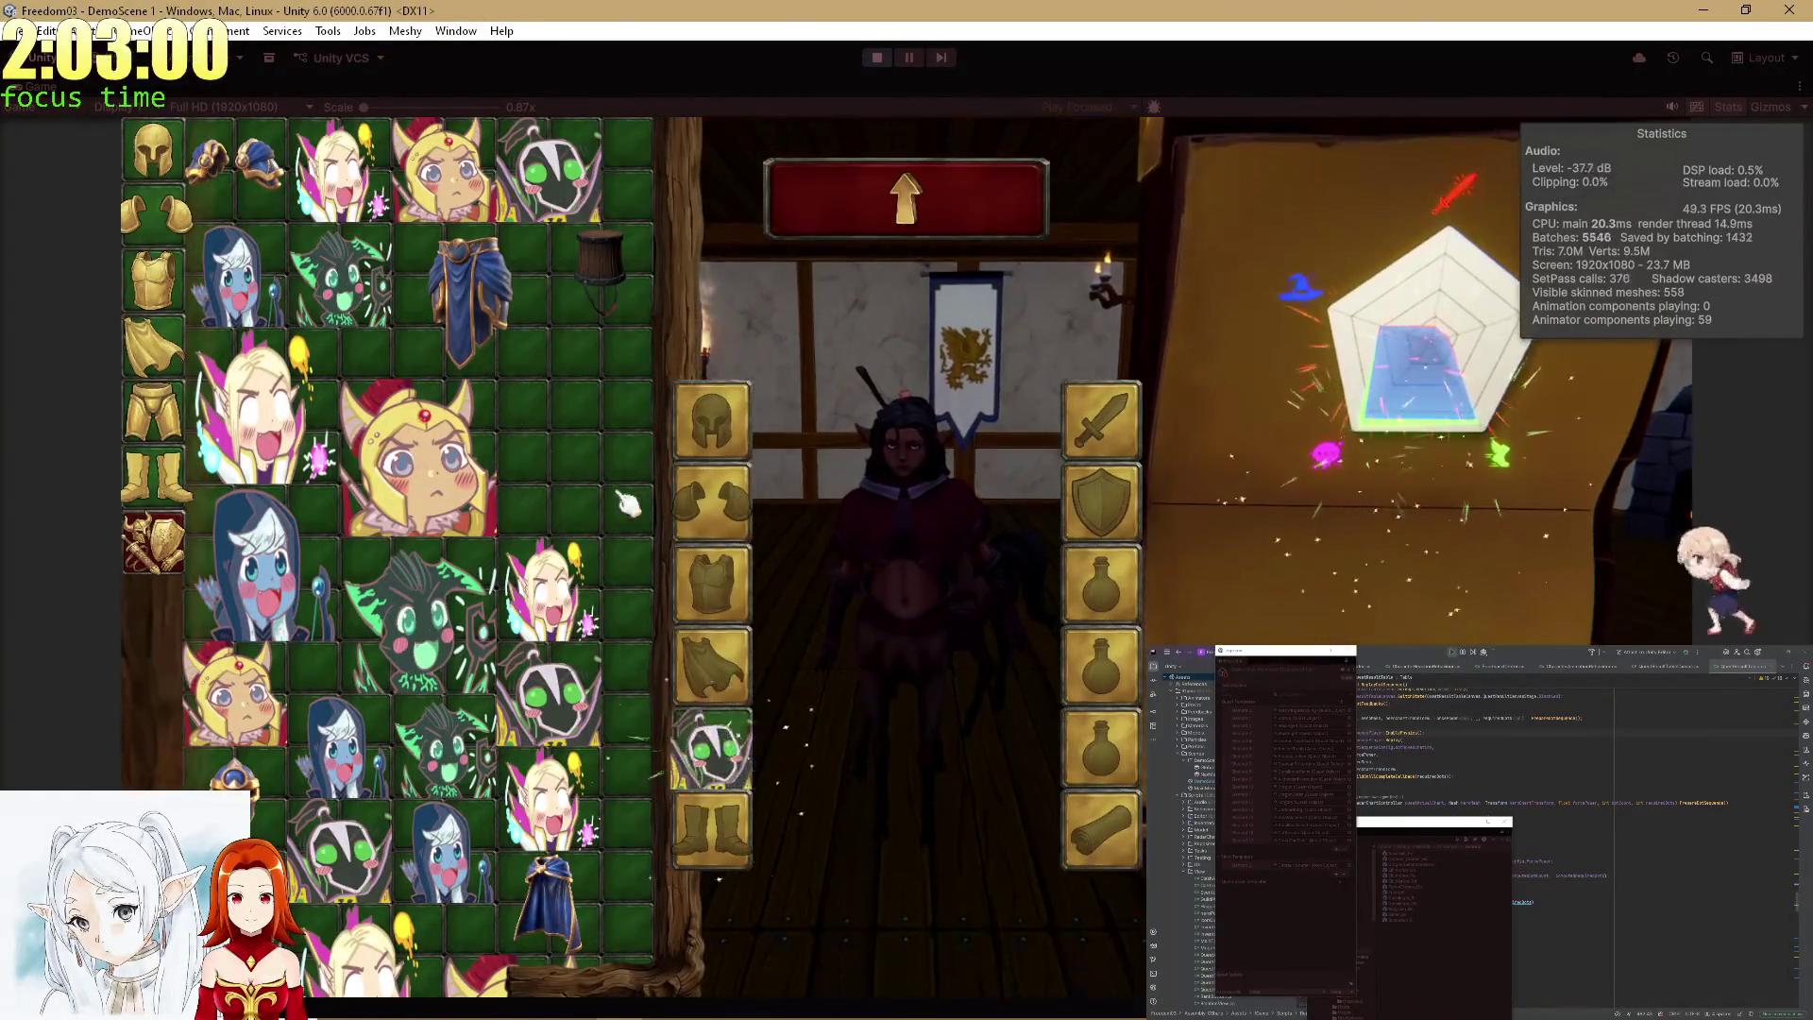
pyautogui.click(930, 189)
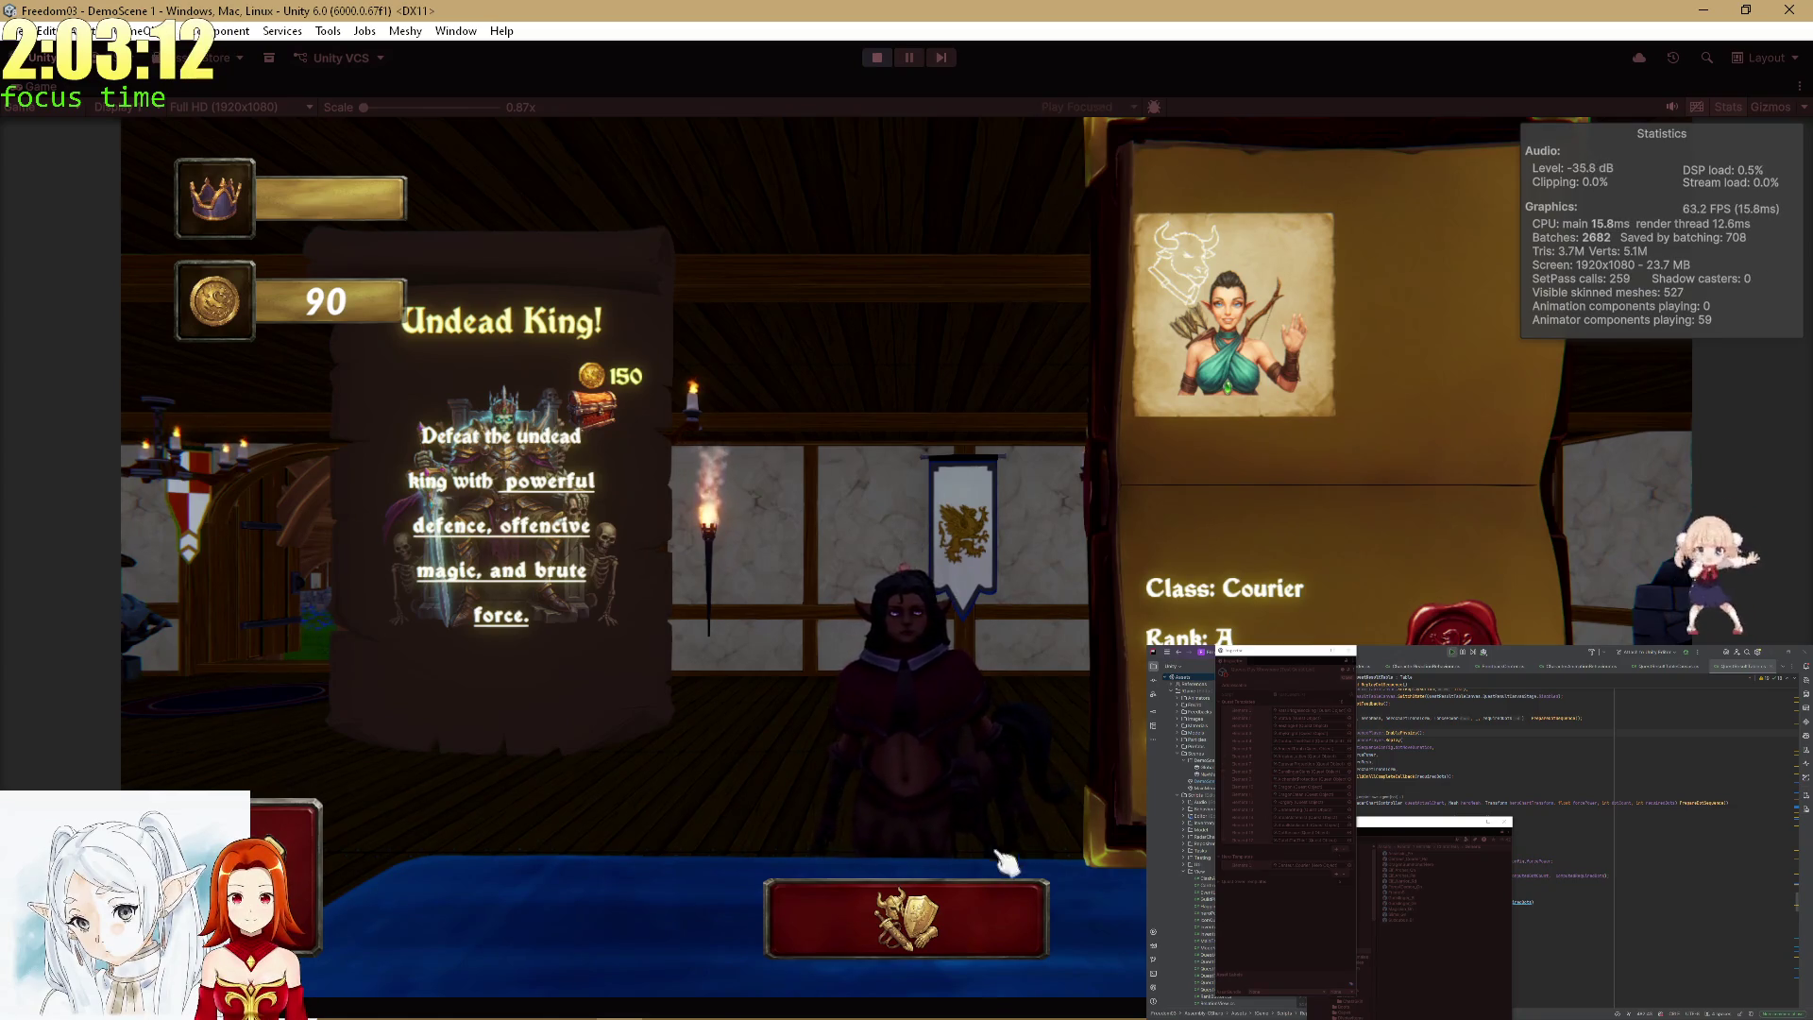
pyautogui.click(999, 893)
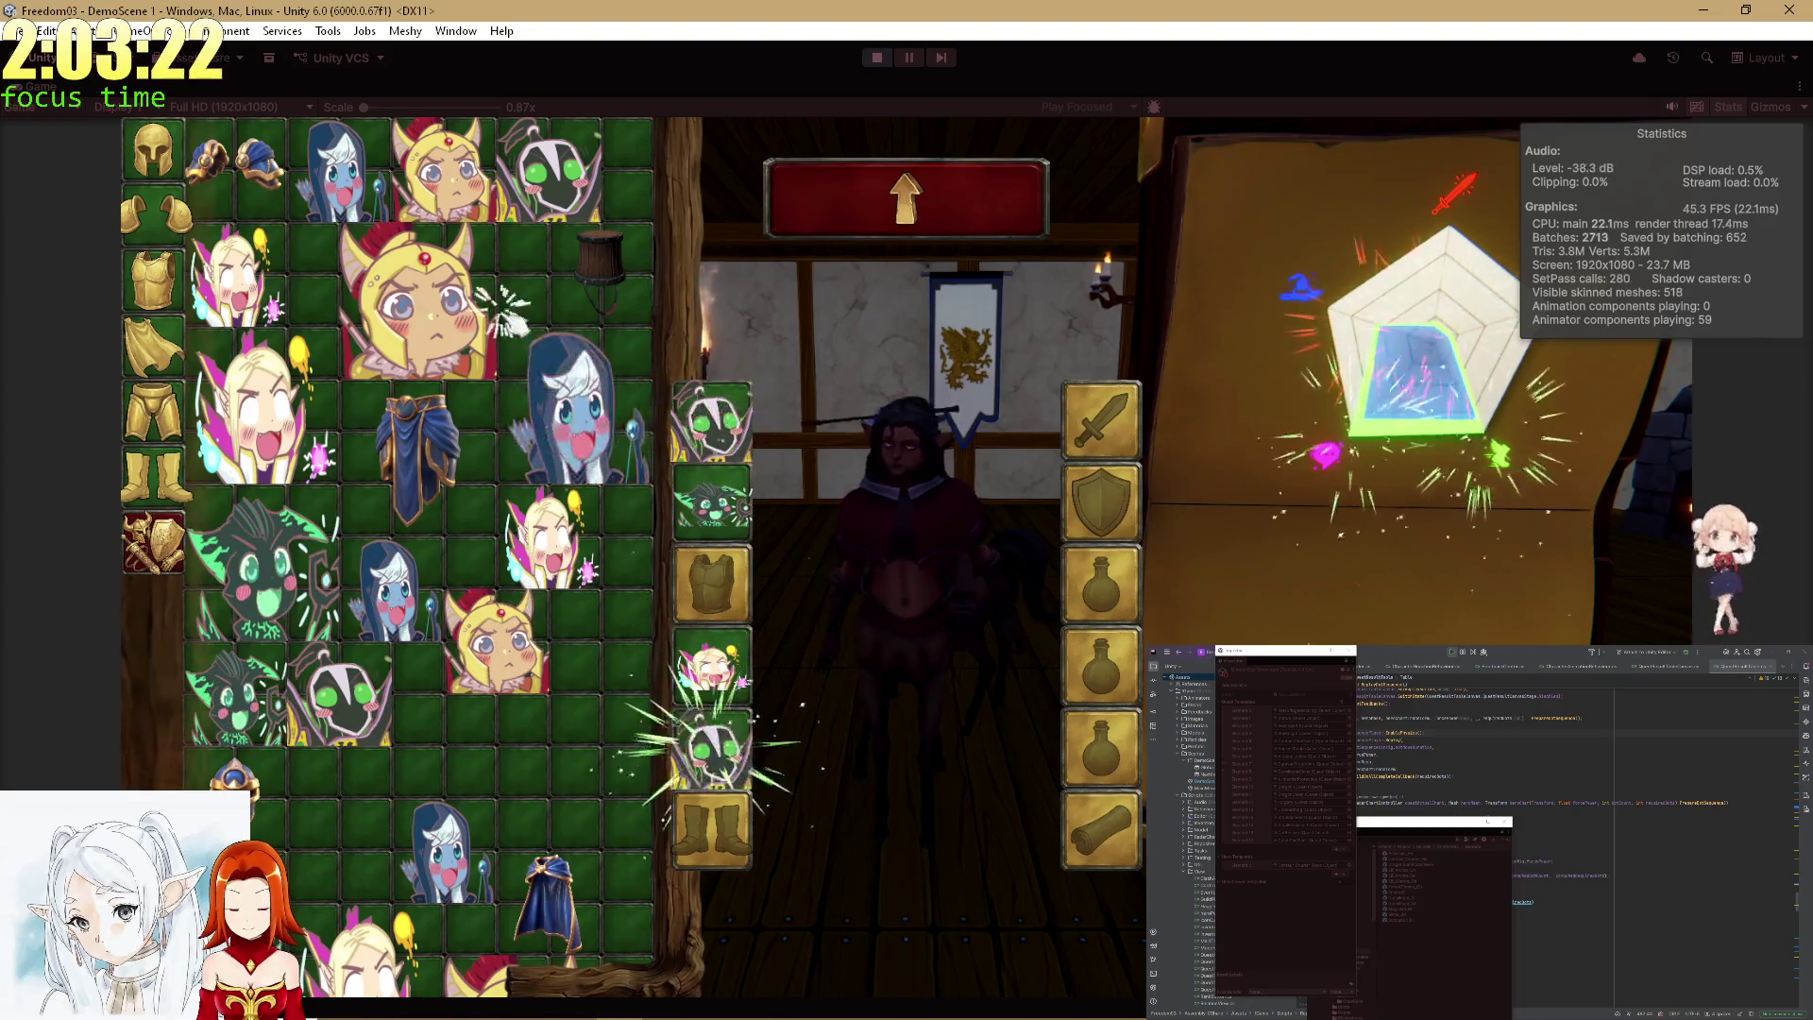
pyautogui.click(970, 198)
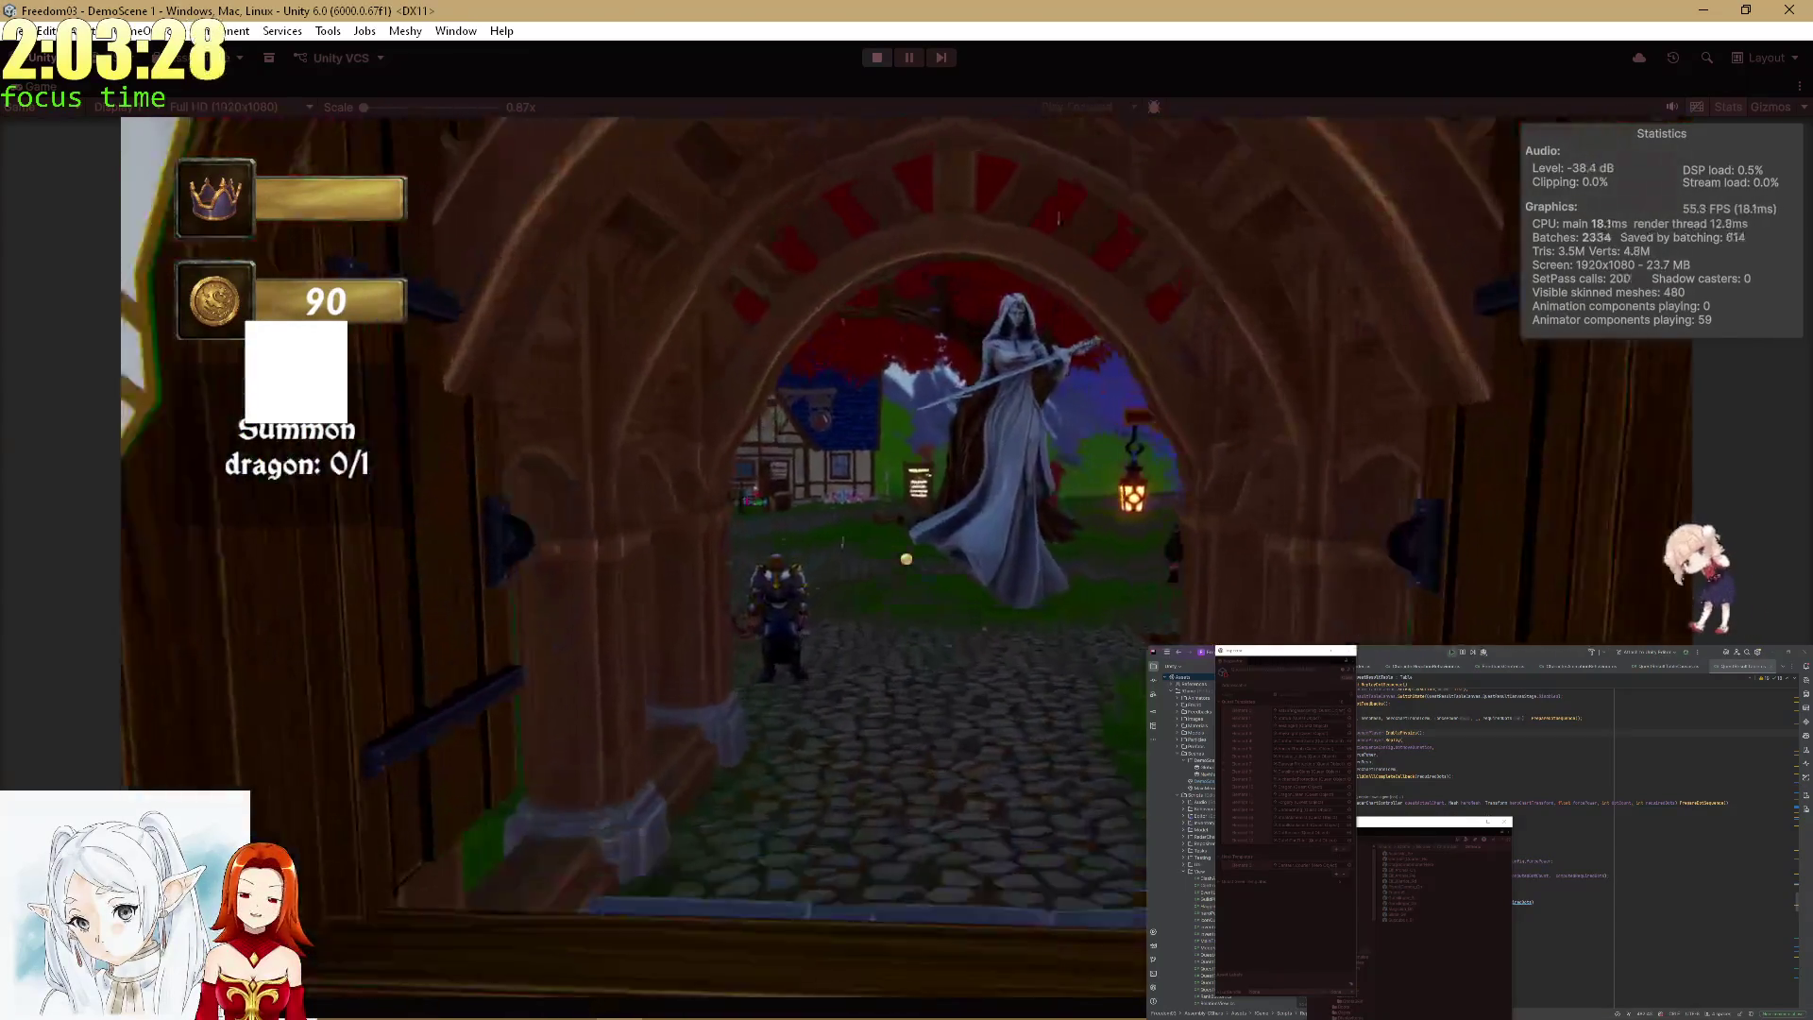
pyautogui.hotkey('alt', 'Tab')
pyautogui.hotkey('alt', 'Tab')
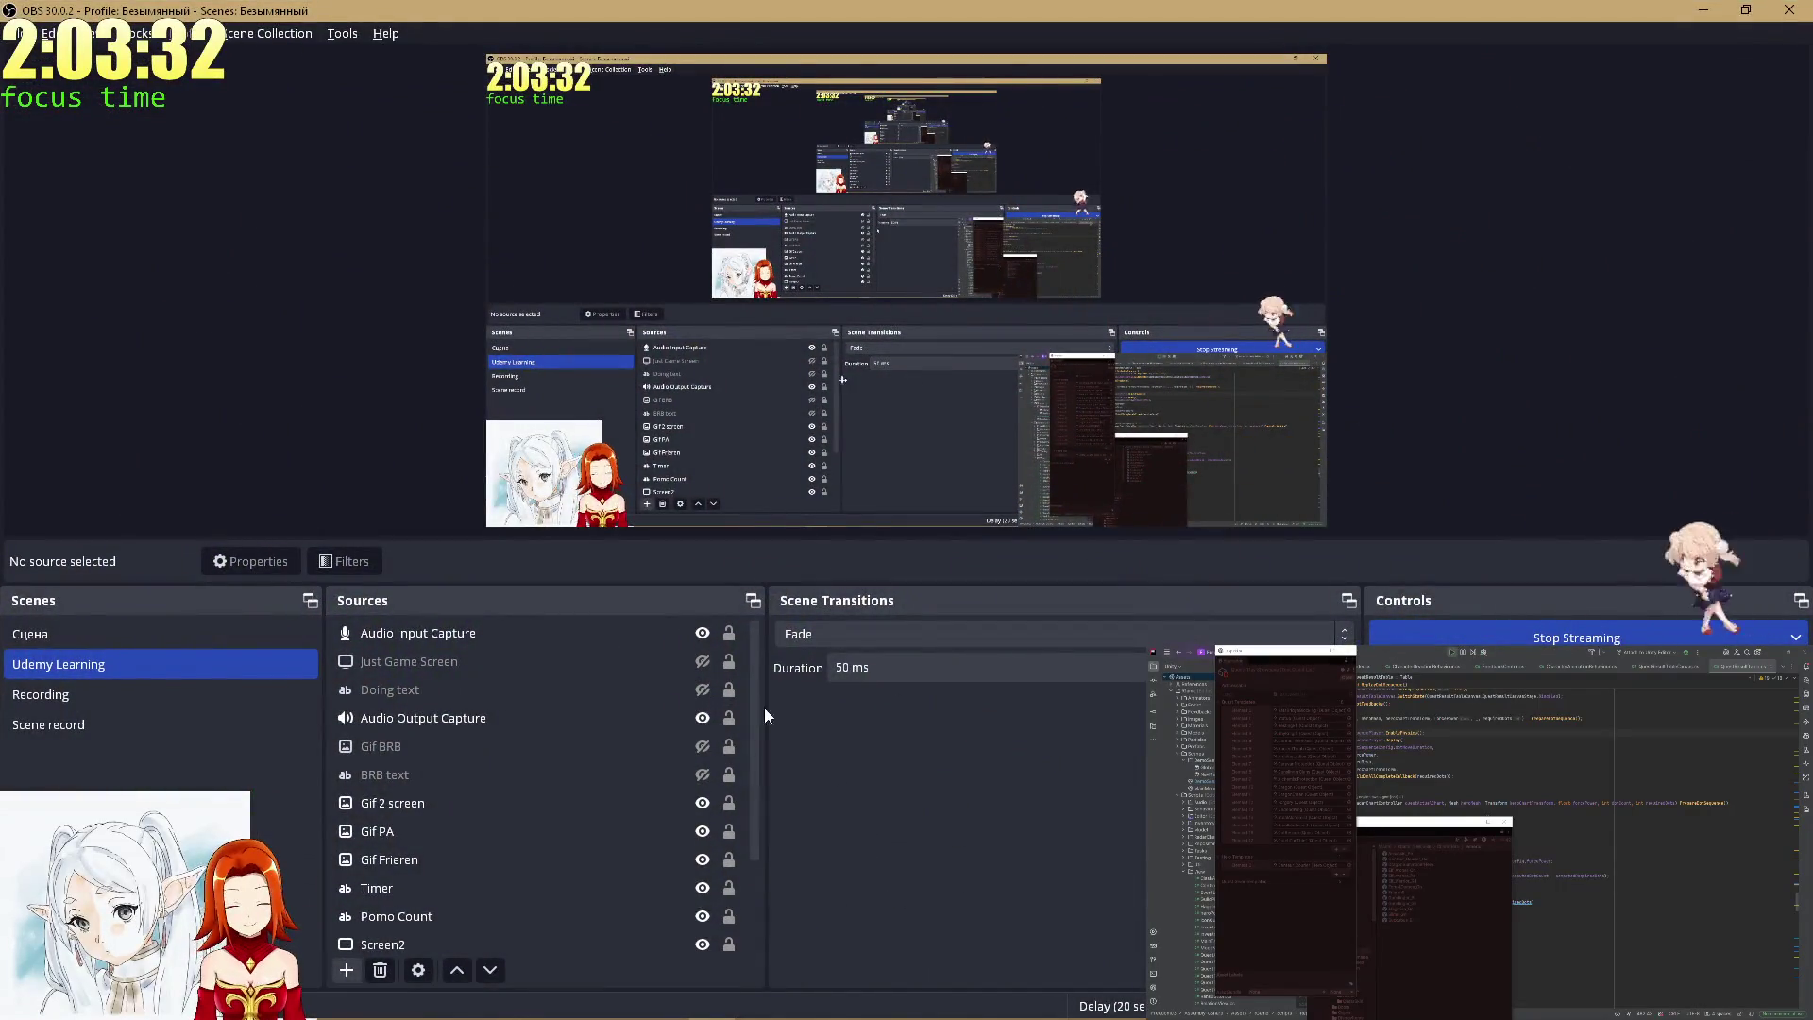
# Show the Gif BRB and BRB text sources on stream and check the stream timer script settings.
pyautogui.click(703, 746)
pyautogui.click(703, 774)
pyautogui.click(352, 43)
pyautogui.click(369, 180)
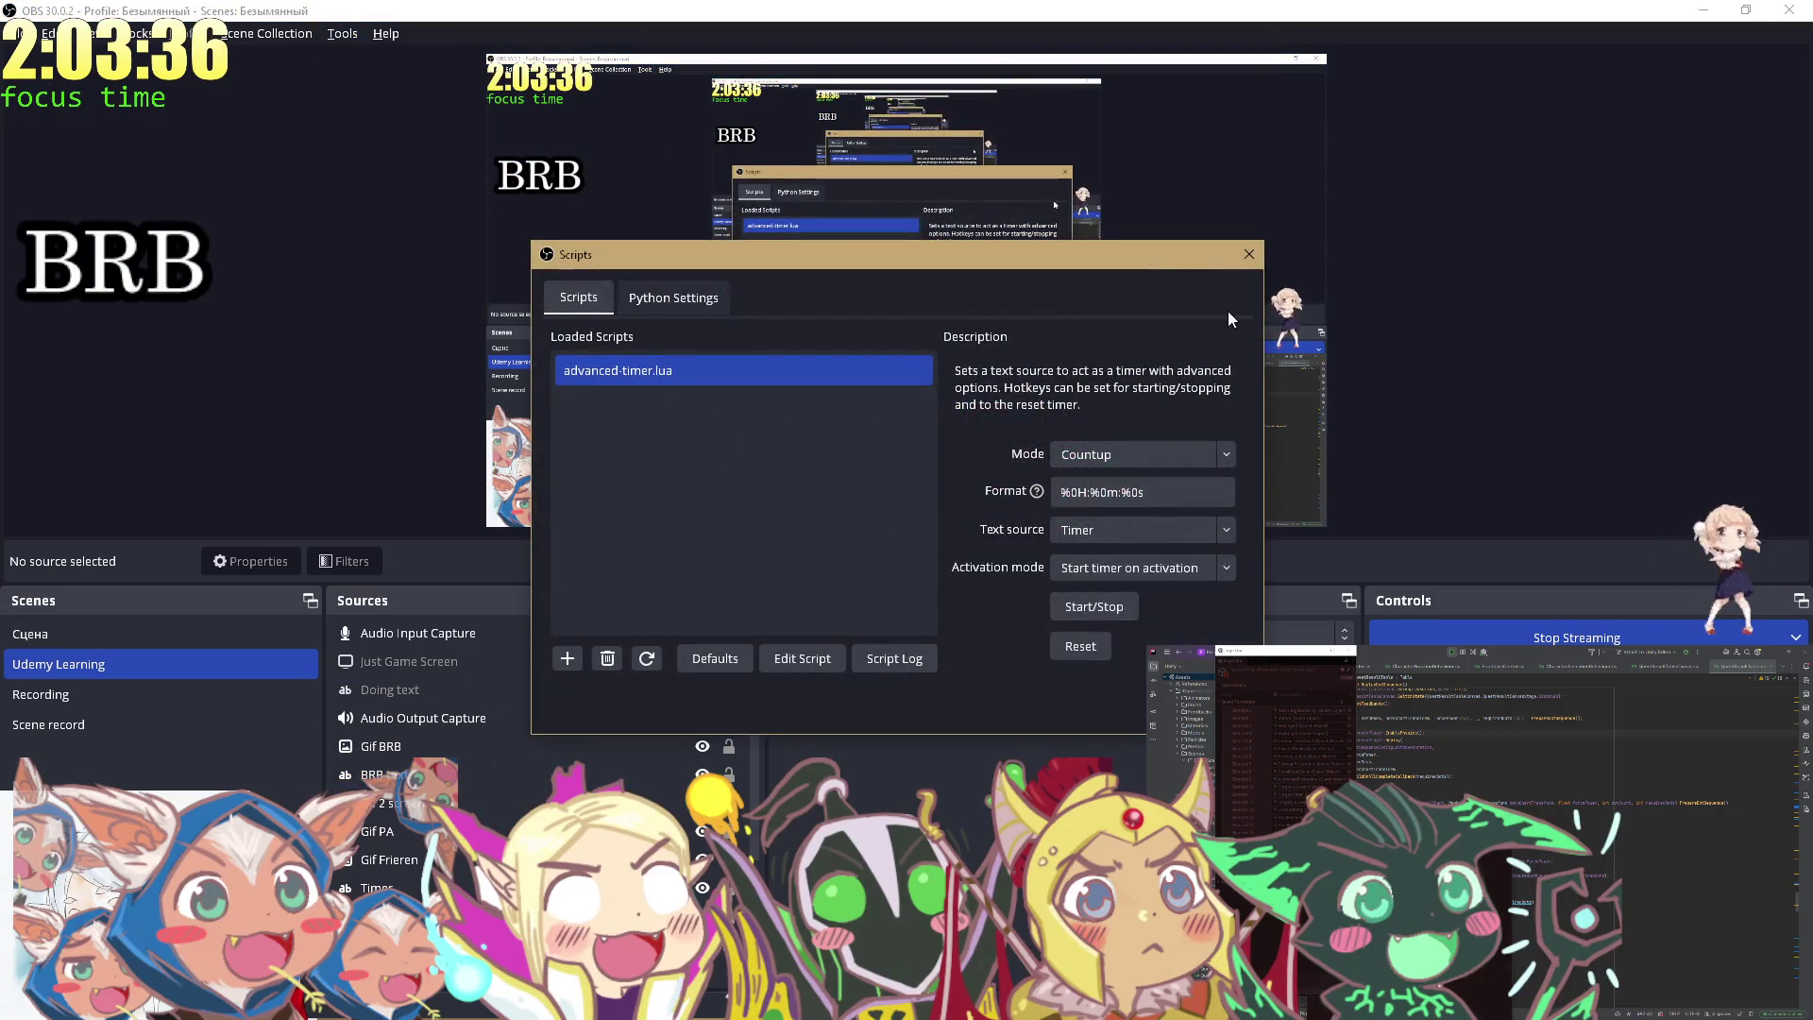
pyautogui.click(1248, 255)
# In the browser, load Twitch in a new tab, close it, and return to the YouTube tab.
pyautogui.hotkey('alt', 'Tab')
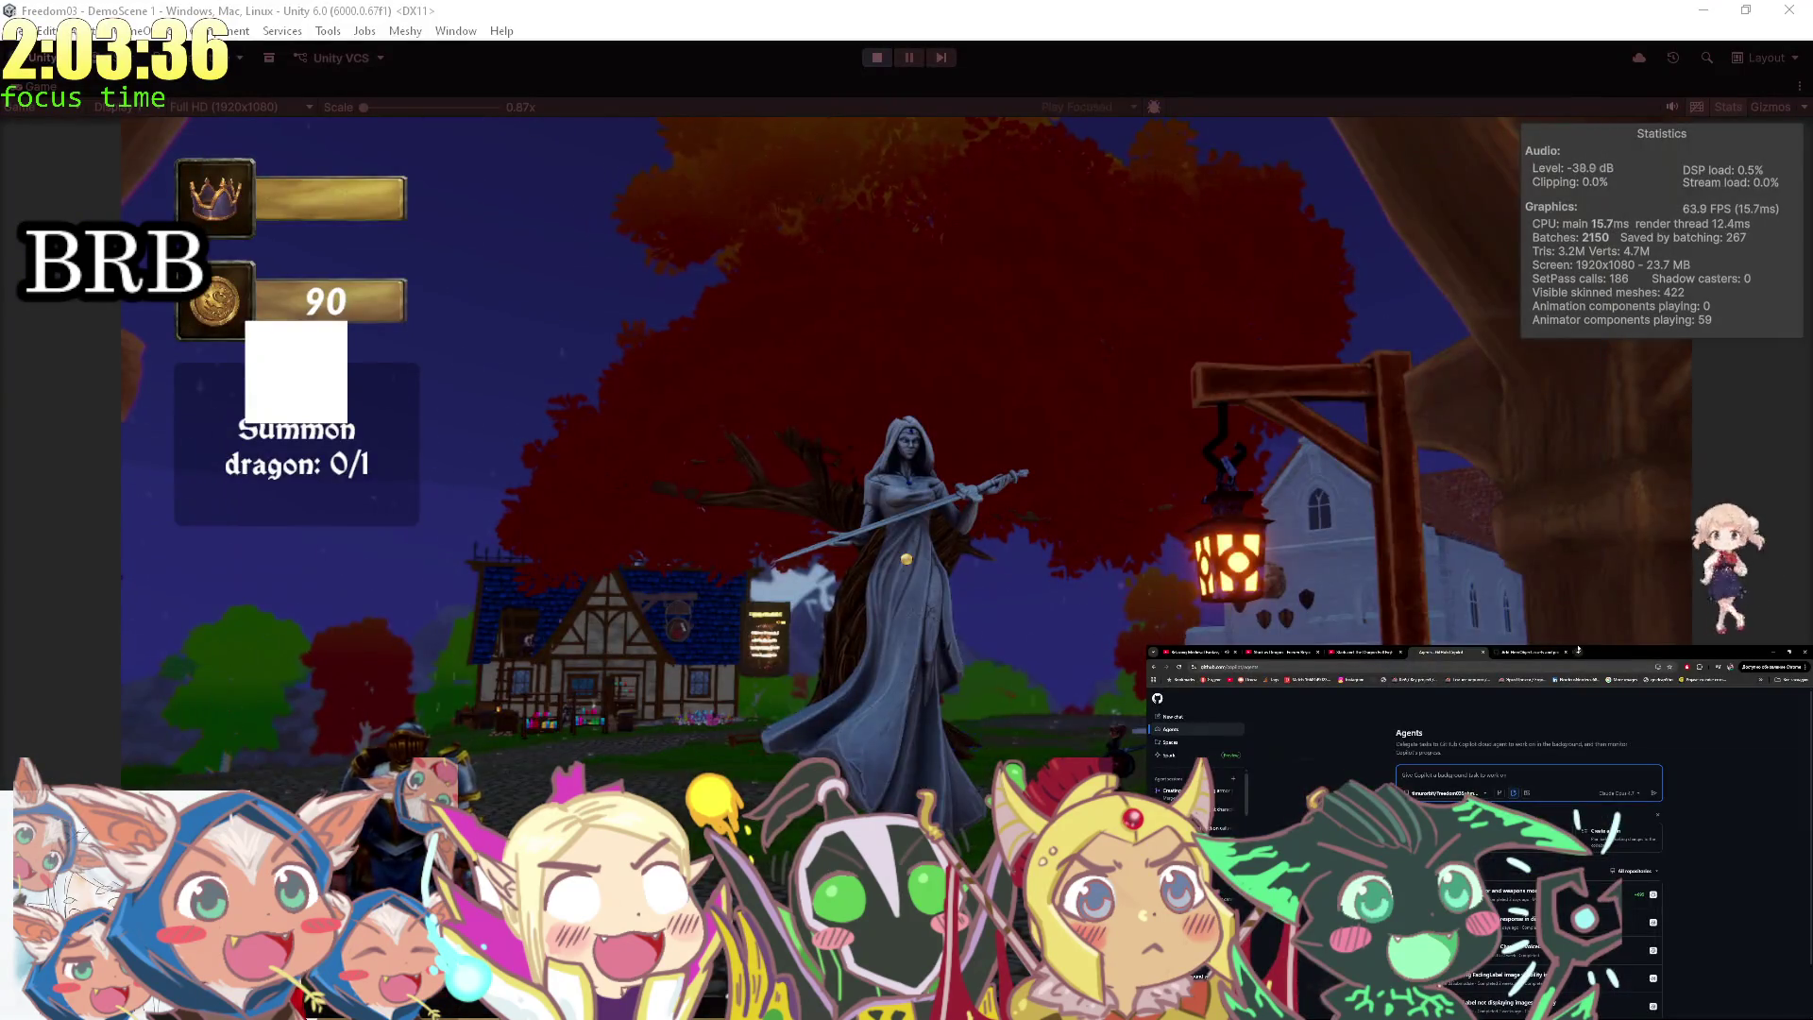
pyautogui.click(1578, 650)
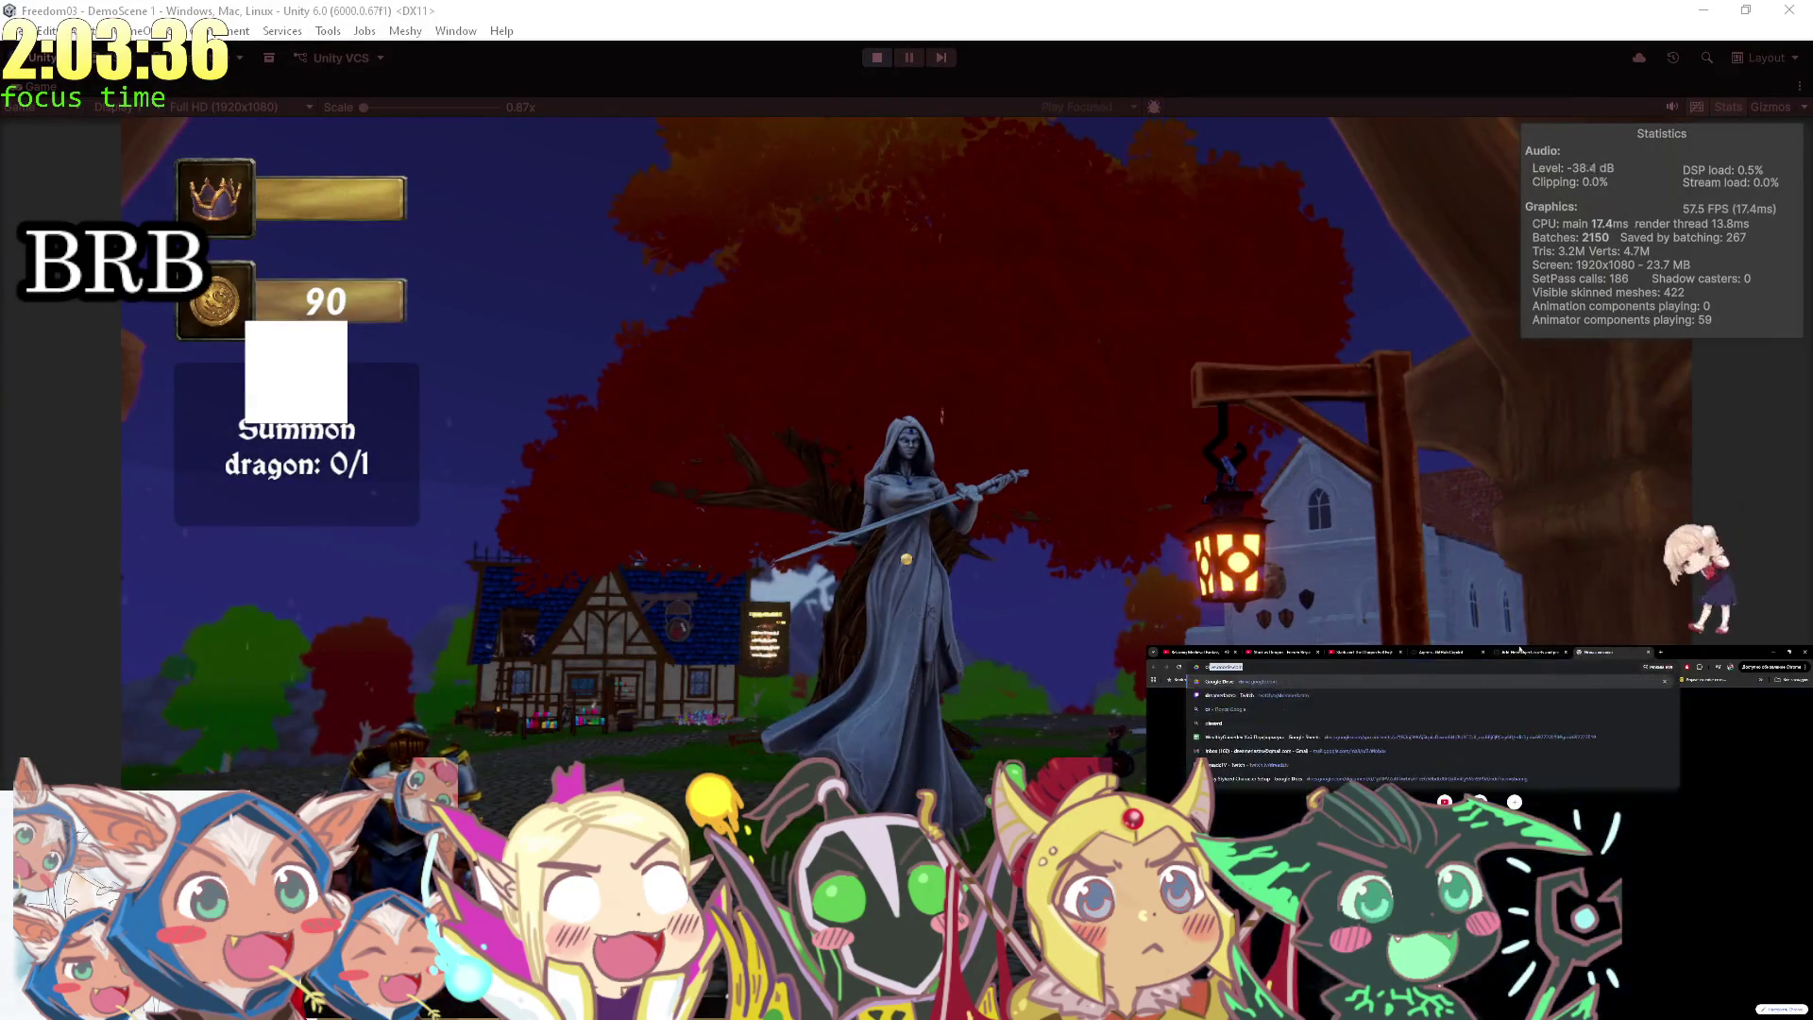
pyautogui.click(1239, 682)
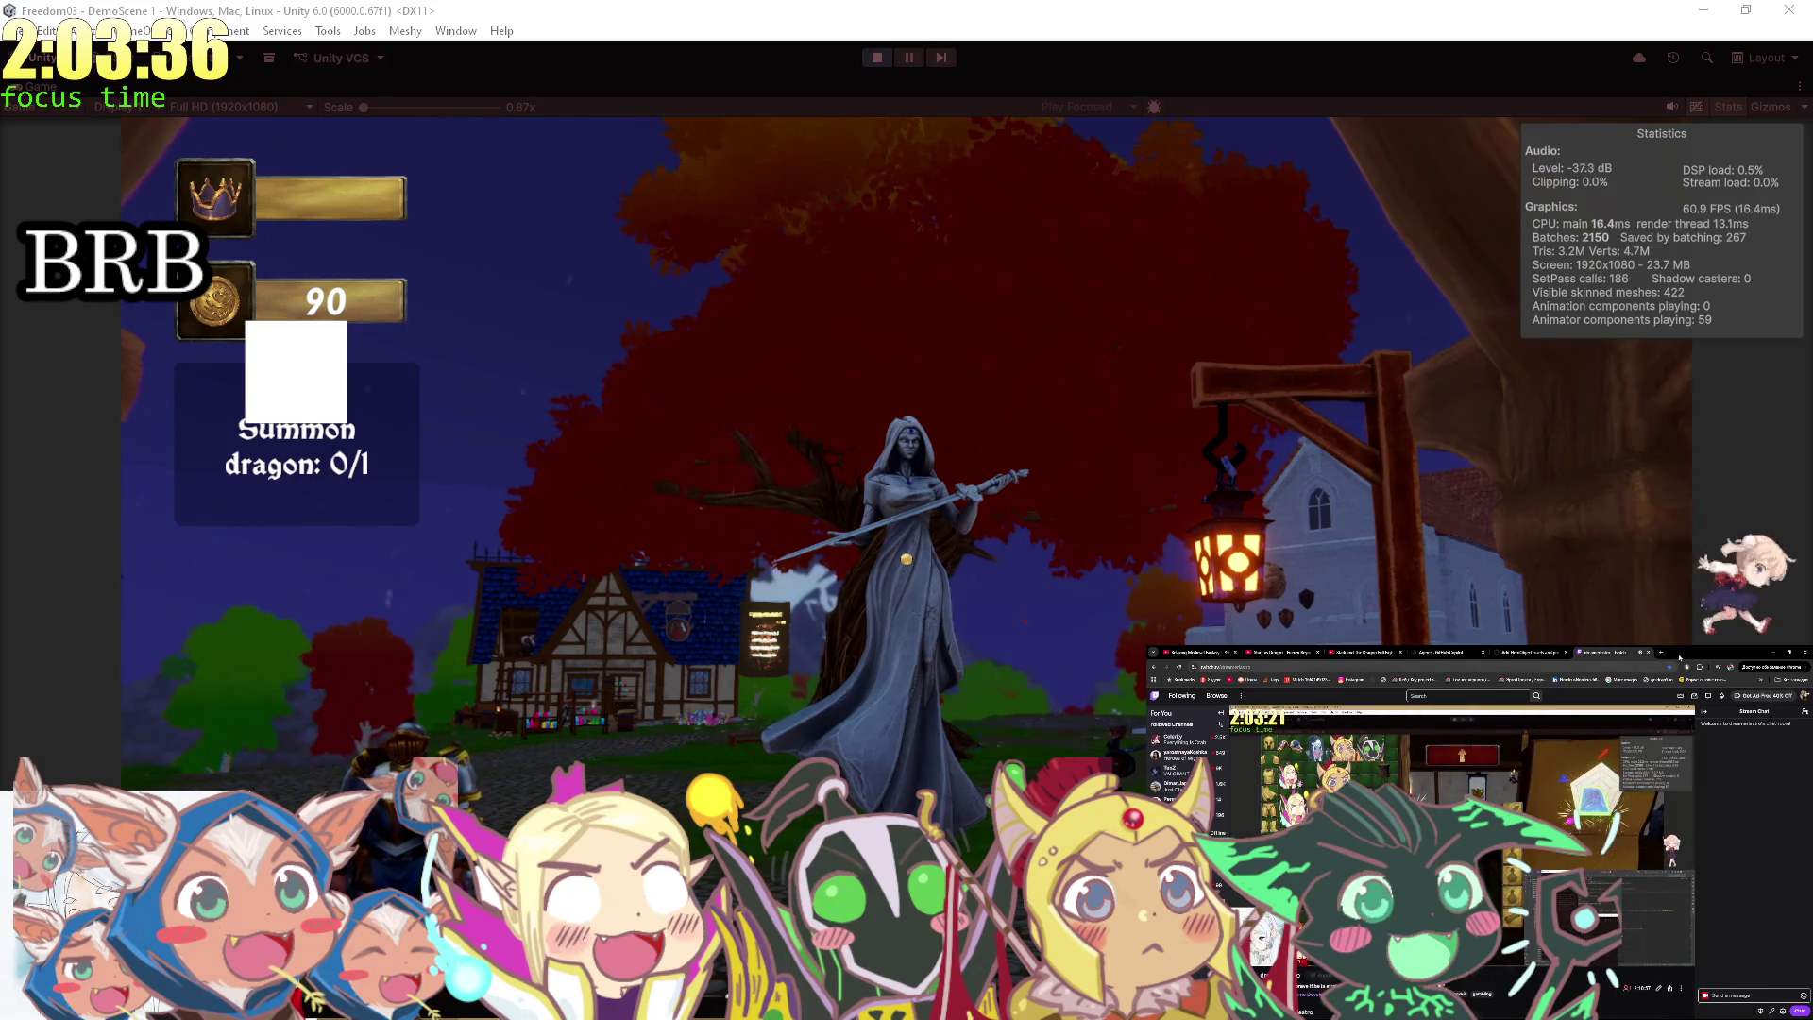
pyautogui.click(1647, 652)
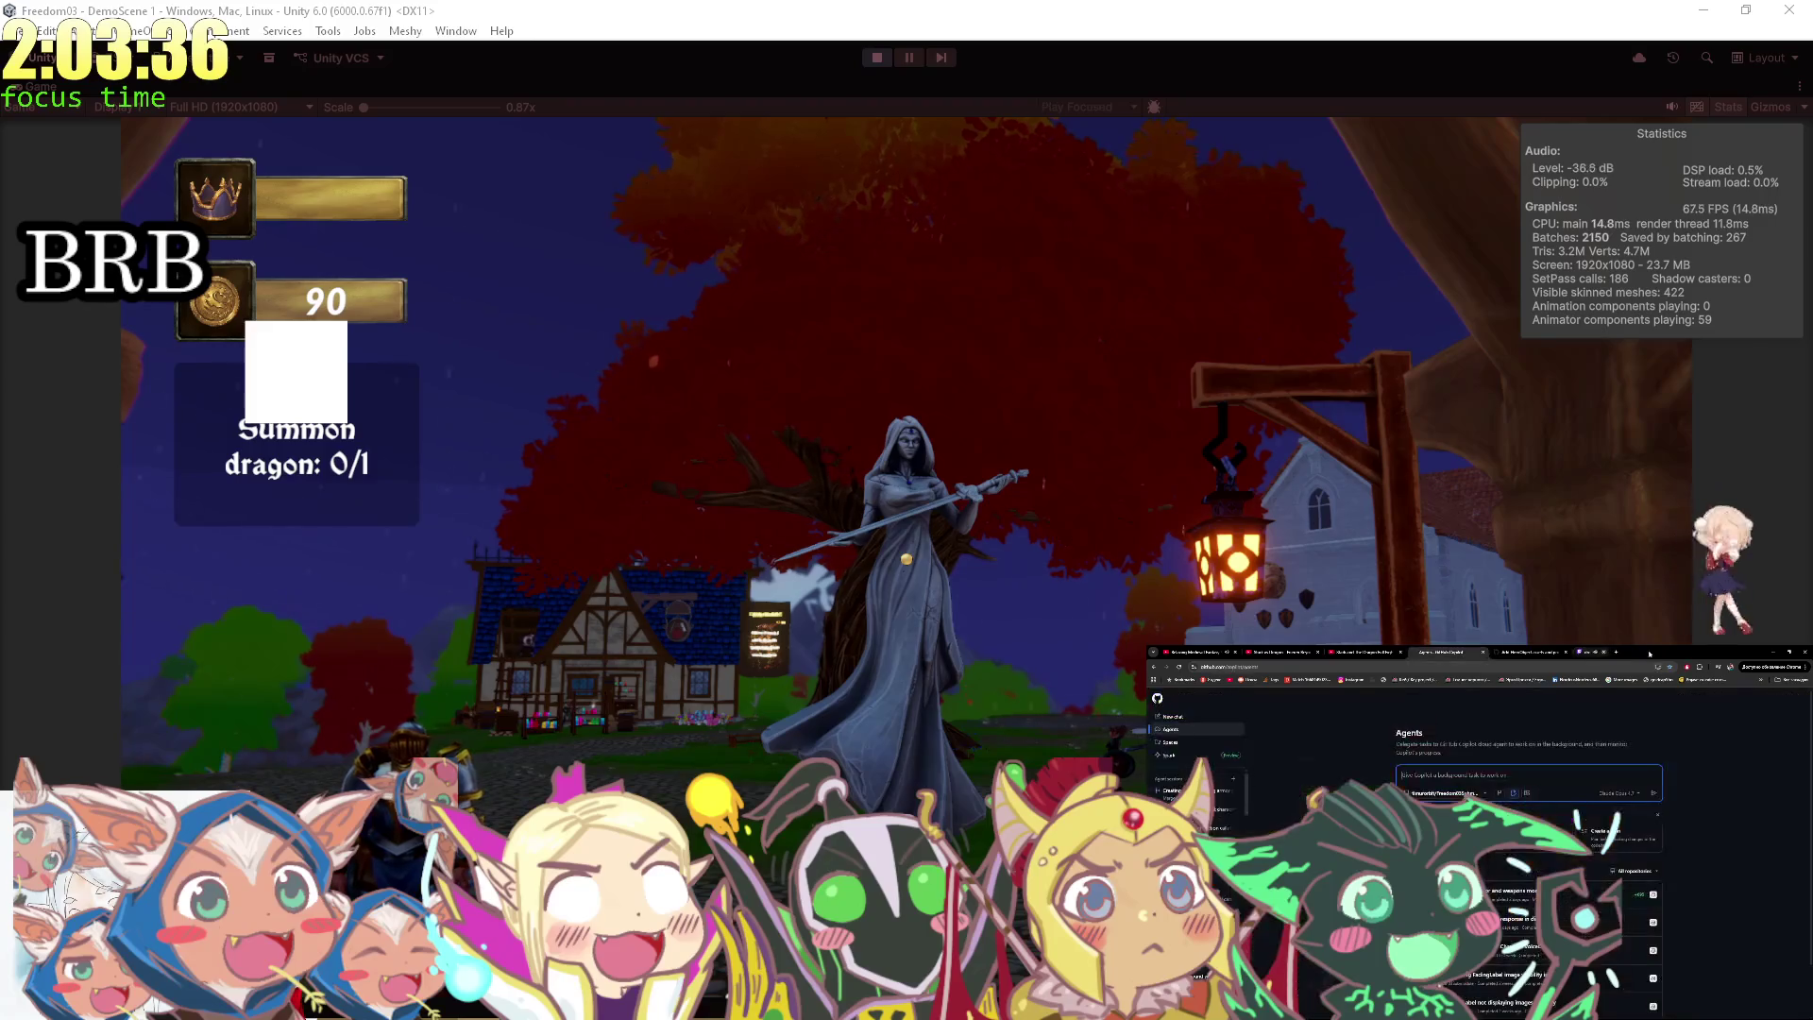
pyautogui.click(1182, 650)
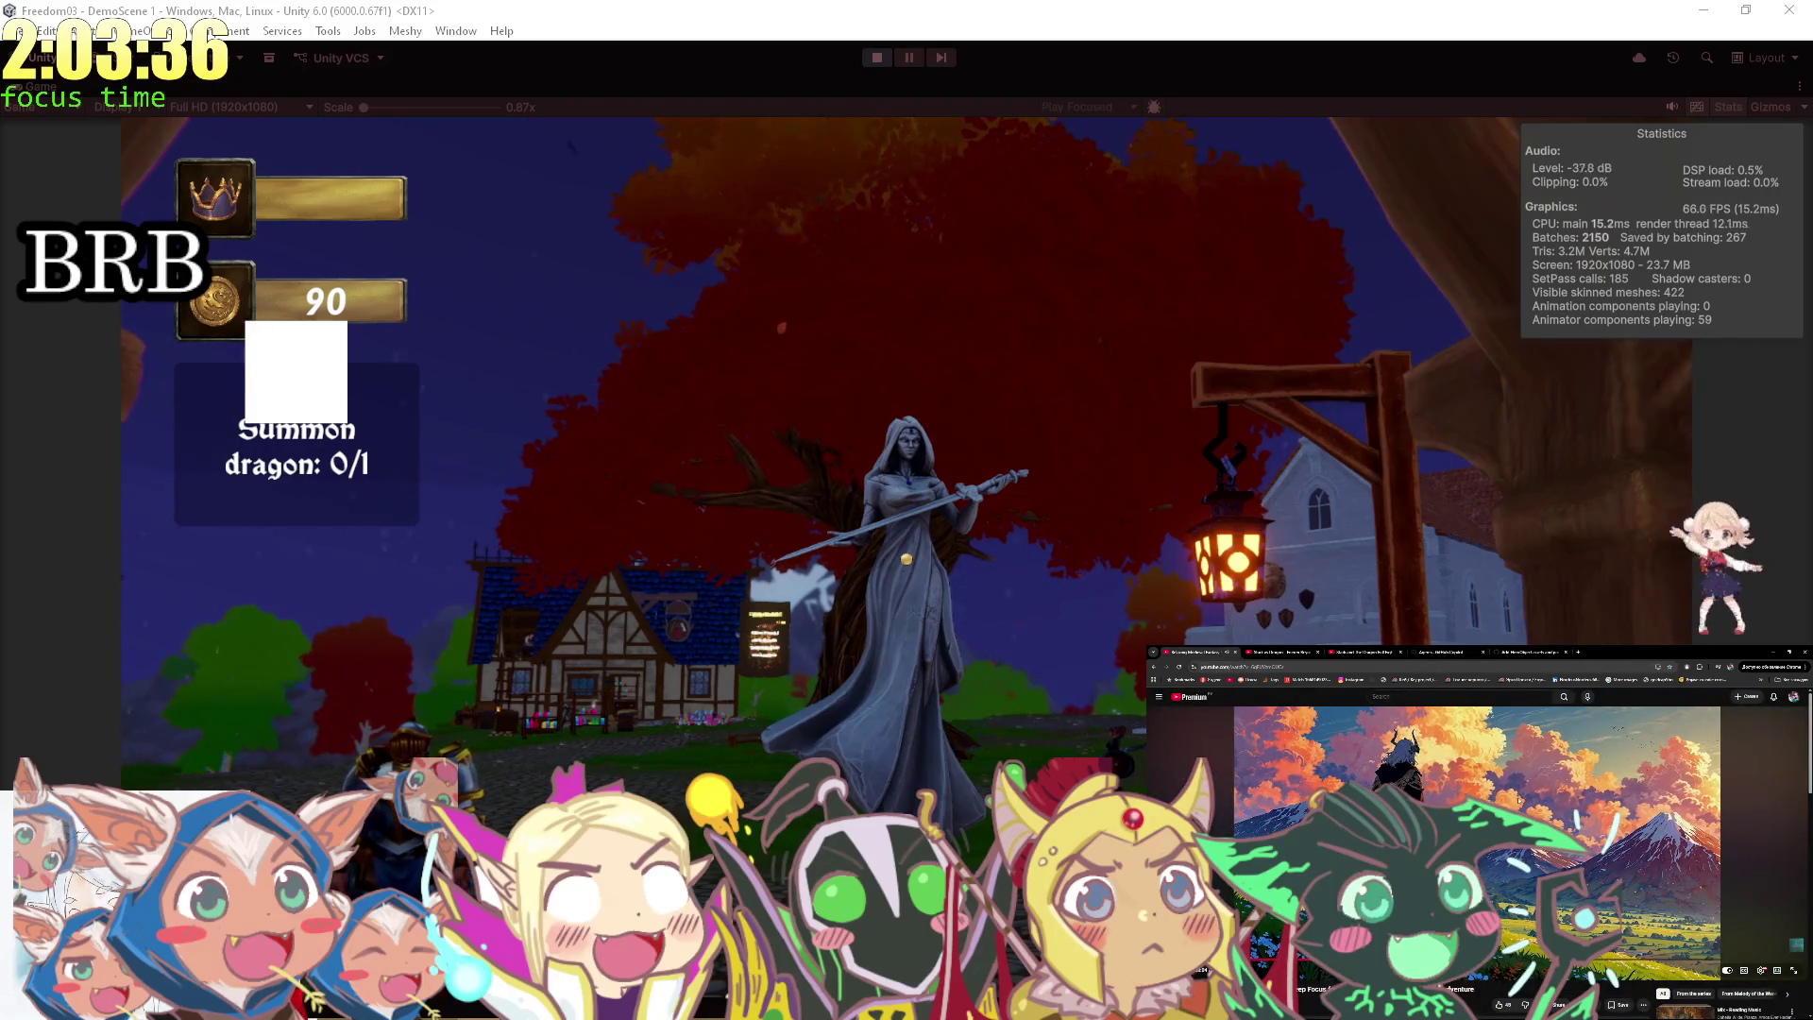
# Bring OBS Studio forward briefly, then switch to the fantasy music video.
pyautogui.hotkey('alt', 'Tab')
pyautogui.hotkey('alt', 'Tab')
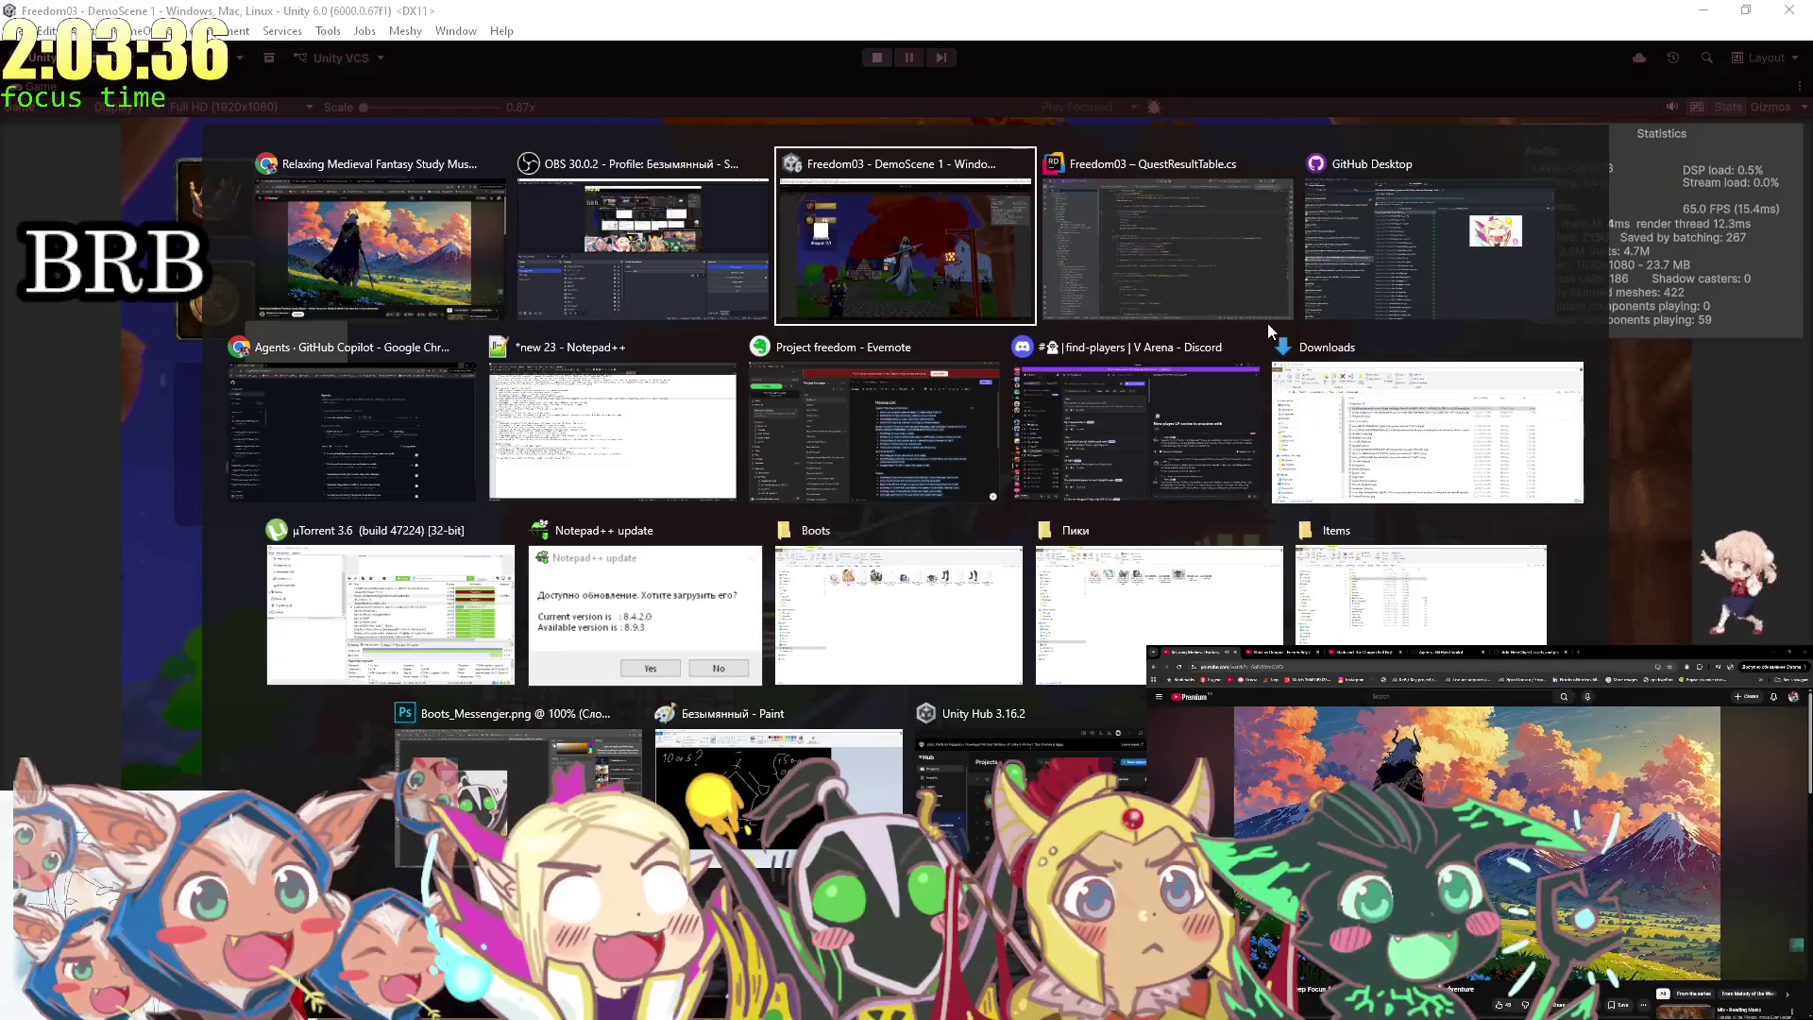
pyautogui.click(610, 270)
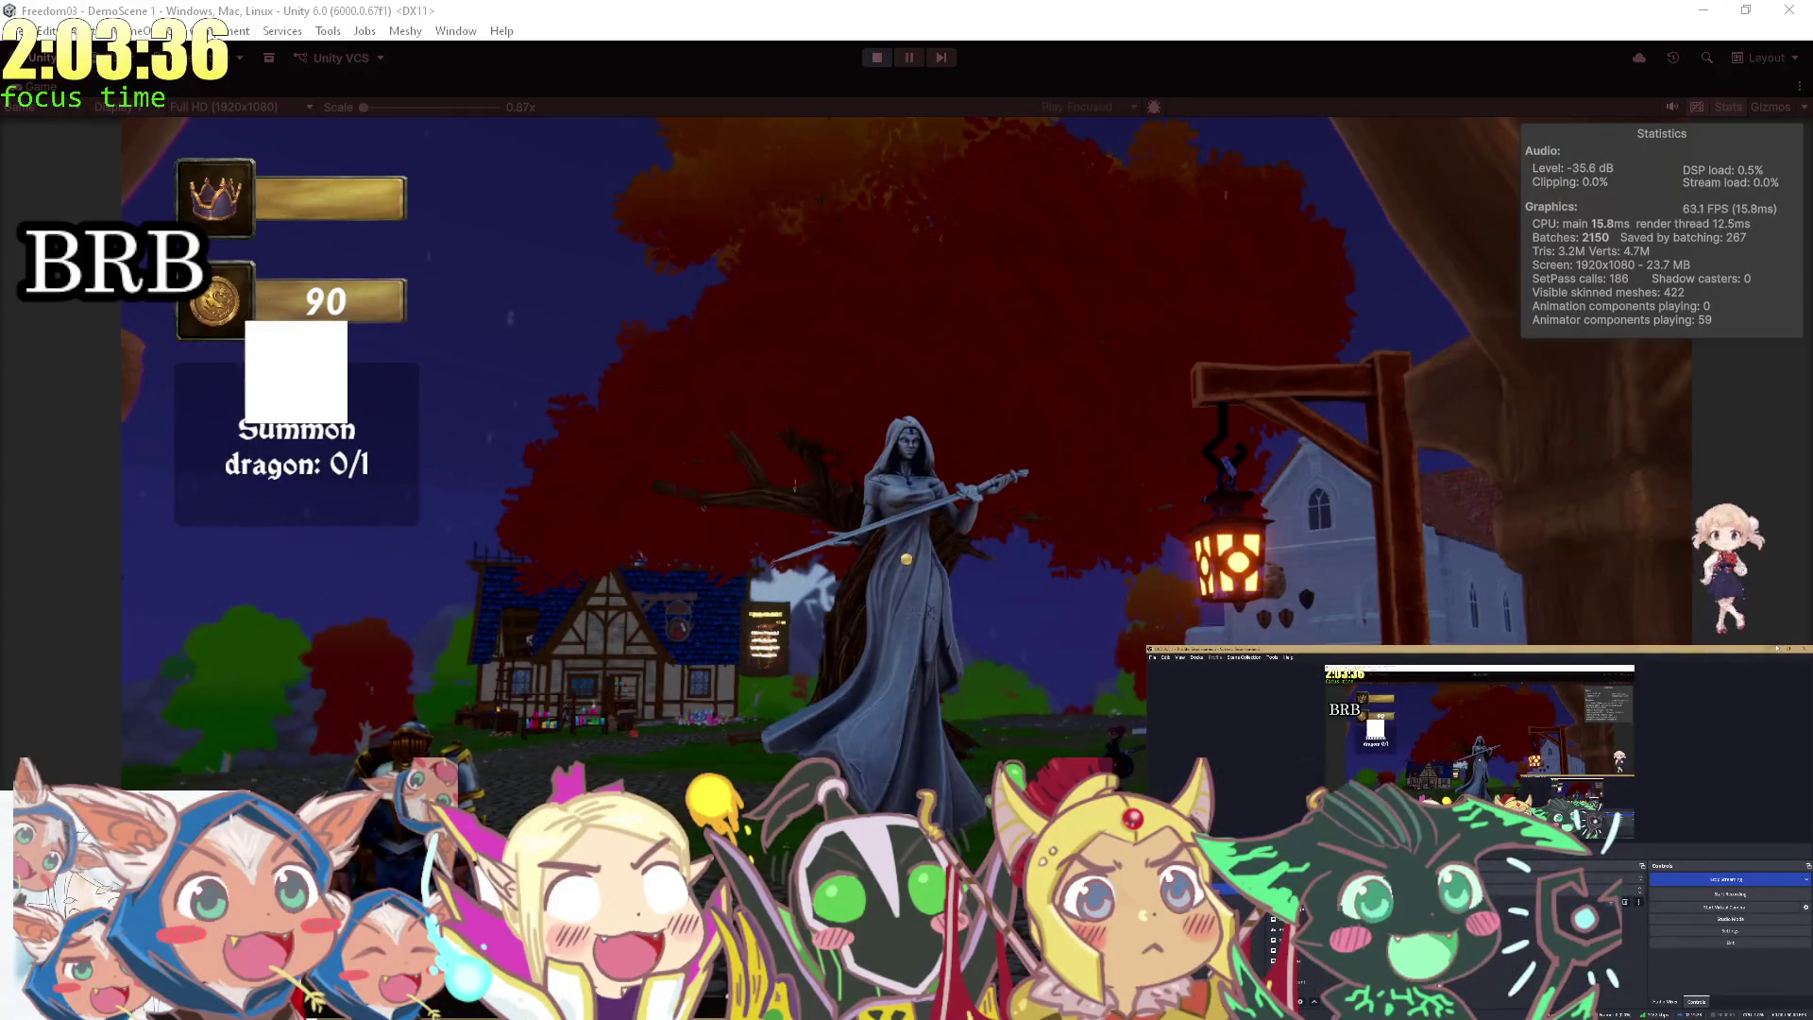
pyautogui.hotkey('alt', 'Tab')
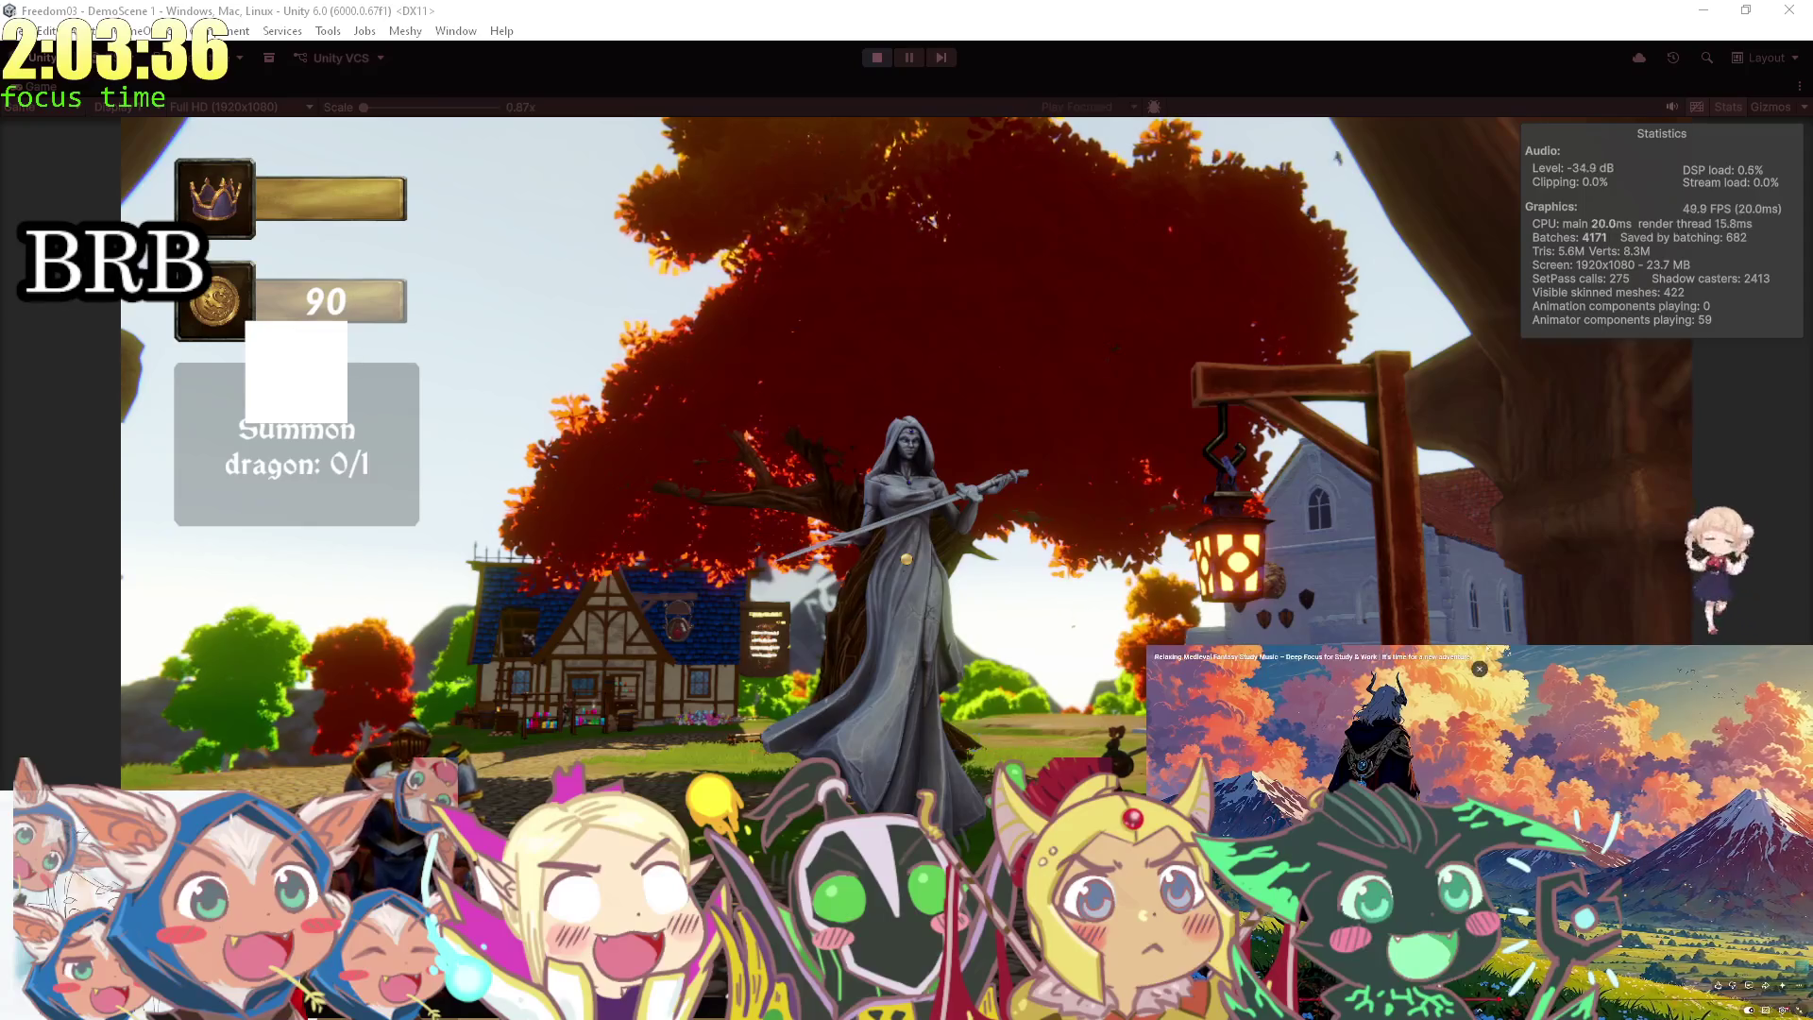
# Restore the music video to its full tab and open the YouTube feed in a new tab.
pyautogui.moveTo(1405, 663)
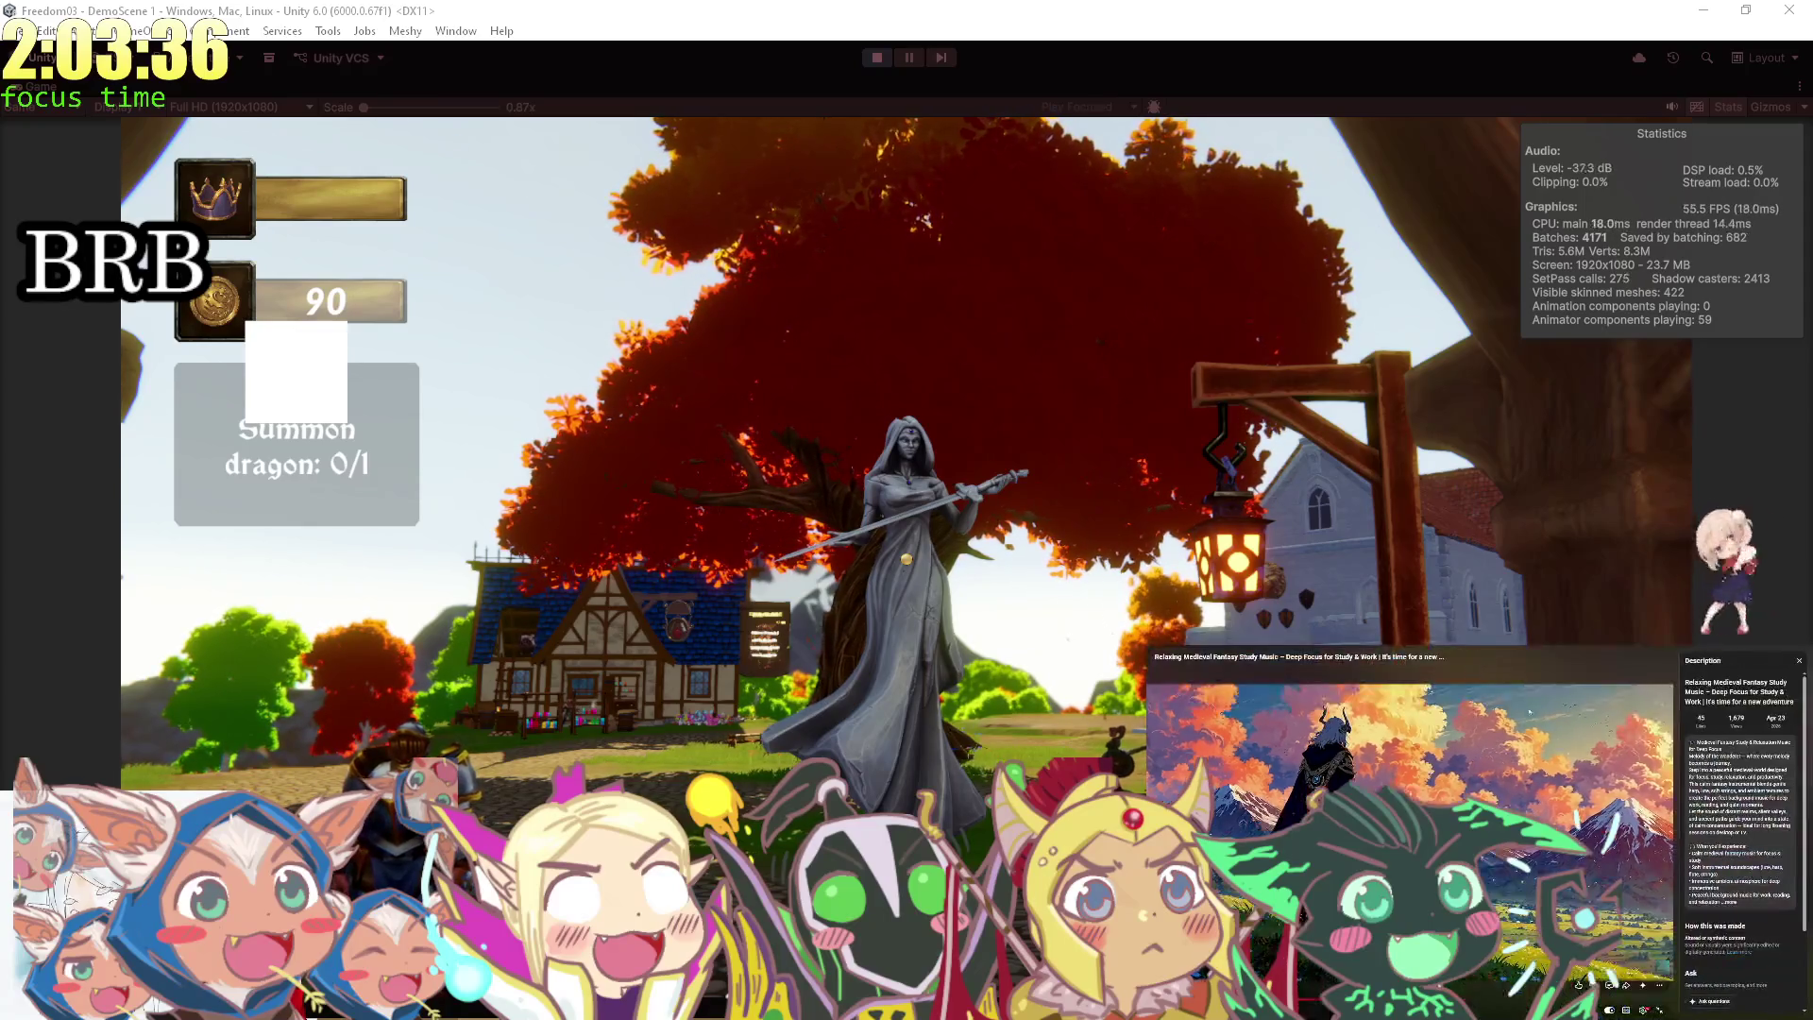
pyautogui.click(1404, 663)
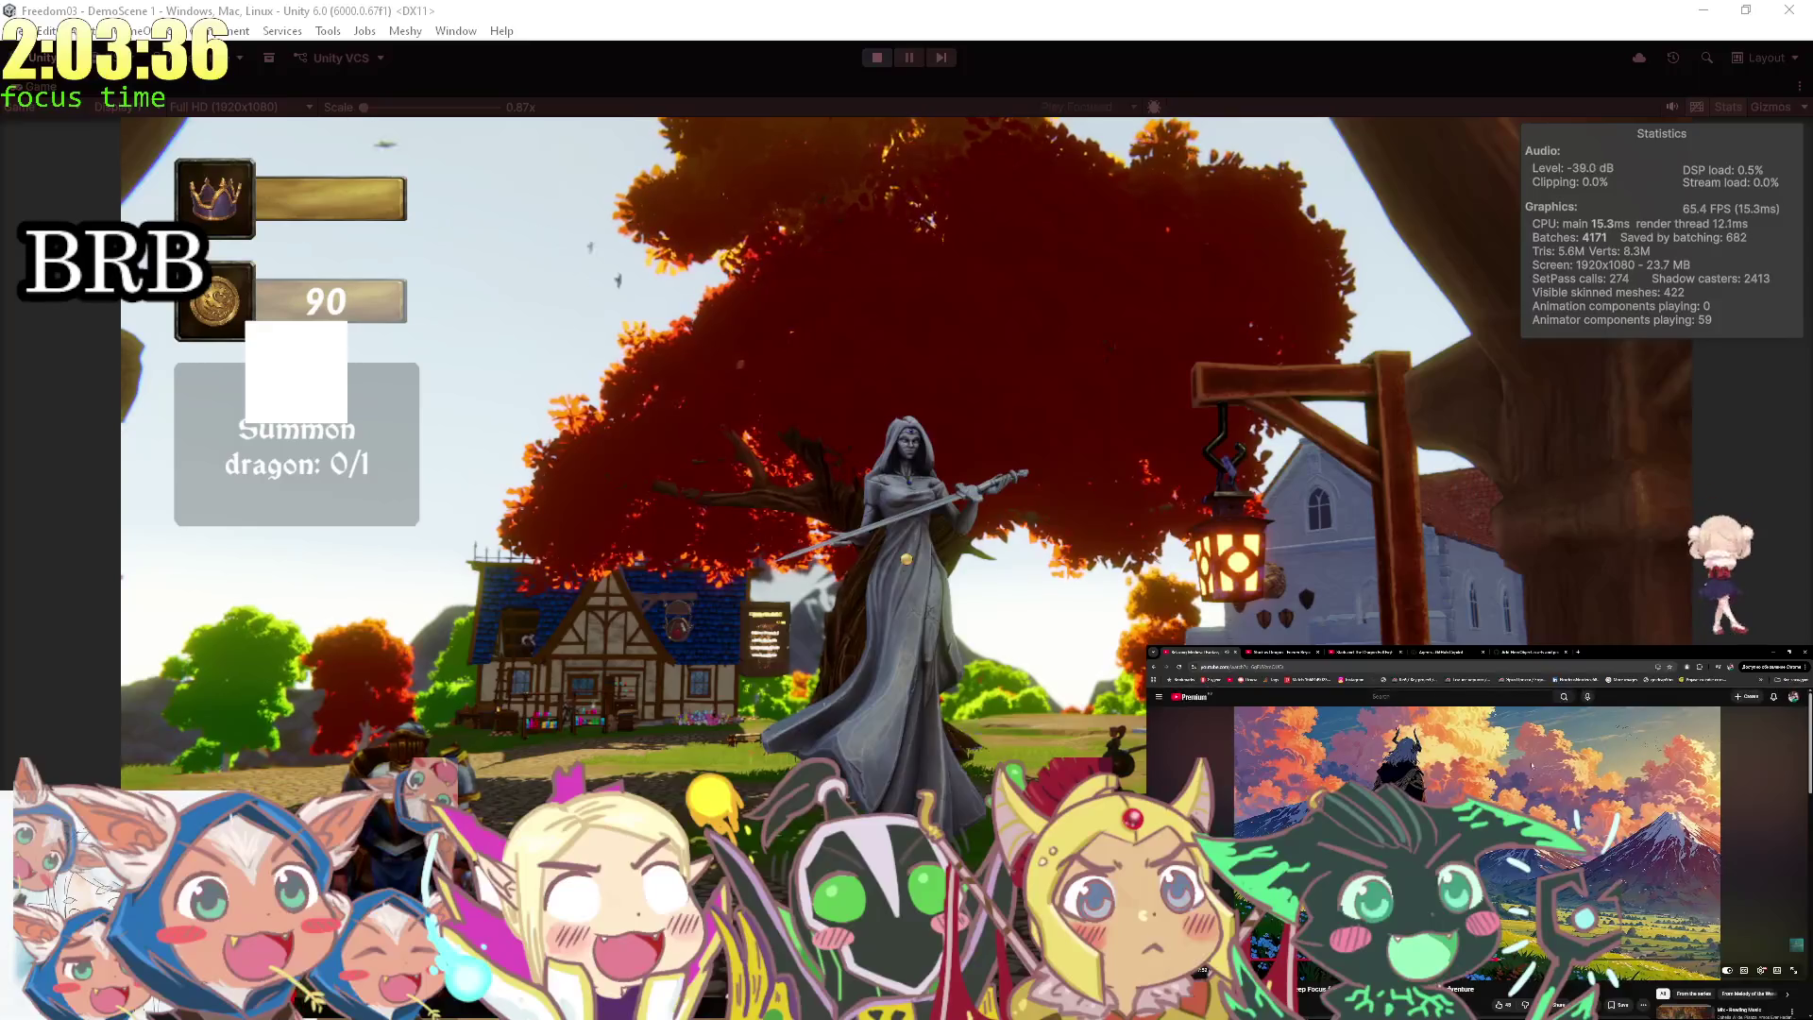
pyautogui.click(1158, 696)
pyautogui.middleClick(1174, 754)
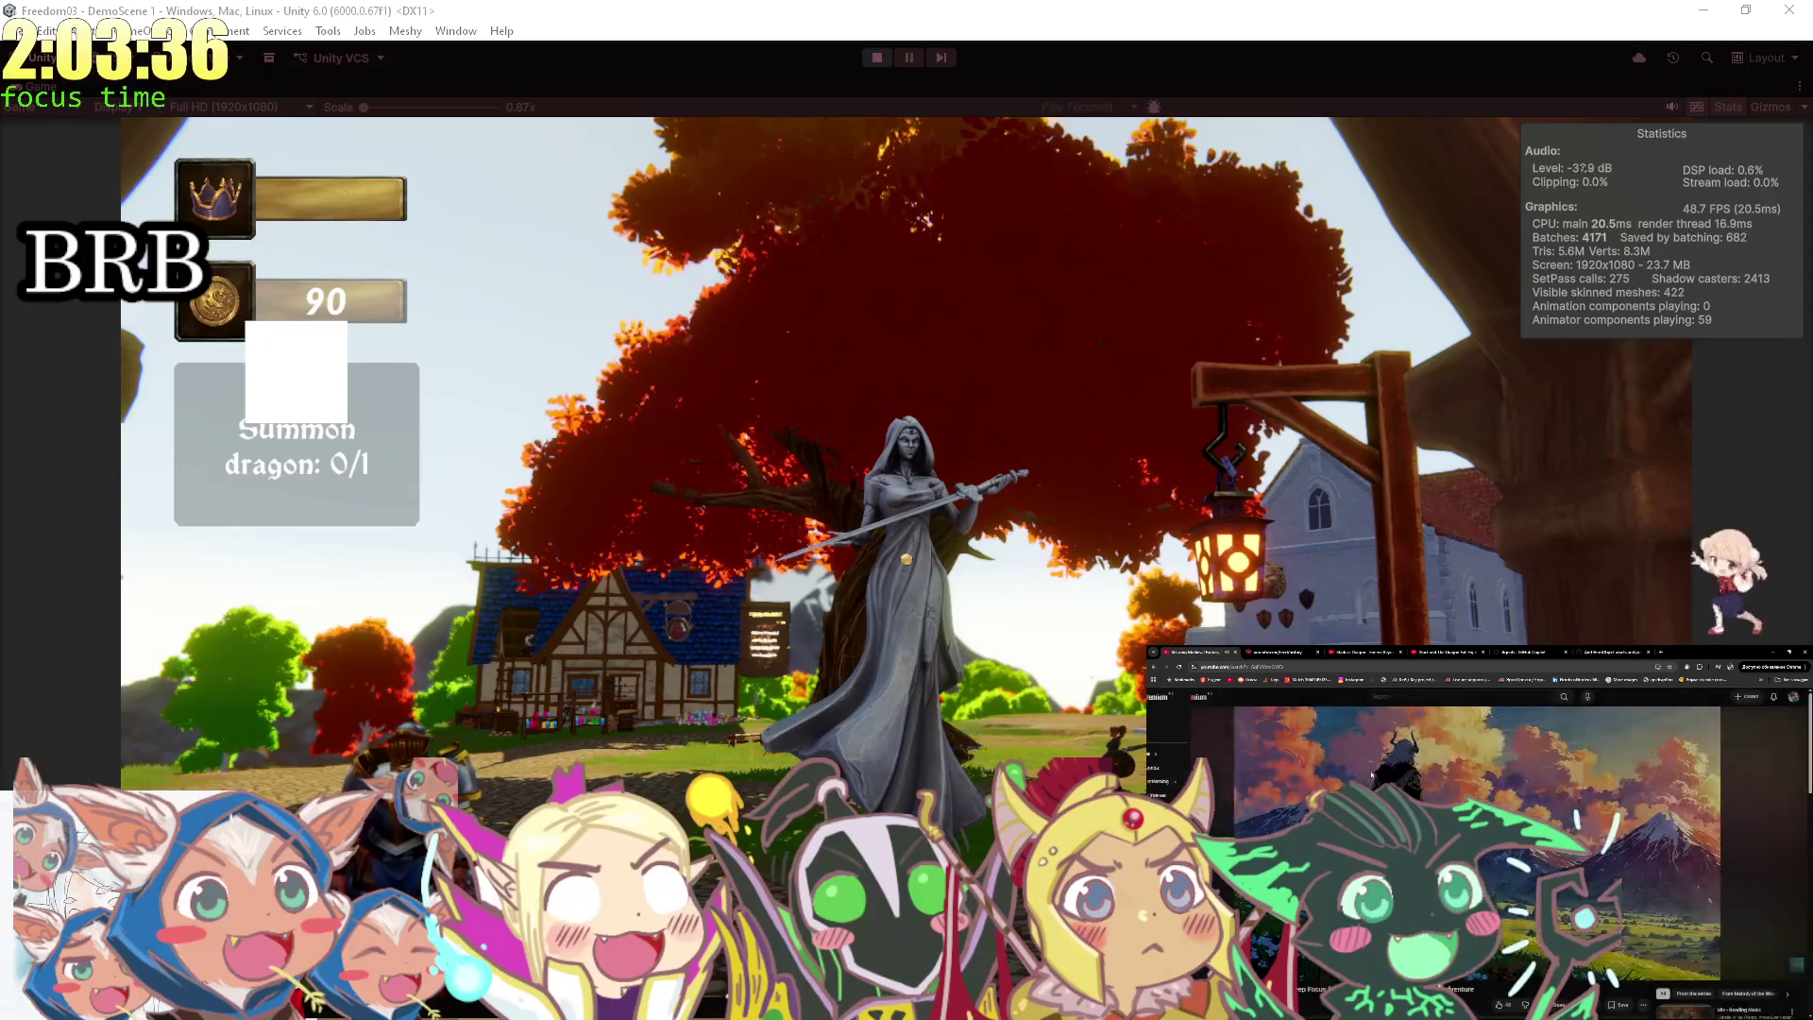
# Play a video from Watch history, skip to the next one, and mute the game audio.
pyautogui.click(1275, 652)
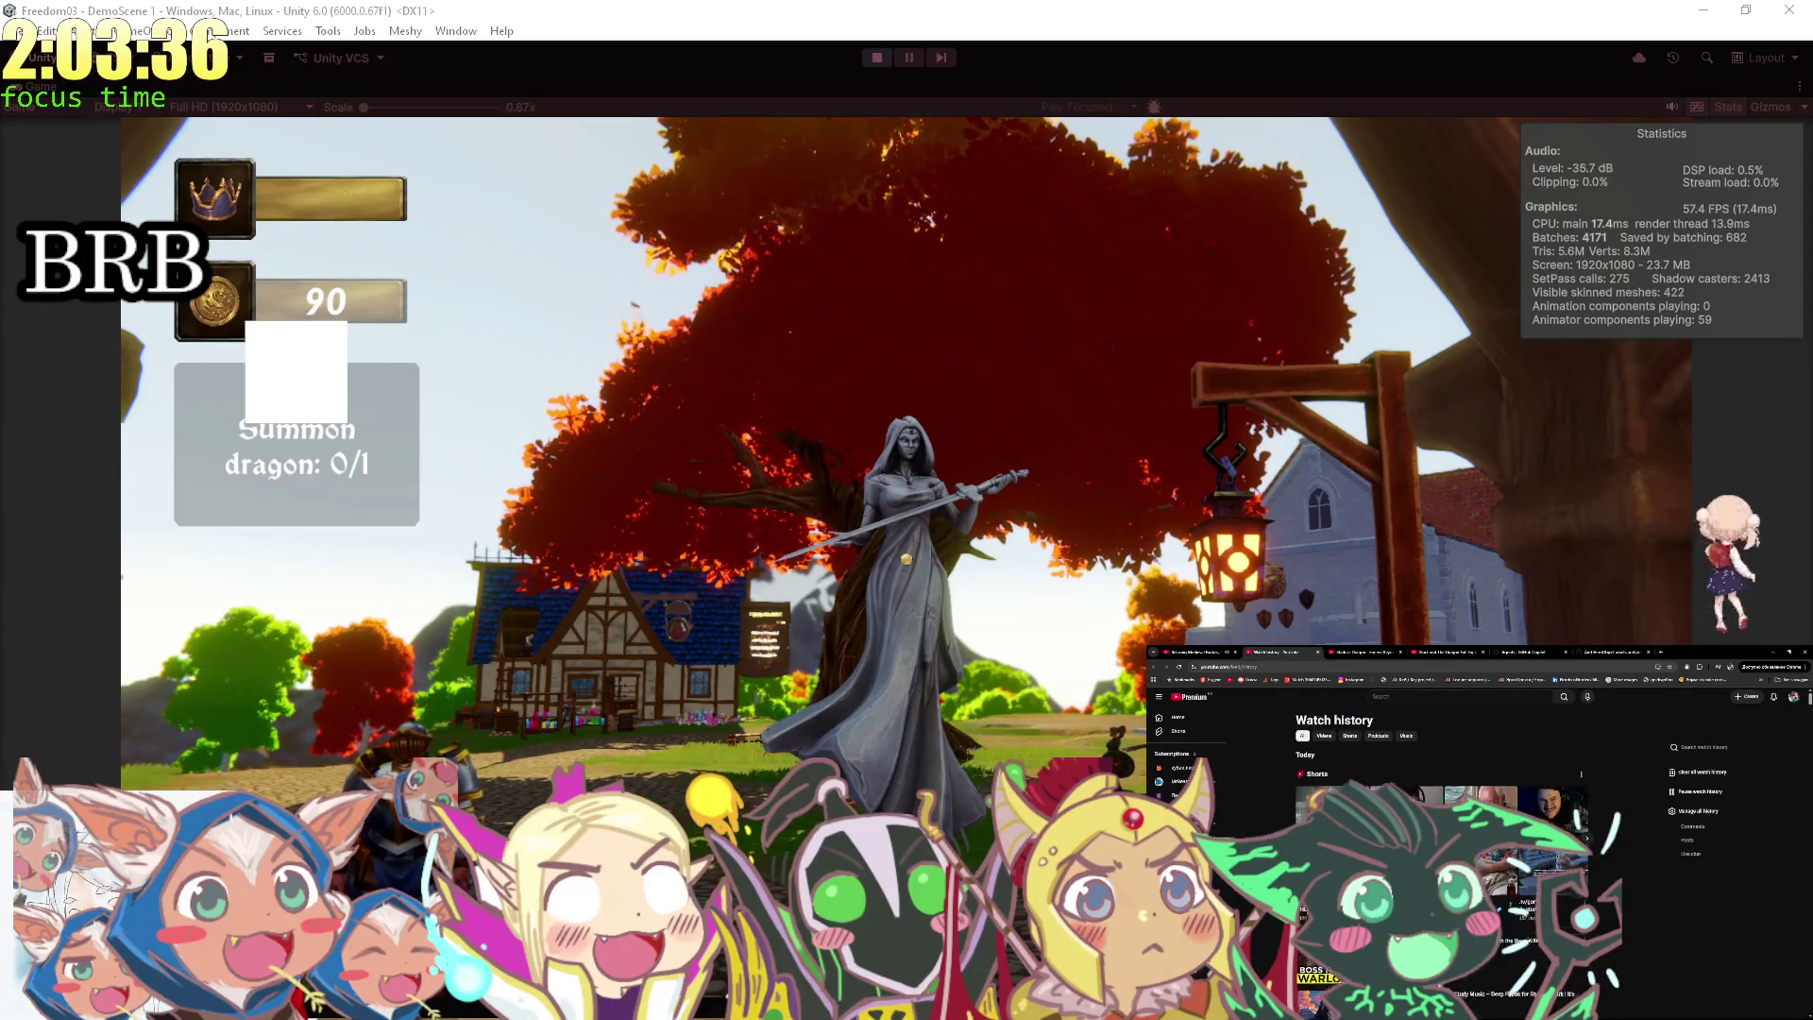
pyautogui.scroll(-5, 1271, 829)
pyautogui.click(1337, 820)
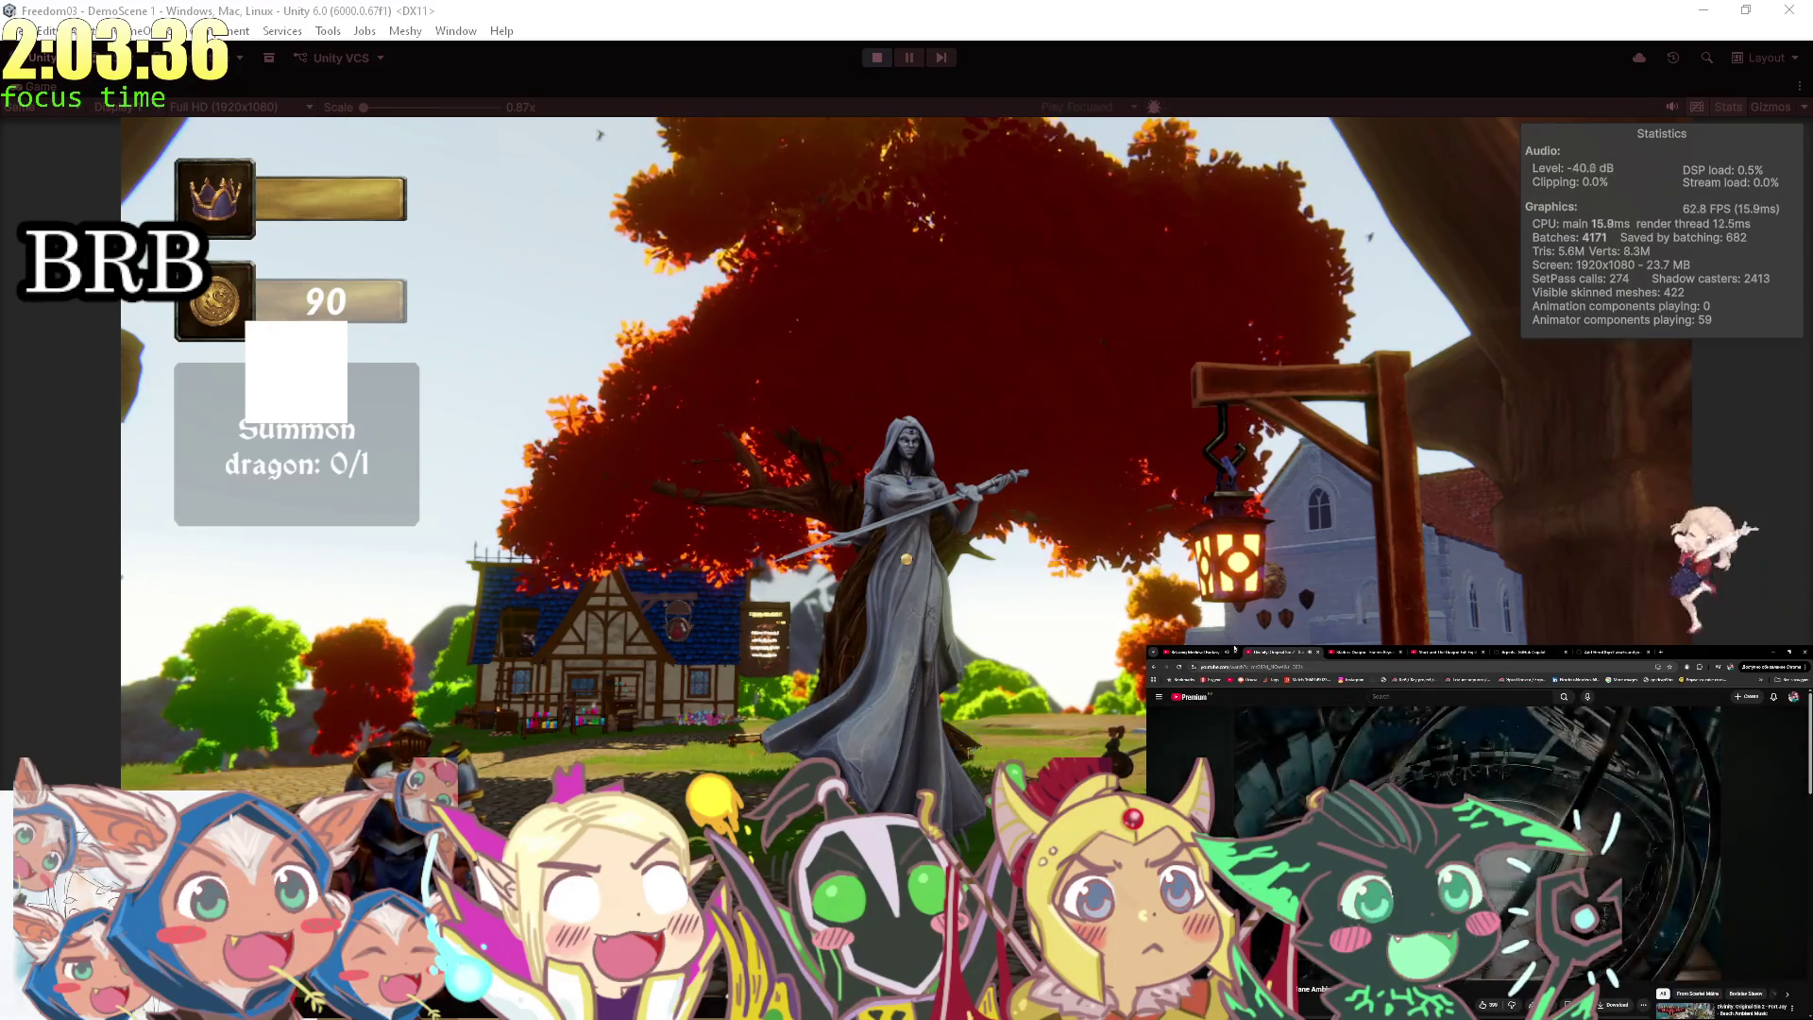
pyautogui.press('XF86AudioNext')
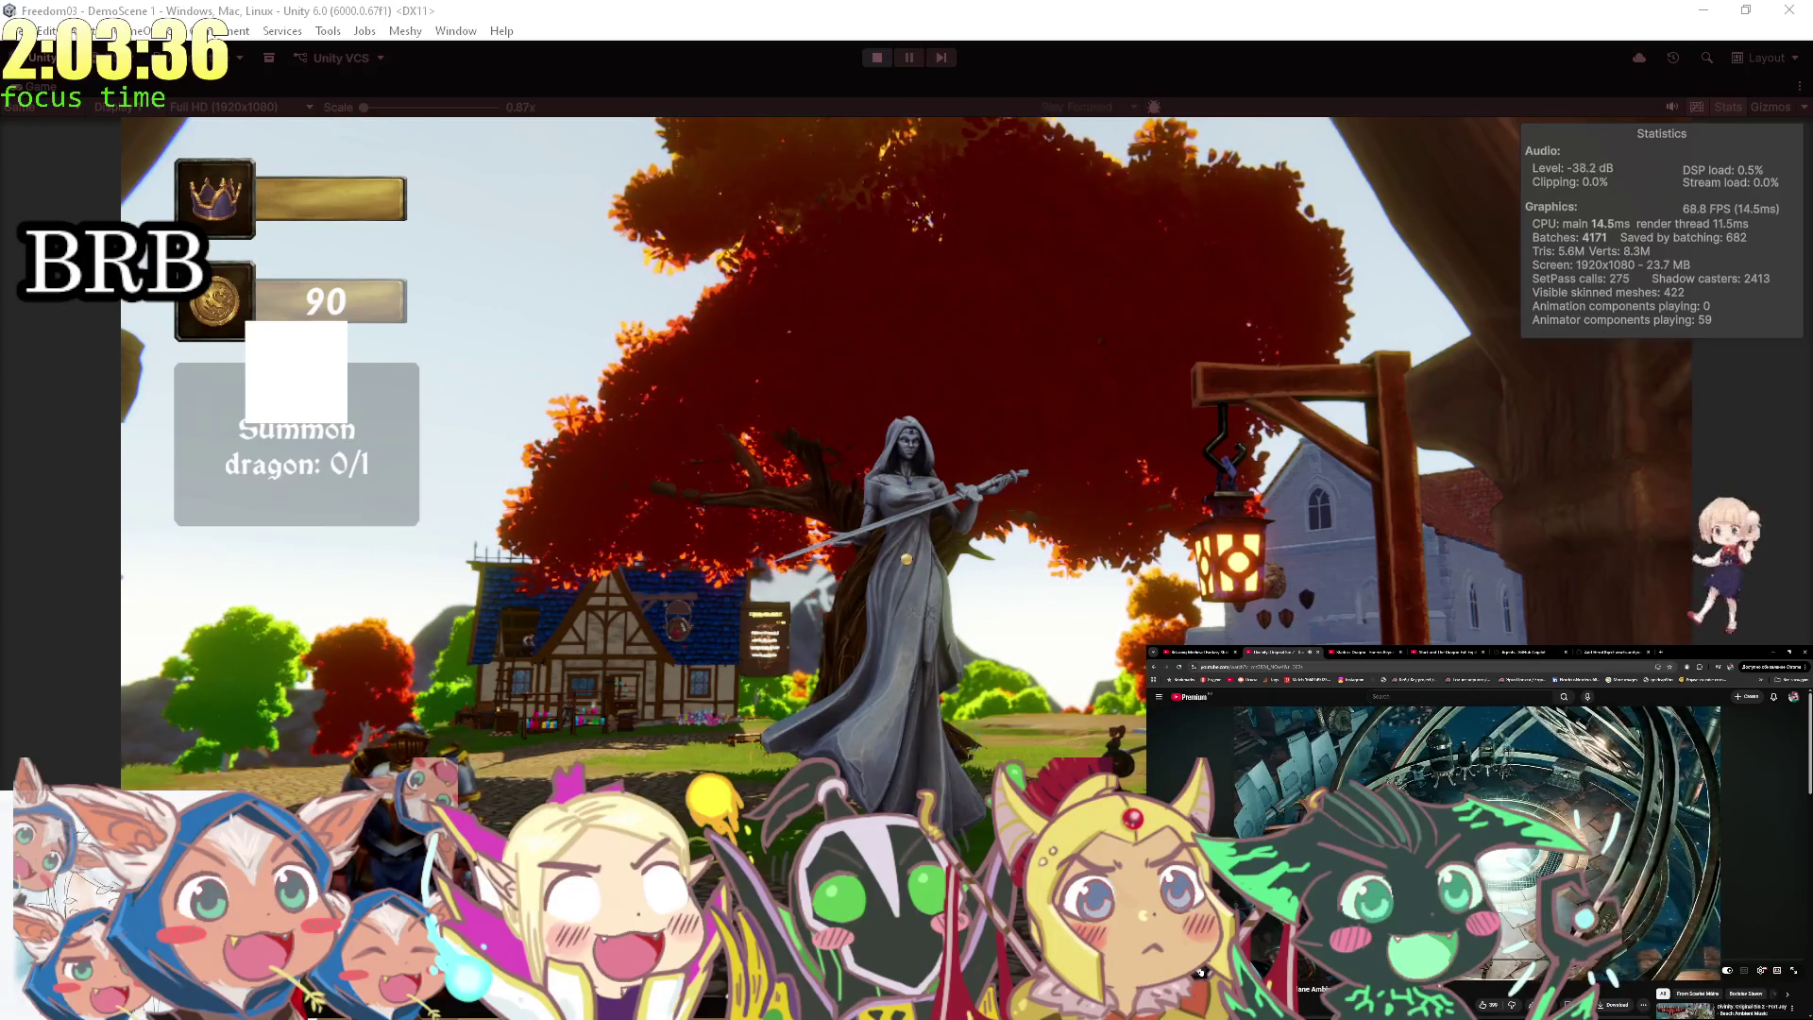
pyautogui.click(1673, 106)
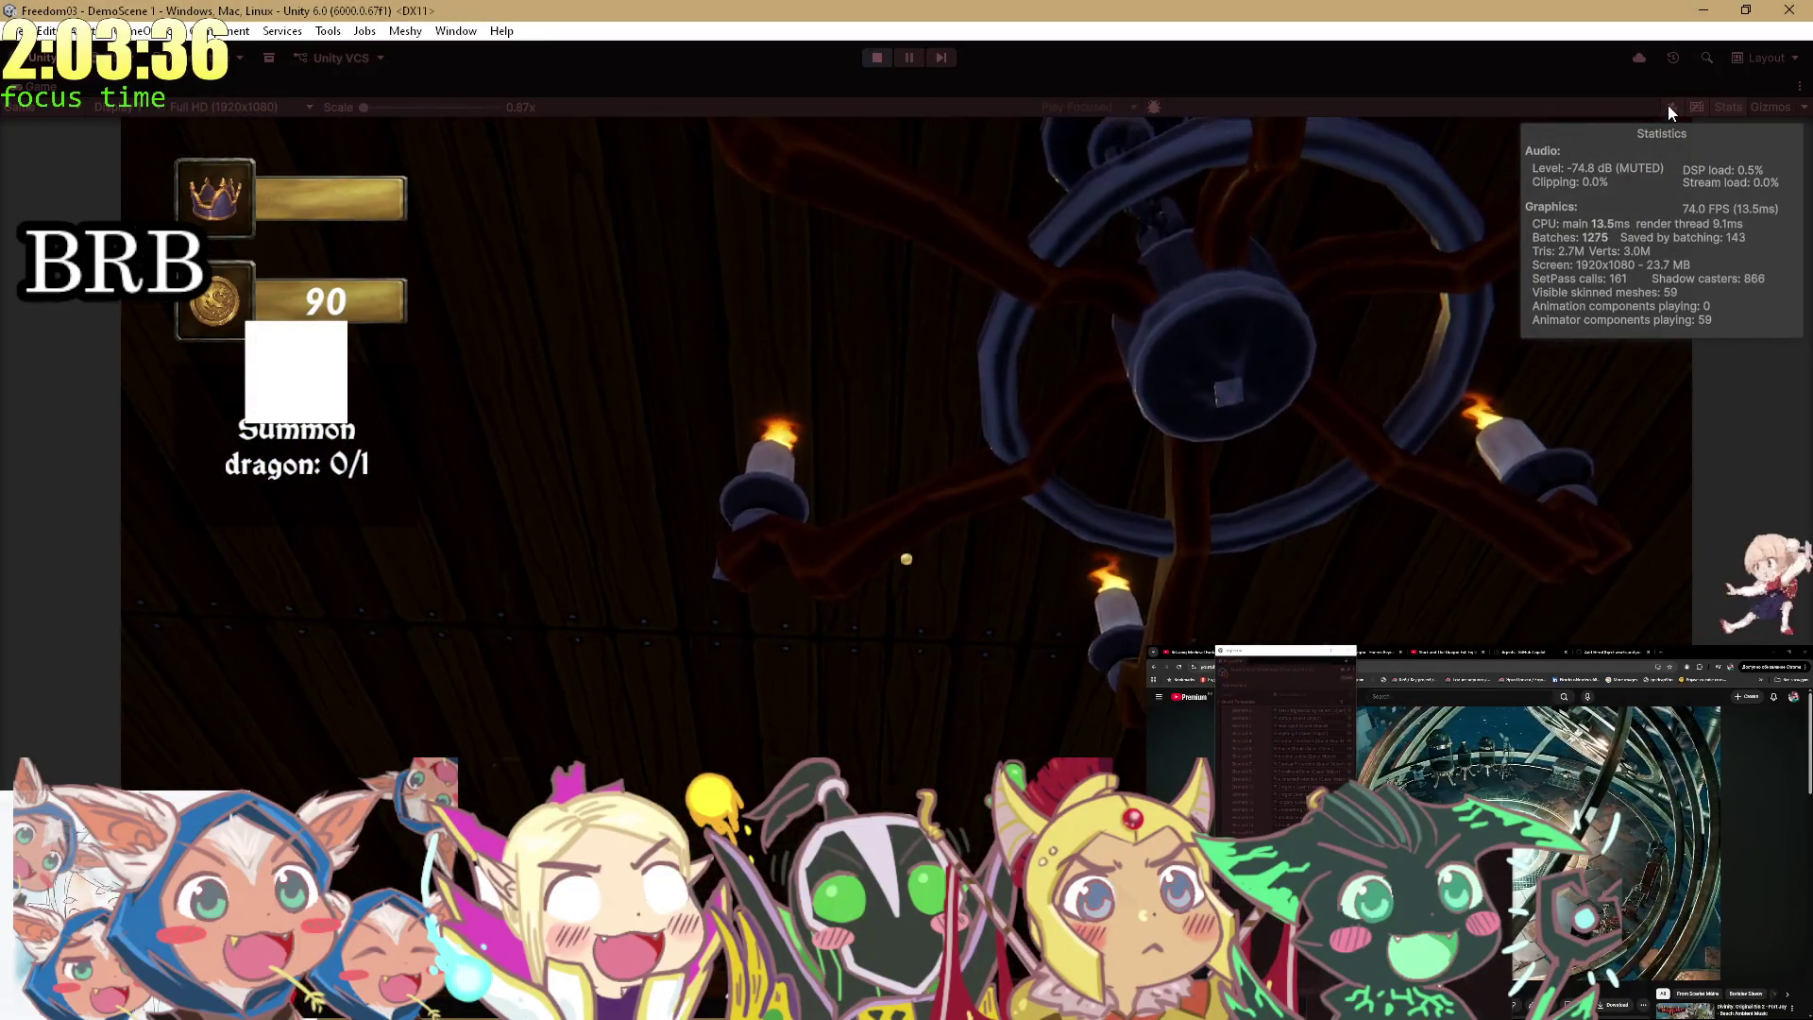
# Unmute the game and ask the hero HowYouFeel twice, raising Hero relation from 50 to 55.
pyautogui.click(1671, 106)
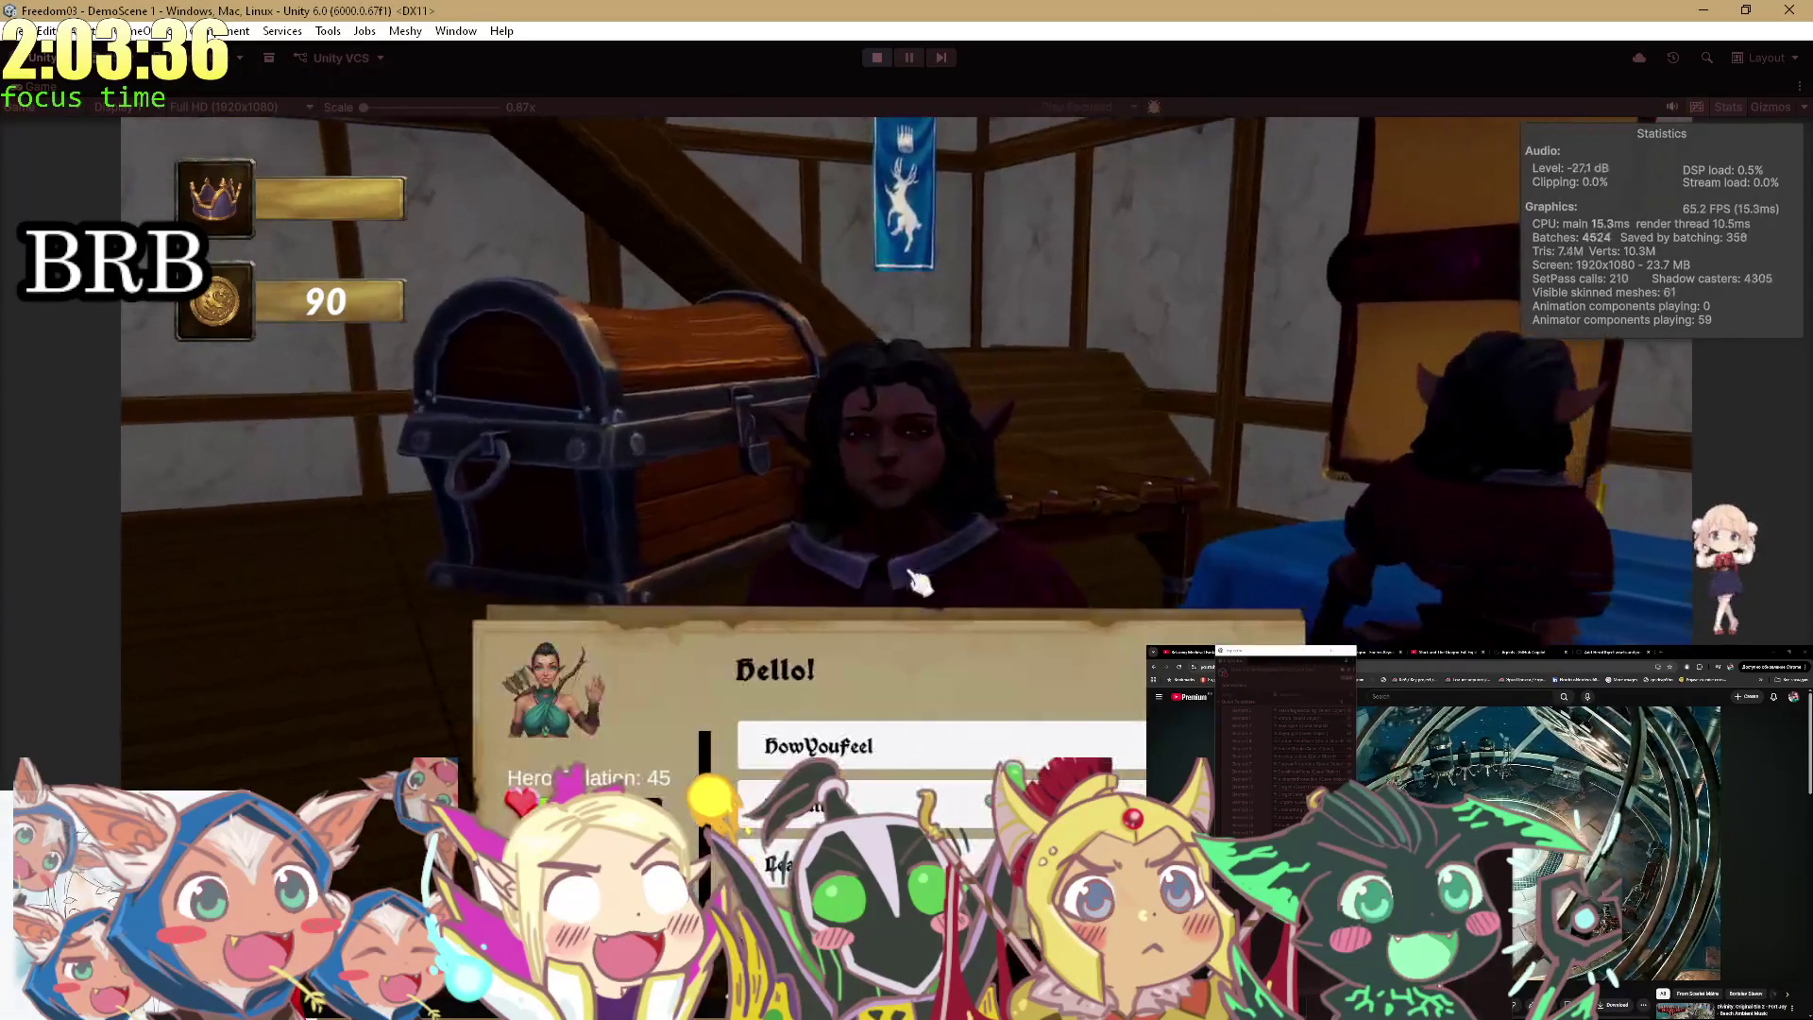
pyautogui.click(887, 746)
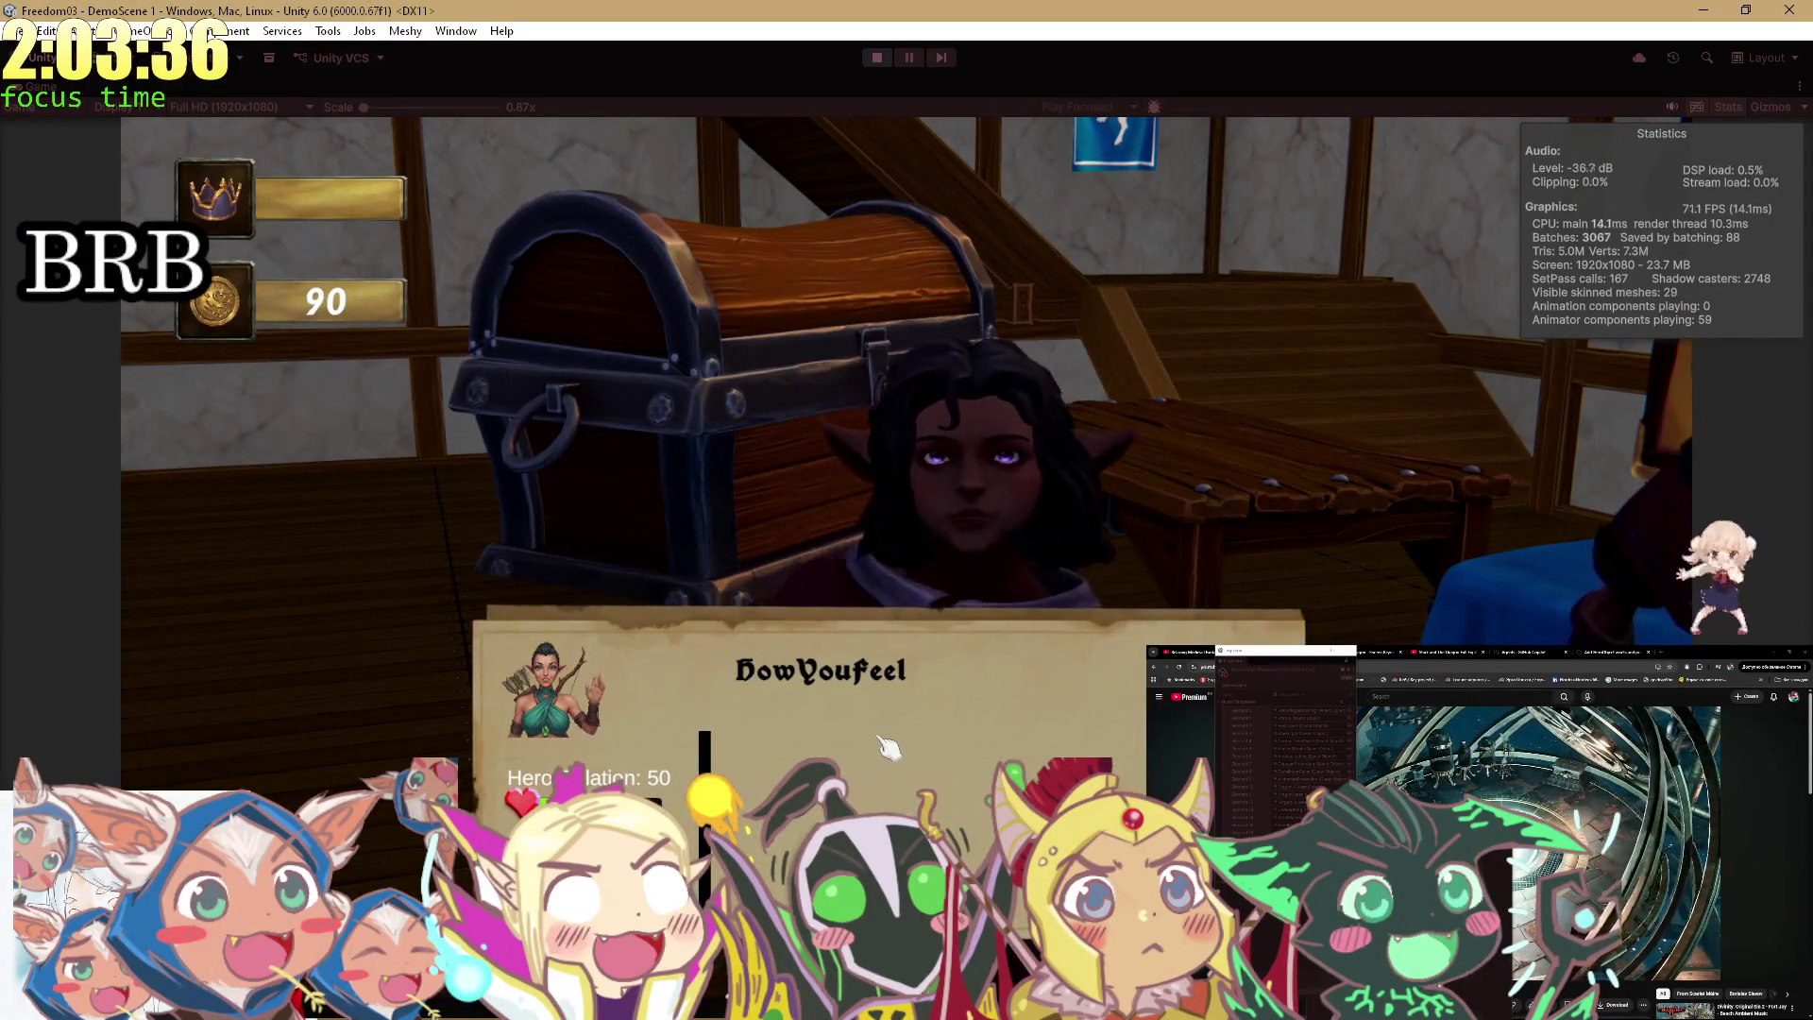
pyautogui.click(888, 746)
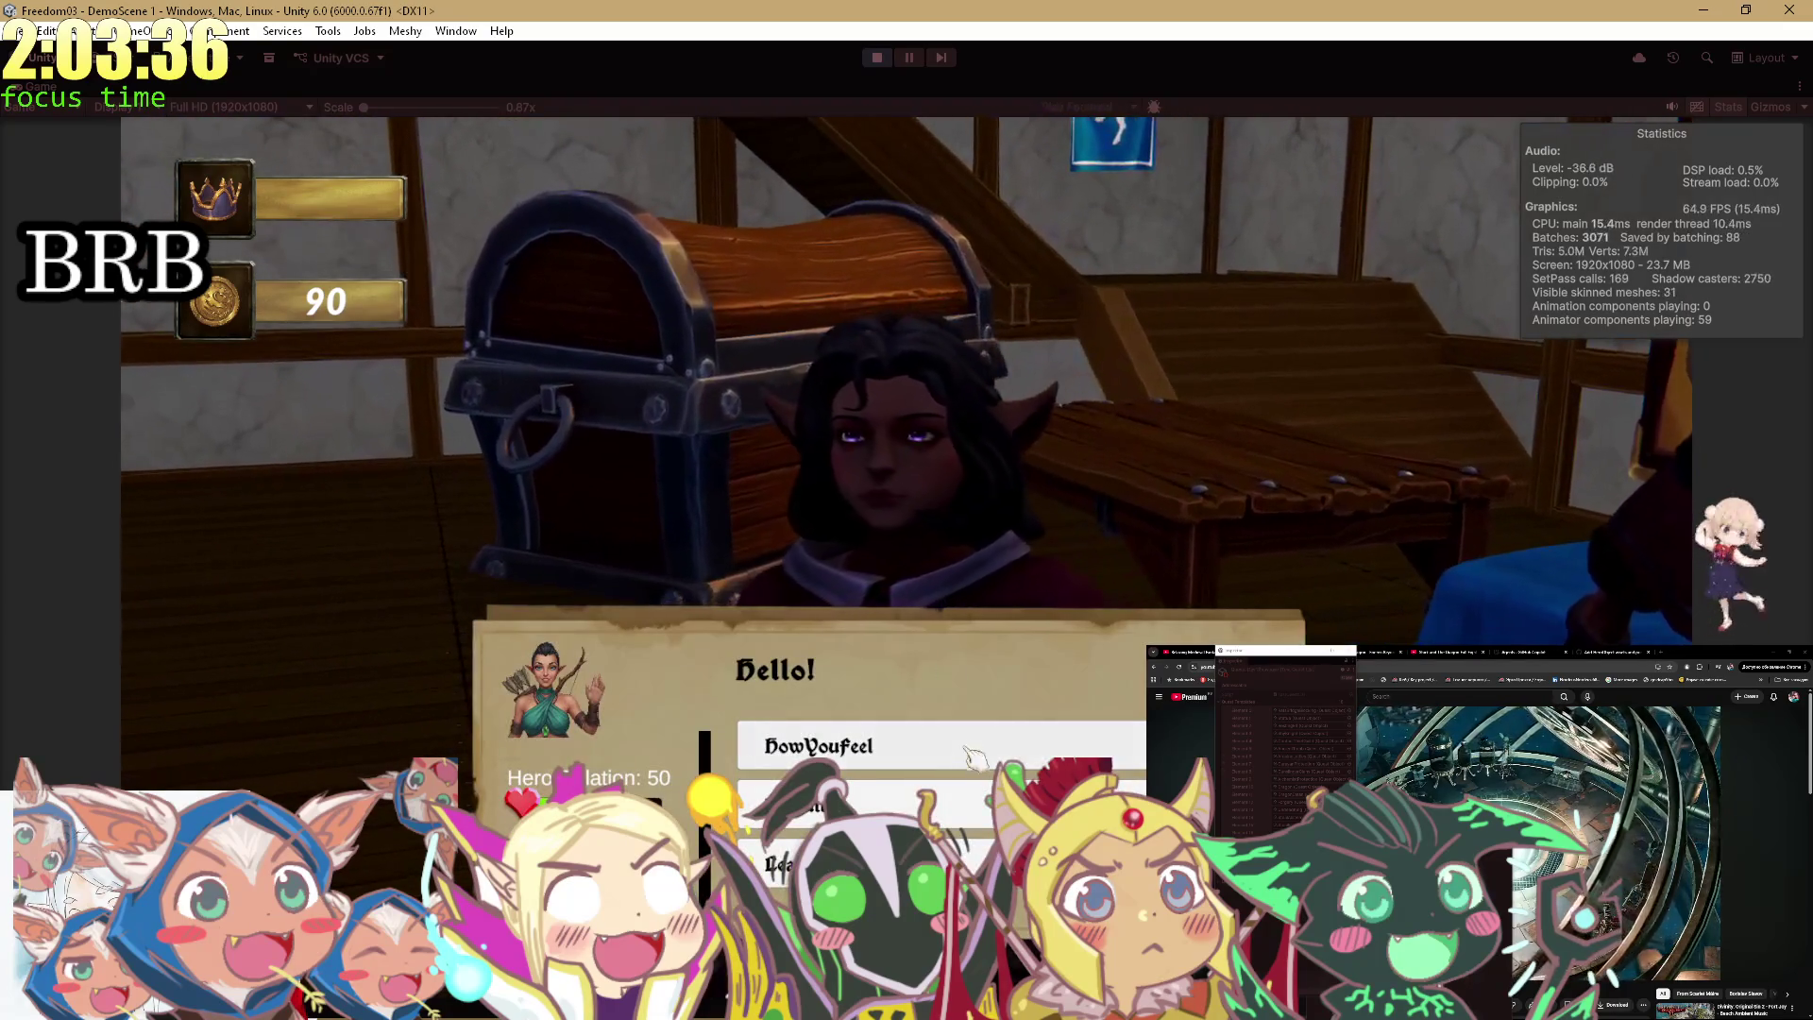
pyautogui.click(982, 746)
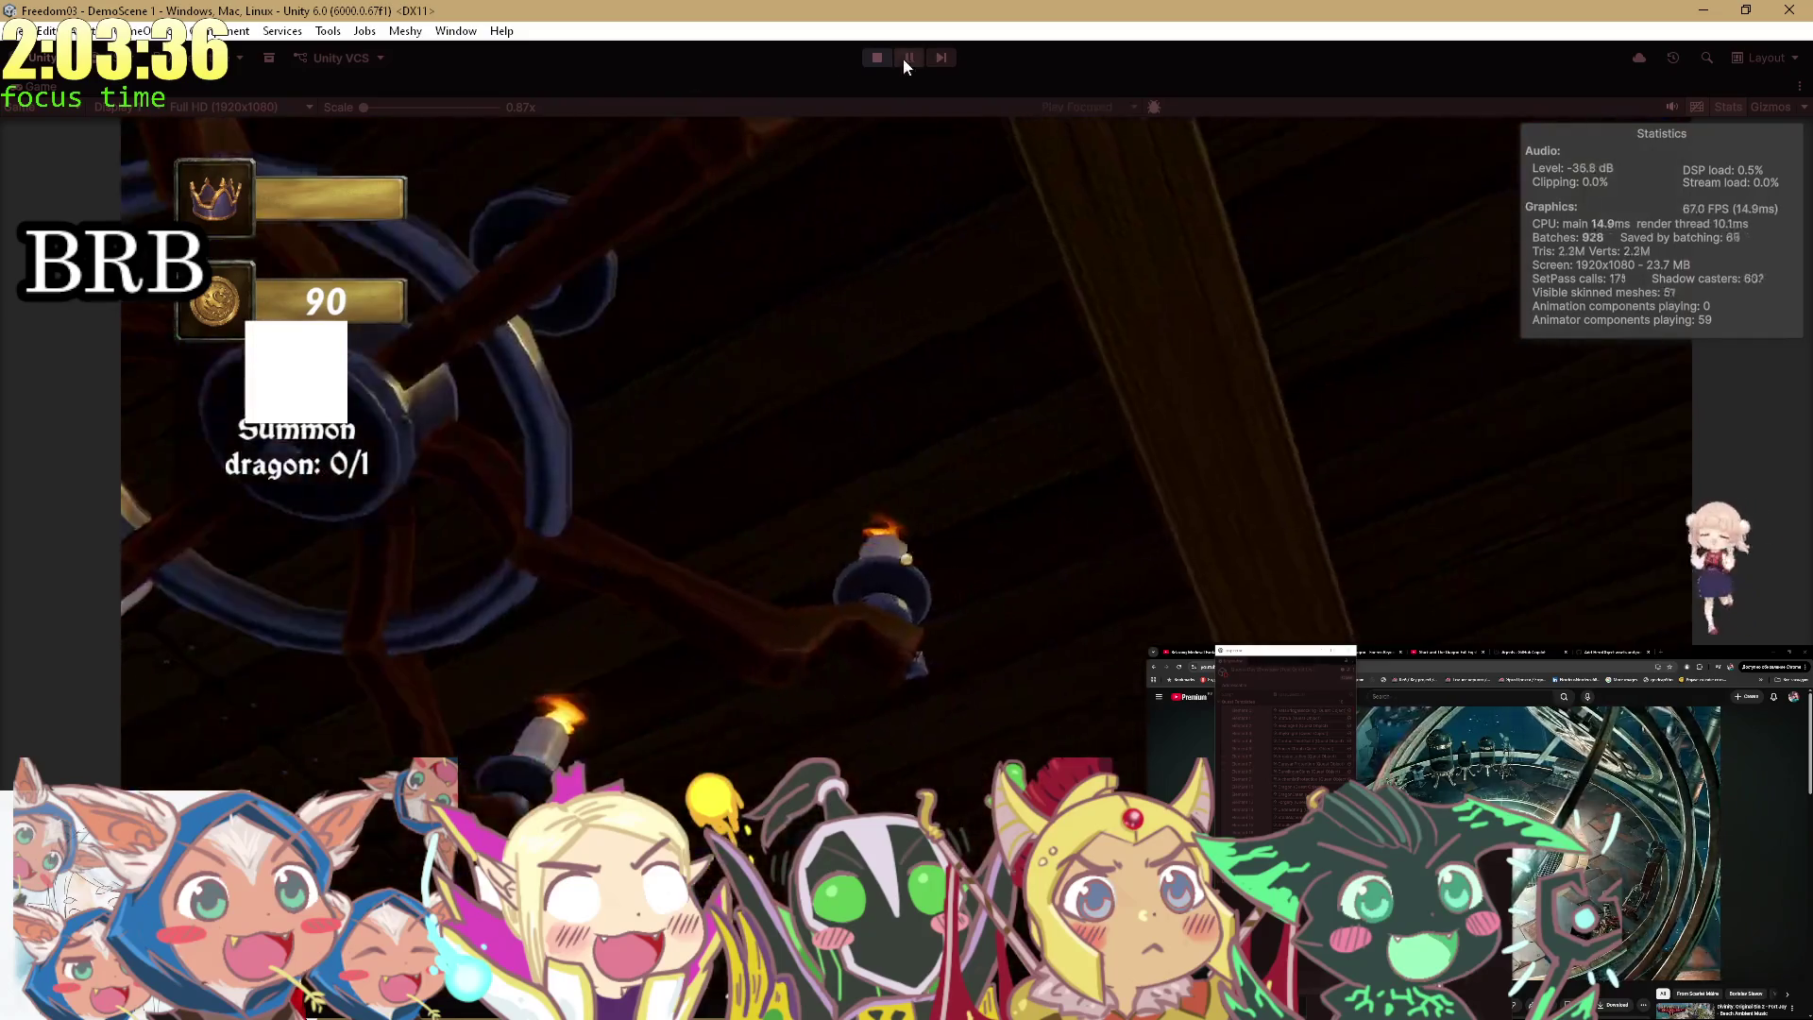
# Stop play mode, collapse a Project folder, and switch to OBS Studio.
pyautogui.click(880, 57)
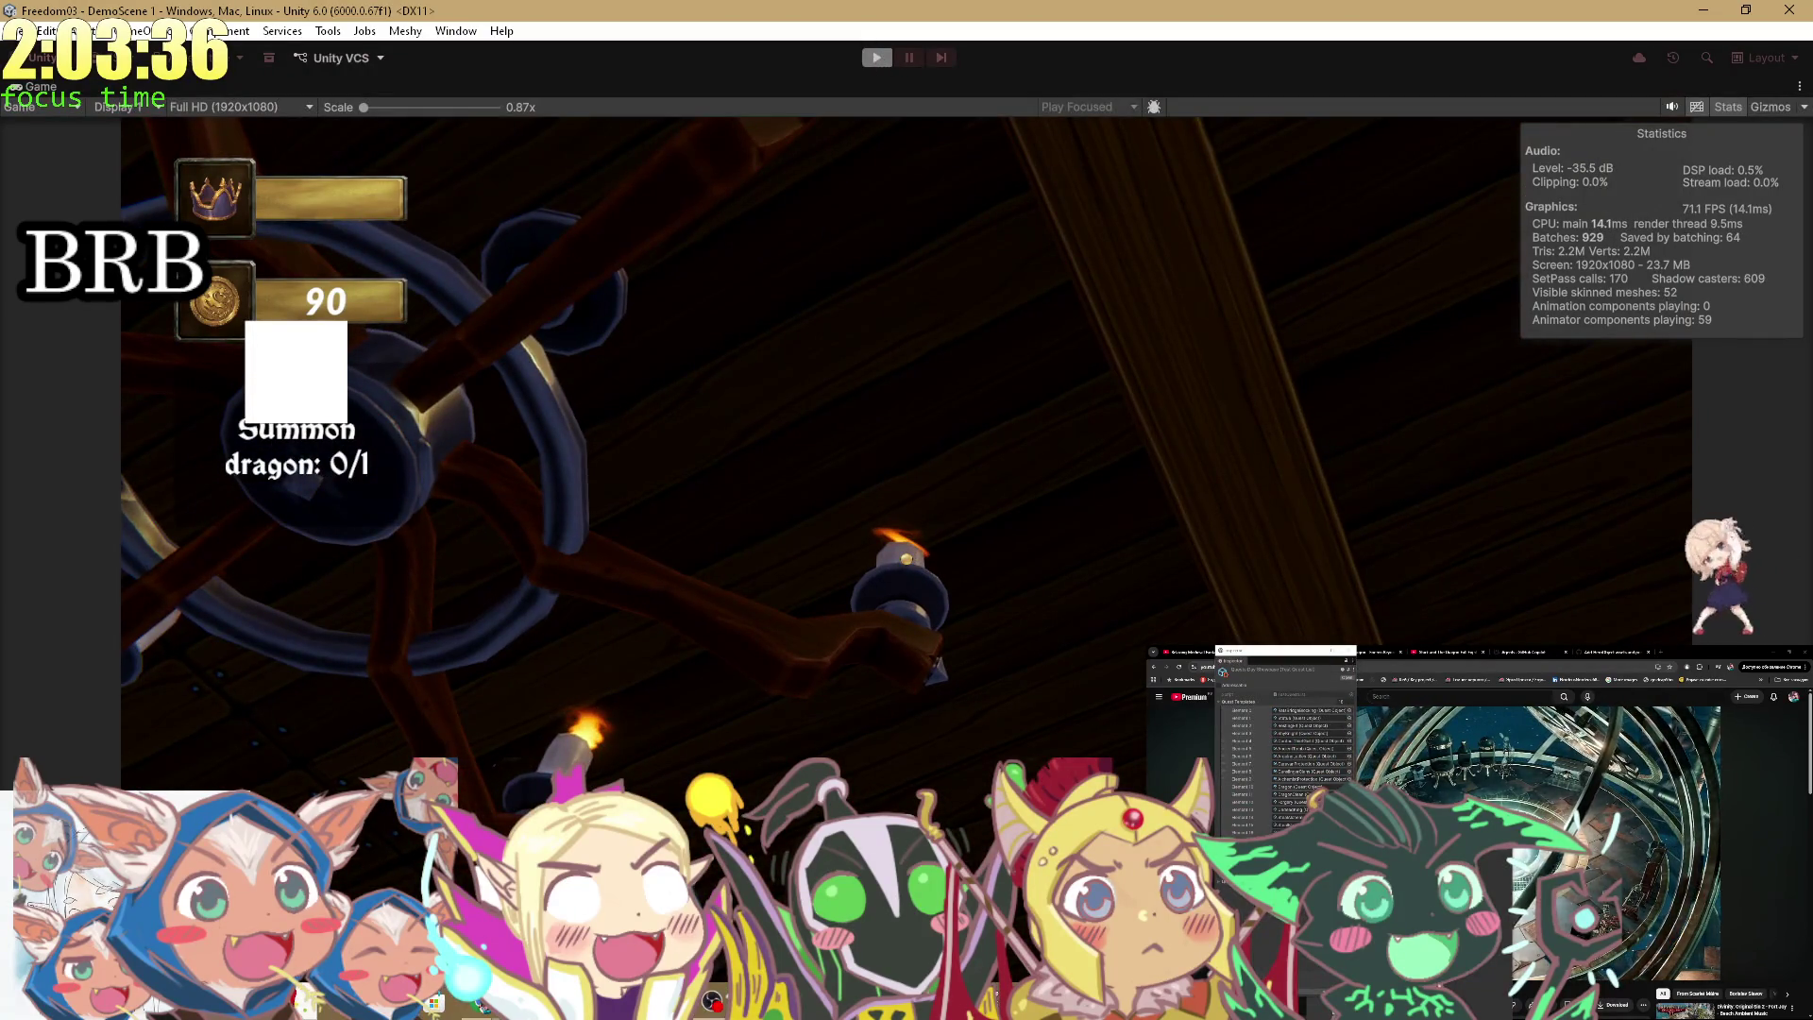
pyautogui.hotkey('ctrl', 'p')
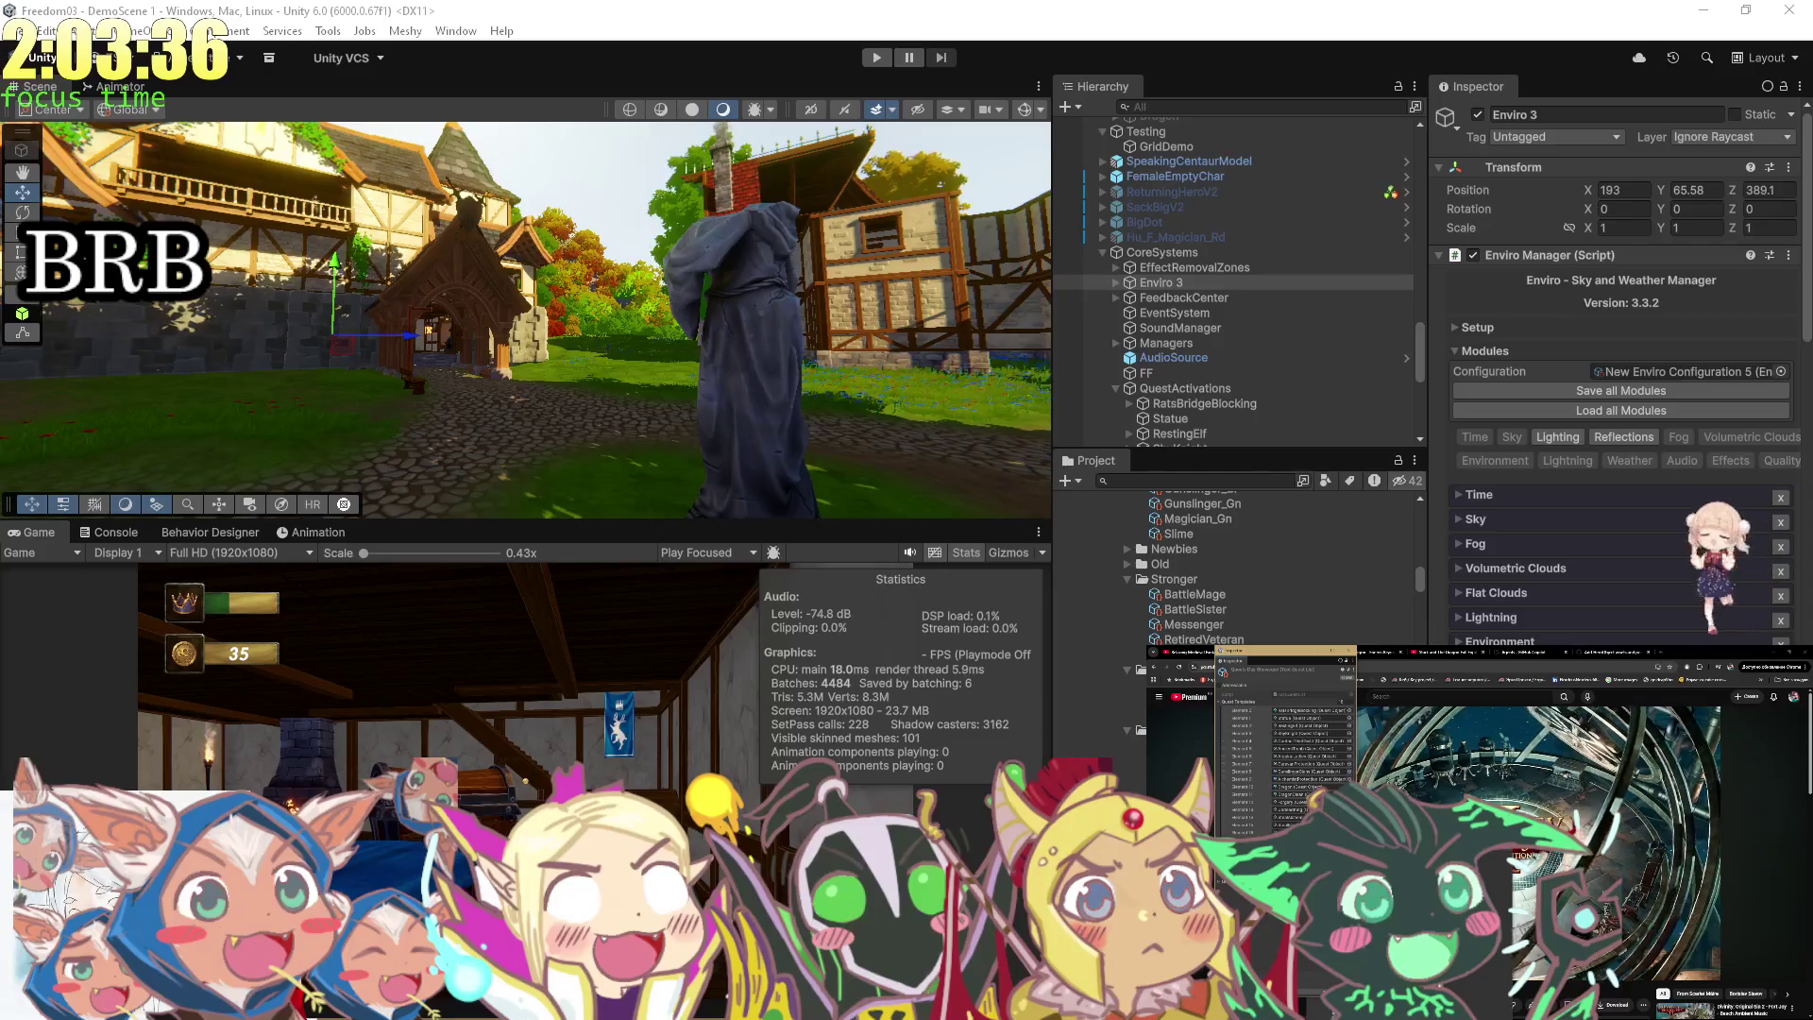
pyautogui.scroll(3, 1237, 566)
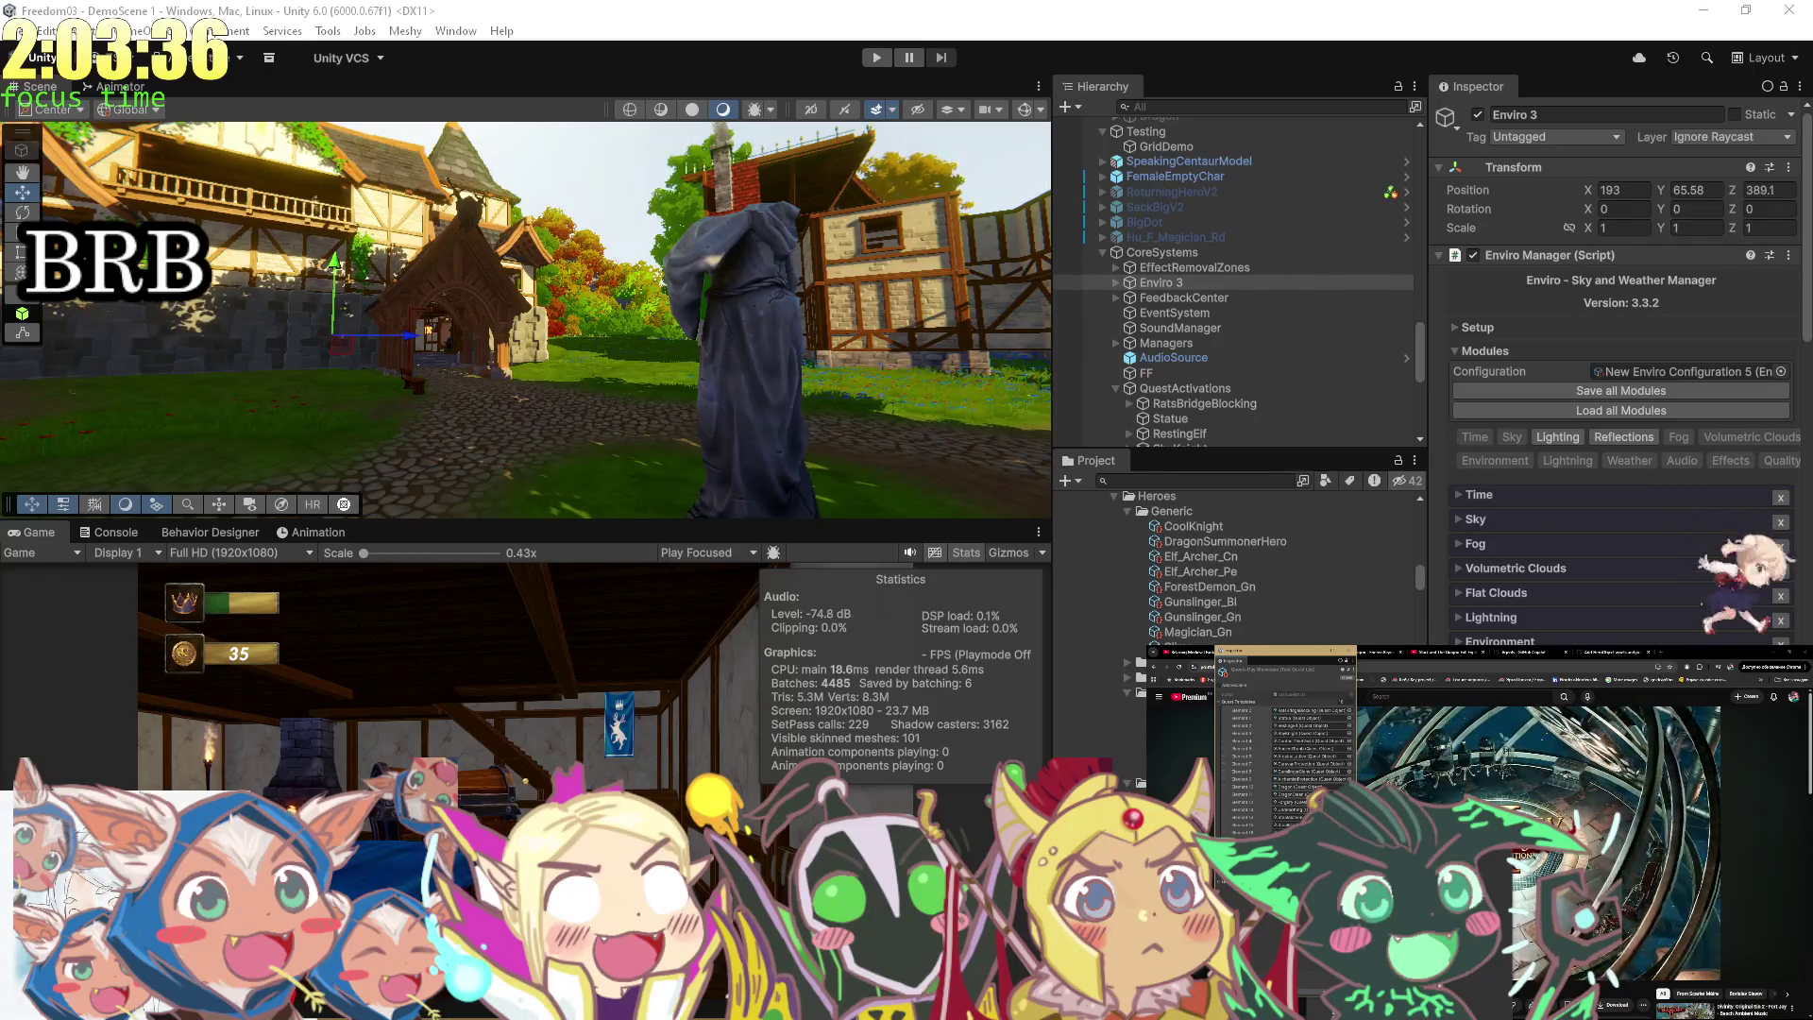
pyautogui.click(1129, 694)
pyautogui.hotkey('alt', 'Tab')
pyautogui.hotkey('alt', 'Tab')
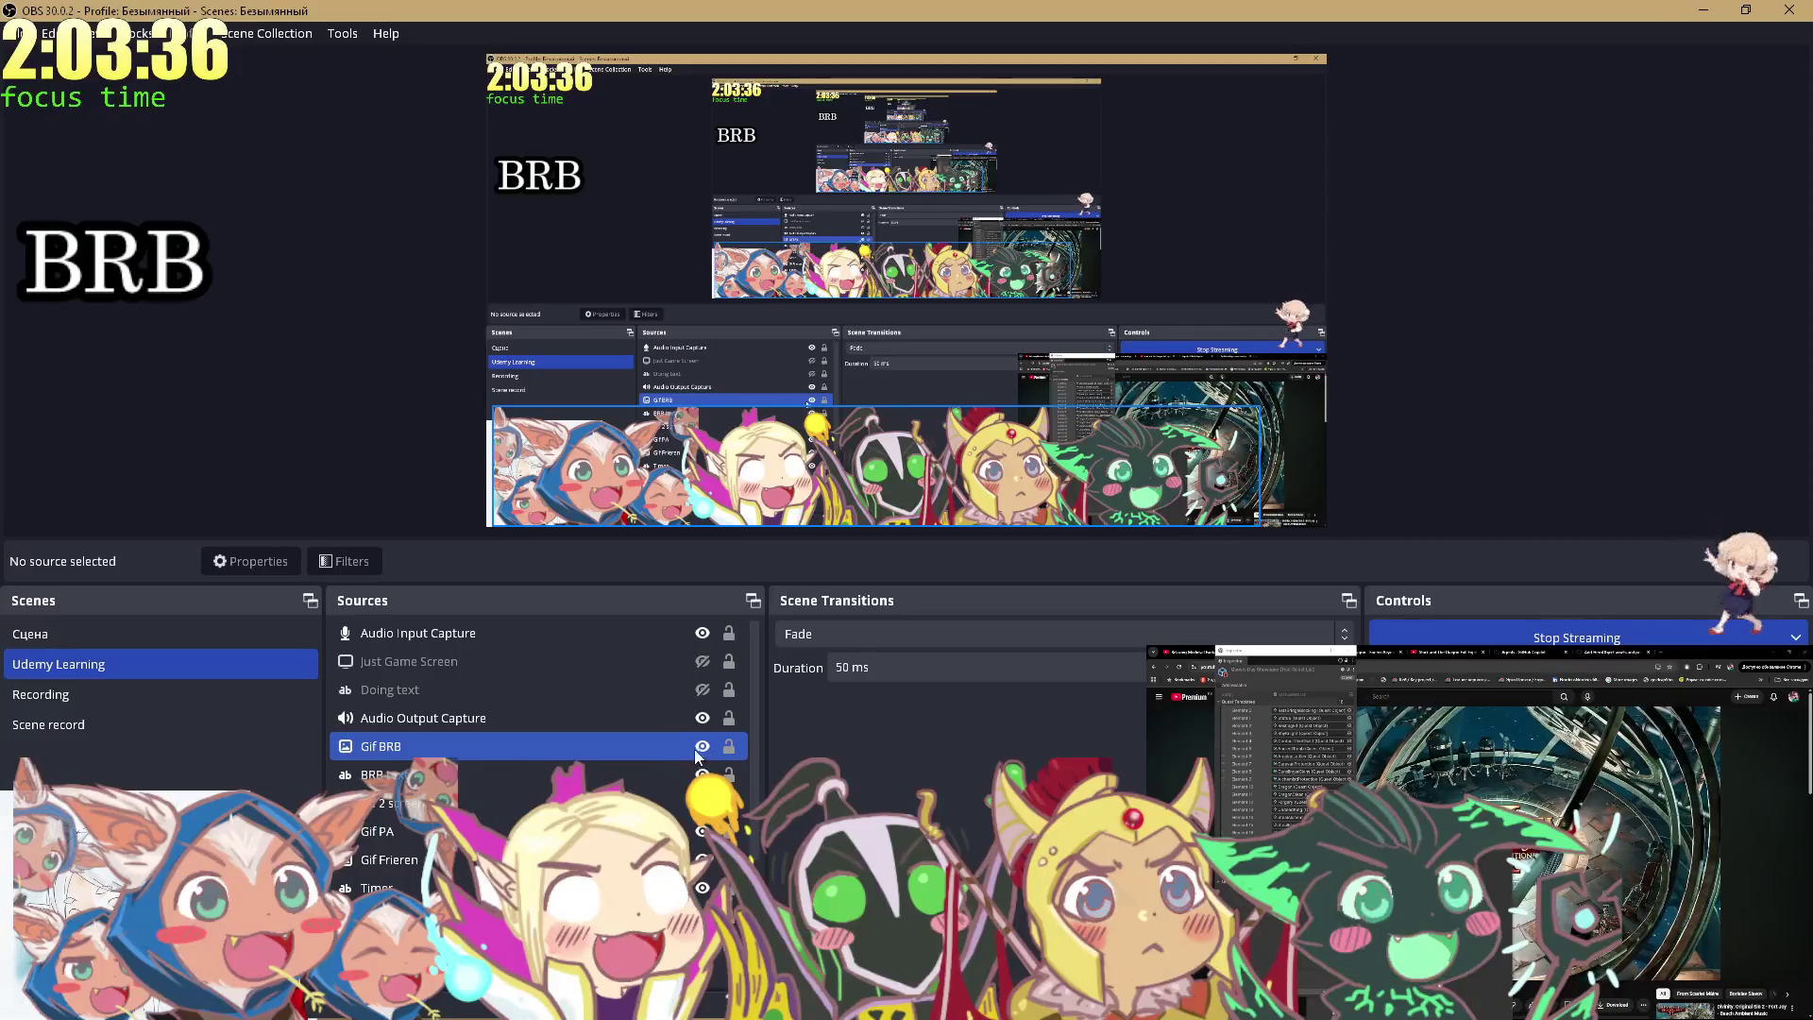
# Hide the Gif BRB and BRB text sources and check the timer script under Tools > Scripts.
pyautogui.click(702, 746)
pyautogui.click(703, 775)
pyautogui.click(343, 34)
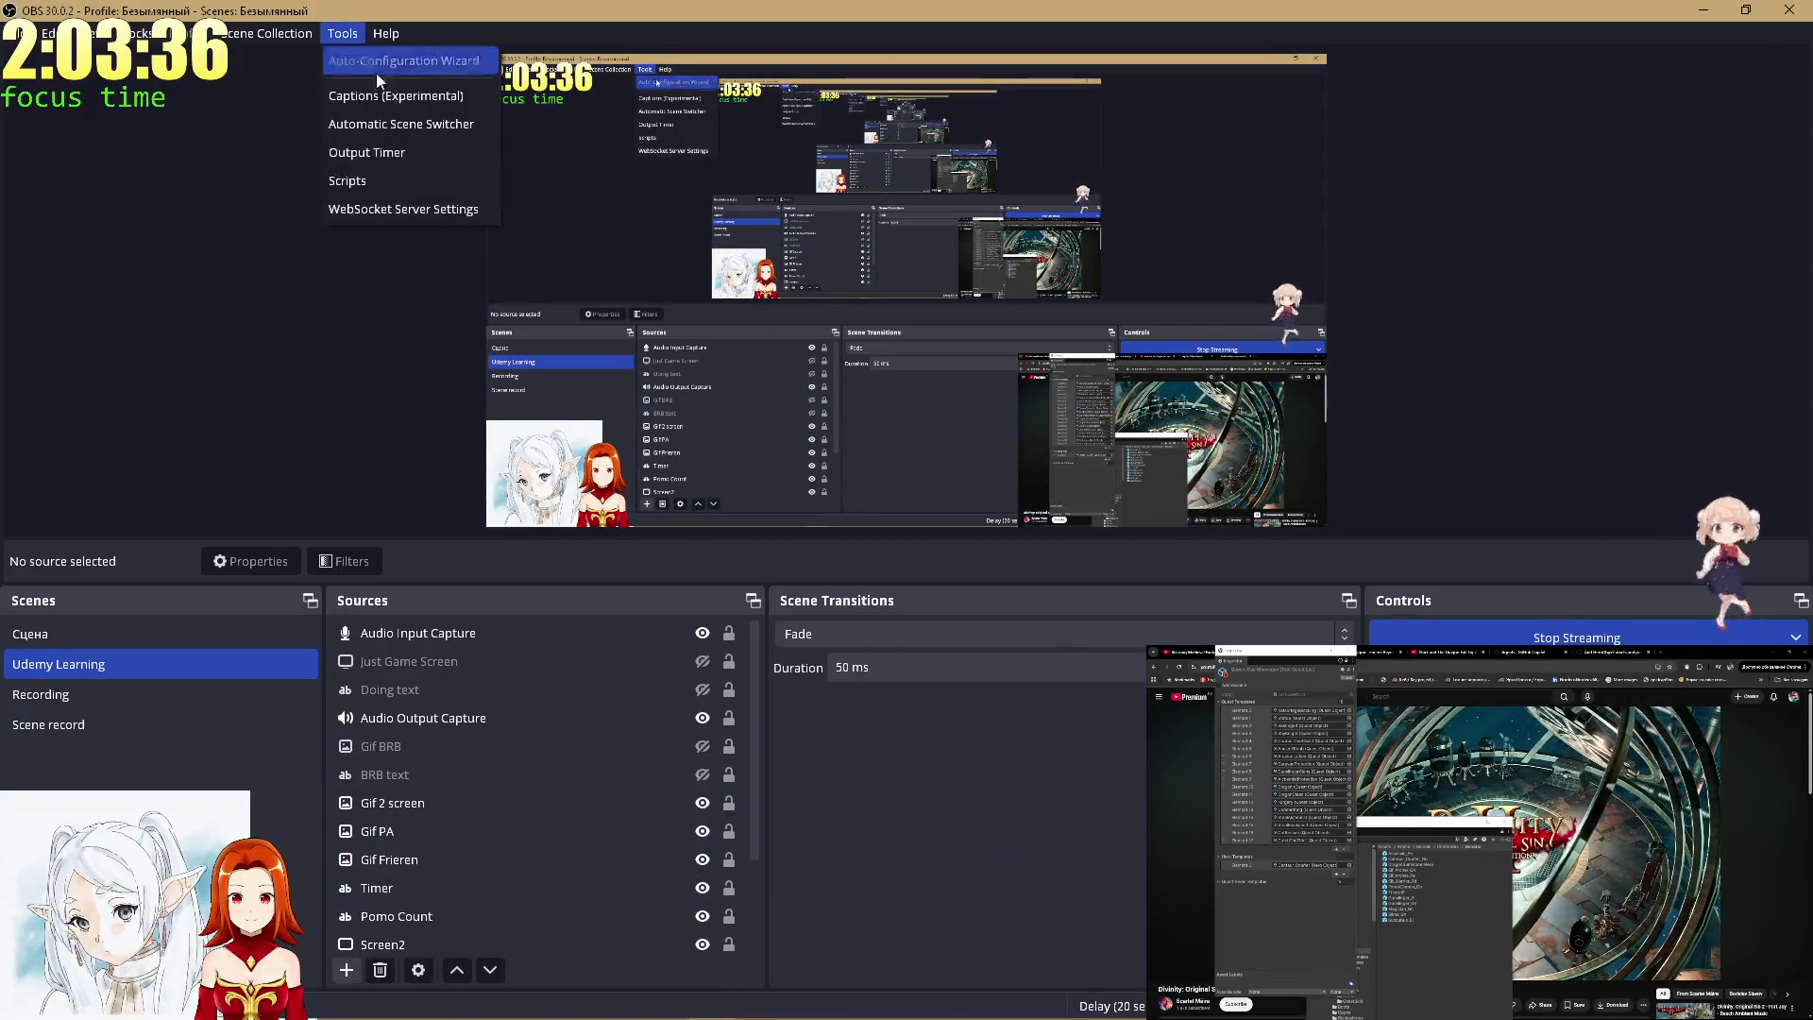
pyautogui.click(408, 175)
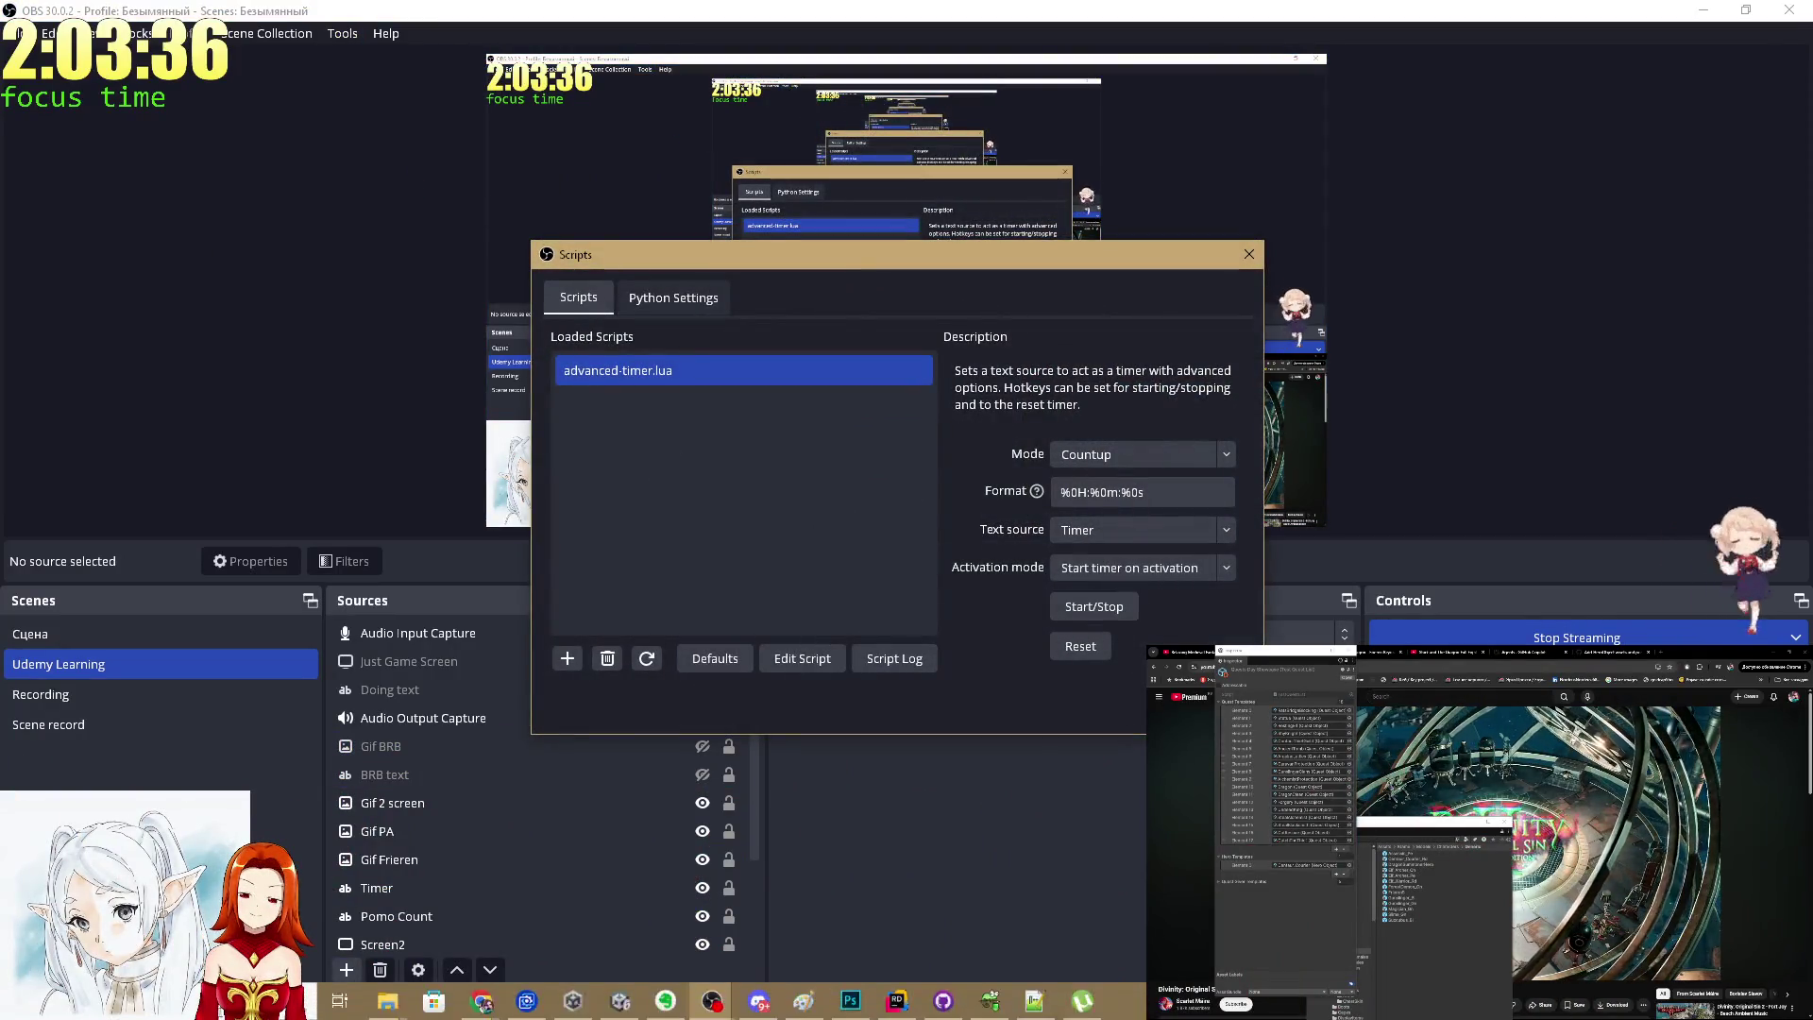
pyautogui.click(1249, 254)
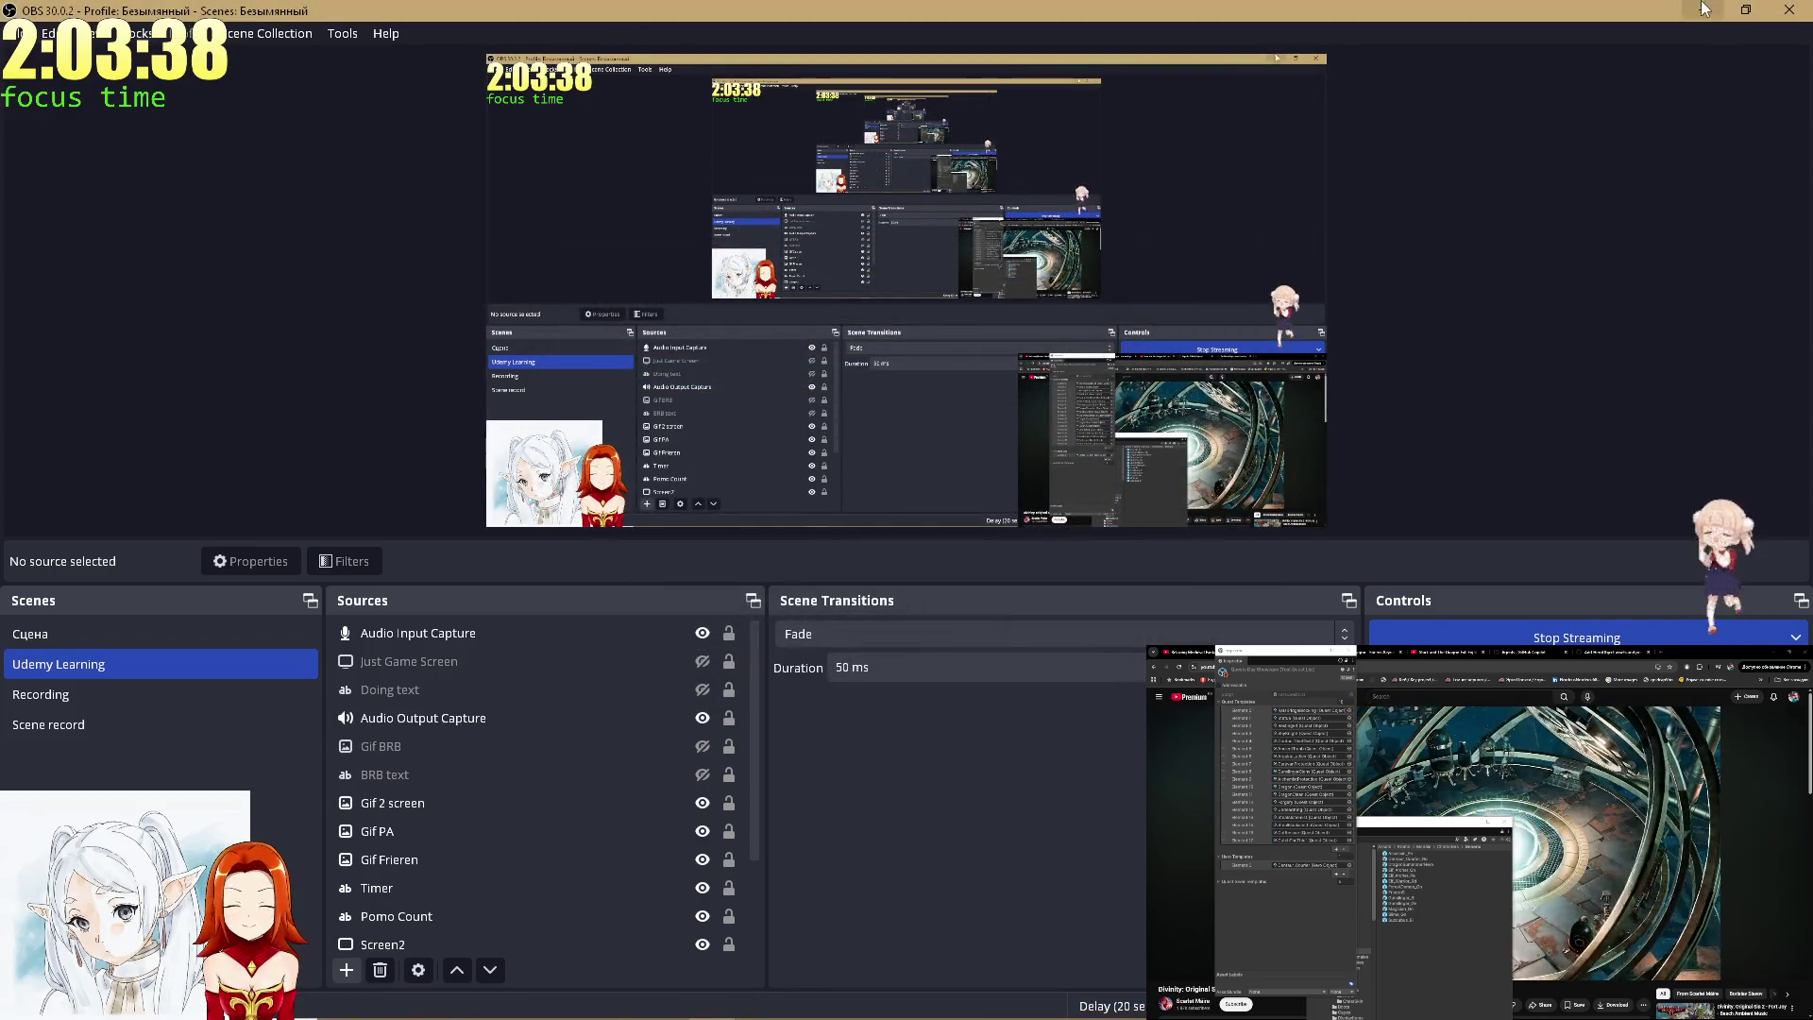
pyautogui.hotkey('alt', 'Tab')
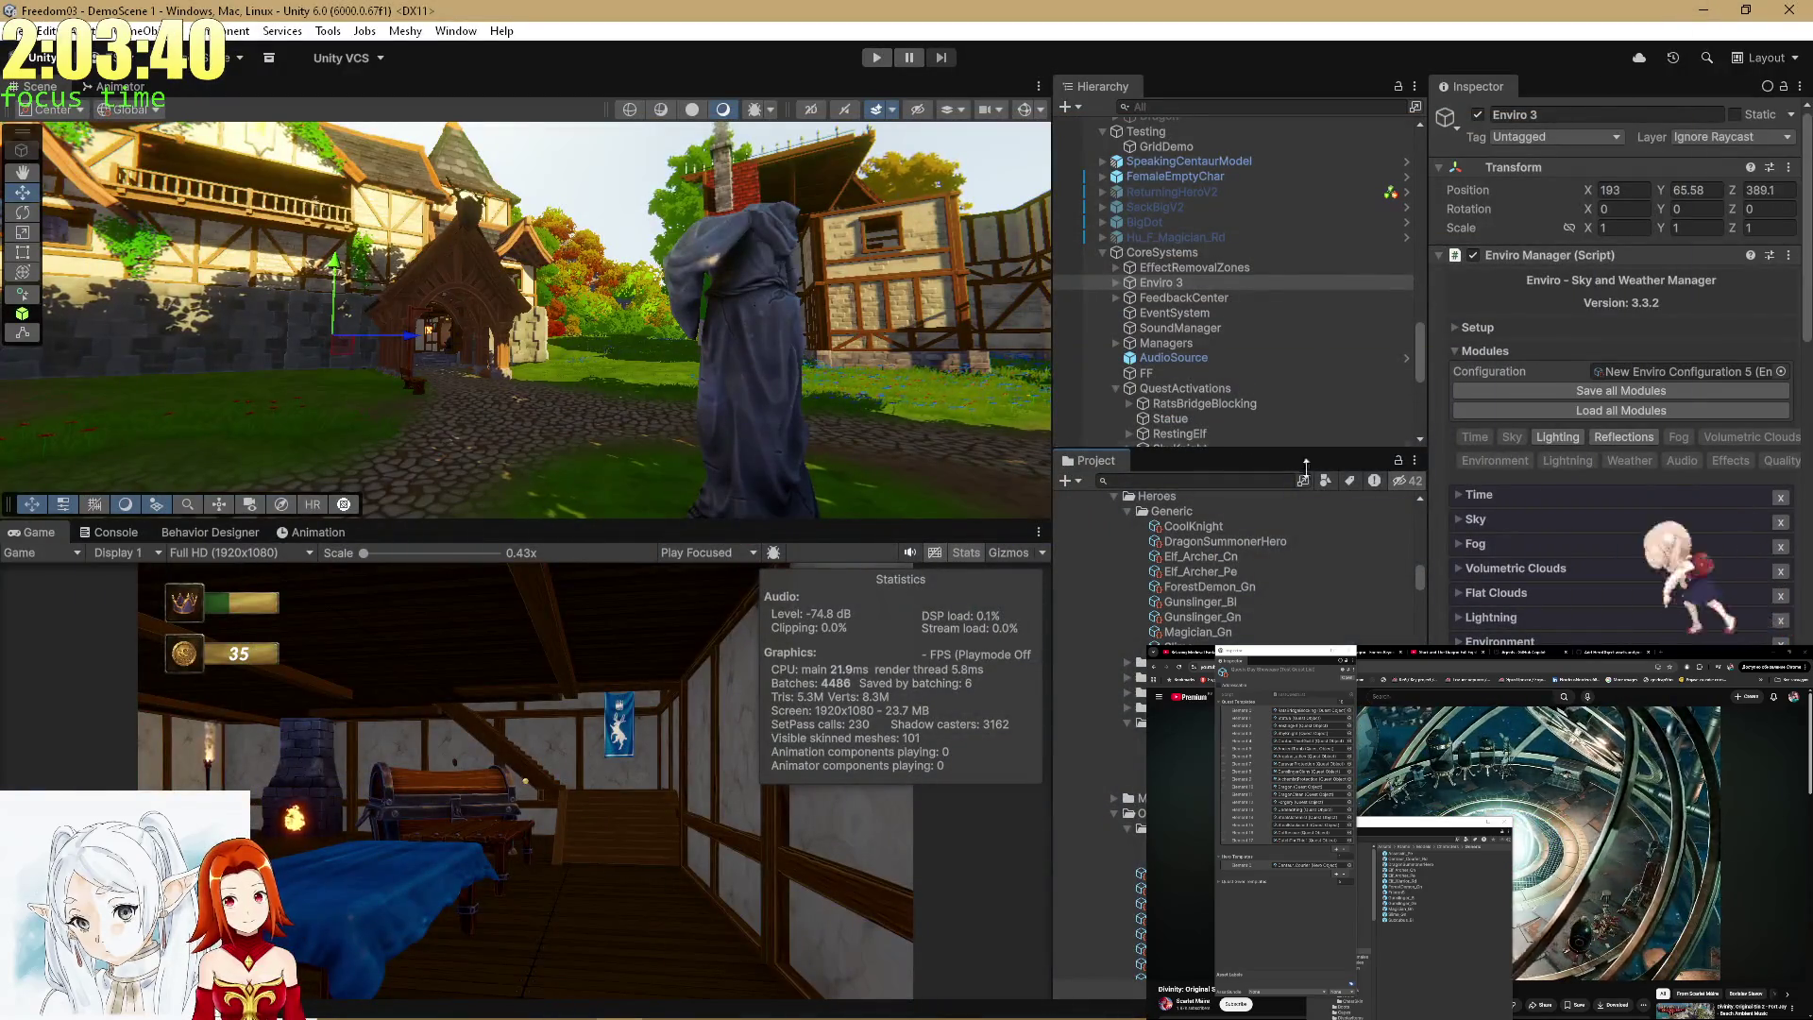
# Remove an old Hero Templates entry and drag the four generic hero assets into the list.
pyautogui.click(1285, 573)
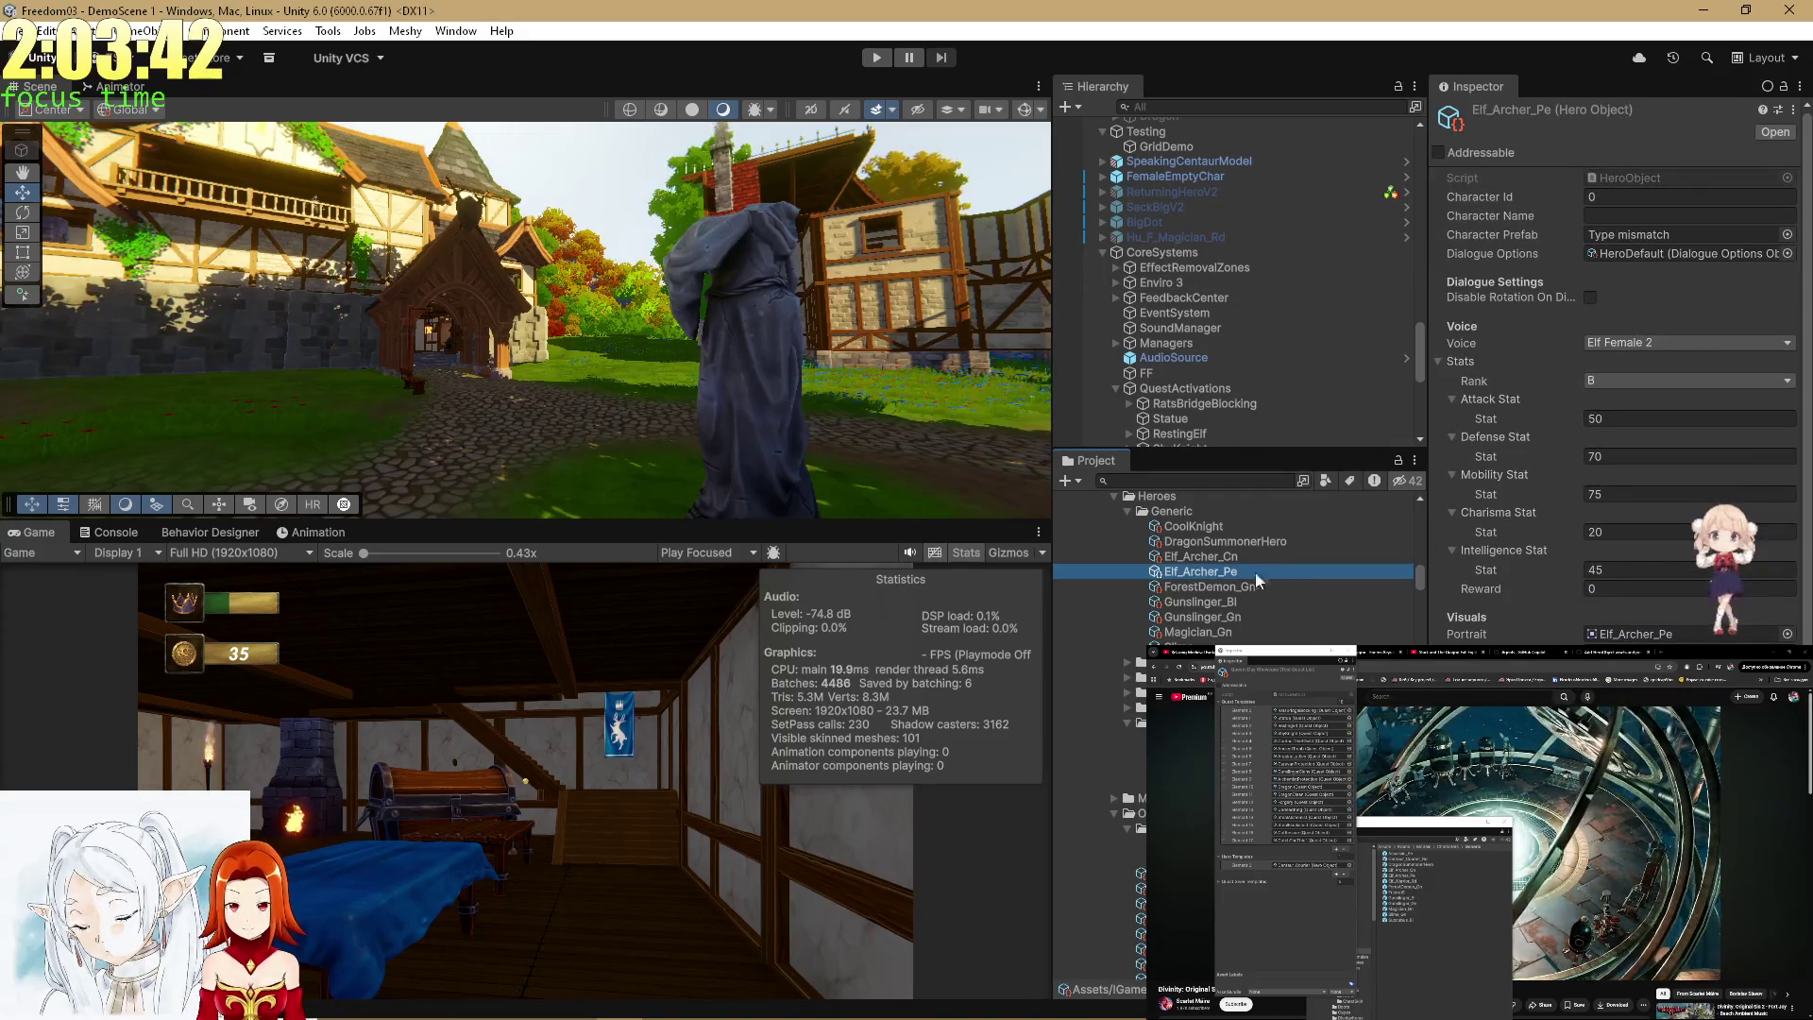
pyautogui.click(1214, 557)
pyautogui.click(1214, 566)
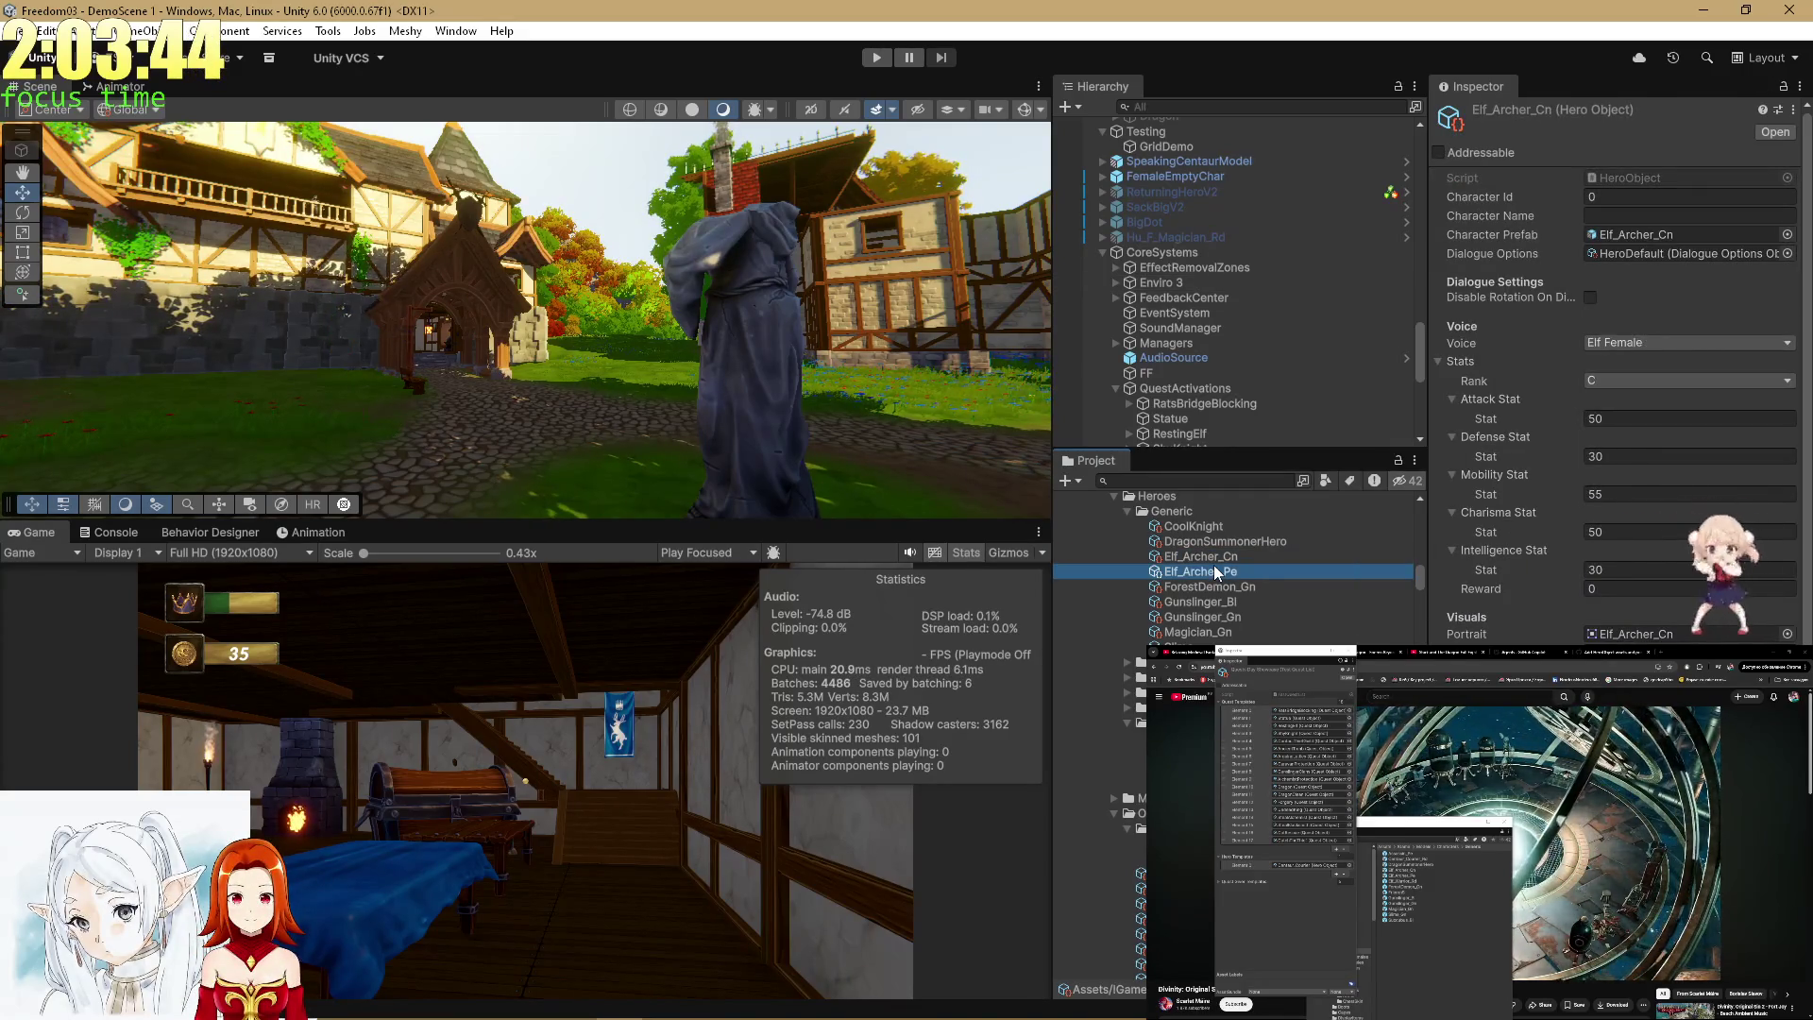
pyautogui.click(1345, 875)
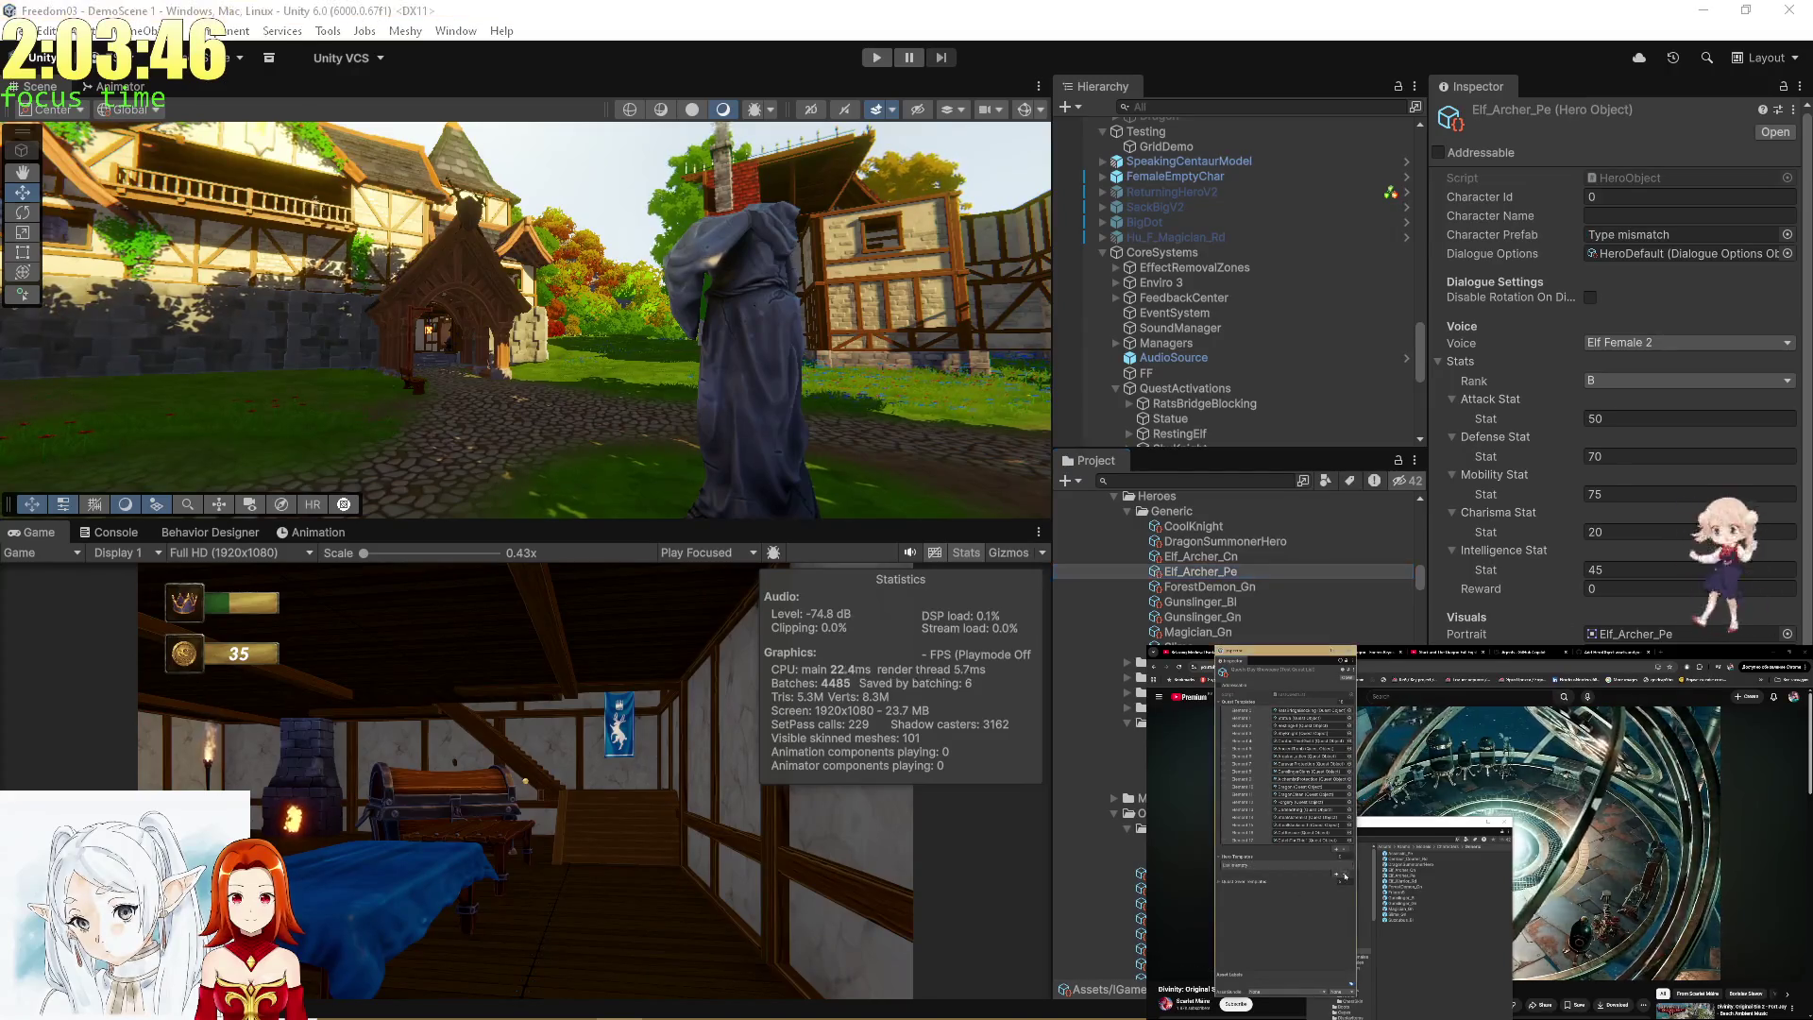
pyautogui.click(1195, 527)
pyautogui.keyDown('shift'); pyautogui.click(1199, 571); pyautogui.keyUp('shift')
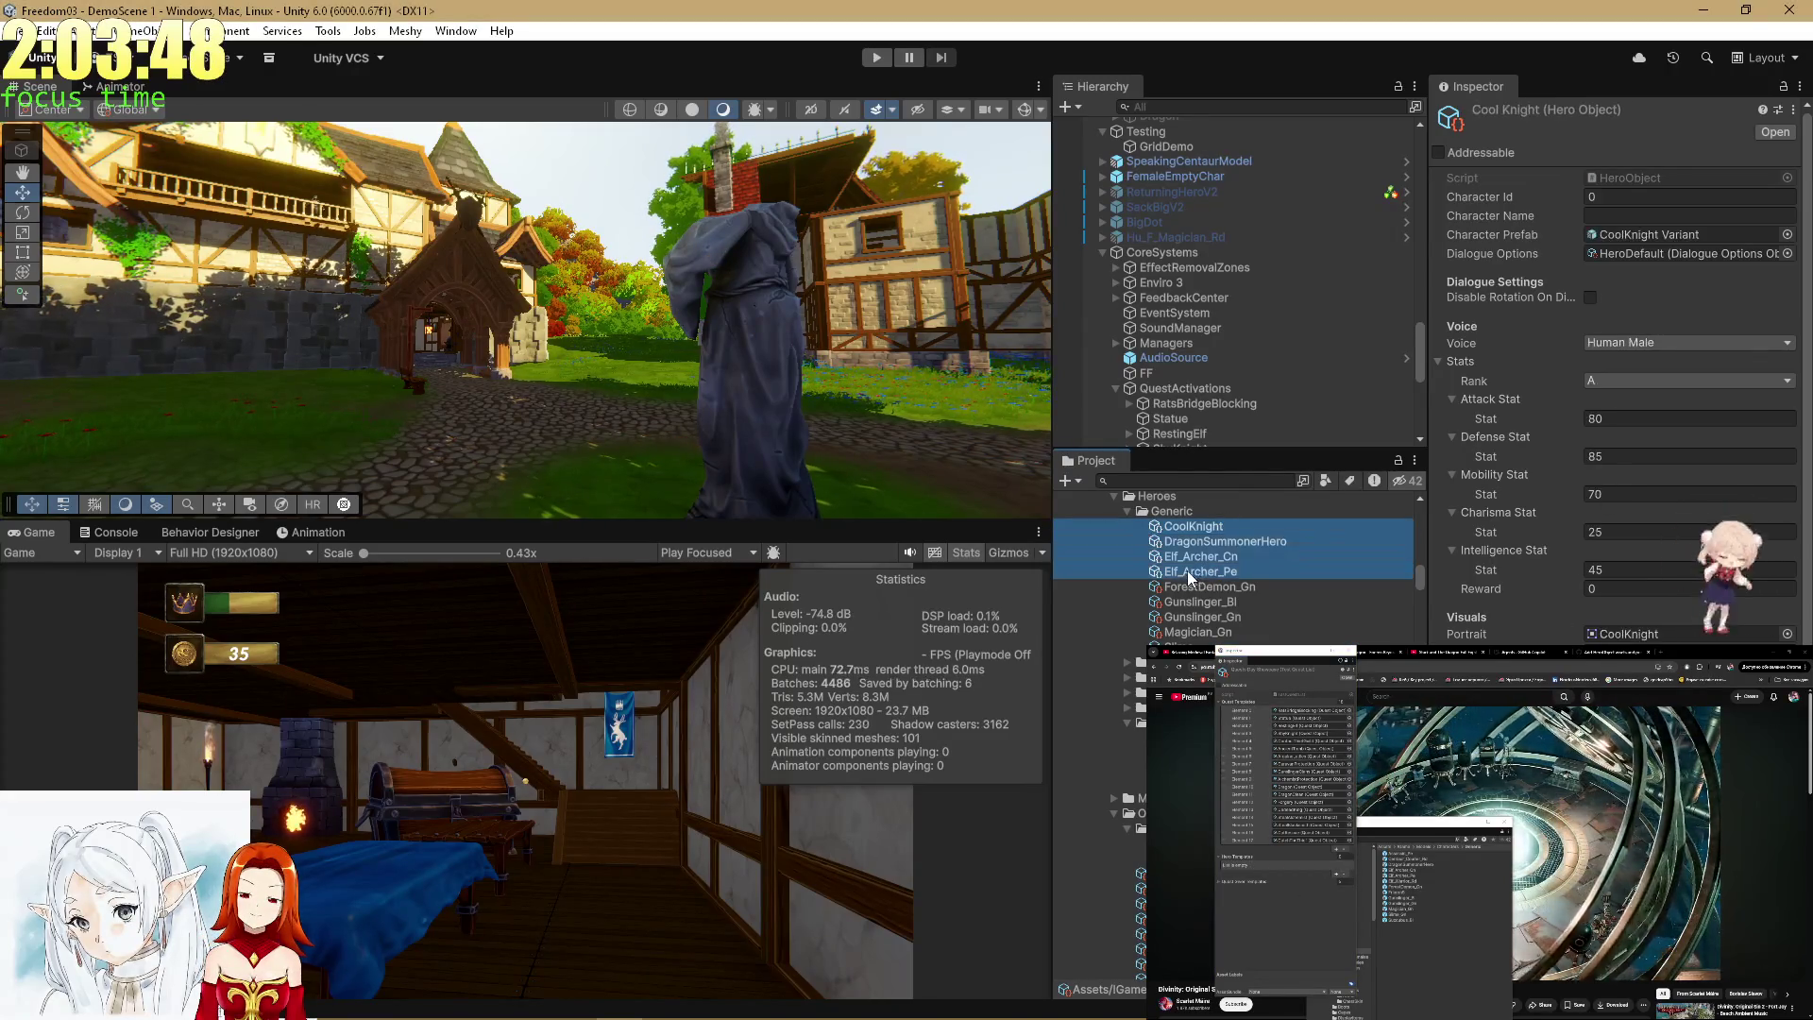
pyautogui.click(1227, 859)
pyautogui.moveTo(1227, 859); pyautogui.dragTo(1244, 858)
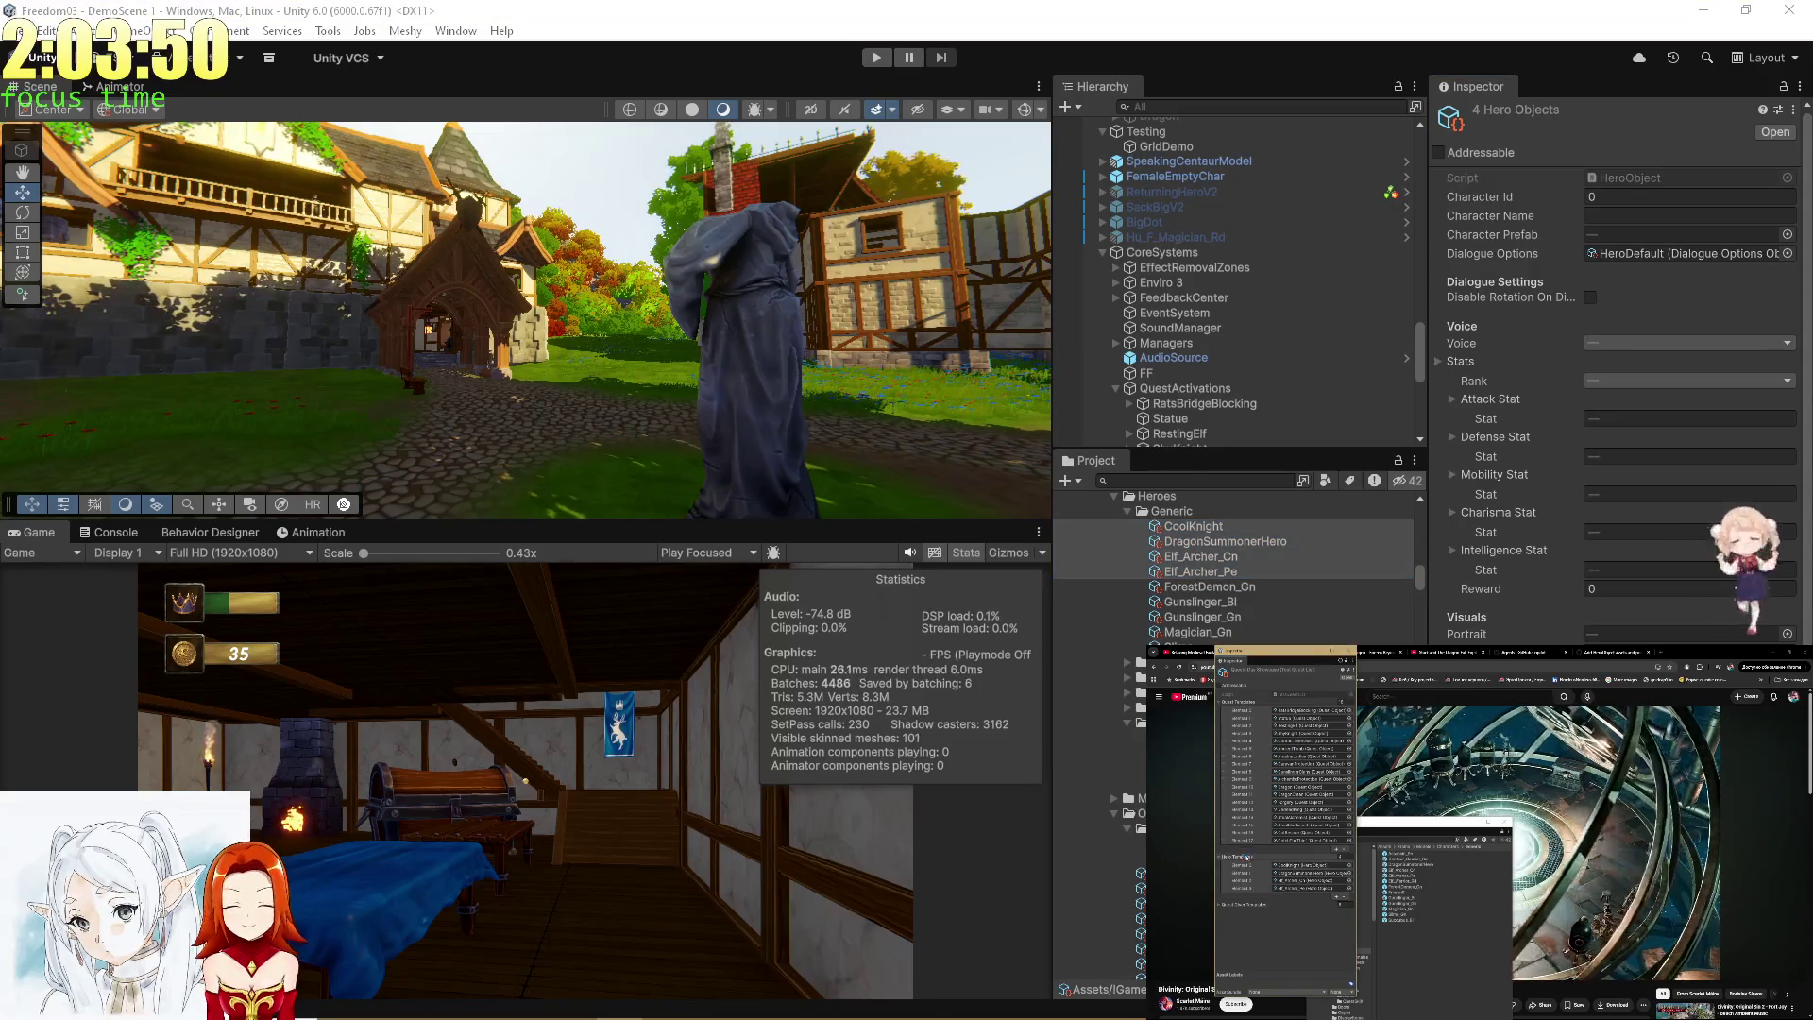
# Review the DragonSummonerHero, Elf_Archer_Cn and CoolKnight assets, then enter play mode.
pyautogui.click(1223, 541)
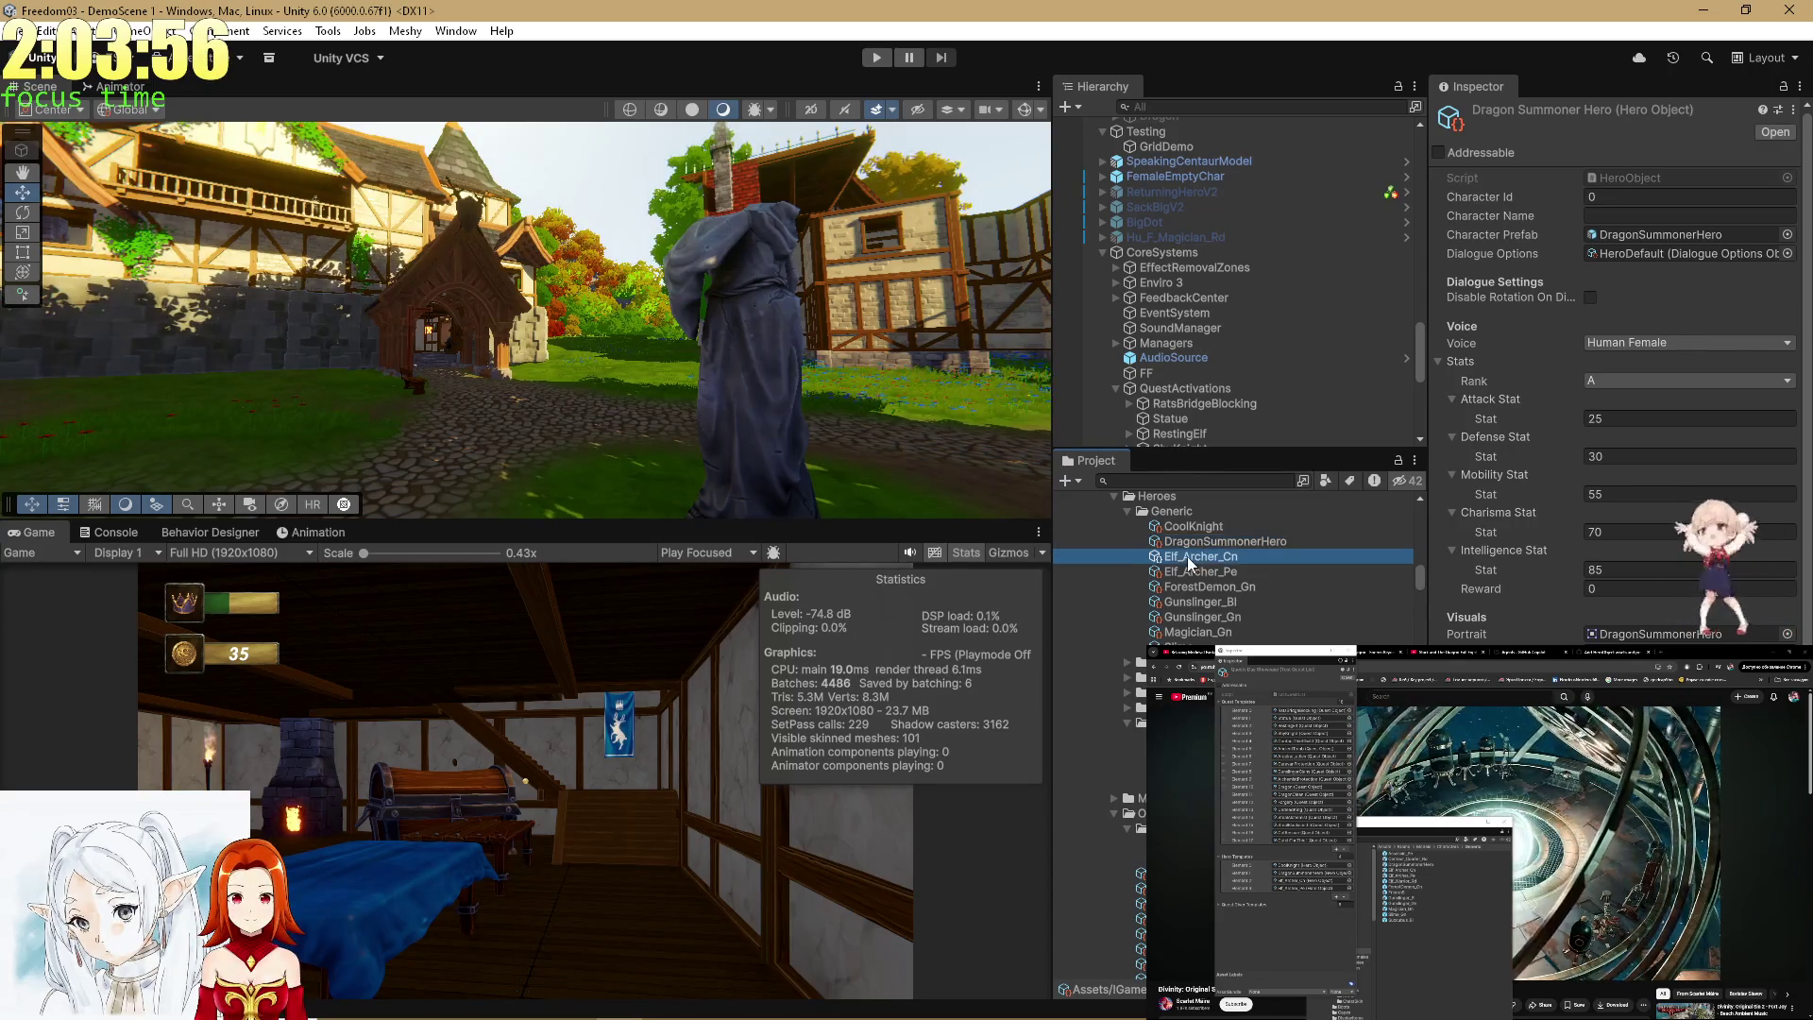
pyautogui.click(1187, 557)
pyautogui.click(1195, 542)
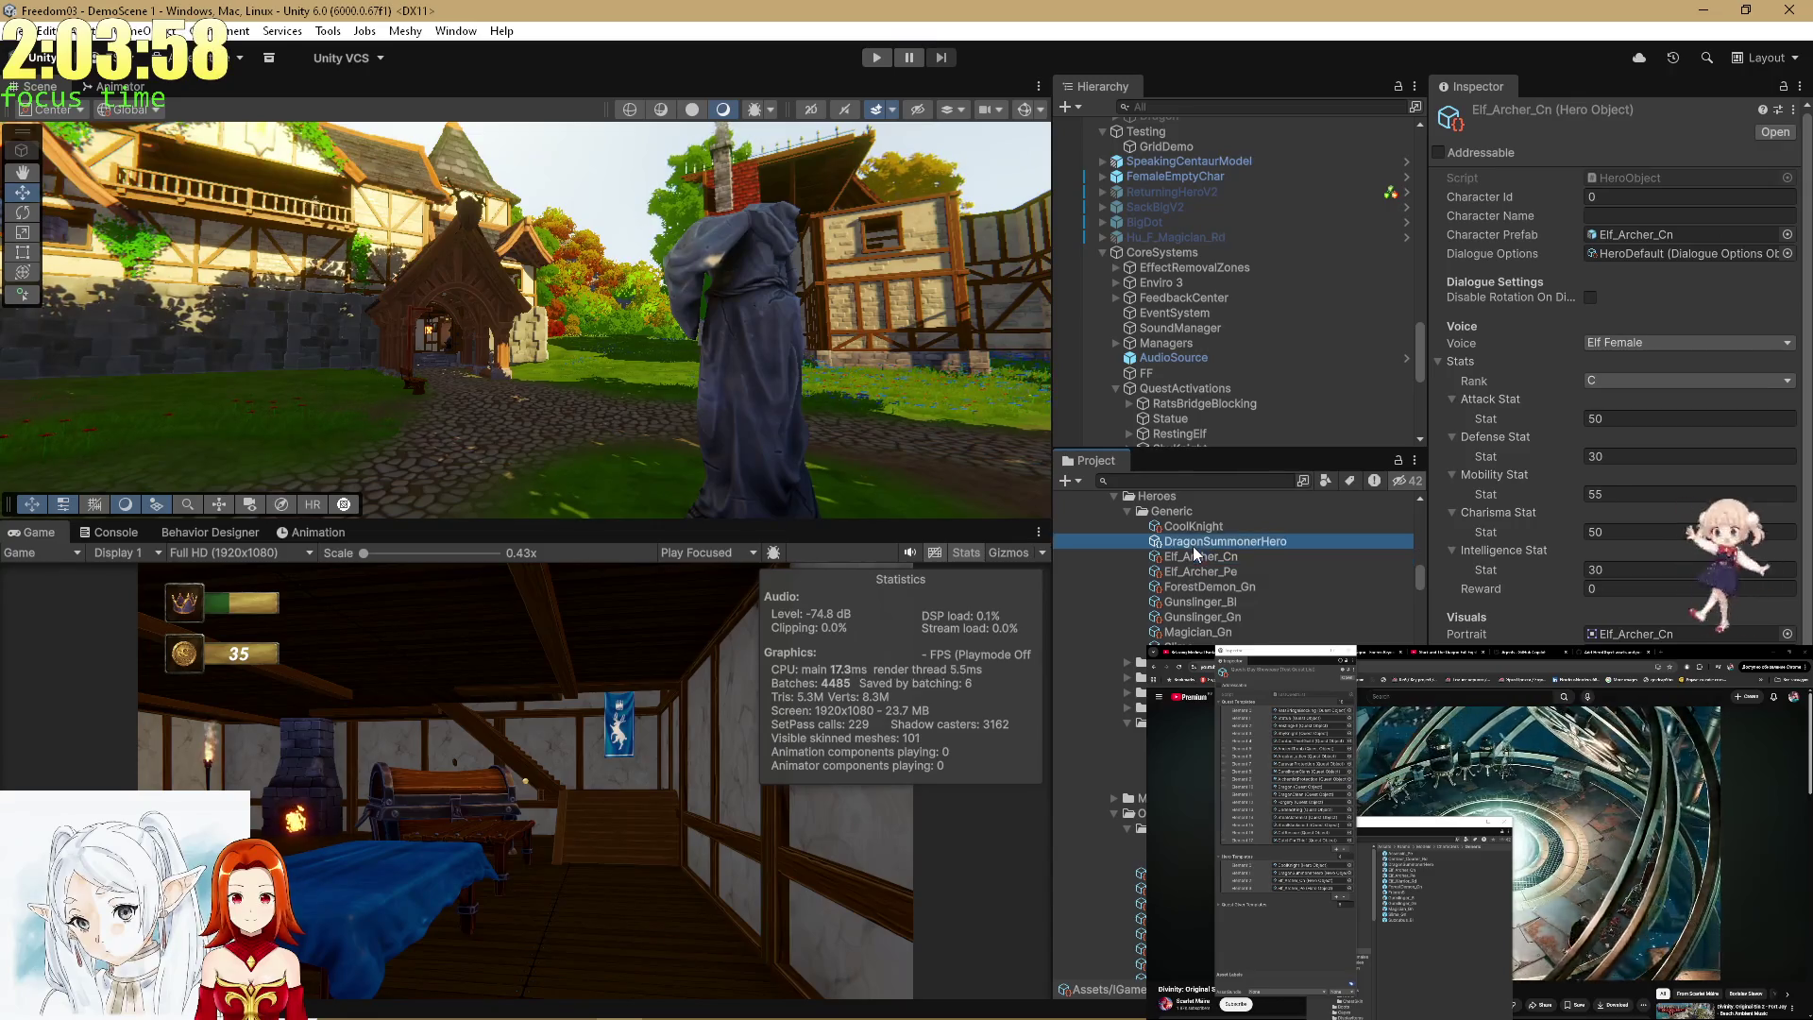
pyautogui.click(1196, 531)
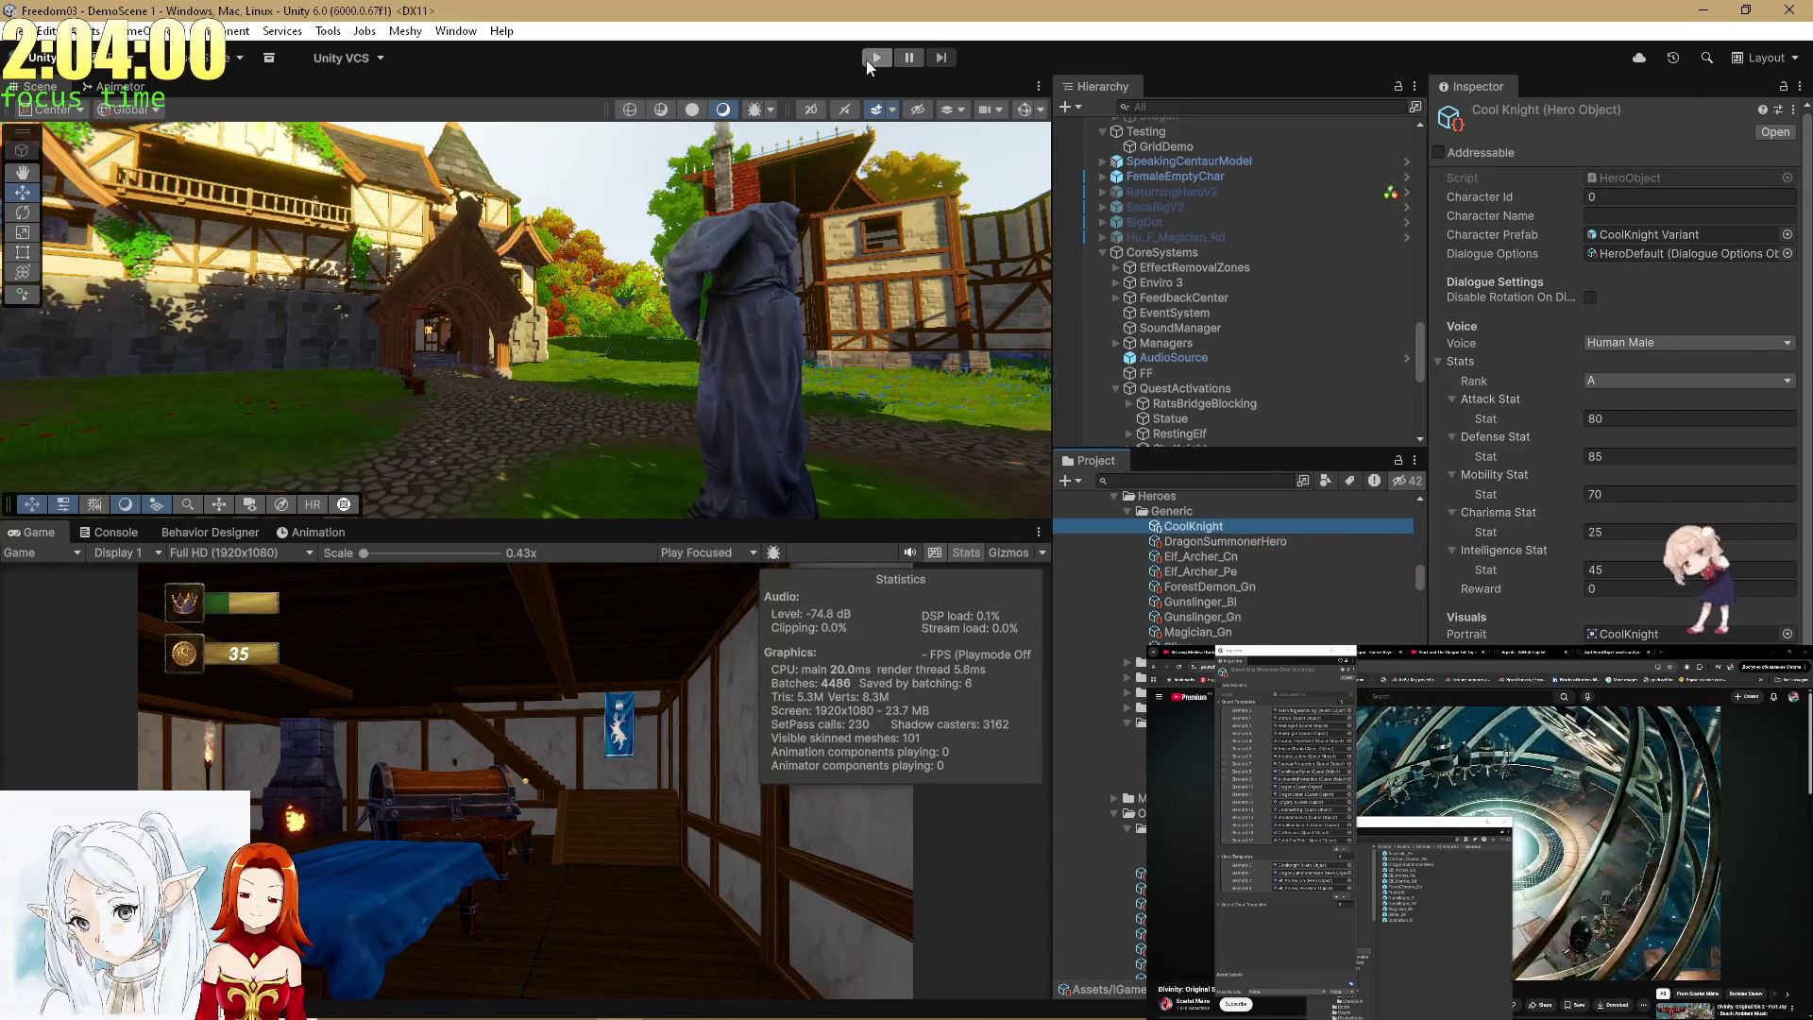
pyautogui.click(872, 58)
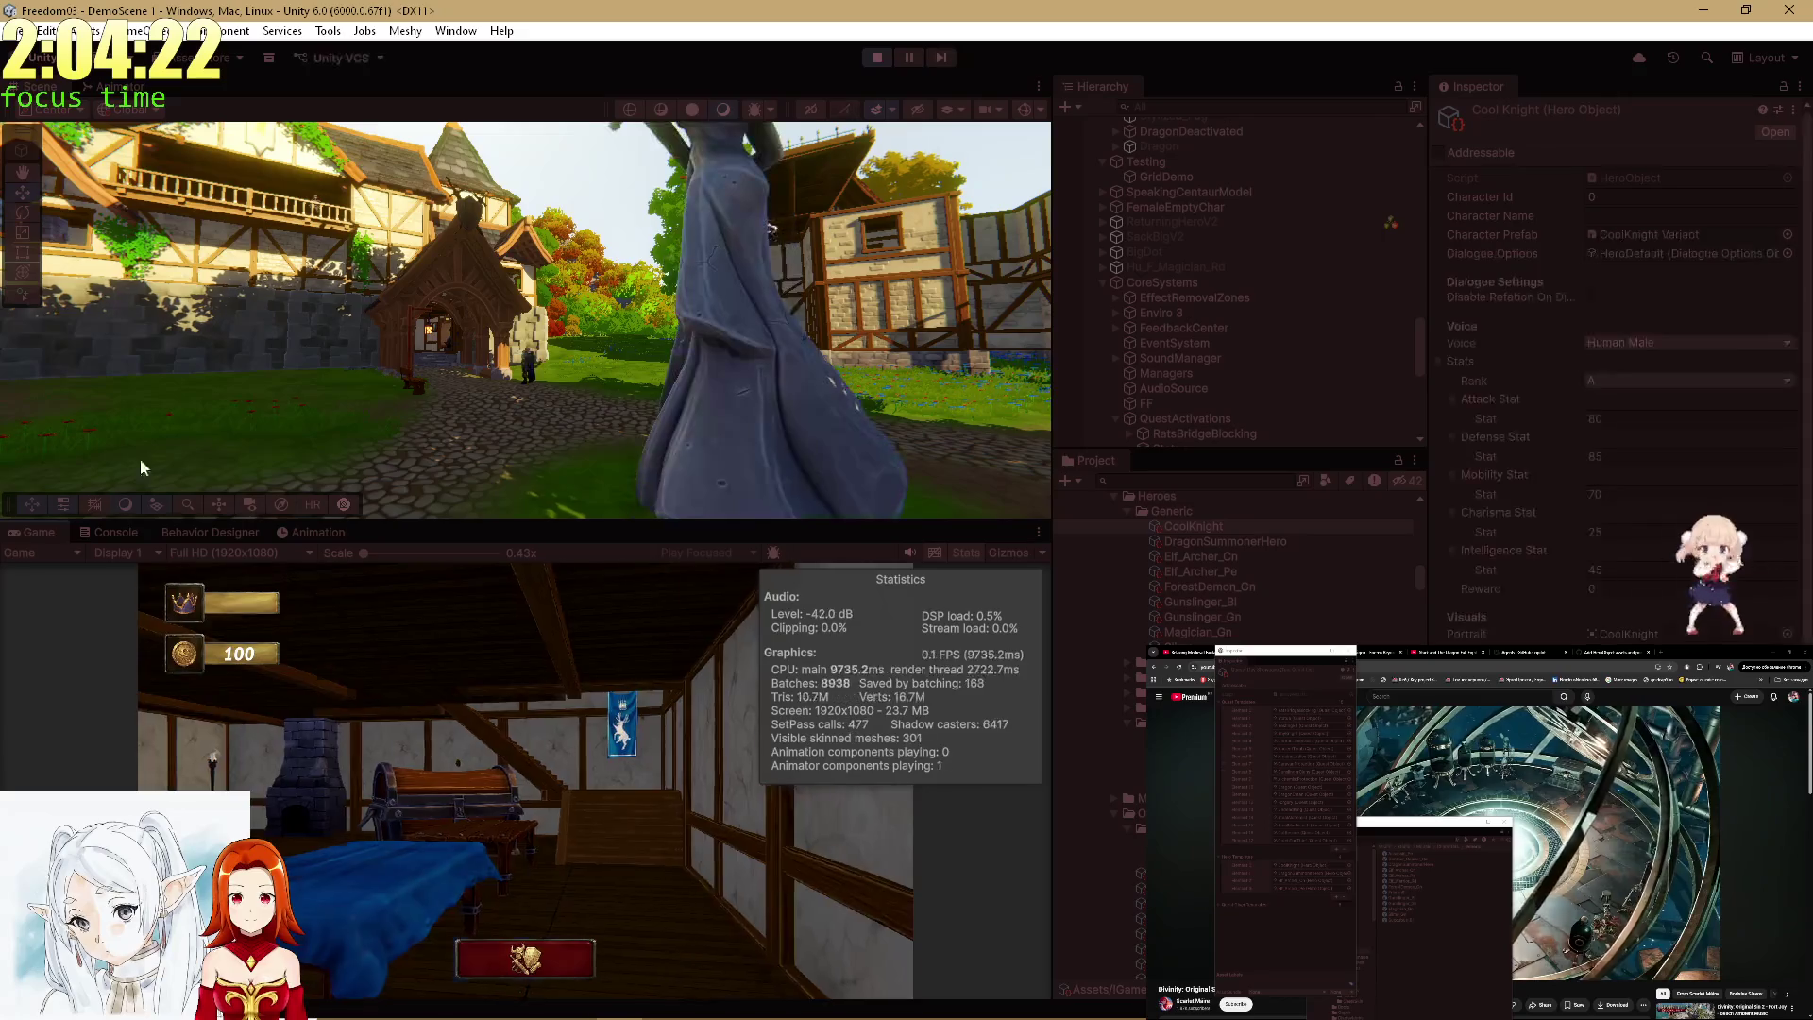
# Maximize the Game view and open then close the knight's inventory and equipment screen.
pyautogui.doubleClick(47, 530)
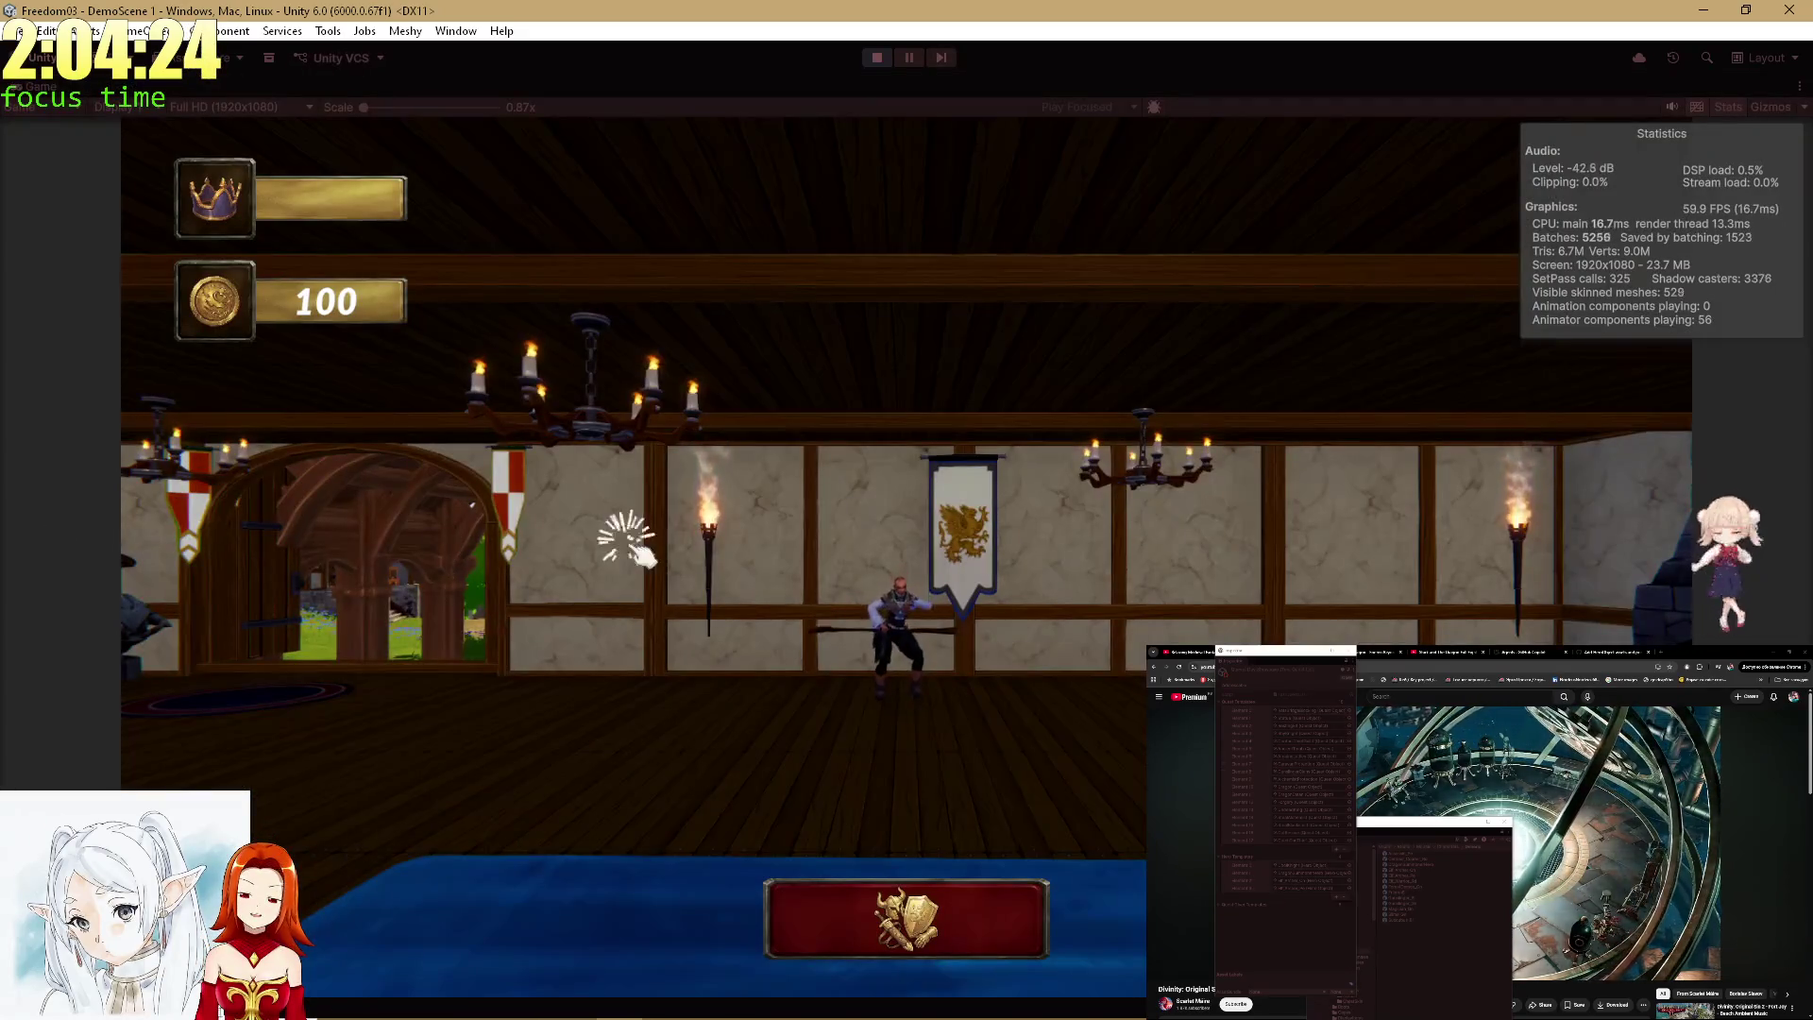
pyautogui.click(530, 675)
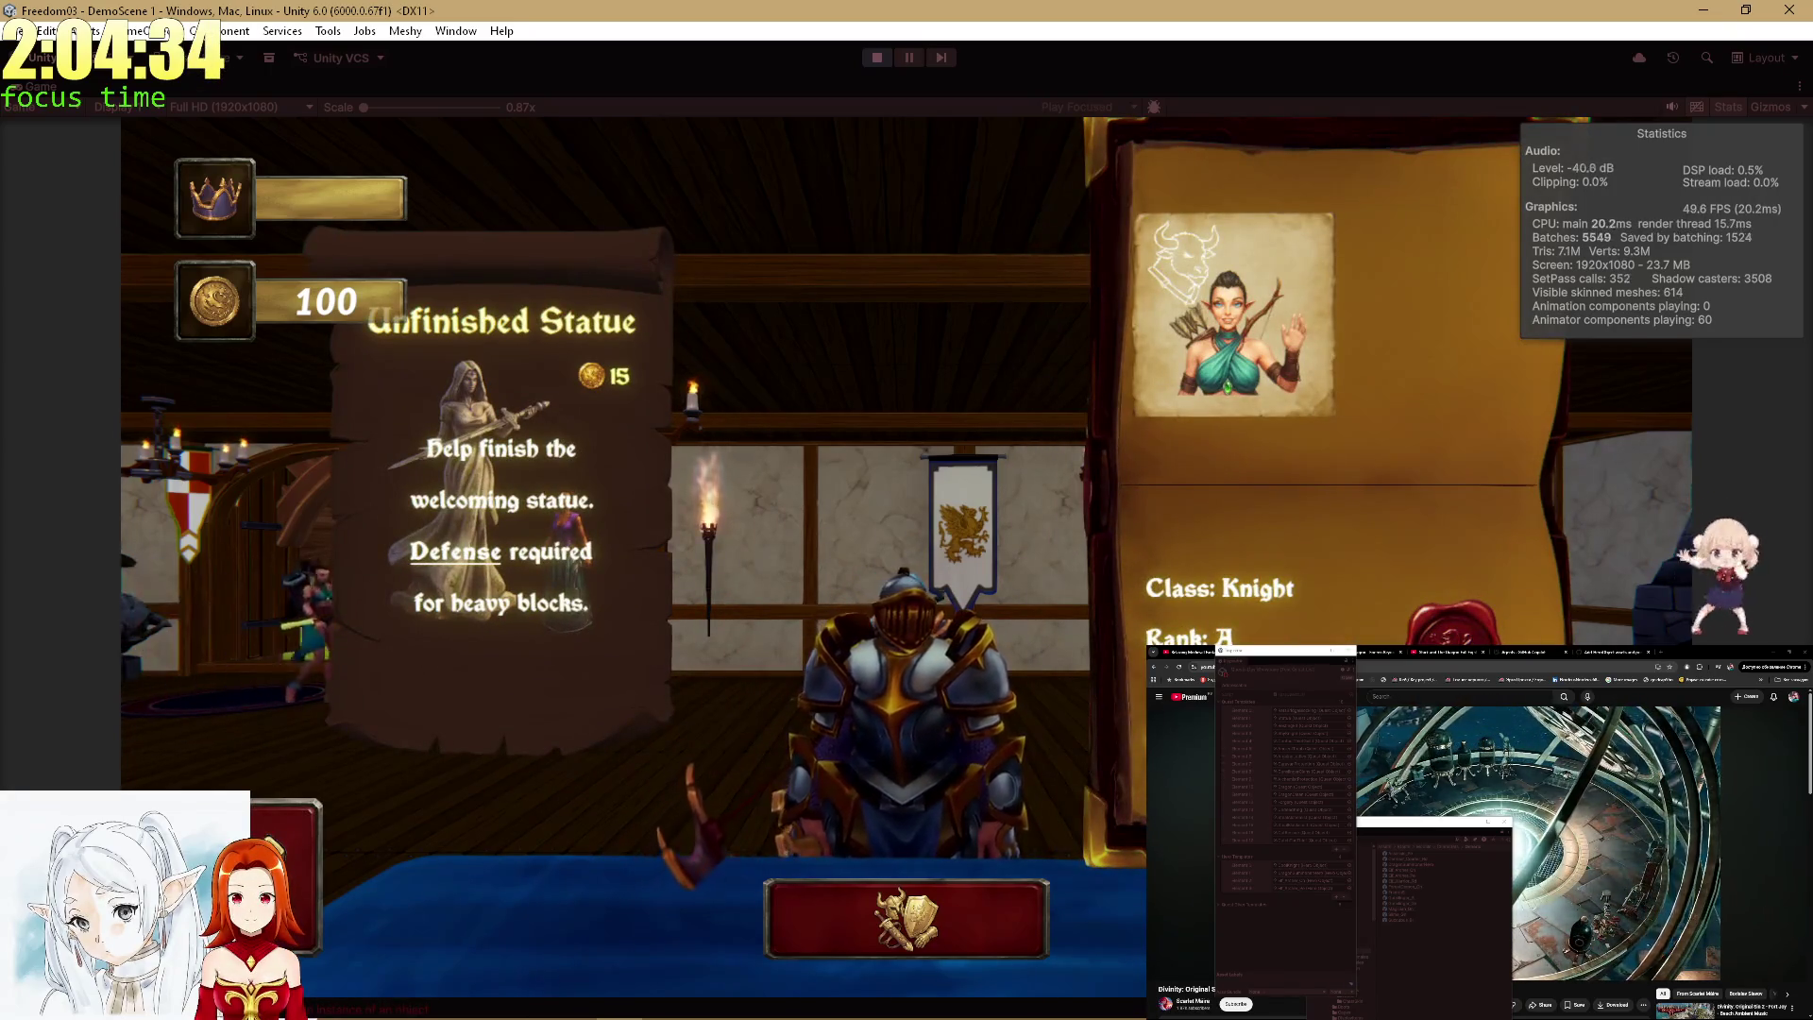
pyautogui.click(926, 909)
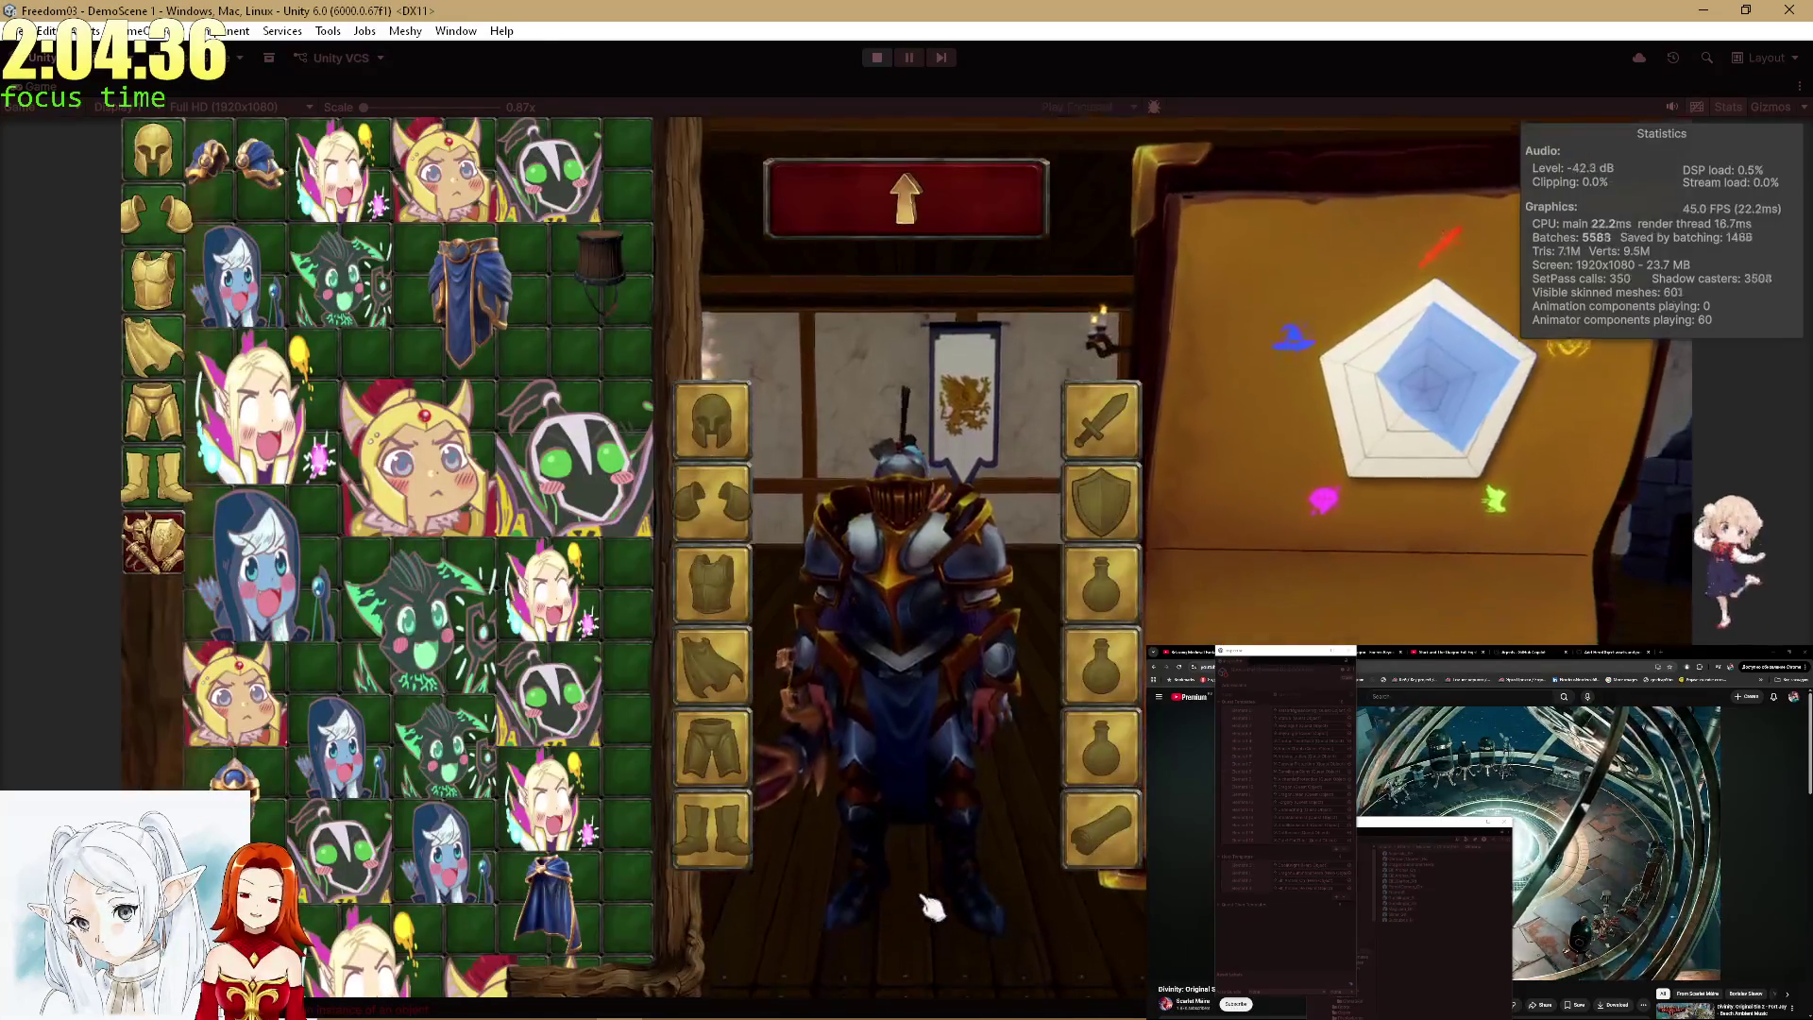
pyautogui.click(930, 906)
pyautogui.hotkey('alt', 'Tab')
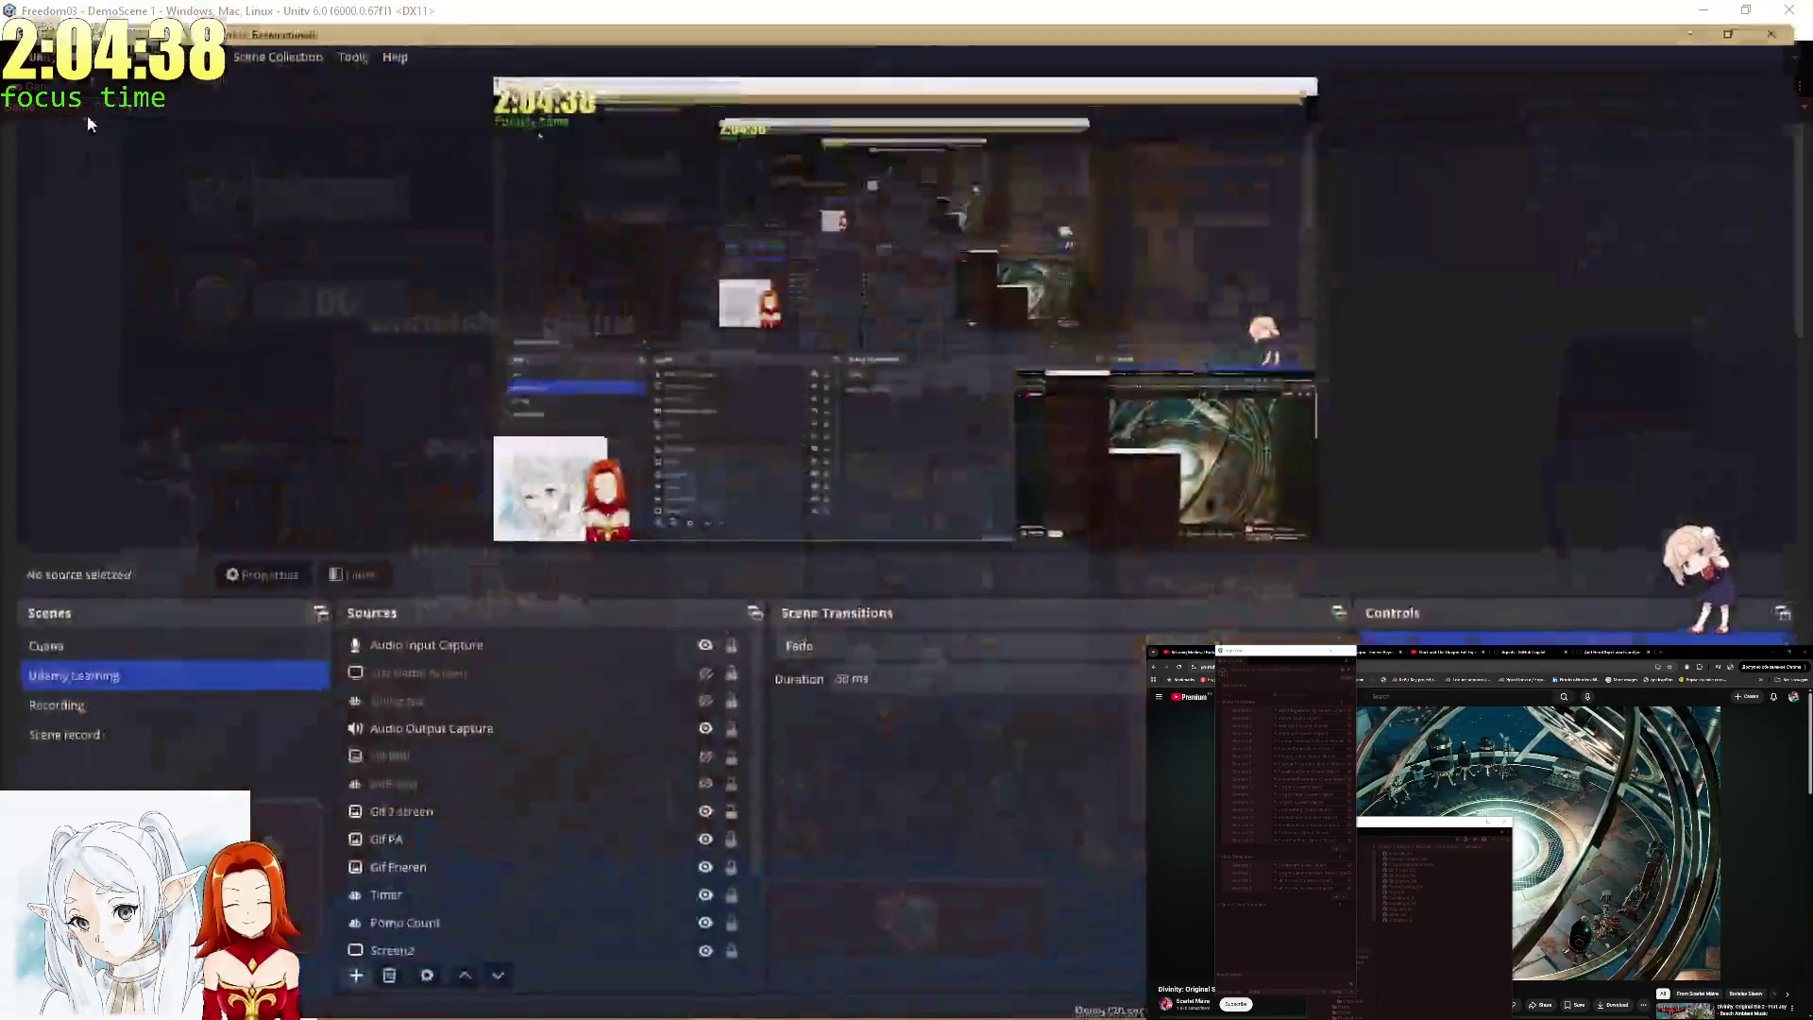
pyautogui.hotkey('alt', 'Tab')
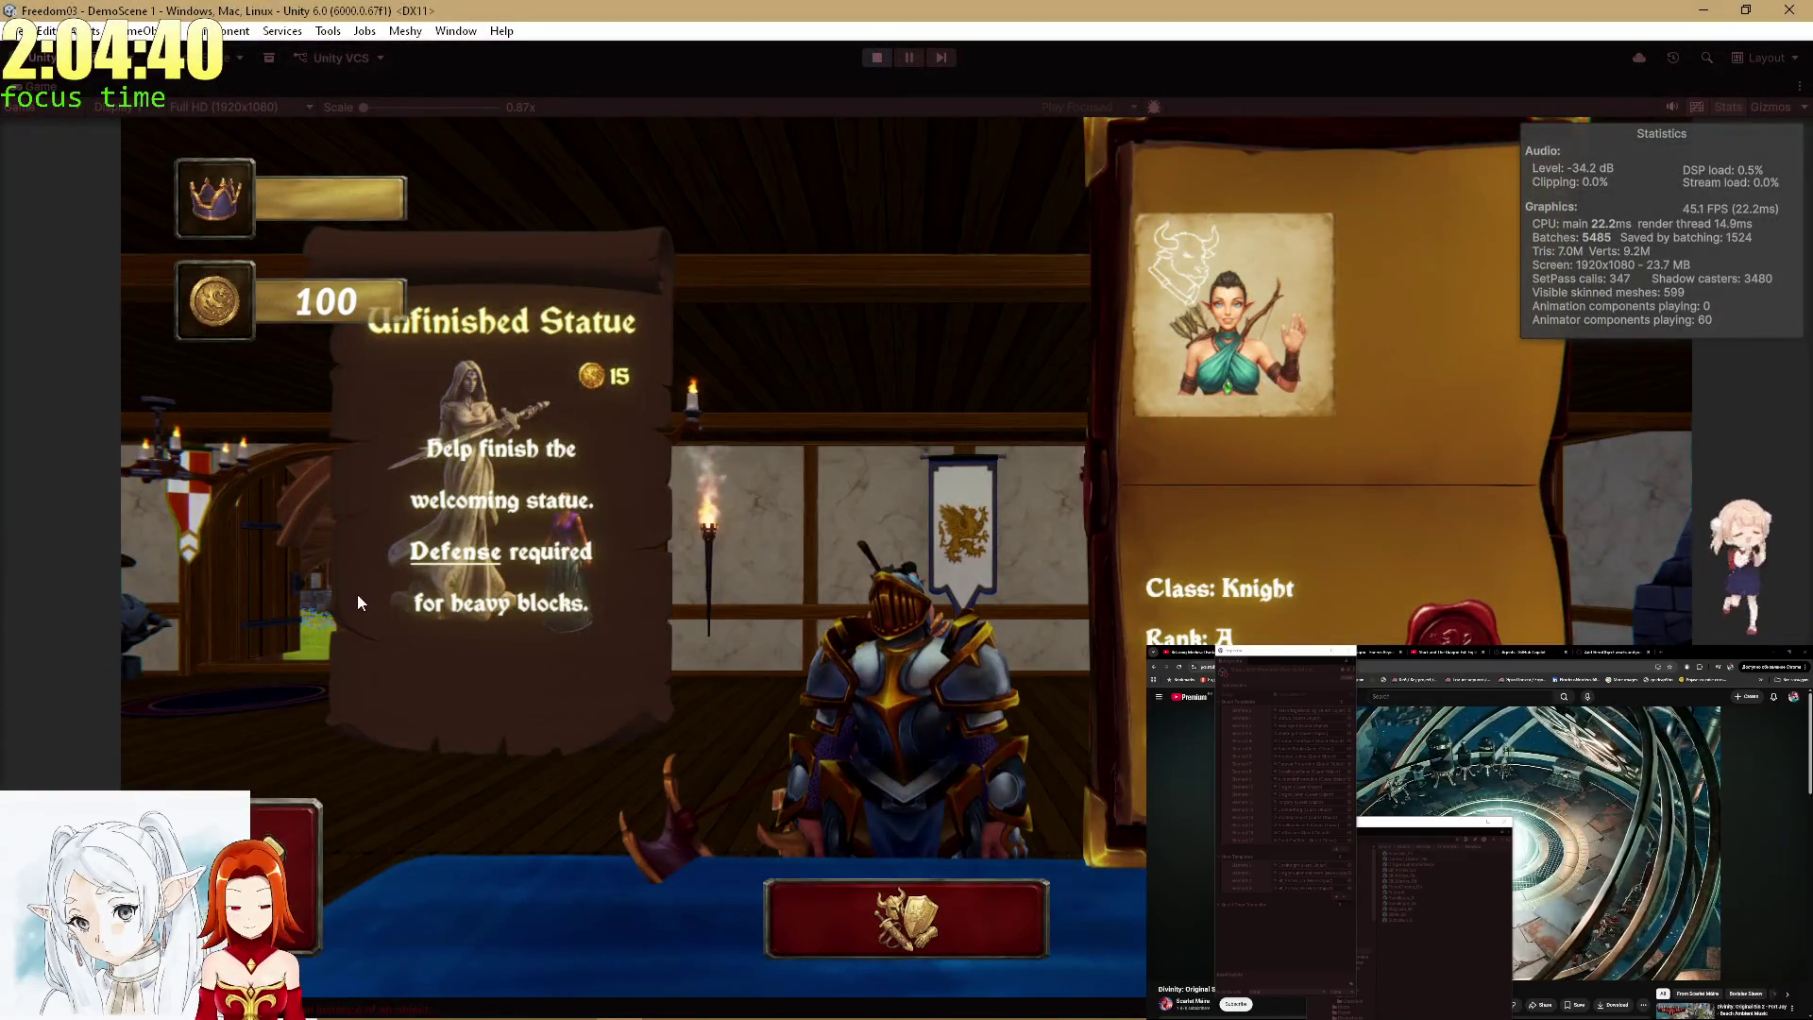
# Restore the editor layout and select an animator error entry in the Console.
pyautogui.hotkey('shift', 'space')
pyautogui.click(115, 531)
pyautogui.click(276, 763)
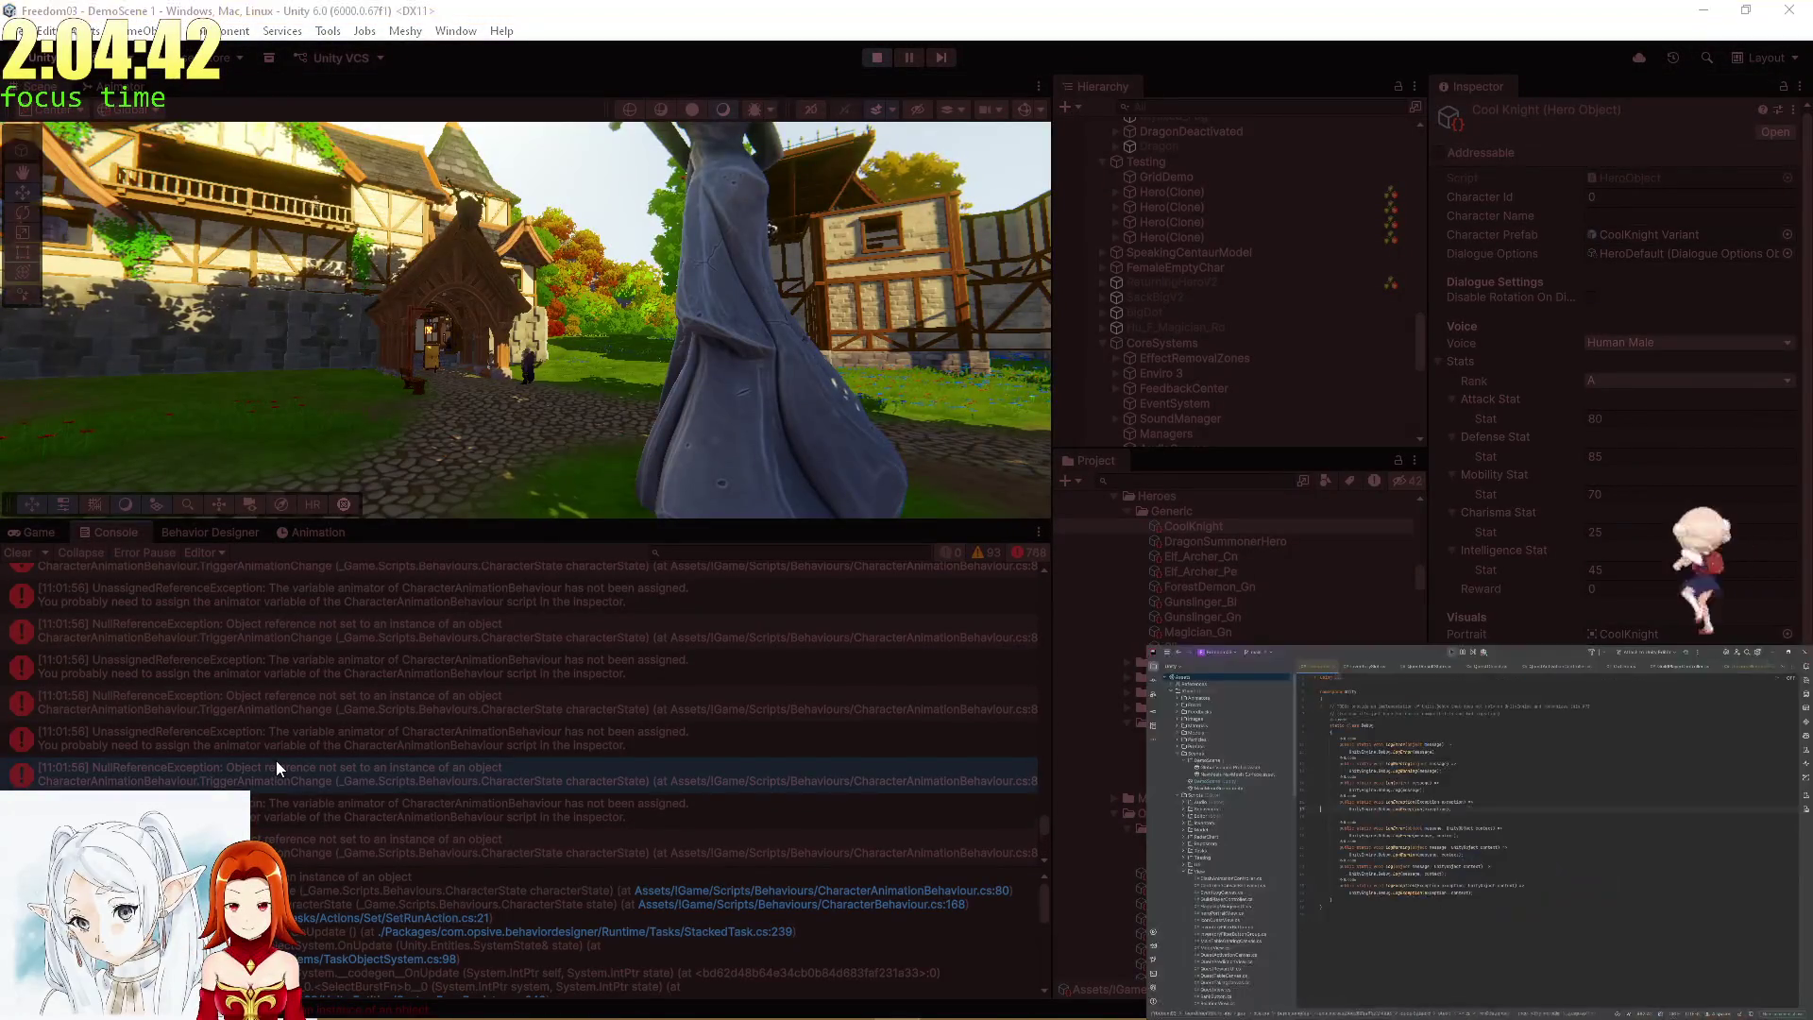
# Open the erroring script line, then fly the scene camera through the village.
pyautogui.click(780, 895)
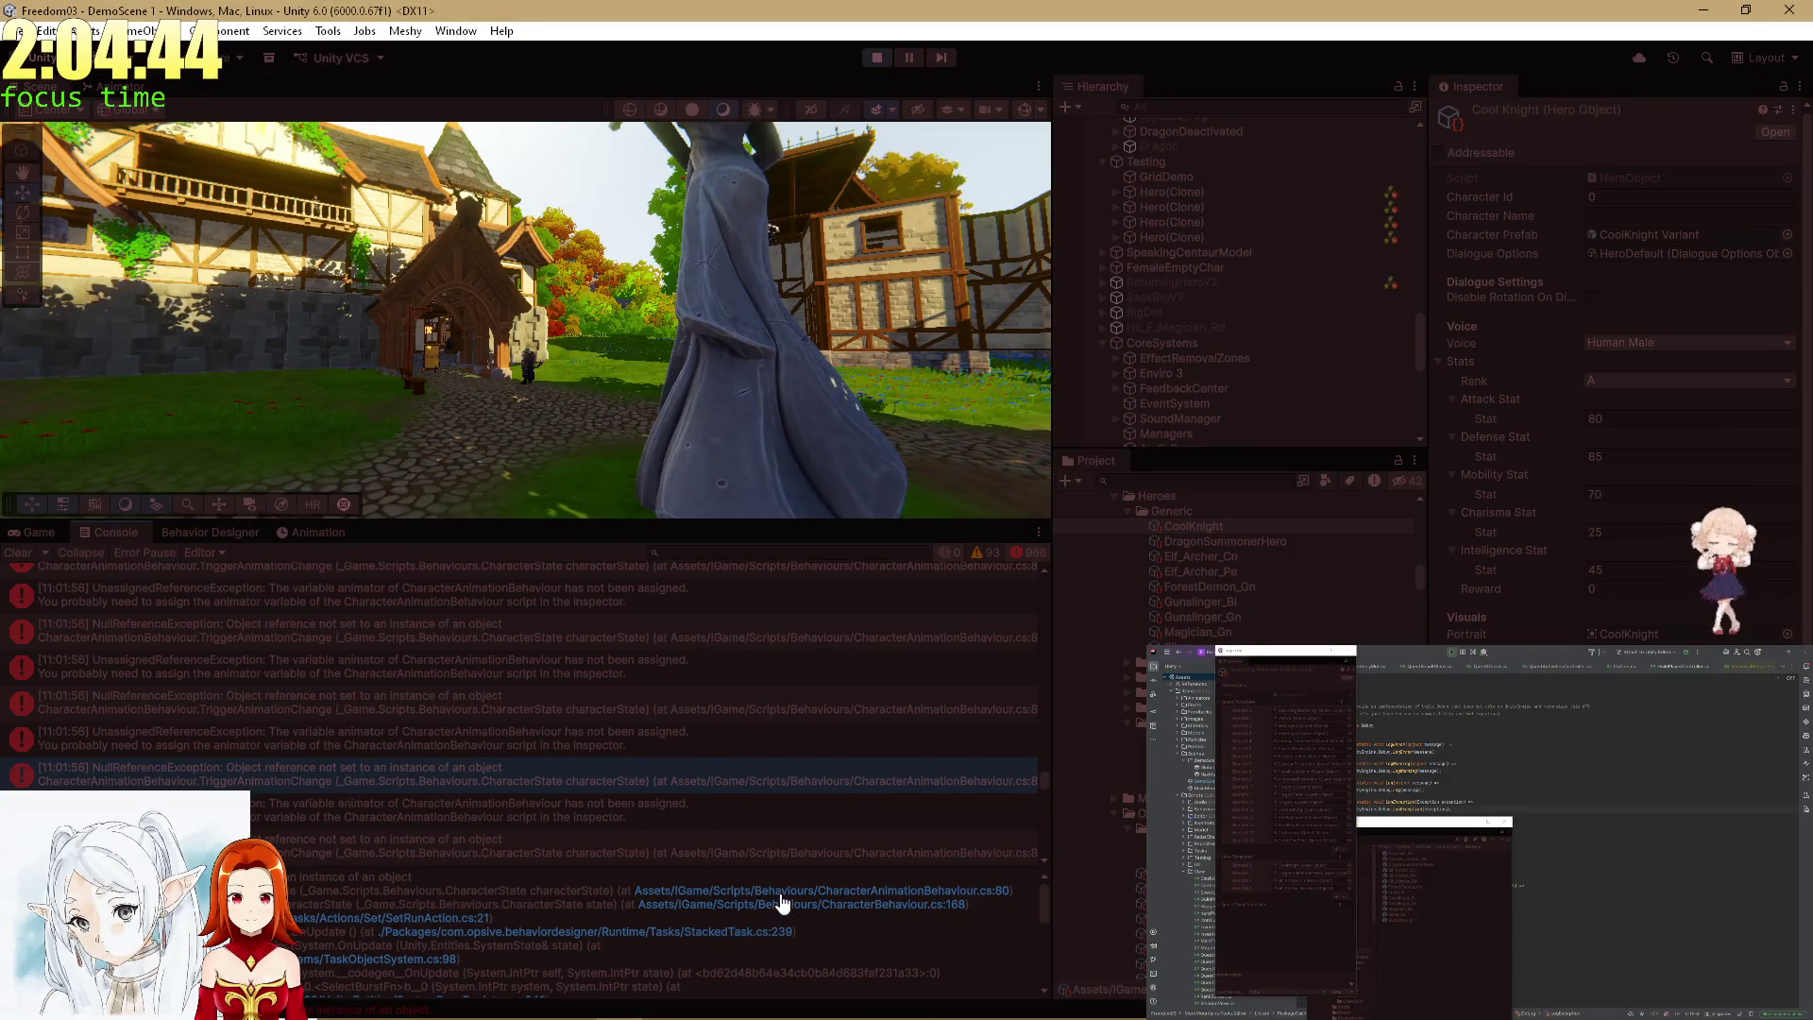
pyautogui.click(23, 532)
pyautogui.moveTo(536, 411)
pyautogui.mouseDown()
pyautogui.moveTo(1539, 516)
pyautogui.moveTo(1441, 525)
pyautogui.moveTo(1403, 557)
pyautogui.moveTo(1631, 635)
pyautogui.moveTo(1572, 581)
pyautogui.moveTo(1511, 595)
pyautogui.mouseUp()
pyautogui.press('w')
# Inspect DragonSummonerHero, Elf_Archer_Cn and Elf_Archer_Pe's Type mismatch prefab, then stop play mode.
pyautogui.click(1235, 543)
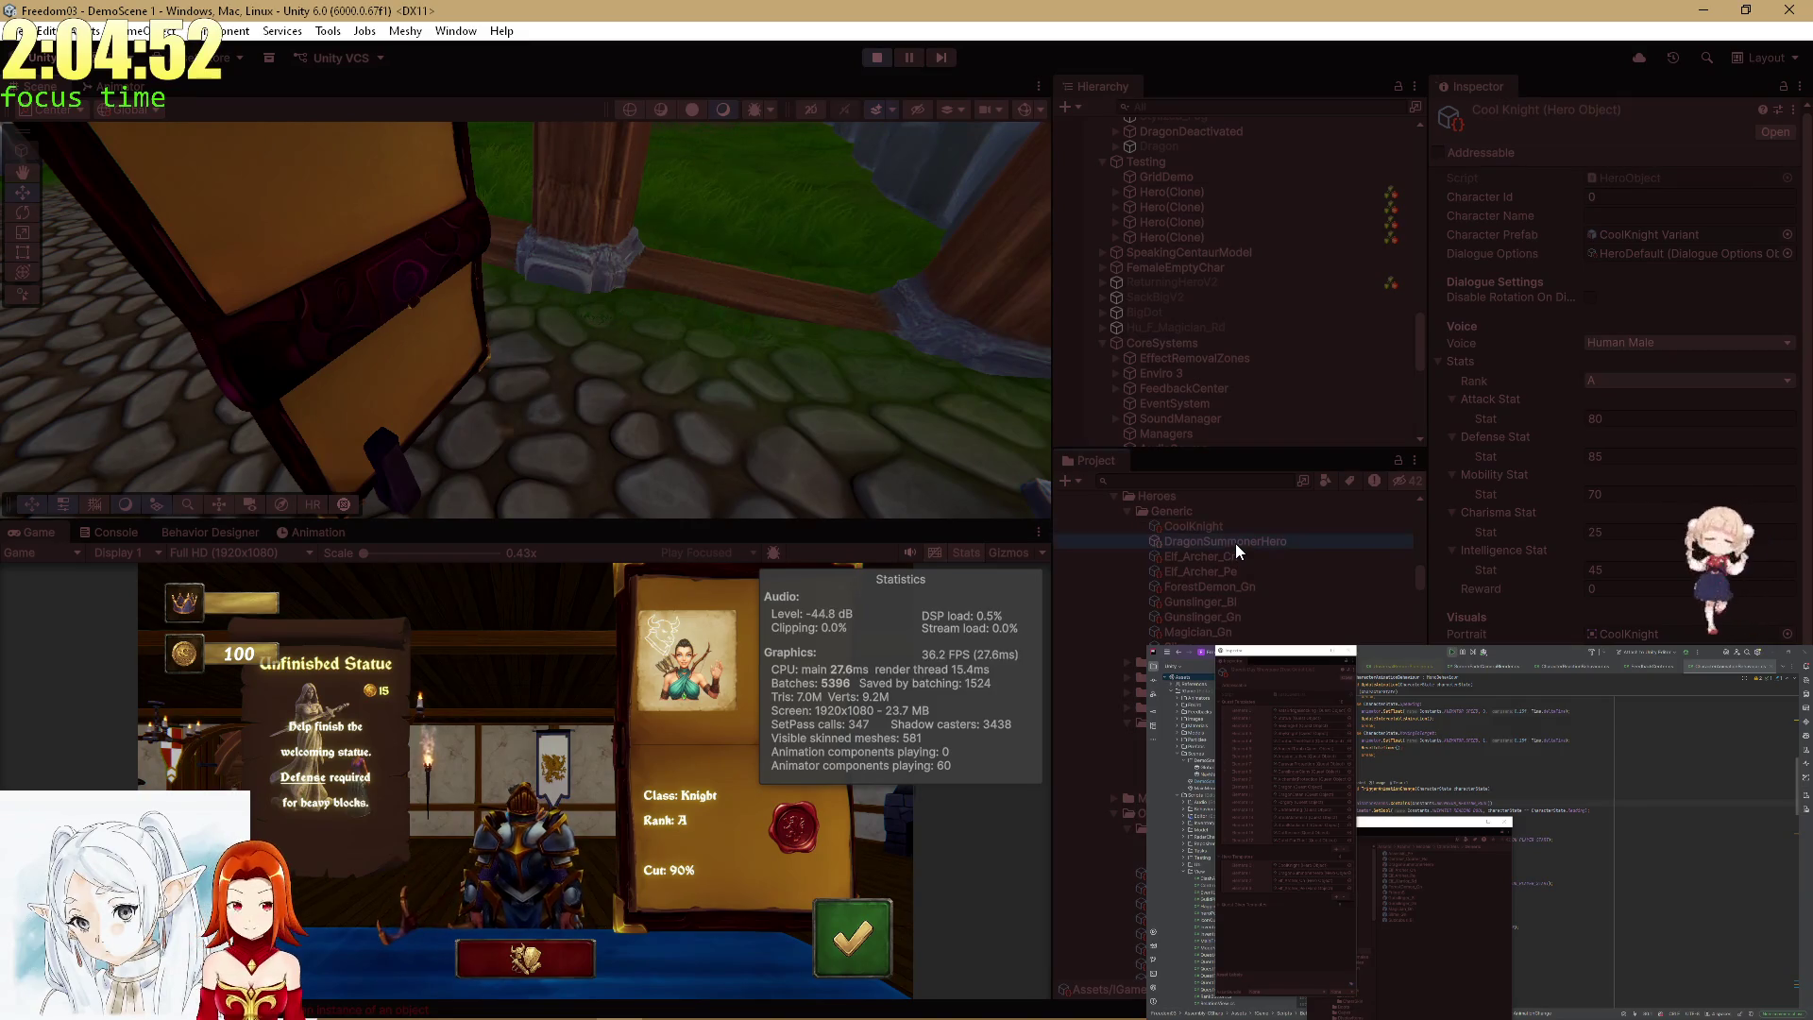
pyautogui.click(1222, 557)
pyautogui.click(1237, 570)
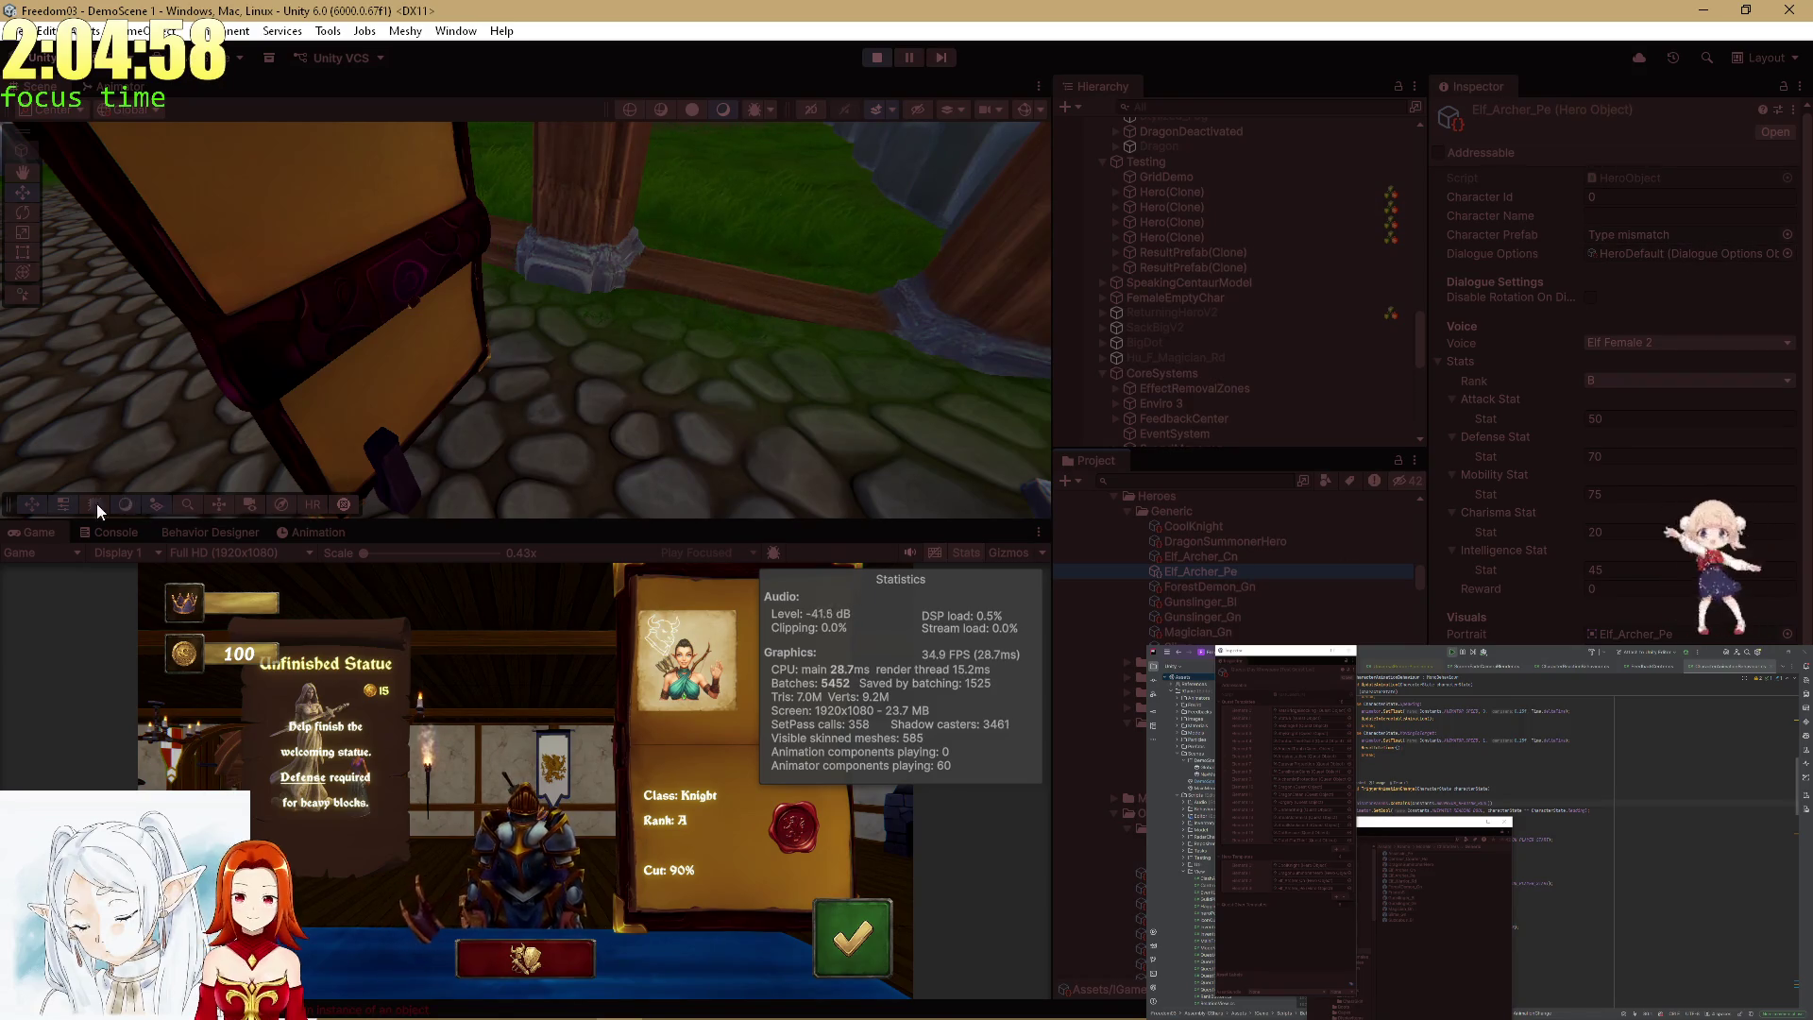
pyautogui.doubleClick(57, 533)
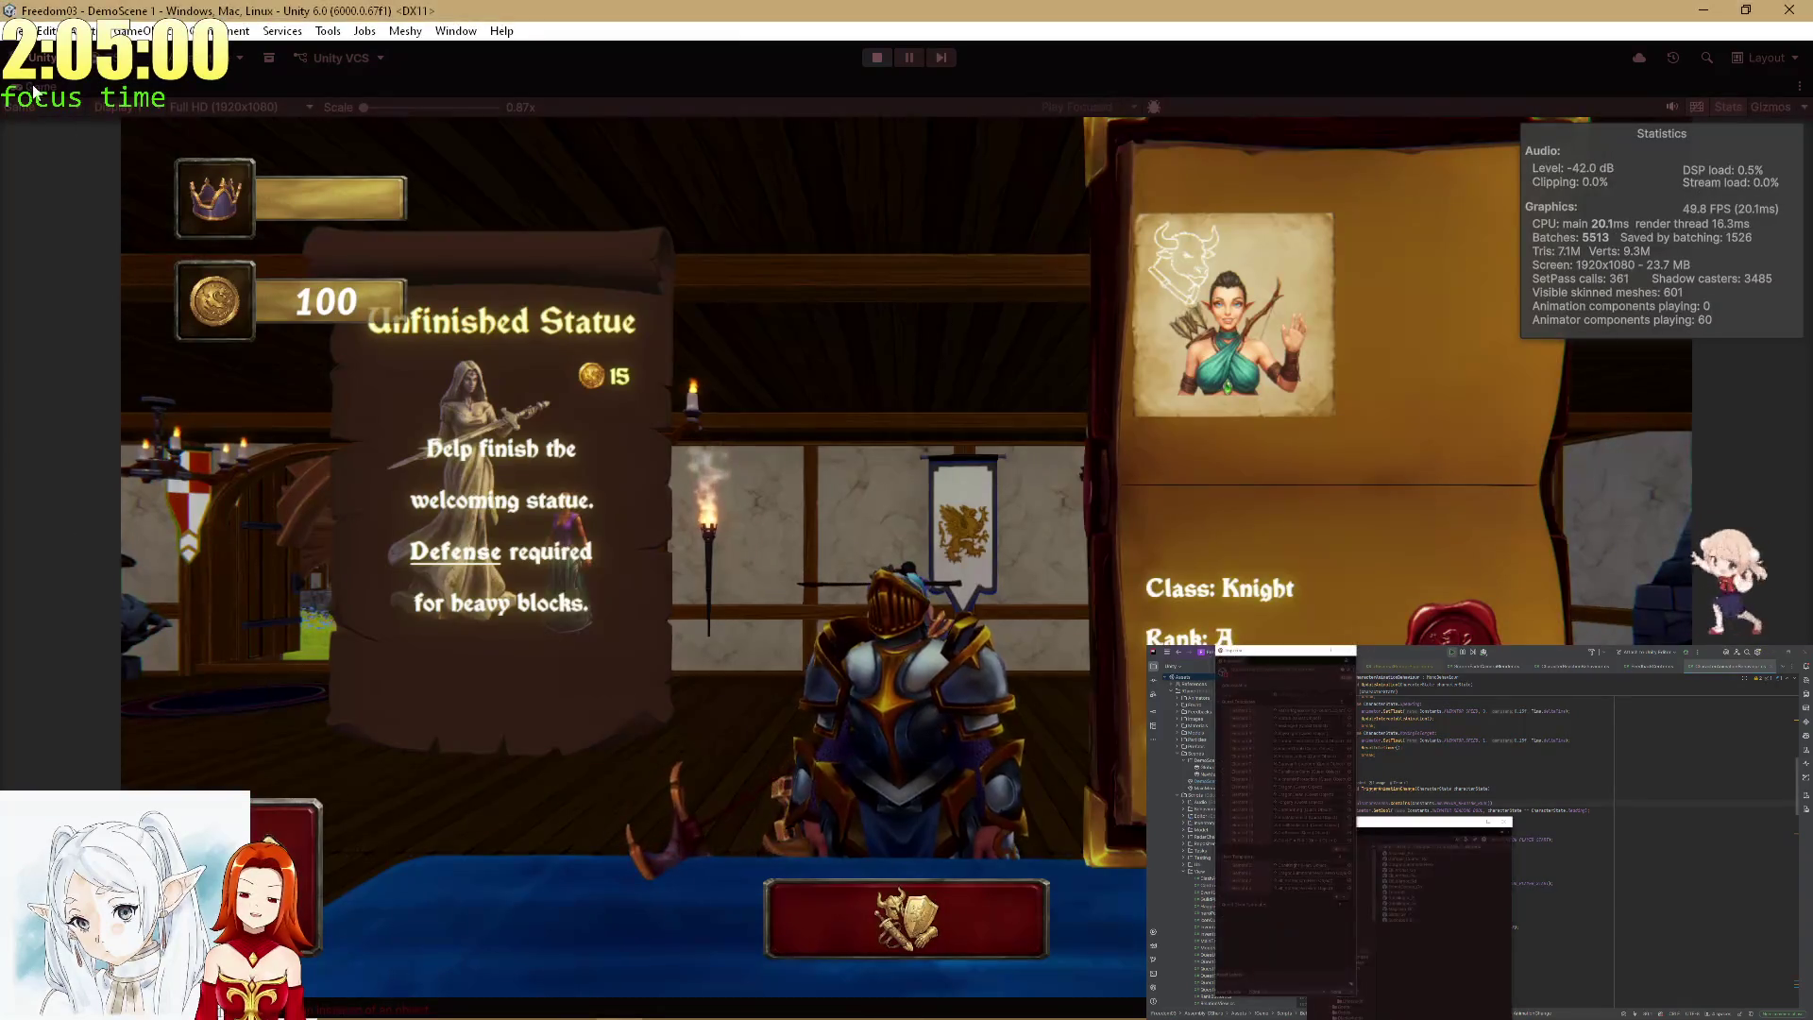
pyautogui.click(878, 58)
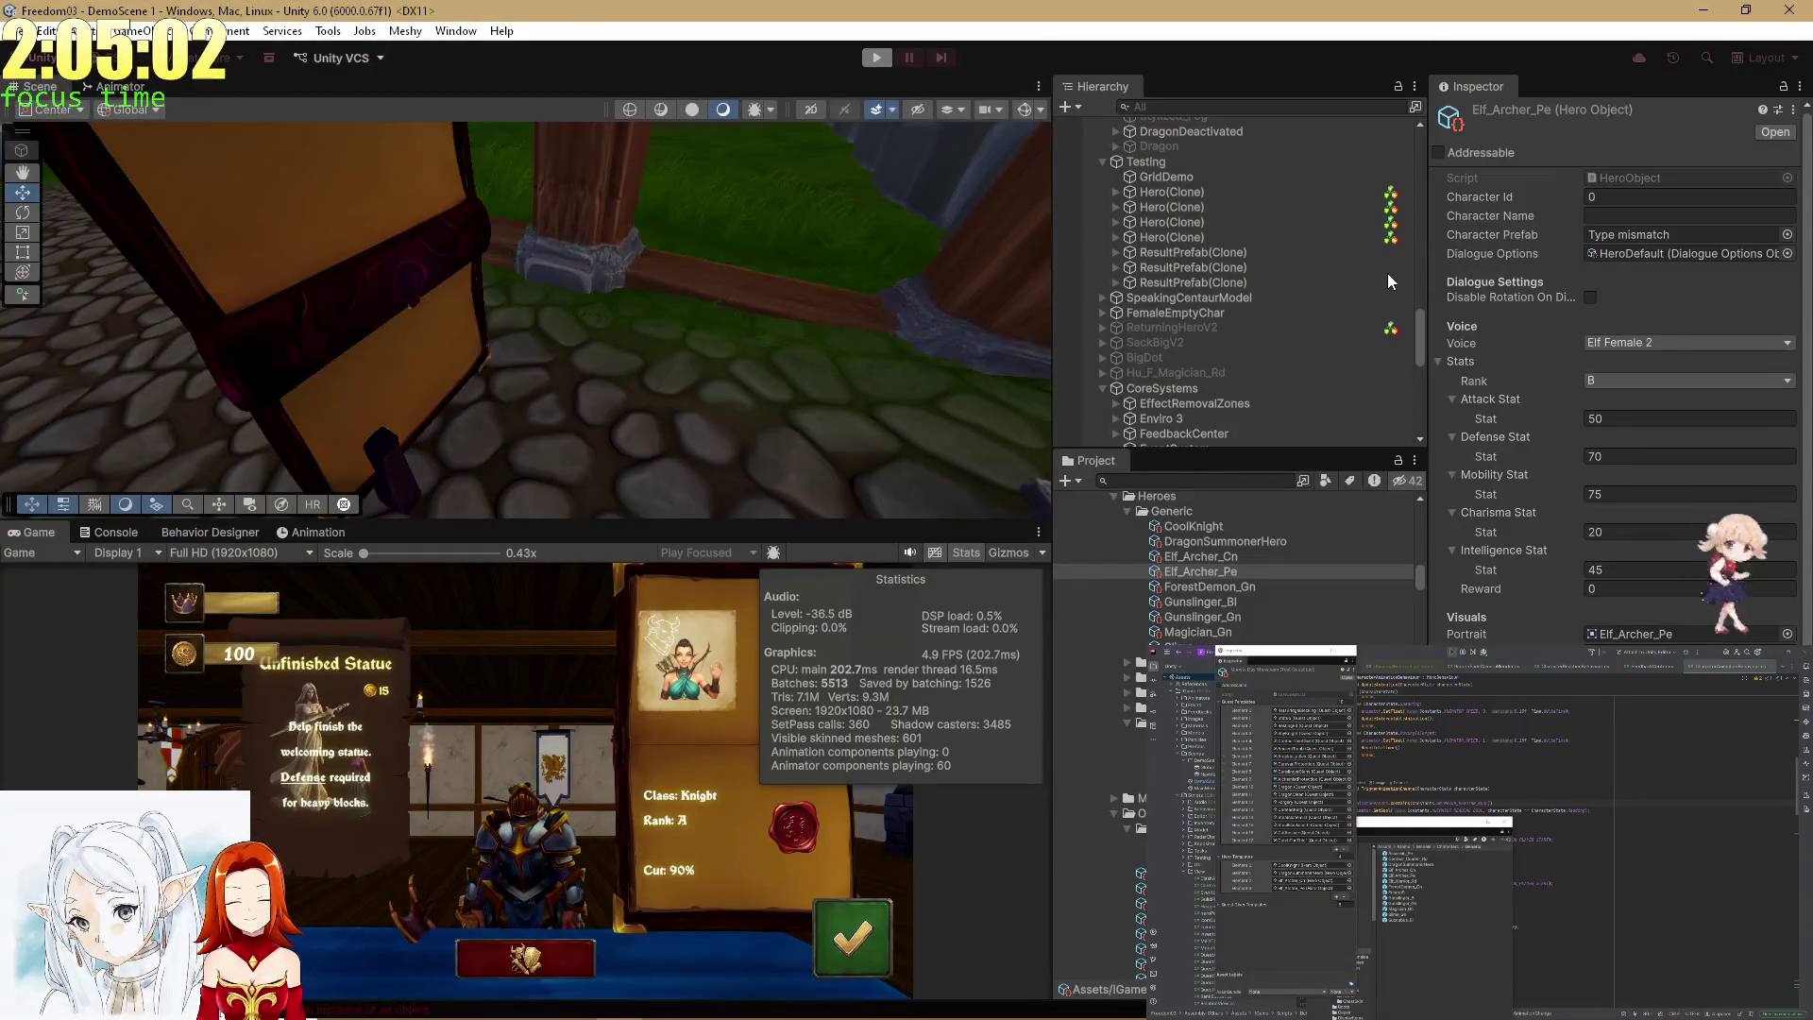
# Browse the hero assets and assign the Elf_Archer_Pe model as its Character Prefab.
pyautogui.click(1233, 587)
pyautogui.click(1229, 599)
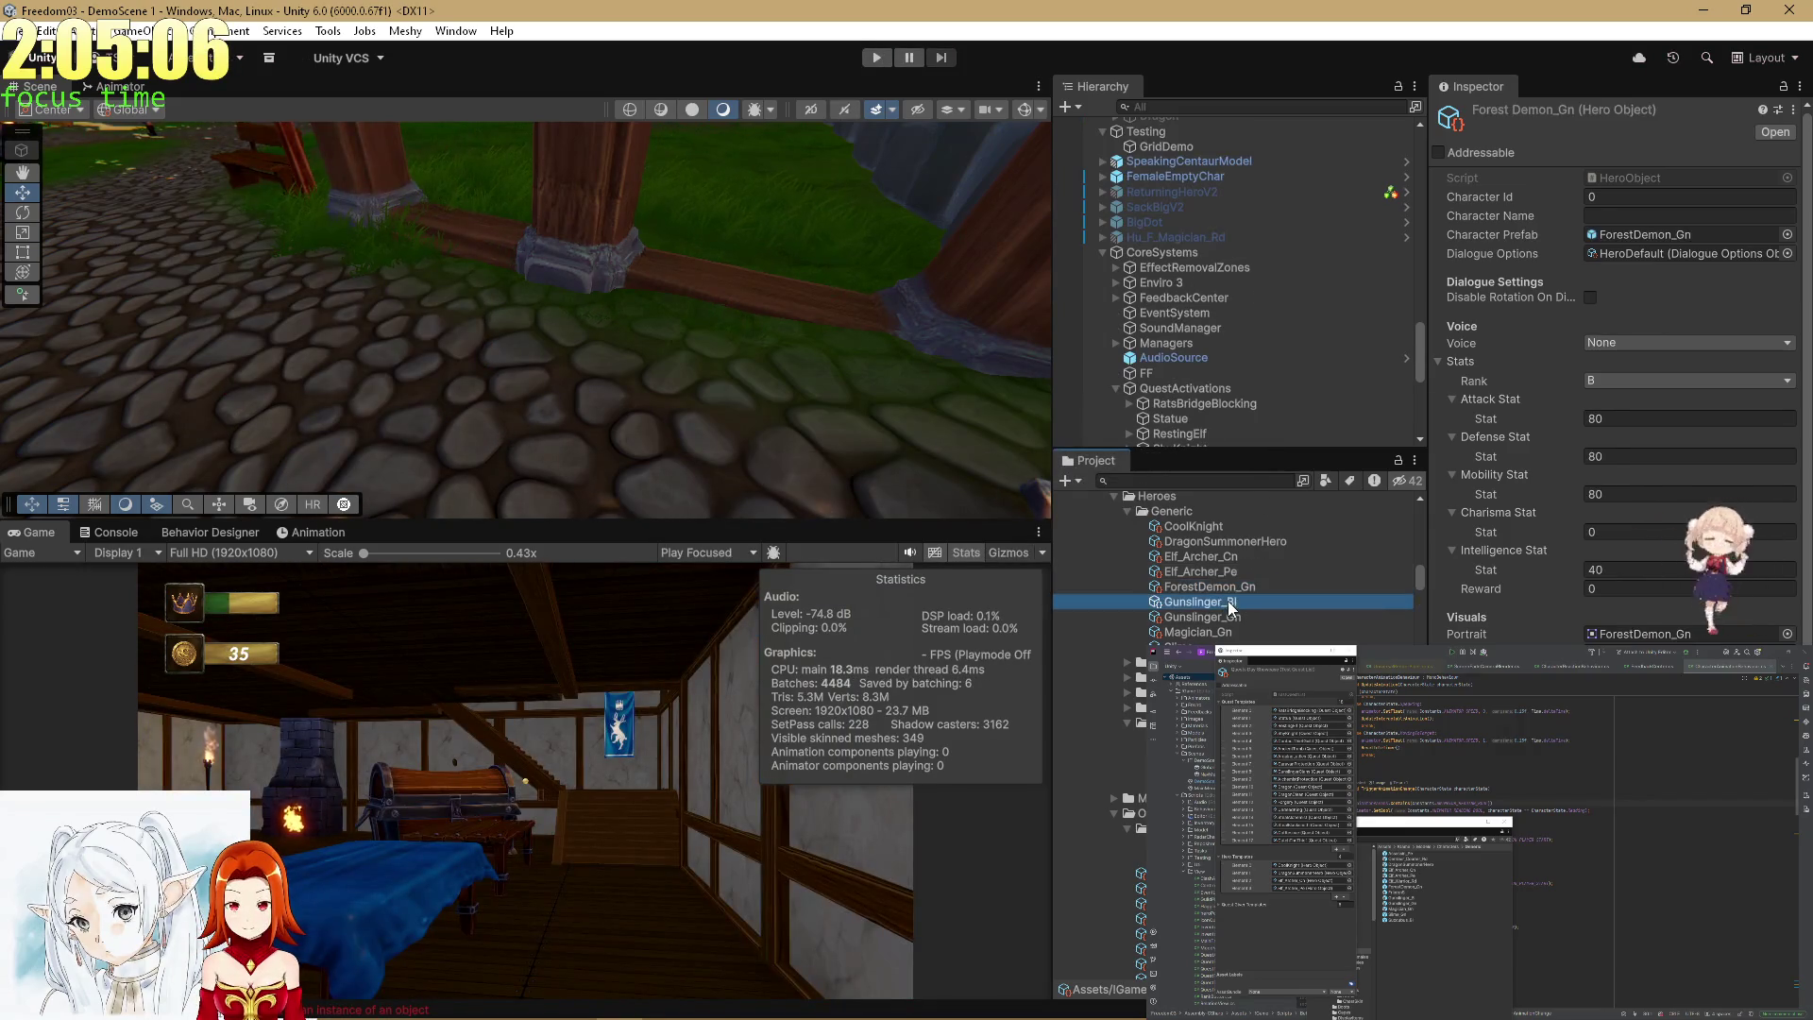
pyautogui.click(1213, 618)
pyautogui.click(1212, 627)
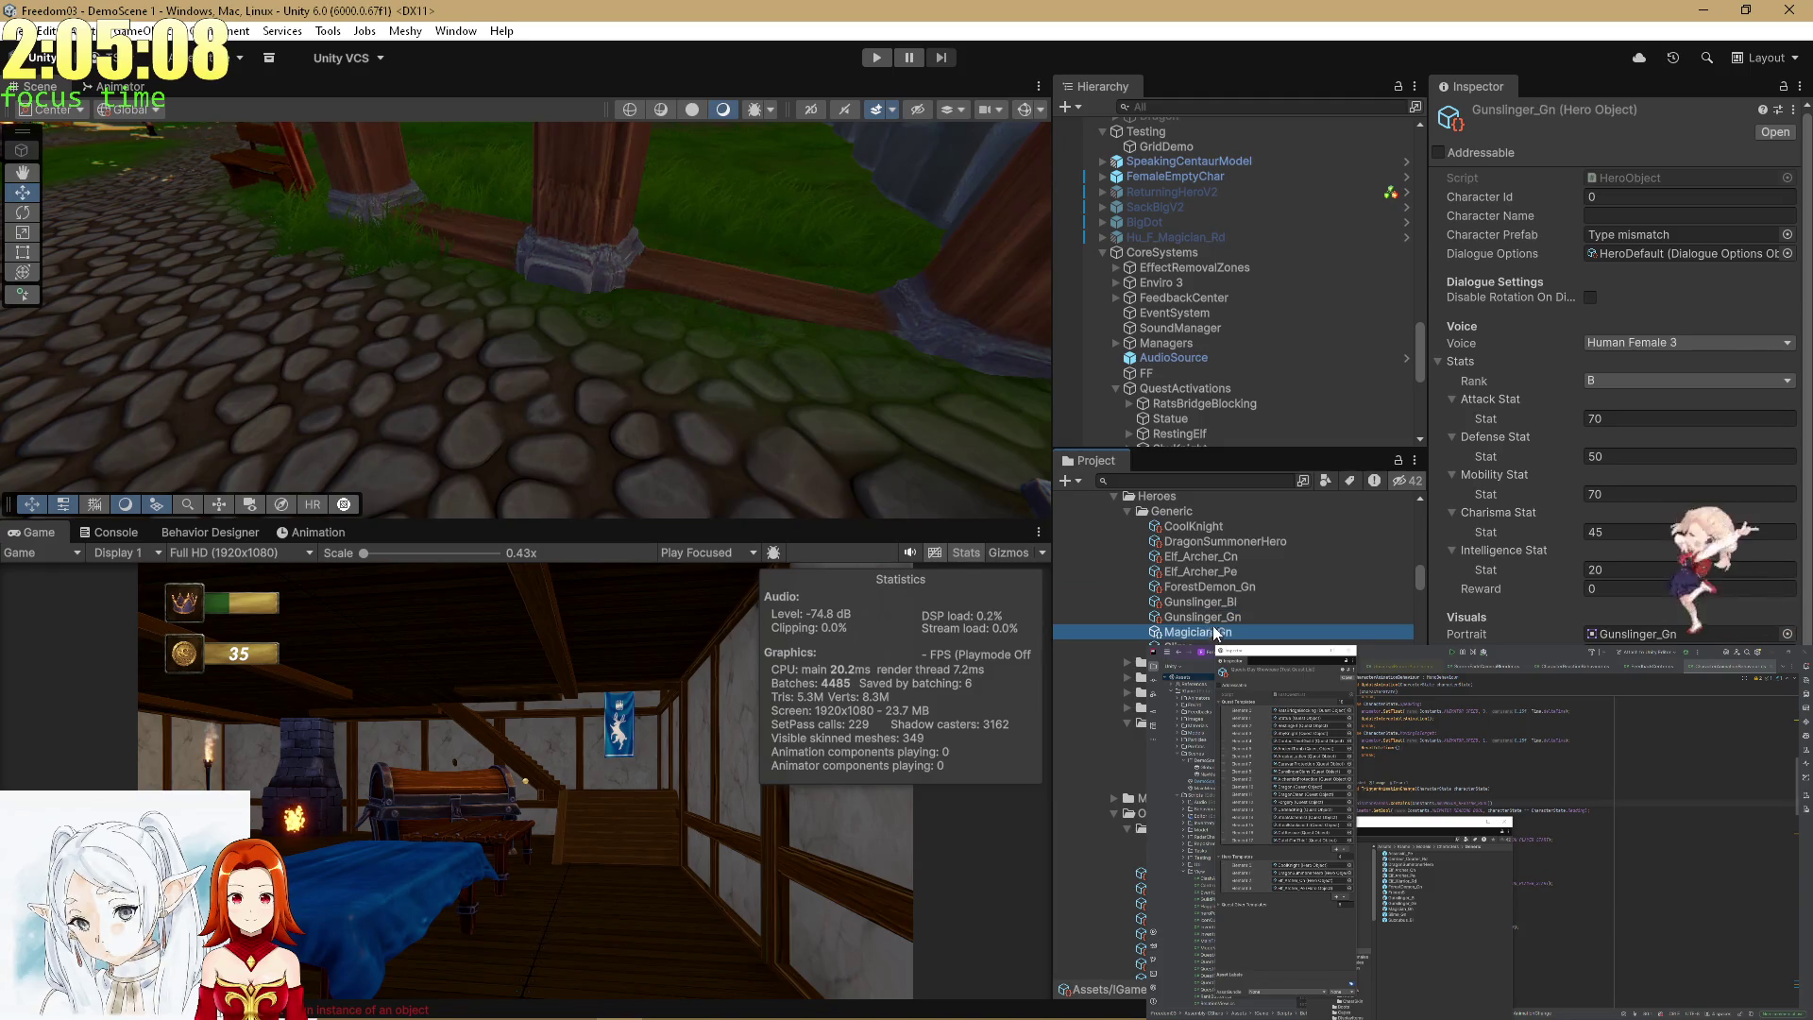
pyautogui.click(1216, 572)
pyautogui.scroll(-10, 1260, 619)
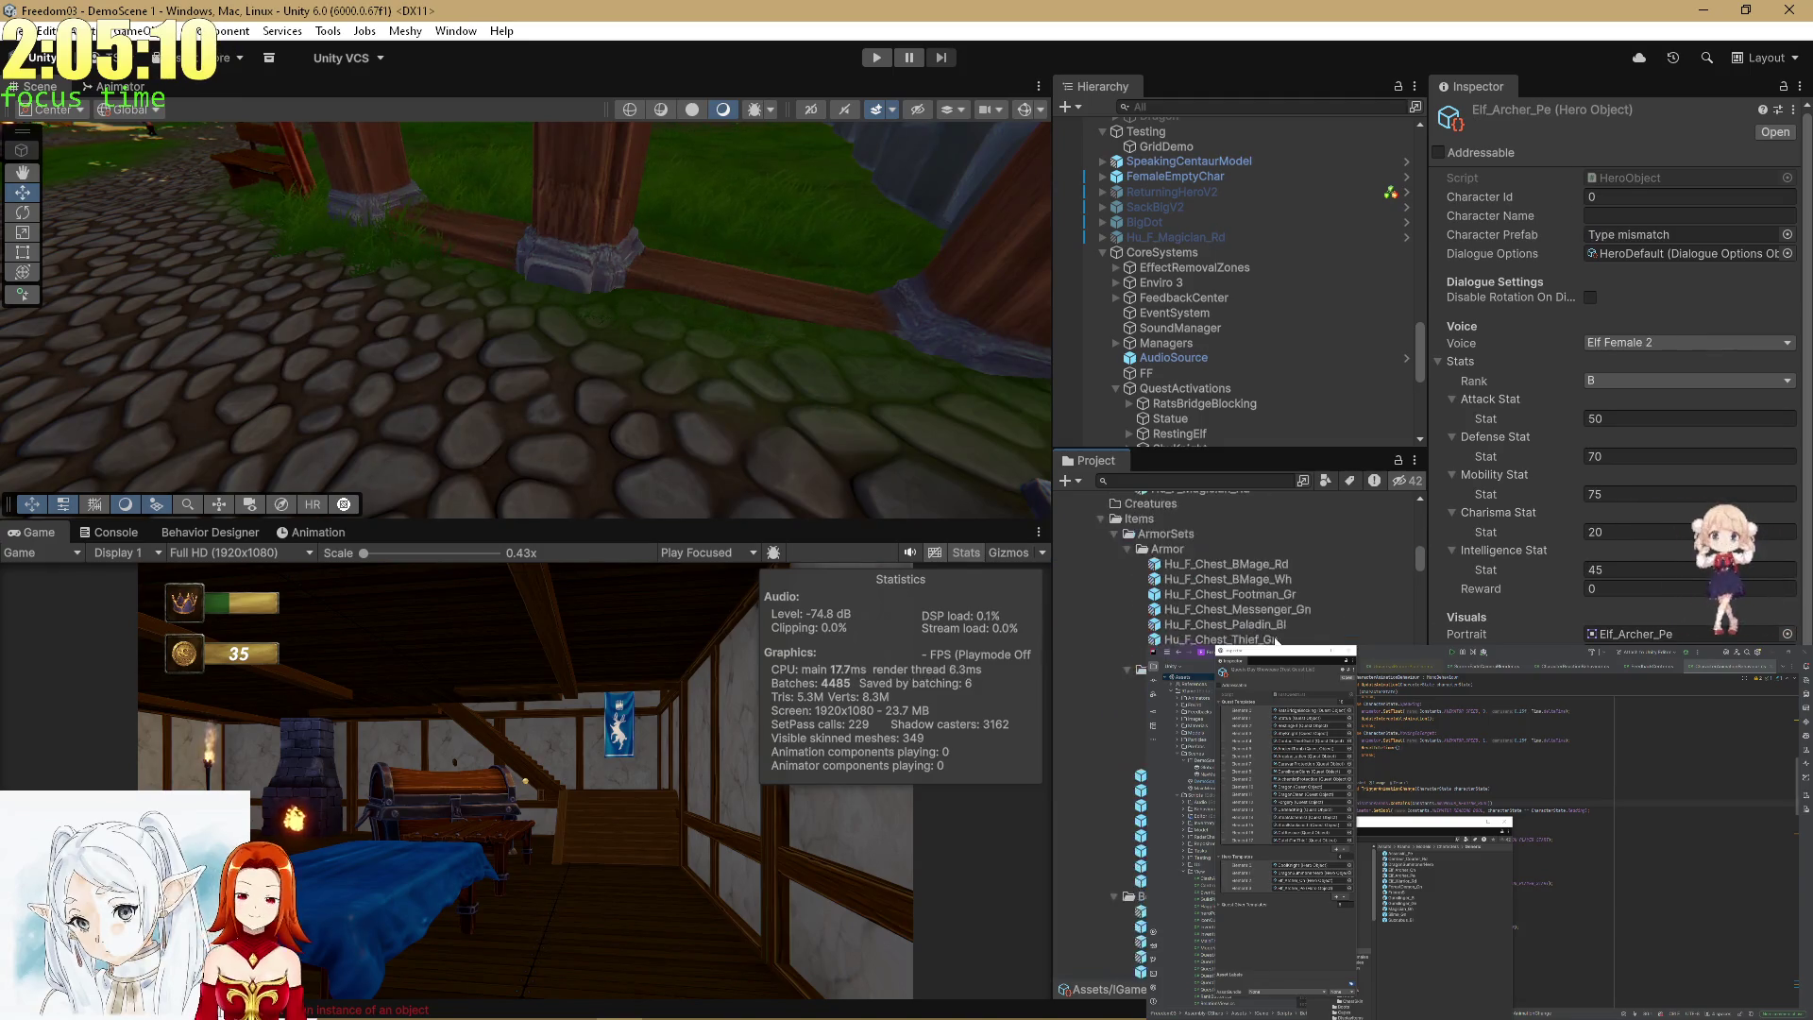
pyautogui.scroll(5, 1256, 601)
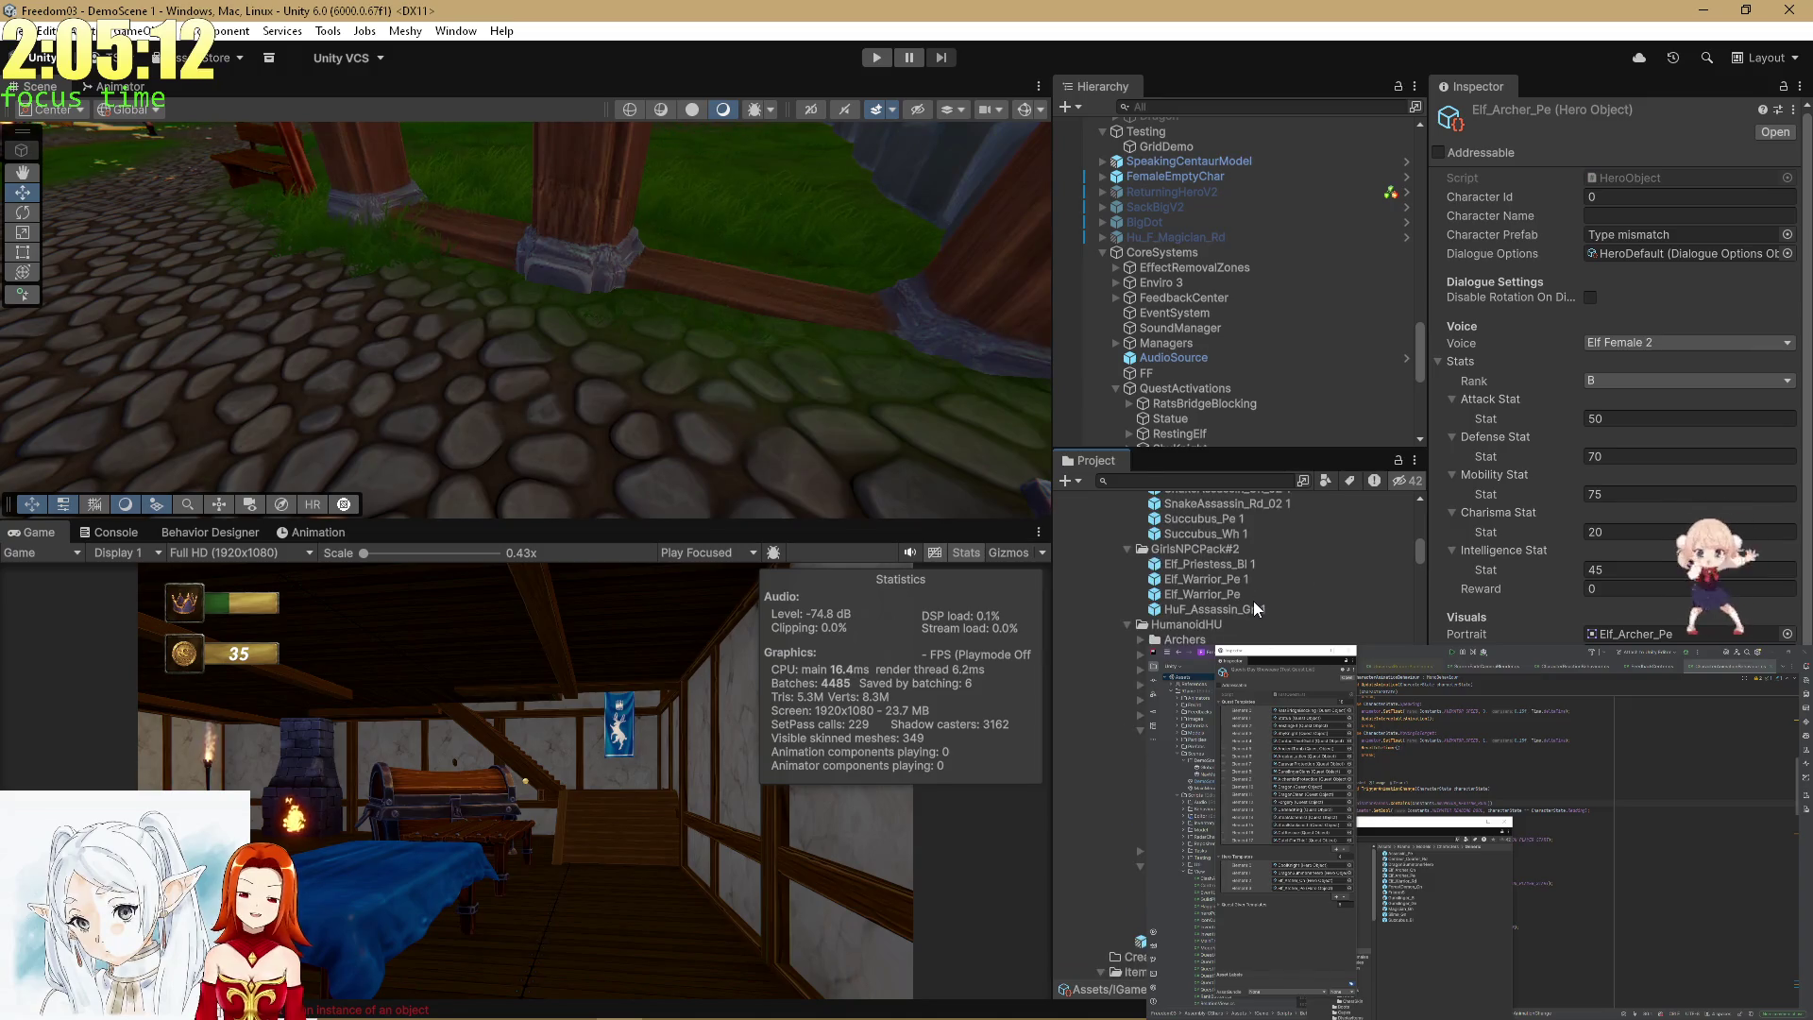
pyautogui.scroll(5, 1239, 606)
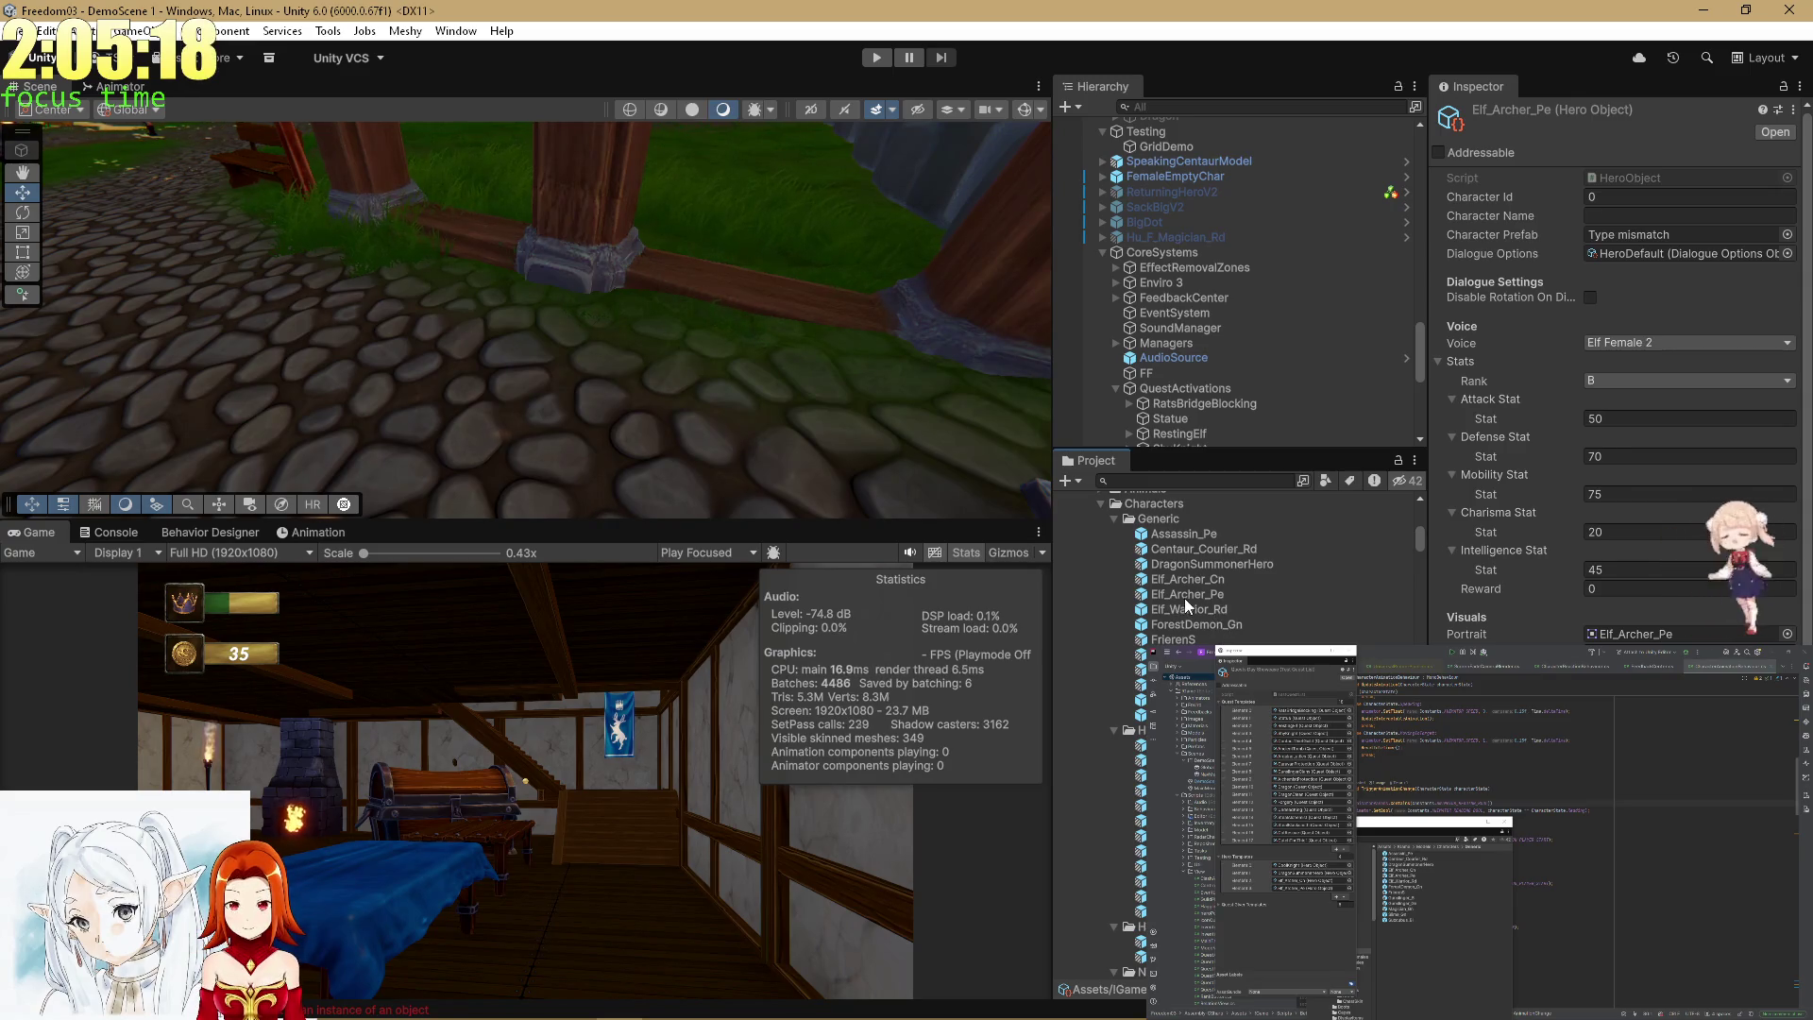
pyautogui.moveTo(1184, 598); pyautogui.dragTo(1627, 248)
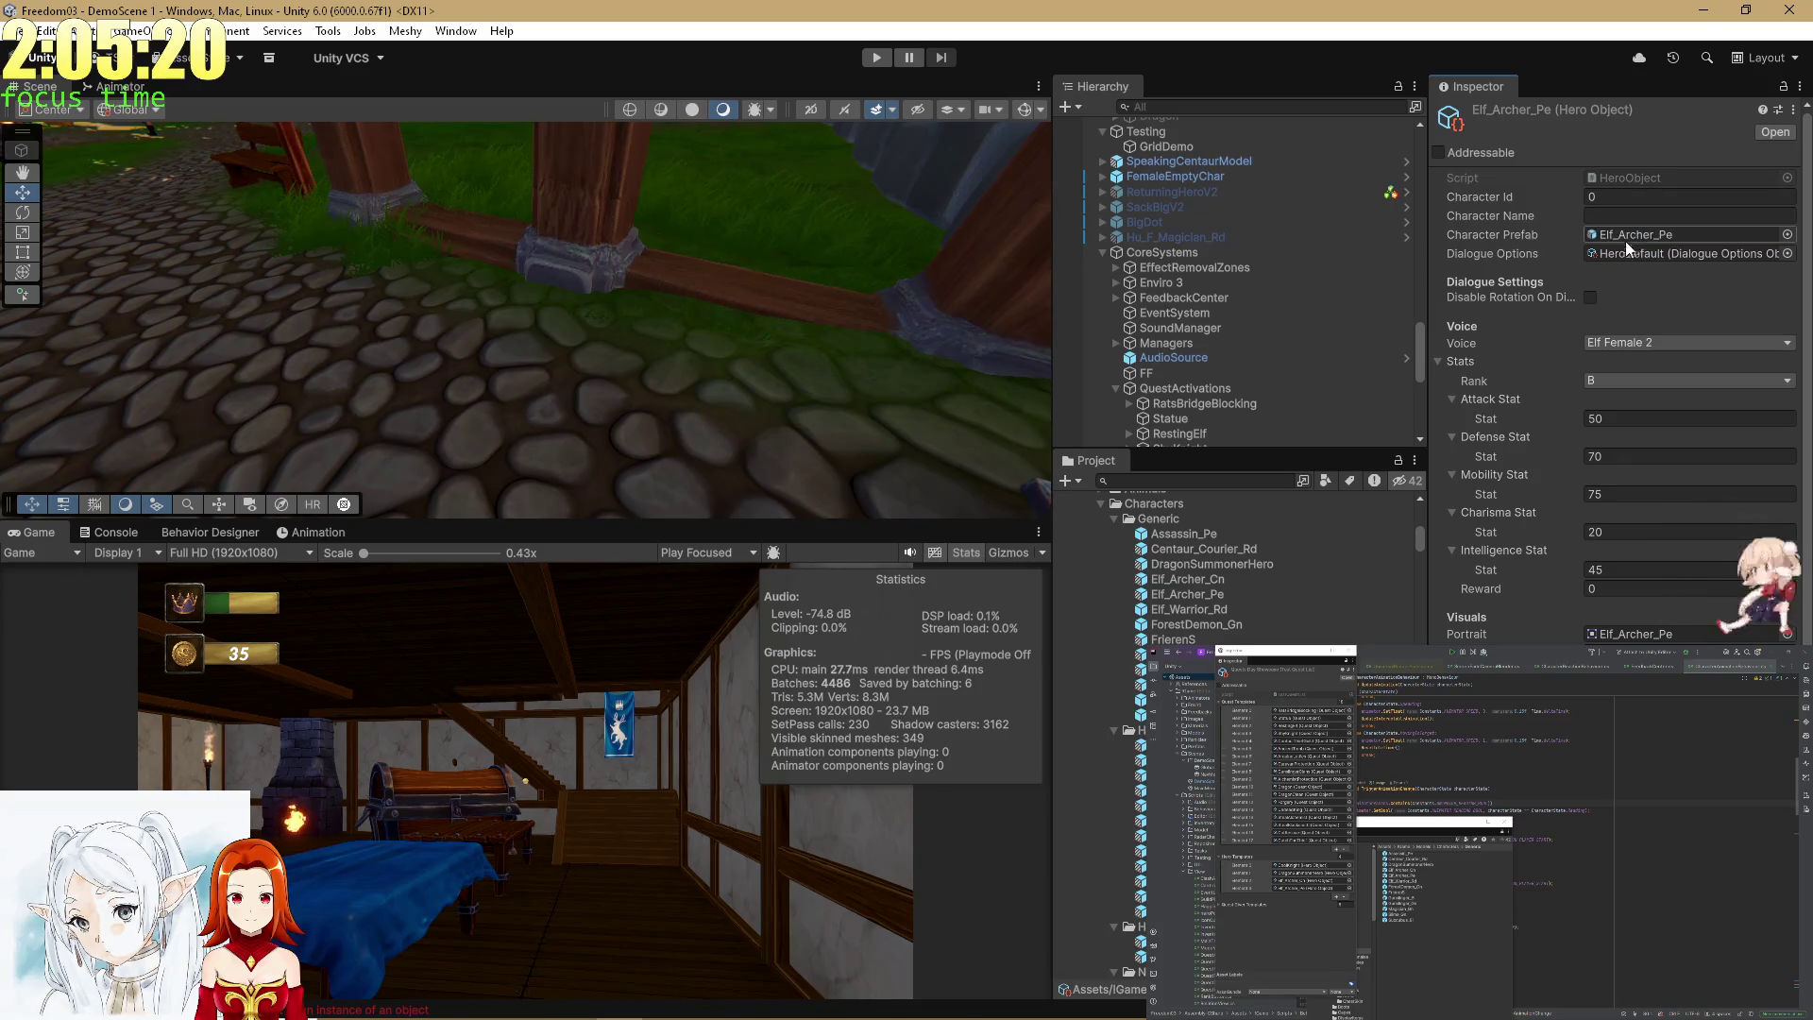
# Assign the Gunslinger_Bl model as the Gunslinger_Bl hero's Character Prefab.
pyautogui.scroll(-10, 1334, 576)
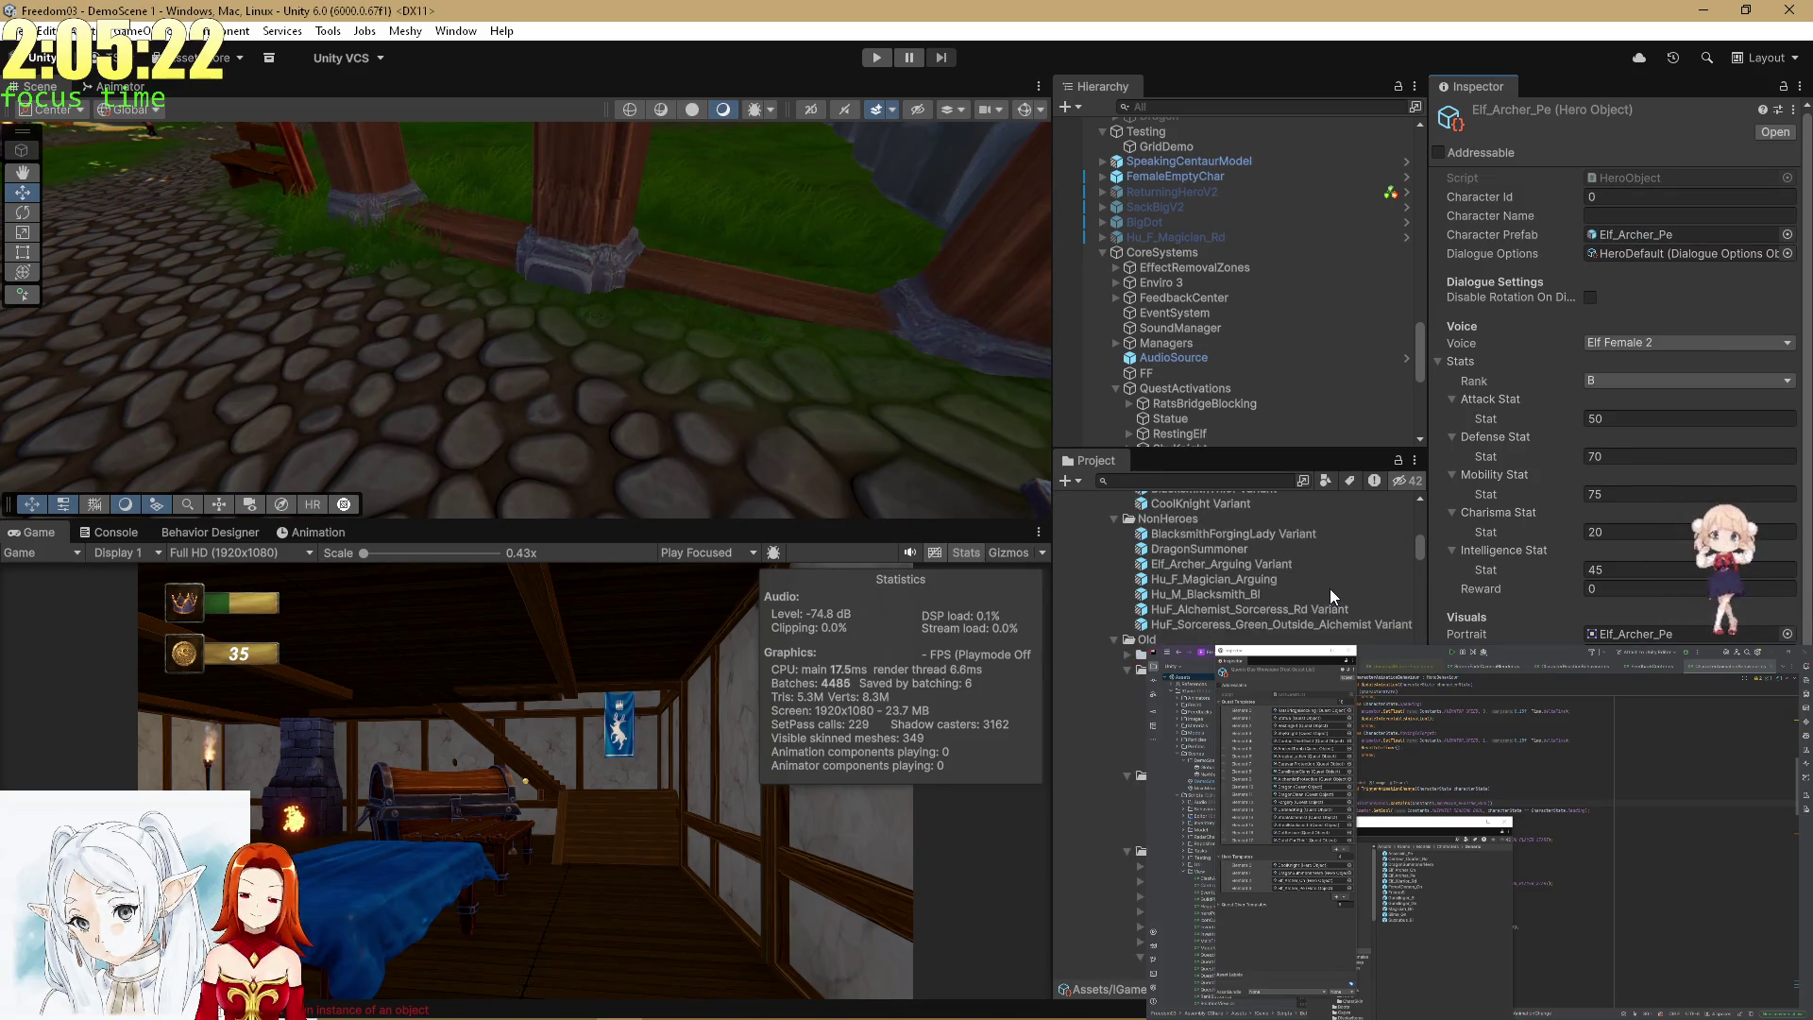
pyautogui.scroll(-10, 1326, 582)
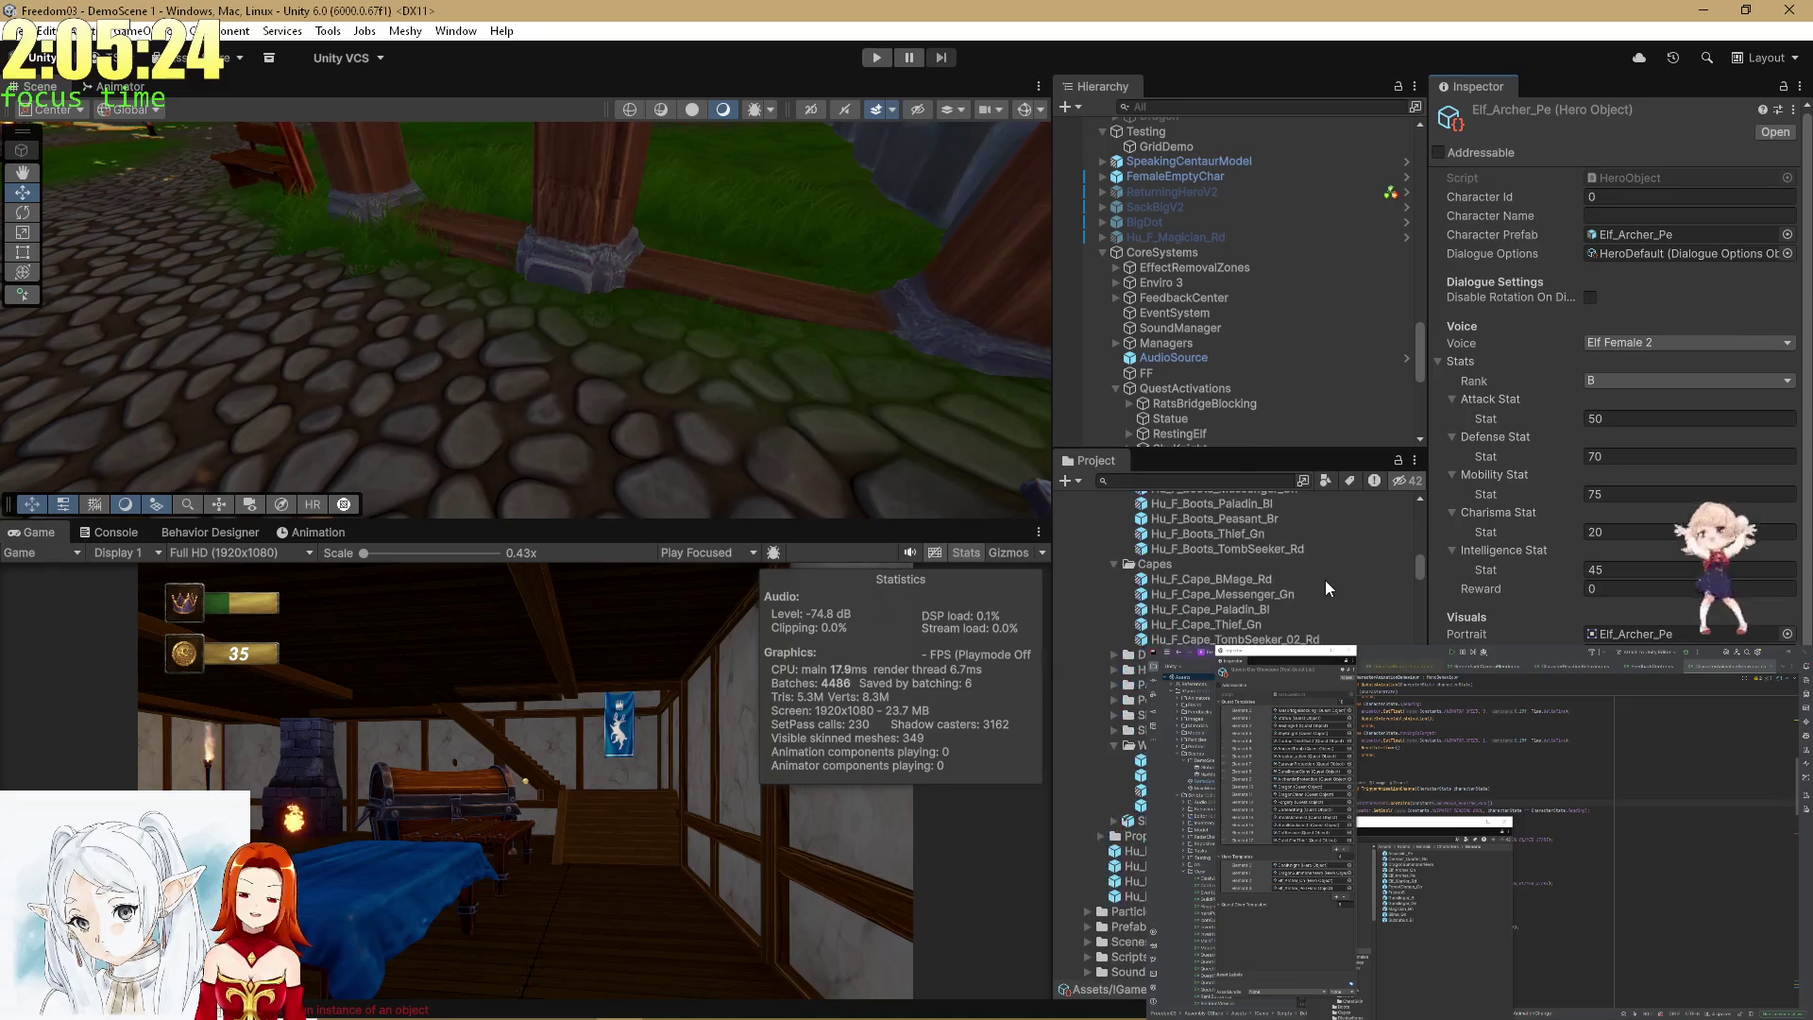
pyautogui.scroll(-4, 1300, 599)
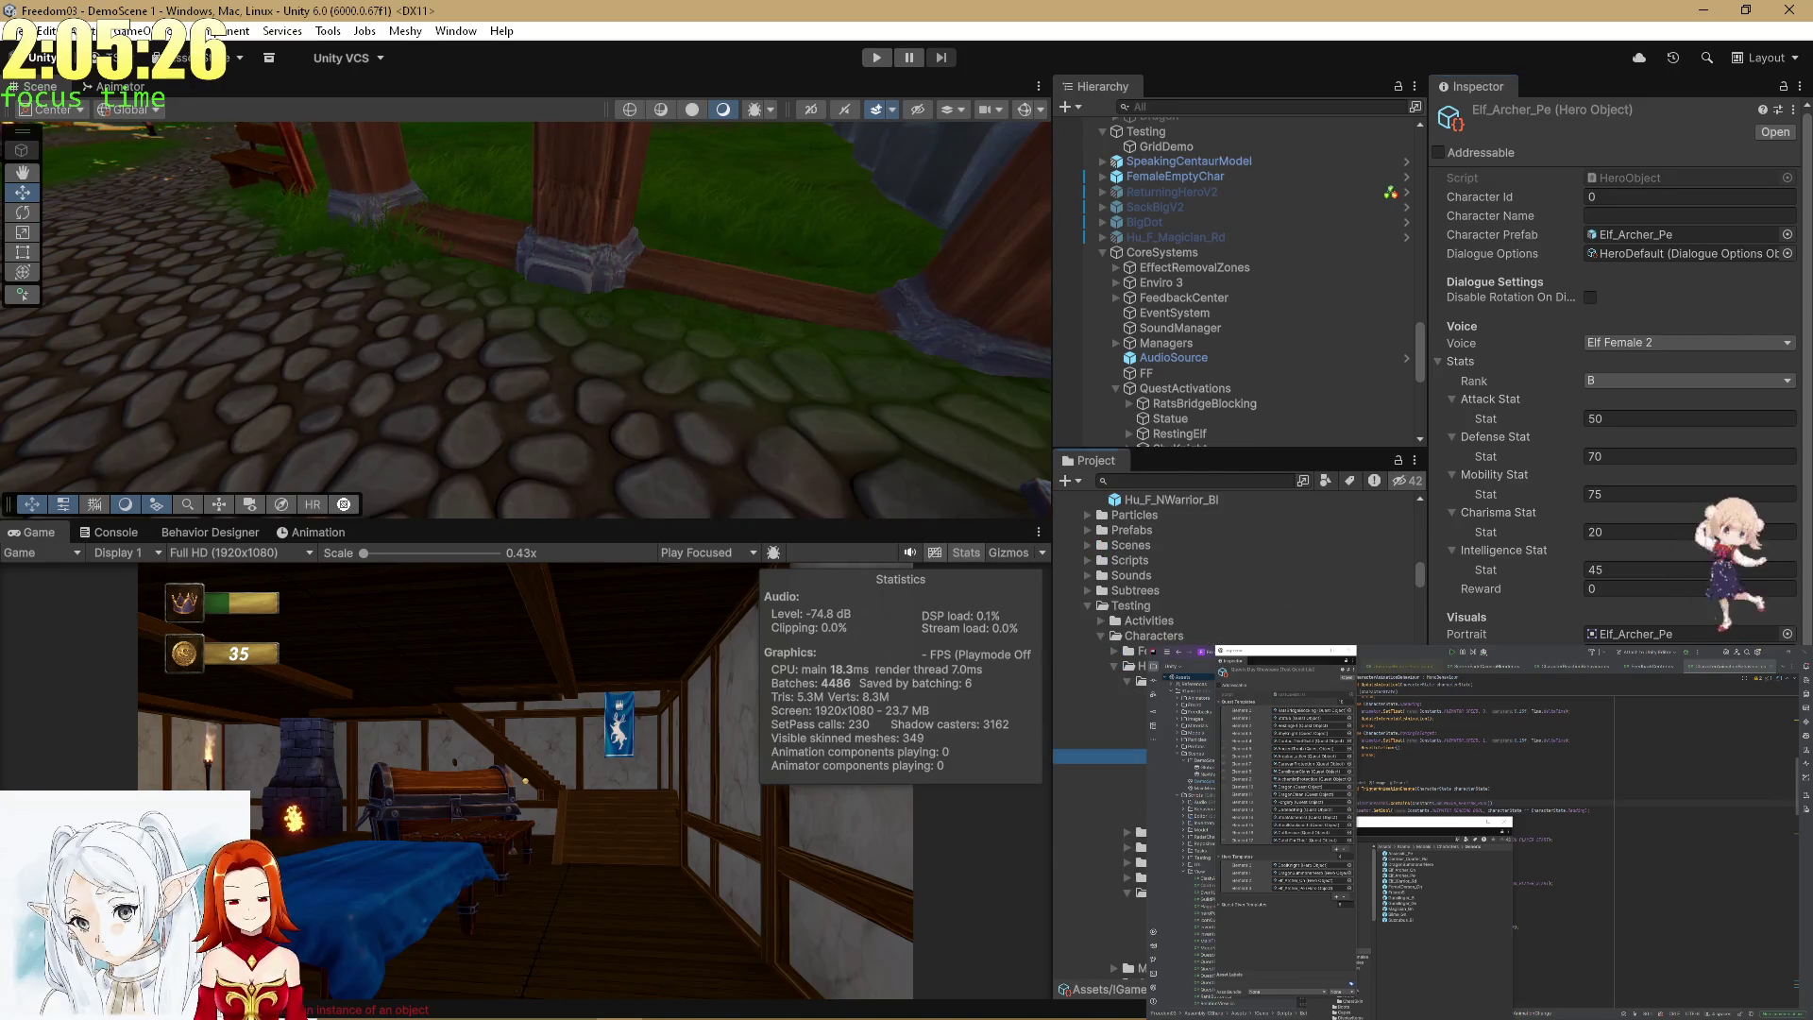
pyautogui.press('Up')
pyautogui.press('Down')
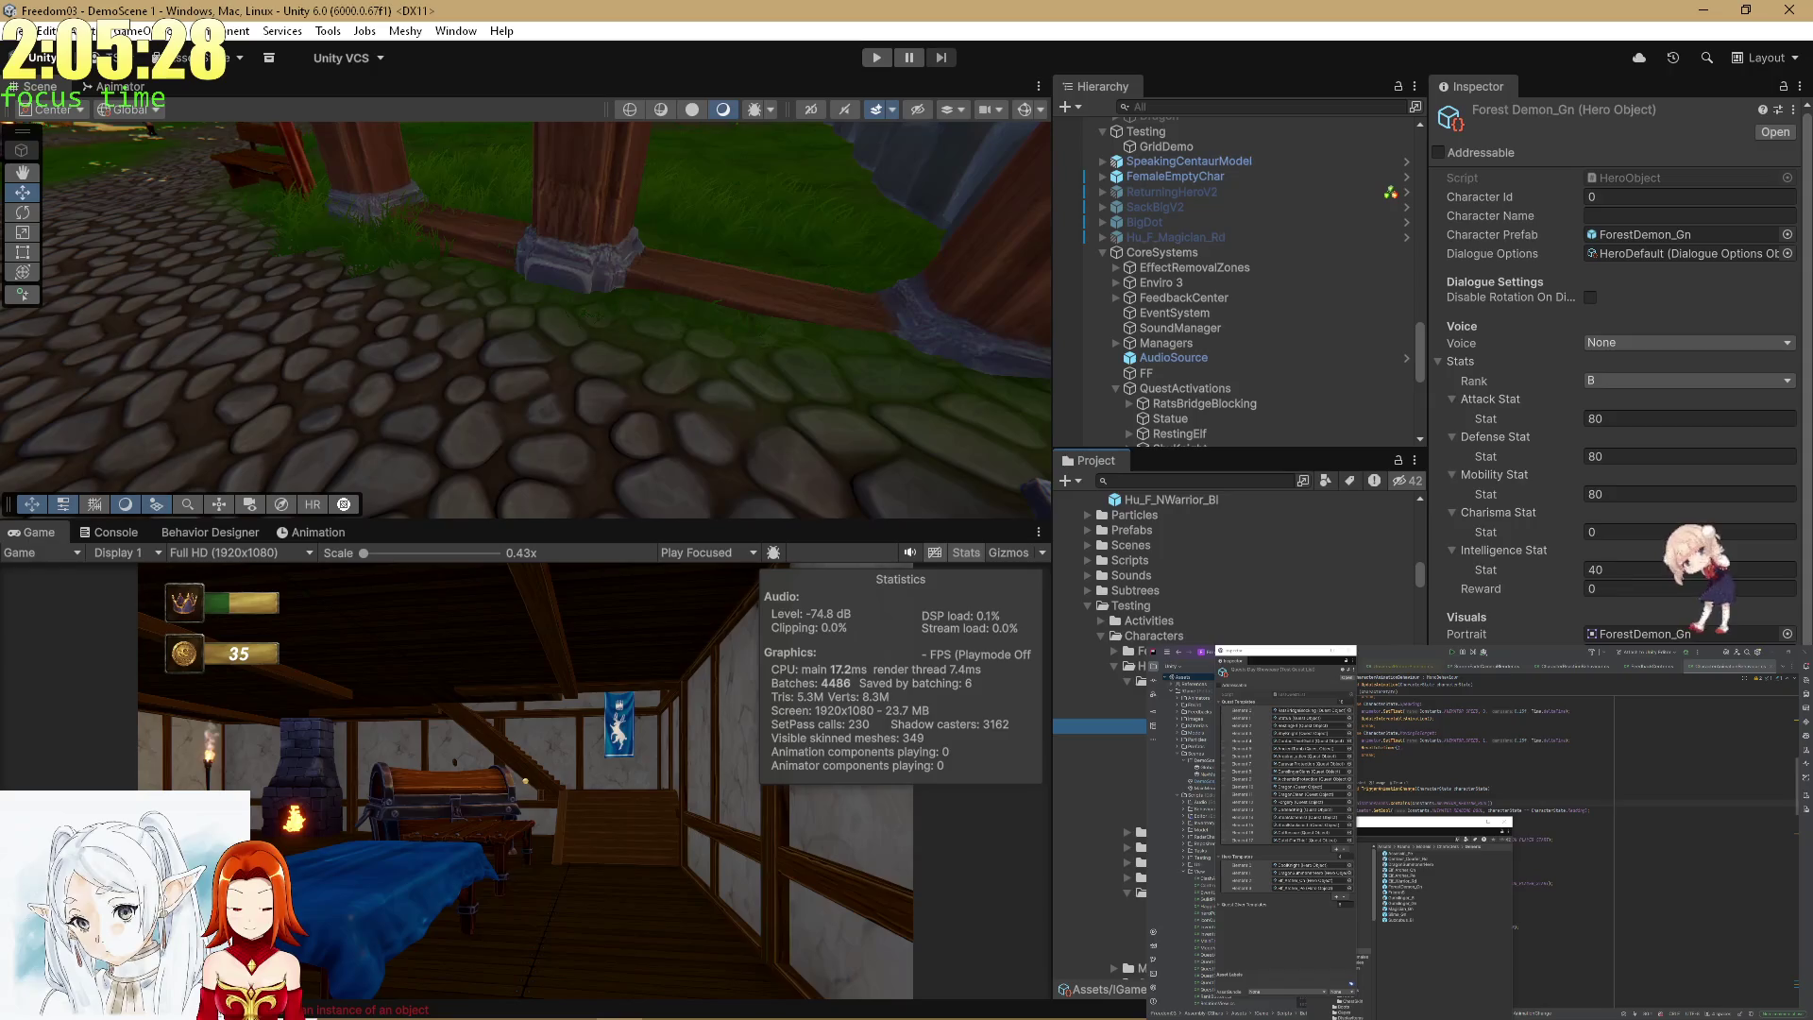
pyautogui.press('Down')
pyautogui.press('Down')
pyautogui.press('Down')
pyautogui.scroll(15, 1113, 882)
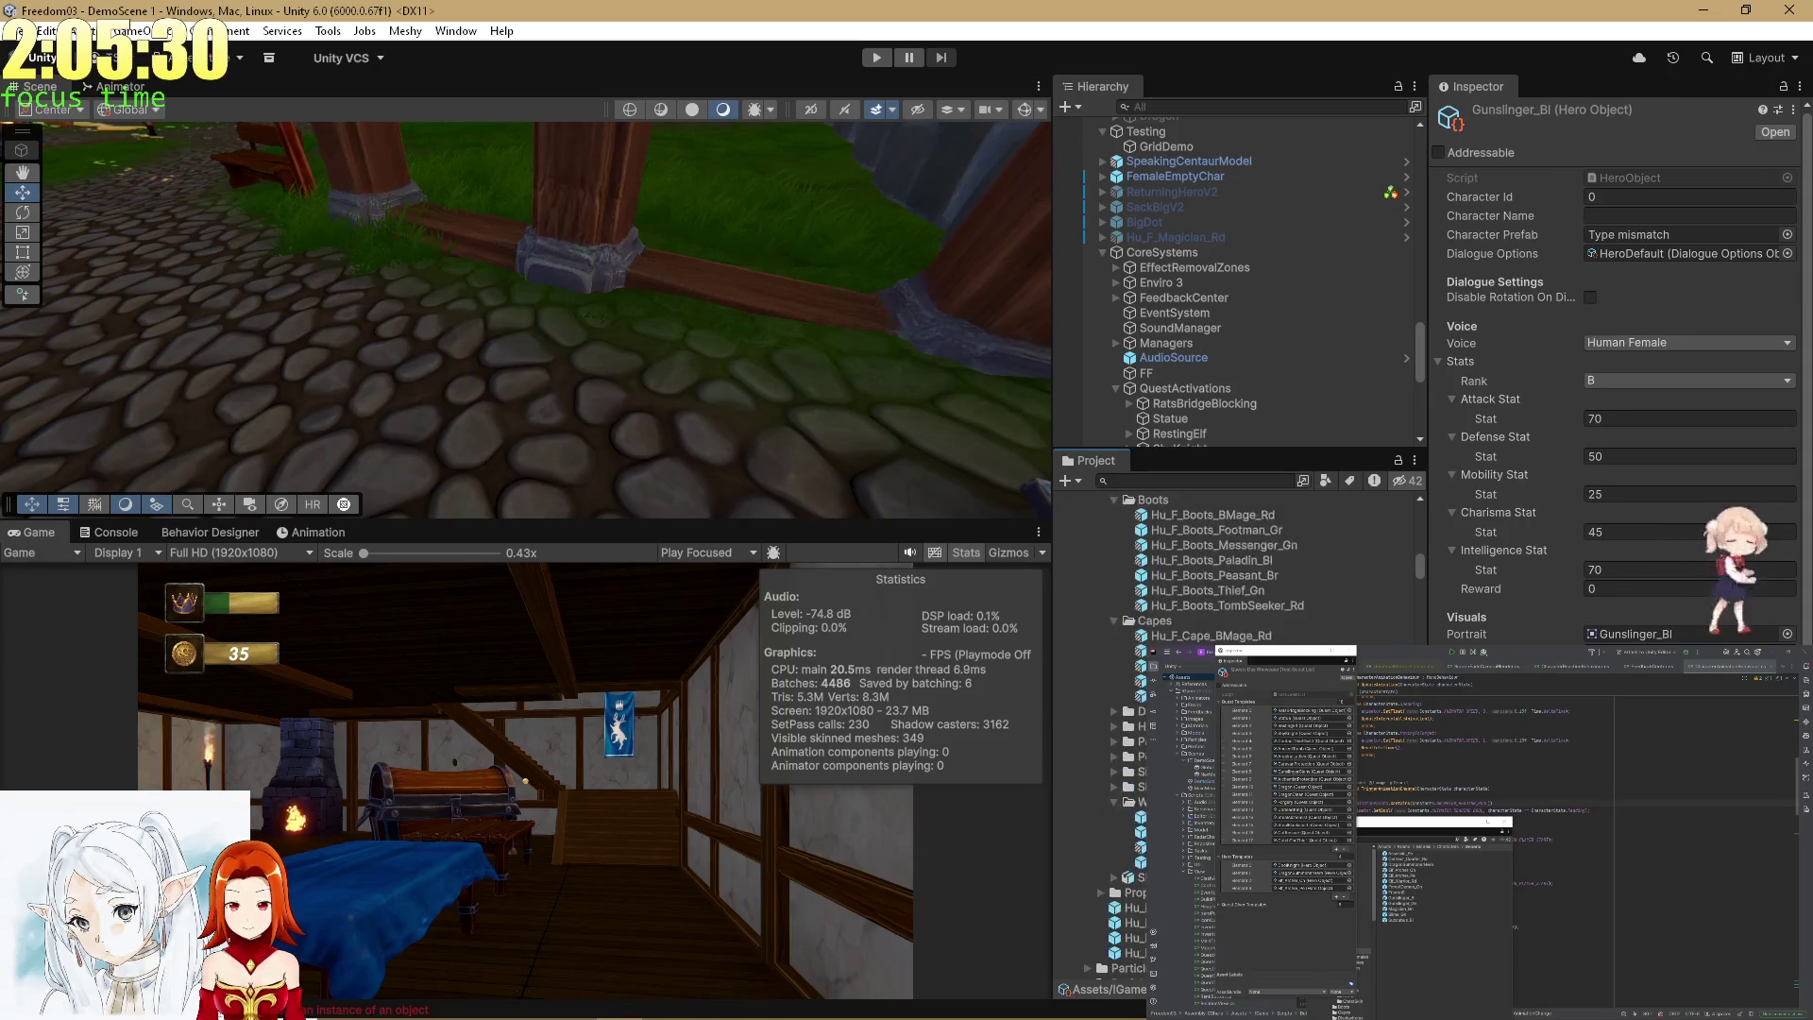
pyautogui.scroll(-10, 1113, 882)
pyautogui.scroll(10, 1114, 882)
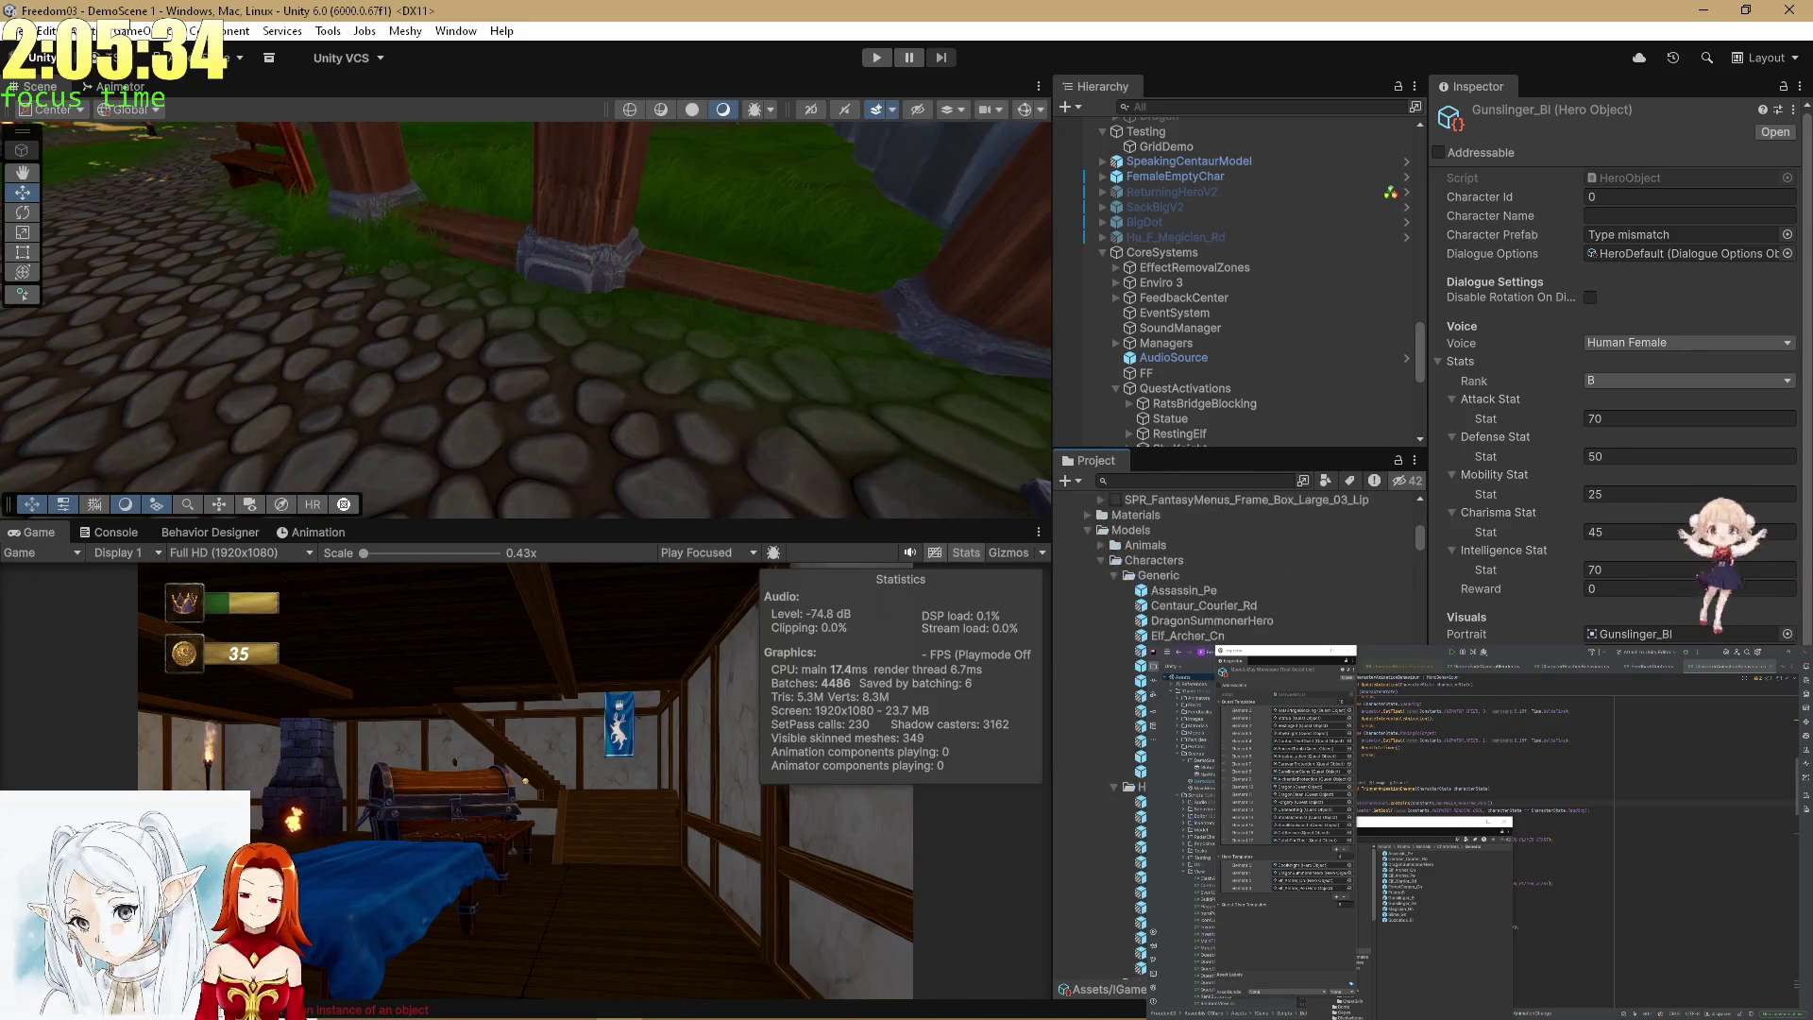
pyautogui.scroll(2, 1228, 566)
pyautogui.moveTo(1095, 768)
pyautogui.mouseDown()
pyautogui.moveTo(1637, 261)
pyautogui.moveTo(1629, 236)
pyautogui.mouseUp()
# Open the Gunslinger_Gn hero asset and drag a model into its Character Prefab field.
pyautogui.scroll(-10, 1113, 656)
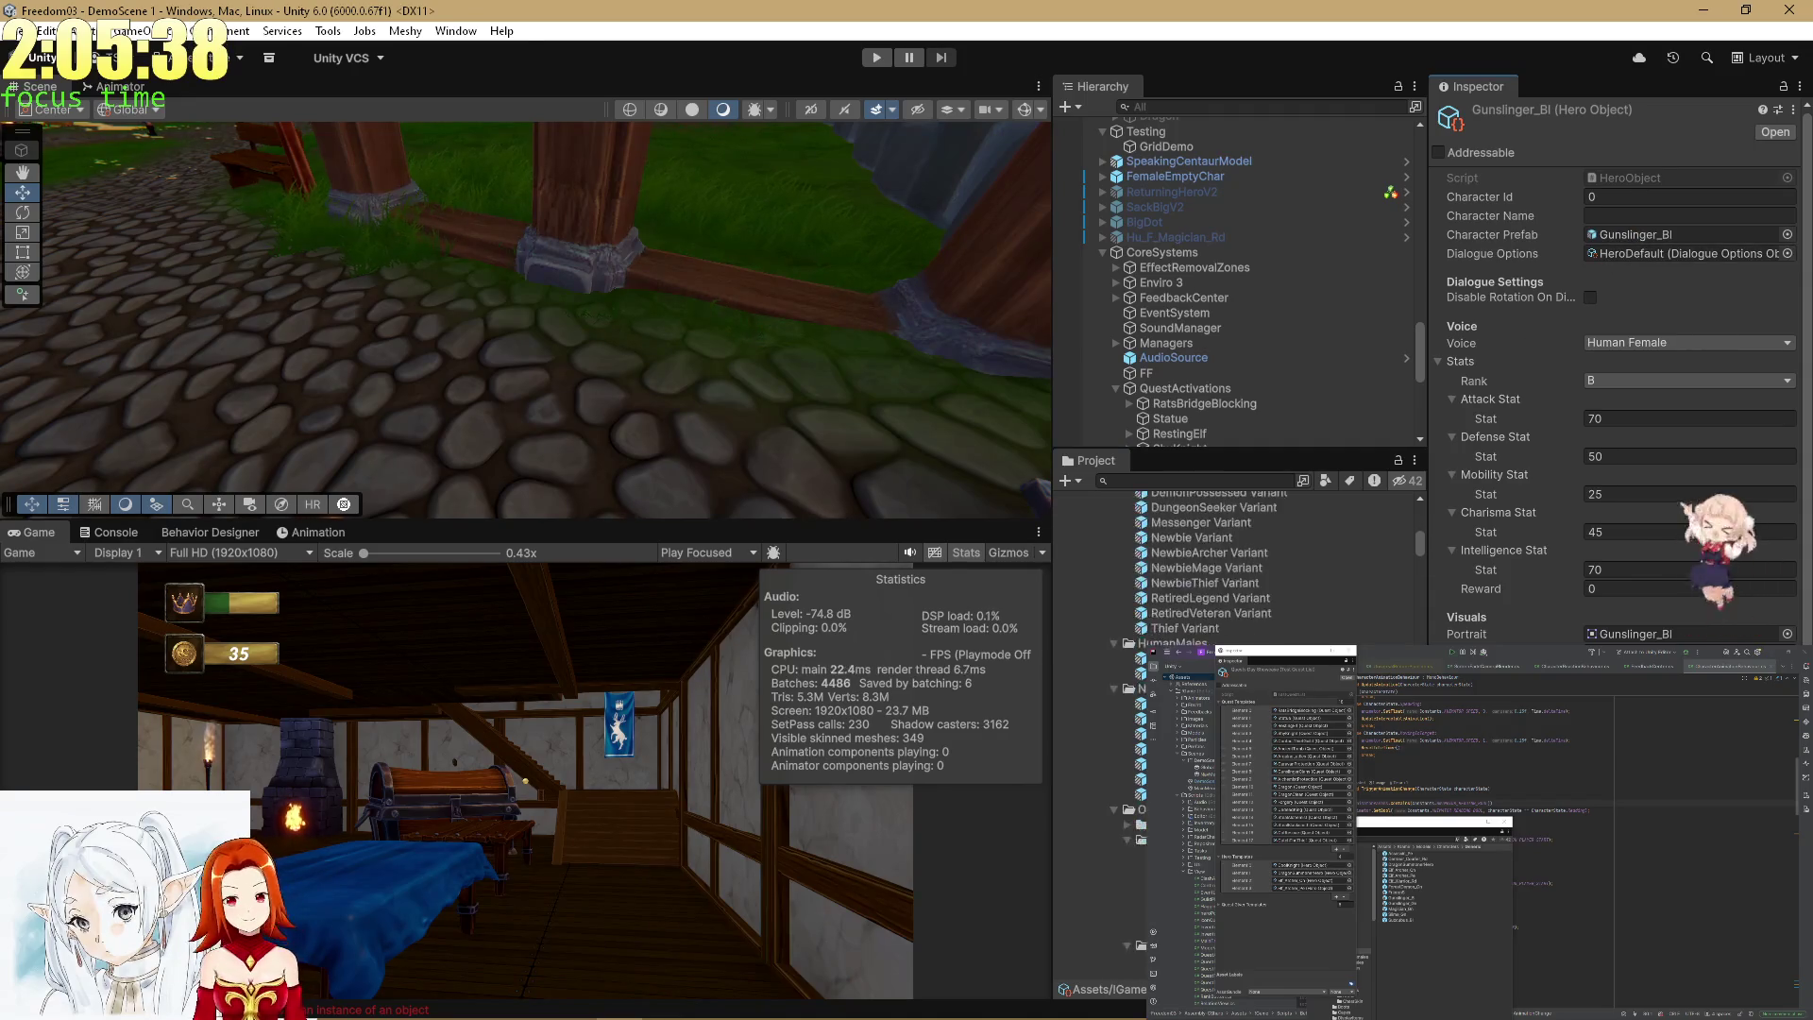
pyautogui.scroll(-6, 1113, 655)
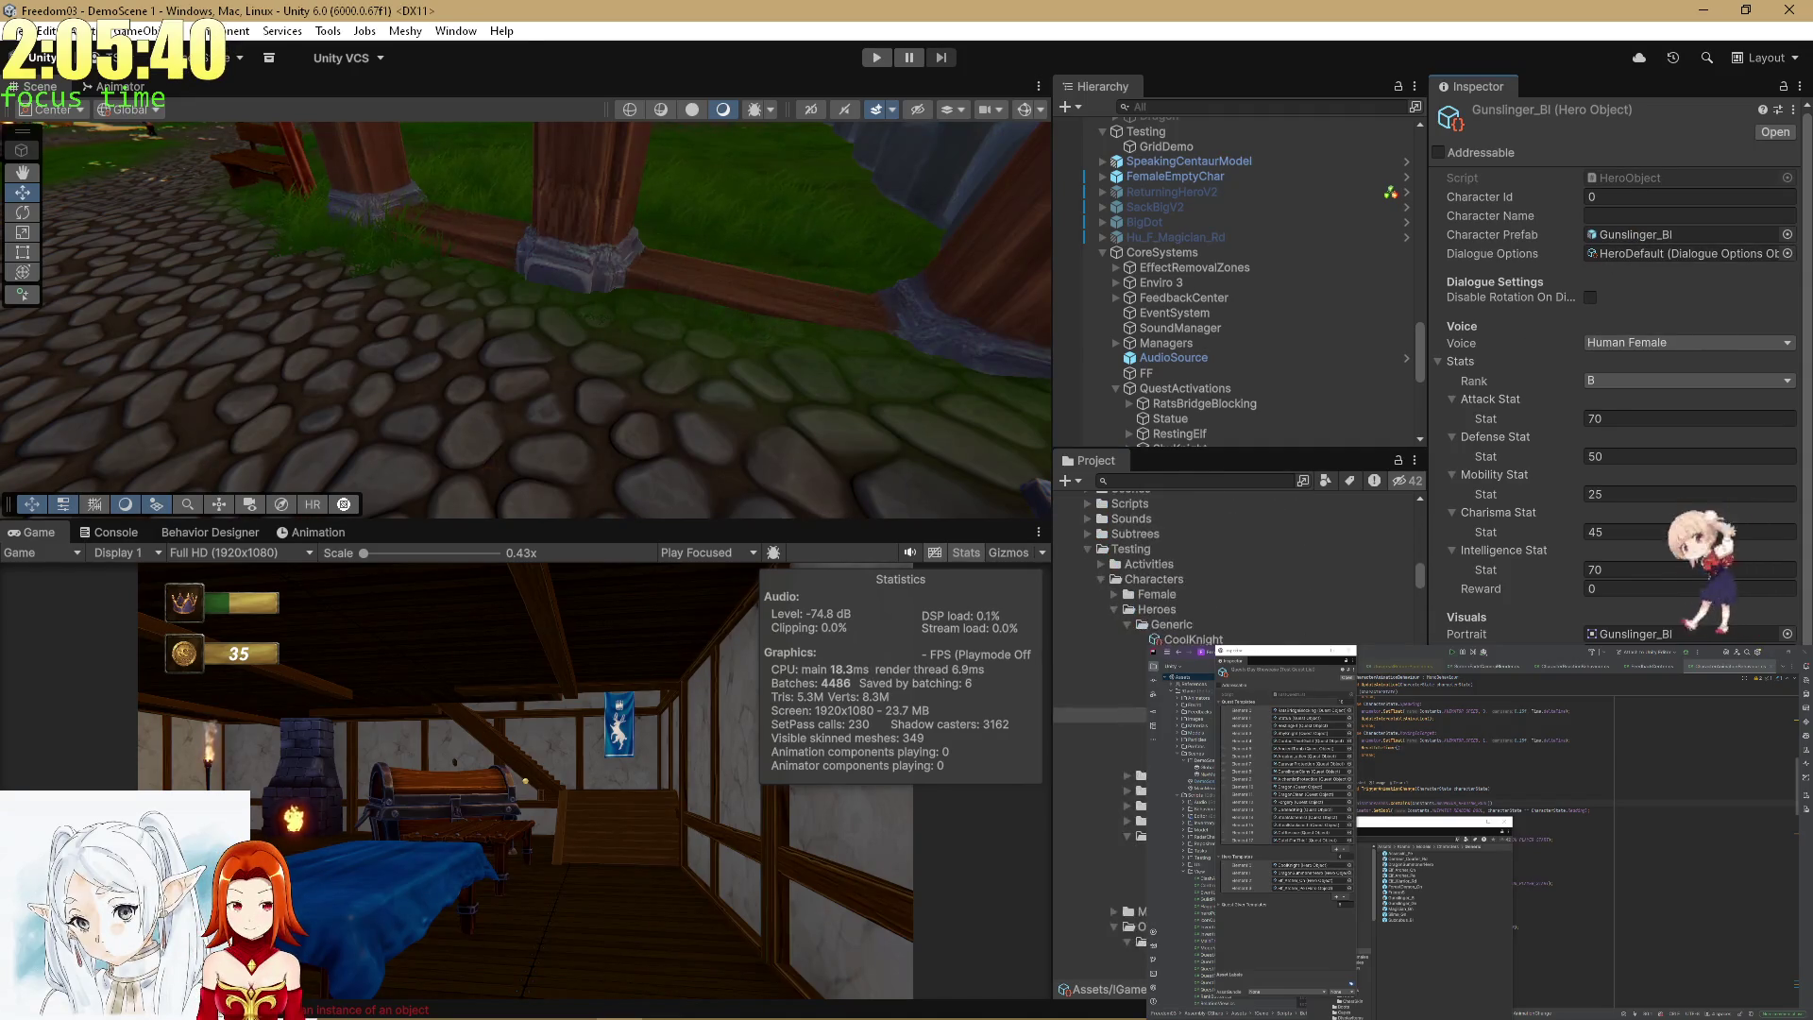
pyautogui.click(1104, 723)
pyautogui.scroll(-8, 1113, 656)
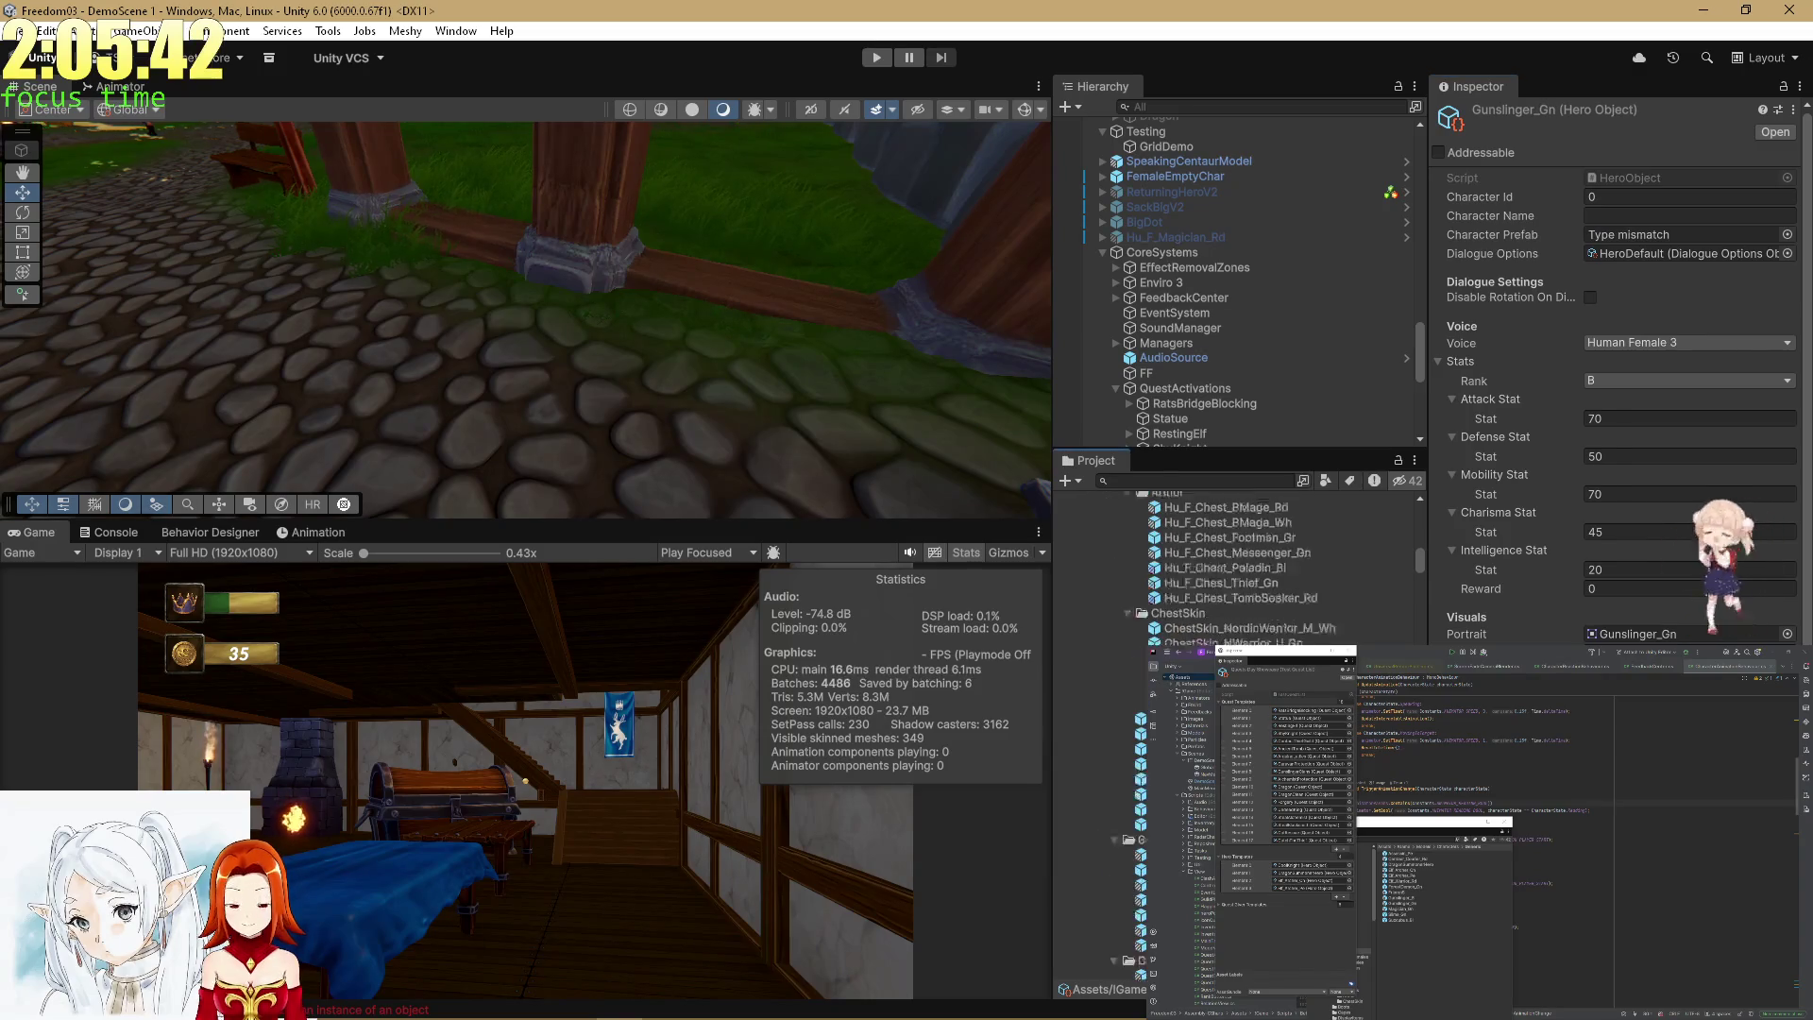
pyautogui.scroll(-8, 1153, 572)
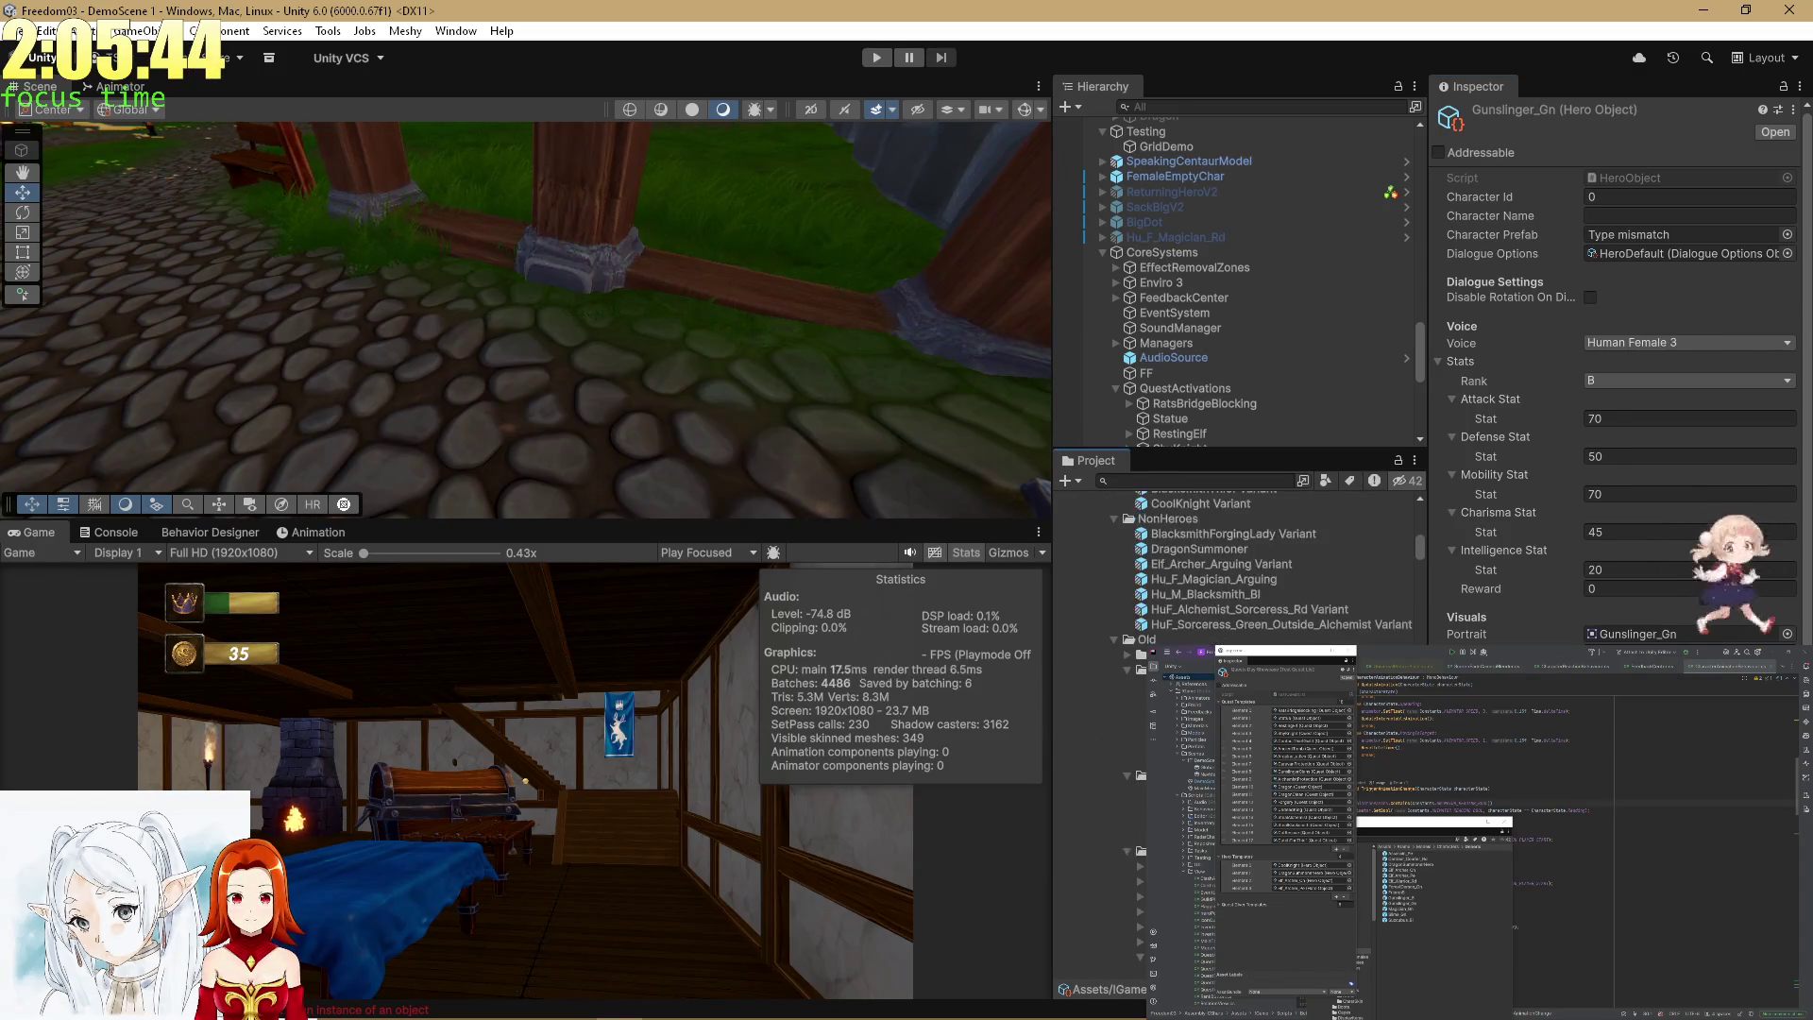
pyautogui.scroll(-10, 1238, 661)
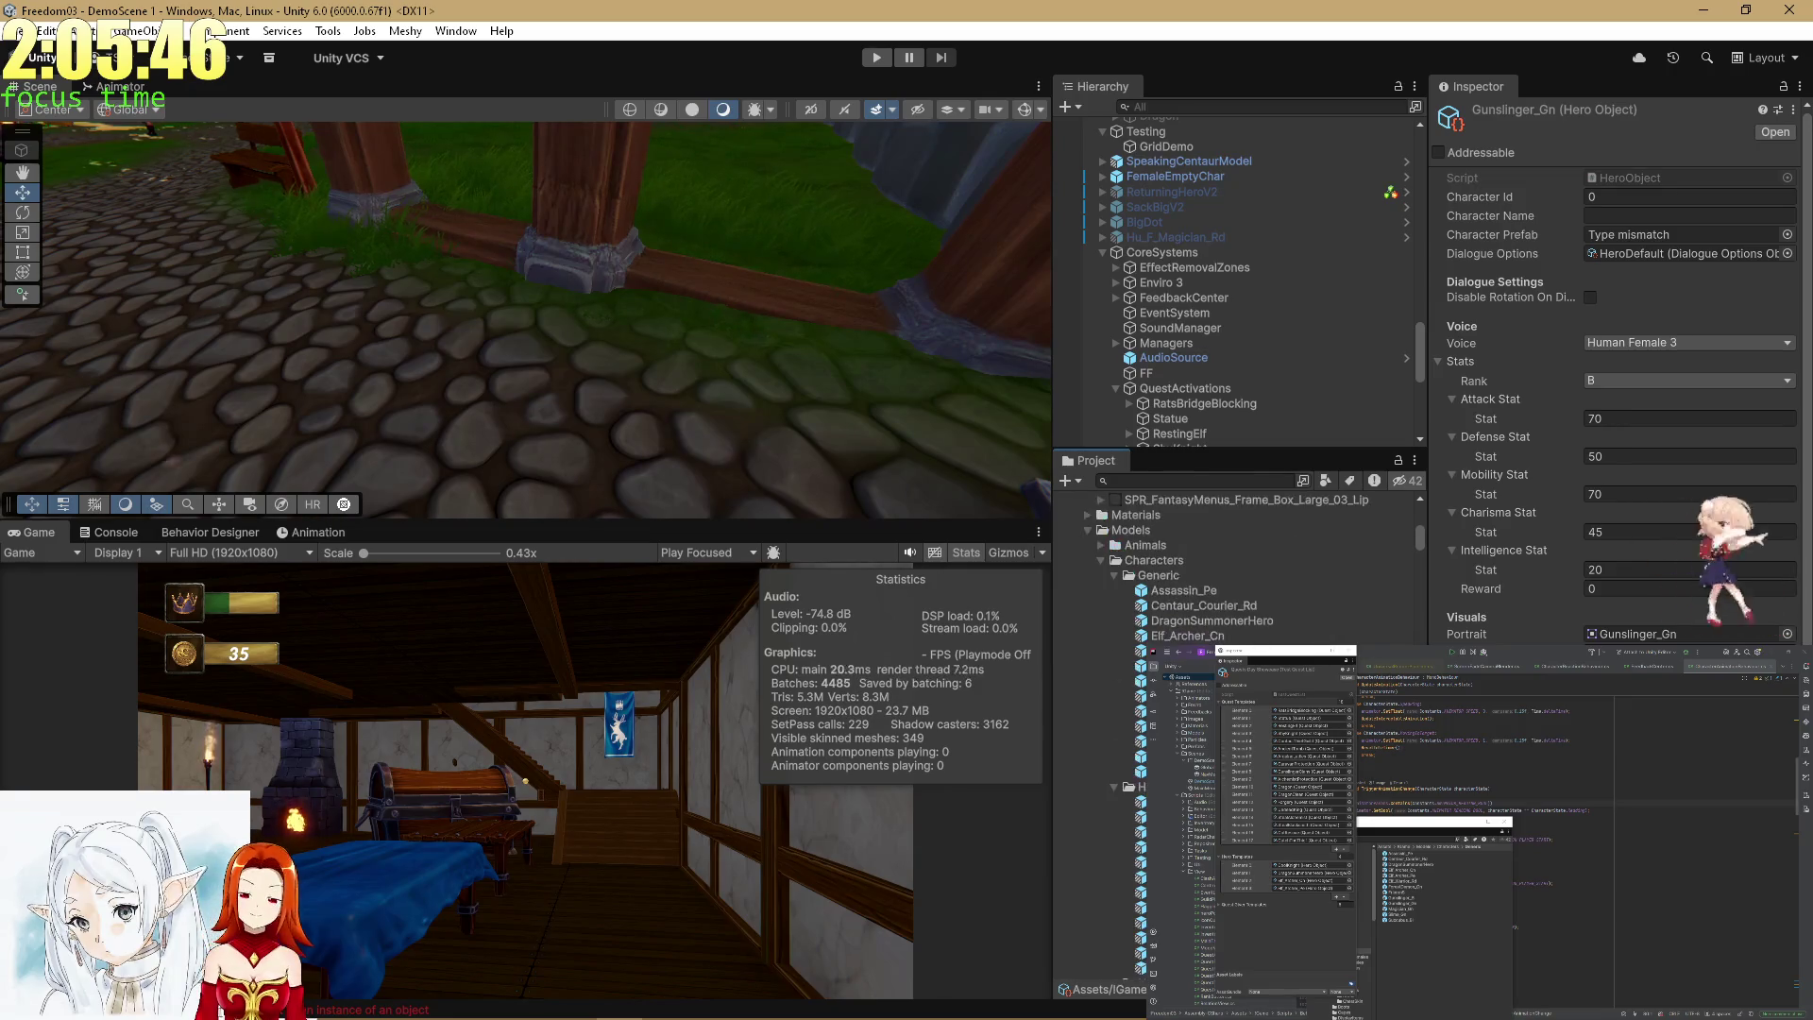
pyautogui.moveTo(1100, 723); pyautogui.dragTo(1659, 234)
pyautogui.scroll(-5, 1228, 567)
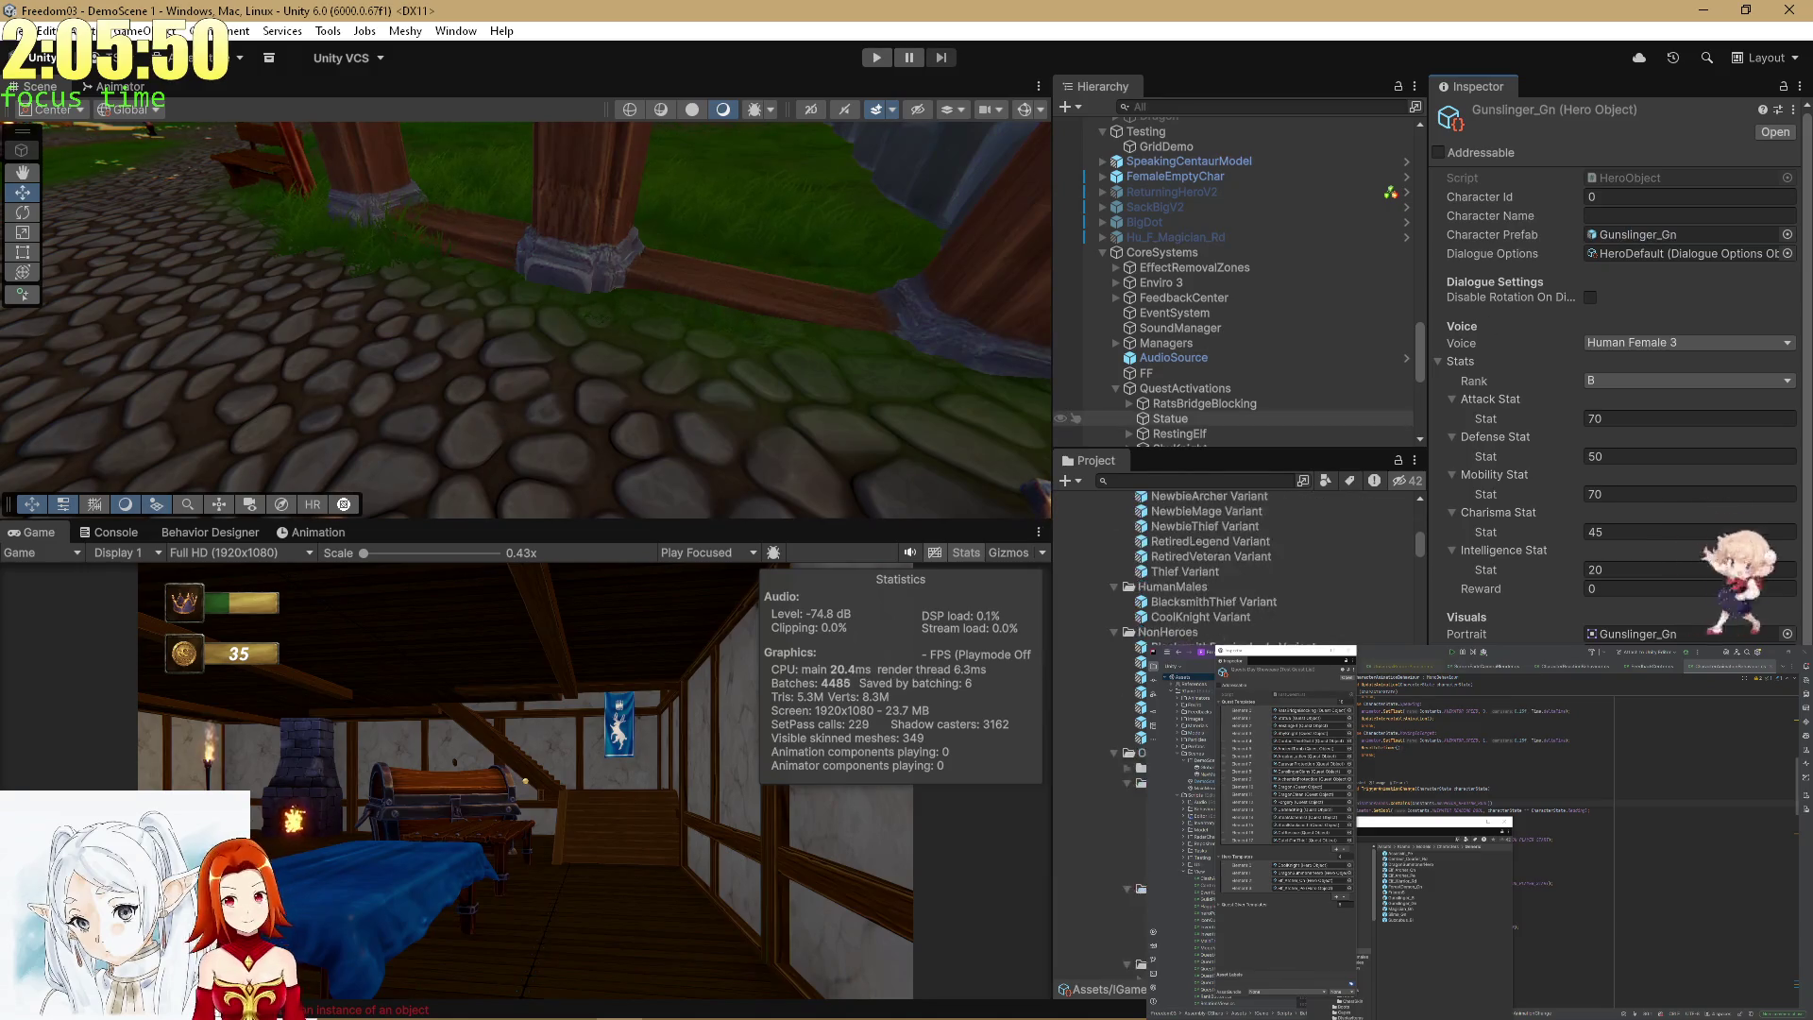
pyautogui.scroll(-15, 1227, 566)
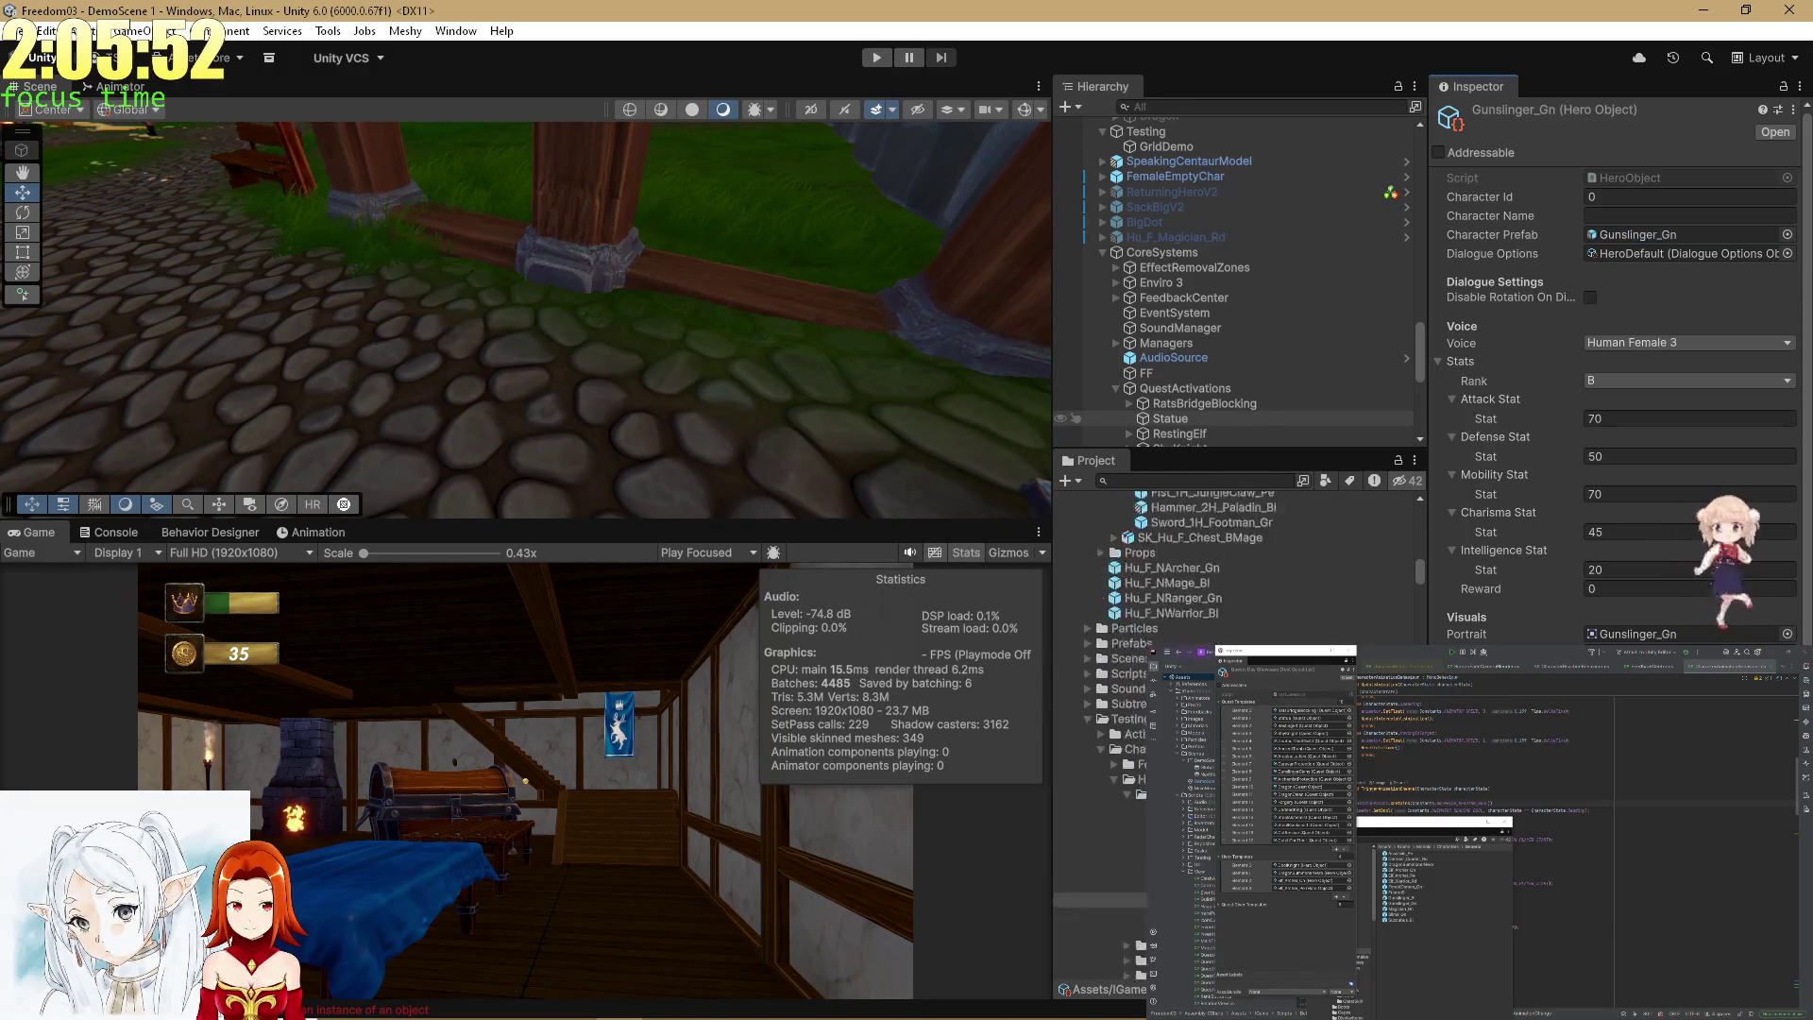
pyautogui.scroll(-6, 1237, 661)
# Select Magician_Gn, step down to the Slime hero asset, and start play mode.
pyautogui.click(1104, 745)
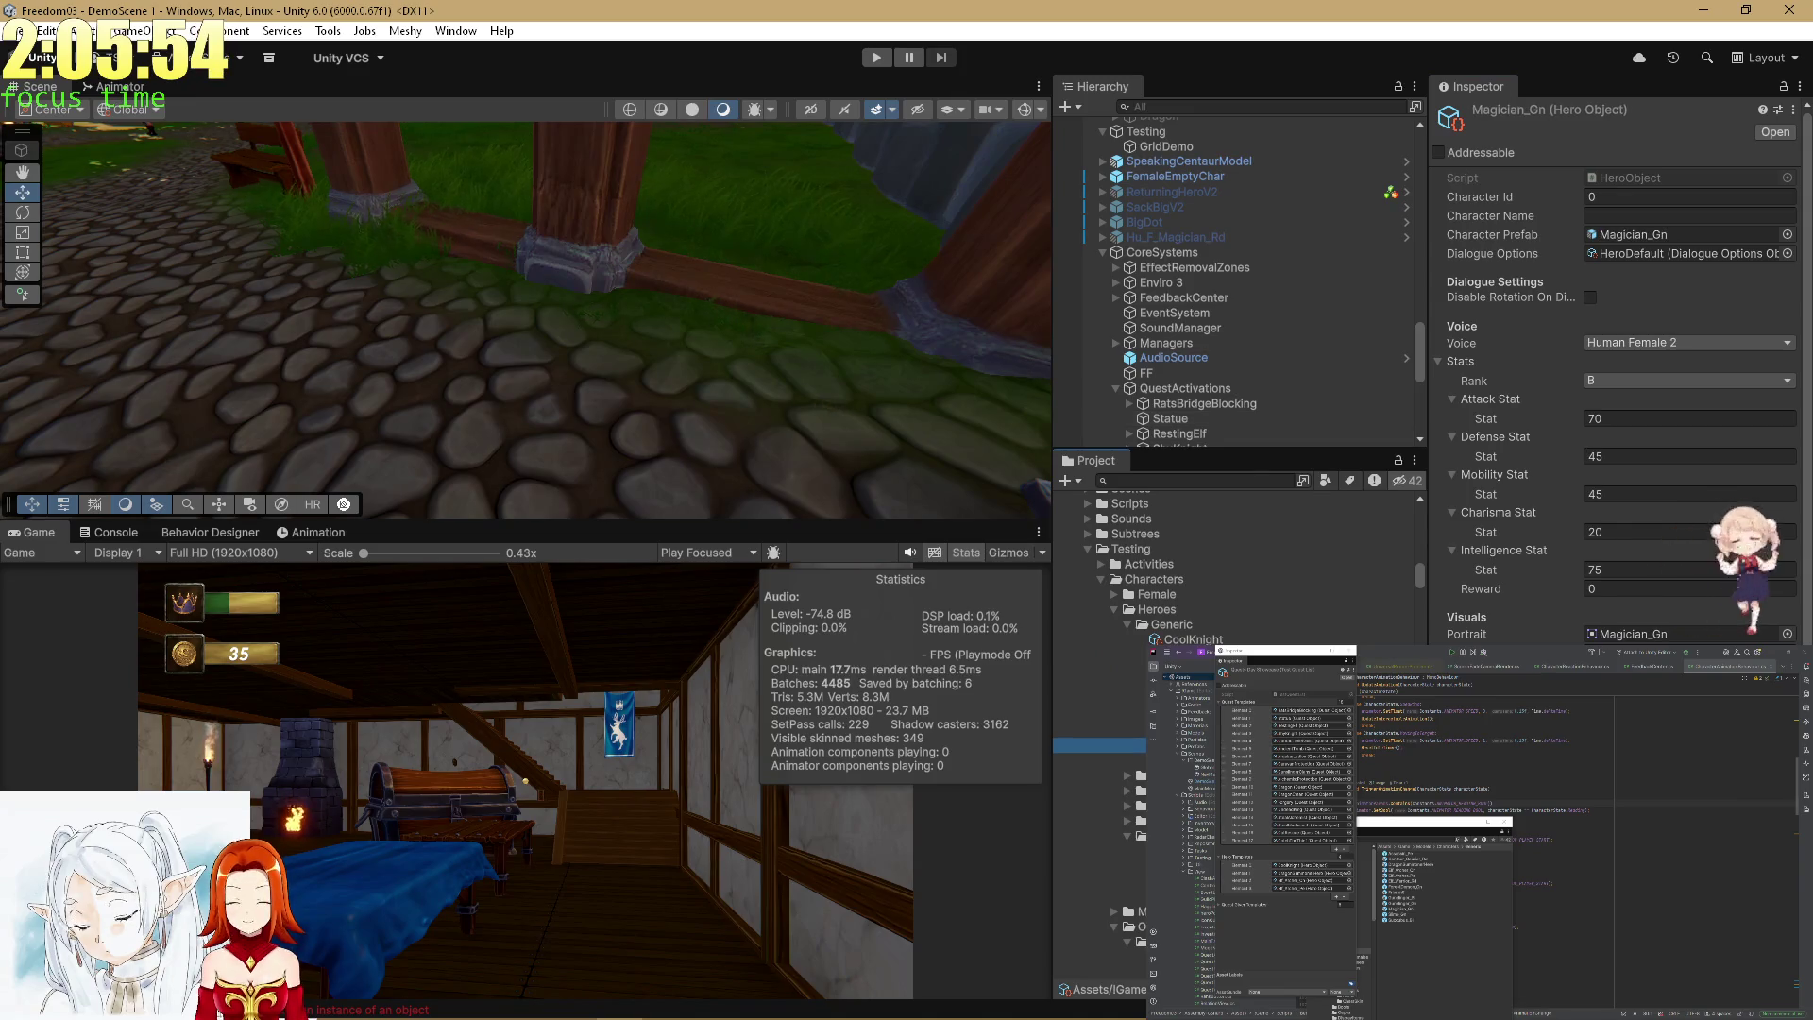
pyautogui.press('Down')
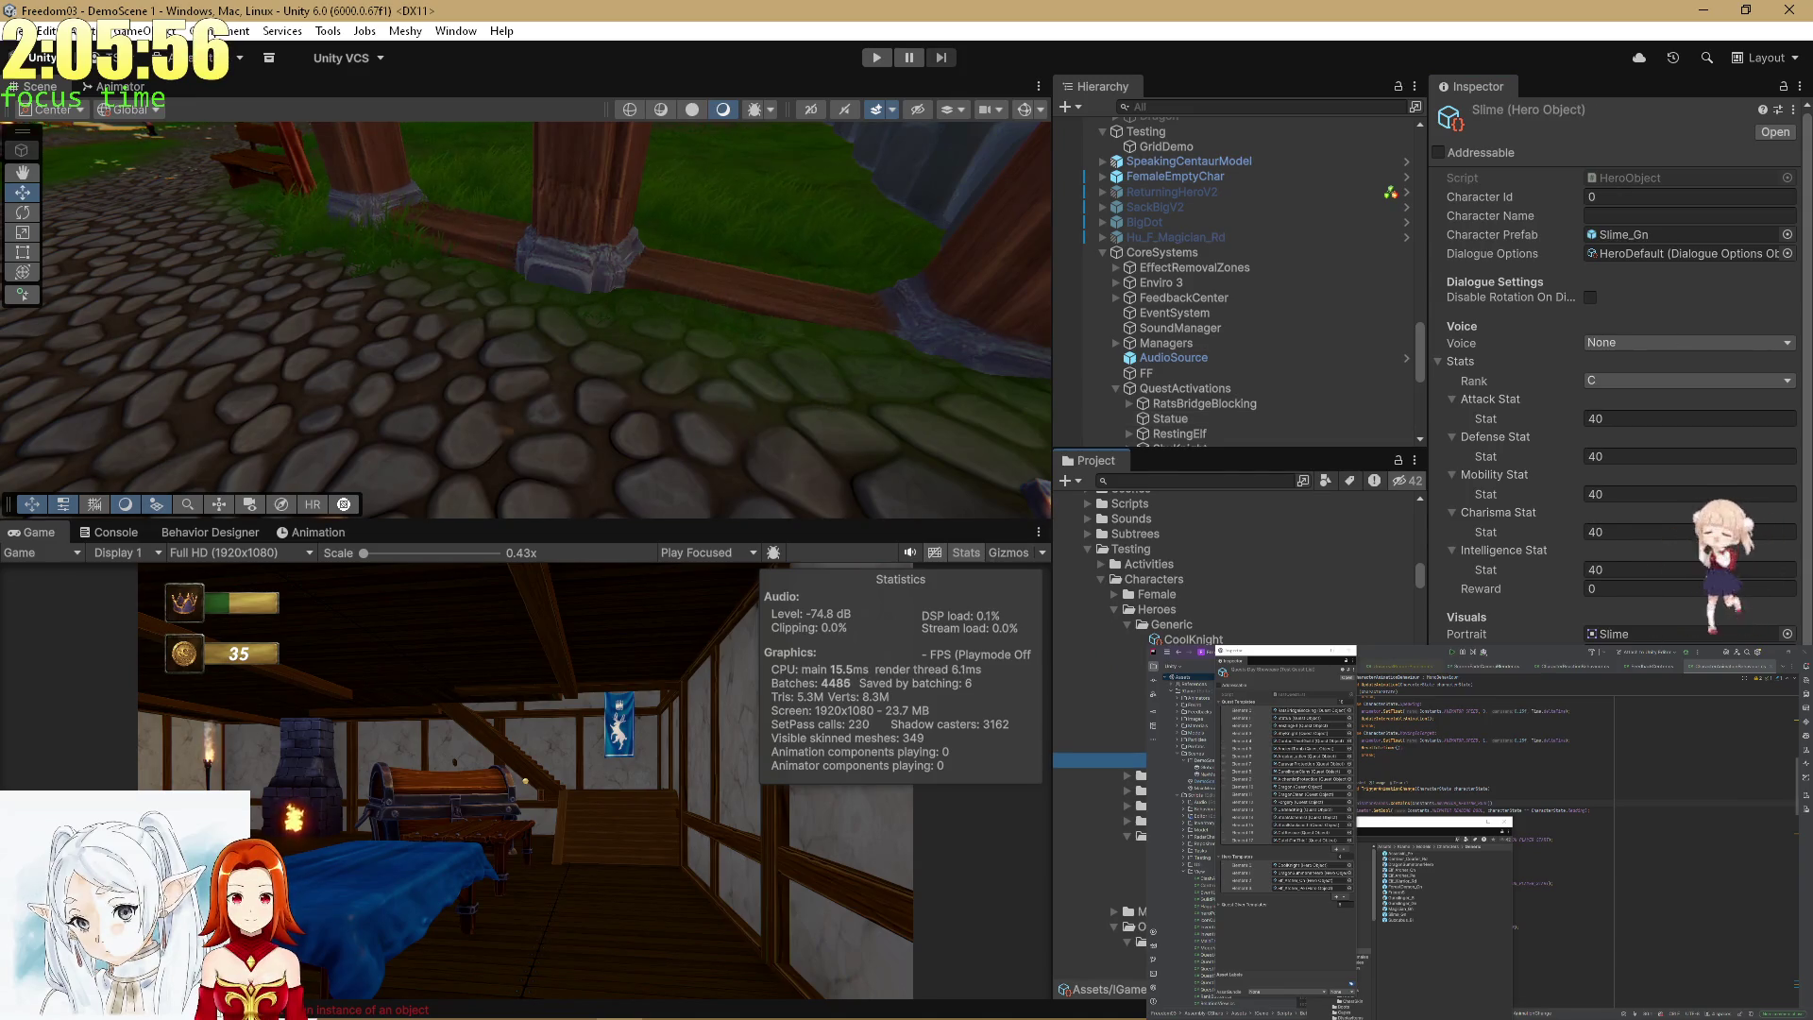
pyautogui.click(875, 57)
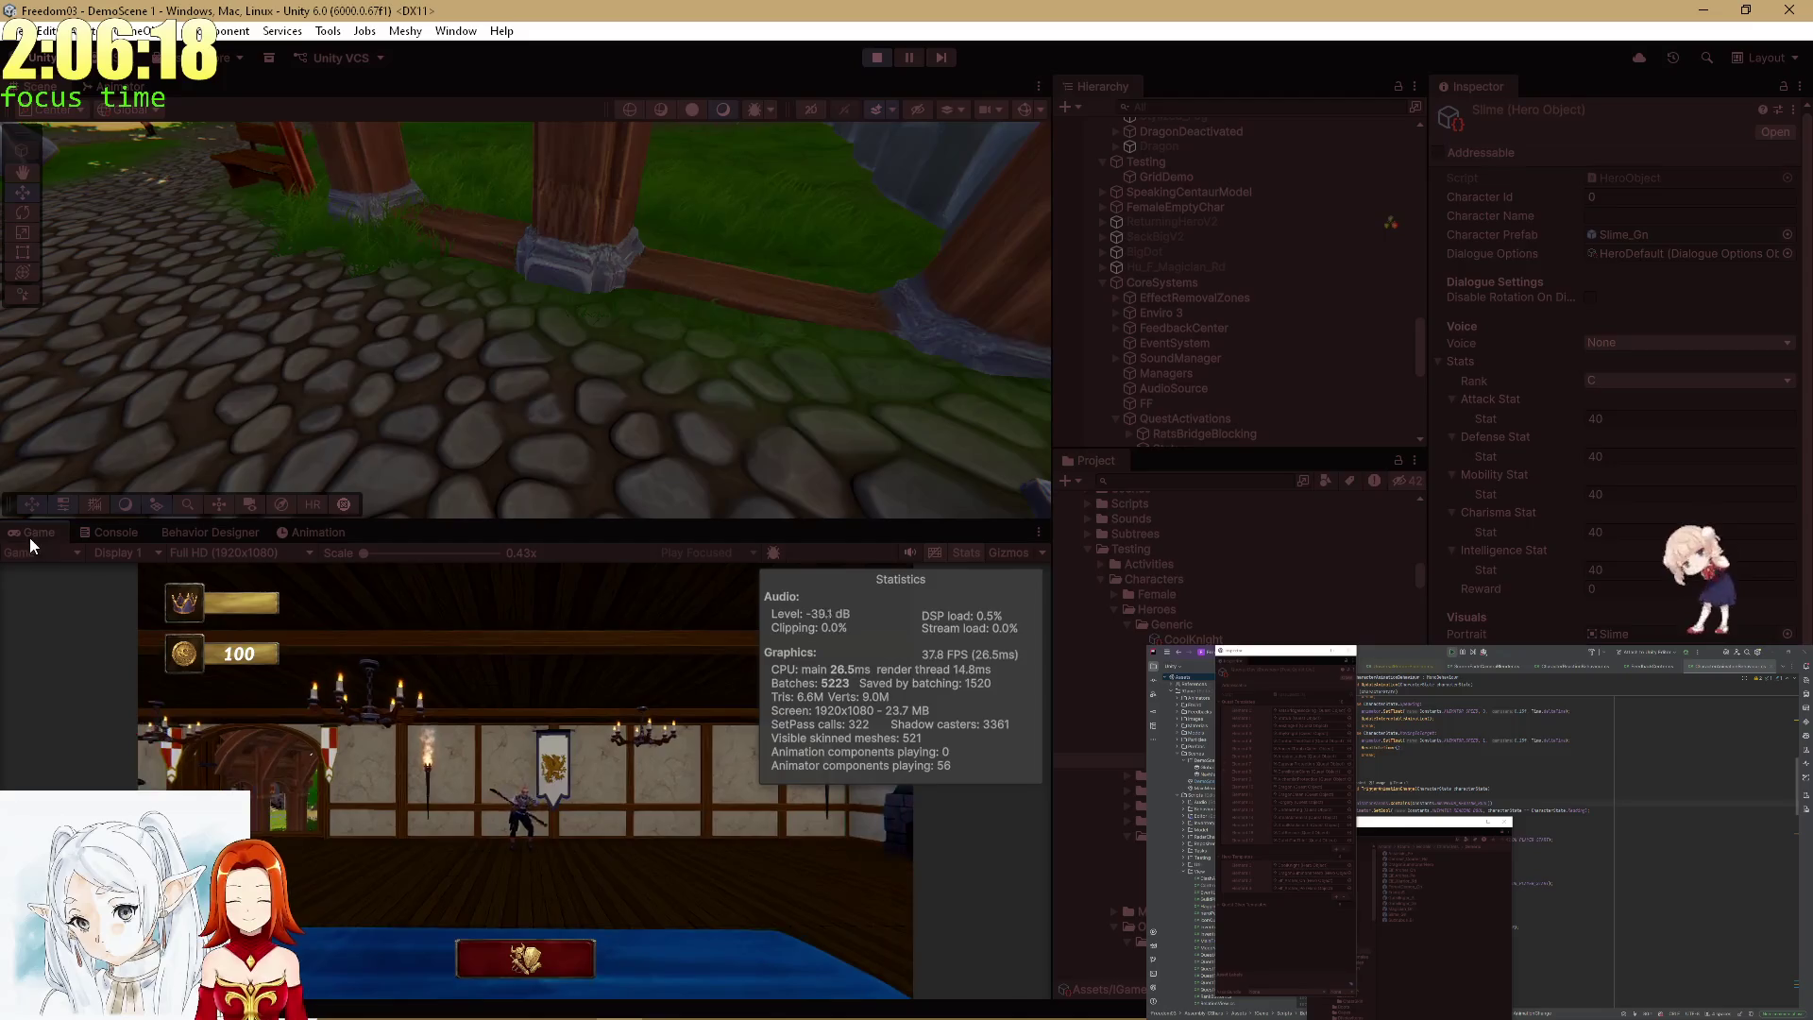
# Maximize the Game view over the editor and open the knight's equipment screen.
pyautogui.doubleClick(30, 535)
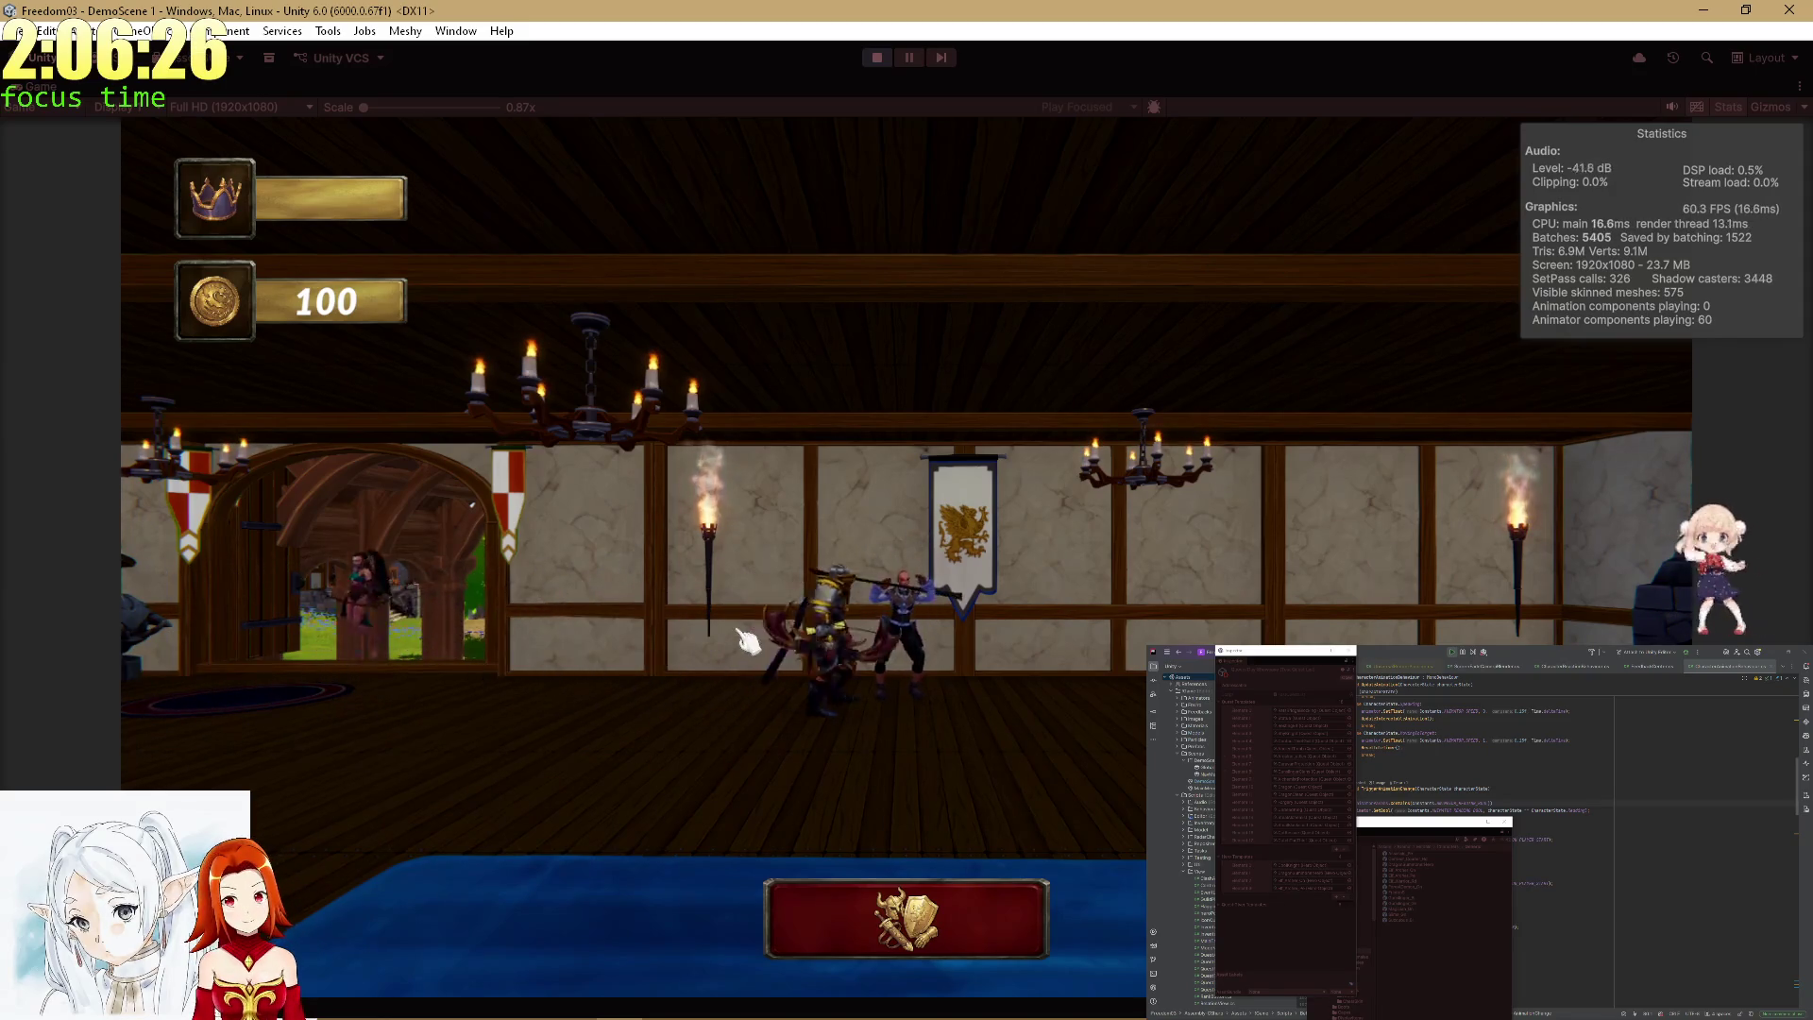
pyautogui.click(797, 696)
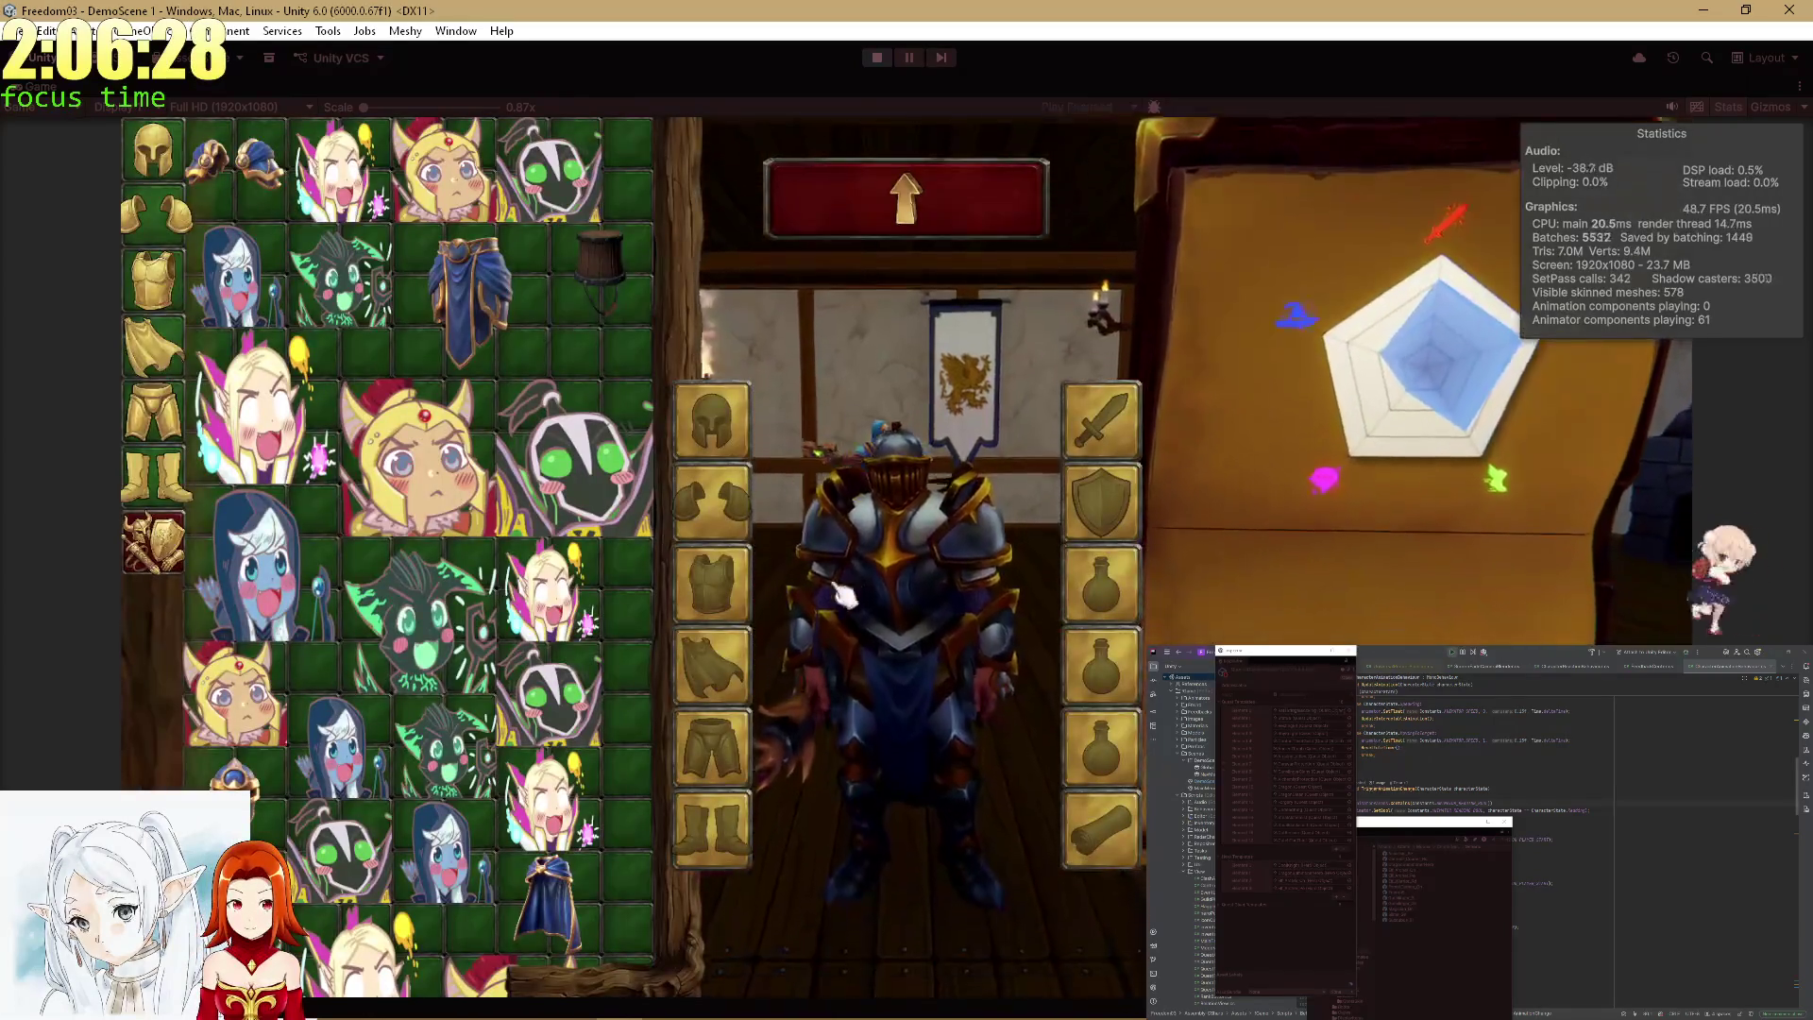
# Reopen the inventory and try the cat-girl and elf-girl stickers and bucket helmet on the knight.
pyautogui.click(883, 227)
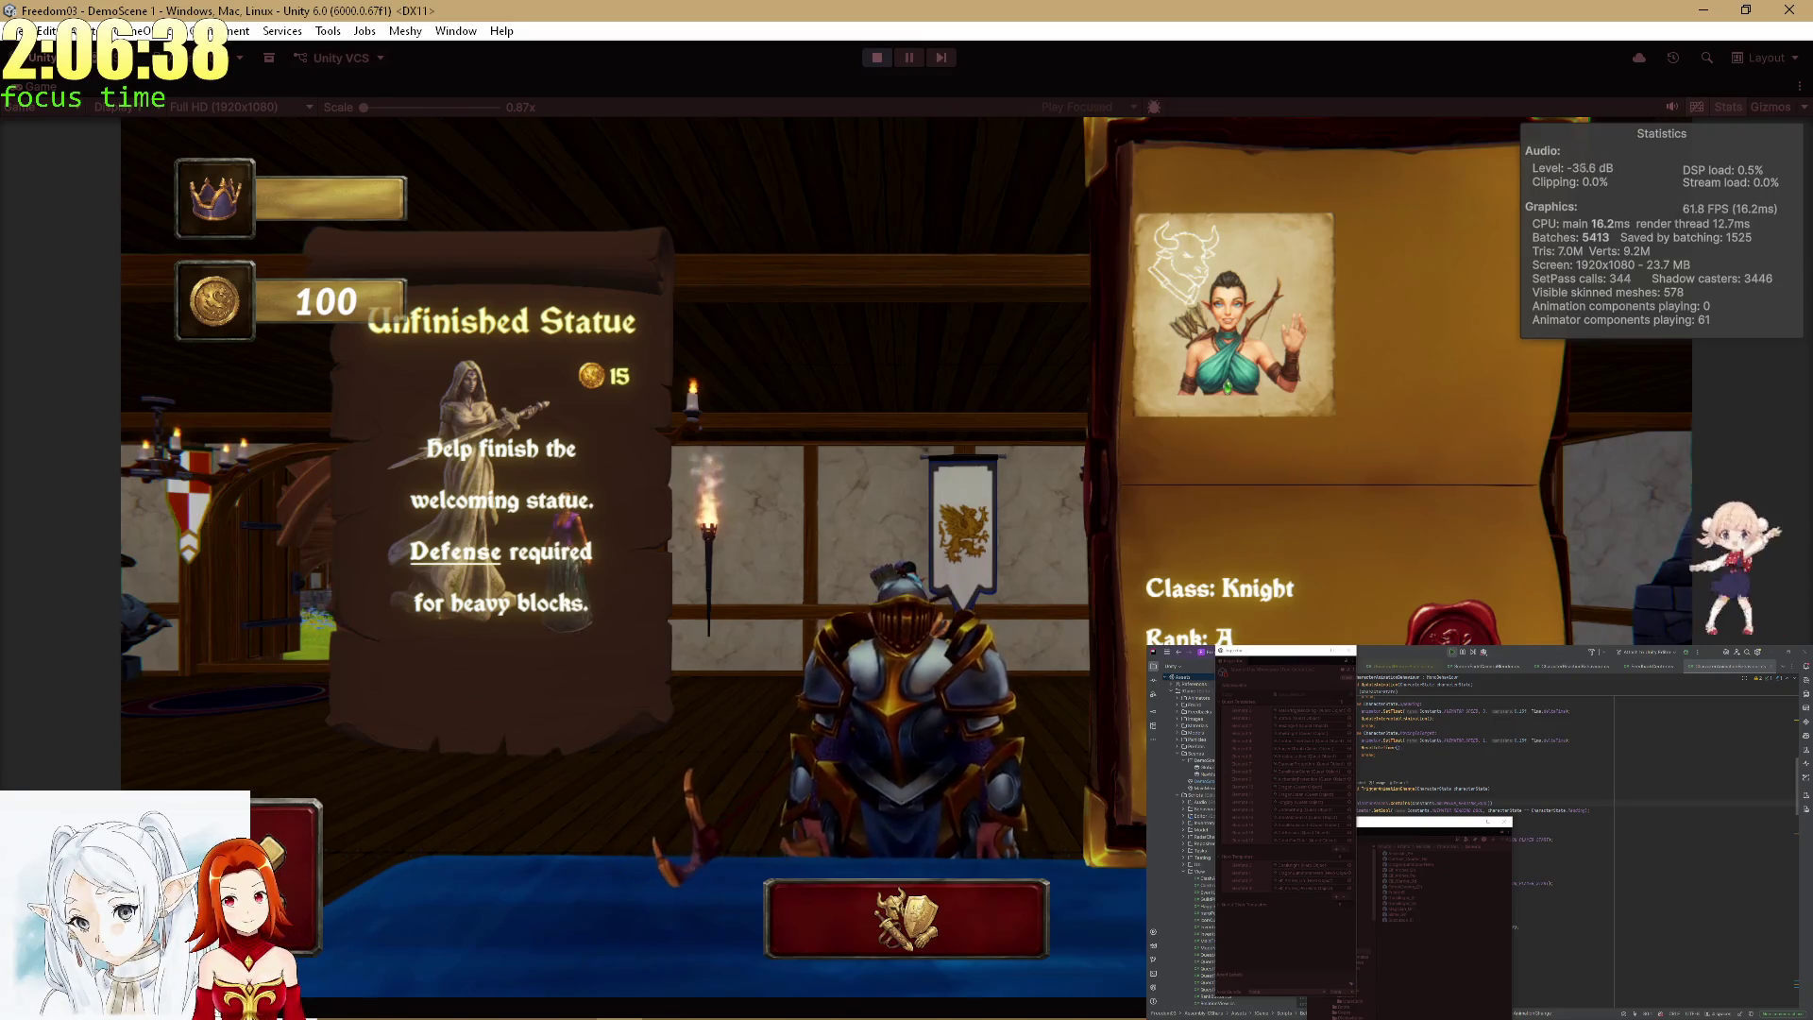
pyautogui.press('i')
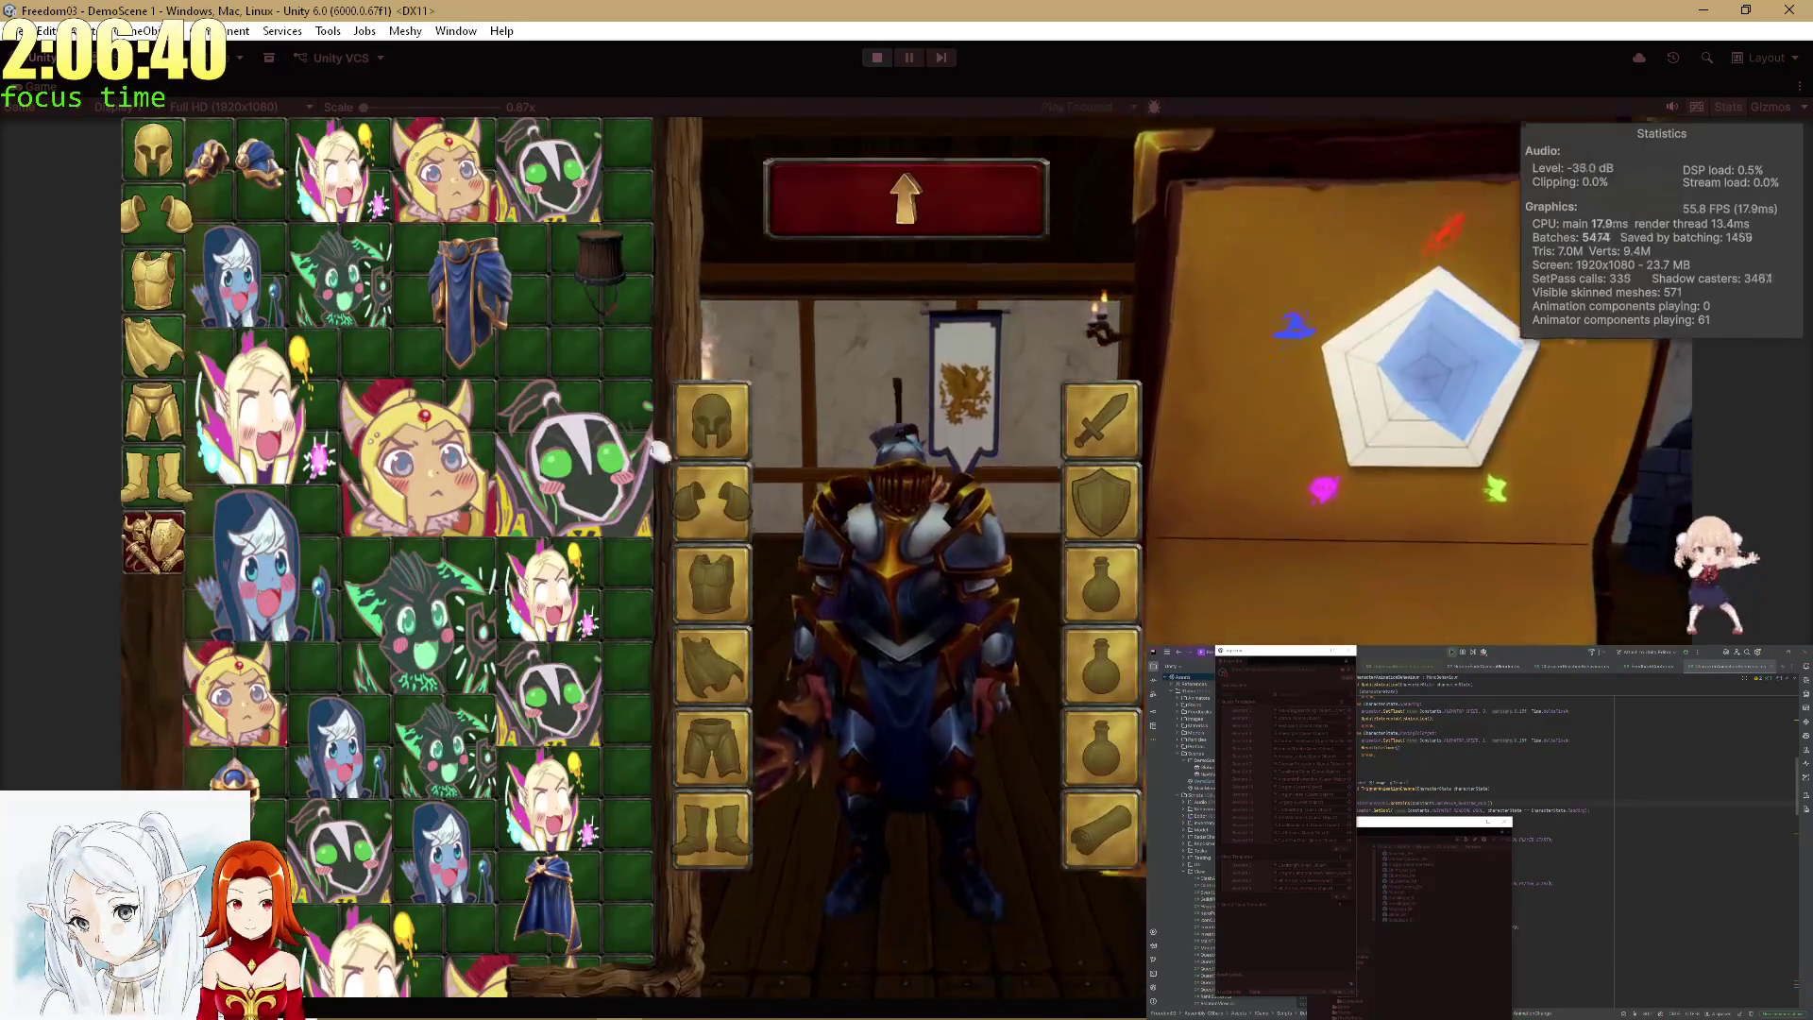
pyautogui.click(454, 482)
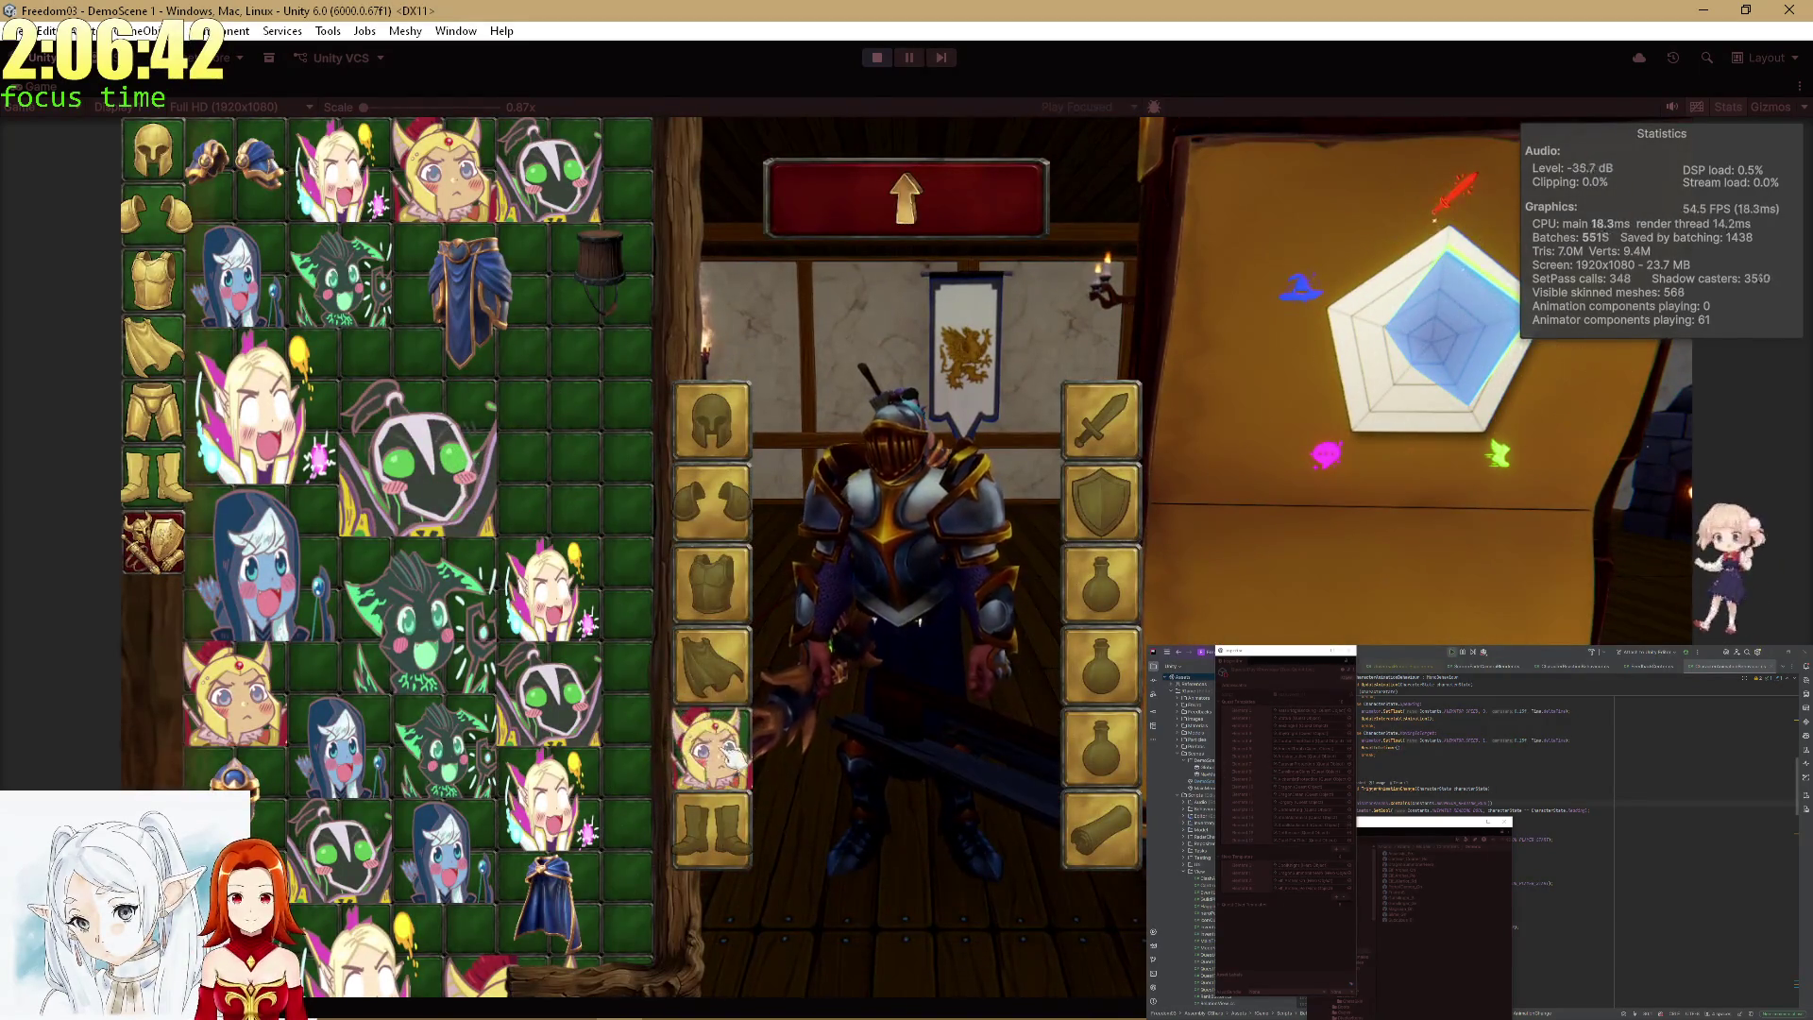
pyautogui.click(575, 458)
pyautogui.moveTo(553, 590); pyautogui.dragTo(713, 420)
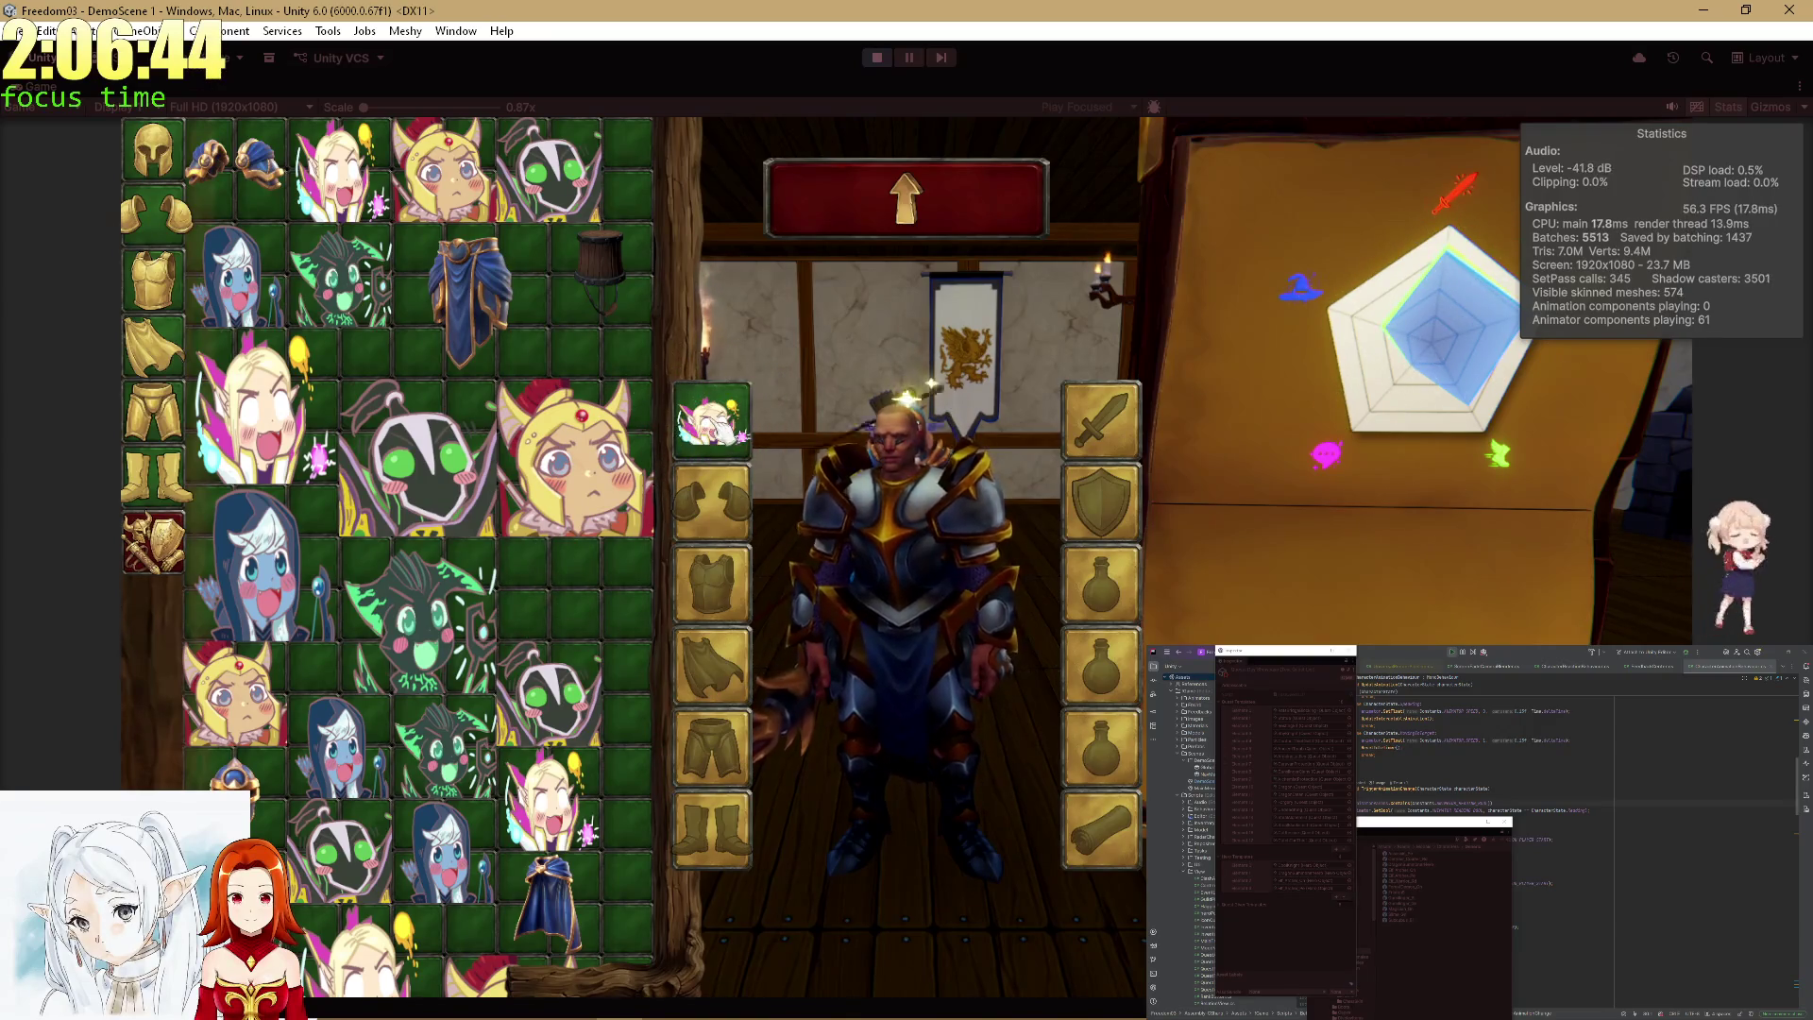
pyautogui.click(718, 430)
pyautogui.click(622, 304)
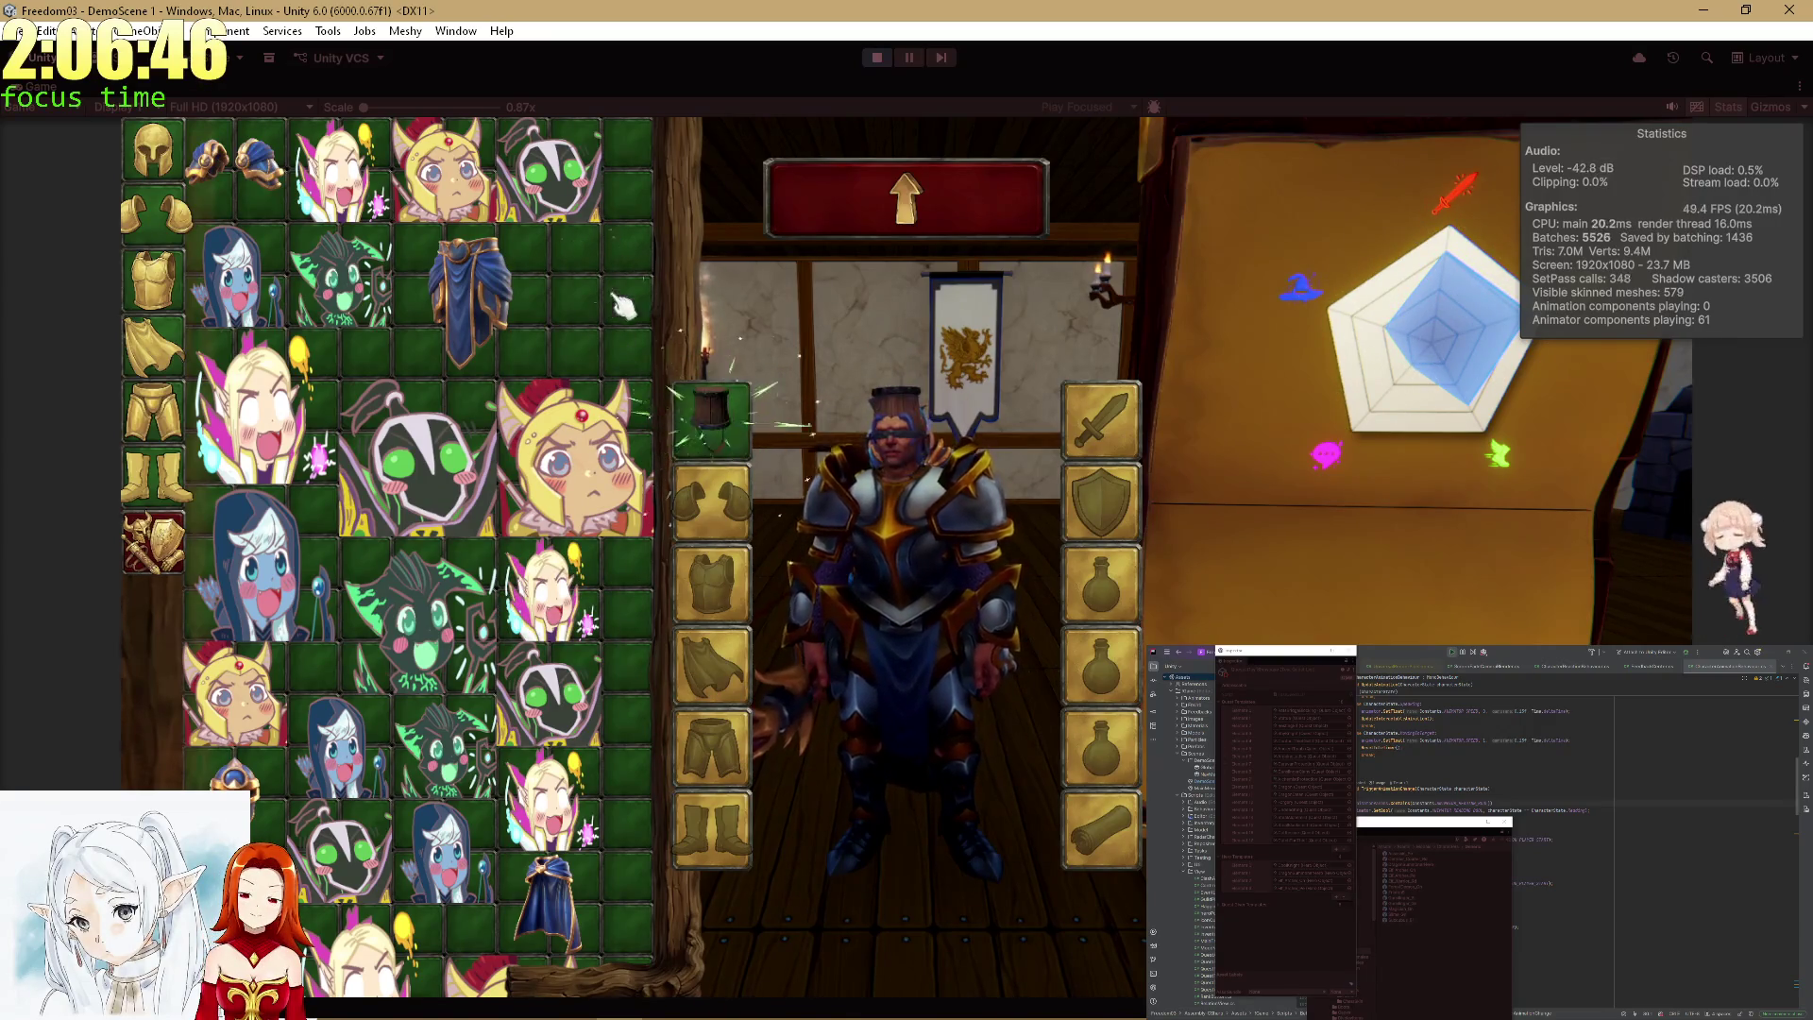
pyautogui.click(722, 432)
# Equip and remove the blue leg armour, cape and boots, then return to the quest board.
pyautogui.click(491, 331)
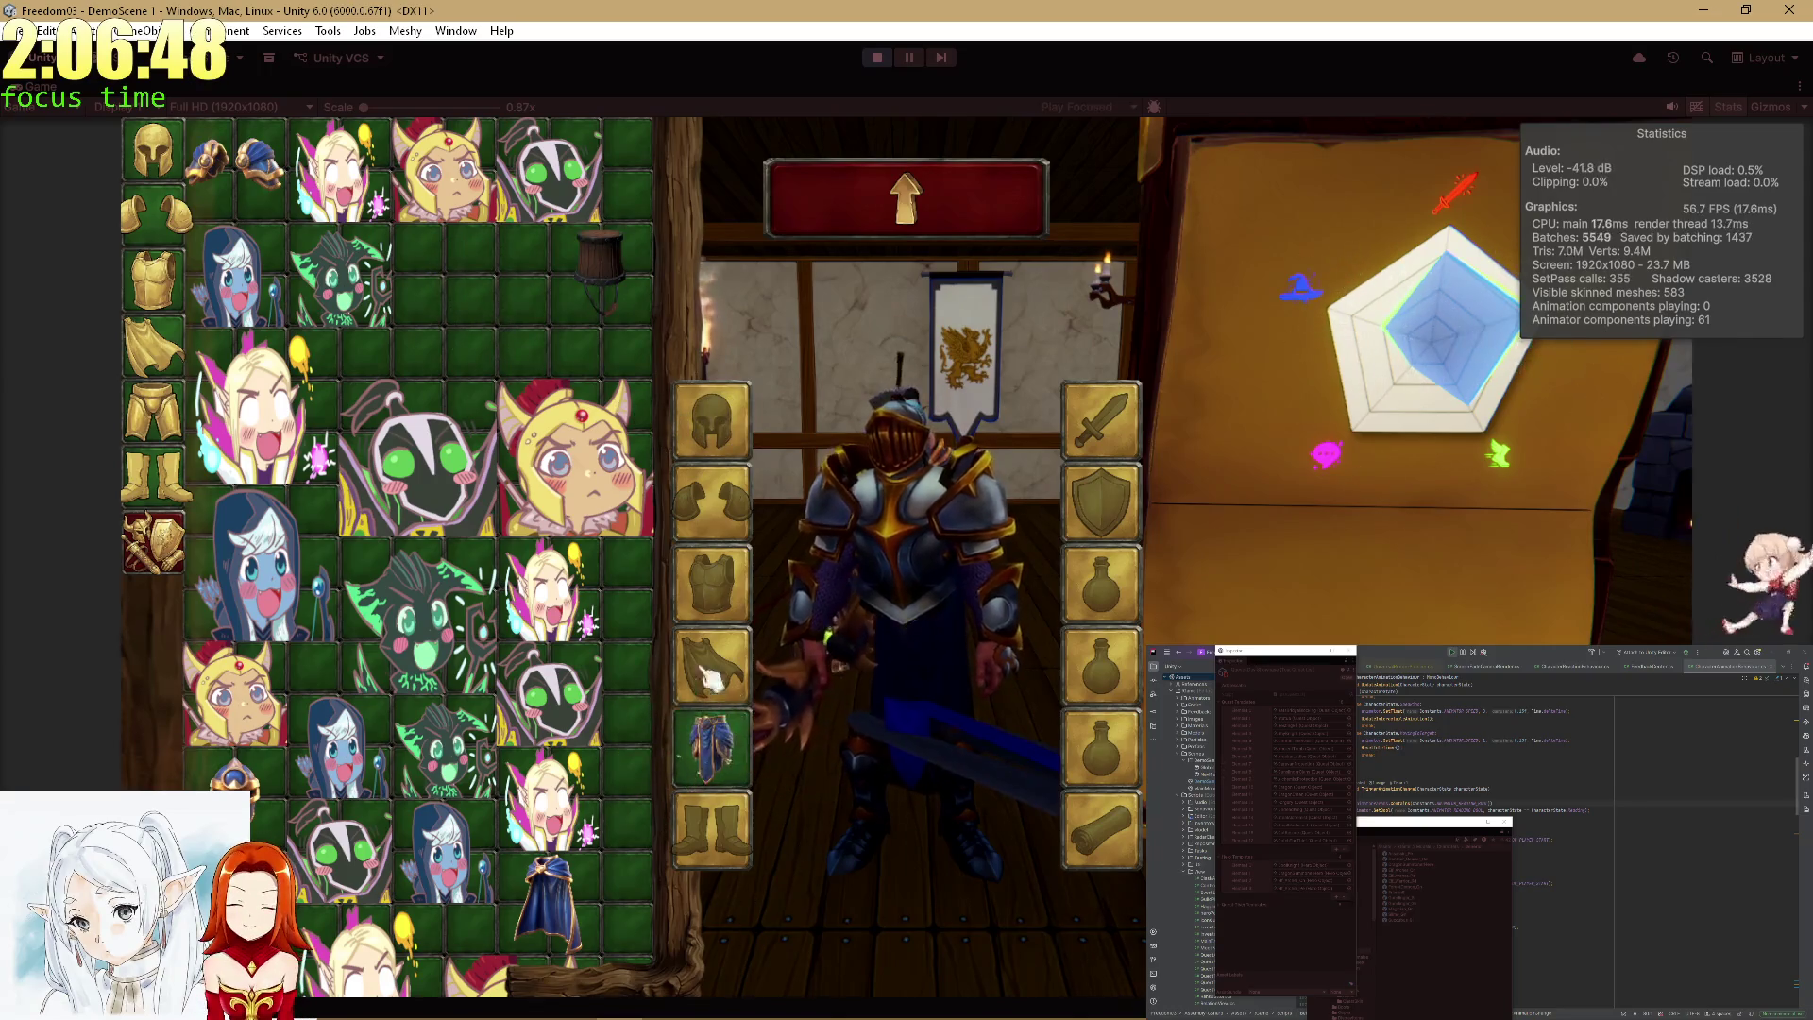
pyautogui.click(715, 680)
pyautogui.click(555, 904)
pyautogui.click(709, 684)
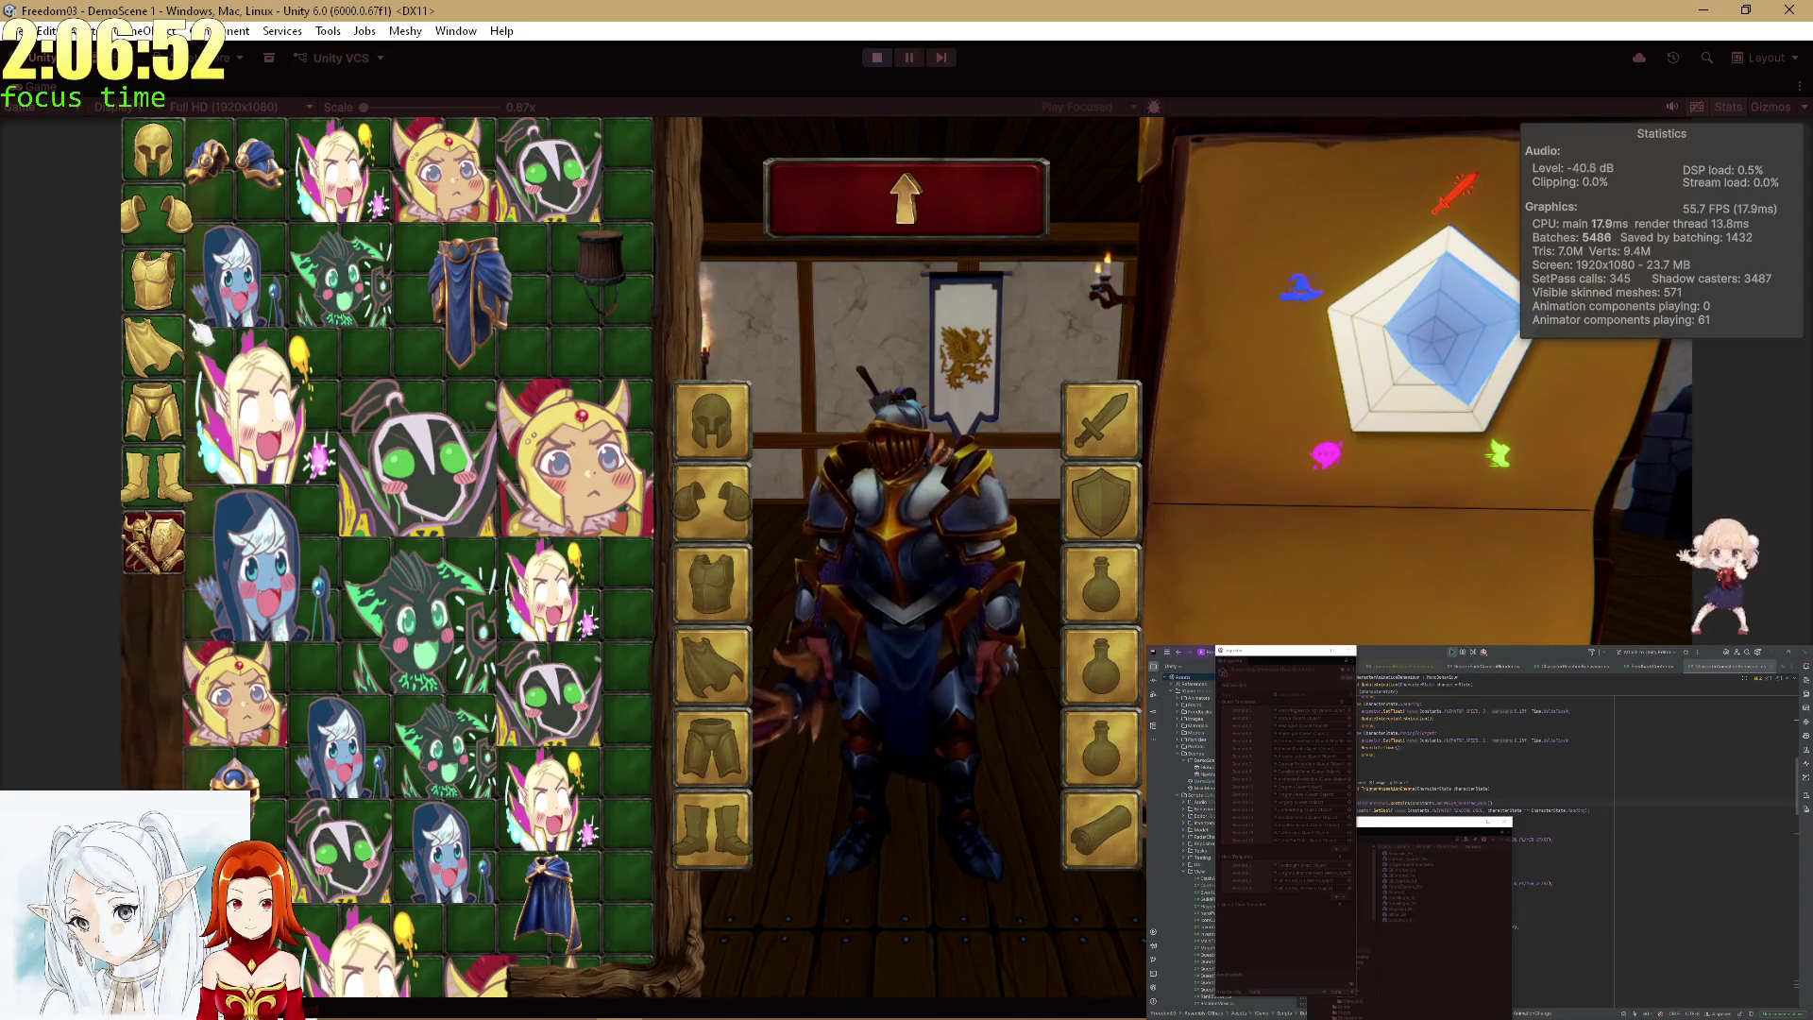
pyautogui.click(160, 481)
pyautogui.click(321, 294)
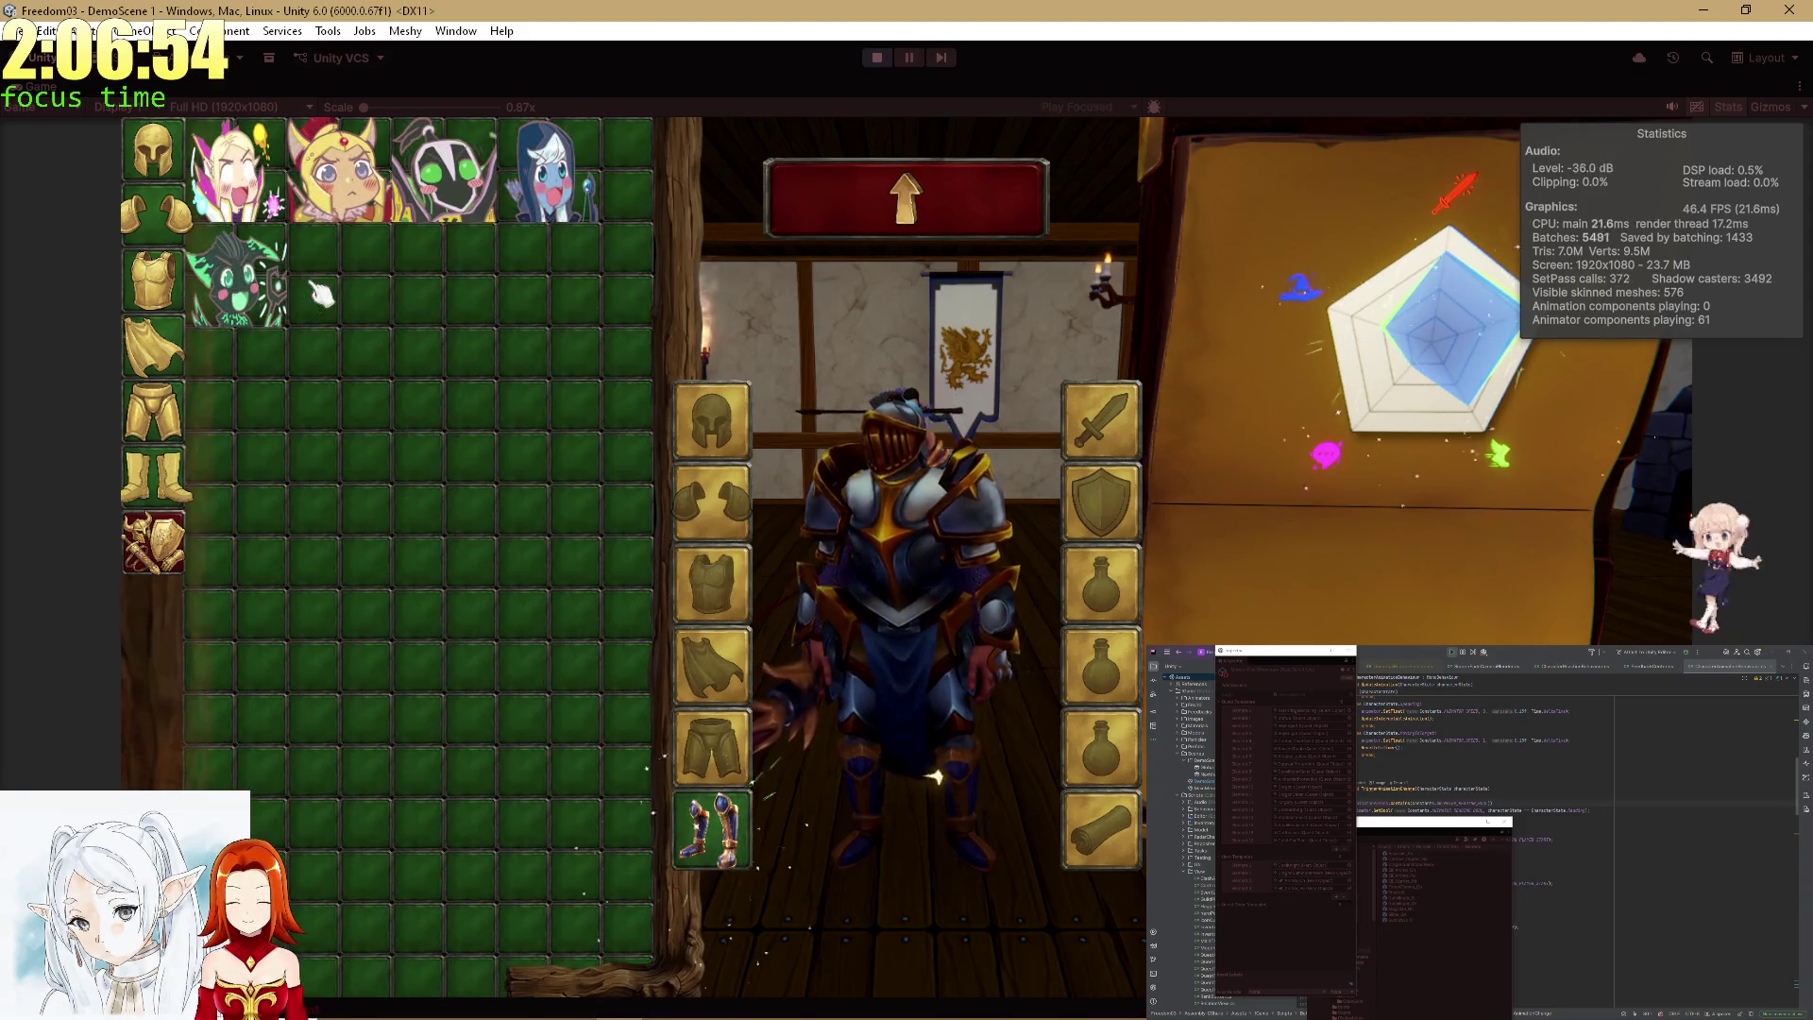
pyautogui.click(720, 836)
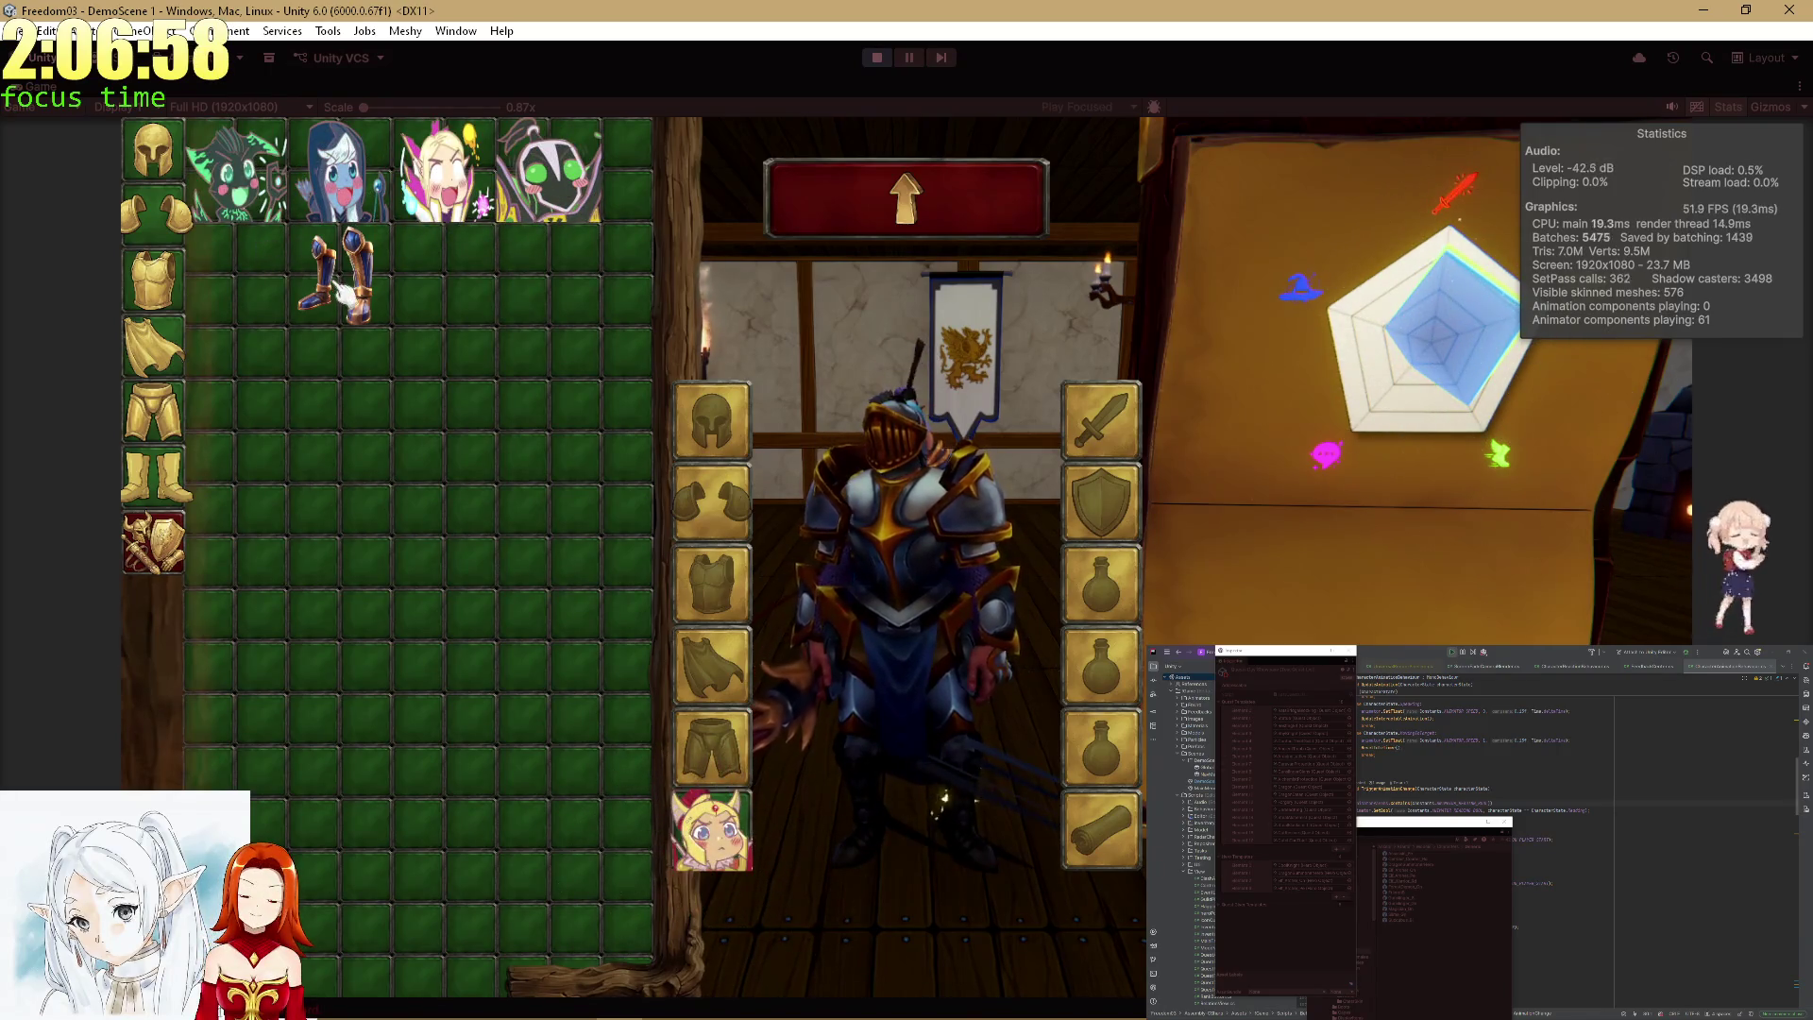
pyautogui.click(906, 198)
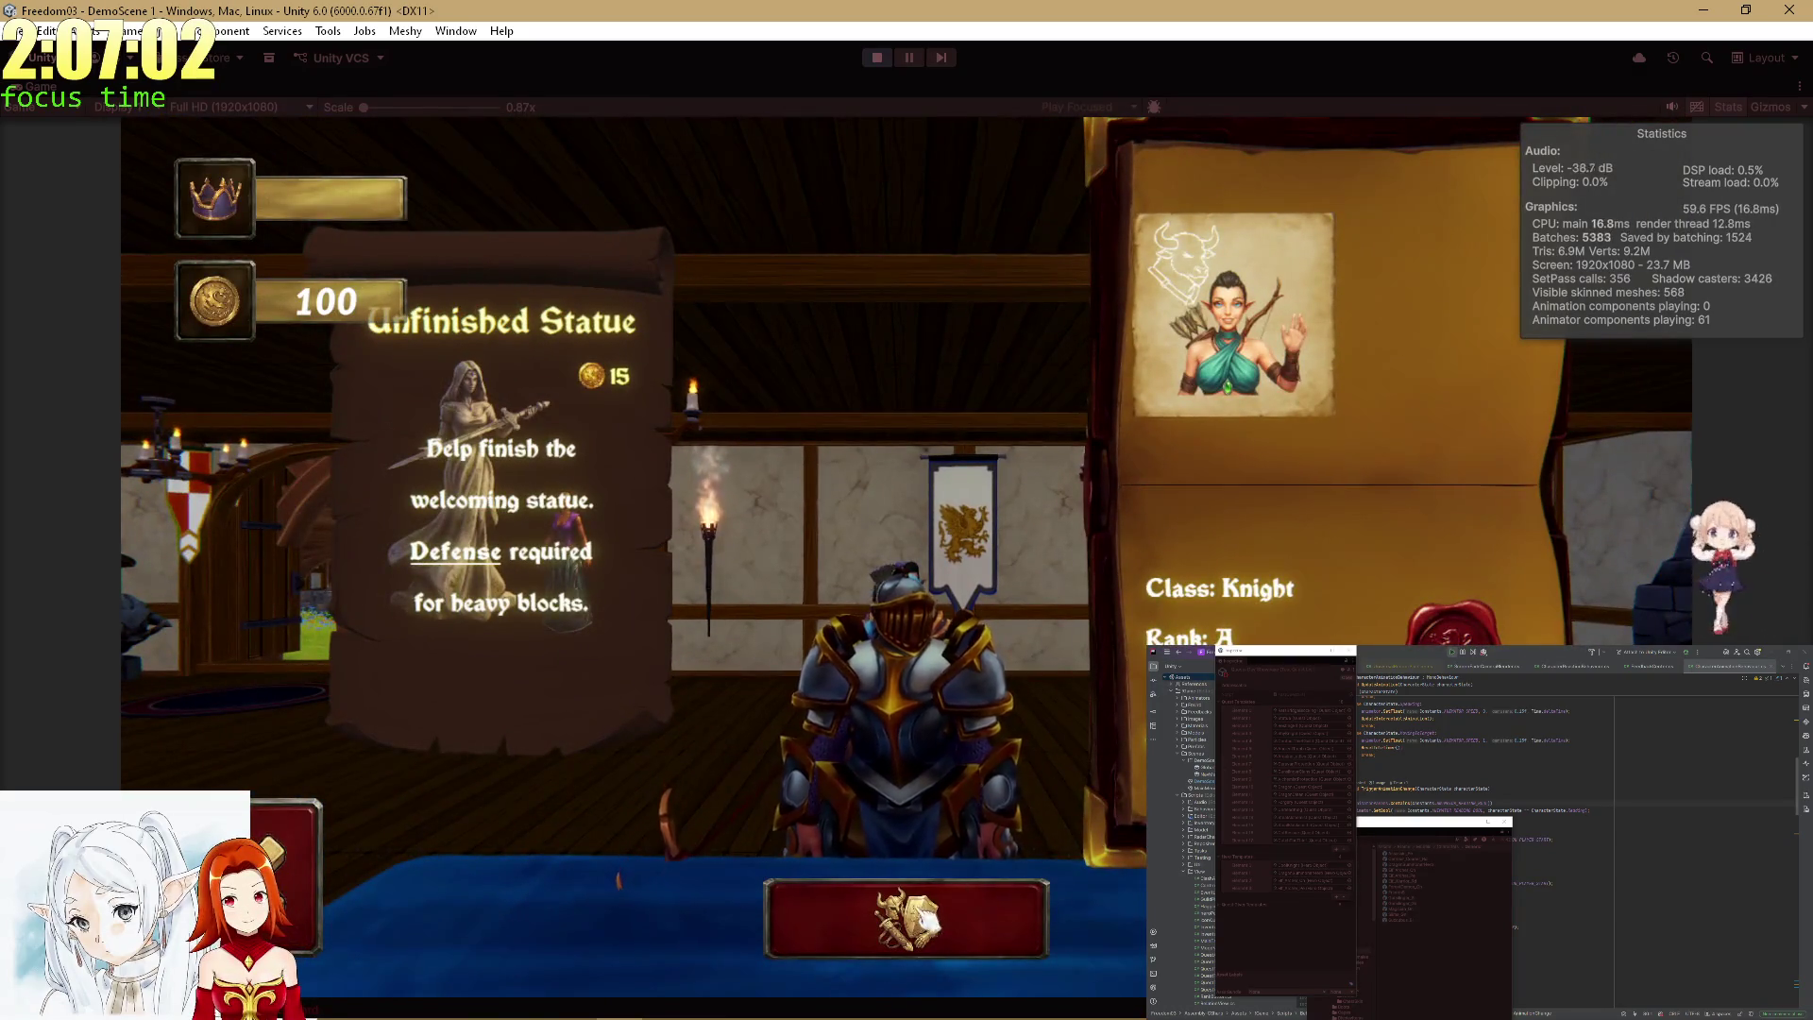
# Check the knight's and summoner's equipment screens, returning to the Unfinished Statue and Shy Knight quests.
pyautogui.click(907, 918)
pyautogui.click(907, 194)
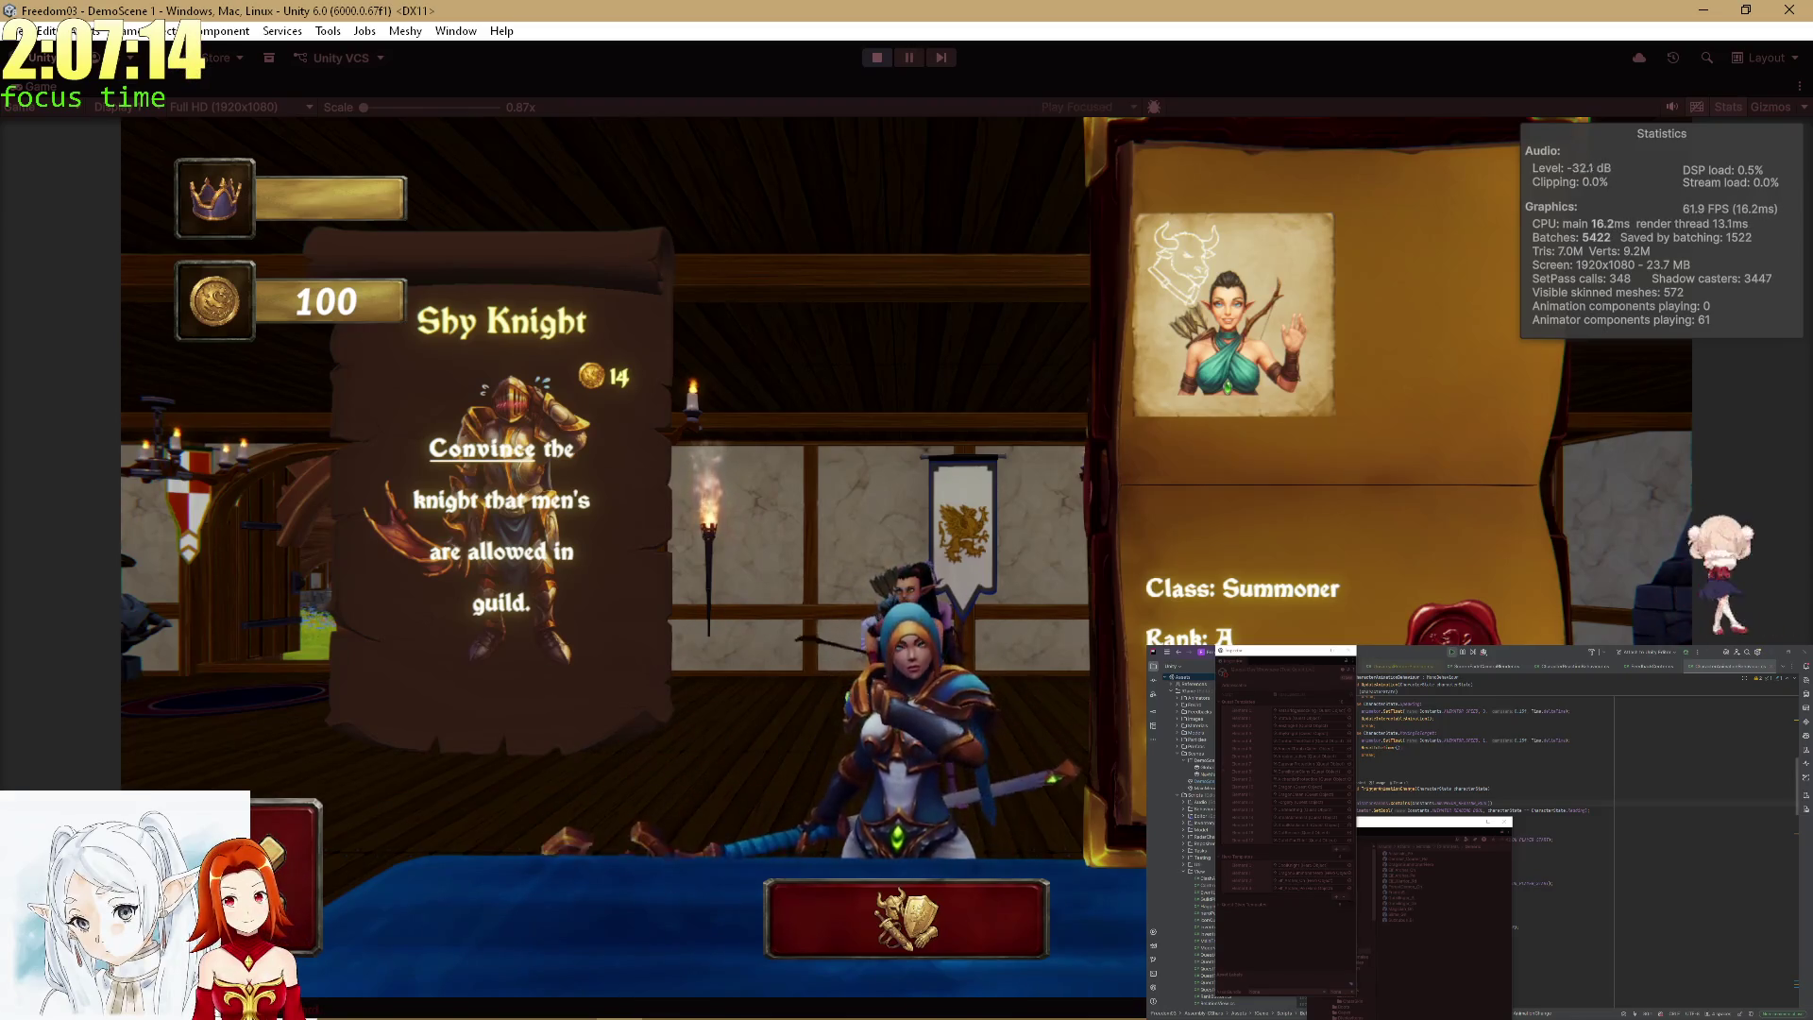
pyautogui.click(930, 940)
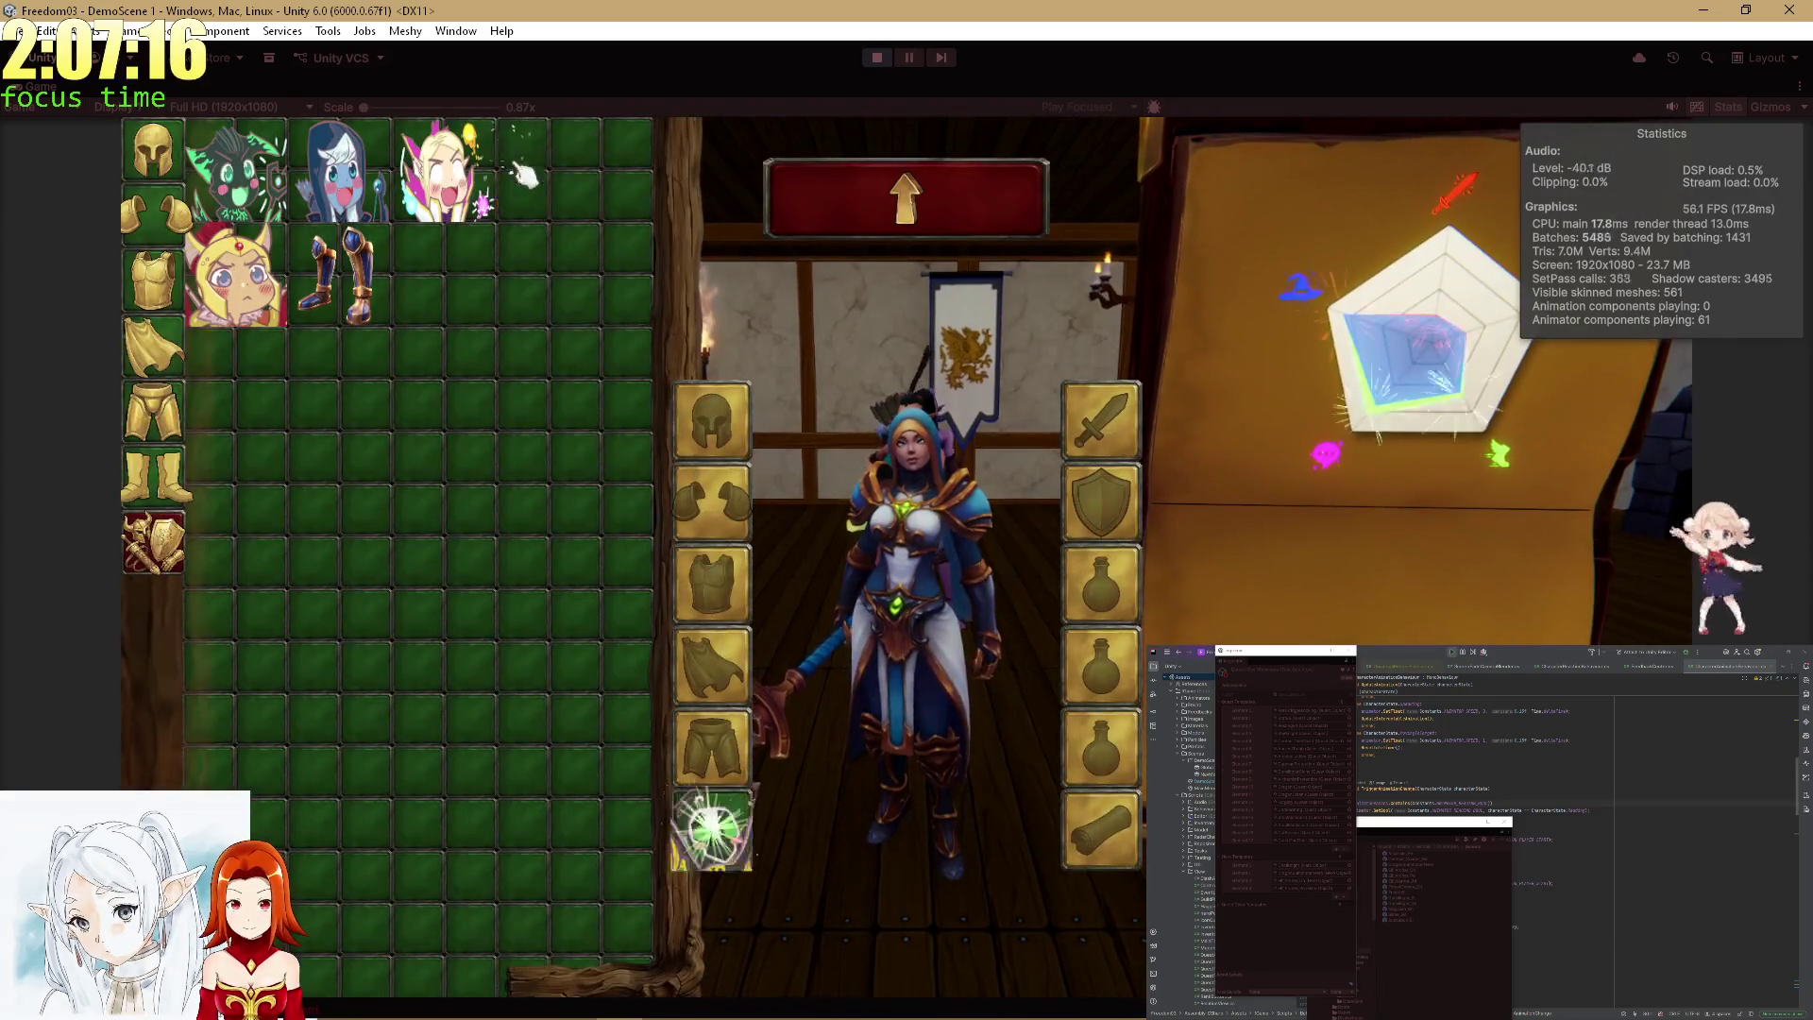
pyautogui.click(1022, 192)
pyautogui.click(906, 919)
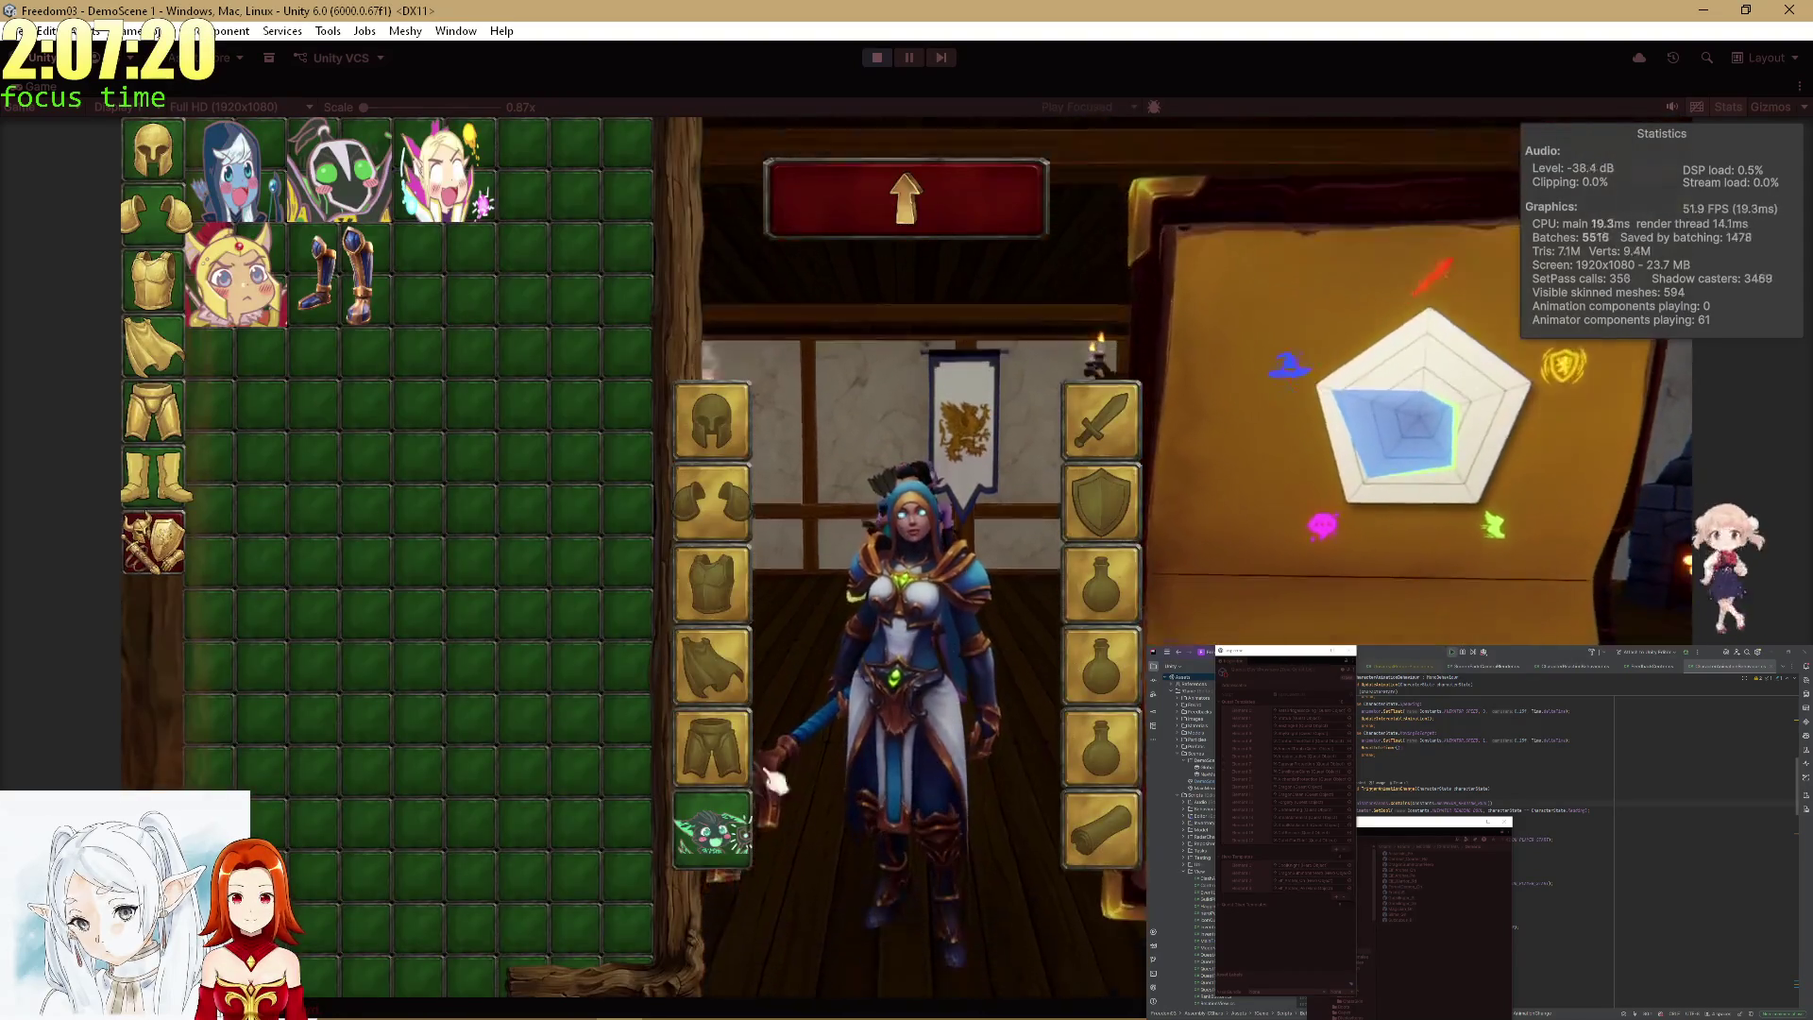
pyautogui.click(907, 196)
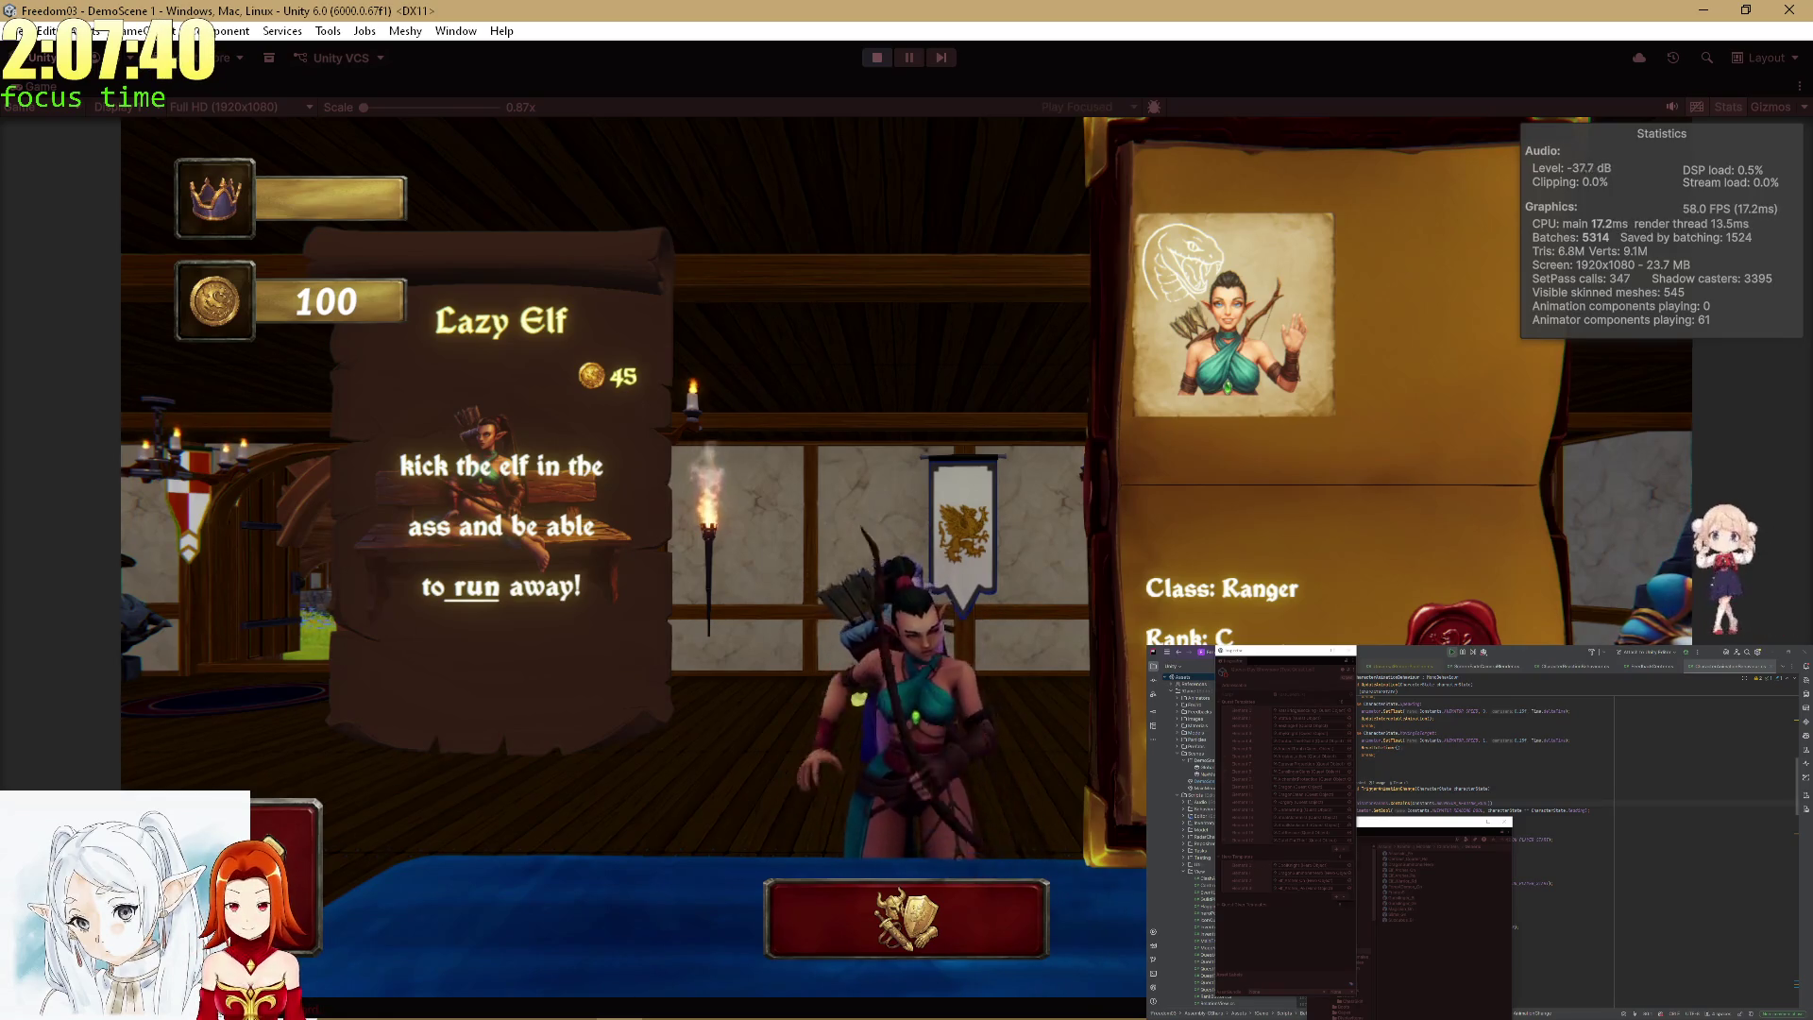
# Check the ranger's equipment, advance to the Rat Defenders! quest, and restore the editor layout.
pyautogui.click(896, 949)
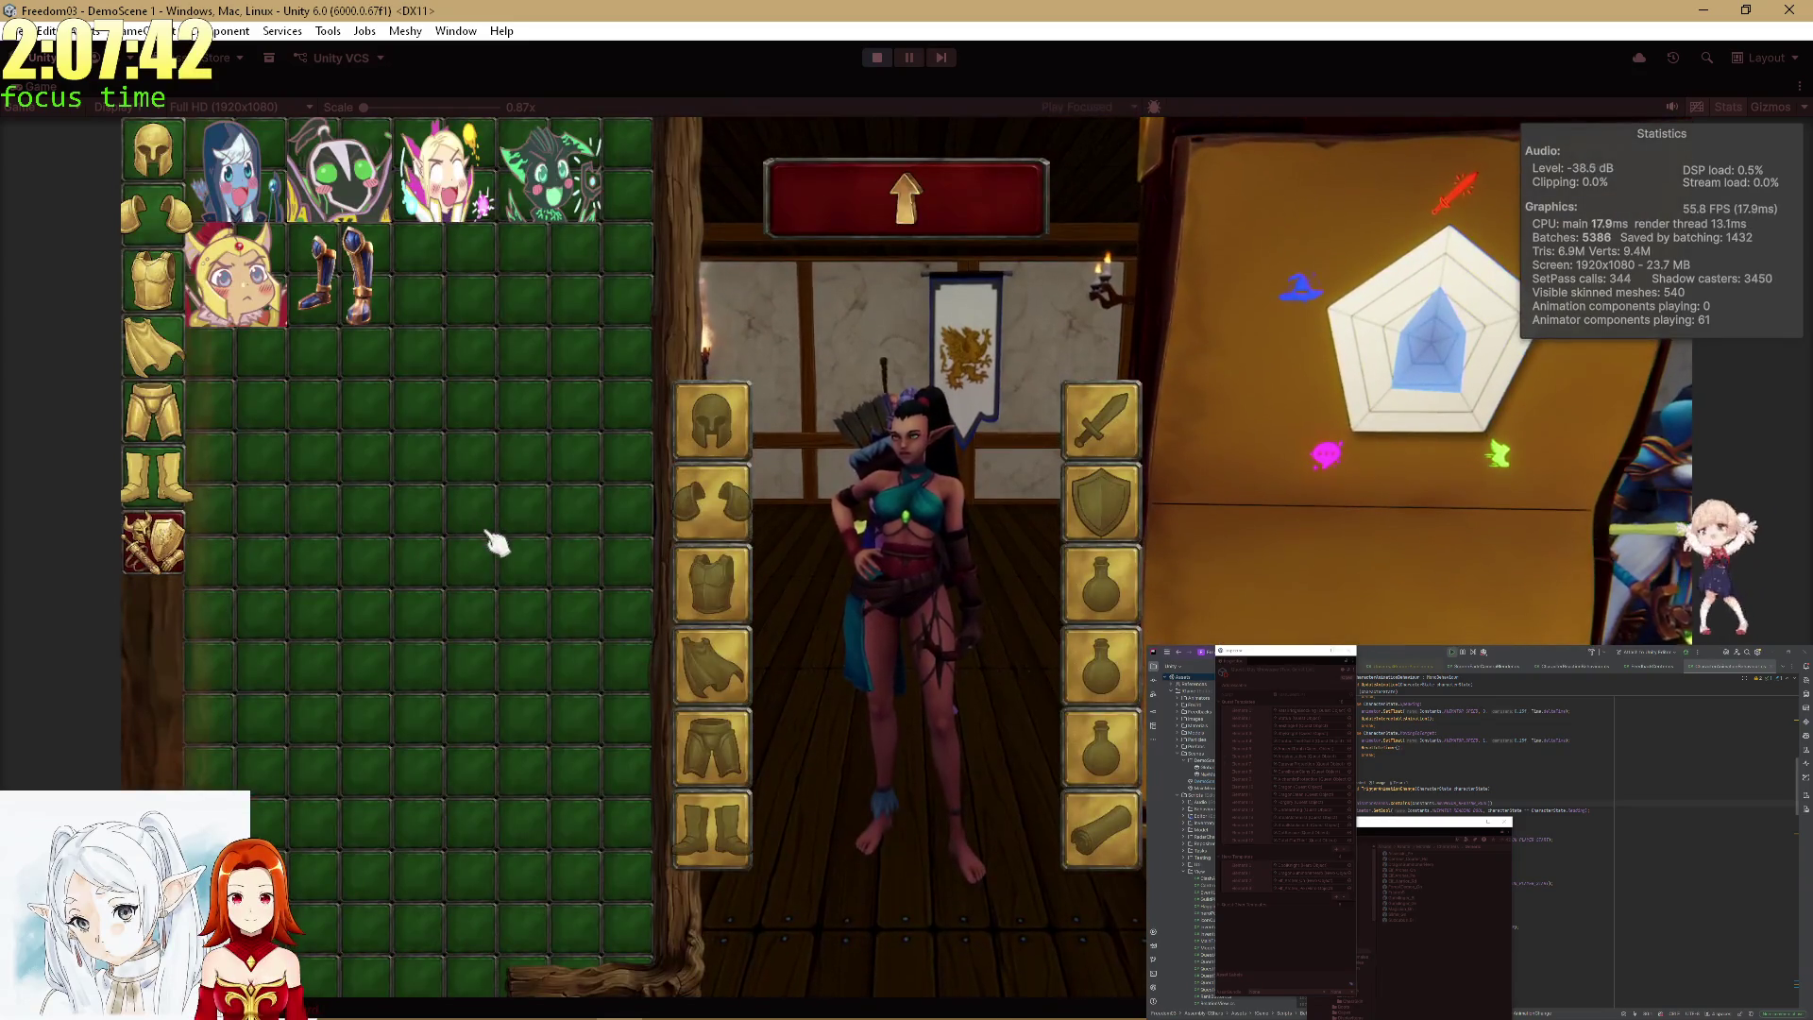
pyautogui.click(808, 210)
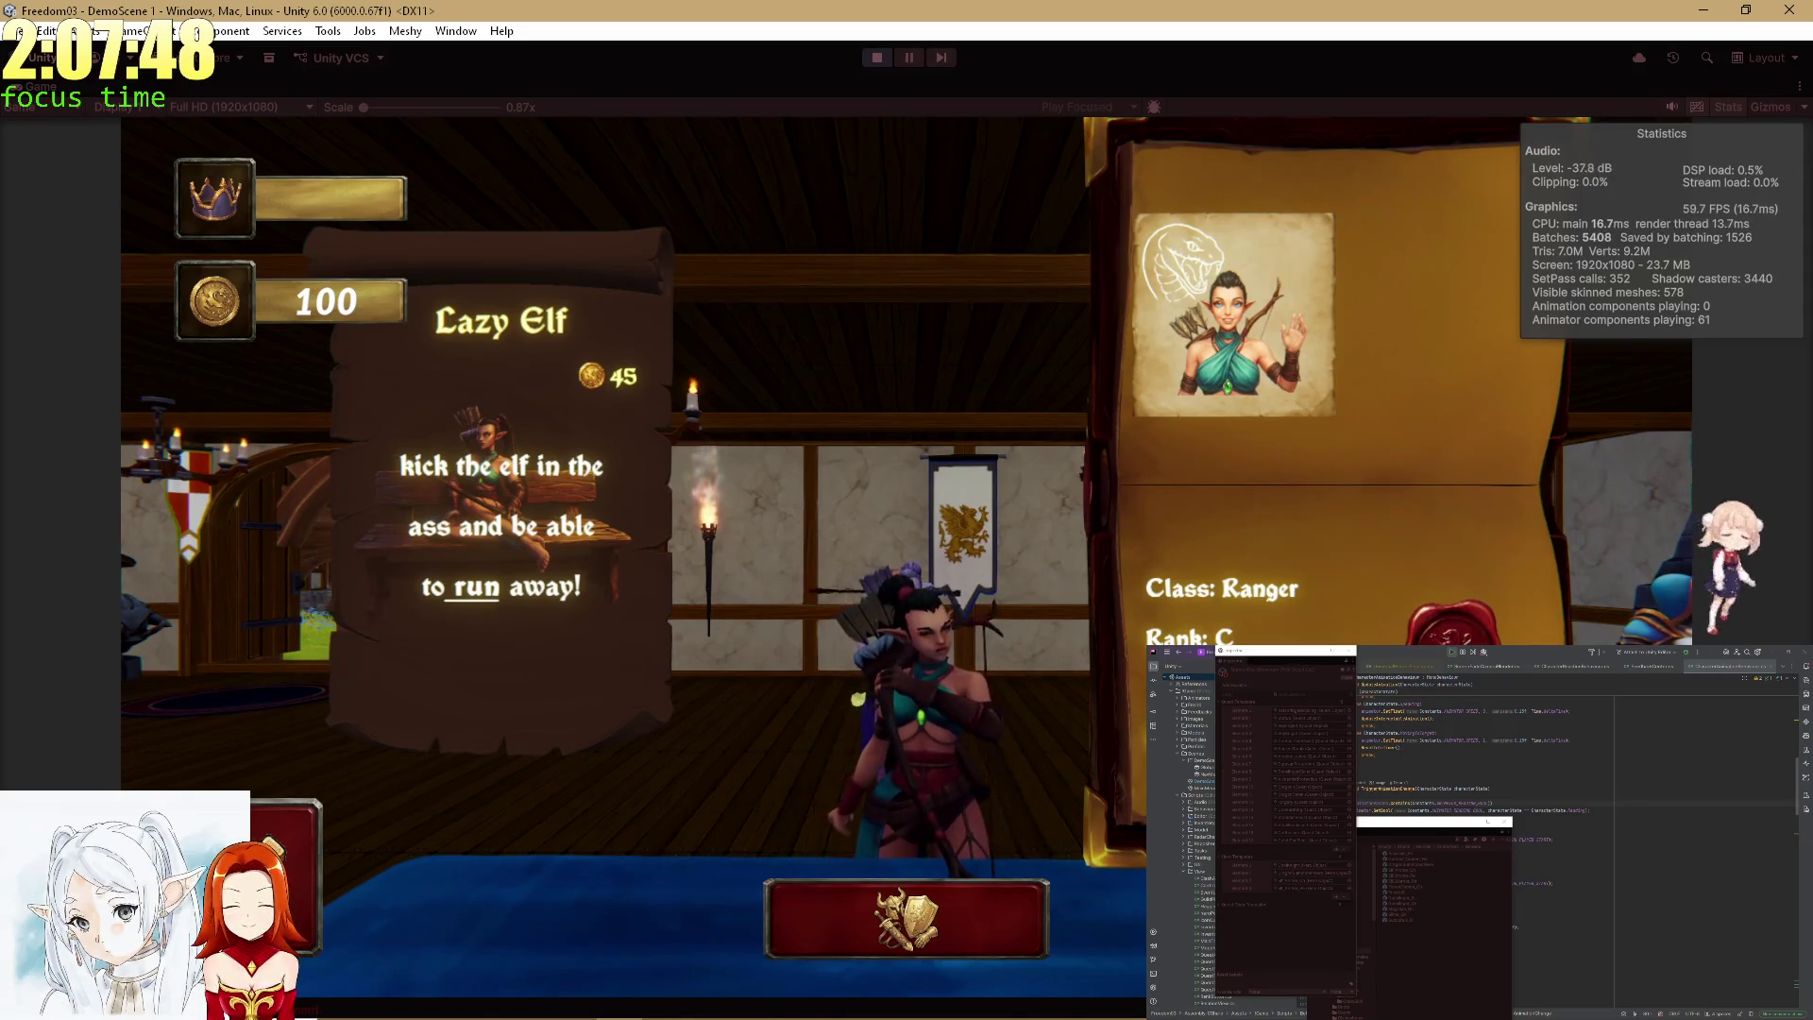
pyautogui.click(1145, 557)
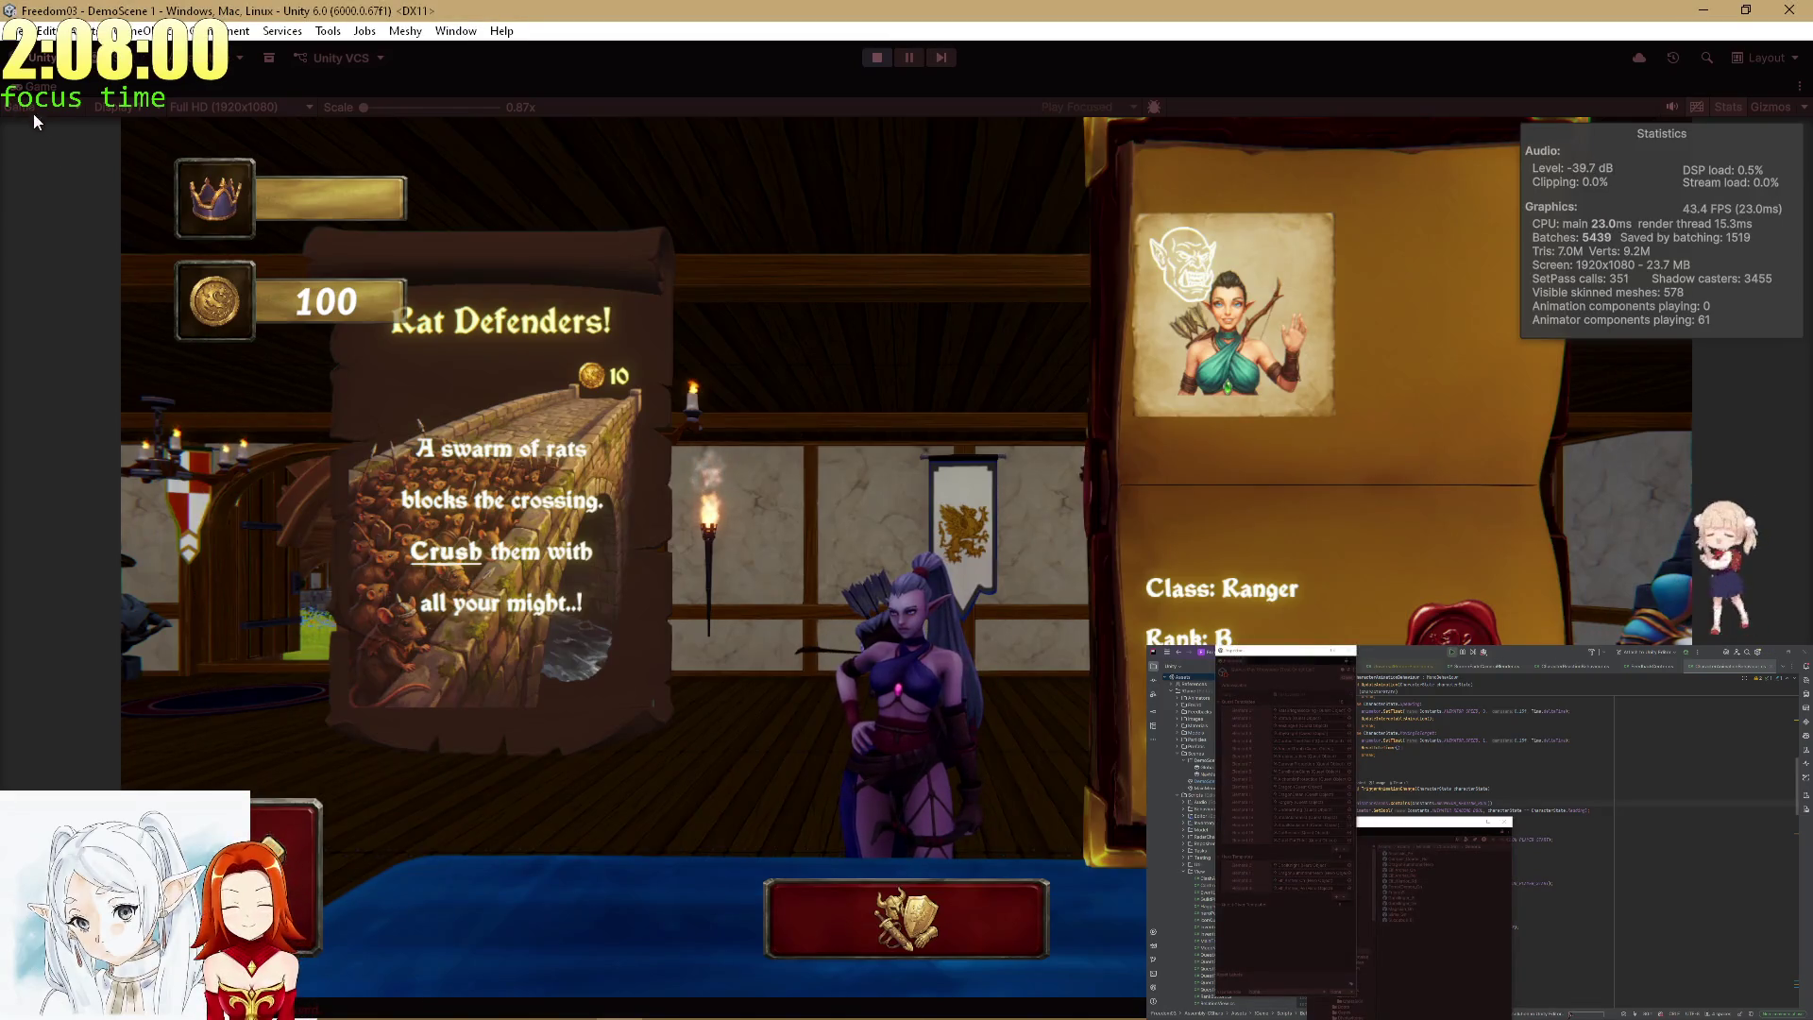
pyautogui.hotkey('shift', 'space')
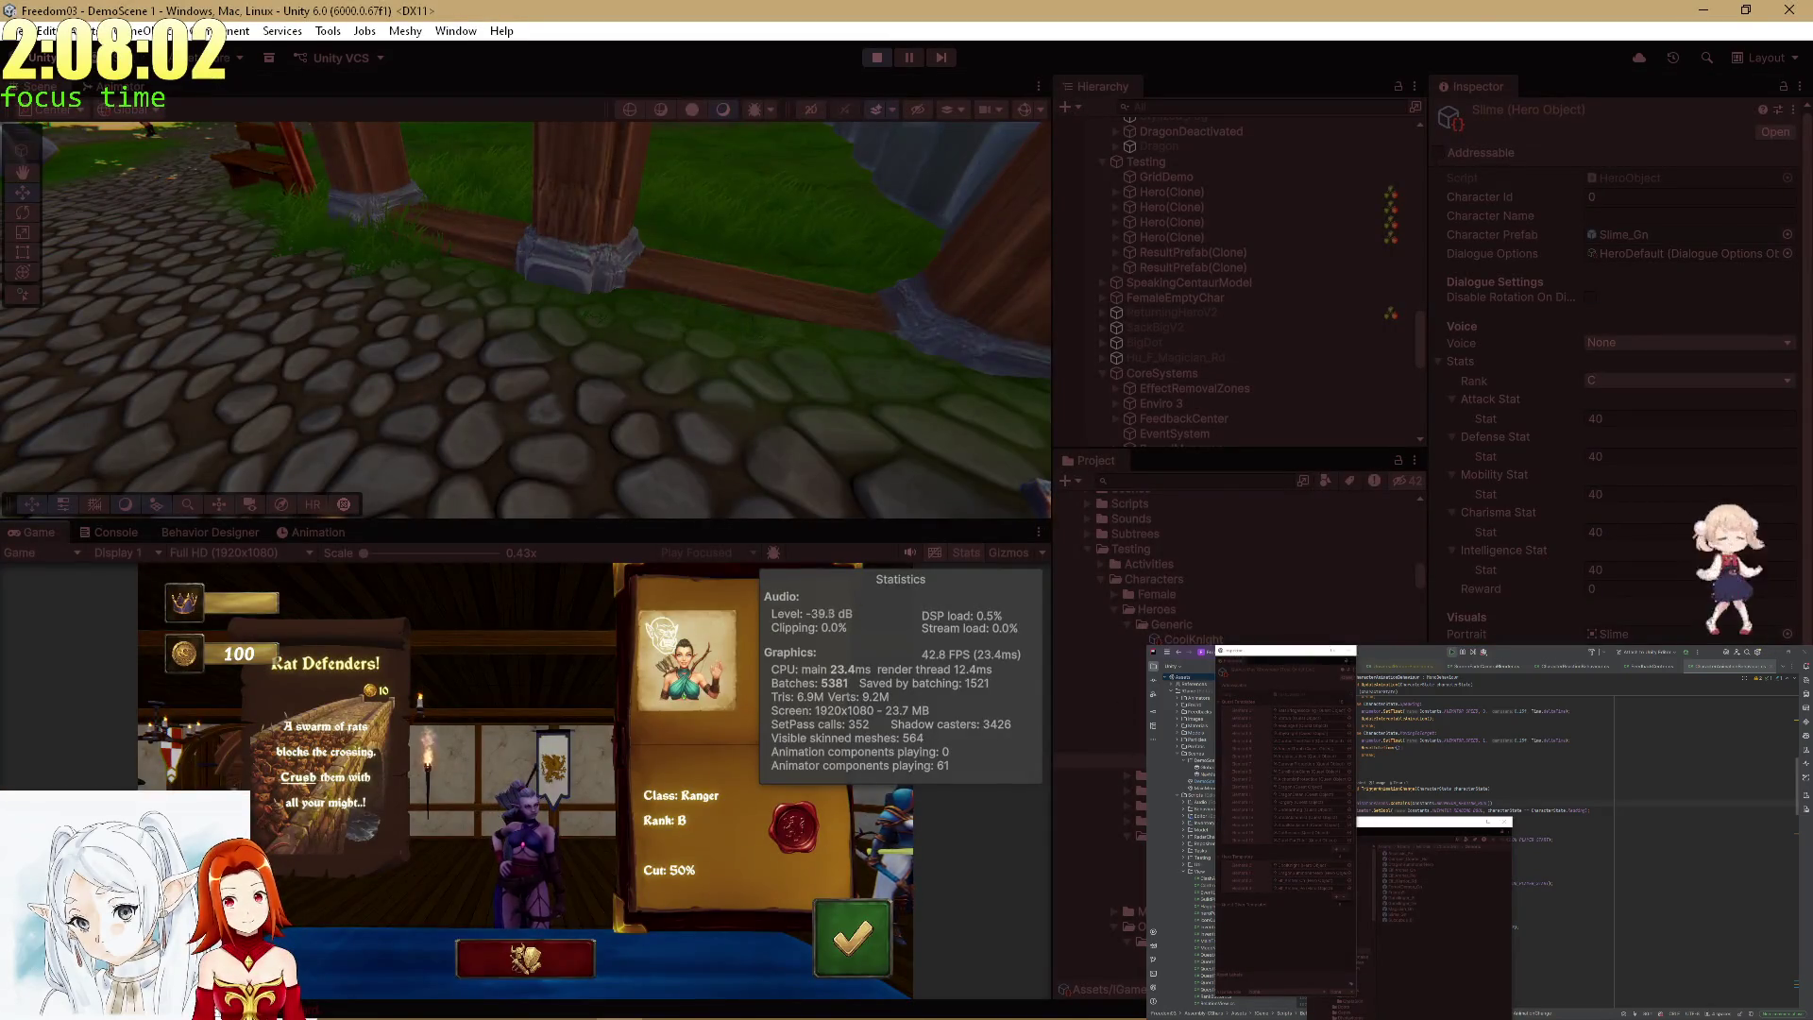
# Set Elf_Archer_Pe's voice to Elf Female, then show the ranger's equipment screen full-size.
pyautogui.scroll(-5, 1125, 675)
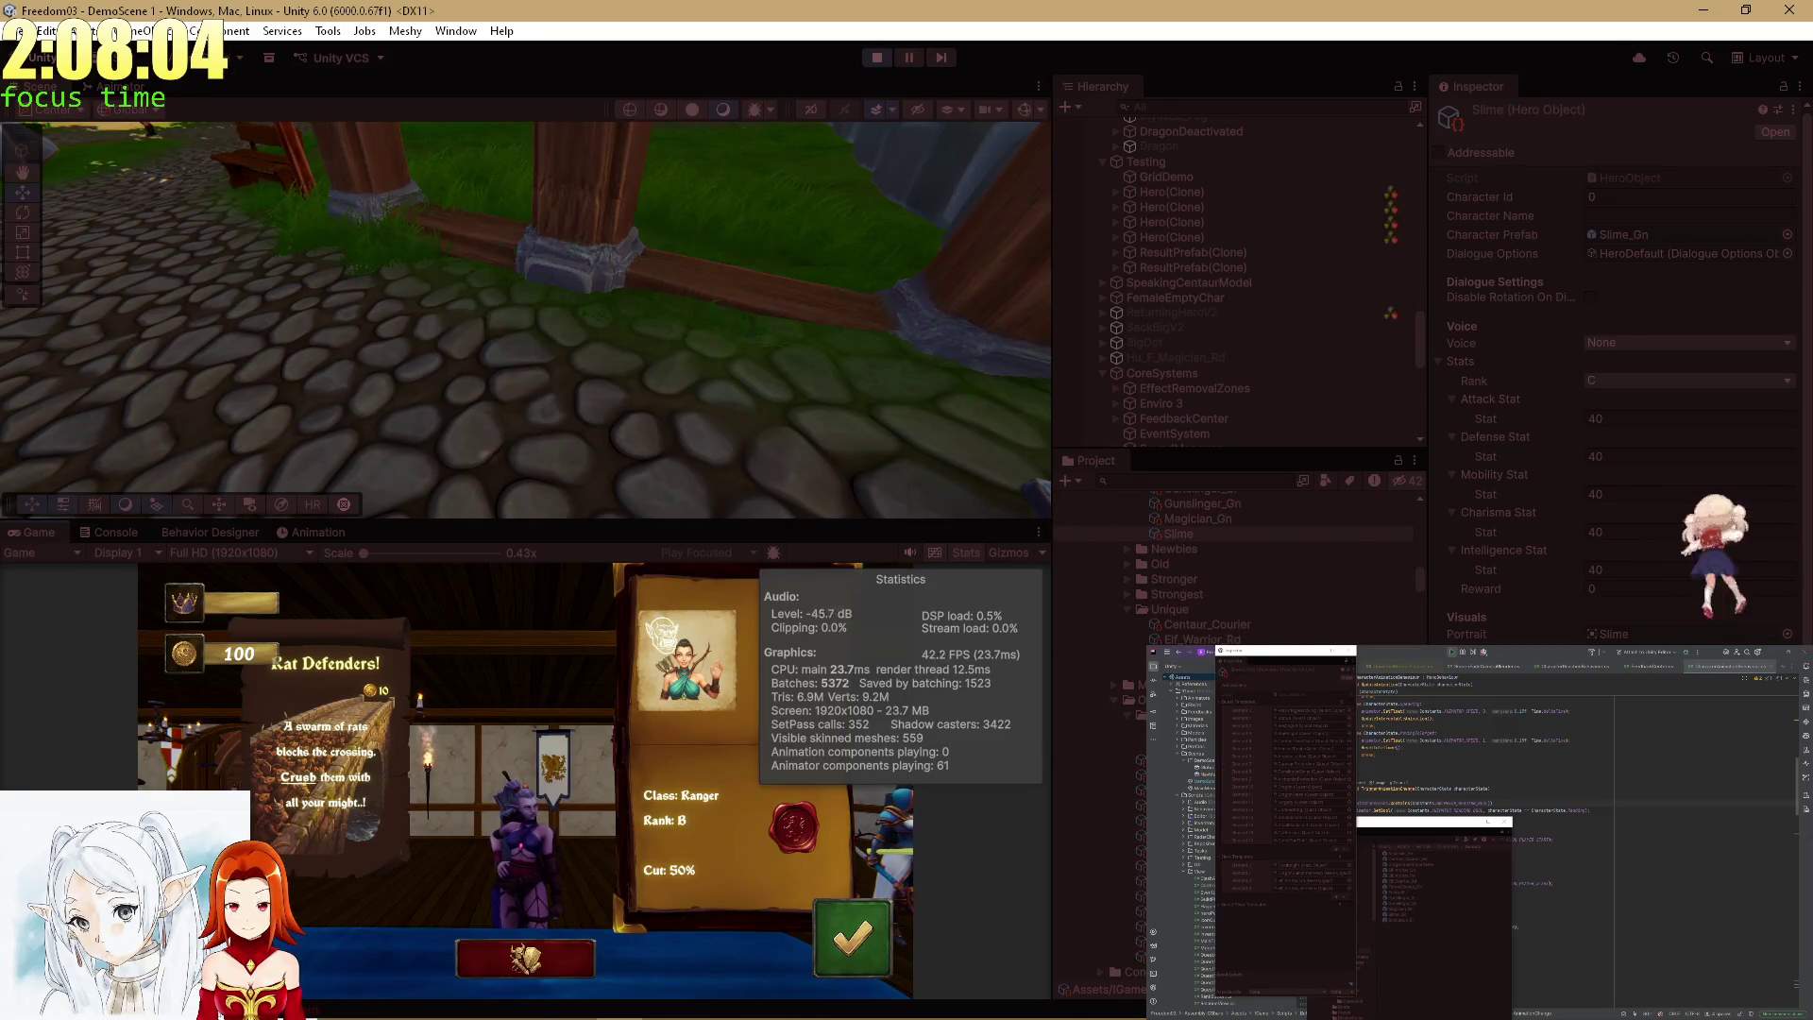
pyautogui.click(1162, 805)
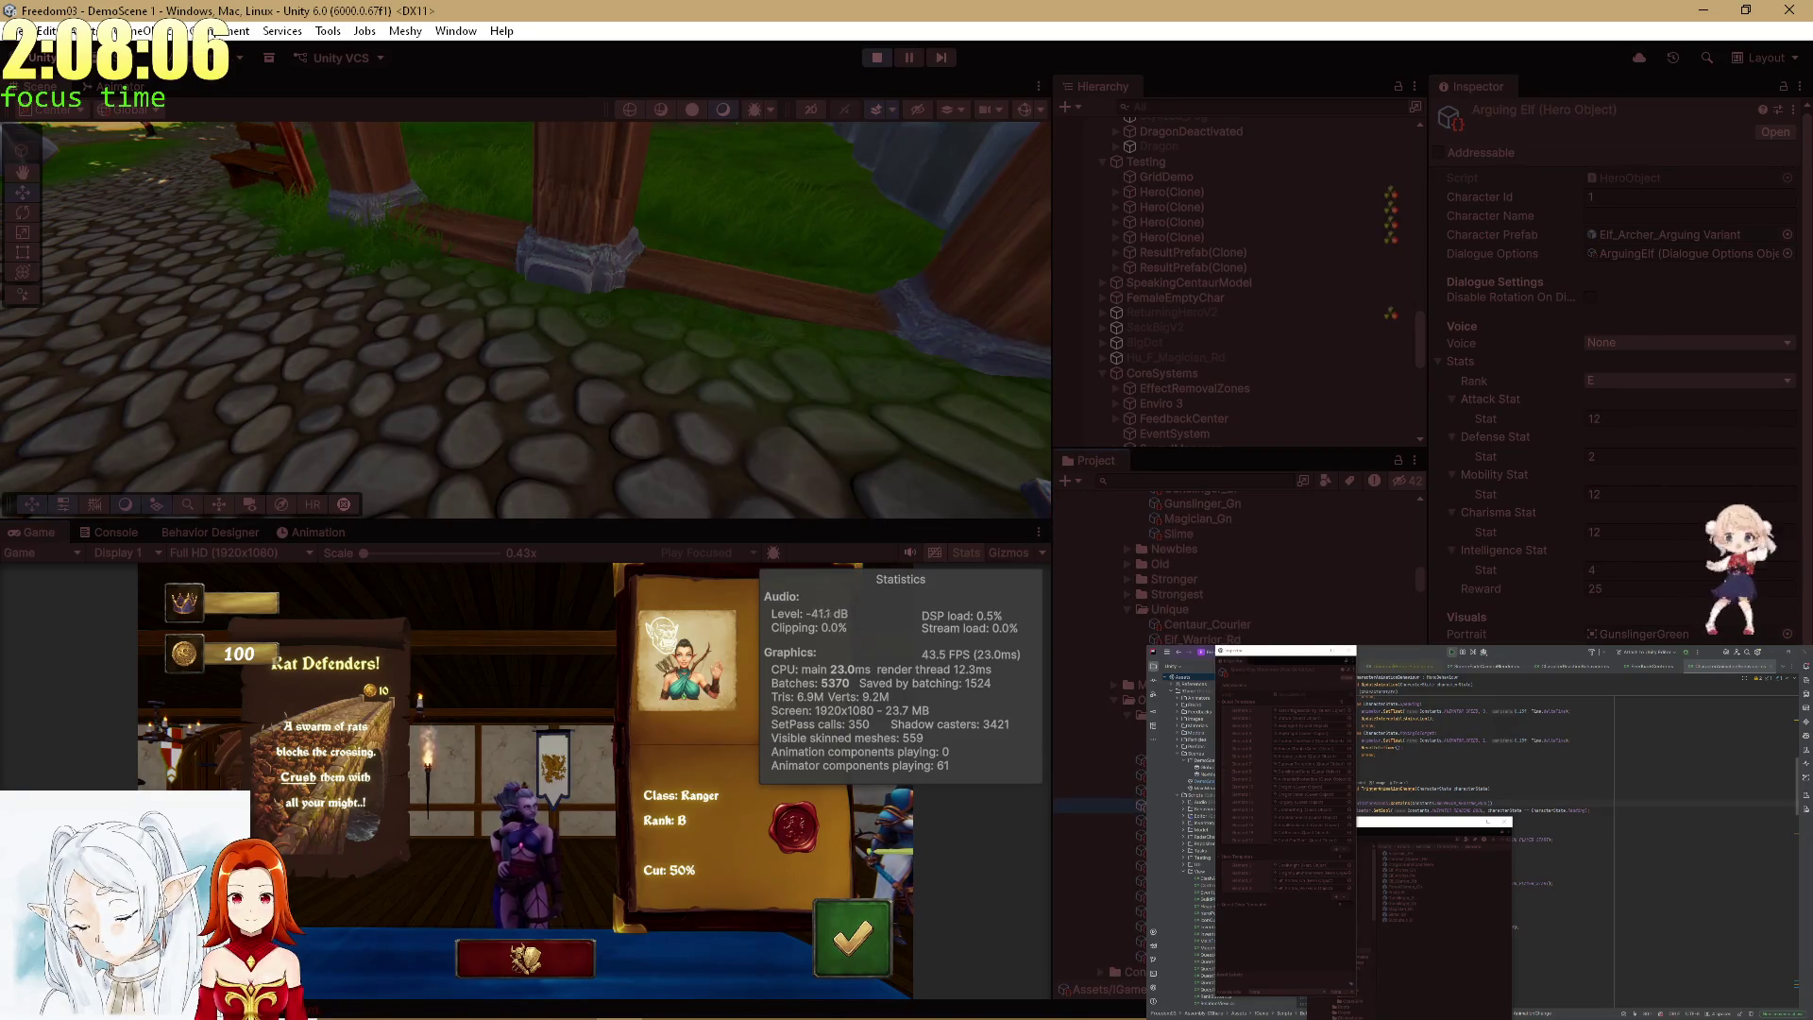
pyautogui.click(1119, 702)
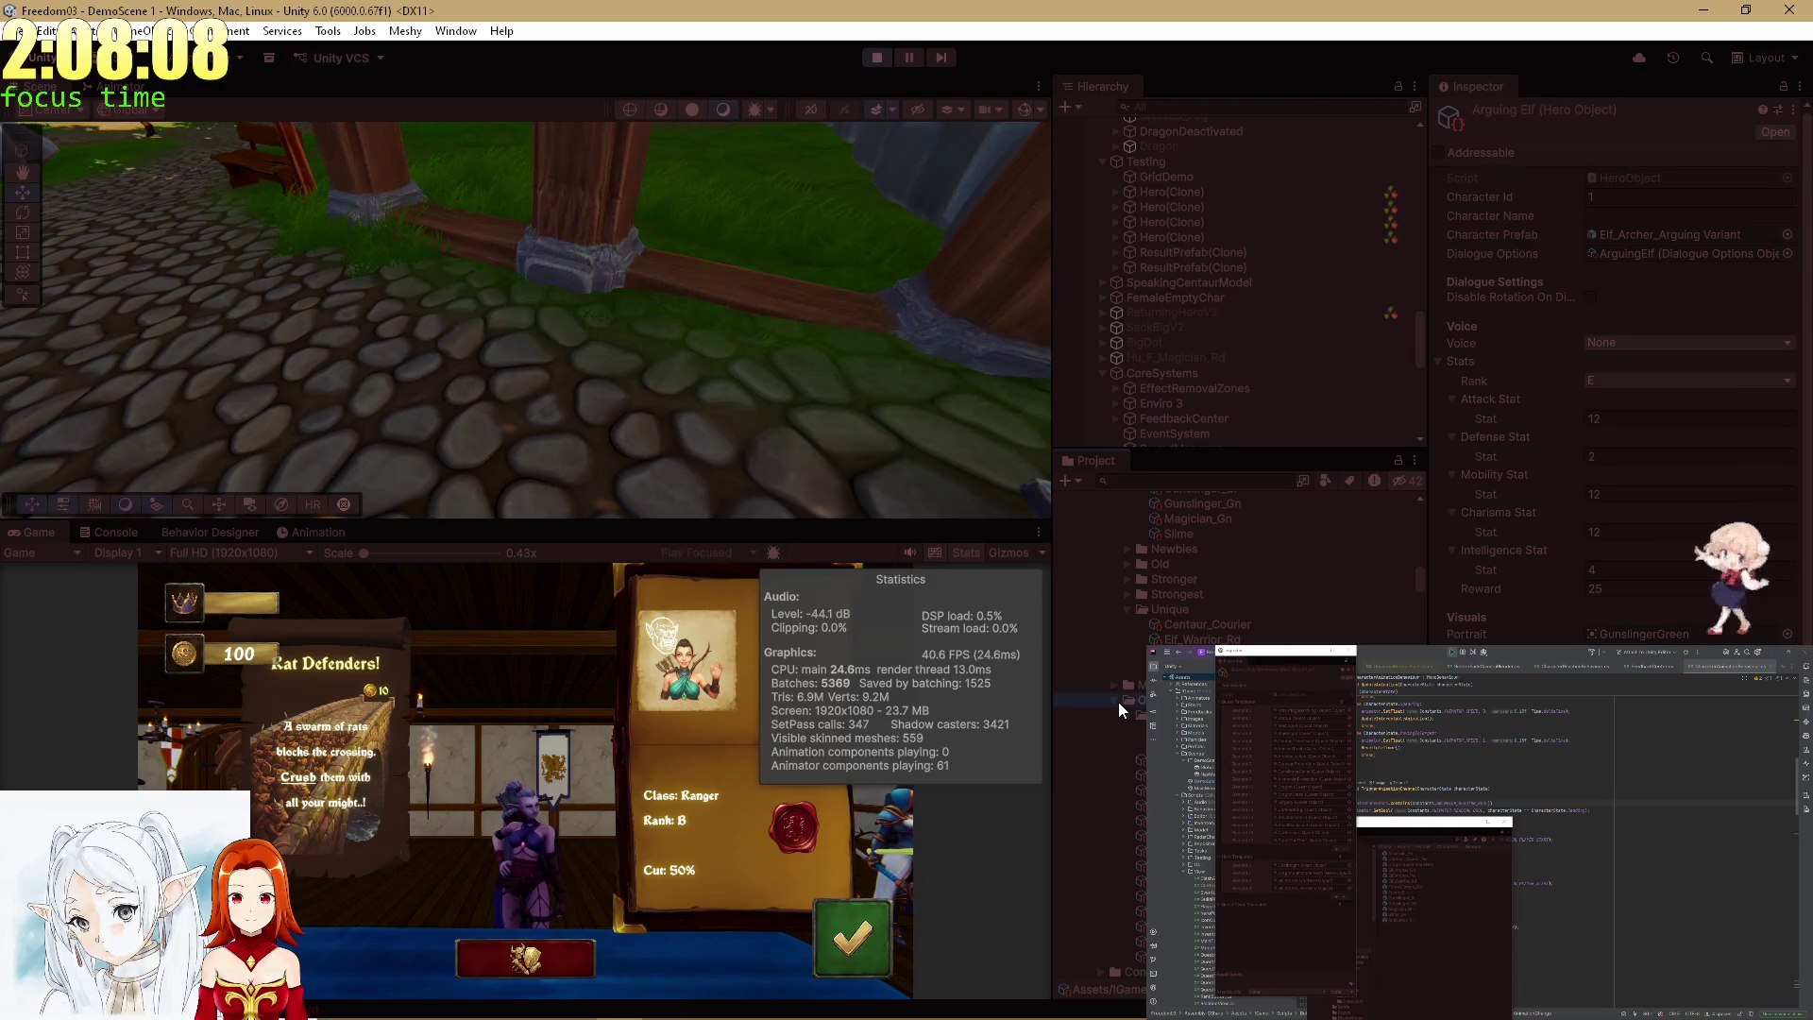
pyautogui.doubleClick(1119, 704)
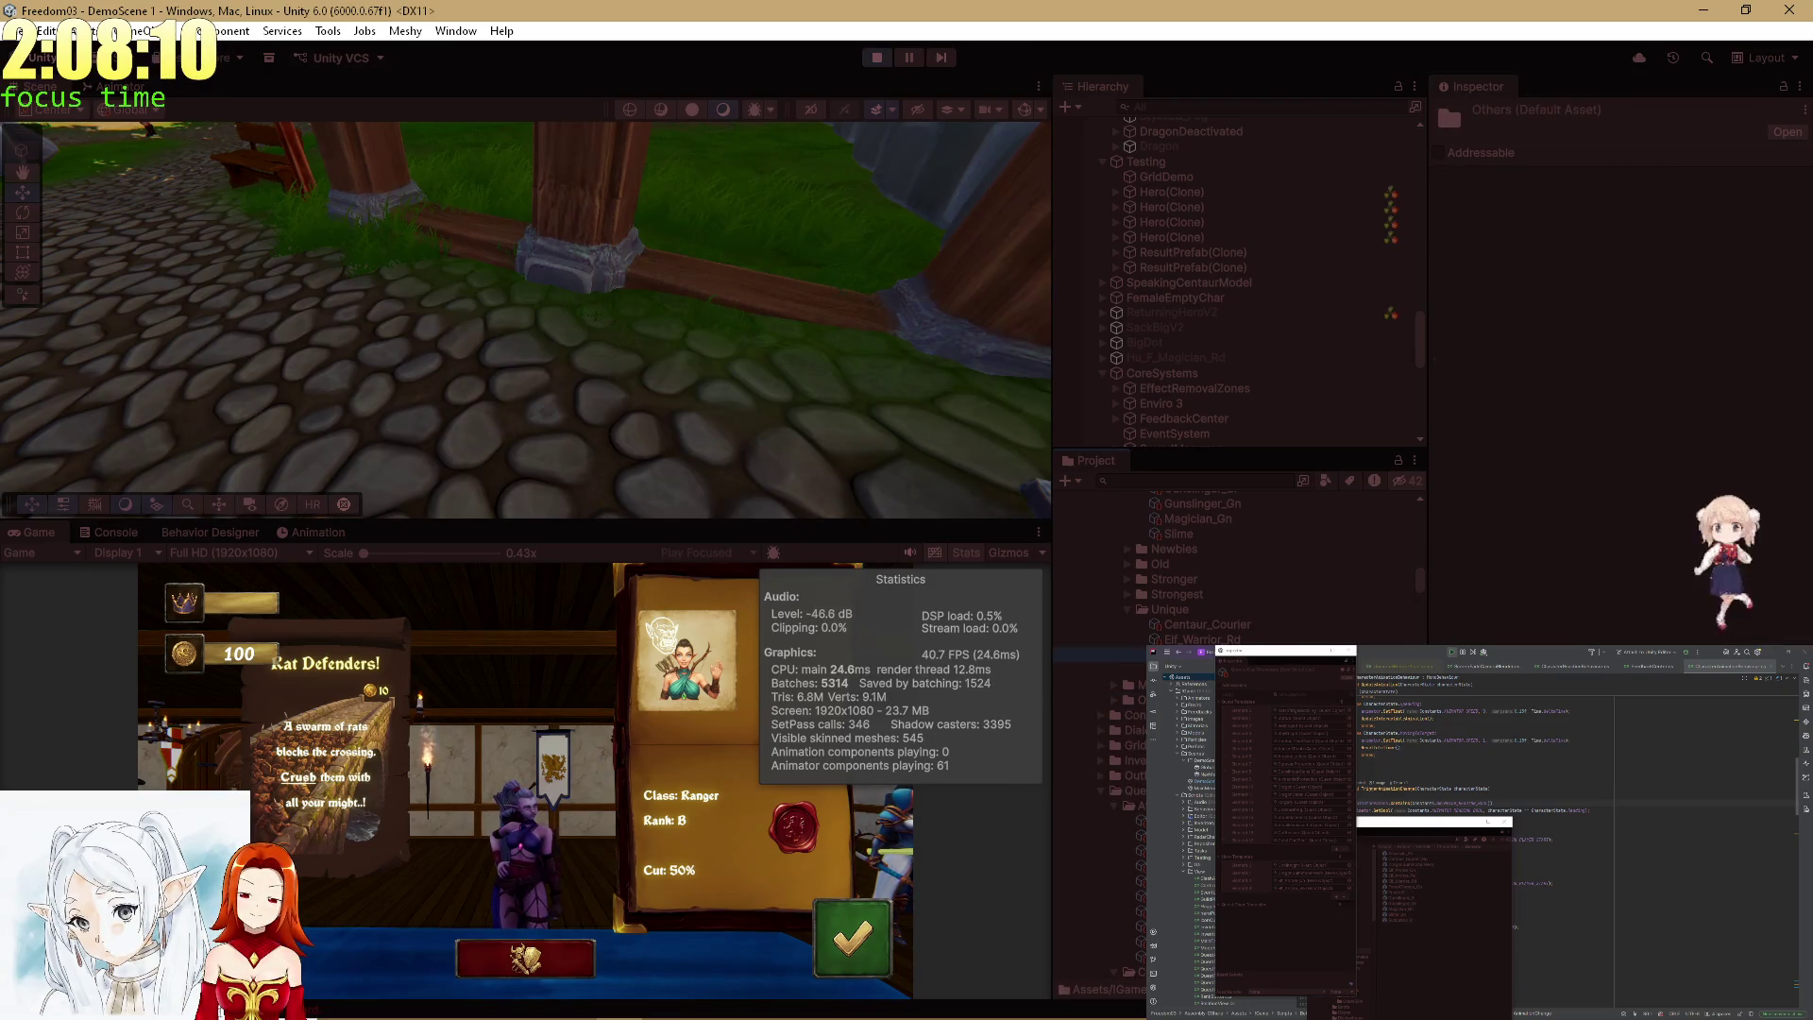
pyautogui.scroll(3, 1237, 567)
pyautogui.click(1190, 574)
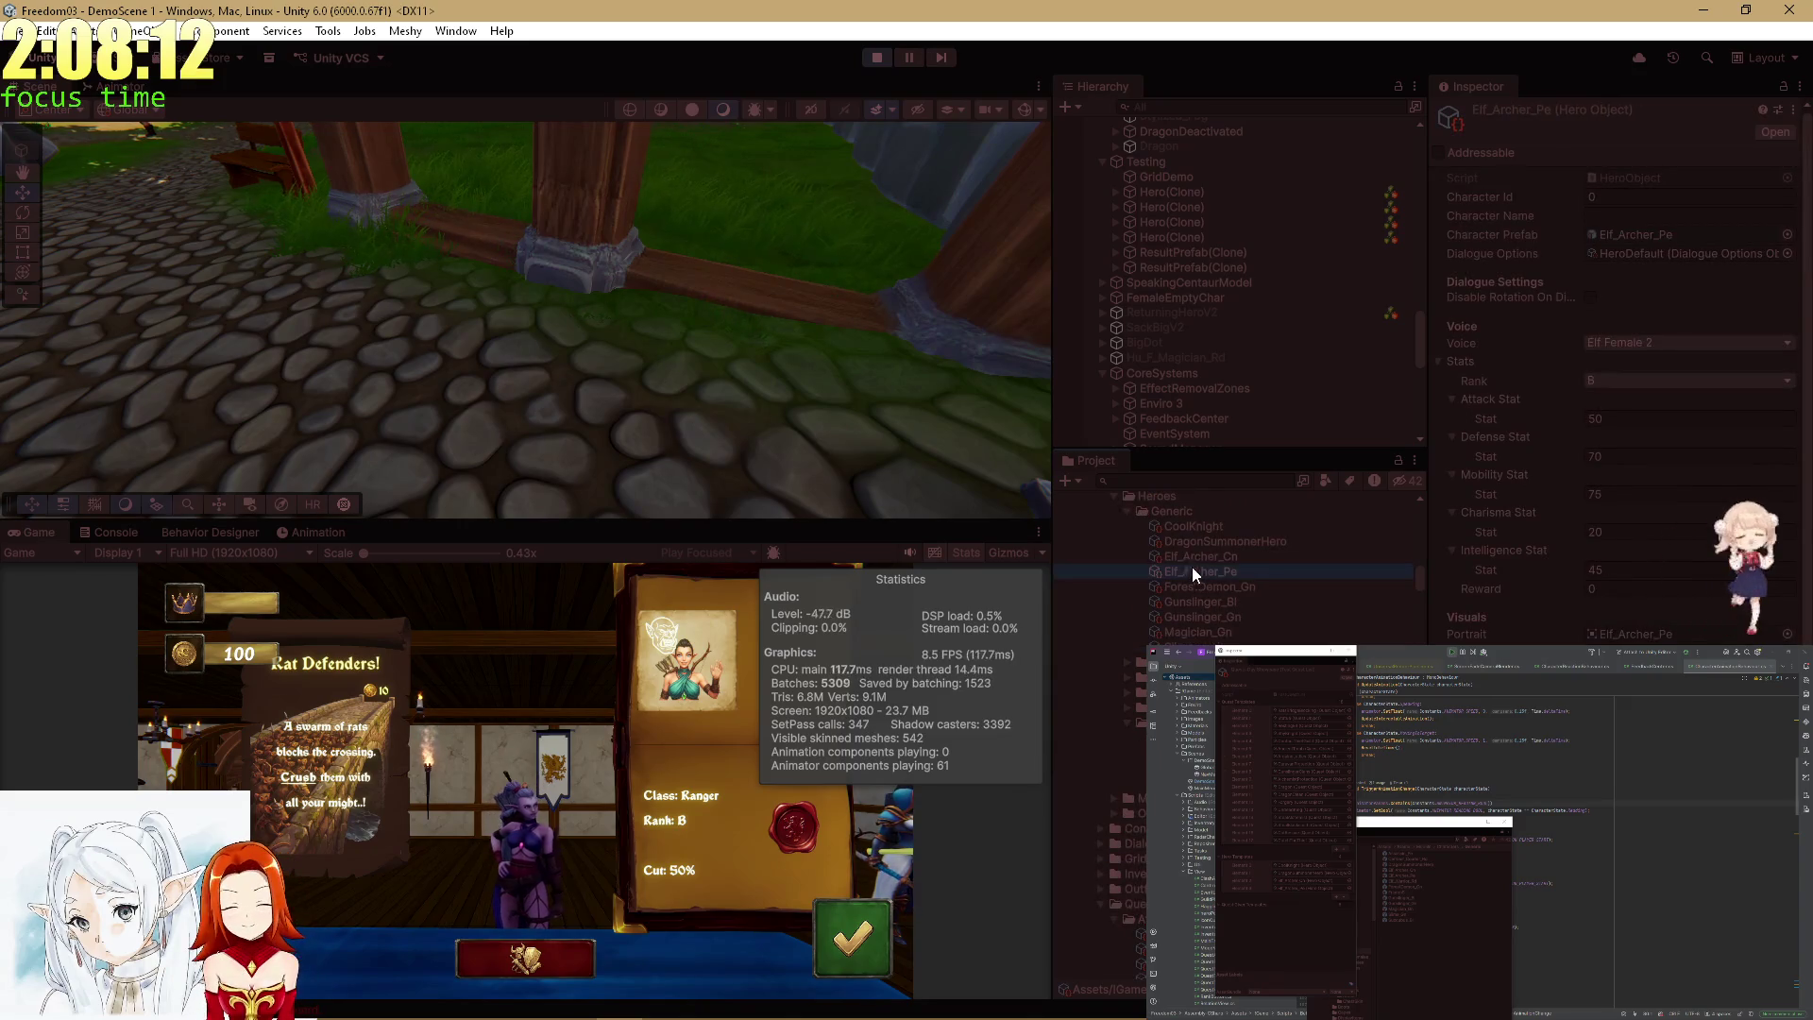
pyautogui.click(1648, 340)
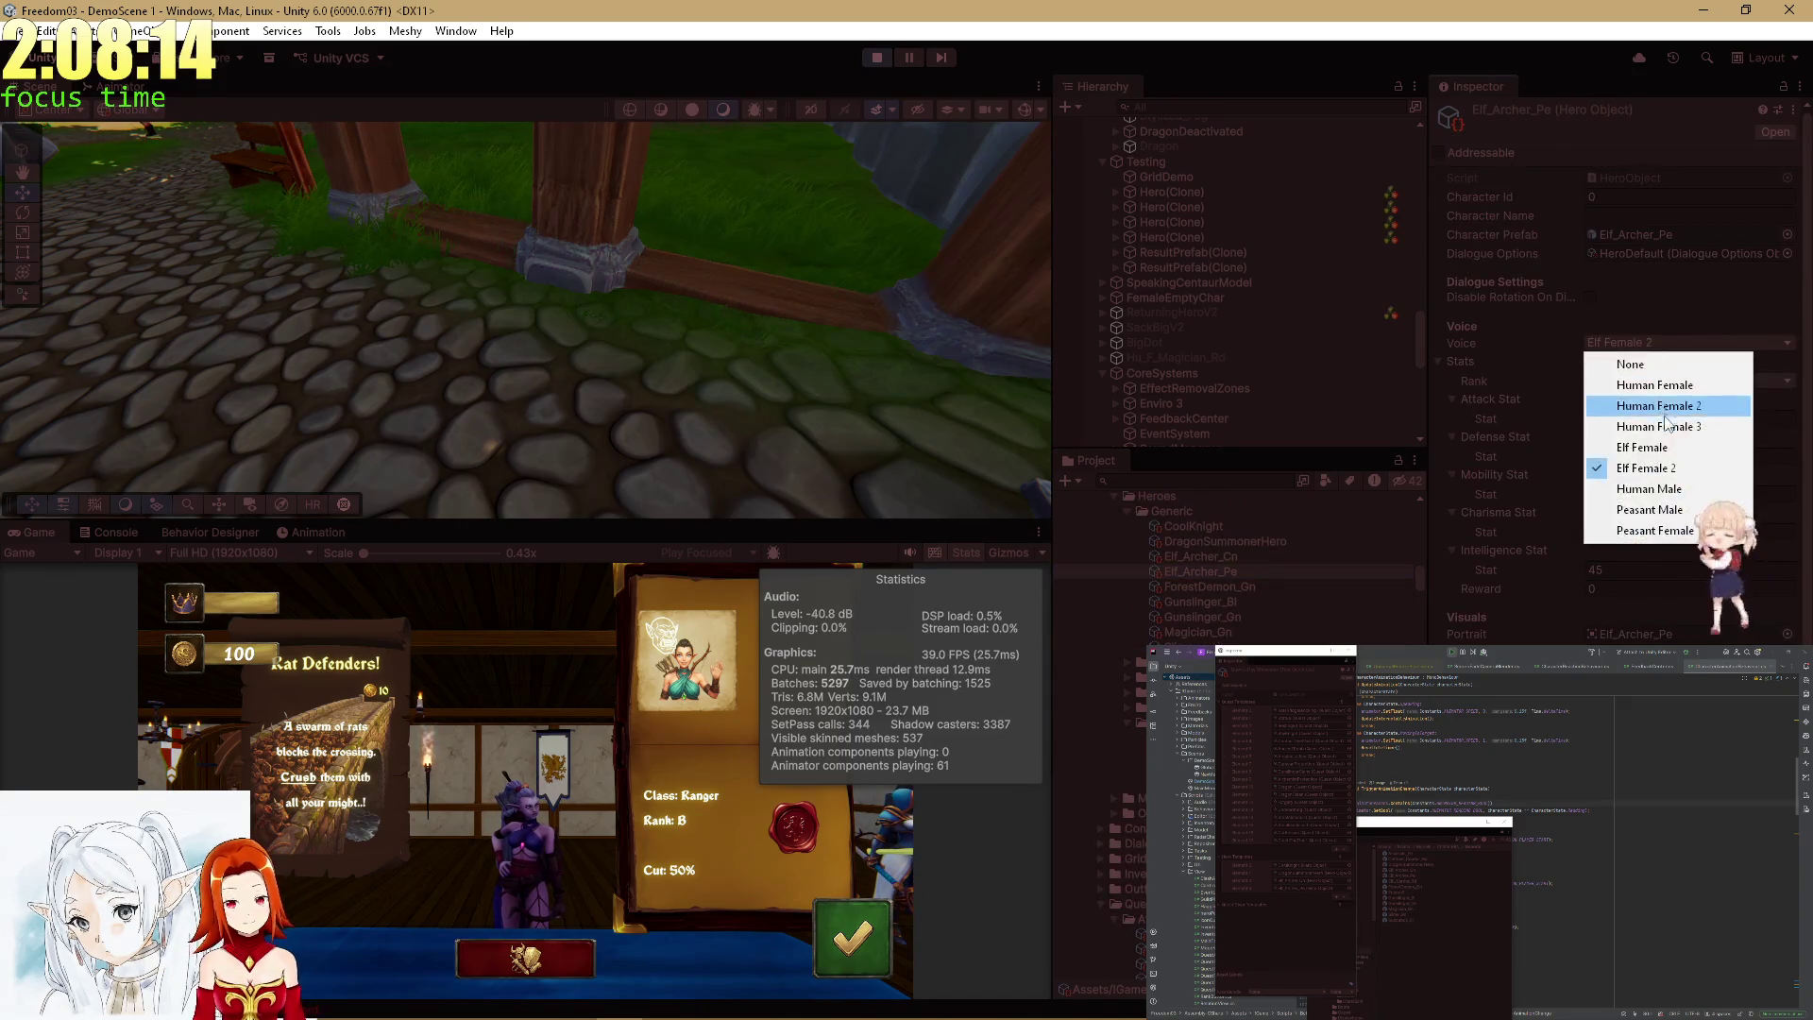
pyautogui.click(1669, 453)
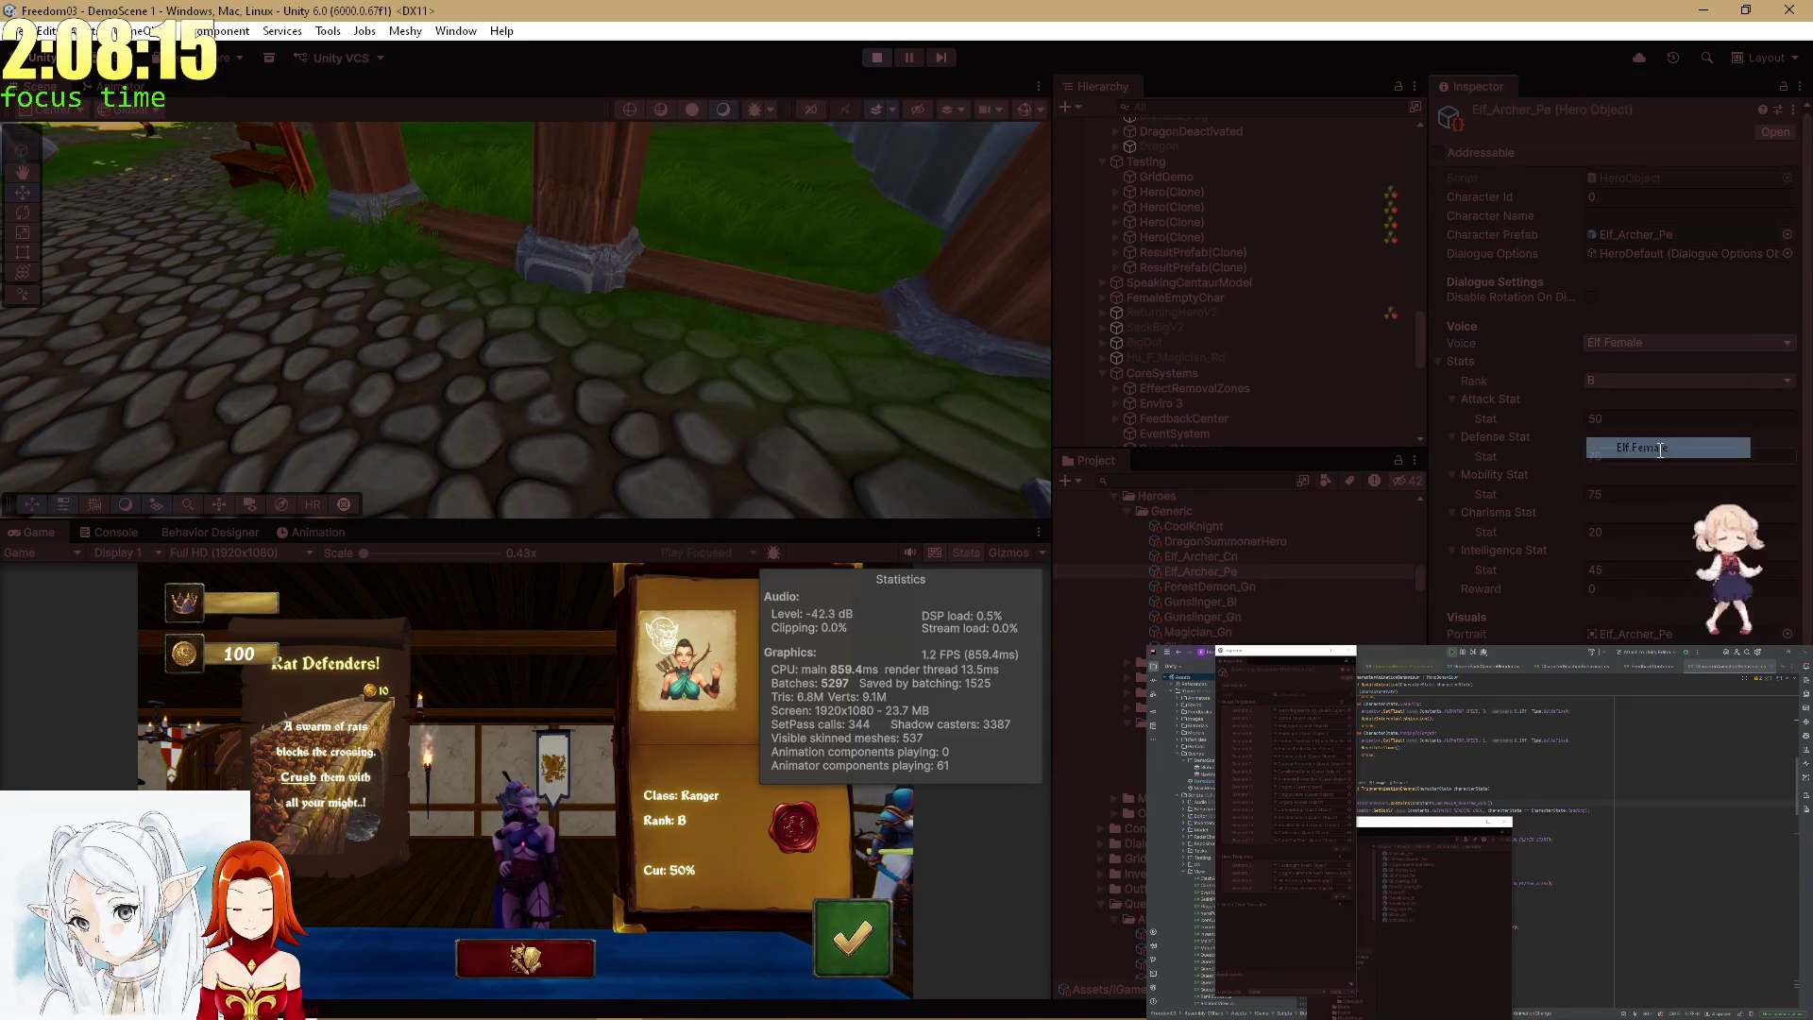
pyautogui.doubleClick(37, 531)
pyautogui.click(920, 909)
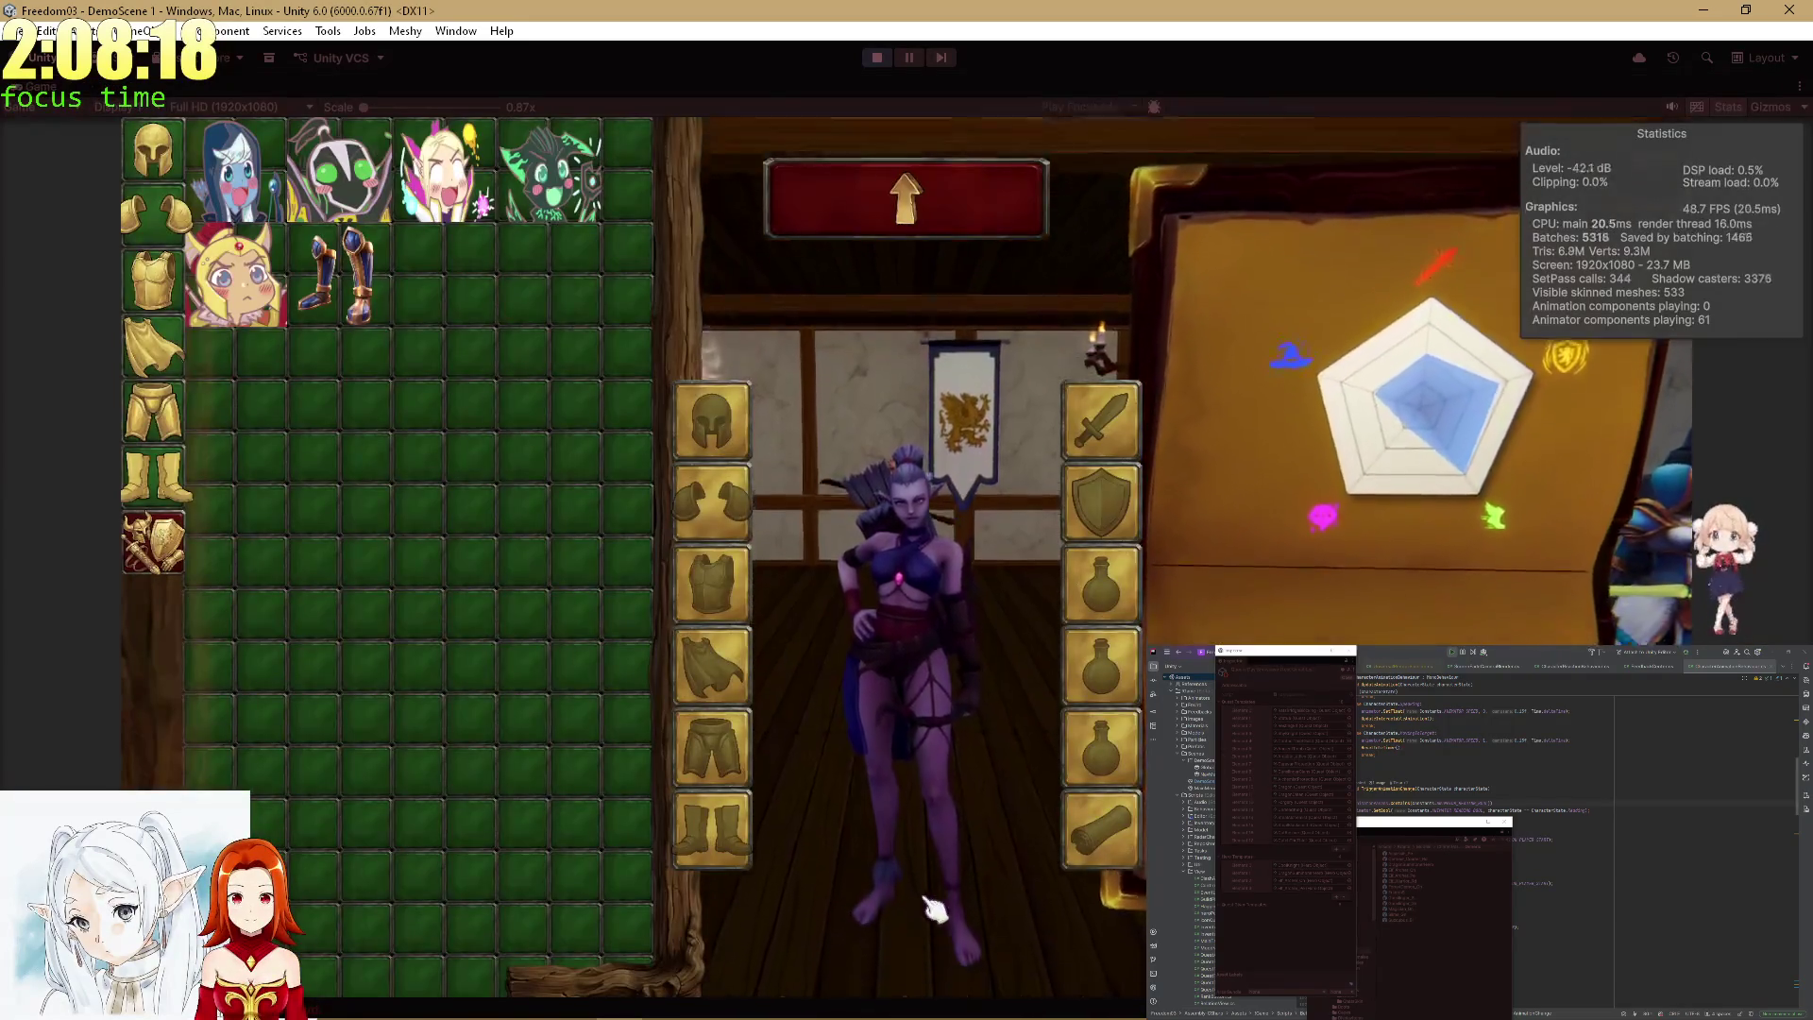
# Leave the ranger's equipment screen and accept the Rat Defenders! quest.
pyautogui.click(888, 227)
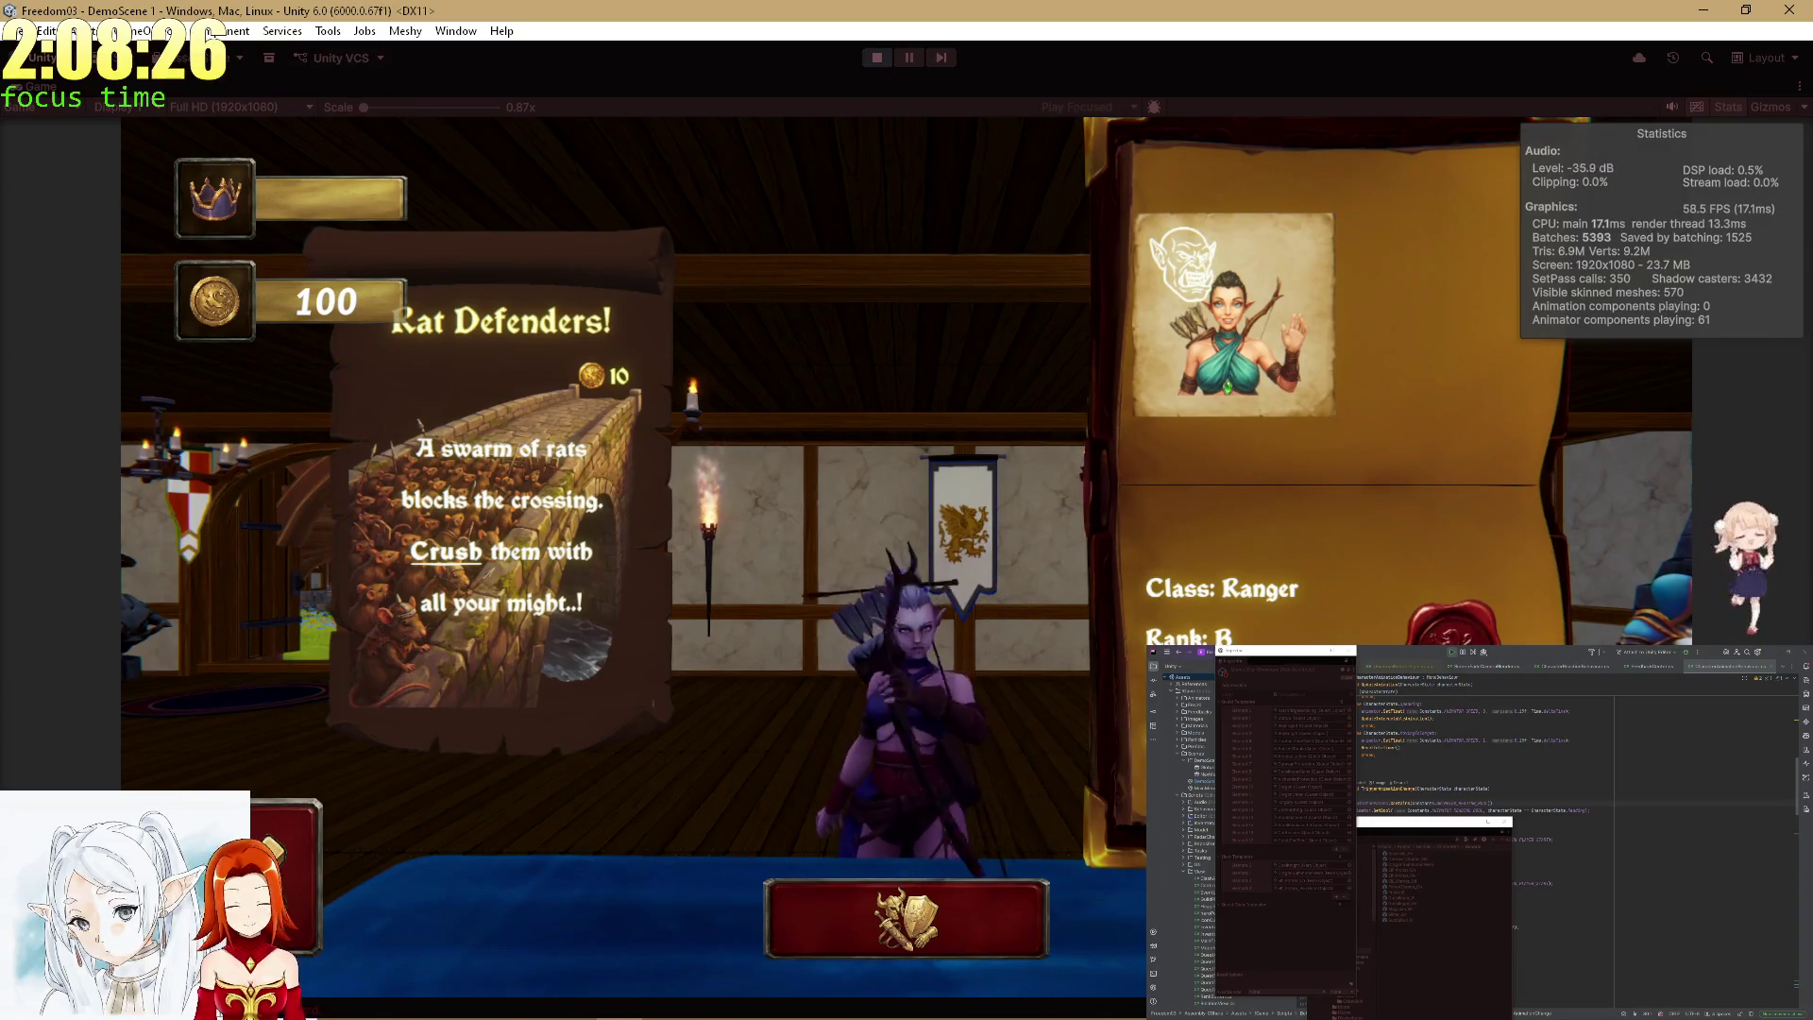
pyautogui.click(906, 916)
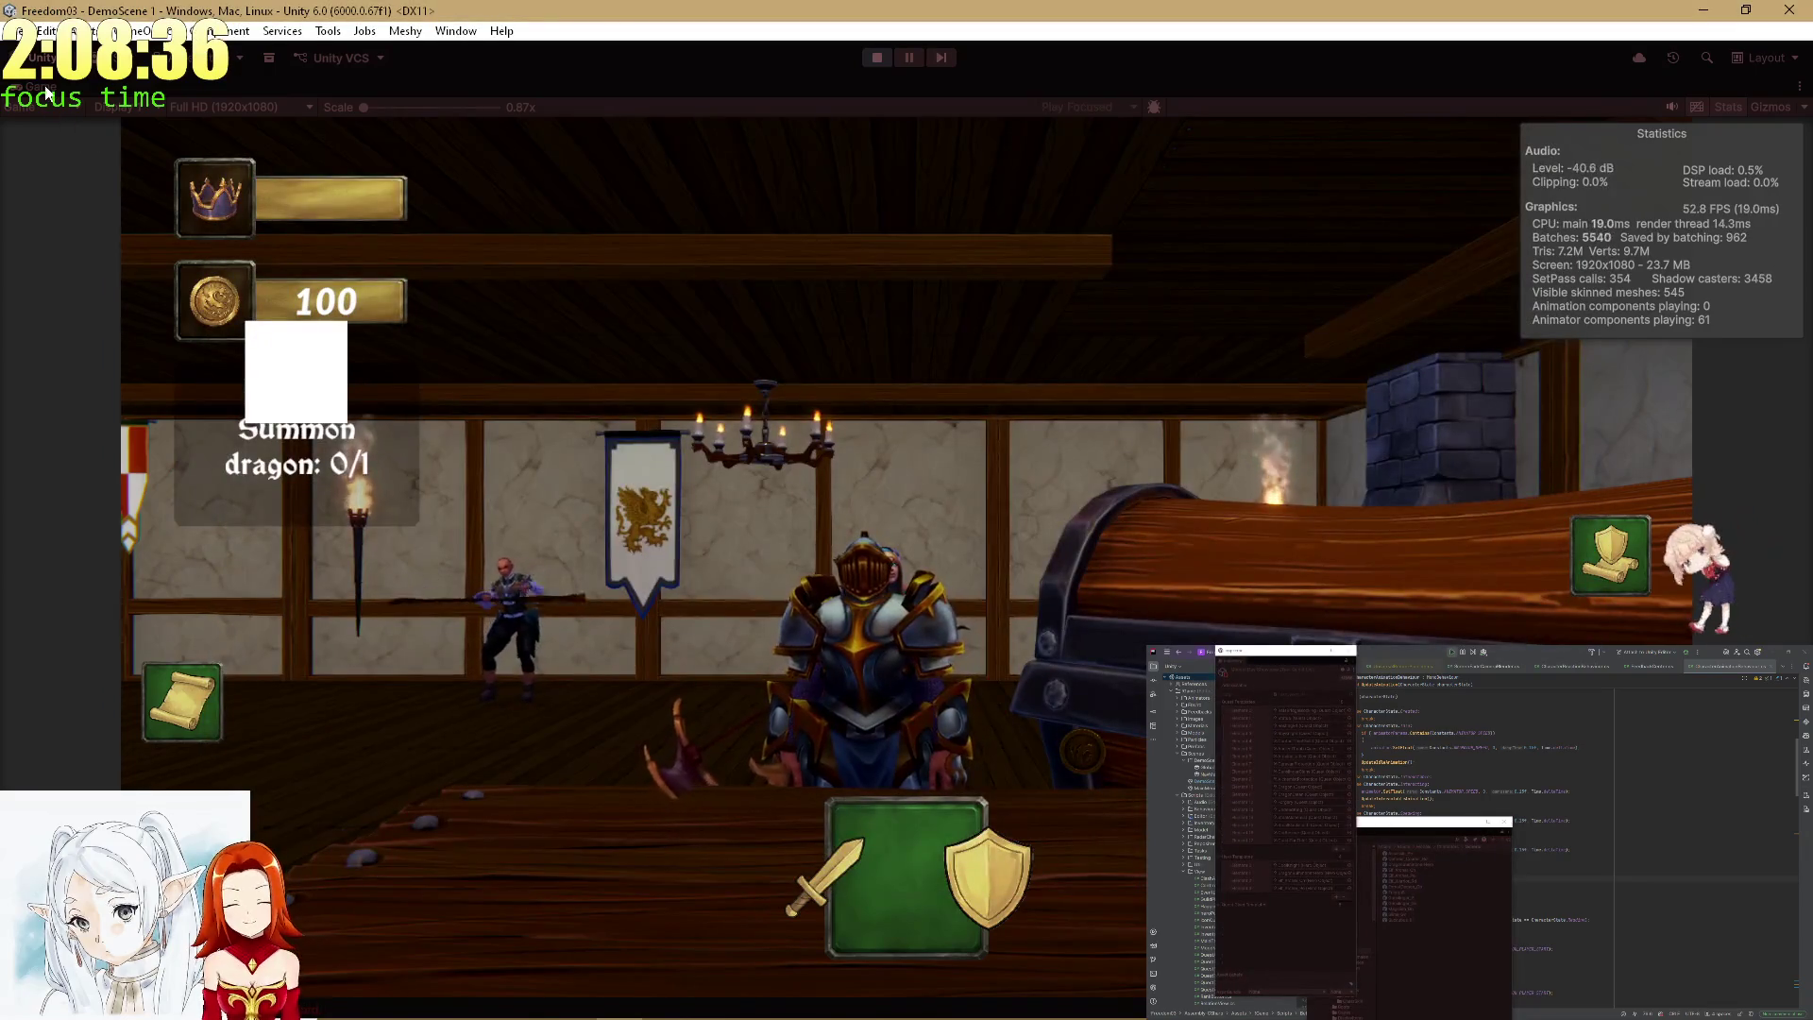
# Find QuestResultTable in the Hierarchy and set its Dot Sequence Force Power to 0.
pyautogui.hotkey('shift', 'space')
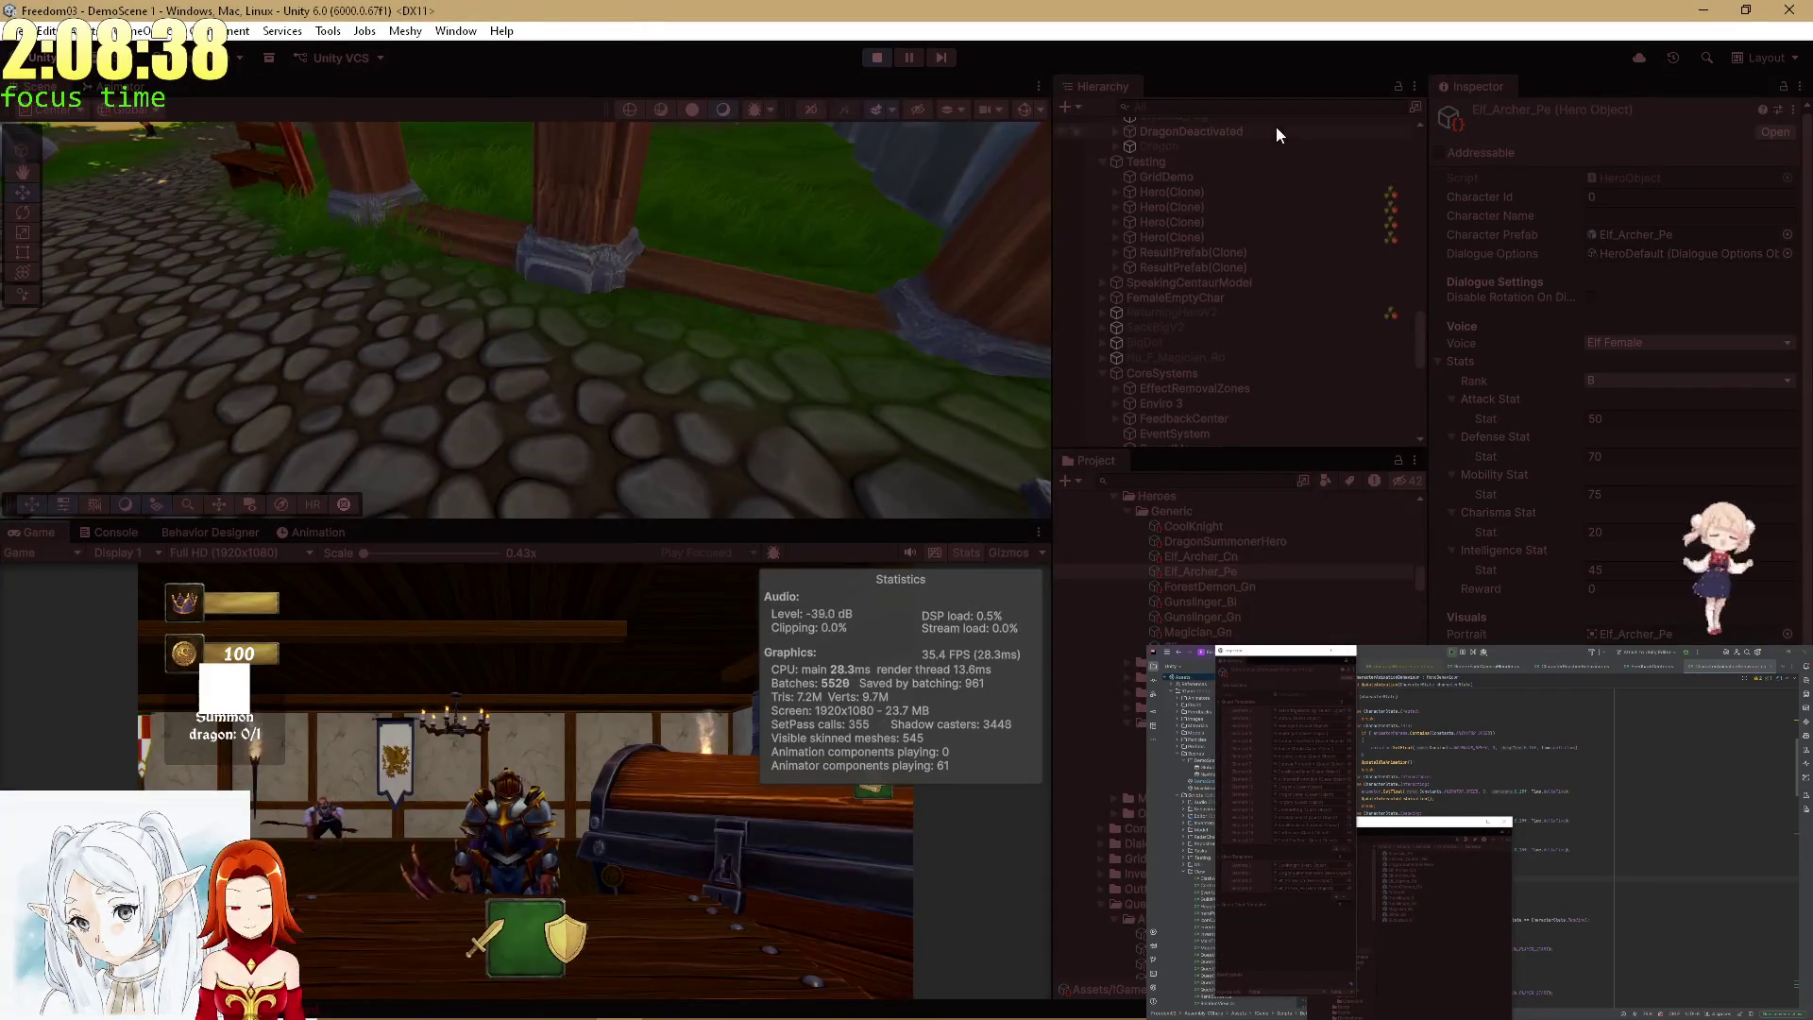
pyautogui.click(1204, 111)
pyautogui.write('Ques')
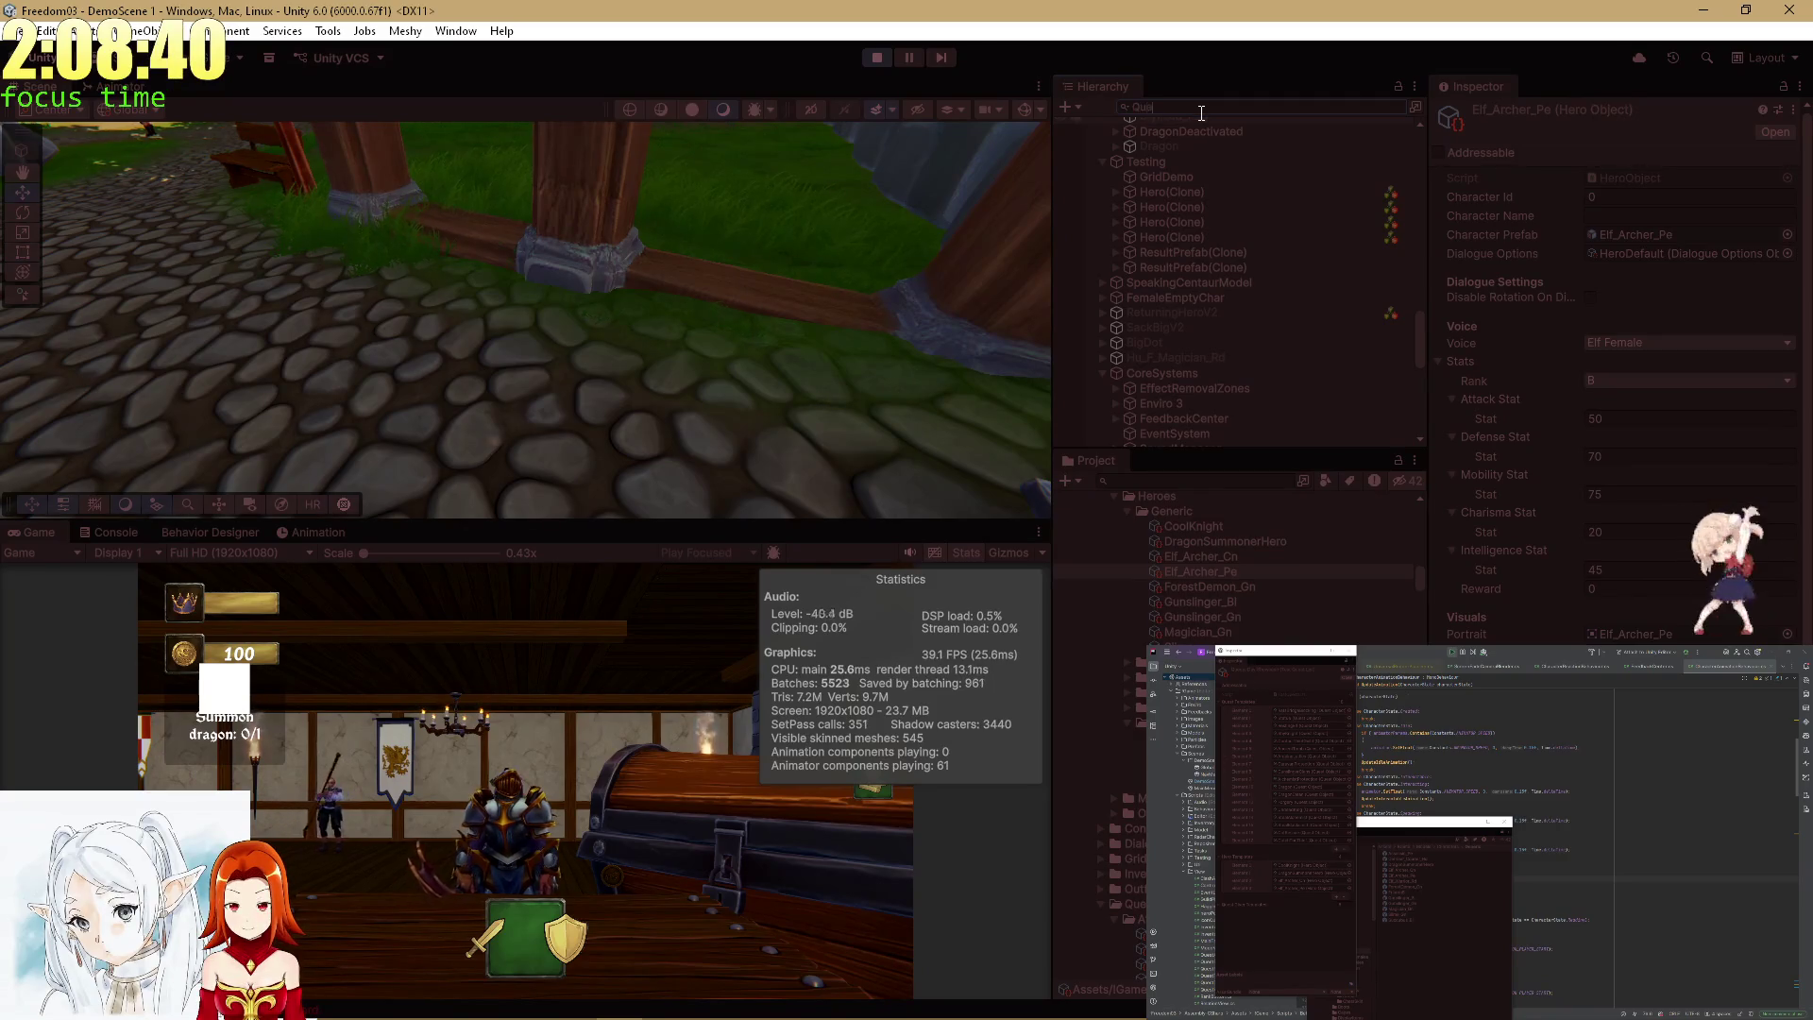
pyautogui.write('tResultTa')
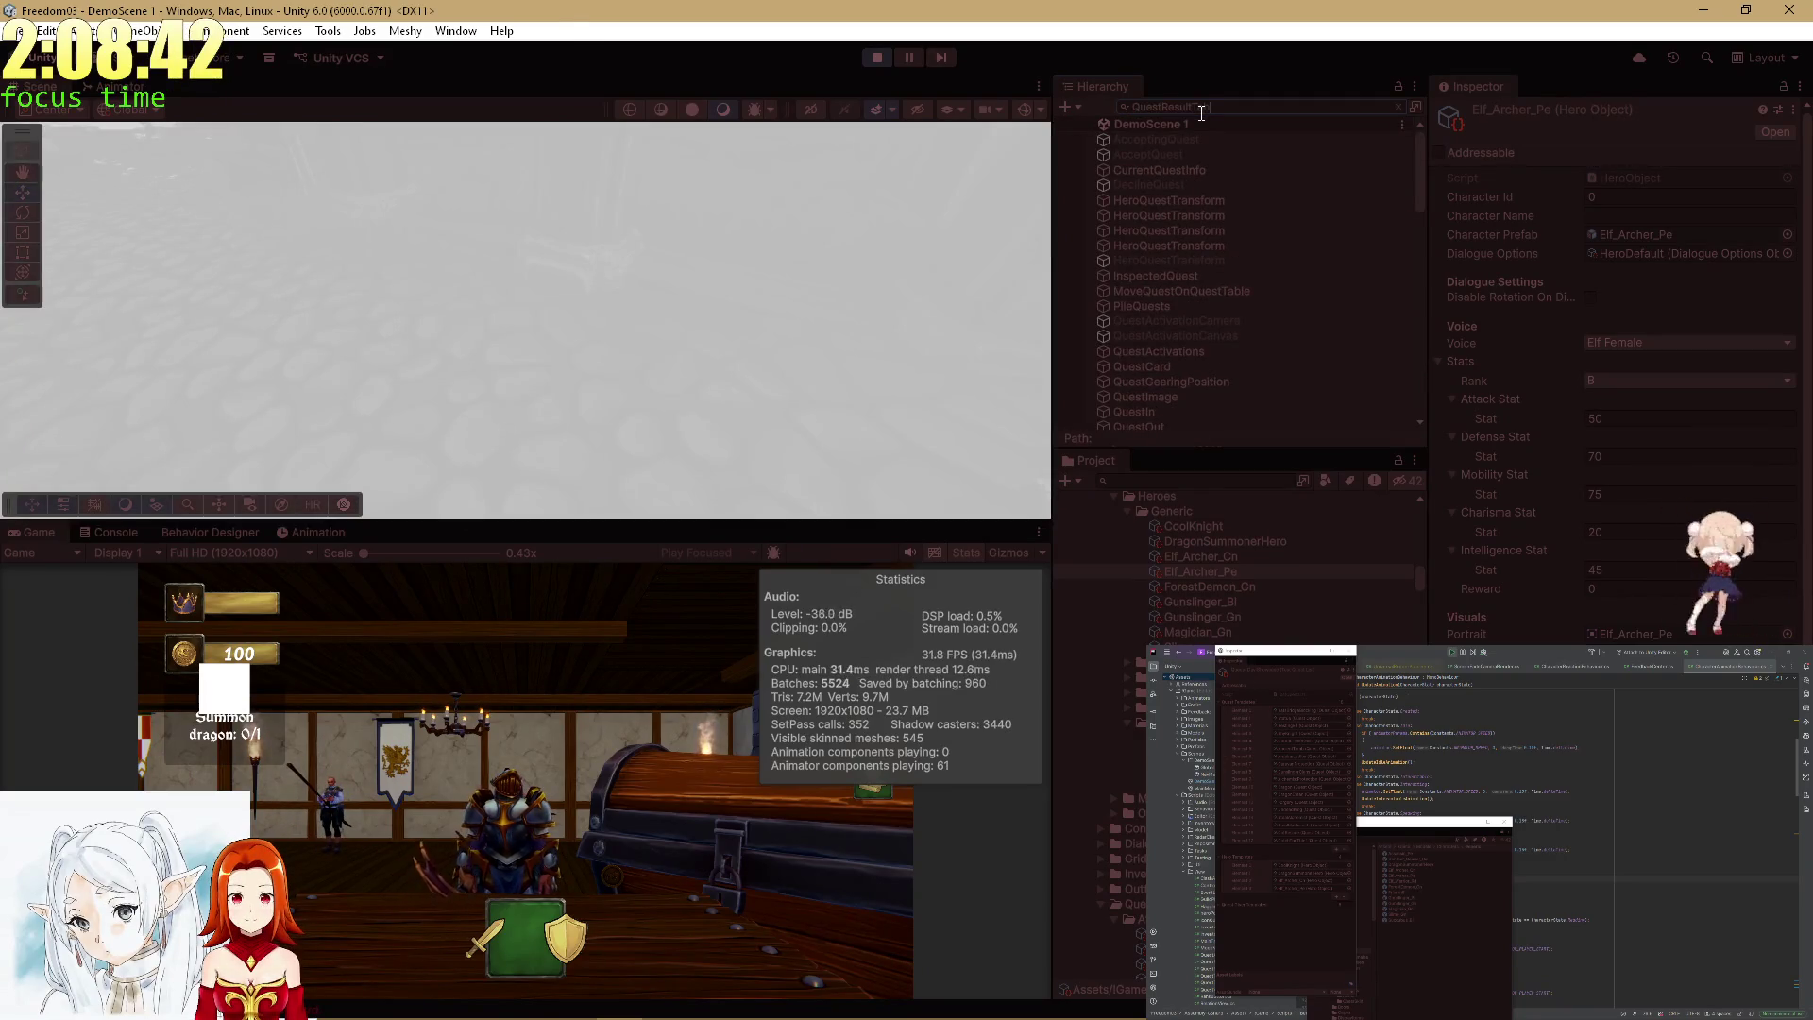
pyautogui.click(1160, 140)
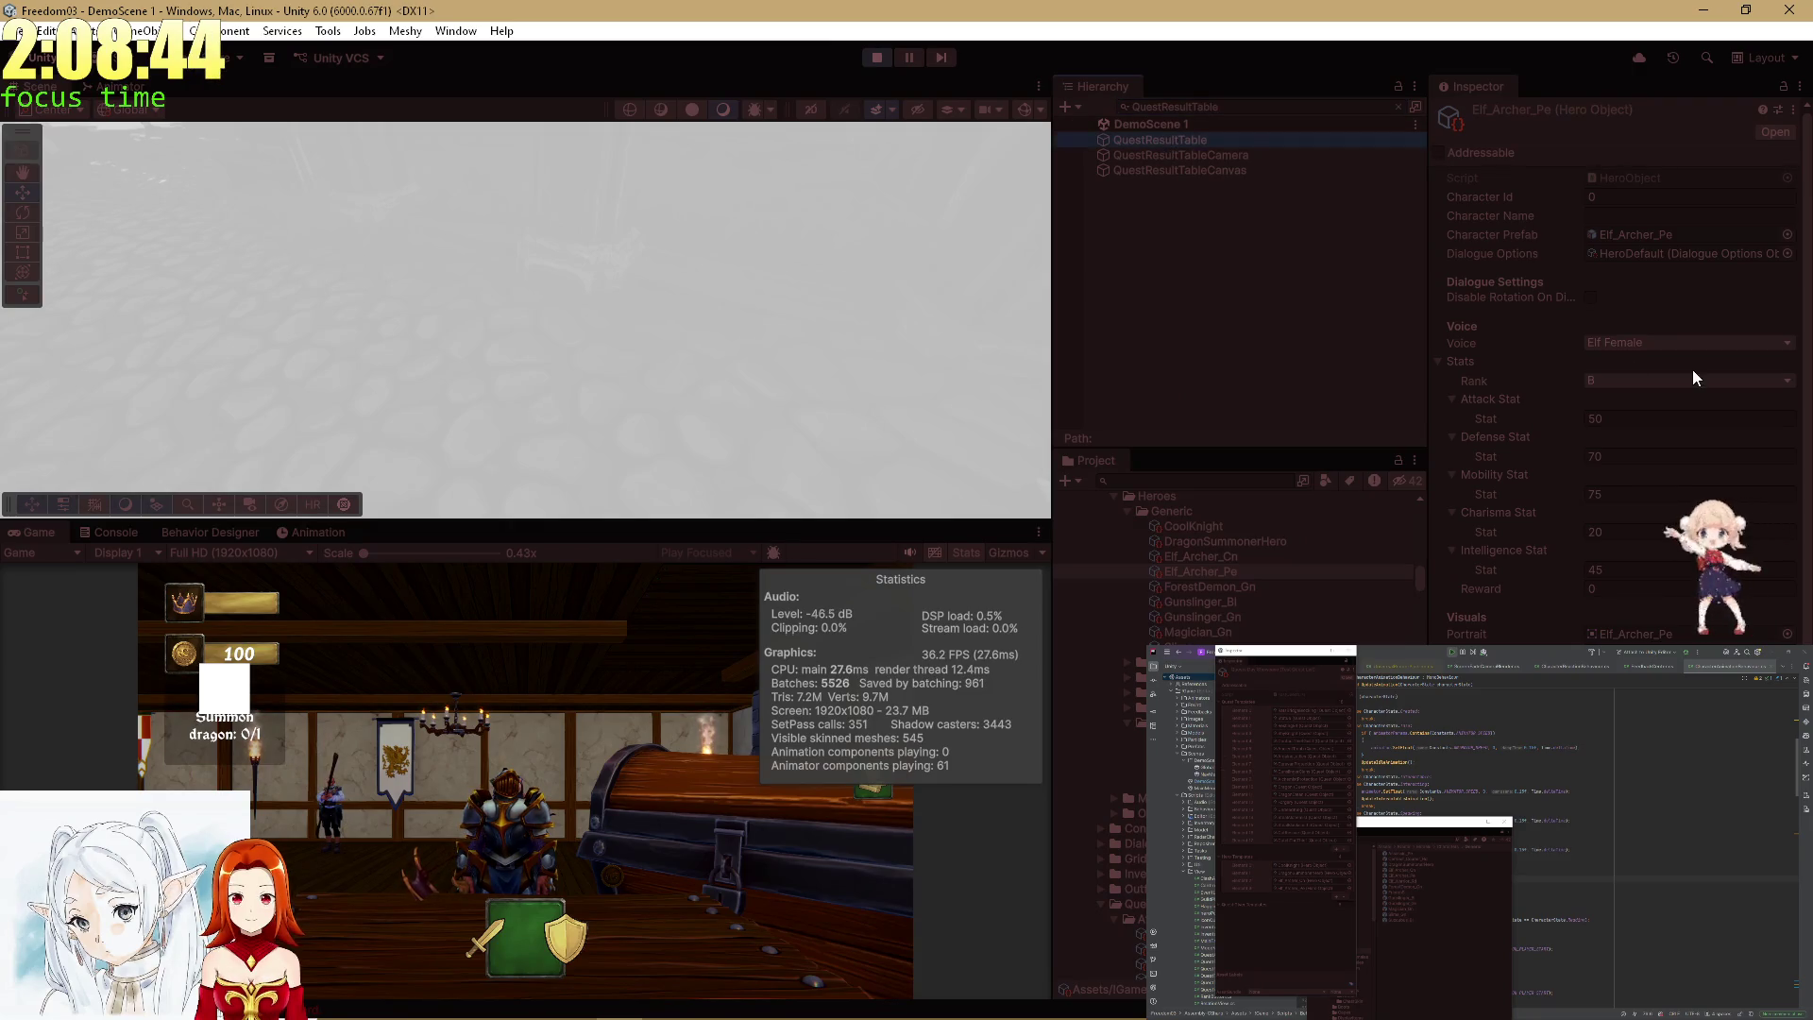
pyautogui.scroll(-10, 1662, 472)
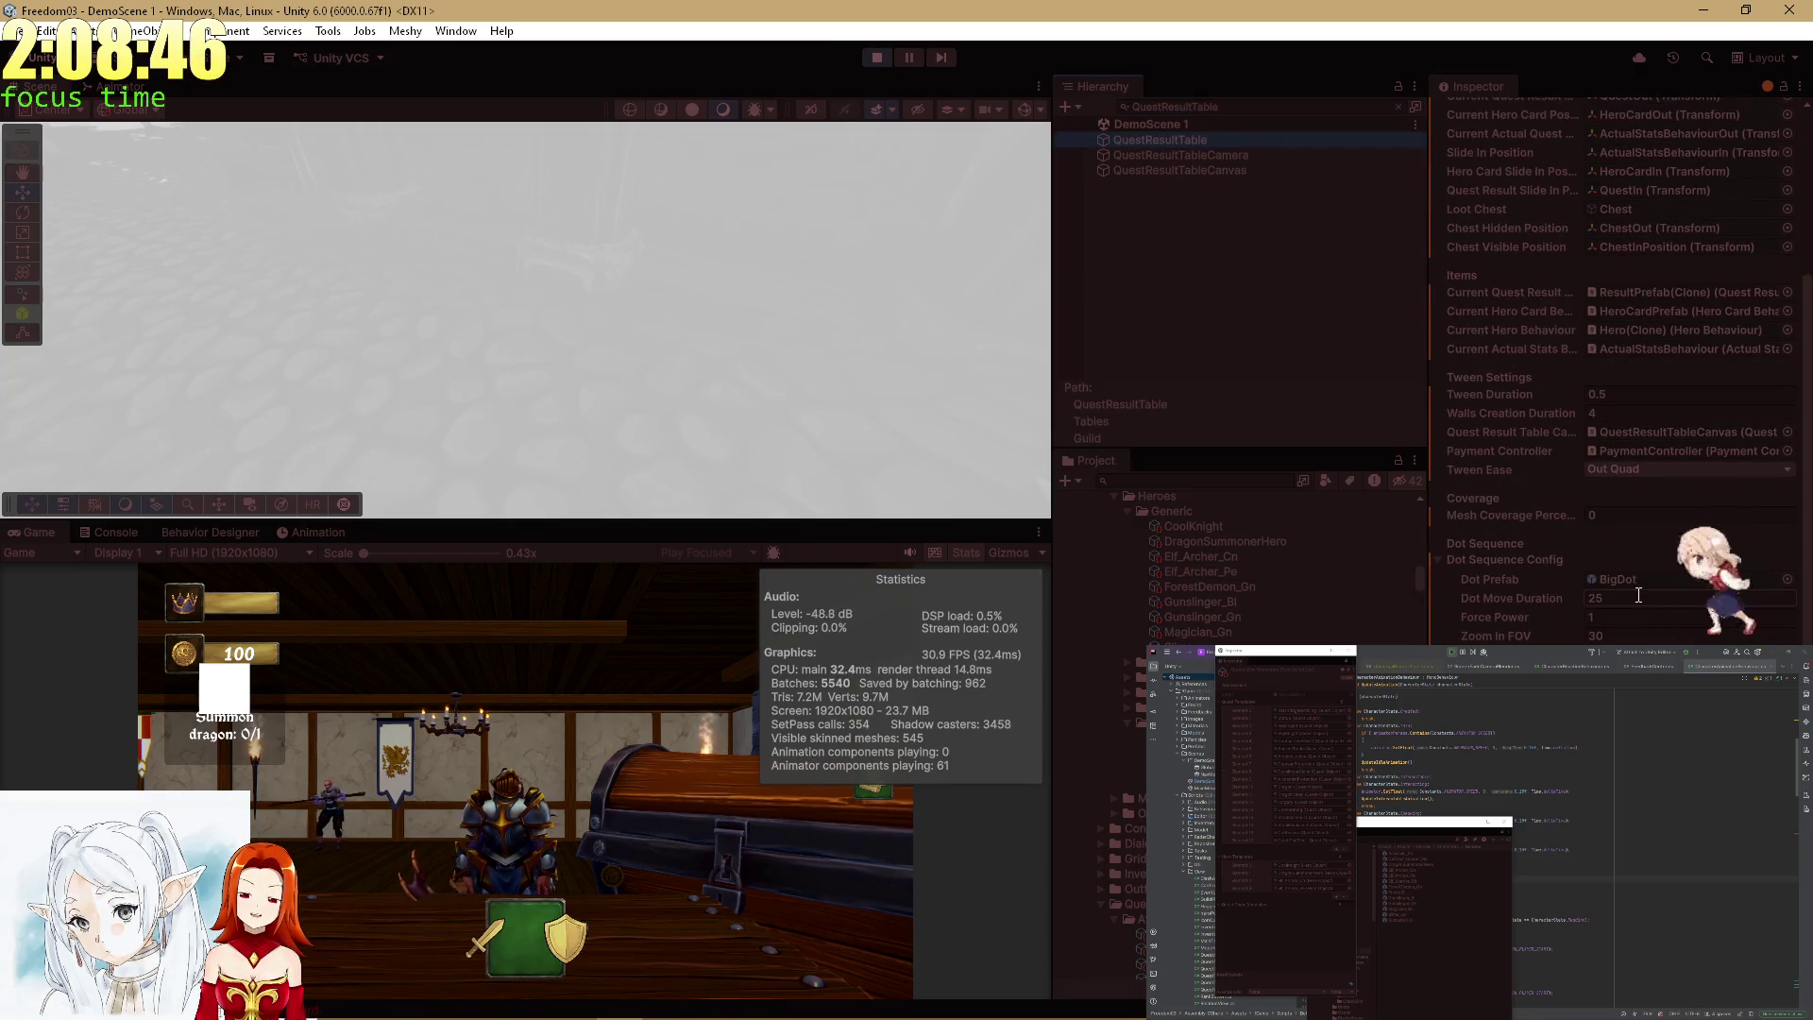
pyautogui.click(1631, 616)
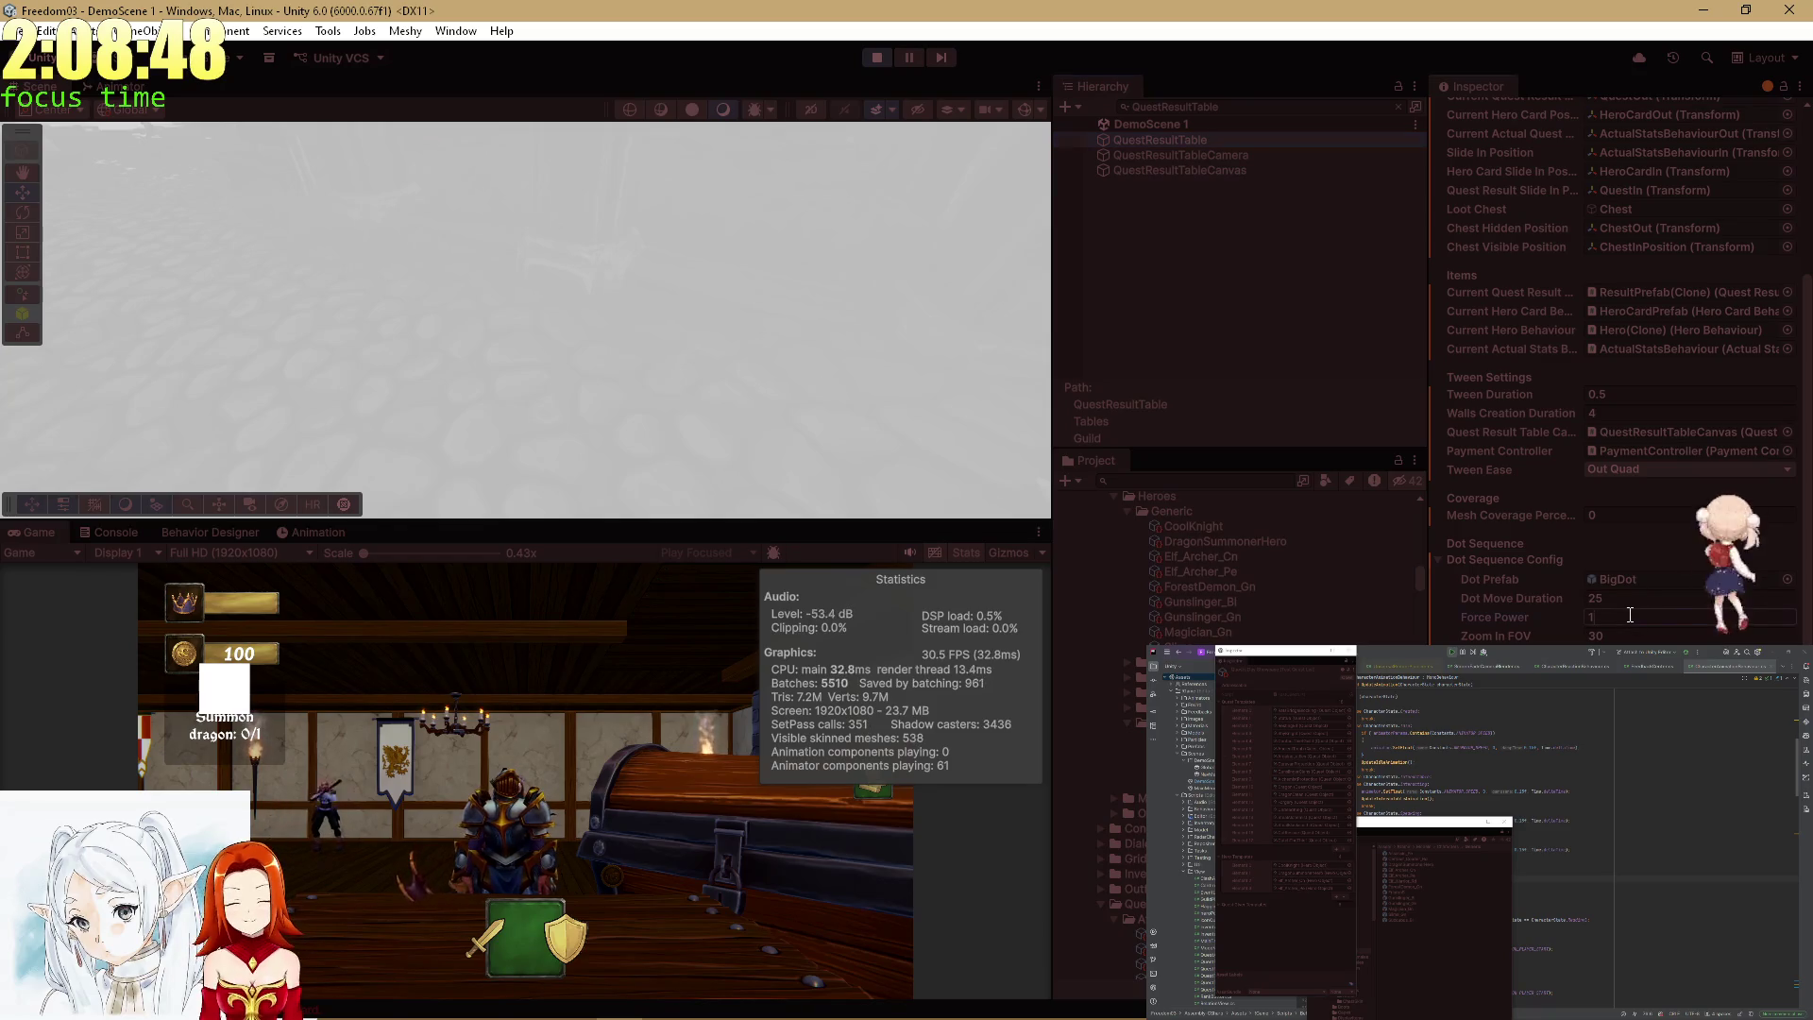
pyautogui.write('0')
pyautogui.press('Return')
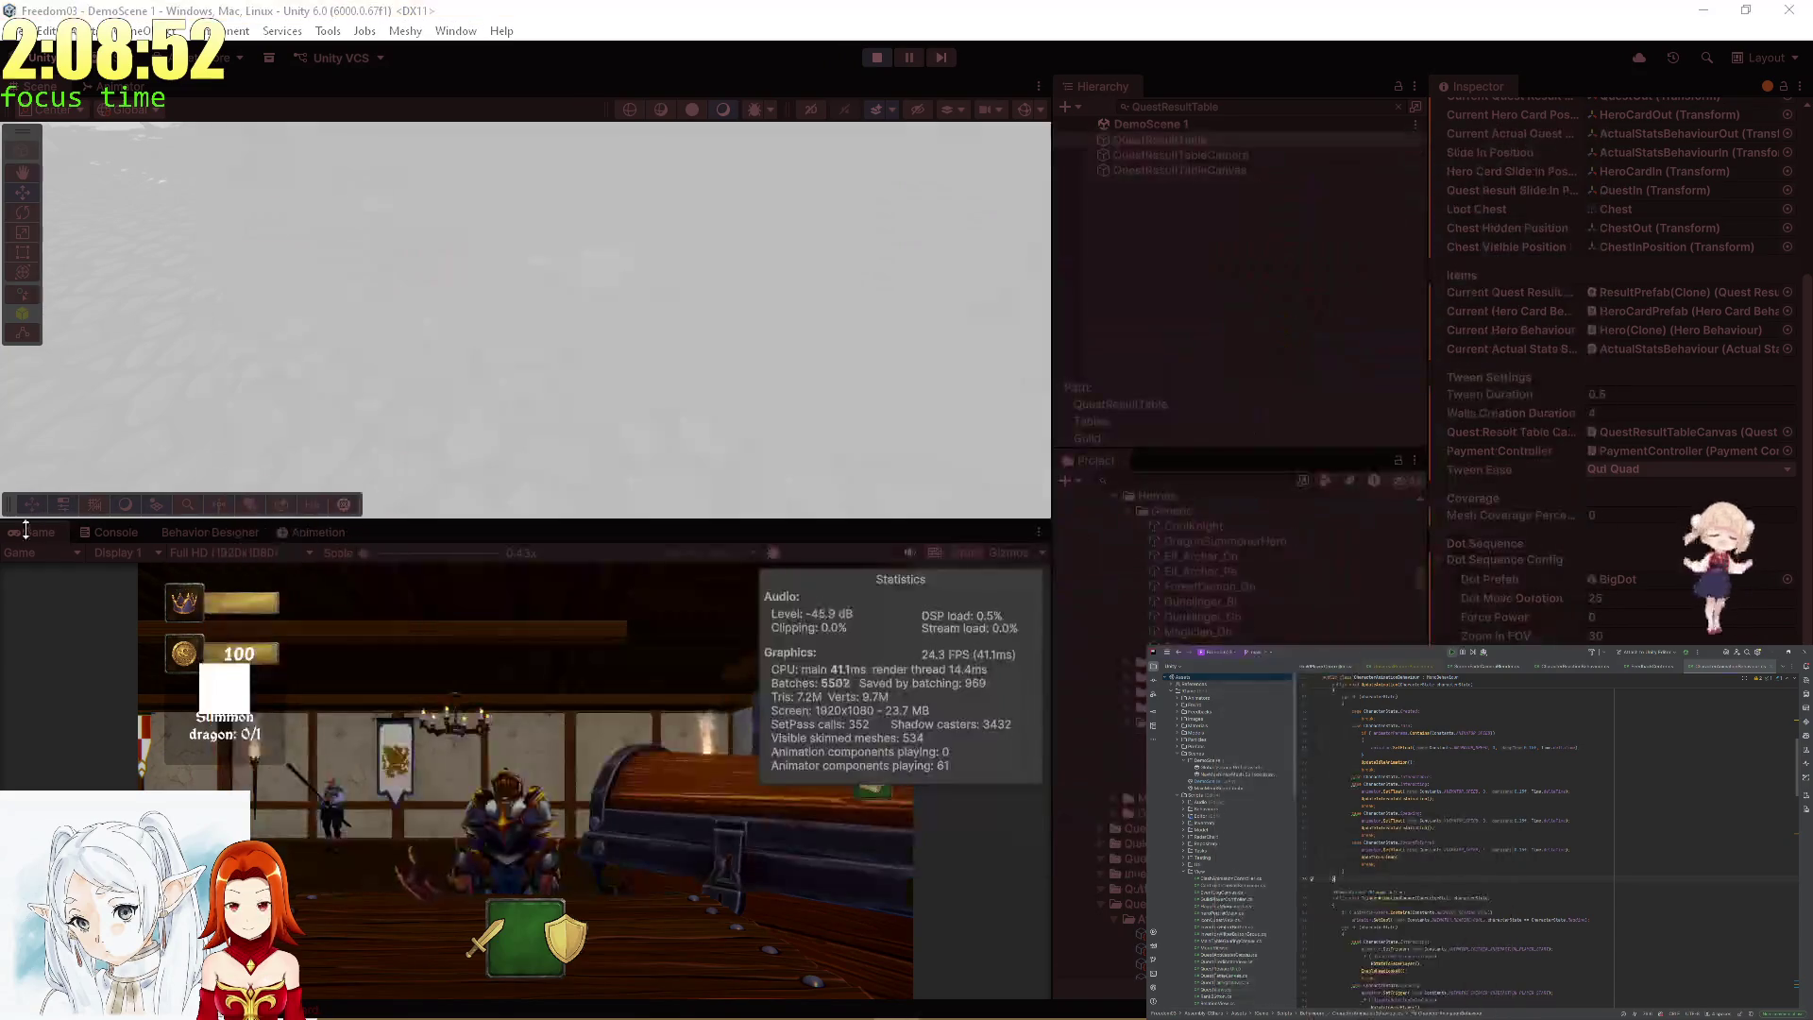
# Resolve the Statue quest result in the maximized game view and collect its coin bag rewards.
pyautogui.hotkey('shift', 'space')
pyautogui.click(874, 855)
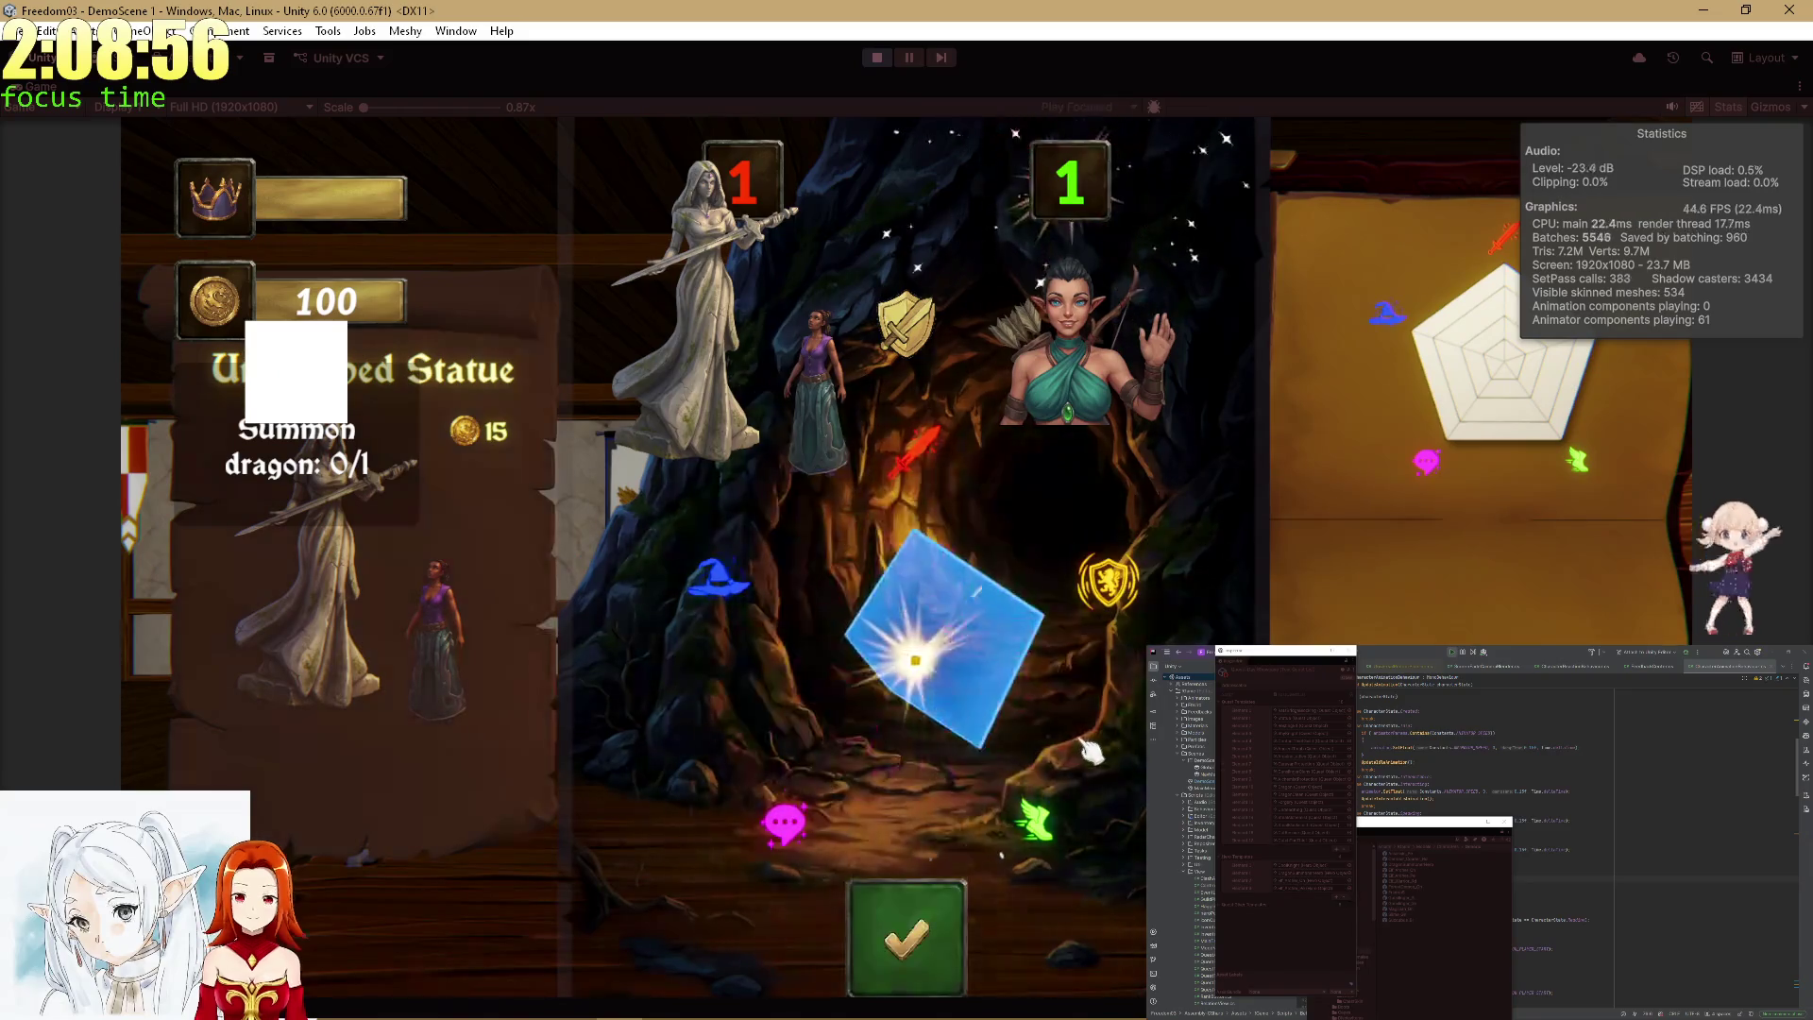
pyautogui.click(926, 911)
pyautogui.click(854, 912)
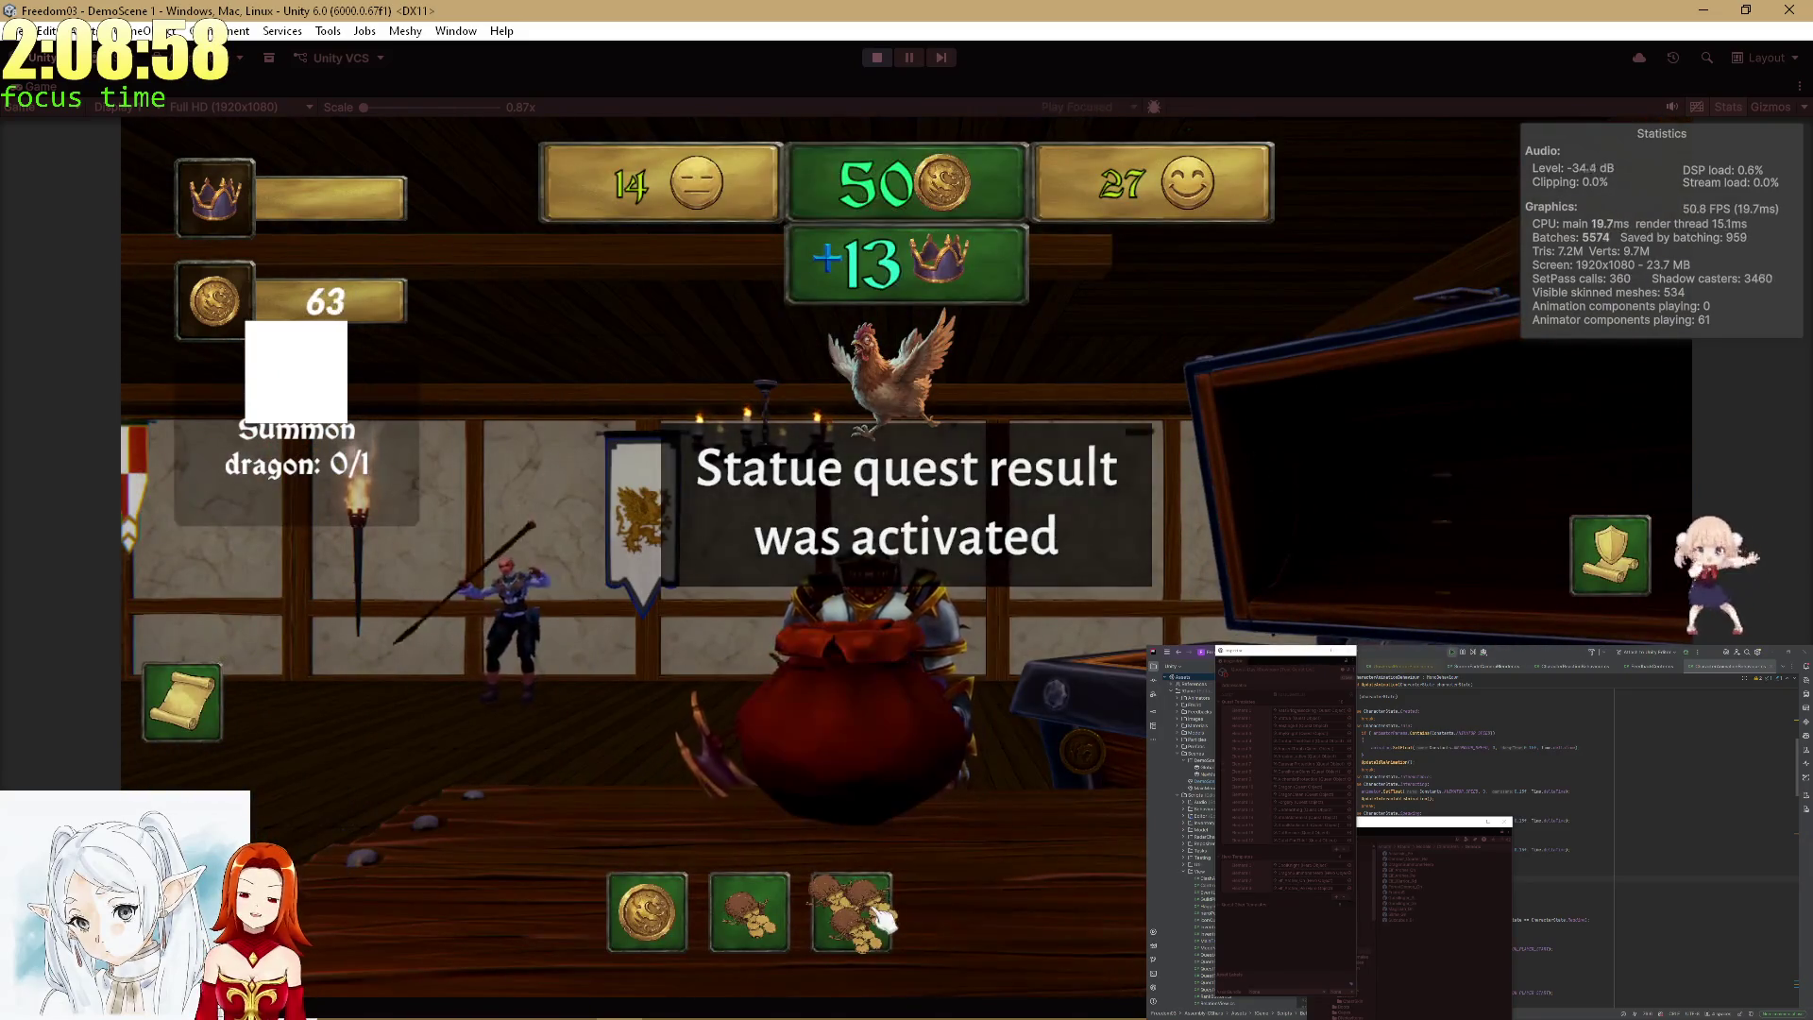
pyautogui.click(855, 907)
pyautogui.click(760, 907)
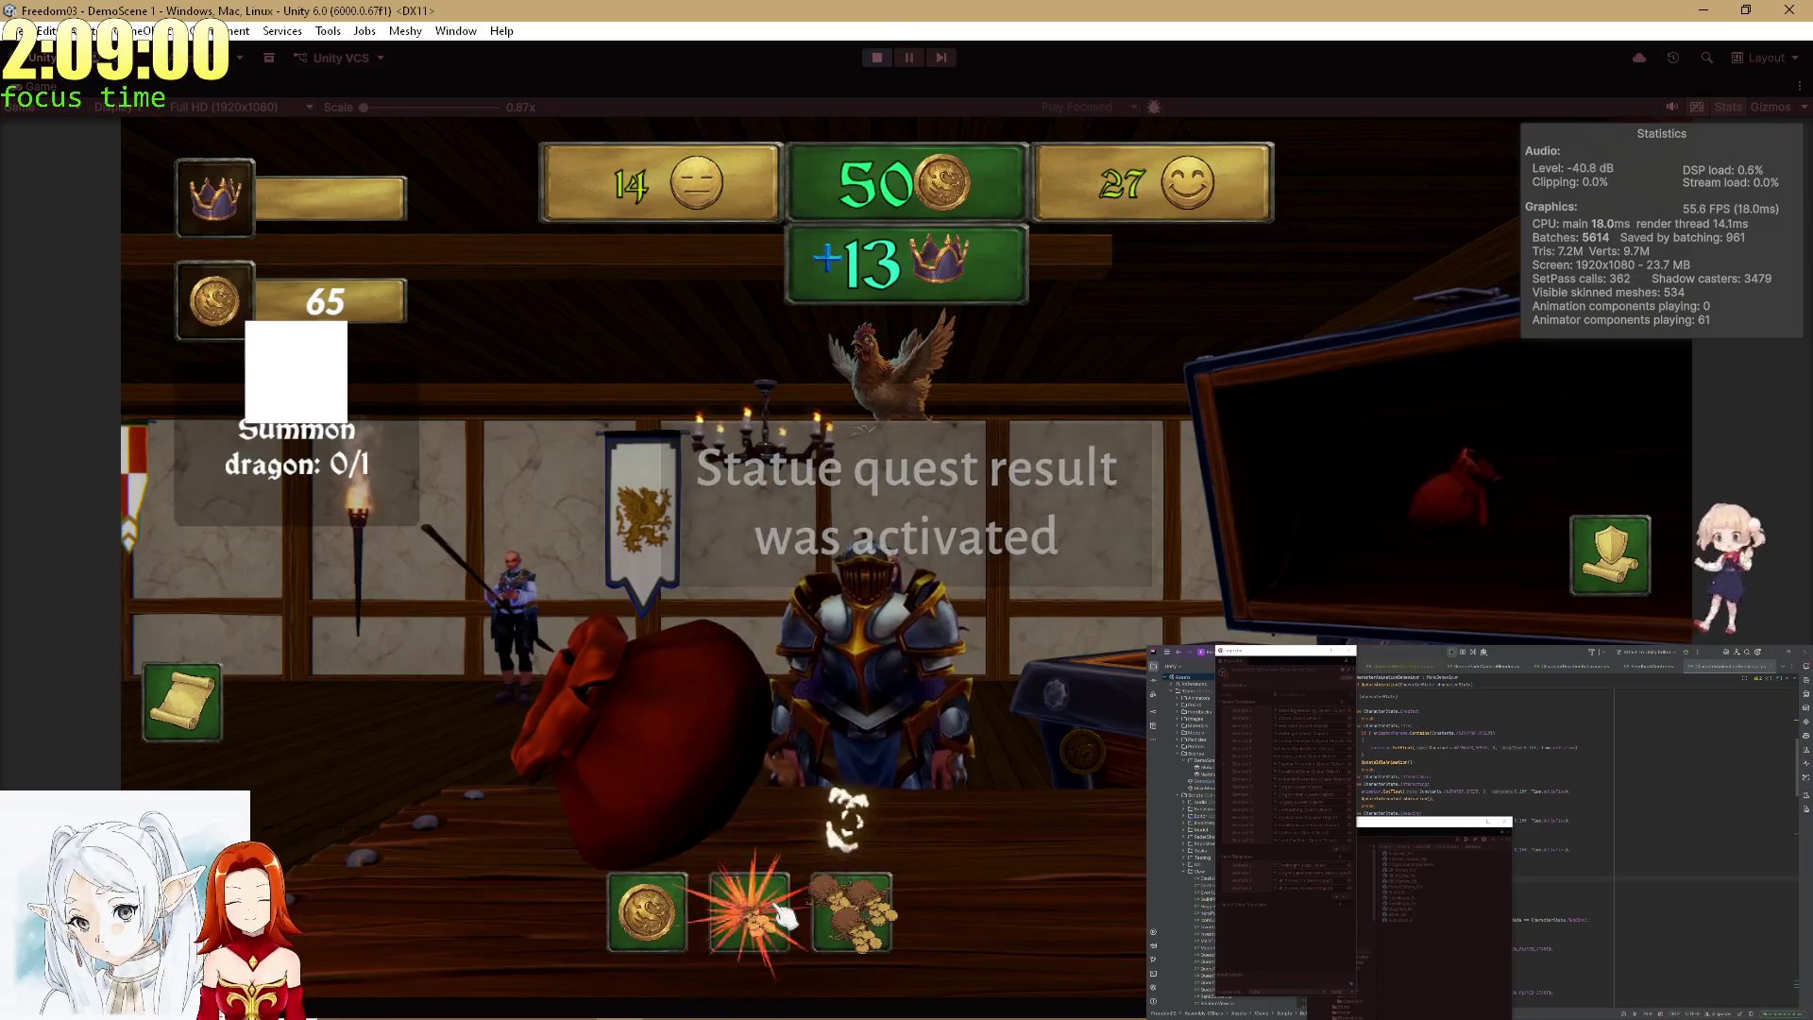
pyautogui.click(843, 908)
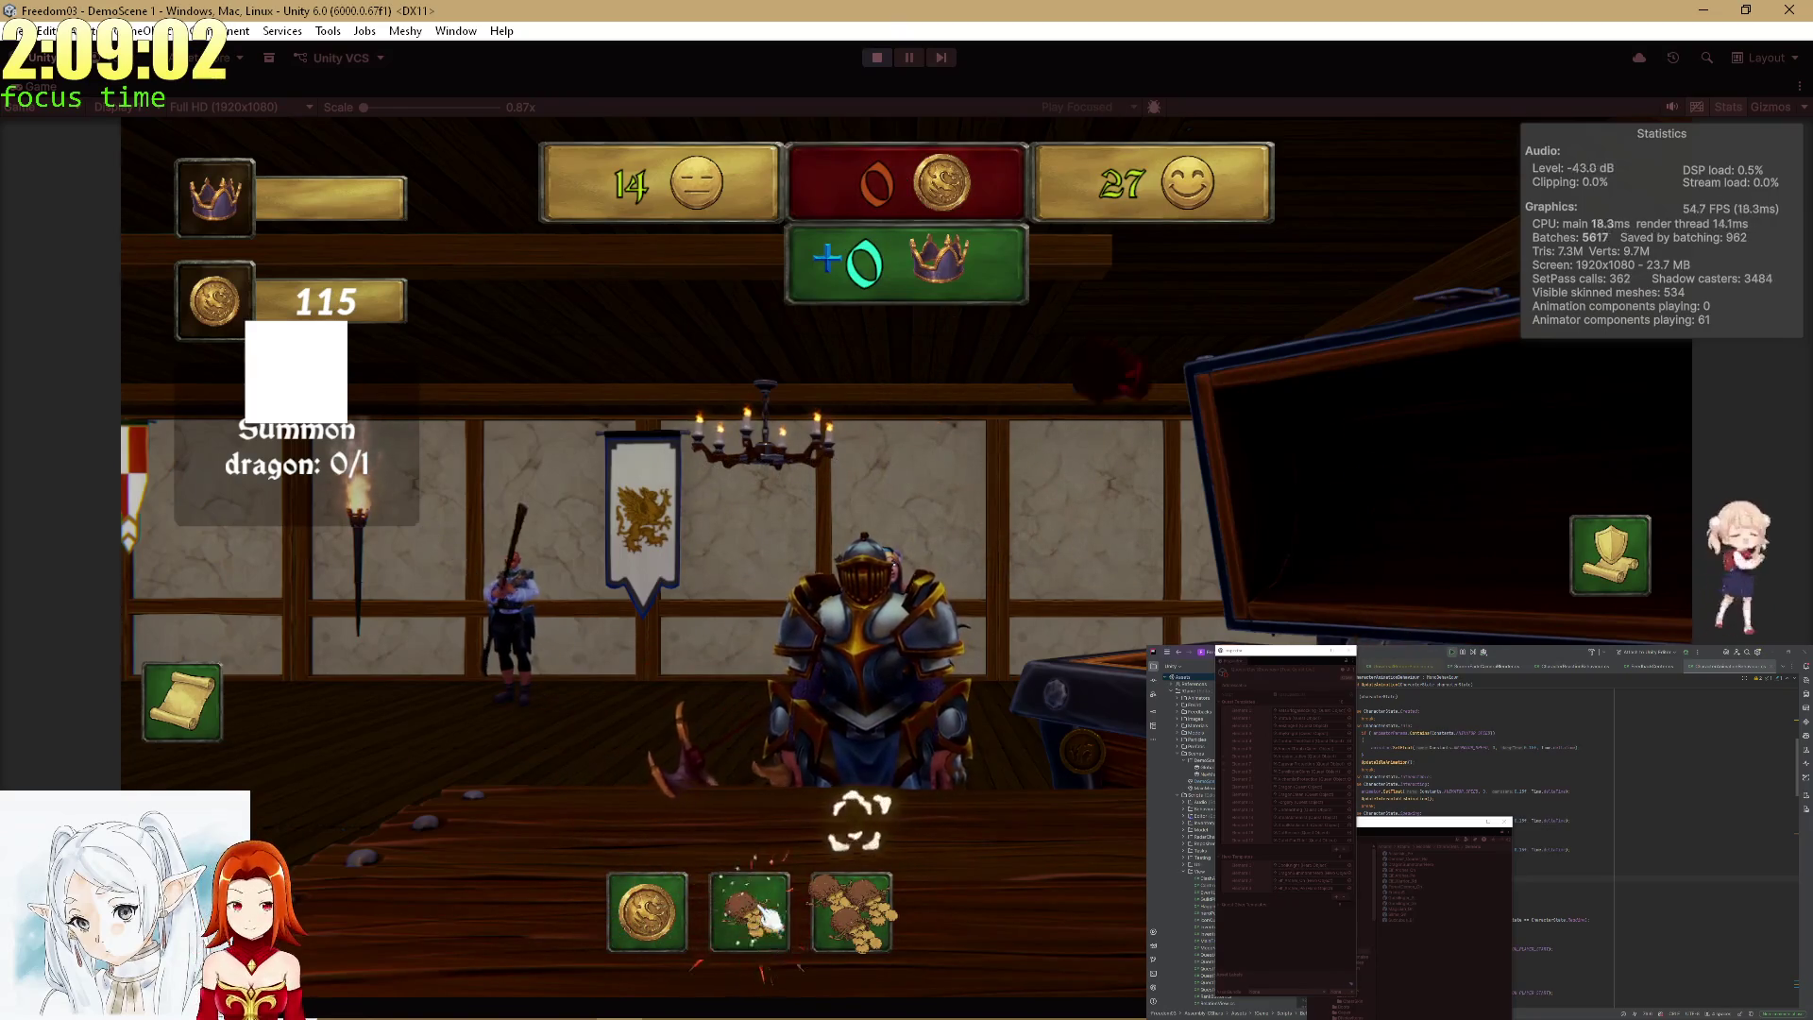
pyautogui.click(843, 908)
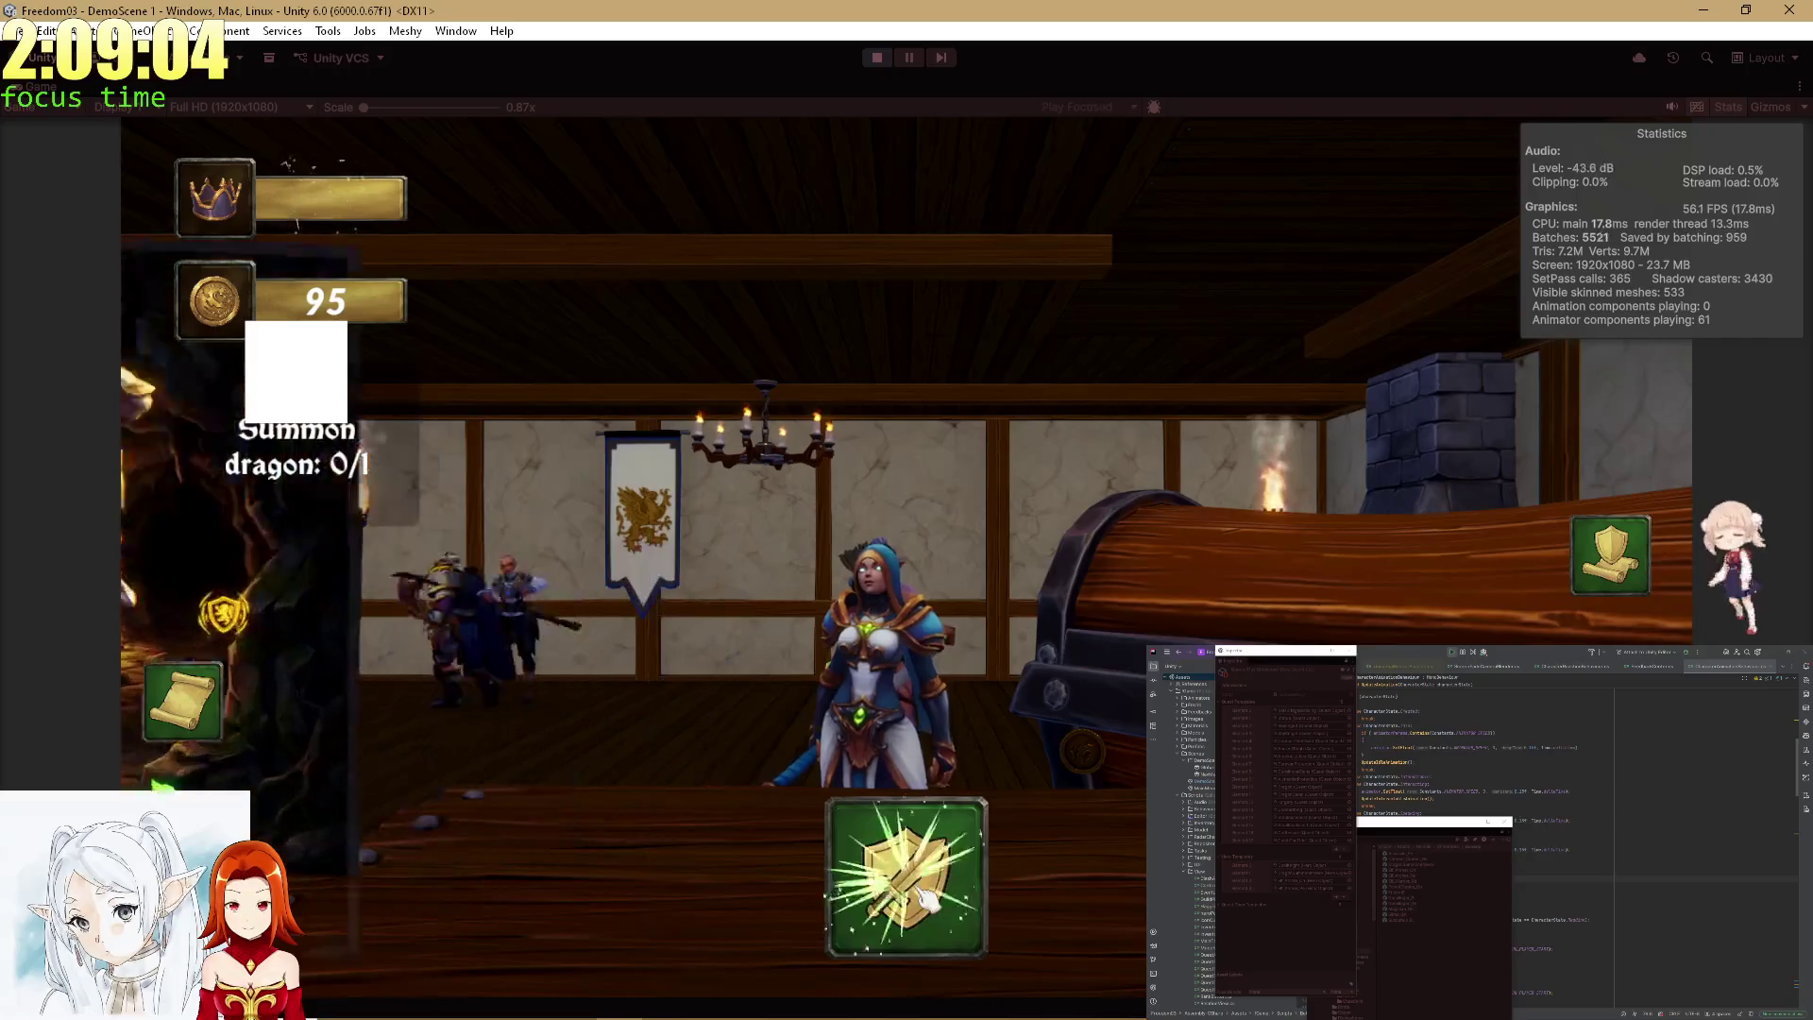
# Resolve the ShyKnight quest result, then restore the editor layout and pan the scene into the tavern.
pyautogui.click(196, 692)
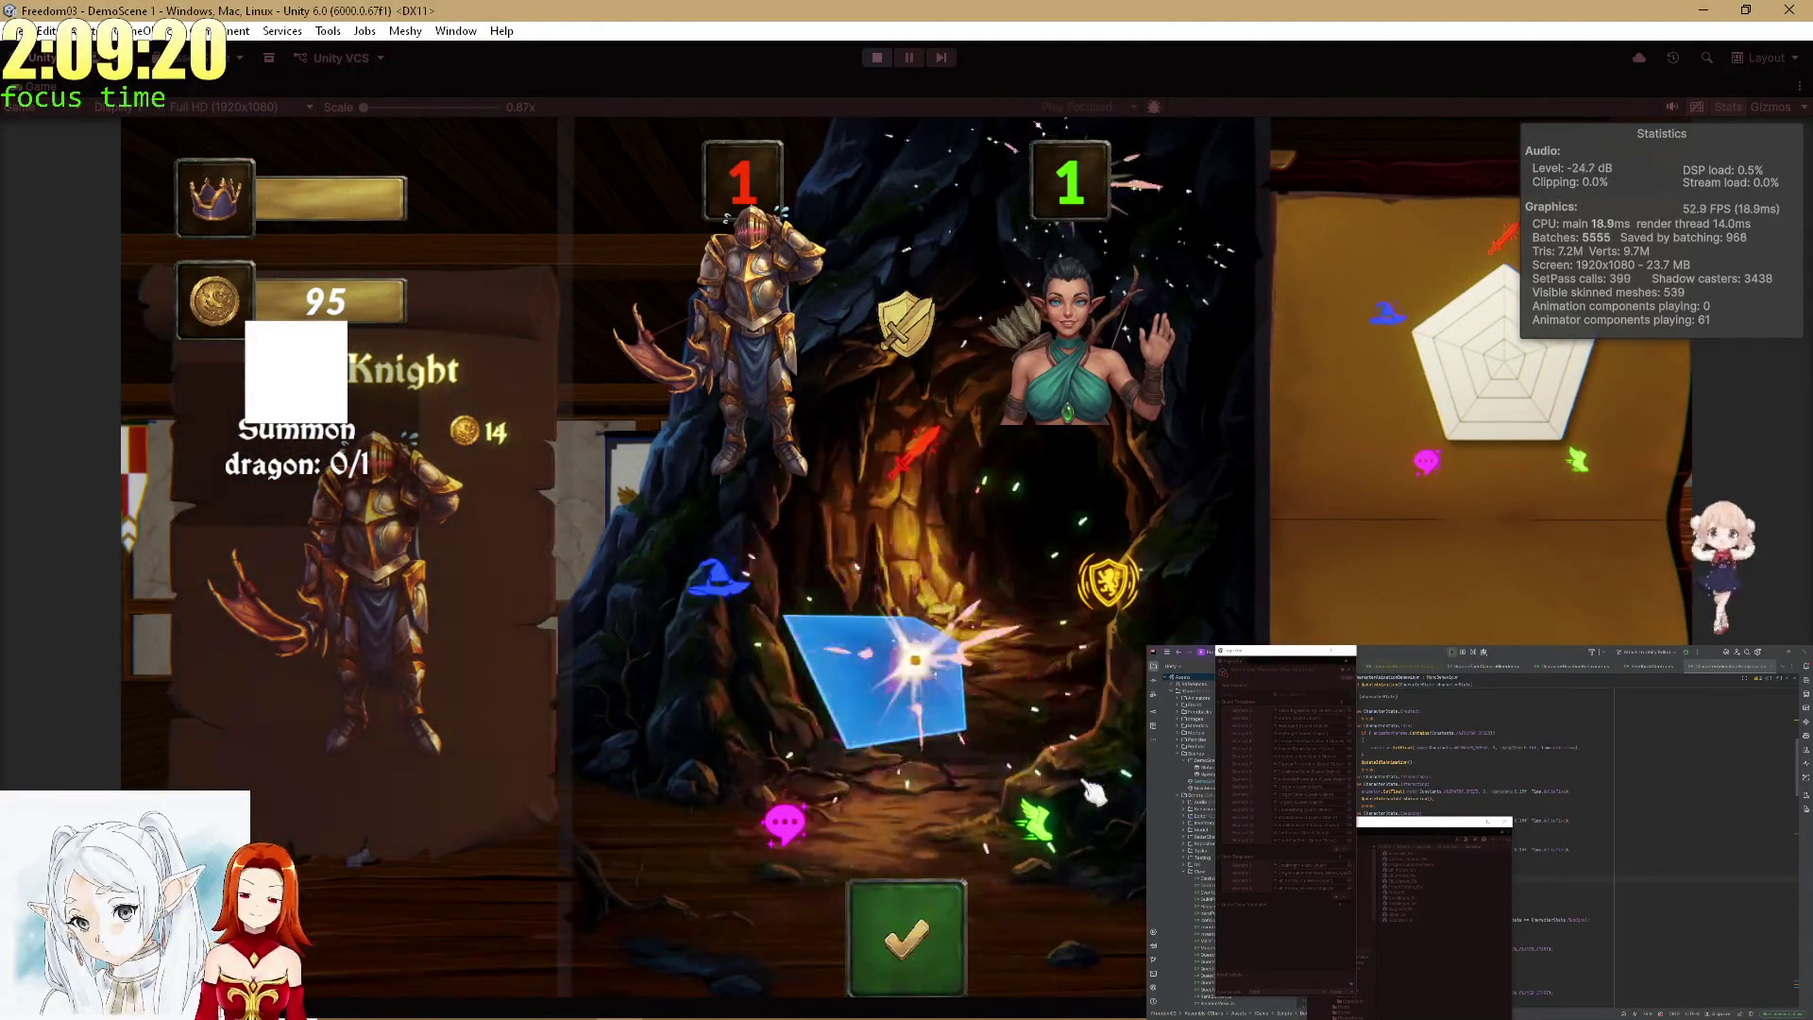
pyautogui.click(907, 925)
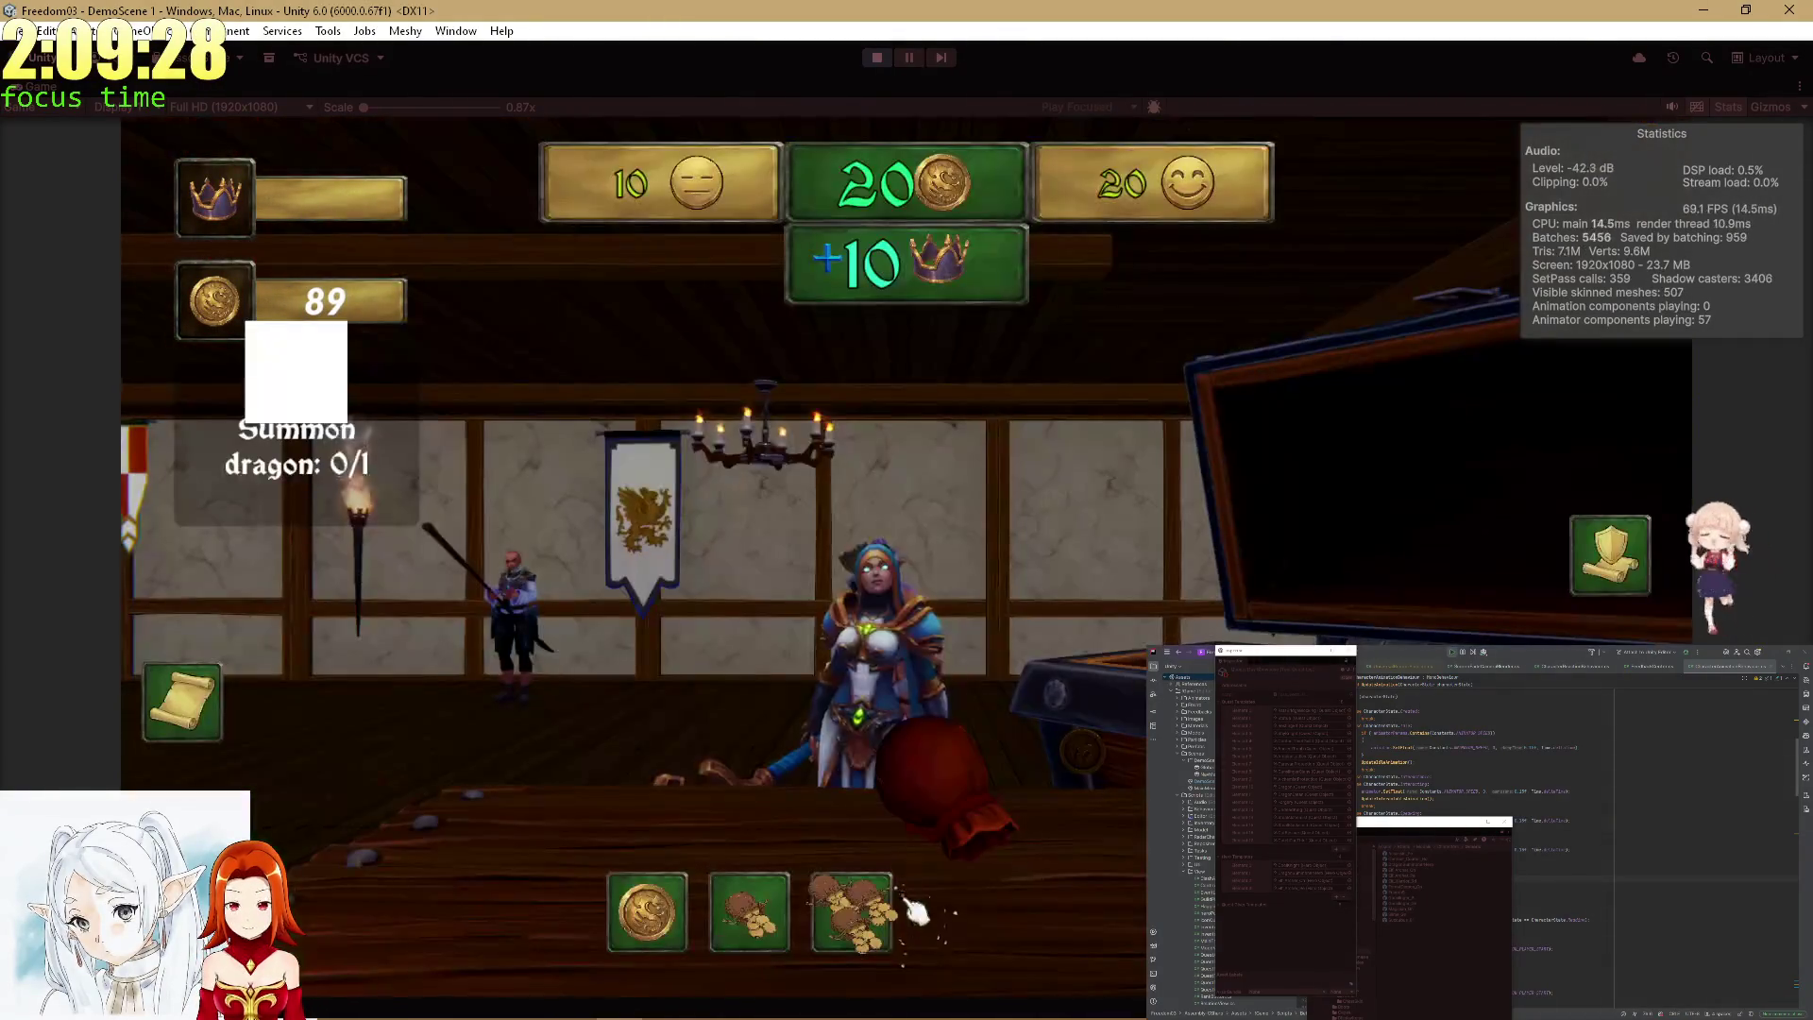
pyautogui.hotkey('alt', 'Tab')
pyautogui.press('Escape')
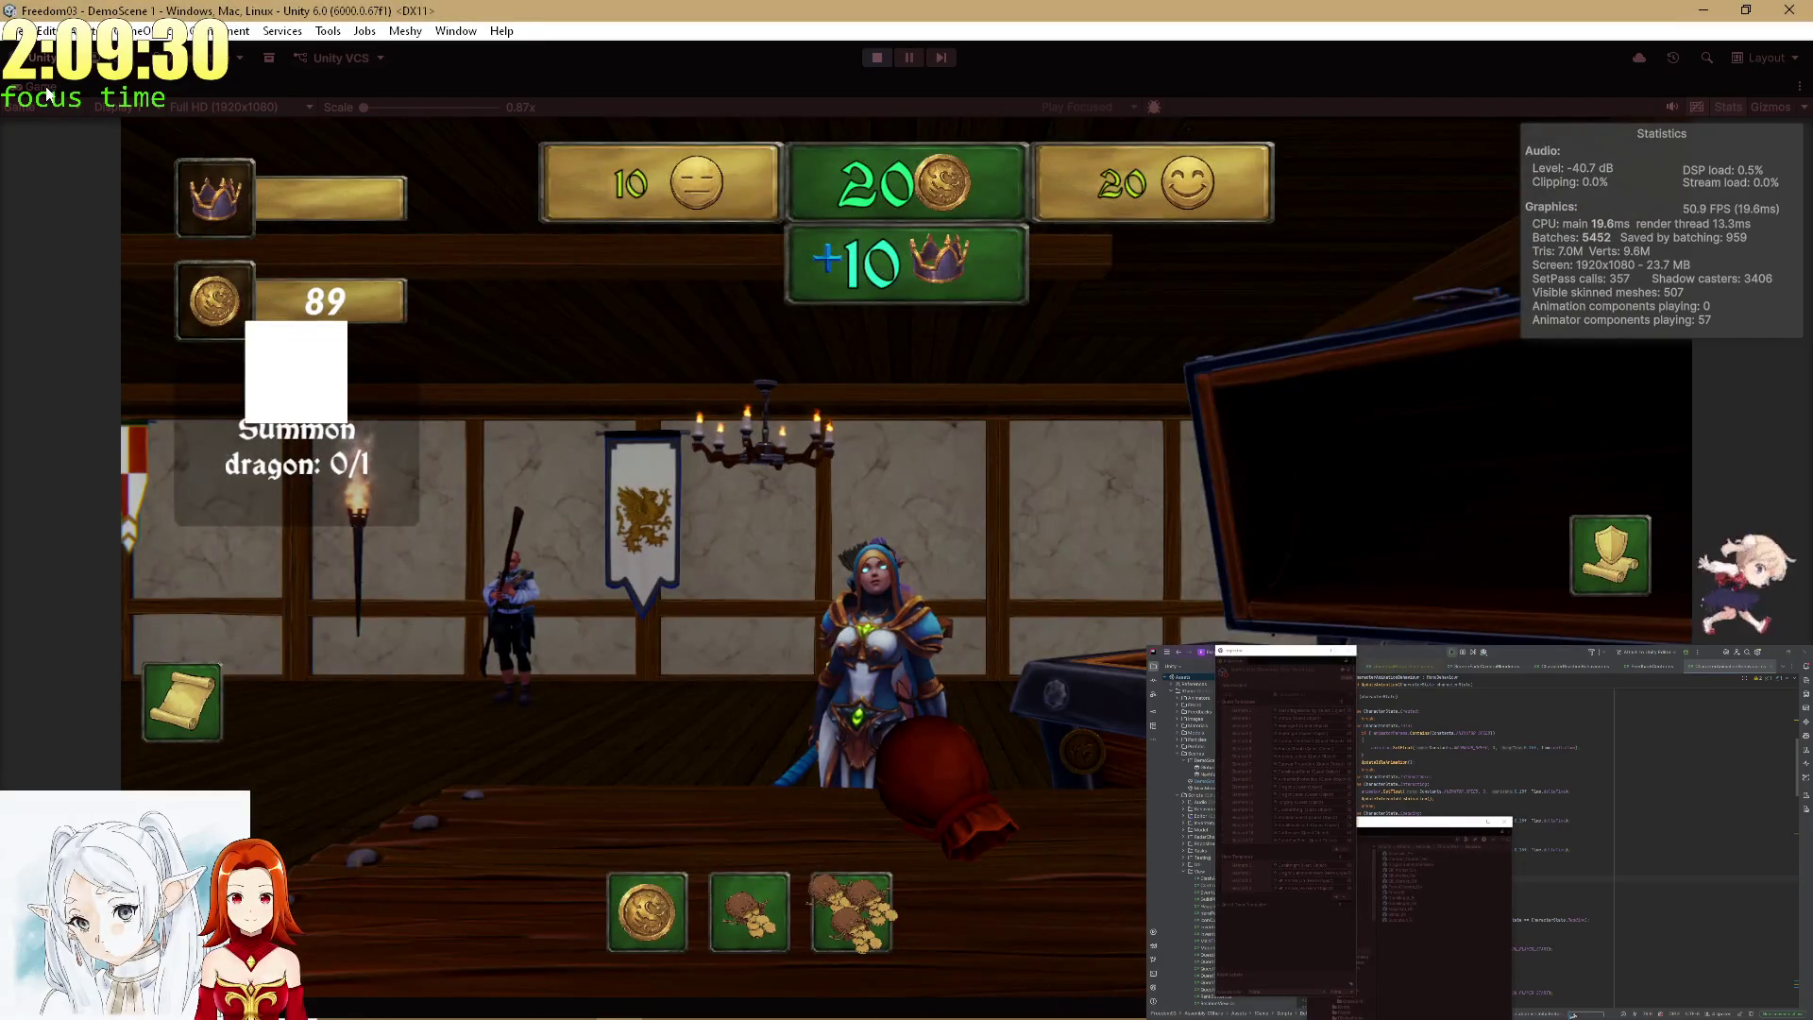
pyautogui.doubleClick(47, 94)
pyautogui.moveTo(812, 151)
pyautogui.mouseDown()
pyautogui.moveTo(850, 162)
pyautogui.moveTo(694, 106)
pyautogui.moveTo(592, 364)
pyautogui.mouseUp()
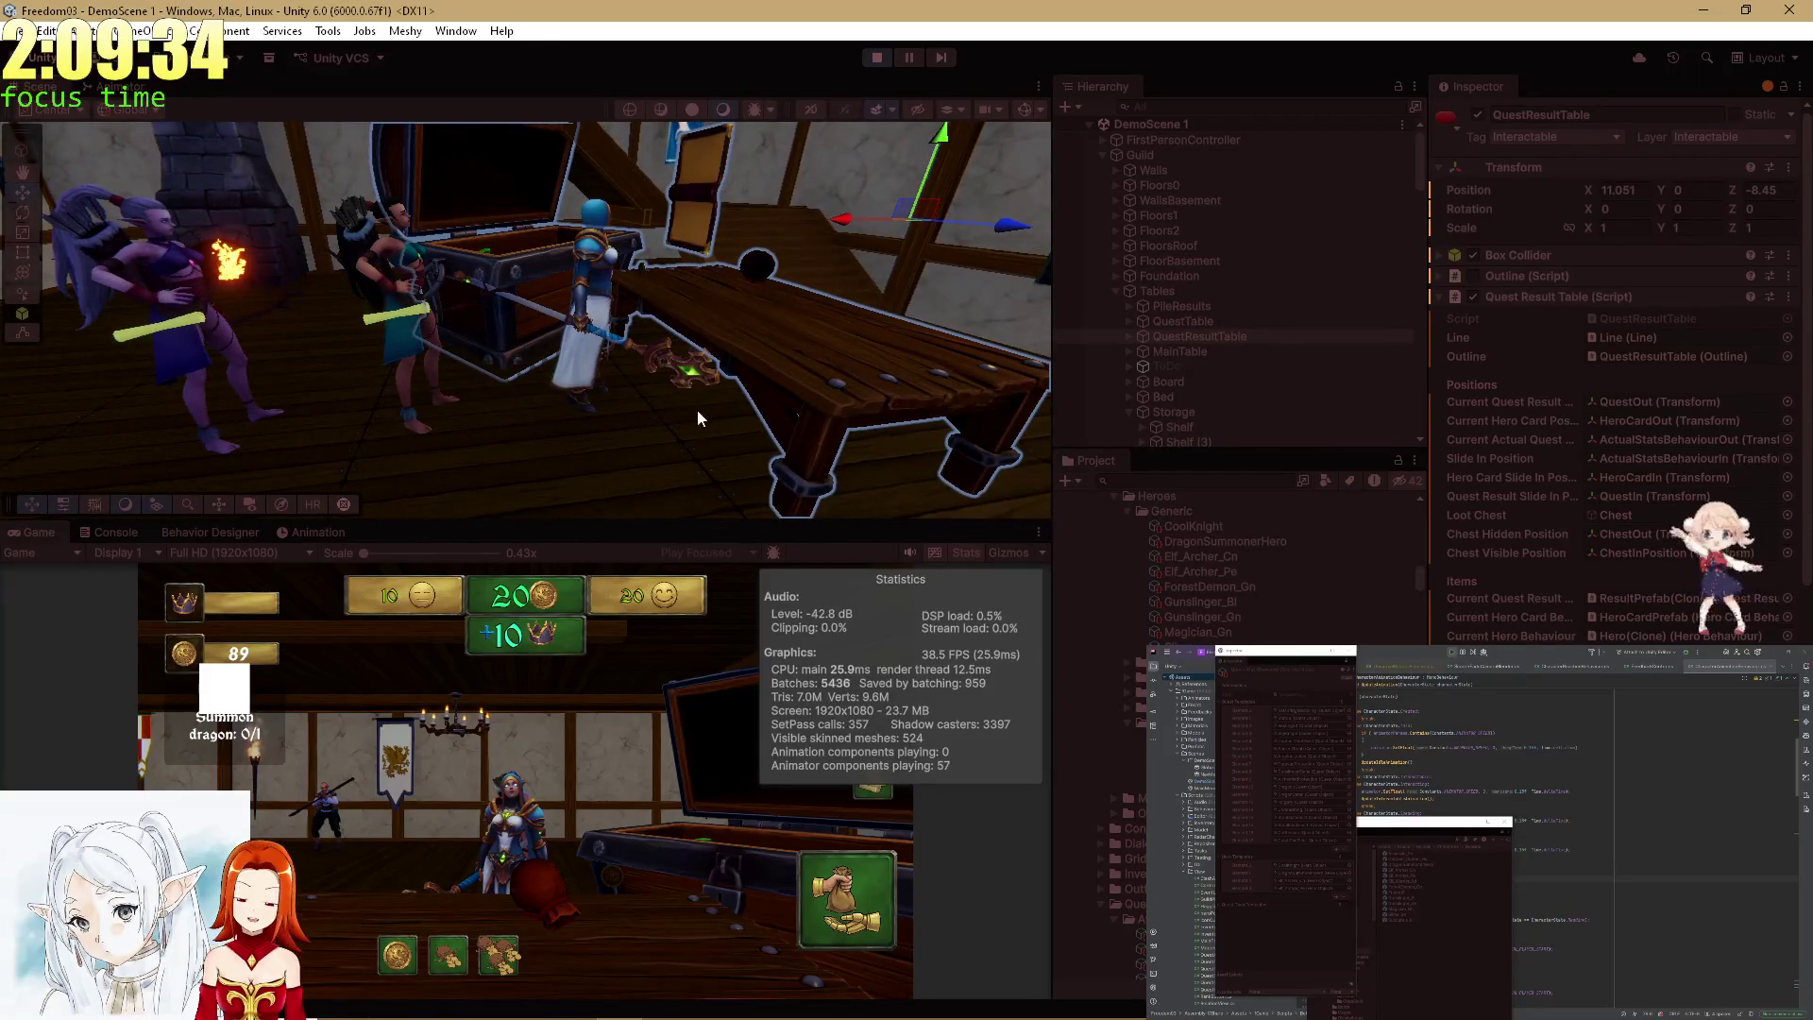
# Maximize the running Game view, then return to the normal editor layout.
pyautogui.doubleClick(69, 540)
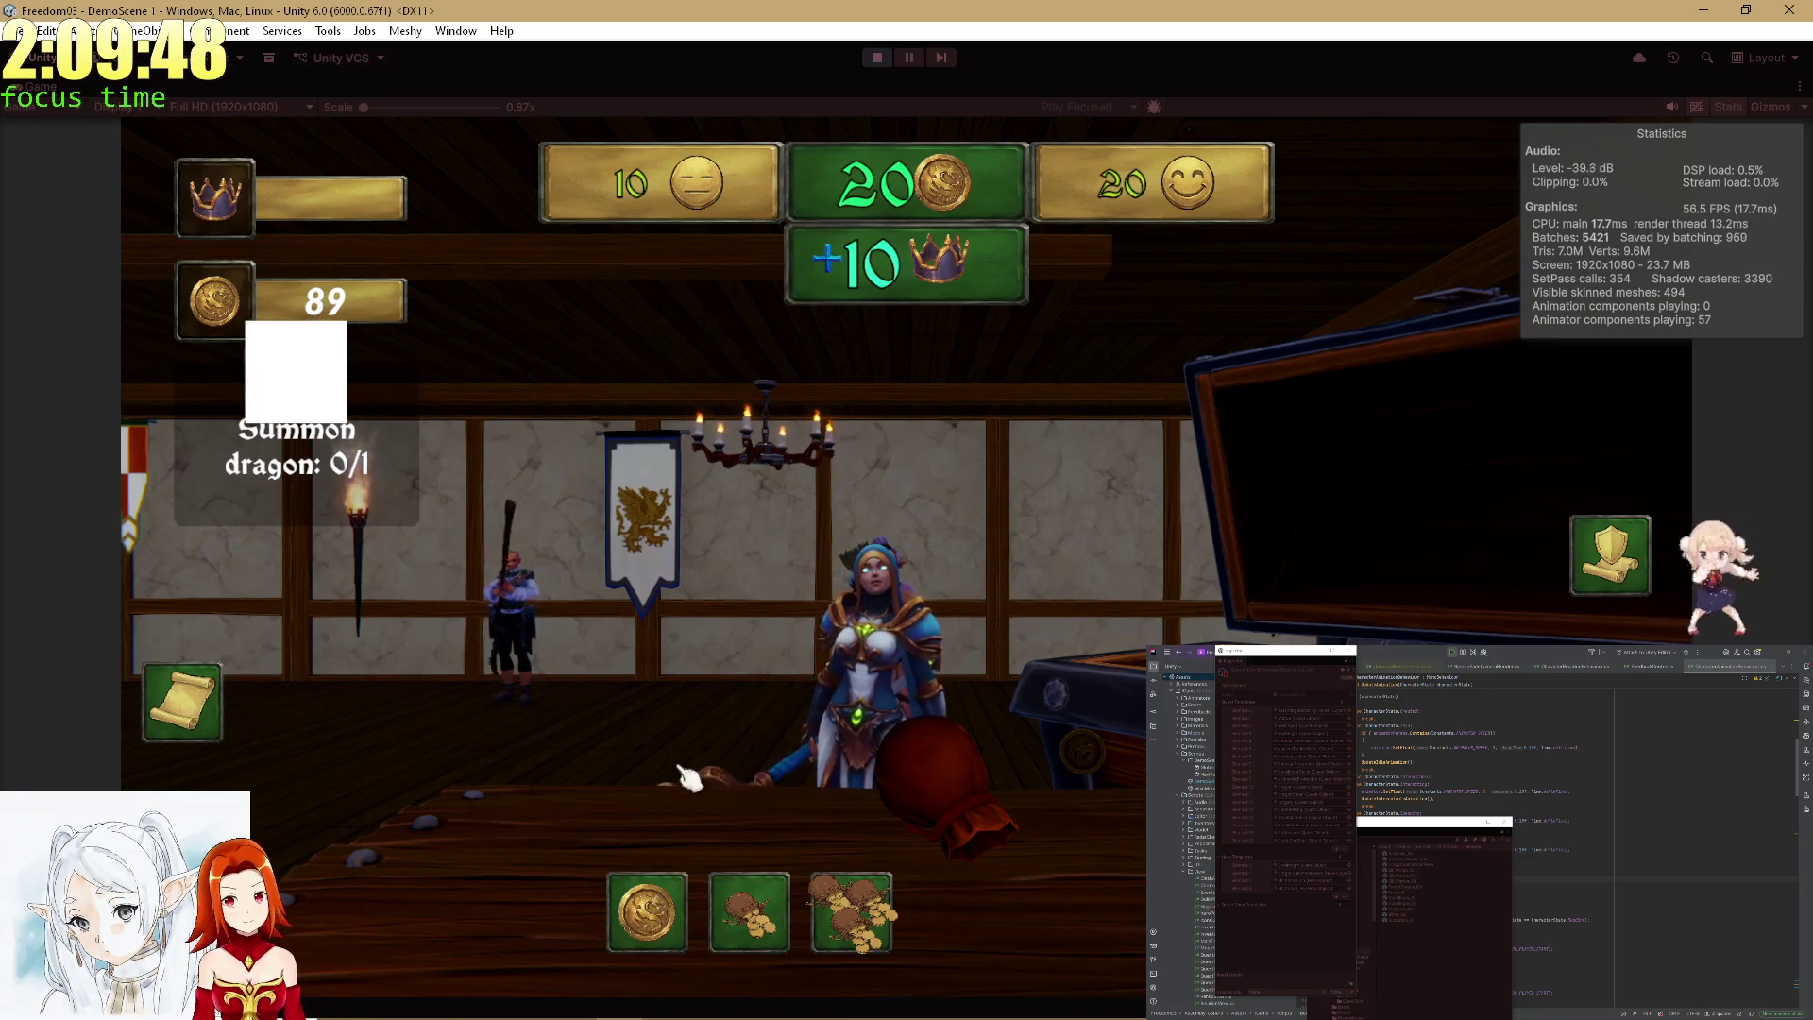
pyautogui.hotkey('shift', 'space')
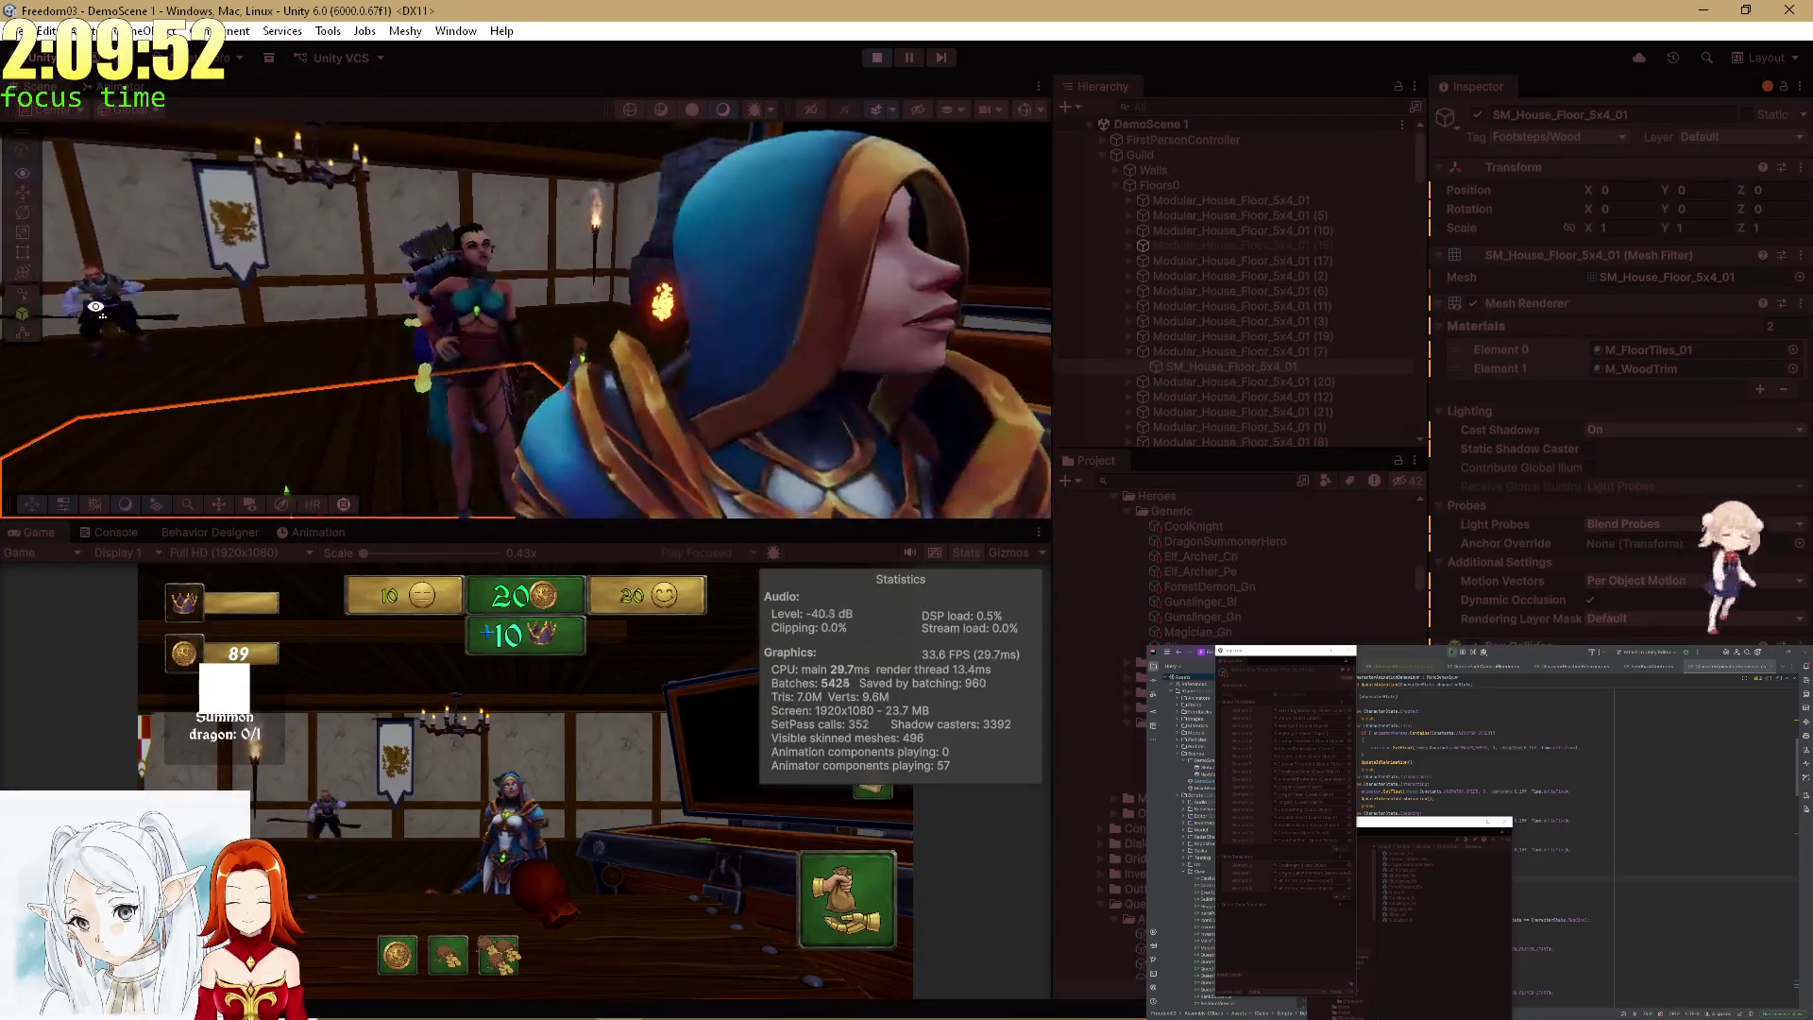
pyautogui.moveTo(111, 321); pyautogui.dragTo(466, 411)
pyautogui.click(516, 419)
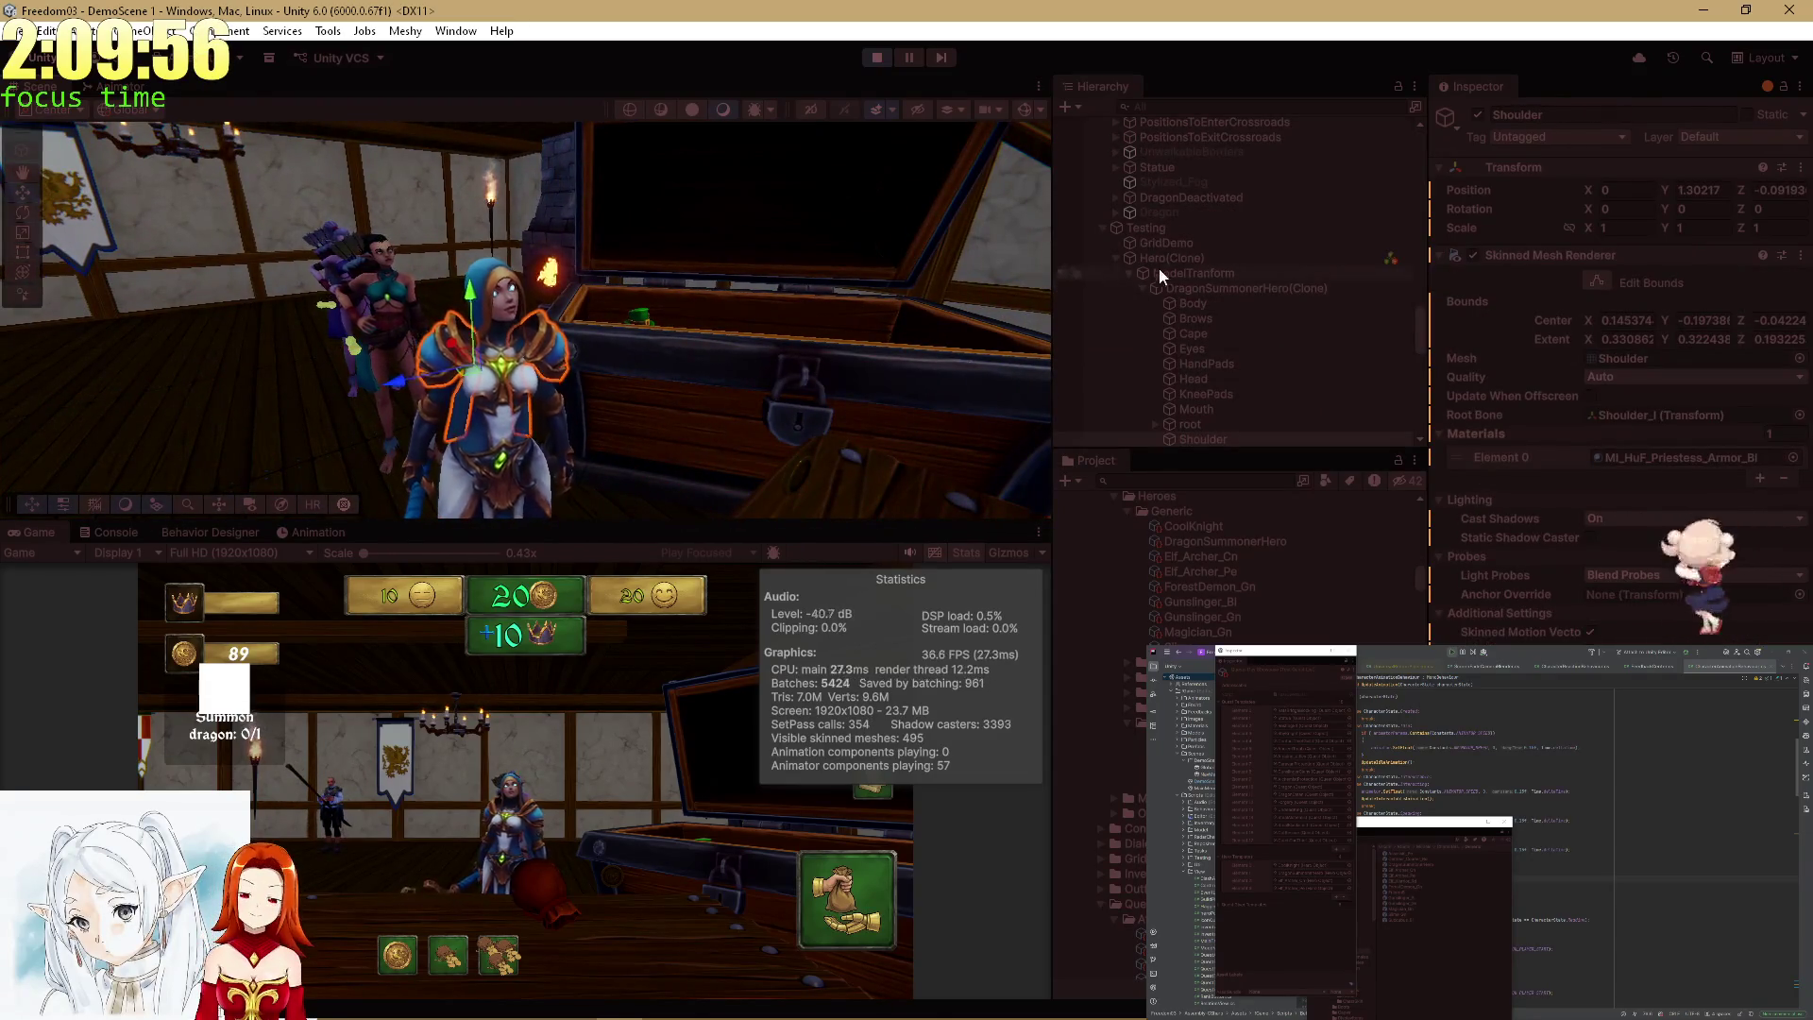
pyautogui.click(1180, 225)
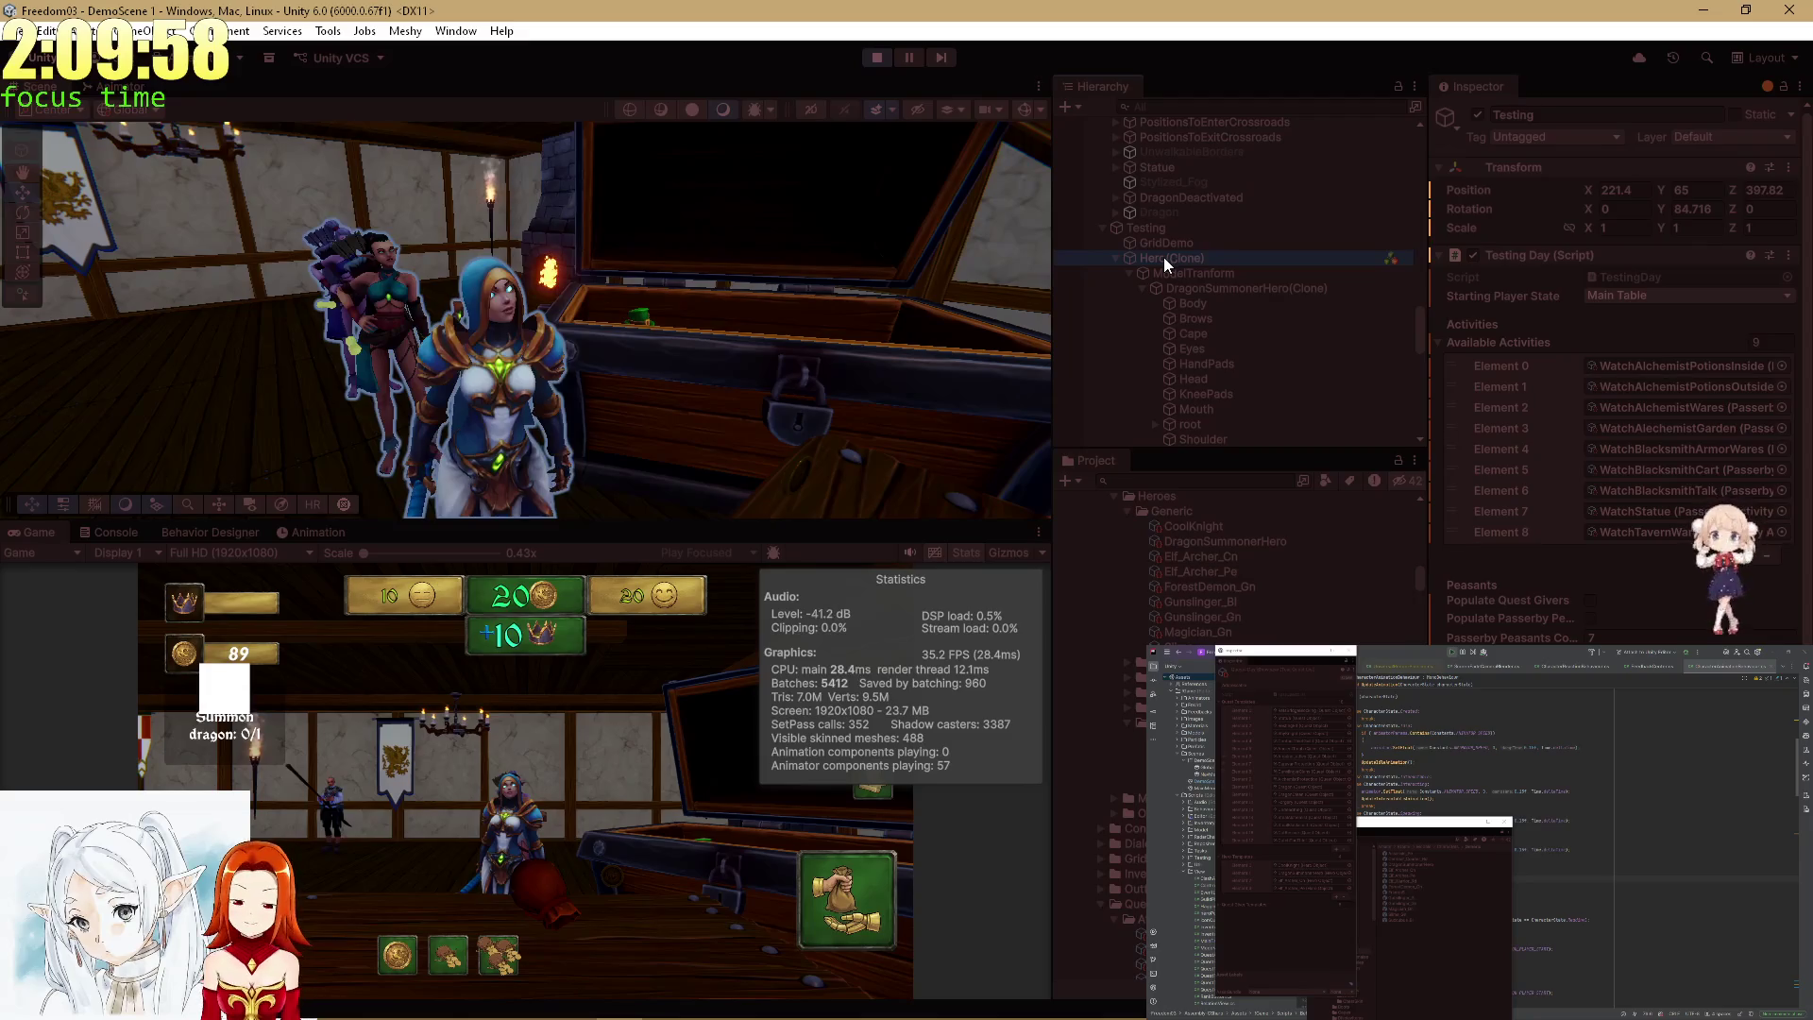
pyautogui.click(1218, 290)
pyautogui.scroll(-5, 1698, 584)
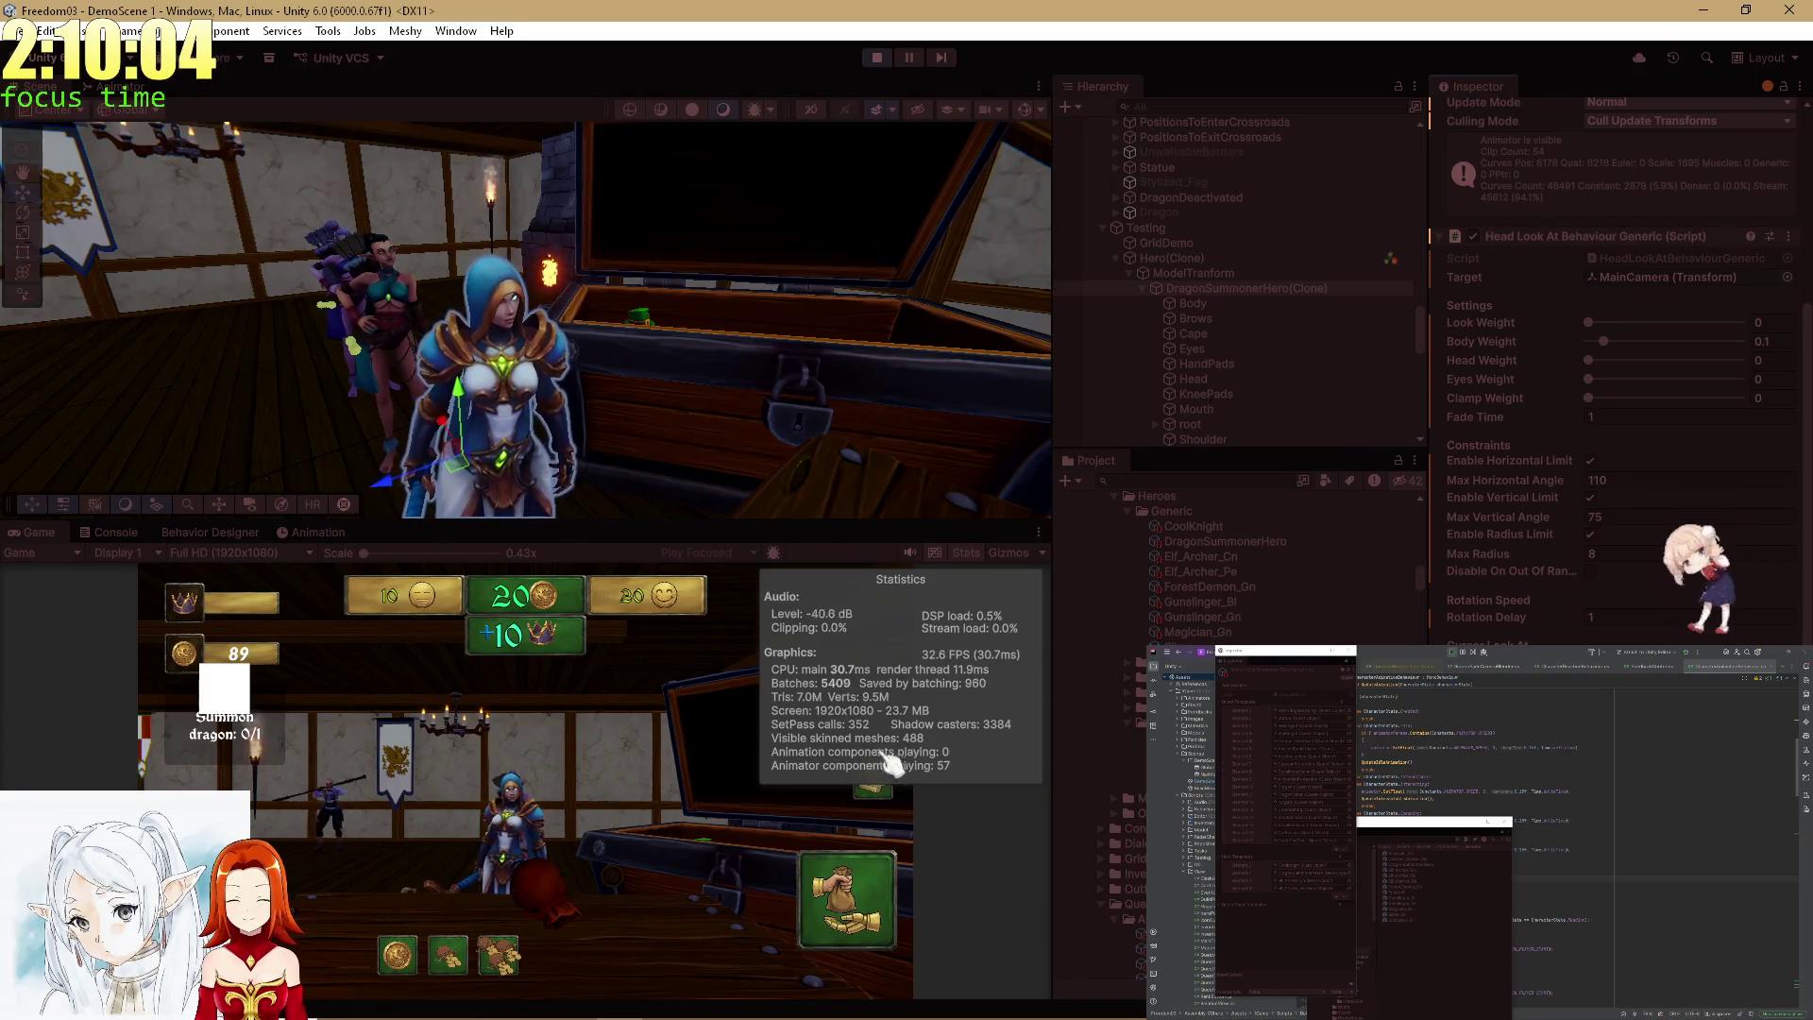
pyautogui.doubleClick(40, 535)
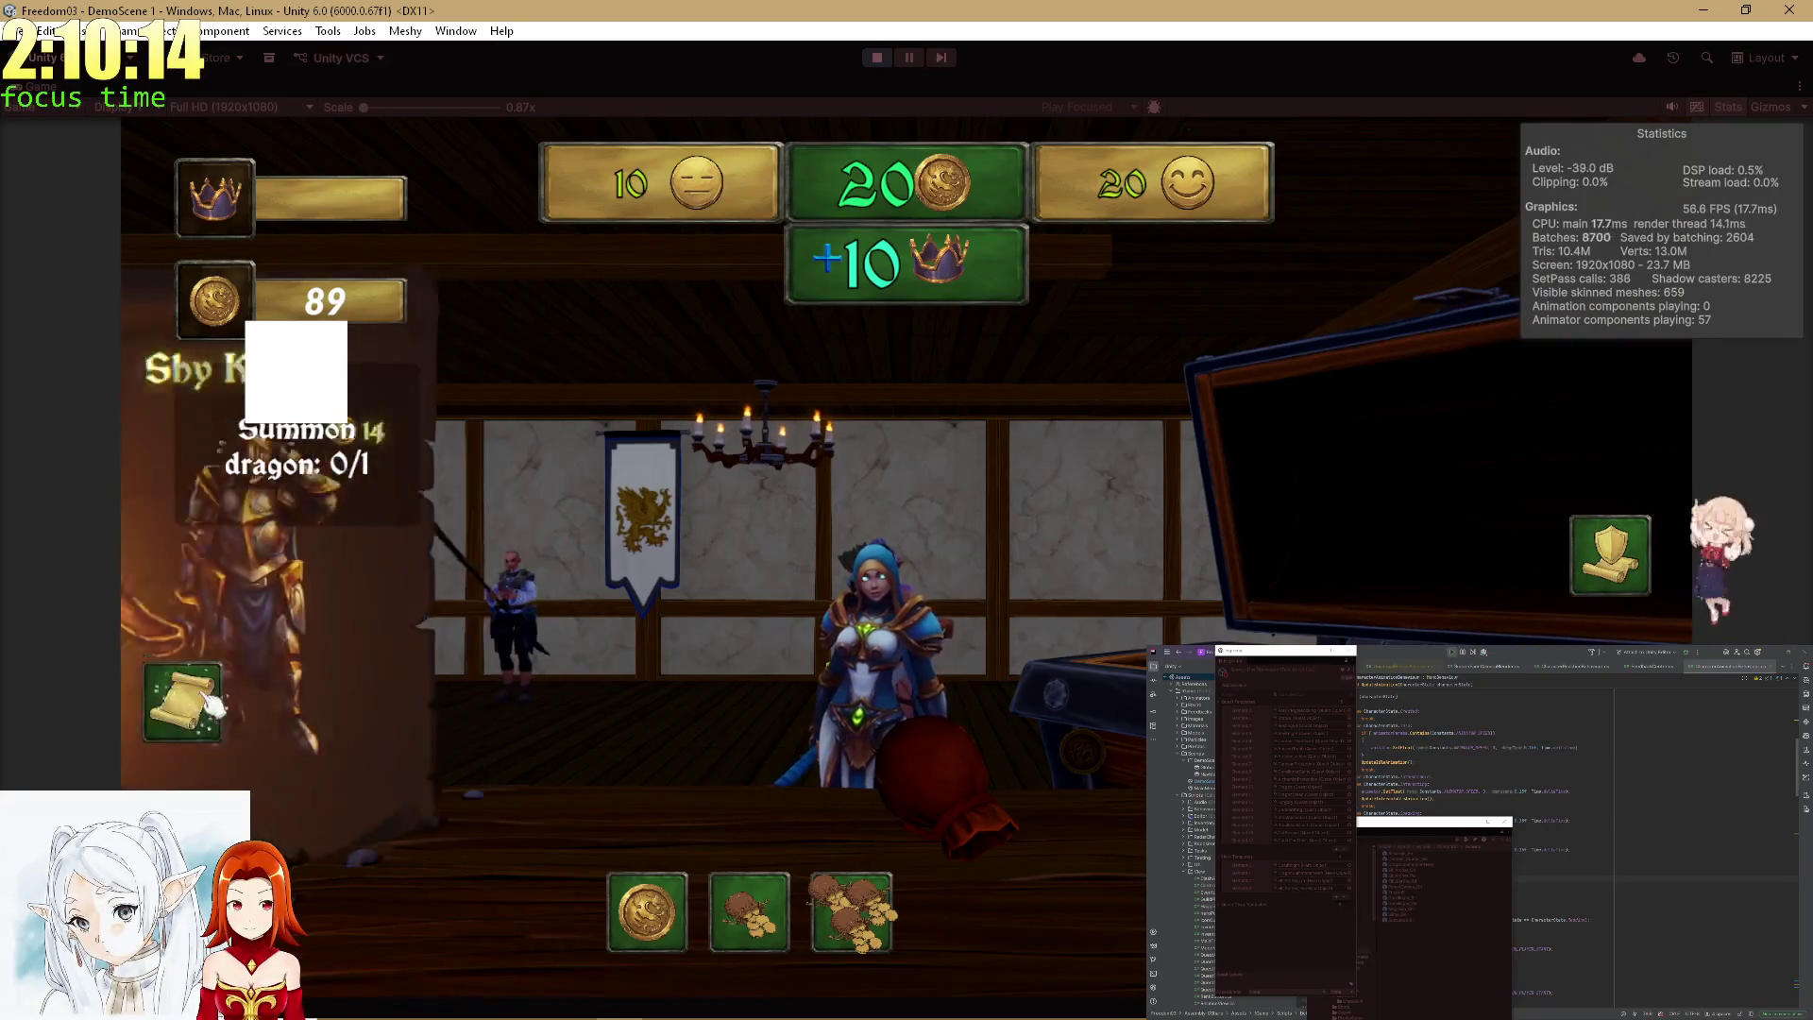
pyautogui.hotkey('alt', 'Tab')
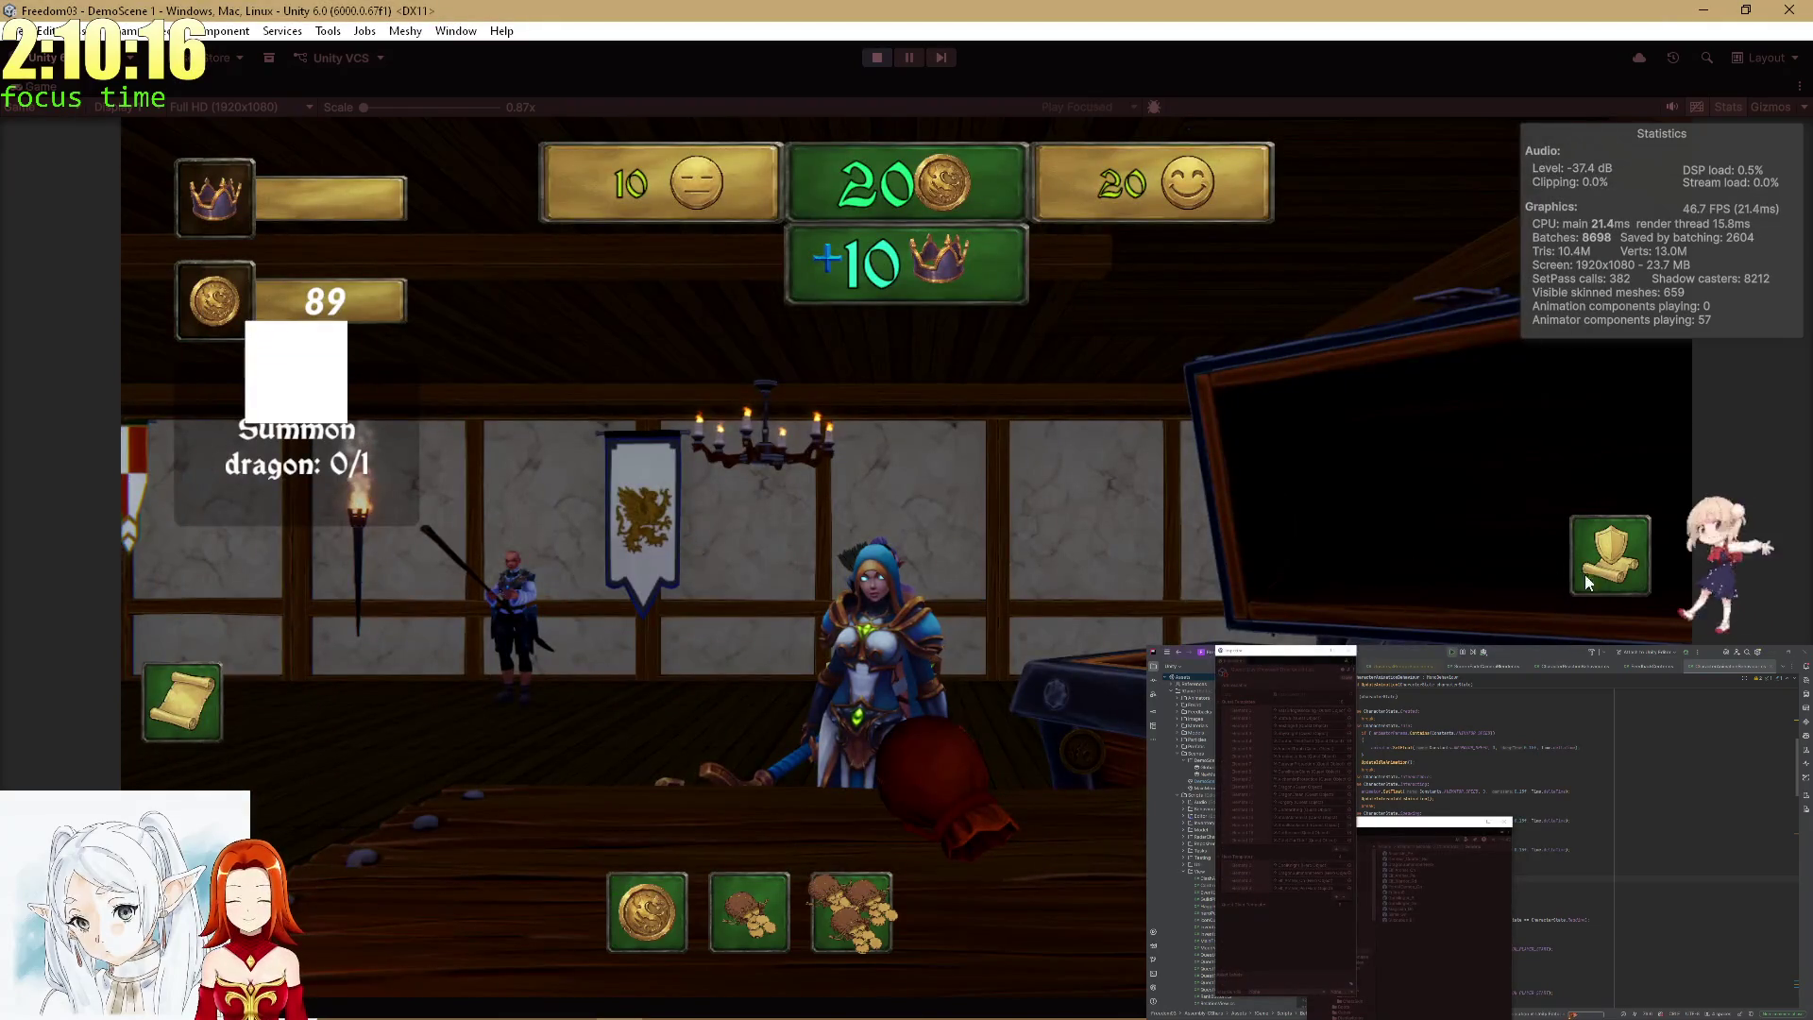
pyautogui.hotkey('shift', 'space')
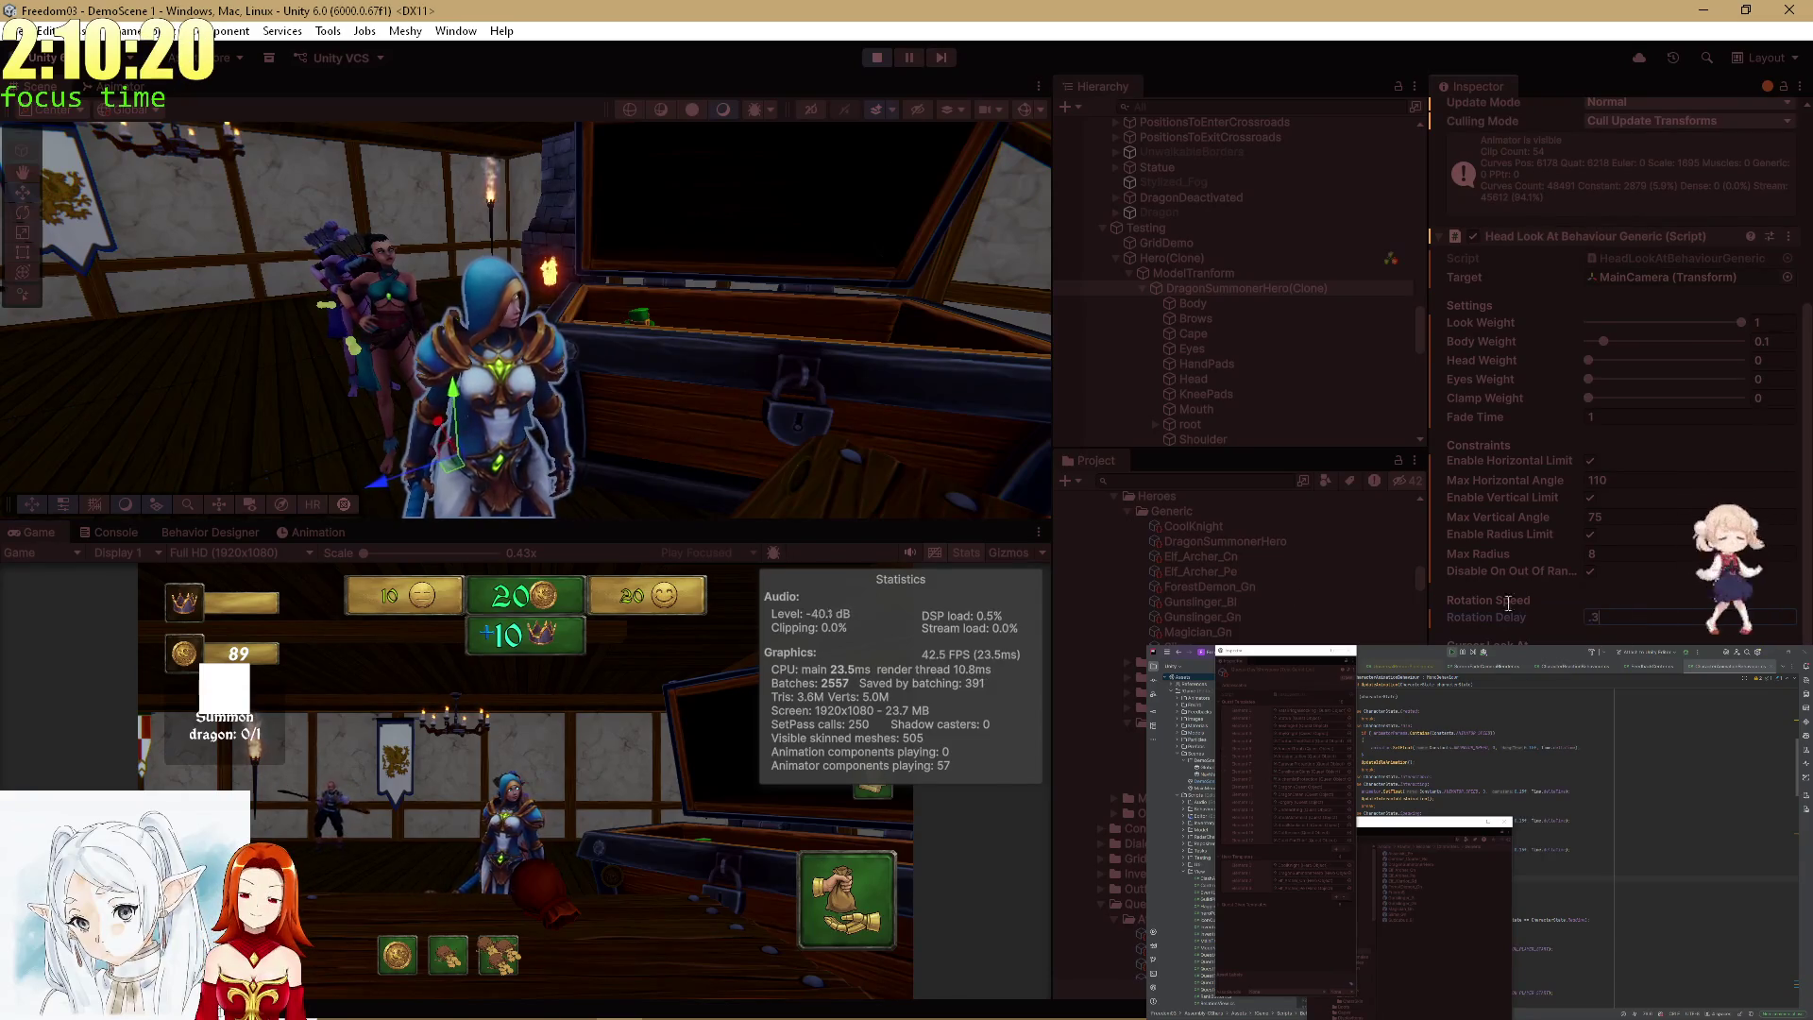
pyautogui.doubleClick(34, 531)
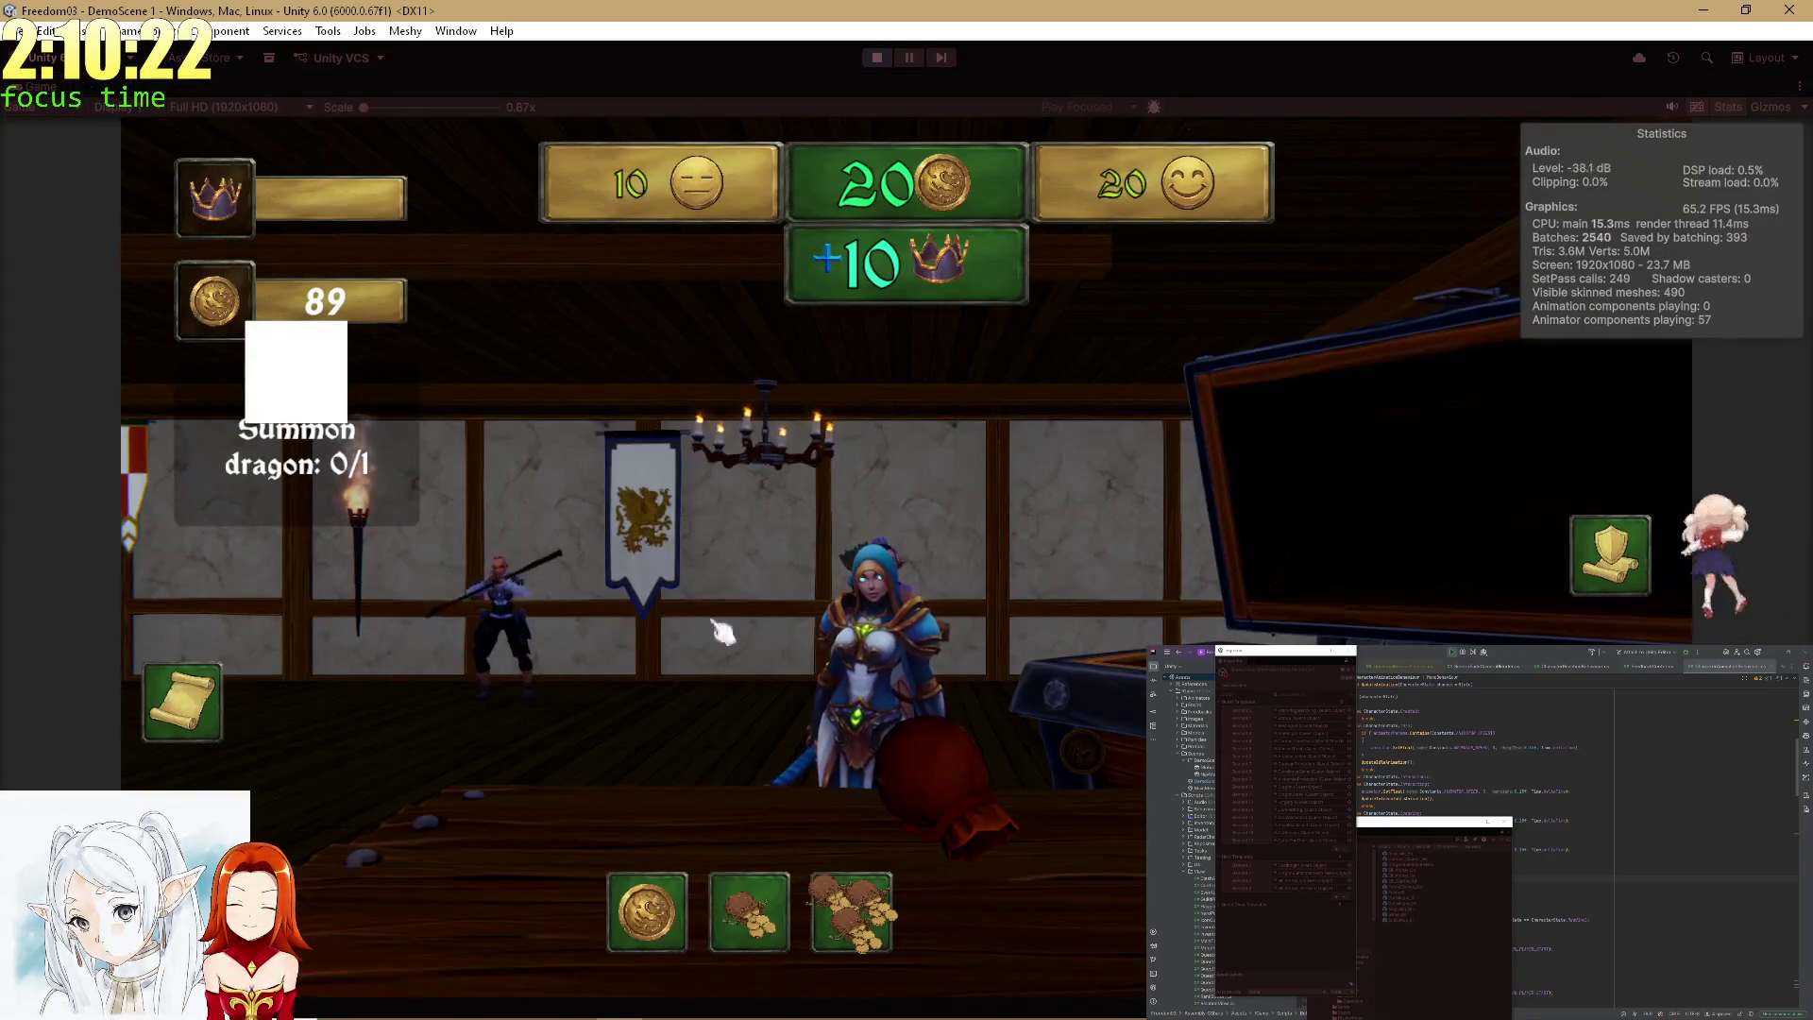
# Collect the Knight quest's coin bag (109 gold), then select the priestess and open her animator graph.
pyautogui.click(183, 702)
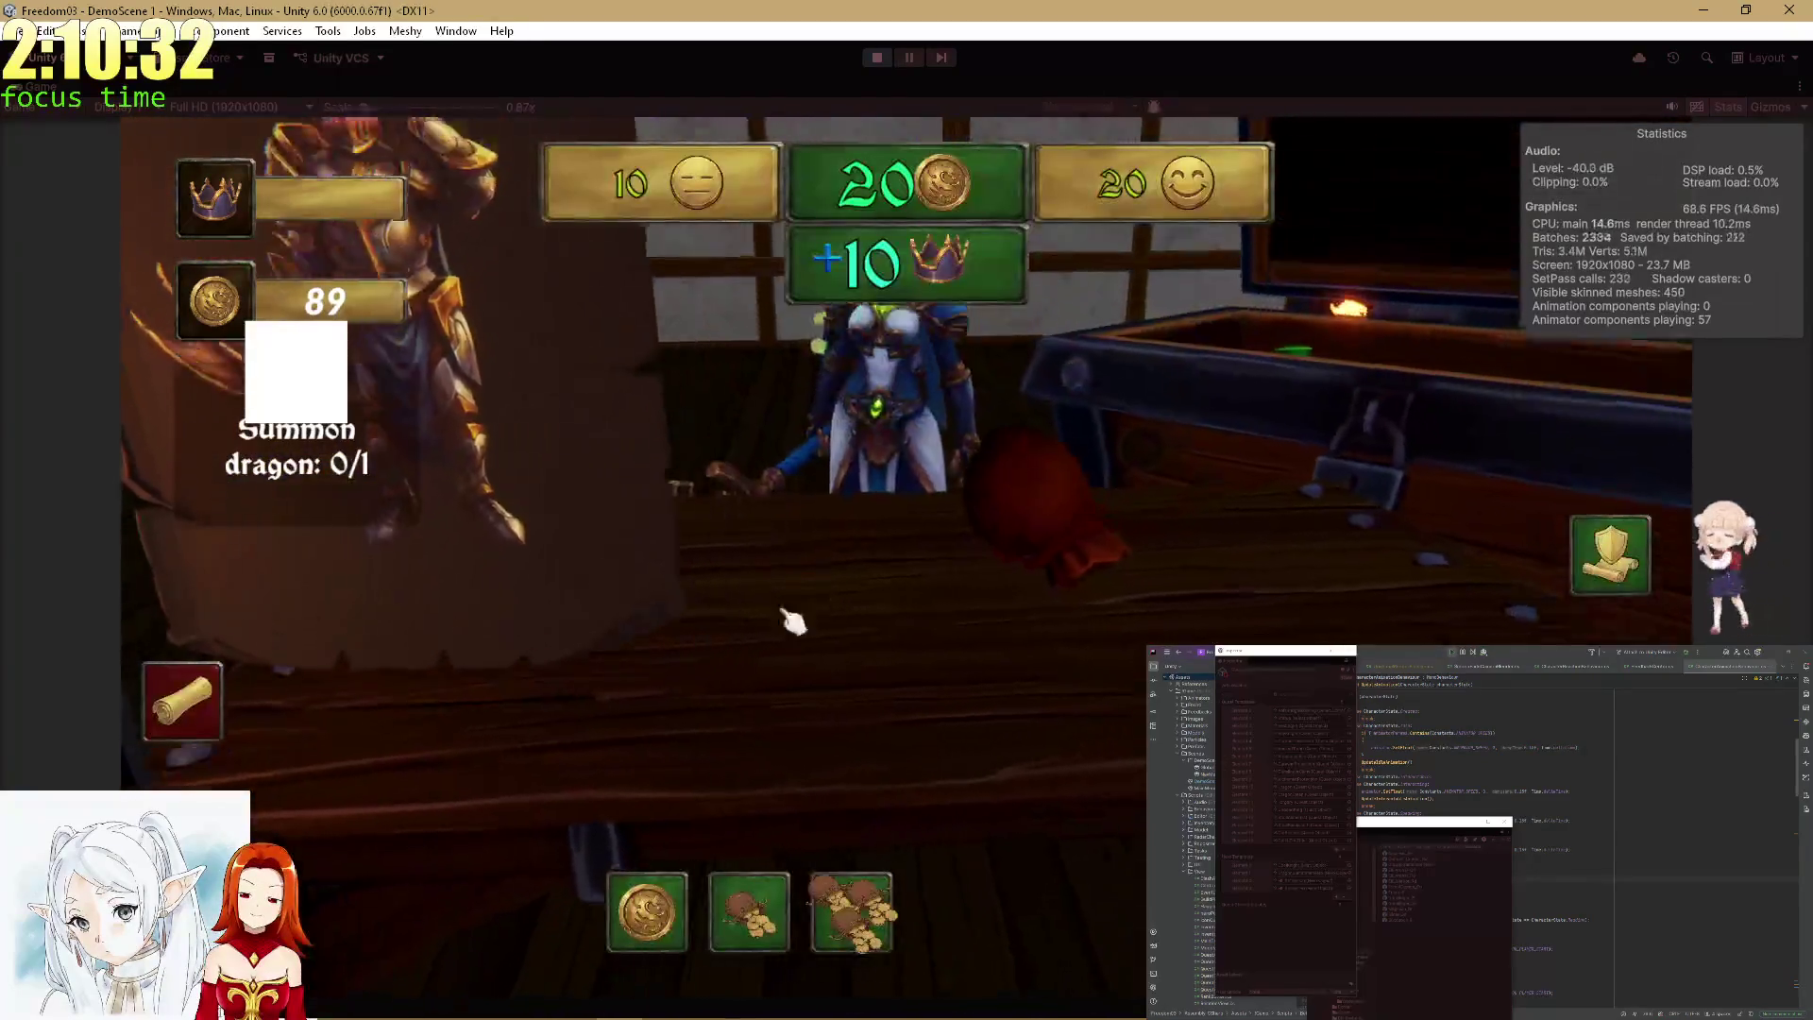
pyautogui.click(761, 912)
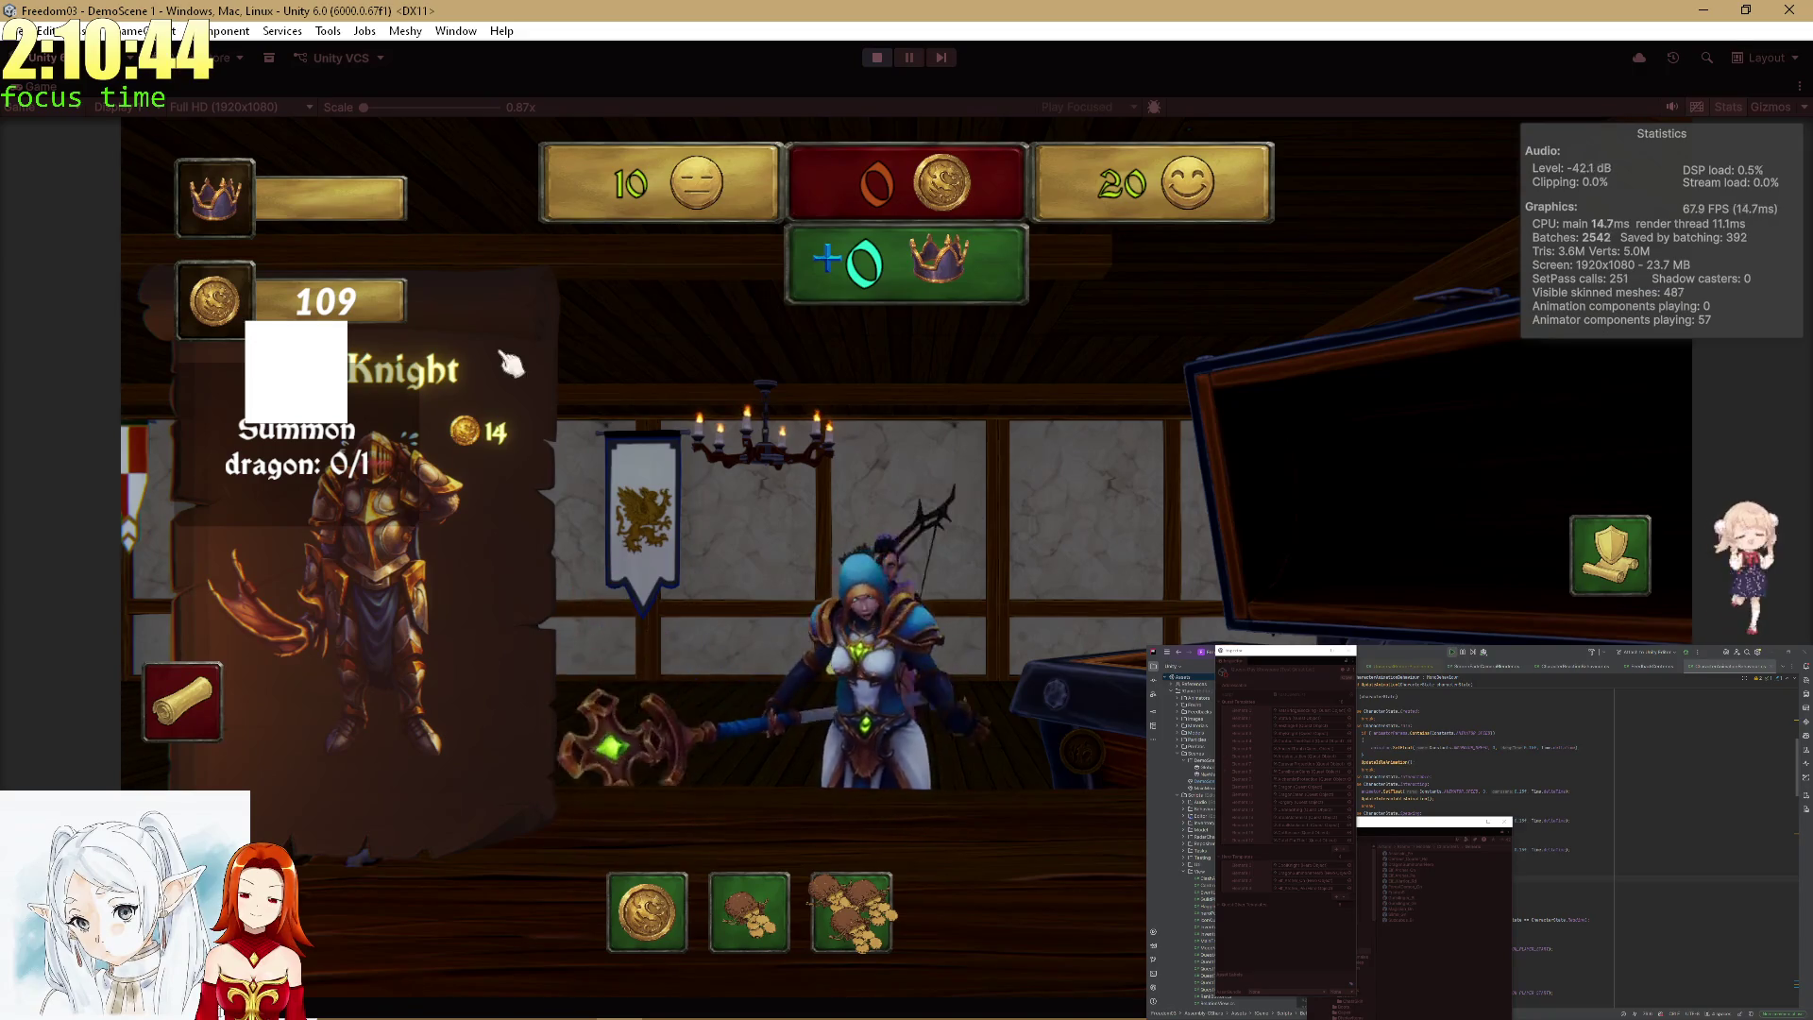
pyautogui.hotkey('shift', 'space')
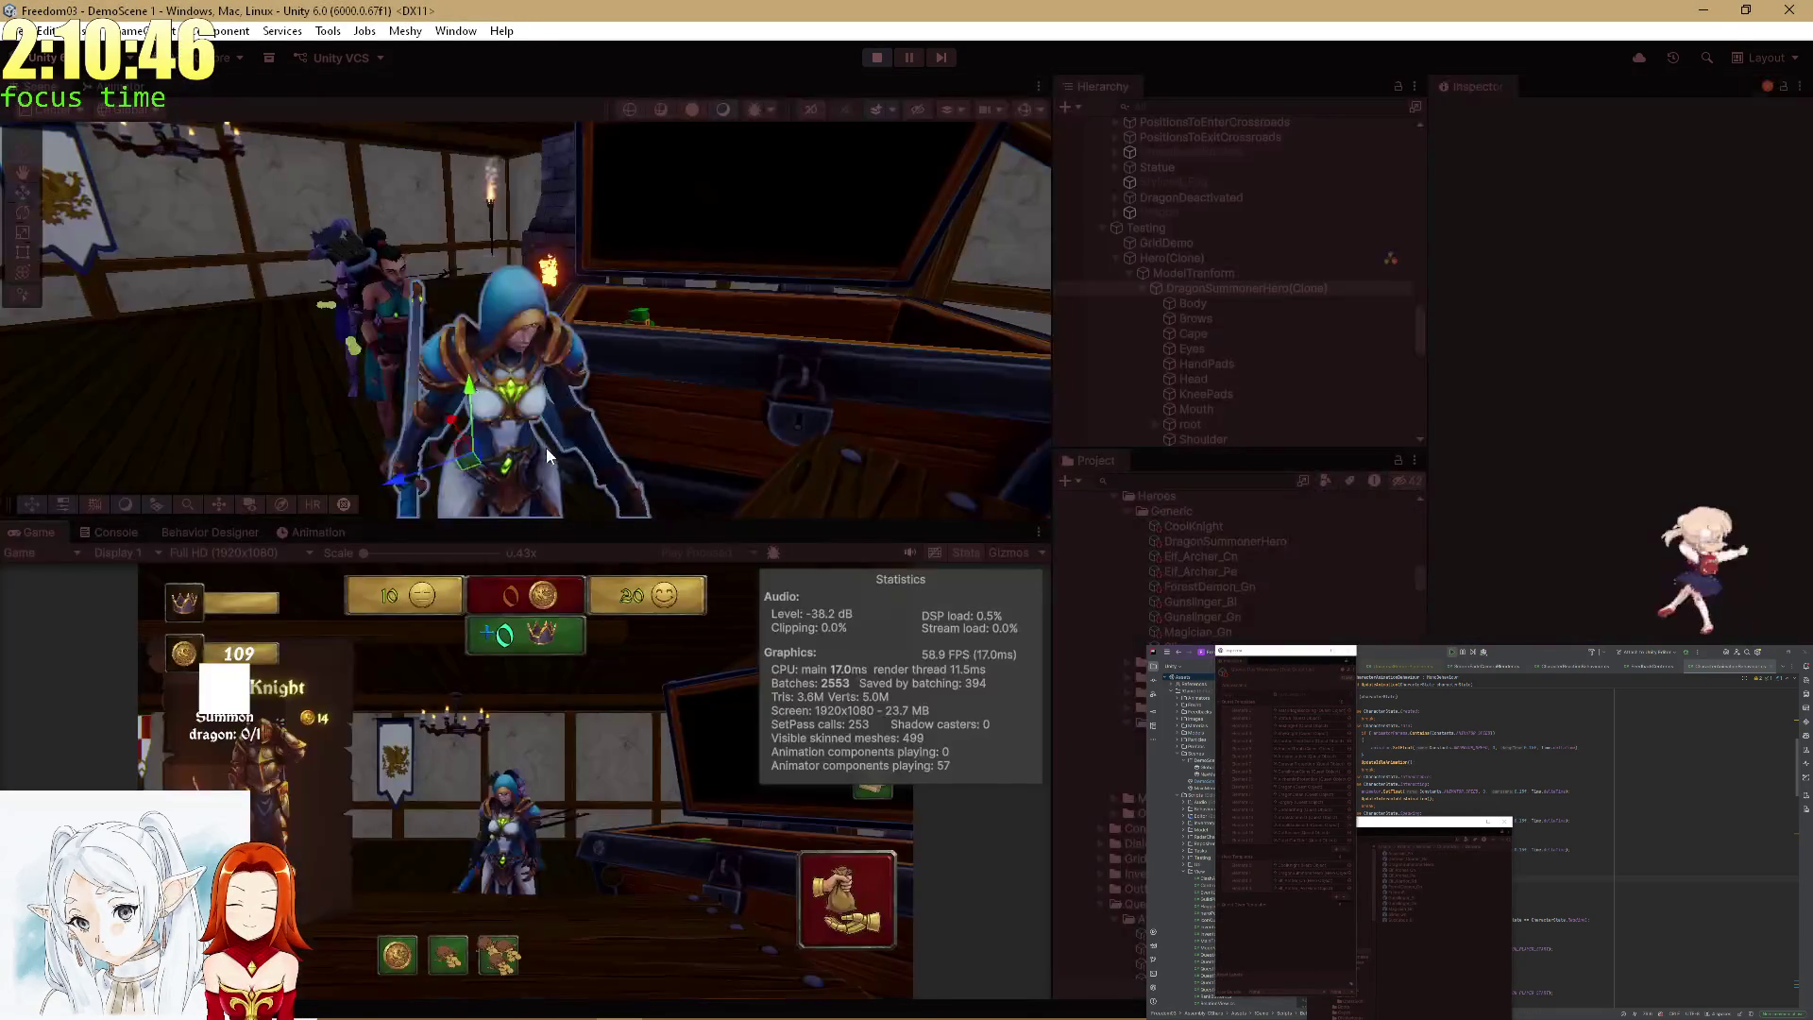
pyautogui.click(546, 447)
pyautogui.doubleClick(1606, 277)
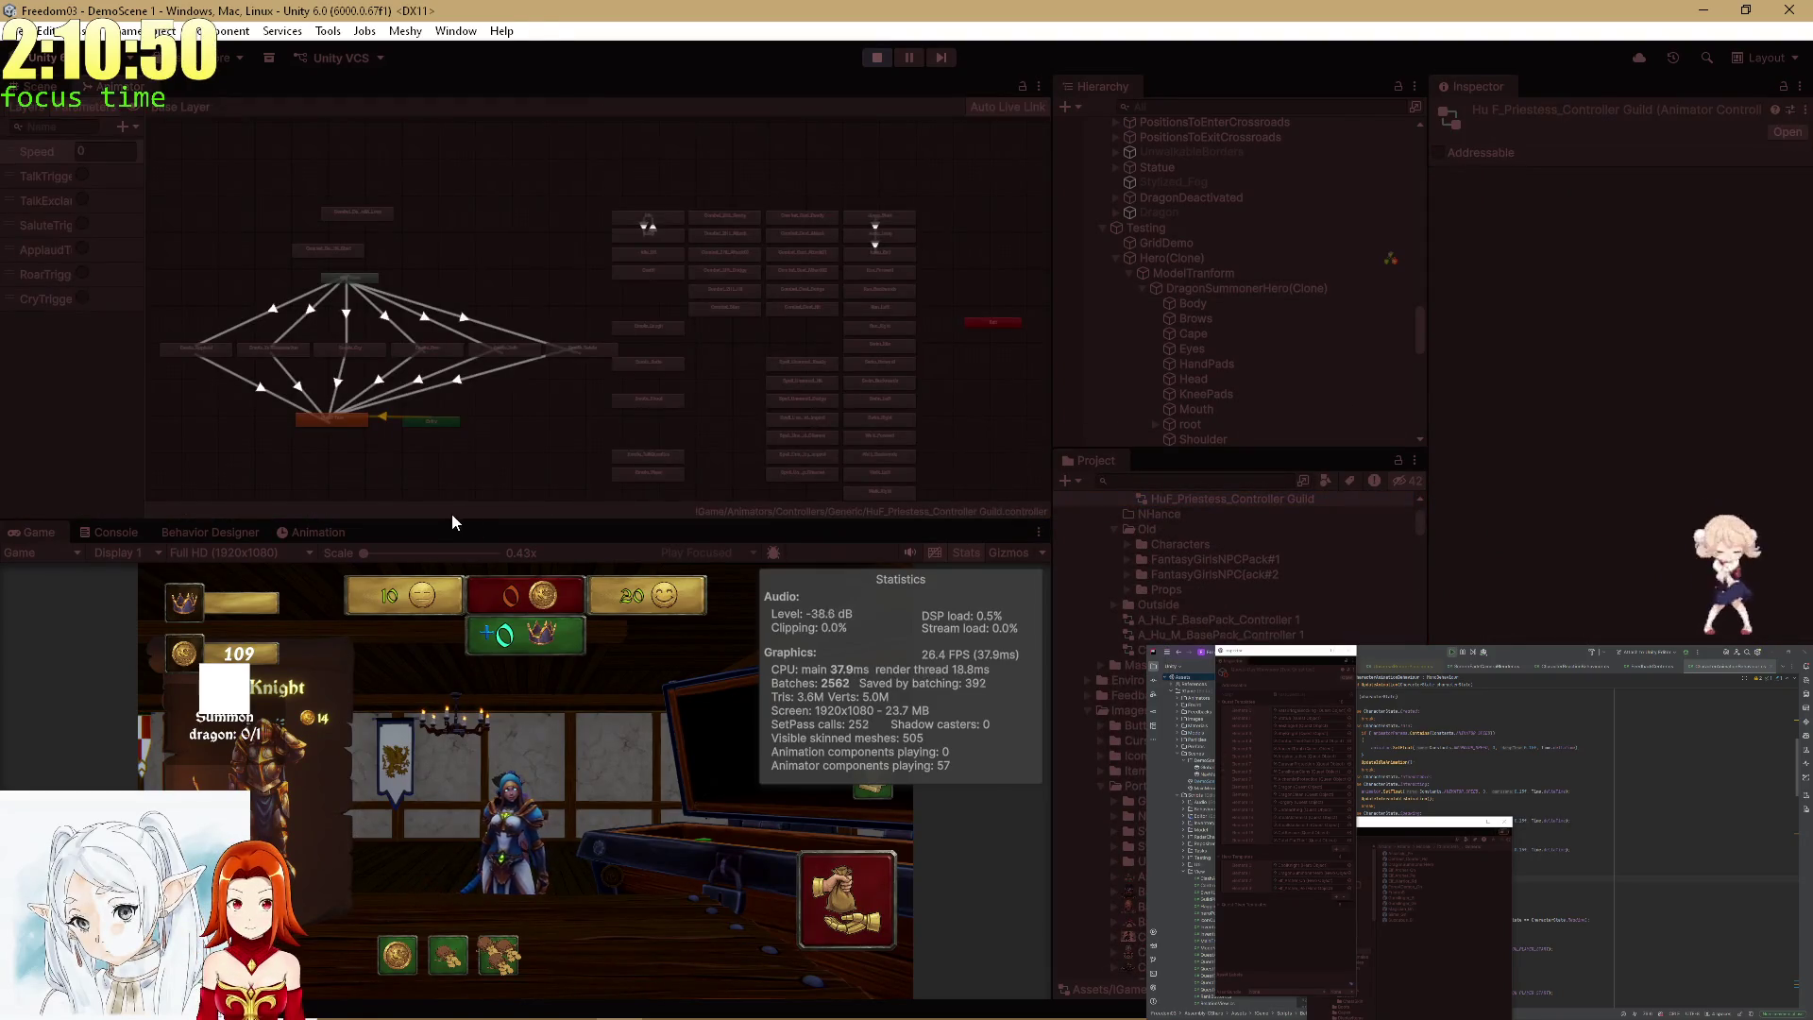
# Change the AnyState→Emote_Applaud transition condition from TalkTrigger to ApplaudTrigger in the priestess's animator.
pyautogui.moveTo(425, 520); pyautogui.dragTo(439, 669)
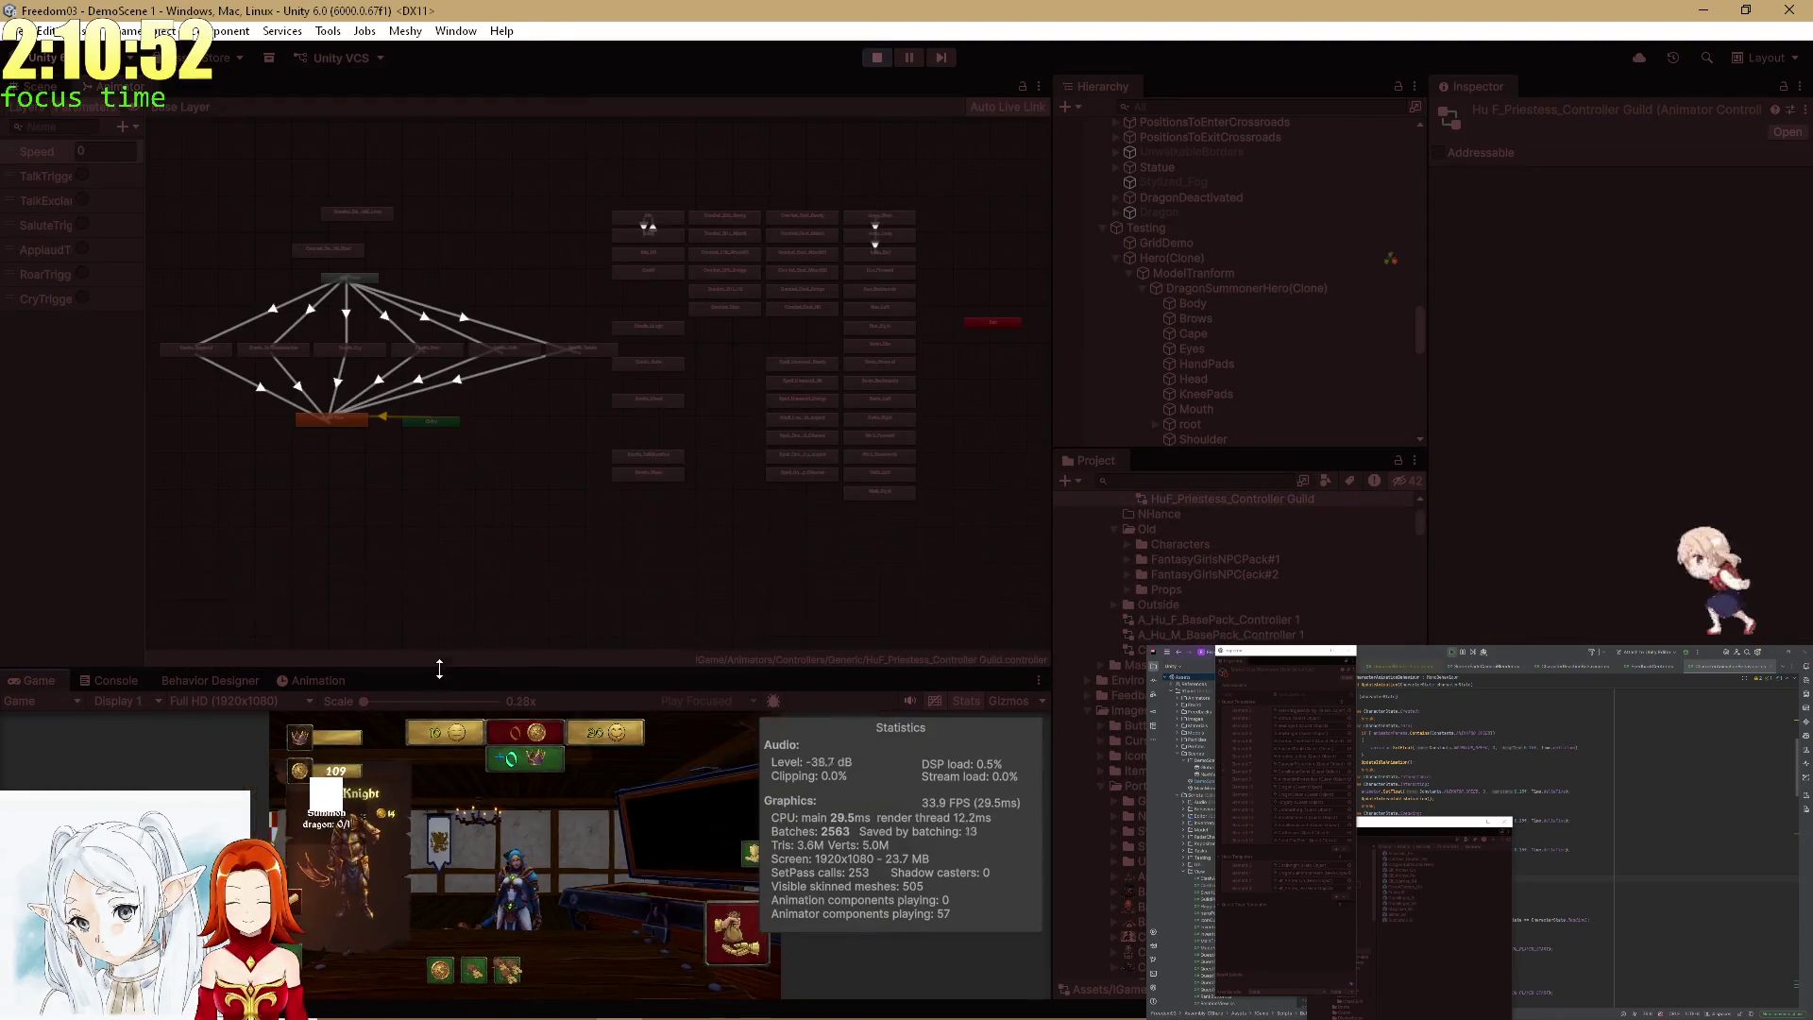
pyautogui.rightClick(354, 380)
pyautogui.click(461, 253)
pyautogui.moveTo(378, 244); pyautogui.dragTo(461, 238)
pyautogui.scroll(5, 449, 292)
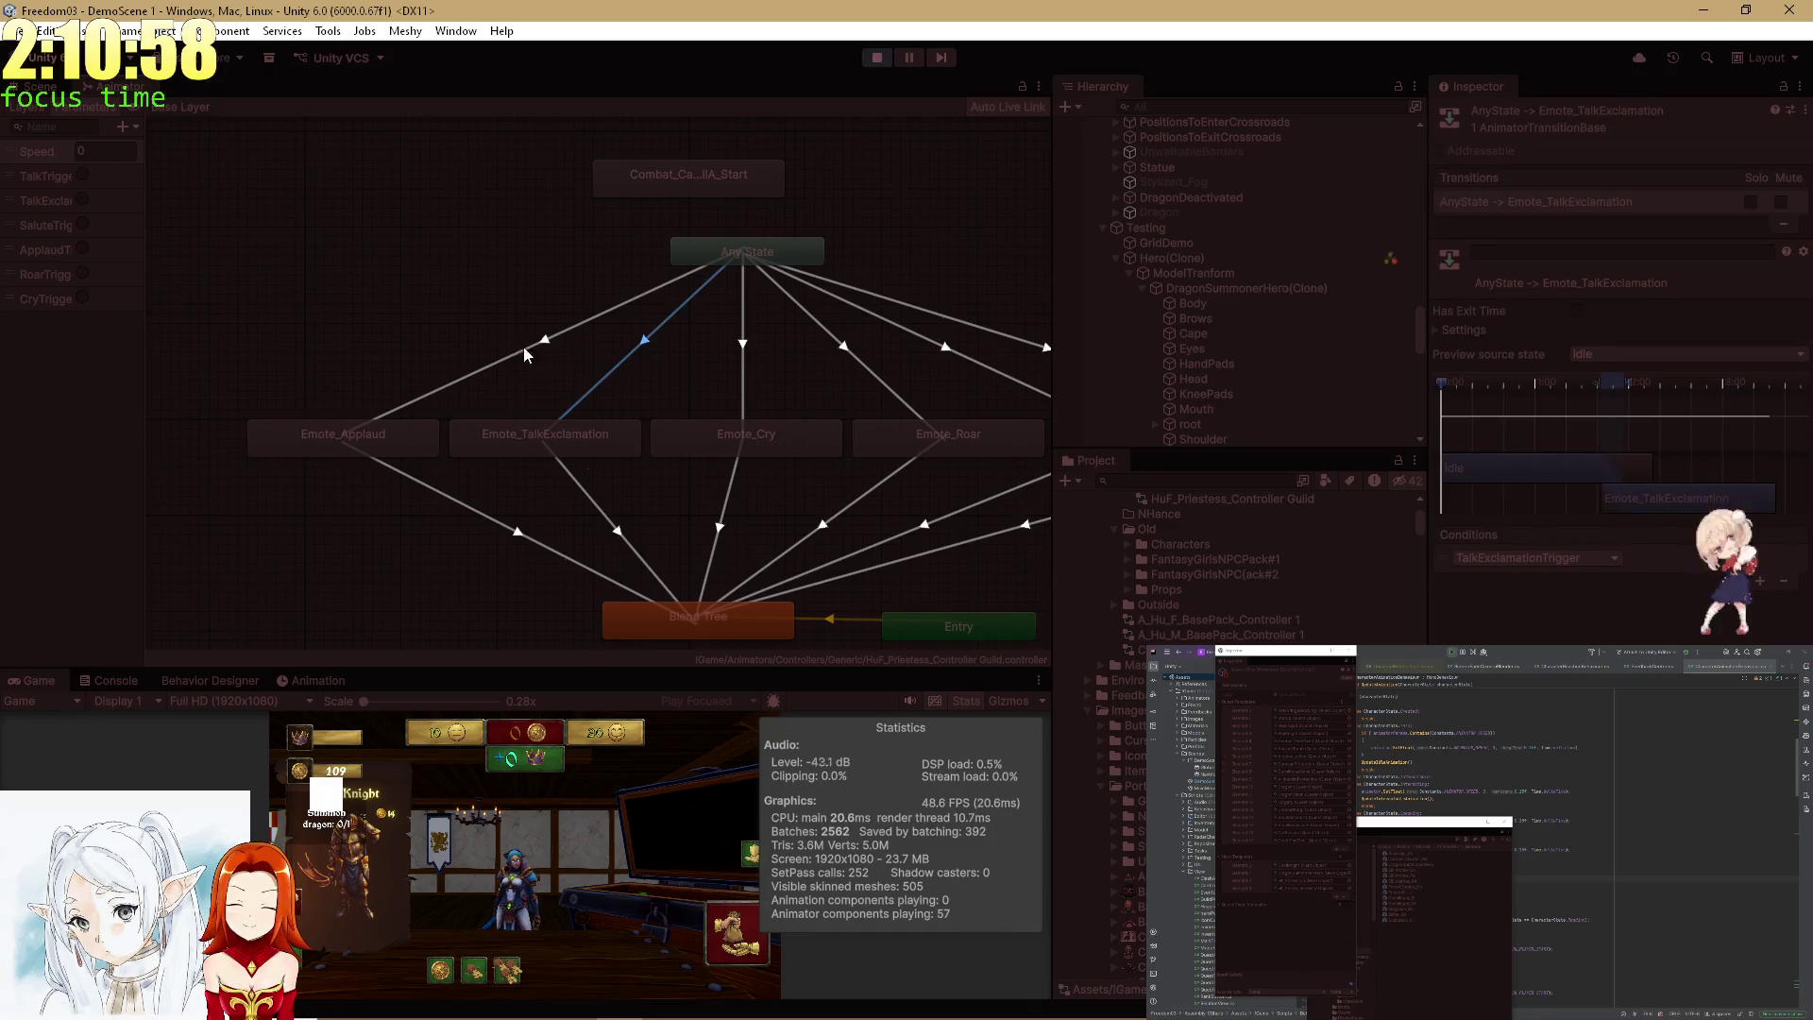
pyautogui.click(1559, 559)
pyautogui.click(1511, 683)
pyautogui.moveTo(748, 378)
pyautogui.mouseDown()
pyautogui.moveTo(631, 391)
pyautogui.moveTo(383, 337)
pyautogui.moveTo(673, 301)
pyautogui.moveTo(605, 307)
pyautogui.moveTo(640, 312)
pyautogui.mouseUp()
pyautogui.scroll(1, 703, 364)
pyautogui.scroll(-2, 364, 332)
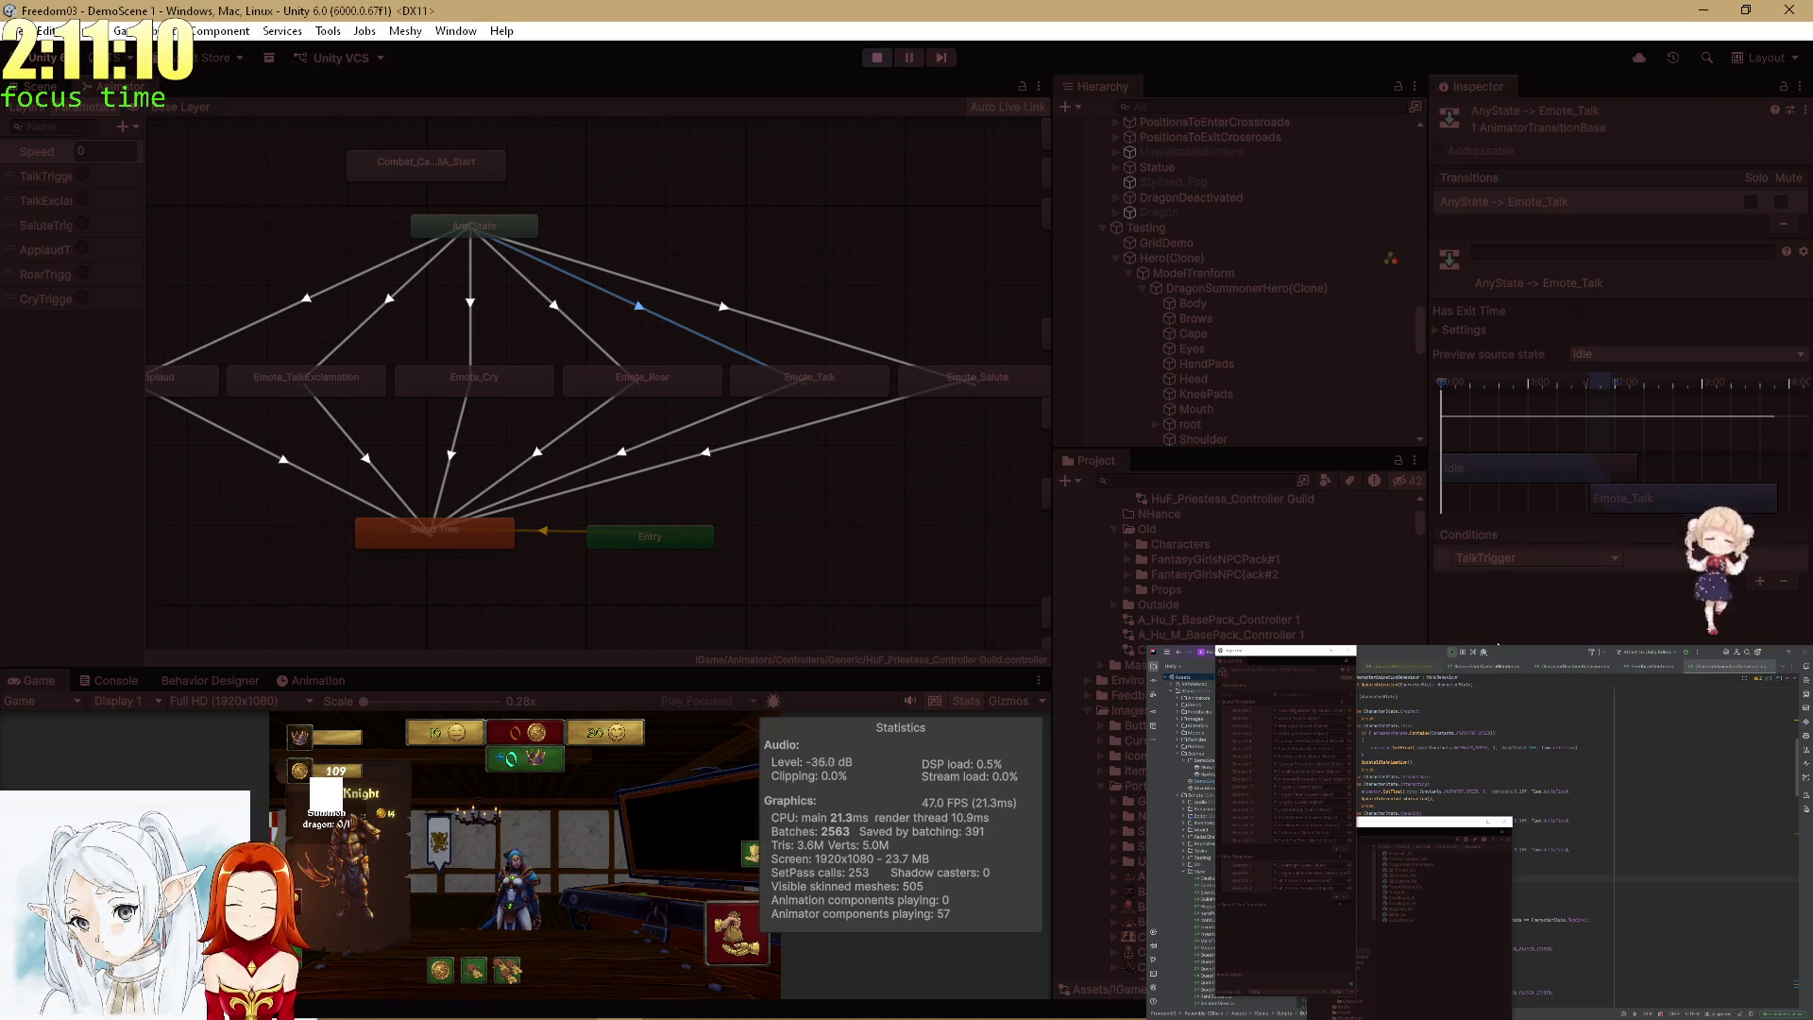
pyautogui.doubleClick(43, 696)
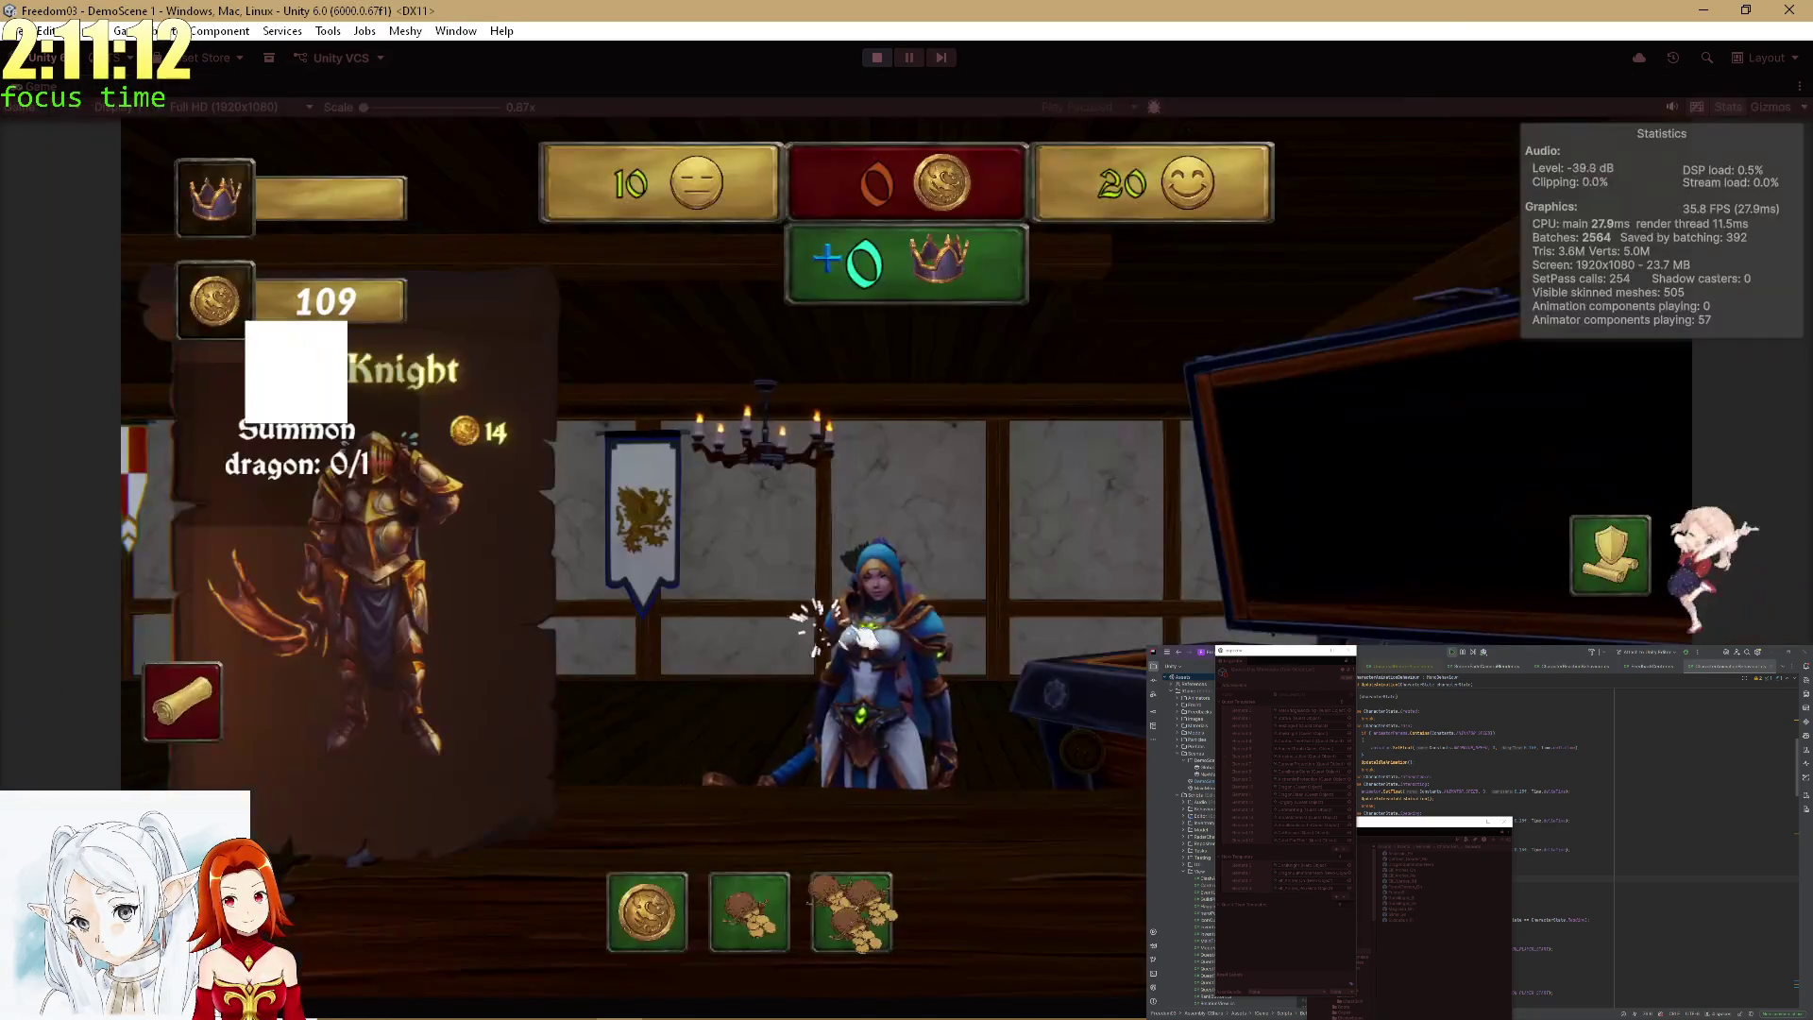
# Offer 20 coins at the chest shop, then open the quest scroll and confirm the summon for RestingElf.
pyautogui.click(1100, 648)
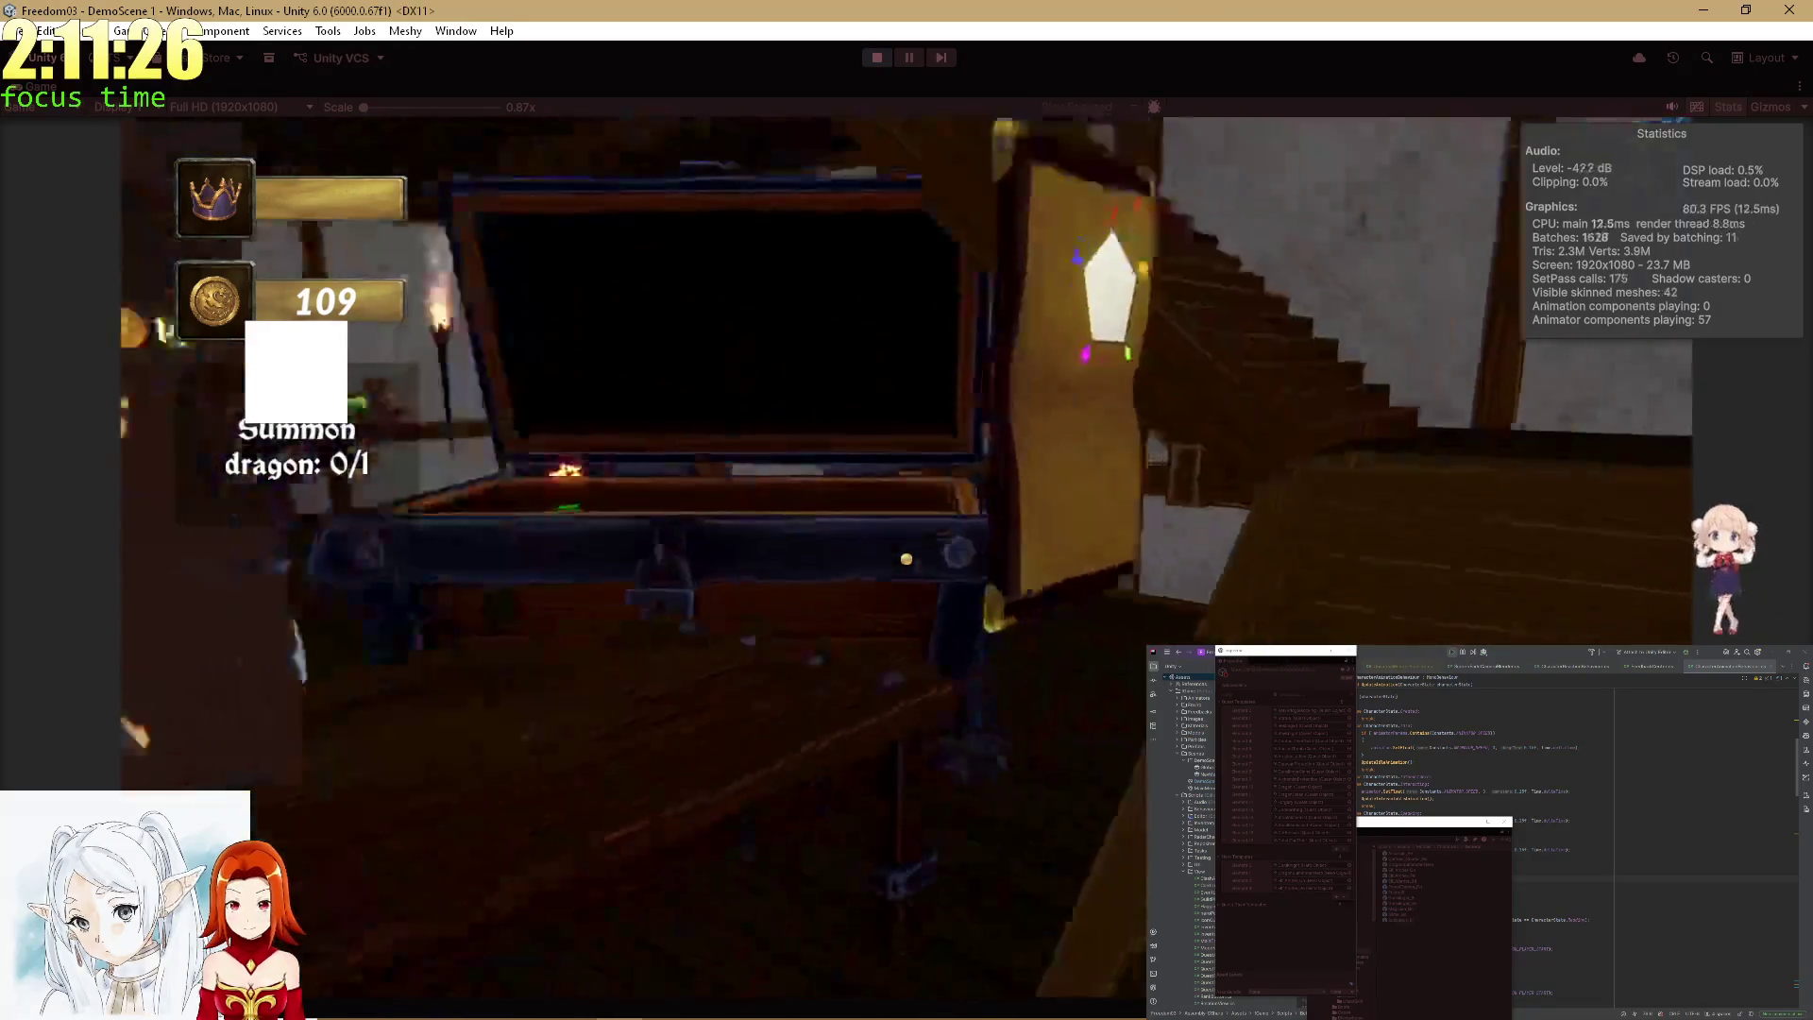
pyautogui.click(907, 559)
pyautogui.click(766, 912)
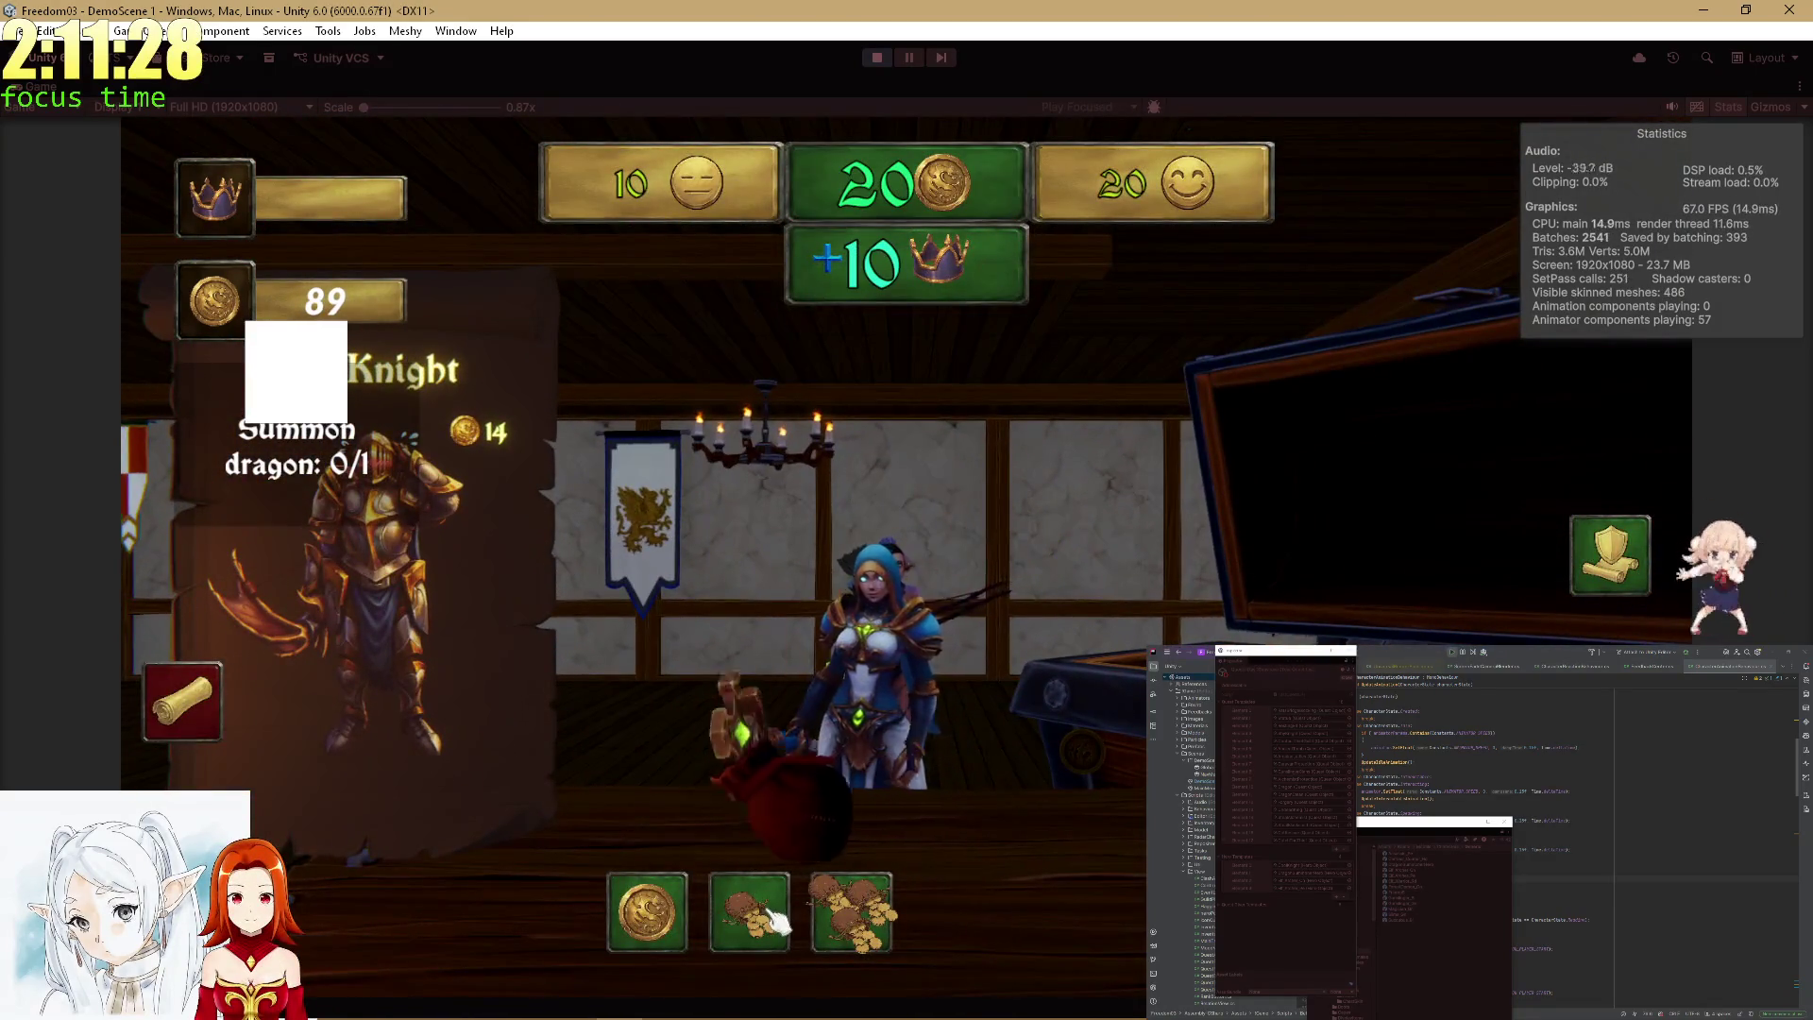
pyautogui.click(773, 916)
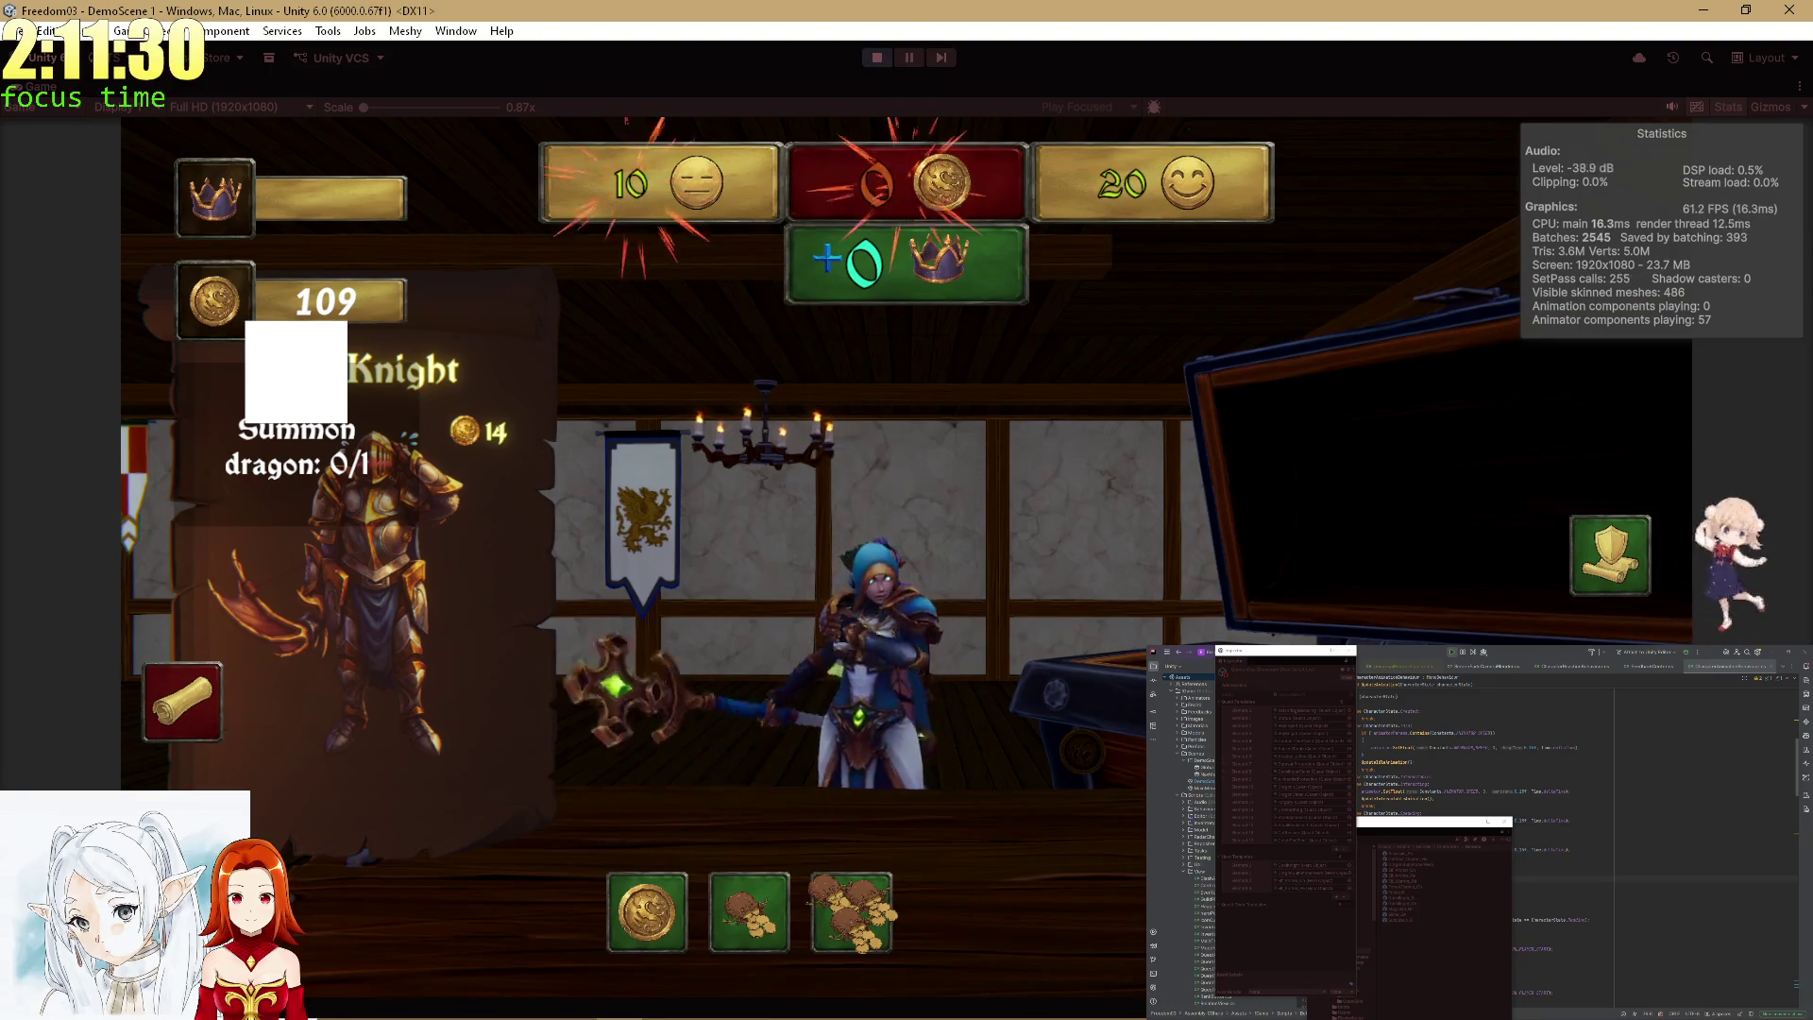
pyautogui.click(746, 912)
pyautogui.click(178, 709)
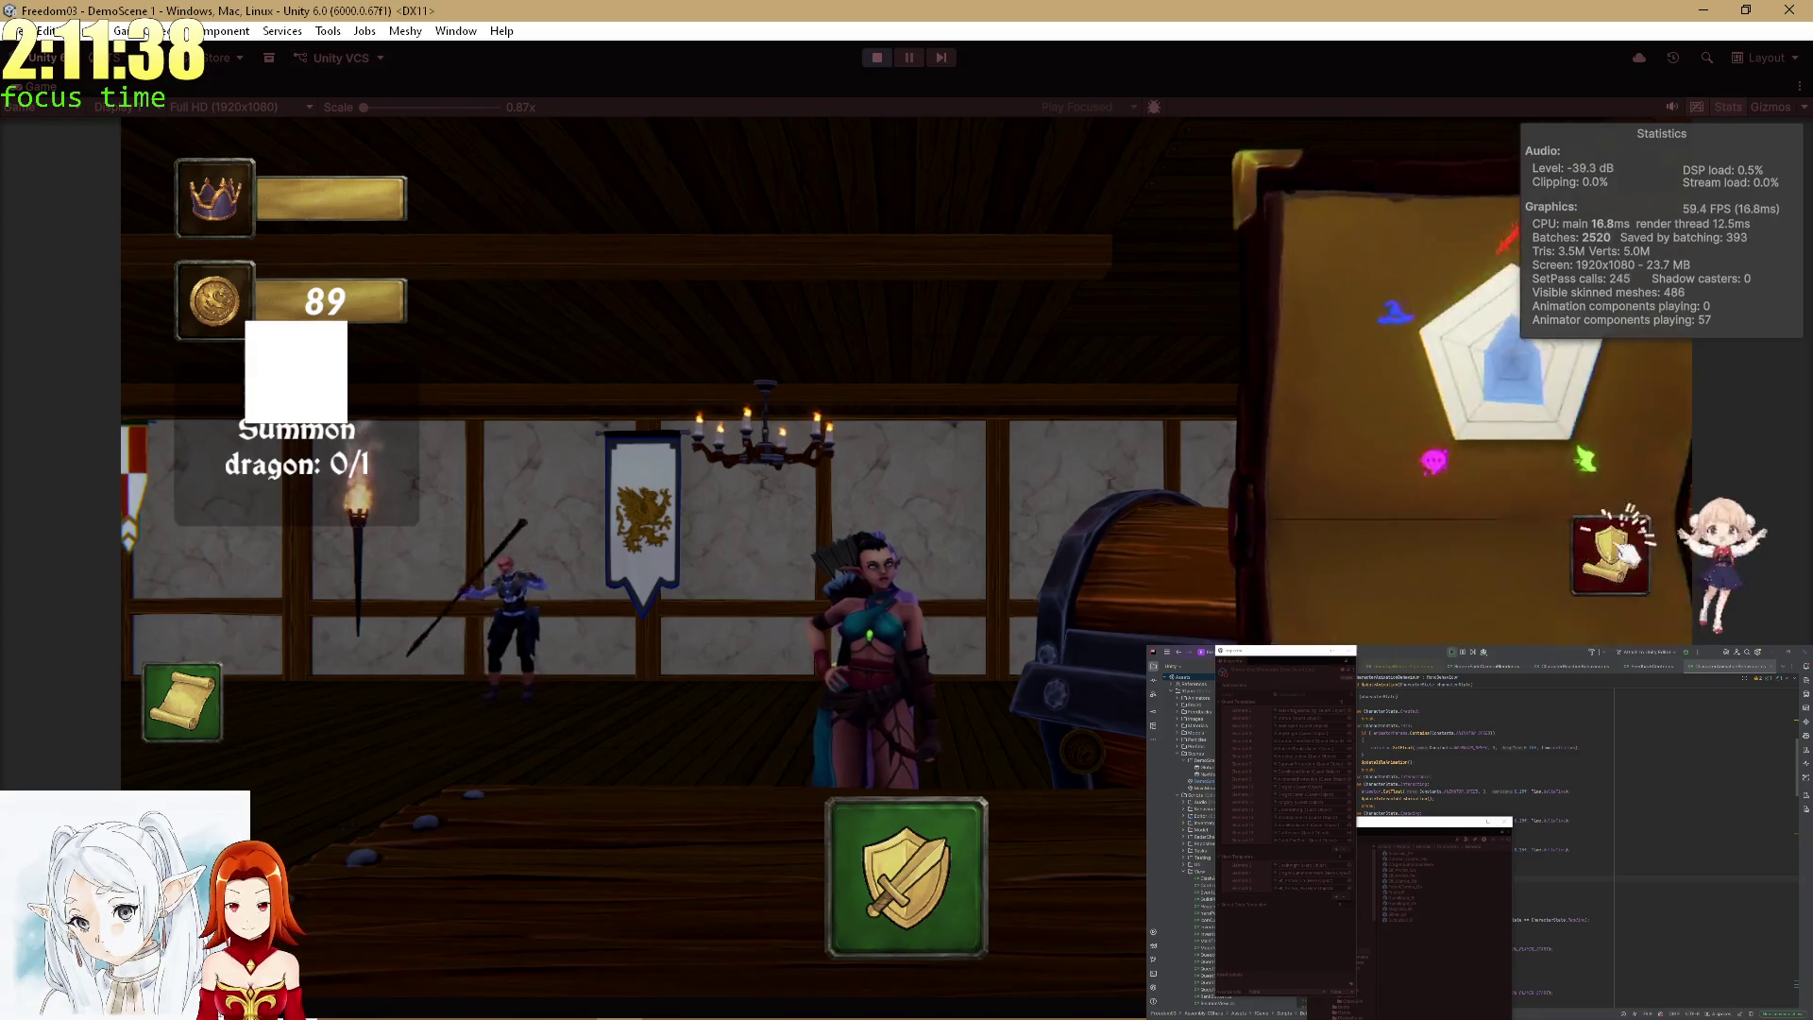
pyautogui.click(189, 708)
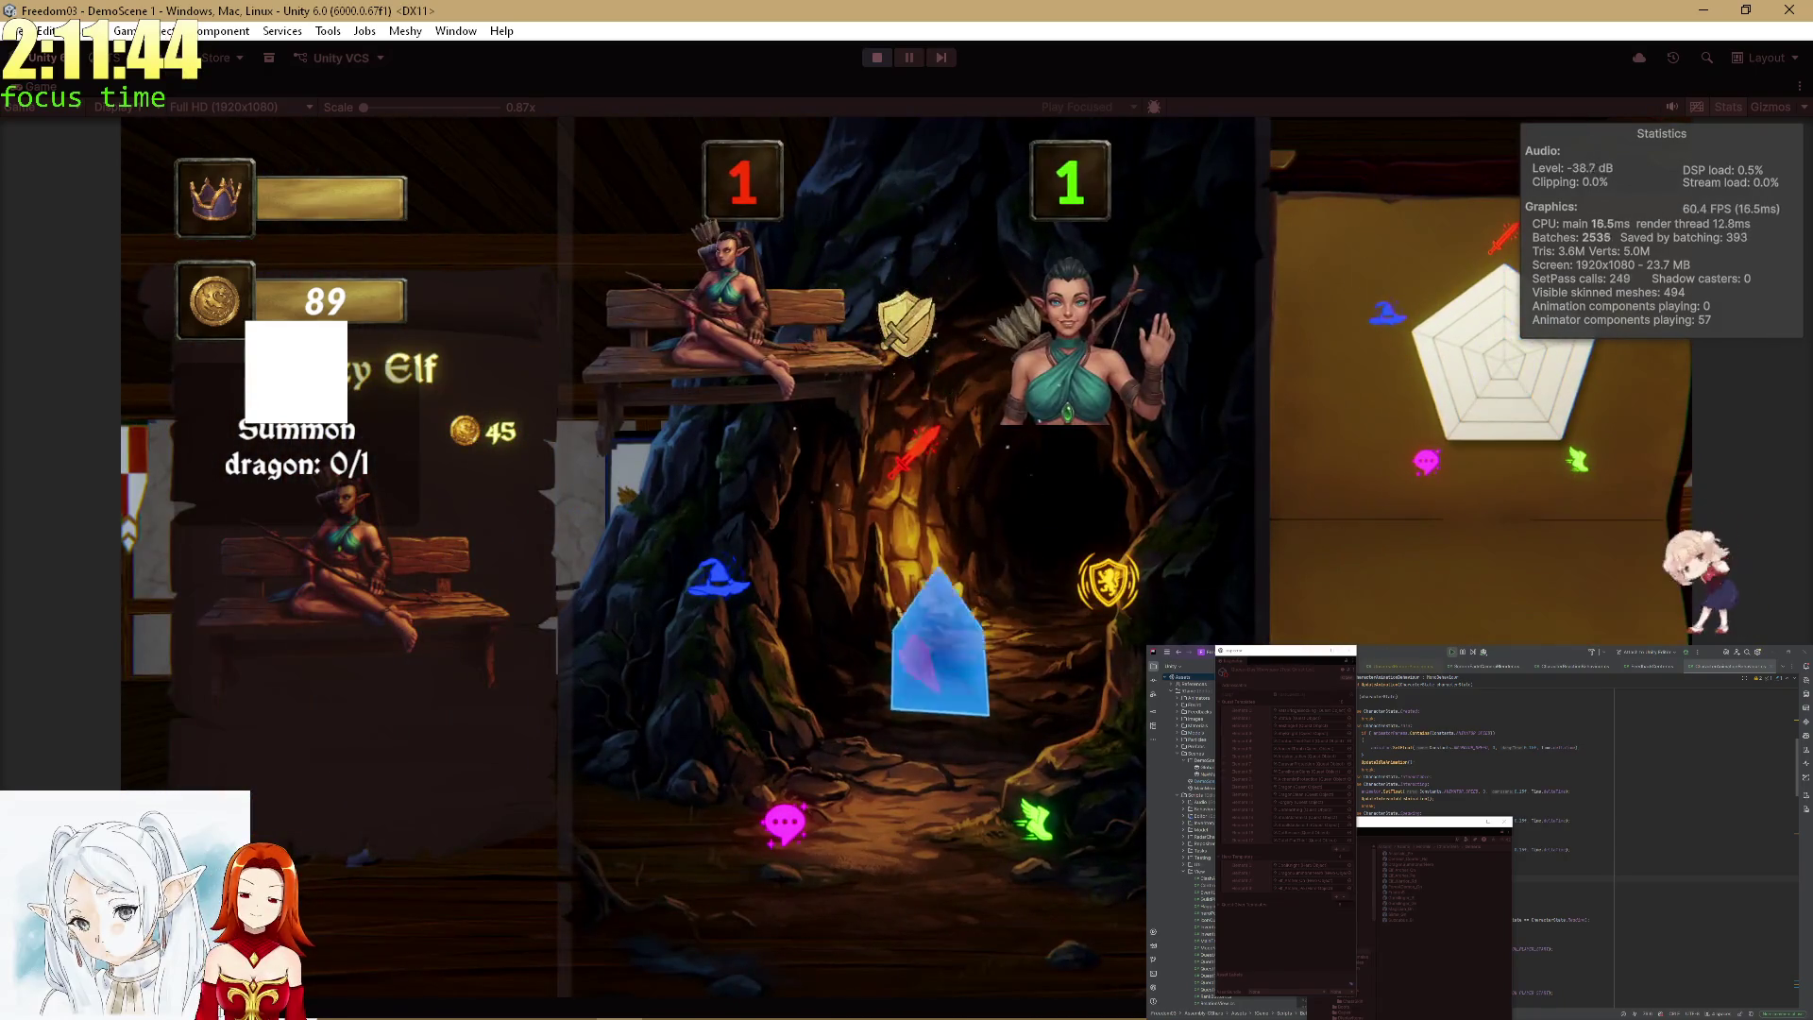
pyautogui.click(935, 947)
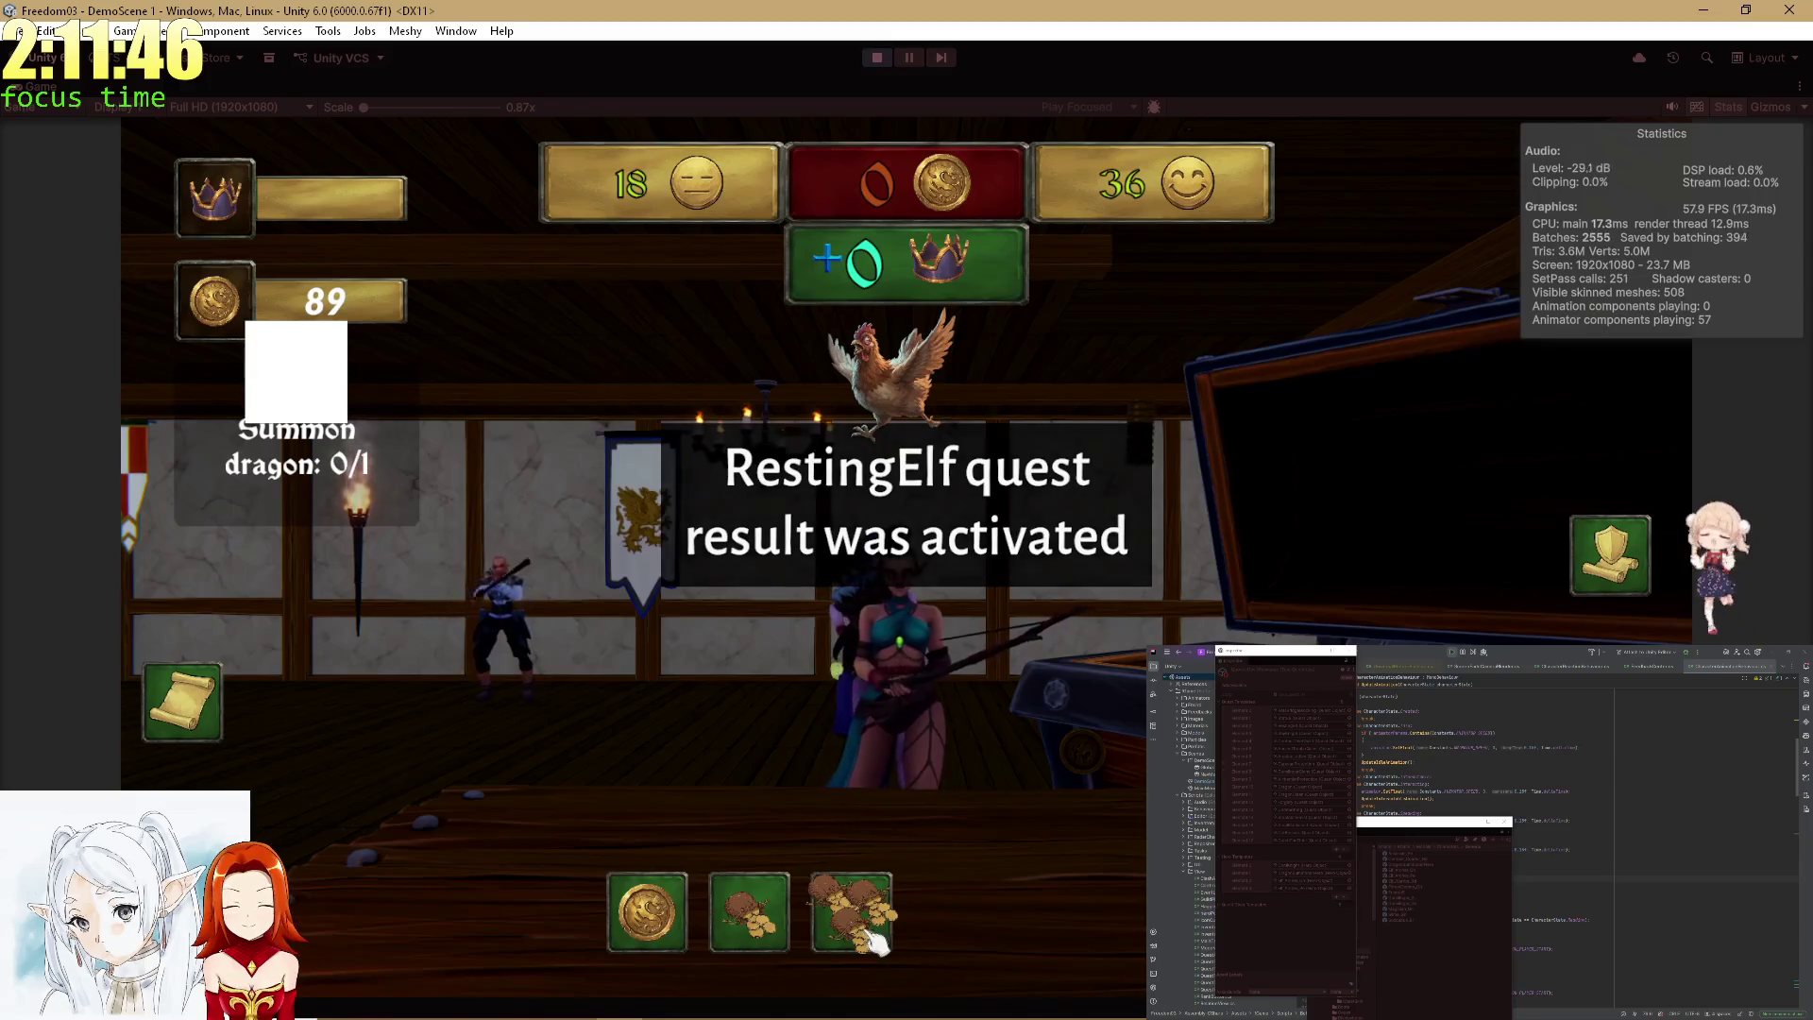
# Settle the reward offer at 20 coins and open the arriving hero's HowYouFeel dialogue.
pyautogui.click(864, 939)
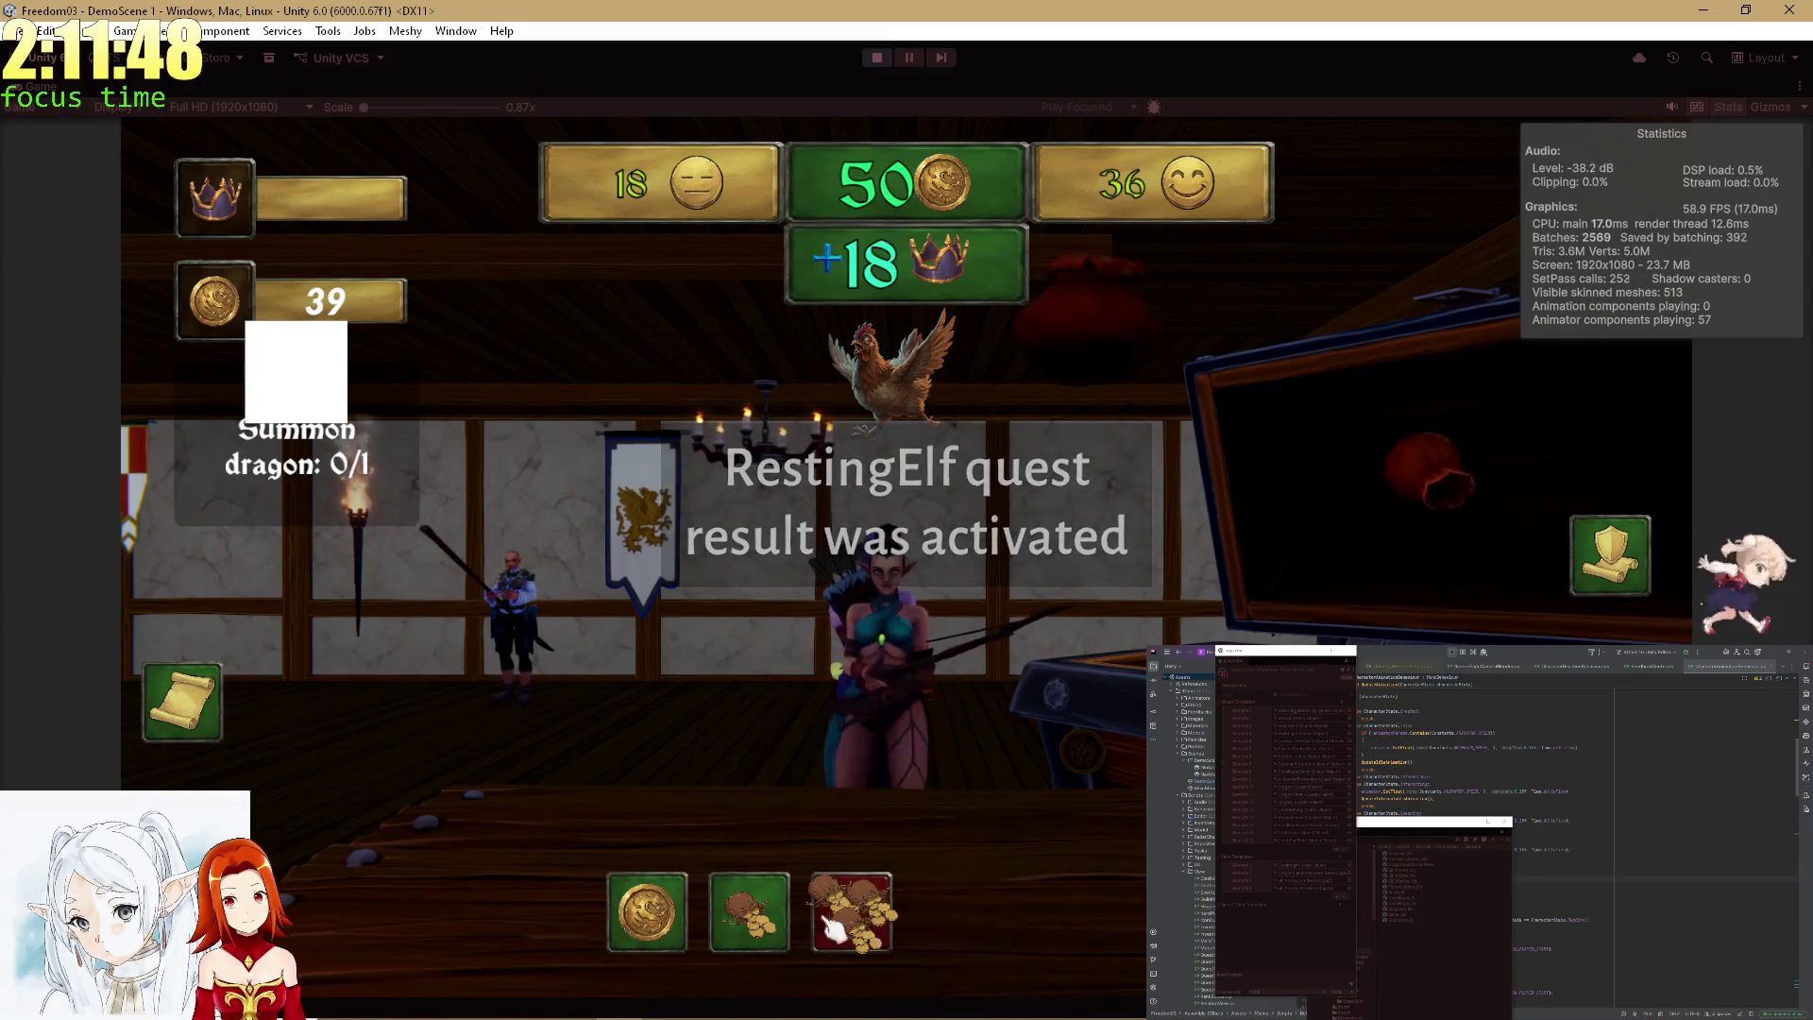
pyautogui.click(756, 930)
pyautogui.click(756, 930)
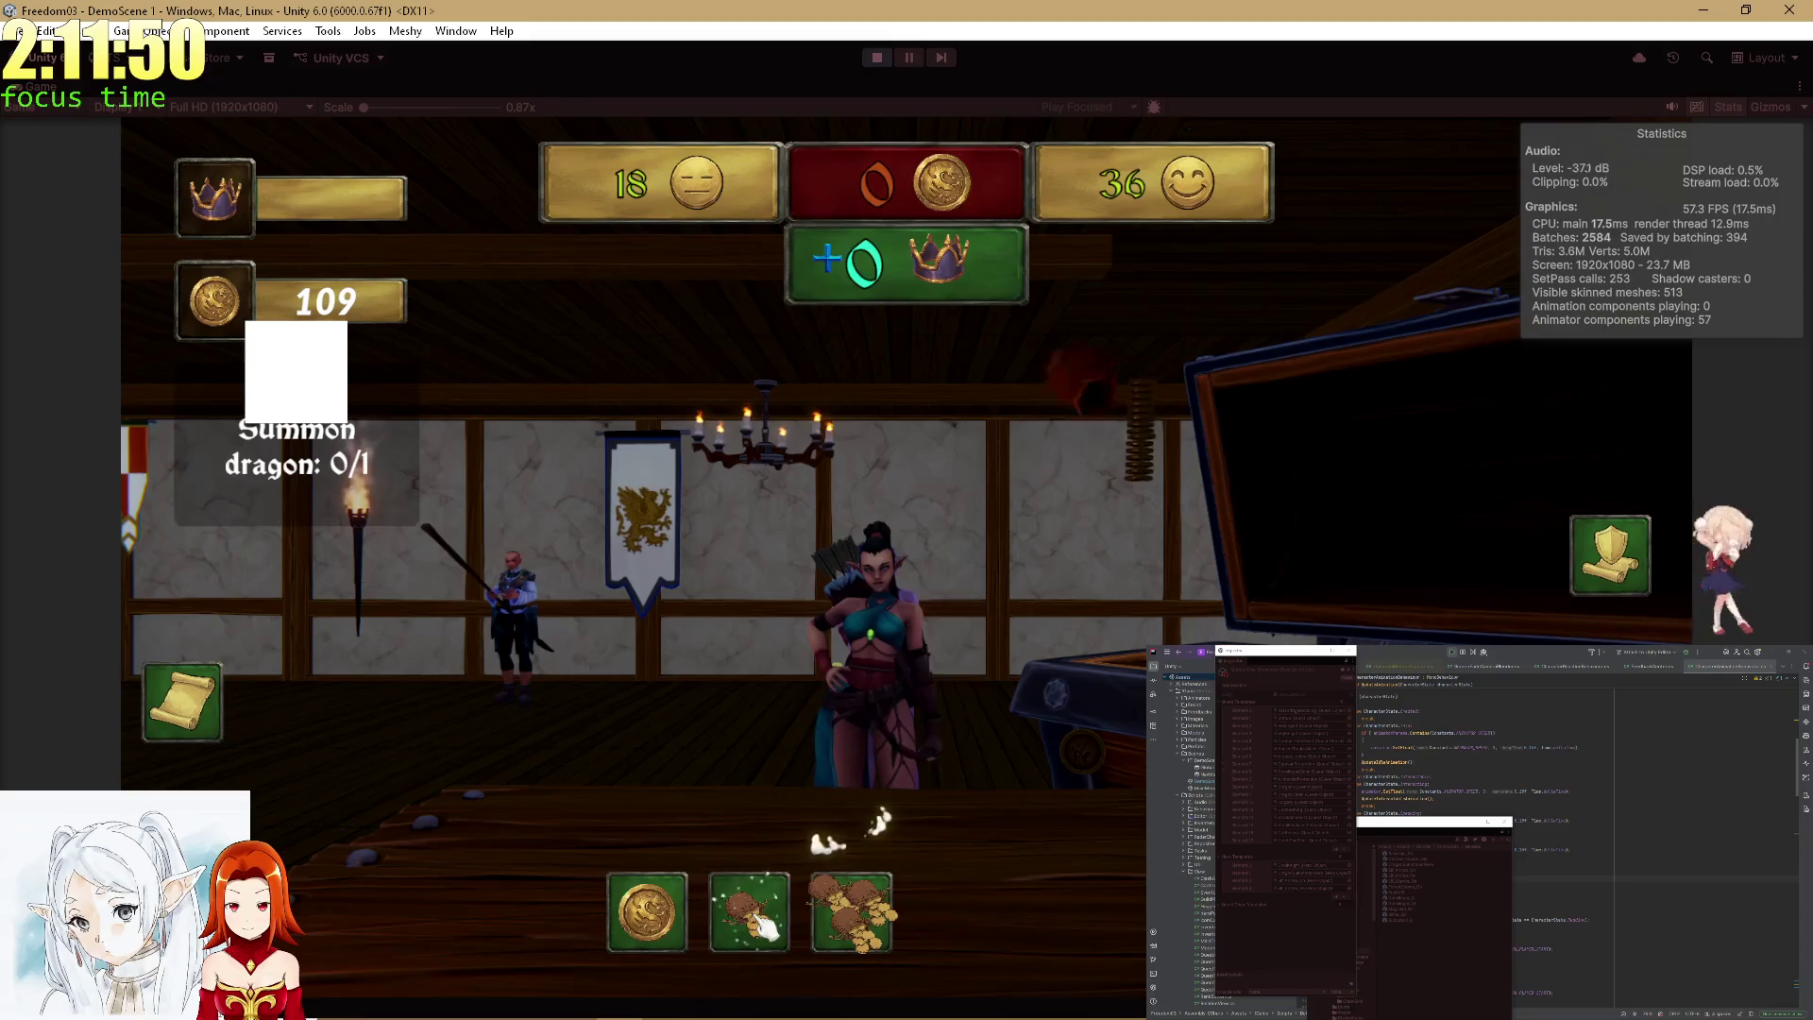
pyautogui.click(761, 927)
pyautogui.click(761, 928)
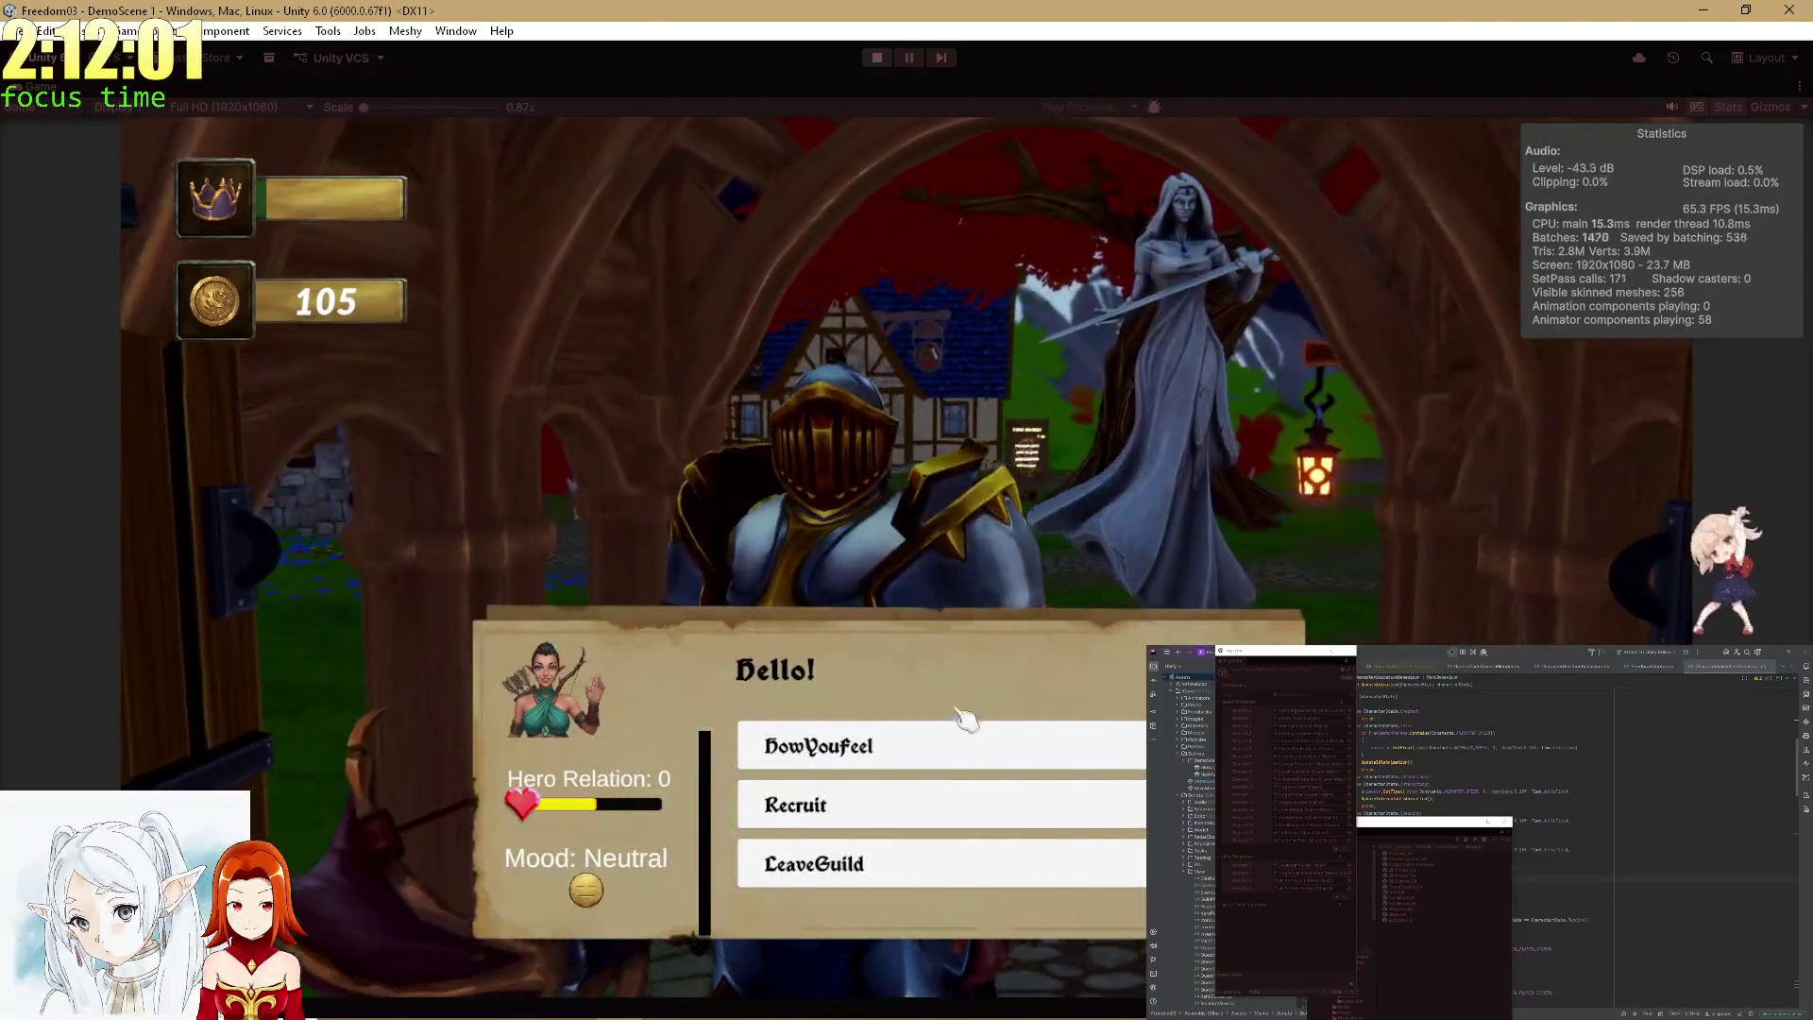
pyautogui.click(951, 748)
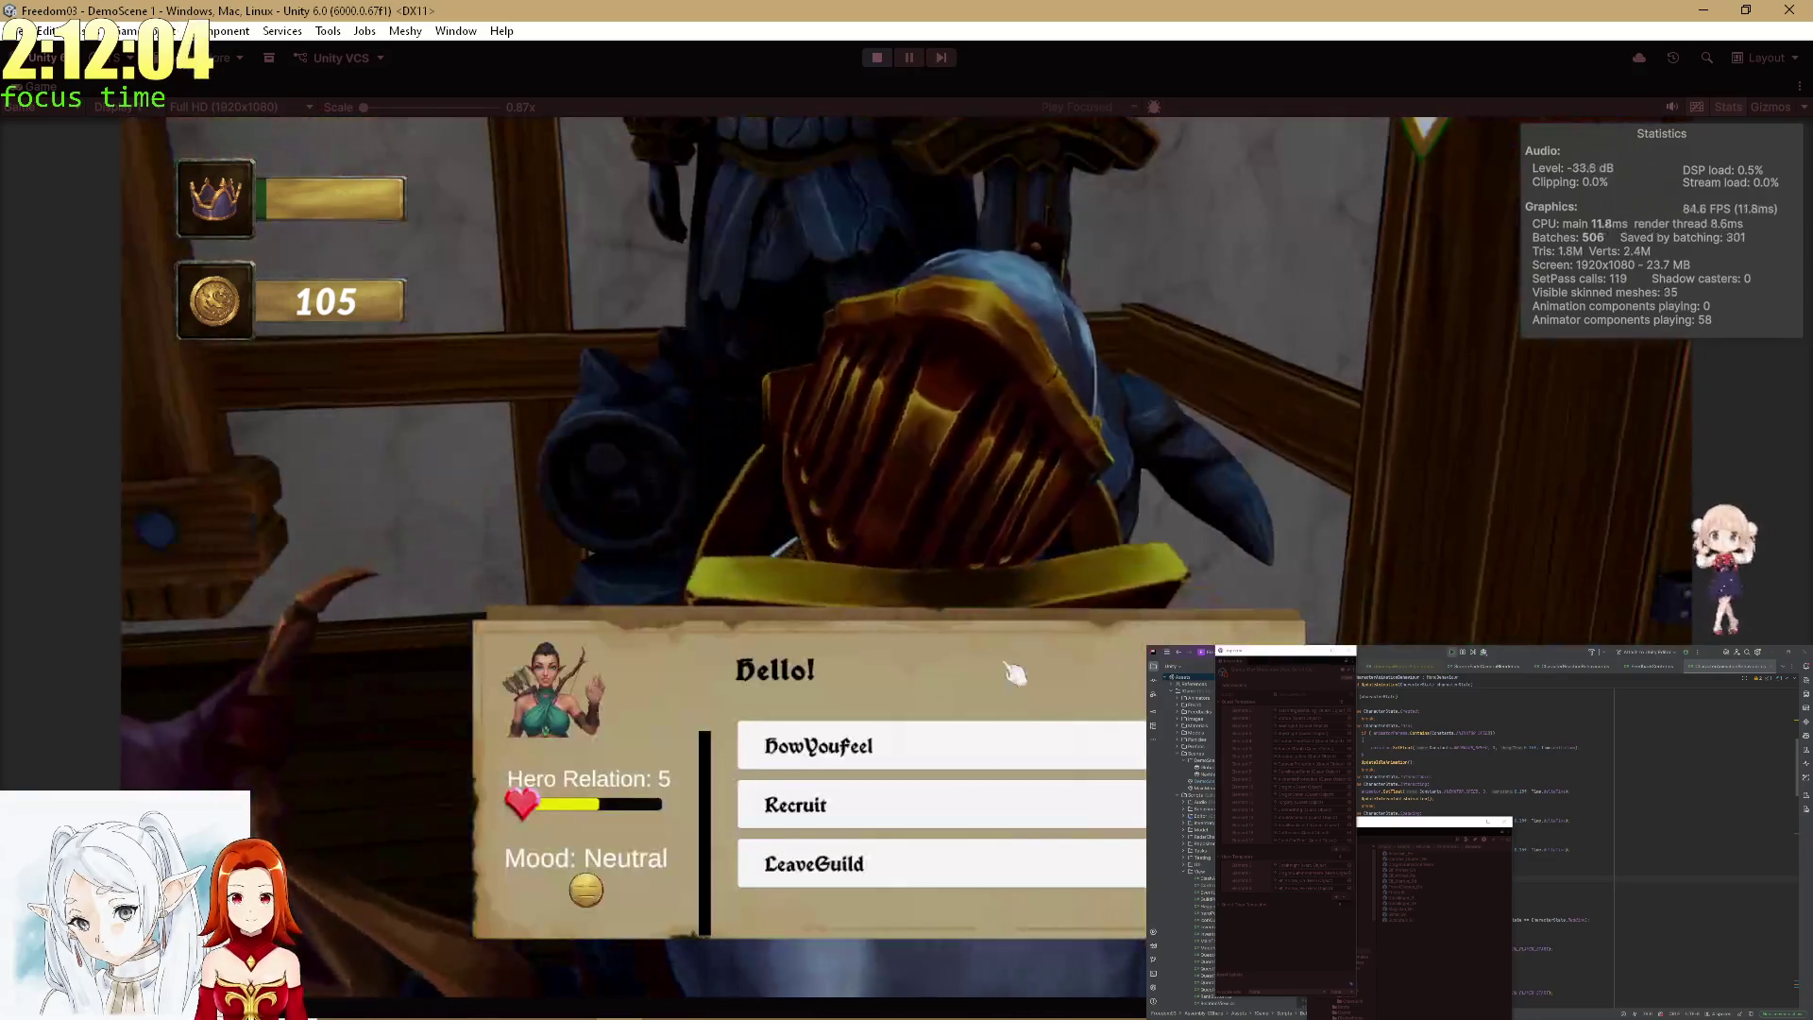
# Ask the elf how she feels, pay the 50-coin reward, and ask again until Hero Relation hits 25.
pyautogui.click(954, 742)
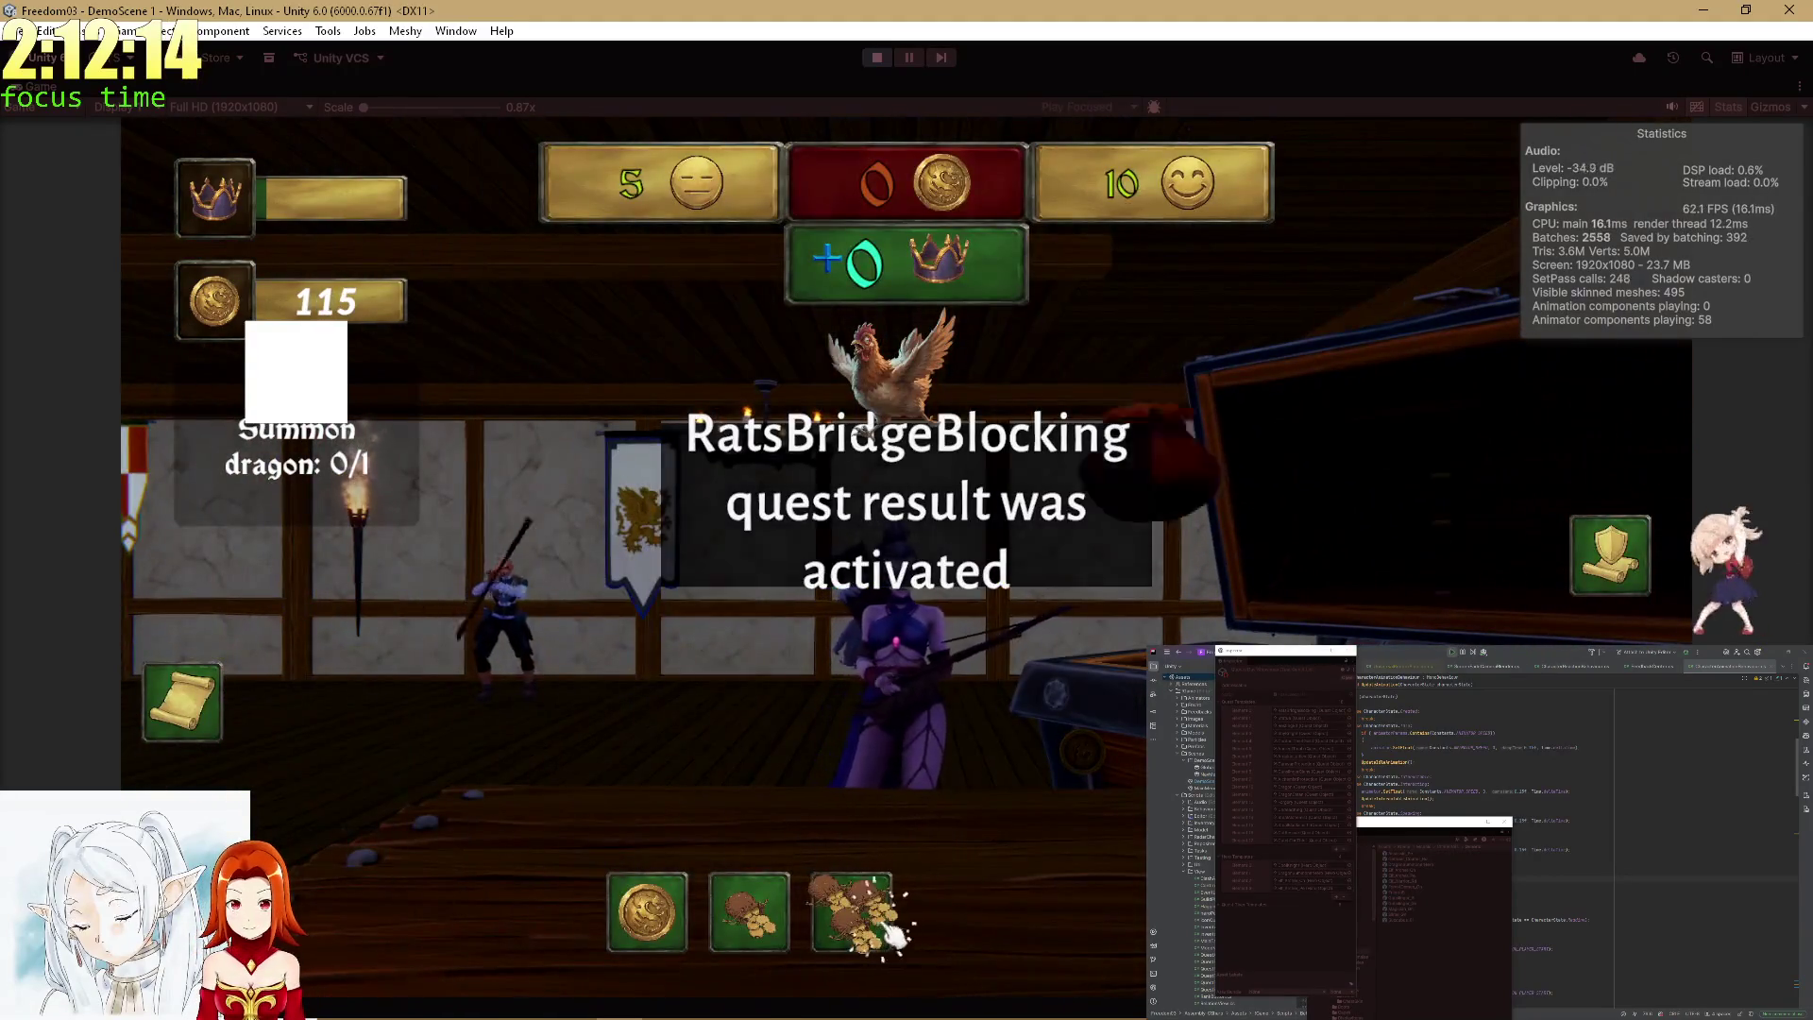
pyautogui.click(887, 927)
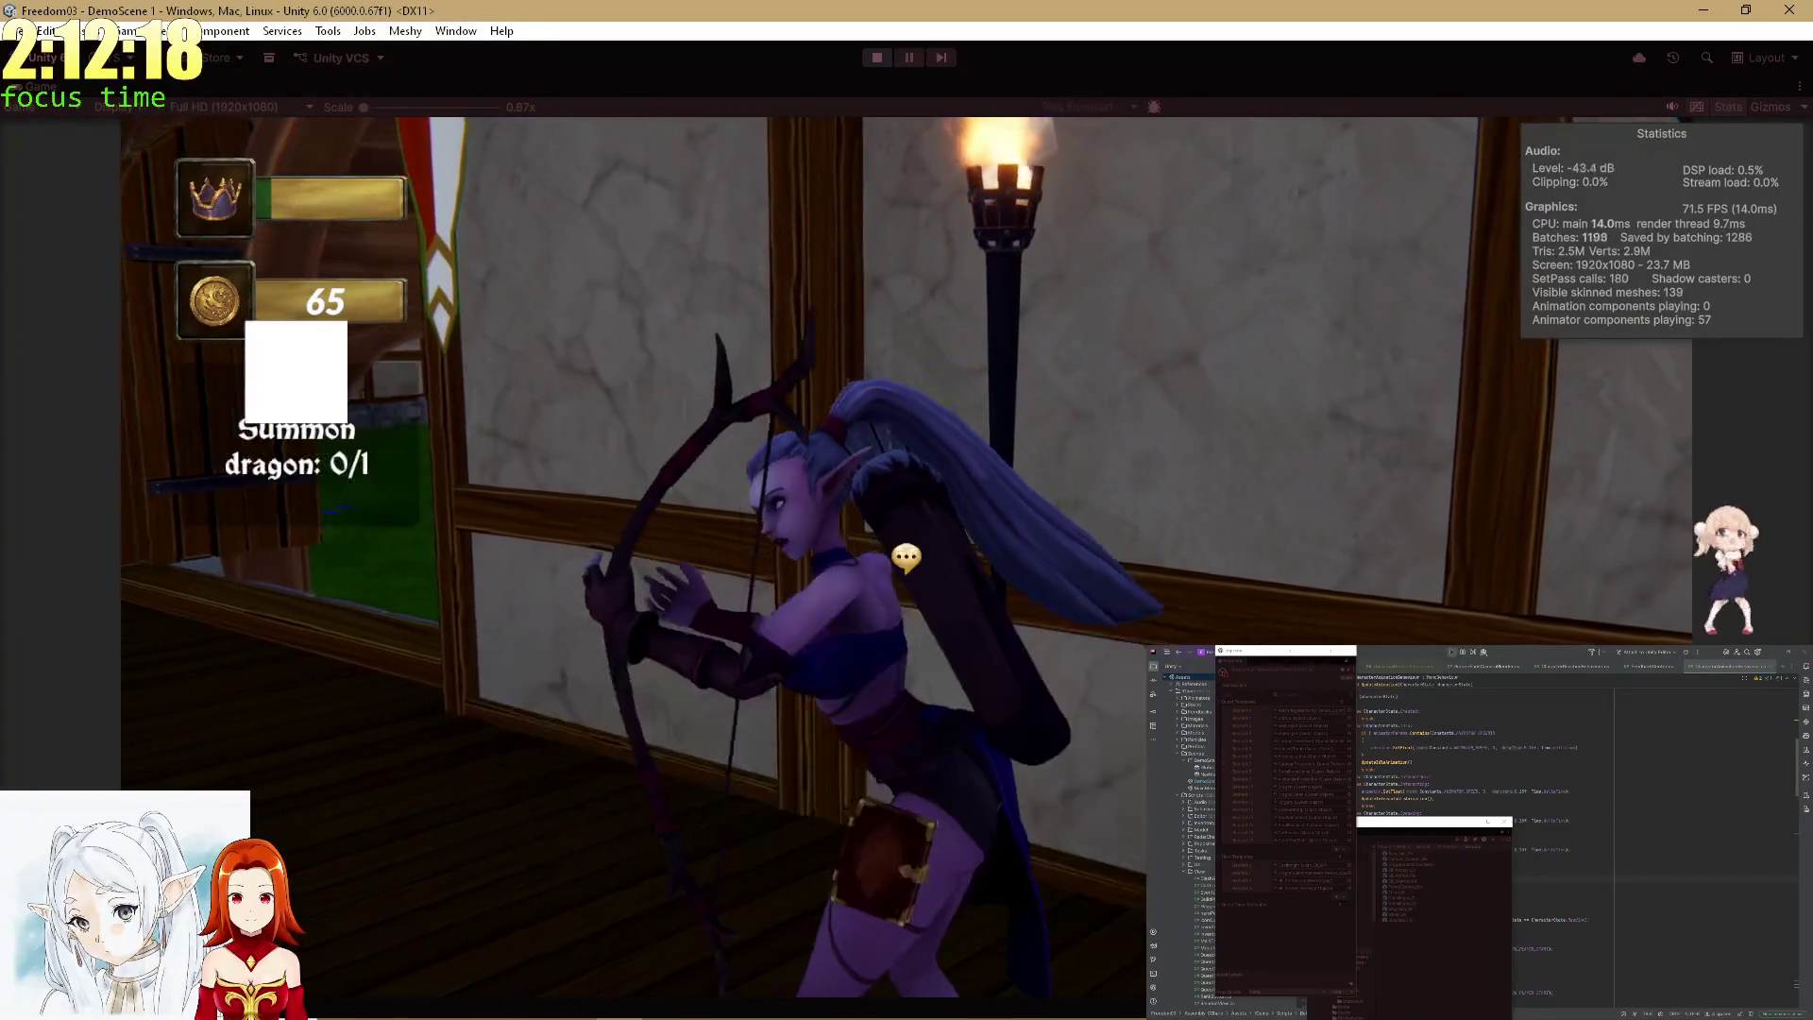
pyautogui.click(906, 557)
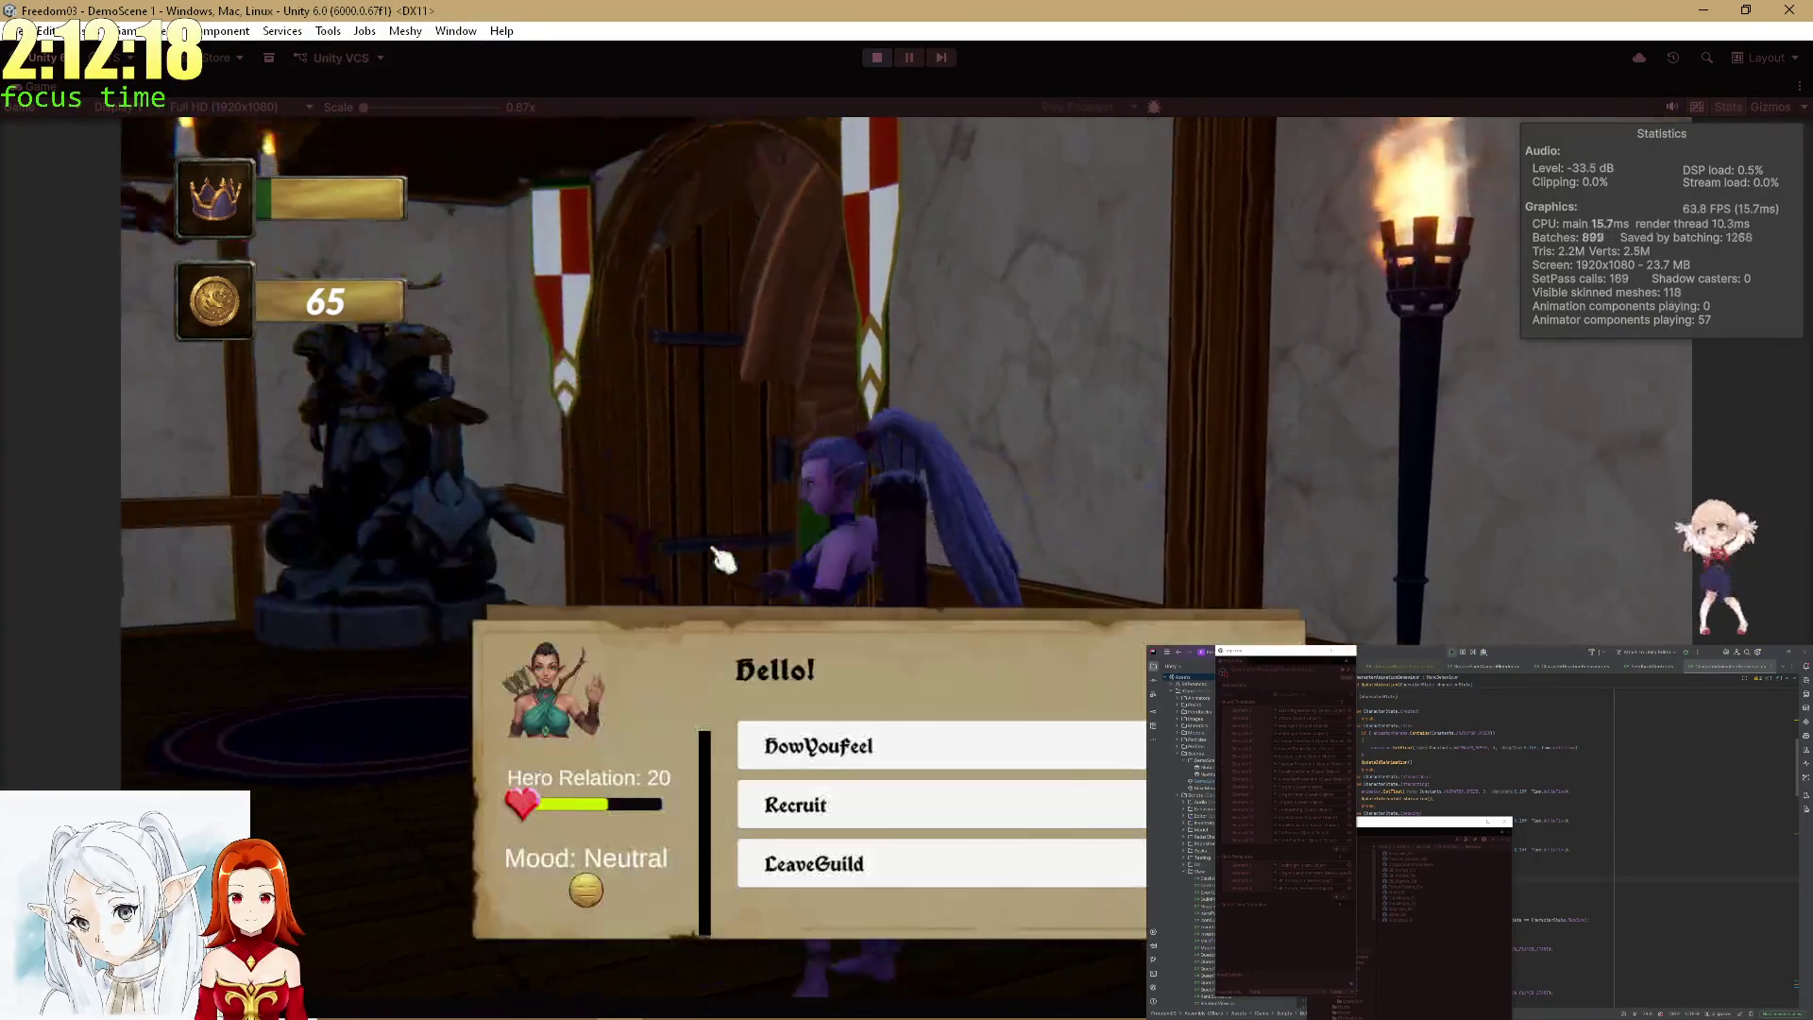
pyautogui.click(935, 740)
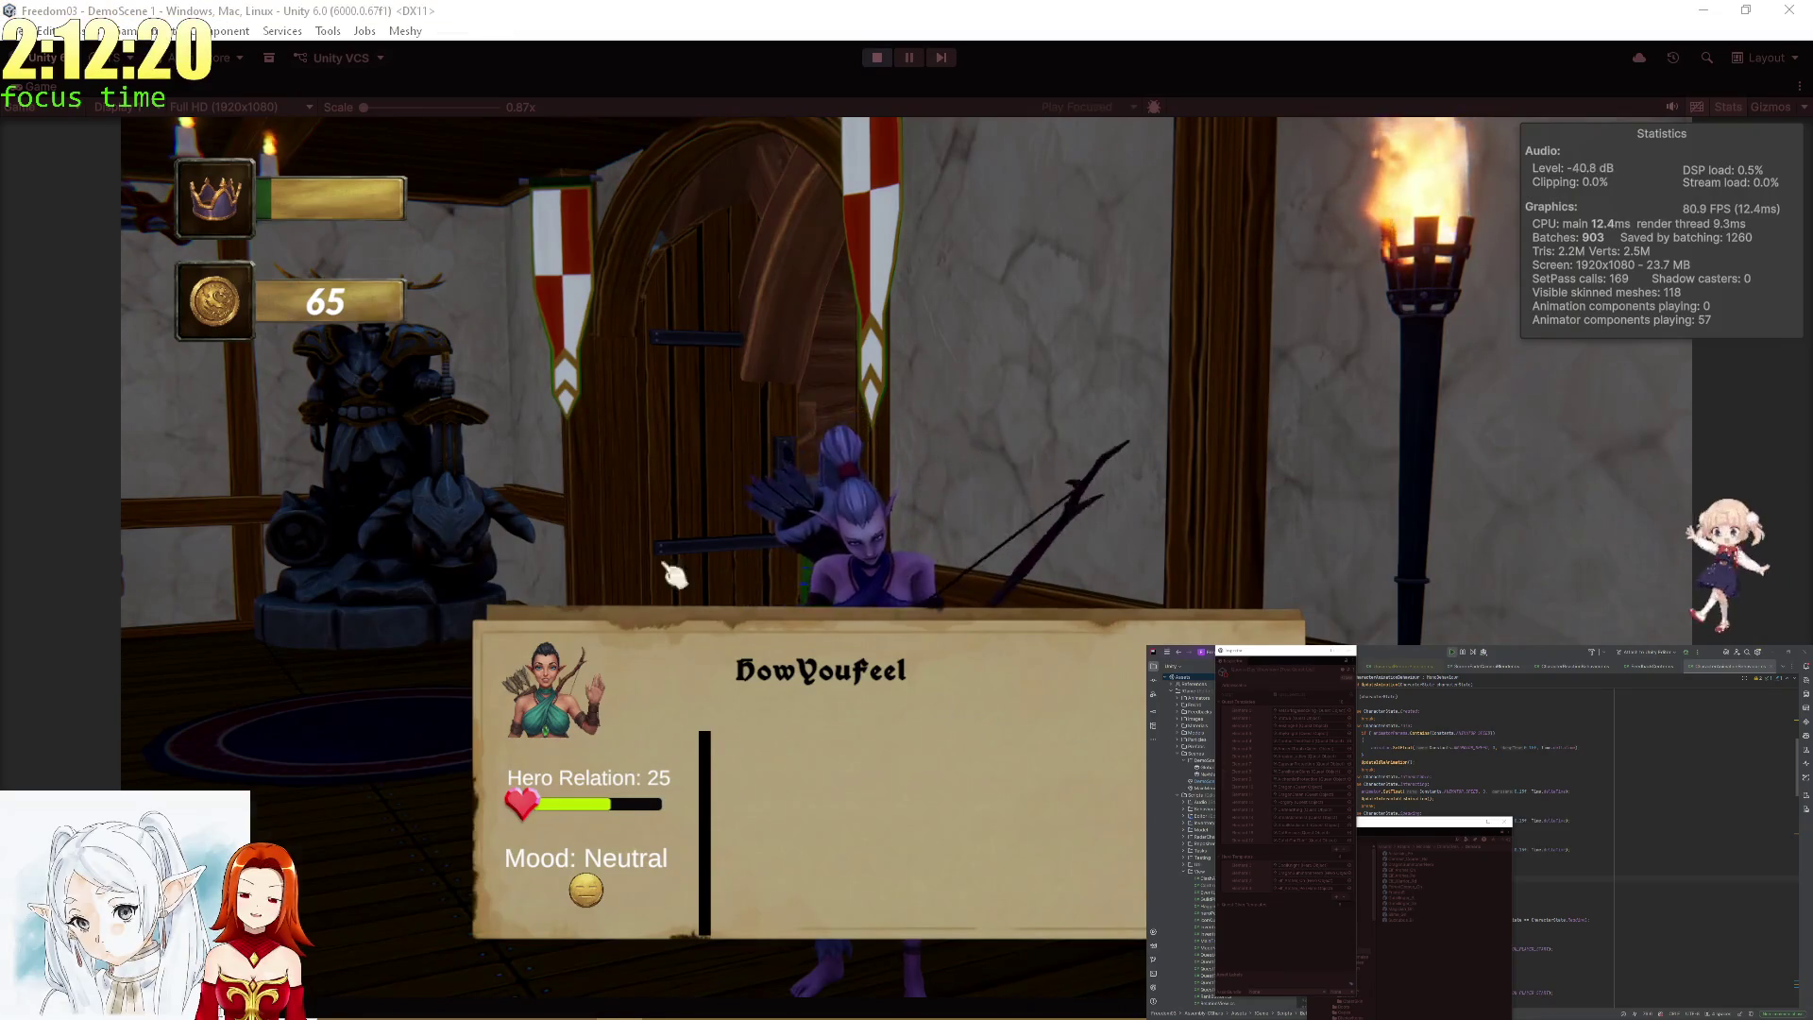
pyautogui.hotkey('shift', 'space')
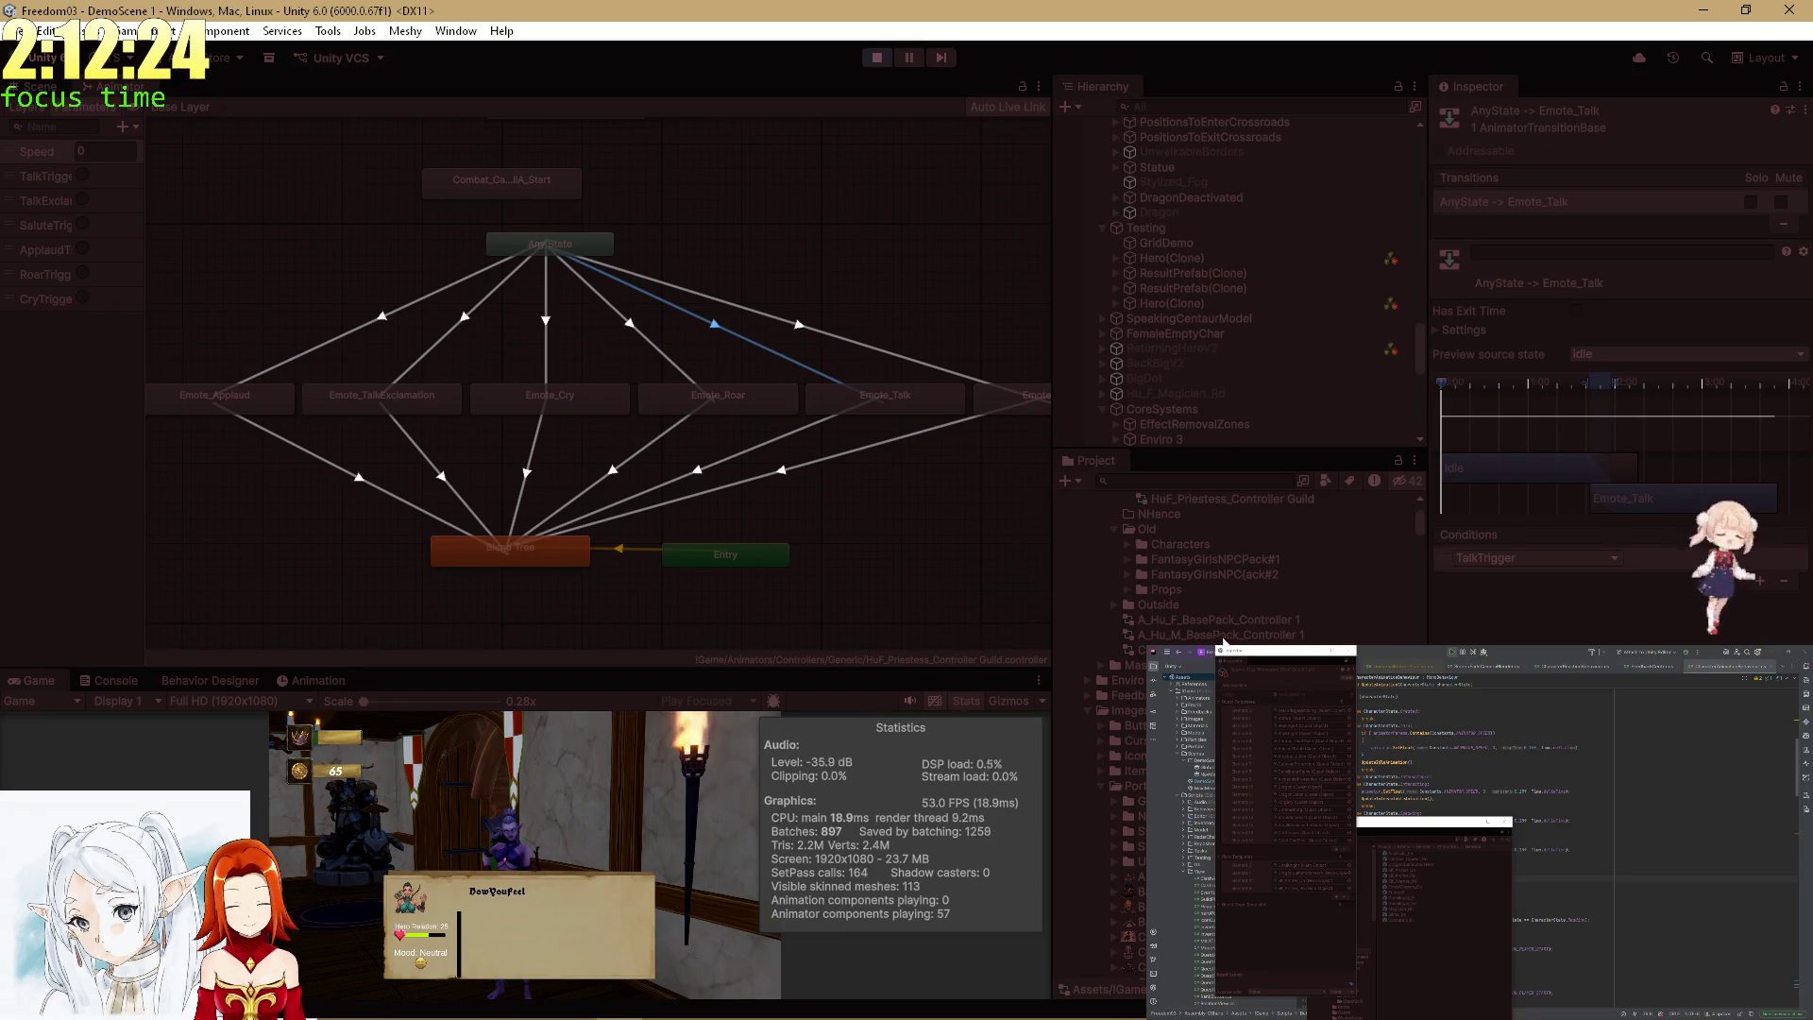
# In the Scene view, select the elf's Clothing_Mesh and turn the camera to inspect it.
pyautogui.hotkey('ctrl', '1')
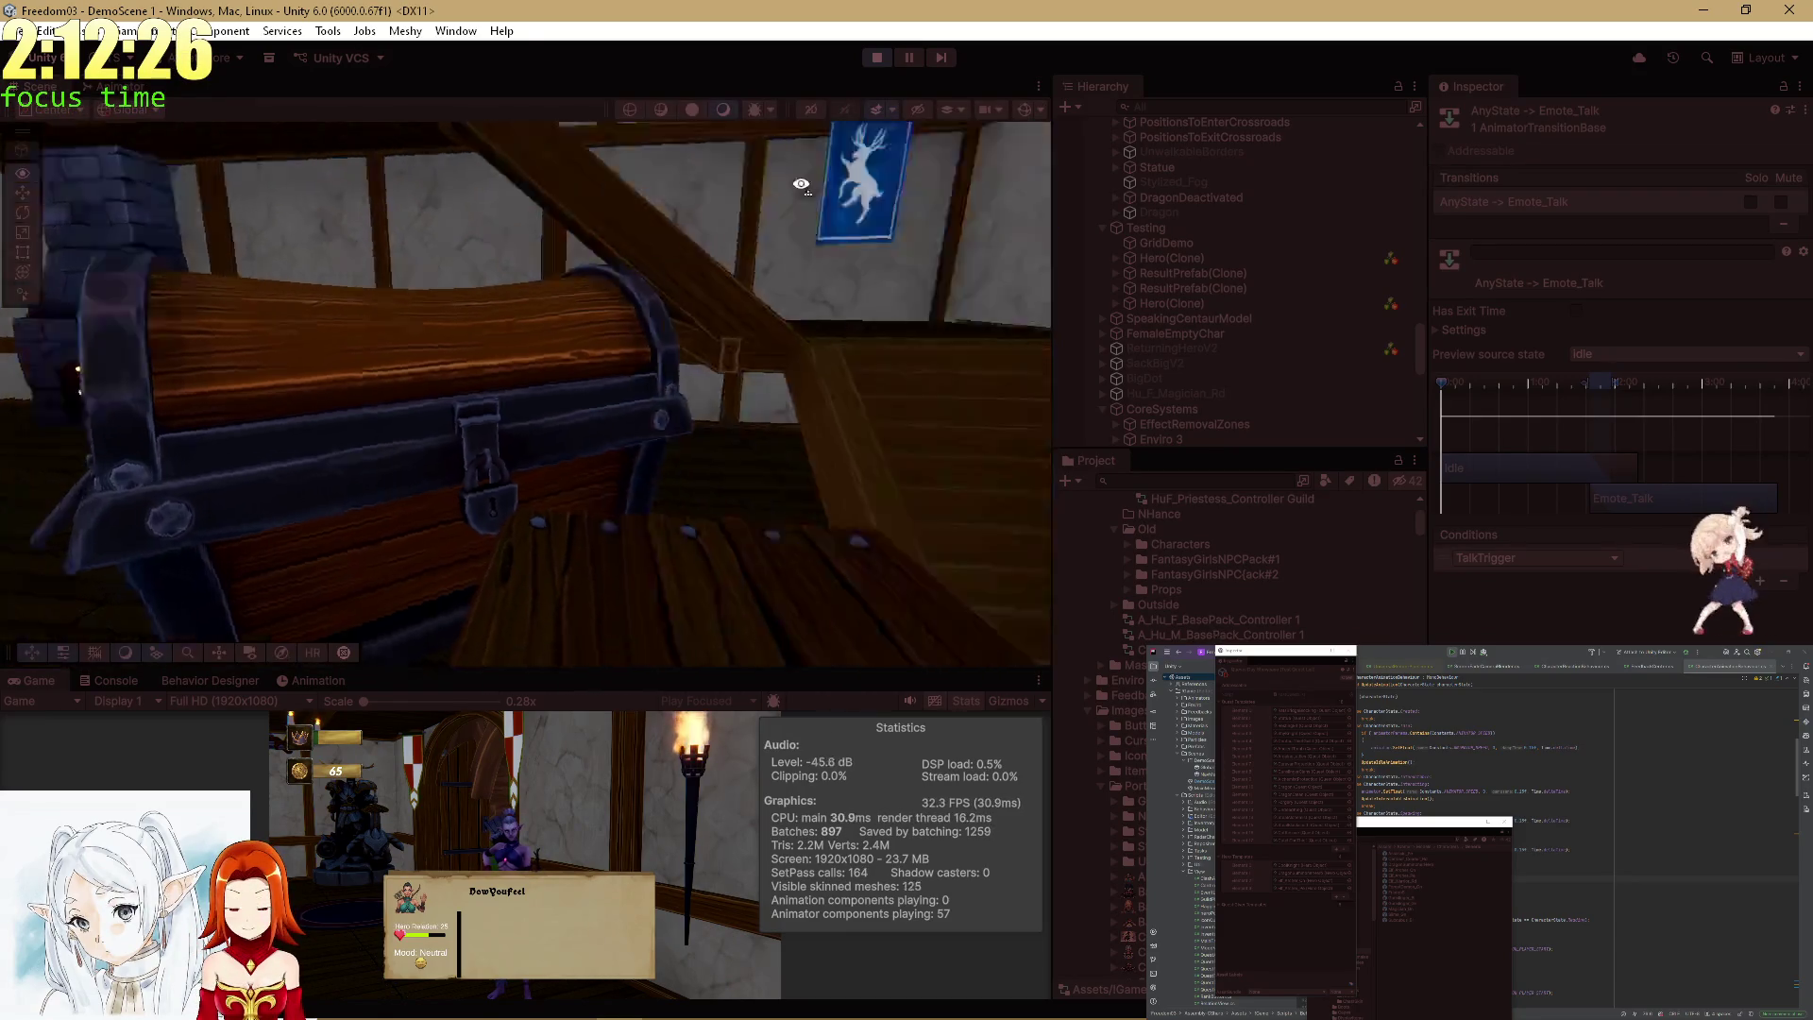
pyautogui.click(394, 450)
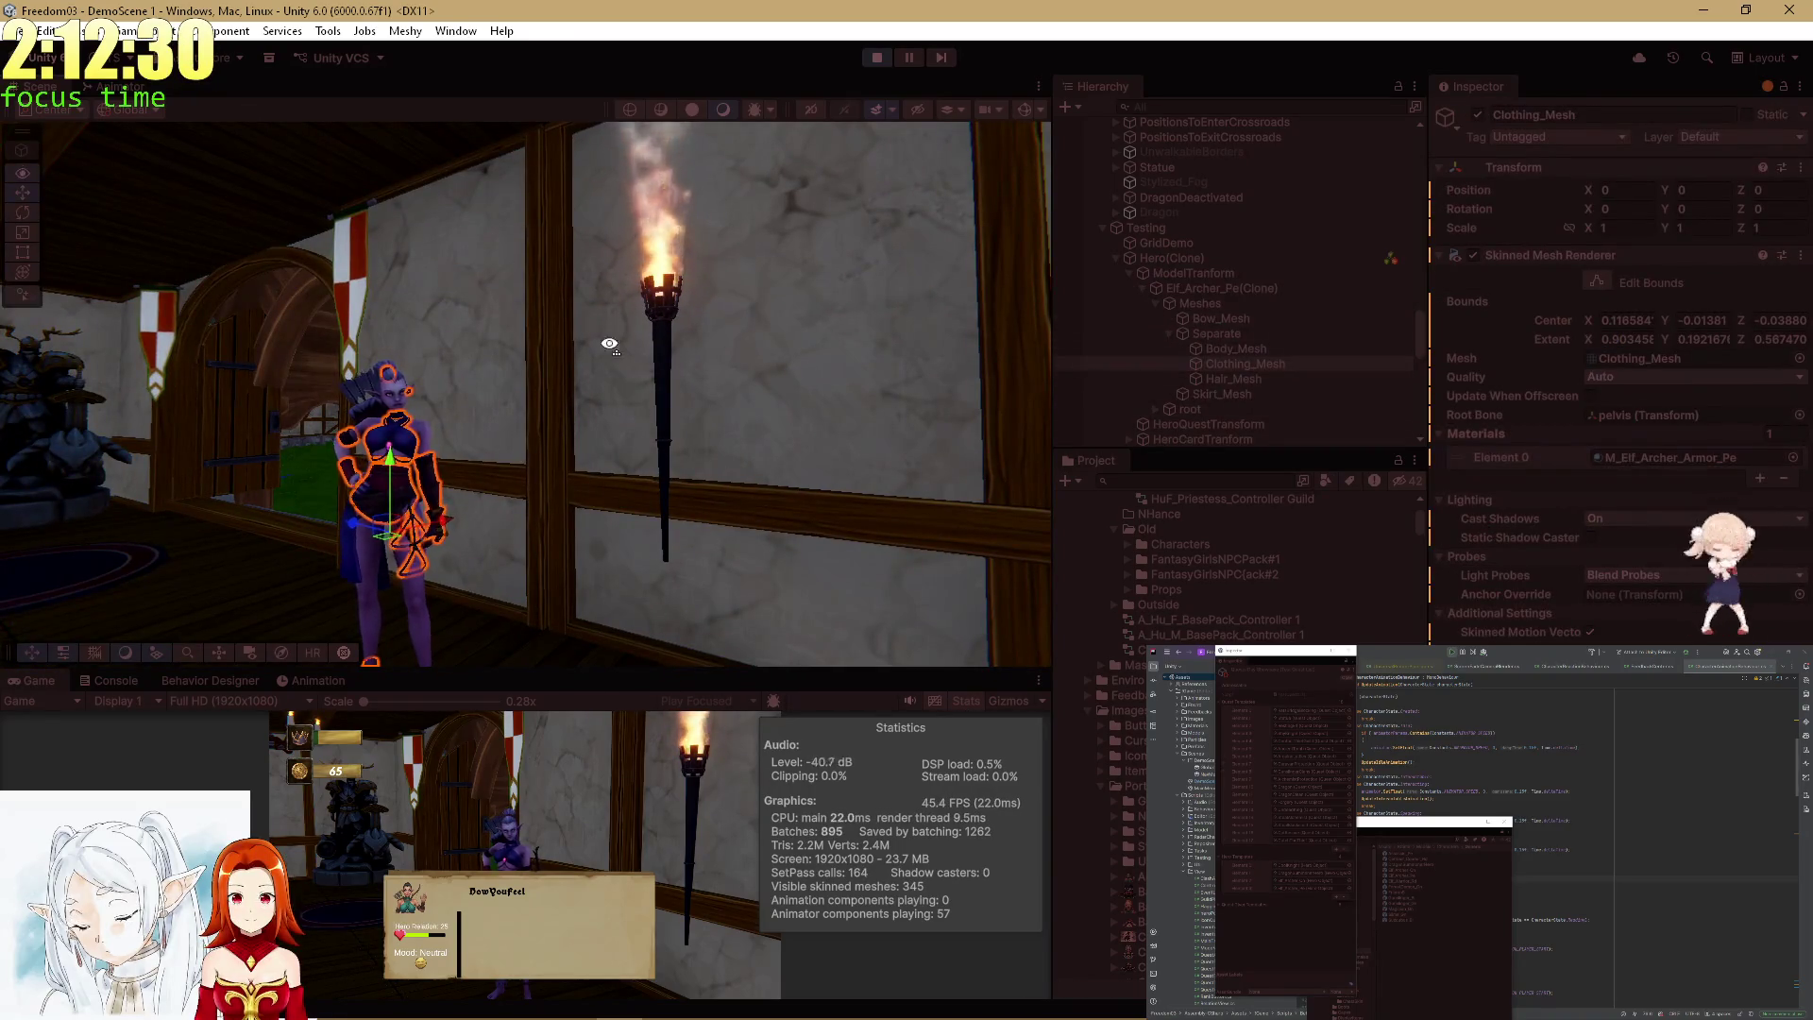
pyautogui.moveTo(609, 343); pyautogui.dragTo(273, 555)
# In the maximized game view, choose HowYouFeel twice to raise the elf's Hero Relation to 15.
pyautogui.doubleClick(13, 682)
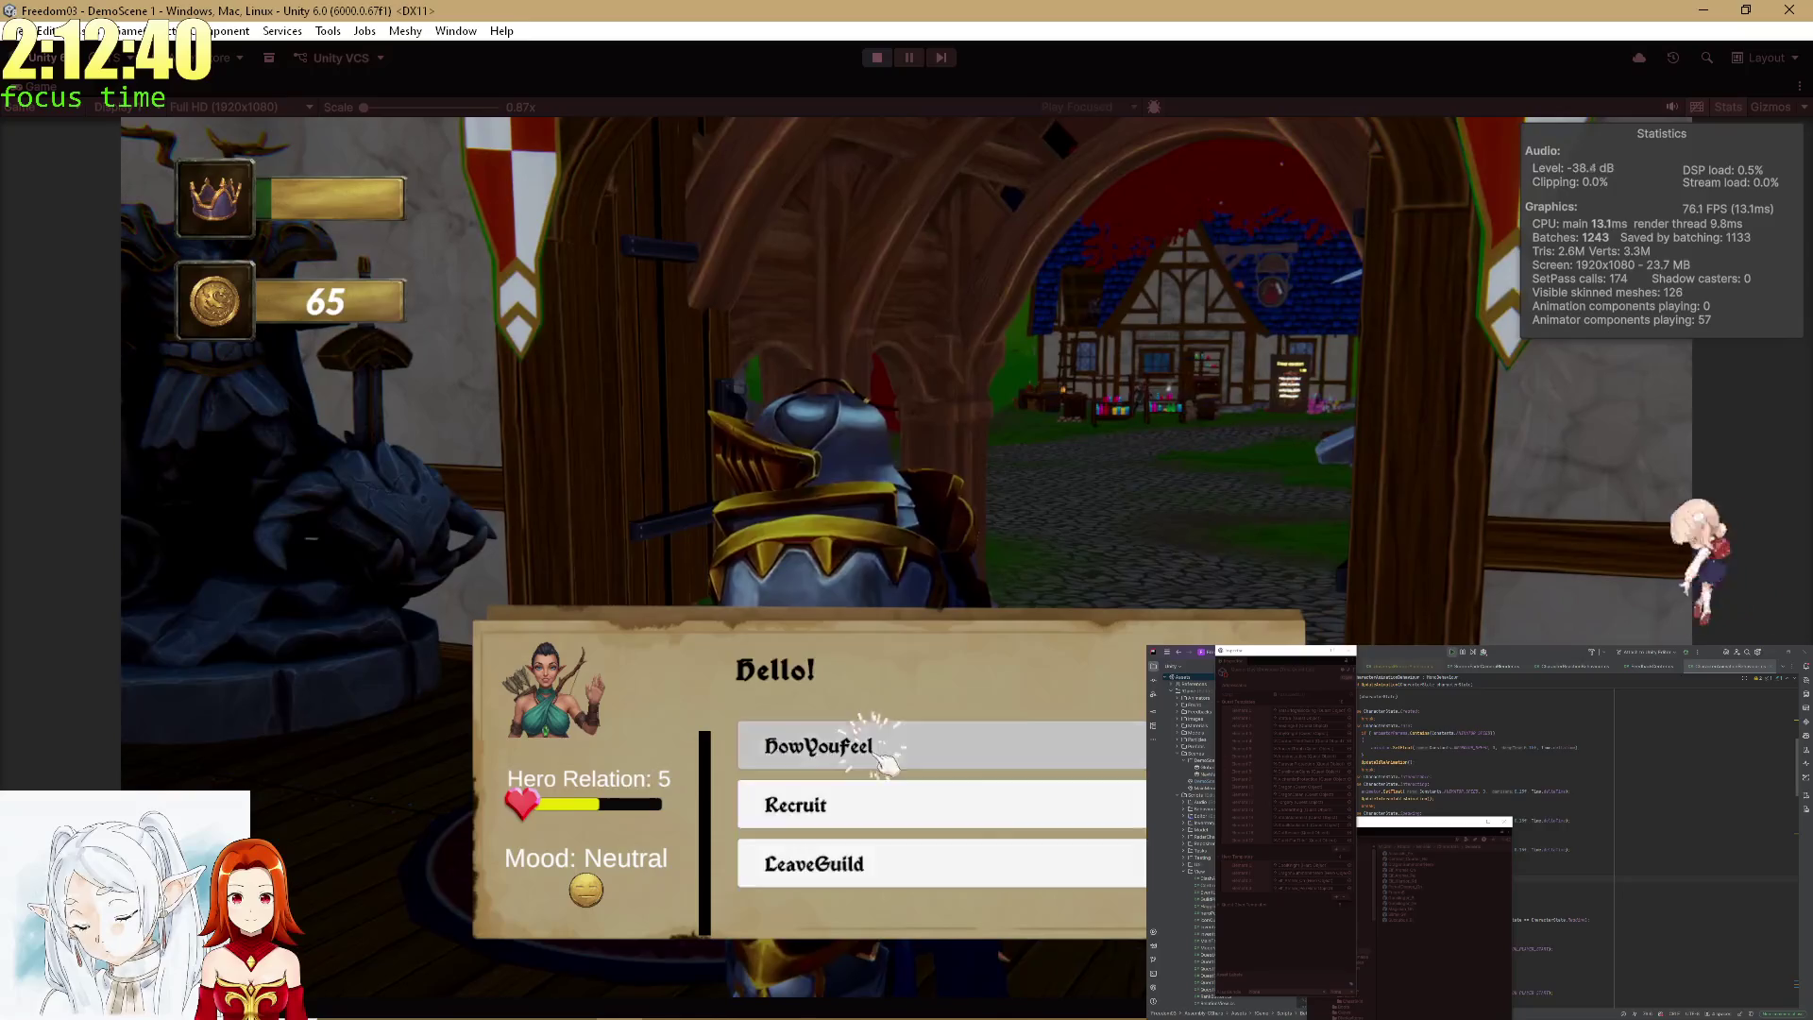
pyautogui.click(870, 744)
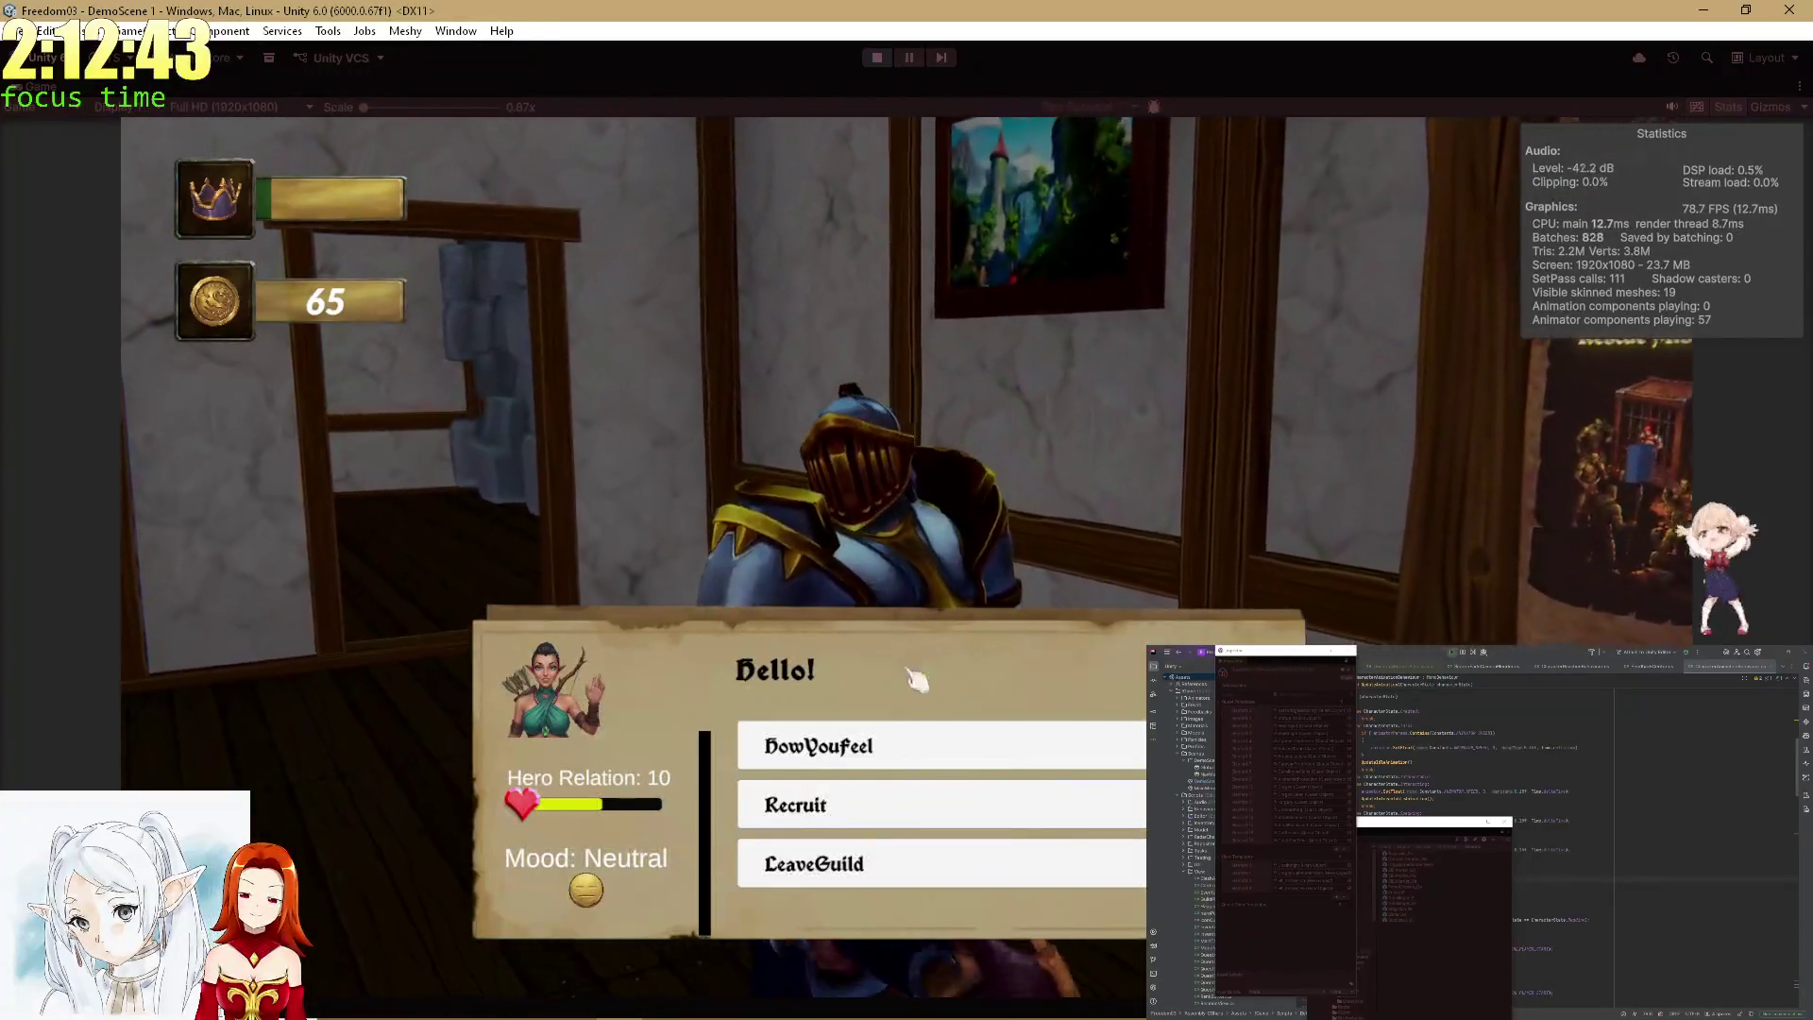
pyautogui.click(872, 746)
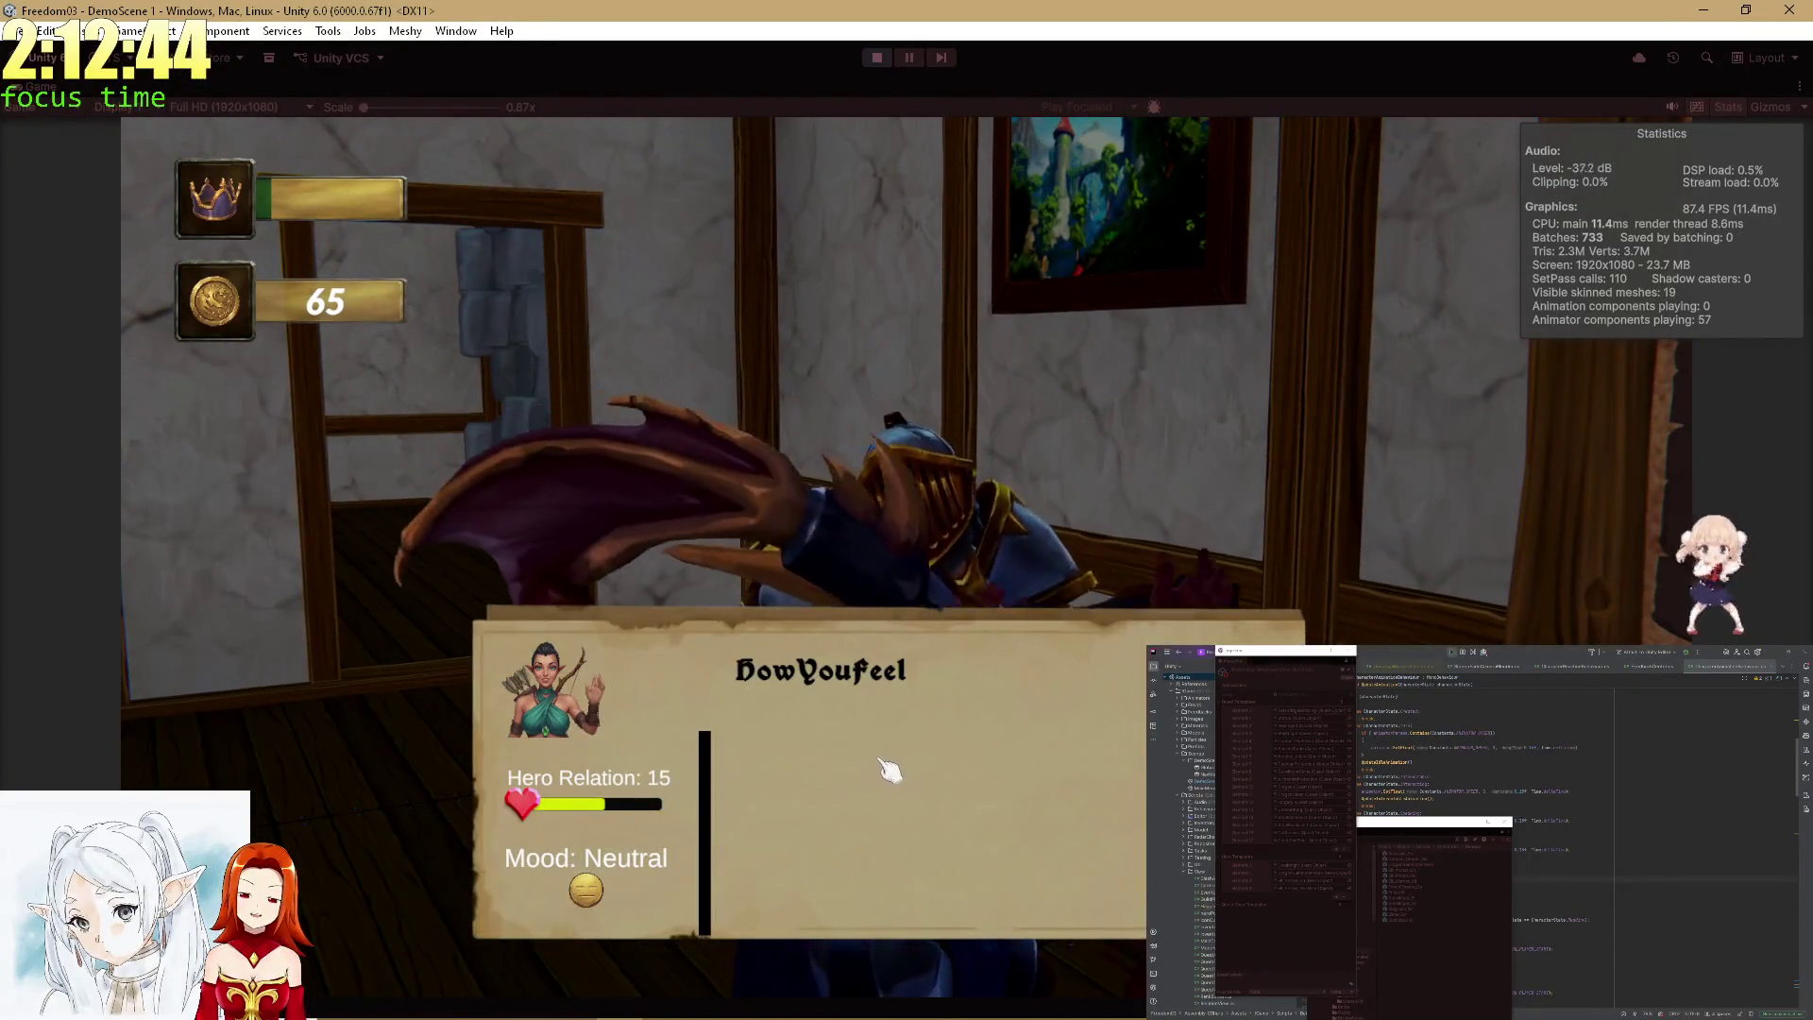
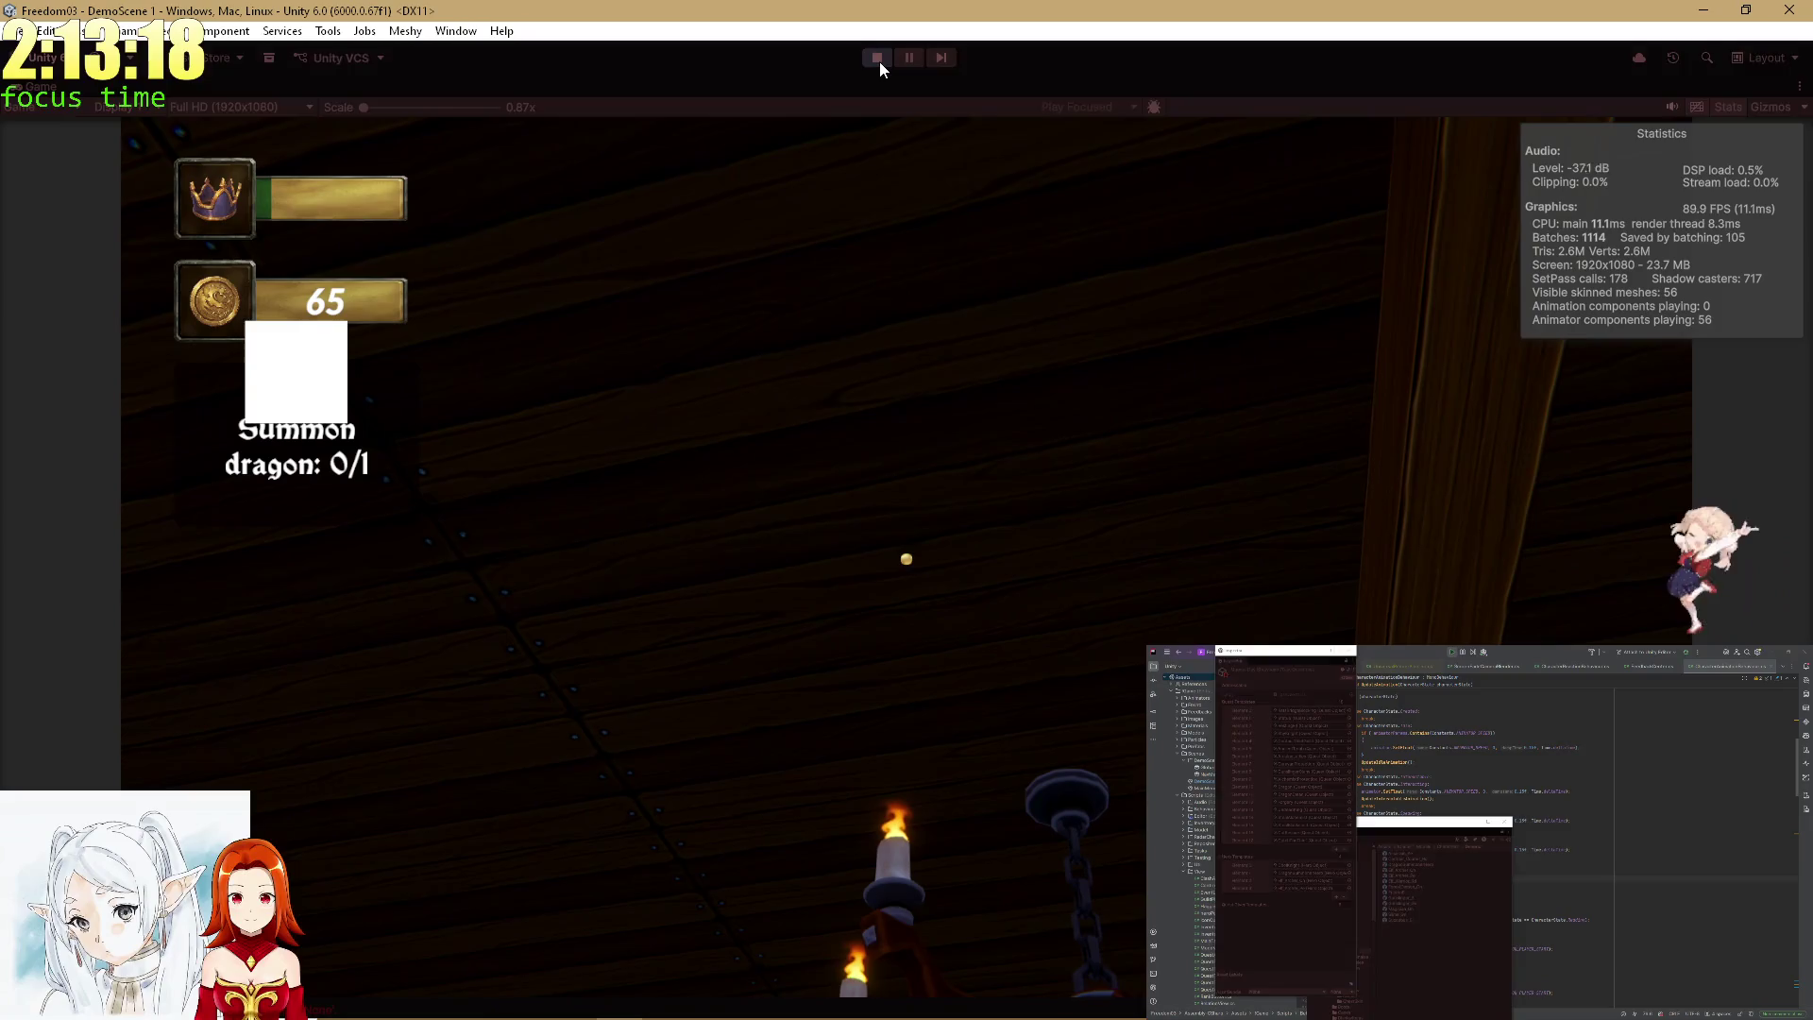
# Stop the running play test to return the editor to edit mode.
pyautogui.click(879, 62)
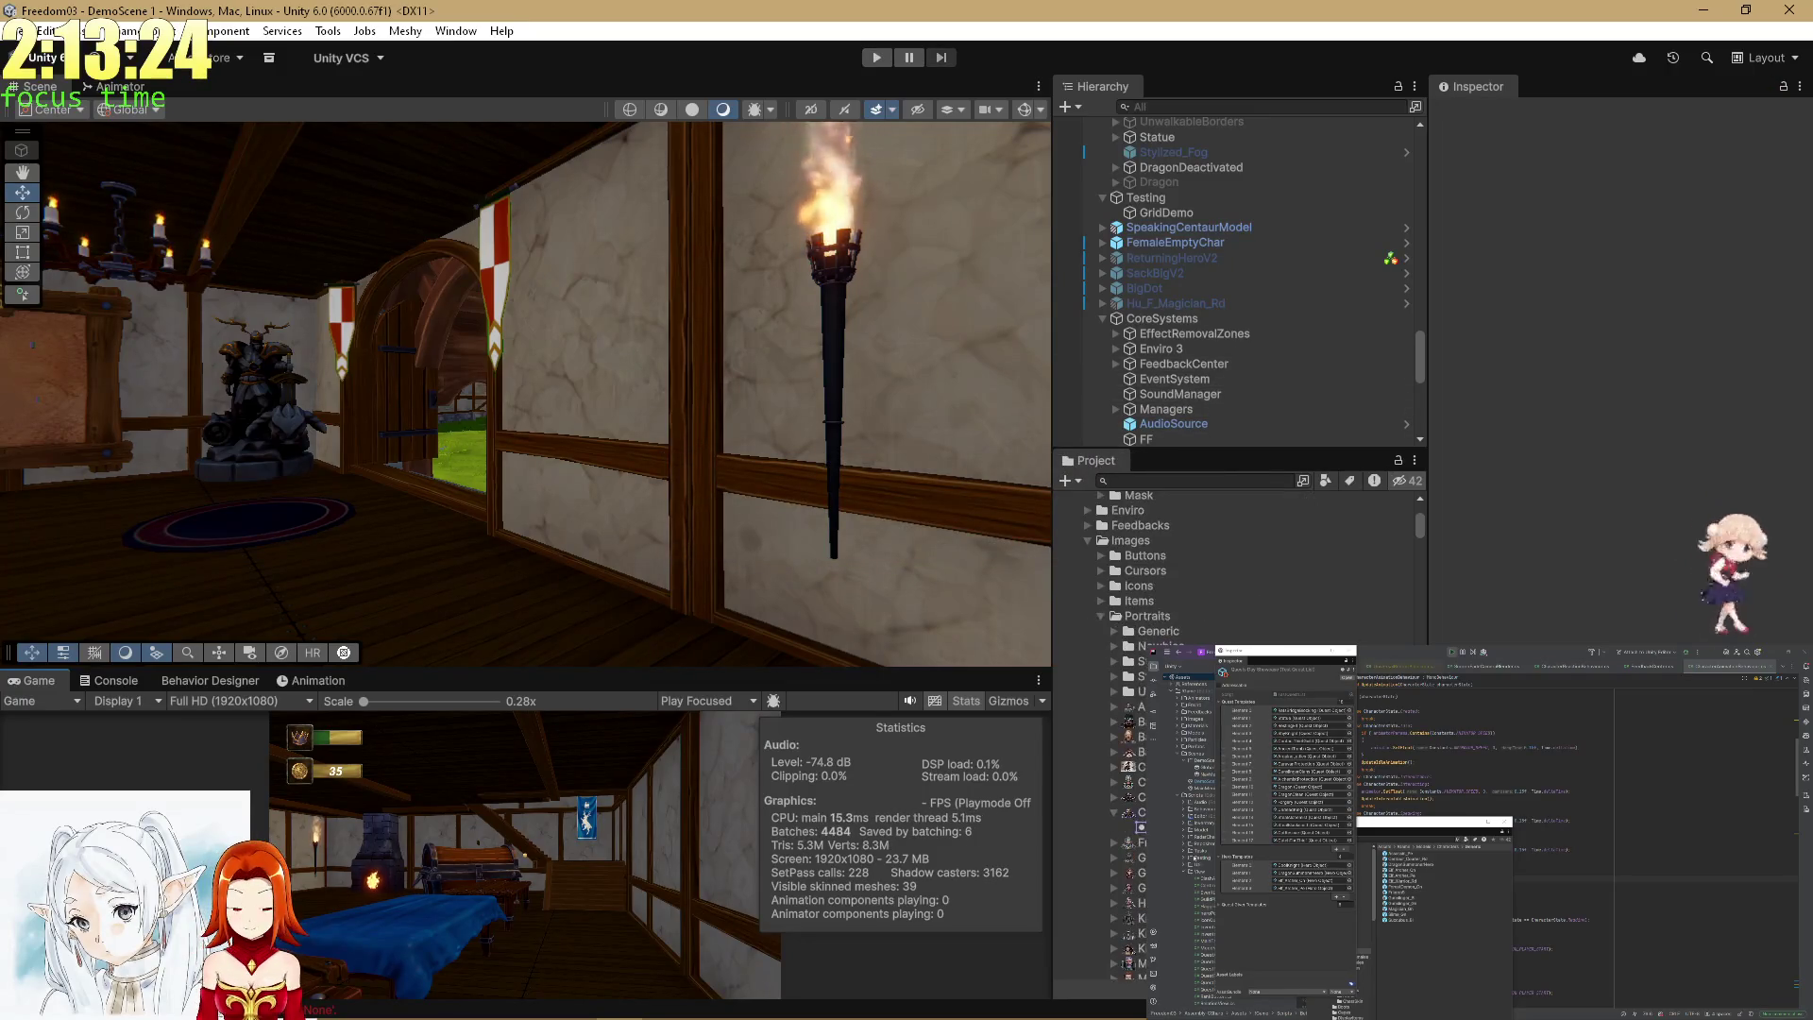
# Set the DragonSummonerHero prefab's Head Look Rotation Delay to 0.3.
pyautogui.scroll(-10, 1277, 639)
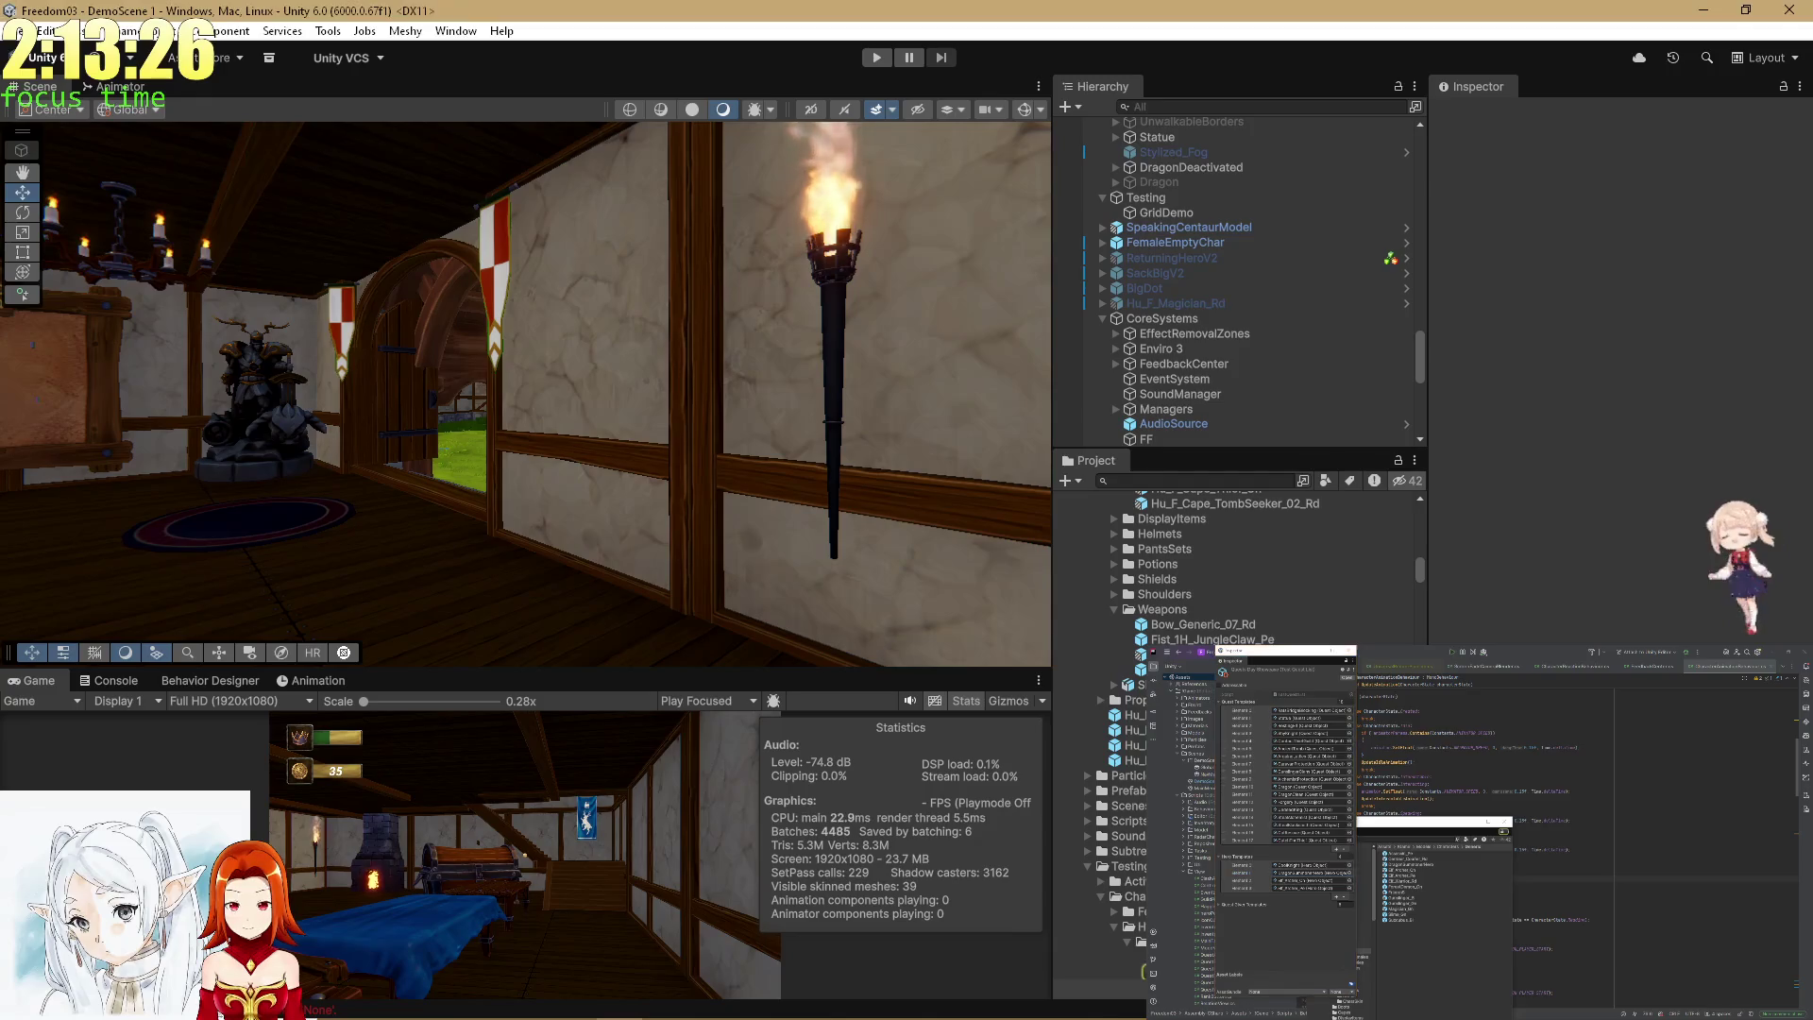
pyautogui.click(1605, 234)
pyautogui.click(1262, 498)
pyautogui.scroll(-5, 1628, 595)
pyautogui.click(1610, 437)
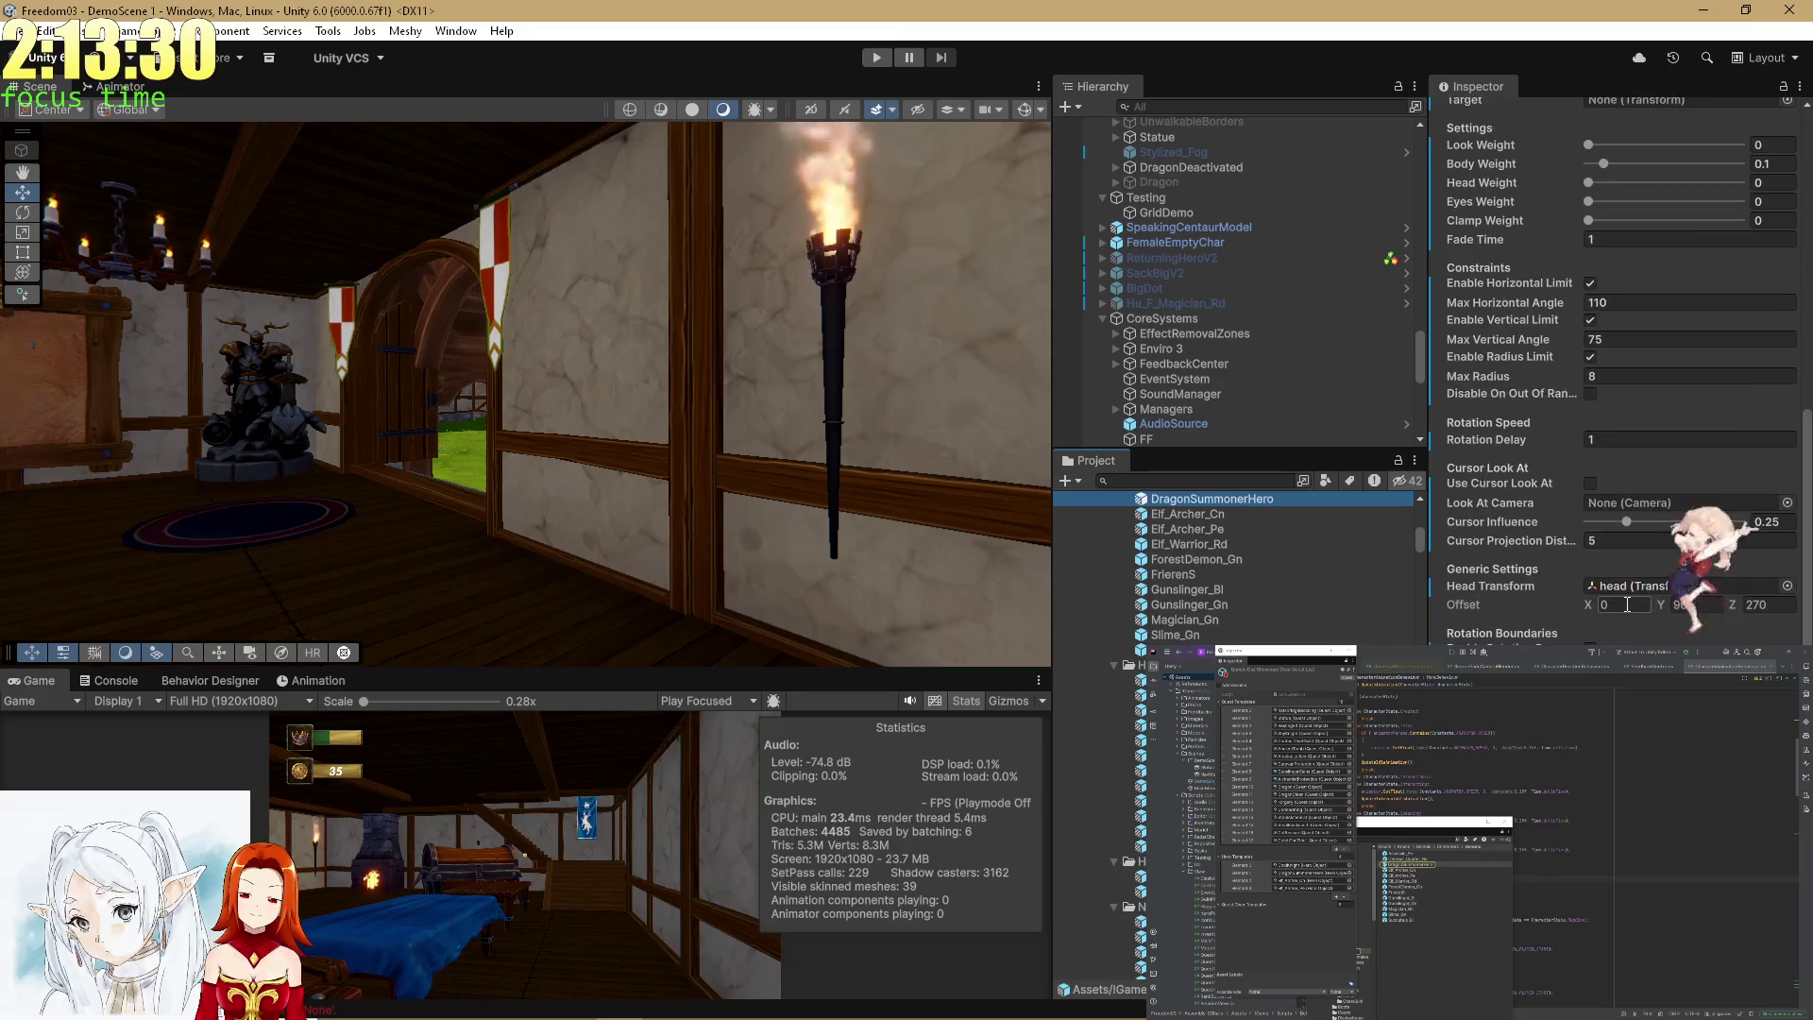
pyautogui.write('0.3')
pyautogui.press('Return')
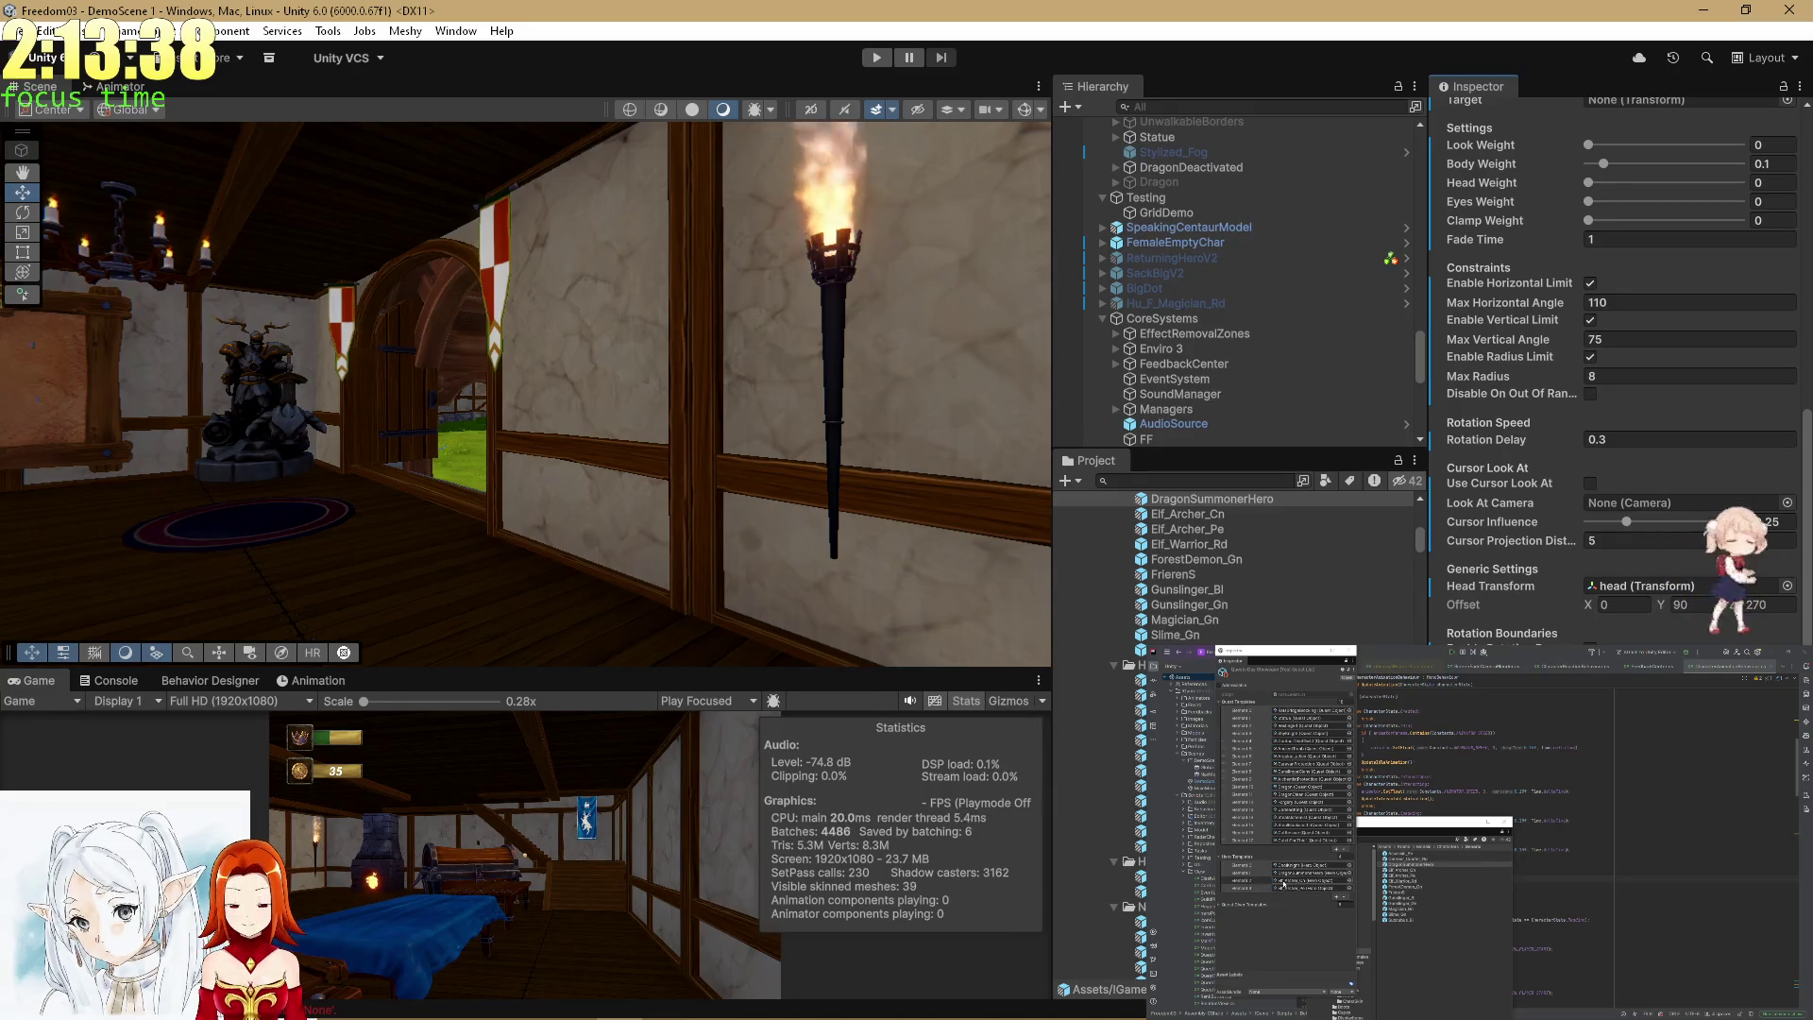
# Start Play mode to test the new rotation delay.
pyautogui.scroll(-10, 1237, 567)
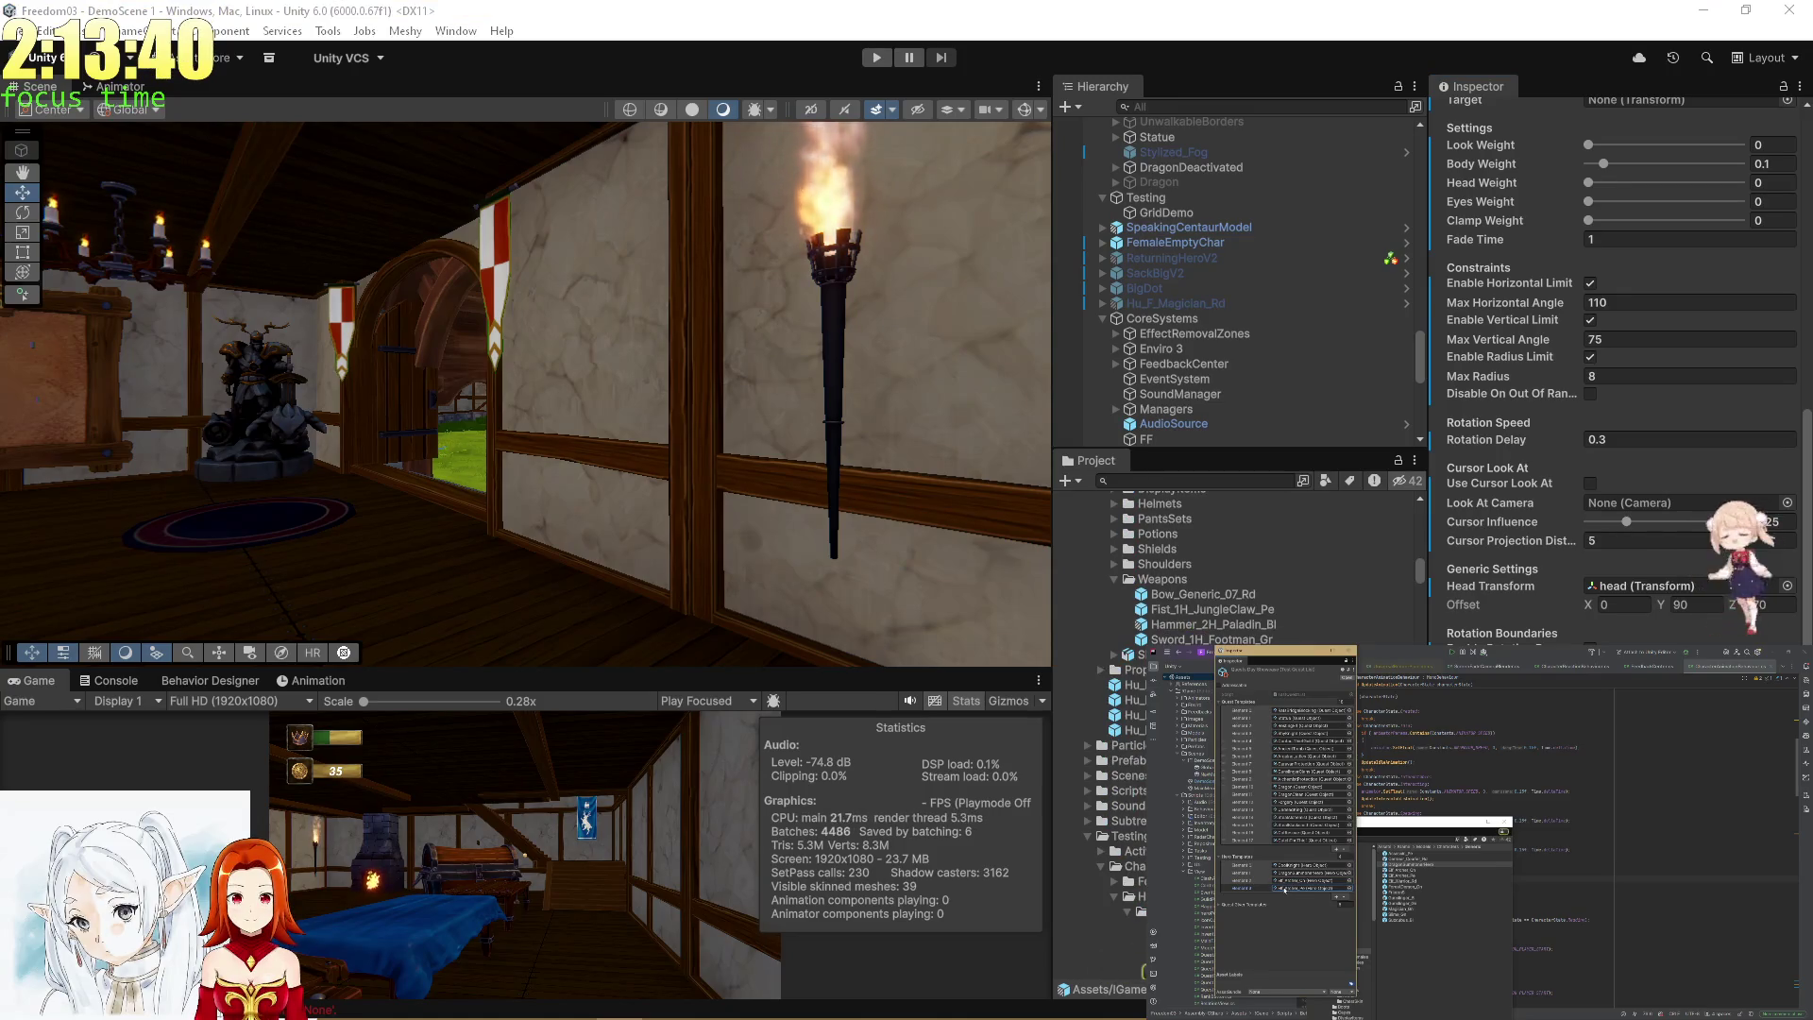
pyautogui.click(1347, 895)
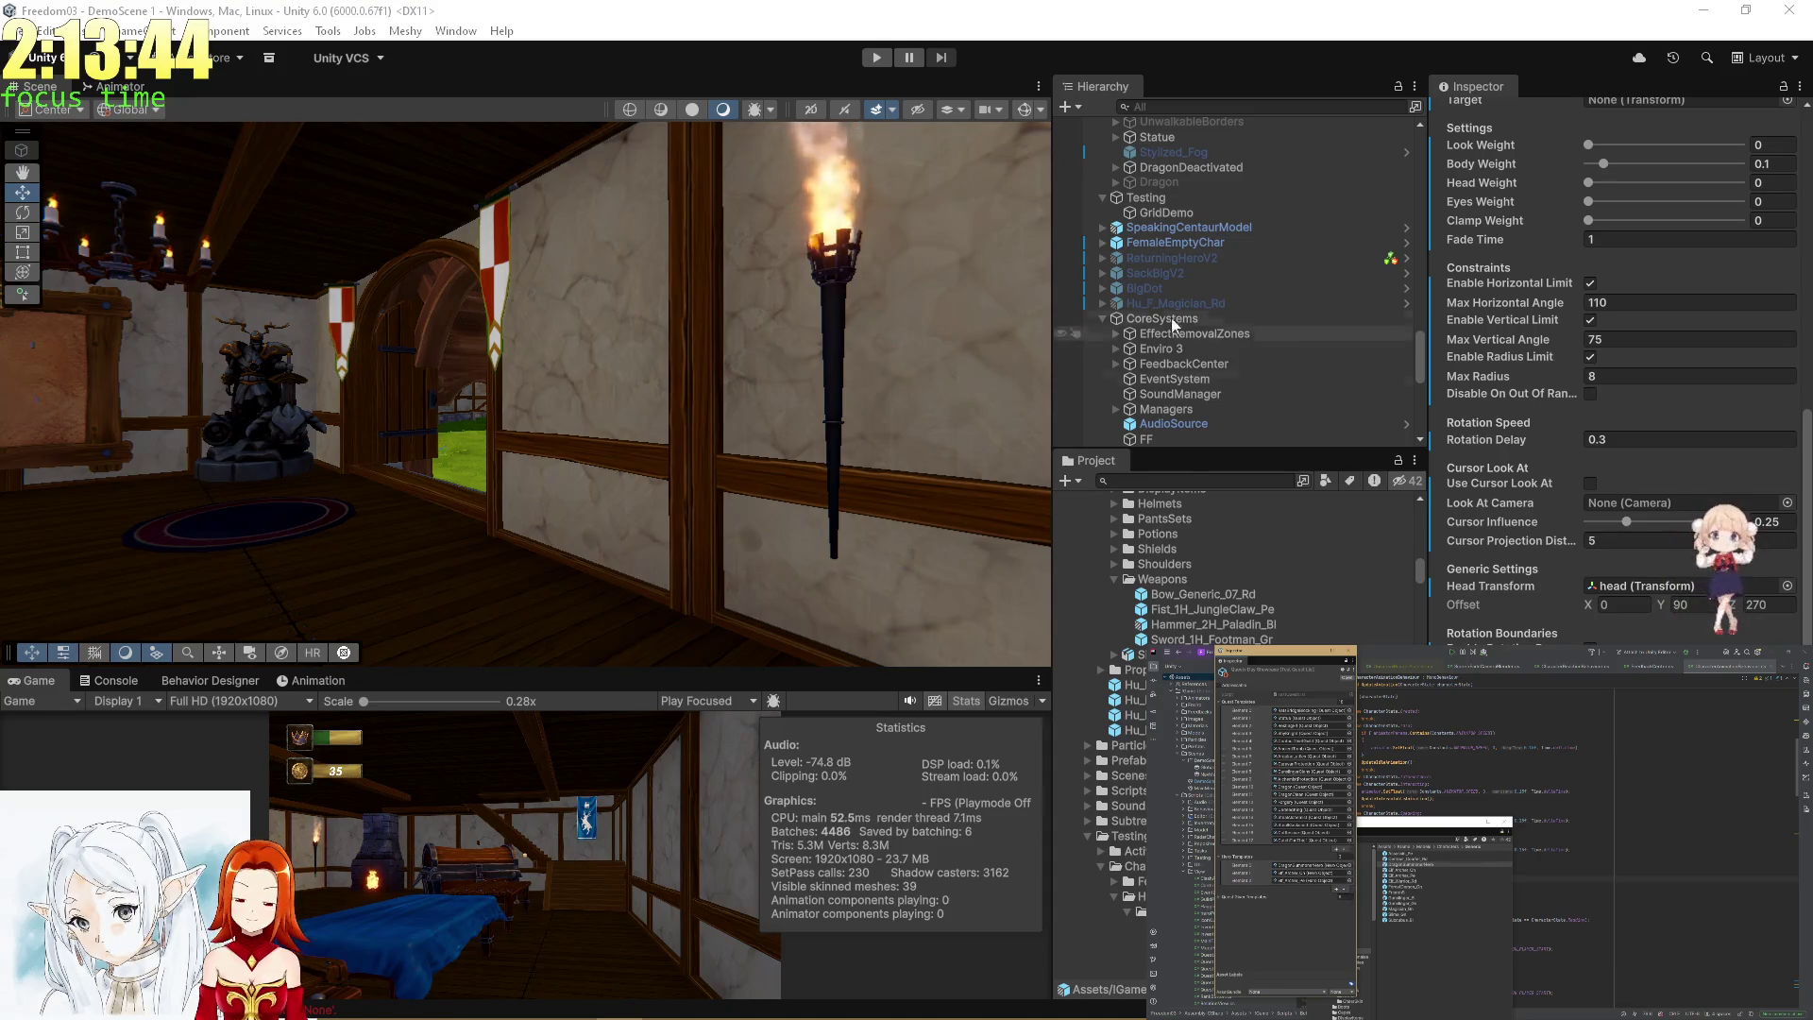
pyautogui.click(872, 58)
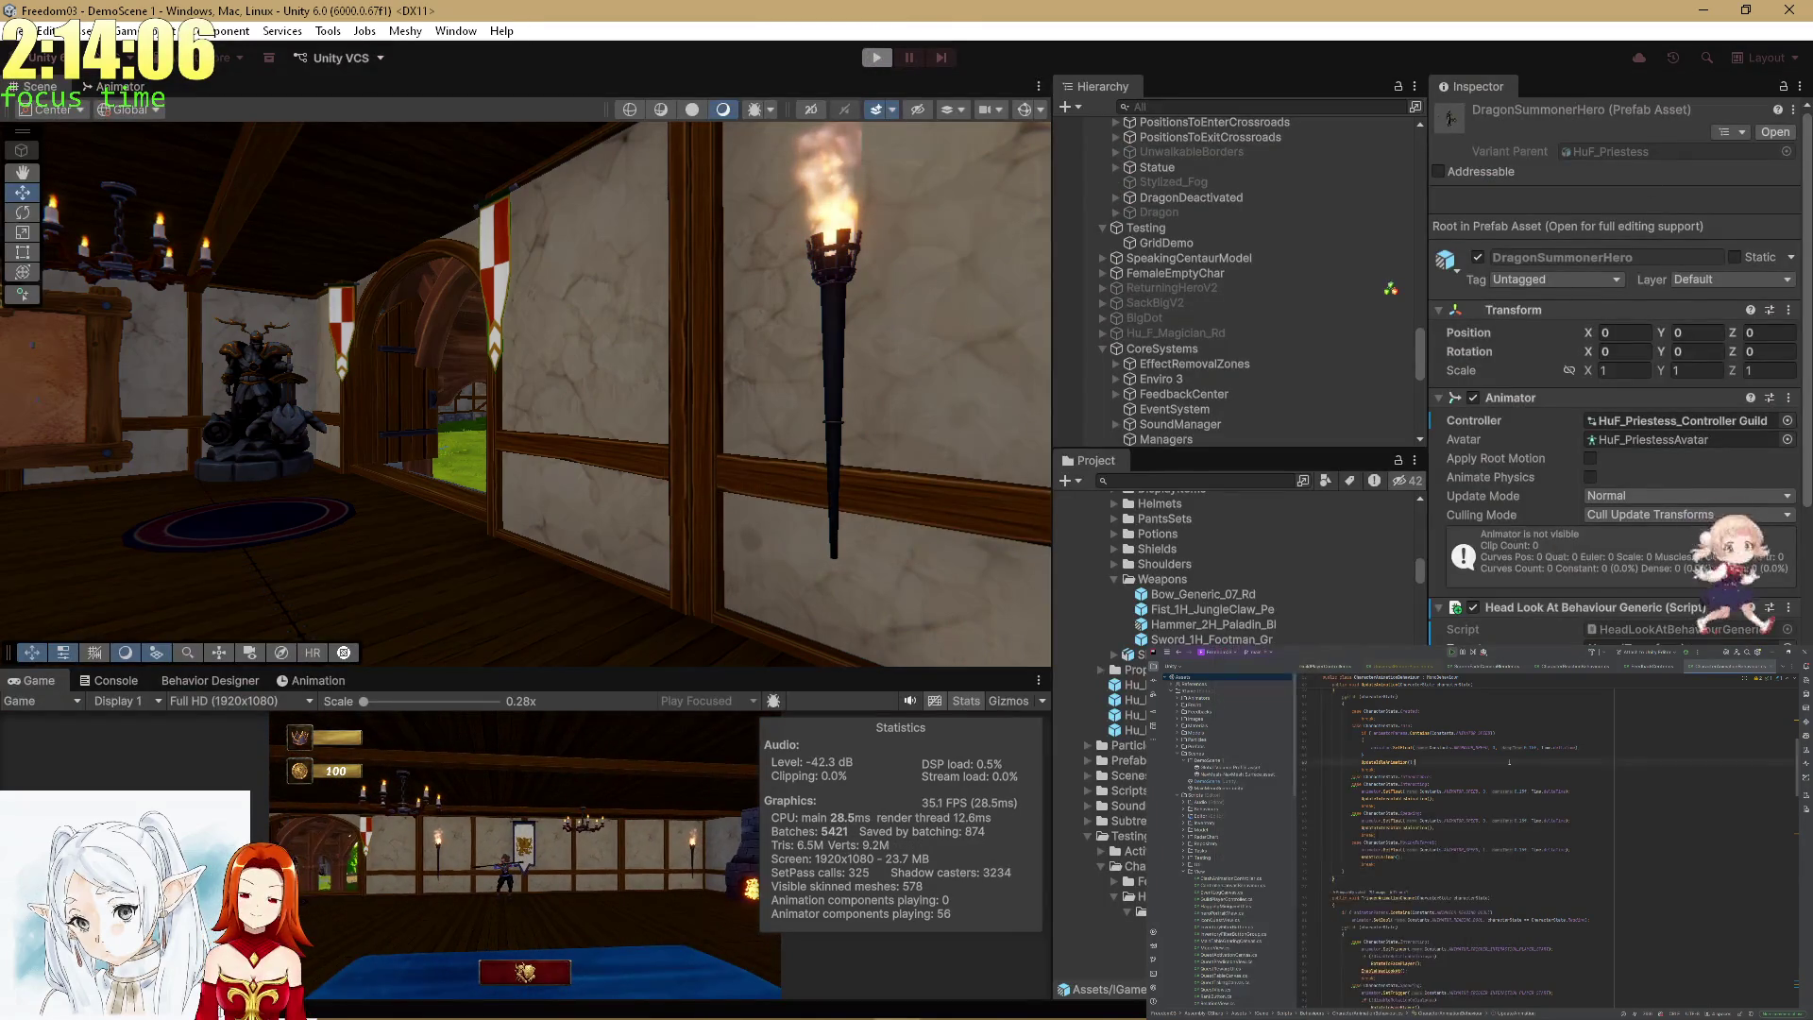
# In Rider, switch between open scripts, select the rest of a code line, then return to Unity.
pyautogui.hotkey('ctrl', 'Tab')
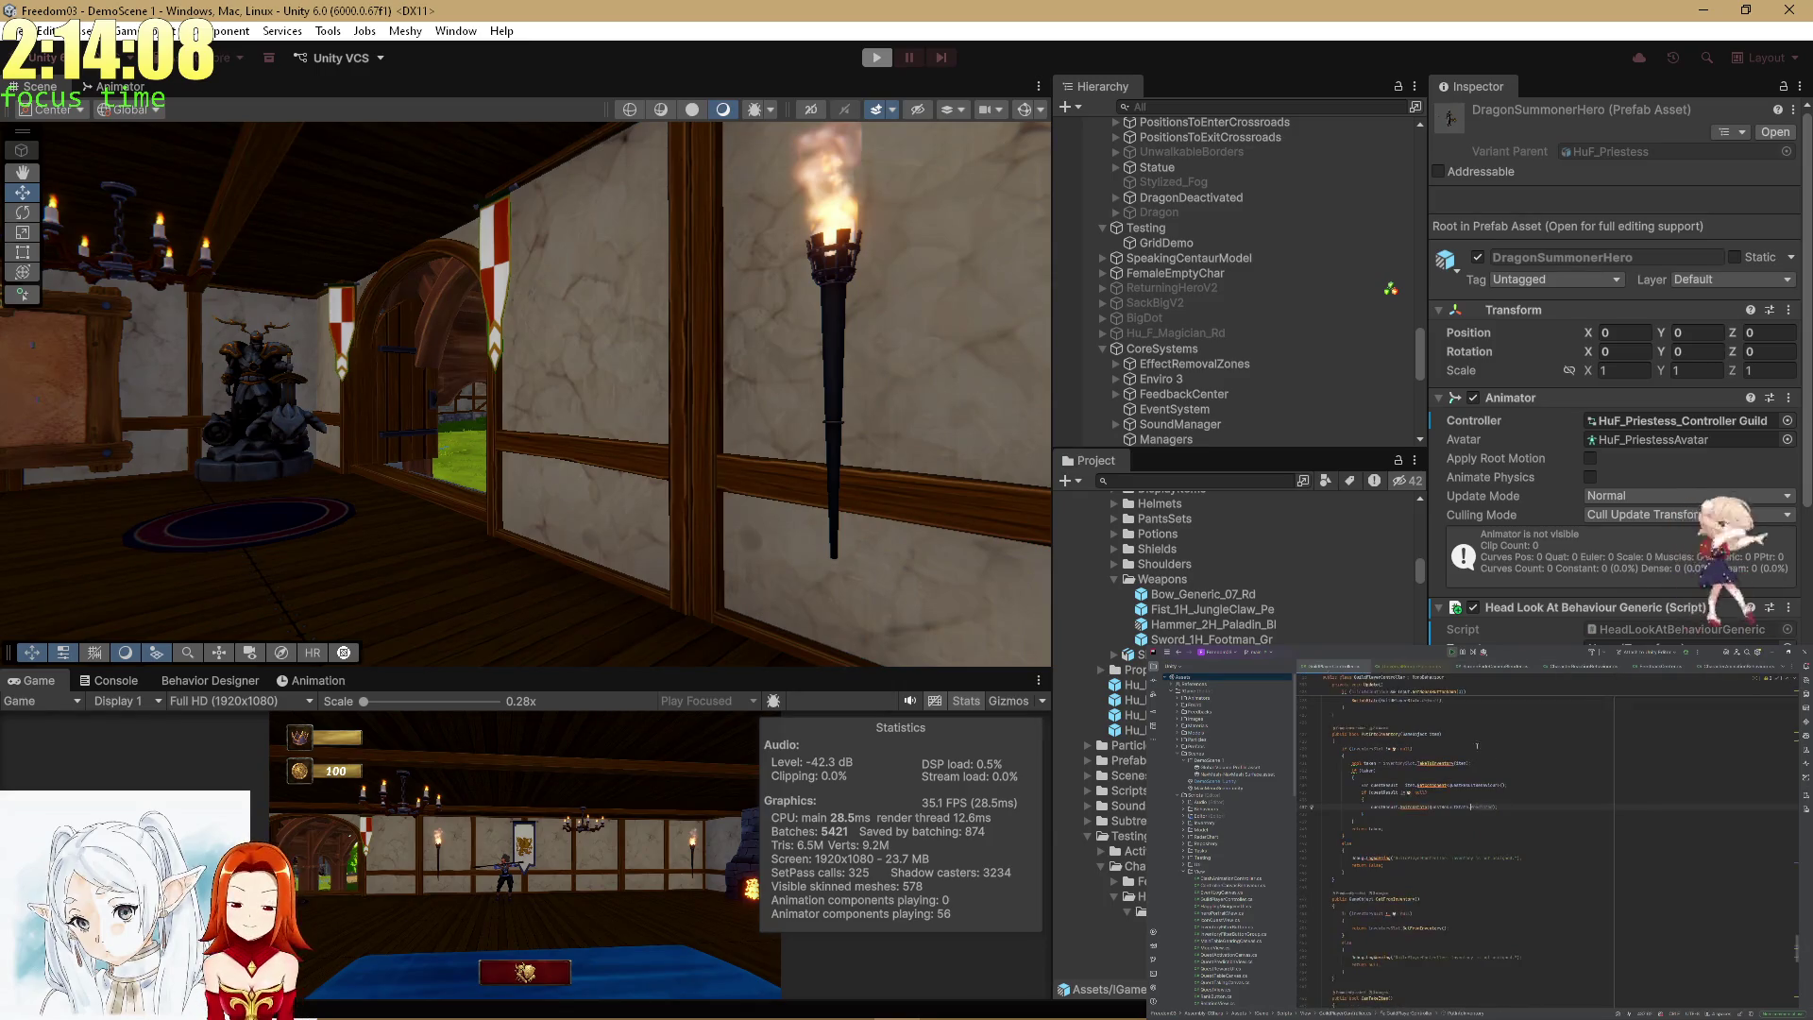
pyautogui.click(1781, 669)
pyautogui.click(1701, 698)
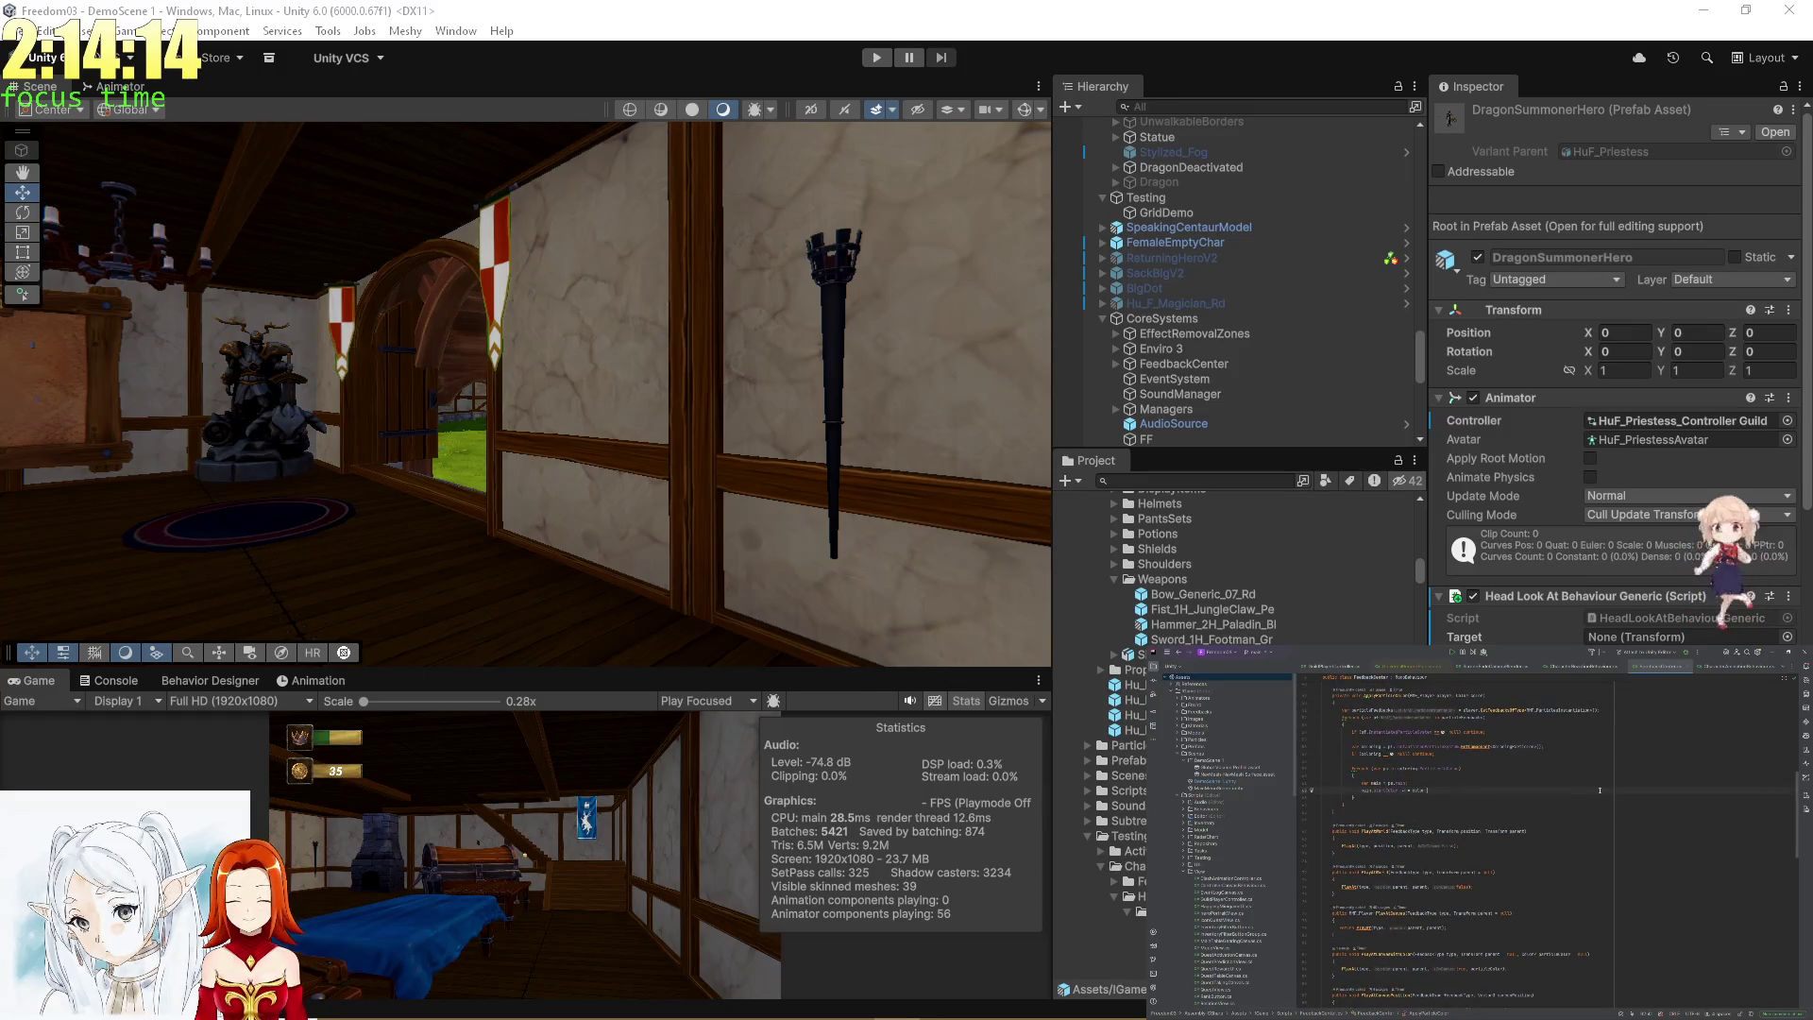
pyautogui.click(1321, 667)
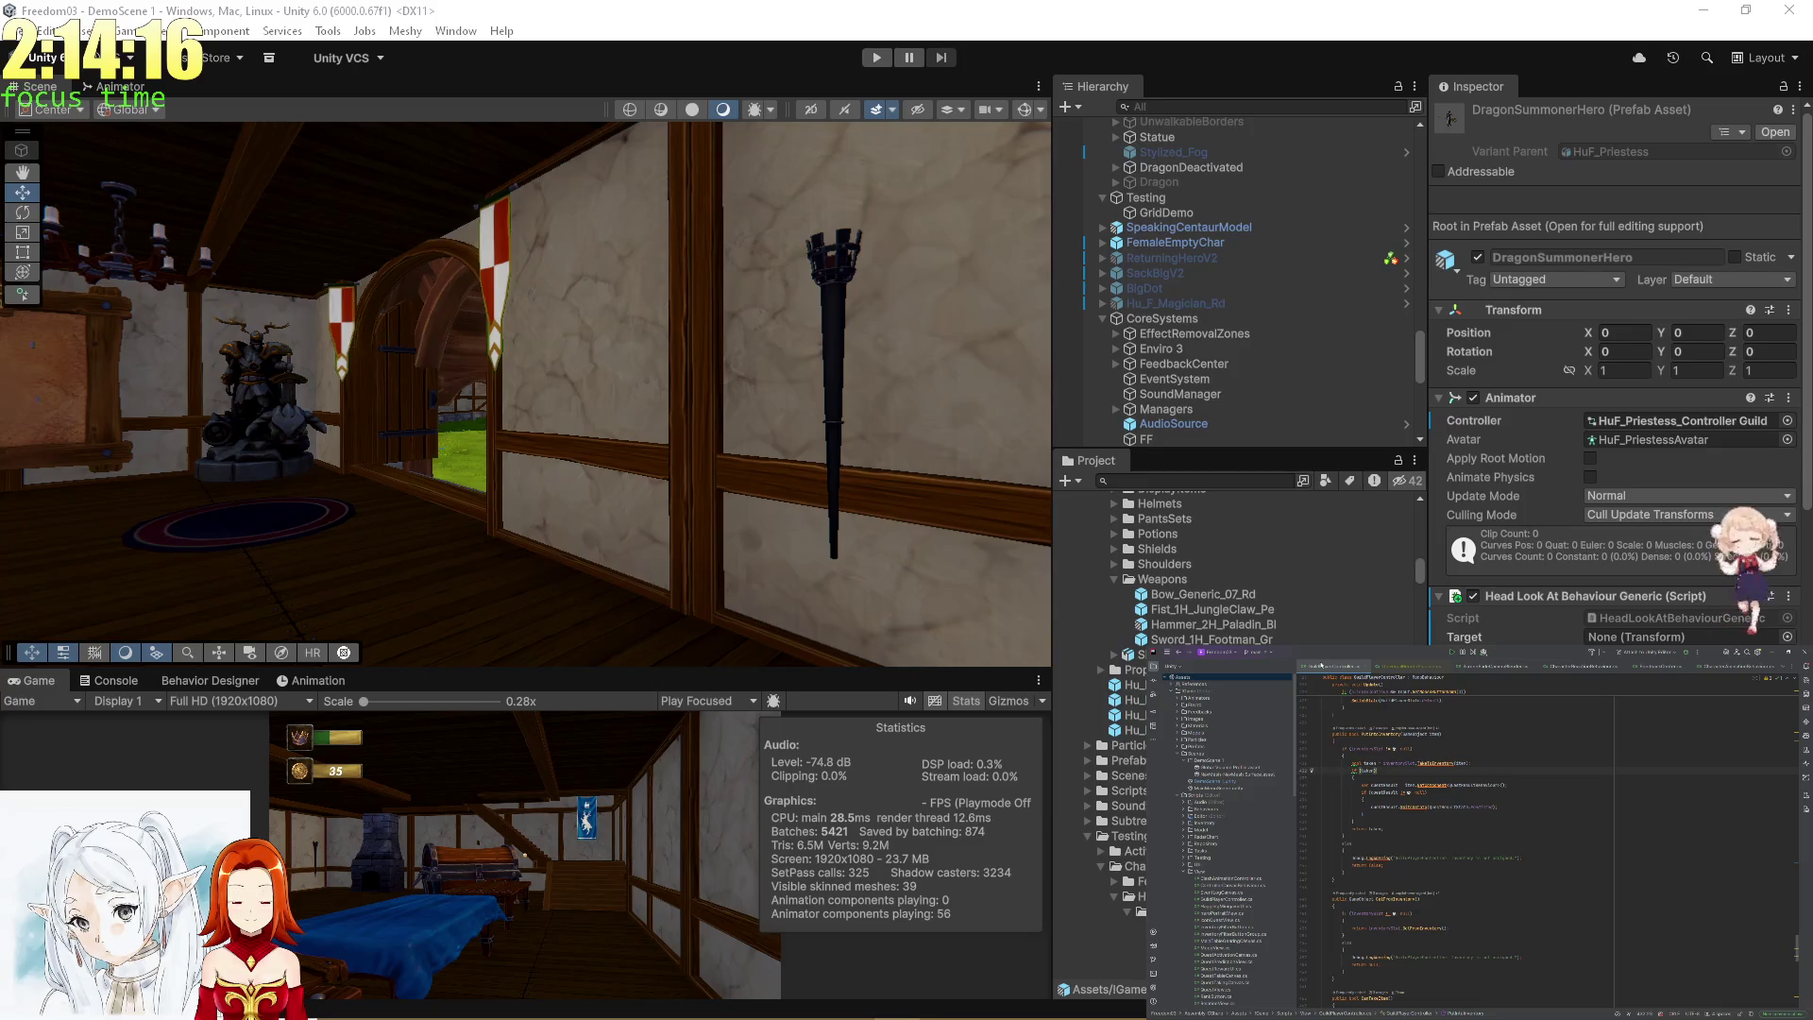
pyautogui.scroll(10, 1552, 690)
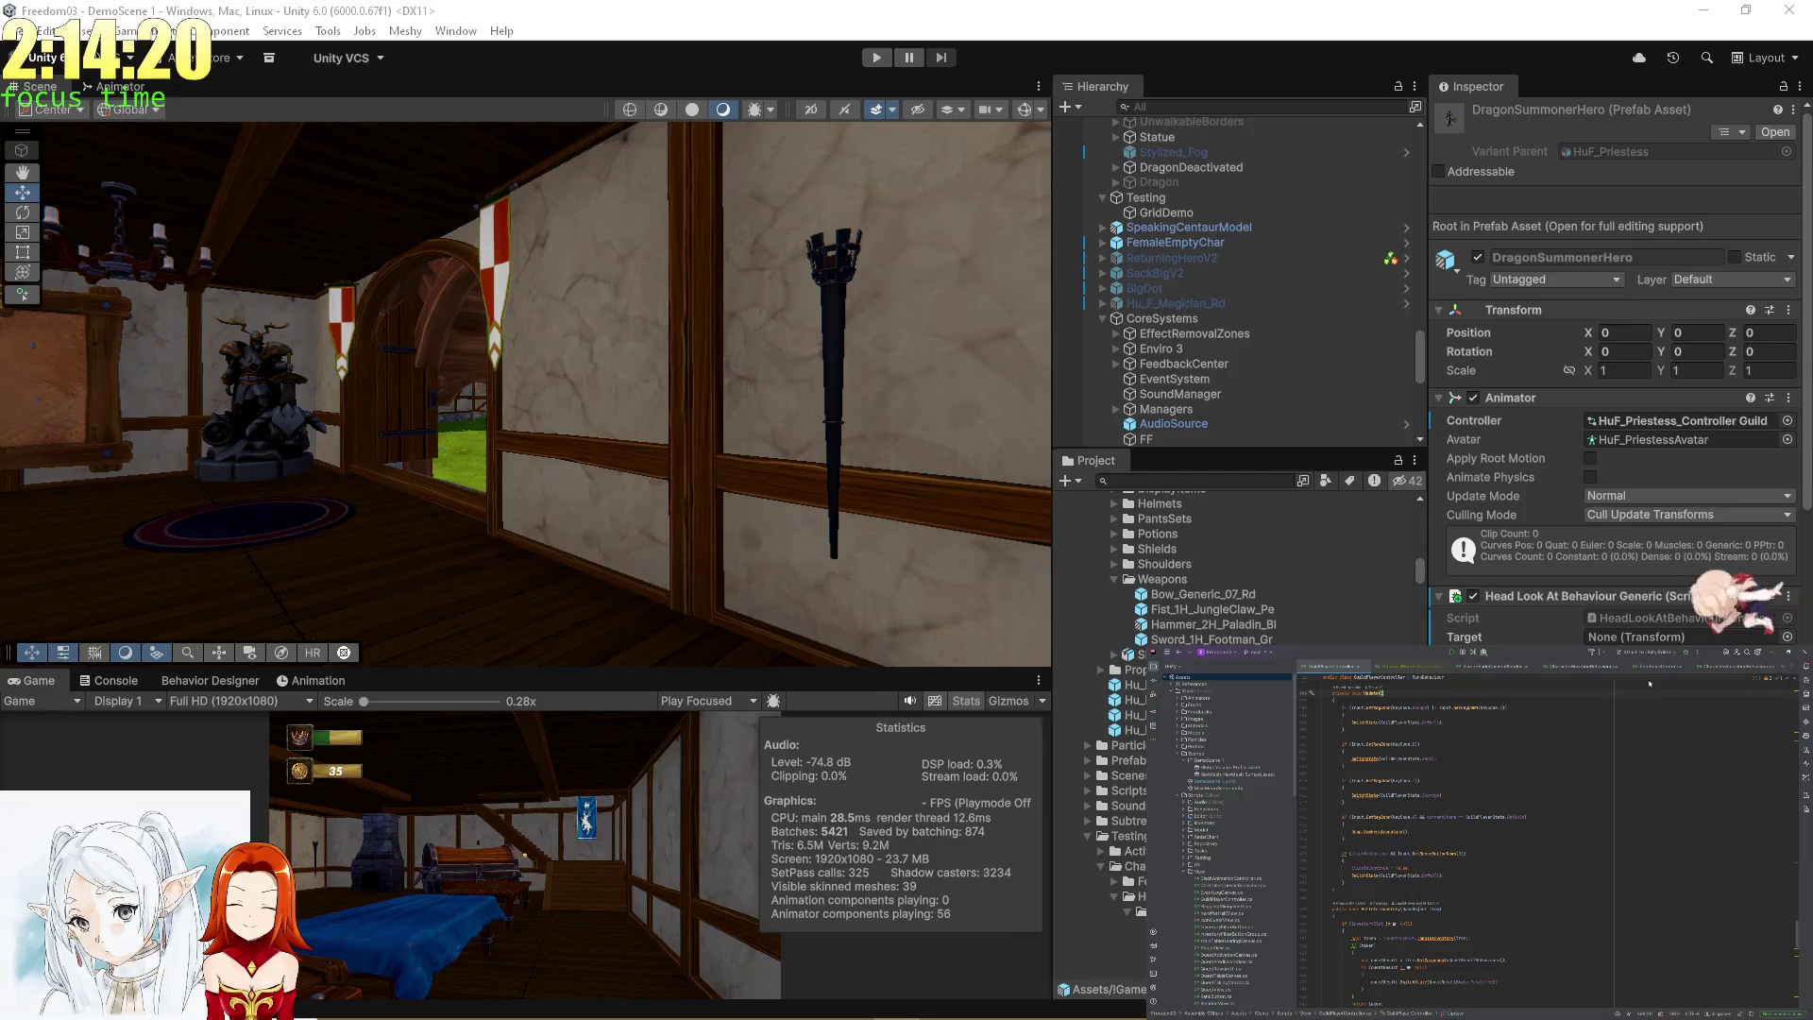
pyautogui.click(1781, 668)
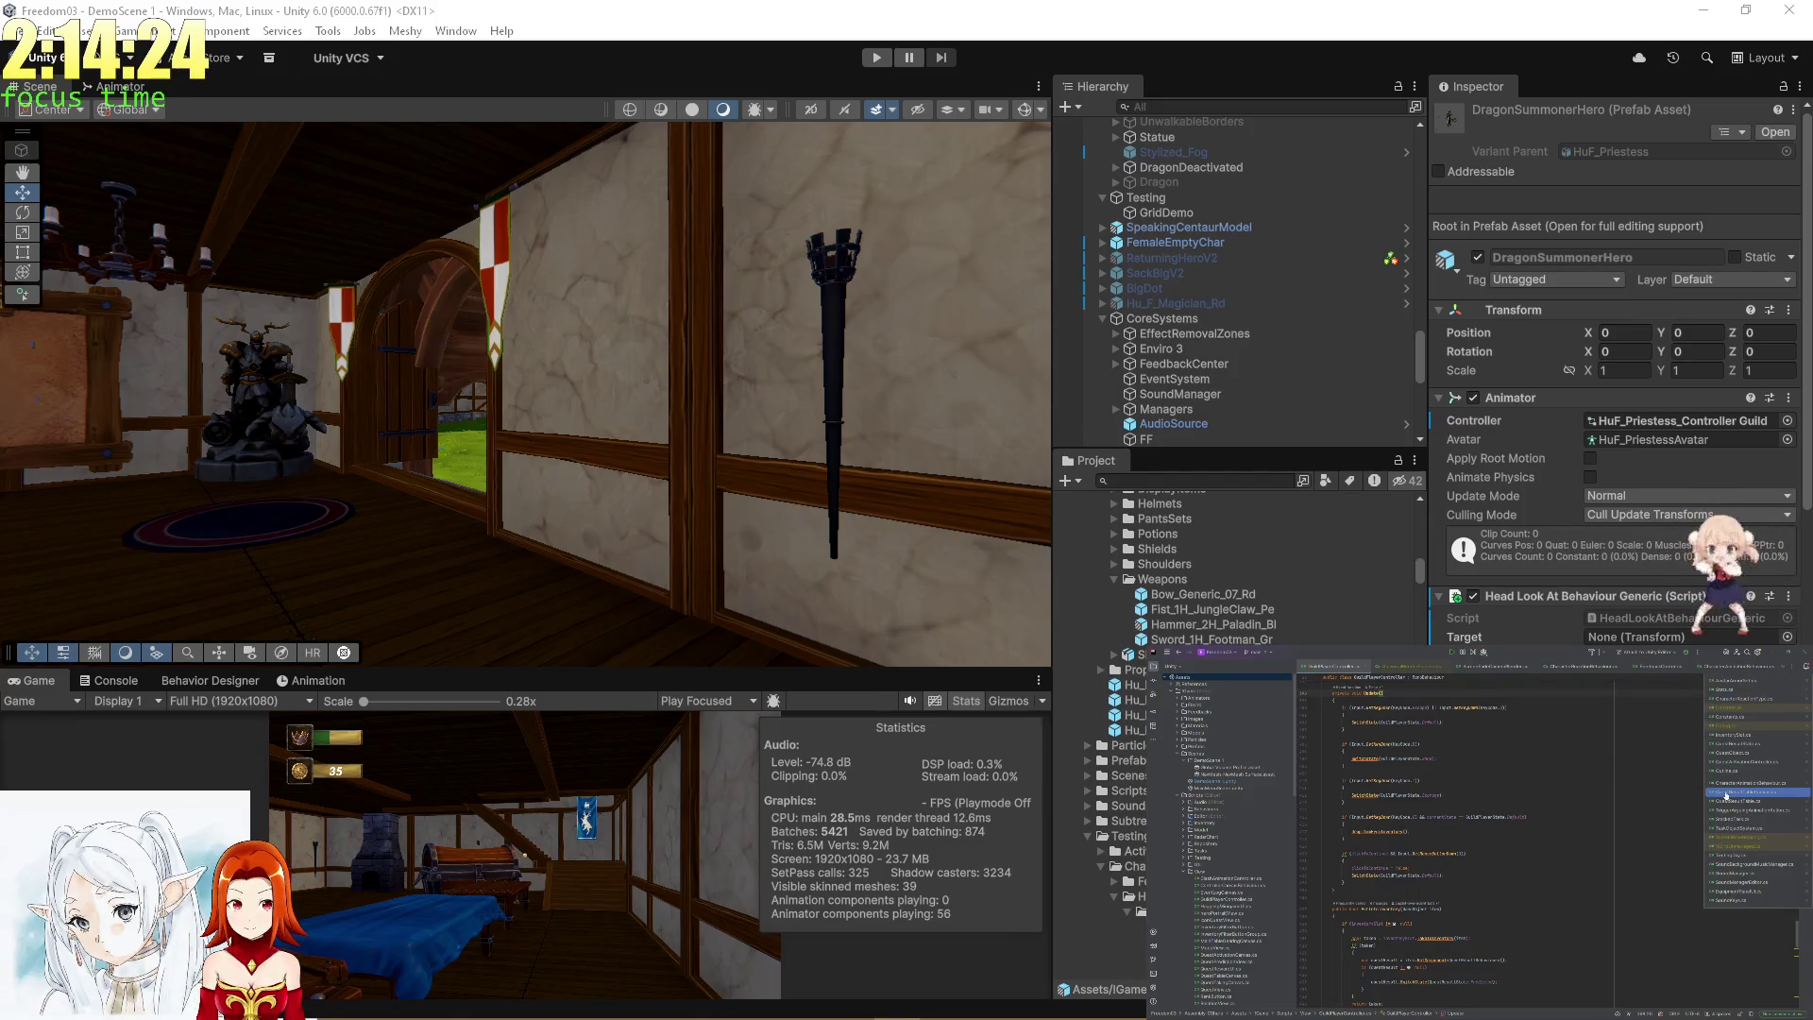
pyautogui.click(1728, 800)
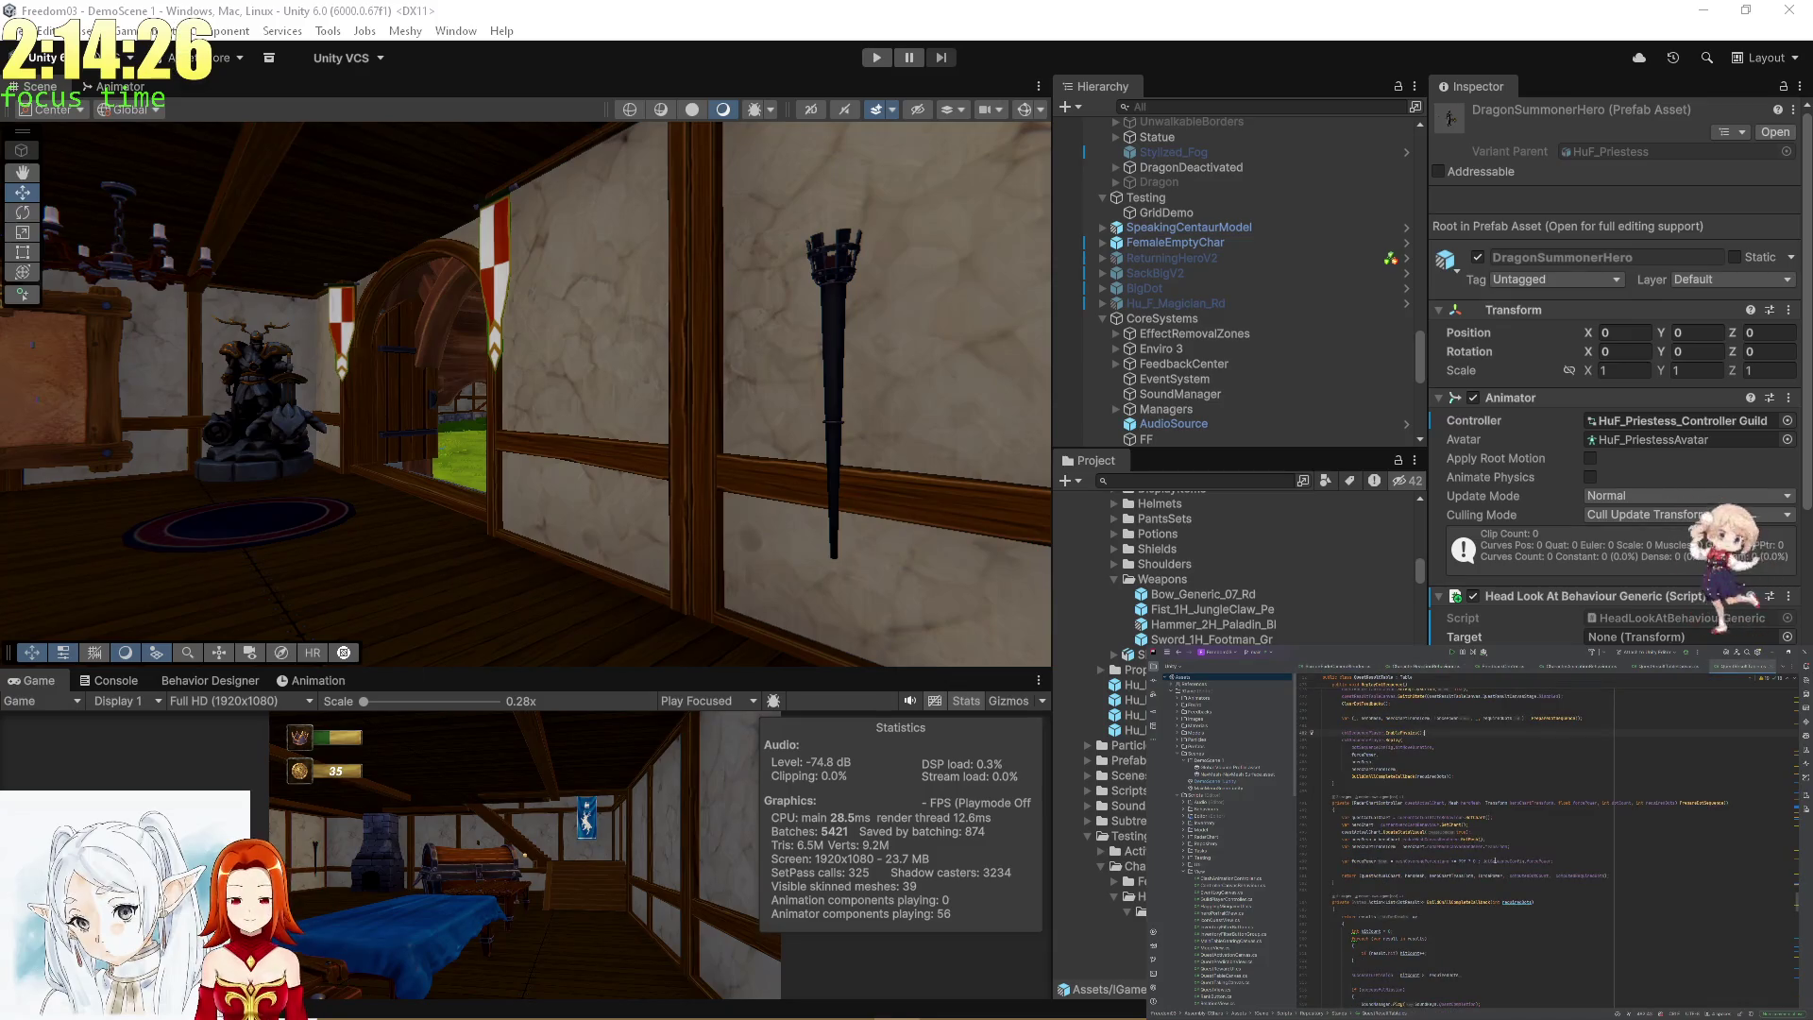
pyautogui.hotkey('shift', 'End')
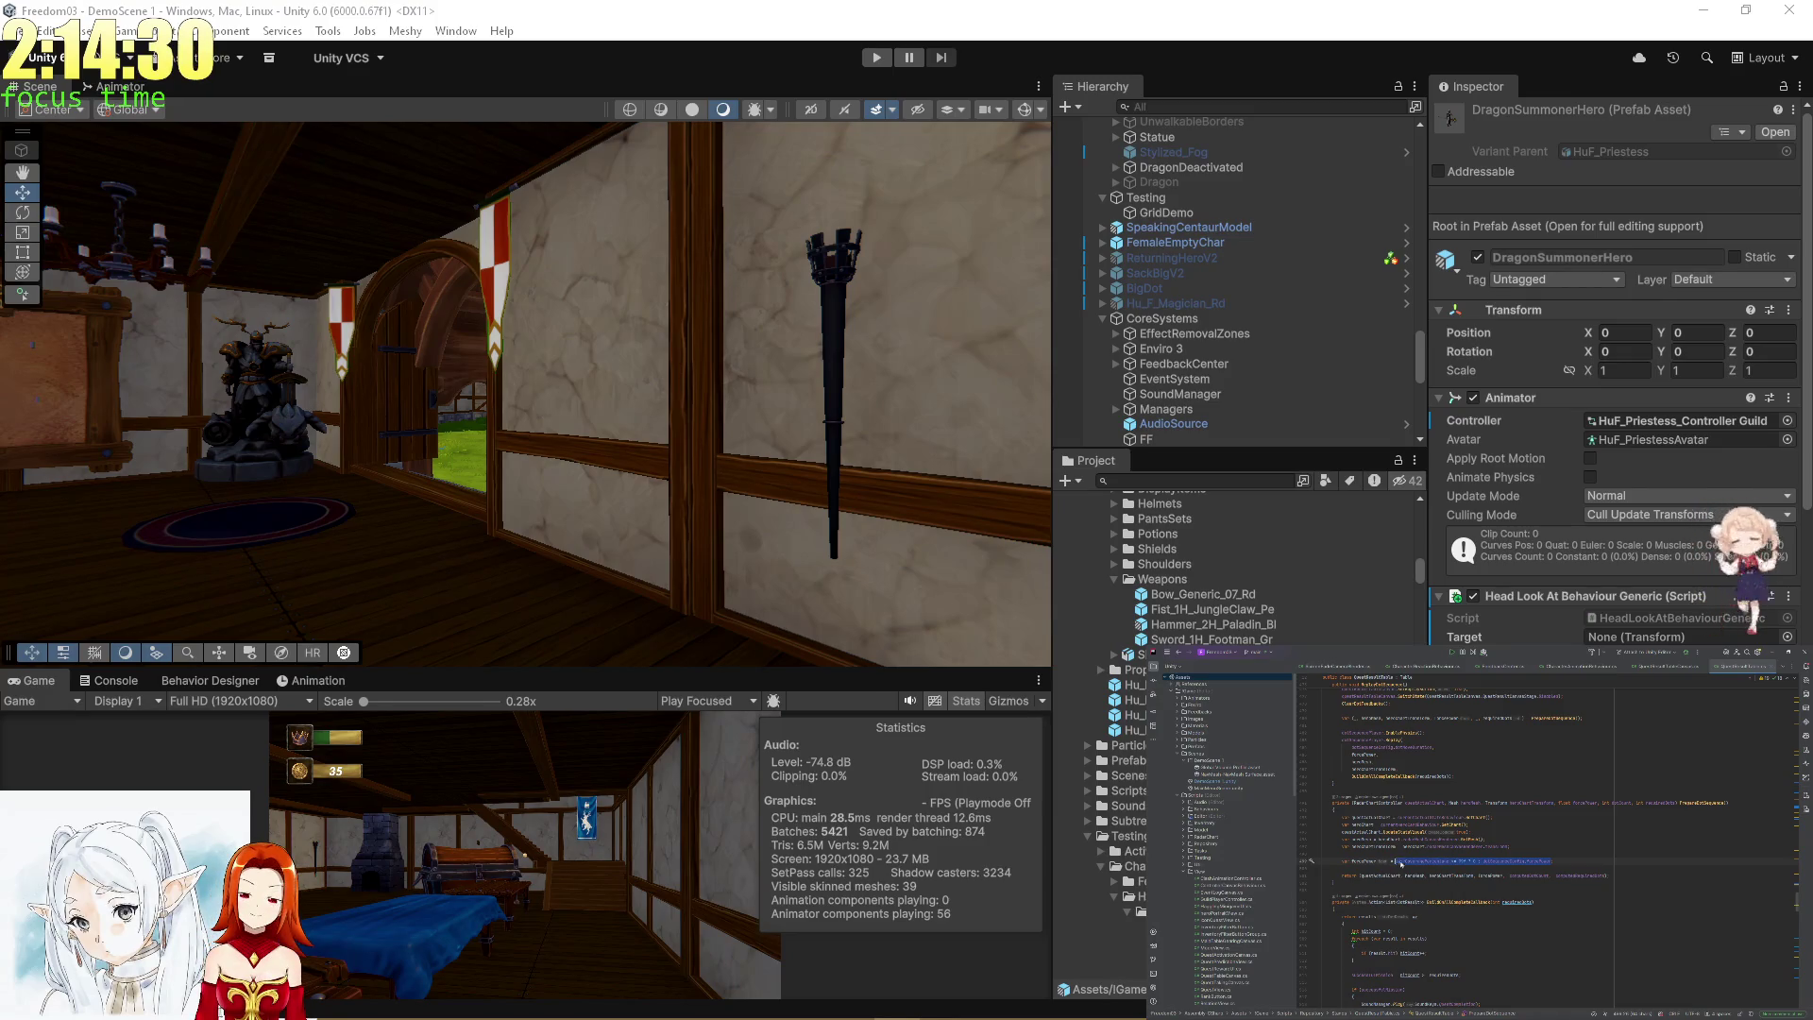
pyautogui.click(376, 795)
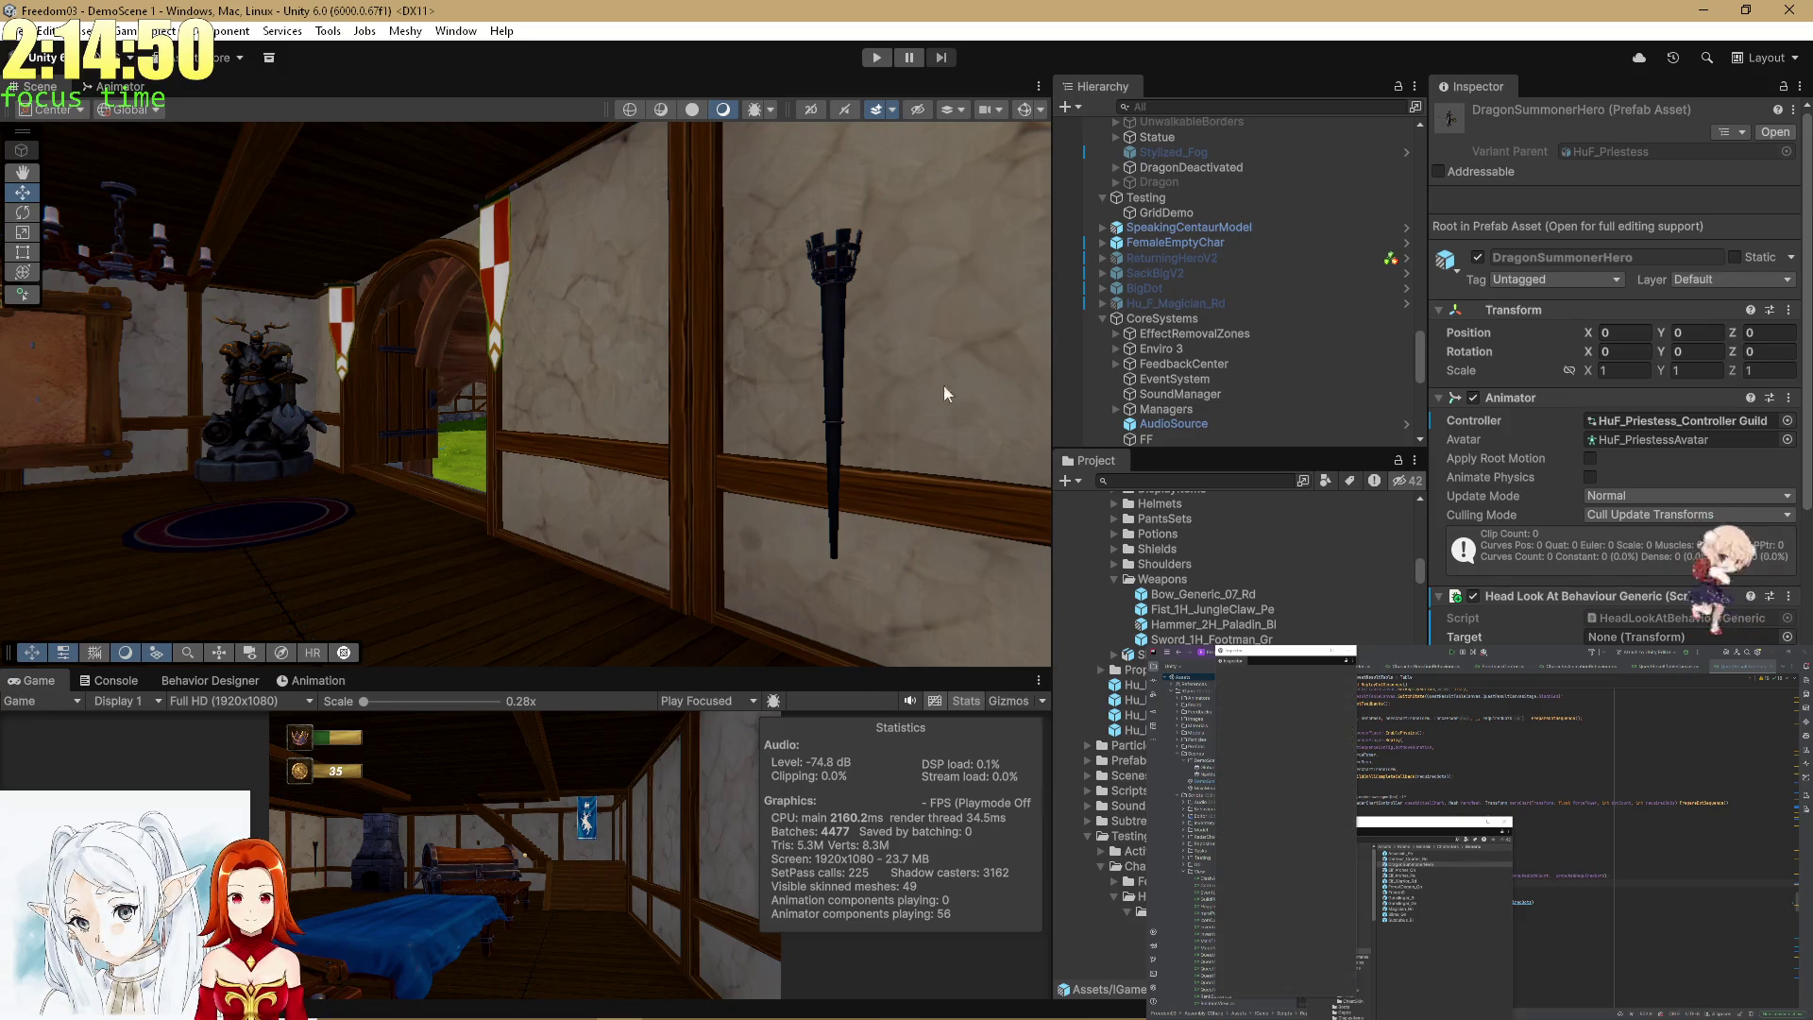
# Drag the Scene/Game splitter upward to enlarge the game preview, then enter Play mode.
pyautogui.scroll(5, 1279, 340)
pyautogui.scroll(10, 1265, 342)
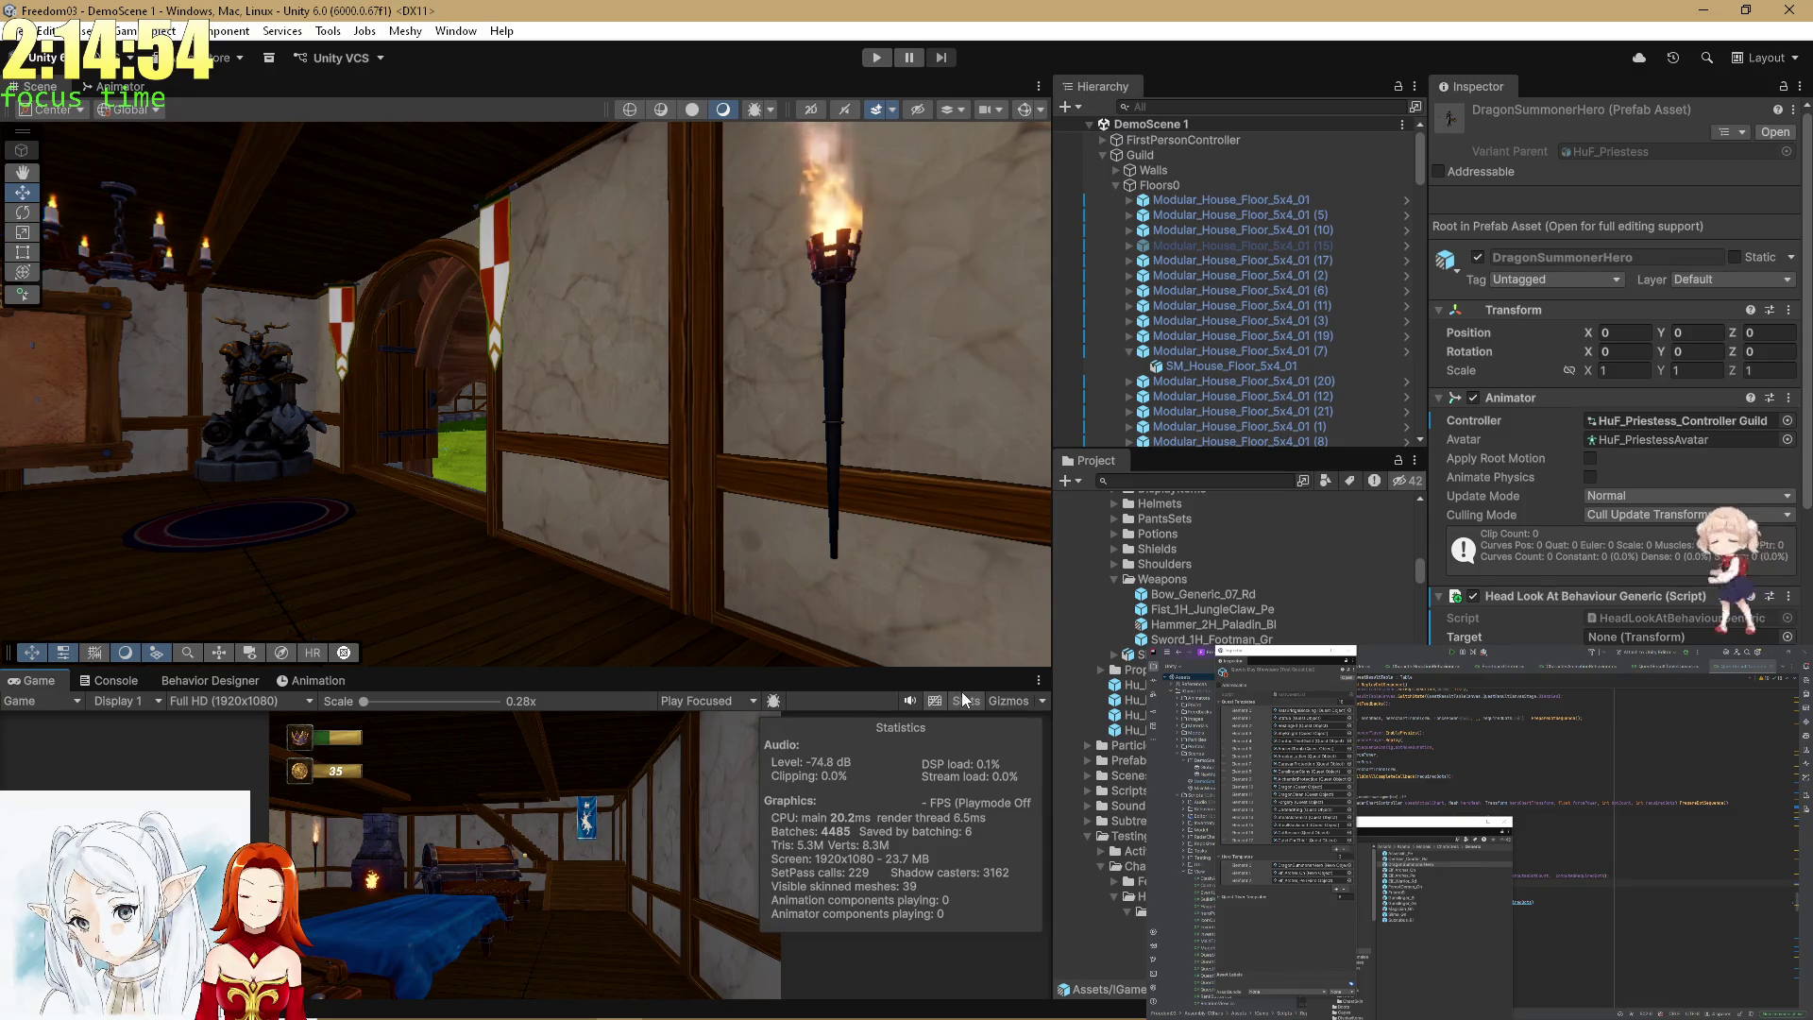
pyautogui.moveTo(740, 669); pyautogui.dragTo(754, 410)
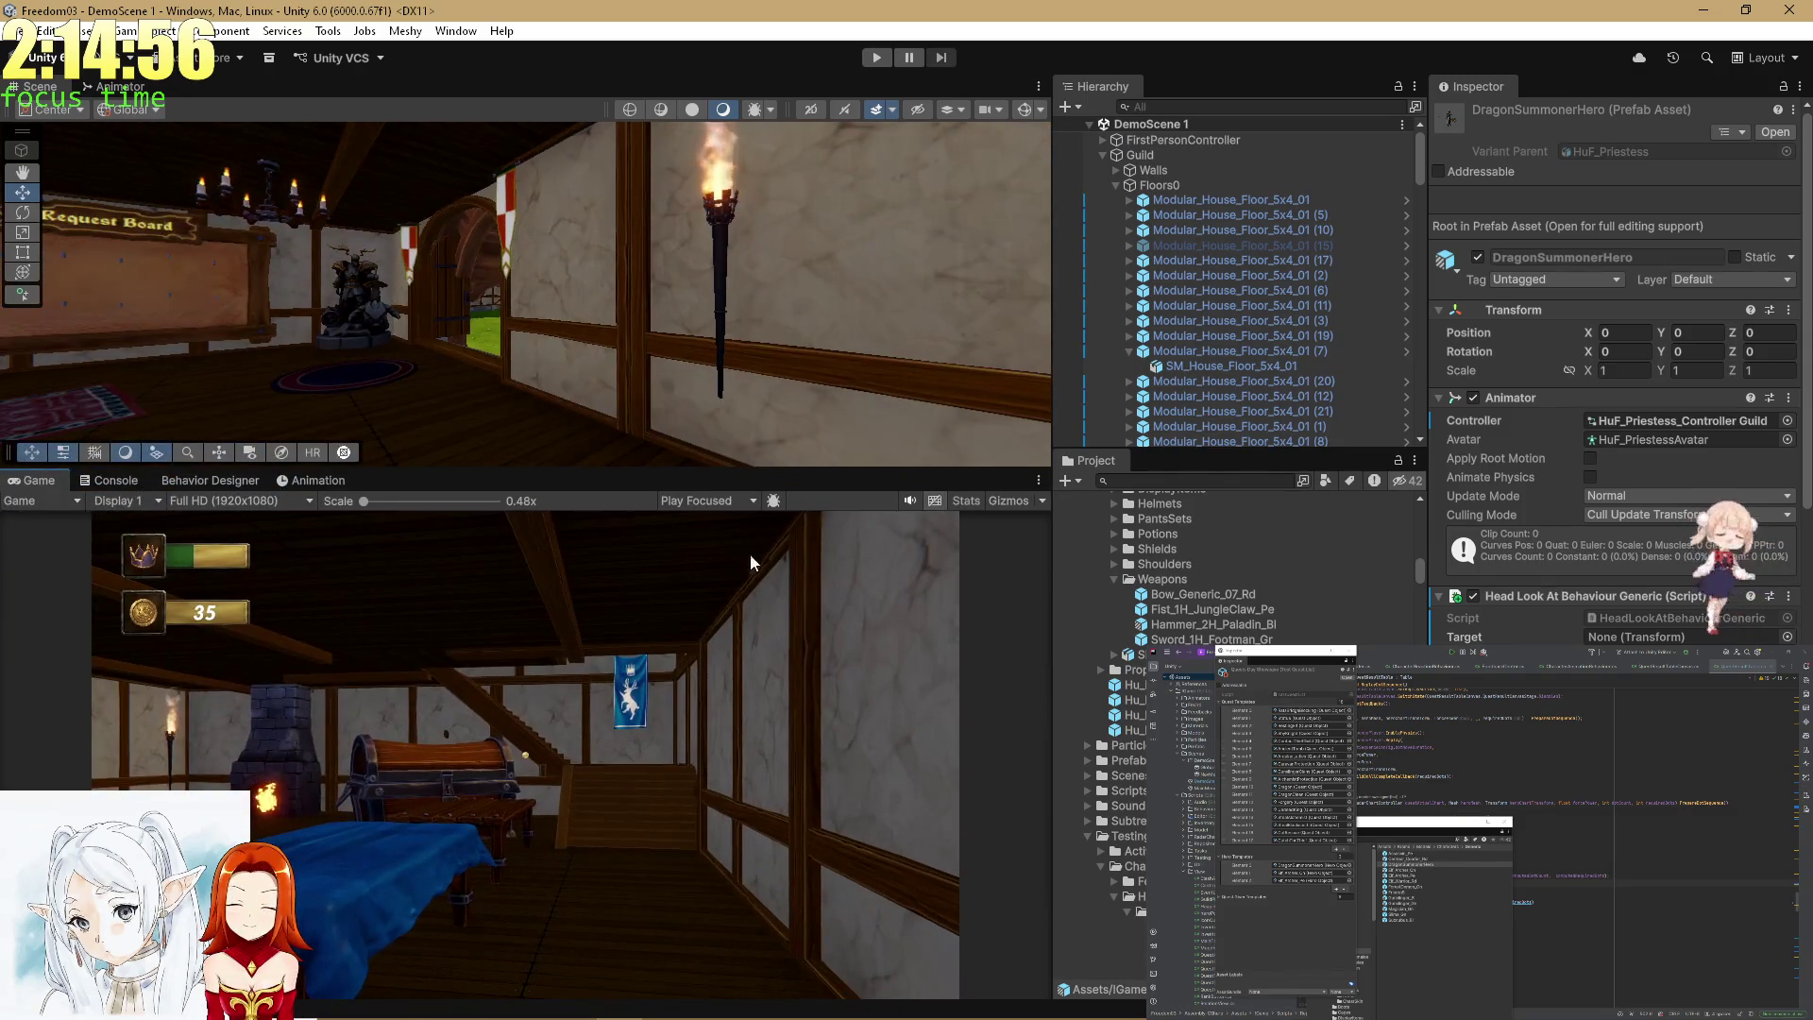
pyautogui.click(879, 57)
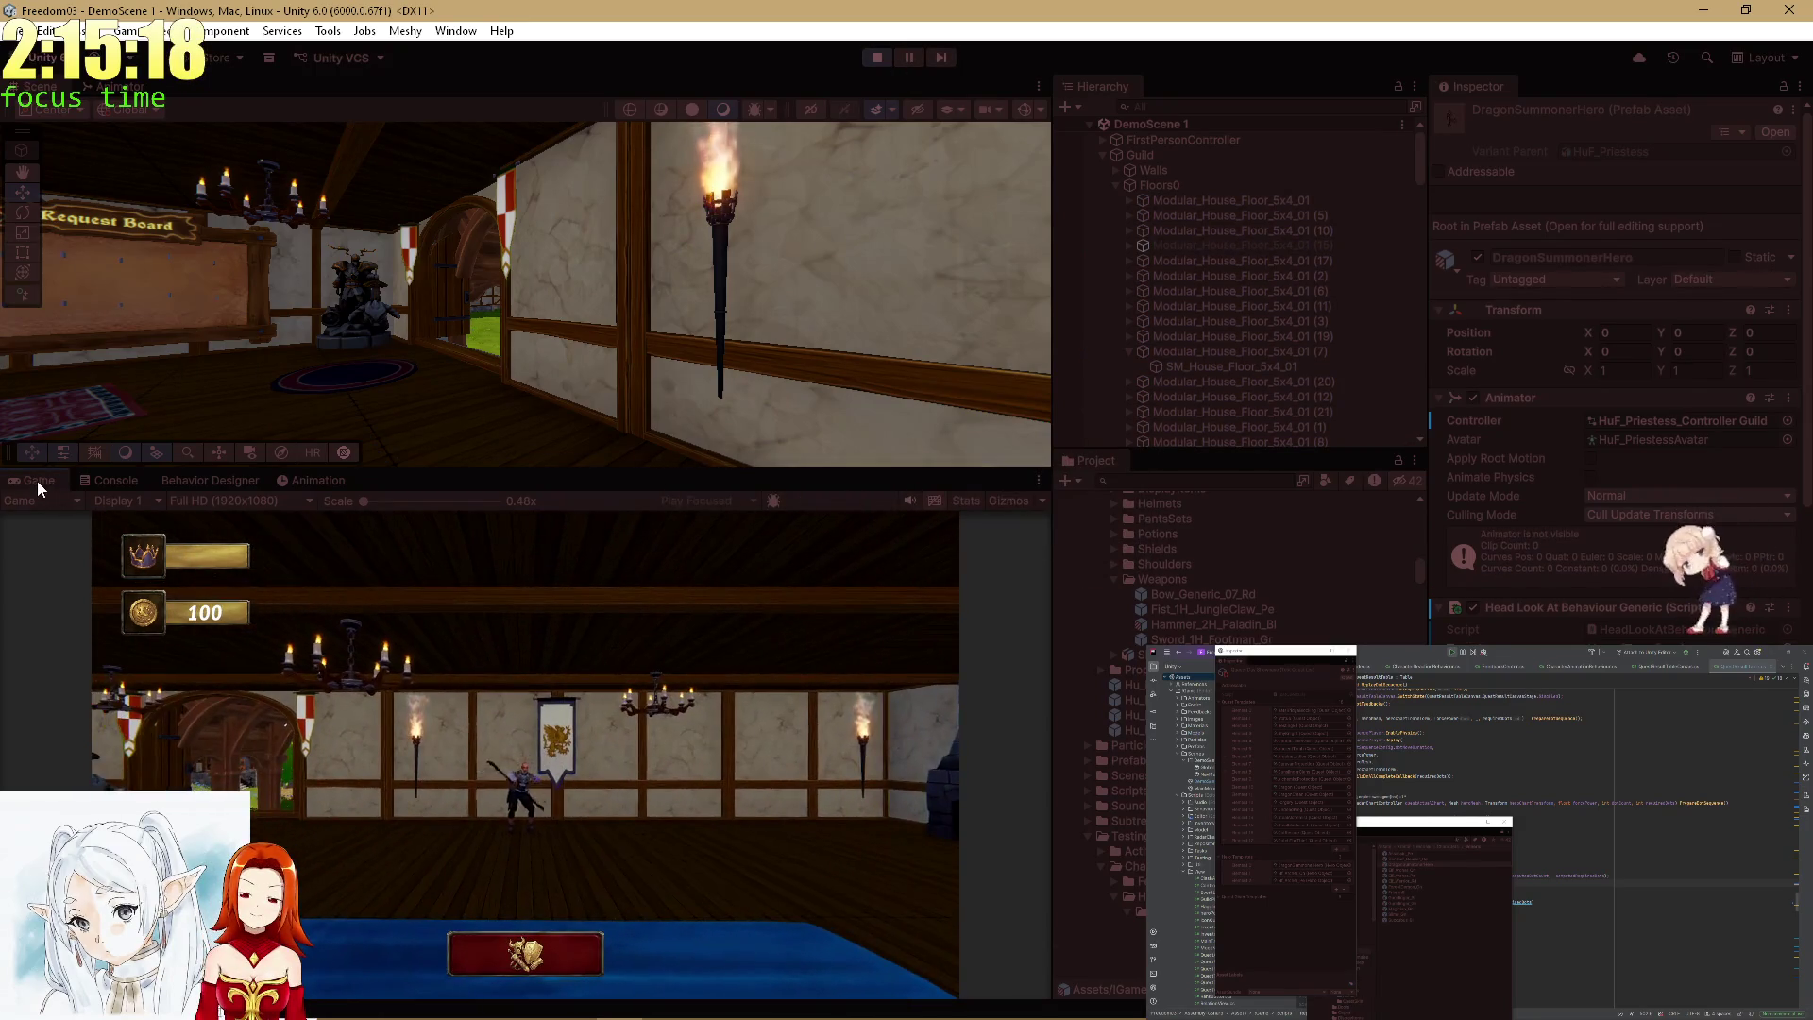
# Maximize the game view, walk to the elf hero and start a conversation.
pyautogui.doubleClick(37, 480)
pyautogui.press('w')
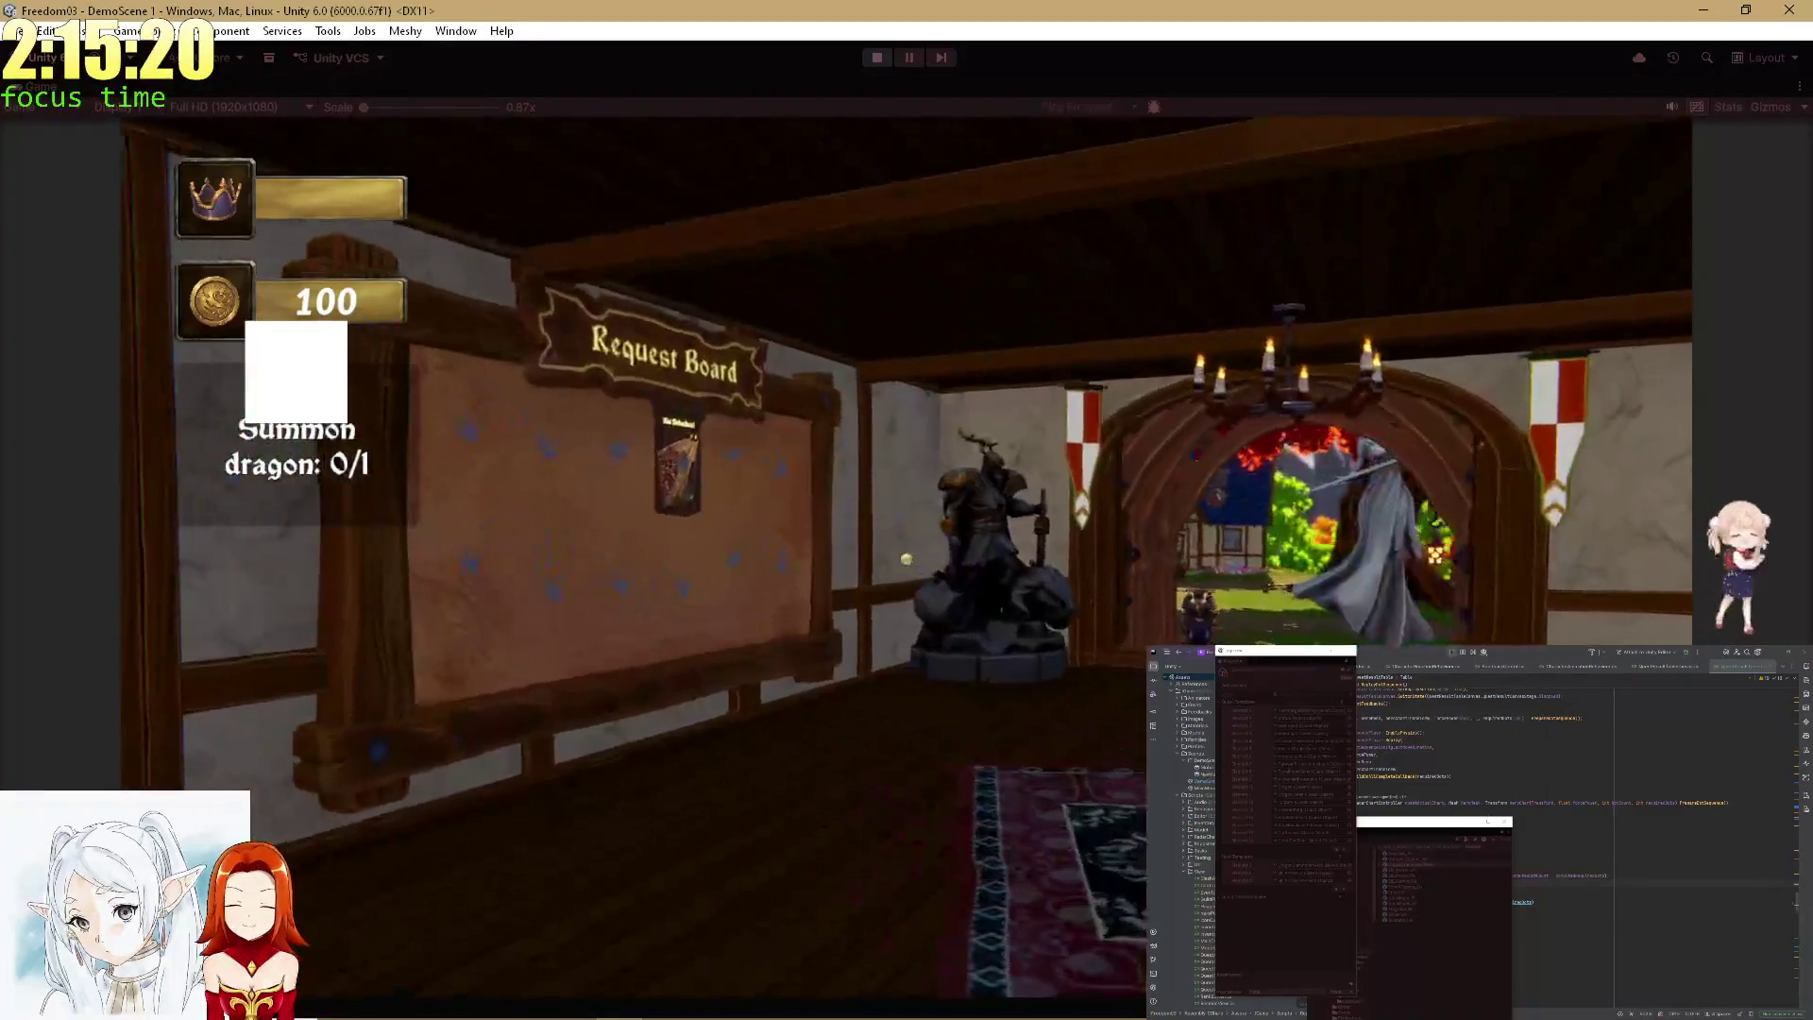
pyautogui.press('a')
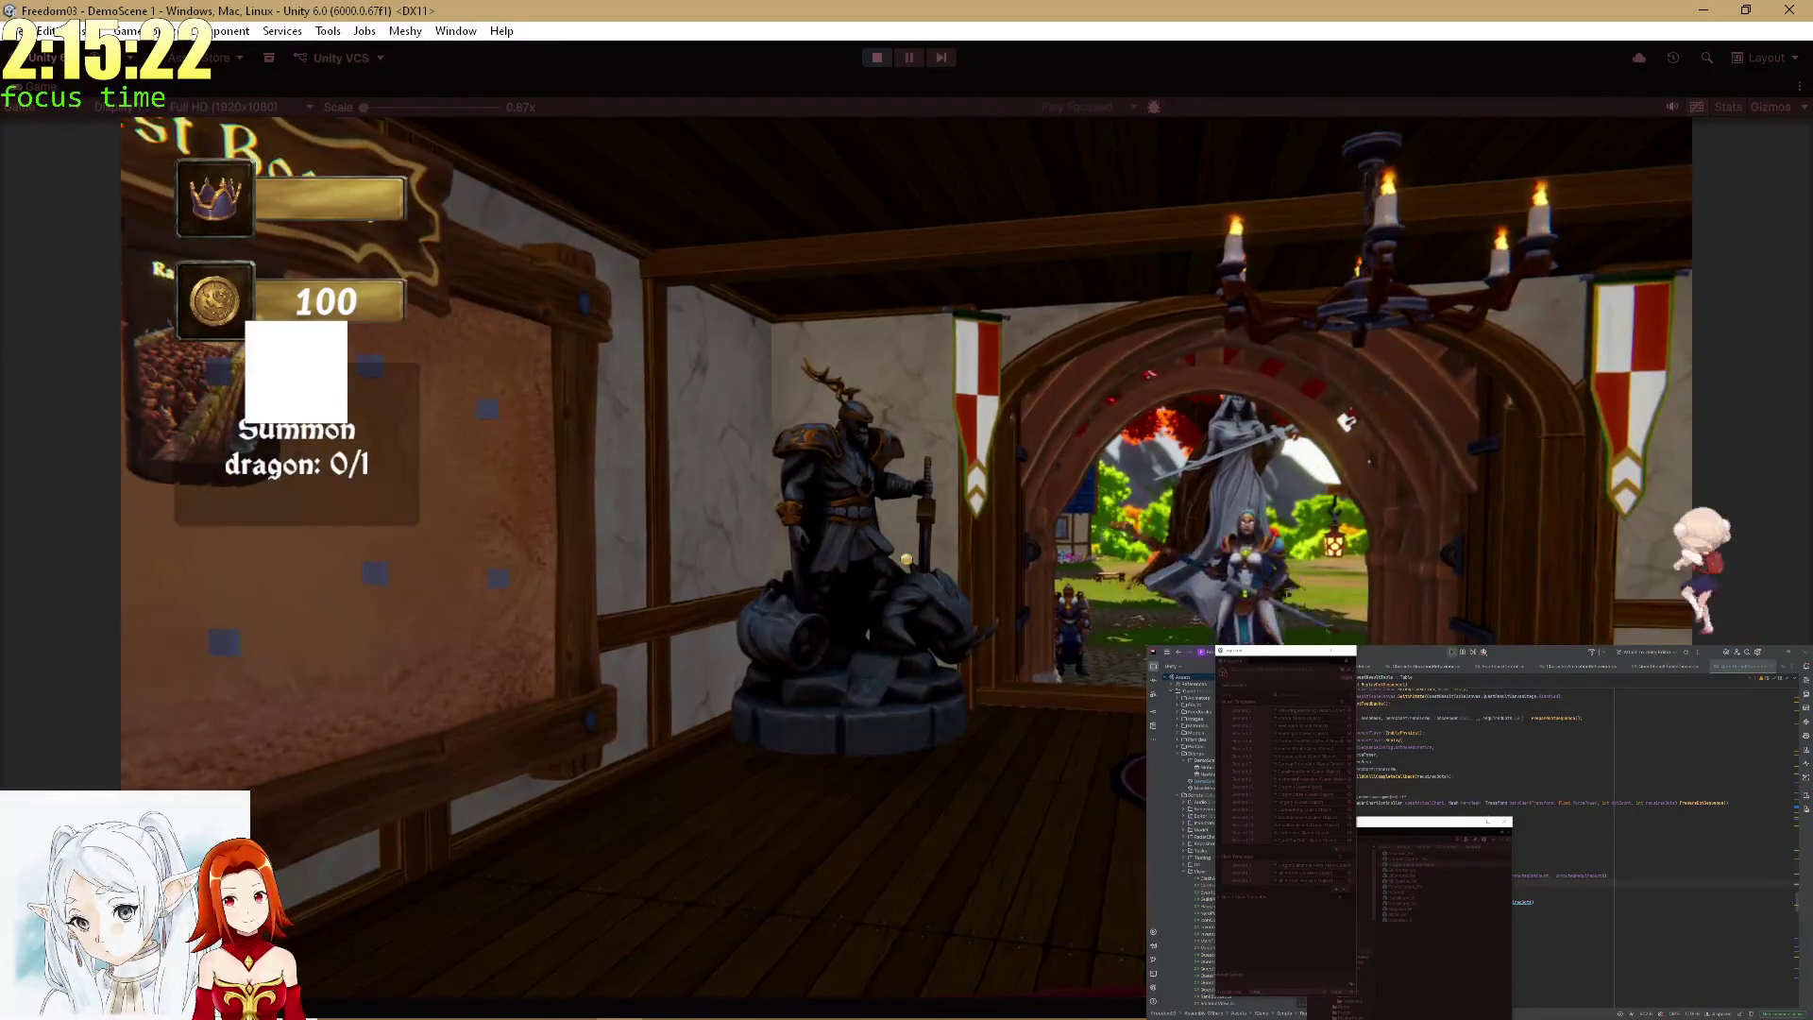
pyautogui.press('d')
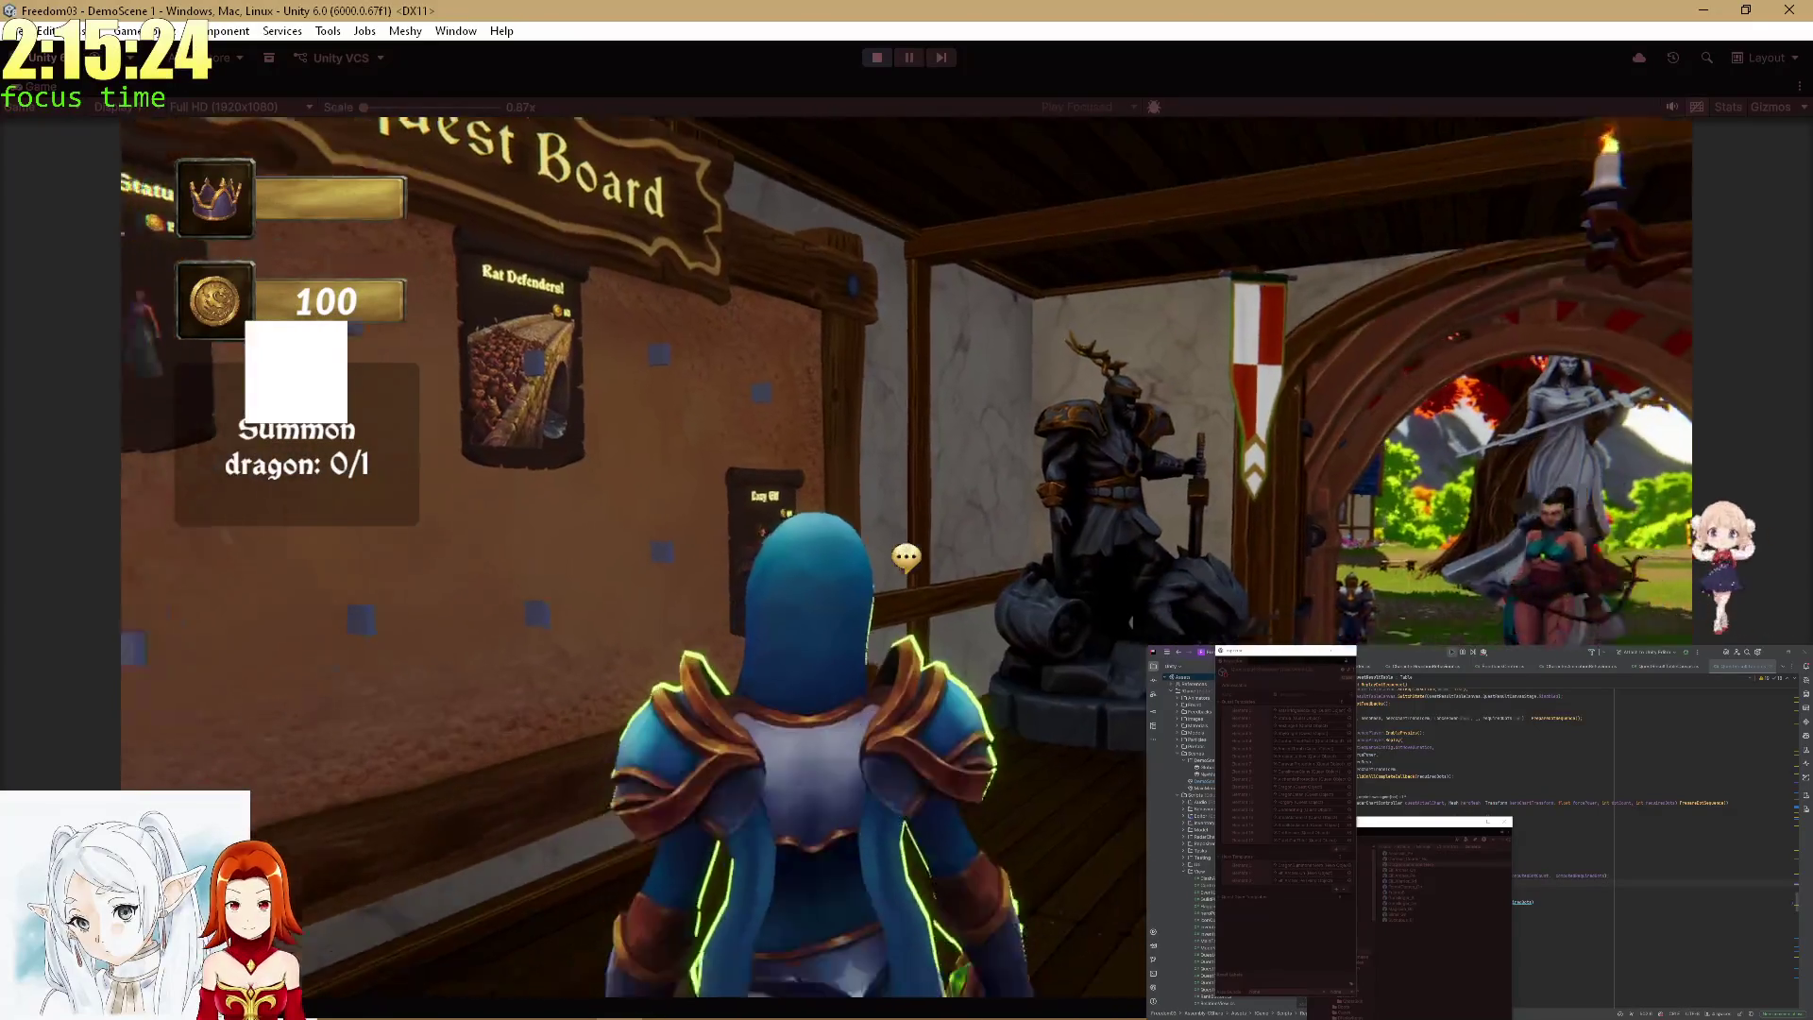
pyautogui.click(847, 762)
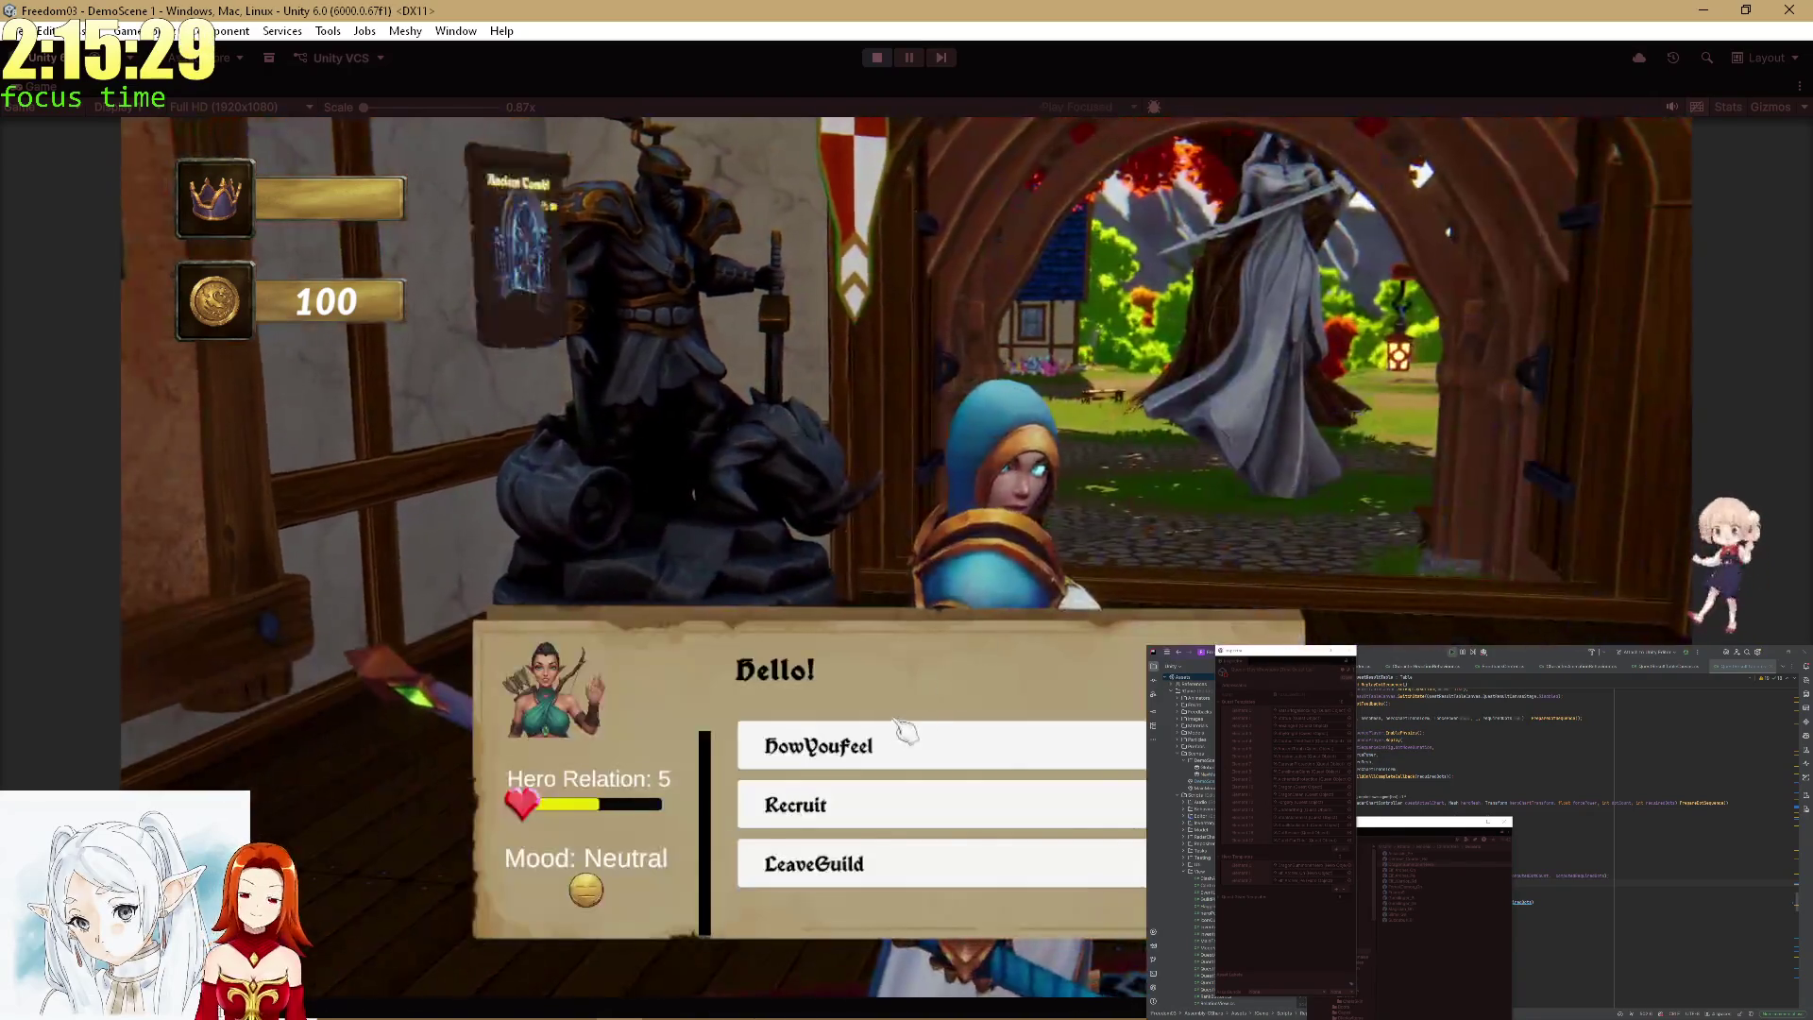
# Ask the hero HowYouFeel to raise Hero Relation to 5, then close the dialog.
pyautogui.click(901, 737)
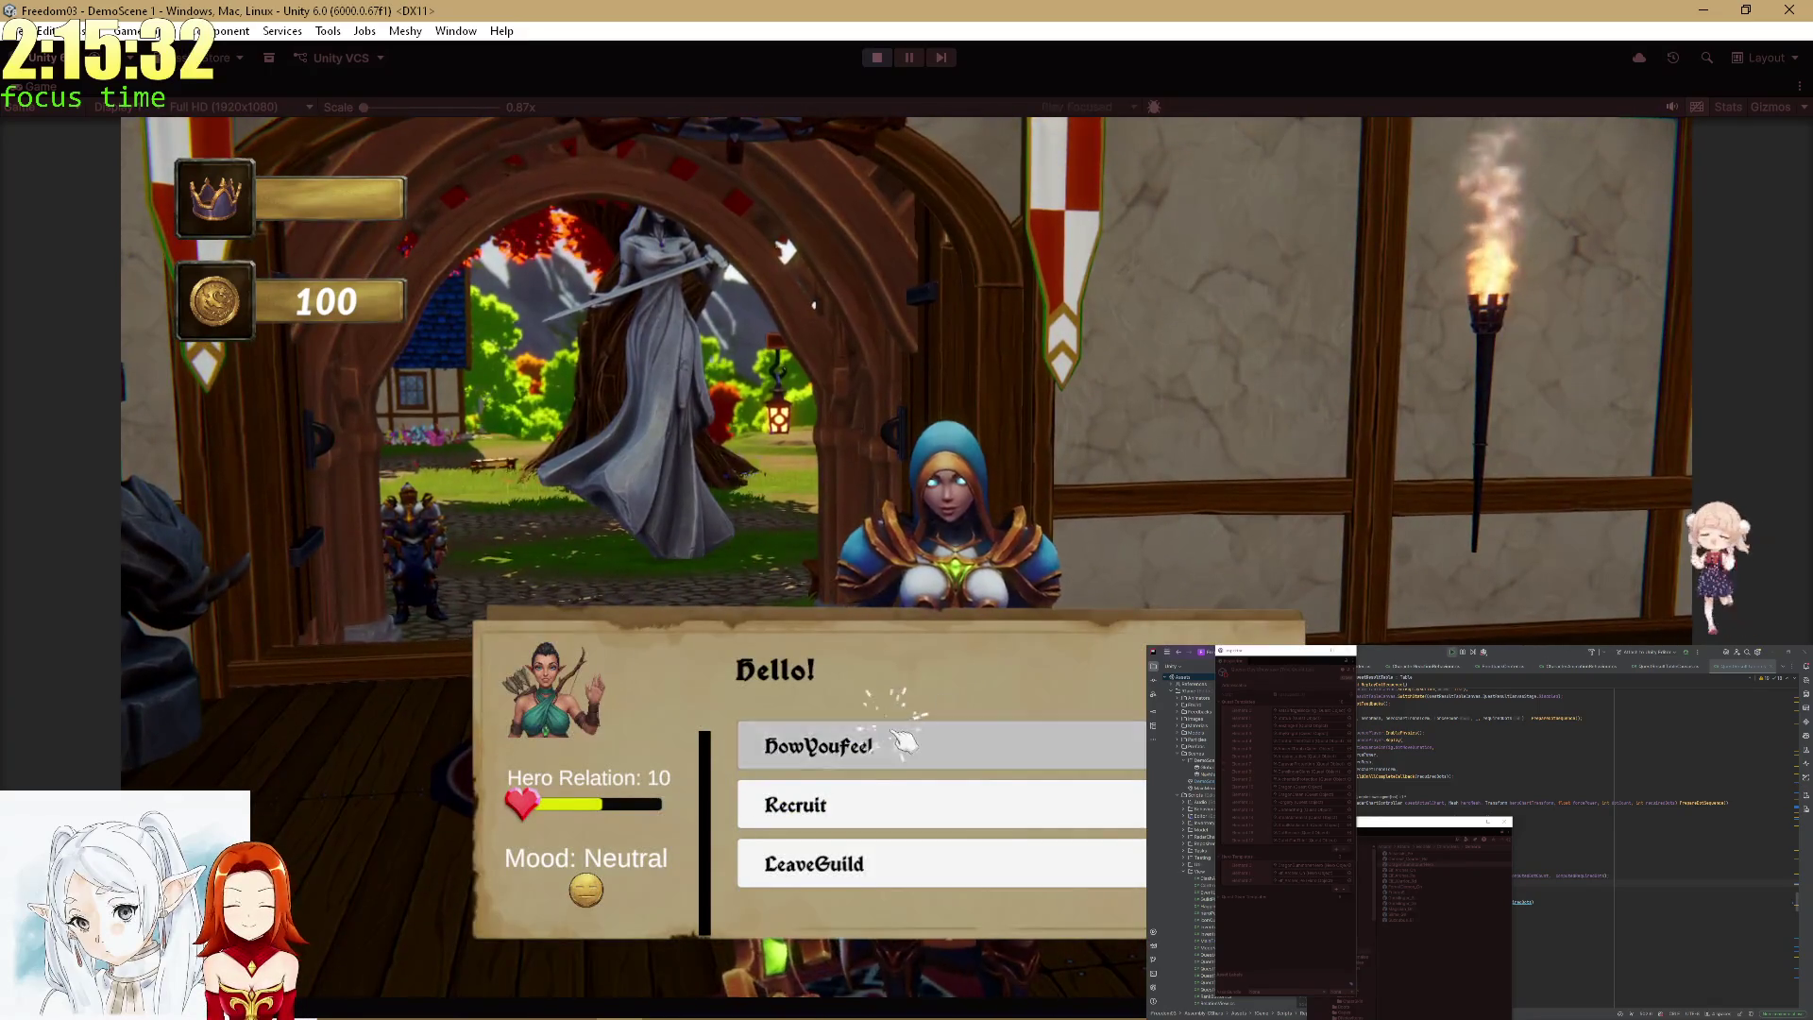
pyautogui.click(897, 732)
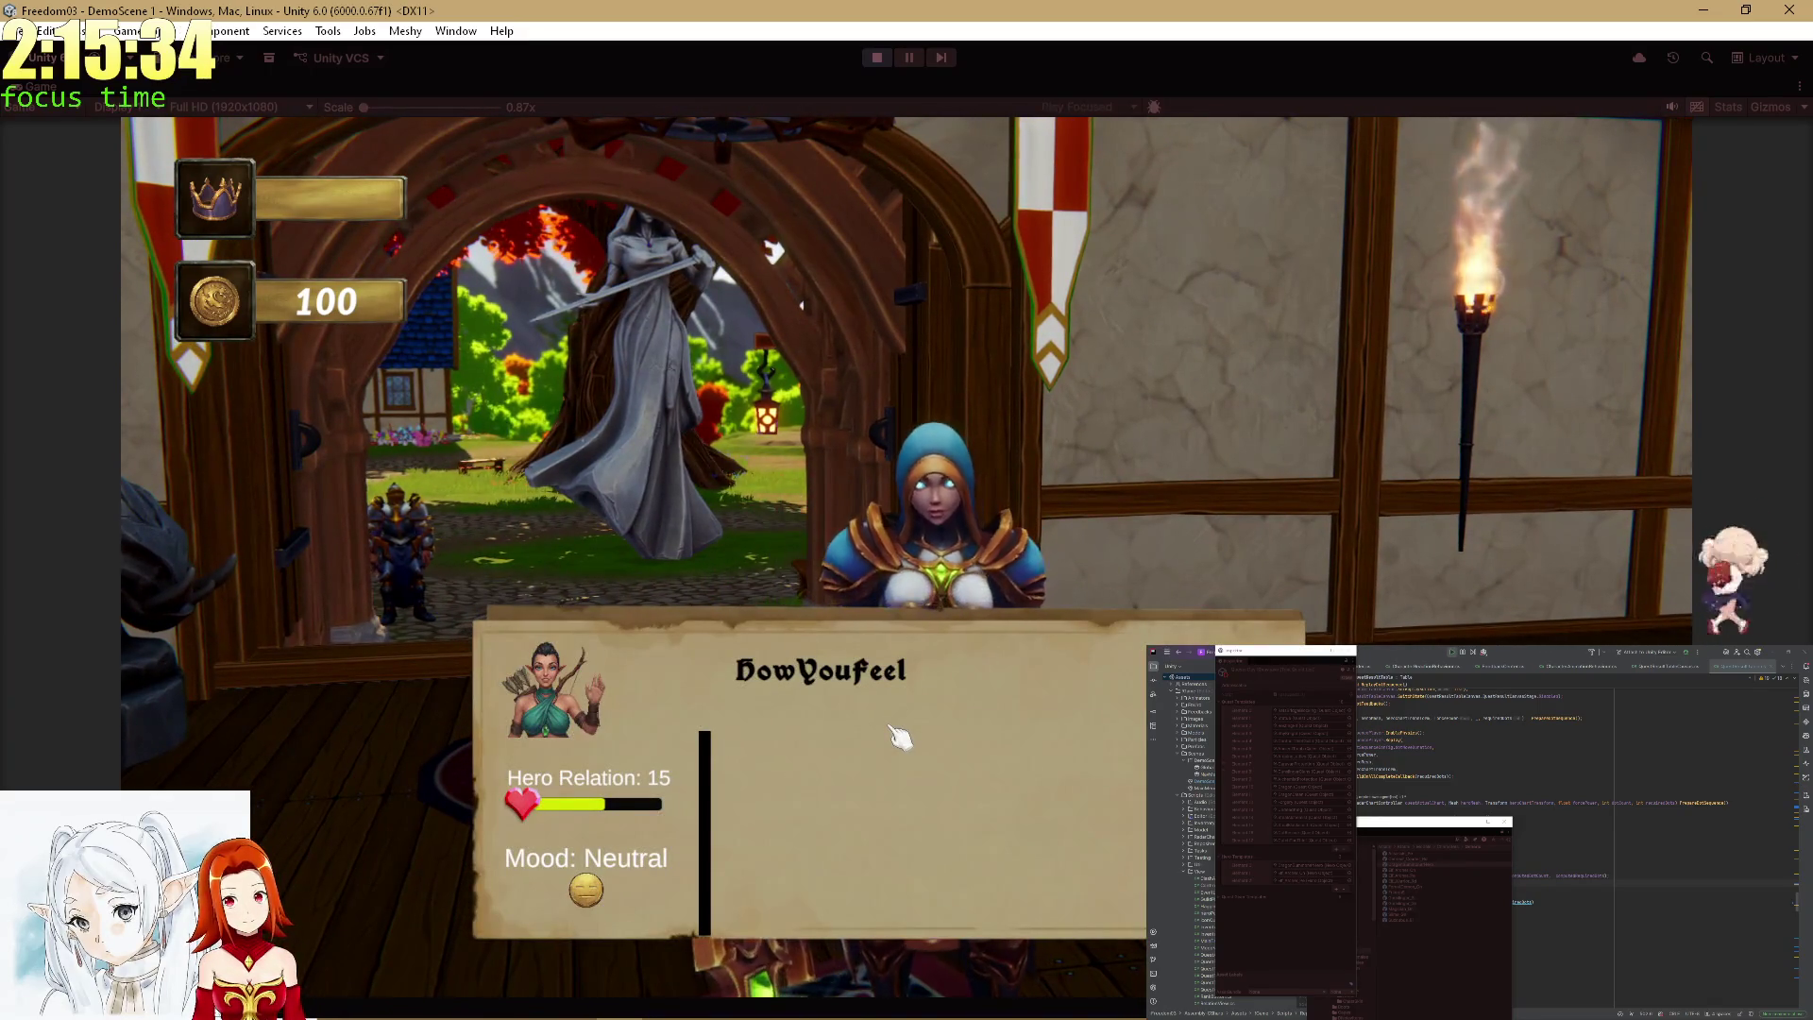
pyautogui.click(900, 736)
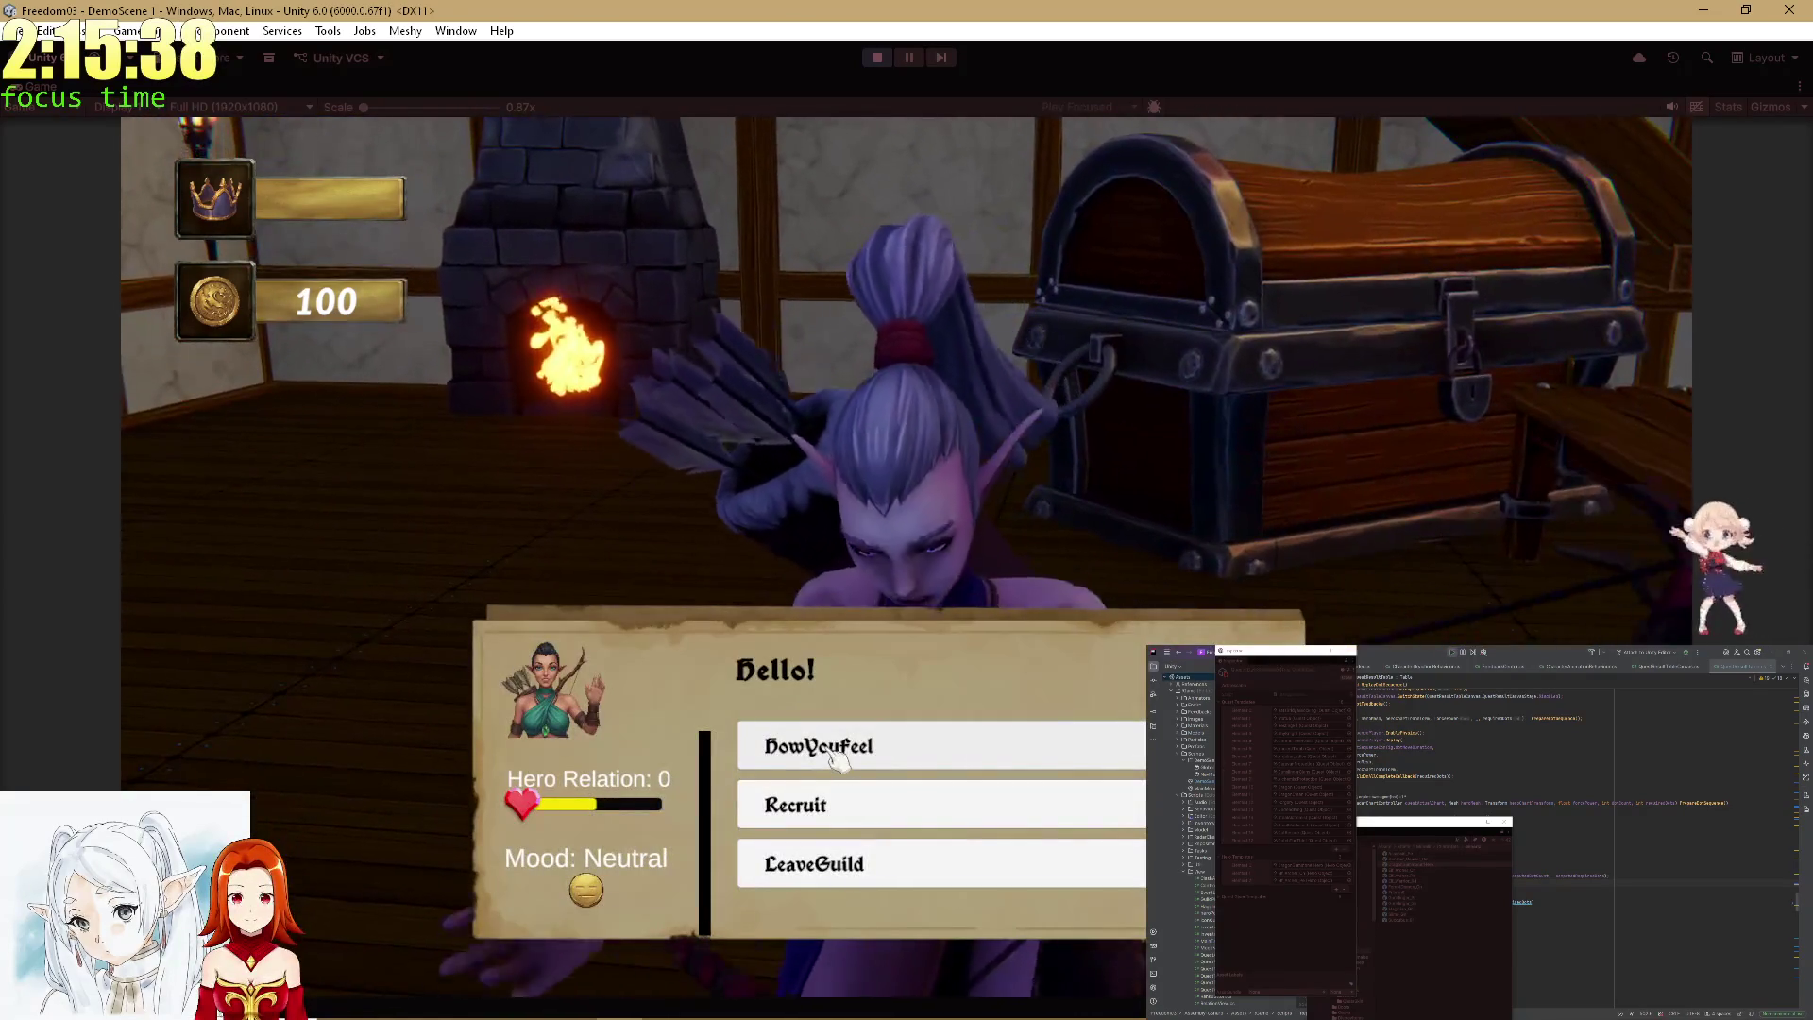
pyautogui.click(831, 755)
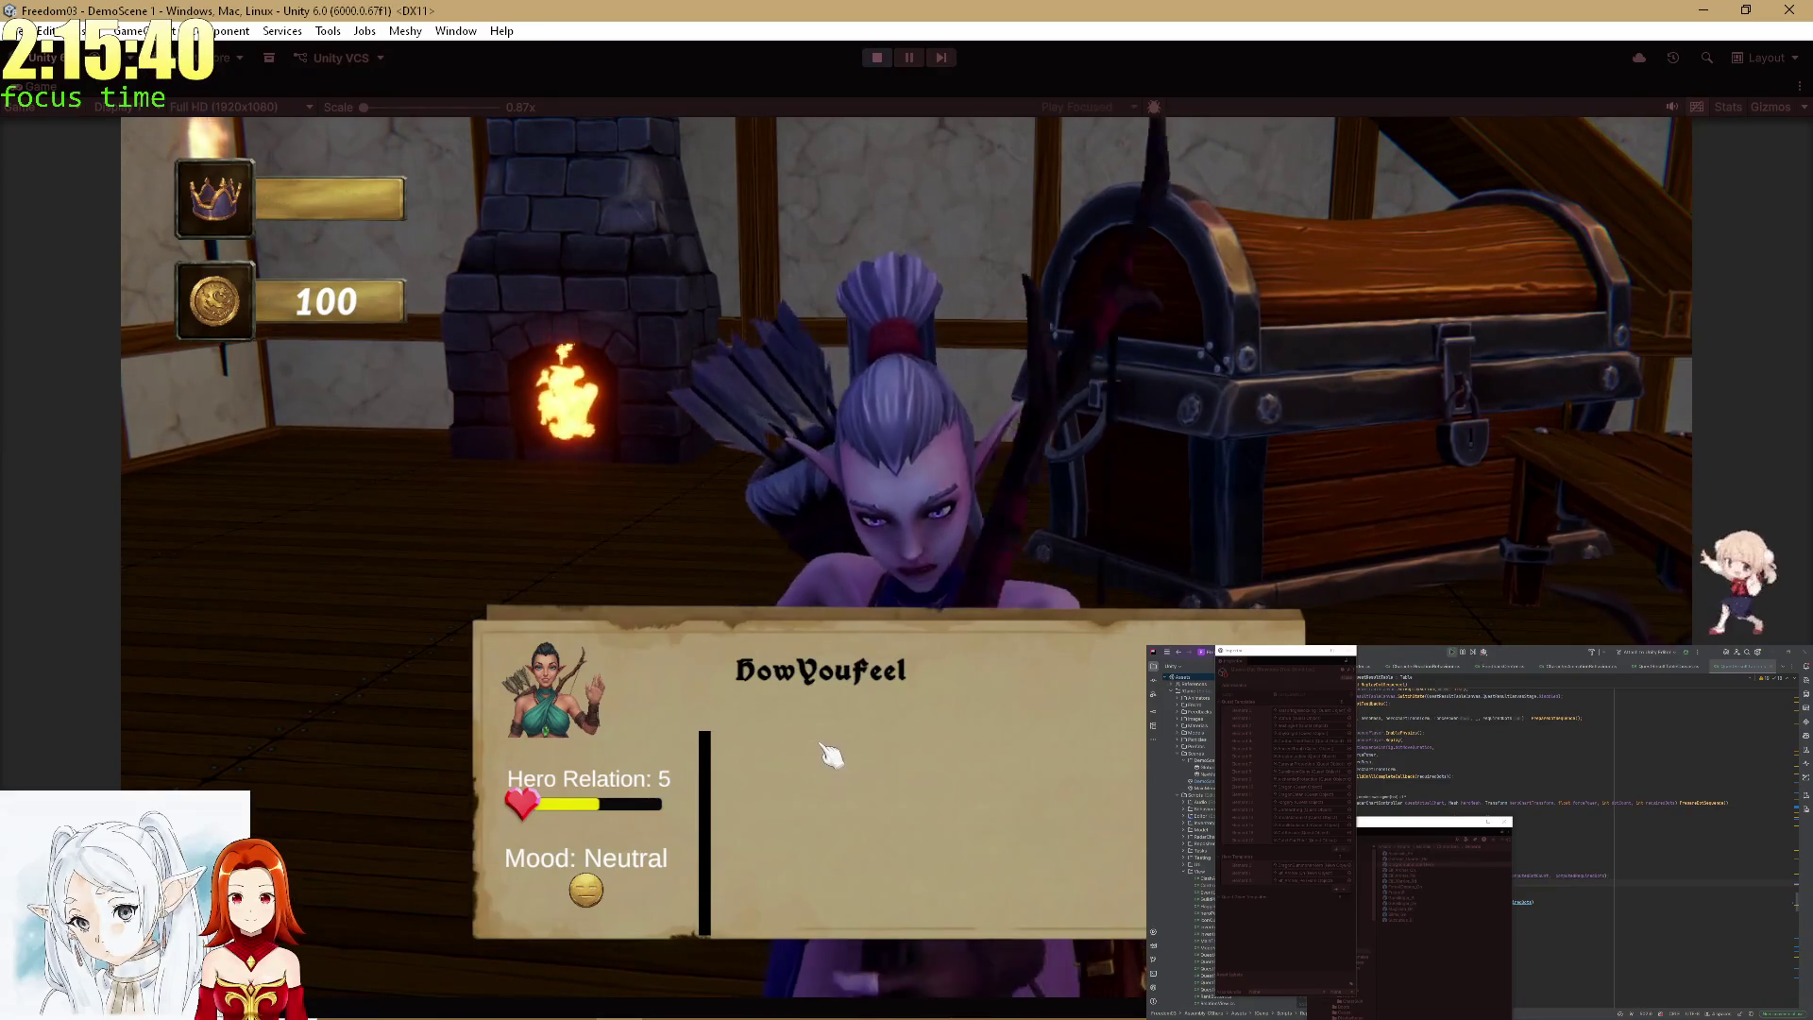
pyautogui.click(822, 753)
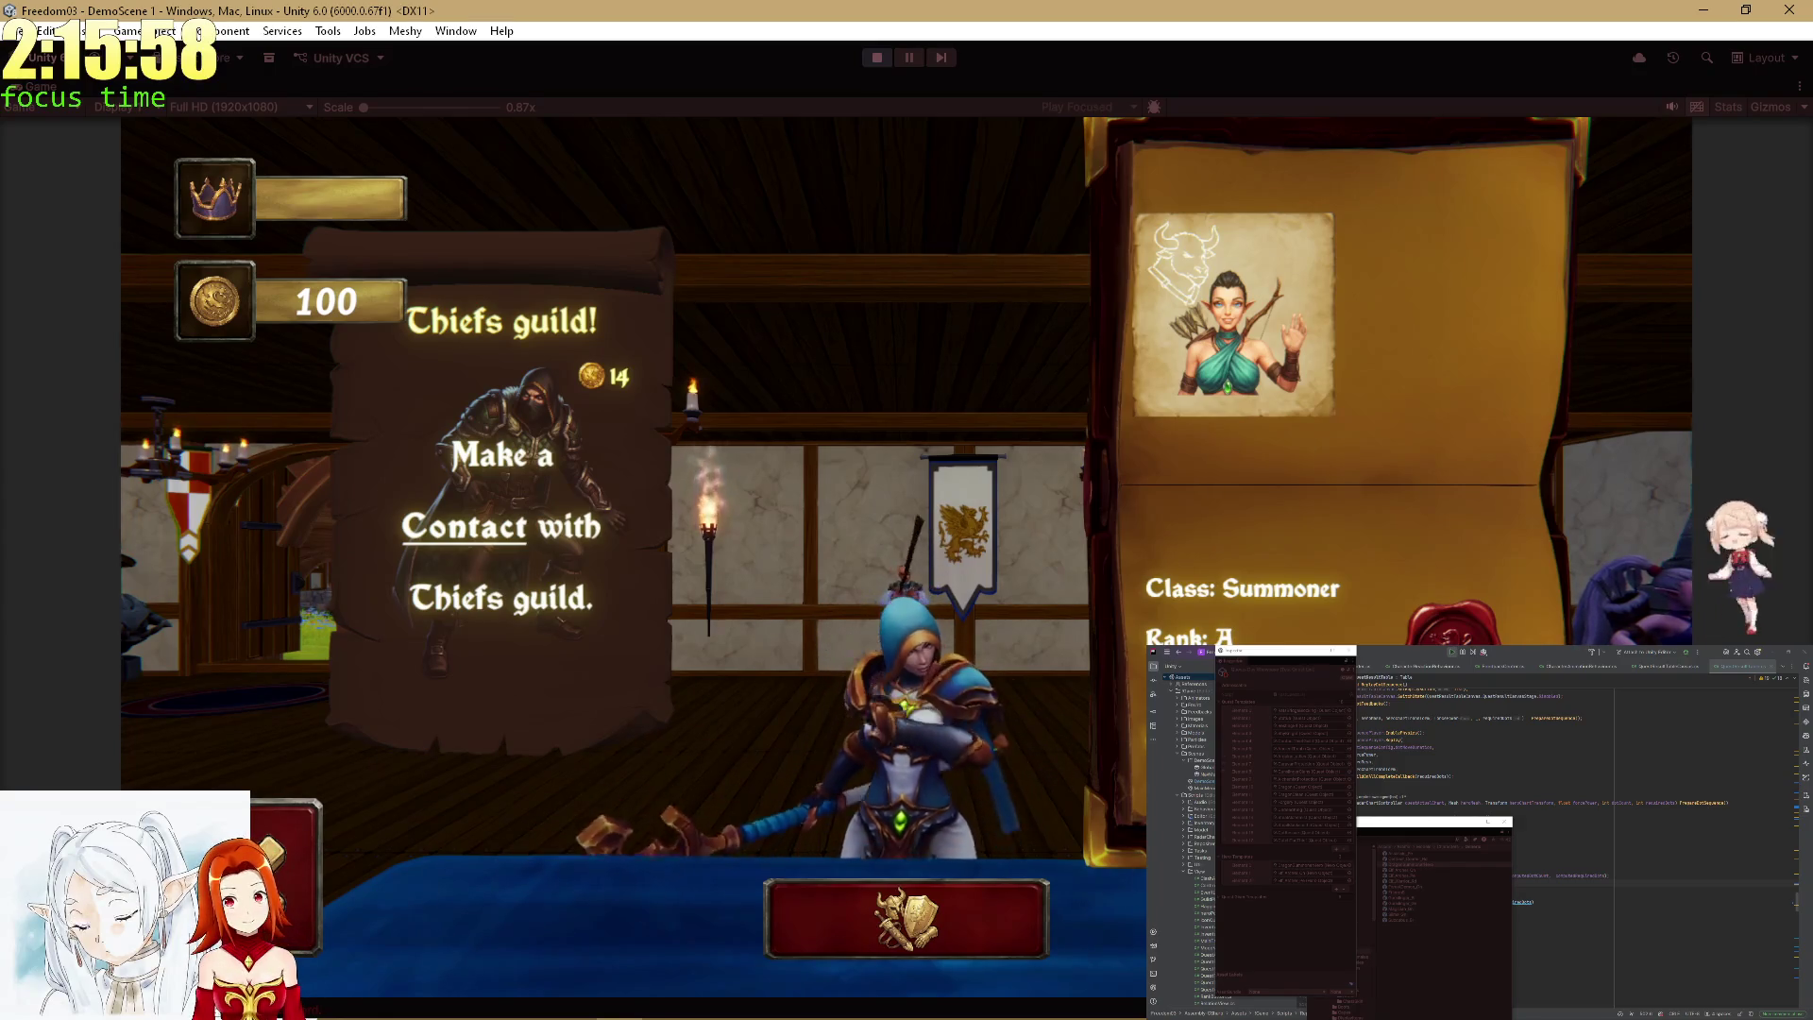
# Walk to the chest, dispatch the RestingElf quest and collect its reward.
pyautogui.press('w')
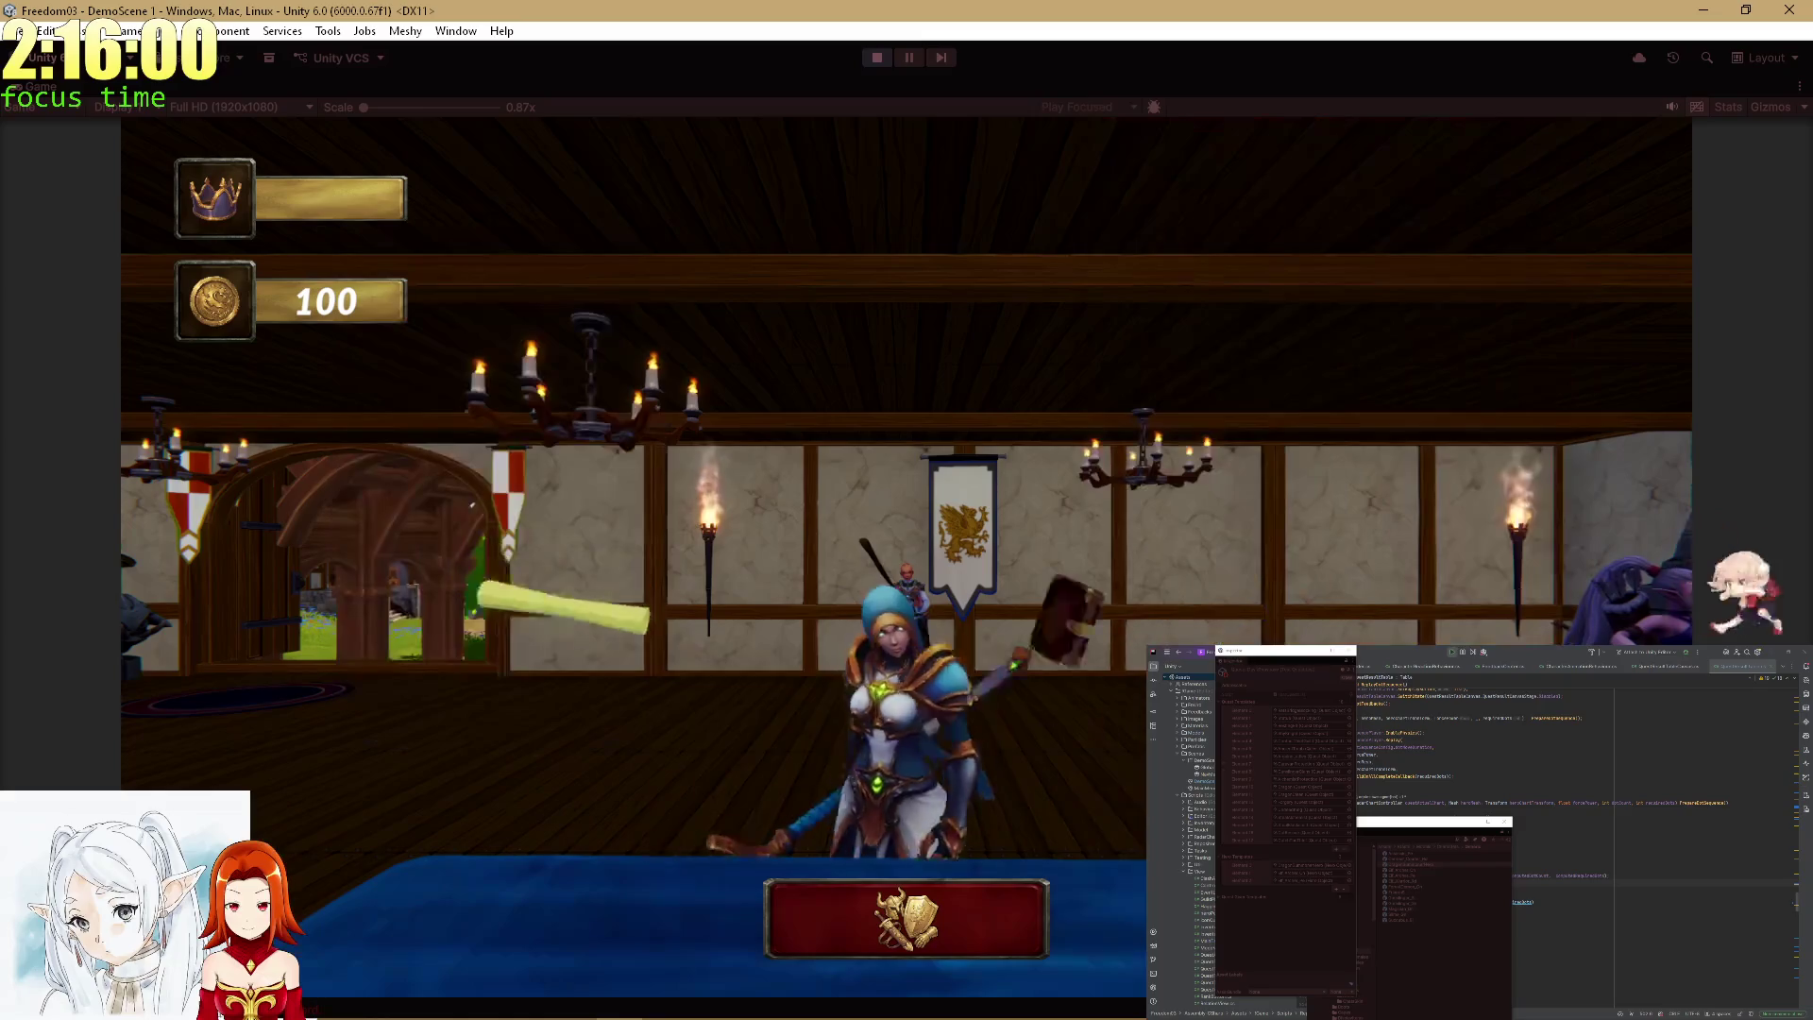
pyautogui.press('w')
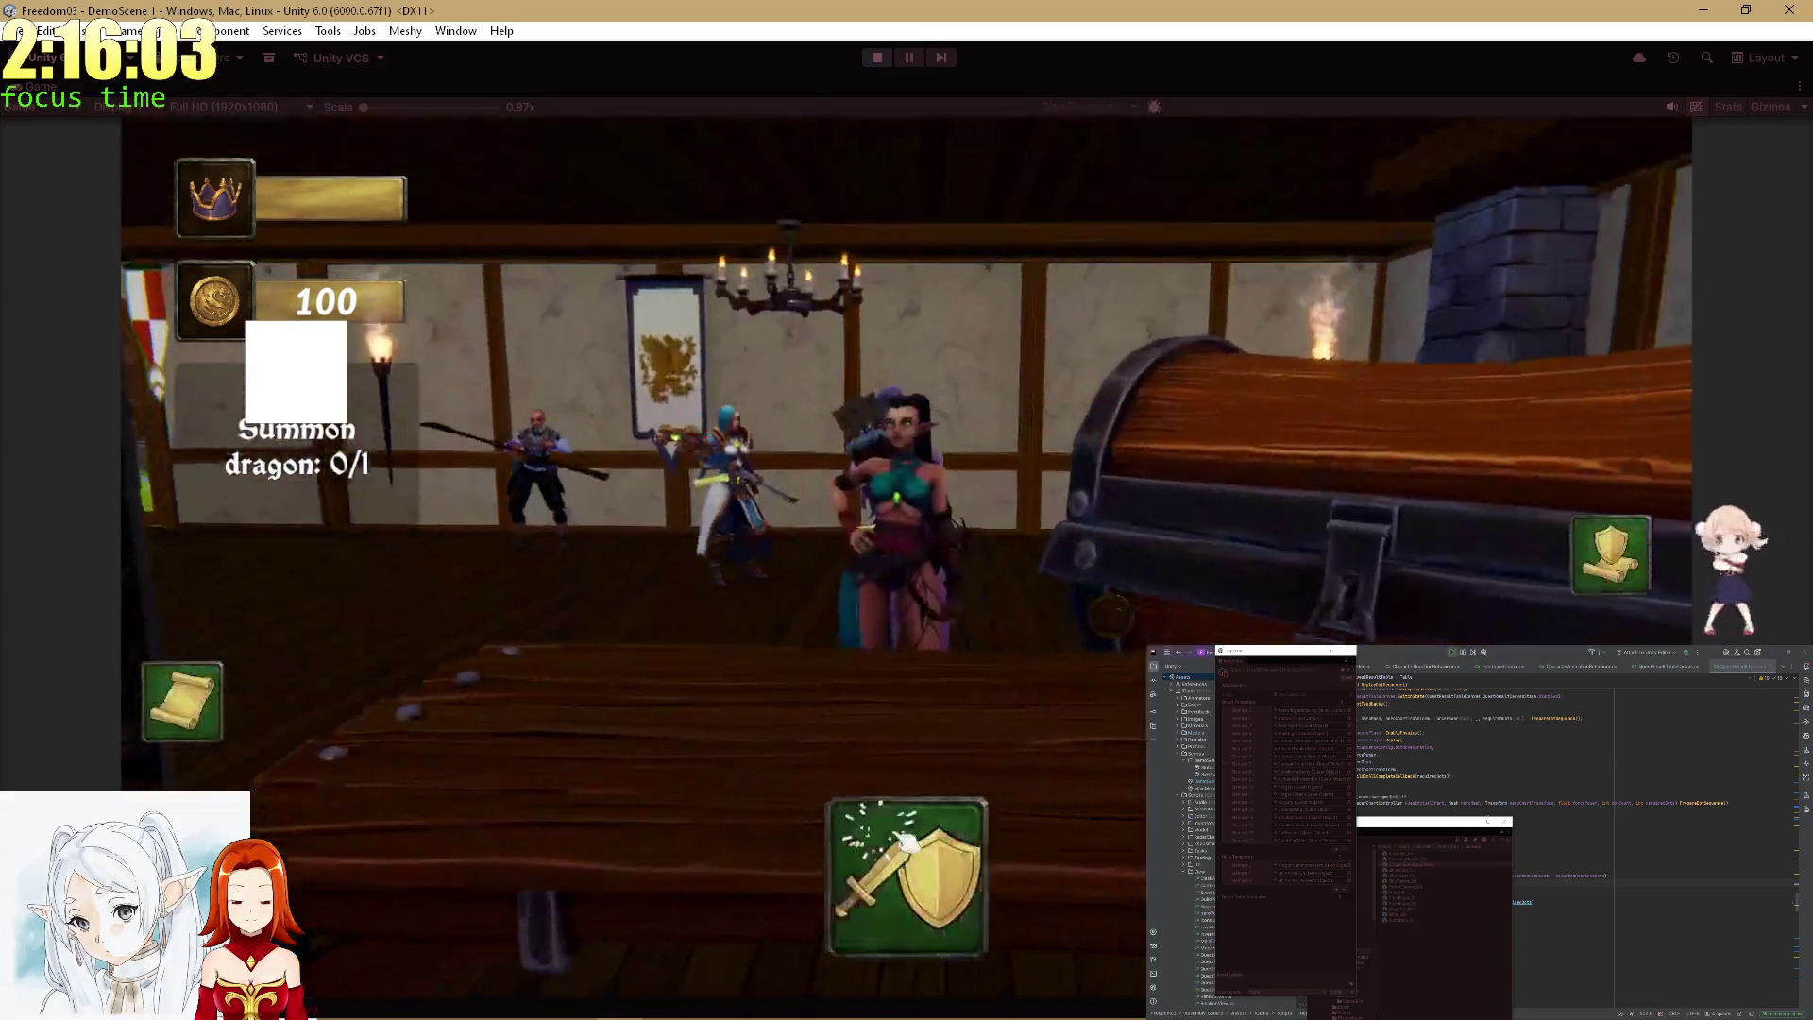
pyautogui.click(904, 844)
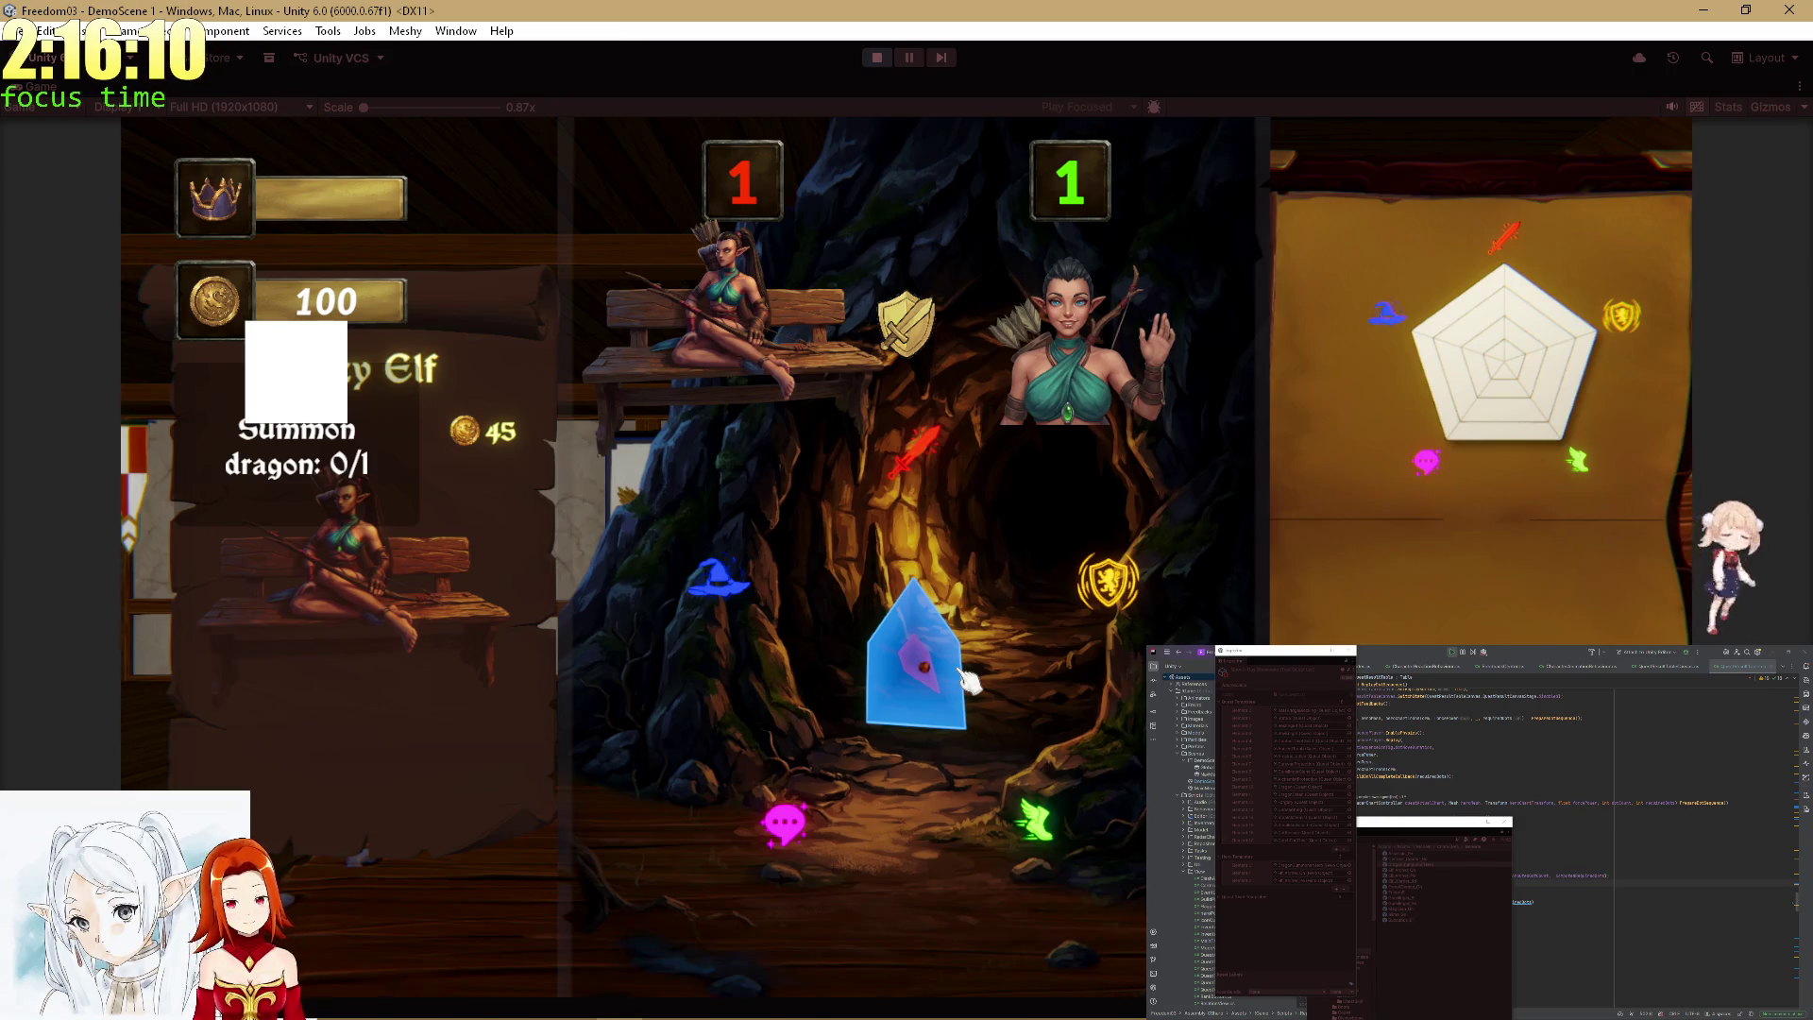
pyautogui.click(964, 674)
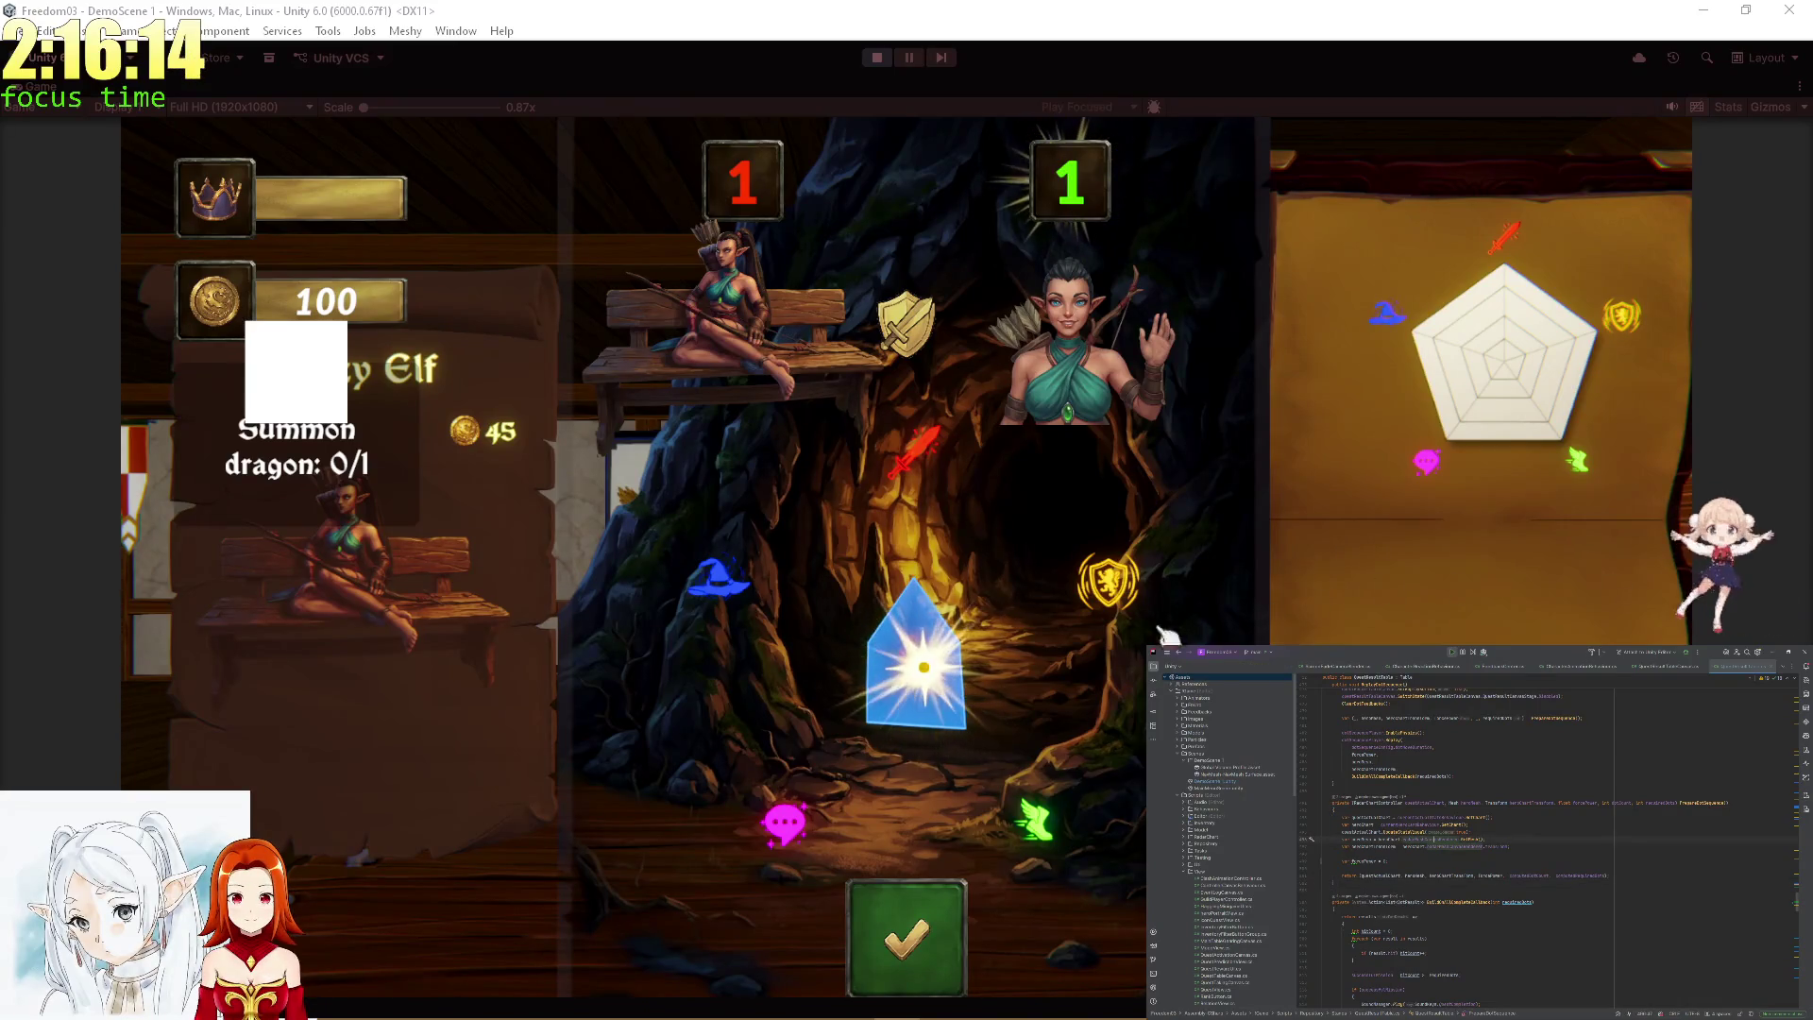
pyautogui.click(916, 930)
pyautogui.click(851, 911)
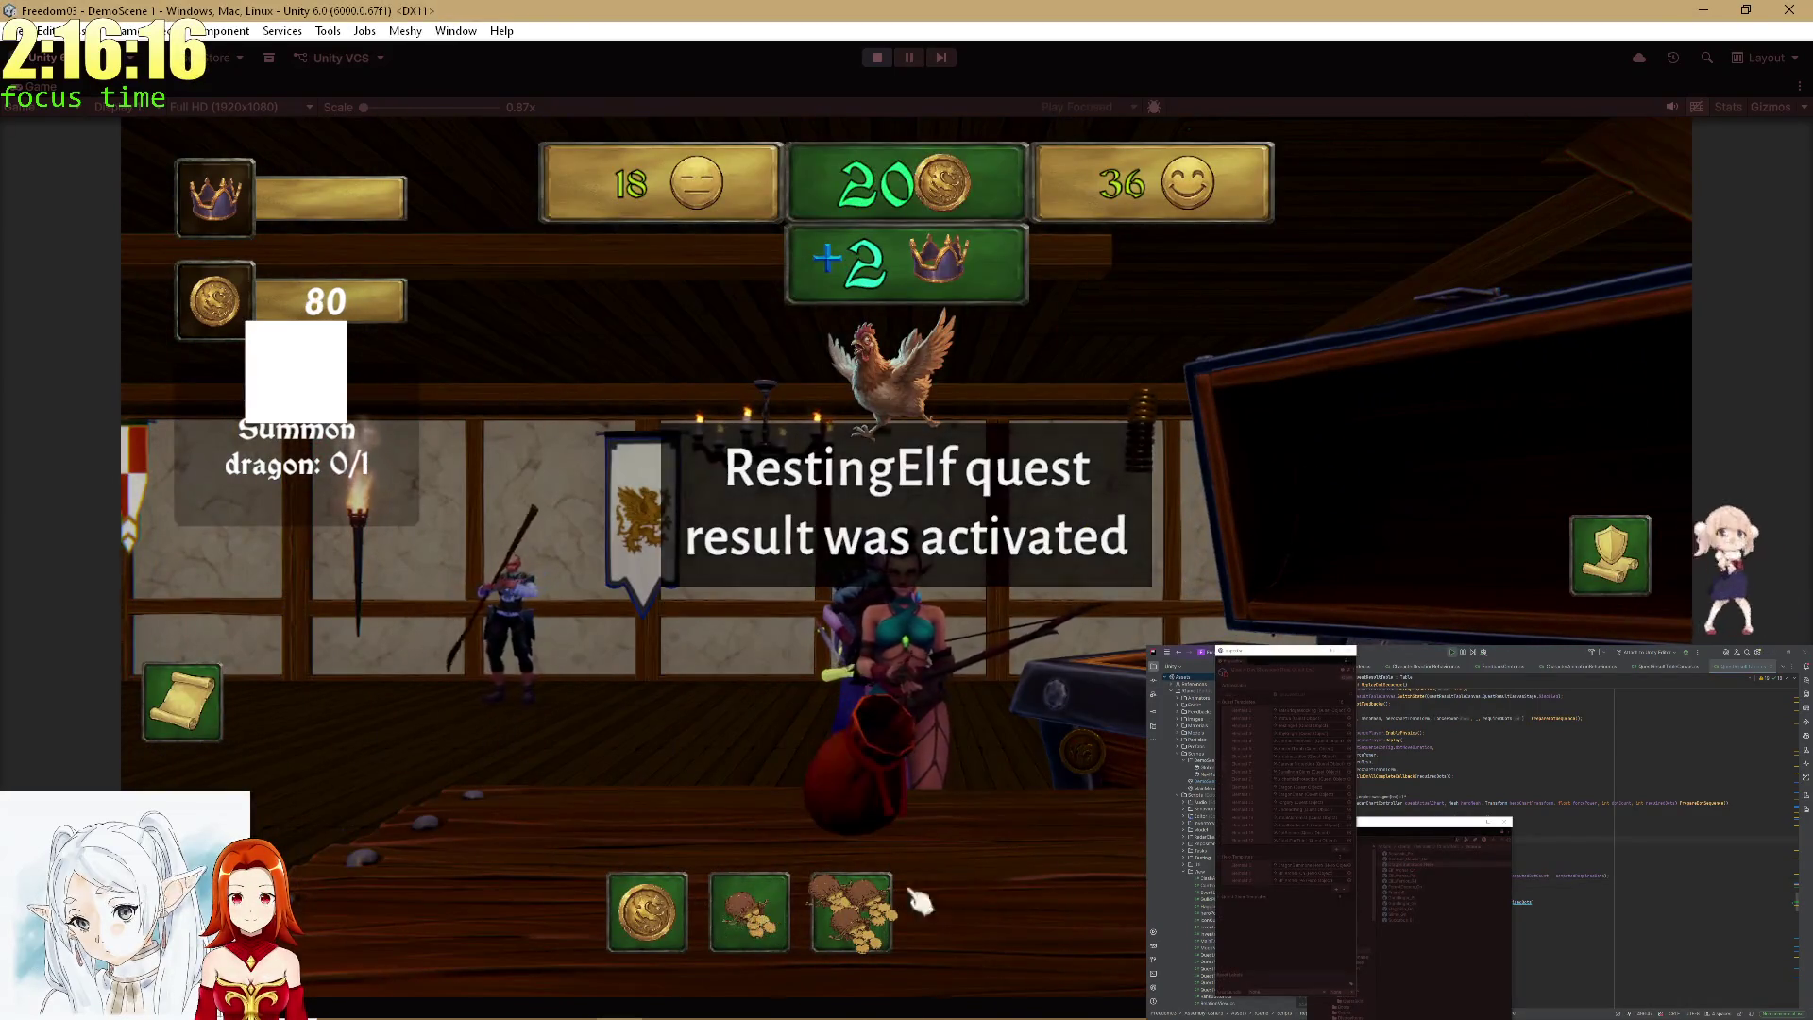
# Dispatch heroes on the Statue and Thiefs guild quests.
pyautogui.click(895, 850)
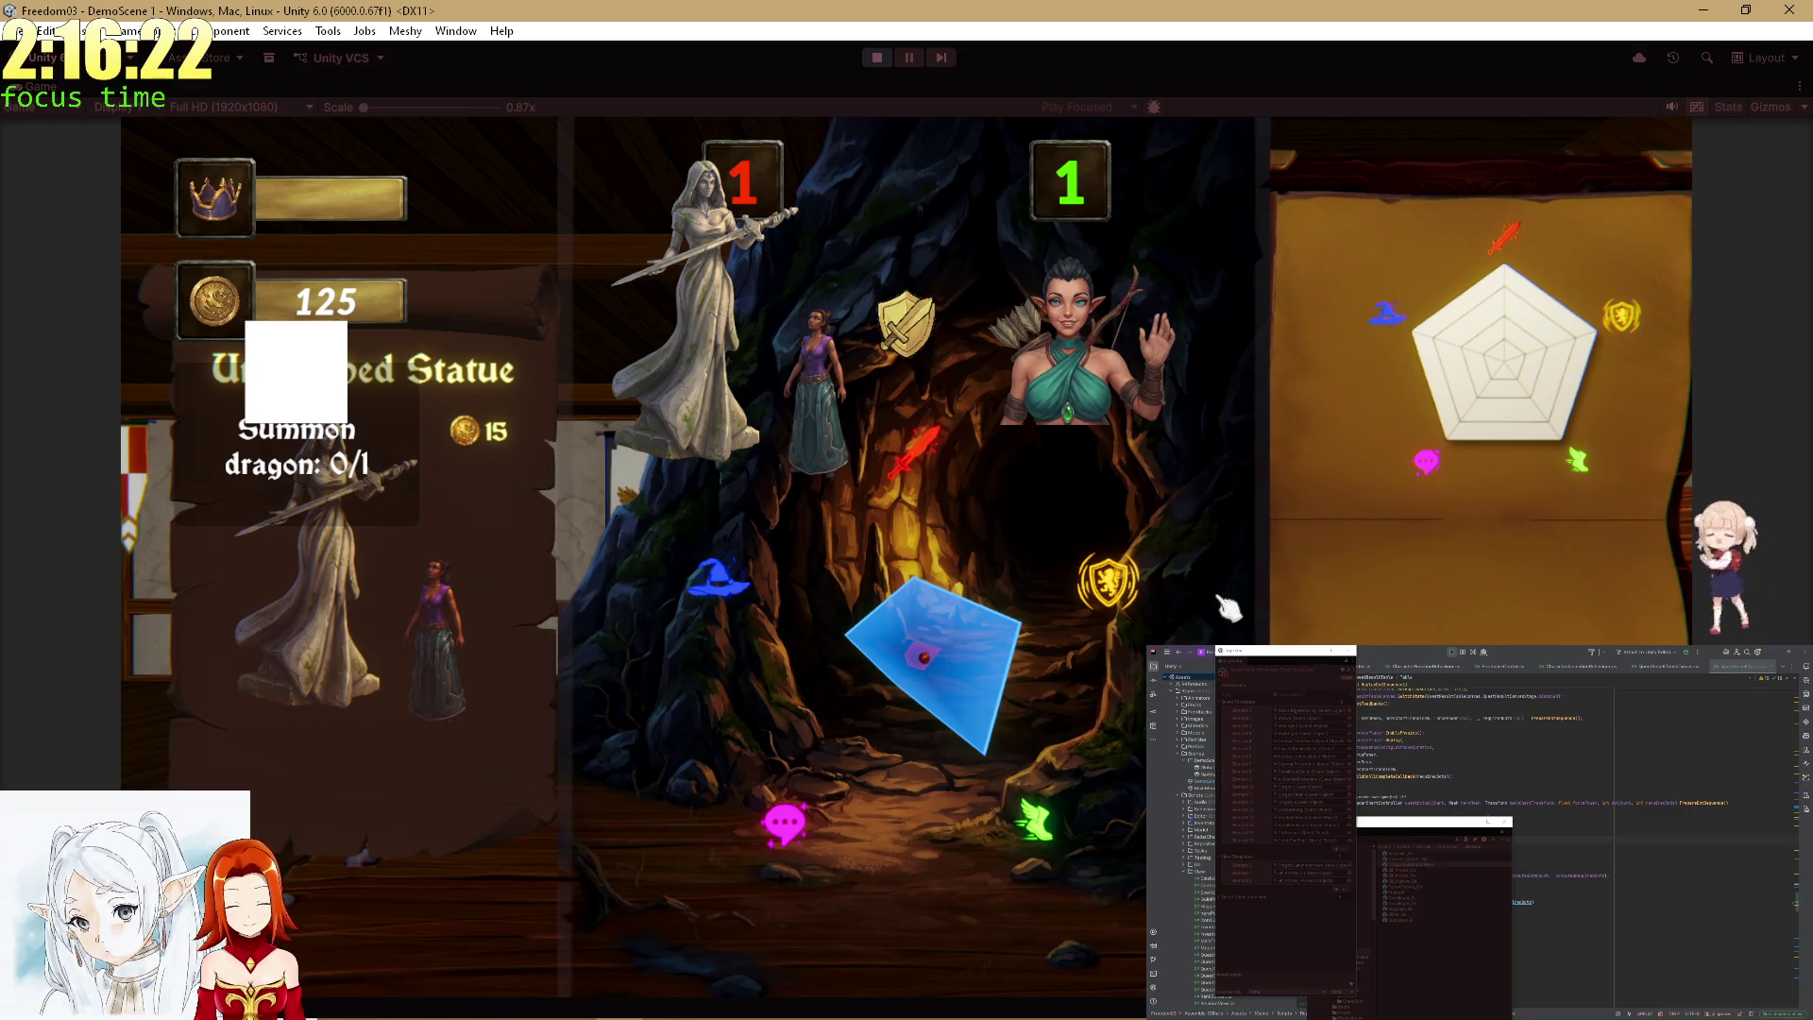
pyautogui.click(906, 930)
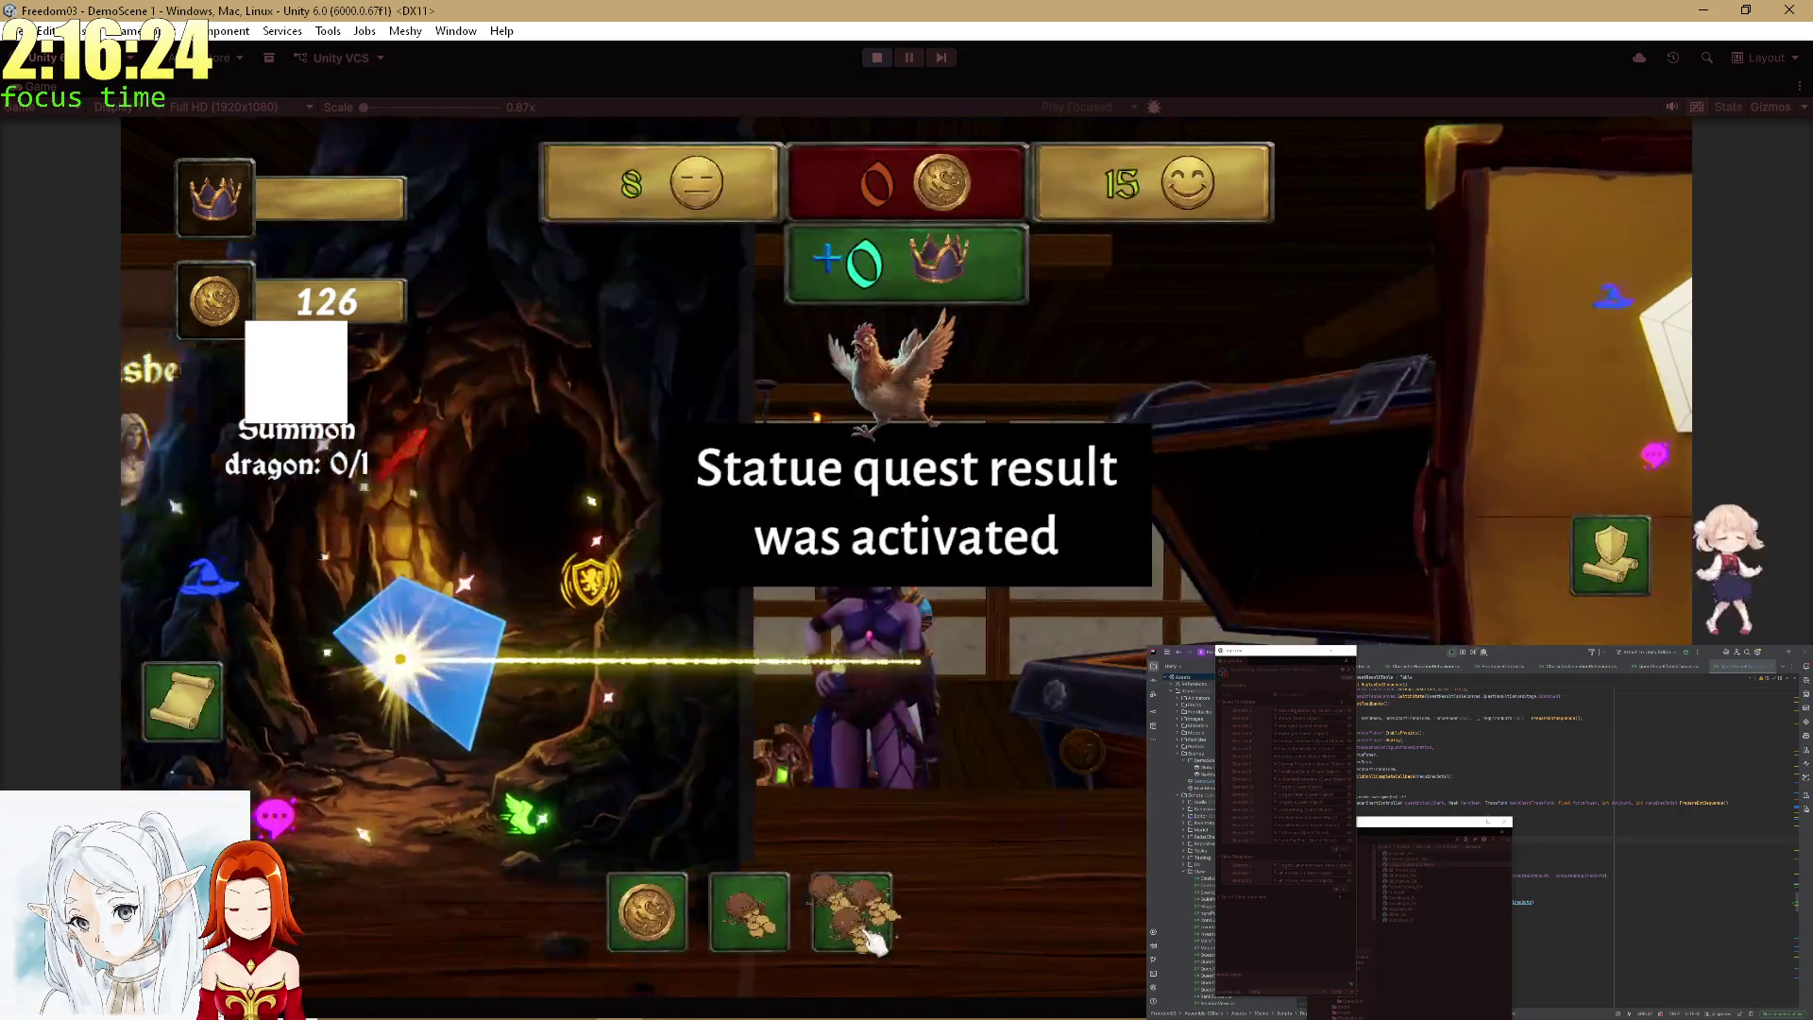
pyautogui.click(760, 921)
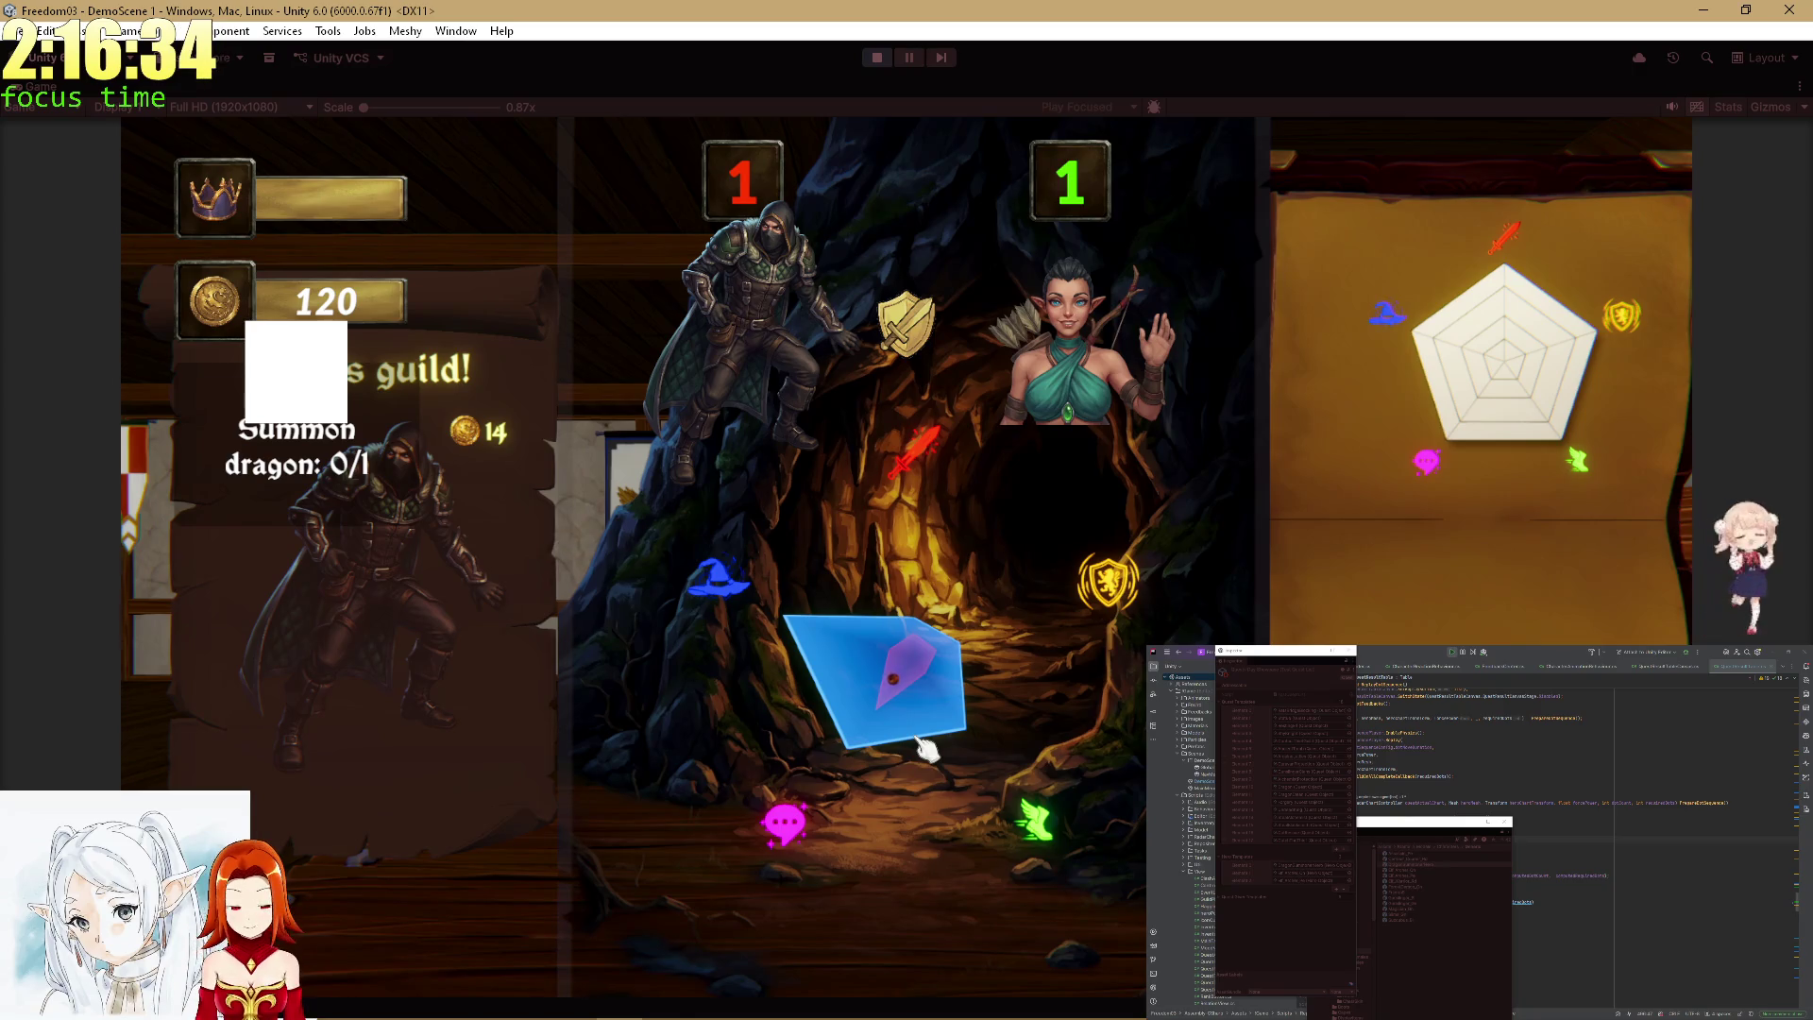
pyautogui.click(905, 933)
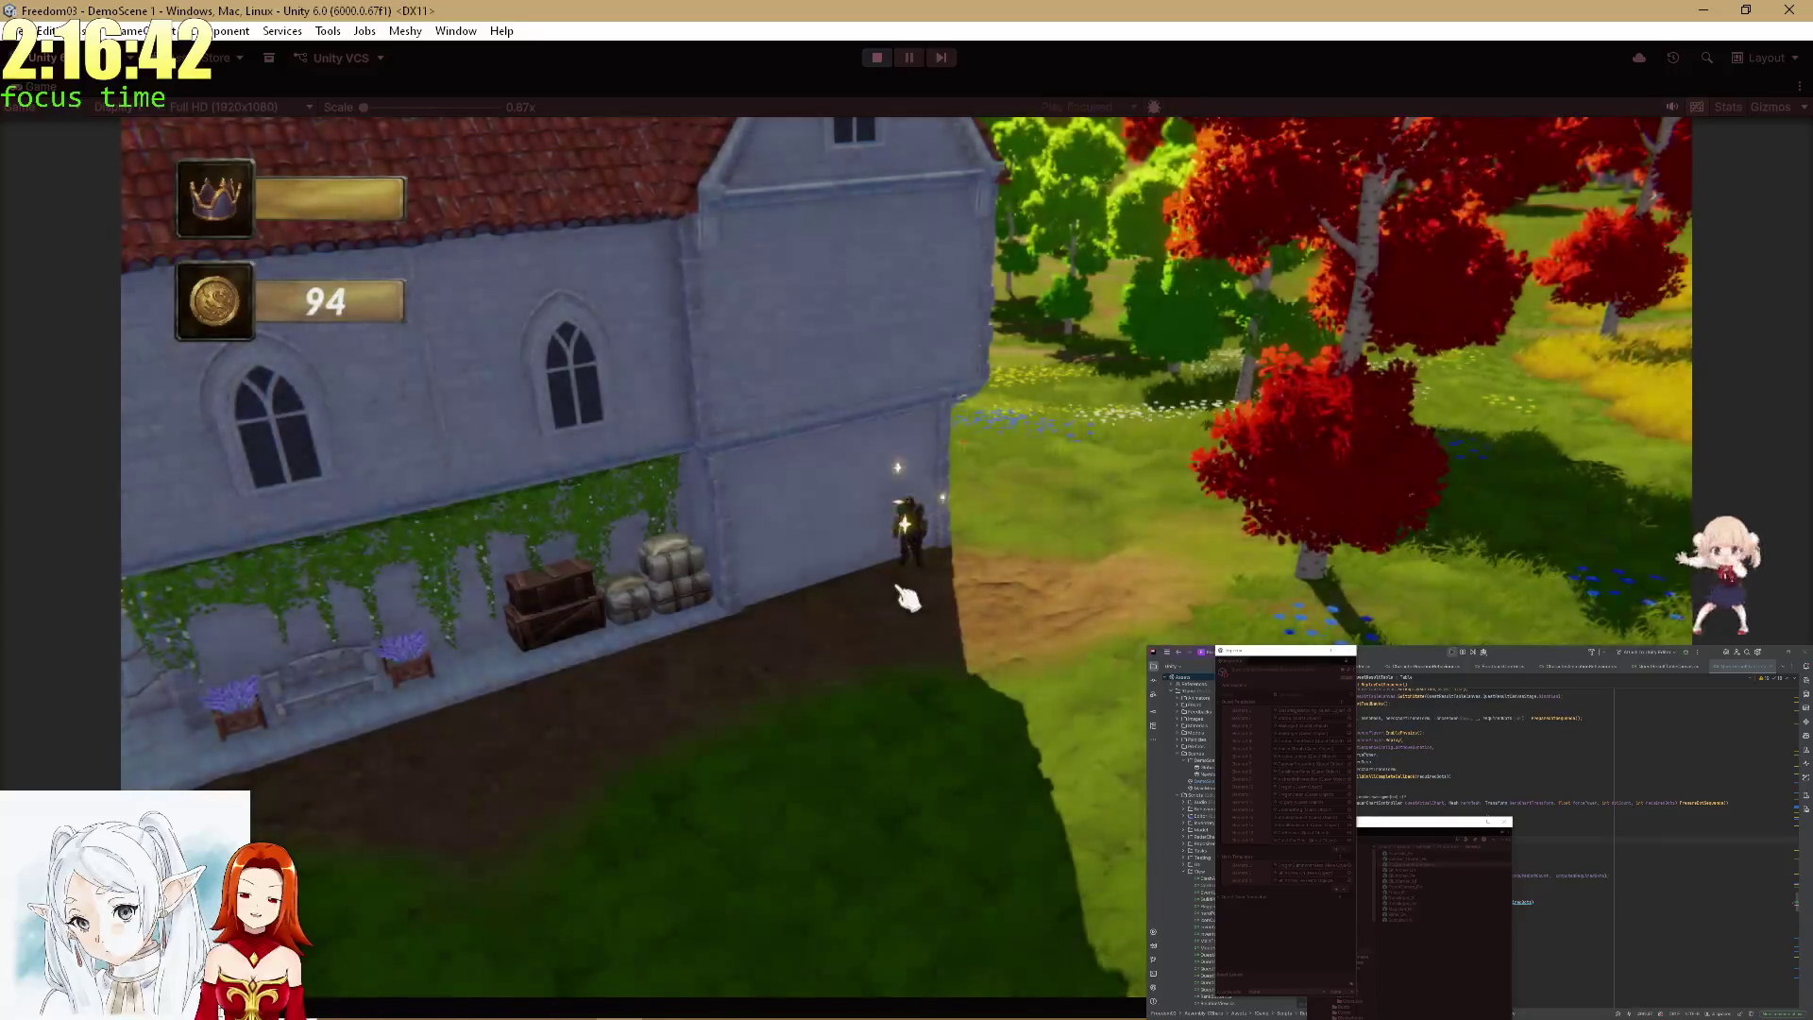
pyautogui.click(908, 921)
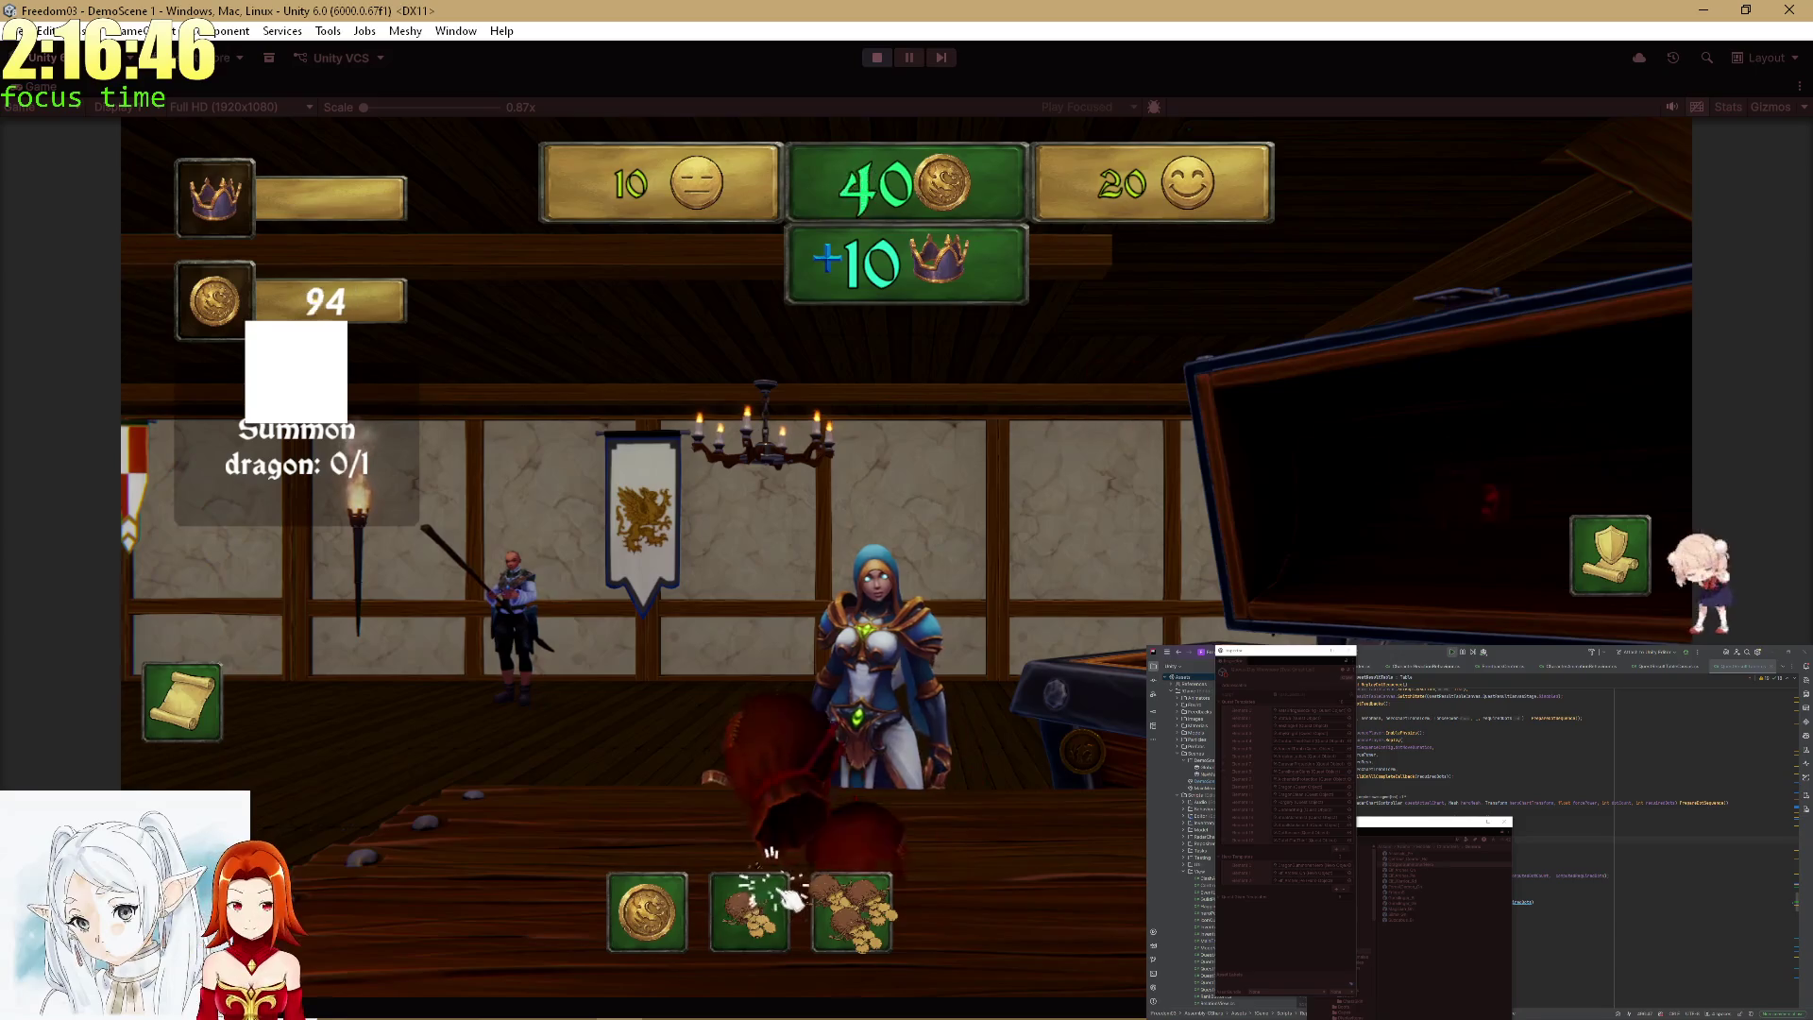
# Move the gold bags into the reward panel to settle rewards, then stop the playtest.
pyautogui.click(787, 897)
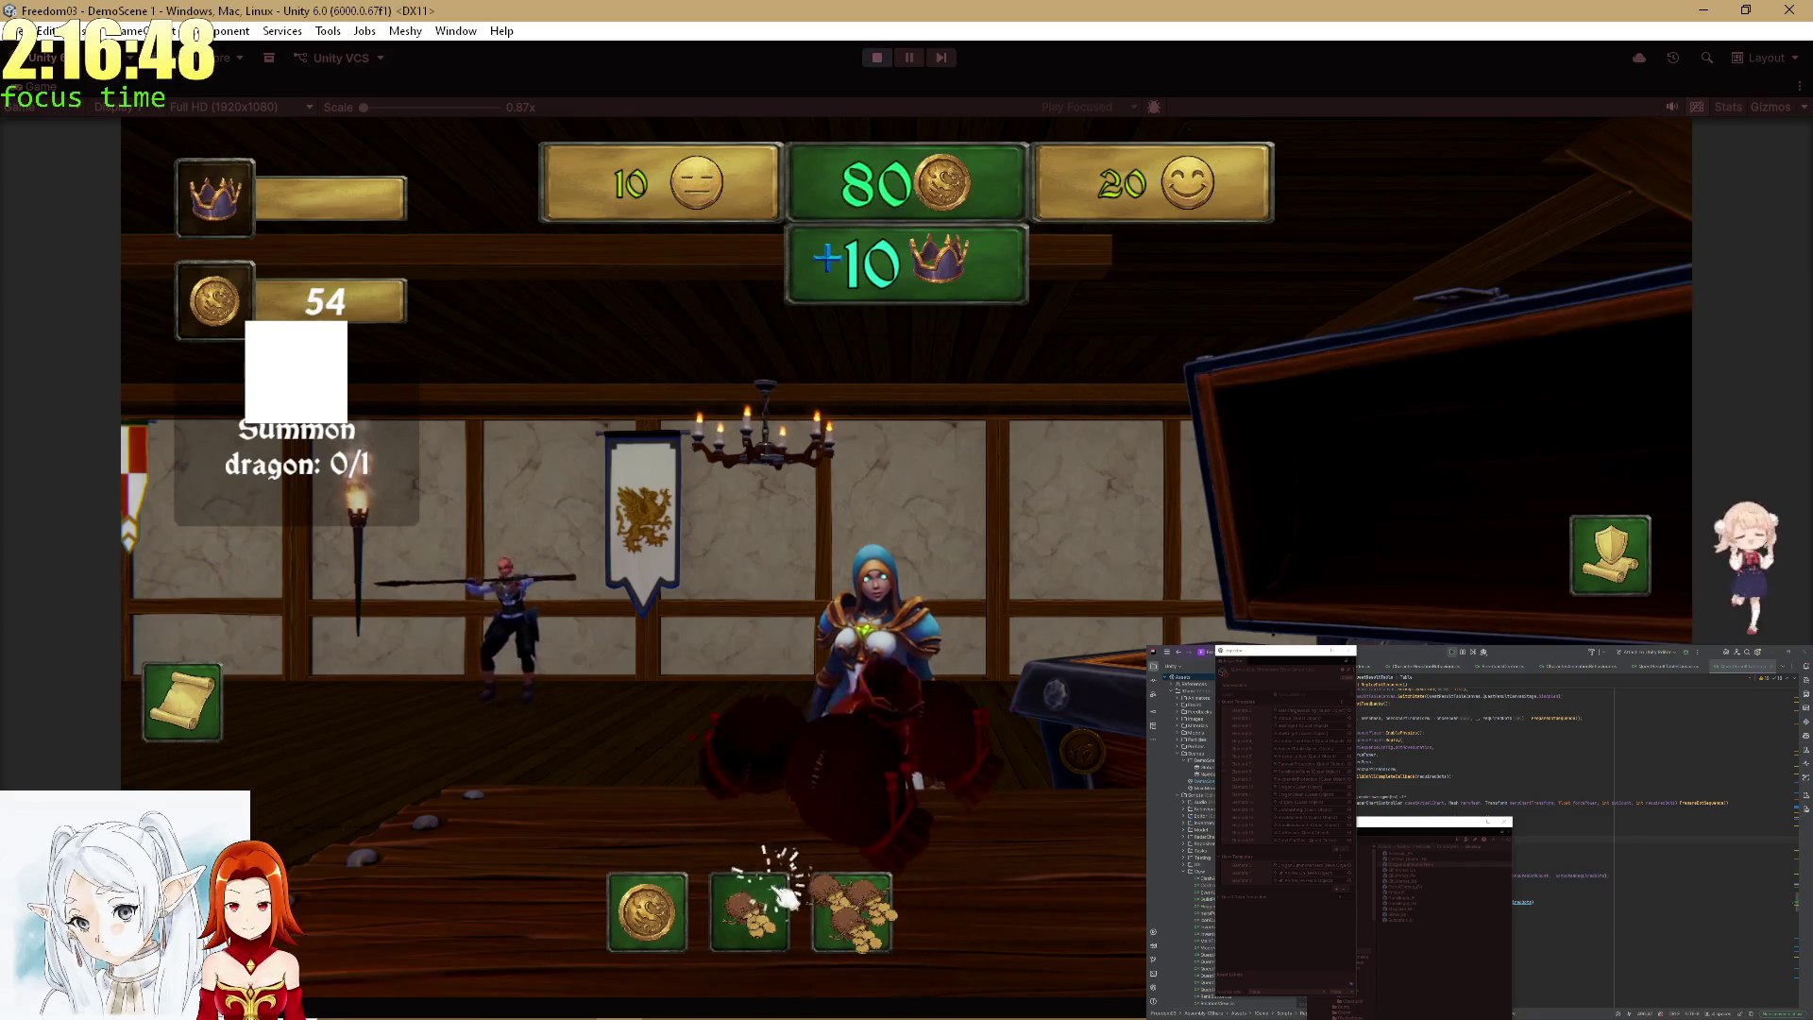
pyautogui.click(850, 907)
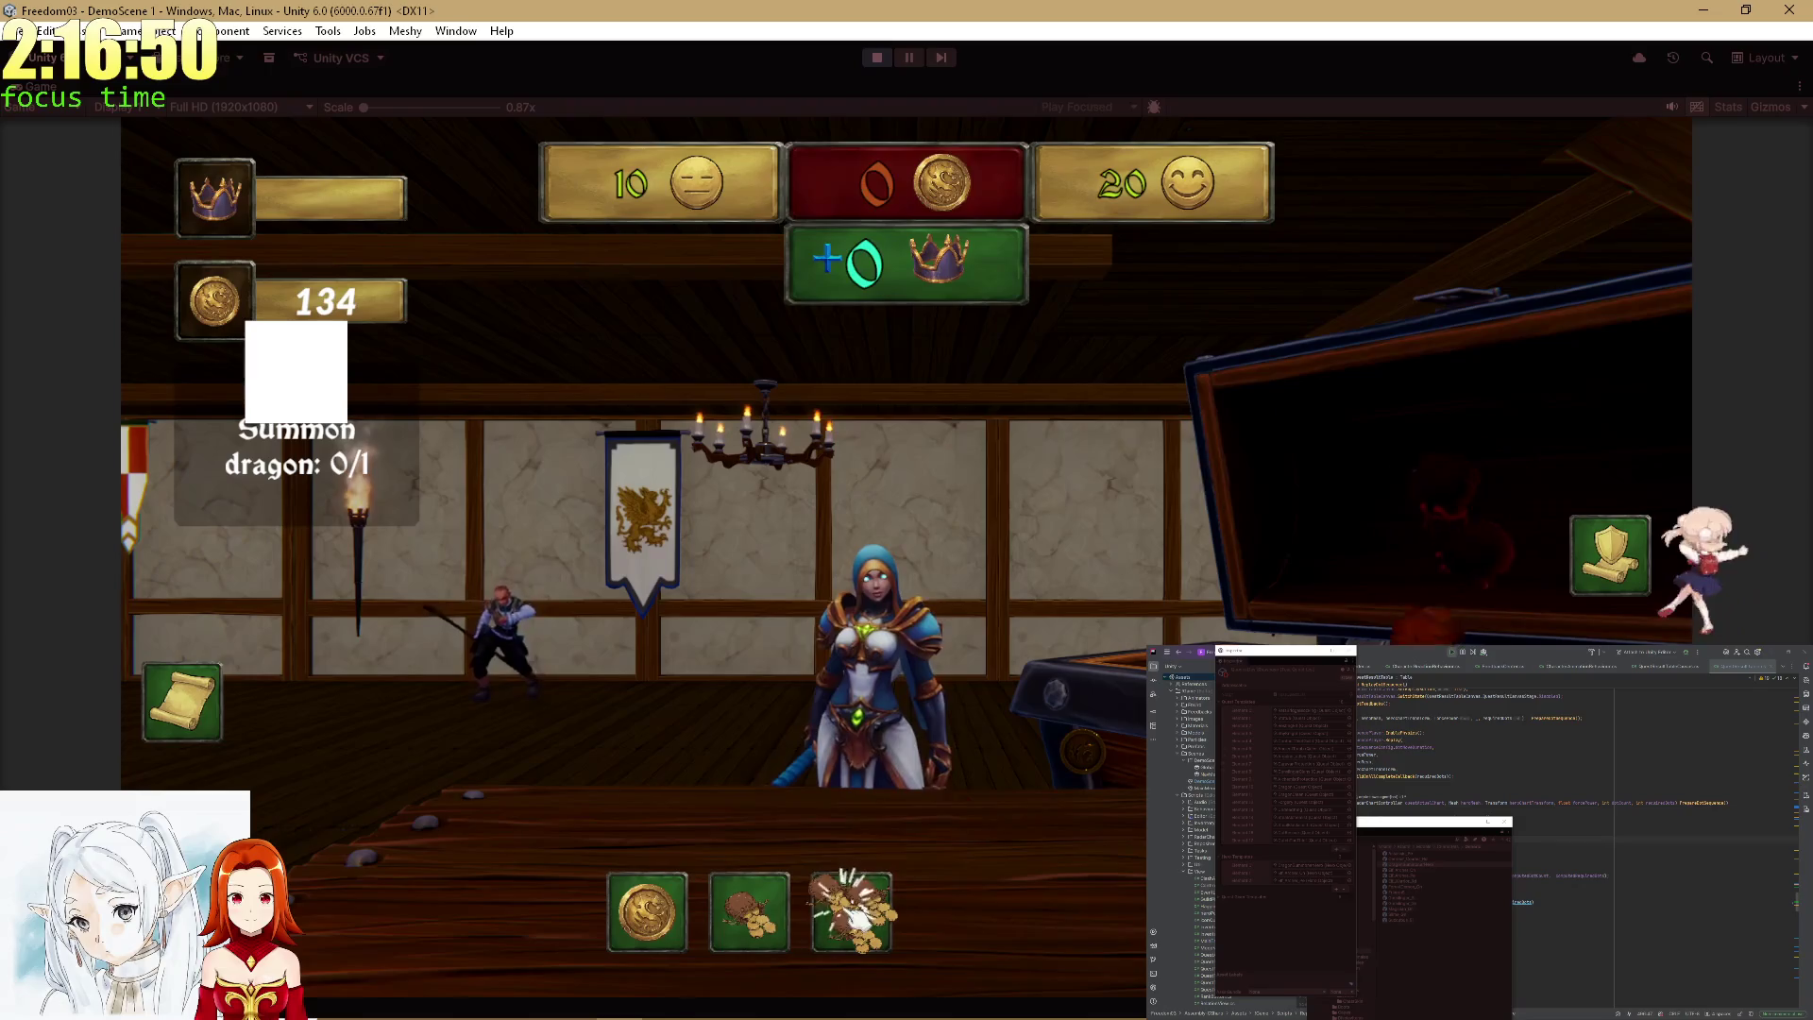
pyautogui.click(850, 907)
pyautogui.click(850, 902)
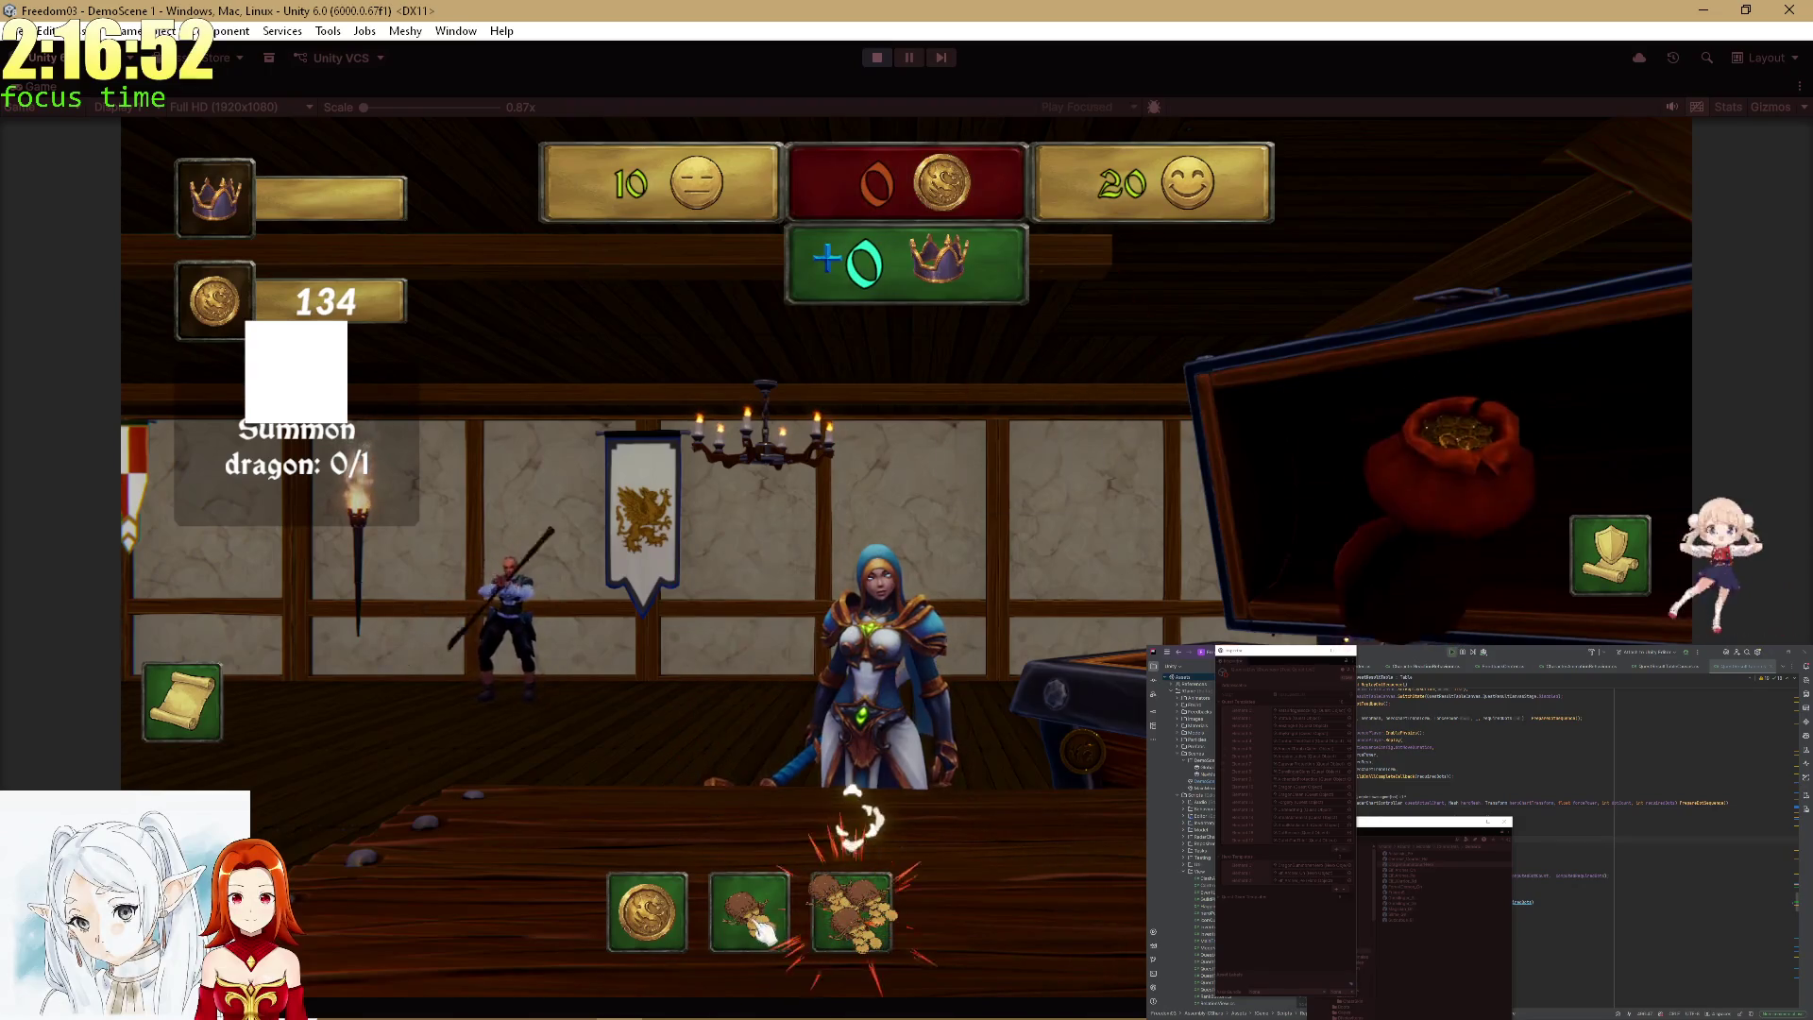
pyautogui.click(697, 921)
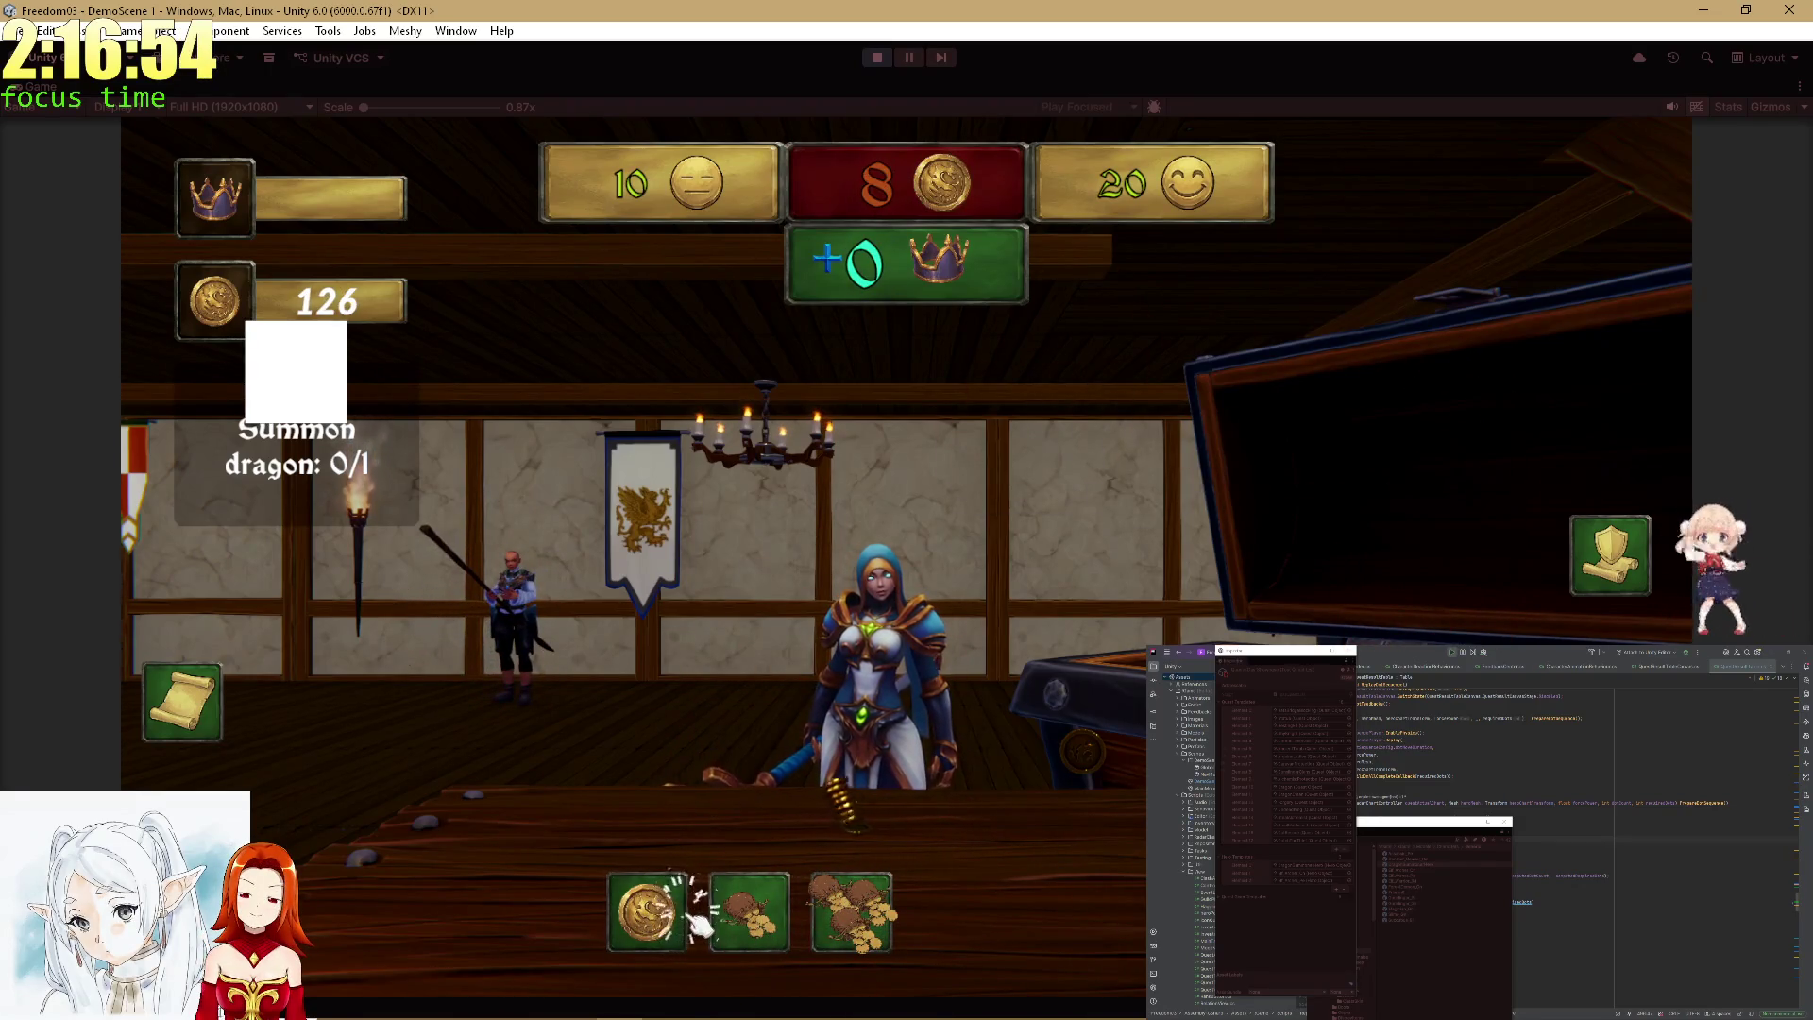
pyautogui.click(749, 911)
pyautogui.click(782, 924)
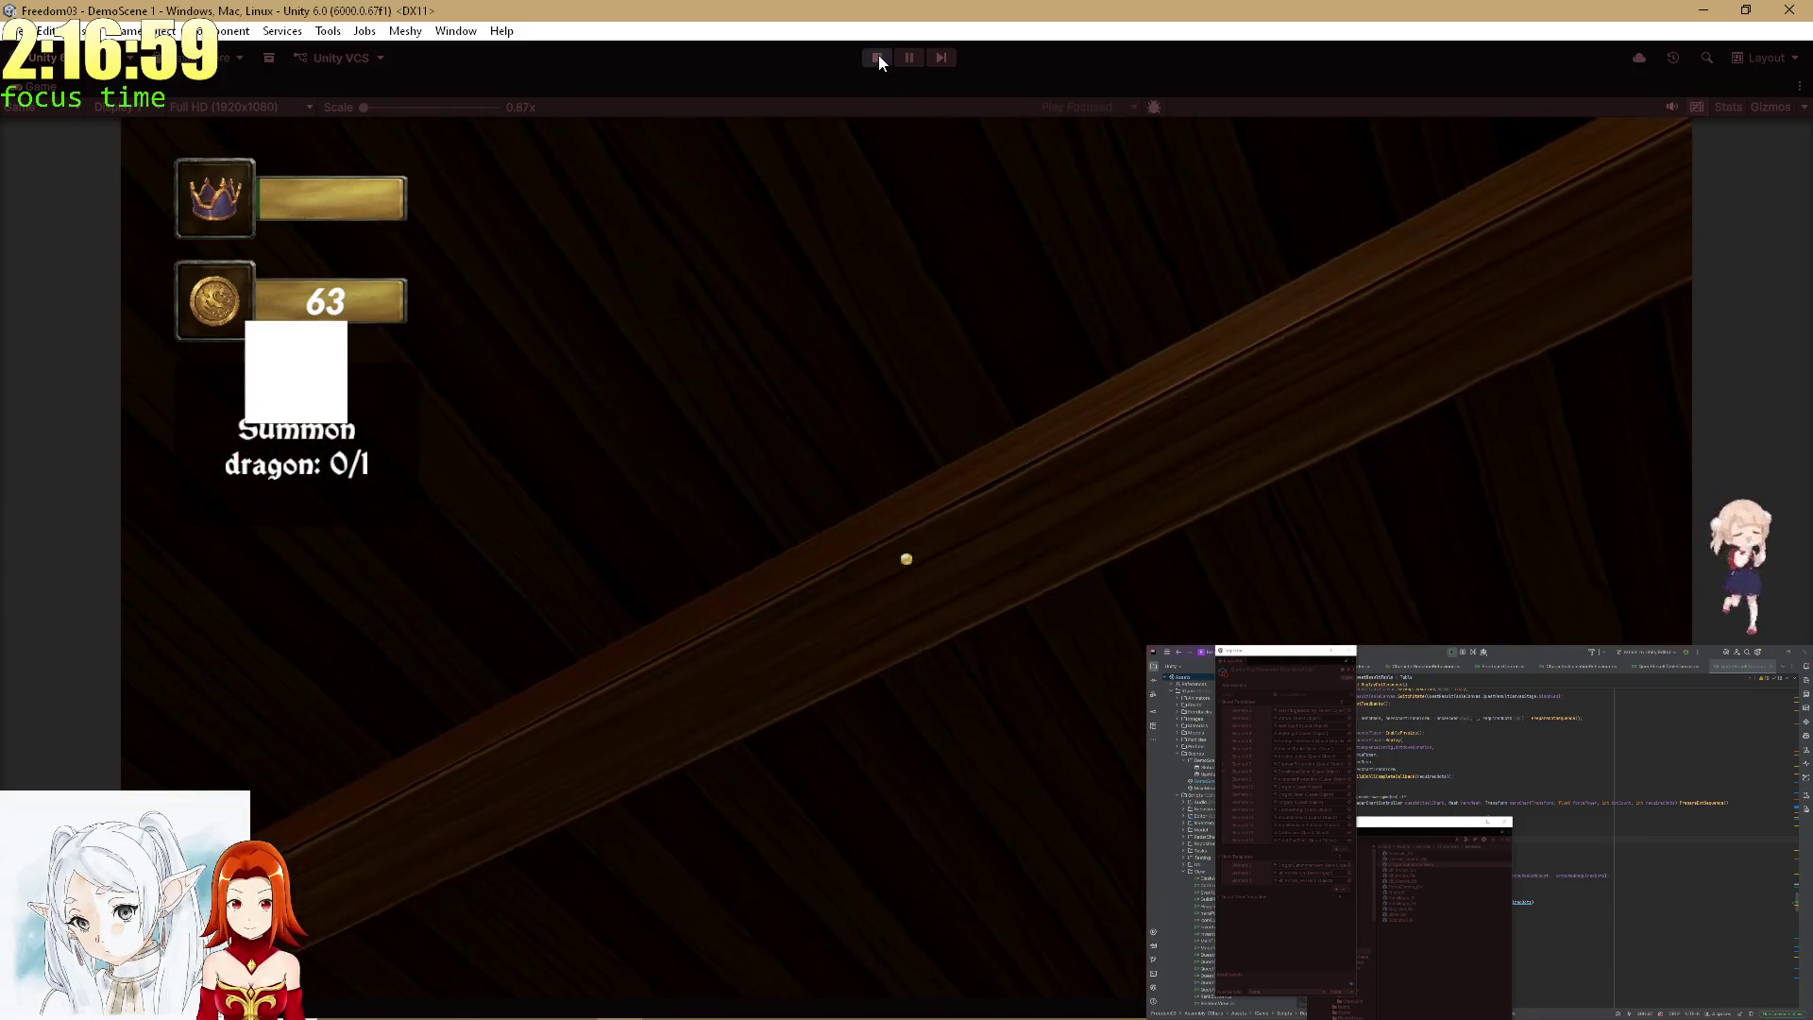
pyautogui.click(878, 59)
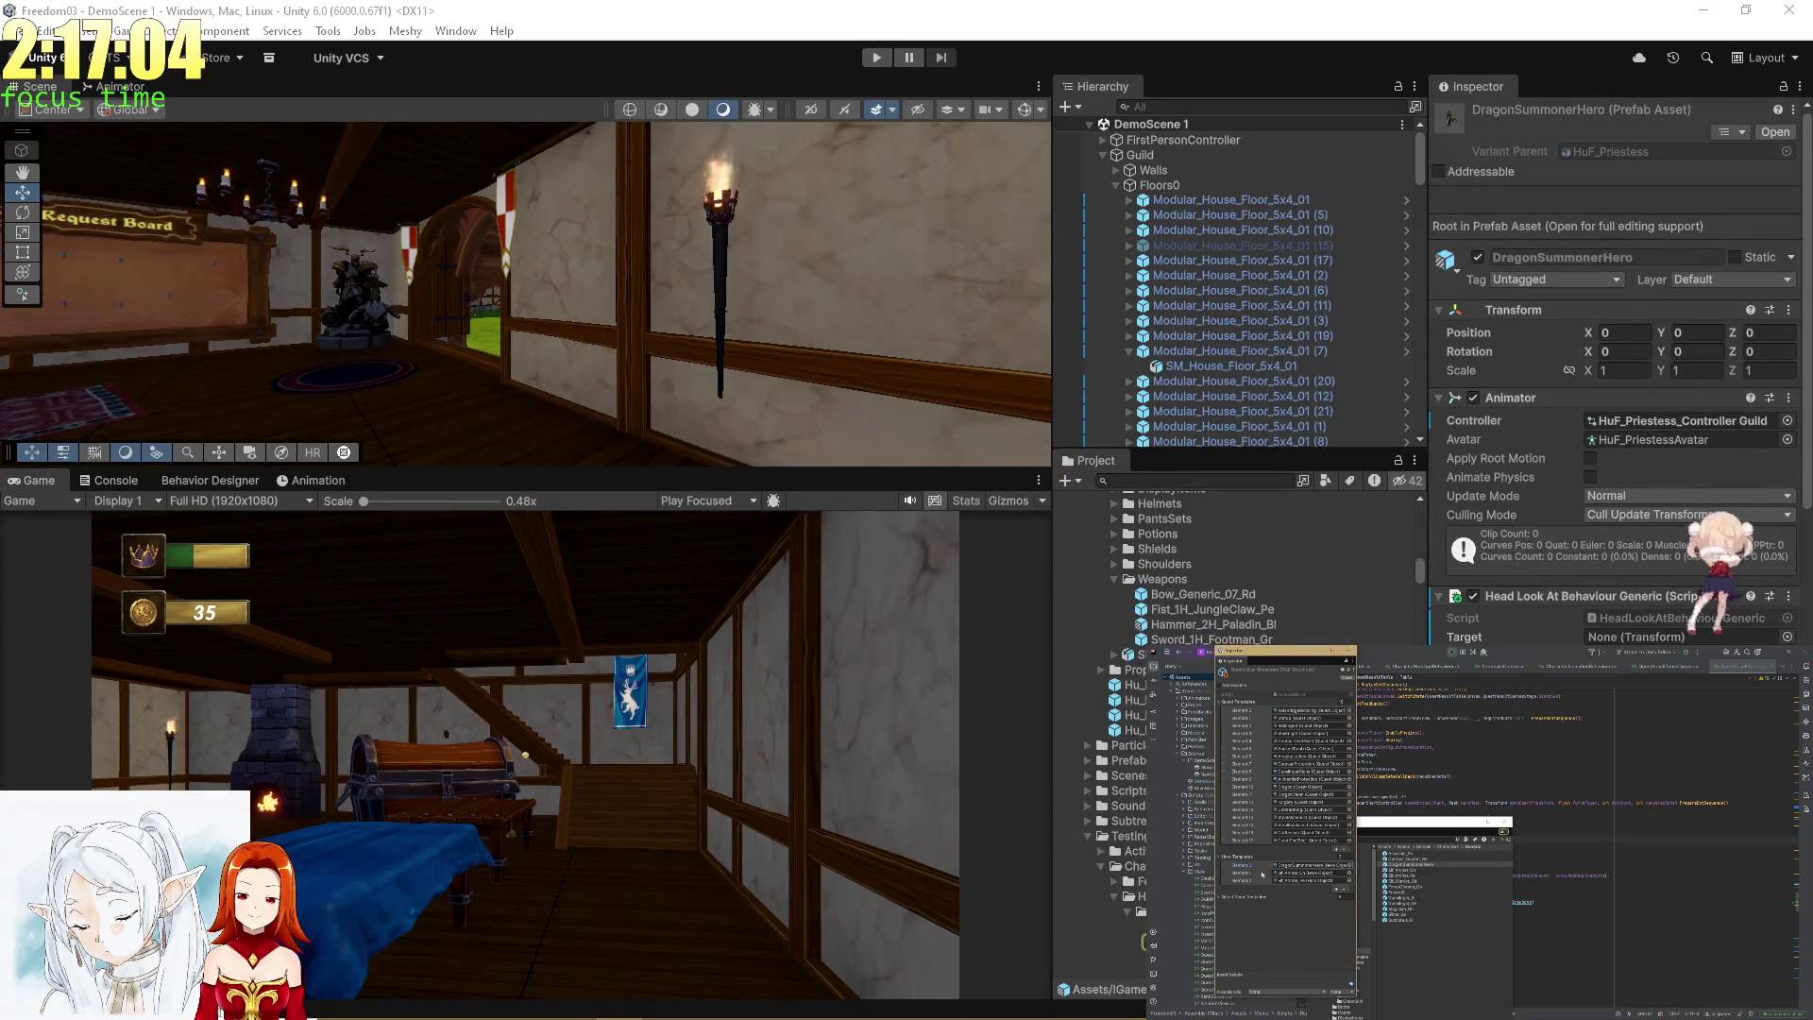
# Add the five hero objects to Hero Templates and inspect the ForestDemon_Gn hero's stats.
pyautogui.scroll(-5, 1125, 962)
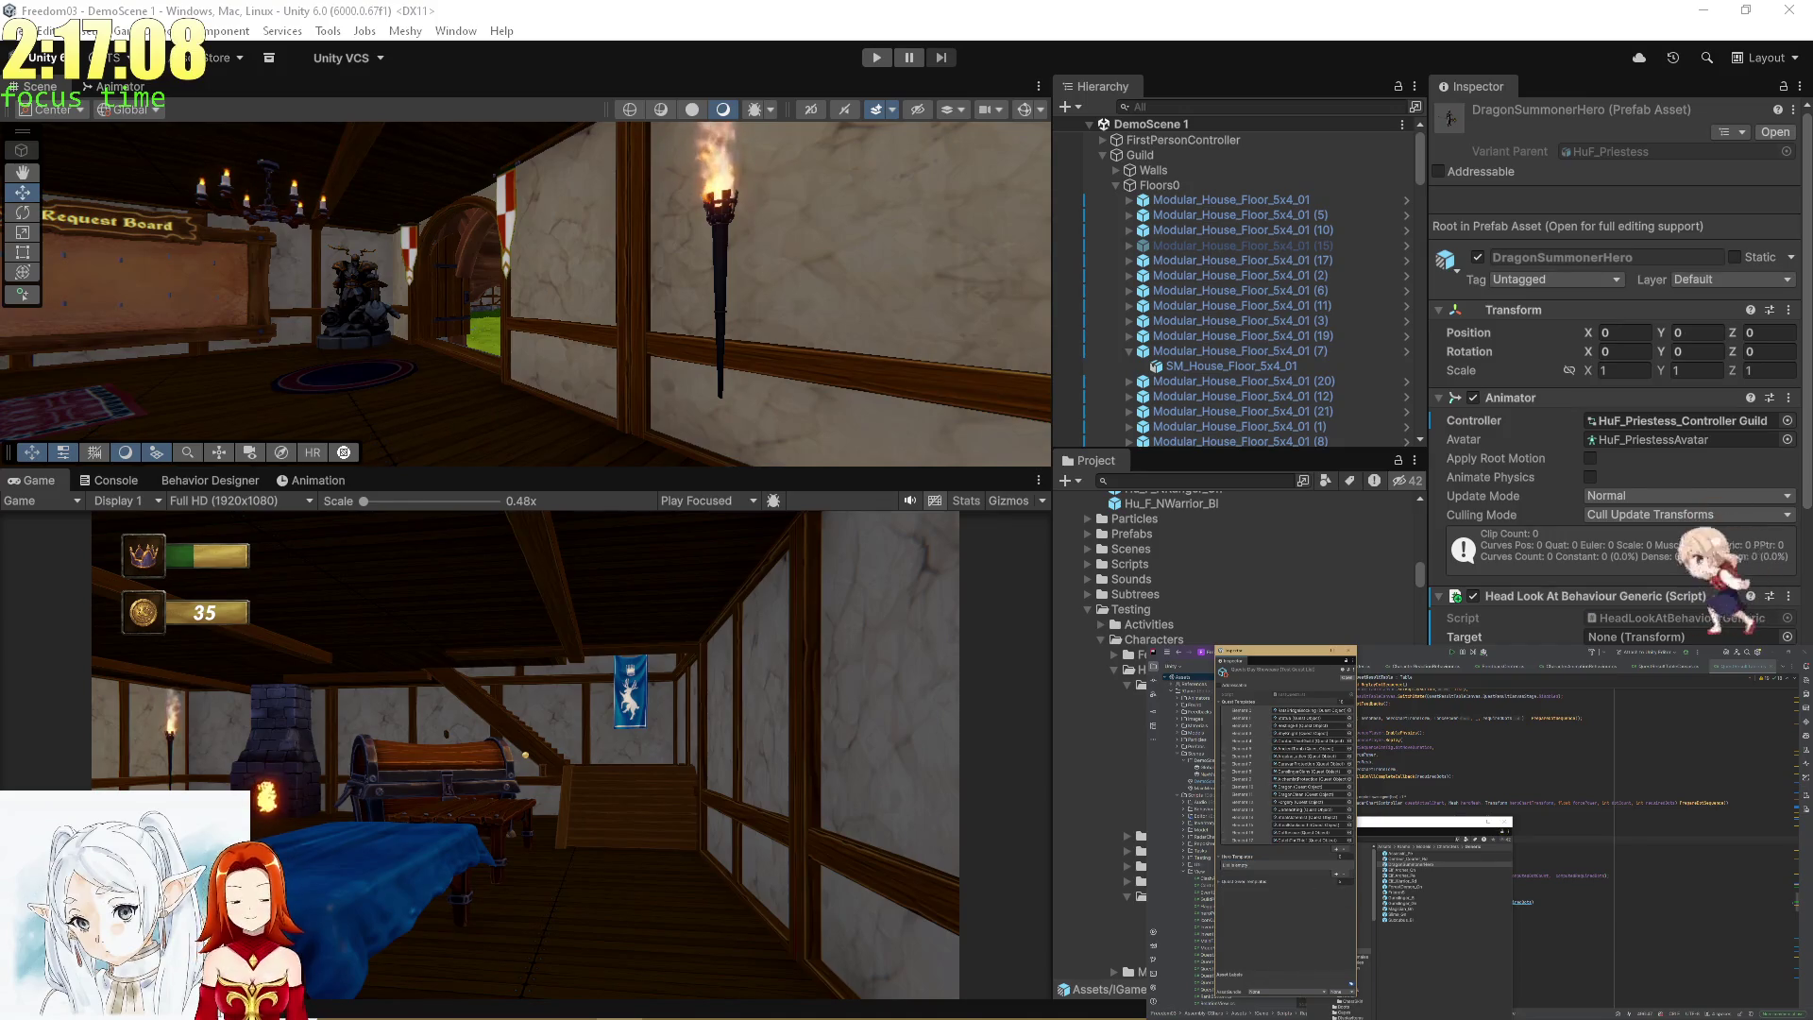
pyautogui.click(1126, 962)
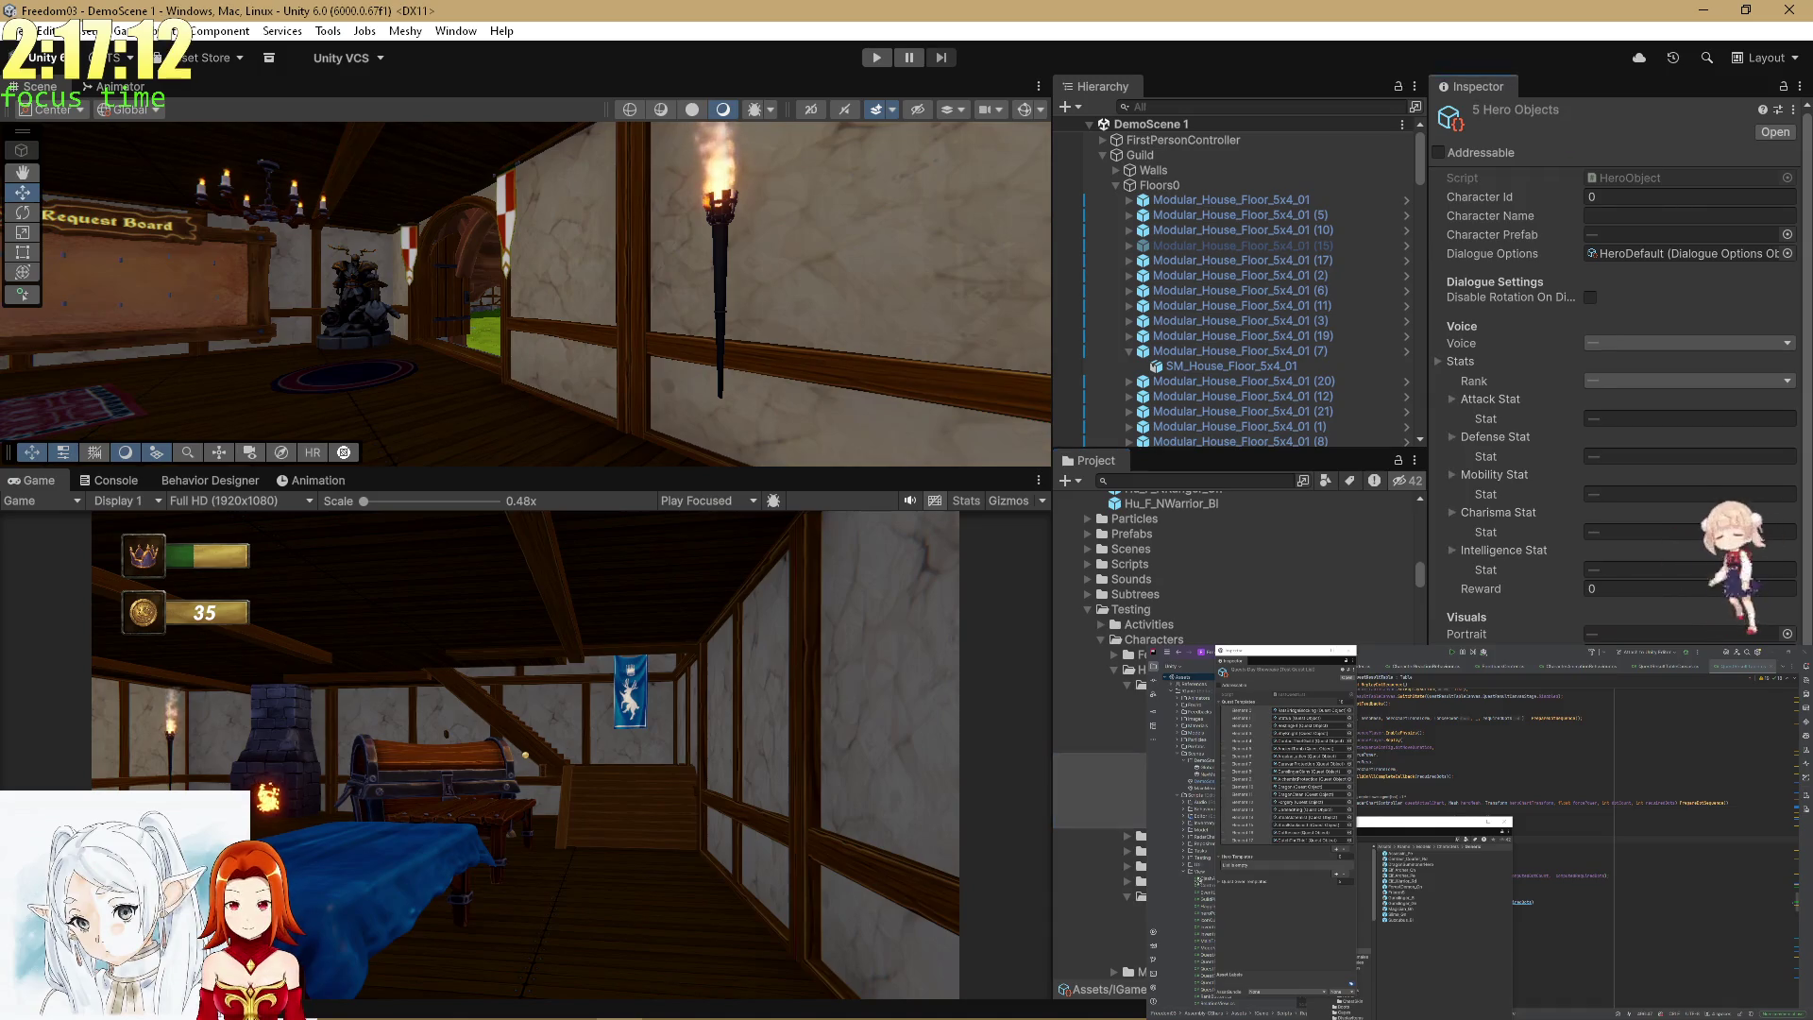
pyautogui.moveTo(1126, 961); pyautogui.dragTo(1237, 856)
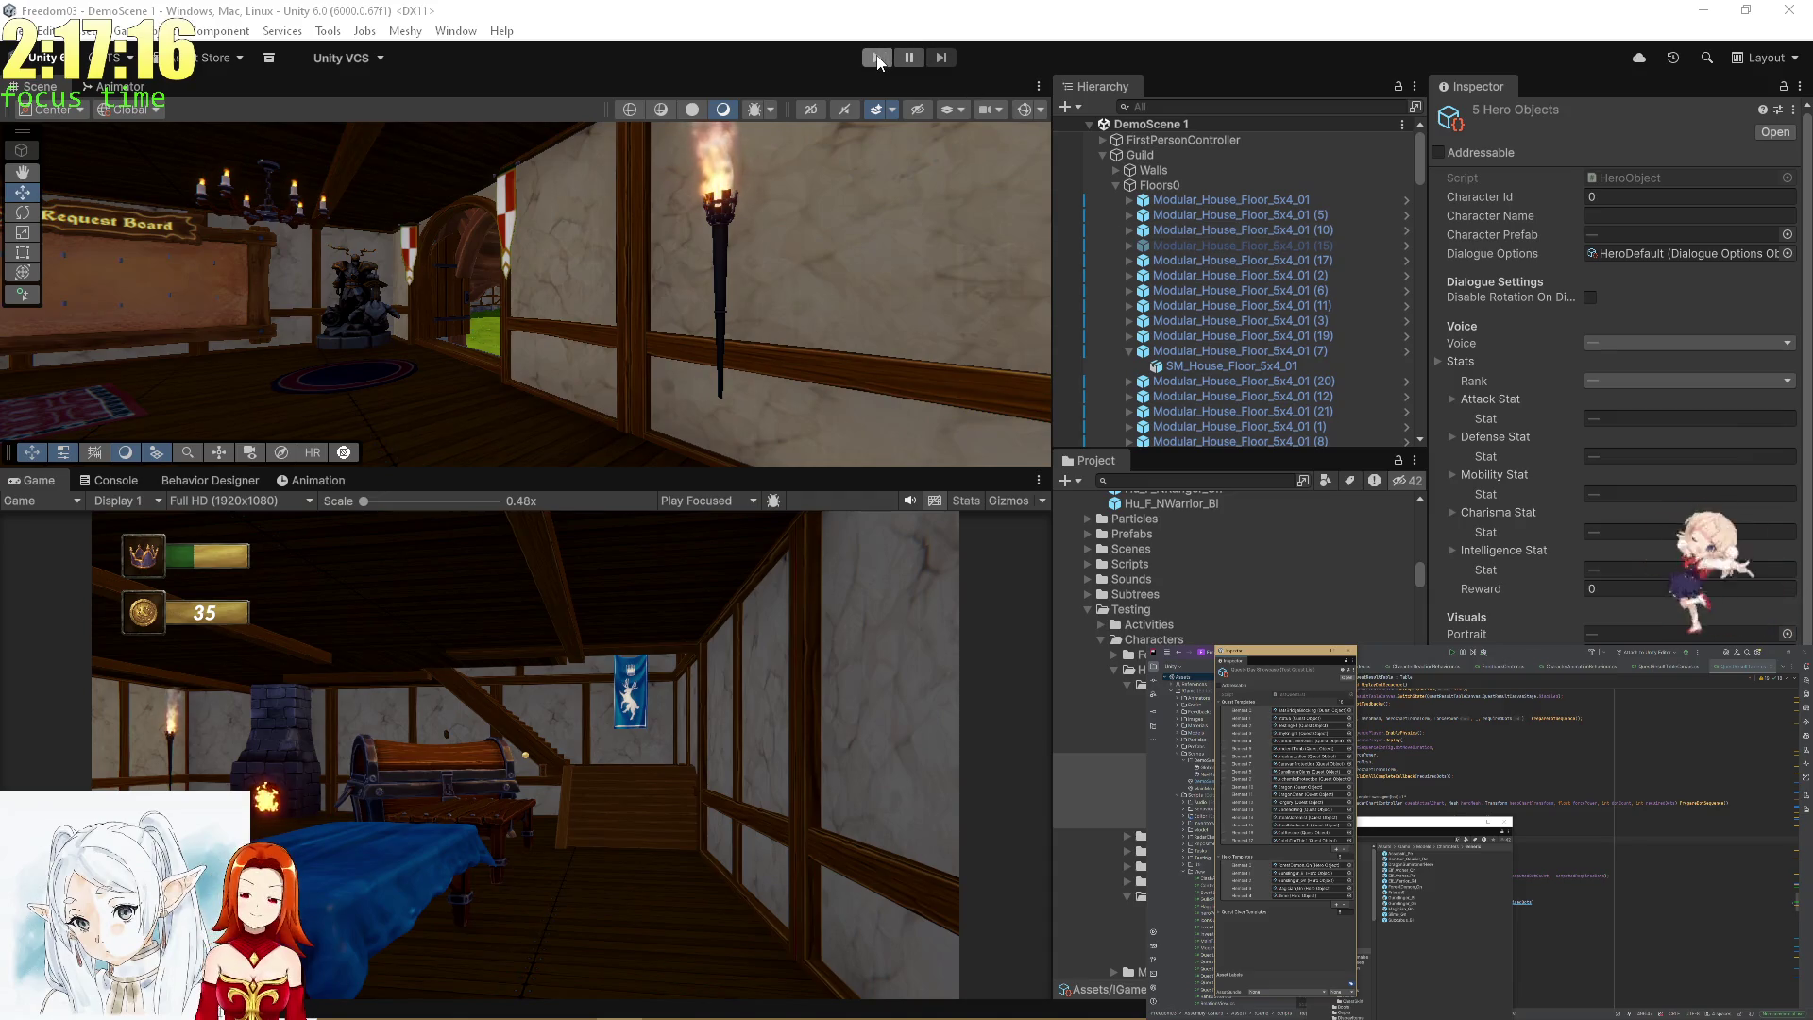
pyautogui.click(1126, 961)
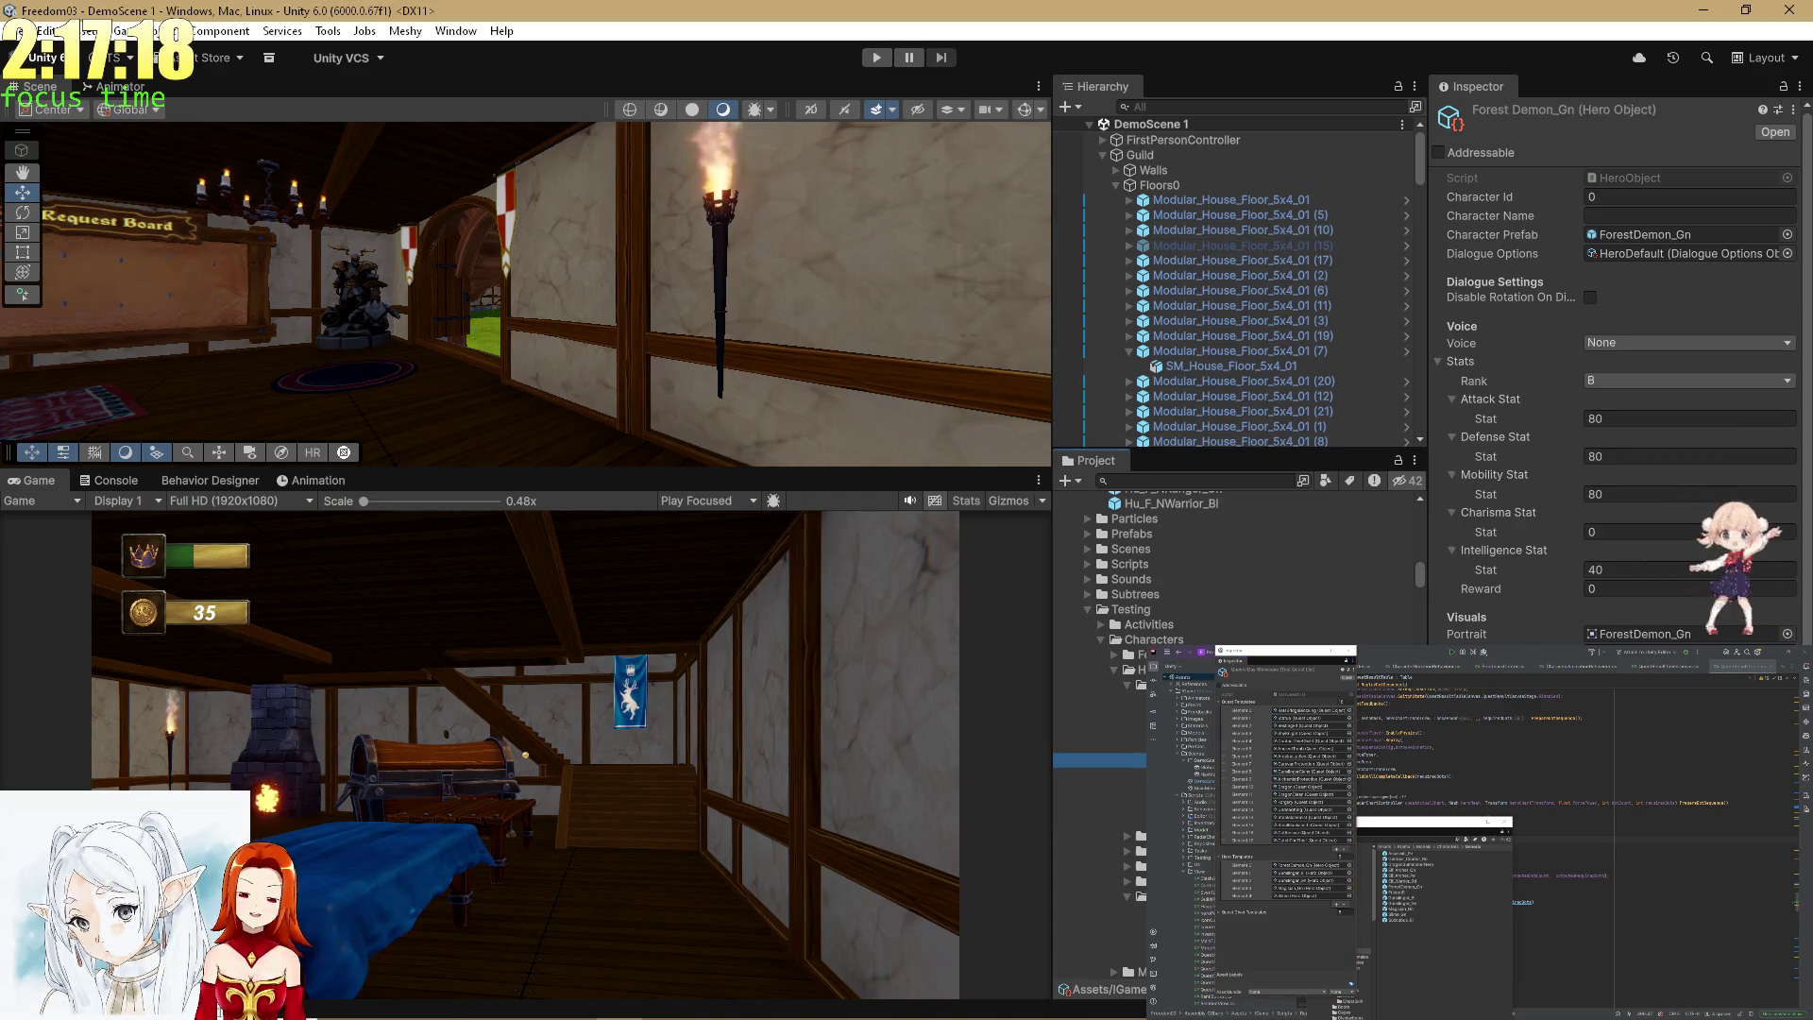
# Give the Magician_Gn hero the Elf Female 2 voice, check the Slime hero, and start Play mode.
pyautogui.press('Down')
pyautogui.press('Down')
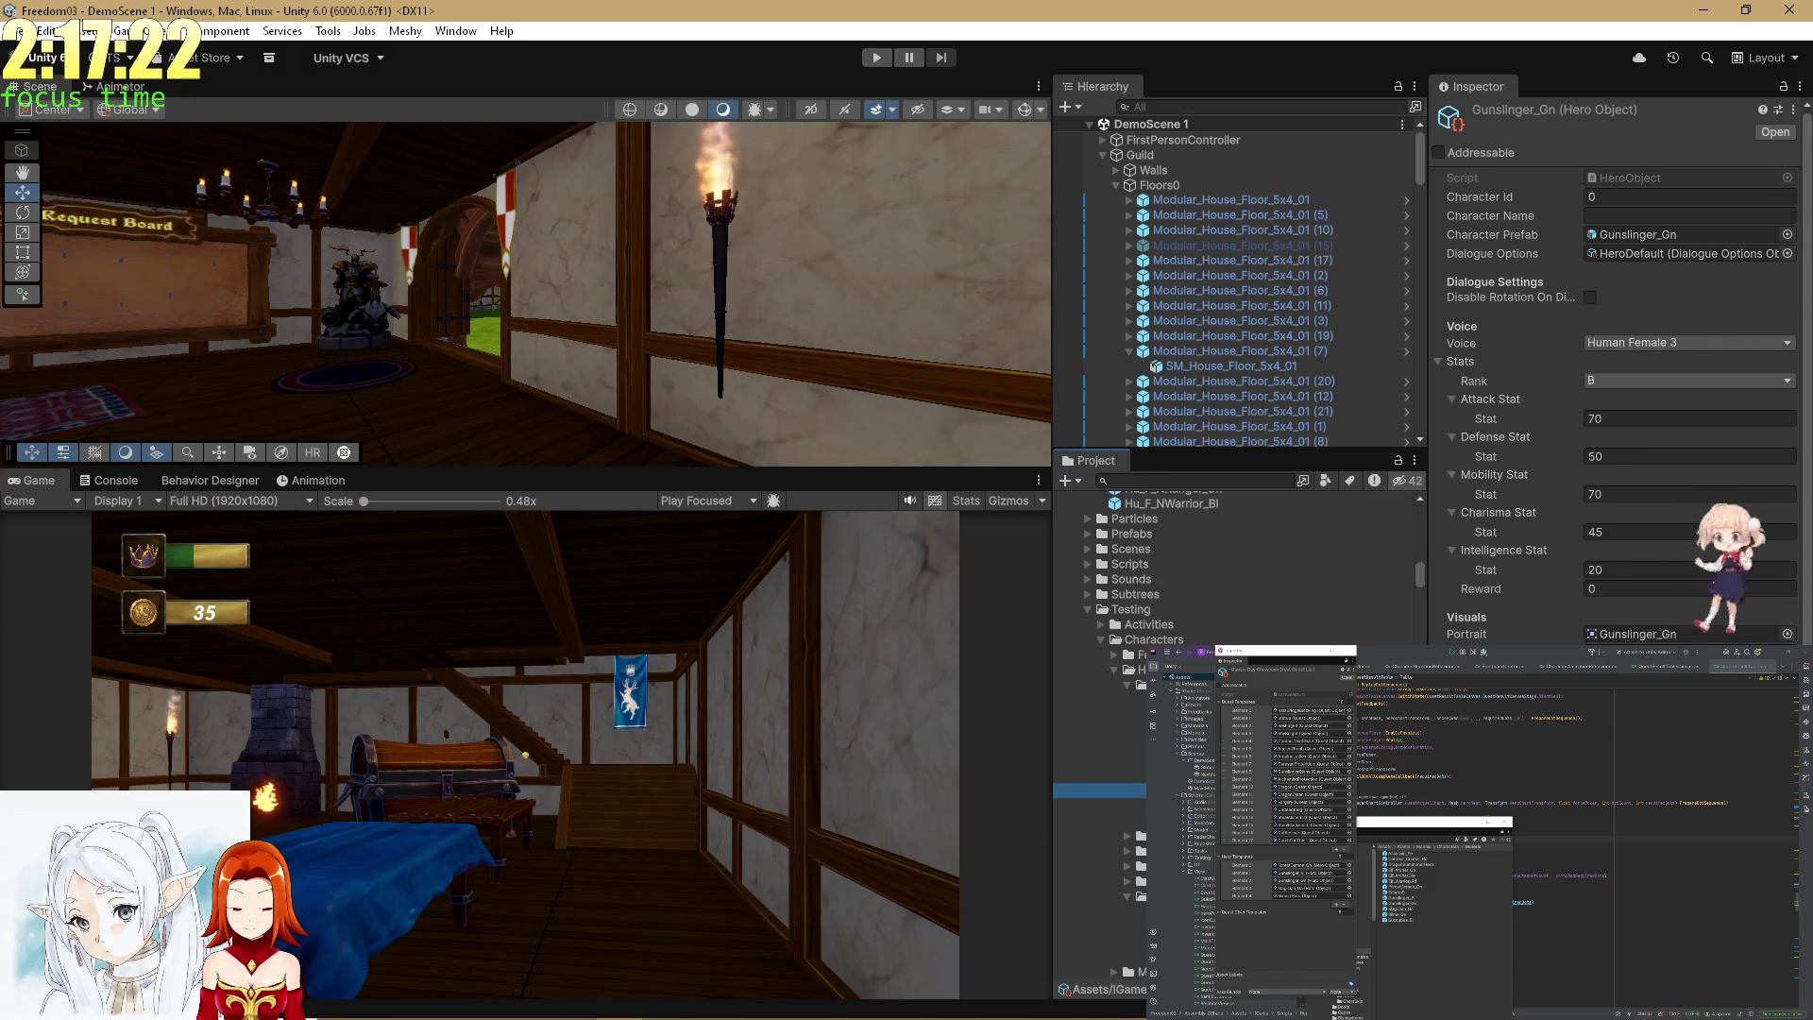
pyautogui.press('Down')
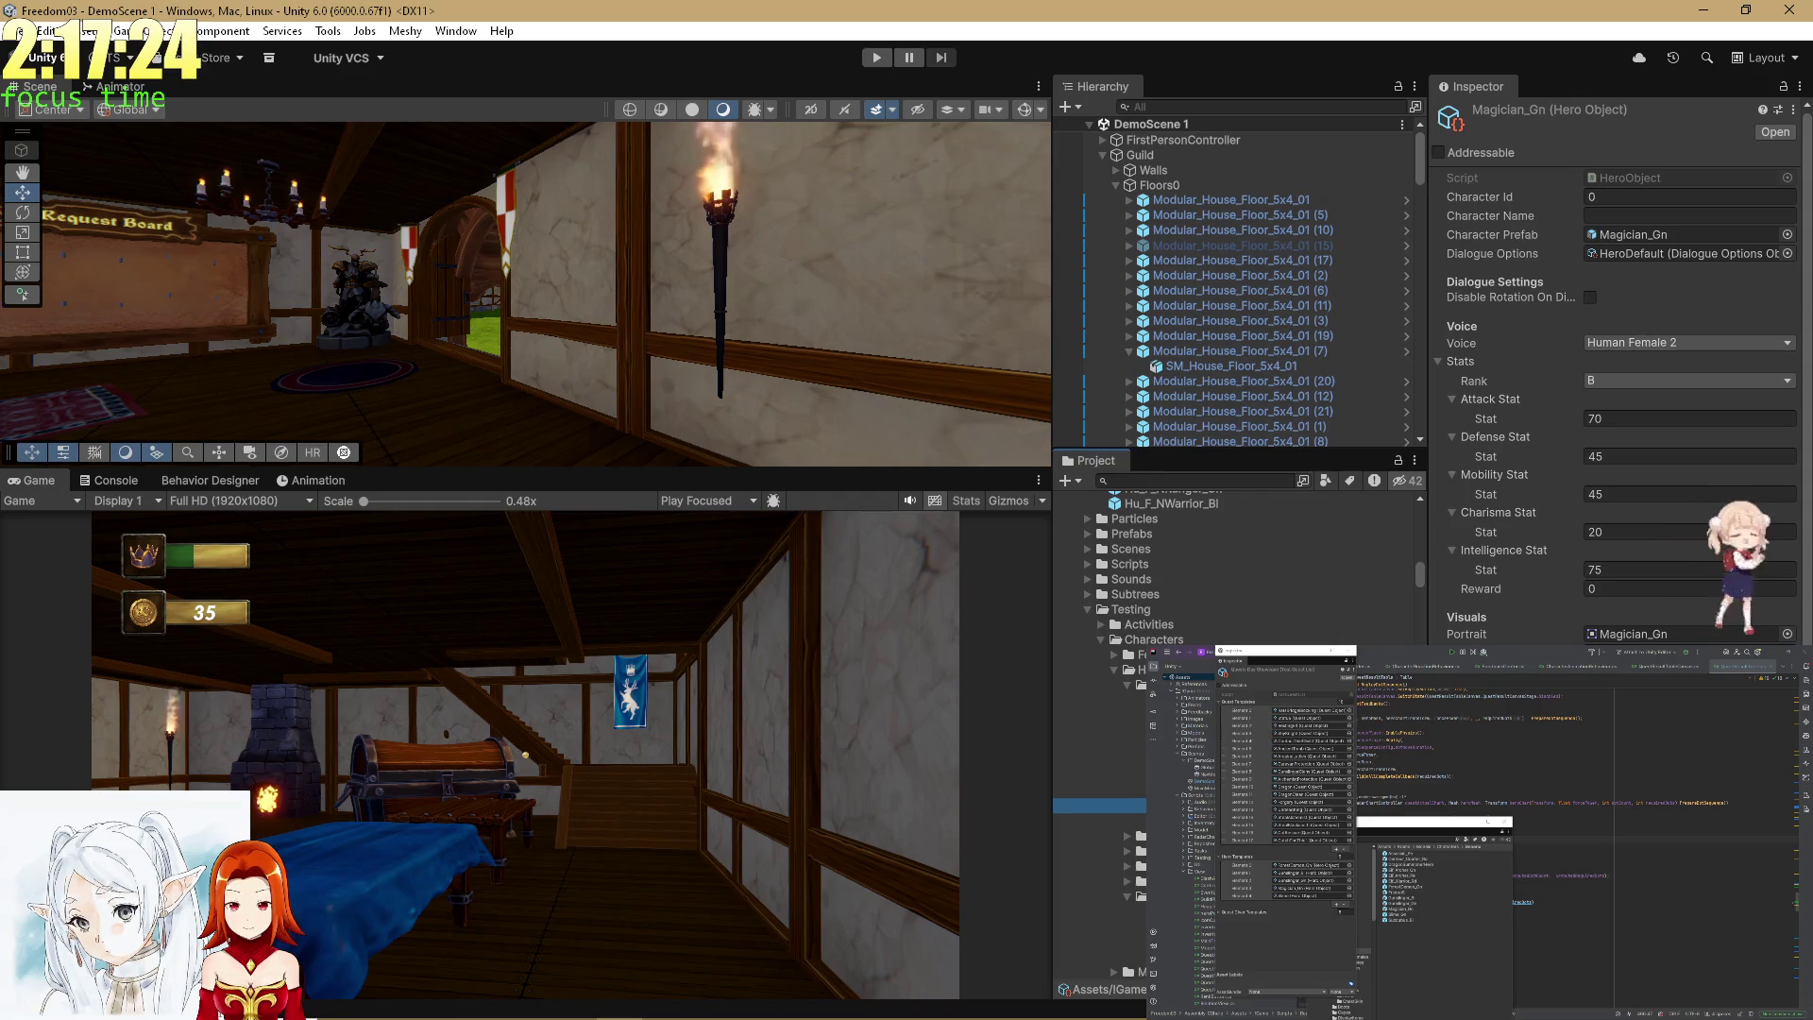
pyautogui.press('Down')
pyautogui.press('Up')
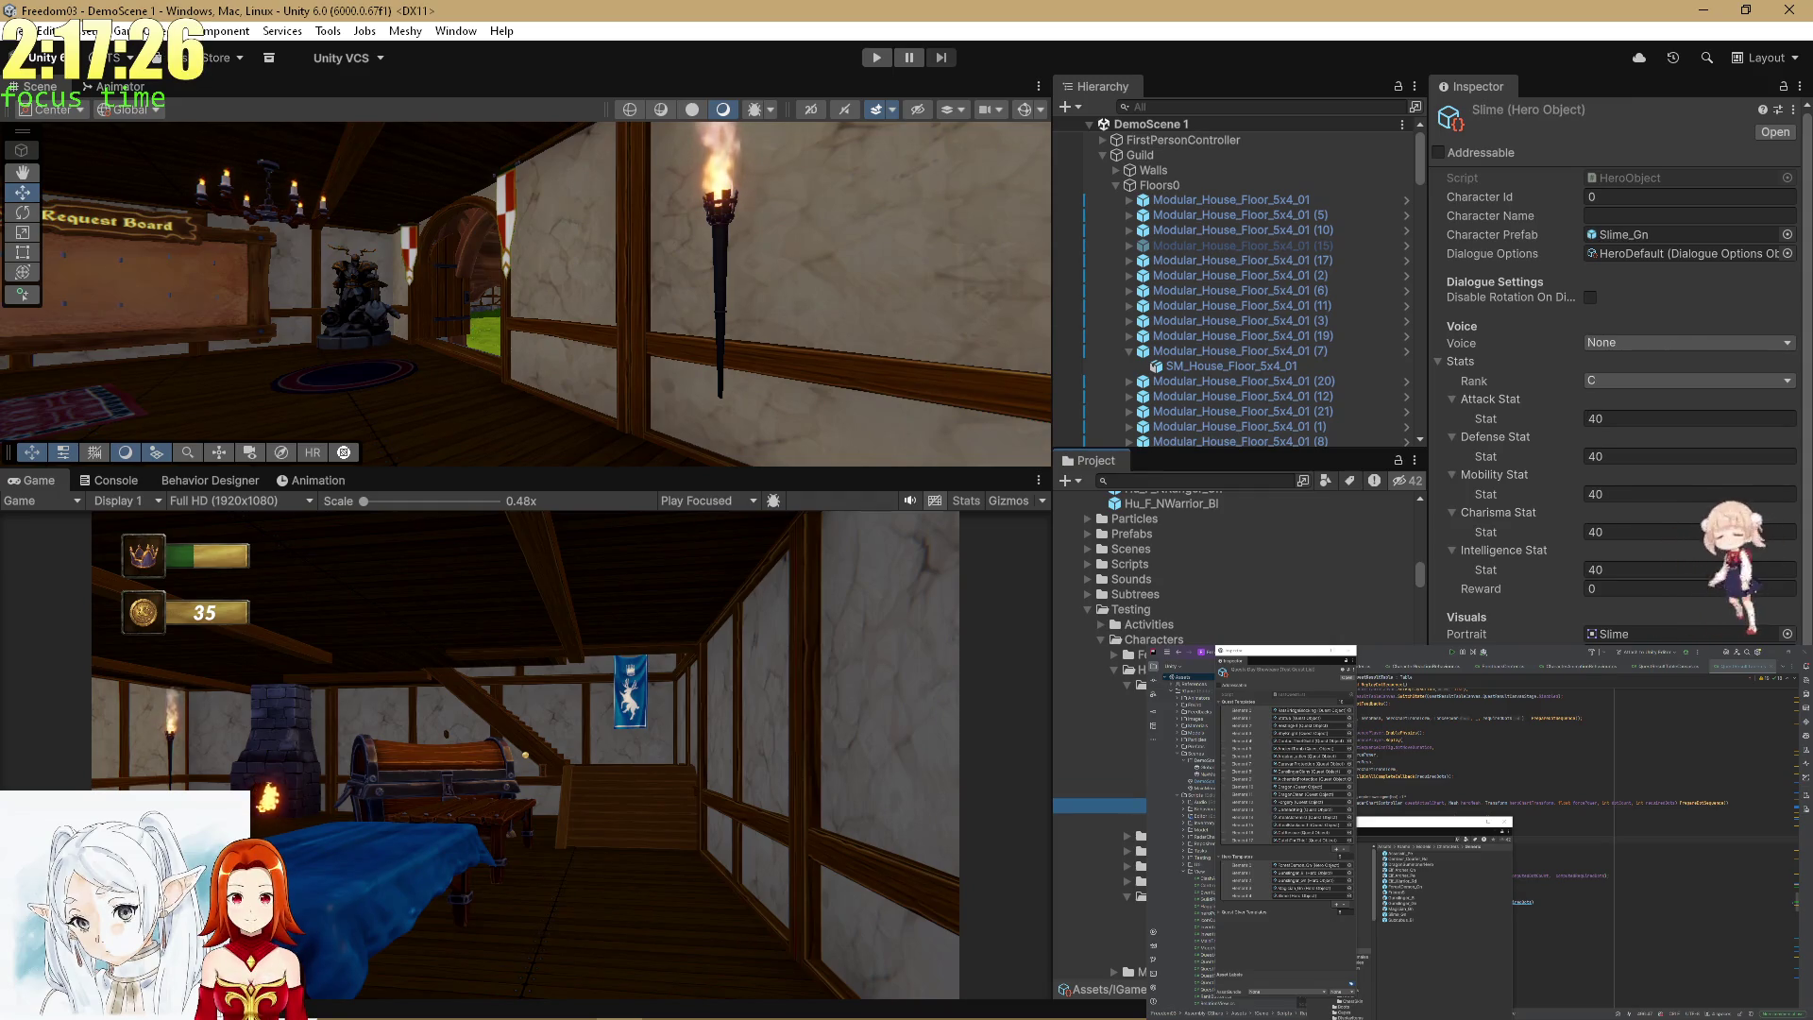
pyautogui.click(1636, 346)
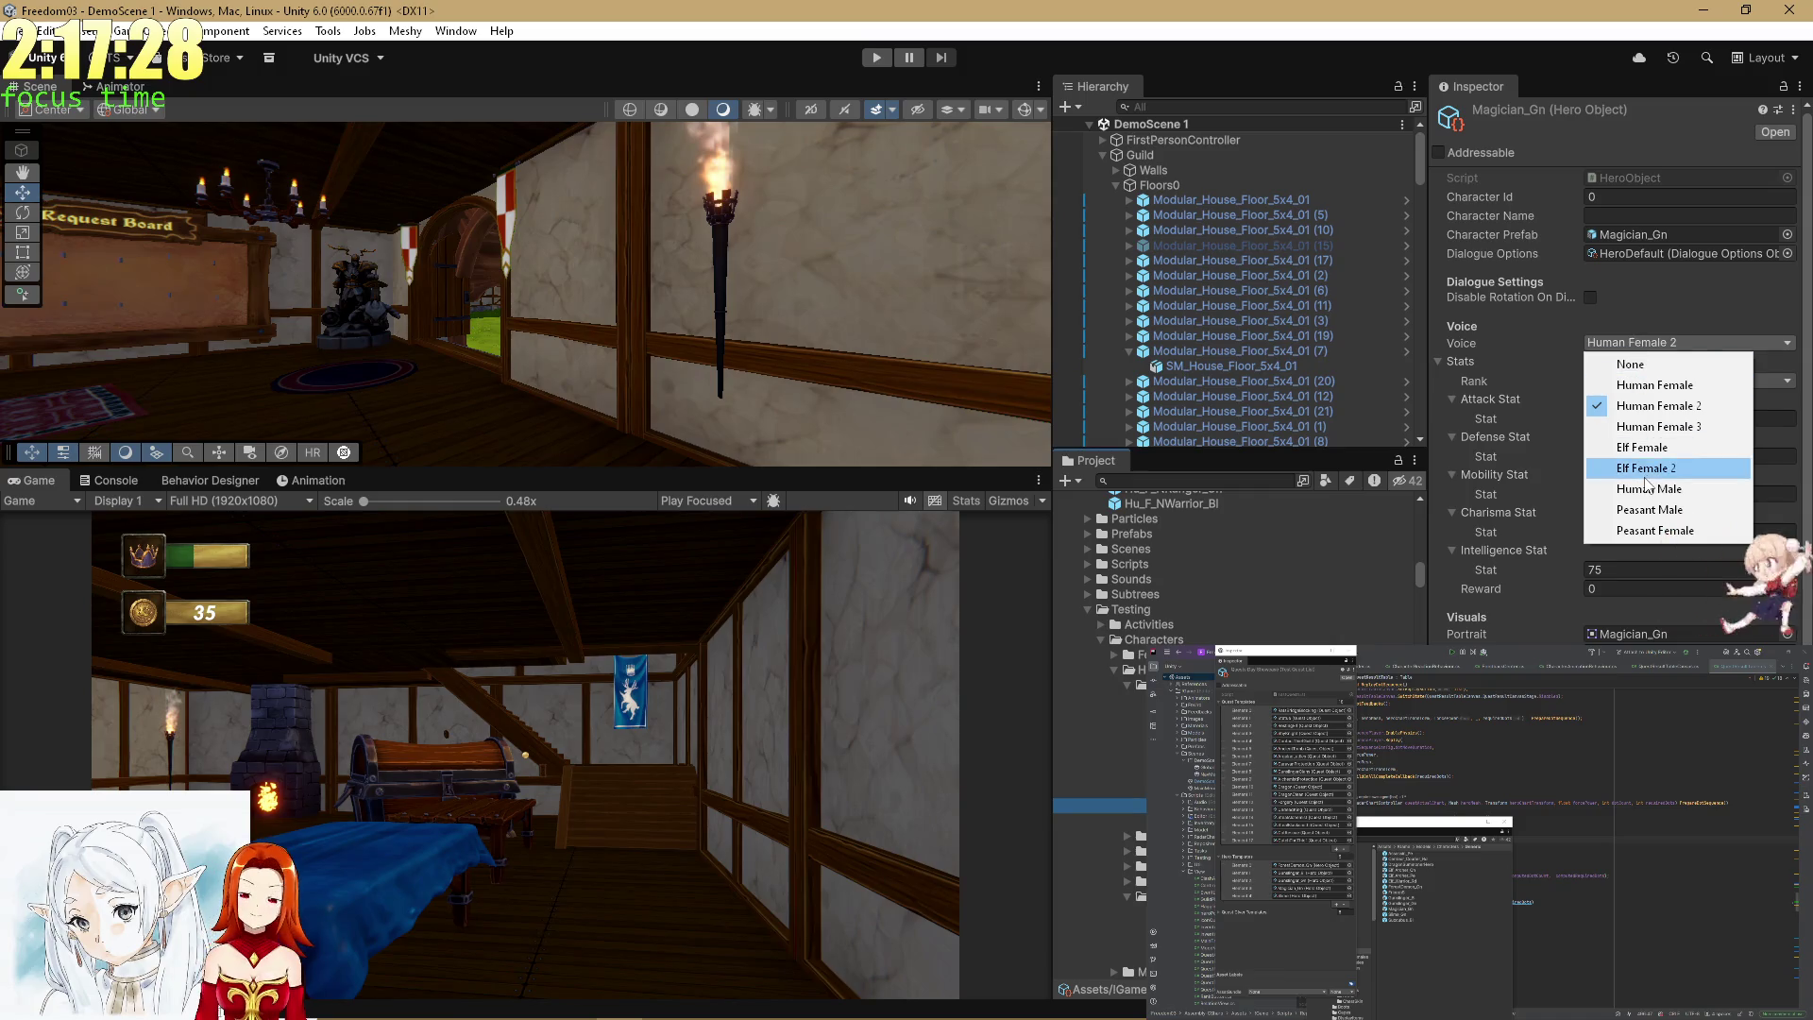
pyautogui.click(1654, 469)
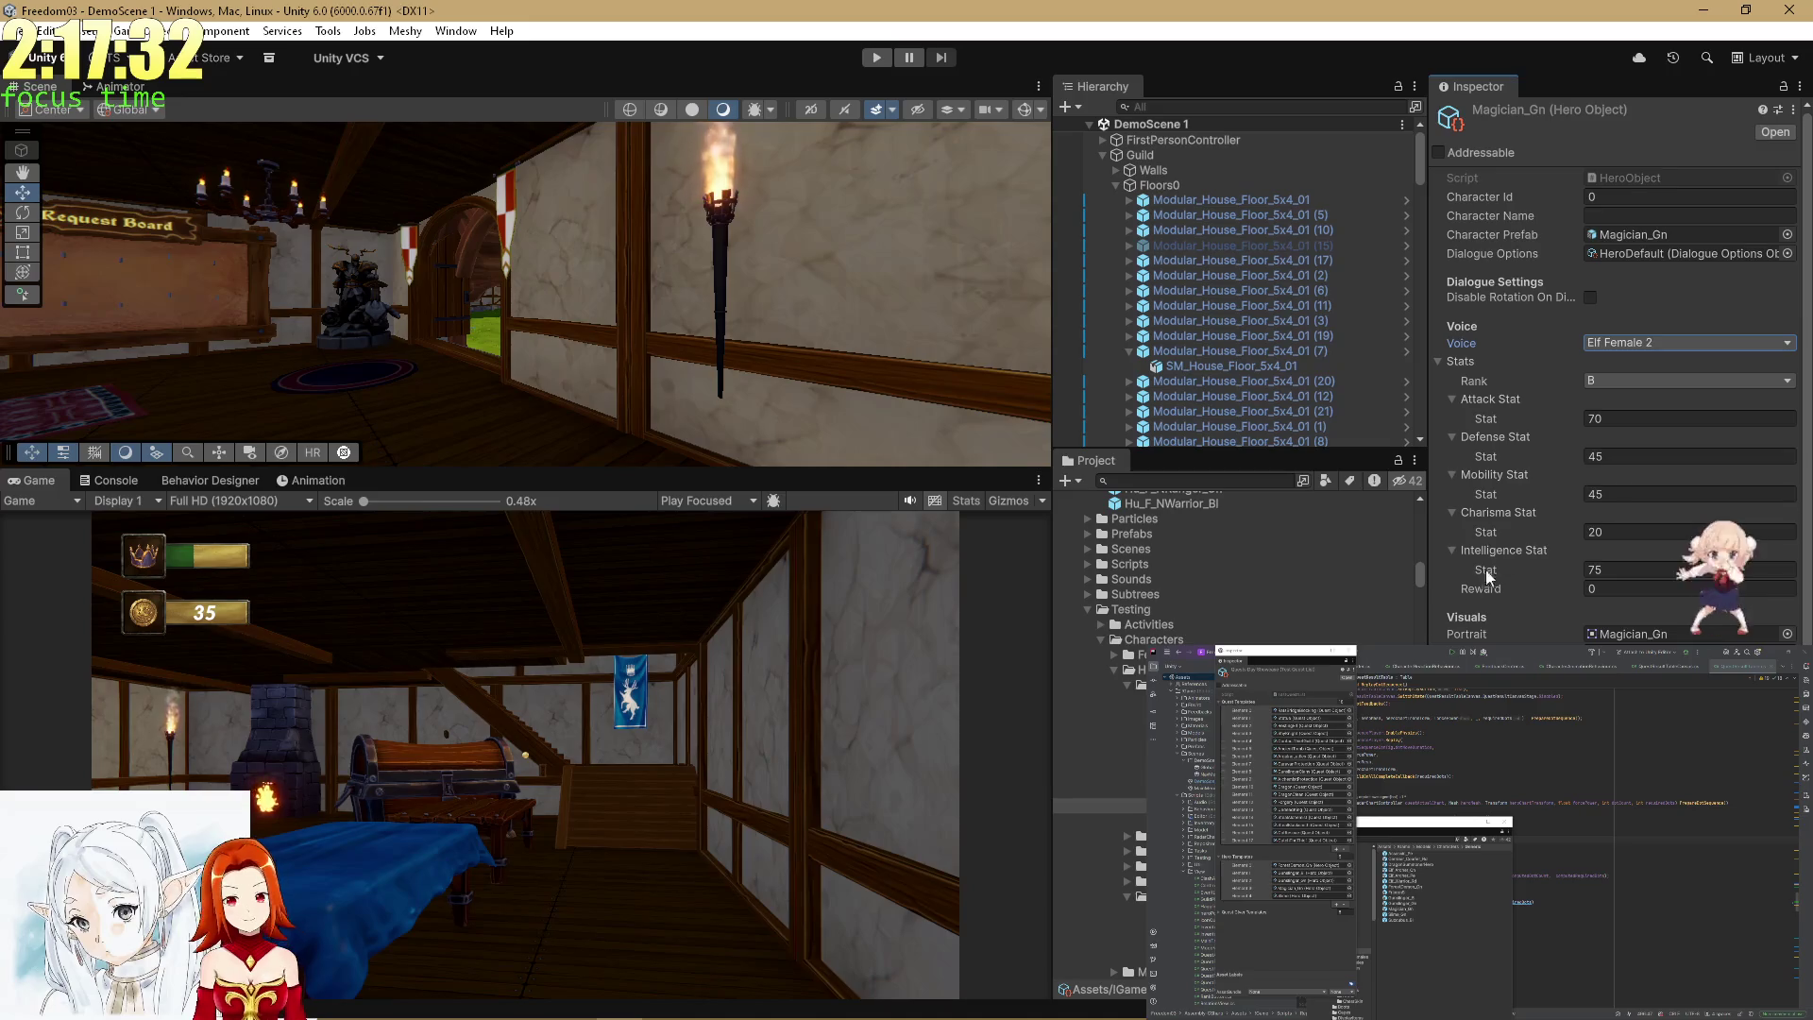
pyautogui.press('Down')
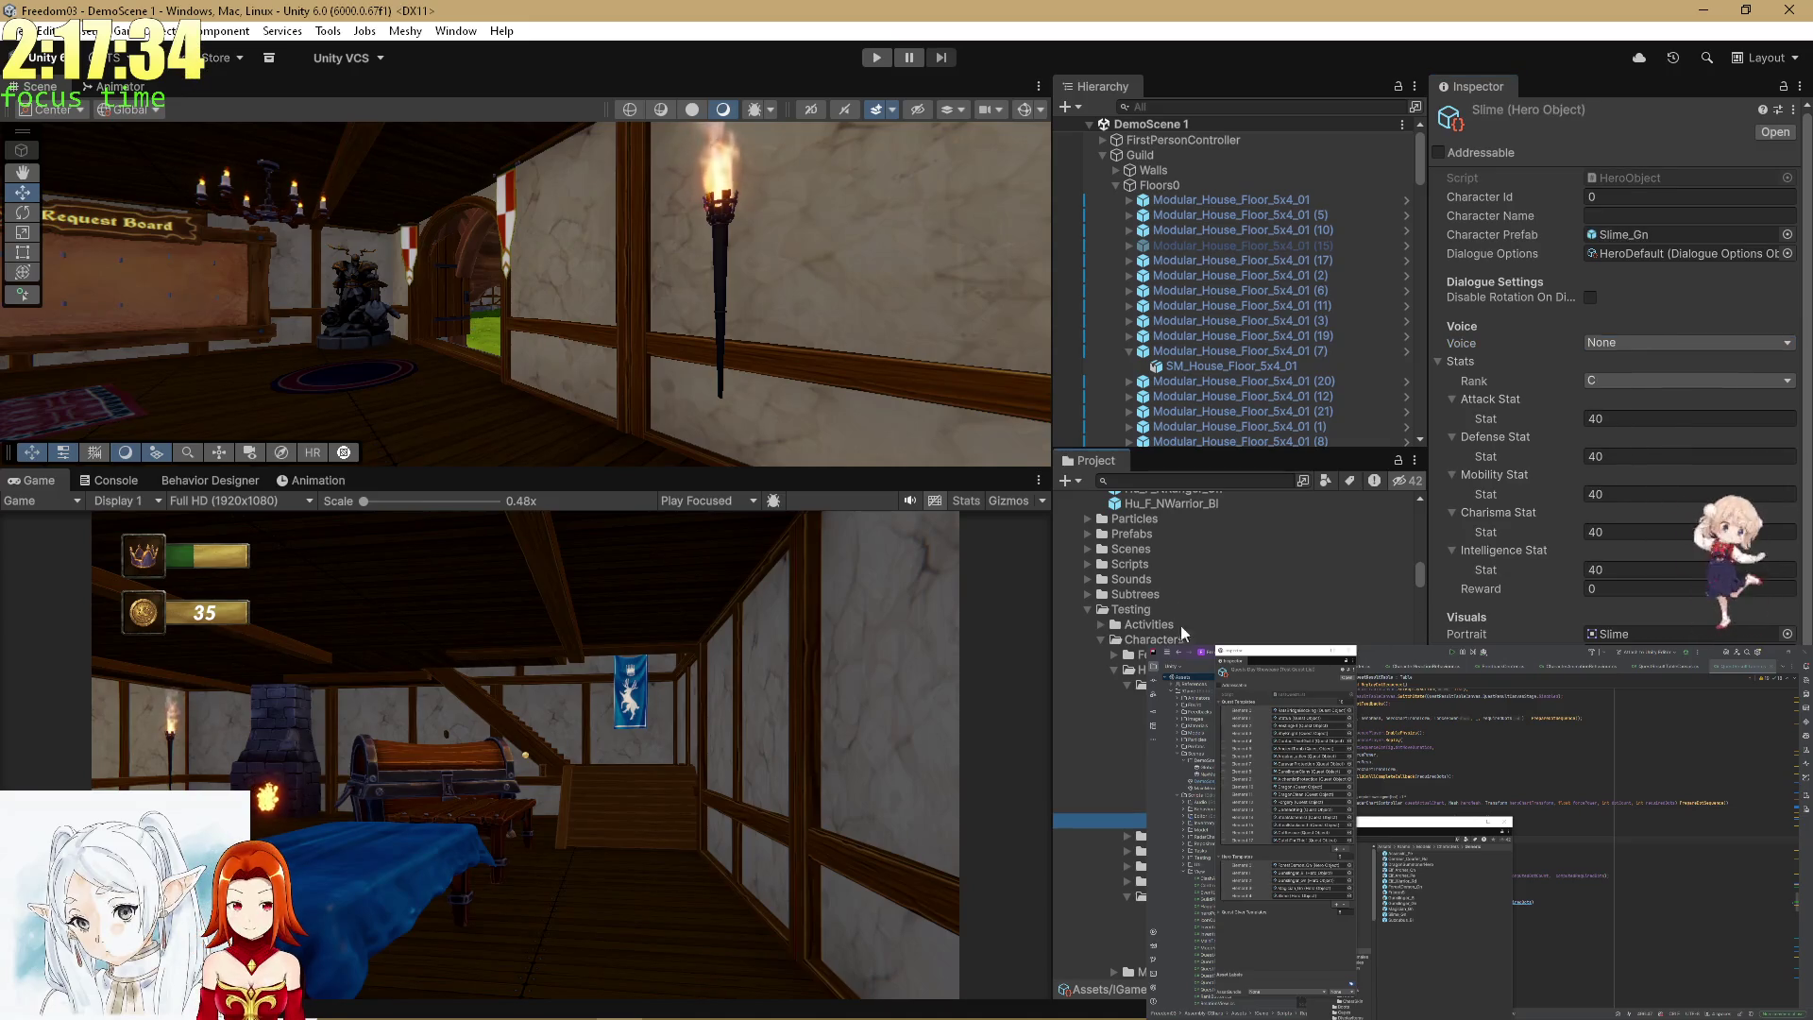
pyautogui.click(877, 57)
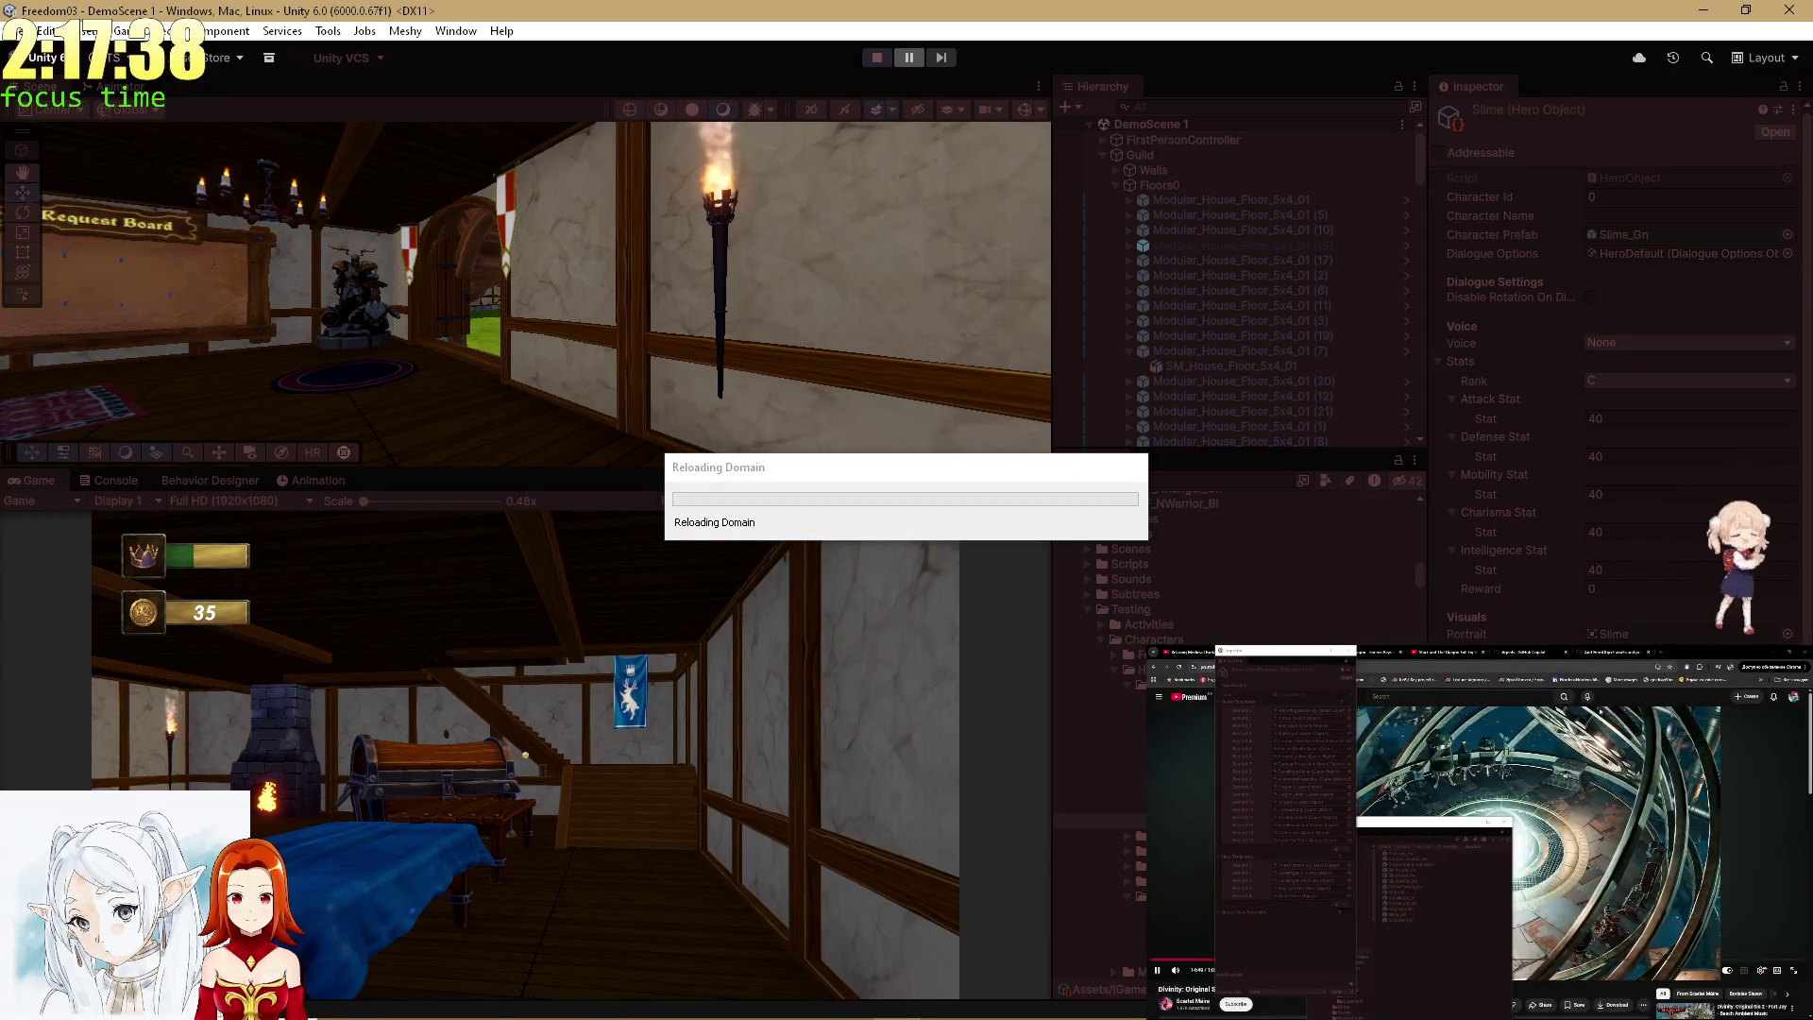
# Scroll through the Inspector and load a different background music video.
pyautogui.scroll(-3, 1478, 850)
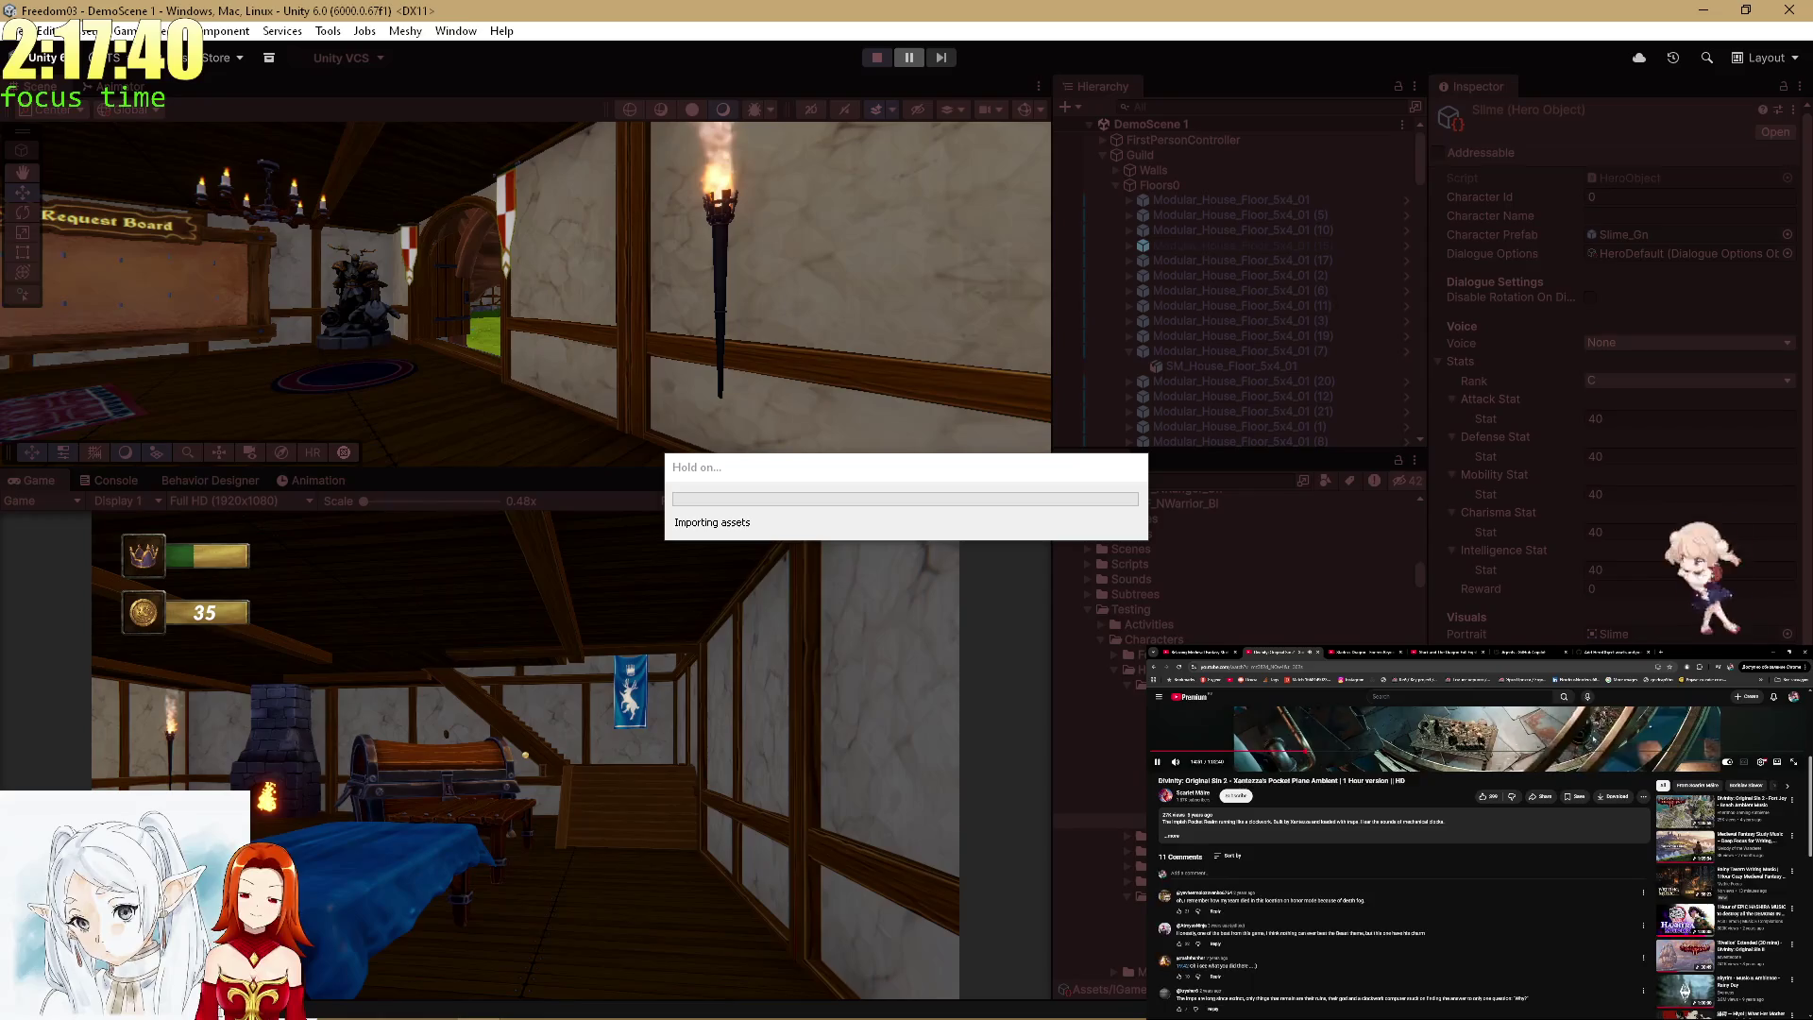
pyautogui.scroll(2, 1478, 850)
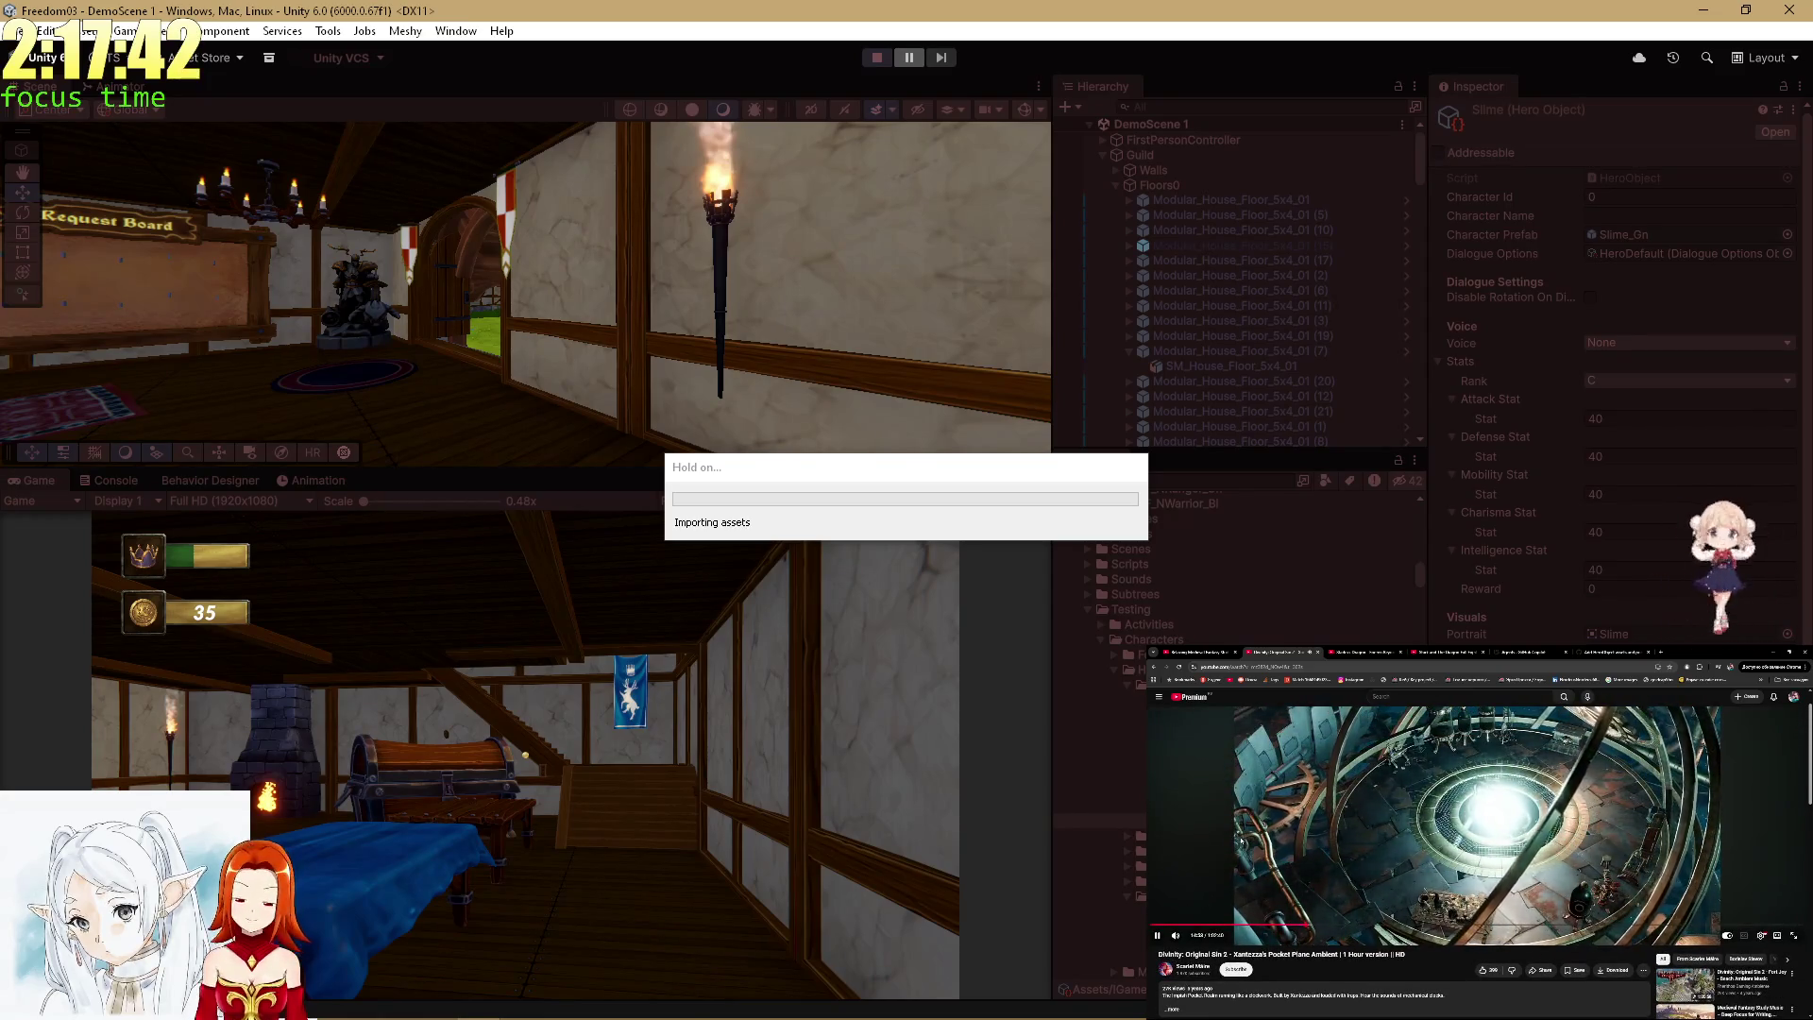
pyautogui.scroll(-5, 1256, 862)
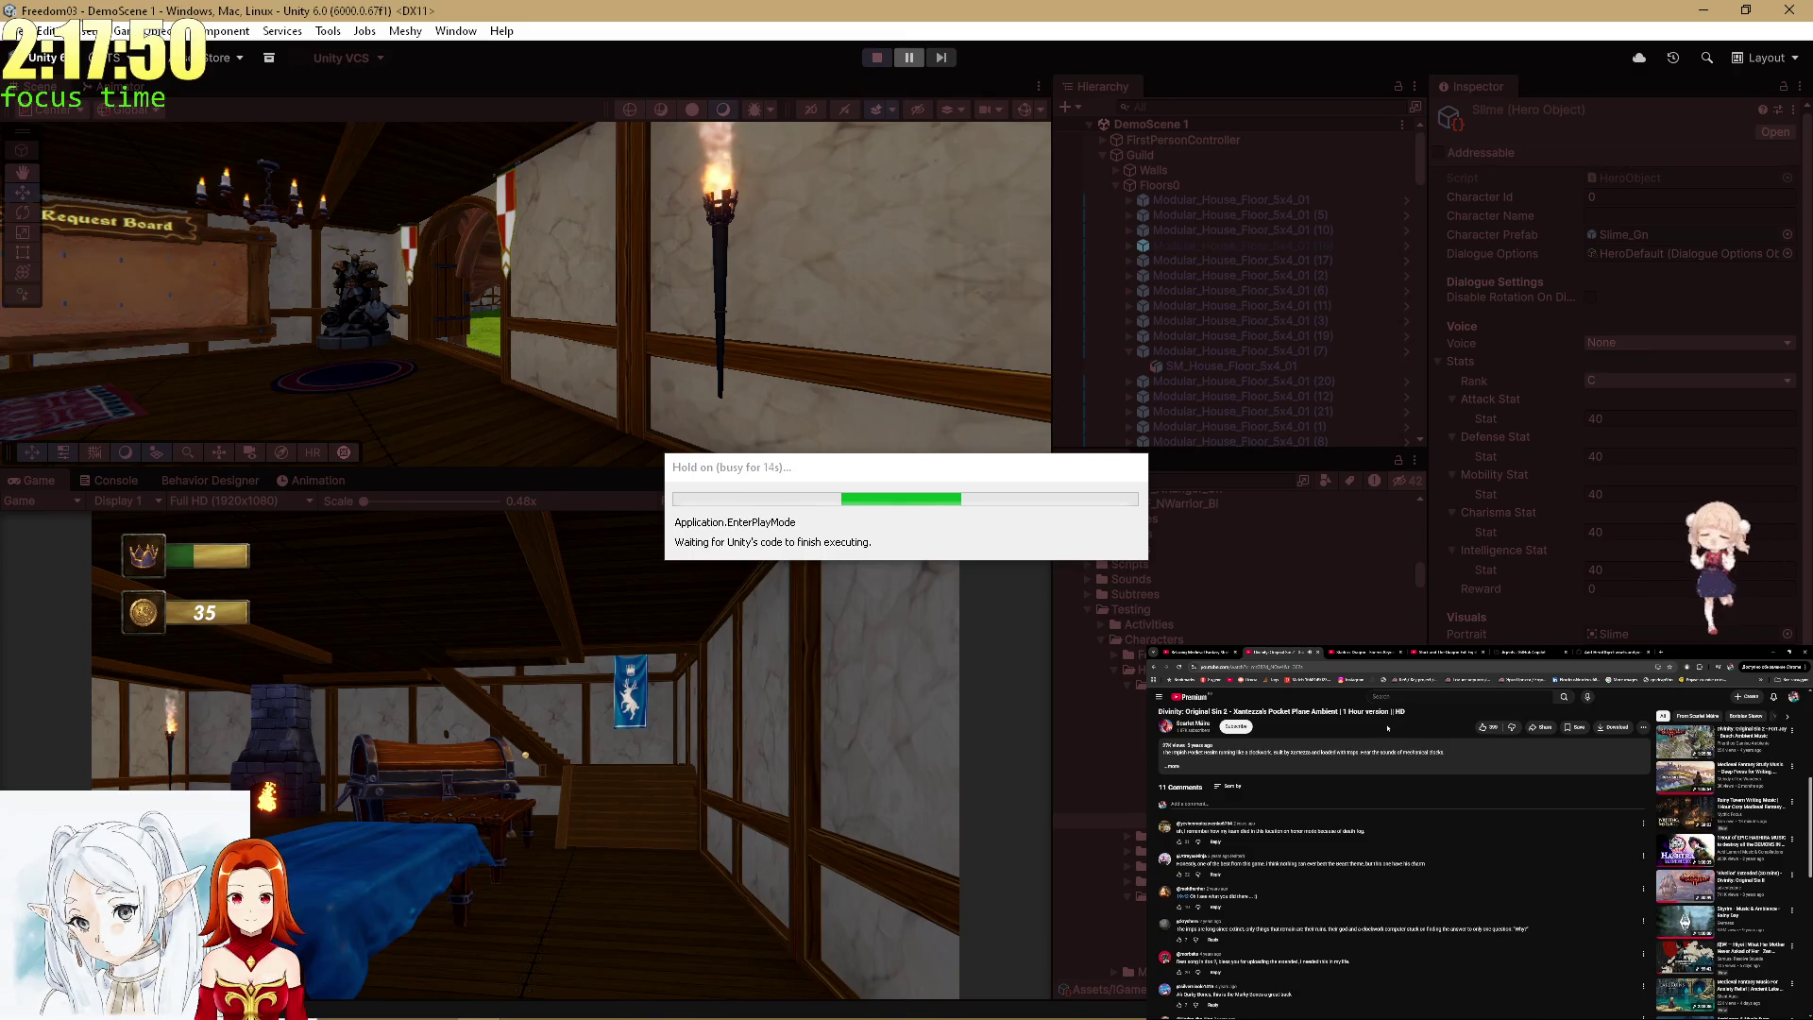
pyautogui.scroll(5, 1360, 775)
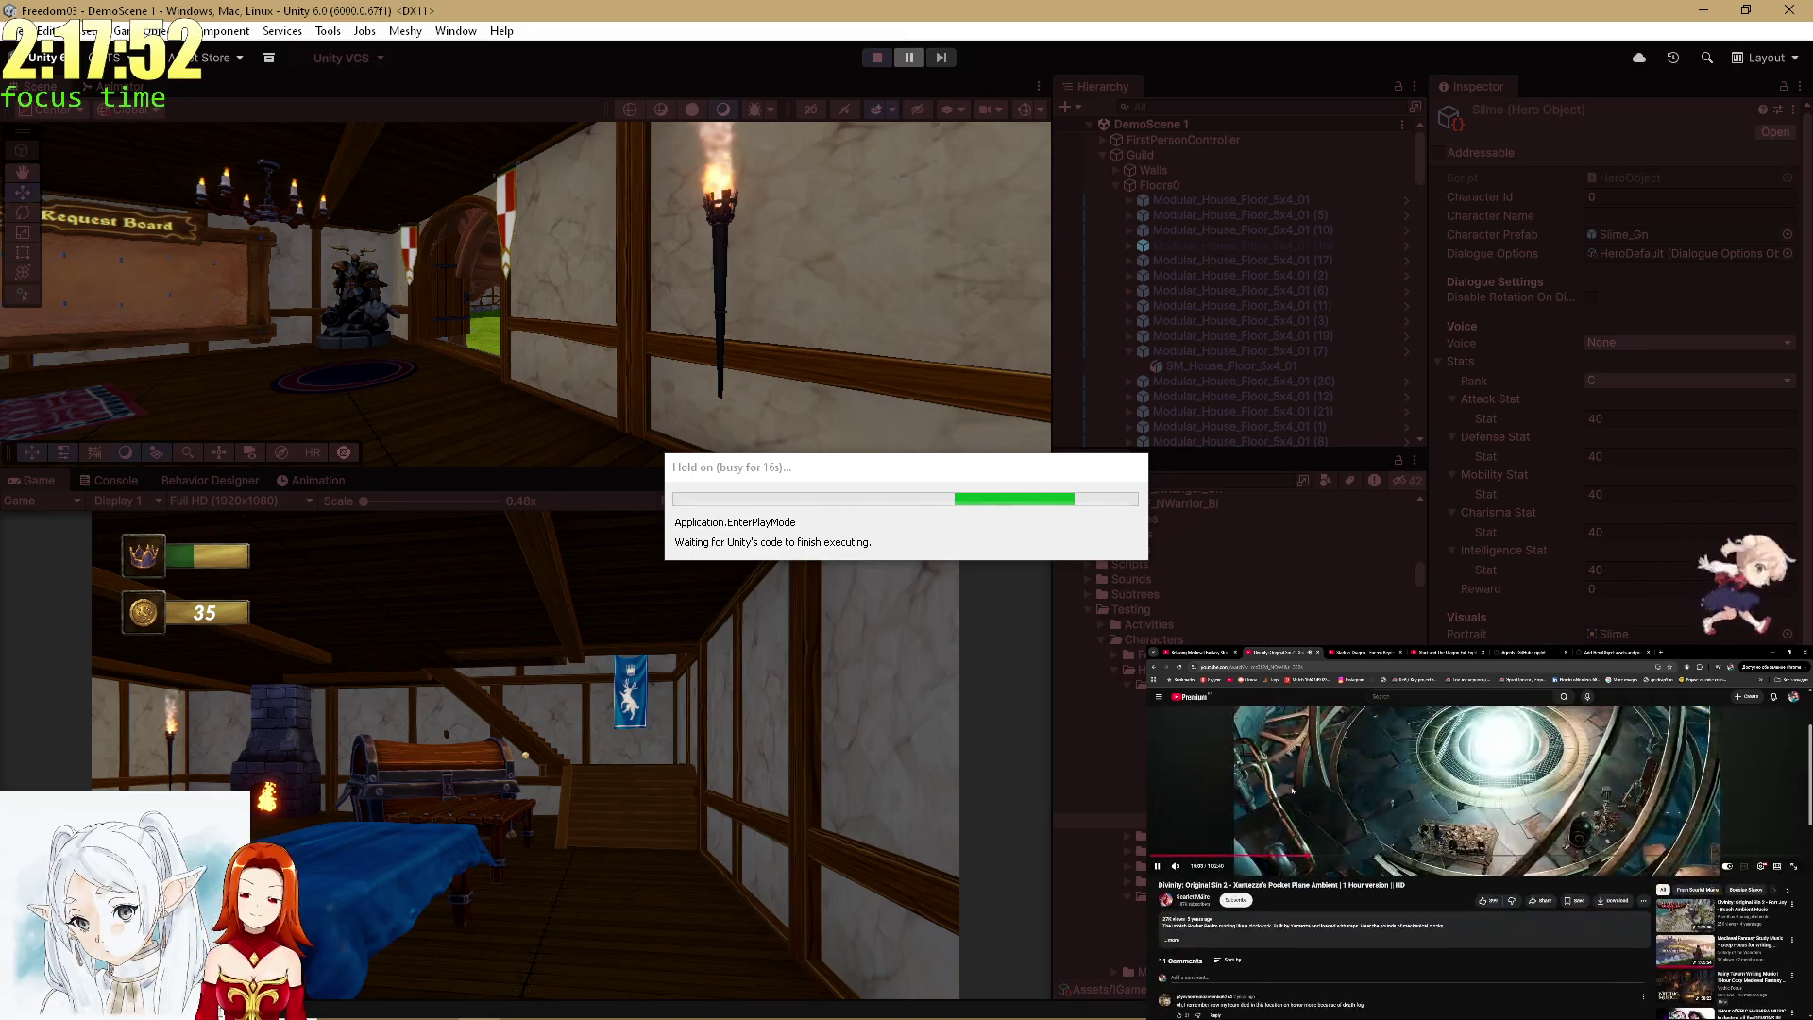
pyautogui.scroll(-5, 1360, 774)
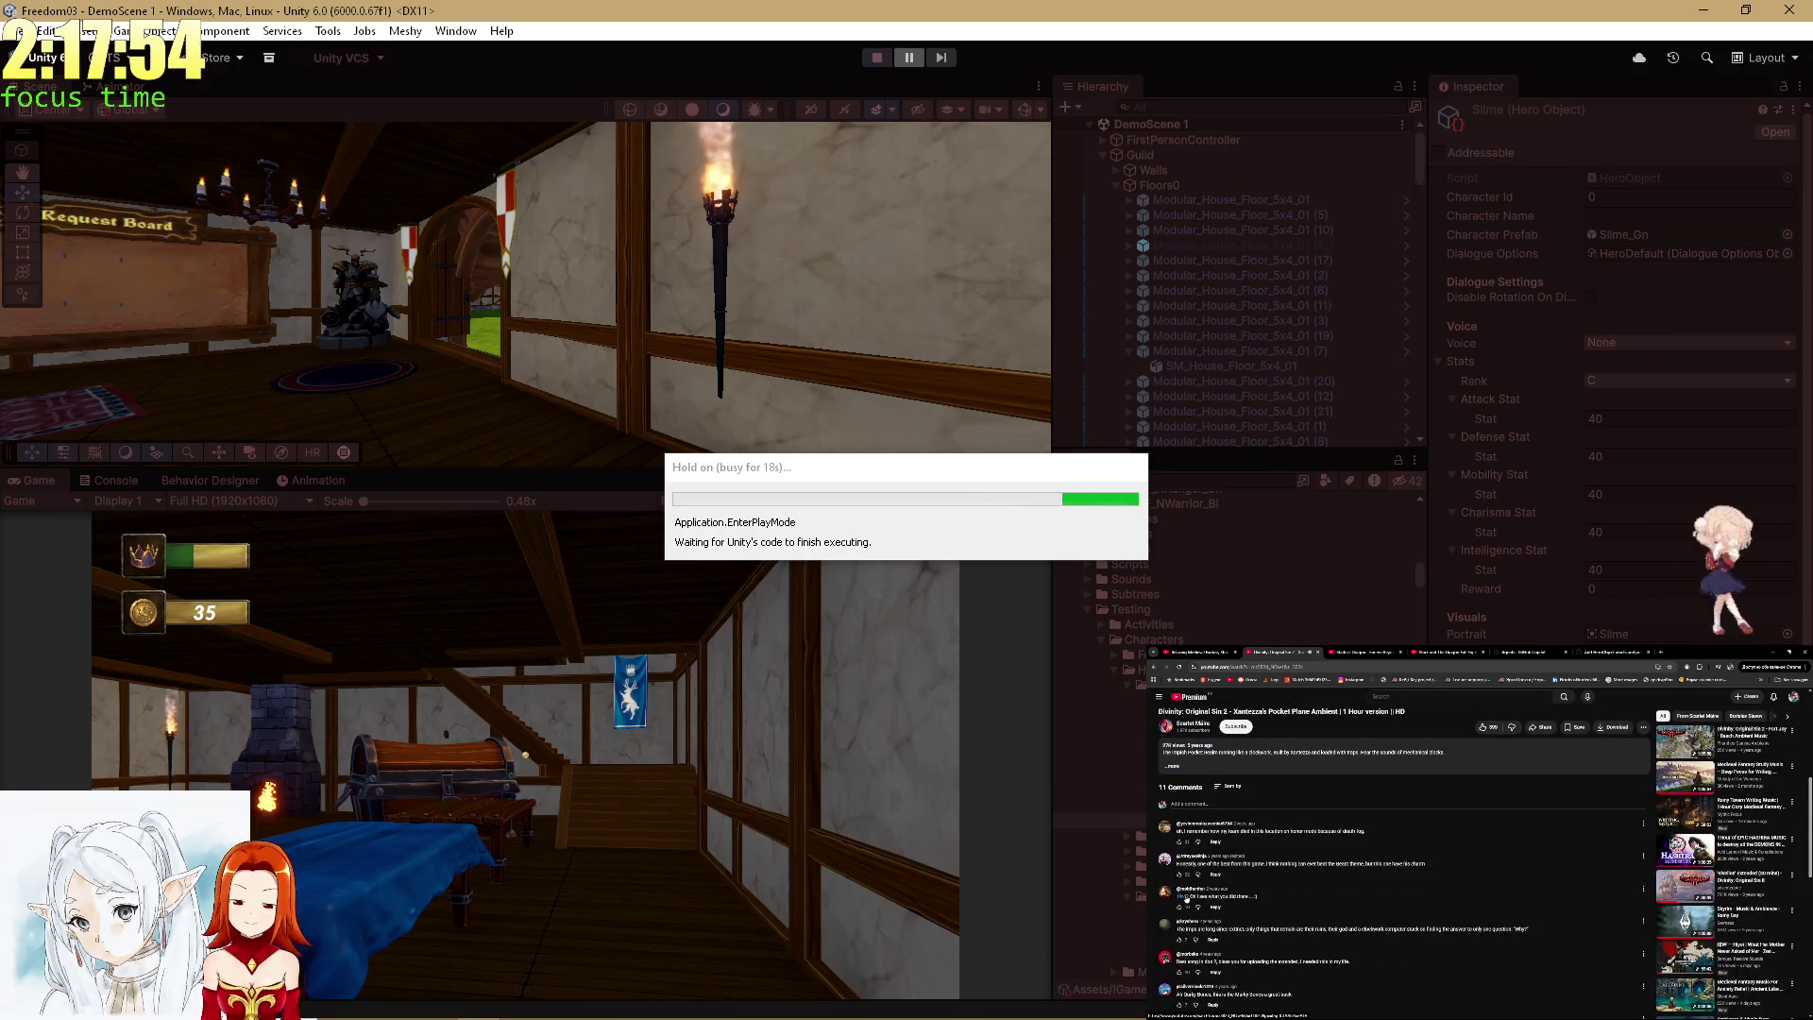
pyautogui.scroll(5, 1473, 831)
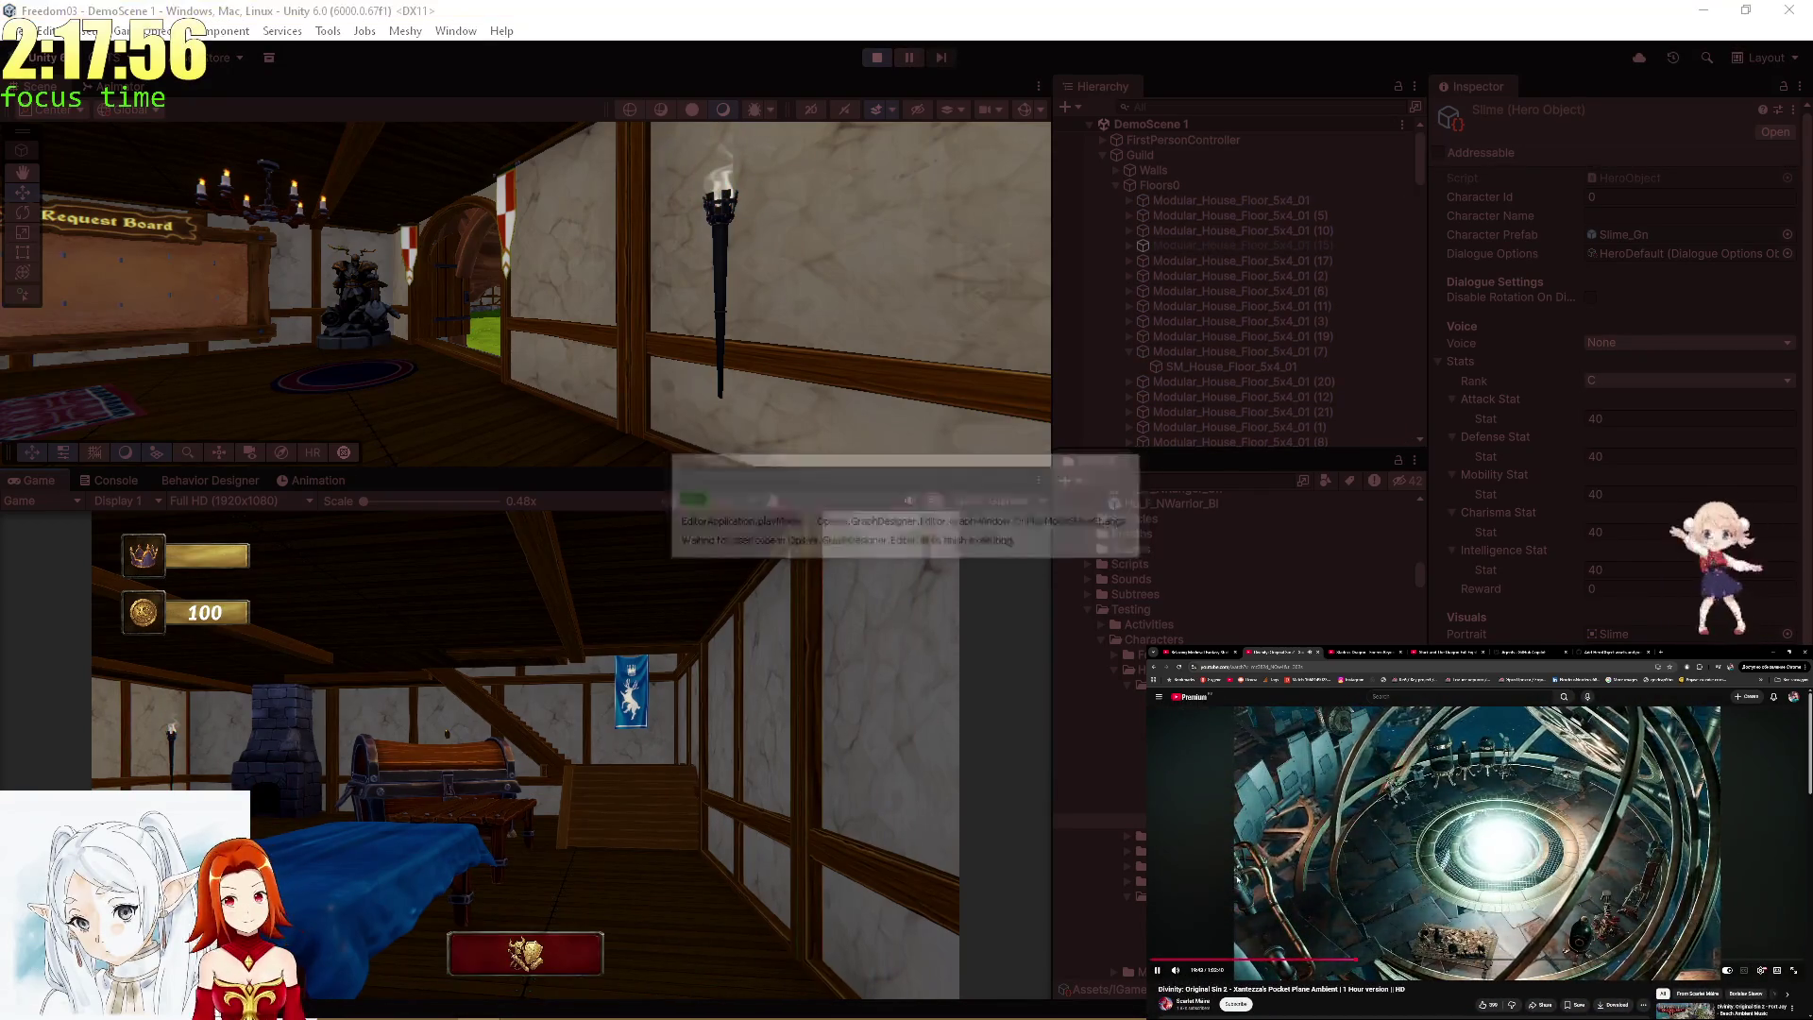
pyautogui.scroll(-5, 1237, 878)
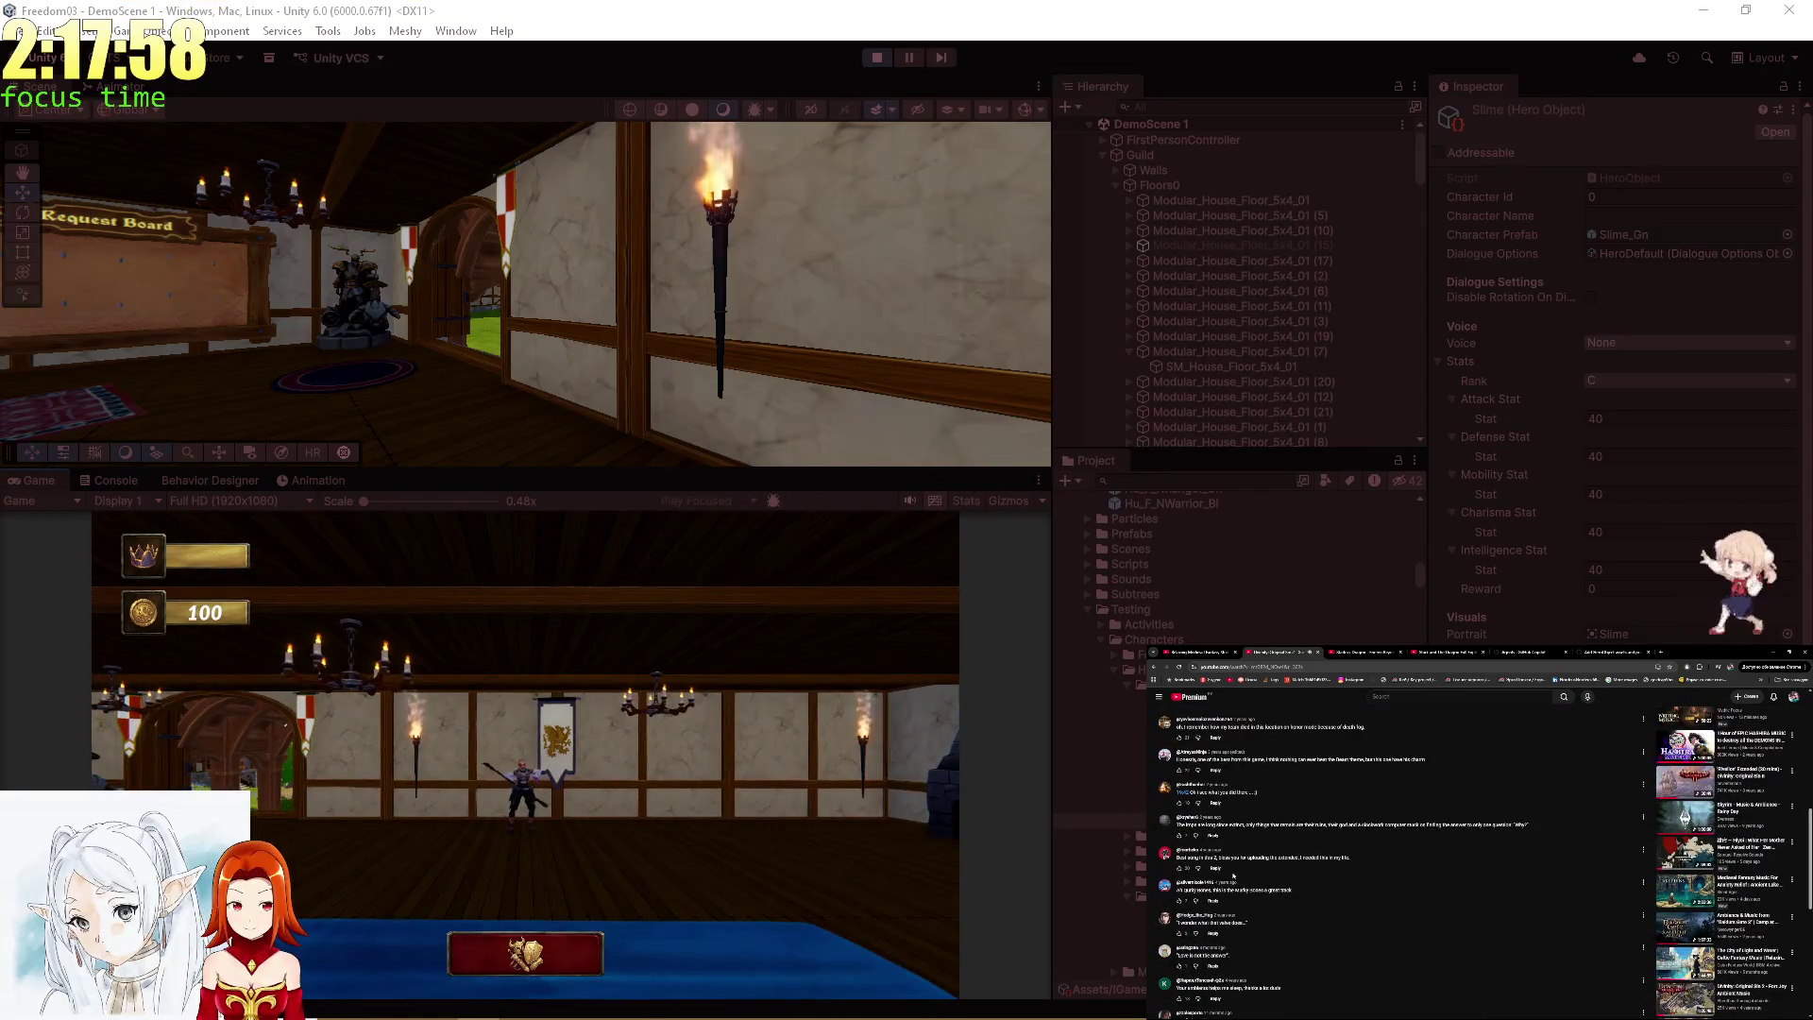
pyautogui.scroll(-2, 1461, 792)
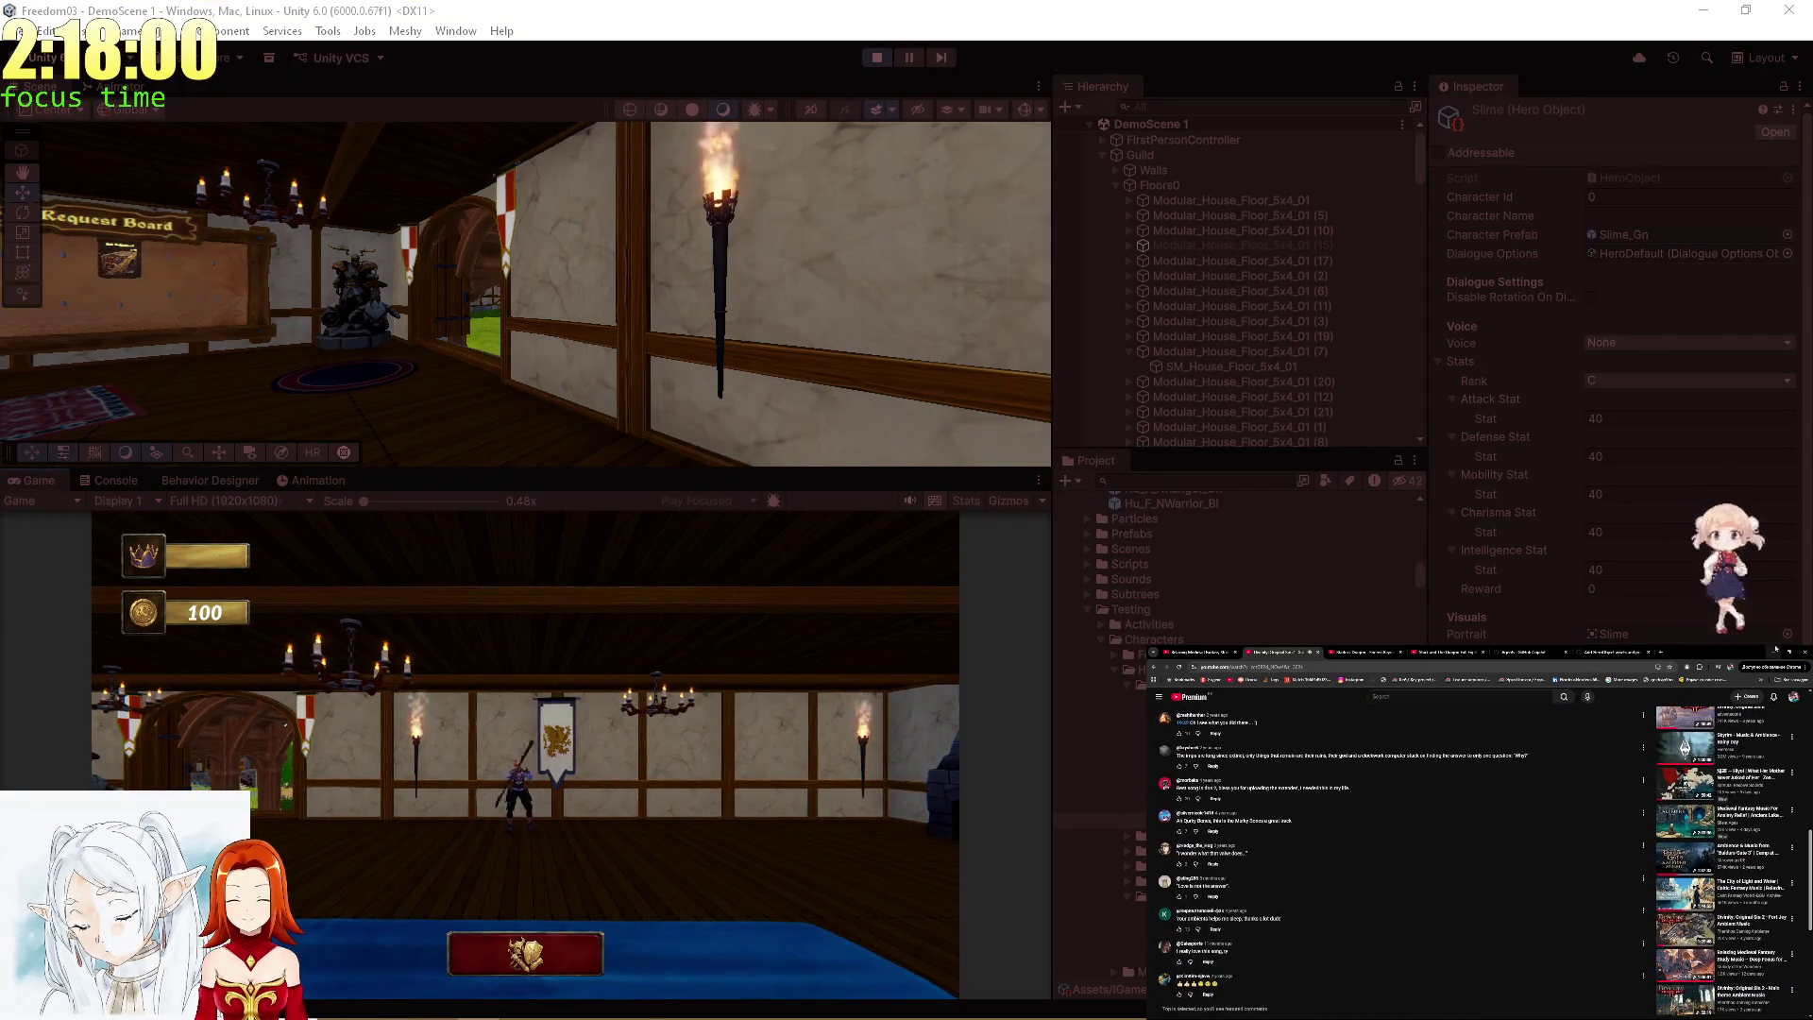
pyautogui.click(1669, 720)
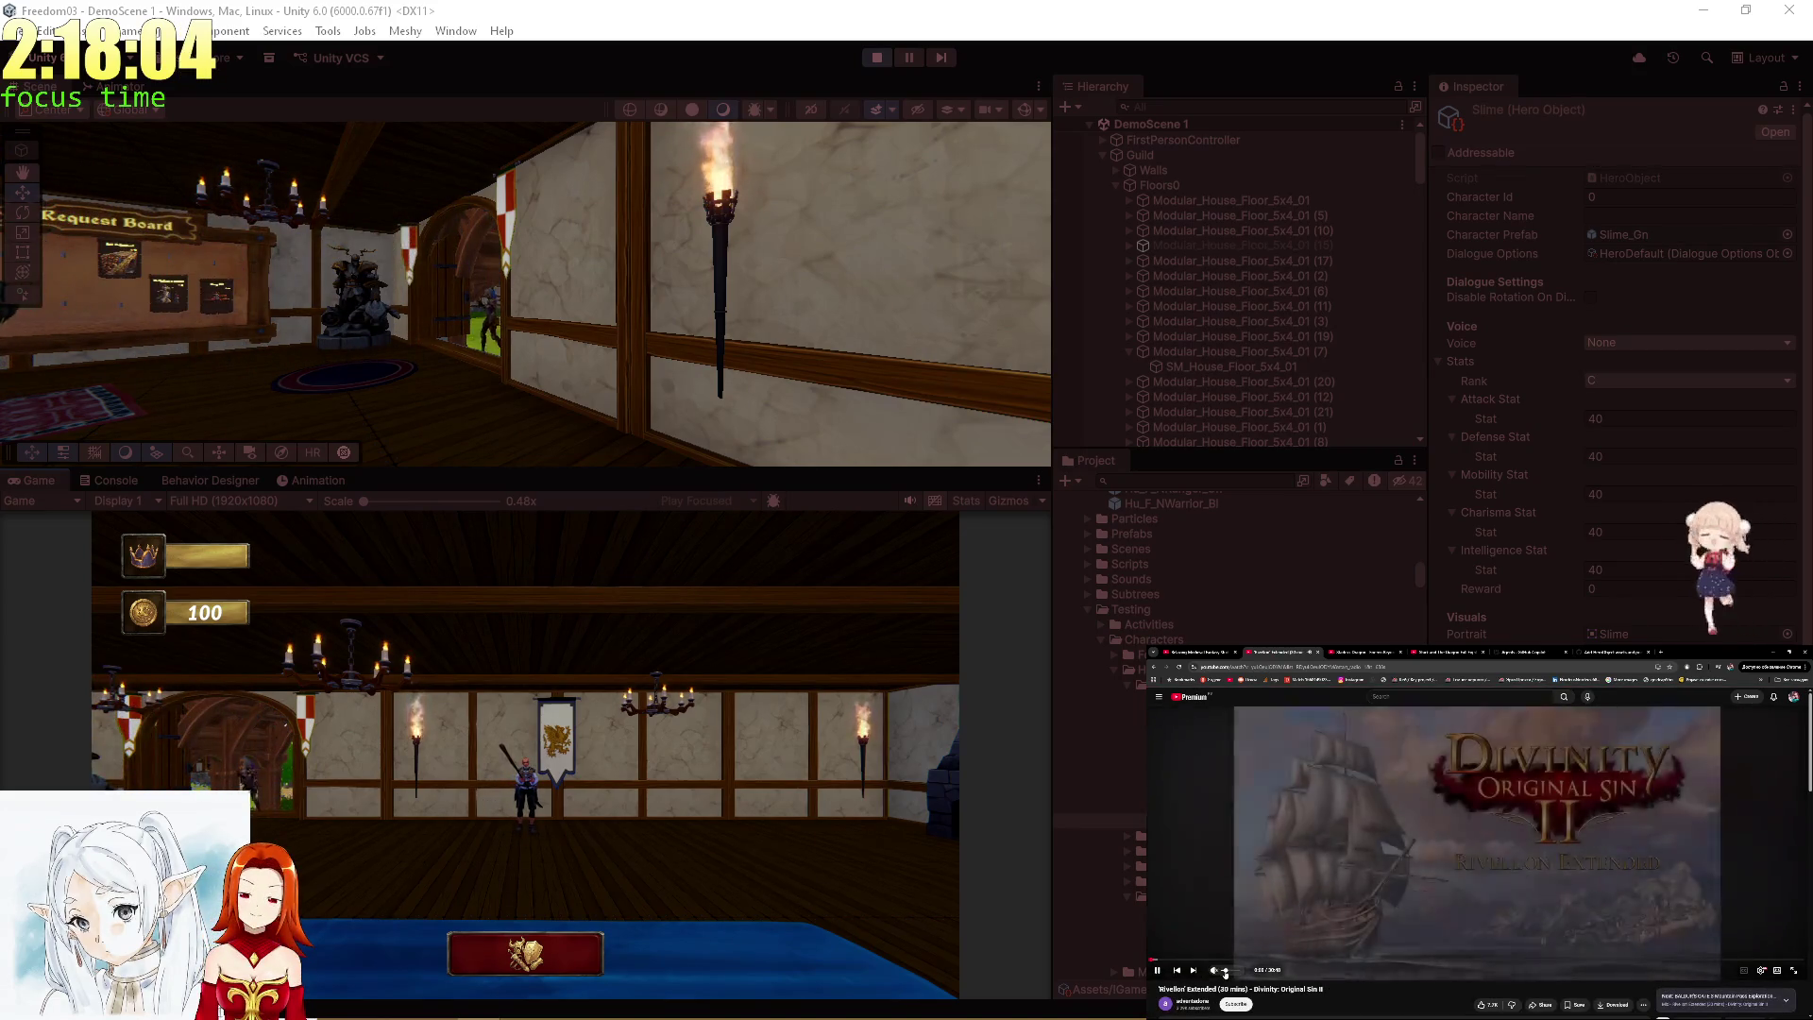
# Maximize the game view, open and close the Forest Demon's equipment screen twice, then restore the layout.
pyautogui.doubleClick(43, 480)
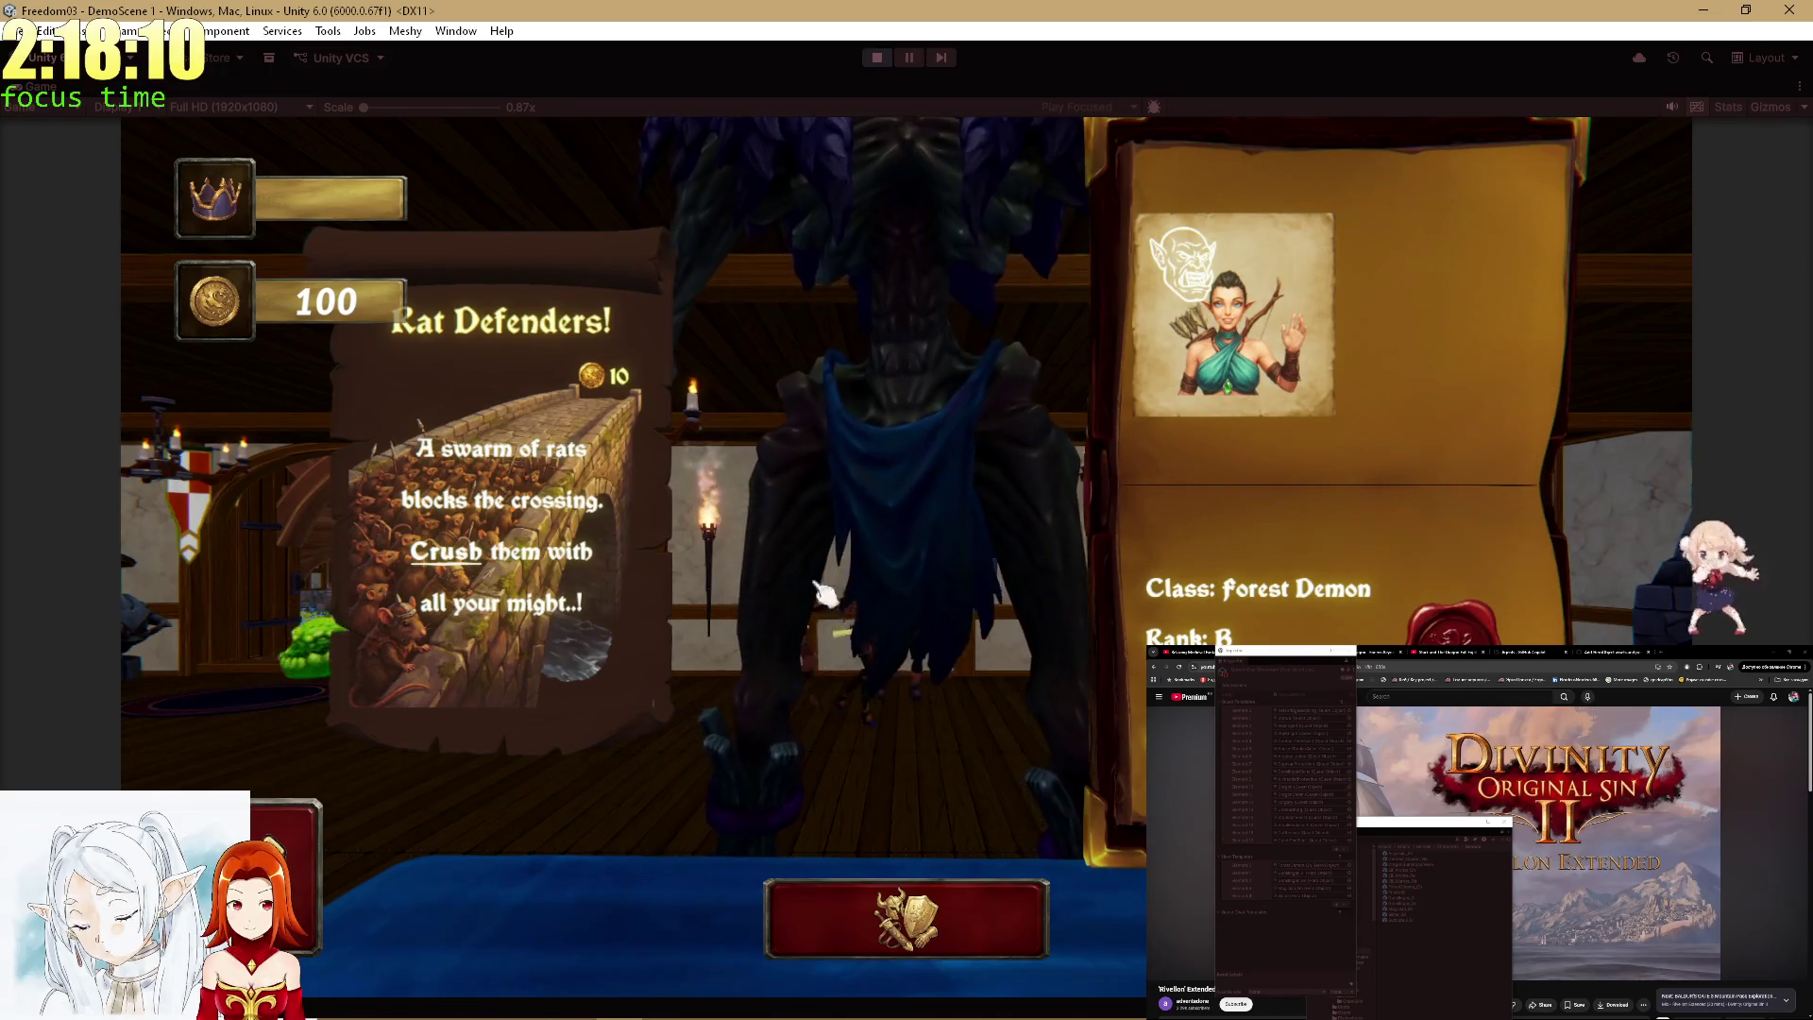
pyautogui.click(930, 902)
pyautogui.click(906, 199)
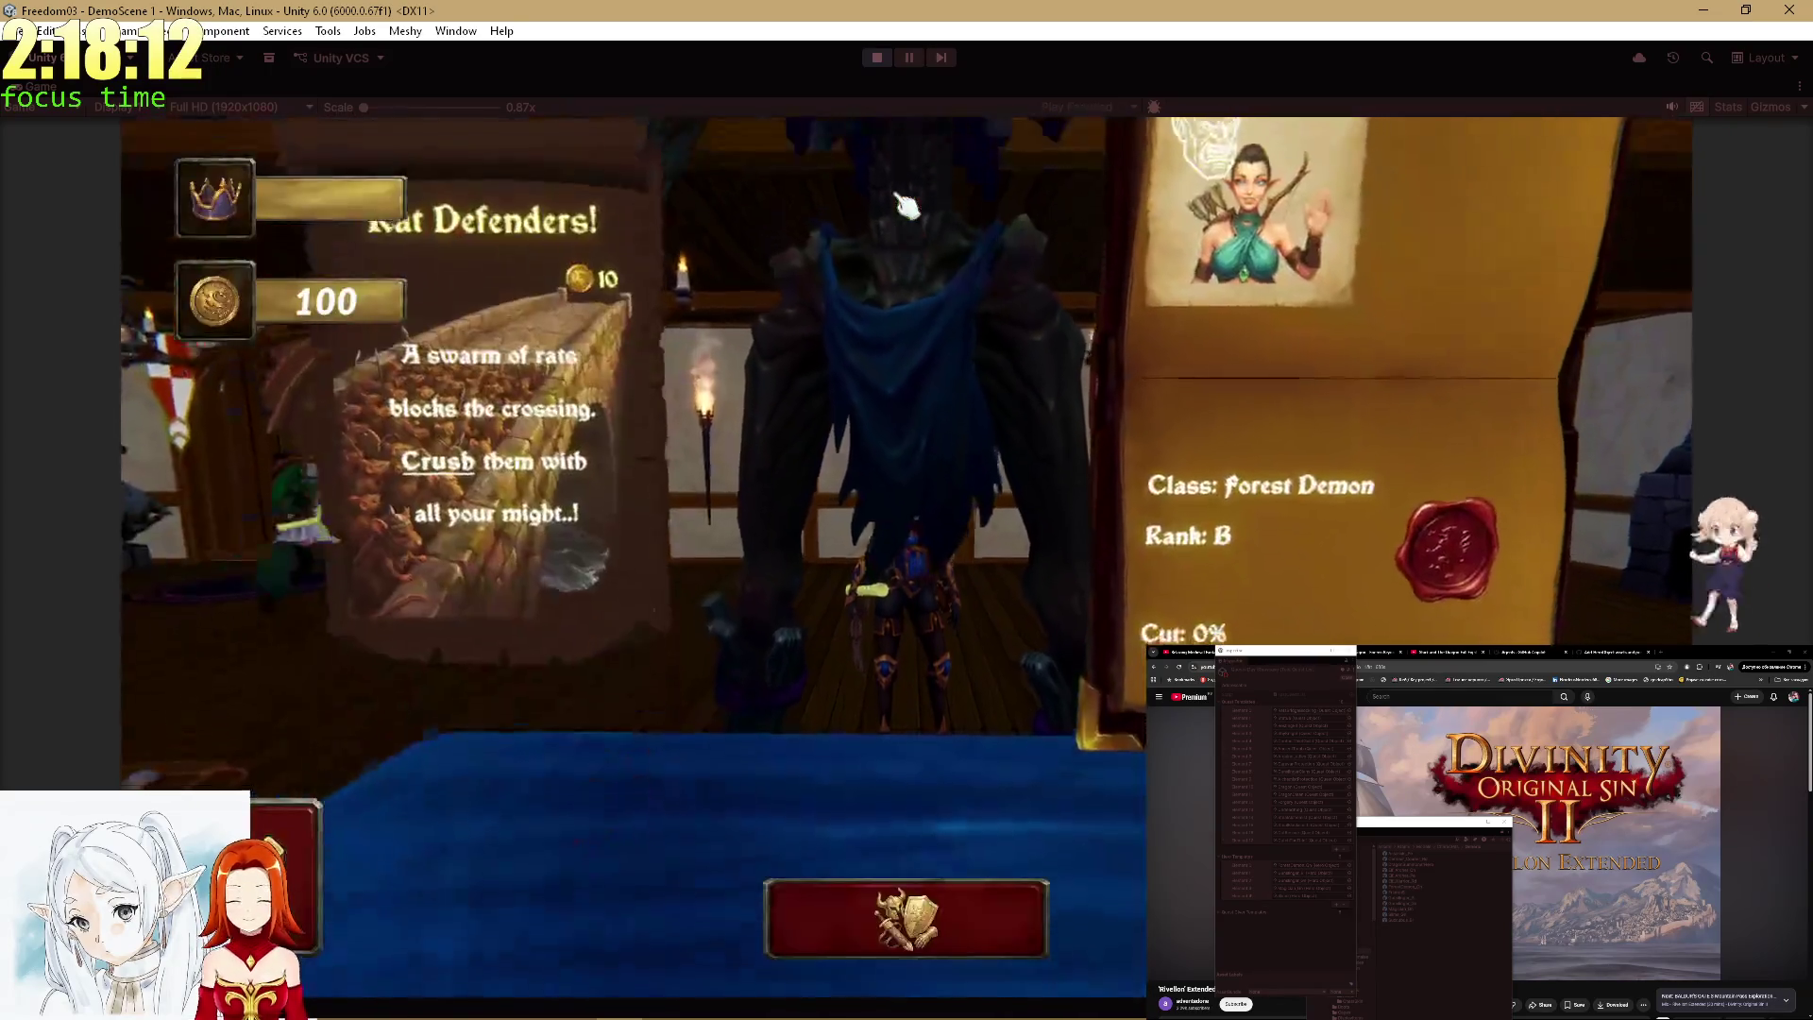
pyautogui.click(954, 912)
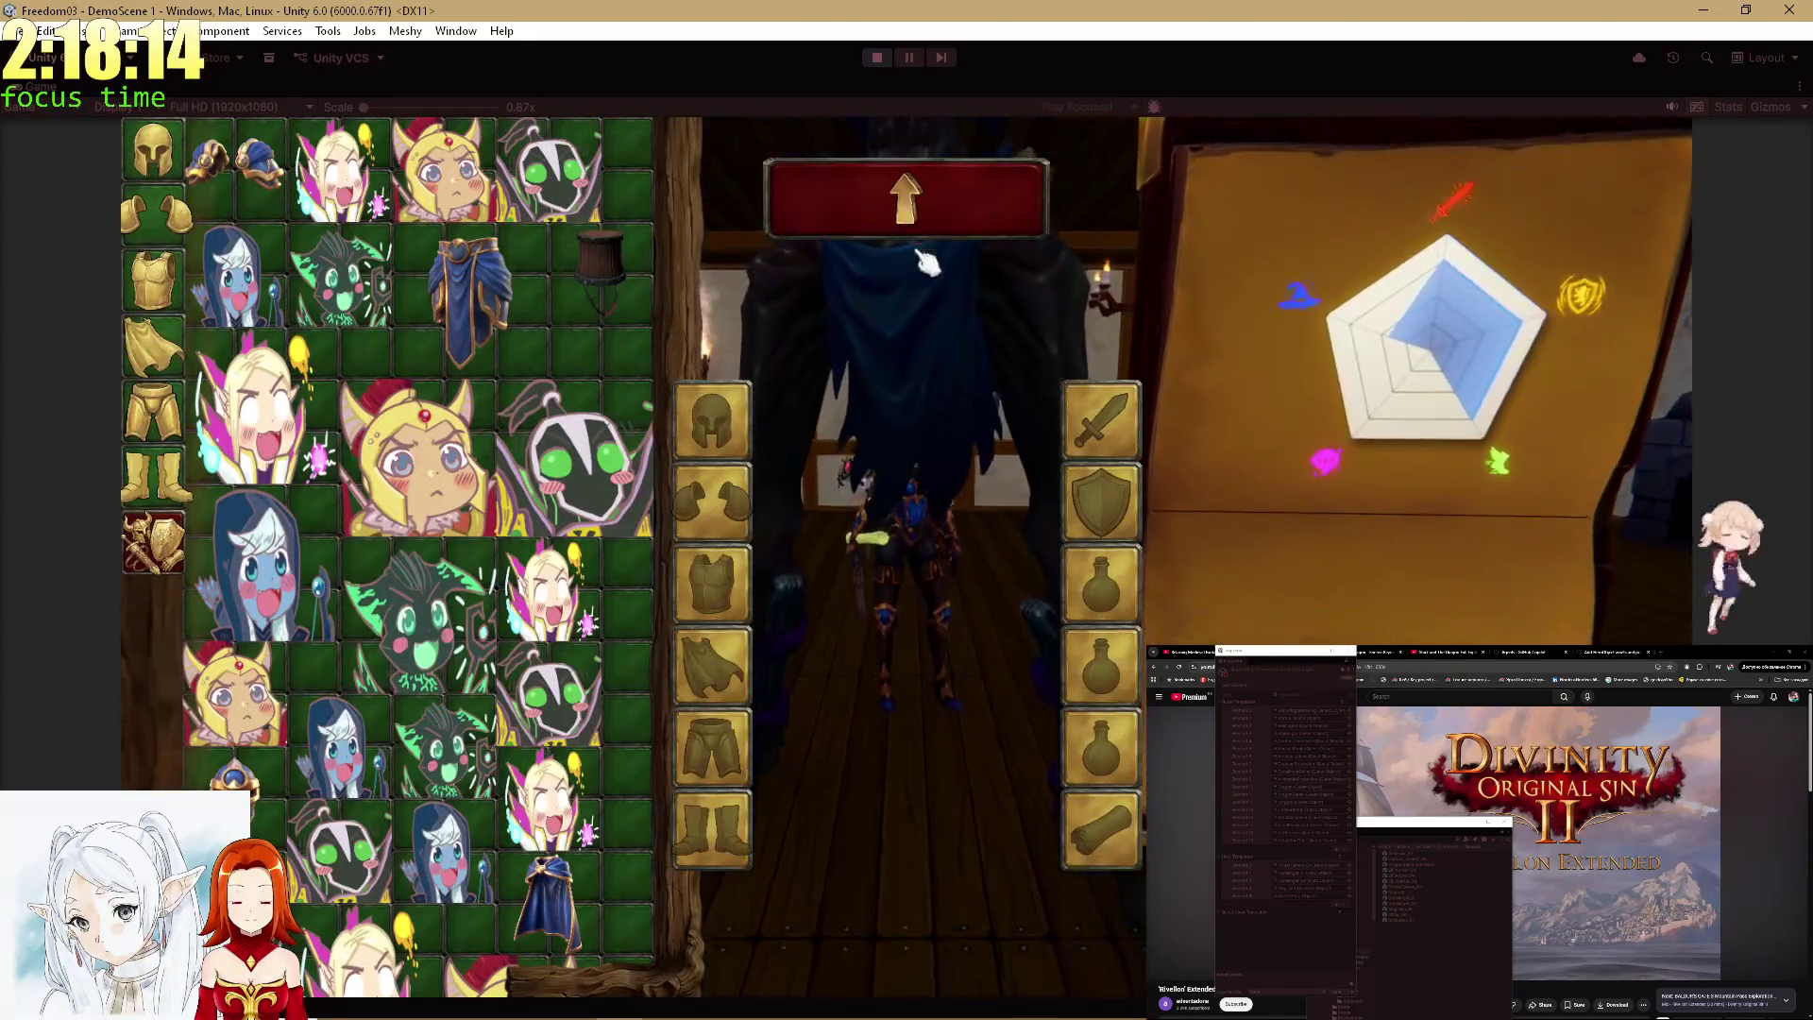
pyautogui.click(909, 201)
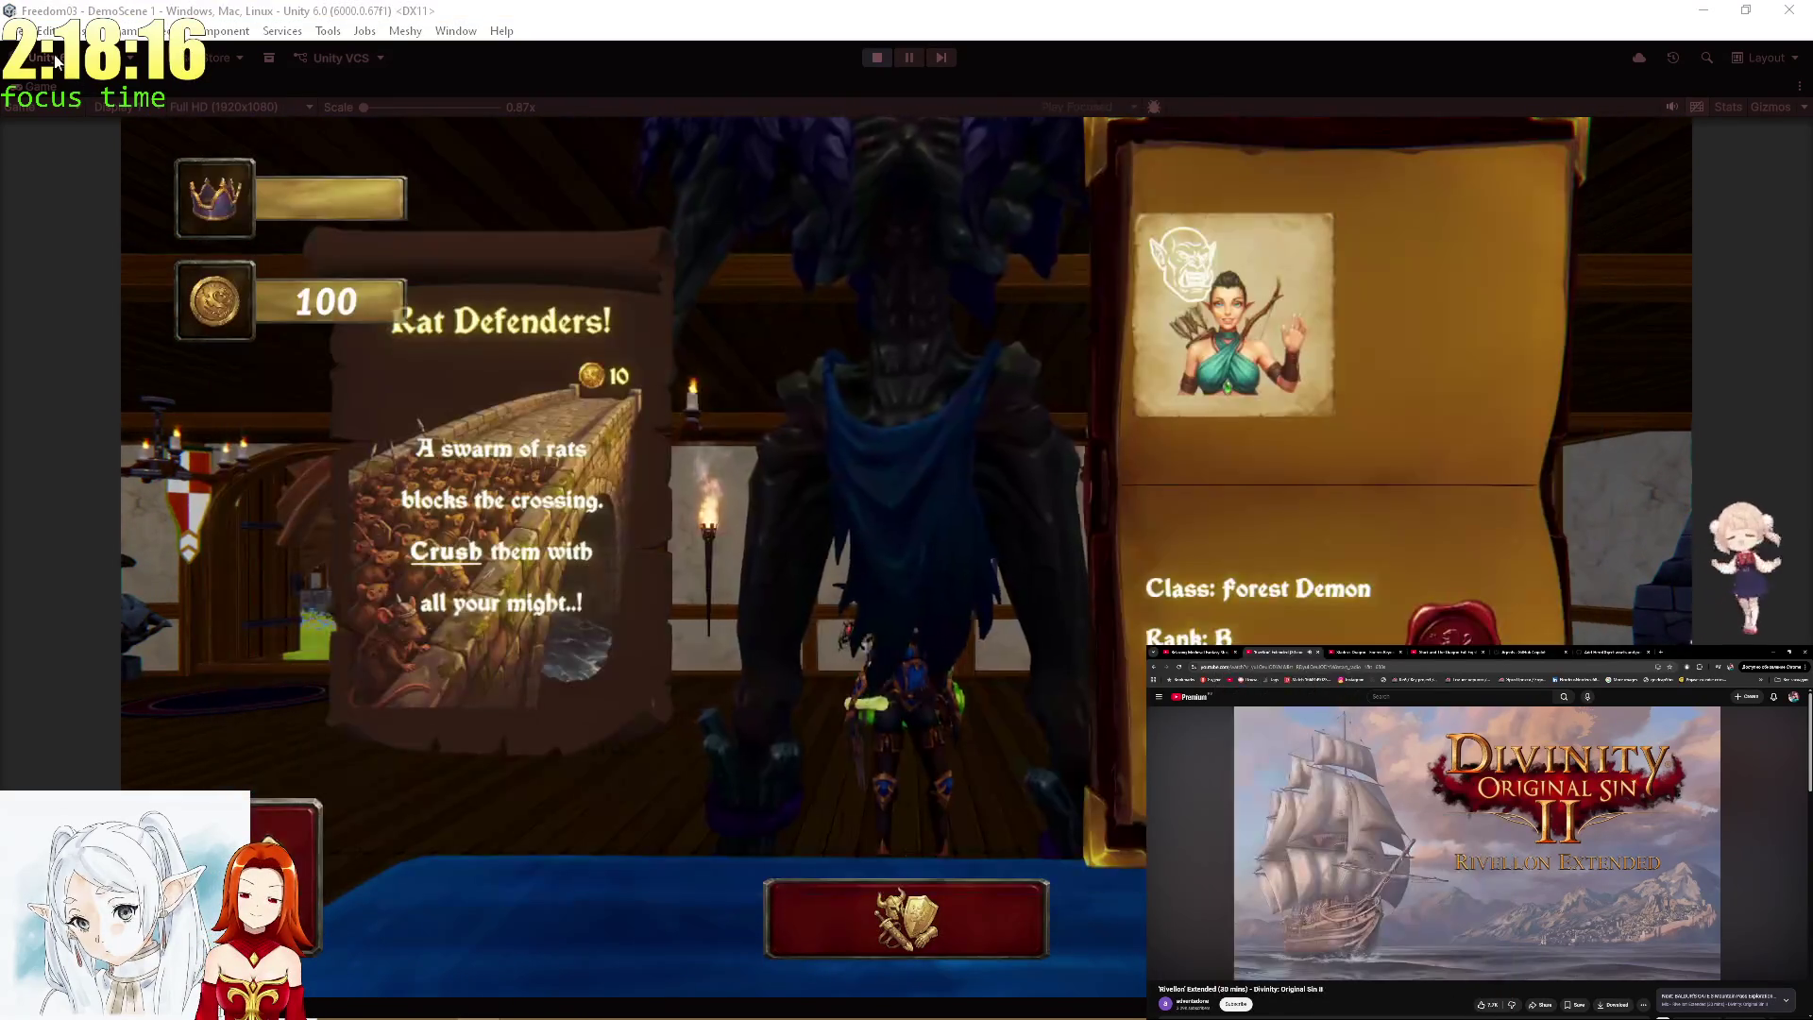
pyautogui.hotkey('shift', 'space')
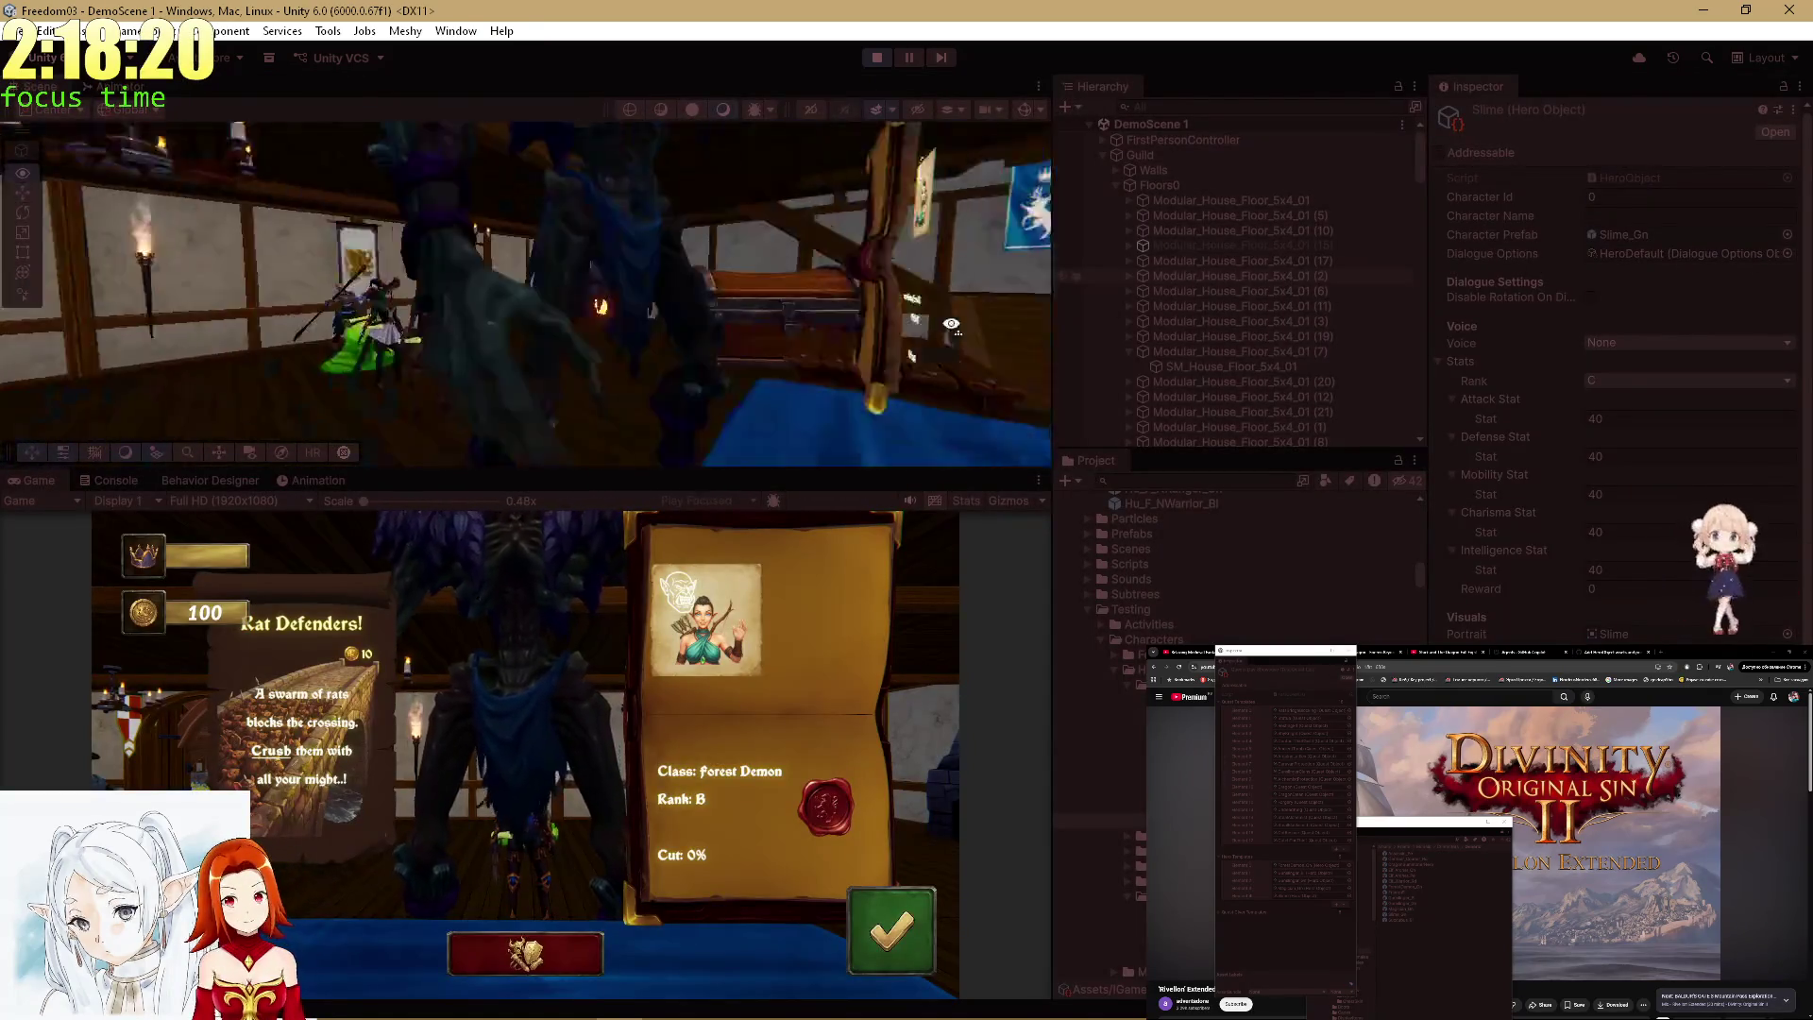
# Select the ForestDemon_Gn(Clone) model and set its Transform Scale X, Y and Z to 0.6.
pyautogui.click(807, 257)
pyautogui.scroll(-2, 1326, 313)
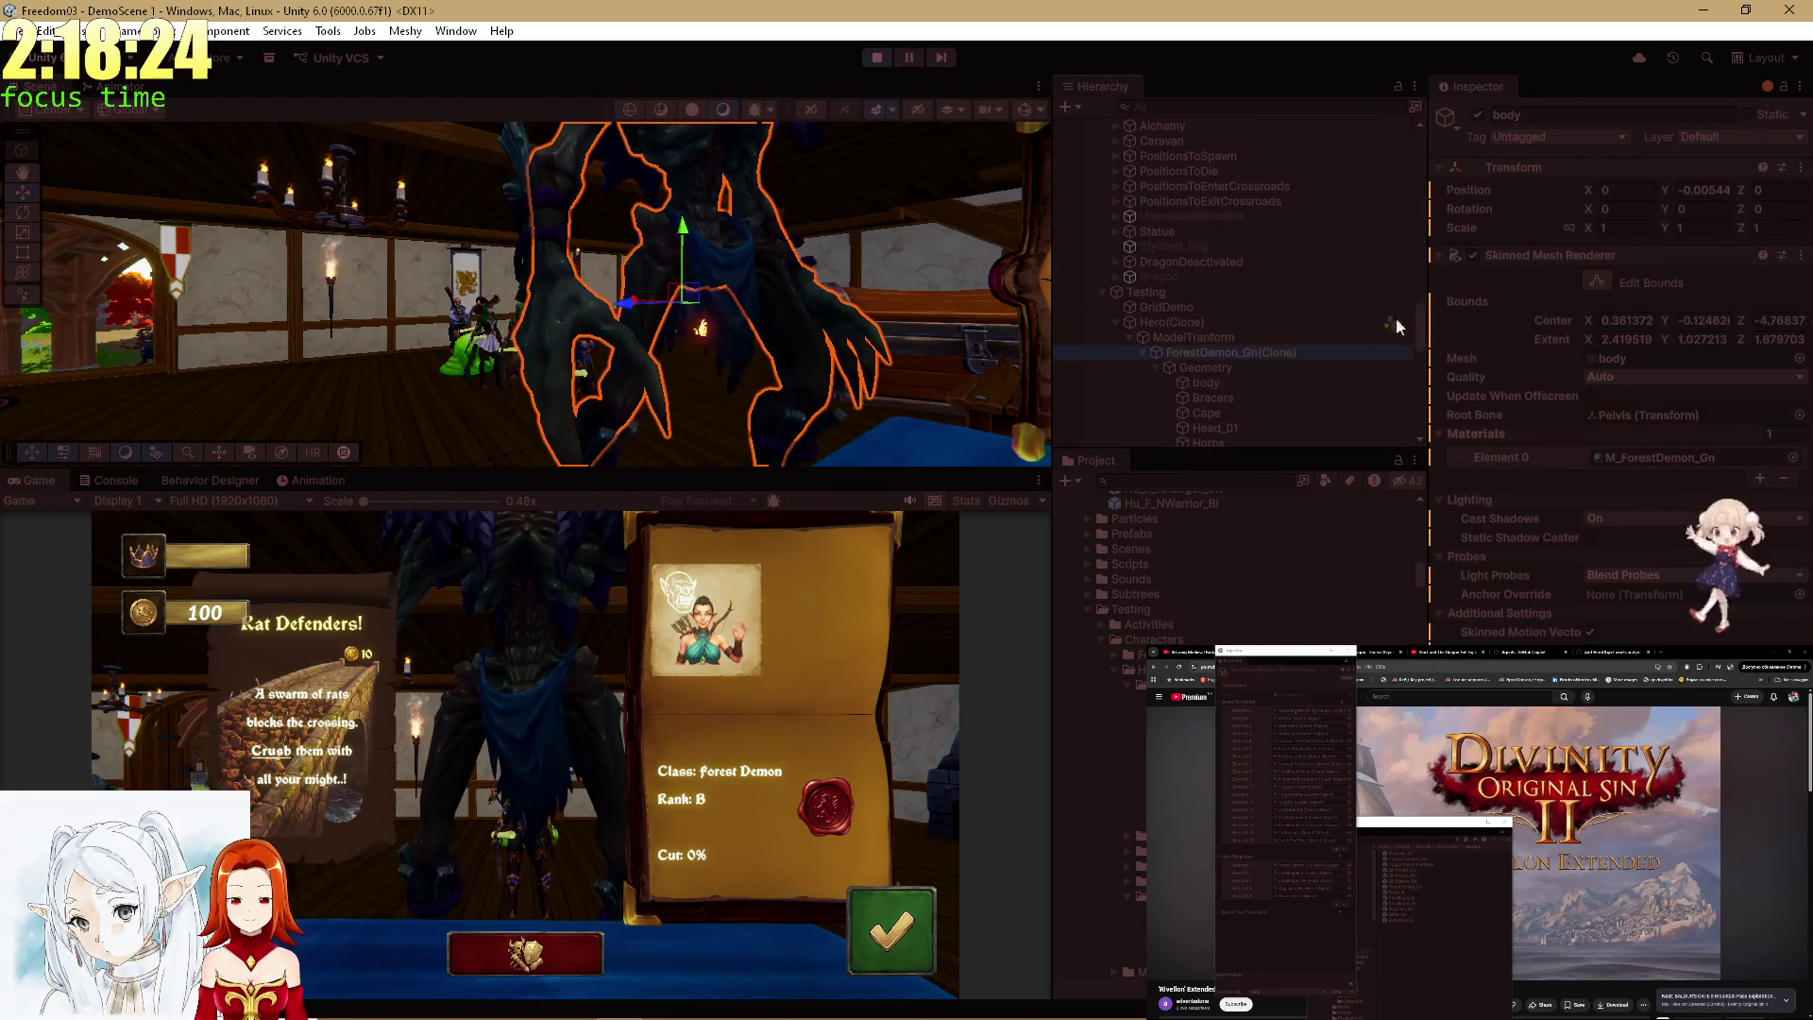
pyautogui.click(1244, 352)
pyautogui.write('0.6')
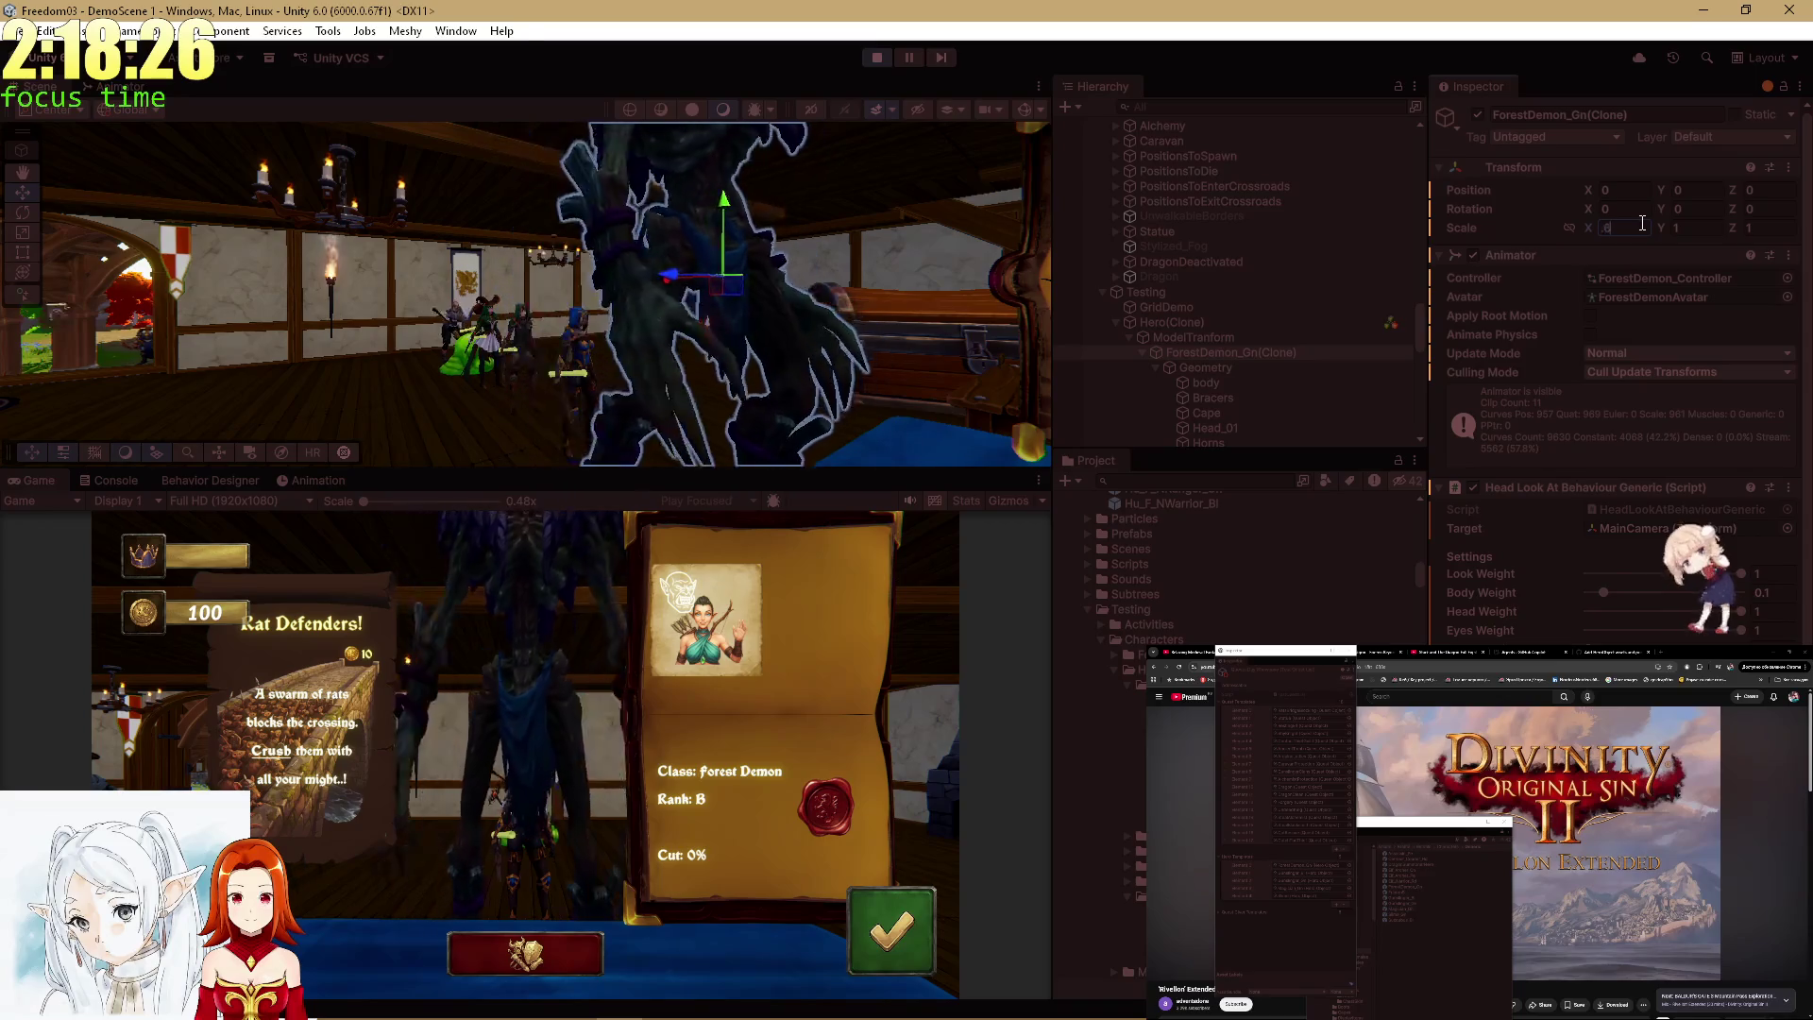
pyautogui.press('Tab')
pyautogui.write('0.6')
pyautogui.press('Tab')
pyautogui.write('0.6')
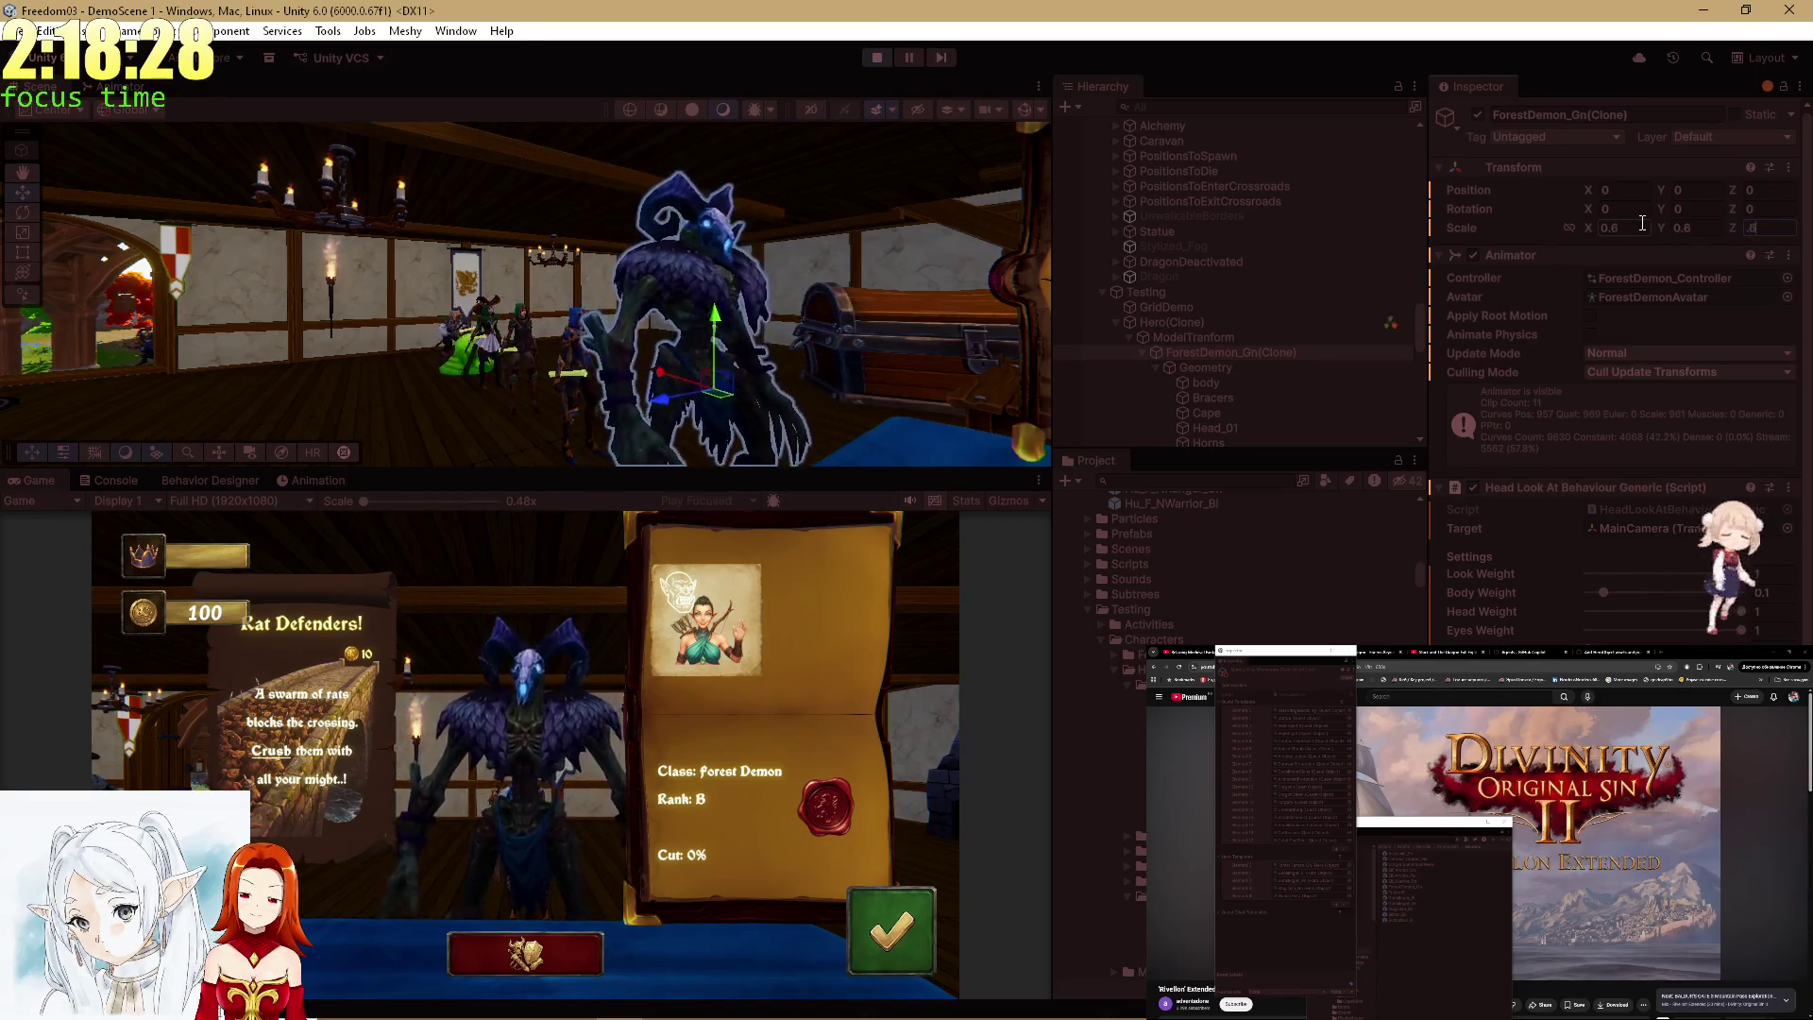
# Maximize the game view to check the smaller demon and its equipment screen, then restore the layout.
pyautogui.doubleClick(39, 480)
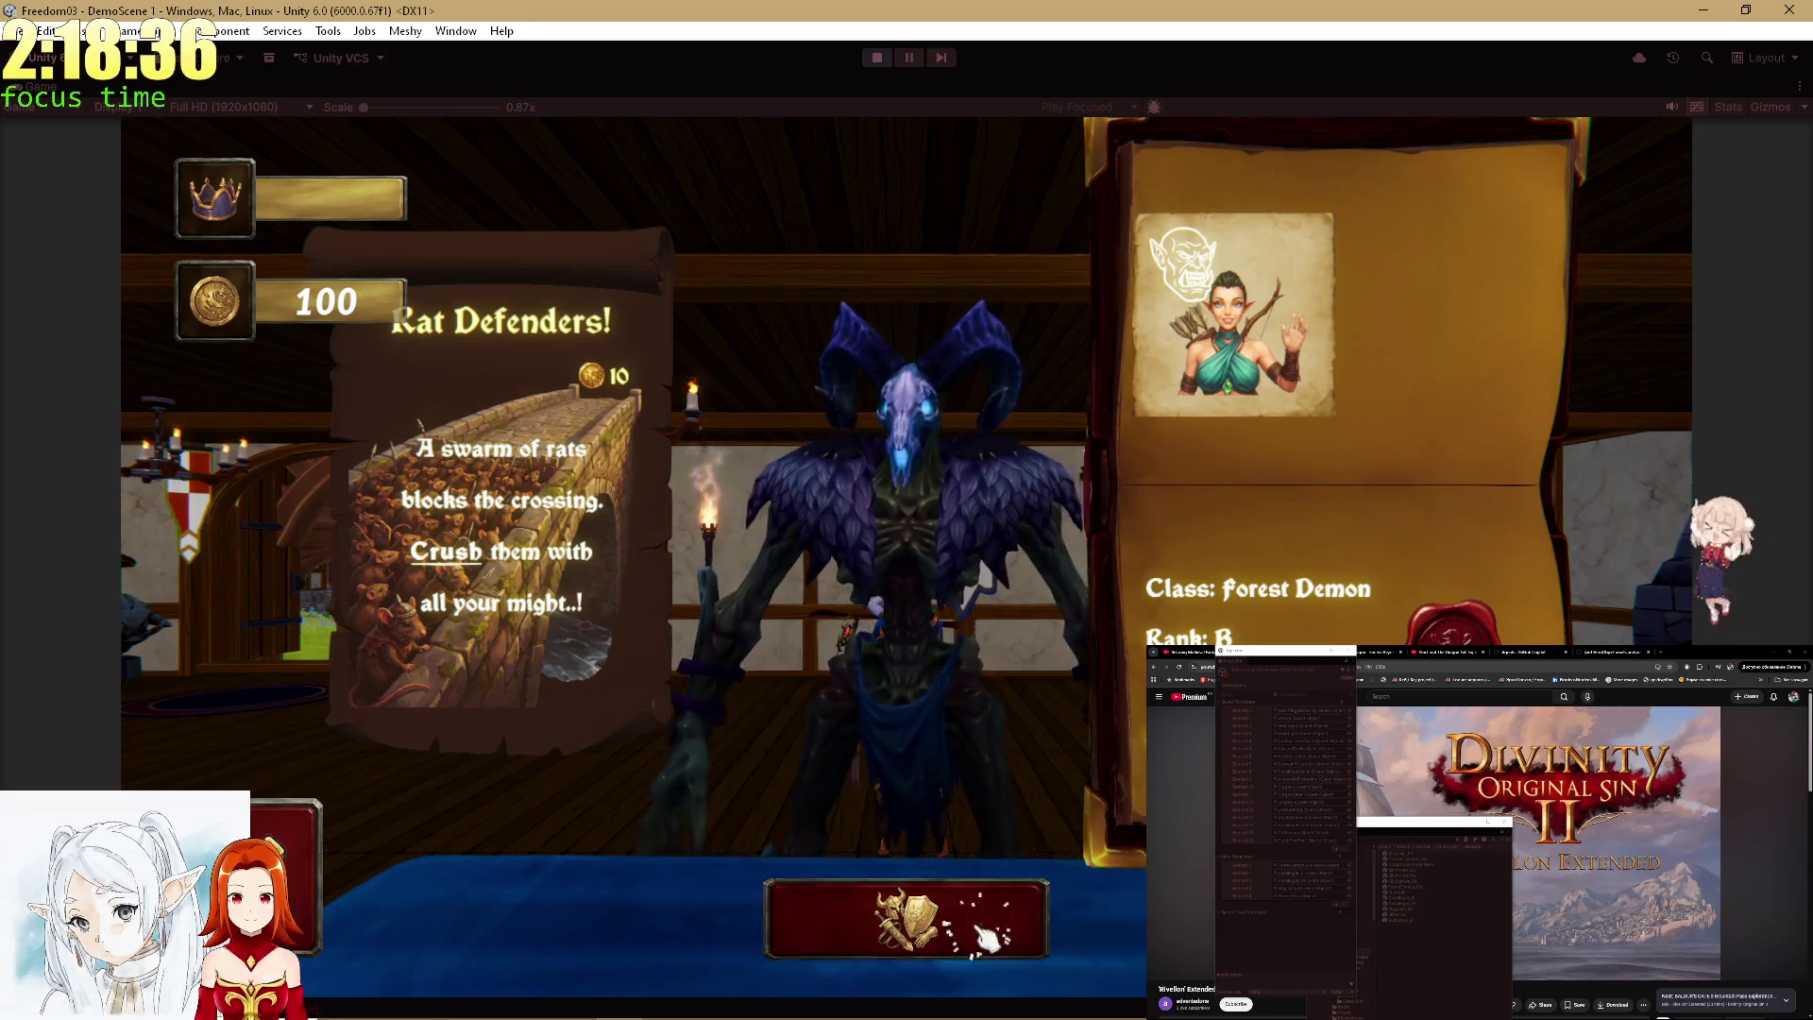
pyautogui.click(906, 918)
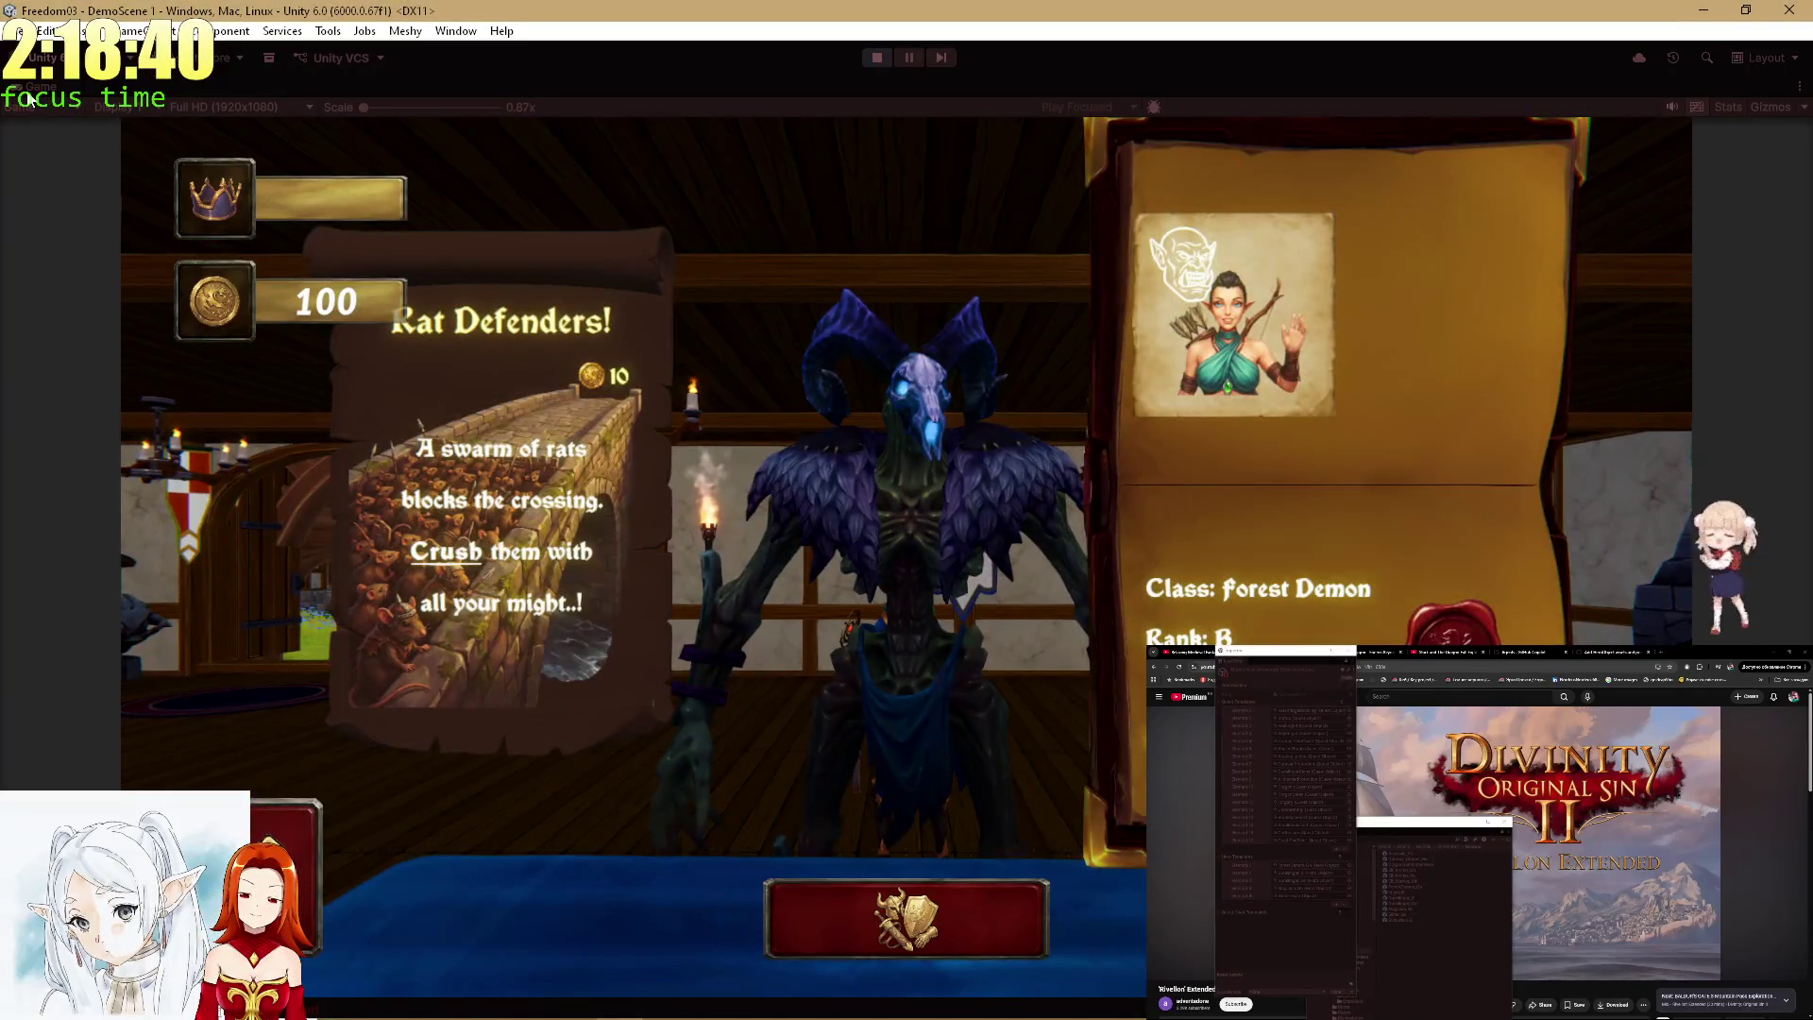
pyautogui.hotkey('shift', 'space')
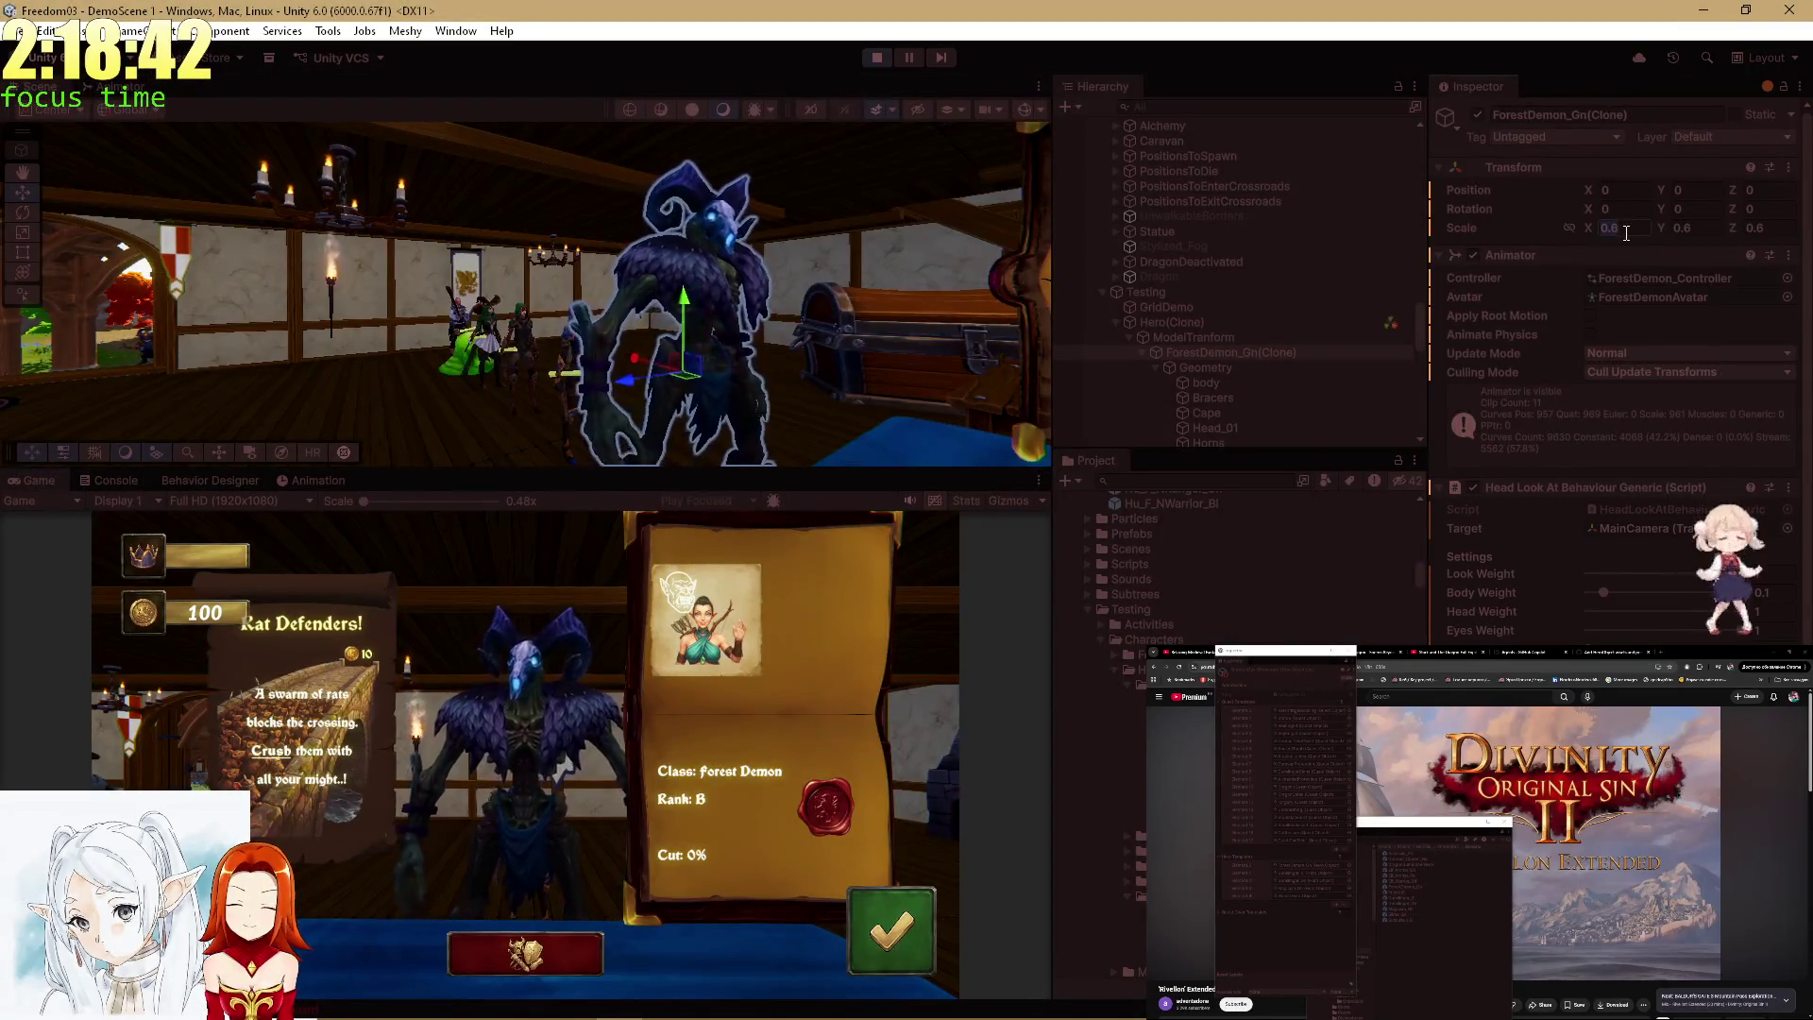
pyautogui.doubleClick(1589, 113)
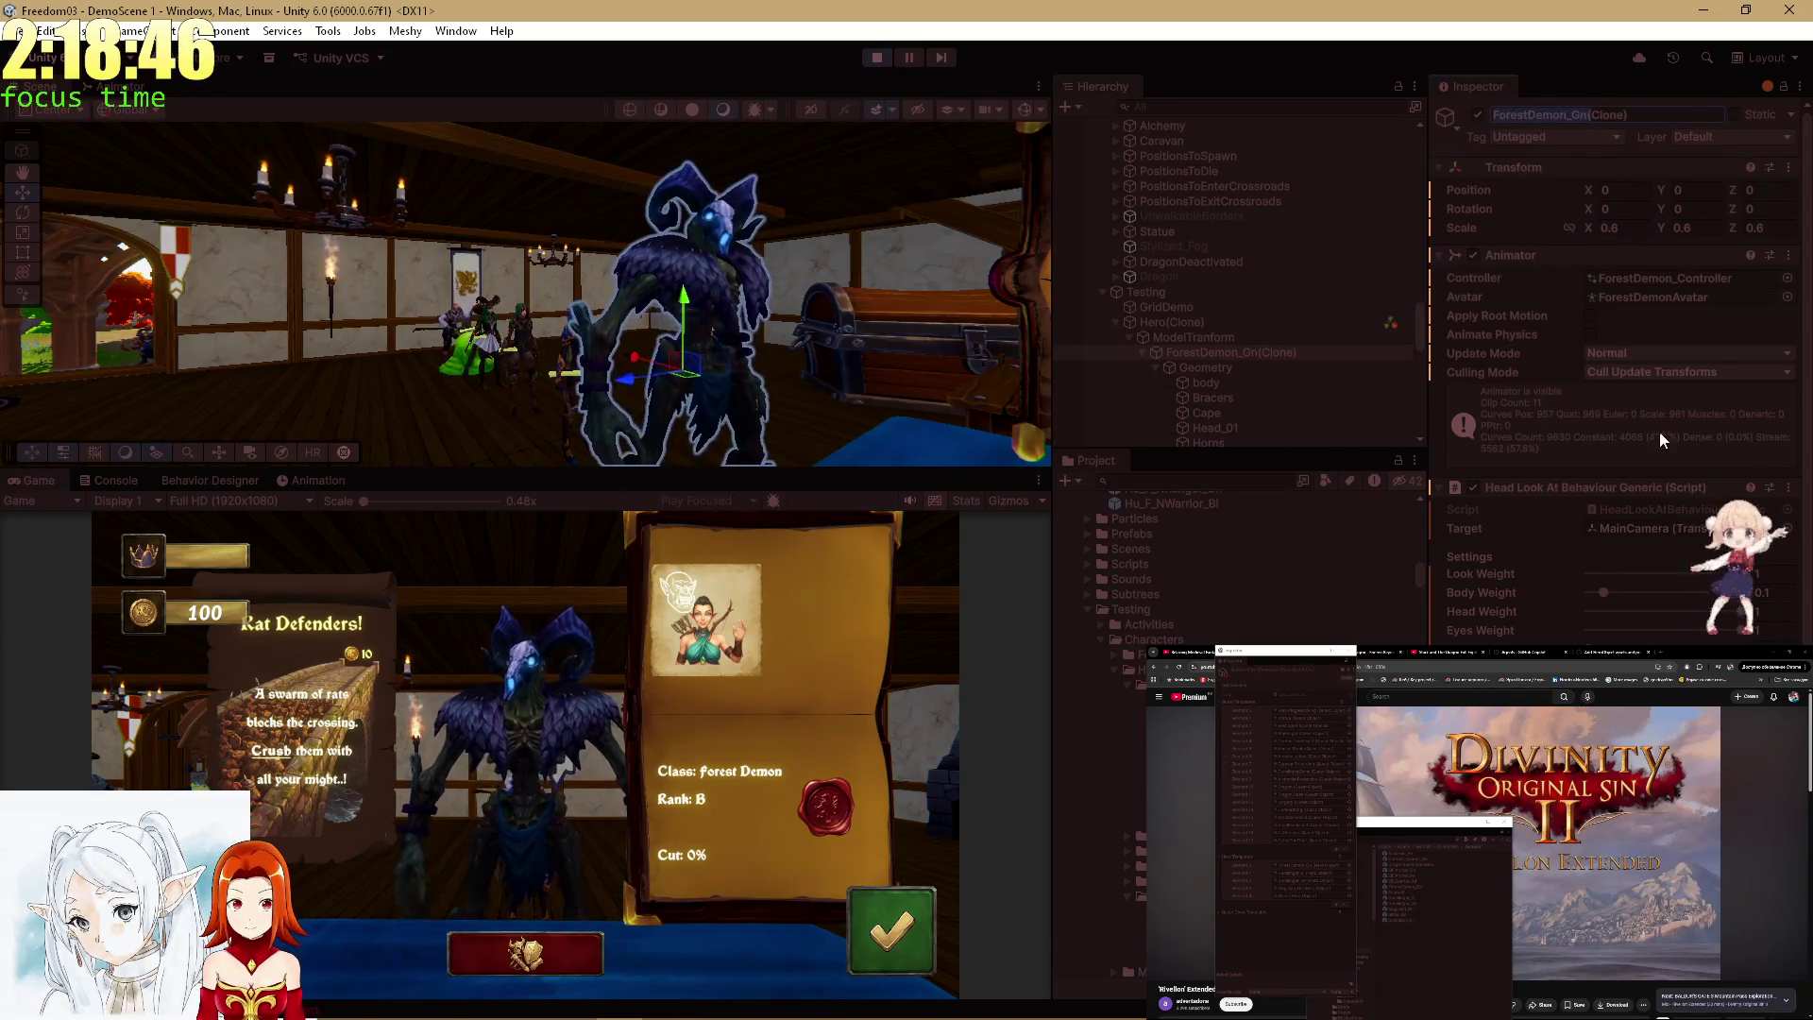
pyautogui.scroll(-5, 1614, 378)
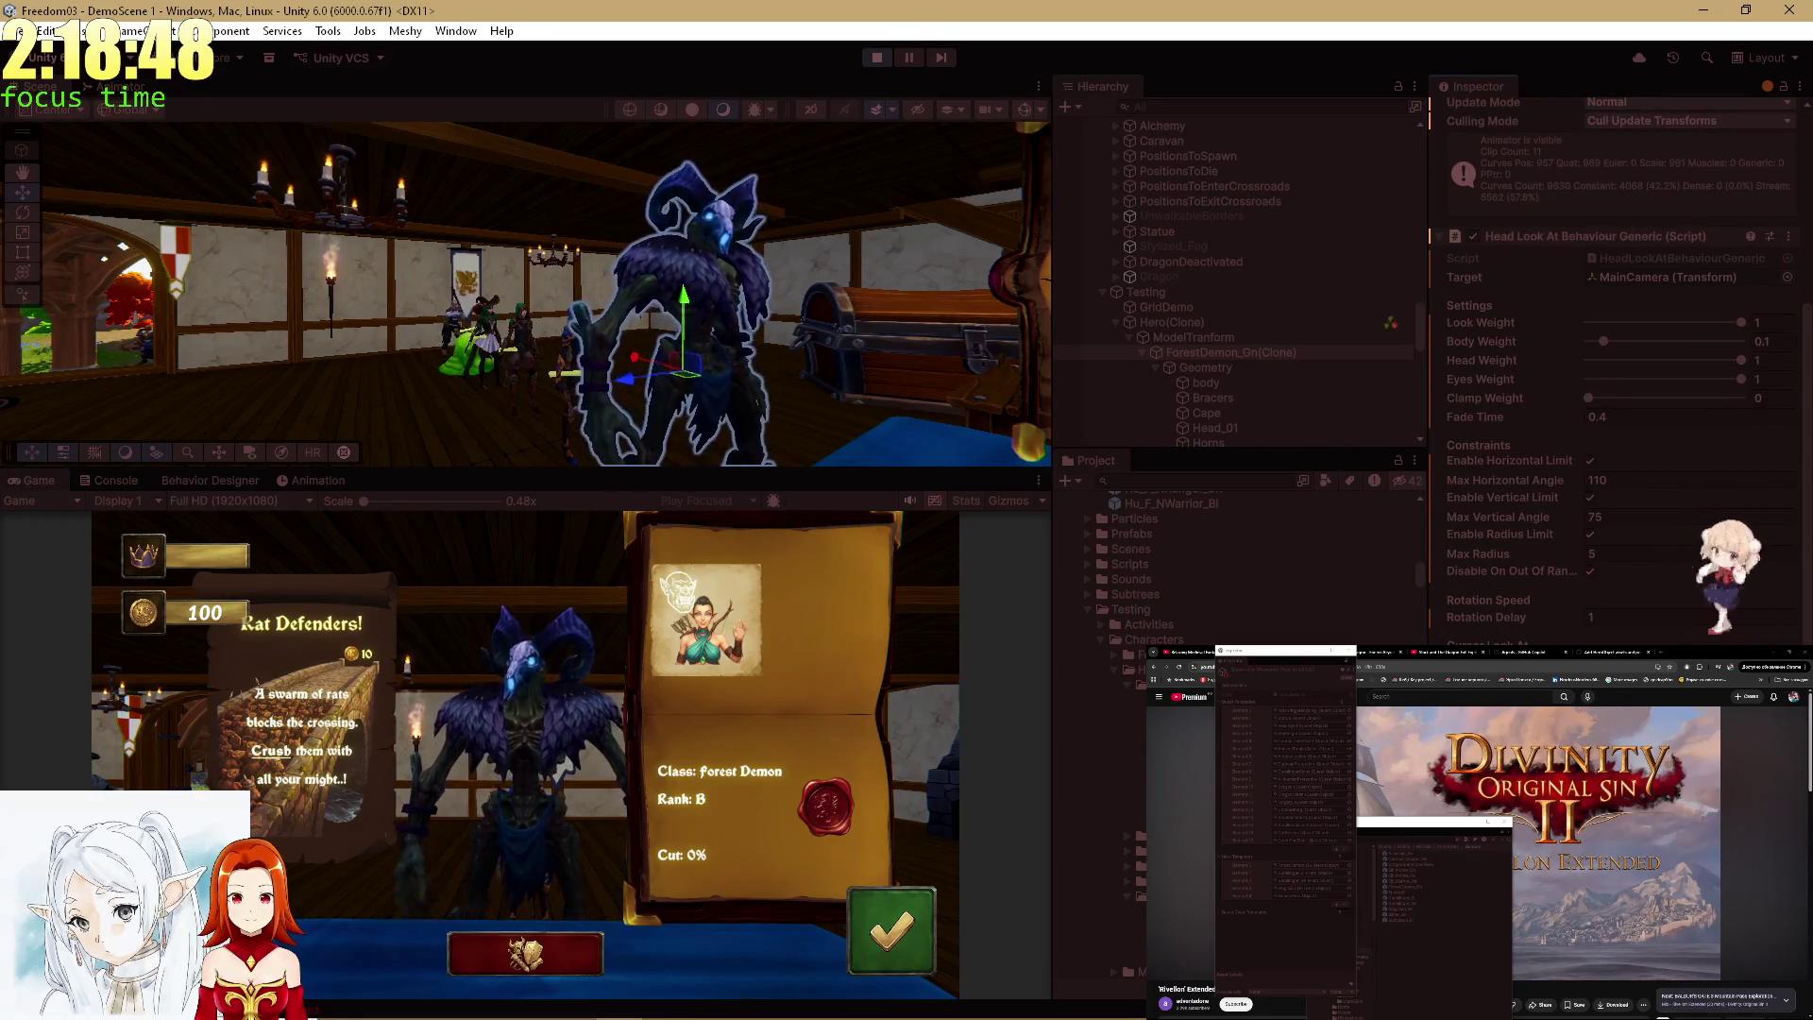